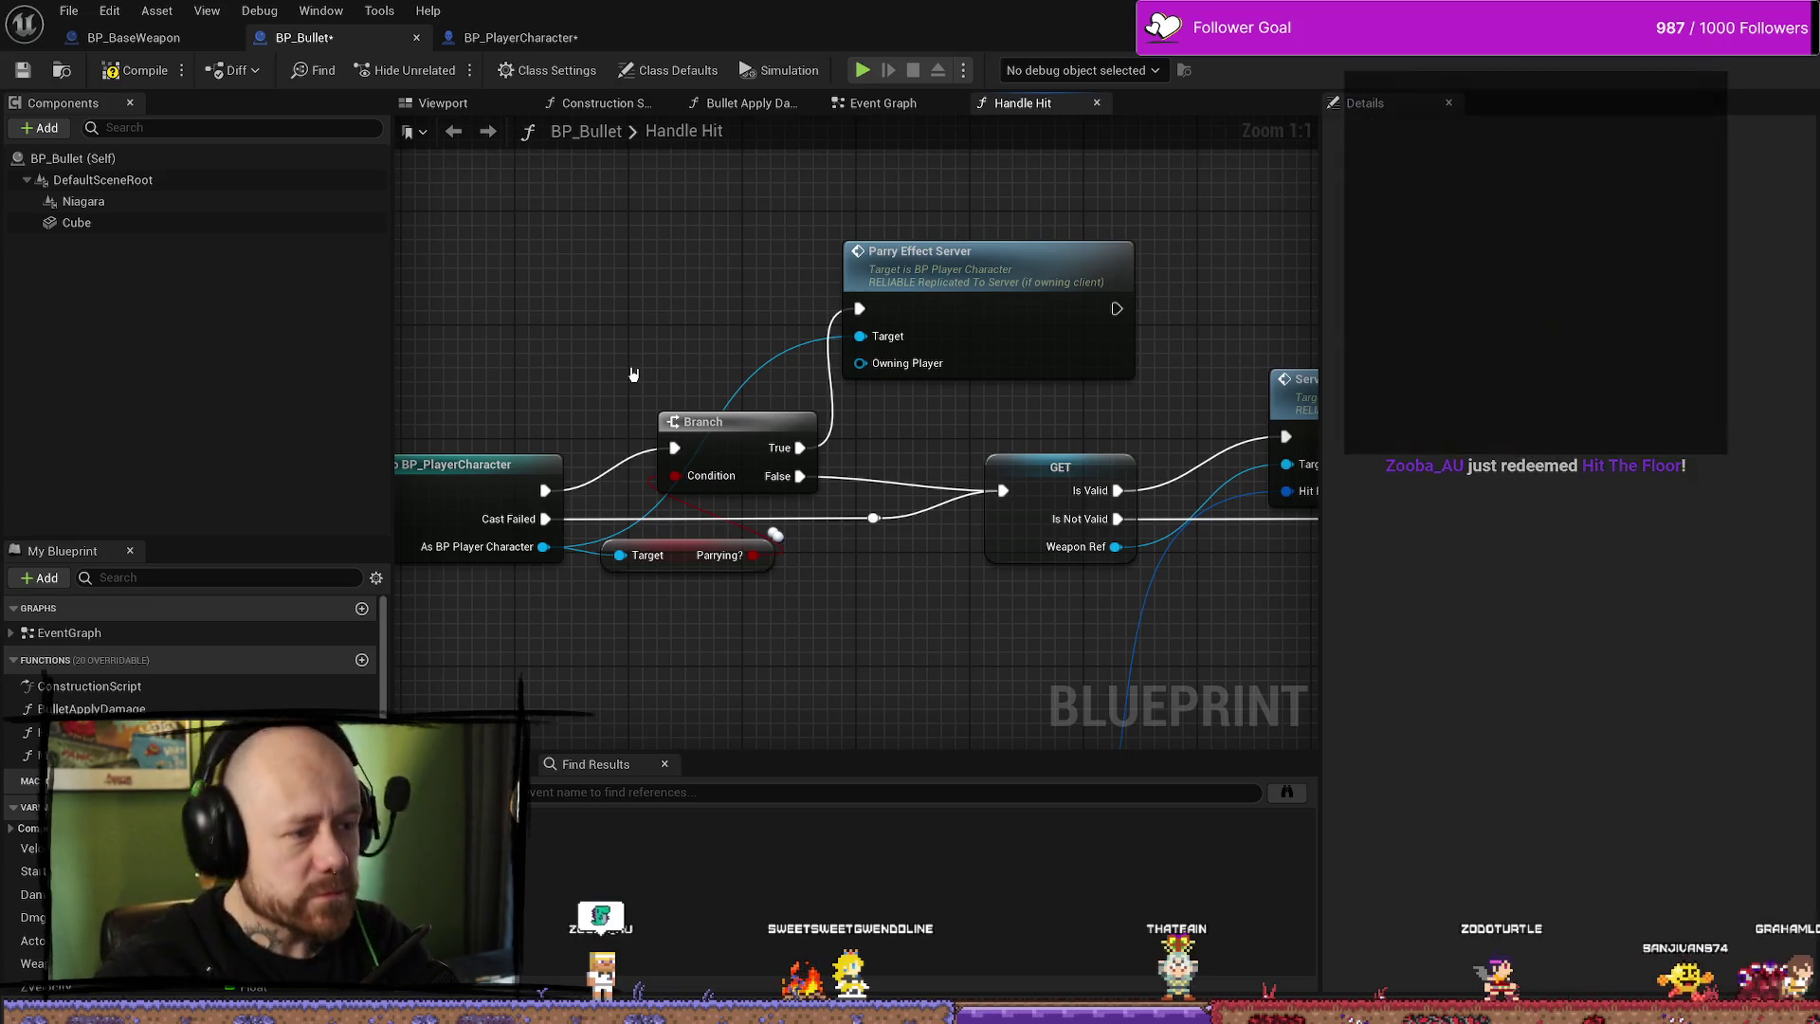
- Test-wire the BP_PlayerCharacter cast into Parry Effect Server's Owning Player, remove it, then open ParryEffectServer's definition
left_click_drag(727, 389, 710, 406)
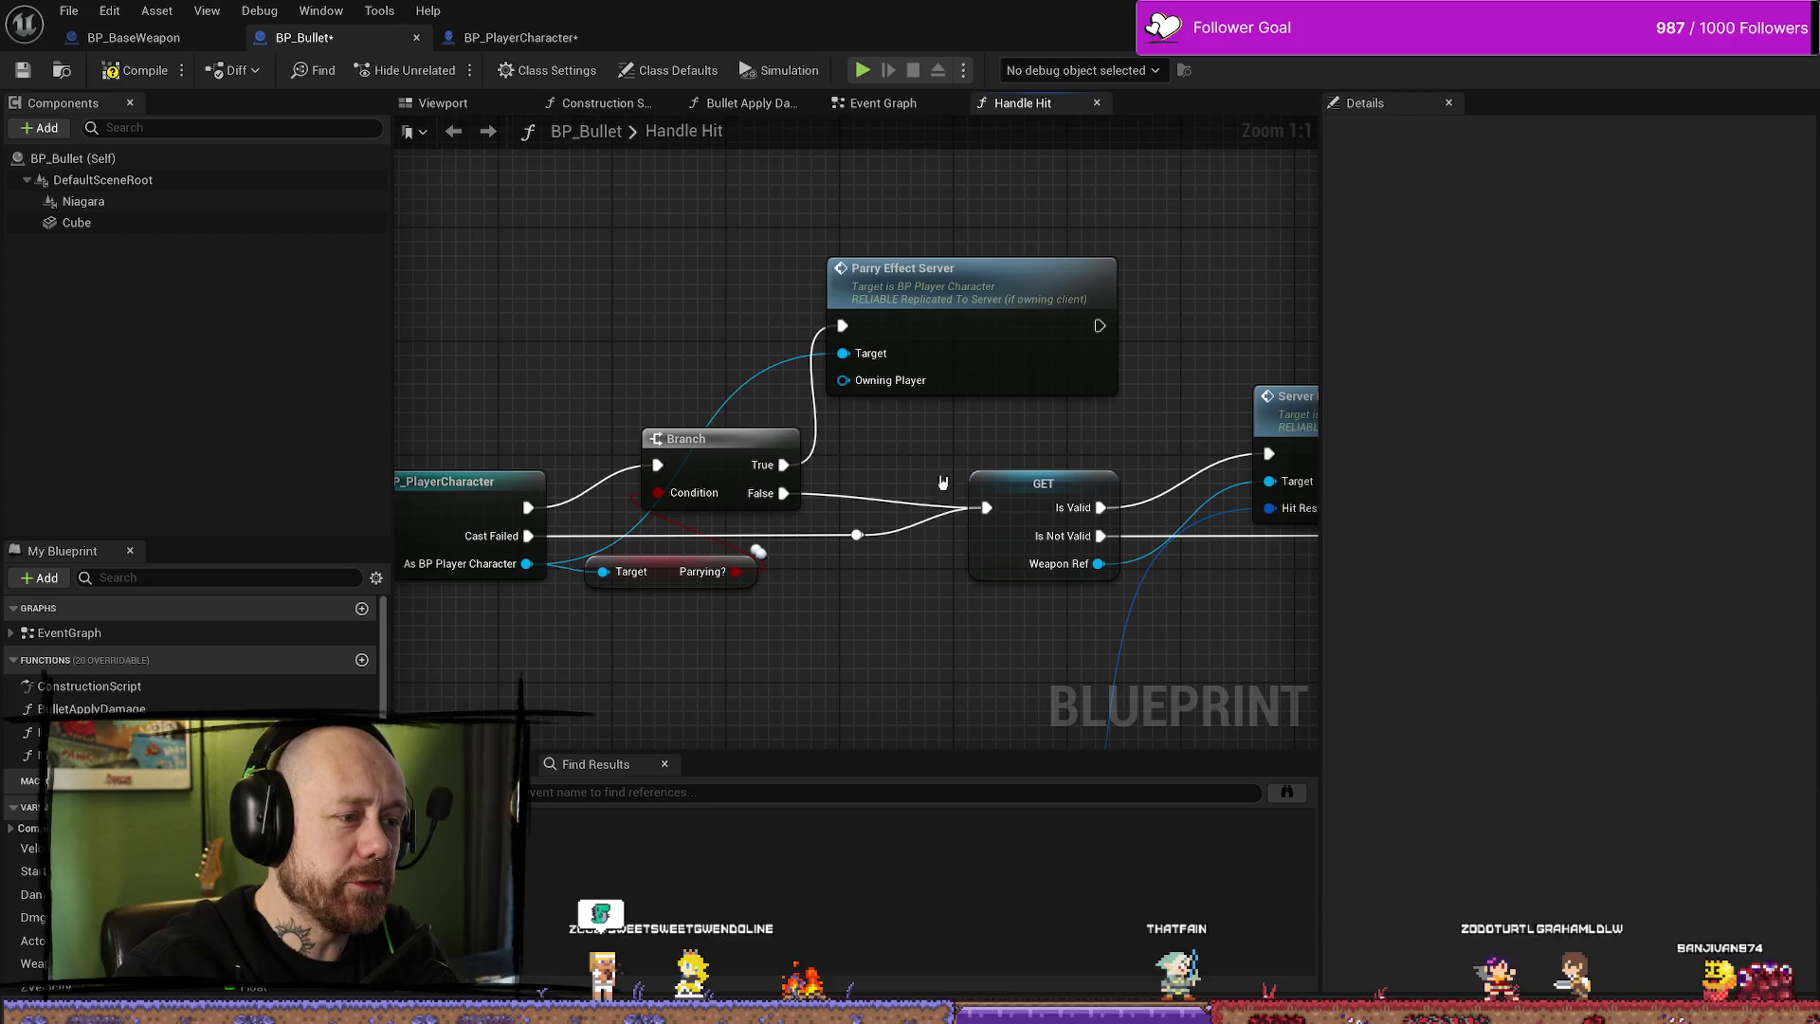
mouse_move(854, 439)
left_mouse_down()
mouse_move(833, 455)
mouse_move(934, 472)
left_mouse_up()
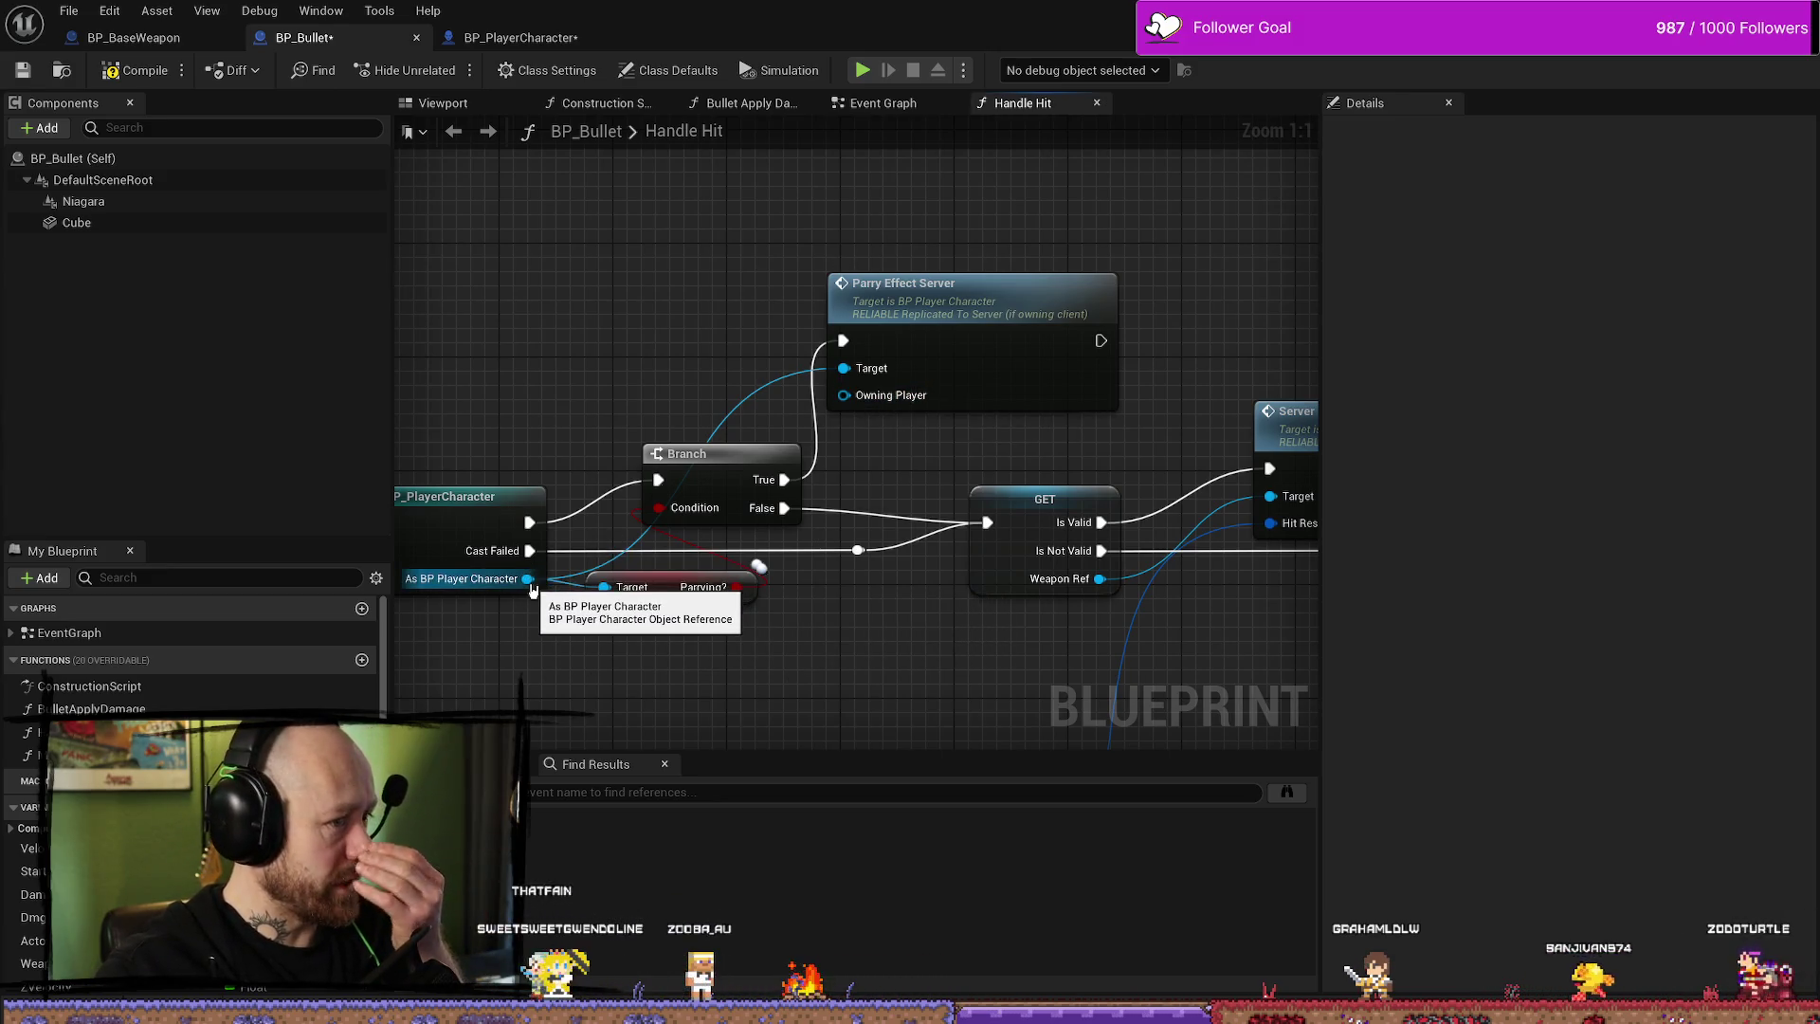
mouse_move(532, 590)
left_mouse_down()
mouse_move(700, 591)
mouse_move(648, 559)
mouse_move(606, 617)
mouse_move(783, 574)
mouse_move(878, 580)
left_mouse_up()
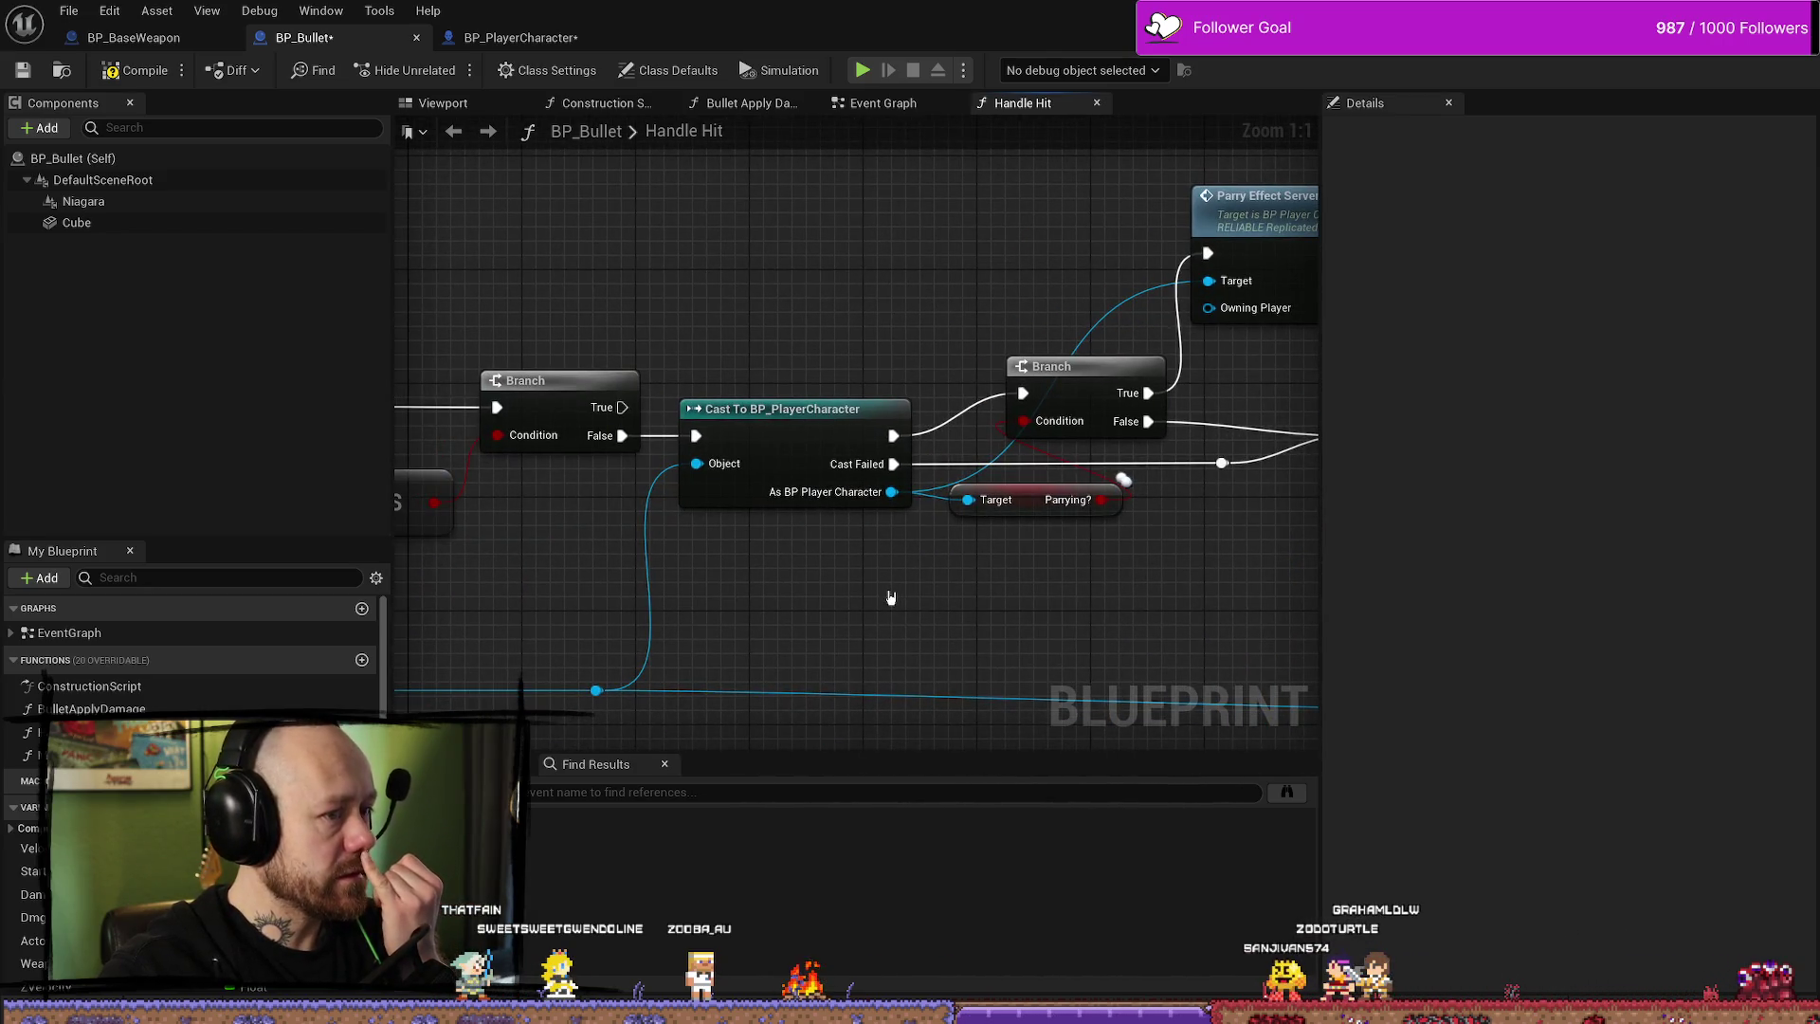
left_click_drag(988, 604, 670, 626)
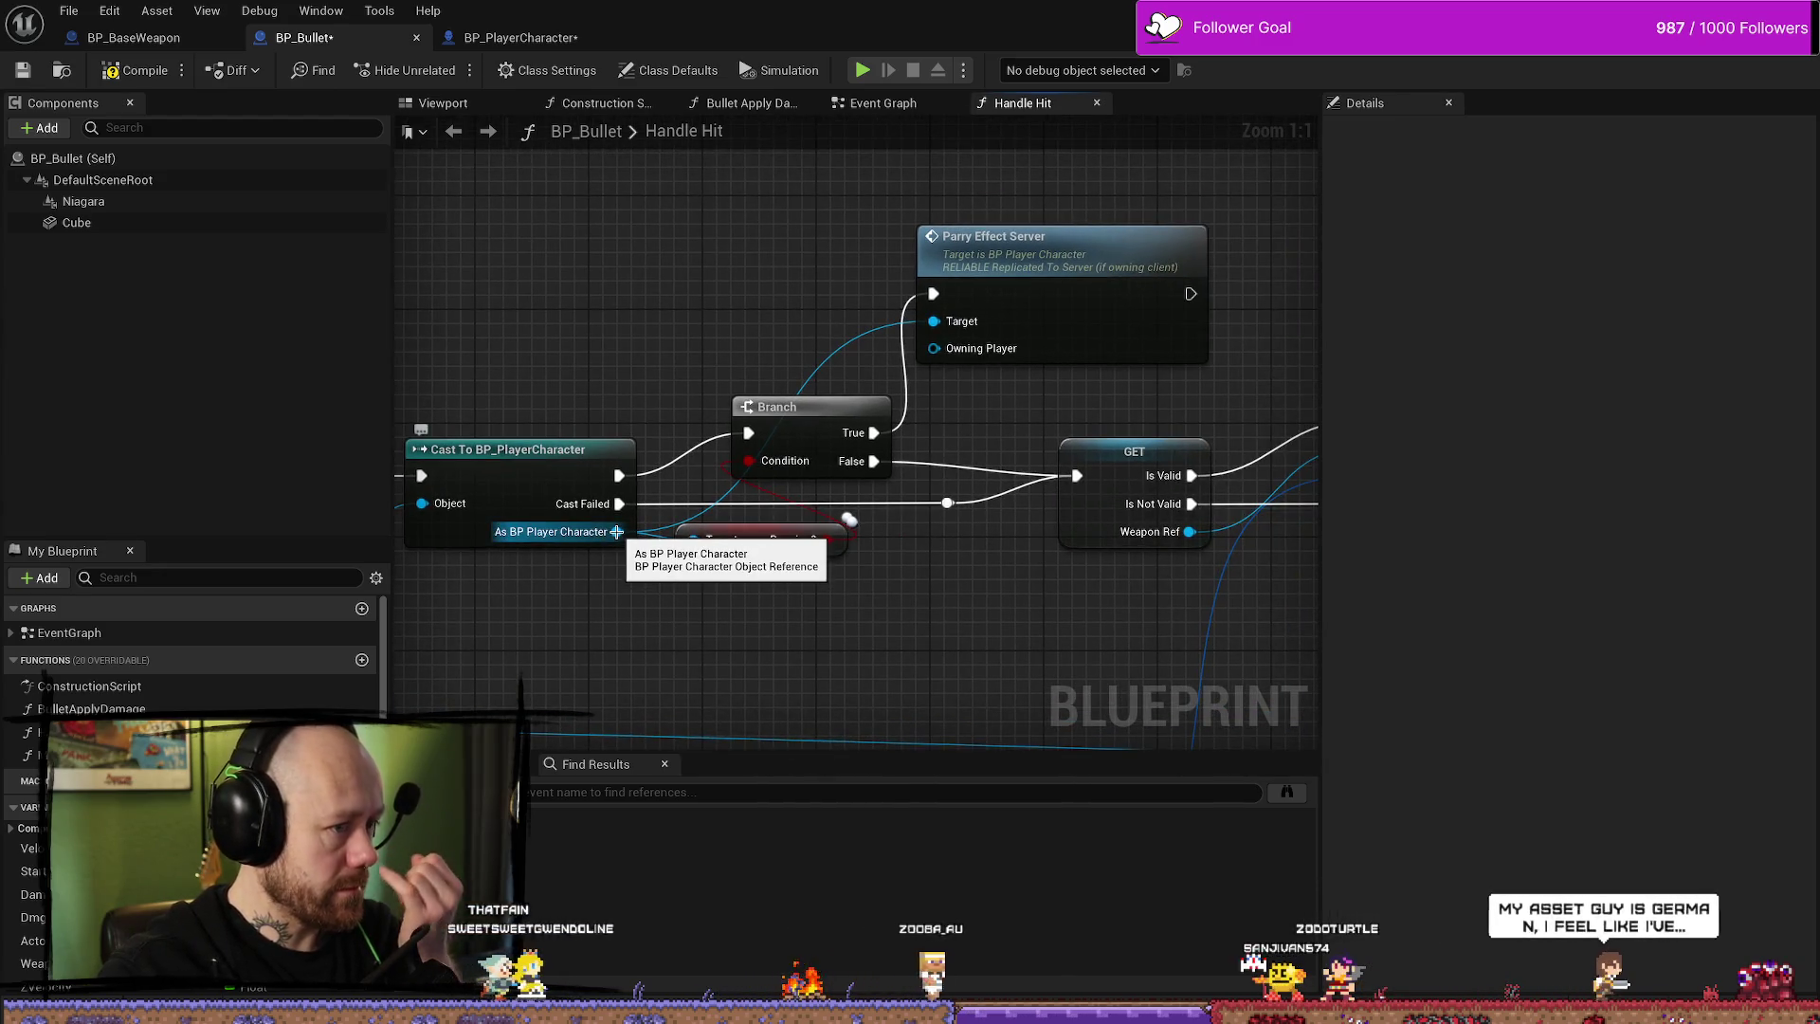
mouse_move(617, 530)
left_mouse_down()
mouse_move(1014, 384)
mouse_move(934, 348)
left_mouse_up()
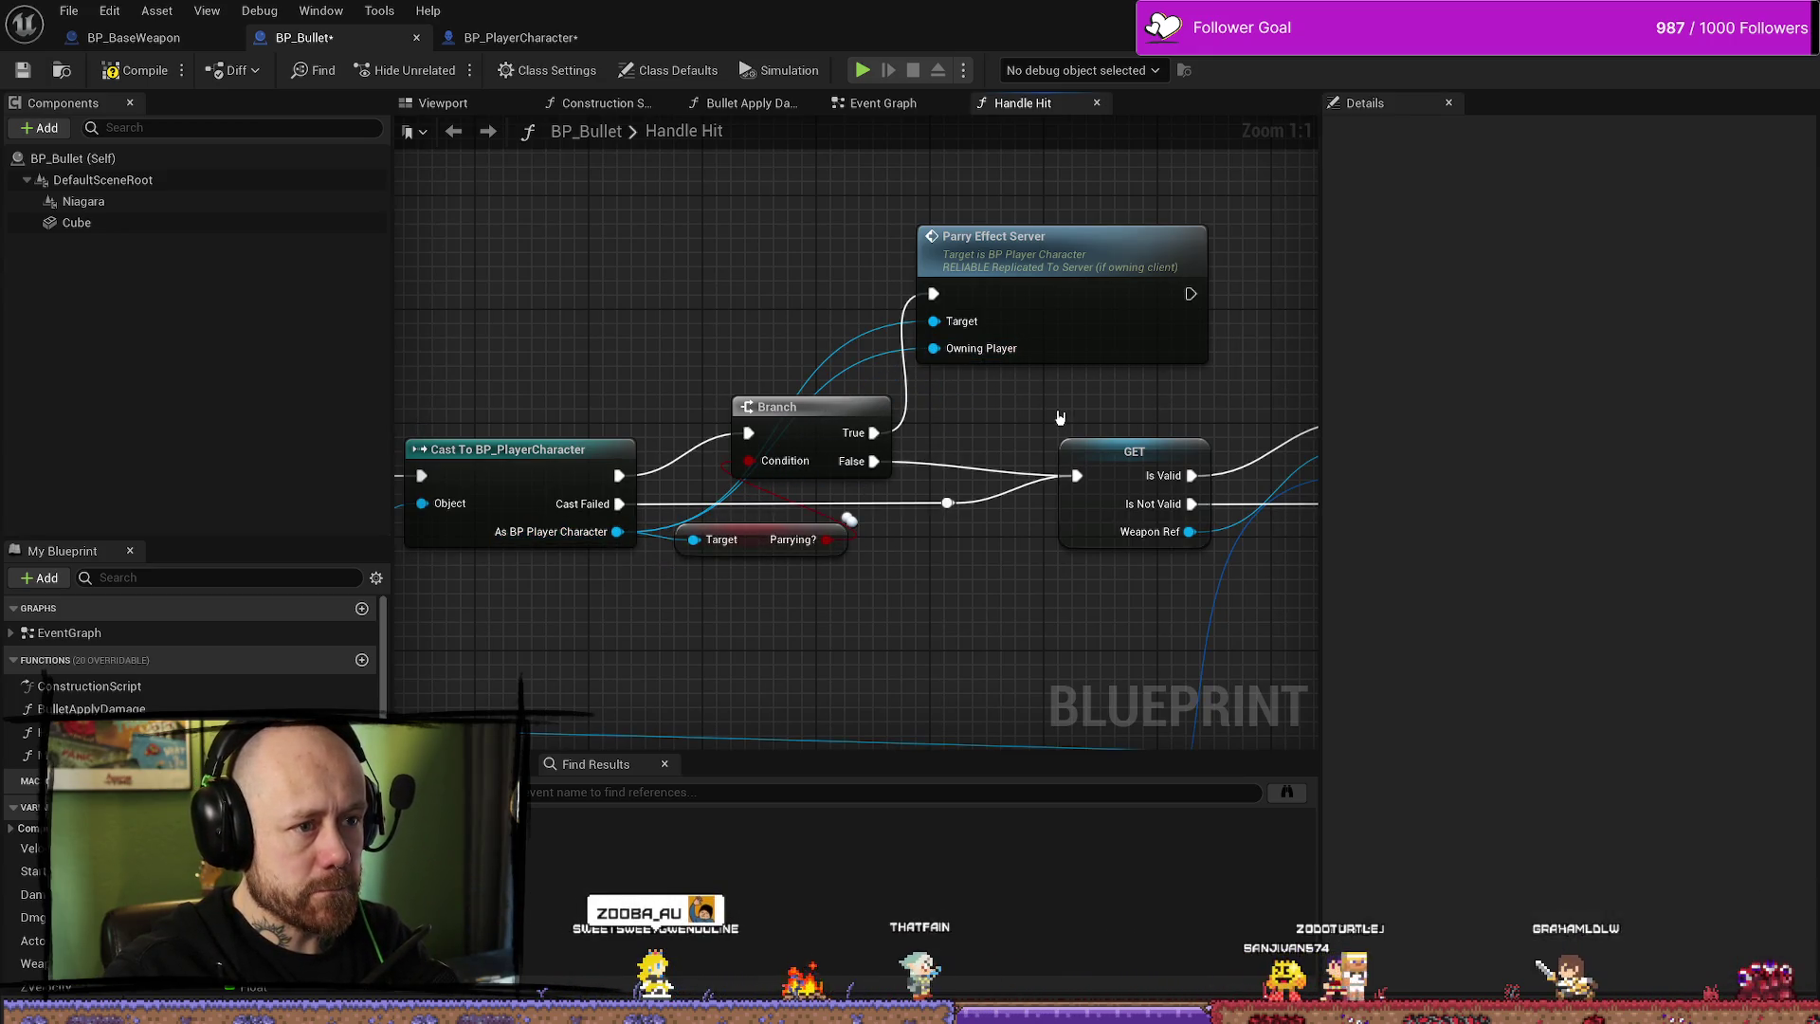
left_click(973, 355, "alt")
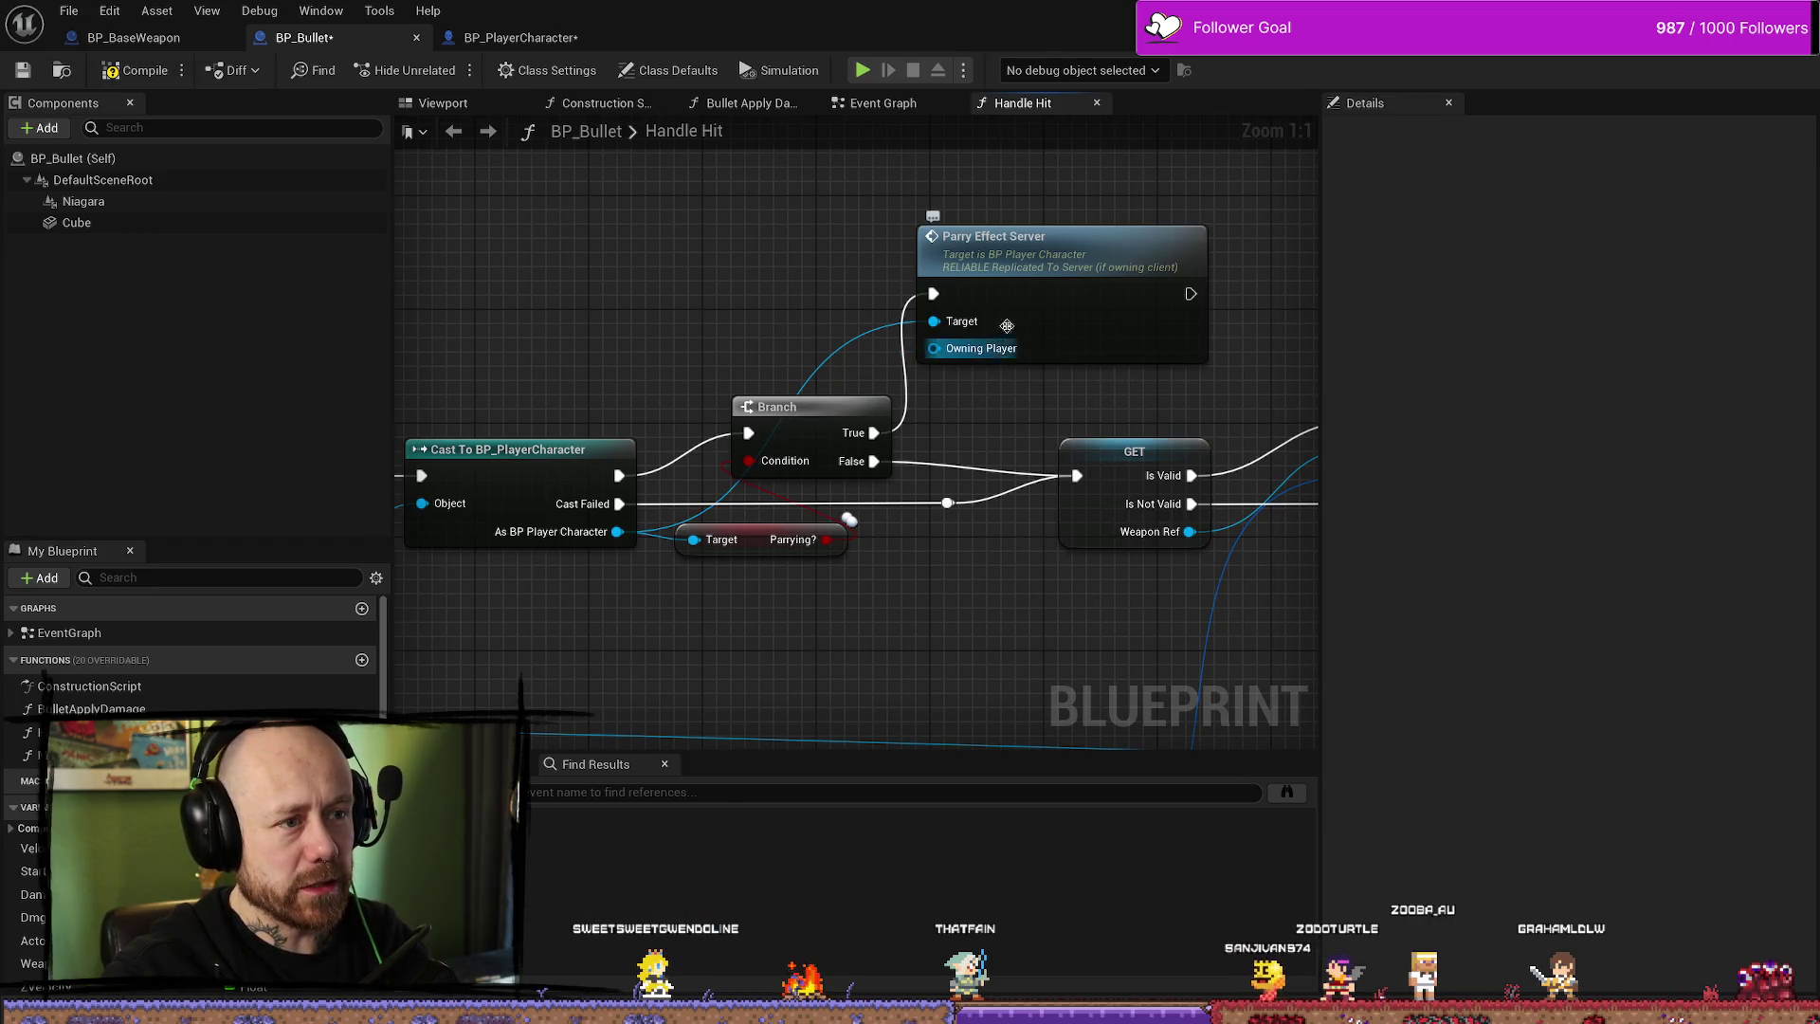
double_click(1073, 323)
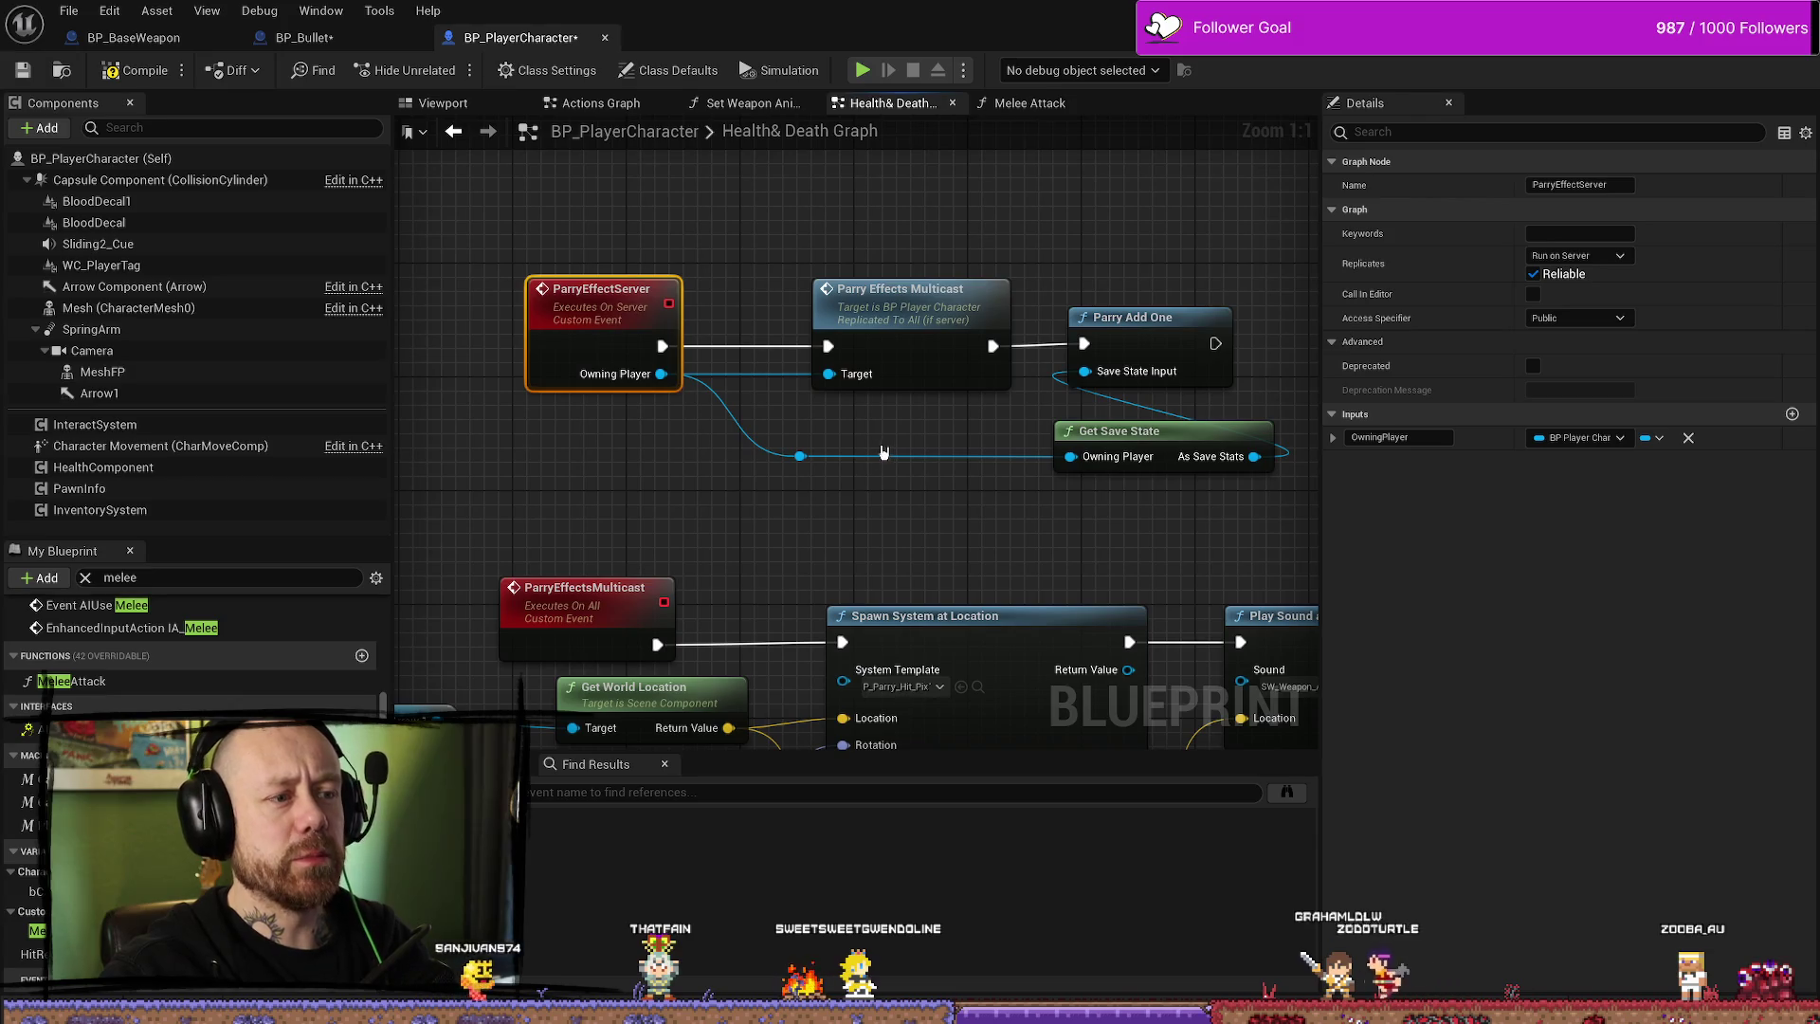
- Delete the Owning Player wire feeding Get Save State, undoing an accidental event-node deletion
left_click(800, 455)
key("Delete")
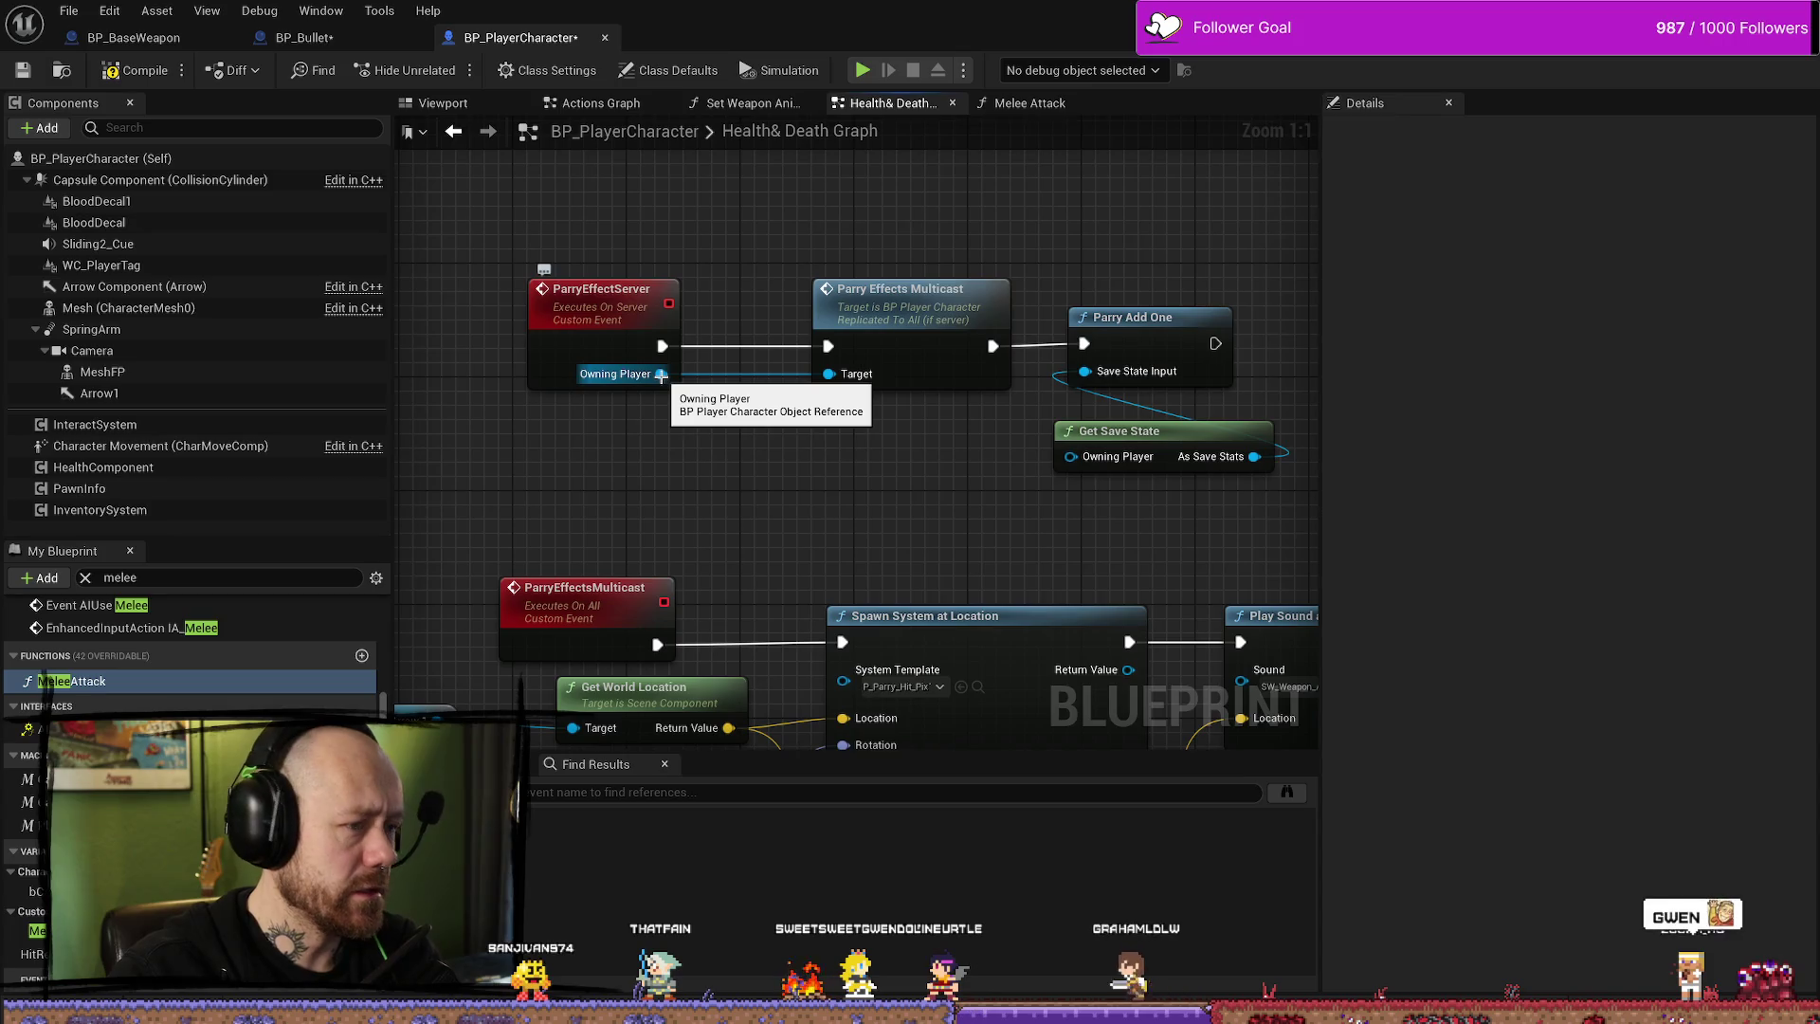
right_click(661, 376)
key("Escape")
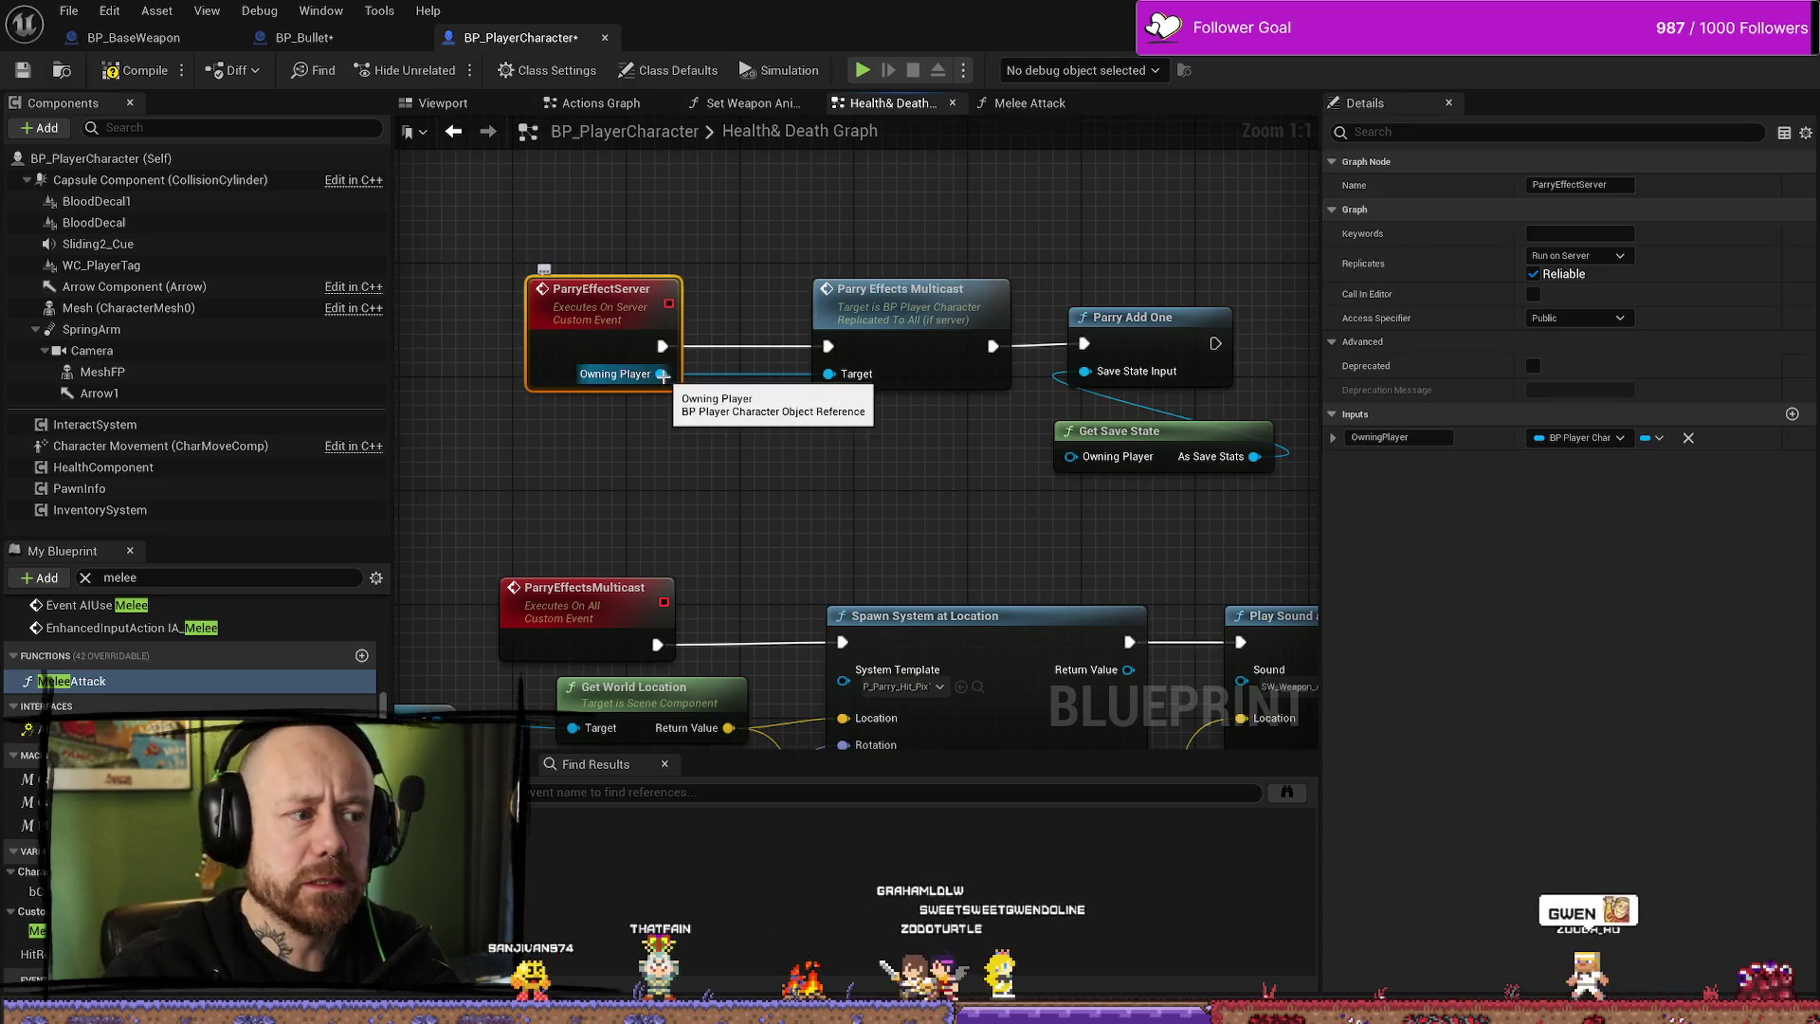
key("Delete")
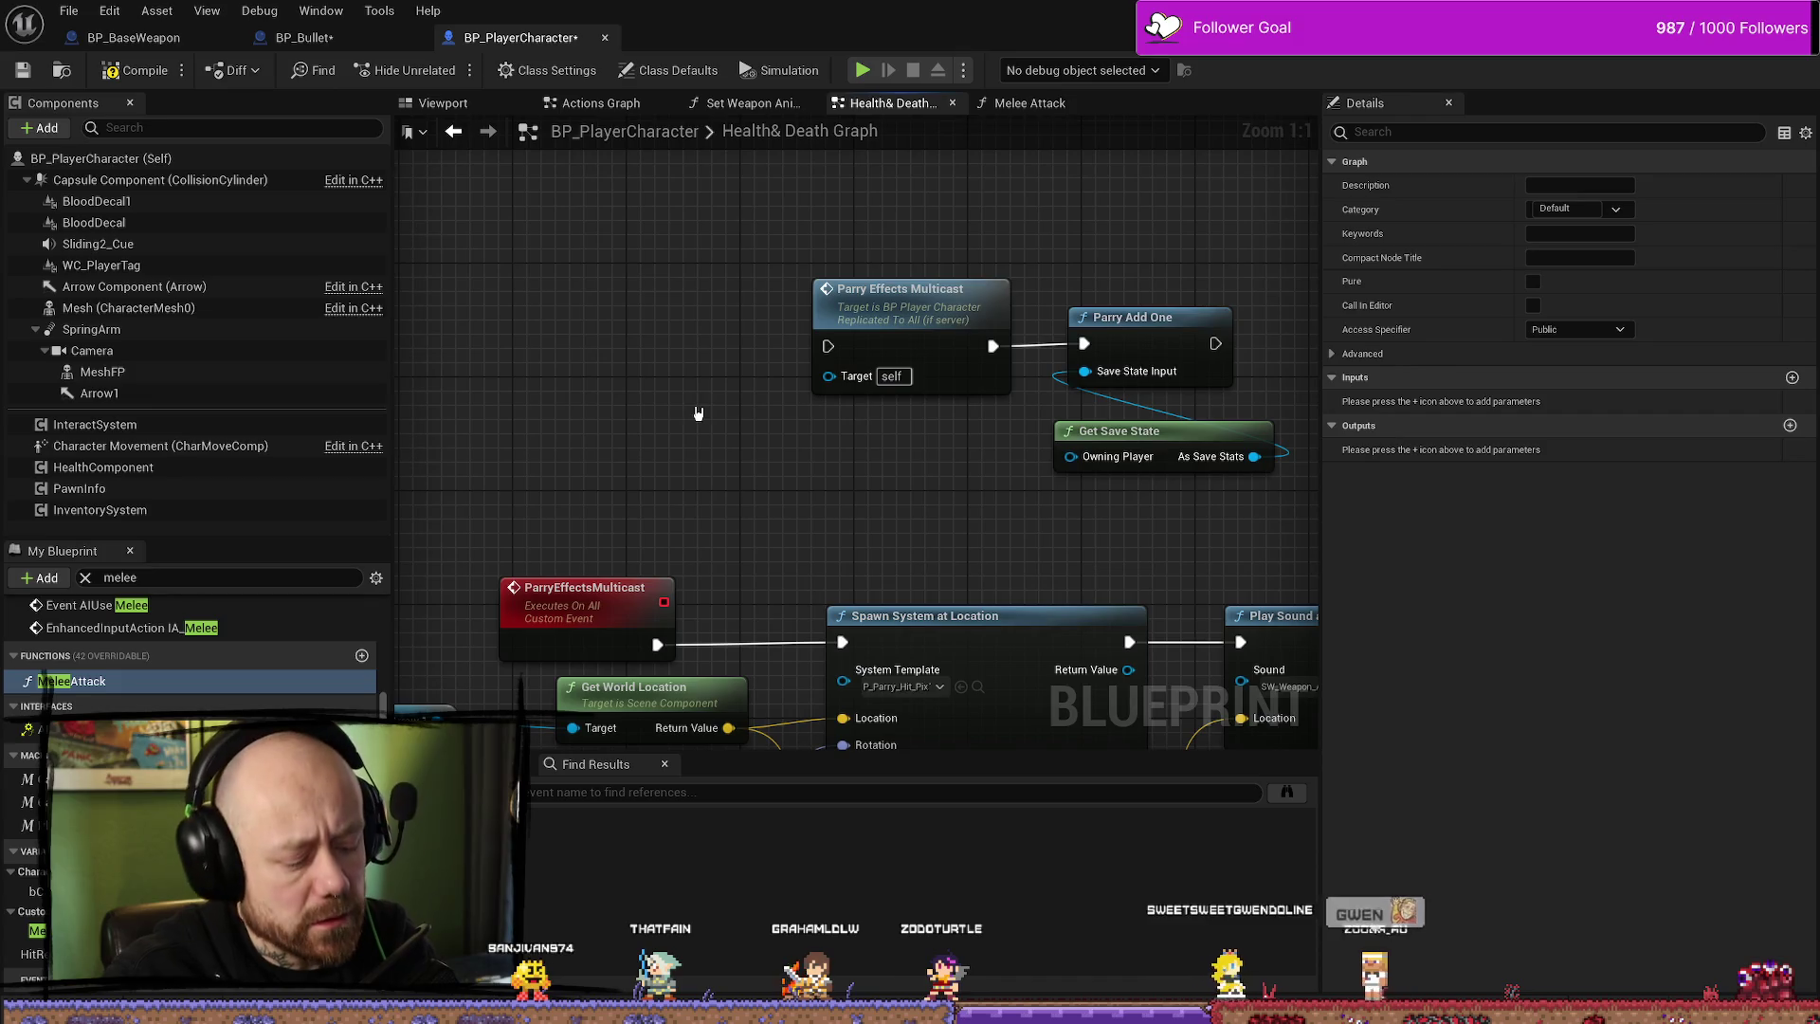
key("ctrl+z")
- Remove the OwningPlayer input from the ParryEffectServer event so Parry Effects Multicast targets self
left_click(630, 384)
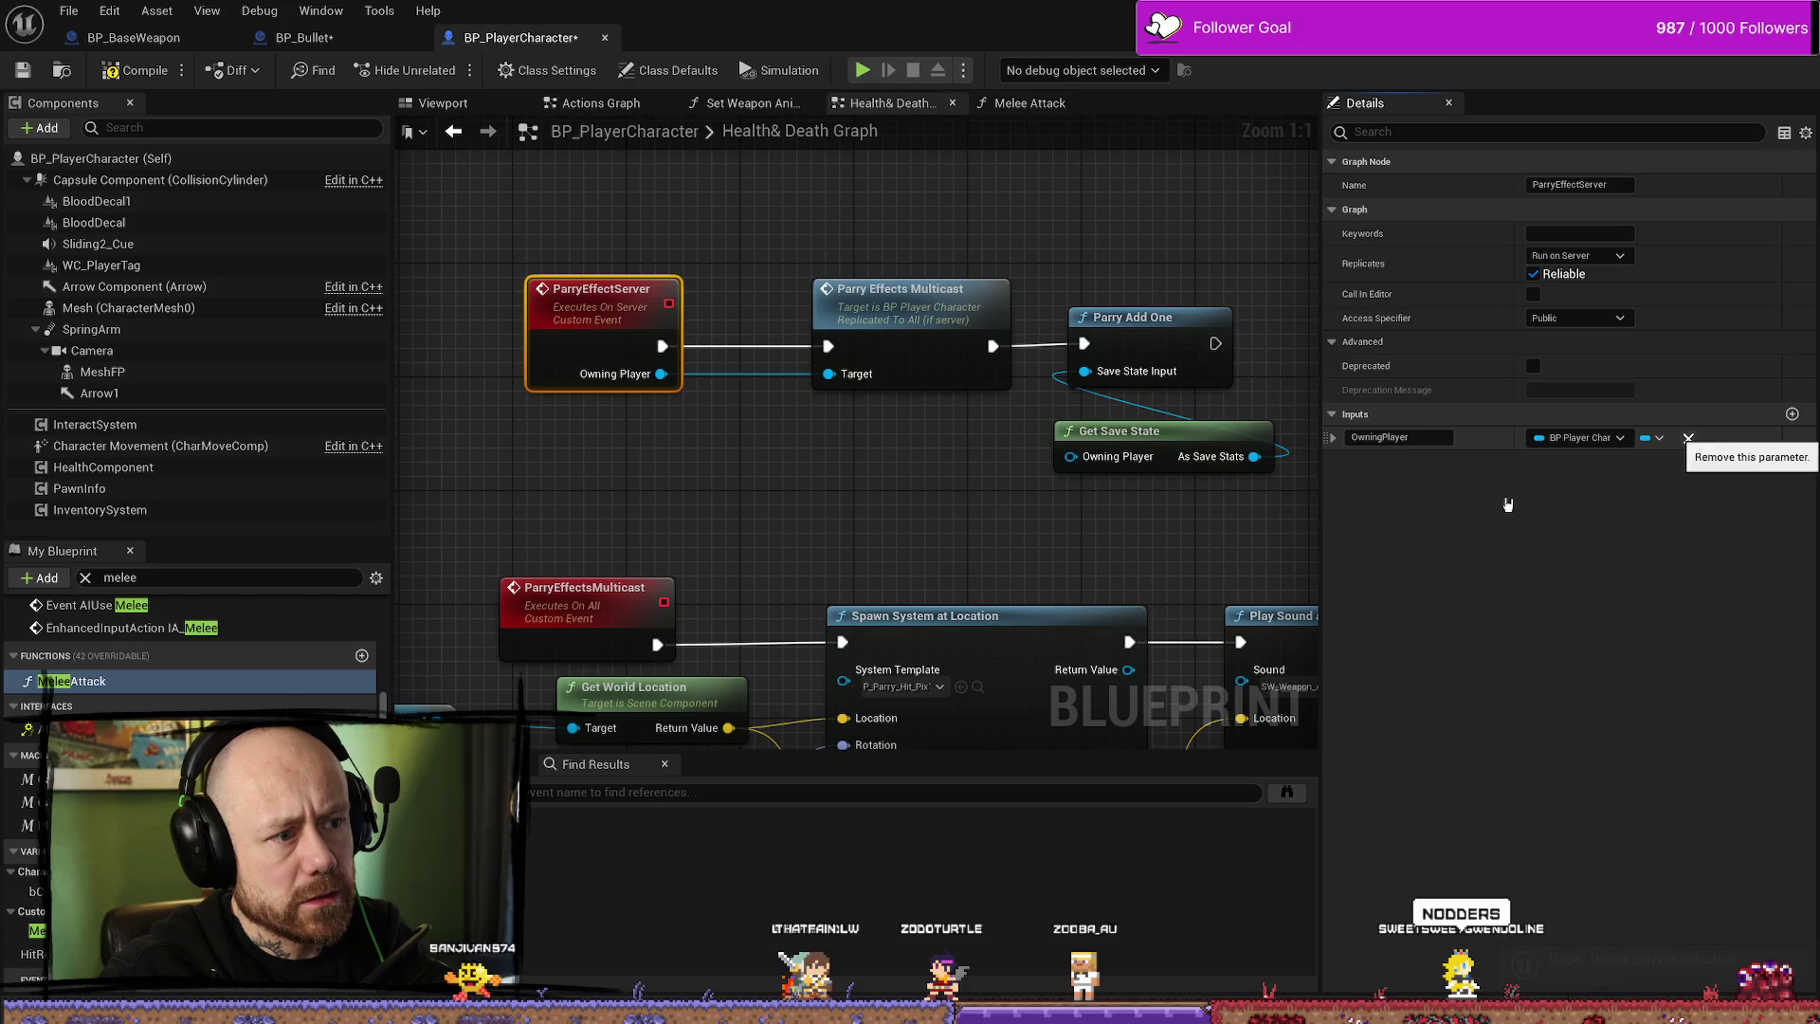
left_click(1701, 441)
left_click(612, 474)
left_click_drag(952, 446, 868, 446)
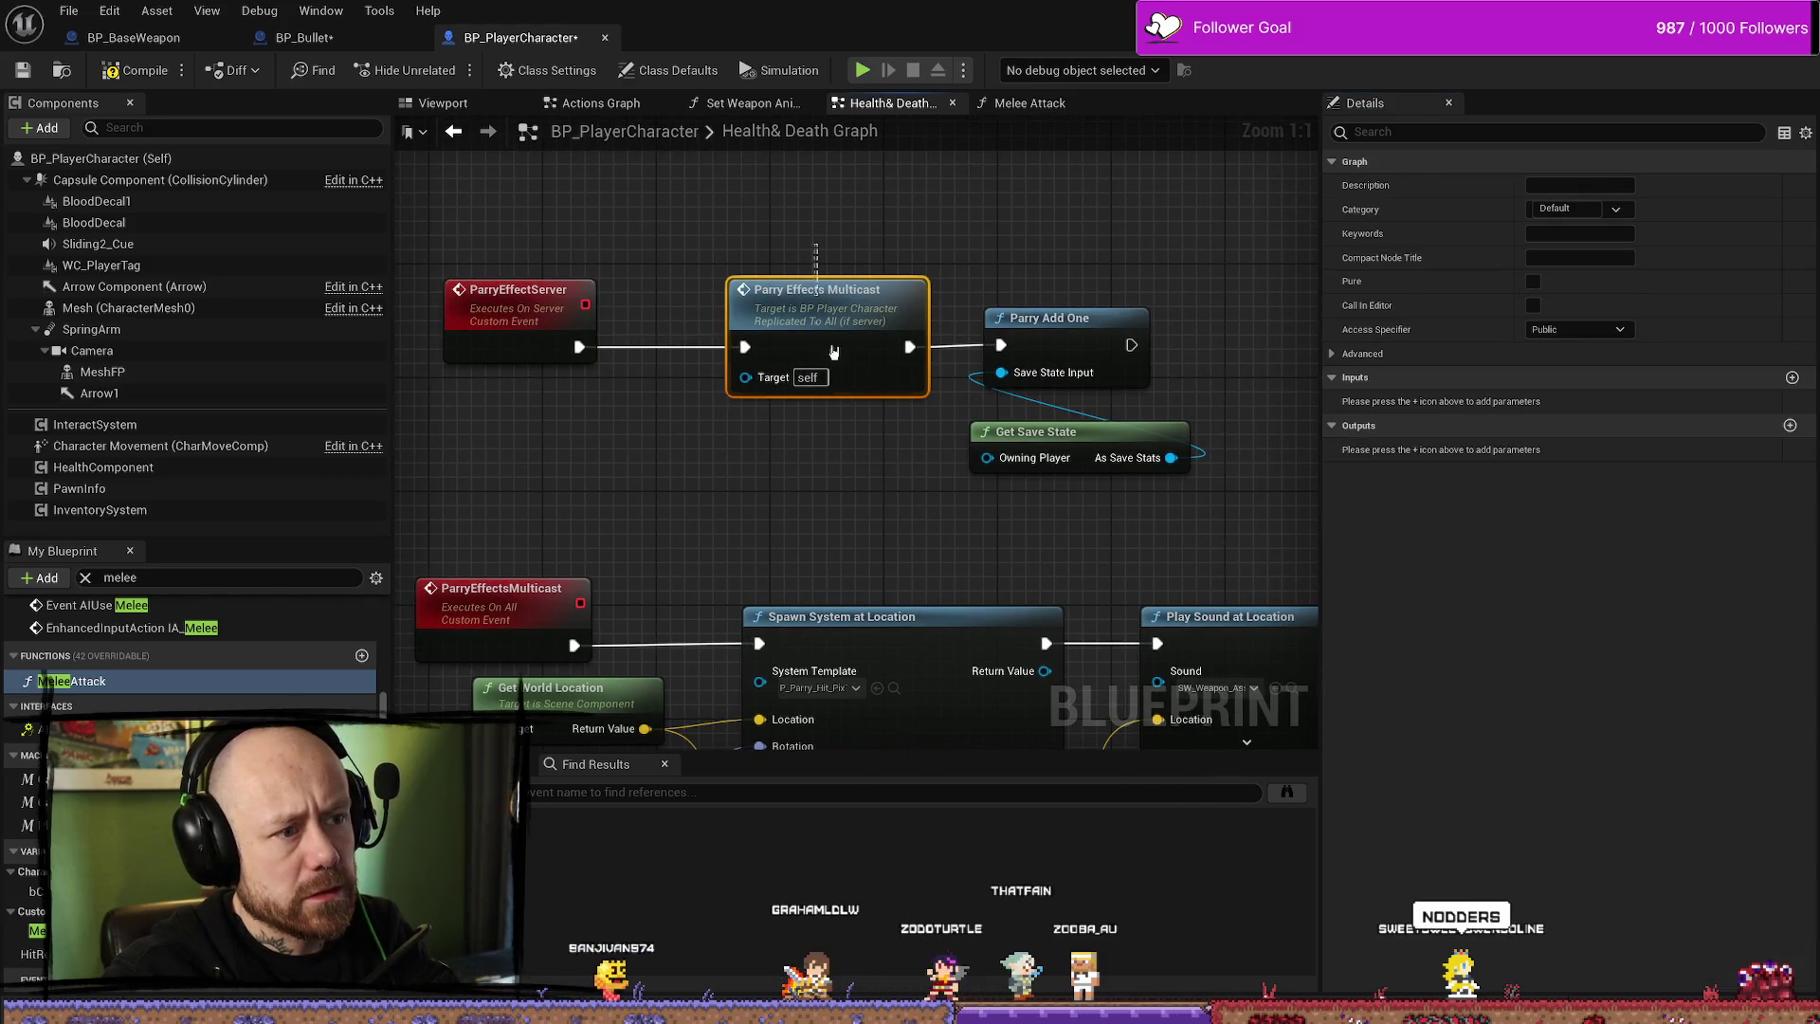
left_click(826, 333)
left_click(937, 500)
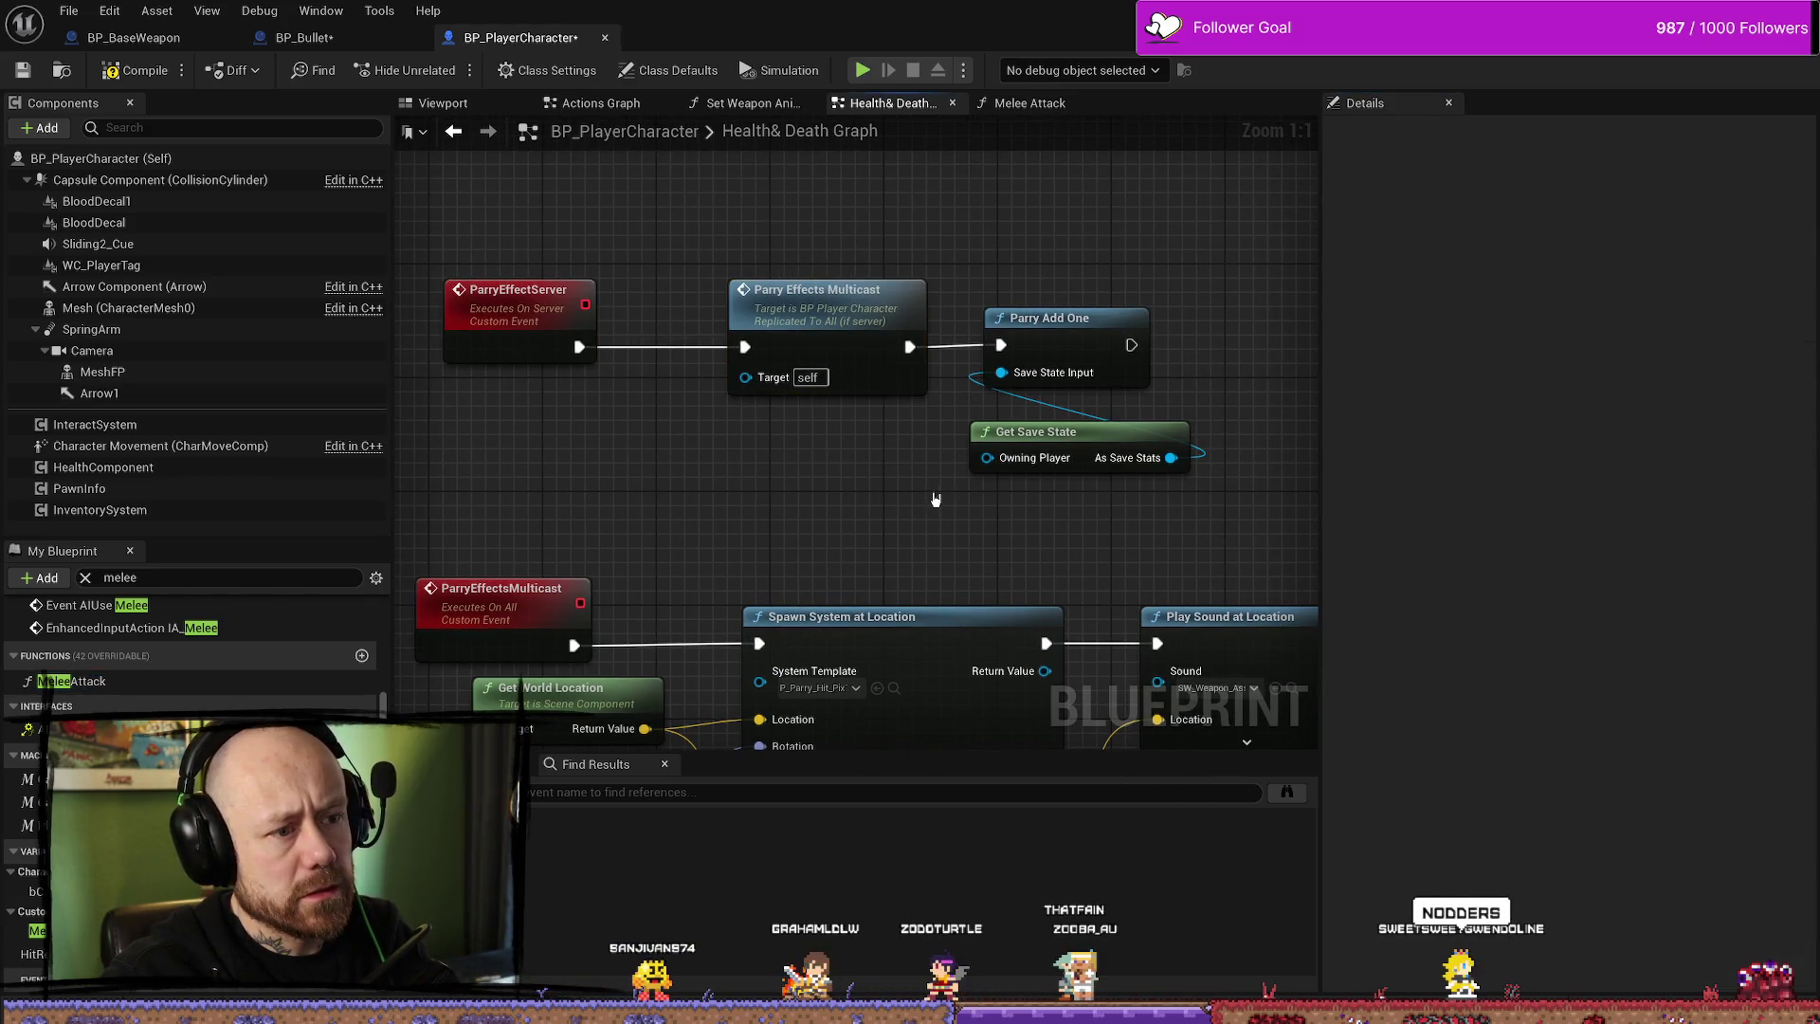
scroll(936, 500, "down", 4)
scroll(766, 452, "up", 2)
scroll(766, 453, "down", 3)
scroll(664, 473, "up", 5)
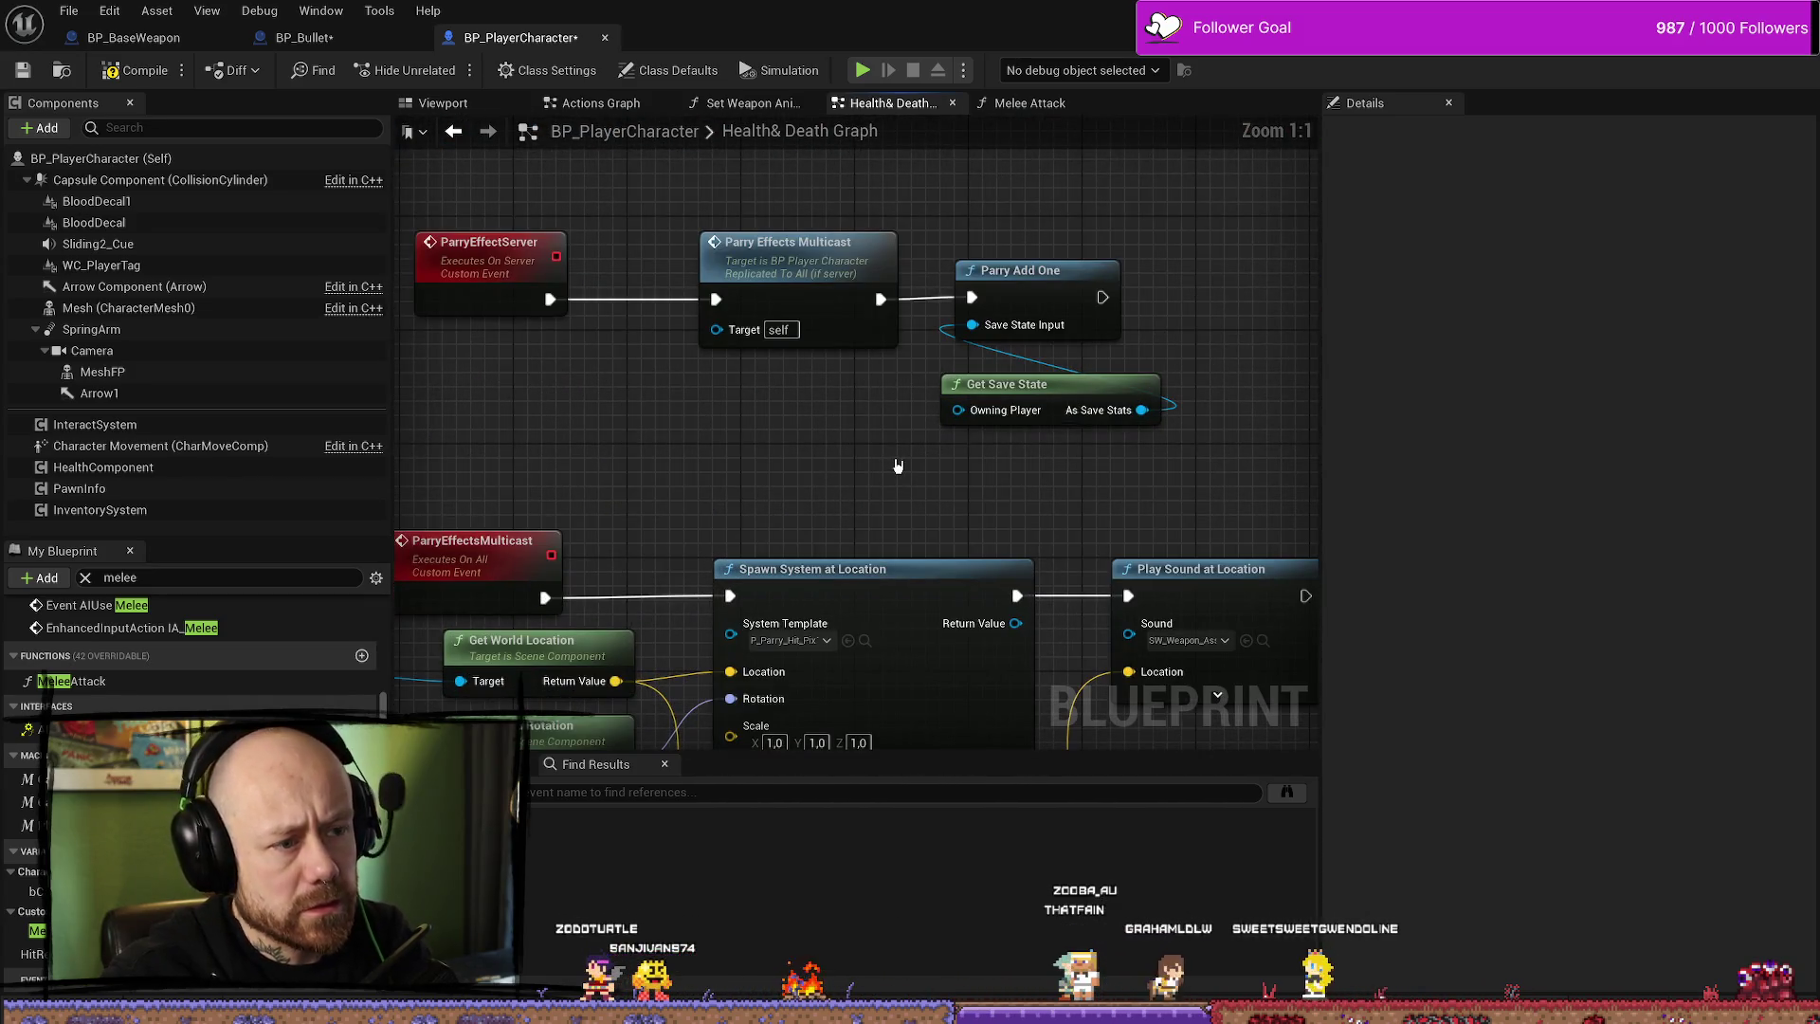
- Add a 'self' reference node and wire it into Get Save State's Owning Player
right_click(891, 465)
type("self")
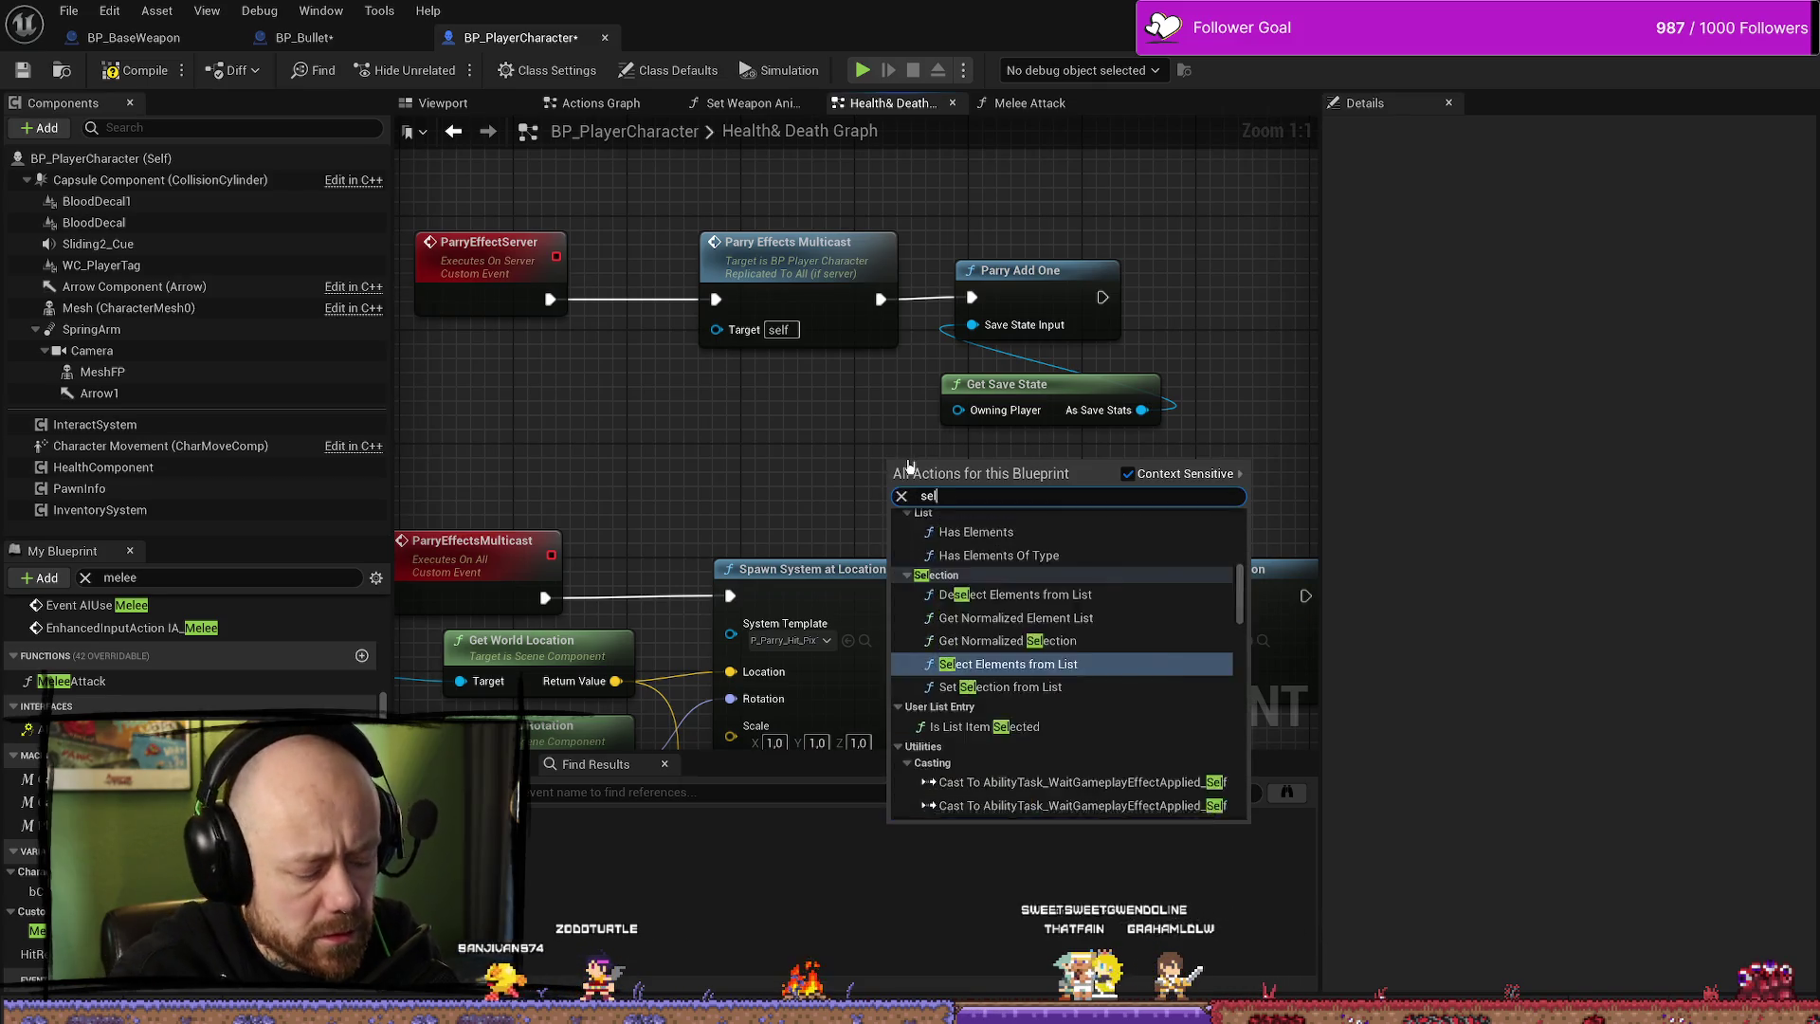
key("Return")
left_click_drag(978, 474, 957, 409)
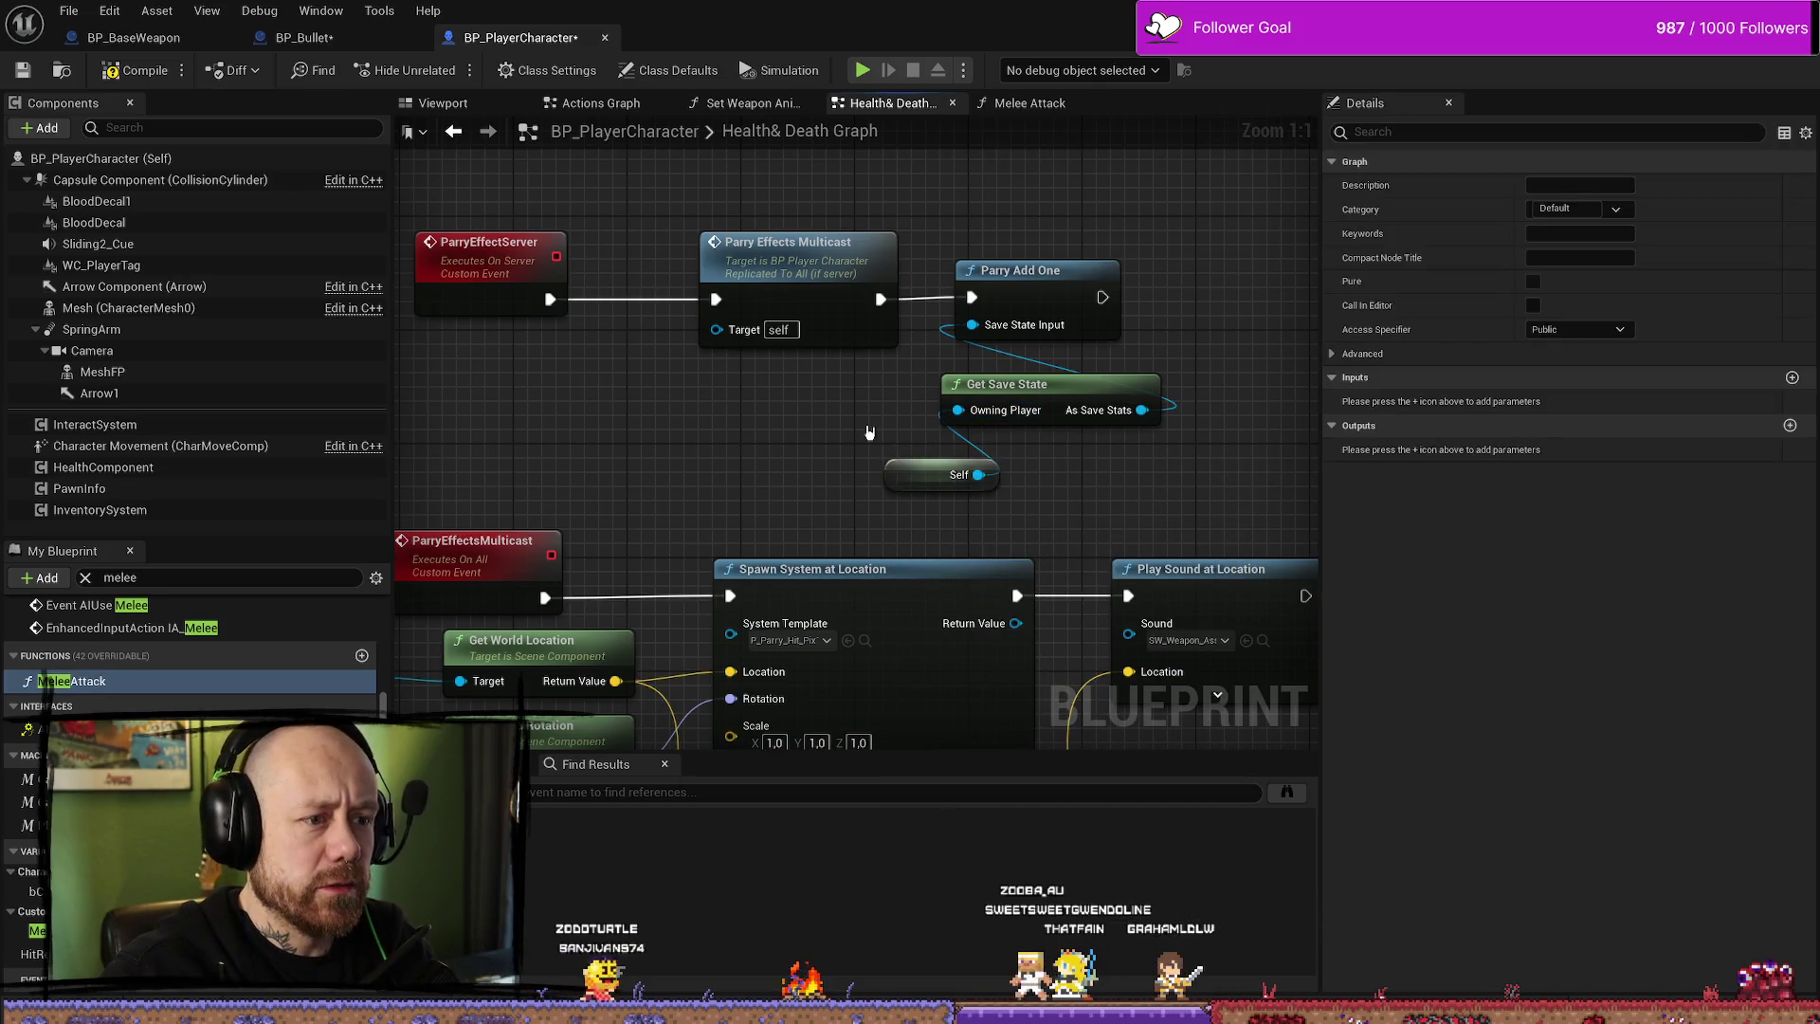
left_click_drag(902, 481, 930, 466)
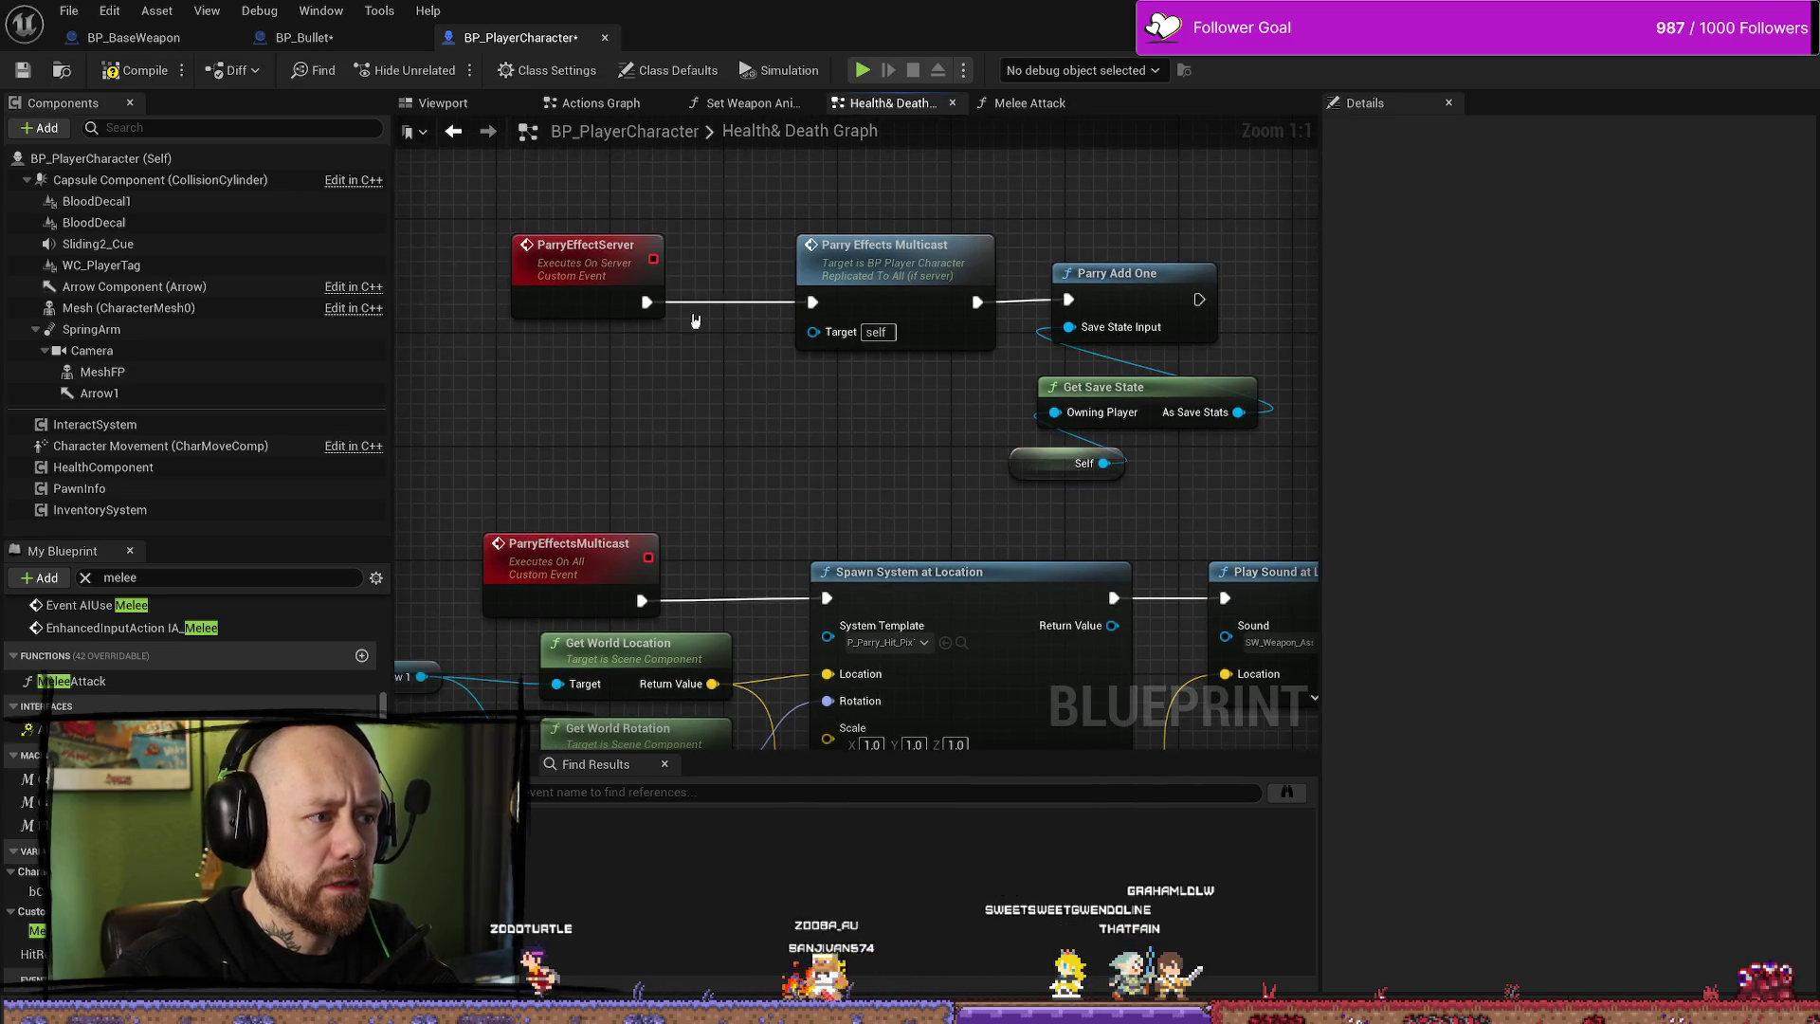
- Box-select the parry nodes to the right of ParryEffectServer and shift them left
left_click(597, 289)
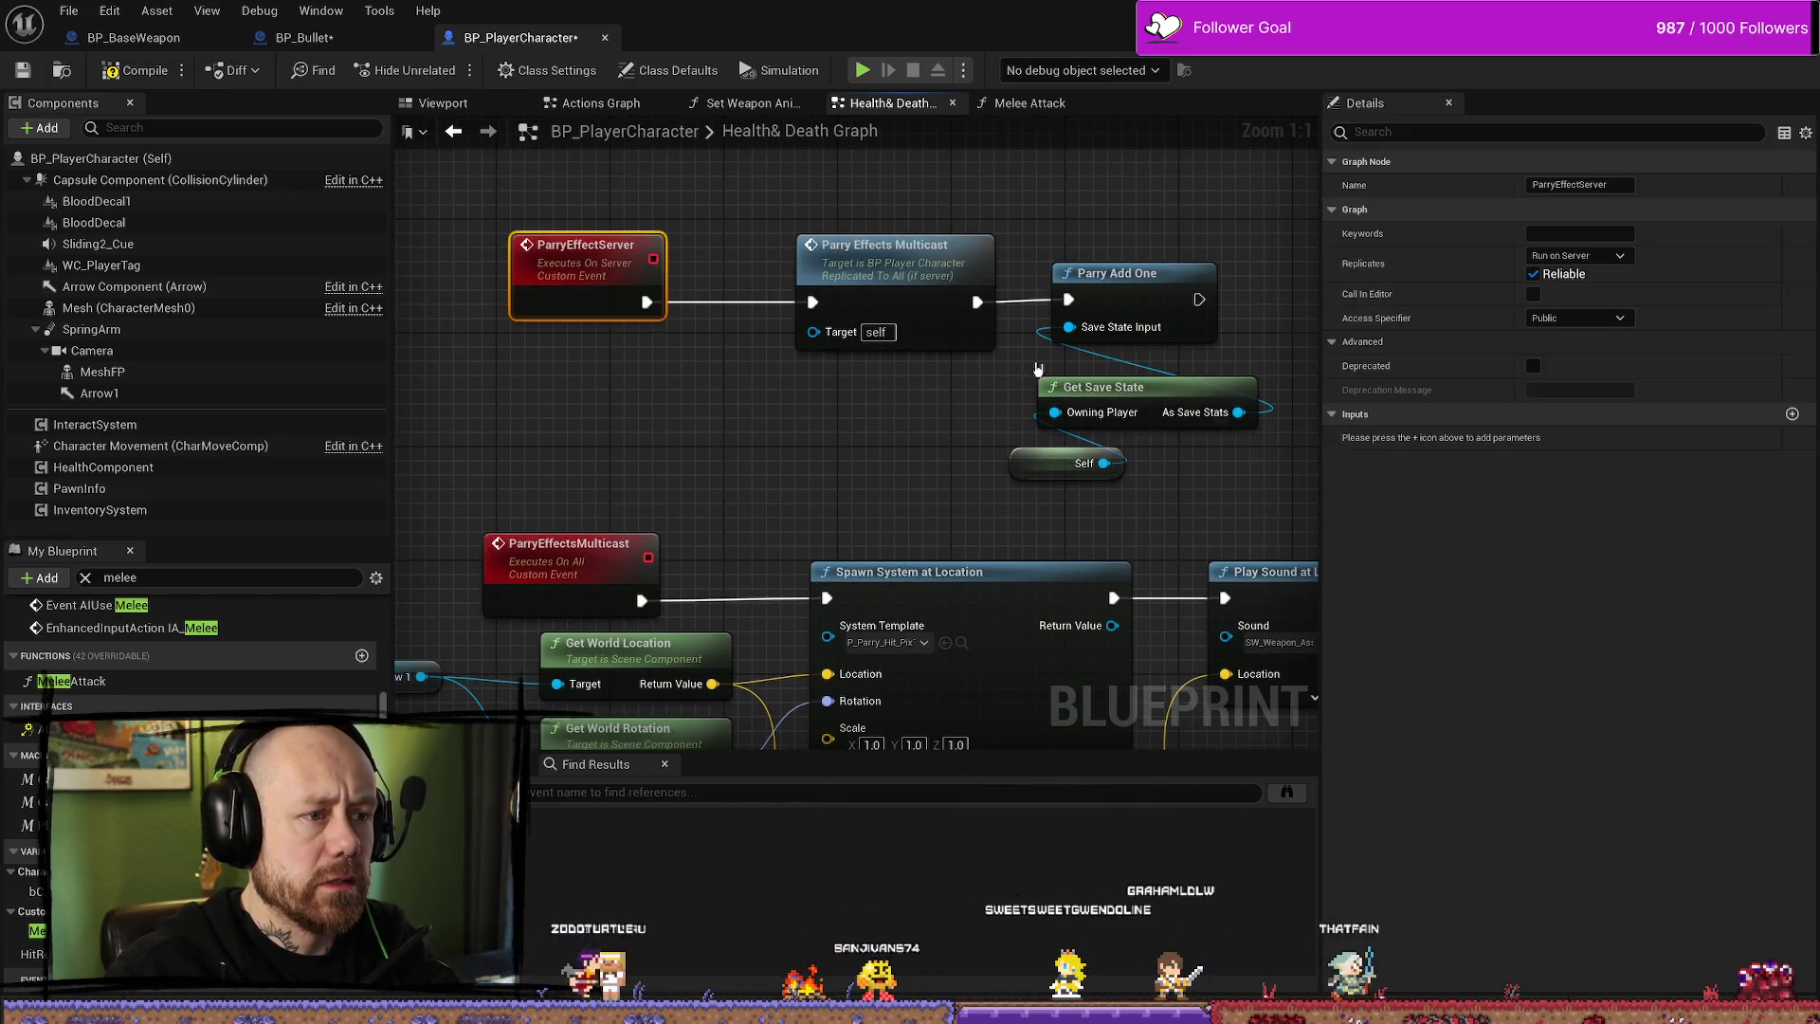
left_click_drag(910, 191, 1175, 488)
mouse_move(1178, 289)
left_mouse_down()
mouse_move(1092, 289)
mouse_move(1109, 289)
left_mouse_up()
left_click(978, 372)
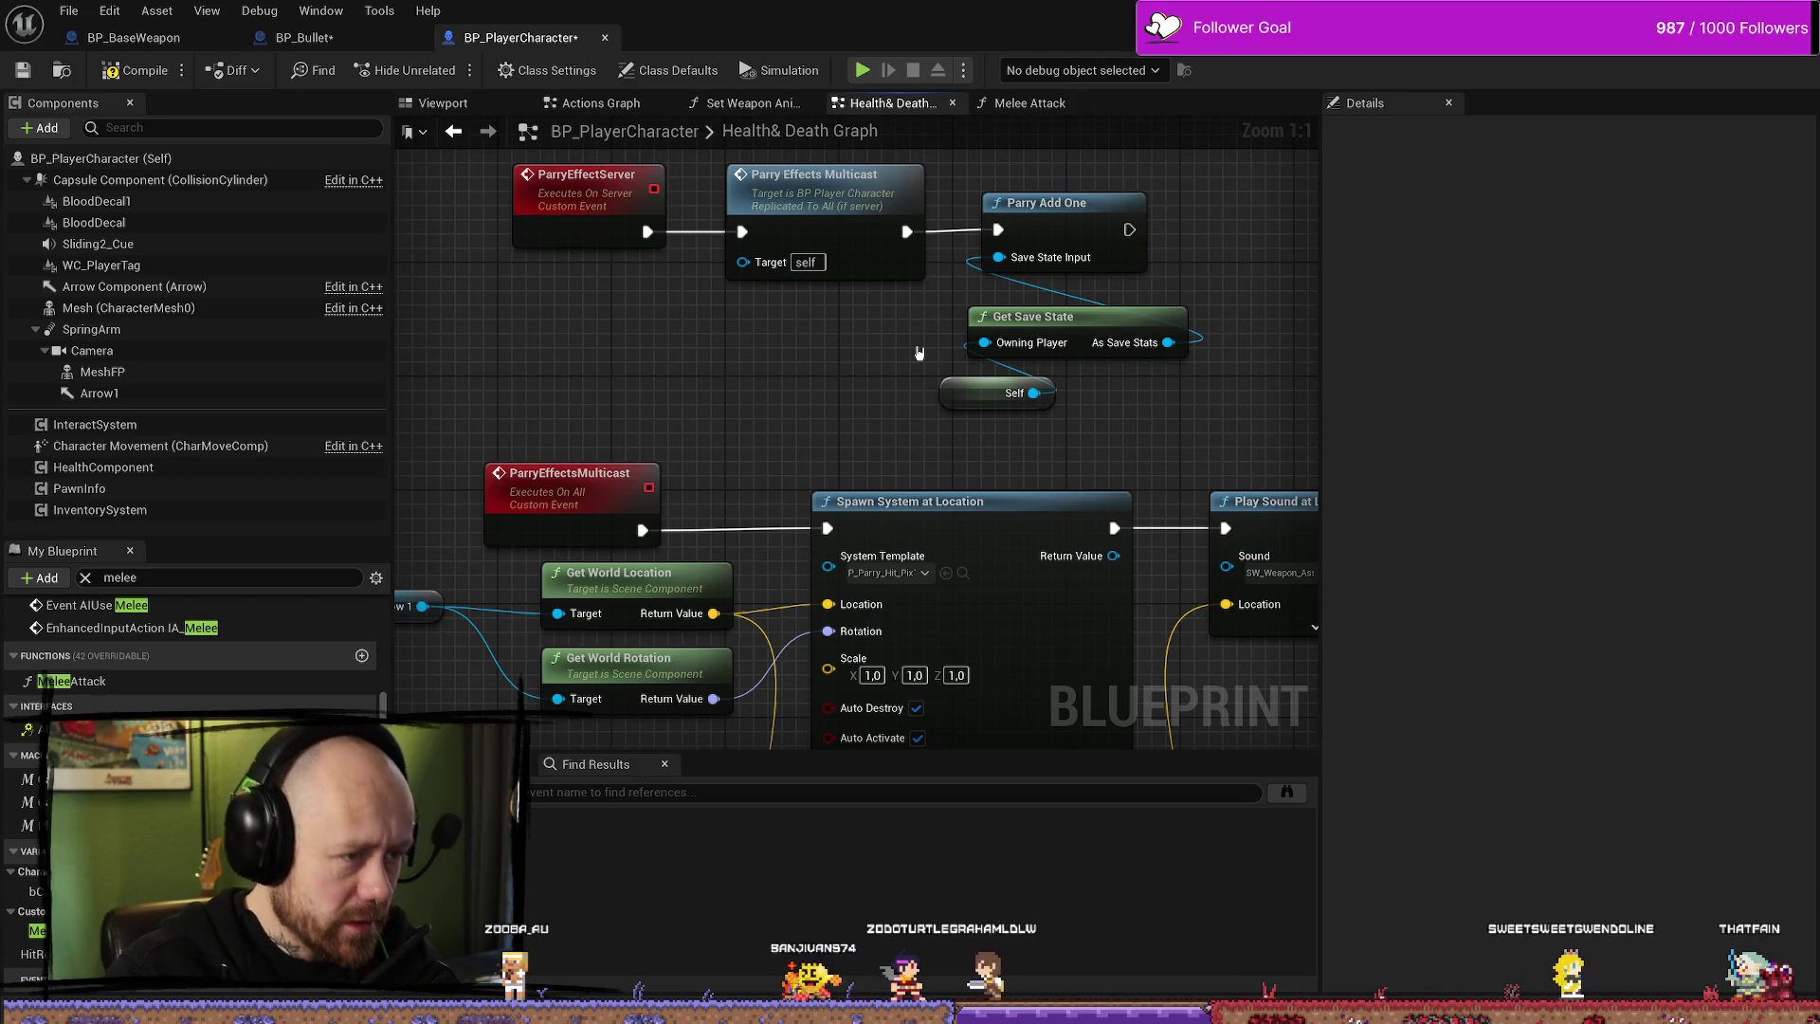
- Inspect ParryEffectsMulticast, which spawns the parry effect at Arrow1's location and rotation and plays a sound
left_click_drag(841, 357, 838, 417)
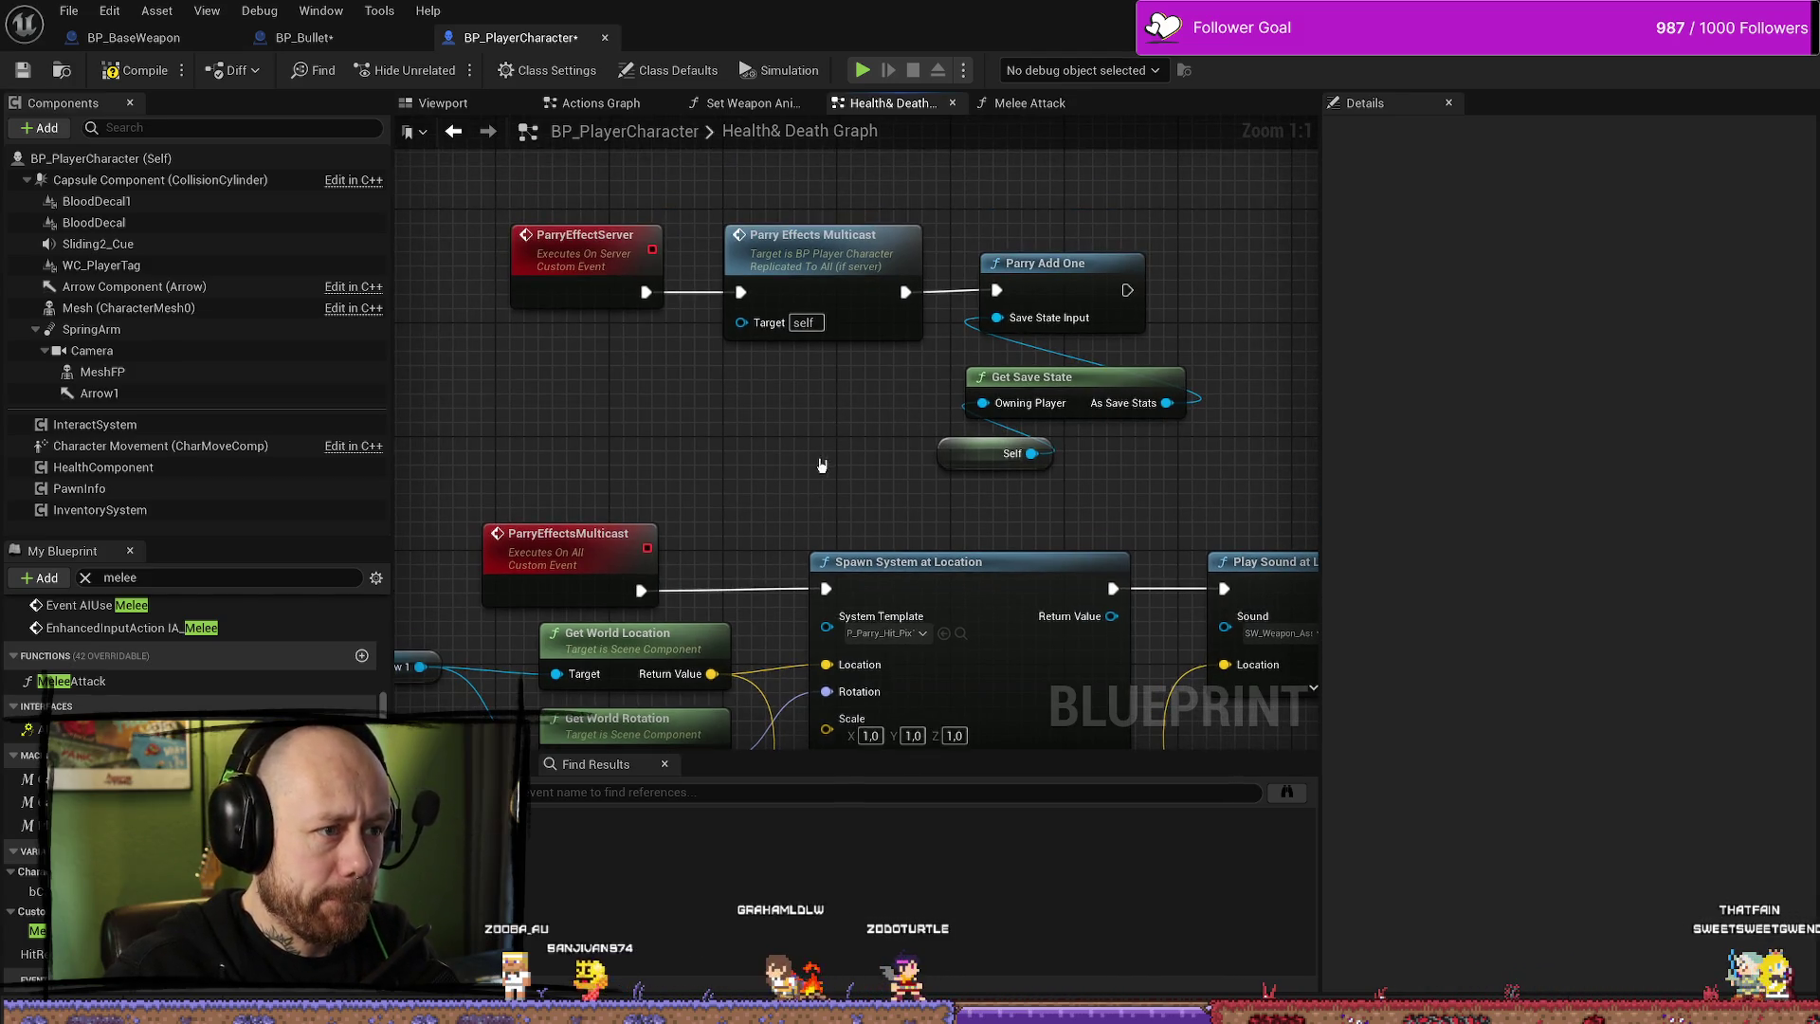
left_click(900, 320)
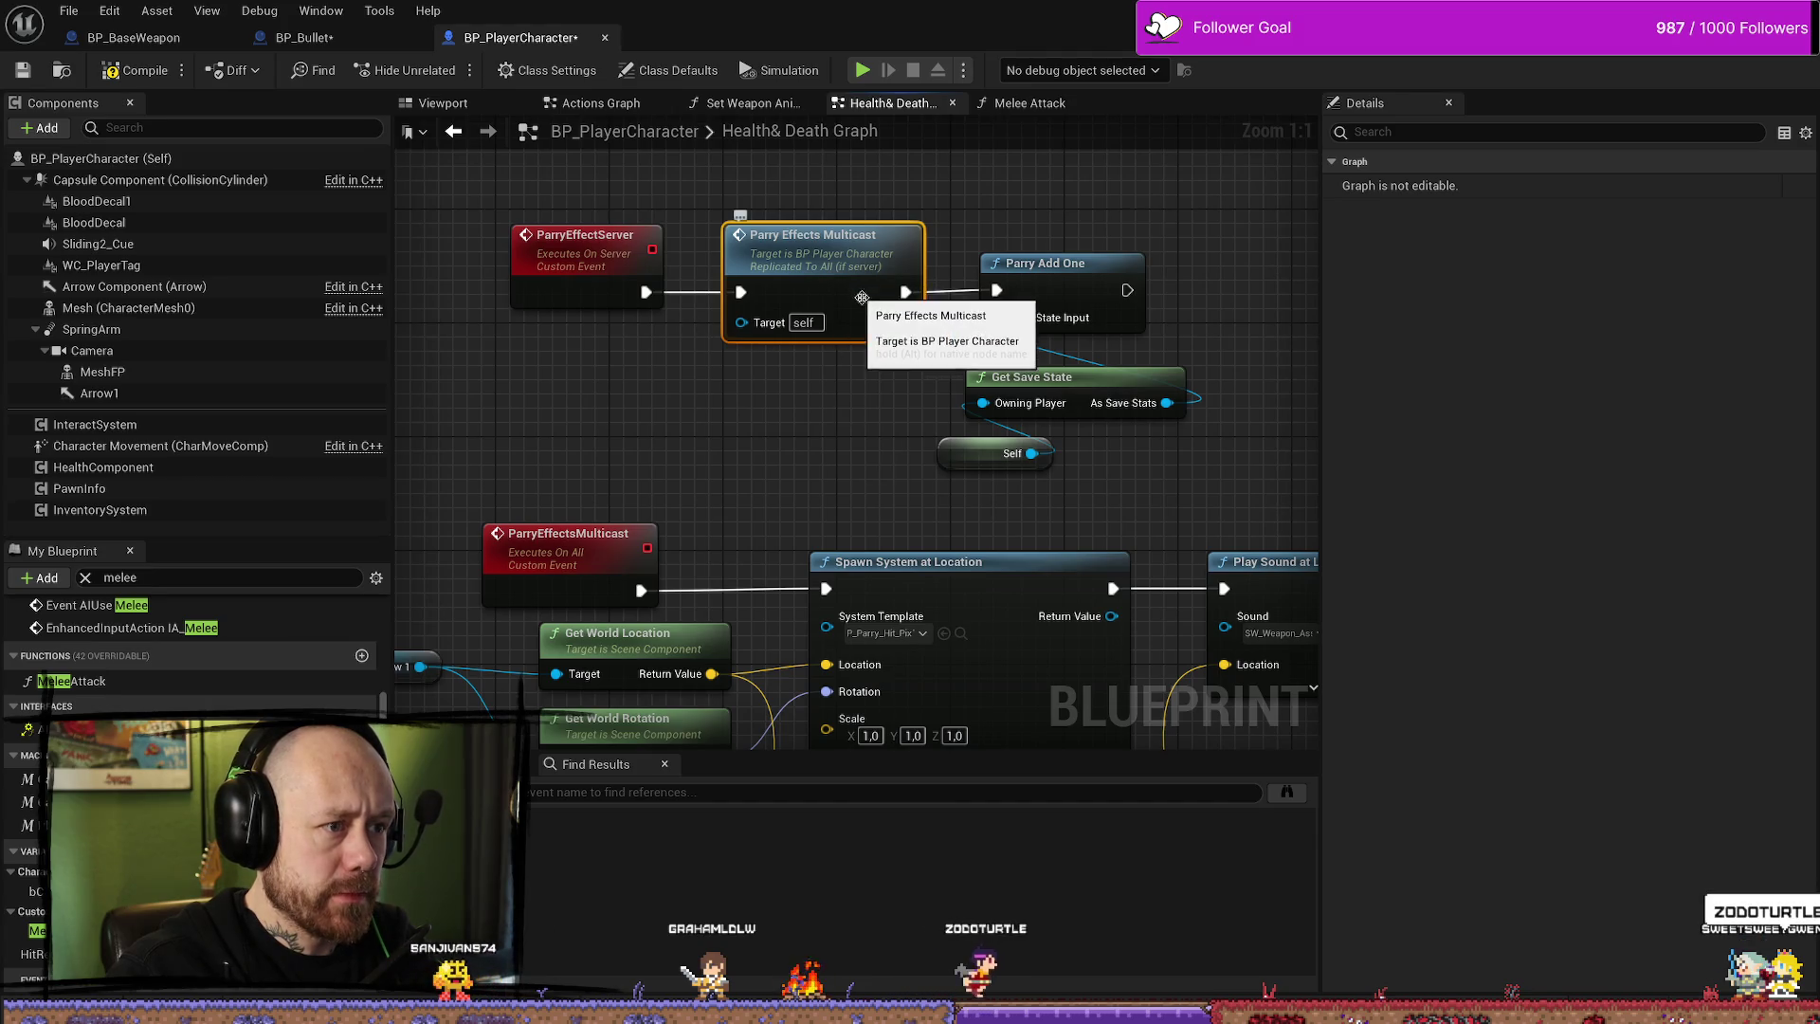
left_click(882, 429)
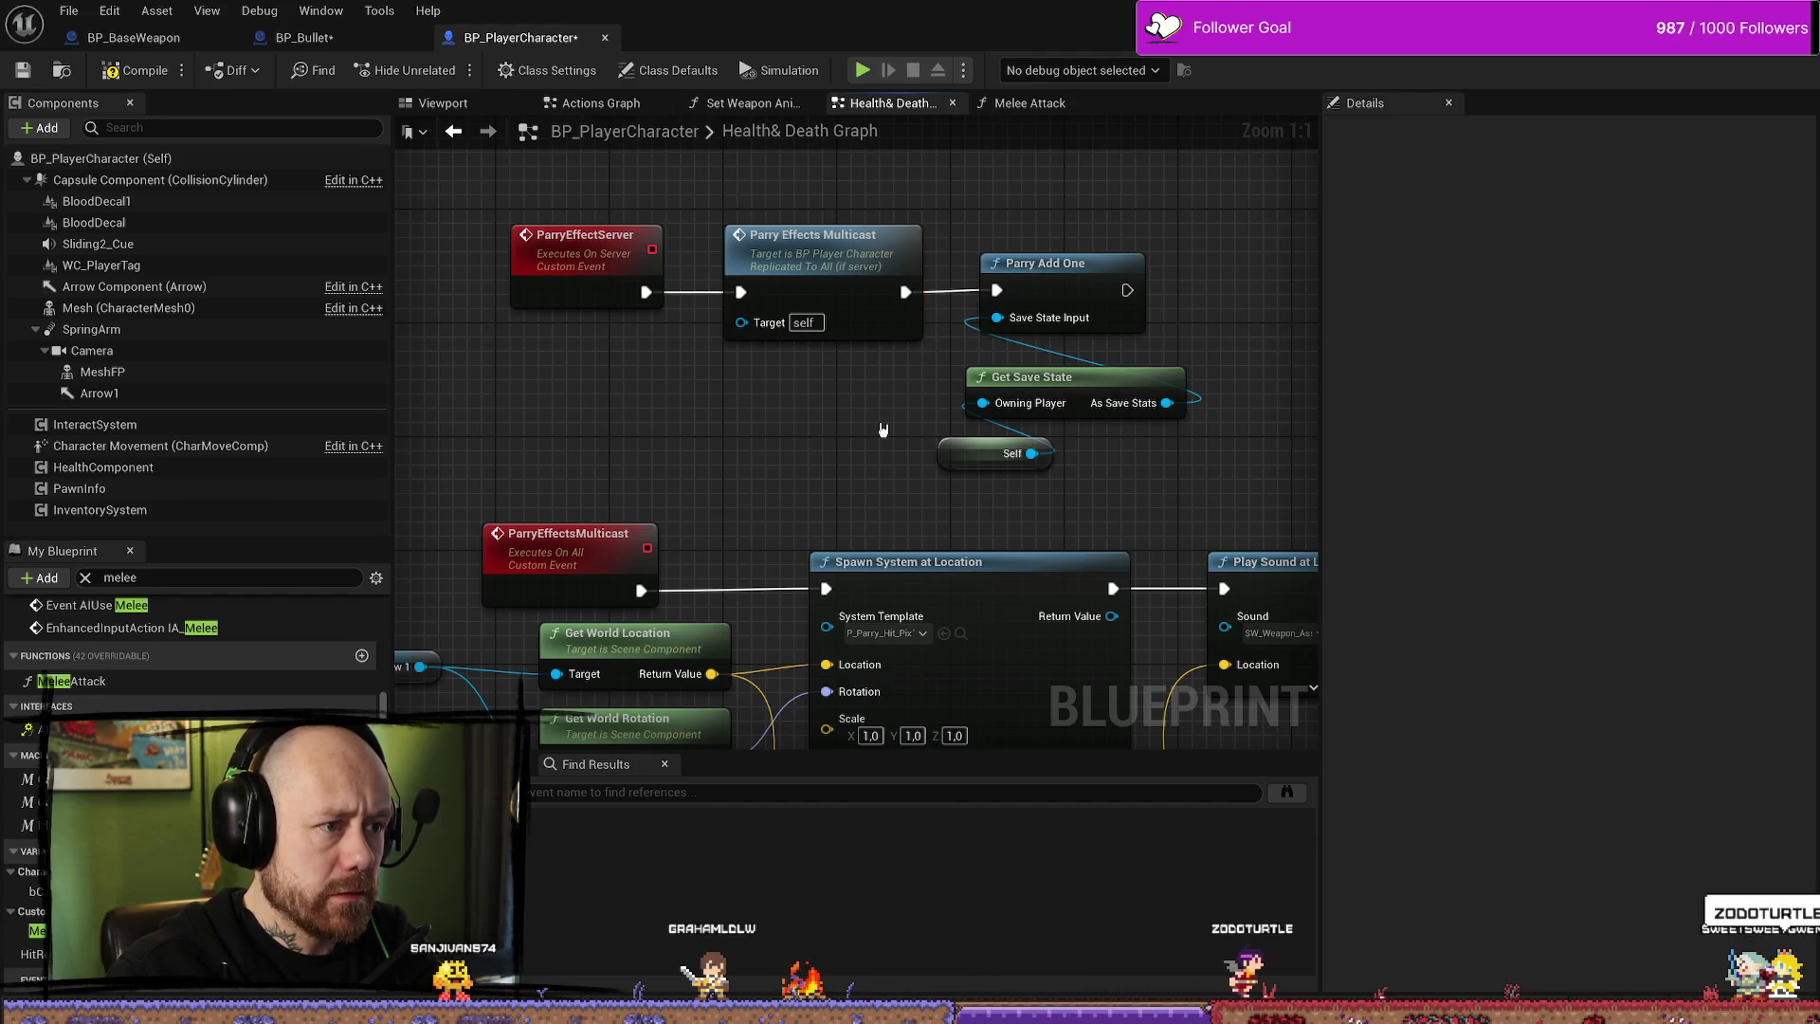
left_click(825, 264)
left_click(816, 394)
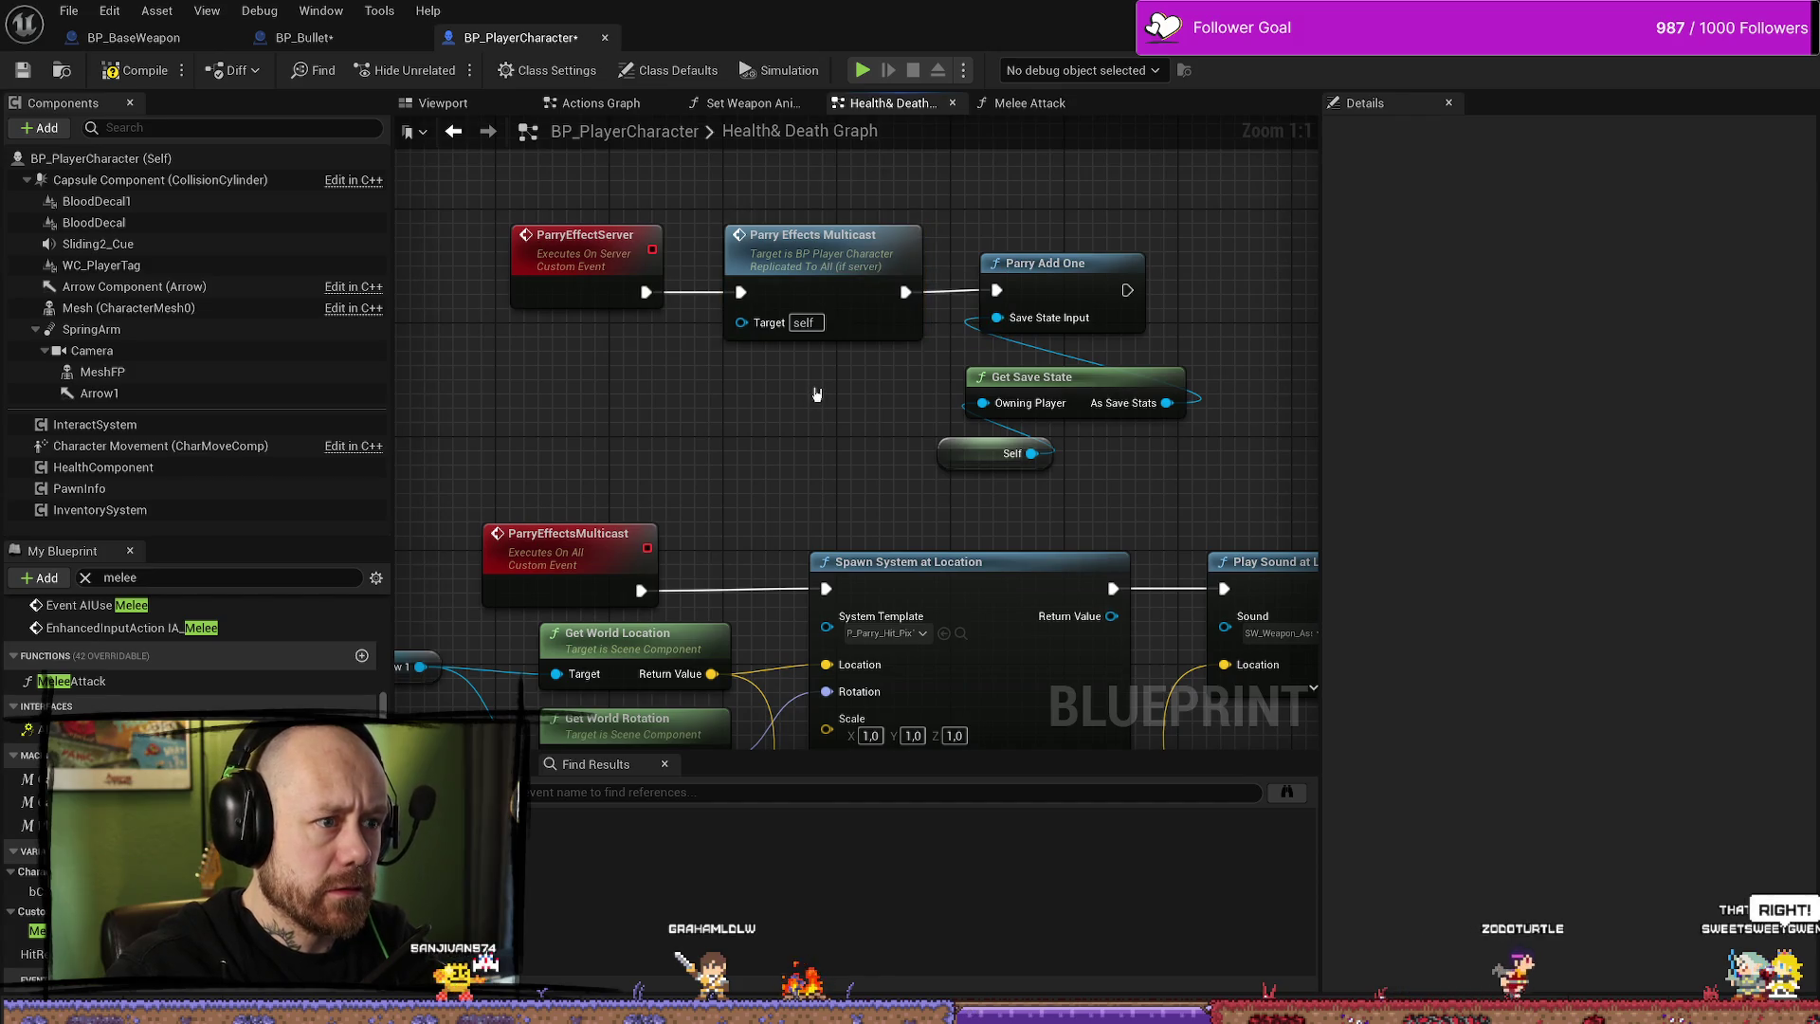
double_click(826, 284)
scroll(980, 344, "down", 3)
left_click(843, 270)
left_click(681, 283)
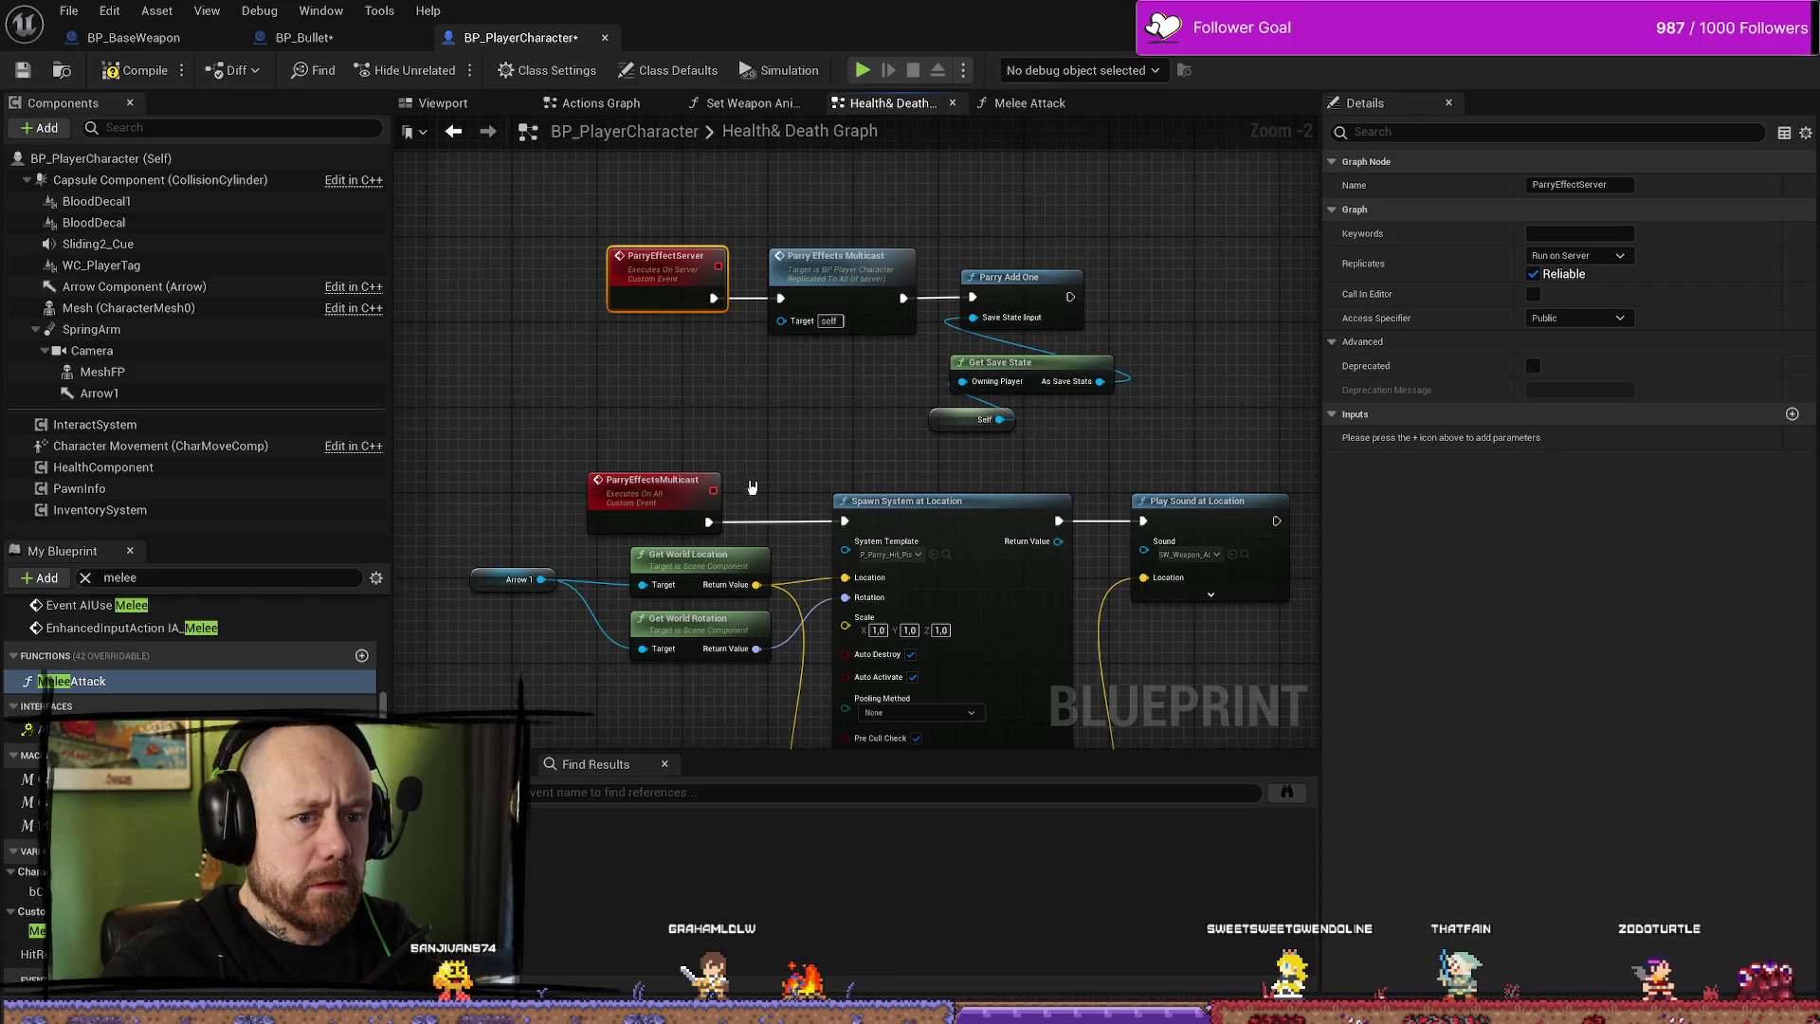
mouse_move(895, 548)
left_mouse_down()
mouse_move(872, 546)
mouse_move(818, 406)
left_mouse_up()
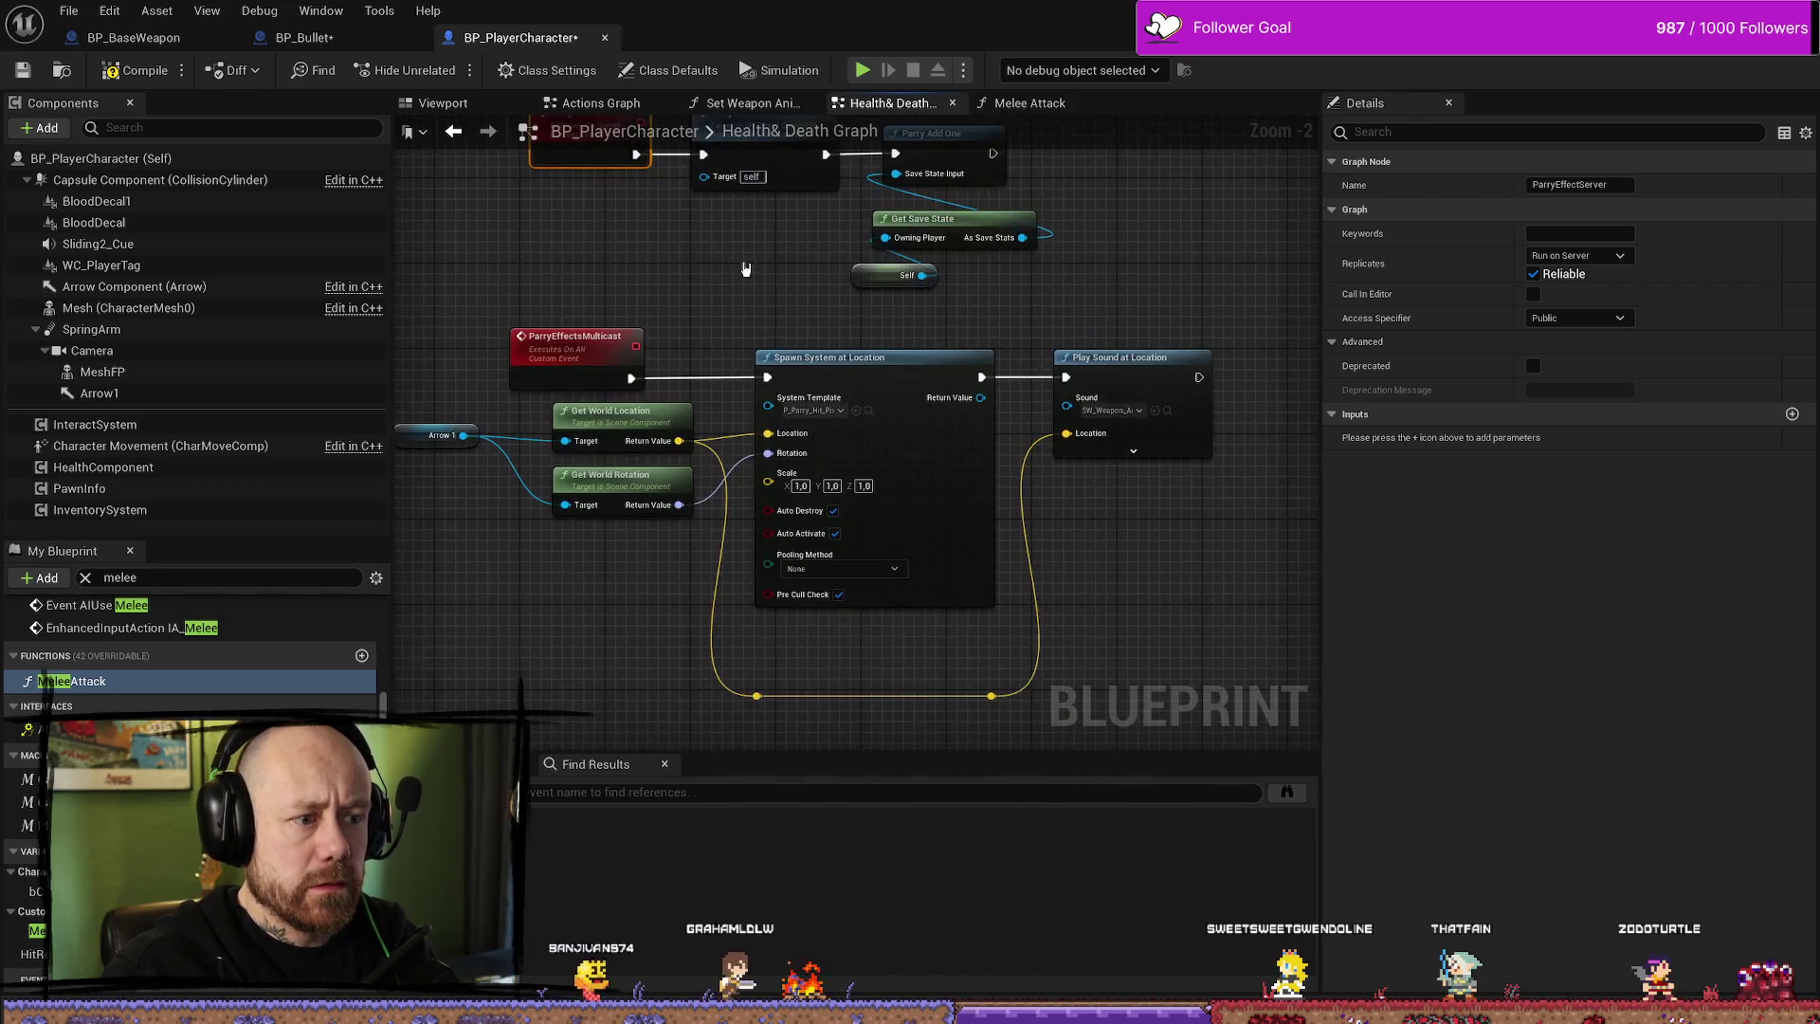
left_click_drag(674, 346, 775, 324)
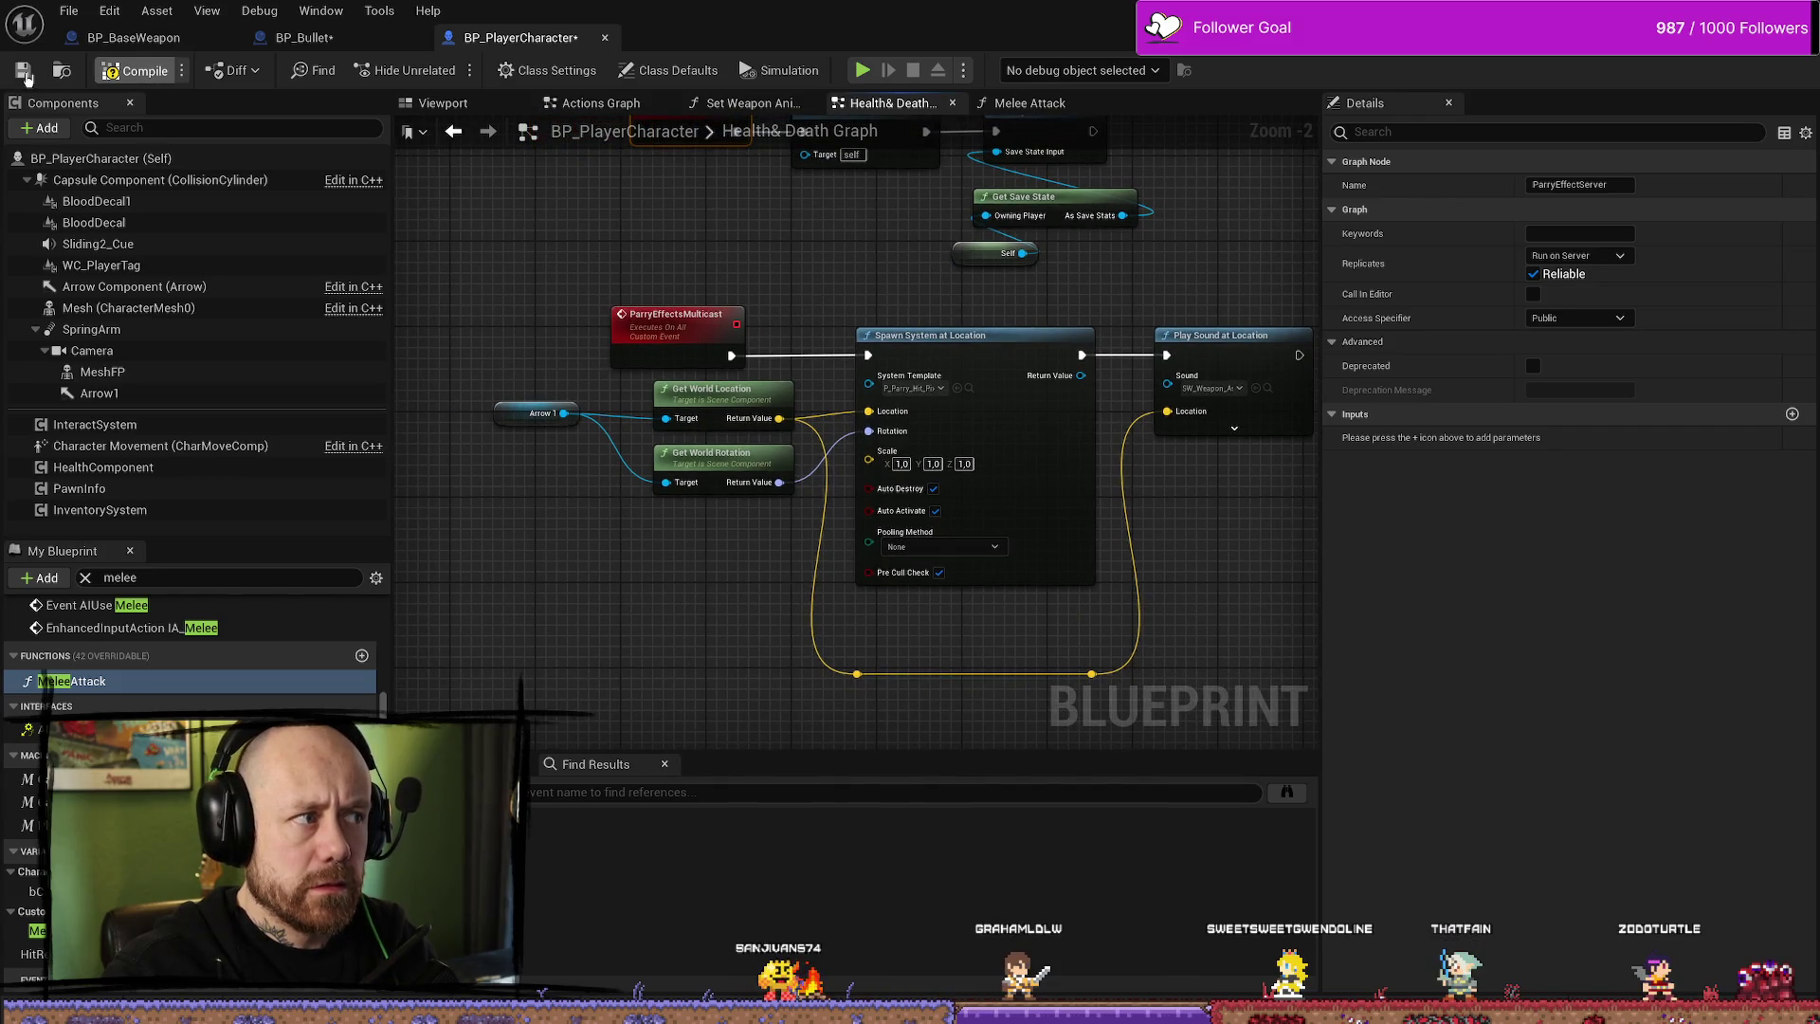
left_click_drag(603, 213, 666, 373)
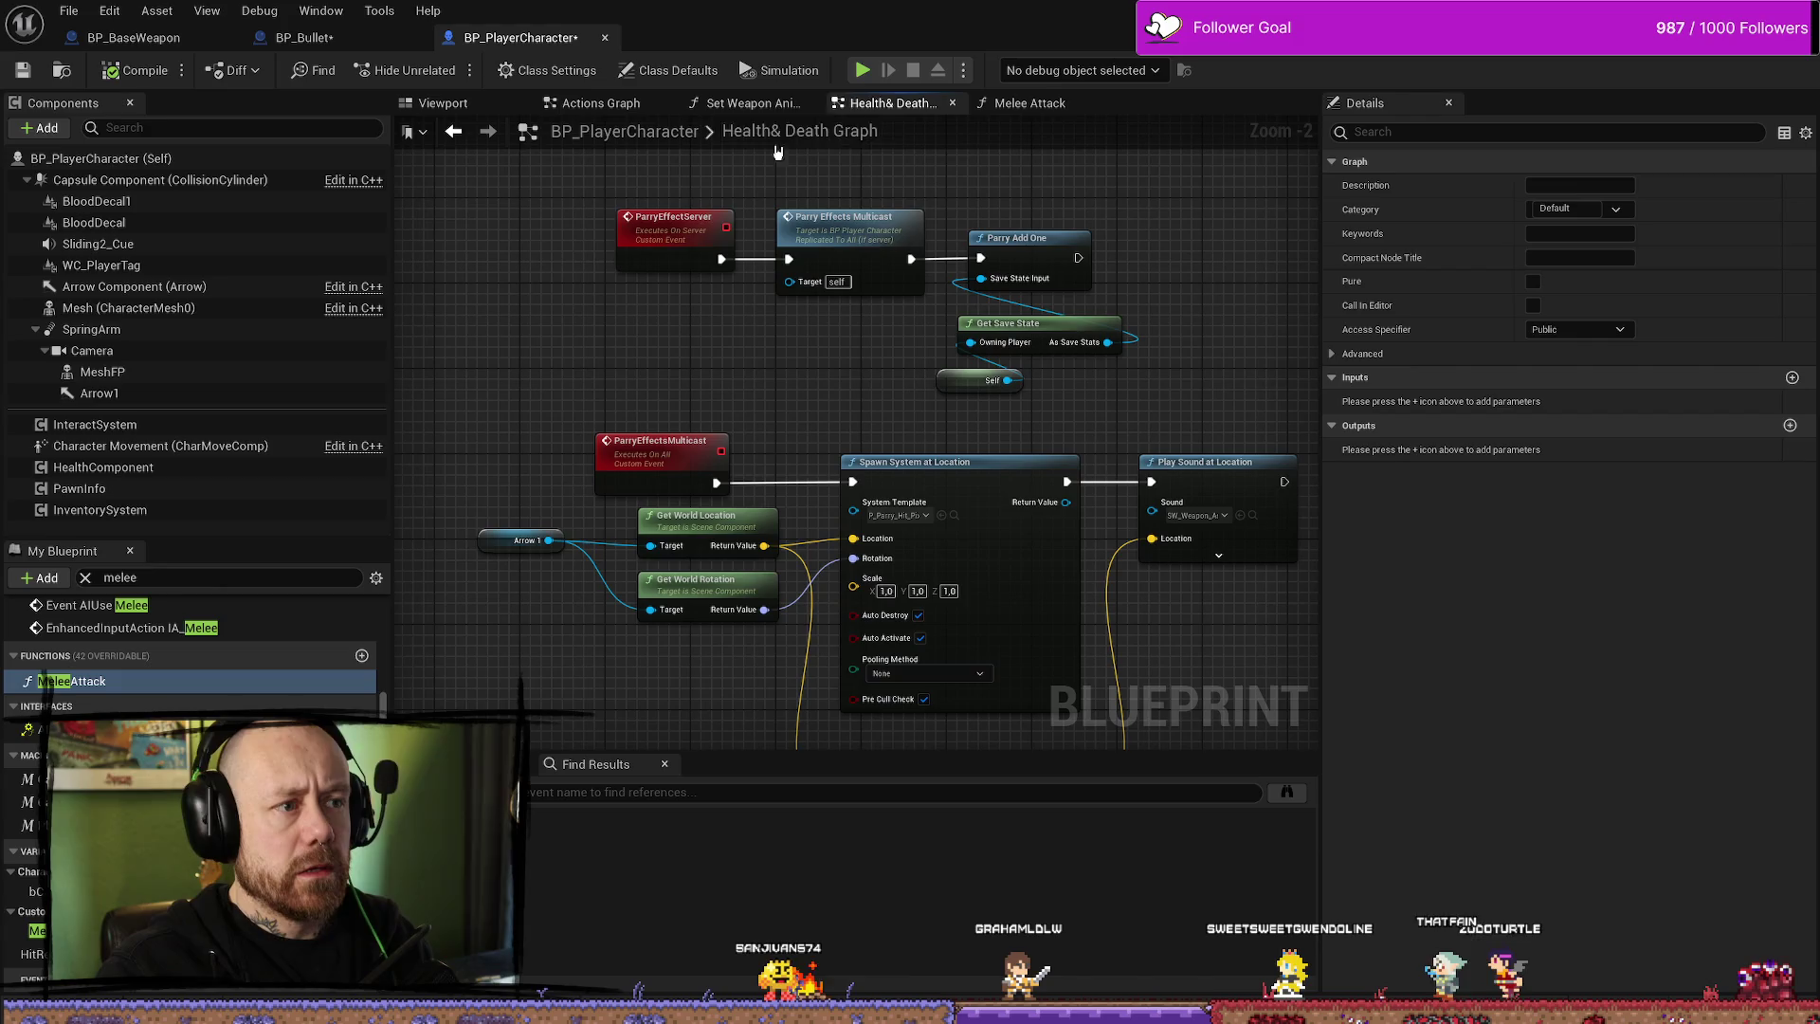
- Return to BP_Bullet and look over the Handle Hit graph around Server Play Impact Effect
left_click(259, 44)
left_click_drag(581, 339, 707, 359)
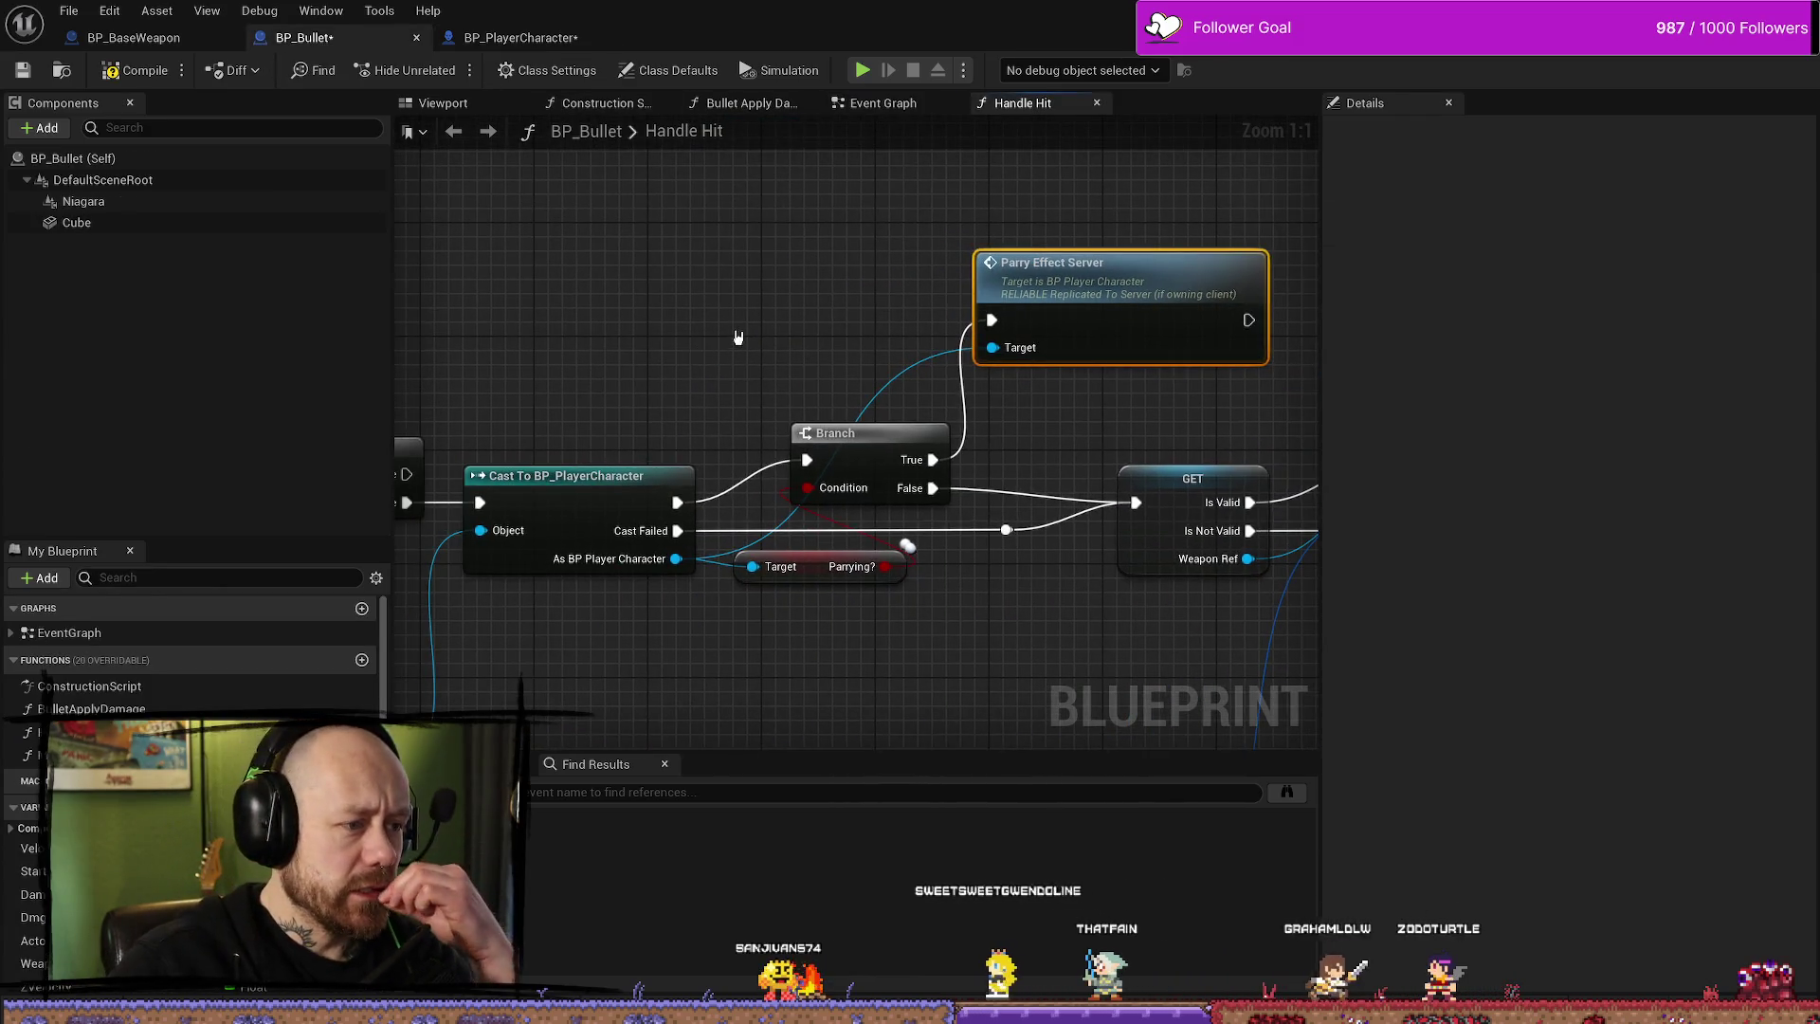
left_click_drag(1094, 310, 849, 306)
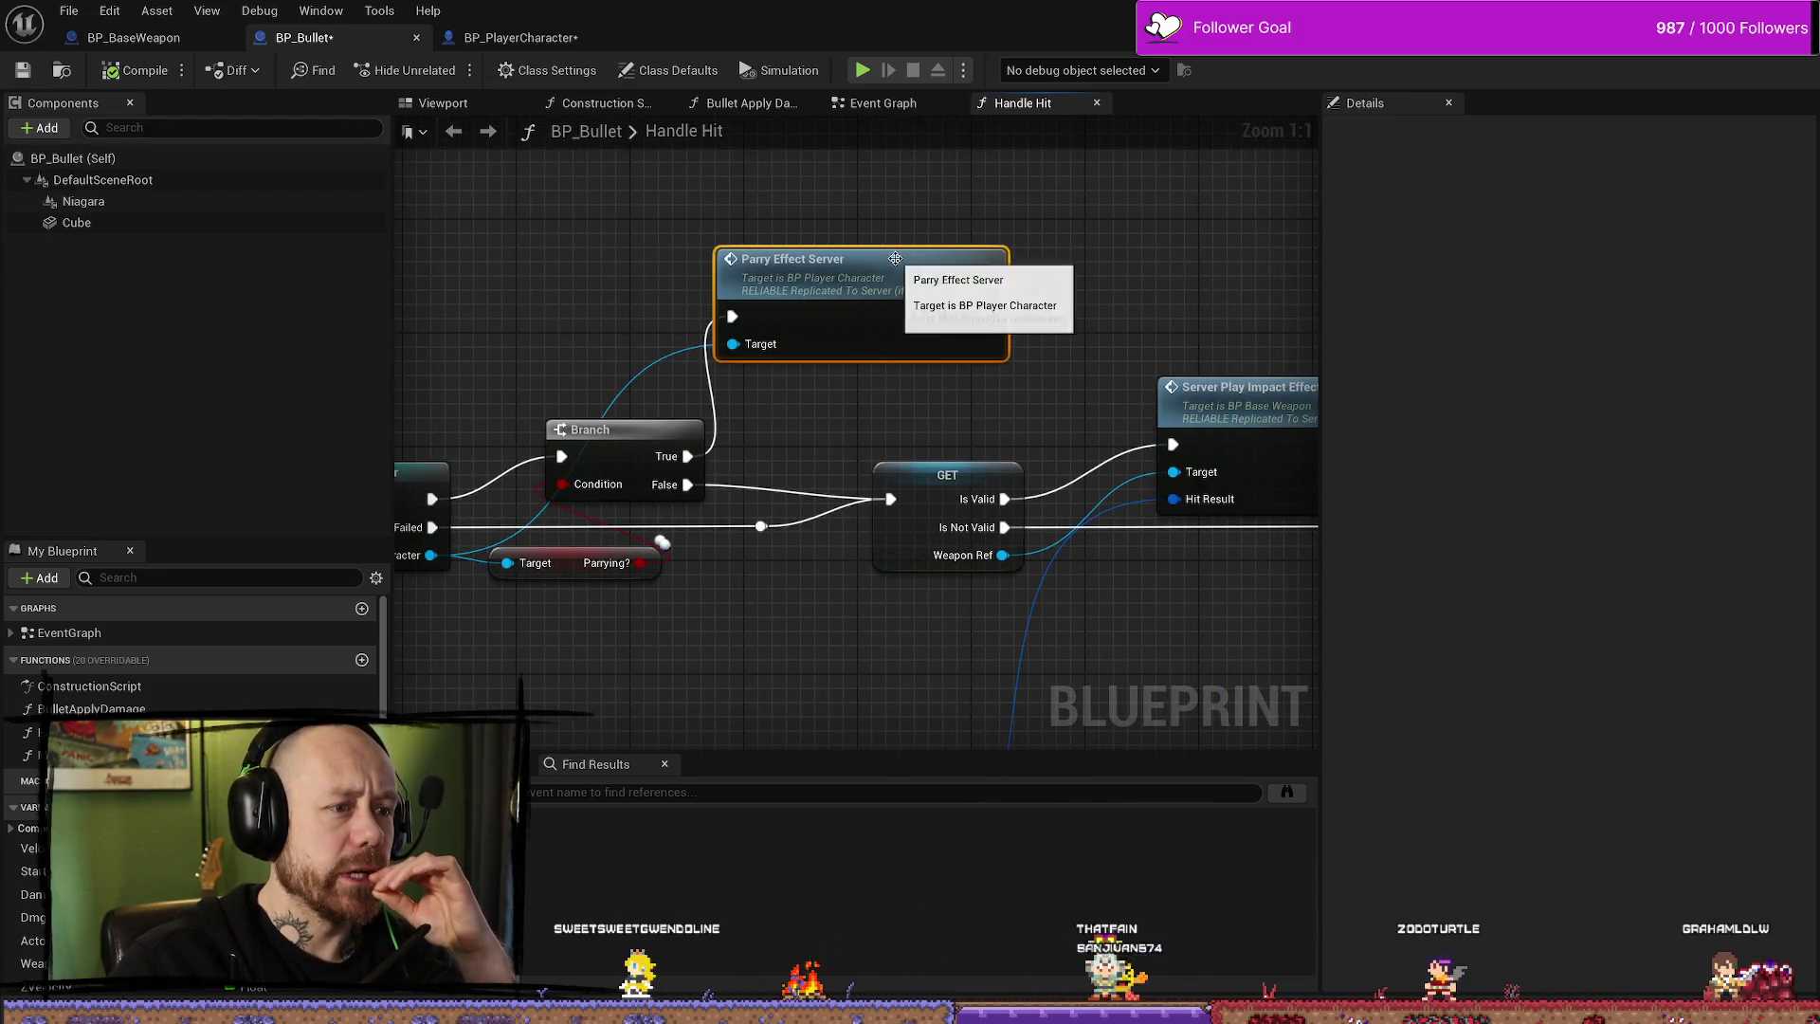
scroll(1114, 265, "down", 1)
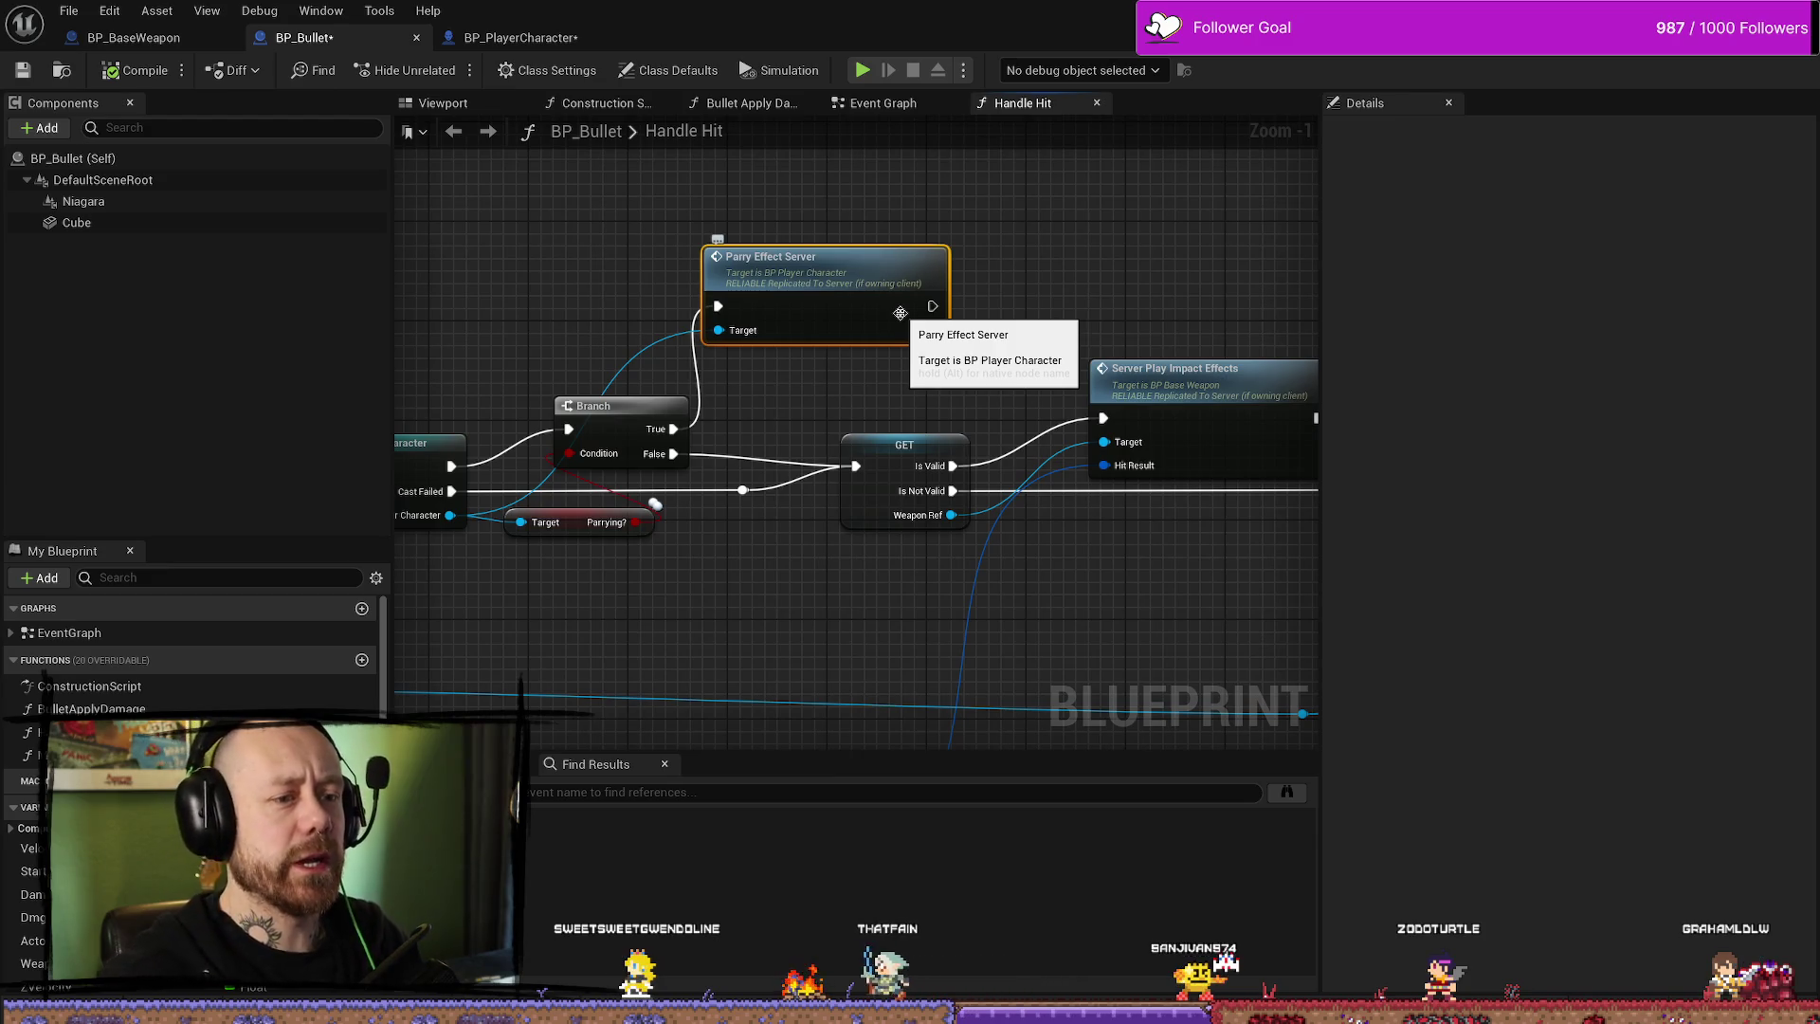
scroll(1099, 305, "down", 3)
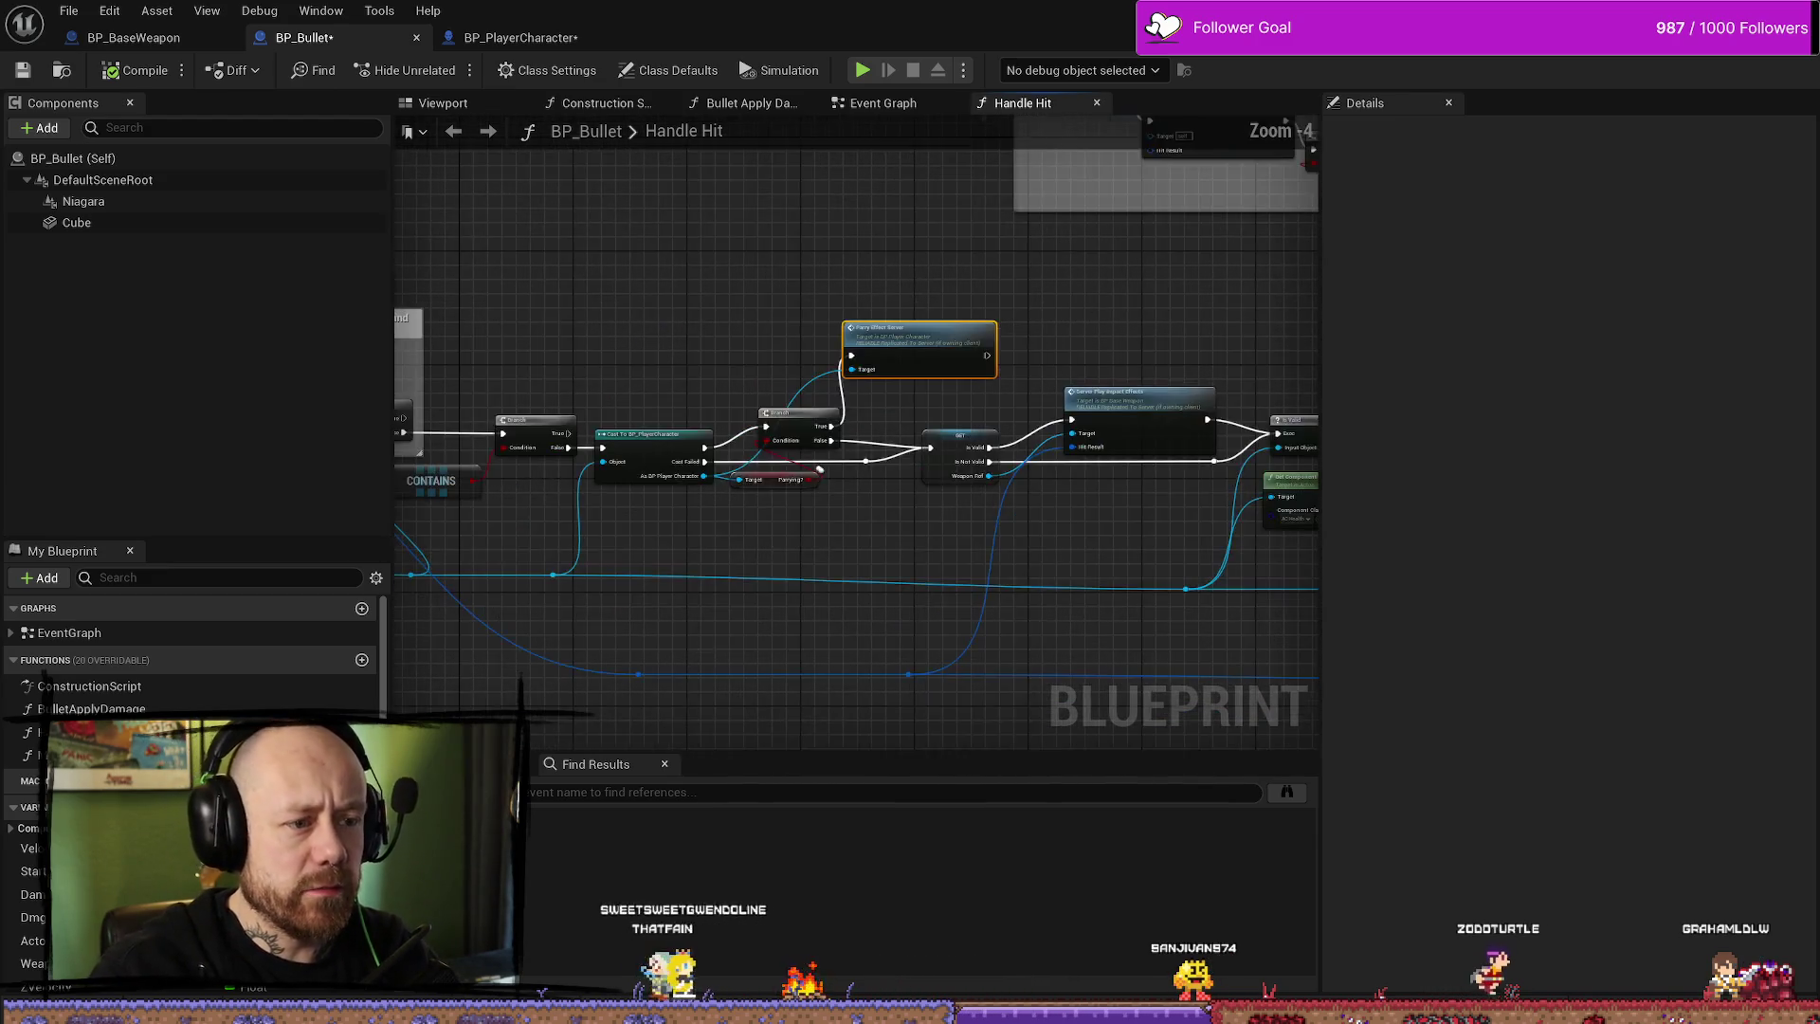
scroll(882, 379, "up", 5)
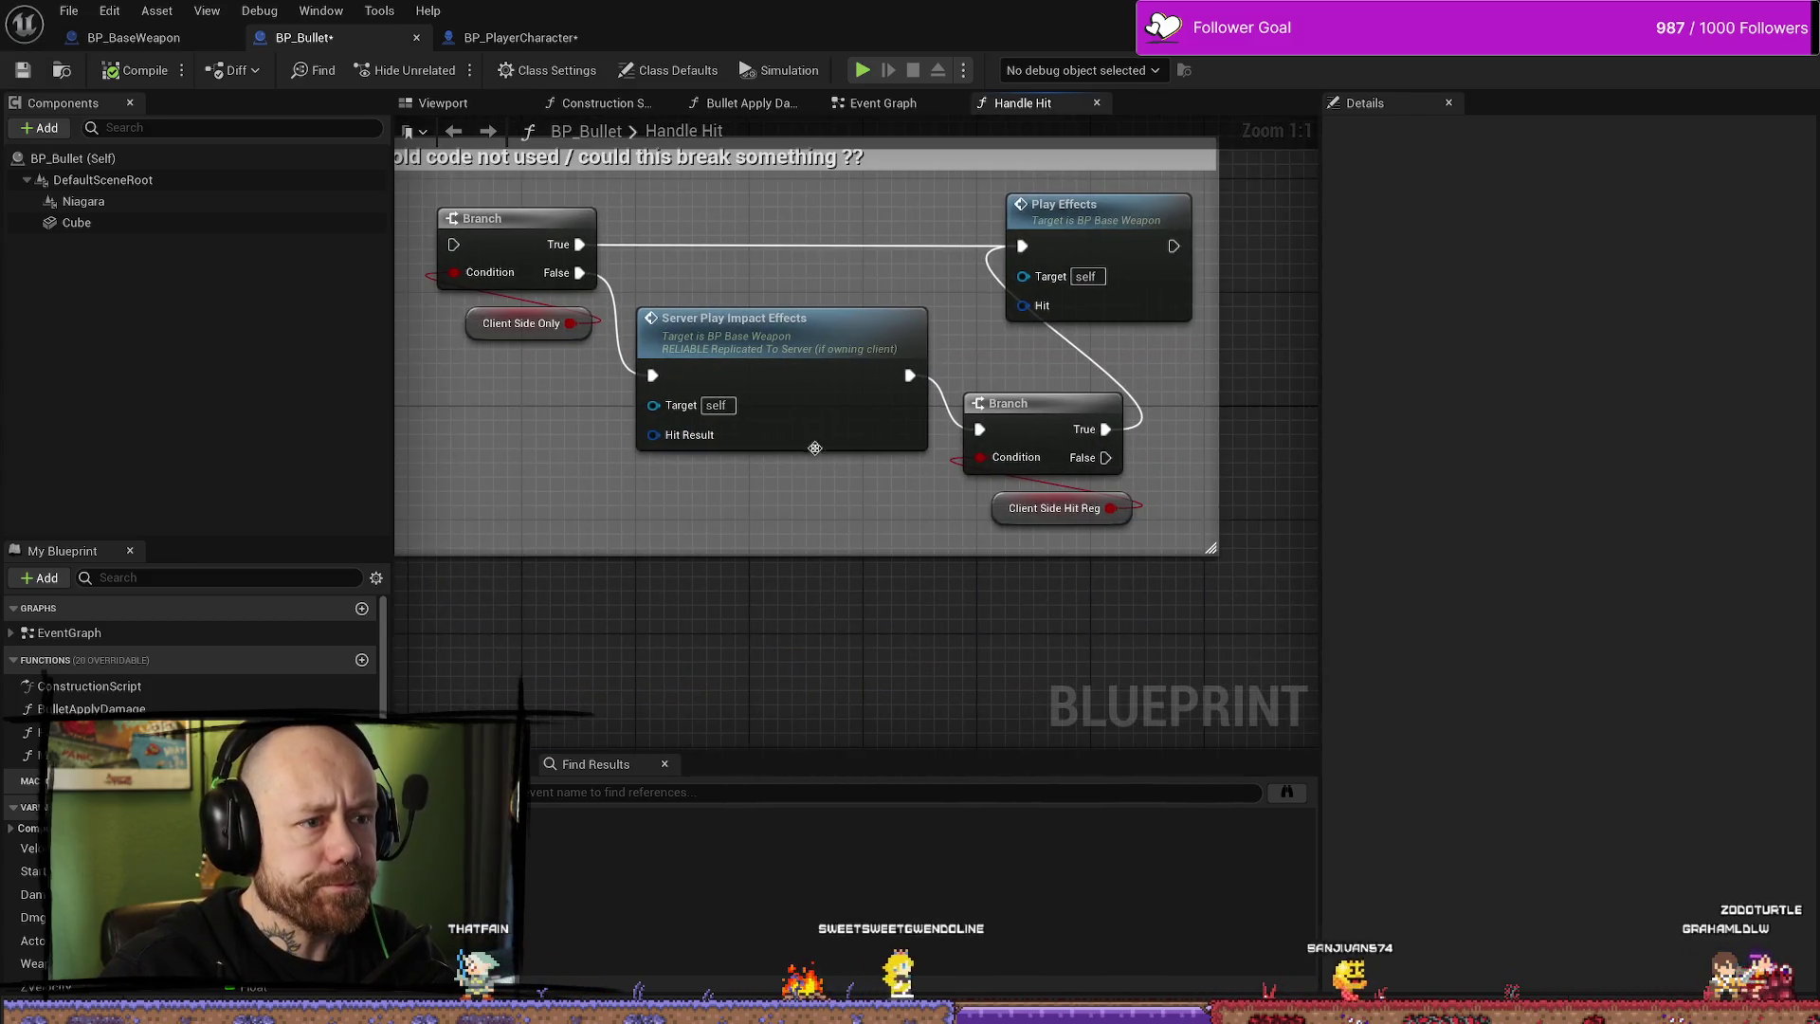
scroll(813, 446, "down", 4)
scroll(1118, 337, "down", 3)
scroll(723, 374, "up", 3)
mouse_move(724, 374)
left_mouse_down()
mouse_move(1069, 292)
mouse_move(1026, 254)
left_mouse_up()
- Center the Event Graph on the Handle Hit and Move Bullet calls
left_click(883, 102)
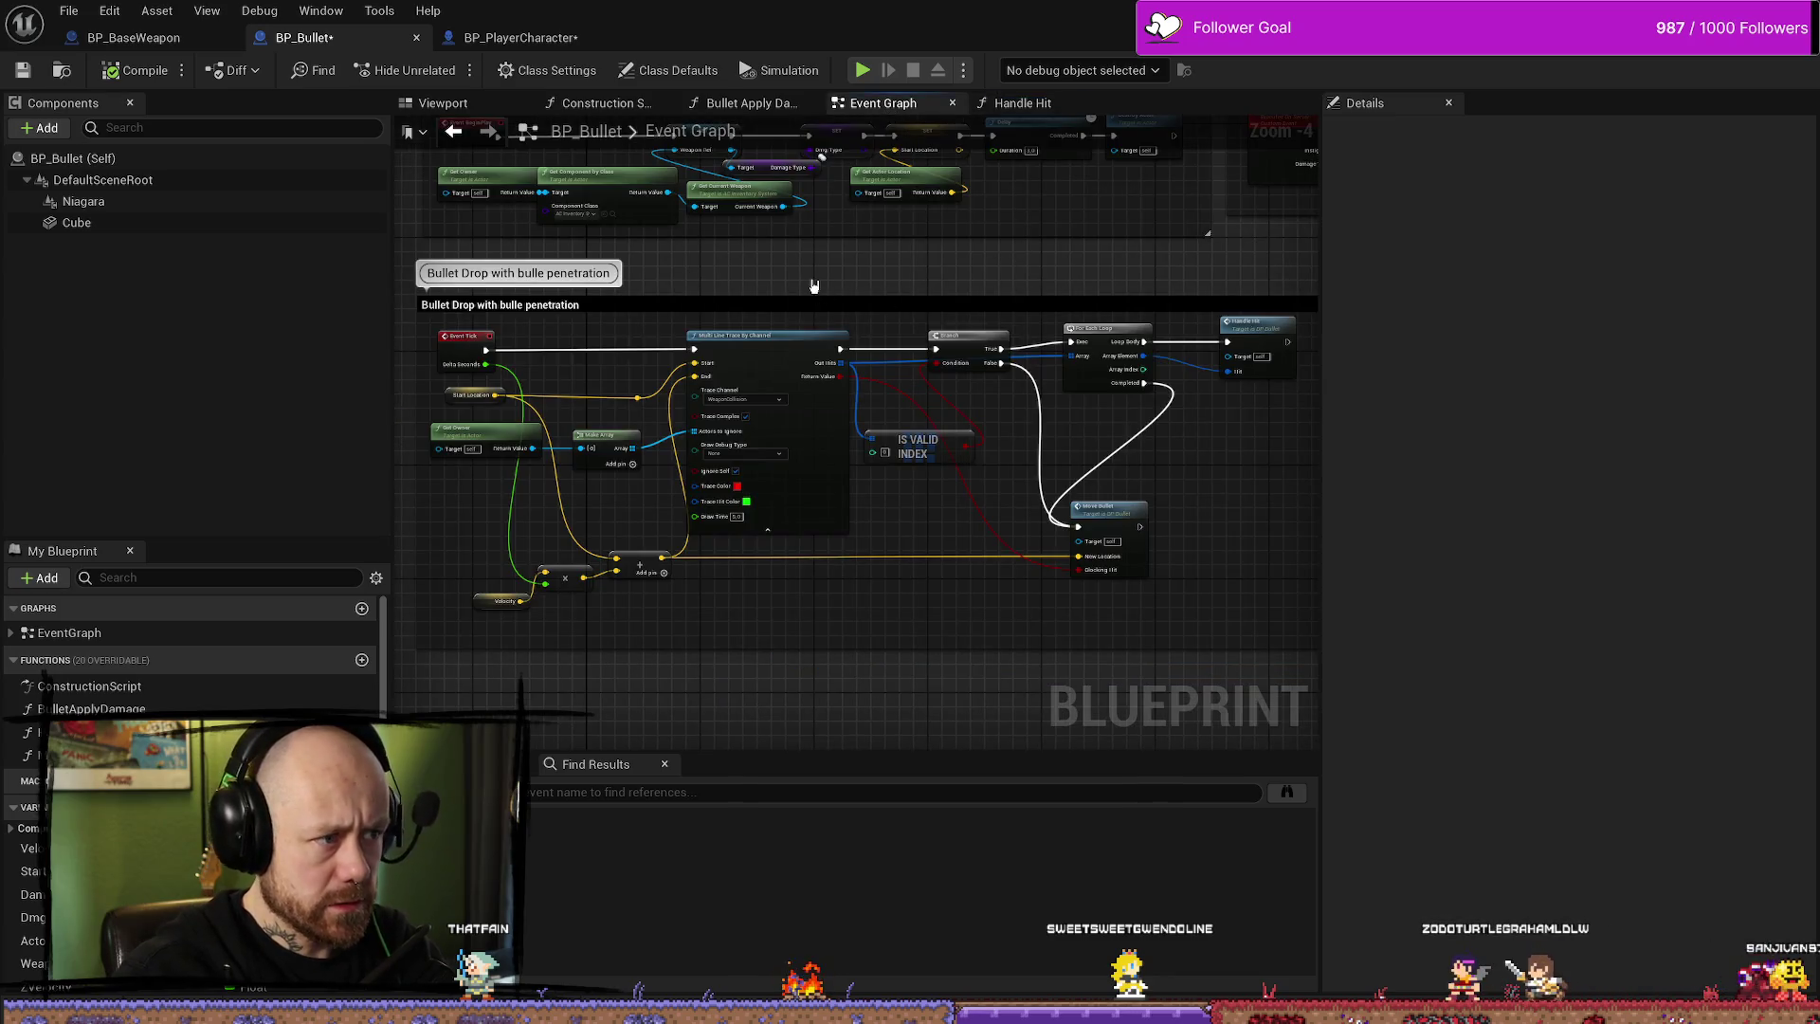
scroll(813, 285, "down", 1)
scroll(1134, 298, "up", 3)
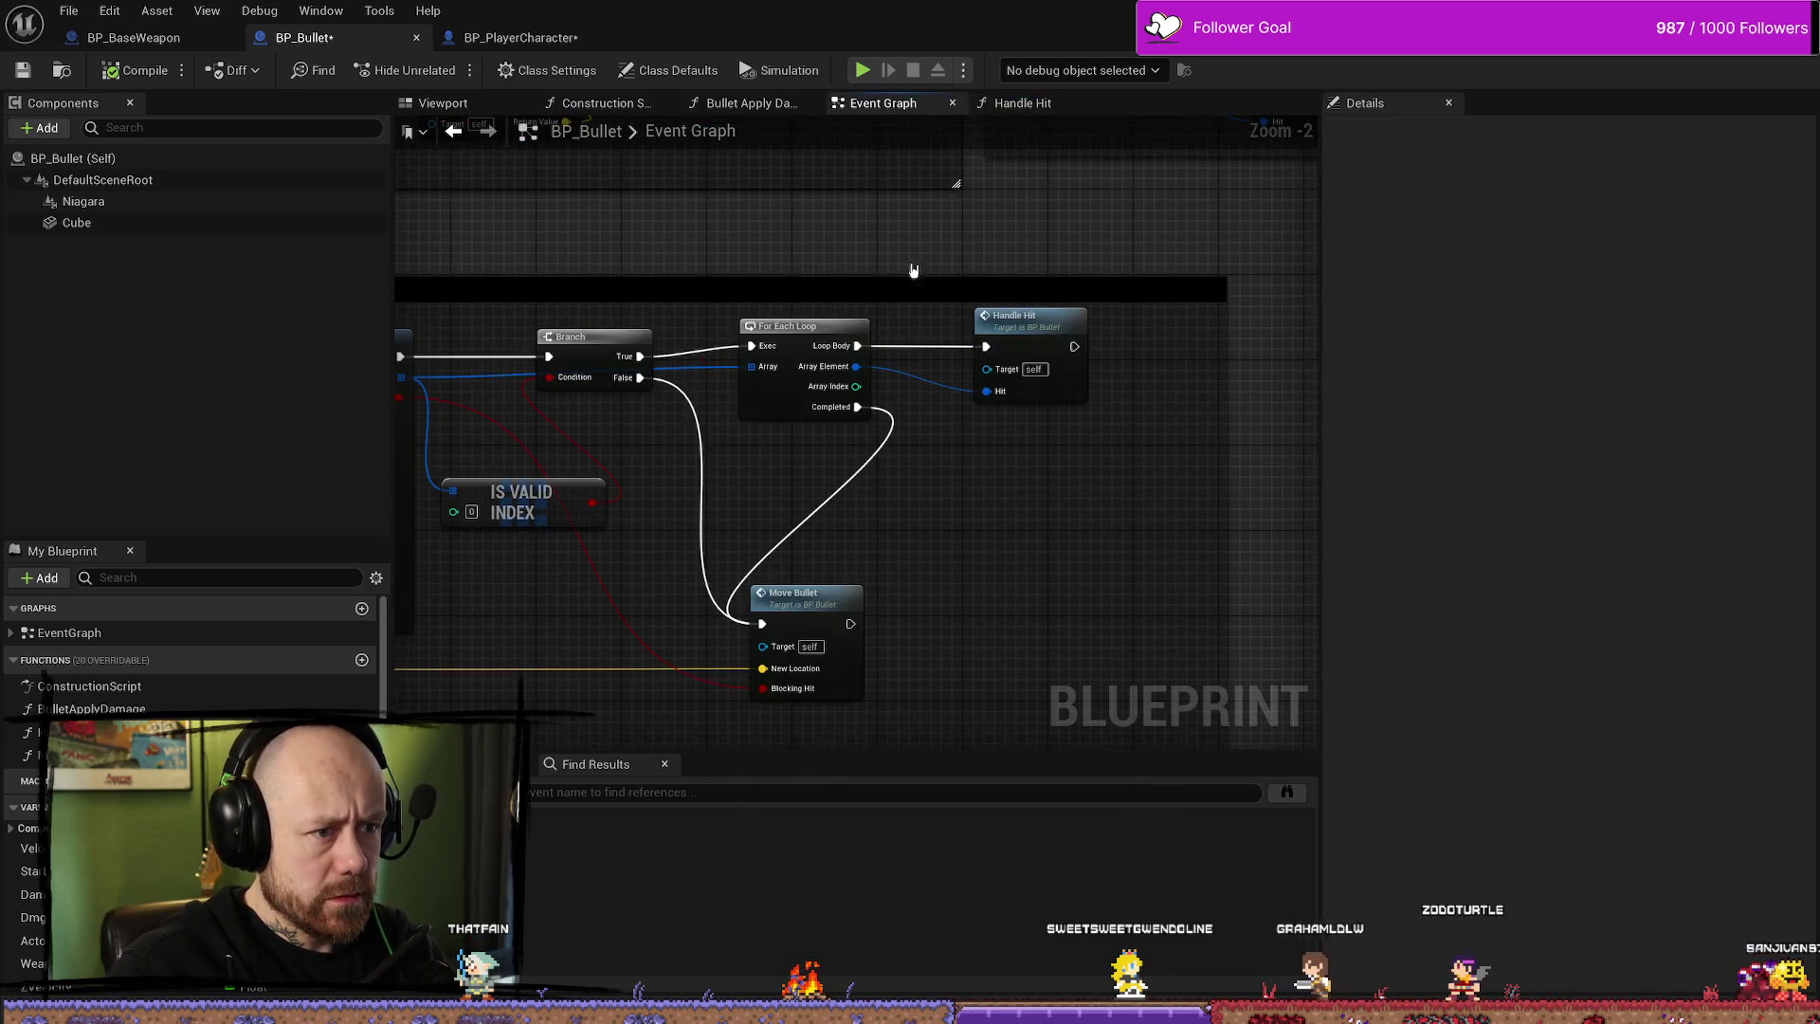
left_click_drag(878, 277, 970, 302)
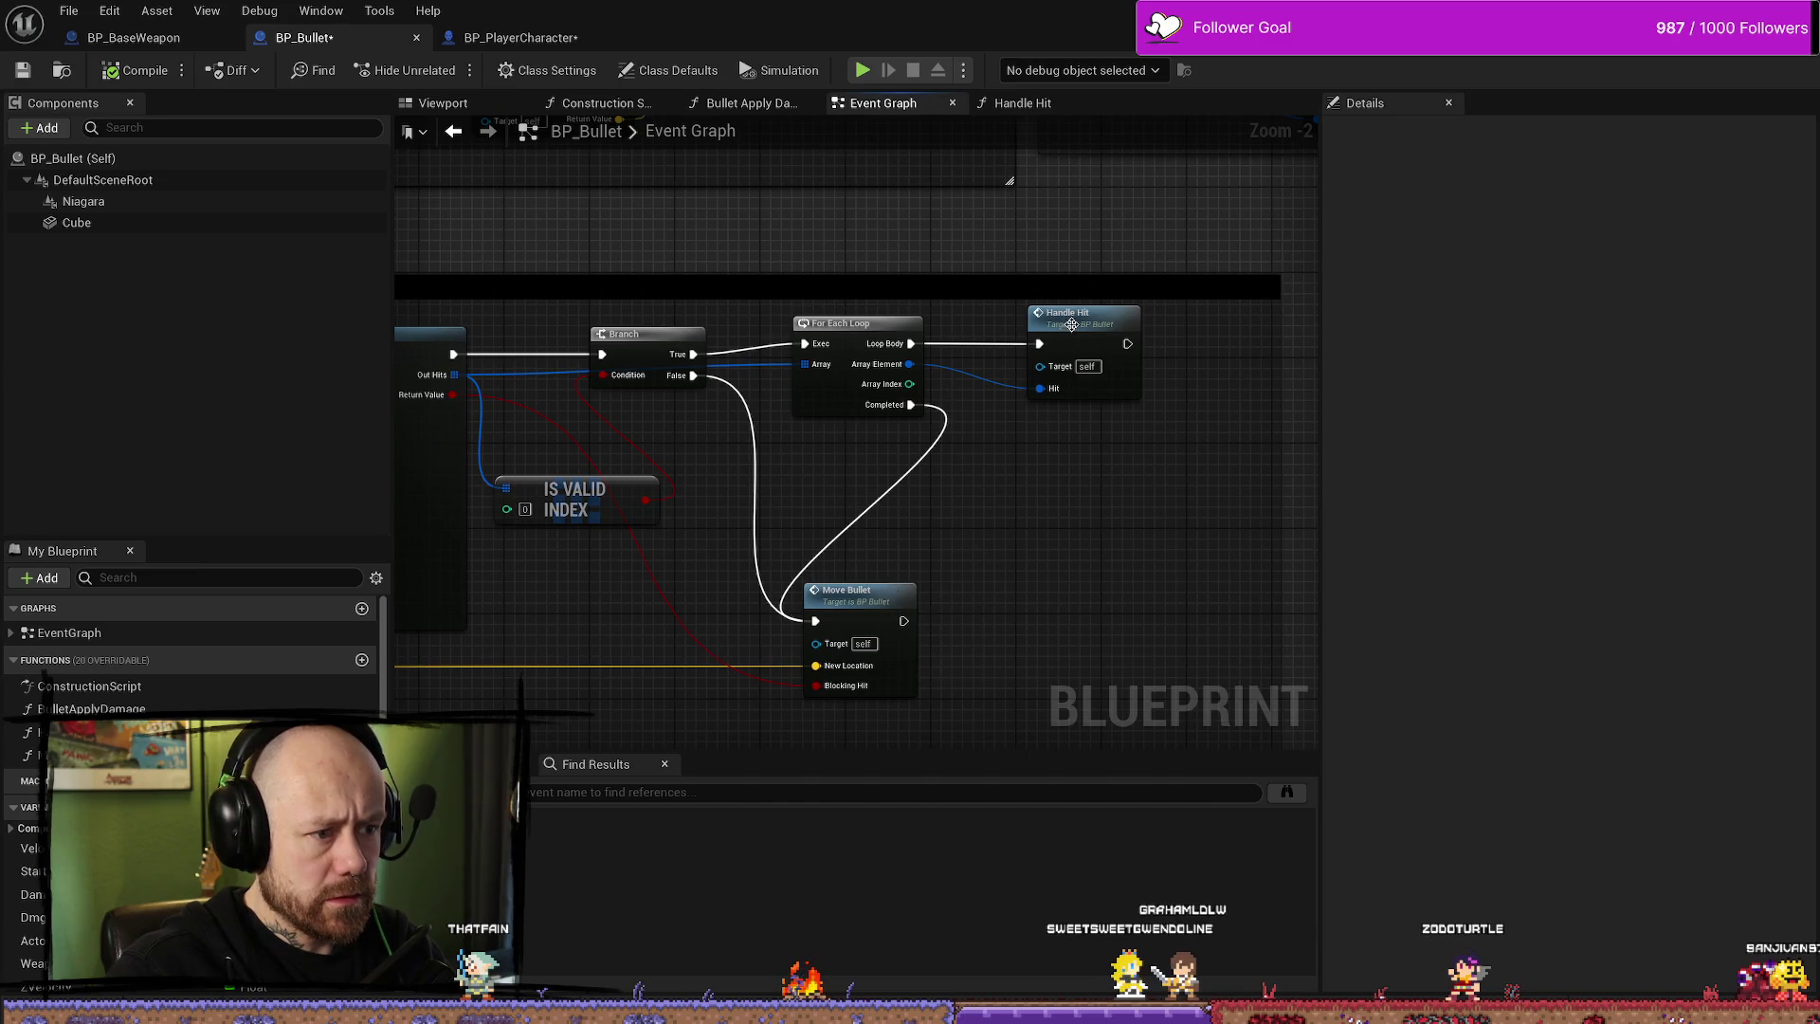
- Follow the Handle Hit call through to Server Bullet Apply Damage, then navigate back
double_click(1073, 325)
scroll(1150, 496, "up", 1)
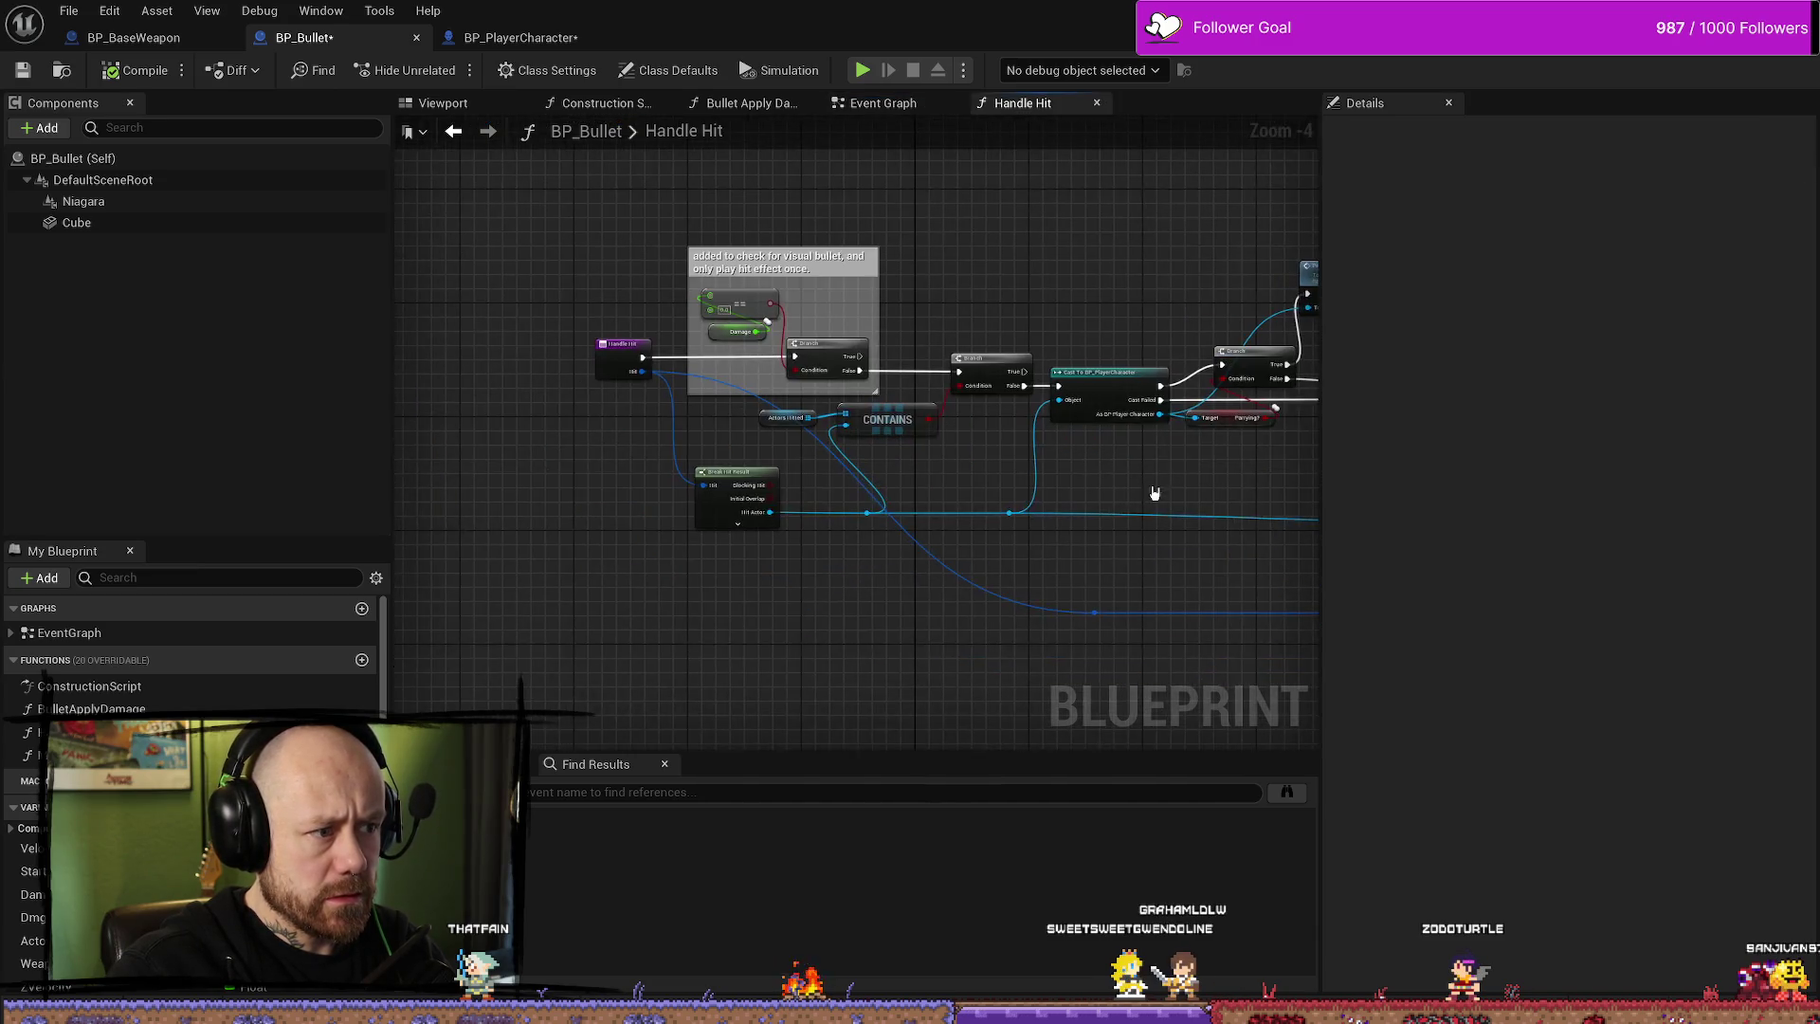
left_click_drag(906, 549, 899, 585)
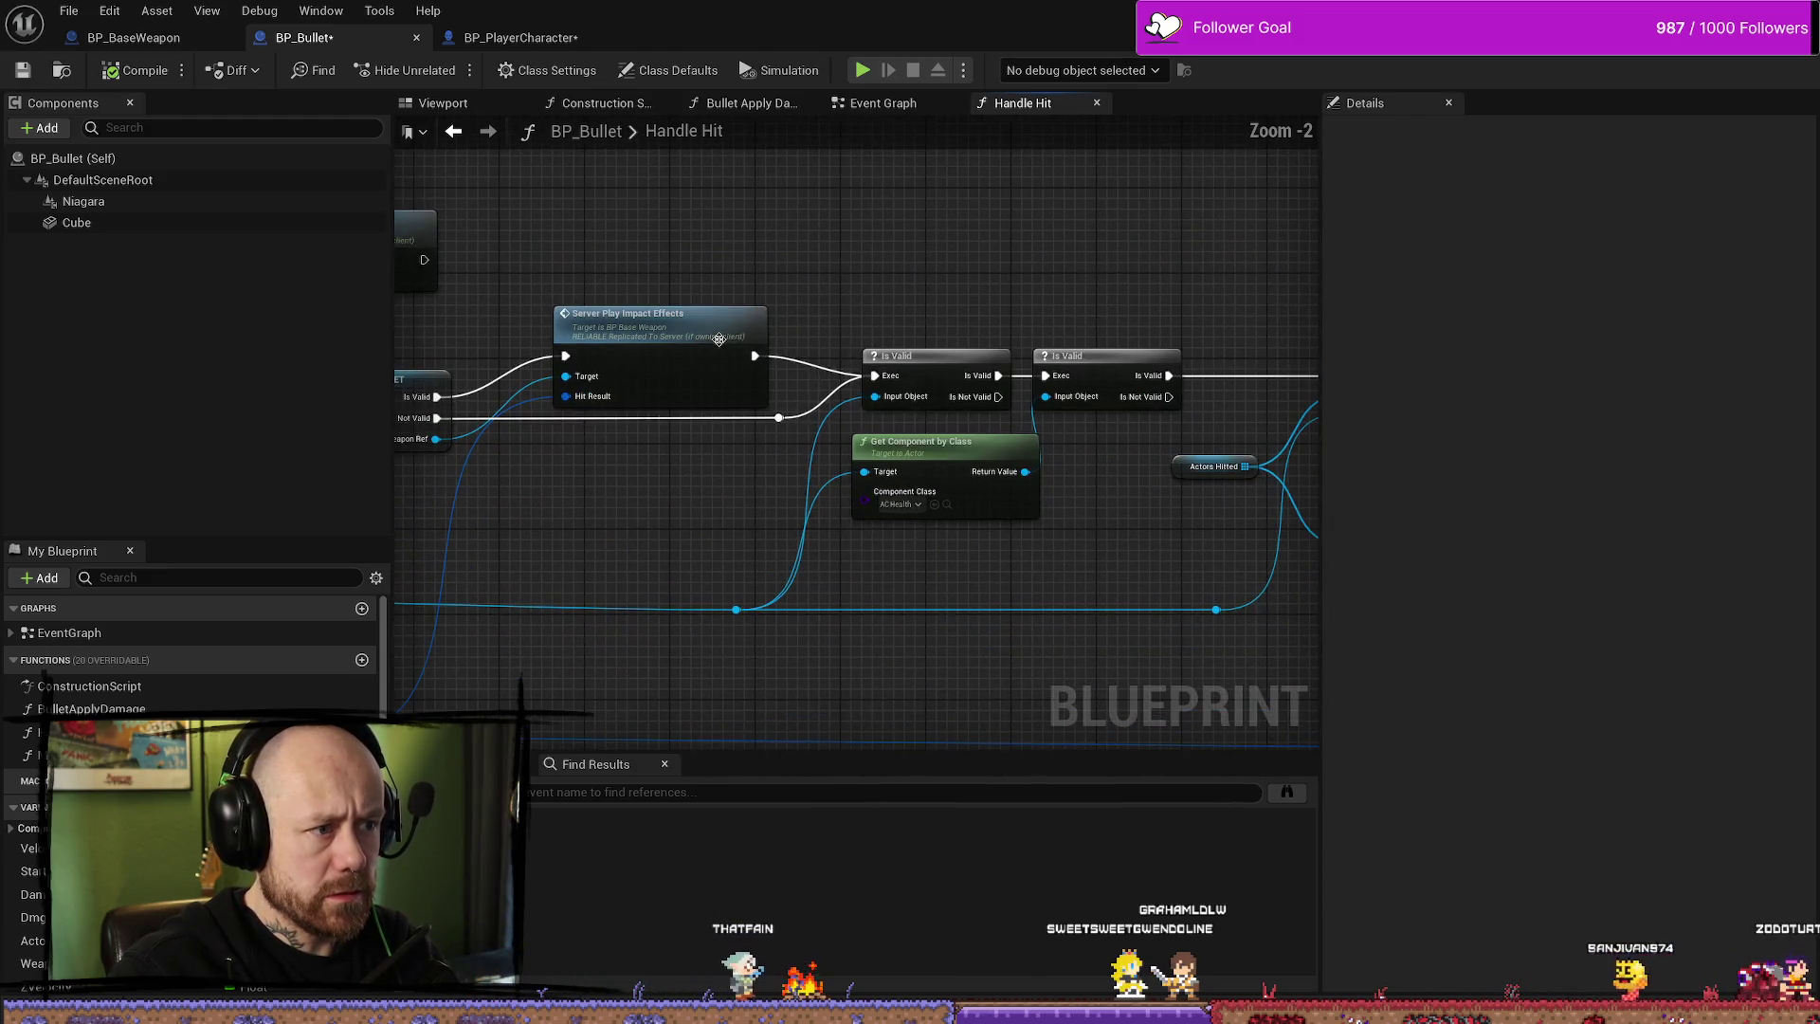
scroll(926, 251, "up", 1)
left_click_drag(1040, 285, 868, 262)
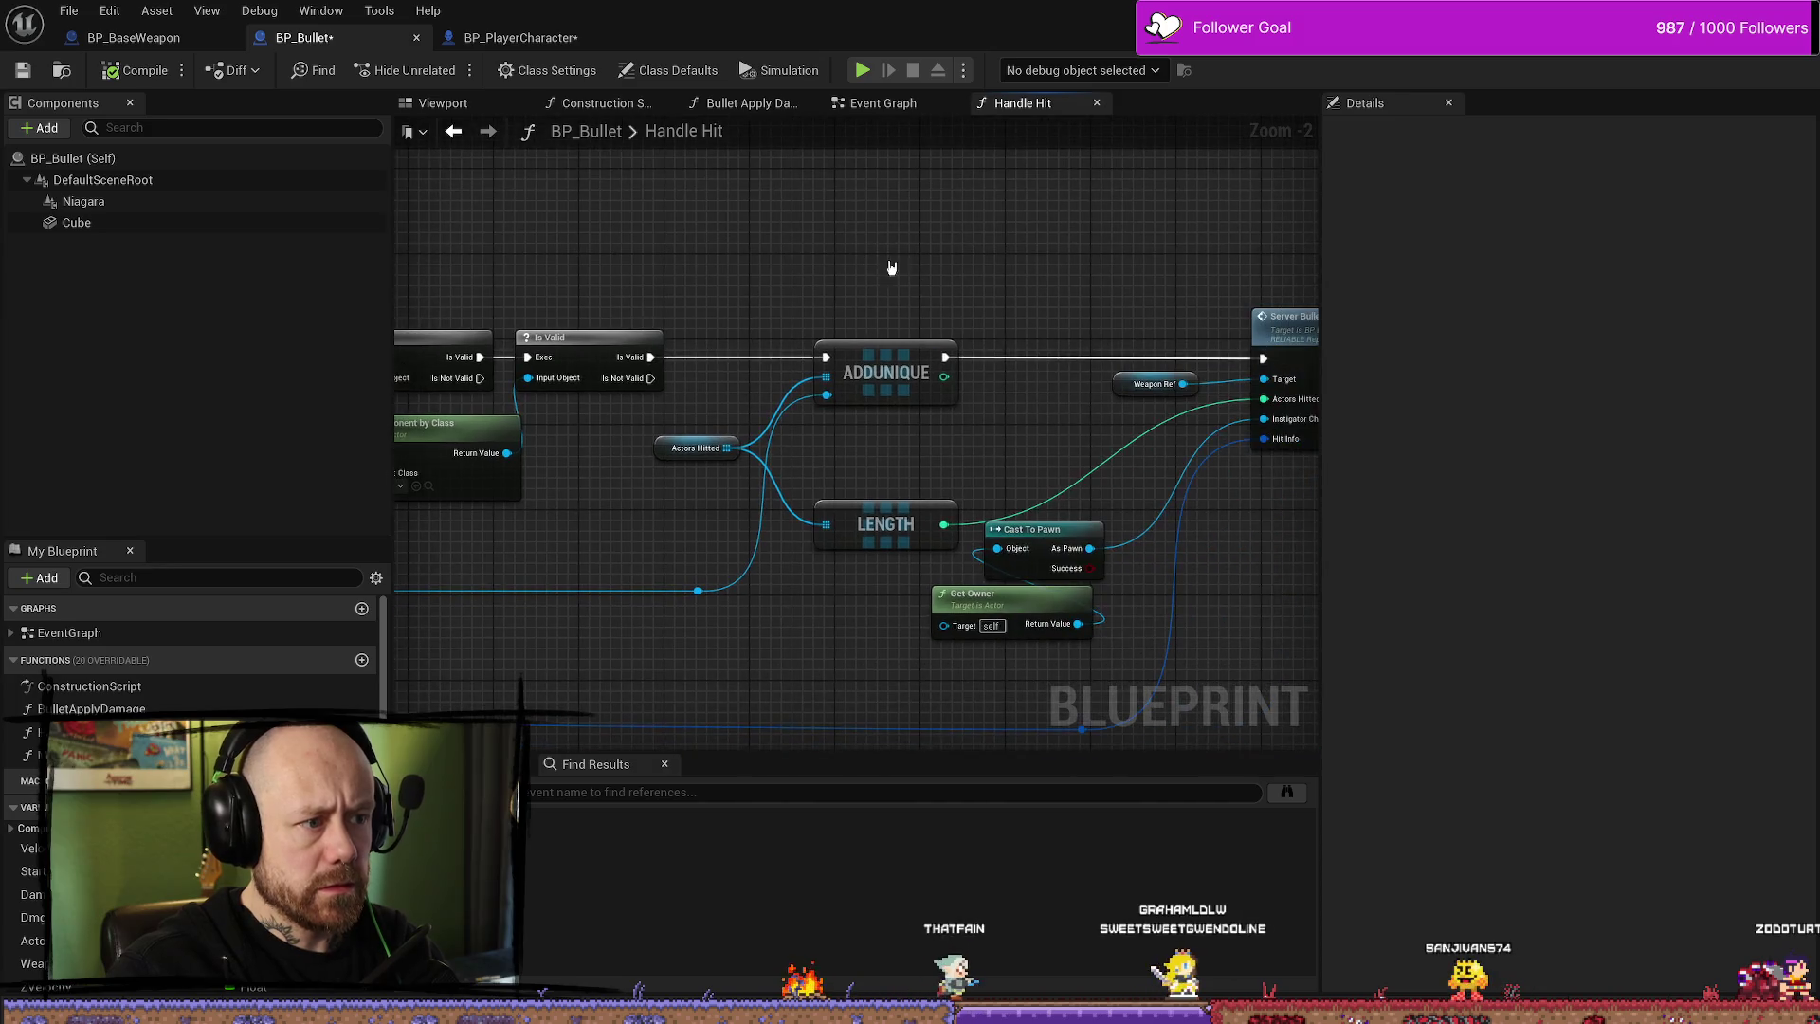
left_click_drag(1068, 230, 852, 238)
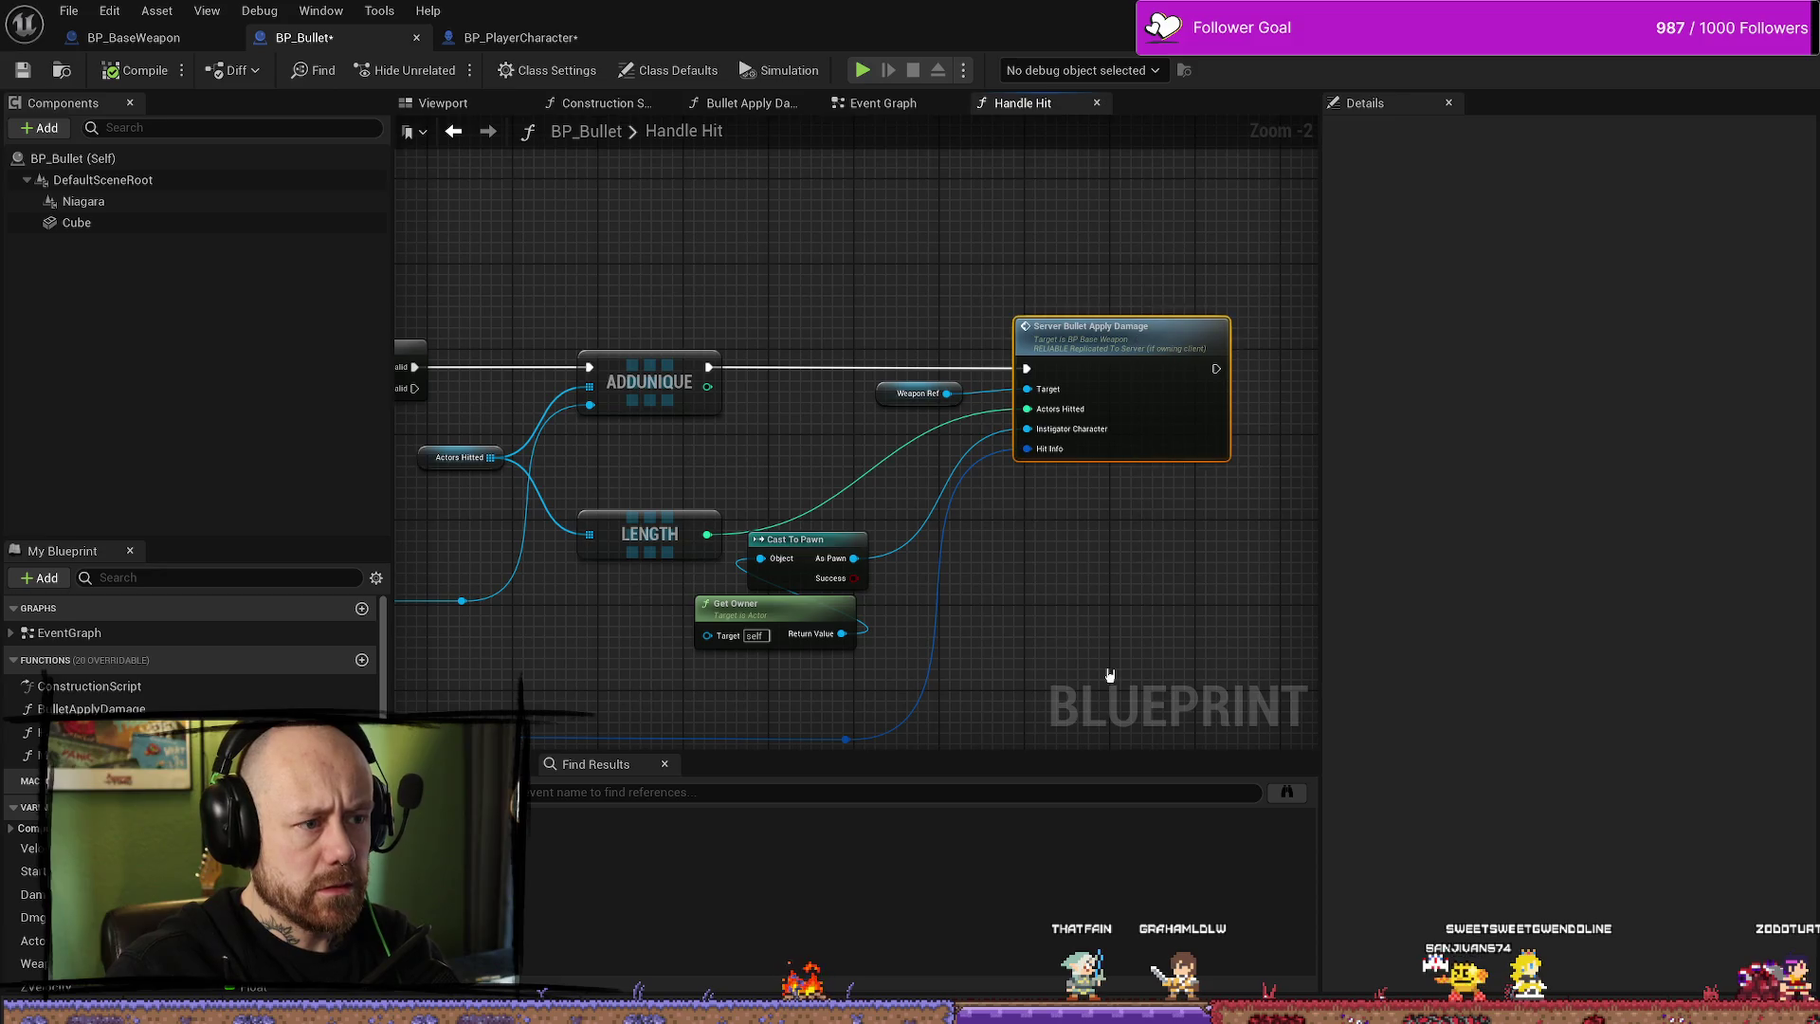
key("alt+Left")
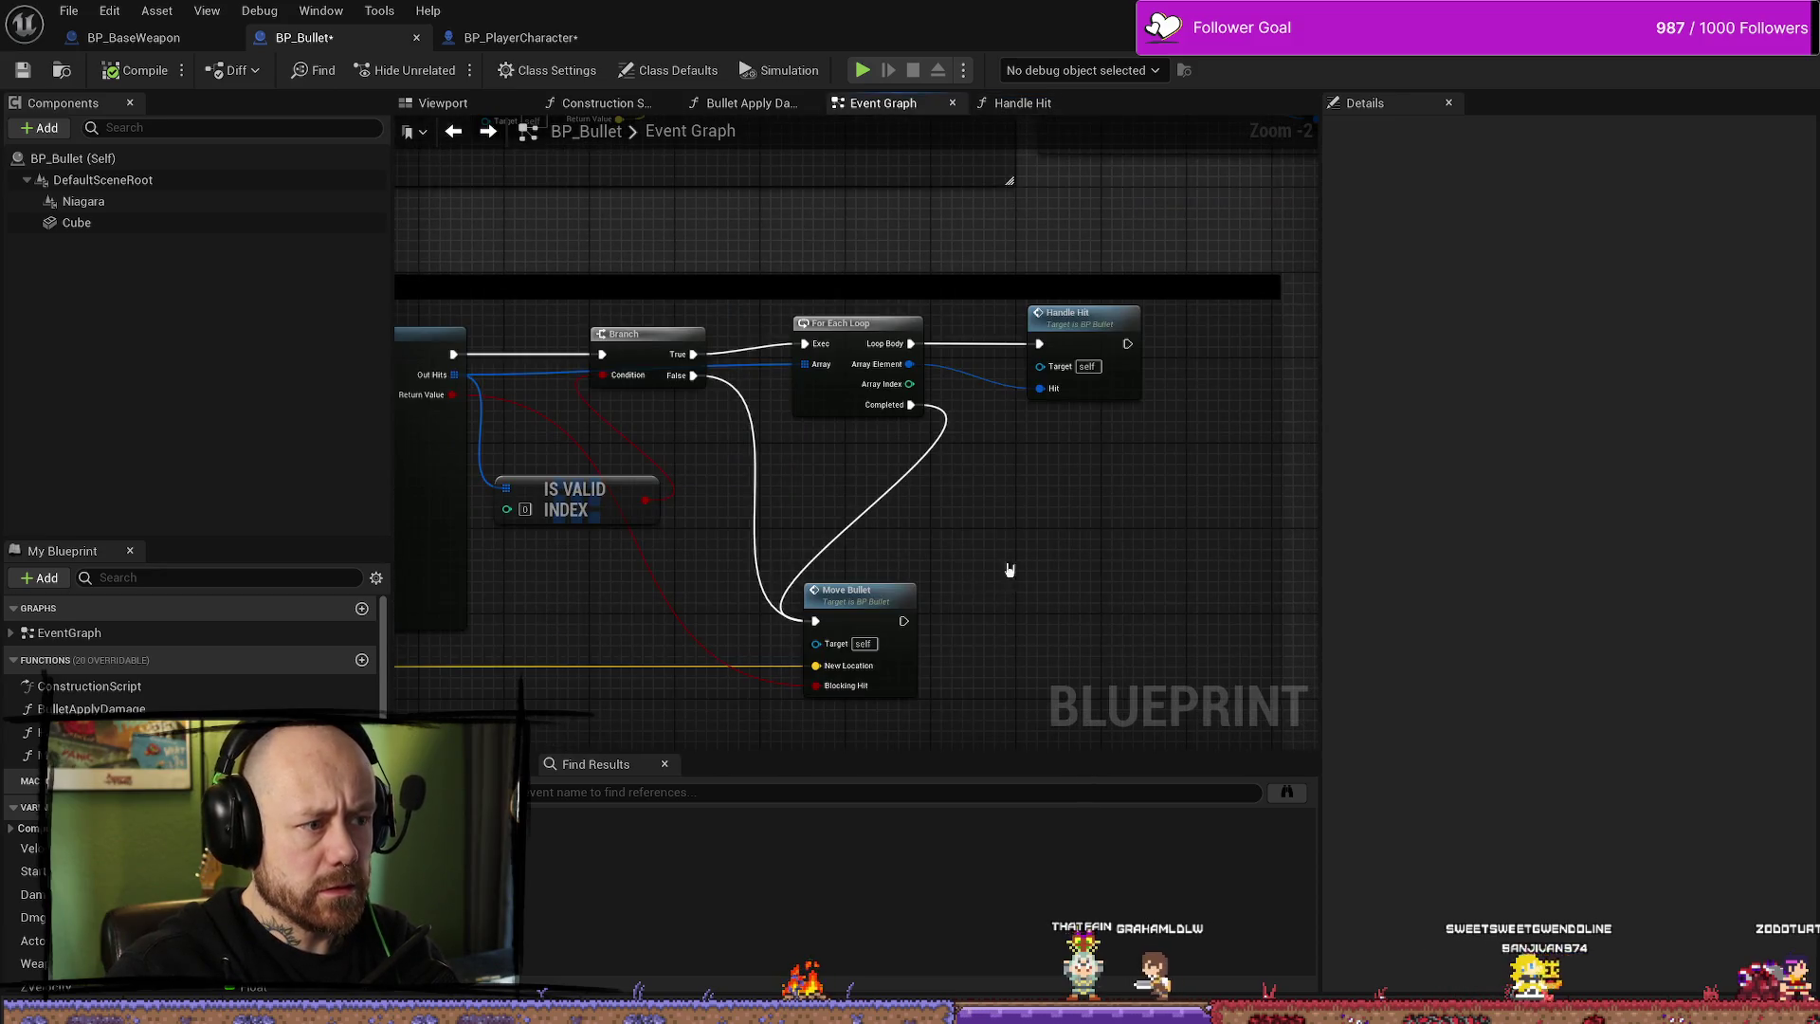
- Step back to the Destroy Actor node and find all its references
key("alt+Left")
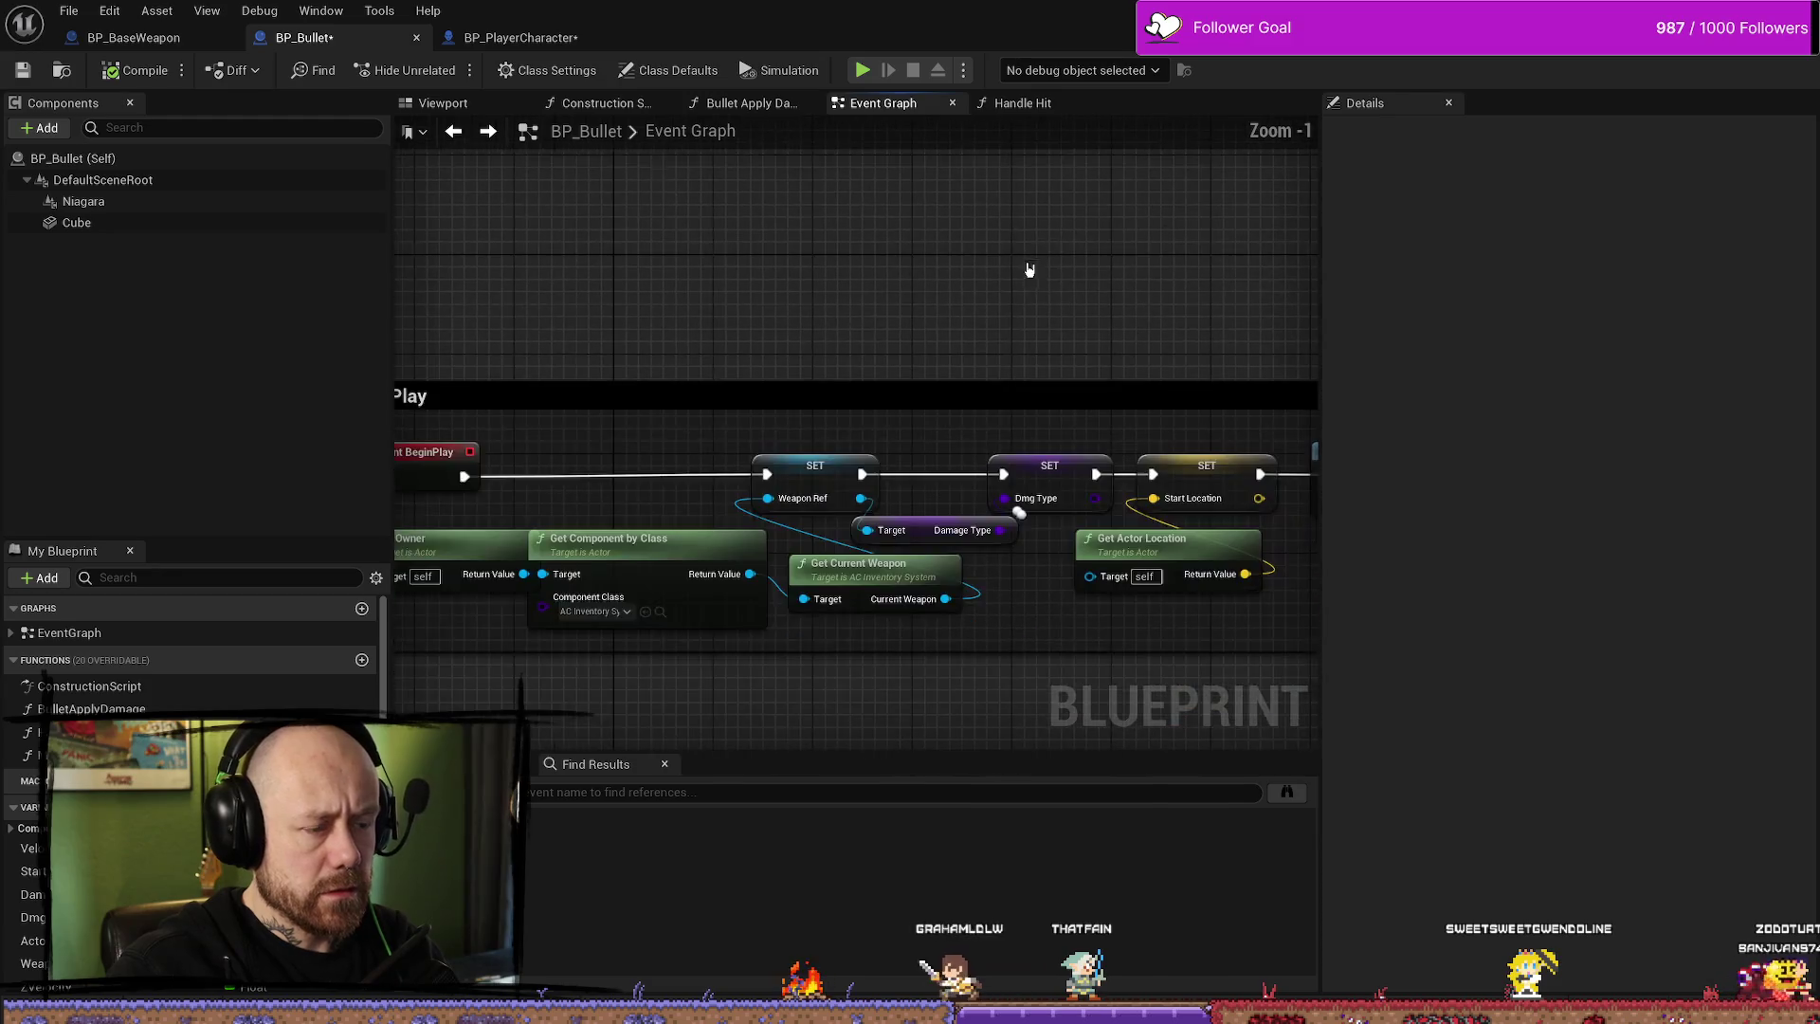
key("alt+Left")
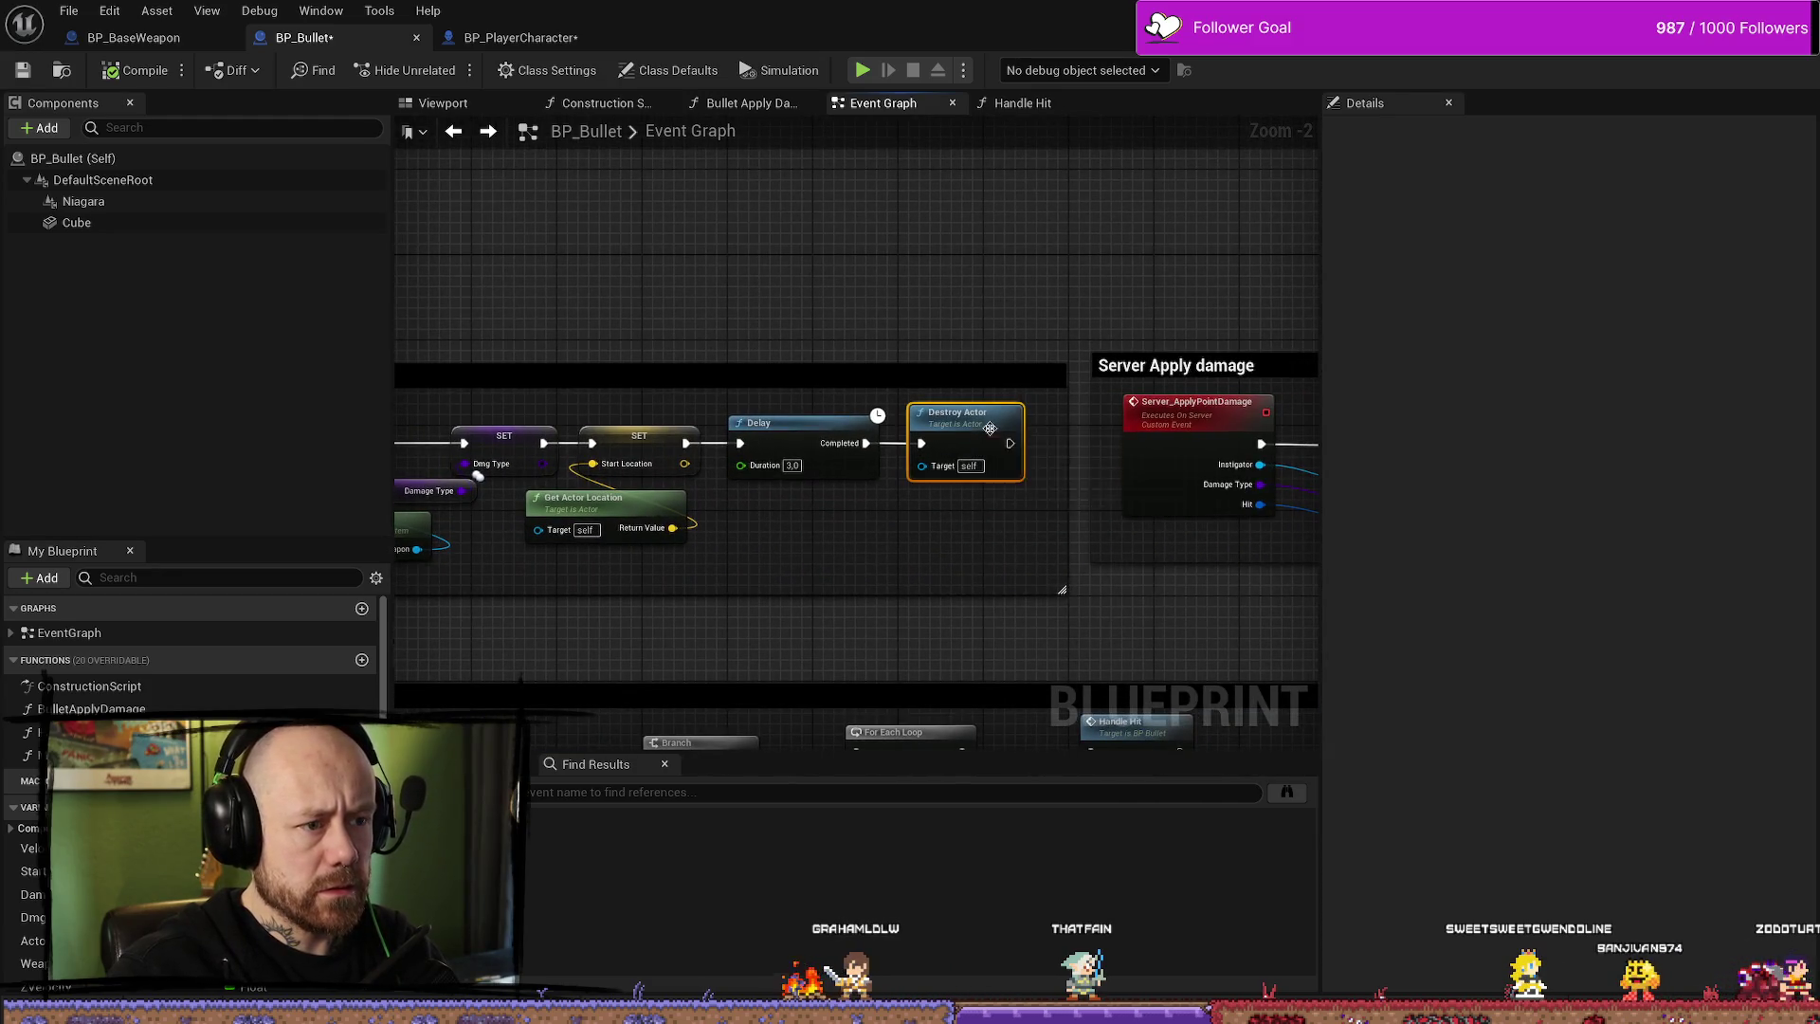
right_click(993, 433)
left_click(1077, 604)
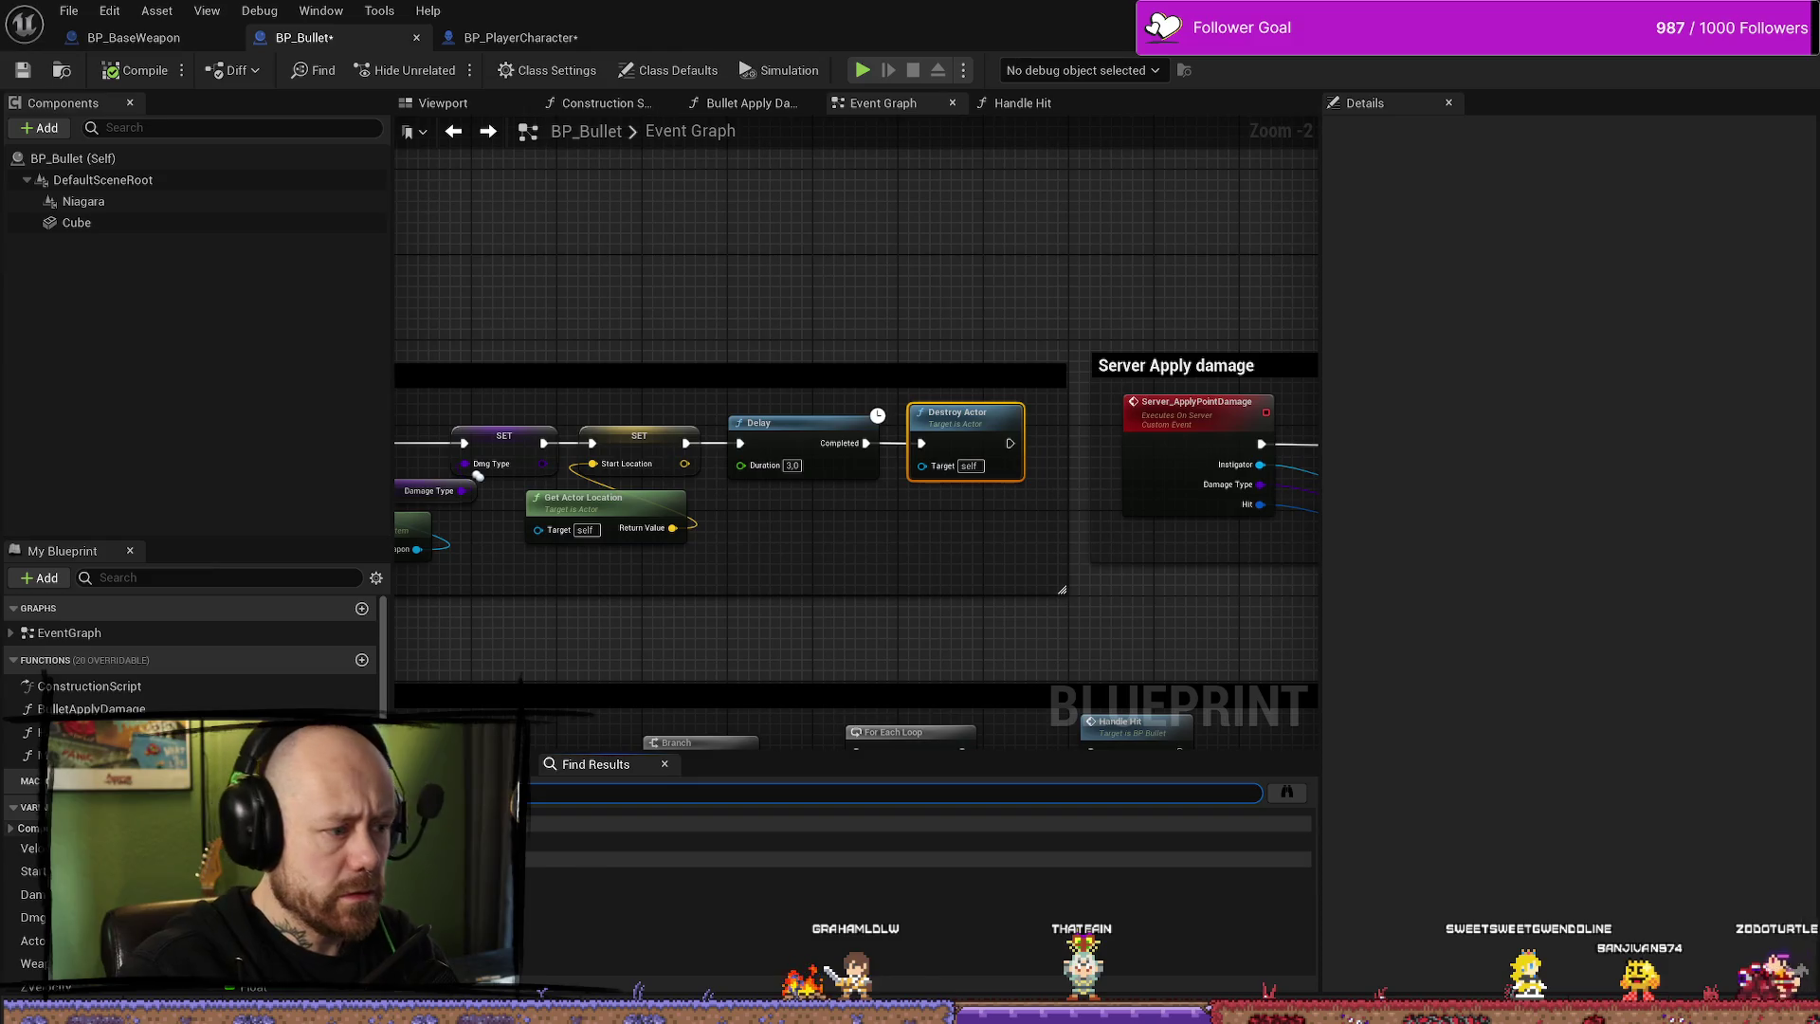
- Jump between the Destroy Actor references in the Event Graph and Move Bullet
left_click(588, 841)
left_click(587, 876)
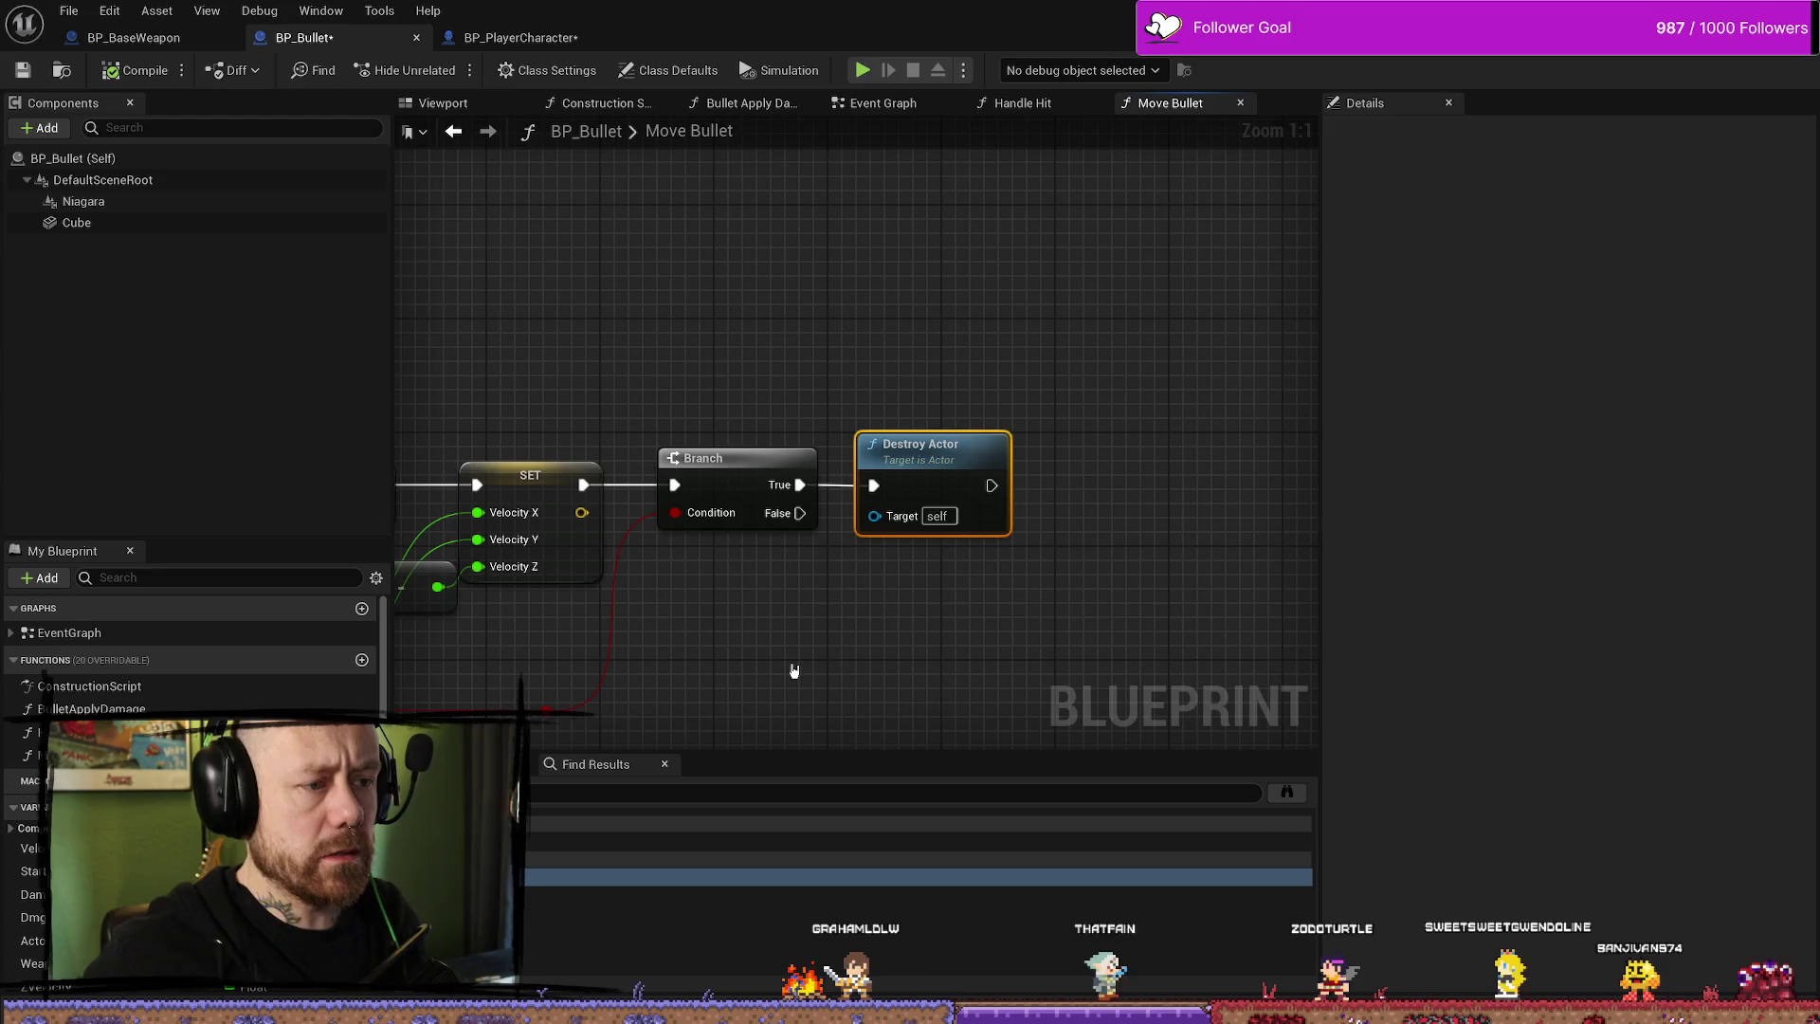
left_click(587, 841)
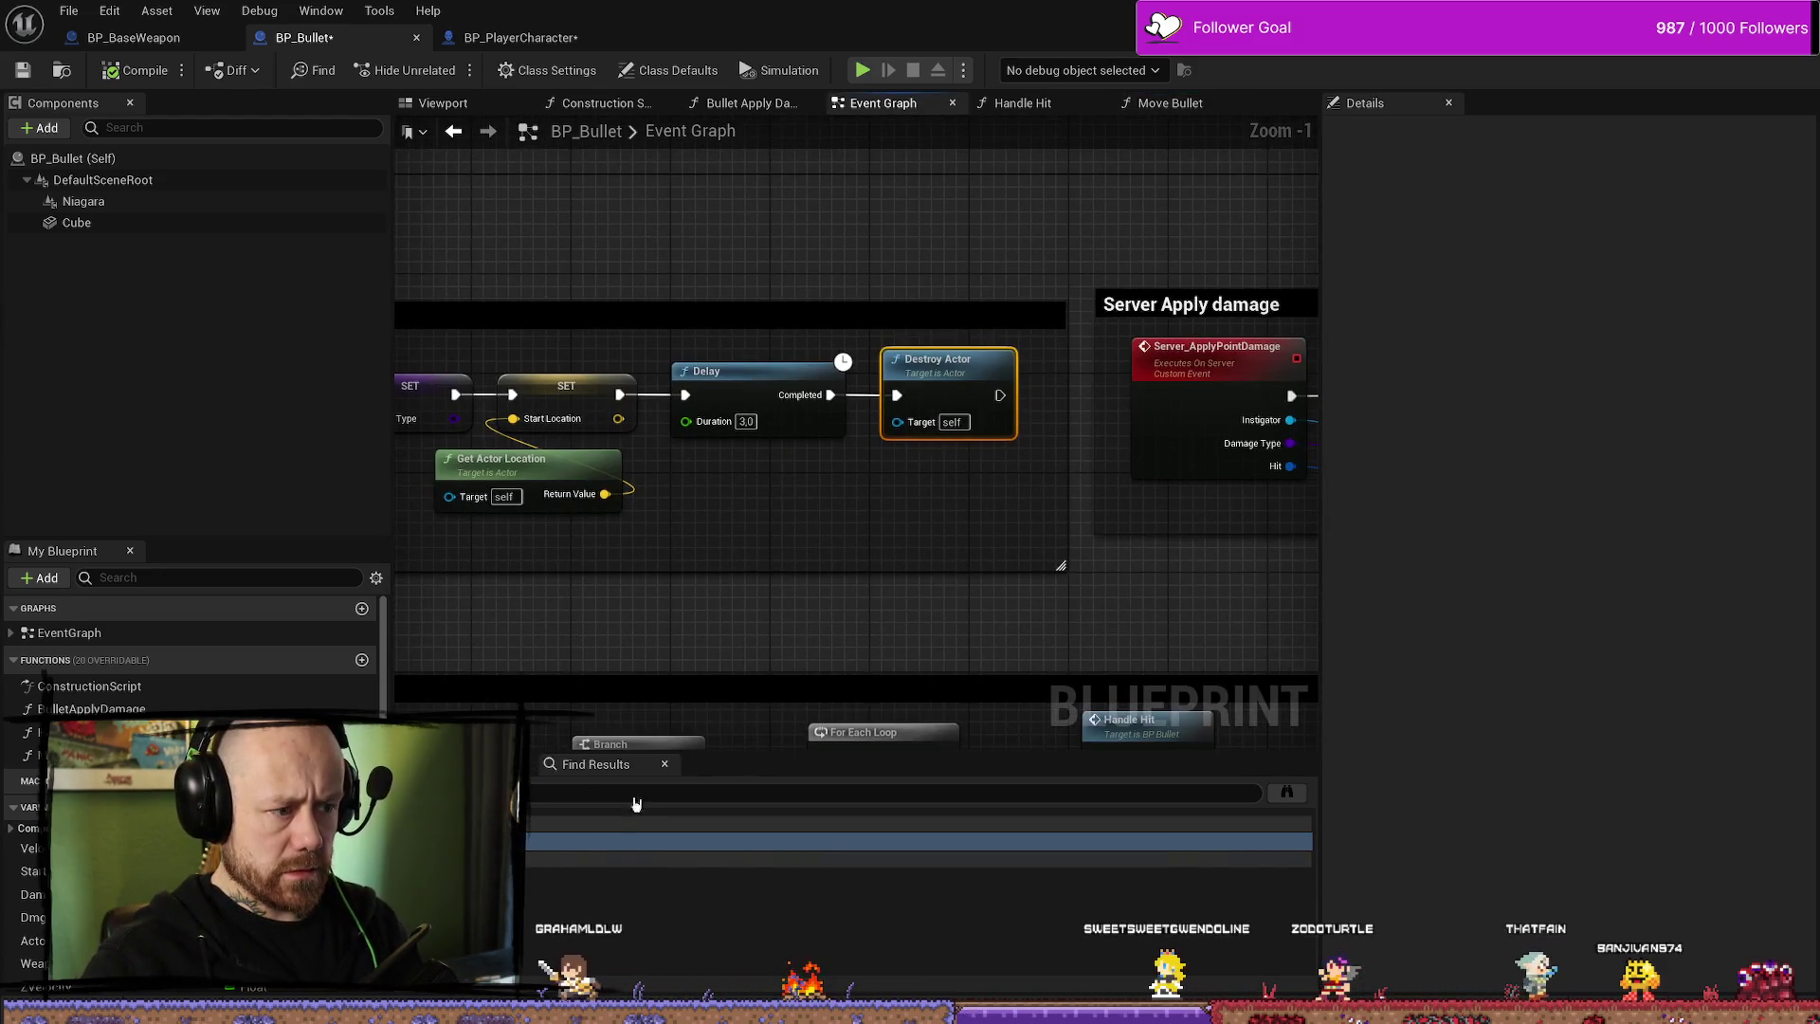
left_click(578, 877)
scroll(917, 617, "down", 8)
scroll(917, 617, "up", 8)
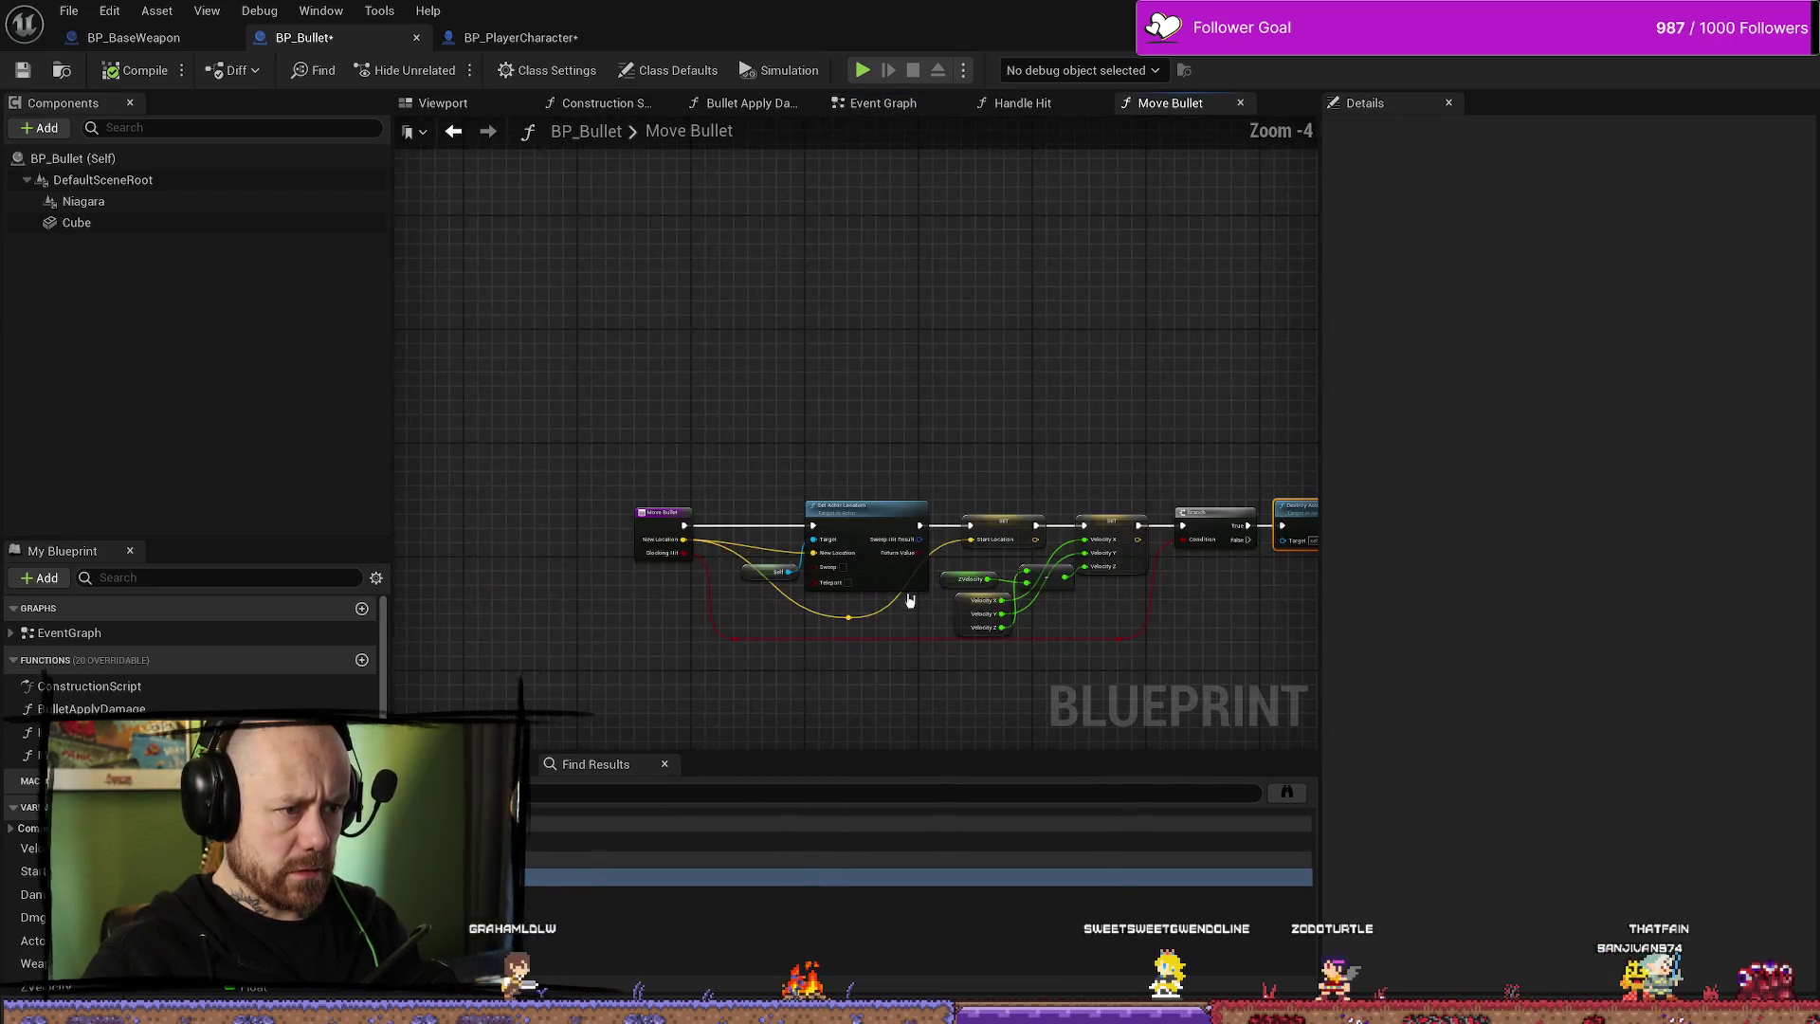
- Look over Move Bullet's entry, Set Actor Location, SET, Branch and Destroy Actor nodes, then return to Handle Hit
left_click_drag(1176, 598, 948, 538)
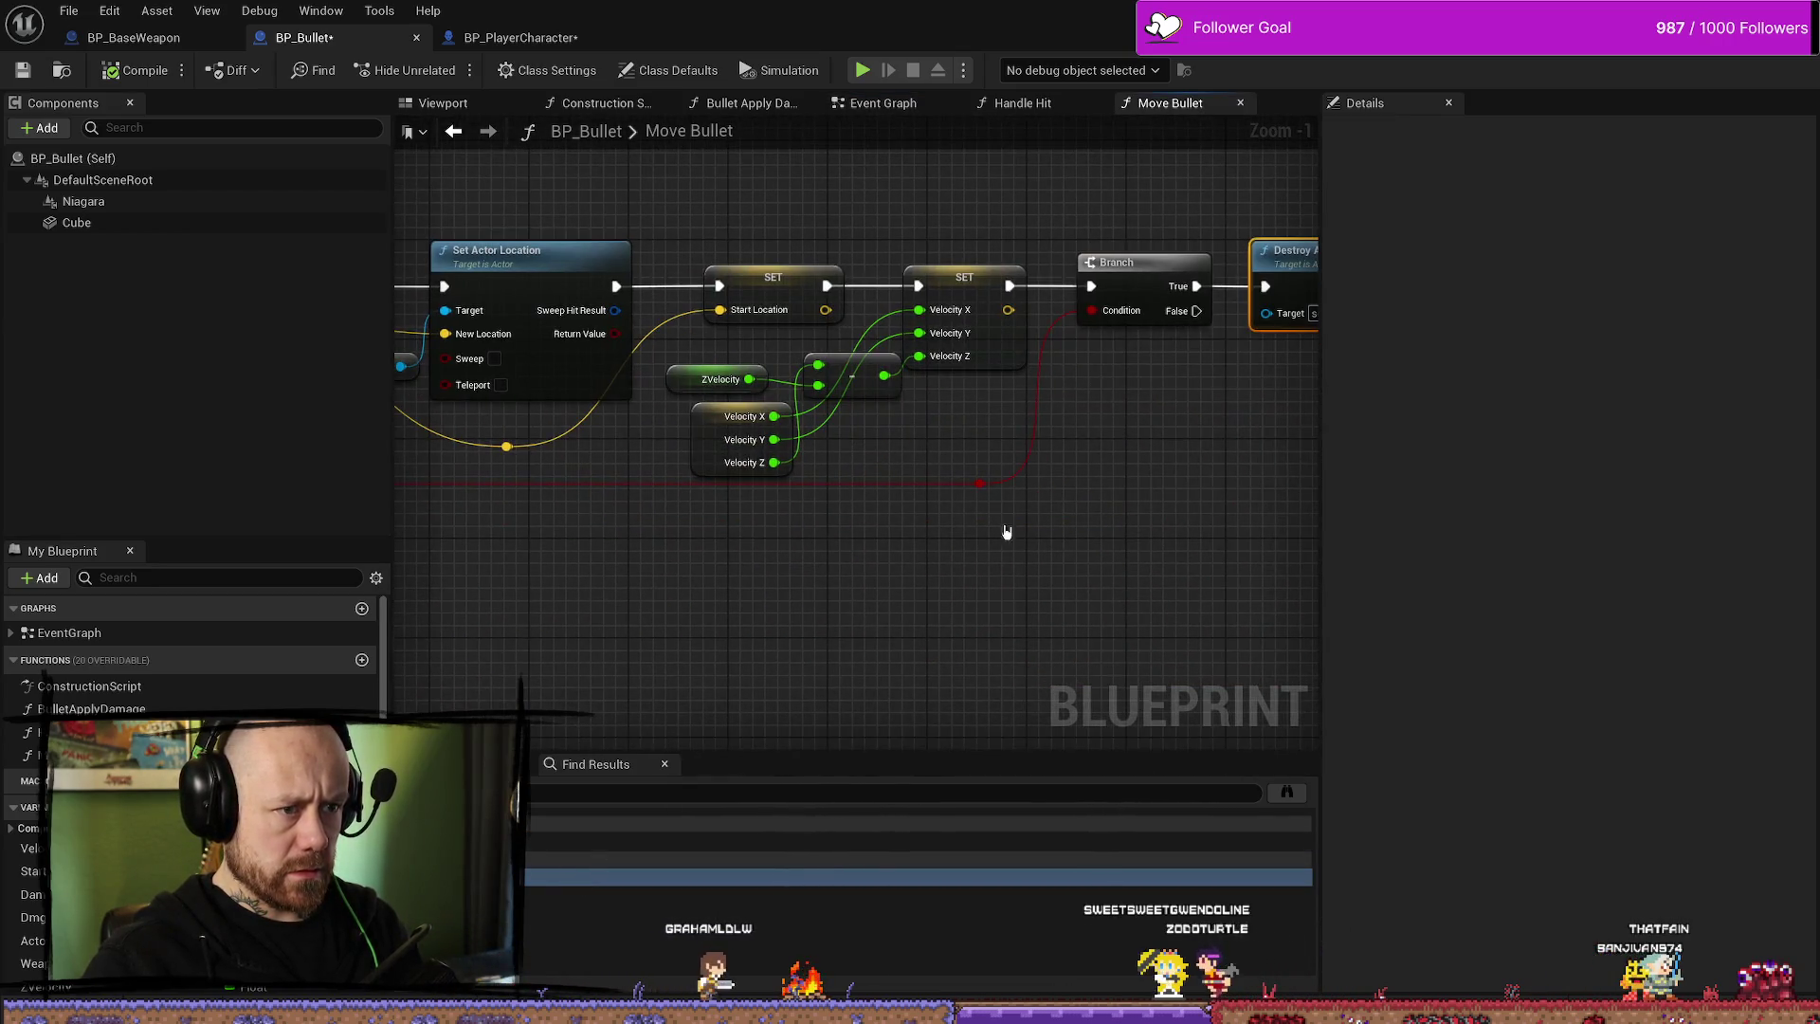
left_click_drag(1237, 262, 1042, 316)
mouse_move(967, 552)
left_mouse_down()
mouse_move(837, 572)
mouse_move(929, 527)
mouse_move(645, 287)
left_mouse_up()
mouse_move(804, 393)
left_mouse_down()
mouse_move(918, 472)
mouse_move(947, 557)
mouse_move(1147, 480)
mouse_move(916, 513)
left_mouse_up()
mouse_move(1091, 564)
left_mouse_down()
mouse_move(1043, 551)
mouse_move(964, 597)
left_mouse_up()
left_click(1023, 103)
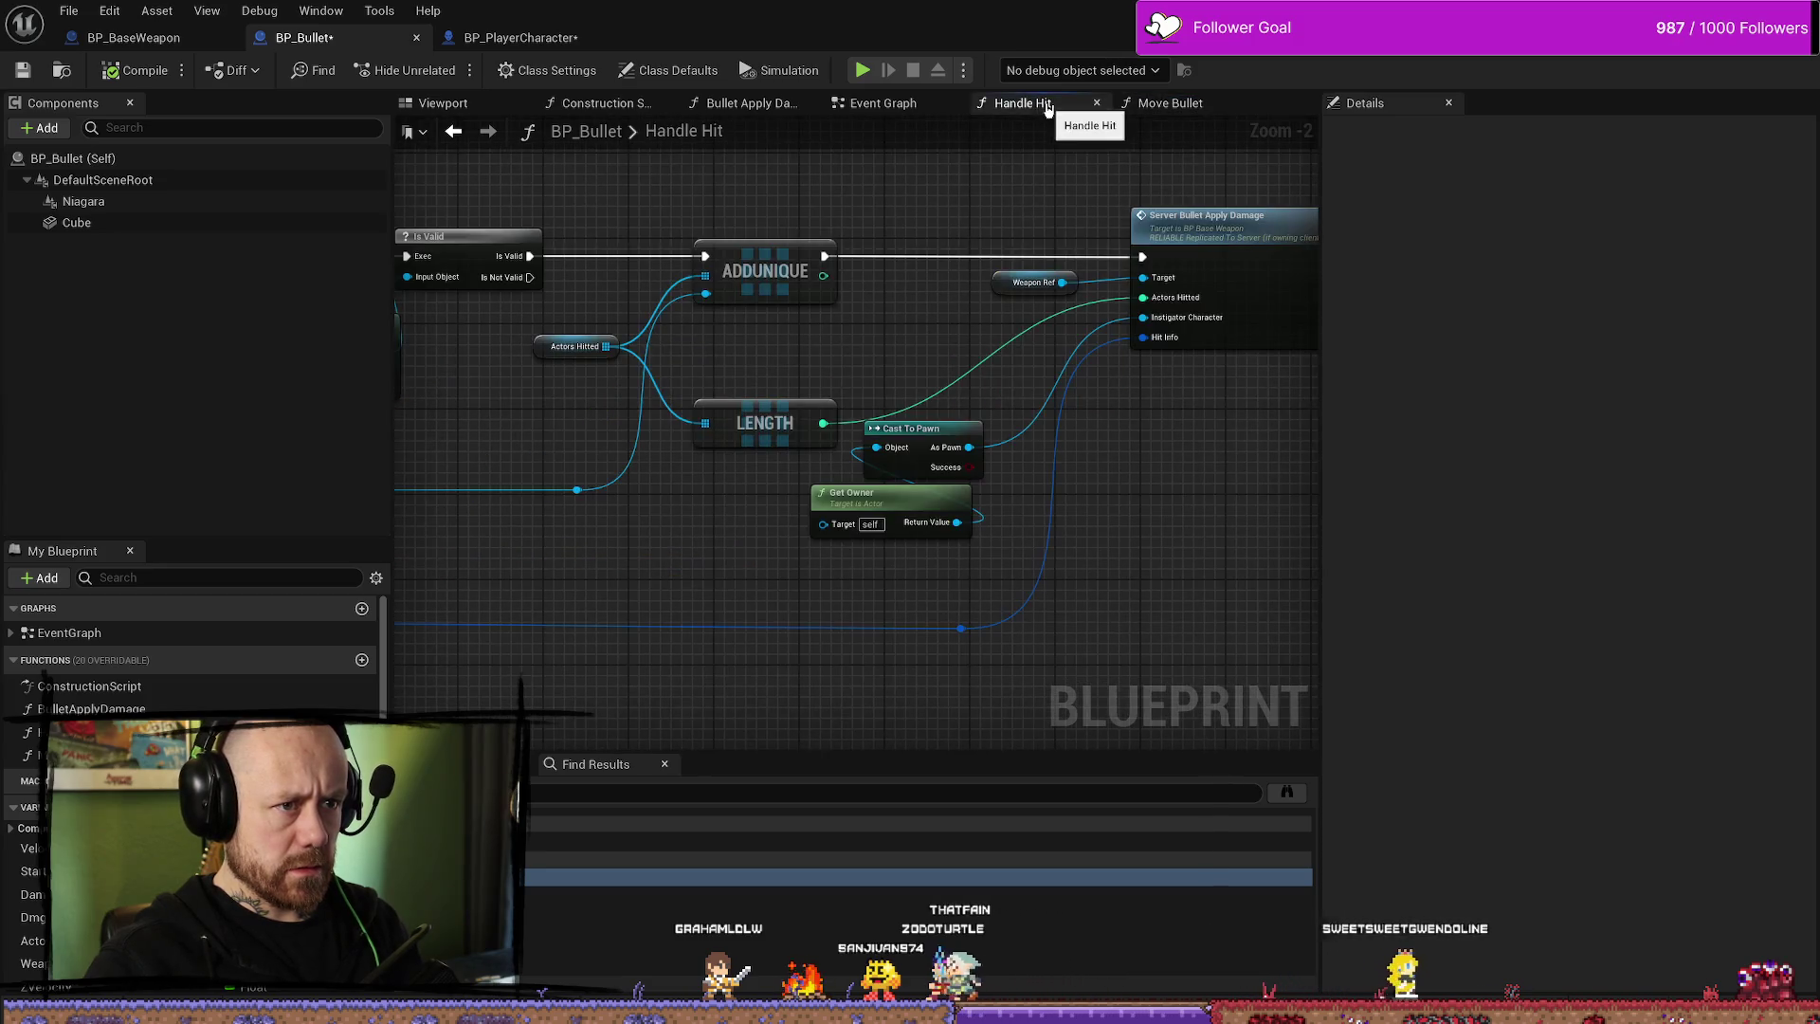
left_click_drag(1101, 509, 967, 510)
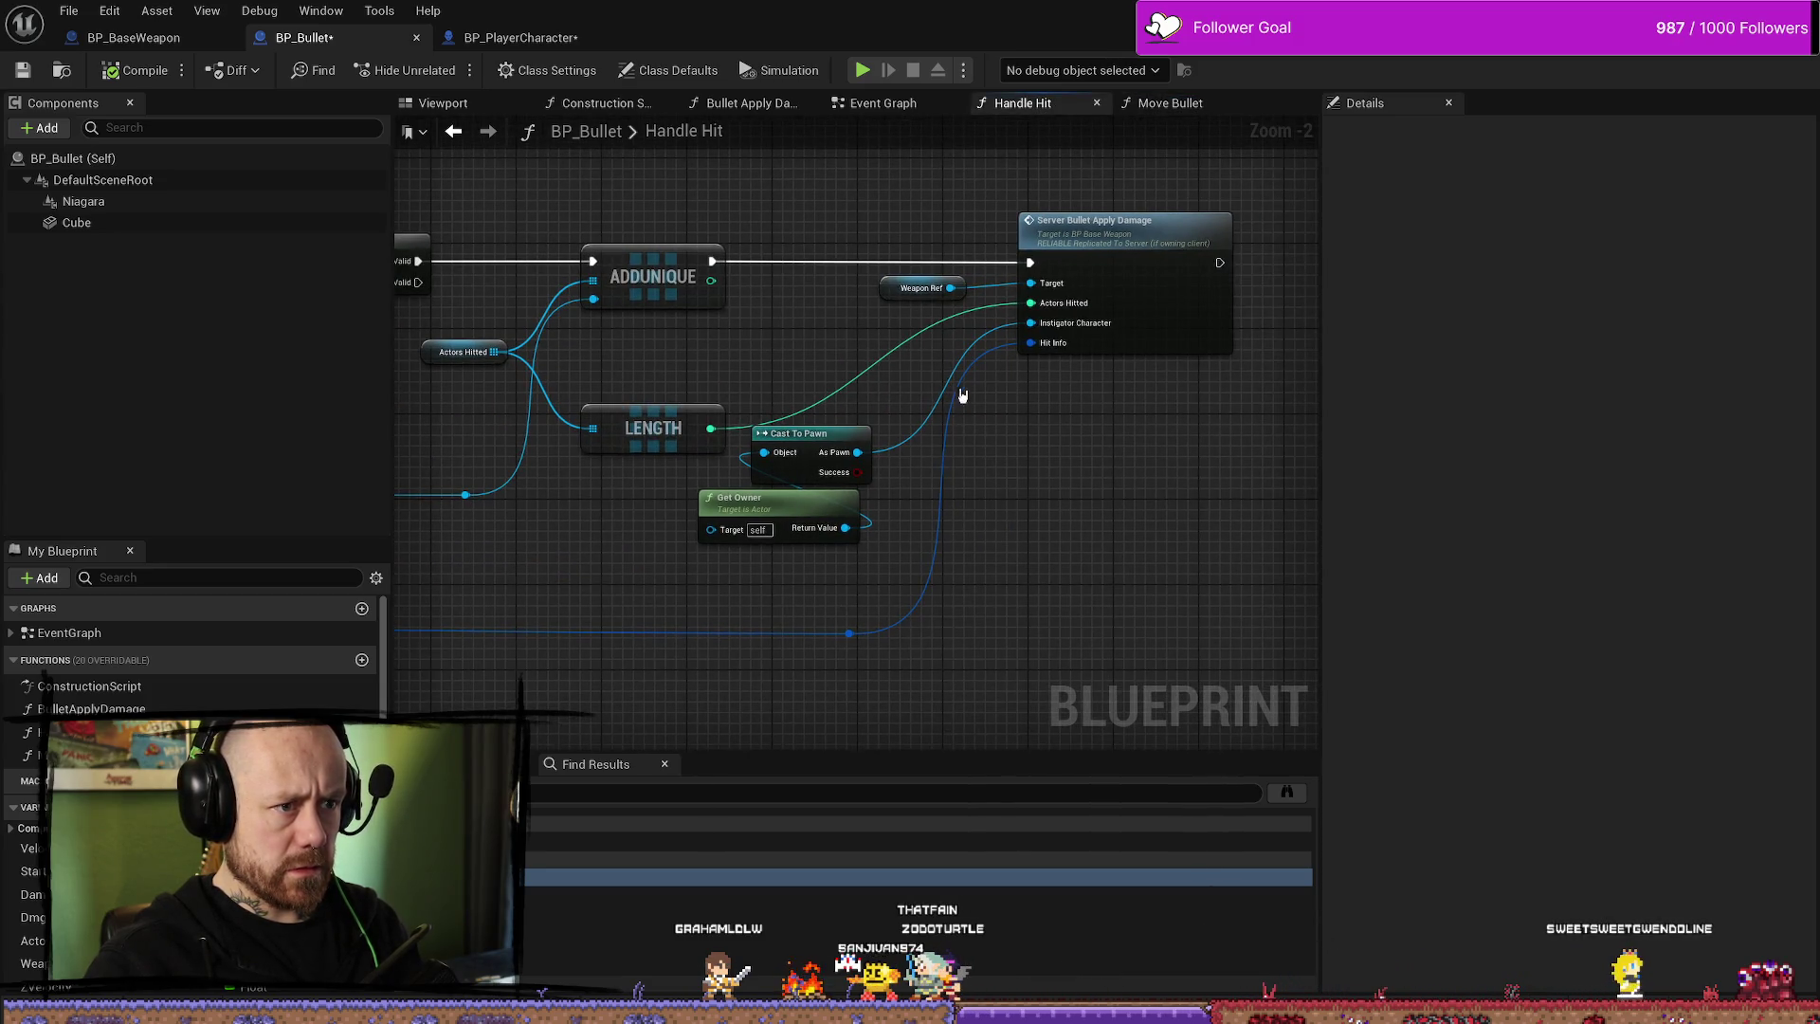
scroll(712, 349, "down", 2)
scroll(460, 394, "up", 1)
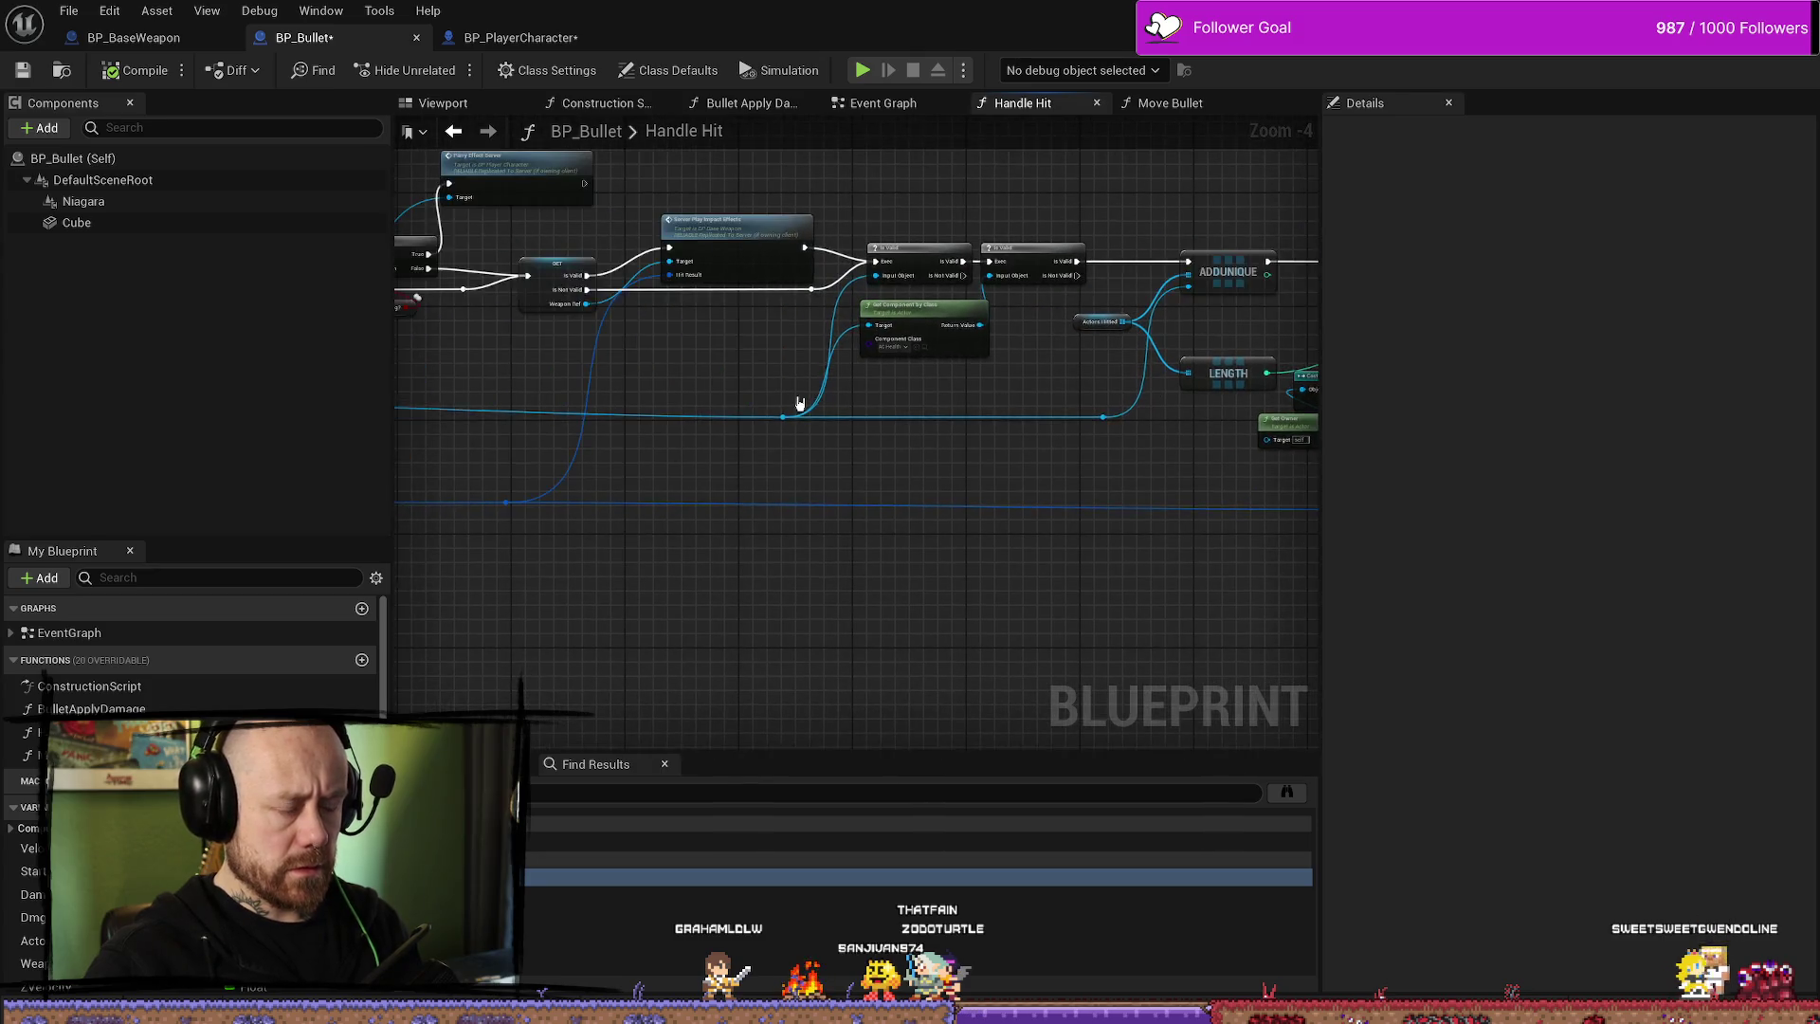
scroll(625, 312, "up", 2)
scroll(853, 434, "down", 2)
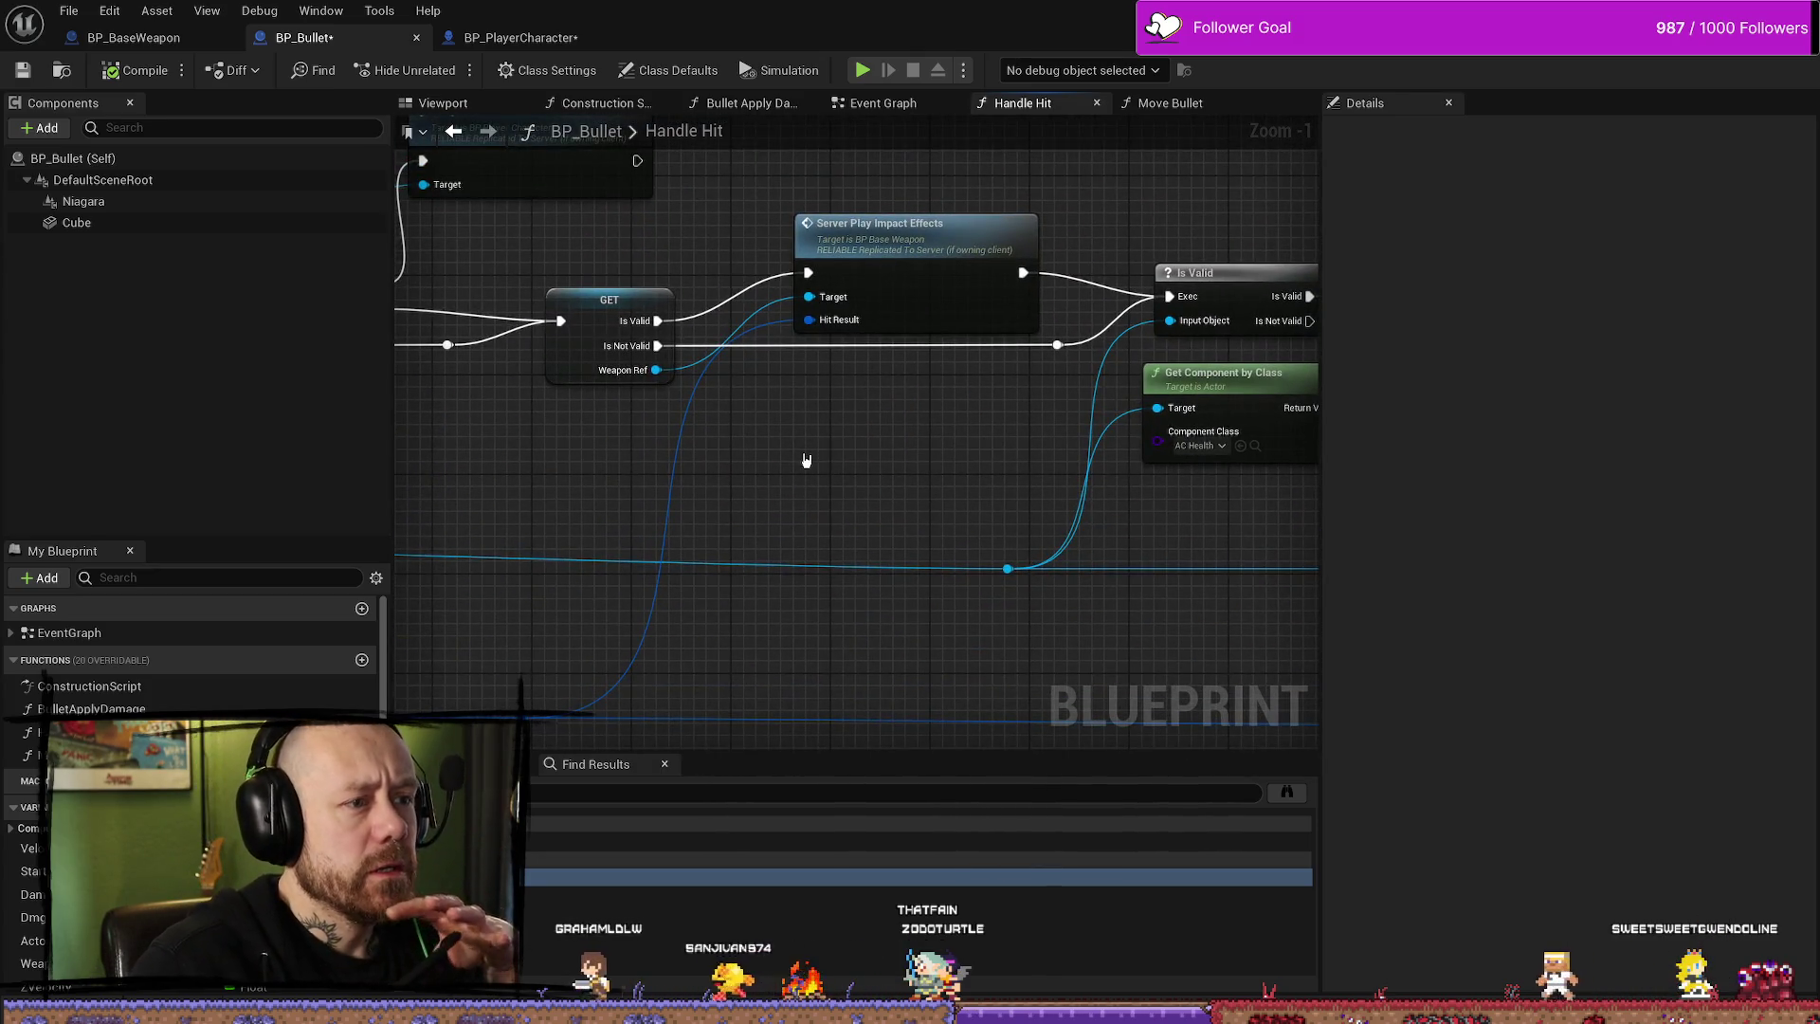
scroll(901, 463, "down", 1)
scroll(958, 496, "up", 3)
scroll(888, 332, "up", 2)
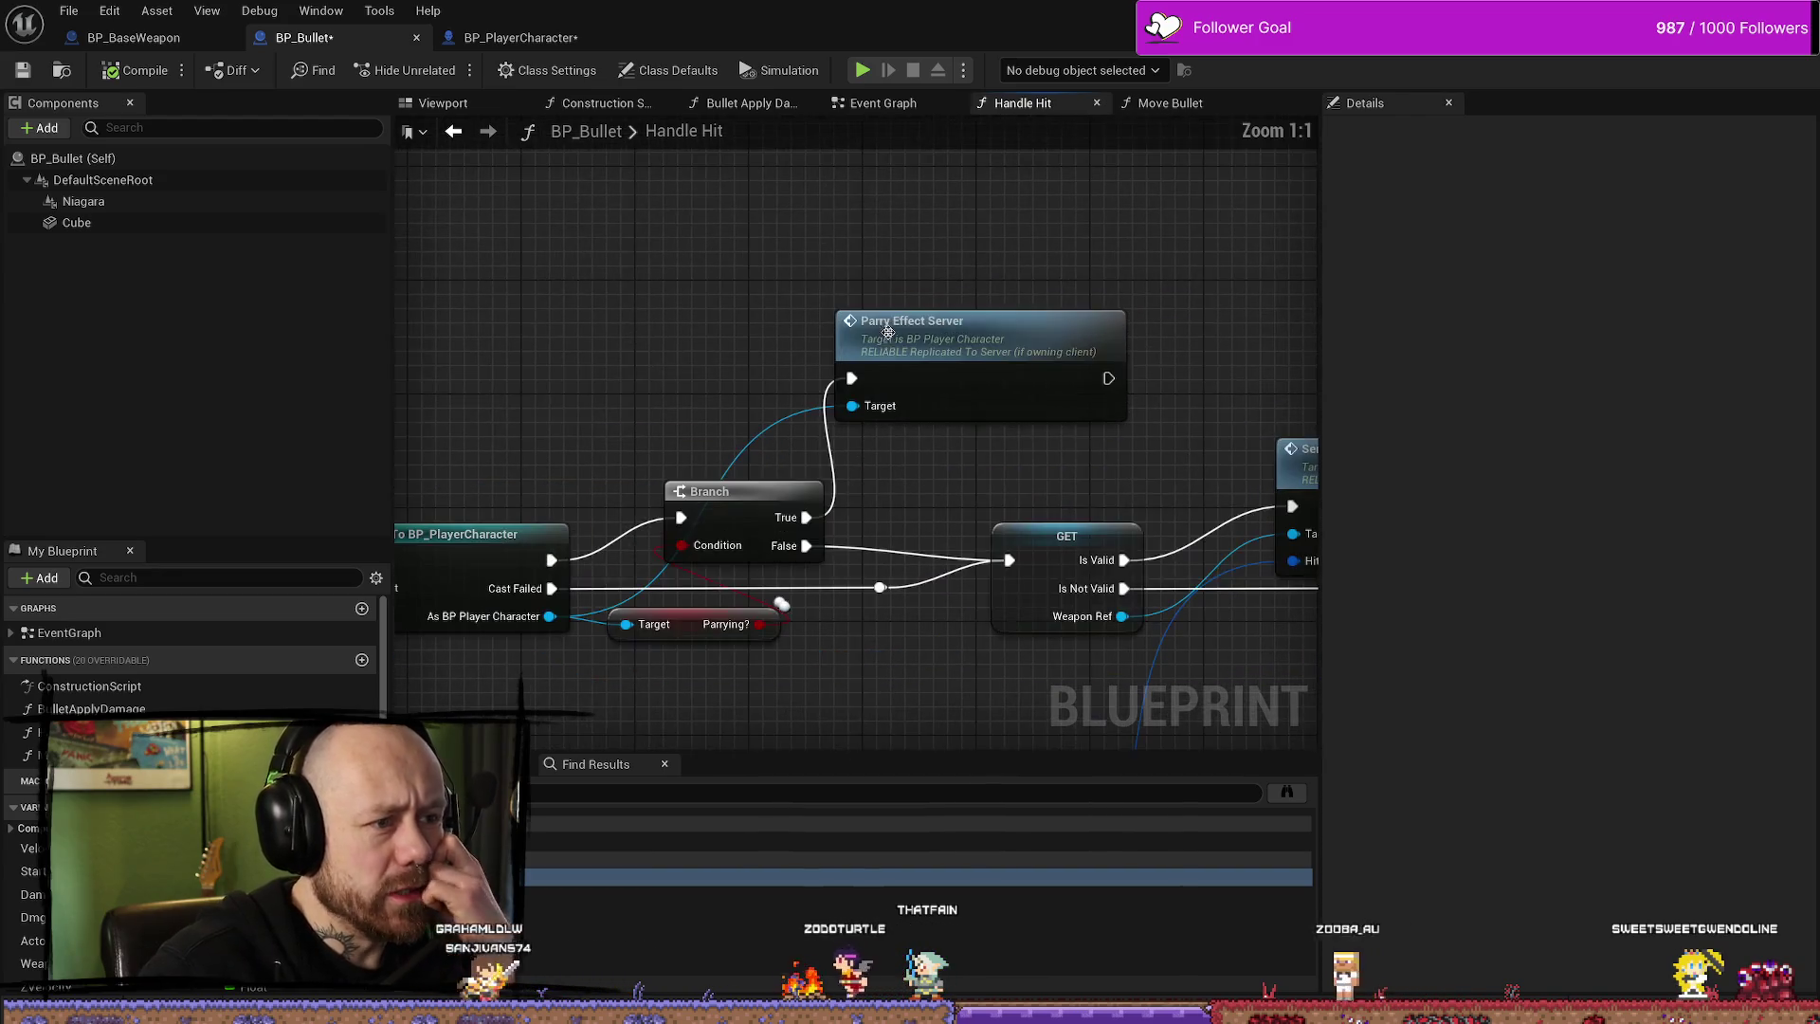
left_click_drag(855, 459, 965, 449)
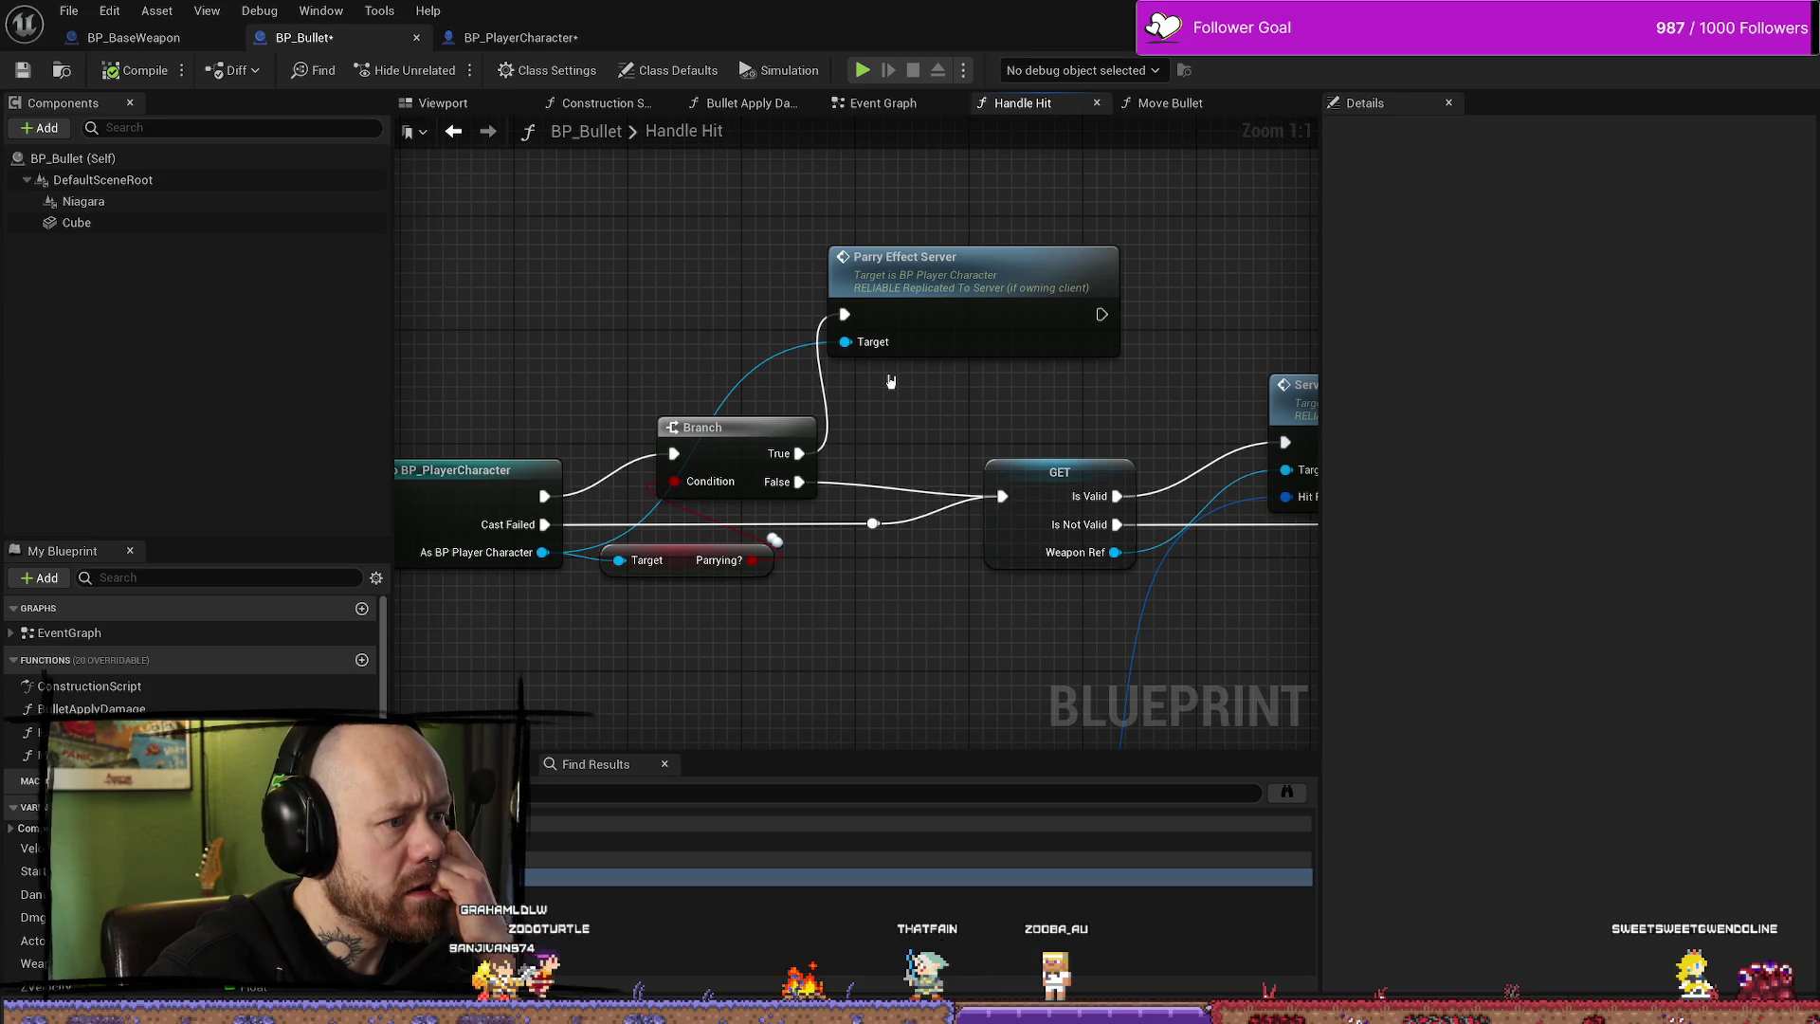
scroll(945, 406, "down", 1)
mouse_move(945, 406)
left_mouse_down()
mouse_move(1136, 380)
mouse_move(1110, 374)
left_mouse_up()
scroll(1015, 379, "down", 3)
mouse_move(682, 313)
left_mouse_down()
mouse_move(1008, 268)
mouse_move(829, 236)
mouse_move(614, 247)
mouse_move(674, 335)
left_mouse_up()
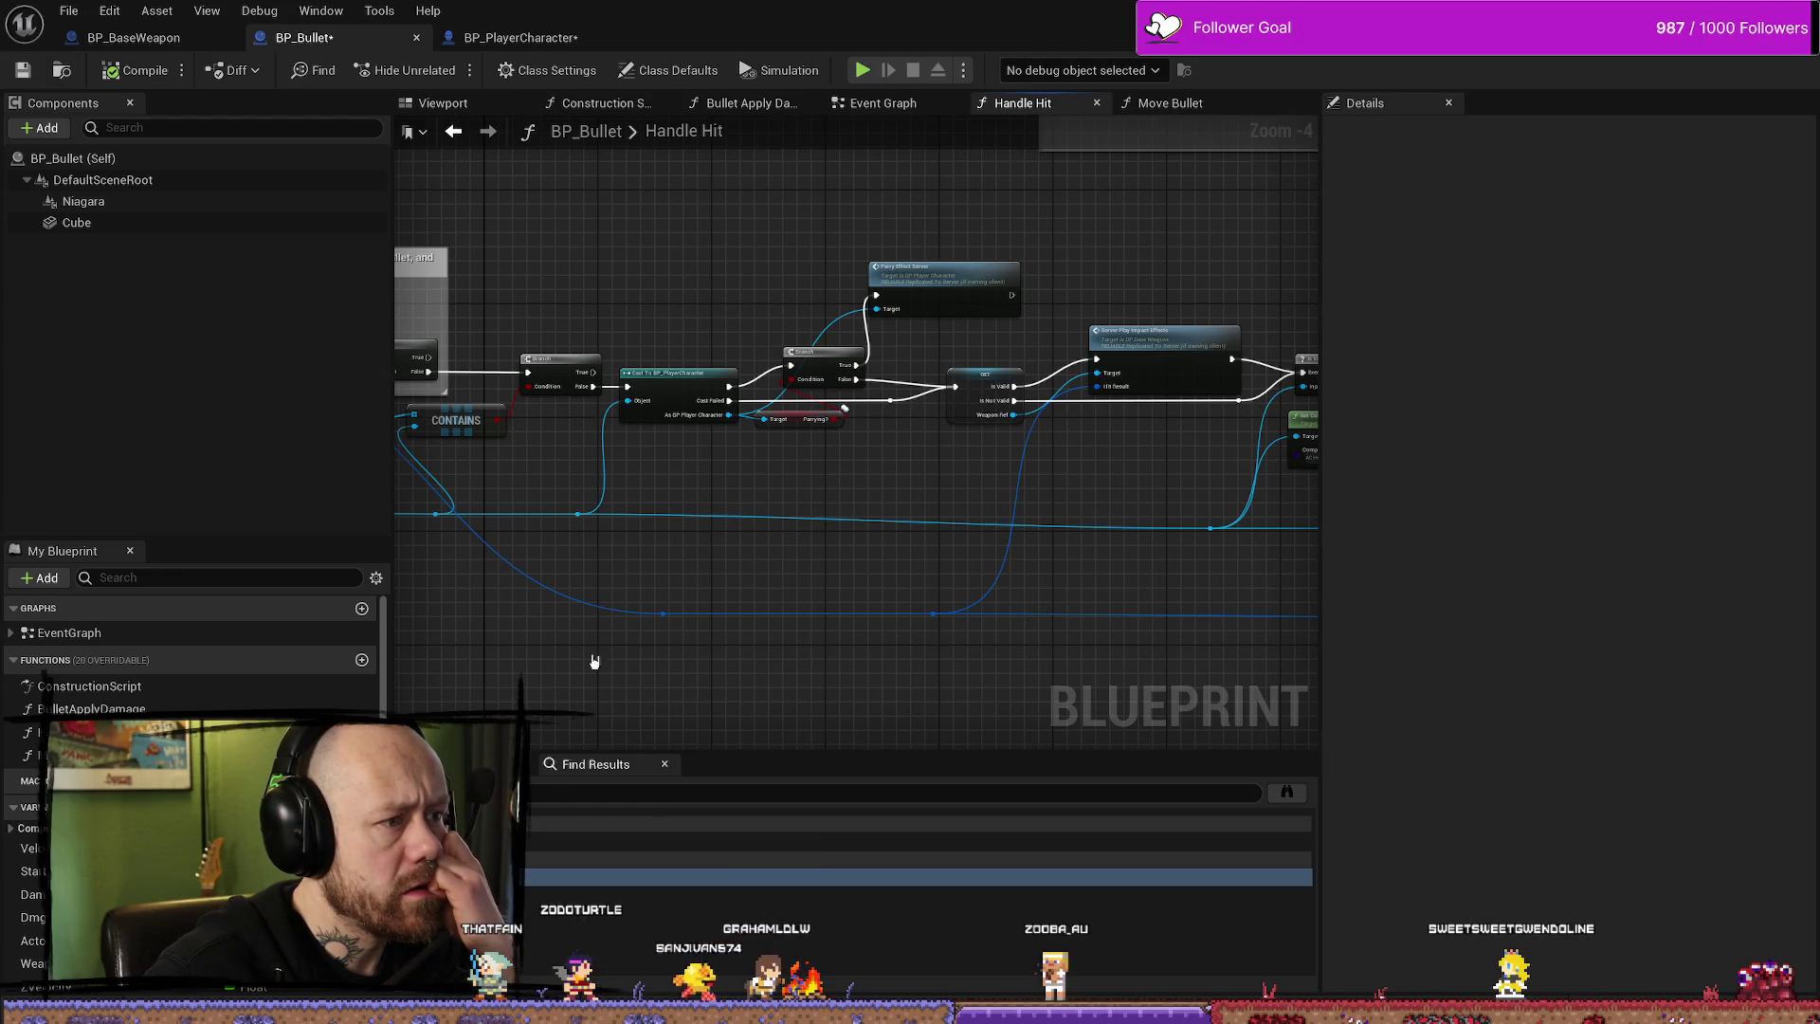
scroll(759, 520, "down", 2)
scroll(1085, 354, "up", 3)
left_click_drag(1084, 353, 900, 500)
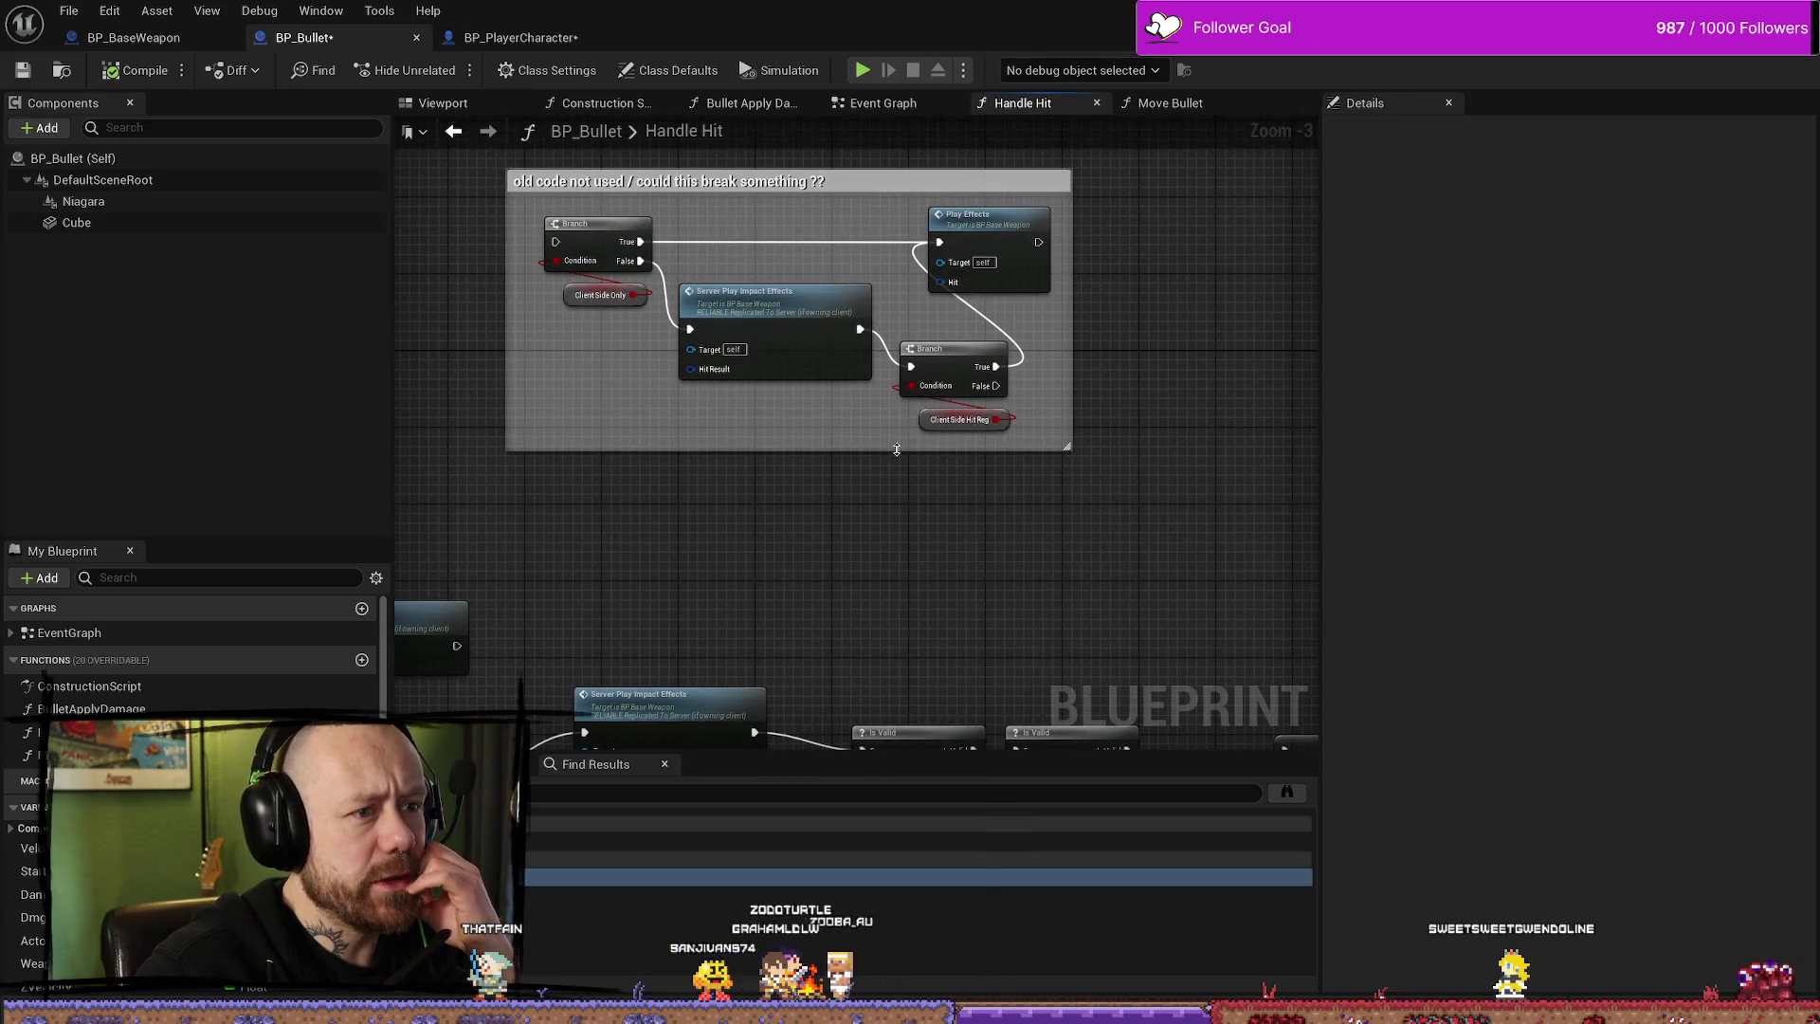
scroll(918, 394, "down", 4)
scroll(768, 342, "up", 4)
left_click_drag(755, 341, 1171, 230)
left_click_drag(998, 490, 910, 496)
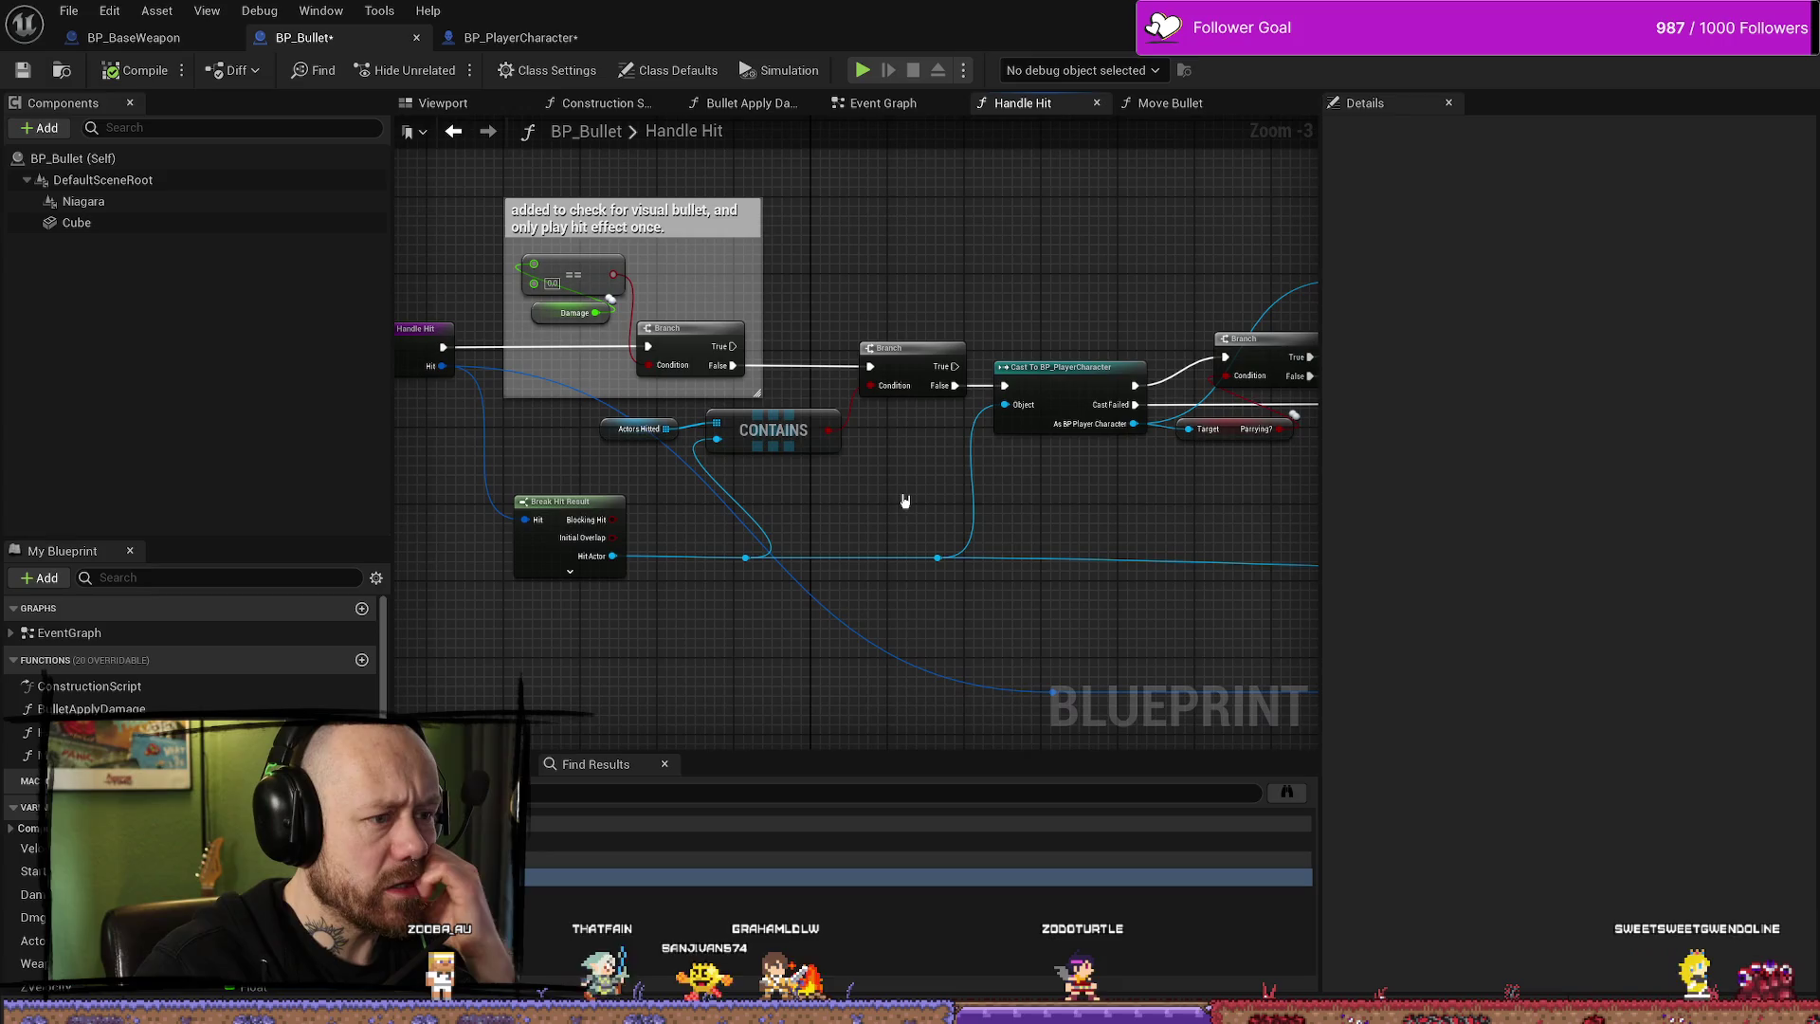
mouse_move(1146, 557)
left_mouse_down()
mouse_move(1032, 563)
mouse_move(816, 531)
left_mouse_up()
left_click_drag(1071, 527, 736, 492)
left_click_drag(1090, 493, 977, 488)
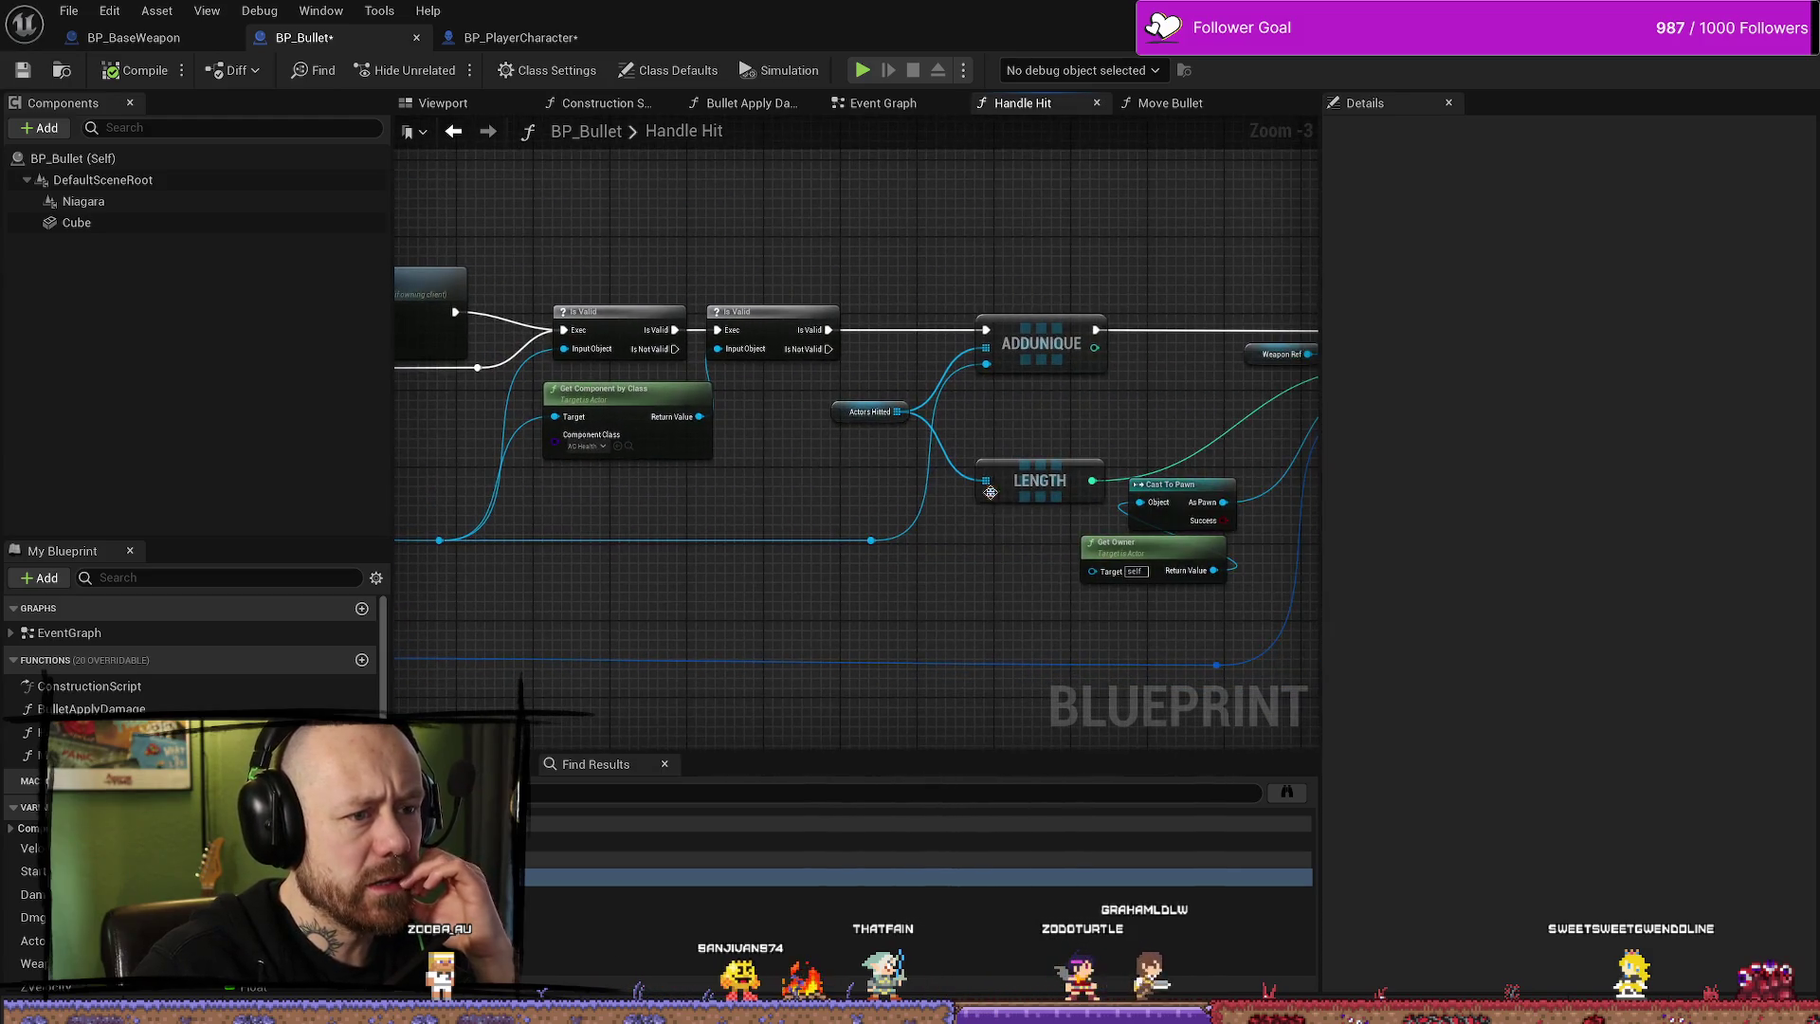
left_click_drag(815, 295, 744, 239)
left_click(726, 107)
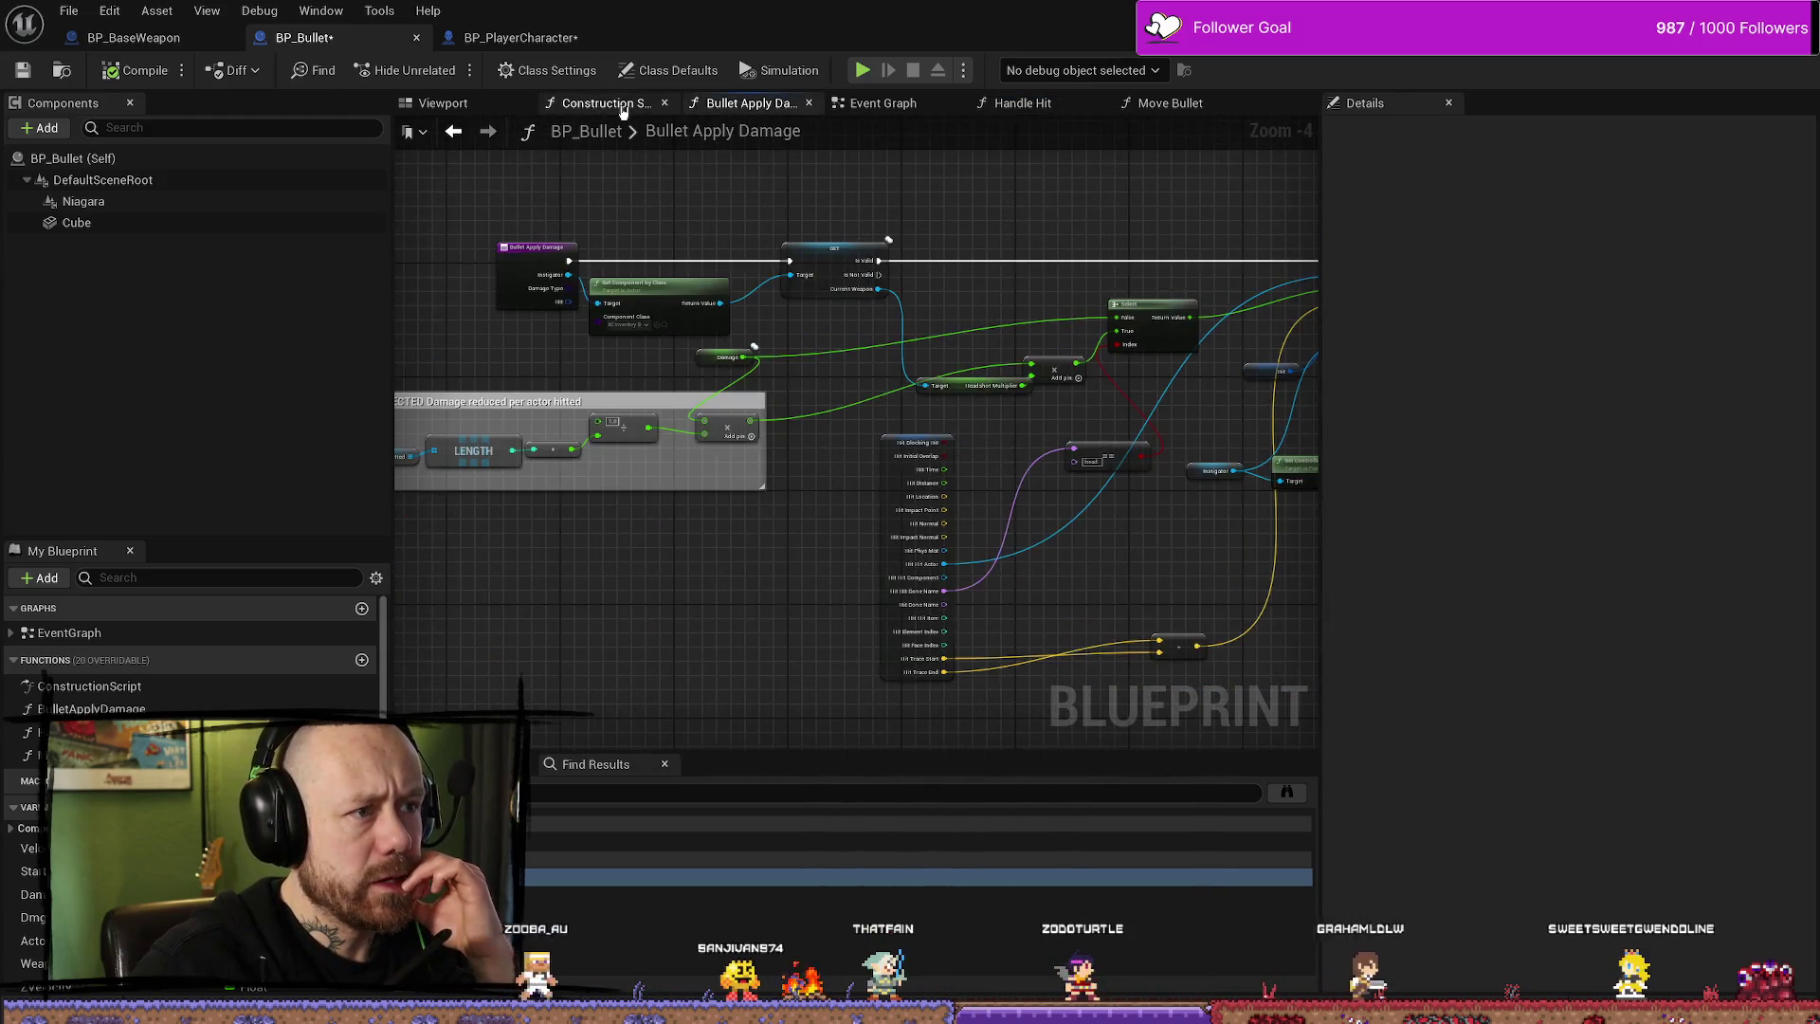
- Revisit the Bullet Apply Damage graph to view Apply Point Damage, then close it
left_click(621, 106)
left_click(665, 102)
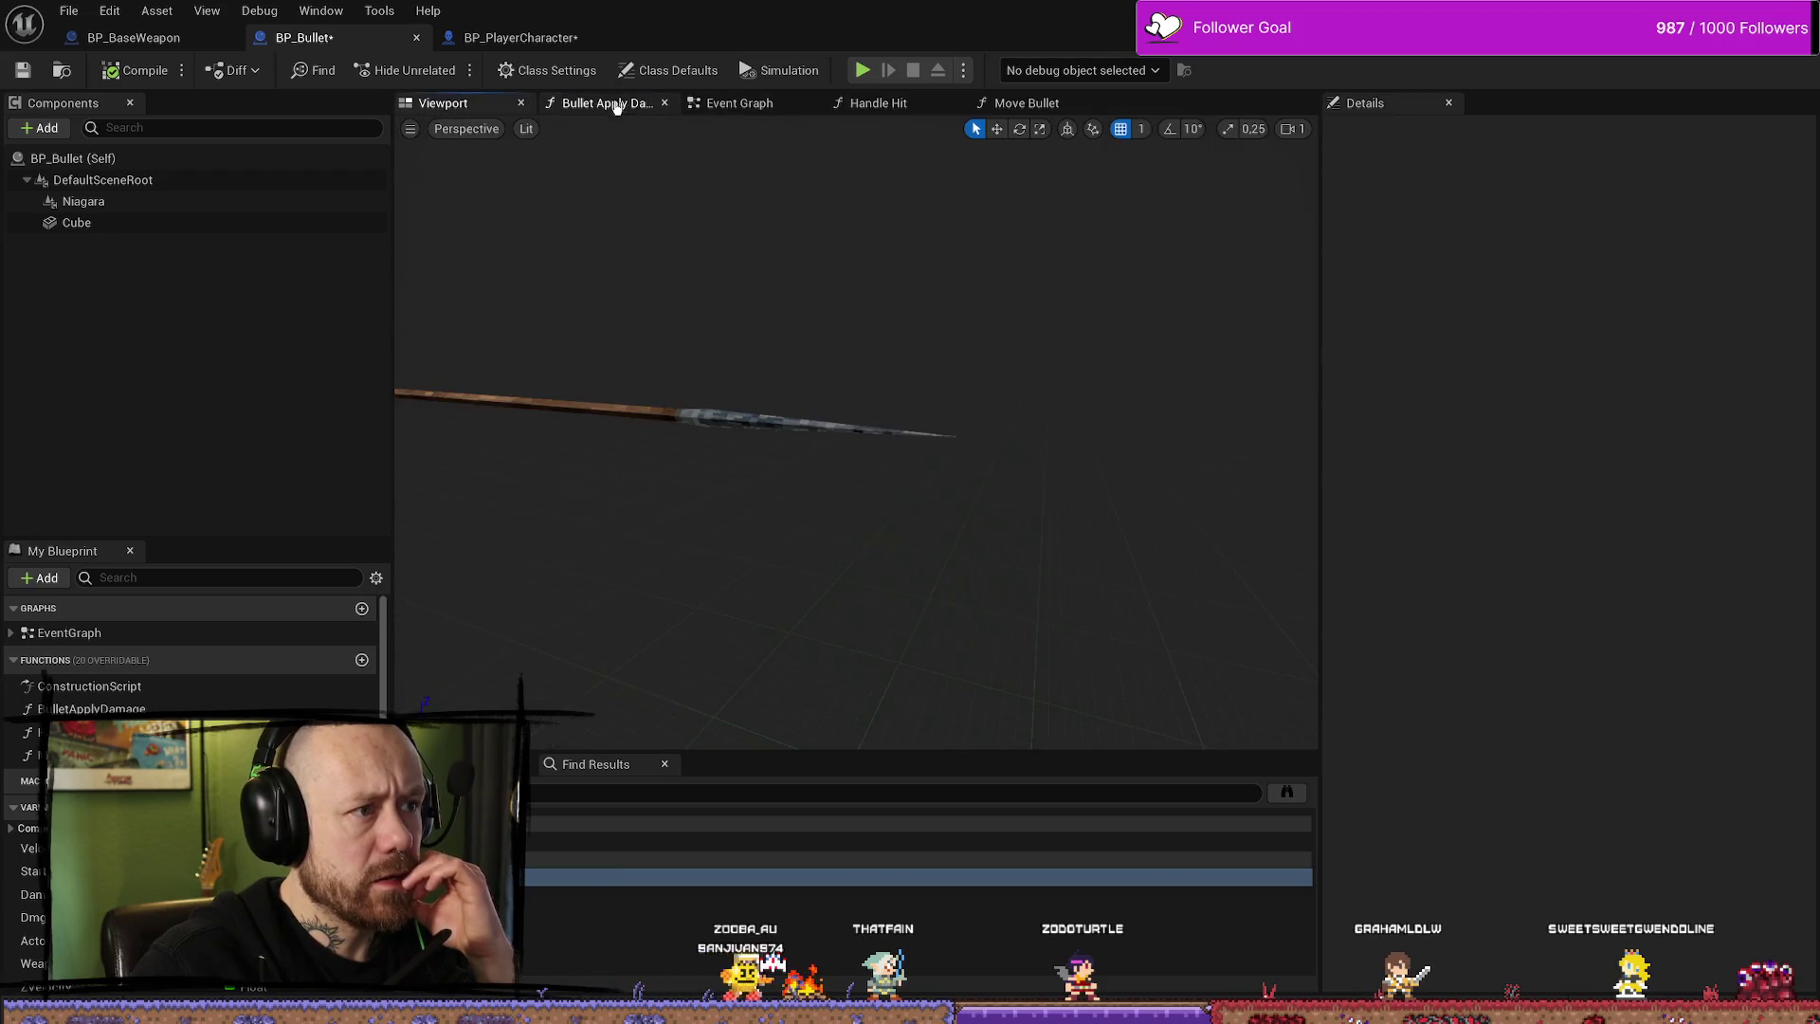
left_click(607, 104)
scroll(1035, 396, "up", 3)
scroll(1035, 396, "down", 3)
scroll(1068, 394, "up", 1)
mouse_move(1068, 394)
left_mouse_down()
mouse_move(650, 376)
mouse_move(743, 386)
mouse_move(1032, 313)
mouse_move(748, 354)
mouse_move(769, 357)
left_mouse_up()
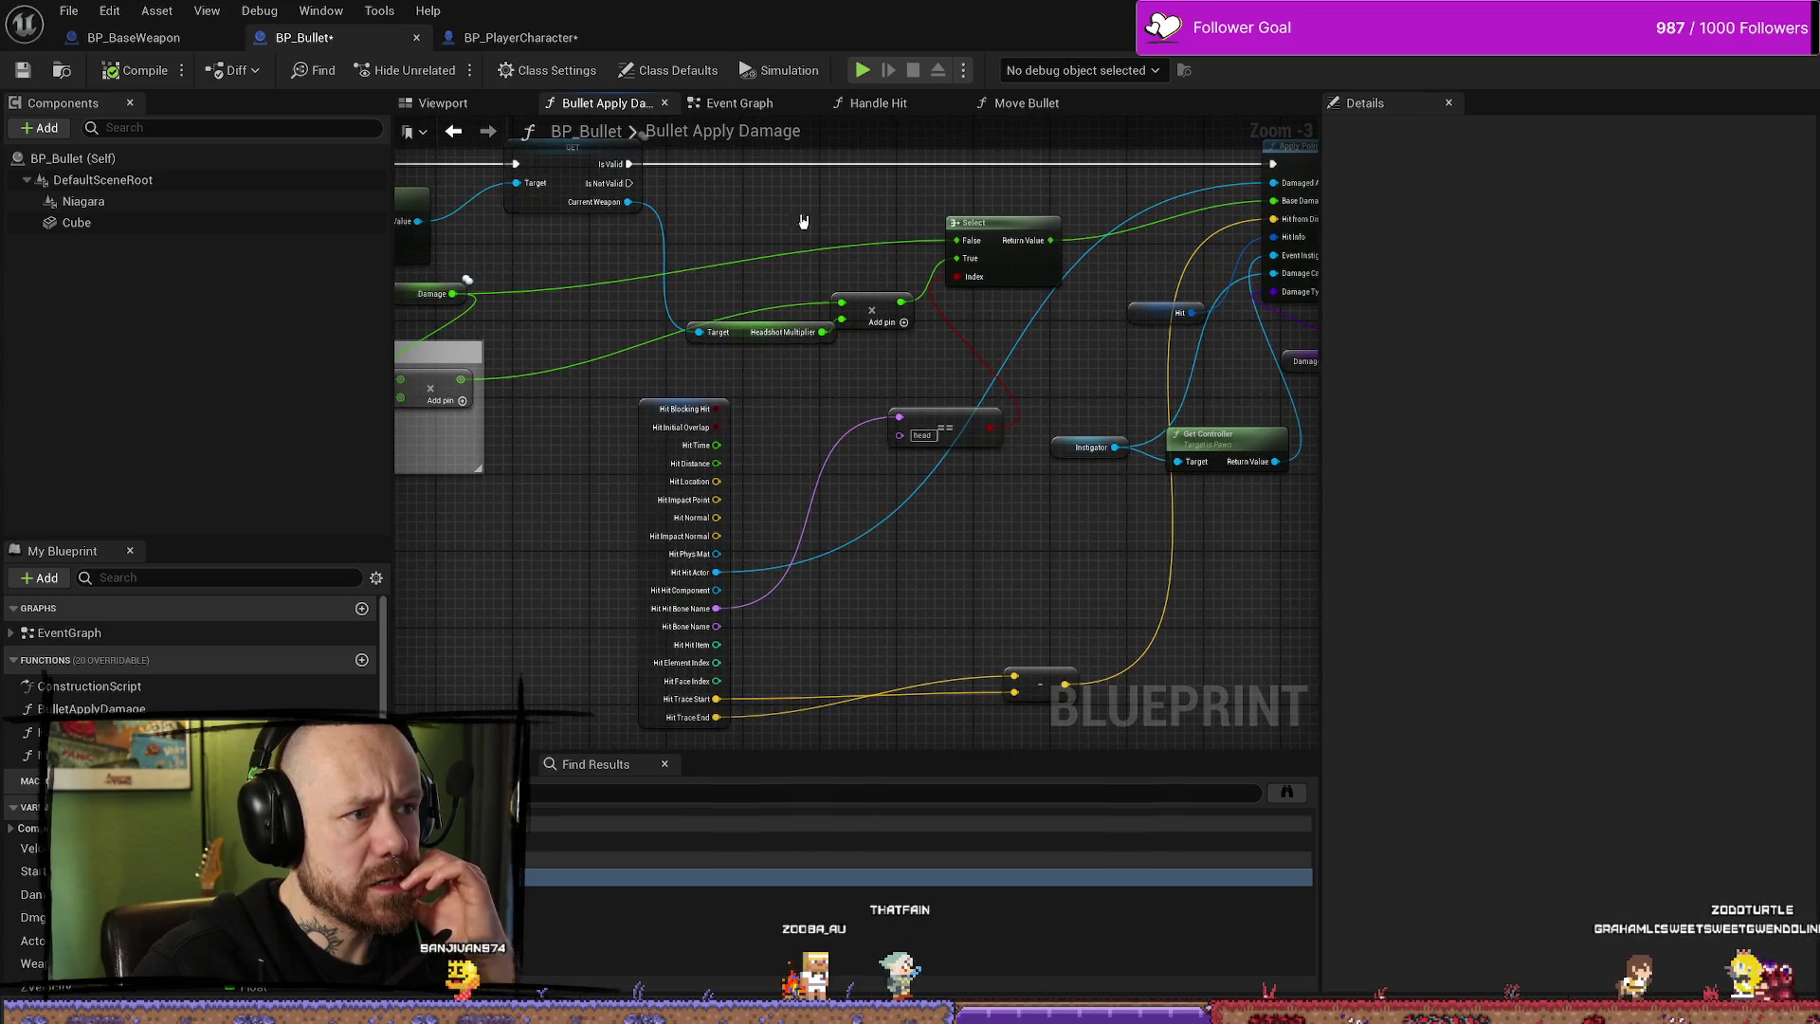
left_click(666, 103)
- Review Handle Hit's Is Valid, impact effects, Contains and Cast checks
left_click(618, 106)
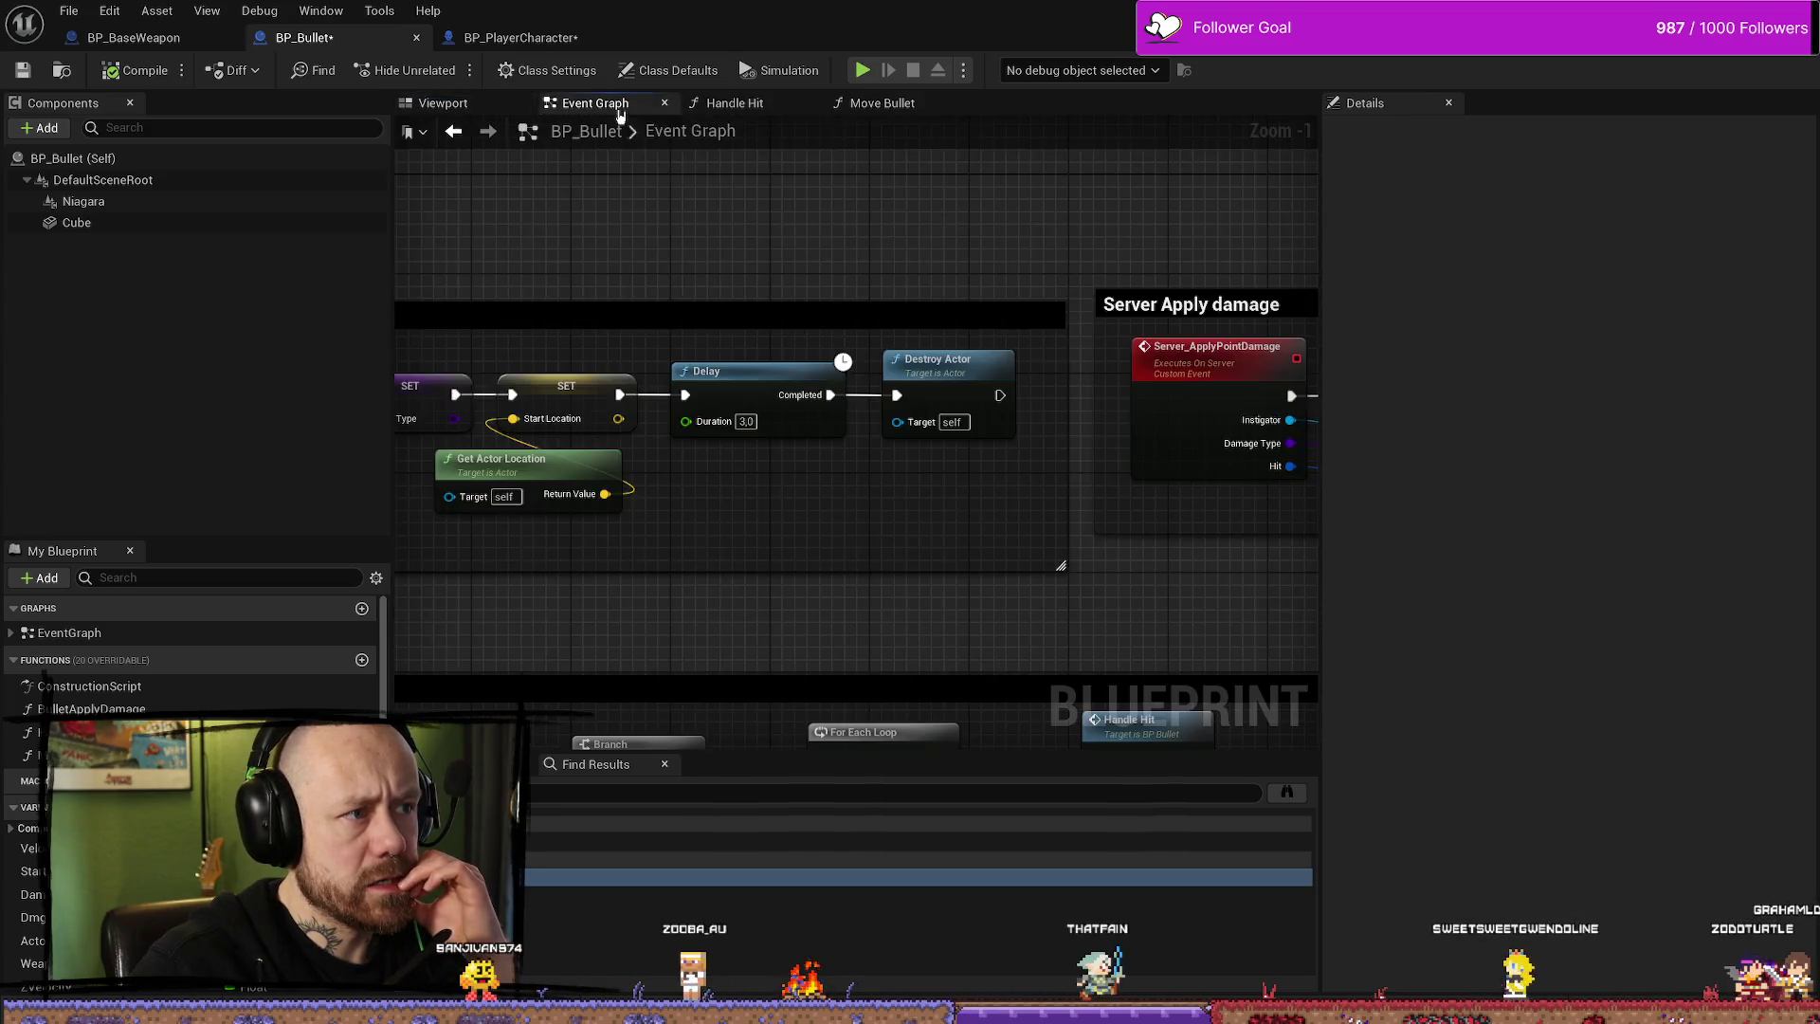
left_click(747, 106)
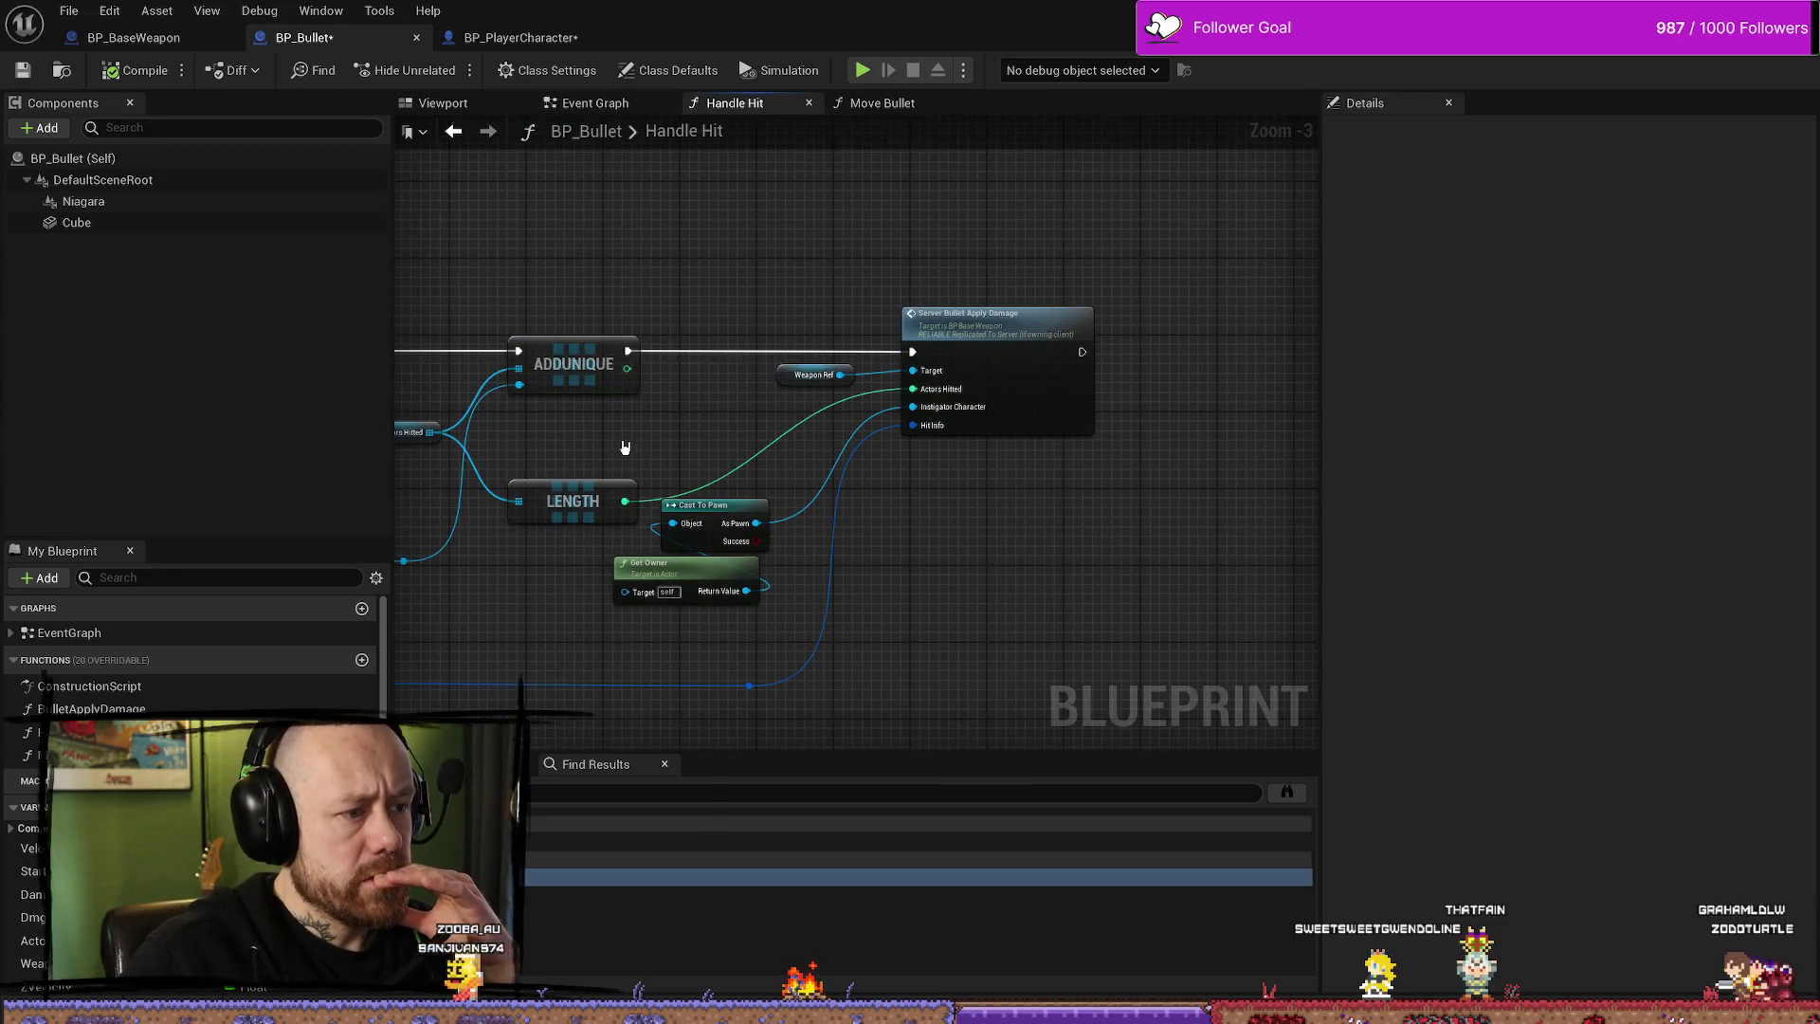
left_click_drag(621, 446, 1186, 423)
mouse_move(515, 553)
left_mouse_down()
mouse_move(873, 549)
mouse_move(1141, 503)
left_mouse_up()
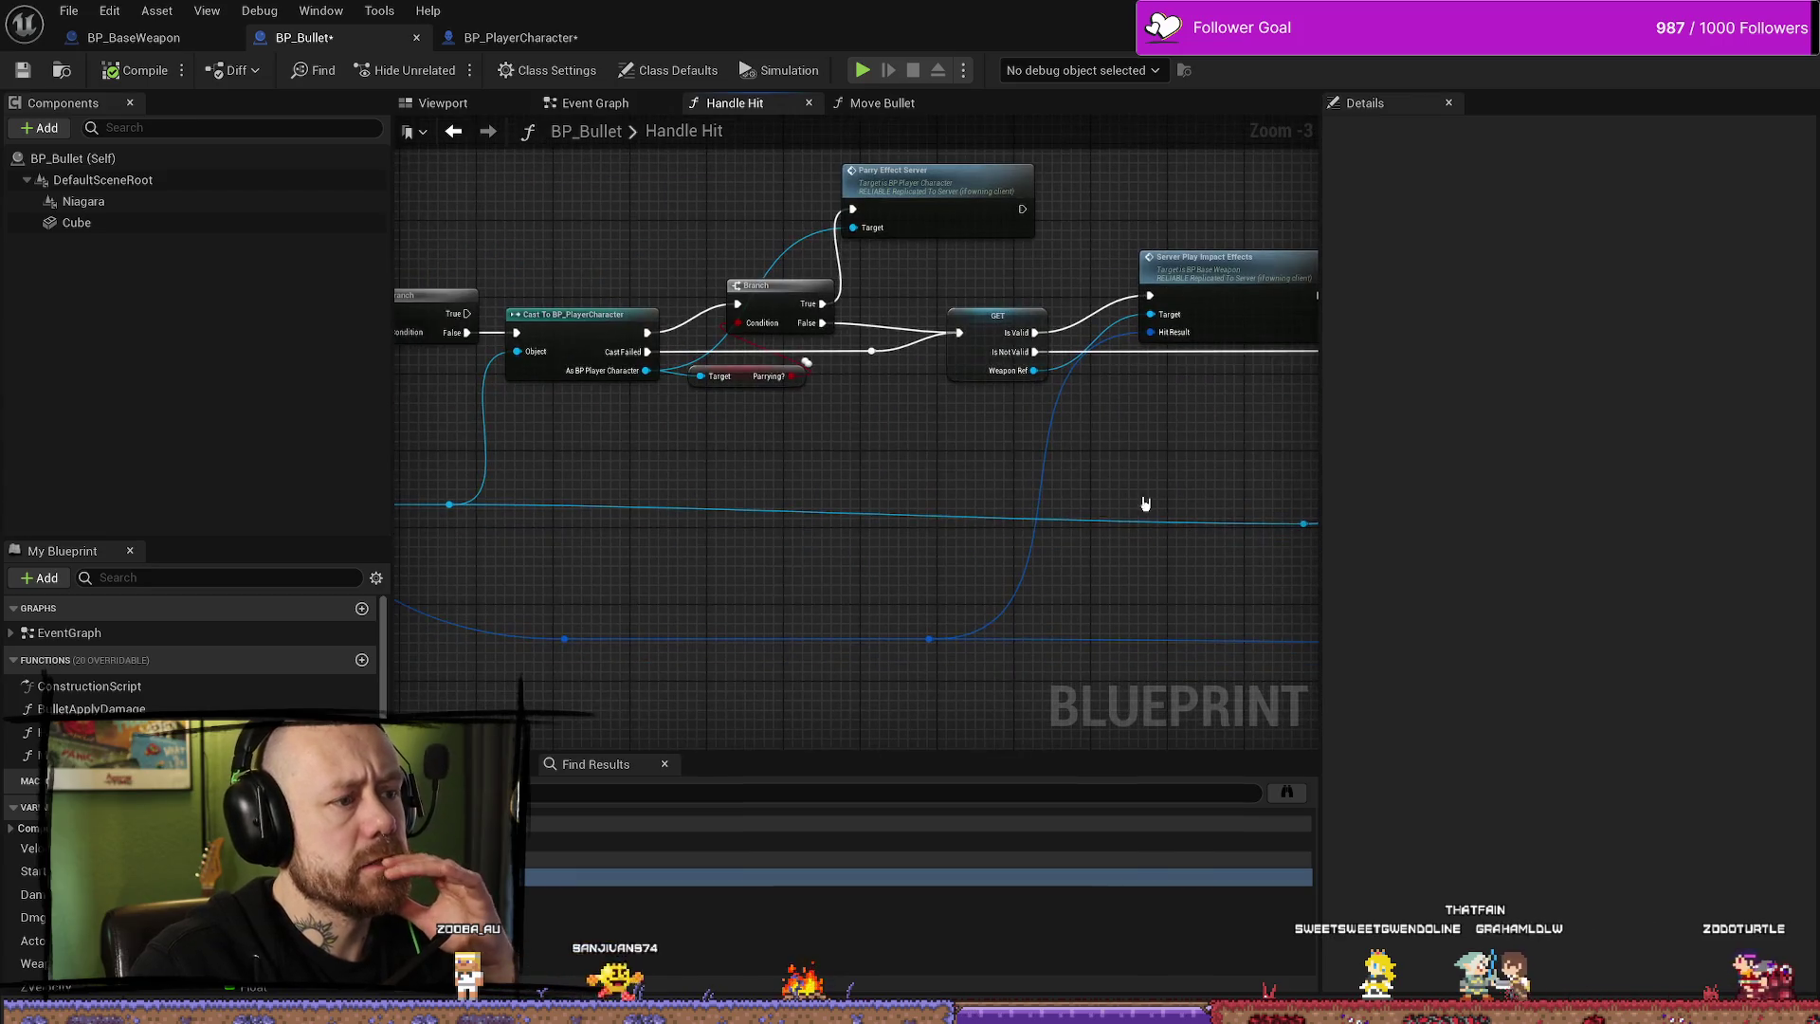
left_click_drag(727, 385, 842, 371)
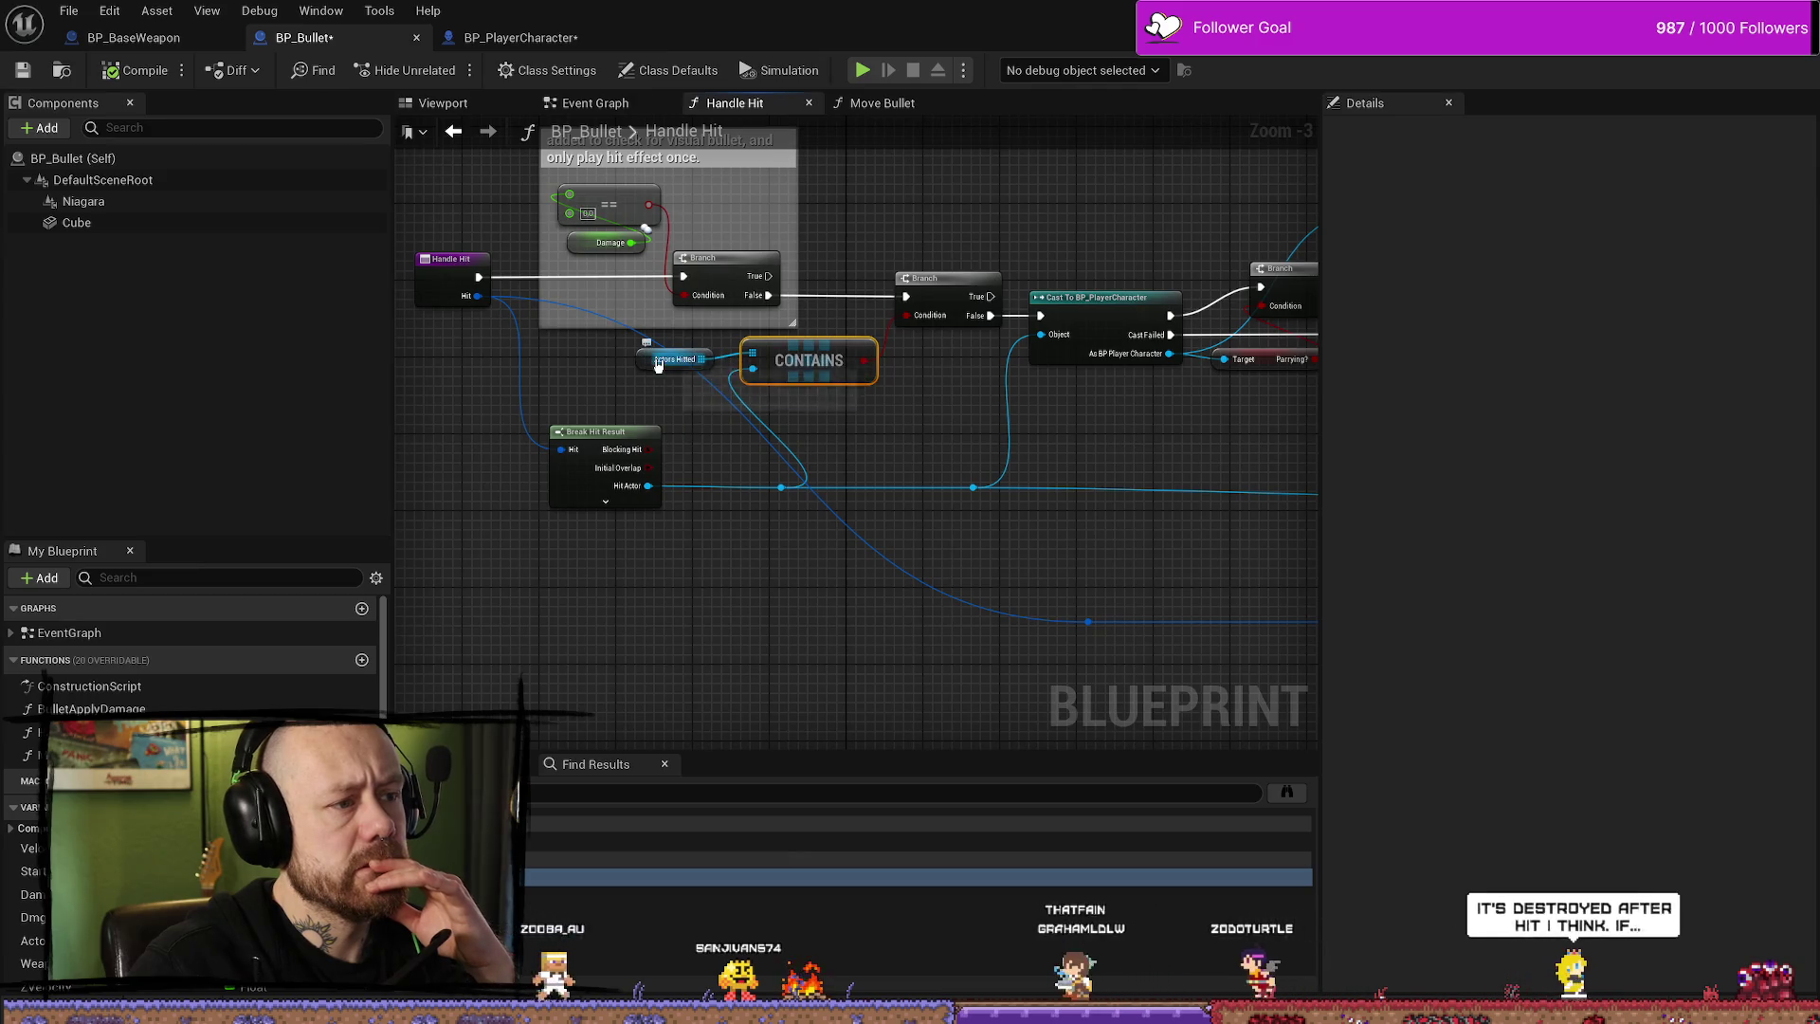
left_click_drag(624, 386, 709, 409)
- Review the Event Graph's bullet drop, penetration and line trace sections, then open the Construction Script
left_click(593, 103)
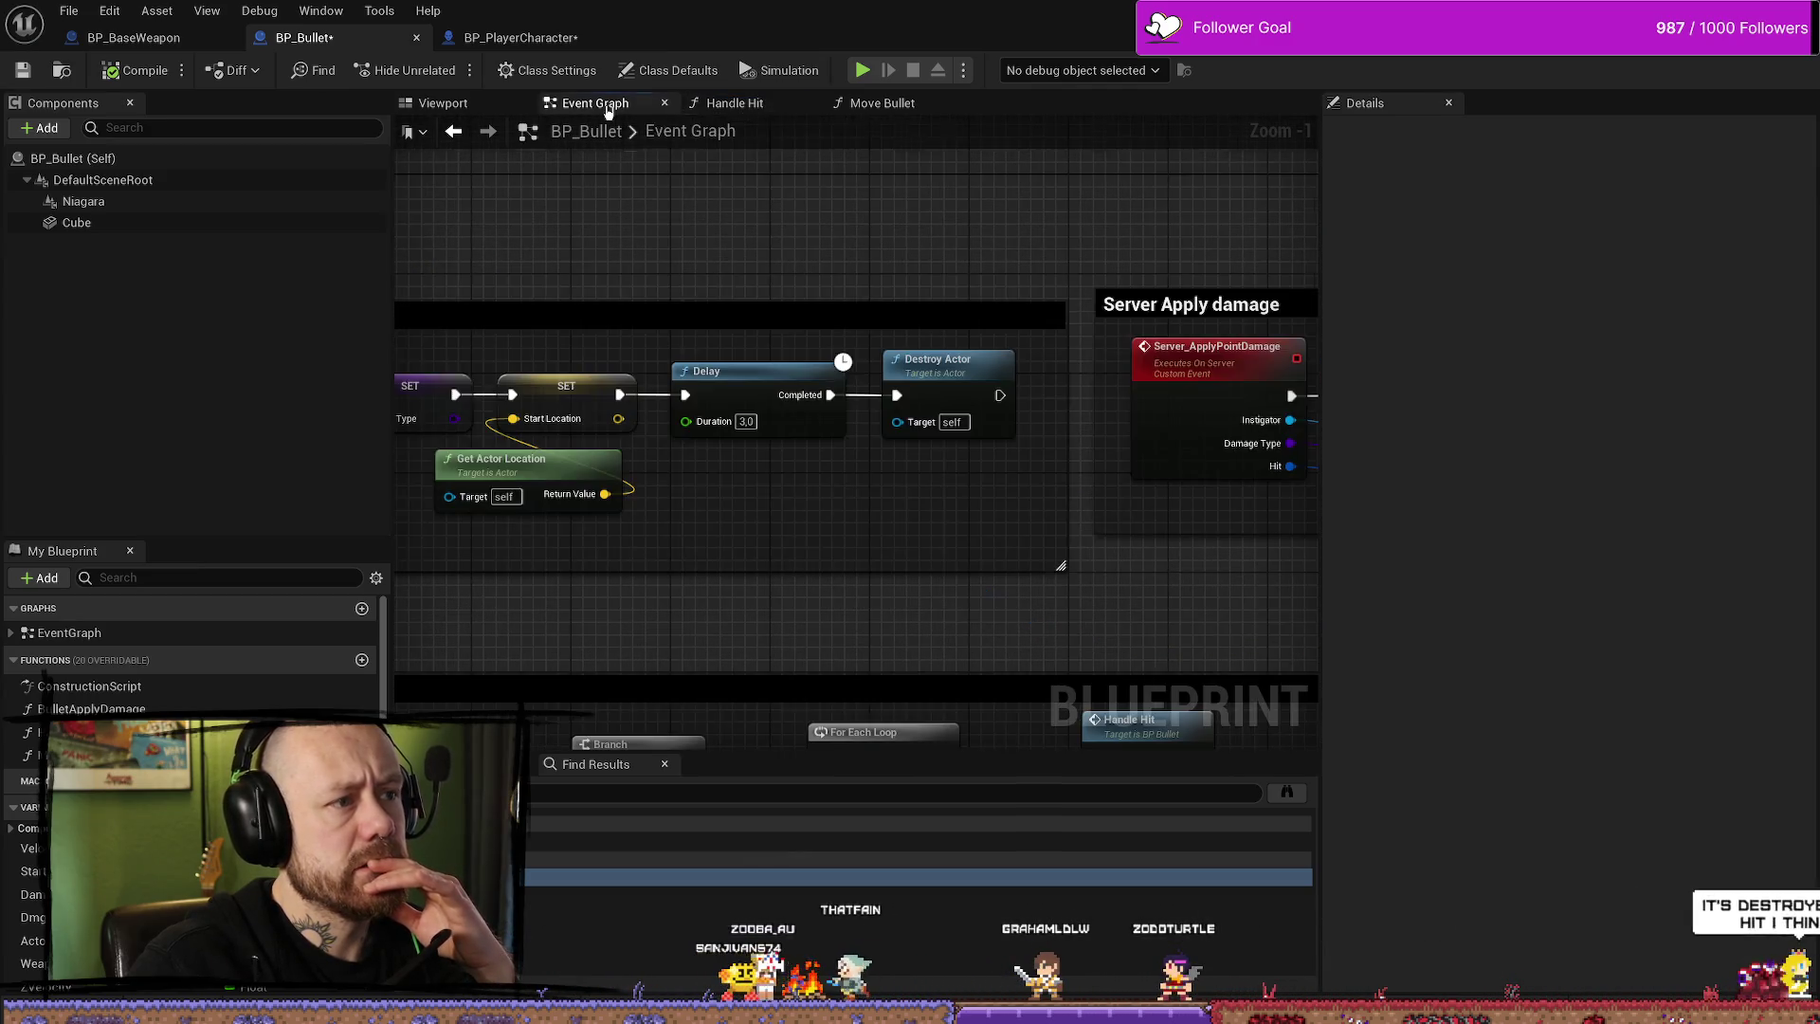
left_click_drag(679, 389, 946, 304)
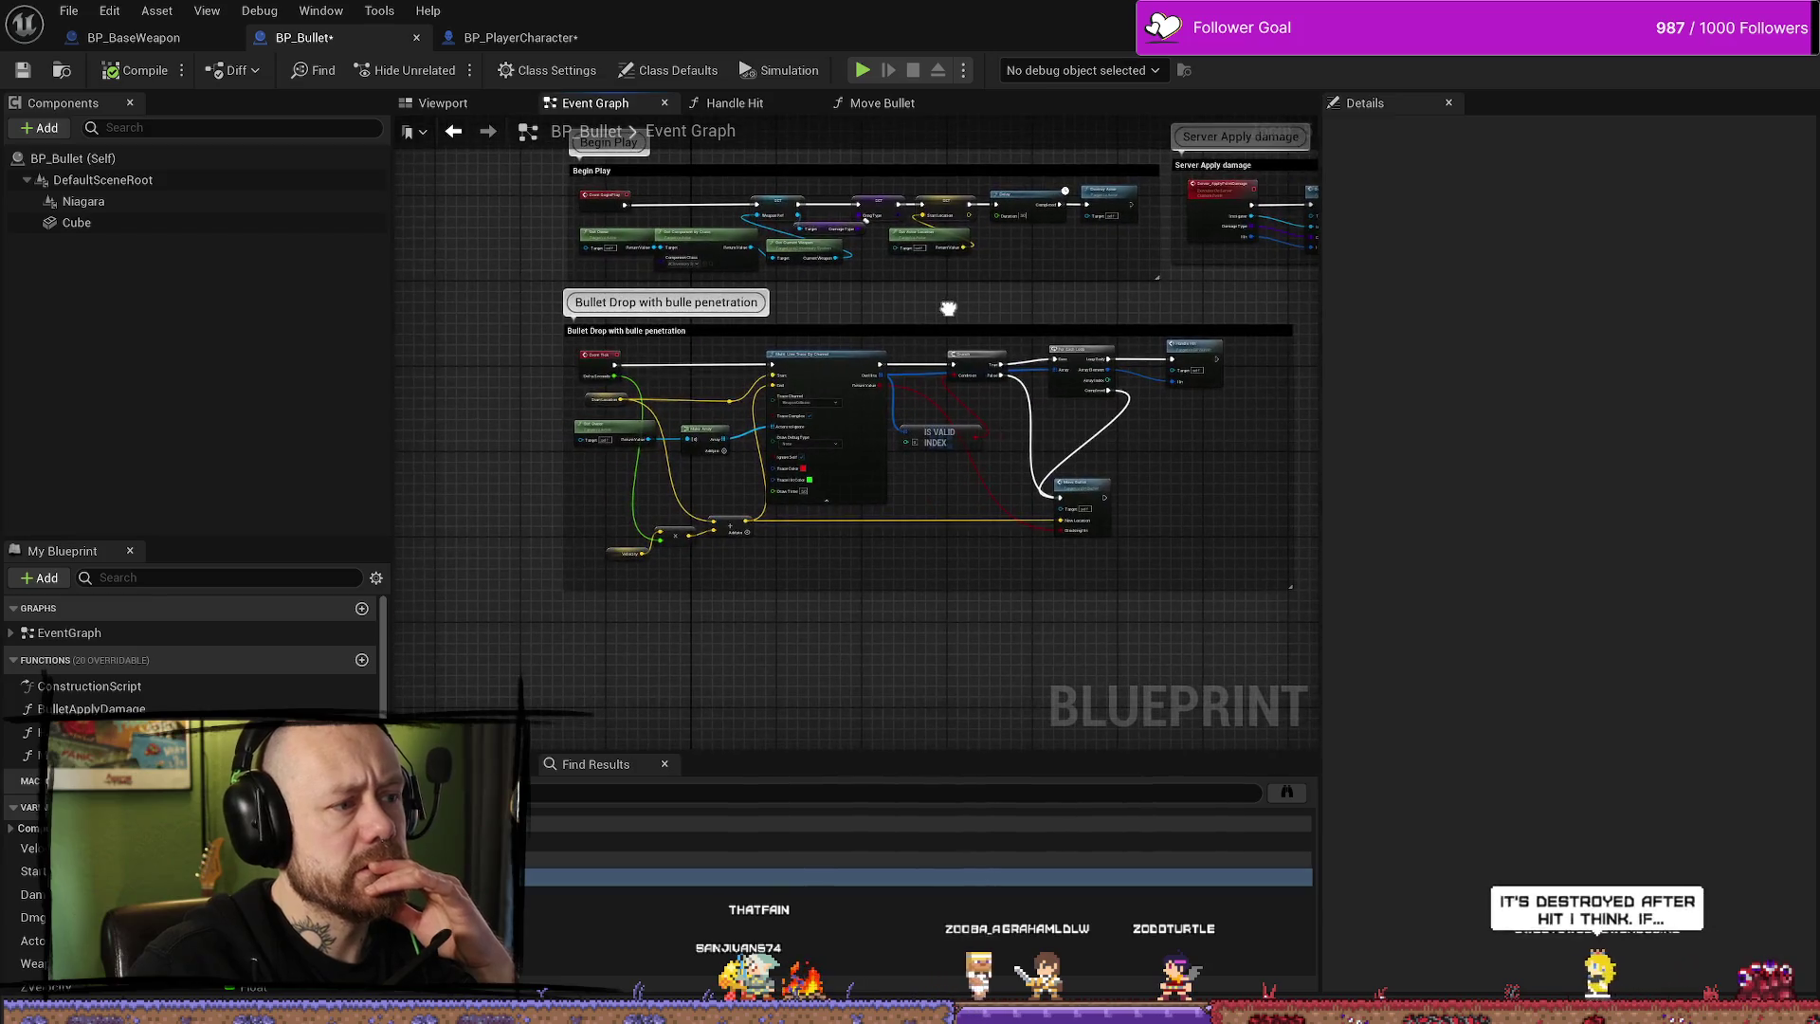
scroll(748, 348, "up", 2)
mouse_move(761, 349)
left_mouse_down()
mouse_move(718, 296)
mouse_move(972, 335)
mouse_move(814, 354)
left_mouse_up()
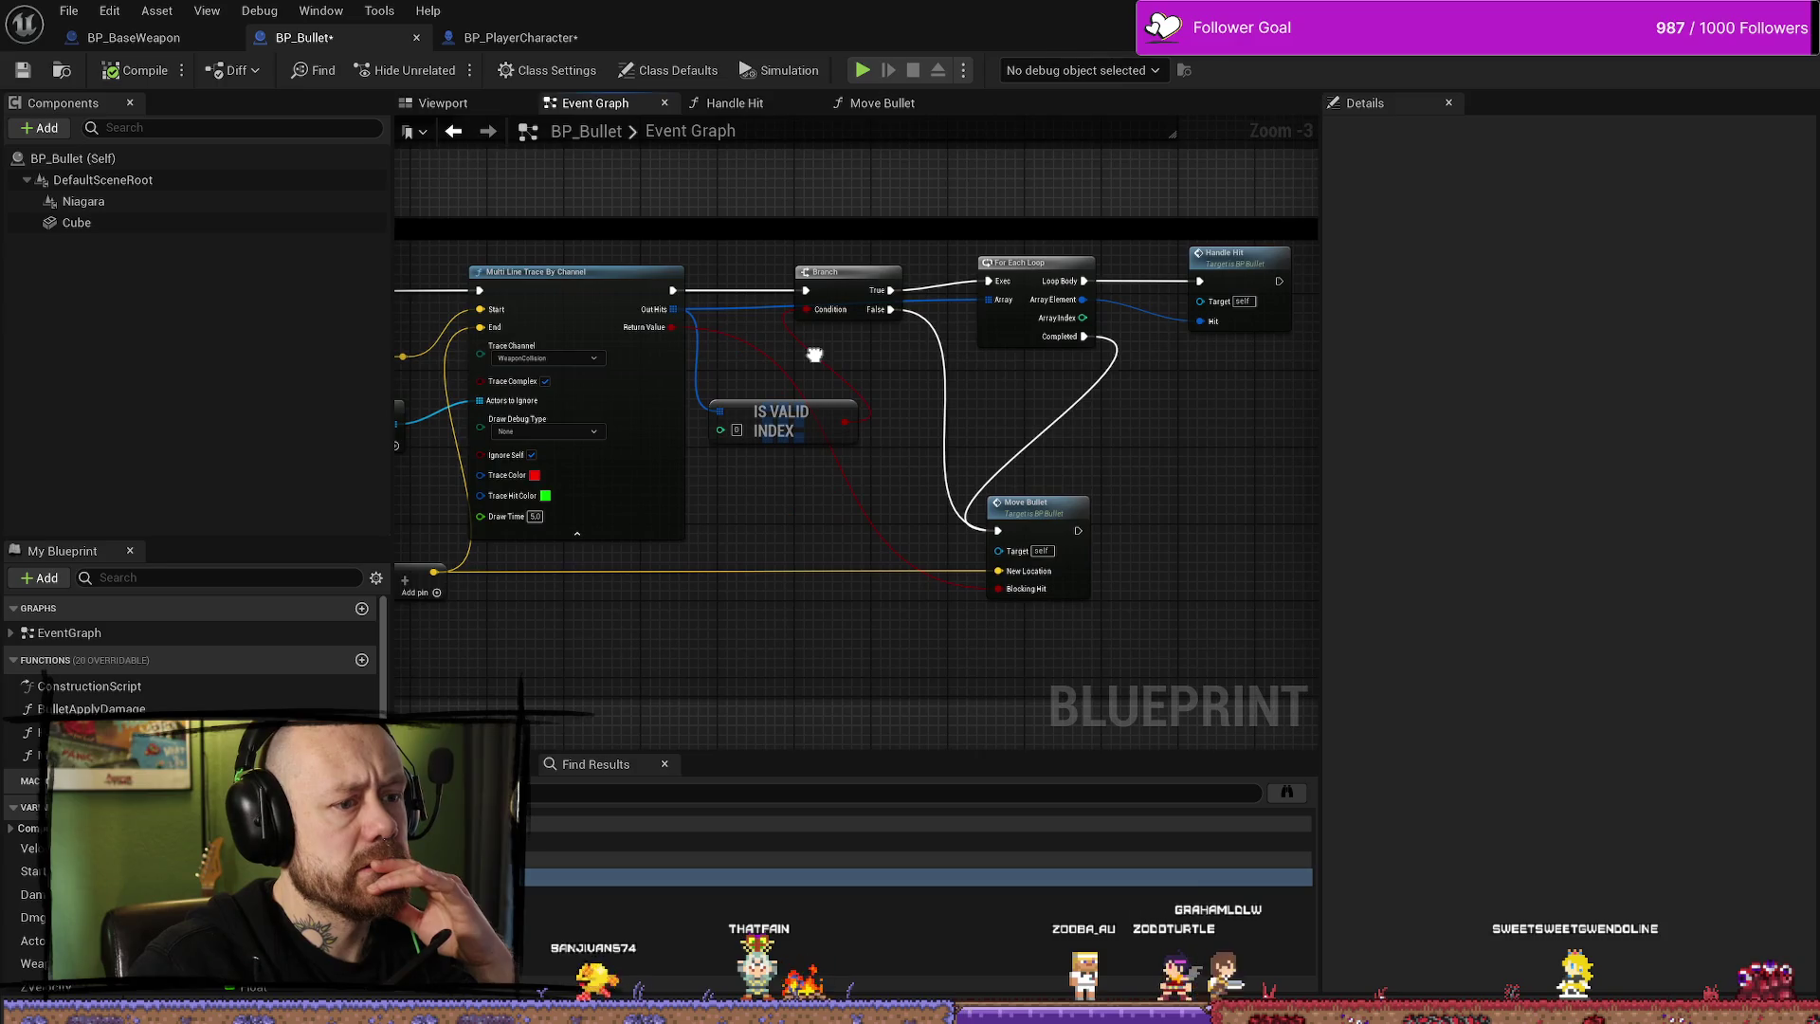
left_click_drag(1115, 367, 1134, 390)
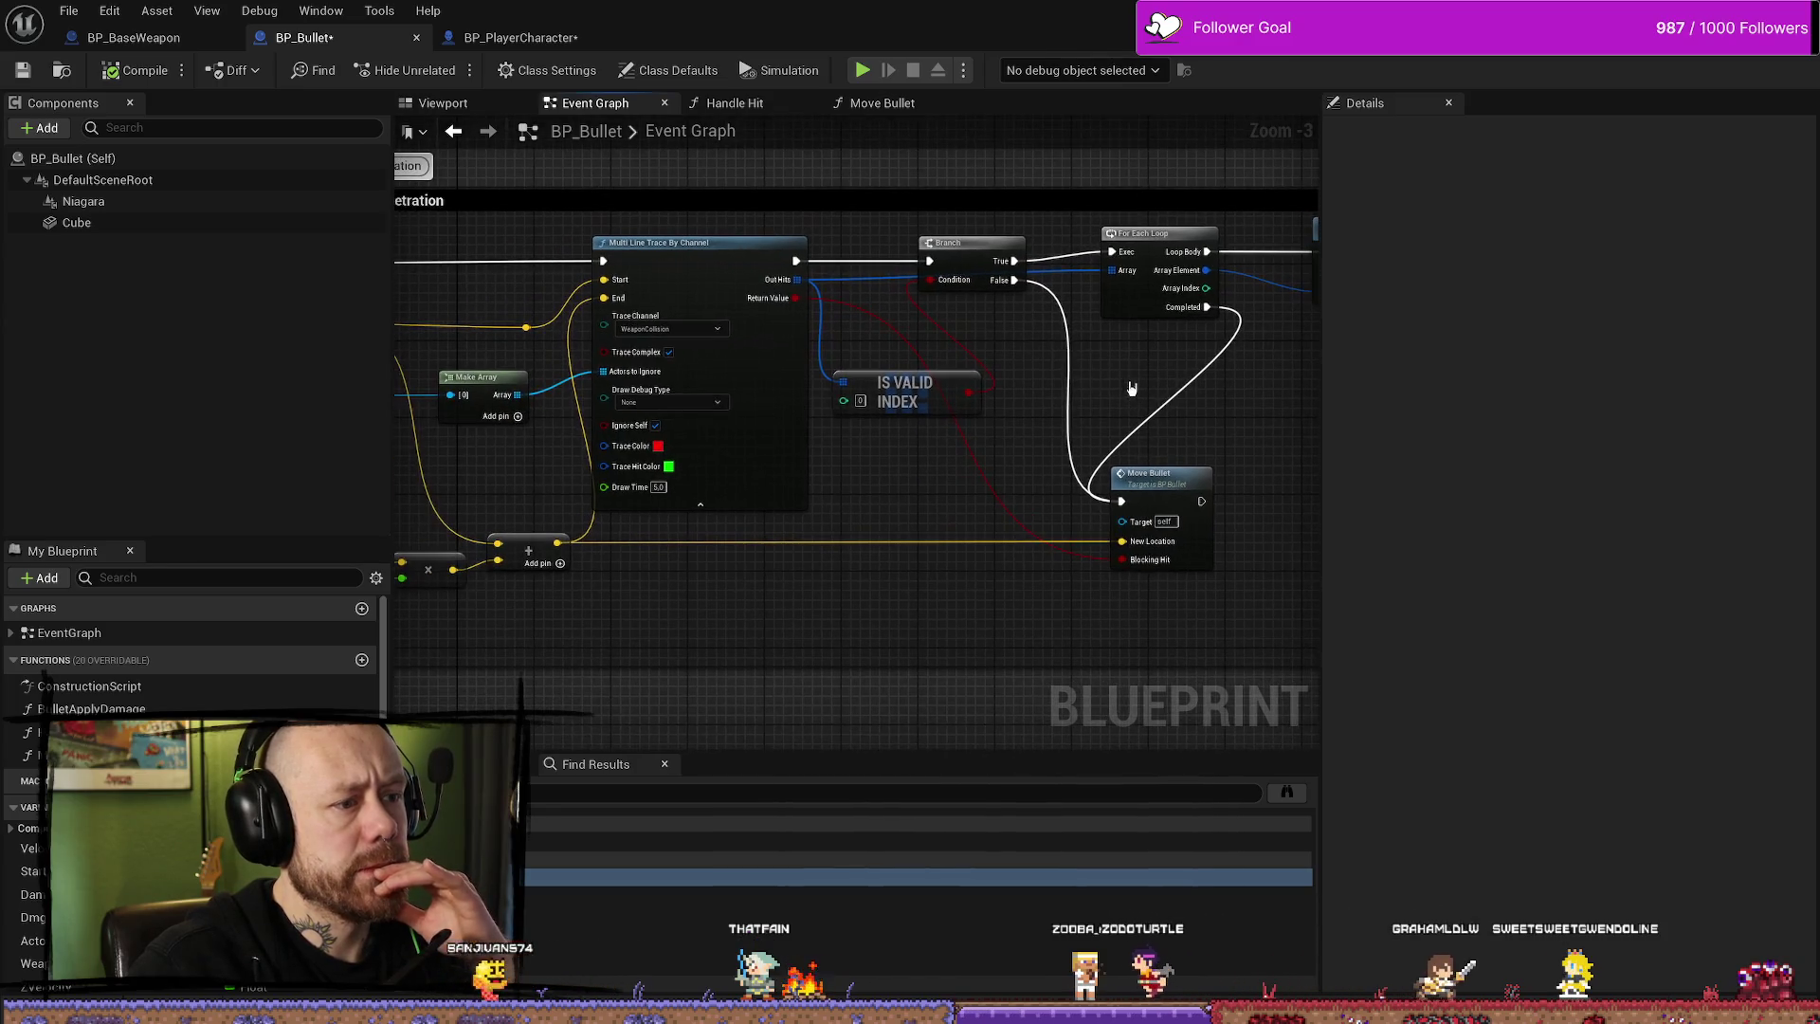
mouse_move(903, 528)
left_mouse_down()
mouse_move(1138, 474)
mouse_move(844, 496)
mouse_move(983, 512)
mouse_move(1008, 508)
mouse_move(776, 499)
mouse_move(719, 533)
left_mouse_up()
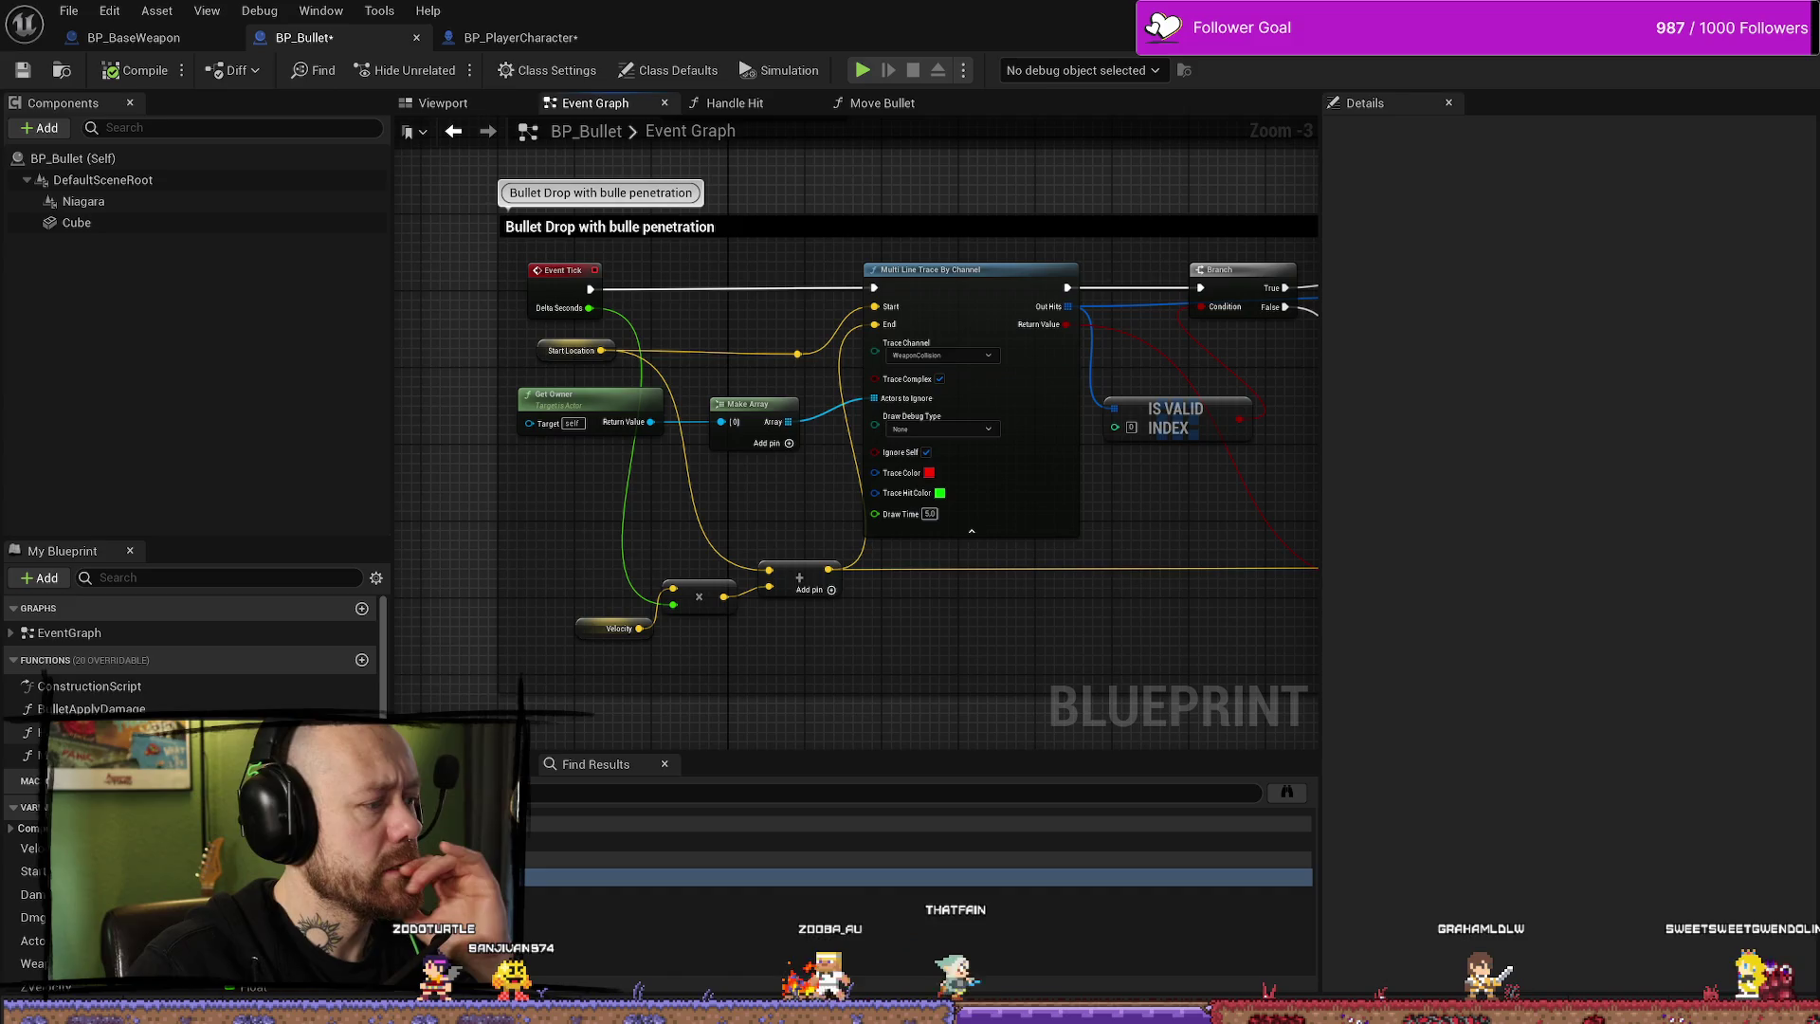
double_click(137, 687)
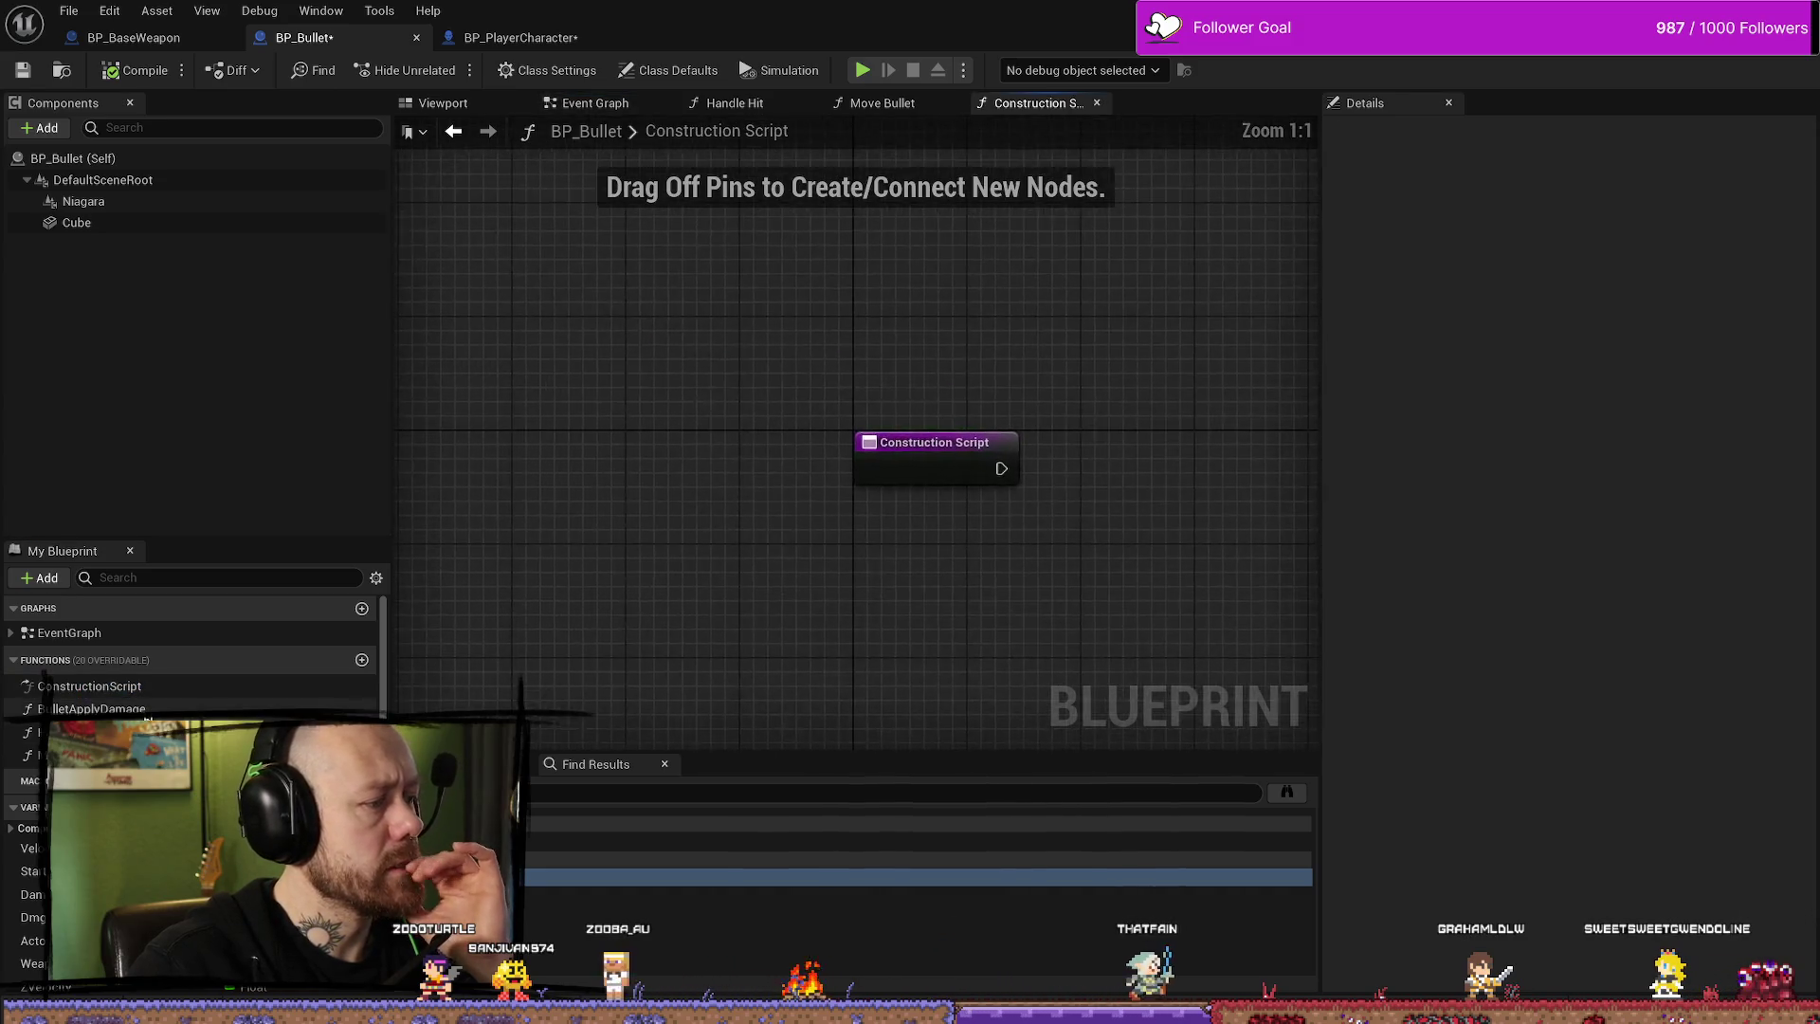
- Open Bullet Apply Damage, glance at Handle Hit, then open Move Bullet and pan to its velocity sets
double_click(144, 709)
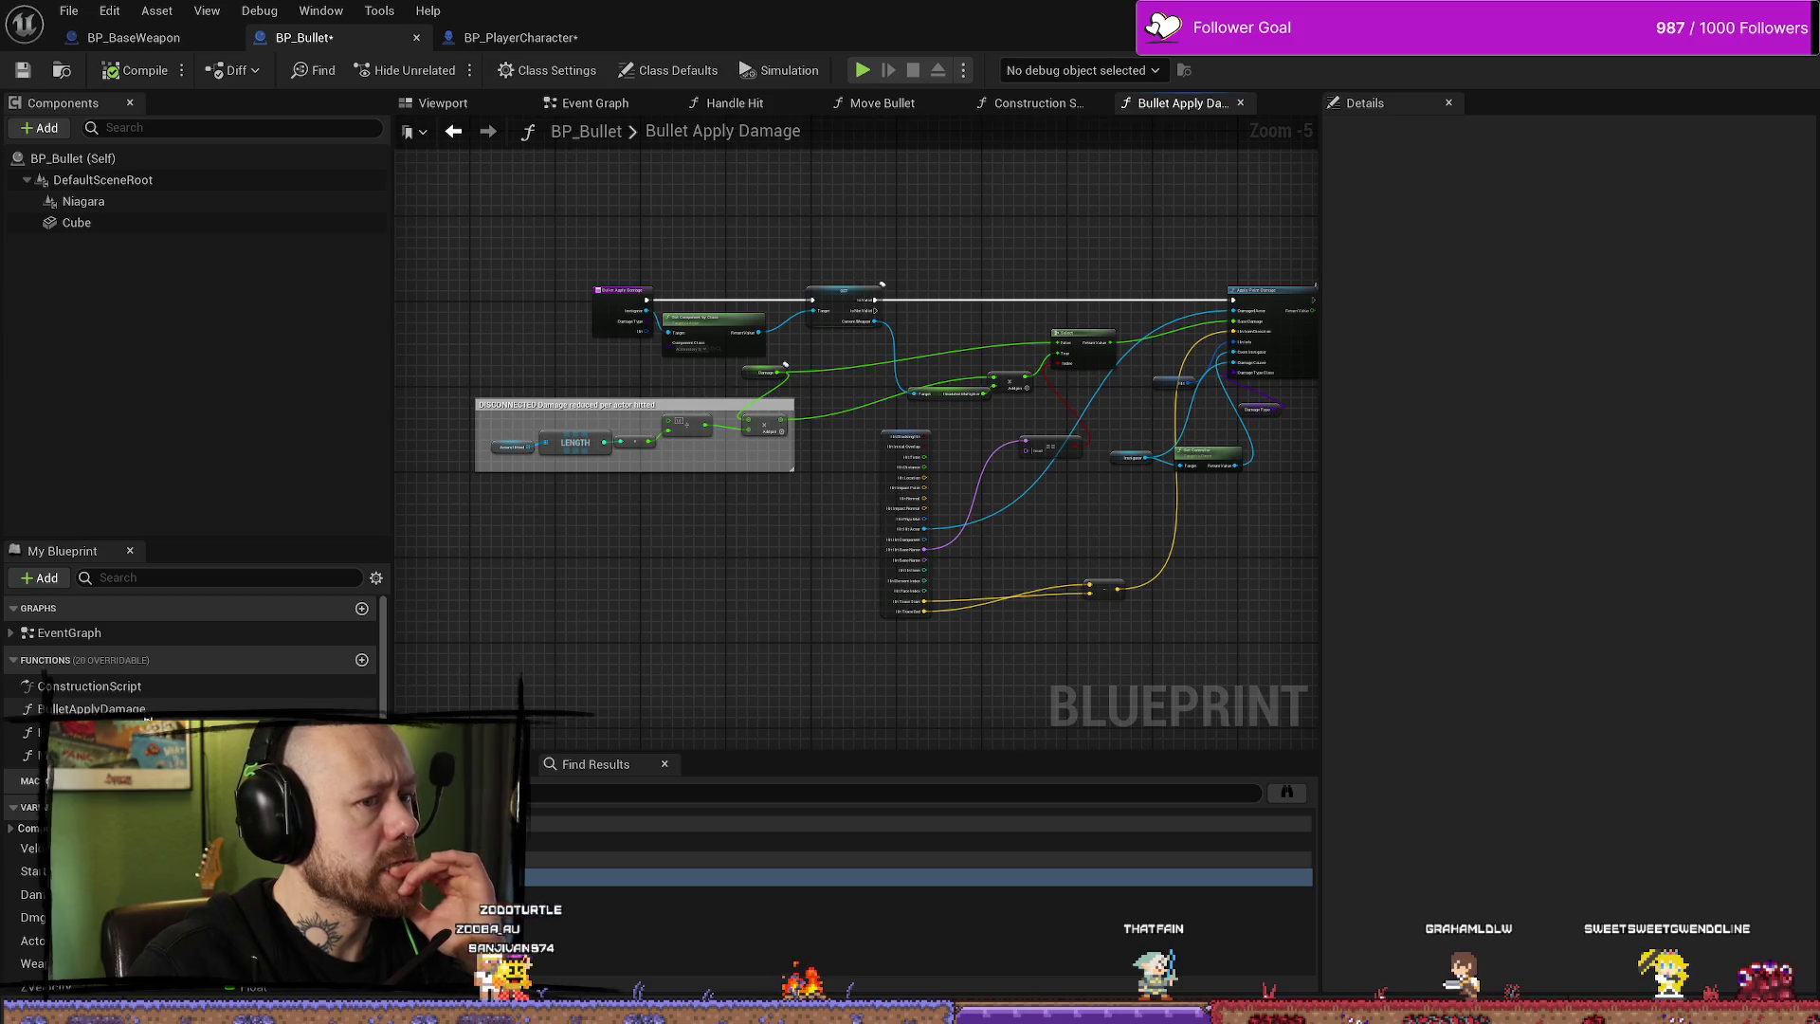
left_click(734, 103)
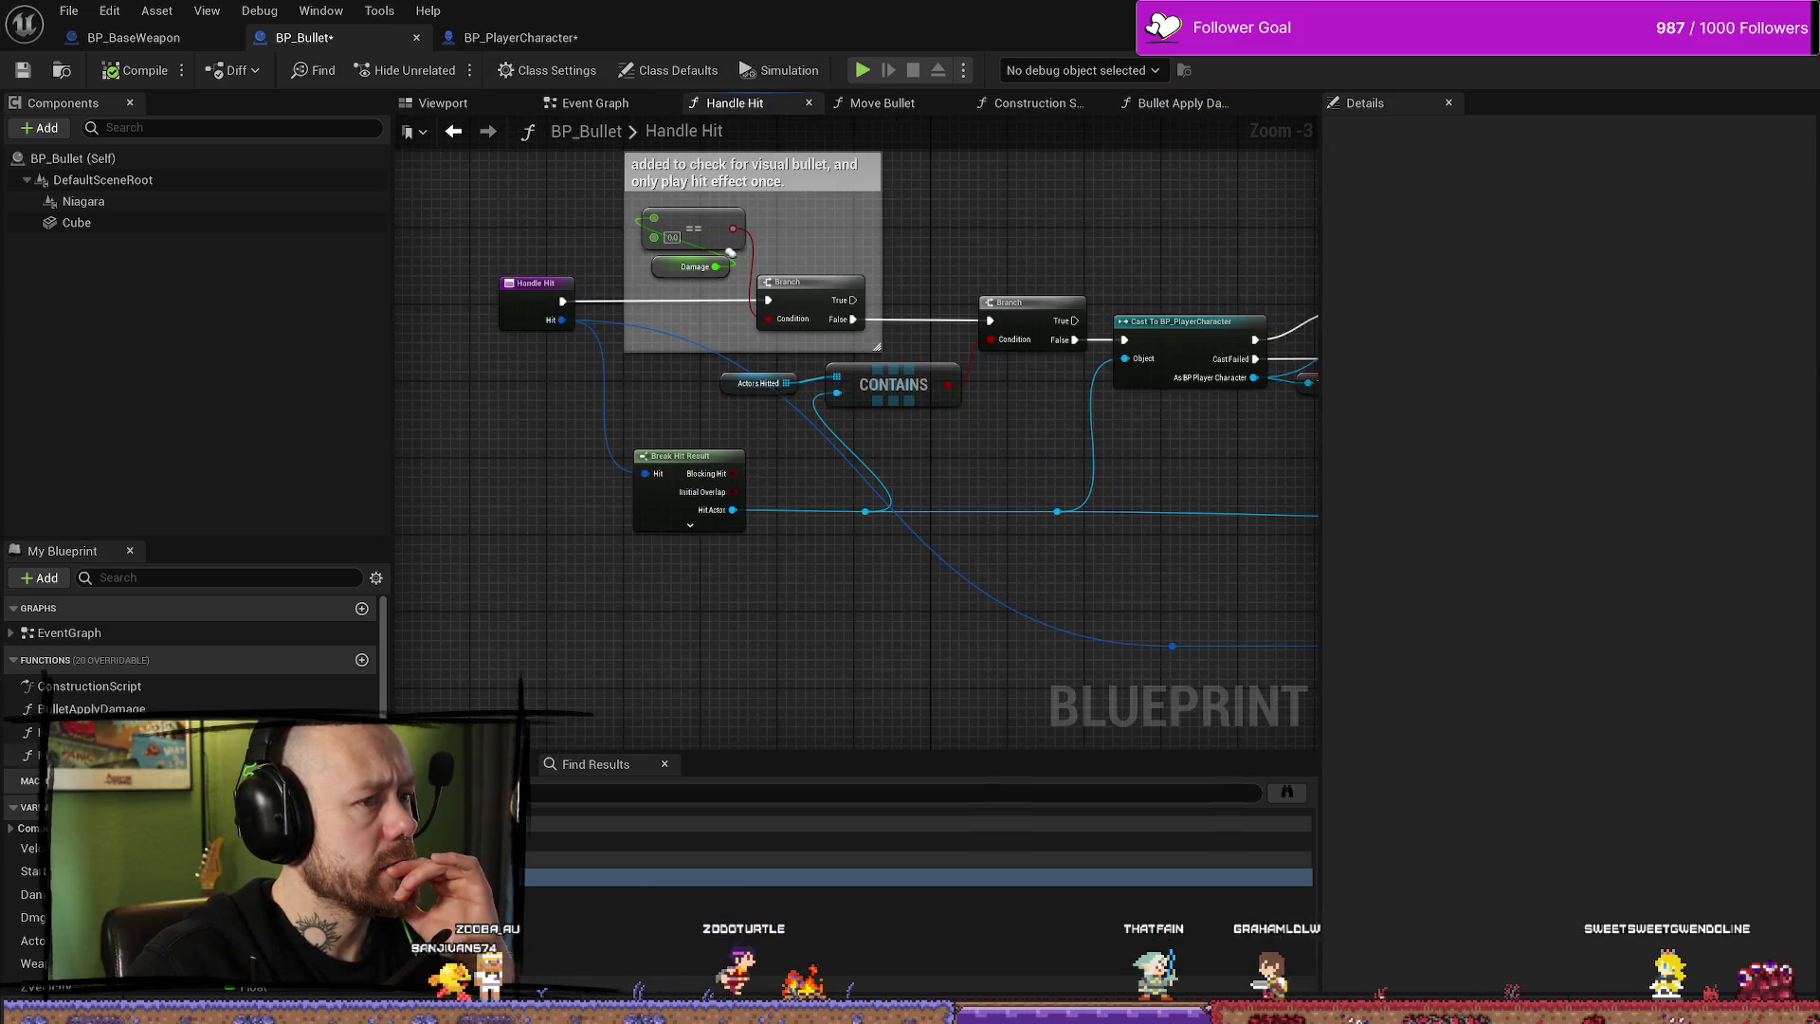
double_click(67, 756)
scroll(94, 720, "down", 1)
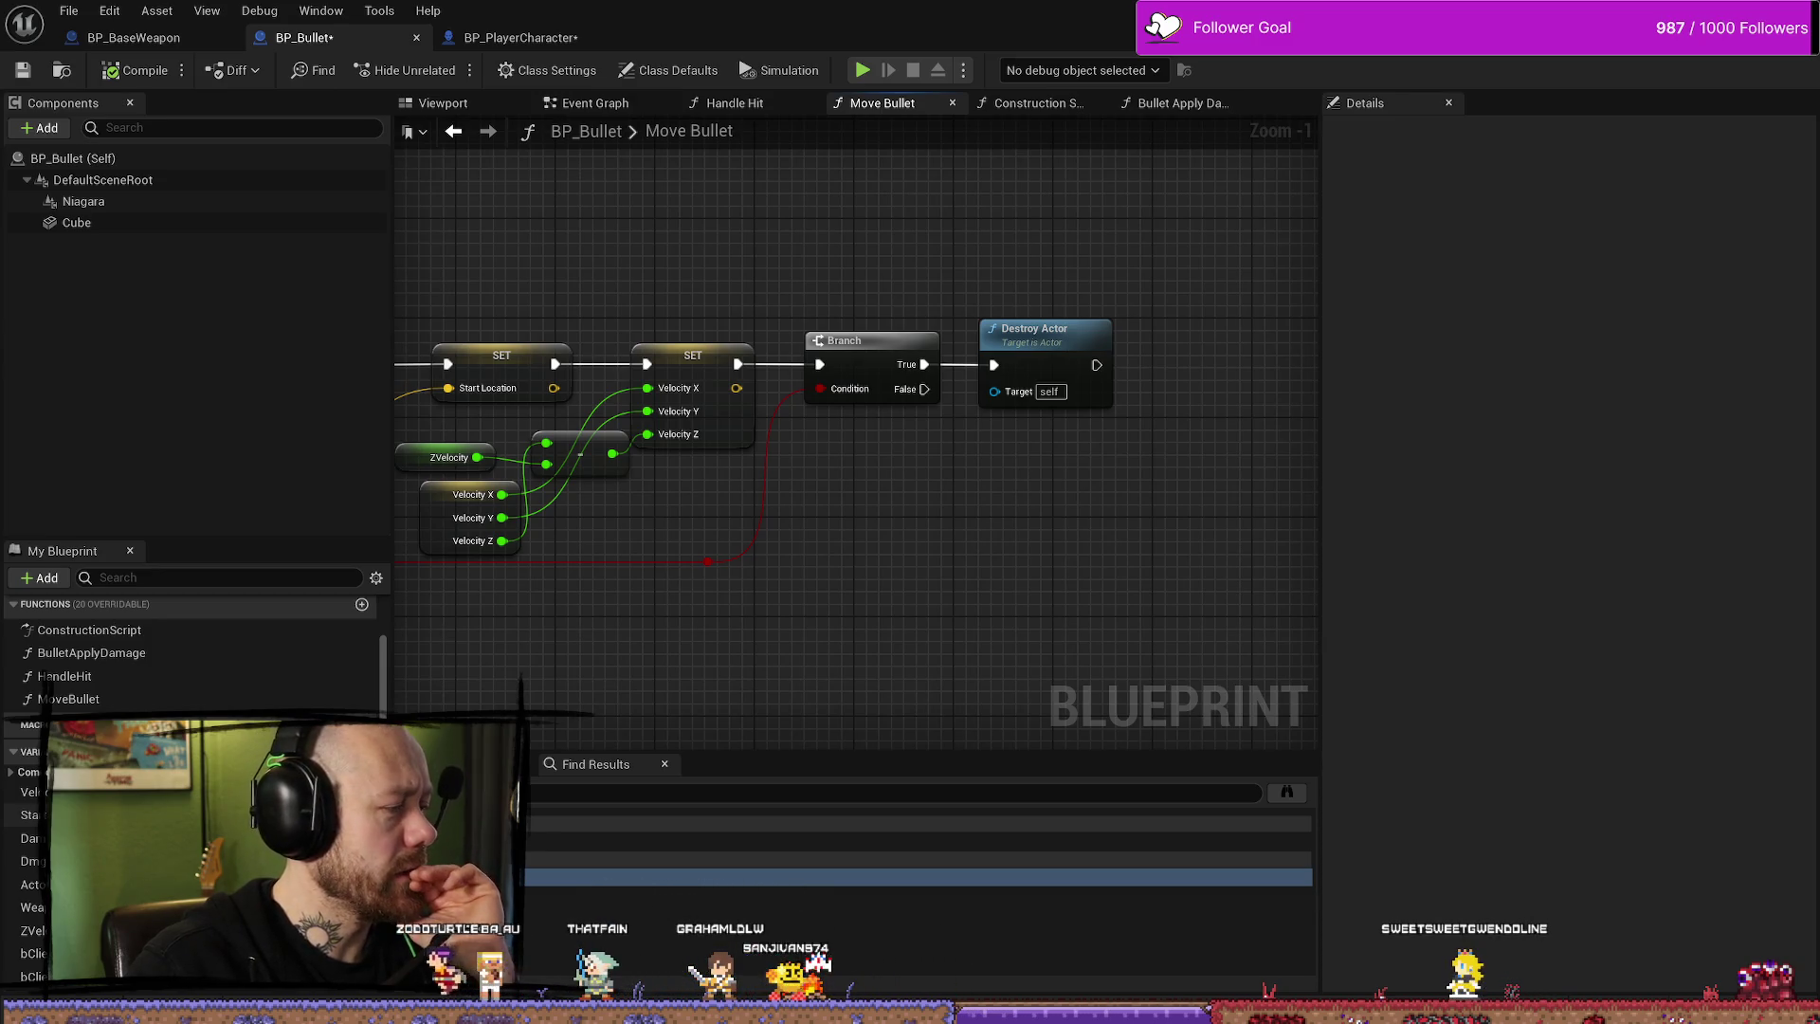
left_click_drag(943, 653, 1136, 628)
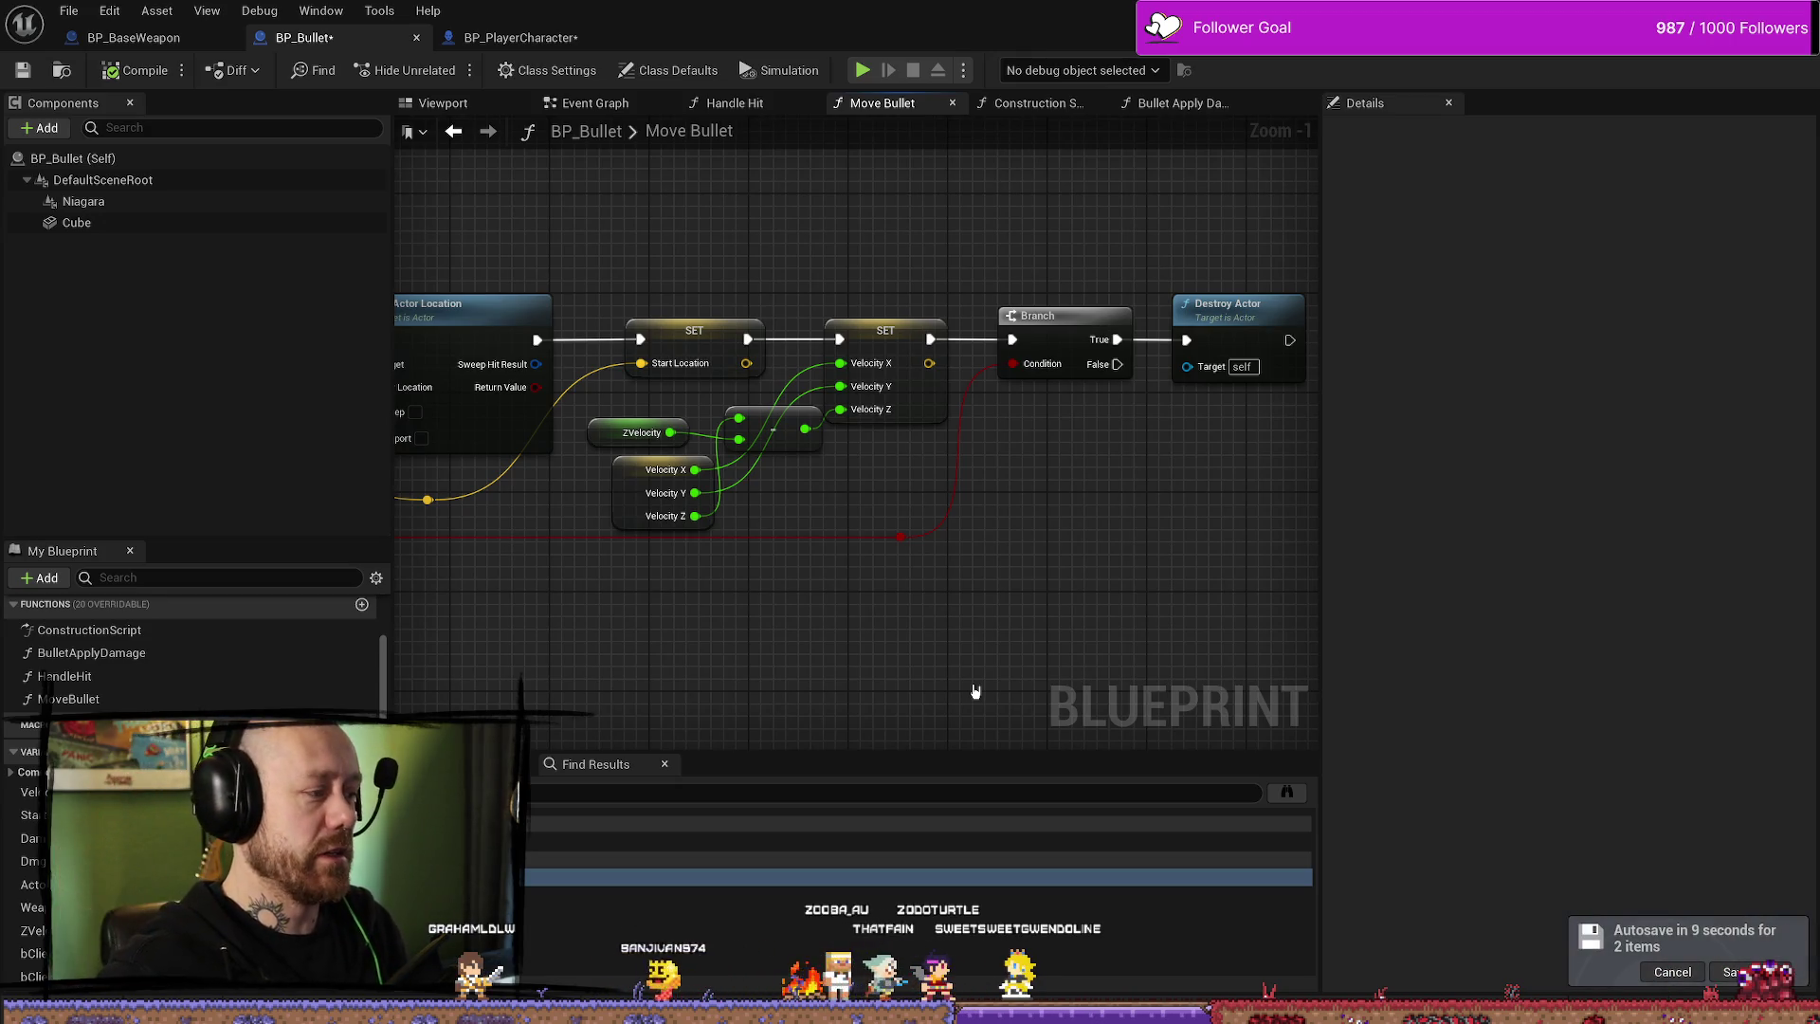
- Frame Move Bullet's Set Actor Location and entry node, then flip through the other graph tabs to Handle Hit
mouse_move(1198, 571)
left_mouse_down()
mouse_move(1248, 447)
mouse_move(1276, 485)
left_mouse_up()
left_click_drag(645, 571, 900, 532)
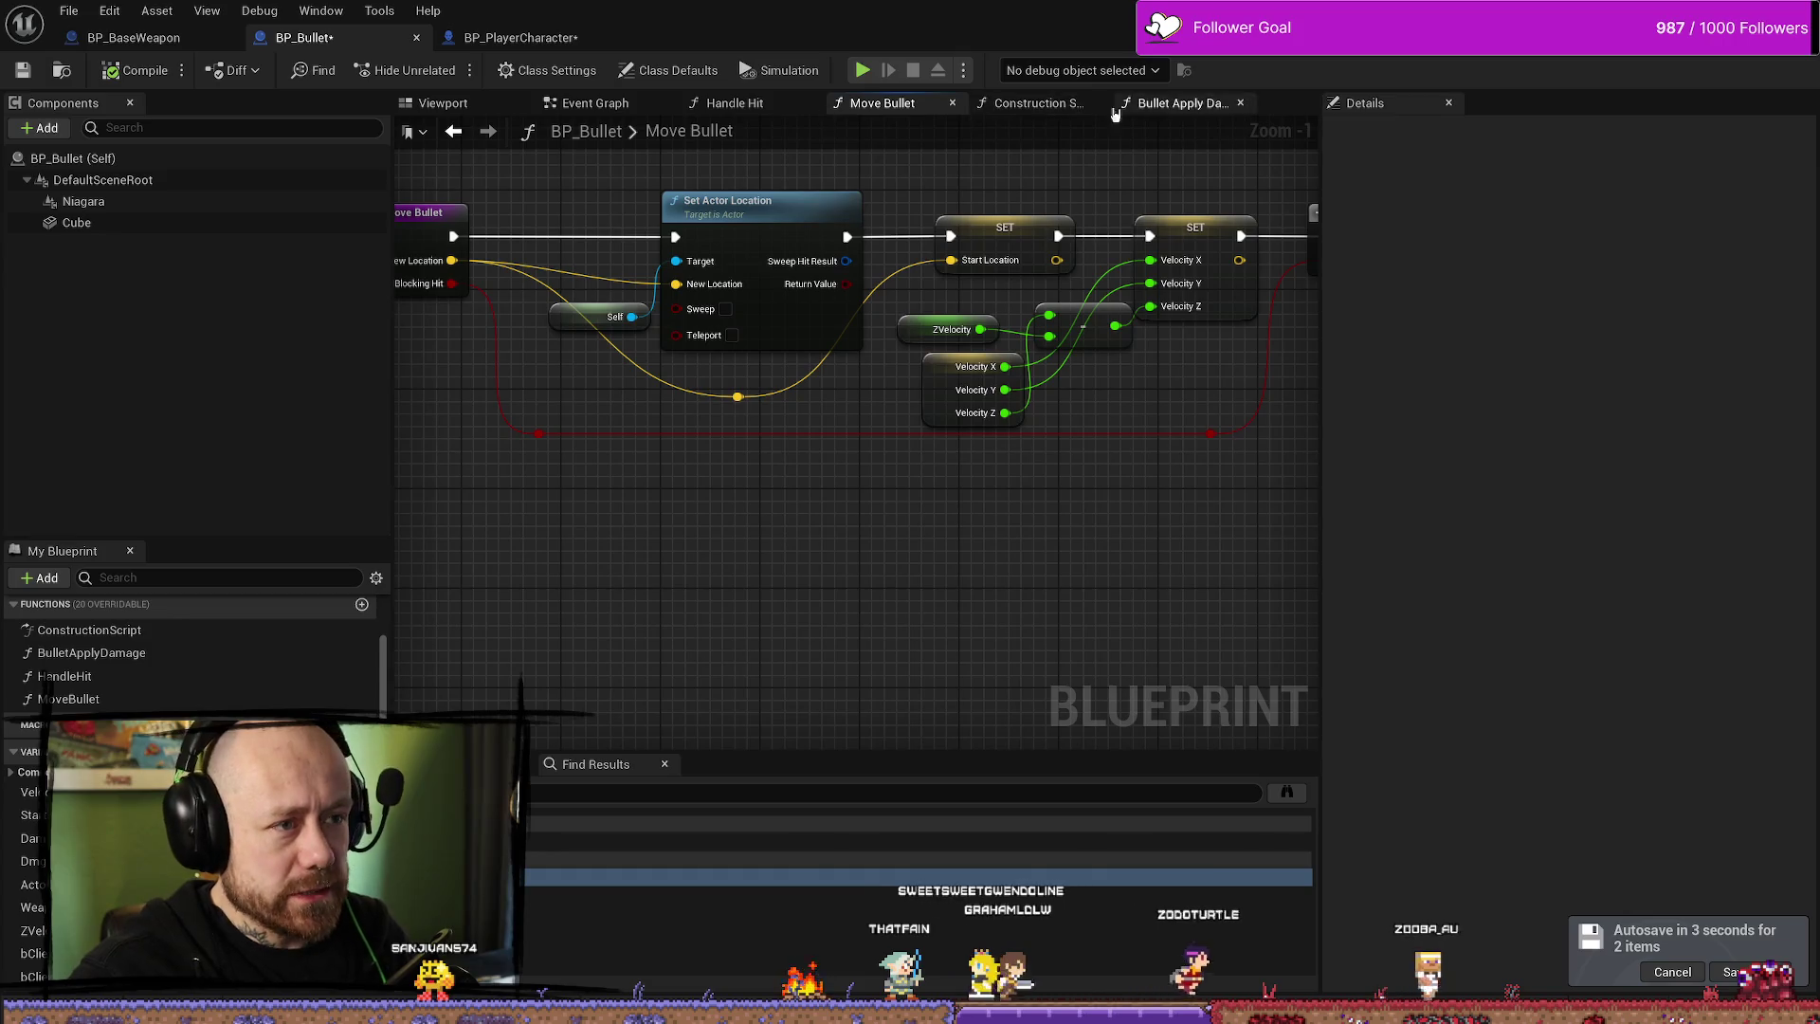
left_click(1185, 112)
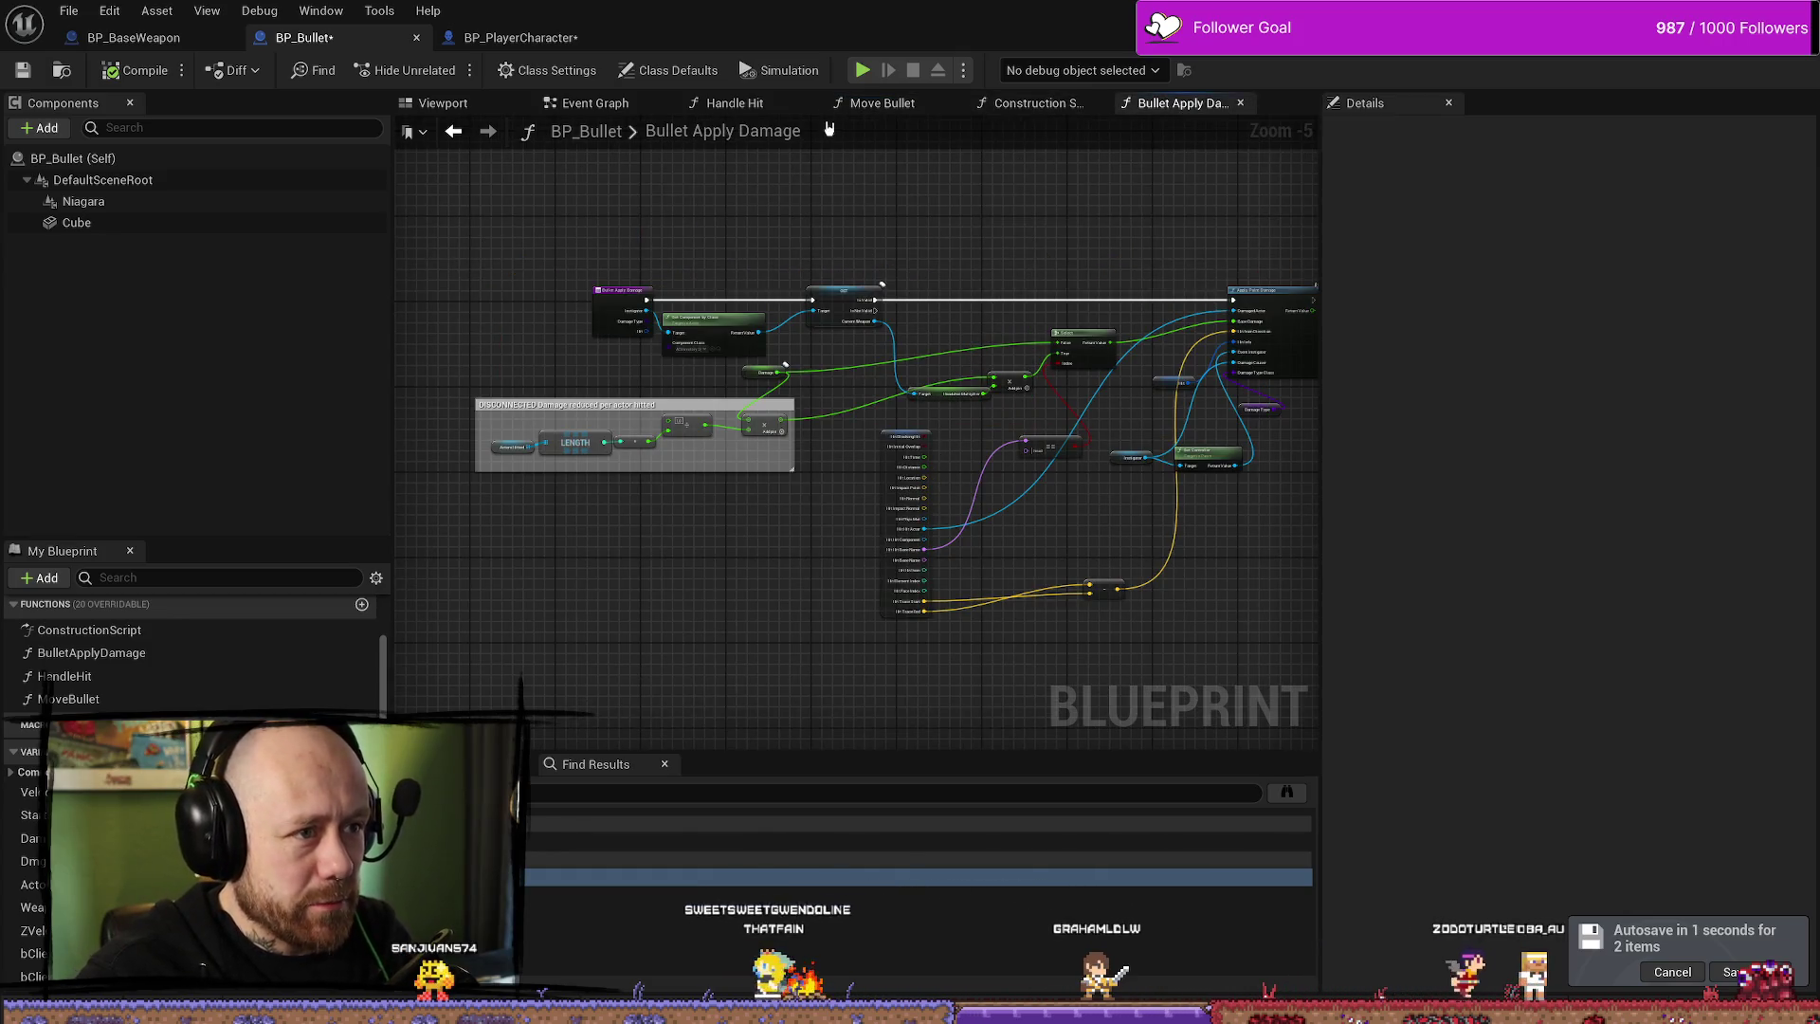
left_click(633, 106)
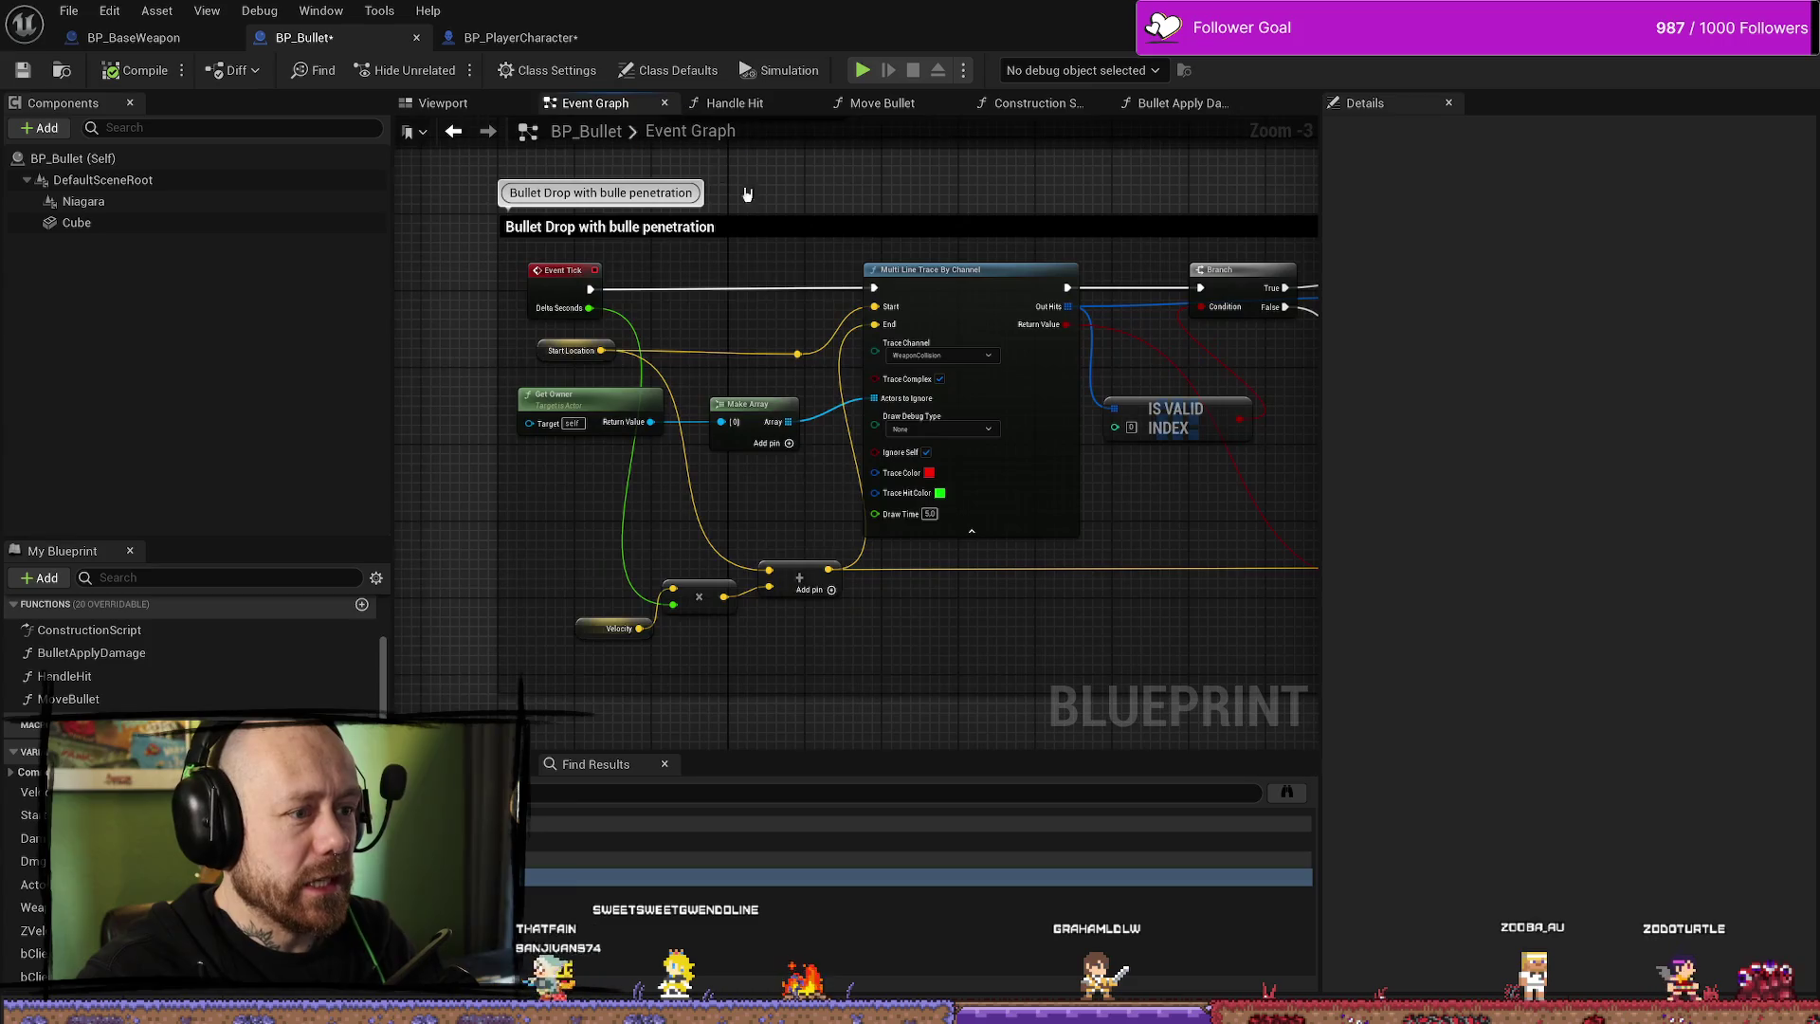
left_click(734, 103)
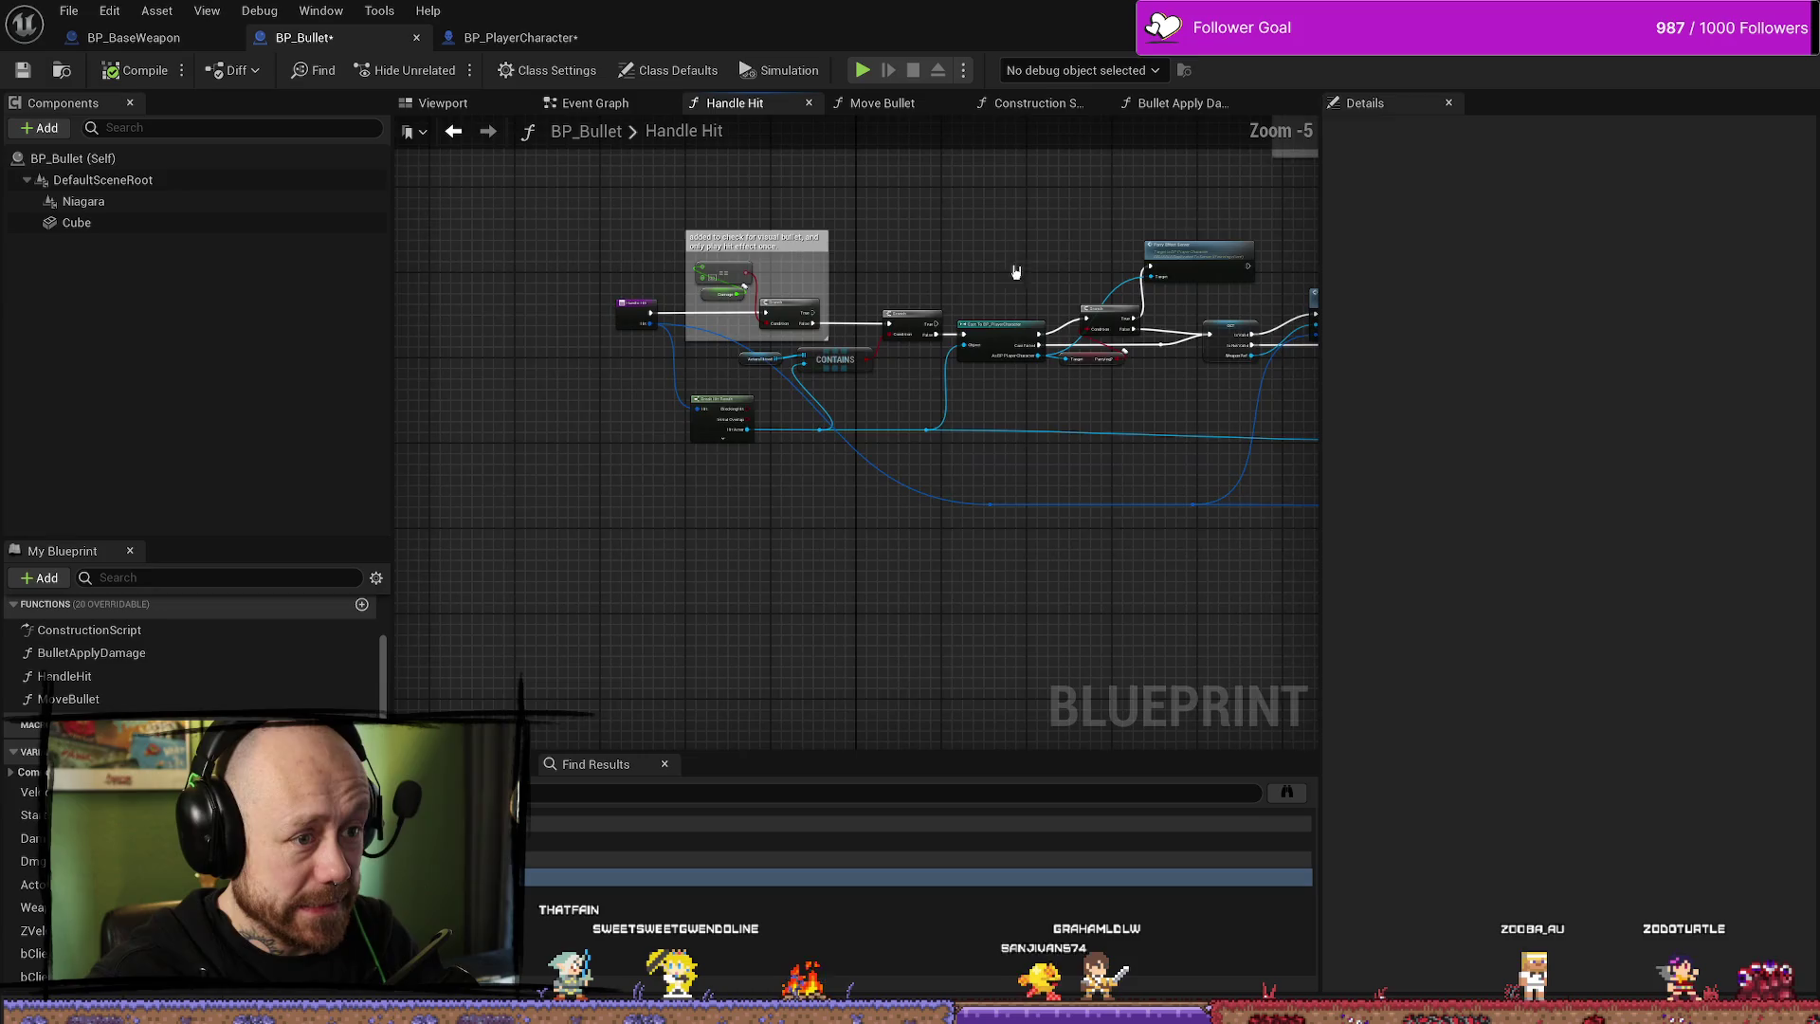
- Pan Handle Hit across Server Play Impact Effects, Server Bullet Apply Damage, Is Valid and the parry branch
scroll(1042, 303, "up", 3)
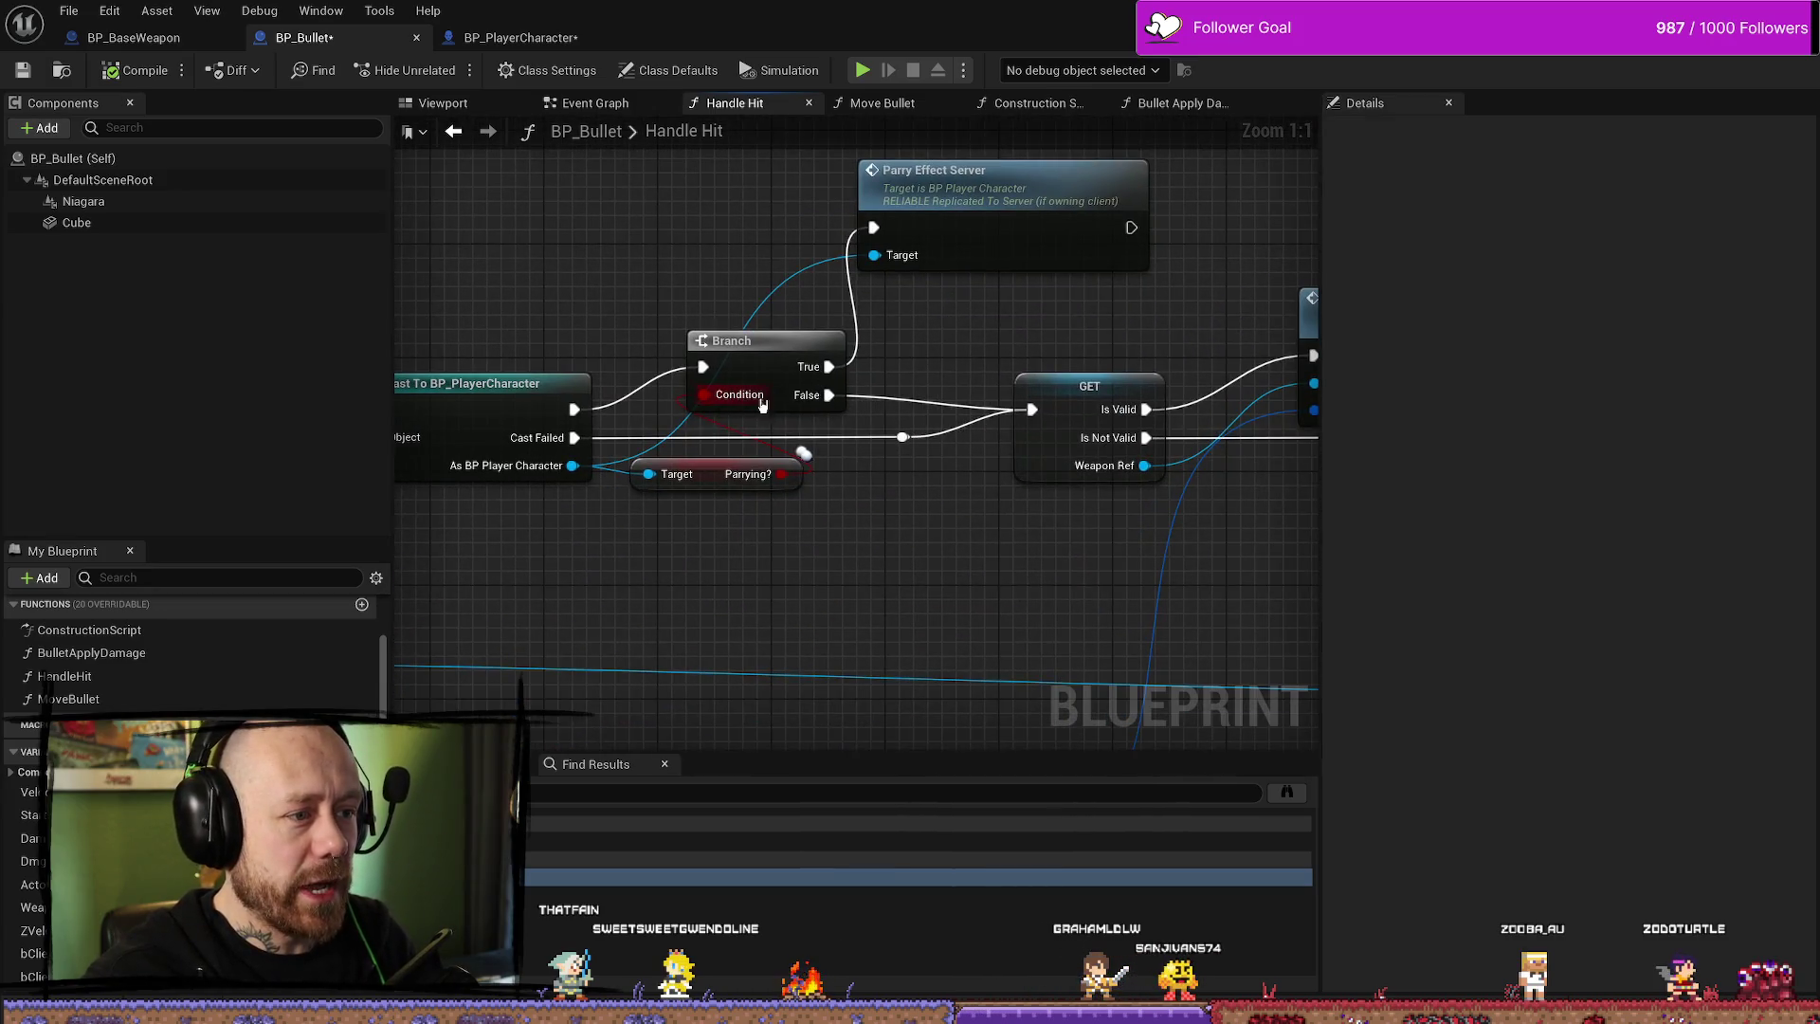
mouse_move(910, 211)
left_mouse_down()
mouse_move(785, 326)
mouse_move(824, 324)
mouse_move(890, 302)
mouse_move(589, 260)
left_mouse_up()
scroll(890, 301, "down", 3)
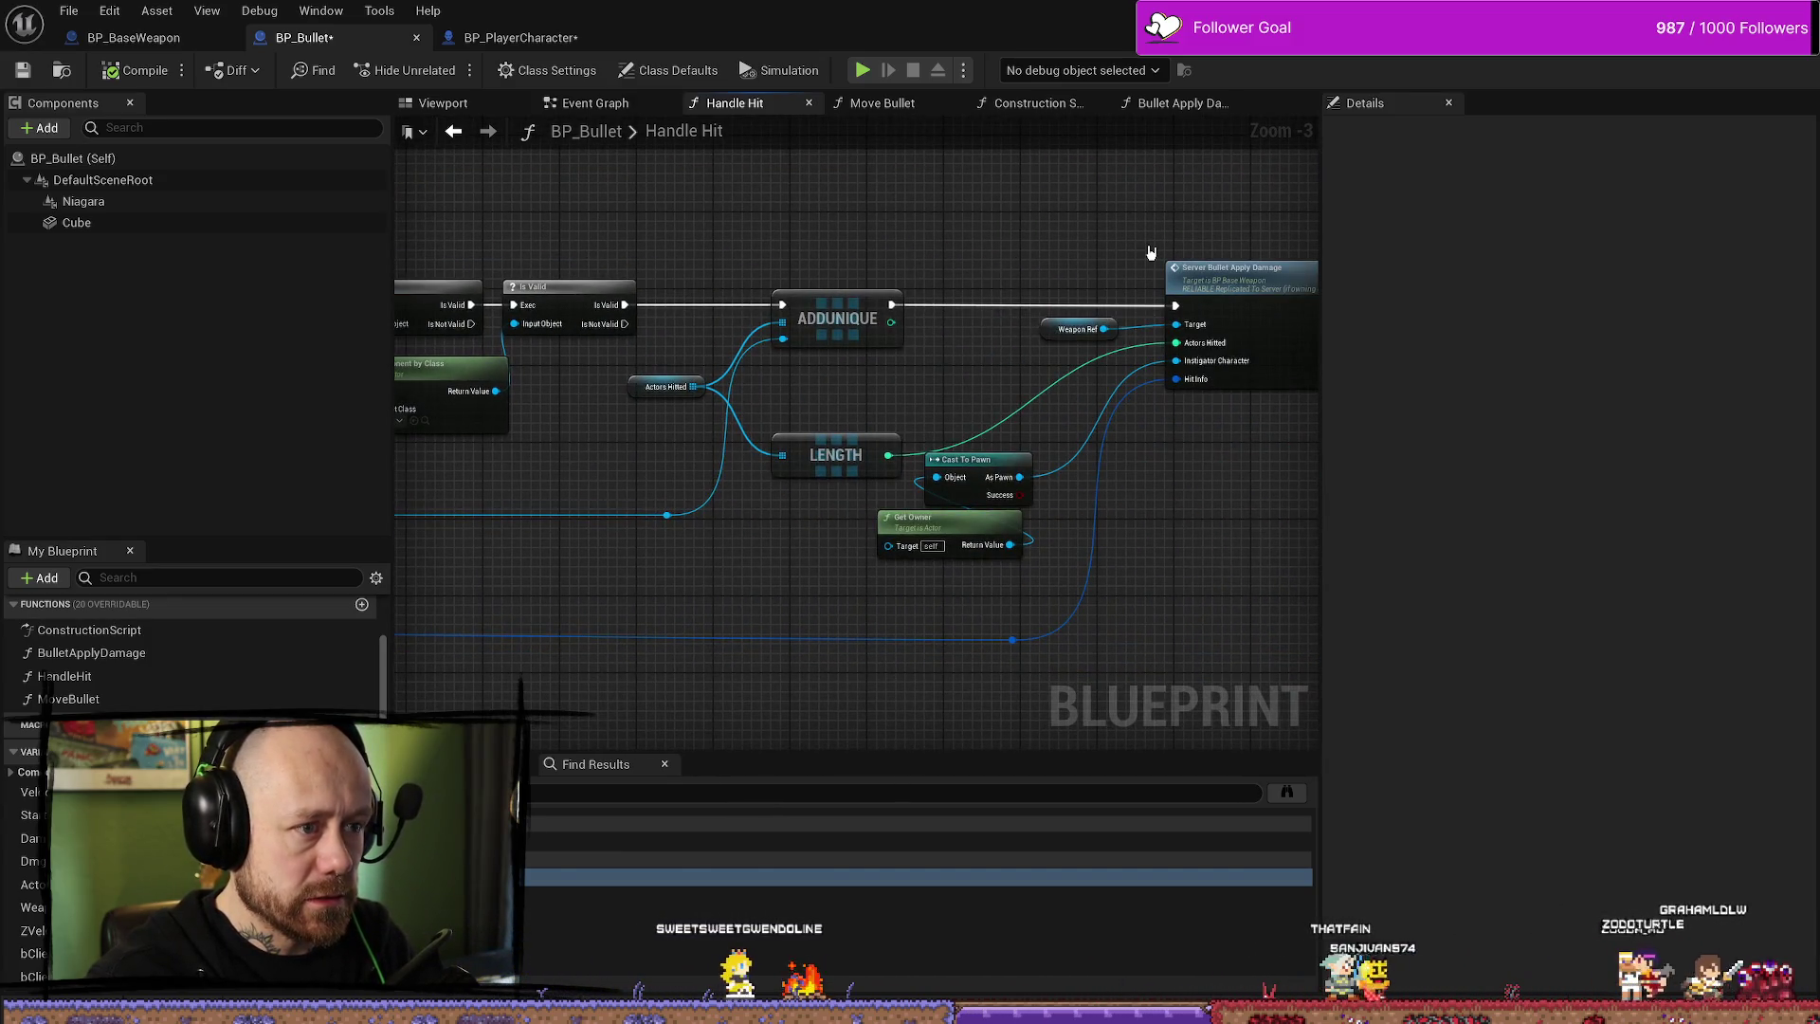
left_click_drag(1151, 252, 1062, 252)
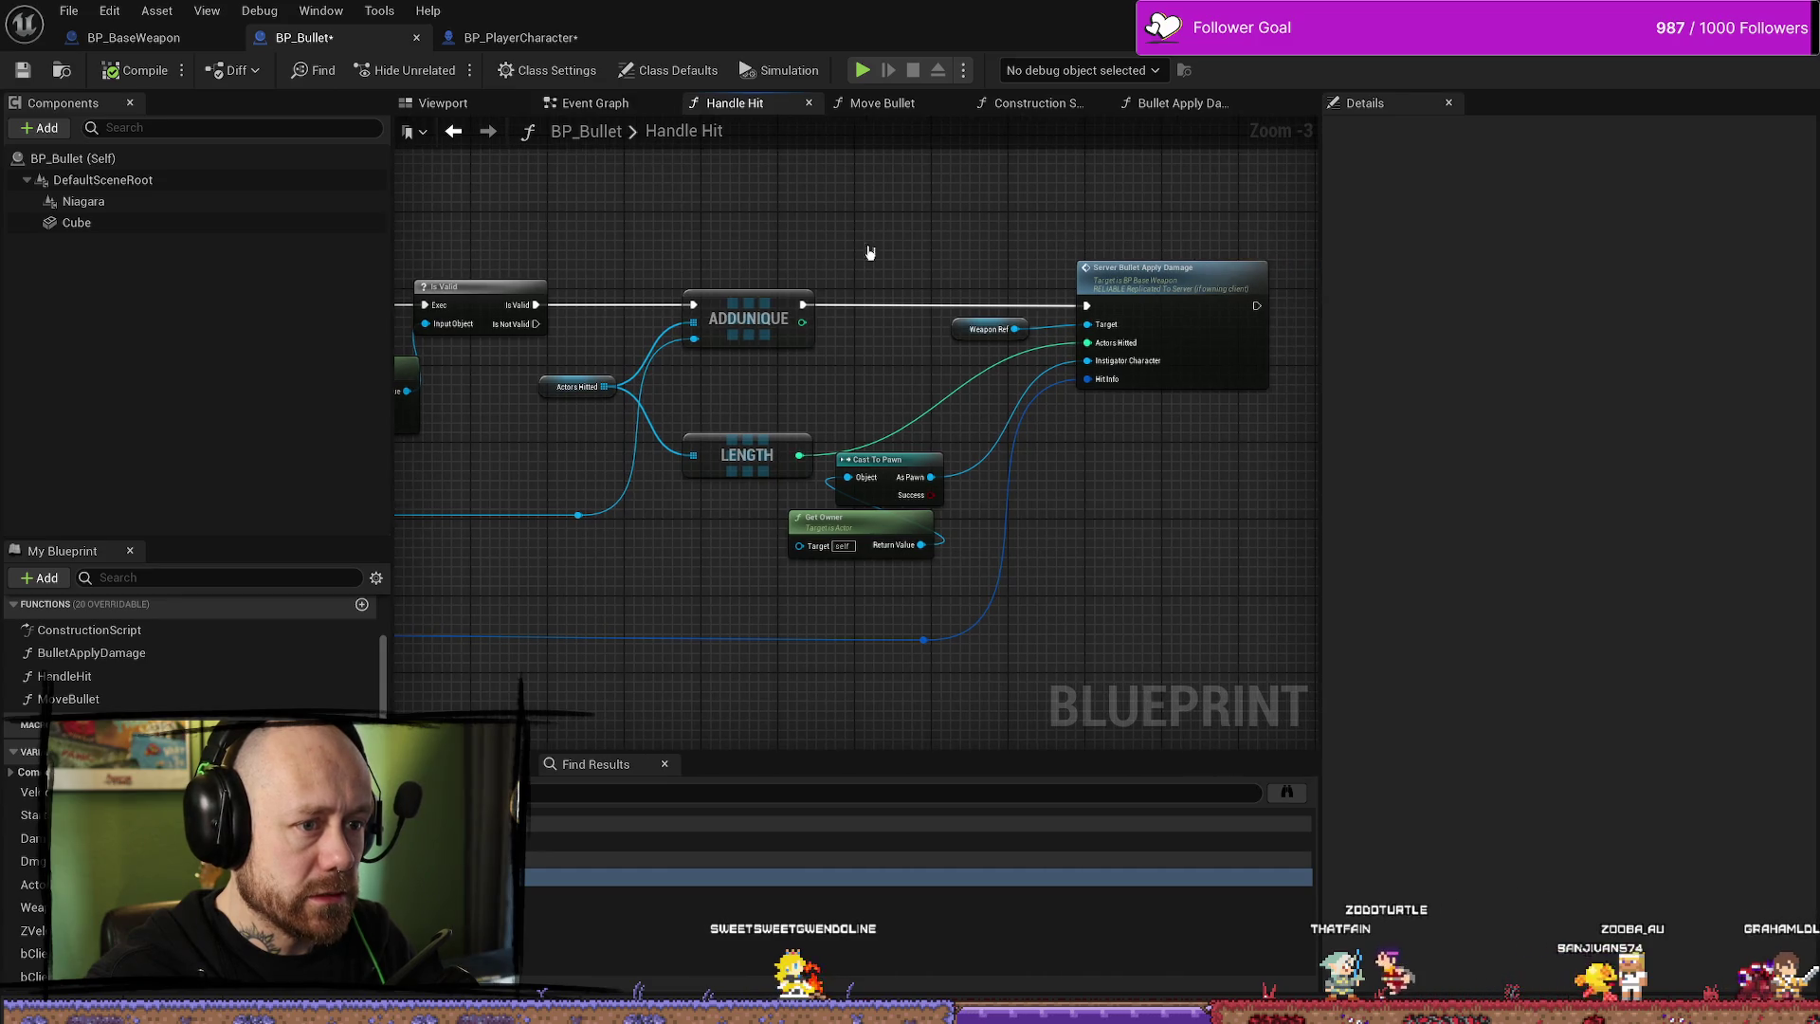
left_click_drag(918, 252, 1202, 260)
mouse_move(872, 249)
left_mouse_down()
mouse_move(601, 252)
mouse_move(630, 304)
mouse_move(430, 244)
mouse_move(828, 268)
mouse_move(1255, 236)
mouse_move(989, 265)
left_mouse_up()
left_click_drag(1170, 247, 785, 278)
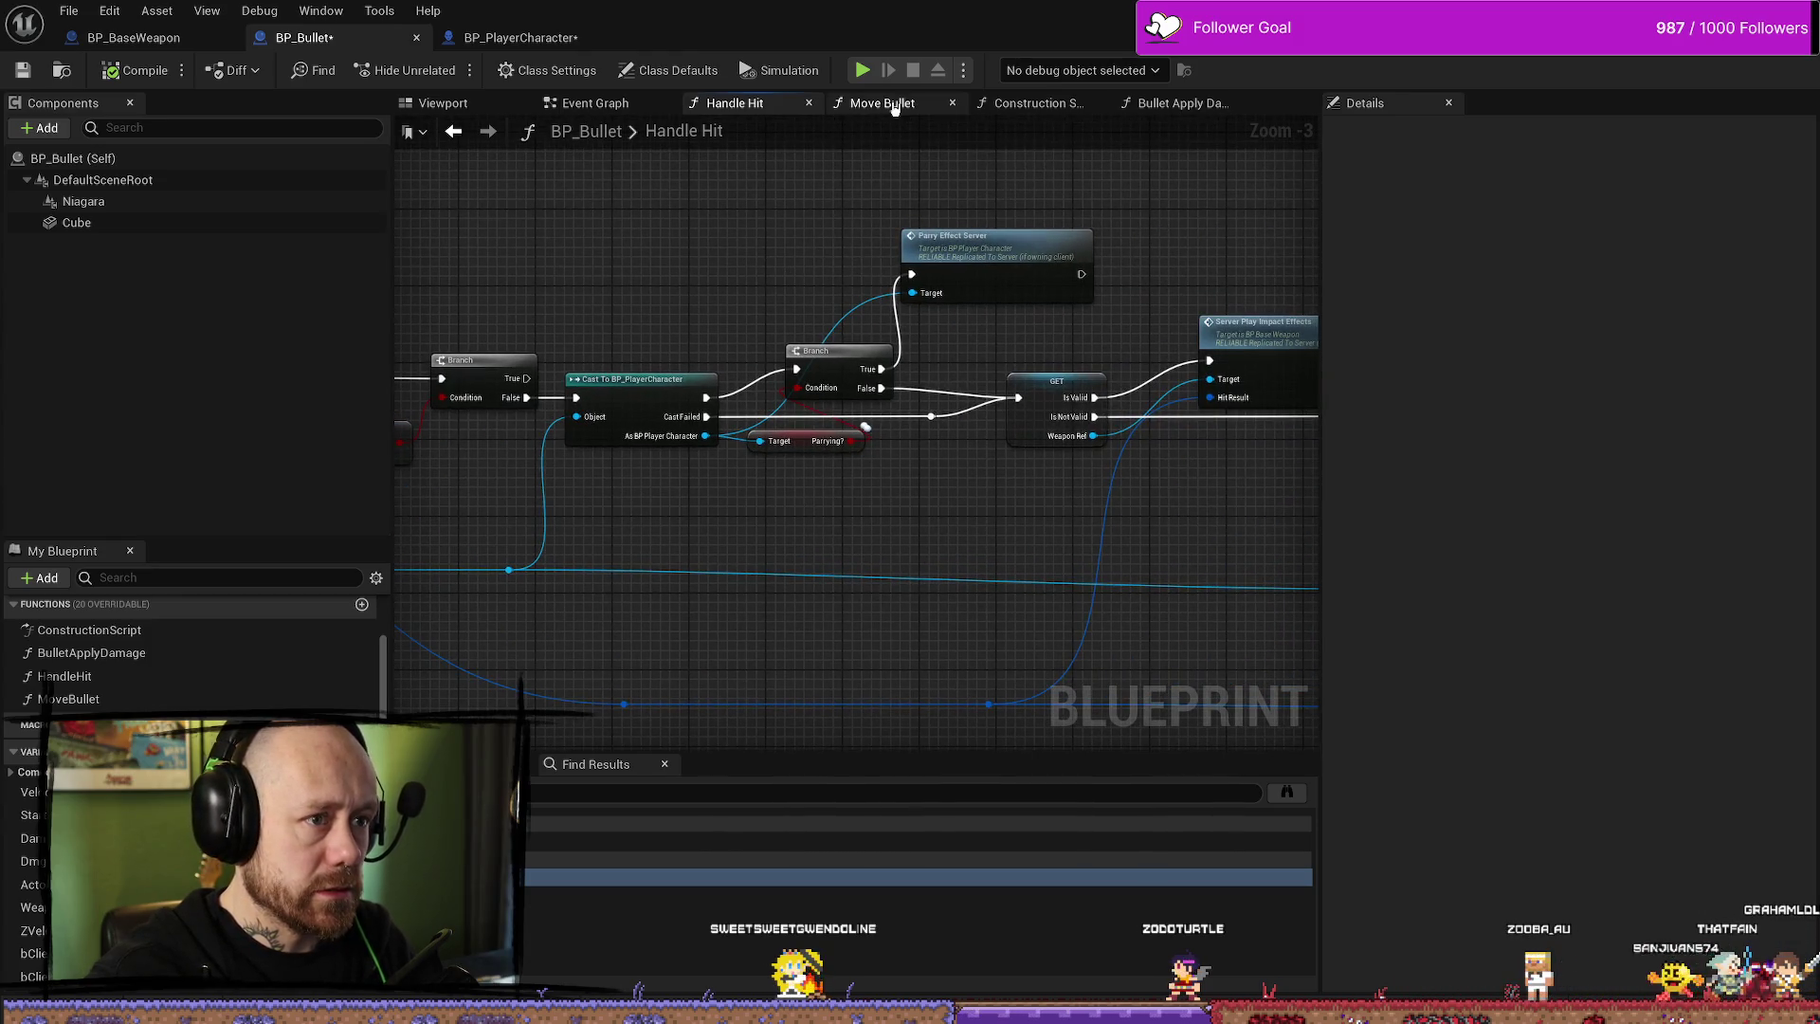
- In Move Bullet, frame and select the Destroy Actor node after the Branch
left_click(881, 102)
scroll(946, 196, "down", 2)
left_click_drag(869, 261, 760, 369)
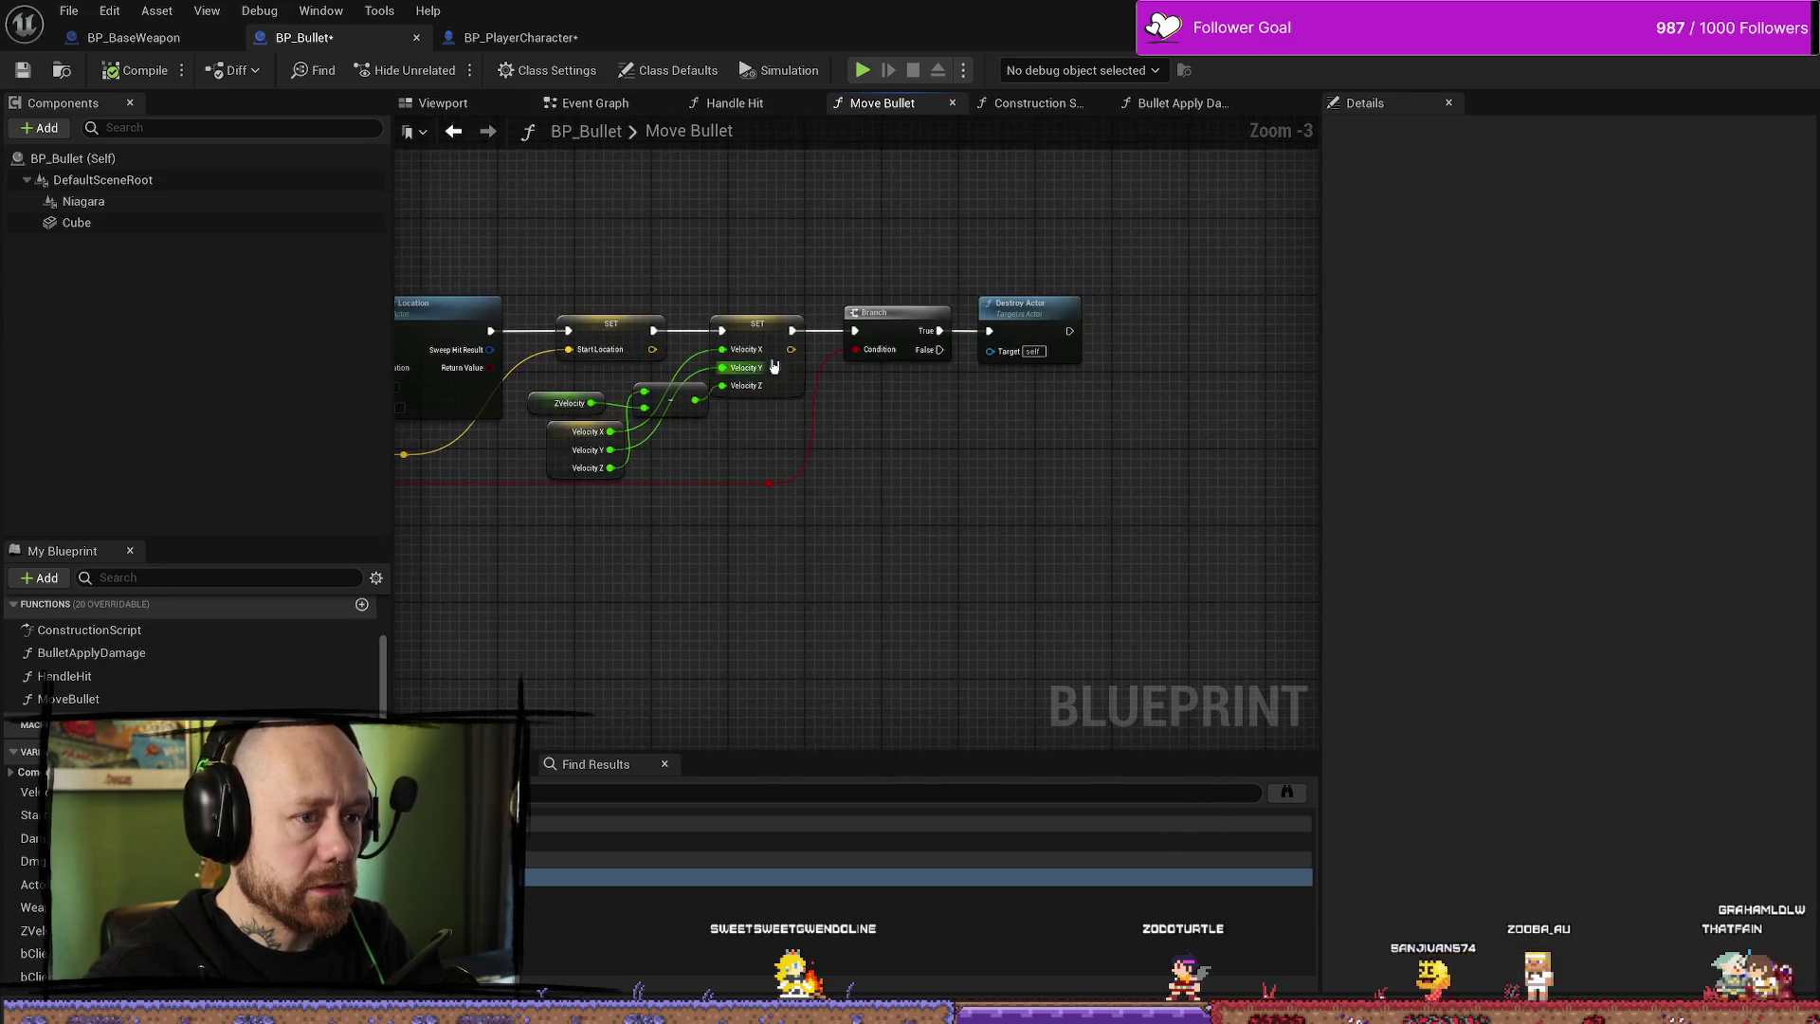
left_click(1064, 300)
left_click_drag(1003, 495, 1138, 482)
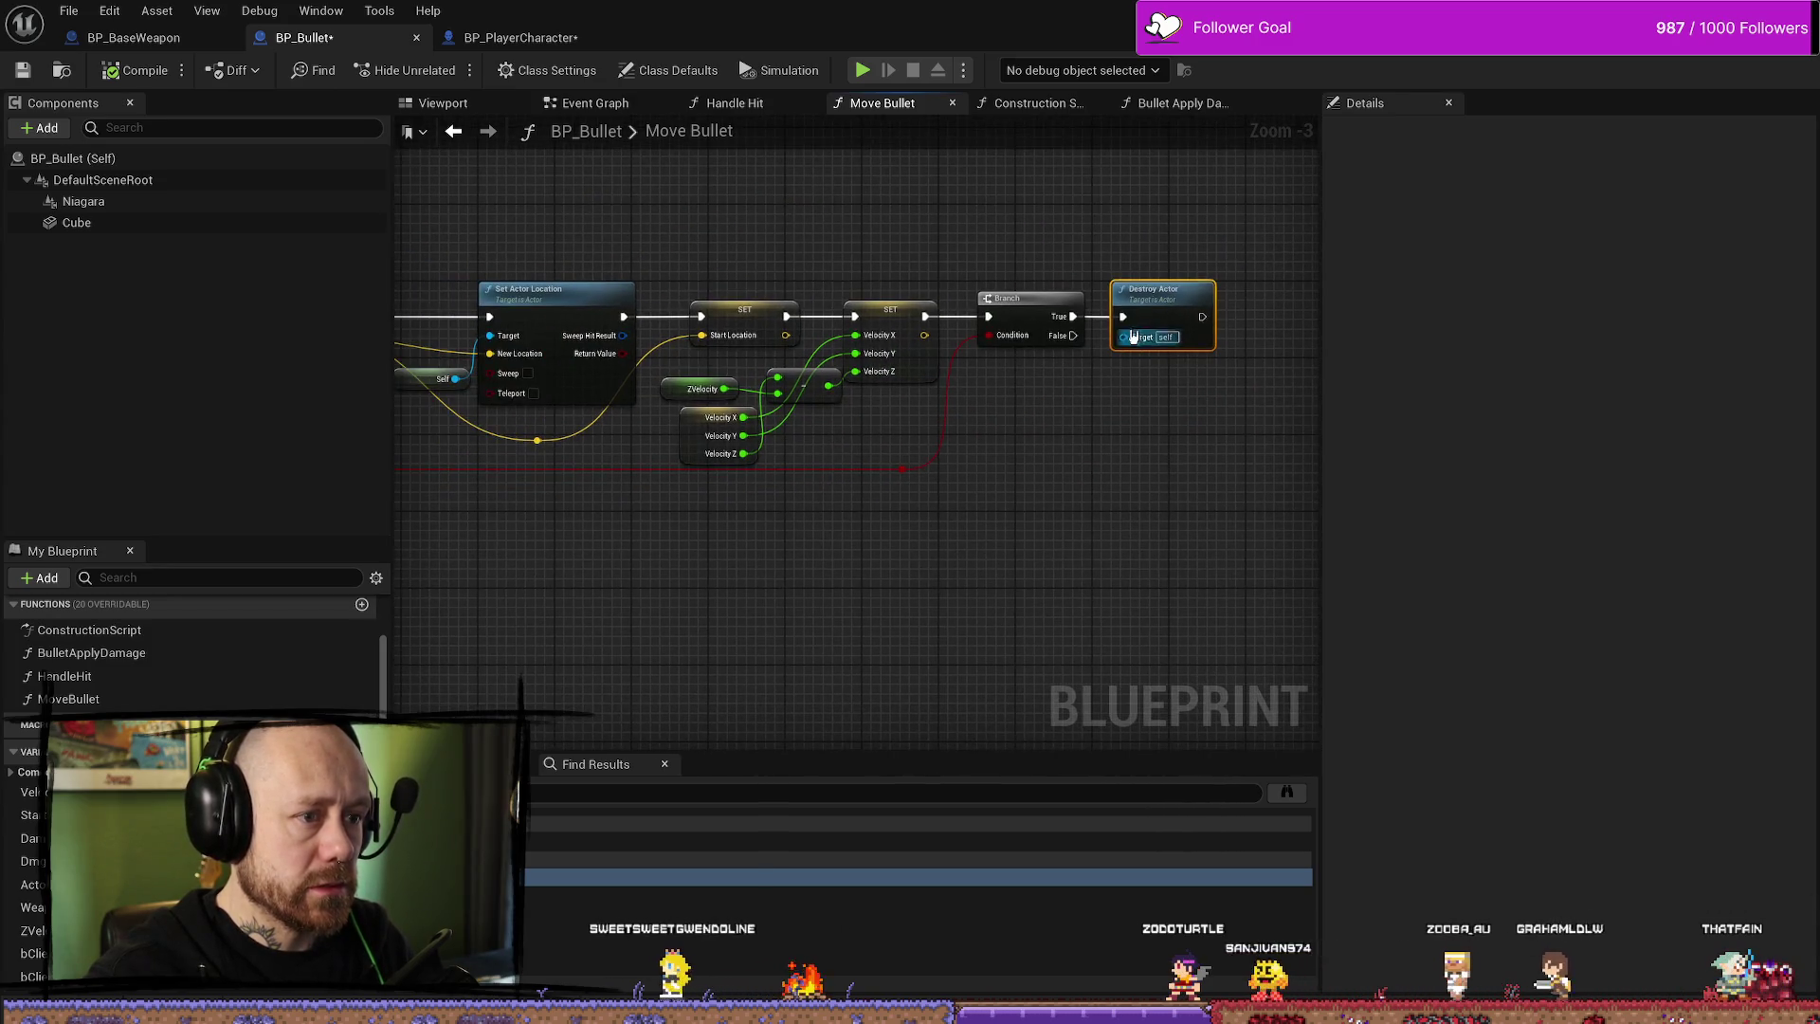
- Cycle through BP_Bullet's Event Graph, Handle Hit and Move Bullet tabs, settling on Bullet Apply Damage
left_click(1166, 107)
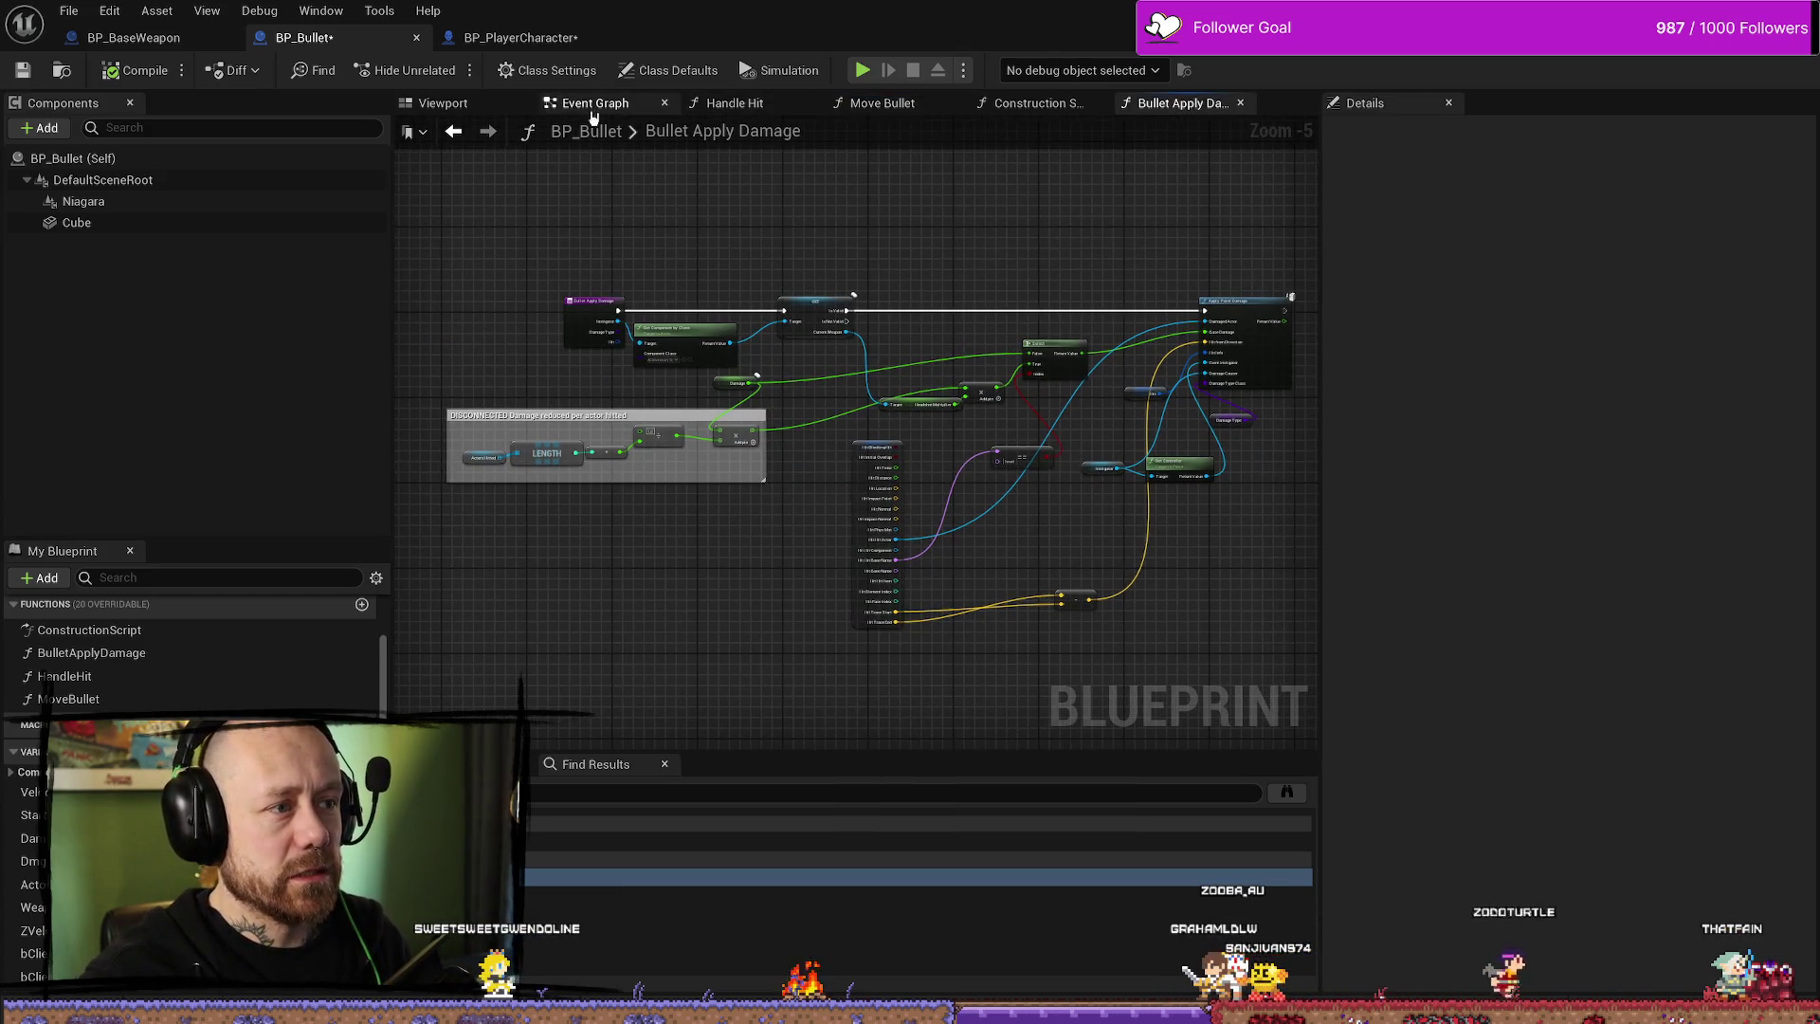
left_click(612, 104)
left_click(762, 106)
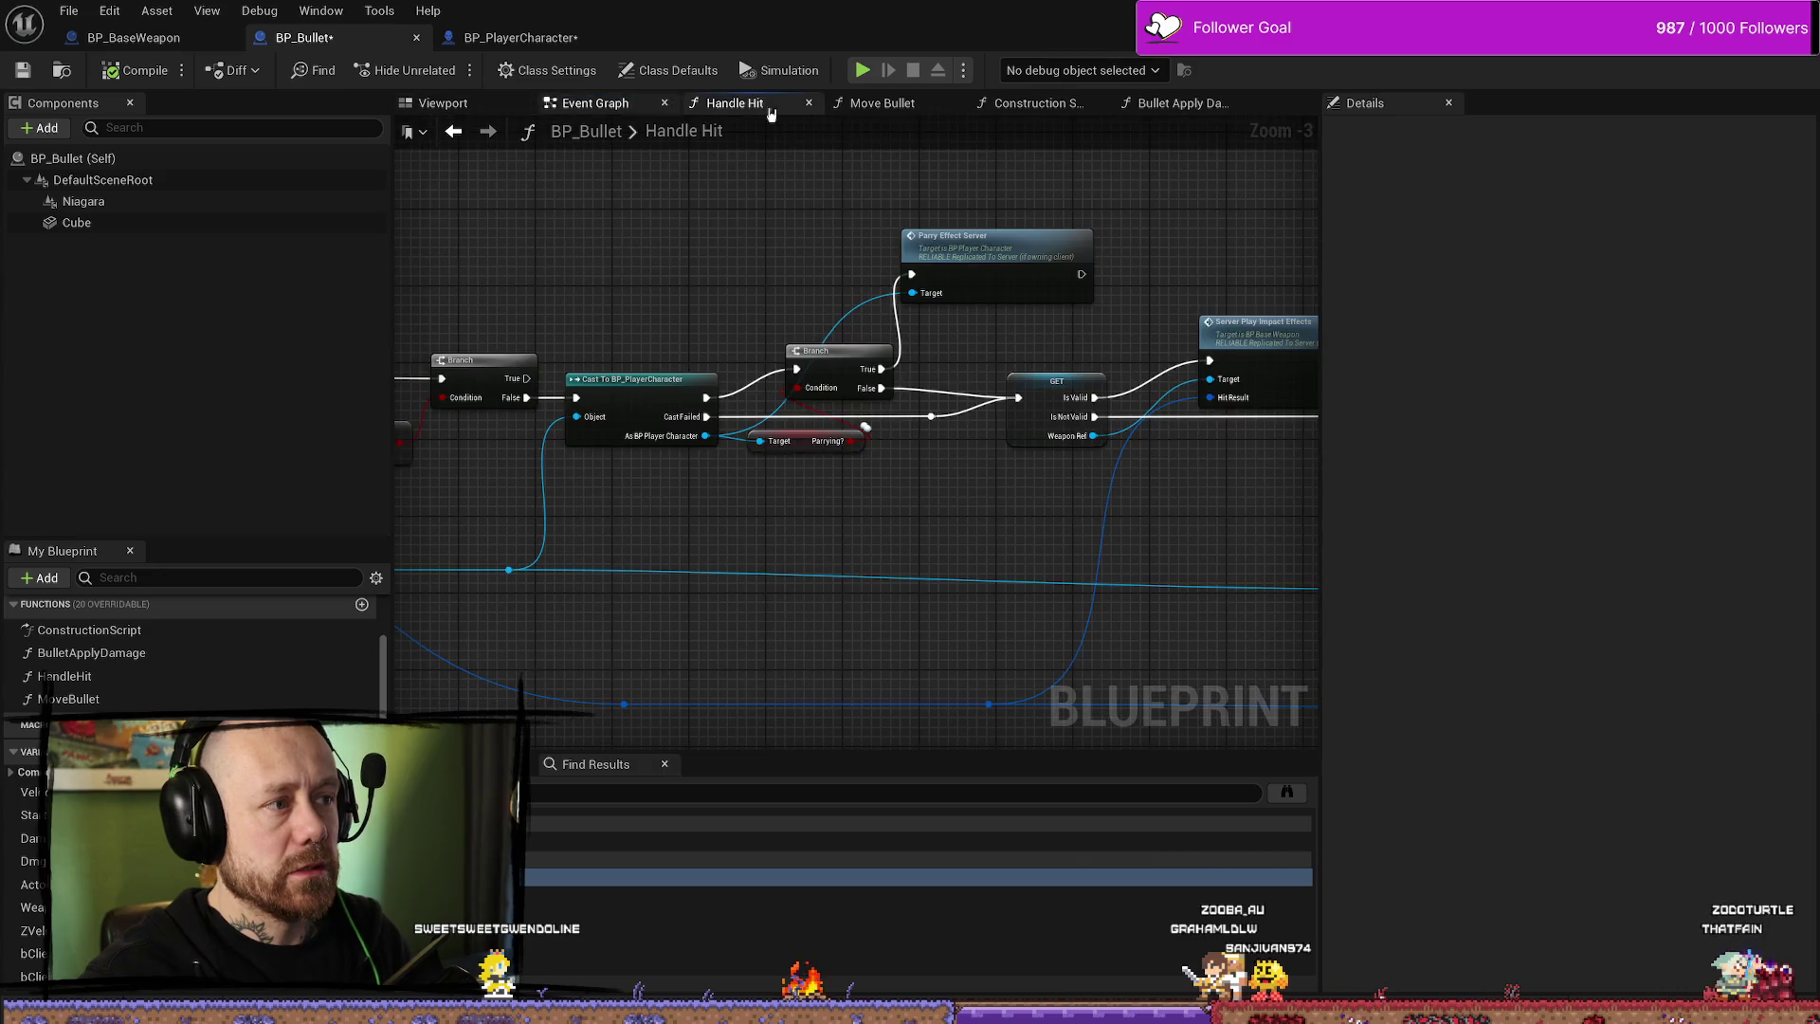
left_click(886, 104)
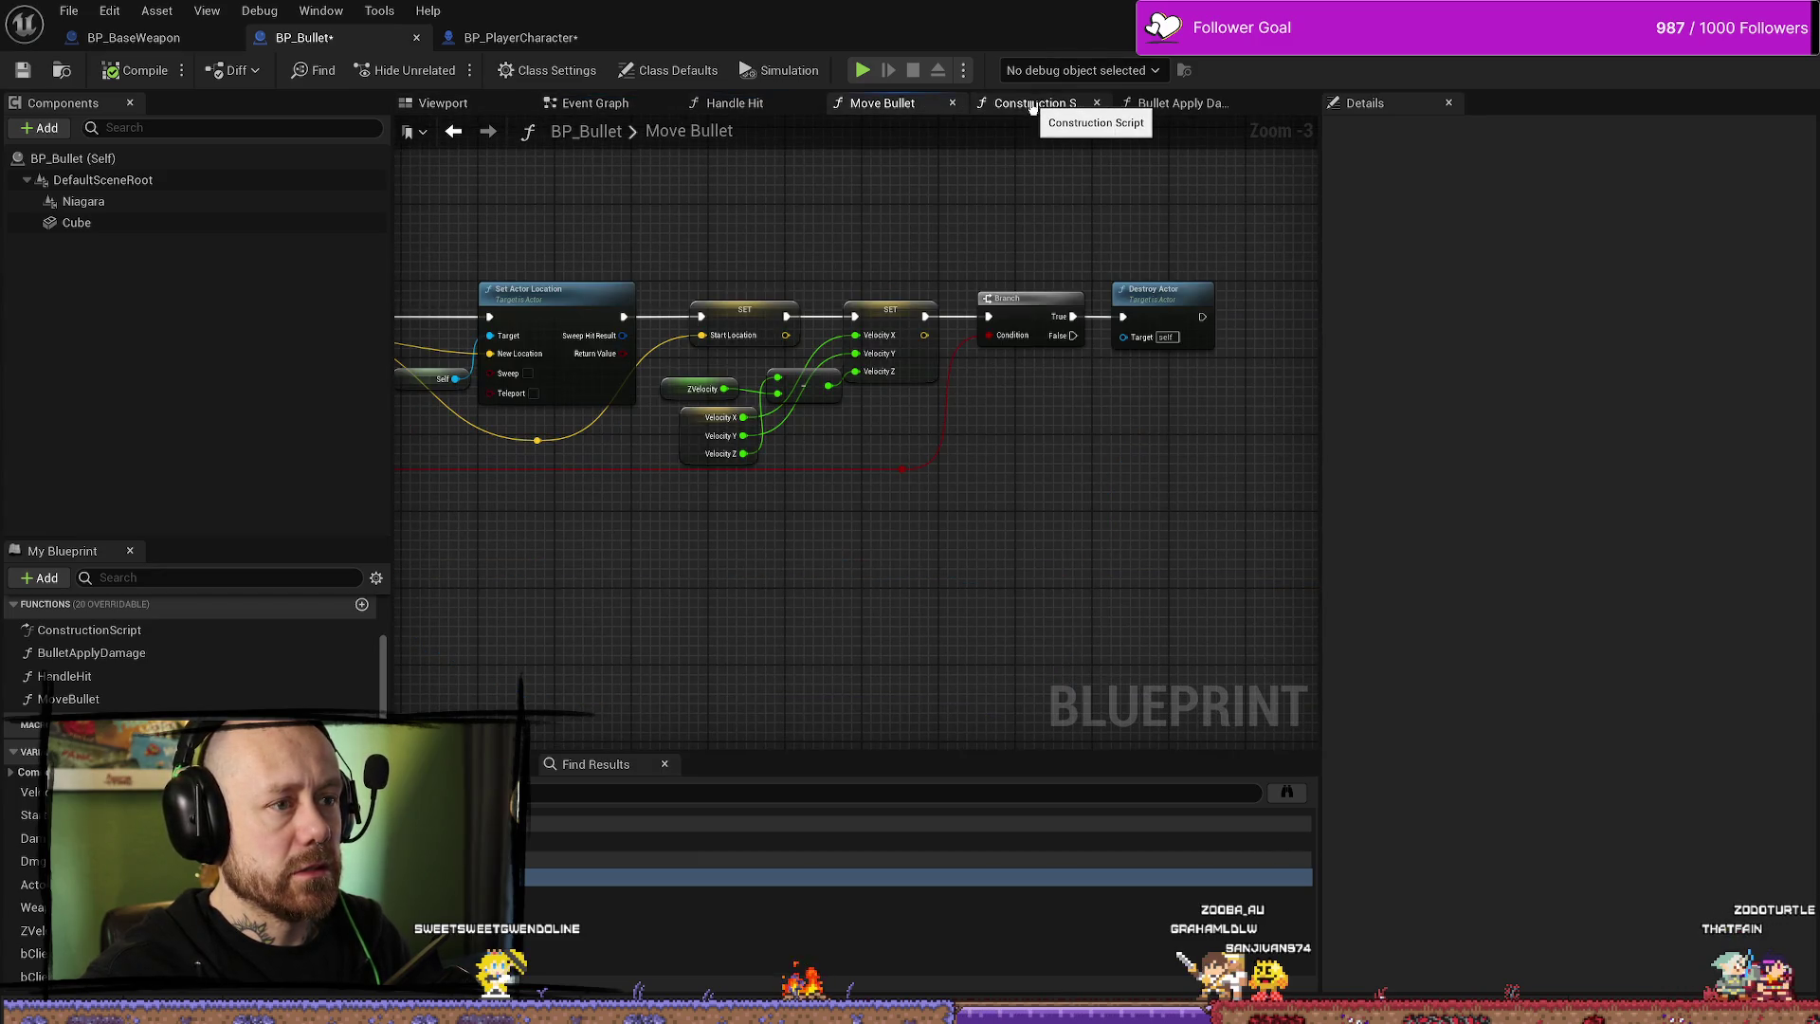
left_click(1180, 105)
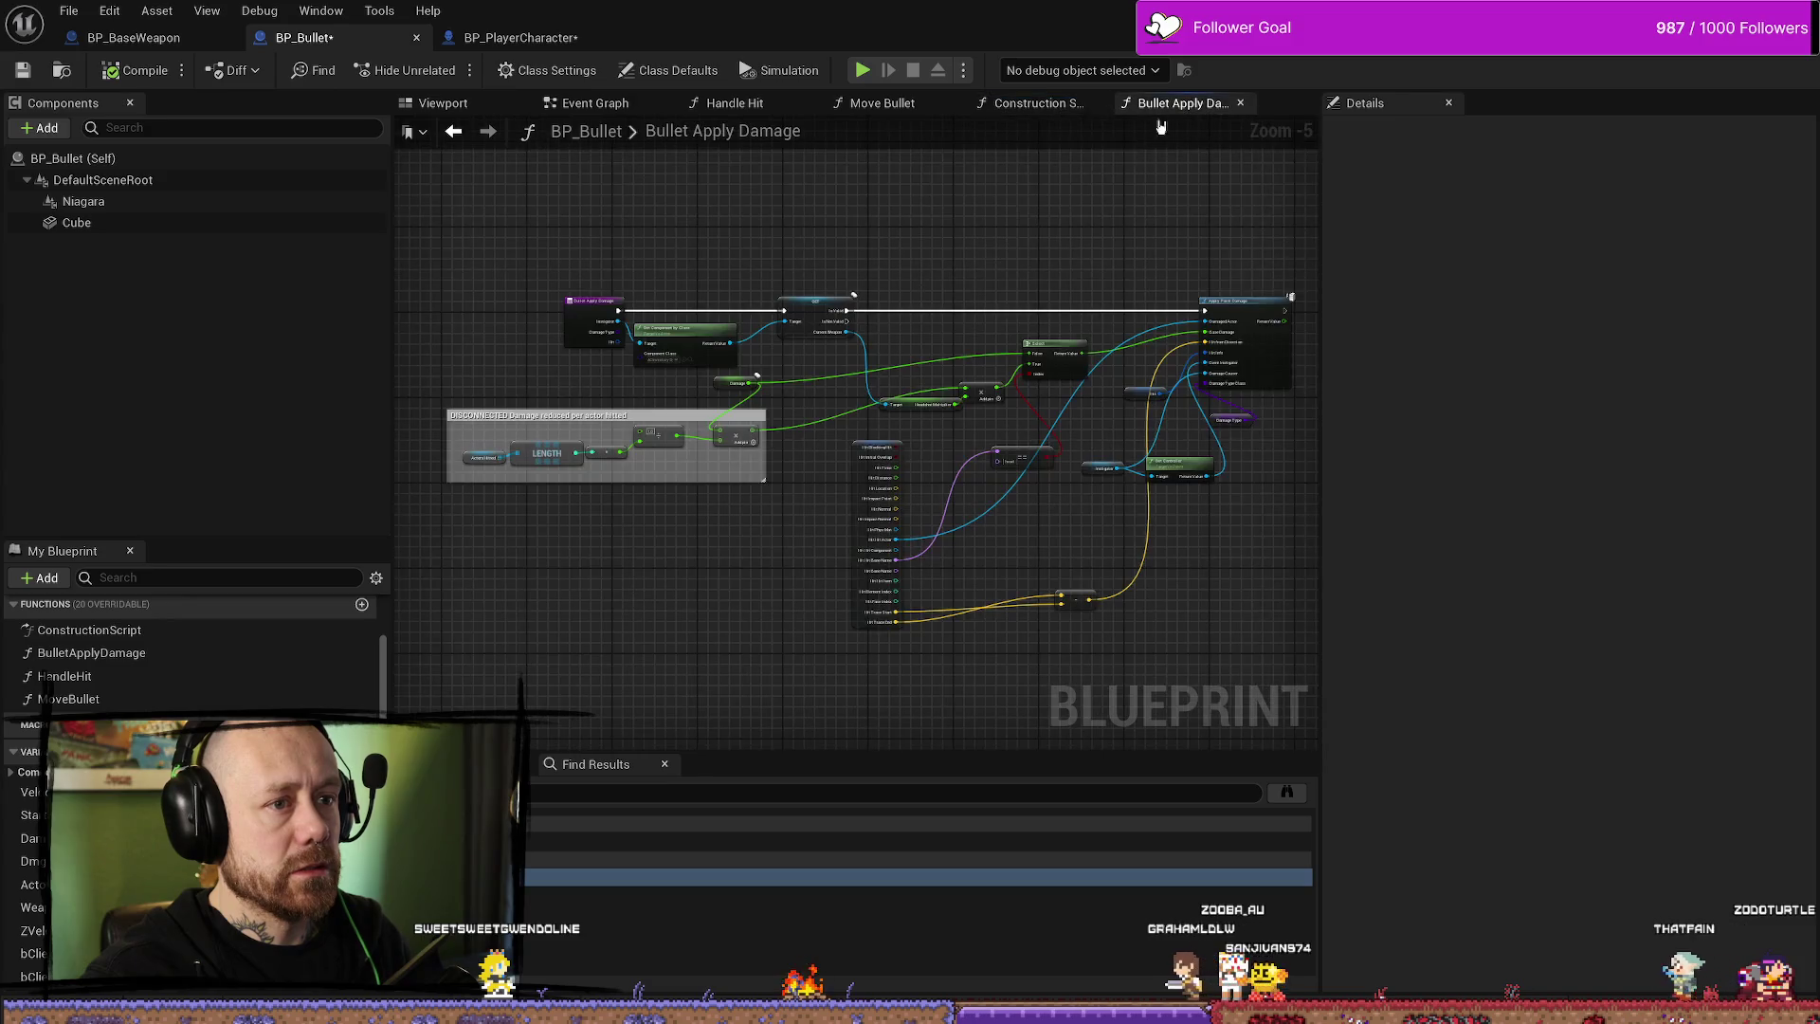
left_click(133, 37)
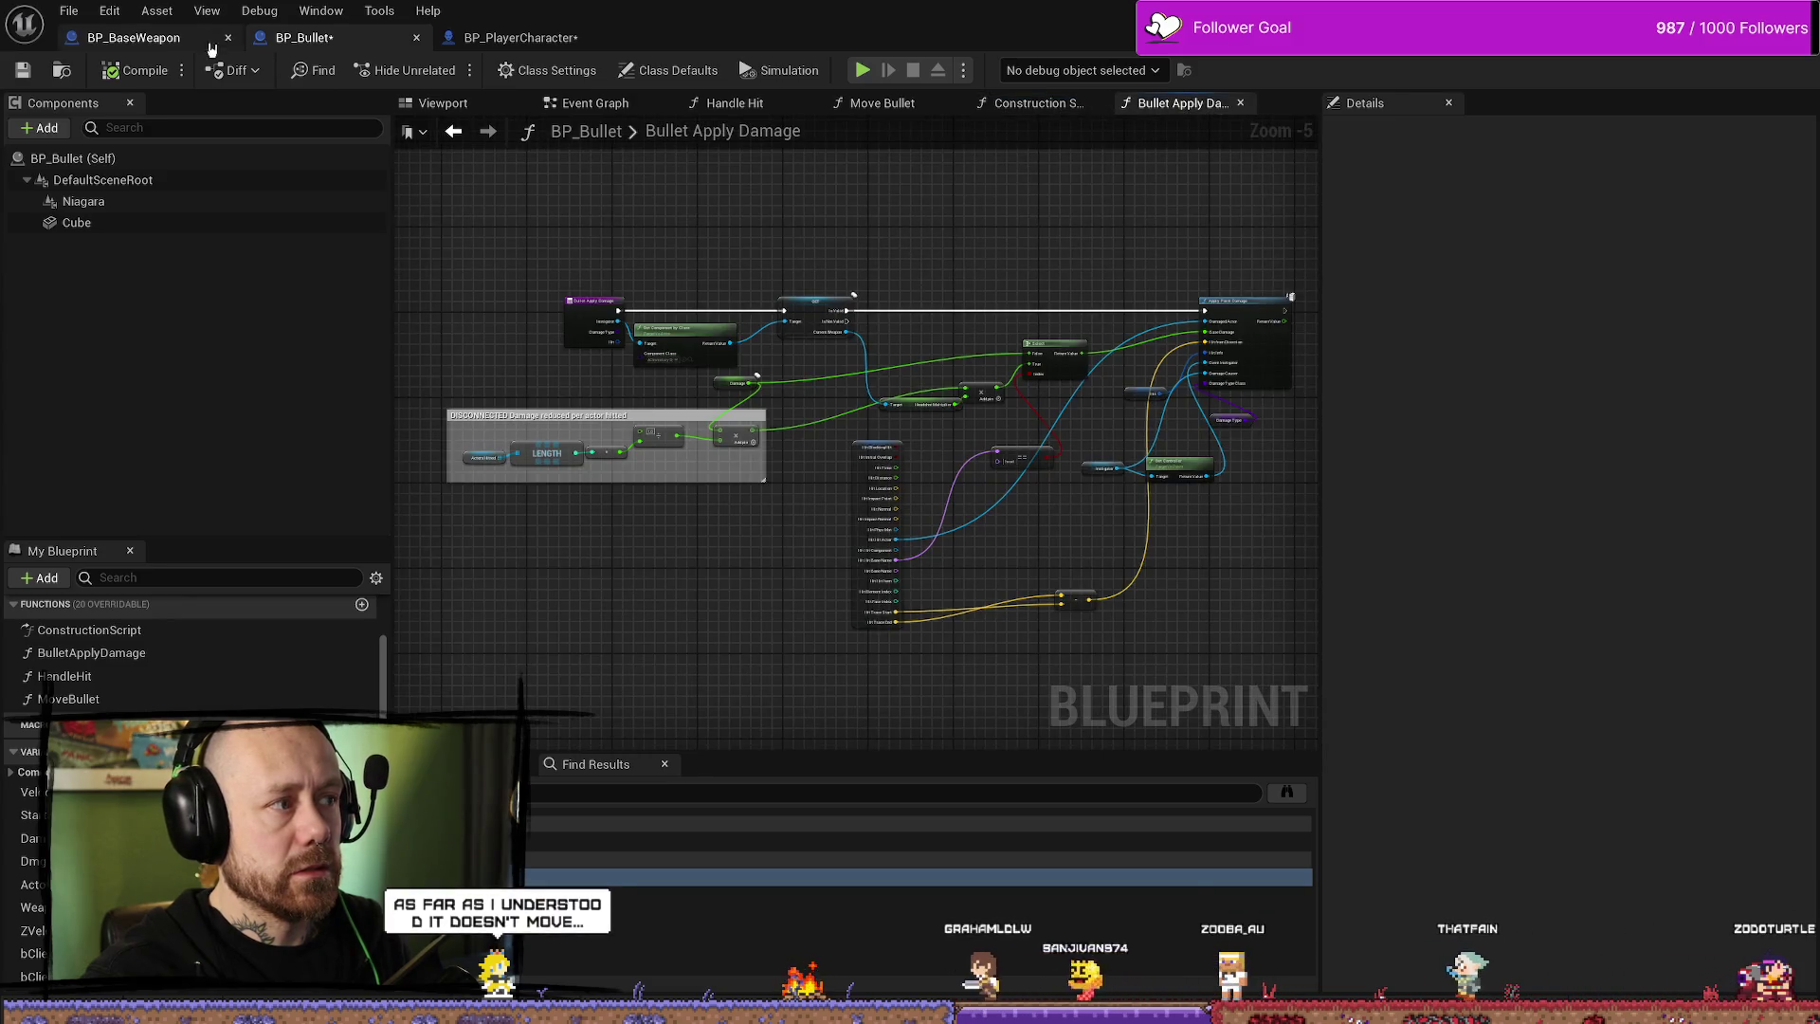
- Close BP_BaseWeapon, return to Handle Hit, and box-select the == and Damage nodes
scroll(875, 290, "down", 4)
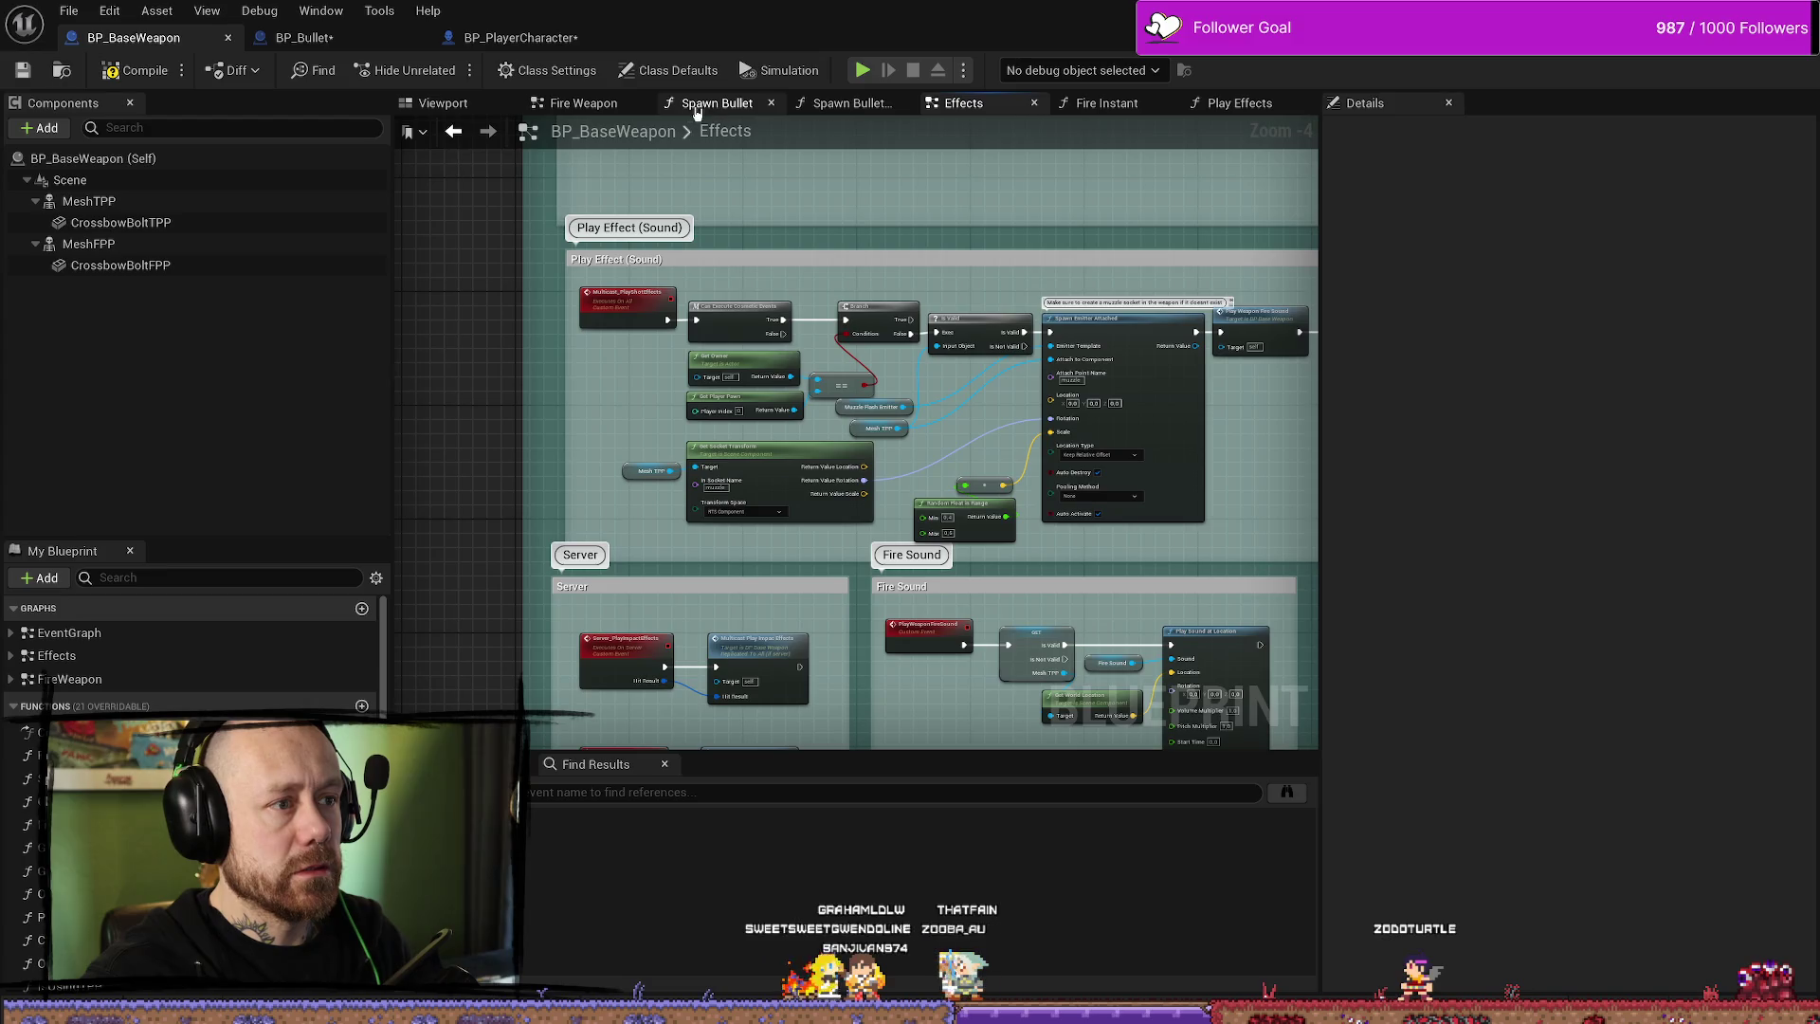
left_click(290, 37)
left_click(240, 39)
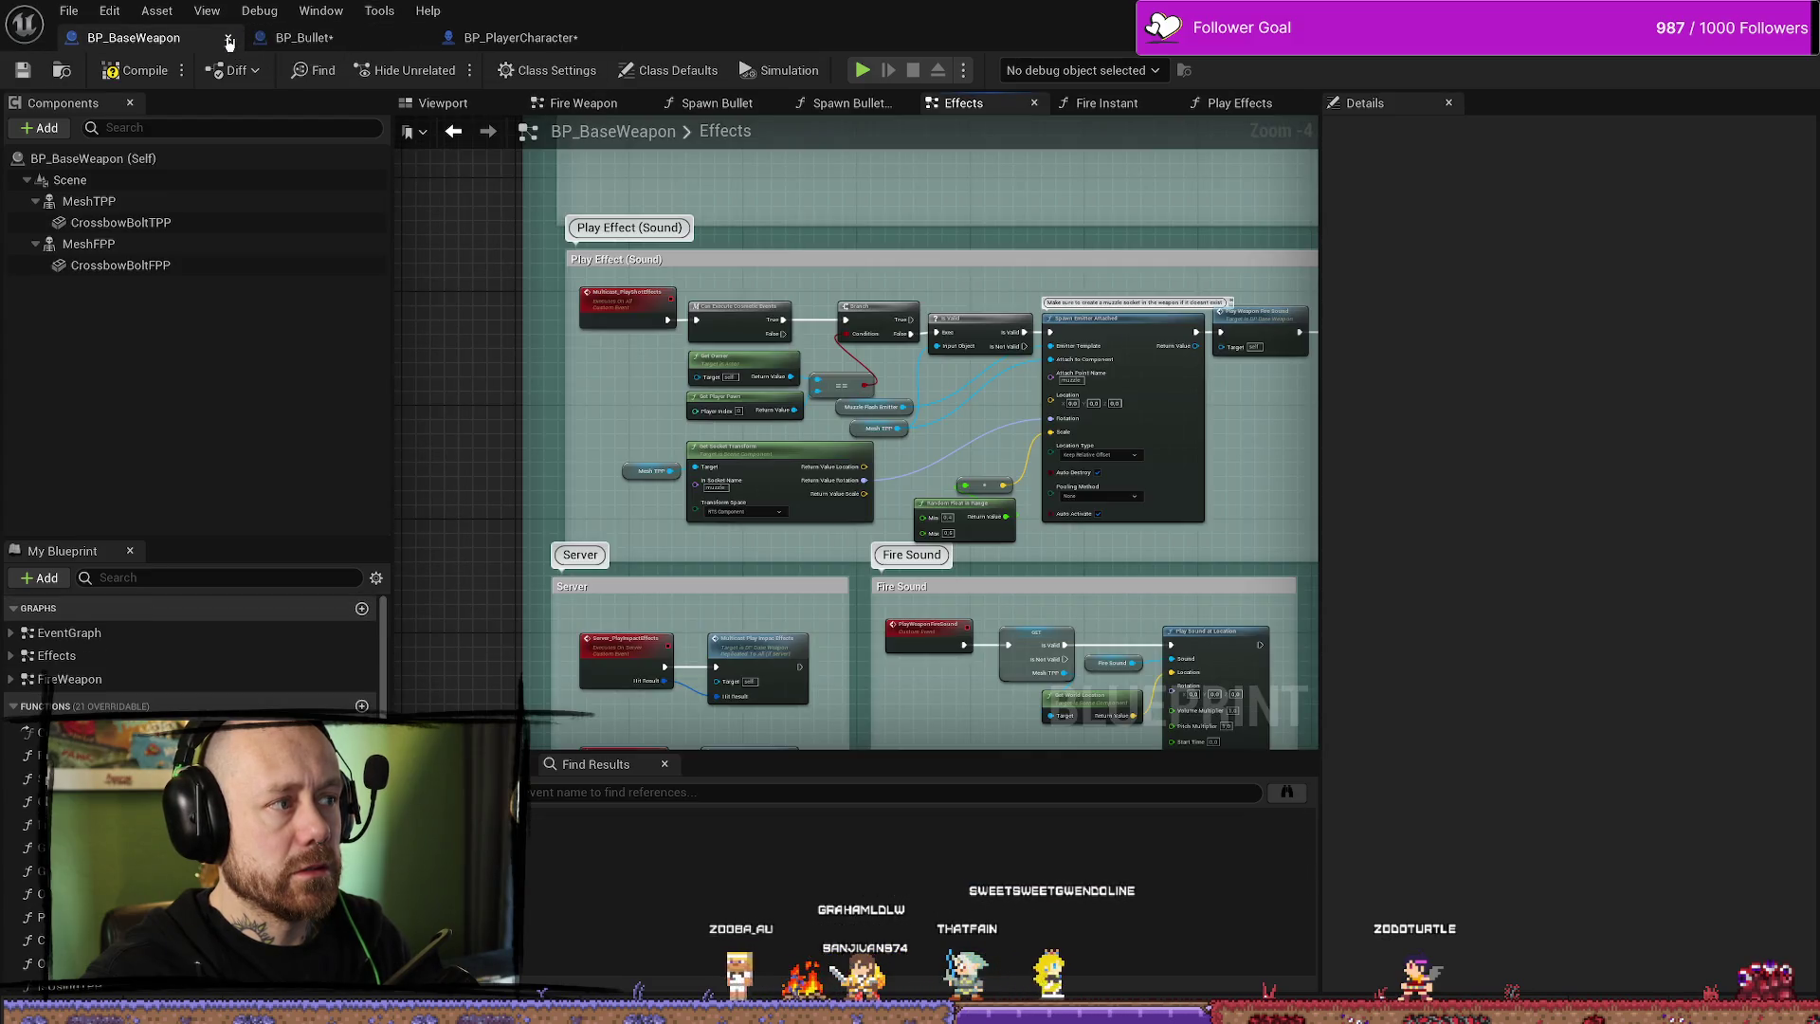
left_click(228, 38)
key("alt+Left")
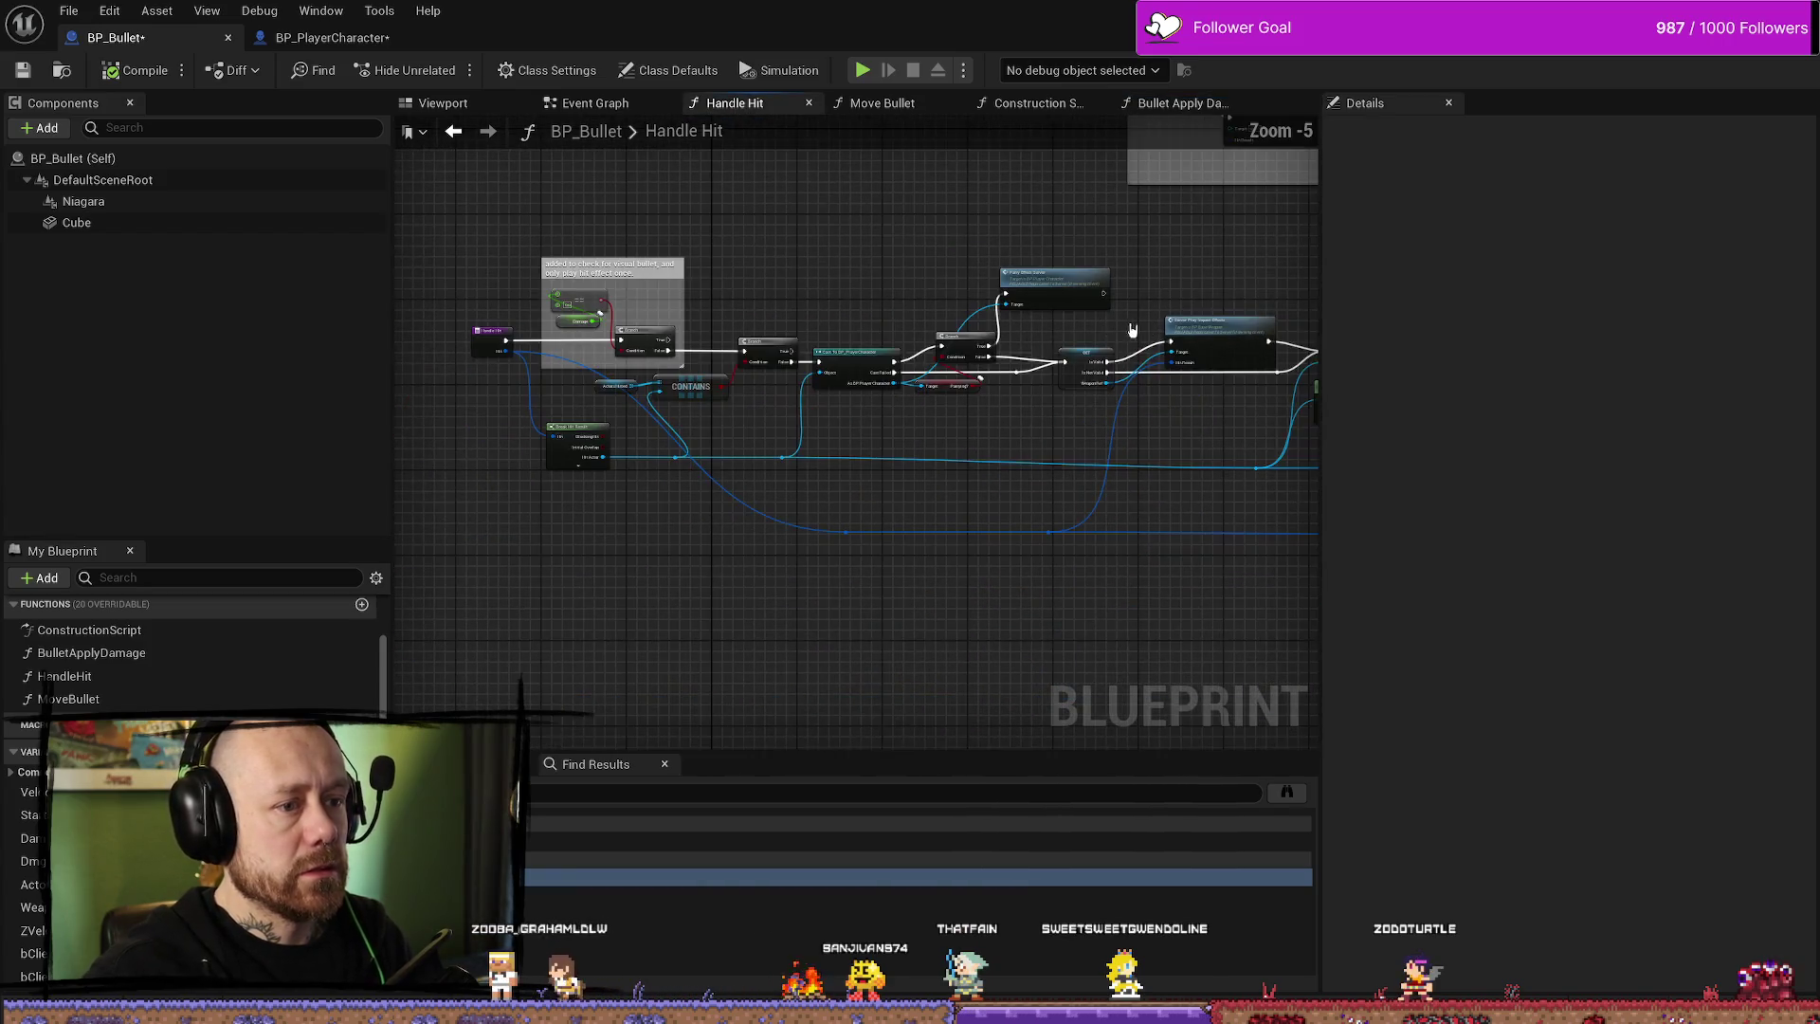
scroll(847, 311, "up", 1)
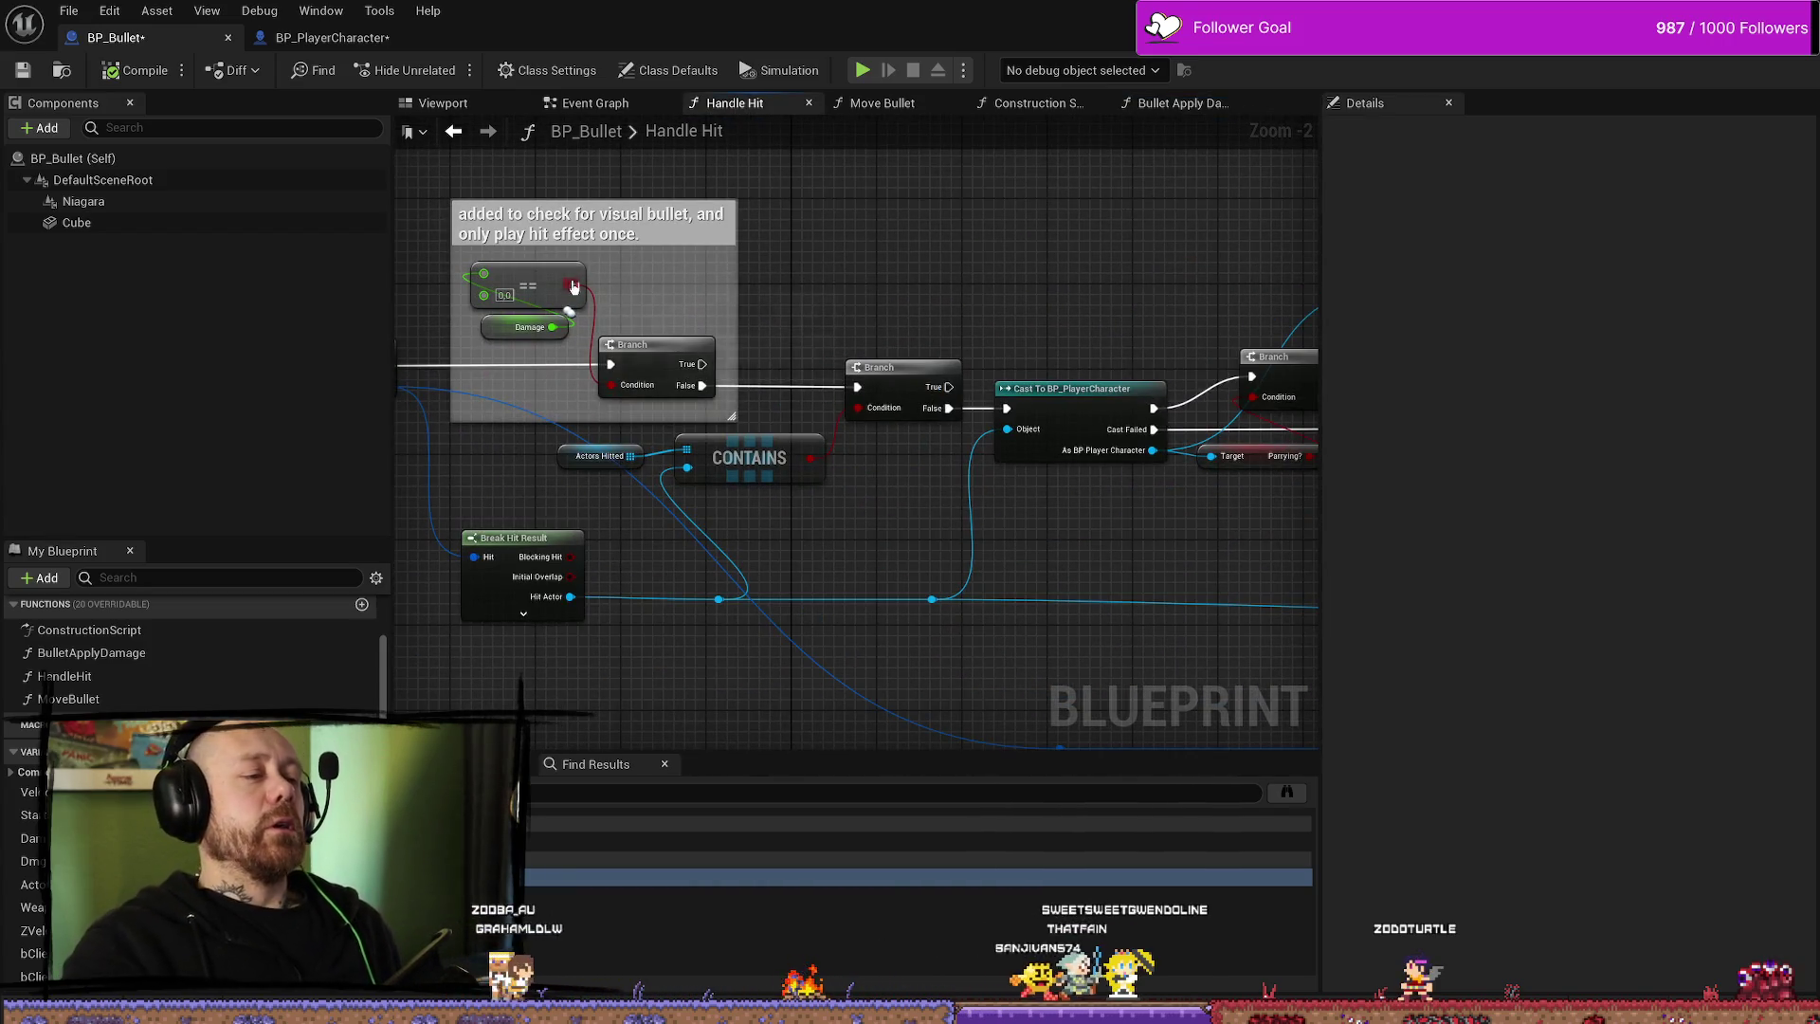
left_click_drag(659, 277, 559, 331)
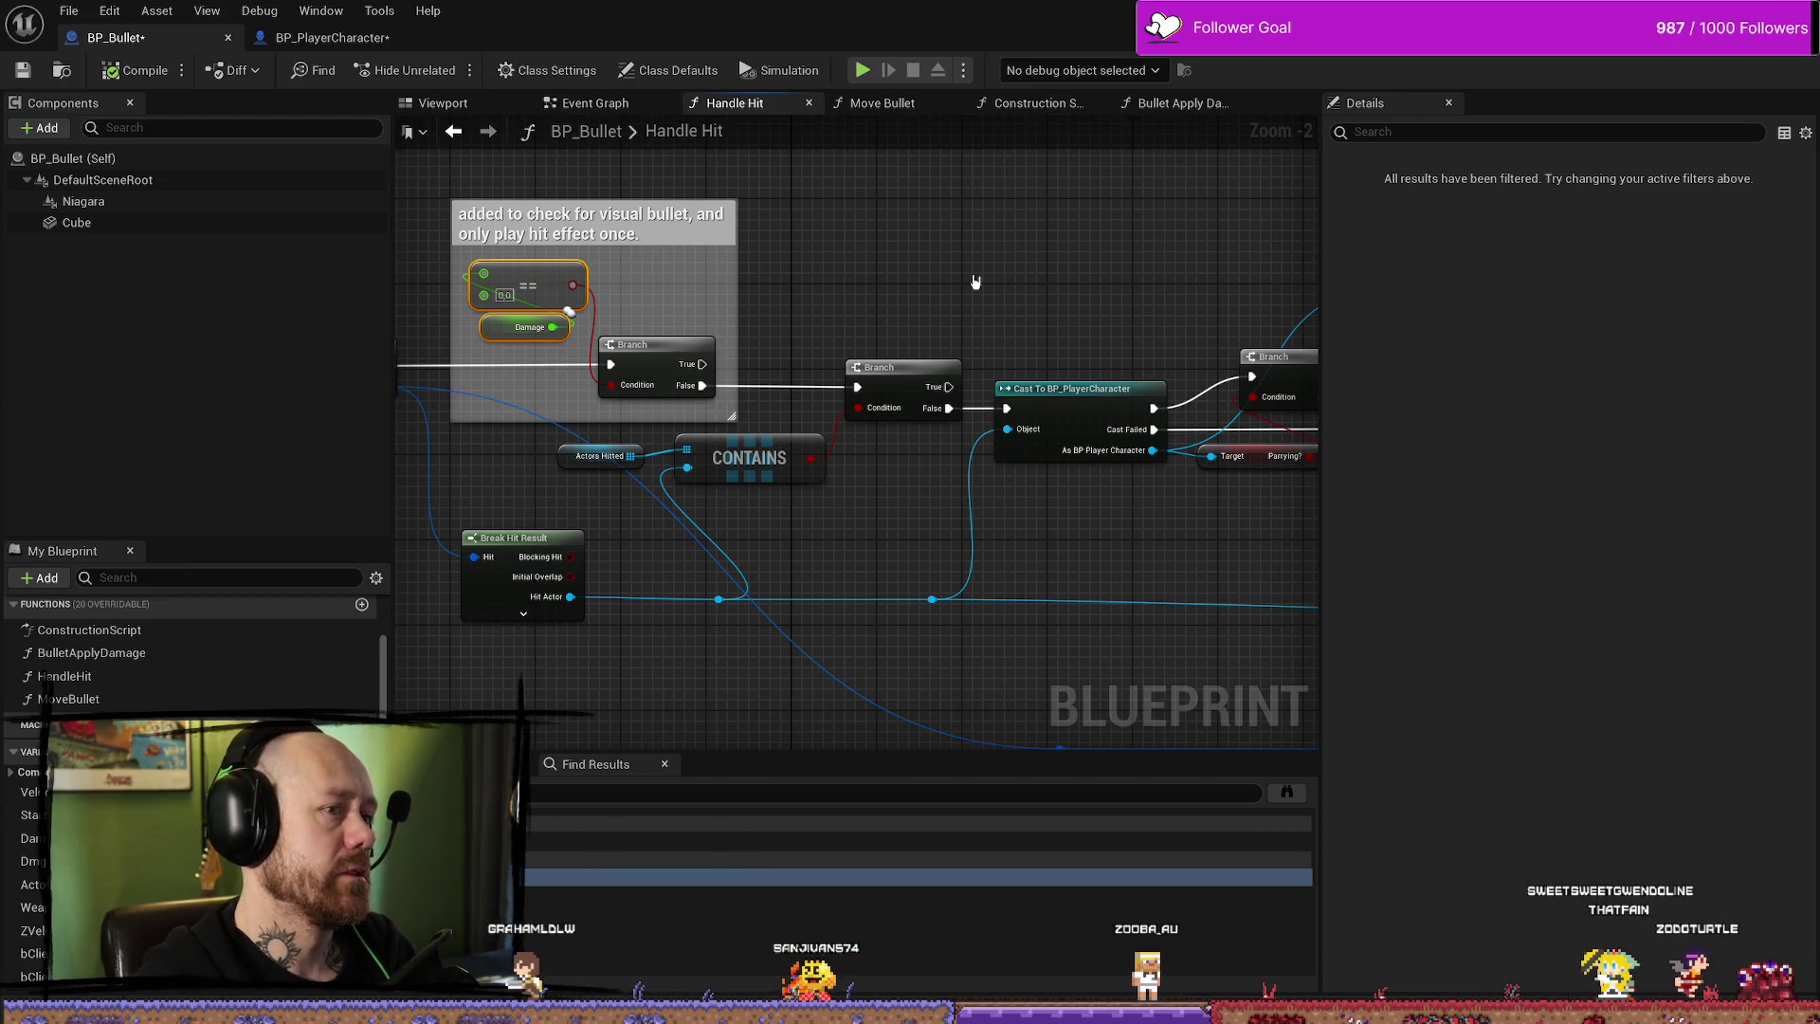
- Look through the Bullet Apply Damage and Move Bullet graphs, ending on BP_Bullet's Event Graph
left_click(1175, 103)
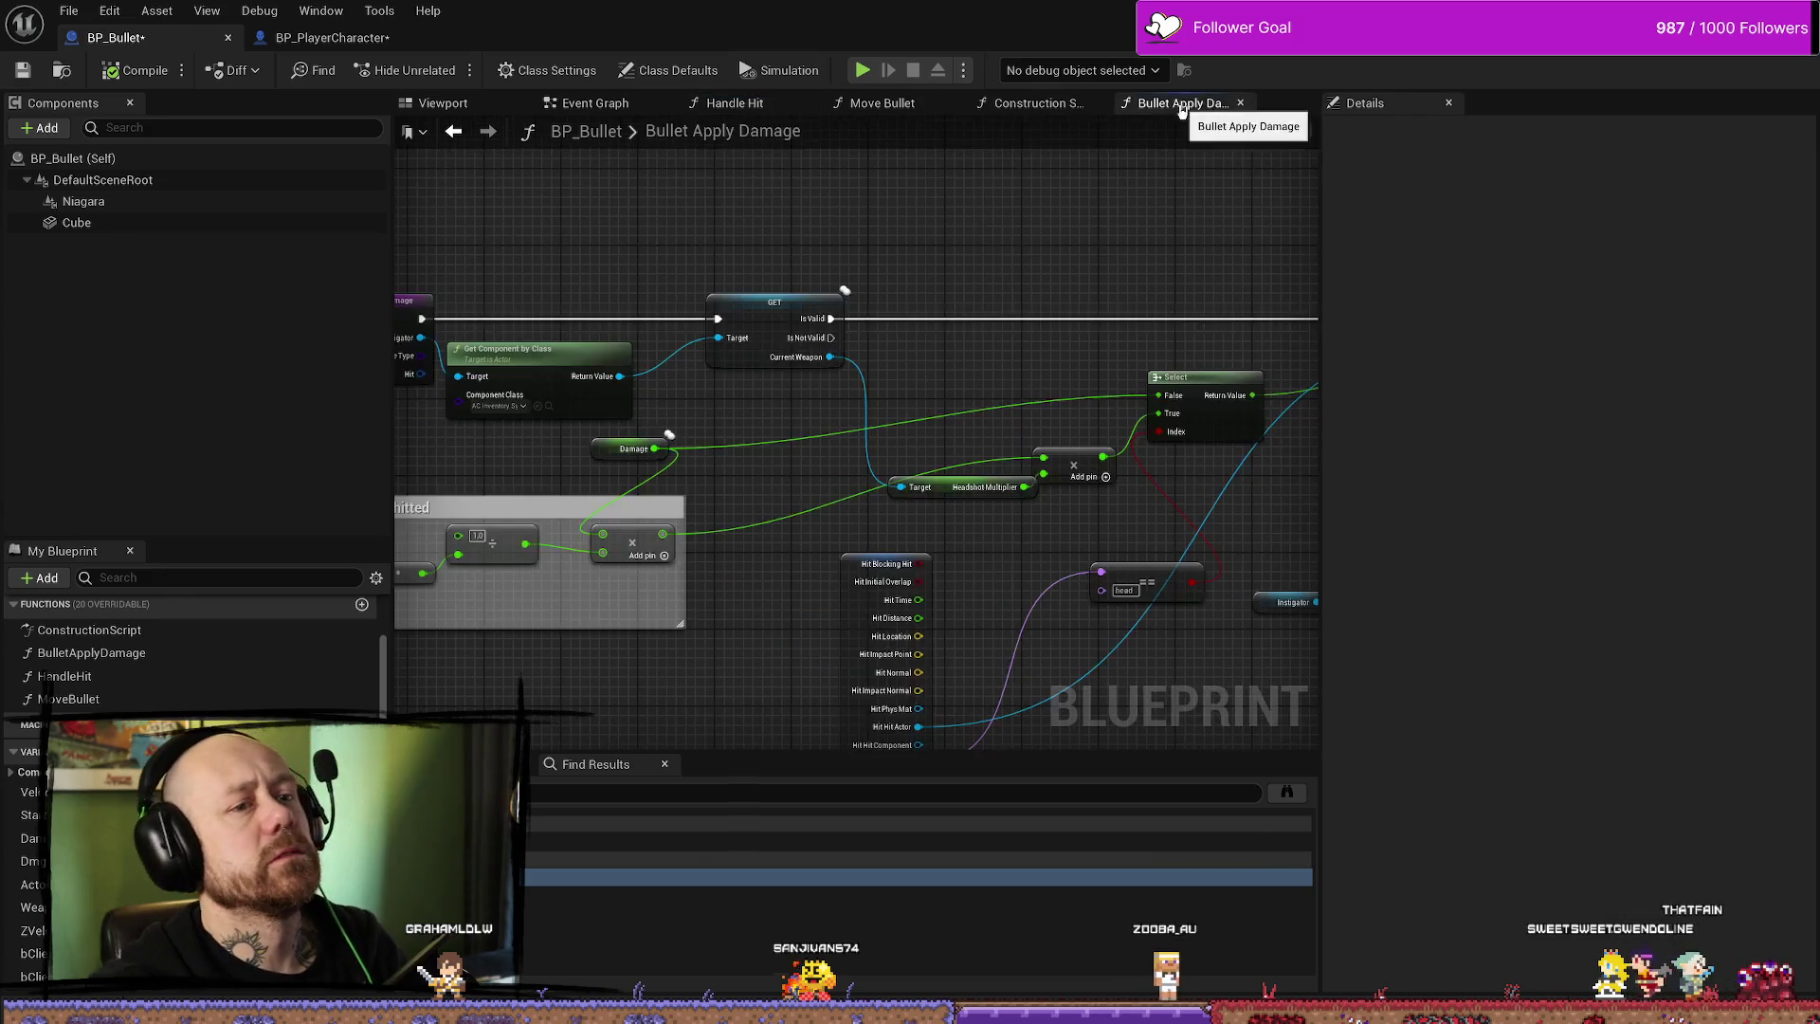
scroll(930, 268, "down", 5)
scroll(968, 369, "up", 3)
scroll(968, 369, "up", 2)
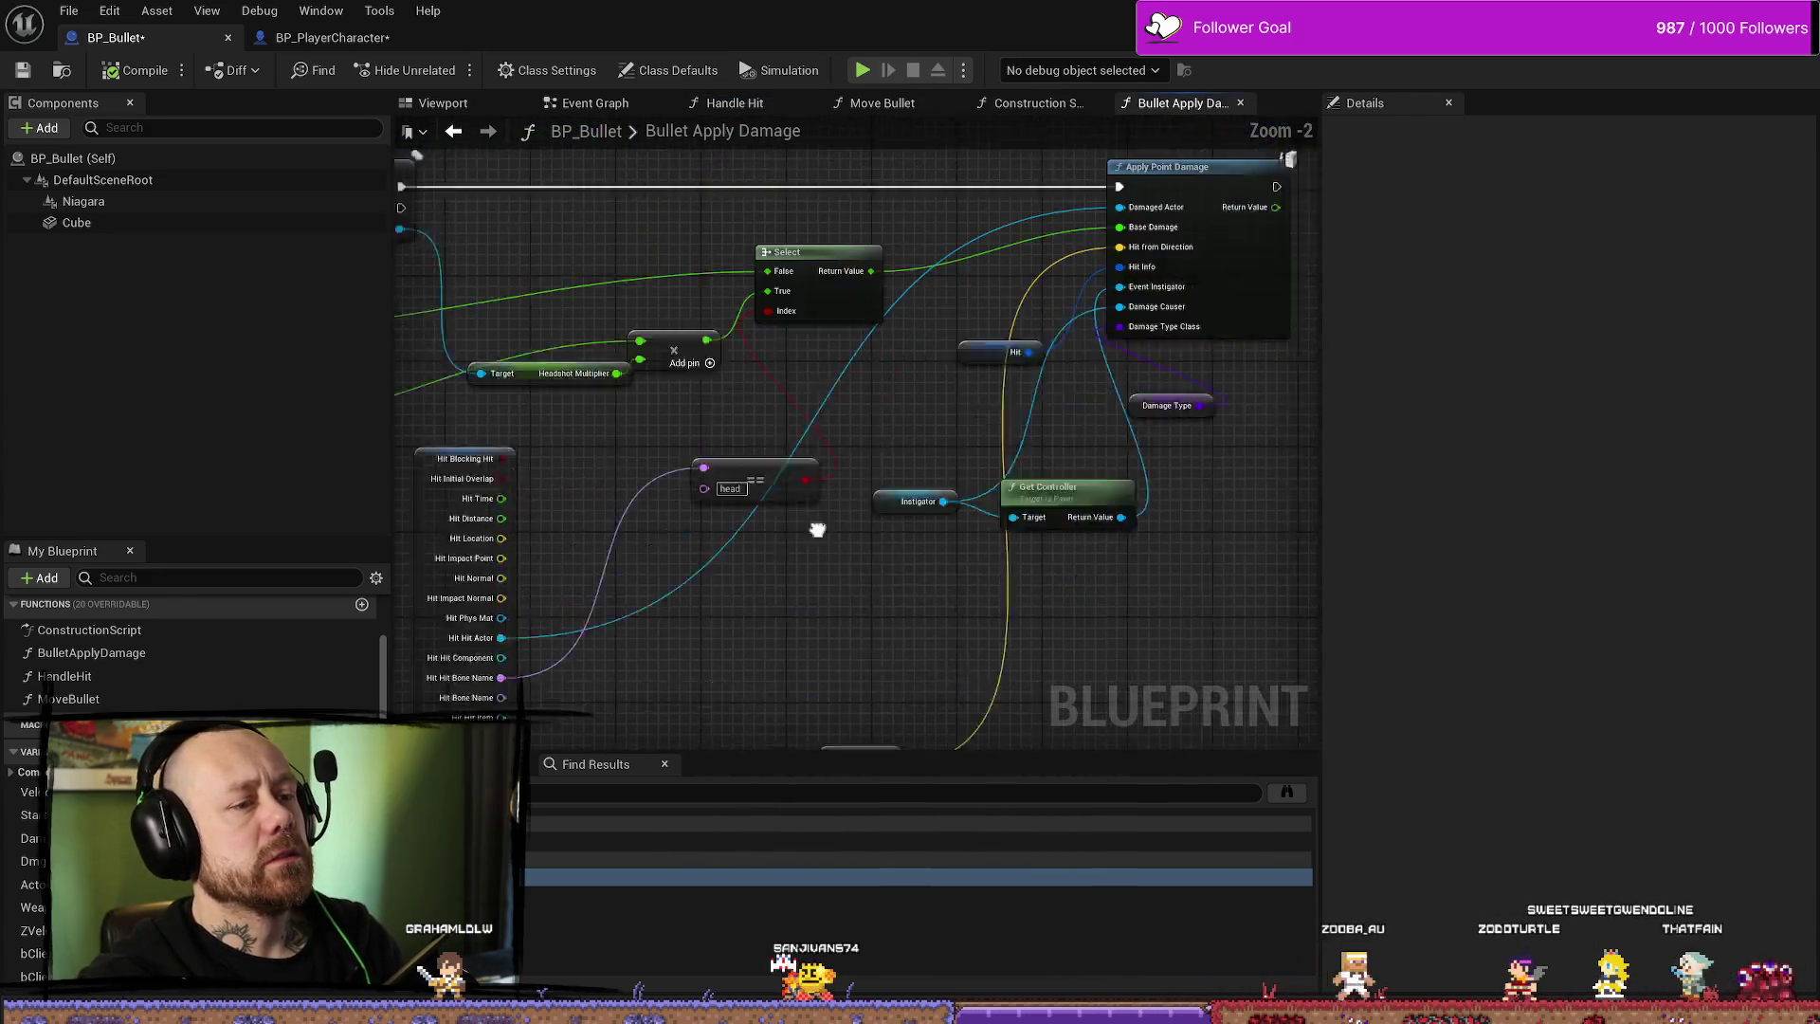
left_click(901, 106)
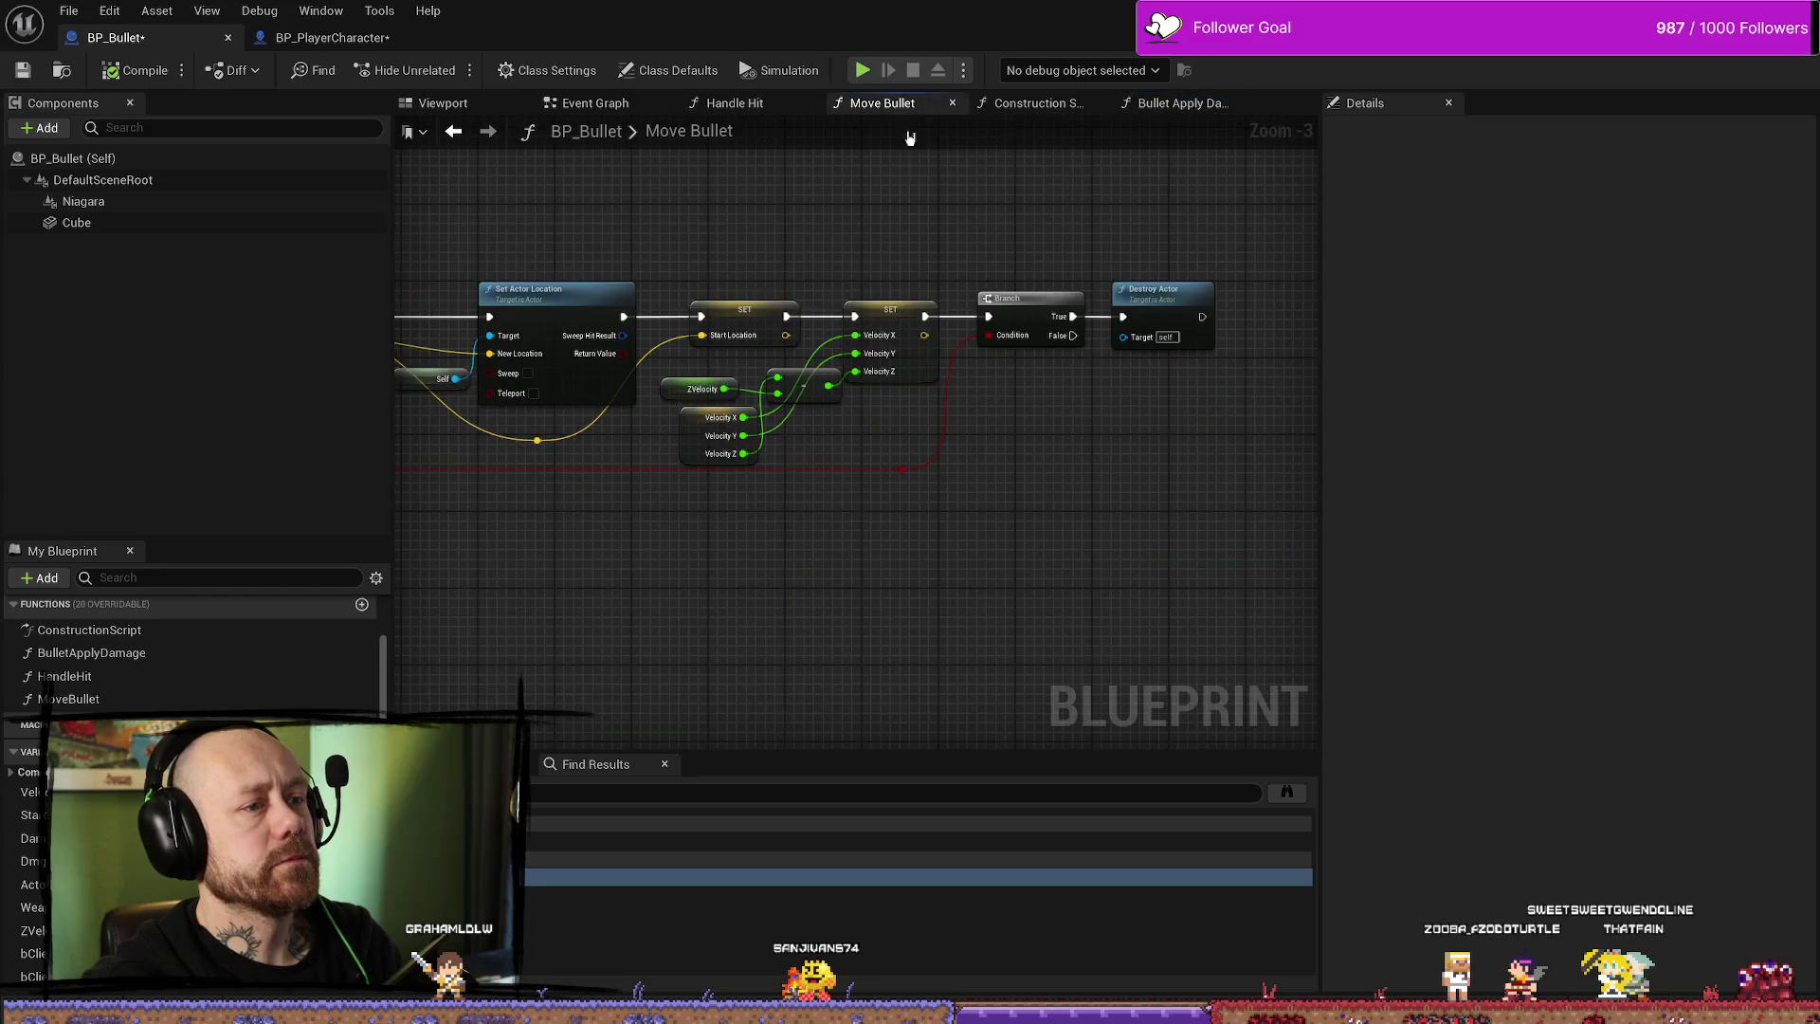
left_click(578, 106)
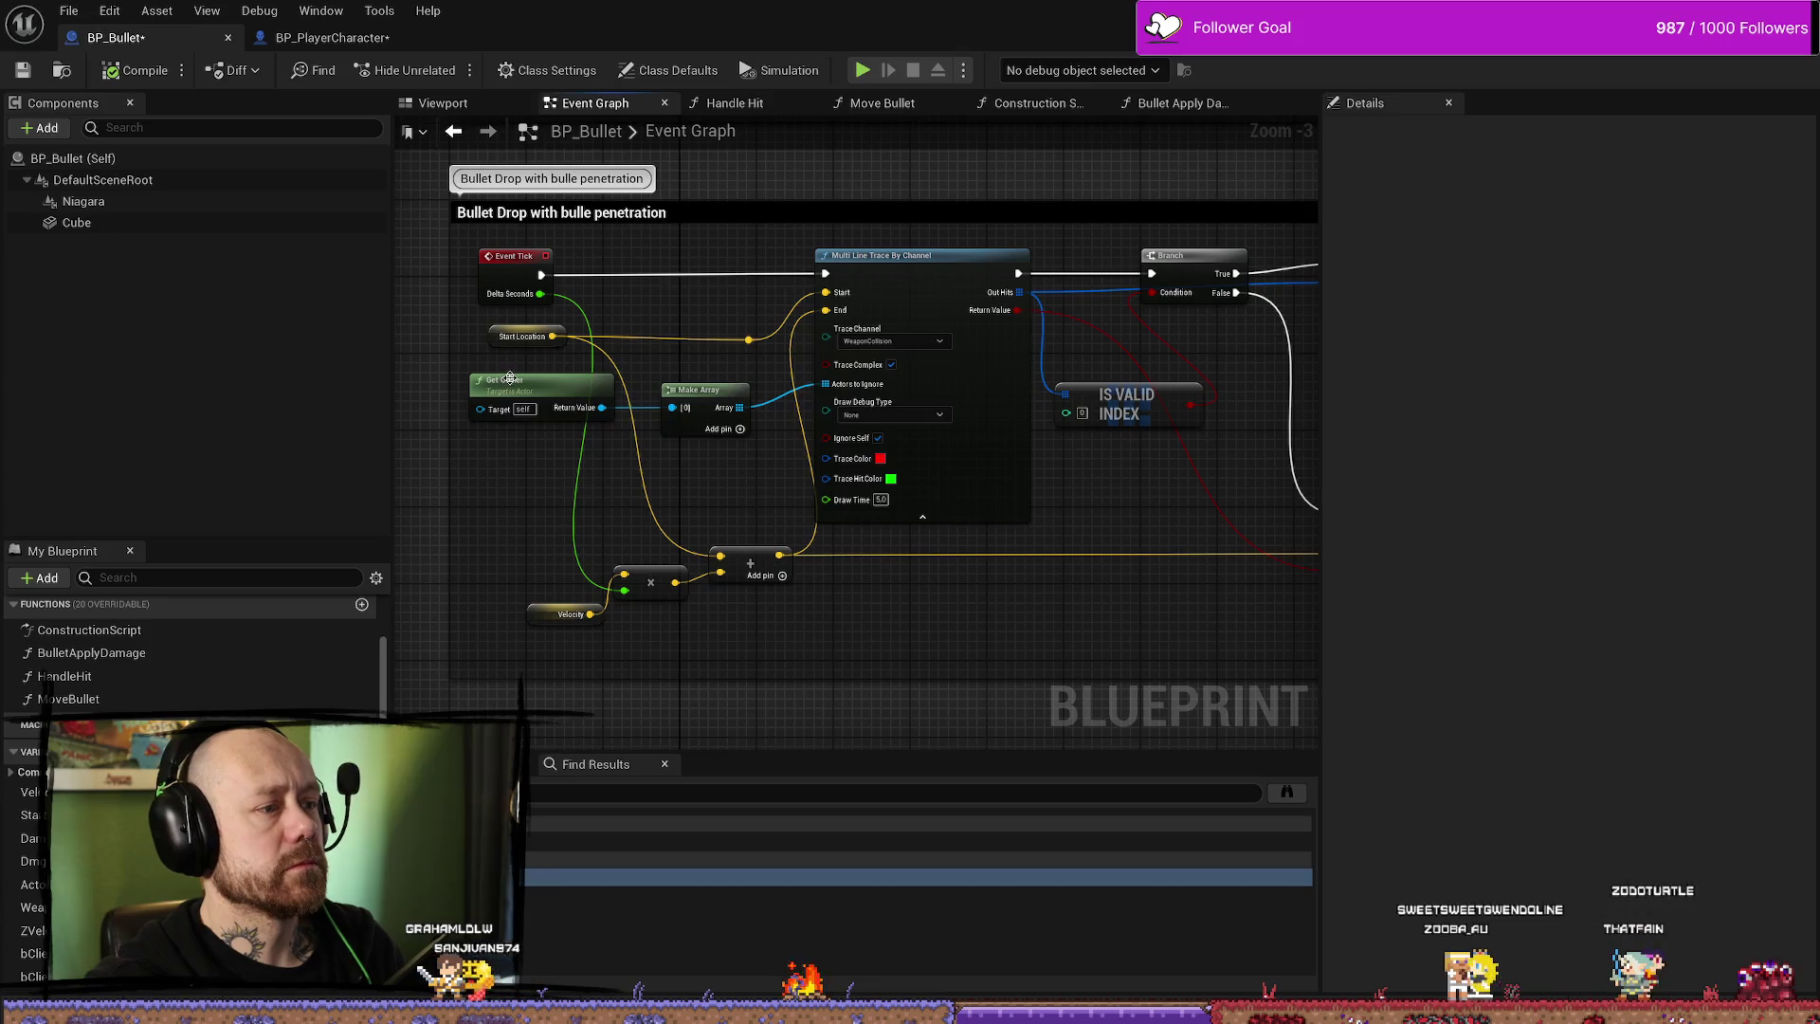
- Pan and zoom the Event Graph across the For Each Loop, Move Bullet, Event Tick and Make Array nodes
left_click_drag(700, 461, 636, 461)
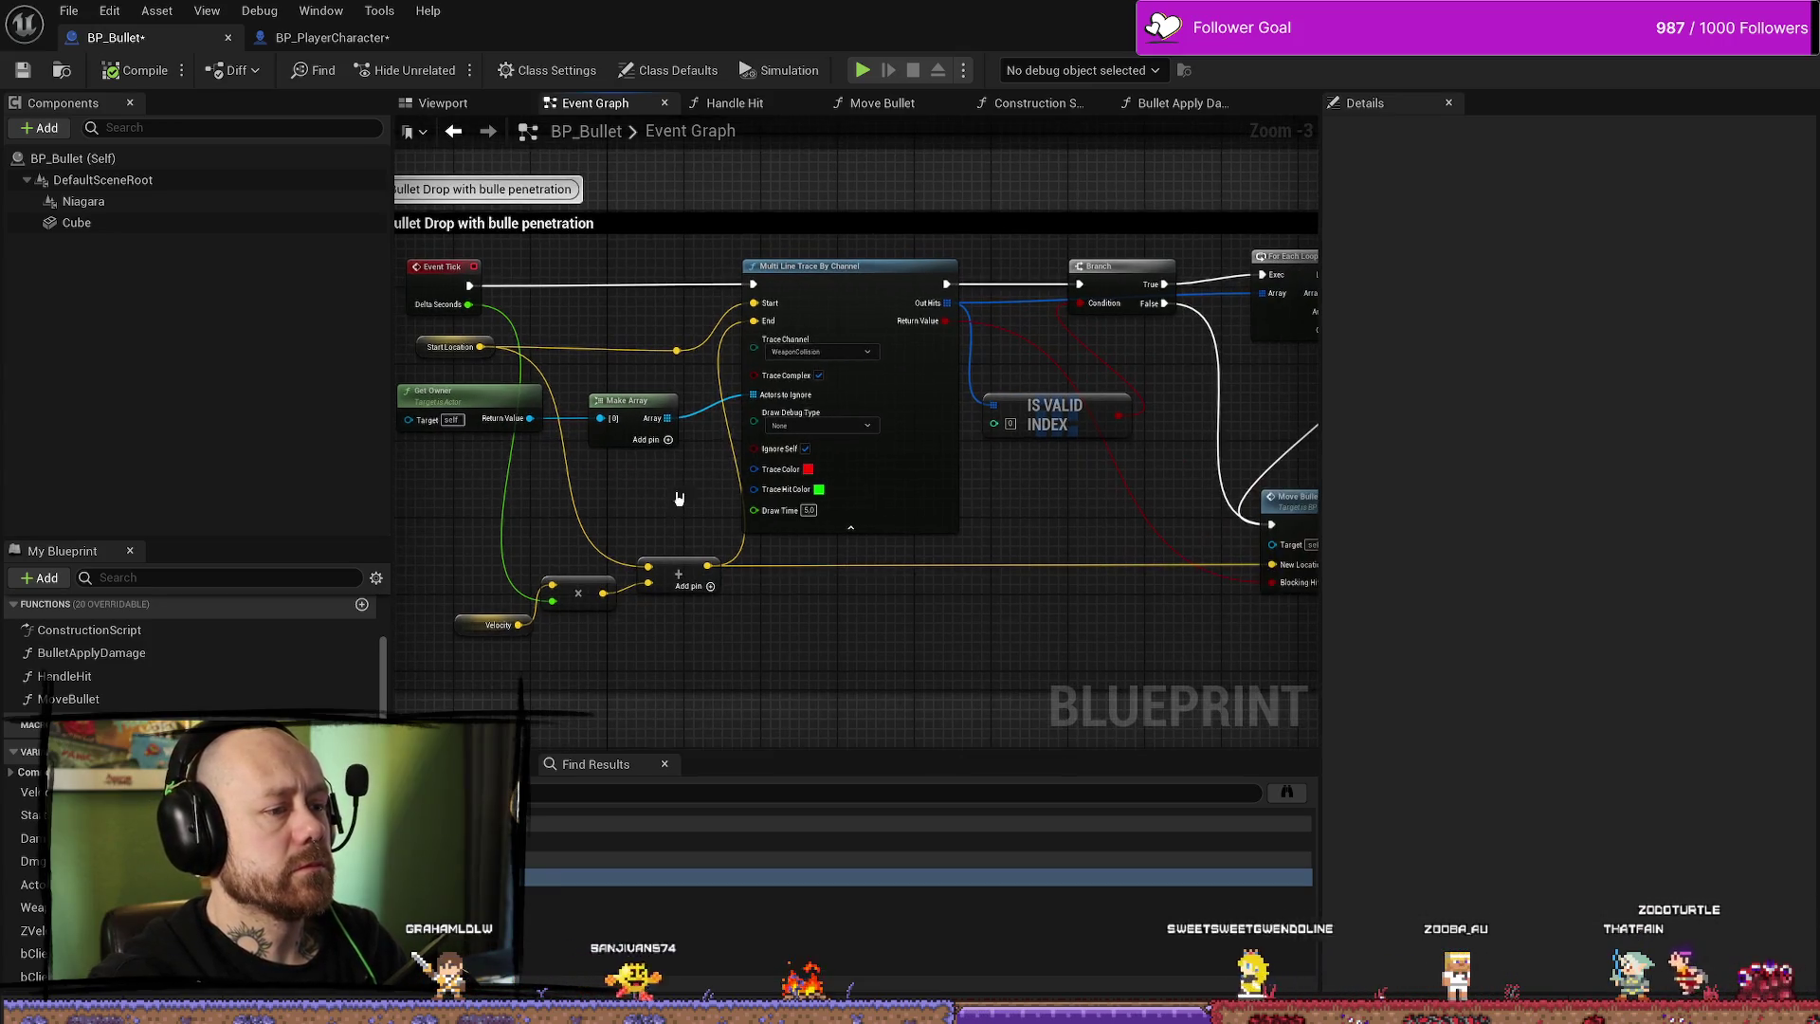
left_click_drag(748, 360, 400, 369)
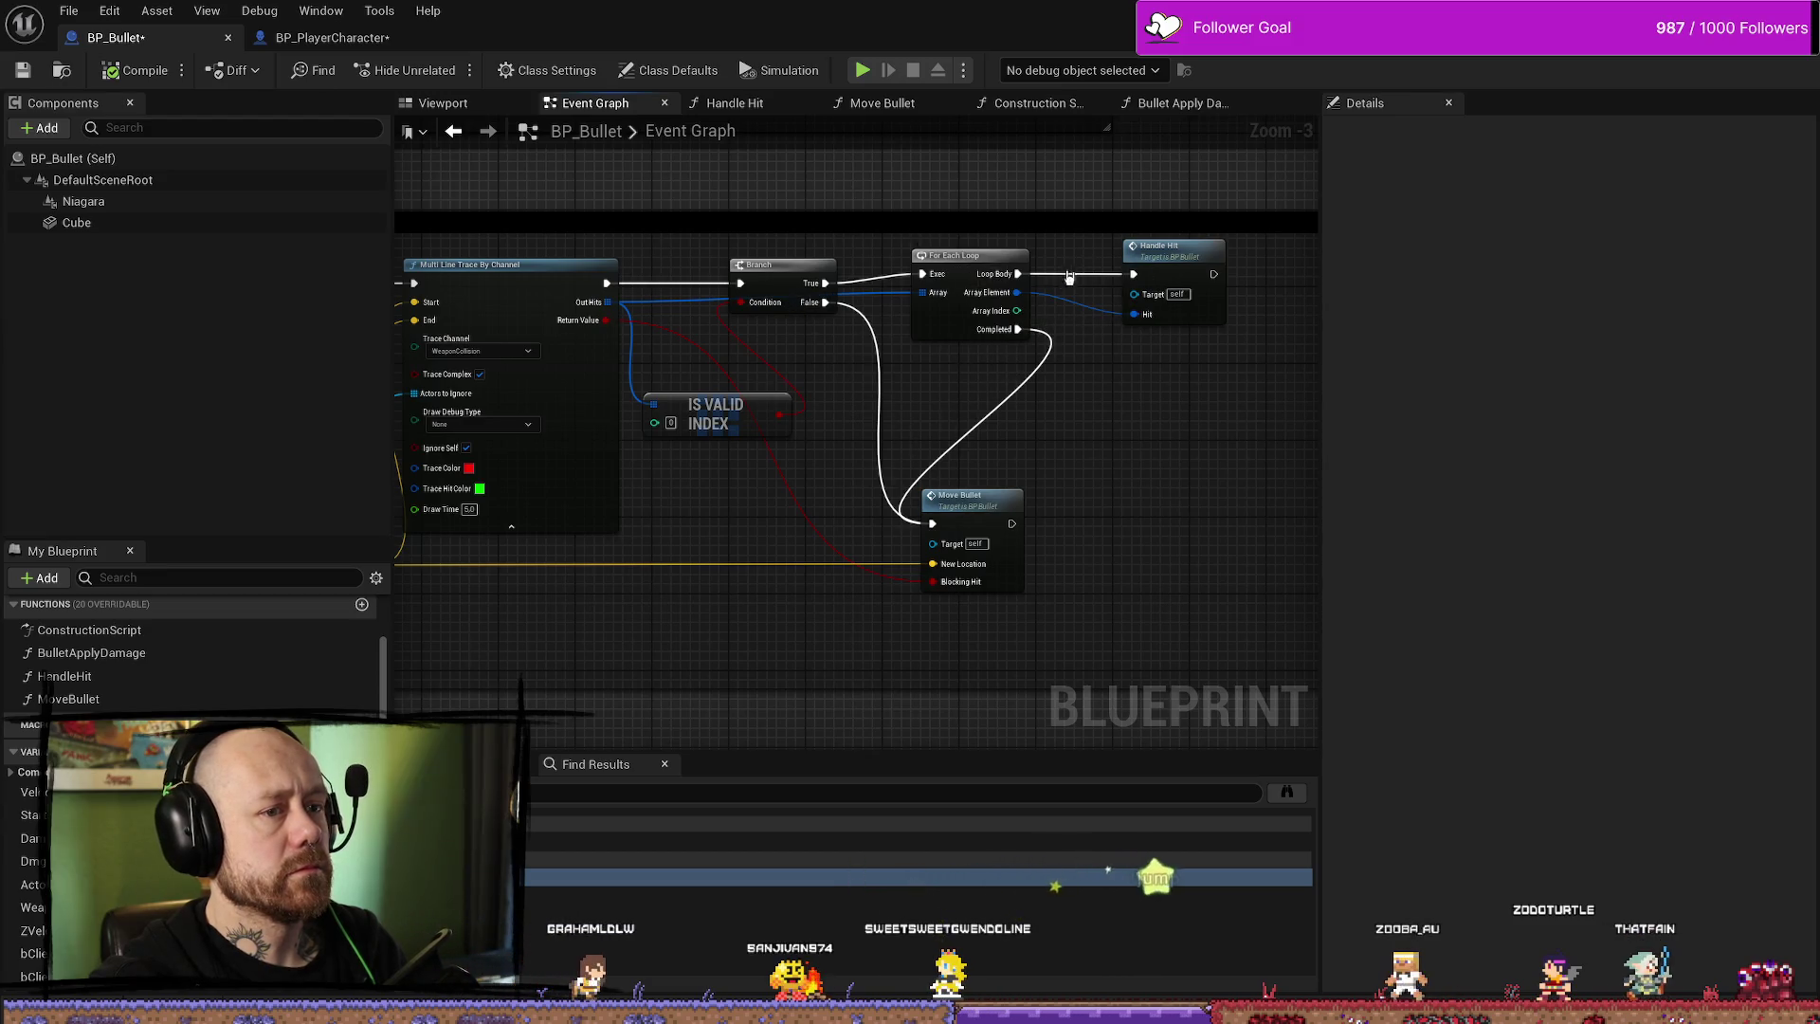
left_click_drag(704, 566, 1133, 556)
scroll(608, 487, "down", 2)
scroll(841, 453, "down", 1)
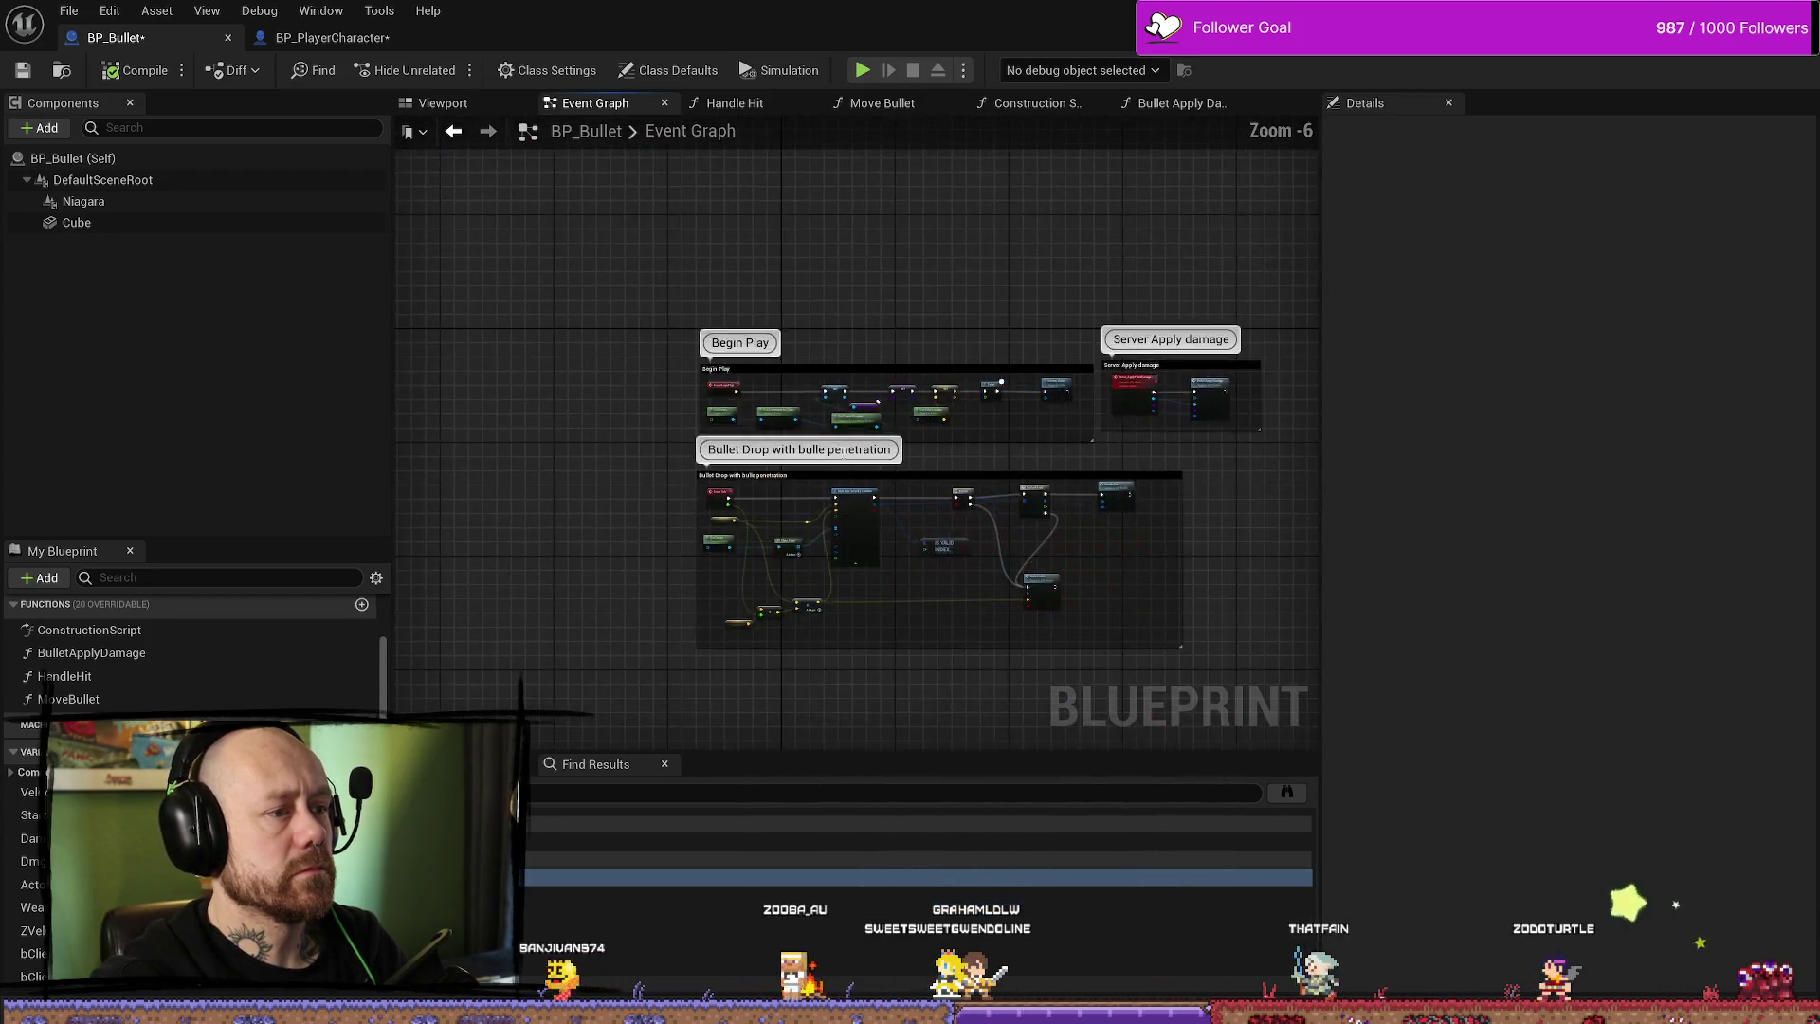
scroll(842, 453, "up", 3)
scroll(1109, 442, "down", 3)
scroll(756, 411, "up", 3)
scroll(694, 439, "up", 1)
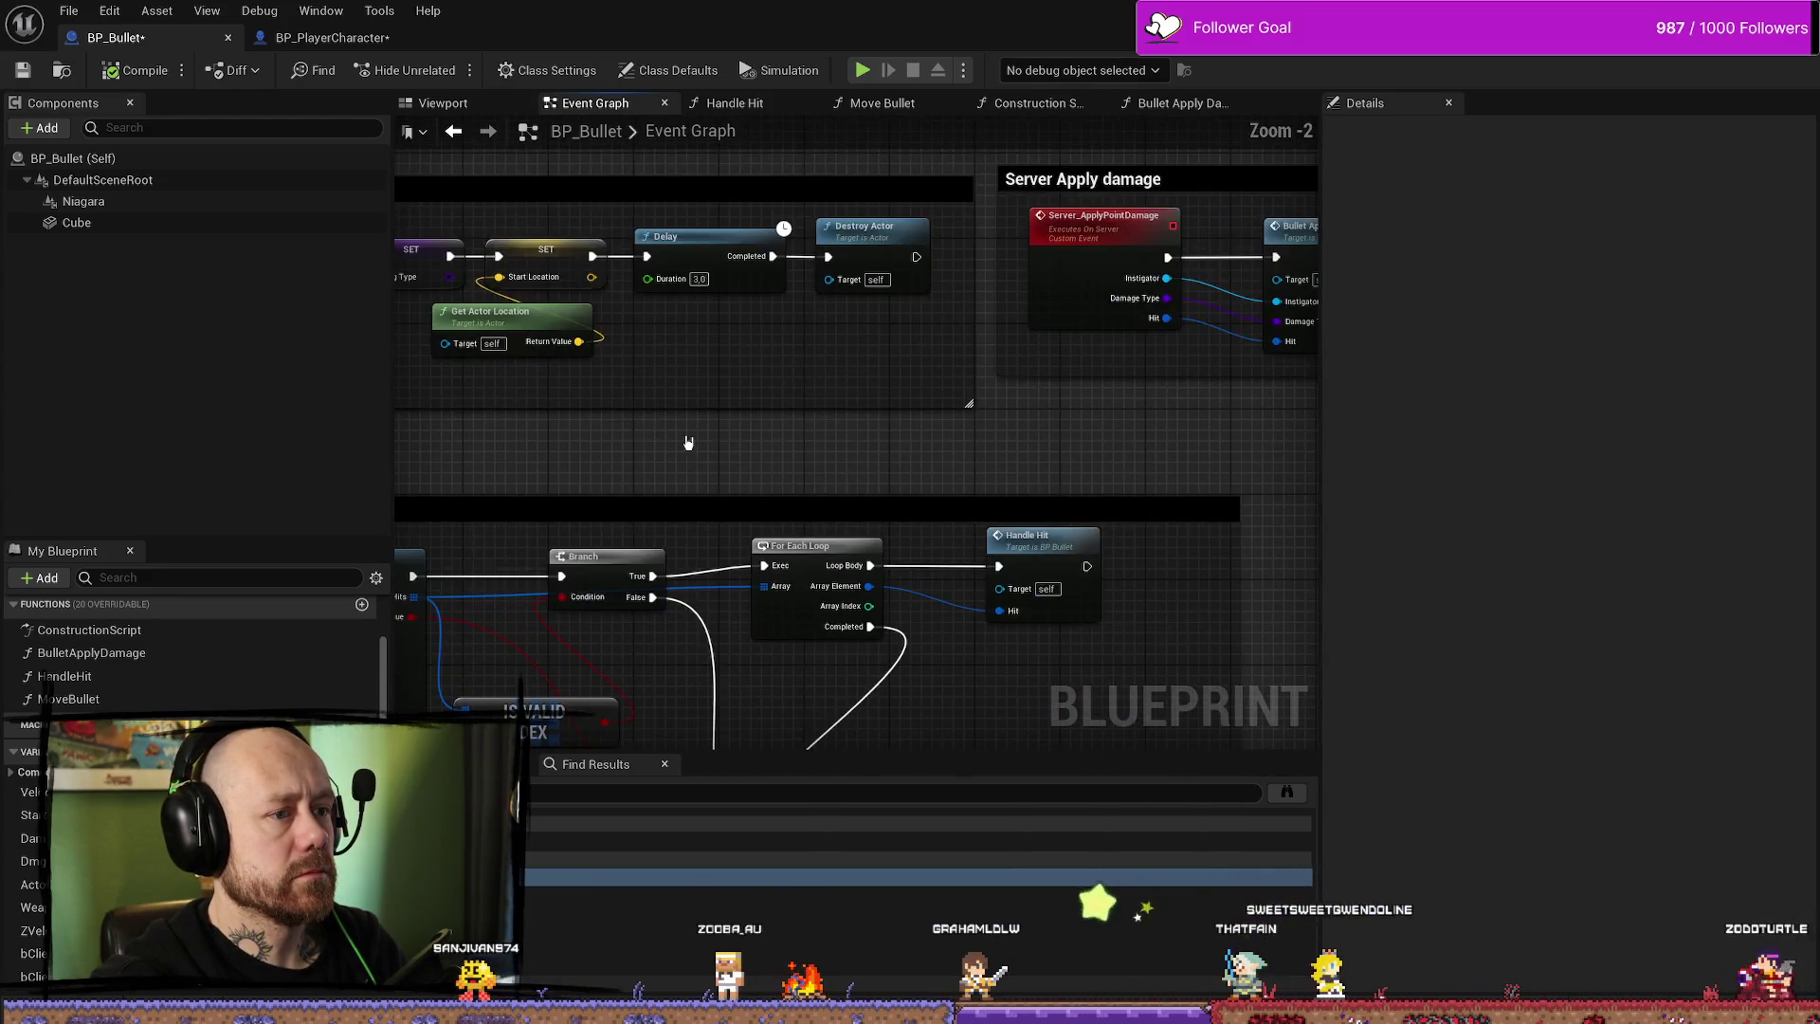
scroll(1060, 474, "down", 3)
scroll(581, 451, "up", 3)
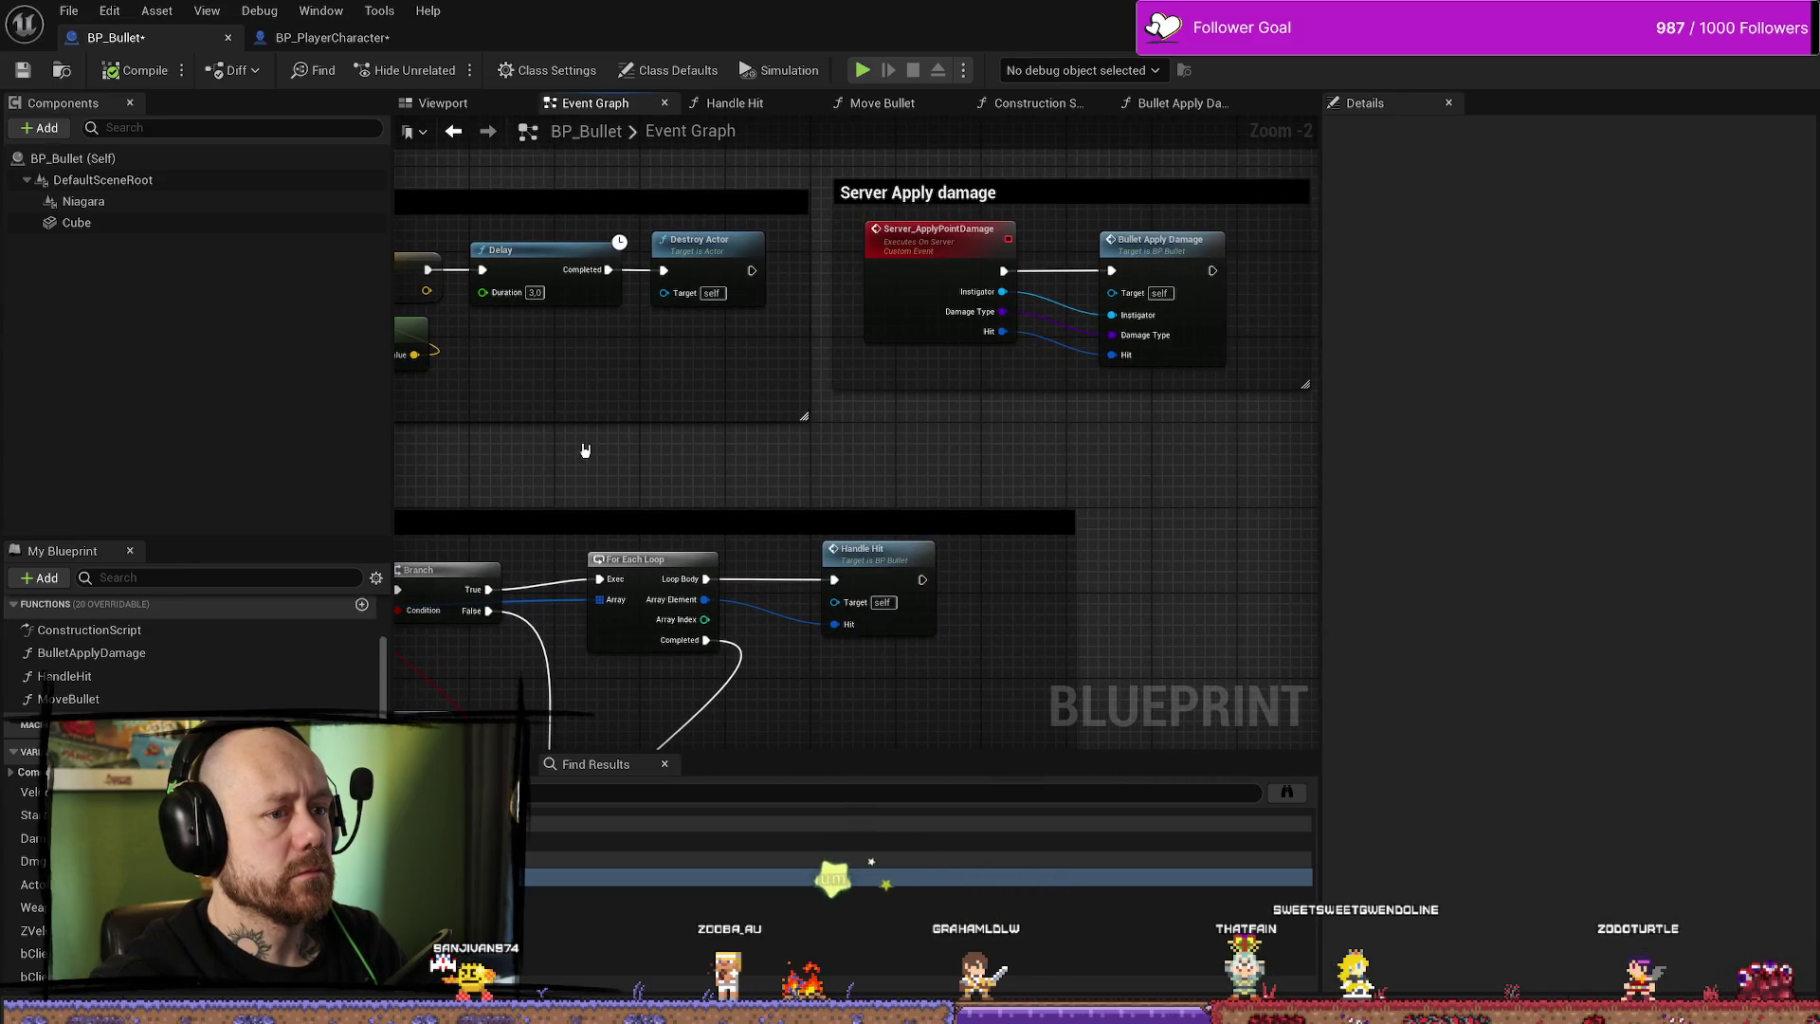
scroll(595, 451, "down", 2)
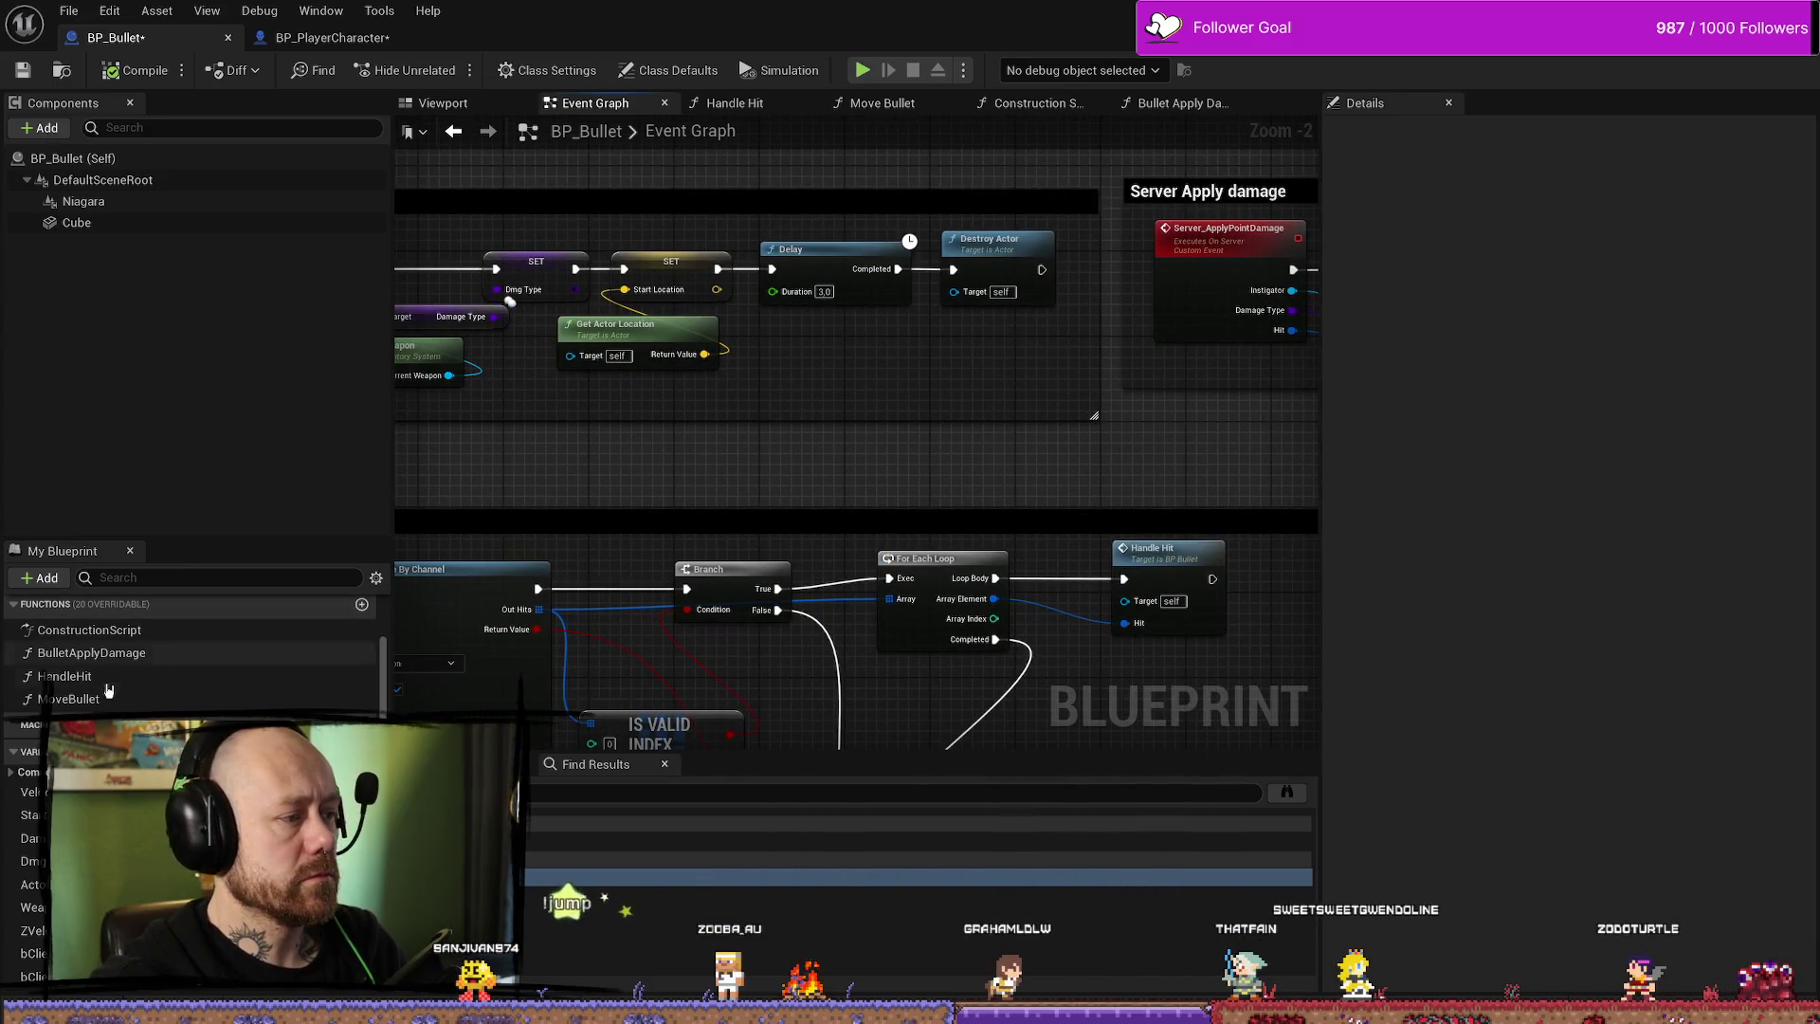
- Open the MoveBullet function from the My Blueprint panel
double_click(69, 698)
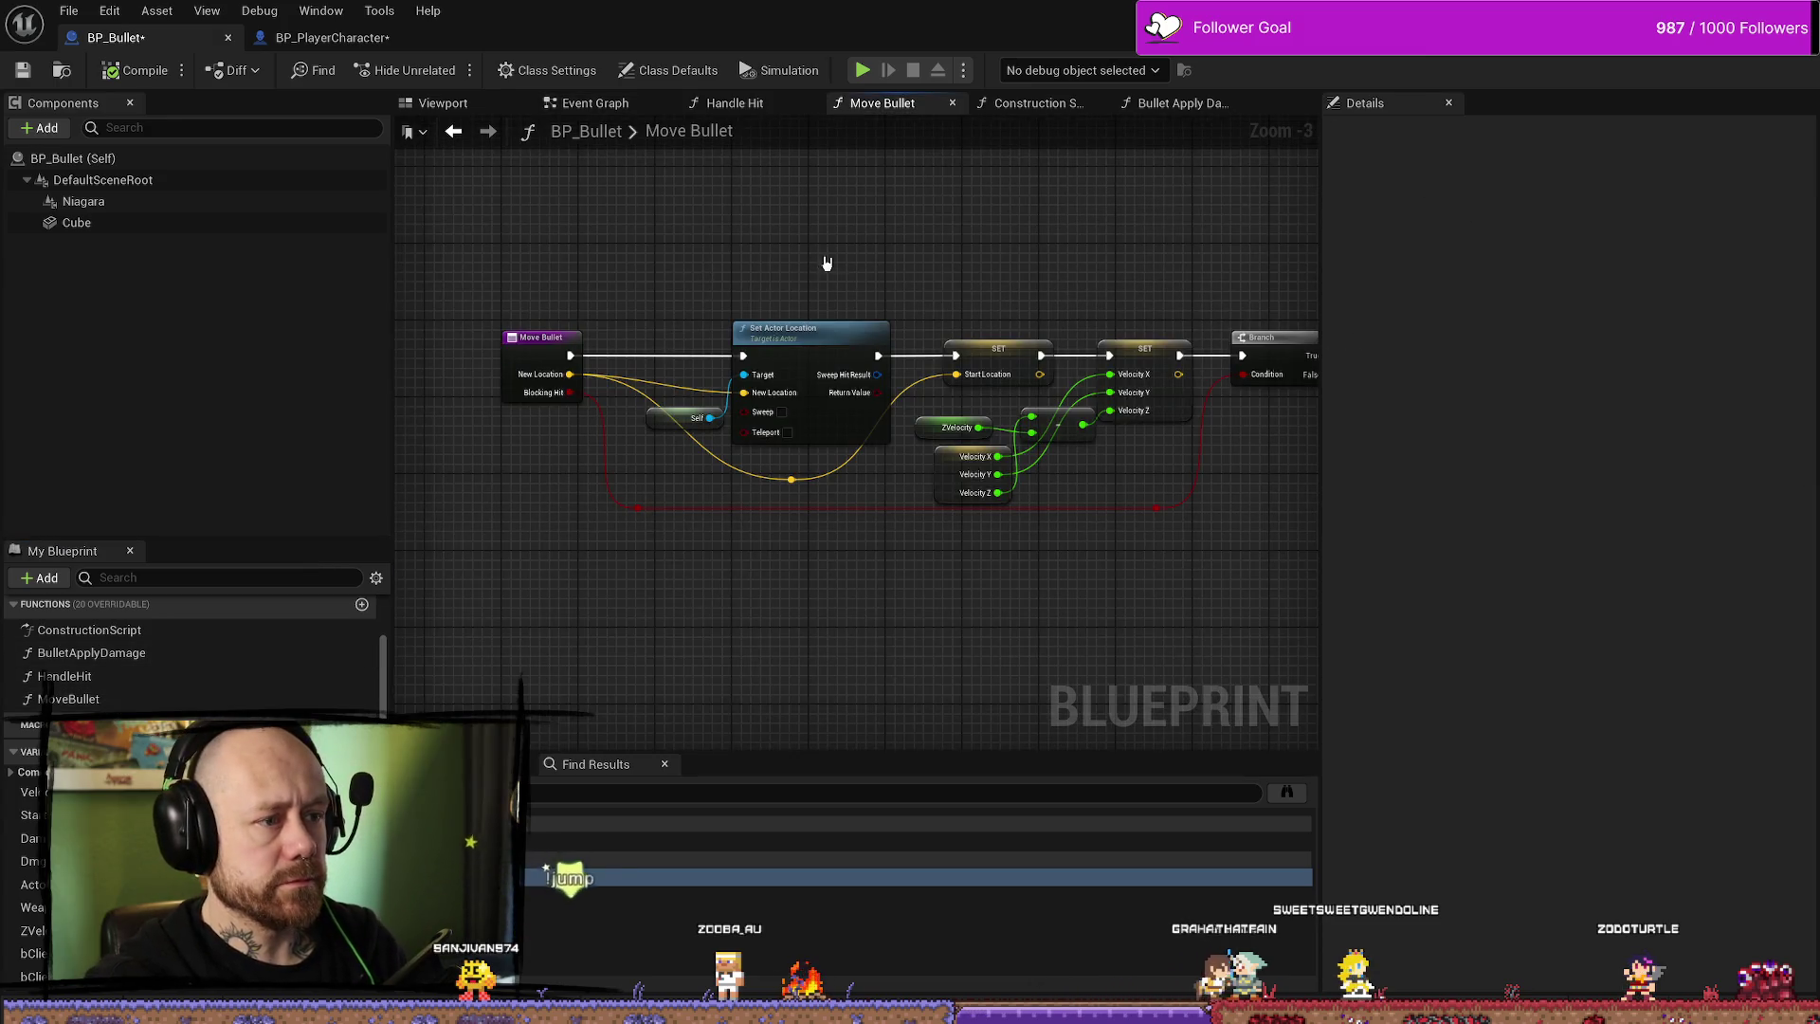
scroll(1004, 575, "down", 2)
scroll(988, 546, "up", 2)
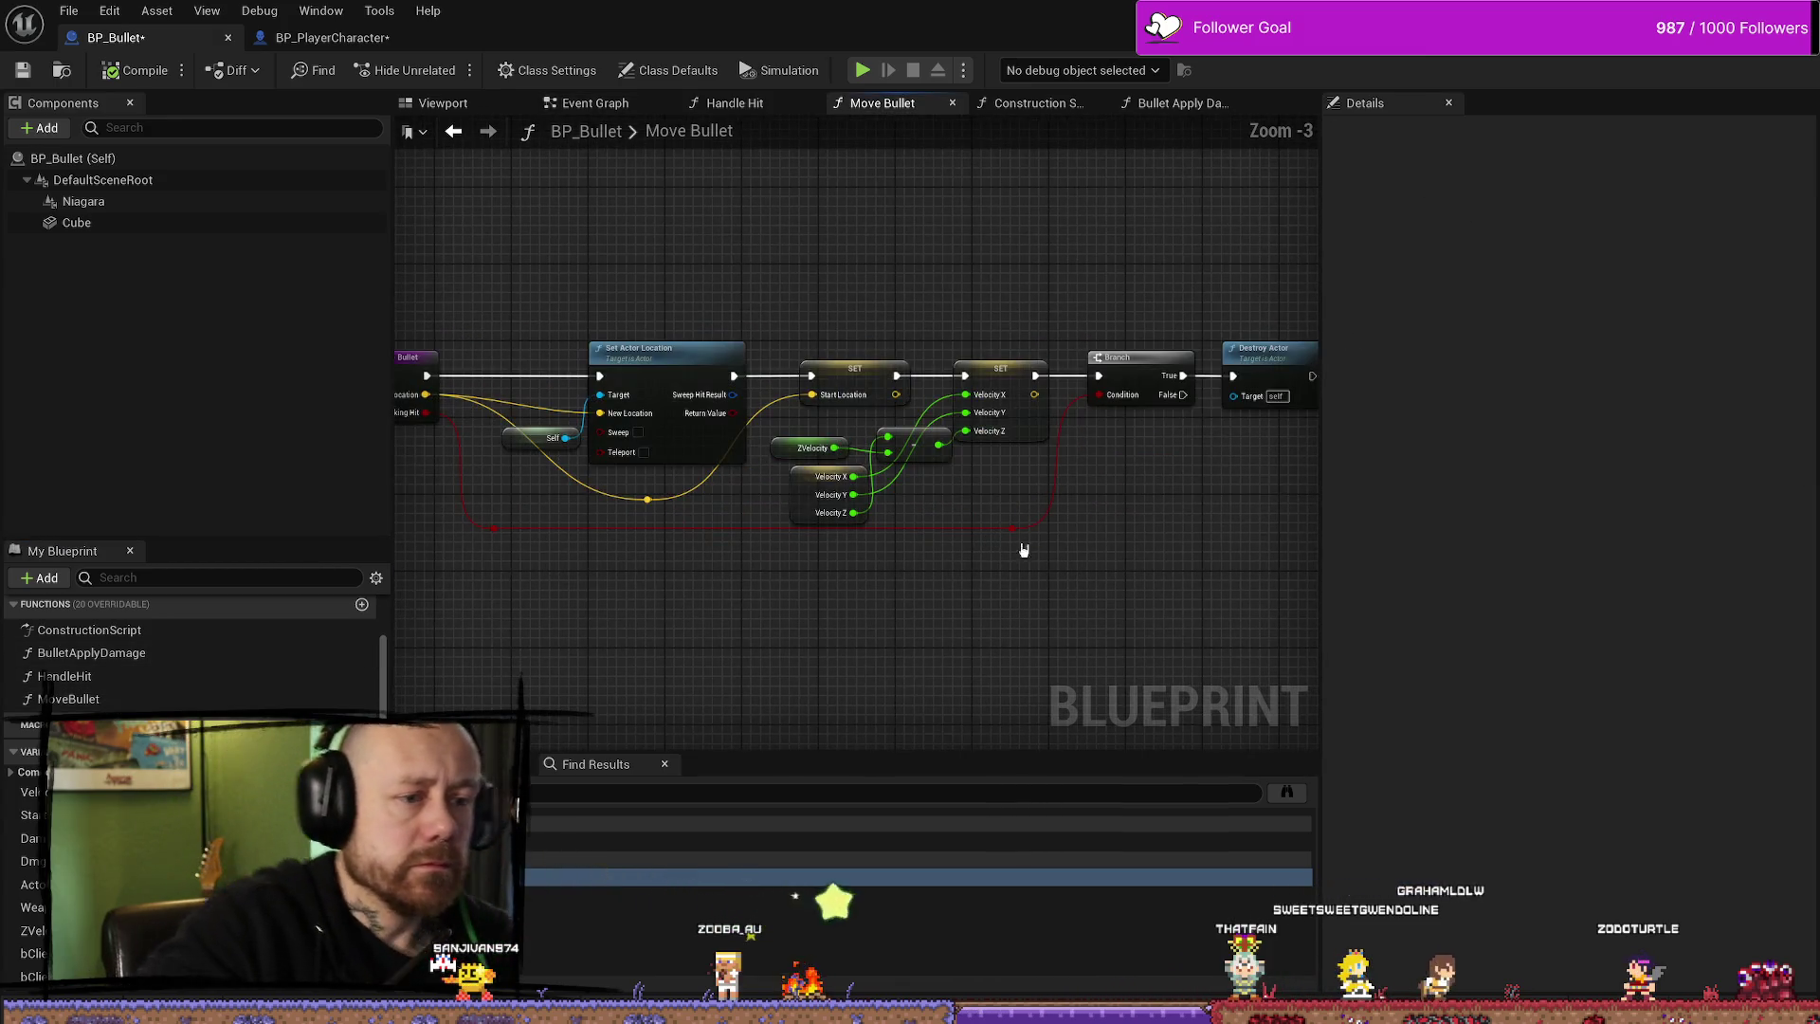
scroll(151, 666, "up", 3)
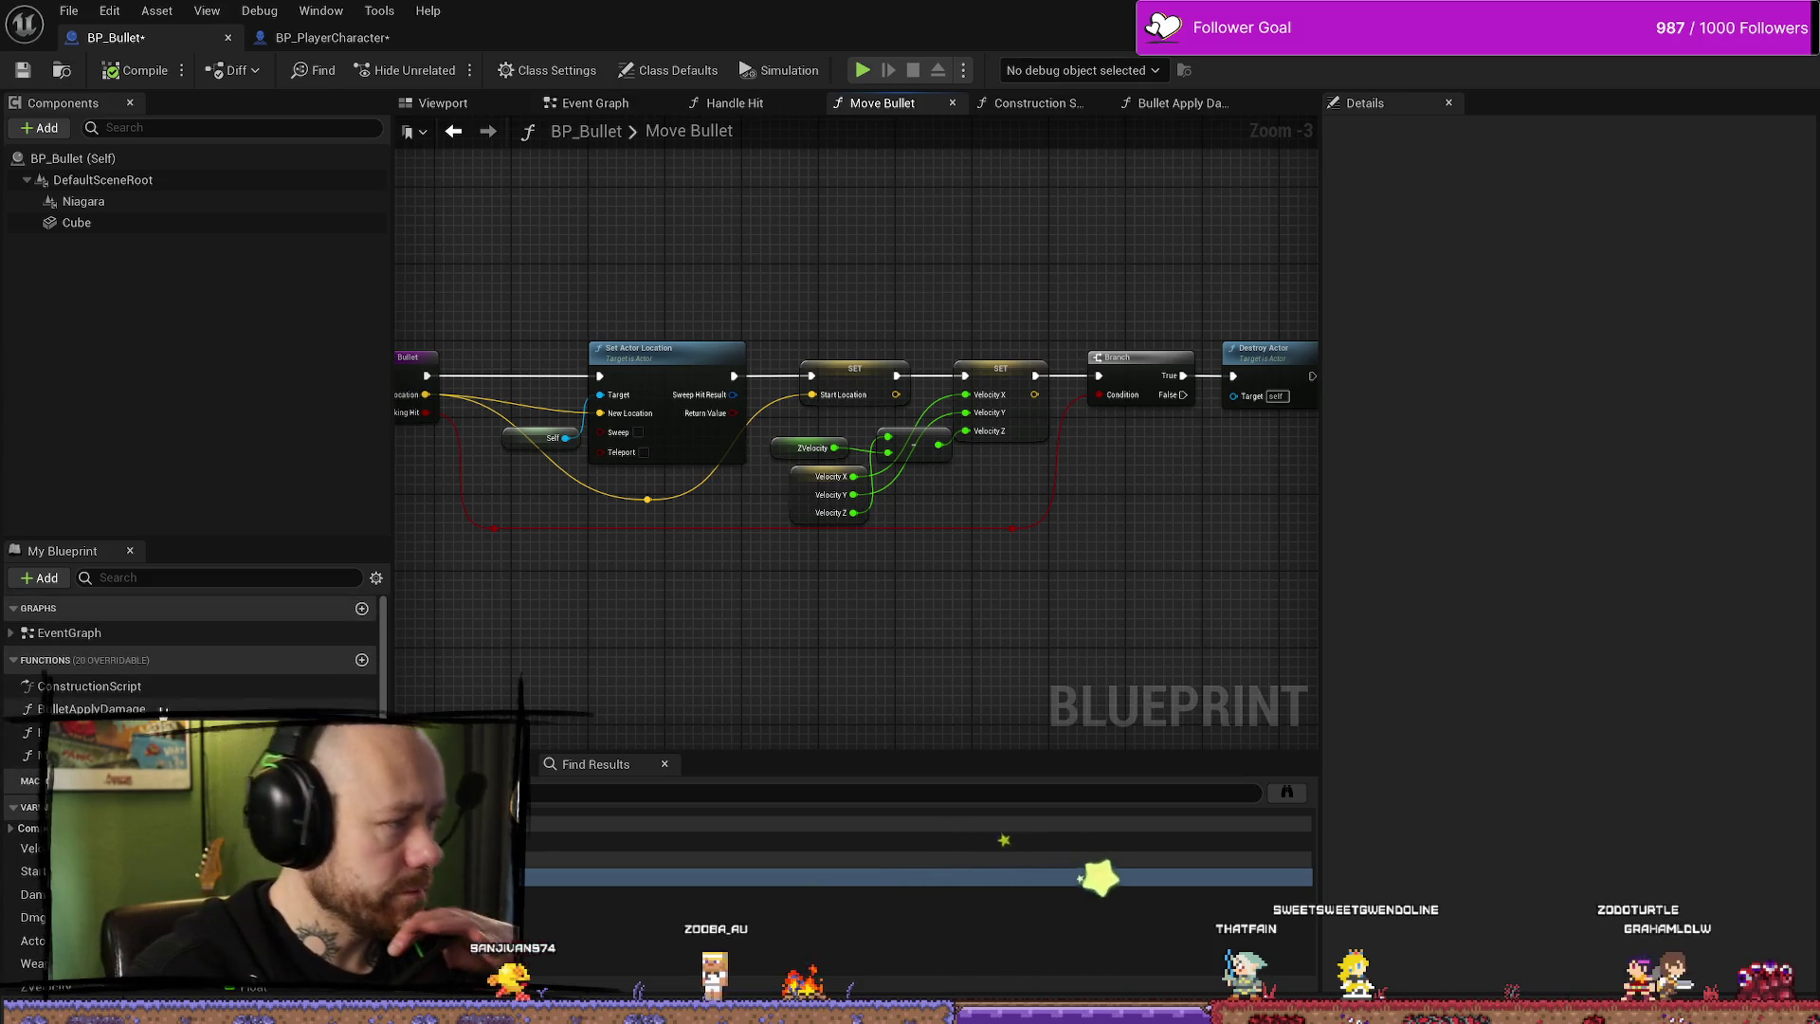
- Return to Event Tick in the Event Graph and follow the trace logic to the Move Bullet and Handle Hit calls
double_click(91, 680)
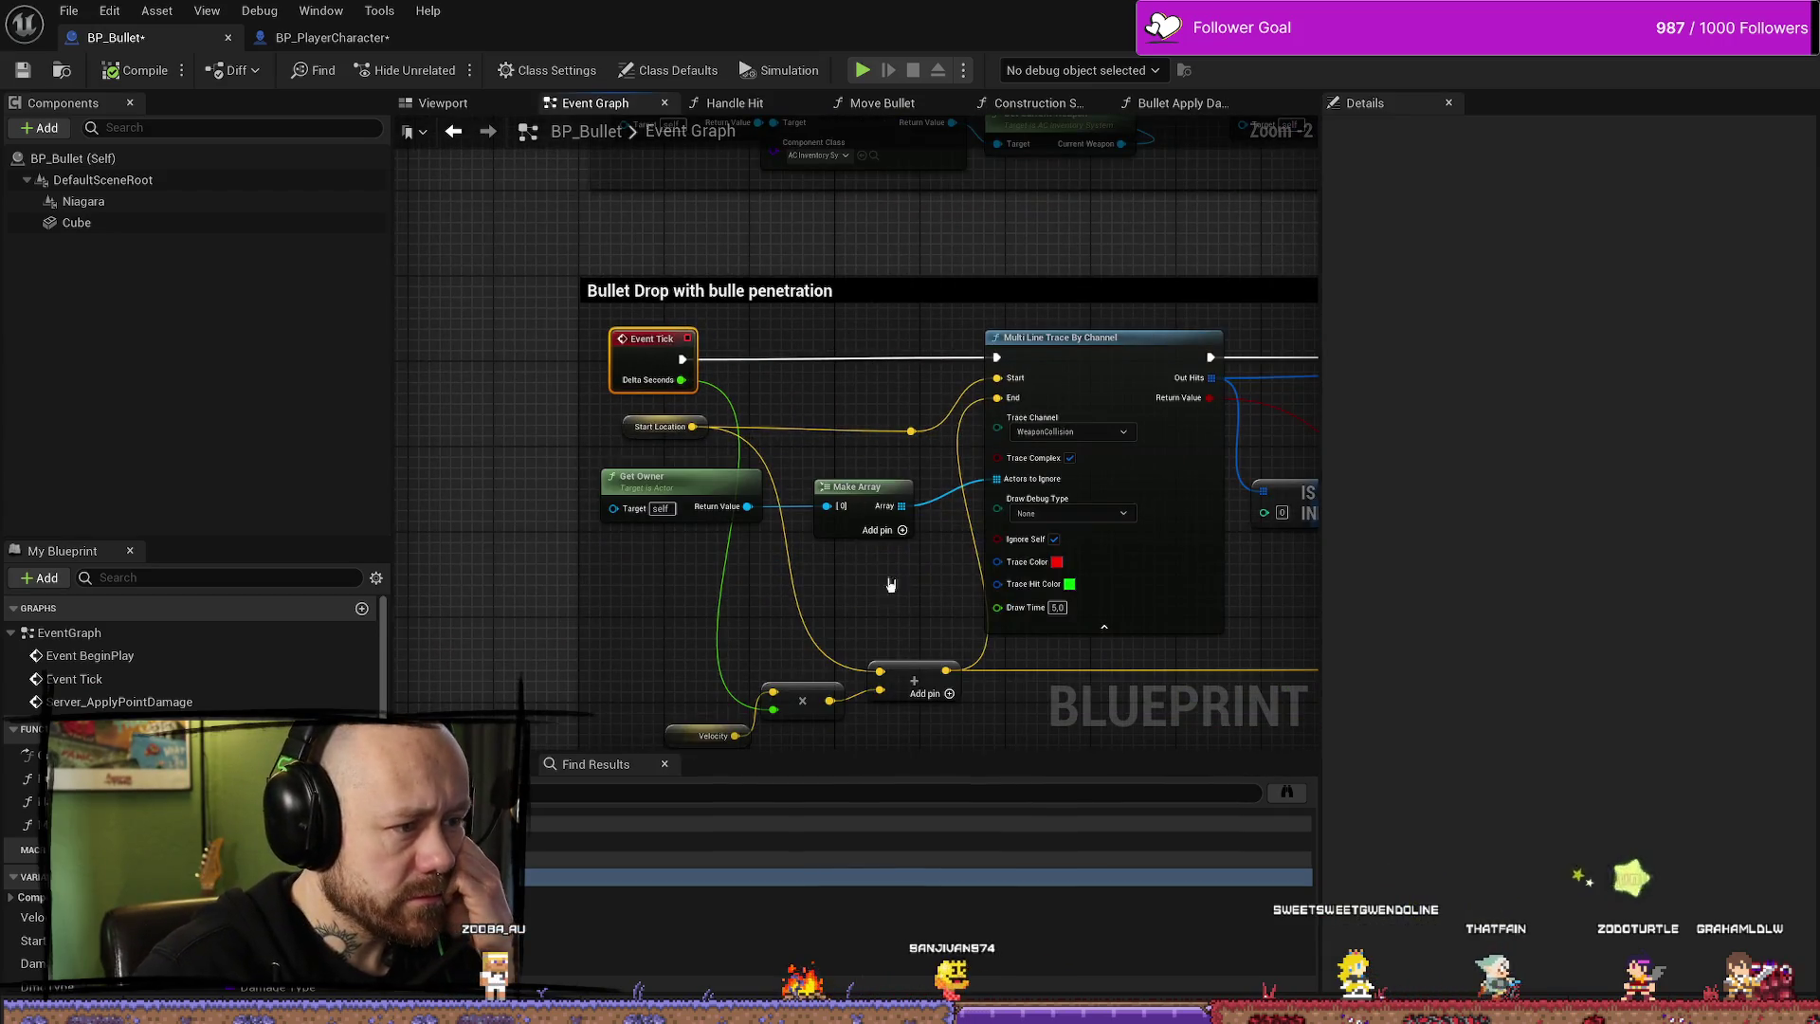
scroll(885, 568, "down", 2)
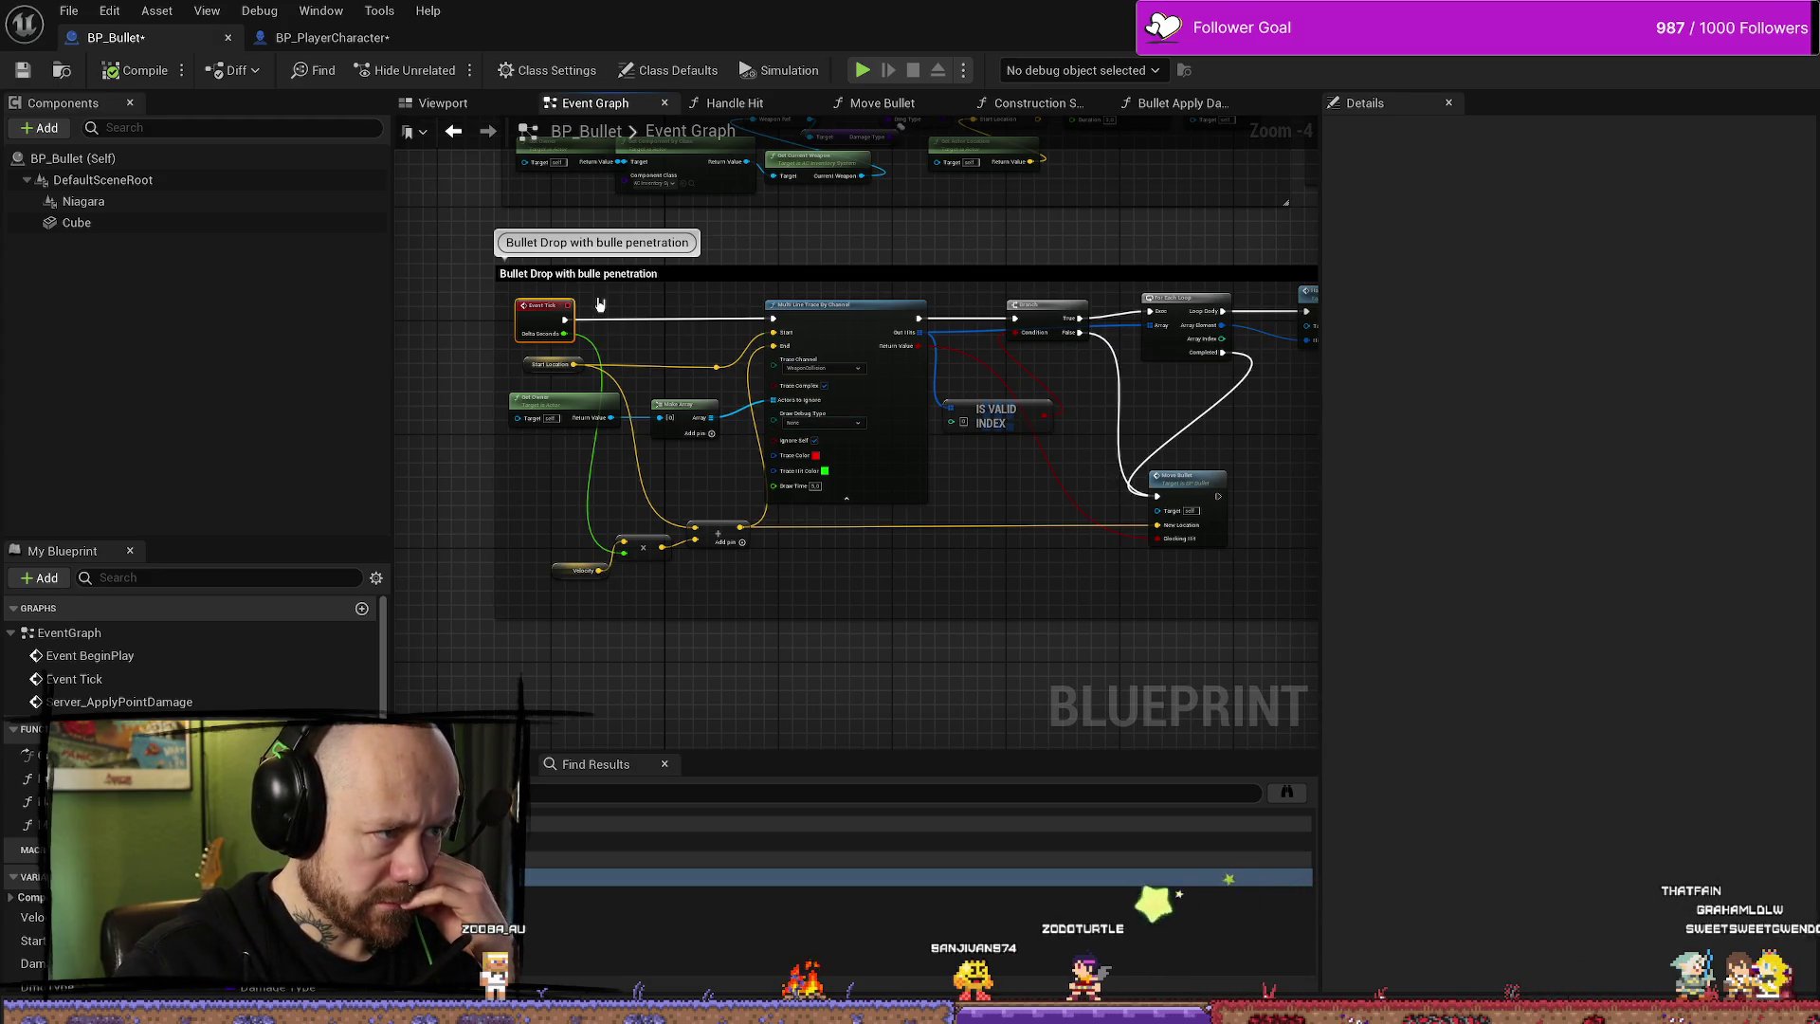
scroll(600, 303, "up", 3)
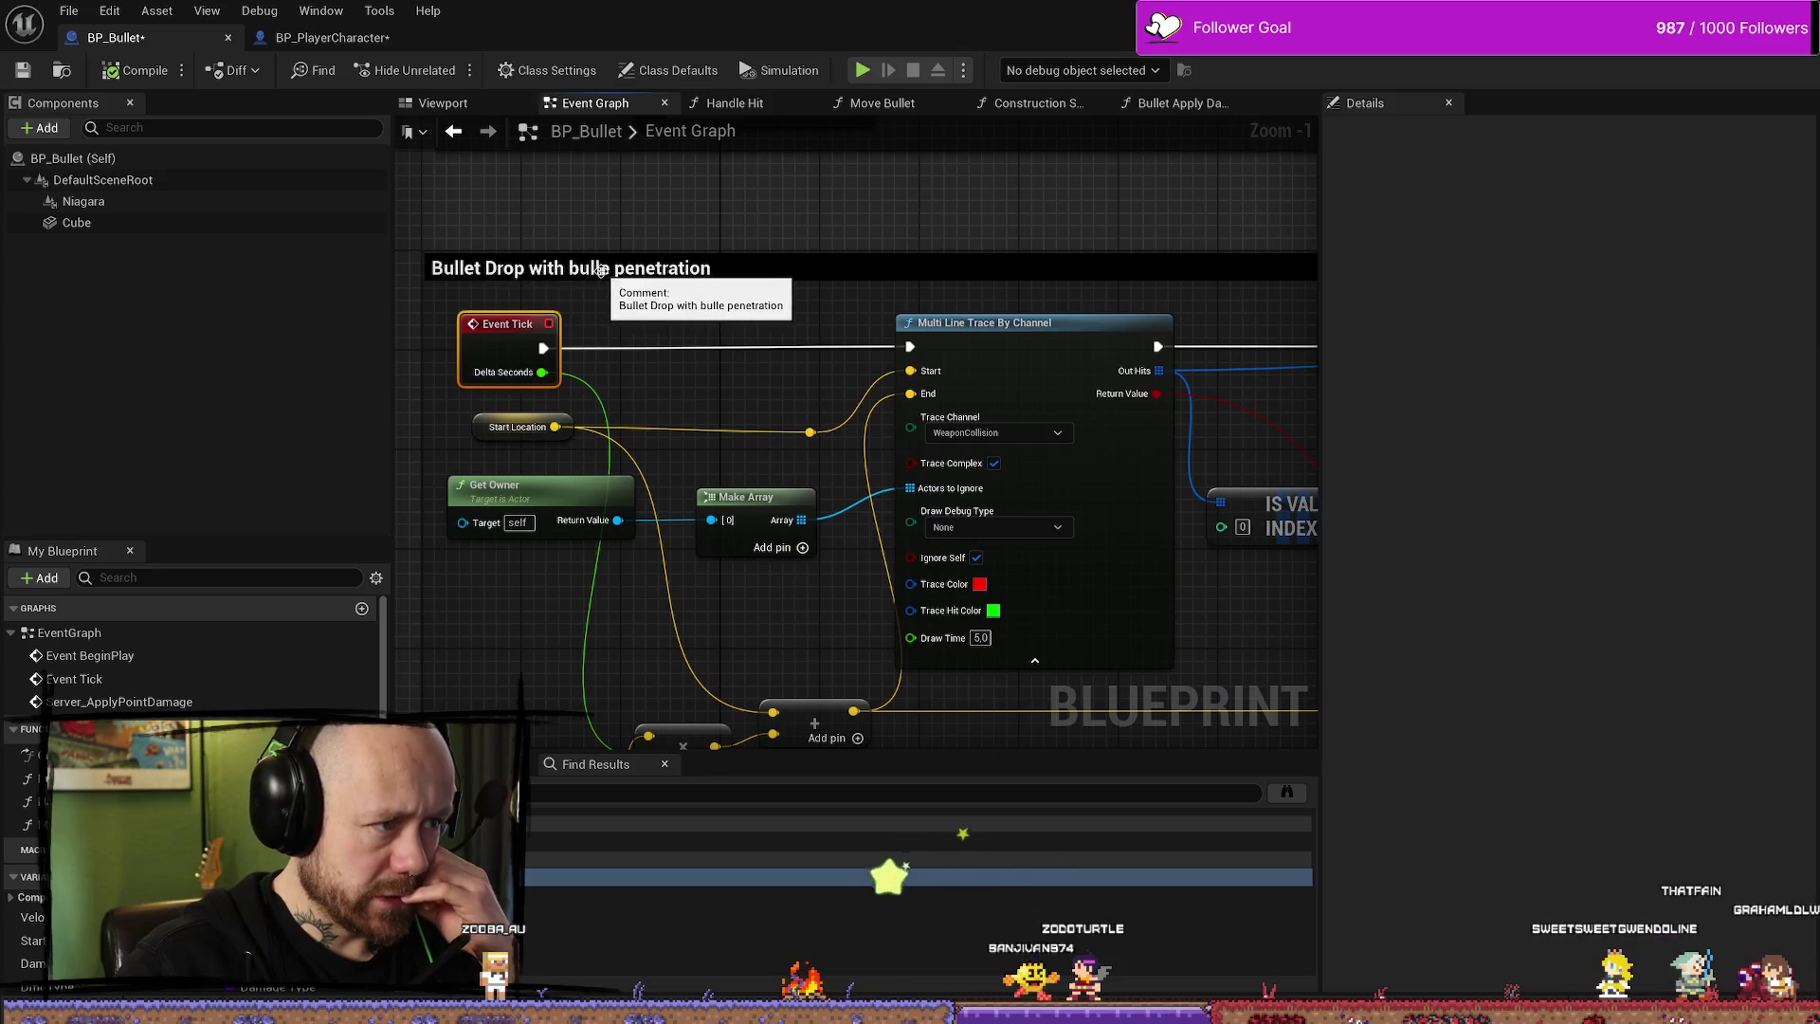
left_click_drag(600, 271, 730, 251)
mouse_move(832, 528)
left_mouse_down()
mouse_move(797, 414)
mouse_move(1015, 597)
mouse_move(1024, 581)
mouse_move(810, 523)
left_mouse_up()
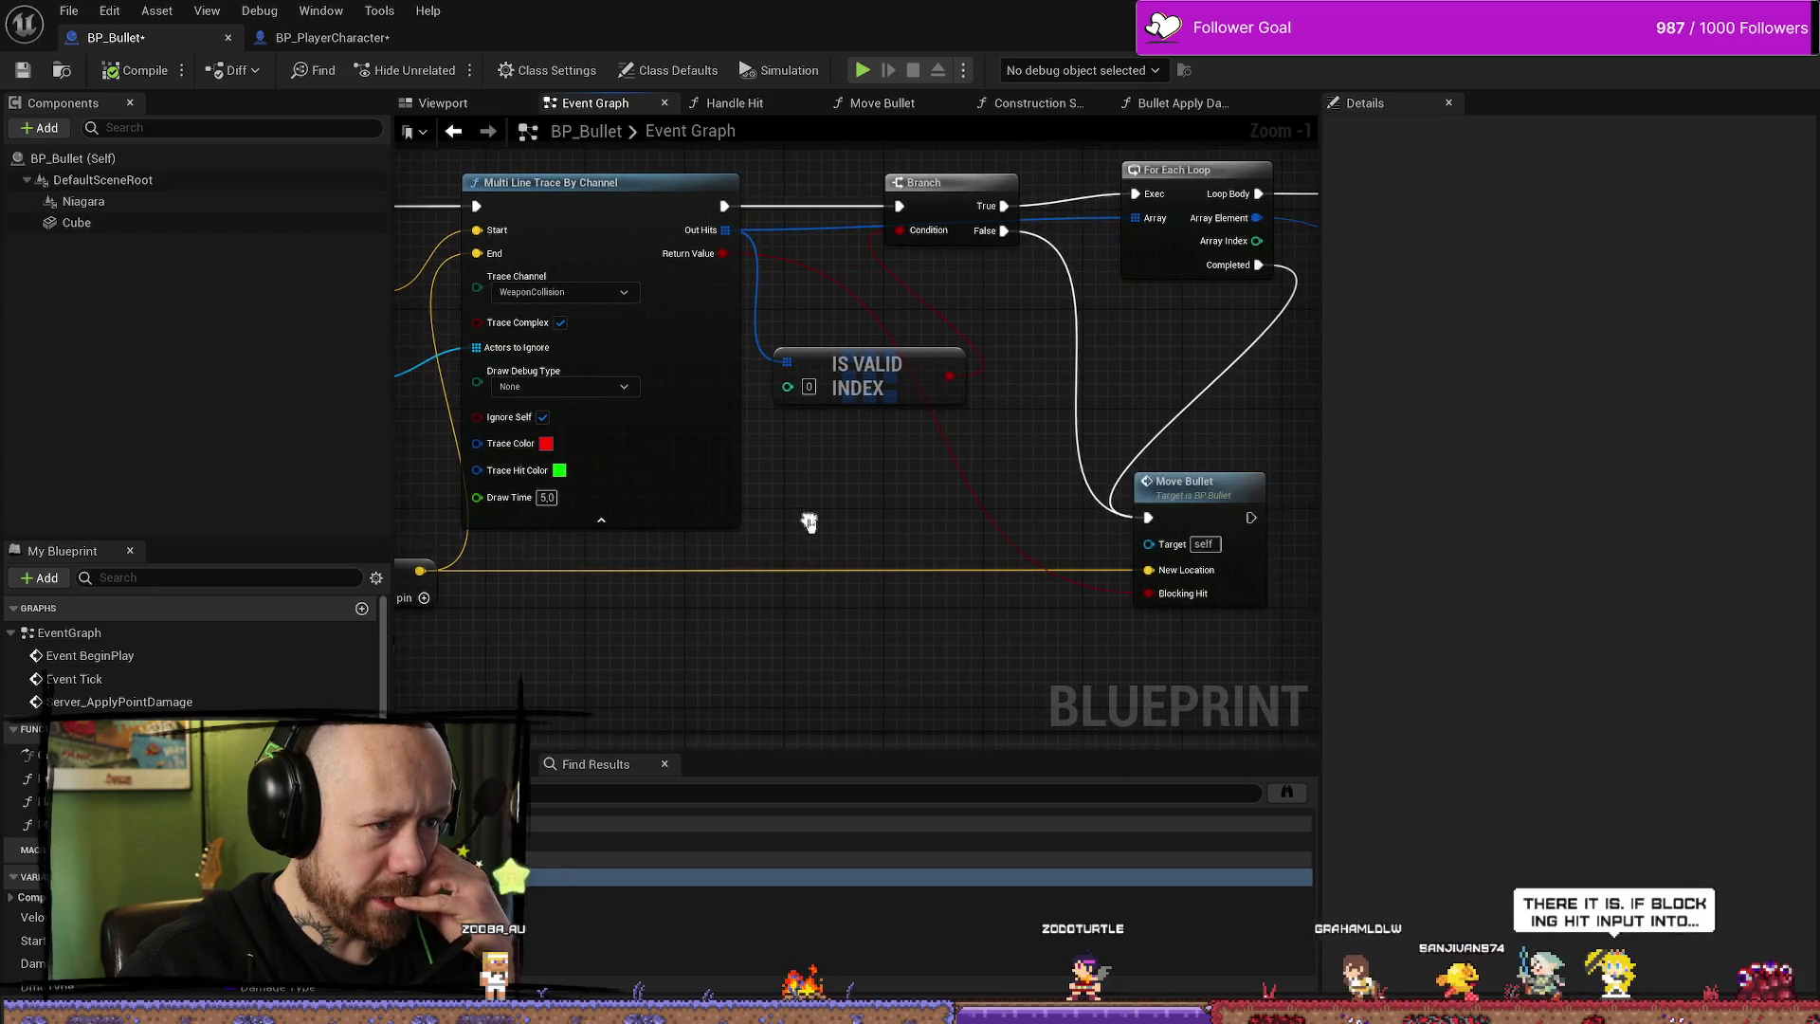
left_click_drag(968, 320, 765, 350)
left_click_drag(1125, 377, 1025, 387)
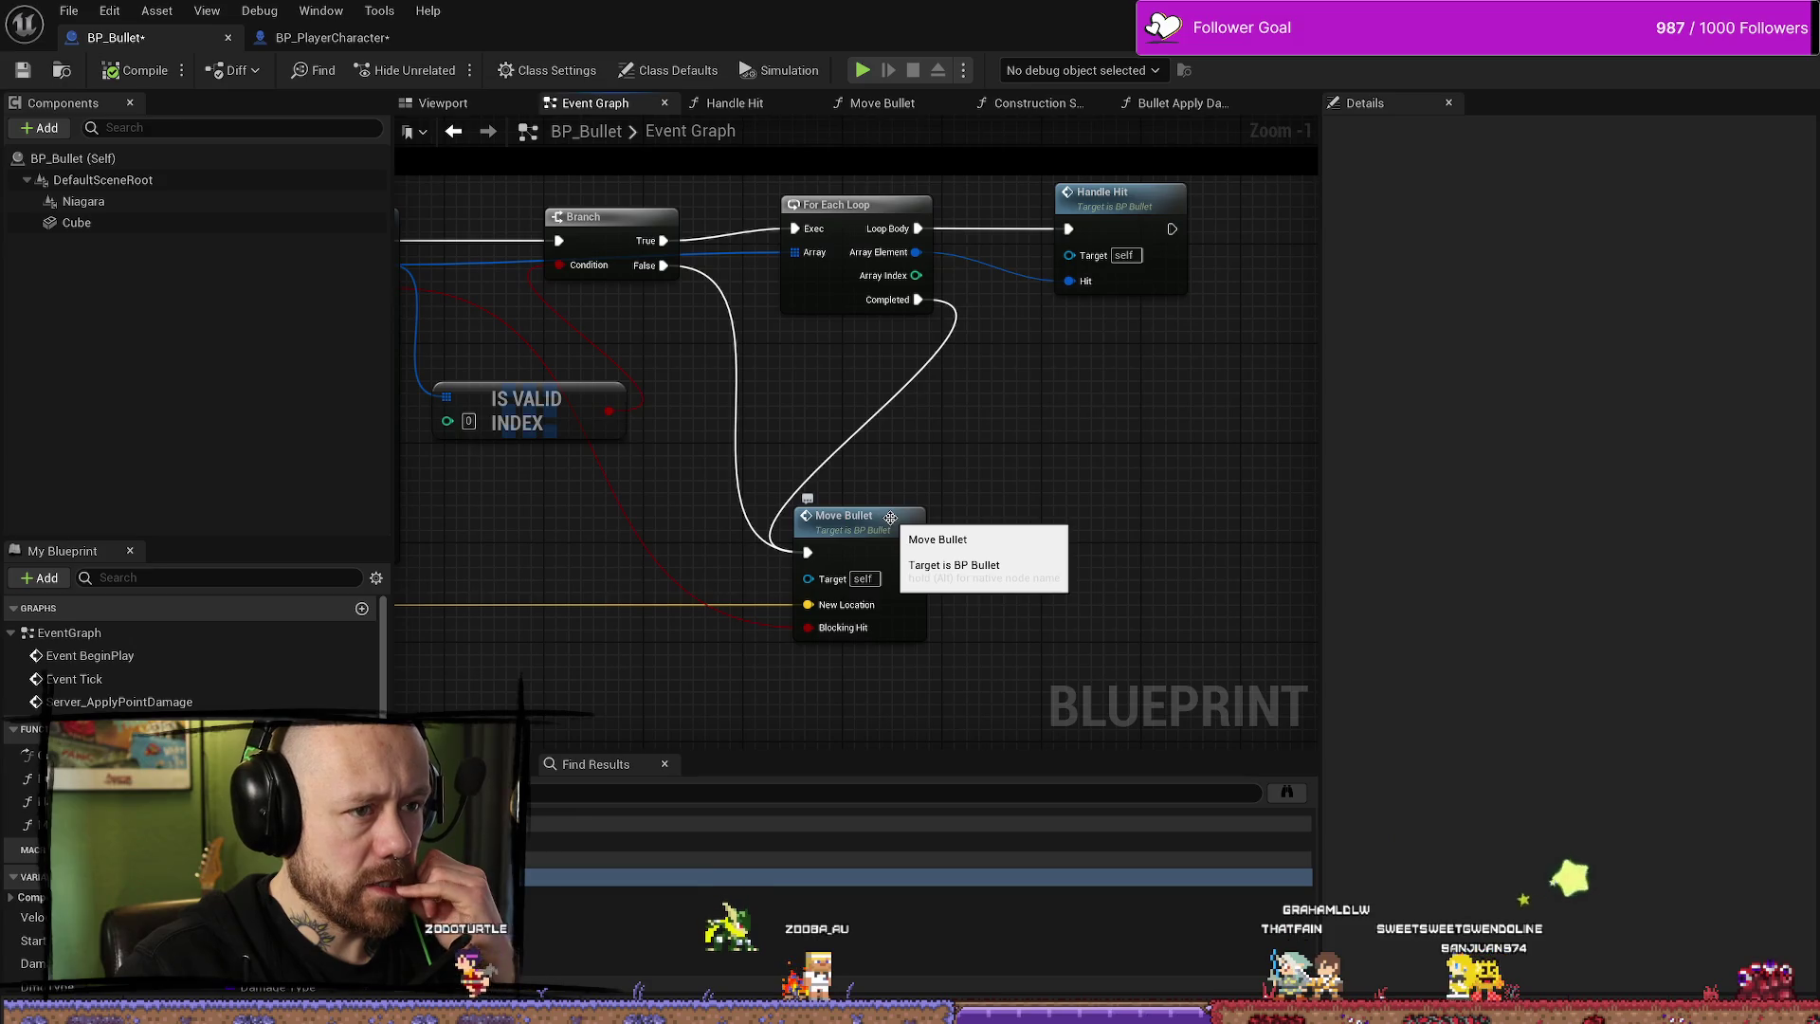
left_click_drag(953, 491, 1197, 492)
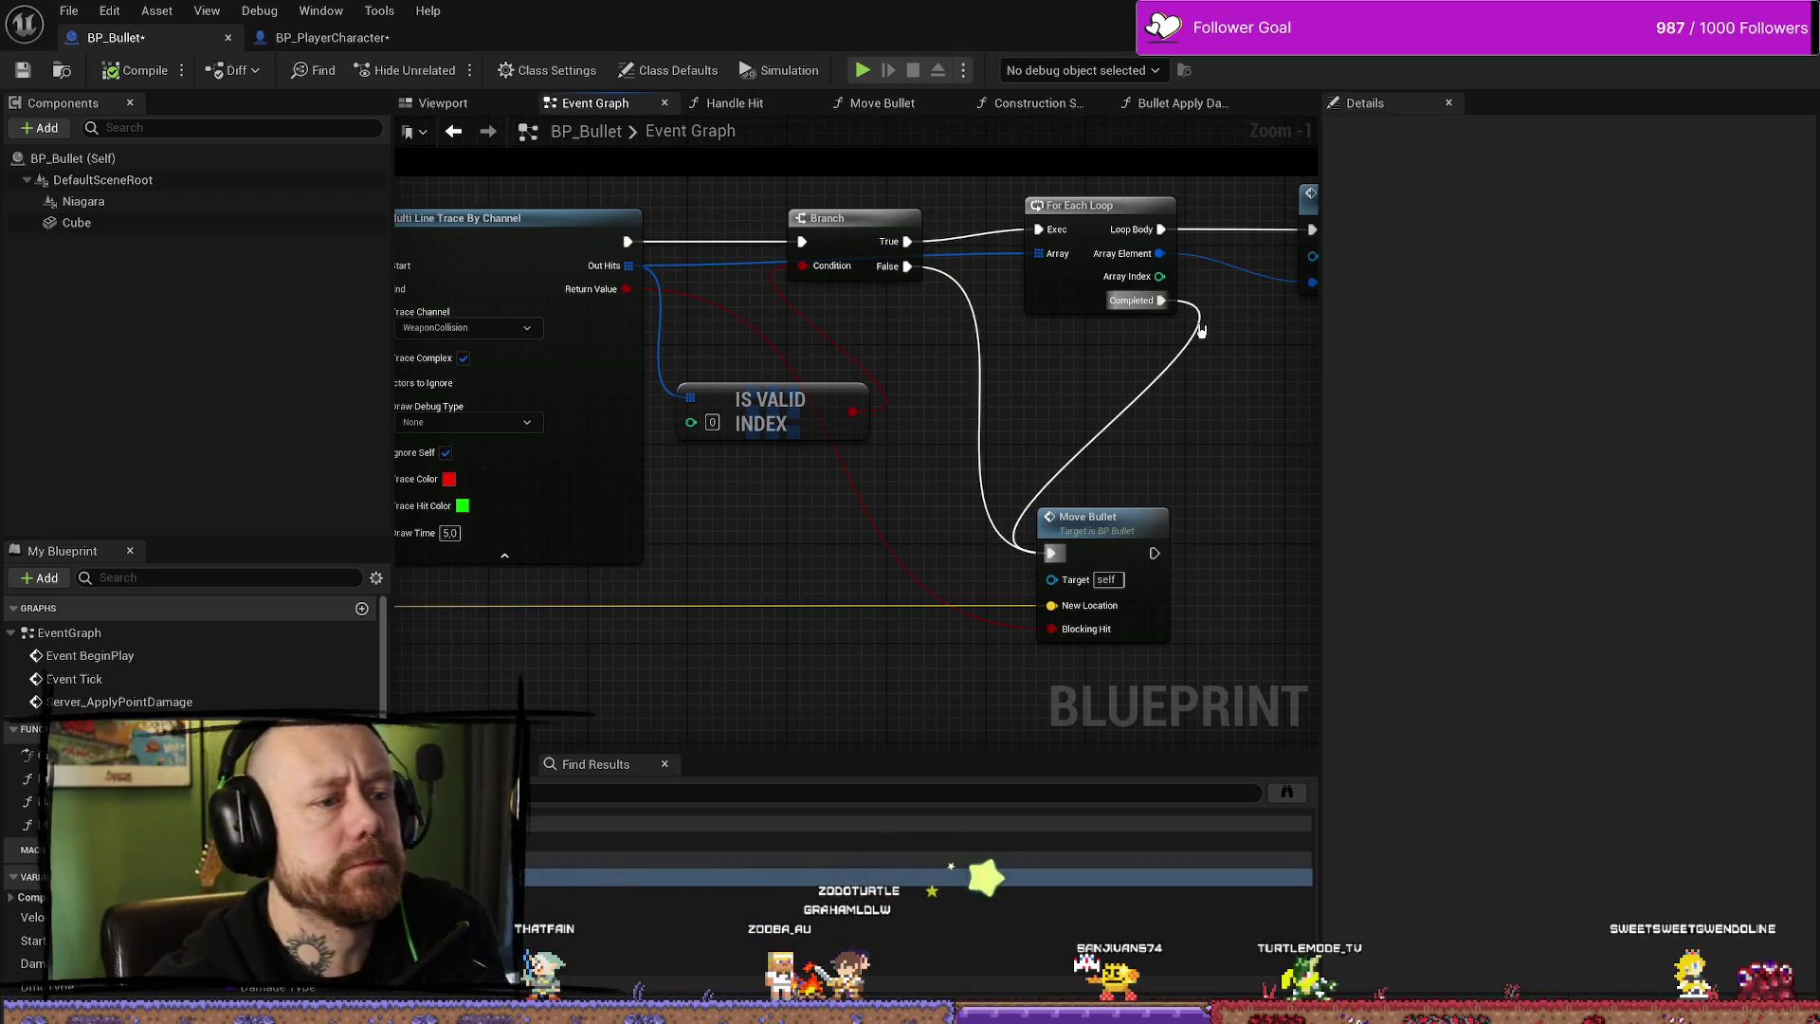
mouse_move(1209, 429)
left_mouse_down()
mouse_move(1142, 398)
mouse_move(1093, 414)
left_mouse_up()
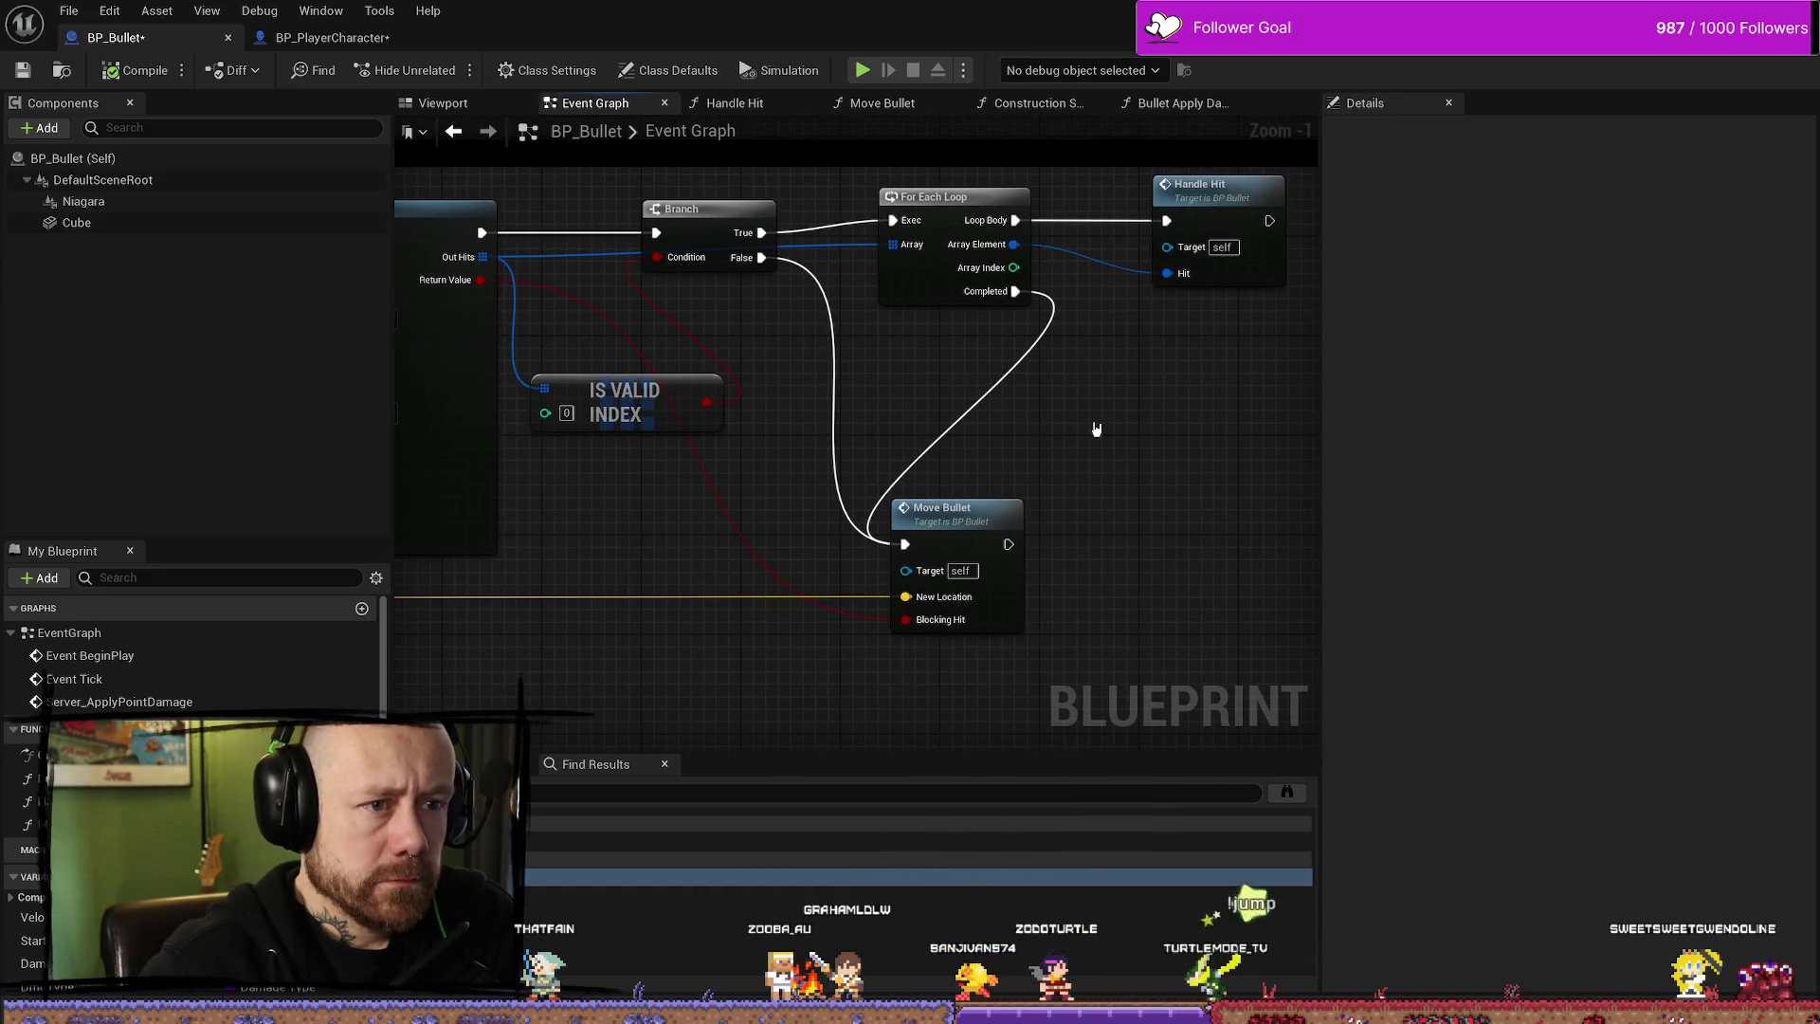
- Open the Handle Hit function from its call node in the Event Graph
left_click_drag(441, 446, 833, 431)
mouse_move(735, 498)
left_mouse_down()
mouse_move(939, 477)
mouse_move(760, 480)
mouse_move(860, 507)
mouse_move(563, 569)
mouse_move(510, 601)
left_mouse_up()
double_click(991, 254)
mouse_move(943, 448)
left_mouse_down()
mouse_move(1020, 528)
mouse_move(1052, 520)
mouse_move(1056, 496)
mouse_move(1009, 490)
left_mouse_up()
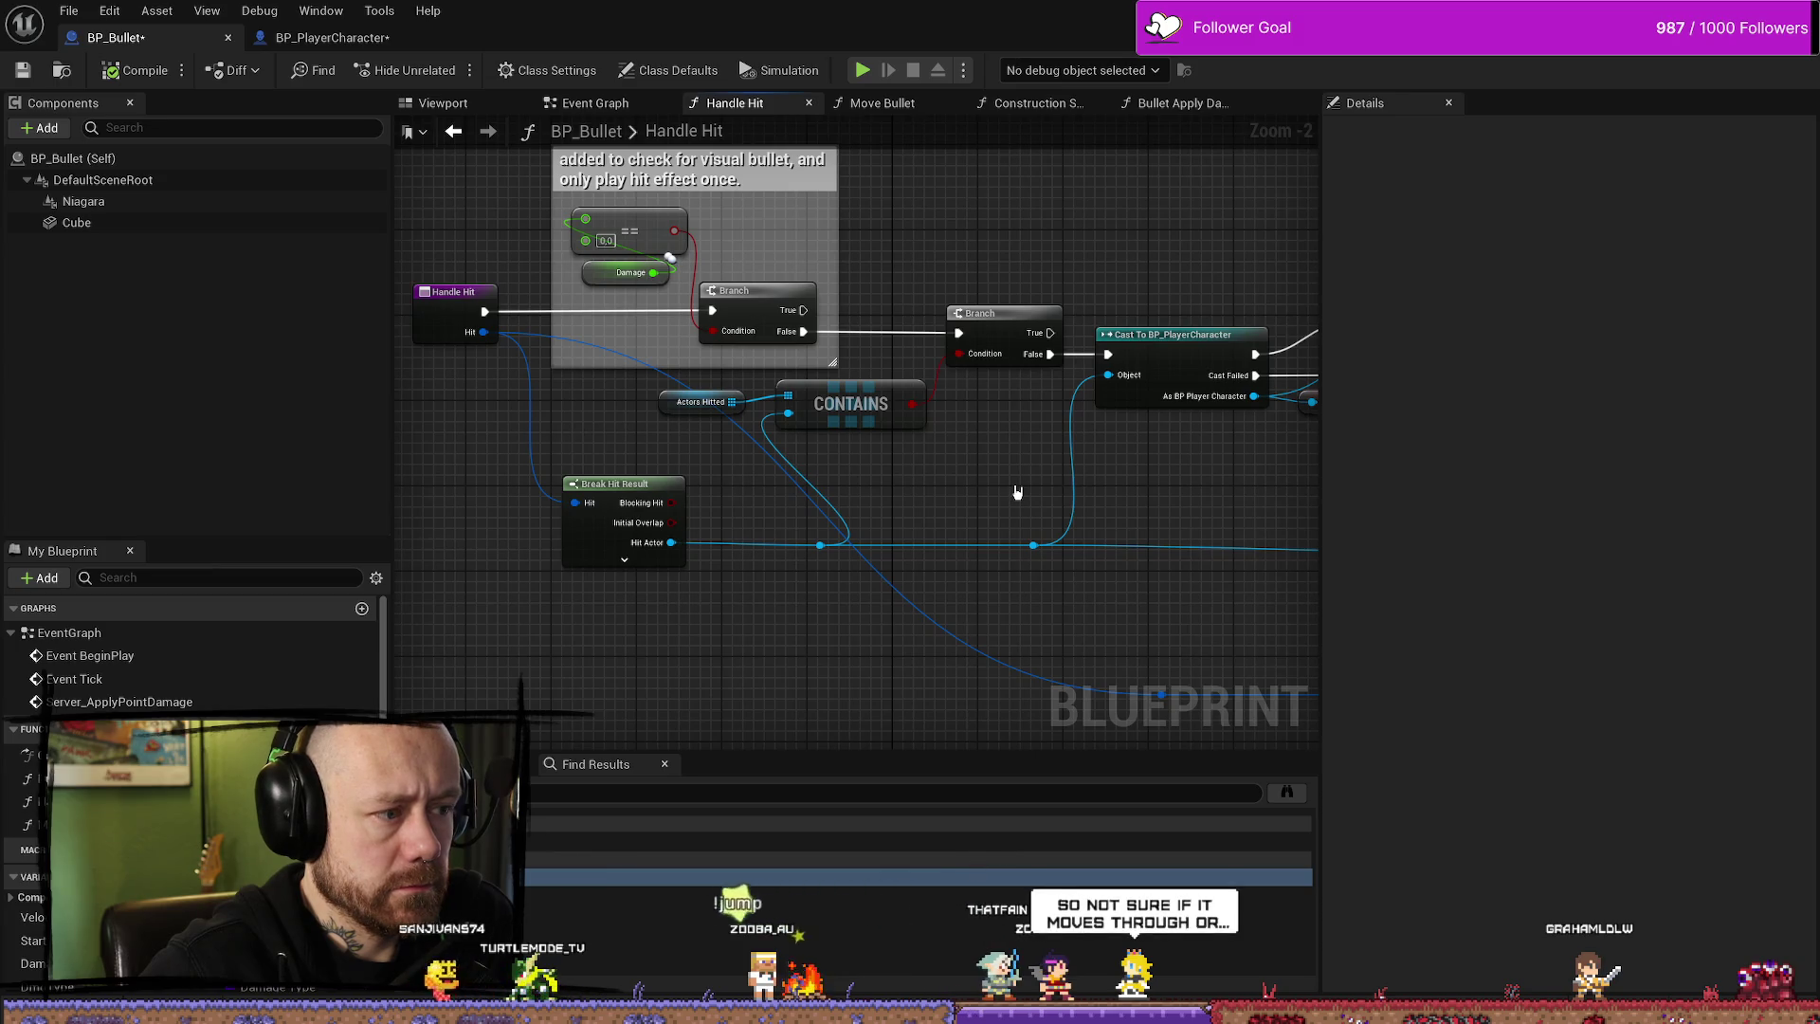
- Review the Handle Hit graph's parry branch, impact effects, Cast To Pawn and damage nodes
mouse_move(1030, 488)
left_mouse_down()
mouse_move(1052, 492)
mouse_move(881, 482)
mouse_move(1090, 510)
mouse_move(957, 488)
mouse_move(983, 492)
left_mouse_up()
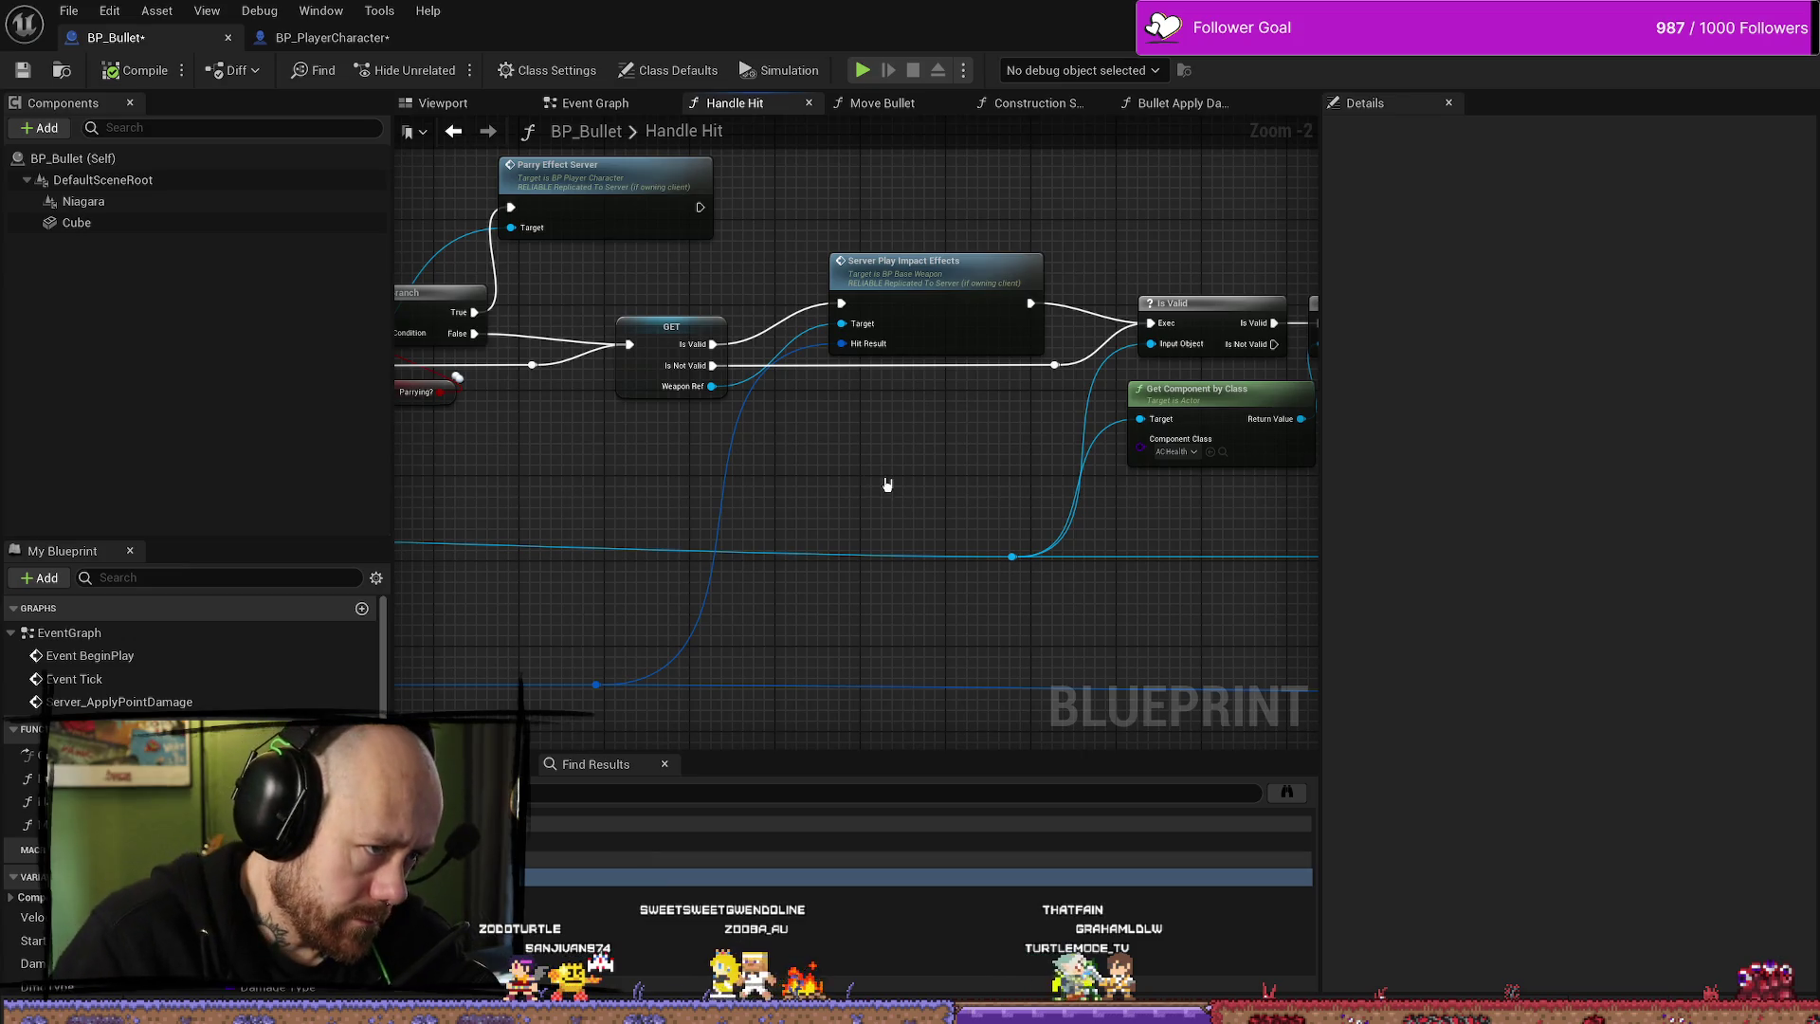
left_click_drag(1047, 452, 906, 488)
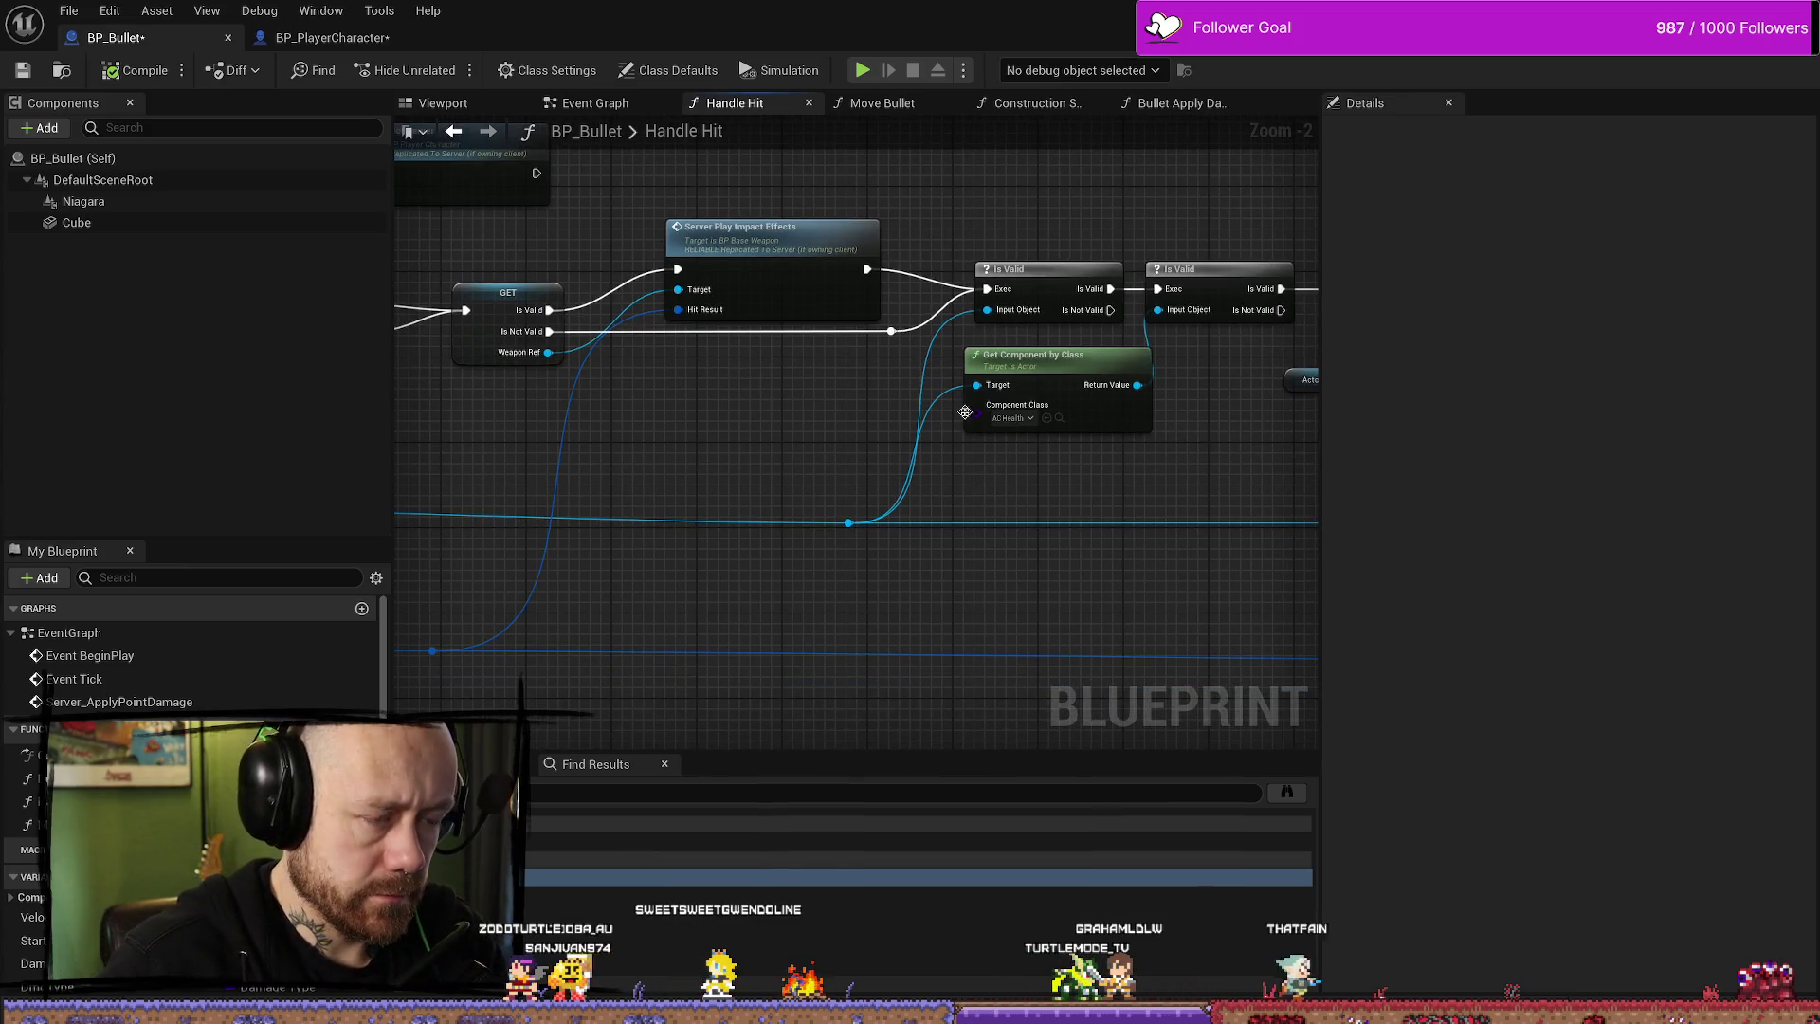
left_click_drag(998, 380, 1051, 400)
mouse_move(789, 355)
left_mouse_down()
mouse_move(812, 395)
mouse_move(881, 394)
mouse_move(1145, 469)
mouse_move(985, 448)
left_mouse_up()
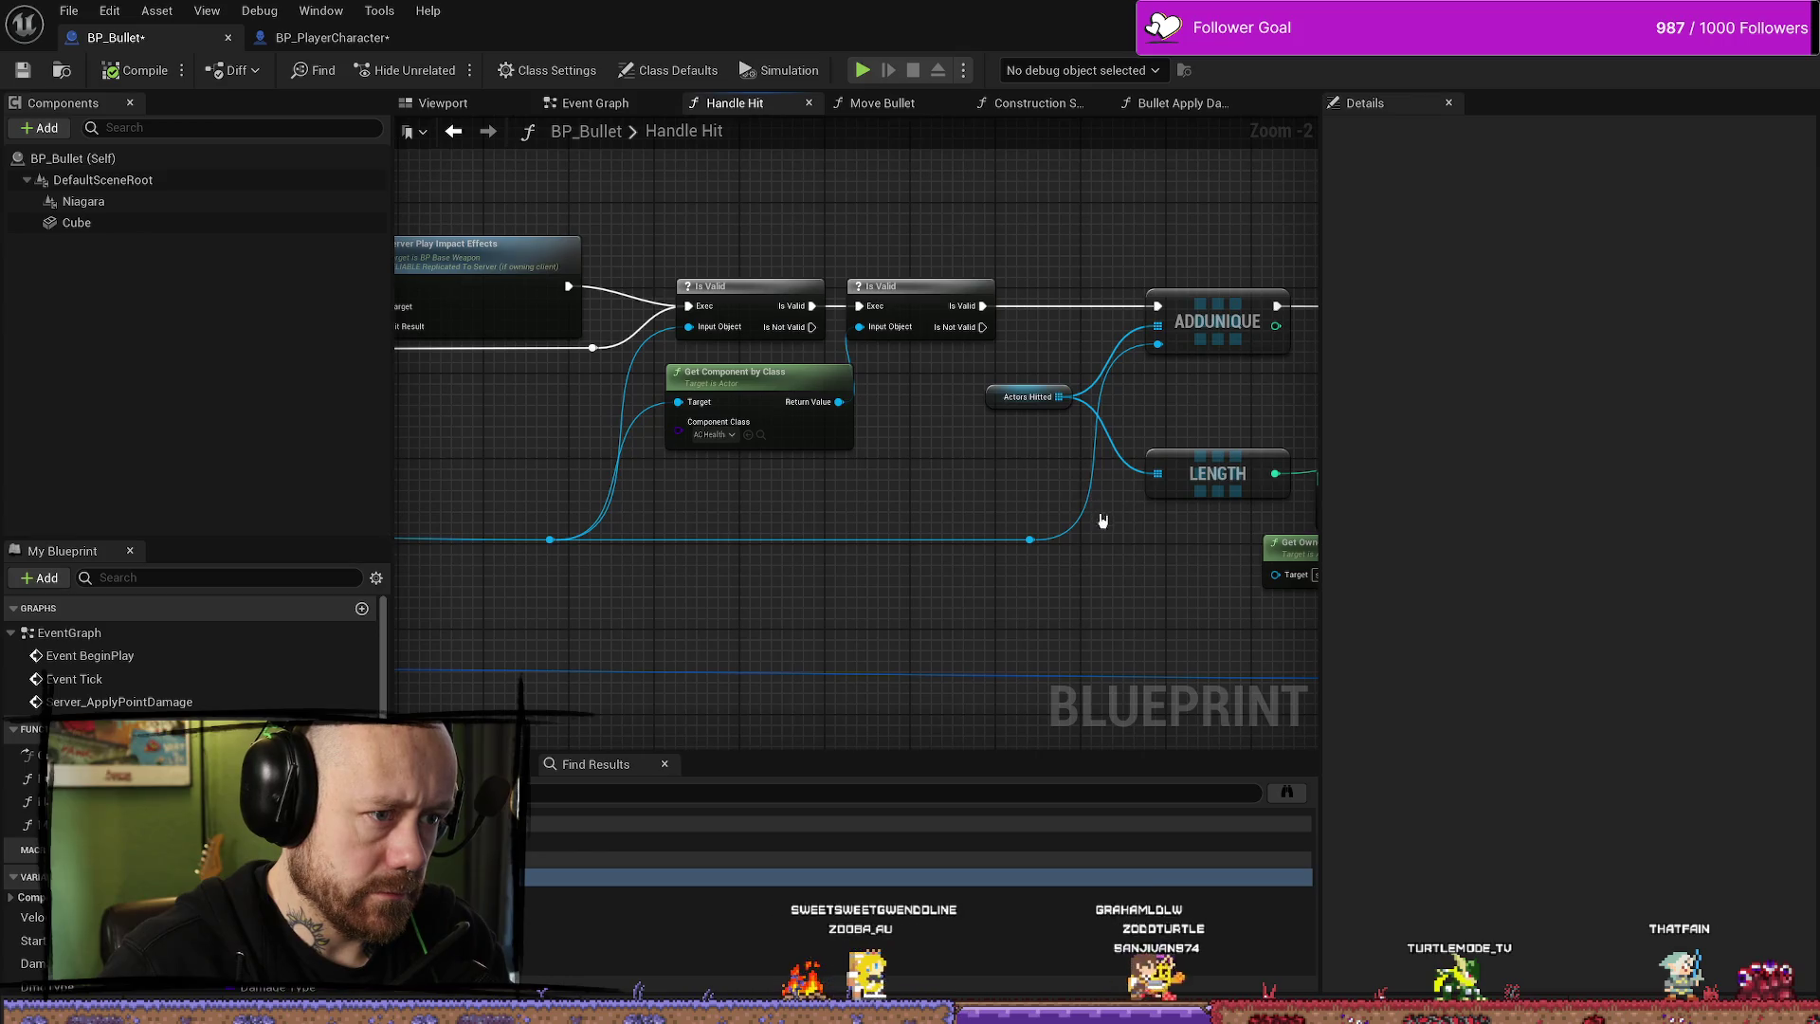
left_click_drag(1208, 573, 853, 561)
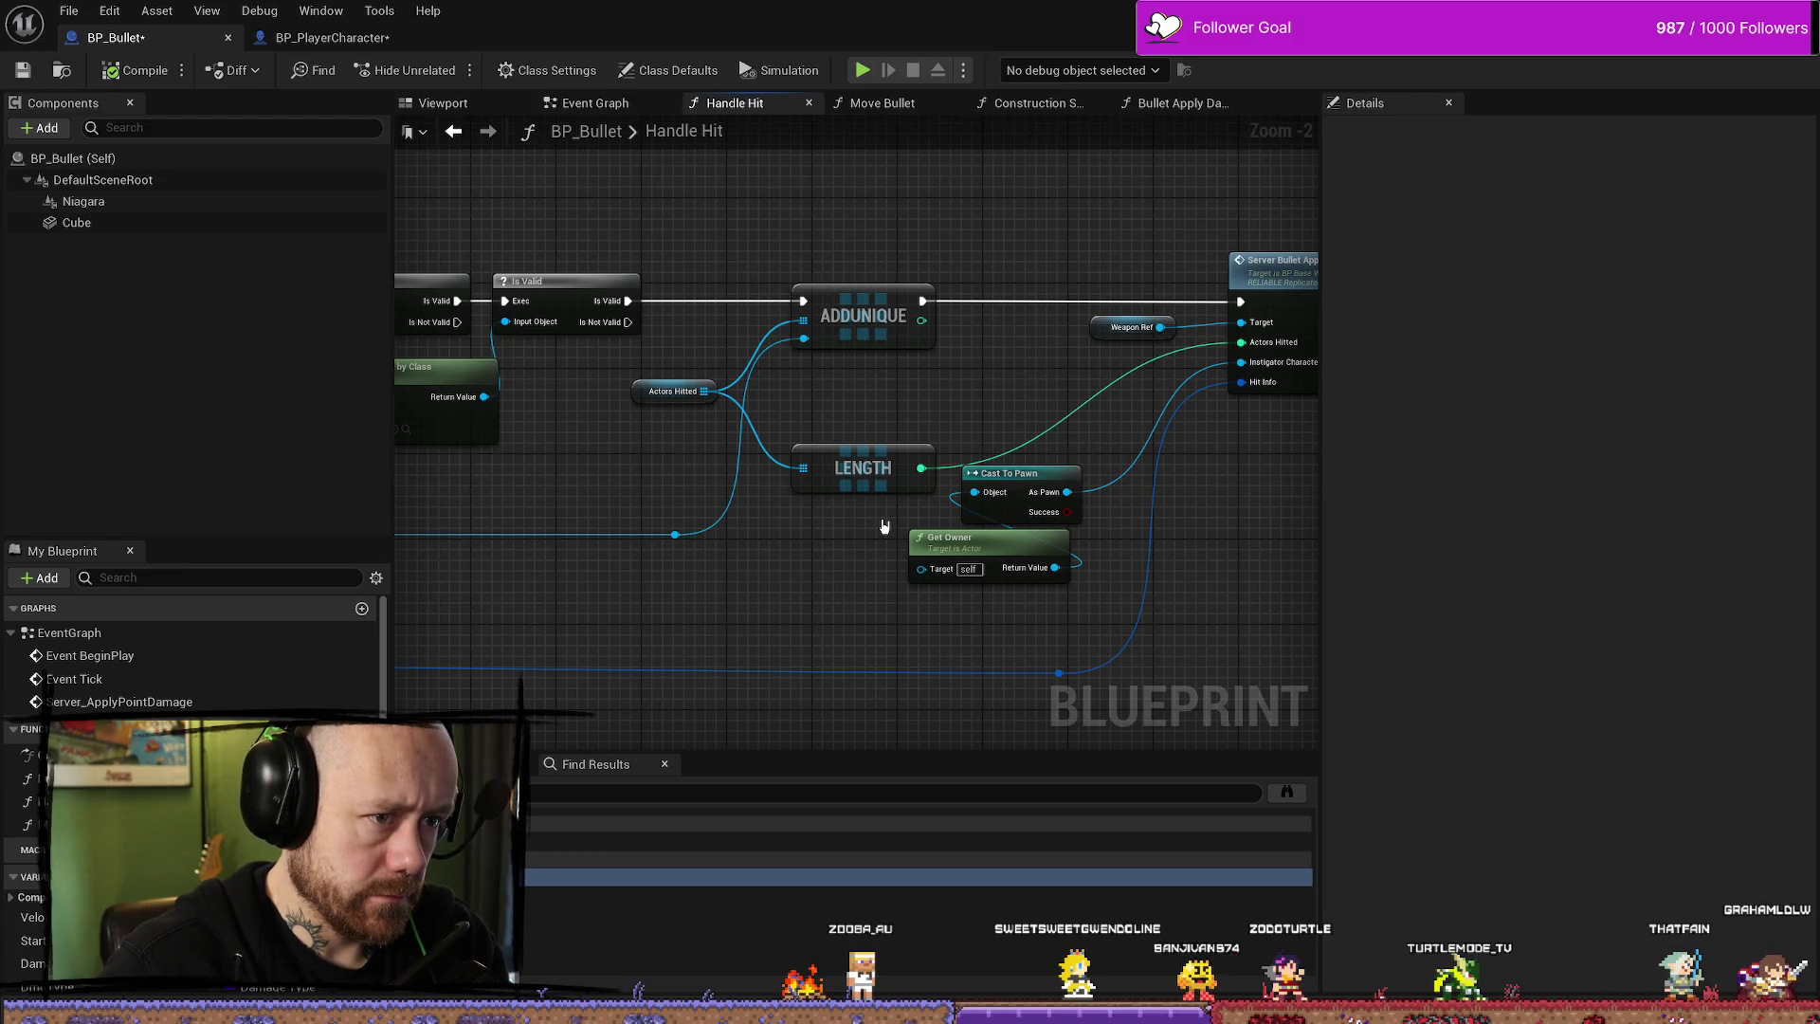
mouse_move(1228, 563)
left_mouse_down()
mouse_move(800, 564)
mouse_move(1172, 567)
left_mouse_up()
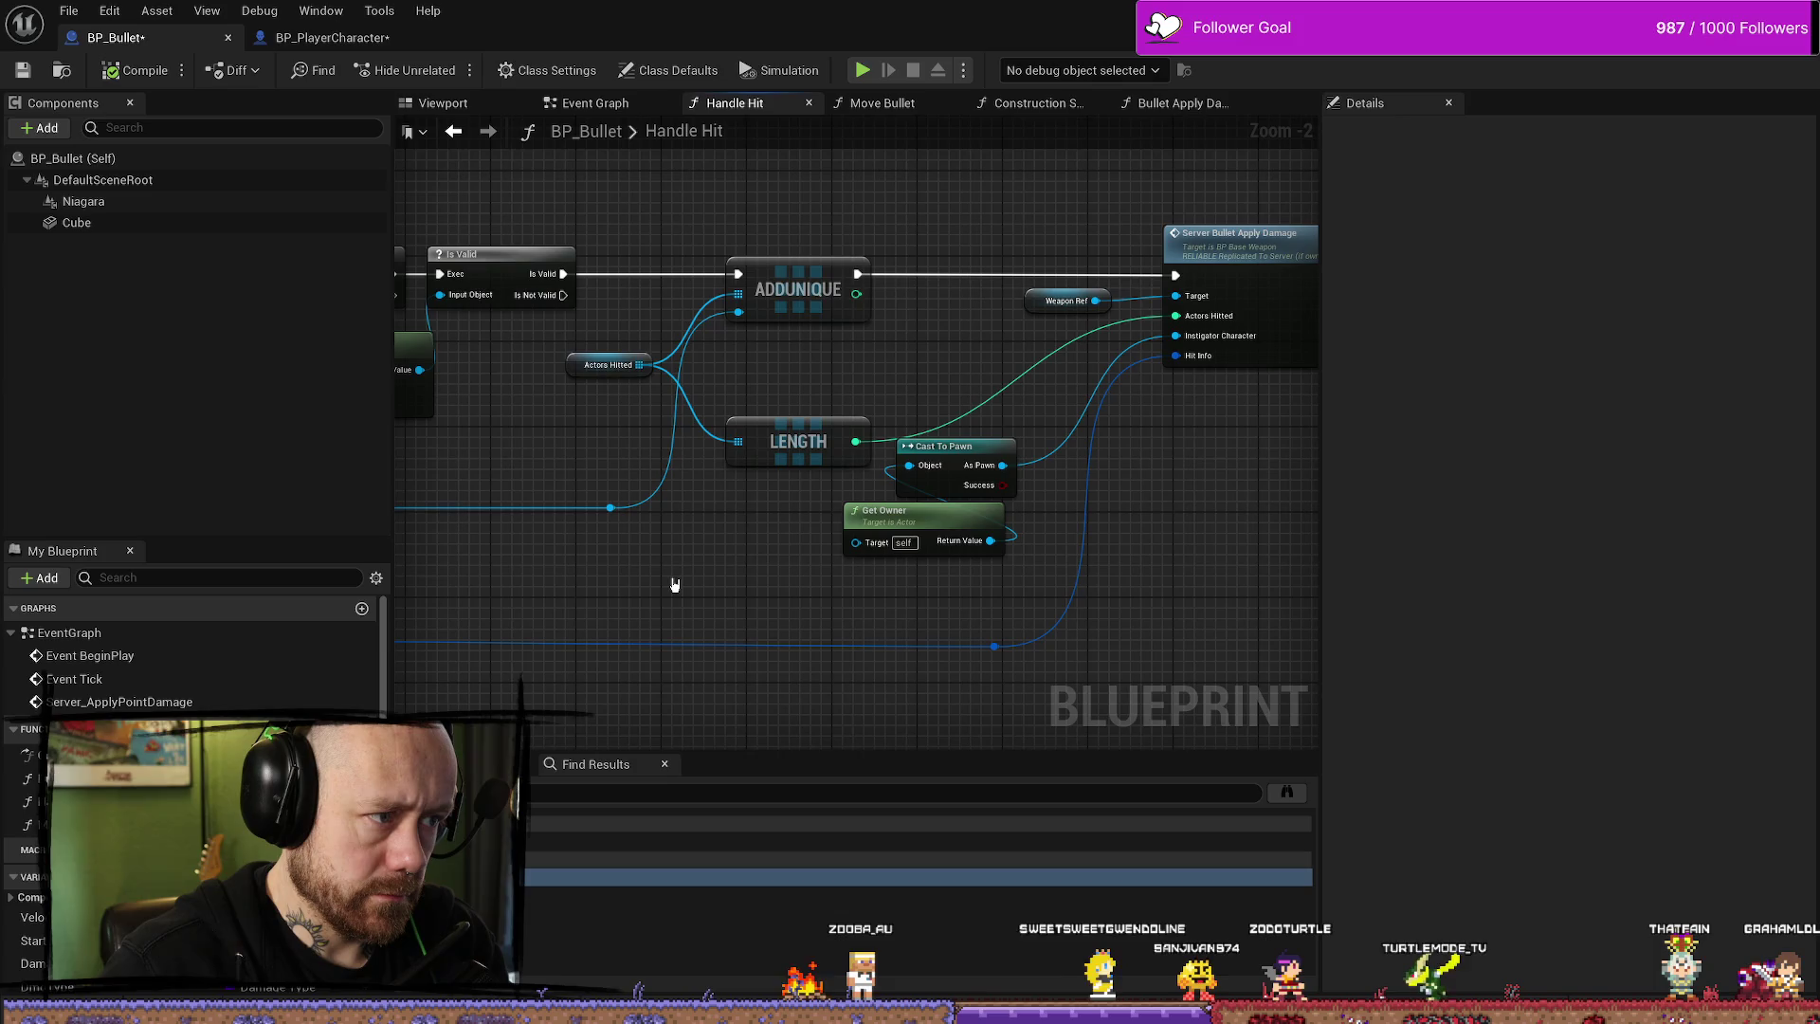
mouse_move(653, 593)
left_mouse_down()
mouse_move(678, 613)
mouse_move(730, 594)
mouse_move(1015, 594)
left_mouse_up()
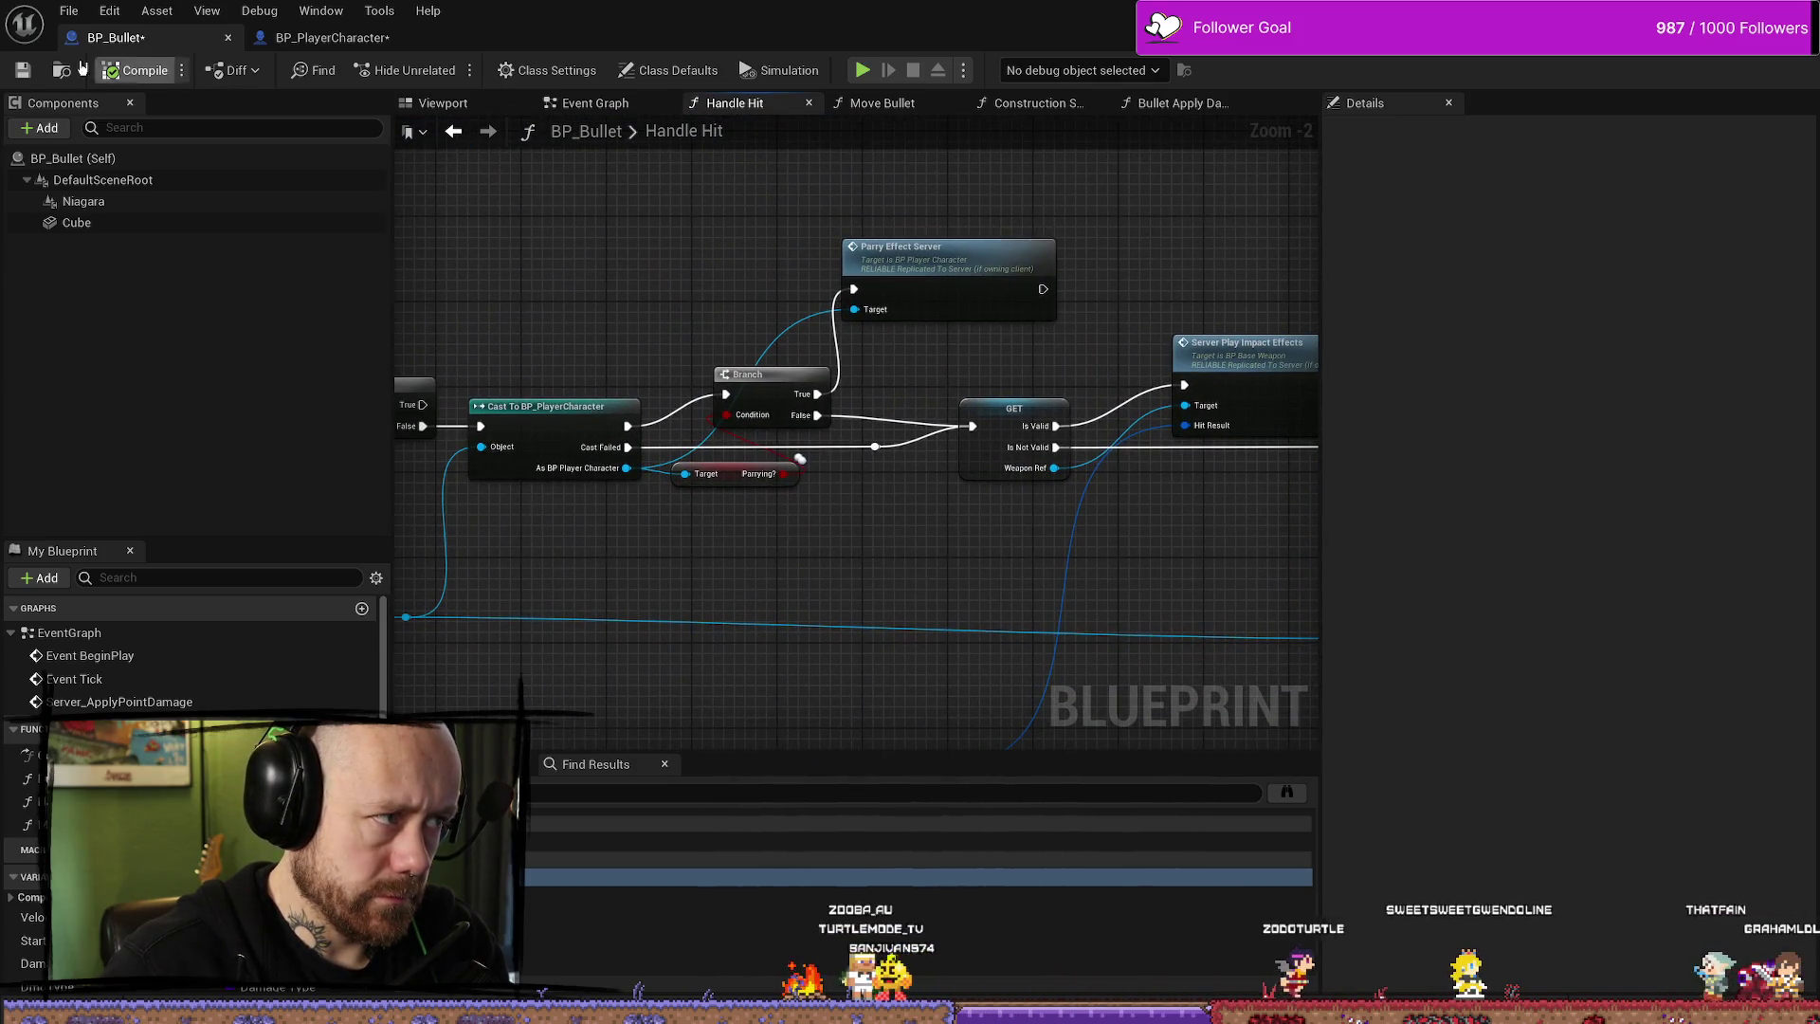
- Save the BP_Bullet blueprint and switch to the Move Bullet function
left_click(23, 71)
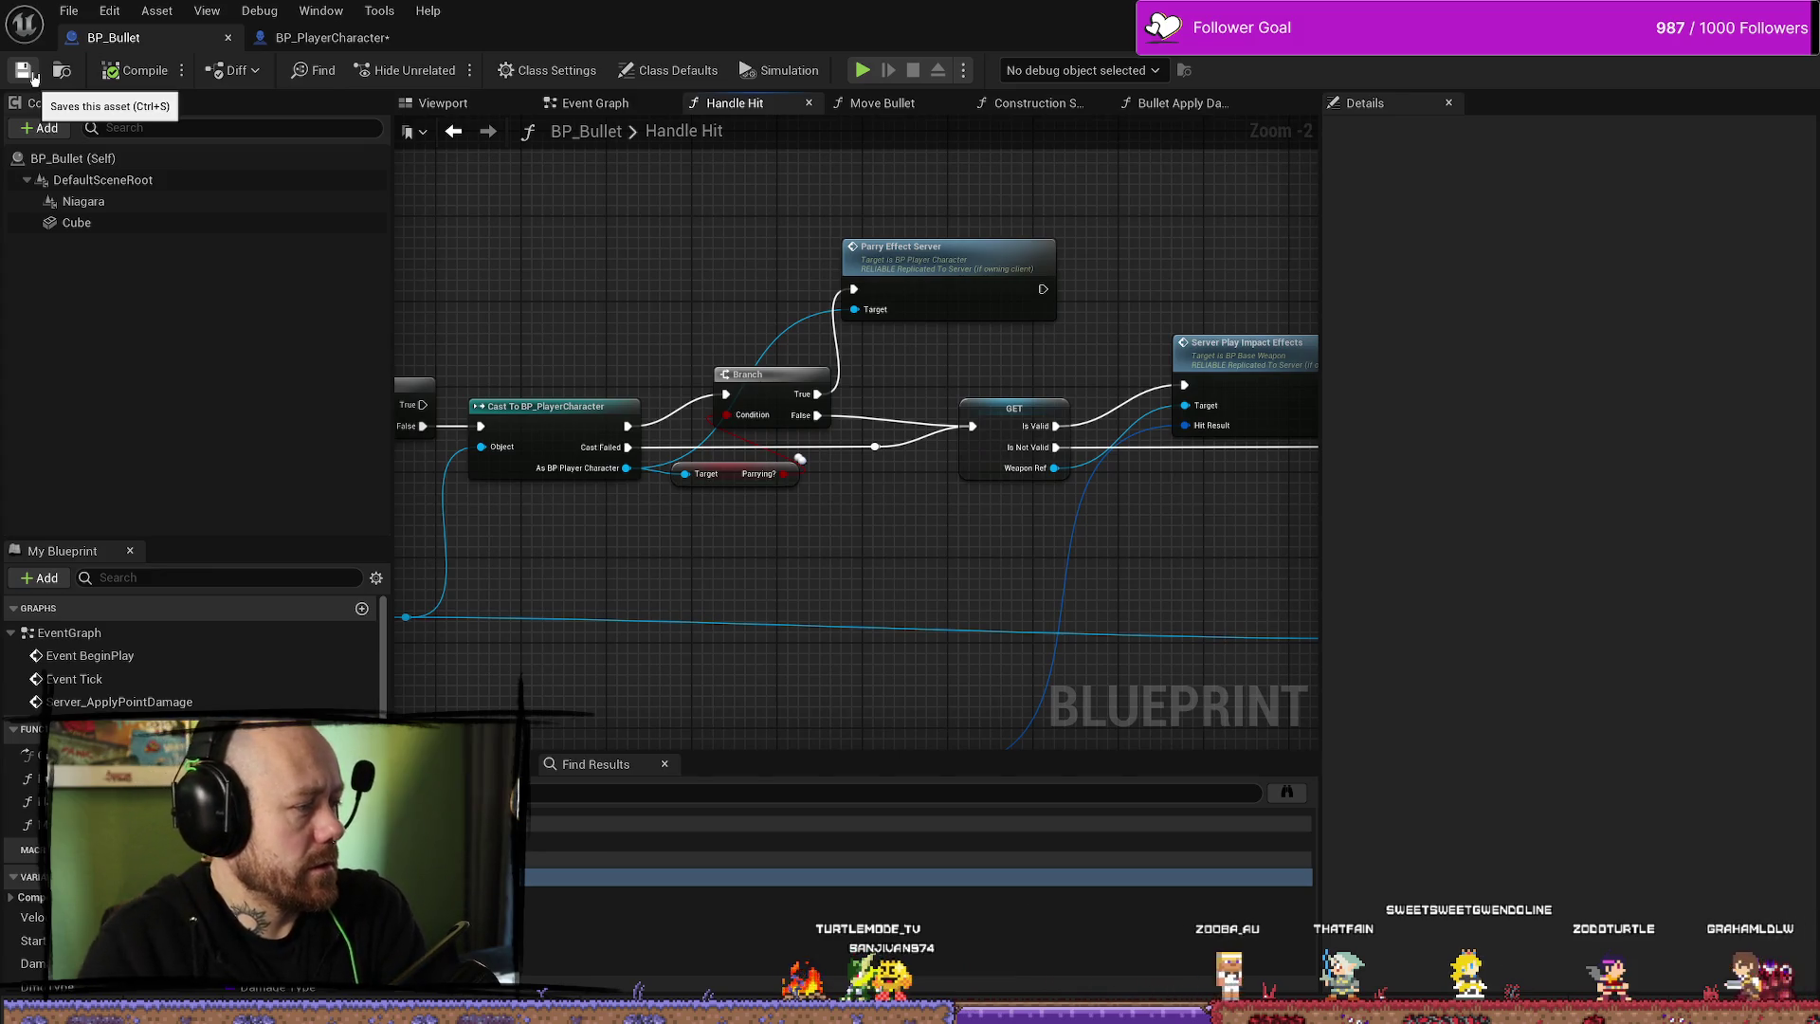
left_click_drag(730, 203, 844, 201)
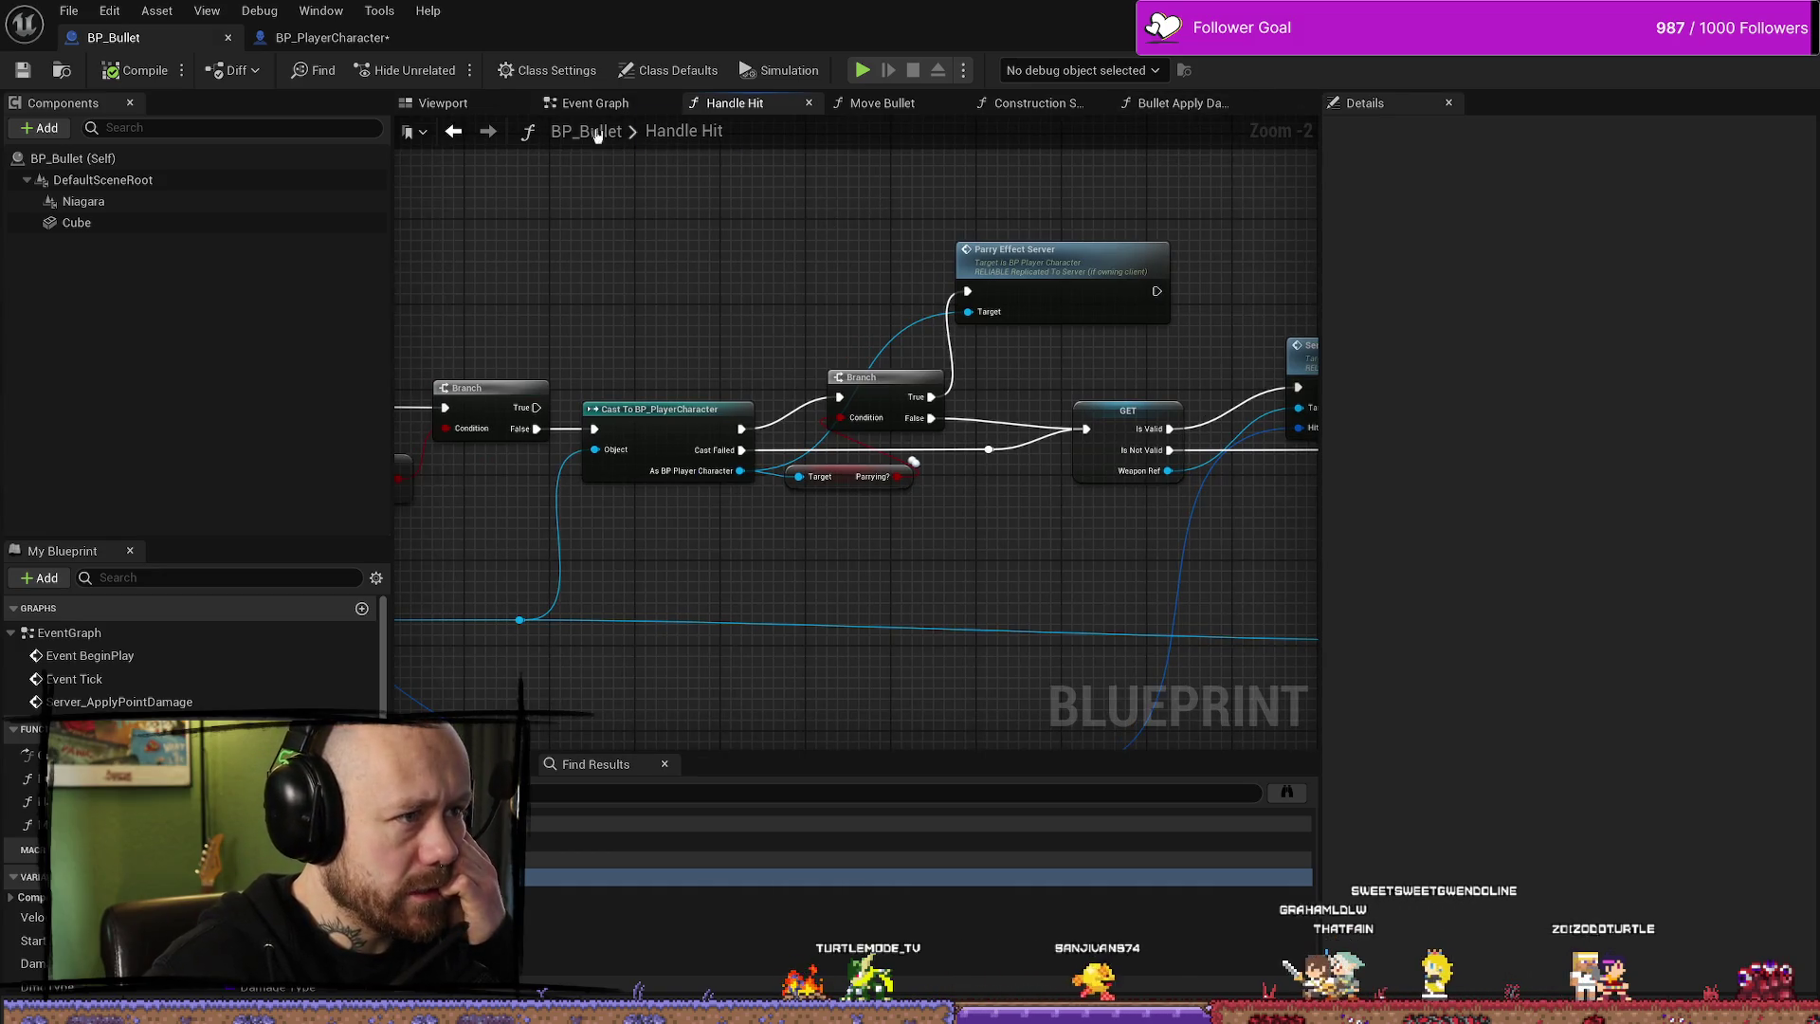
left_click(880, 103)
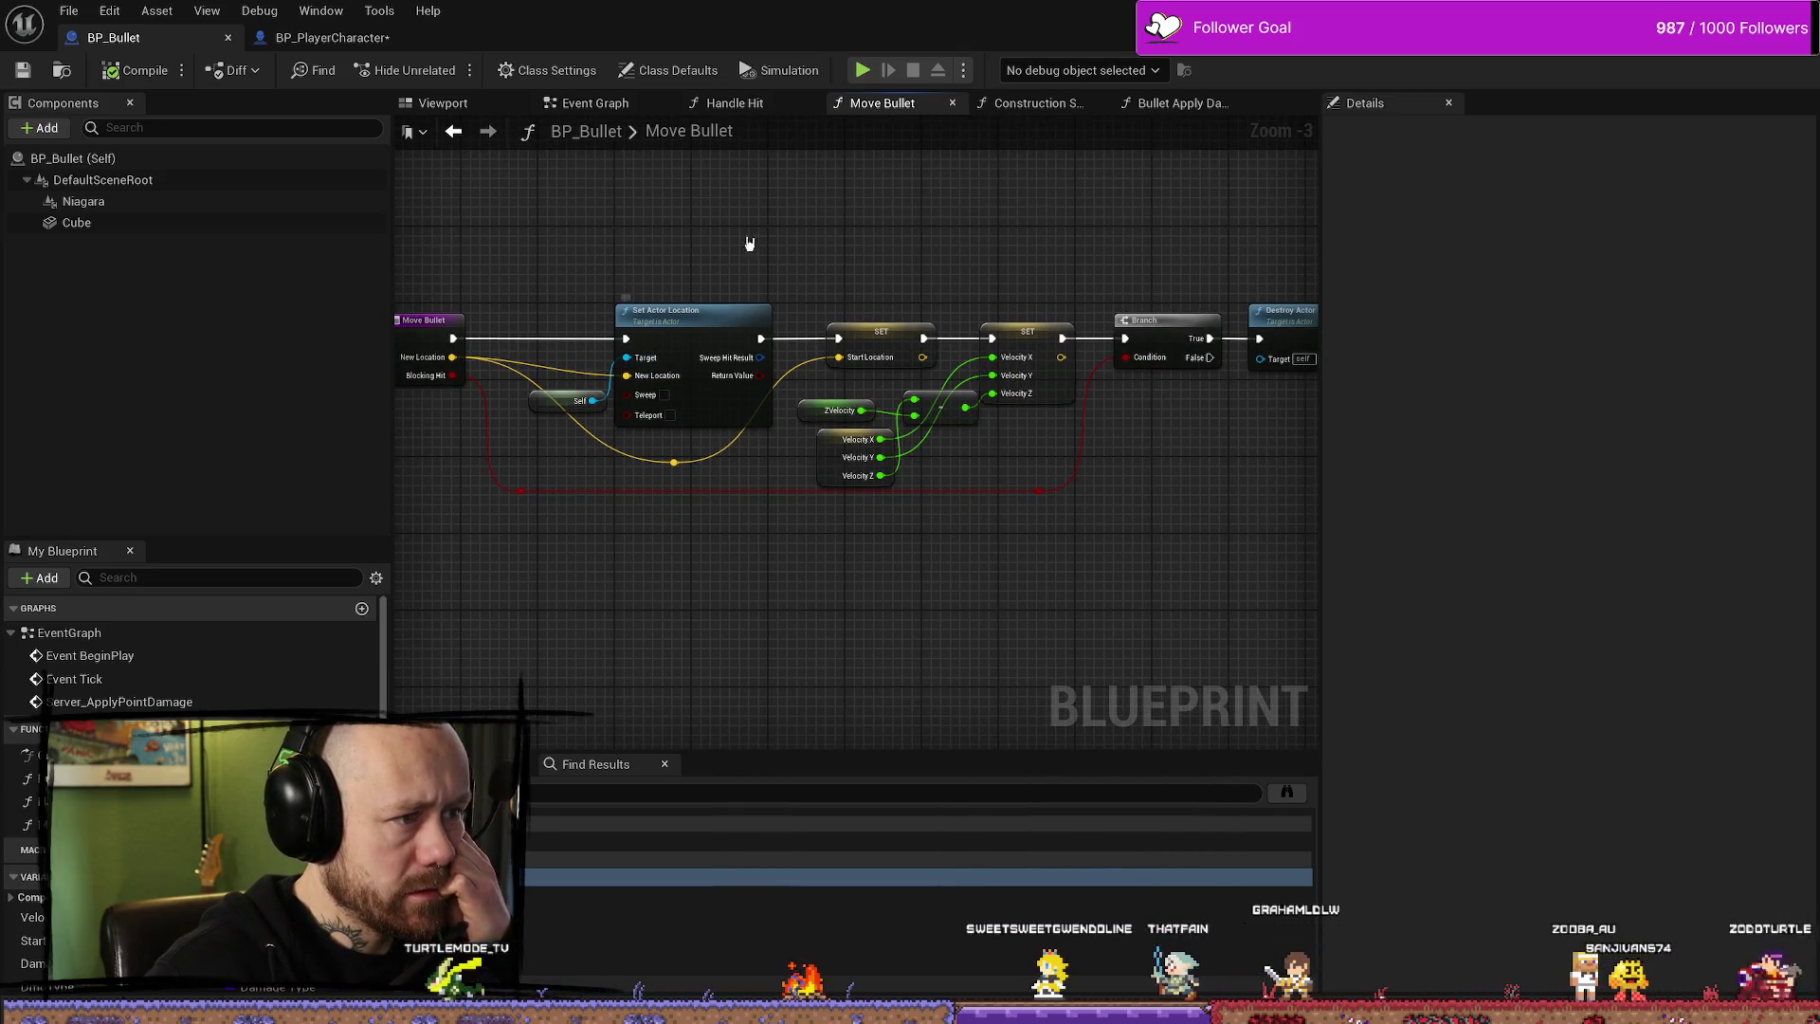
- Zoom out over the whole Move Bullet function, then glance at the Handle Hit graph
mouse_move(1220, 497)
left_mouse_down()
mouse_move(1049, 496)
mouse_move(1182, 479)
left_mouse_up()
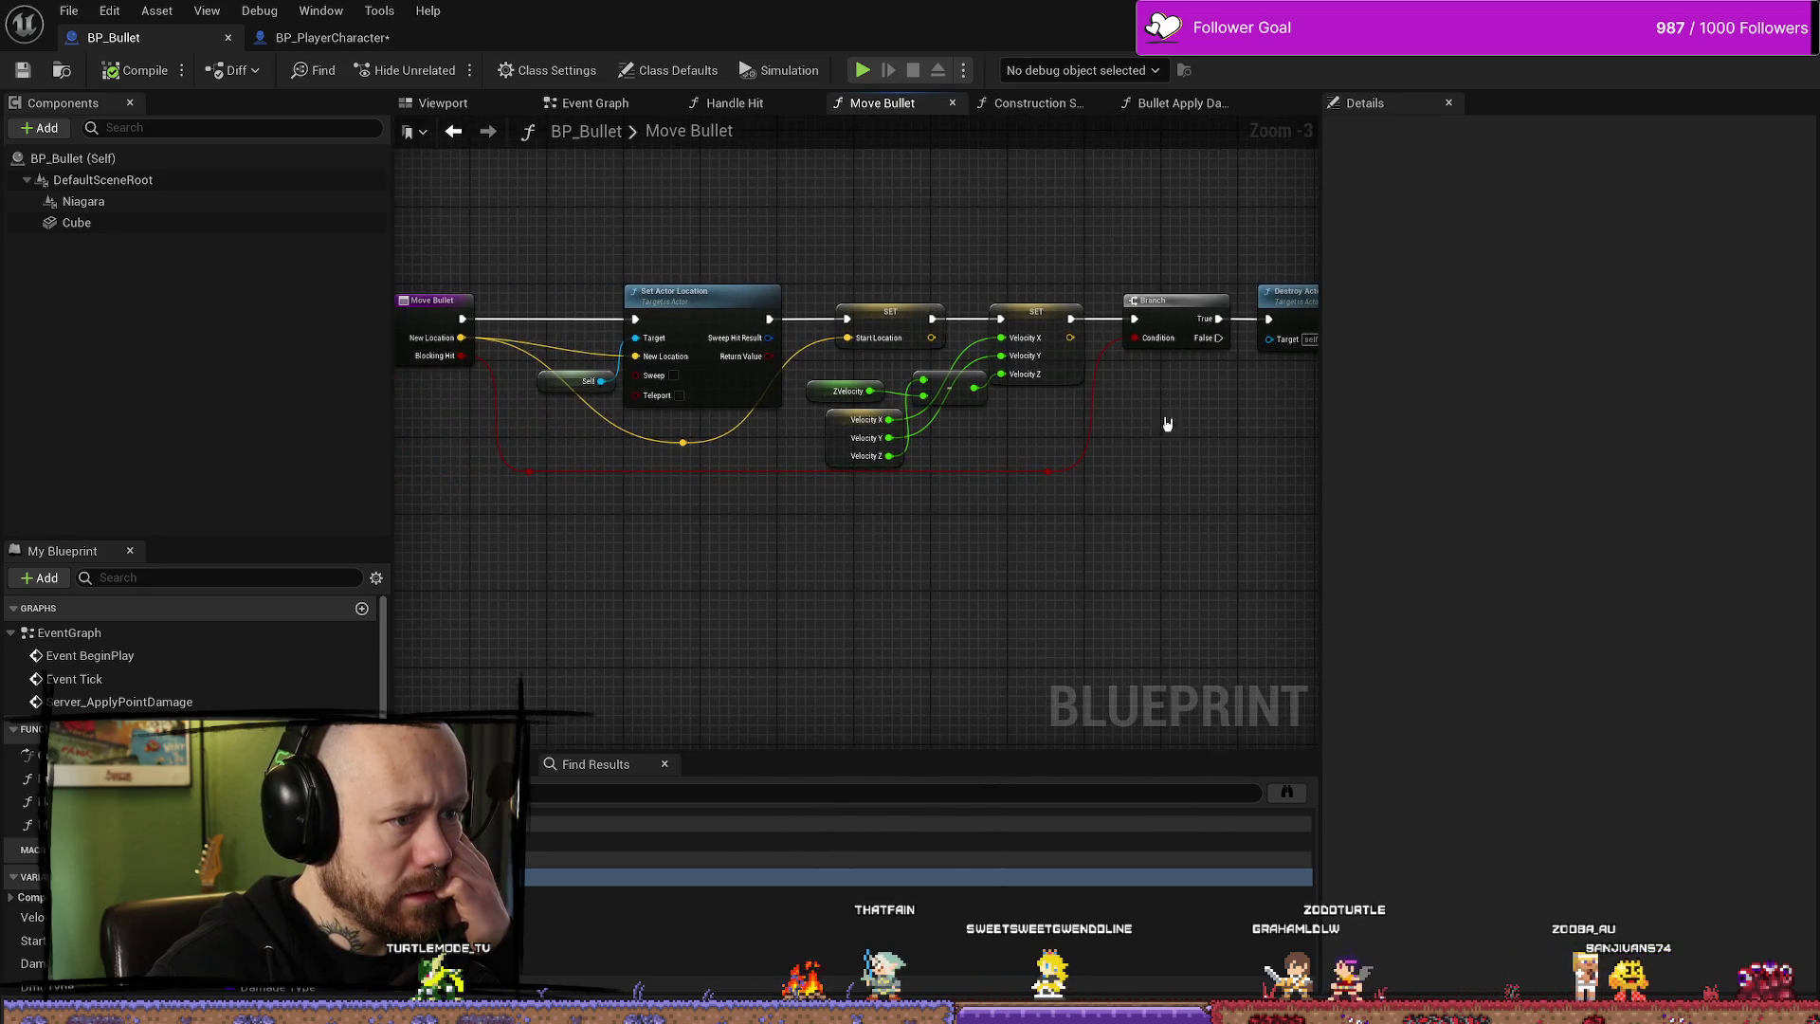
scroll(1178, 483, "down", 1)
left_click_drag(1178, 484, 1166, 325)
scroll(1138, 472, "up", 1)
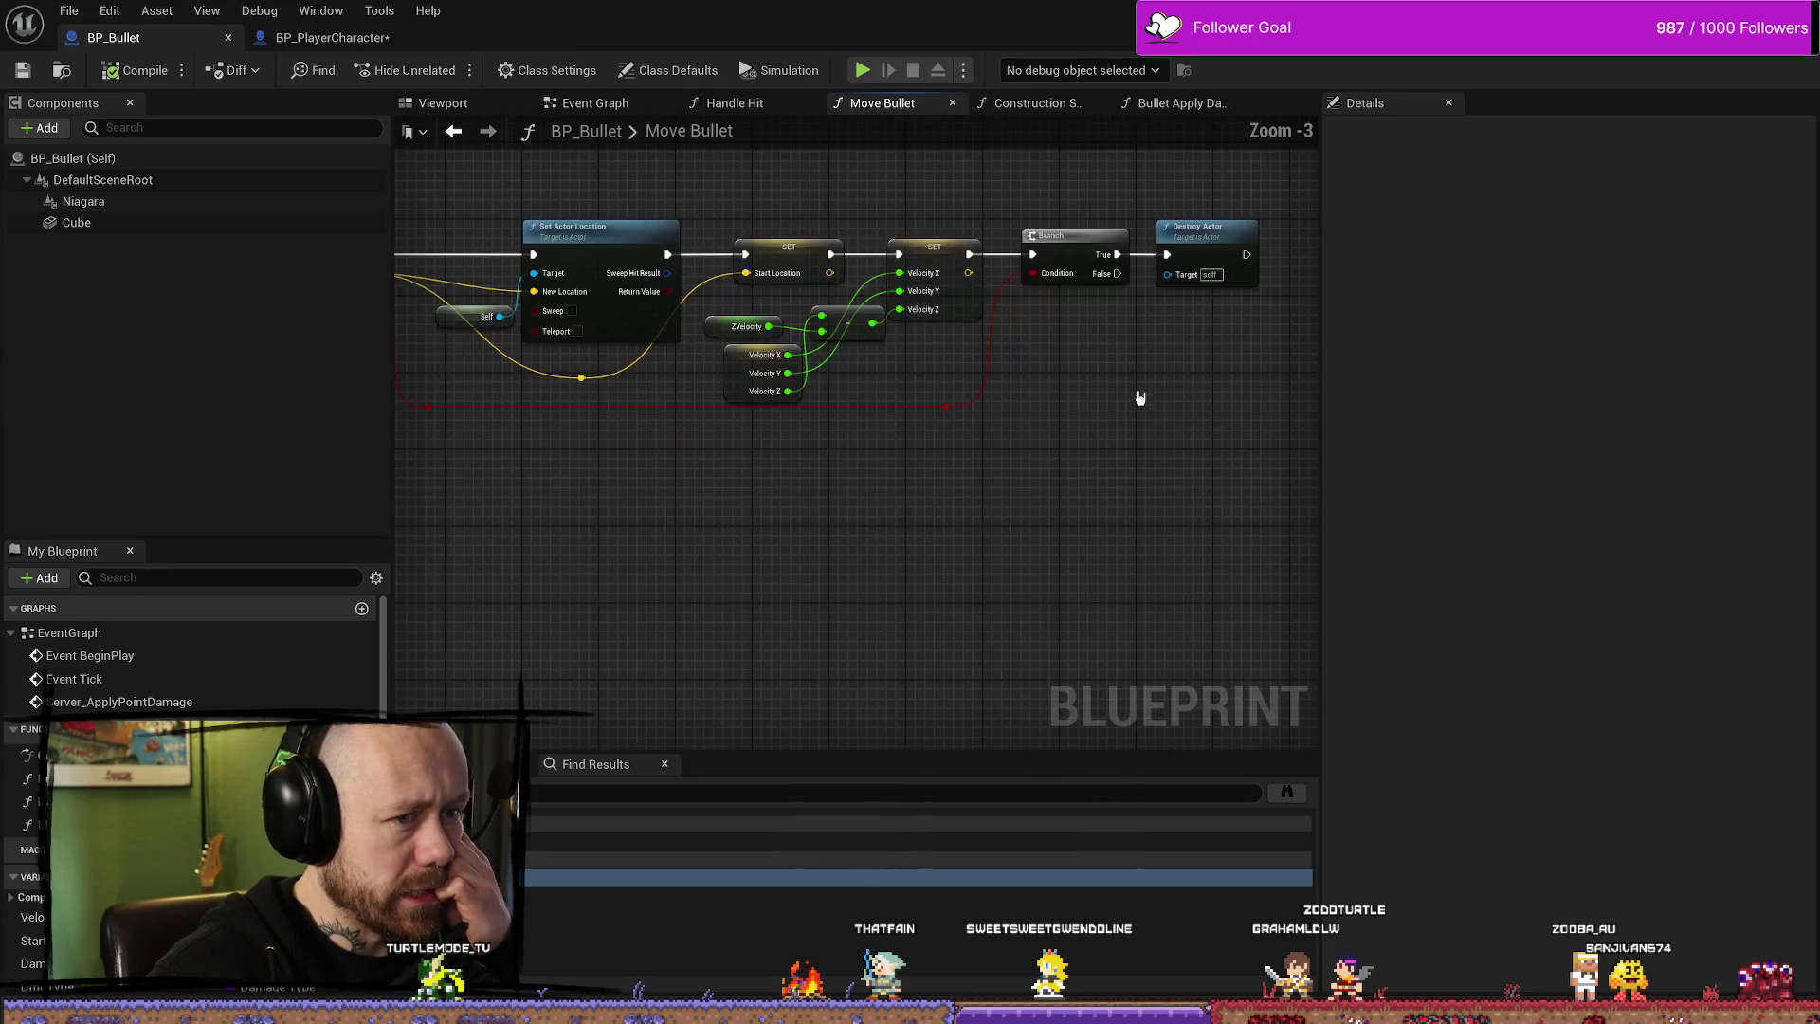
left_click(745, 101)
scroll(979, 435, "down", 3)
scroll(1089, 431, "up", 3)
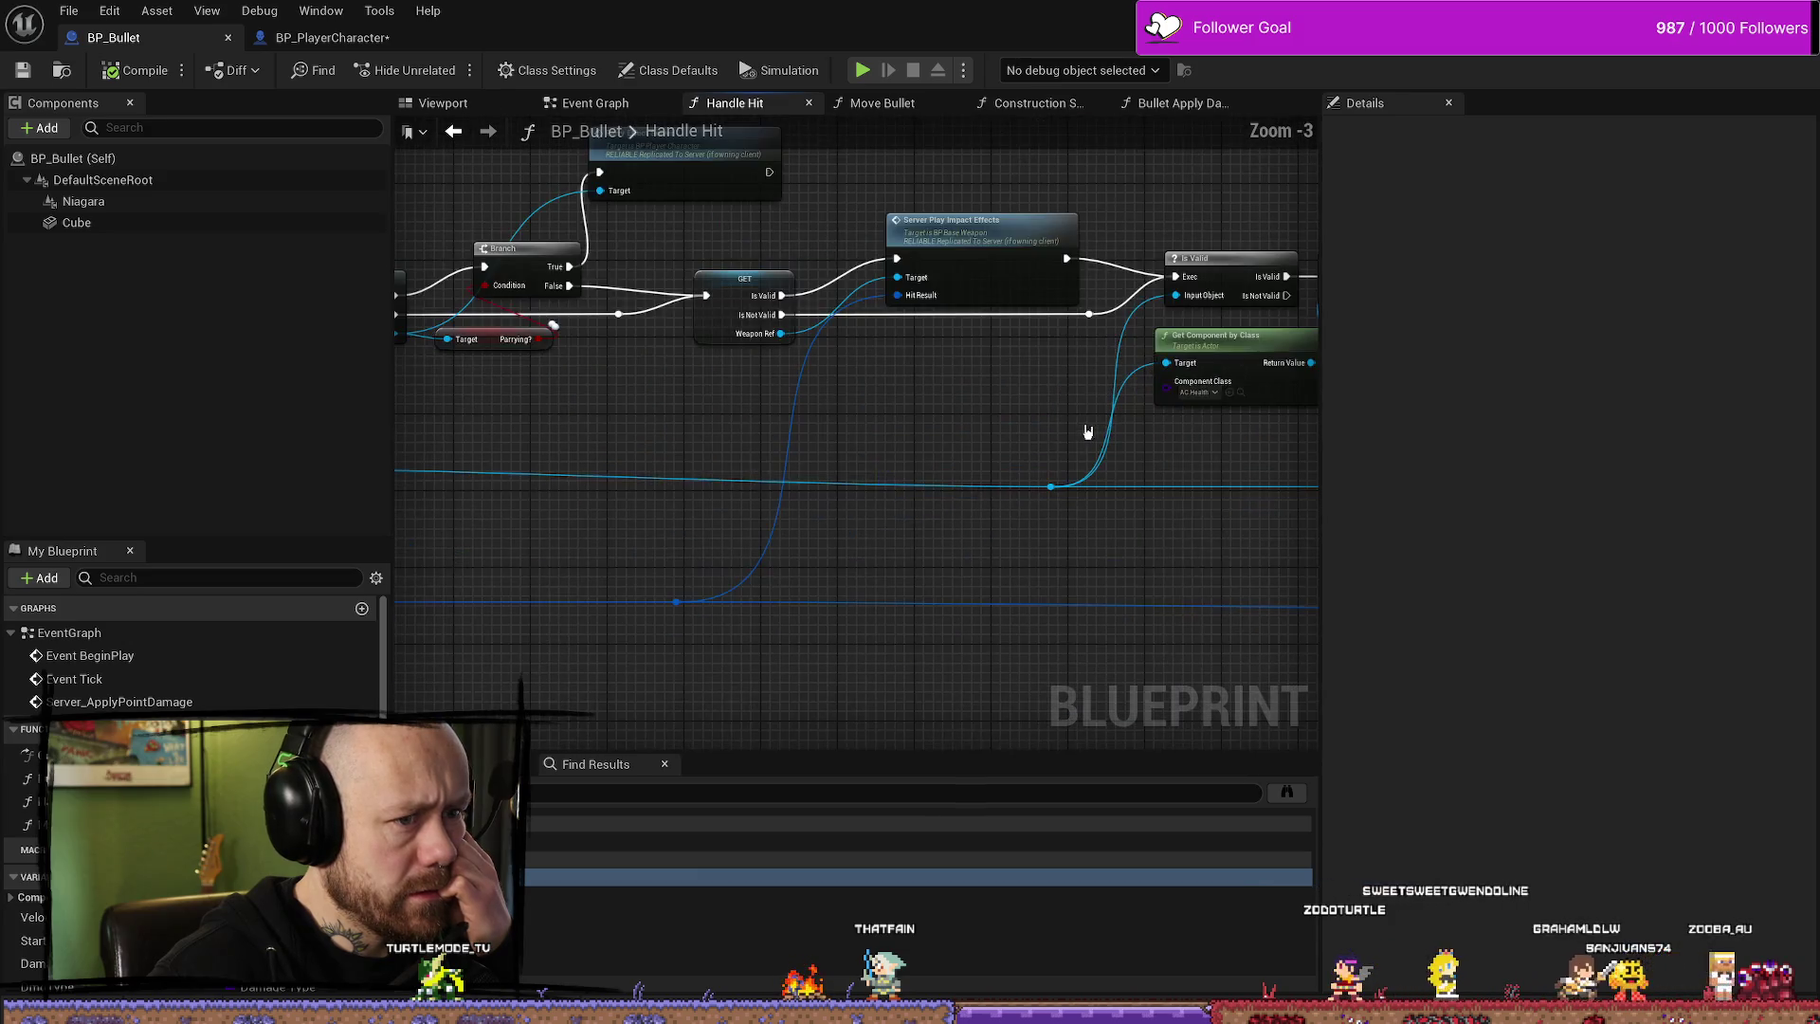
scroll(1089, 431, "down", 1)
- Return to the Event Graph and view the Multi Line Trace, loop nodes and Handle Hit call
key("alt+Left")
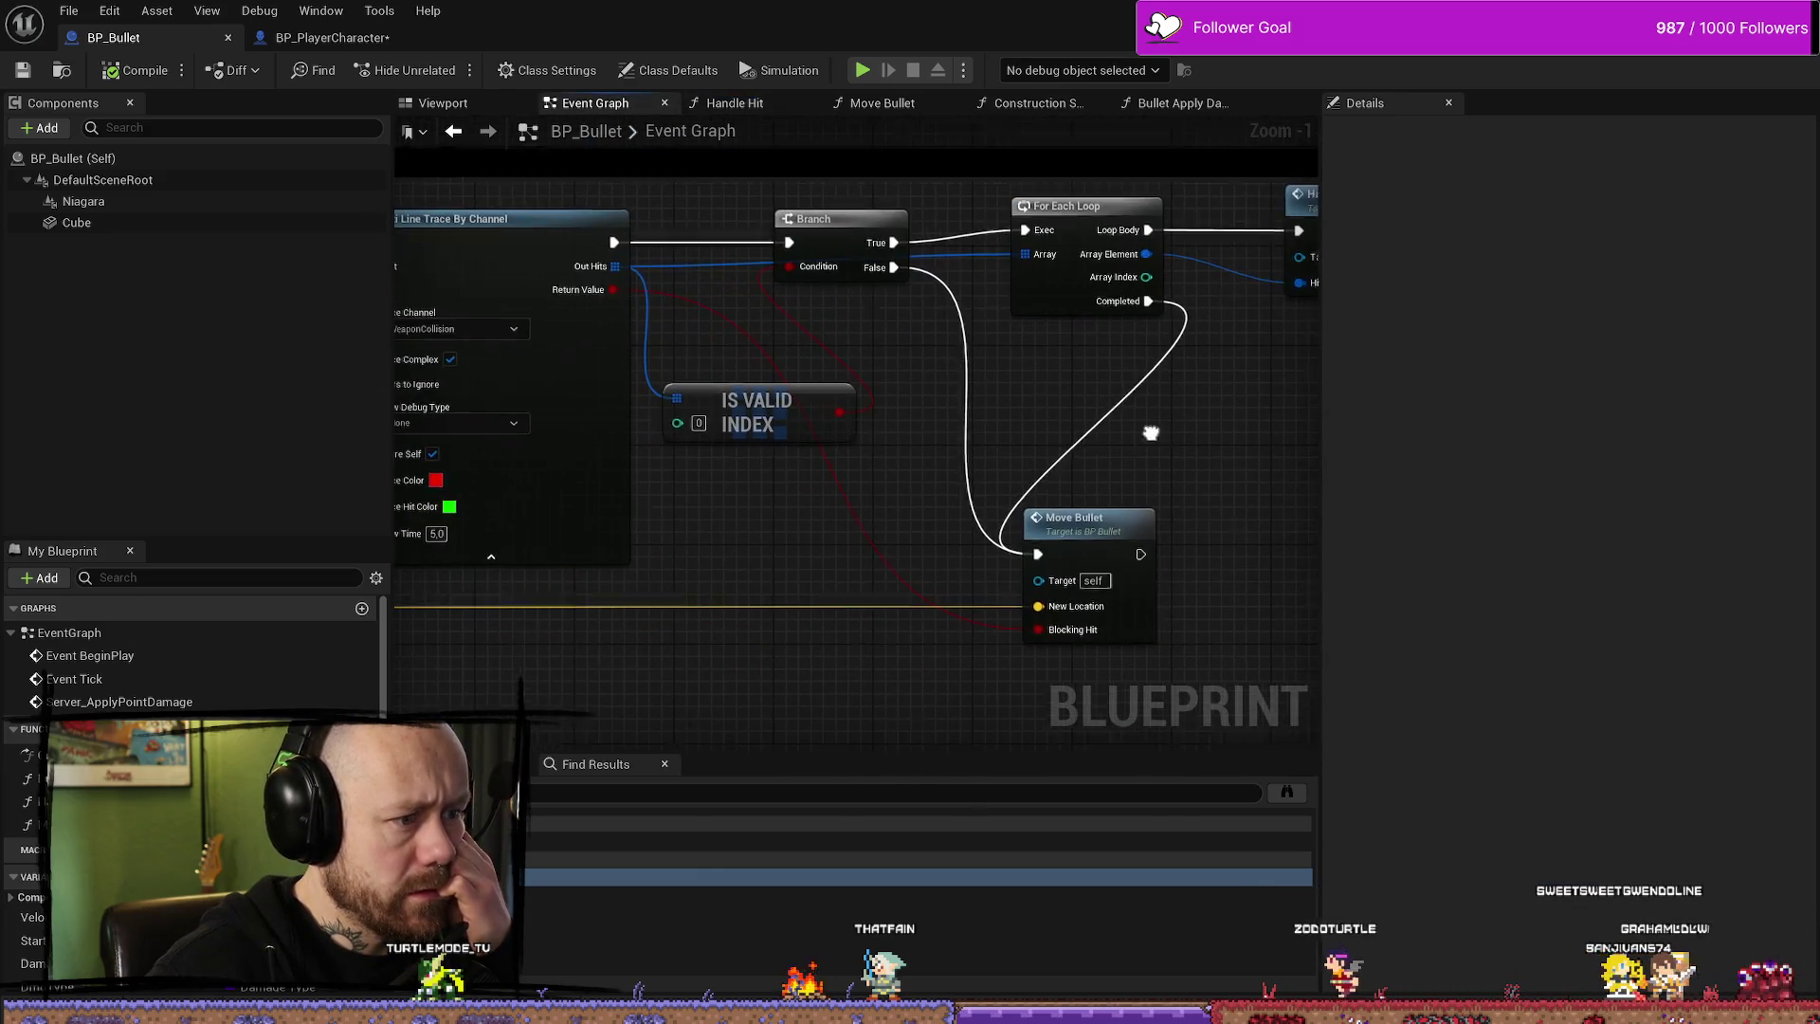
left_click_drag(967, 609, 1101, 623)
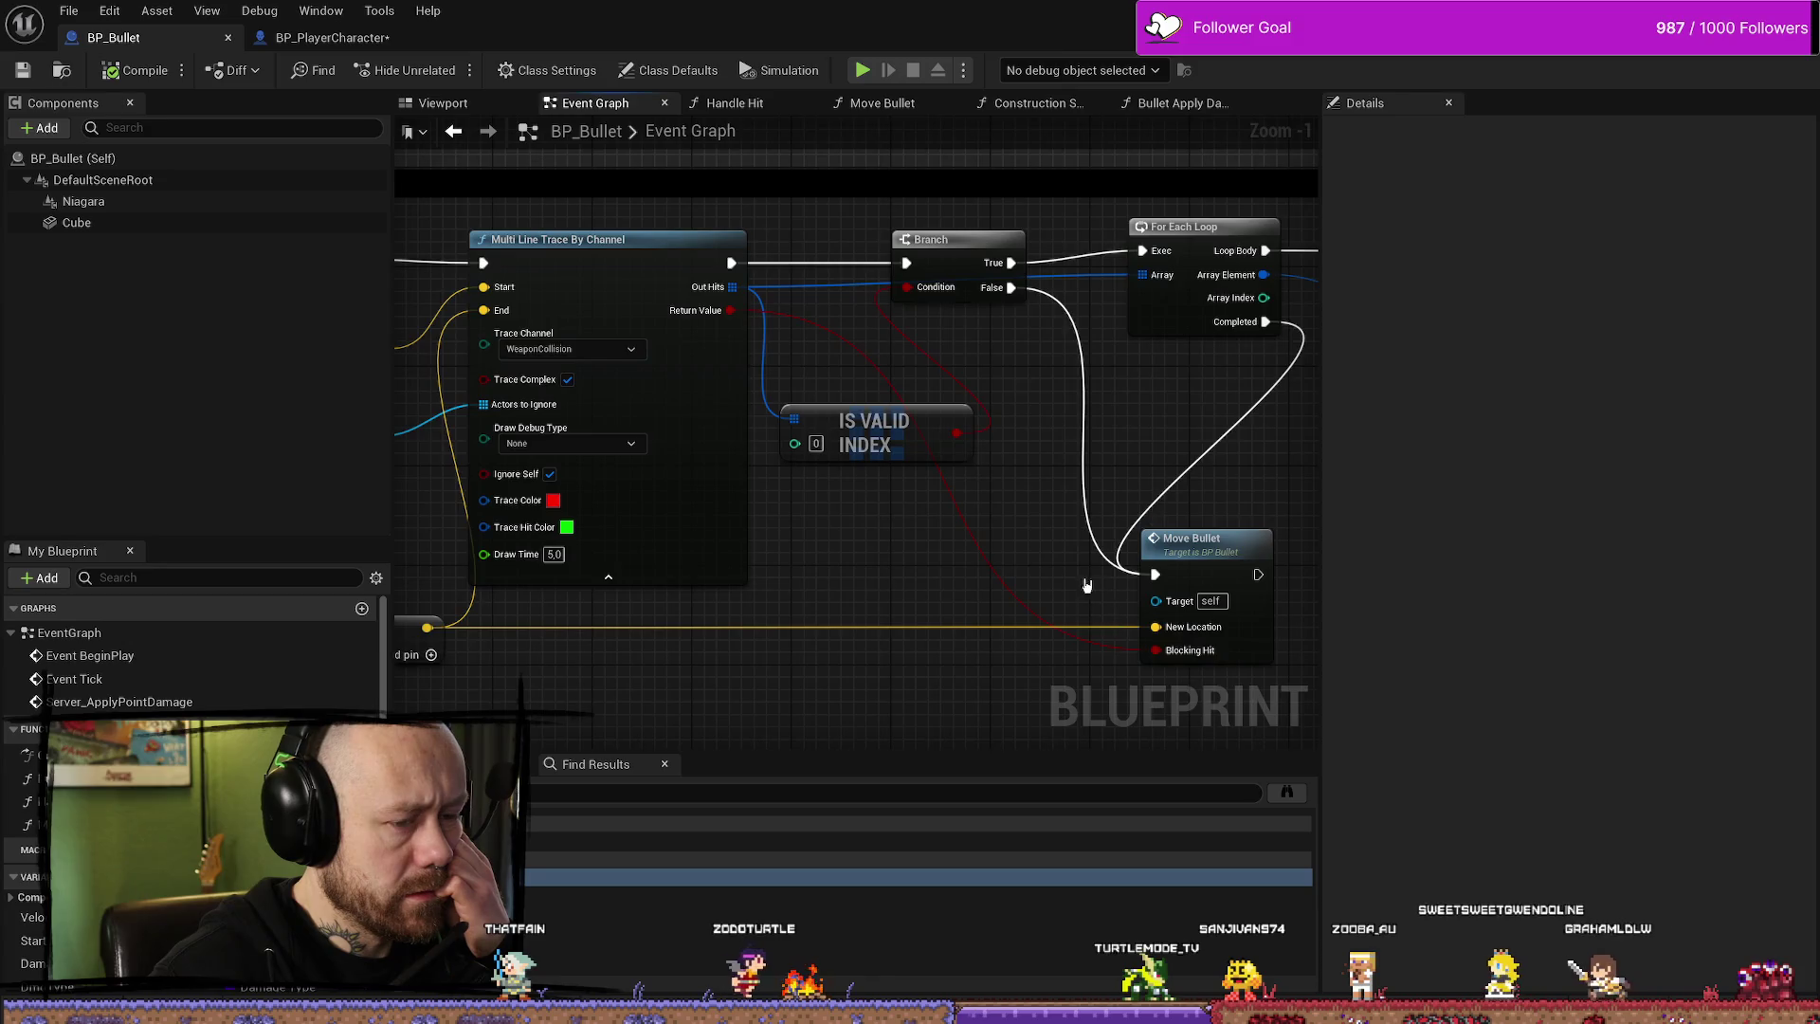
left_click_drag(1105, 511, 954, 484)
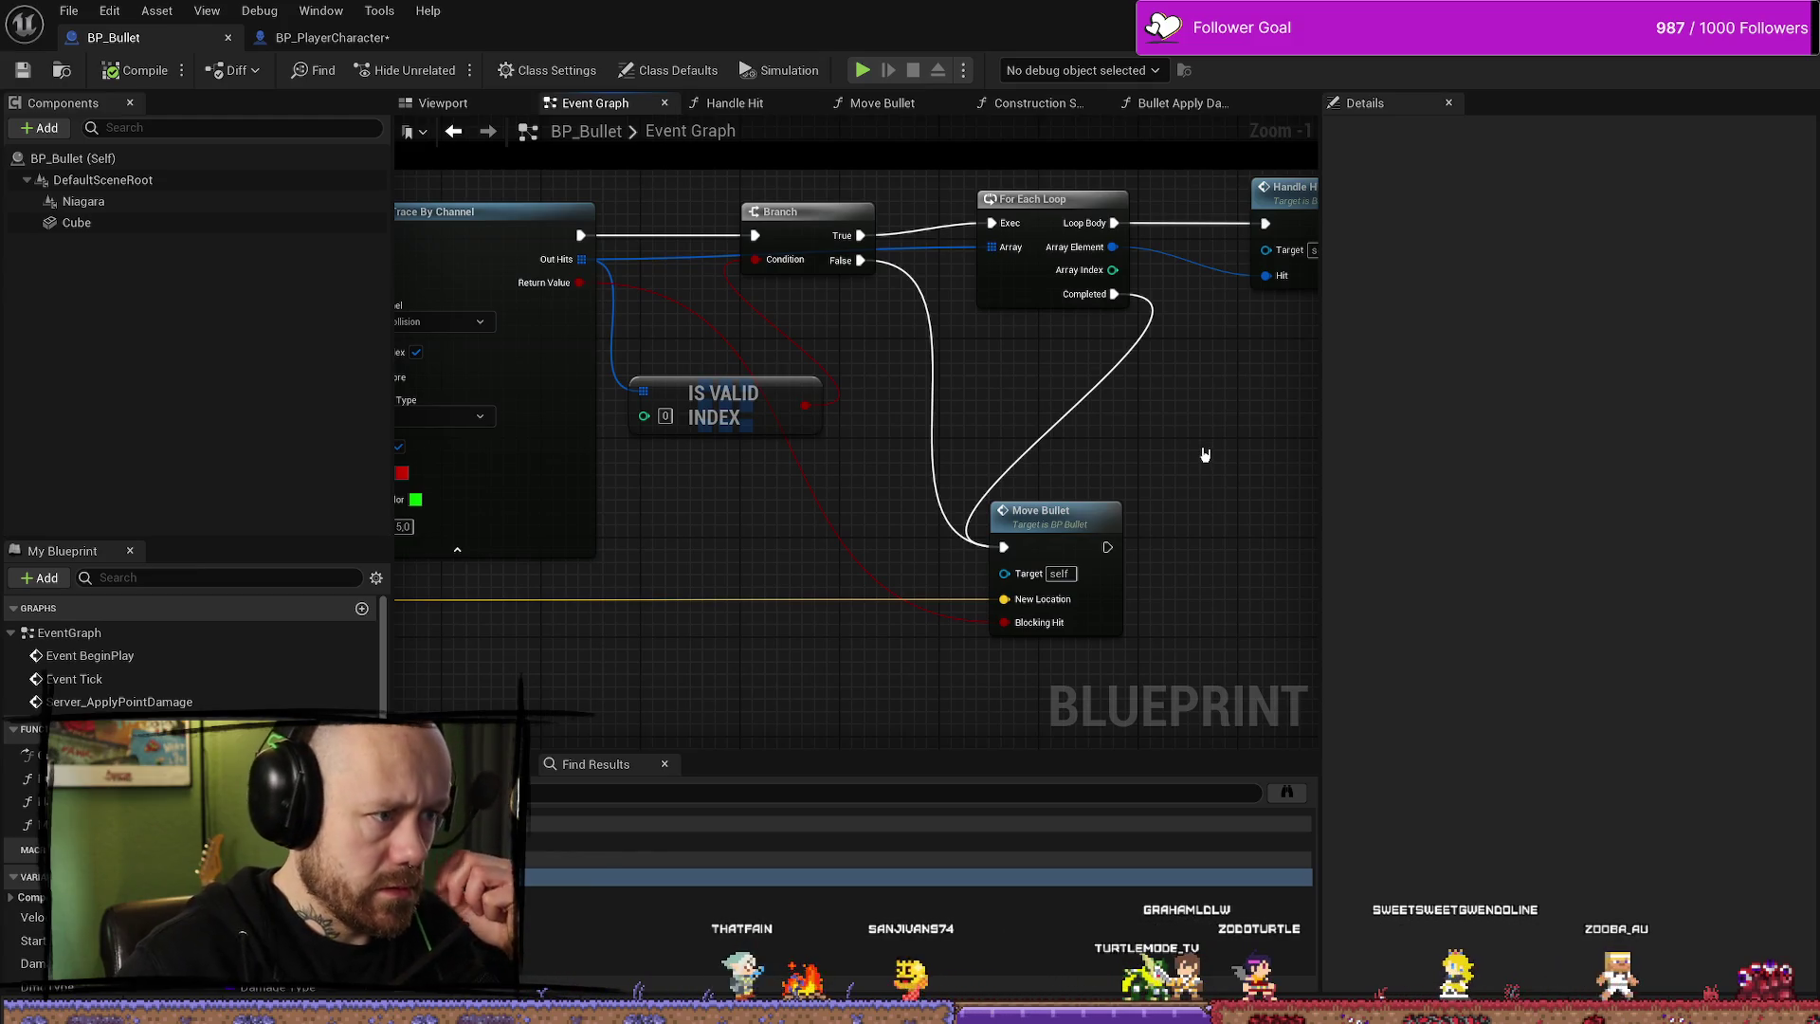
mouse_move(1218, 434)
left_mouse_down()
mouse_move(1097, 434)
mouse_move(1073, 365)
left_mouse_up()
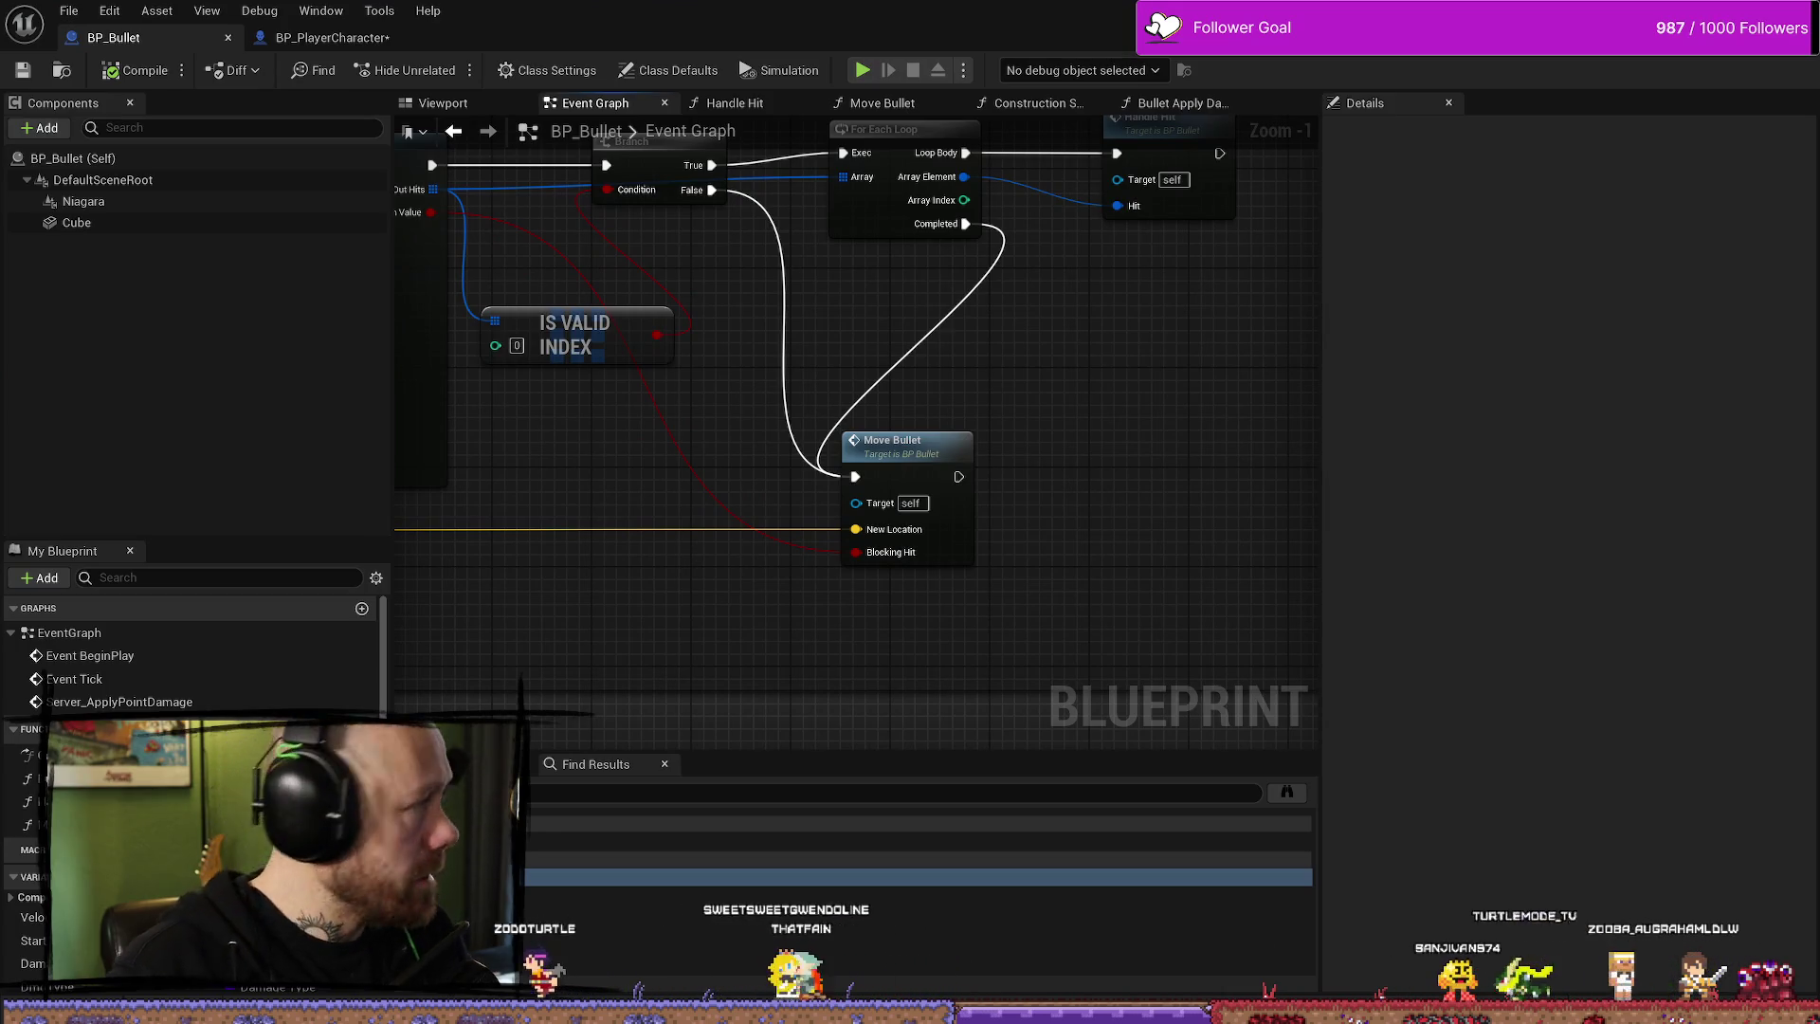
- Switch from Unreal Engine to a blank, untitled Paint canvas
key("alt+Tab")
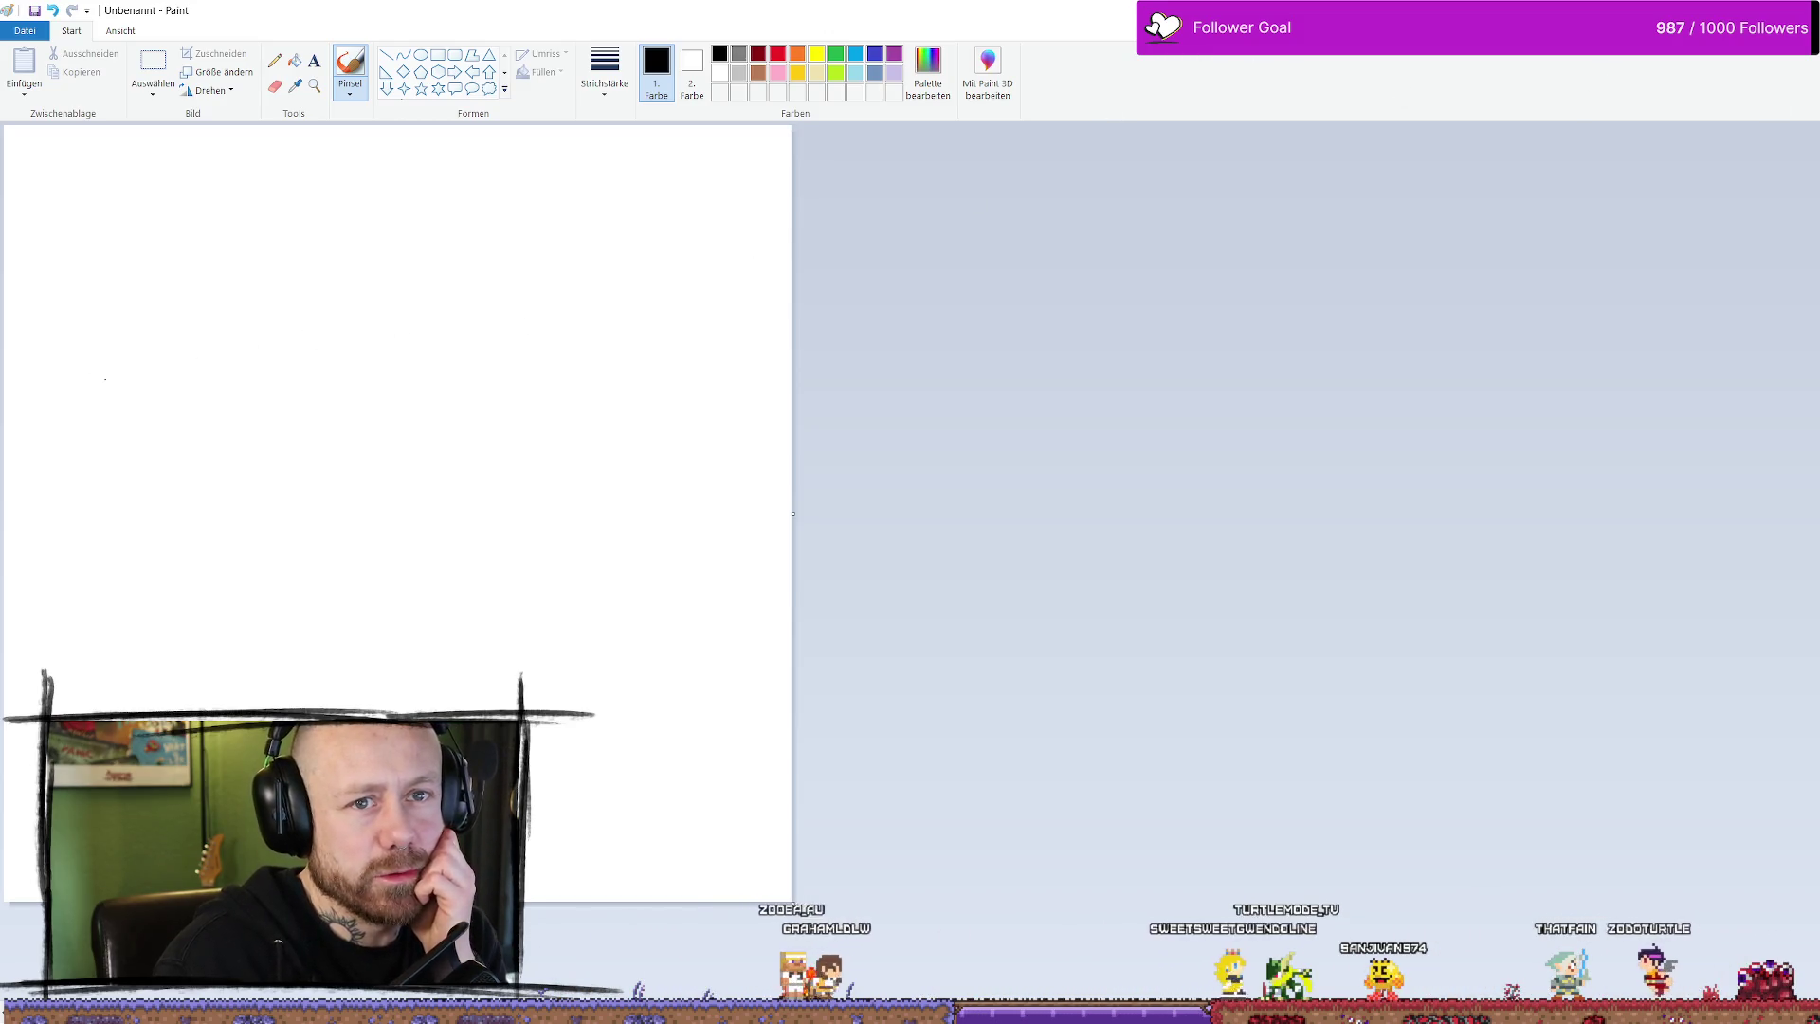
- Sketch a stick figure in Paint, then close Paint without saving (Nicht speichern)
double_click(1246, 11)
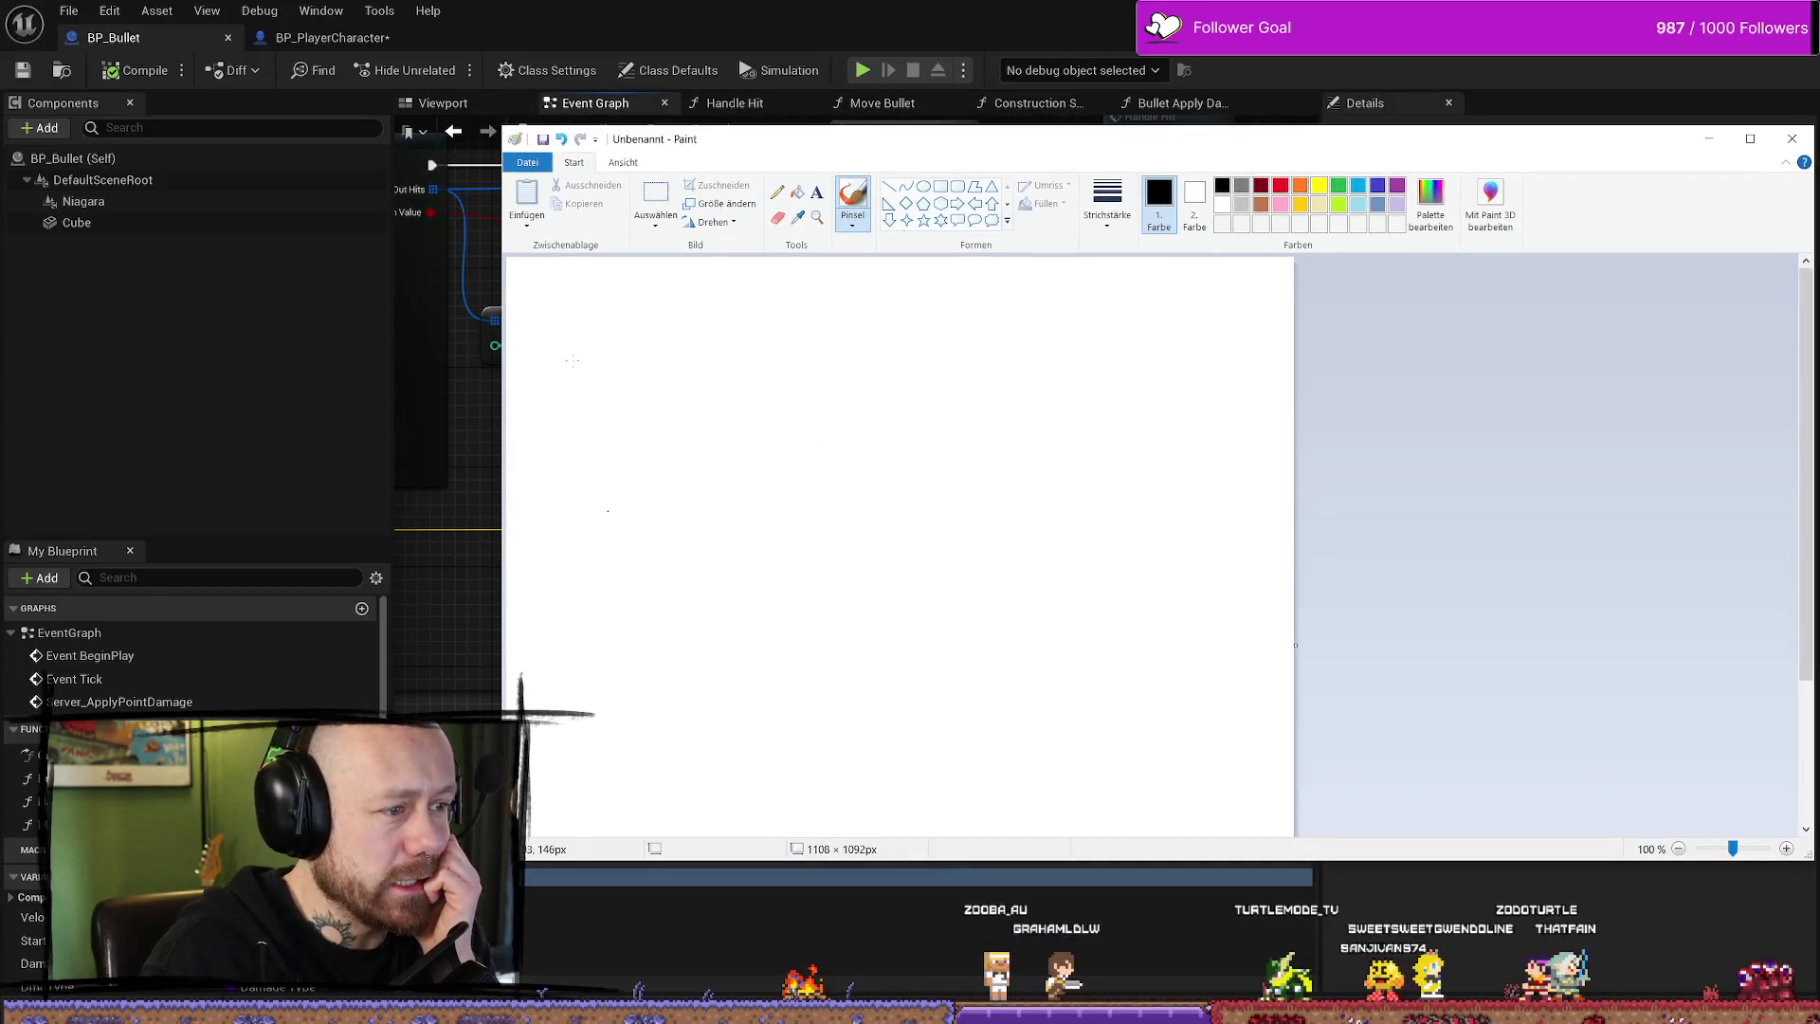
mouse_move(571, 364)
left_mouse_down()
mouse_move(569, 387)
mouse_move(579, 346)
left_mouse_up()
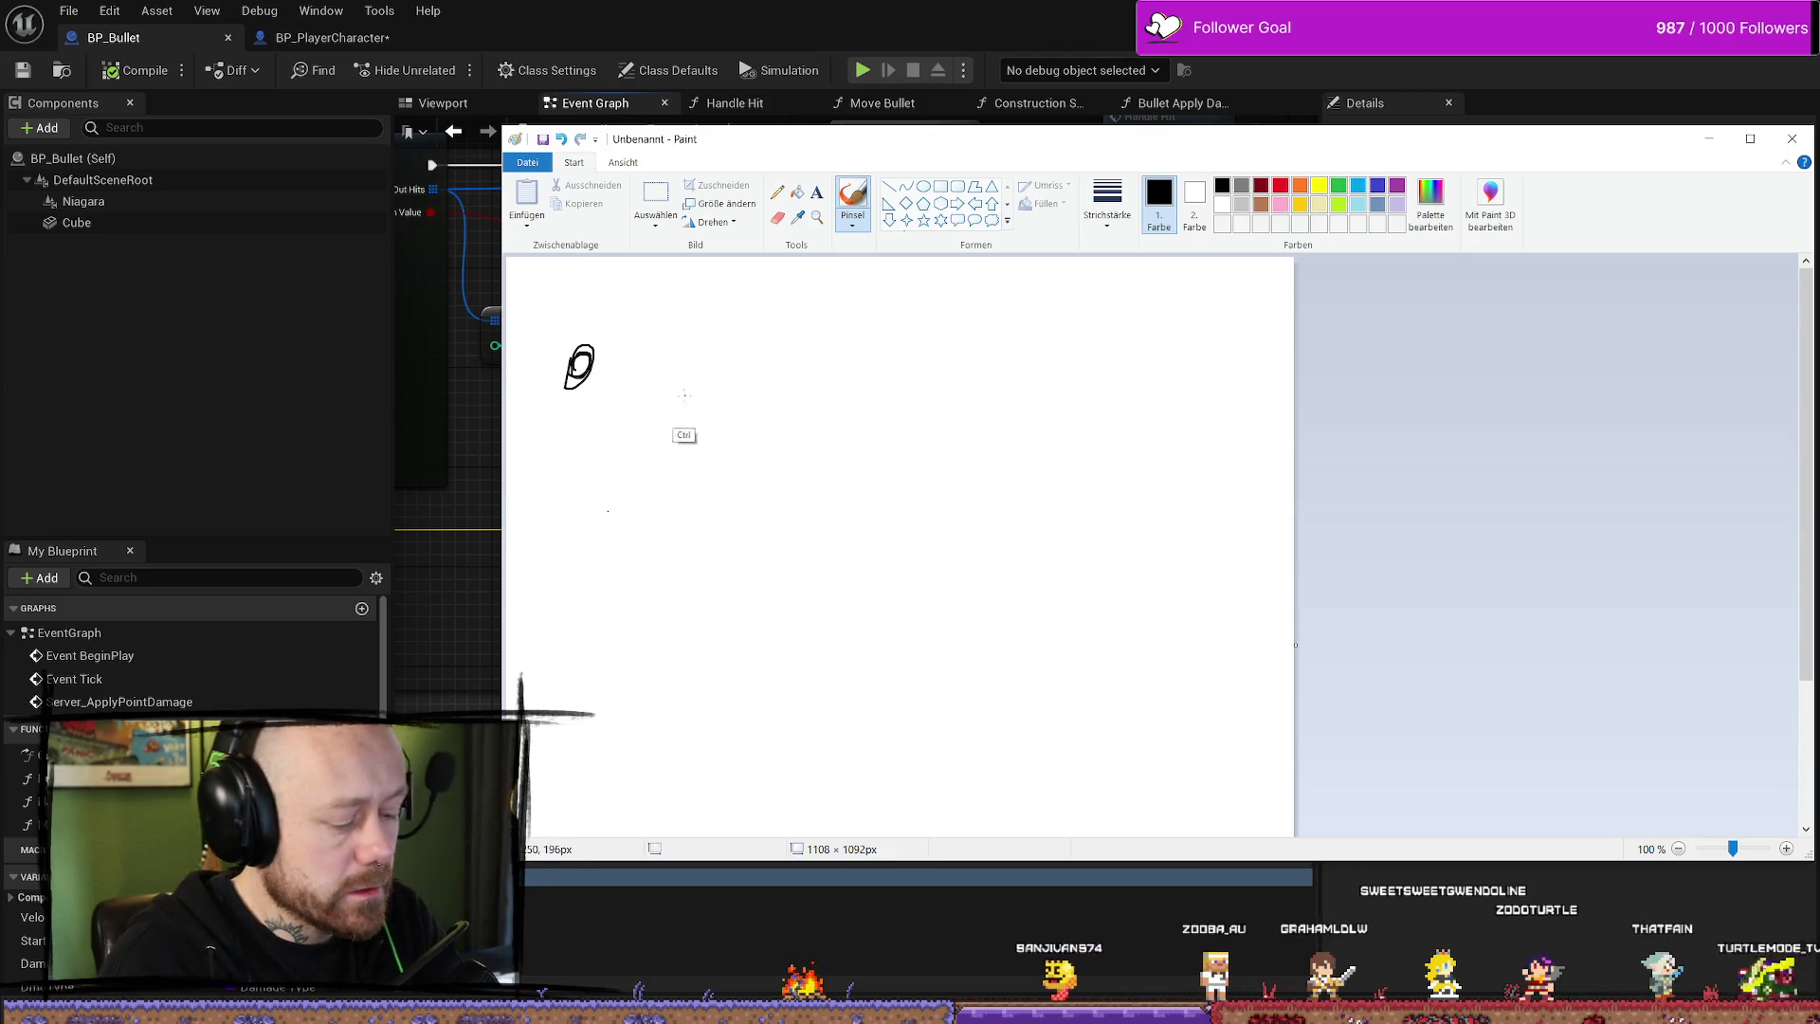
key("ctrl+z")
left_click(581, 399)
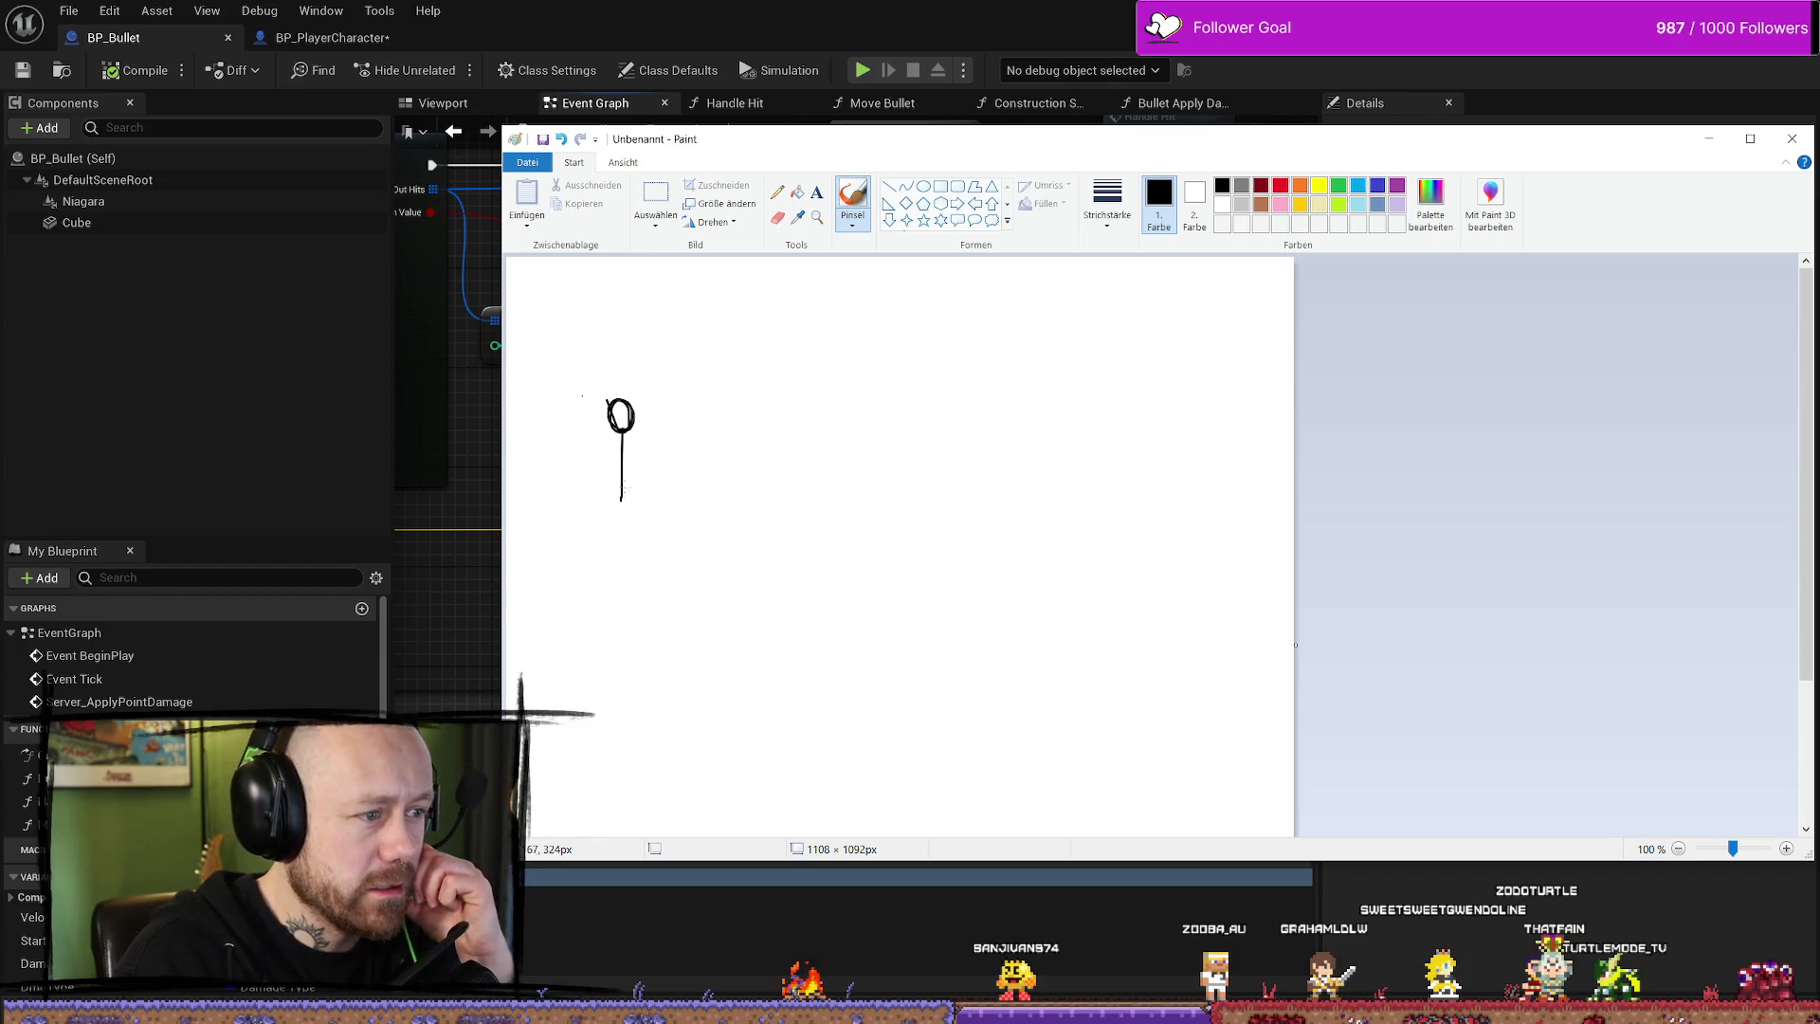
left_click_drag(596, 485, 643, 458)
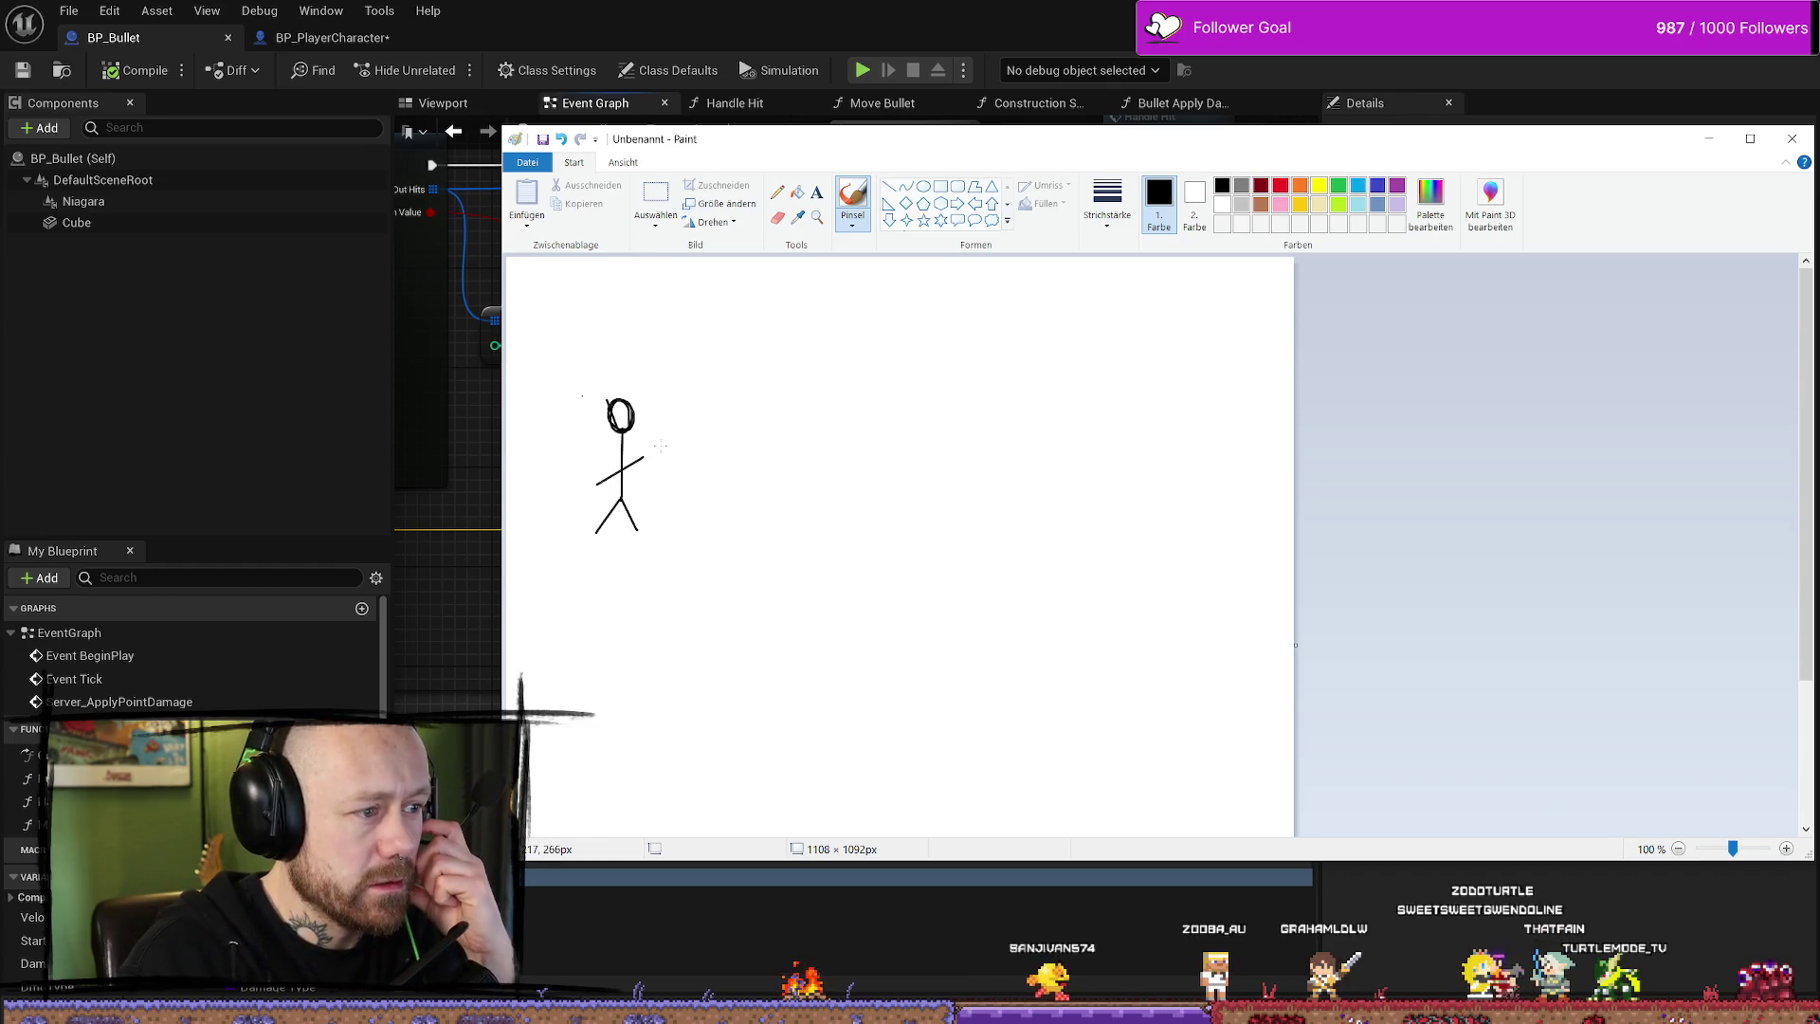
left_click(1791, 138)
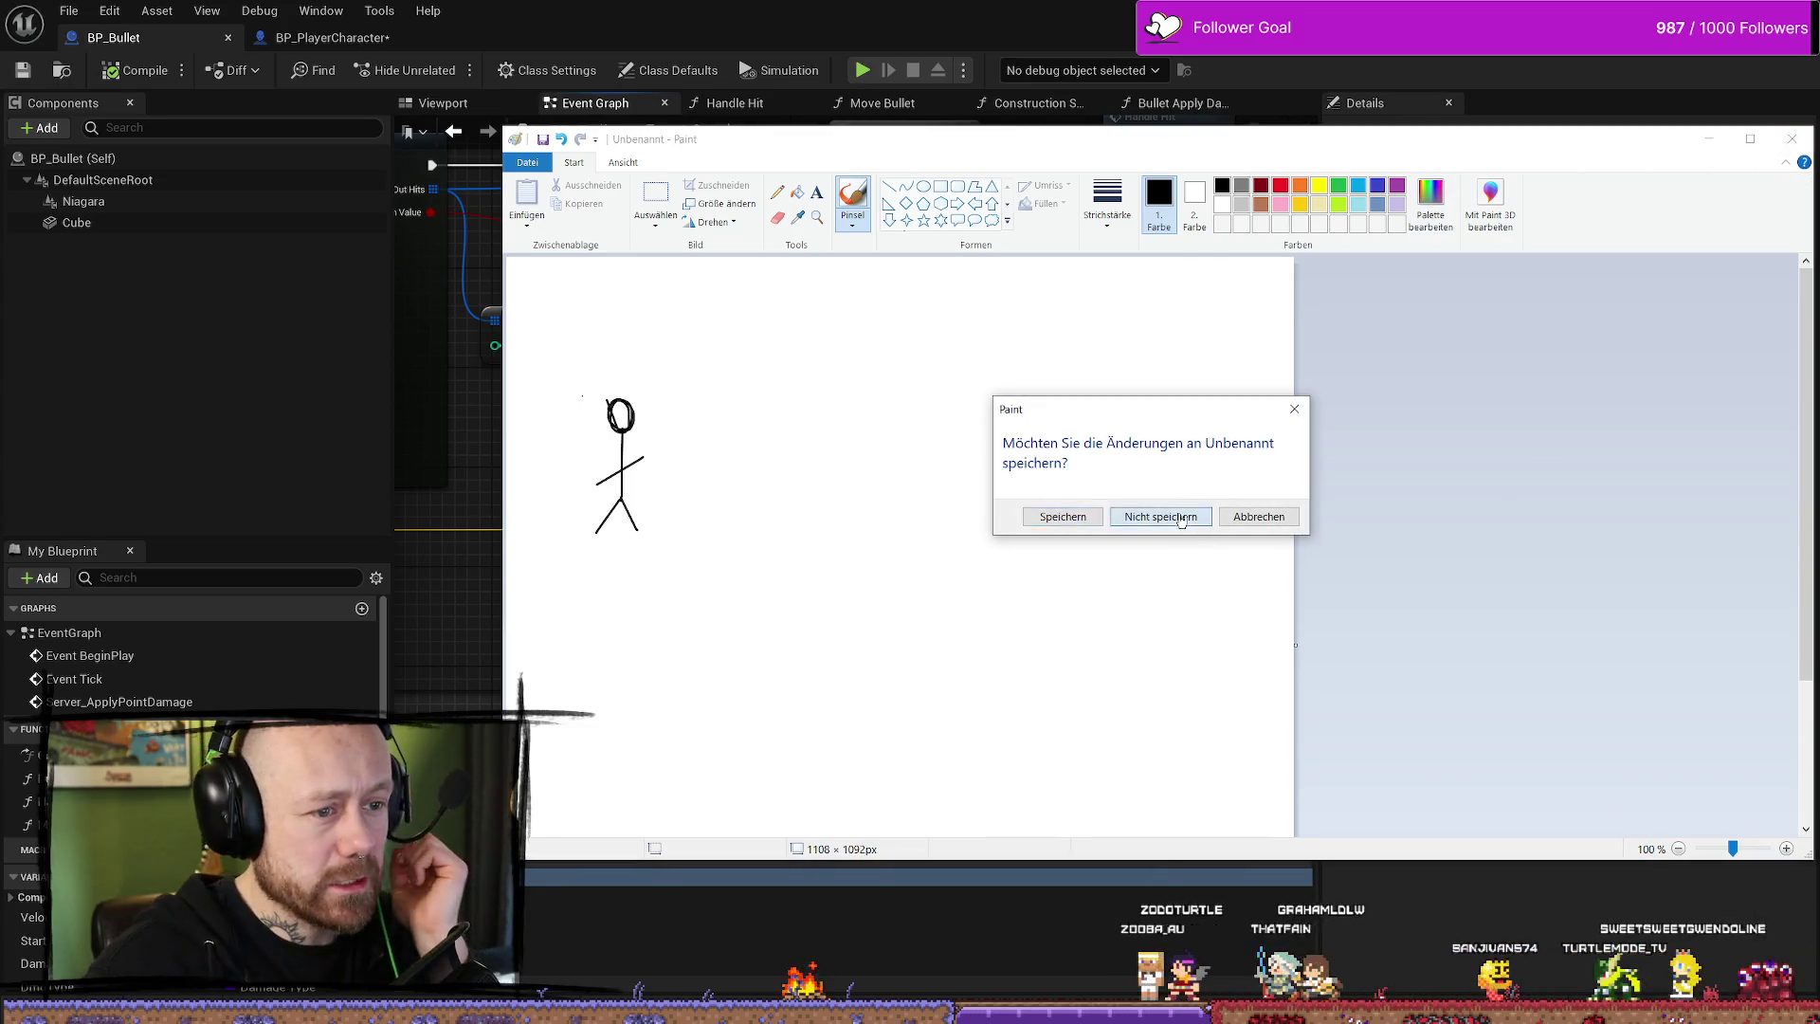
left_click(1160, 516)
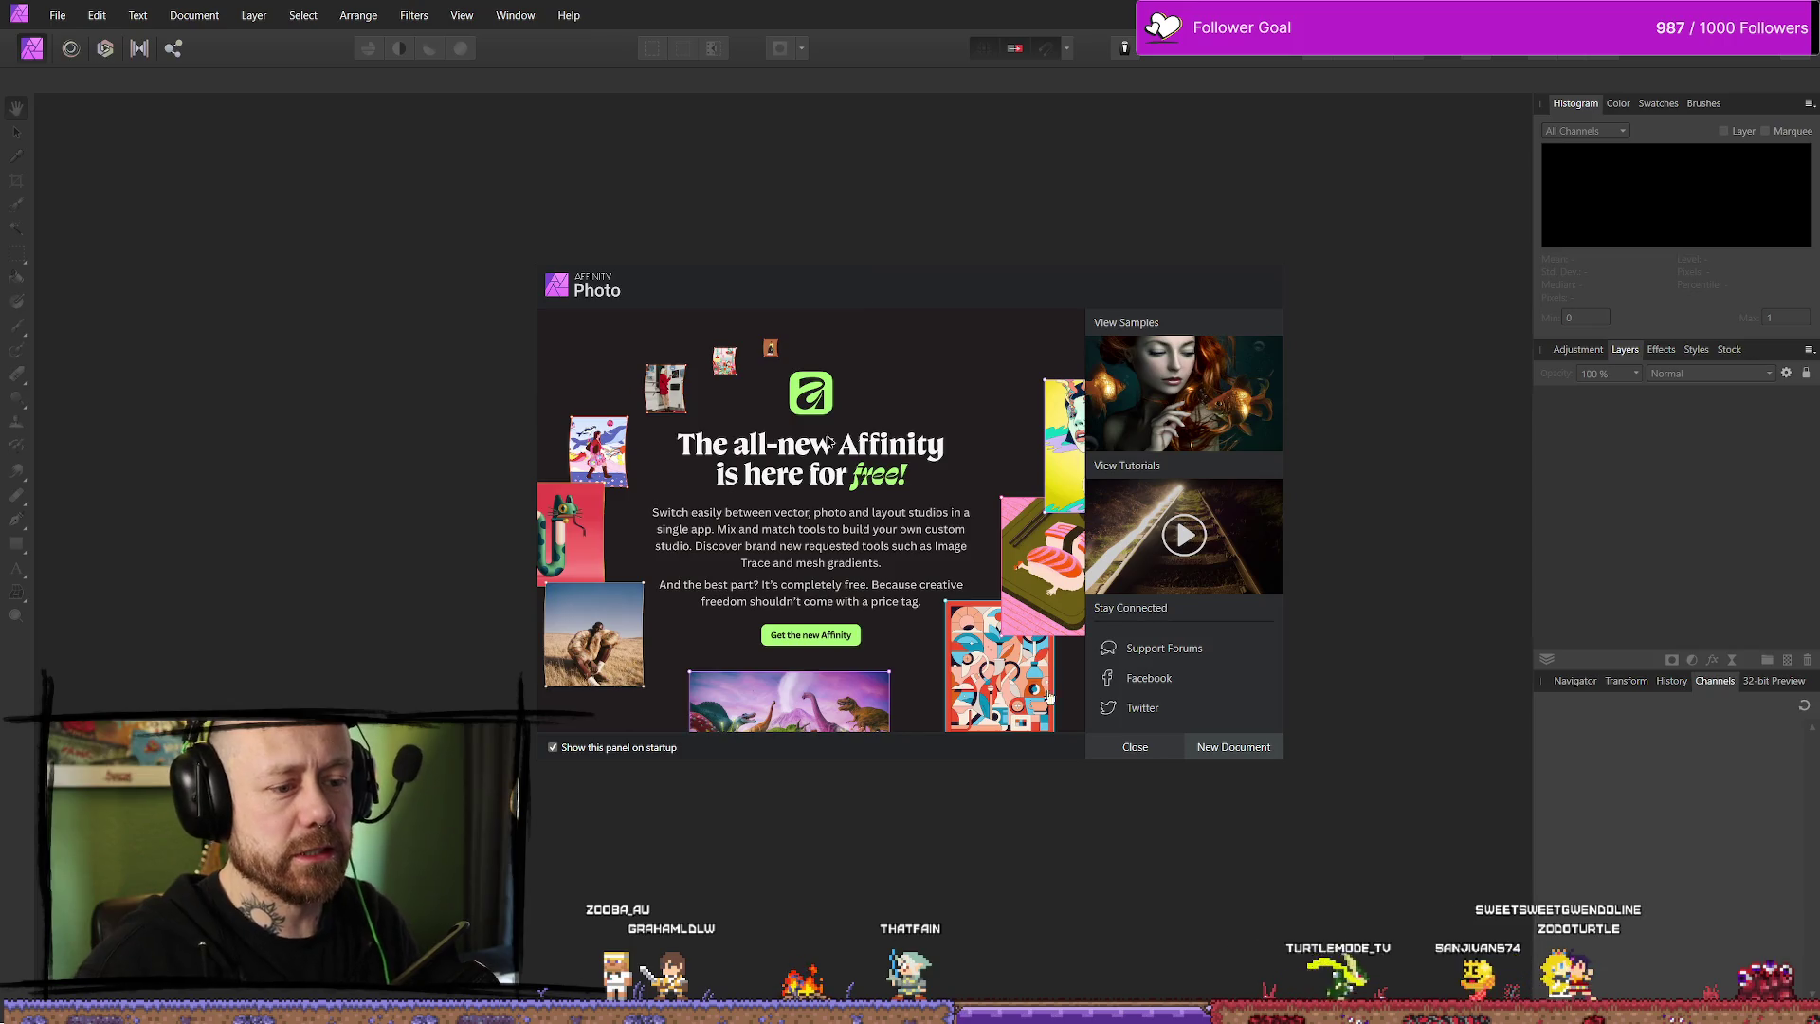
- Close the welcome panel and create a new 2560×1440 px document via File > New
left_click(1135, 747)
left_click(66, 17)
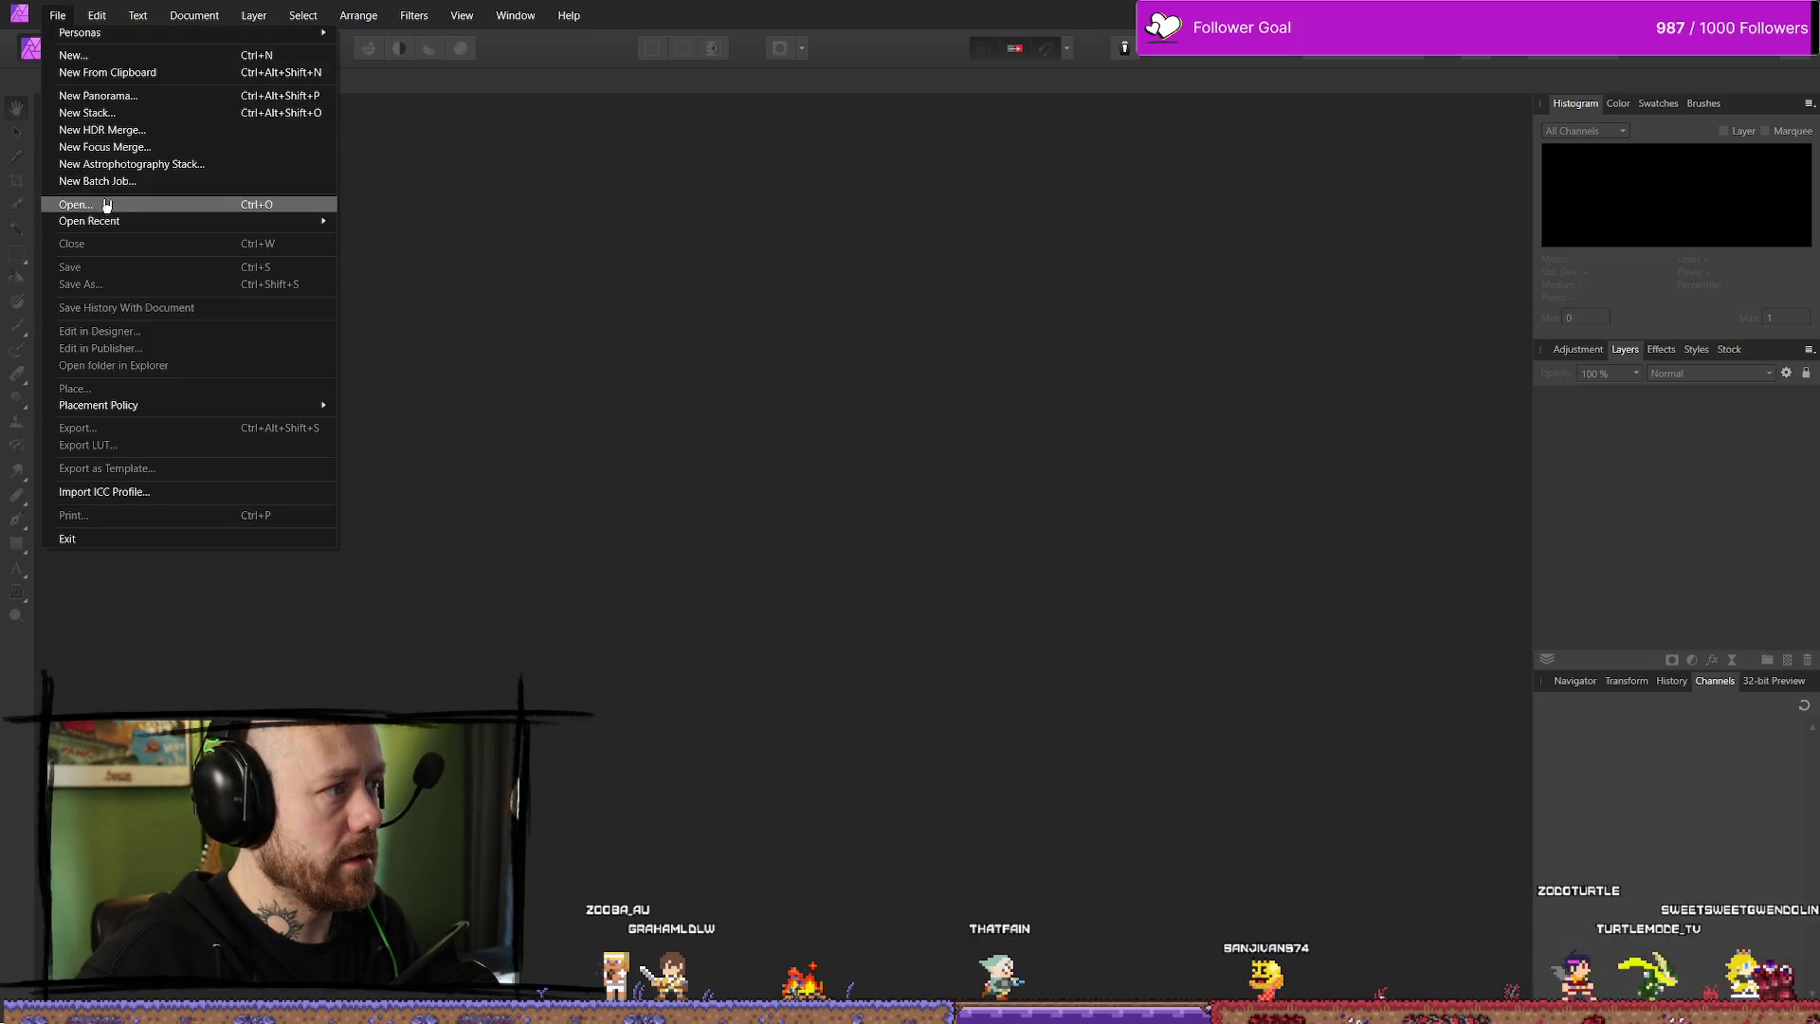
left_click(477, 229)
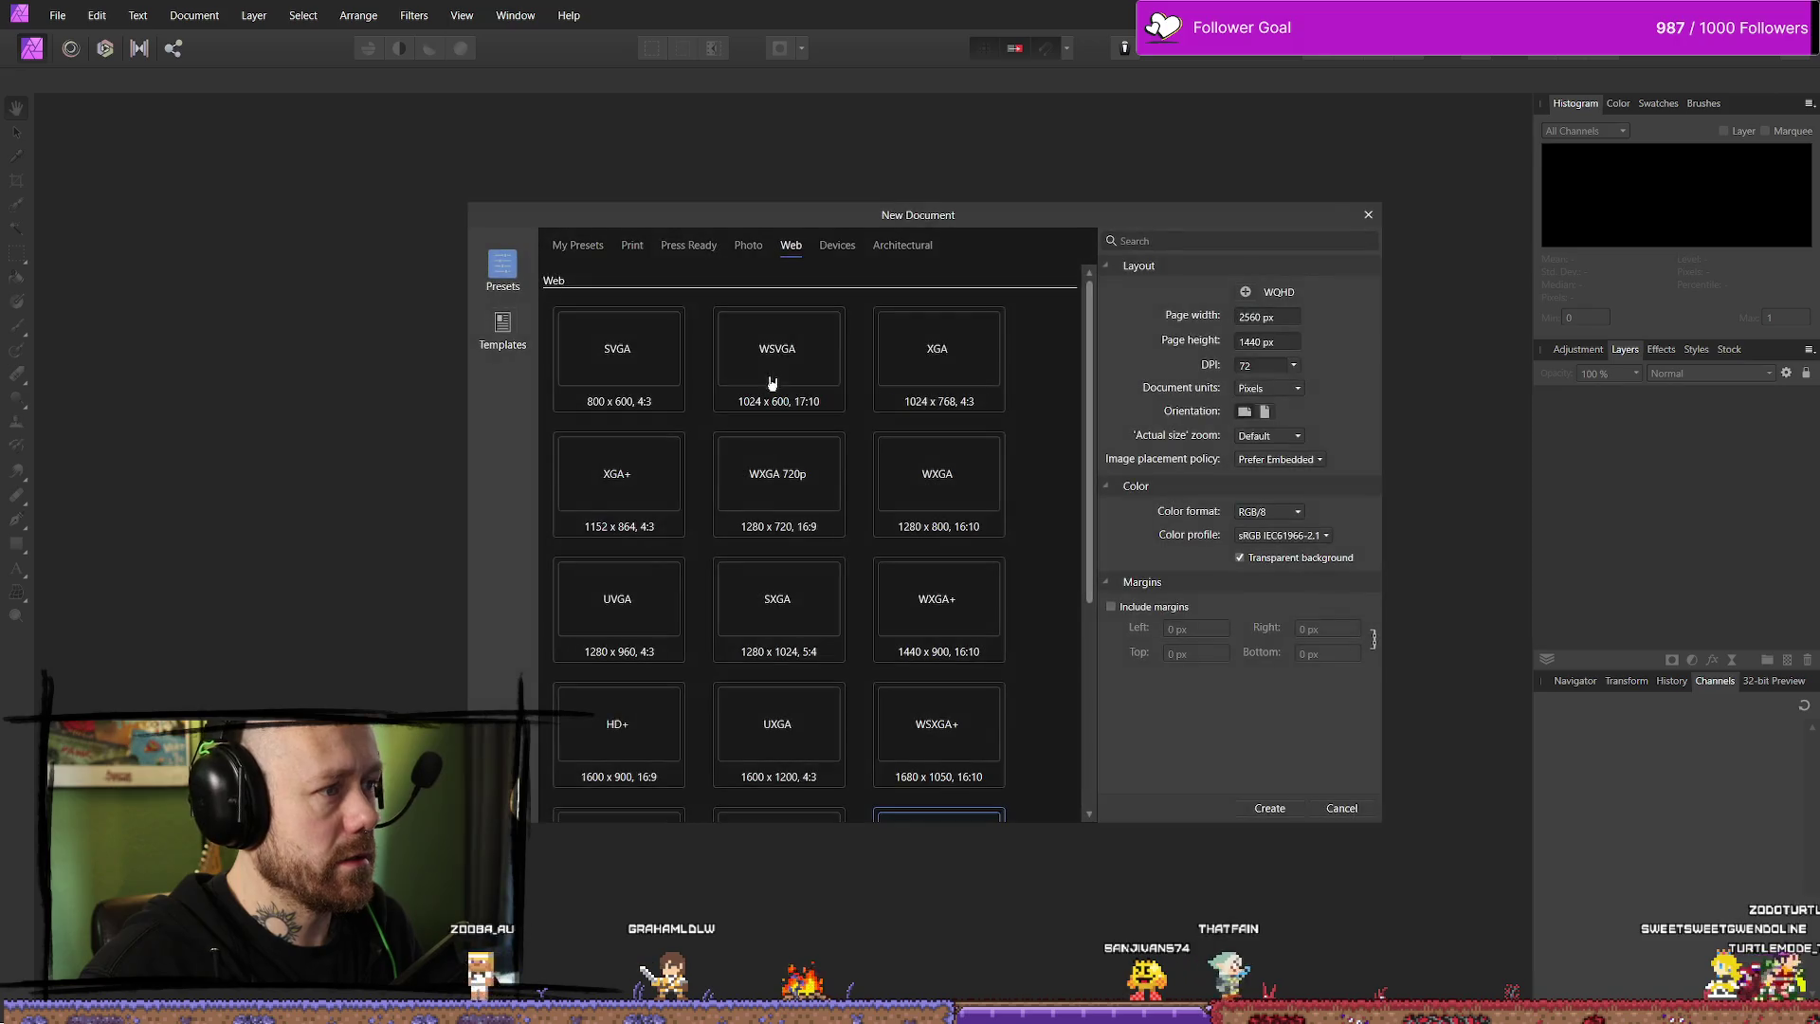
left_click(1269, 810)
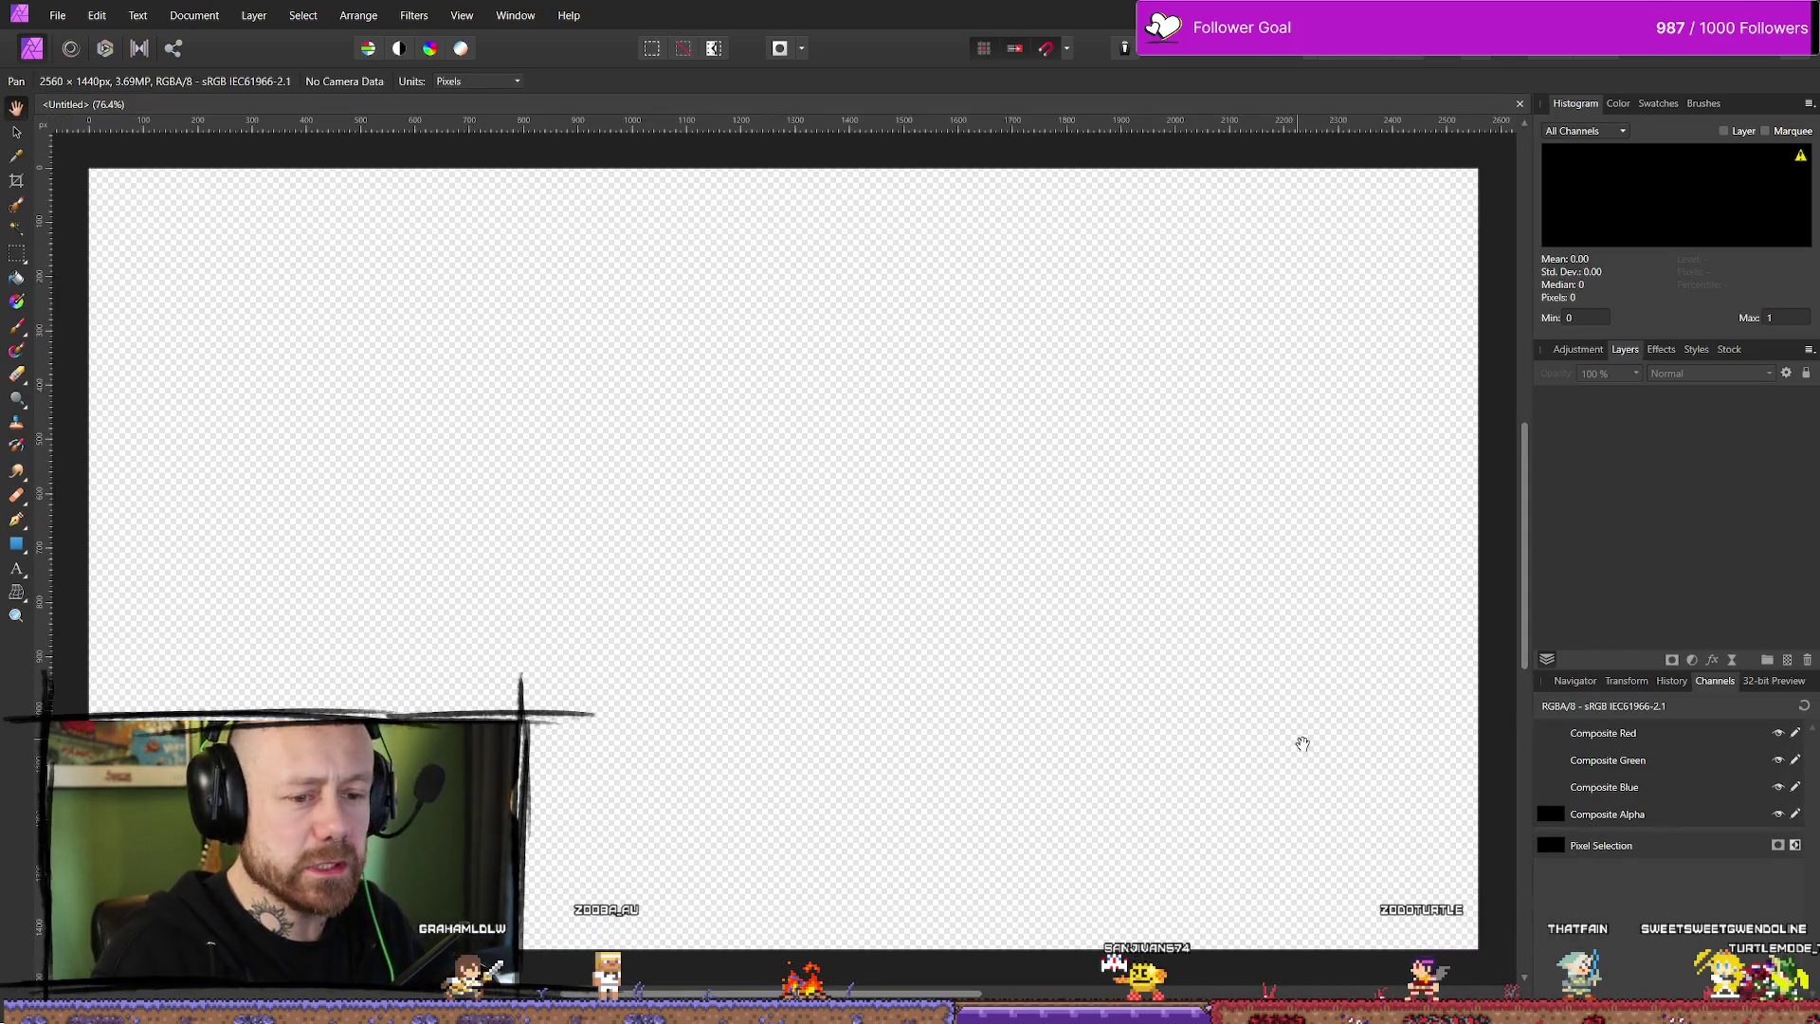
- Flood-fill the transparent canvas white and switch to the Paint Brush (B)
left_click(17, 280)
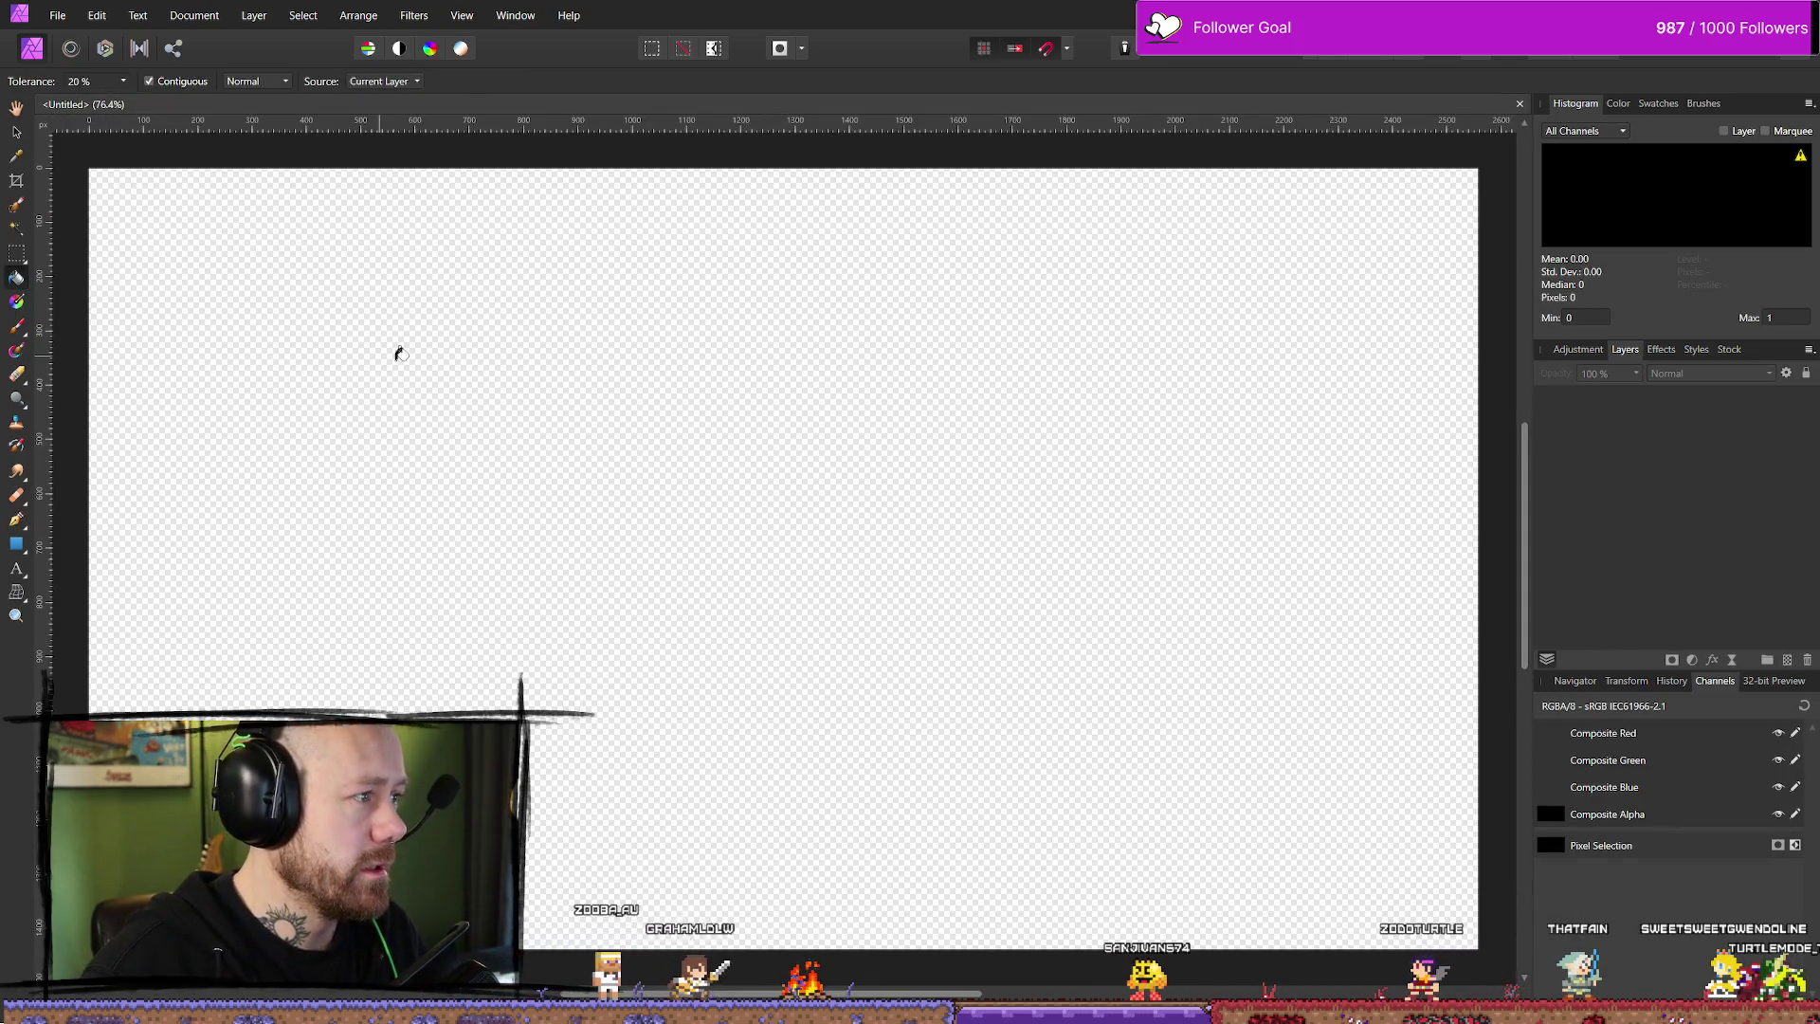
left_click(850, 386)
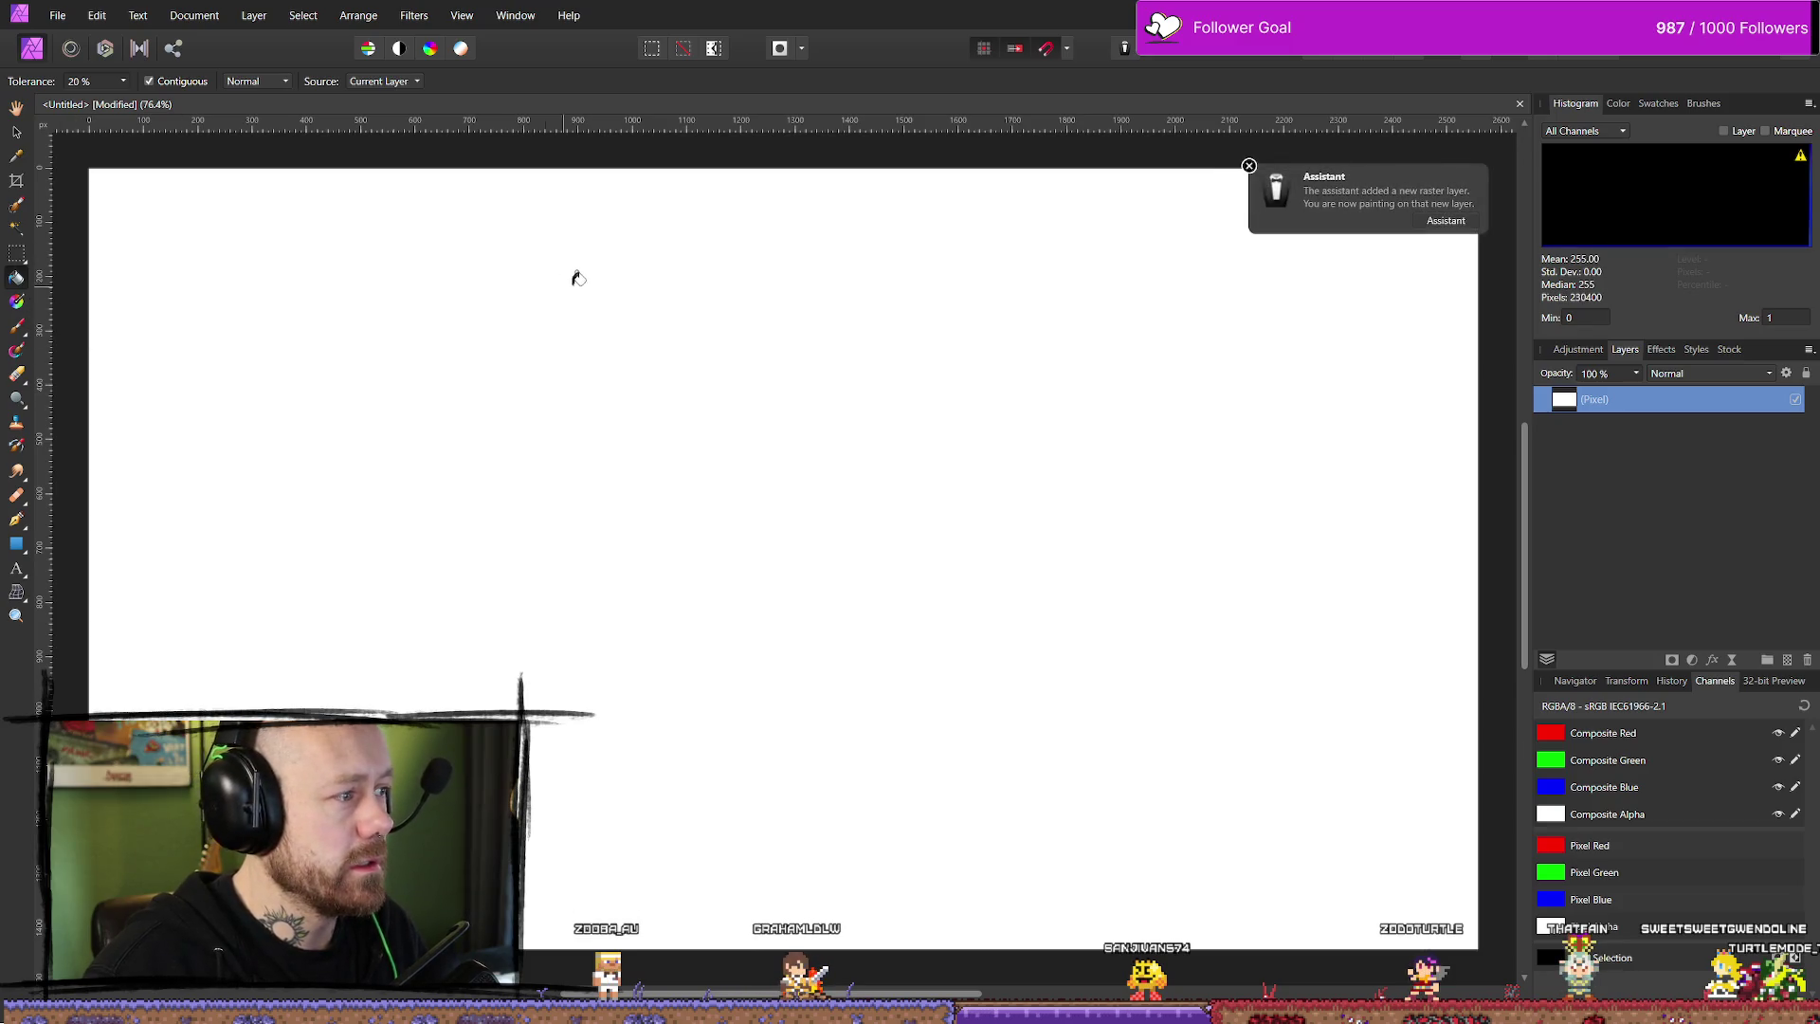
key("b")
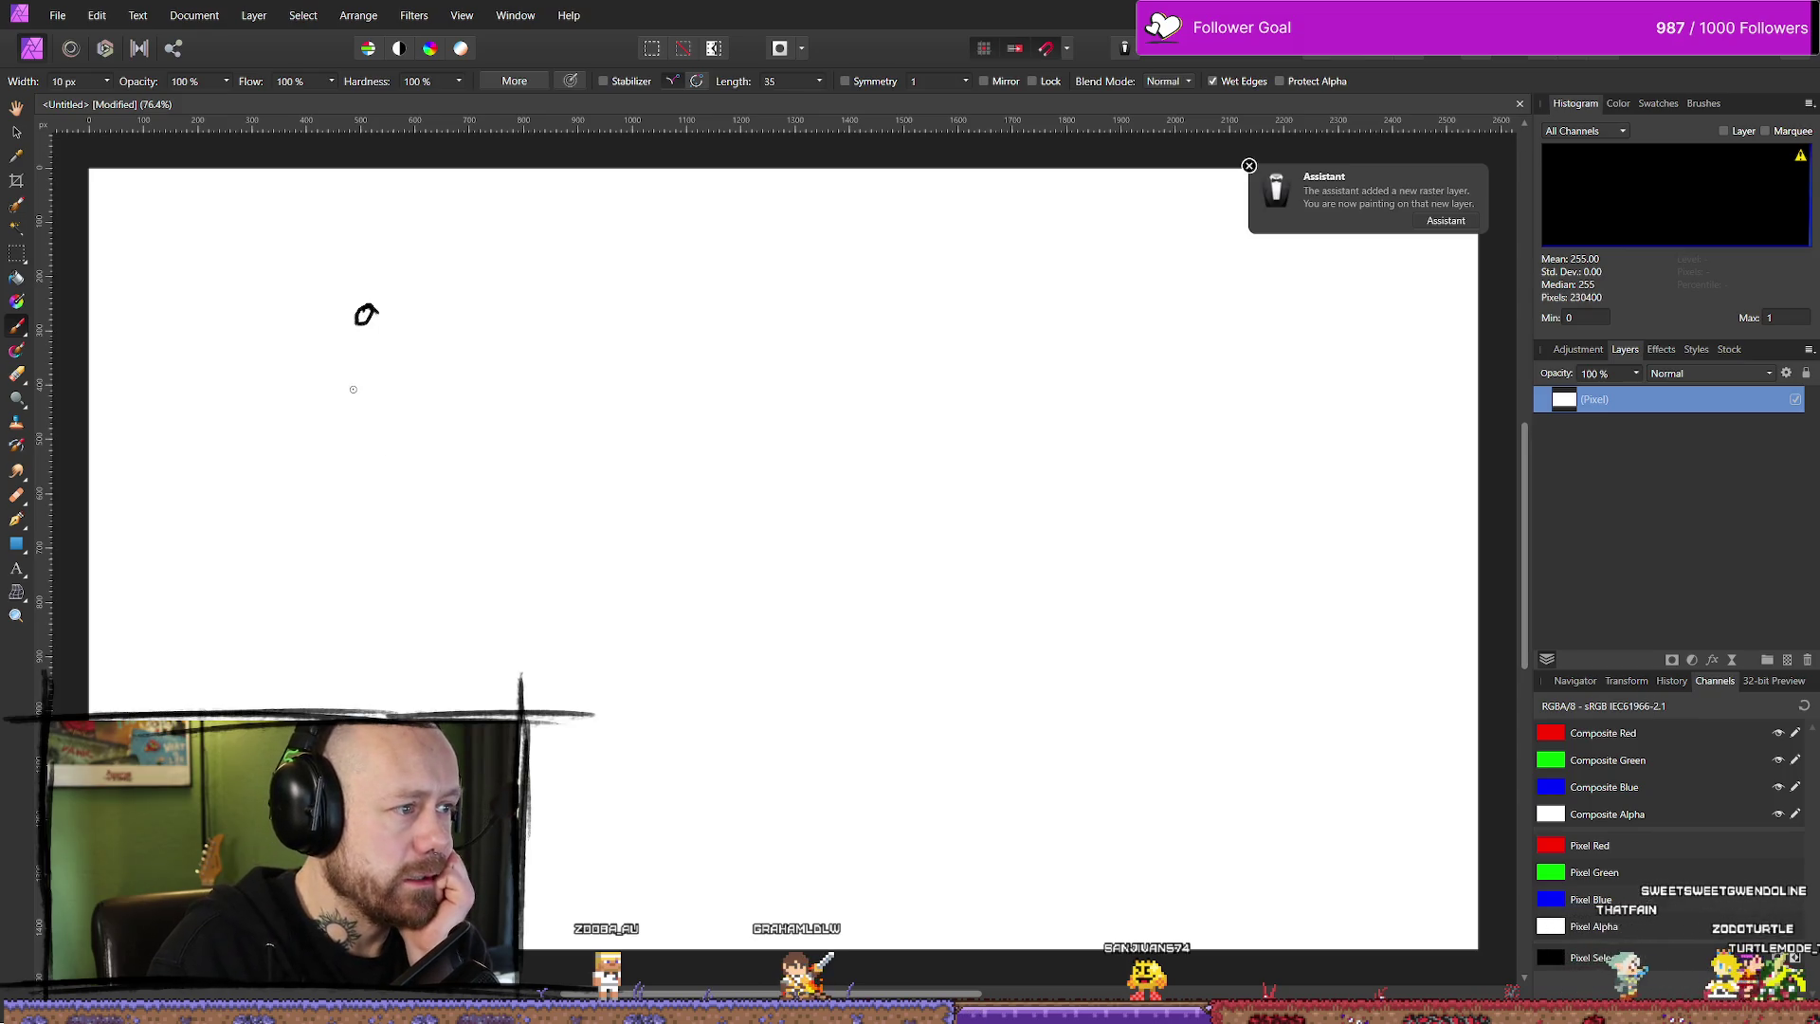
- Draw three stick figures in a row, undoing one stray stroke
left_click_drag(361, 327, 372, 452)
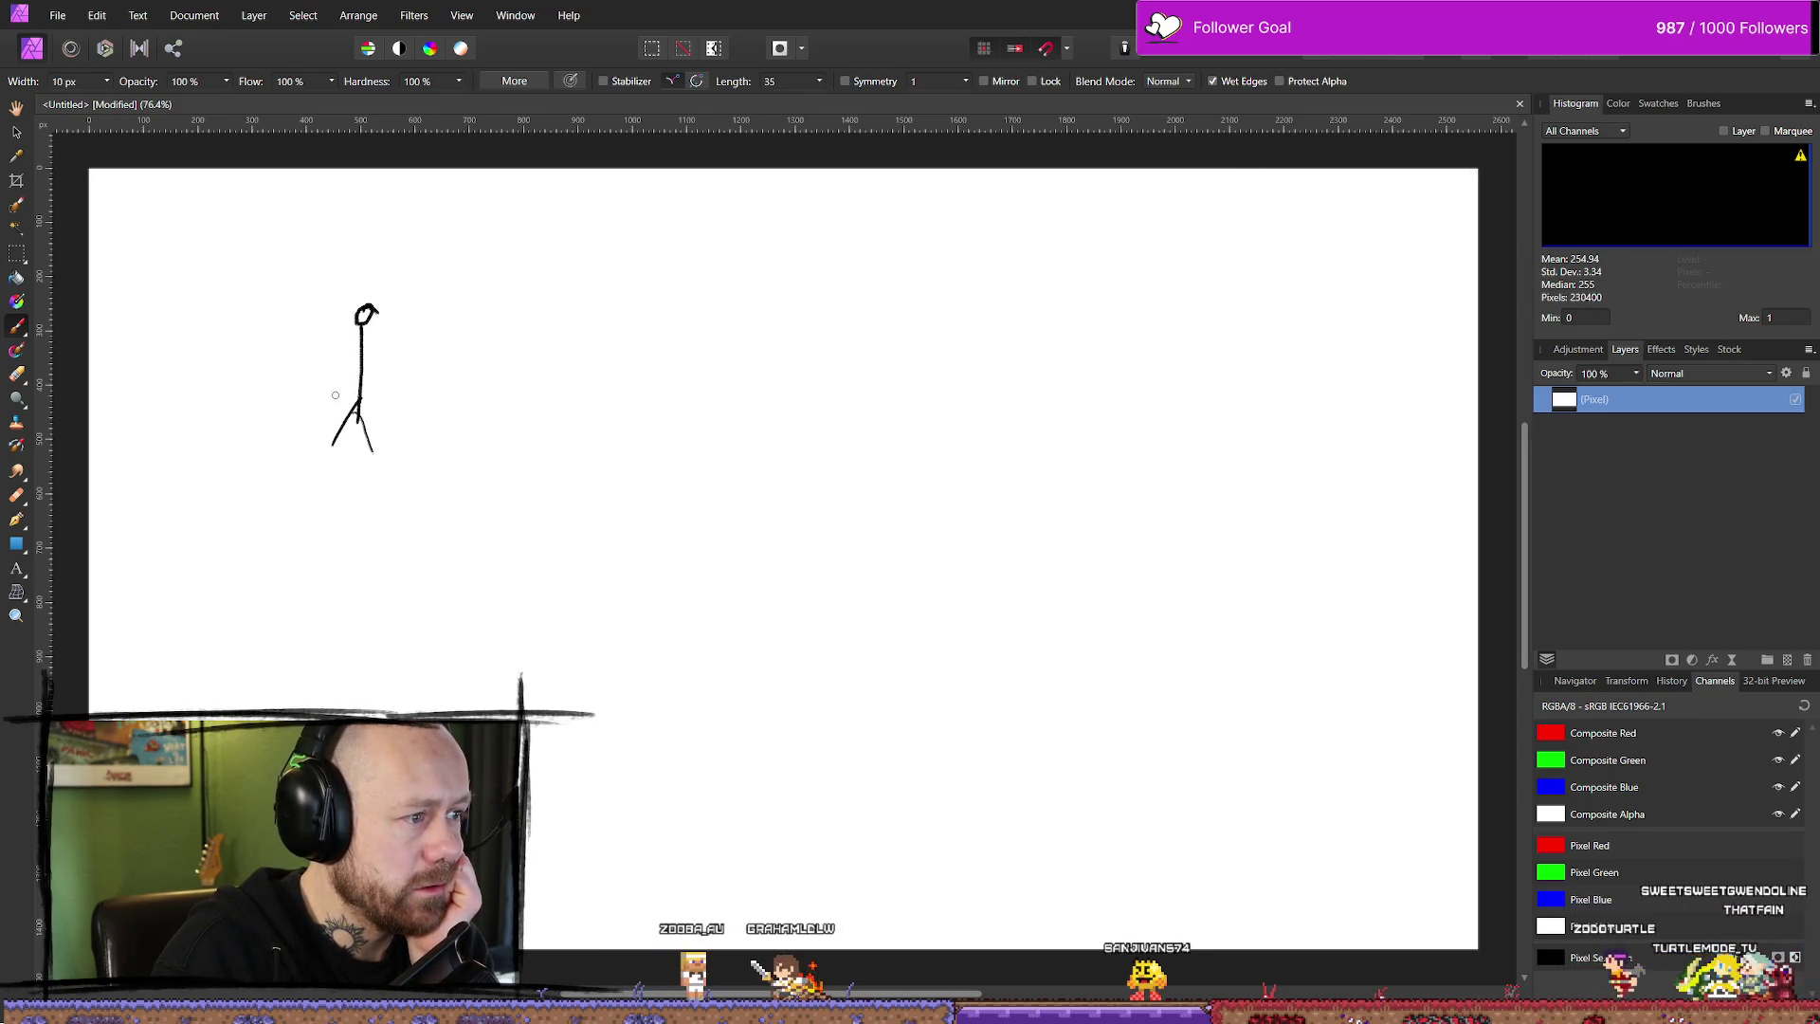
left_click_drag(314, 368, 418, 345)
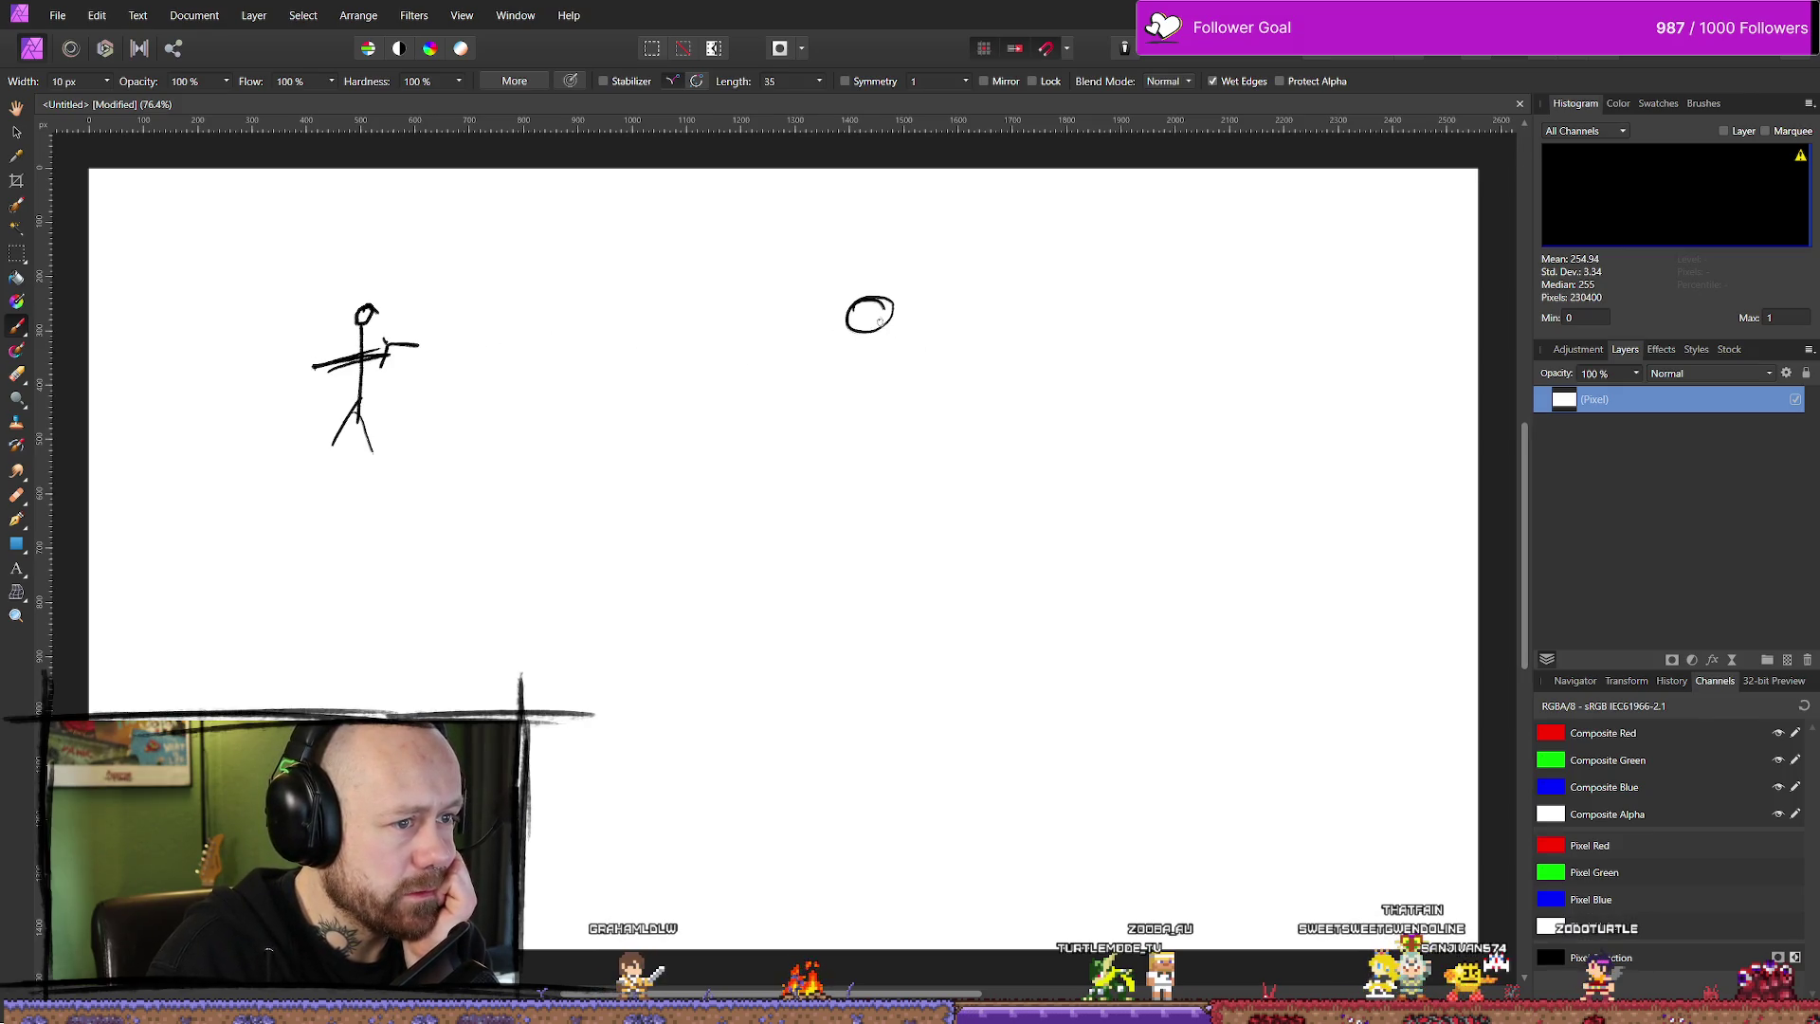
key("ctrl+z")
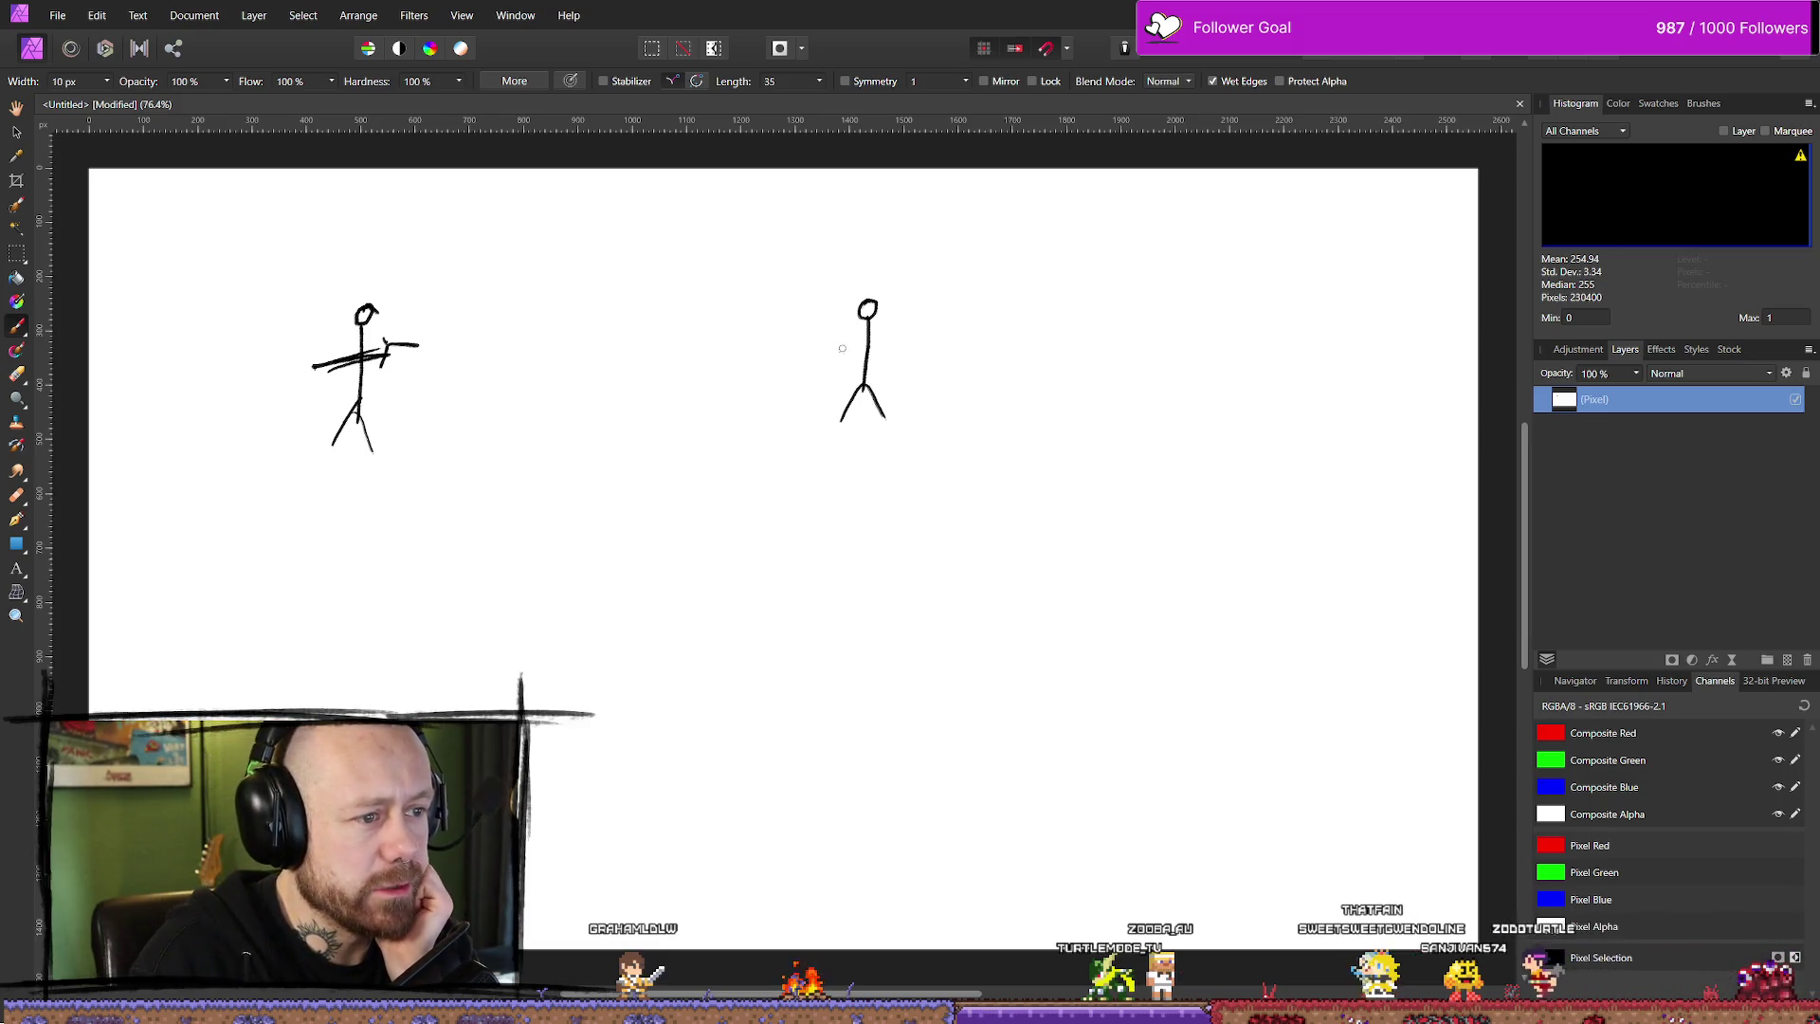
left_click_drag(839, 349, 902, 347)
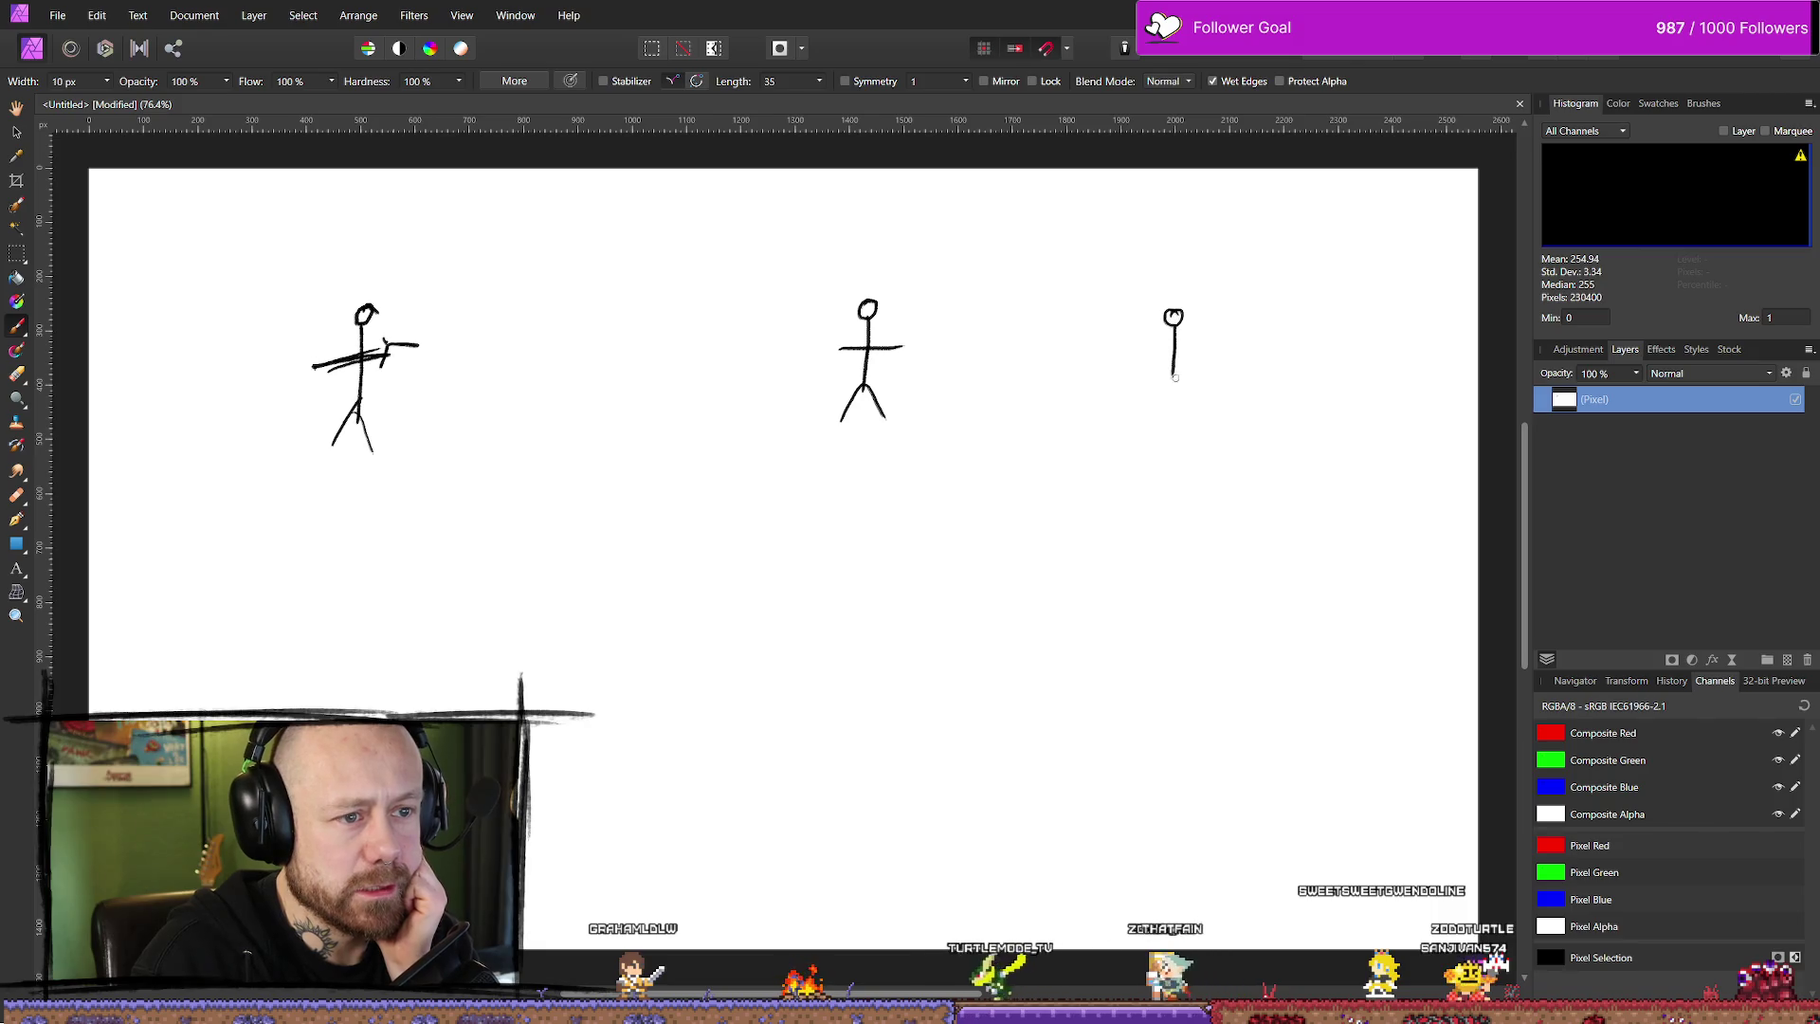
mouse_move(1173, 384)
left_mouse_down()
mouse_move(1140, 424)
mouse_move(1190, 415)
left_mouse_up()
left_click_drag(1158, 366, 1229, 347)
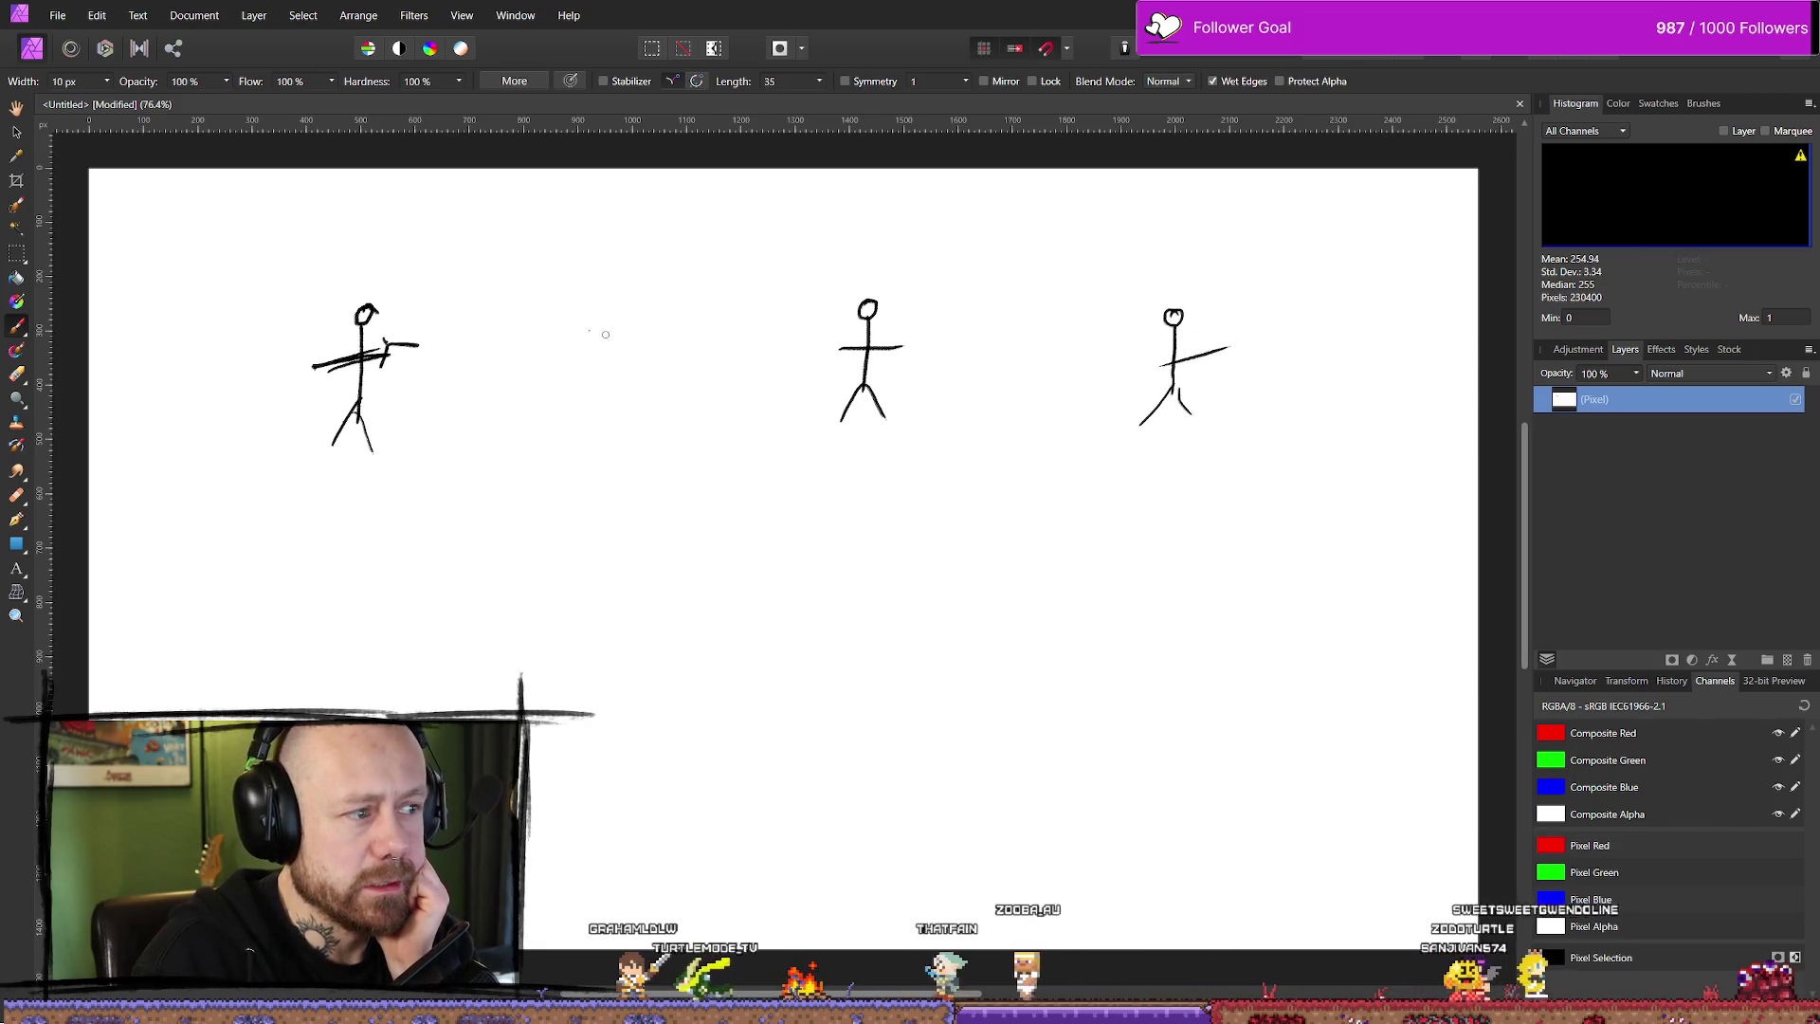
- Draw a gun at the left figure and a bullet path running across the other figures
mouse_move(422, 339)
left_mouse_down()
mouse_move(420, 358)
mouse_move(476, 346)
mouse_move(457, 323)
mouse_move(528, 347)
mouse_move(975, 371)
left_mouse_up()
left_click_drag(1221, 350, 1275, 346)
left_click_drag(839, 381, 908, 343)
left_click_drag(1146, 382, 1220, 330)
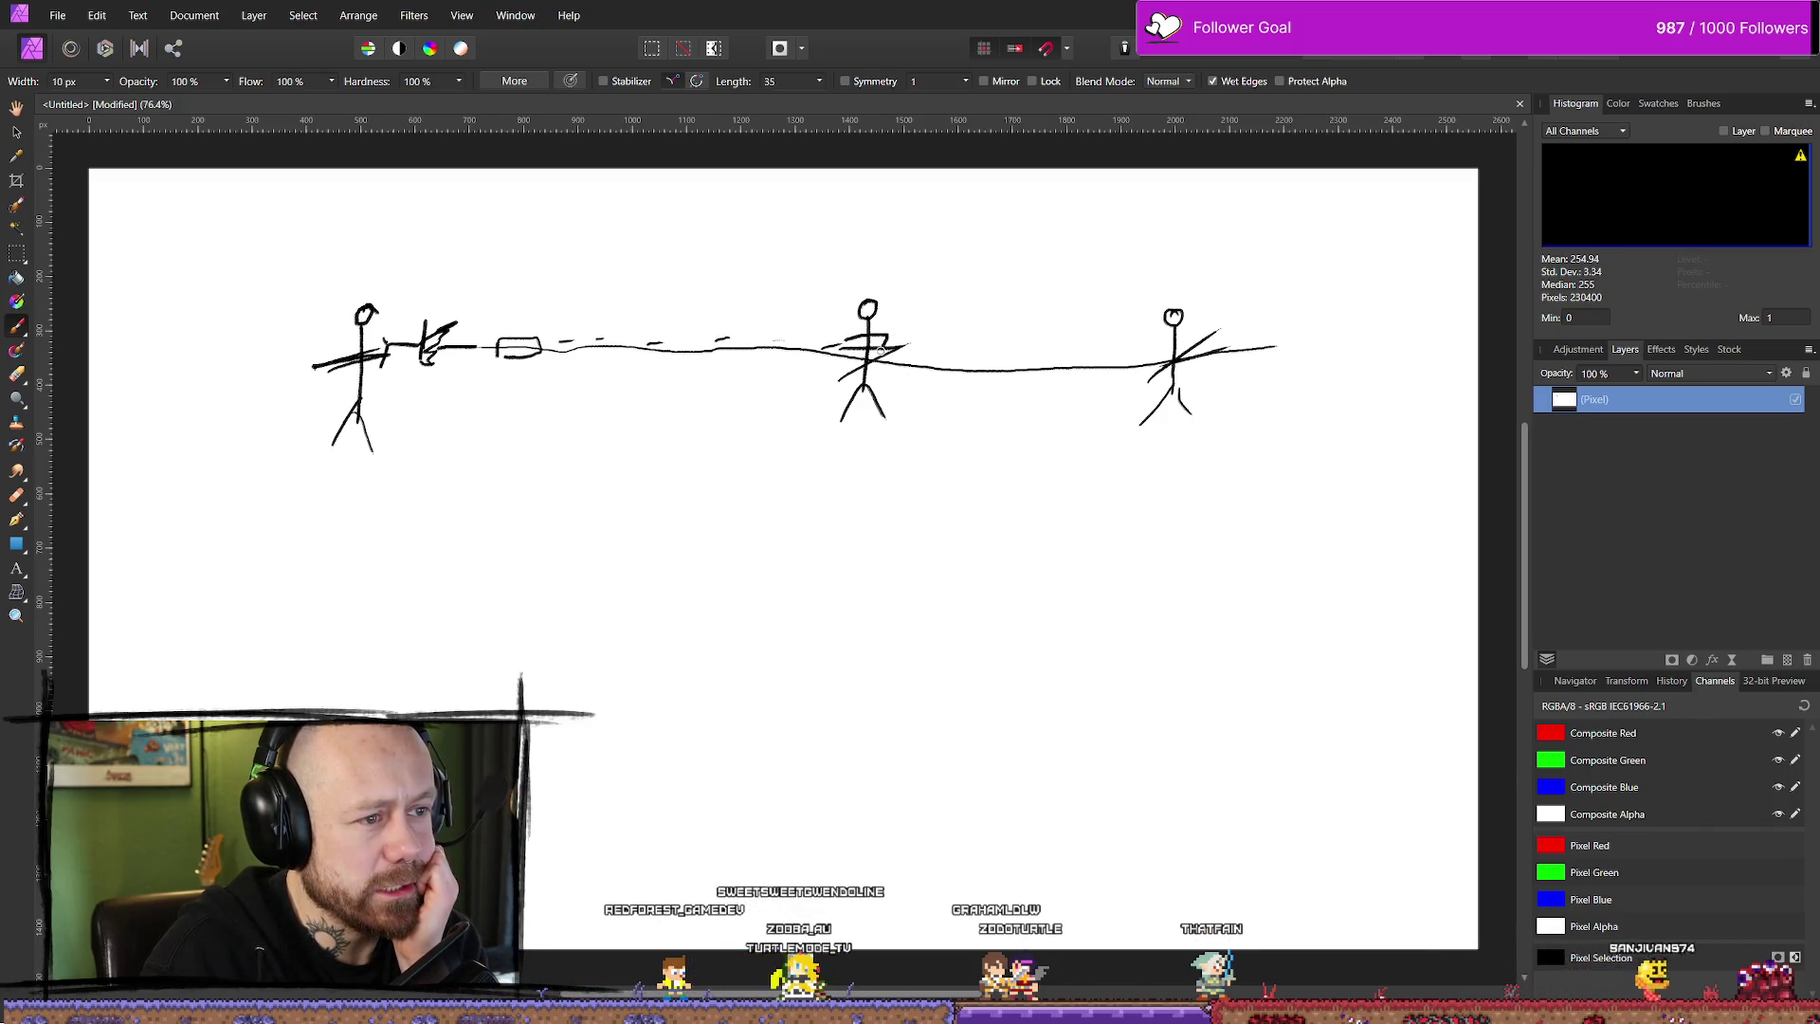
- Mark parry swings and strikes on the middle and right figures, then start a lower shooter's legs
mouse_move(897, 325)
left_mouse_down()
mouse_move(926, 295)
mouse_move(912, 357)
mouse_move(886, 350)
left_mouse_up()
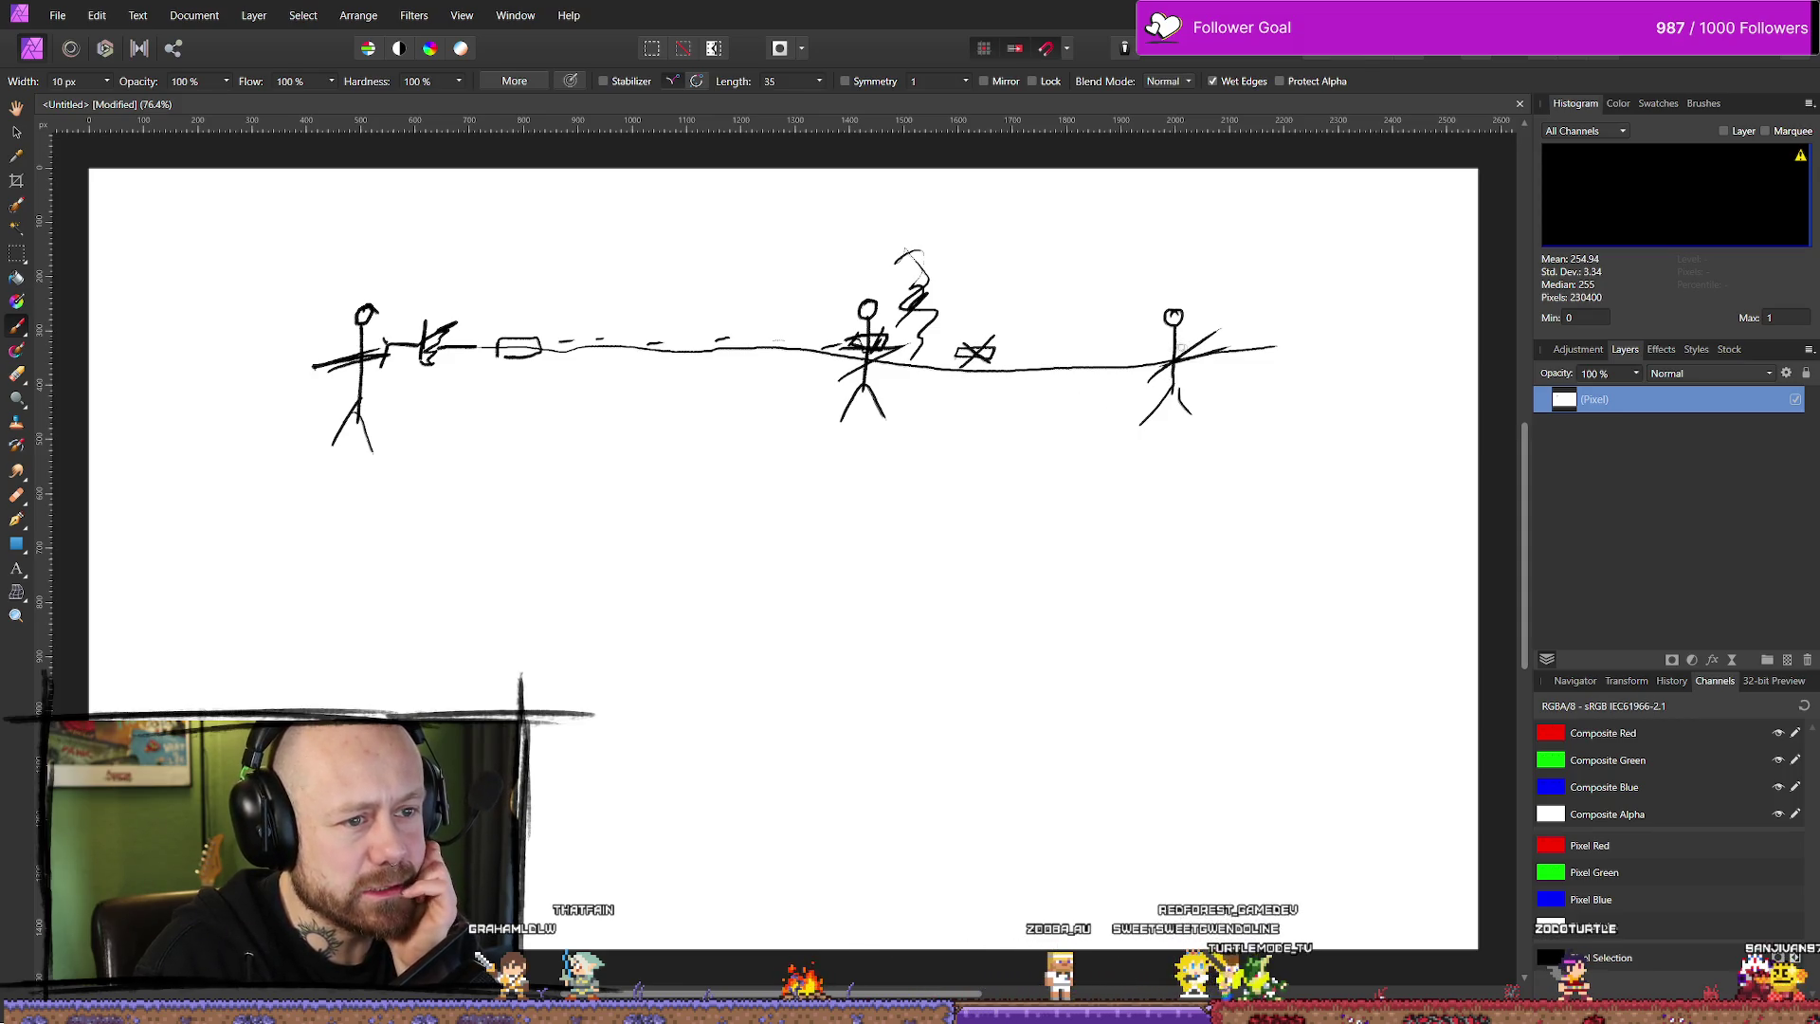
left_click_drag(1192, 319, 1256, 280)
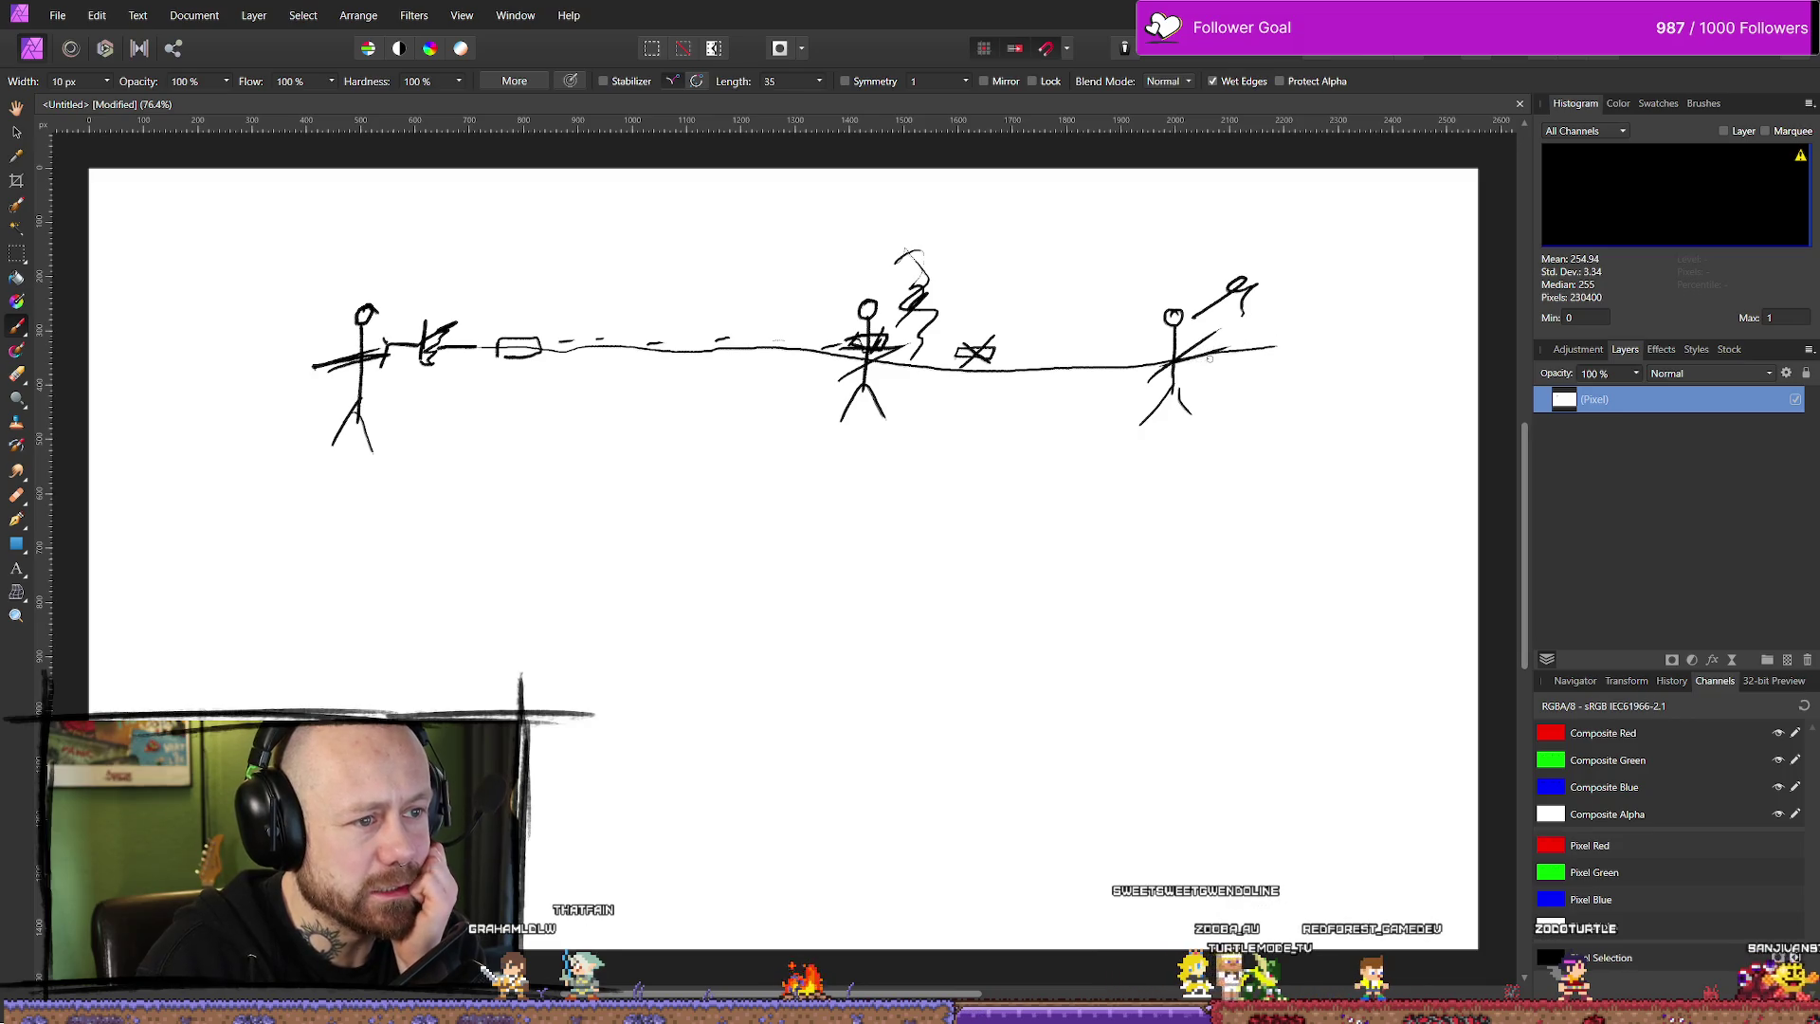
left_click_drag(848, 326, 896, 375)
left_click_drag(1173, 350, 1220, 388)
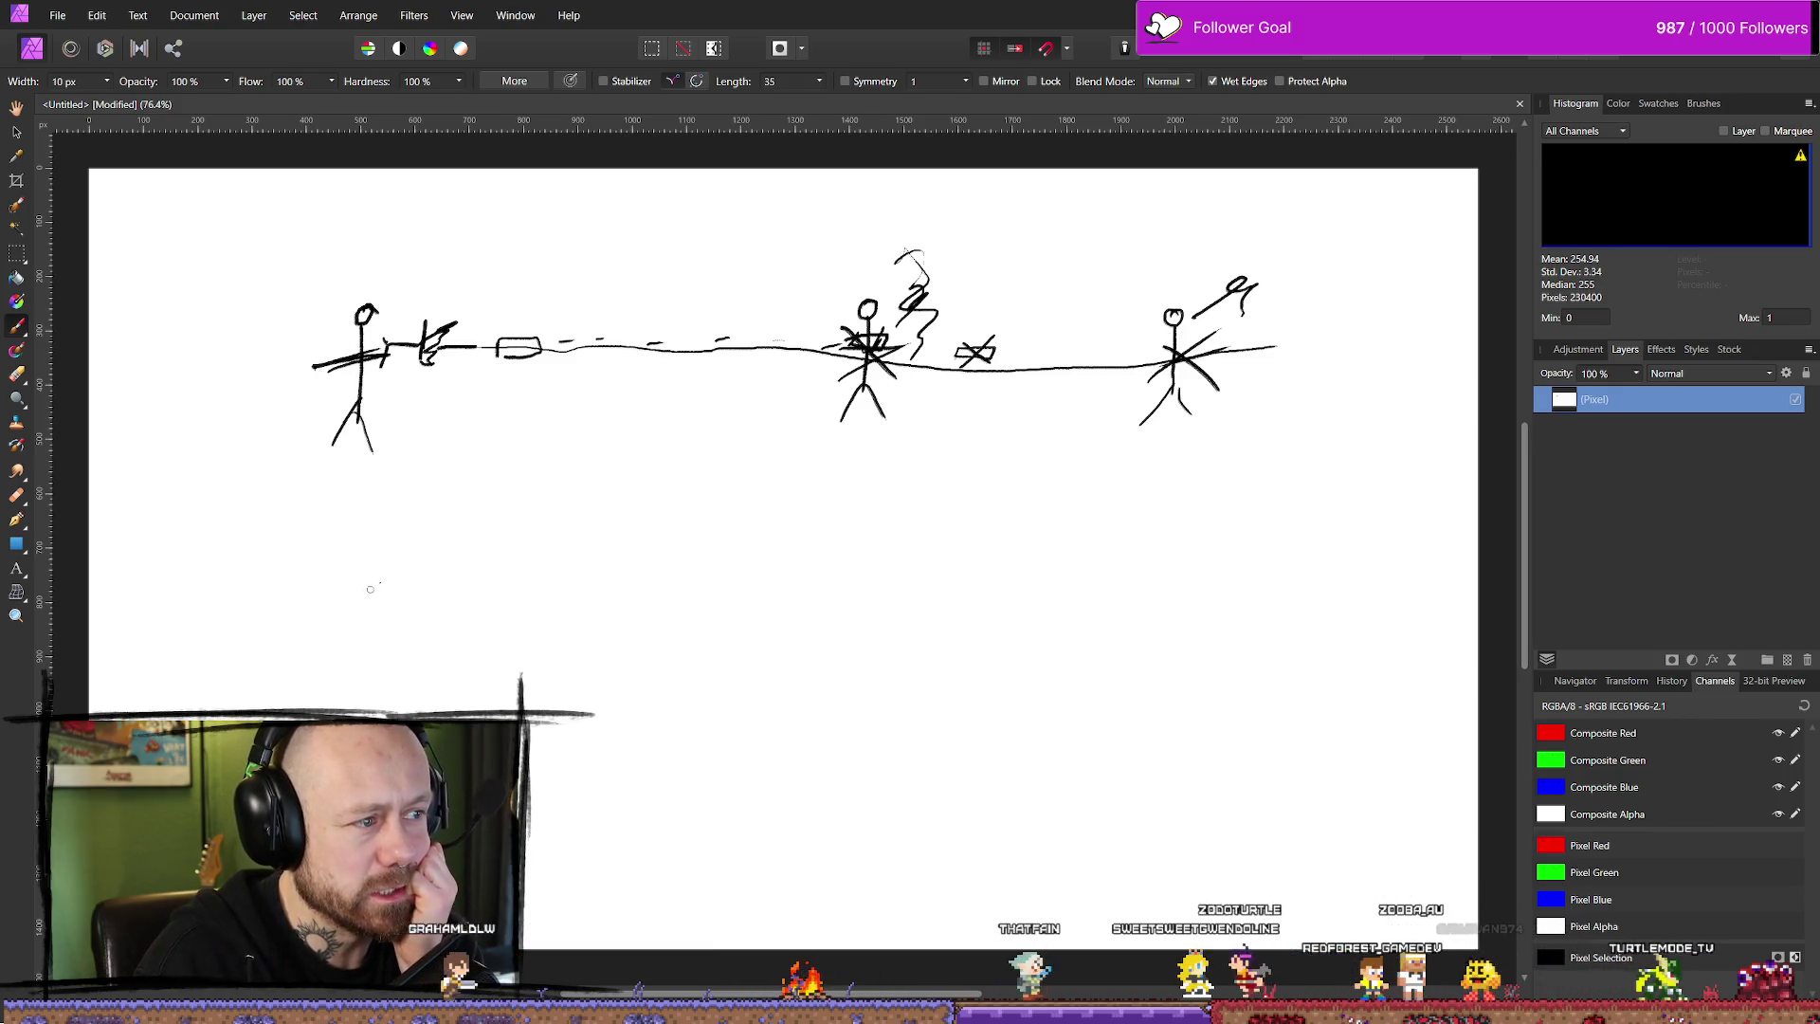
left_click_drag(348, 680, 392, 677)
- Draw the lower shooter with a gun, a target figure, a box before it, and the bullet path
left_click_drag(338, 621, 417, 614)
left_click_drag(398, 626, 480, 616)
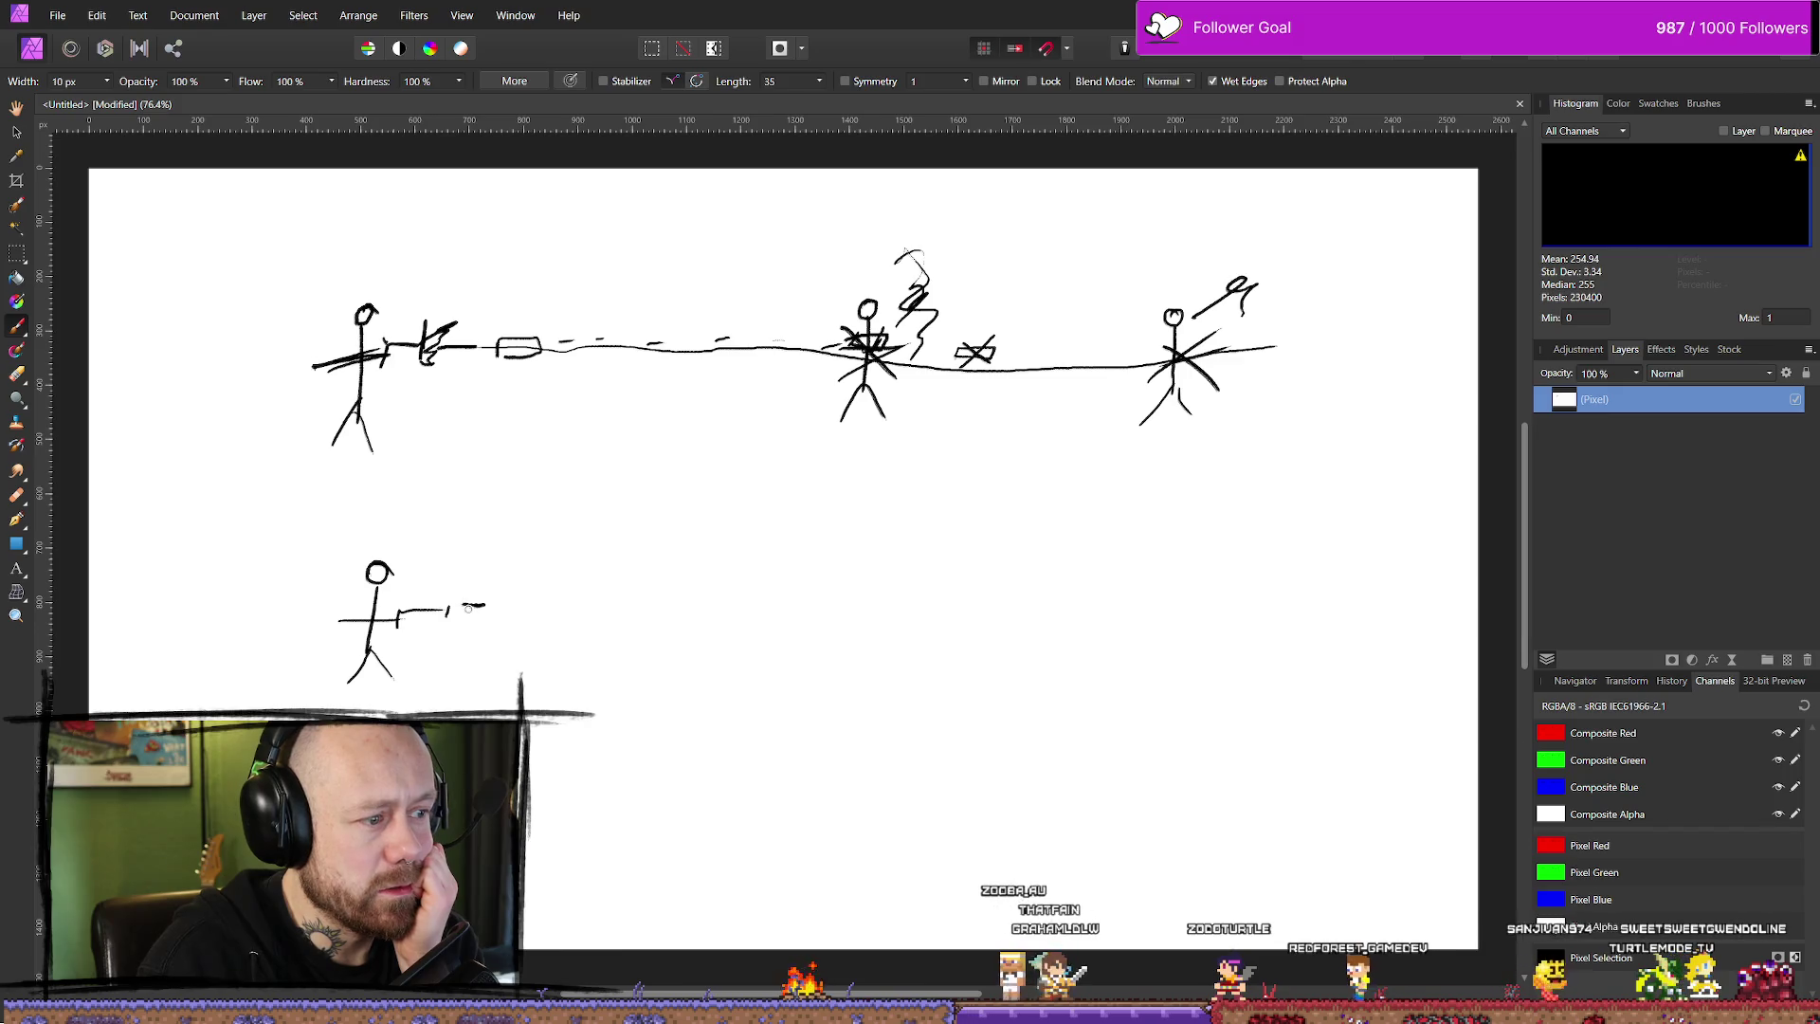
mouse_move(1024, 572)
left_mouse_down()
mouse_move(1046, 571)
mouse_move(1025, 575)
mouse_move(1029, 650)
mouse_move(1047, 611)
left_mouse_up()
left_click_drag(1005, 683, 1047, 675)
mouse_move(901, 680)
left_mouse_down()
mouse_move(944, 679)
mouse_move(901, 681)
mouse_move(945, 627)
left_mouse_up()
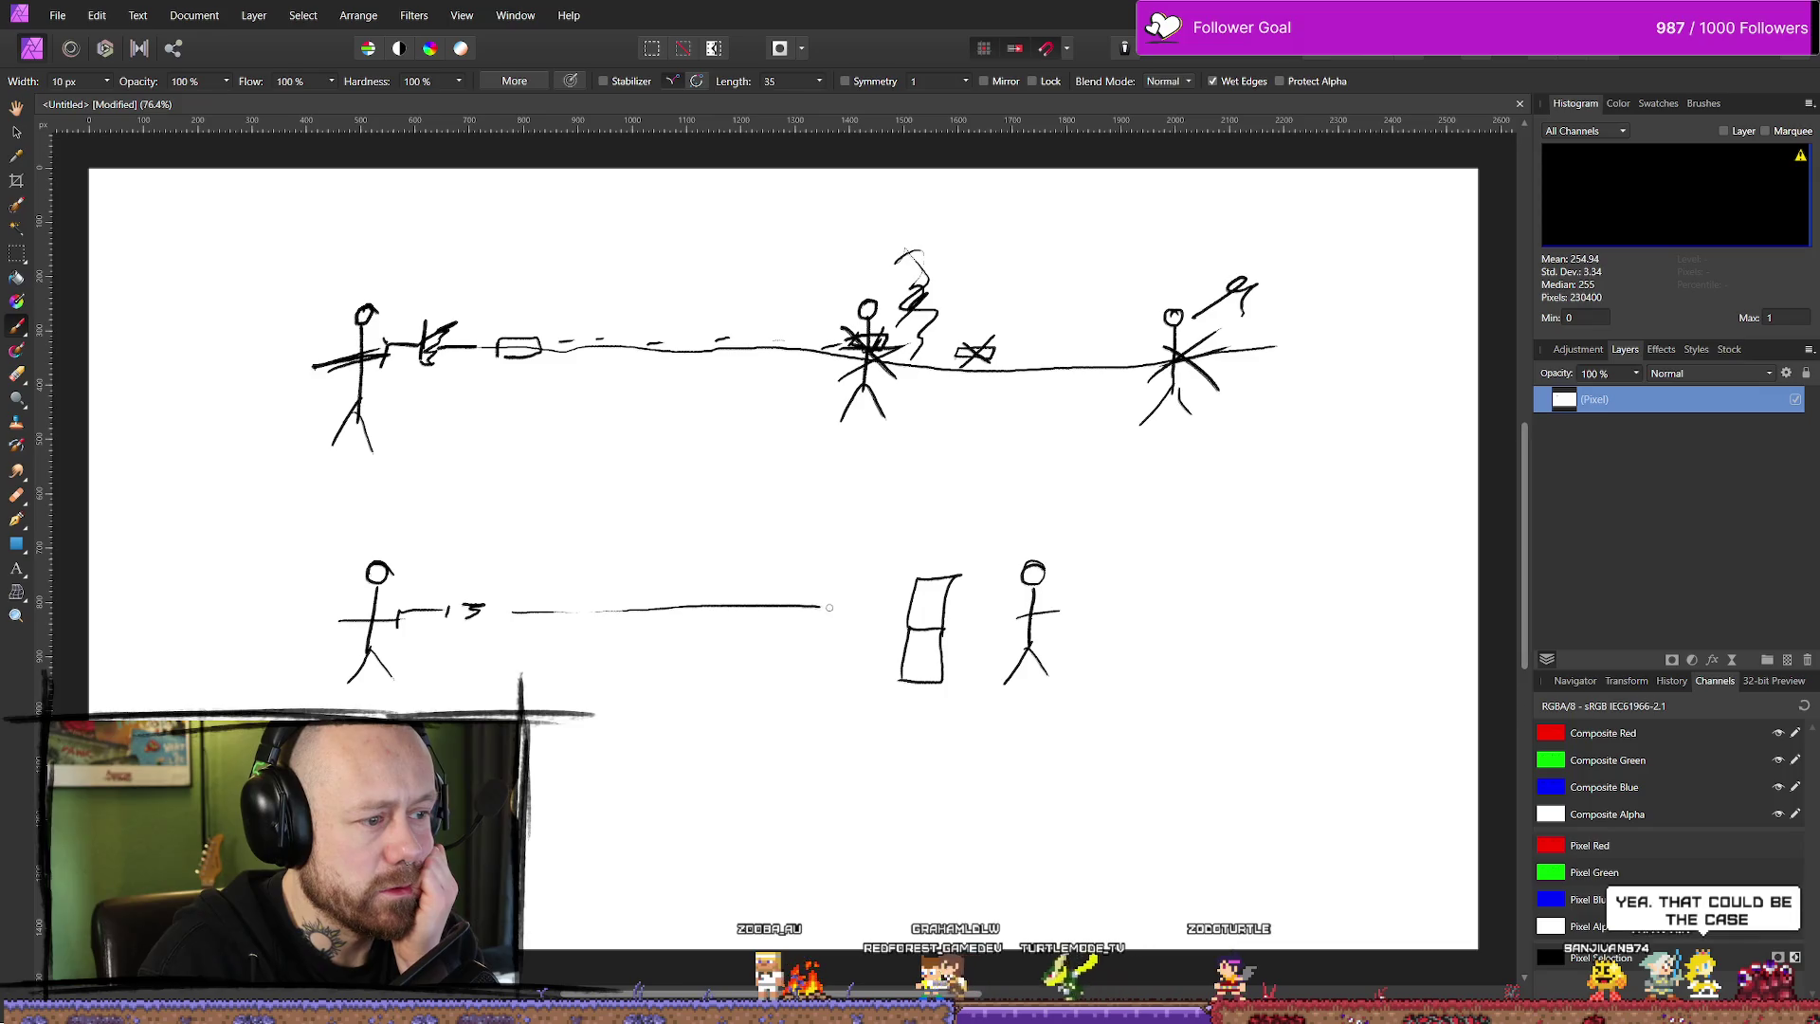
left_click_drag(821, 607, 934, 604)
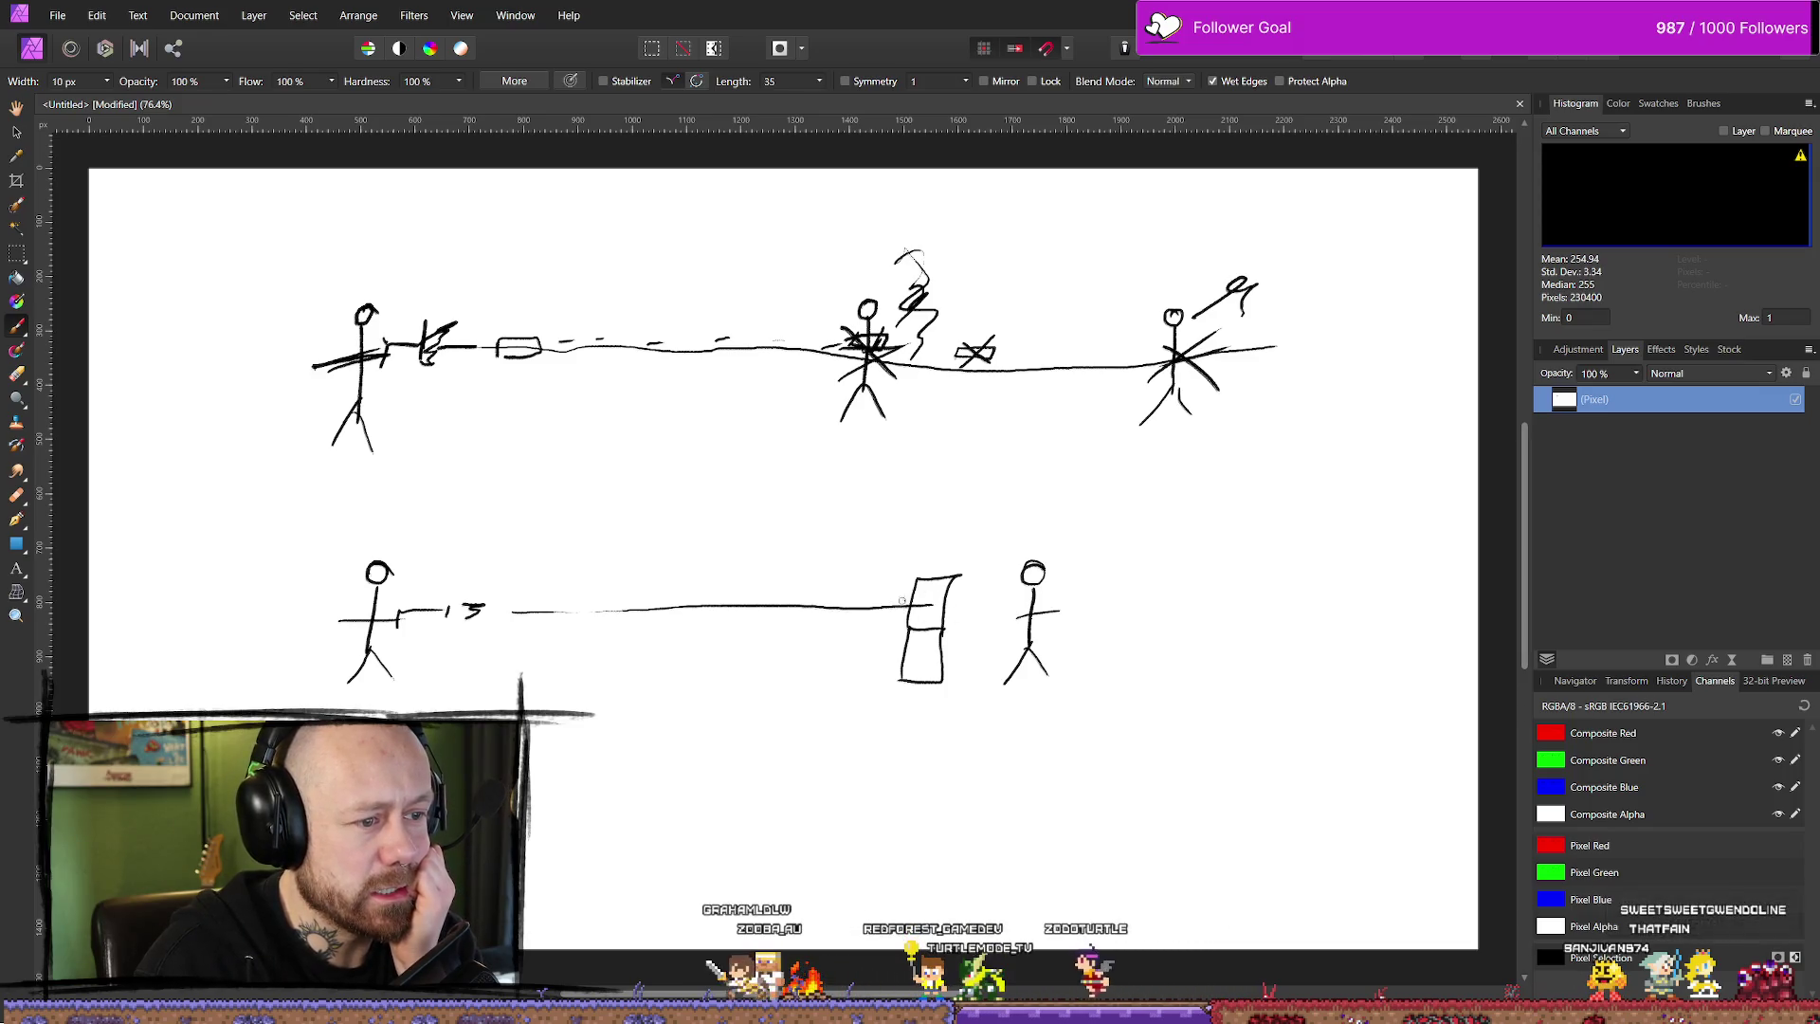
- Mark the bullet's impact on the box, circle the target's torso, and add a figure before the box
left_click_drag(903, 595, 904, 618)
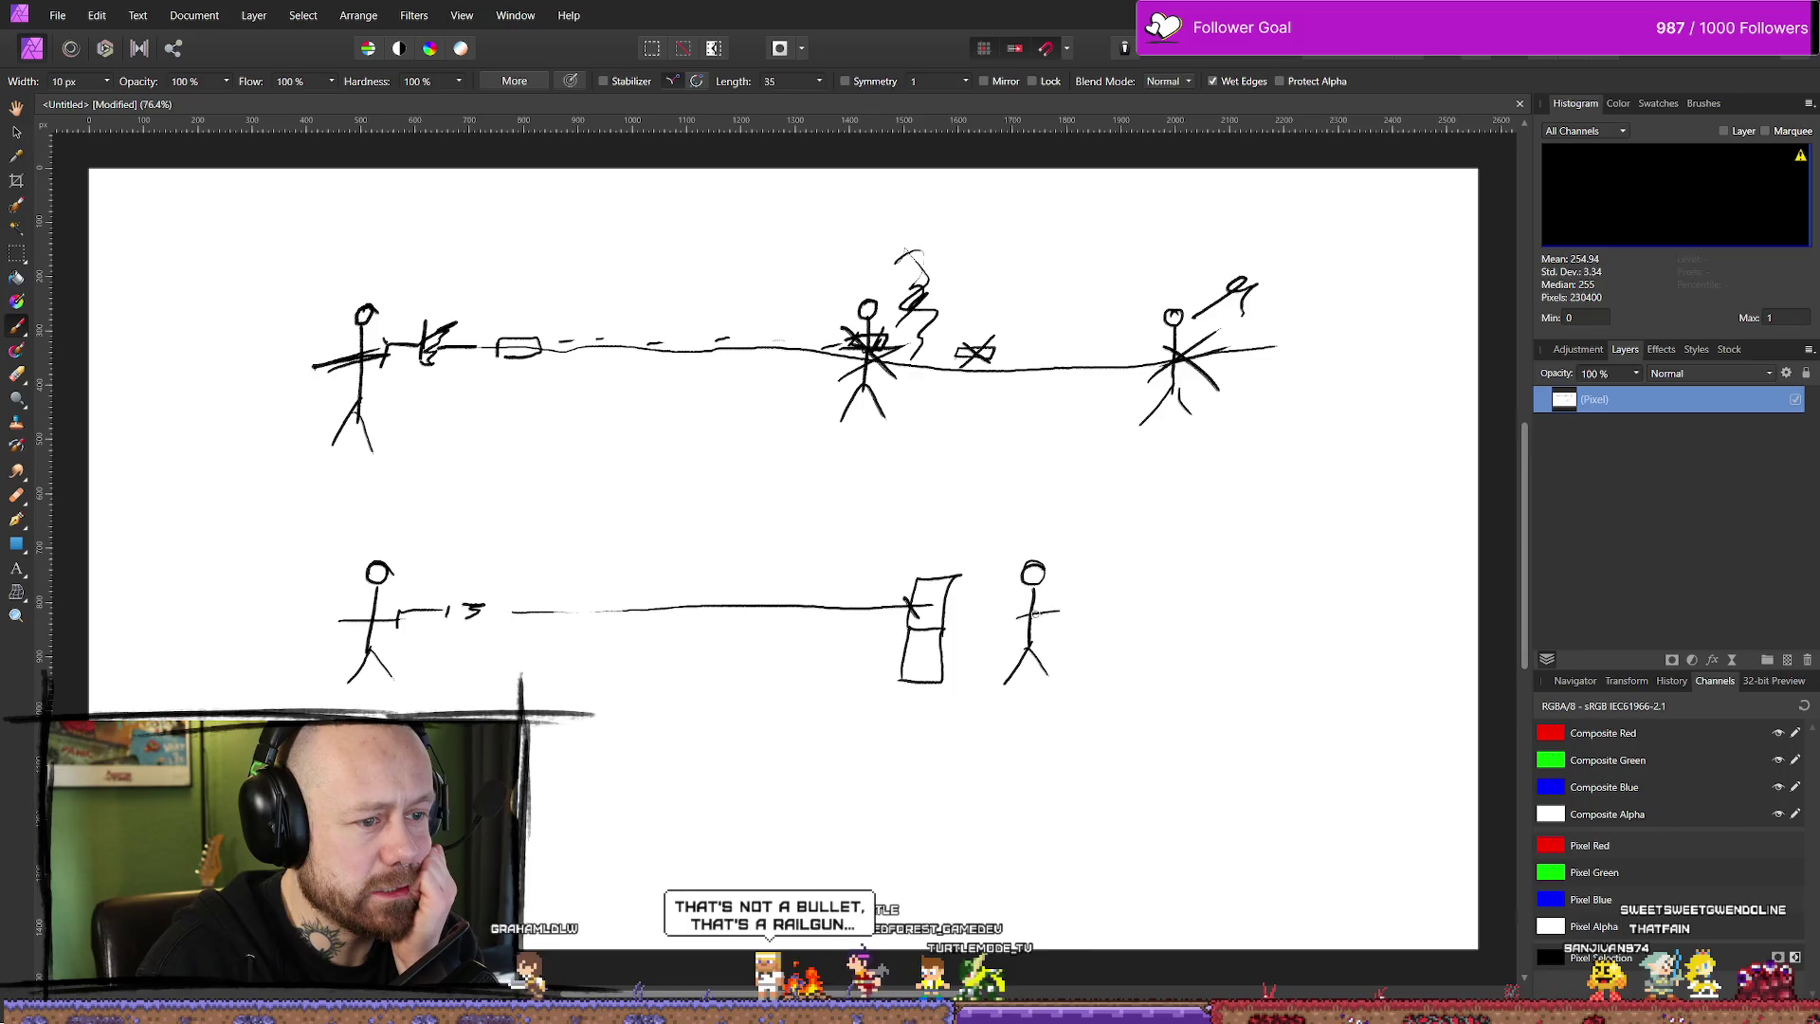
left_click_drag(1039, 612, 1043, 605)
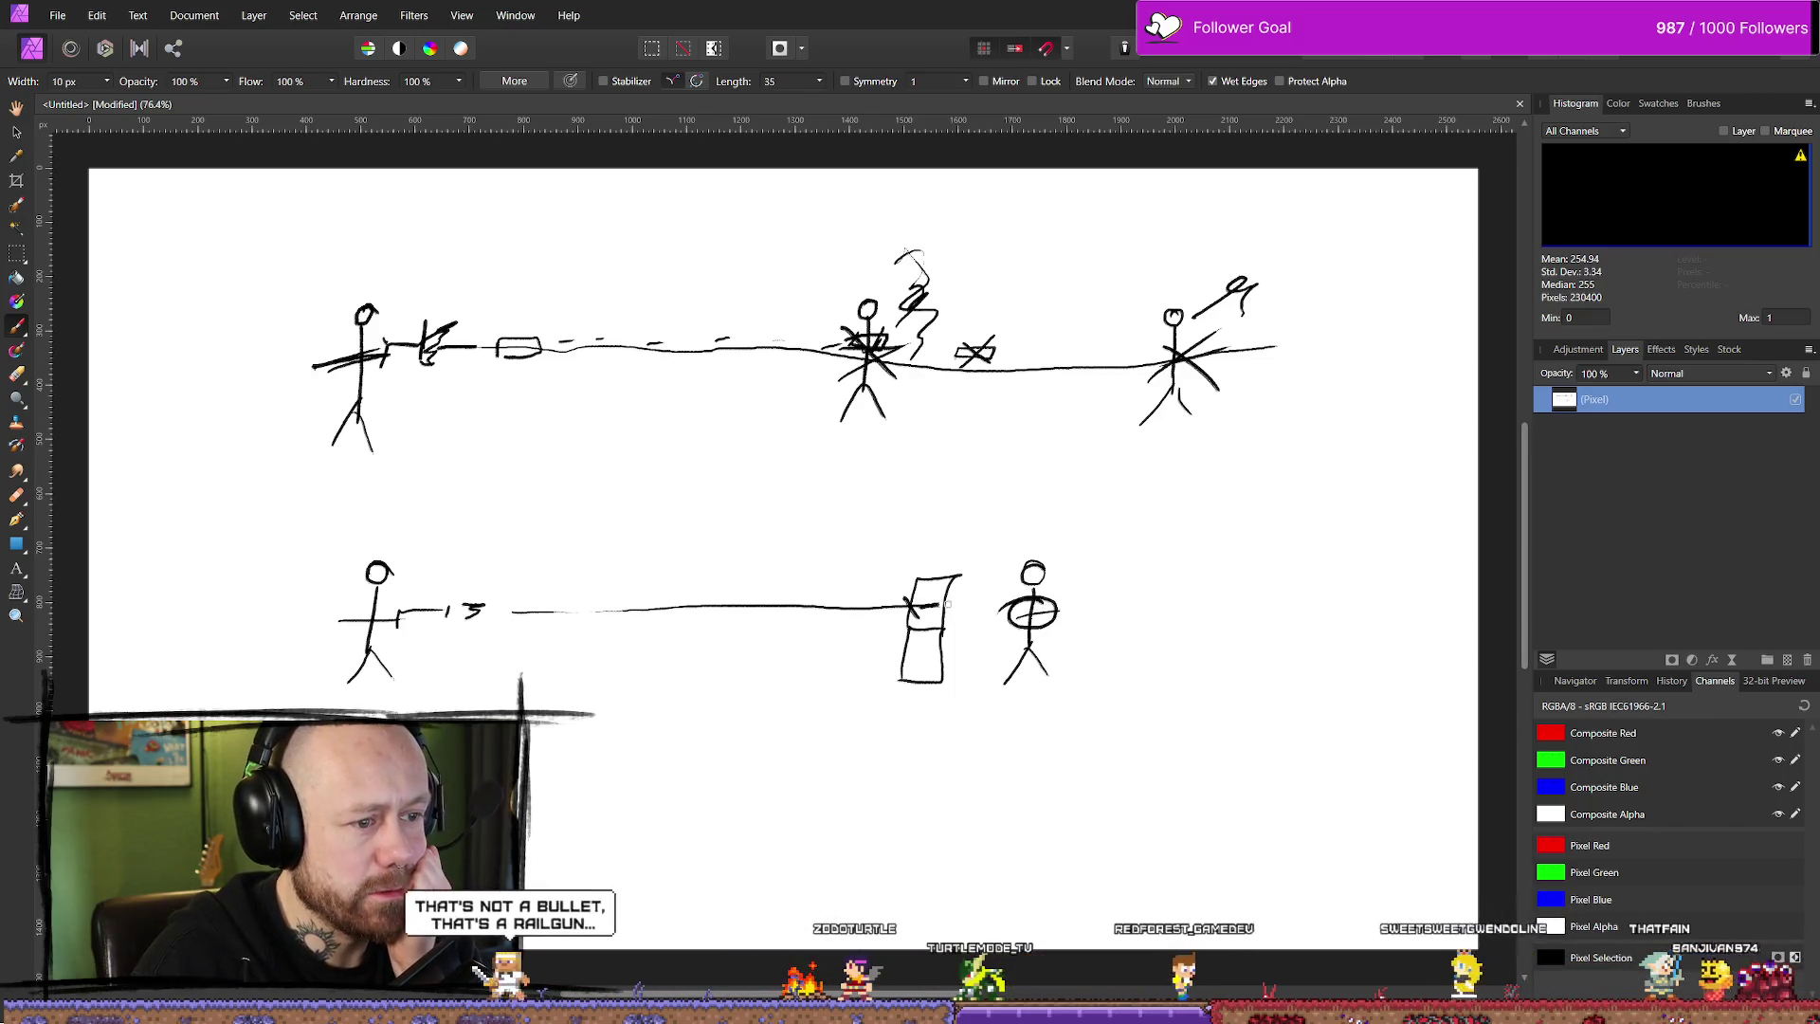
left_click_drag(924, 605, 956, 614)
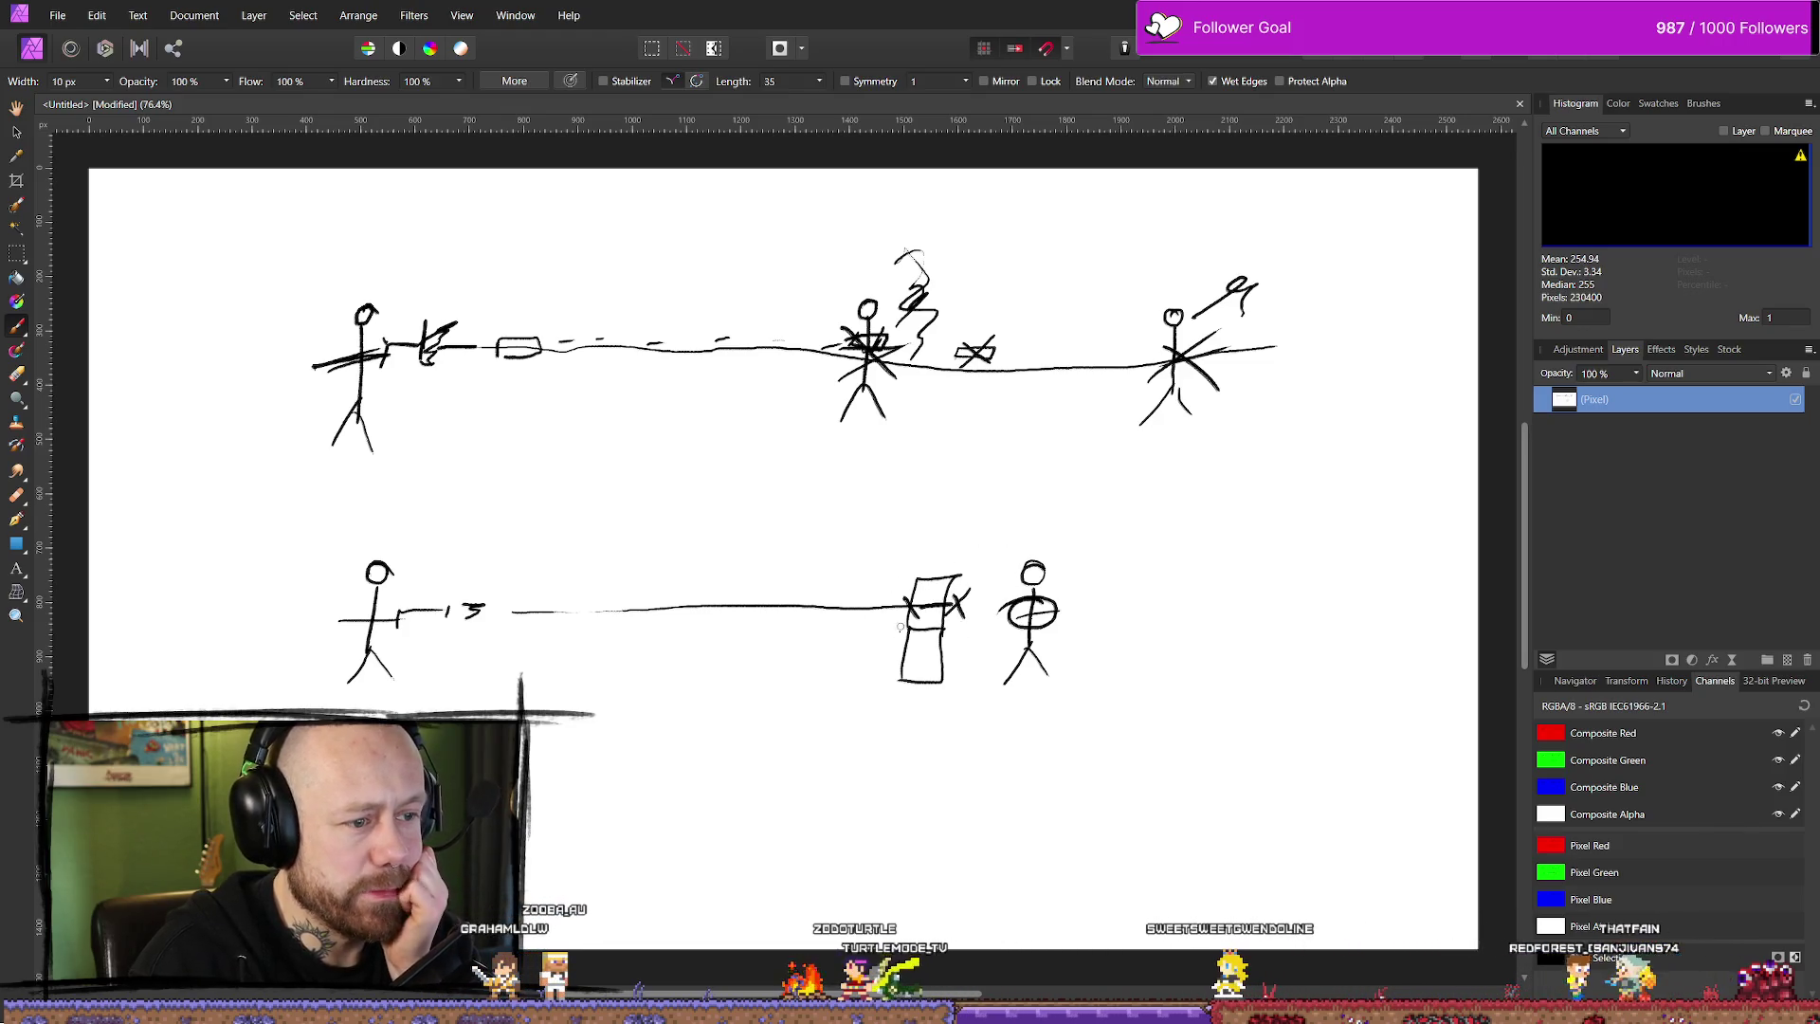
left_click_drag(891, 599, 888, 618)
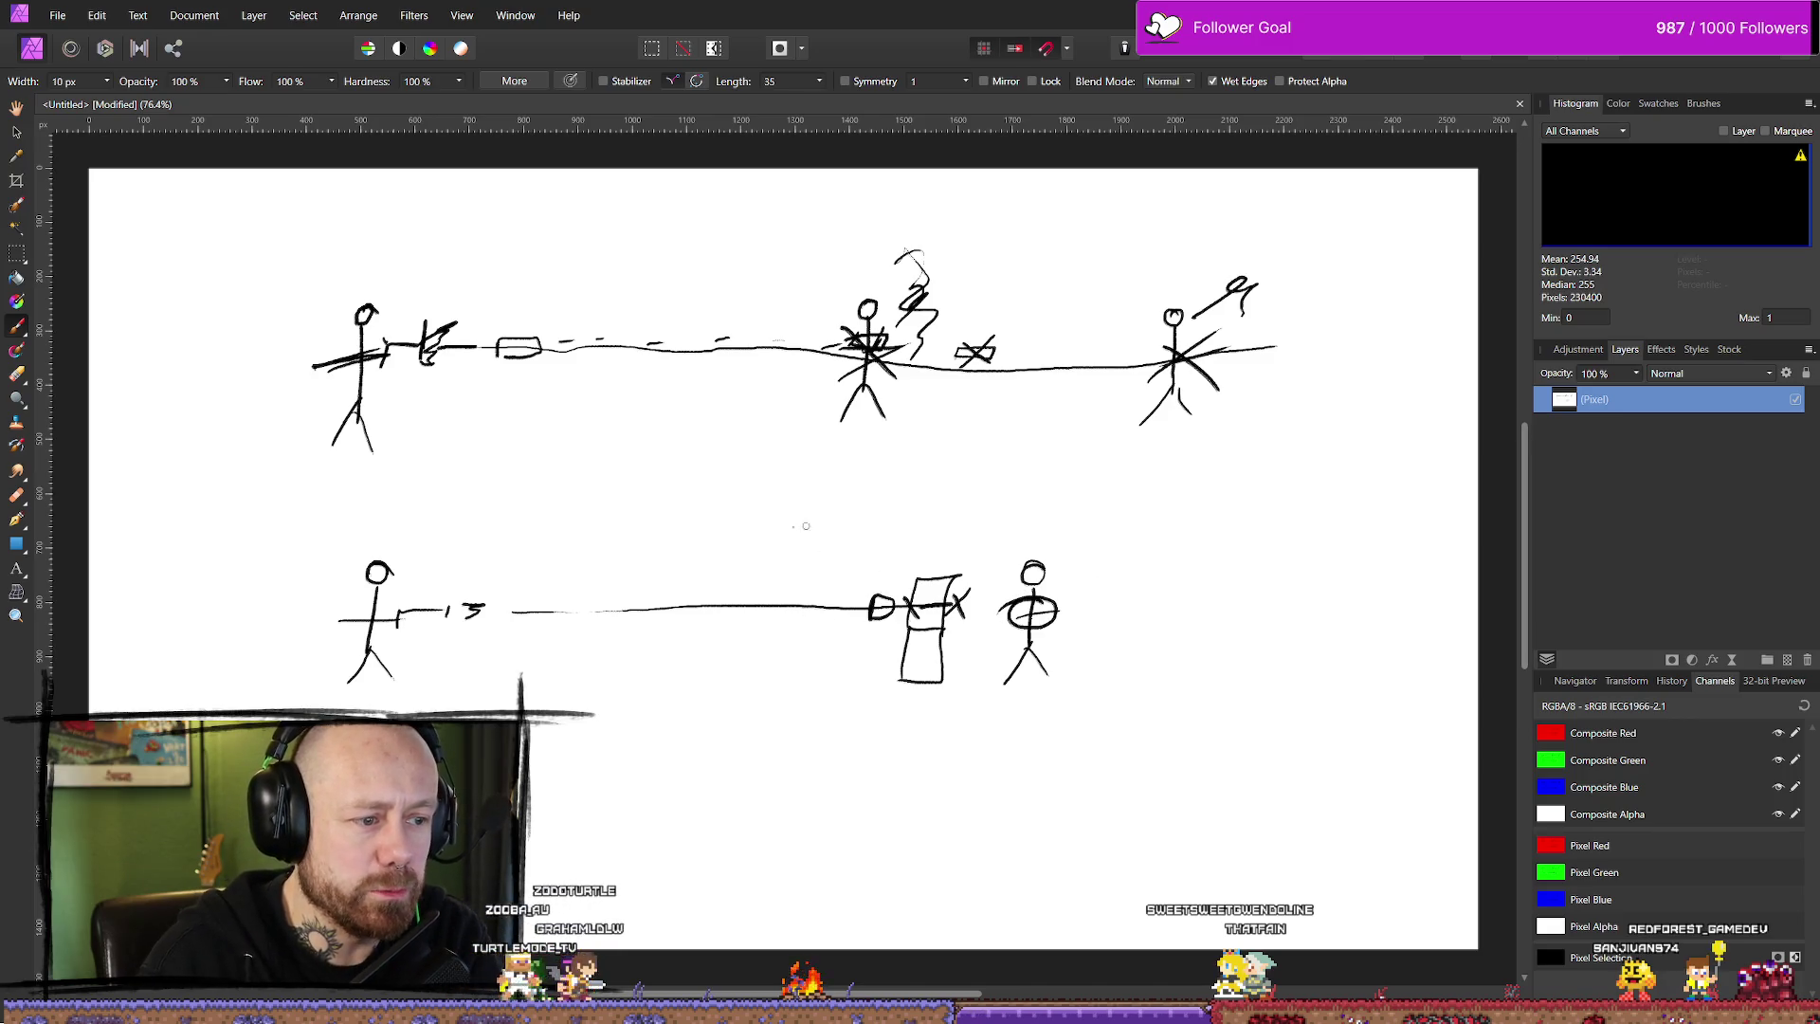
mouse_move(796, 565)
left_mouse_down()
mouse_move(802, 655)
mouse_move(812, 615)
mouse_move(902, 626)
mouse_move(866, 622)
left_mouse_up()
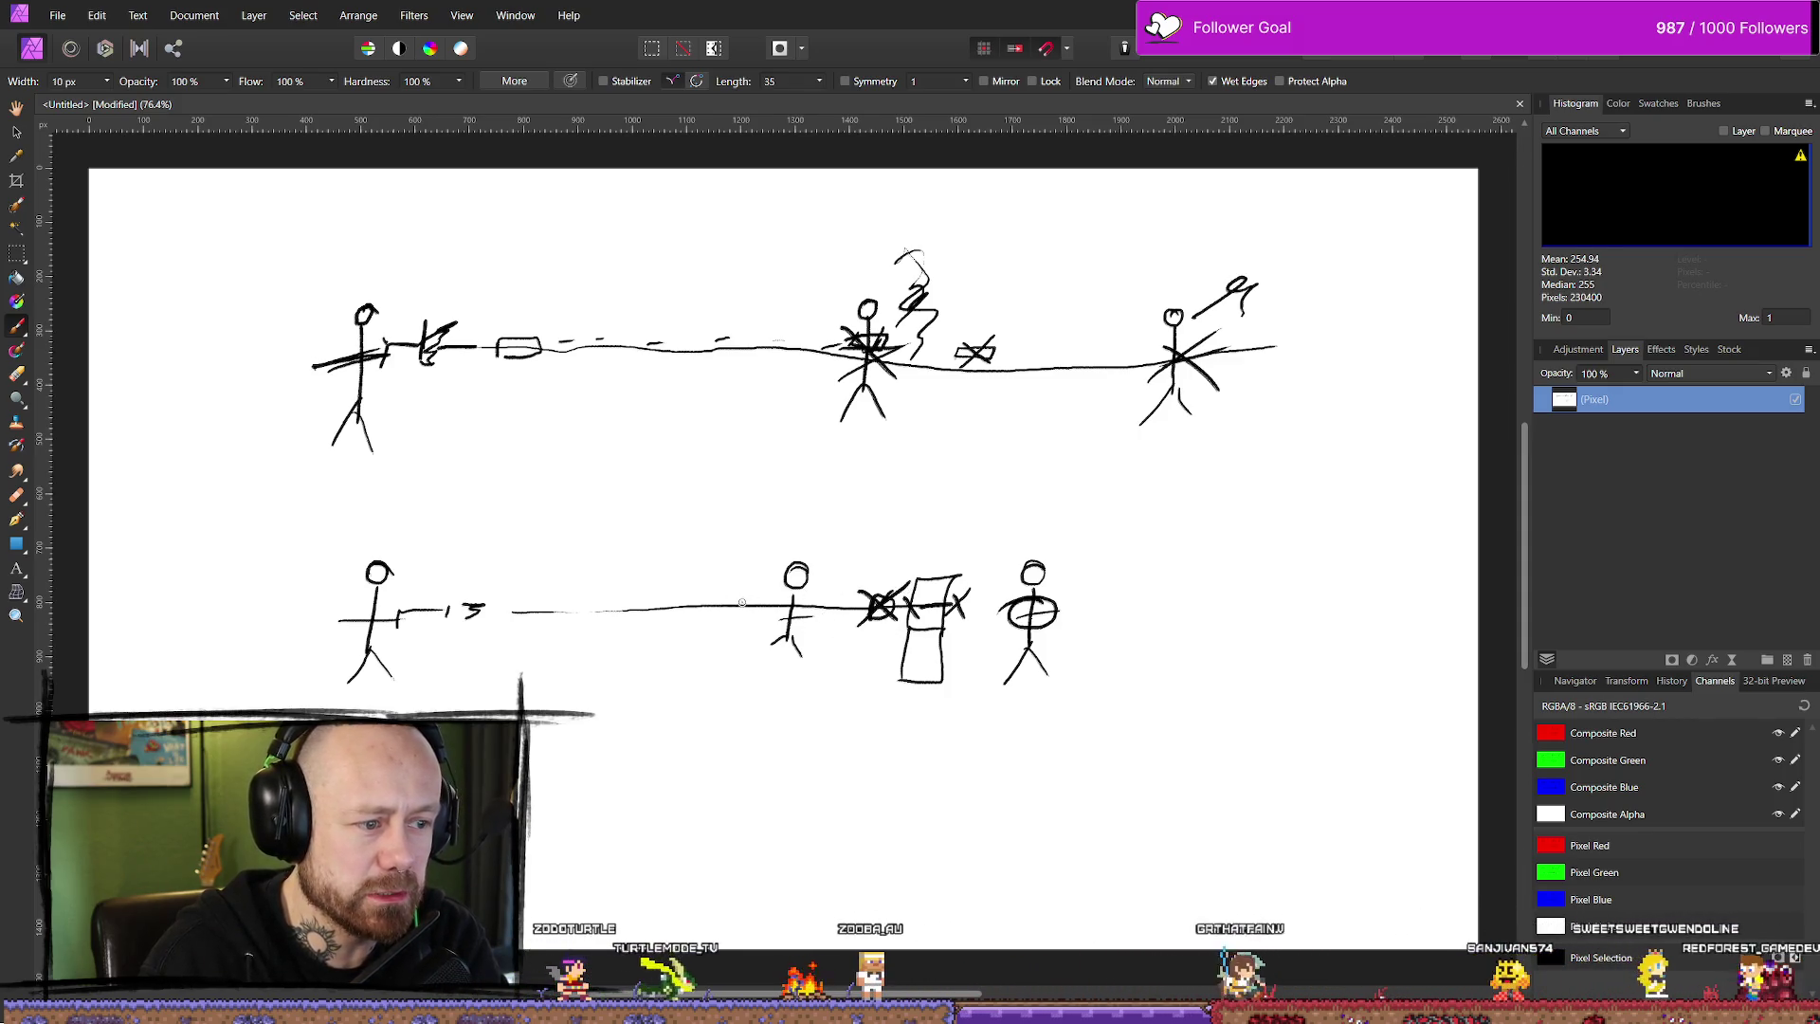
mouse_move(734, 597)
left_mouse_down()
mouse_move(735, 617)
mouse_move(806, 617)
left_mouse_up()
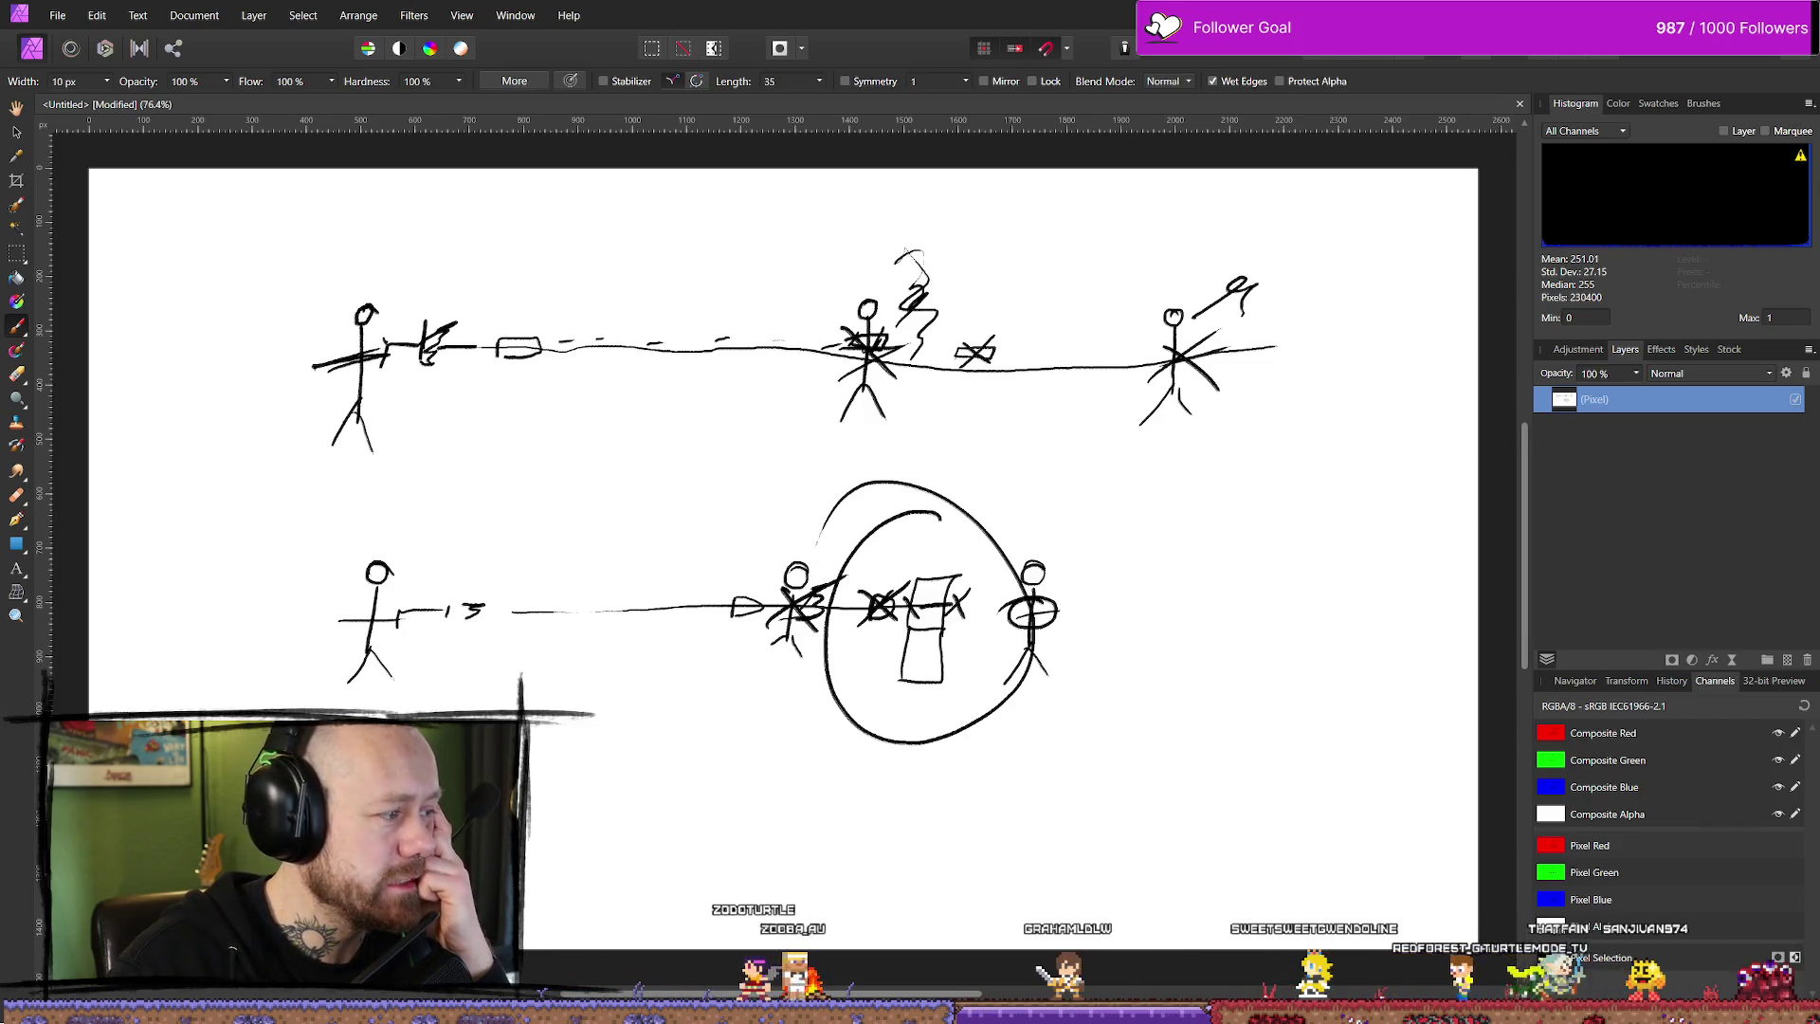
- Switch back to Unreal Engine and pan BP_Bullet's Event Graph to the trace nodes
key("alt+Tab")
mouse_move(719, 470)
left_mouse_down()
mouse_move(723, 520)
mouse_move(983, 489)
left_mouse_up()
left_click_drag(995, 447, 891, 379)
left_click_drag(780, 252, 884, 261)
left_click_drag(1119, 473, 986, 429)
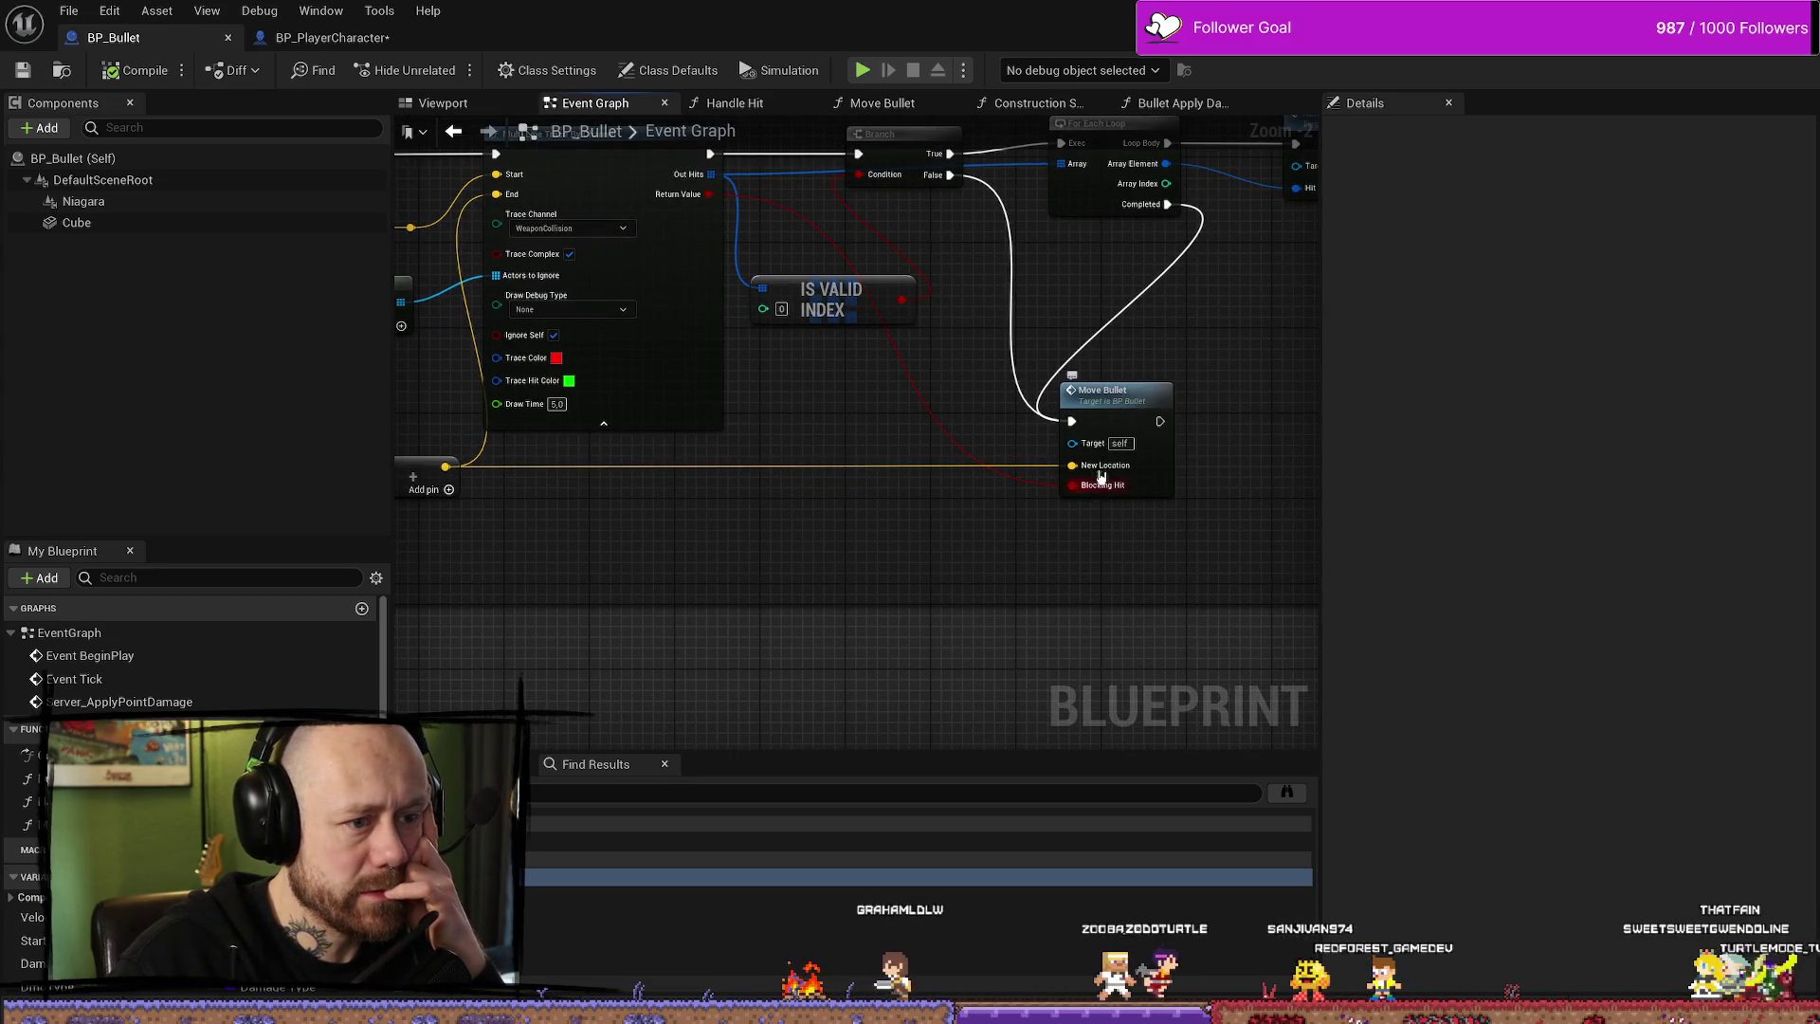
- Open the Move Bullet function and inspect its Set Actor Location, Self, Velocity and Branch nodes
double_click(1099, 395)
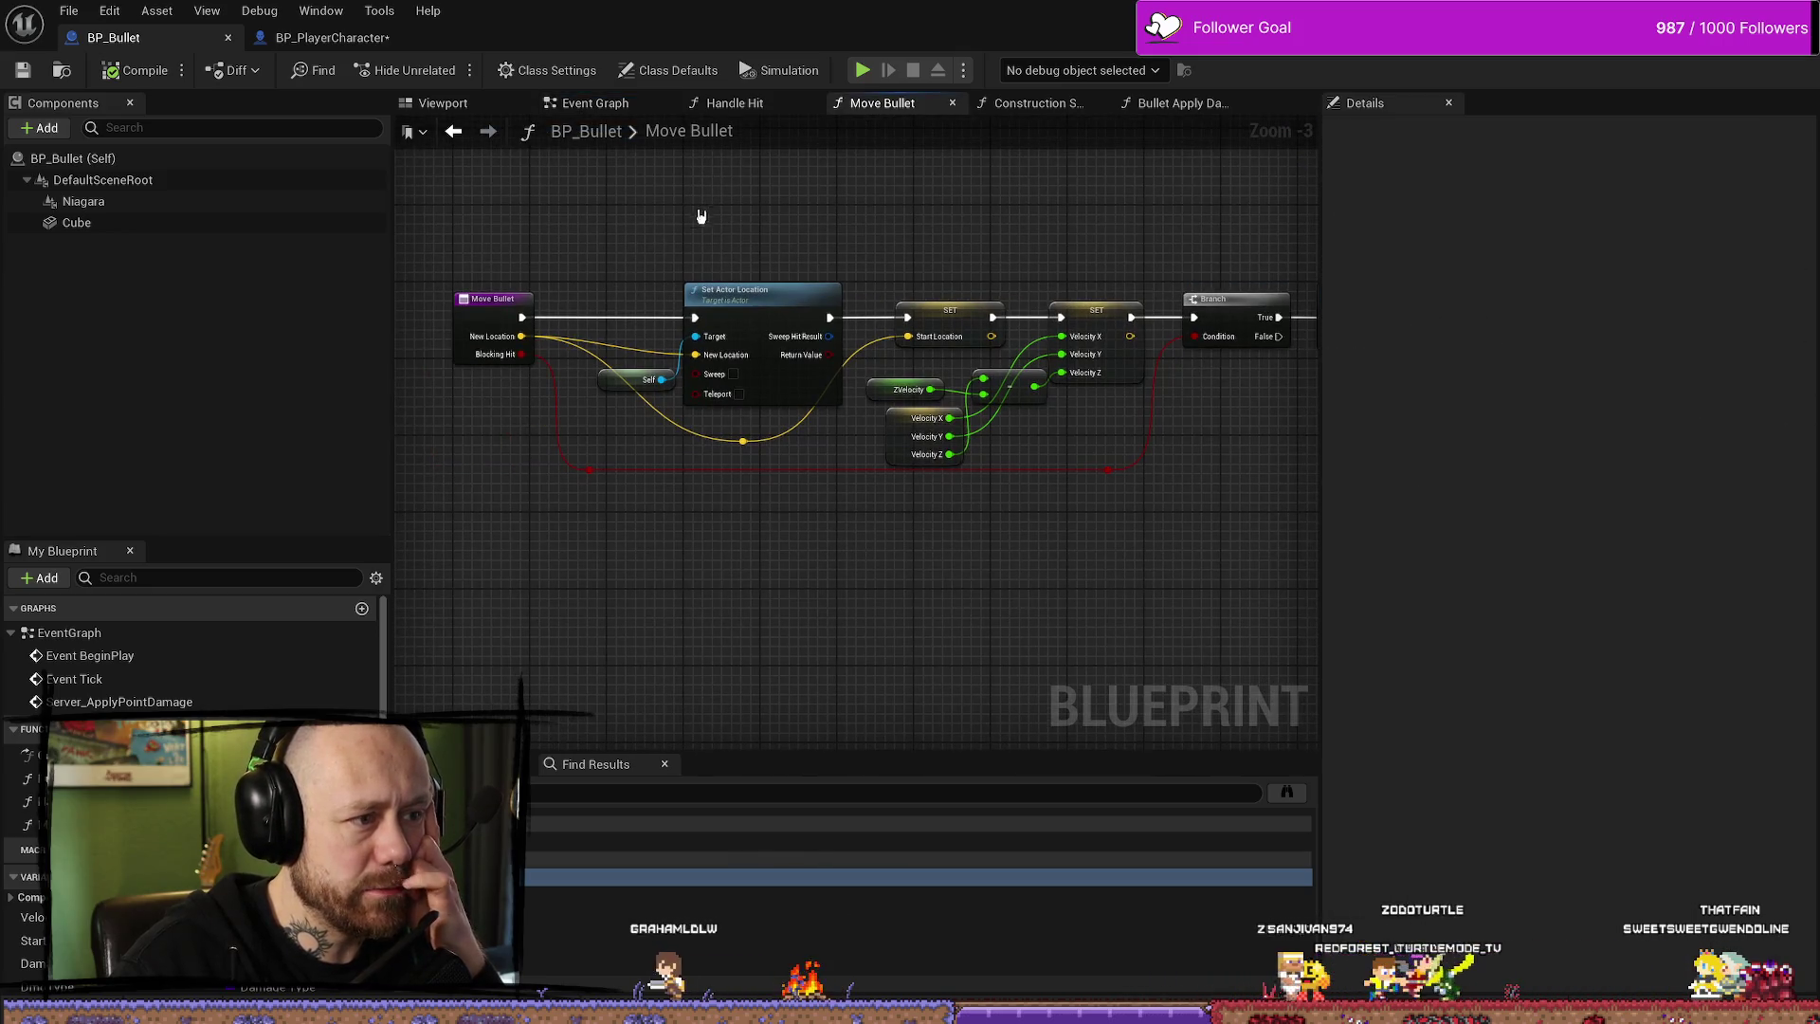
mouse_move(642, 251)
left_mouse_down()
mouse_move(756, 422)
mouse_move(834, 402)
mouse_move(974, 464)
mouse_move(1166, 594)
mouse_move(981, 604)
left_mouse_up()
left_click_drag(805, 621, 1072, 601)
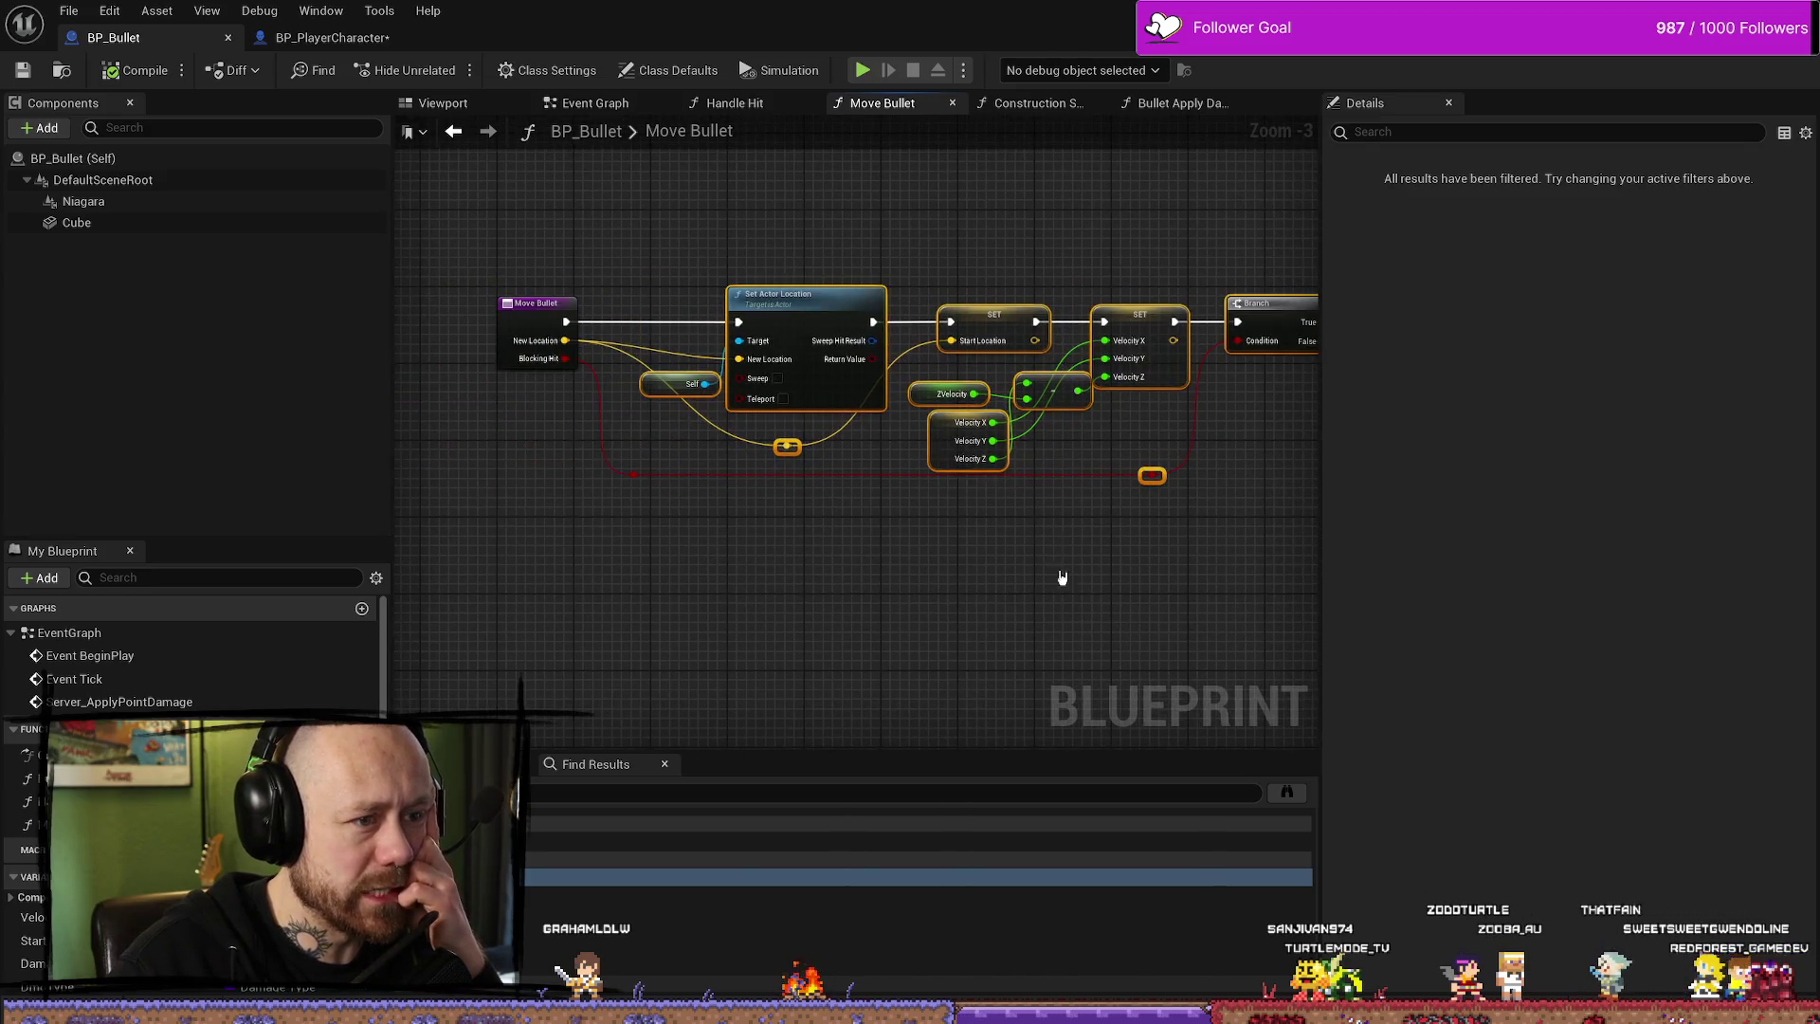
left_click(743, 244)
mouse_move(675, 254)
left_mouse_down()
mouse_move(1064, 601)
mouse_move(1194, 581)
left_mouse_up()
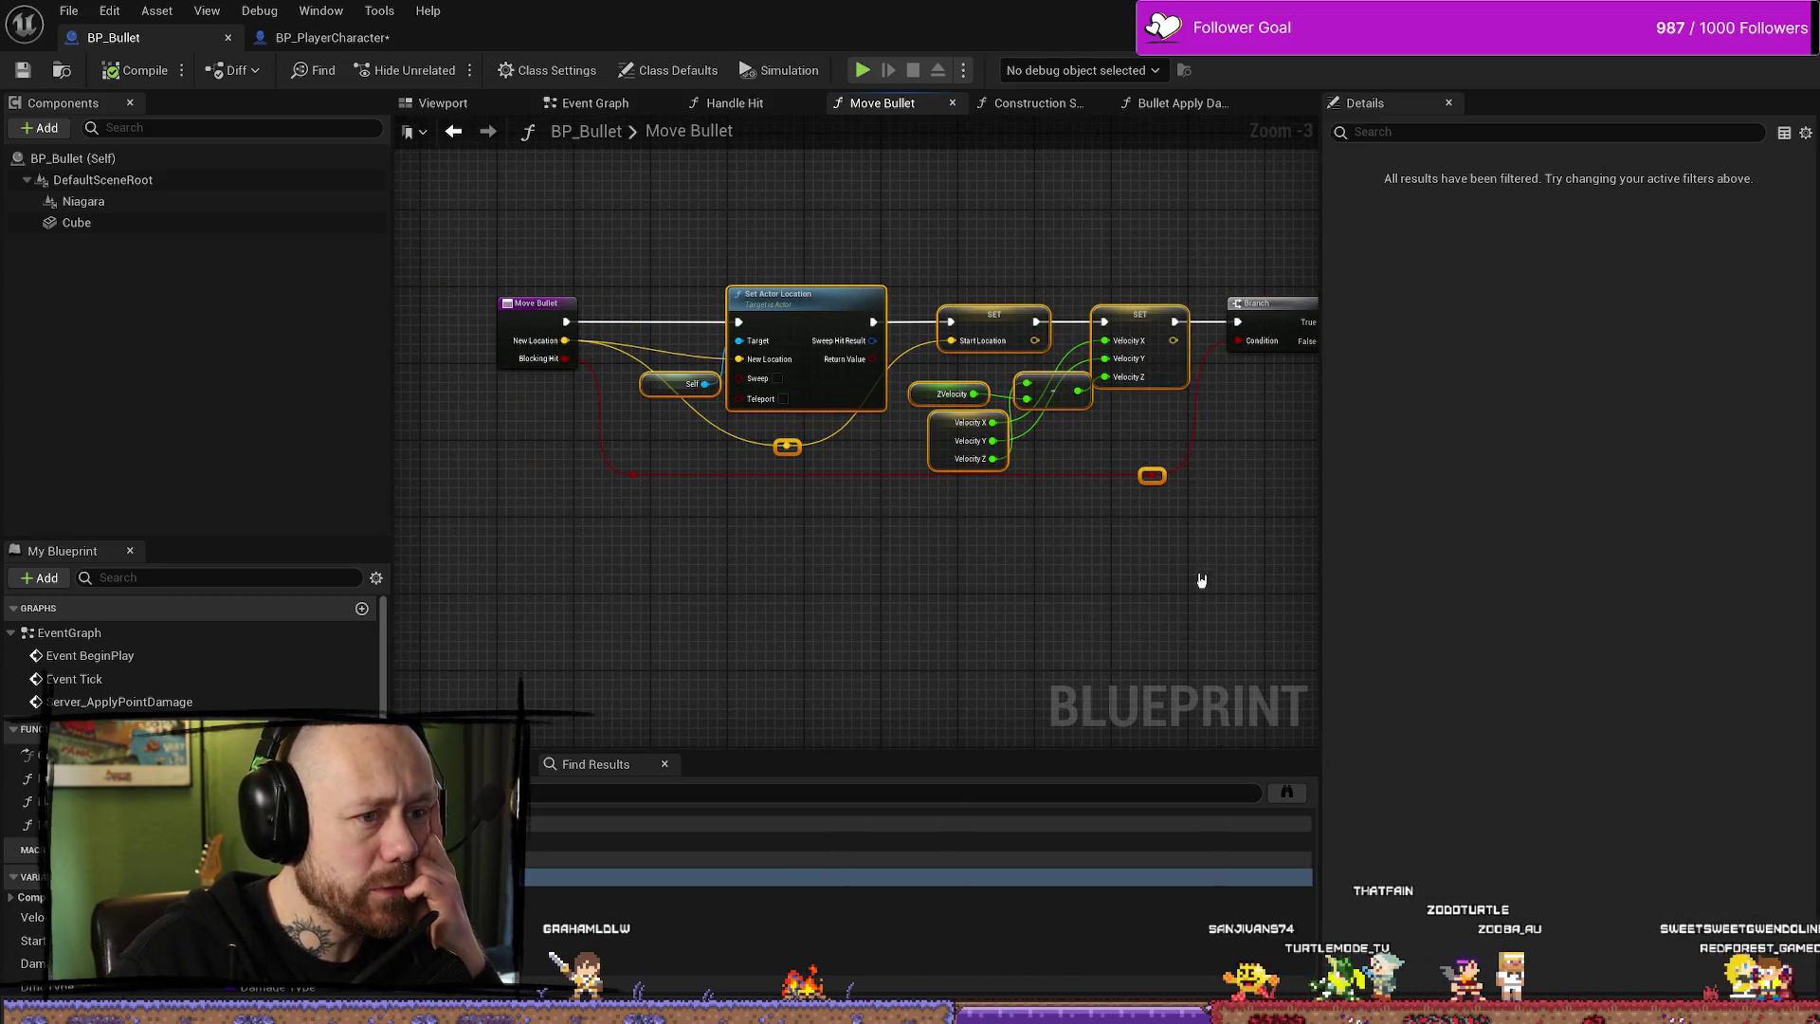
left_click_drag(1245, 516, 1044, 532)
left_click(1020, 275)
- Review the location and velocity nodes through Destroy Actor, then bring up Bullet Apply Damage
left_click_drag(603, 299, 832, 289)
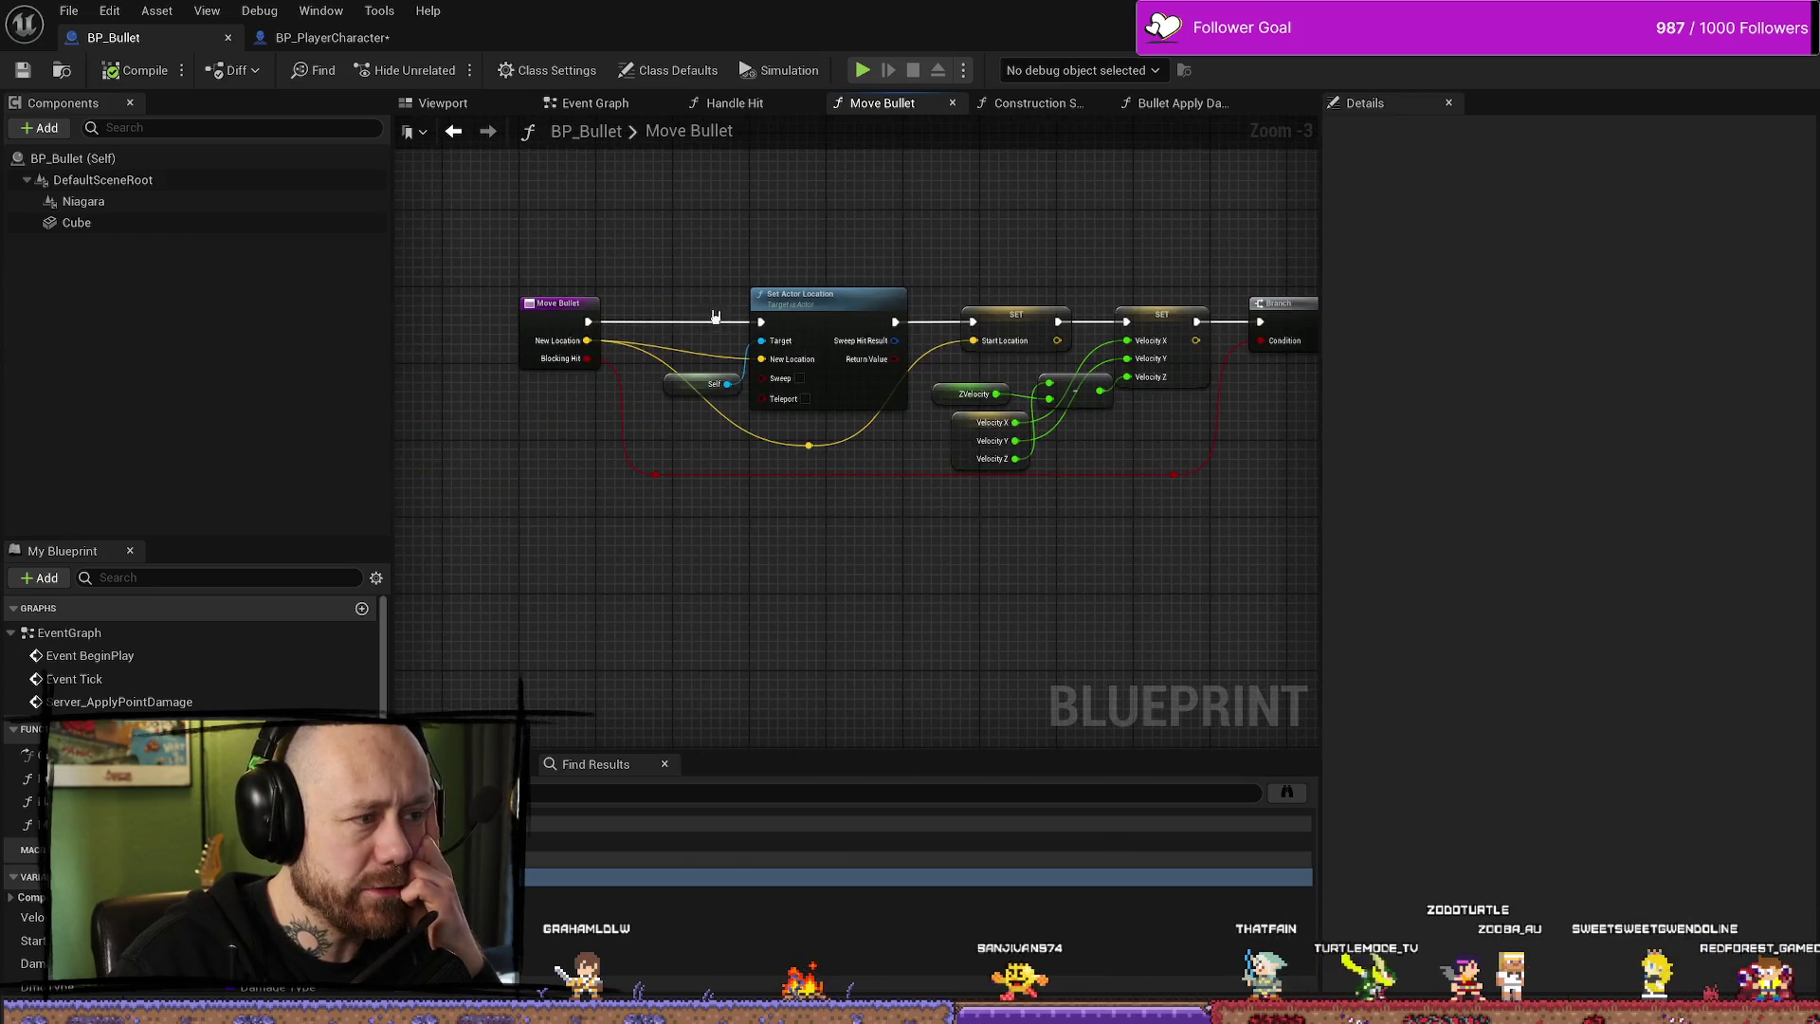
mouse_move(629, 224)
left_mouse_down()
mouse_move(910, 479)
mouse_move(1190, 569)
mouse_move(958, 572)
left_mouse_up()
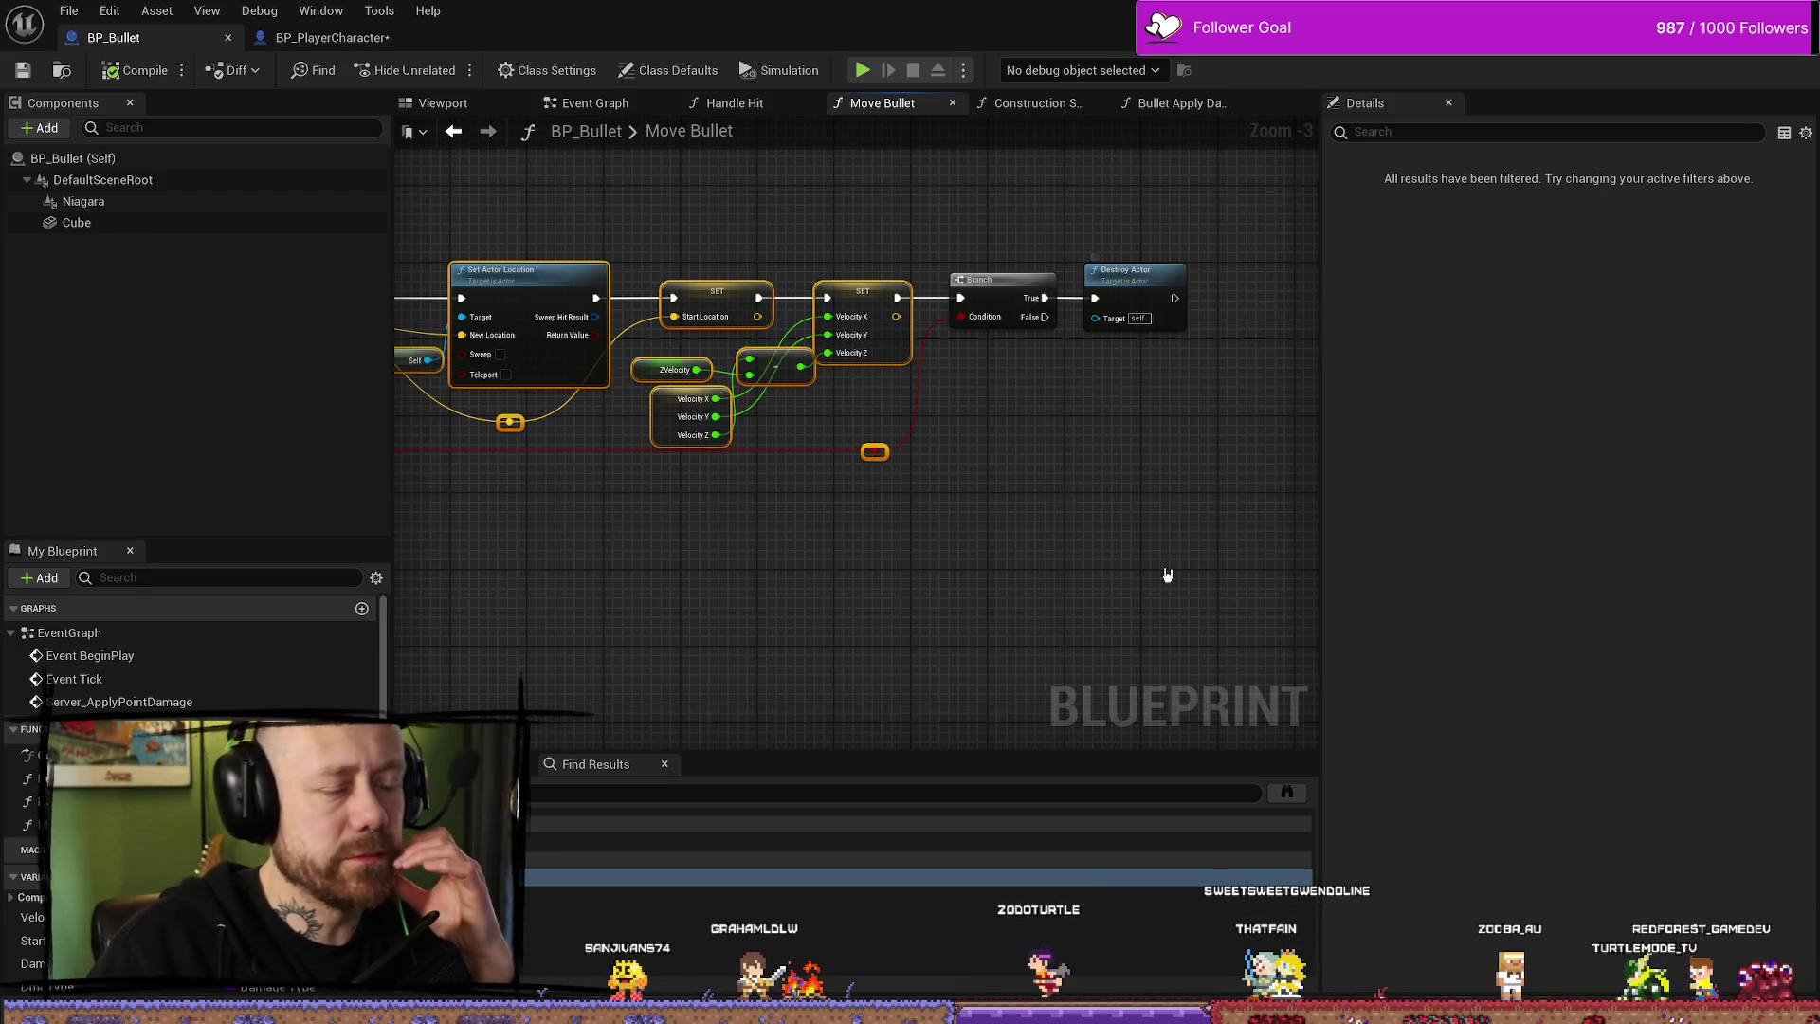
left_click_drag(981, 474, 1032, 475)
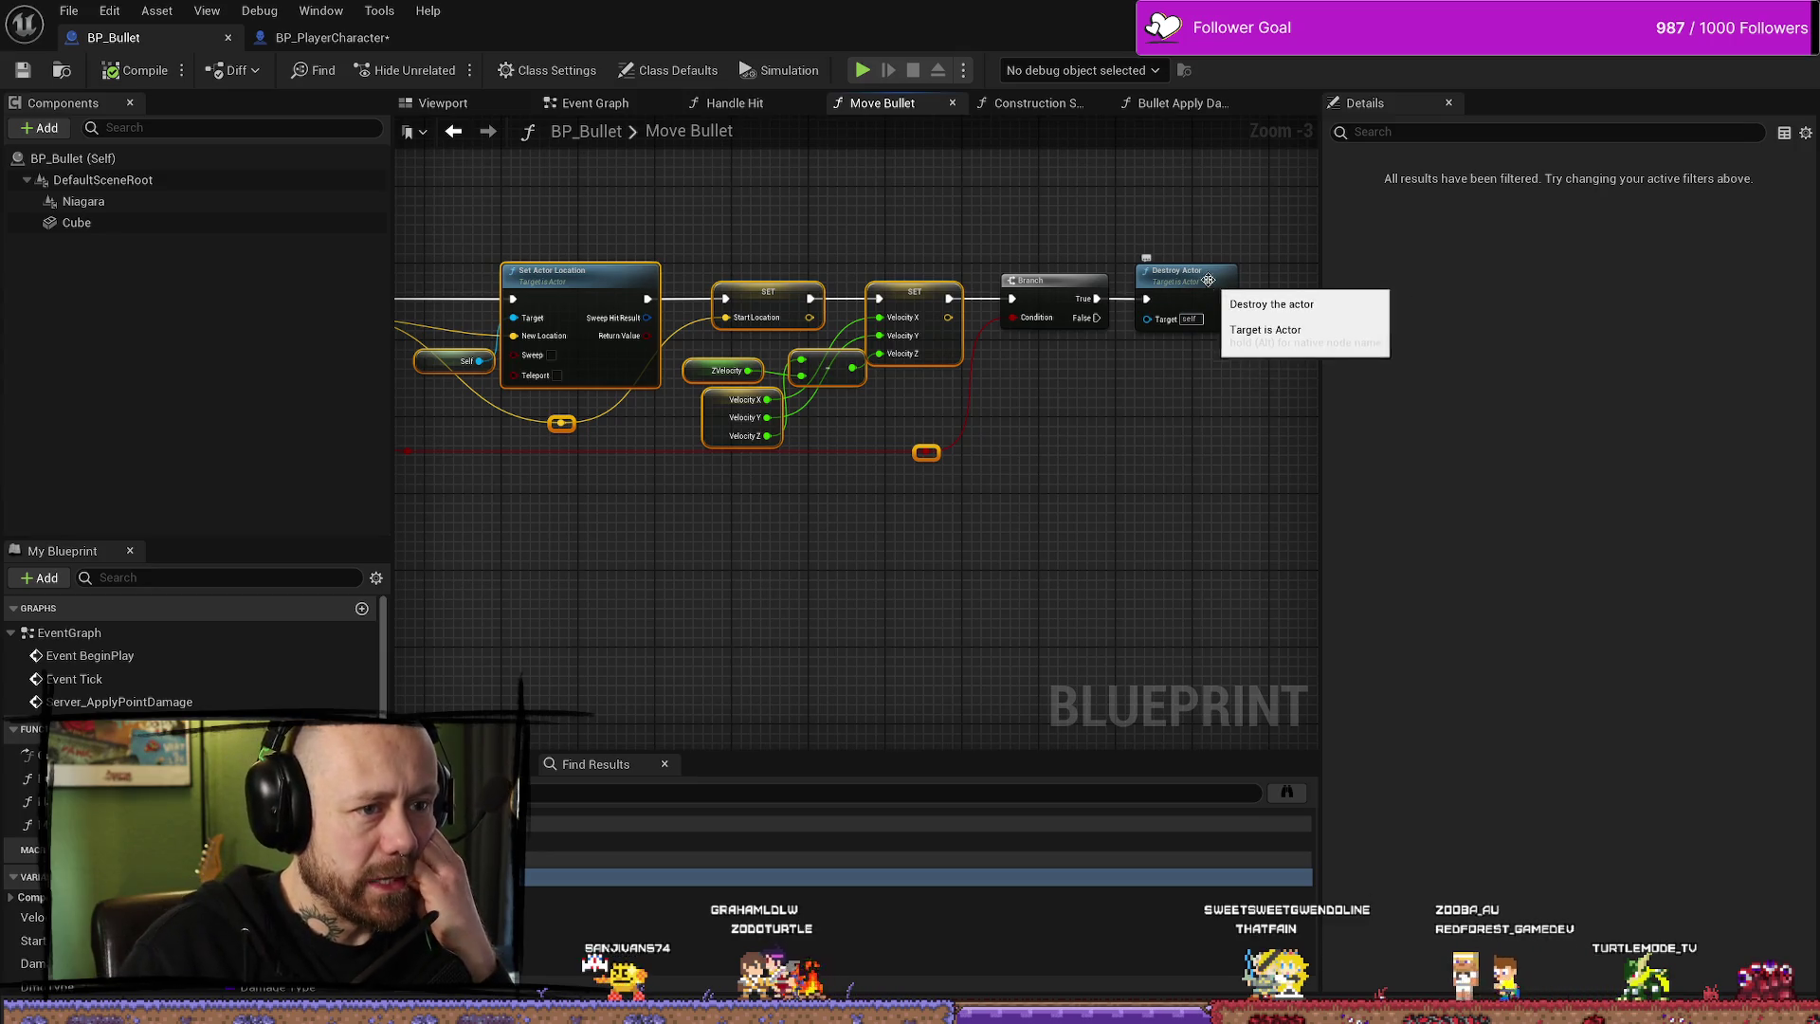
left_click(1164, 218)
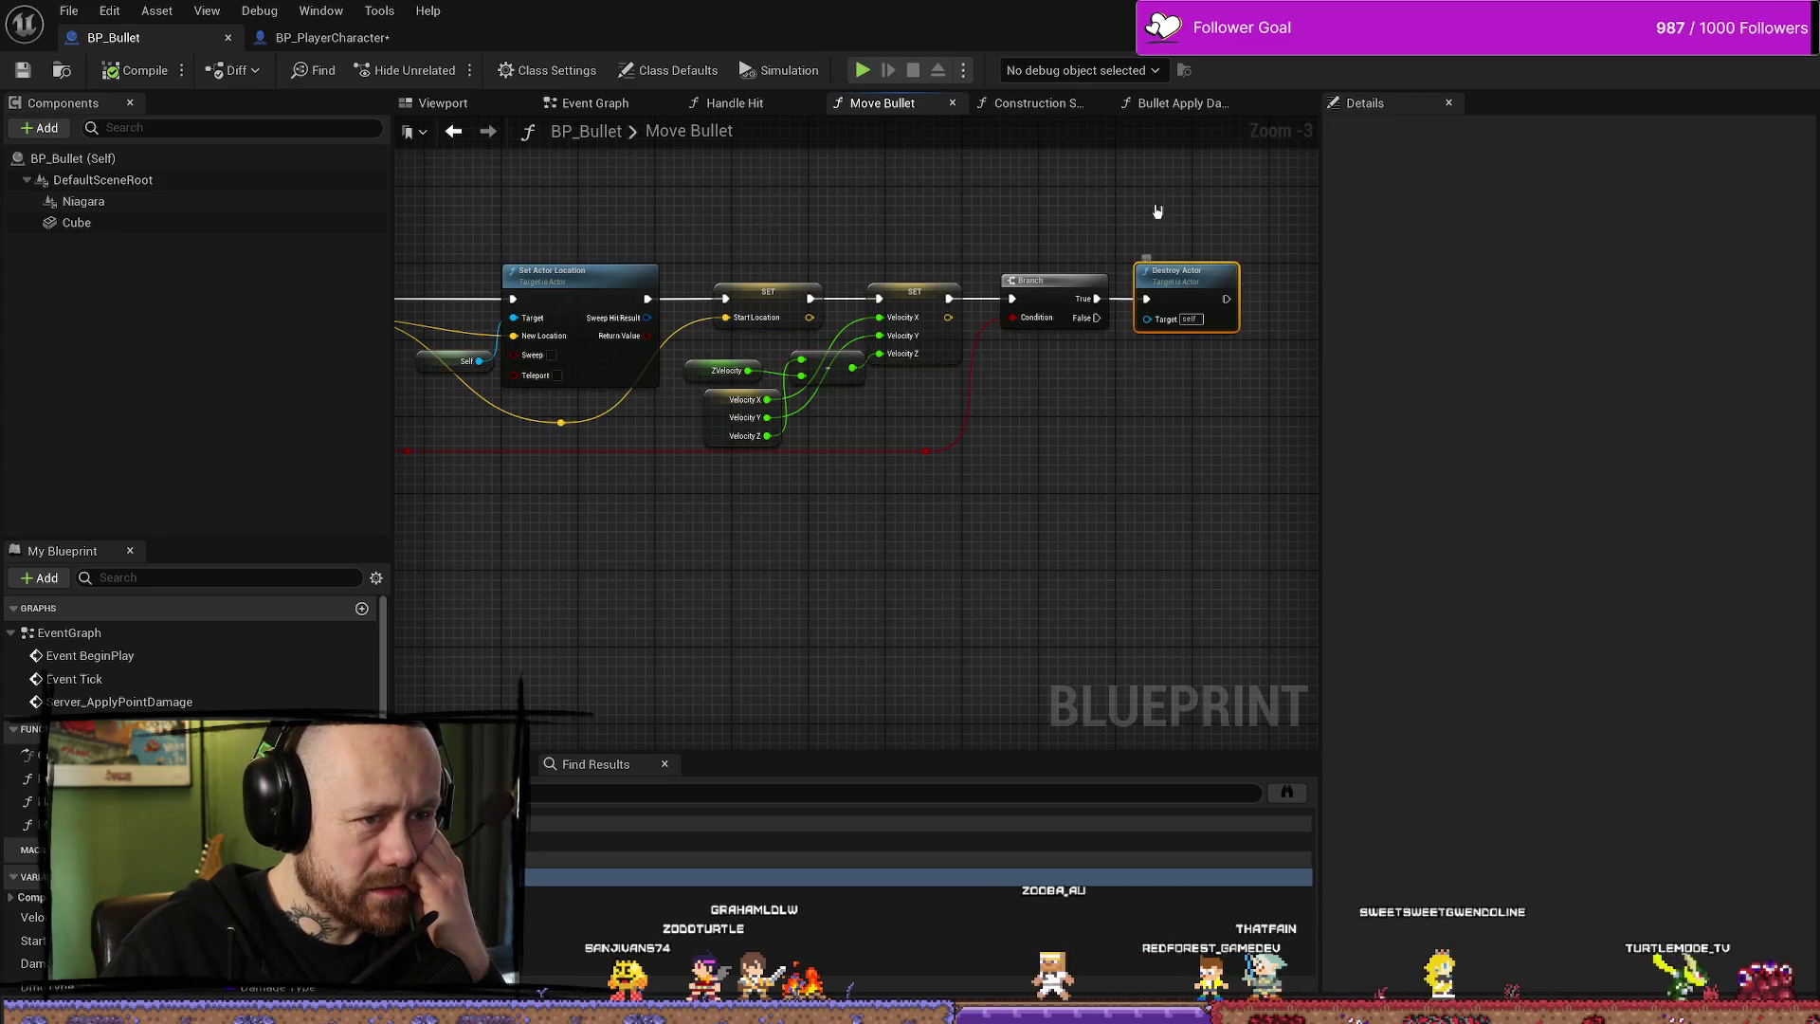
left_click(1175, 102)
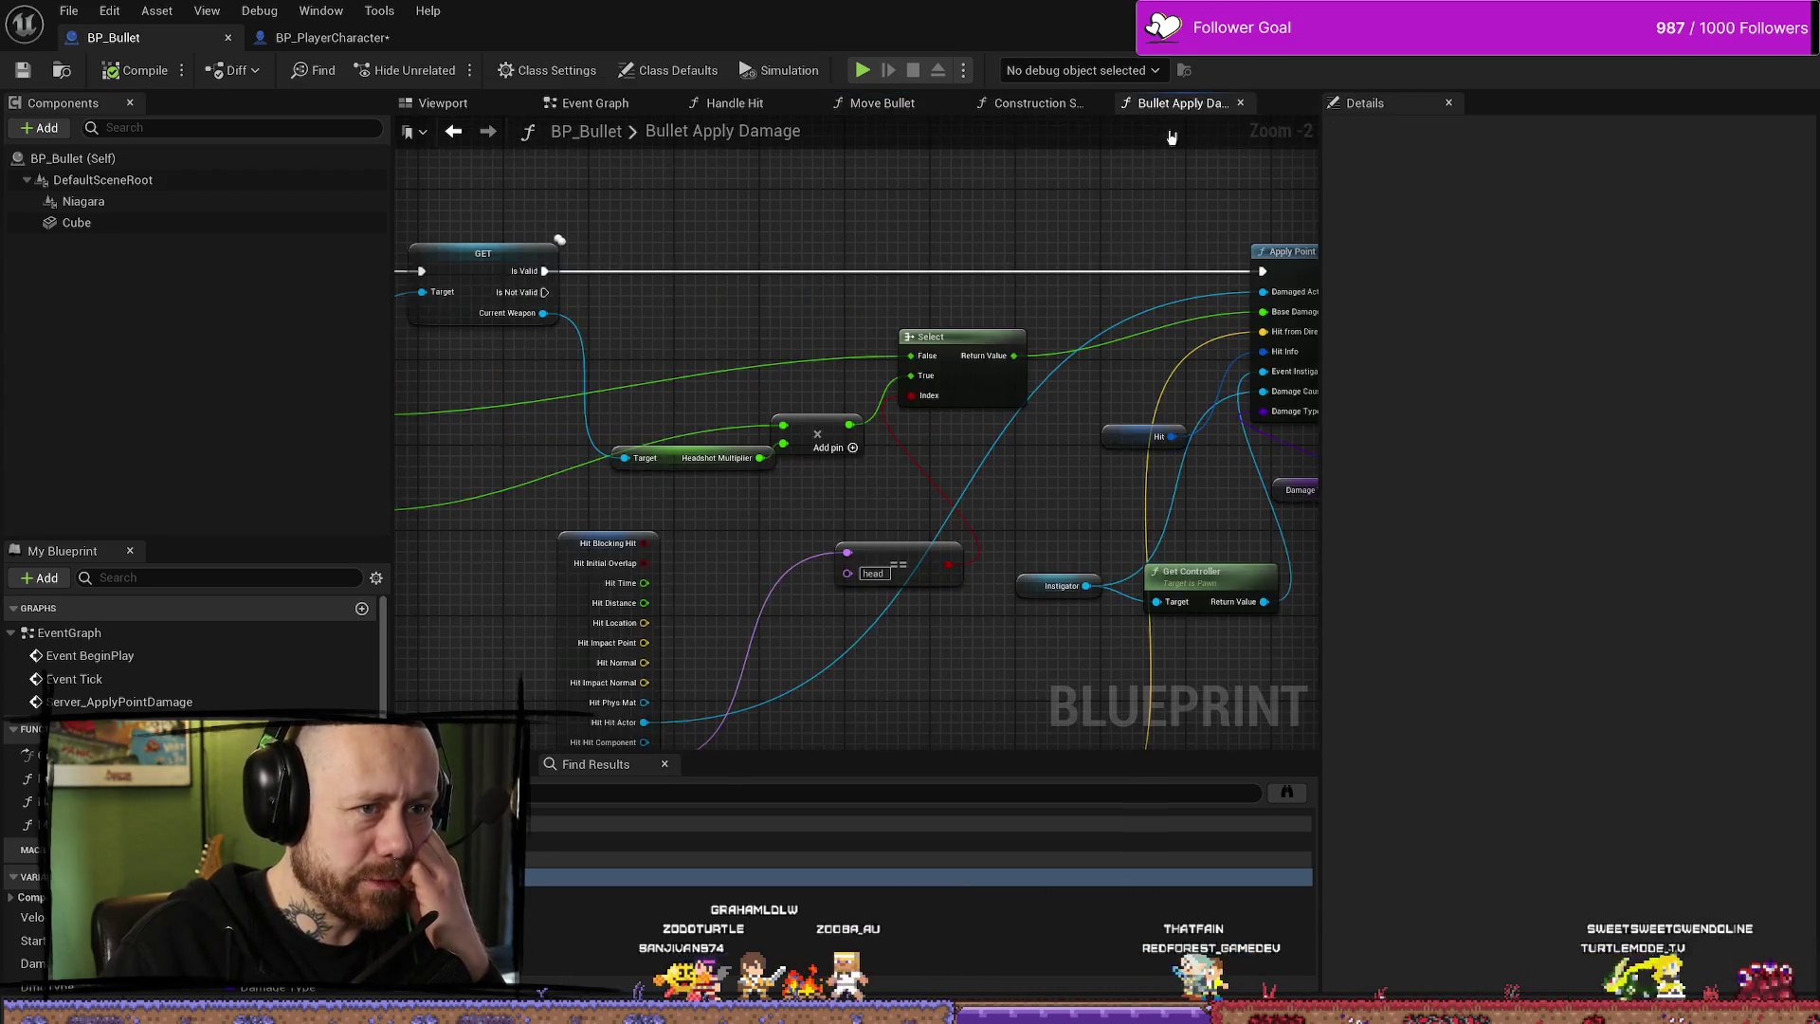
- Zoom and pan the Bullet Apply Damage graph after briefly checking the Construction Script
scroll(1016, 214, "down", 2)
left_click(1024, 104)
left_click(1178, 104)
left_click_drag(1027, 211, 974, 208)
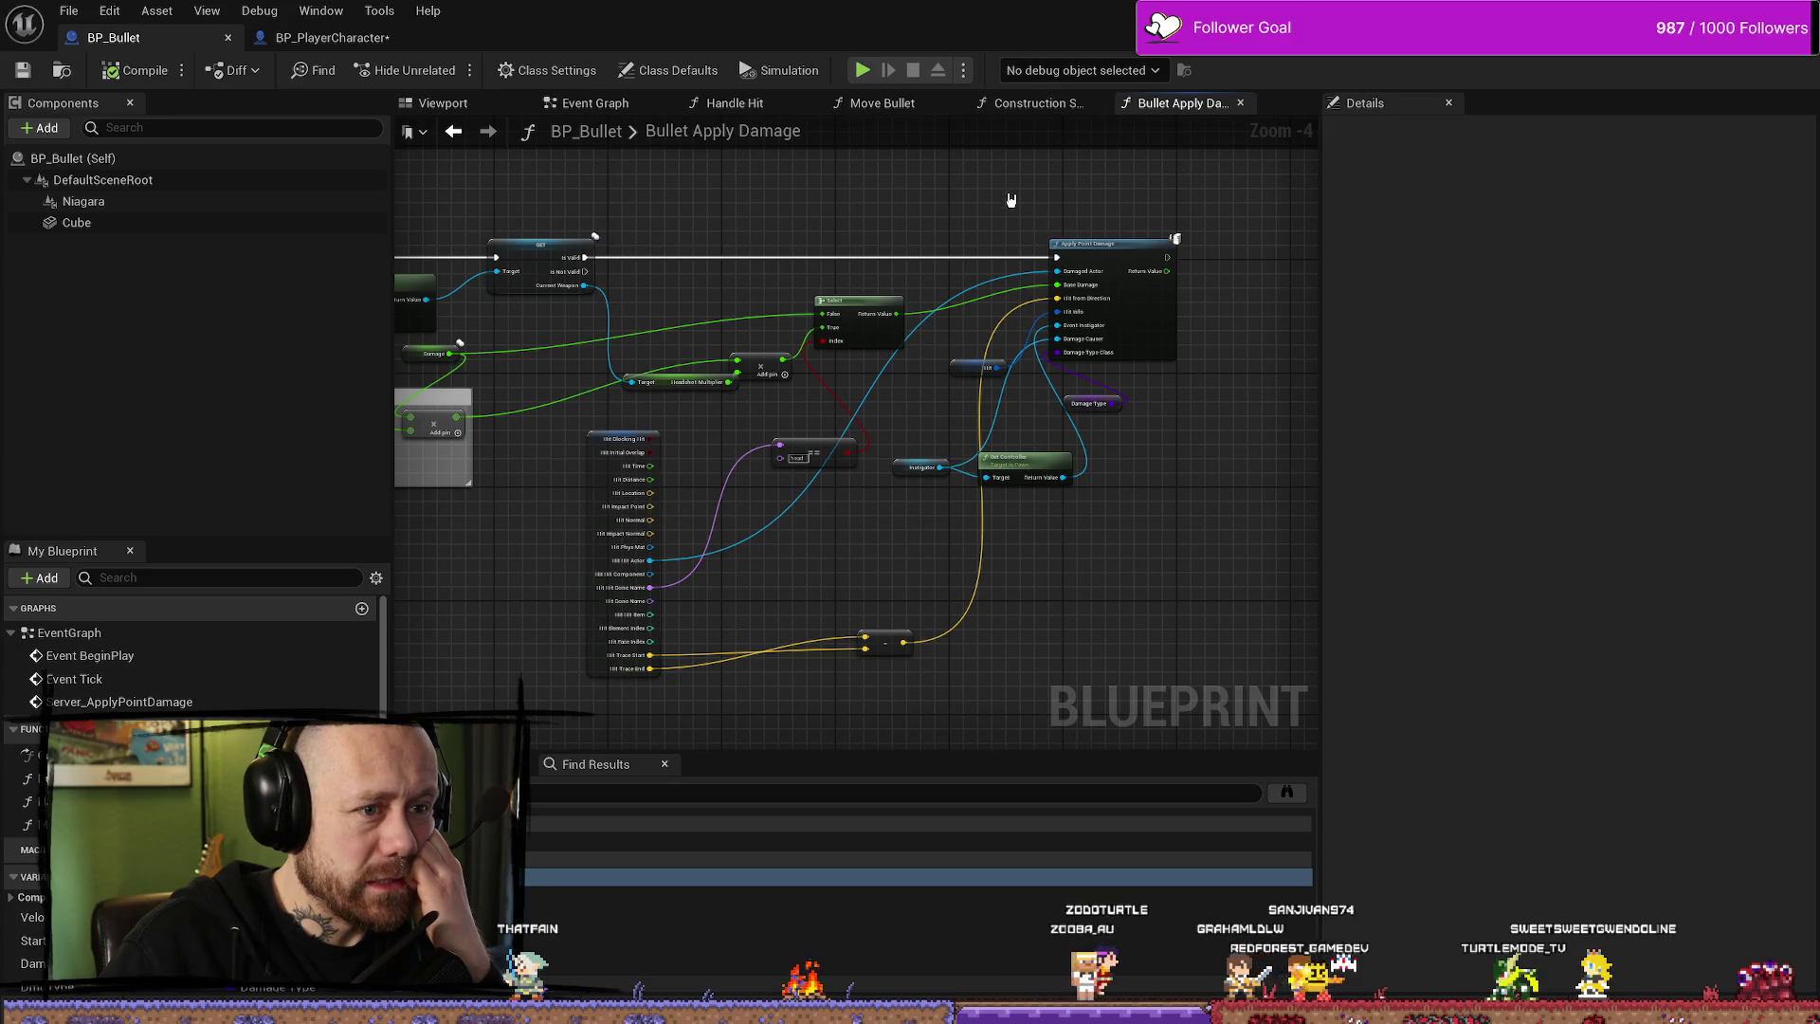
- Glance at BP_PlayerCharacter, then return to BP_Bullet's Handle Hit function and show its entry node
left_click(356, 45)
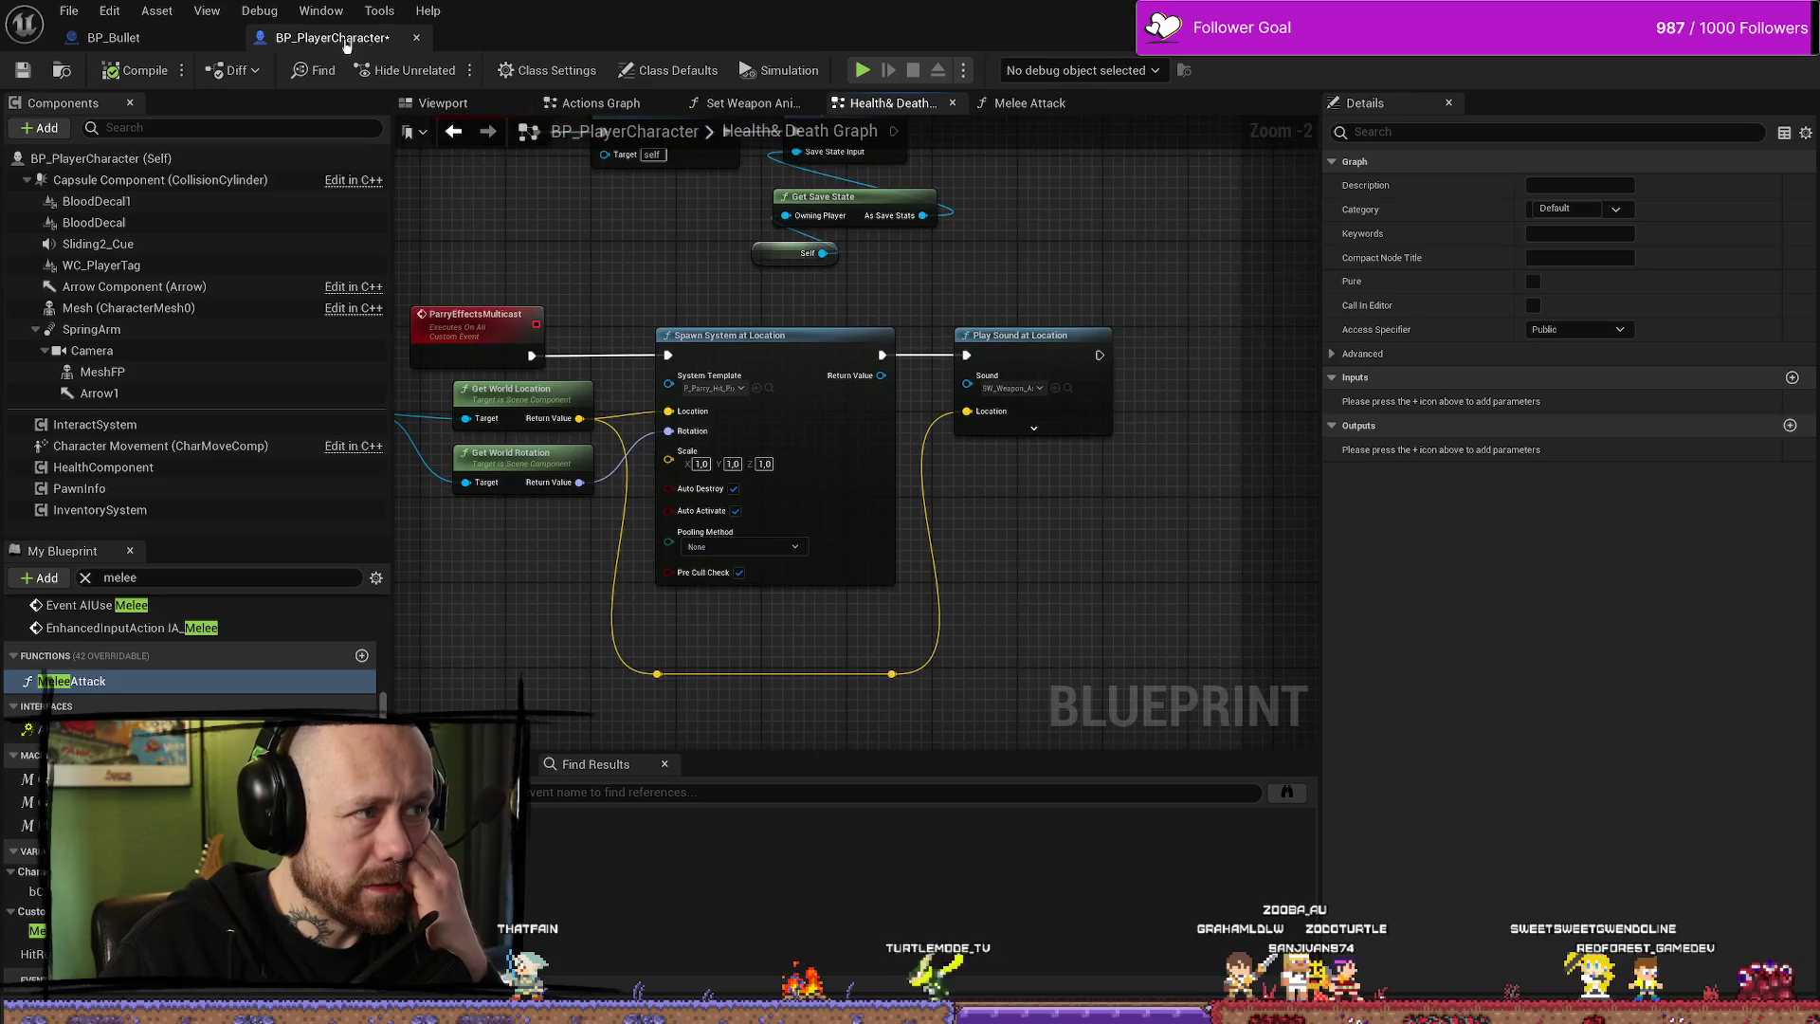
left_click(114, 38)
scroll(931, 329, "down", 1)
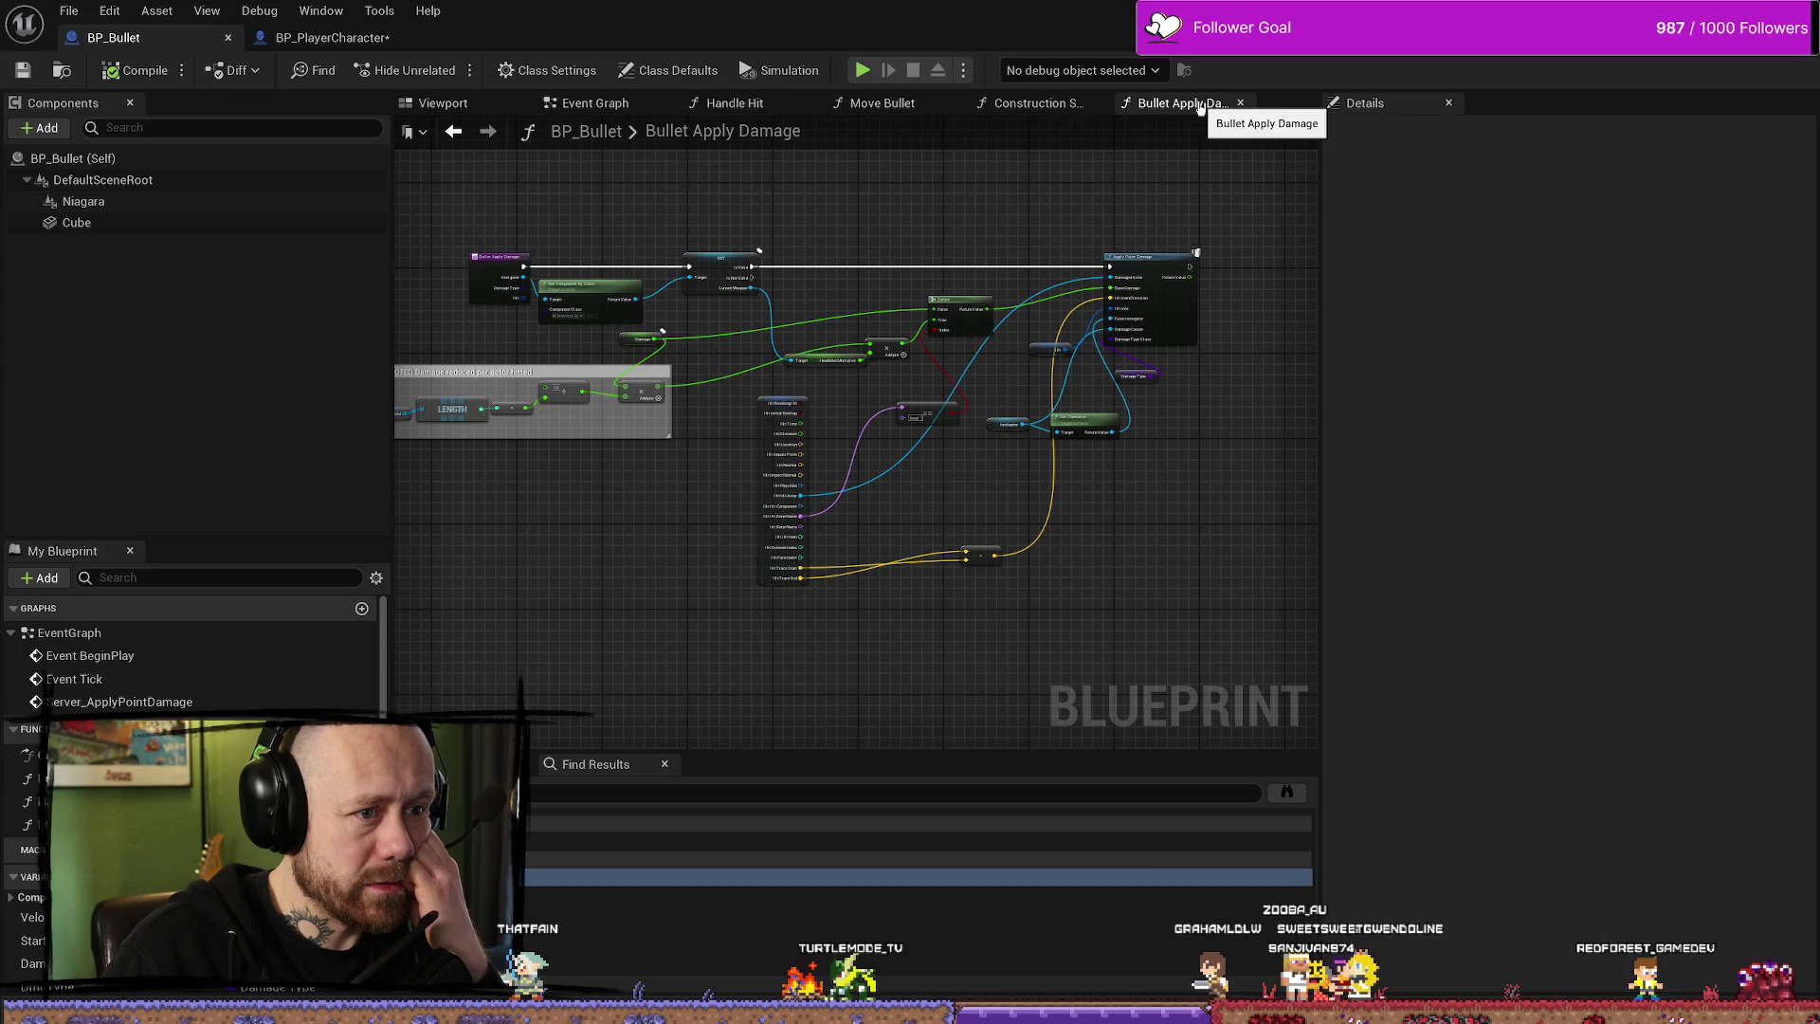
scroll(784, 302, "up", 1)
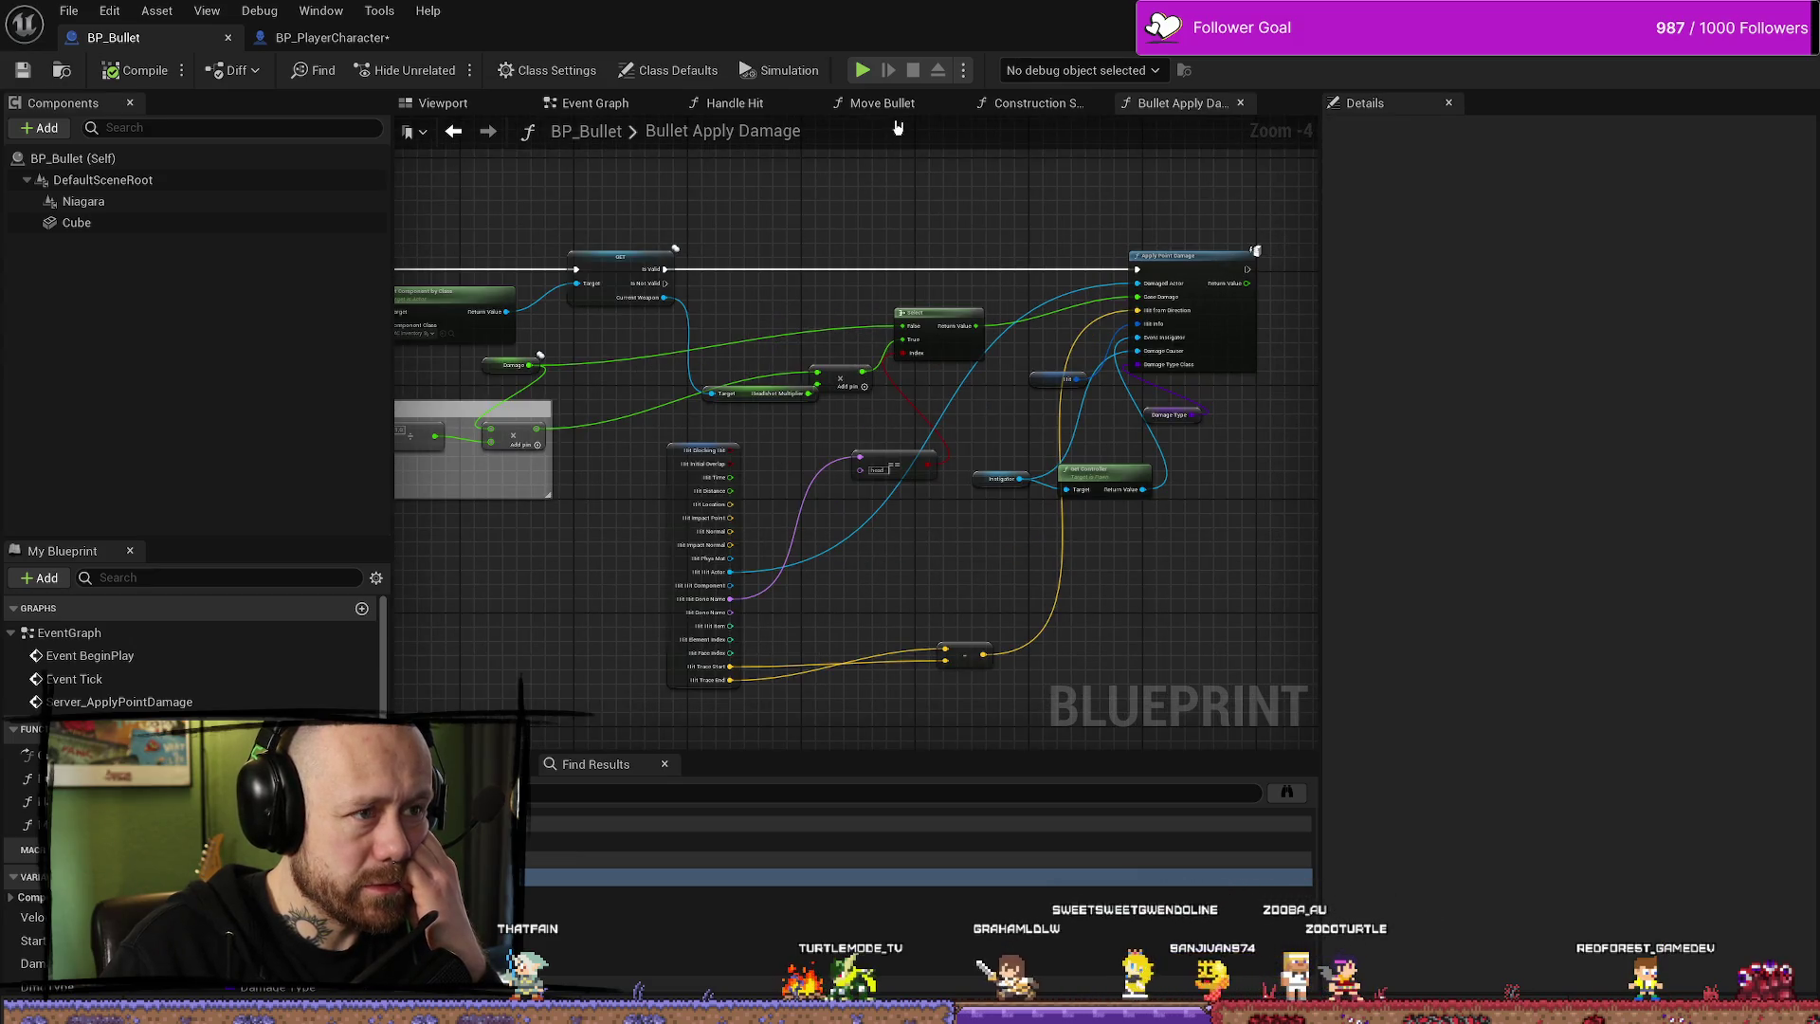
left_click_drag(833, 200, 932, 196)
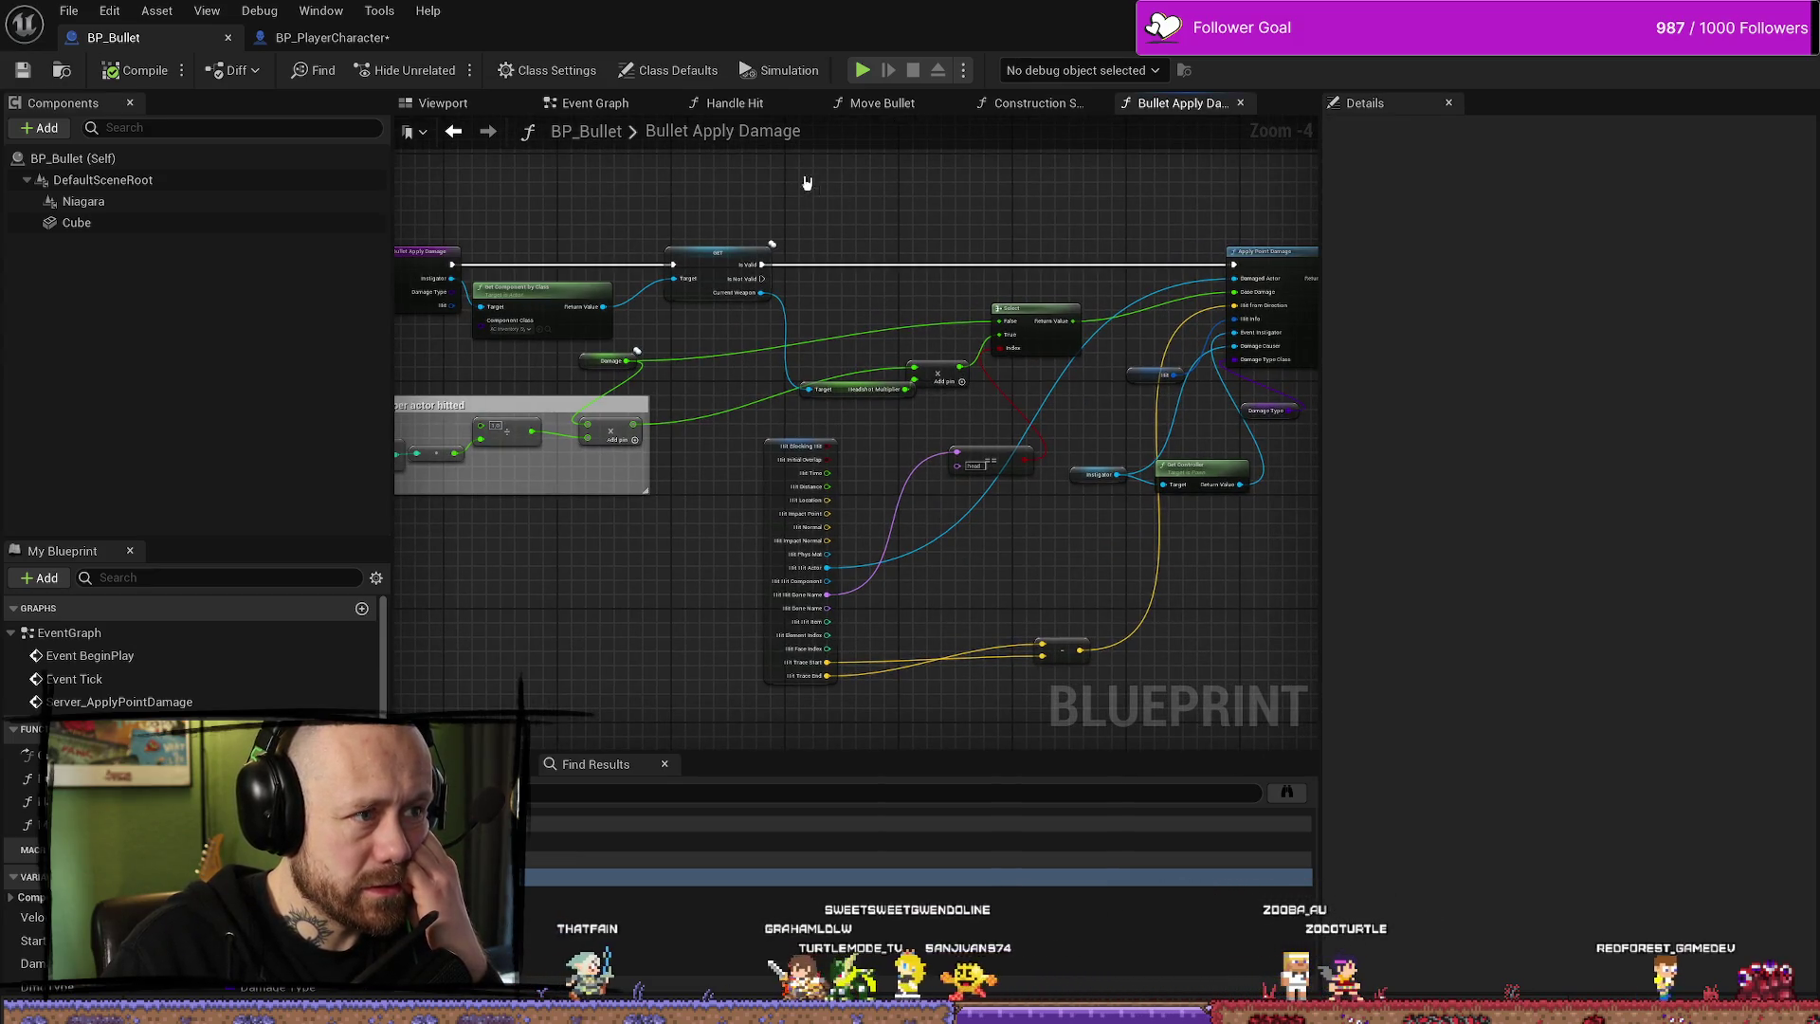
left_click(734, 103)
left_click_drag(436, 312, 569, 285)
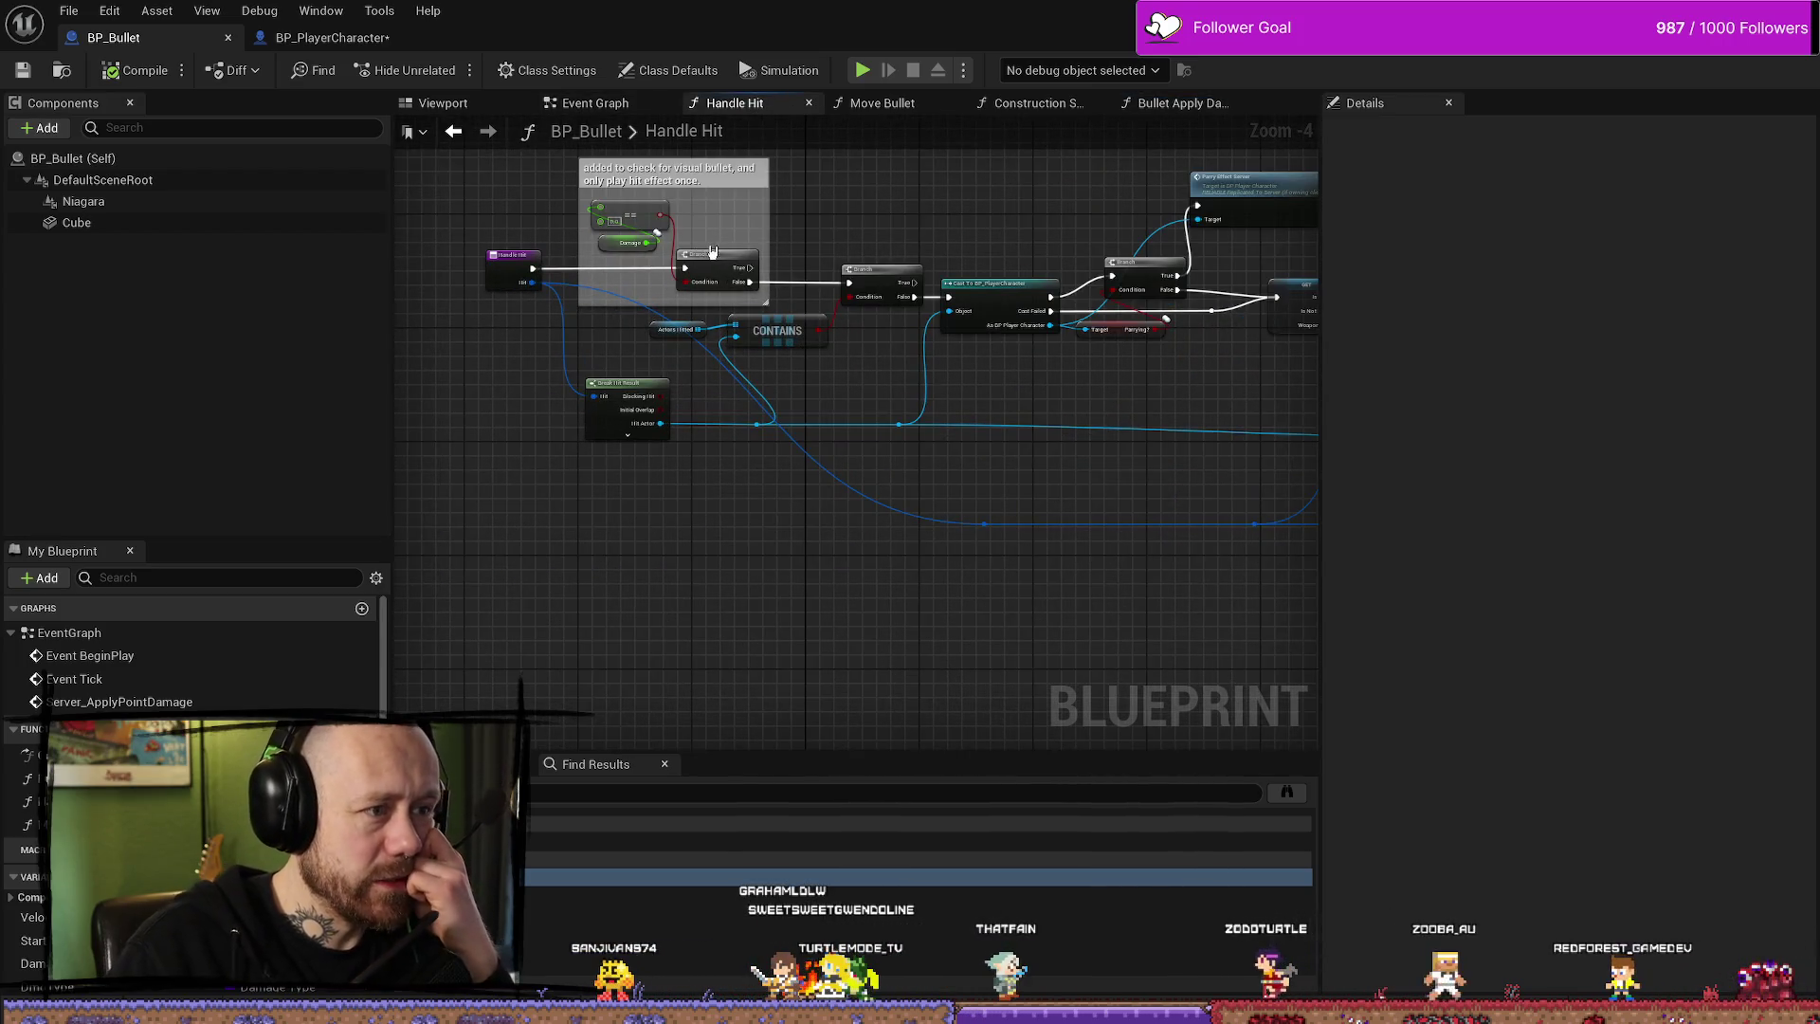
scroll(704, 246, "up", 1)
left_click_drag(765, 302, 739, 251)
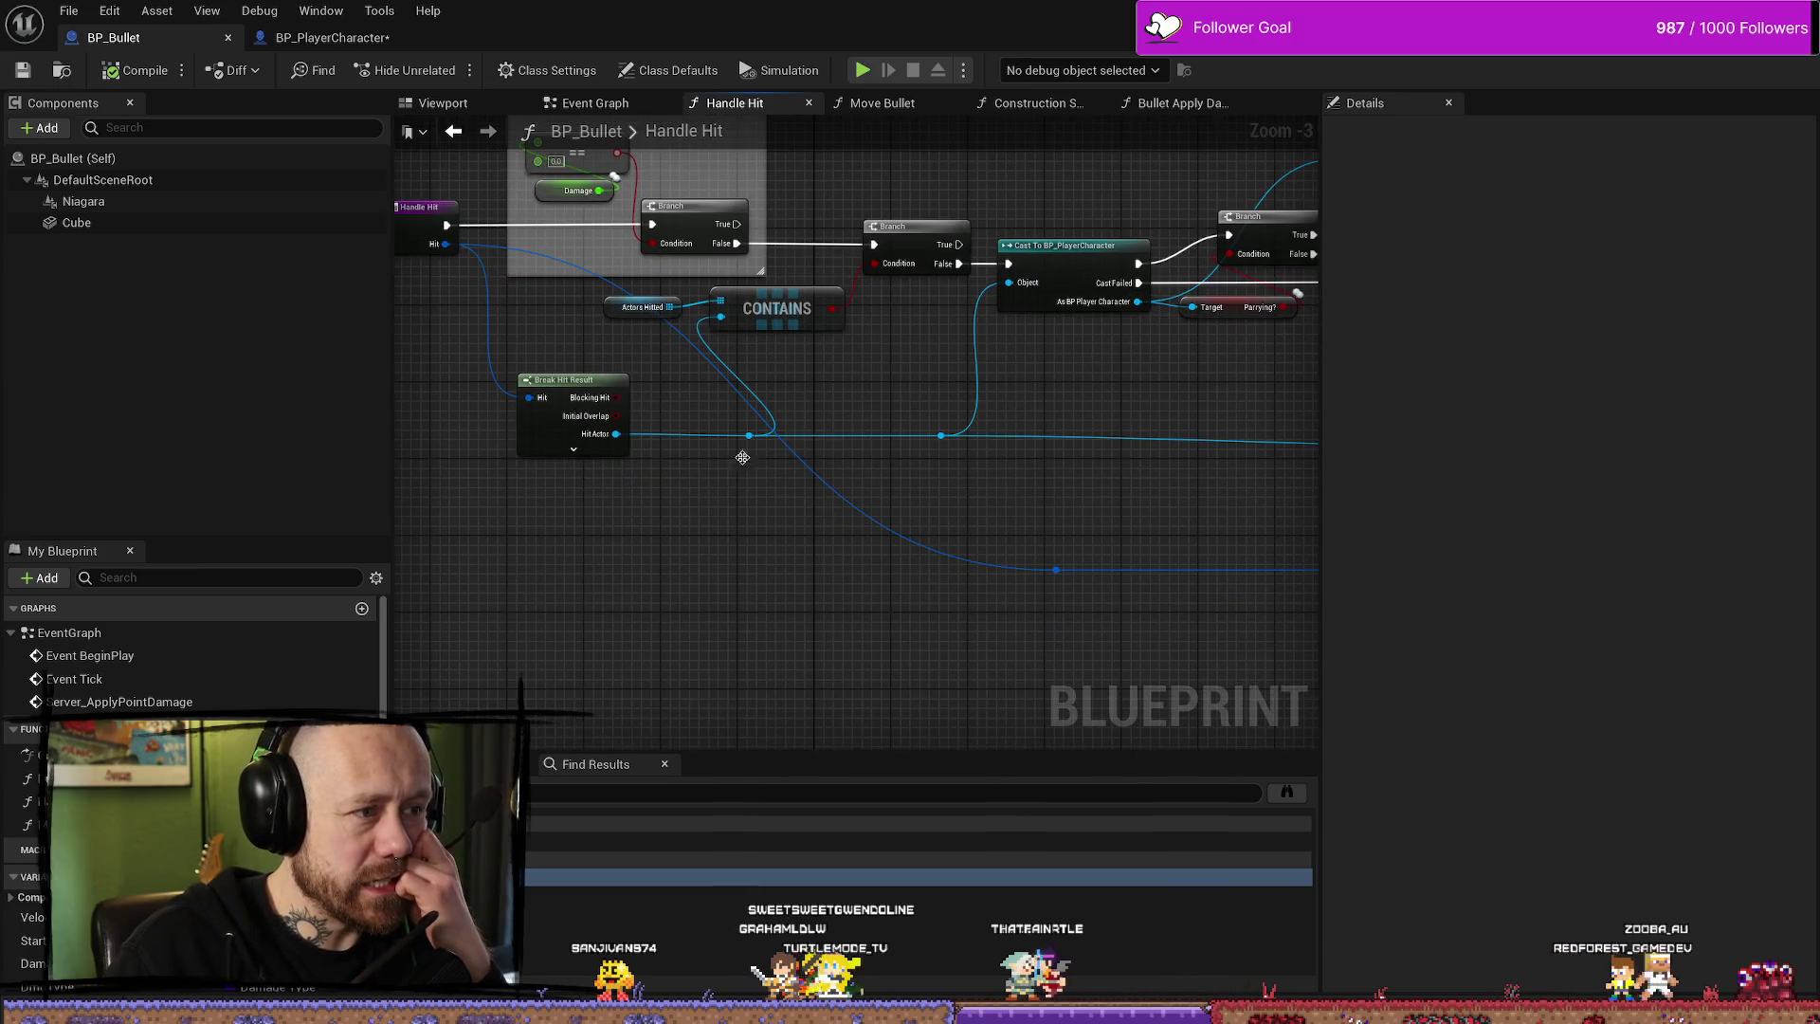
left_click_drag(821, 448, 786, 465)
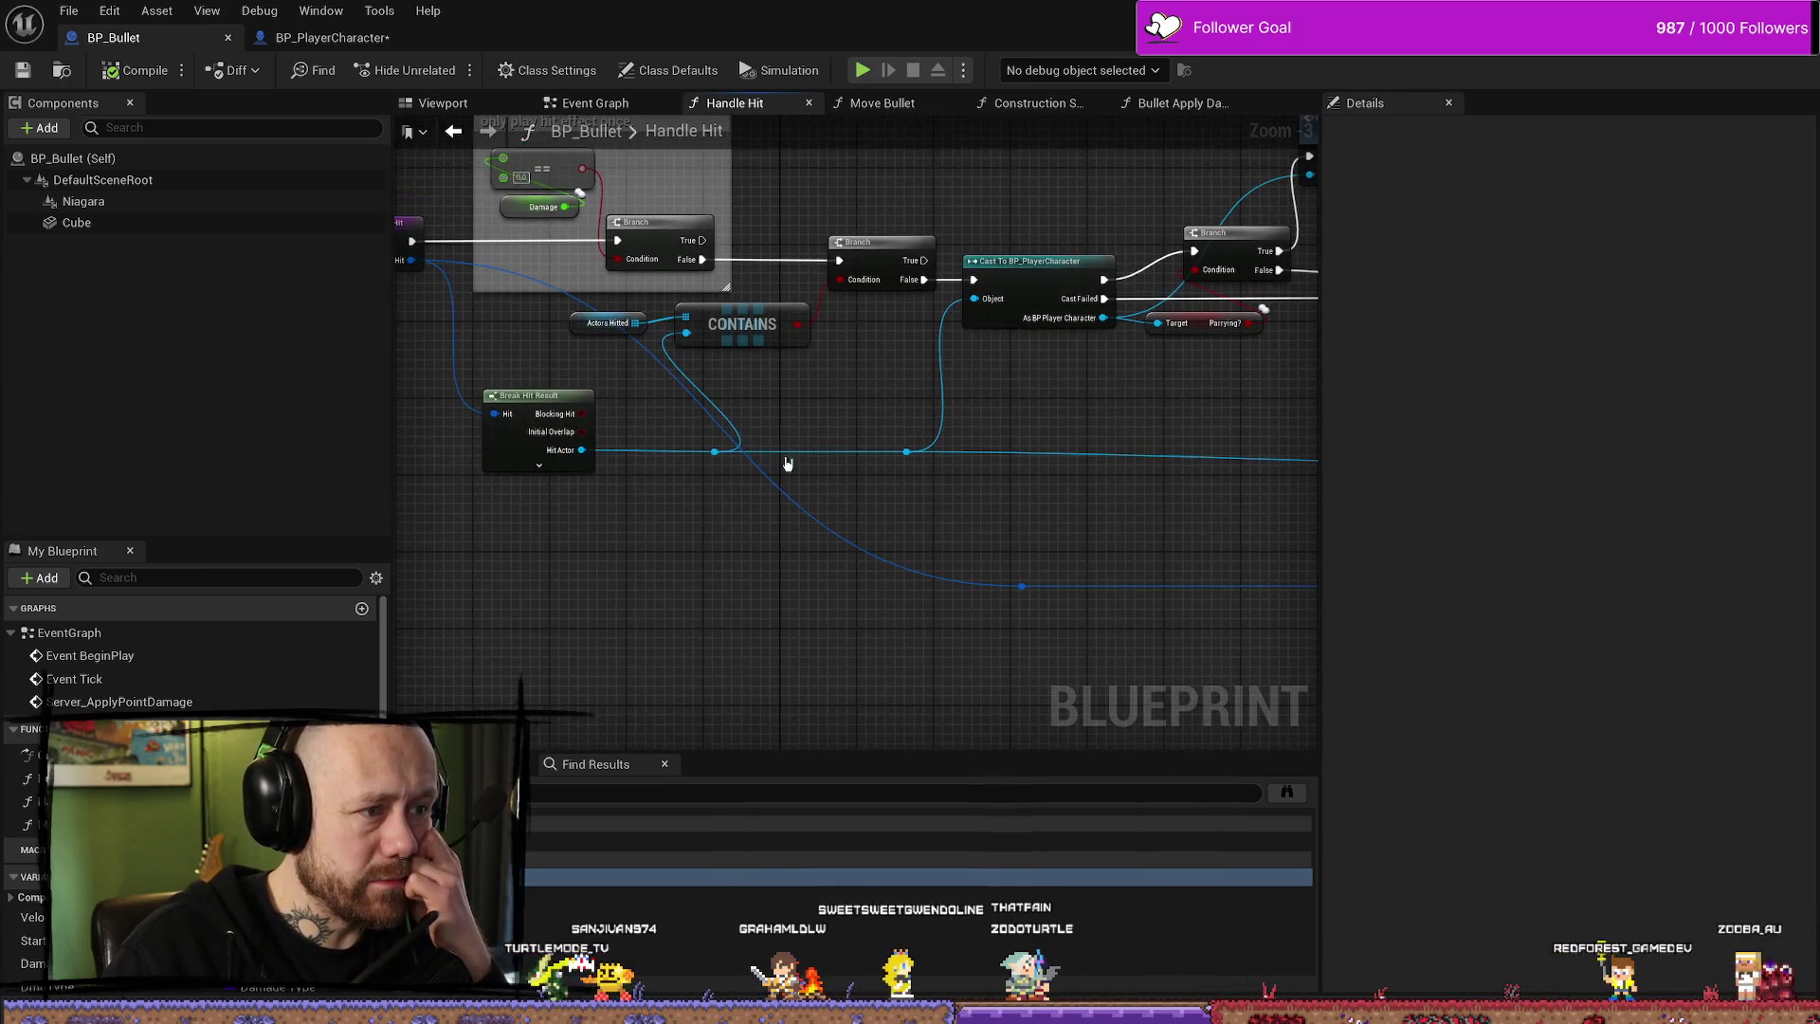
mouse_move(720, 361)
left_mouse_down()
mouse_move(584, 388)
mouse_move(702, 435)
mouse_move(785, 343)
mouse_move(683, 339)
left_mouse_up()
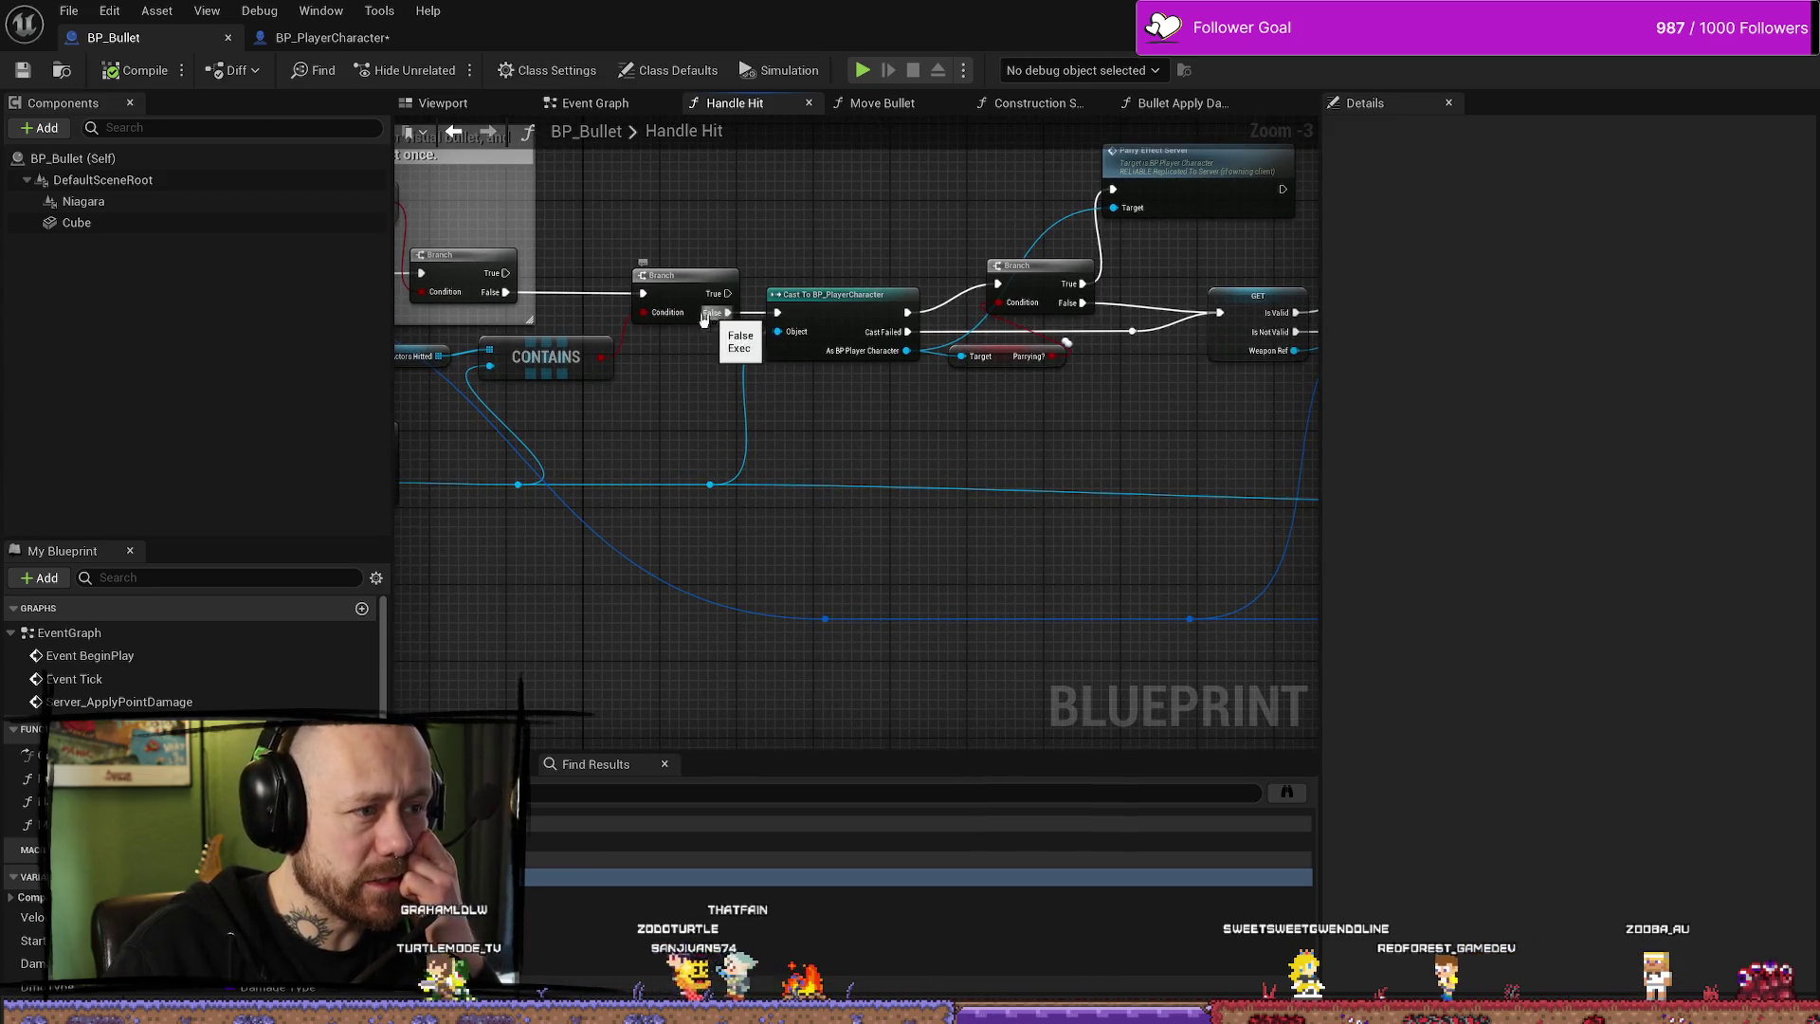
mouse_move(851, 417)
left_mouse_down()
mouse_move(812, 408)
mouse_move(1077, 454)
mouse_move(902, 463)
mouse_move(720, 411)
left_mouse_up()
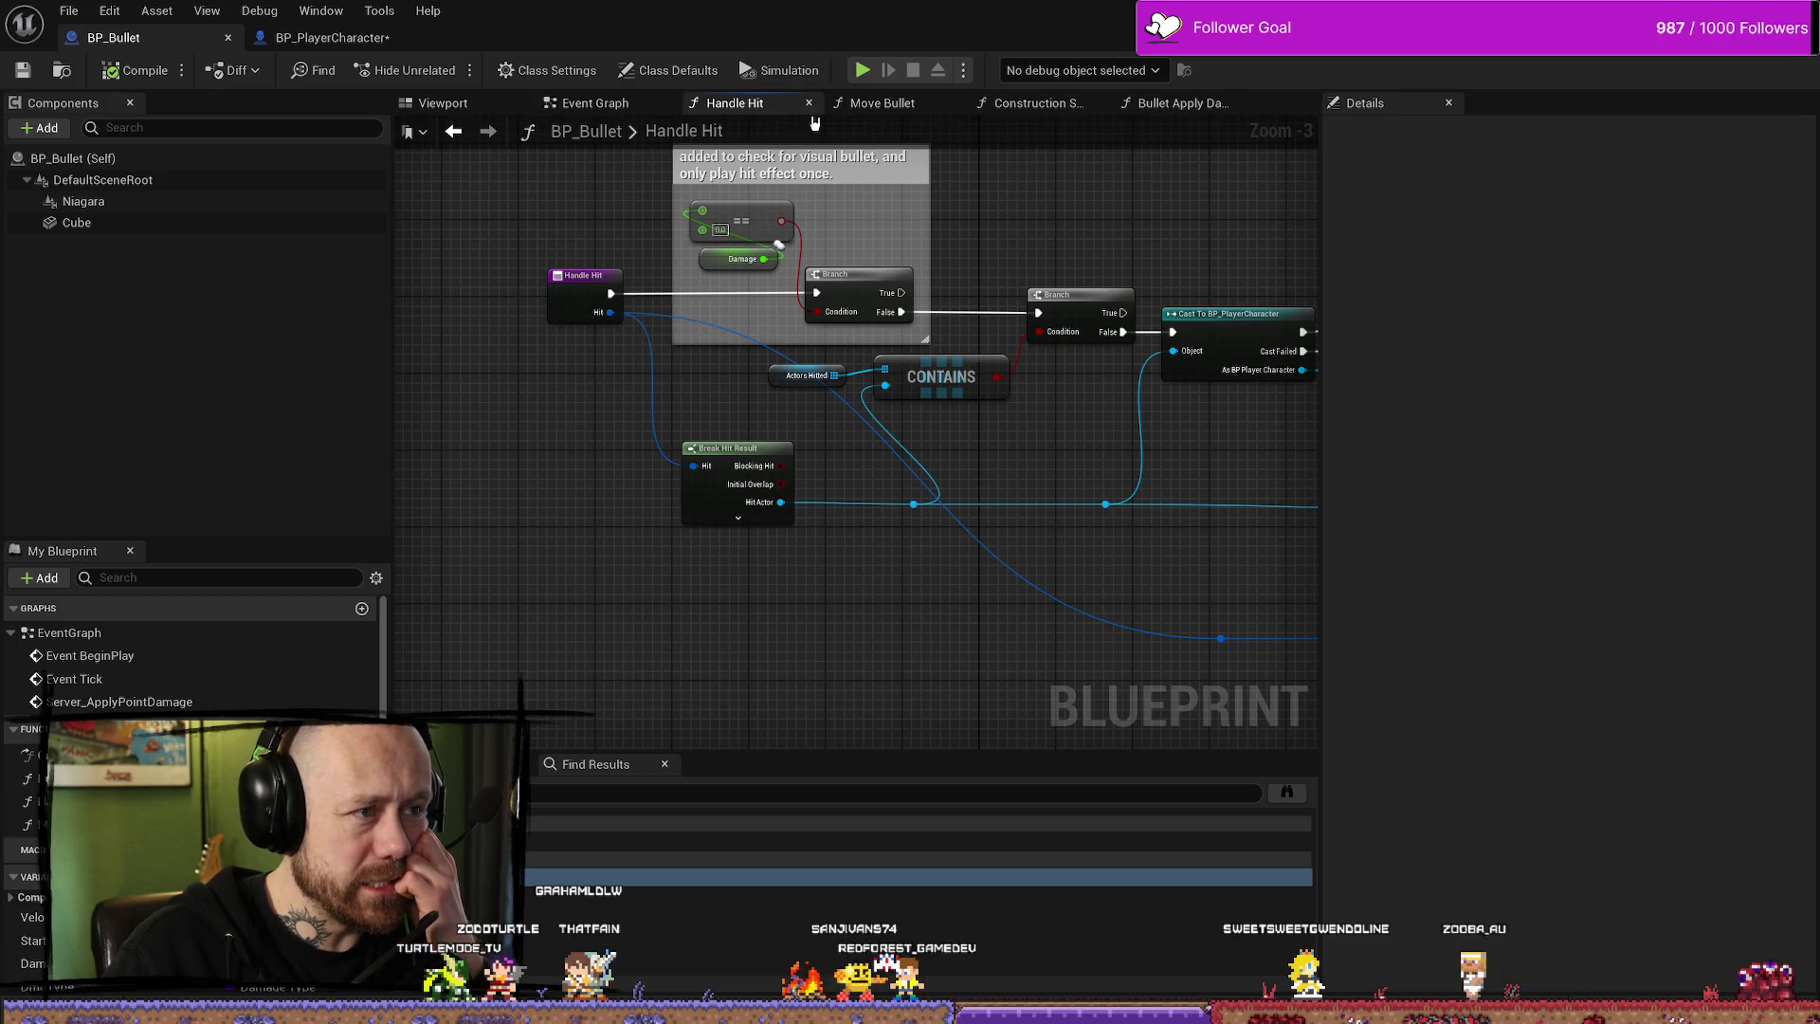
left_click(889, 102)
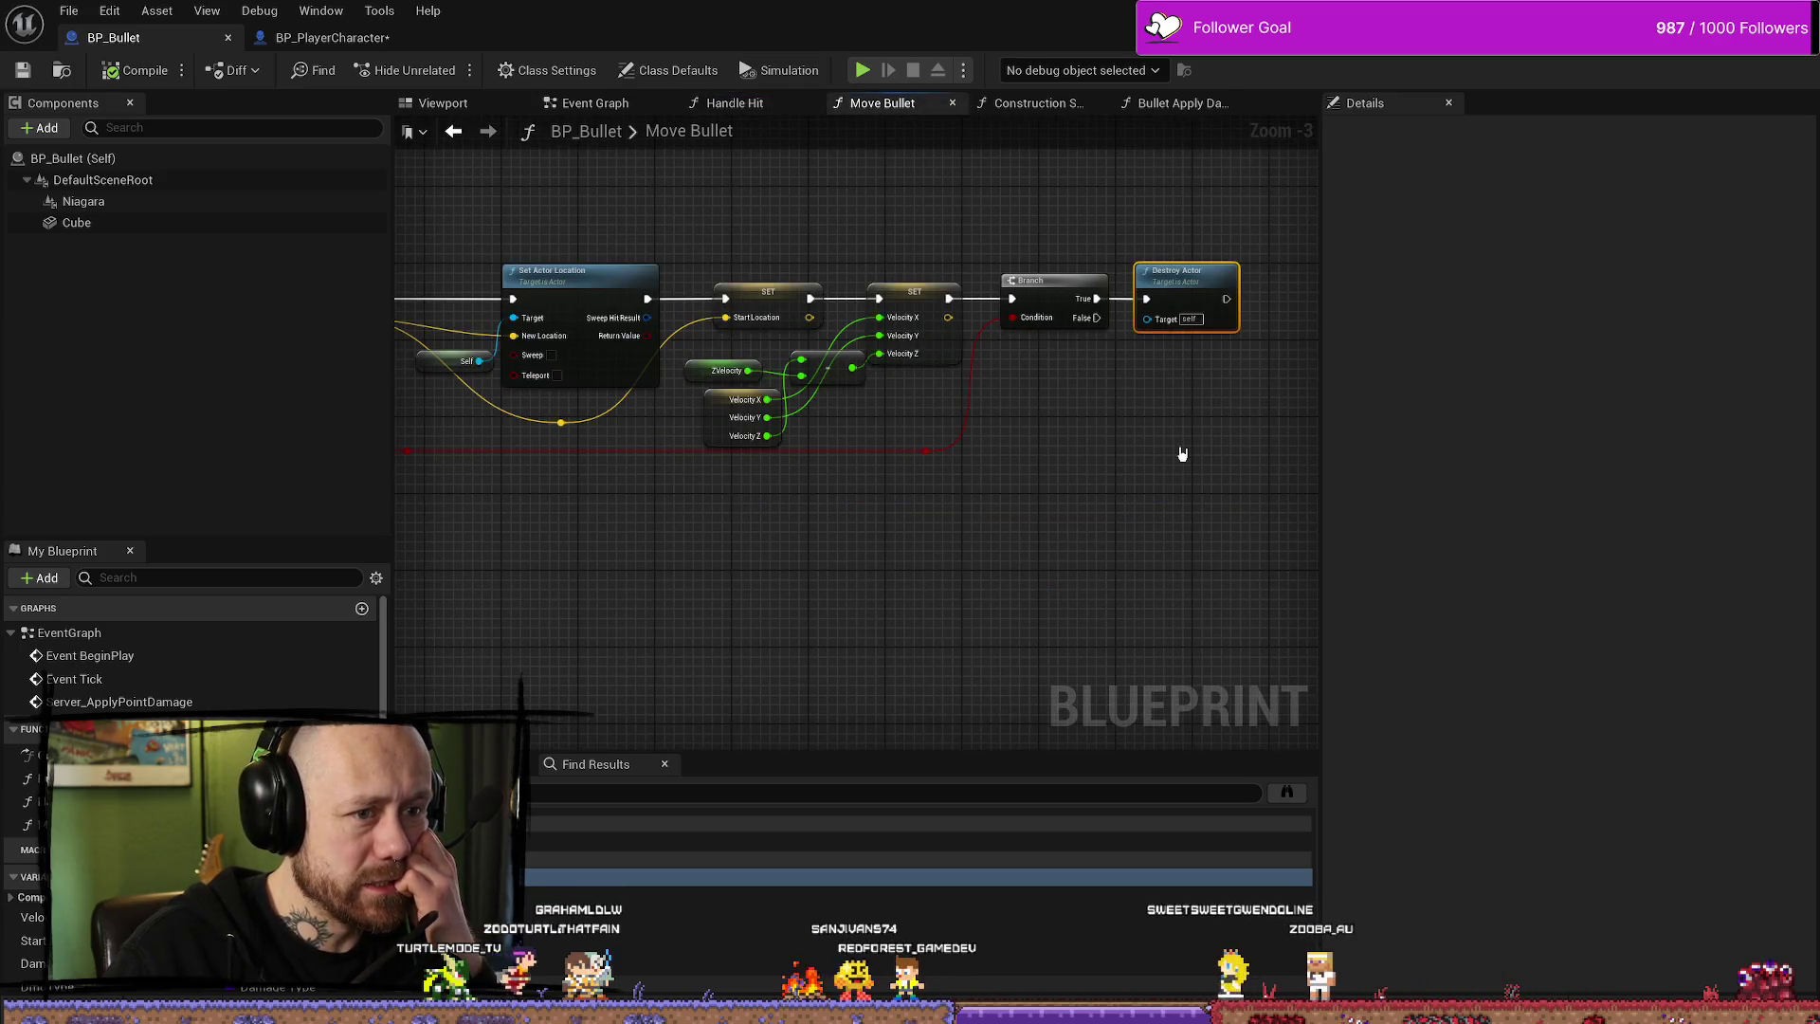
left_click(721, 109)
mouse_move(627, 197)
left_mouse_down()
mouse_move(813, 235)
mouse_move(834, 271)
left_mouse_up()
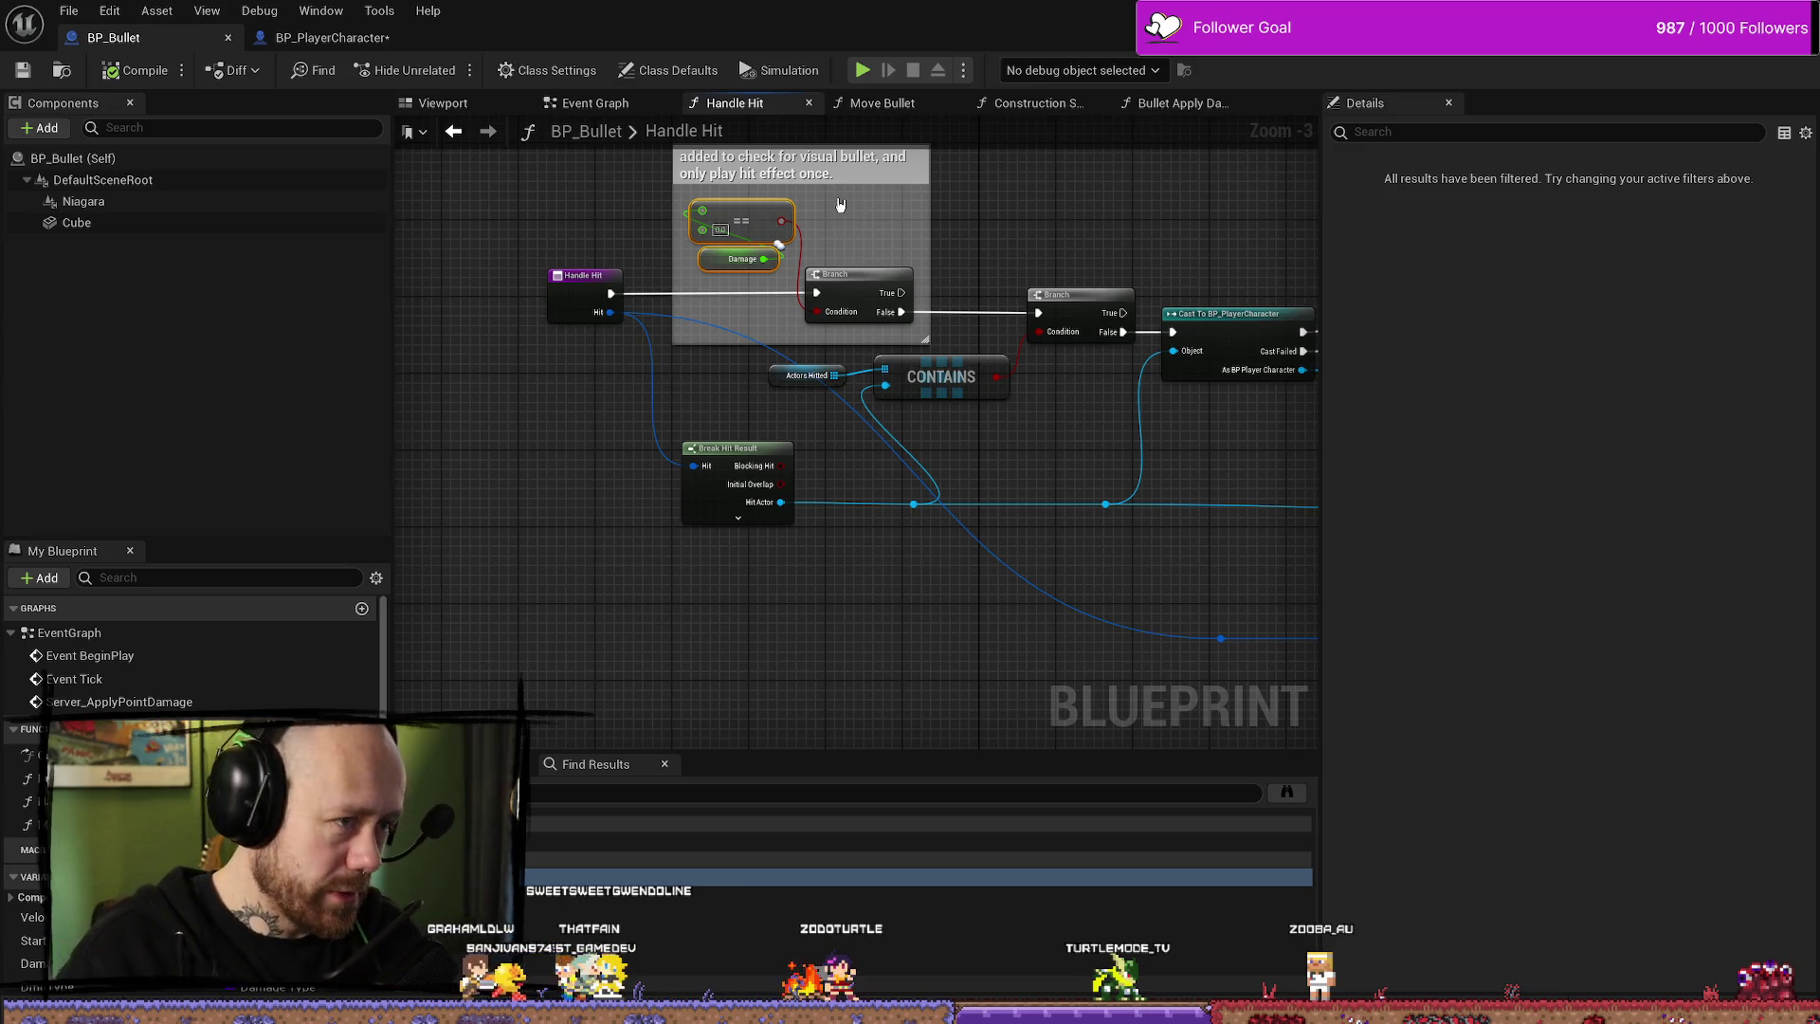
left_click_drag(848, 261, 753, 253)
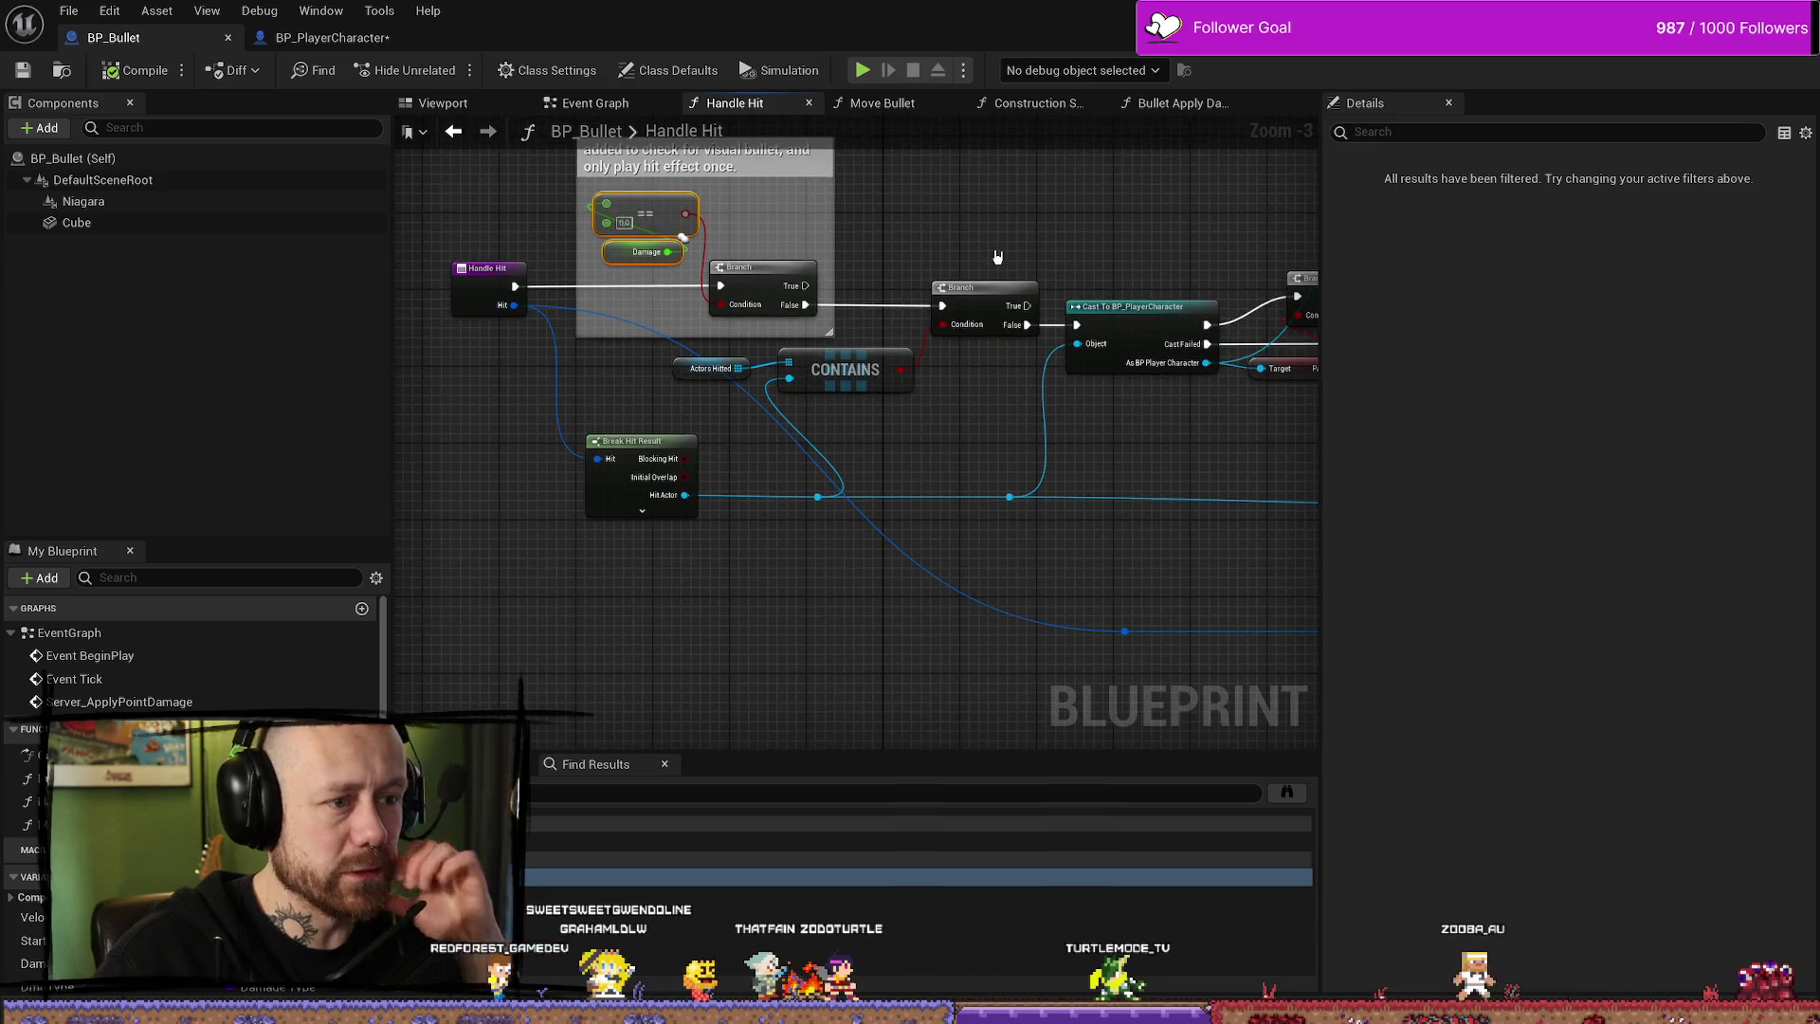
left_click_drag(1032, 258, 942, 247)
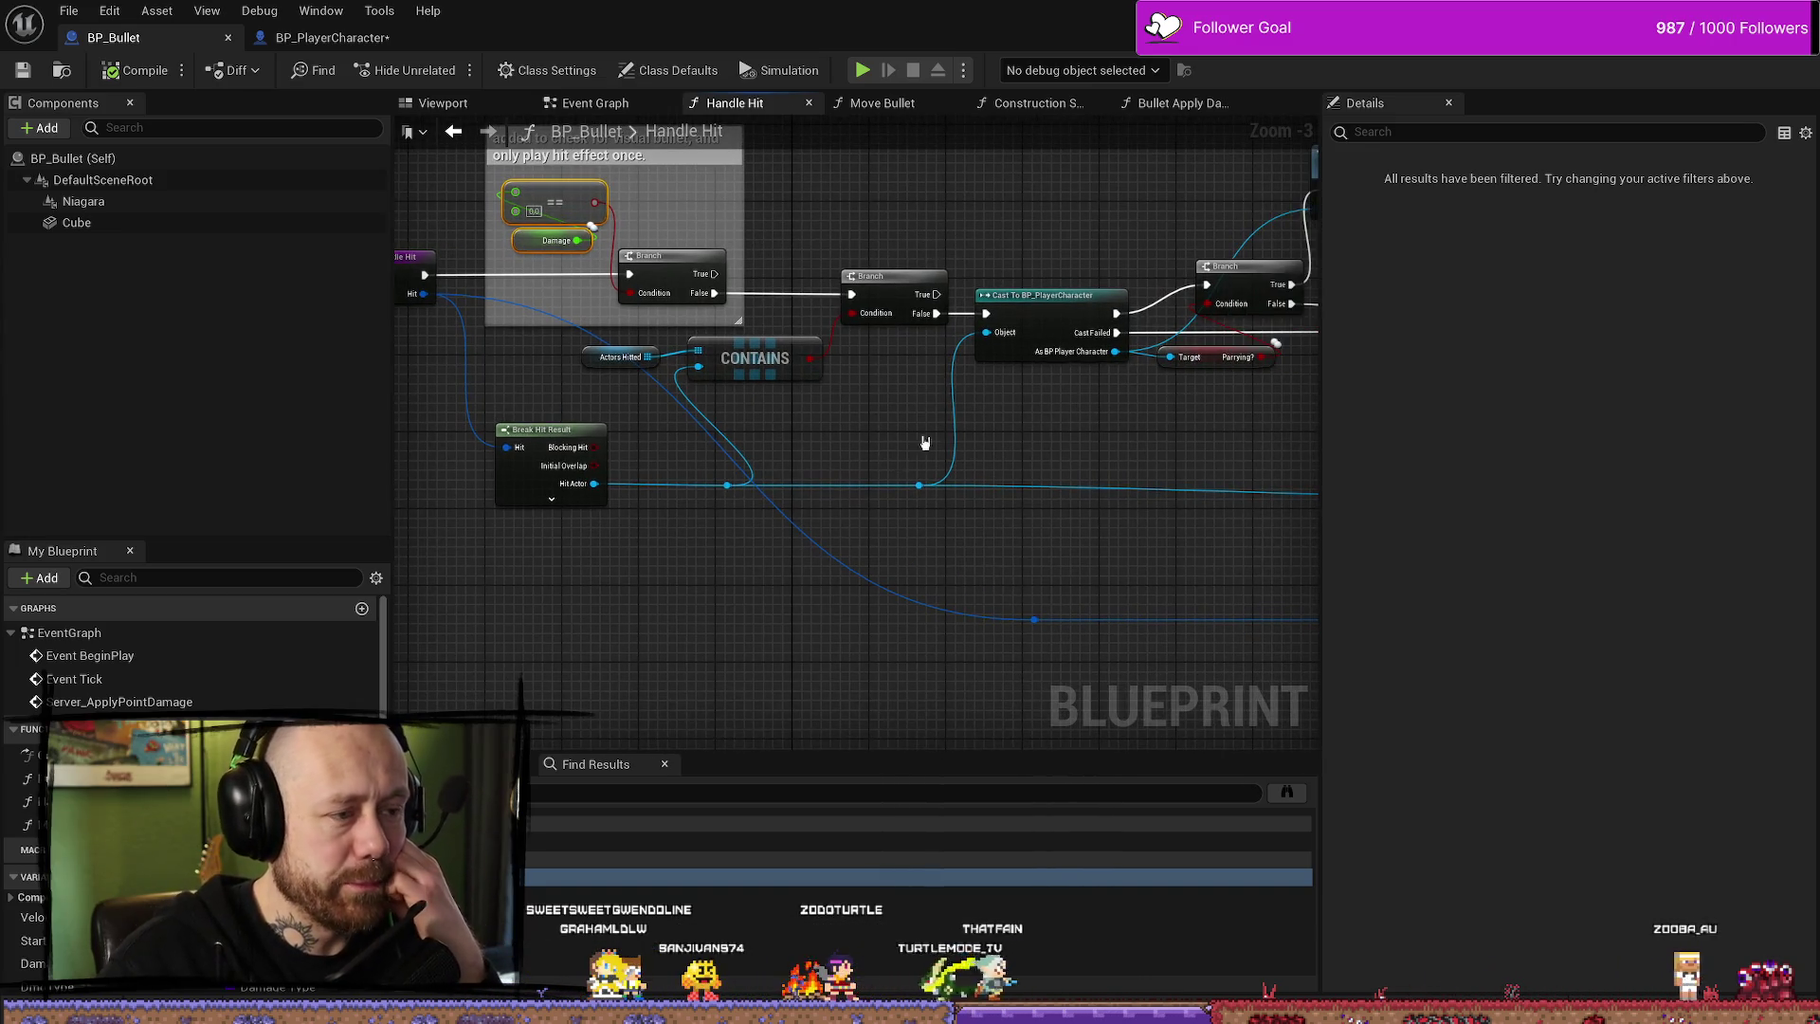
left_click_drag(946, 425, 856, 430)
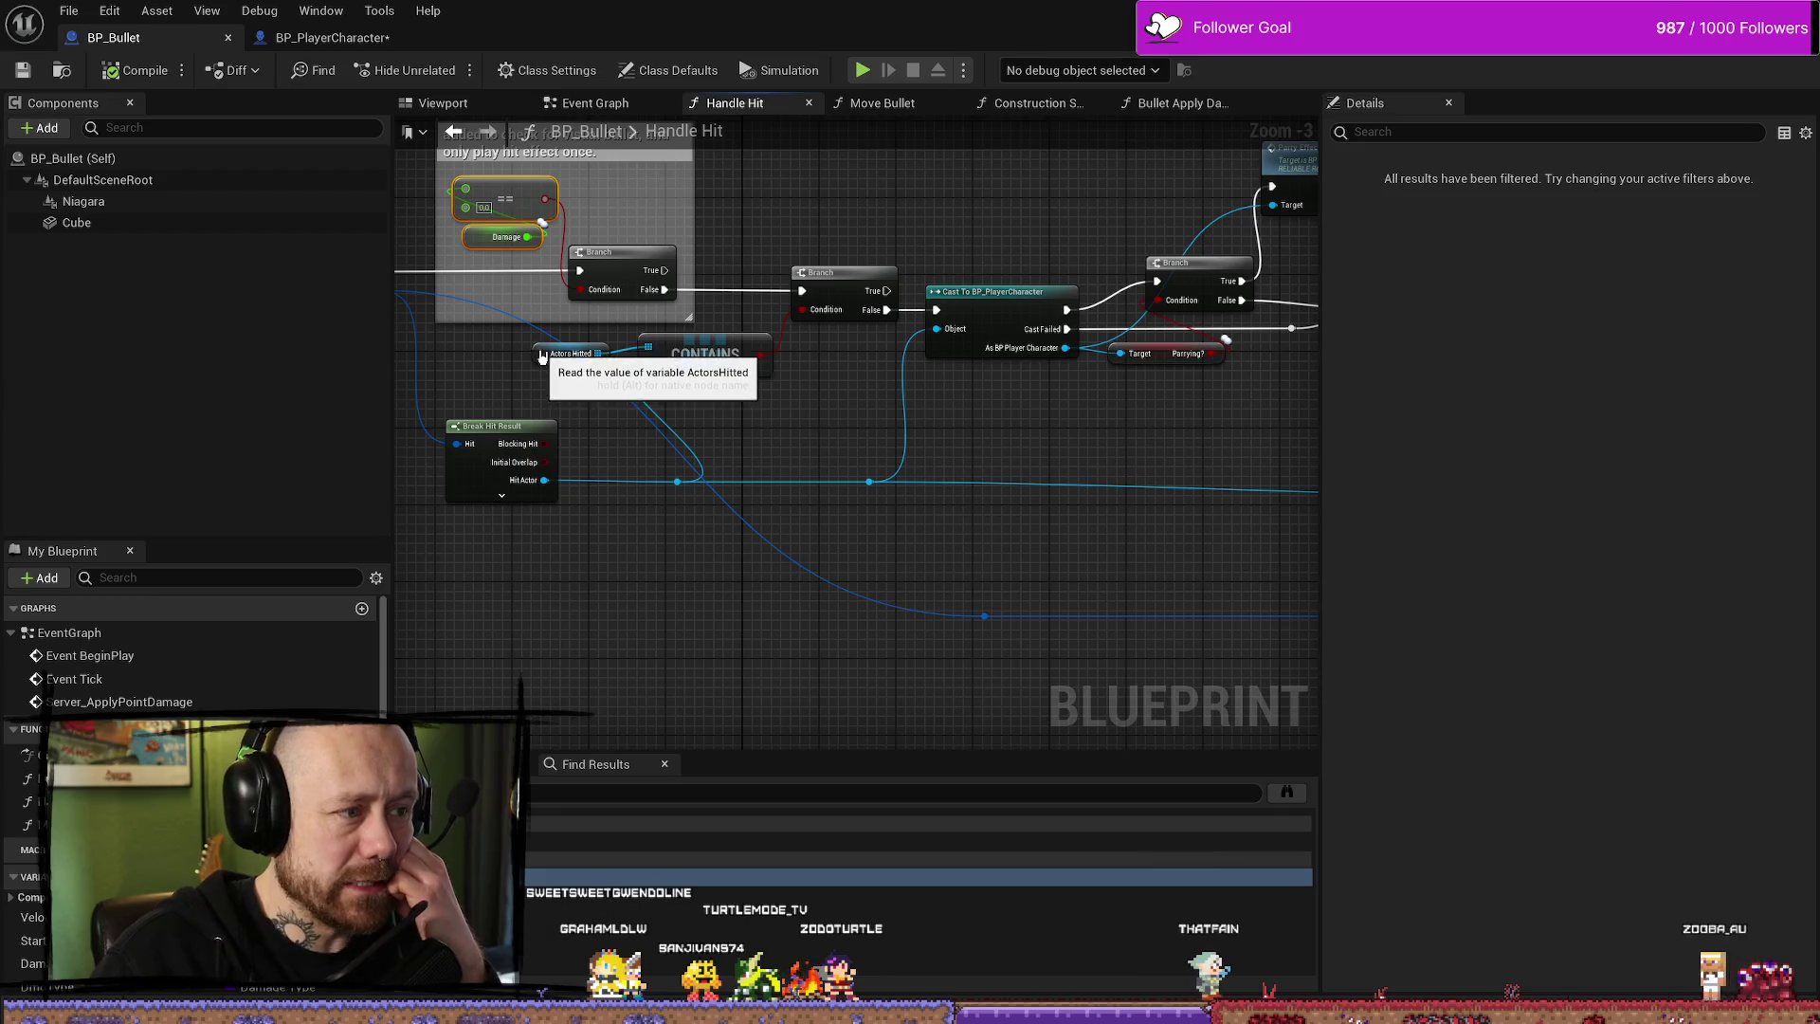
left_click_drag(537, 353, 525, 343)
mouse_move(826, 428)
left_mouse_down()
mouse_move(811, 427)
mouse_move(913, 446)
mouse_move(814, 498)
left_mouse_up()
left_click_drag(953, 305, 808, 343)
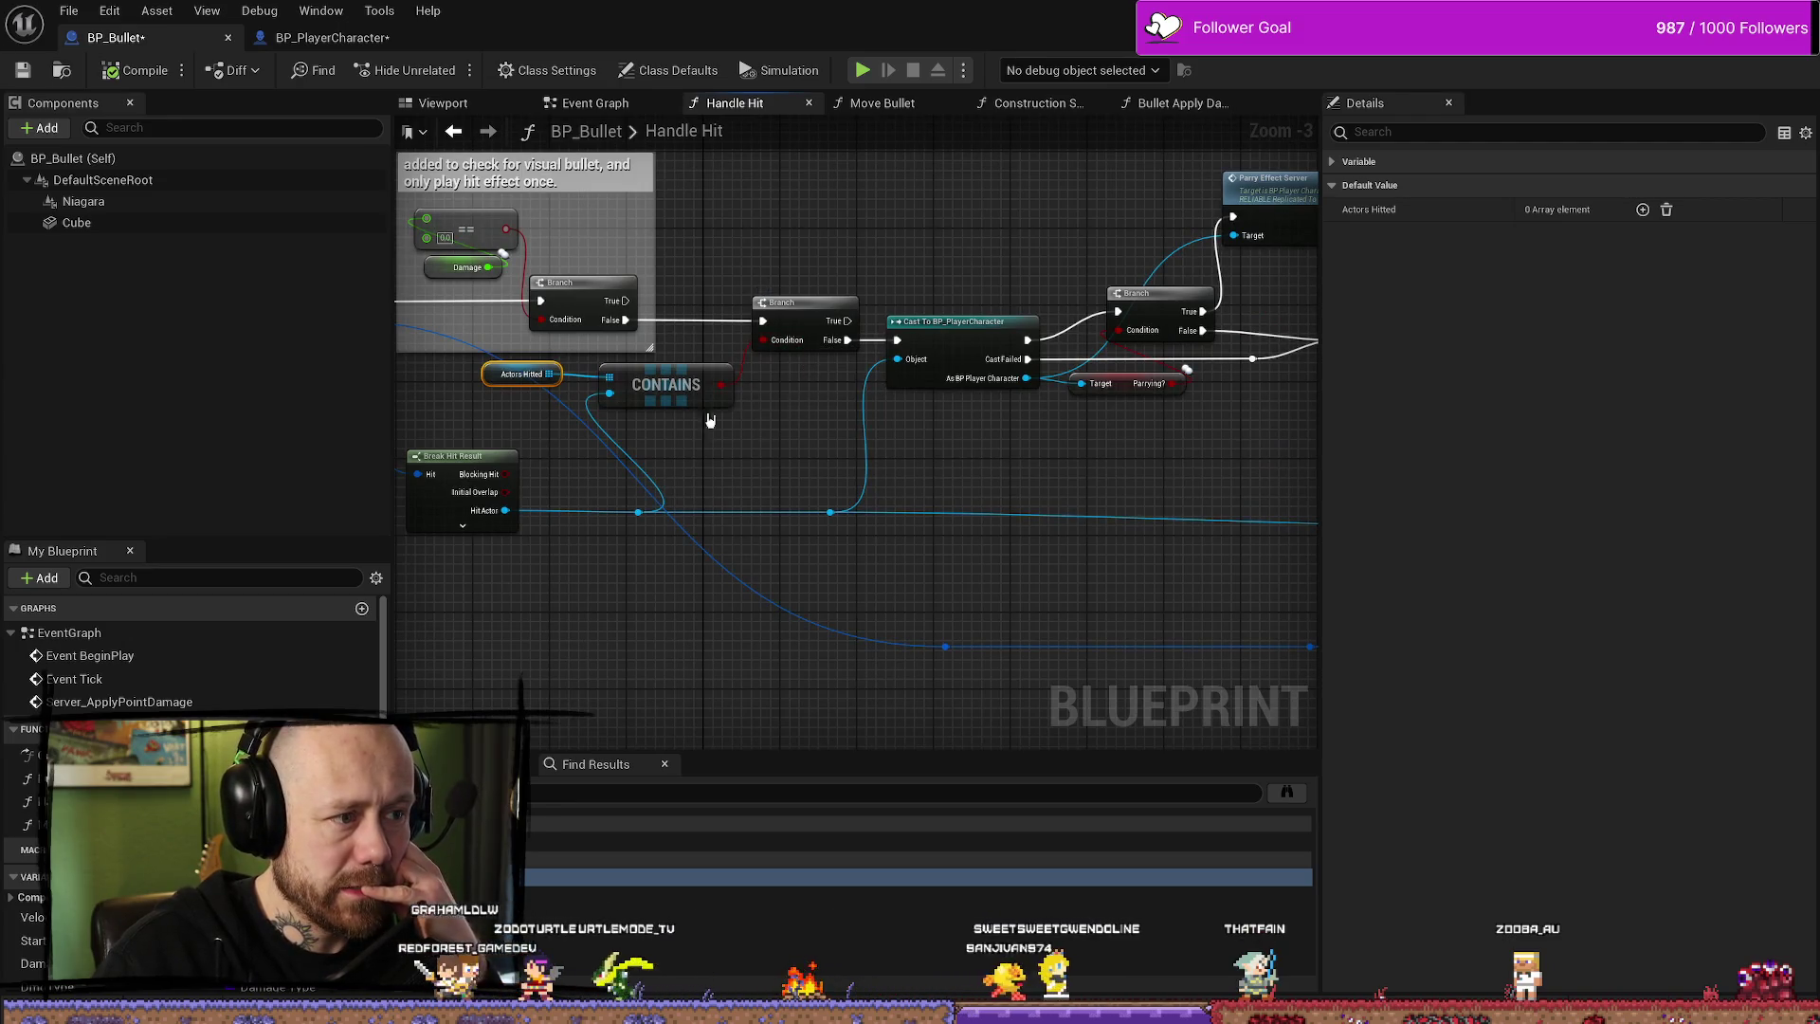
left_click_drag(822, 339, 783, 277)
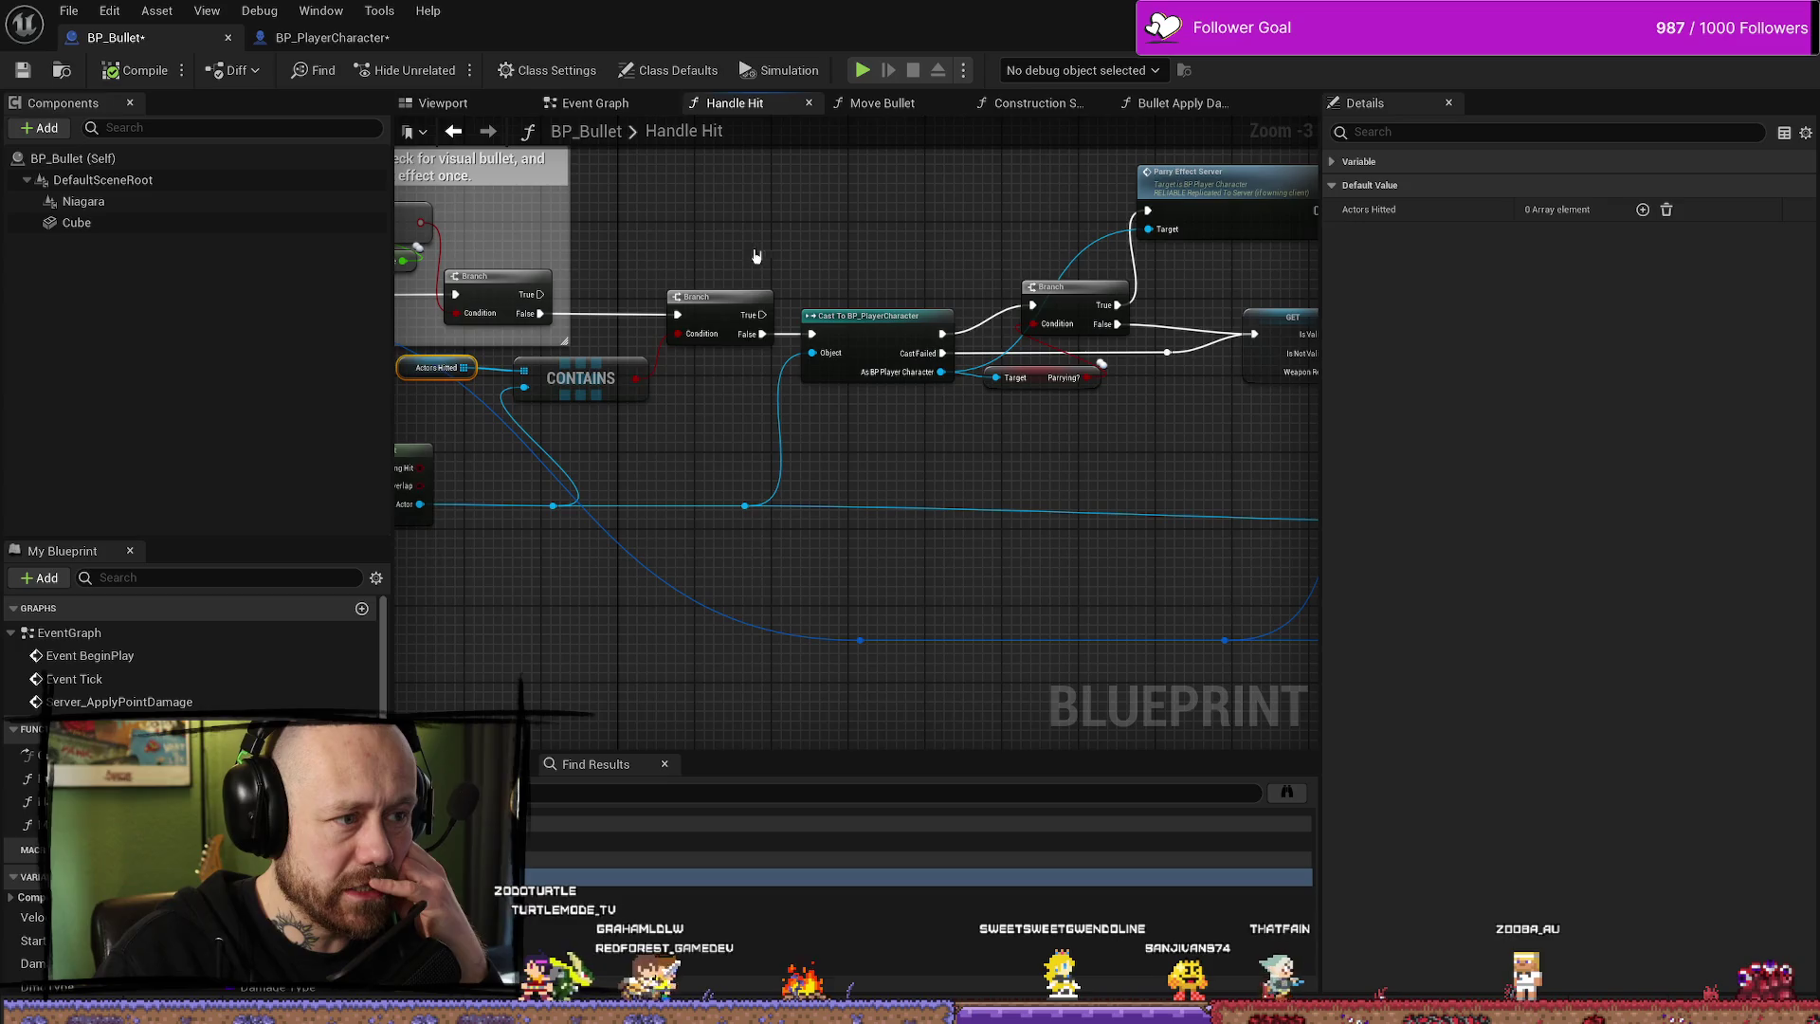
mouse_move(711, 494)
left_mouse_down()
mouse_move(664, 512)
mouse_move(626, 489)
left_mouse_up()
left_click(858, 328)
left_click_drag(858, 328, 744, 328)
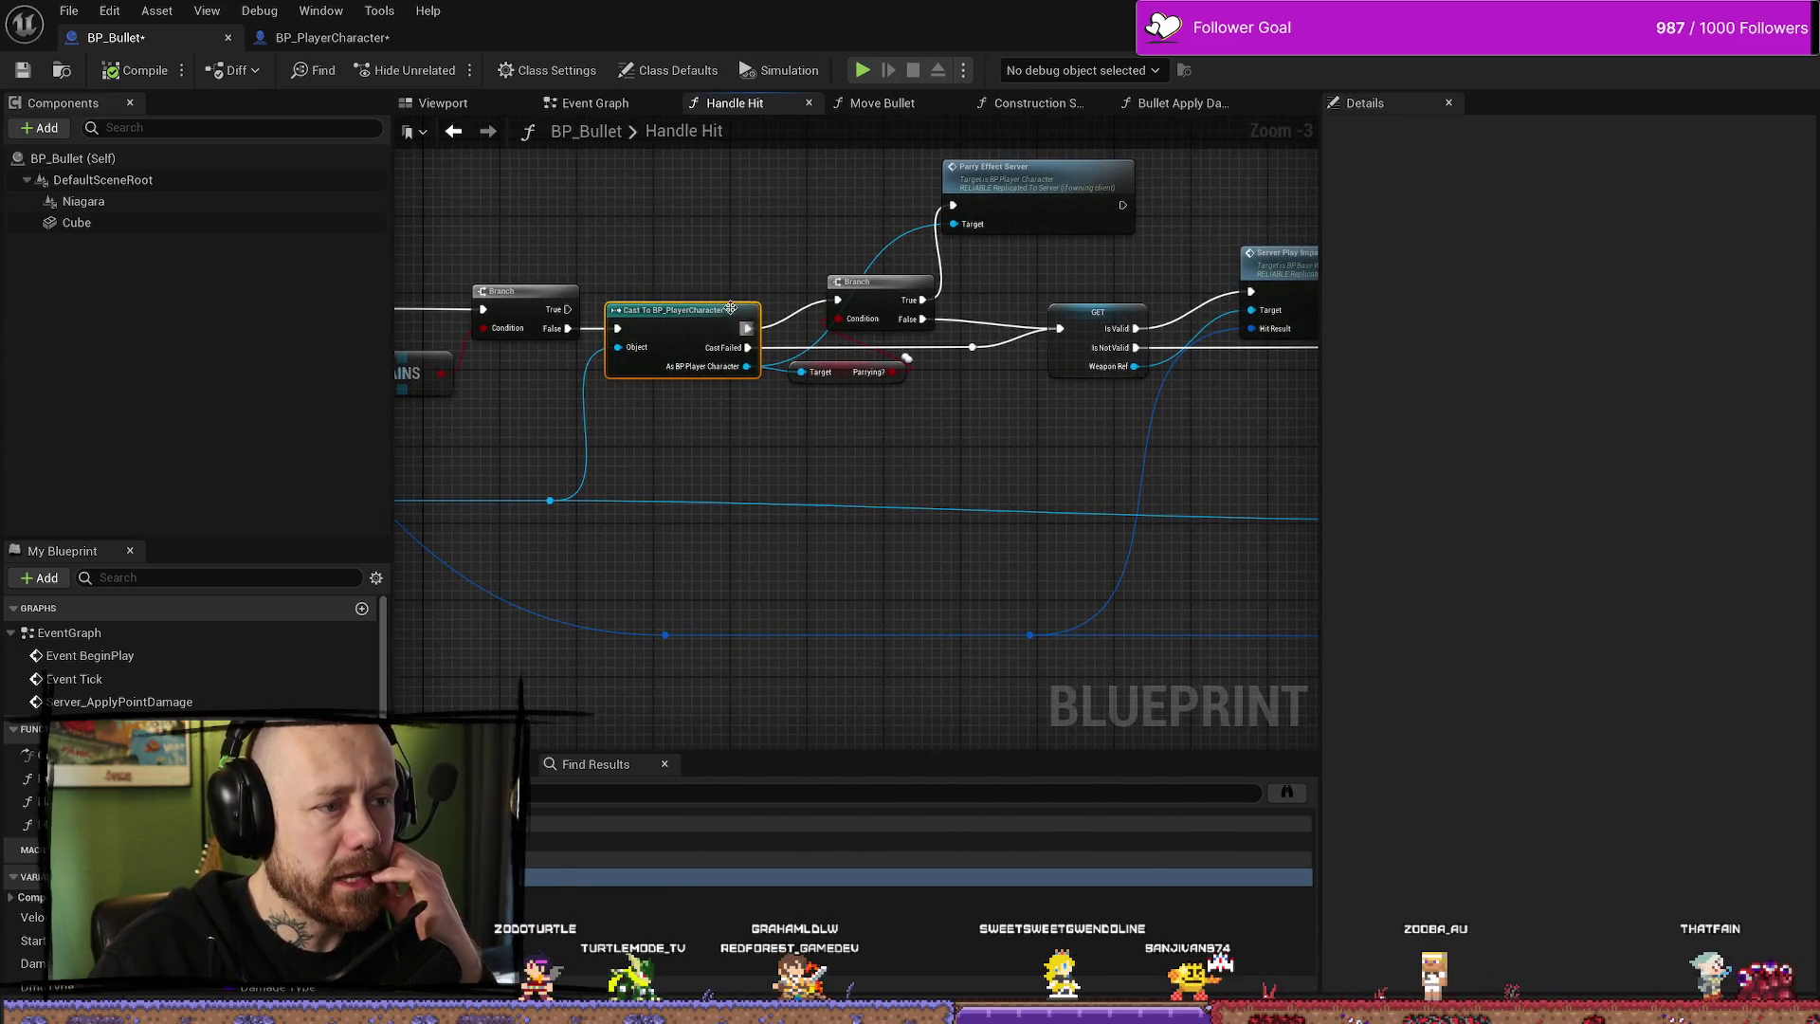
mouse_move(875, 284)
left_mouse_down()
mouse_move(704, 300)
mouse_move(846, 403)
left_mouse_up()
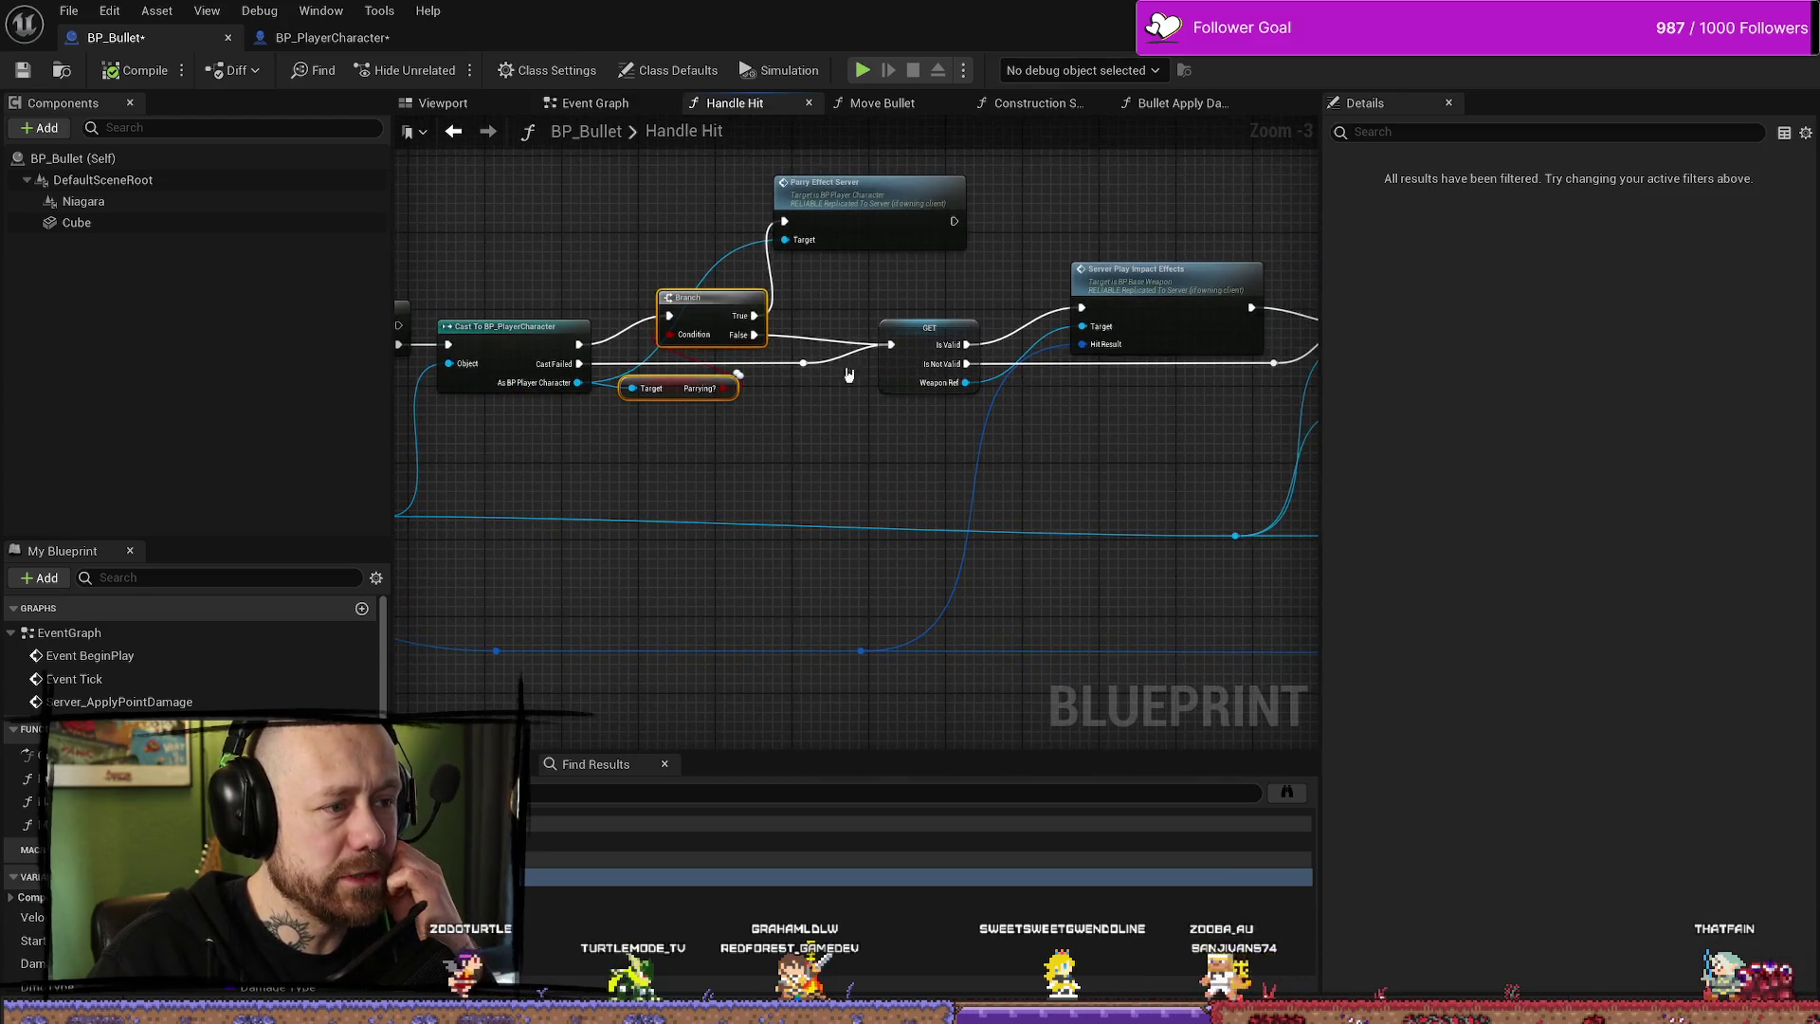
left_click(879, 216)
mouse_move(858, 275)
left_mouse_down()
mouse_move(1253, 265)
mouse_move(899, 303)
left_mouse_up()
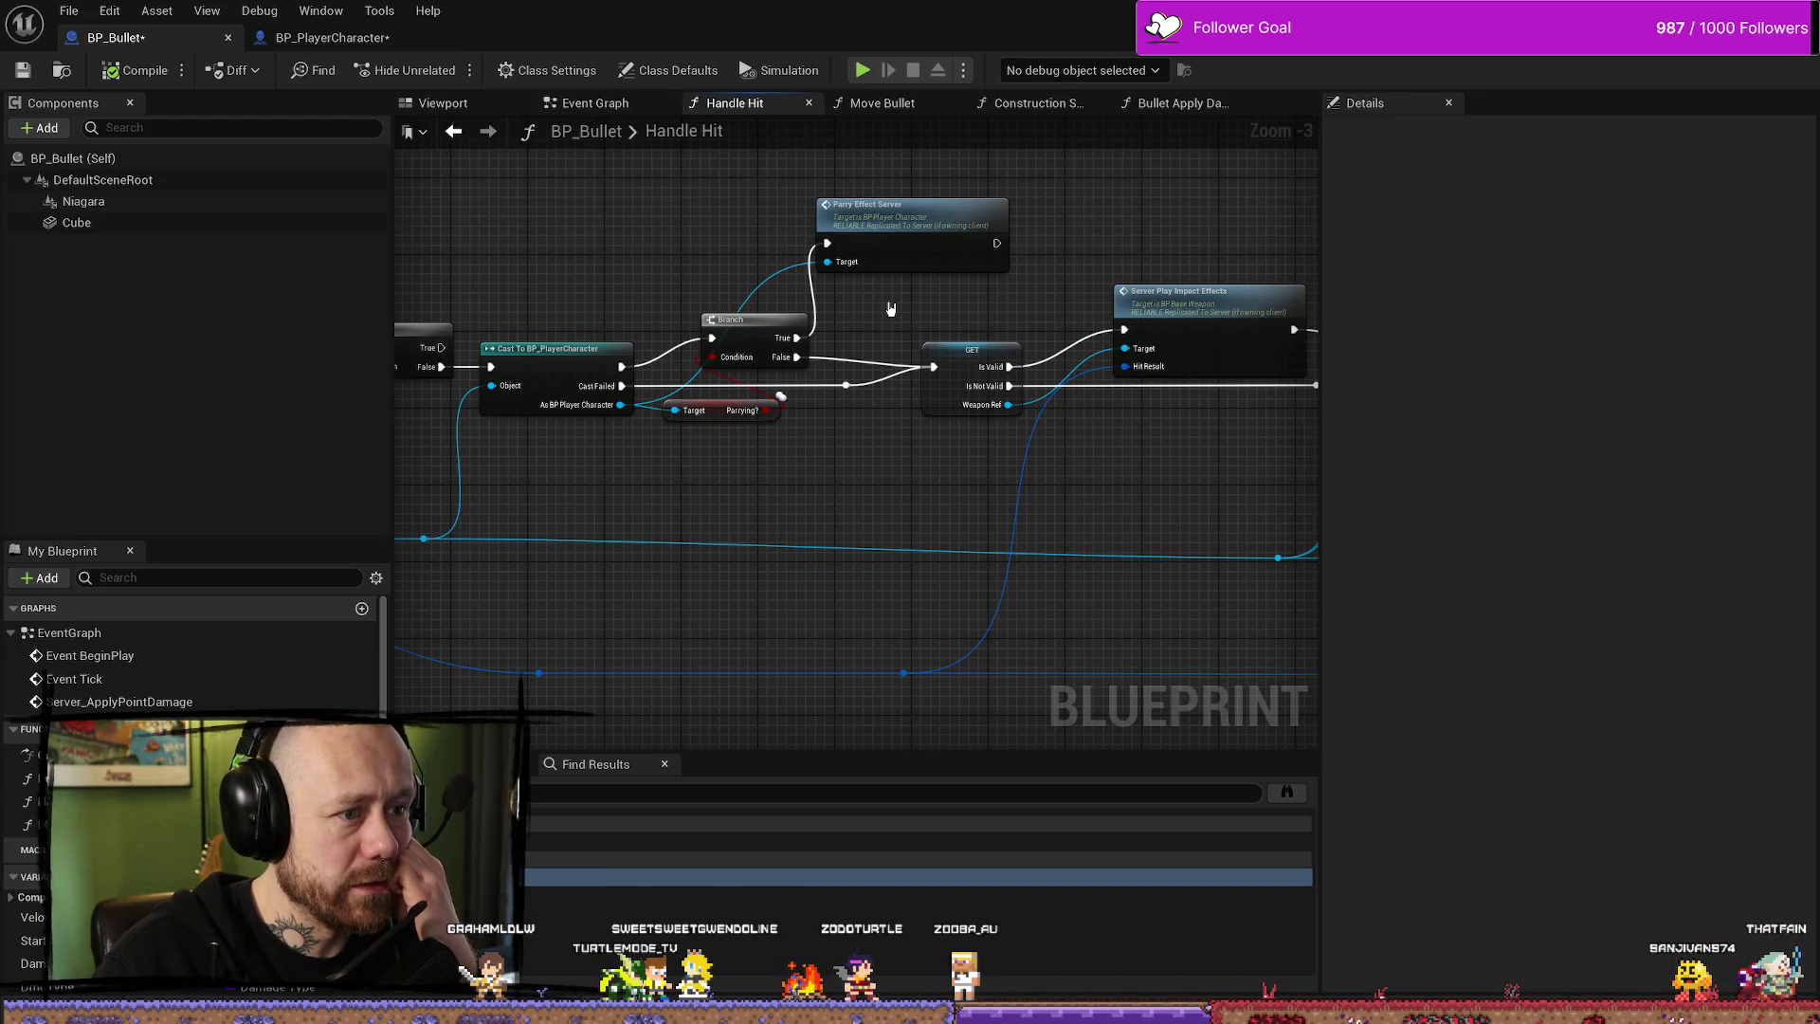
mouse_move(531, 251)
left_mouse_down()
mouse_move(871, 251)
mouse_move(617, 243)
left_mouse_up()
left_click_drag(1053, 200, 979, 195)
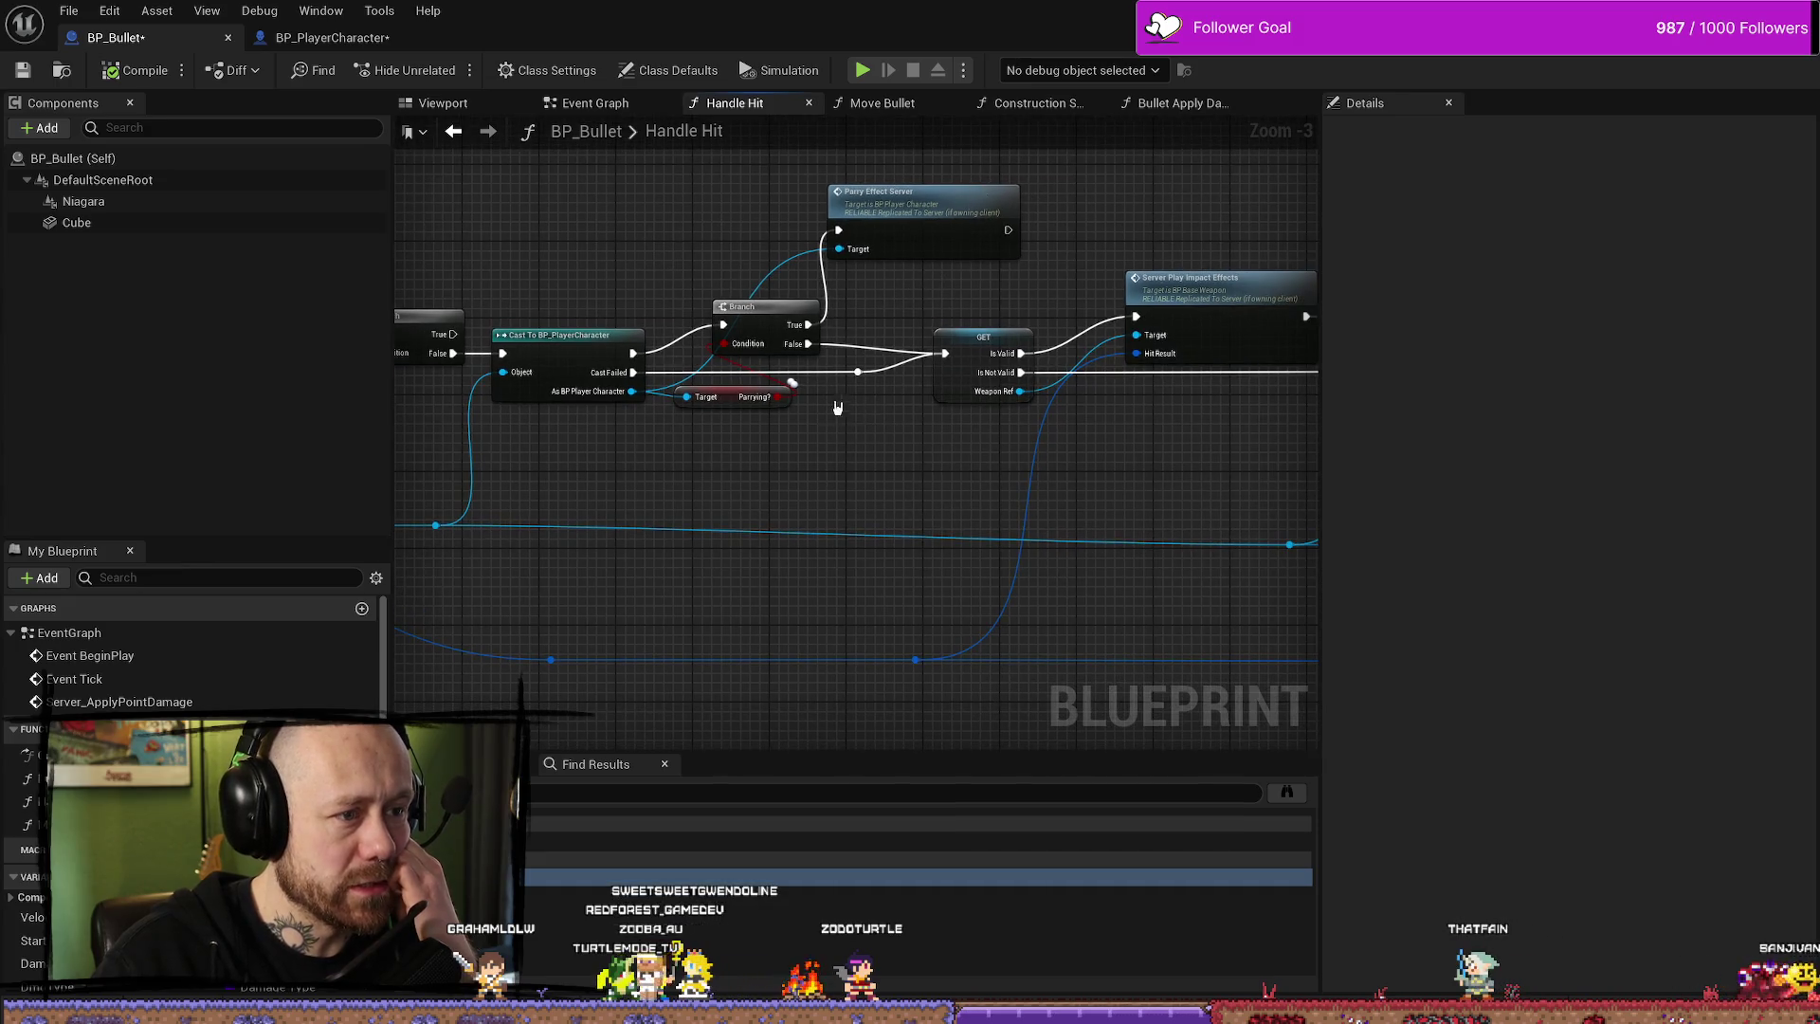
left_click_drag(832, 409, 868, 403)
left_click_drag(674, 362, 562, 365)
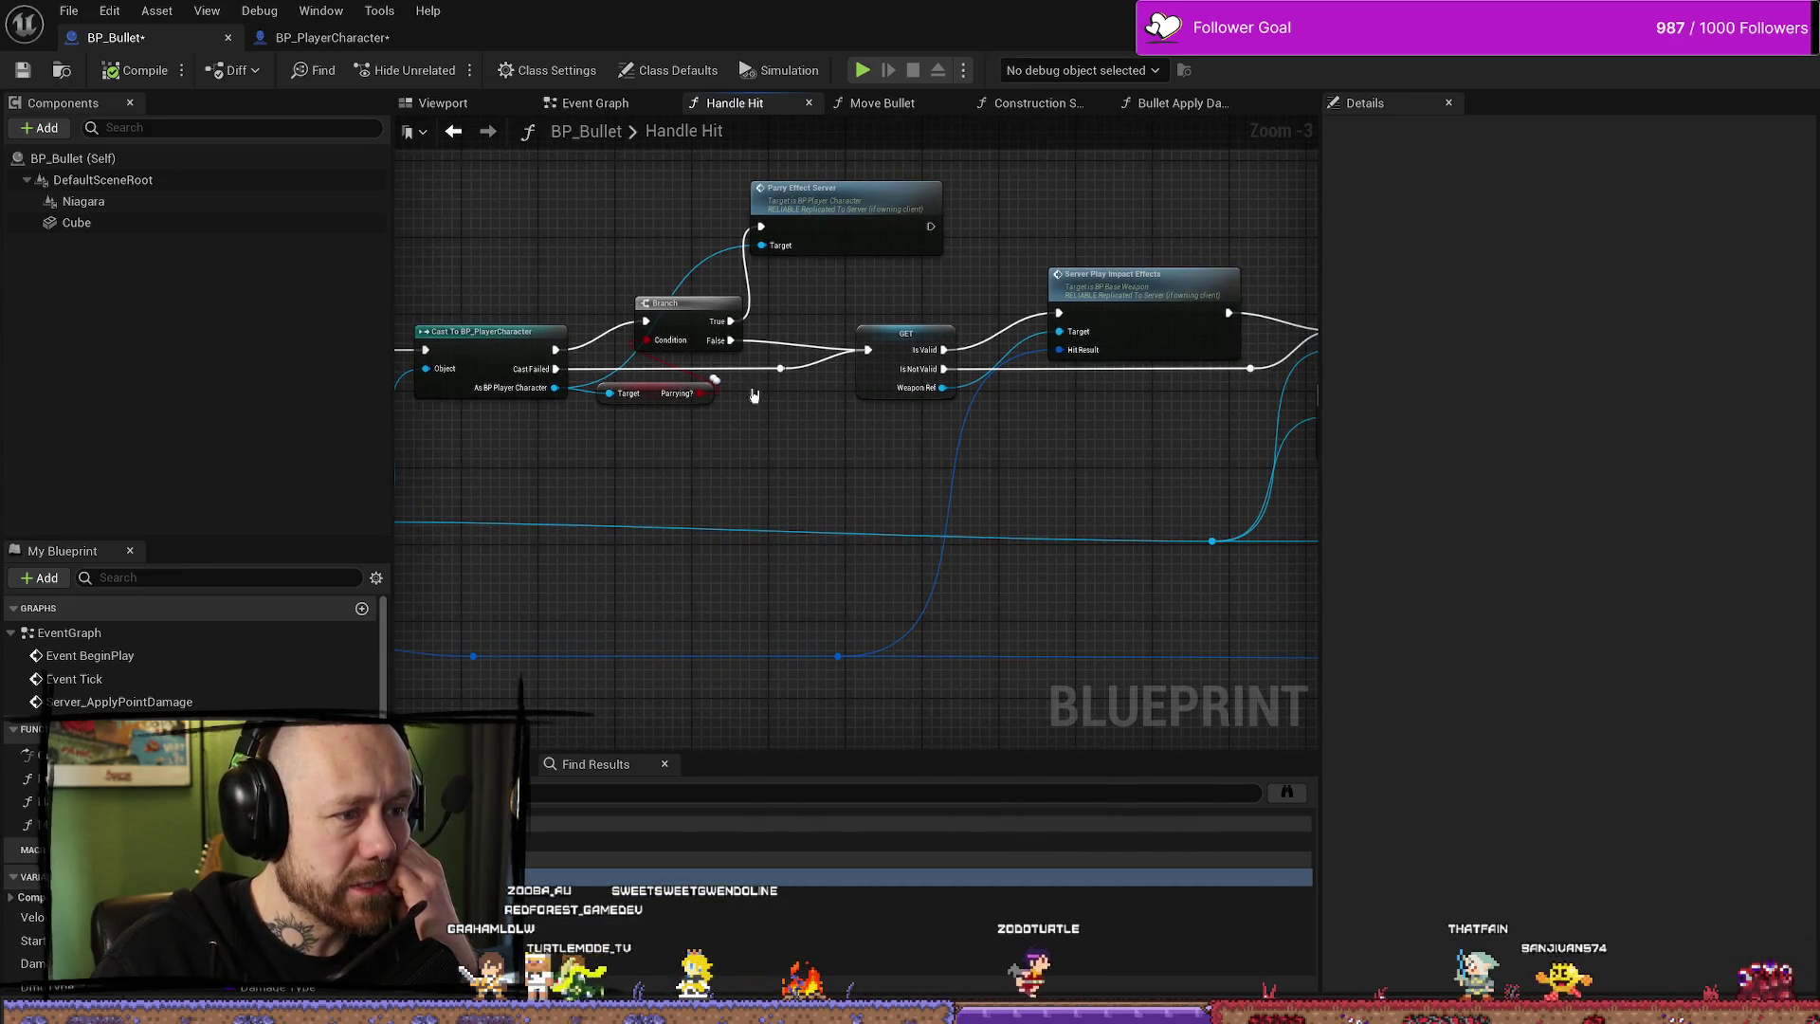
left_click_drag(925, 298, 824, 309)
left_click(824, 334)
mouse_move(926, 471)
left_mouse_down()
mouse_move(891, 445)
mouse_move(946, 417)
left_mouse_up()
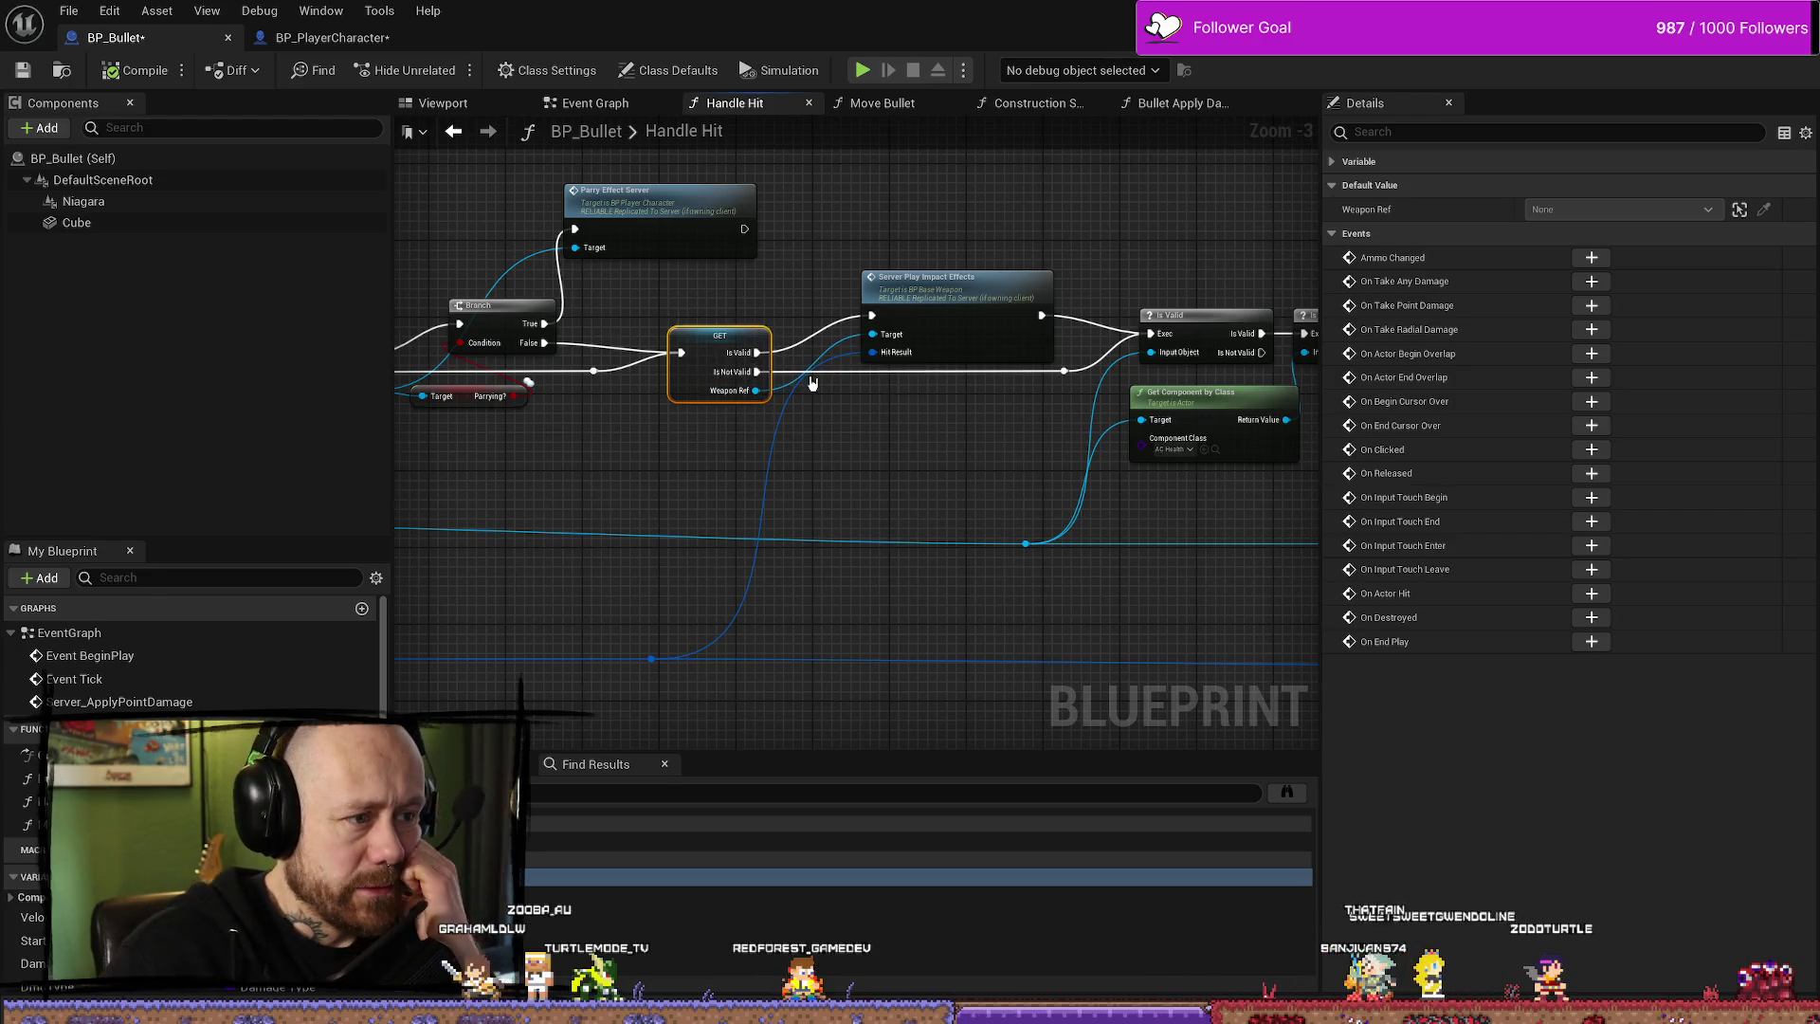
- Pan past the impact effects node and select Server Play Impact Effects and the first Is Valid check
left_click_drag(877, 410, 811, 418)
left_click_drag(975, 404, 845, 407)
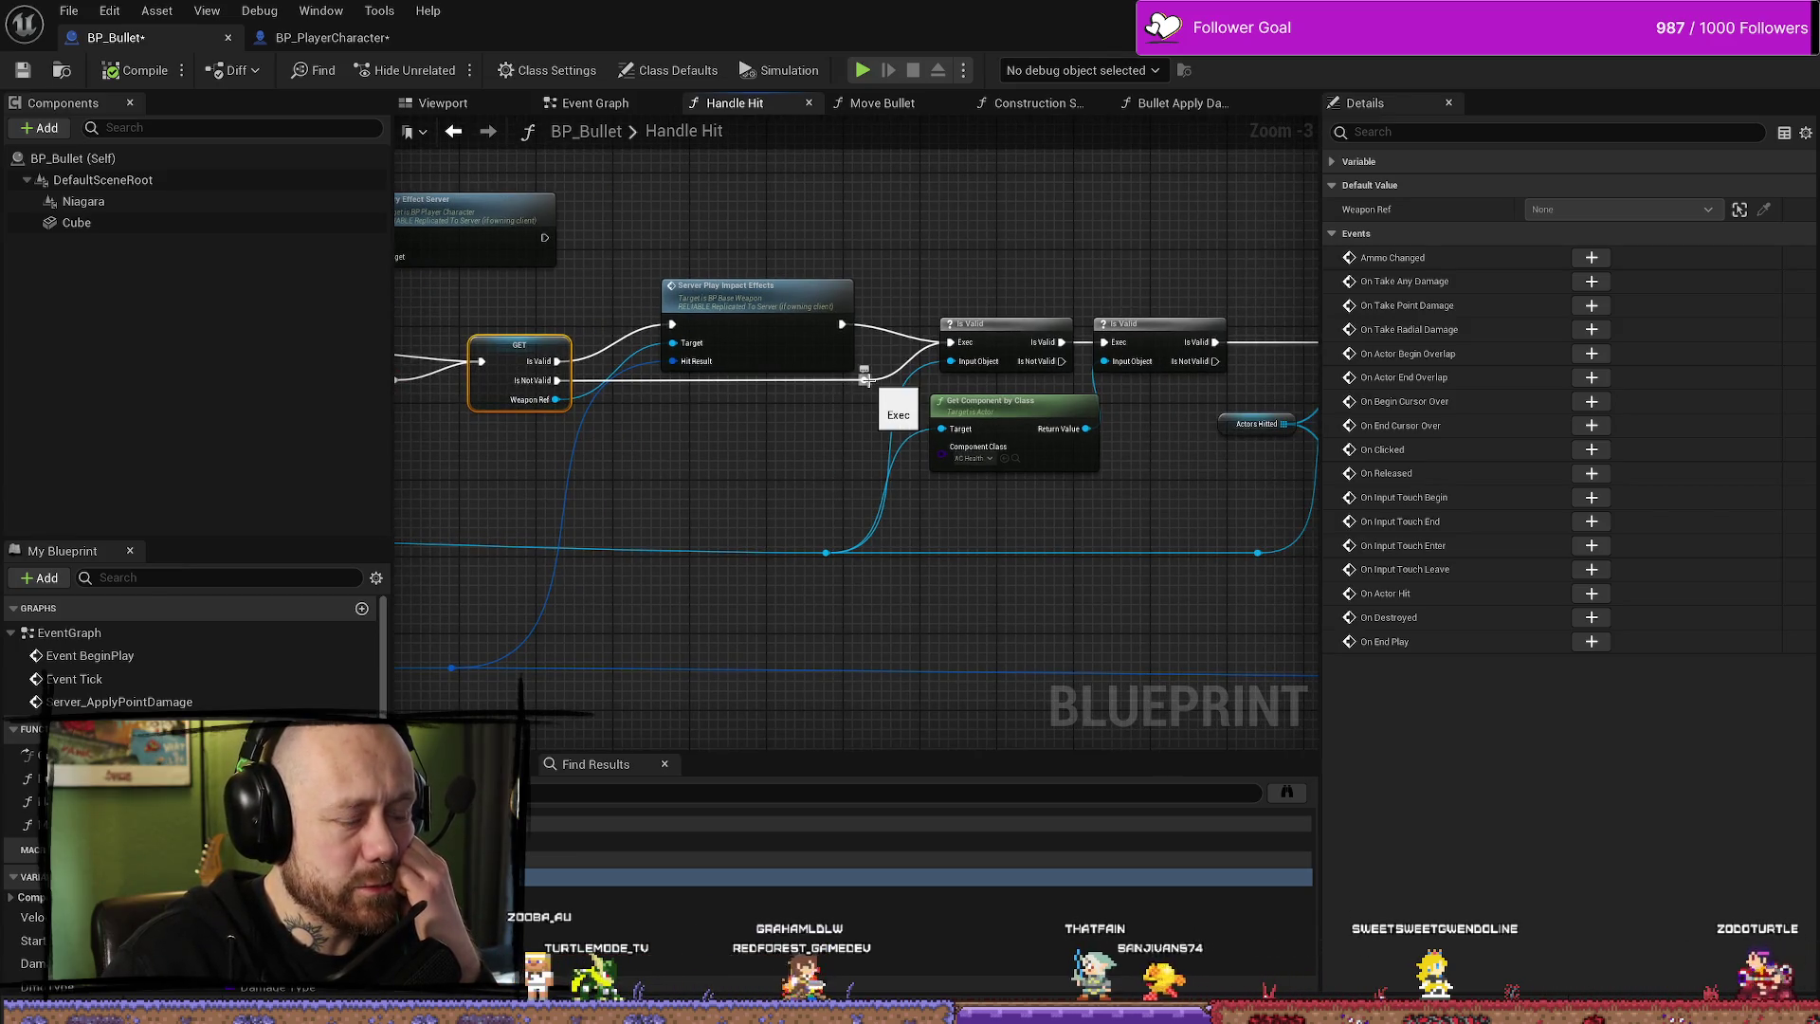
left_click_drag(1055, 291, 997, 271)
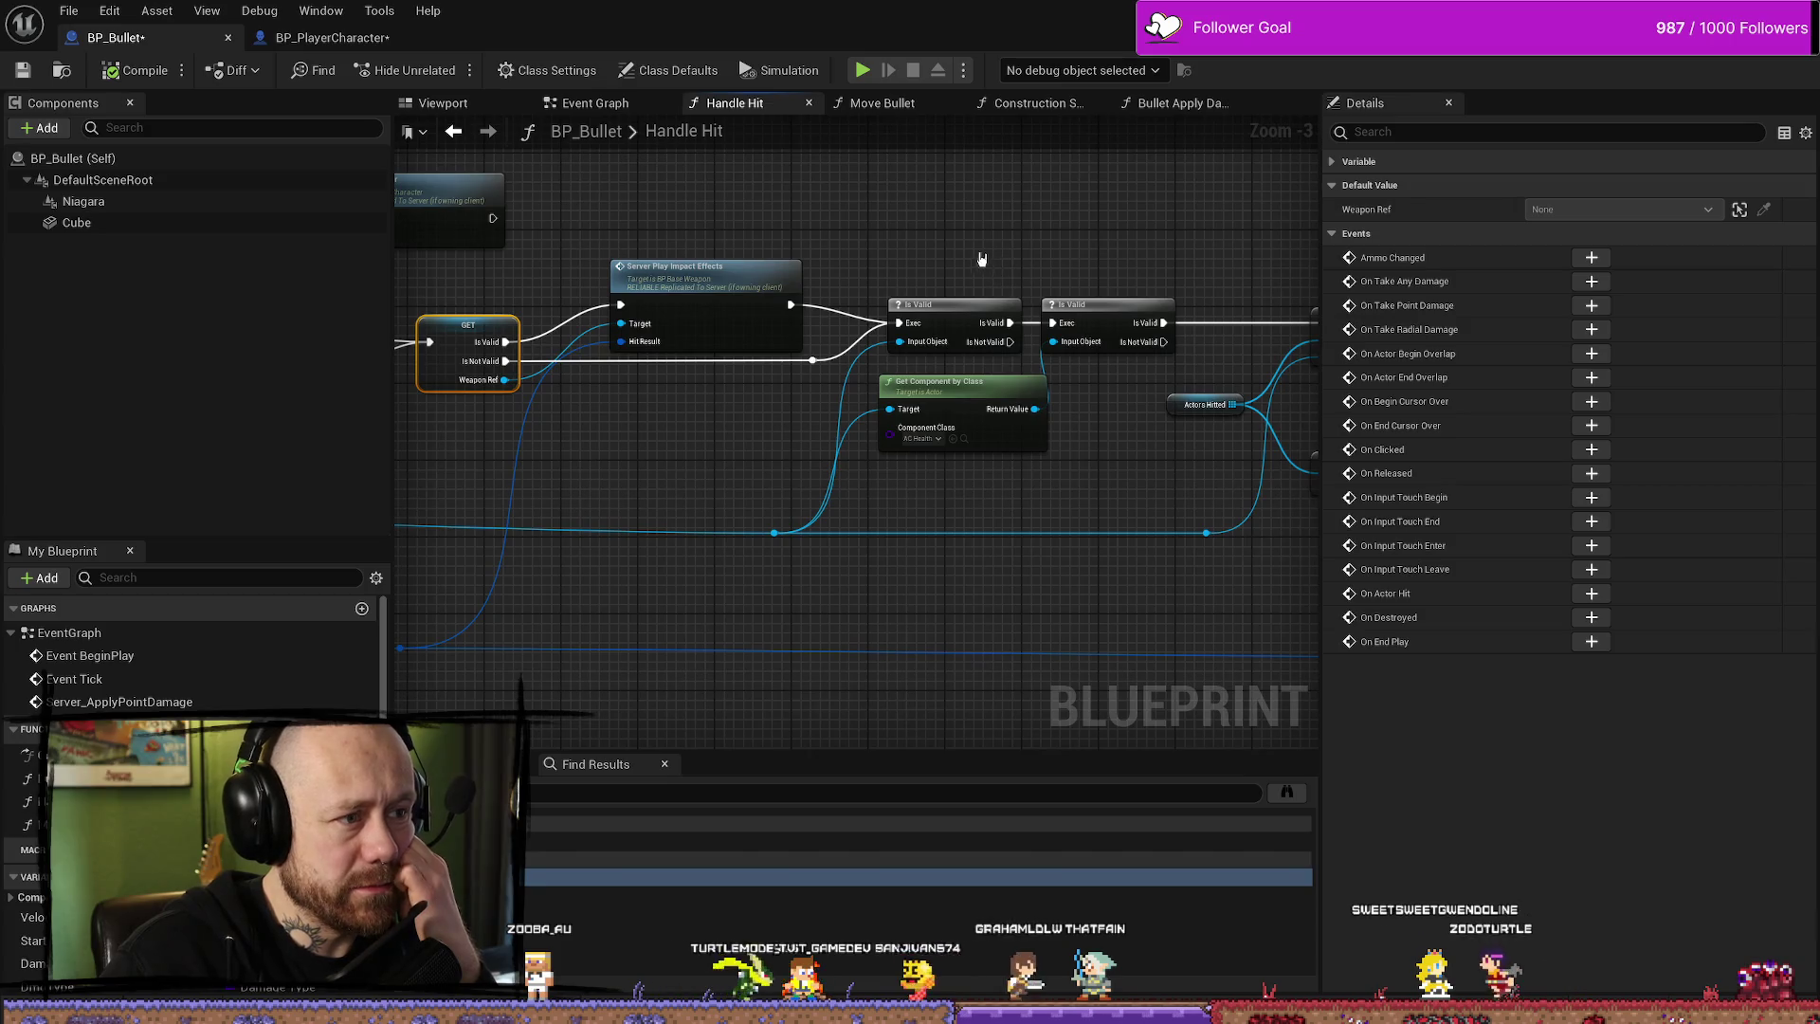
left_click(728, 262)
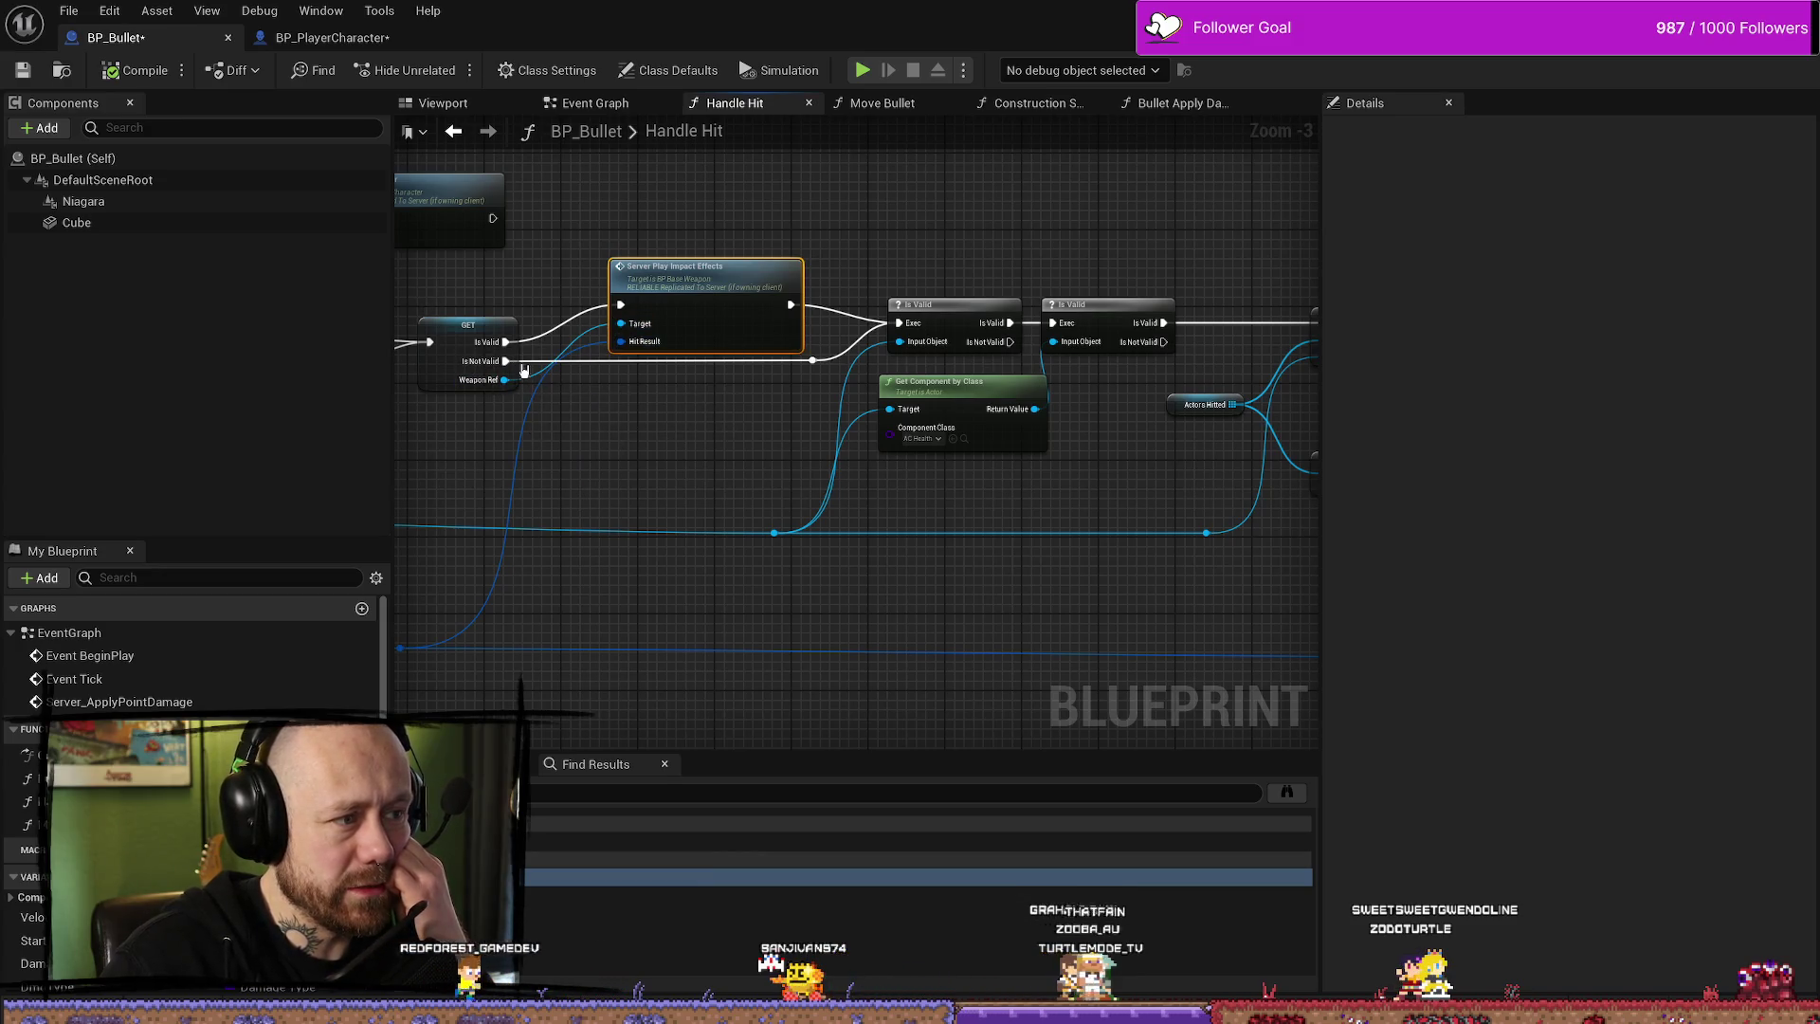
left_click_drag(819, 370, 756, 386)
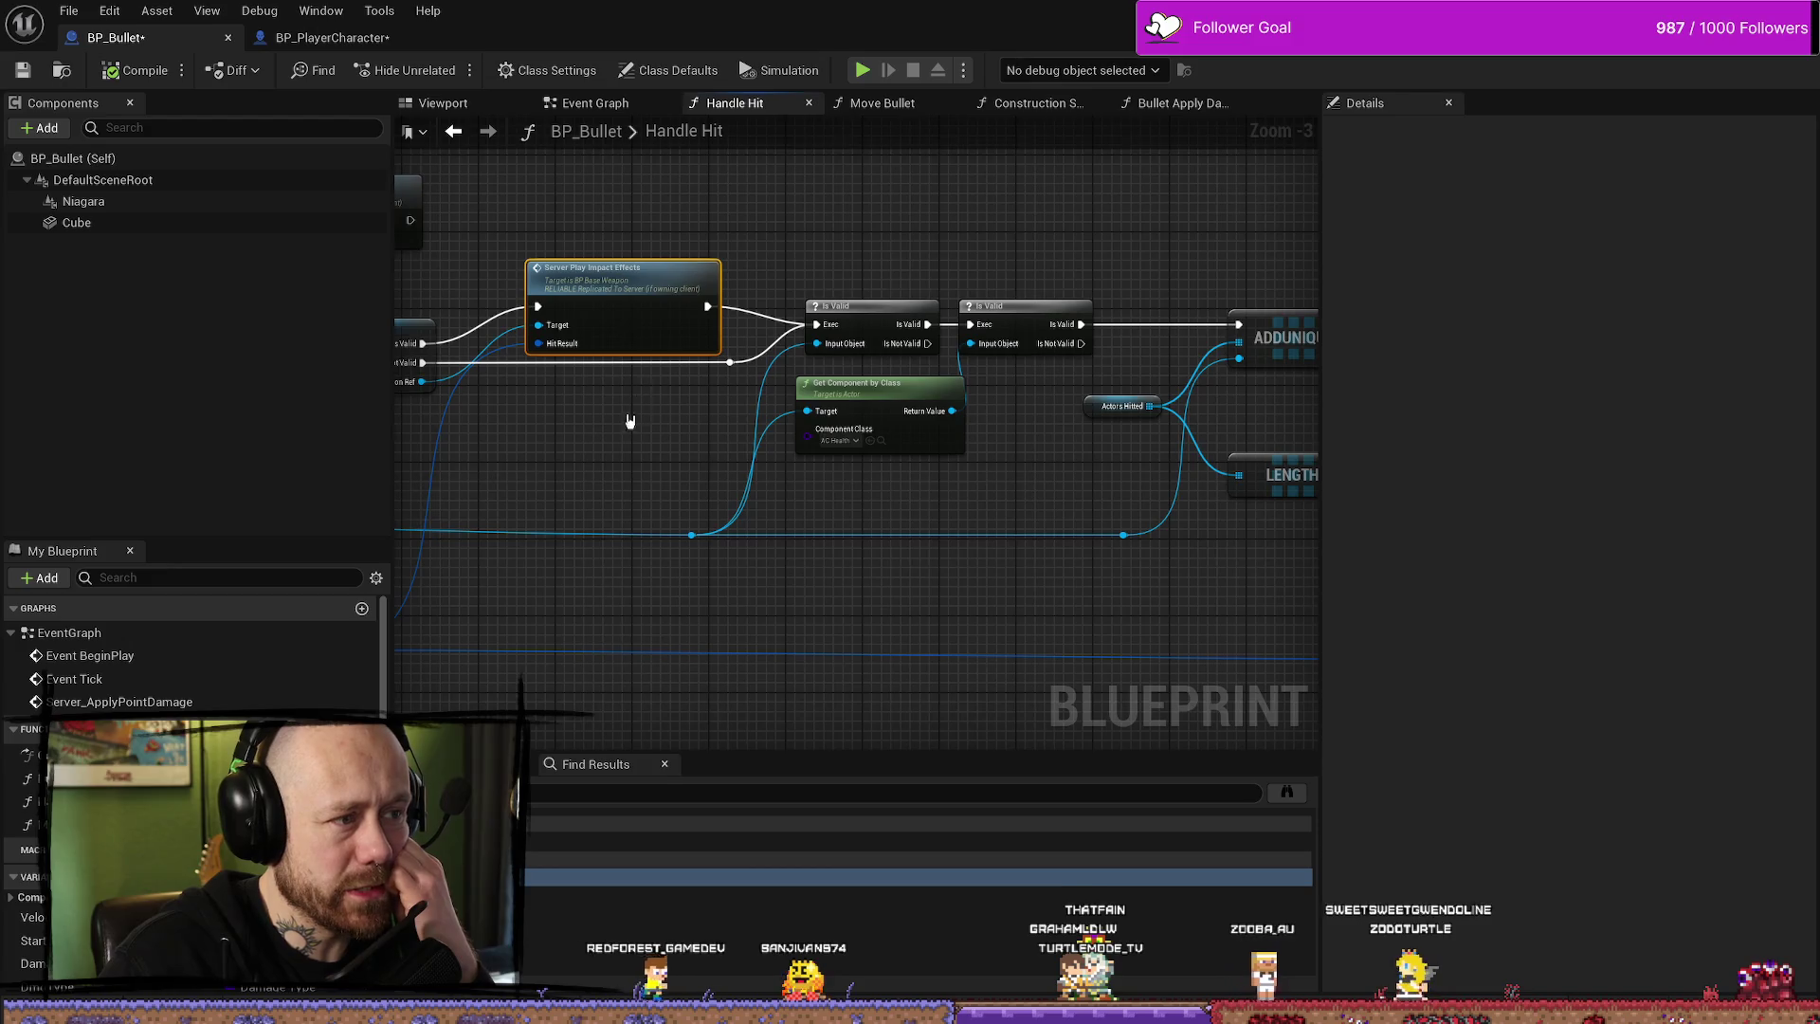
left_click_drag(629, 410, 580, 437)
left_click(855, 324)
left_click_drag(855, 324, 887, 277)
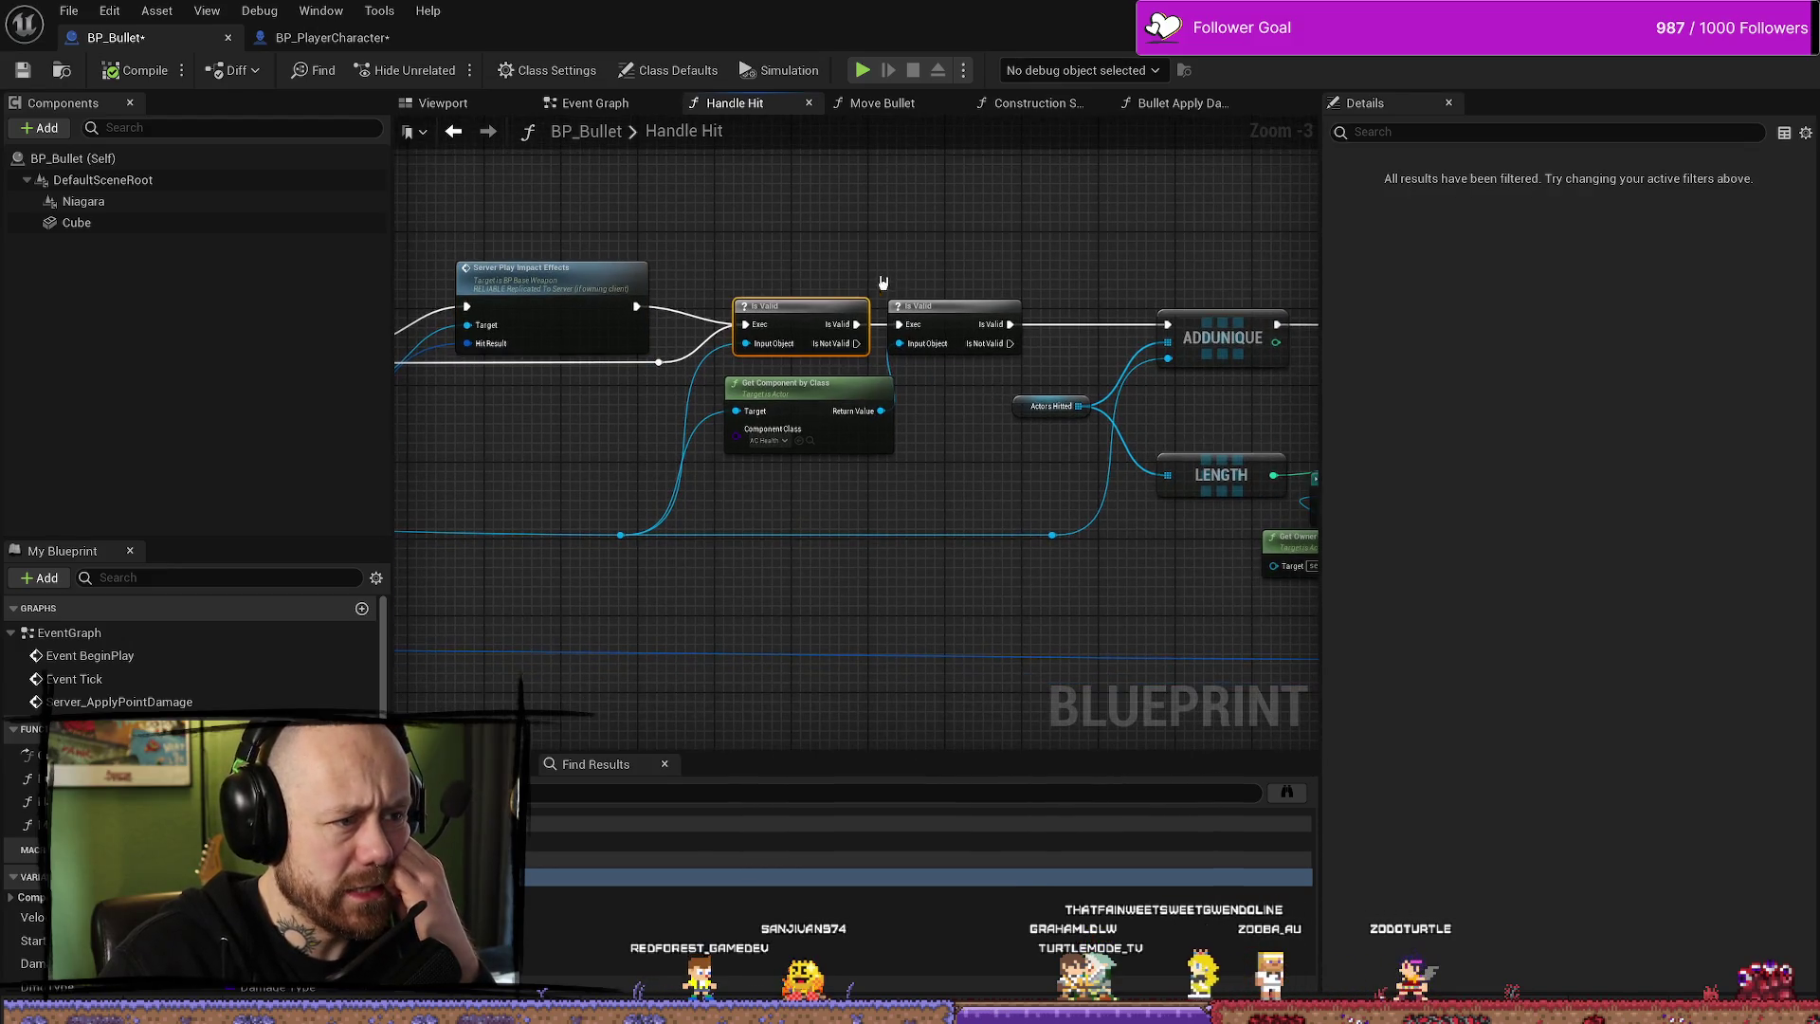
- Inspect the Get Component by Class node and the Is Valid check it feeds
left_click_drag(712, 388, 719, 373)
left_click_drag(758, 374, 787, 375)
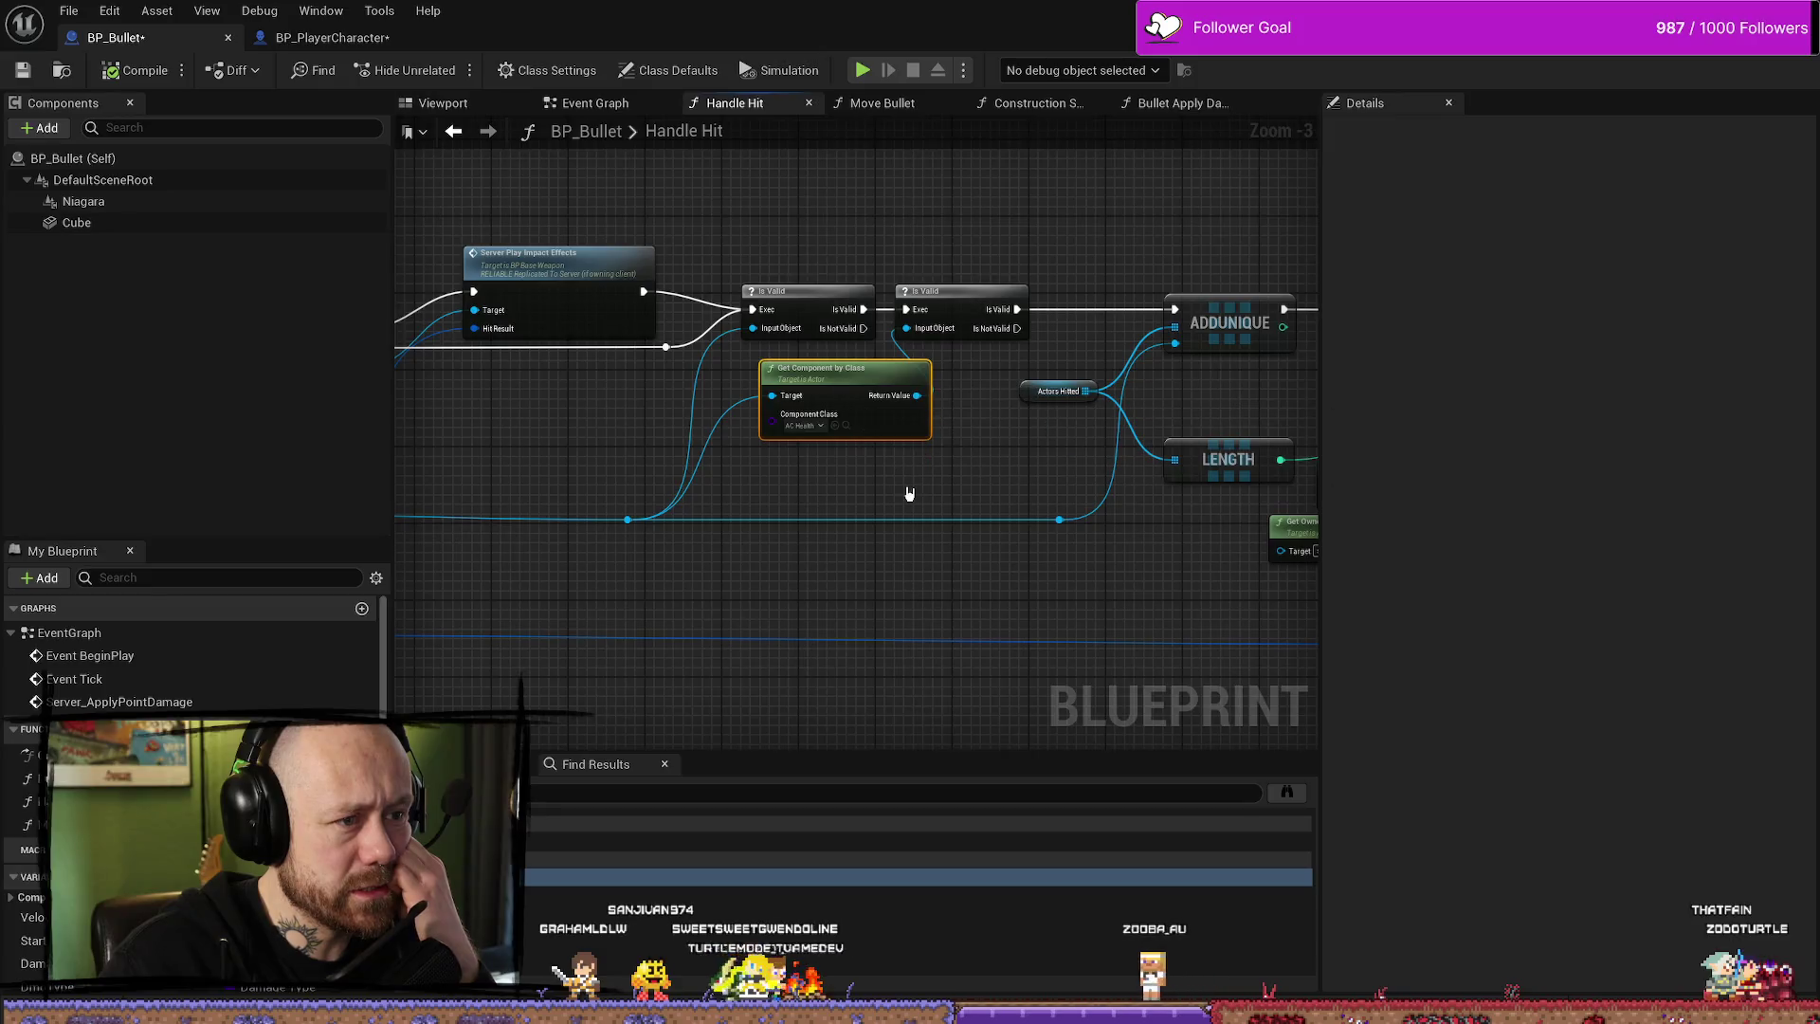
left_click(807, 290)
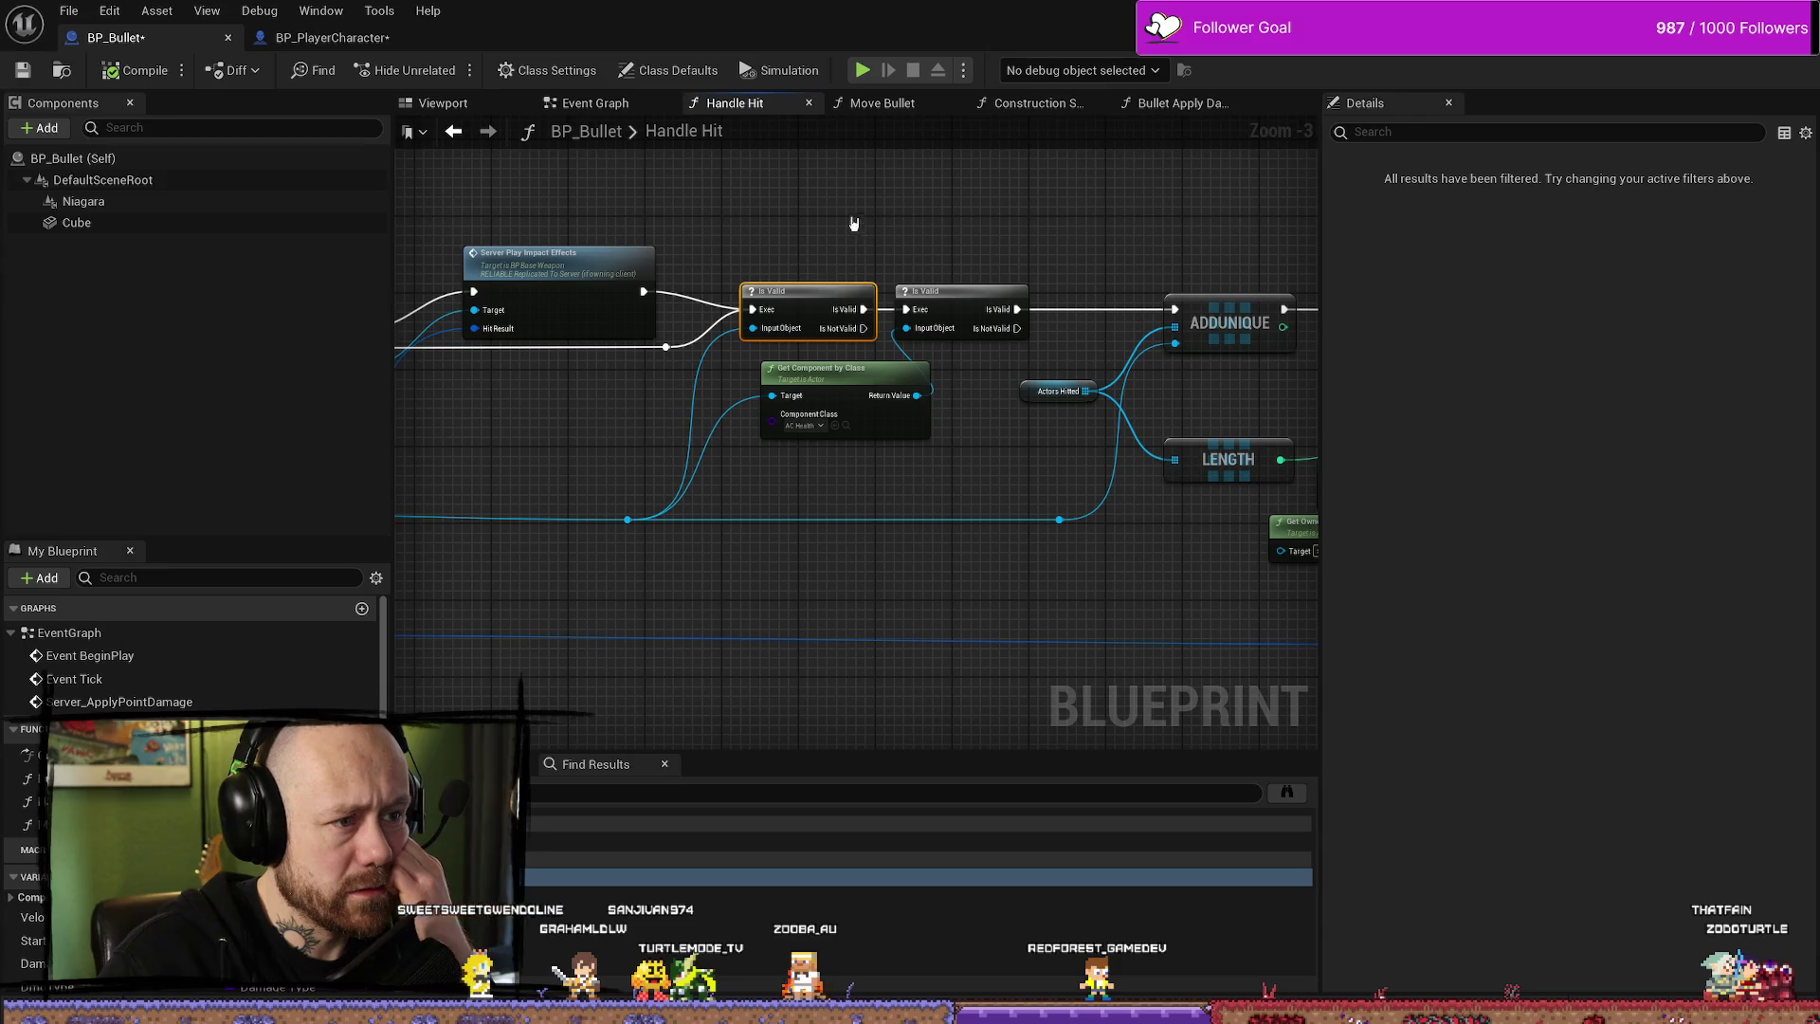
left_click_drag(857, 225, 911, 301)
left_click(841, 369)
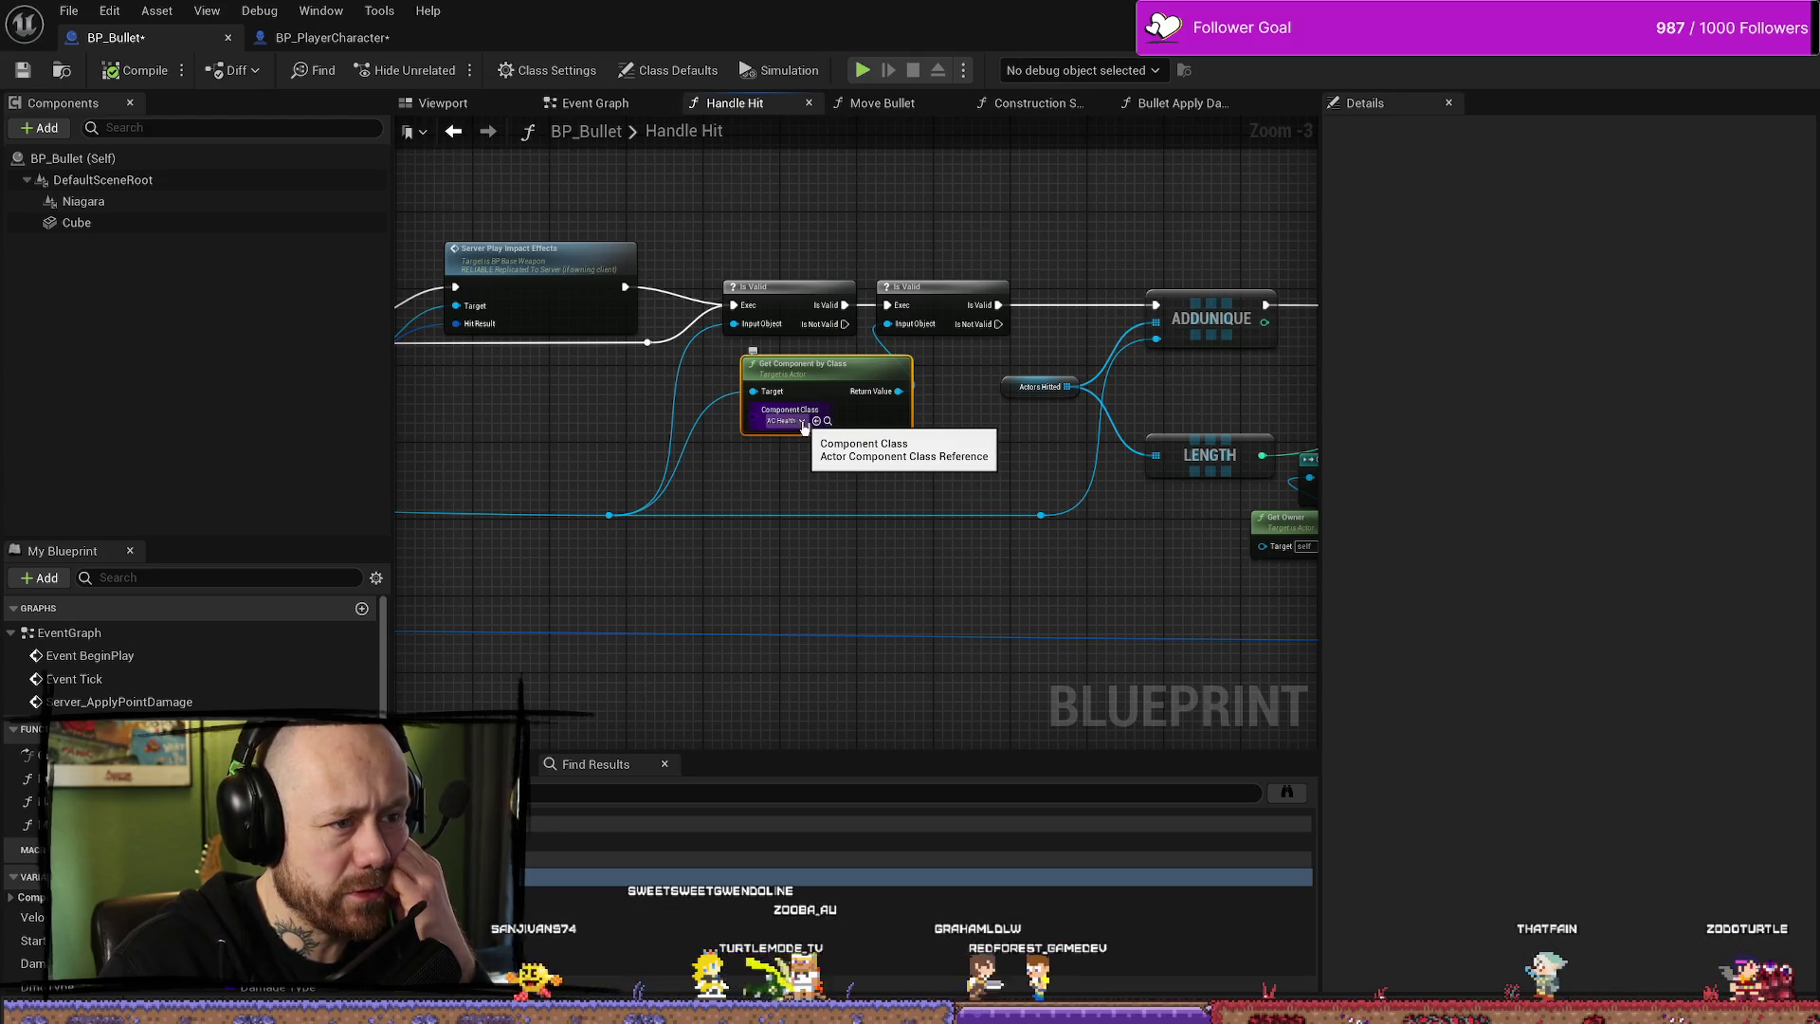
left_click_drag(976, 434, 914, 459)
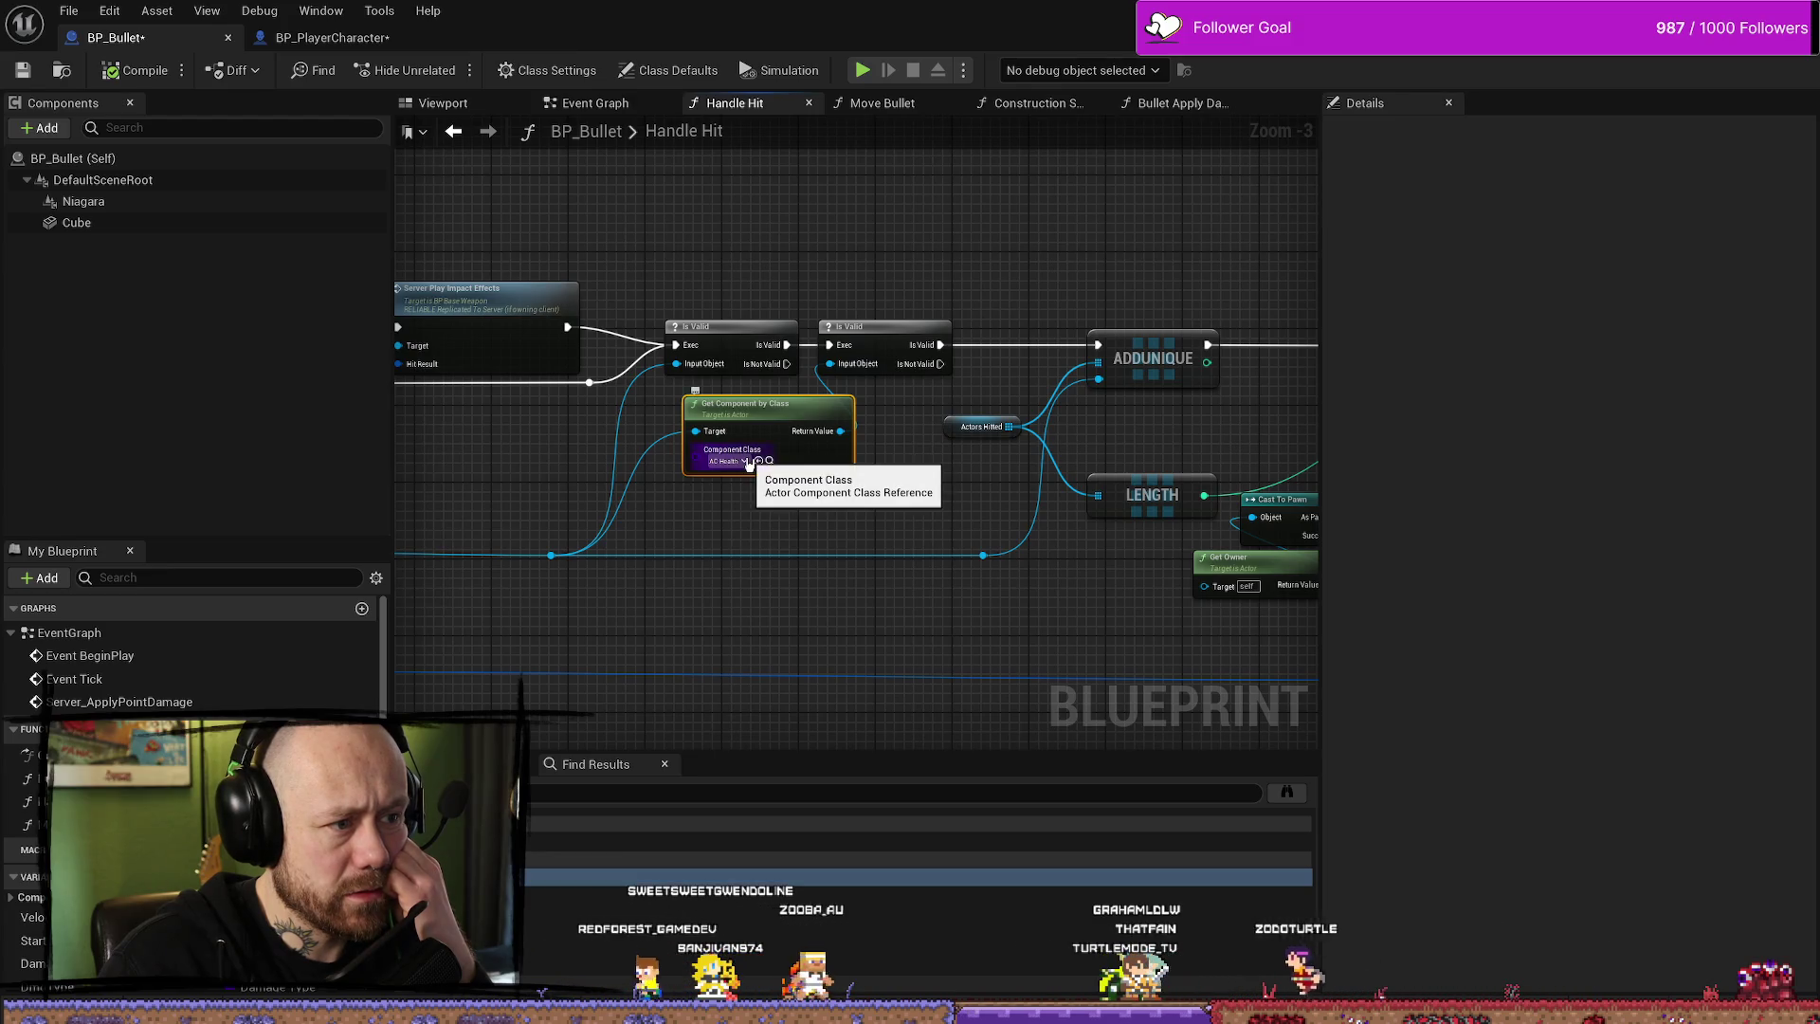
- Follow the hit logic onward and marquee-select the ADDUNIQUE and LENGTH nodes together
left_click_drag(882, 491, 940, 488)
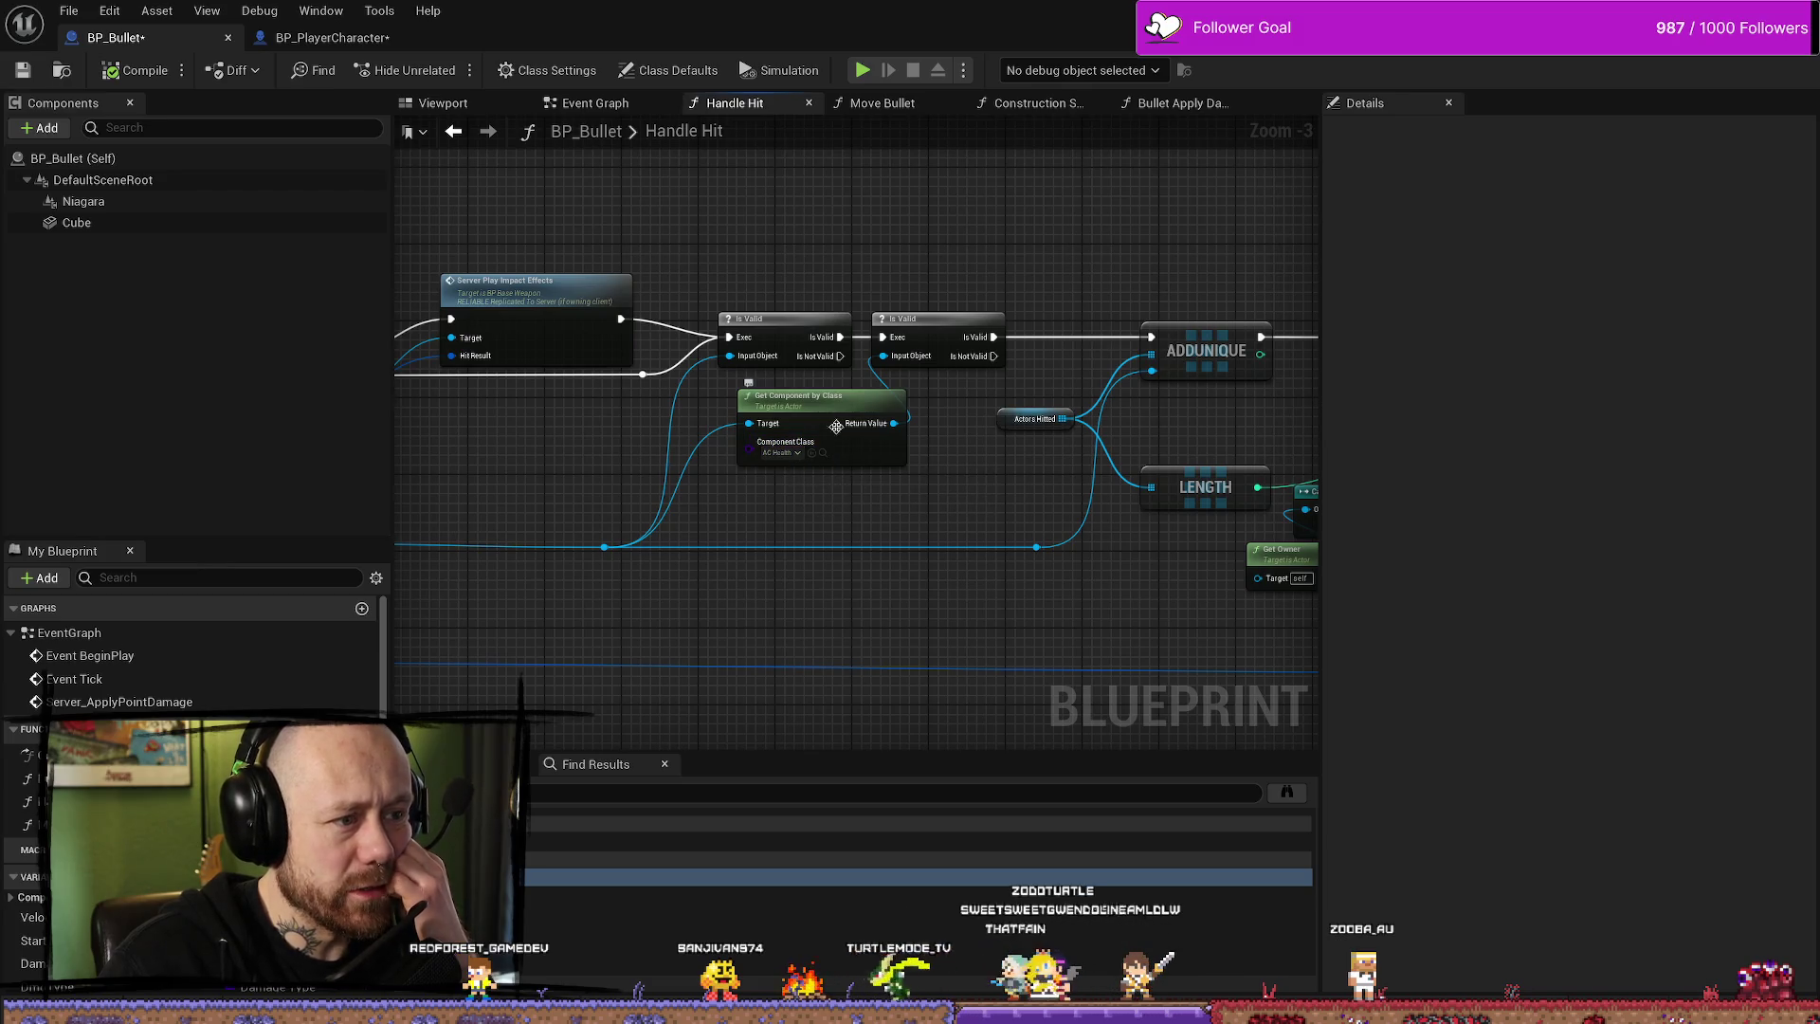
left_click_drag(934, 491, 788, 448)
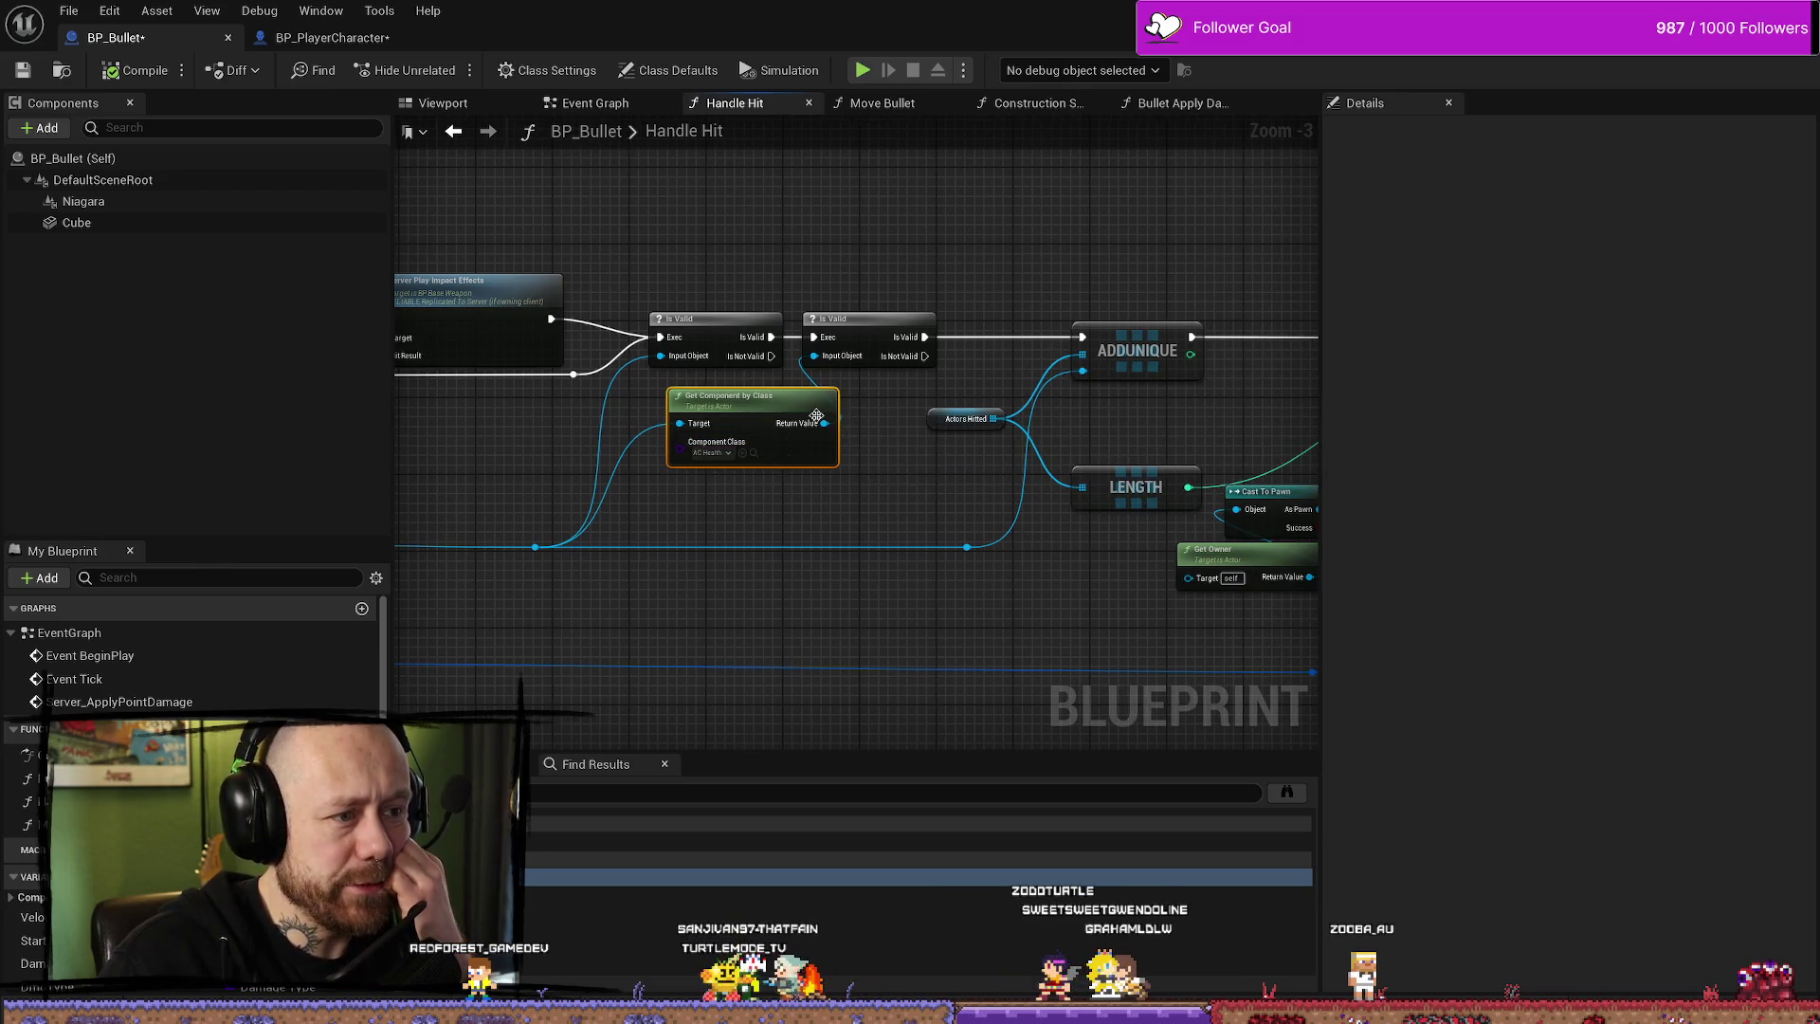
left_click_drag(873, 398, 739, 392)
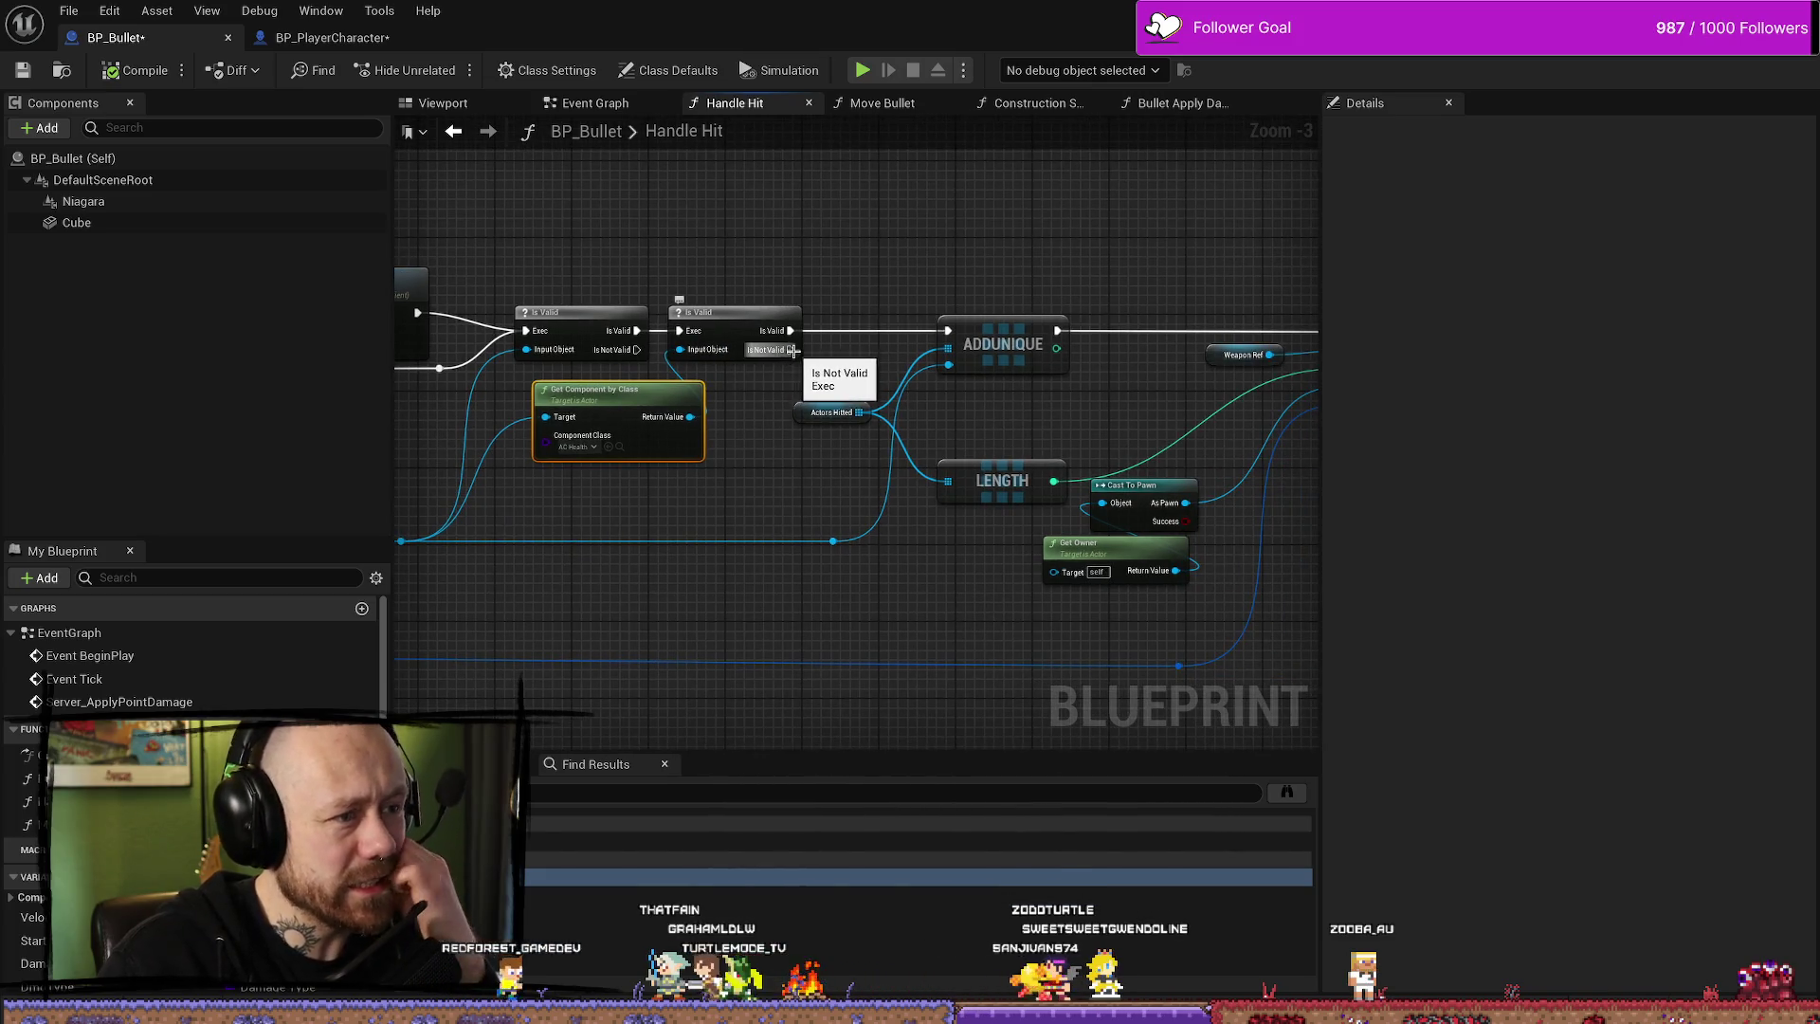
left_click_drag(873, 361, 841, 367)
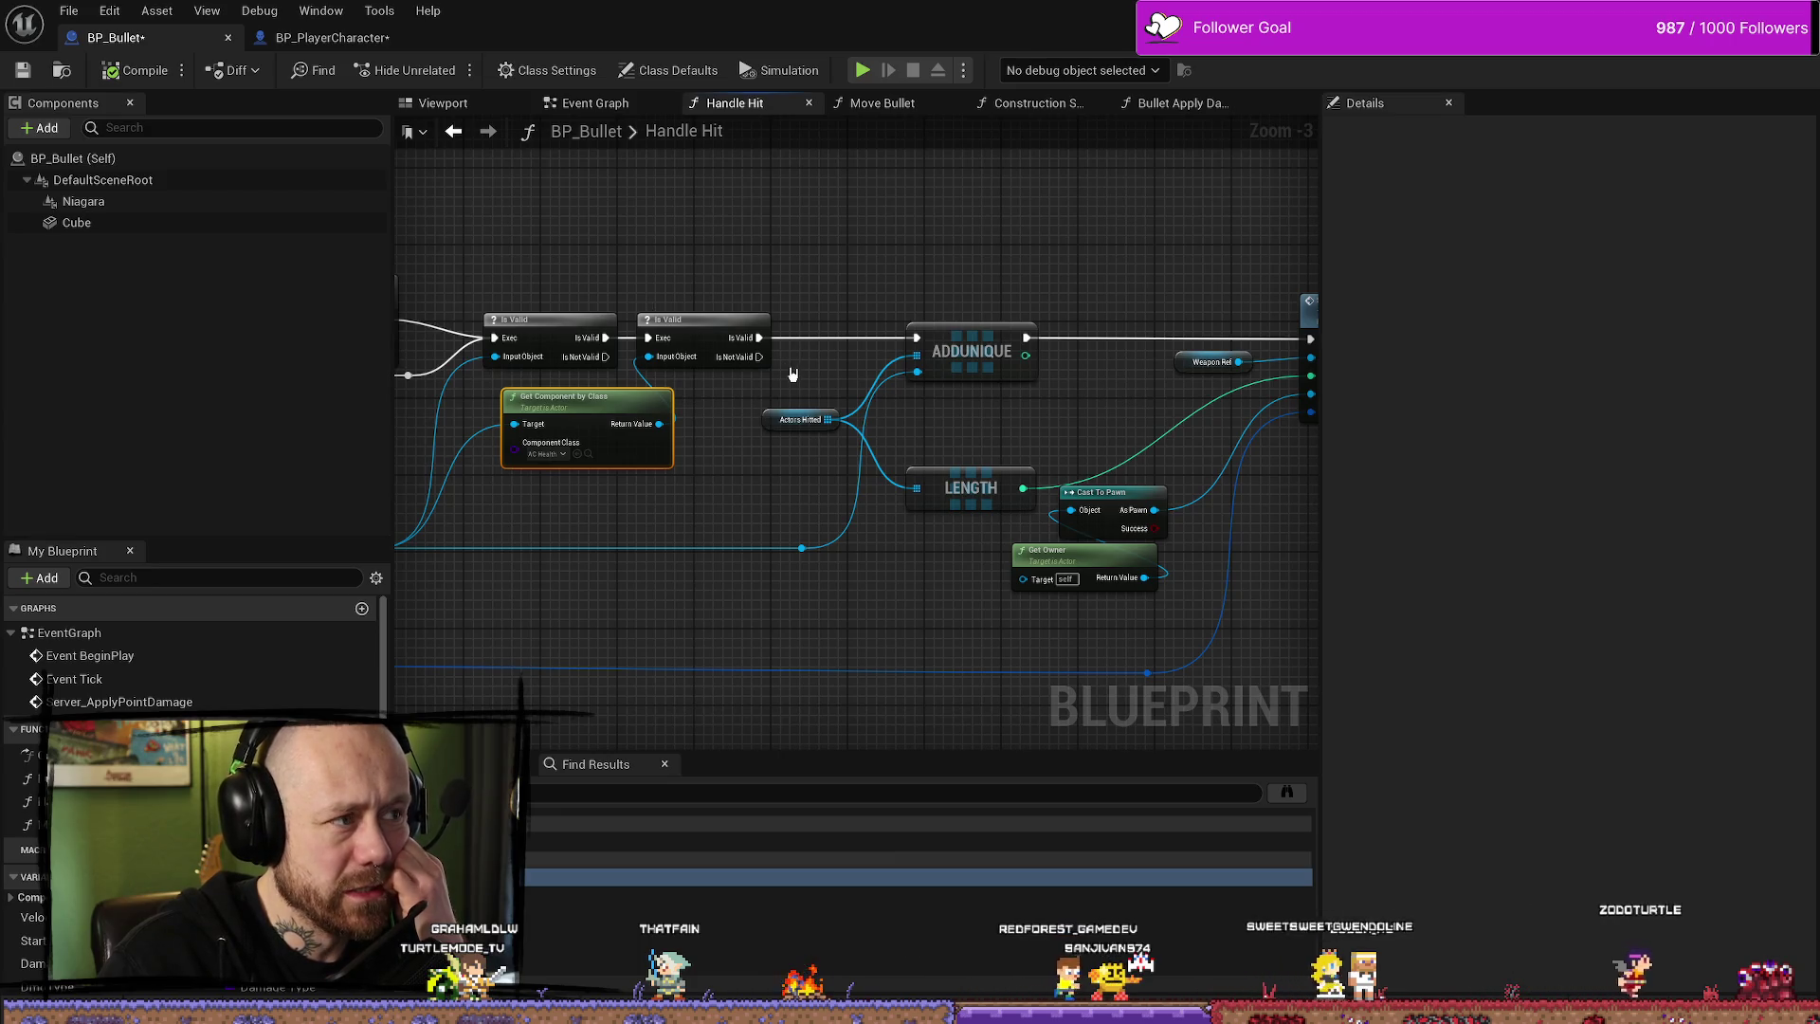
mouse_move(845, 266)
left_mouse_down()
mouse_move(909, 597)
mouse_move(782, 503)
left_mouse_up()
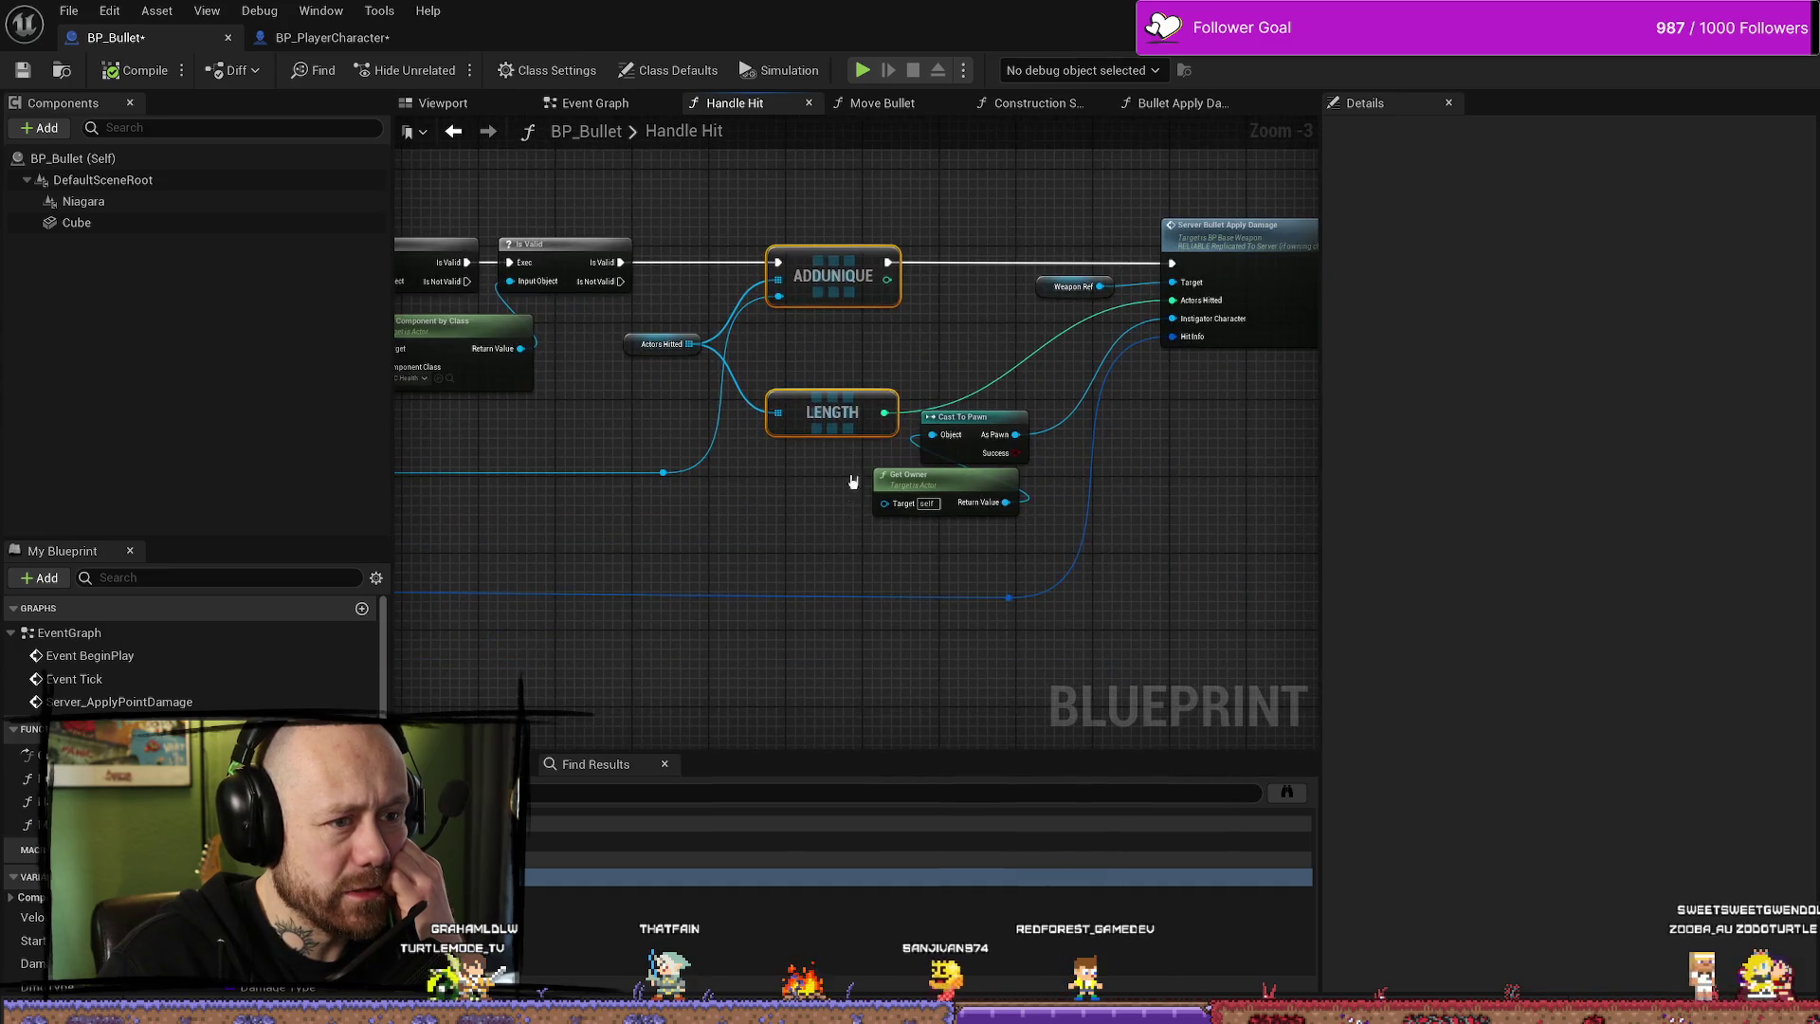
- Select Actors Hitted, ADDUNIQUE, LENGTH, Cast To Pawn and Get Owner, then inspect the Weapon Ref variable
mouse_move(651, 226)
left_mouse_down()
mouse_move(731, 406)
mouse_move(859, 485)
mouse_move(943, 491)
left_mouse_up()
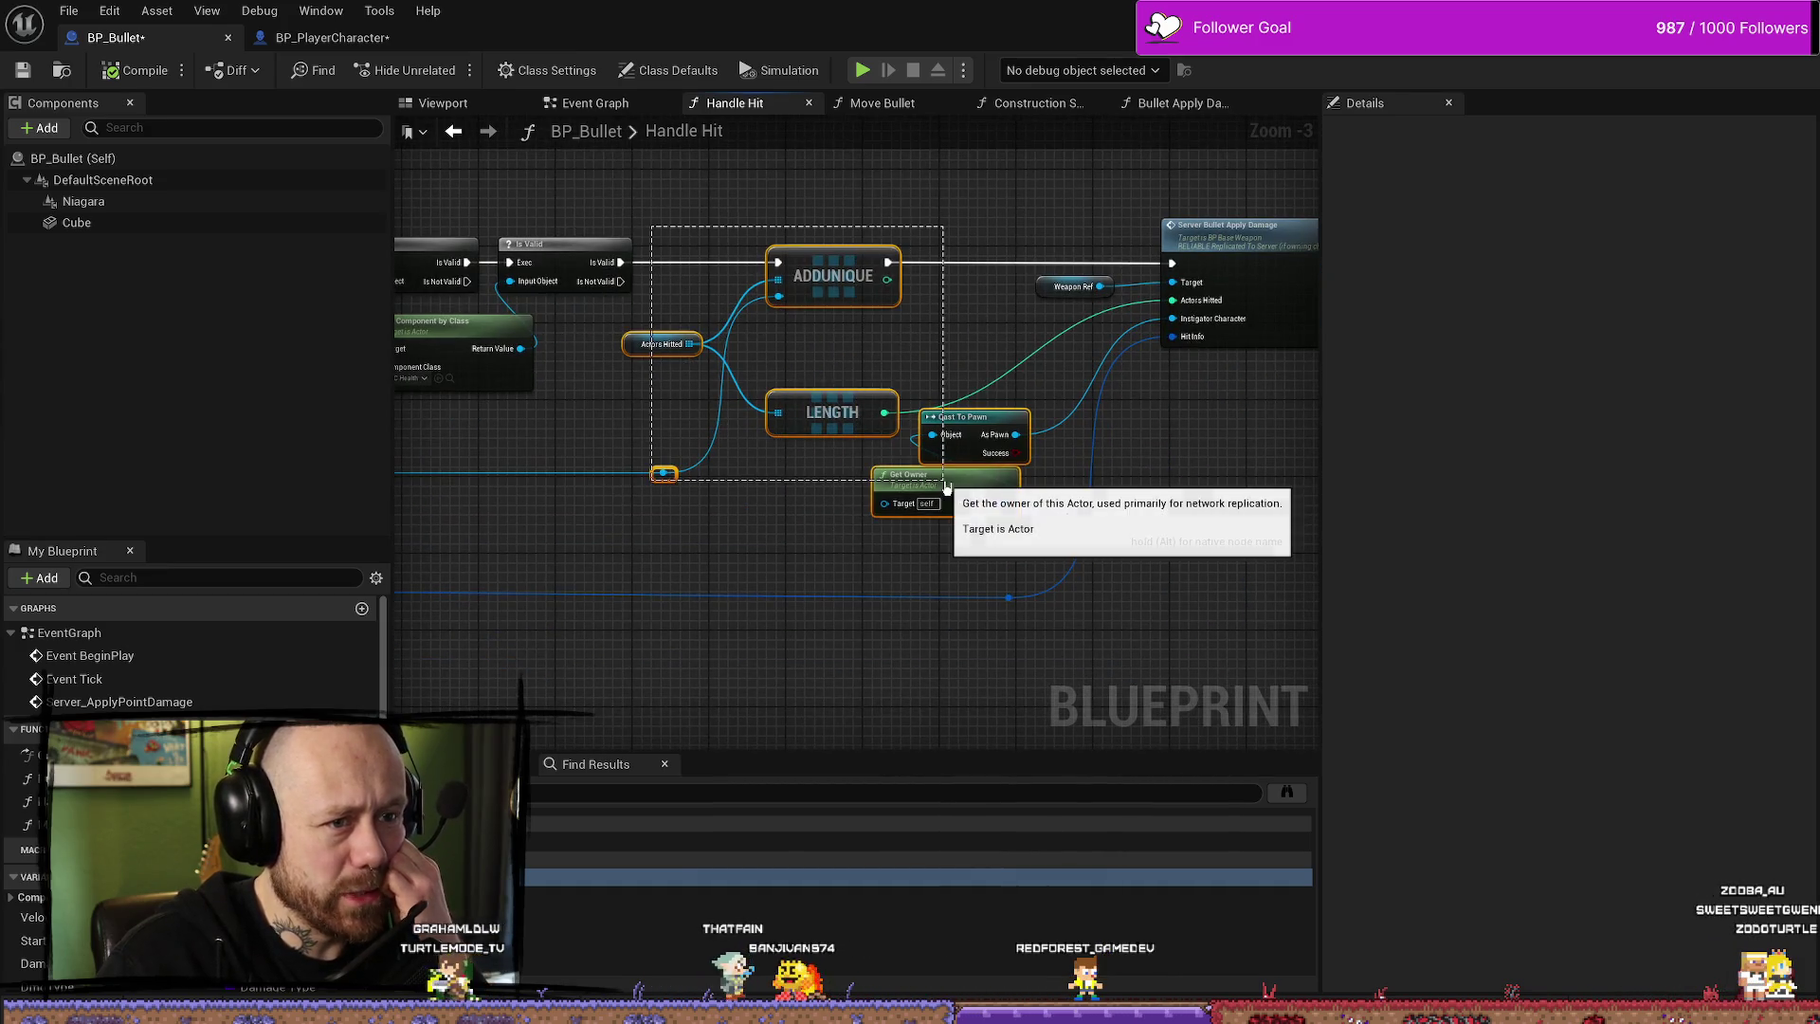
left_click_drag(1033, 451, 878, 446)
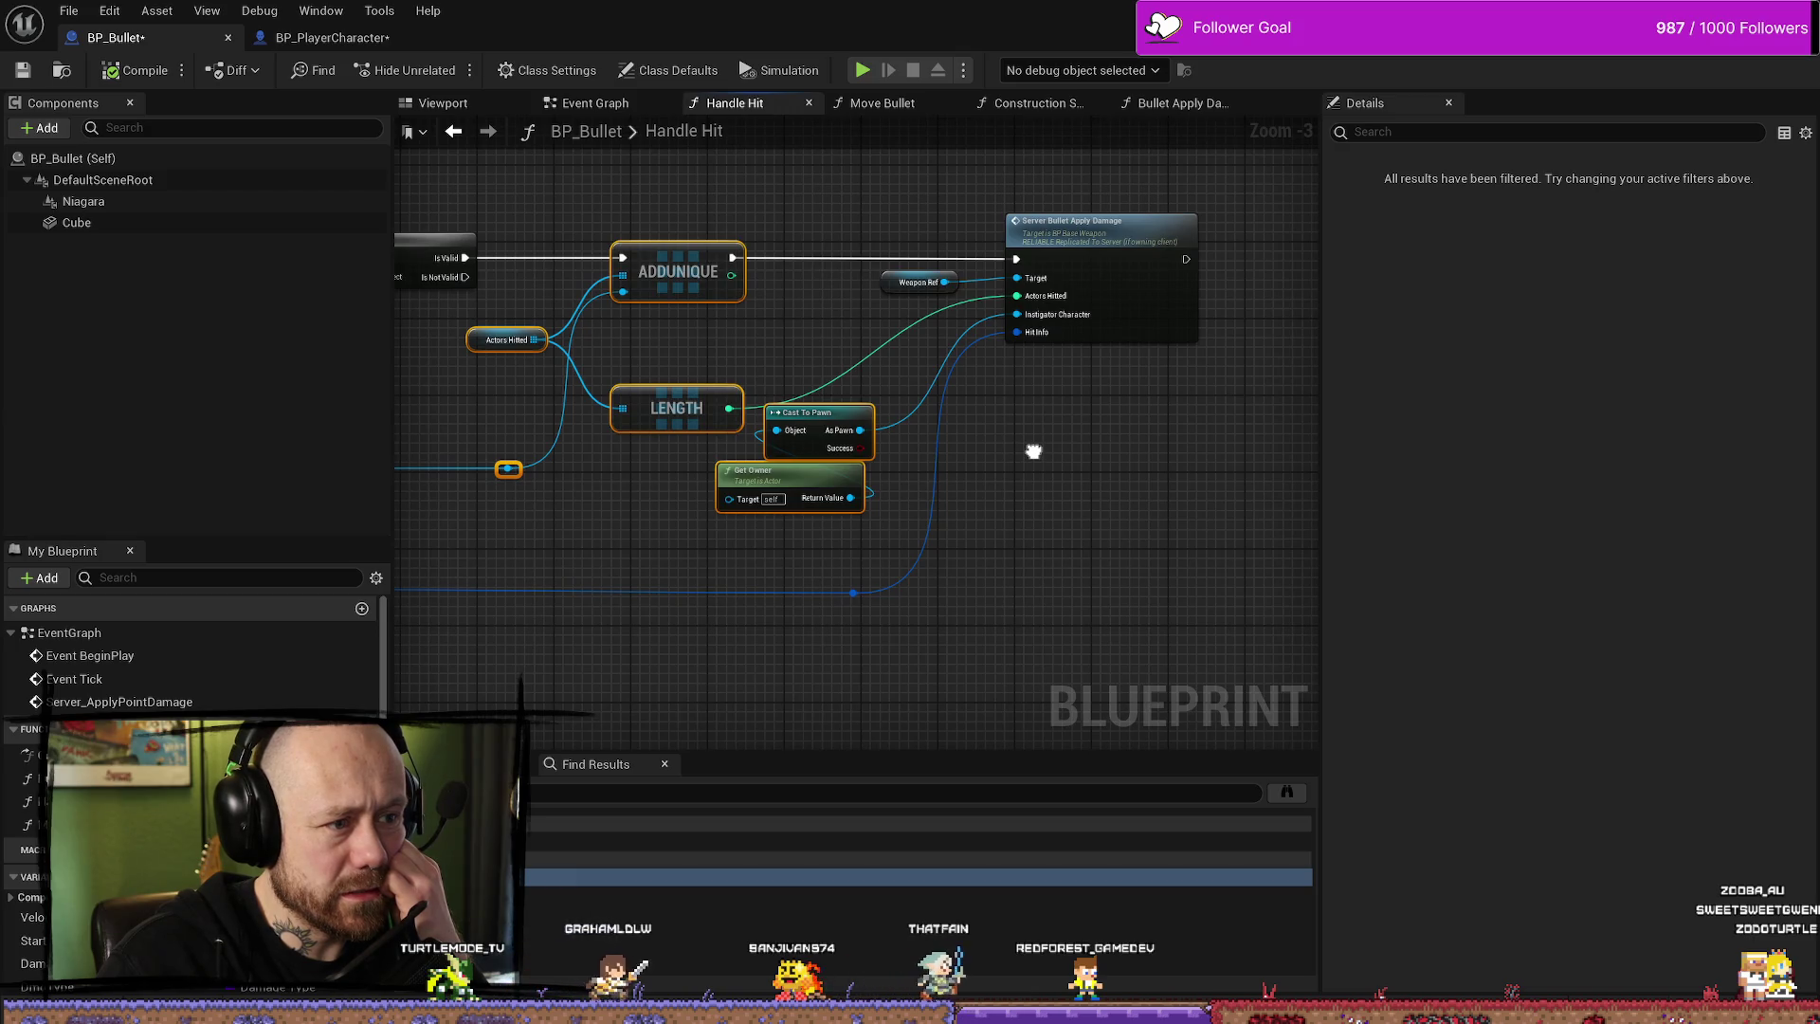
left_click_drag(1034, 451, 1145, 454)
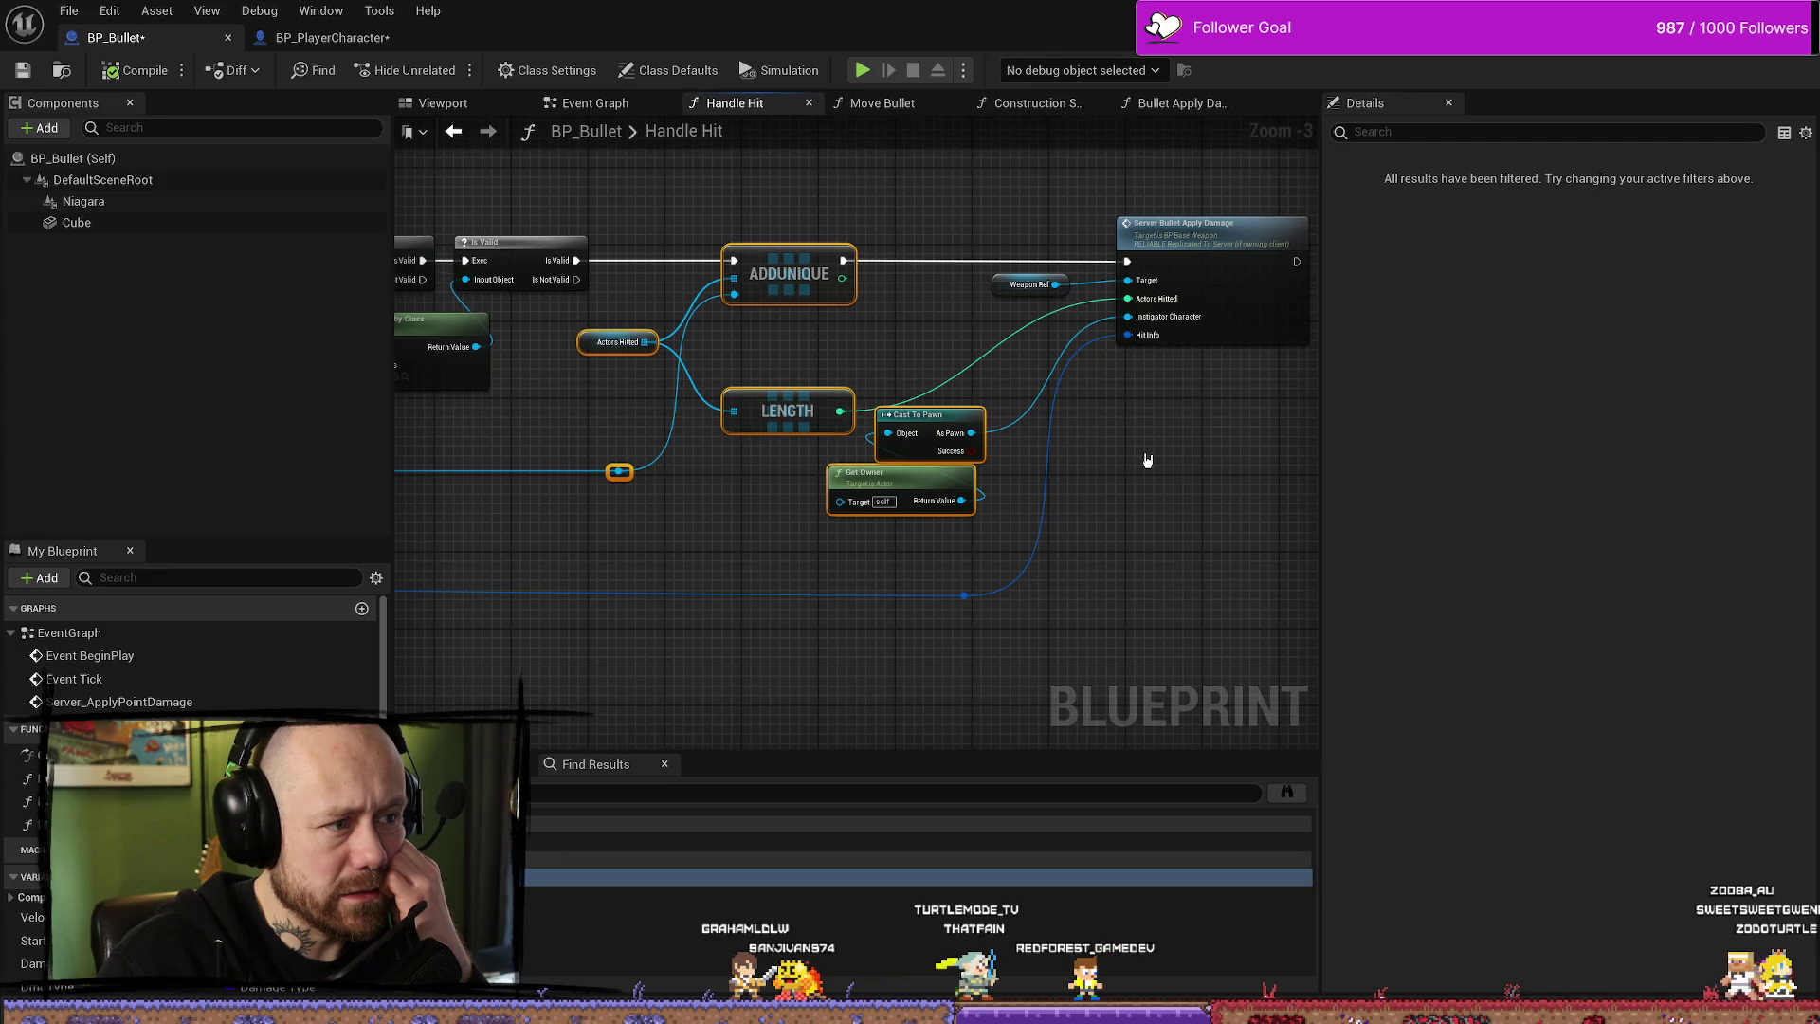
left_click(1147, 459)
left_click_drag(778, 368, 744, 354)
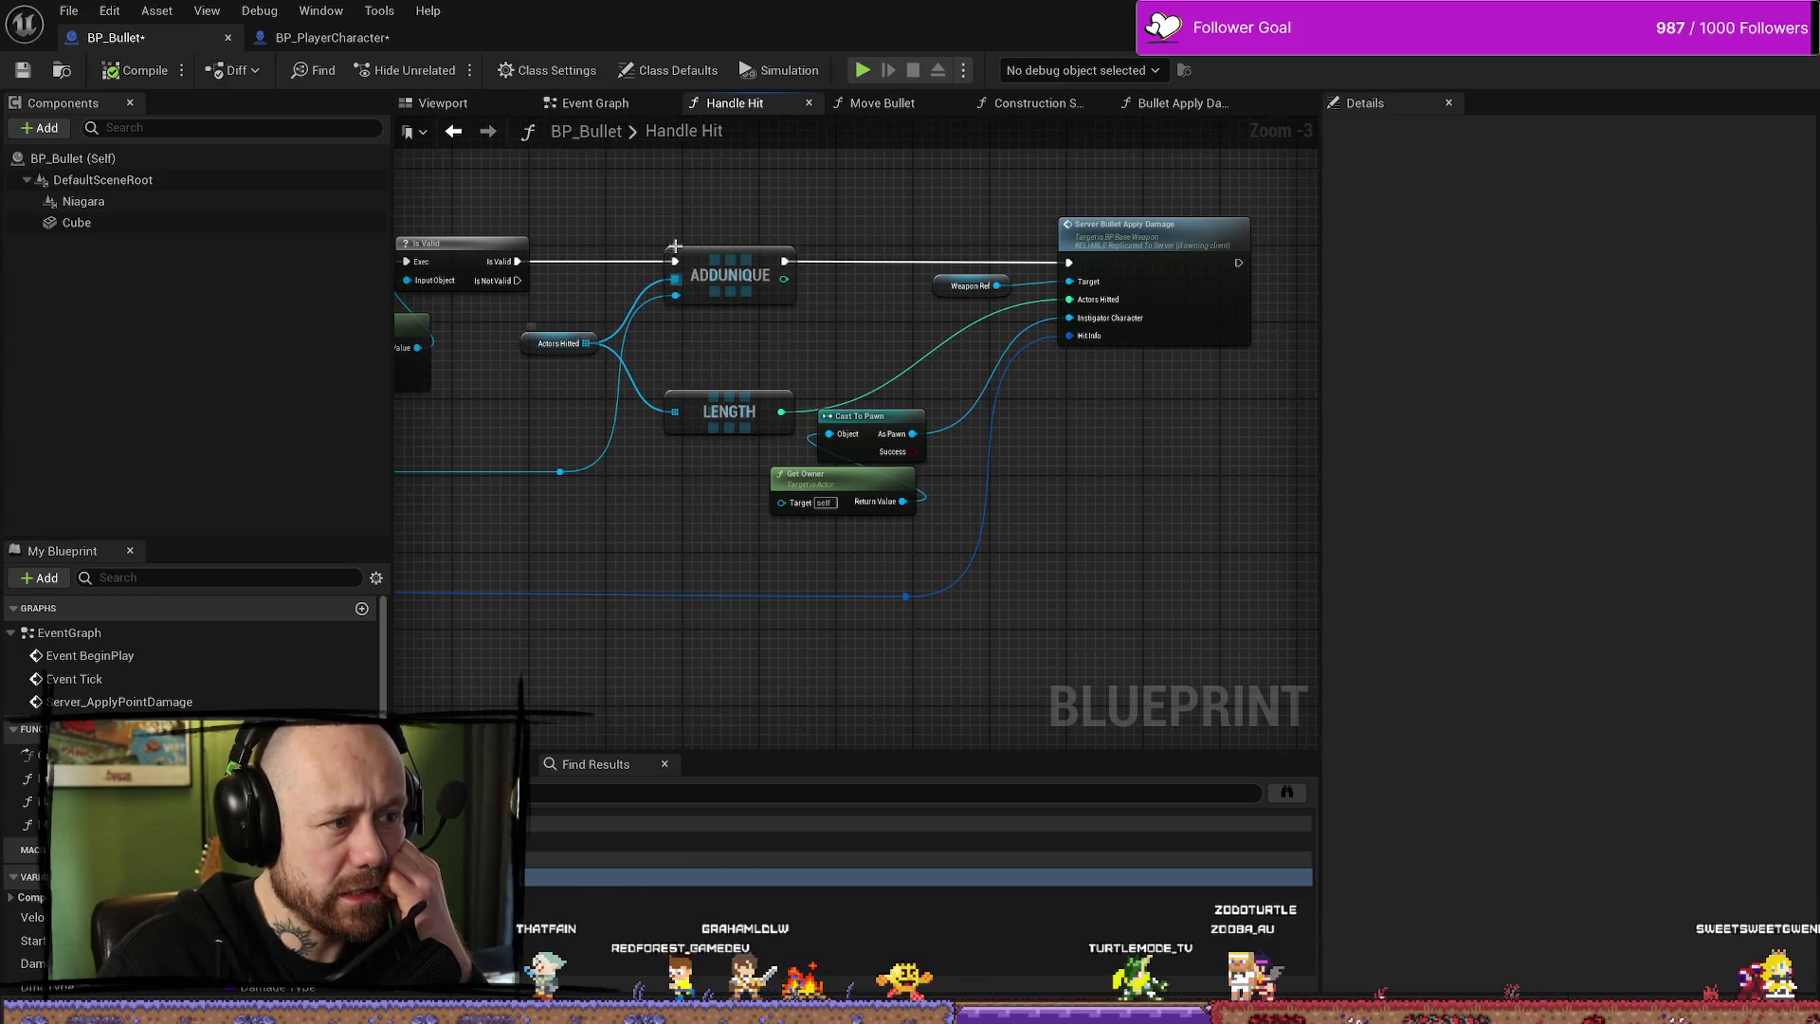
left_click_drag(853, 354, 758, 344)
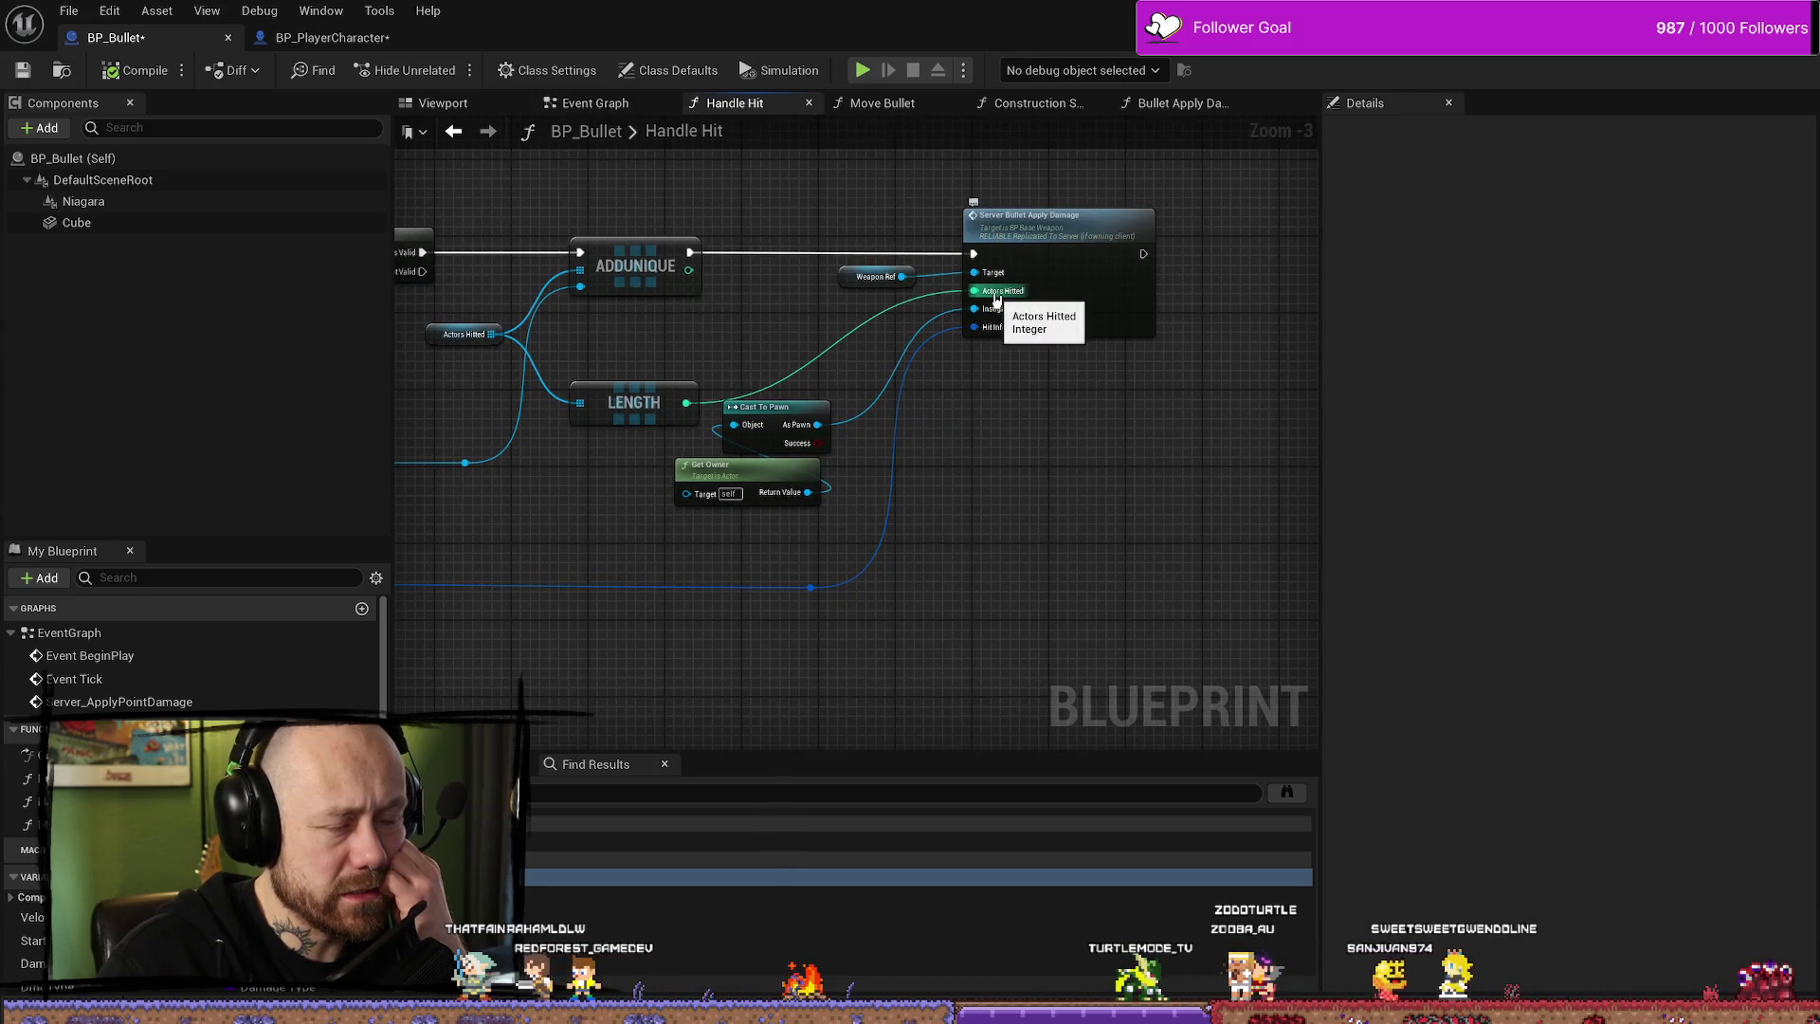
left_click(853, 275)
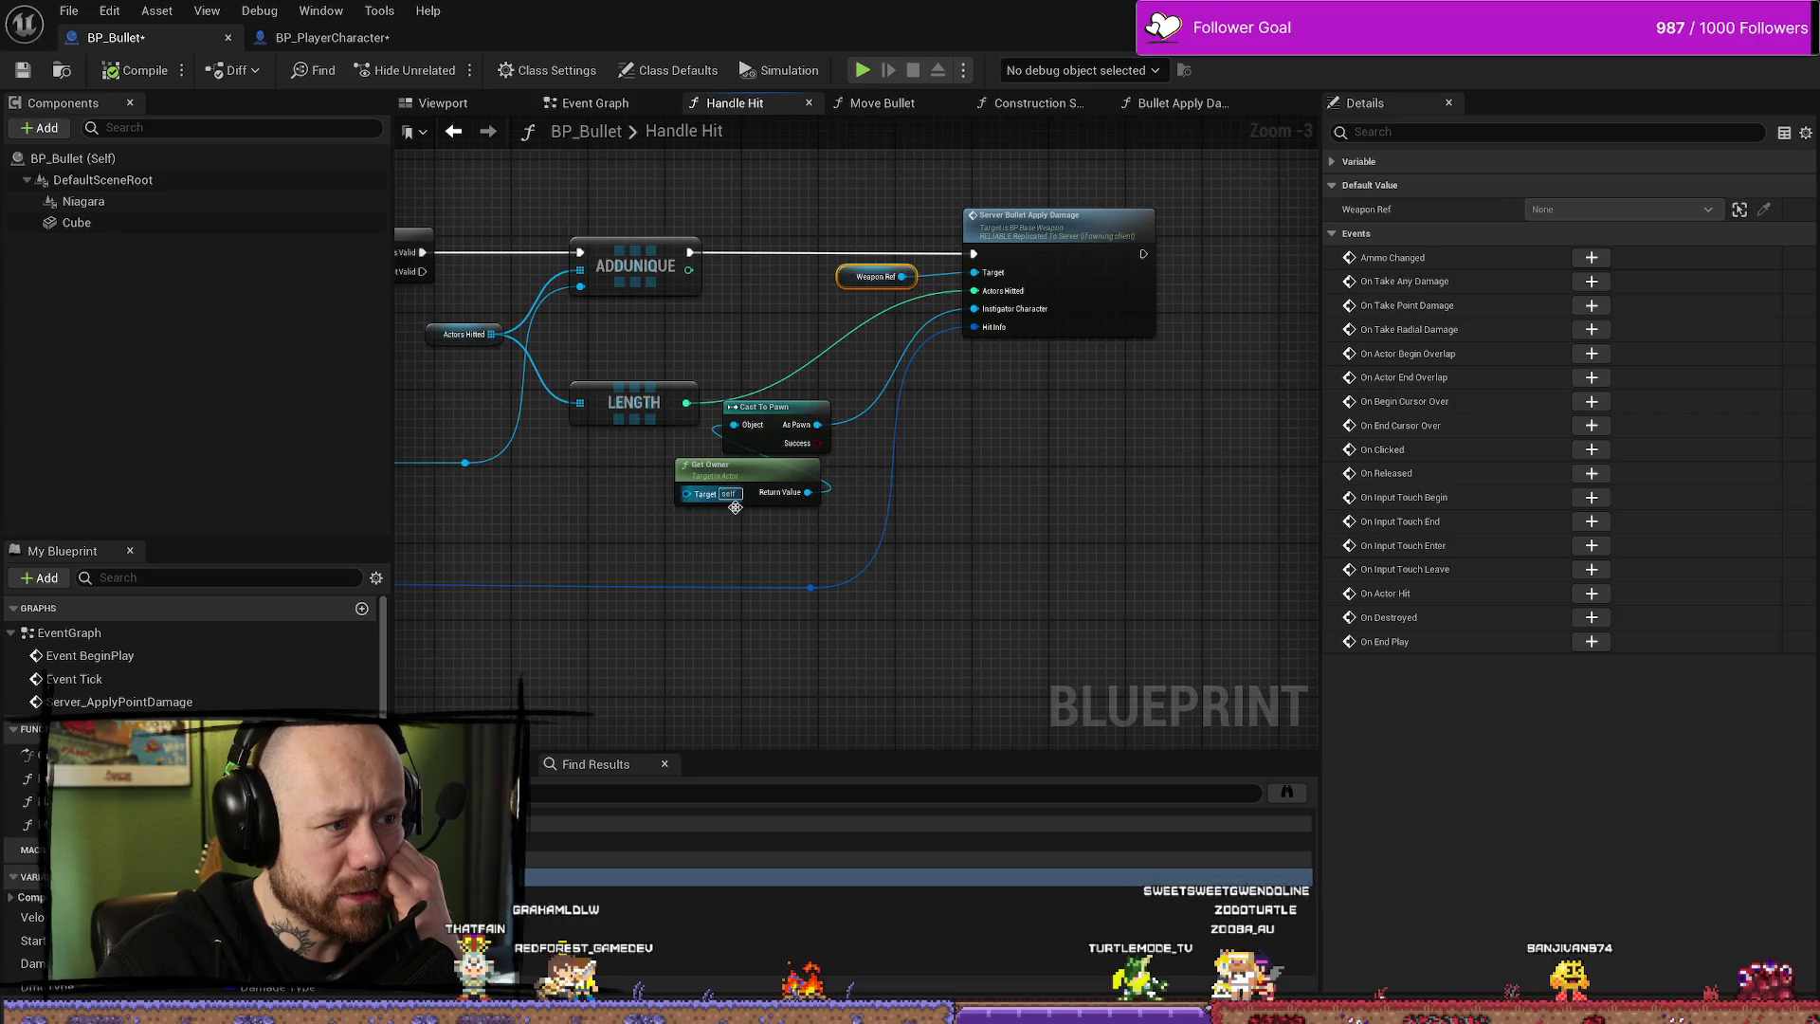
- Lower Cast To Pawn and Get Owner about 10 px, then open Server Bullet Apply Damage in BP_BaseWeapon
left_click_drag(770, 422, 769, 433)
left_click(910, 453)
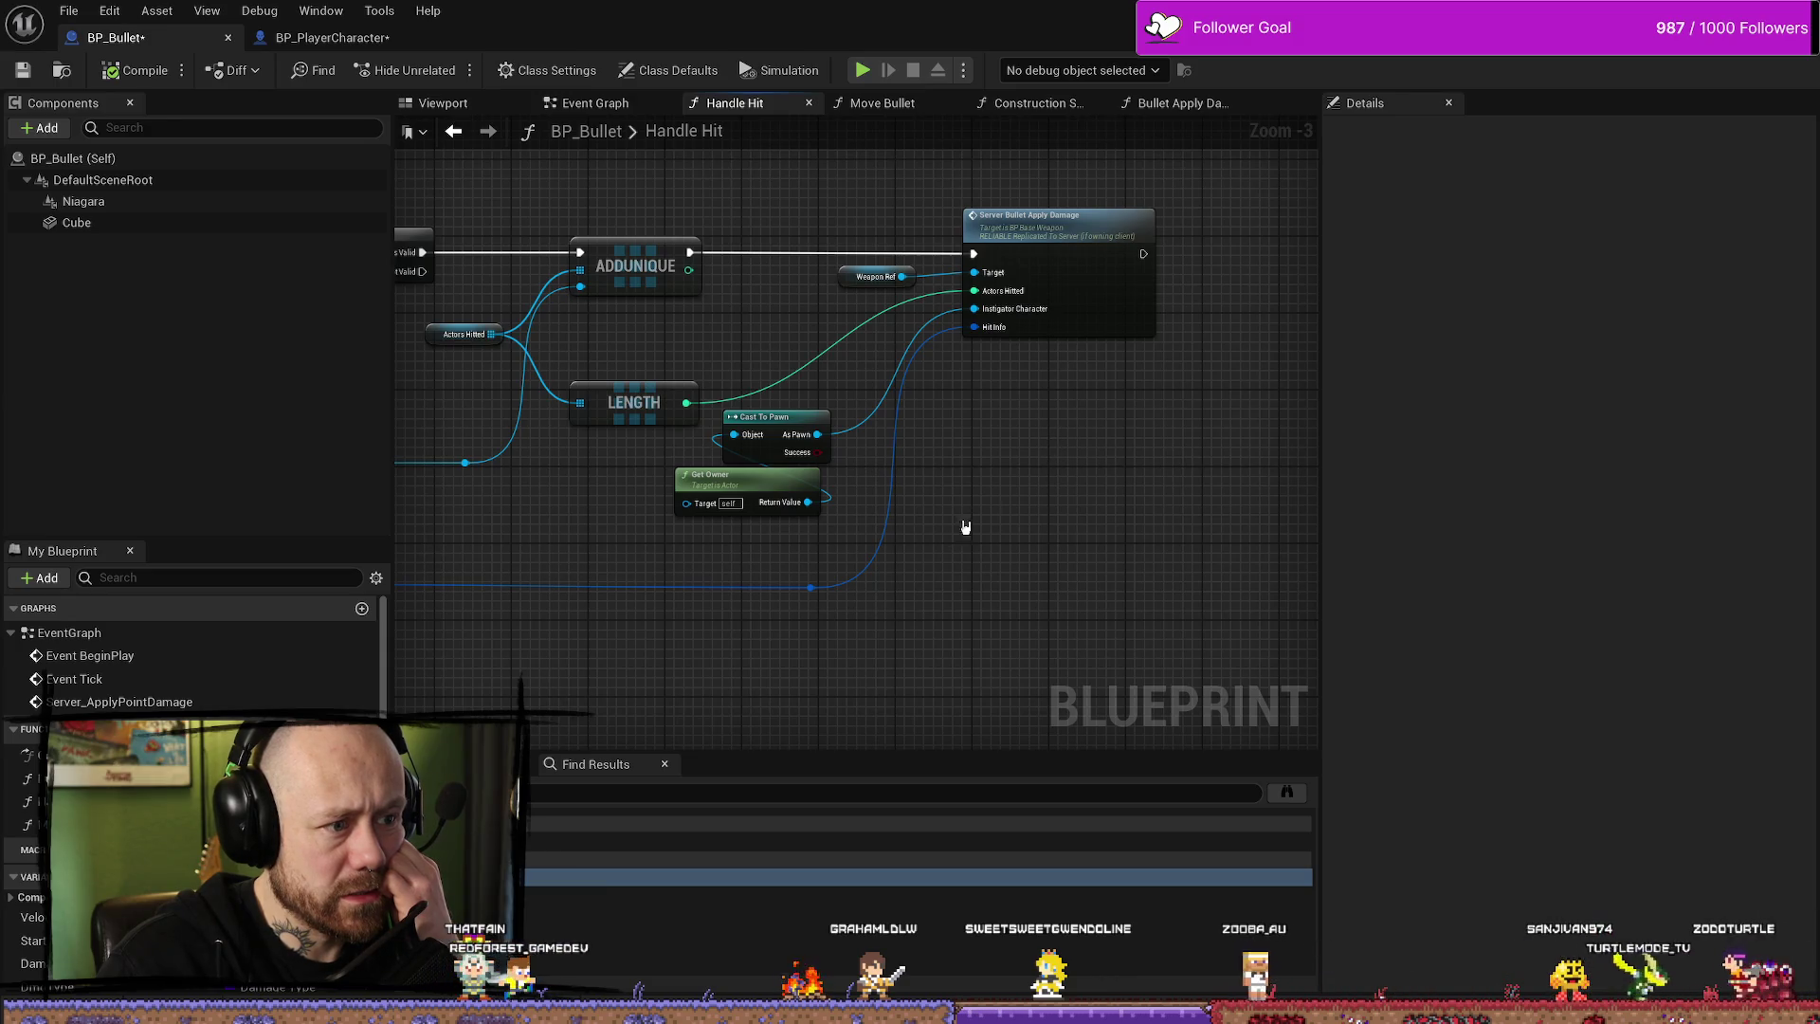
double_click(1087, 226)
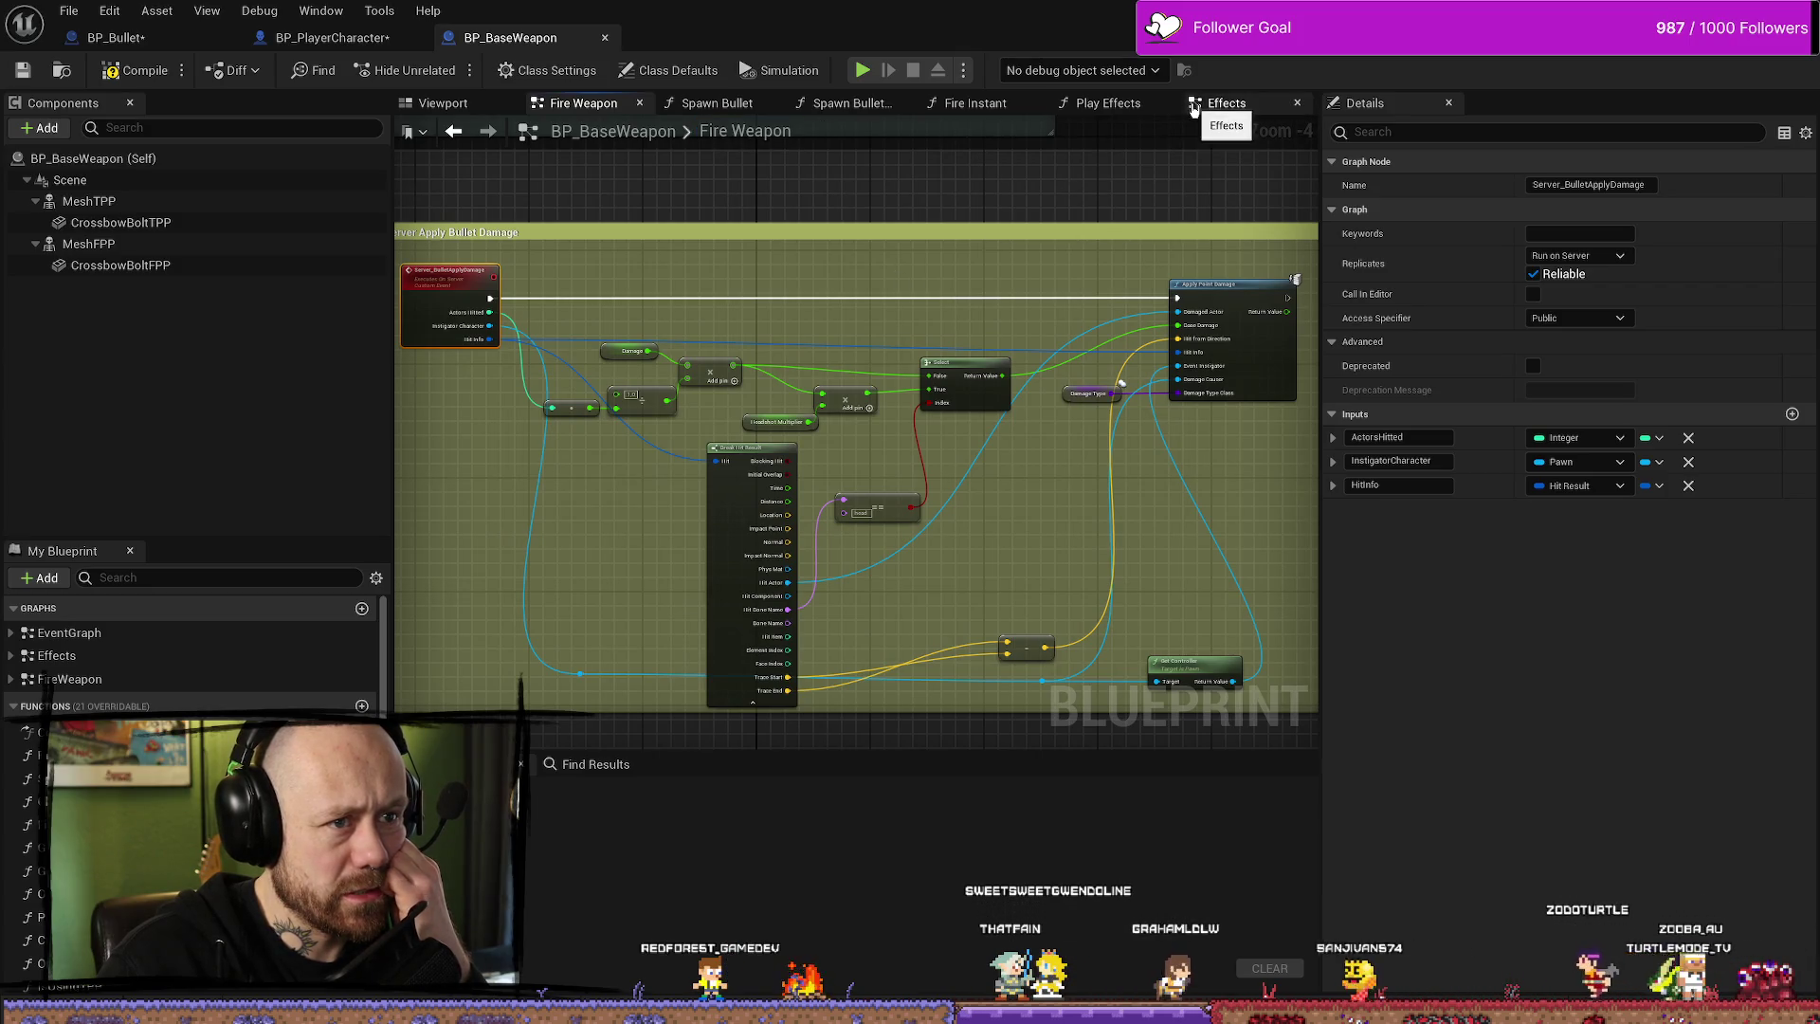
- Return to BP_Bullet and cycle through Move Bullet and Handle Hit, ending on the Event Graph
left_click(115, 37)
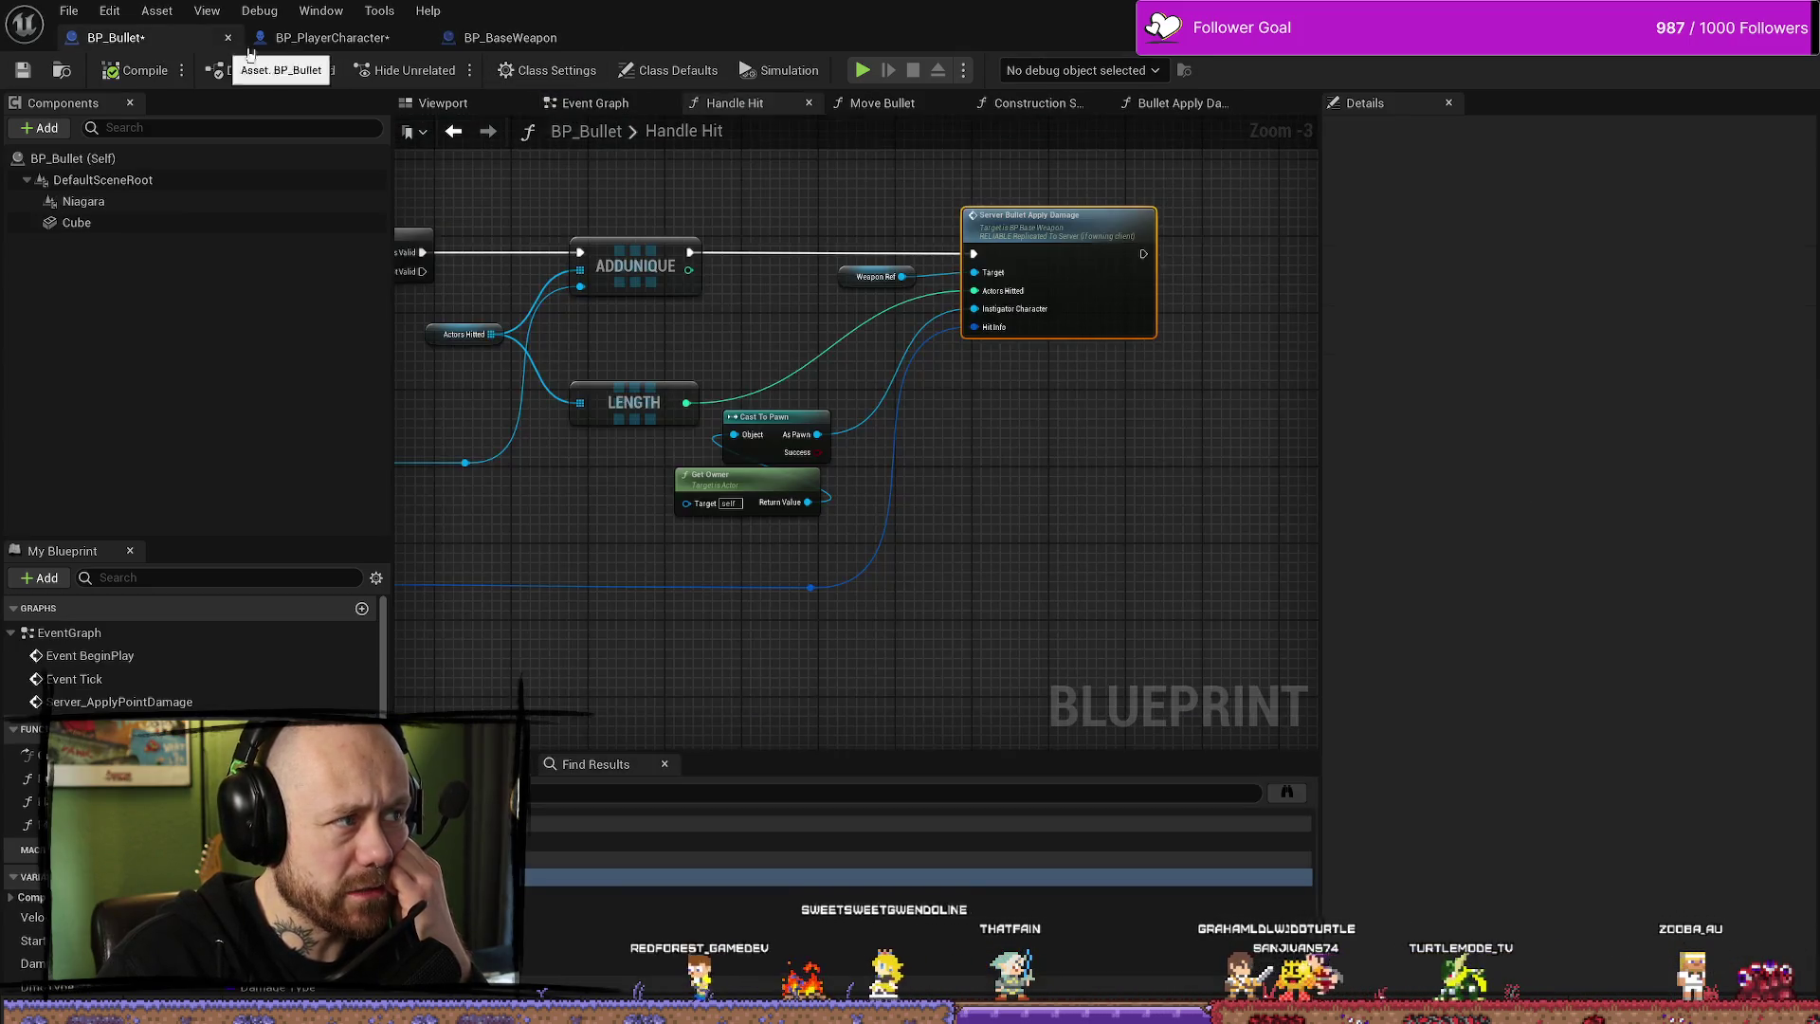
key("alt+Left")
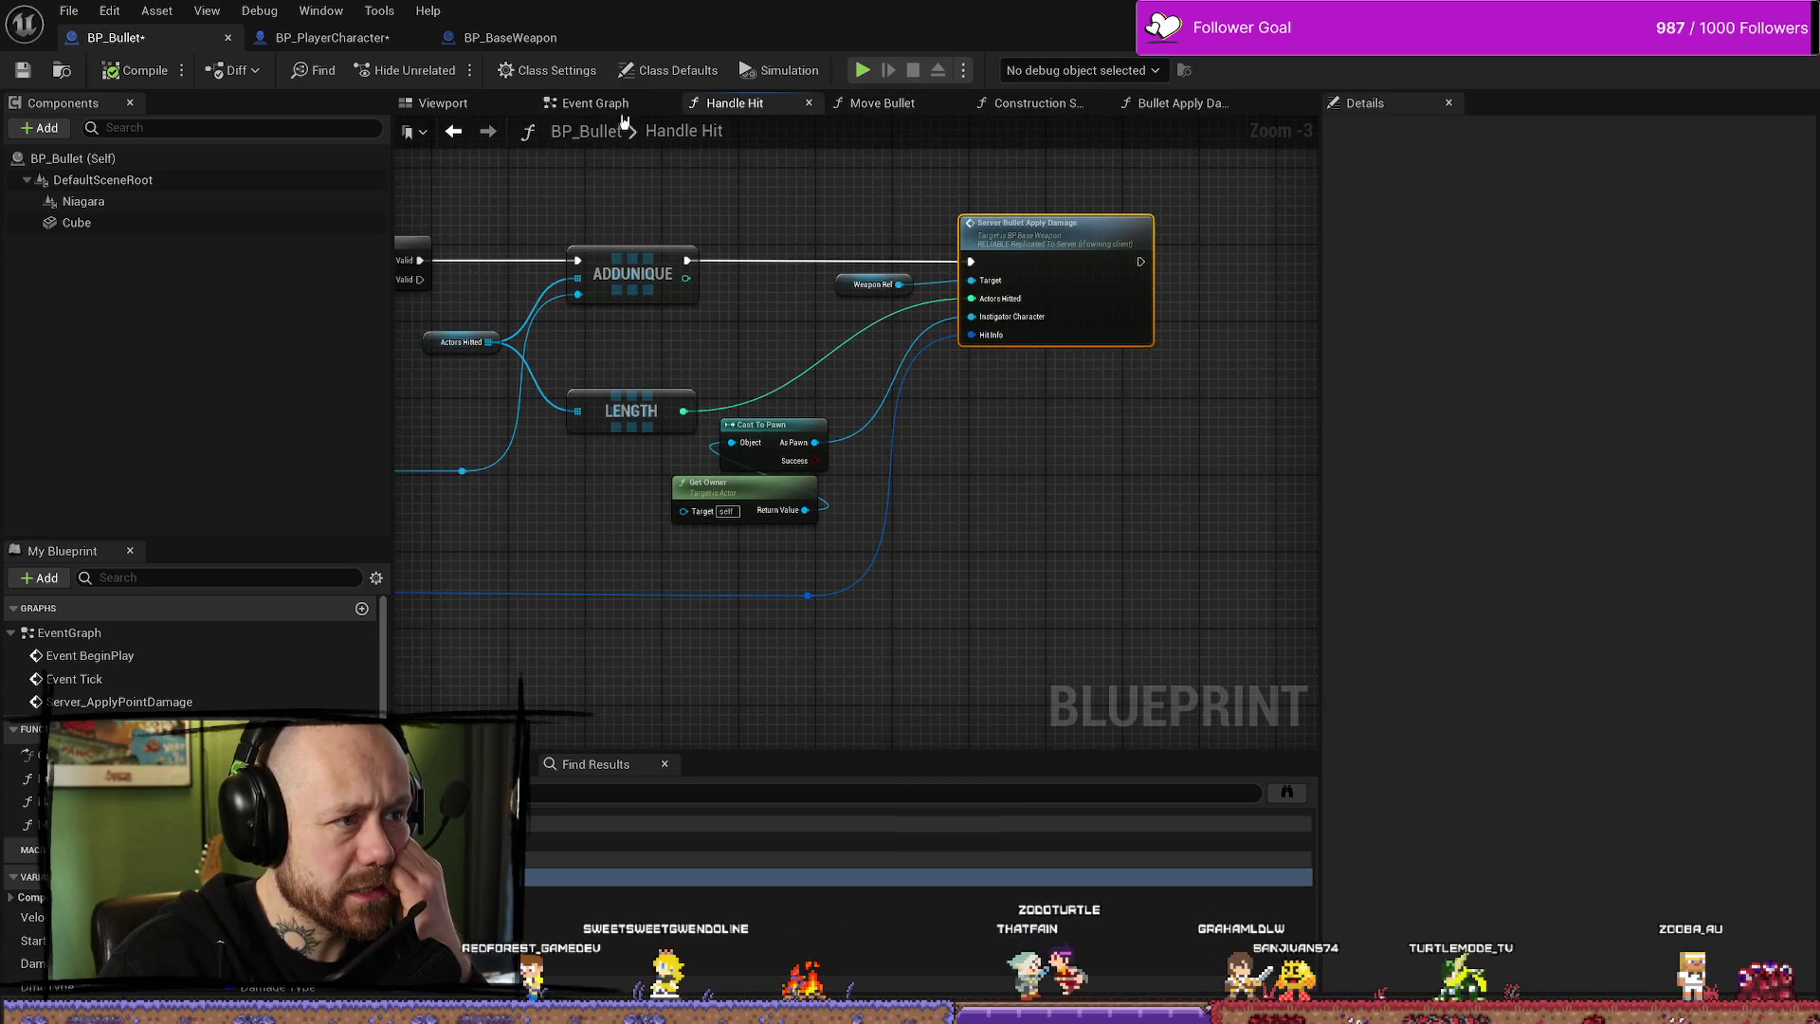
left_click(878, 110)
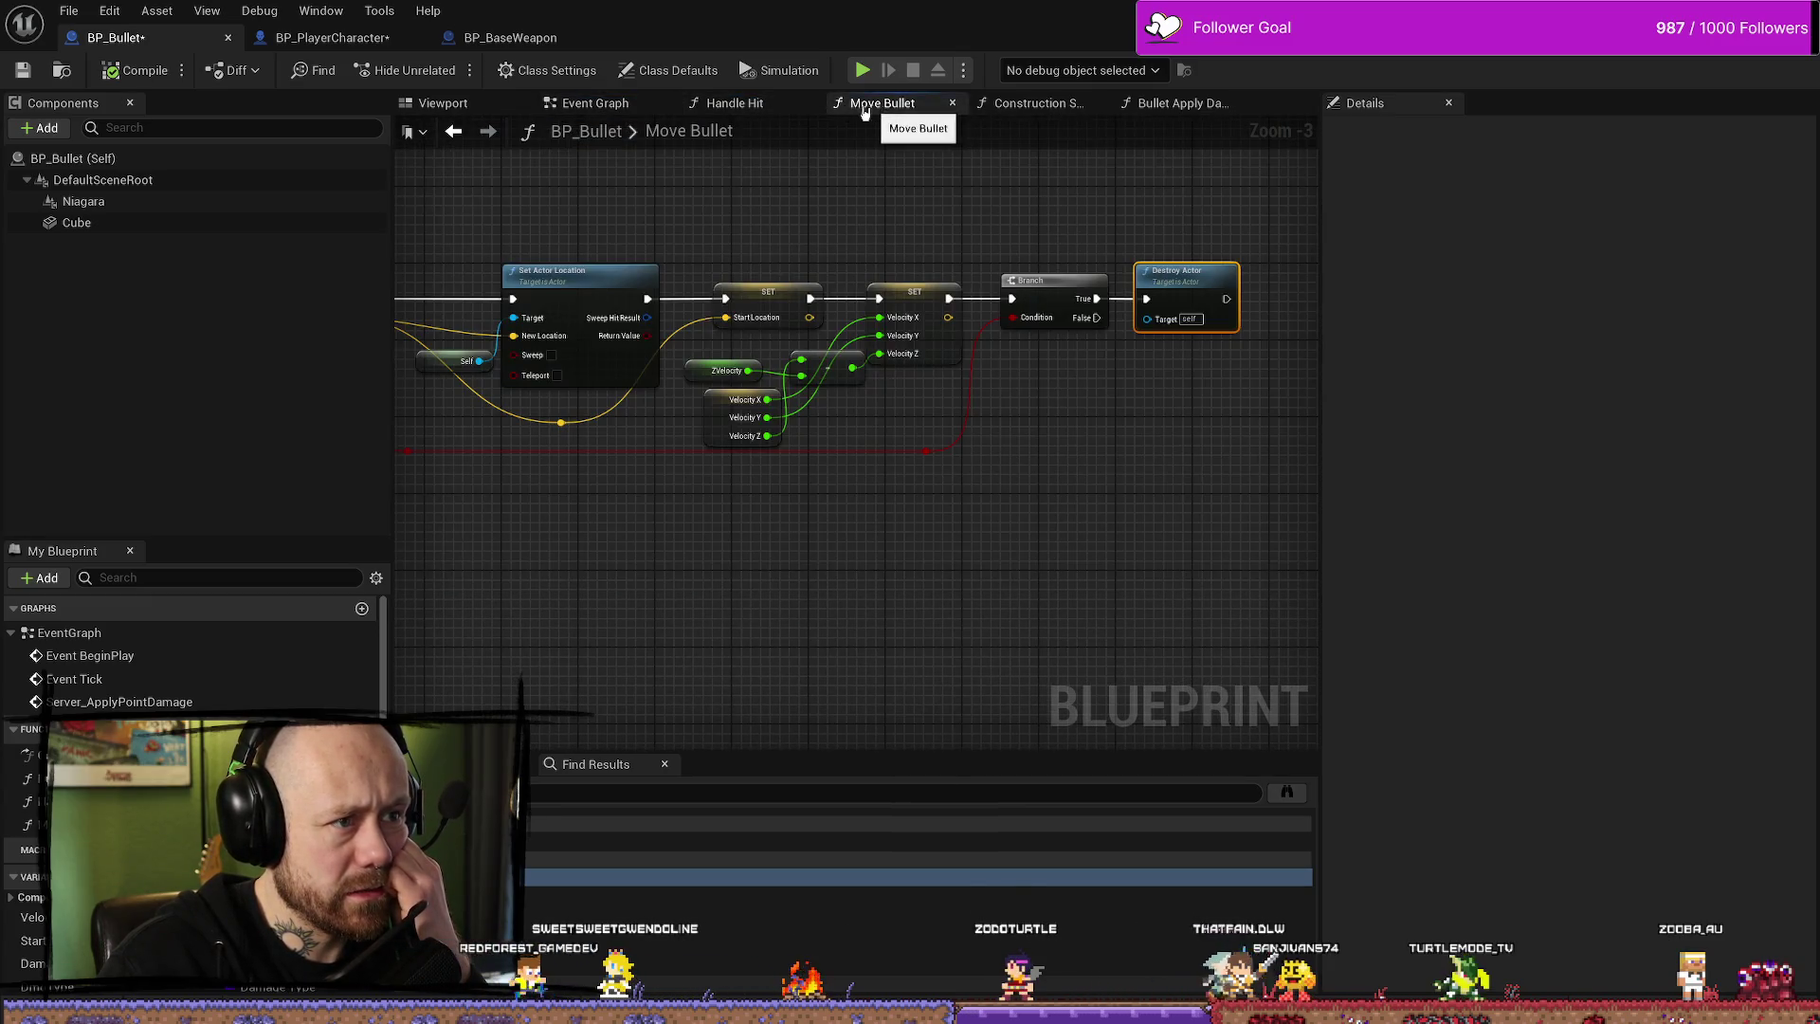
left_click(732, 106)
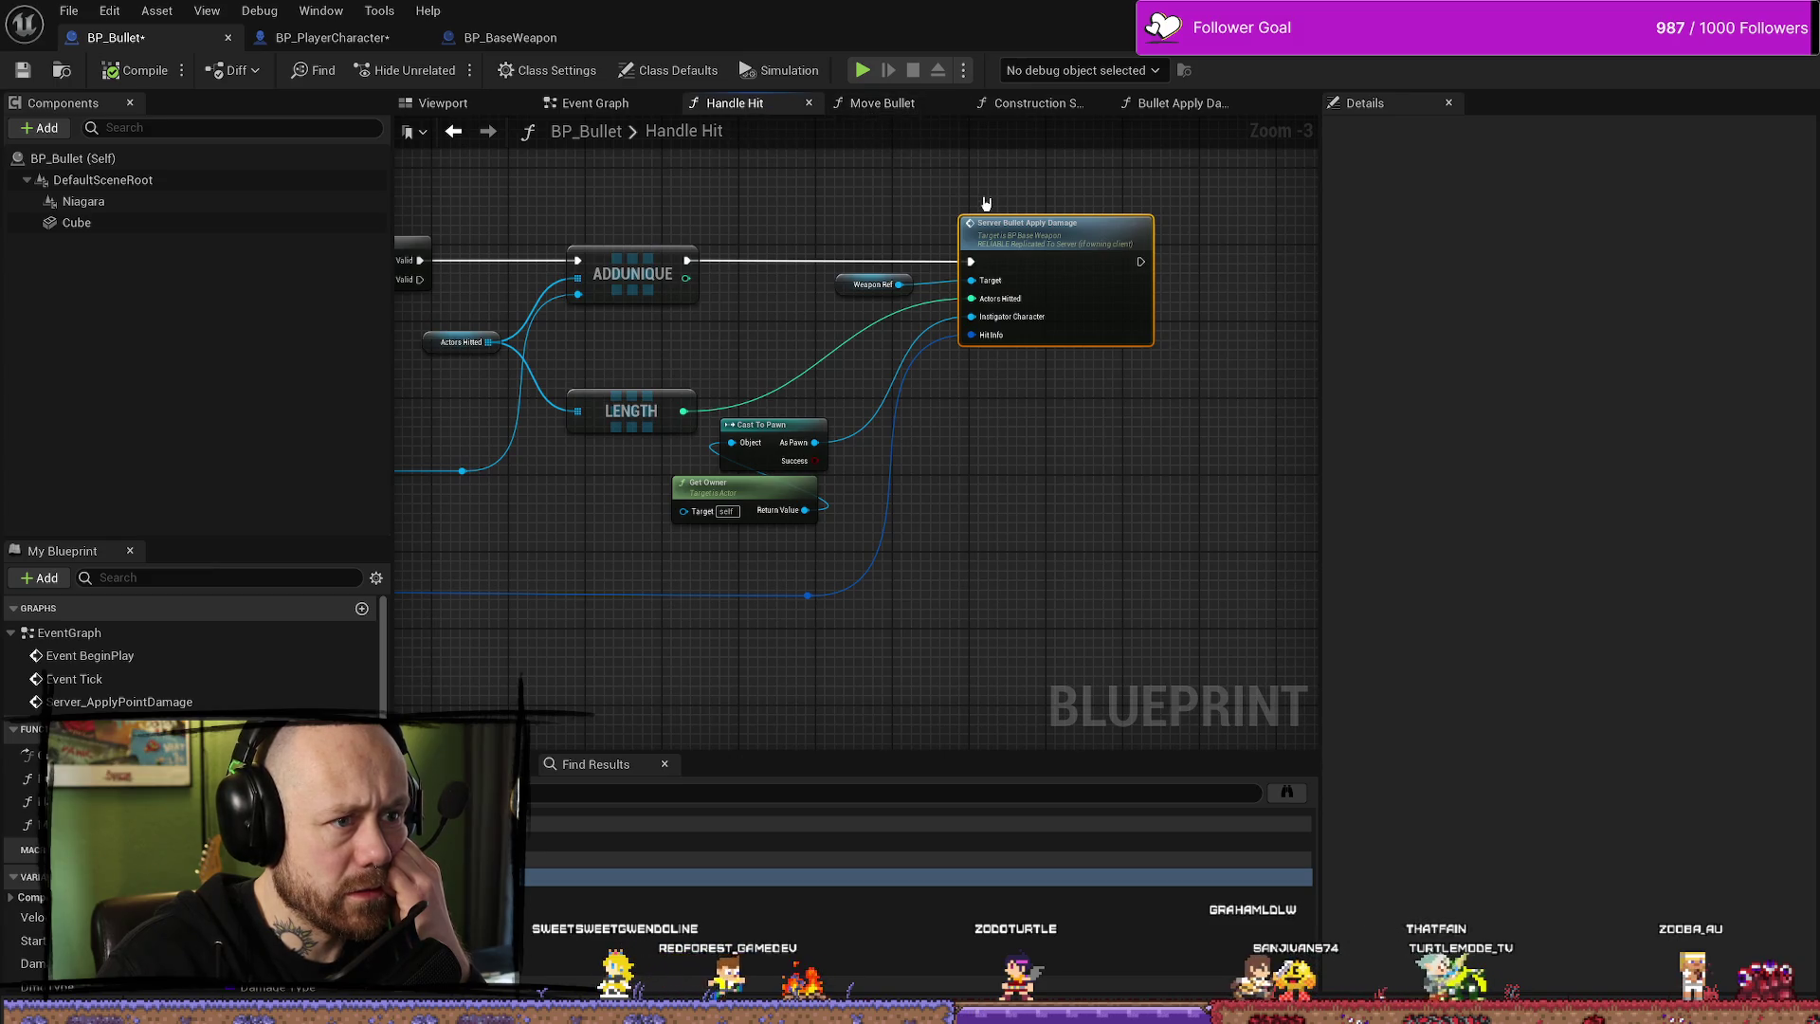
left_click(880, 104)
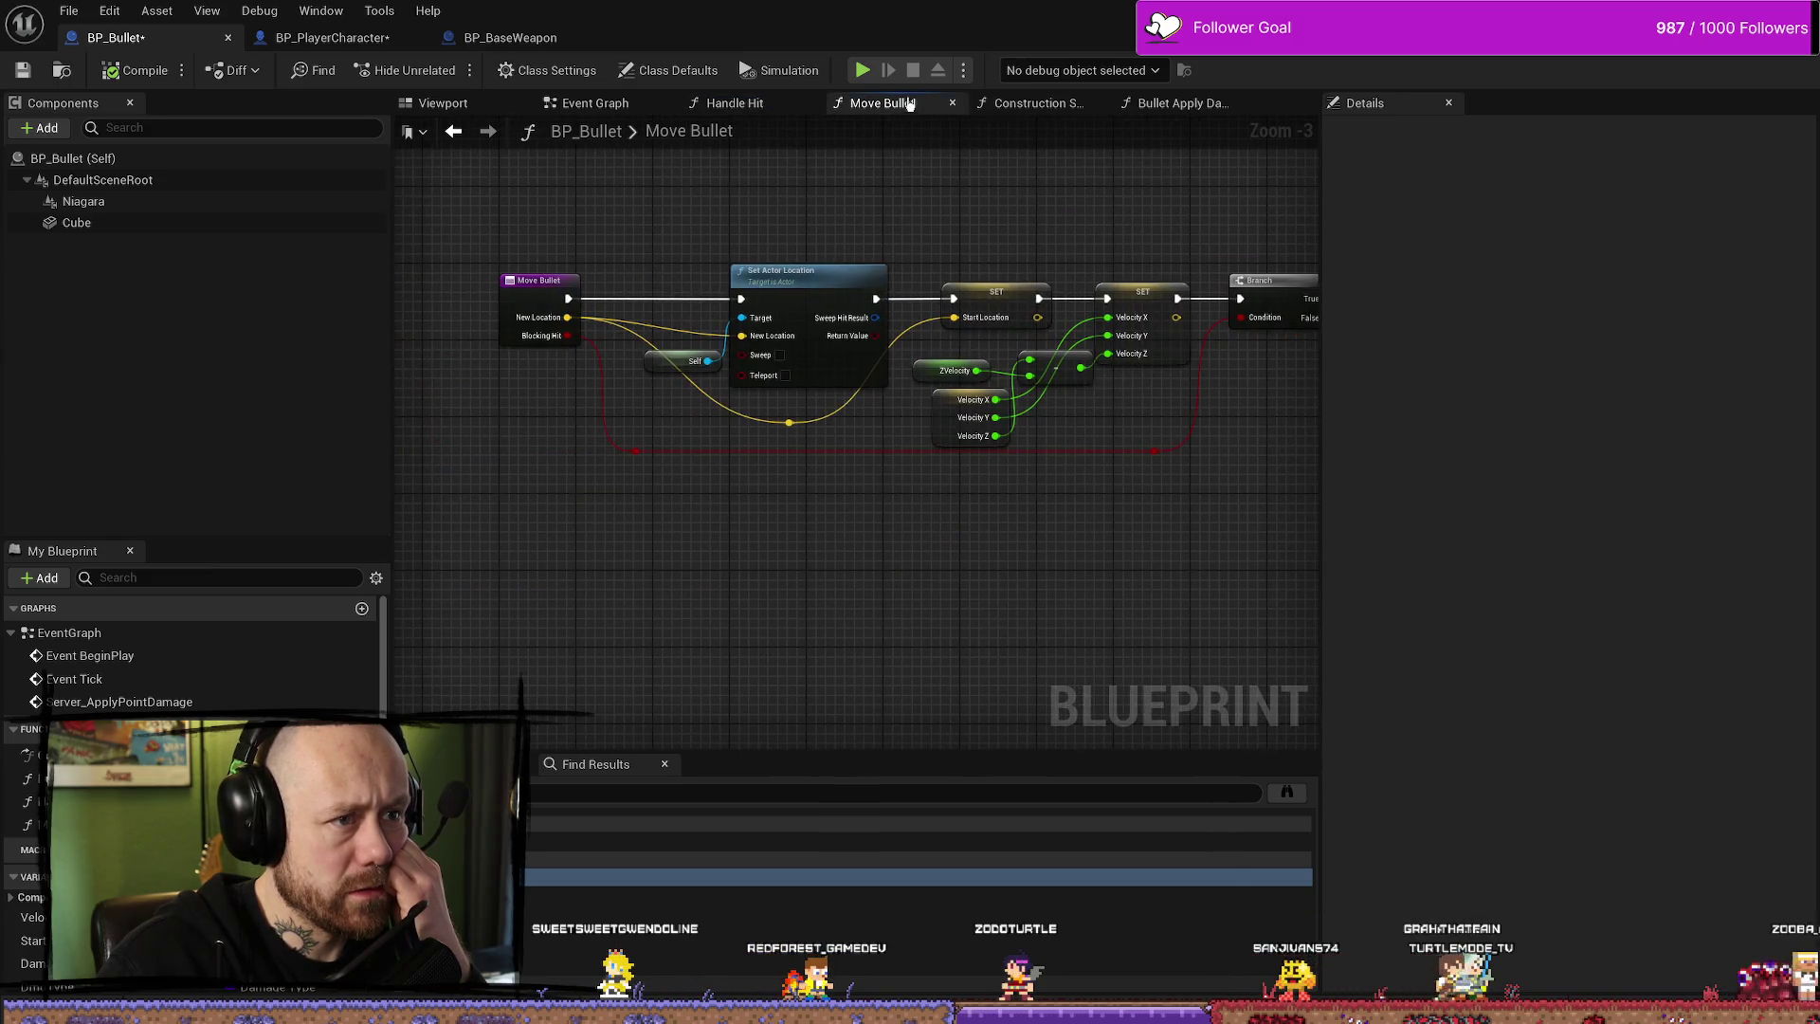
left_click(592, 103)
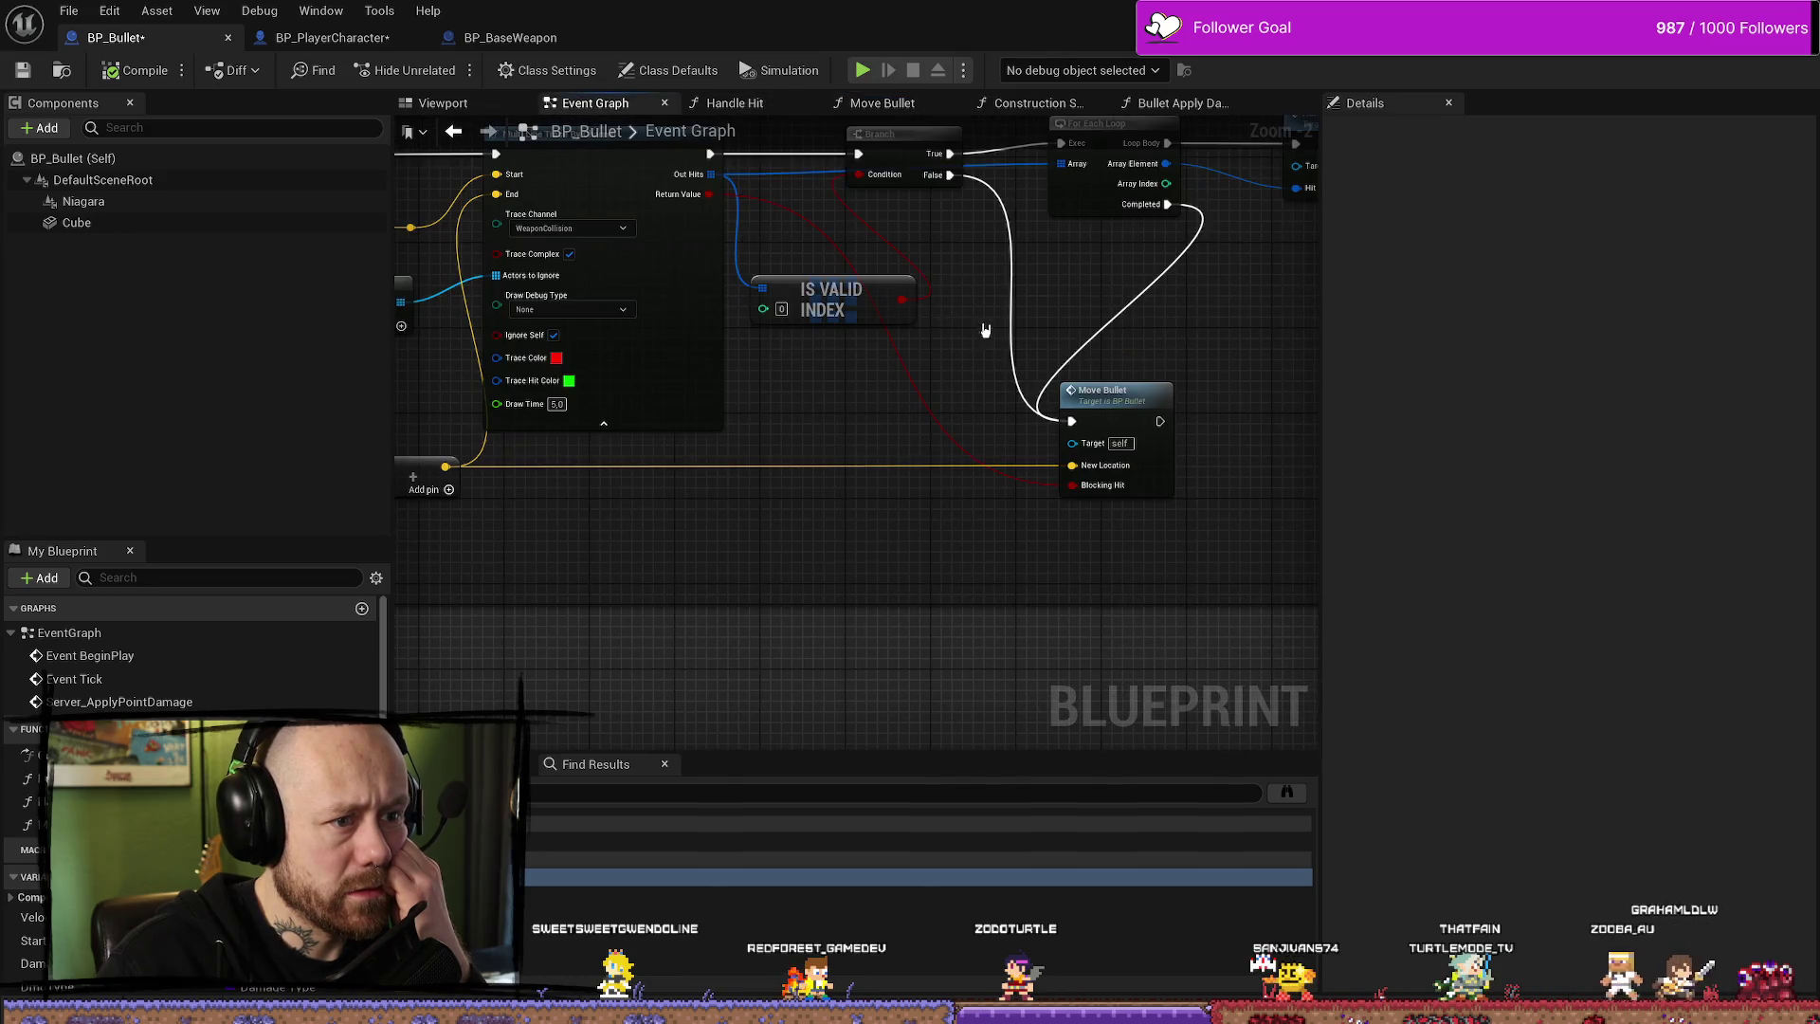
- Connect For Each Loop's Array Element pin to Handle Hit's Hit input
scroll(979, 327, "down", 1)
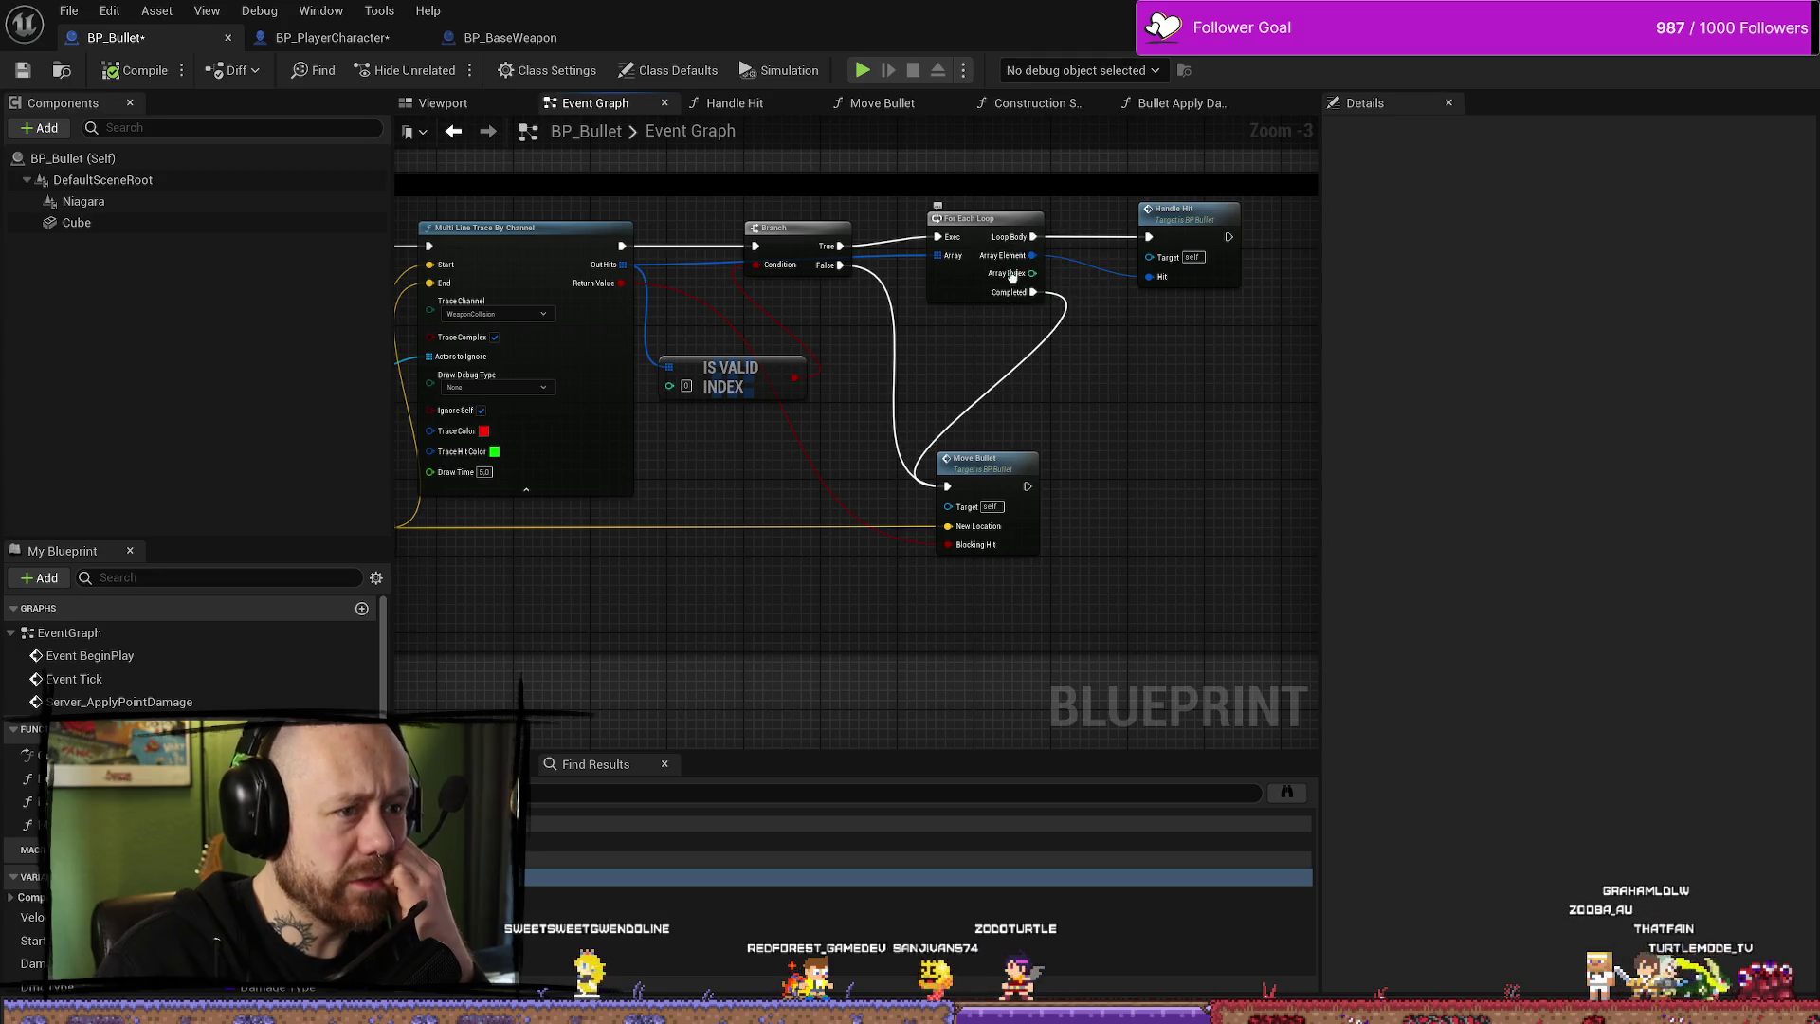
left_click_drag(1041, 264, 1150, 277)
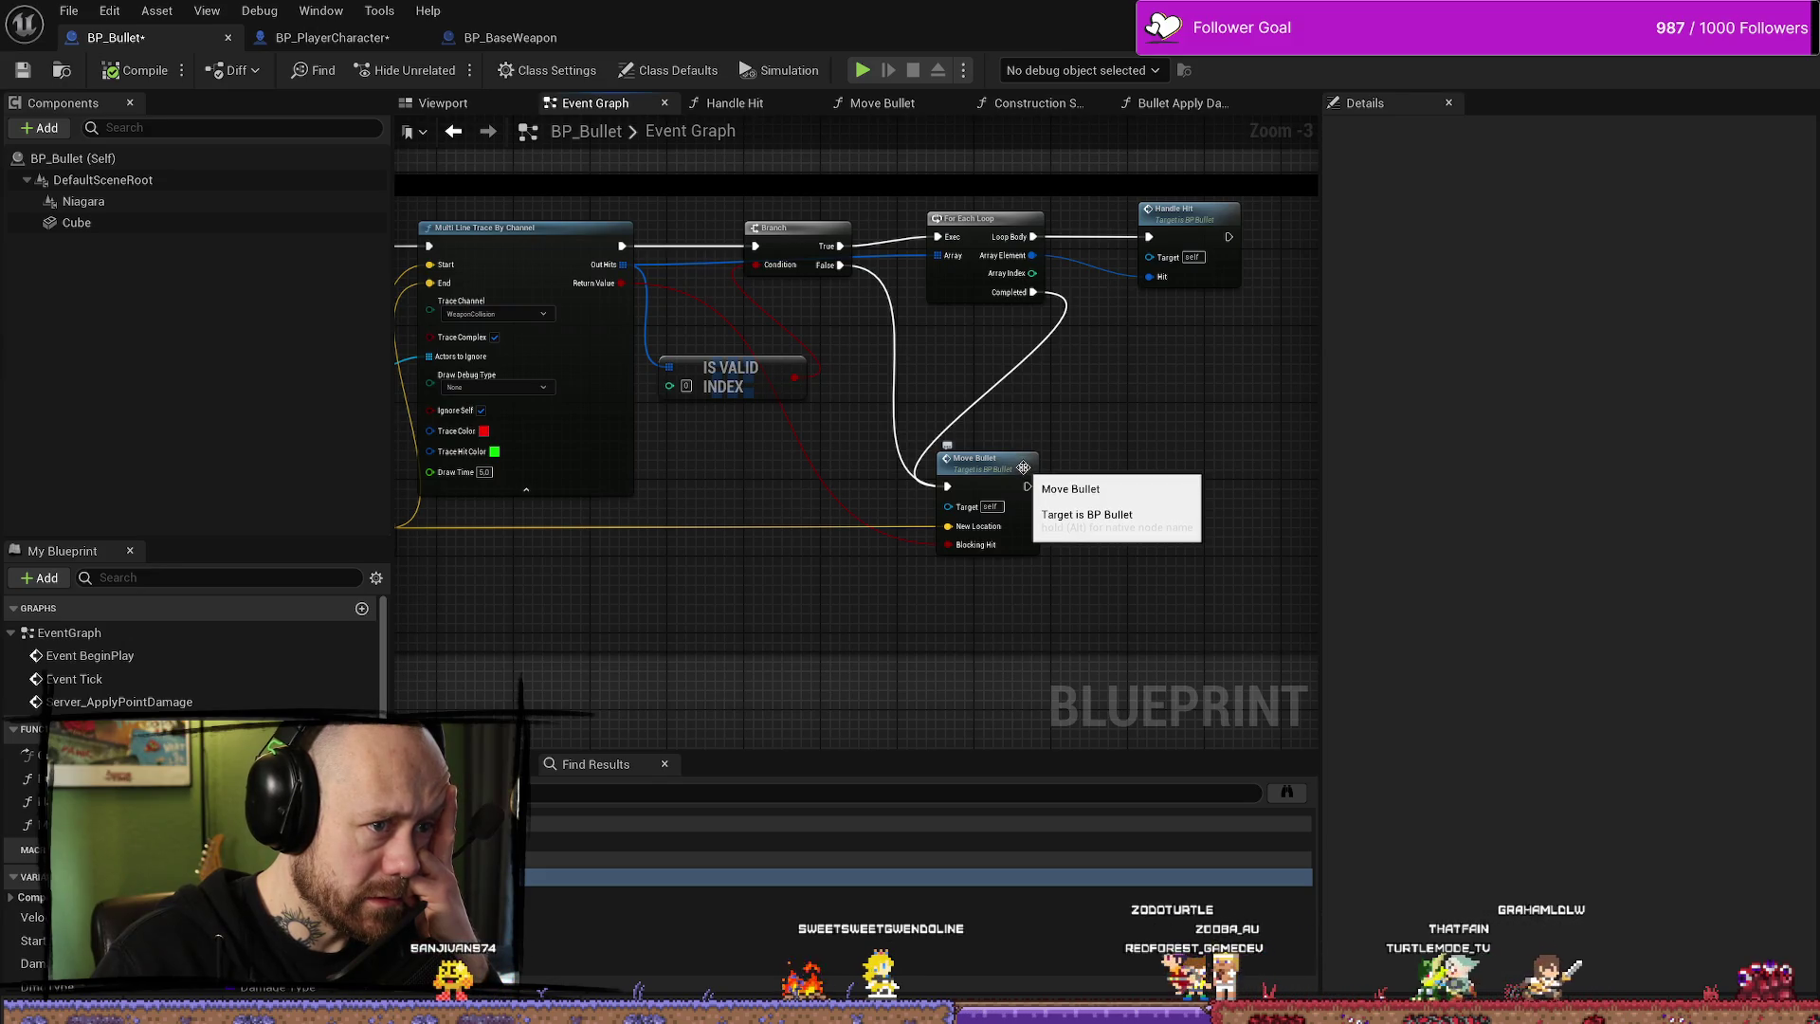
left_click_drag(1024, 467, 935, 489)
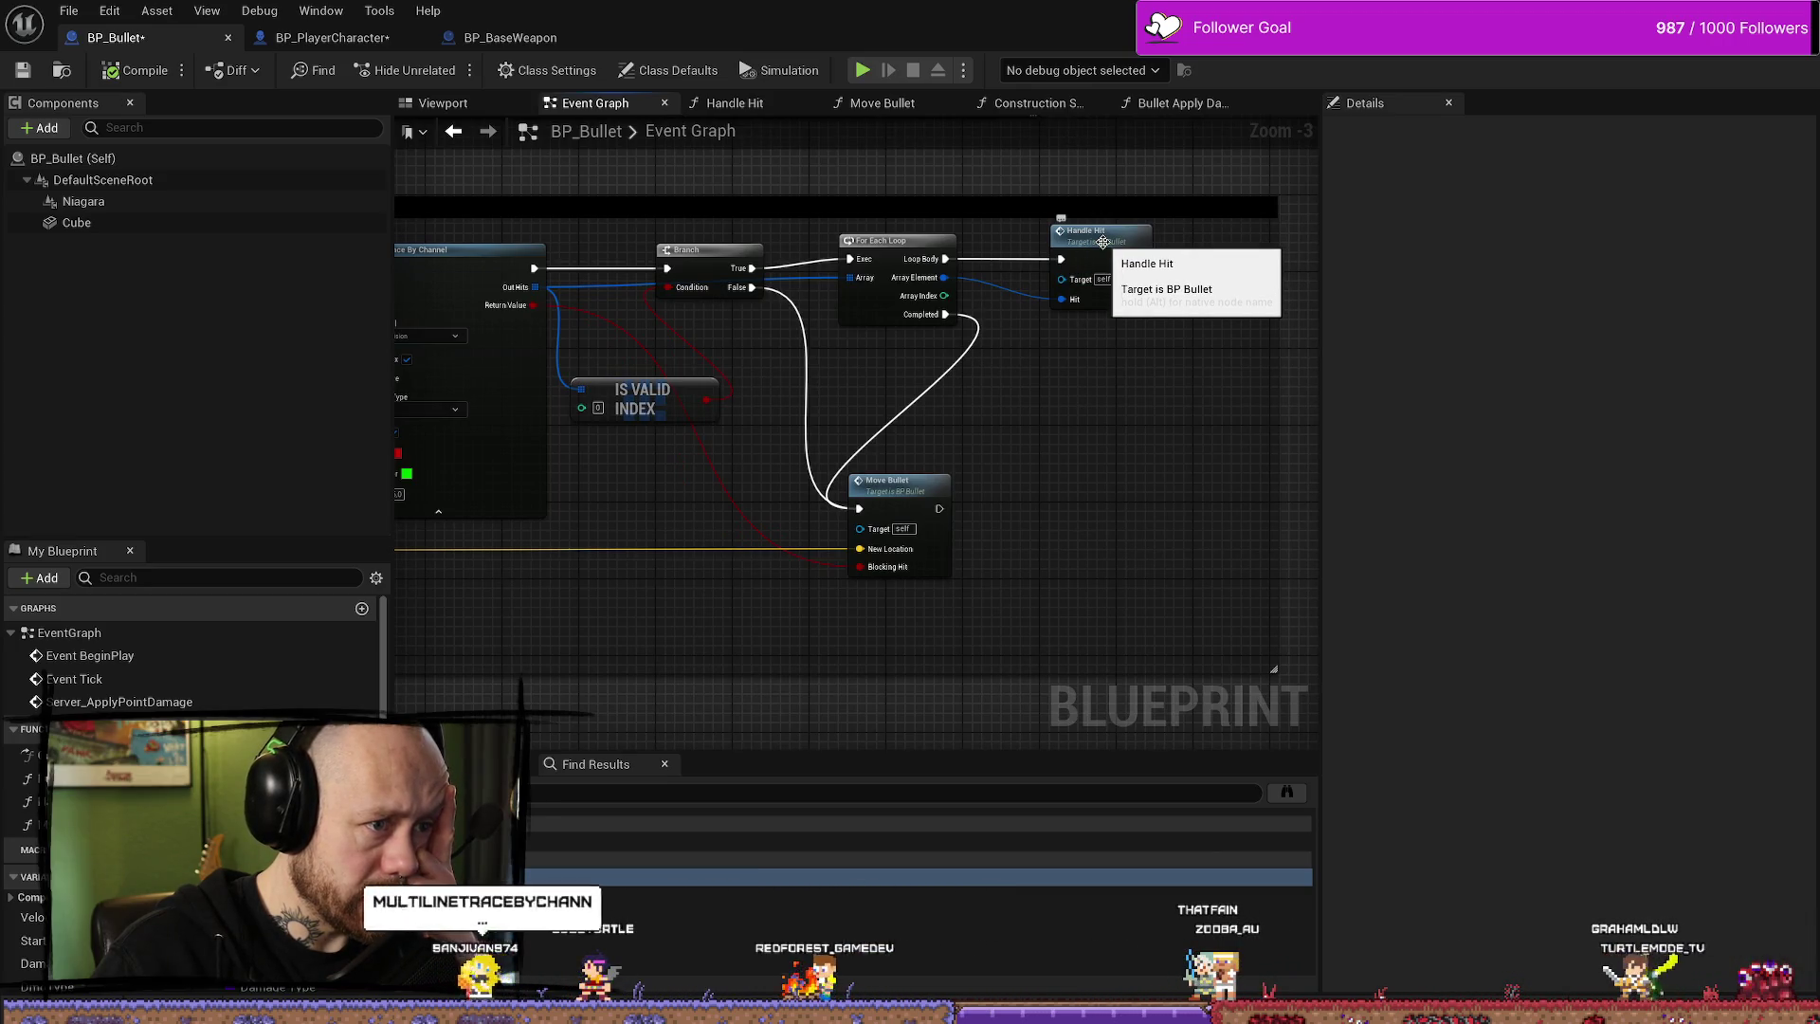
- Inspect the Handle Hit function without adding any nodes, then return to the Event Graph
double_click(1104, 242)
scroll(1098, 418, "down", 1)
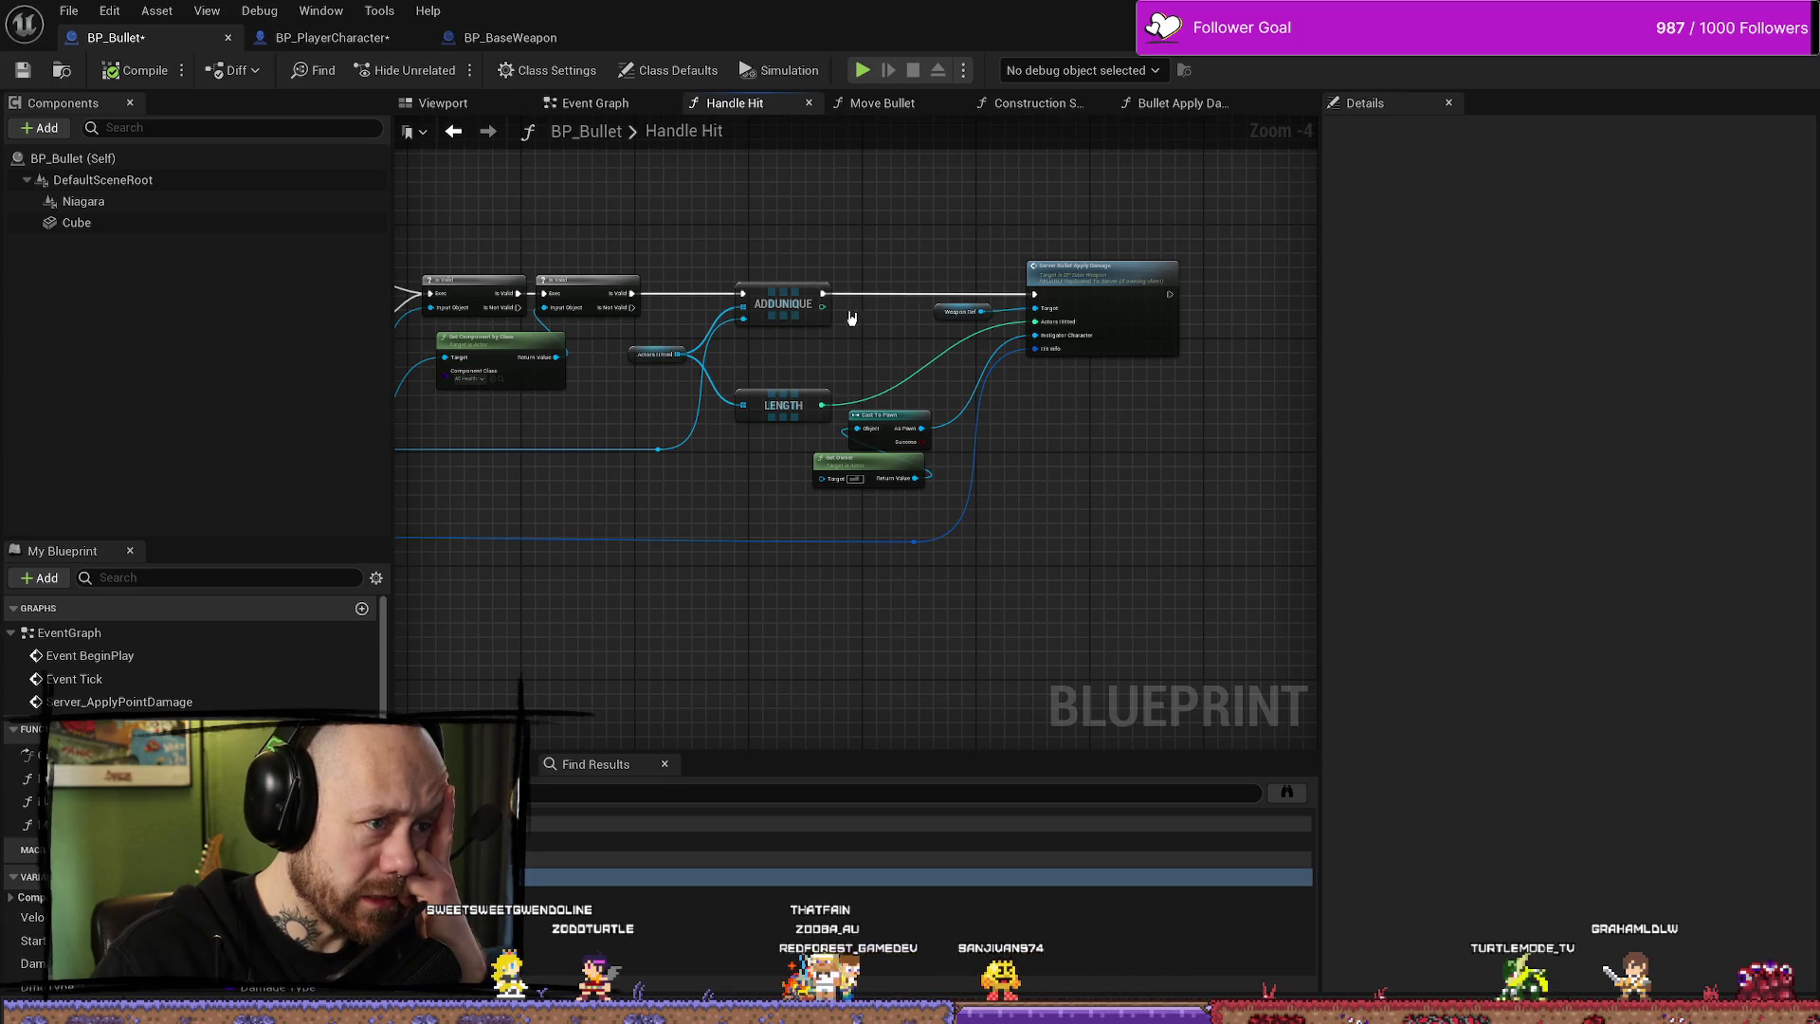
scroll(857, 320, "up", 3)
mouse_move(815, 317)
left_mouse_down()
mouse_move(833, 379)
mouse_move(859, 334)
left_mouse_up()
key("Escape")
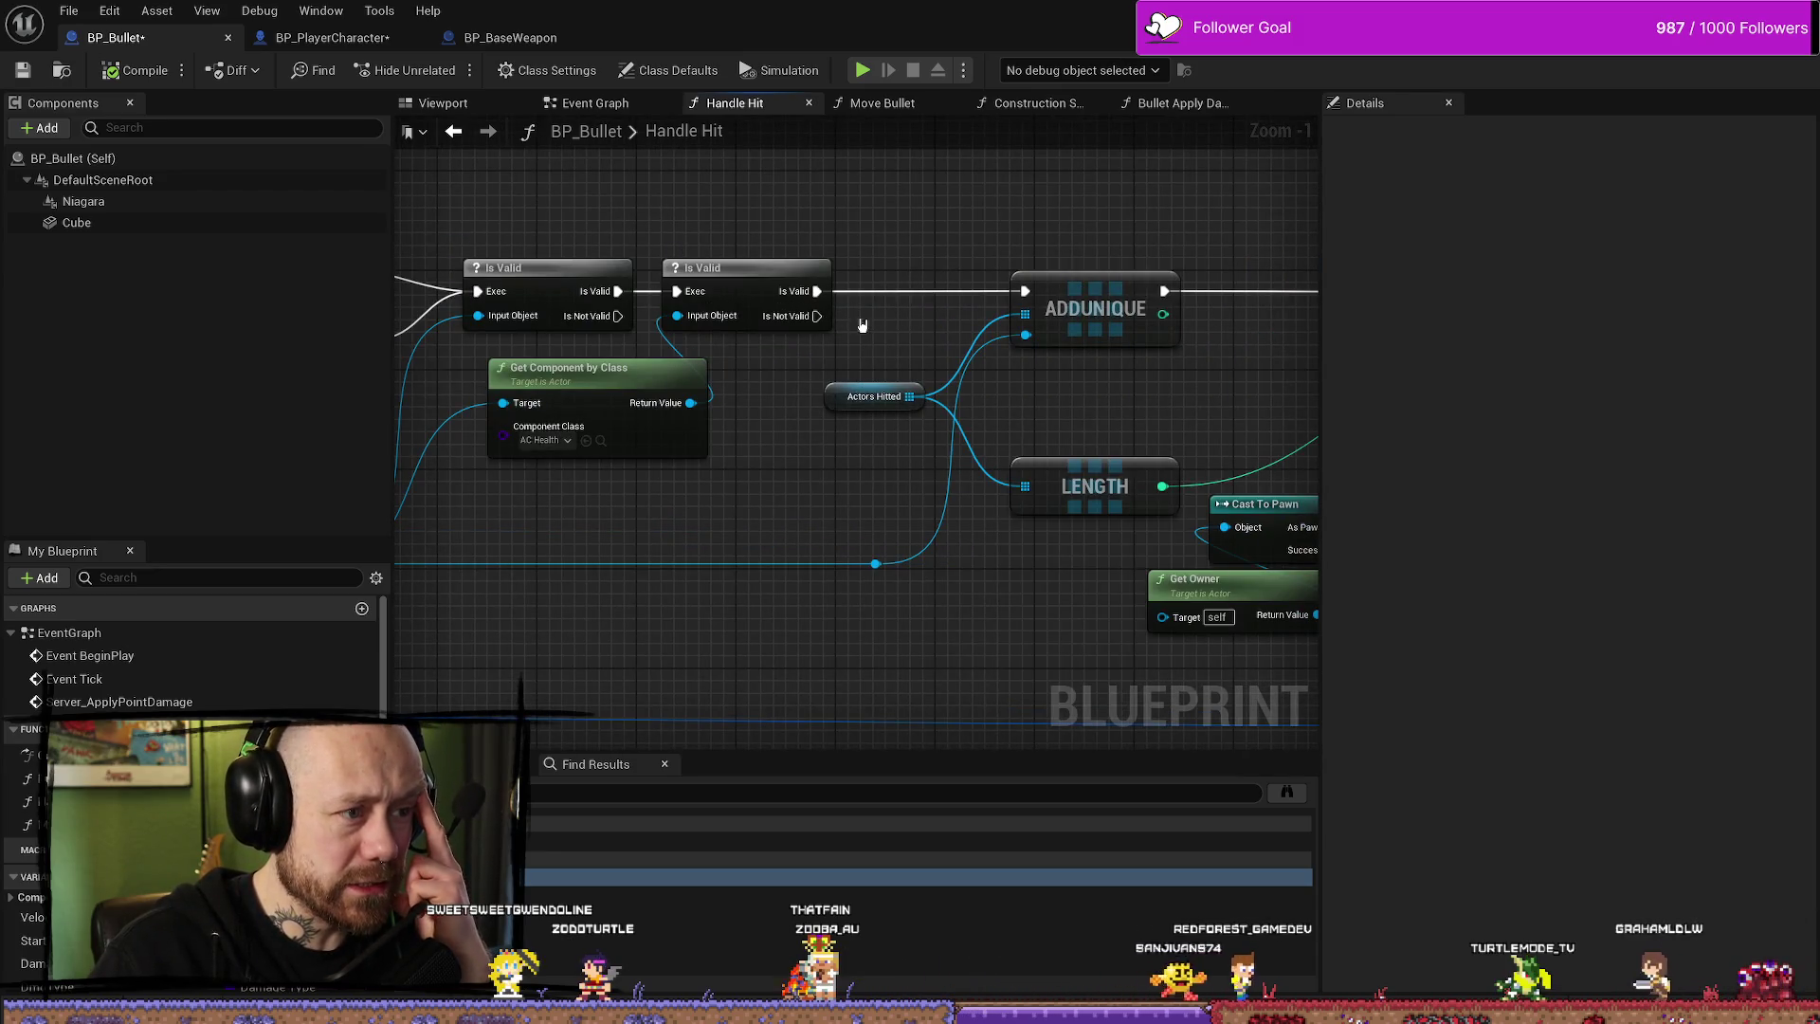
double_click(713, 132)
left_click(607, 102)
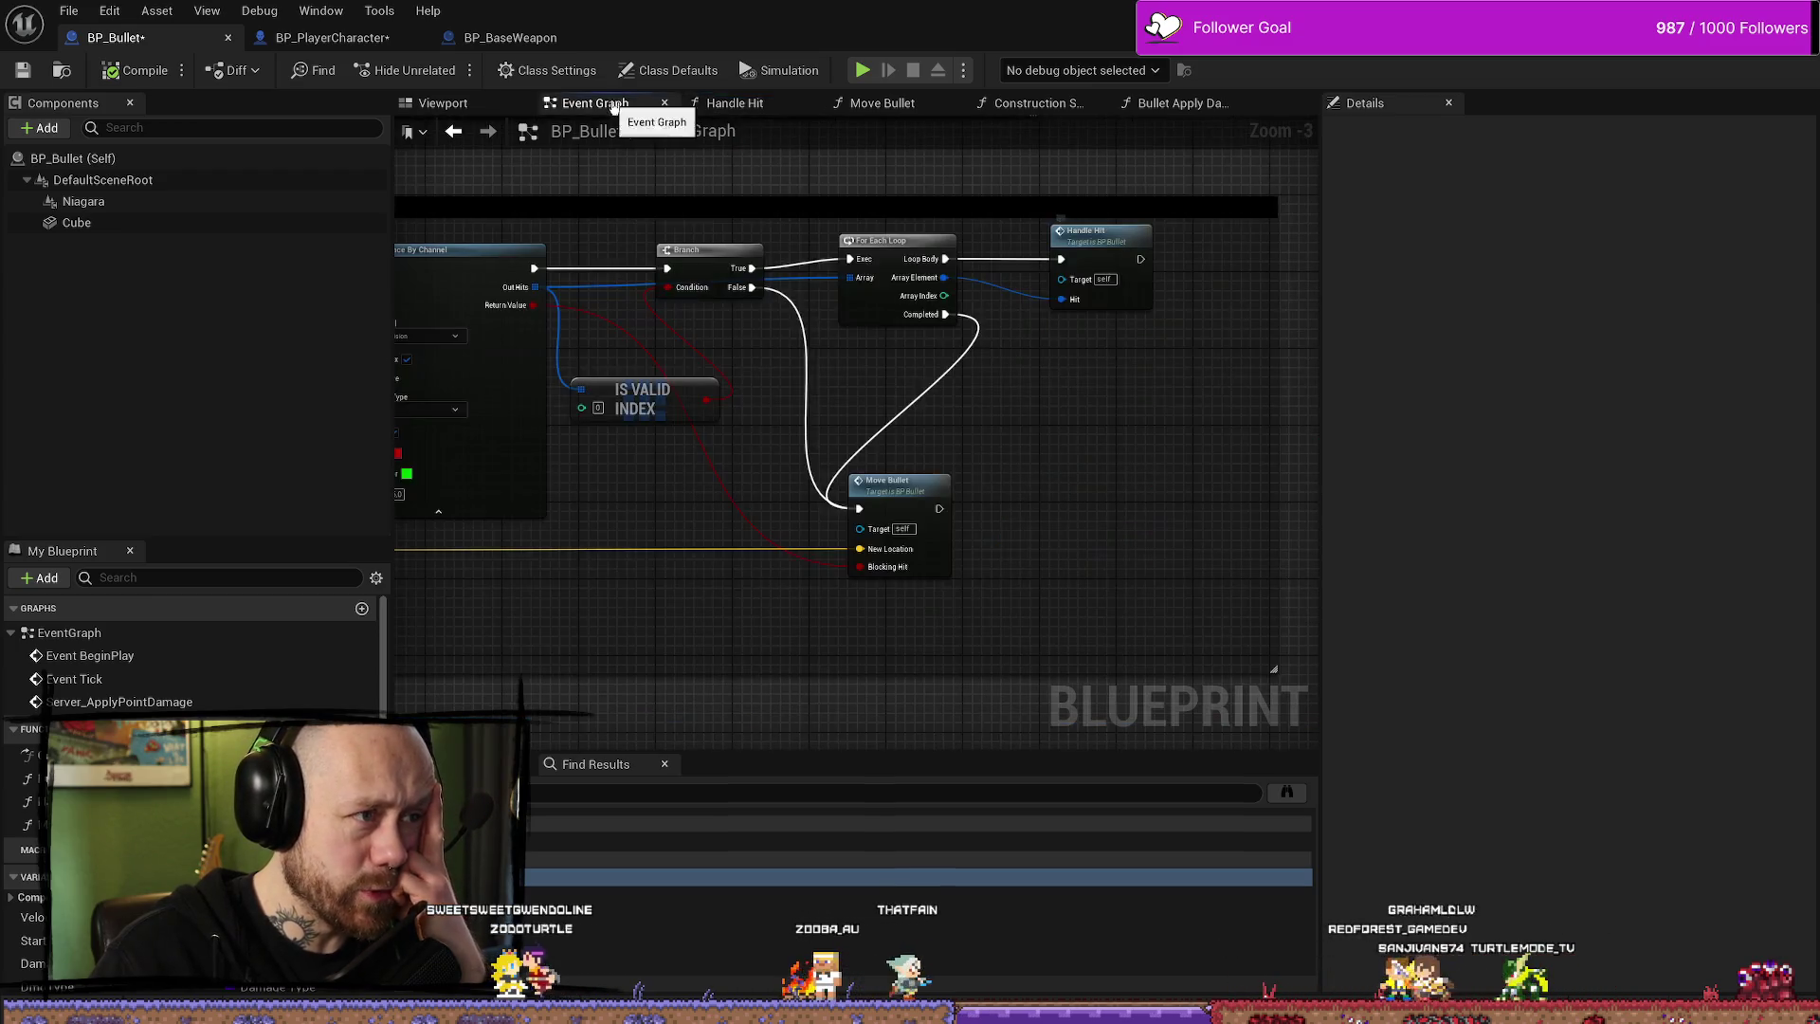
- Pan the Event Graph across the trace, Make Array, Add, Branch and Move Bullet nodes
scroll(705, 331, "down", 2)
scroll(705, 331, "up", 2)
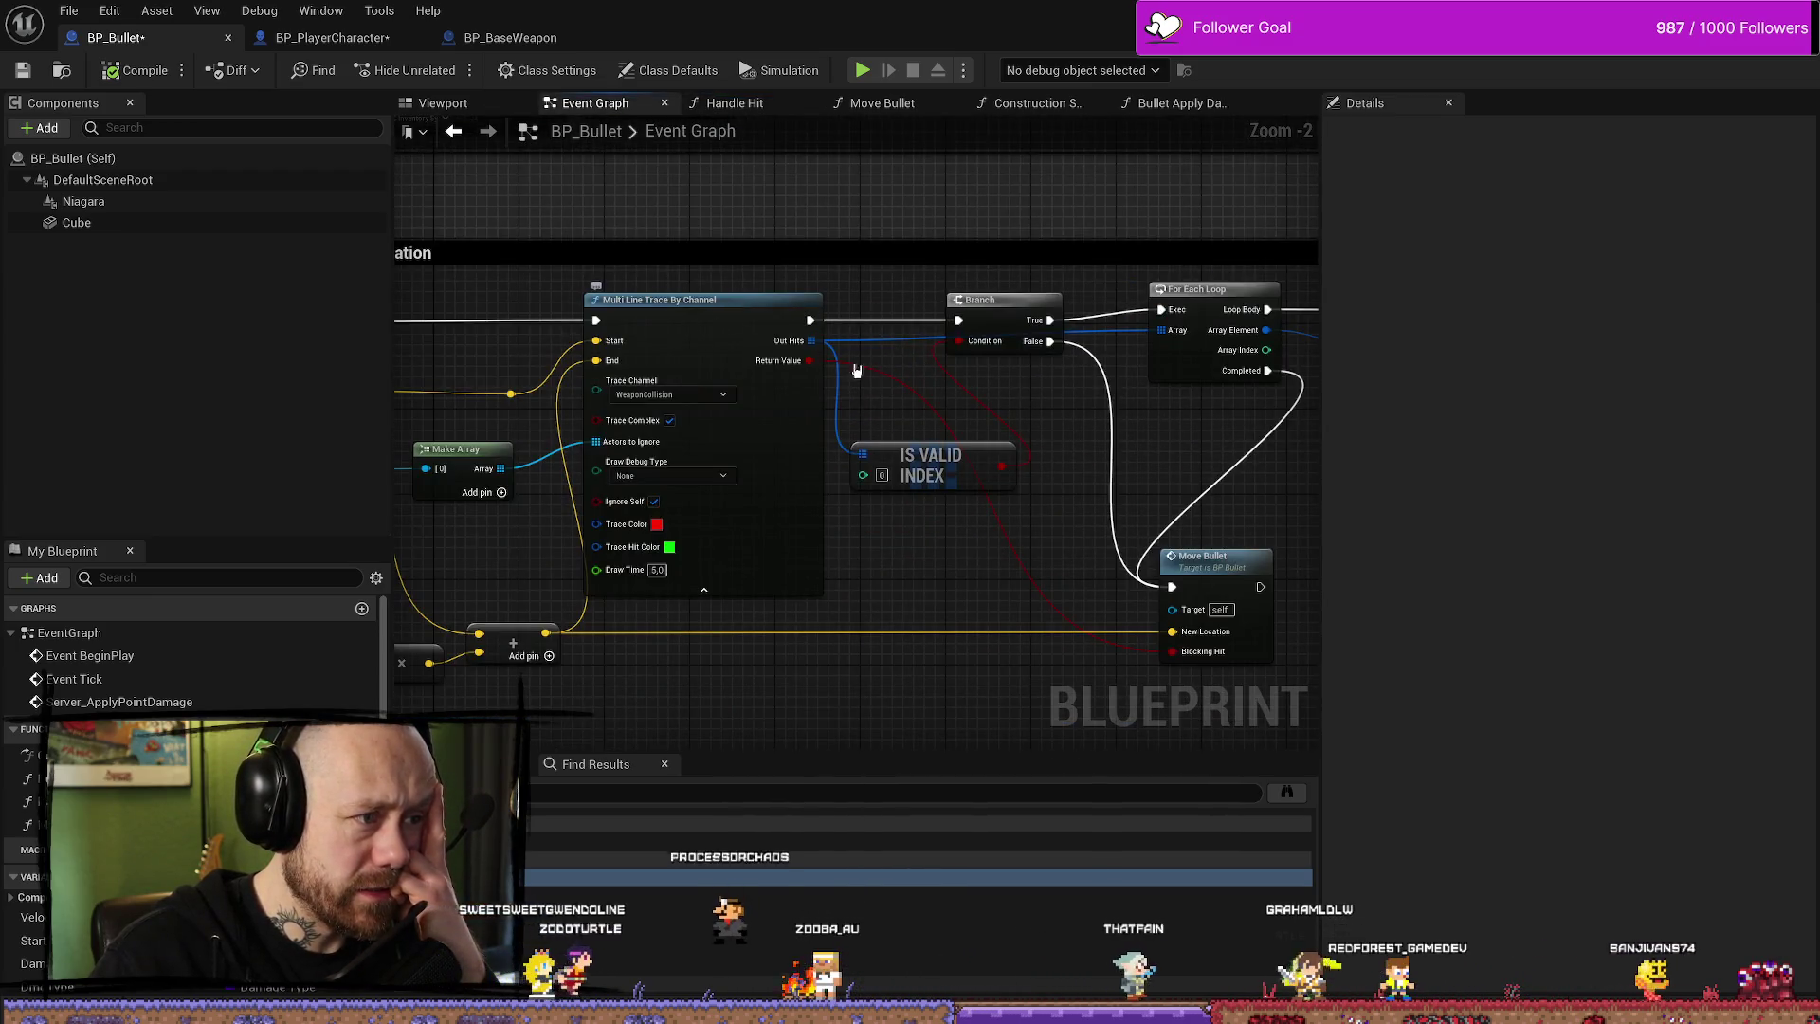
left_click_drag(705, 331, 510, 268)
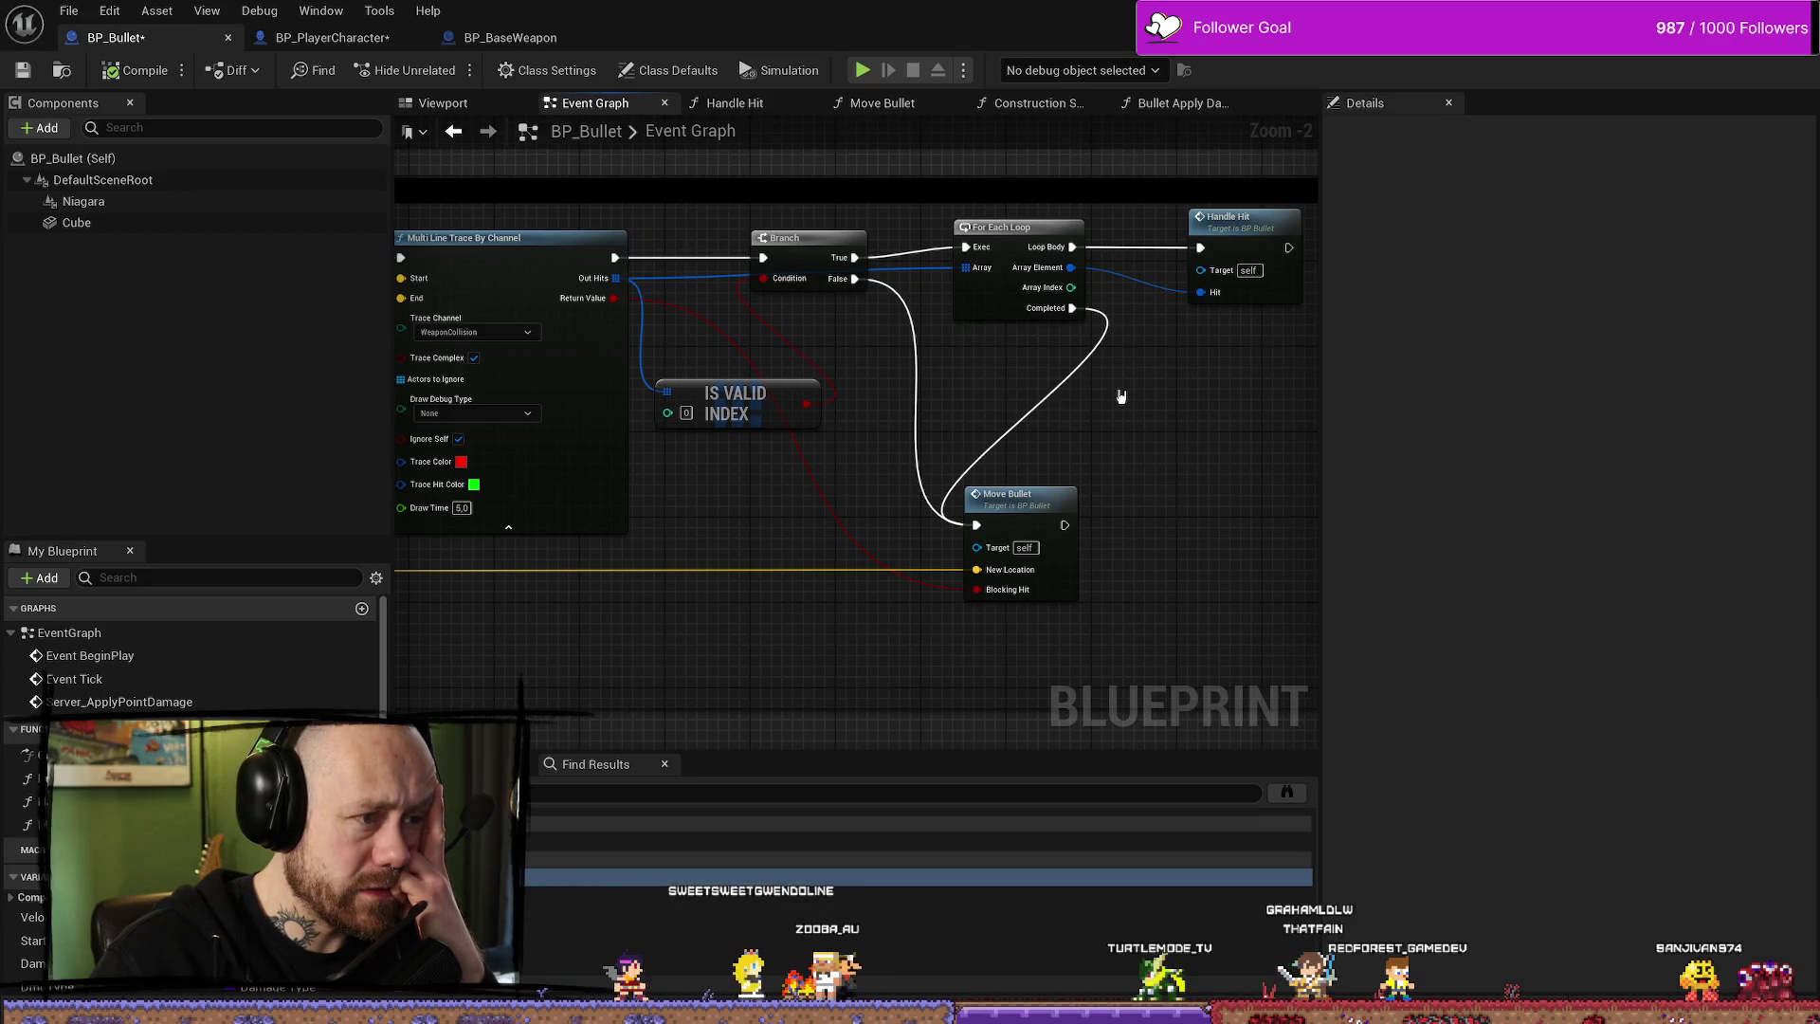
mouse_move(1122, 396)
left_mouse_down()
mouse_move(842, 479)
mouse_move(419, 479)
left_mouse_up()
scroll(770, 470, "down", 2)
scroll(906, 487, "up", 2)
mouse_move(951, 479)
left_mouse_down()
mouse_move(1015, 455)
mouse_move(831, 526)
left_mouse_up()
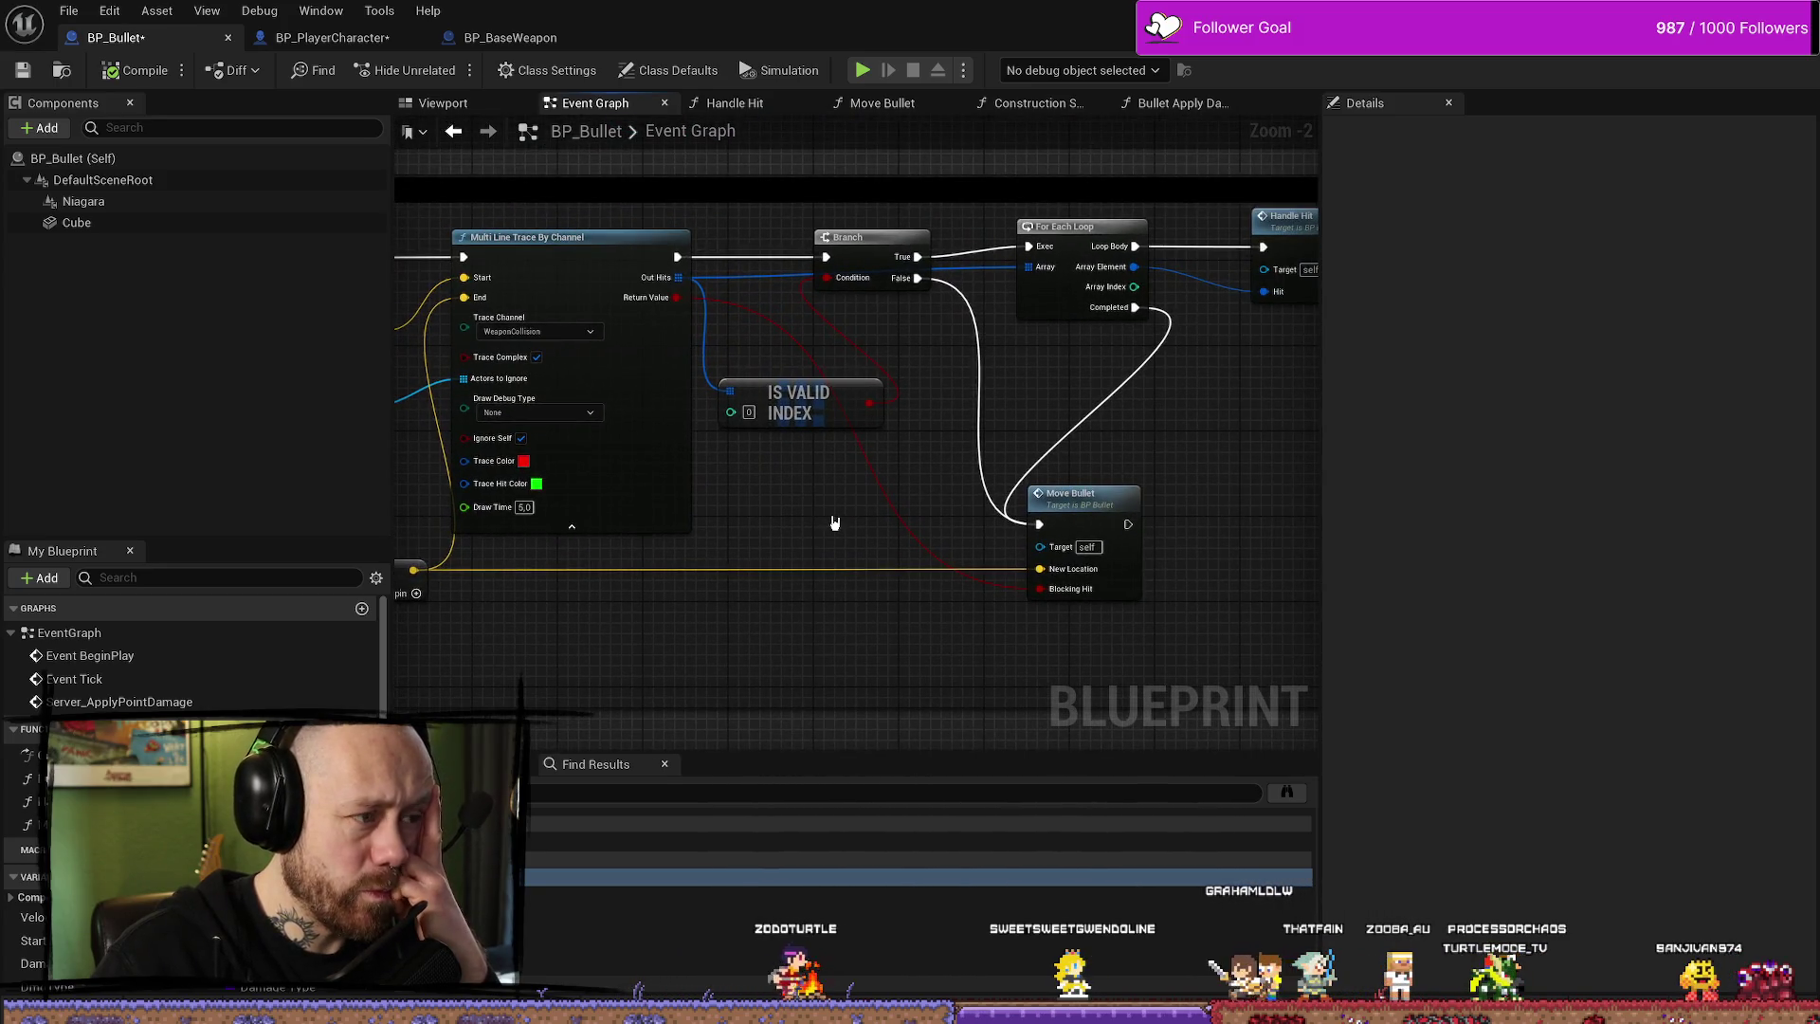
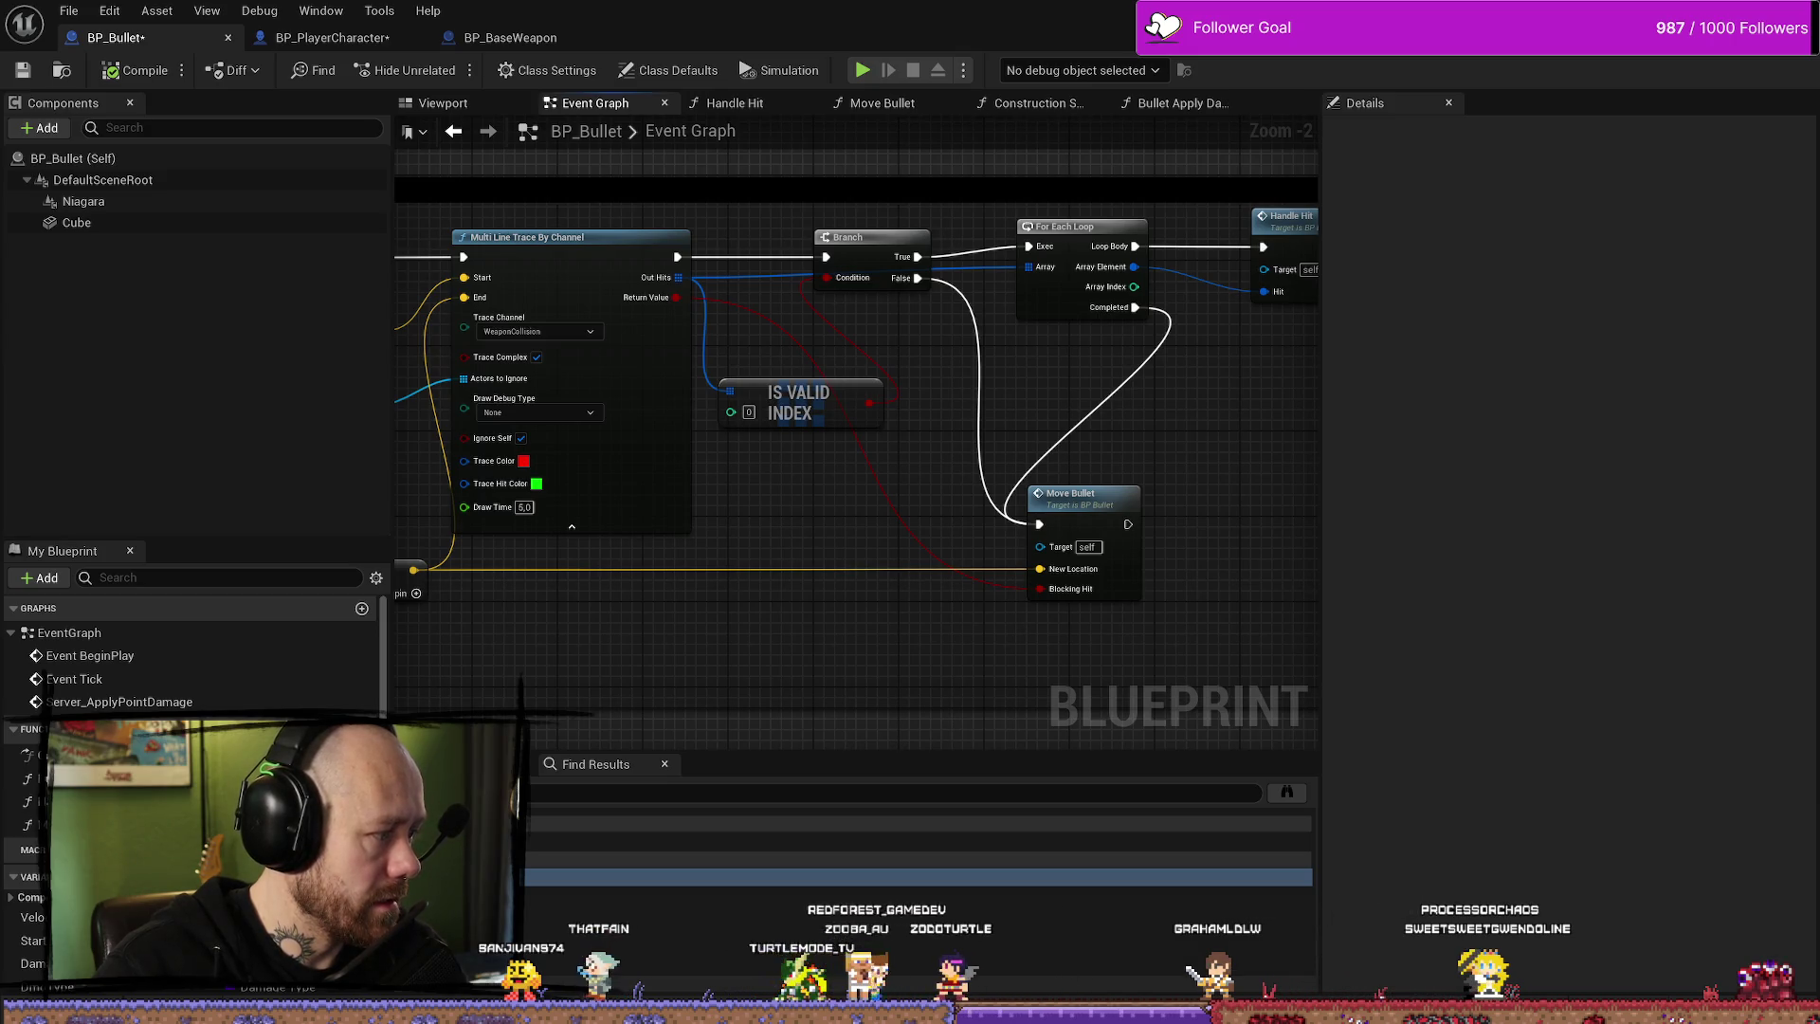
- Zoom in on BP_Bullet's Multi Line Trace By Channel node, then switch to BP_PlayerCharacter
left_click_drag(637, 680, 844, 658)
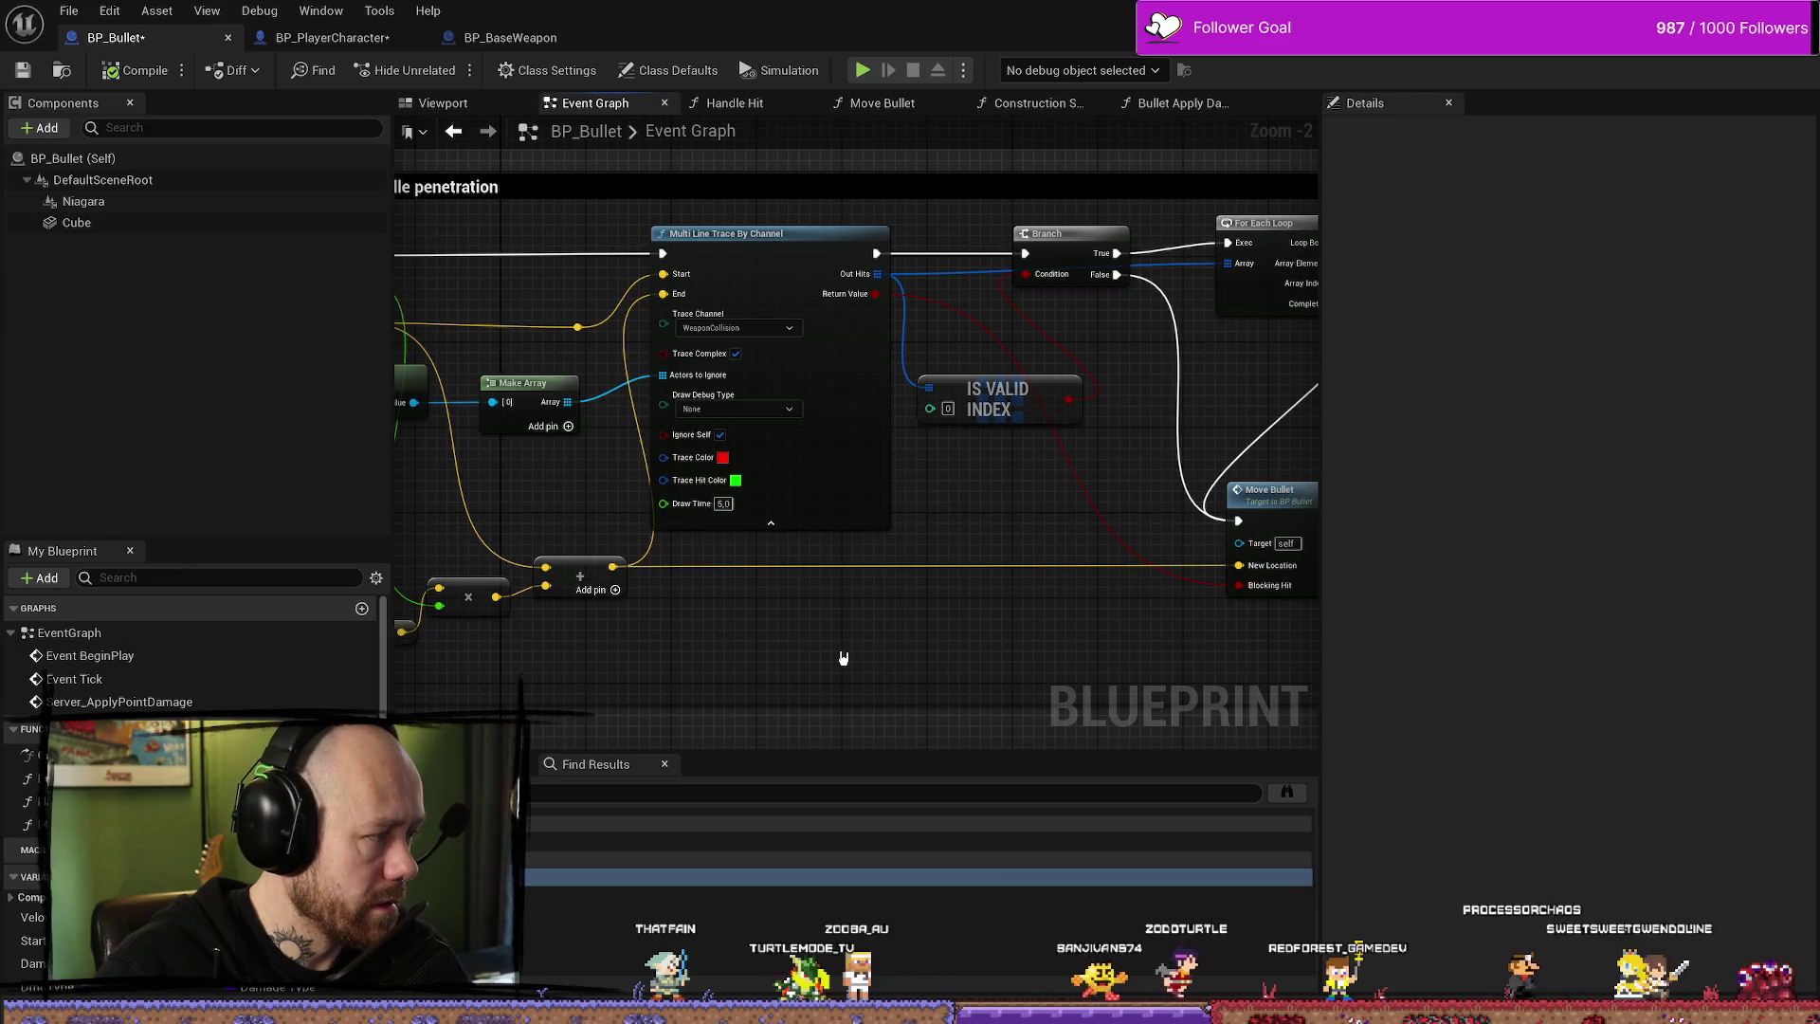
left_click(827, 259)
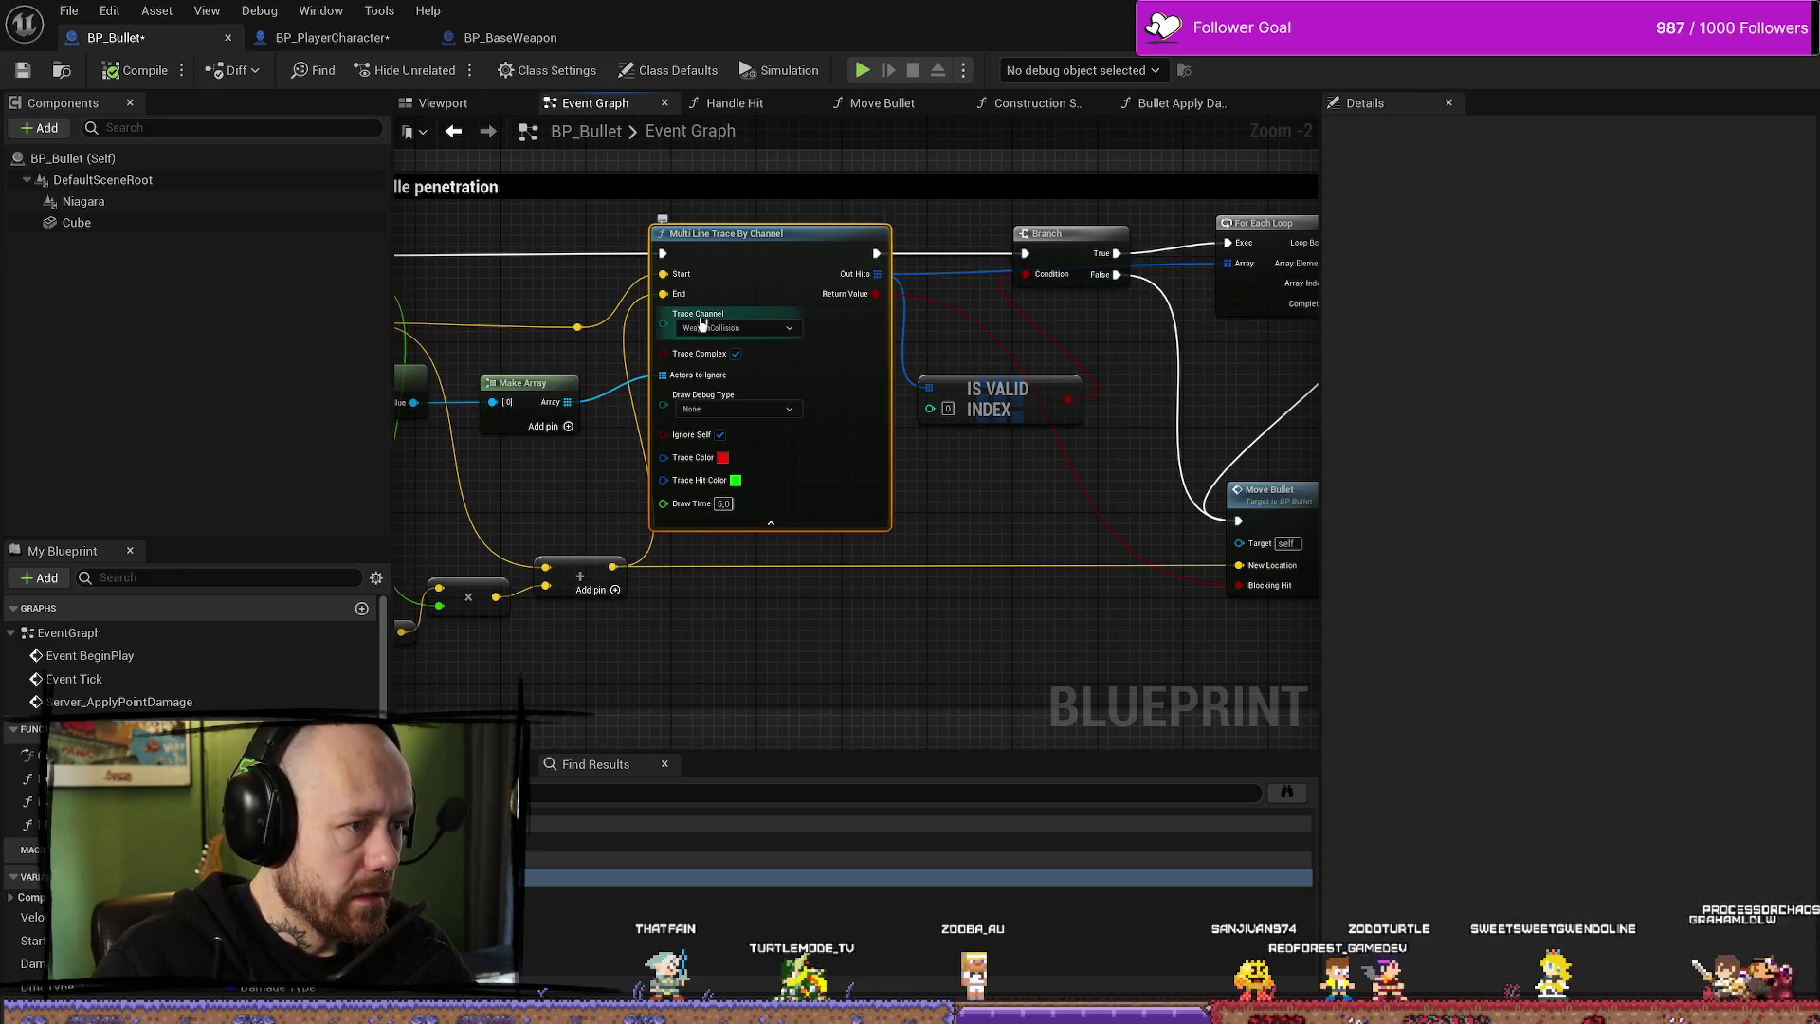
scroll(707, 341, "up", 2)
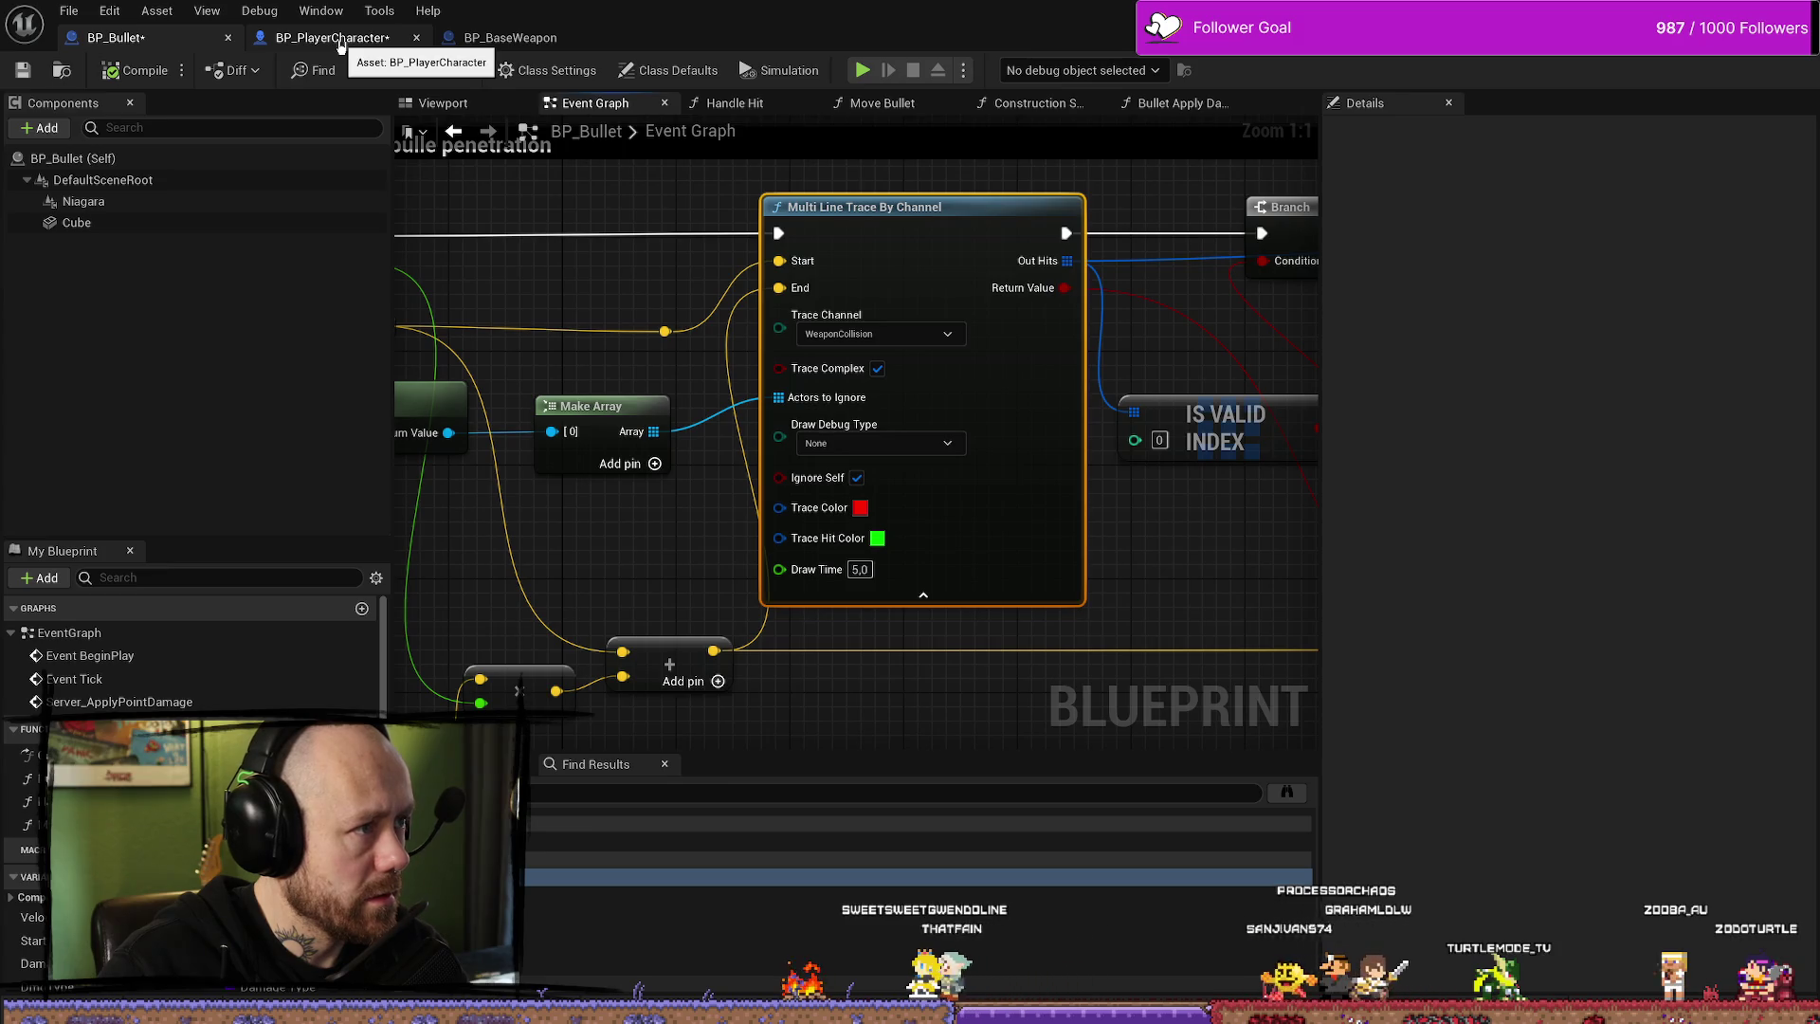
left_click(337, 42)
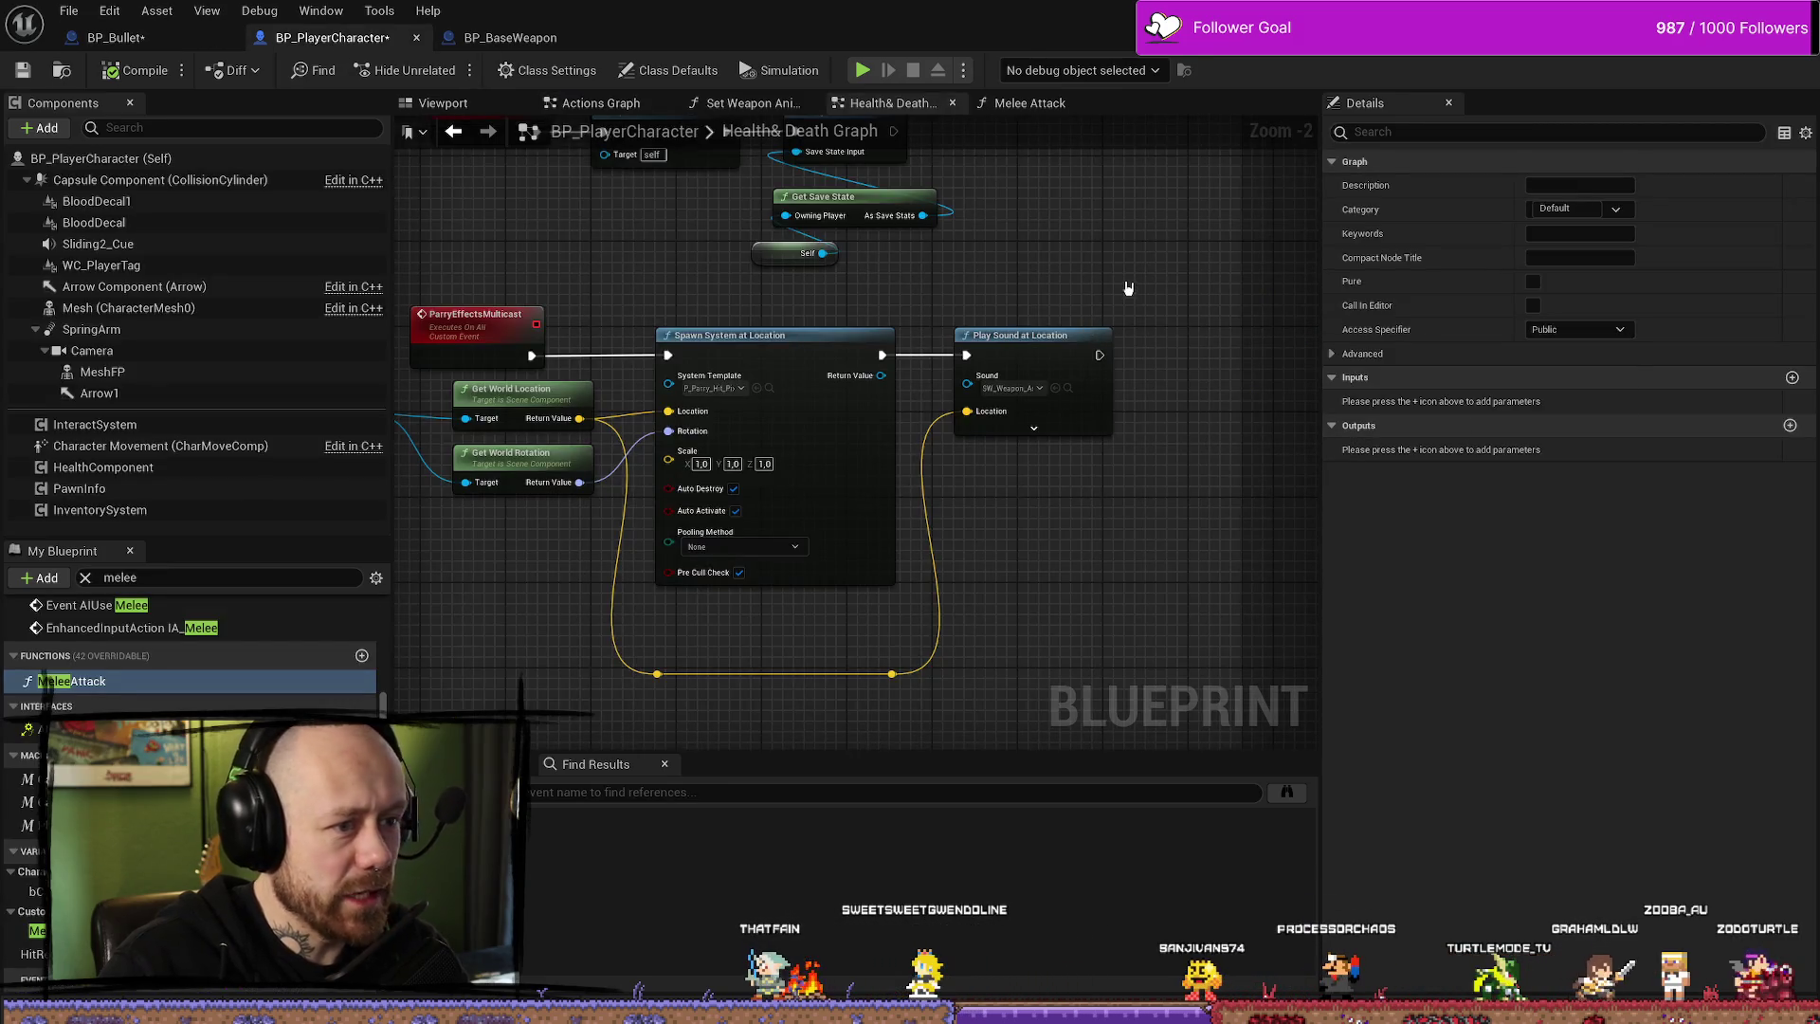
- Clear the melee filter and search BP_PlayerCharacter's Class Defaults for channel settings
left_click(212, 128)
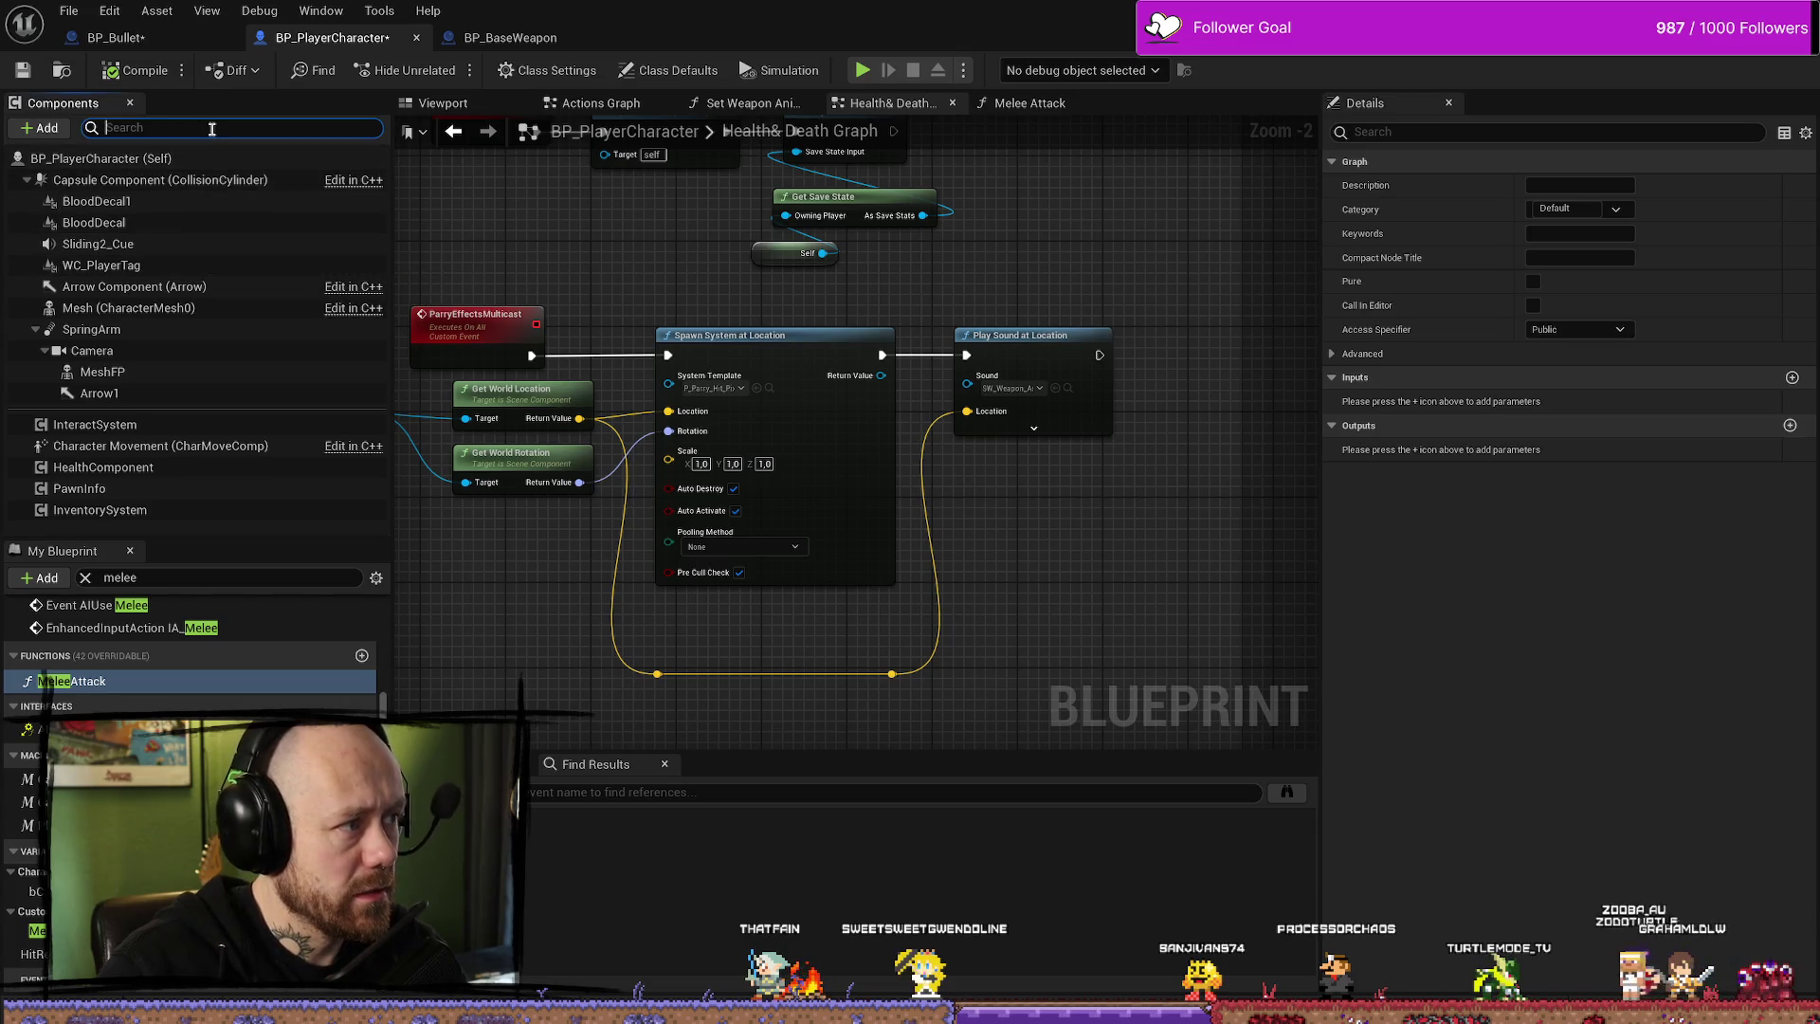
left_click(85, 577)
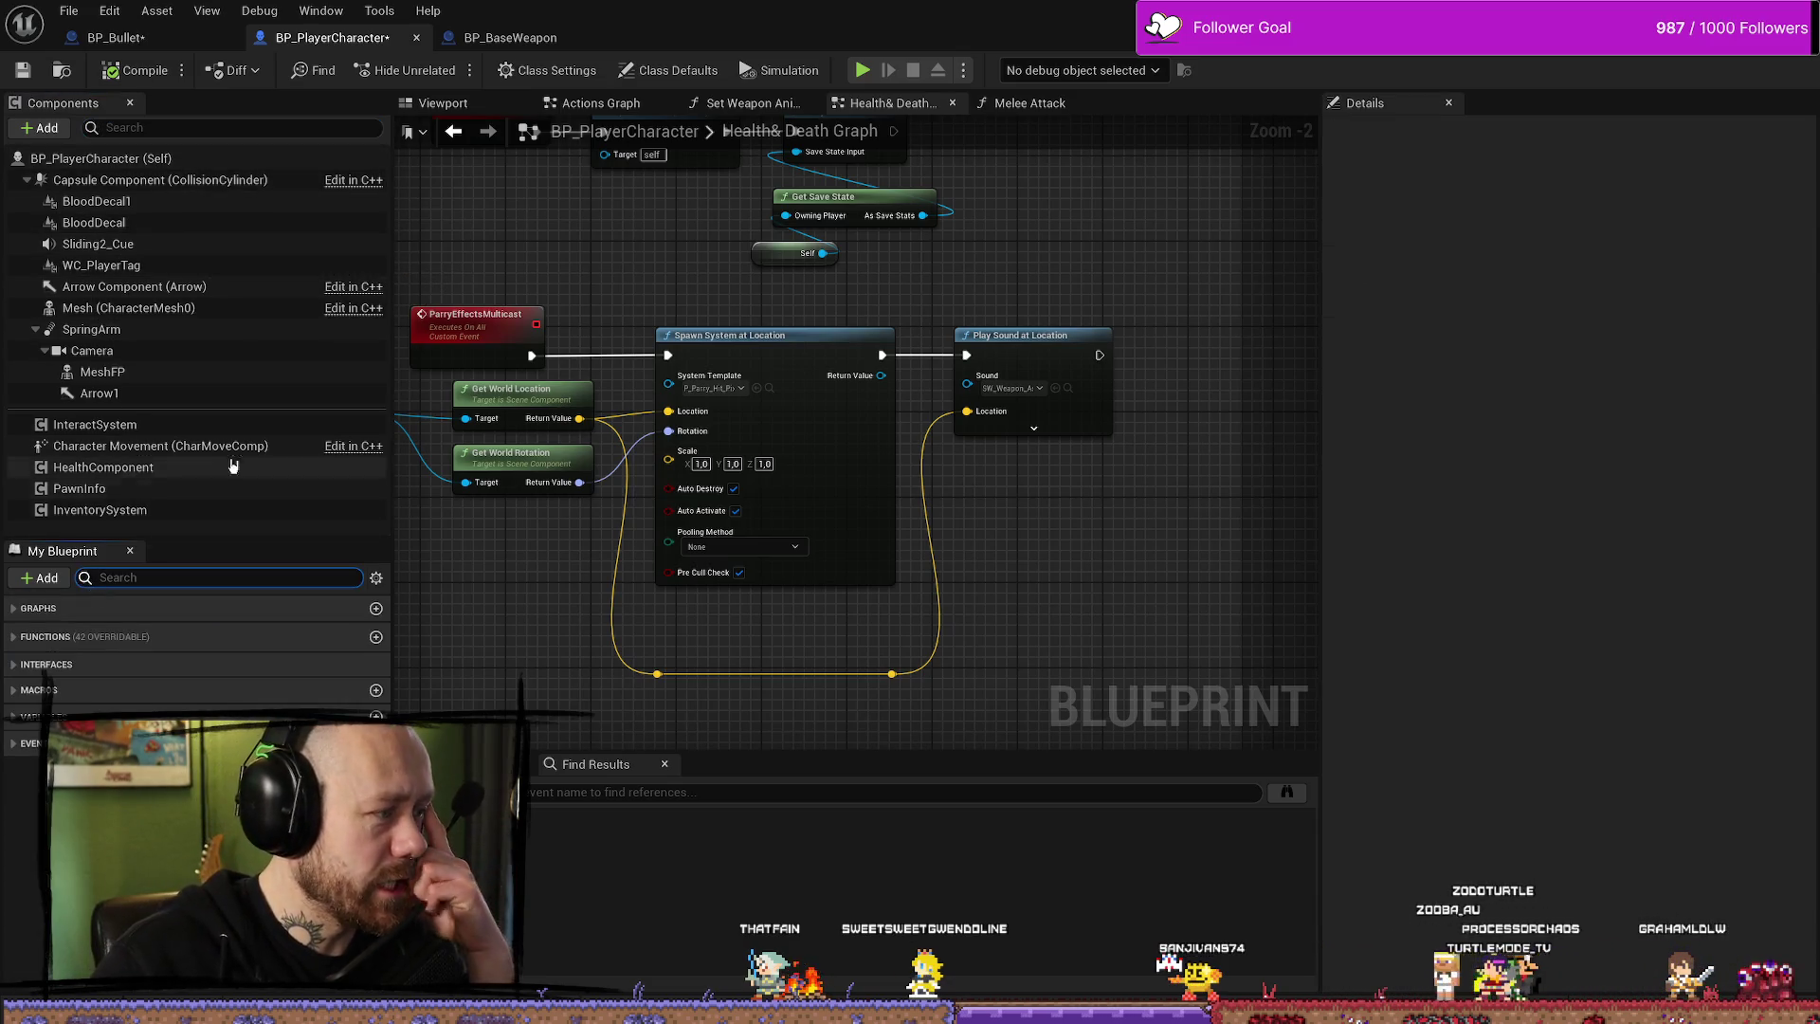
left_click(109, 160)
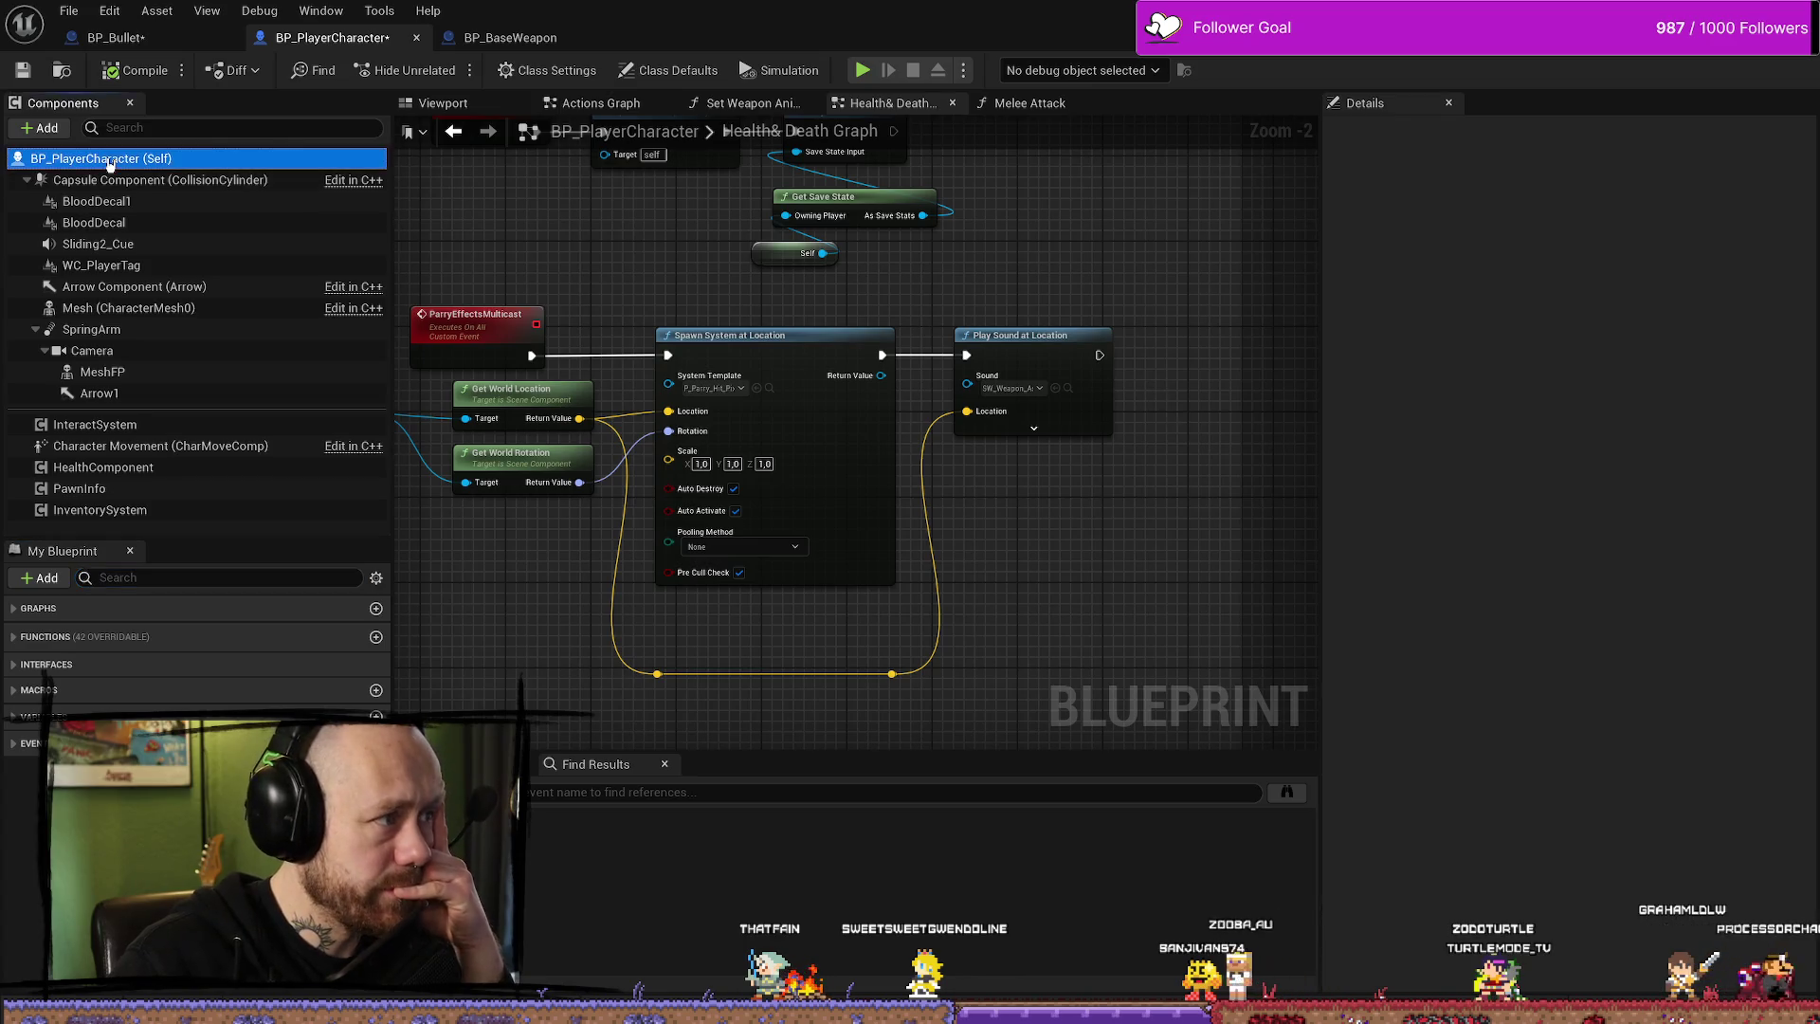
left_click(1465, 133)
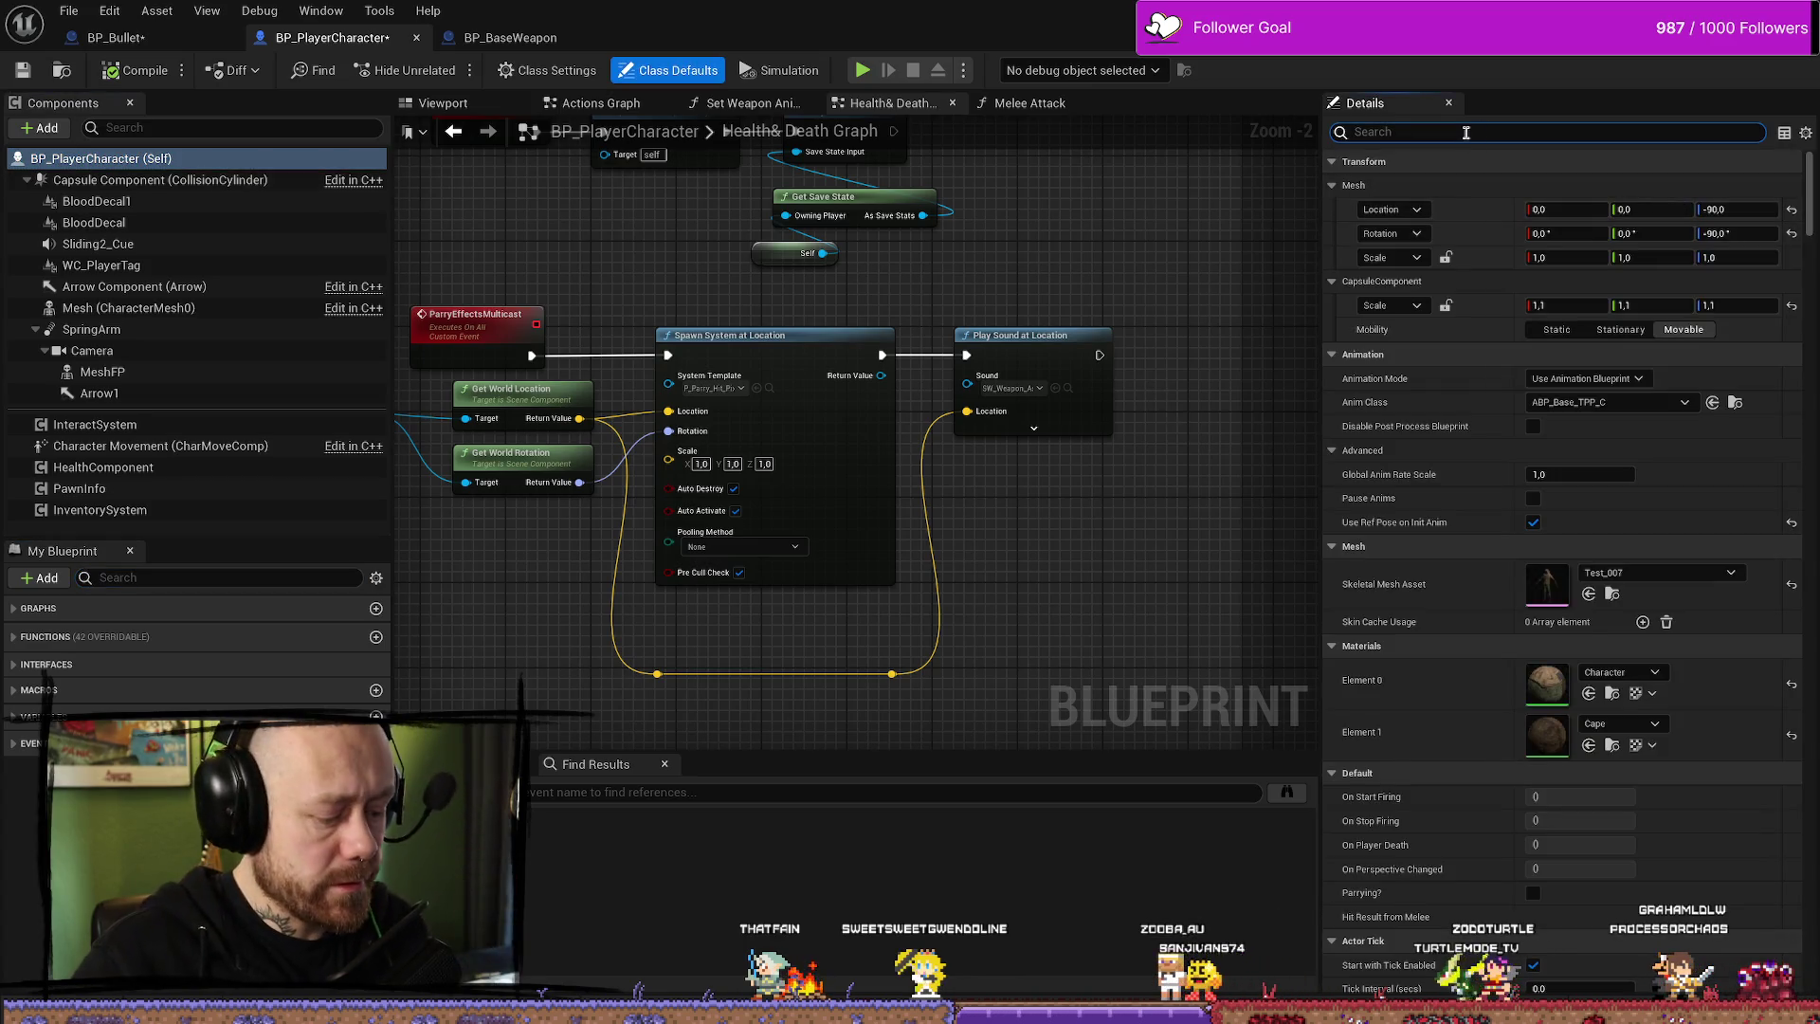
type("tracv")
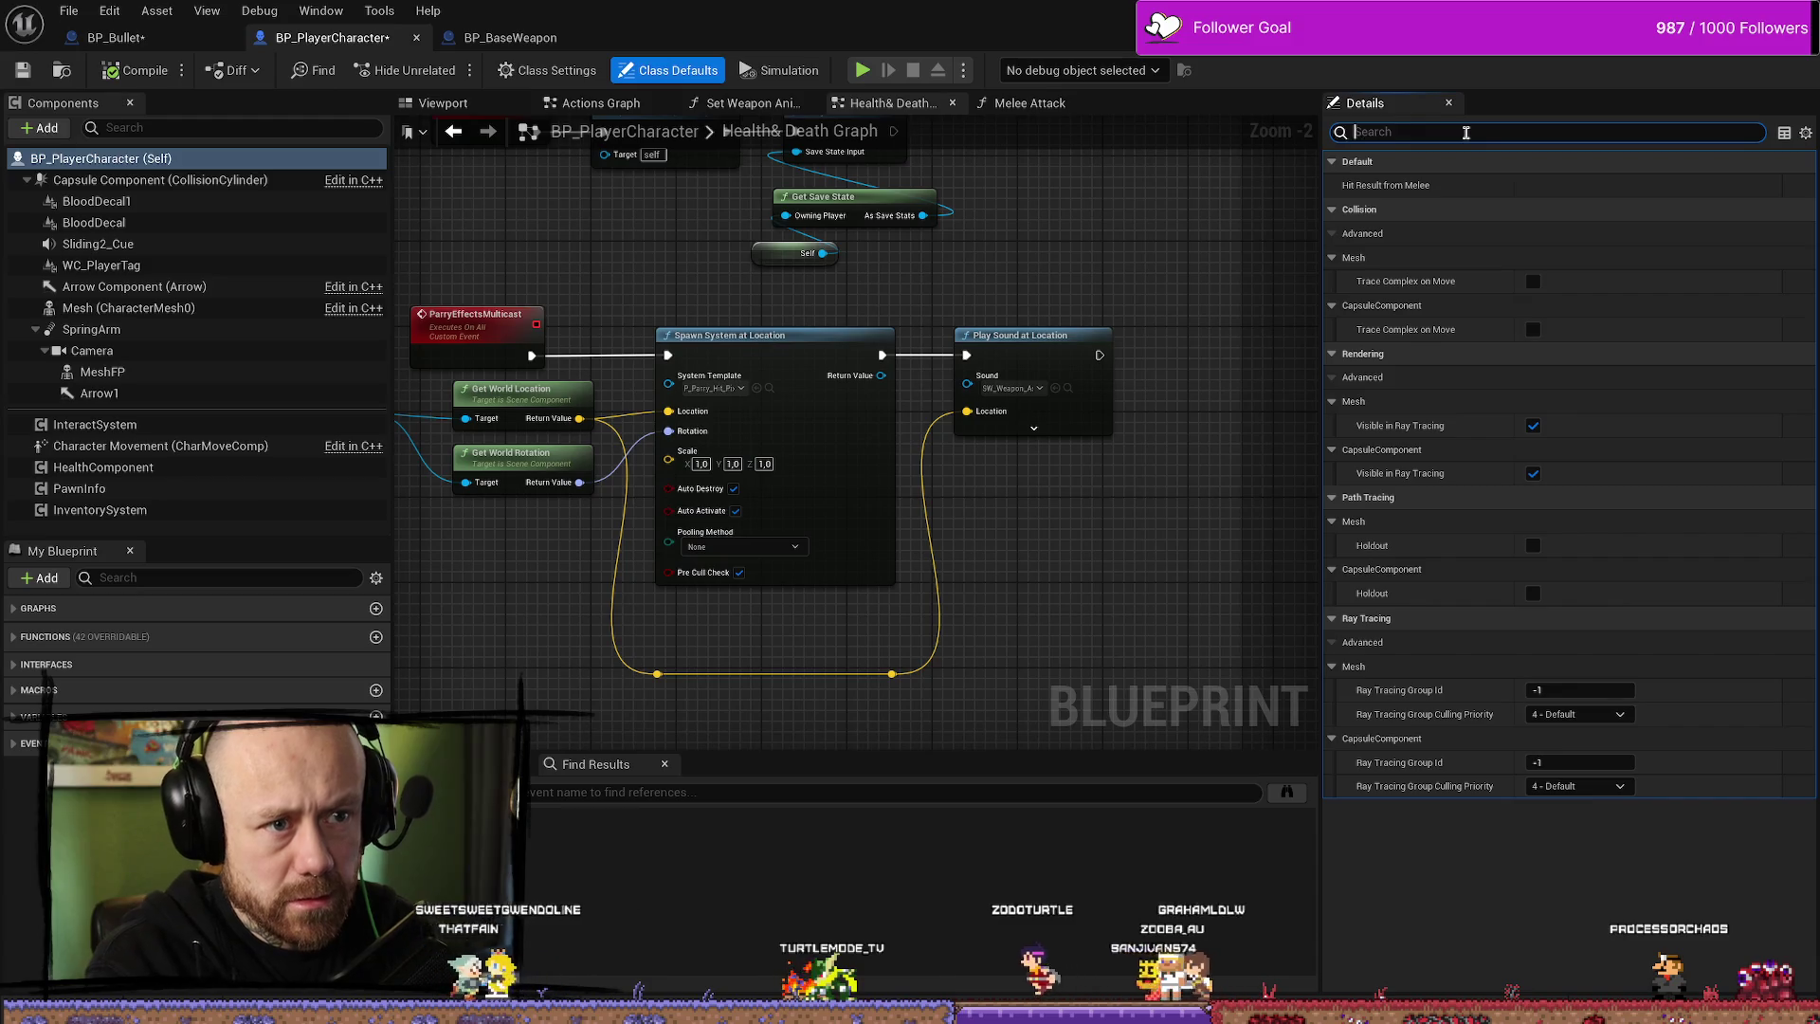
type("cha")
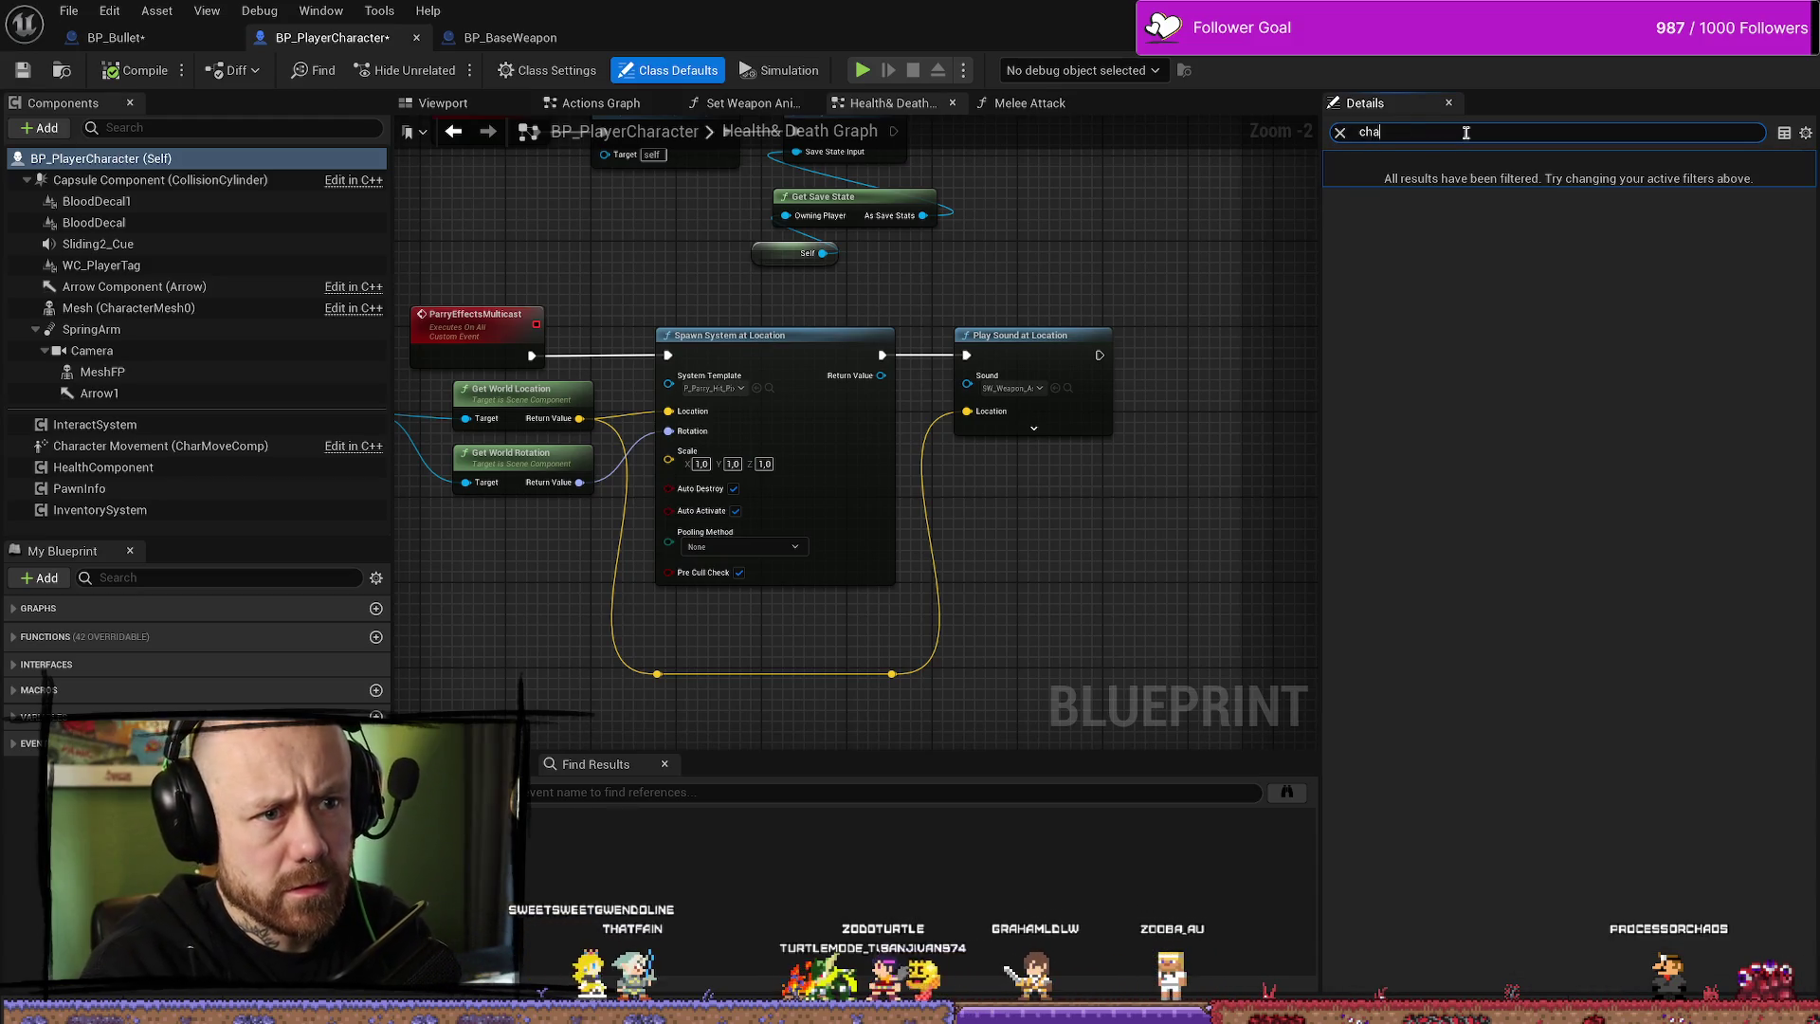
type("n")
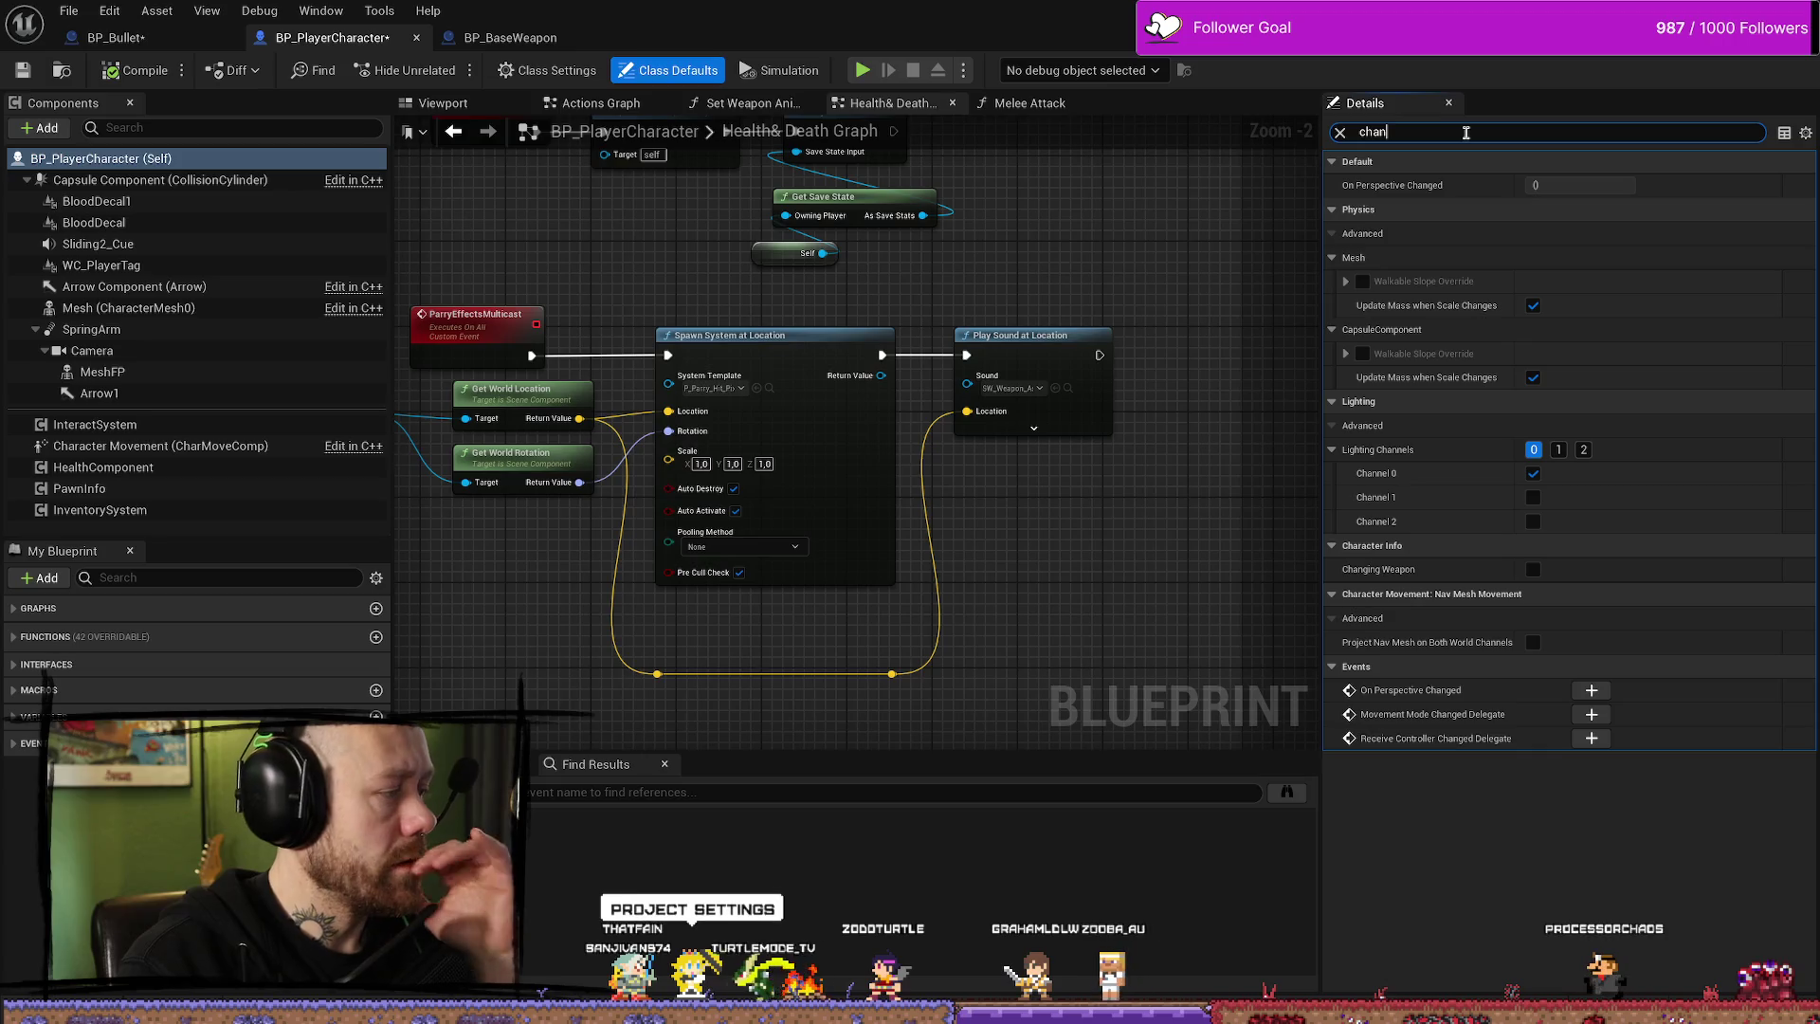
key("BackSpace")
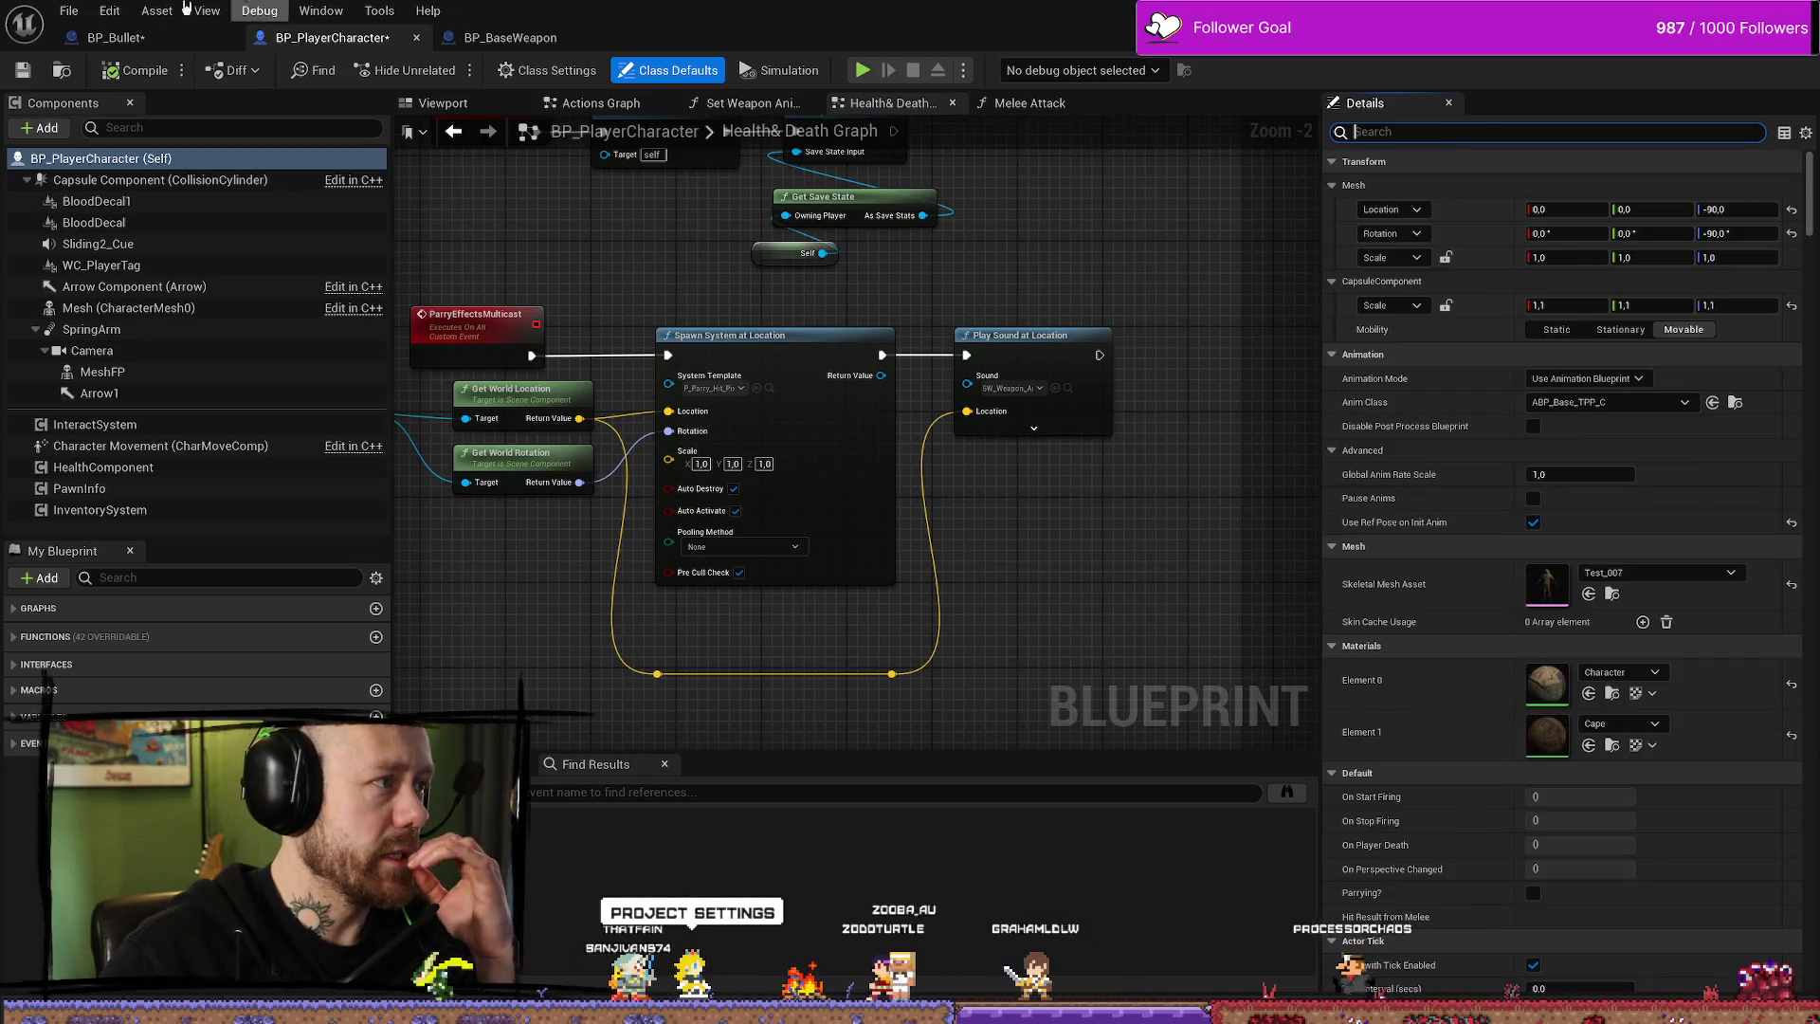
- Browse the Edit and File menus, then switch to the level editor window
left_click(106, 10)
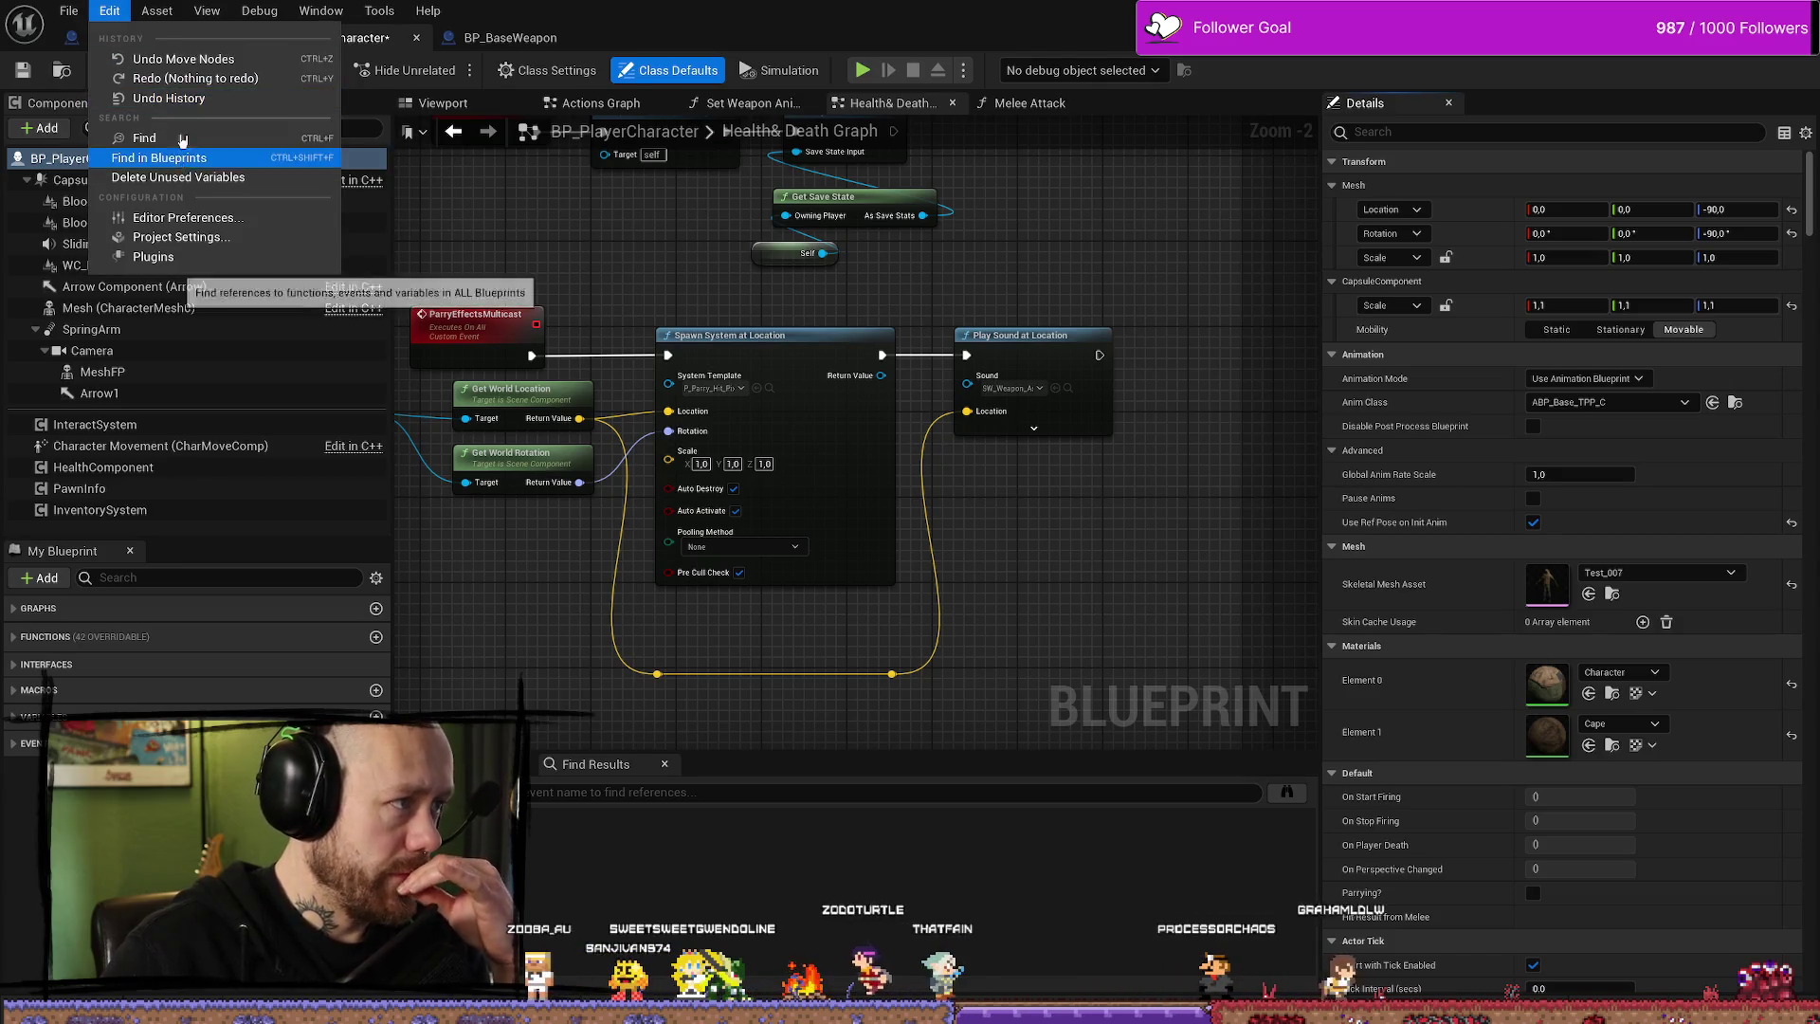
left_click(68, 10)
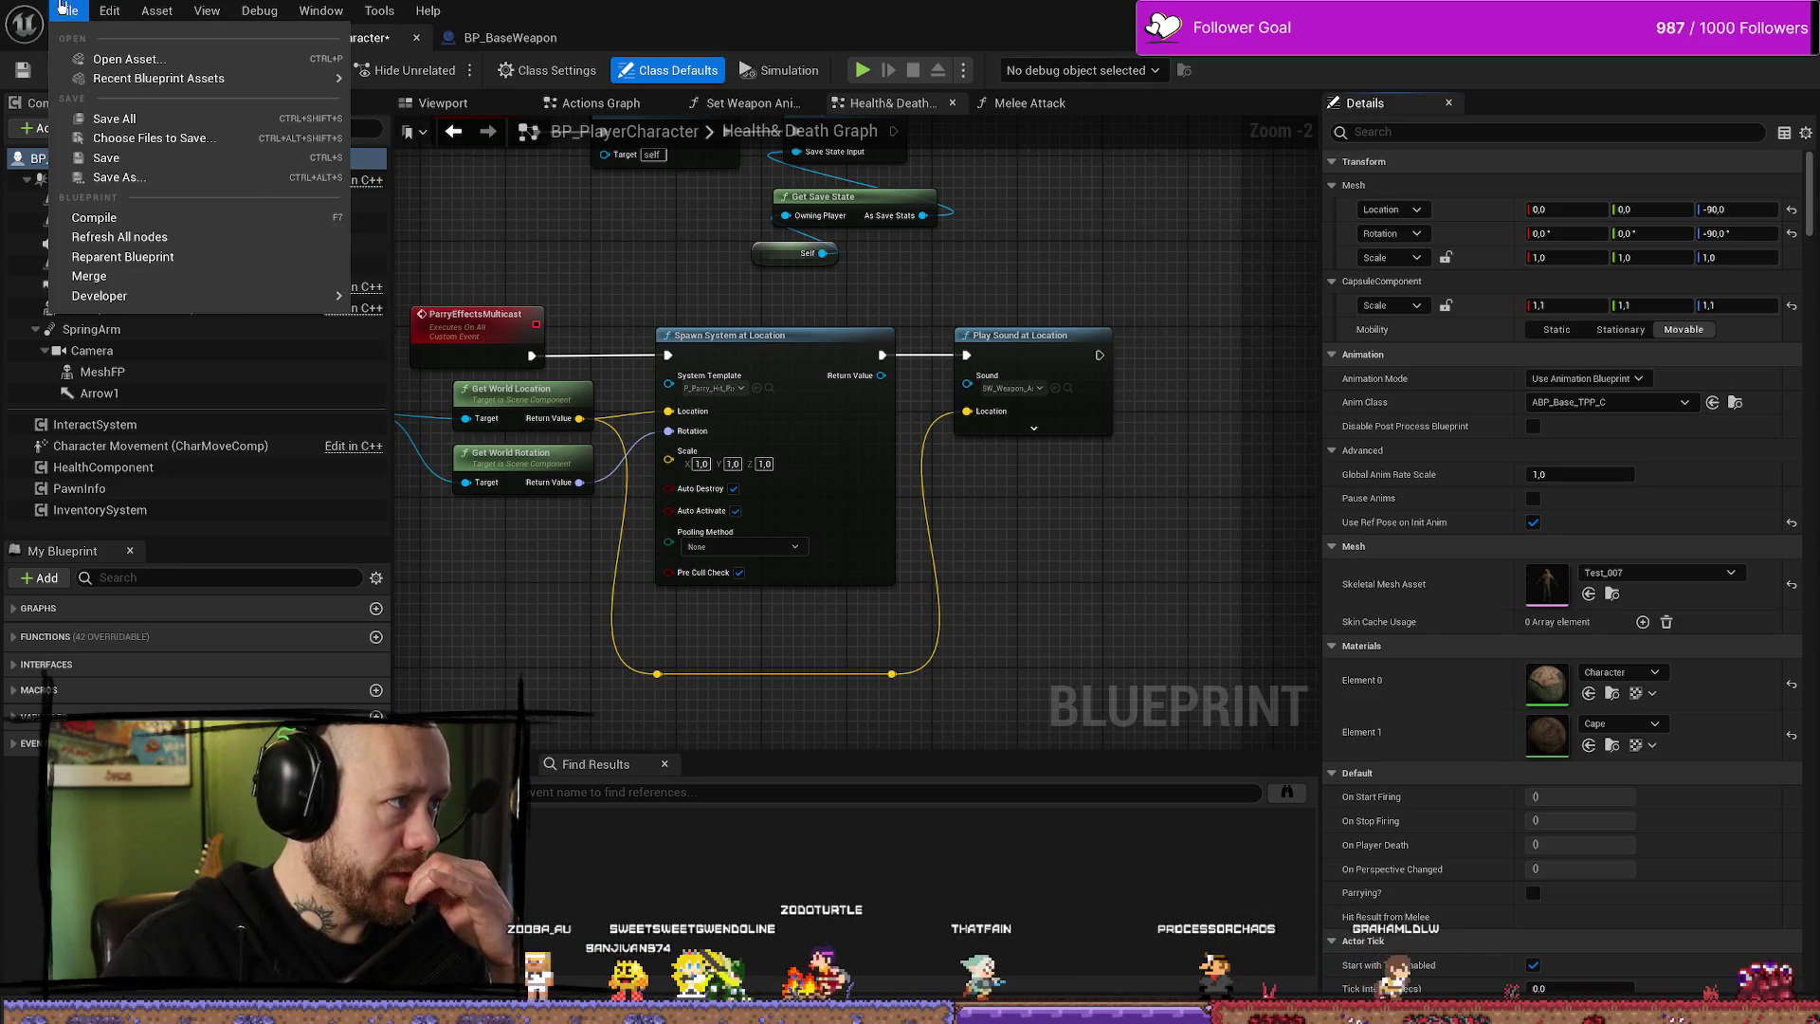
left_click(109, 10)
mouse_move(180, 10)
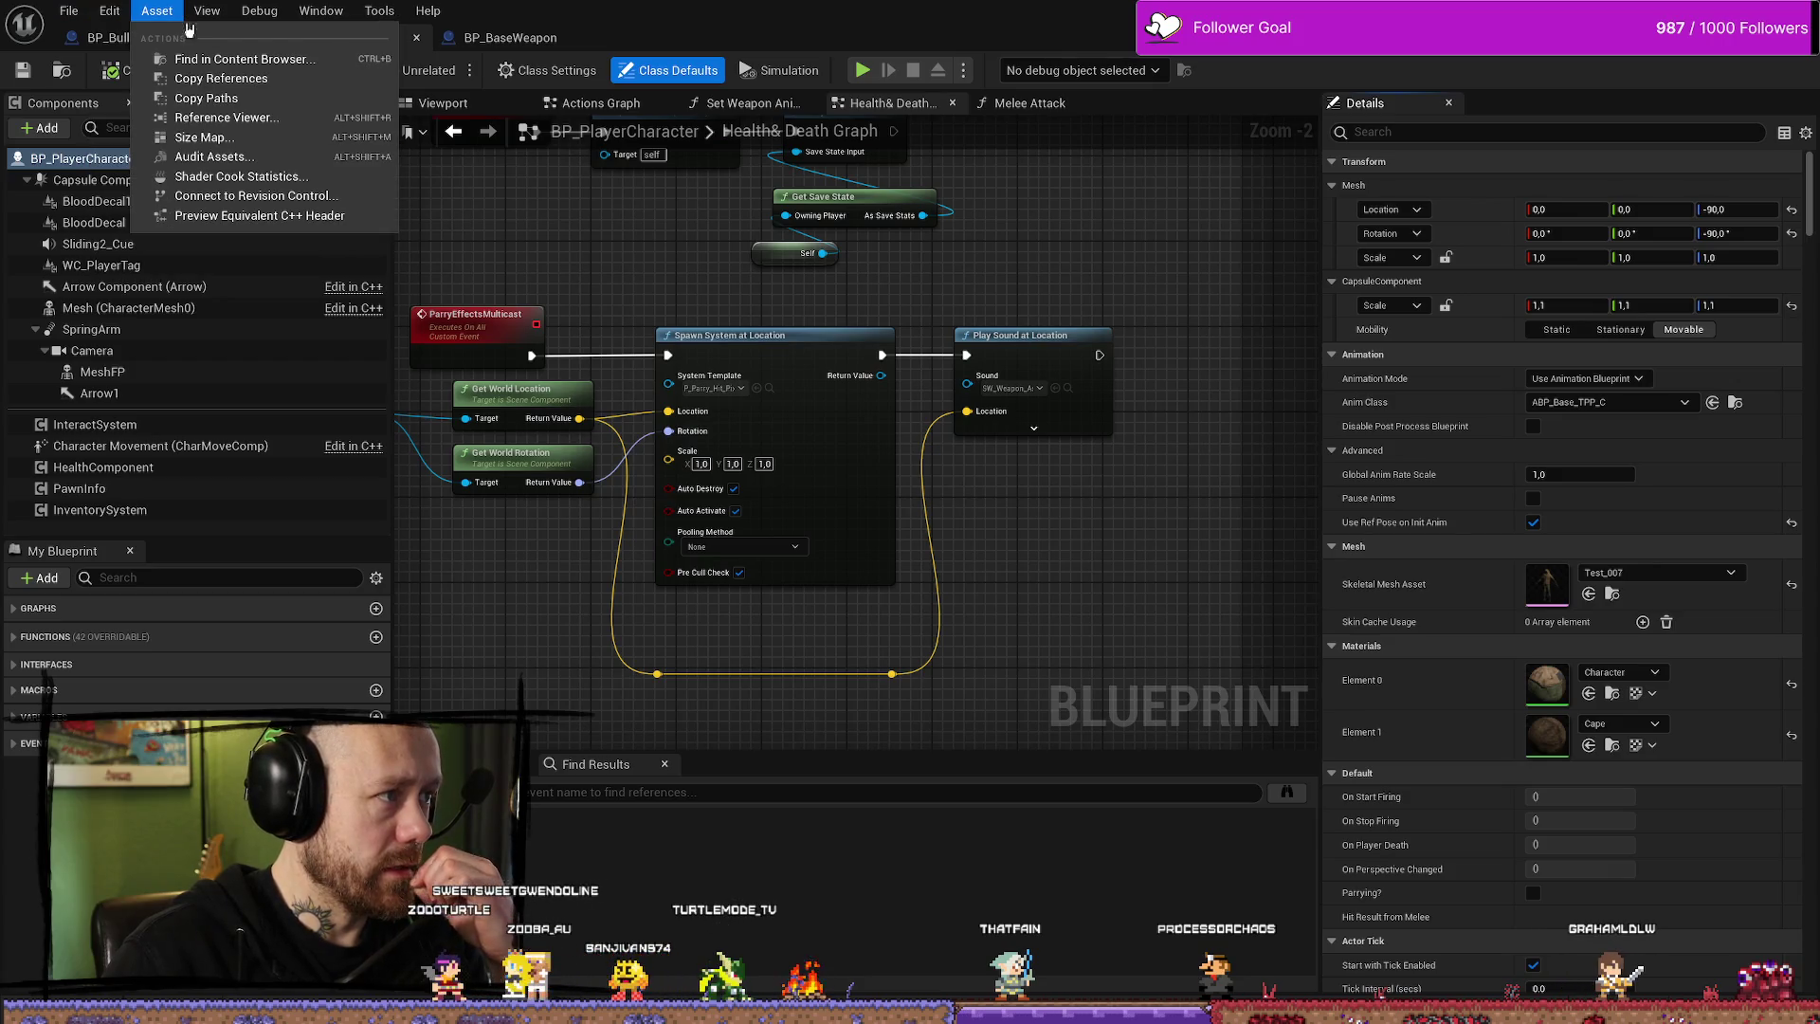
key("alt+Tab")
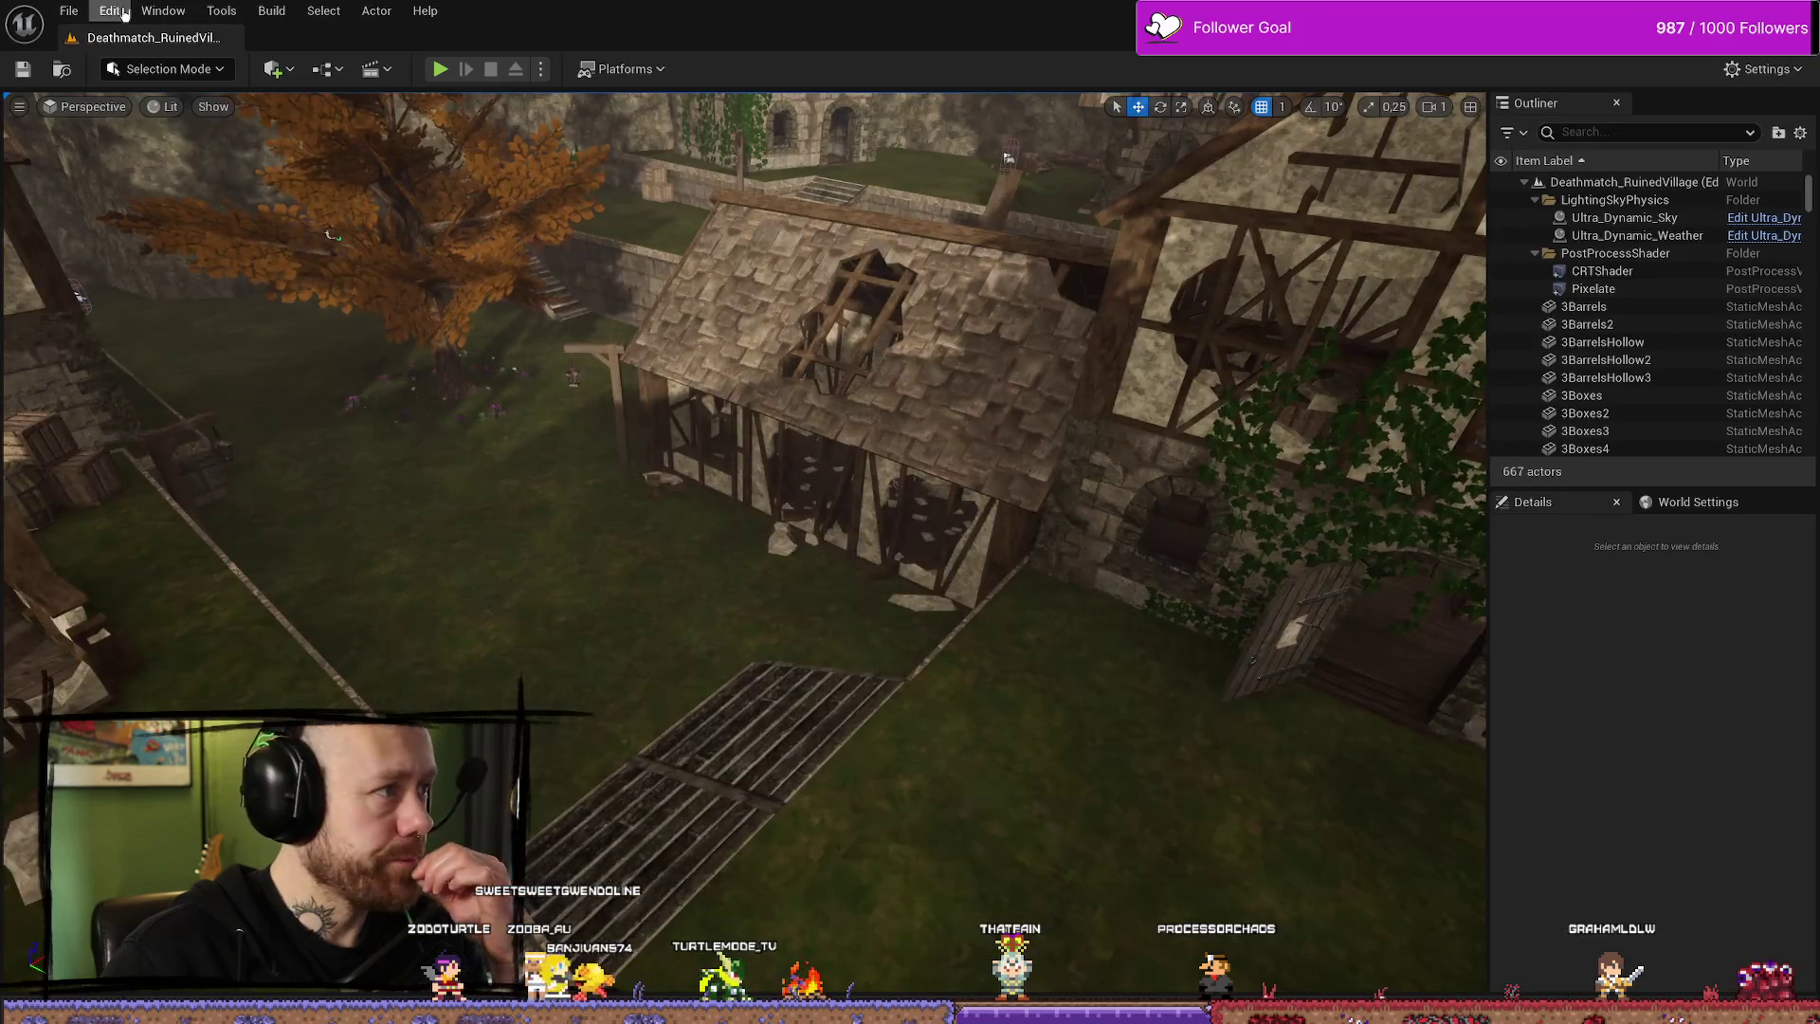
- Open Project Settings from the Edit menu and search for trace settings
left_click(118, 14)
mouse_move(171, 9)
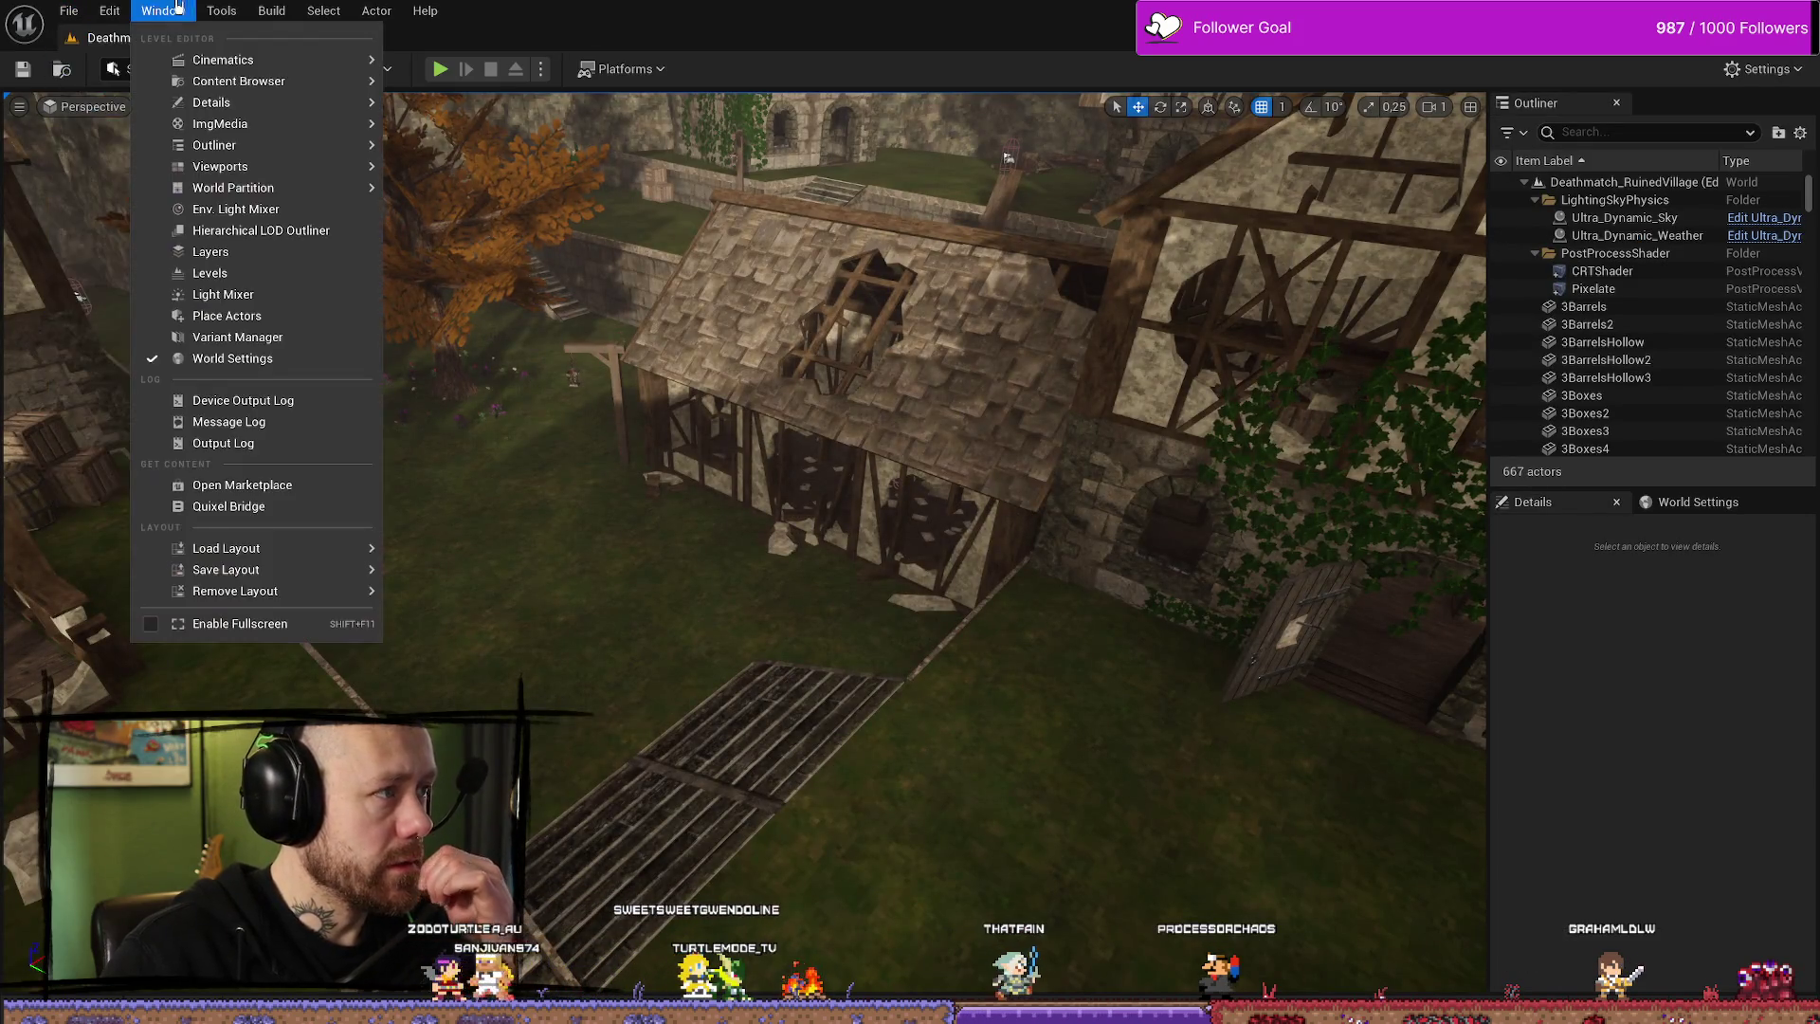
mouse_move(74, 11)
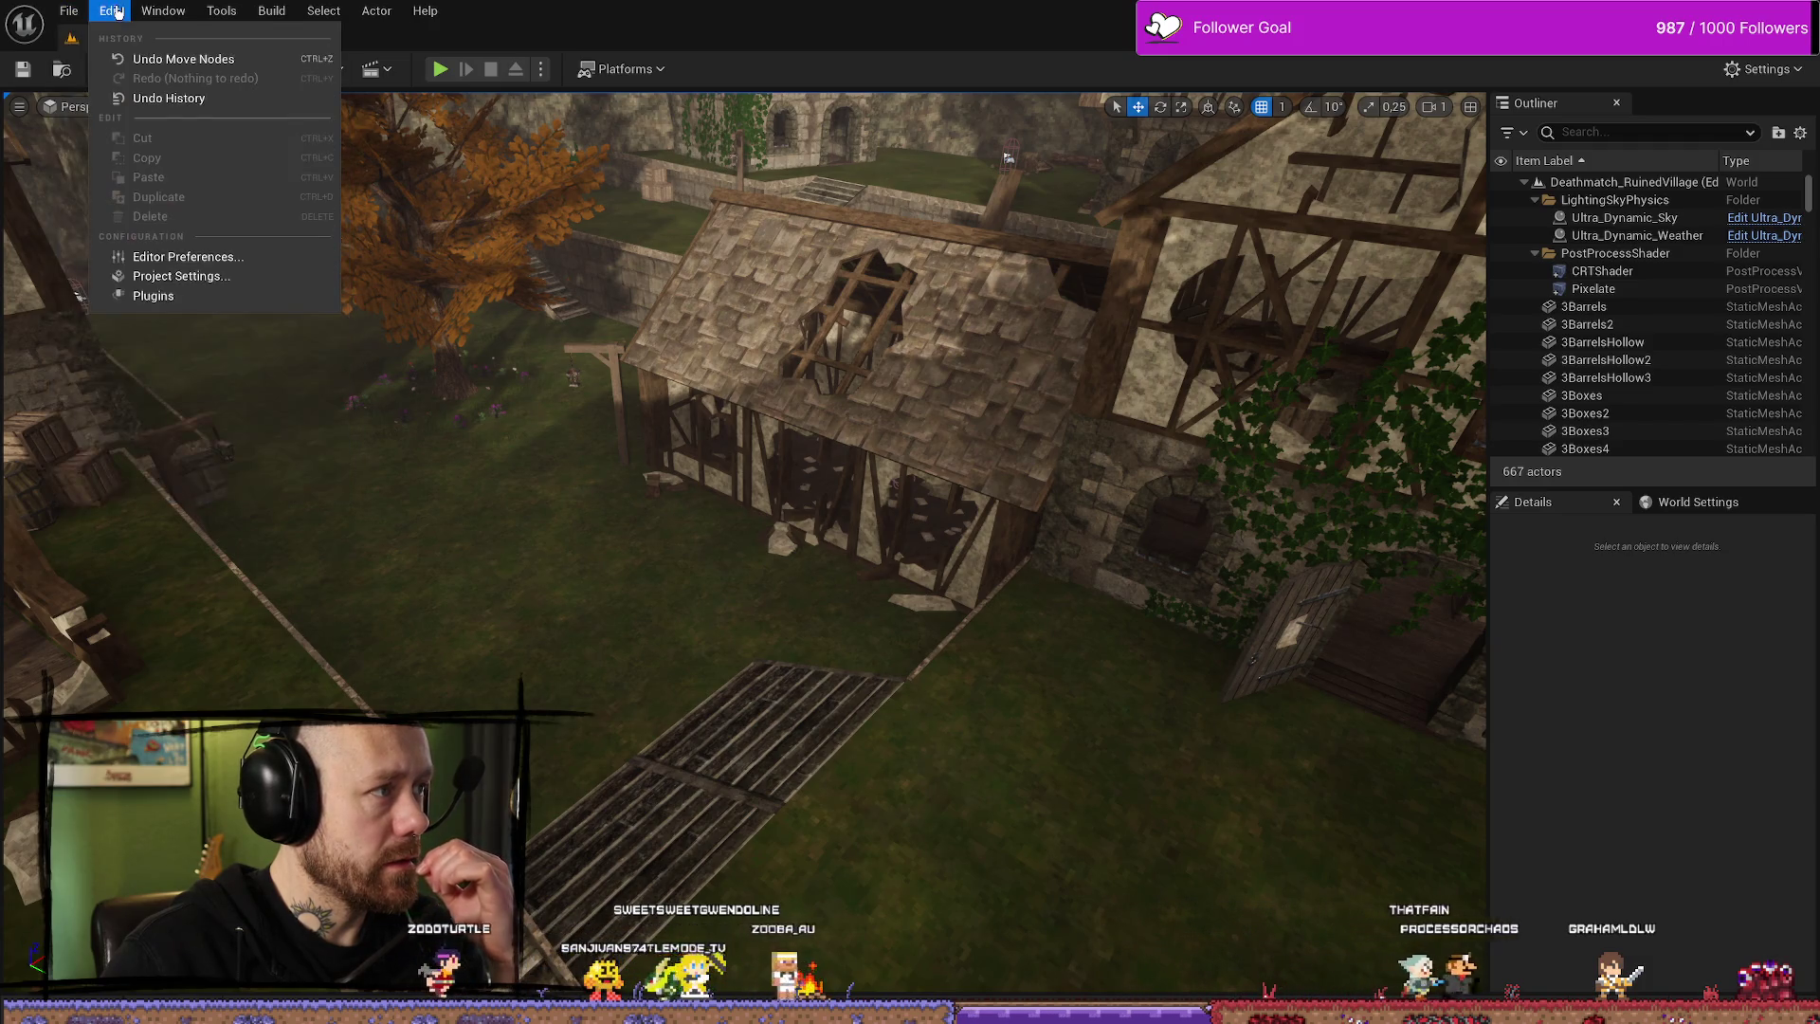
left_click(183, 283)
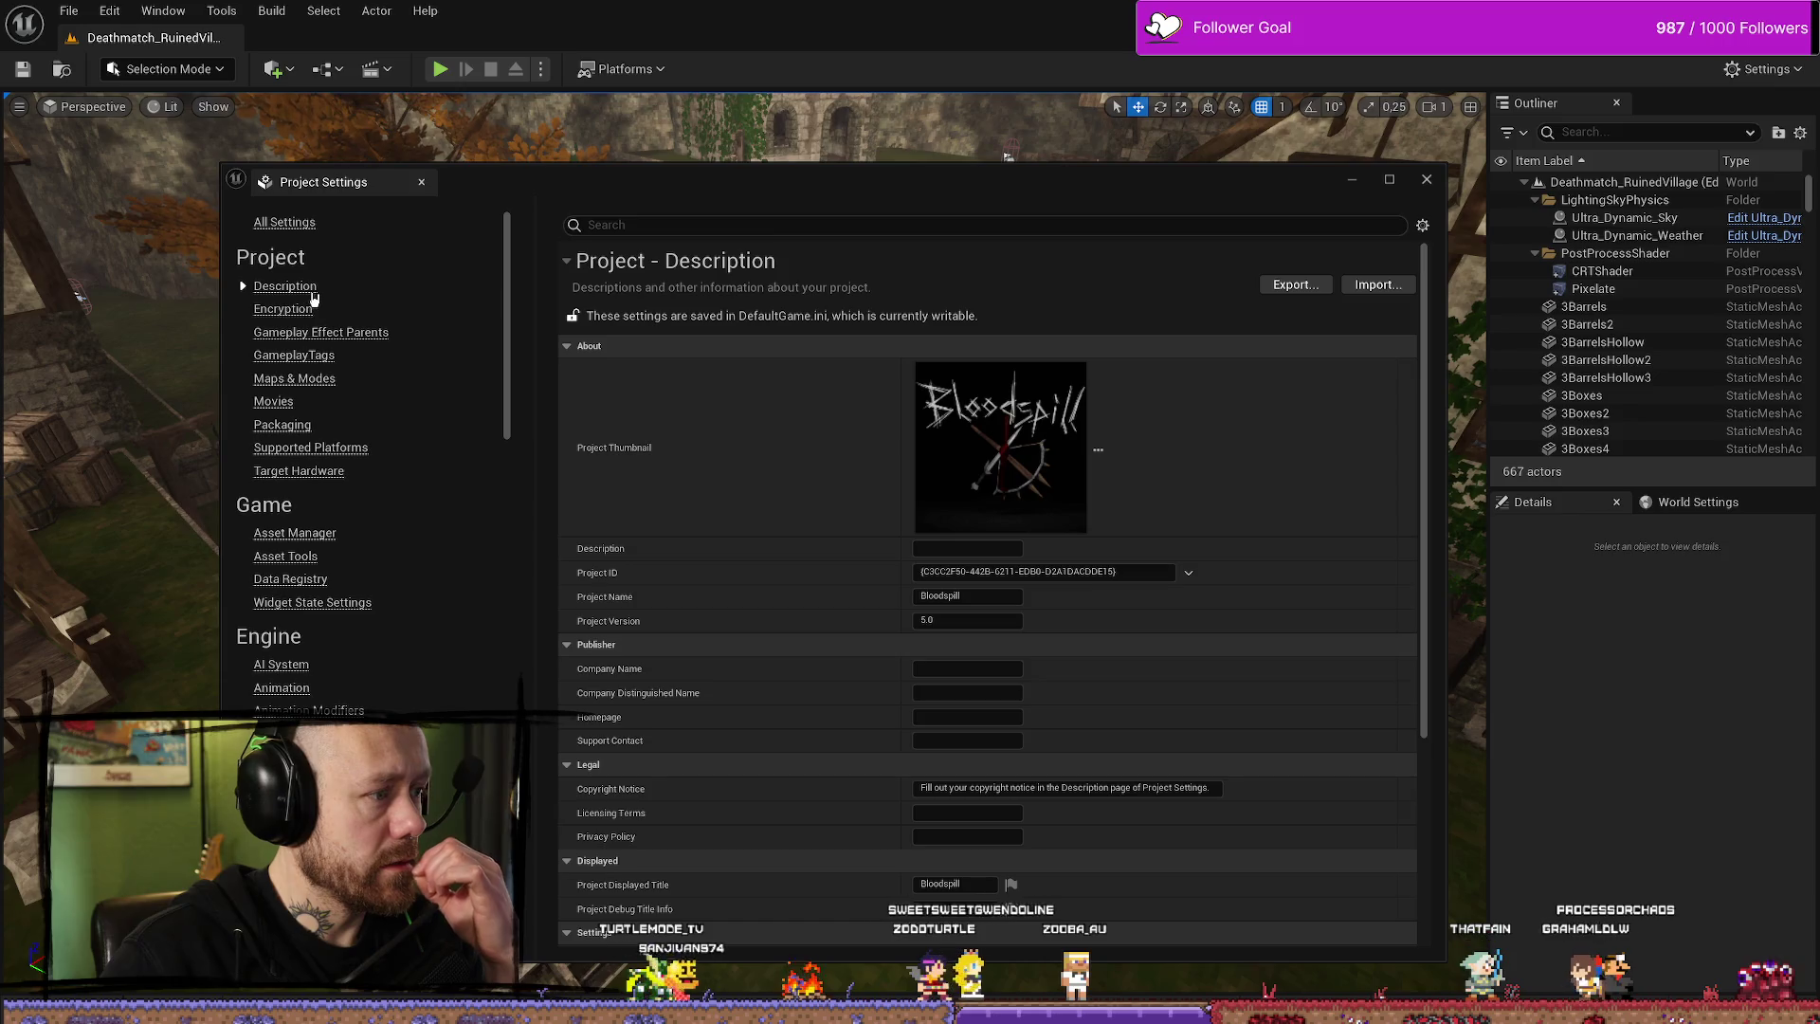
left_click(658, 224)
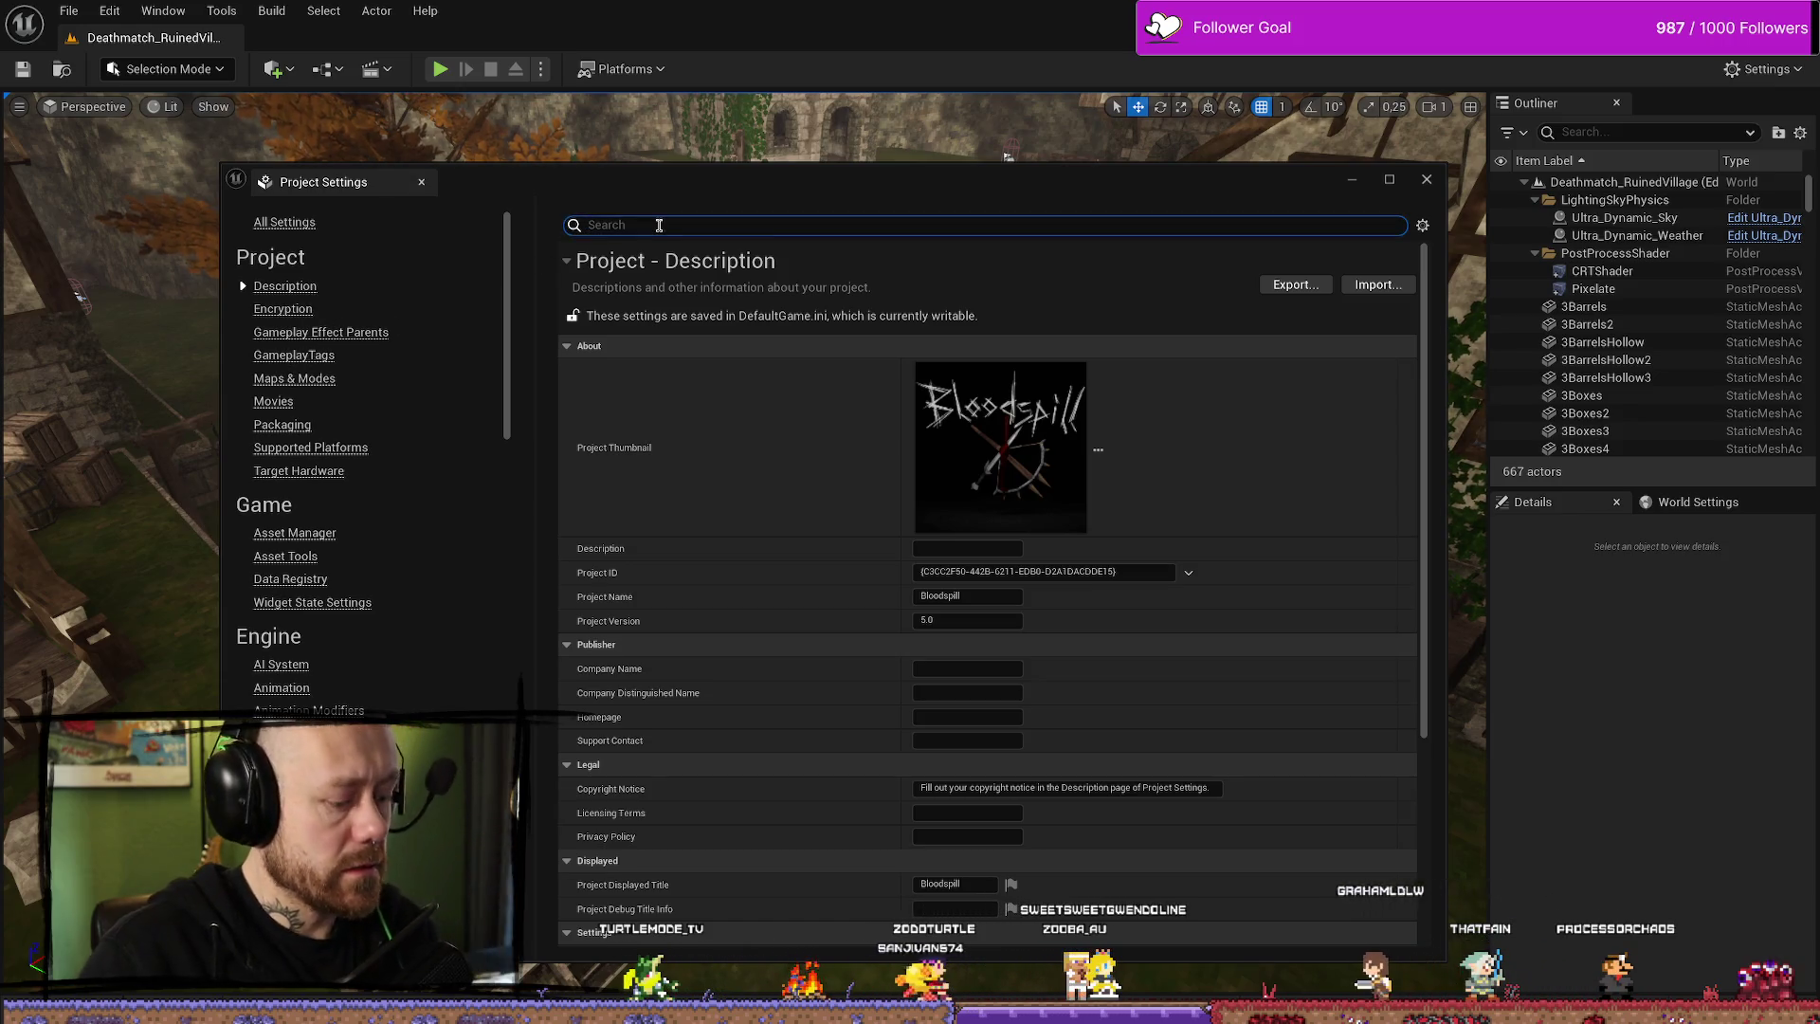
type("trace")
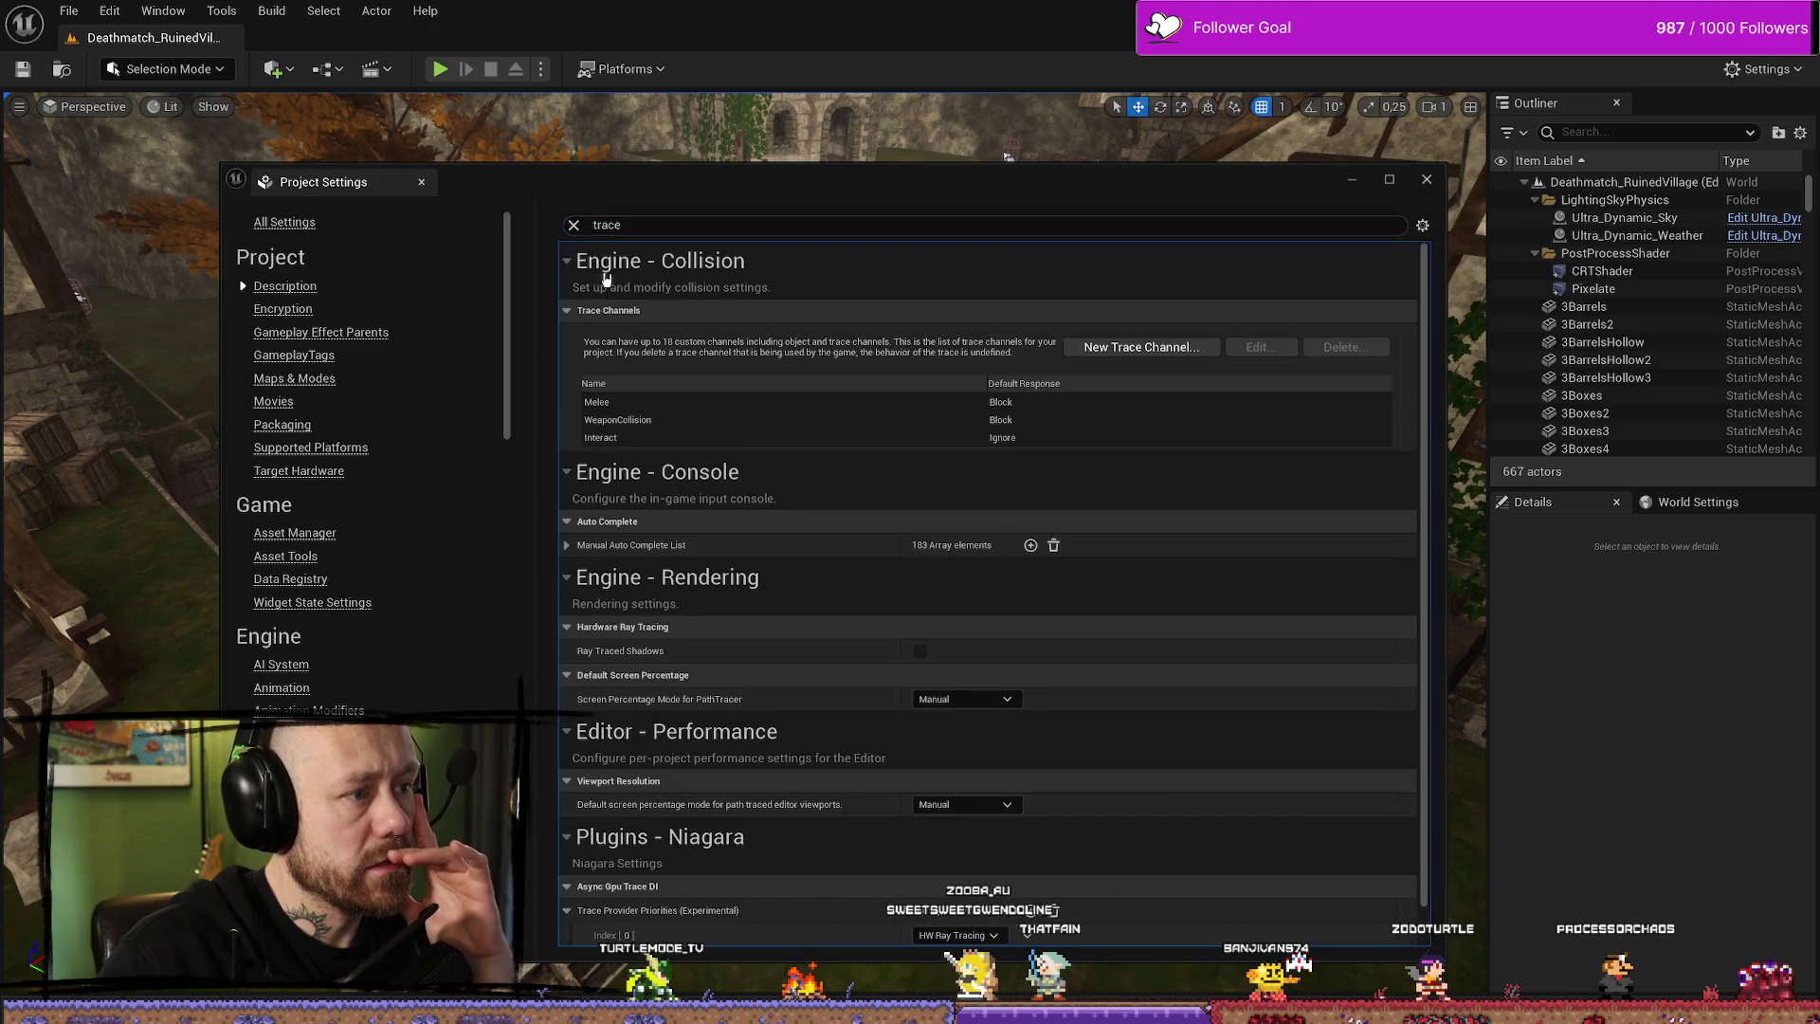
double_click(606, 225)
key("BackSpace")
- Check the WeaponCollision trace channel's default Block response under Engine > Collision, then close Project Settings
scroll(335, 403, "down", 3)
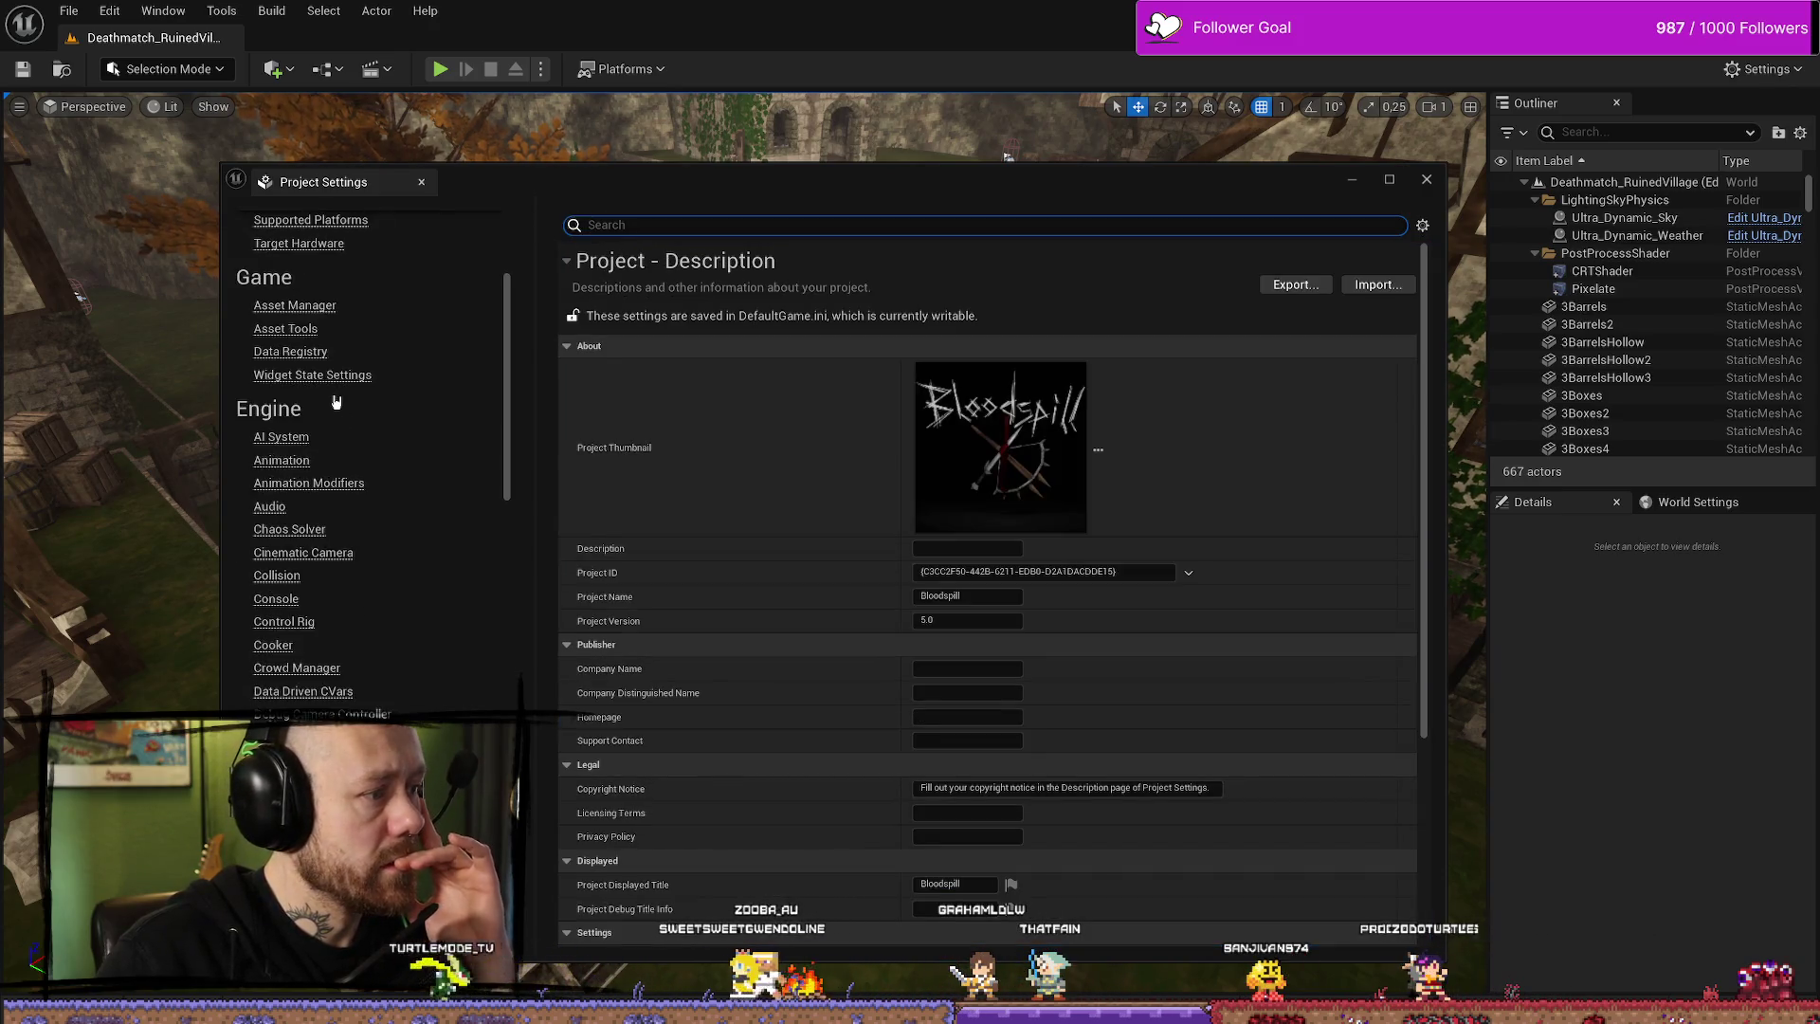
scroll(313, 474, "down", 3)
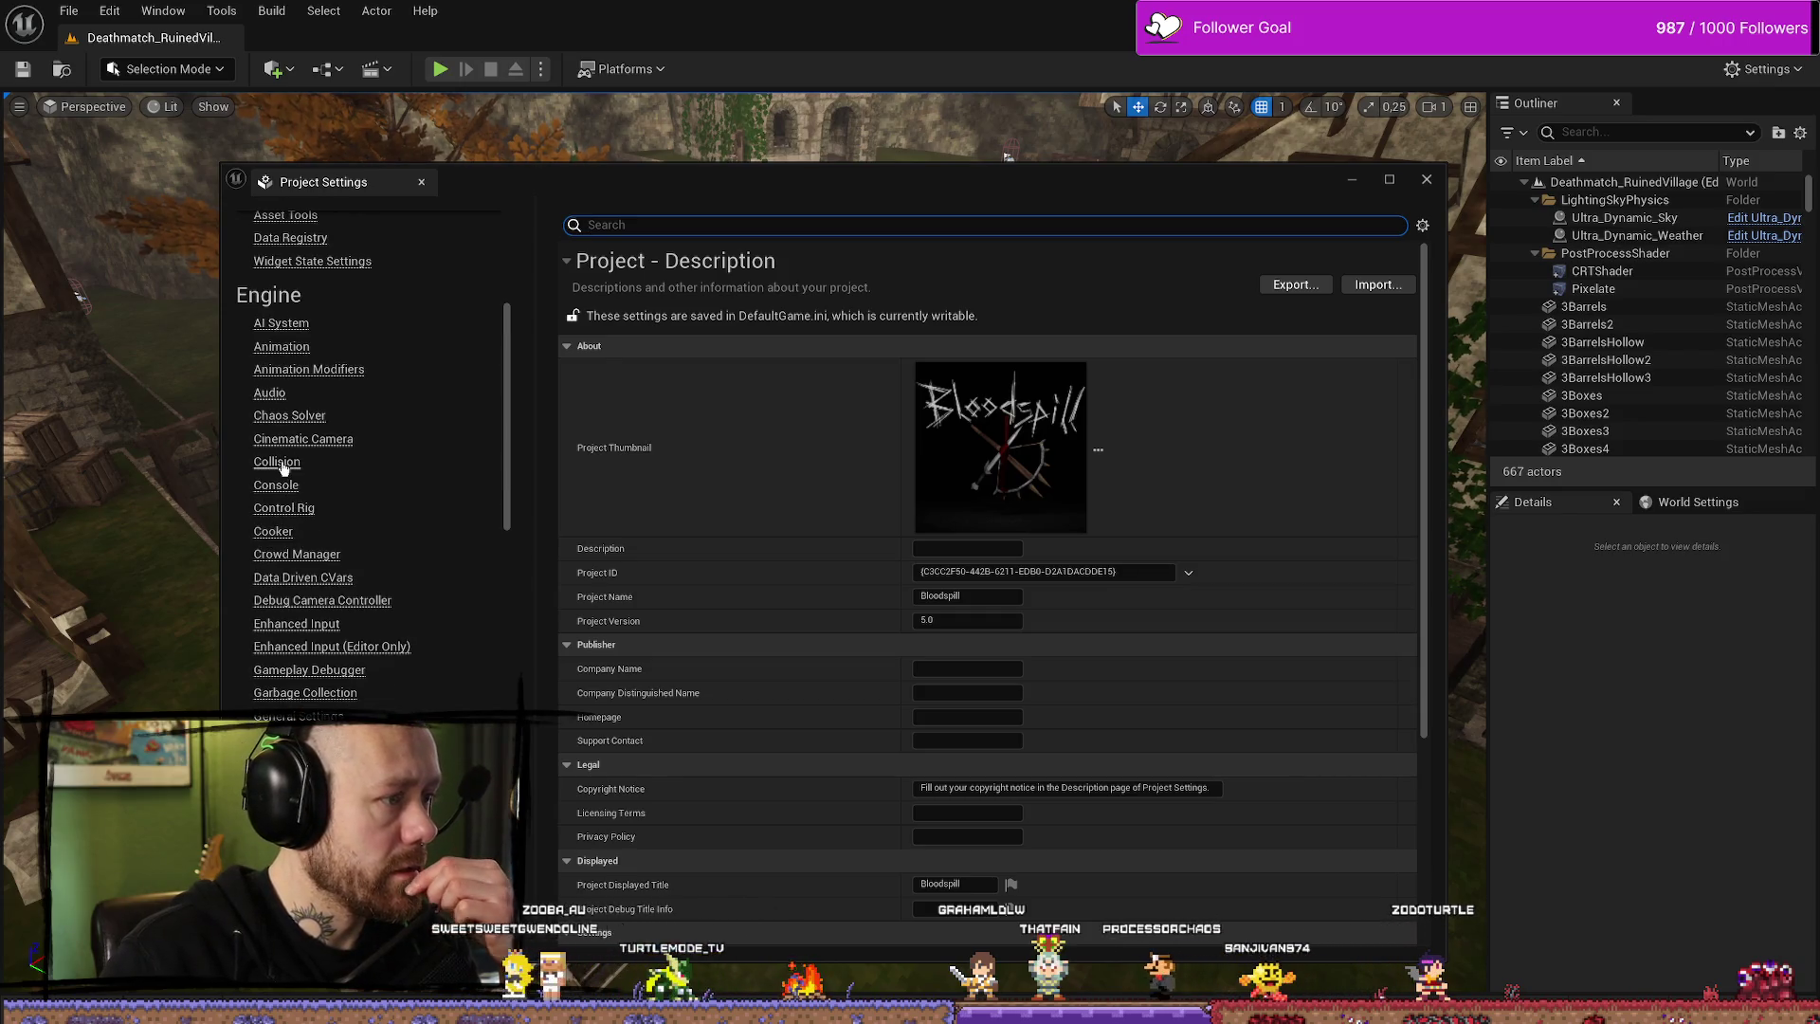
left_click(277, 463)
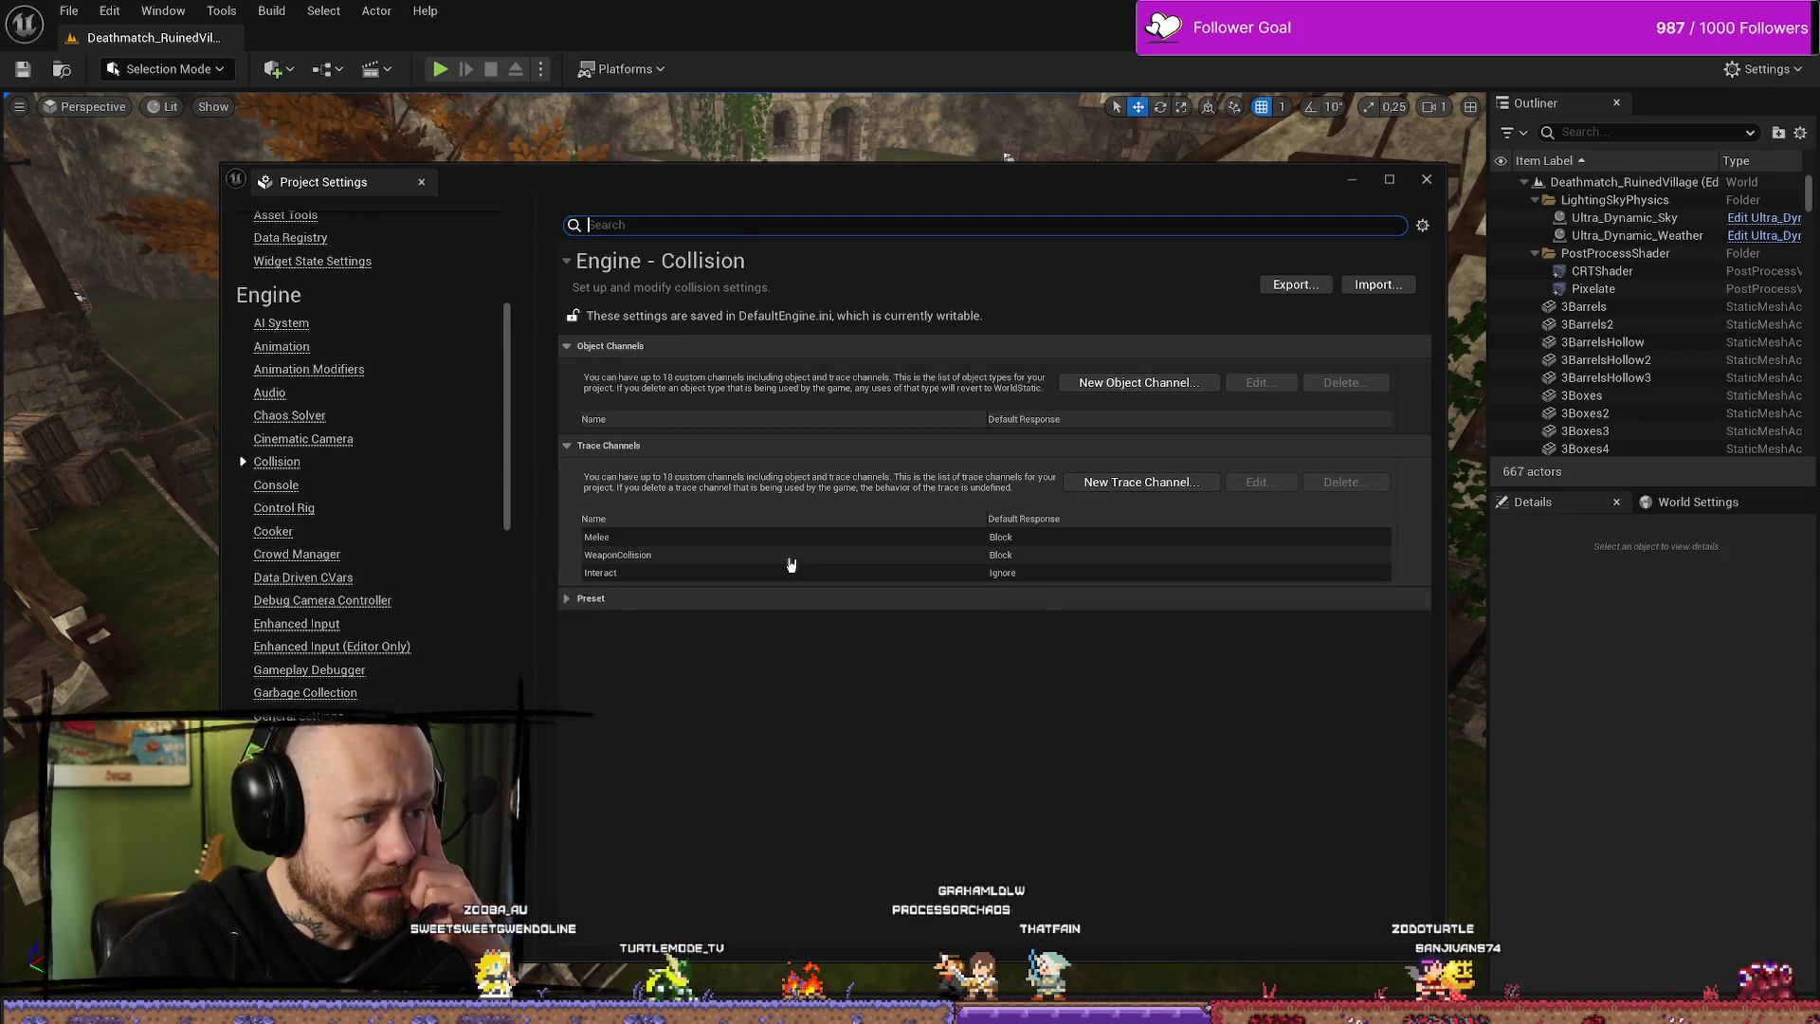
left_click(568, 599)
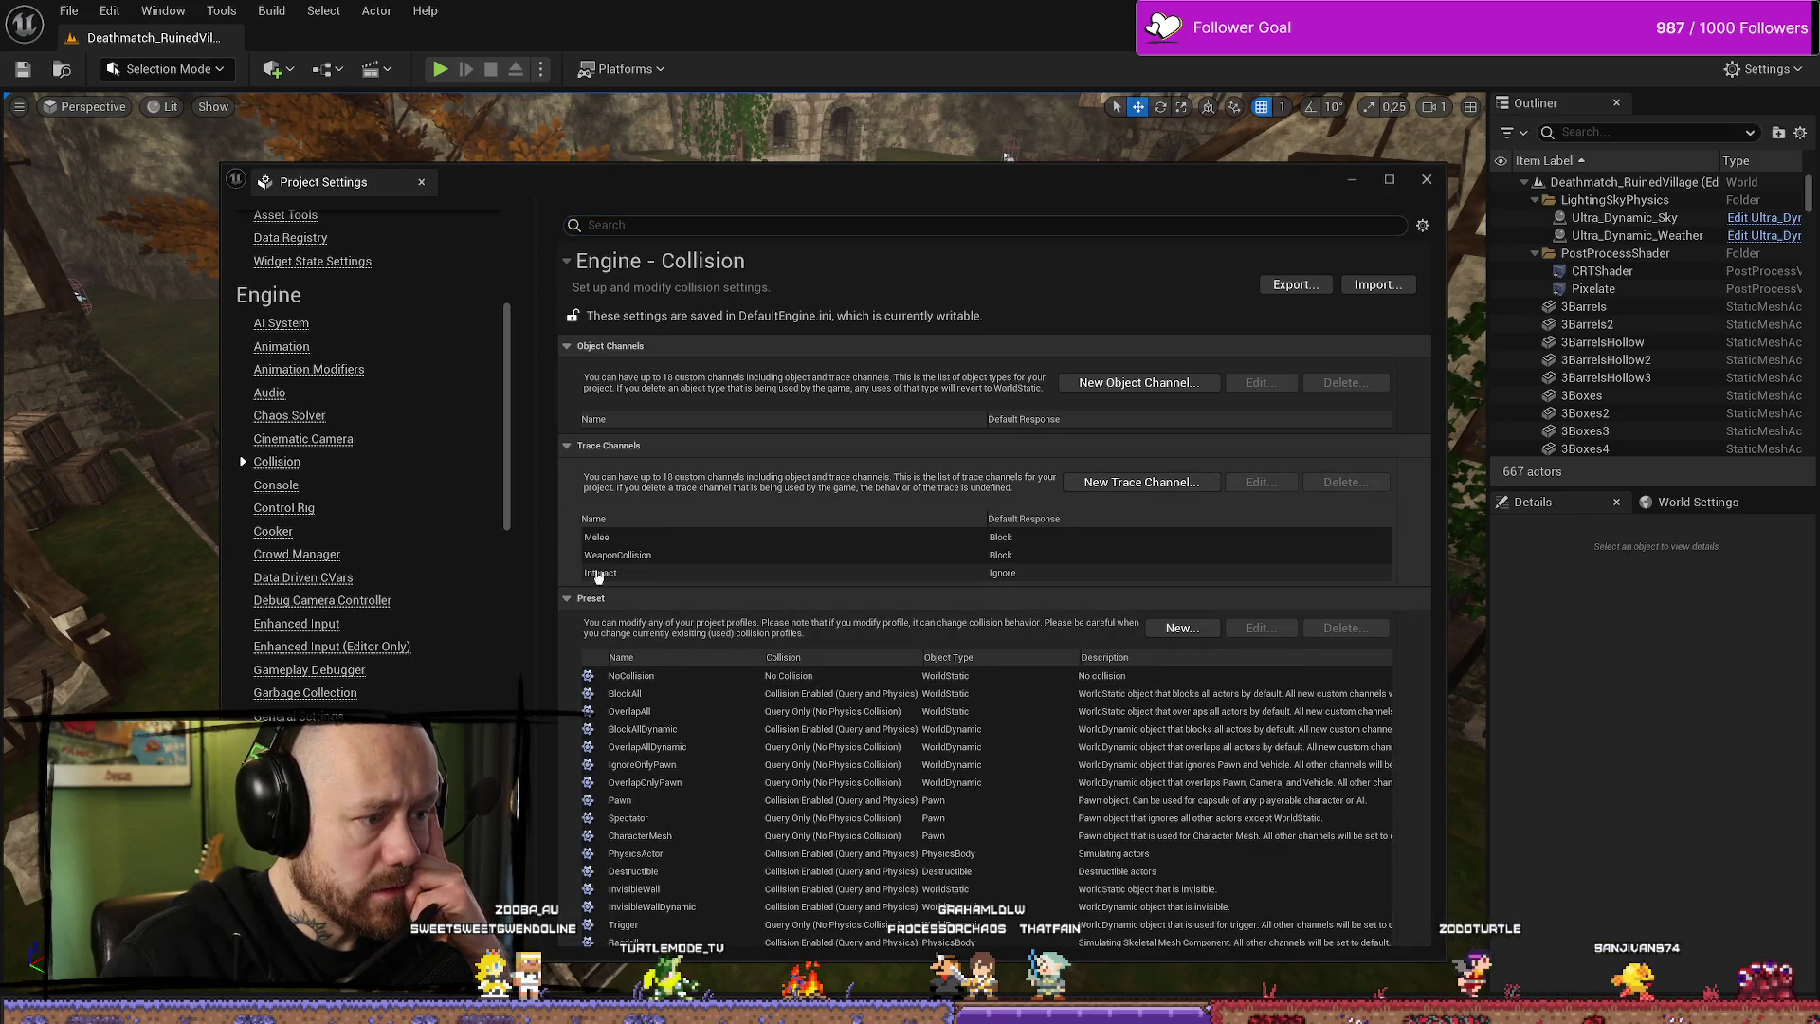
left_click(644, 557)
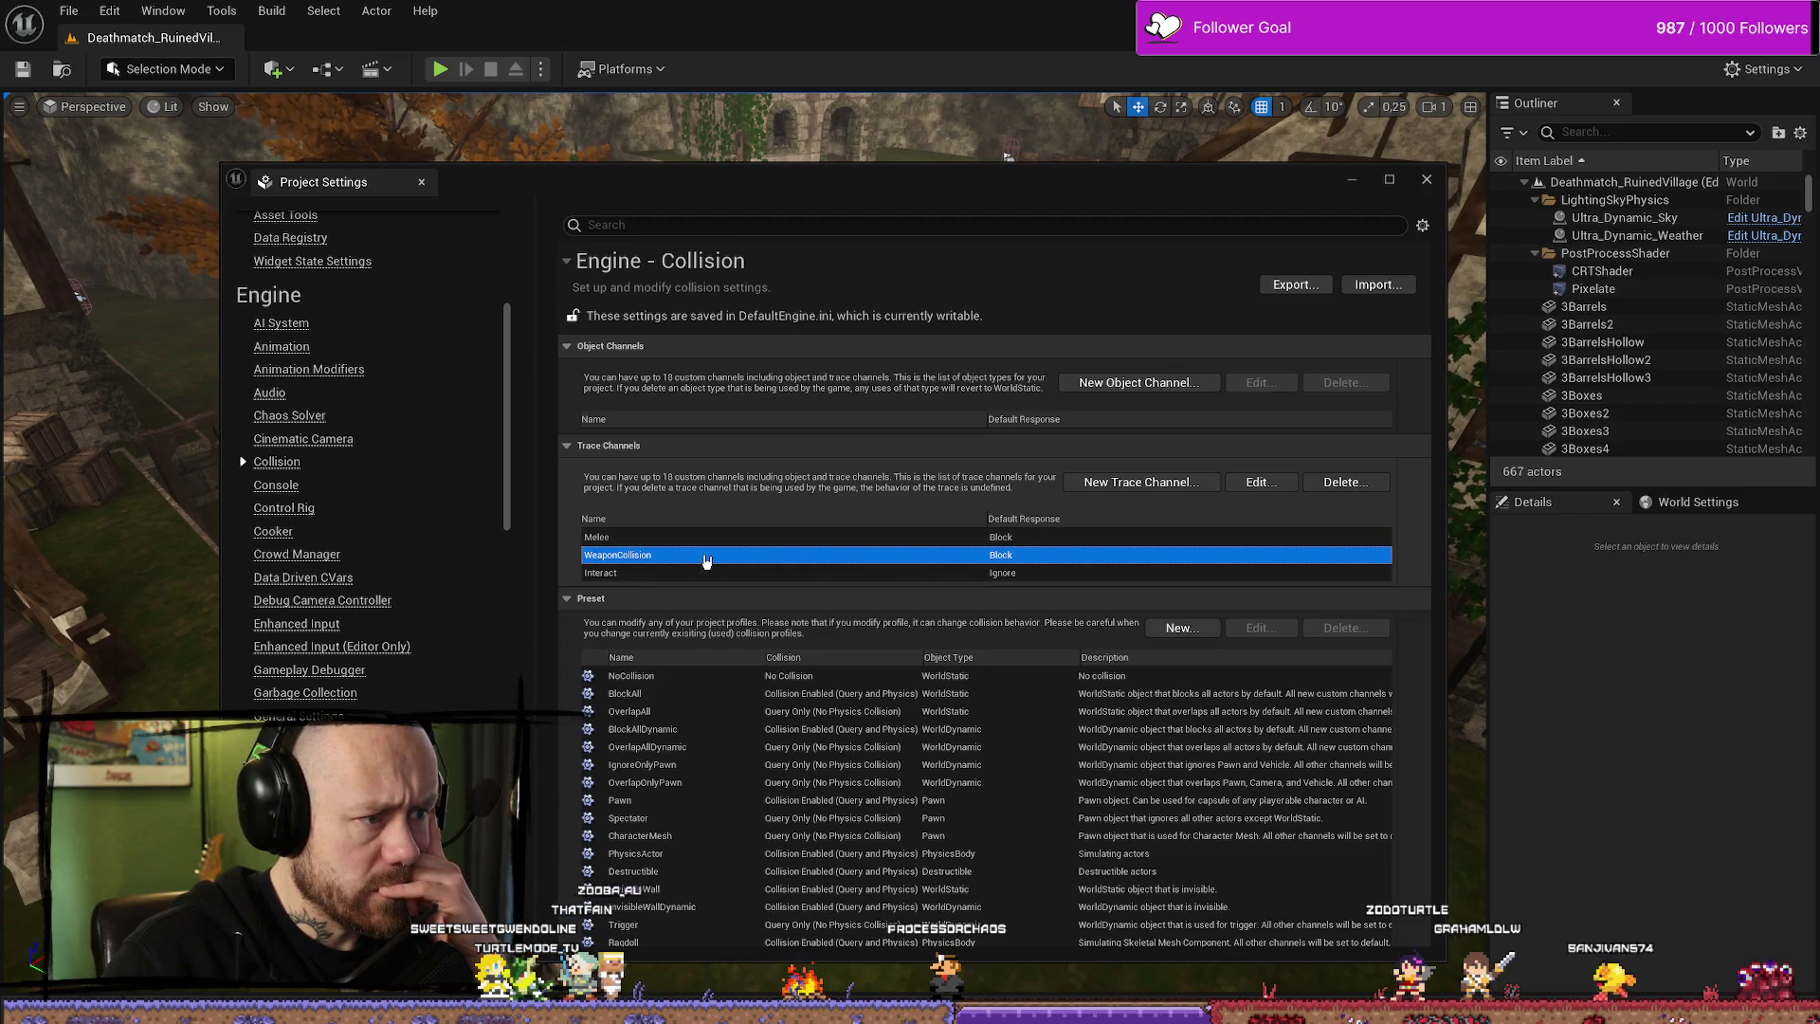
double_click(706, 559)
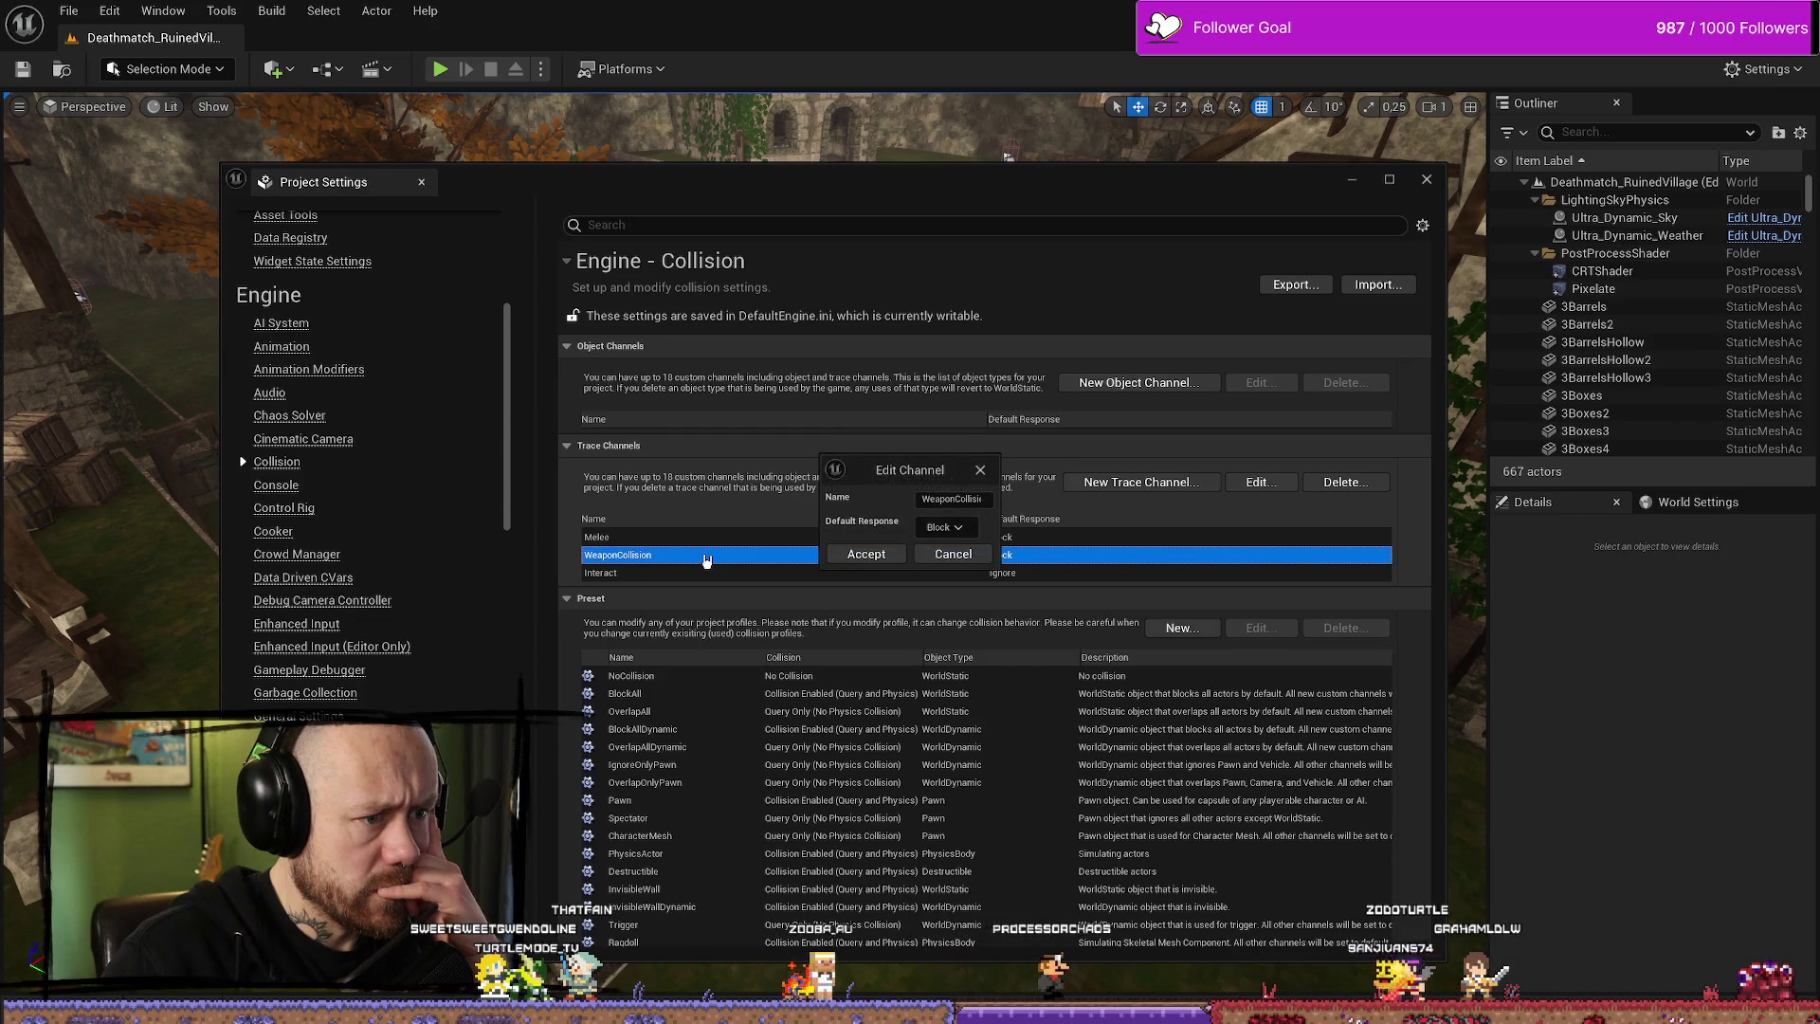
left_click(982, 470)
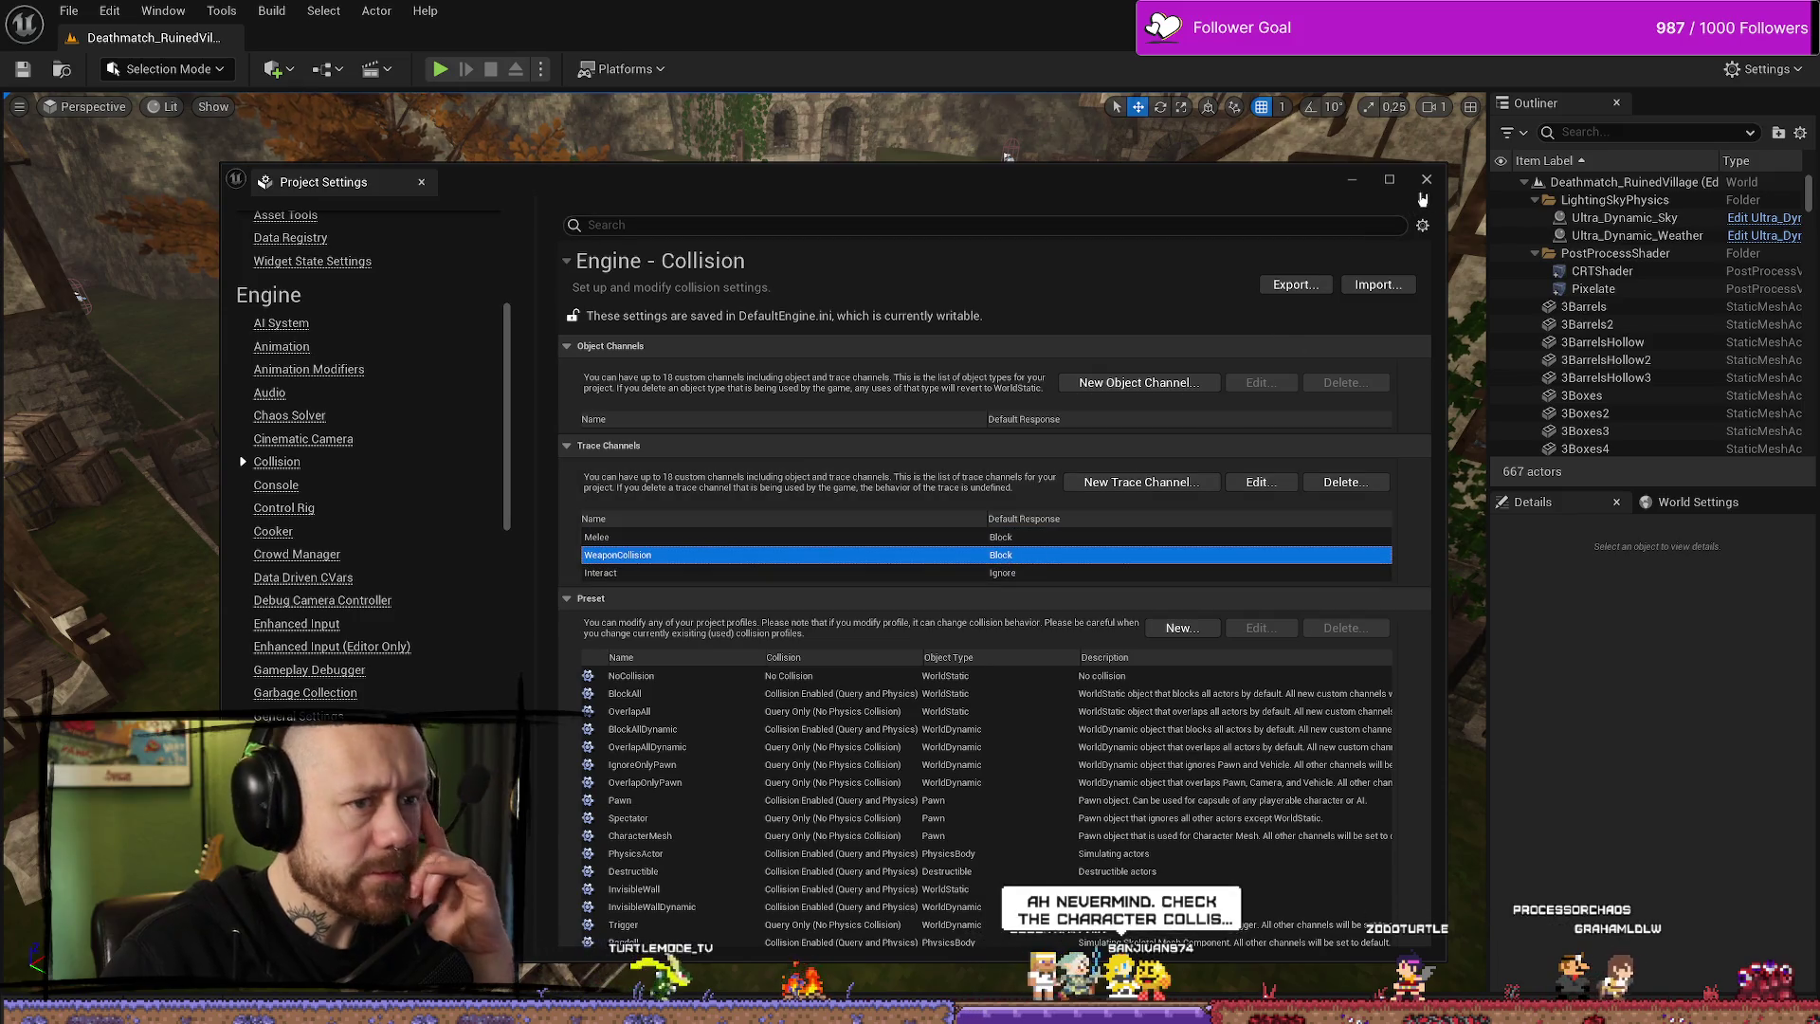
left_click(1426, 179)
key("ctrl+space")
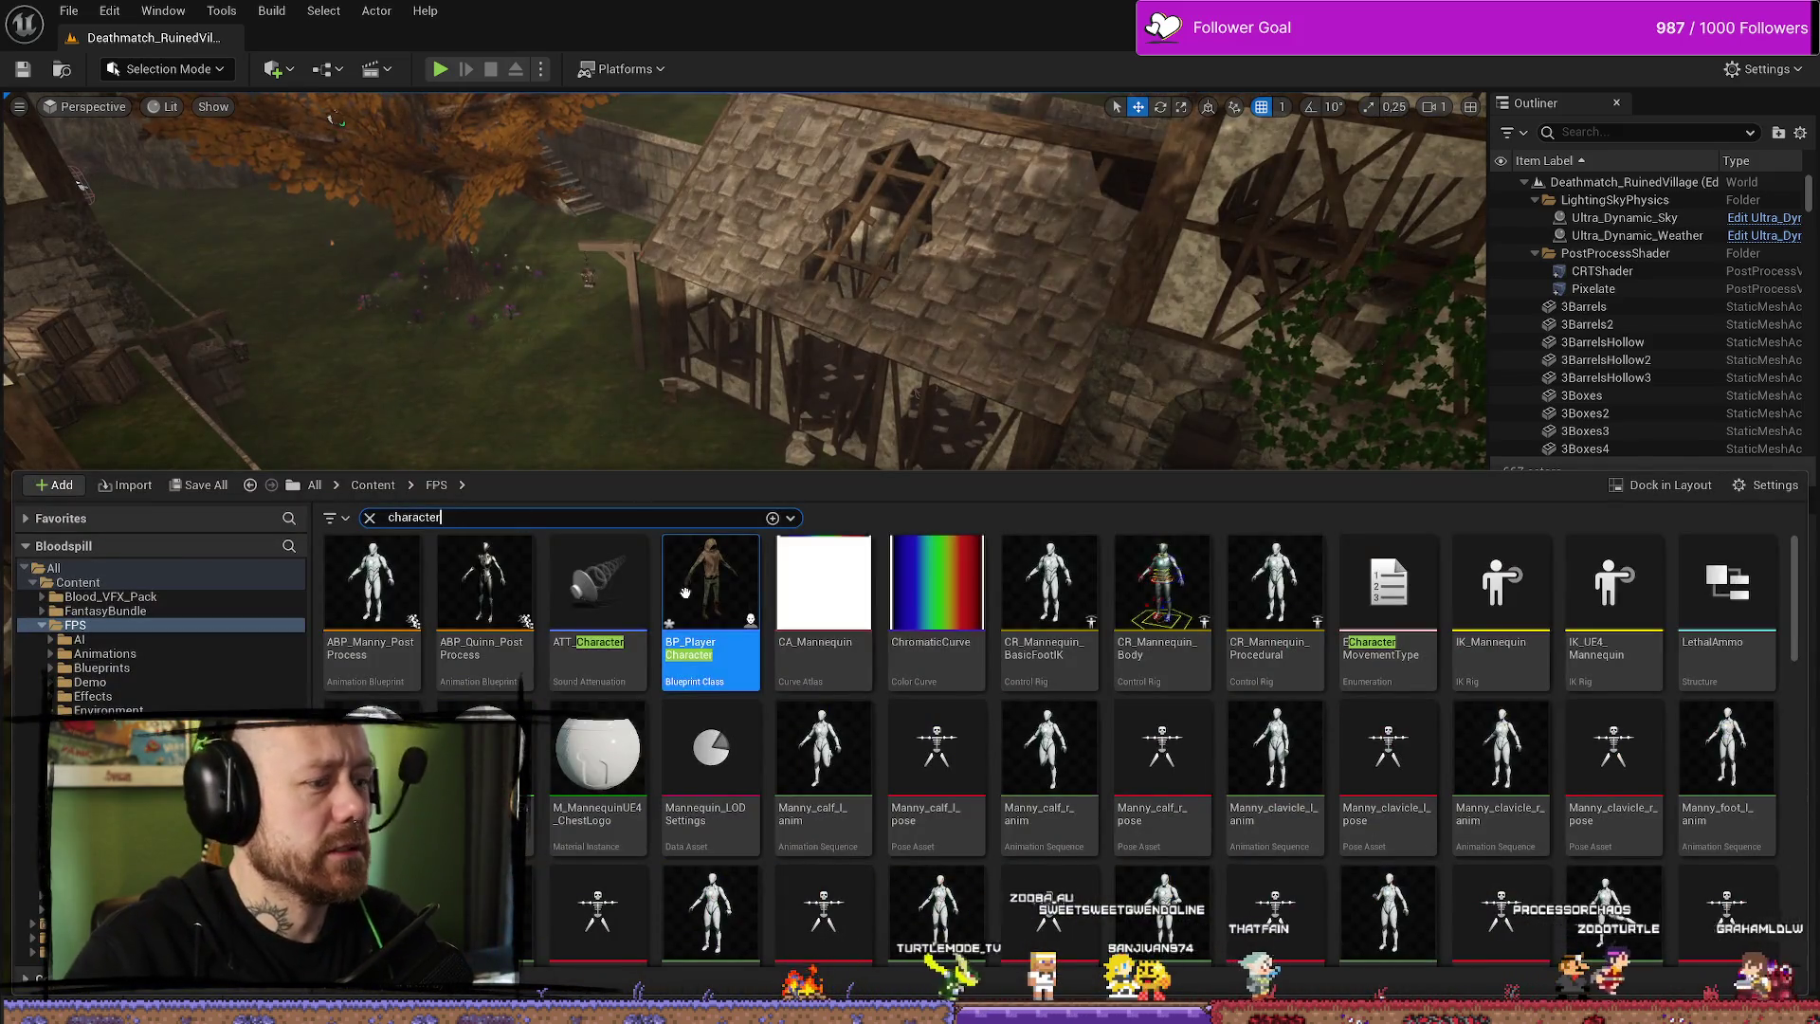
- Open BP_PlayerCharacter from the Content Drawer and filter its Details by 'collision'
double_click(686, 592)
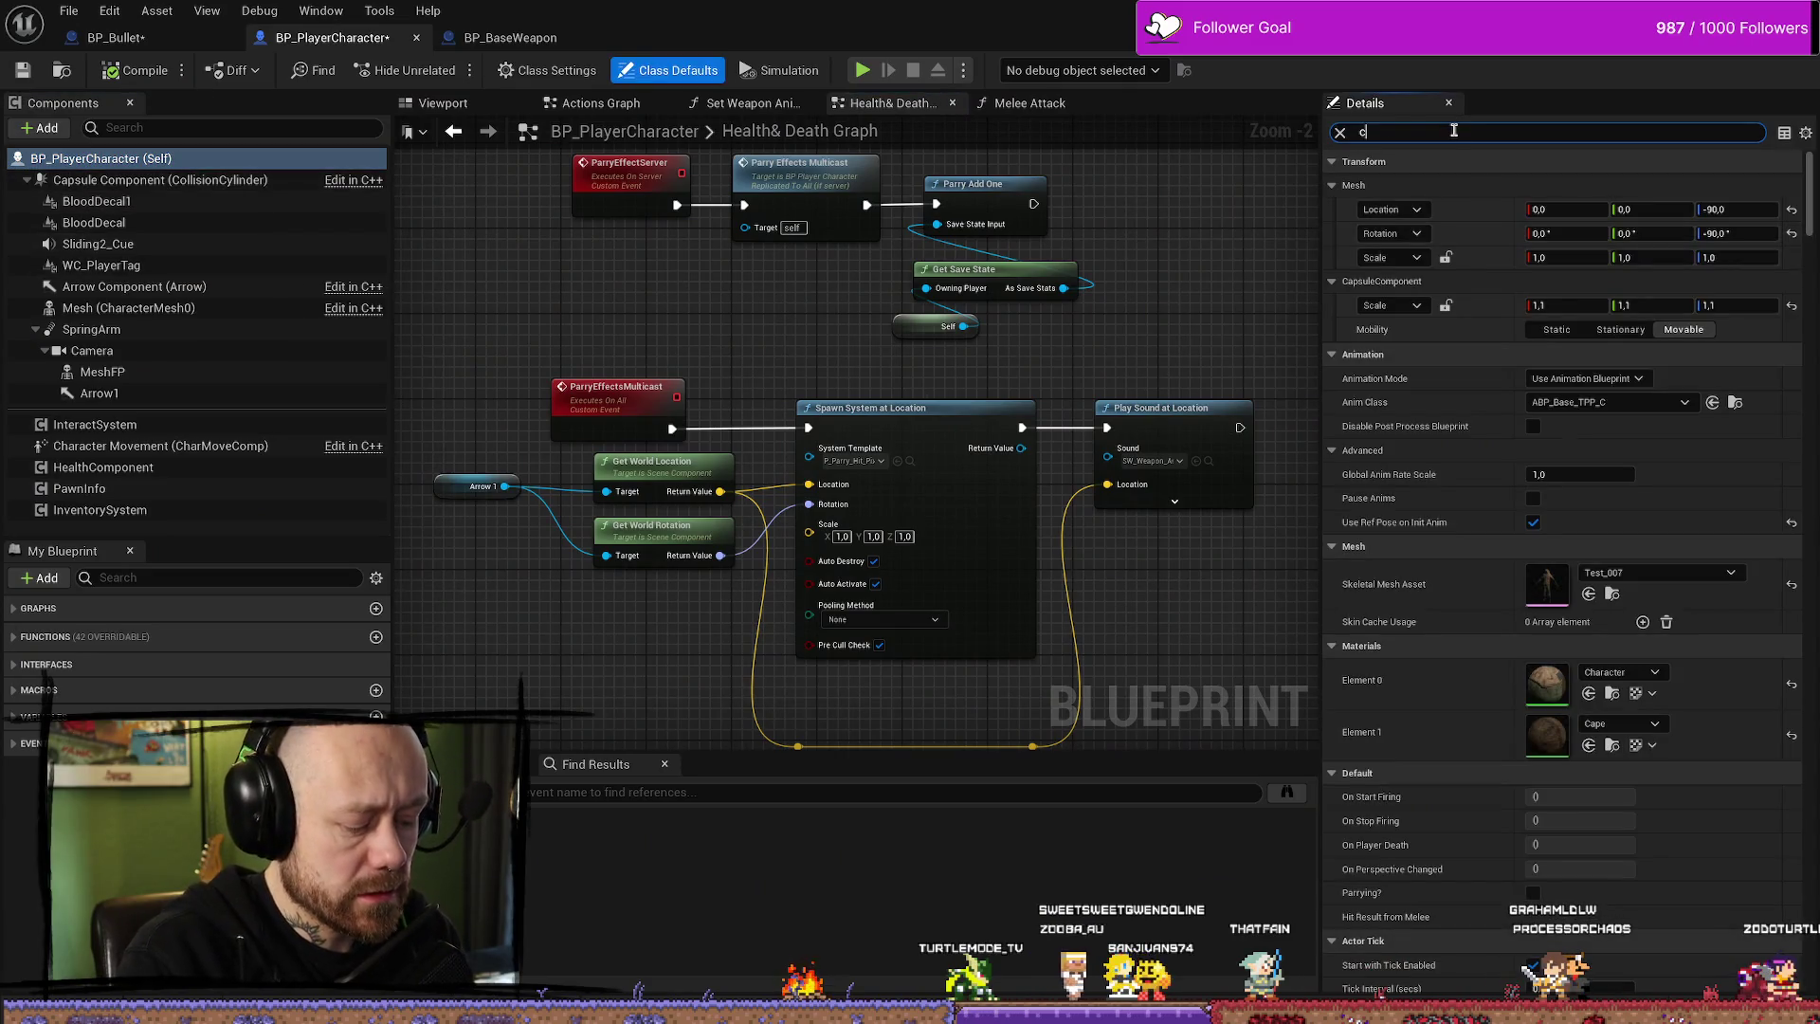
type("ollision")
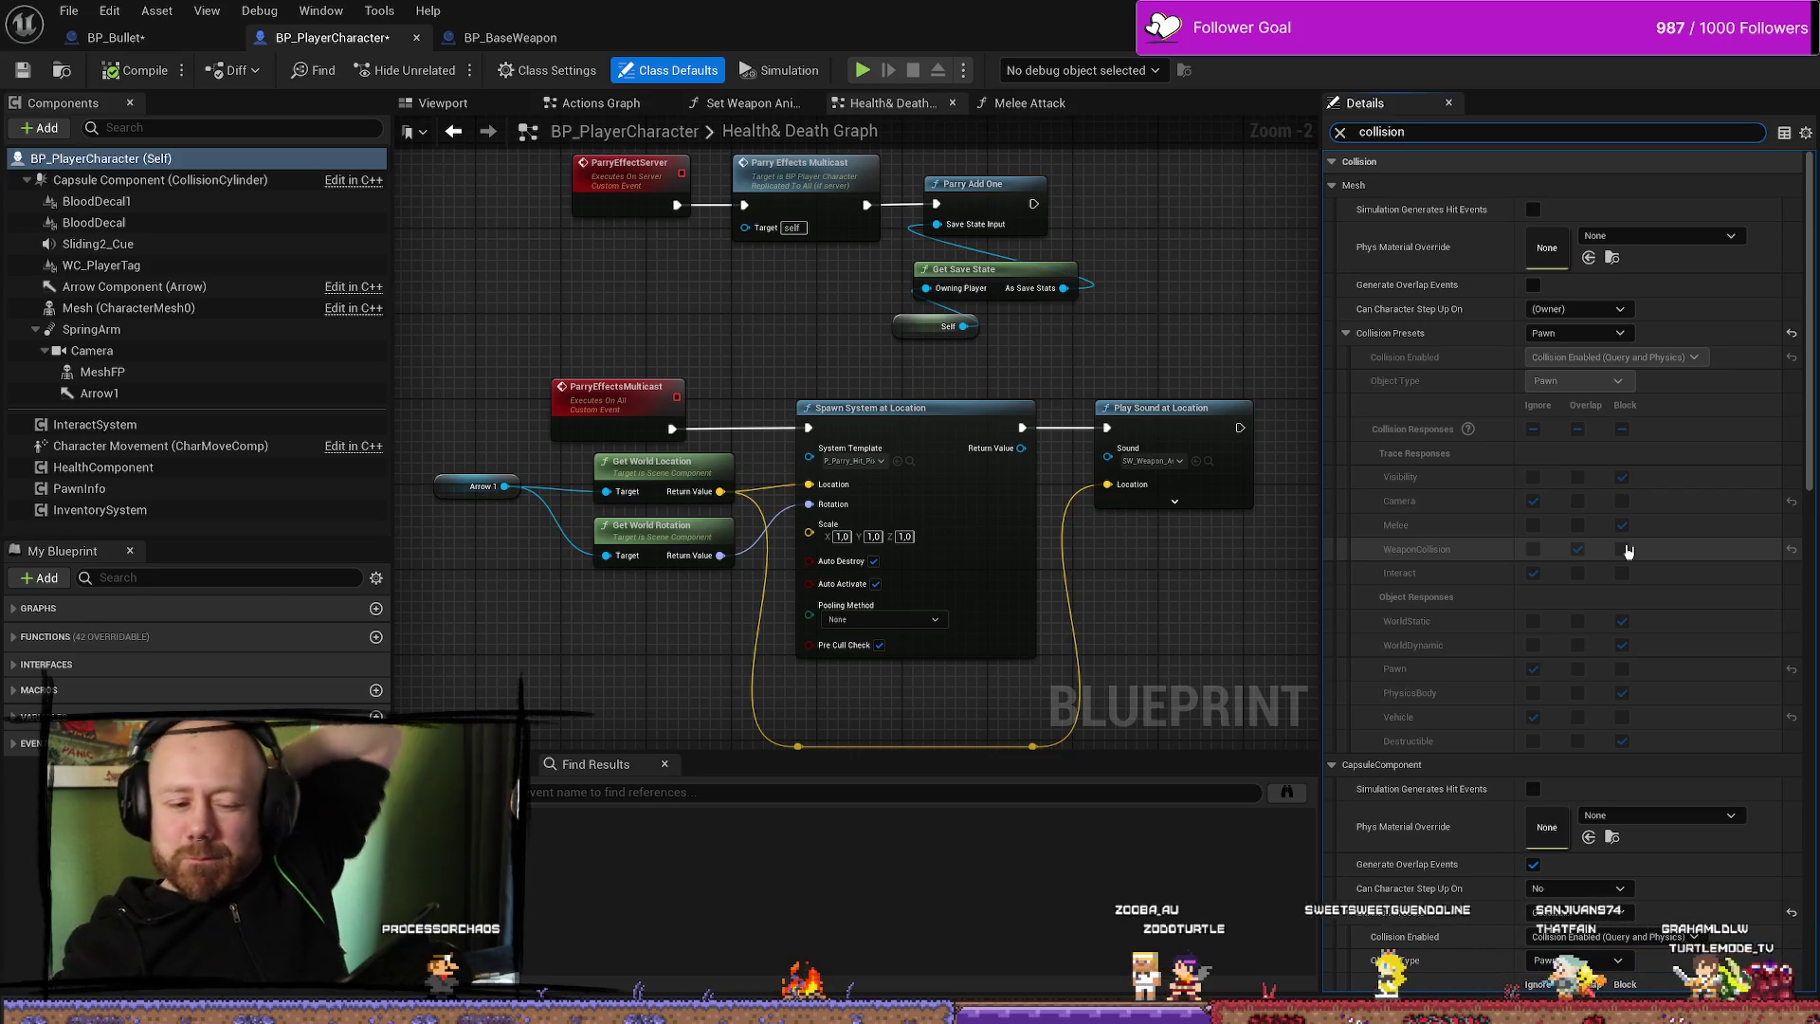
left_click(114, 37)
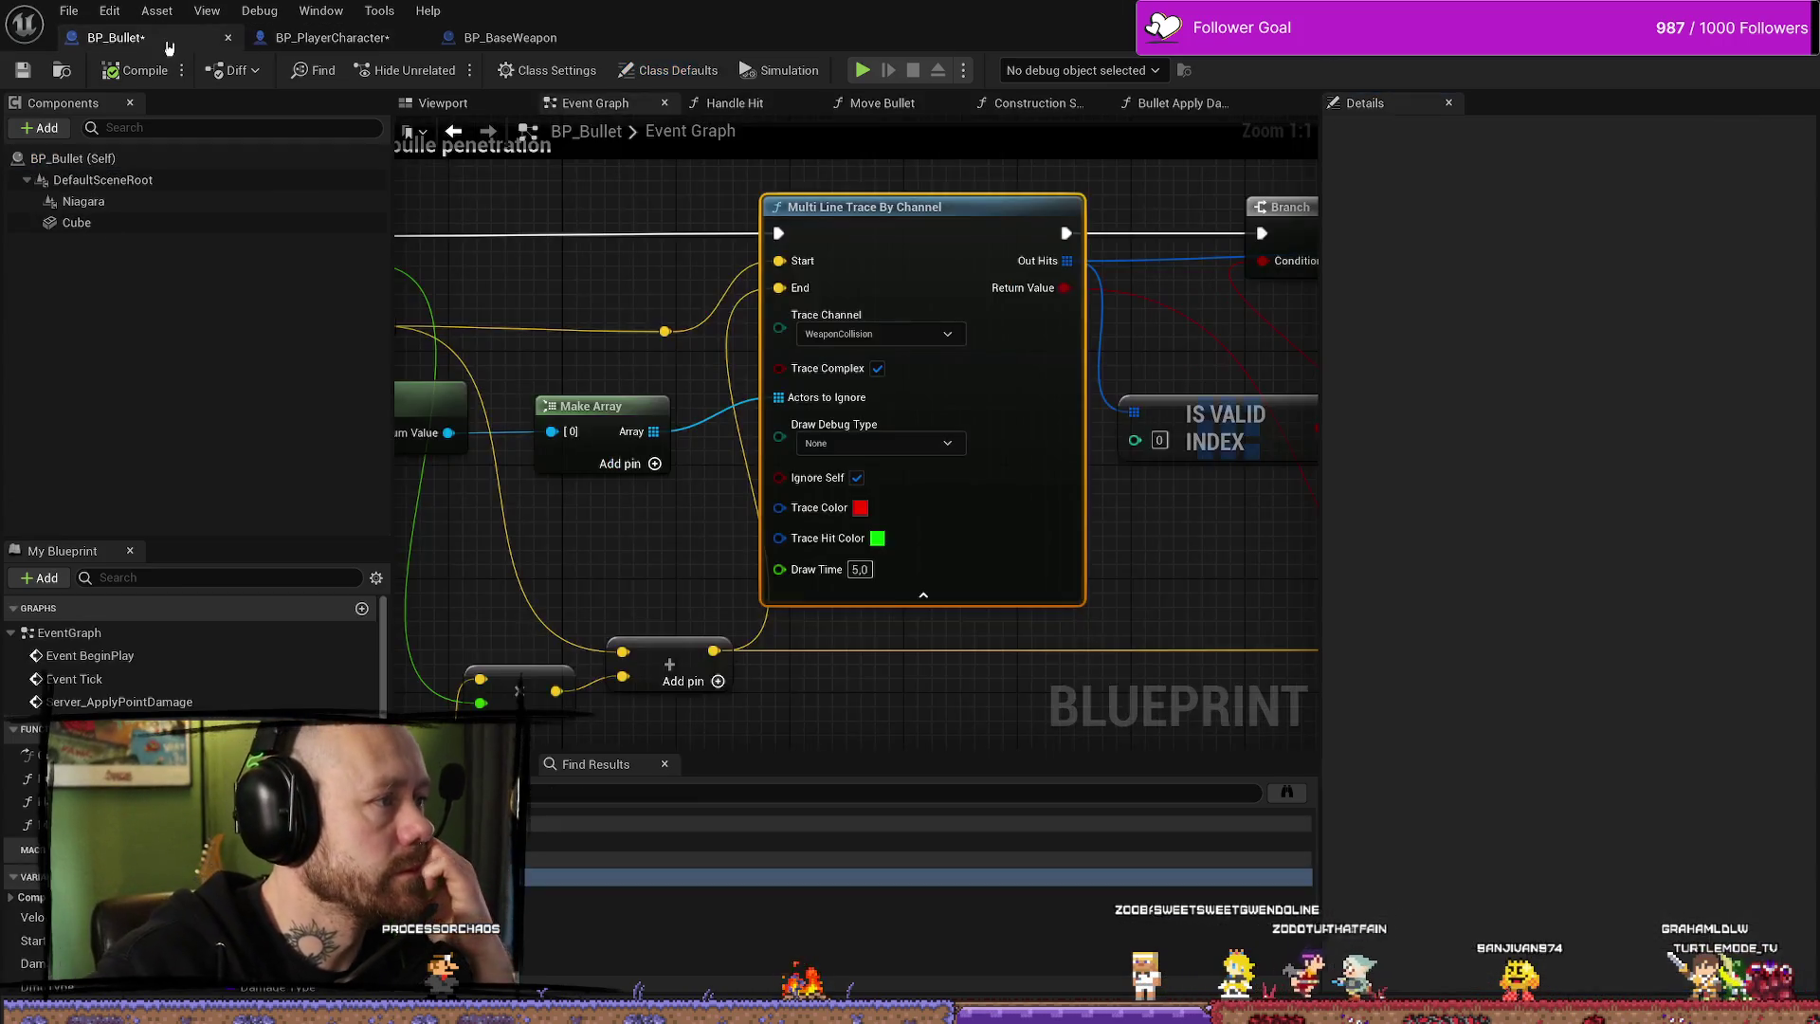
- Open BP_Bullet's Handle Hit function and view the start of its graph
scroll(1050, 363, "down", 2)
scroll(996, 380, "down", 3)
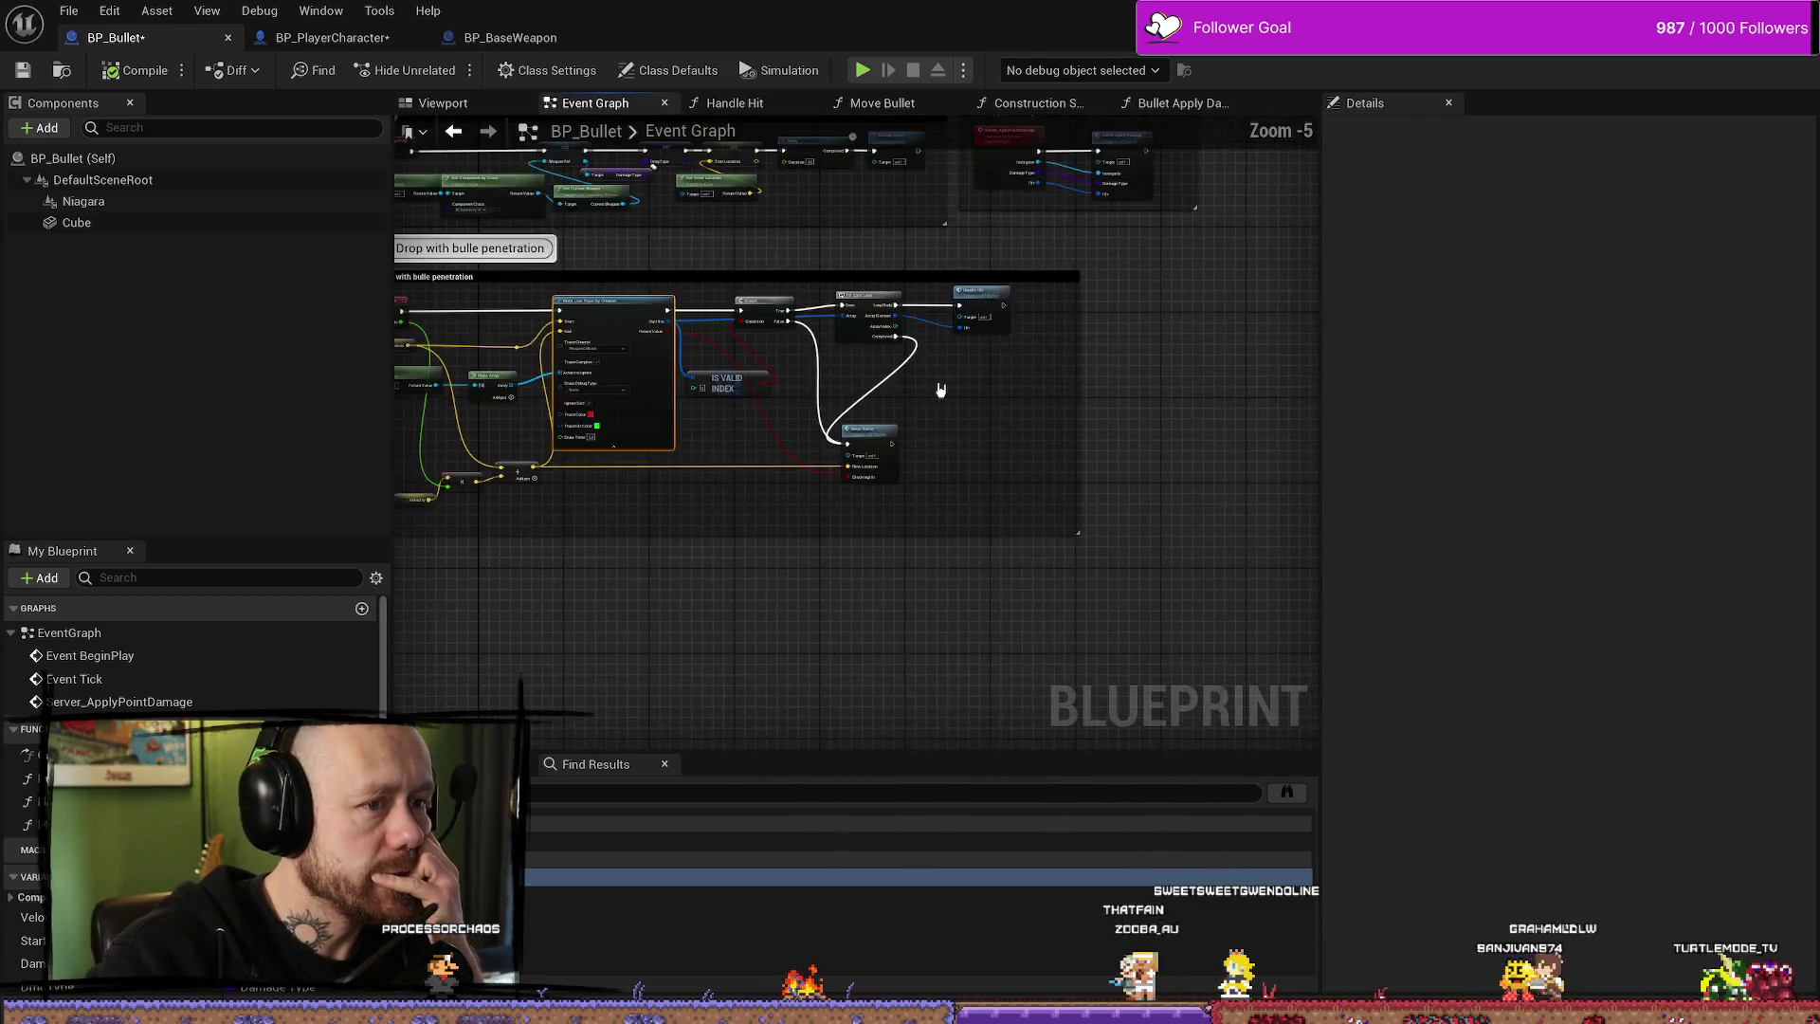
scroll(1043, 446, "up", 4)
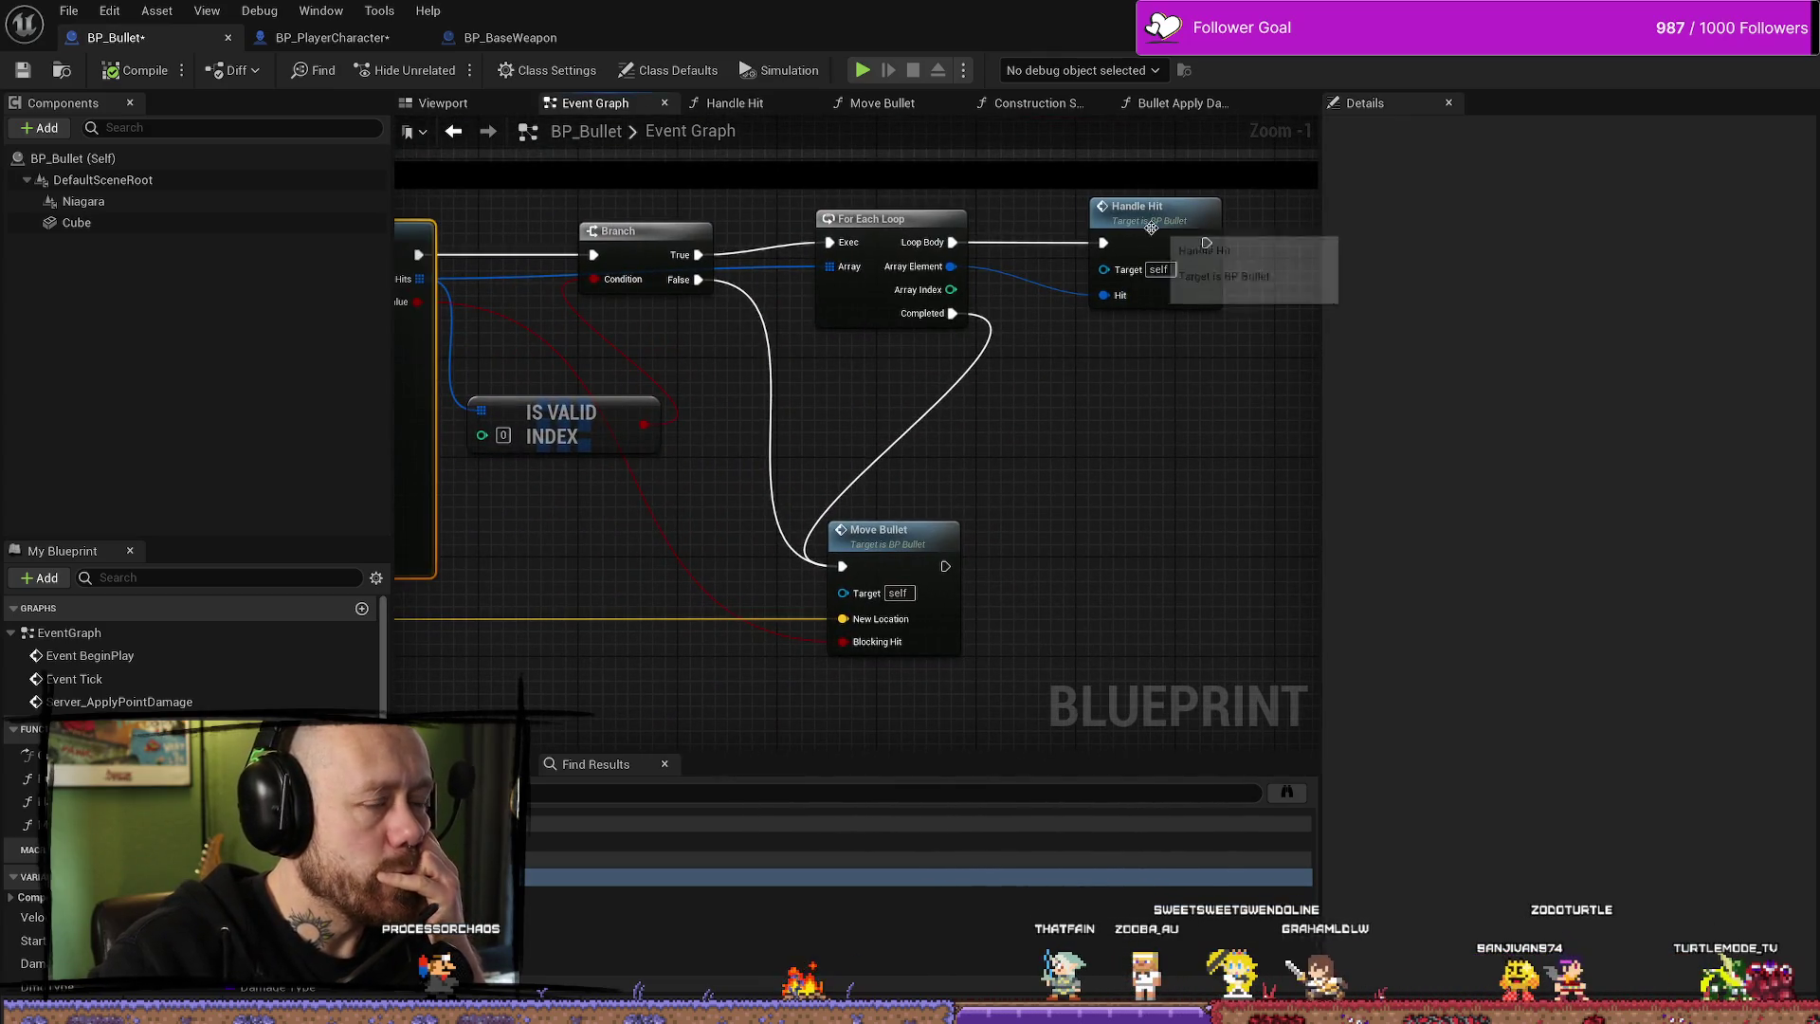
double_click(1147, 292)
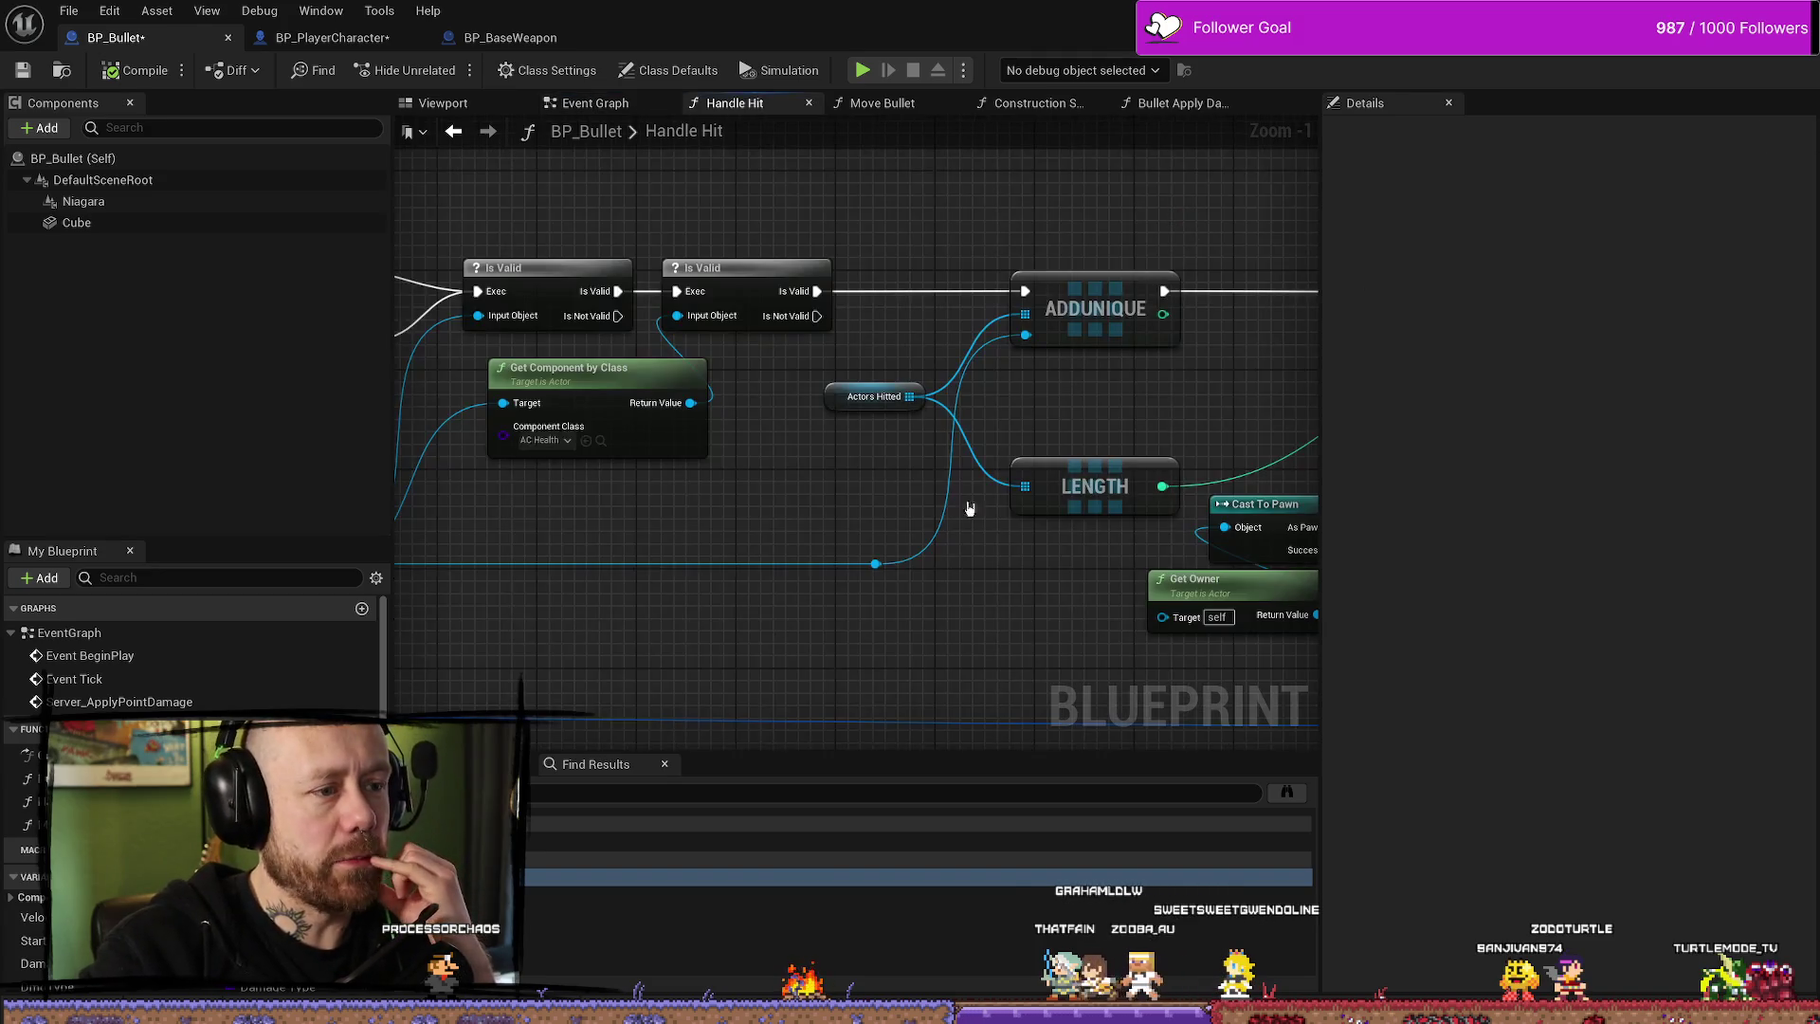
scroll(865, 426, "up", 3)
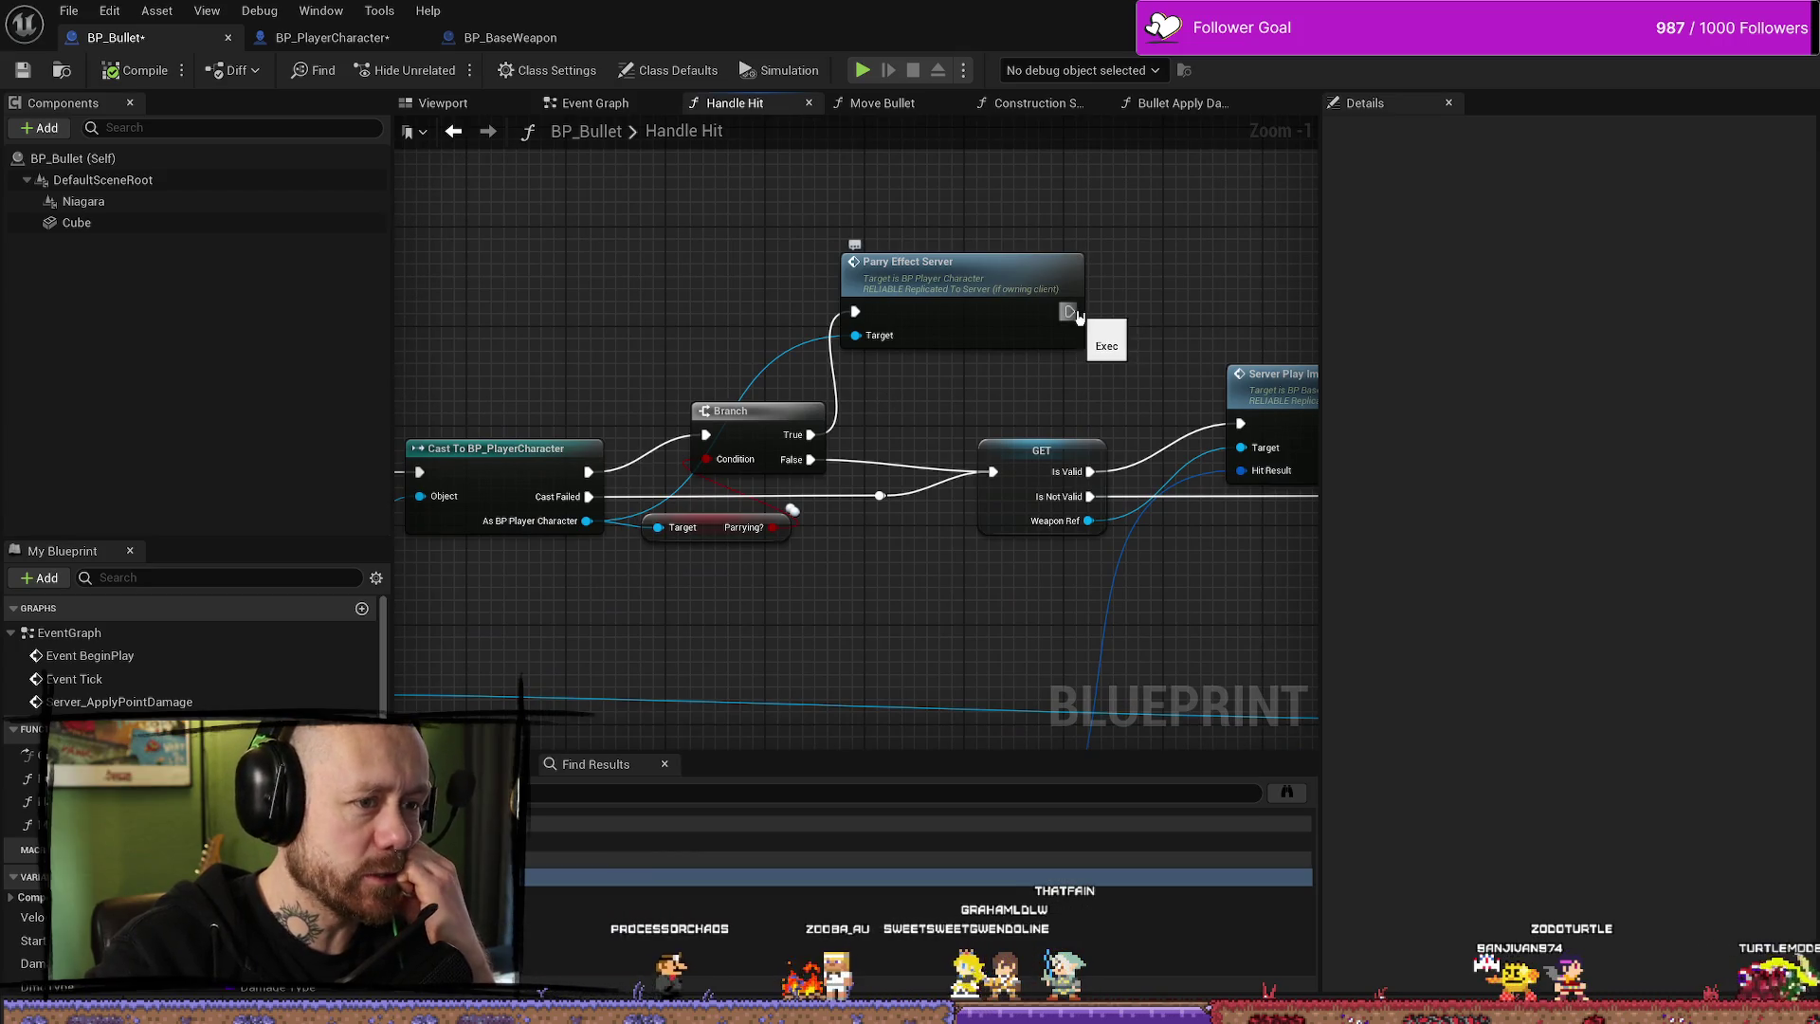
scroll(915, 425, "down", 2)
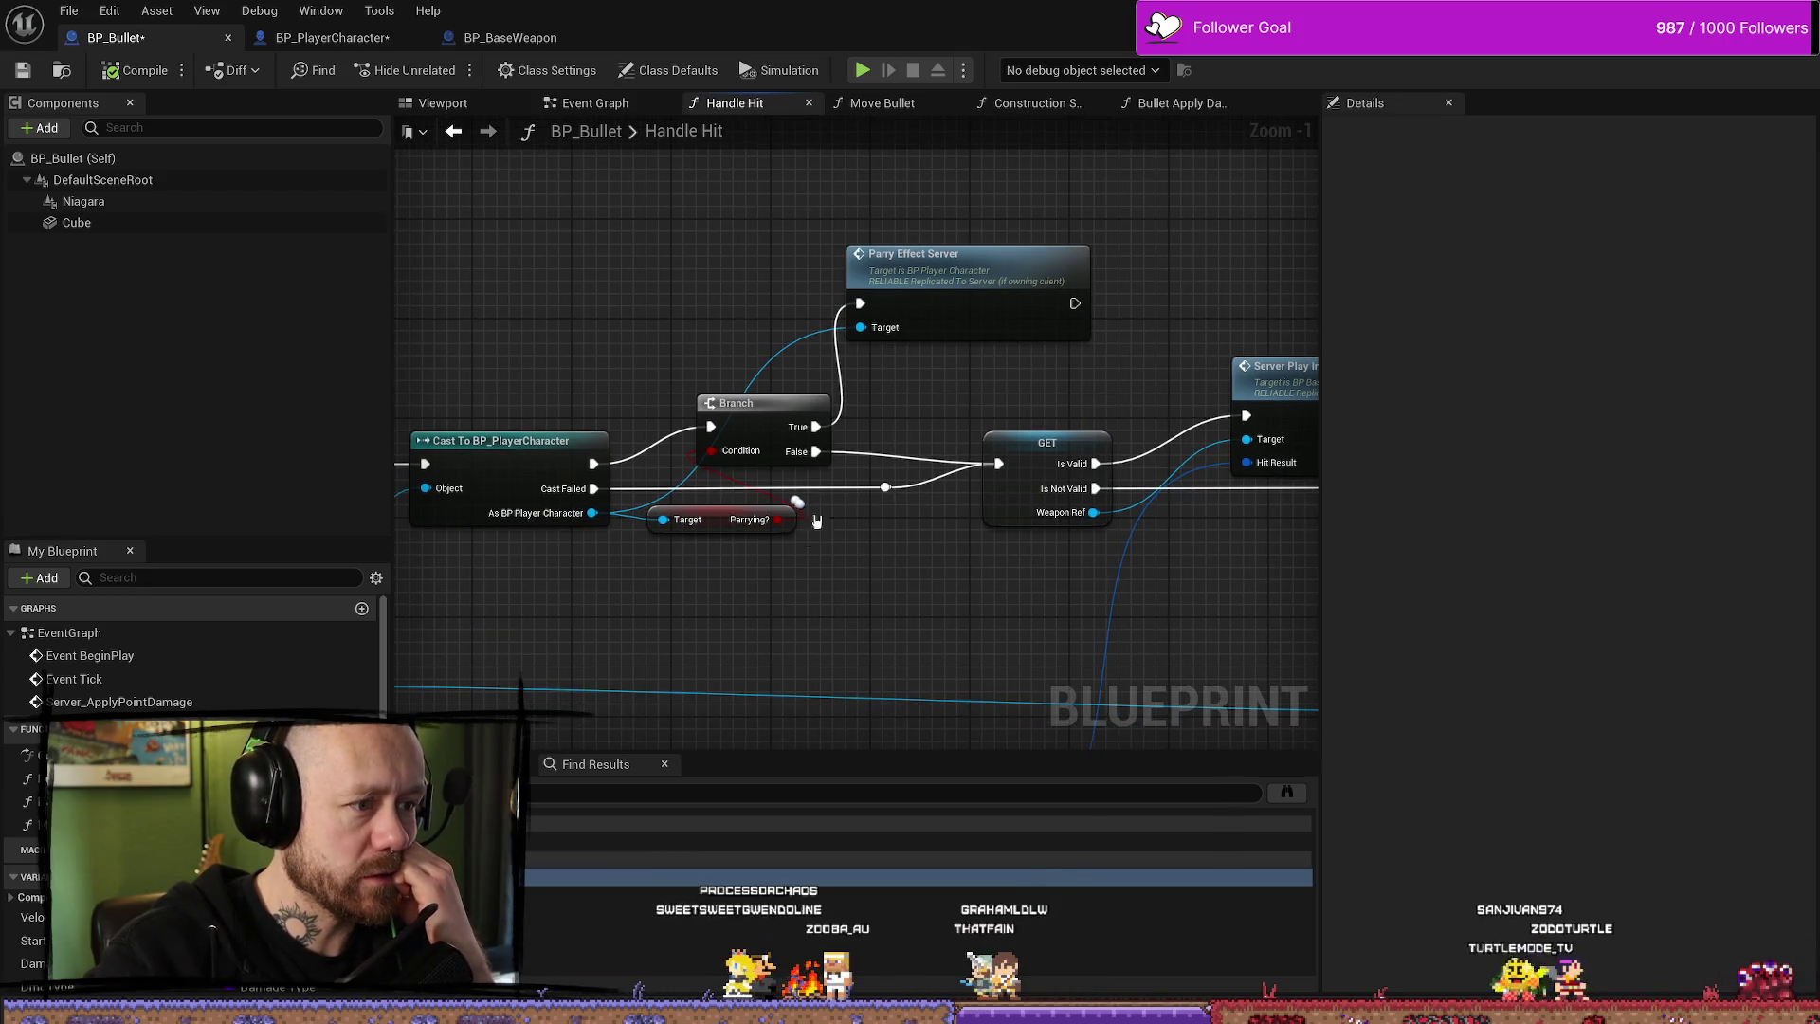
scroll(706, 542, "down", 3)
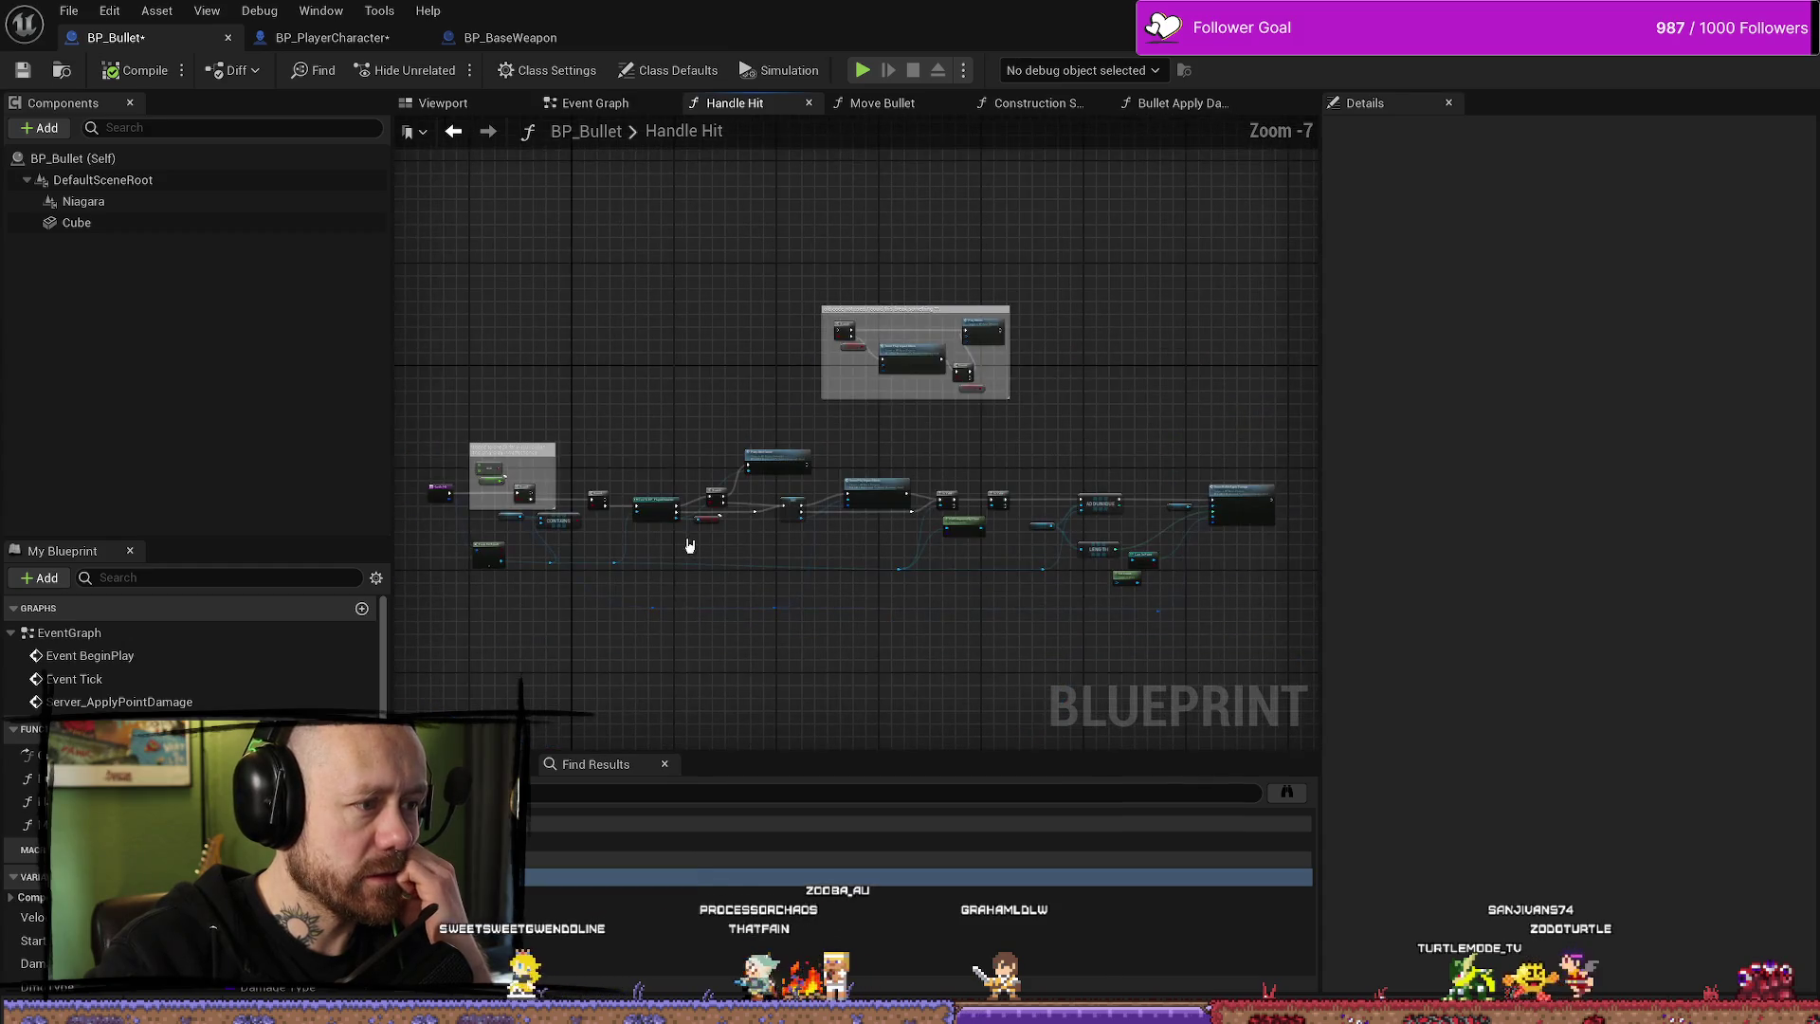
scroll(690, 540, "up", 2)
left_click_drag(681, 543, 1018, 530)
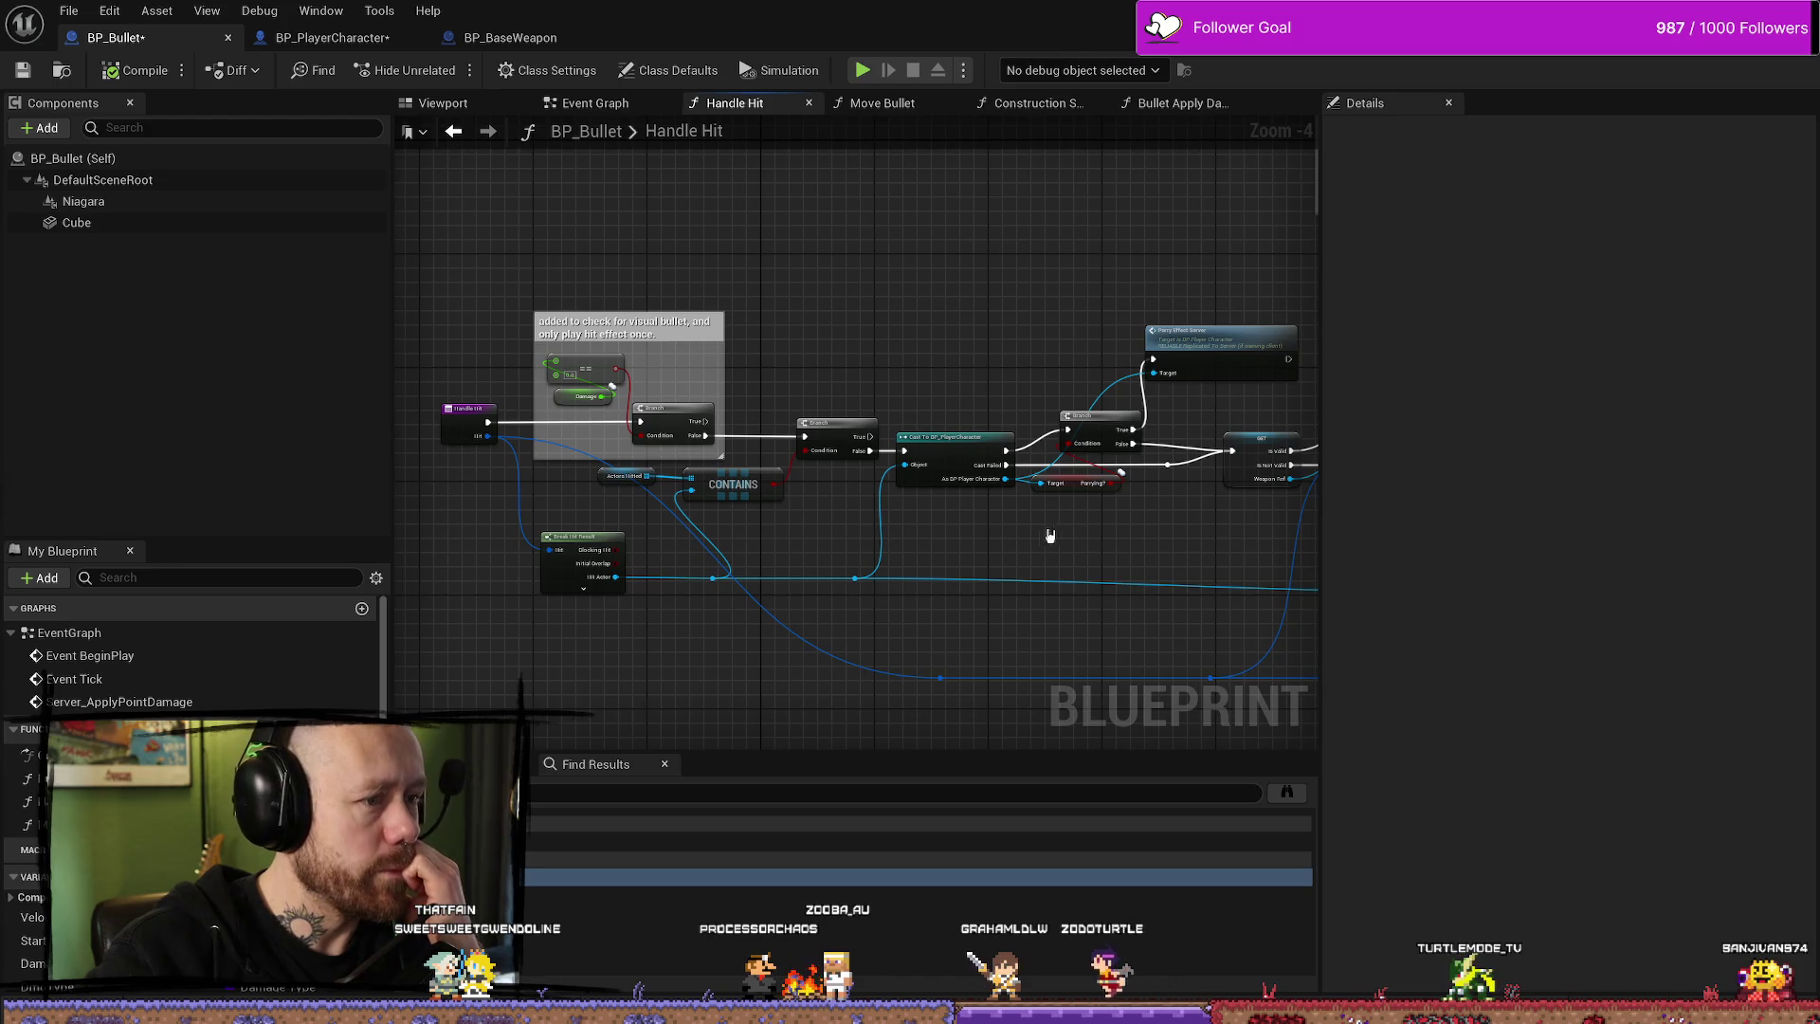
scroll(1047, 536, "up", 5)
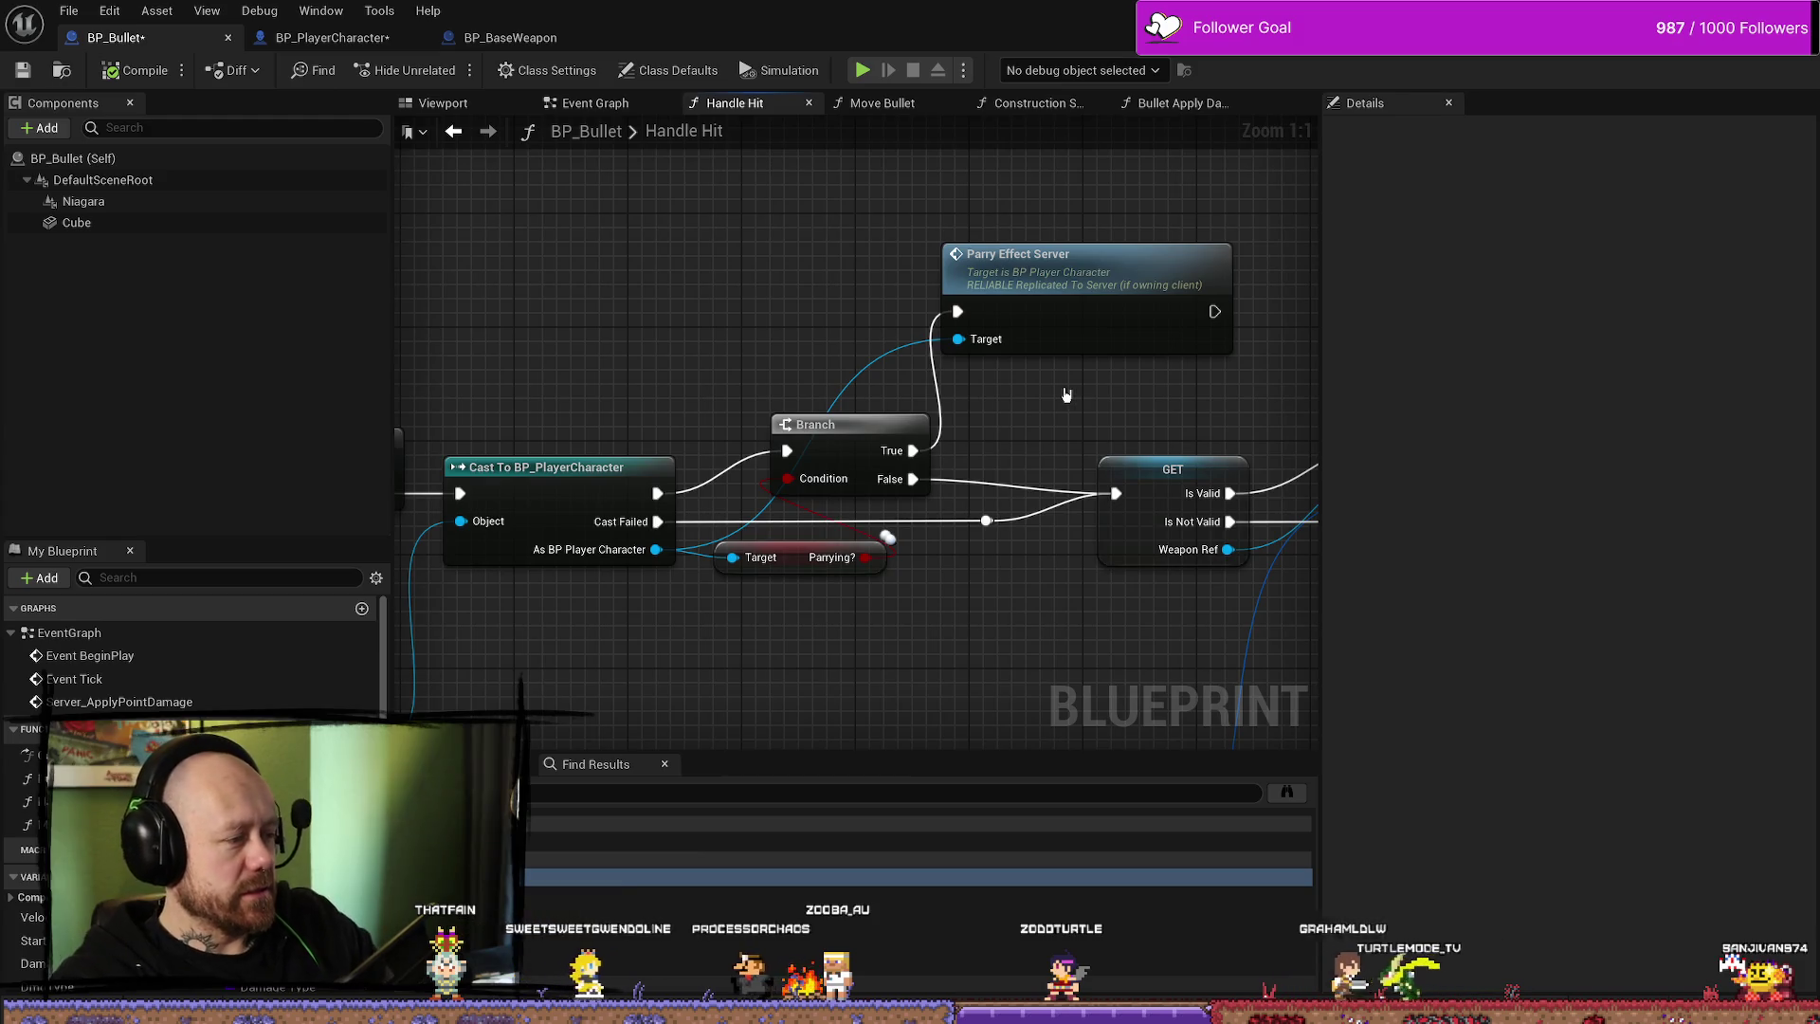
- Select the Parry Effect Server call and inspect the nearby impact effects, validity checks and Branch
left_click(1128, 280)
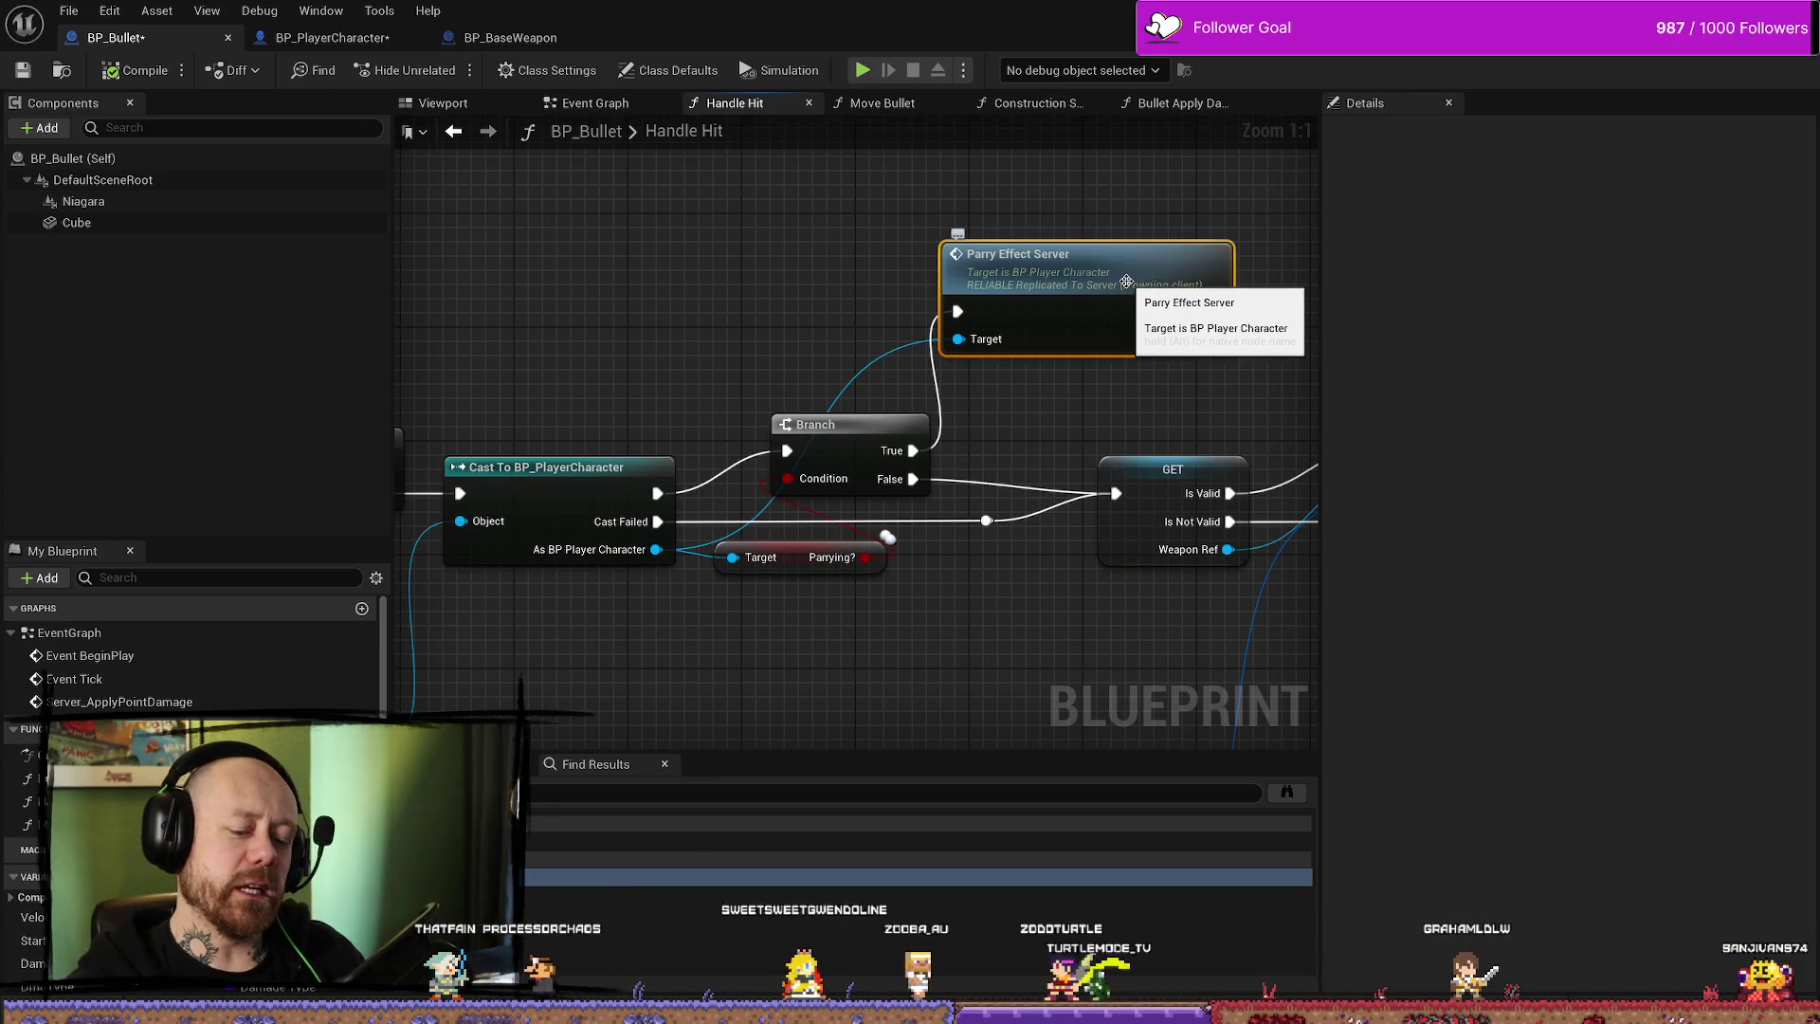
scroll(974, 425, "down", 3)
scroll(974, 425, "down", 4)
scroll(974, 422, "up", 3)
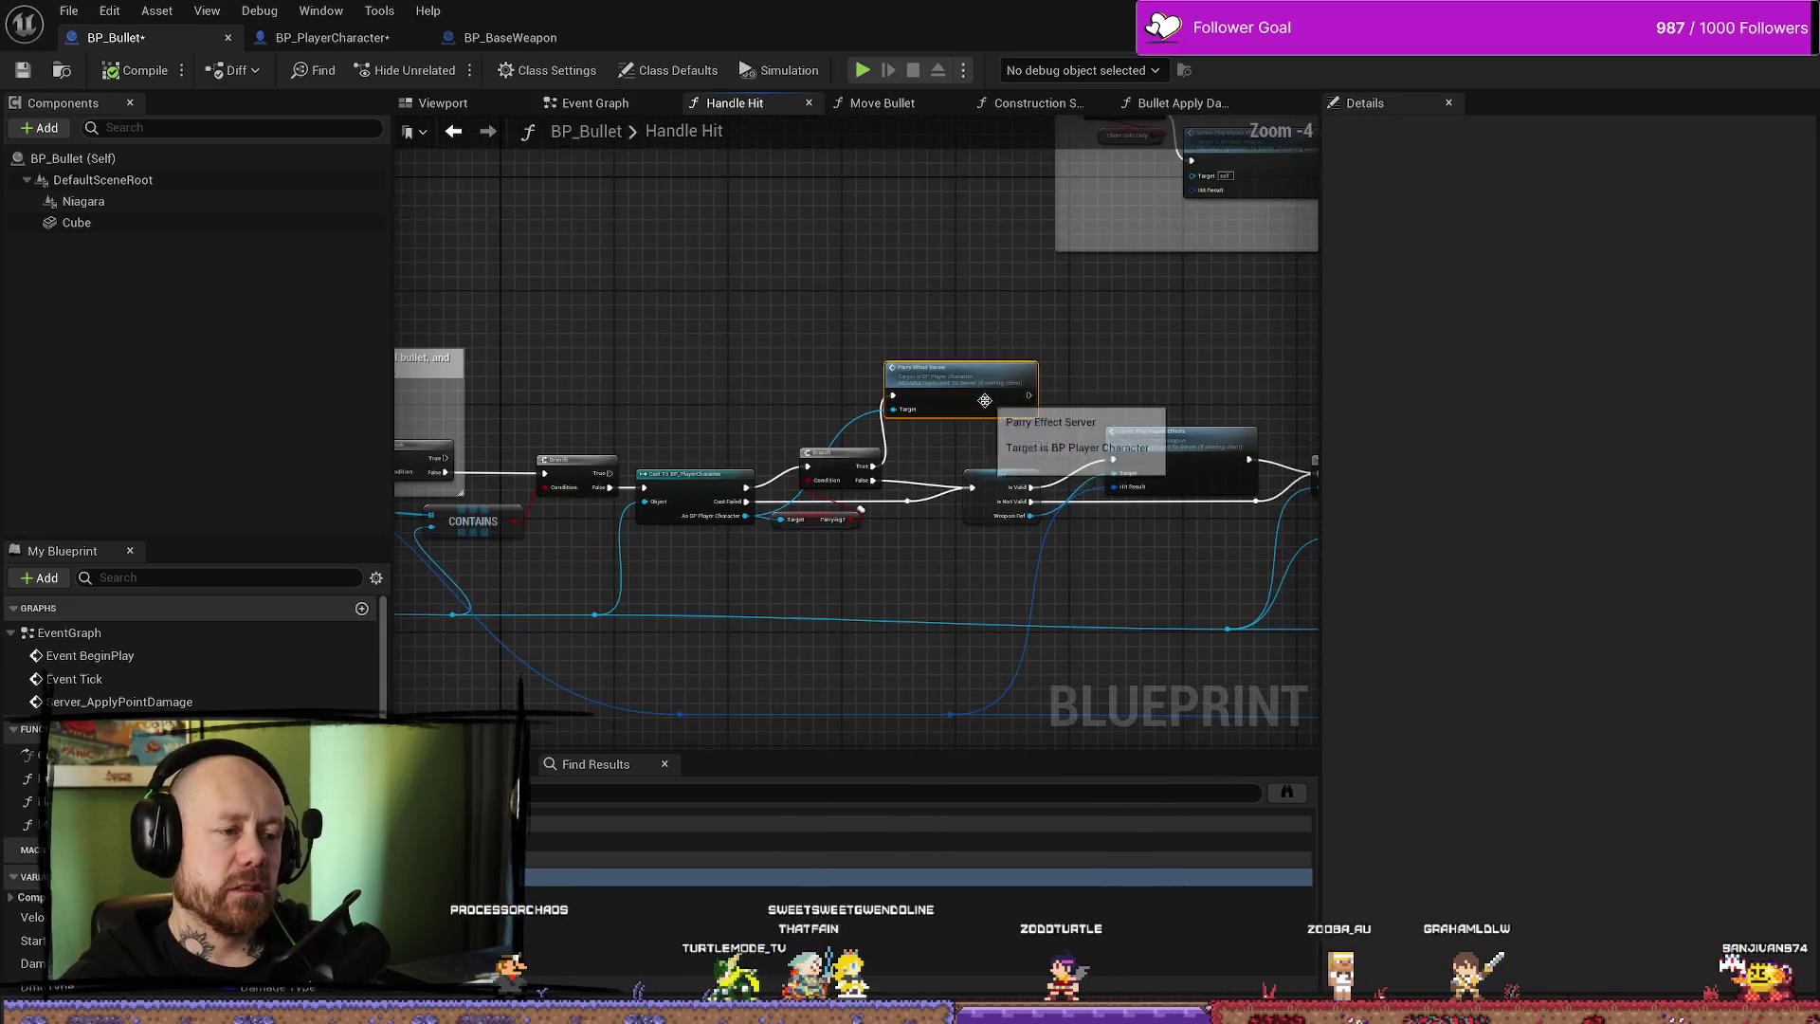
scroll(1113, 297, "down", 3)
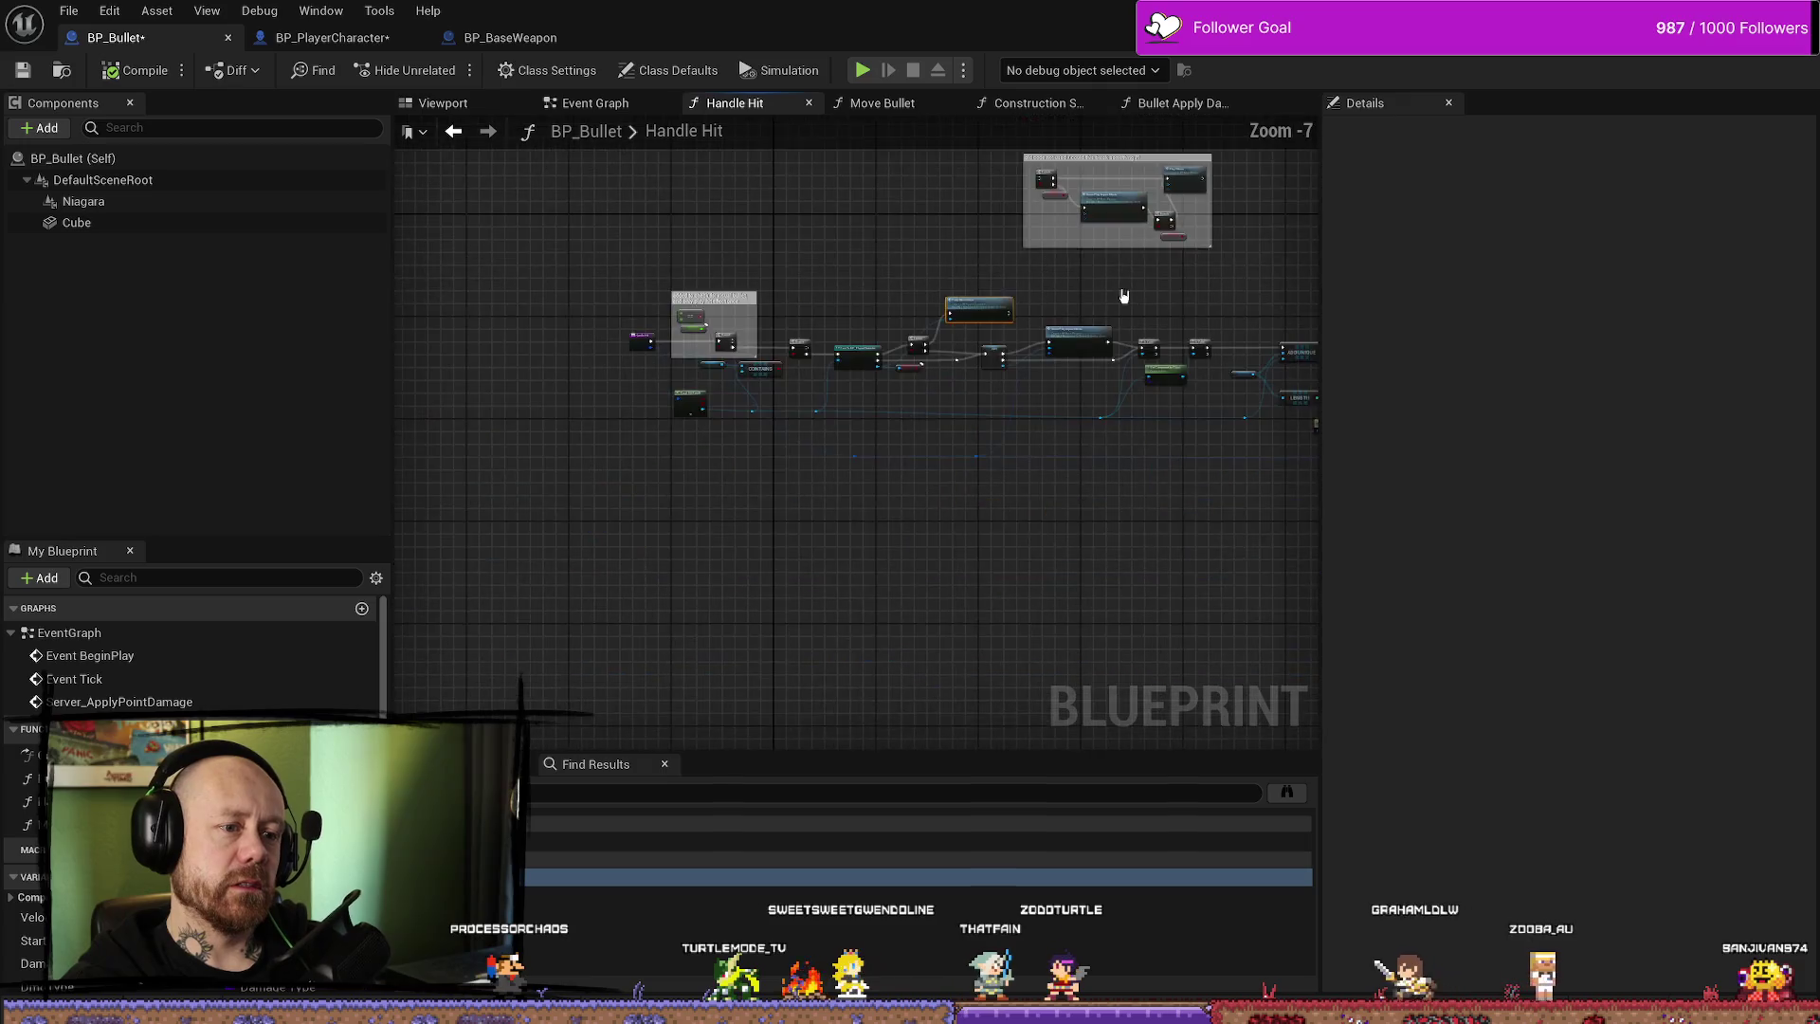
scroll(861, 268, "up", 2)
scroll(753, 333, "up", 4)
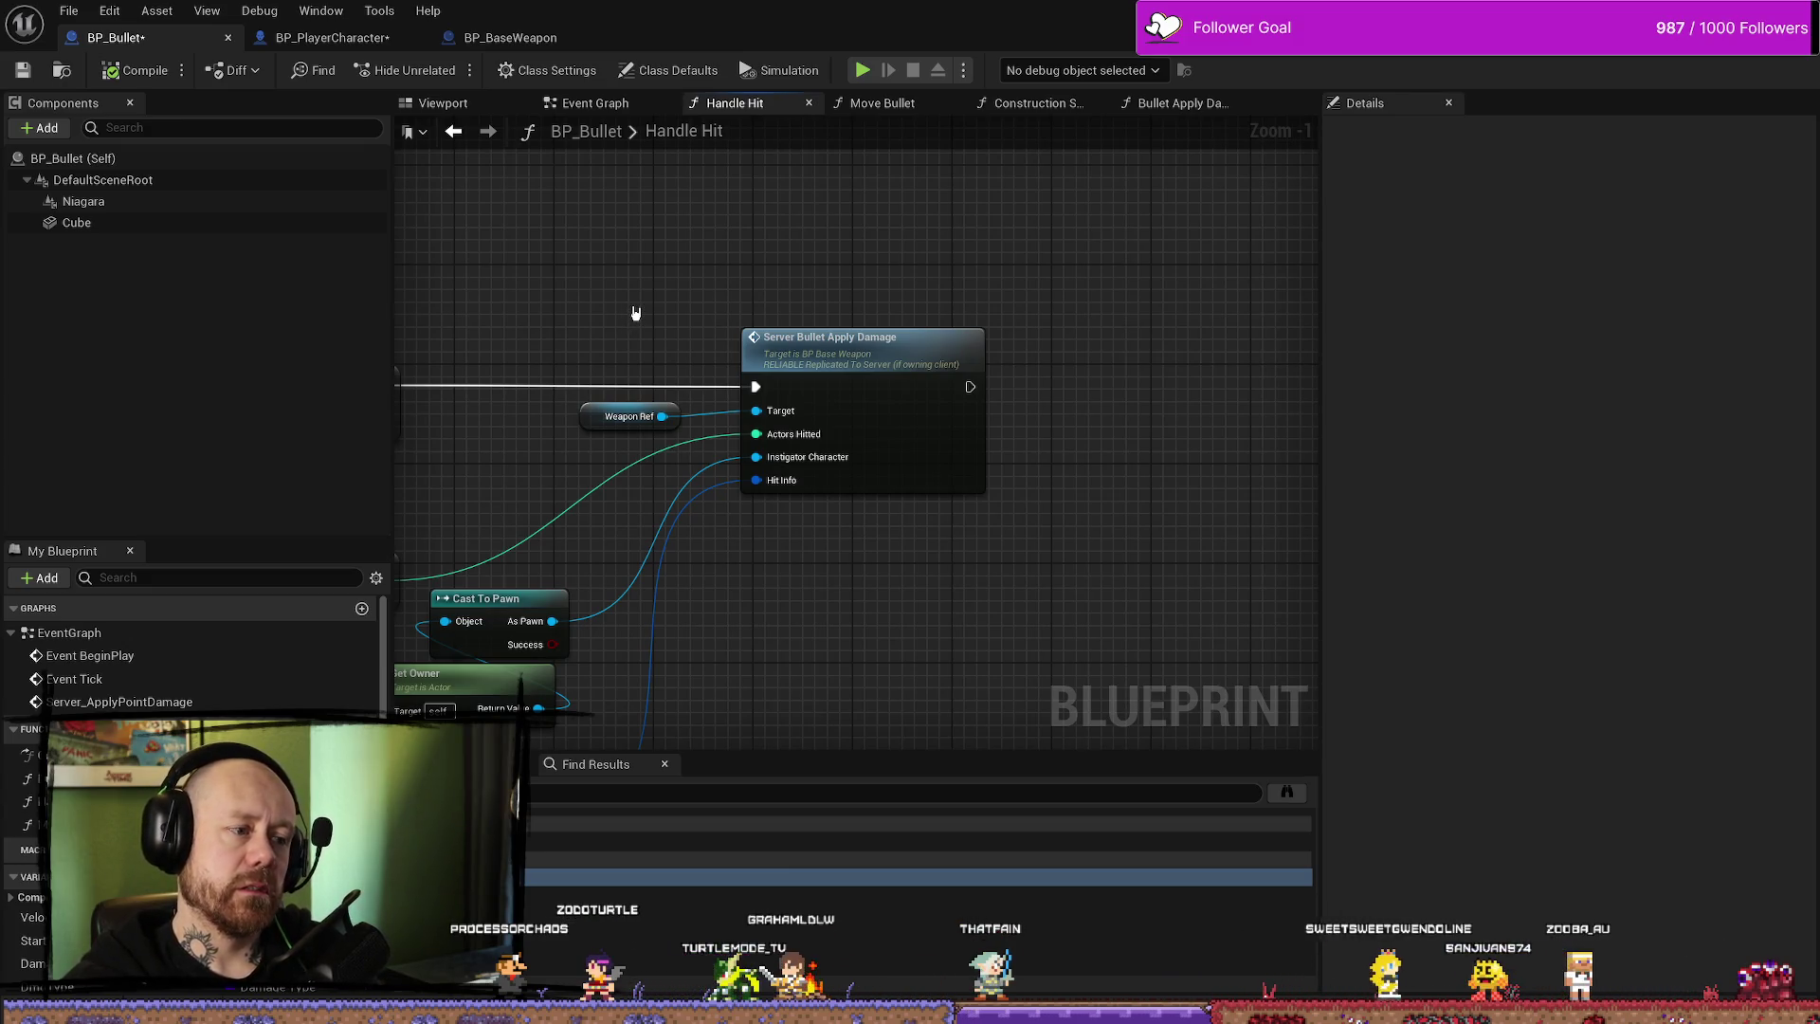
left_click_drag(669, 313, 1061, 317)
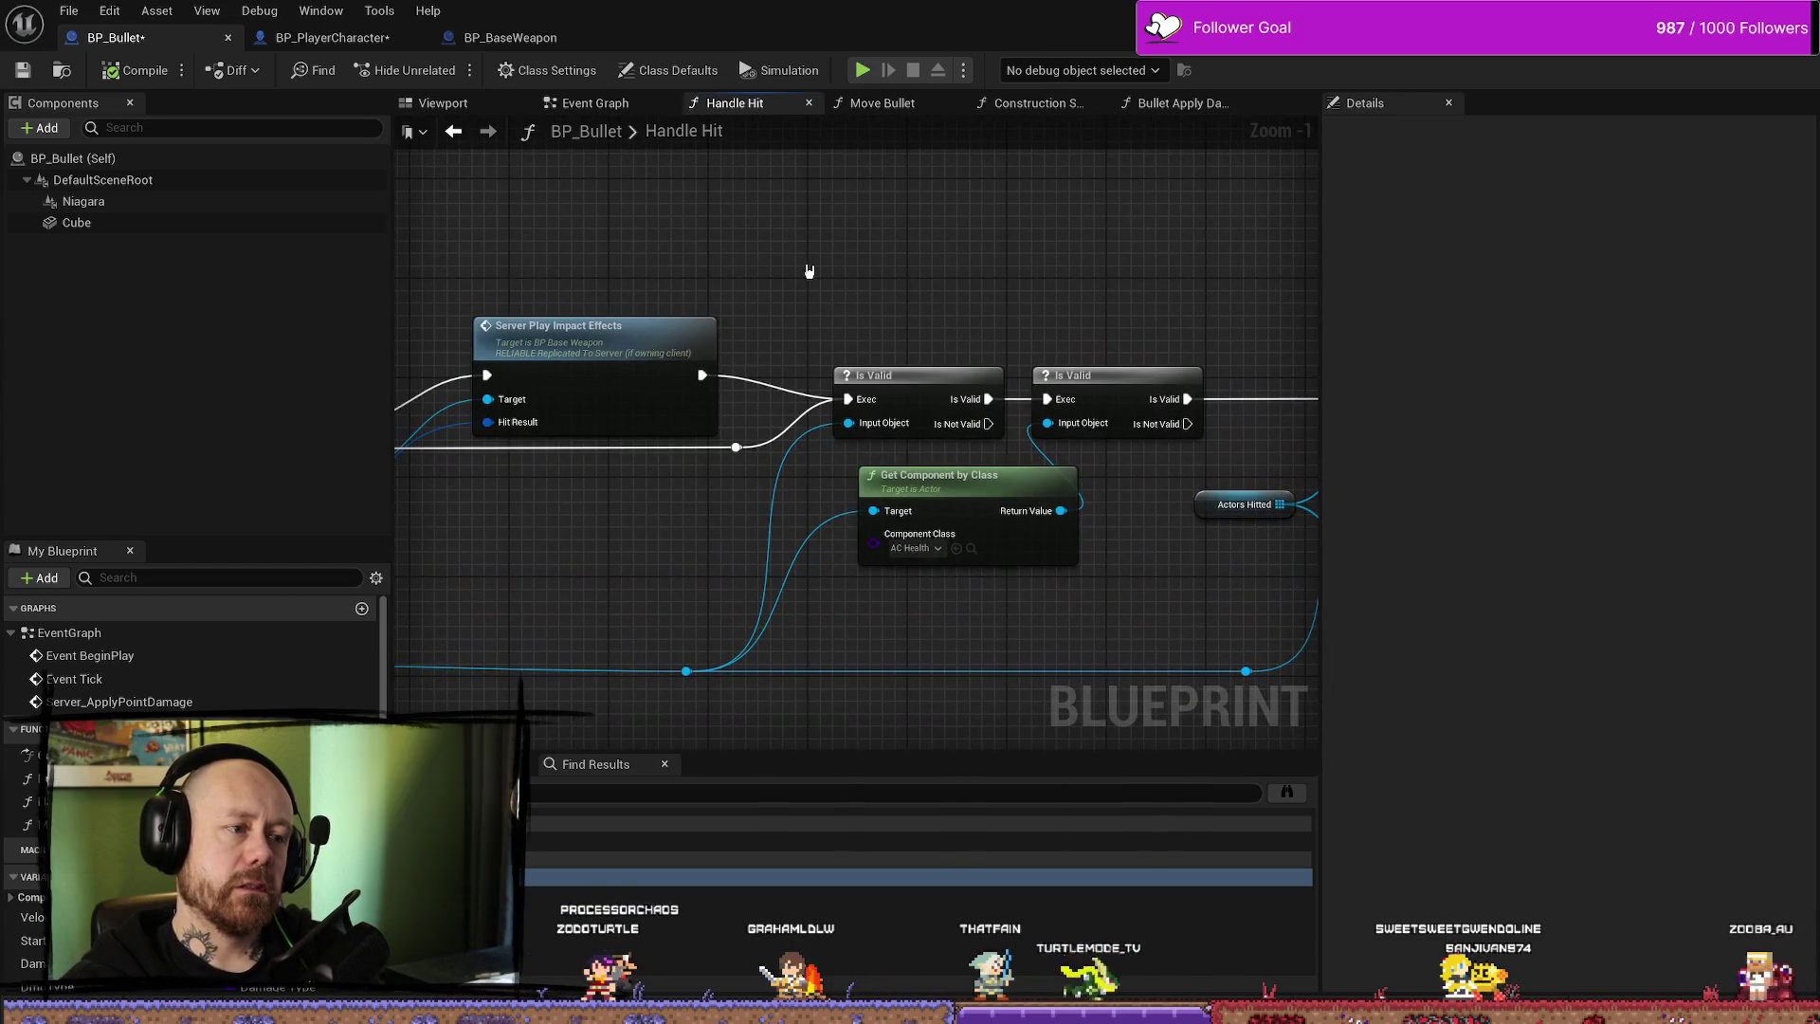
mouse_move(809, 272)
left_mouse_down()
mouse_move(923, 317)
mouse_move(848, 356)
mouse_move(896, 319)
left_mouse_up()
scroll(923, 317, "down", 1)
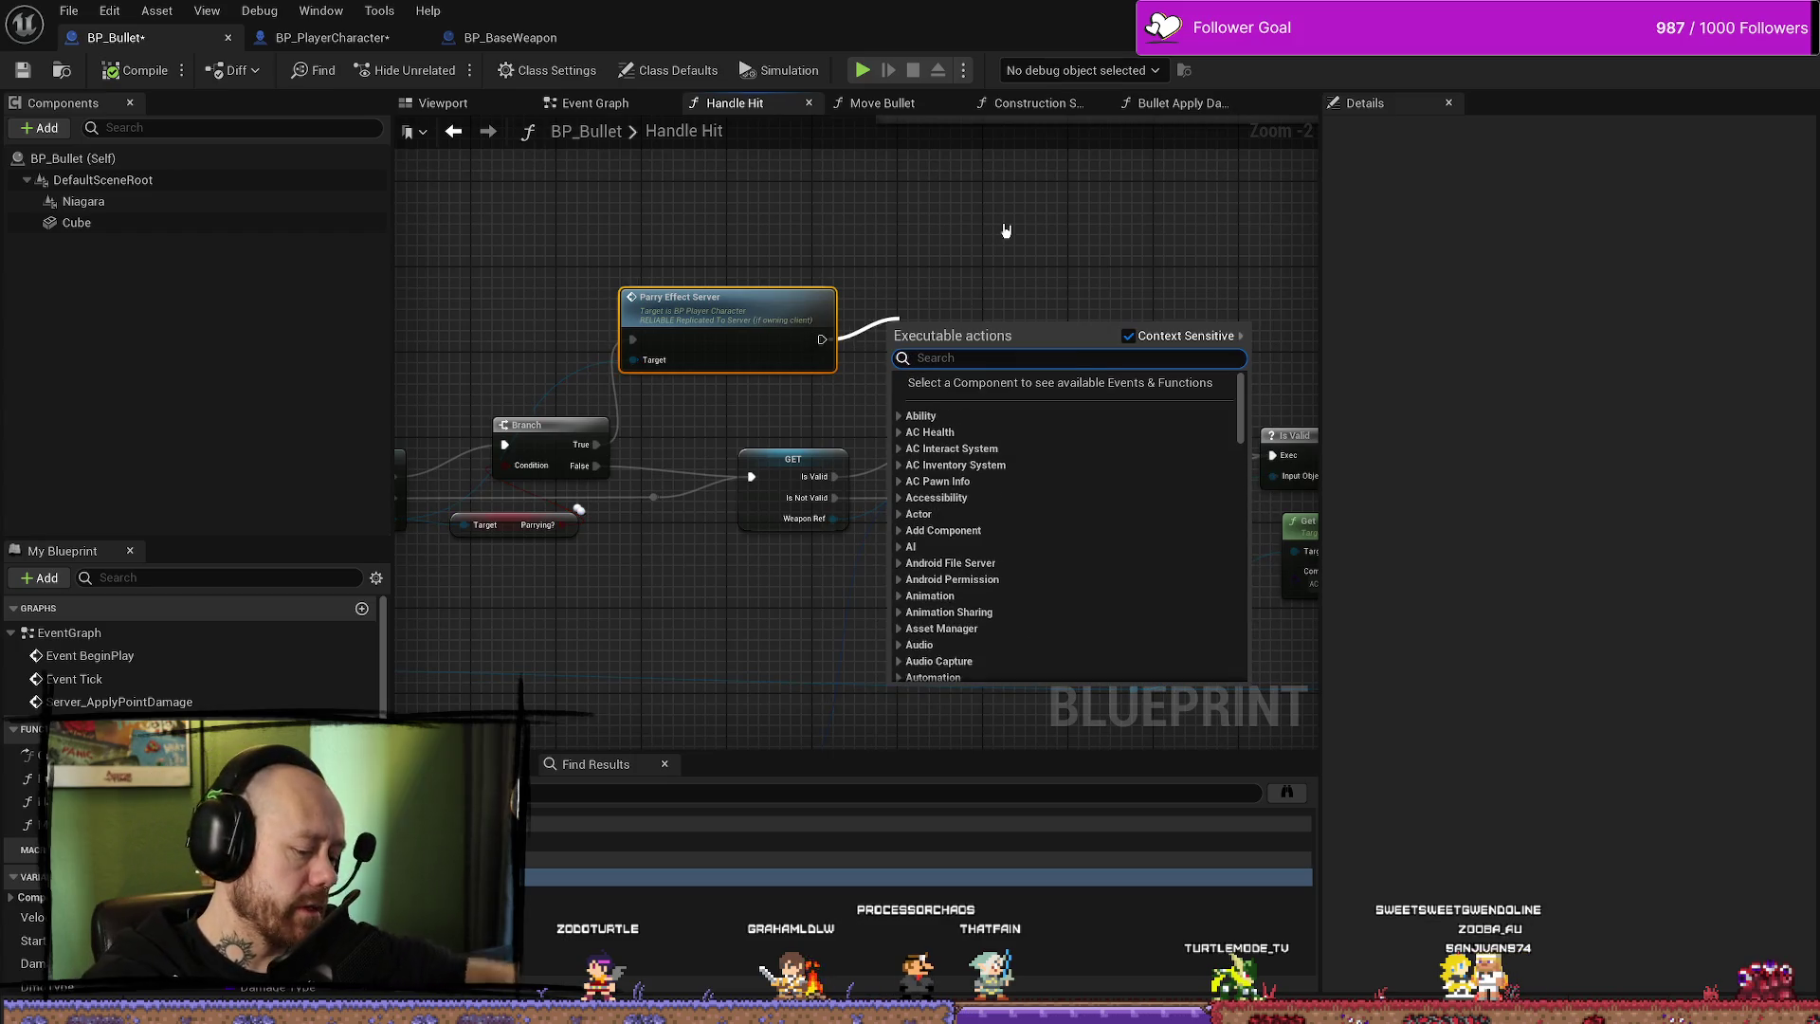
- Add a Destroy Actor node after the Parry Effect Server call
type("destr")
key("Return")
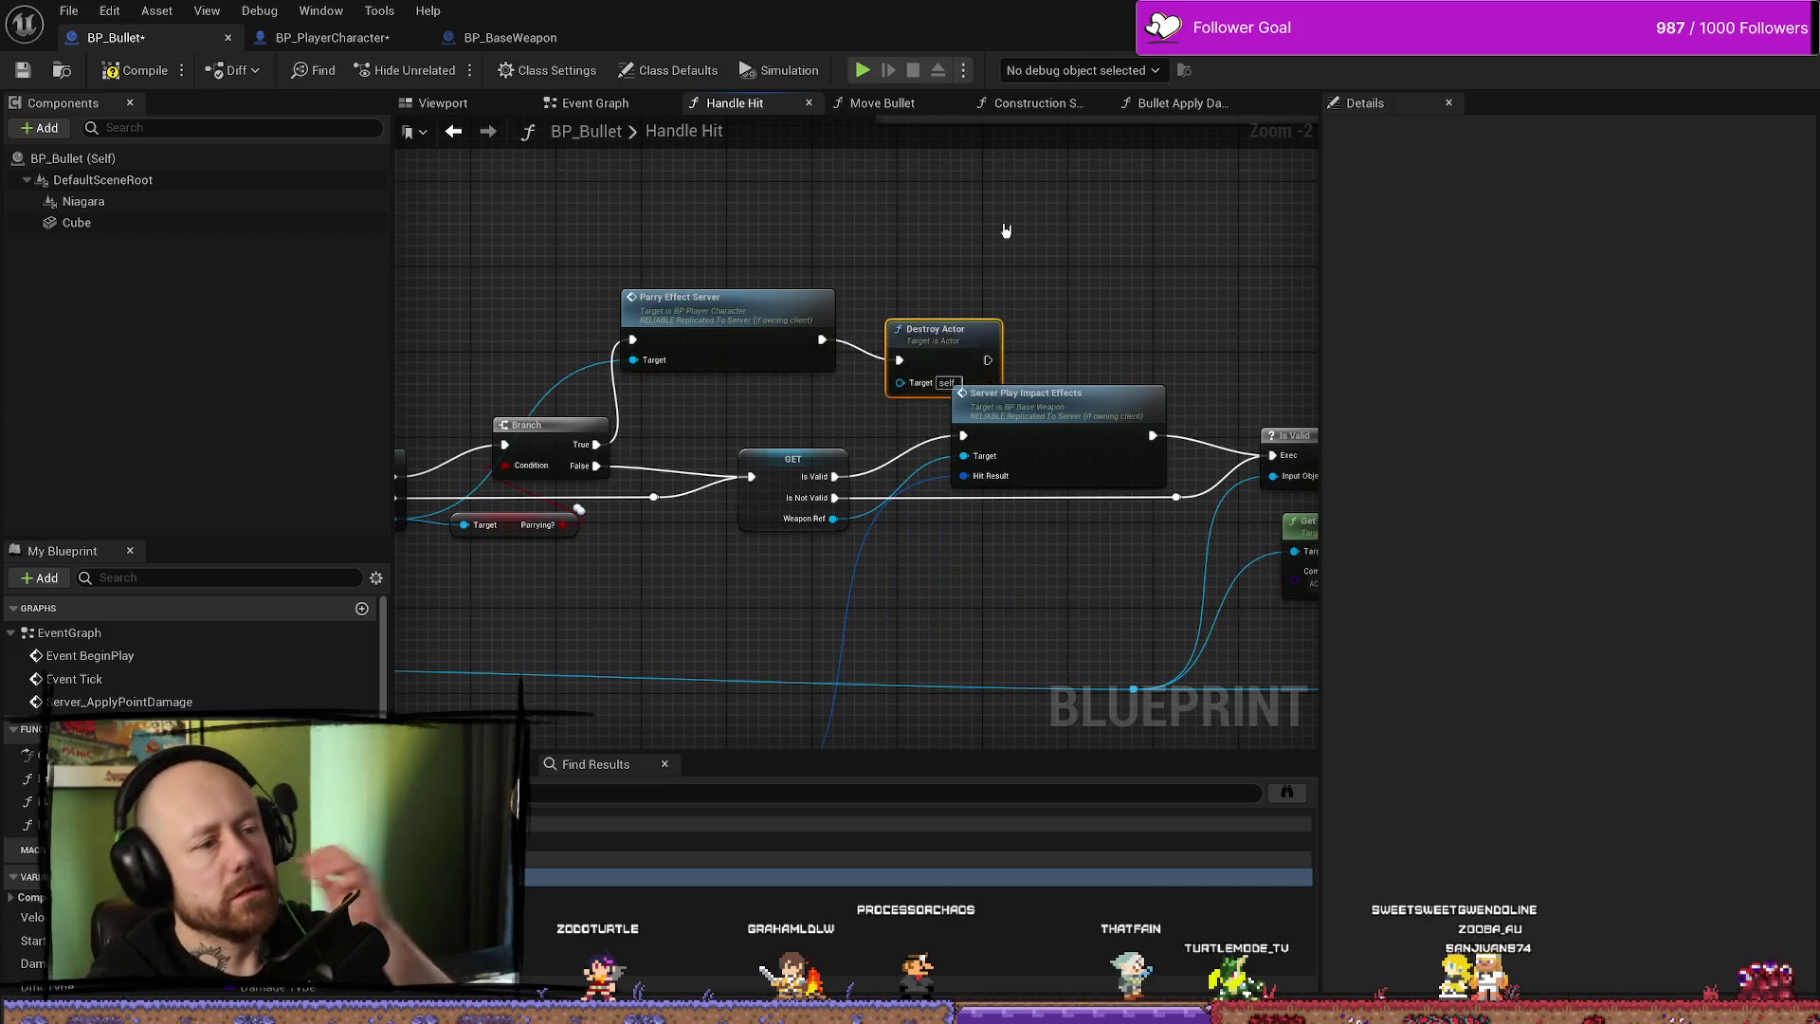
left_click(1127, 277)
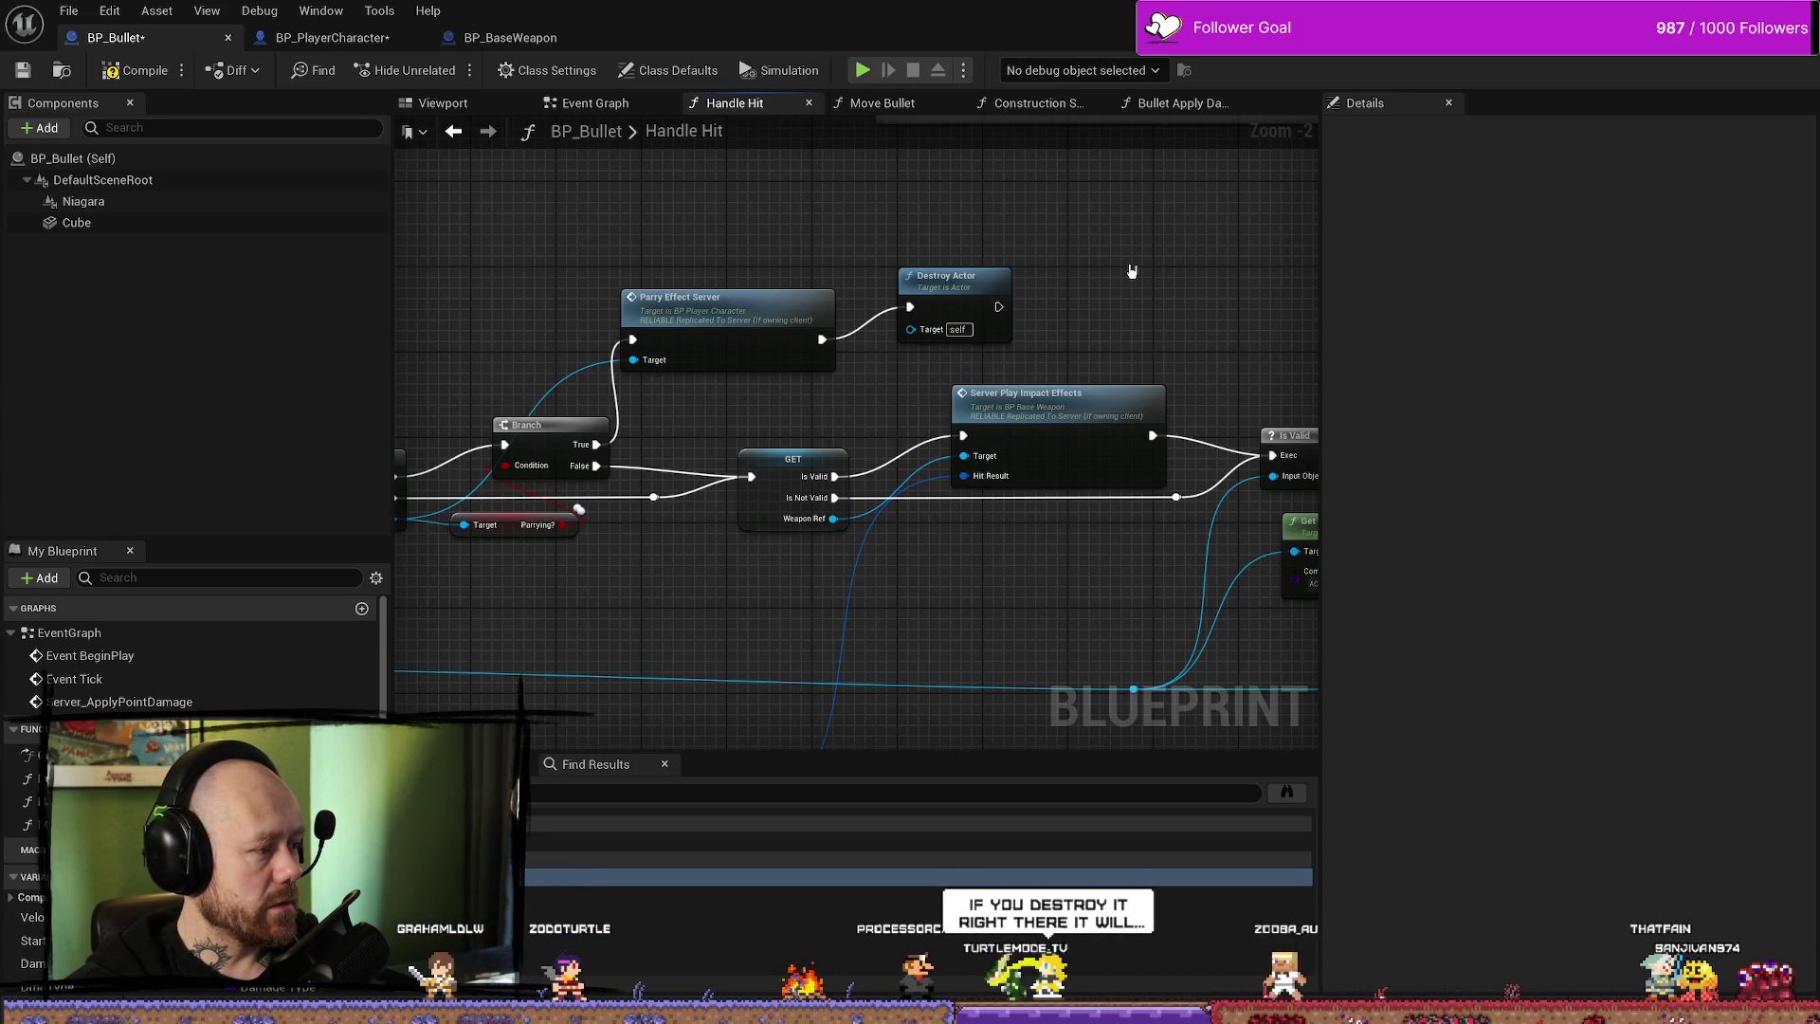
- Review the Cast To BP_PlayerCharacter, Branch, Parrying? and Server Play Impact Effects nodes
left_click_drag(863, 397, 1075, 391)
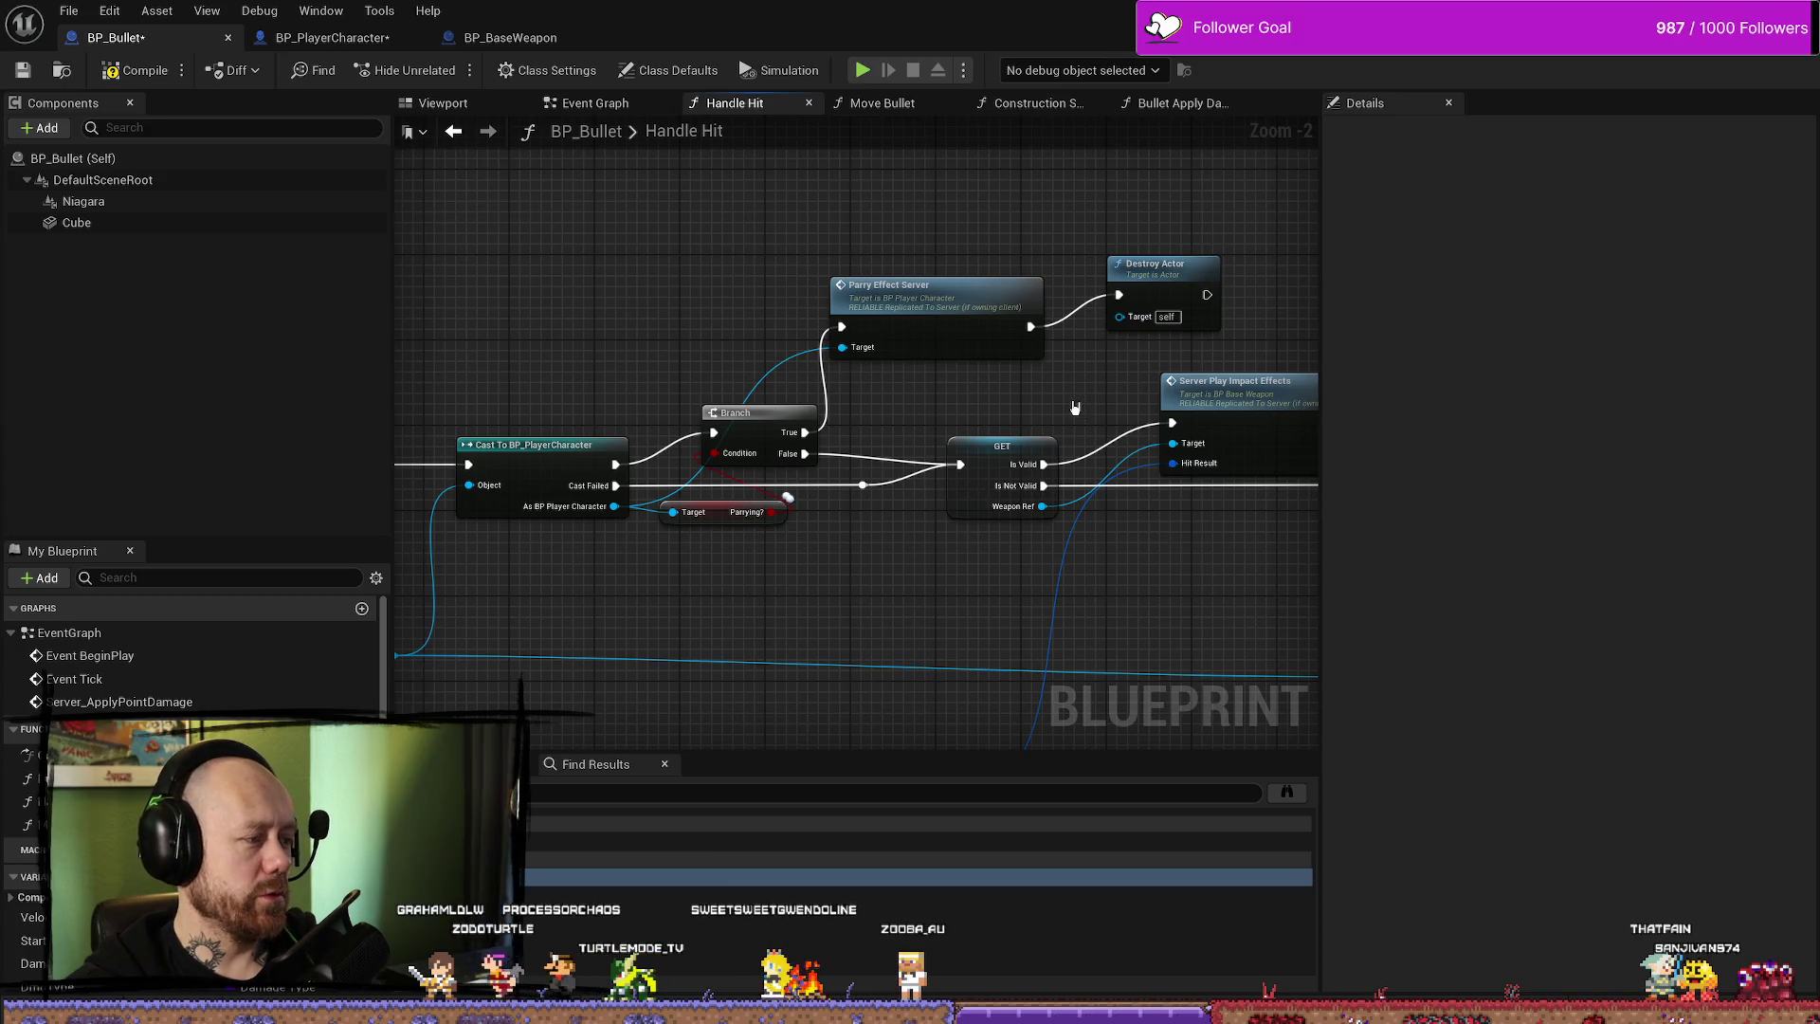
mouse_move(963, 424)
left_mouse_down()
mouse_move(960, 402)
mouse_move(879, 423)
left_mouse_up()
left_click_drag(951, 247, 891, 372)
left_click(735, 360)
left_click_drag(614, 481, 690, 449)
left_click_drag(773, 408, 823, 589)
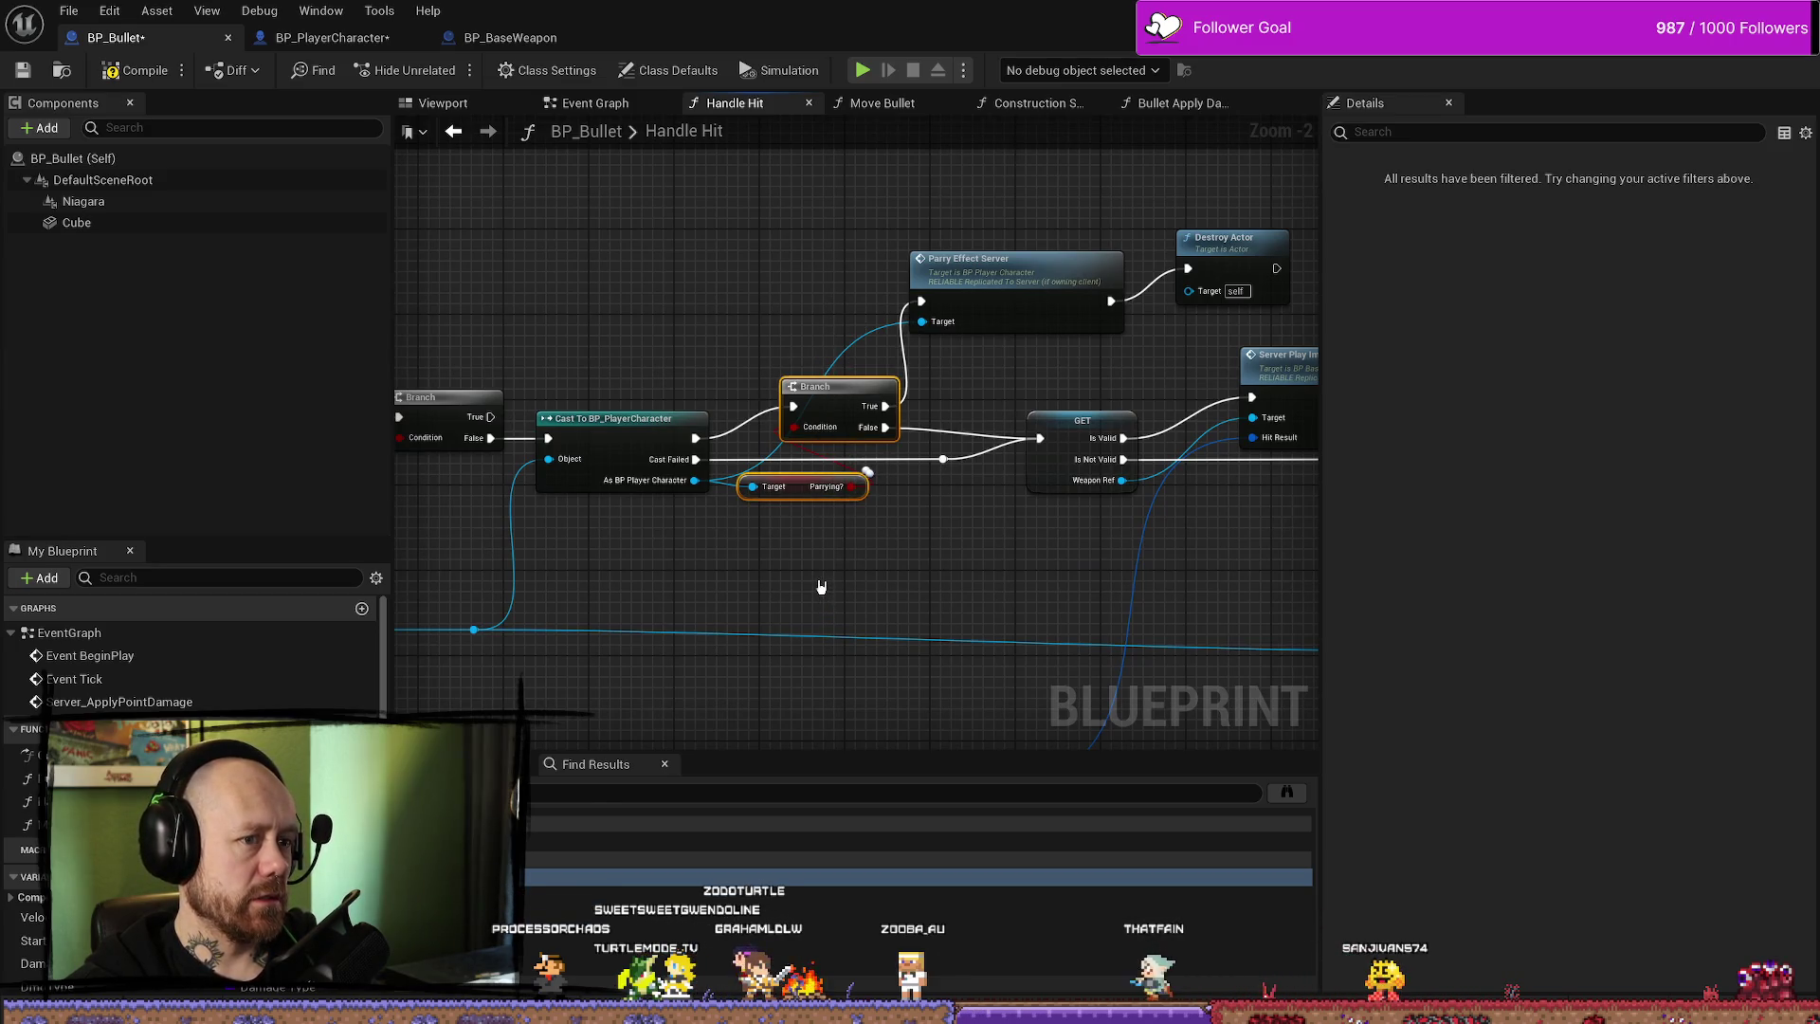
left_click_drag(830, 568, 891, 524)
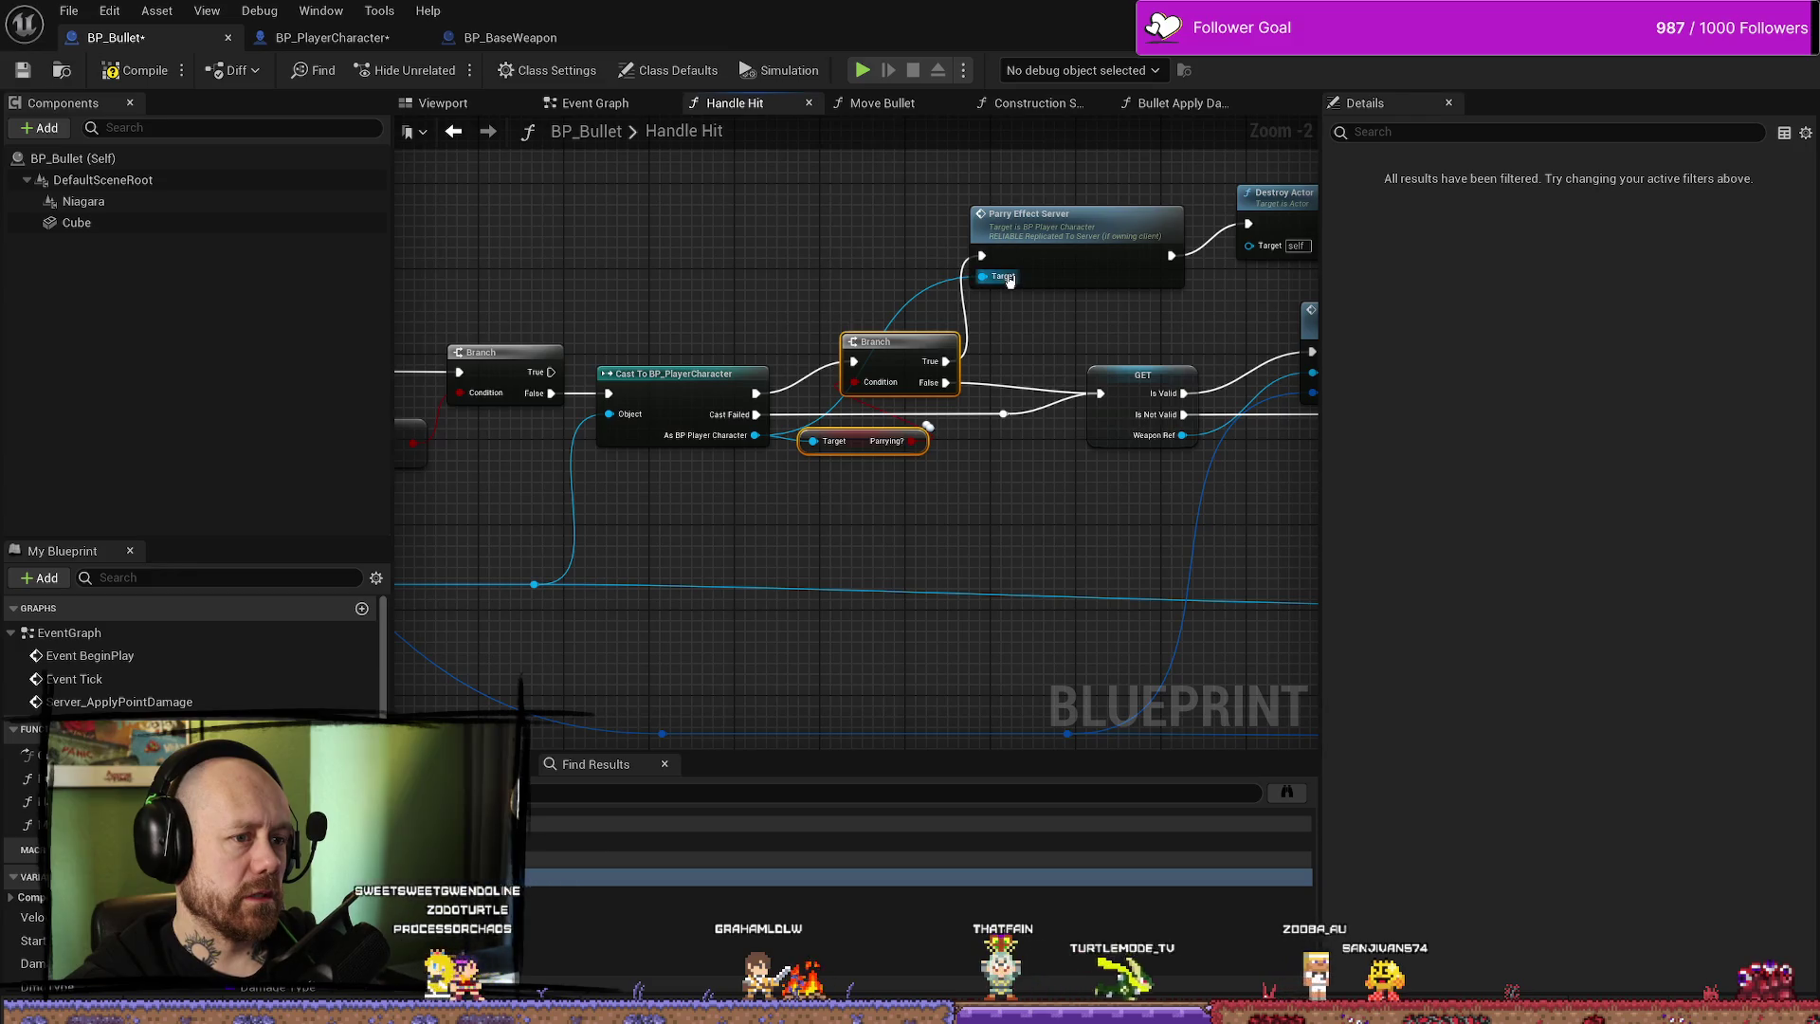
left_click_drag(1059, 300, 998, 320)
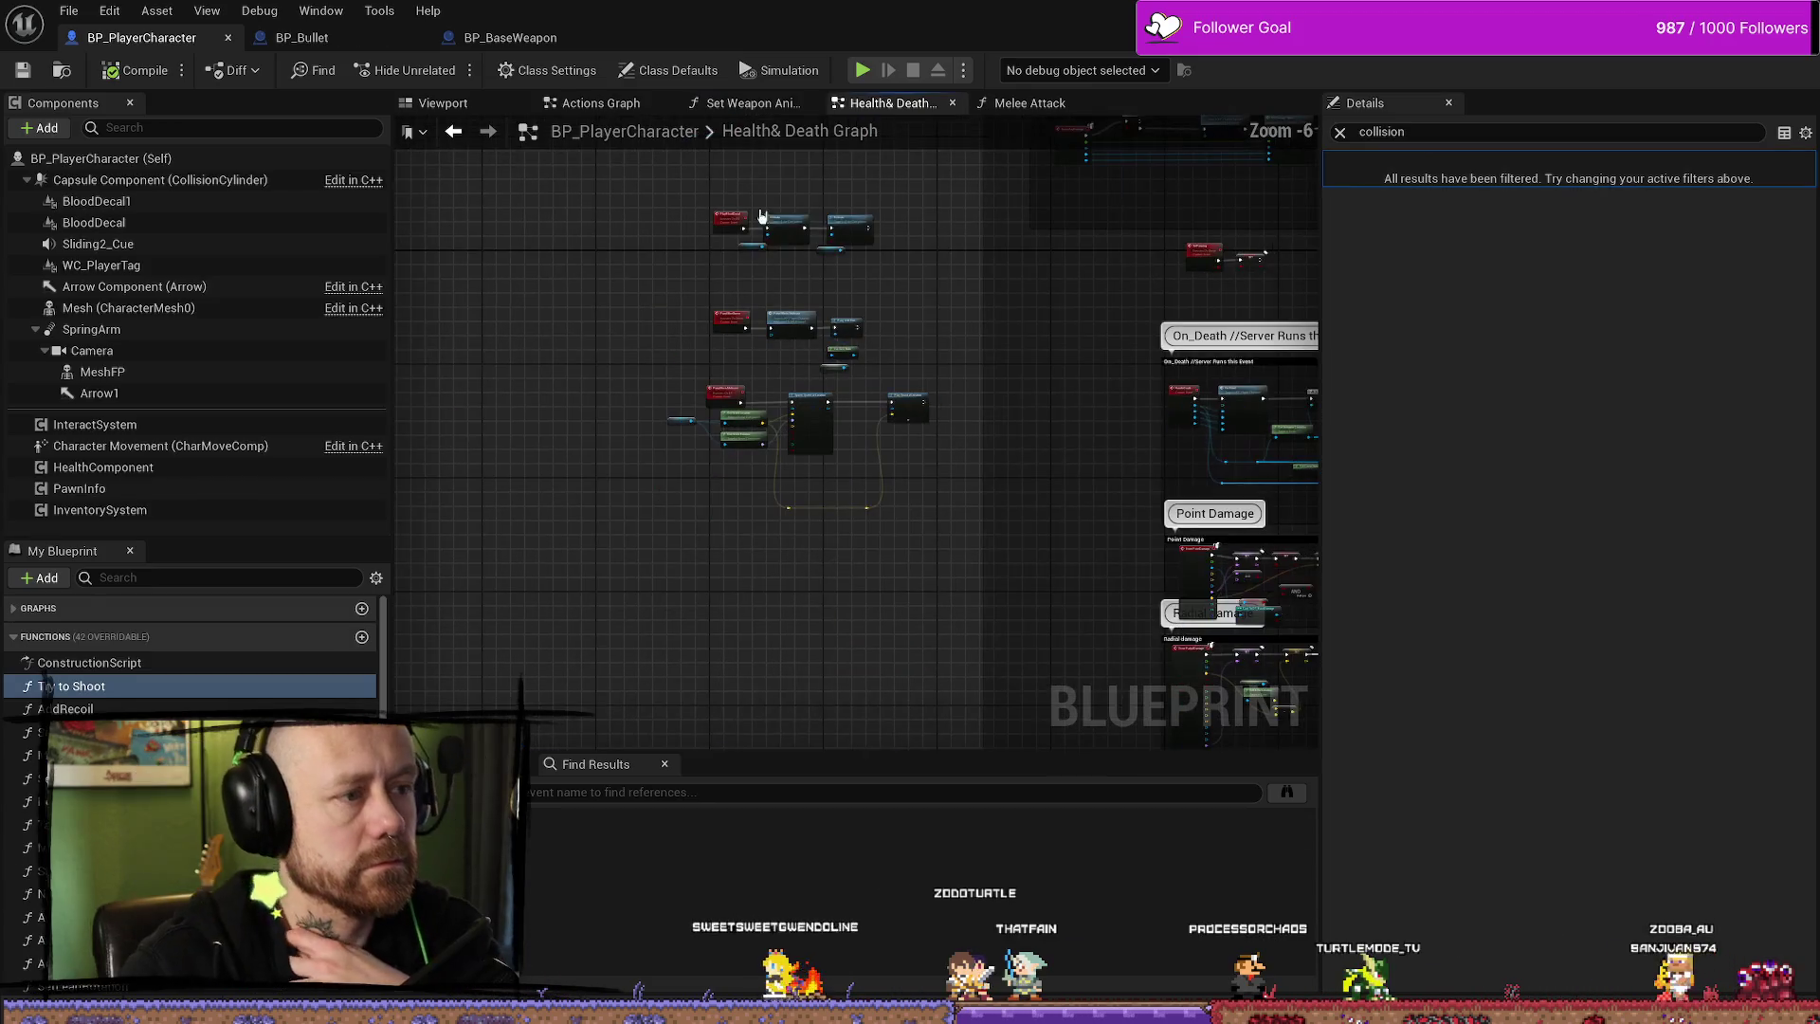
scroll(866, 398, "up", 4)
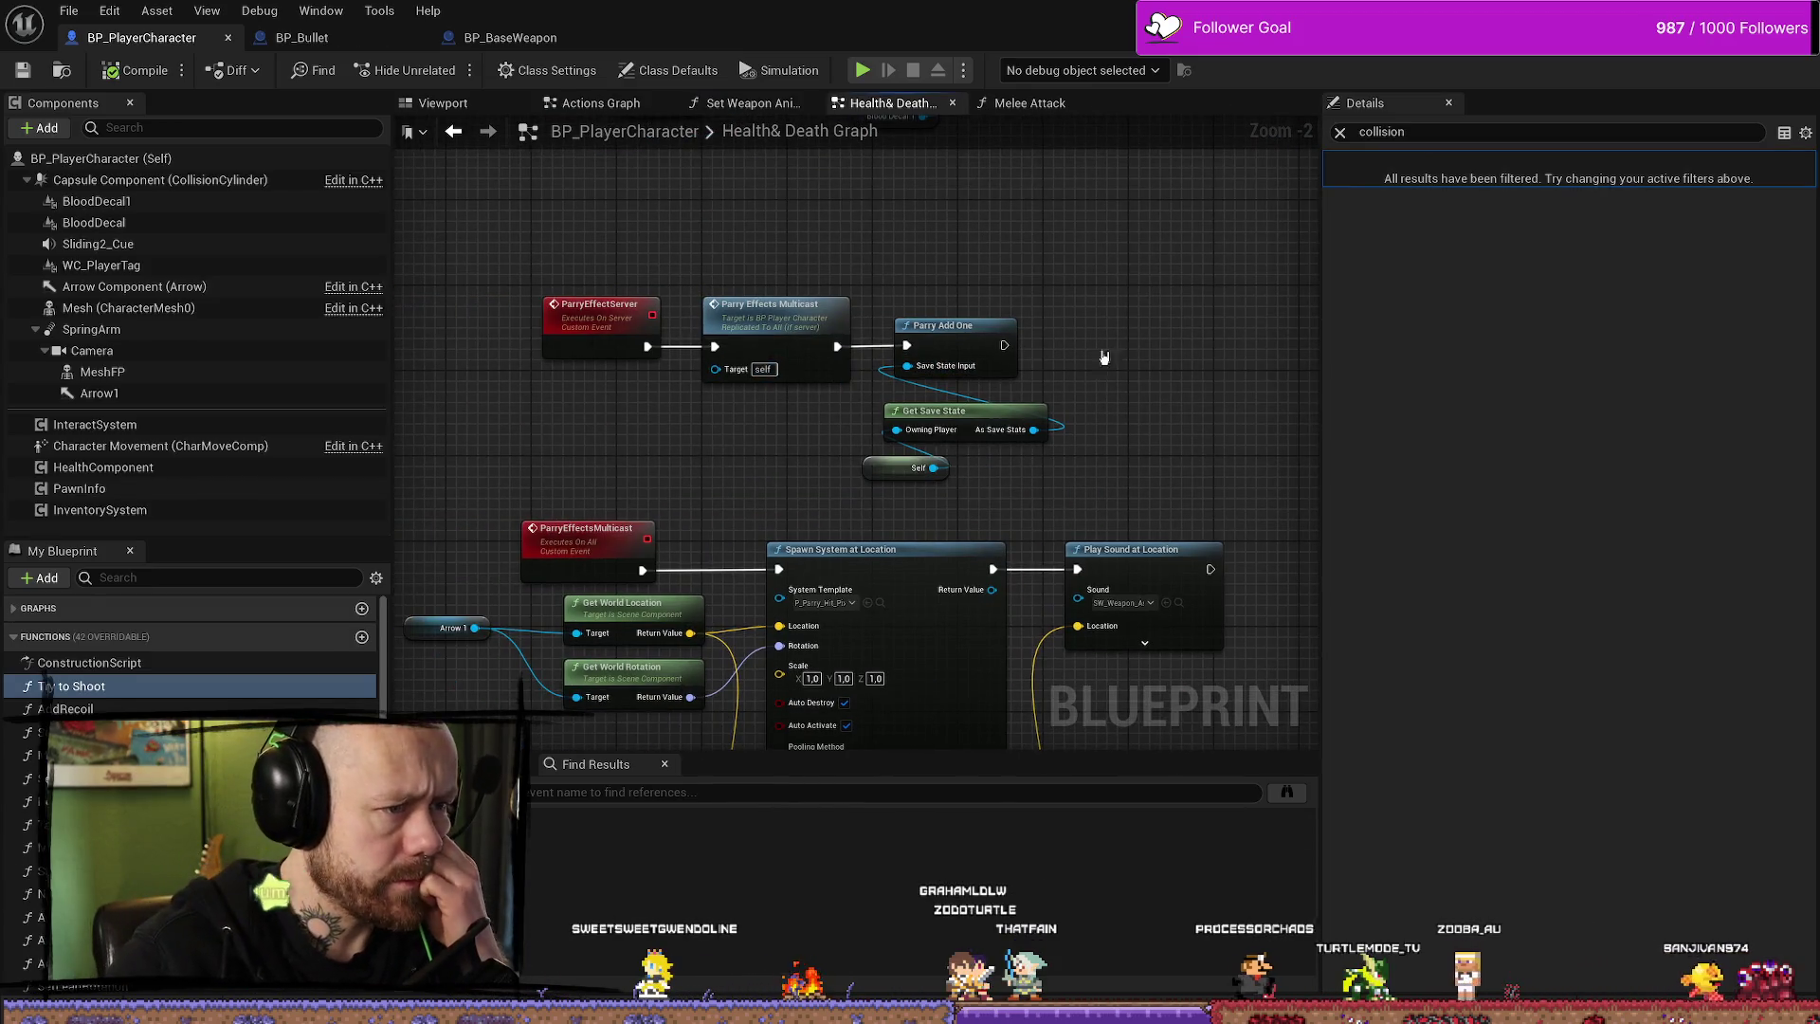
left_click_drag(1068, 356, 1040, 309)
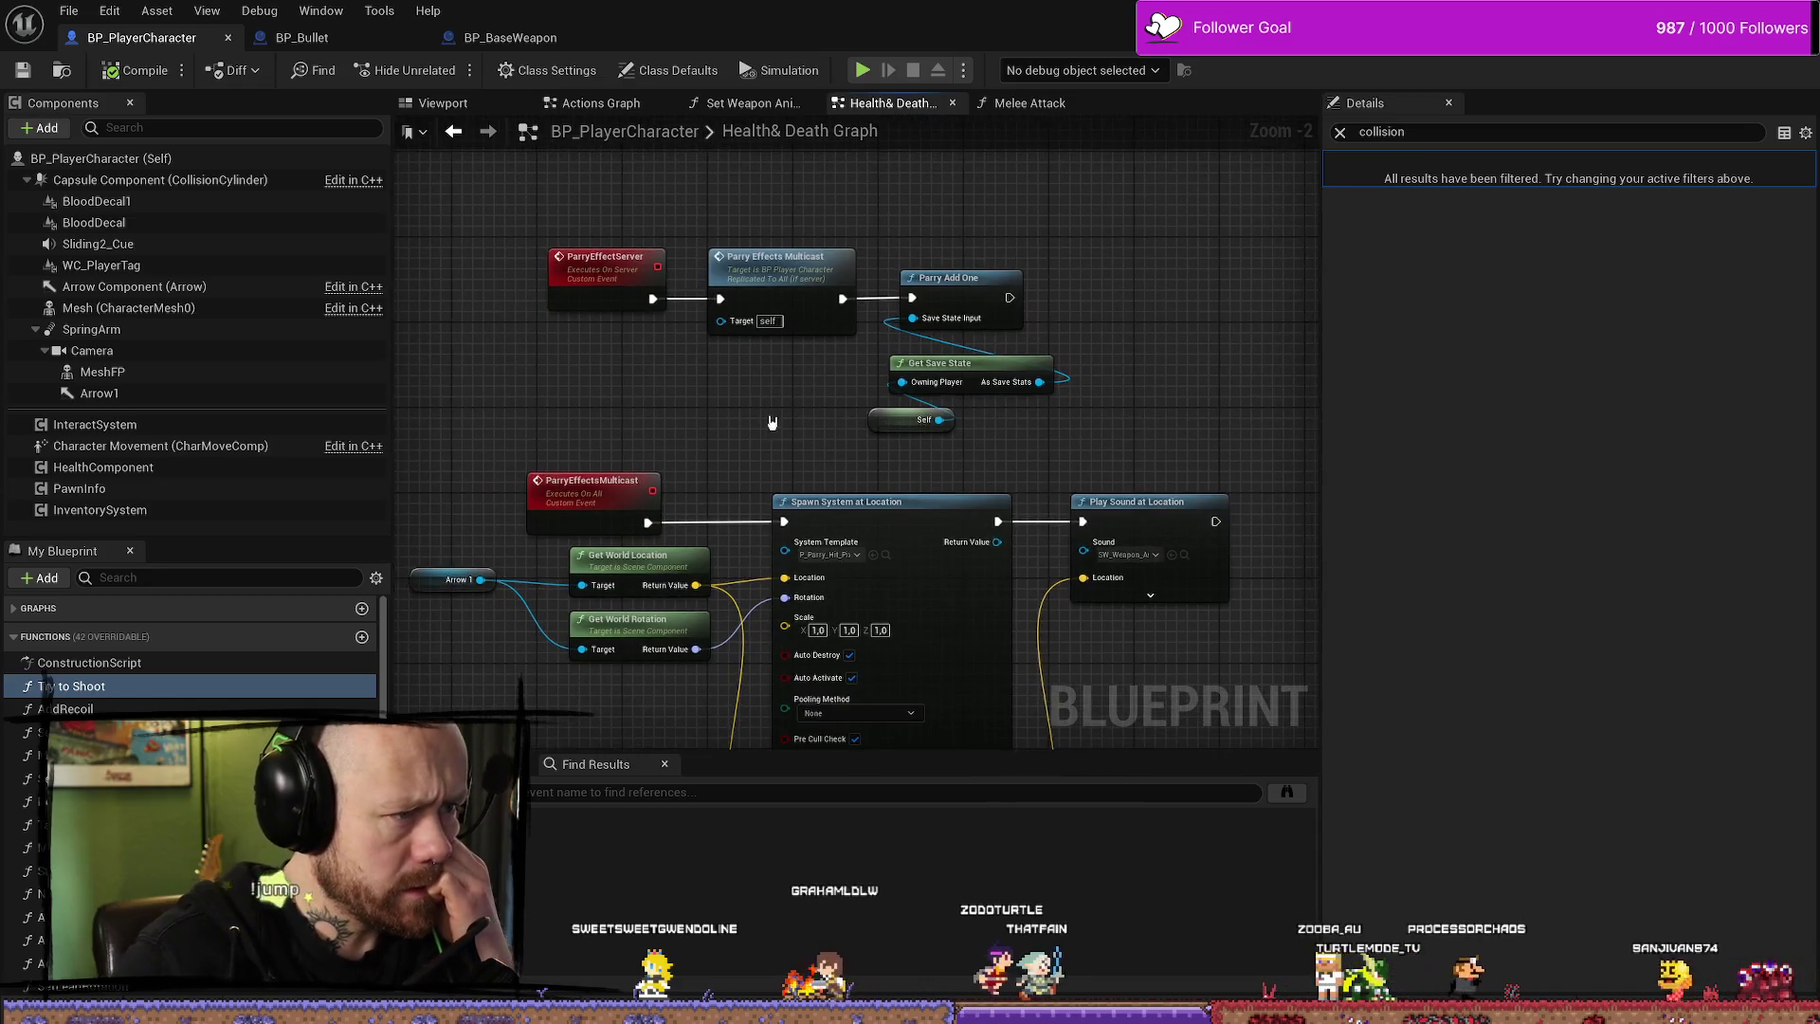
scroll(767, 424, "up", 3)
mouse_move(1062, 436)
left_mouse_down()
mouse_move(910, 327)
mouse_move(965, 332)
mouse_move(751, 406)
mouse_move(834, 446)
left_mouse_up()
left_click(622, 413)
scroll(819, 381, "up", 1)
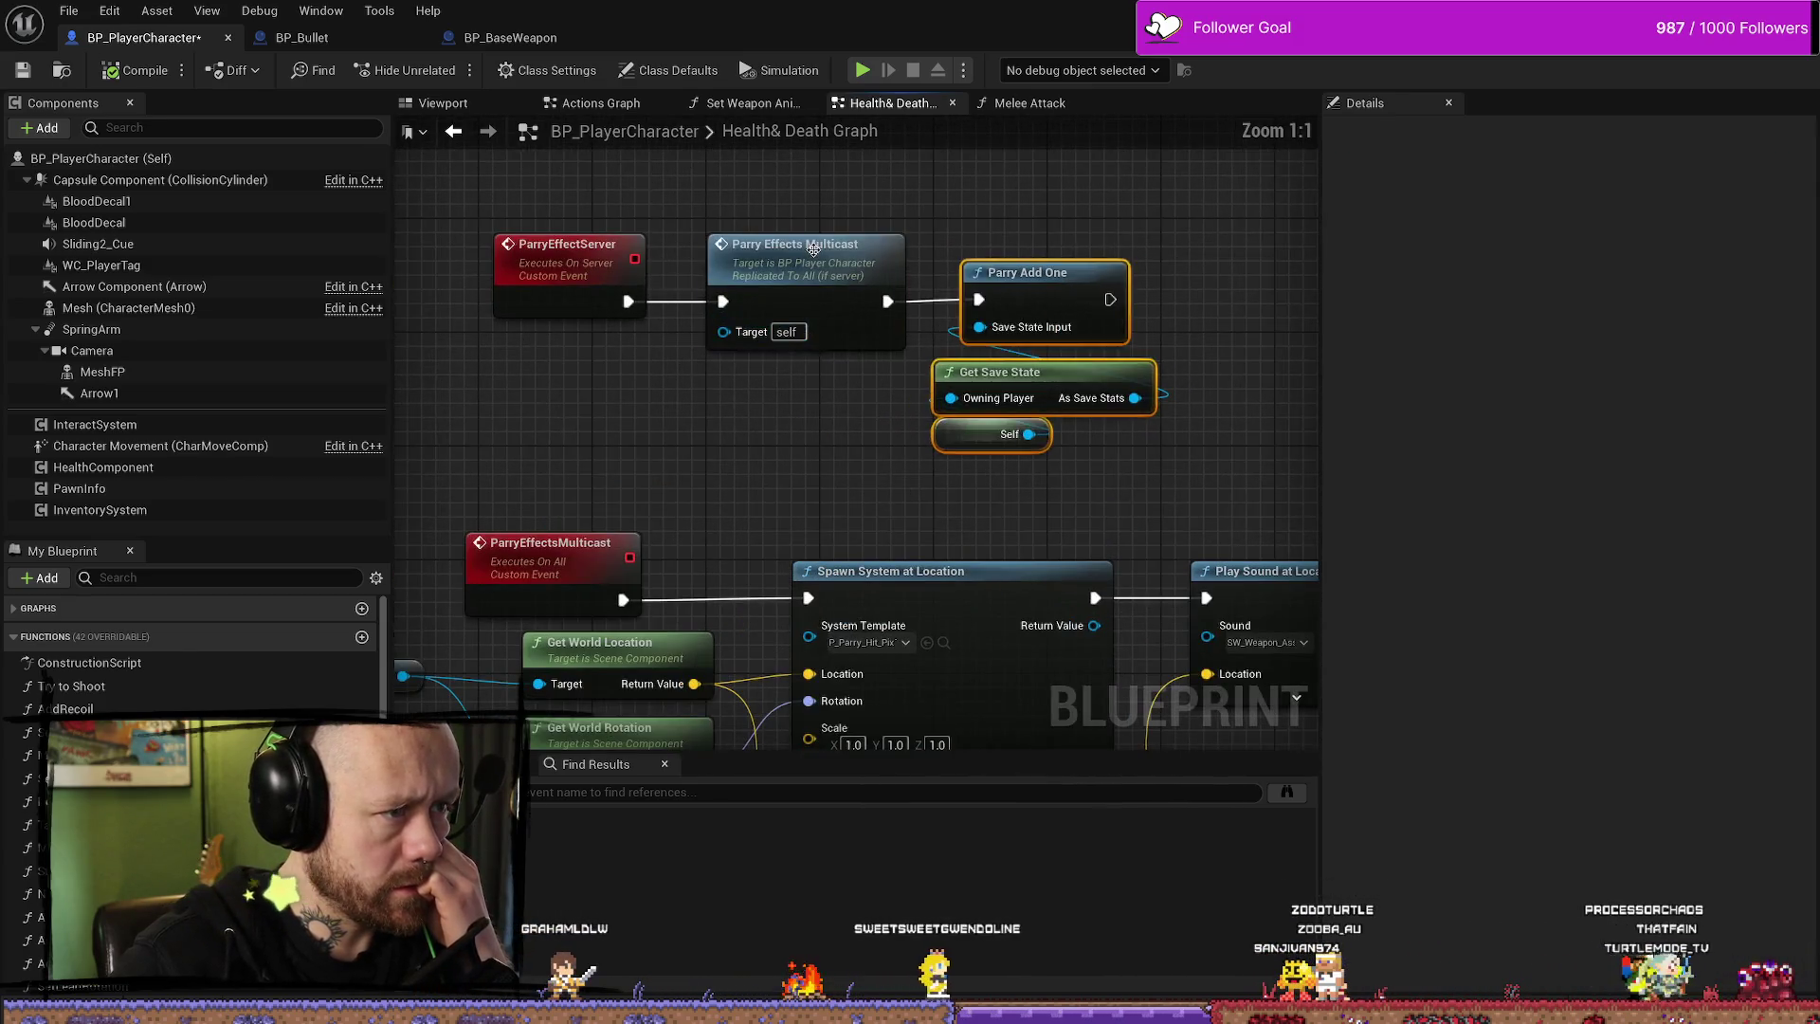
scroll(1136, 377, "up", 1)
left_click(1137, 363)
left_click_drag(1107, 490, 836, 417)
scroll(939, 418, "down", 1)
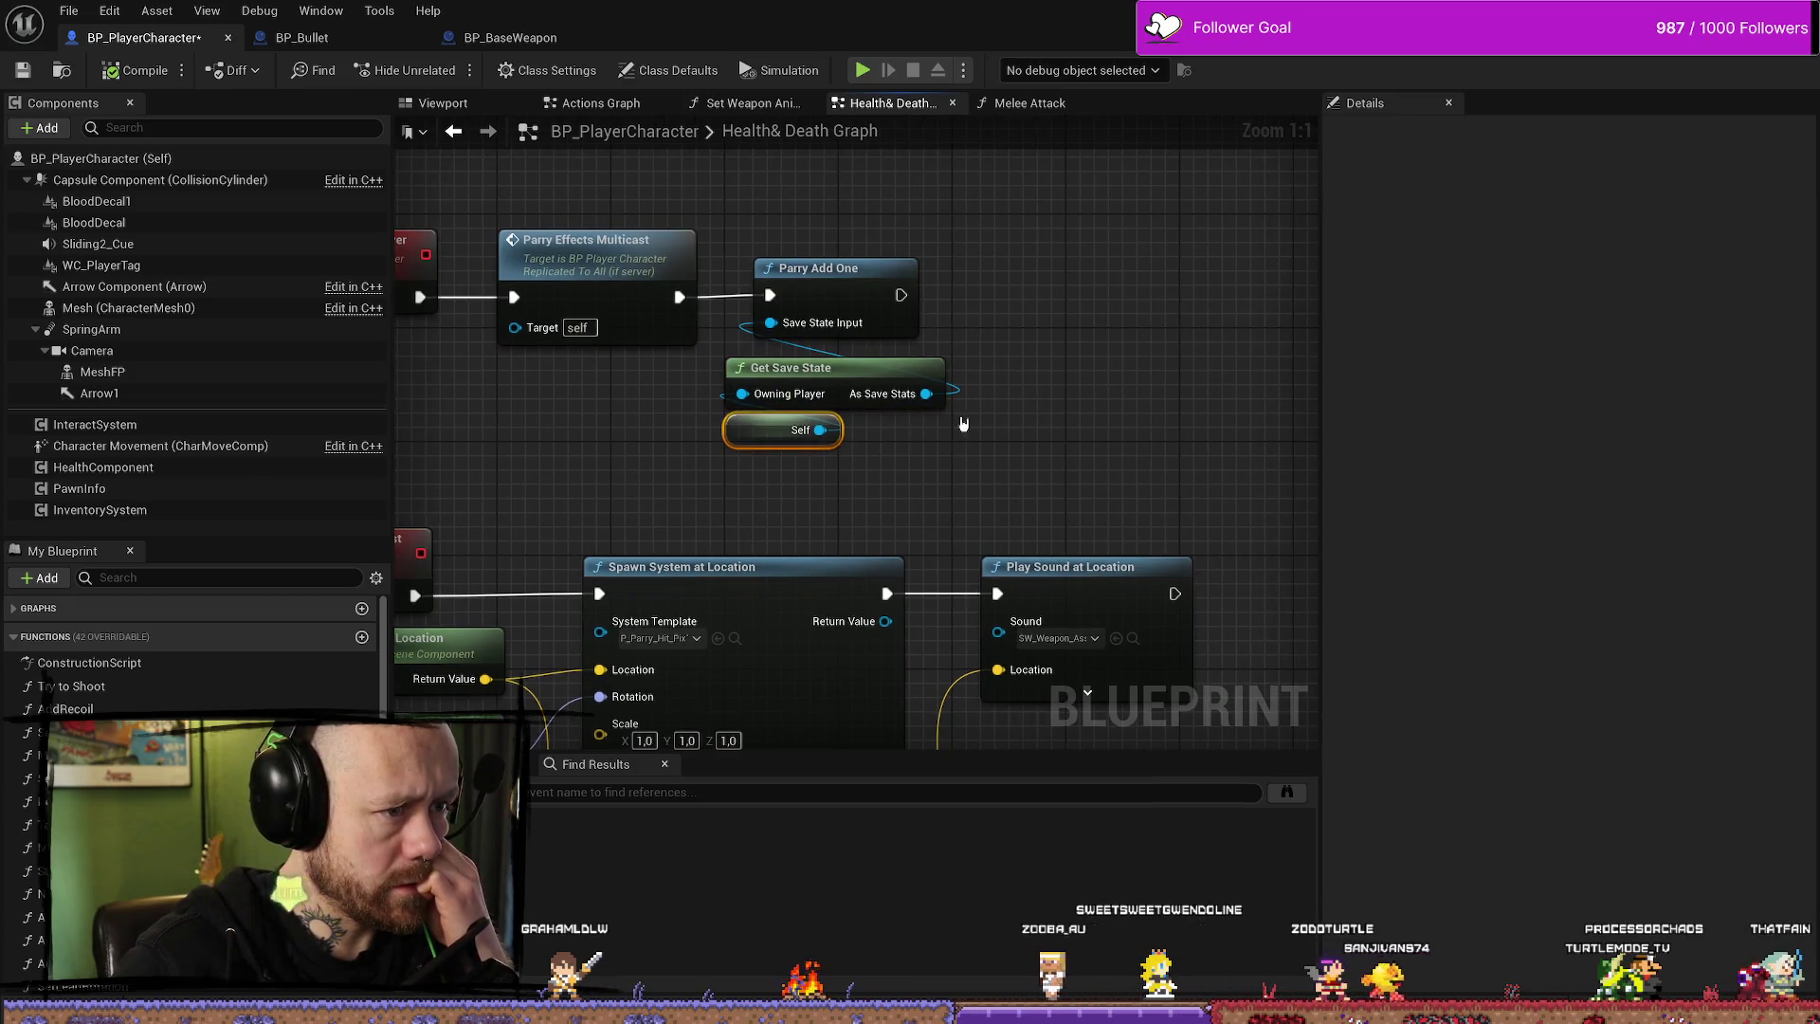
left_click(1028, 410)
scroll(1029, 410, "down", 3)
scroll(942, 658, "up", 1)
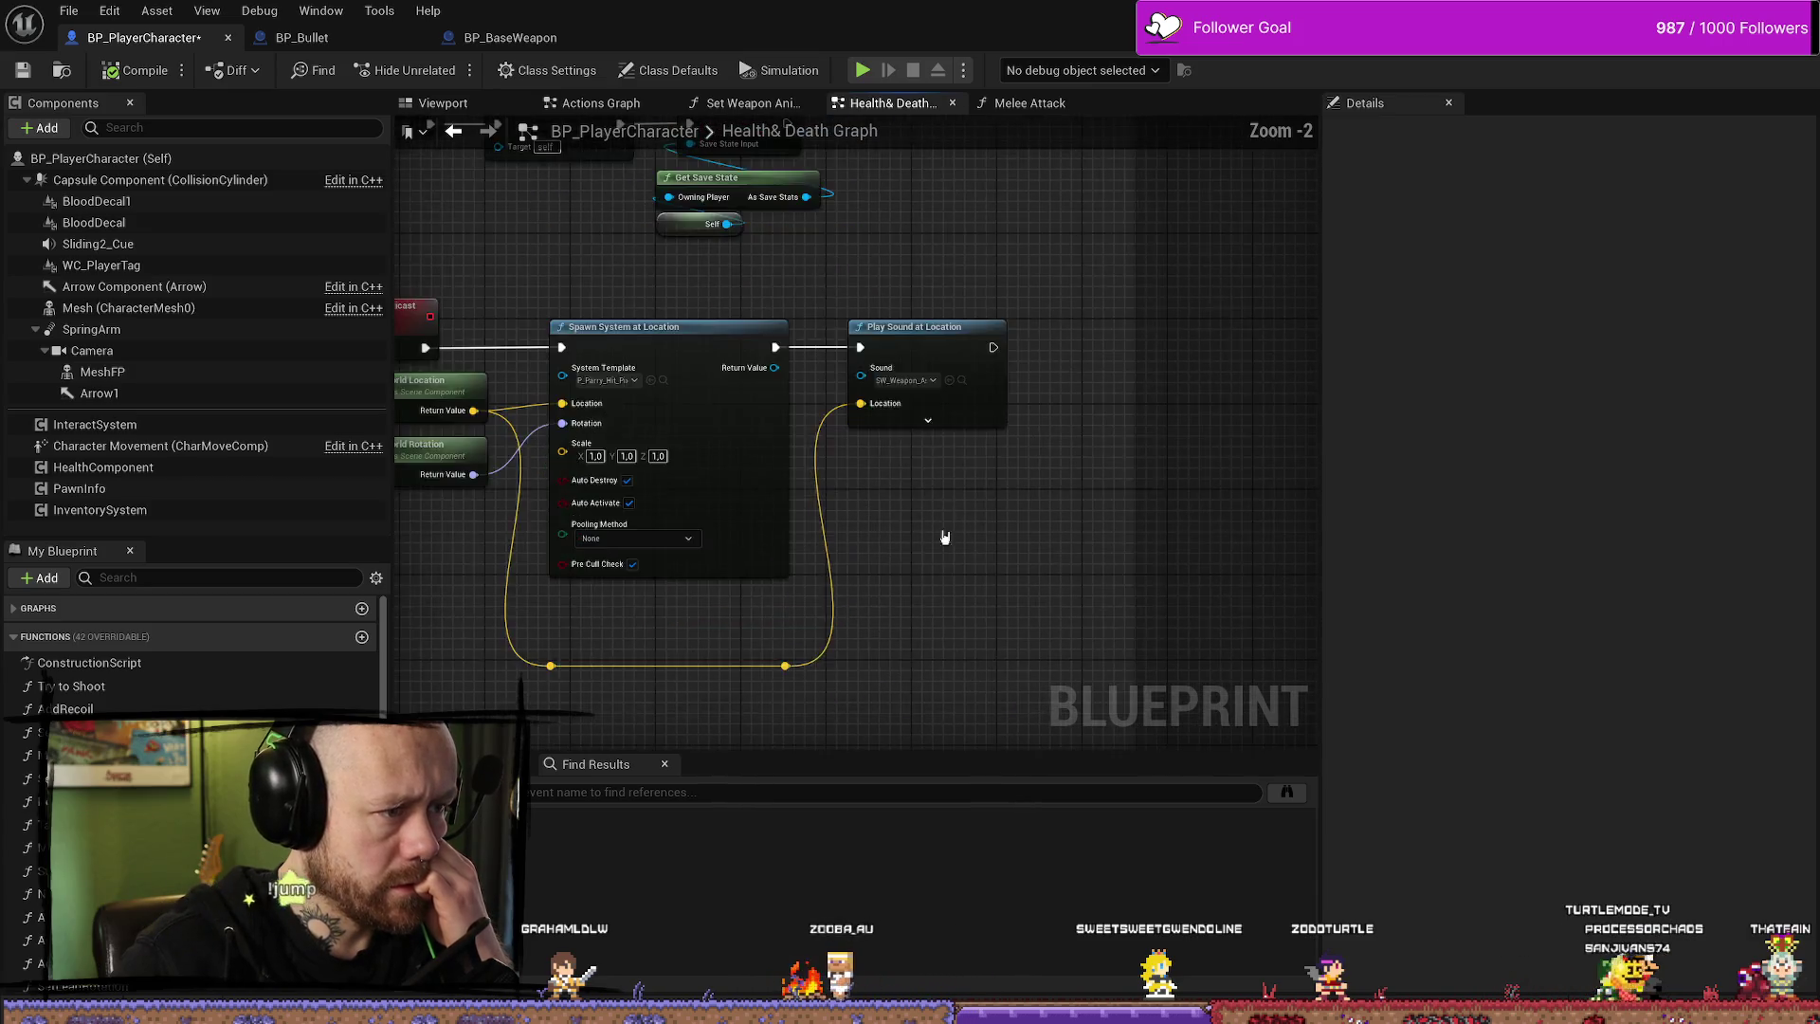
scroll(1048, 480, "up", 1)
left_click(723, 453)
left_click_drag(943, 491, 945, 398)
scroll(943, 569, "down", 1)
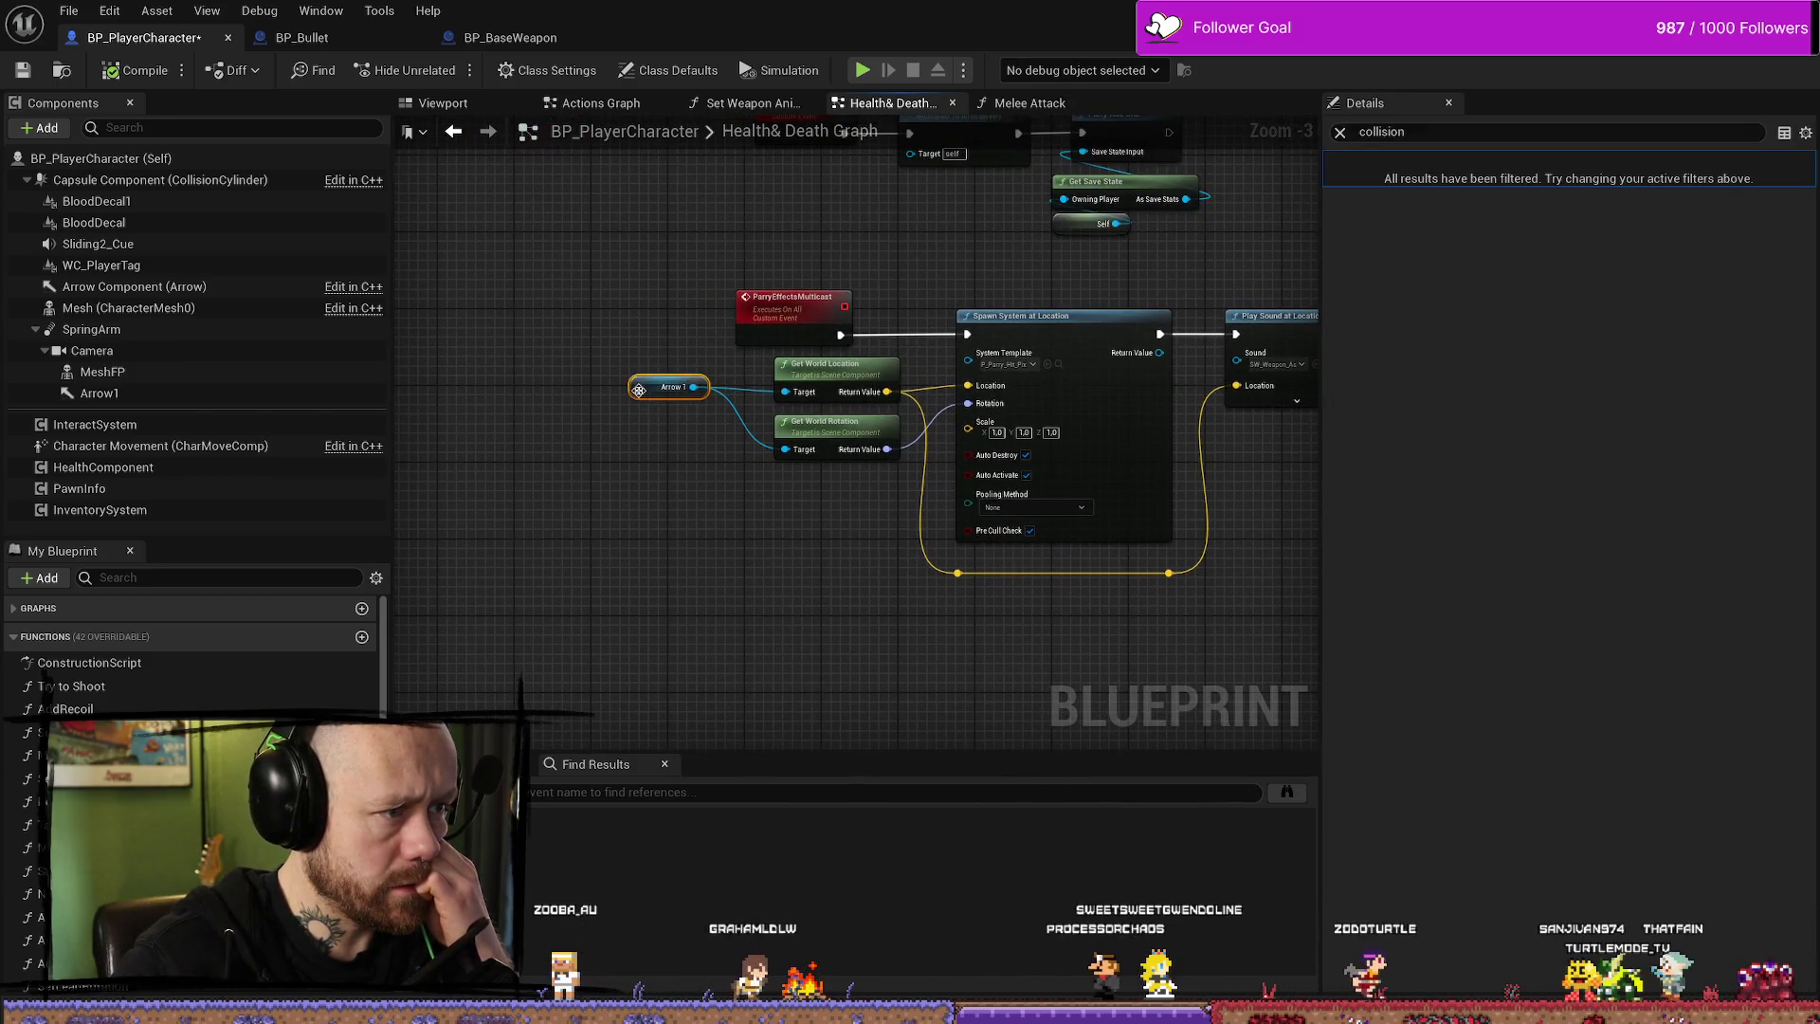
mouse_move(951, 237)
left_mouse_down()
mouse_move(930, 344)
mouse_move(804, 405)
left_mouse_up()
scroll(930, 344, "up", 1)
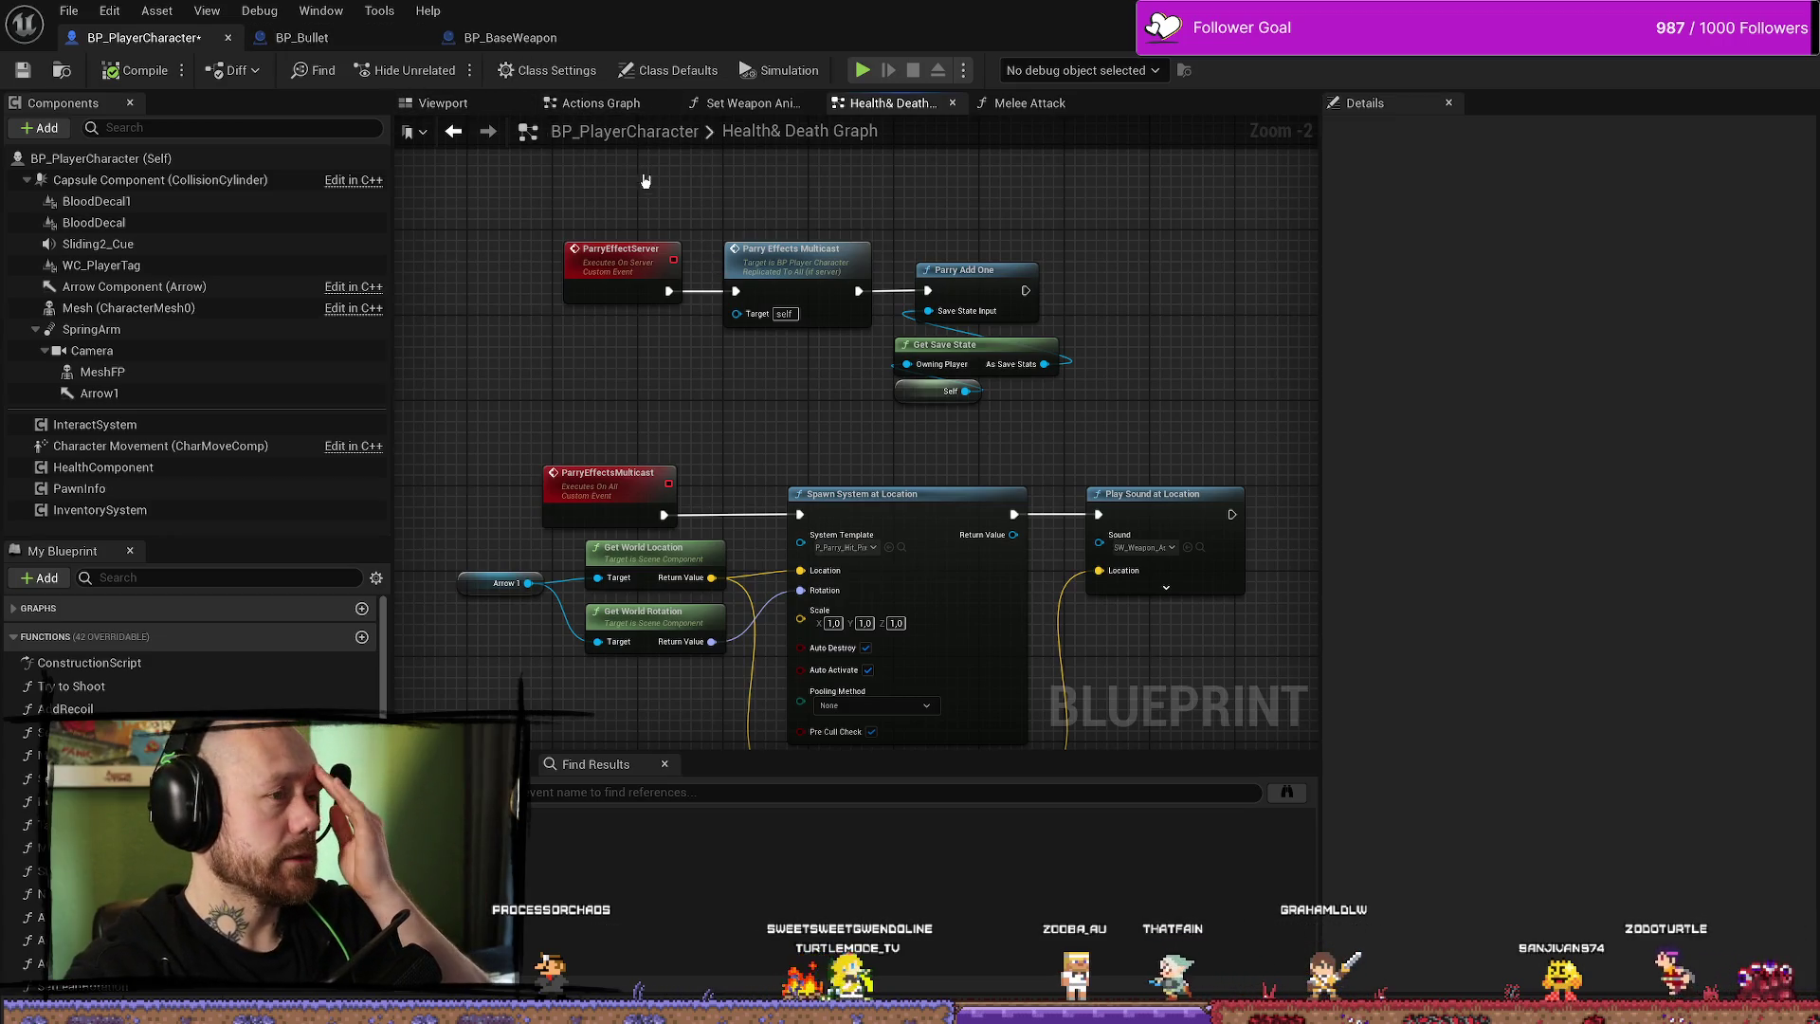
left_click(363, 45)
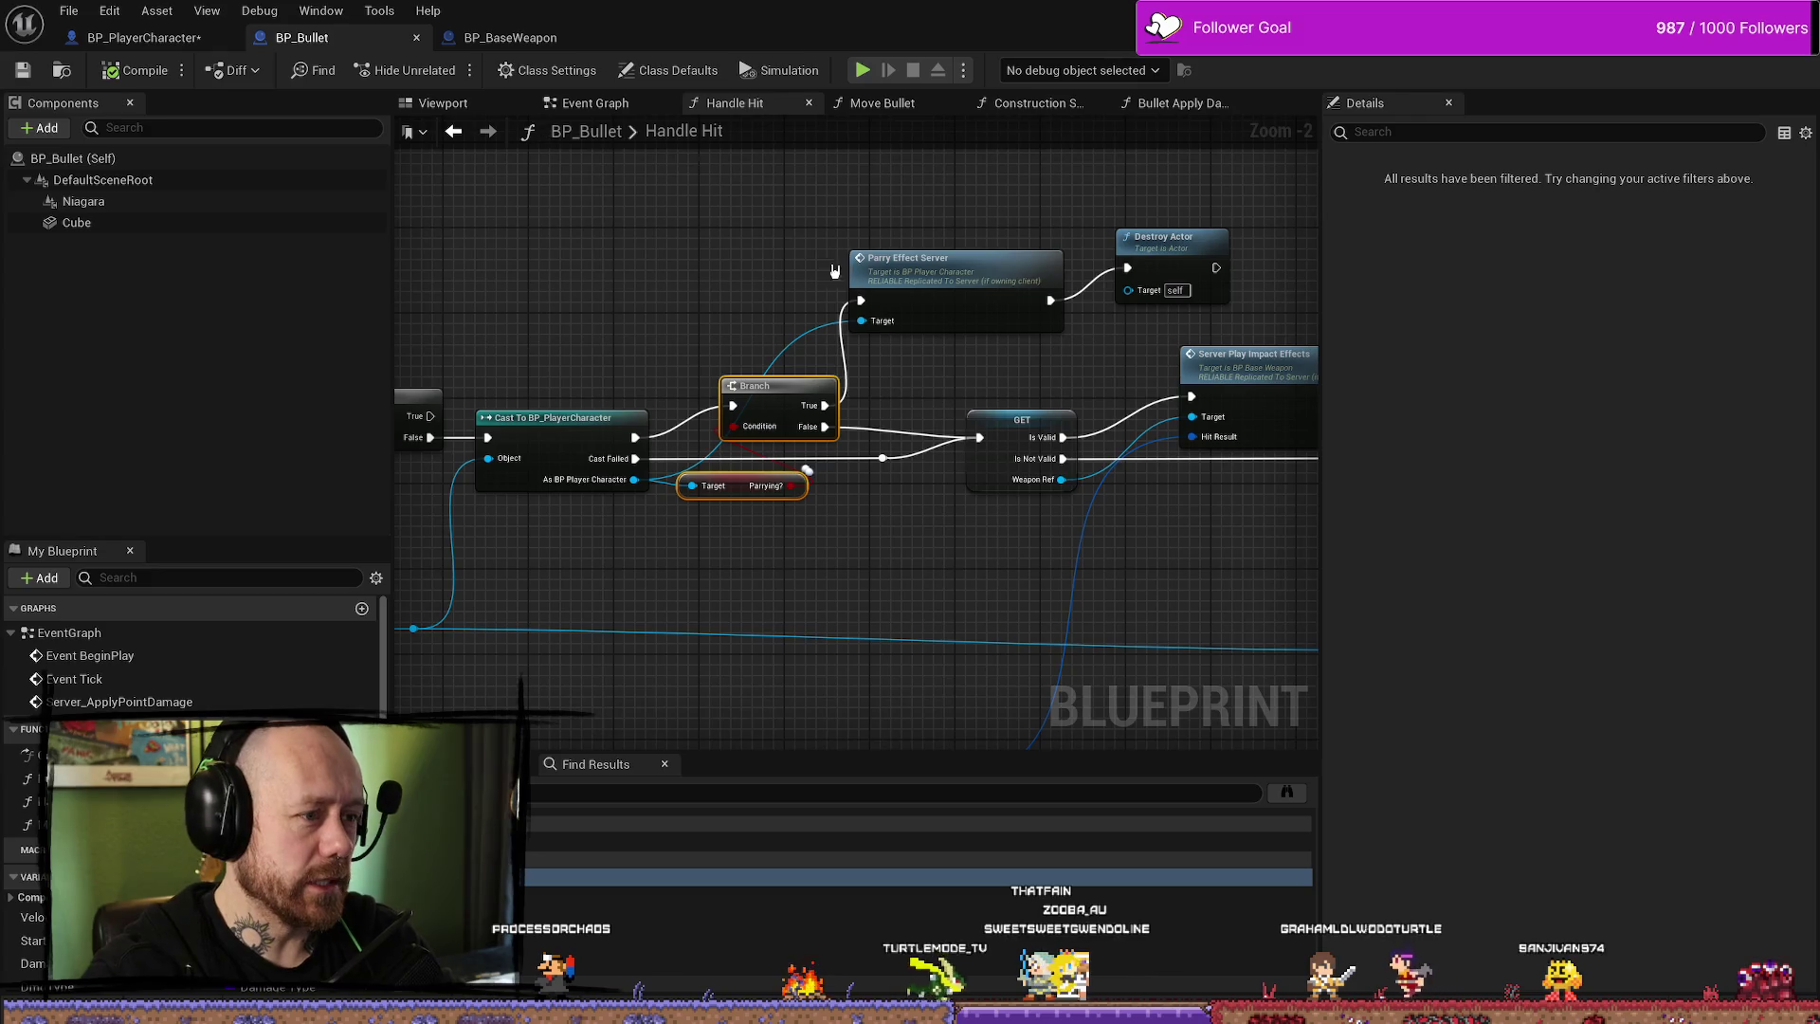
- Reposition the Parry Effect Server and Destroy Actor nodes in Handle Hit
scroll(917, 324, "down", 1)
mouse_move(957, 292)
left_mouse_down()
mouse_move(967, 346)
mouse_move(957, 317)
left_mouse_up()
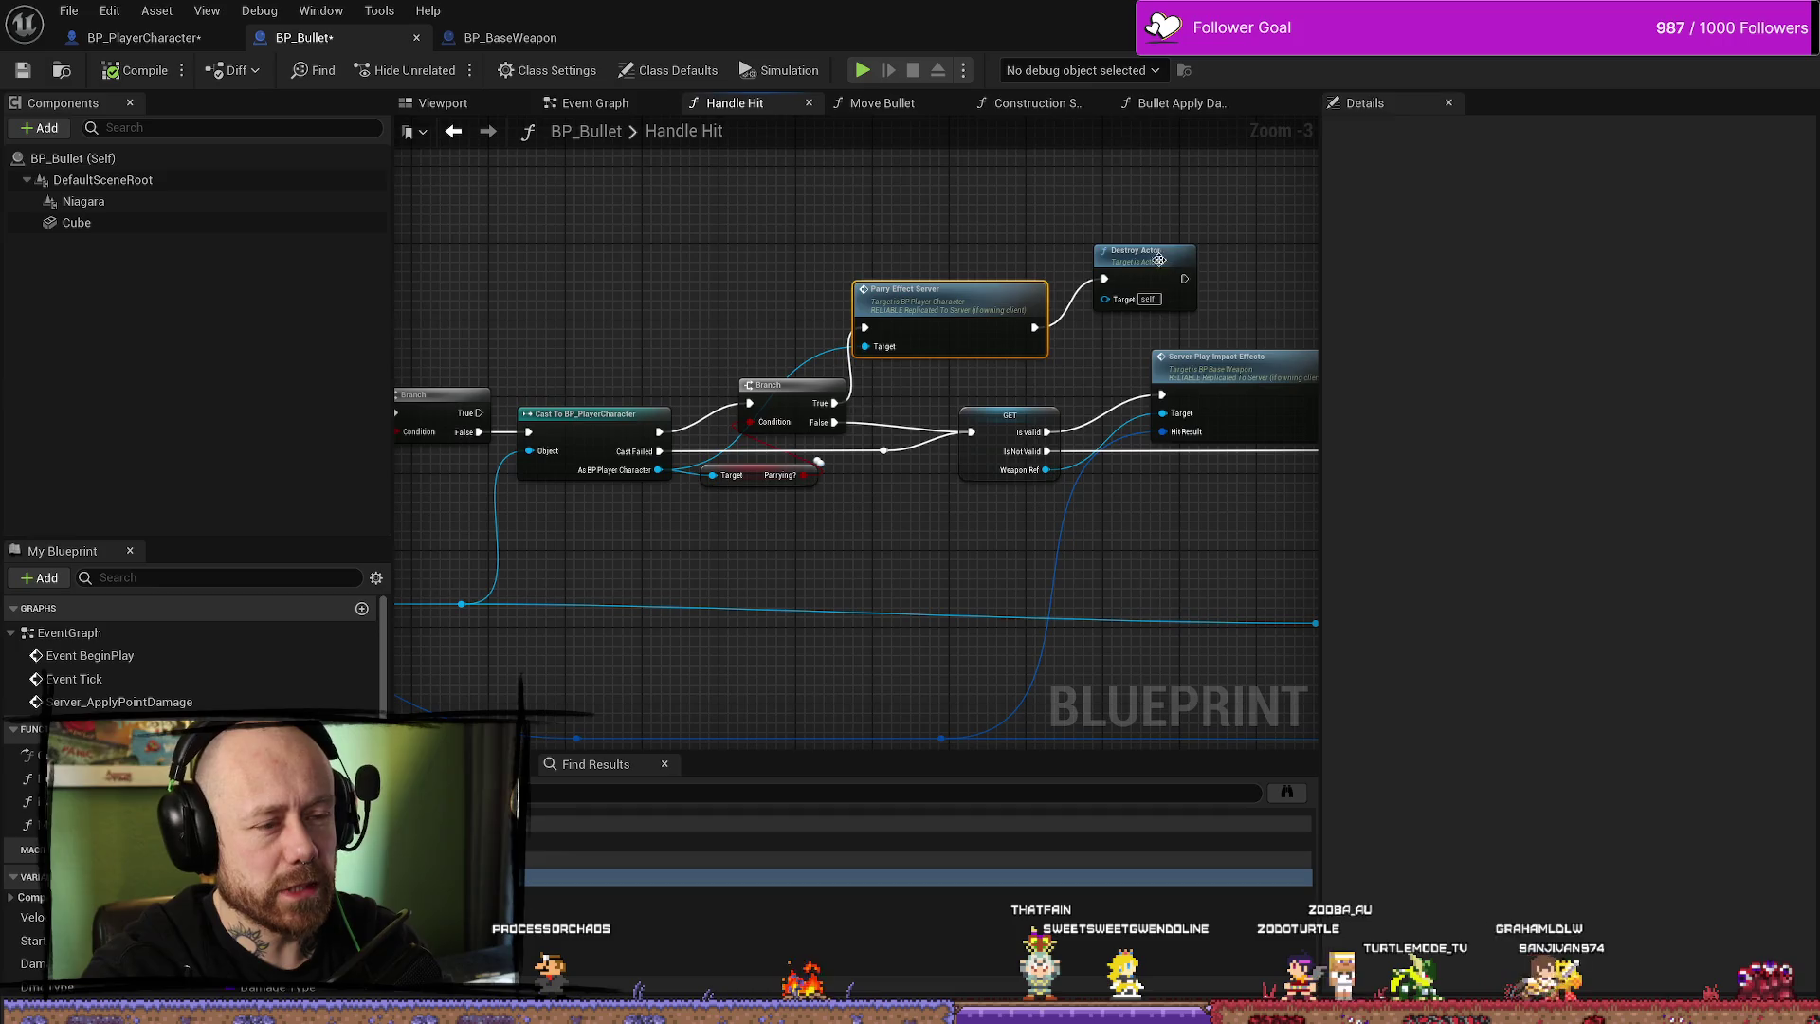
left_click_drag(1162, 260, 1133, 271)
left_click_drag(949, 289, 938, 270)
left_click_drag(768, 309, 862, 305)
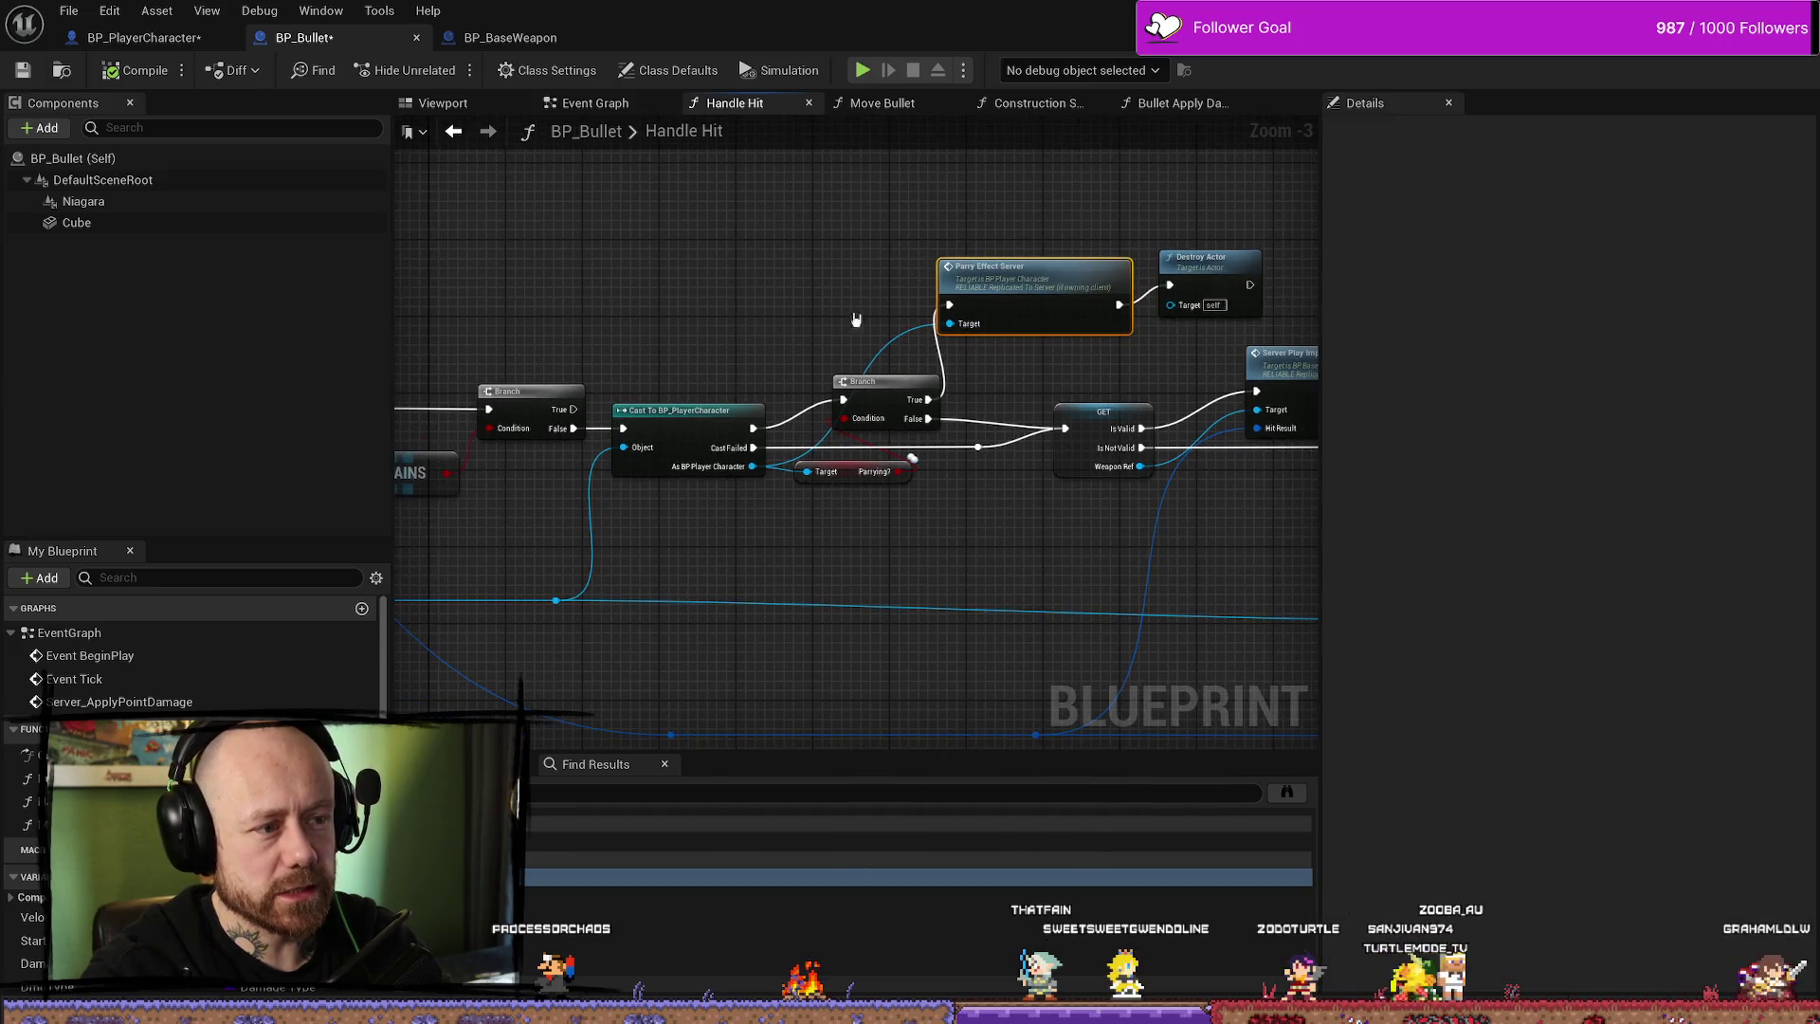
scroll(778, 247, "down", 1)
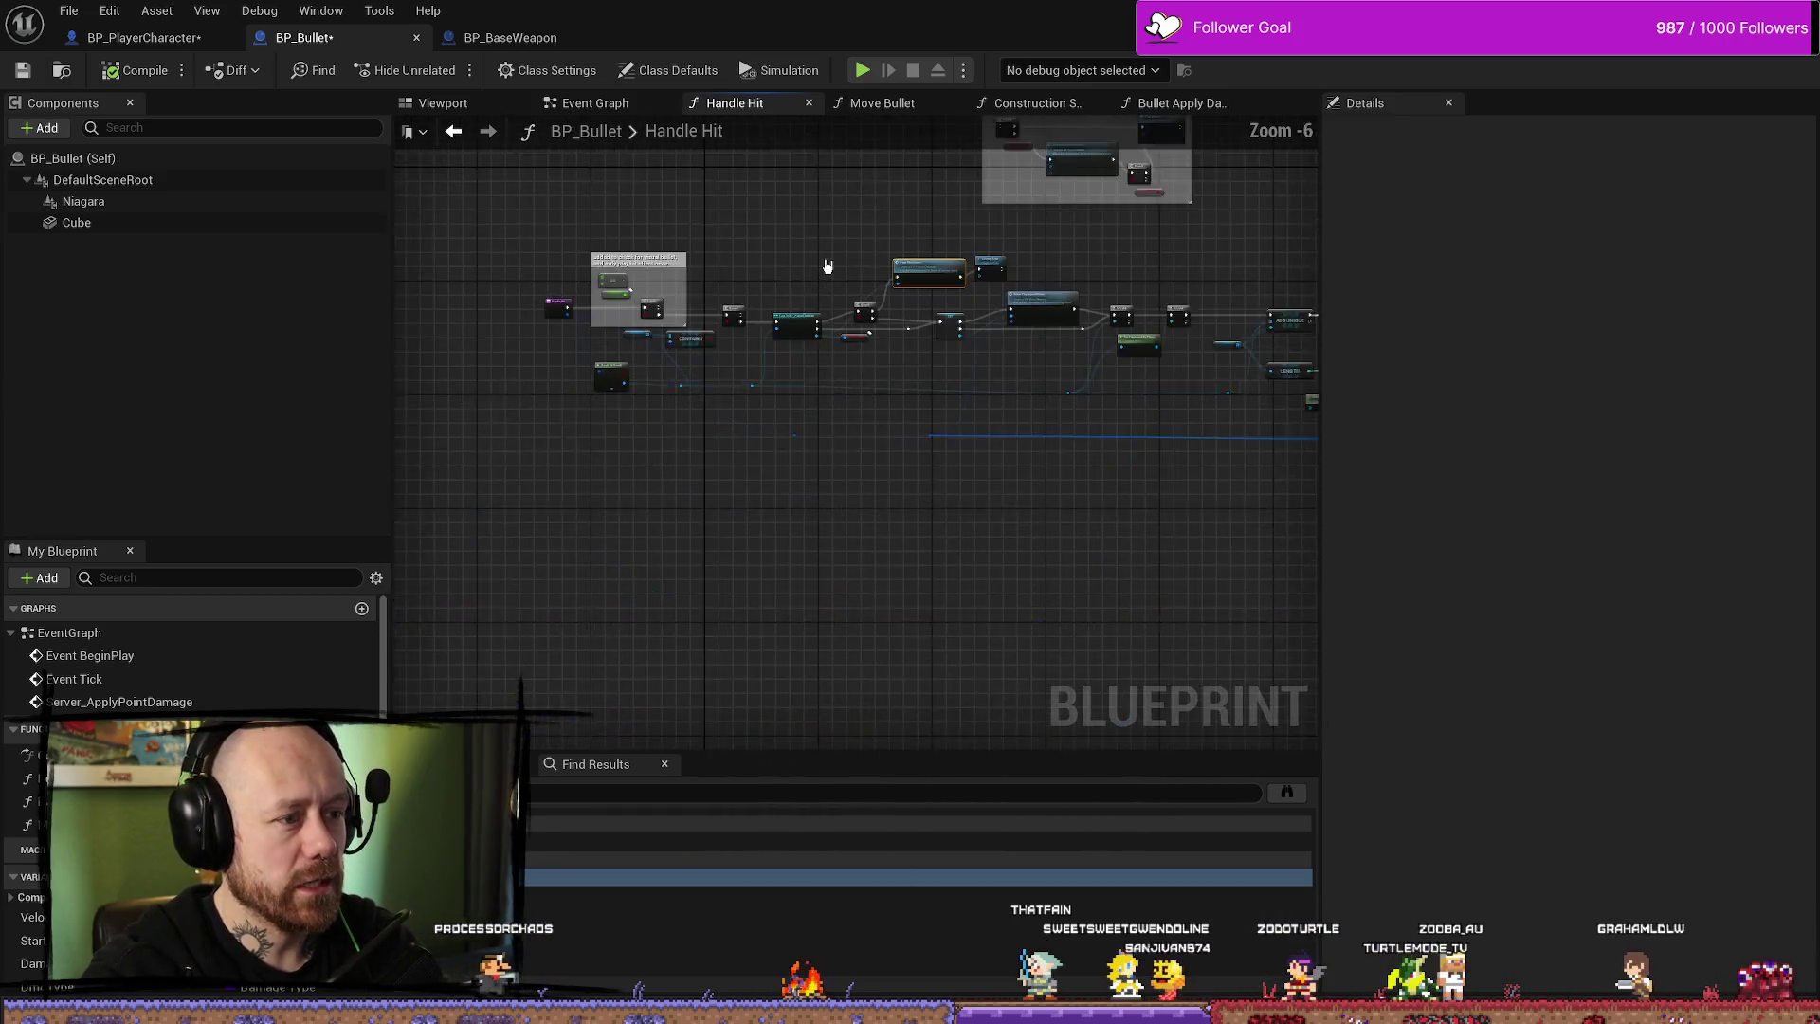
mouse_move(946, 495)
left_mouse_down()
mouse_move(889, 345)
mouse_move(870, 438)
left_mouse_up()
- Check the CONTAINS comment and Parrying? Branch, then jump to the ParryEffectServer event definition
scroll(947, 549, "up", 4)
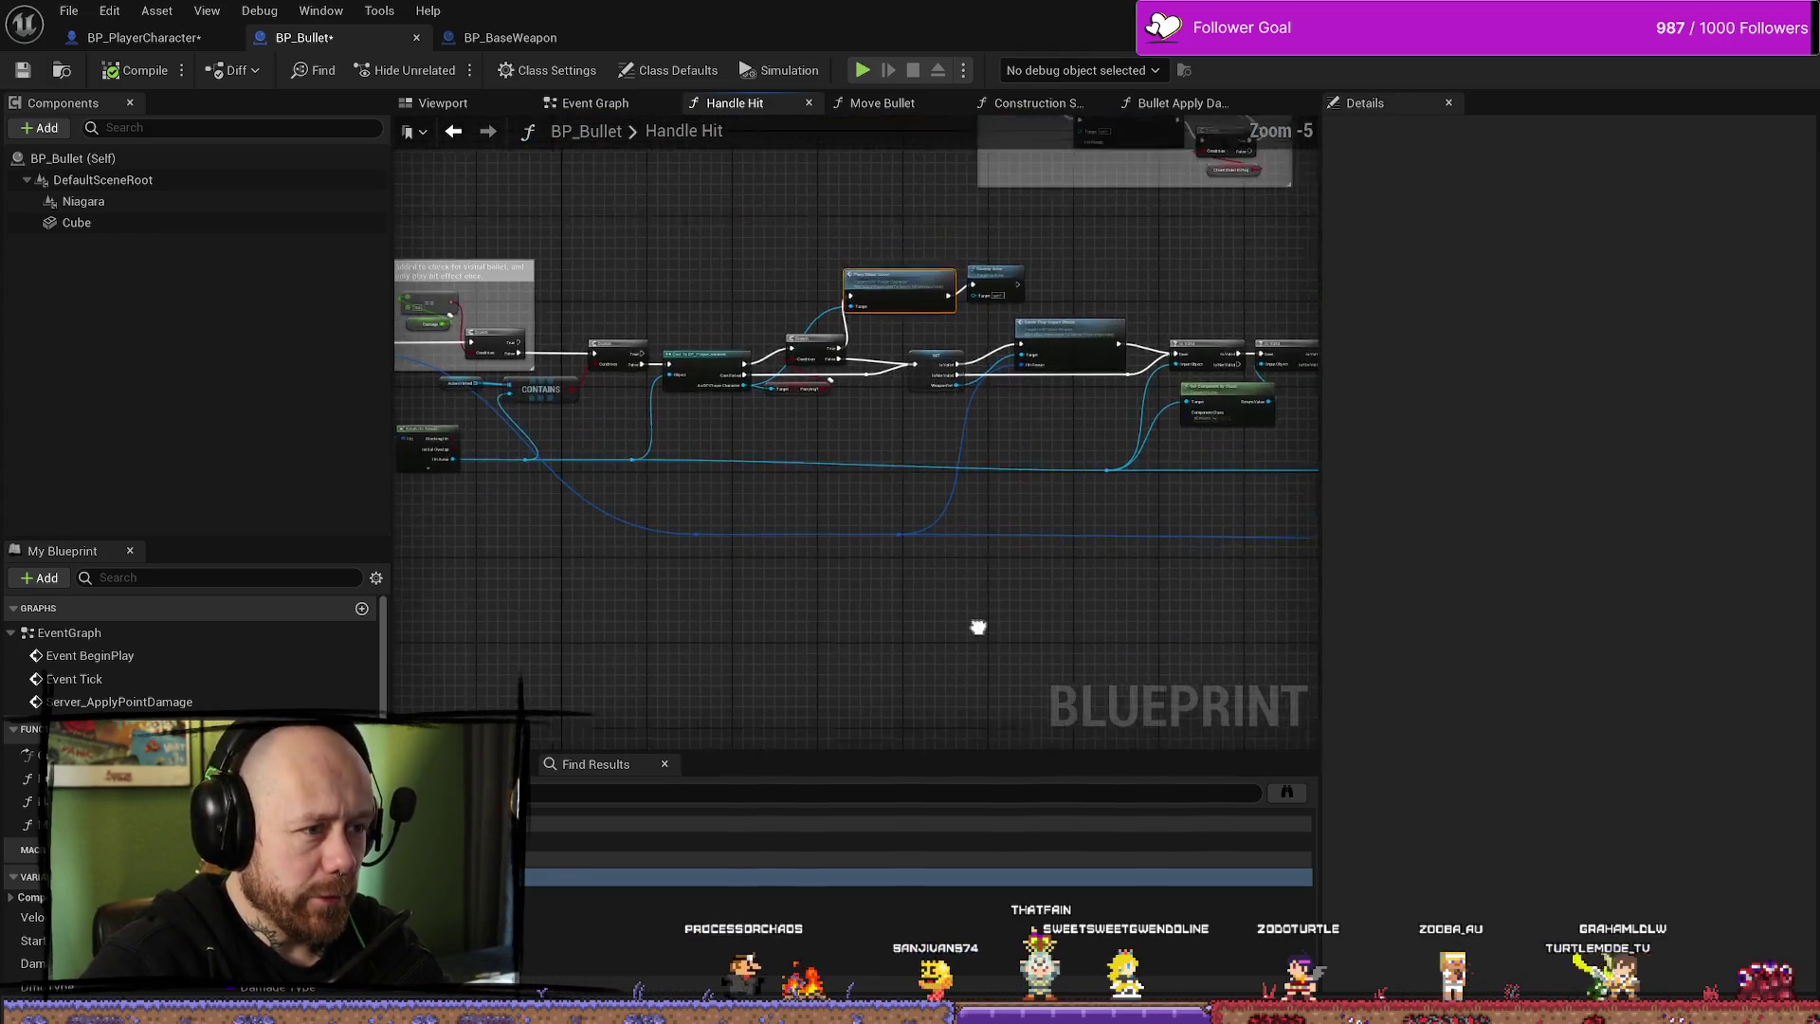
scroll(929, 499, "down", 1)
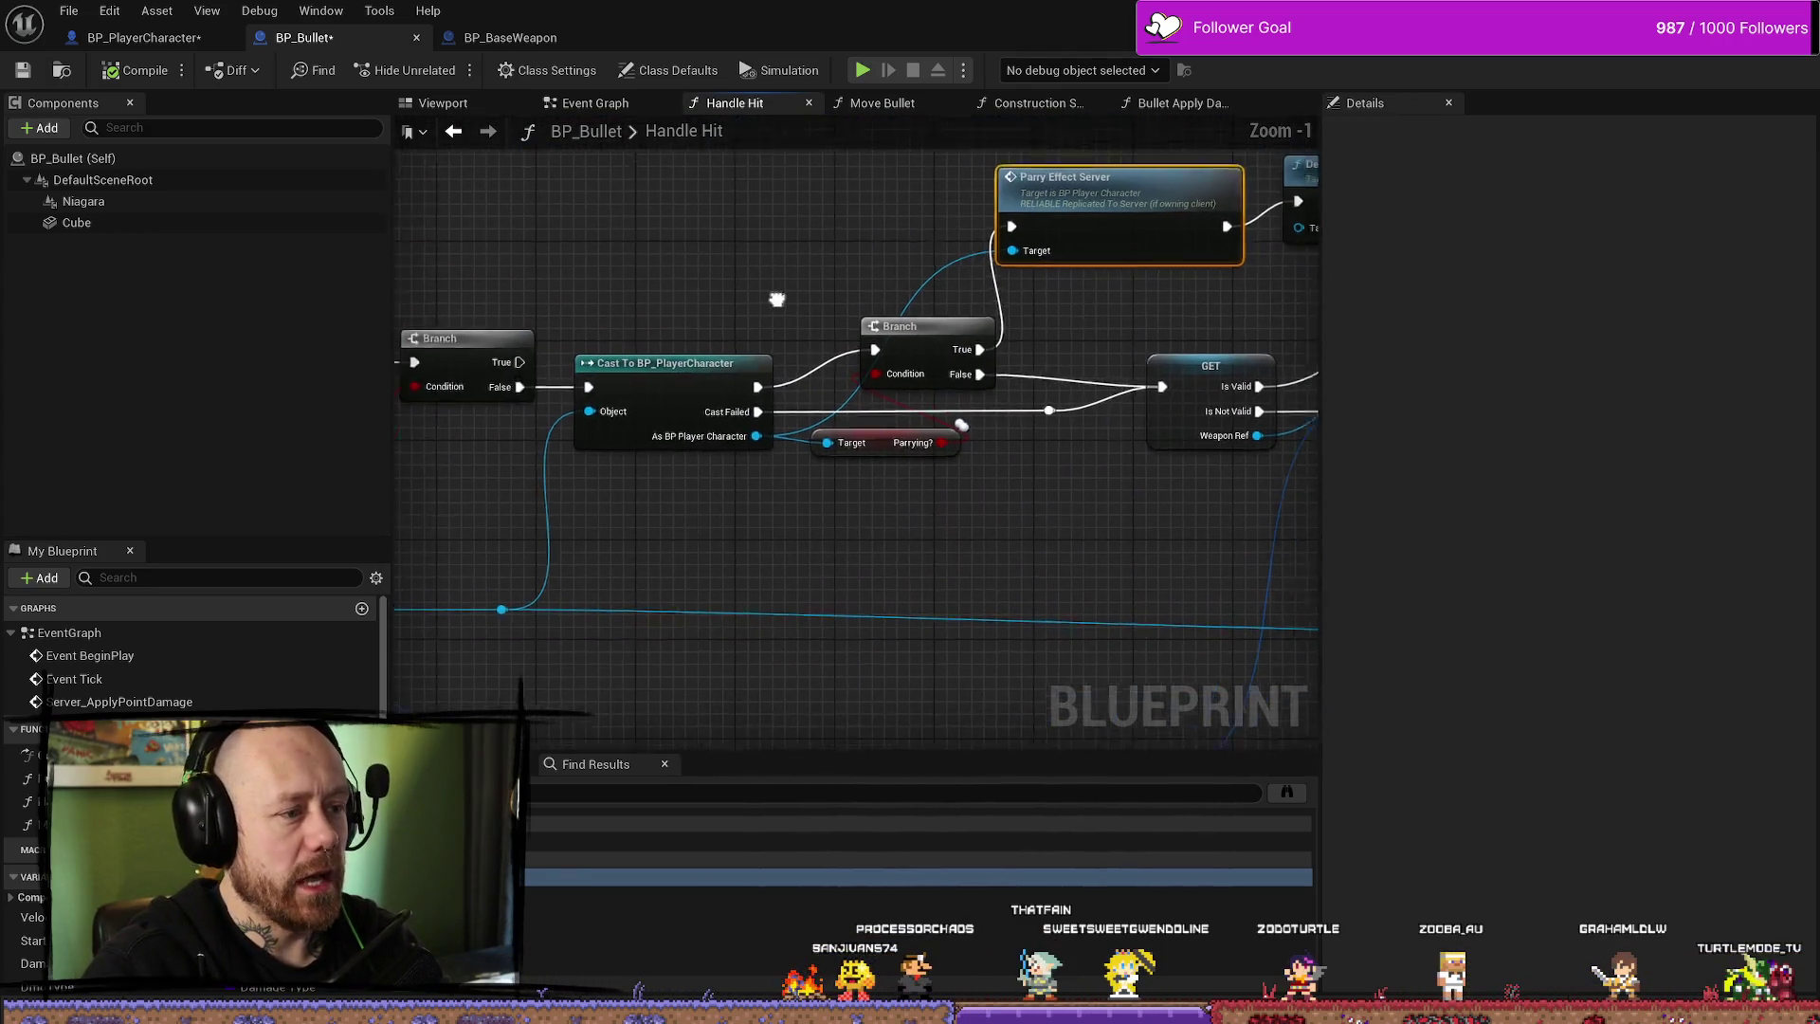
scroll(730, 398, "down", 2)
mouse_move(662, 281)
left_mouse_down()
mouse_move(1032, 252)
mouse_move(885, 307)
left_mouse_up()
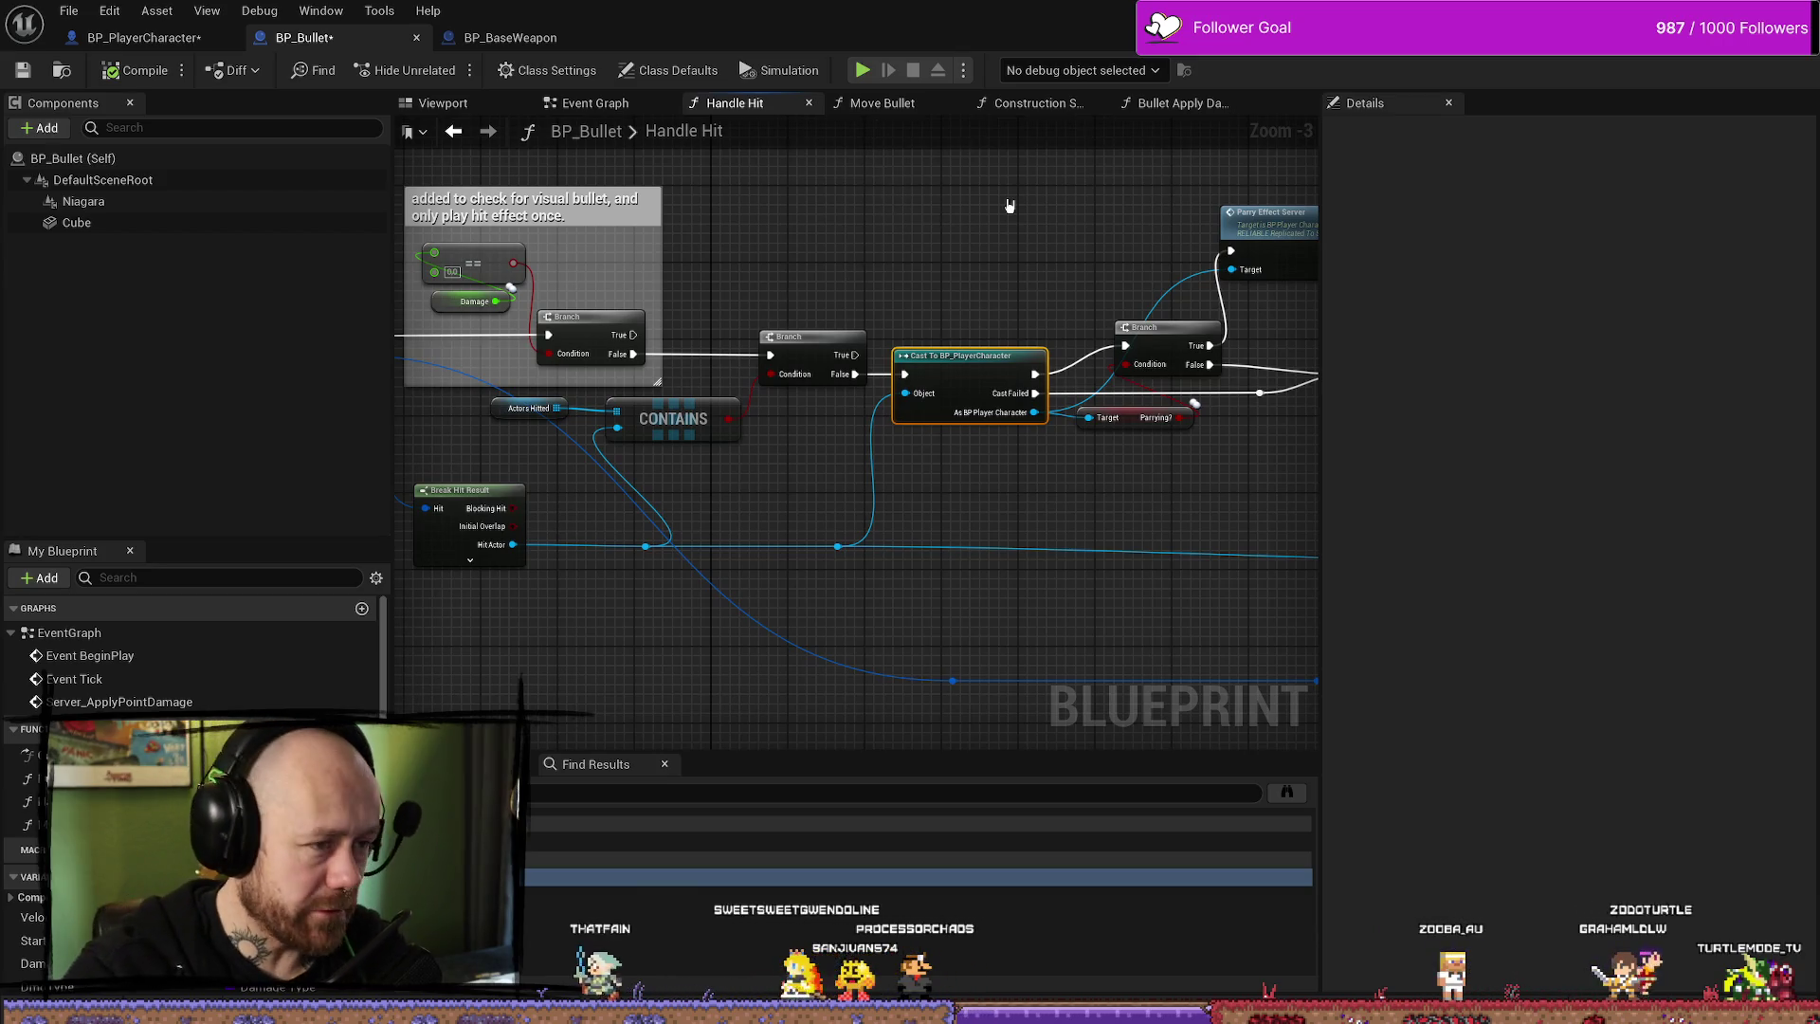
scroll(999, 300, "up", 2)
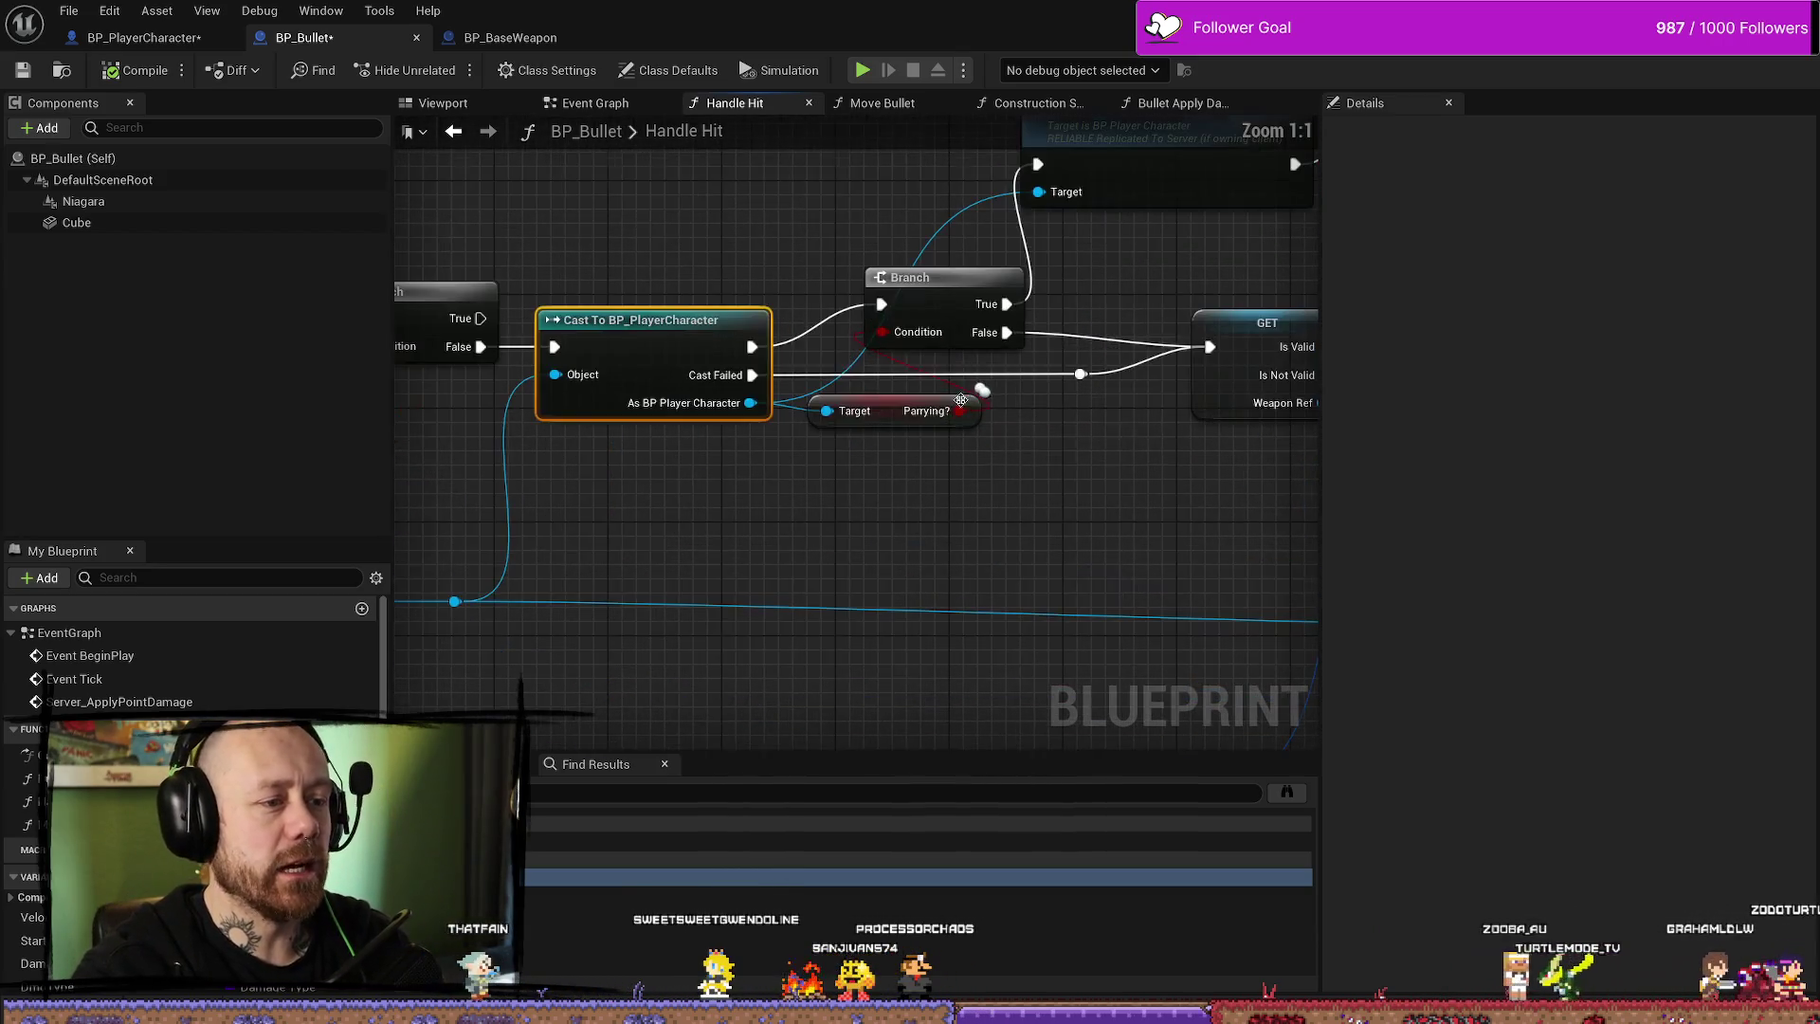
scroll(917, 418, "up", 1)
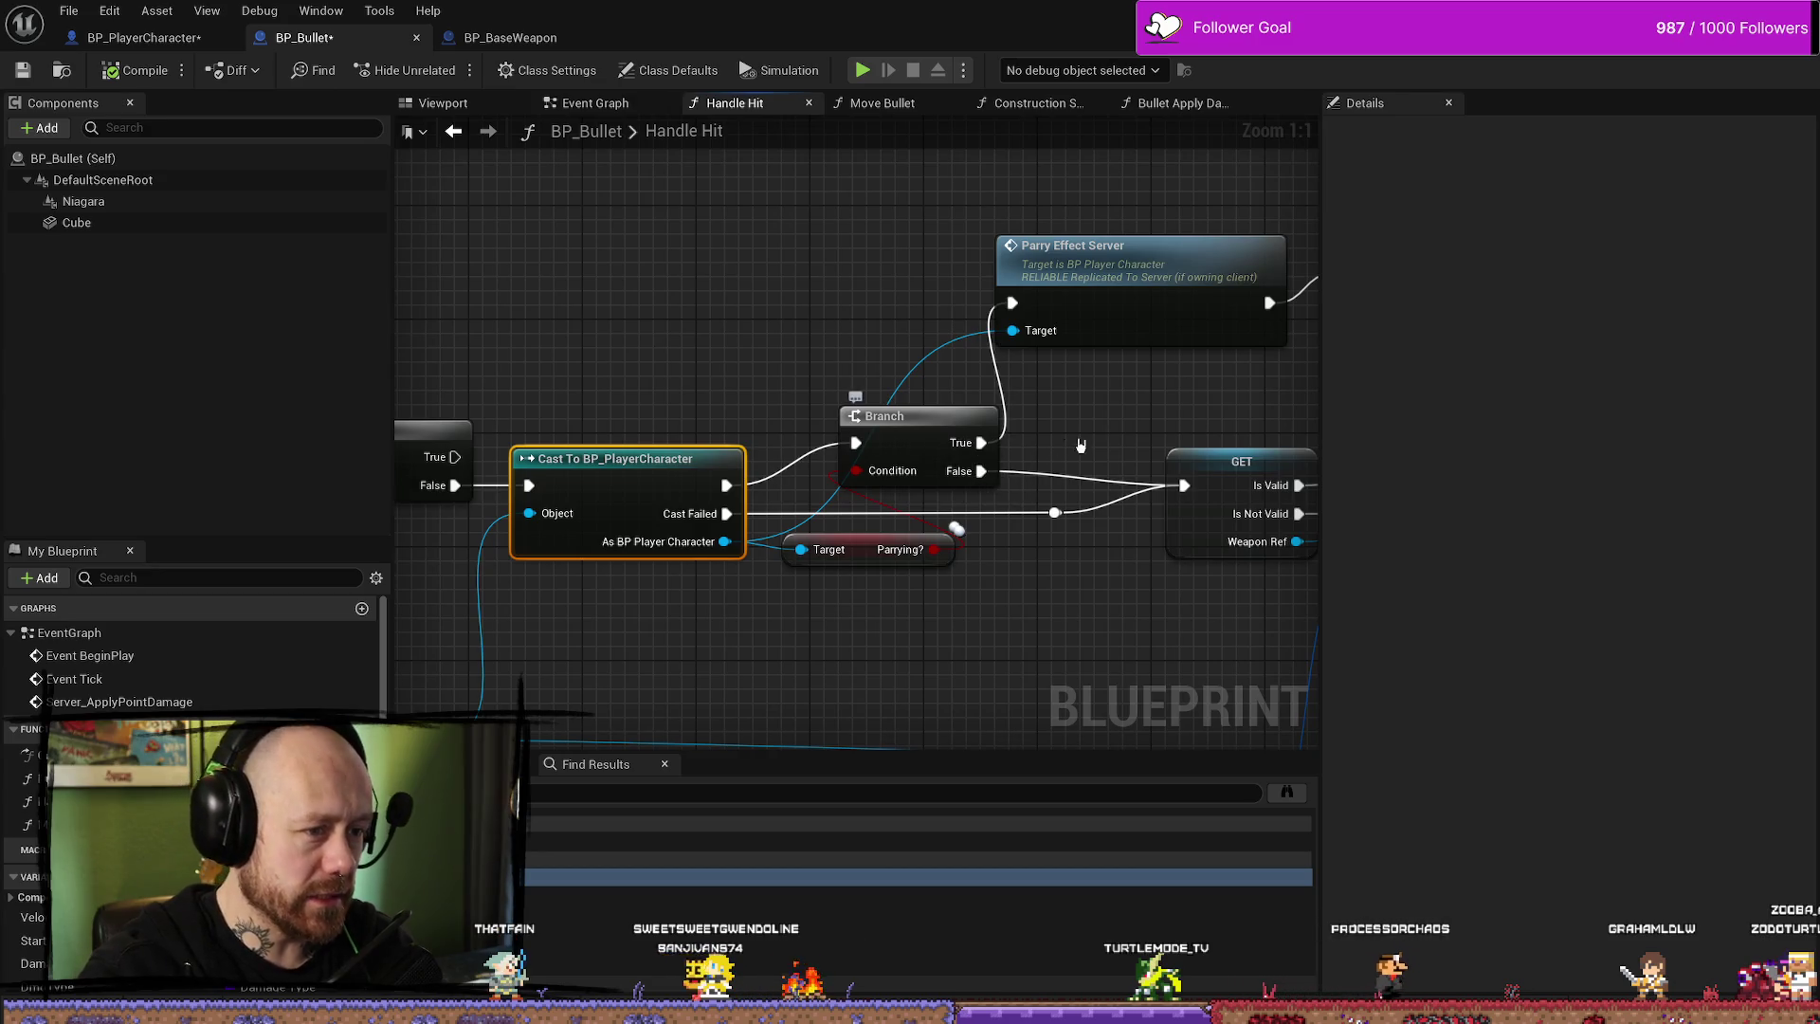
left_click(796, 440)
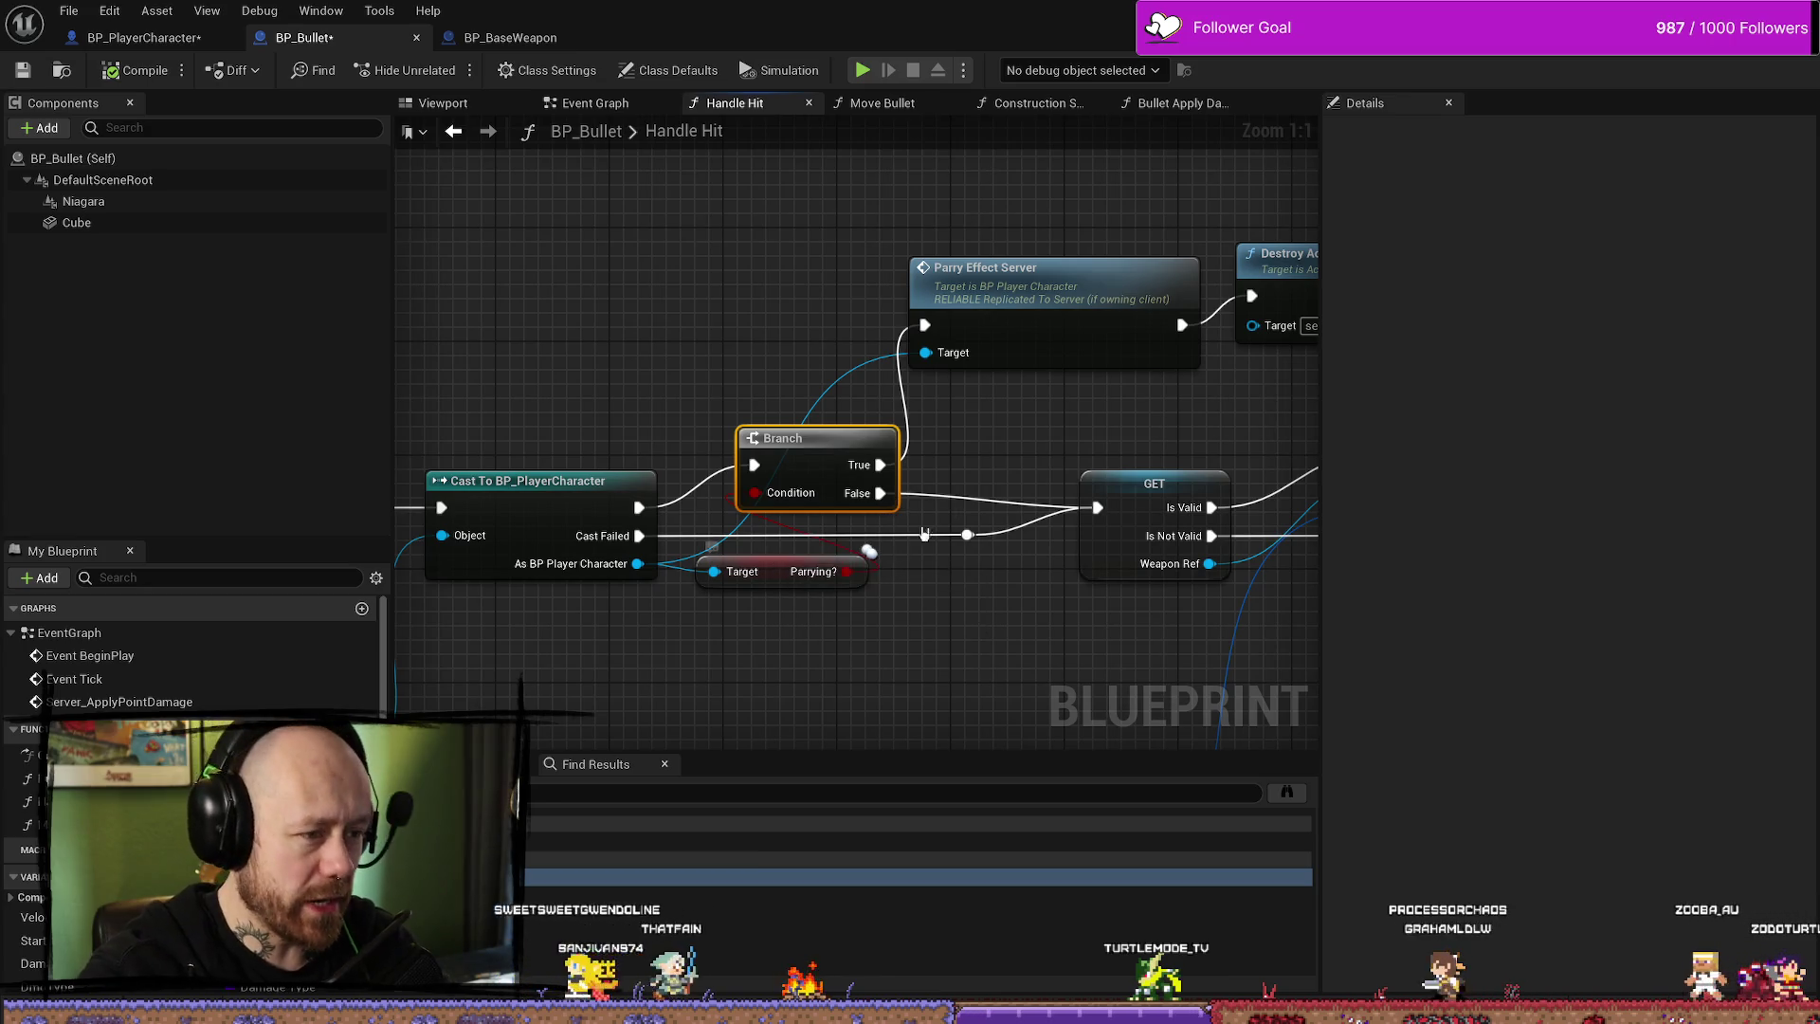
left_click_drag(908, 539, 886, 594)
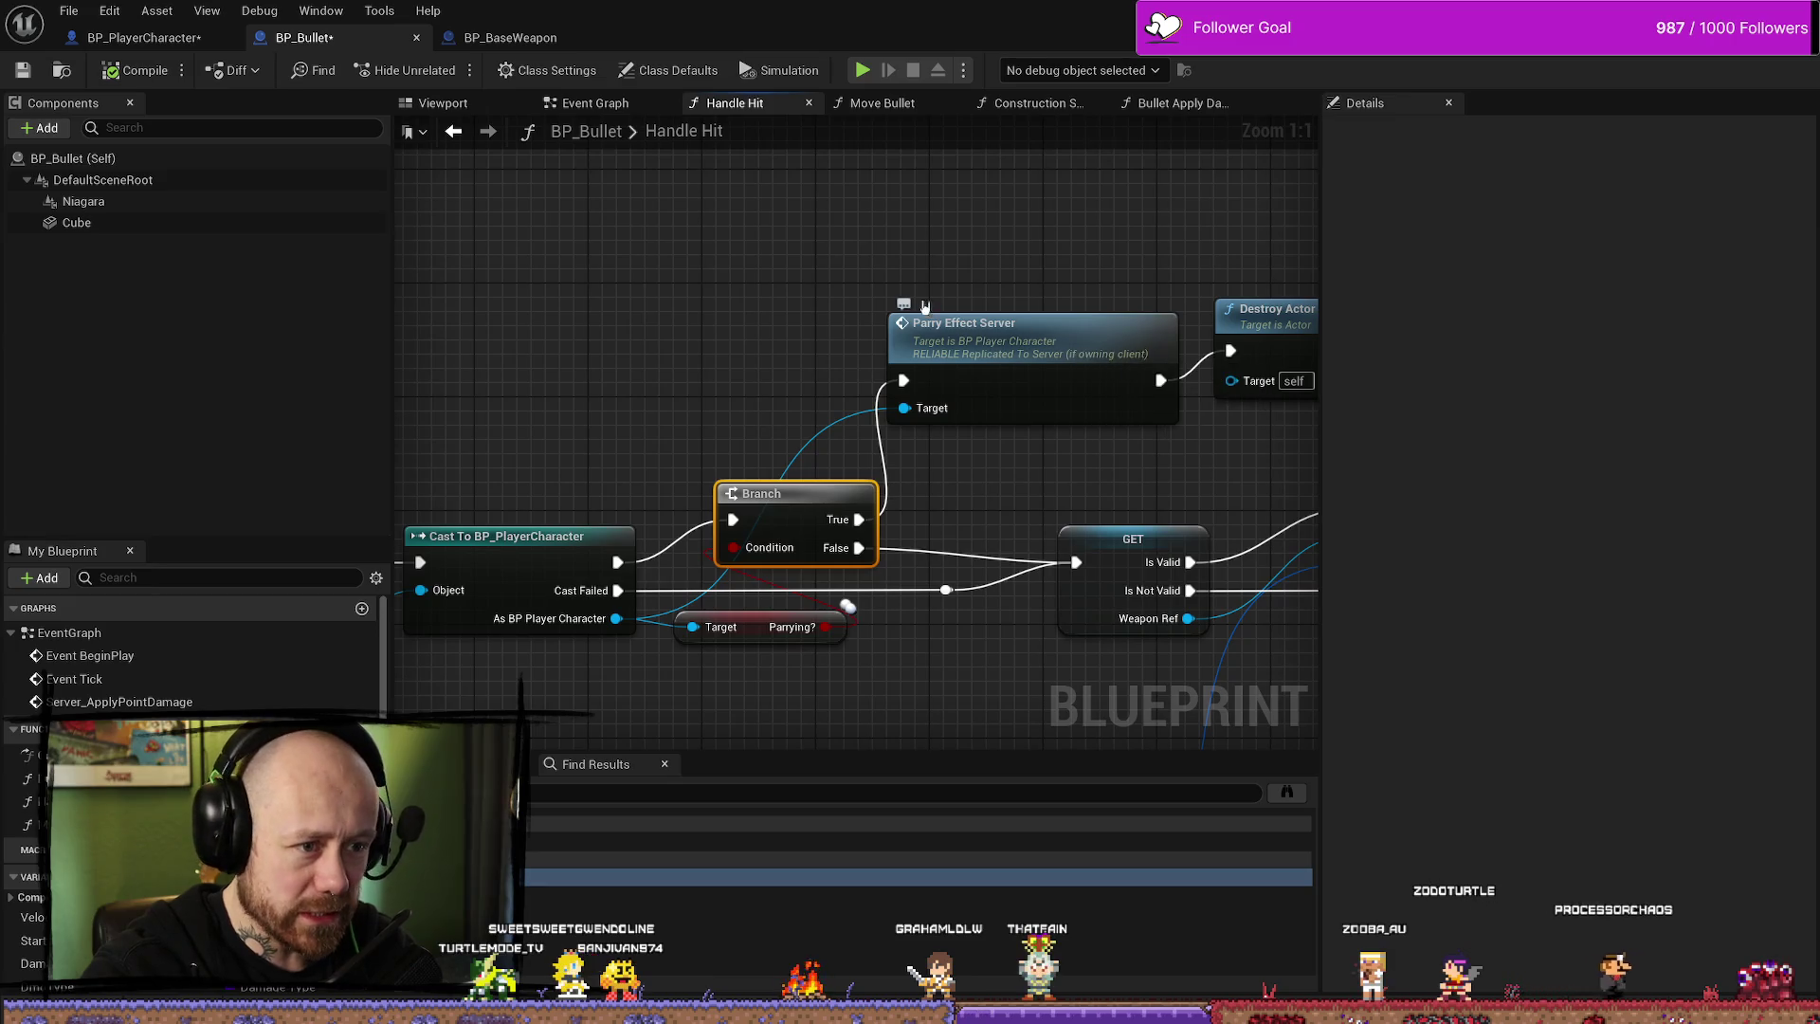
left_click_drag(1042, 292, 998, 295)
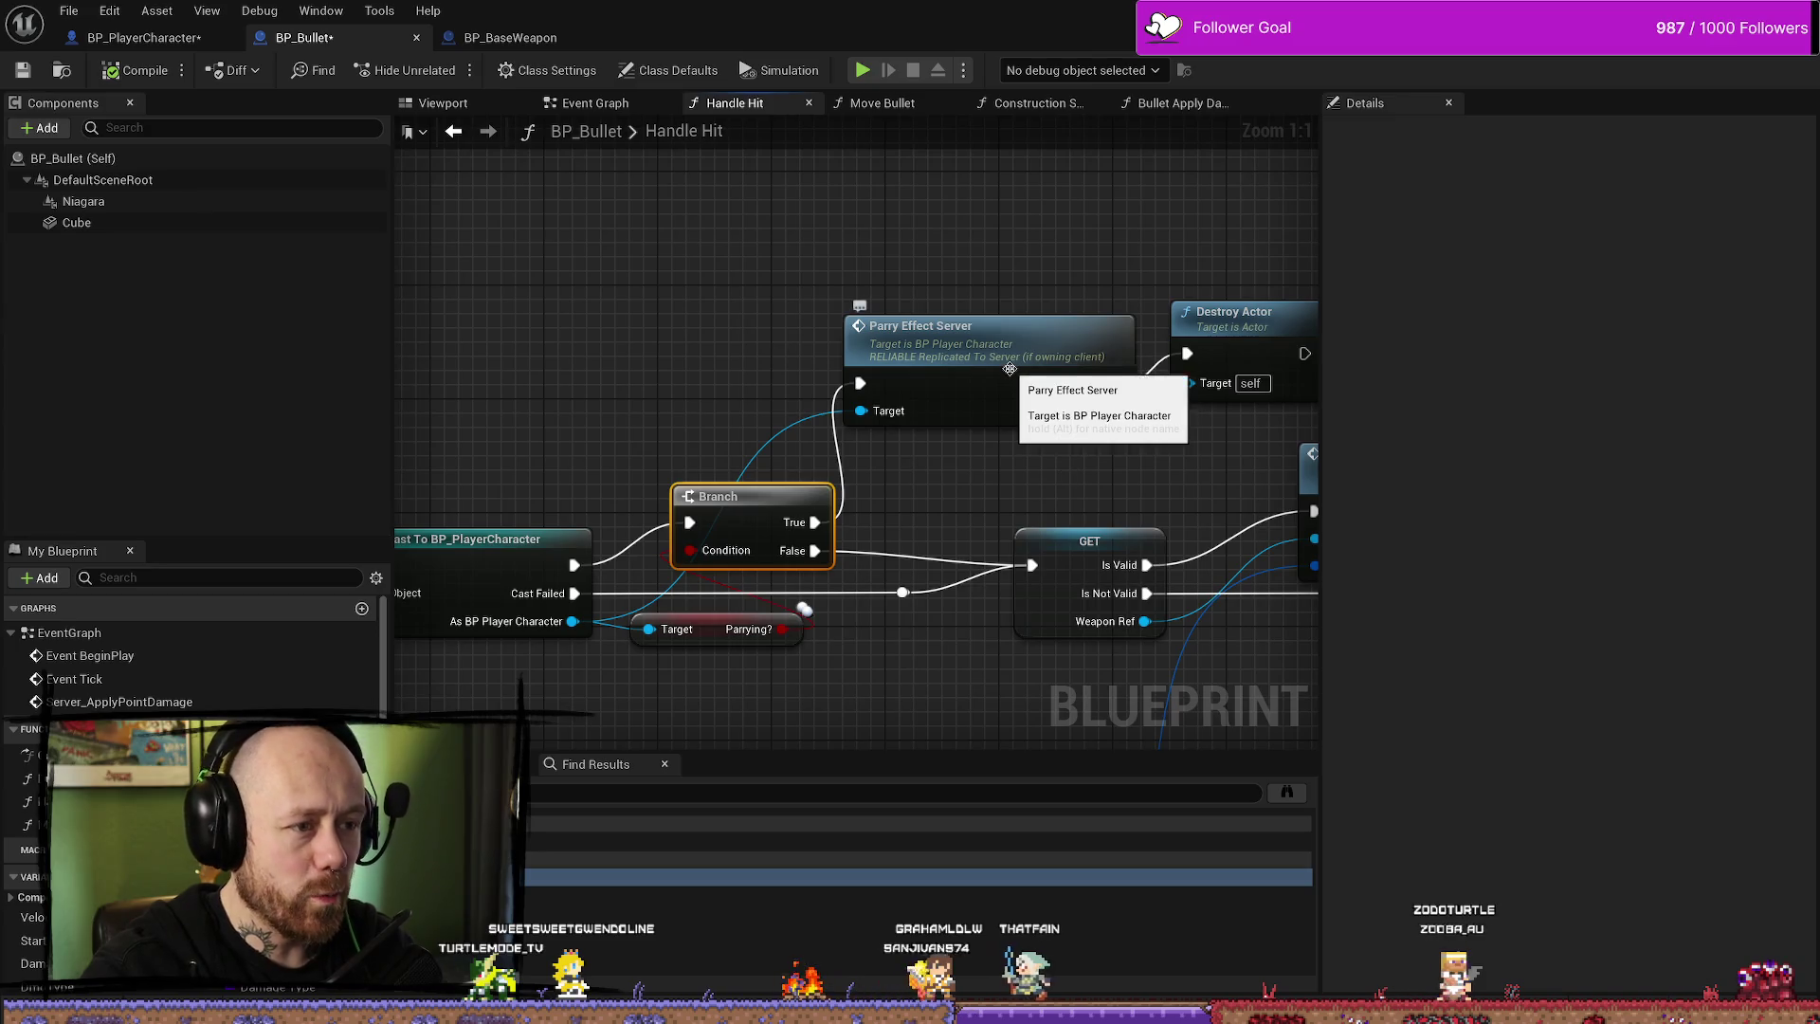
left_click(1038, 419)
double_click(1037, 419)
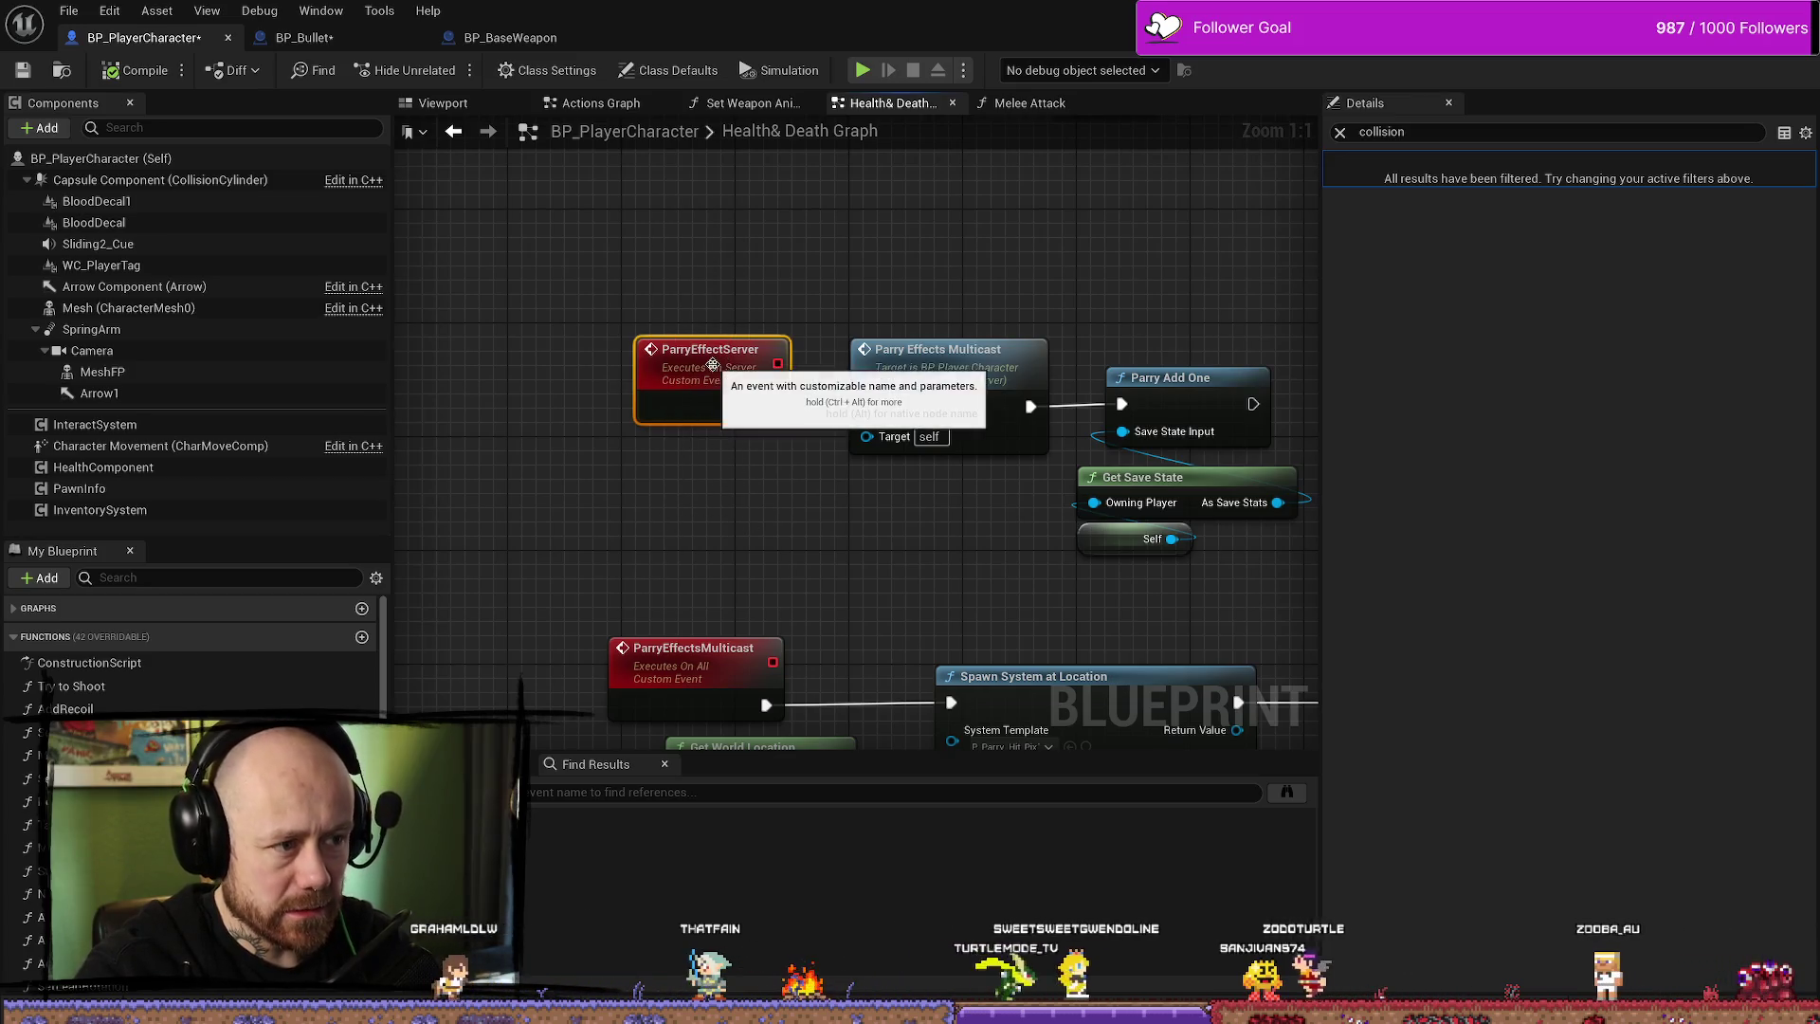
- Clear the Details filter and select ParryEffectServer to view its Run on Server, Reliable settings
left_click(1340, 134)
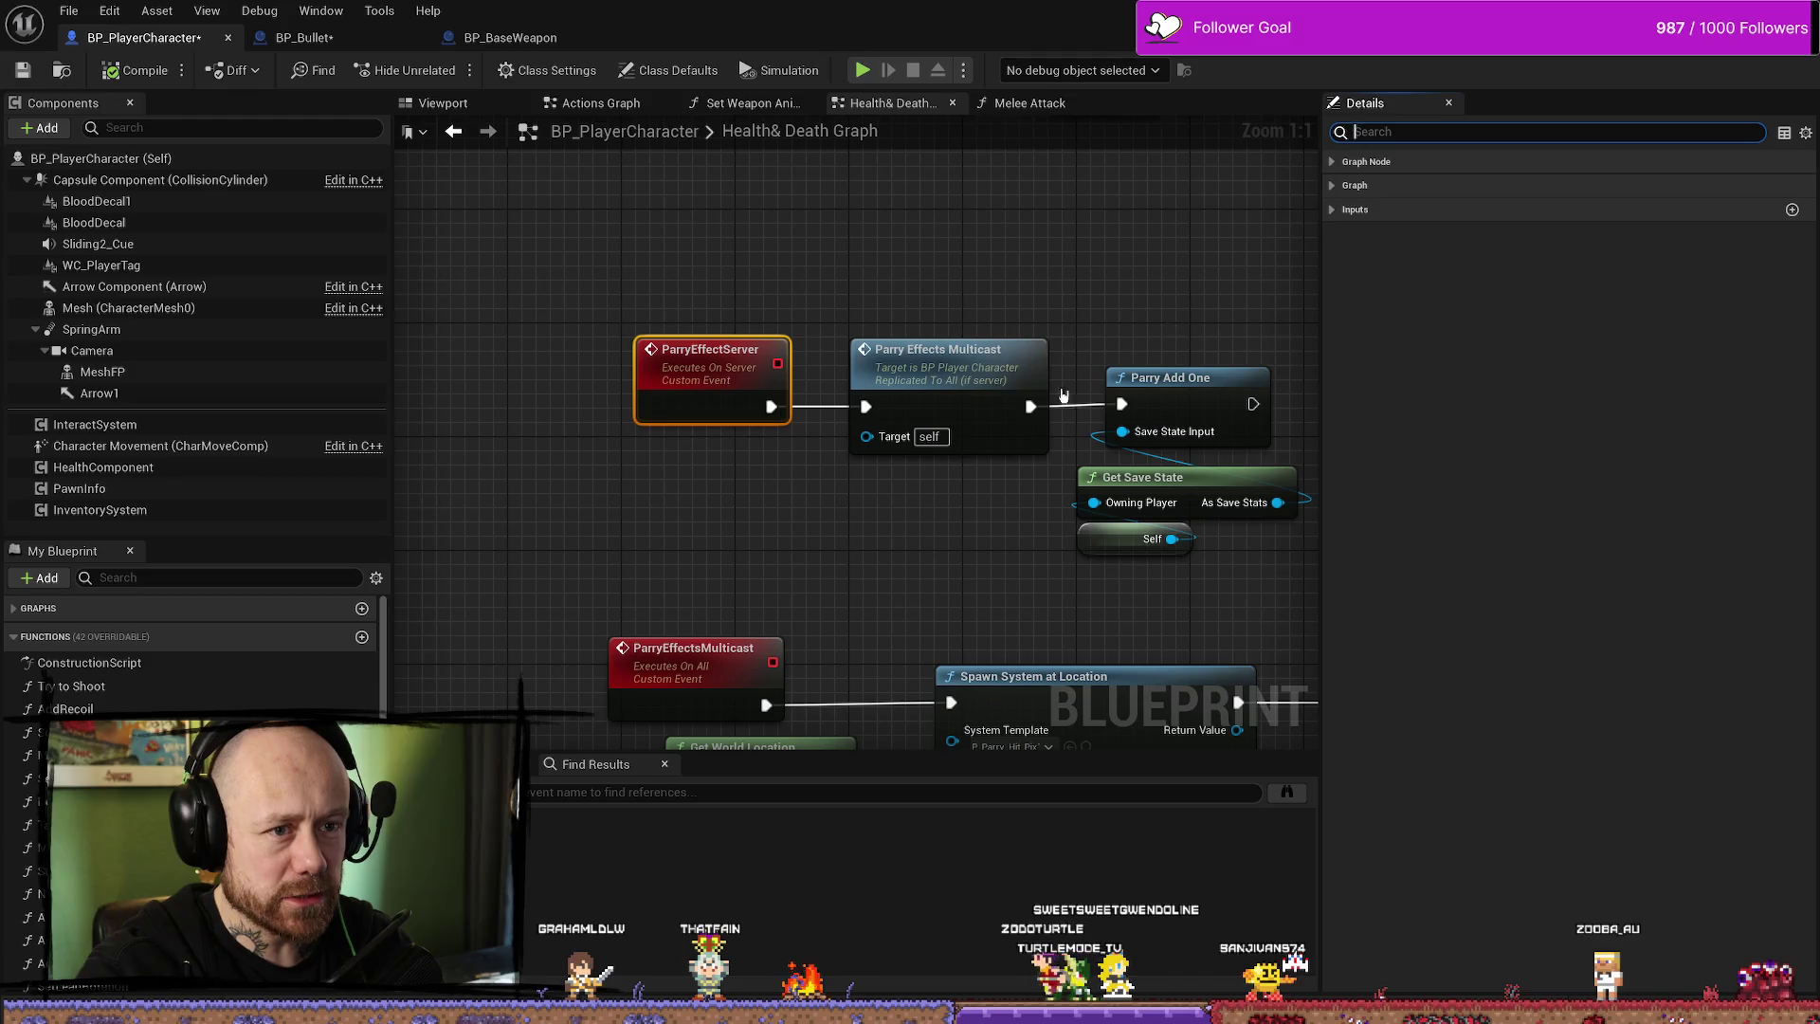
left_click(1010, 285)
left_click(768, 338)
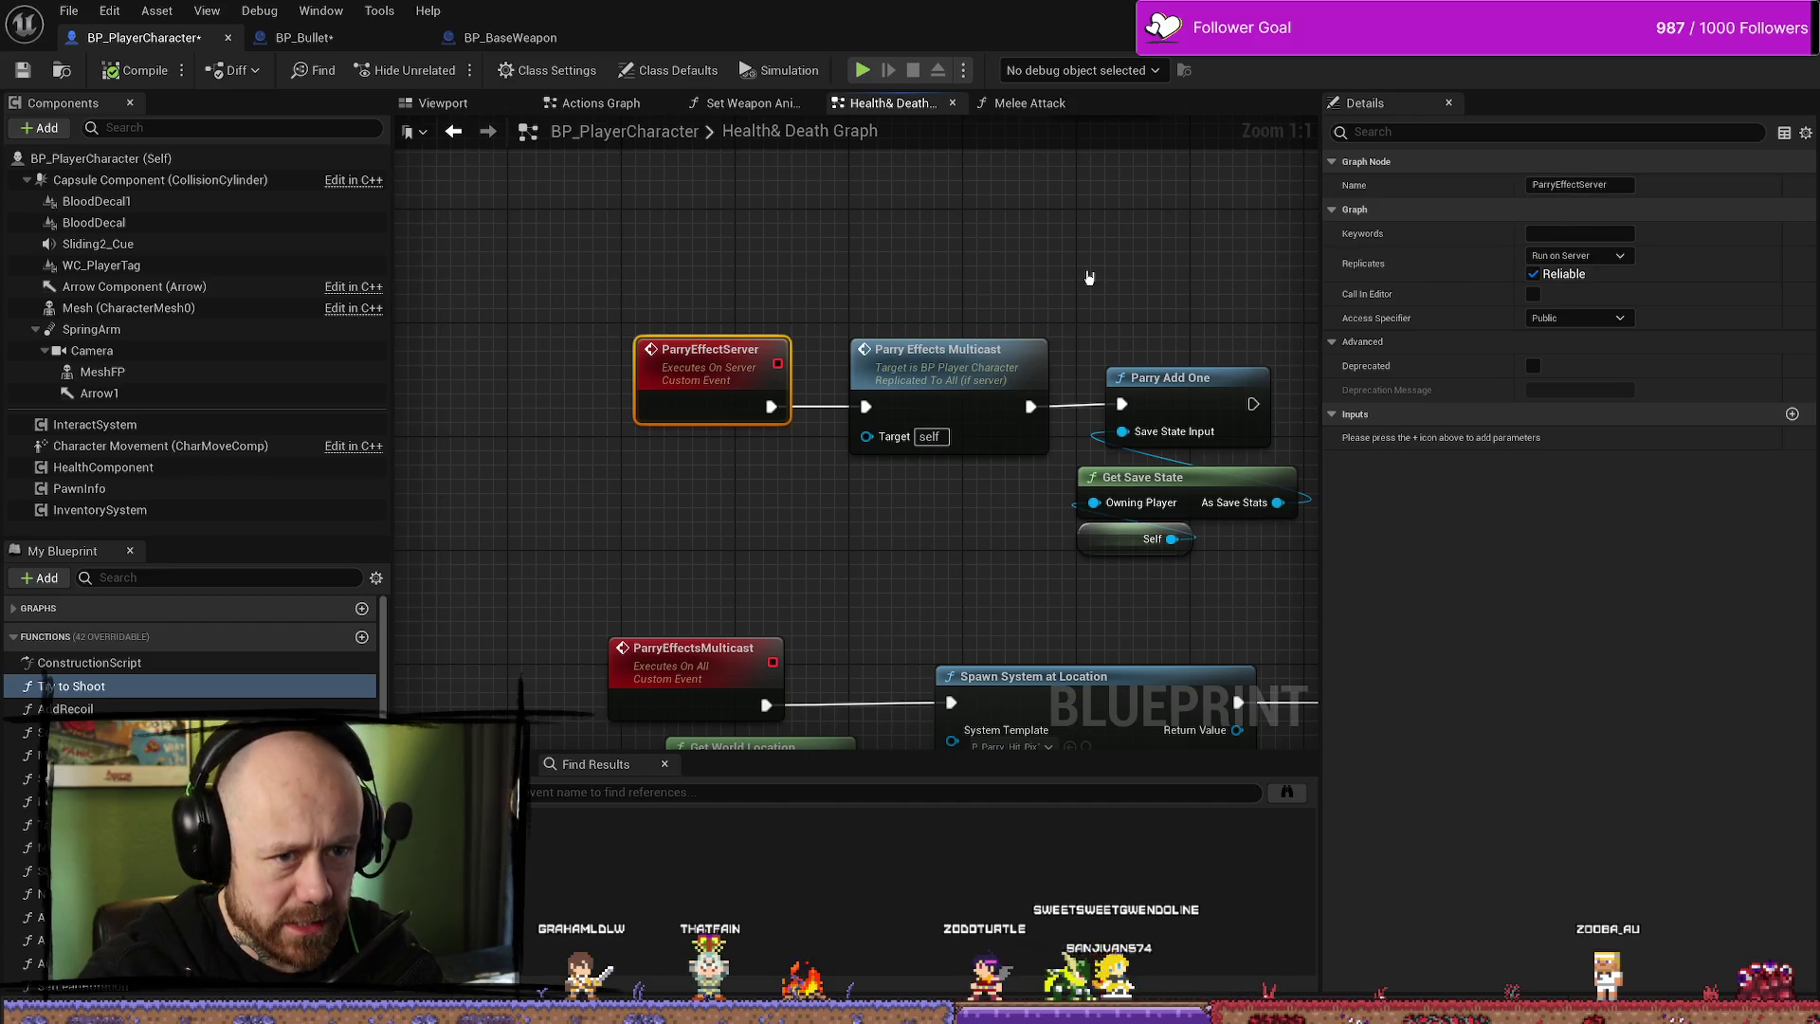
left_click(775, 271)
left_click(701, 352)
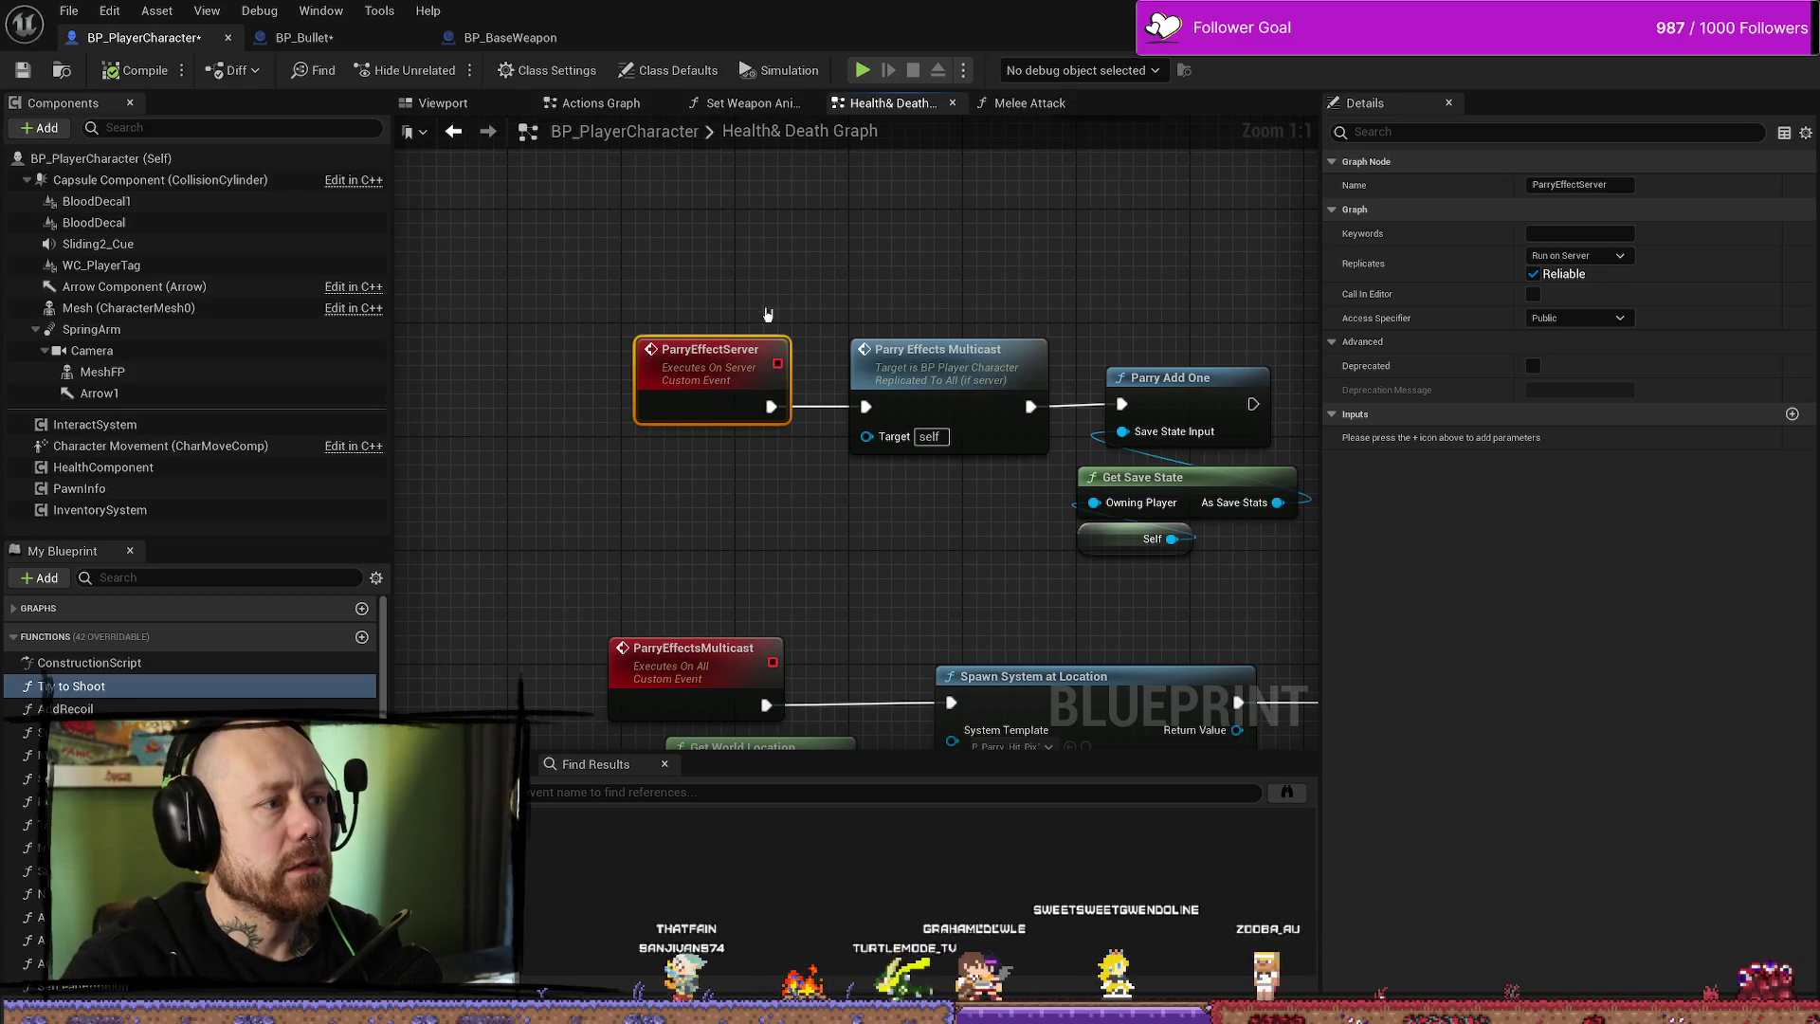
- Compare against BP_Bullet and BP_BaseWeapon's Play Effects graph, then return to ParryEffectServer
left_click(343, 40)
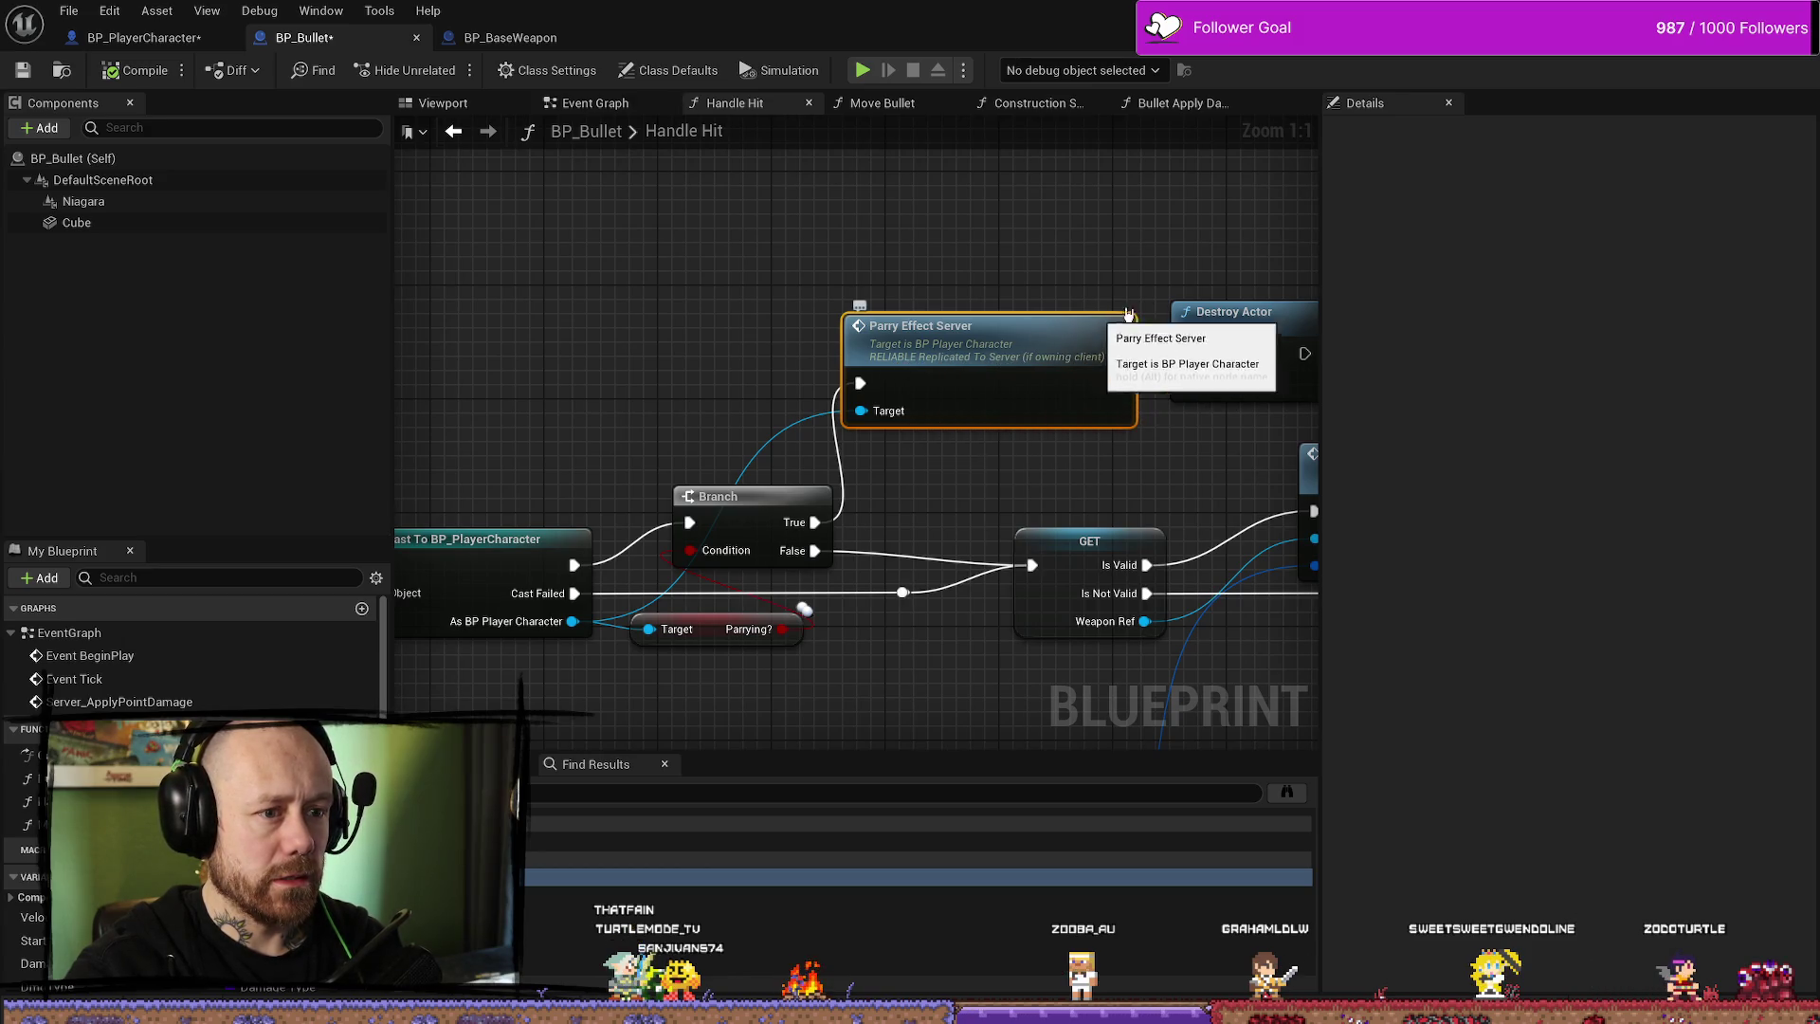
left_click_drag(1164, 274, 1108, 254)
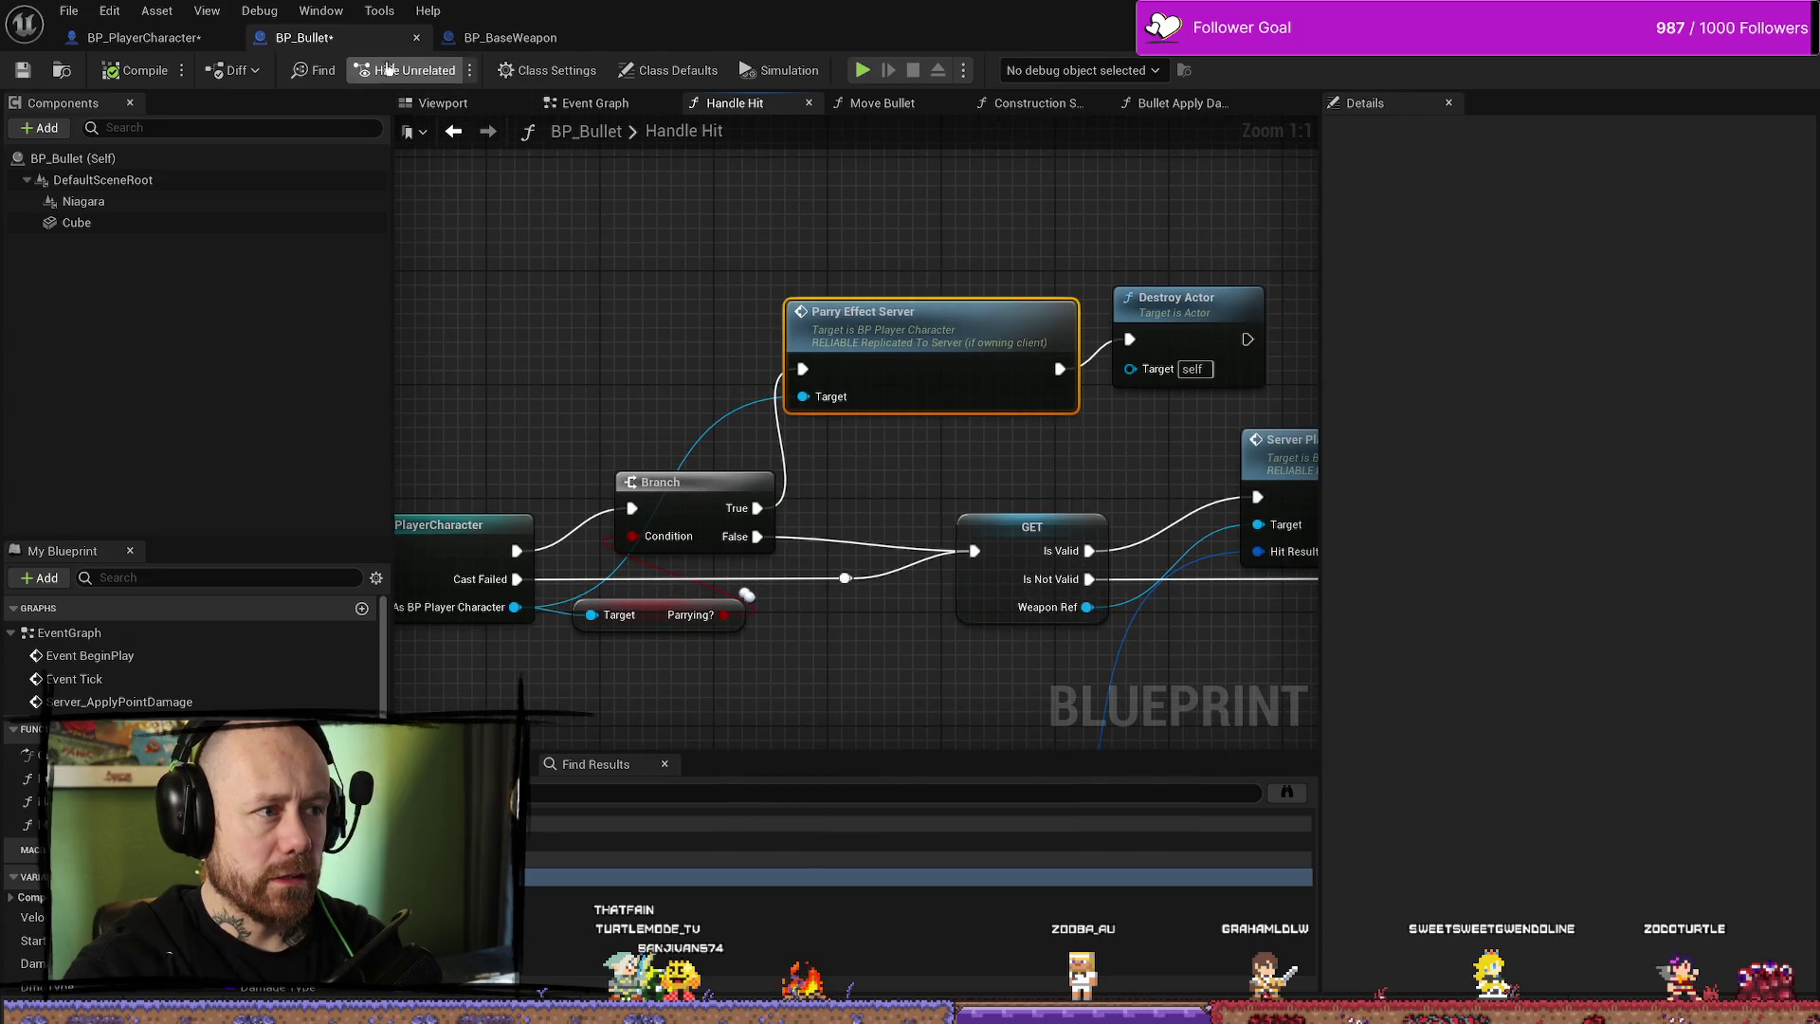
left_click(493, 41)
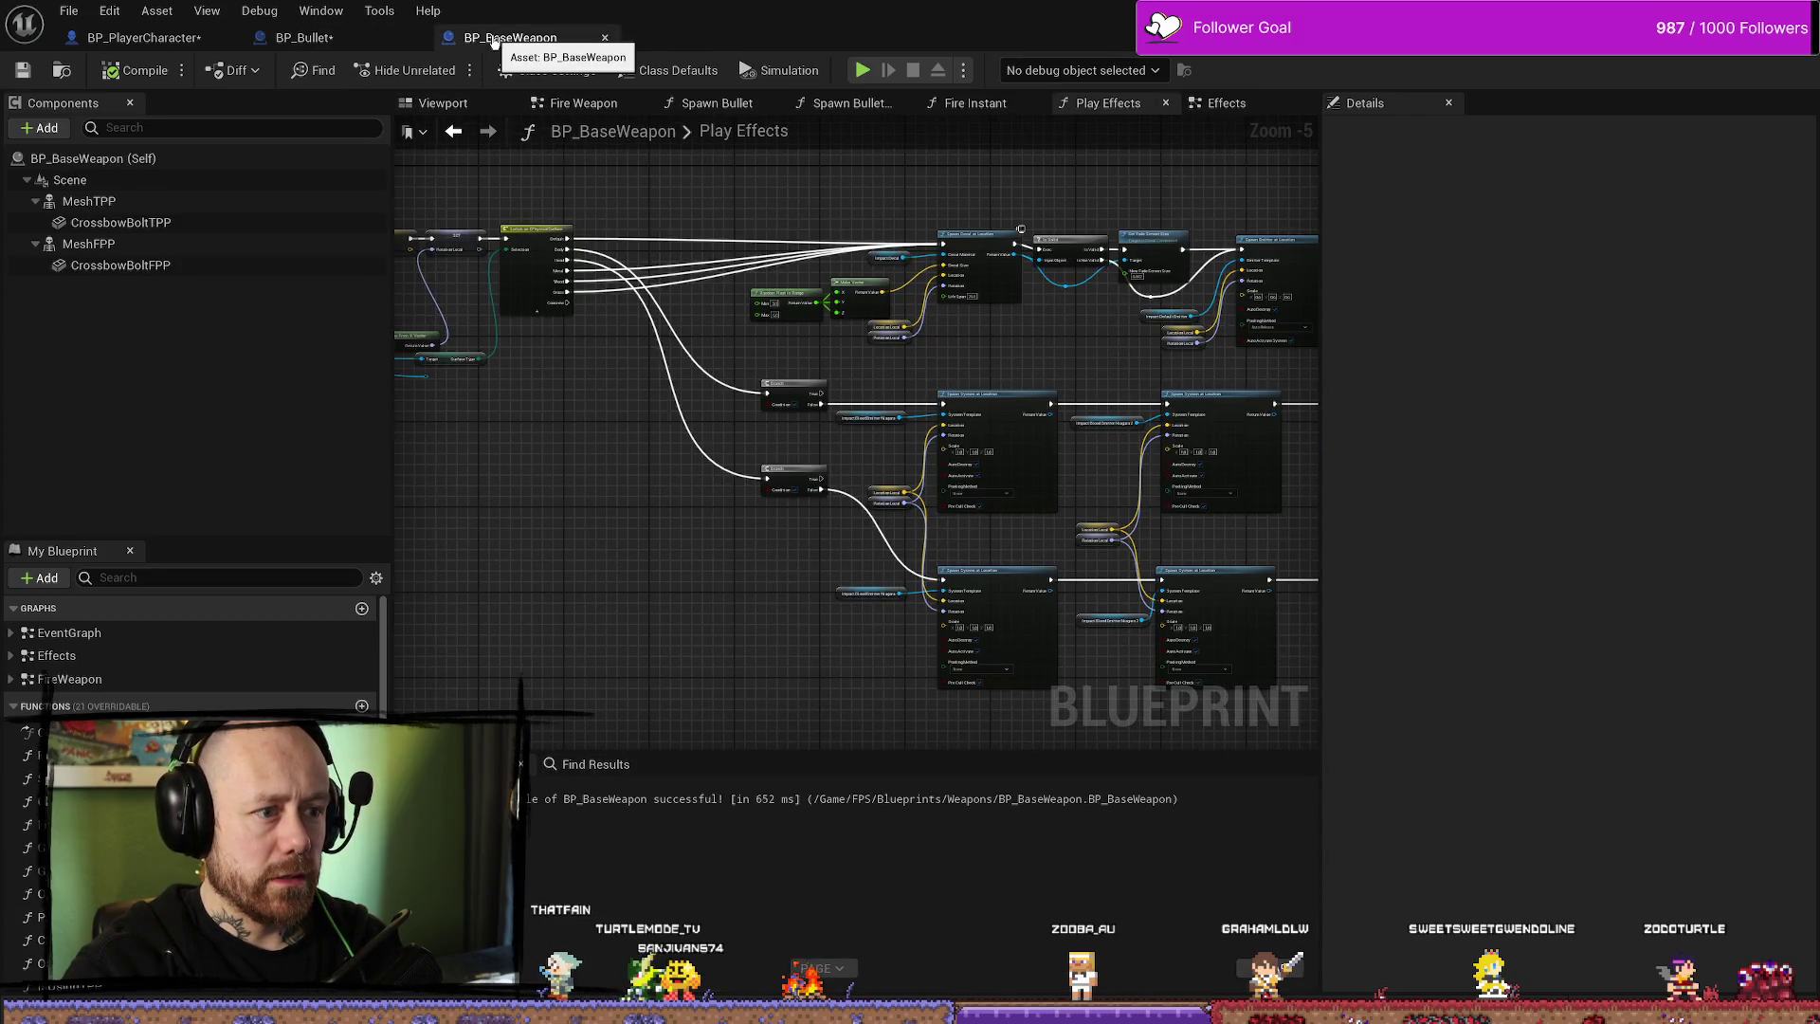
left_click(322, 38)
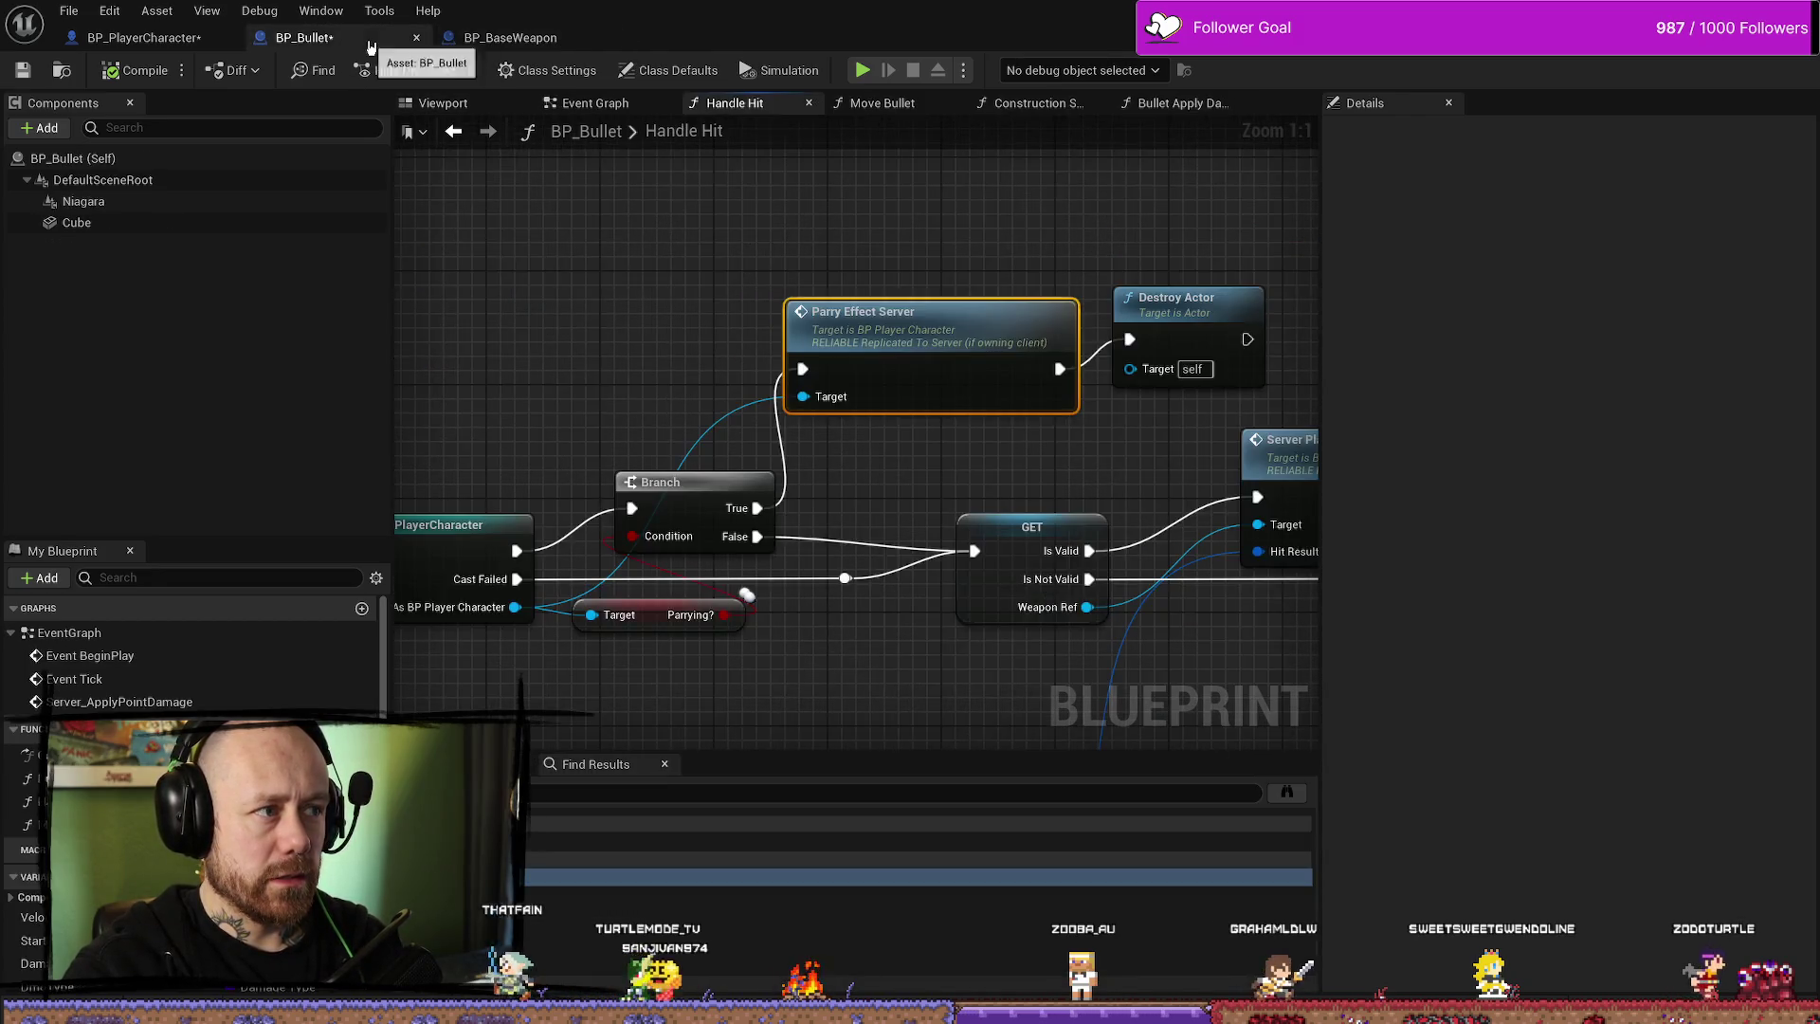
double_click(908, 303)
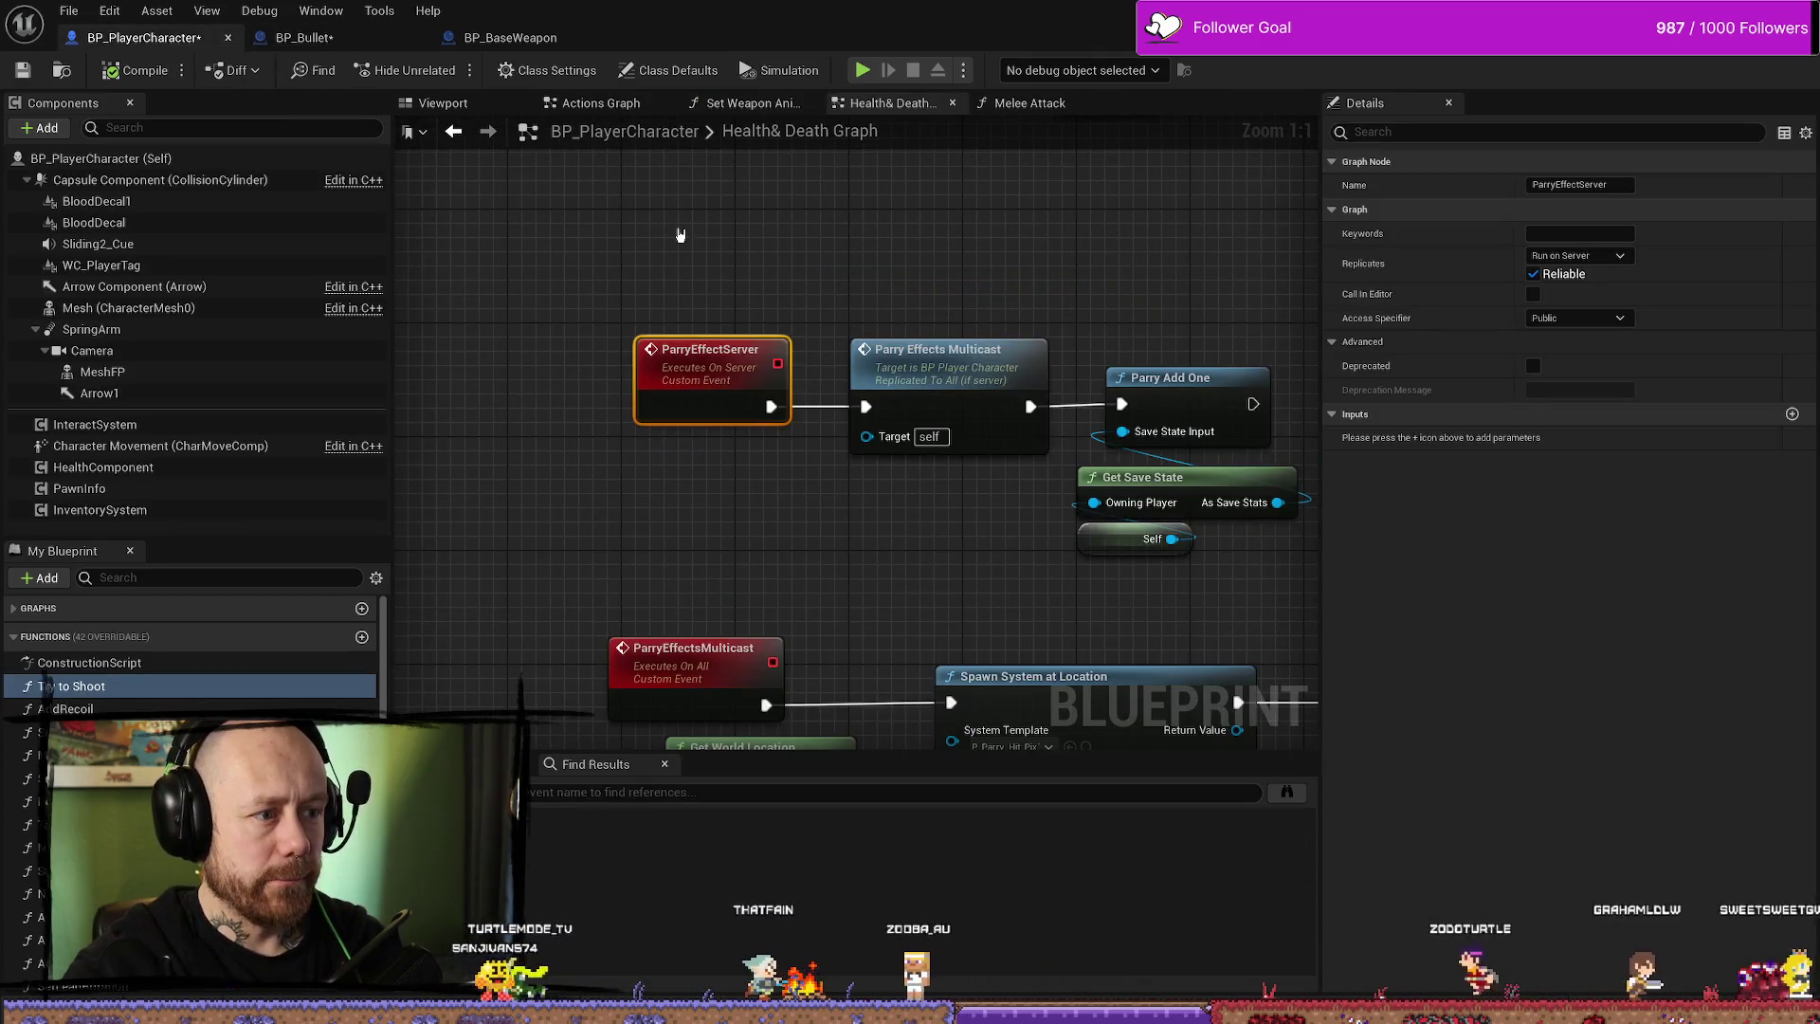
- Select the ParryEffectServer event and move the parry nodes lower in the graph
left_click_drag(681, 291, 738, 454)
right_click(866, 519)
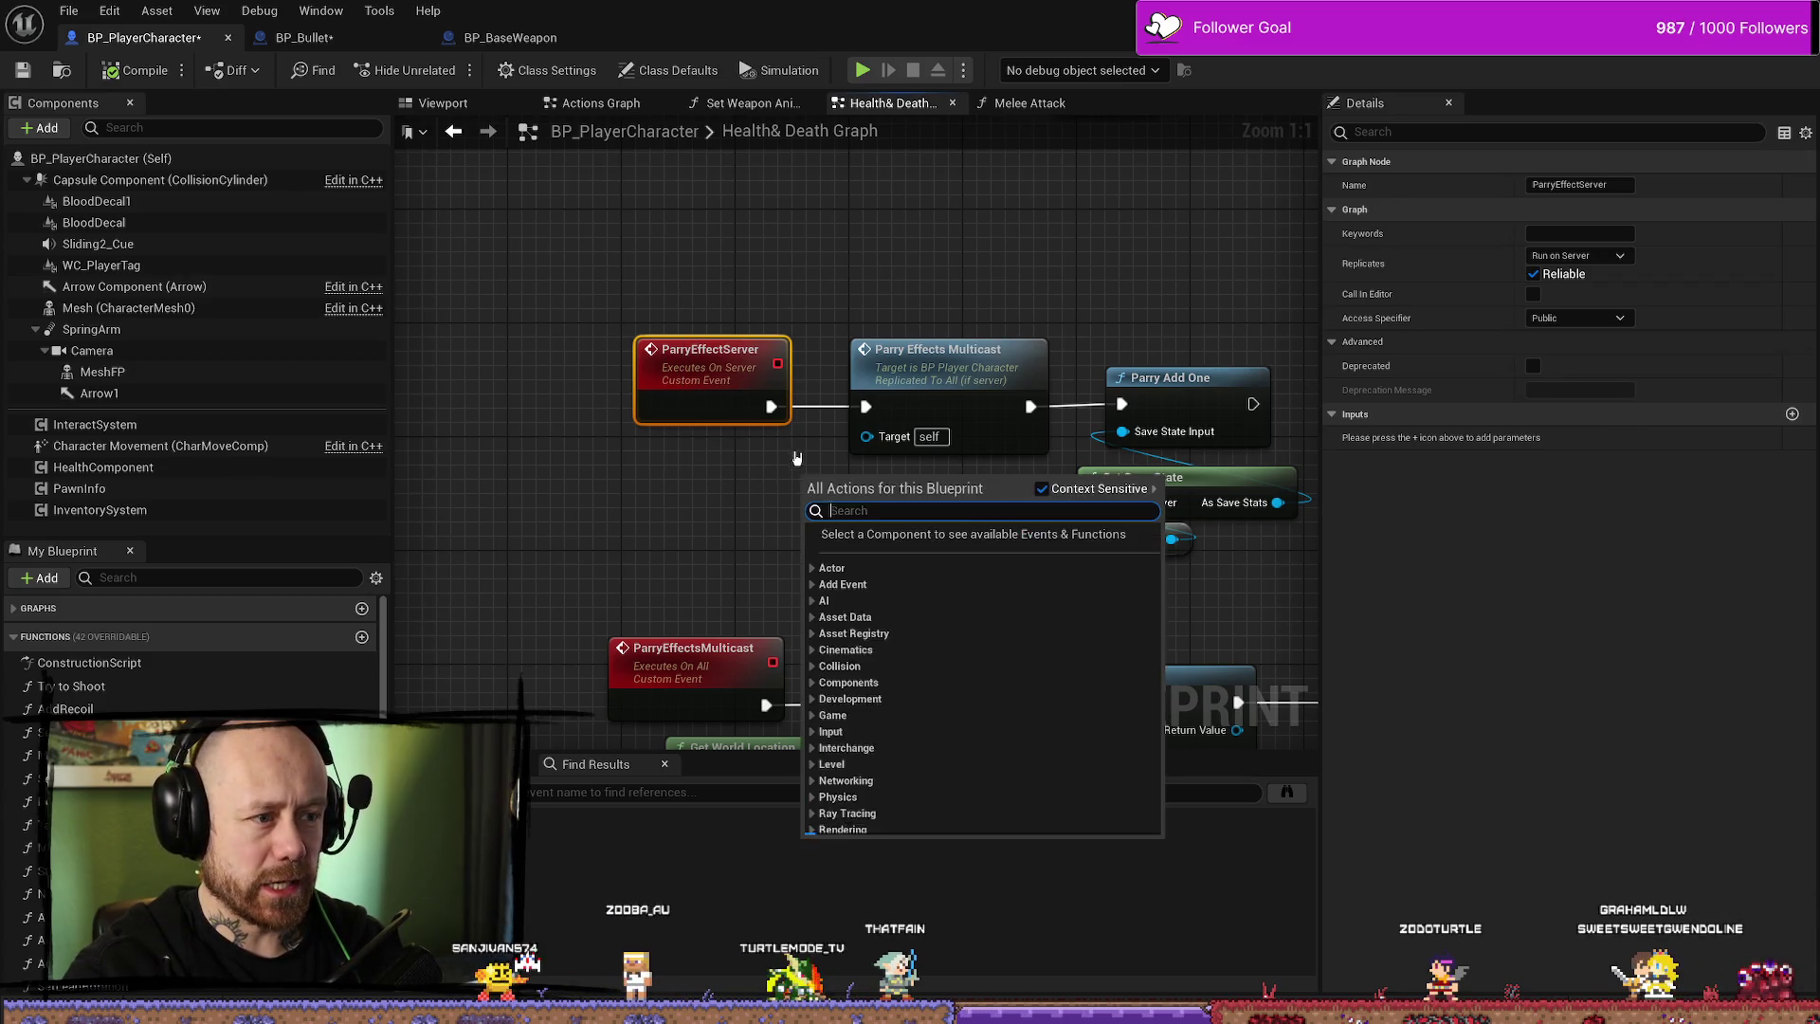
left_click(790, 468)
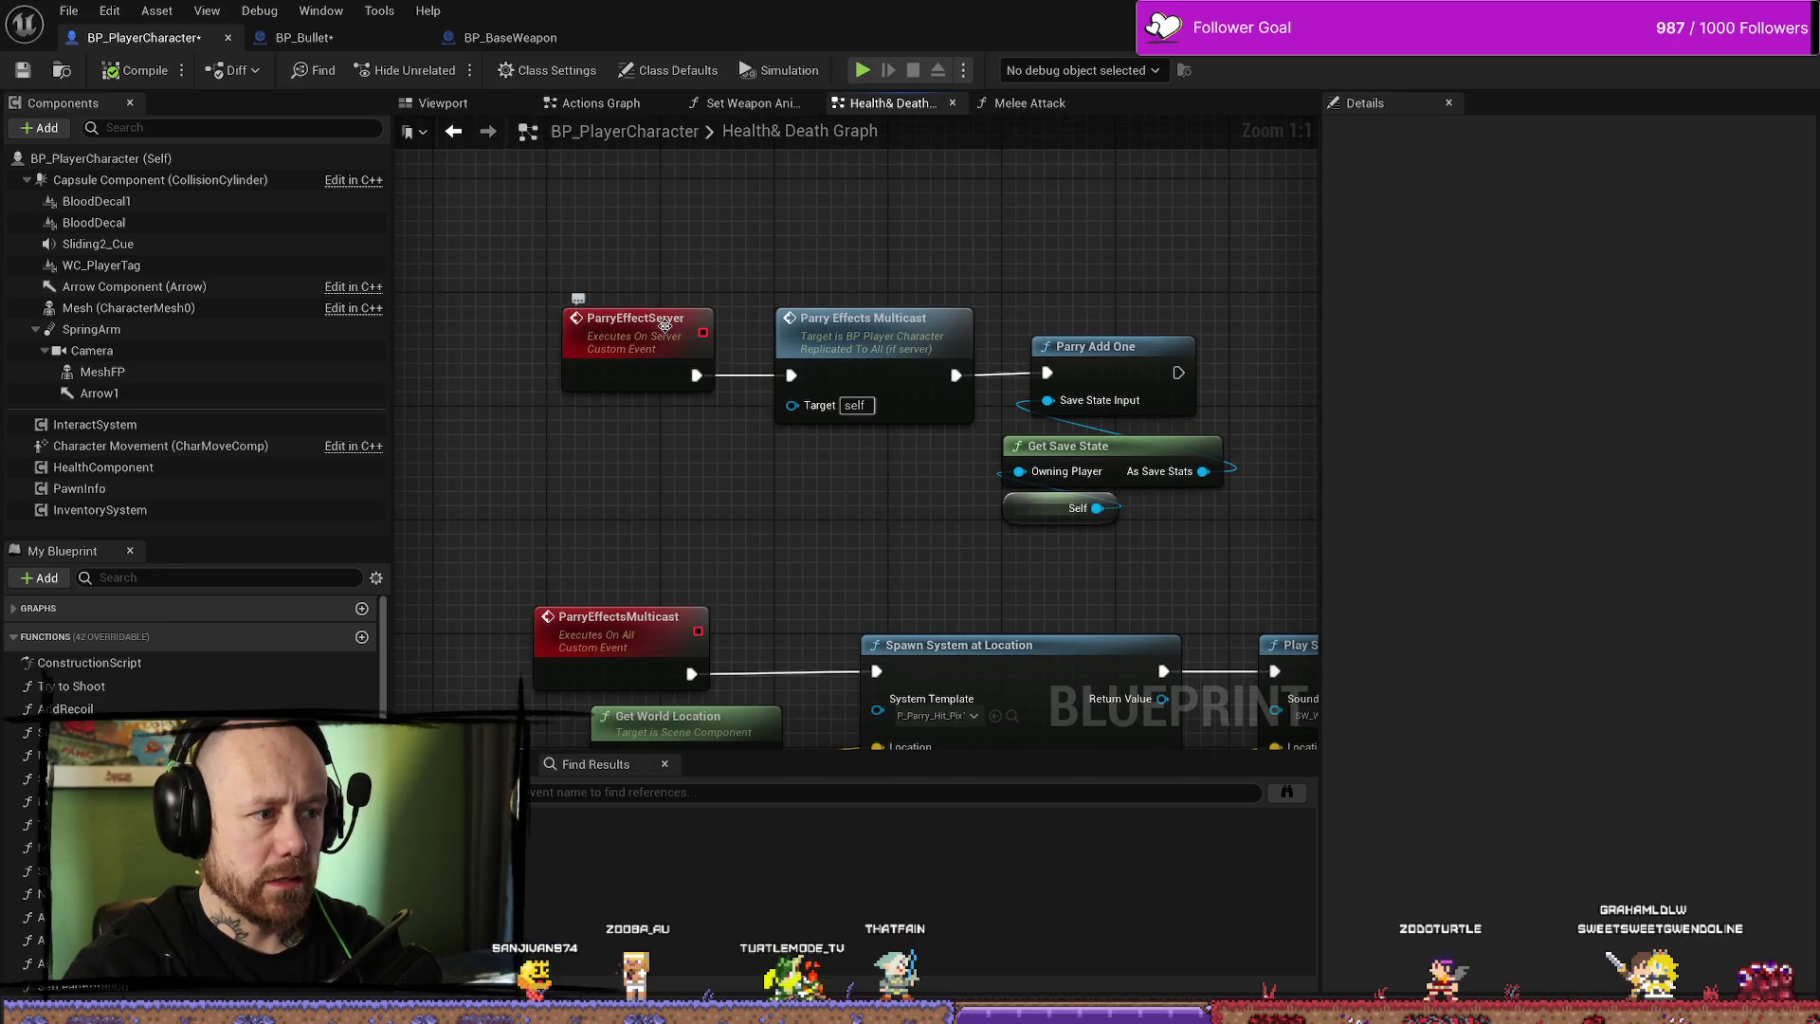
left_click(648, 372)
left_click(640, 413)
left_click(635, 360)
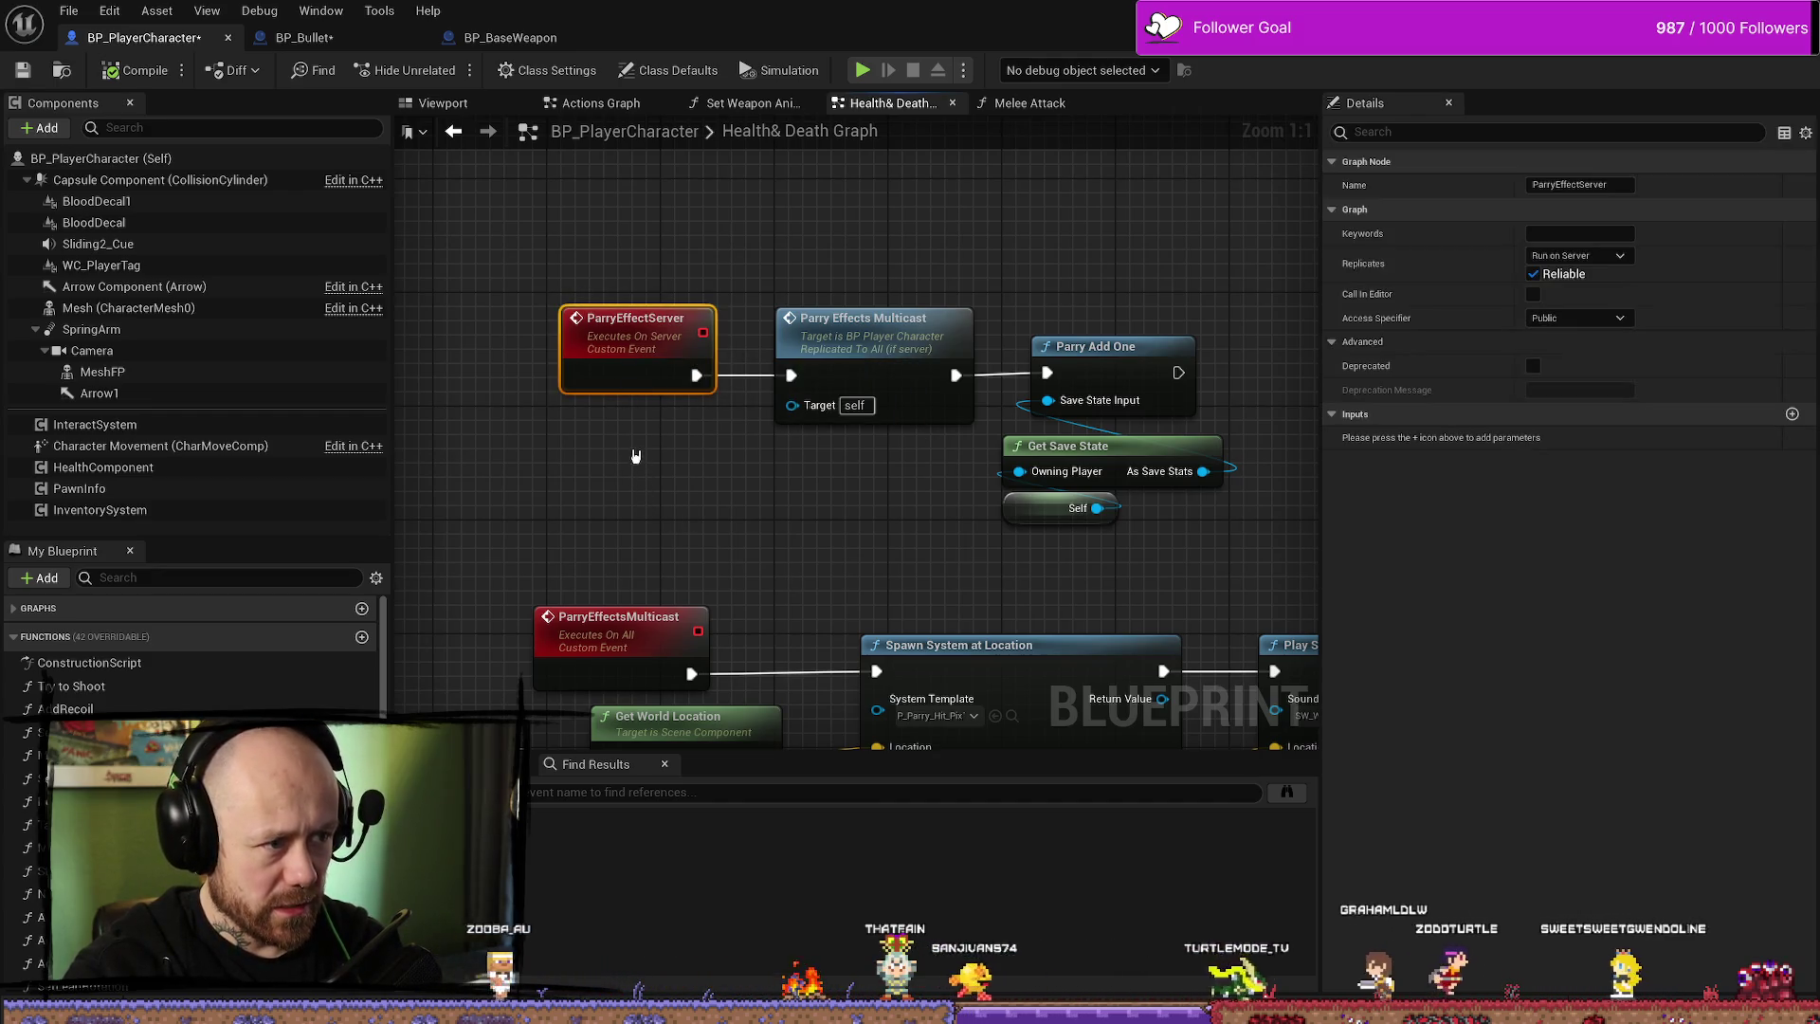
left_click_drag(673, 306, 683, 361)
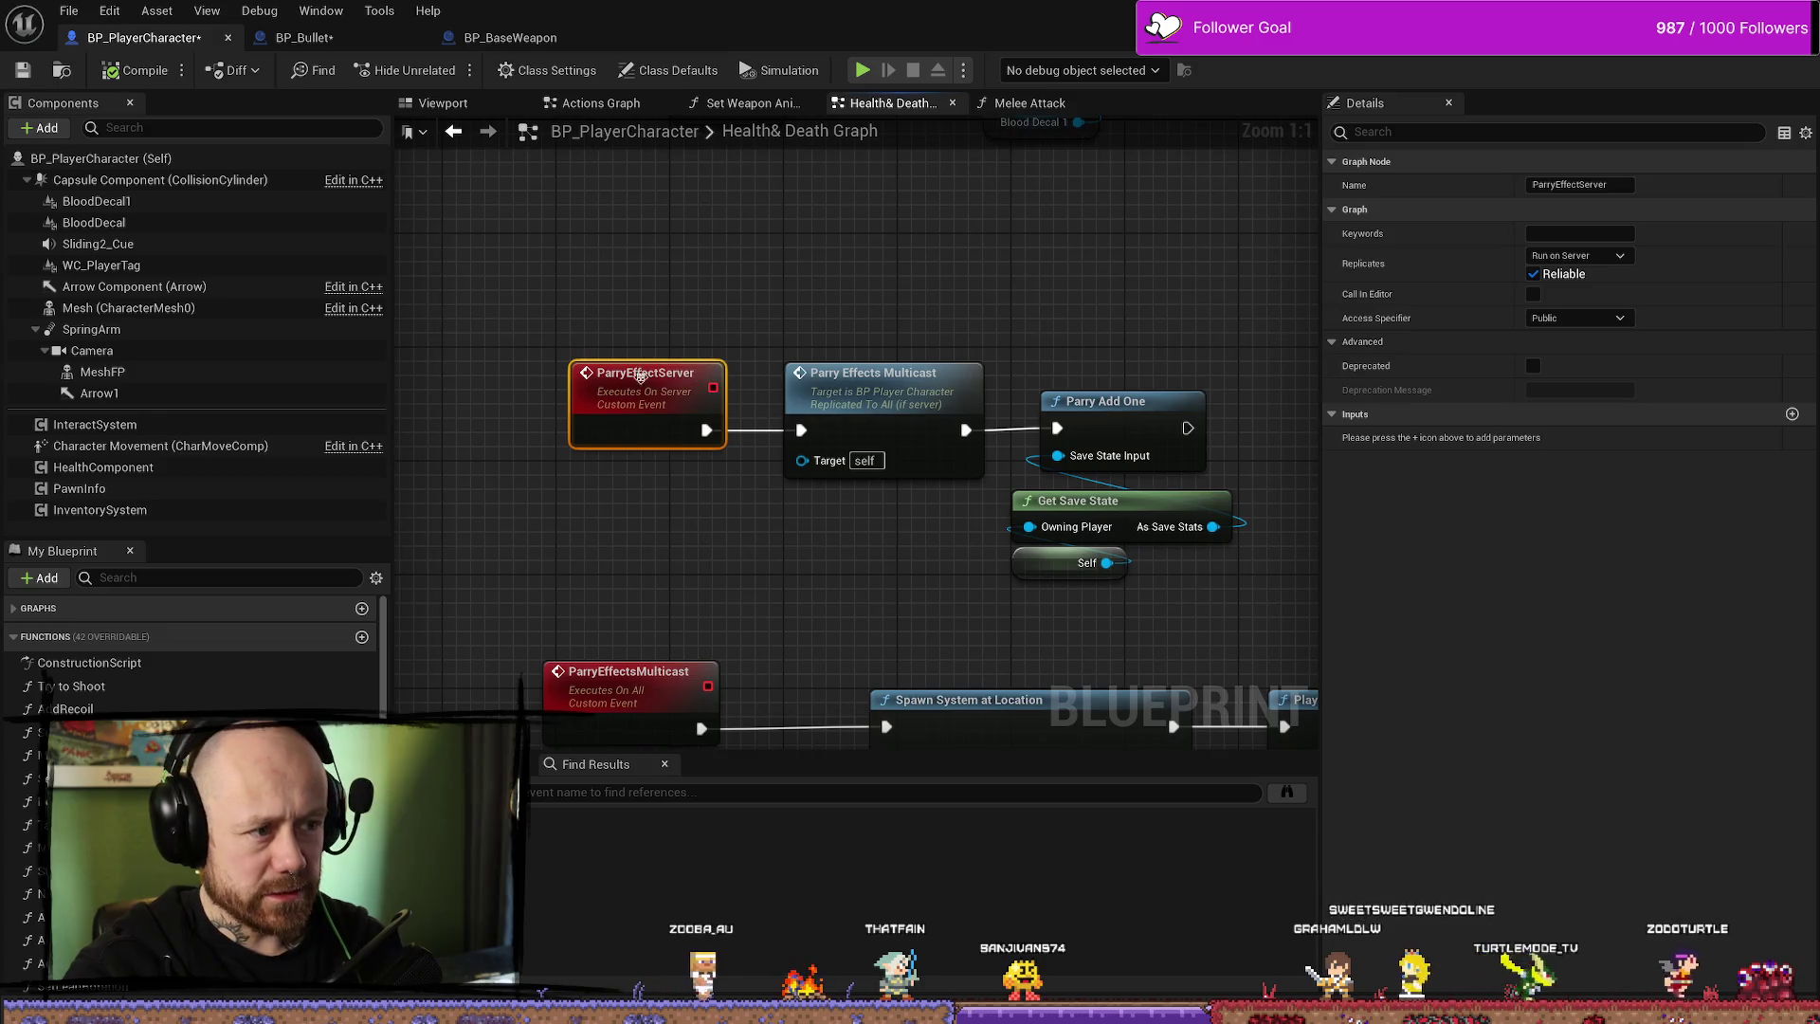
mouse_move(652, 425)
left_mouse_down()
mouse_move(664, 537)
mouse_move(865, 544)
mouse_move(947, 520)
mouse_move(934, 487)
left_mouse_up()
left_click(635, 271)
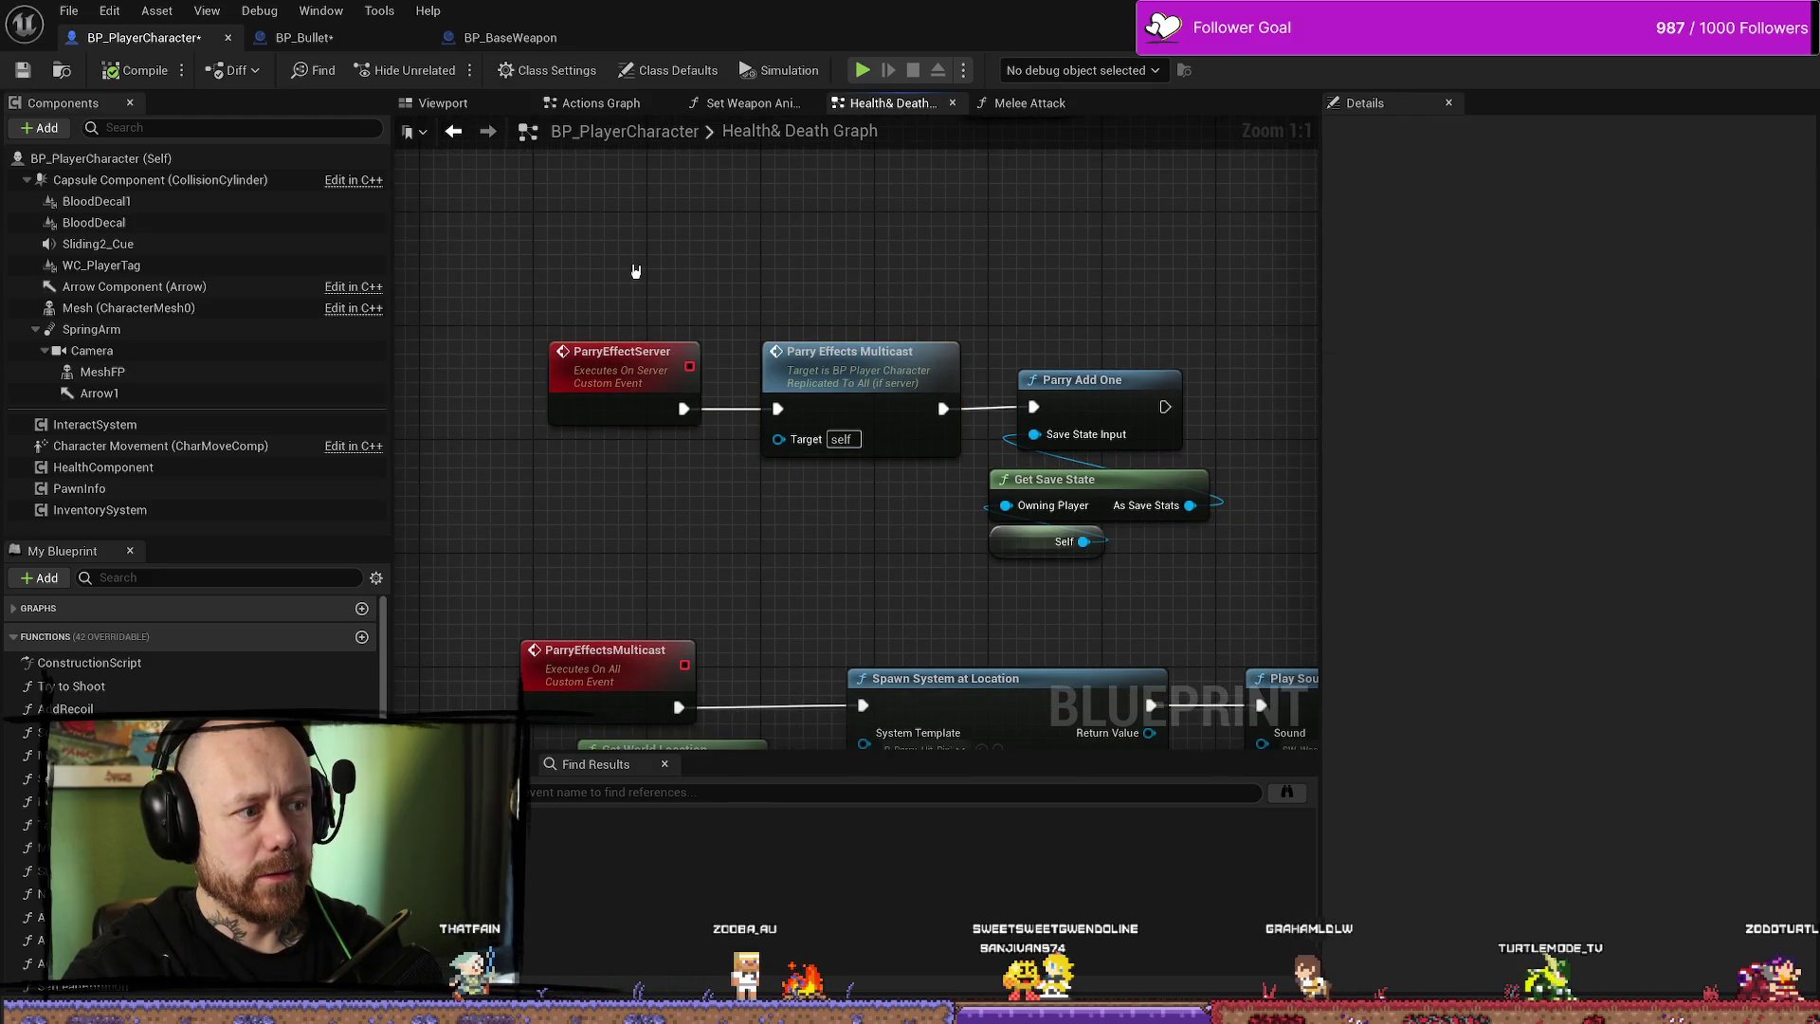
- Wire the Self node into Get Save State's Owning Player pin
left_click_drag(838, 554, 837, 554)
left_click(706, 422)
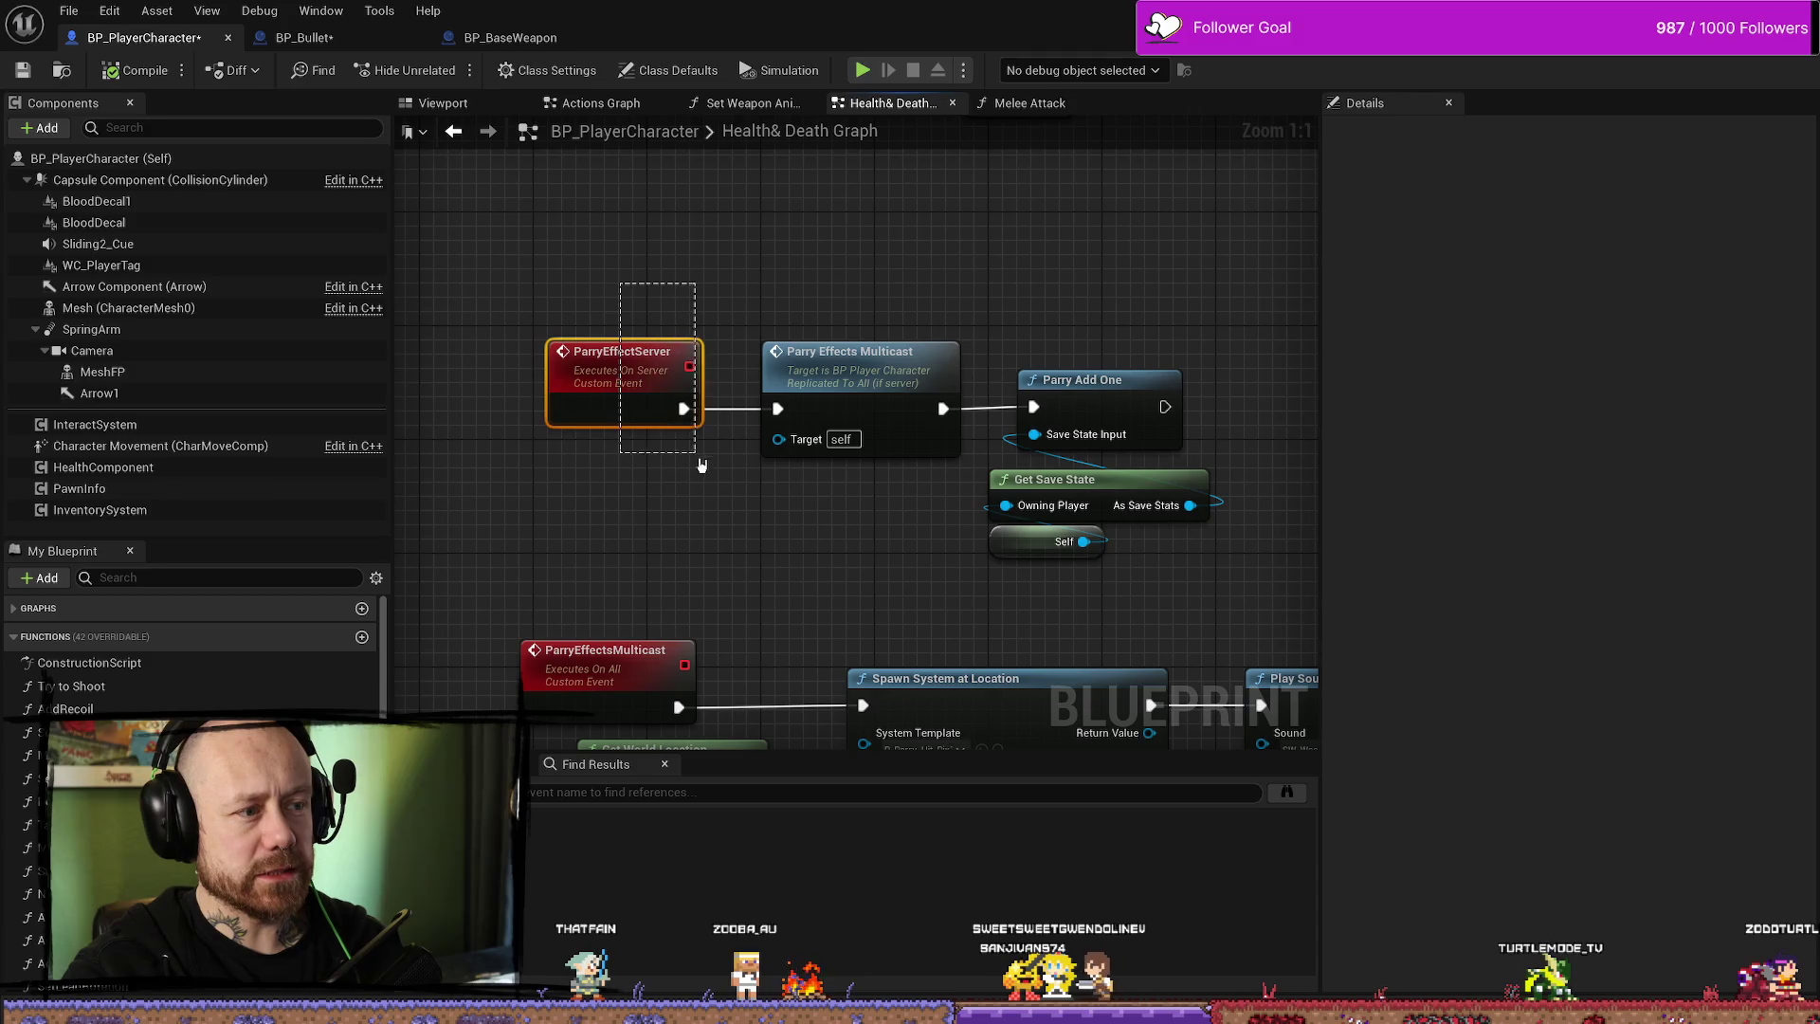
left_click(809, 529)
left_click_drag(711, 272, 593, 505)
left_click_drag(1034, 551, 982, 495)
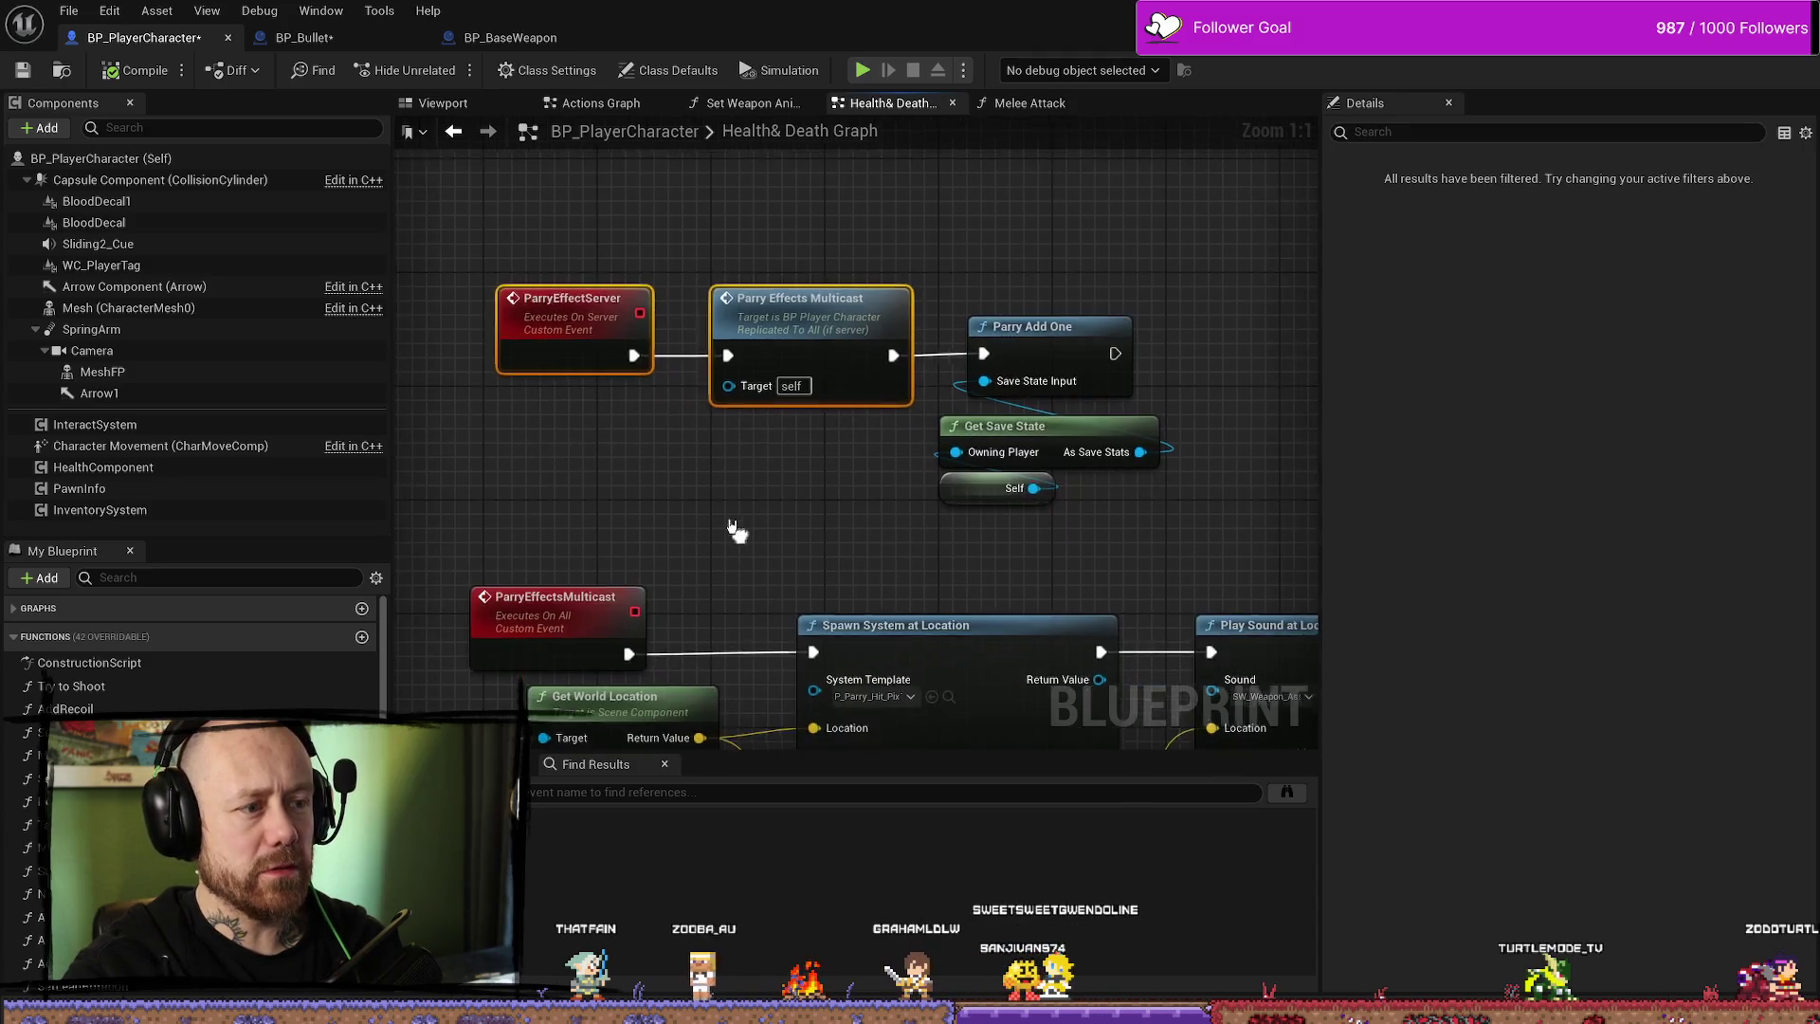
left_click(982, 496)
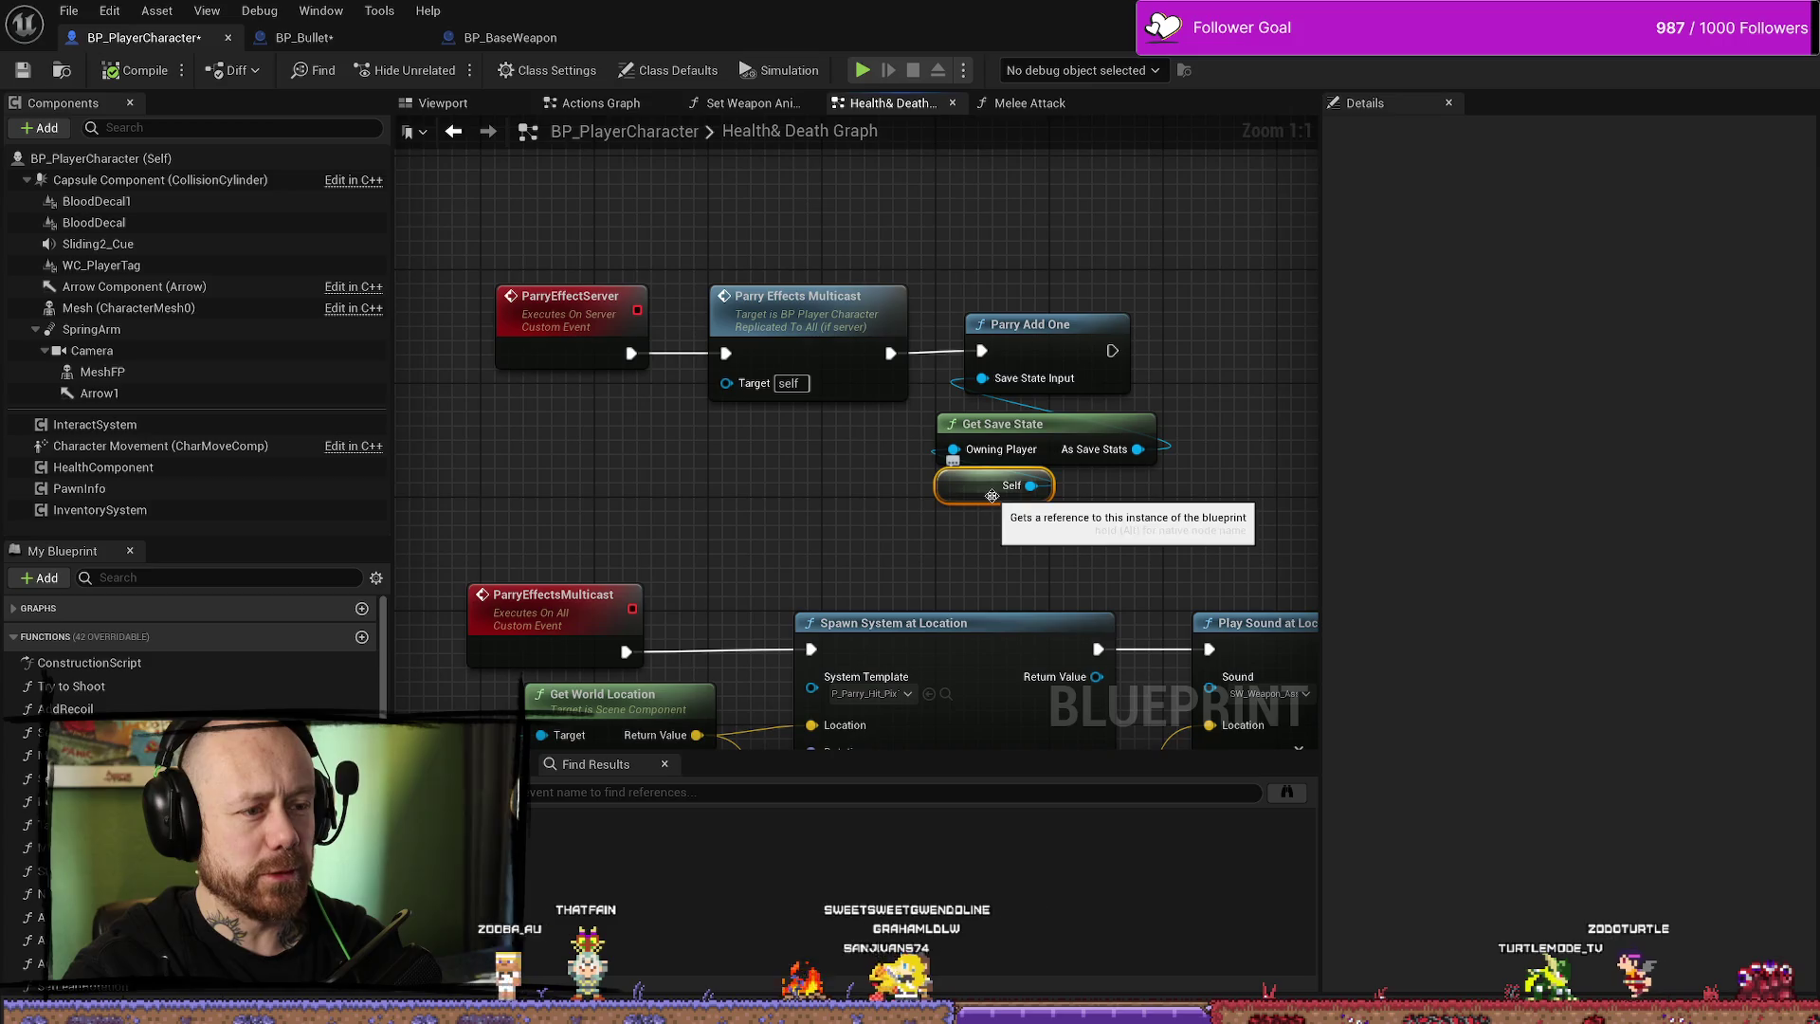
mouse_move(970, 488)
left_mouse_down()
mouse_move(956, 502)
mouse_move(973, 488)
mouse_move(955, 458)
mouse_move(990, 494)
left_mouse_up()
left_click(991, 494)
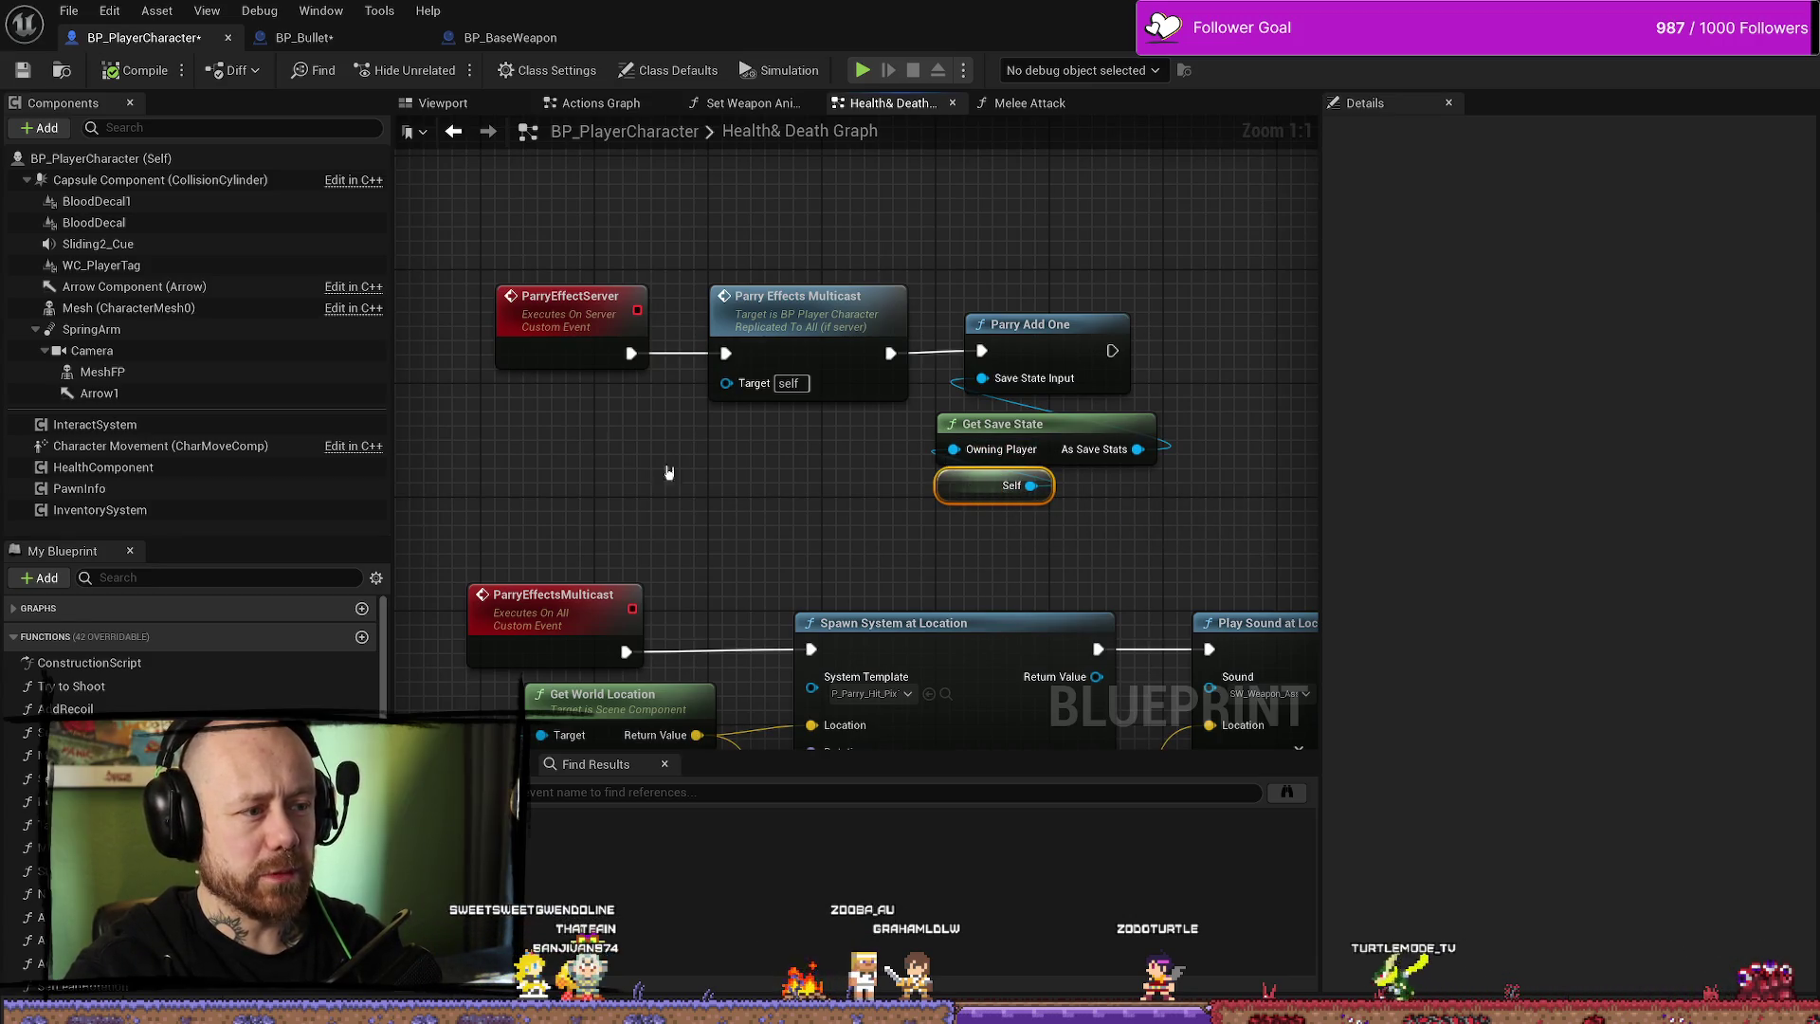
- Rearrange Parry Add One, Get Save State, Self and ParryEffectsMulticast into a neater layout
left_click(554, 333)
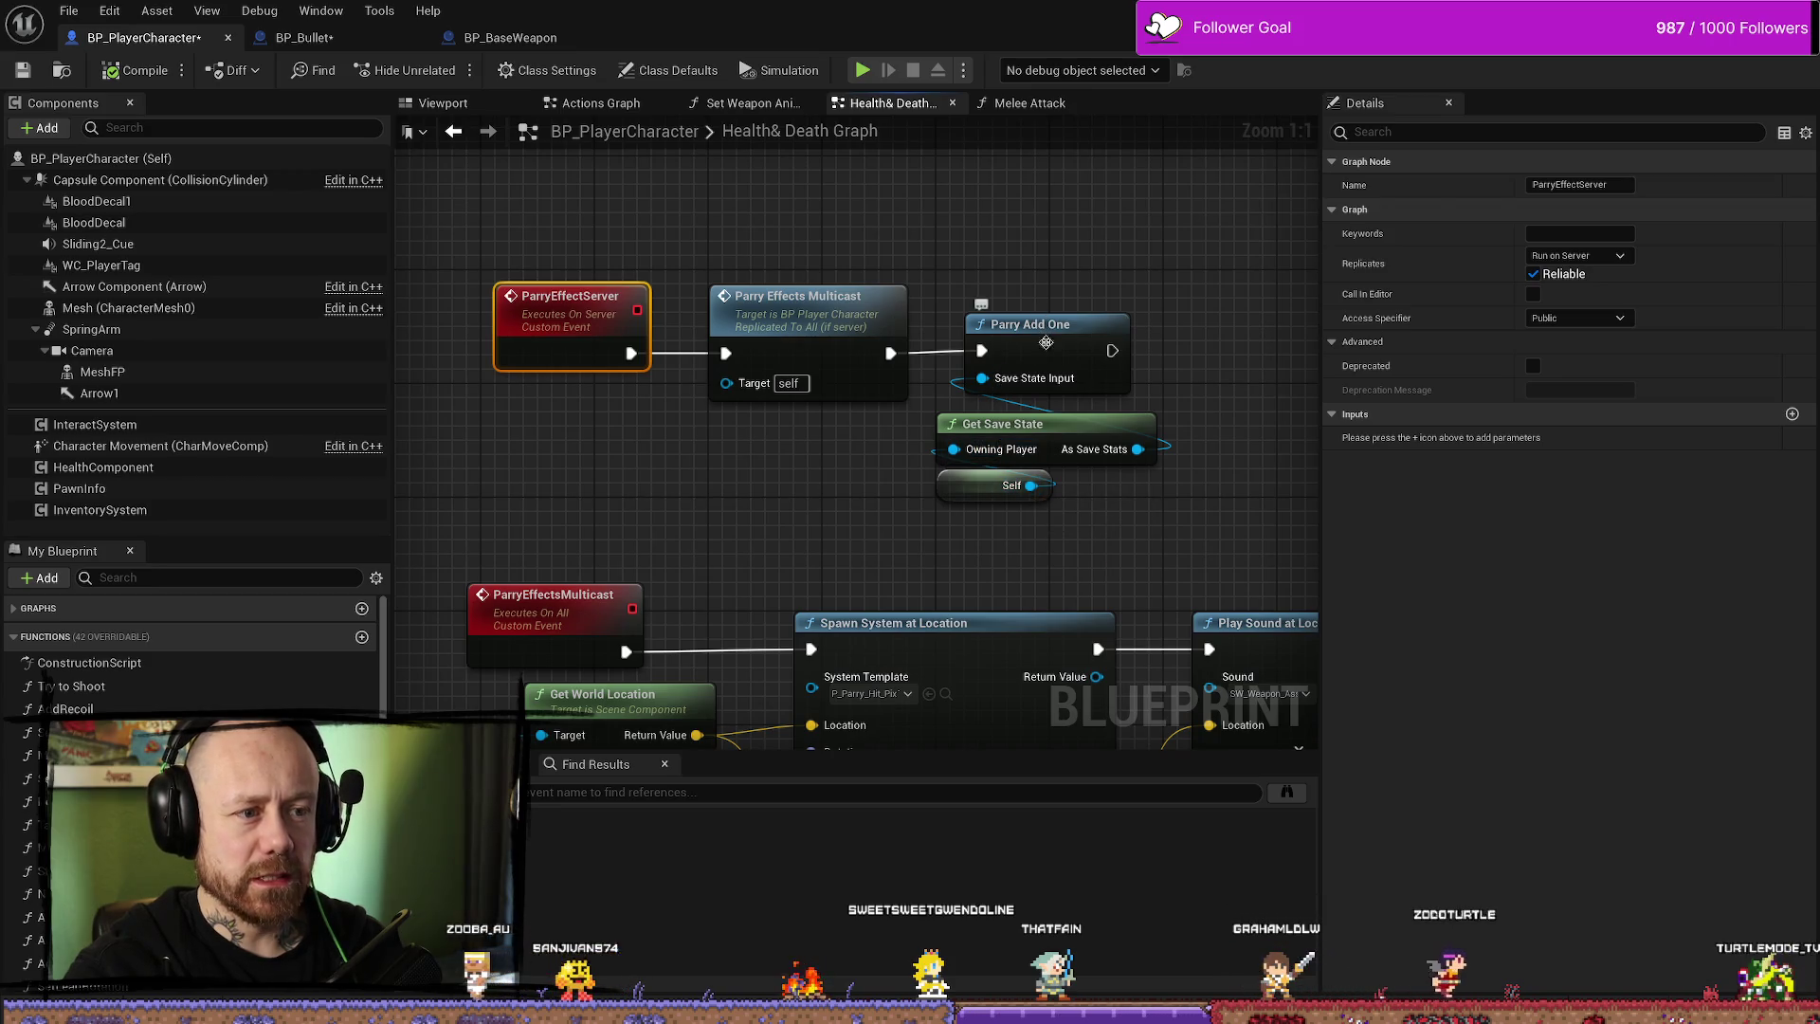
mouse_move(953, 305)
left_mouse_down()
mouse_move(1161, 507)
mouse_move(948, 403)
mouse_move(1008, 417)
mouse_move(900, 459)
mouse_move(820, 426)
left_mouse_up()
left_click(1142, 489)
left_click(599, 524)
mouse_move(601, 504)
left_mouse_down()
mouse_move(627, 490)
mouse_move(583, 504)
mouse_move(705, 513)
mouse_move(806, 578)
mouse_move(787, 569)
left_mouse_up()
left_click(706, 284)
left_click(889, 493)
mouse_move(917, 520)
left_mouse_down()
mouse_move(690, 474)
mouse_move(903, 484)
left_mouse_up()
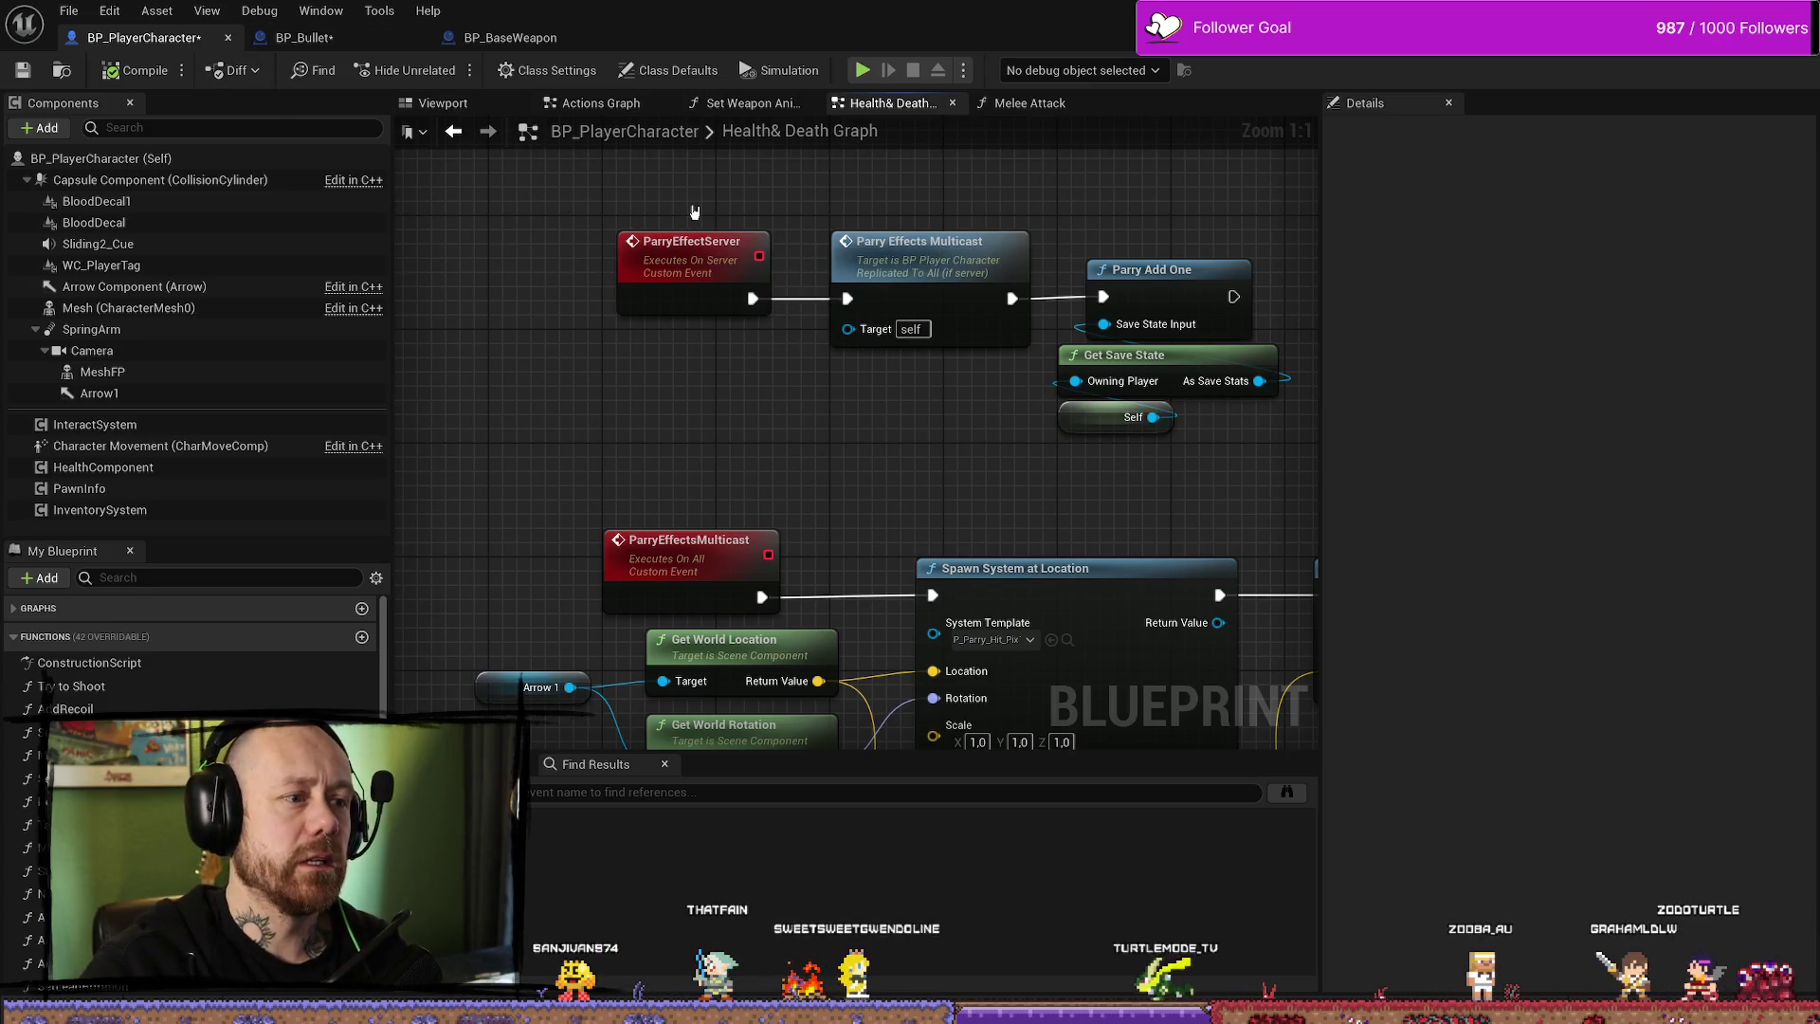
left_click(365, 38)
left_click_drag(953, 246, 982, 431)
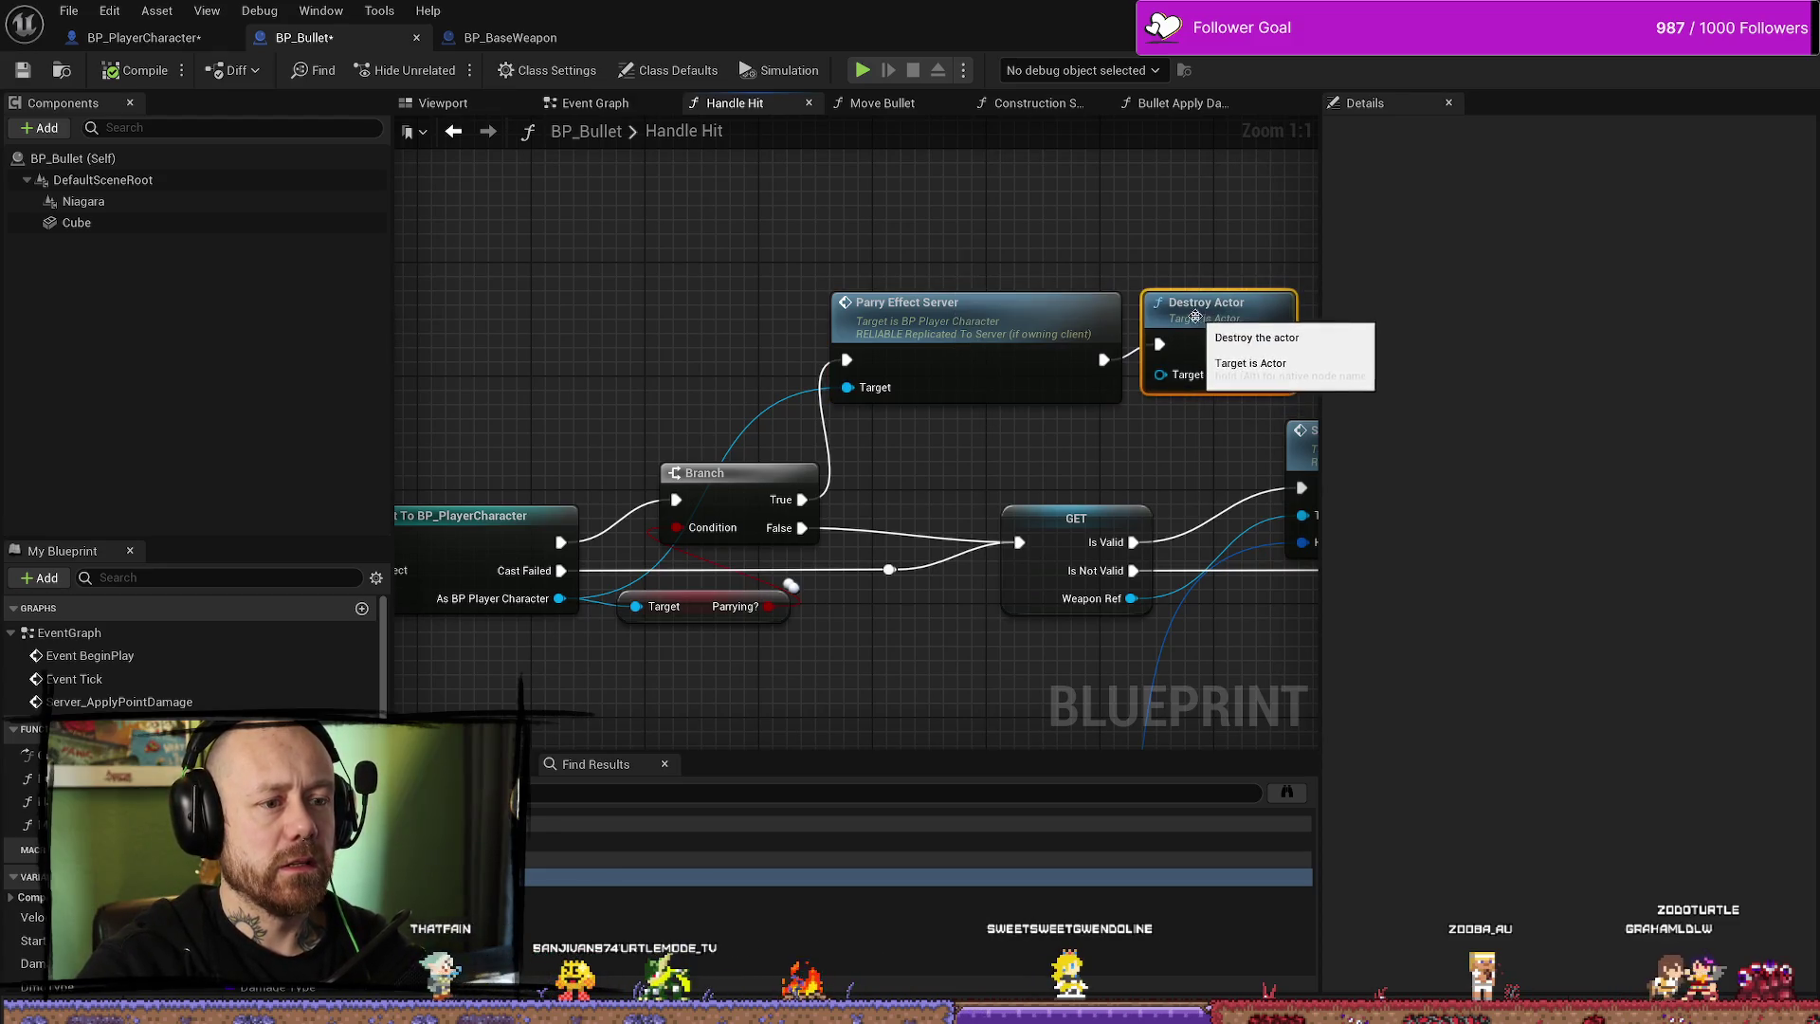
- Nudge BP_Bullet's Destroy Actor node, then inspect BP_PlayerCharacter's ParryEffectServer event and multicast call
left_click_drag(1202, 319, 1187, 348)
left_click(163, 37)
left_click(722, 248)
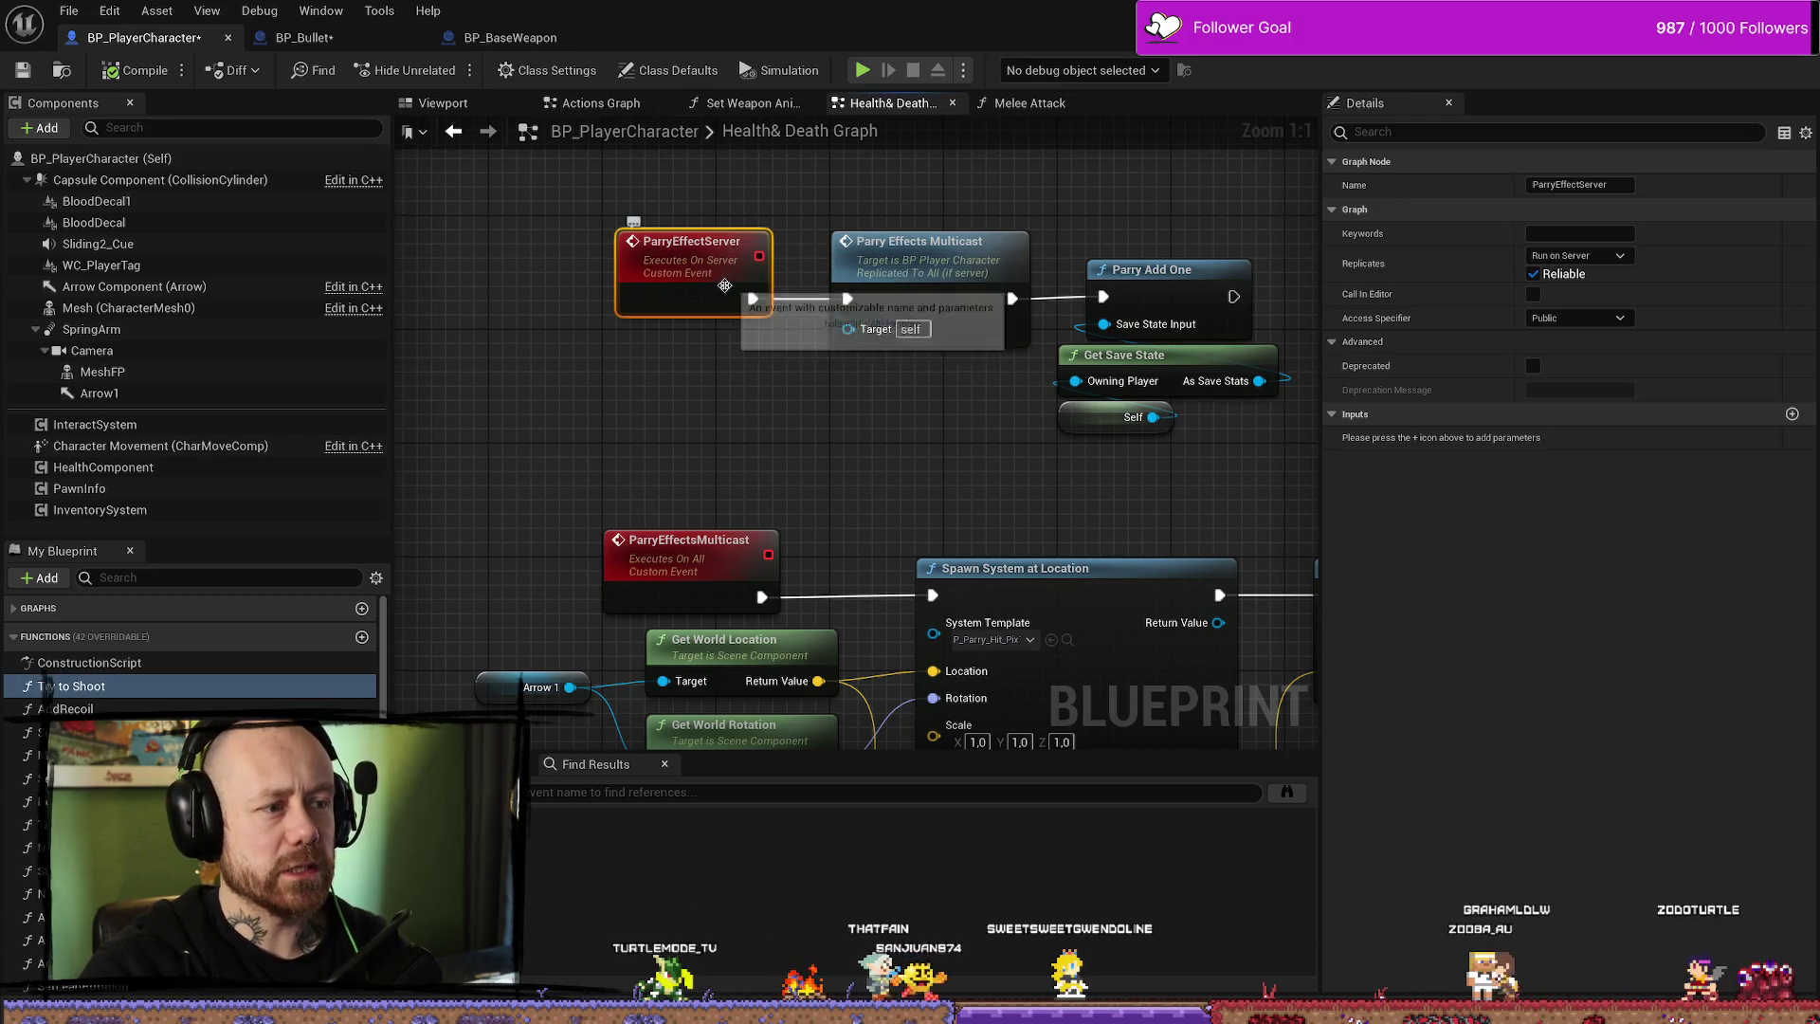
left_click(860, 236)
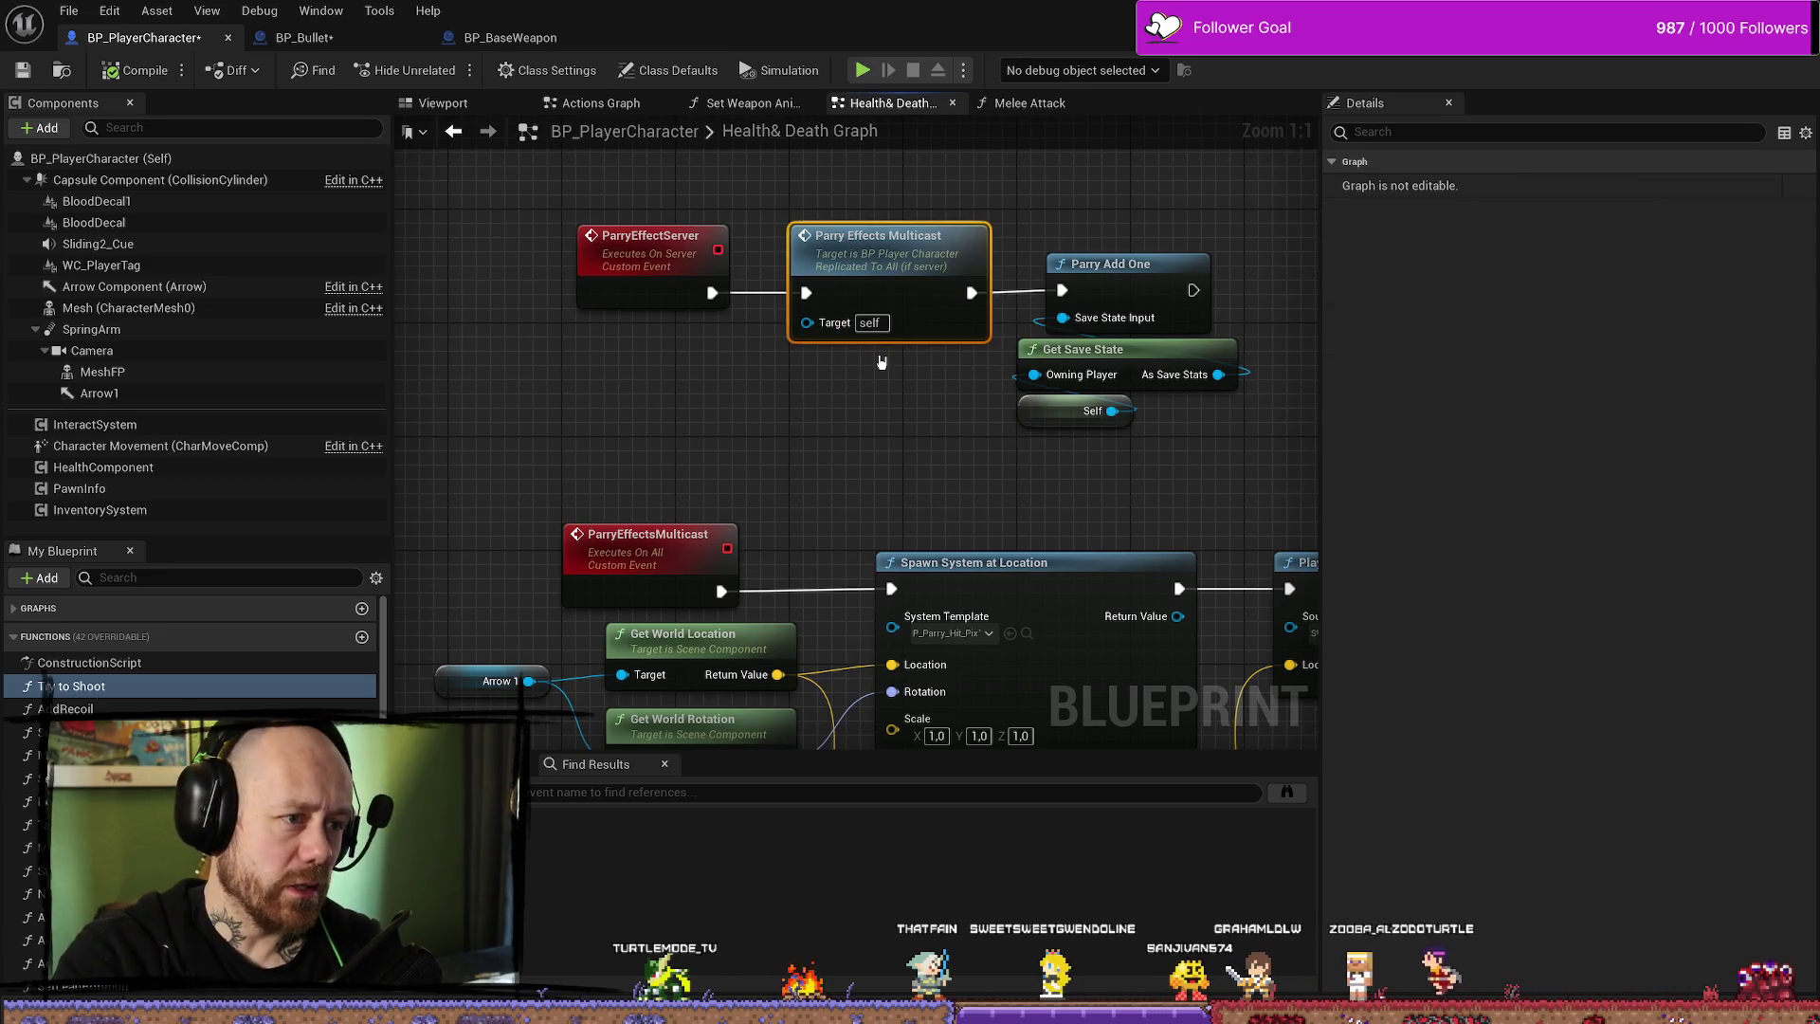
mouse_move(899, 407)
left_mouse_down()
mouse_move(830, 406)
mouse_move(776, 345)
mouse_move(792, 390)
left_mouse_up()
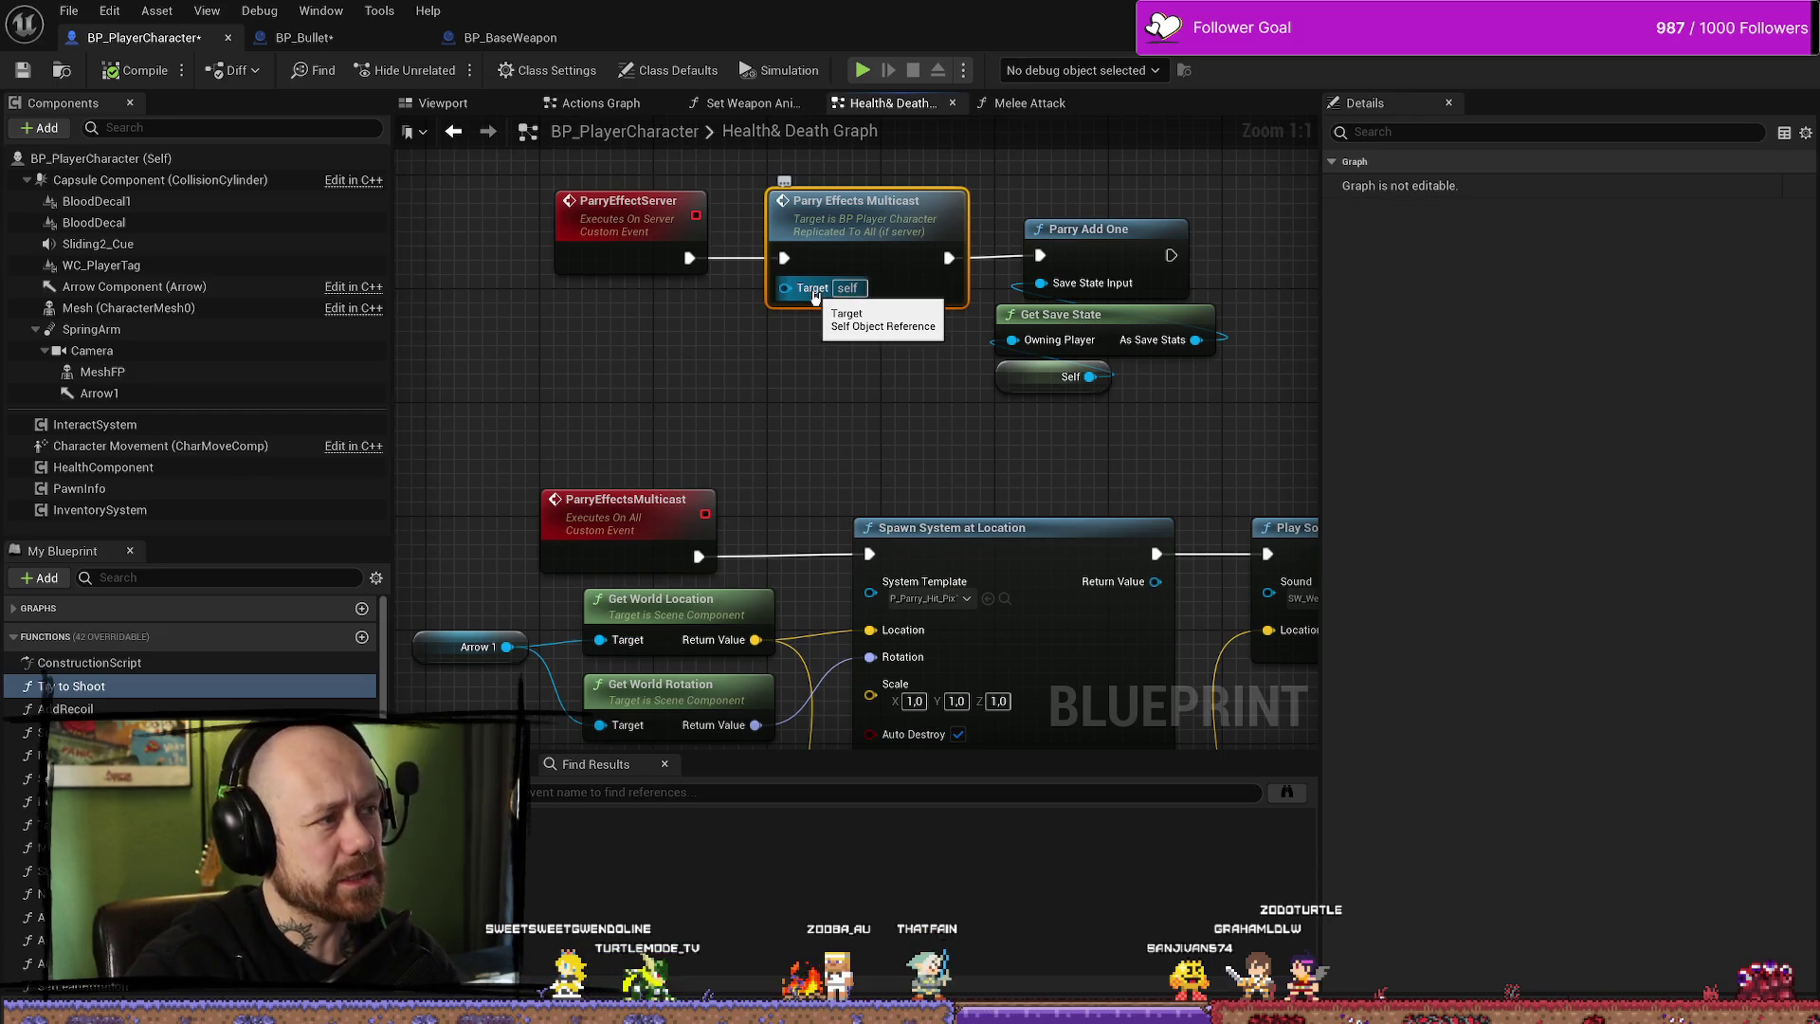
left_click_drag(856, 432, 804, 409)
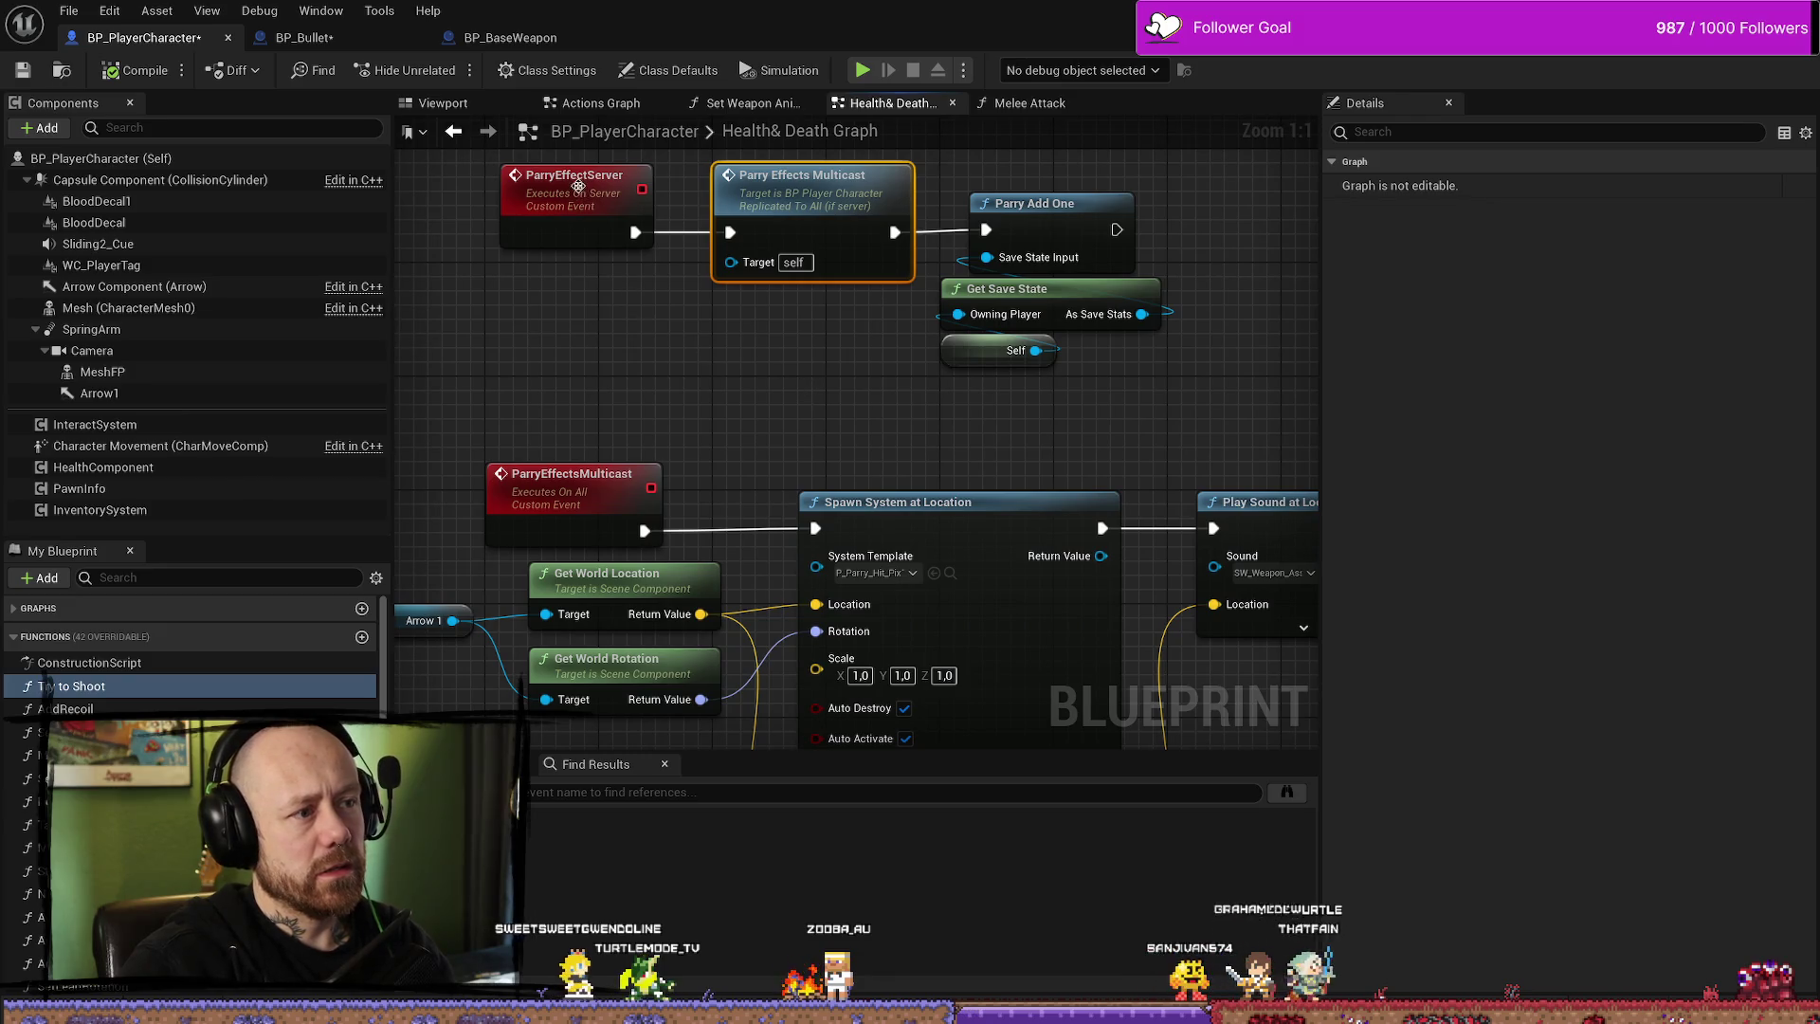
- Select ParryEffectServer and box-select the multicast and save-state nodes to compare them
left_click(580, 192)
left_click_drag(871, 339, 1005, 218)
left_click_drag(1180, 510, 834, 256)
left_click(799, 206)
left_click(597, 295)
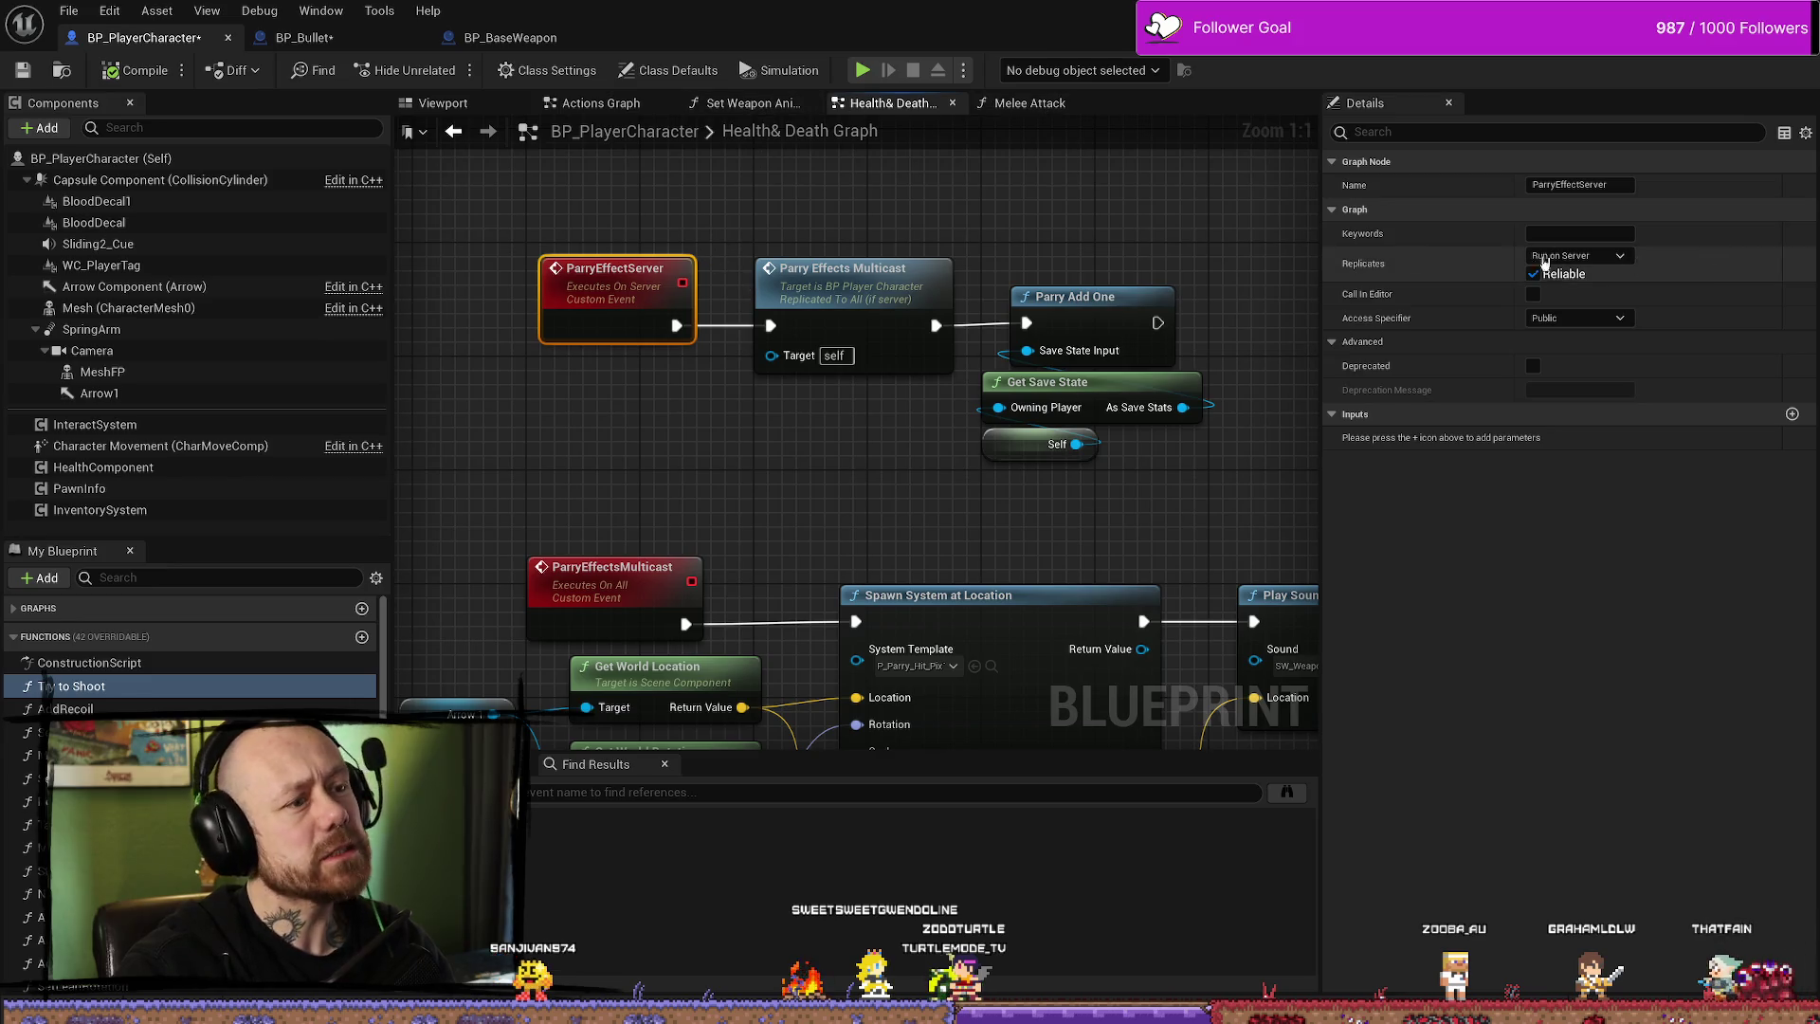
left_click(647, 212)
mouse_move(786, 401)
left_mouse_down()
mouse_move(1129, 467)
mouse_move(801, 359)
left_mouse_up()
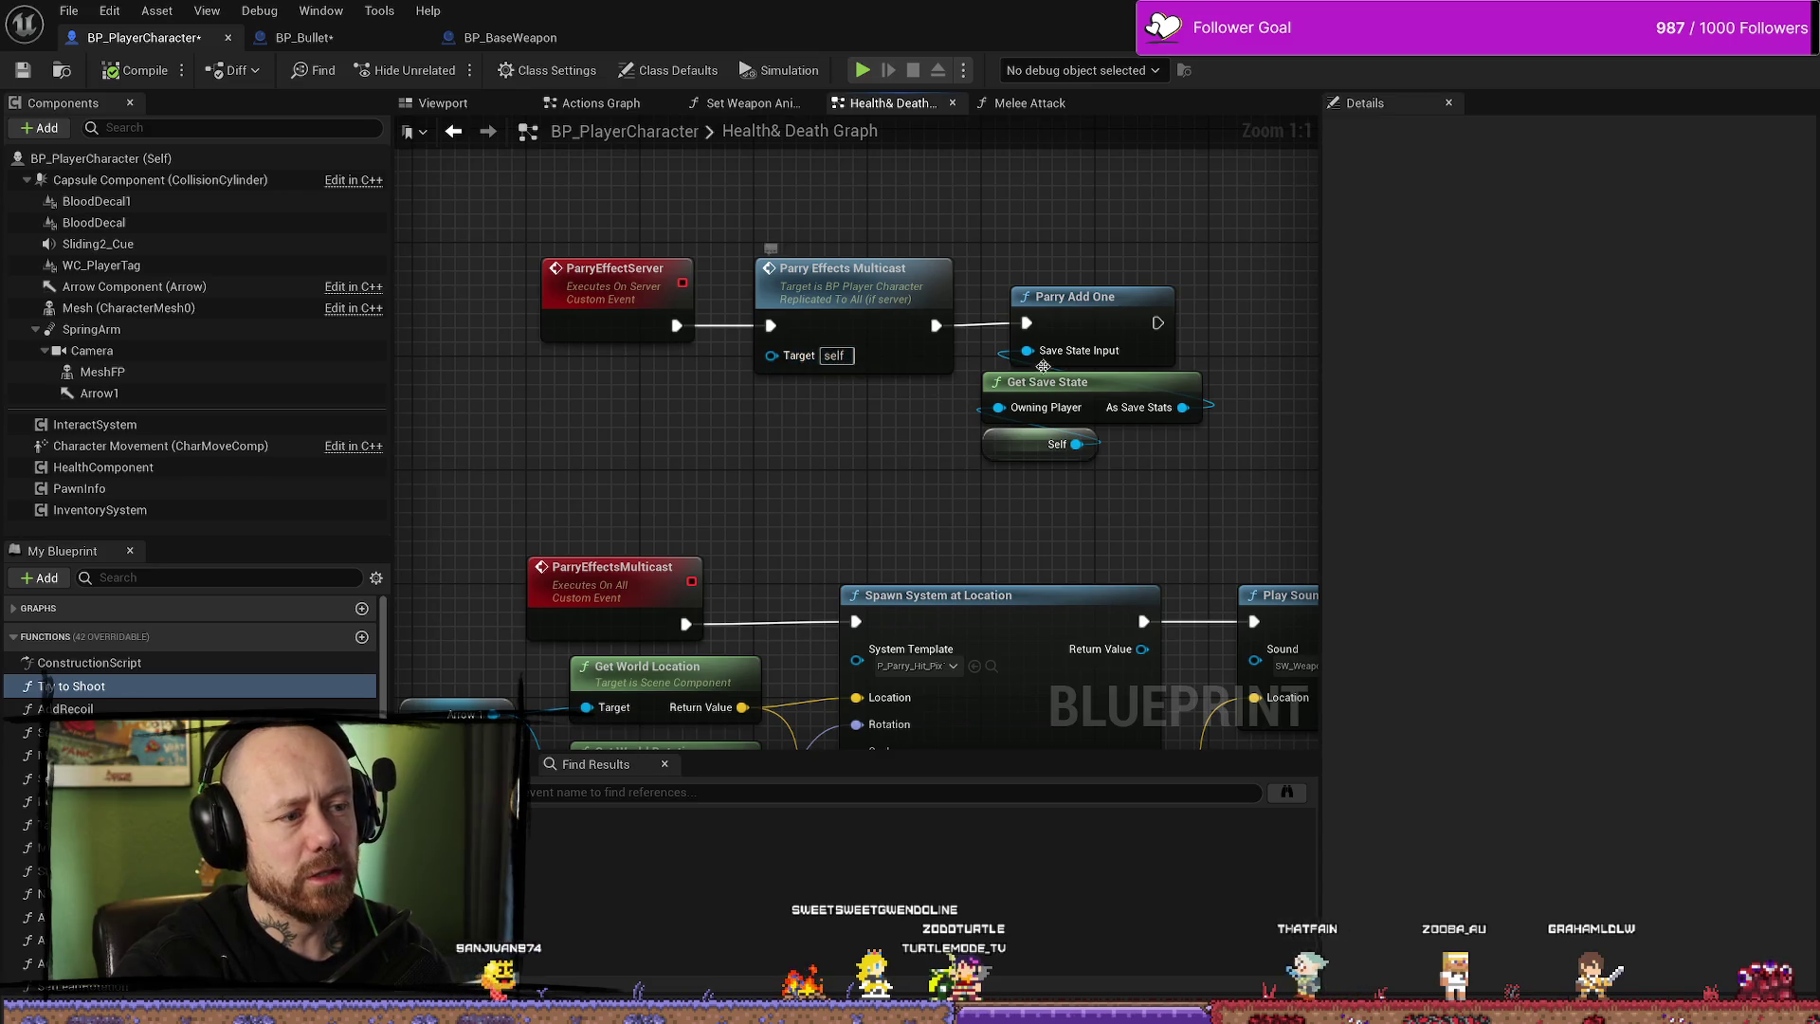
left_click_drag(1042, 270, 926, 451)
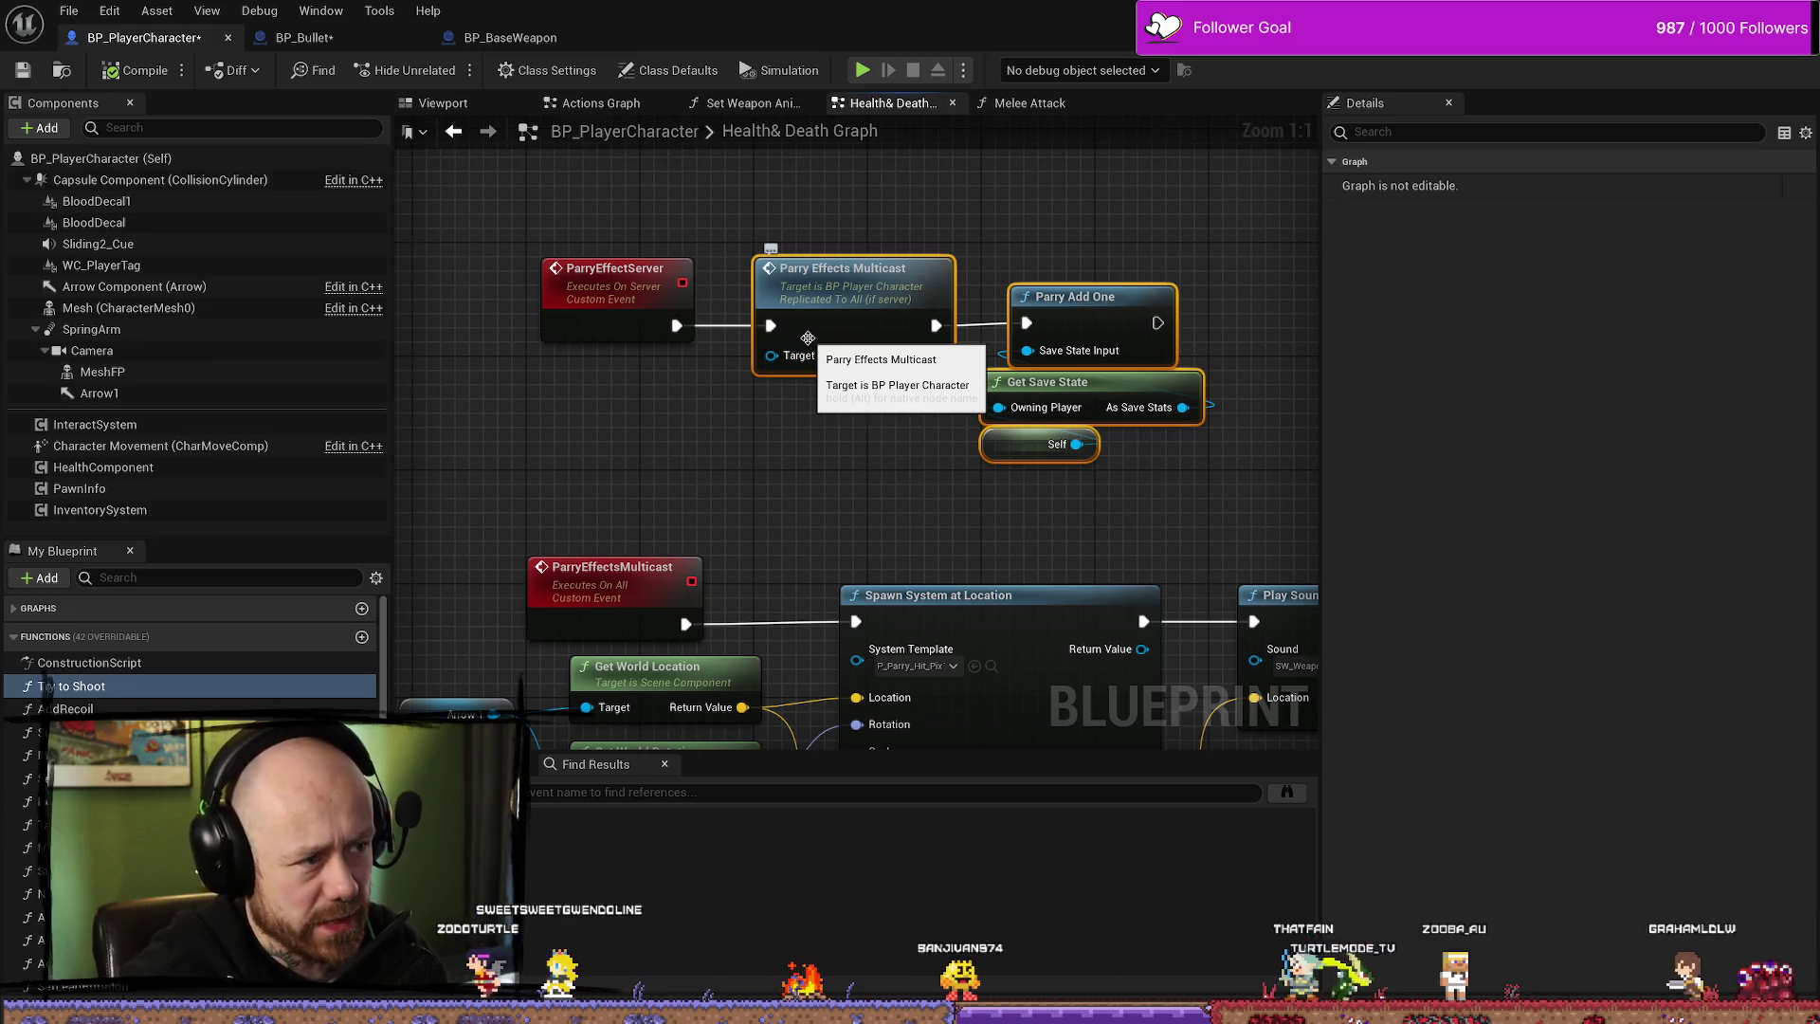
- Review the ParryEffectsMulticast event alongside the Parry Effects Multicast call and ParryEffectServer
mouse_move(803, 338)
left_mouse_down()
mouse_move(853, 332)
mouse_move(841, 229)
left_mouse_up()
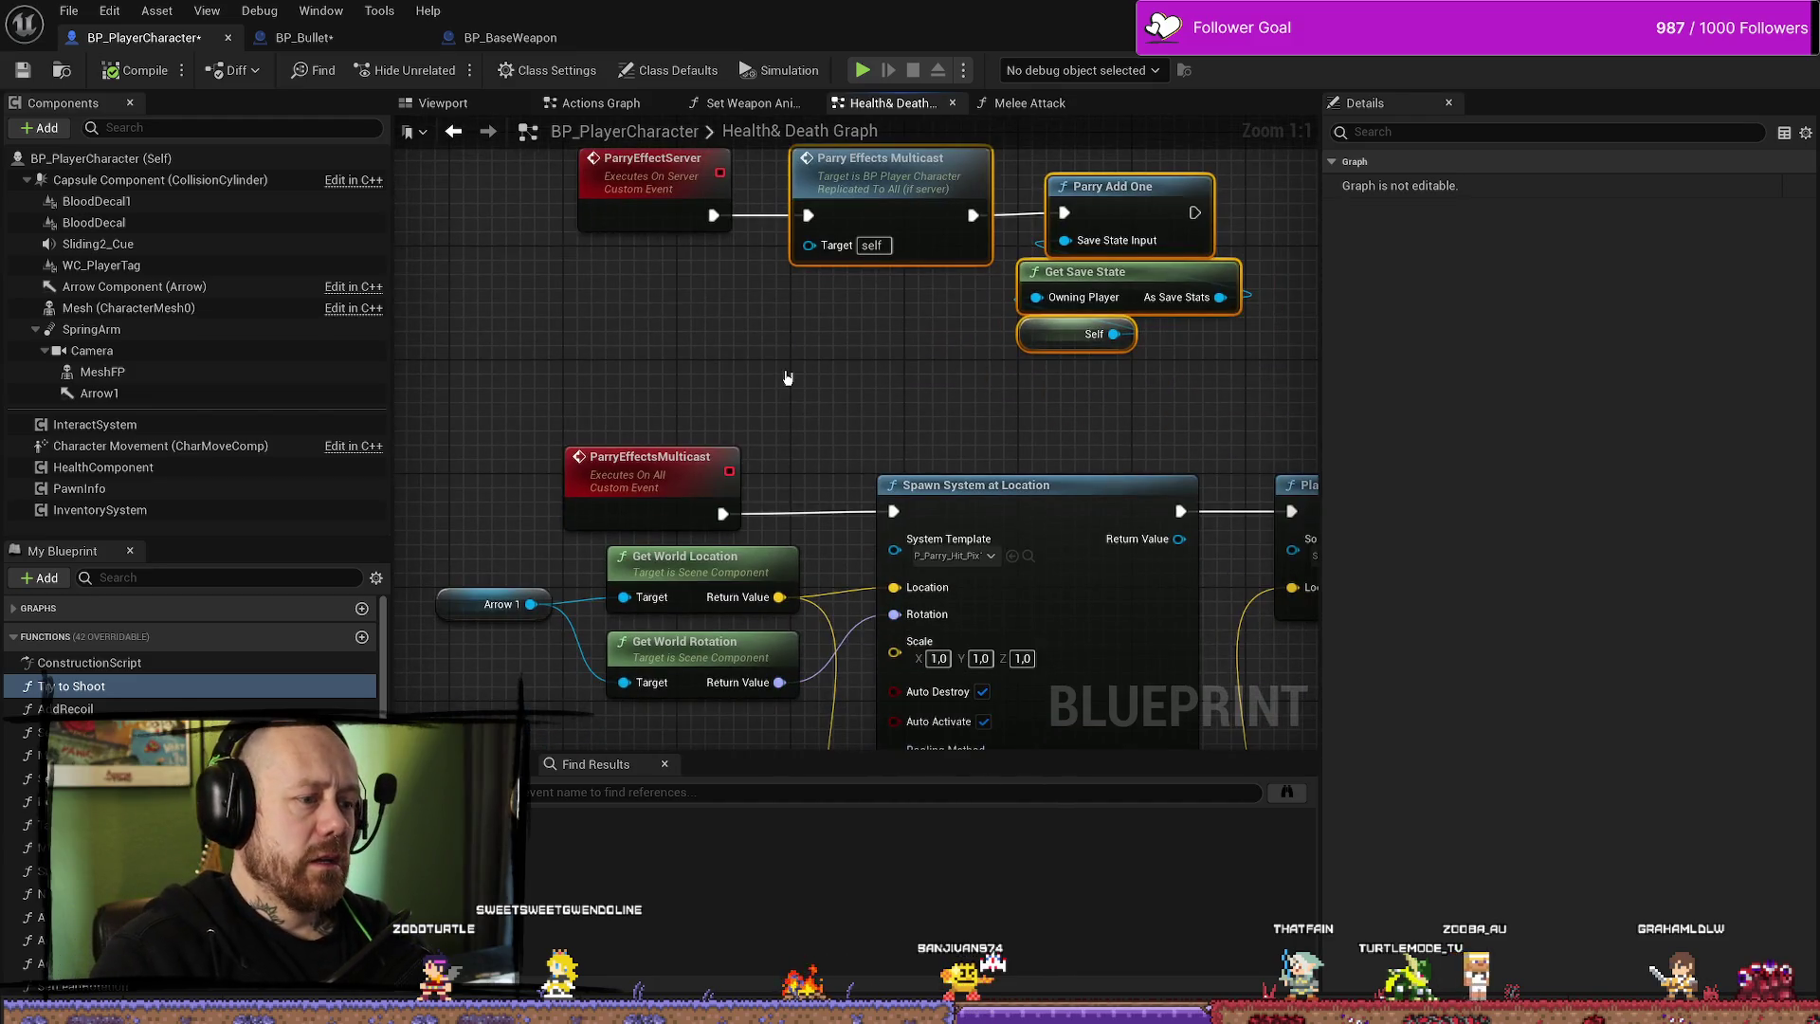
left_click(617, 454)
left_click_drag(857, 309, 816, 399)
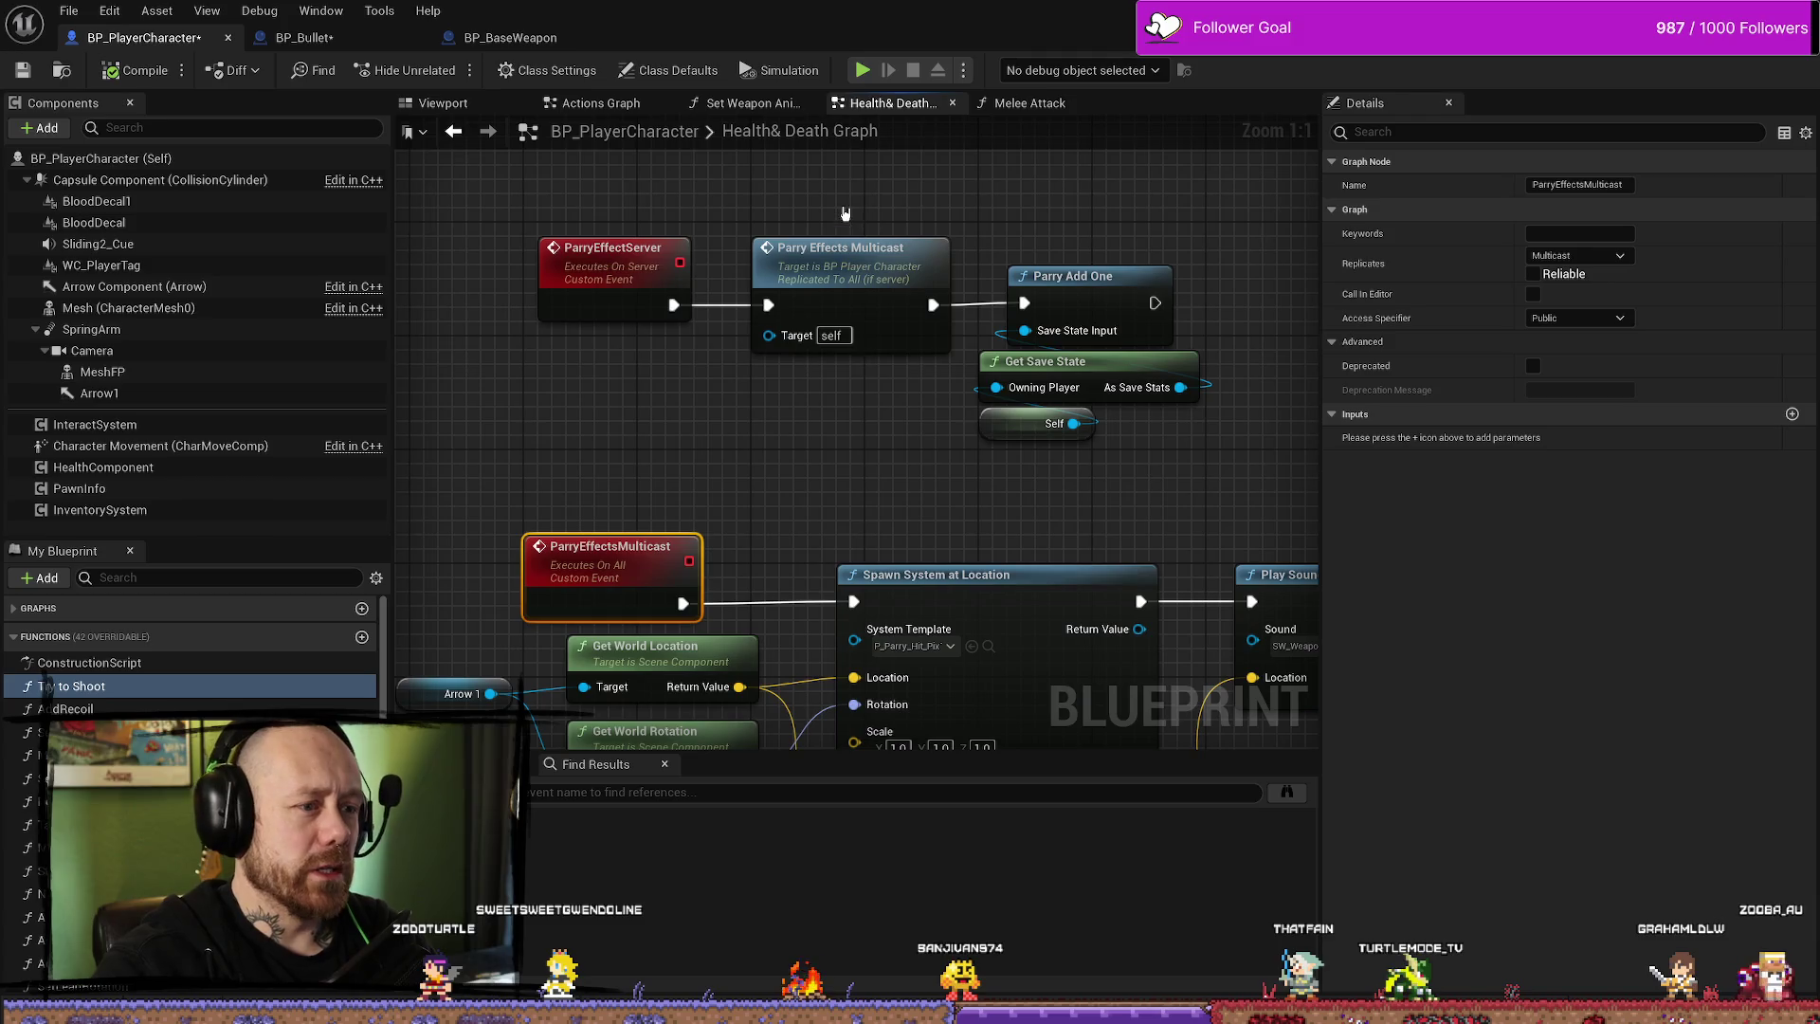
left_click(843, 248)
left_click(612, 249)
mouse_move(704, 411)
left_mouse_down()
mouse_move(560, 306)
mouse_move(703, 349)
left_mouse_up()
- Save BP_PlayerCharacter, then bring up the File menu in BP_Bullet
left_click(20, 70)
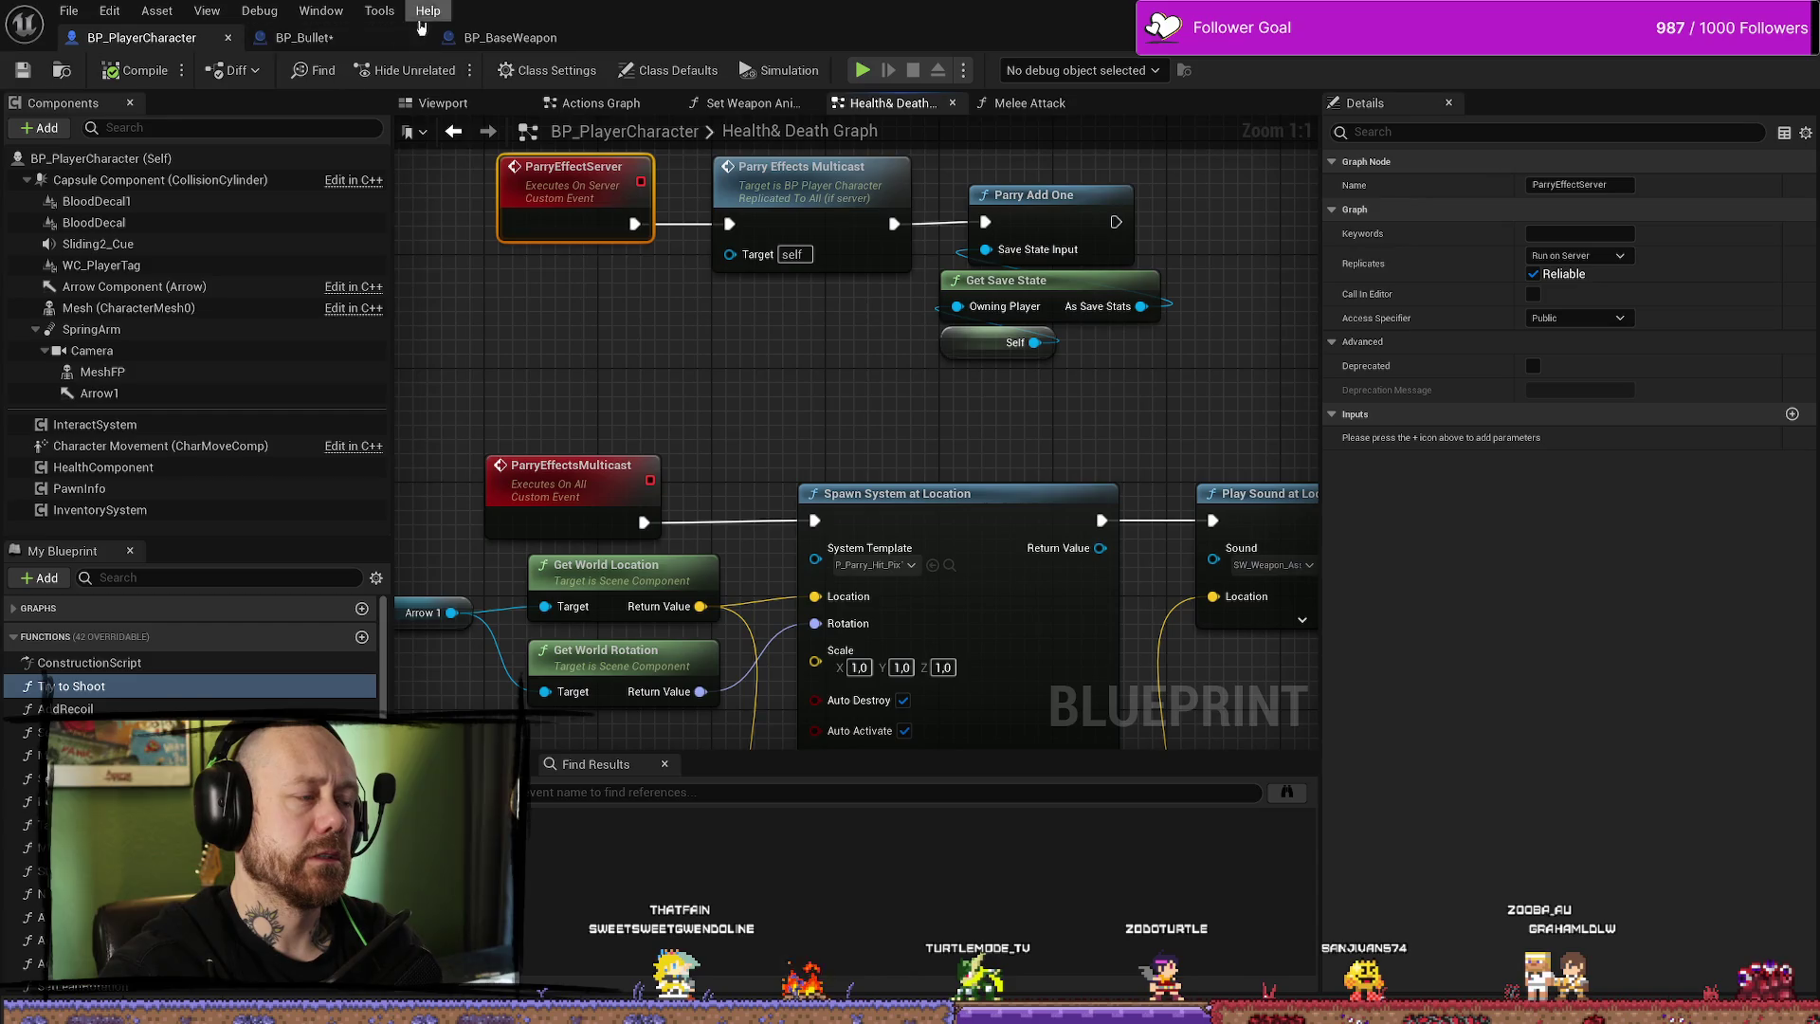
left_click(377, 40)
left_click(69, 8)
mouse_move(110, 11)
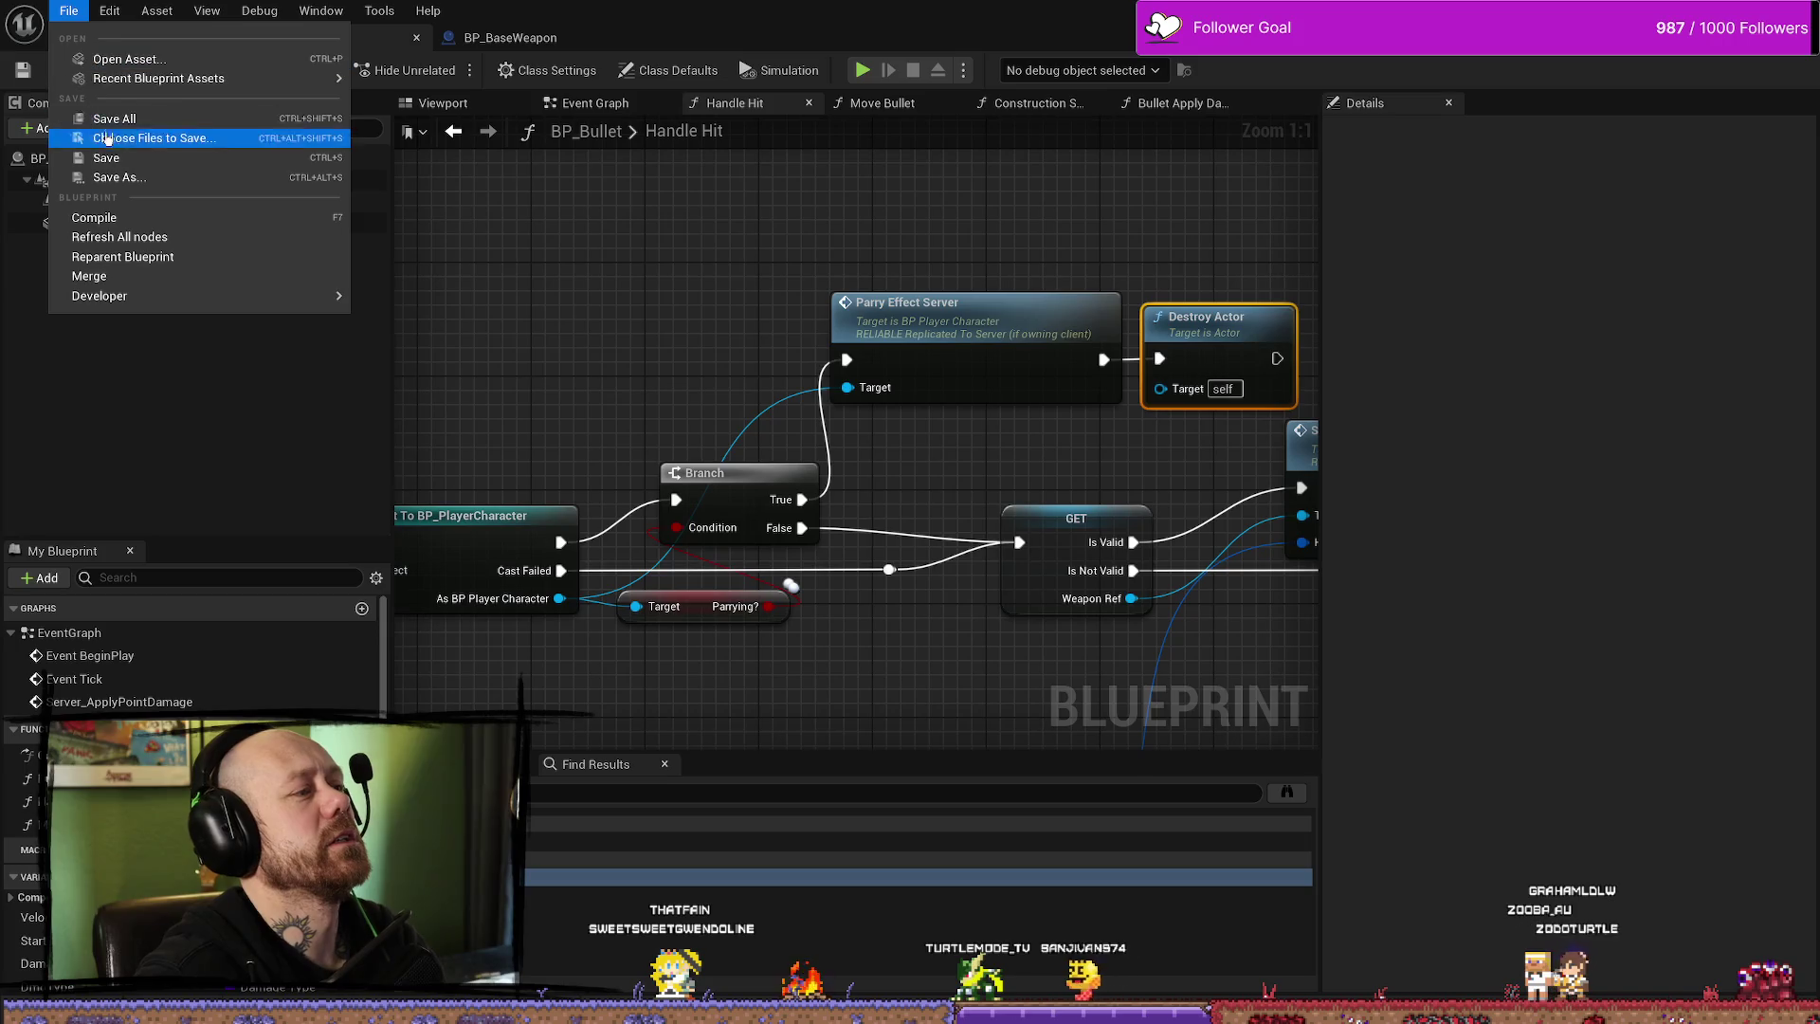
- Move Parry Effect Server and Destroy Actor together and add a reroute point on the Target wire
key("Escape")
scroll(1059, 401, "down", 2)
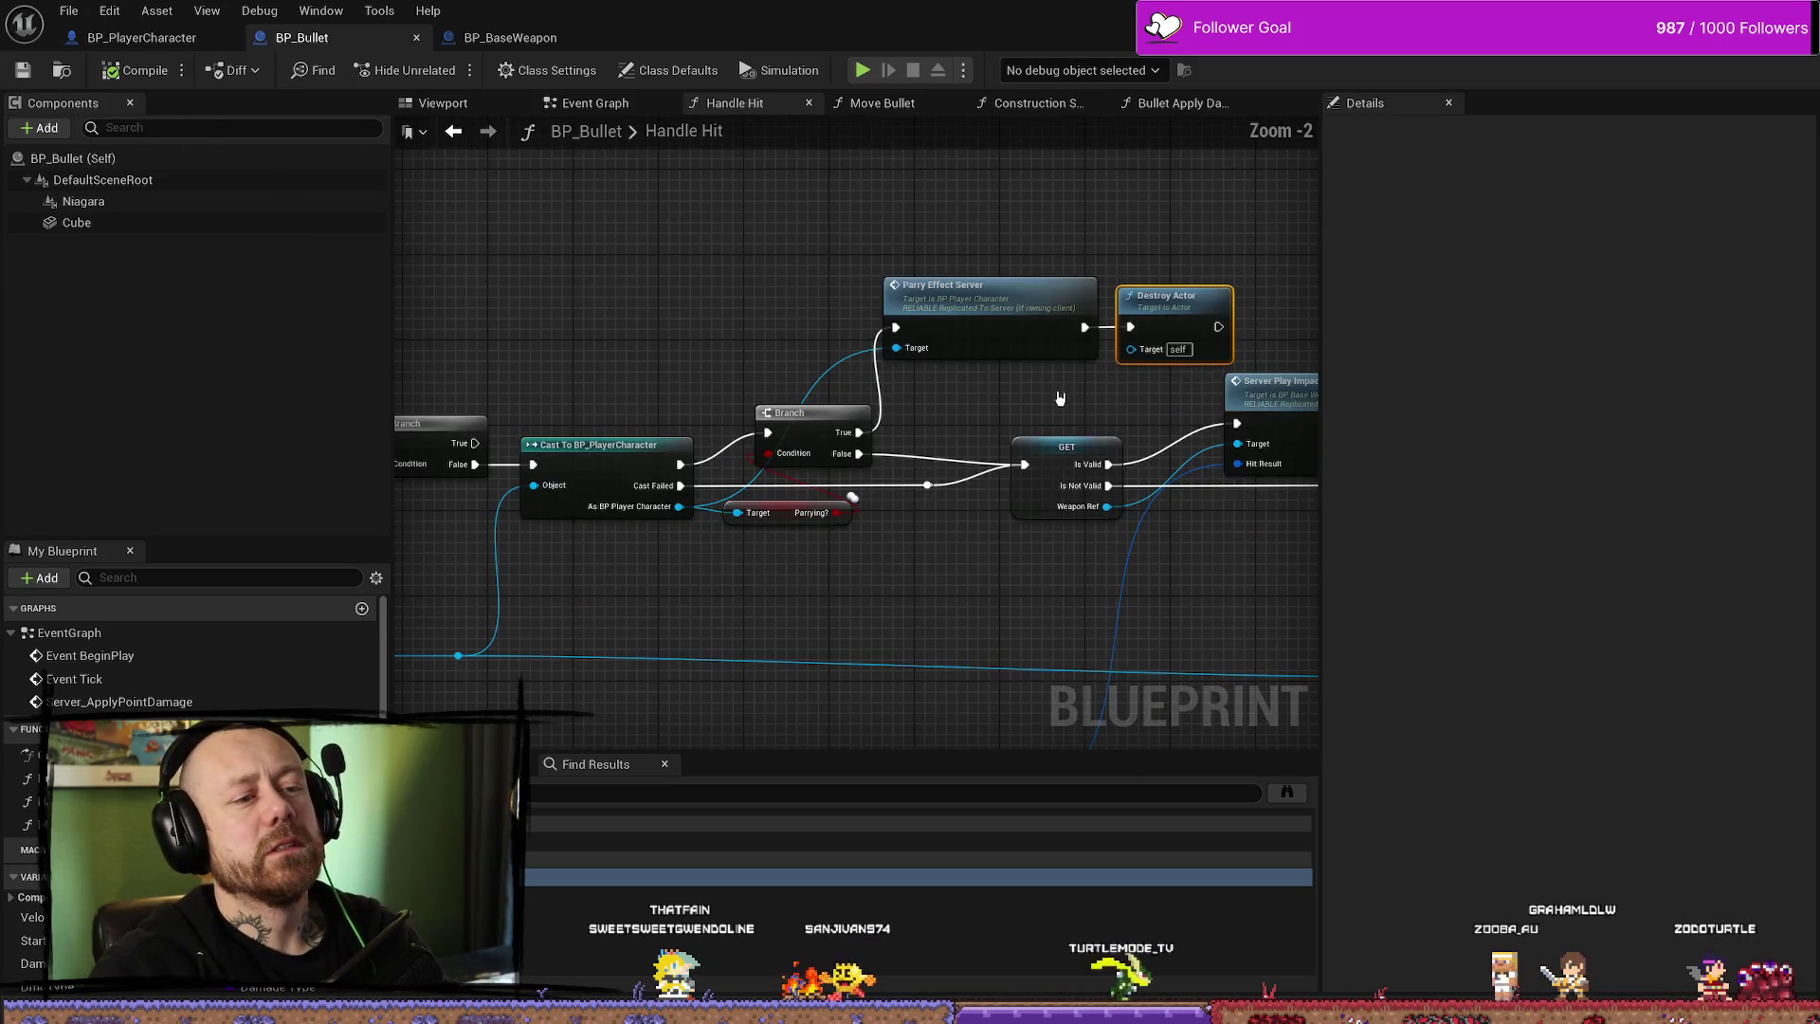
left_click_drag(1059, 395, 922, 391)
left_click(885, 319)
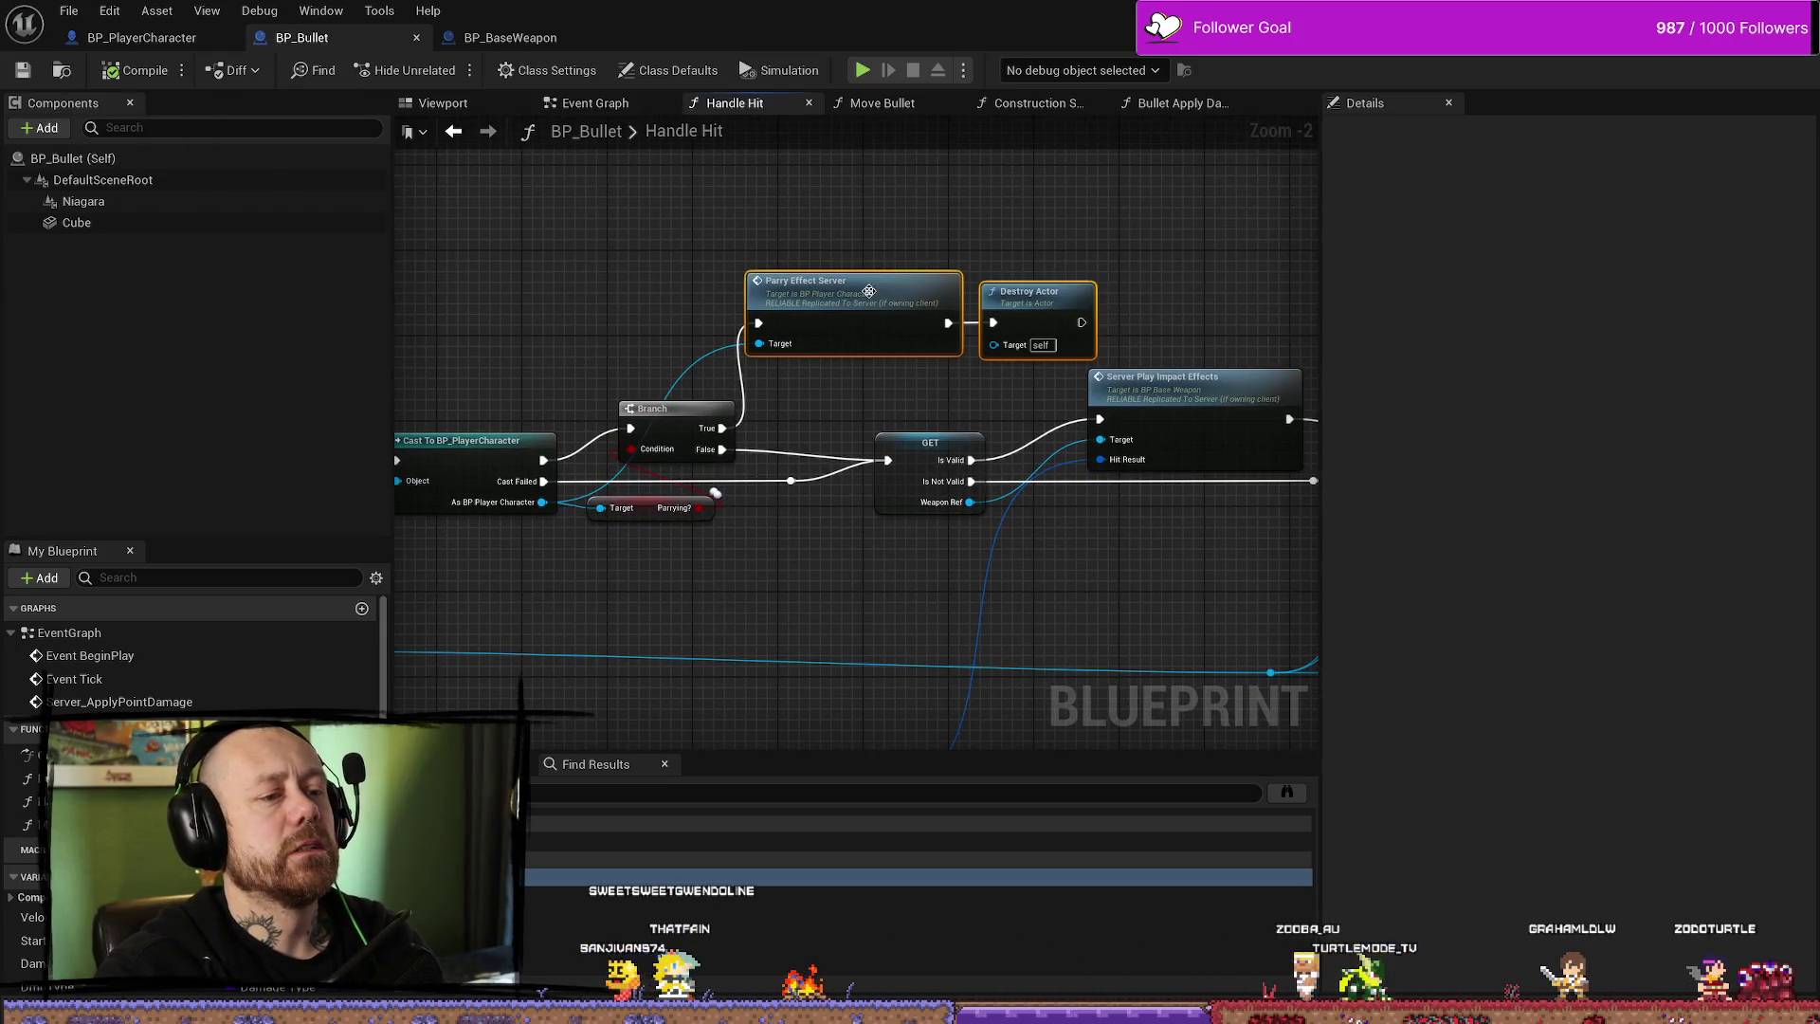
mouse_move(1108, 266)
left_mouse_down()
mouse_move(893, 377)
mouse_move(806, 371)
left_mouse_up()
double_click(767, 365)
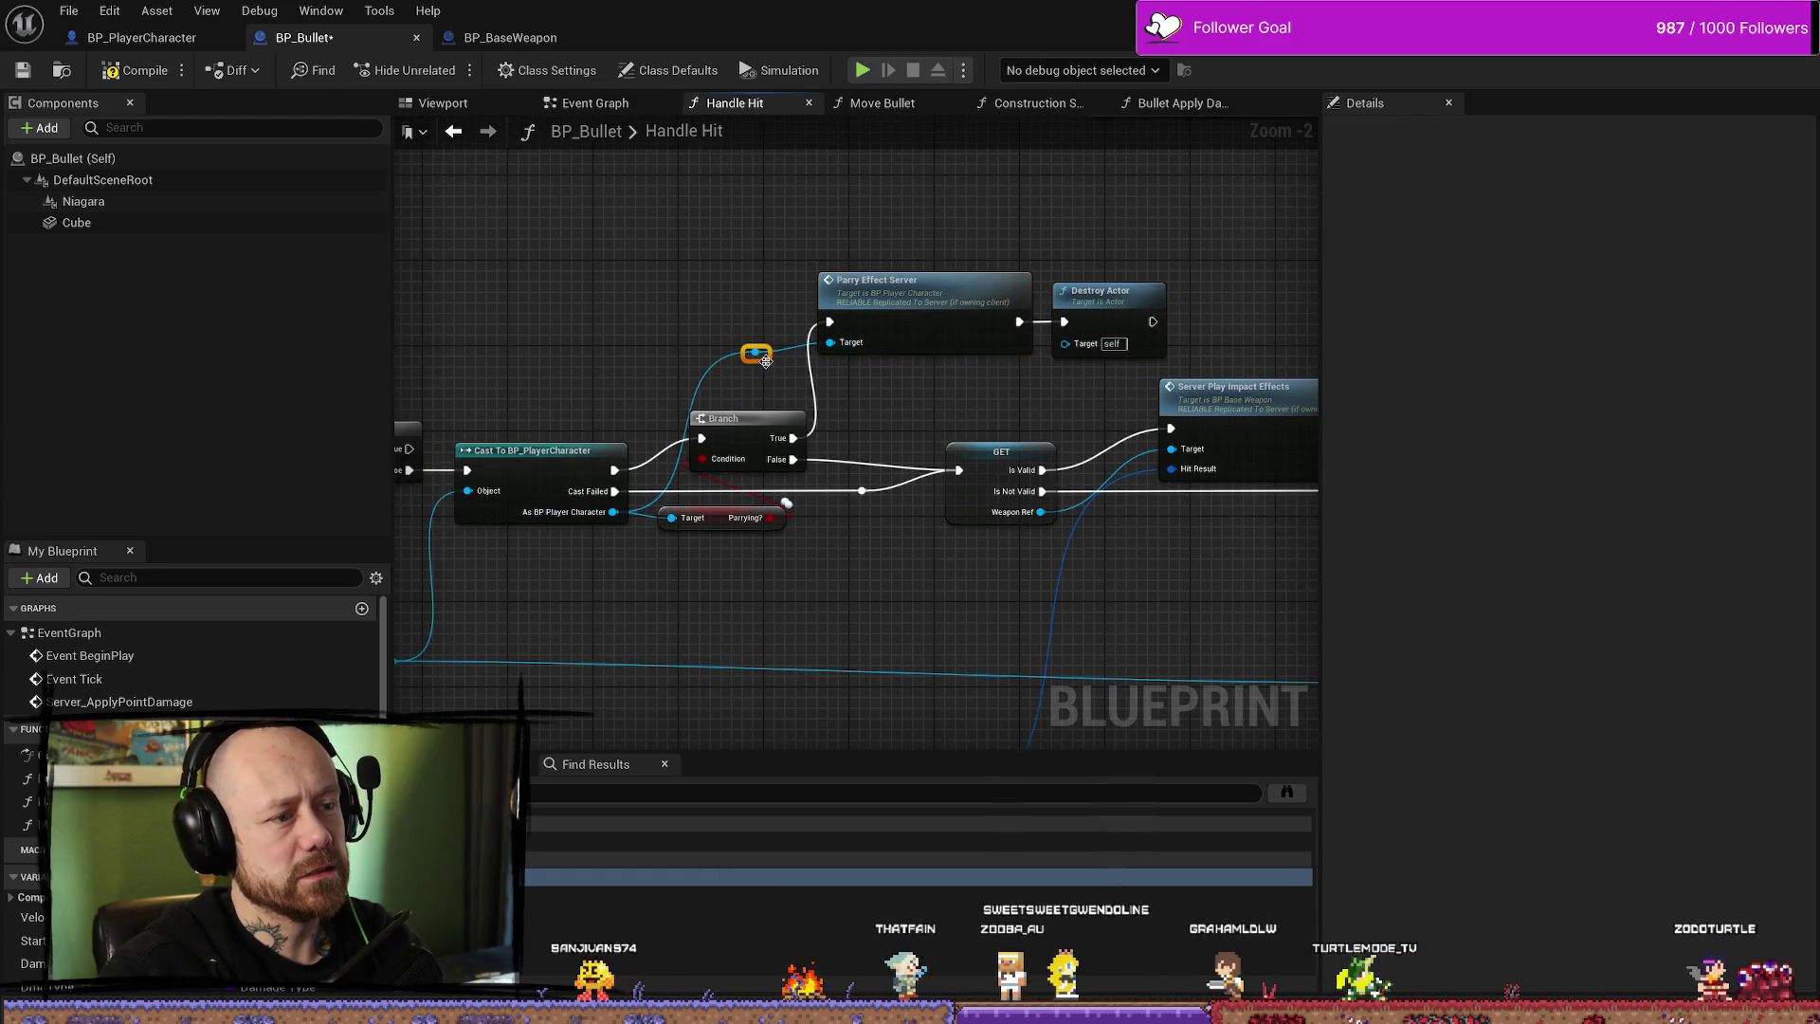
left_click_drag(904, 428, 985, 411)
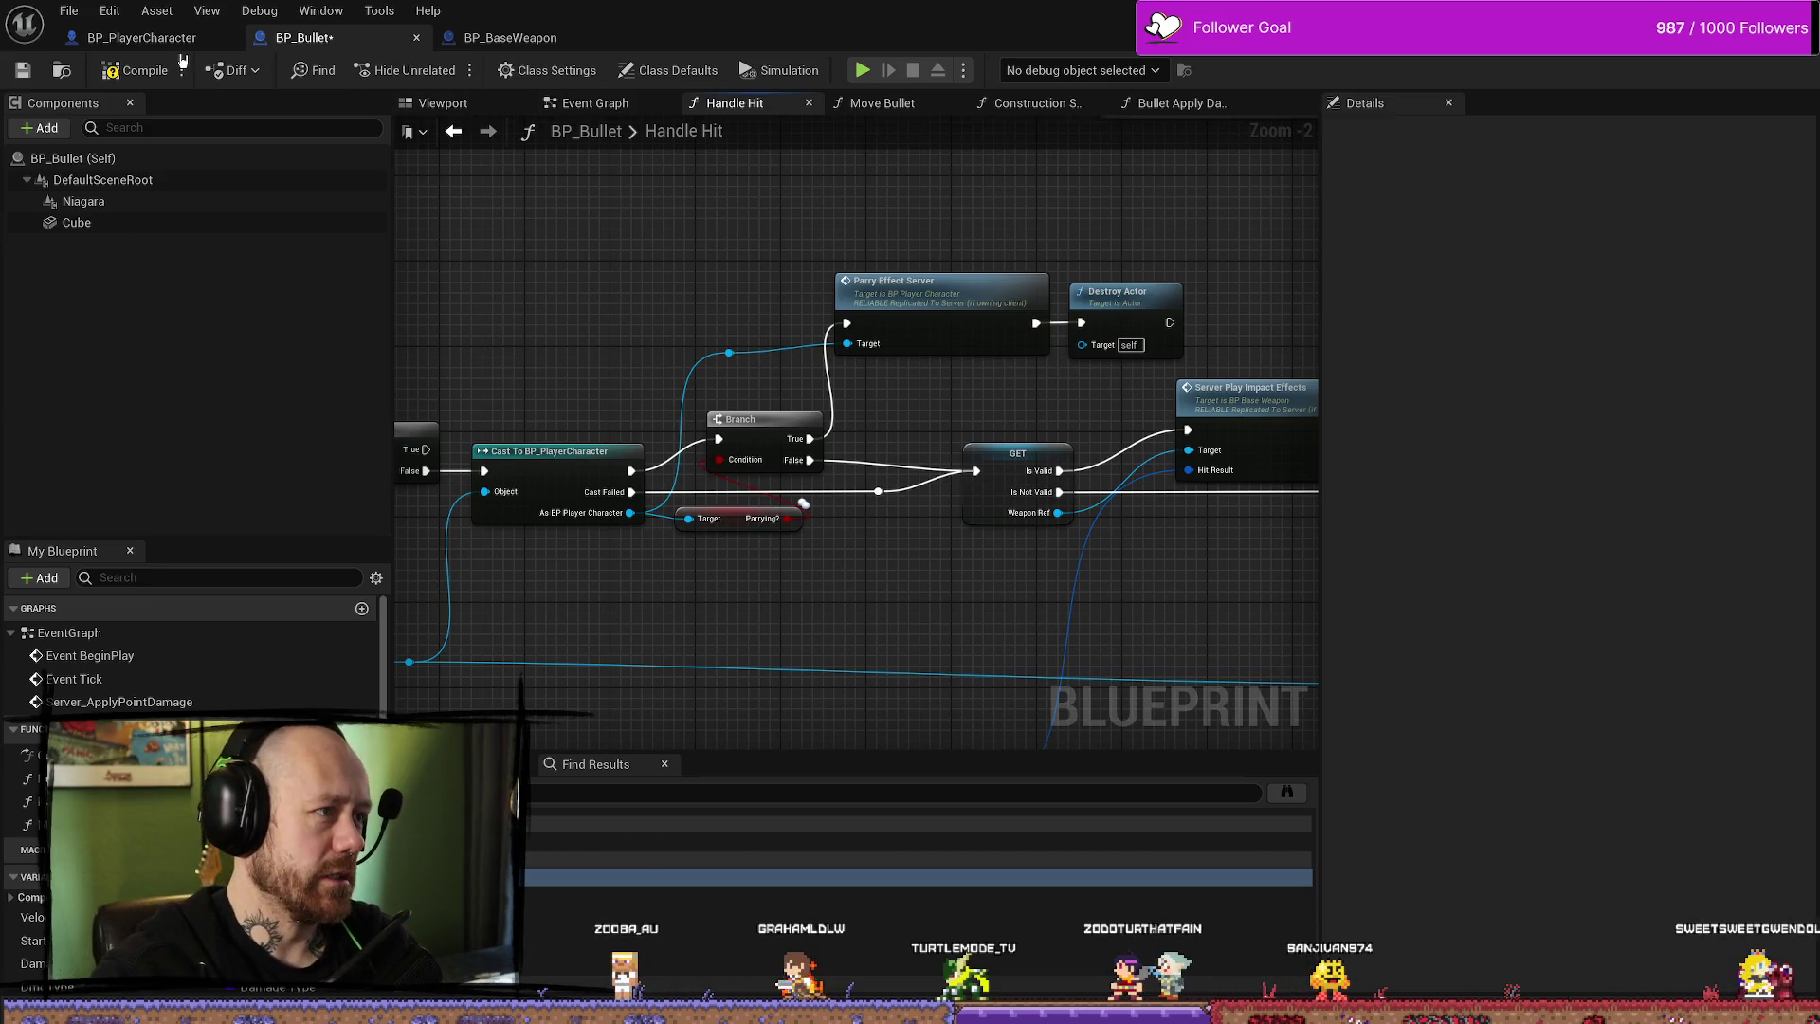
left_click(141, 37)
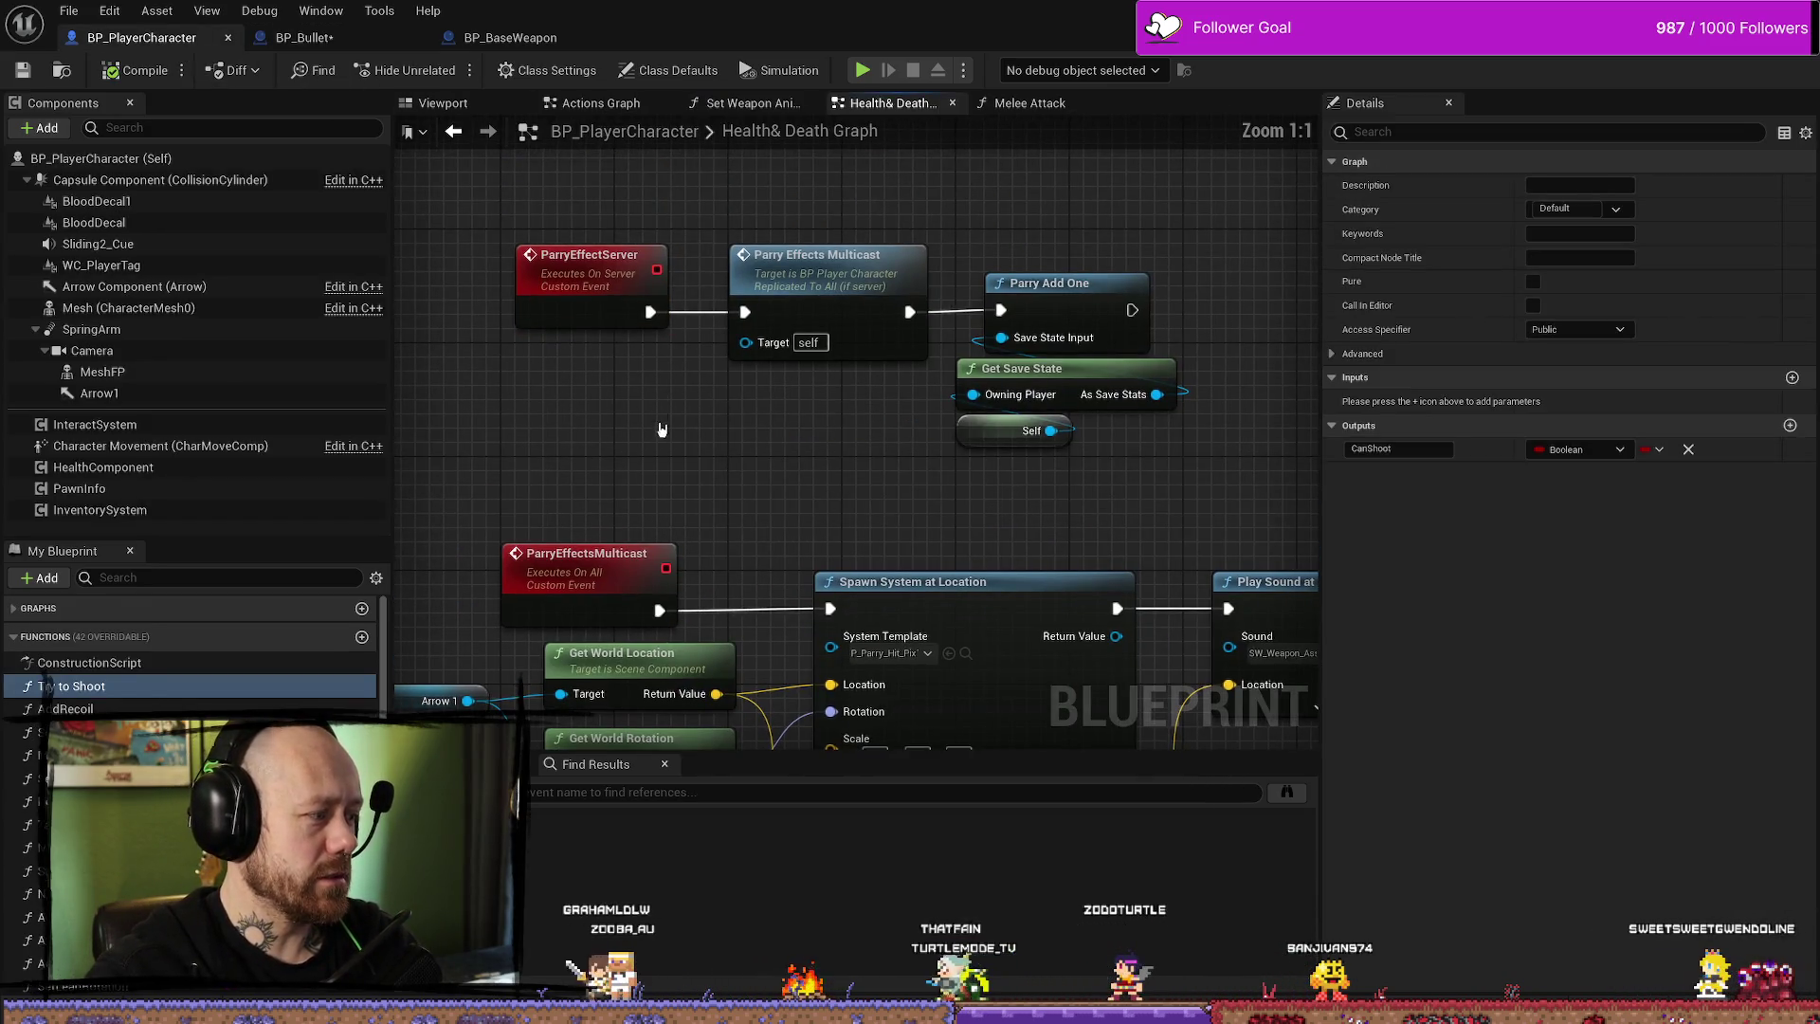
- Review the ParryEffectServer event and the multicast and save-state nodes by selecting them
left_click(643, 374)
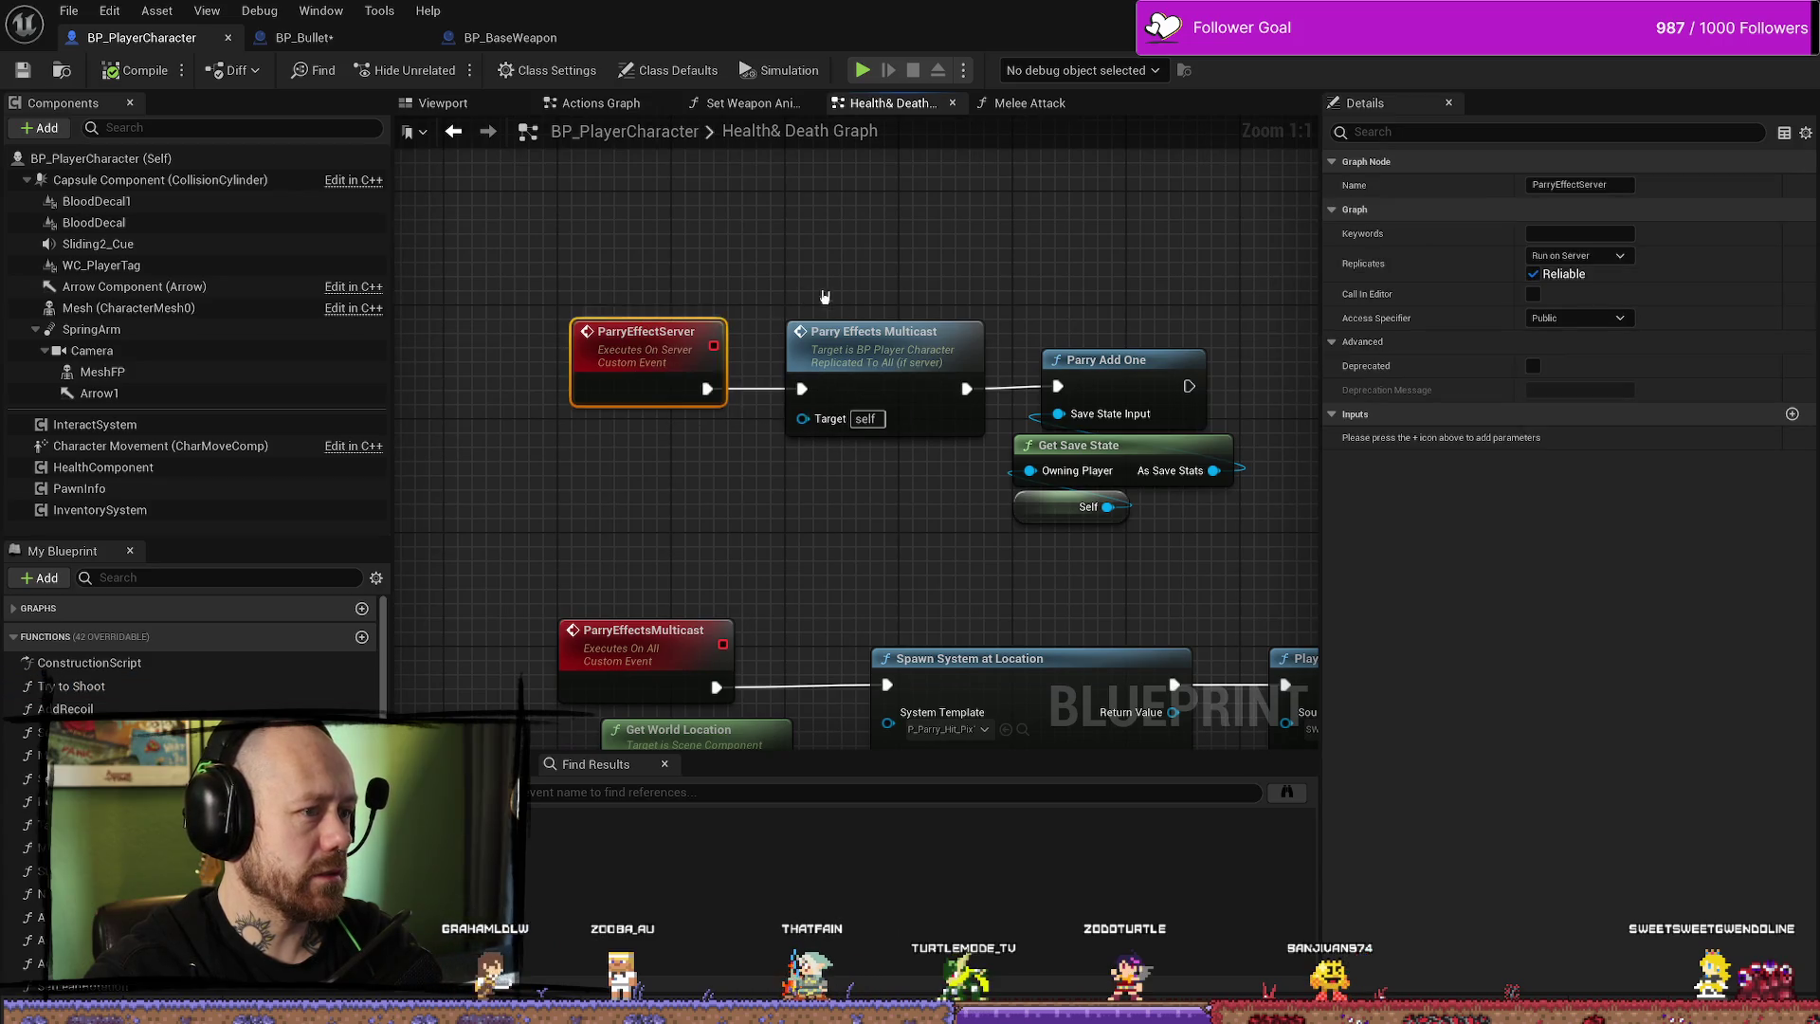
left_click(597, 531)
left_click(545, 327)
left_click_drag(890, 524, 1104, 520)
left_click(957, 529)
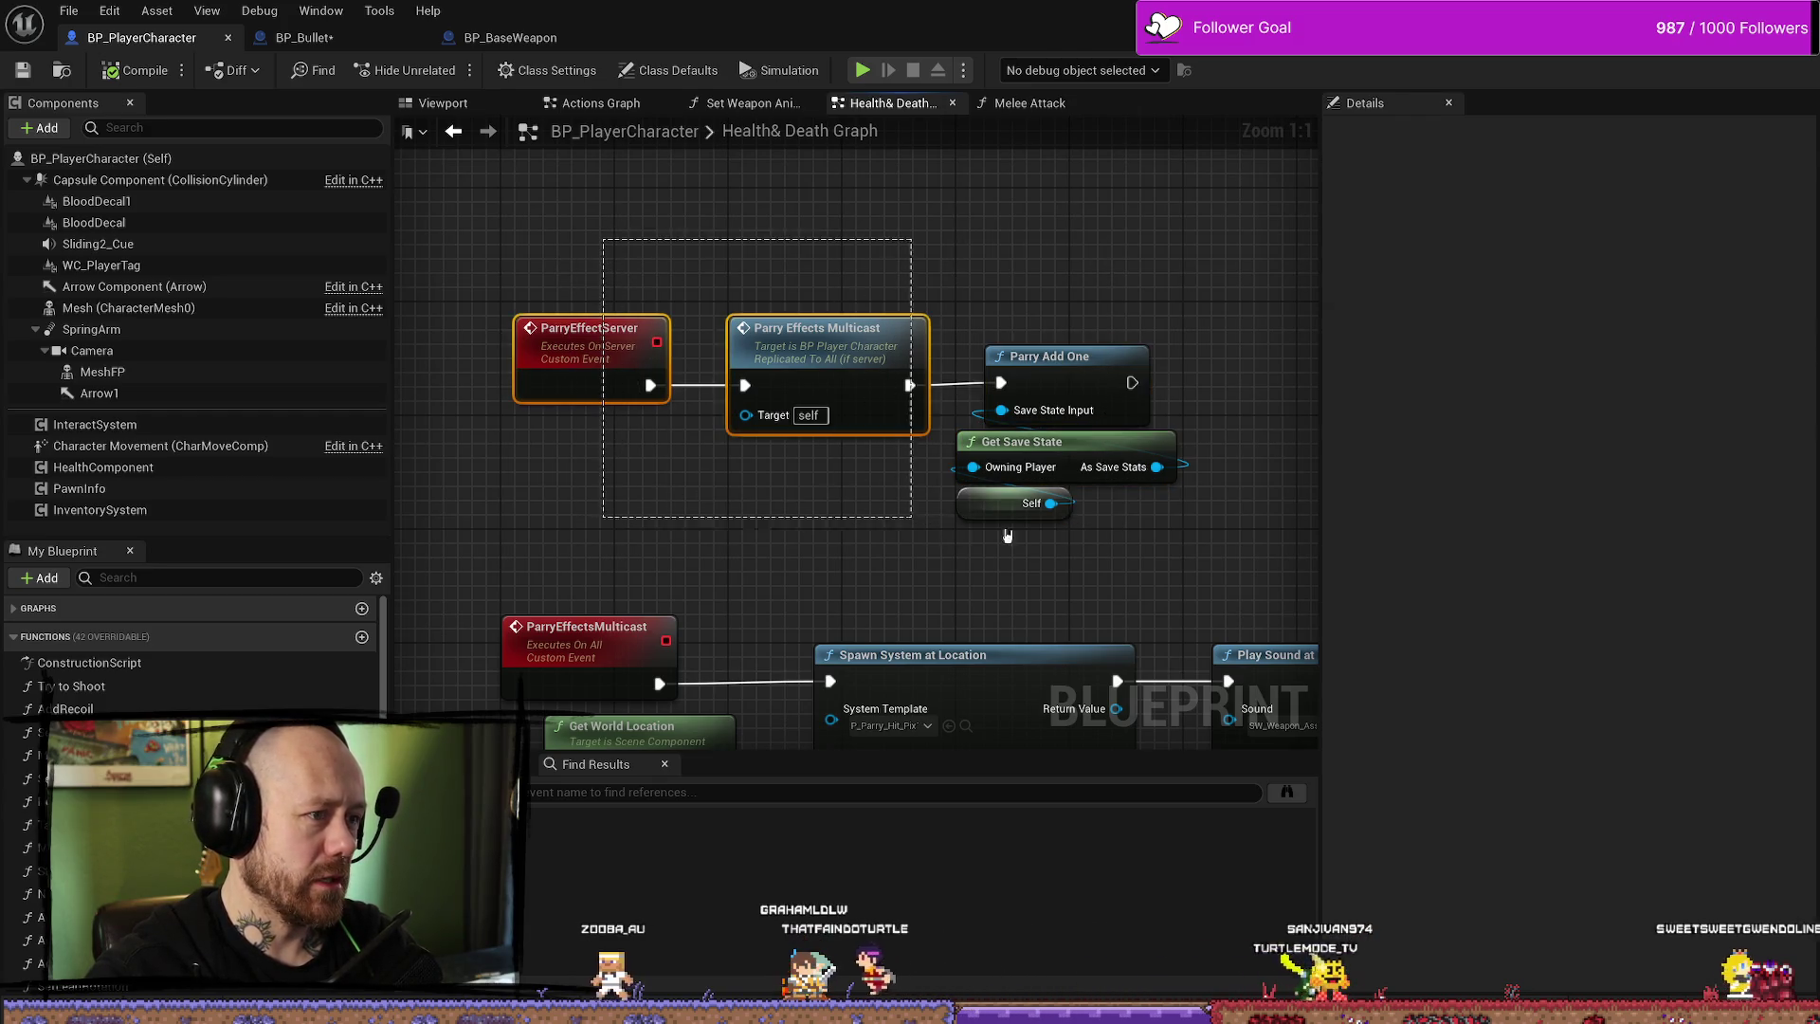
left_click(594, 358)
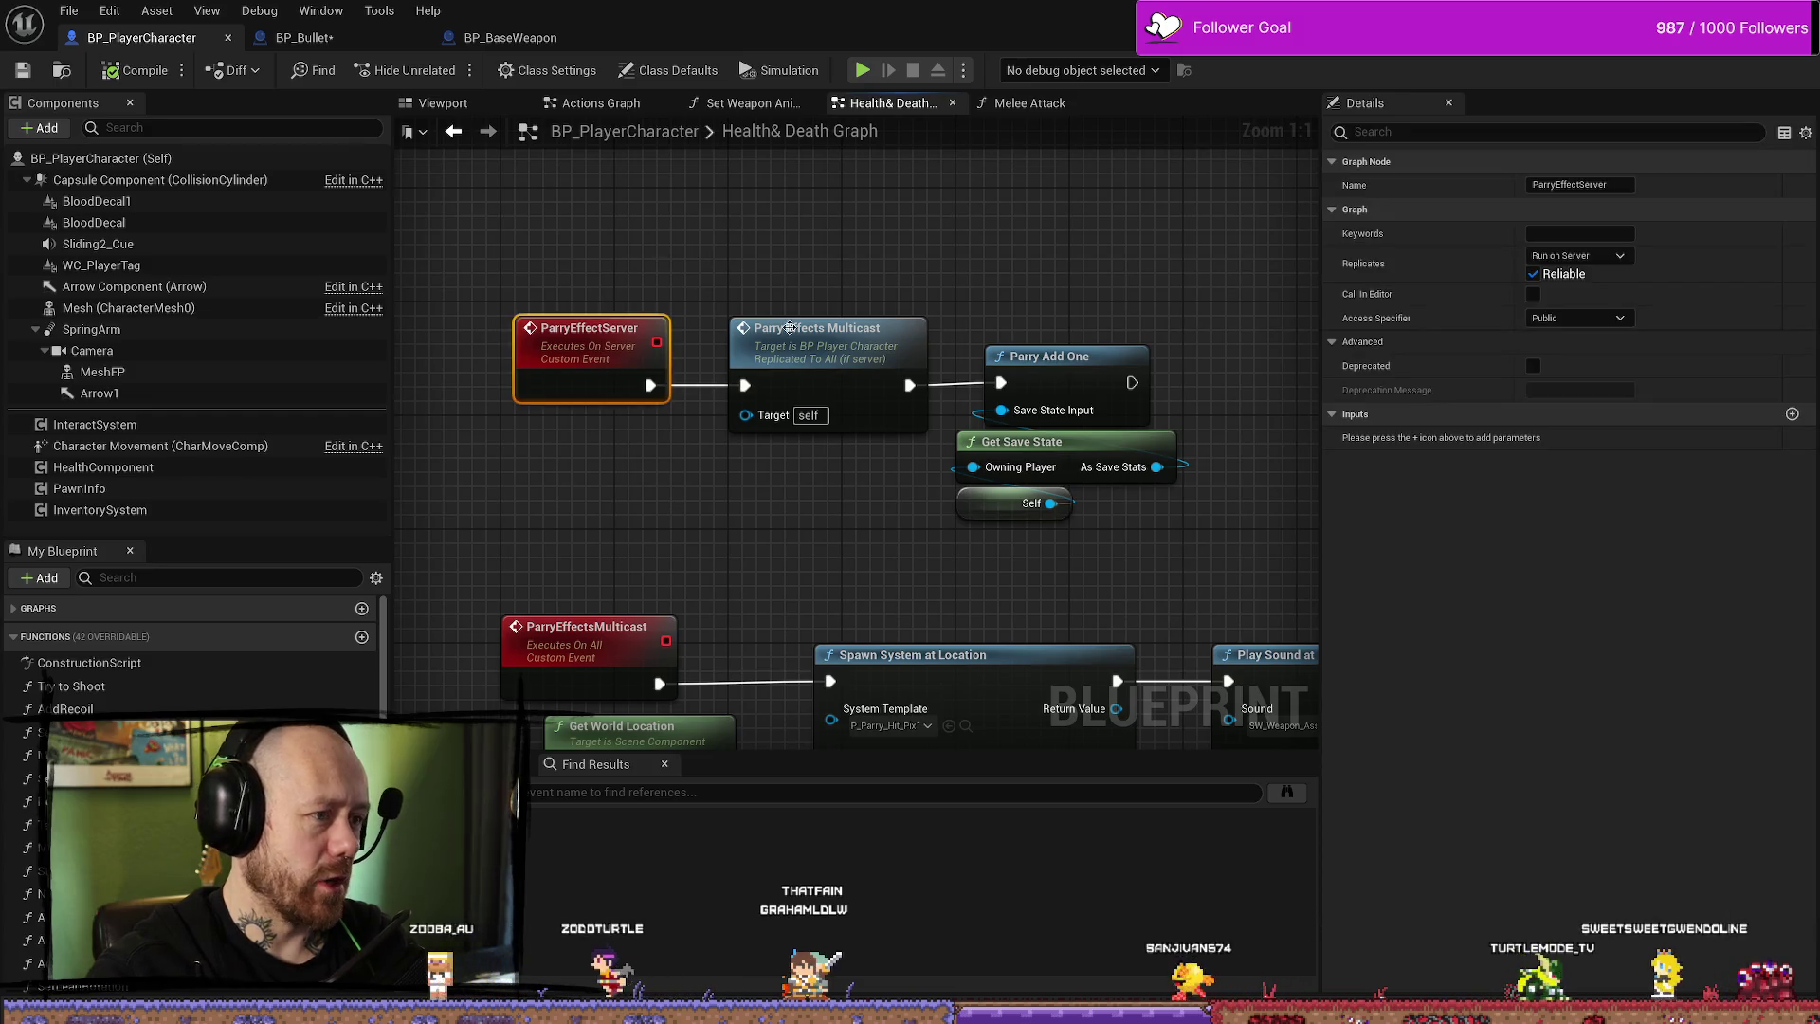
left_click(696, 365)
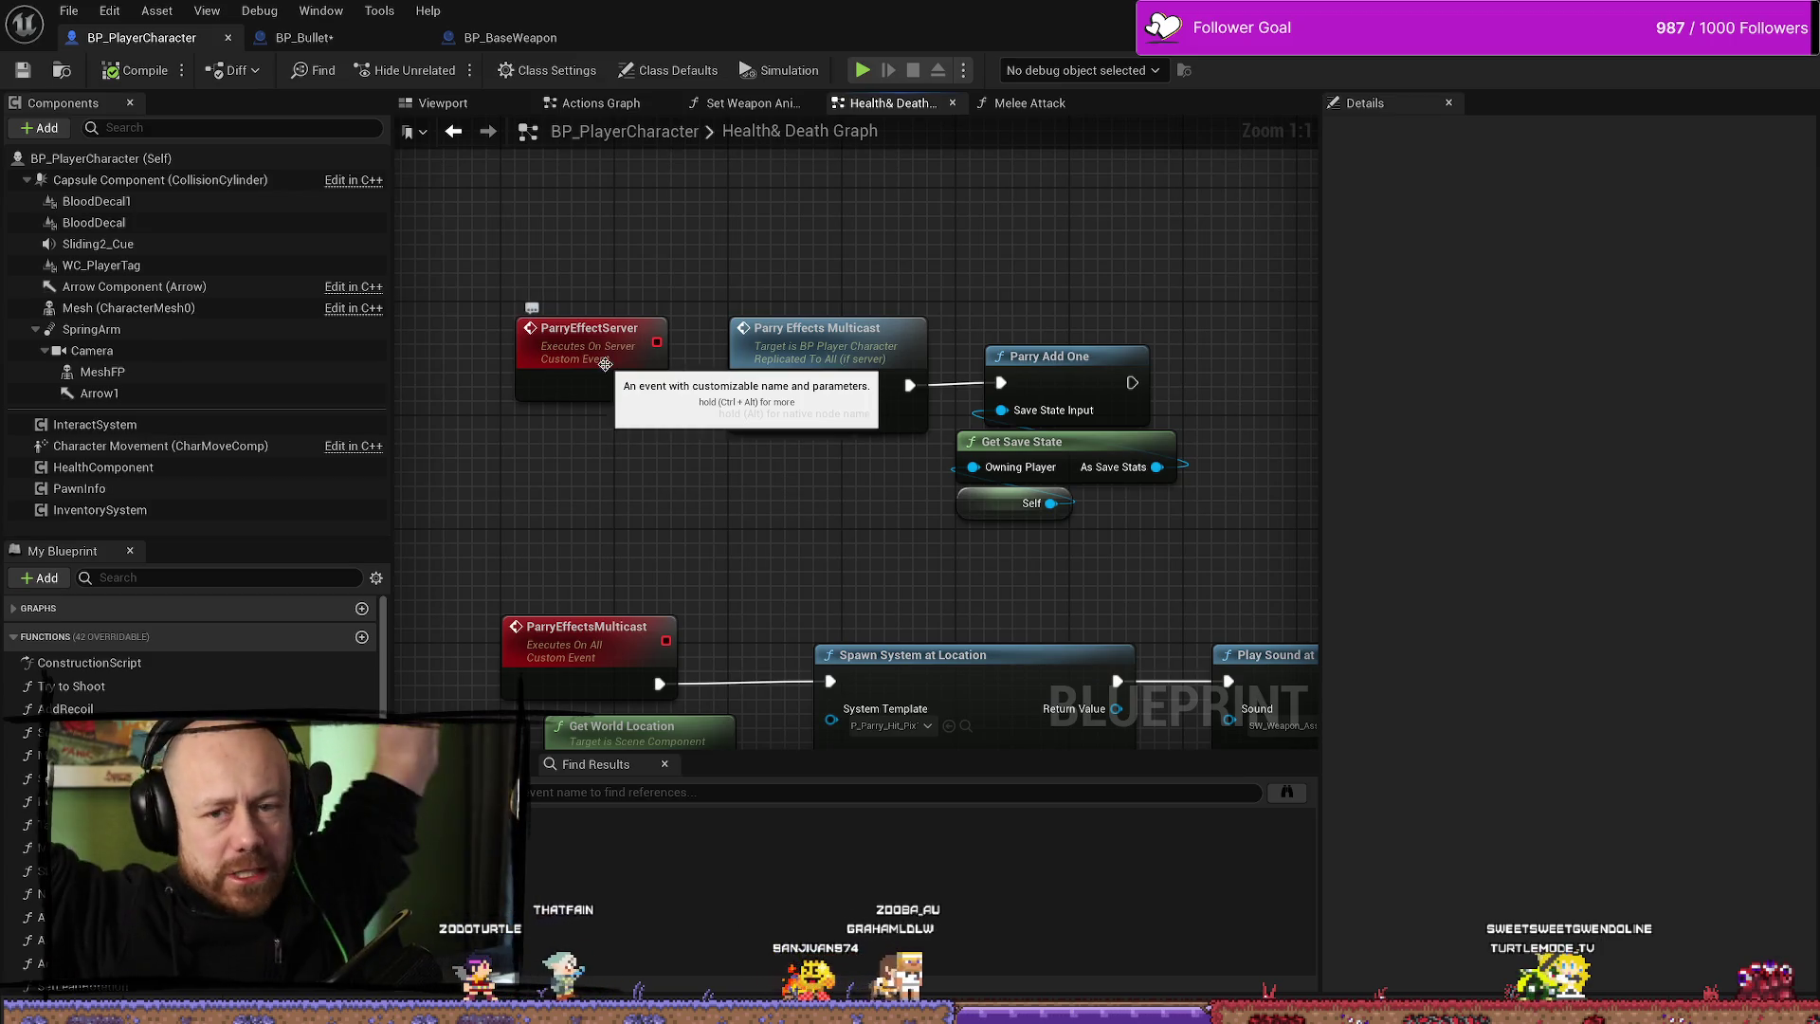
mouse_move(725, 289)
left_mouse_down()
mouse_move(930, 438)
mouse_move(1171, 549)
left_mouse_up()
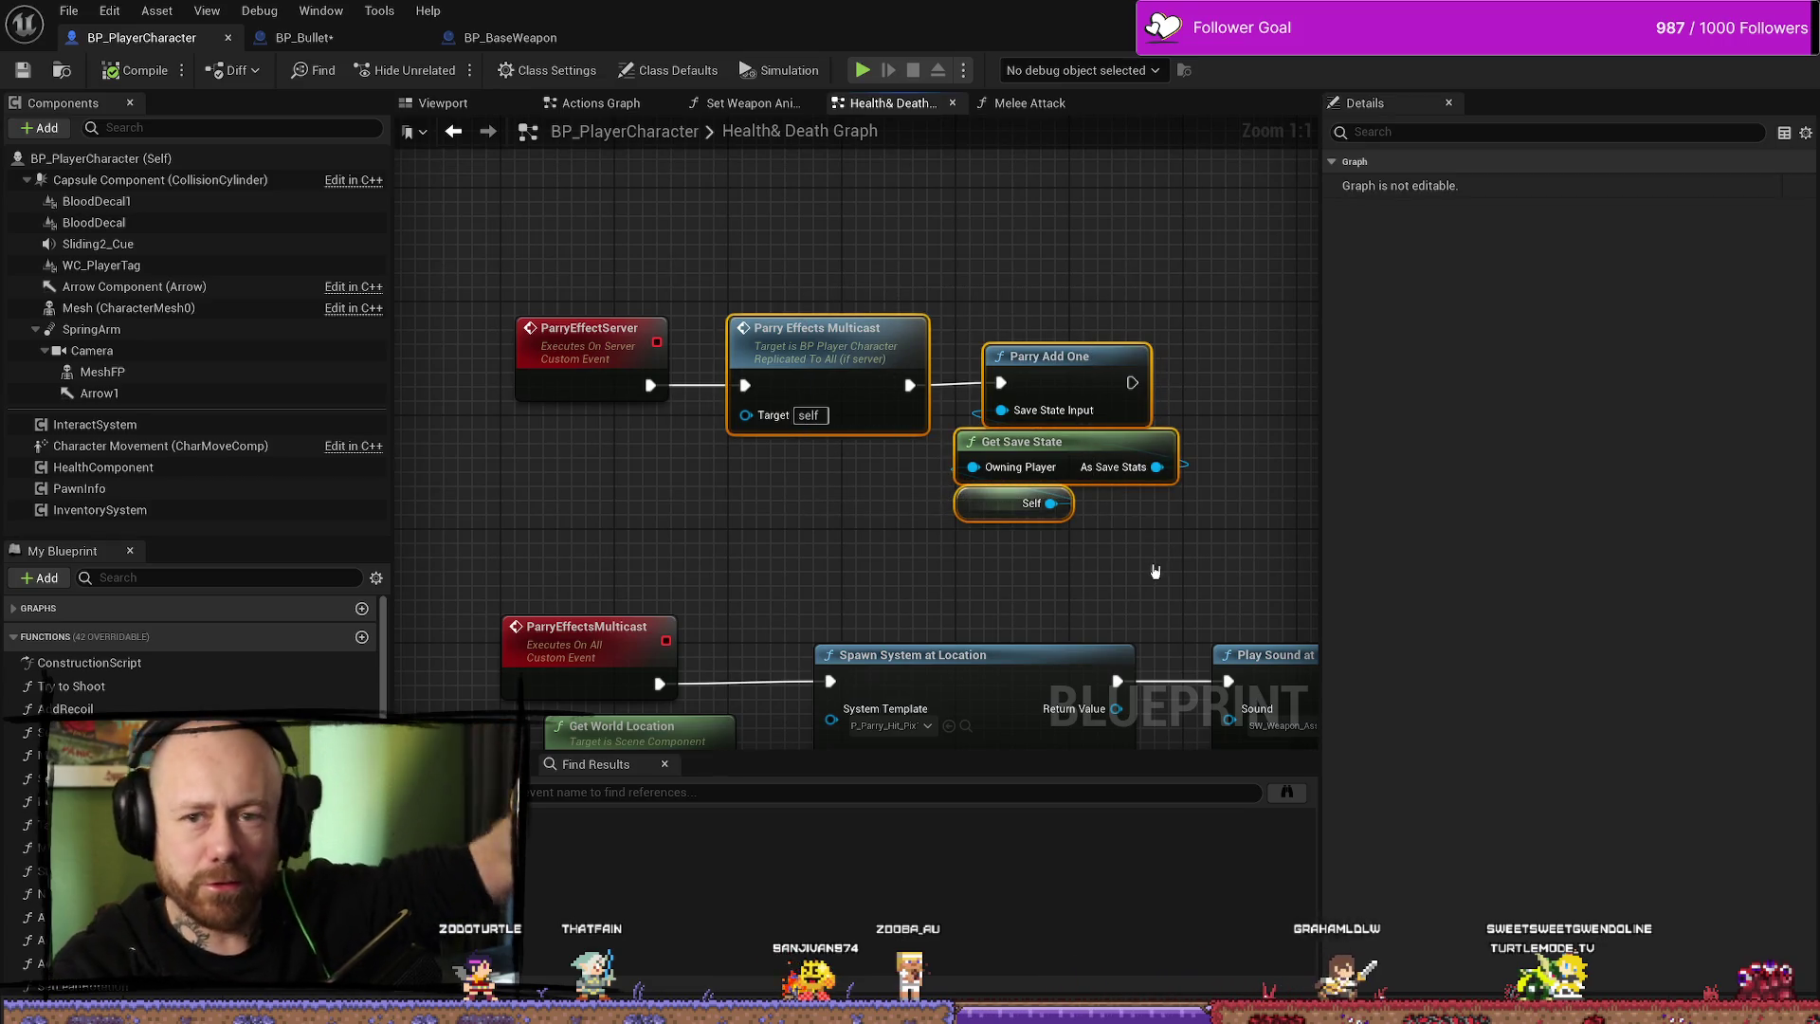
left_click(596, 313)
left_click(597, 327)
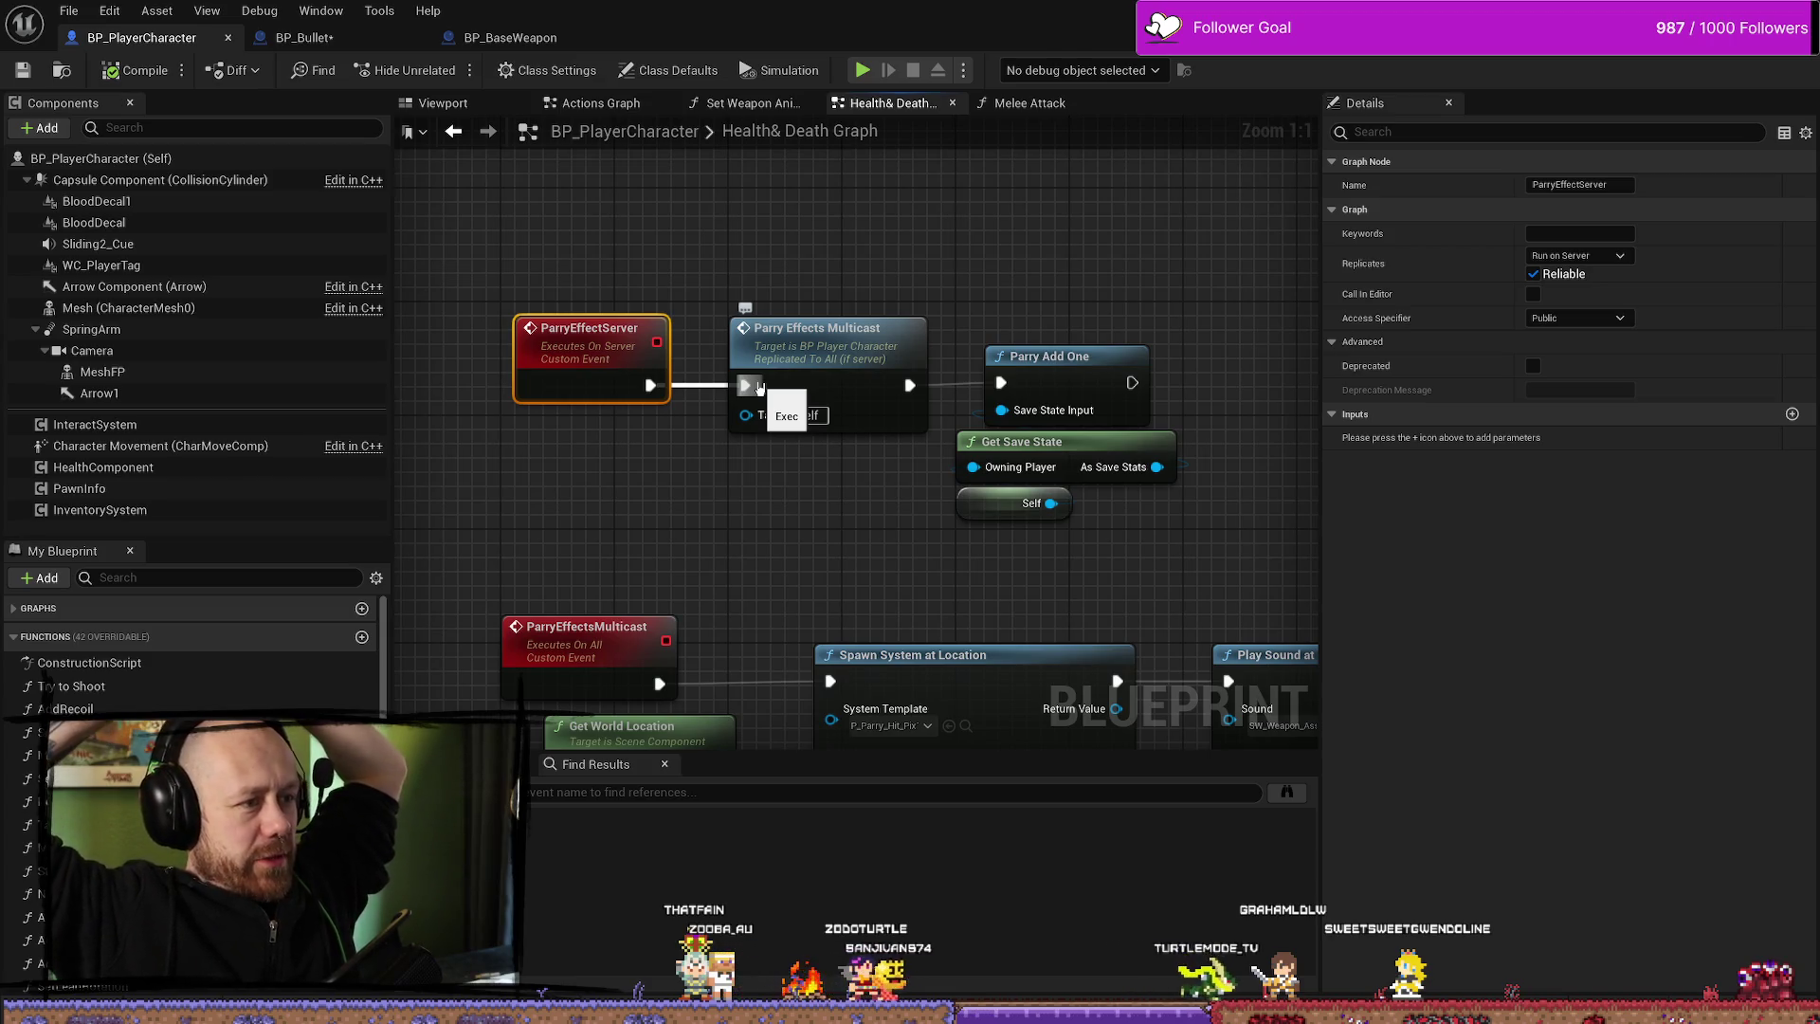
- Link ParryEffectServer's execution into Parry Effects Multicast and save the blueprint
left_click_drag(758, 387, 746, 385)
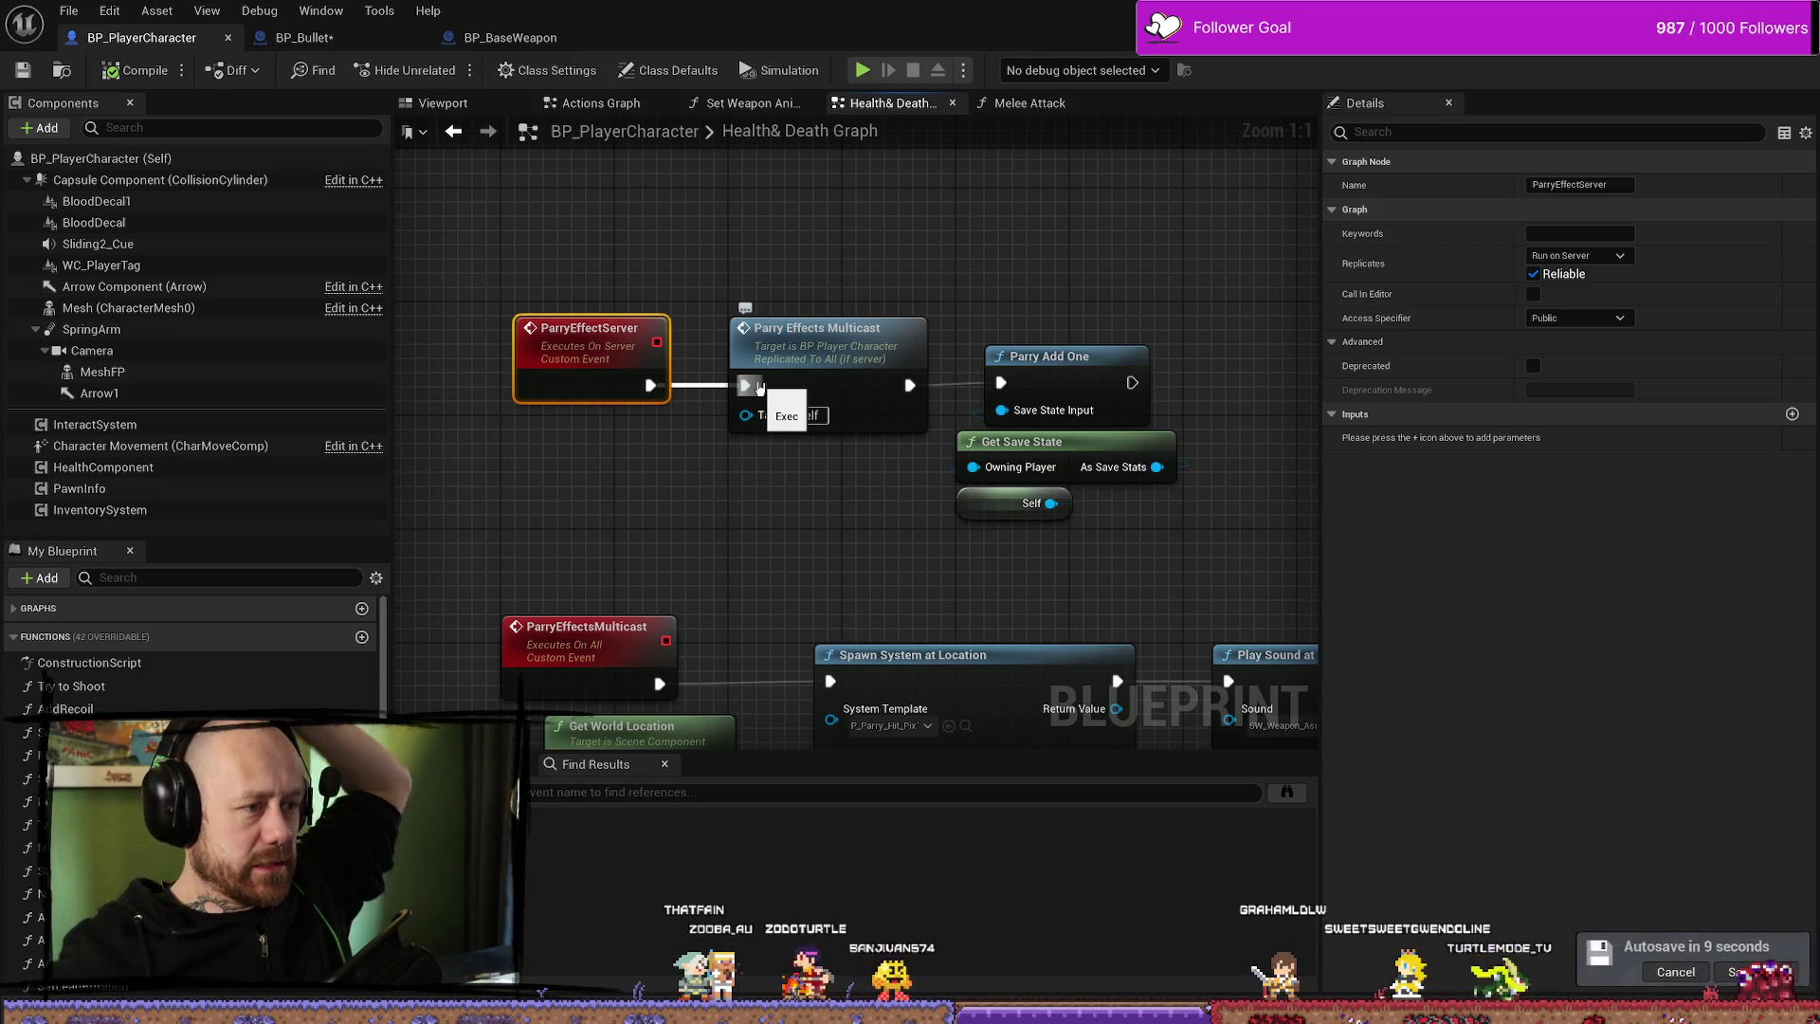
left_click(1033, 267)
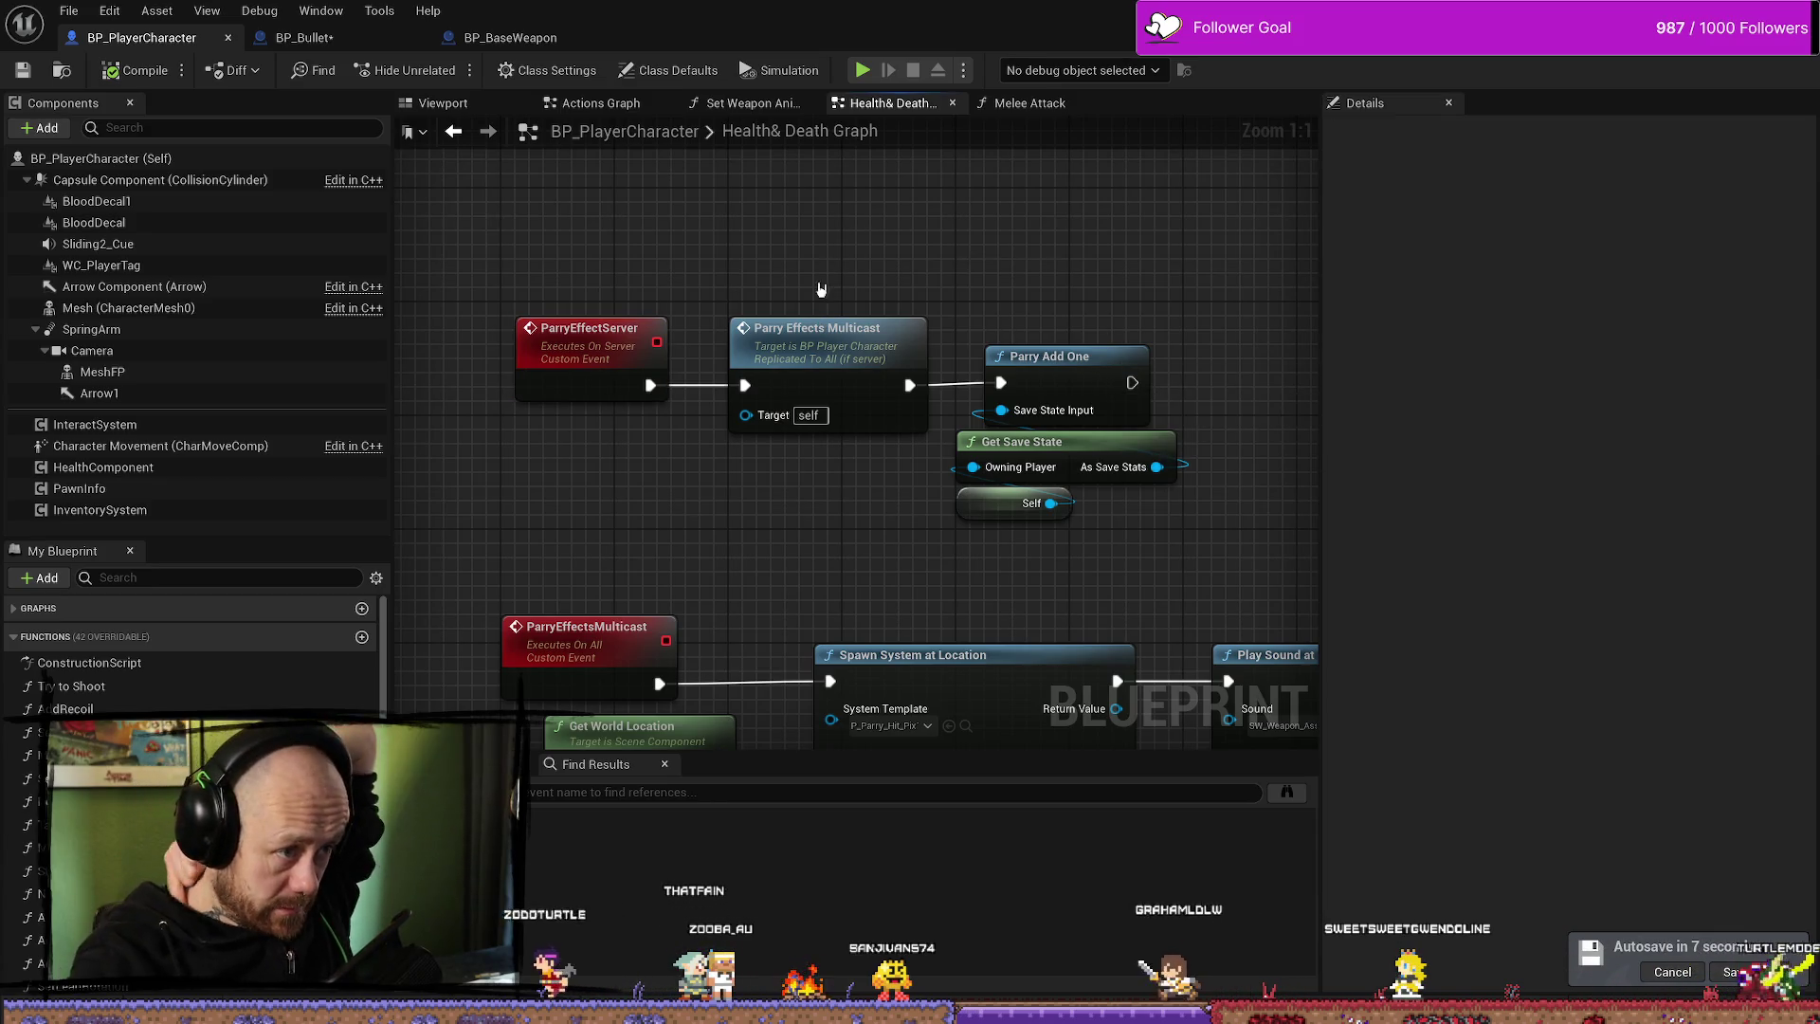
left_click(25, 80)
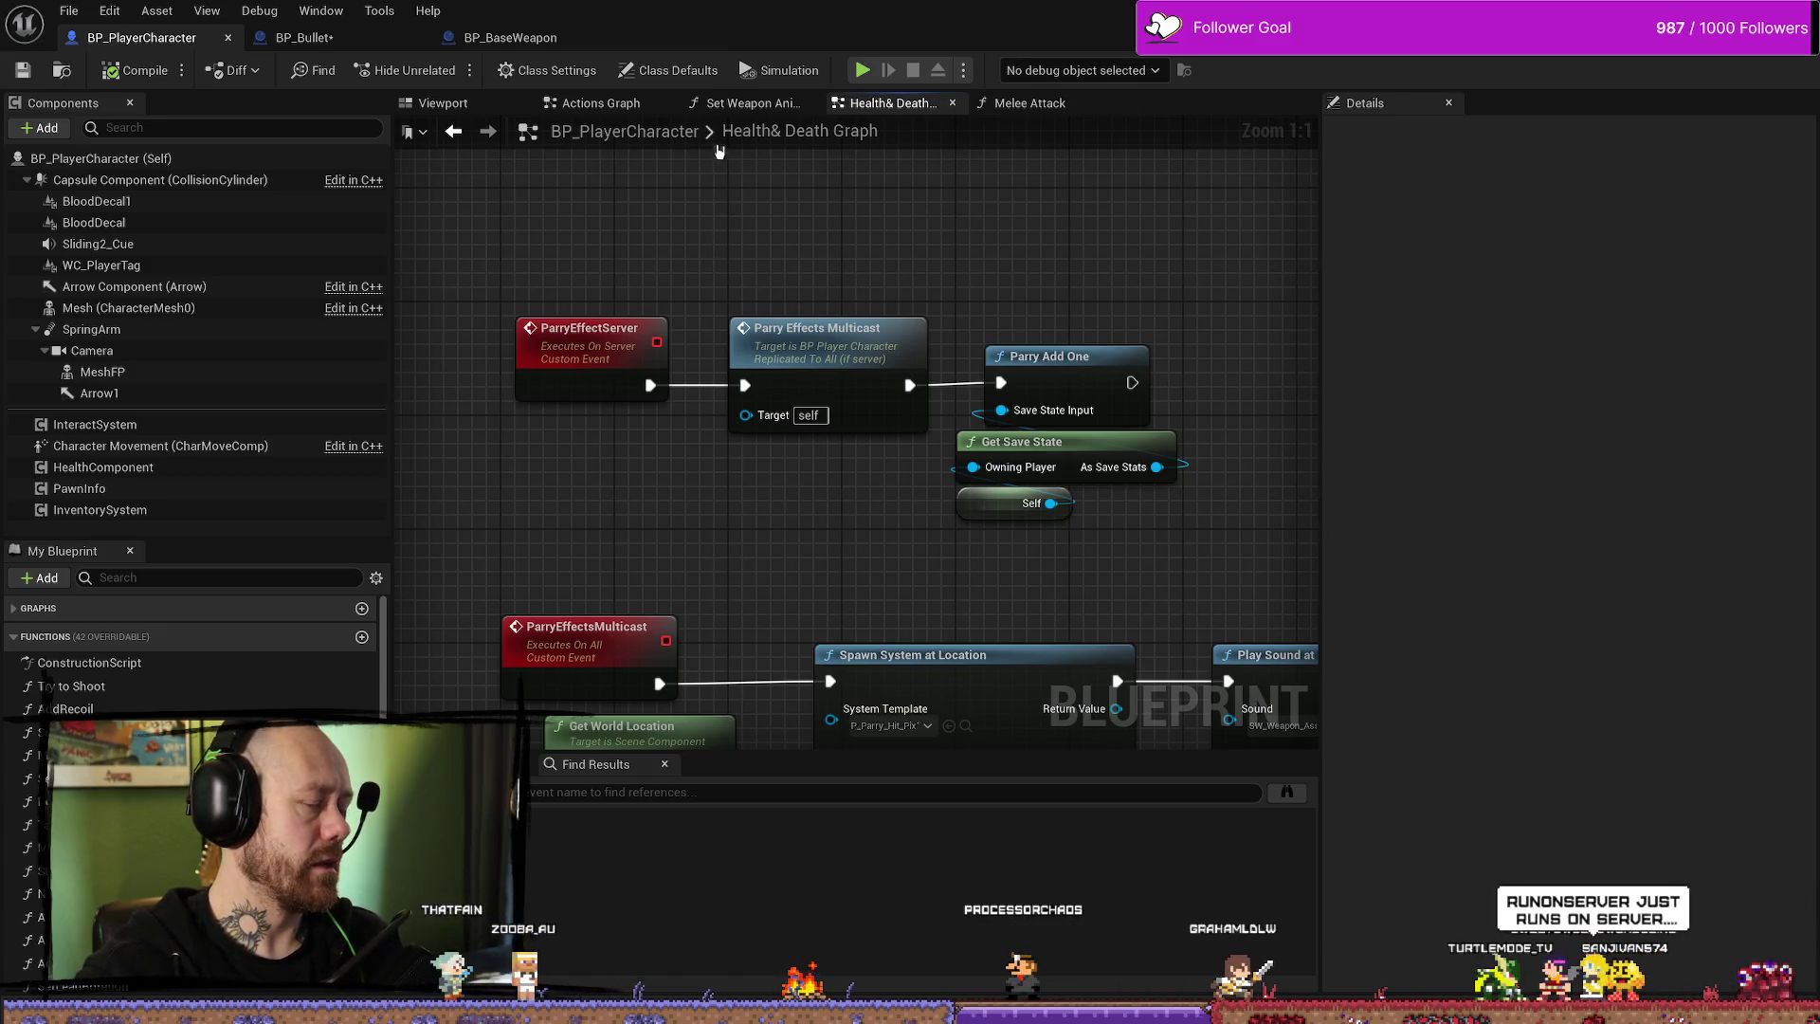
- Inspect the ParryEffectServer event and its multicast, Parry Add One and Get Save State nodes
left_click(597, 356)
left_click(687, 277)
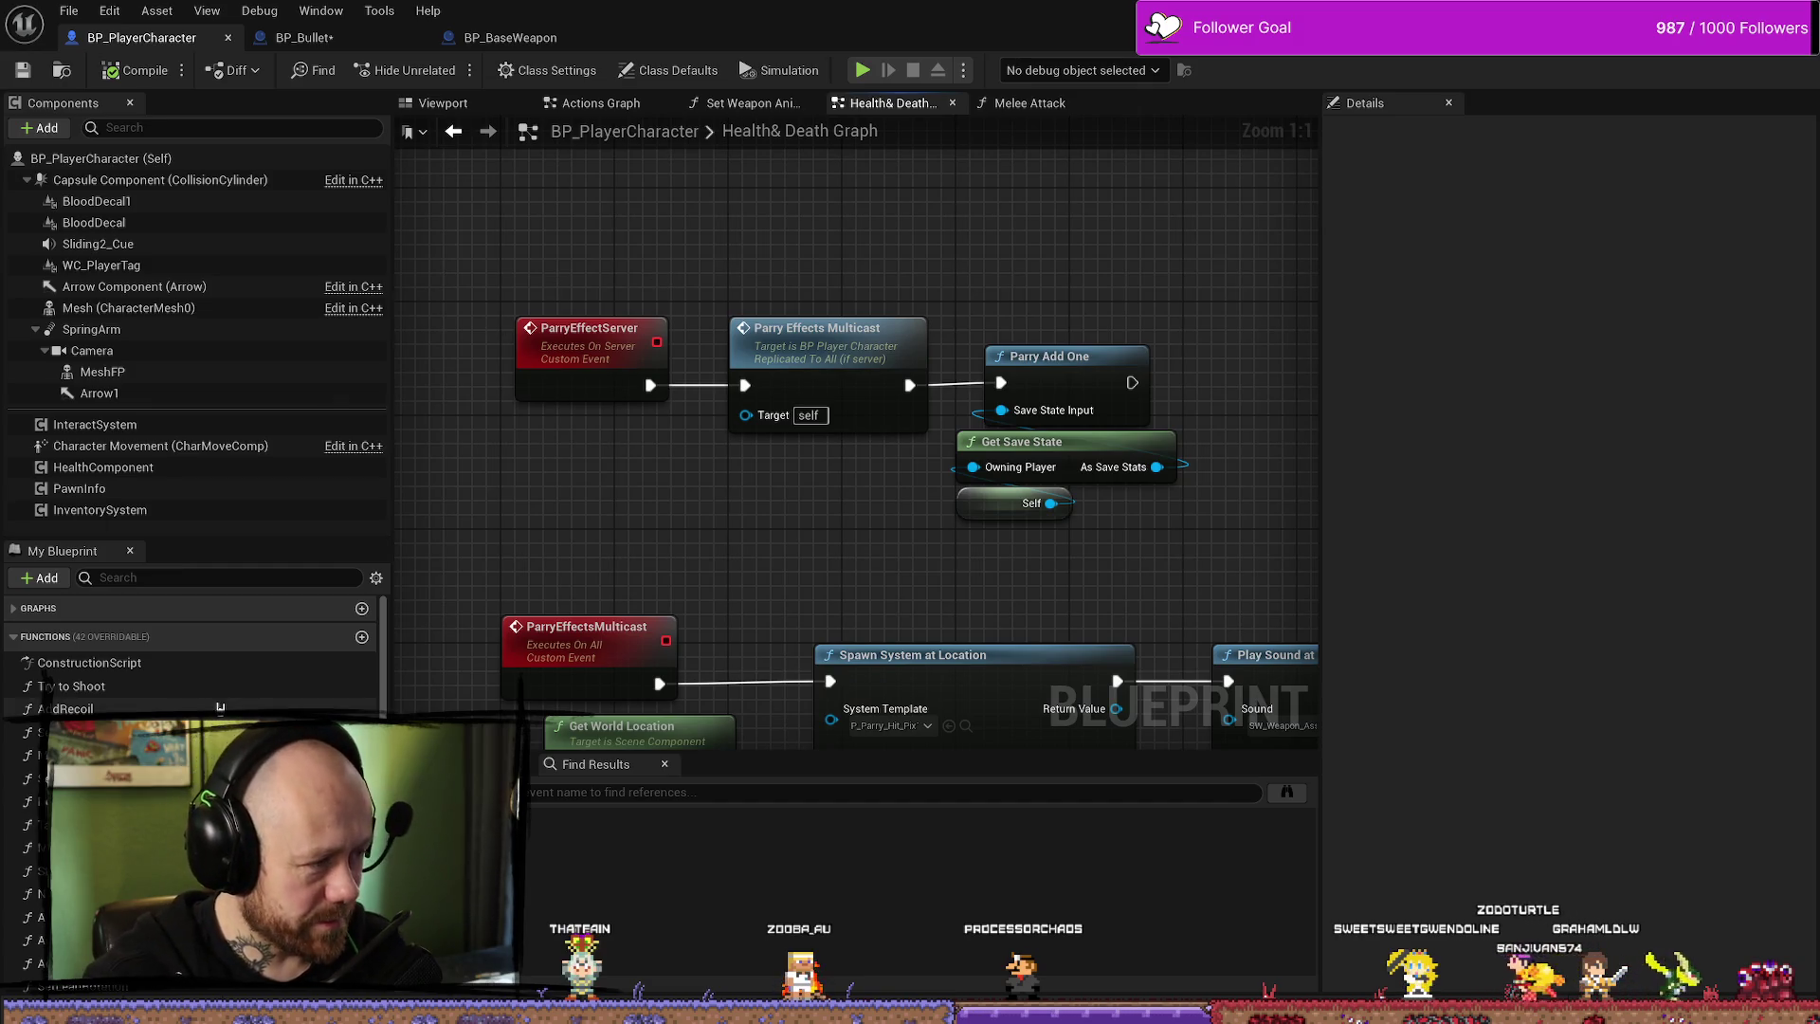
left_click_drag(730, 252, 1068, 527)
left_click(752, 251)
left_click_drag(751, 252, 995, 528)
left_click(1023, 249)
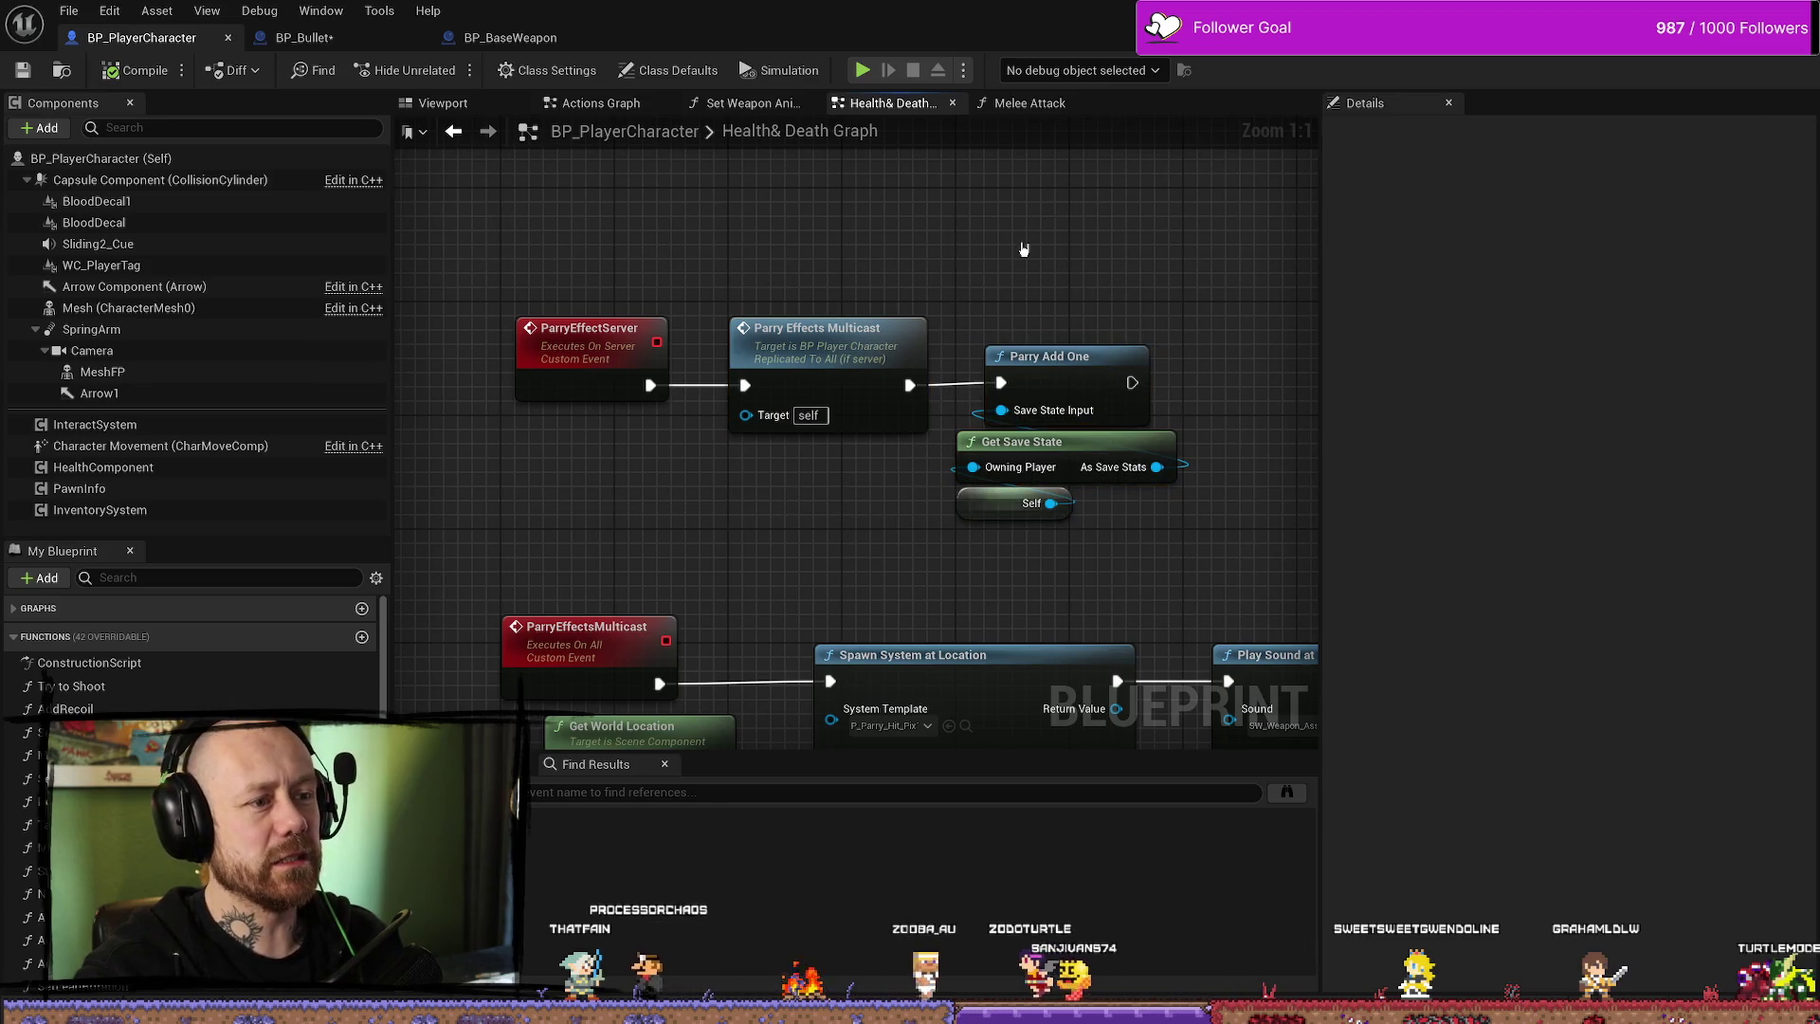
left_click(608, 327)
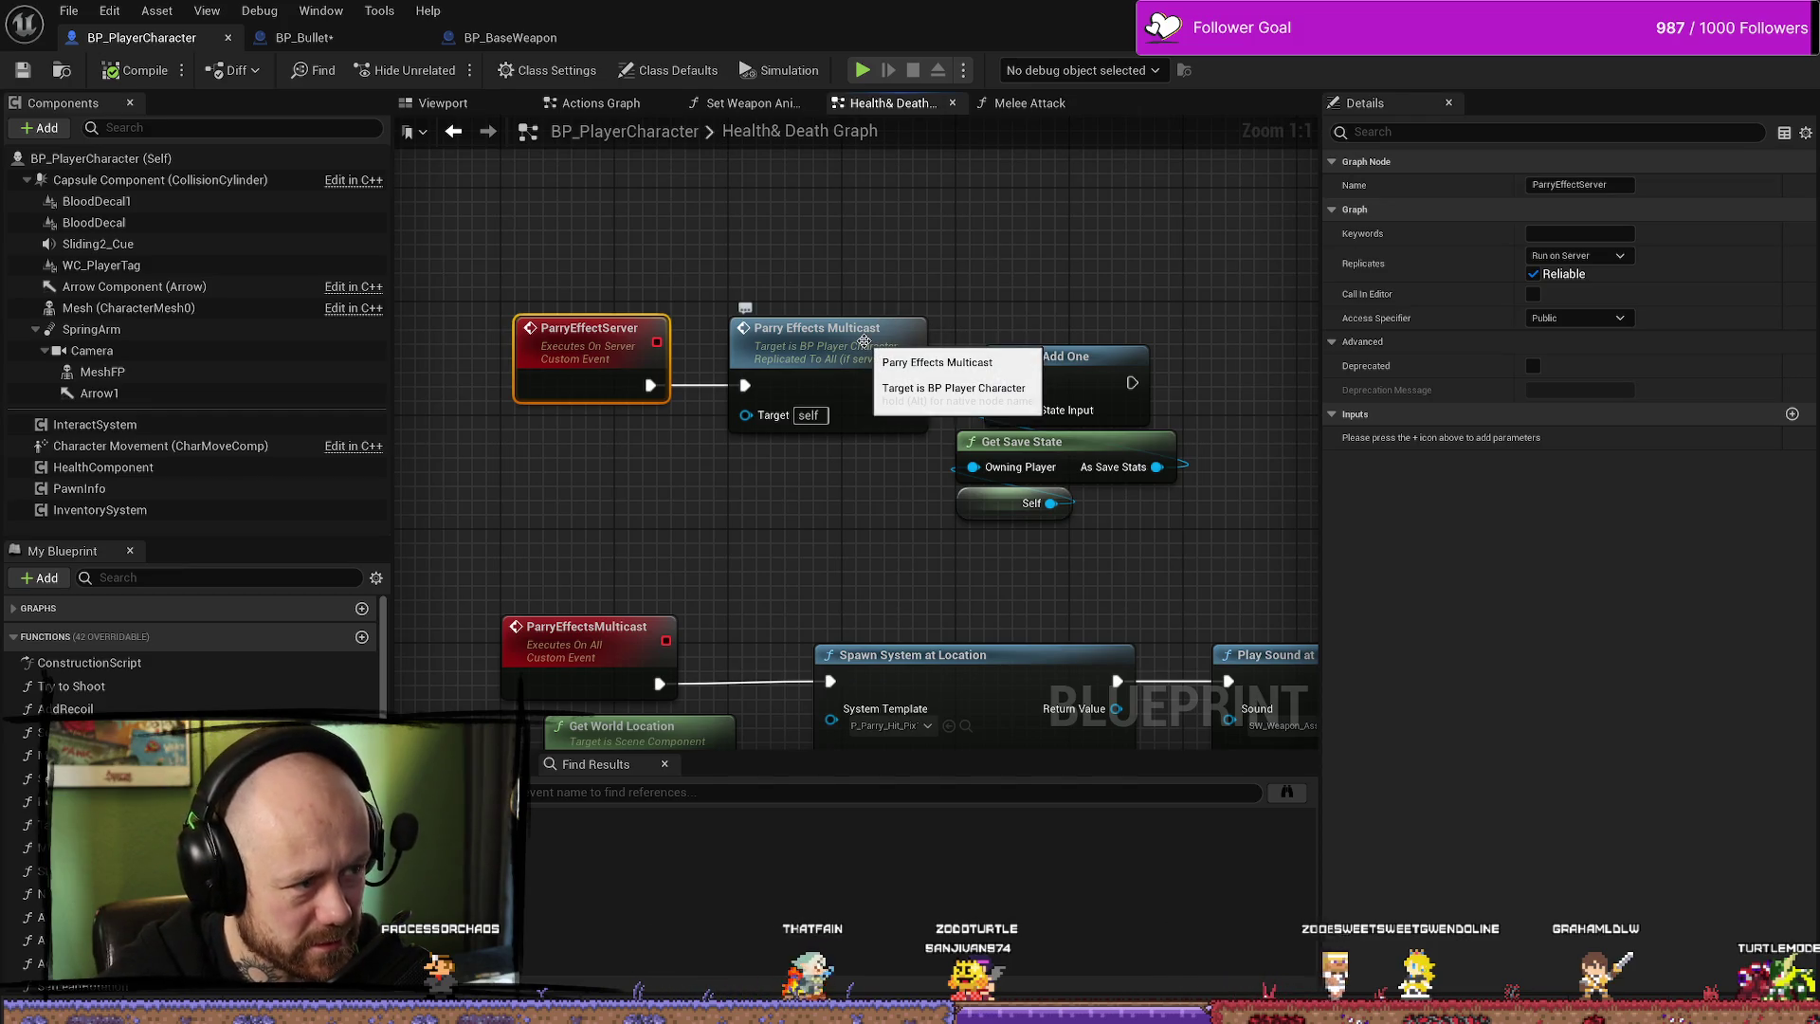
key("alt+Tab")
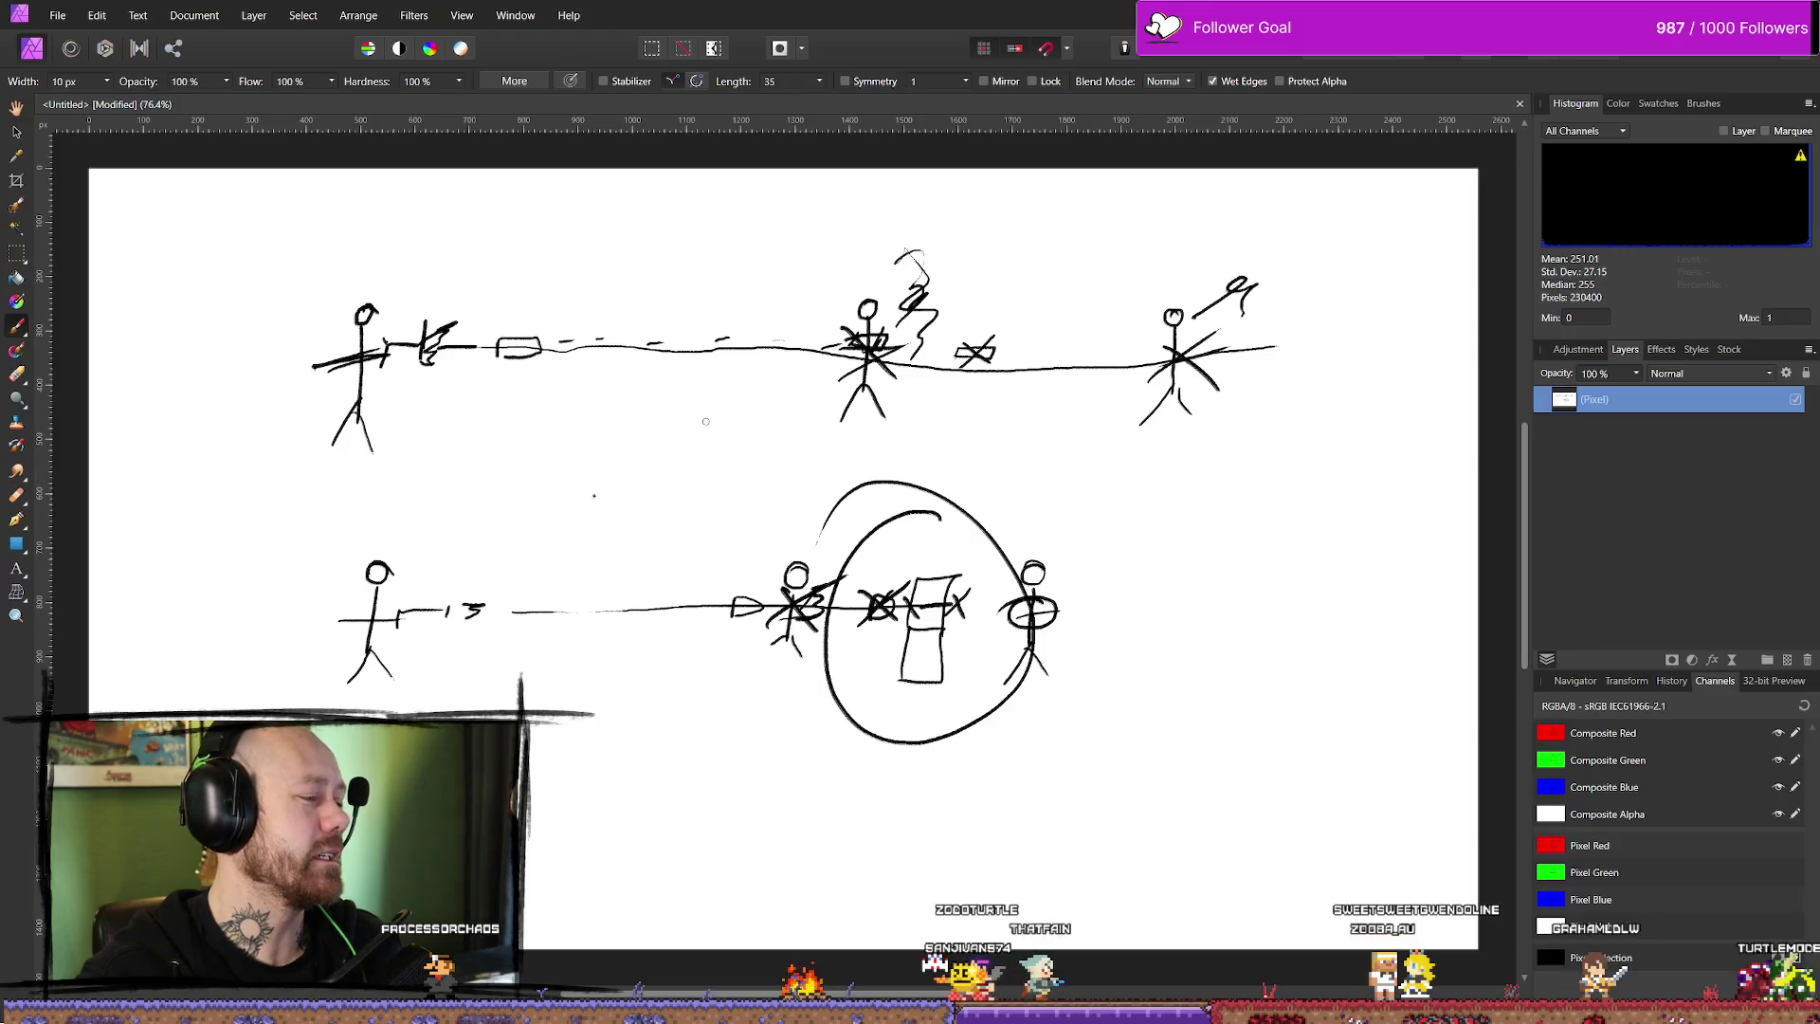
- Erase part of the left stick figure and its legs in the sketch
scroll(928, 436, "down", 1)
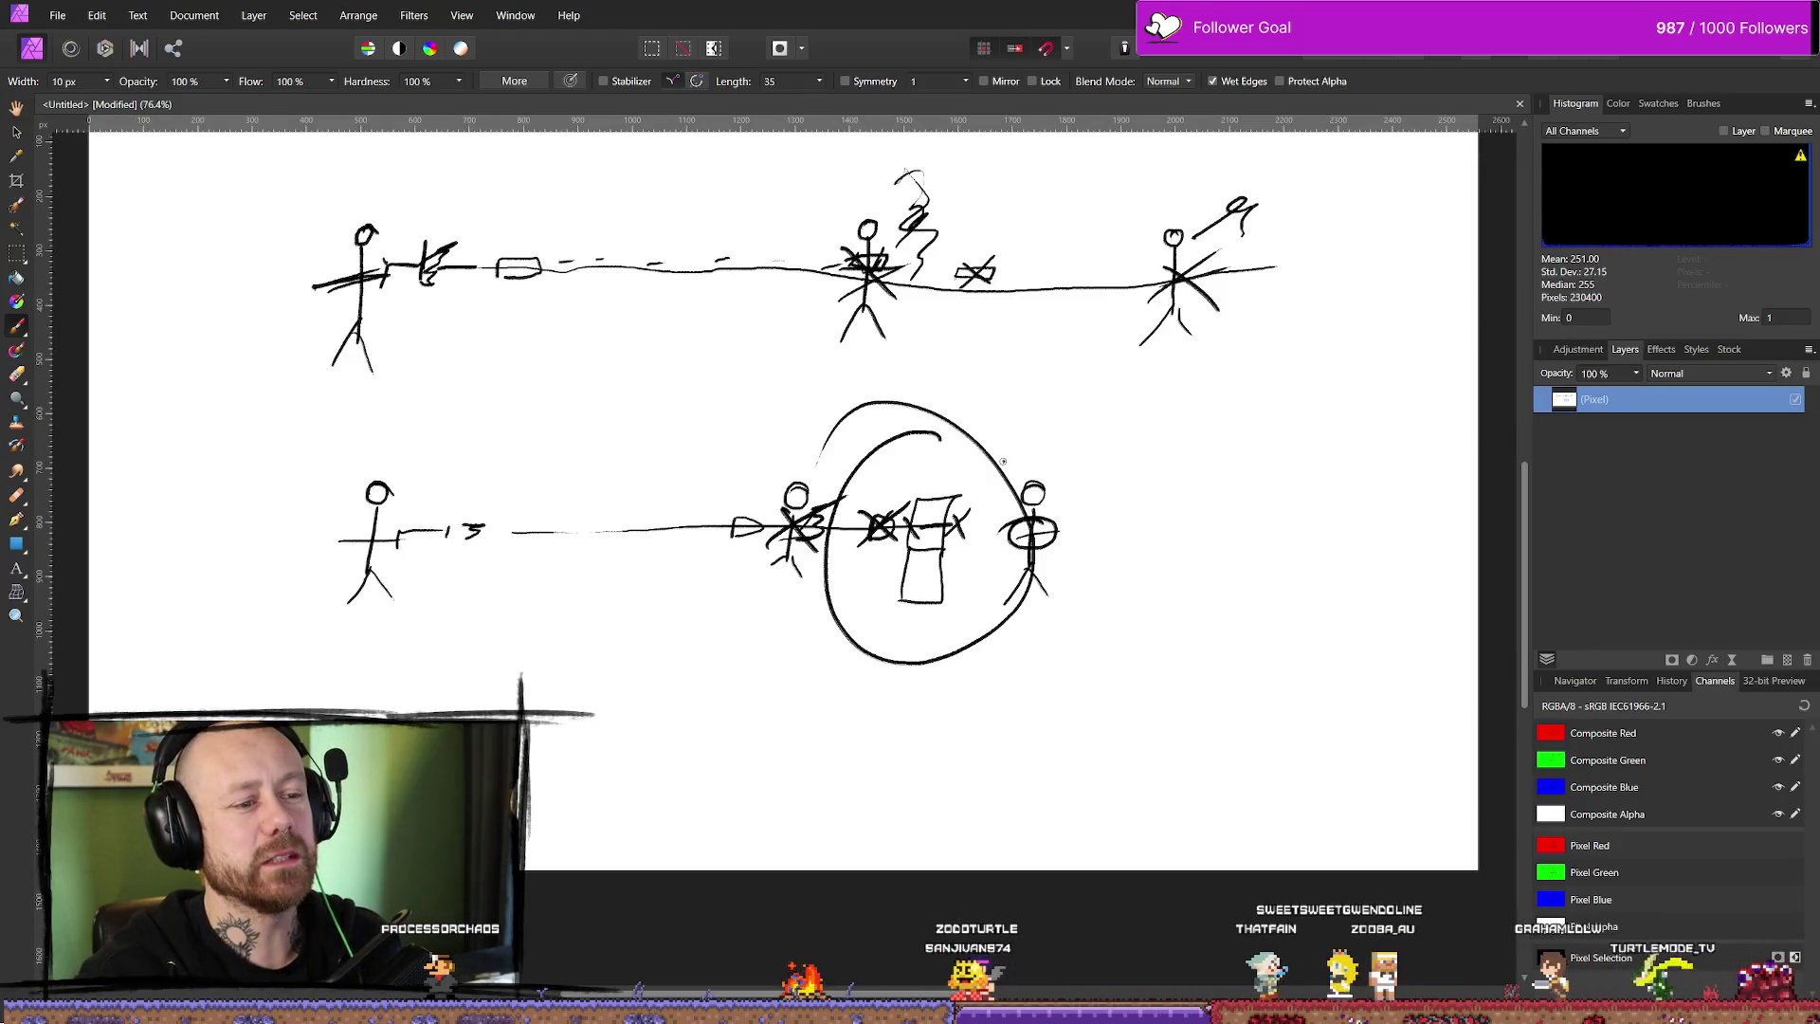
scroll(928, 436, "down", 3)
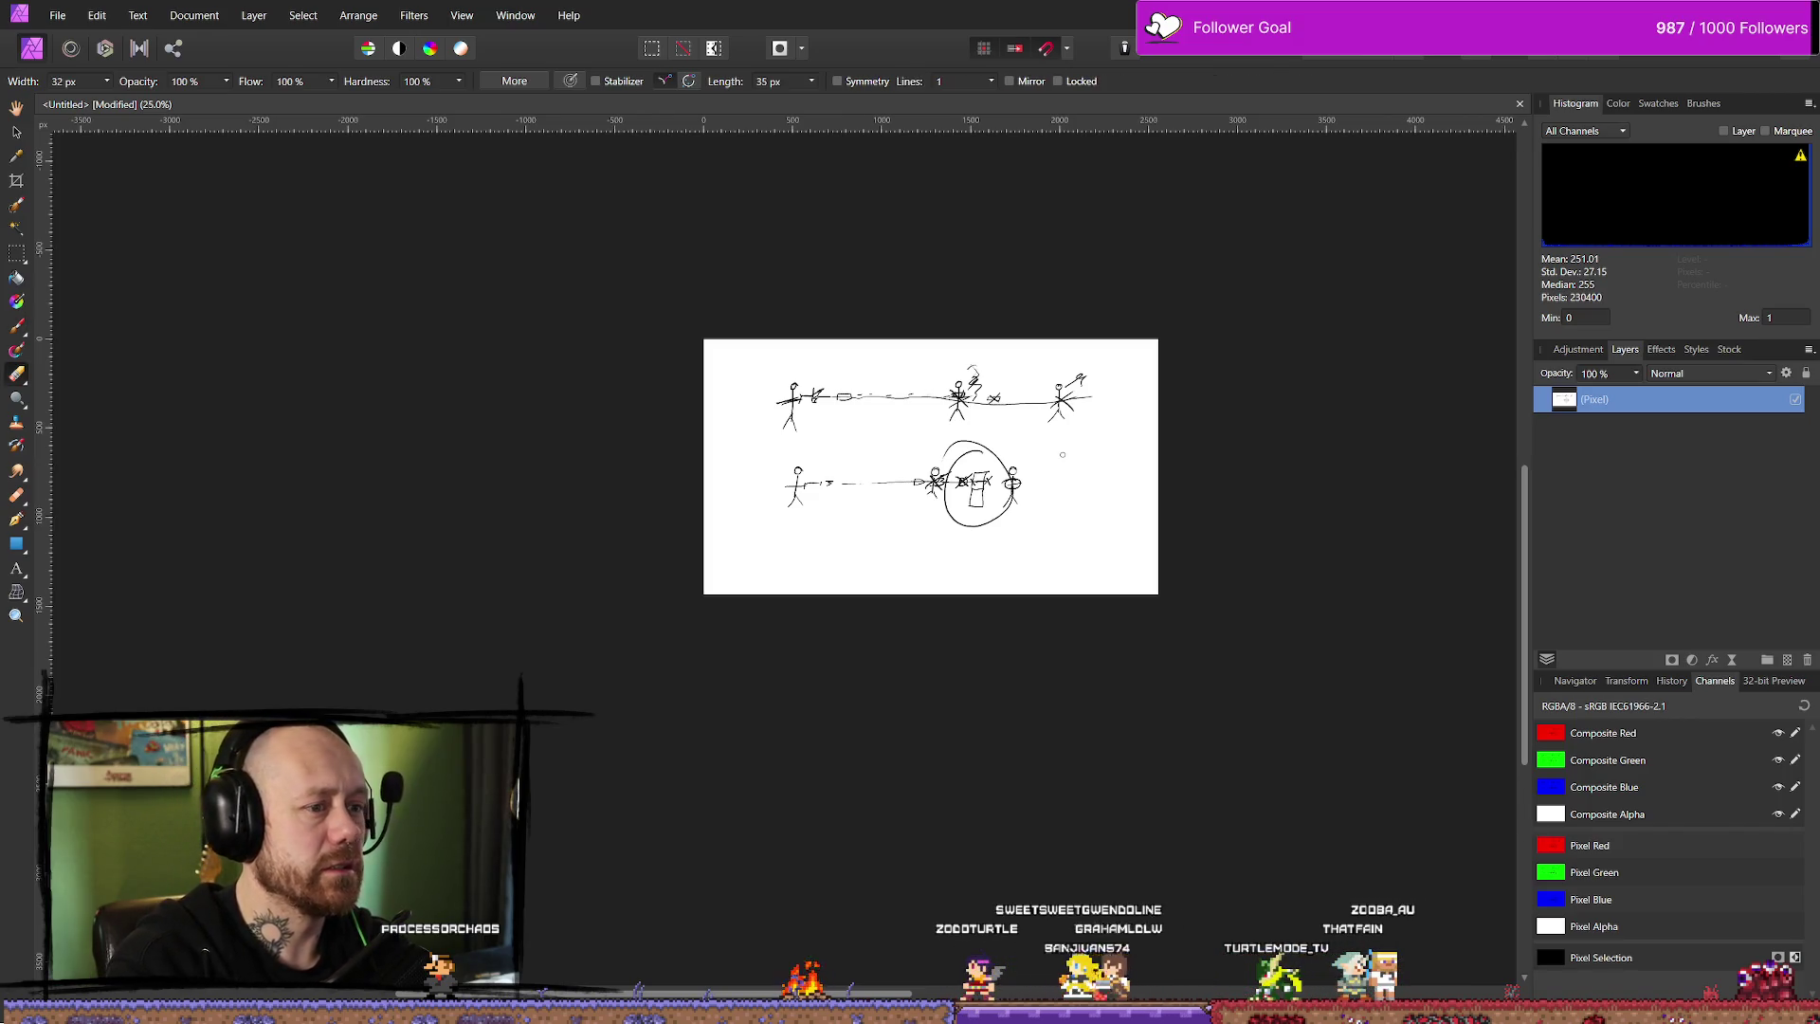
left_click_drag(1194, 316, 917, 575)
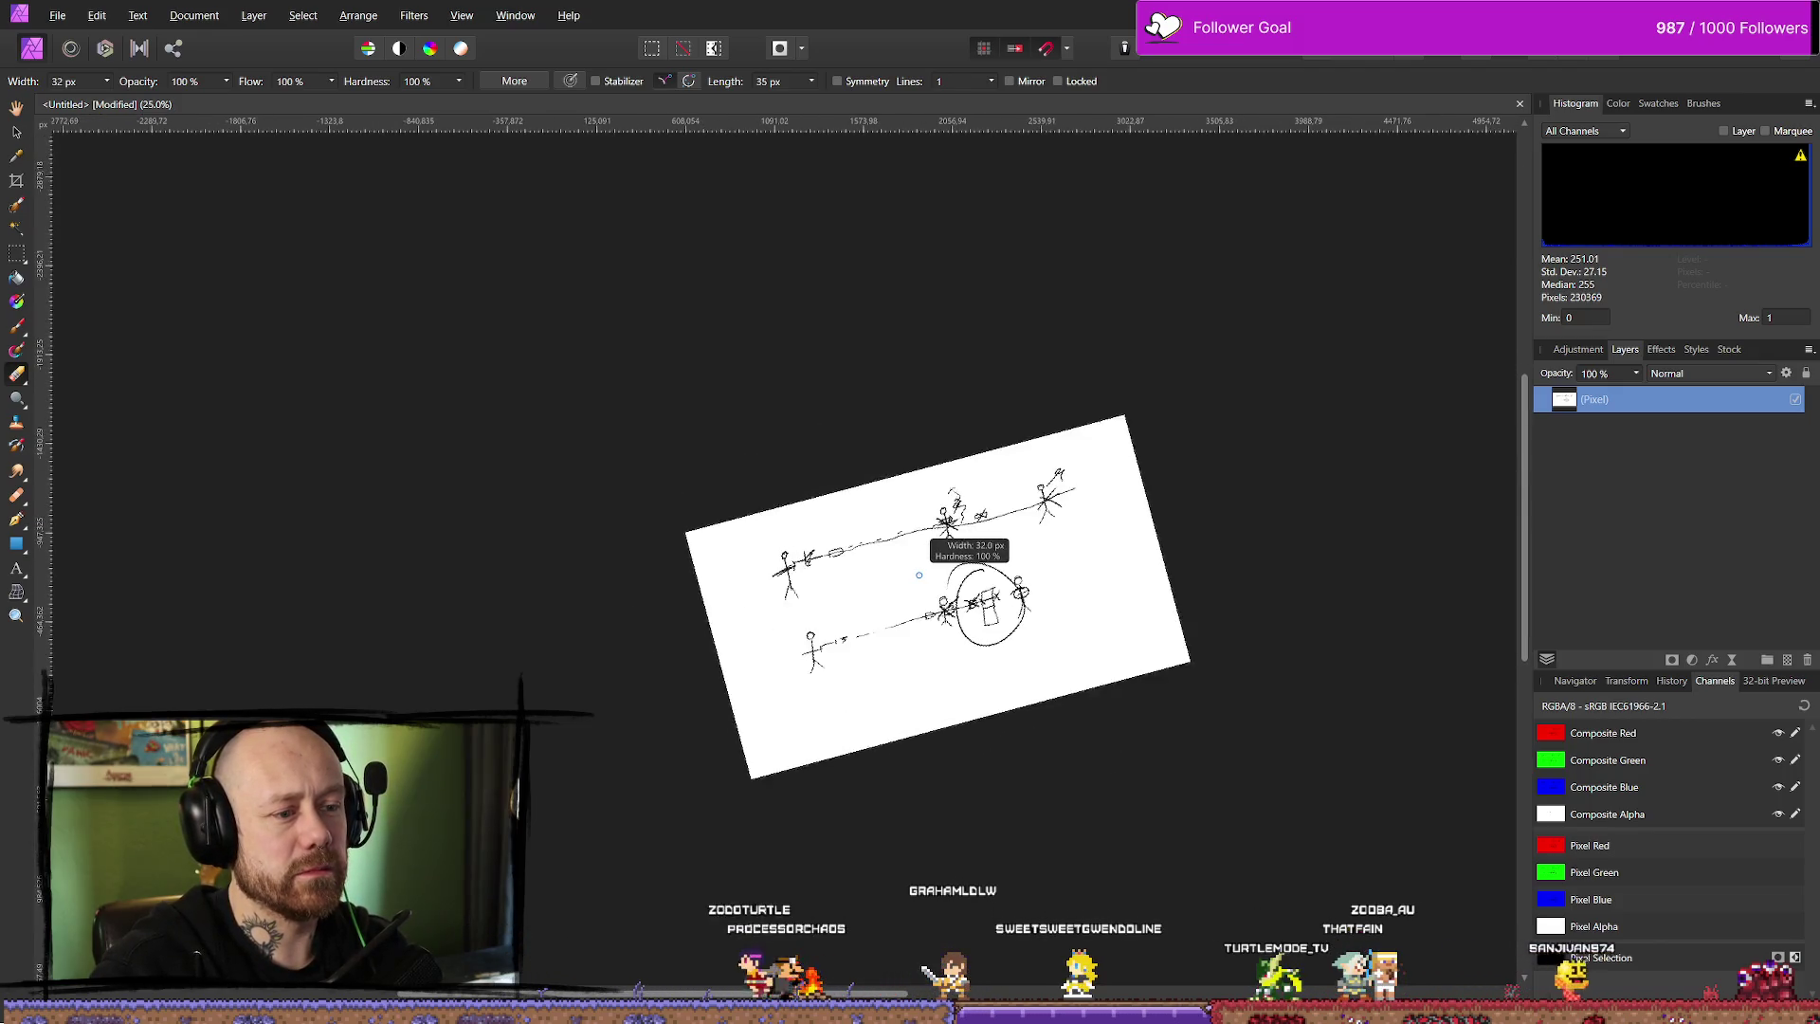
scroll(918, 574, "up", 3)
scroll(927, 575, "down", 2)
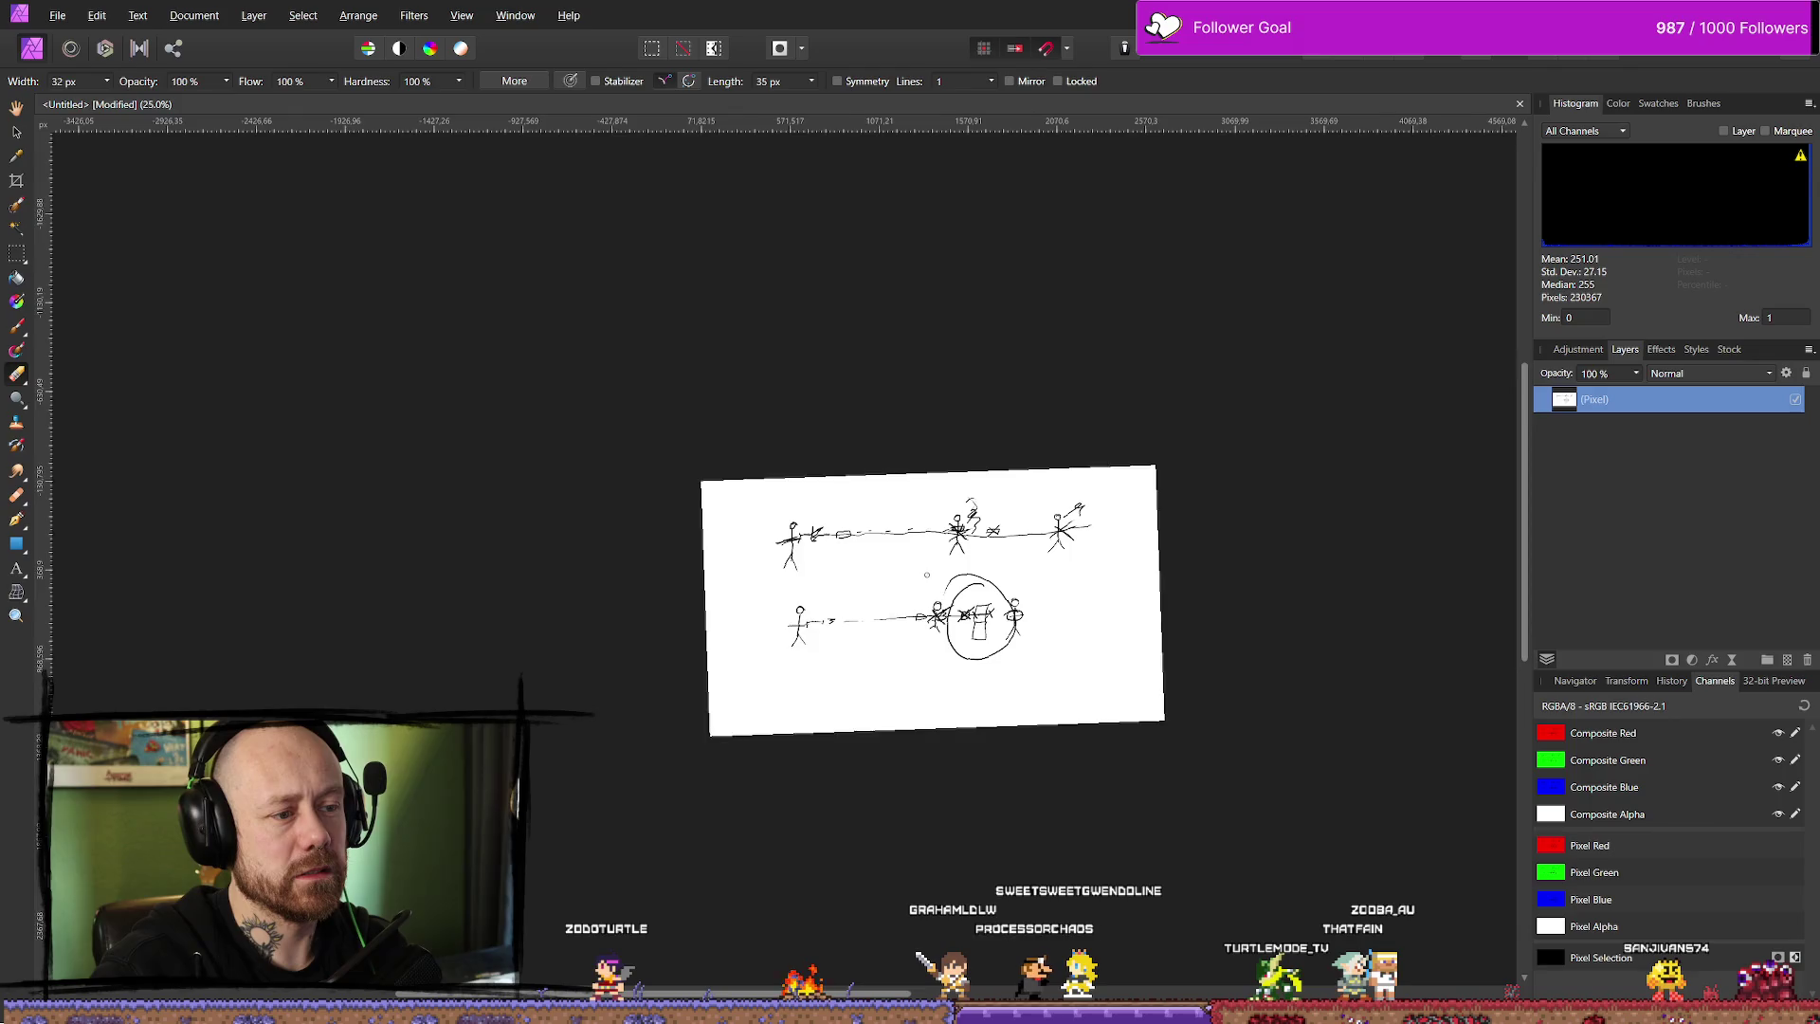
scroll(951, 588, "up", 5)
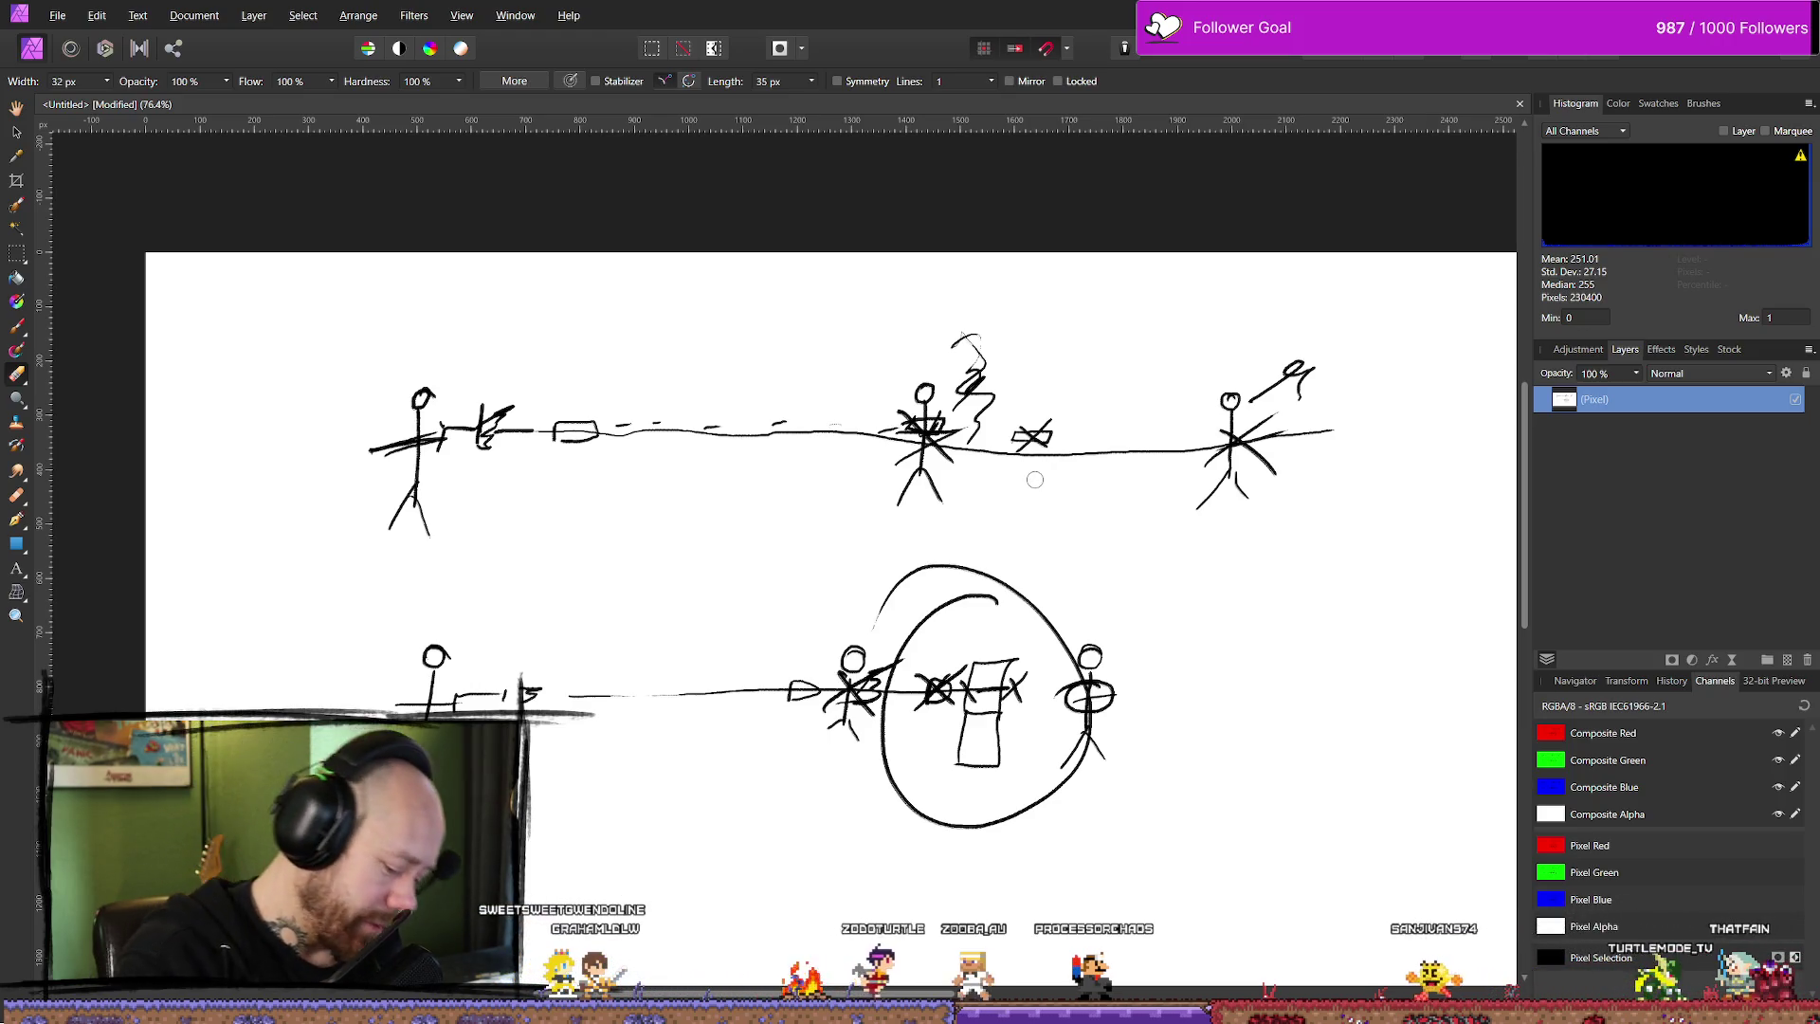
mouse_move(152, 462)
left_mouse_down()
mouse_move(569, 664)
mouse_move(659, 535)
left_mouse_up()
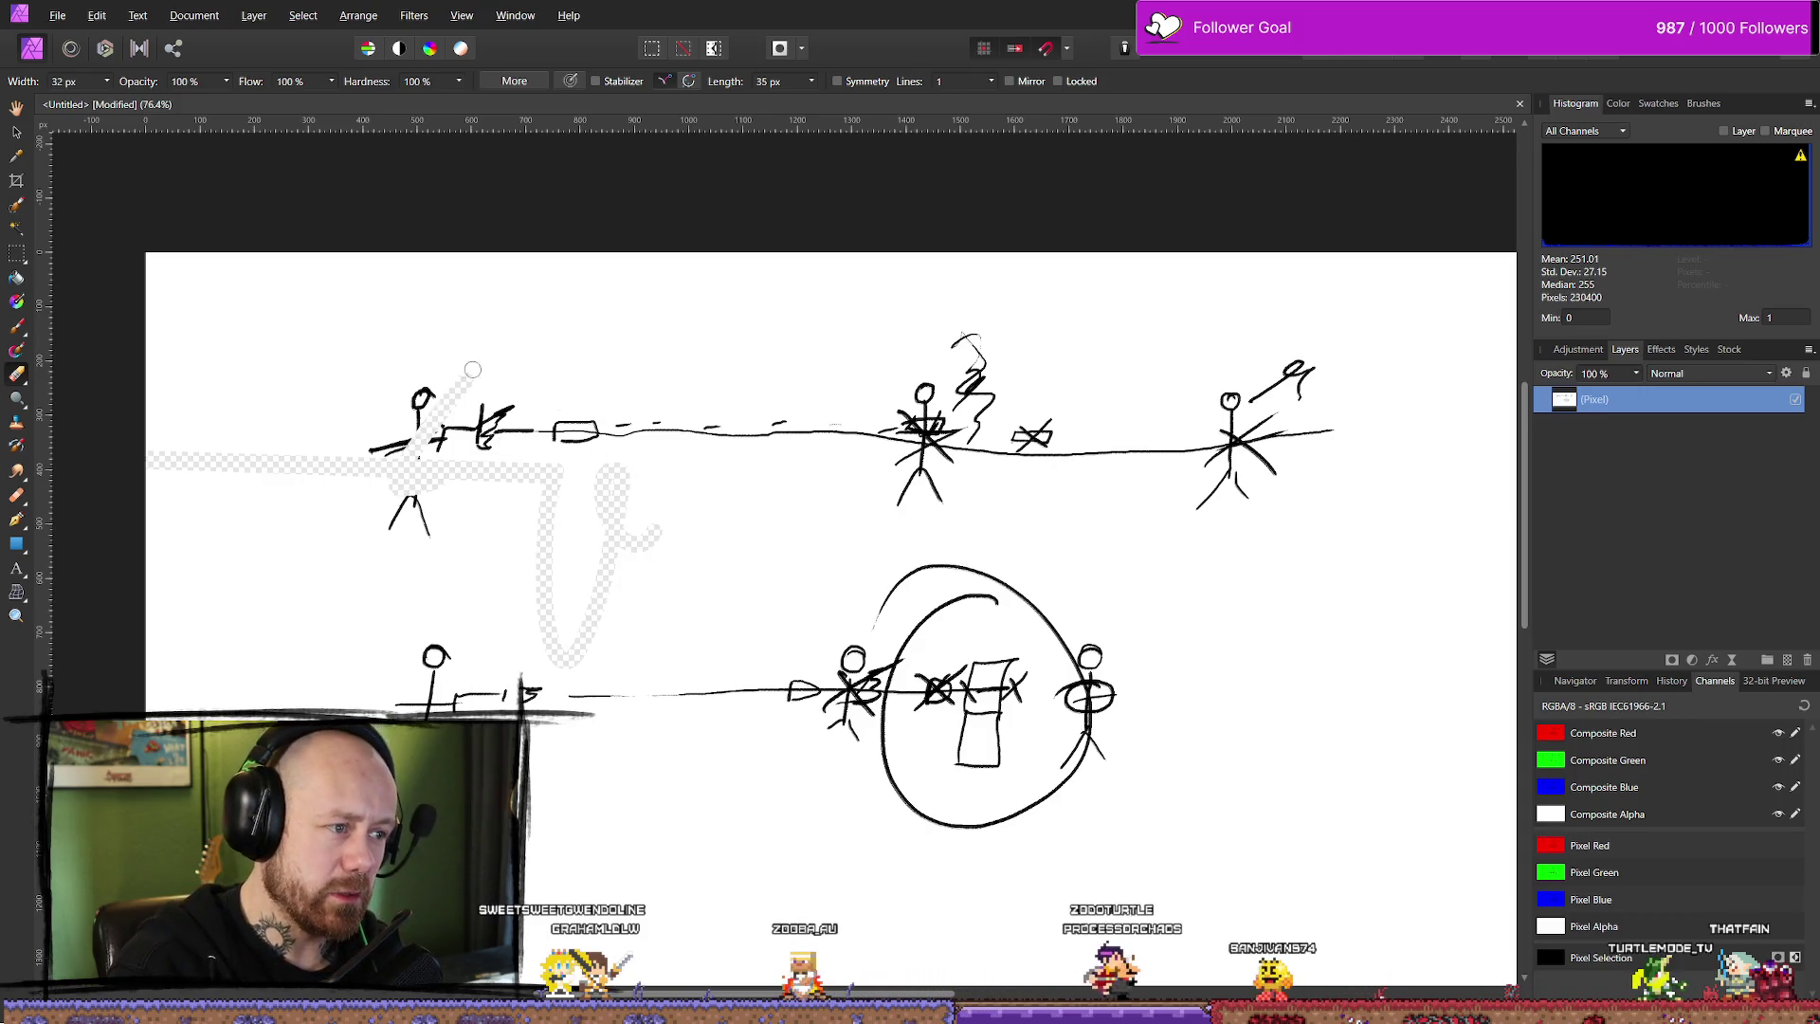
left_click_drag(375, 489, 674, 553)
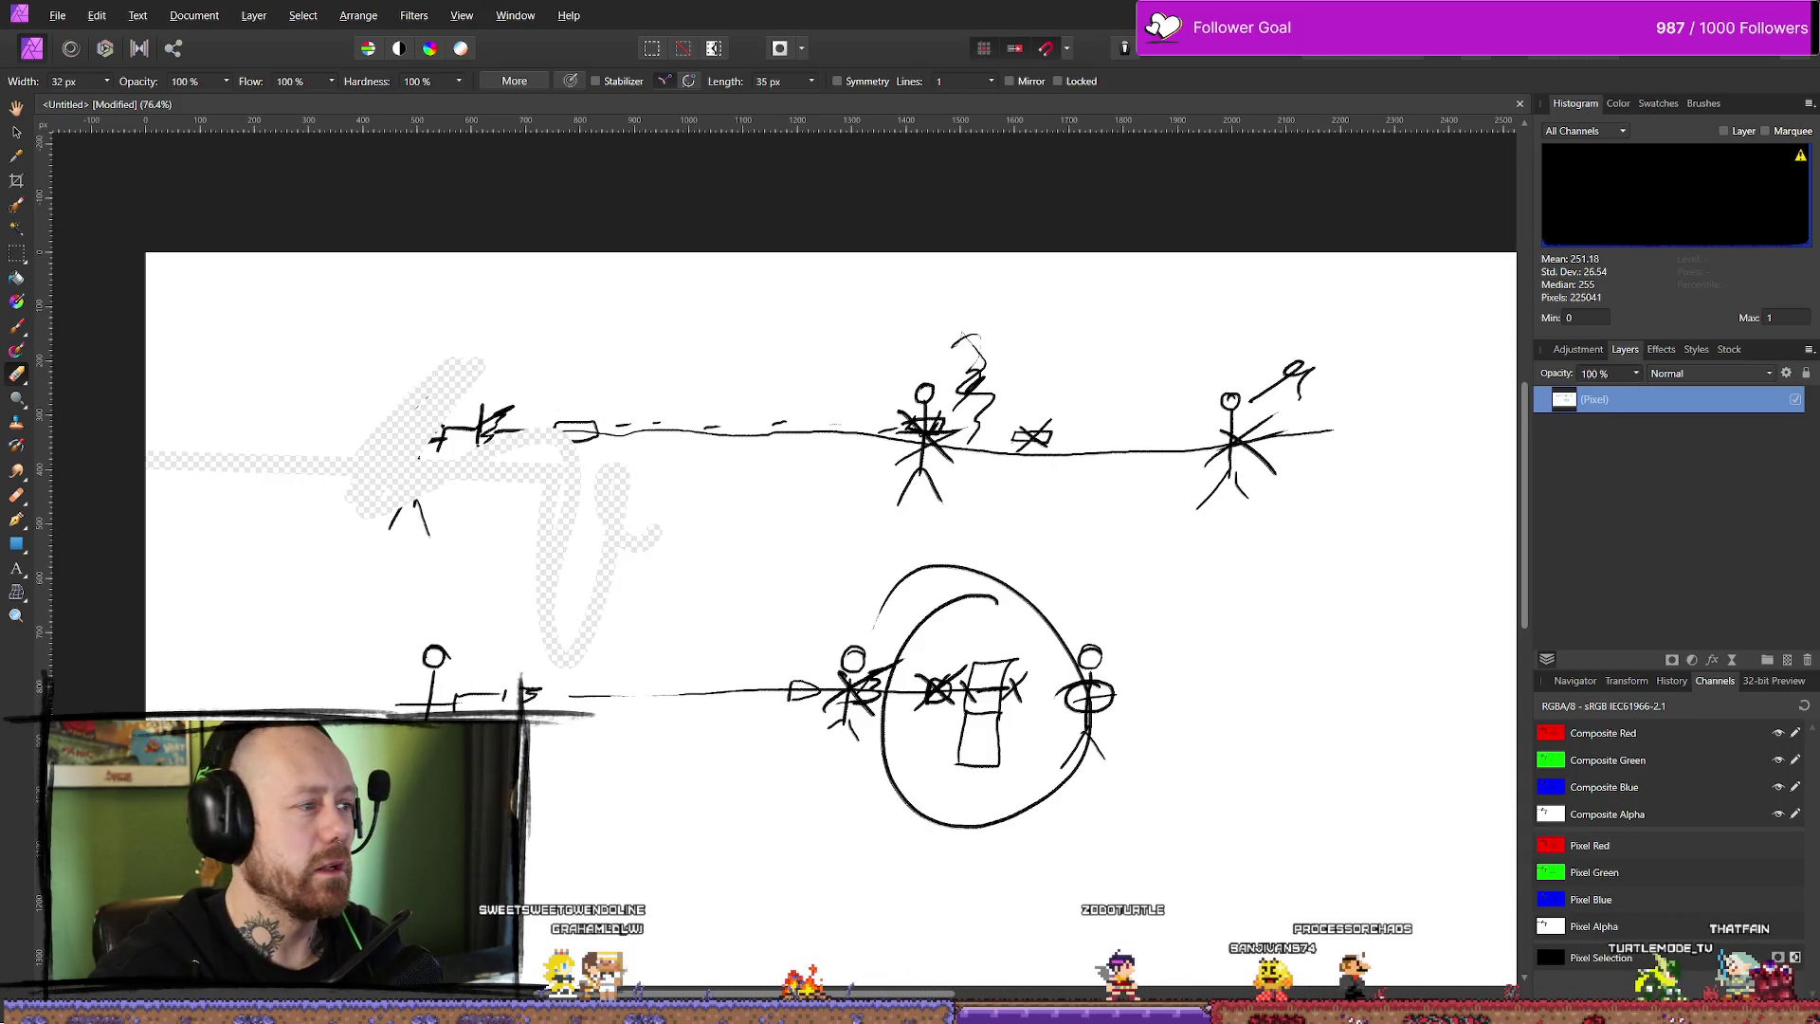
- Add a new pixel layer, hide the sketch layer and flood-fill it white
left_click(18, 277)
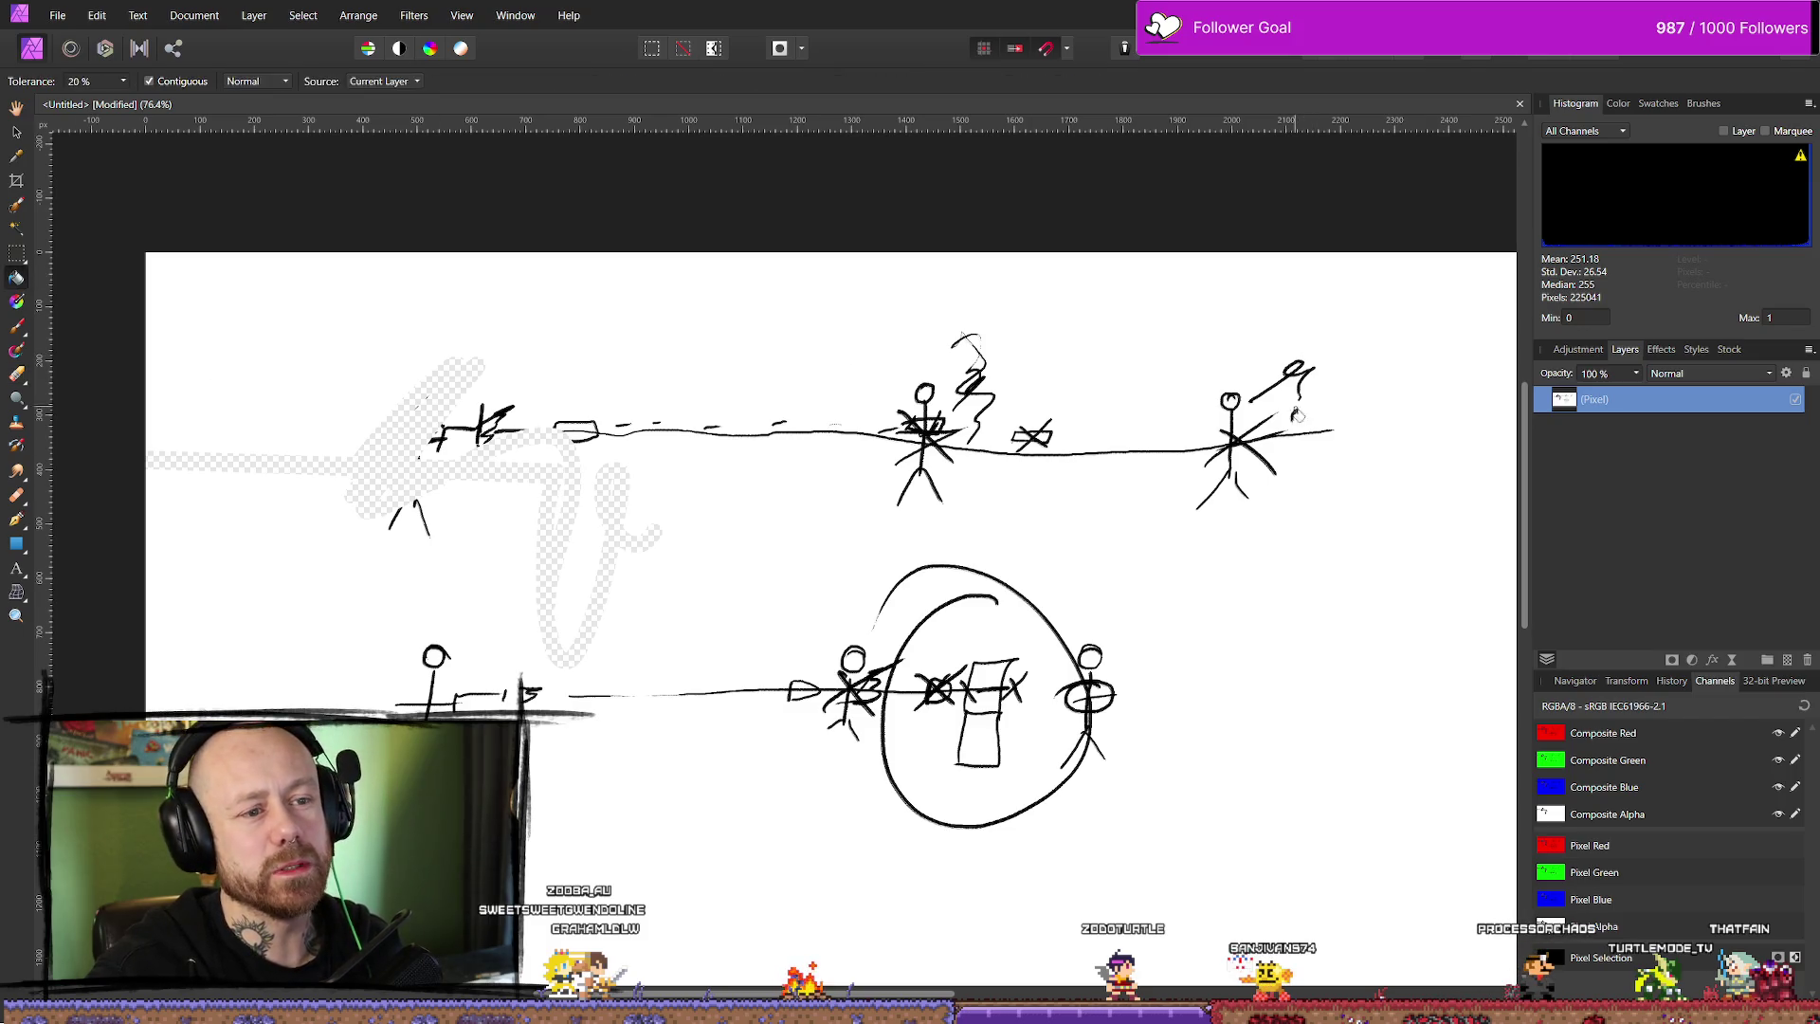
left_click(1619, 104)
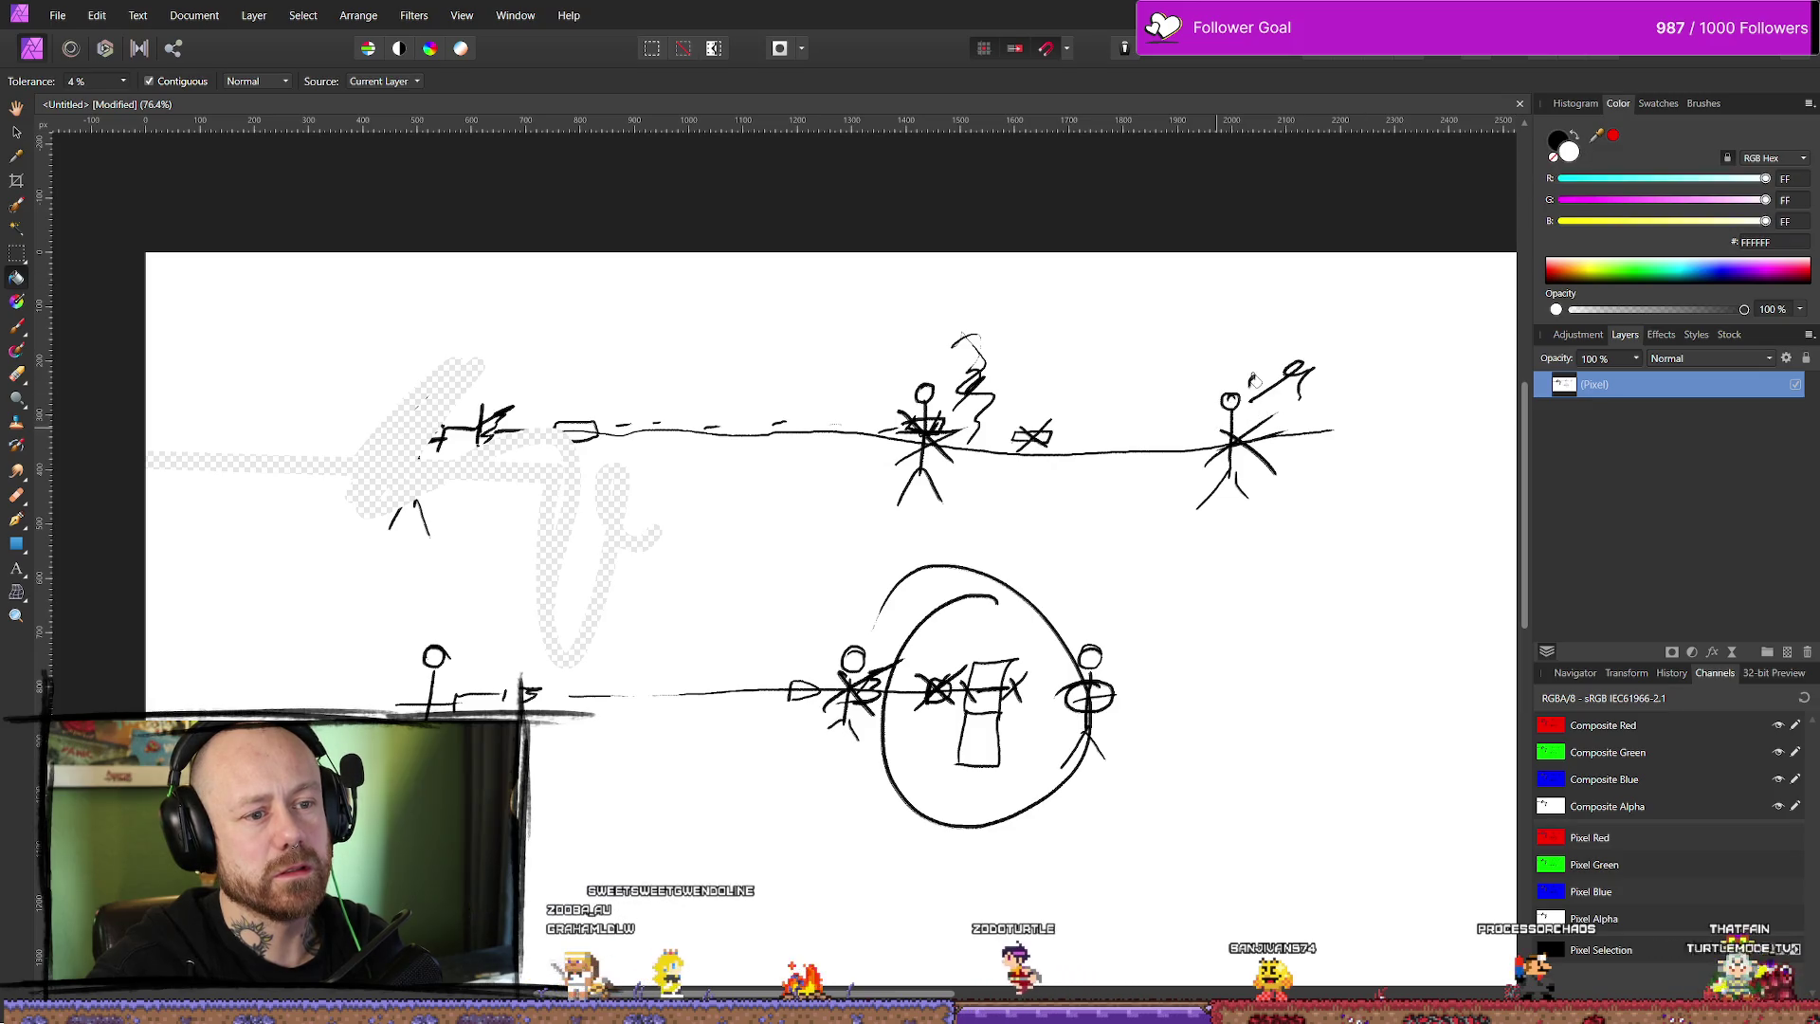
left_click(1787, 652)
left_click(1795, 411)
left_click(1393, 427)
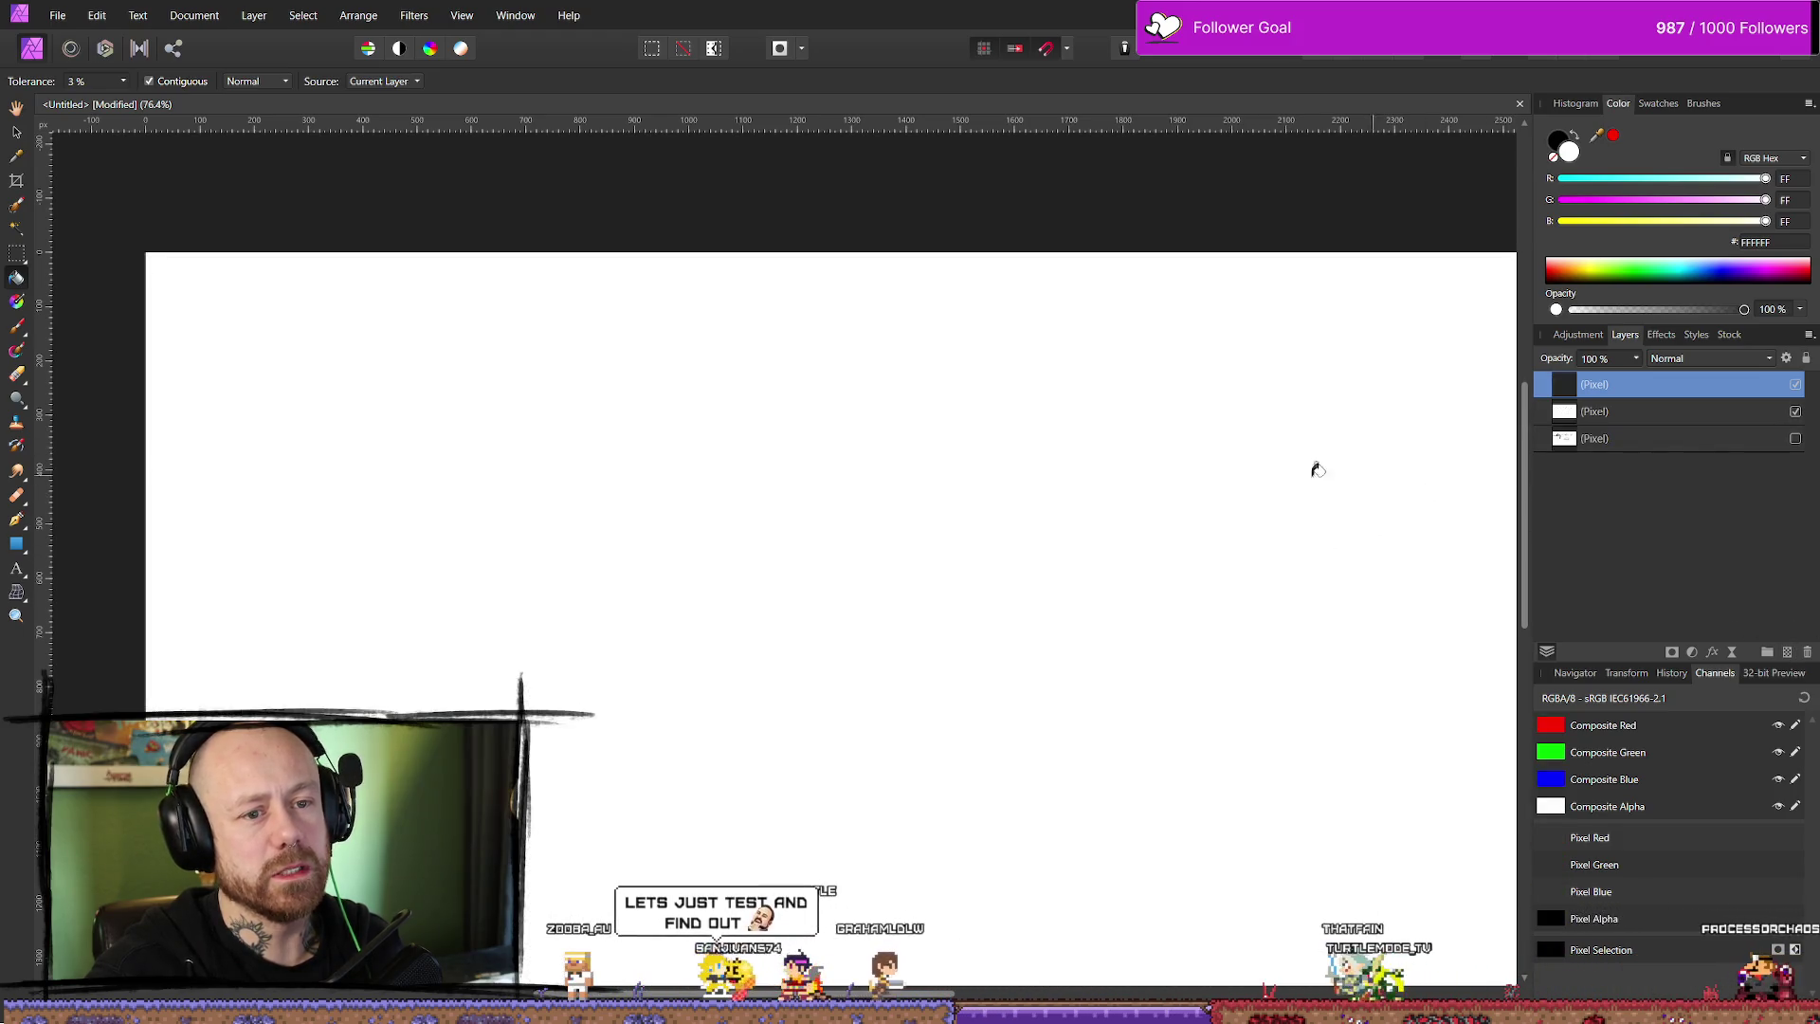
- Draw a black D with an arrow pointing right from it
scroll(995, 528, "down", 3)
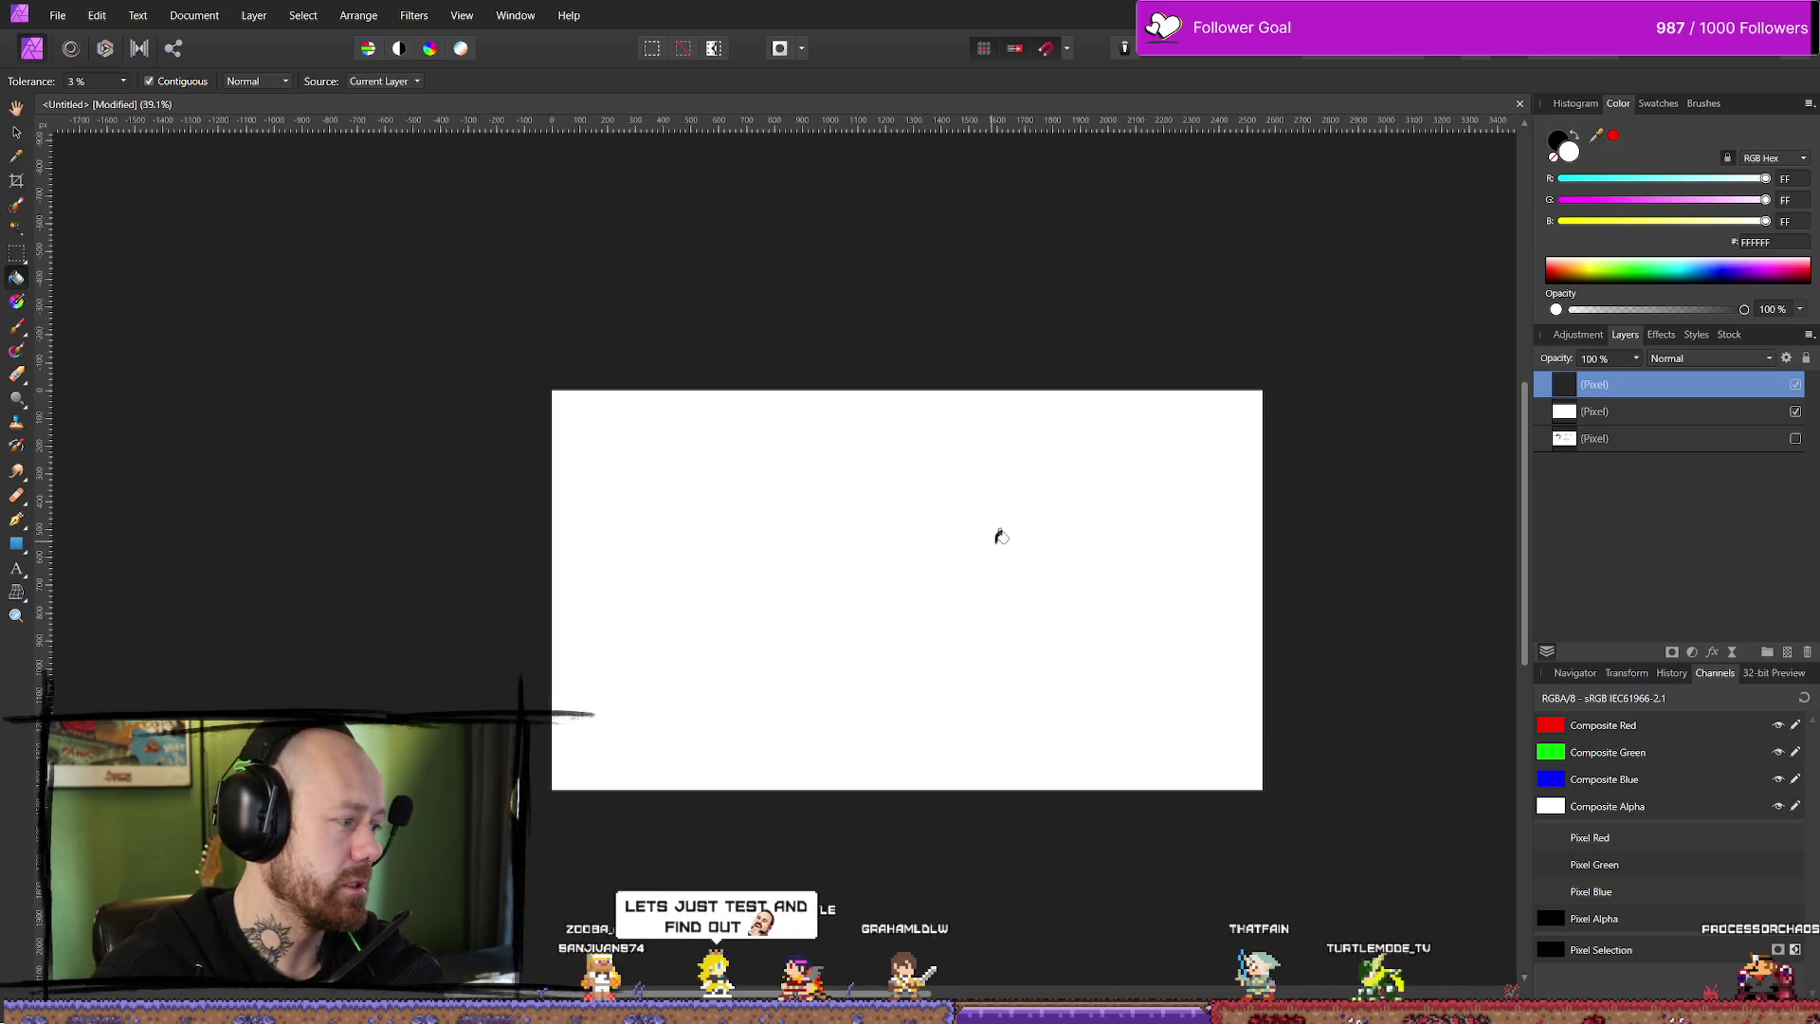
scroll(638, 512, "up", 3)
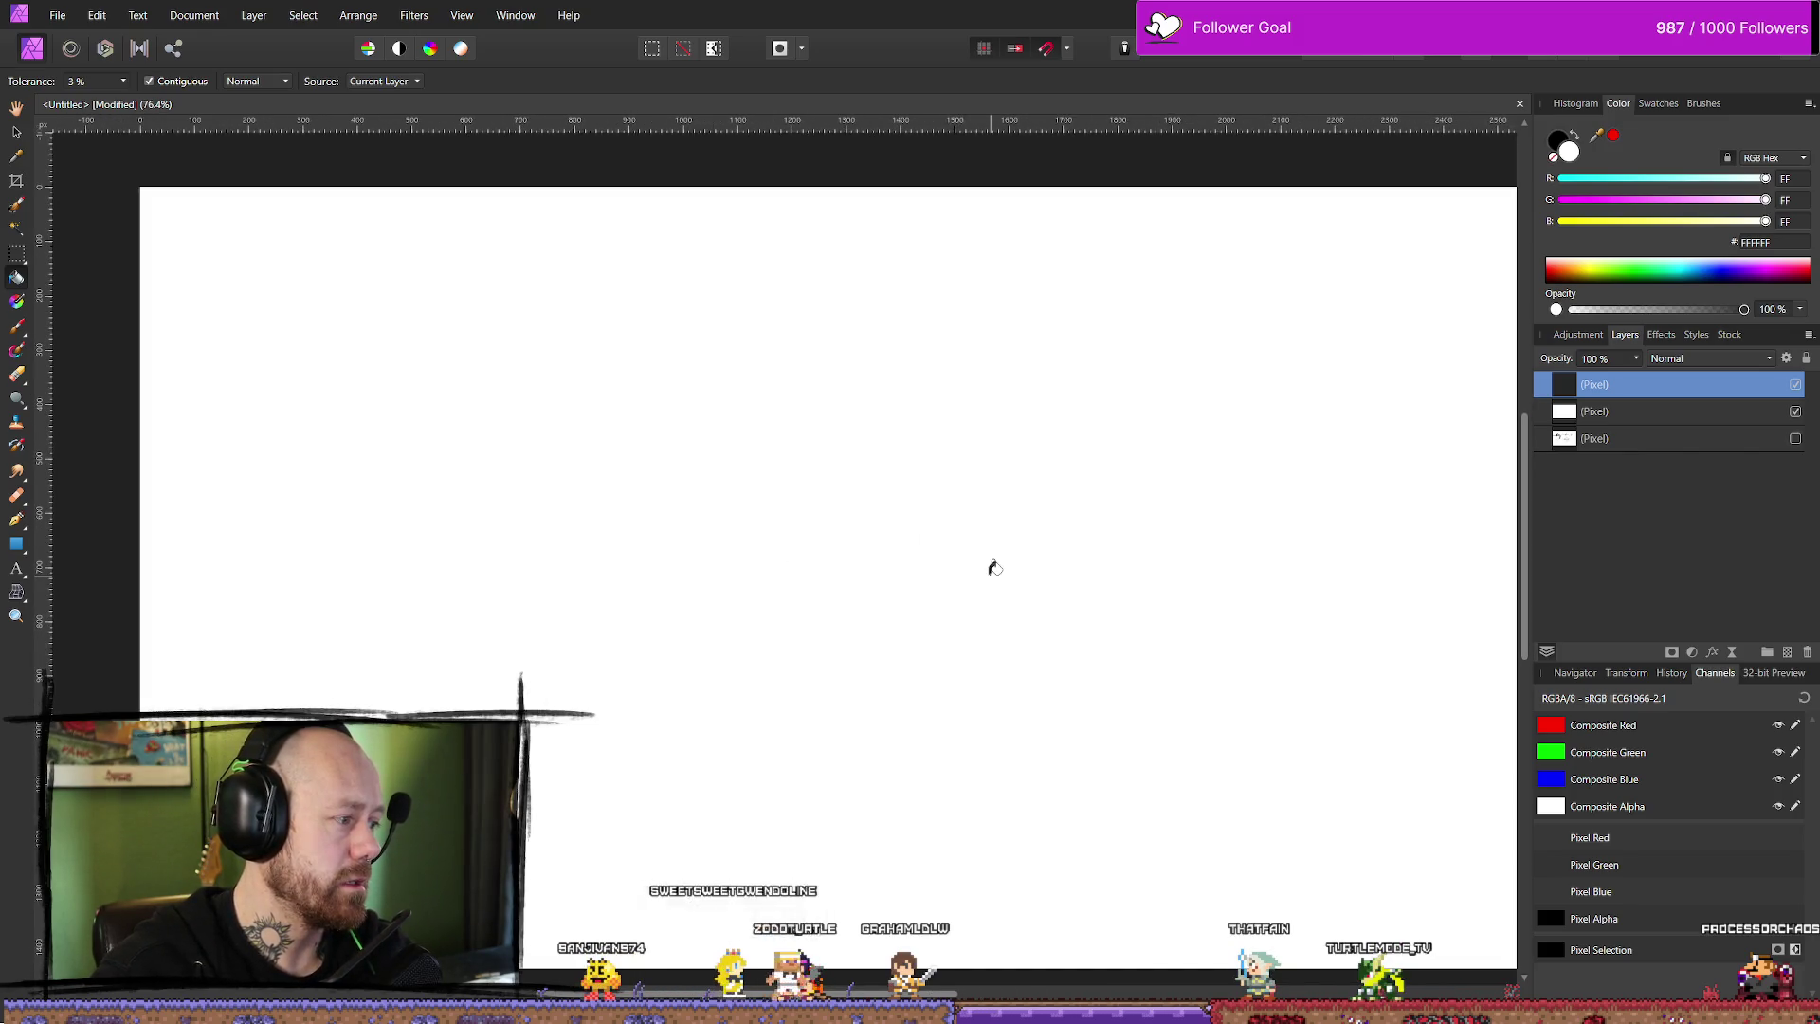
scroll(994, 567, "down", 1)
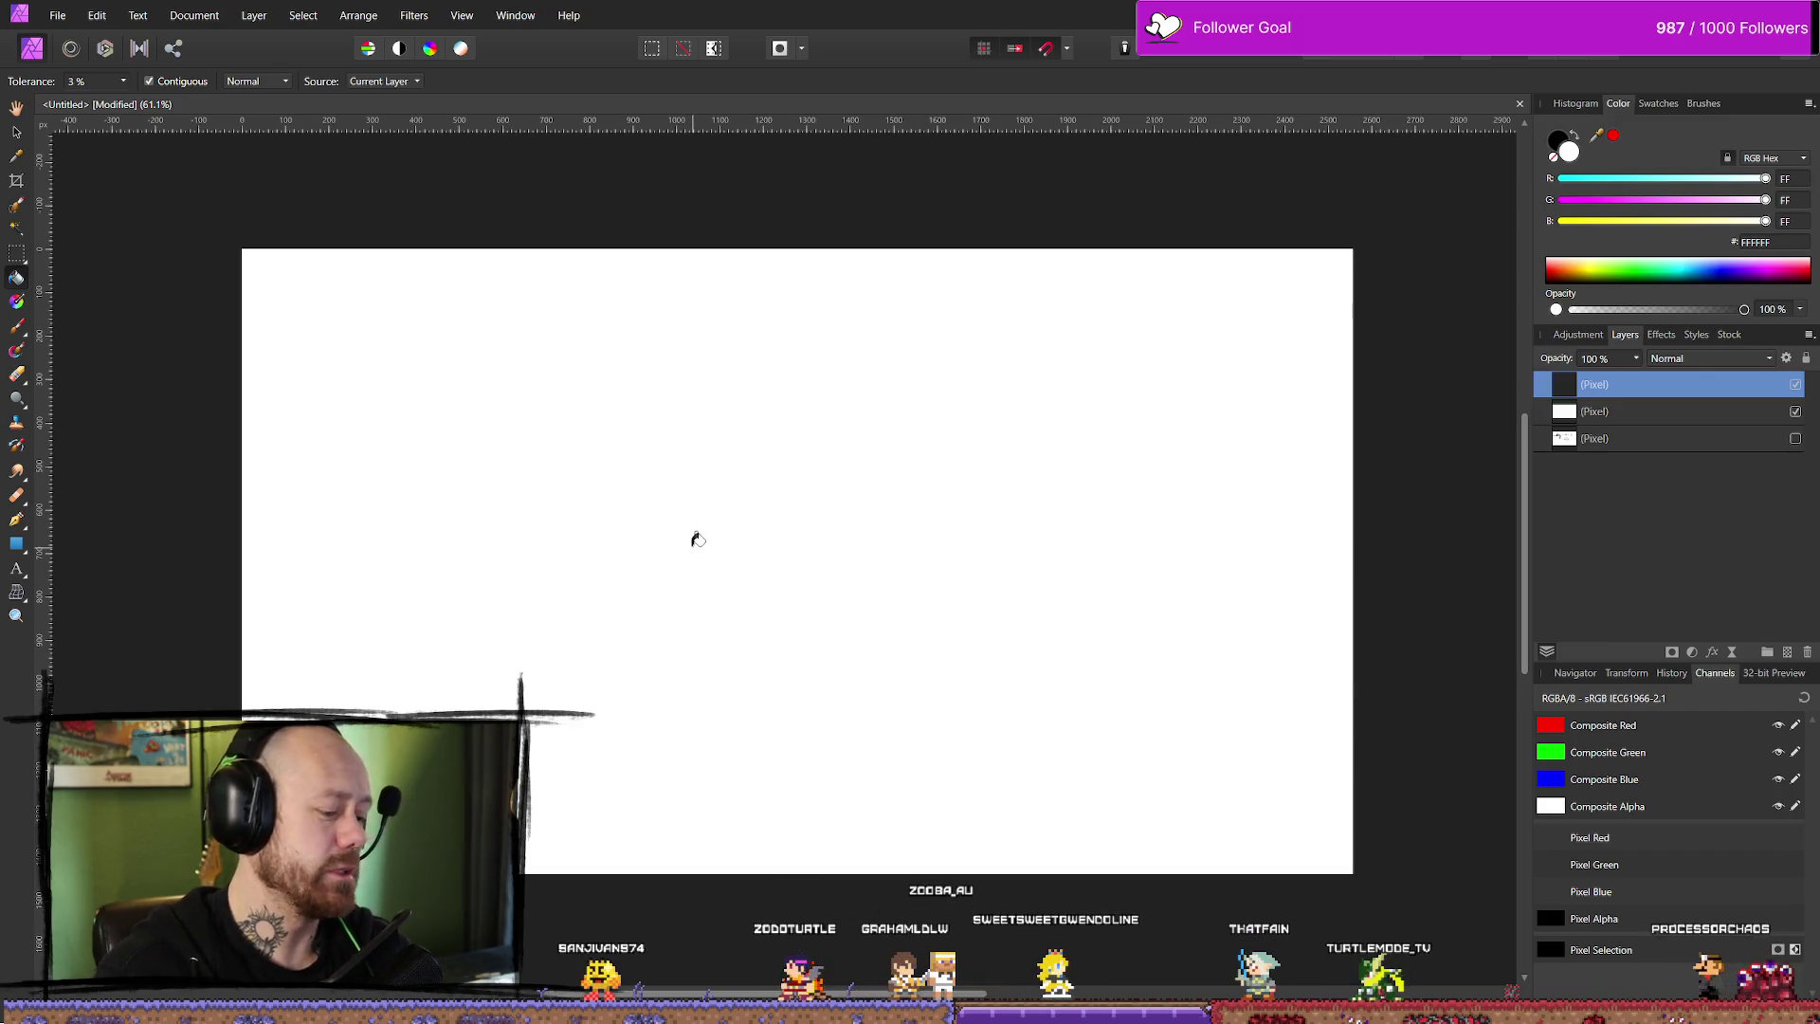
key("x")
key("b")
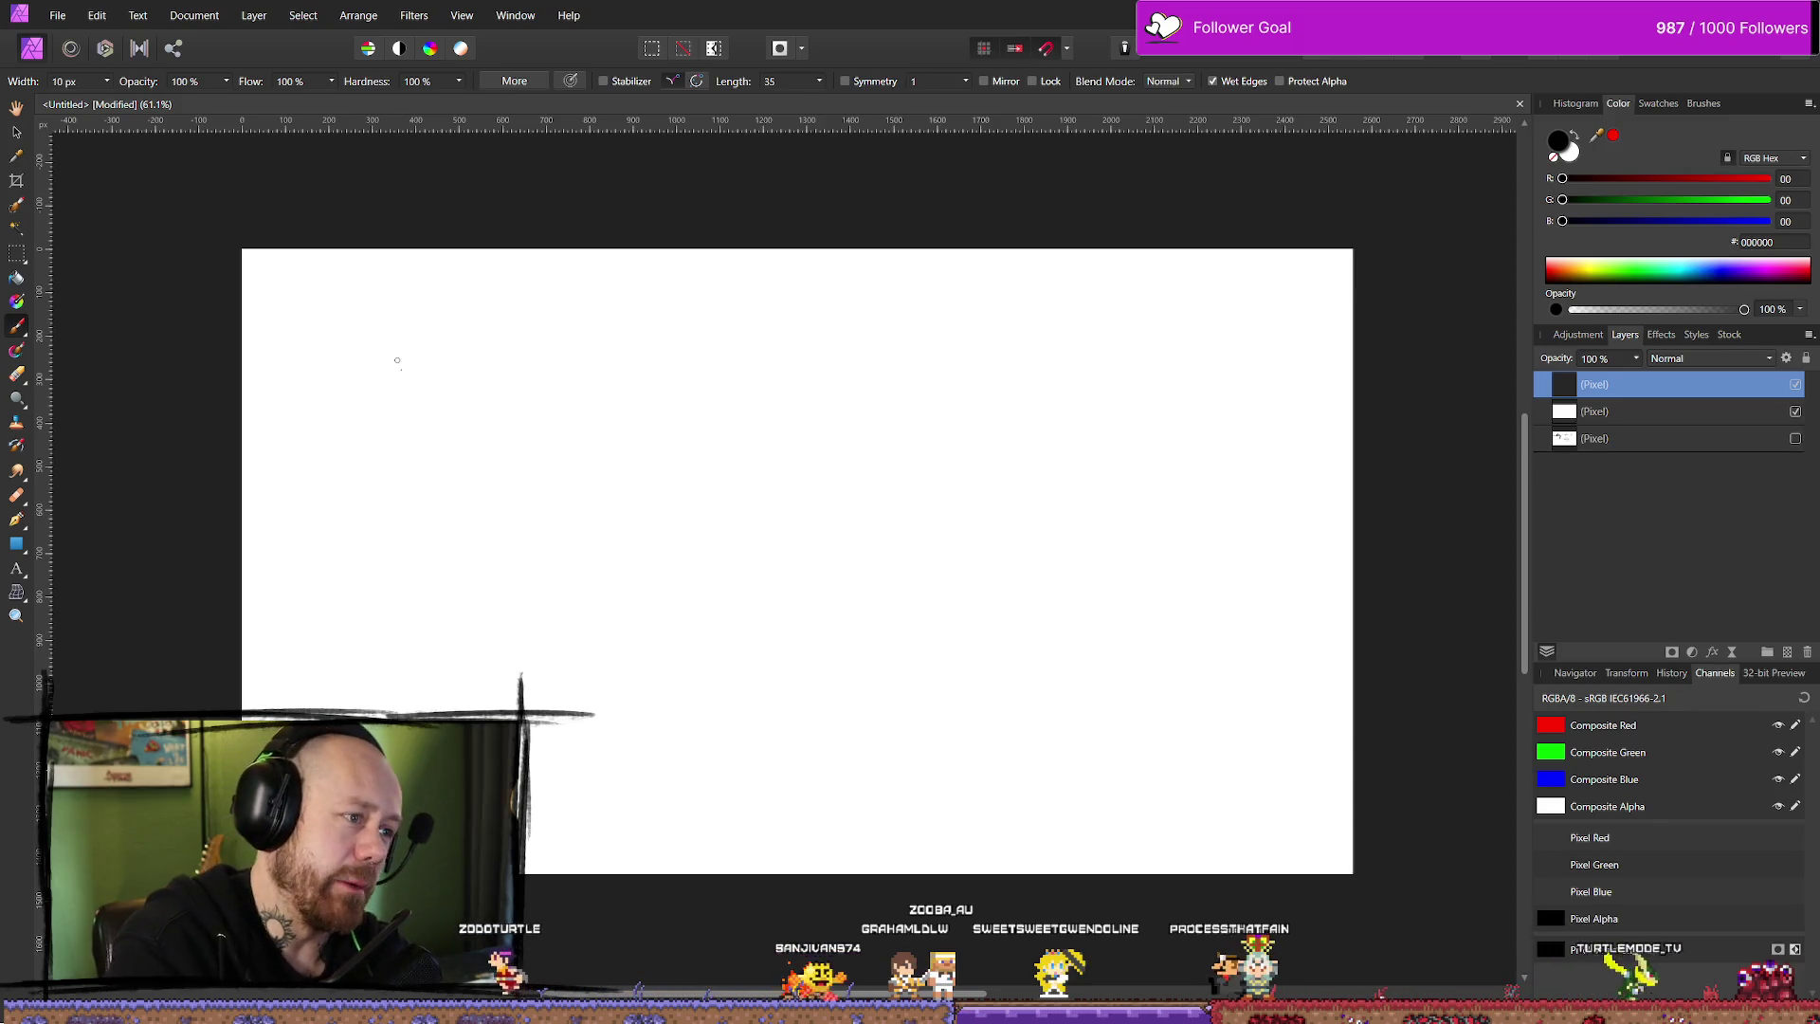
left_click_drag(397, 335, 414, 333)
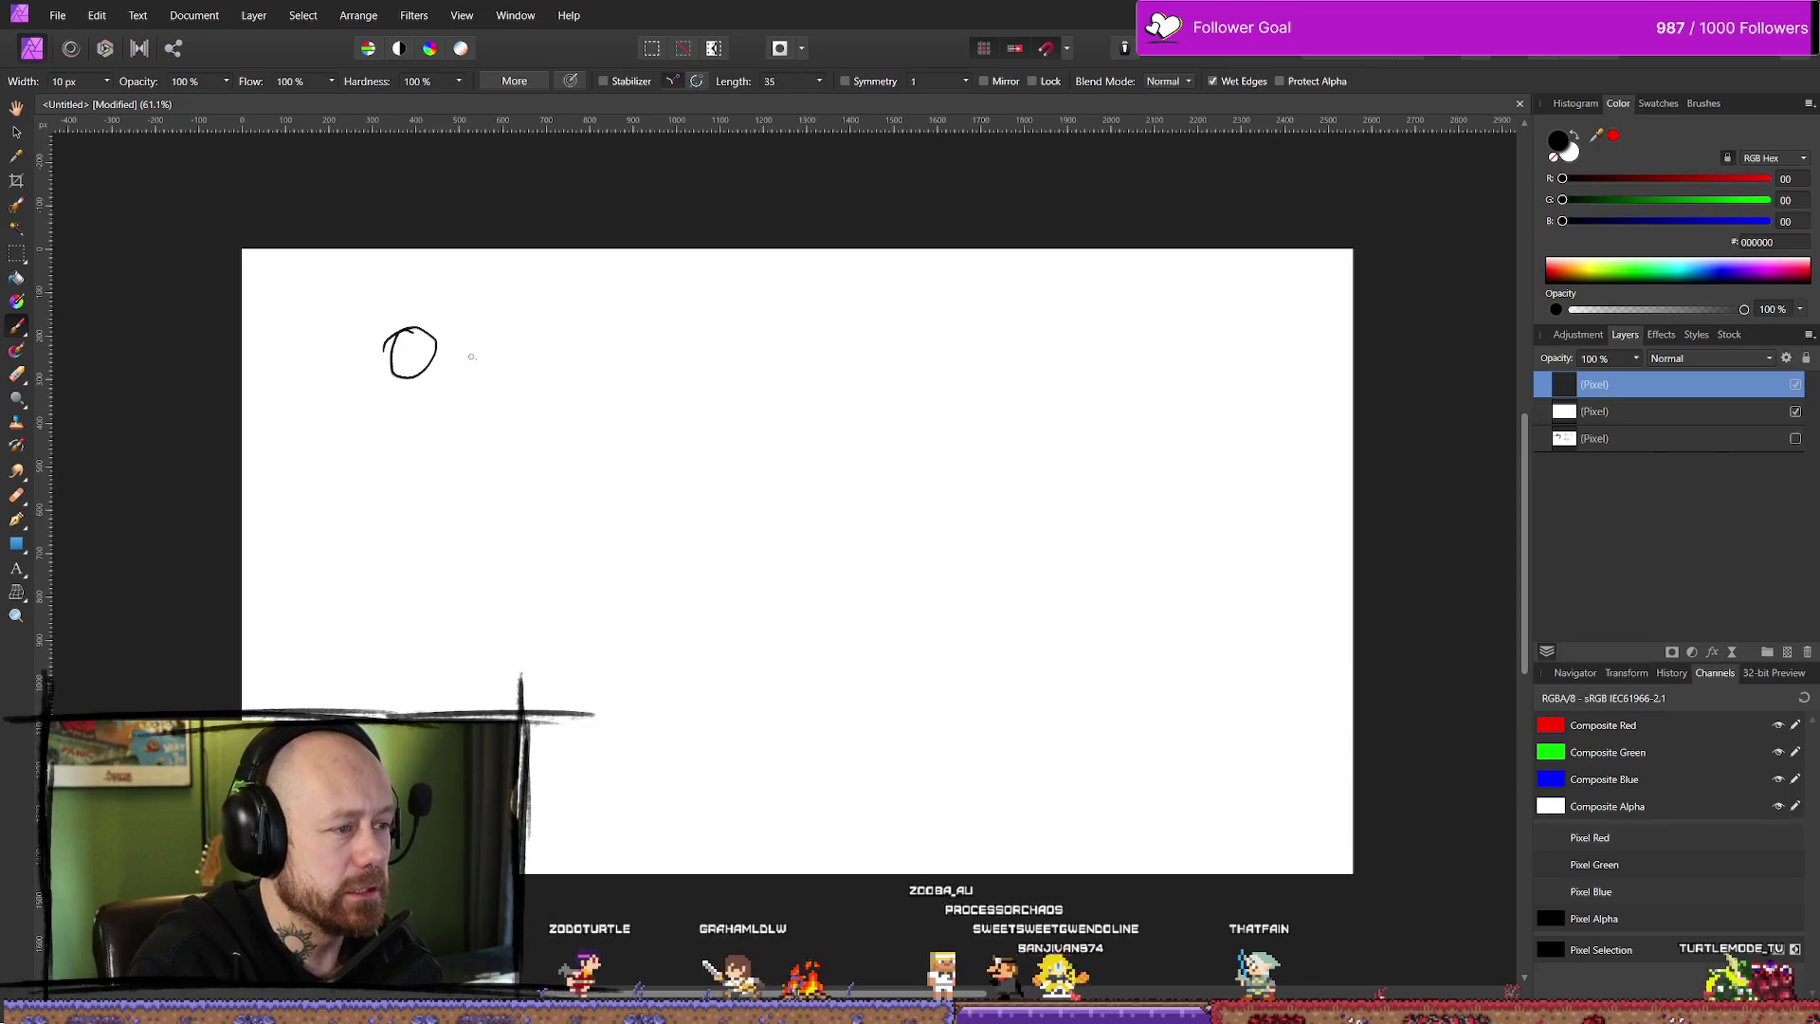
mouse_move(444, 347)
left_mouse_down()
mouse_move(462, 368)
mouse_move(437, 369)
mouse_move(435, 349)
mouse_move(463, 343)
mouse_move(424, 358)
left_mouse_up()
key("ctrl+z")
key("ctrl+z")
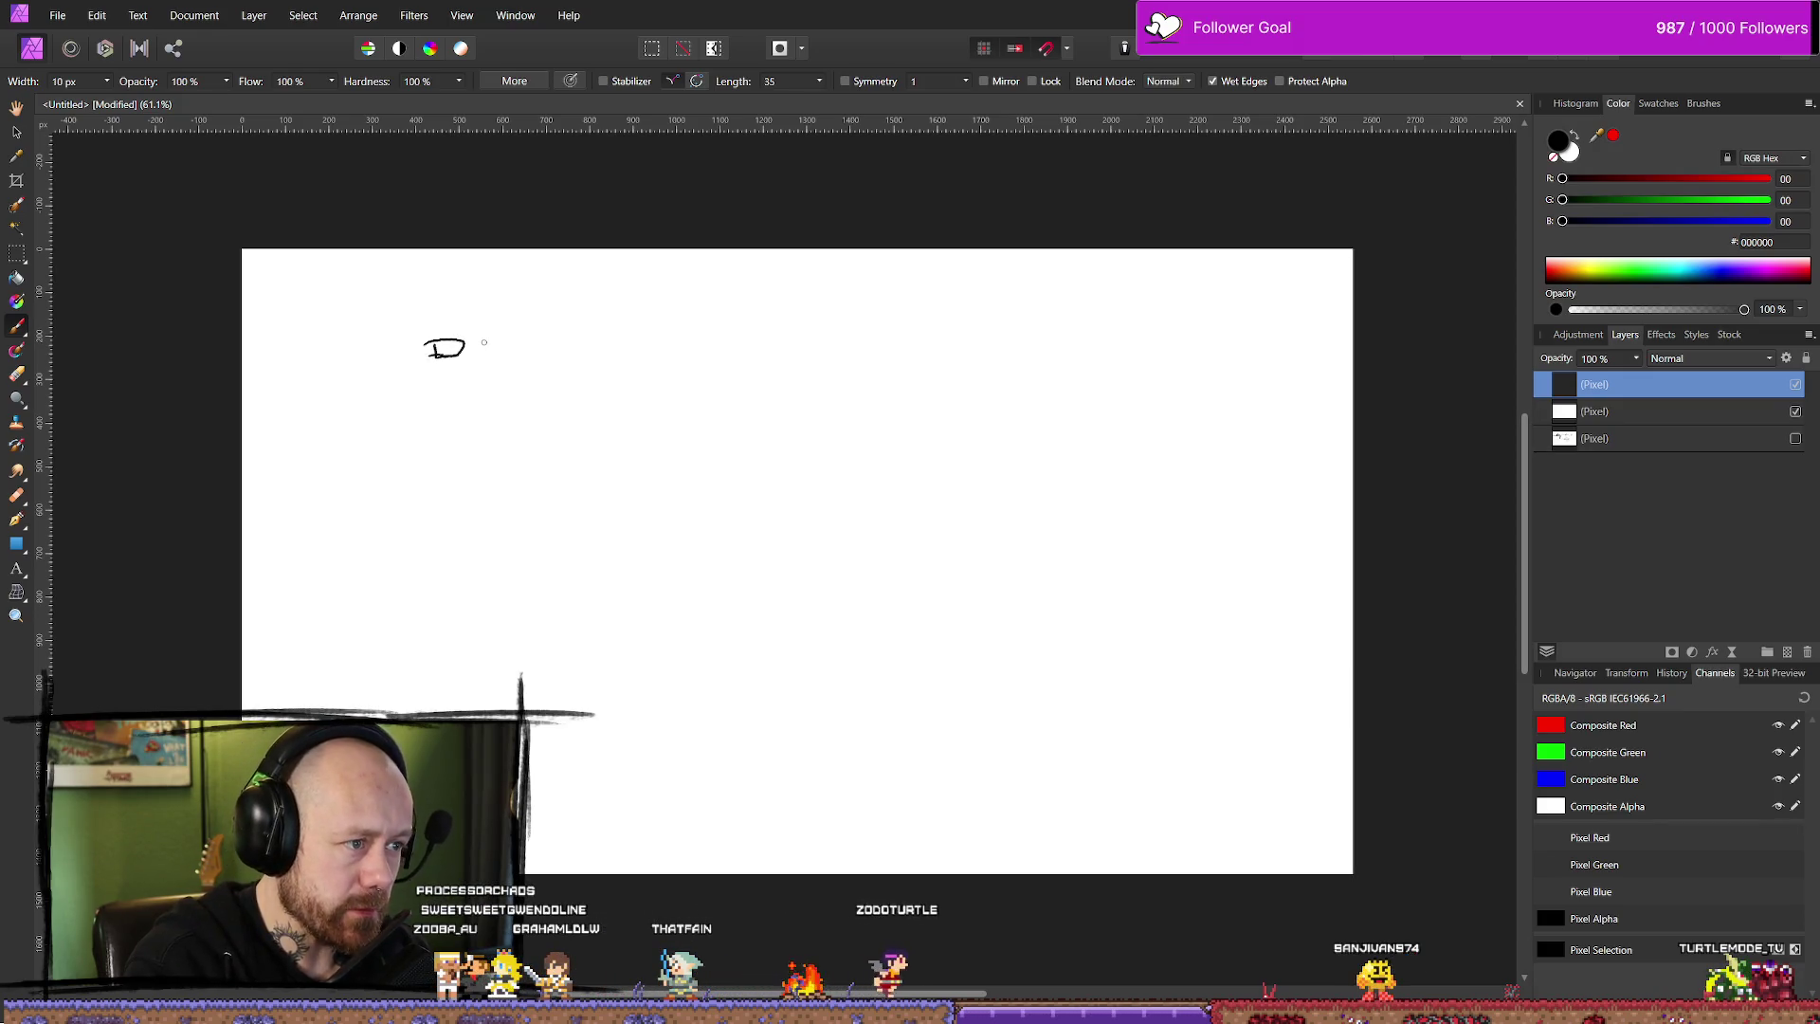
mouse_move(487, 351)
left_mouse_down()
mouse_move(569, 349)
mouse_move(543, 362)
left_mouse_up()
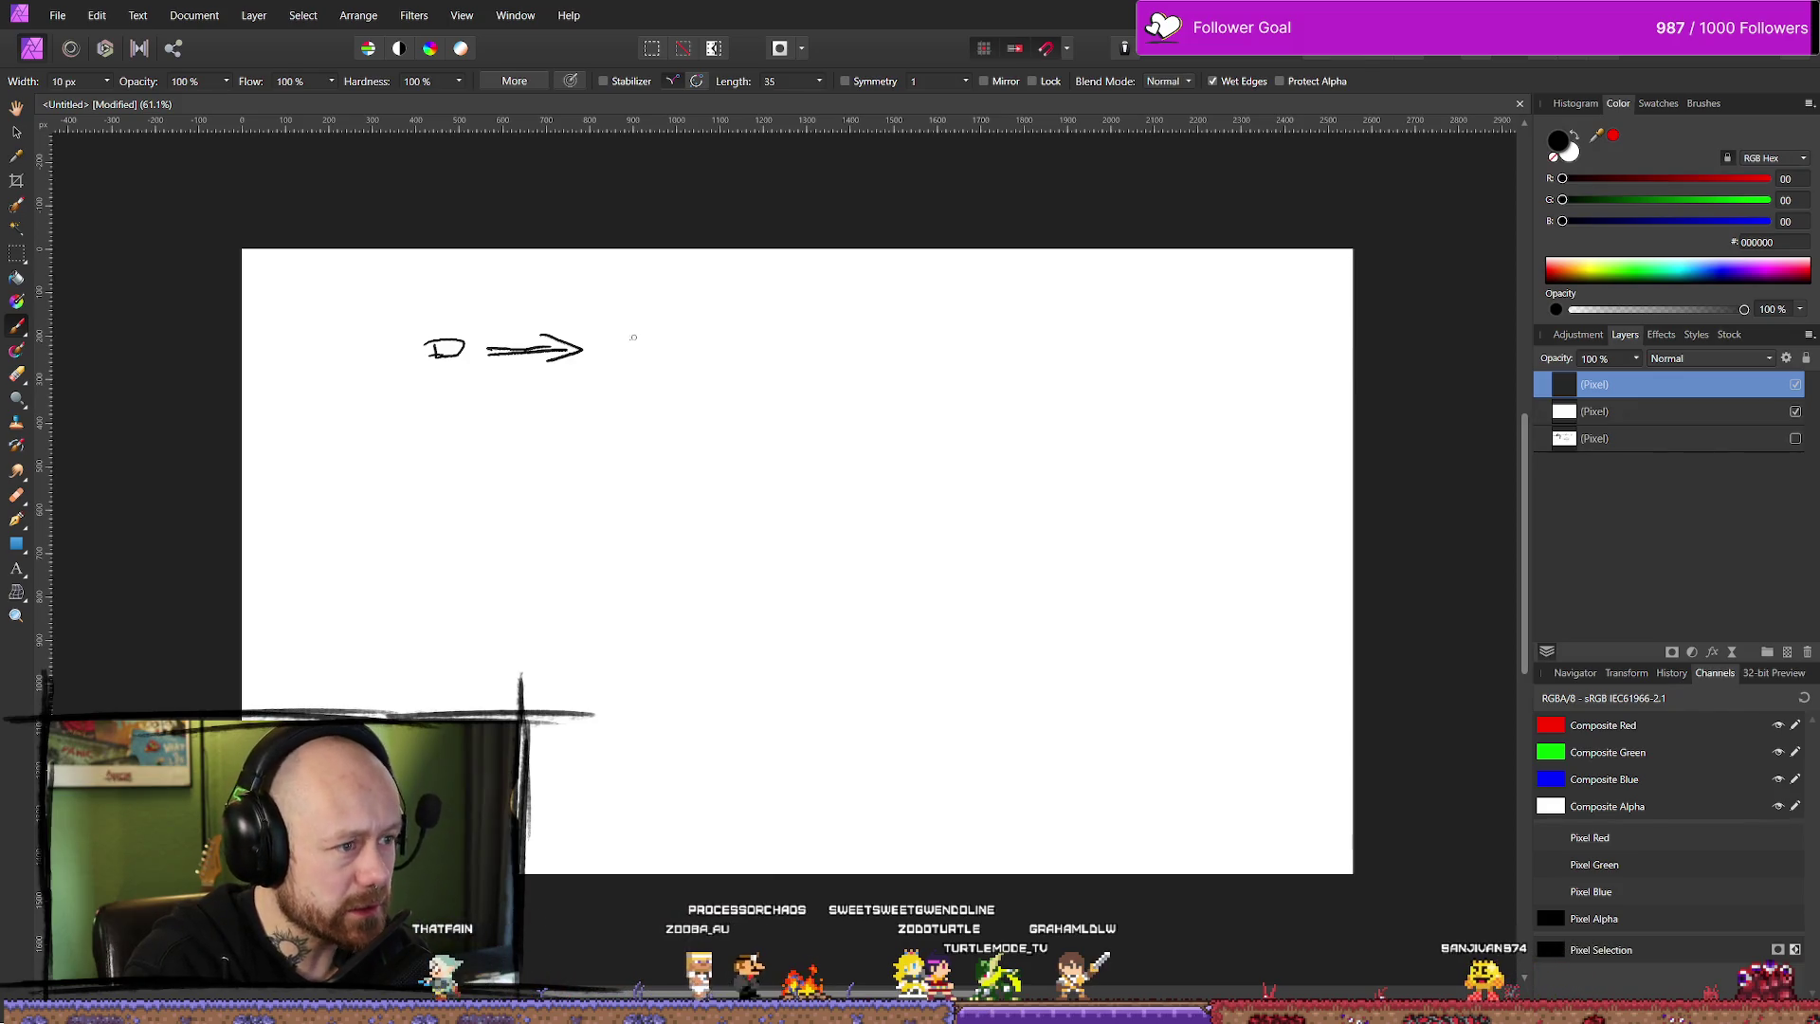
- Write 'Character C', draw a second arrow, and box a 'Parry C' label
mouse_move(632, 339)
left_mouse_down()
mouse_move(633, 364)
mouse_move(686, 353)
left_mouse_up()
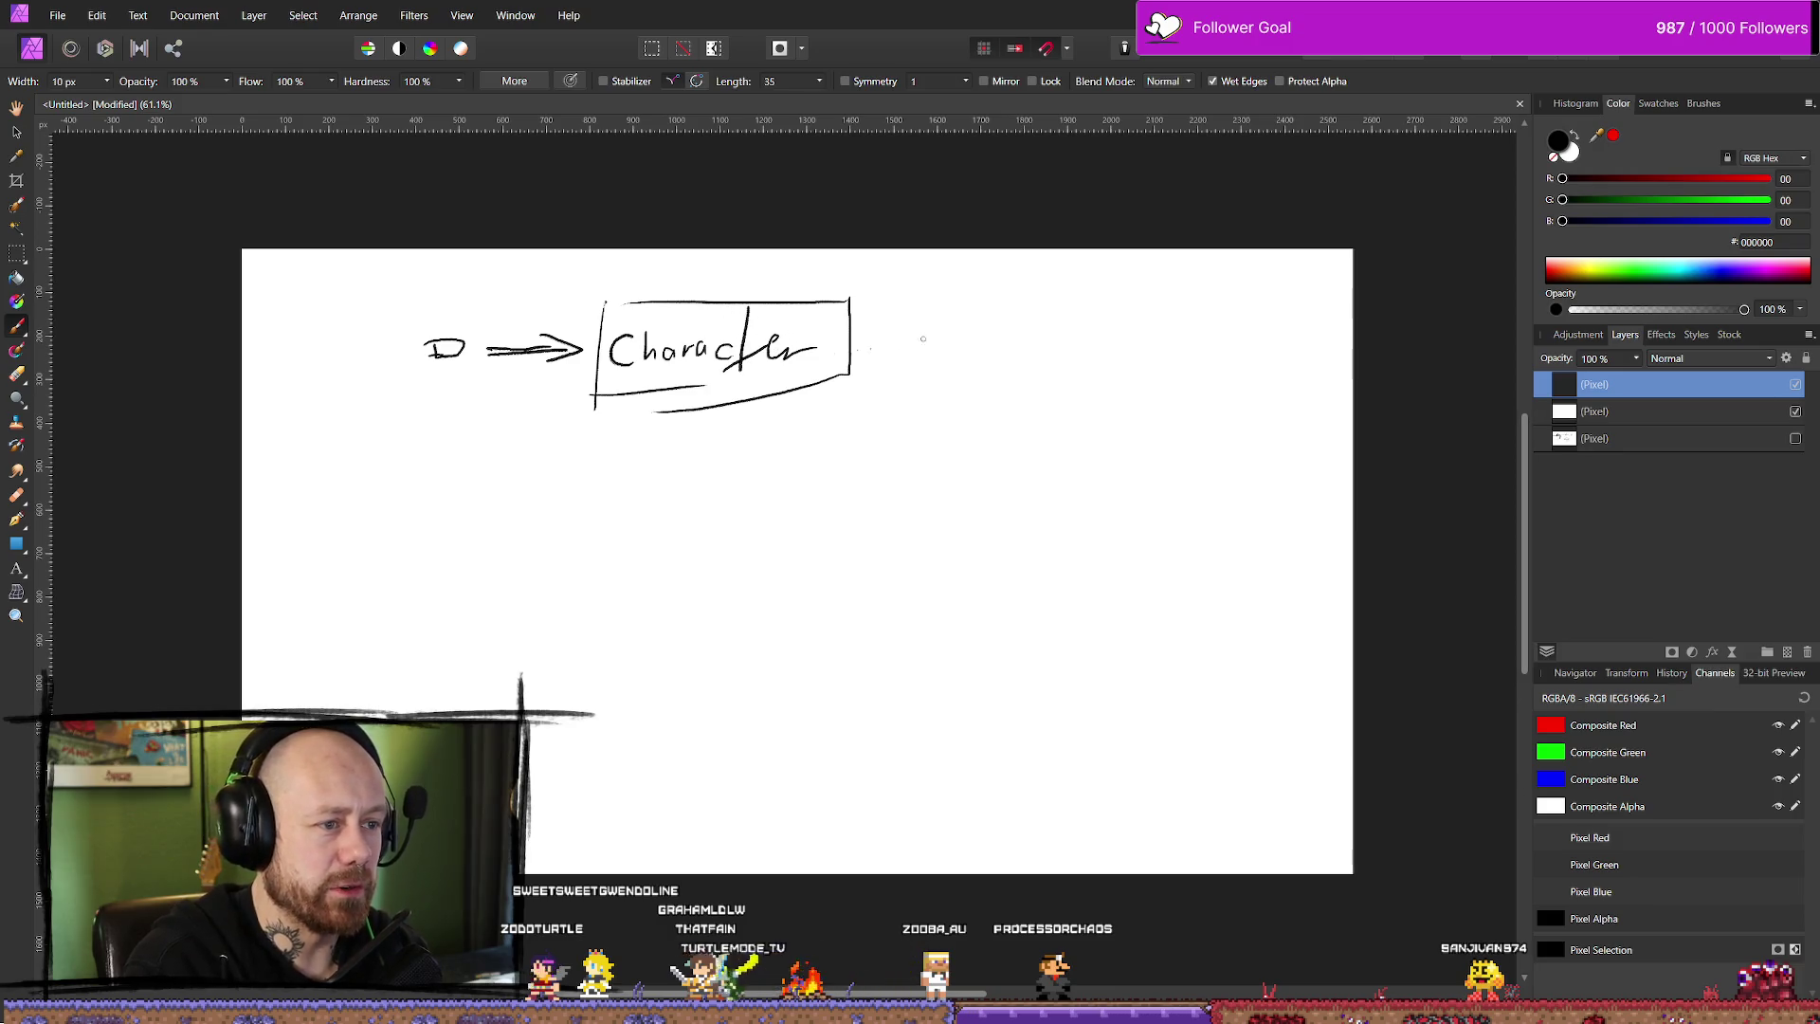
mouse_move(843, 320)
left_mouse_down()
mouse_move(820, 354)
mouse_move(846, 361)
left_mouse_up()
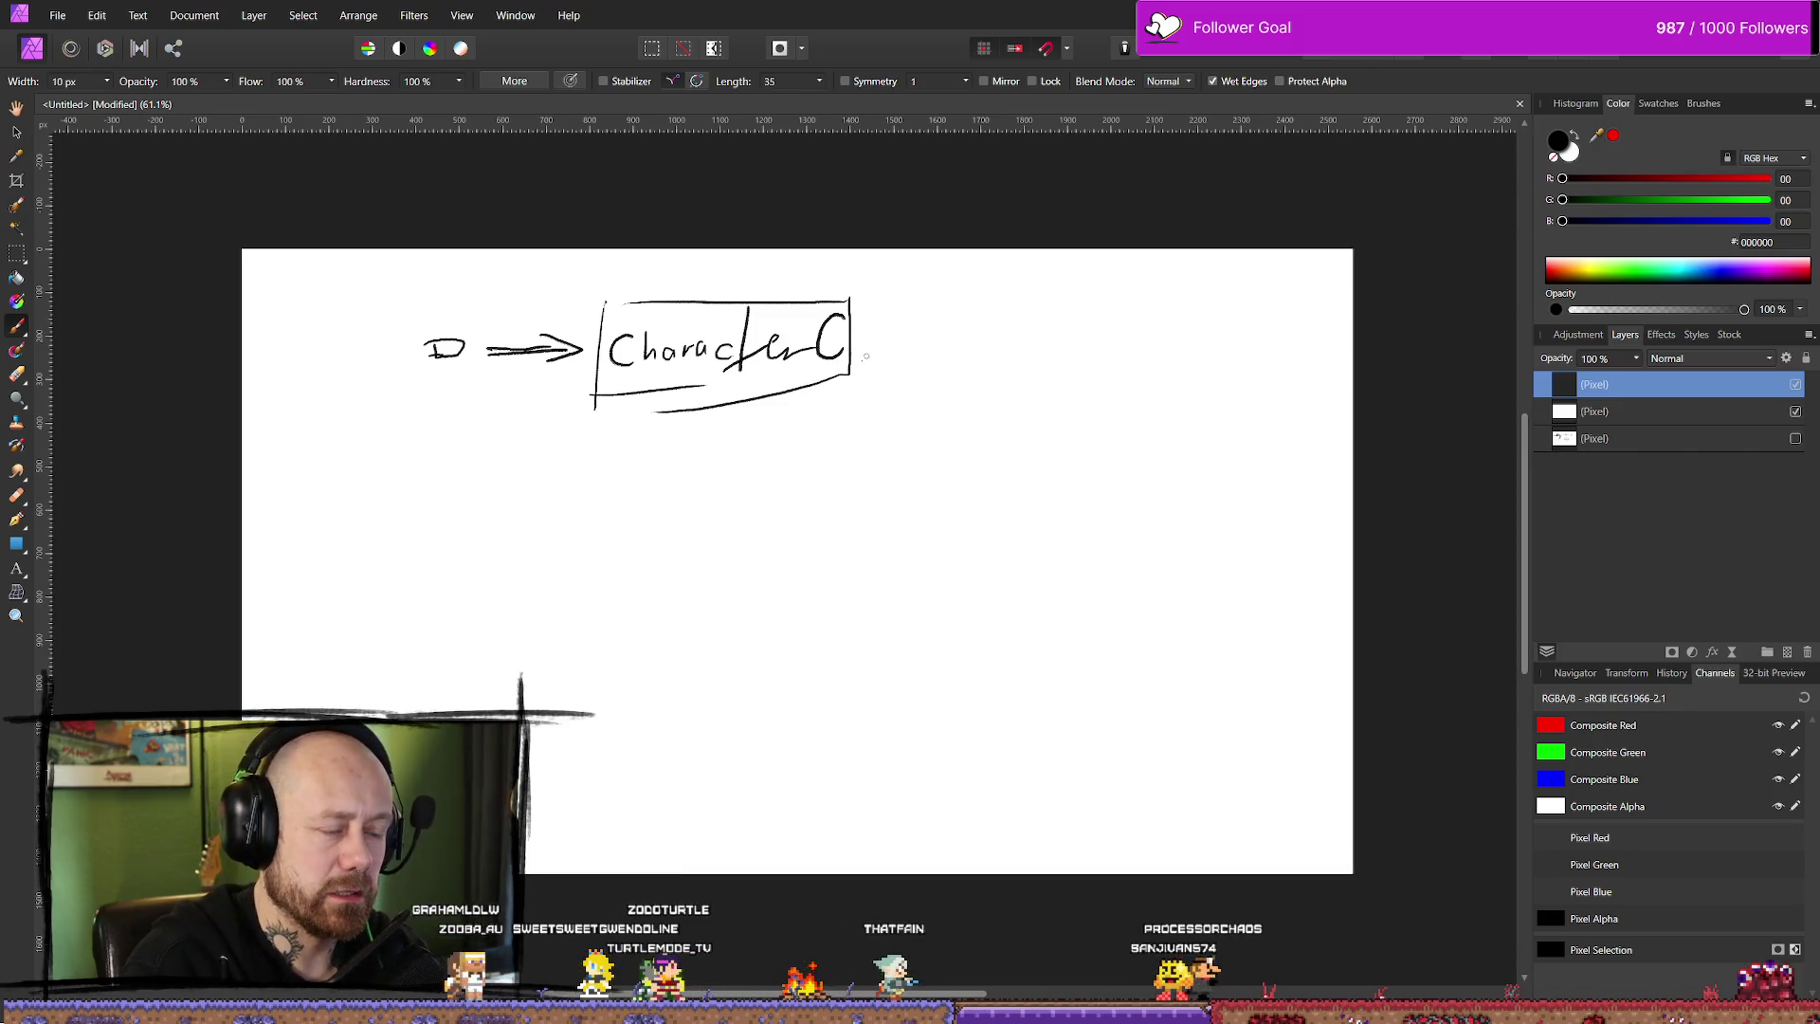
mouse_move(872, 335)
left_mouse_down()
mouse_move(924, 334)
mouse_move(927, 353)
mouse_move(957, 334)
mouse_move(912, 358)
mouse_move(1067, 363)
left_mouse_up()
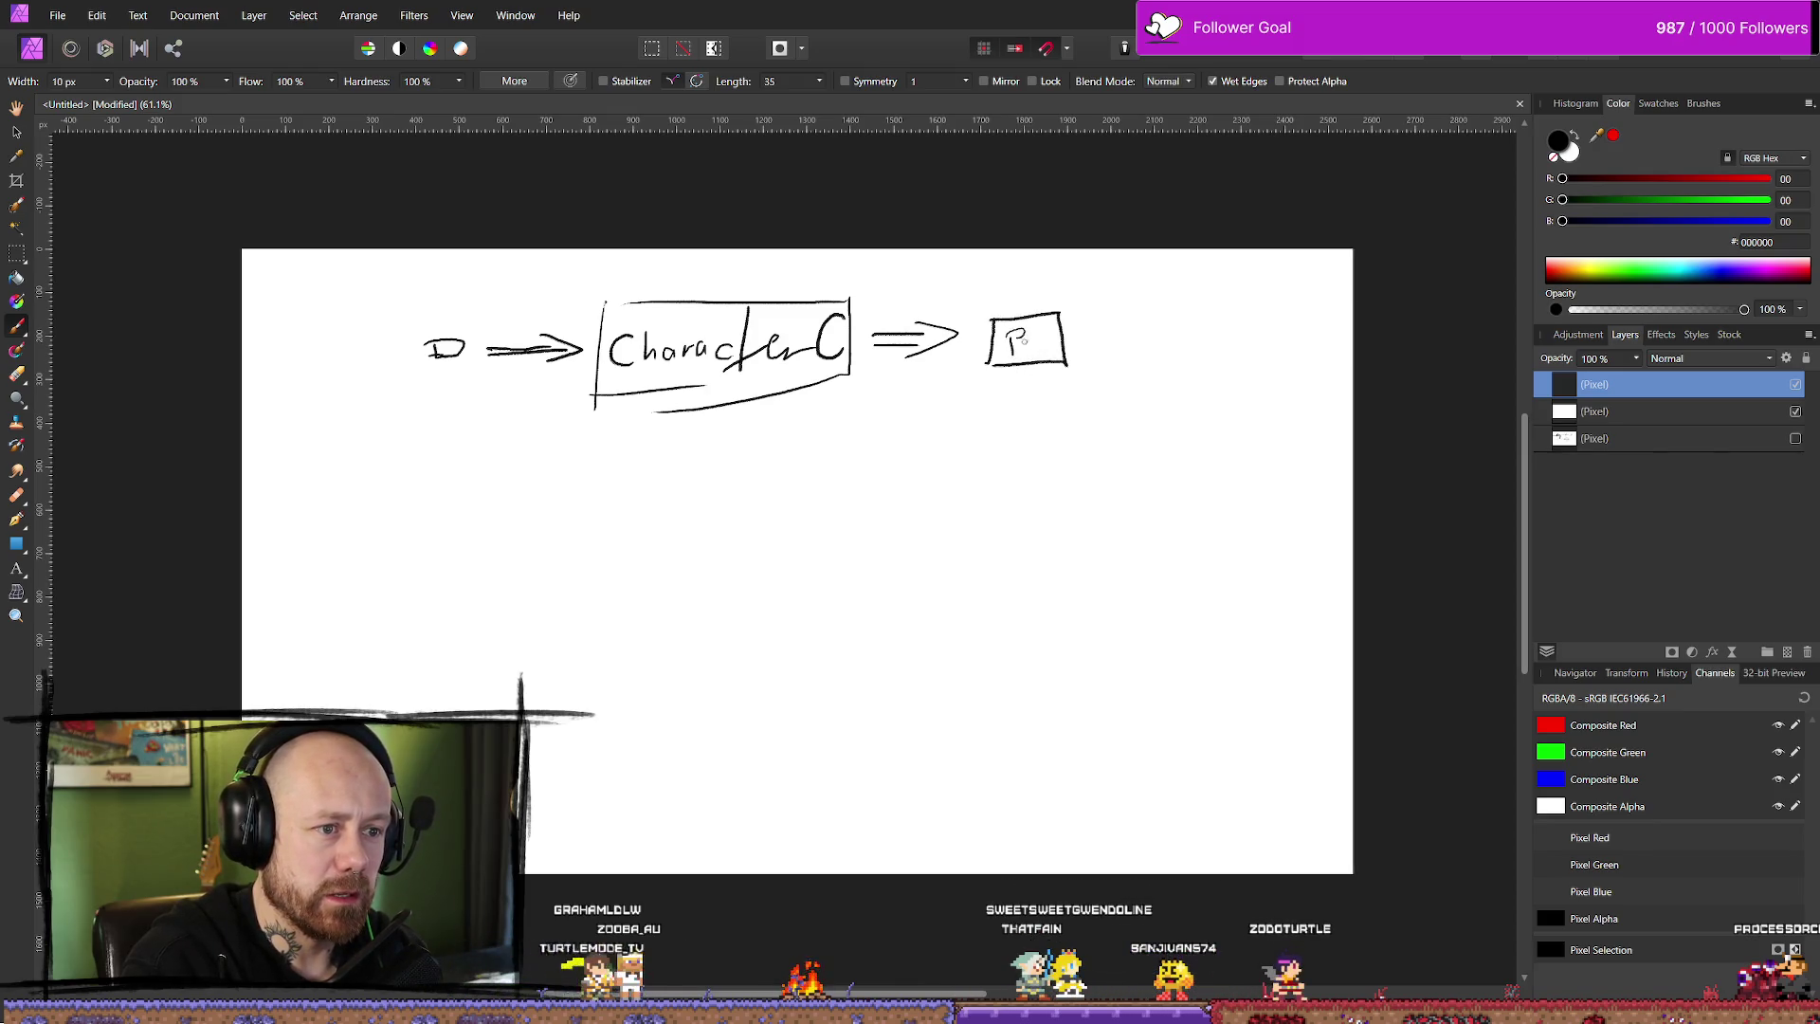
left_click_drag(1036, 347, 1042, 355)
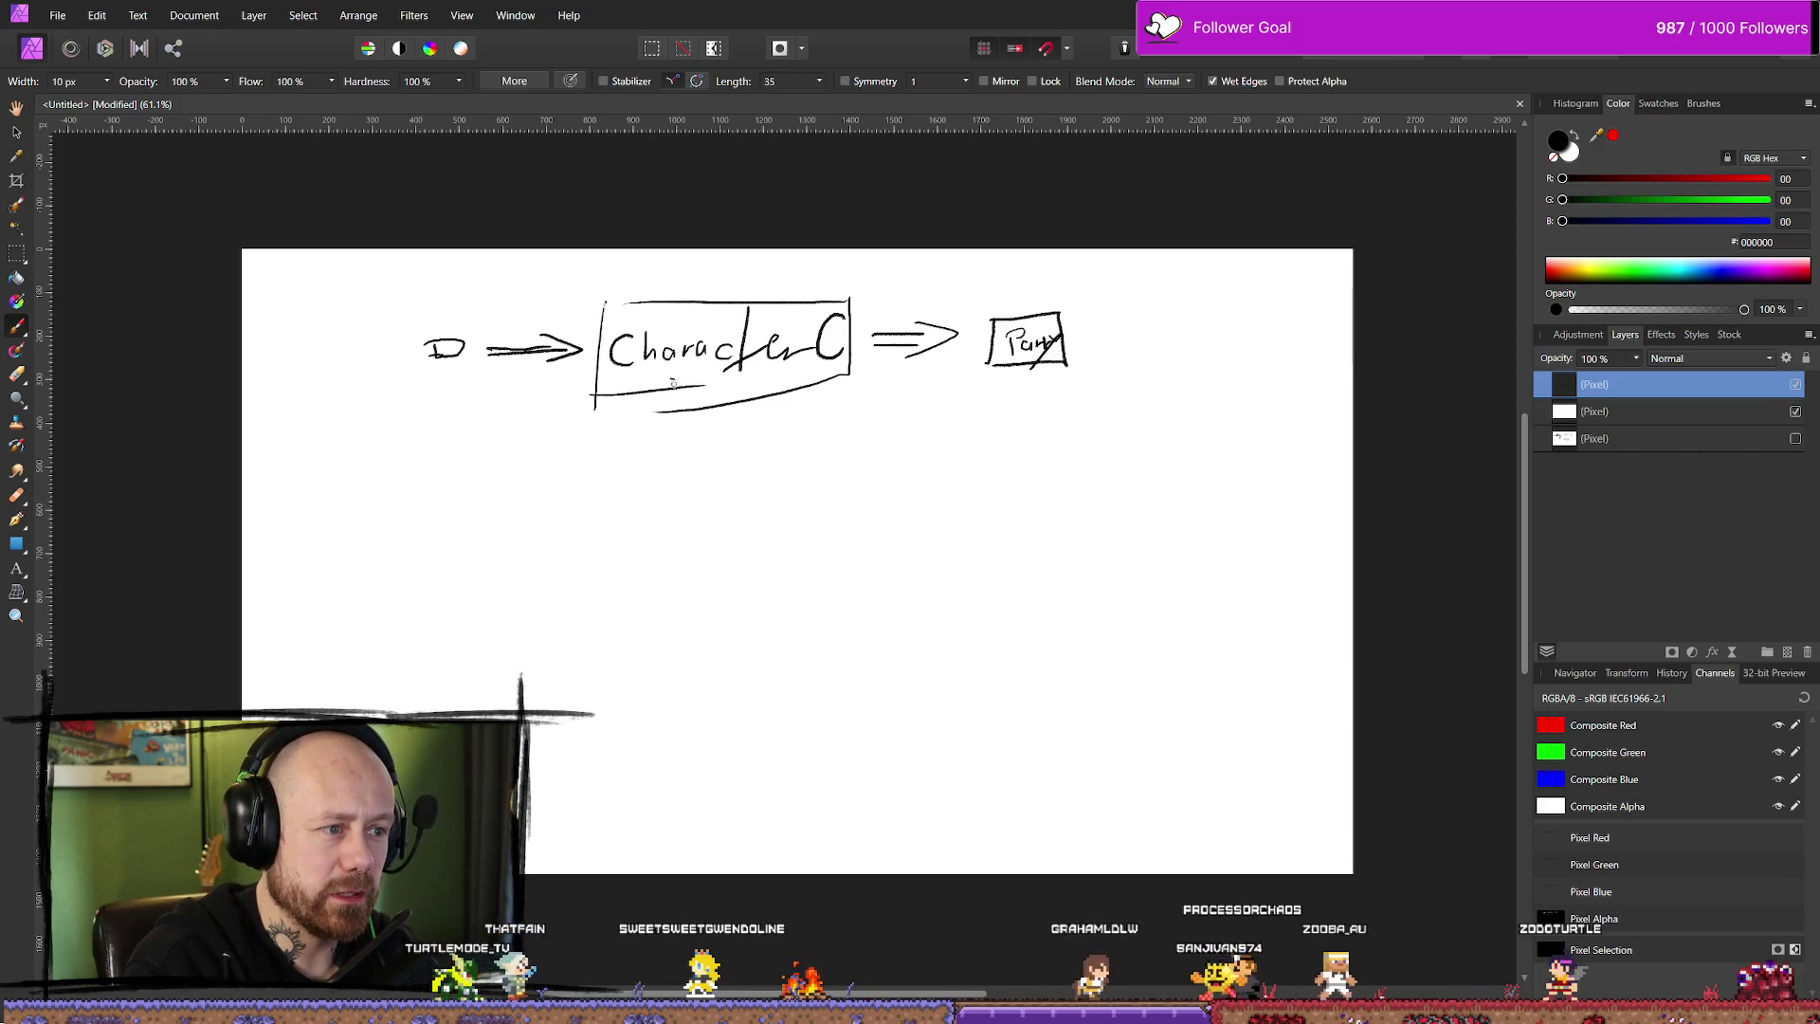
mouse_move(688, 382)
left_mouse_down()
mouse_move(692, 404)
mouse_move(723, 405)
mouse_move(703, 388)
mouse_move(703, 407)
left_mouse_up()
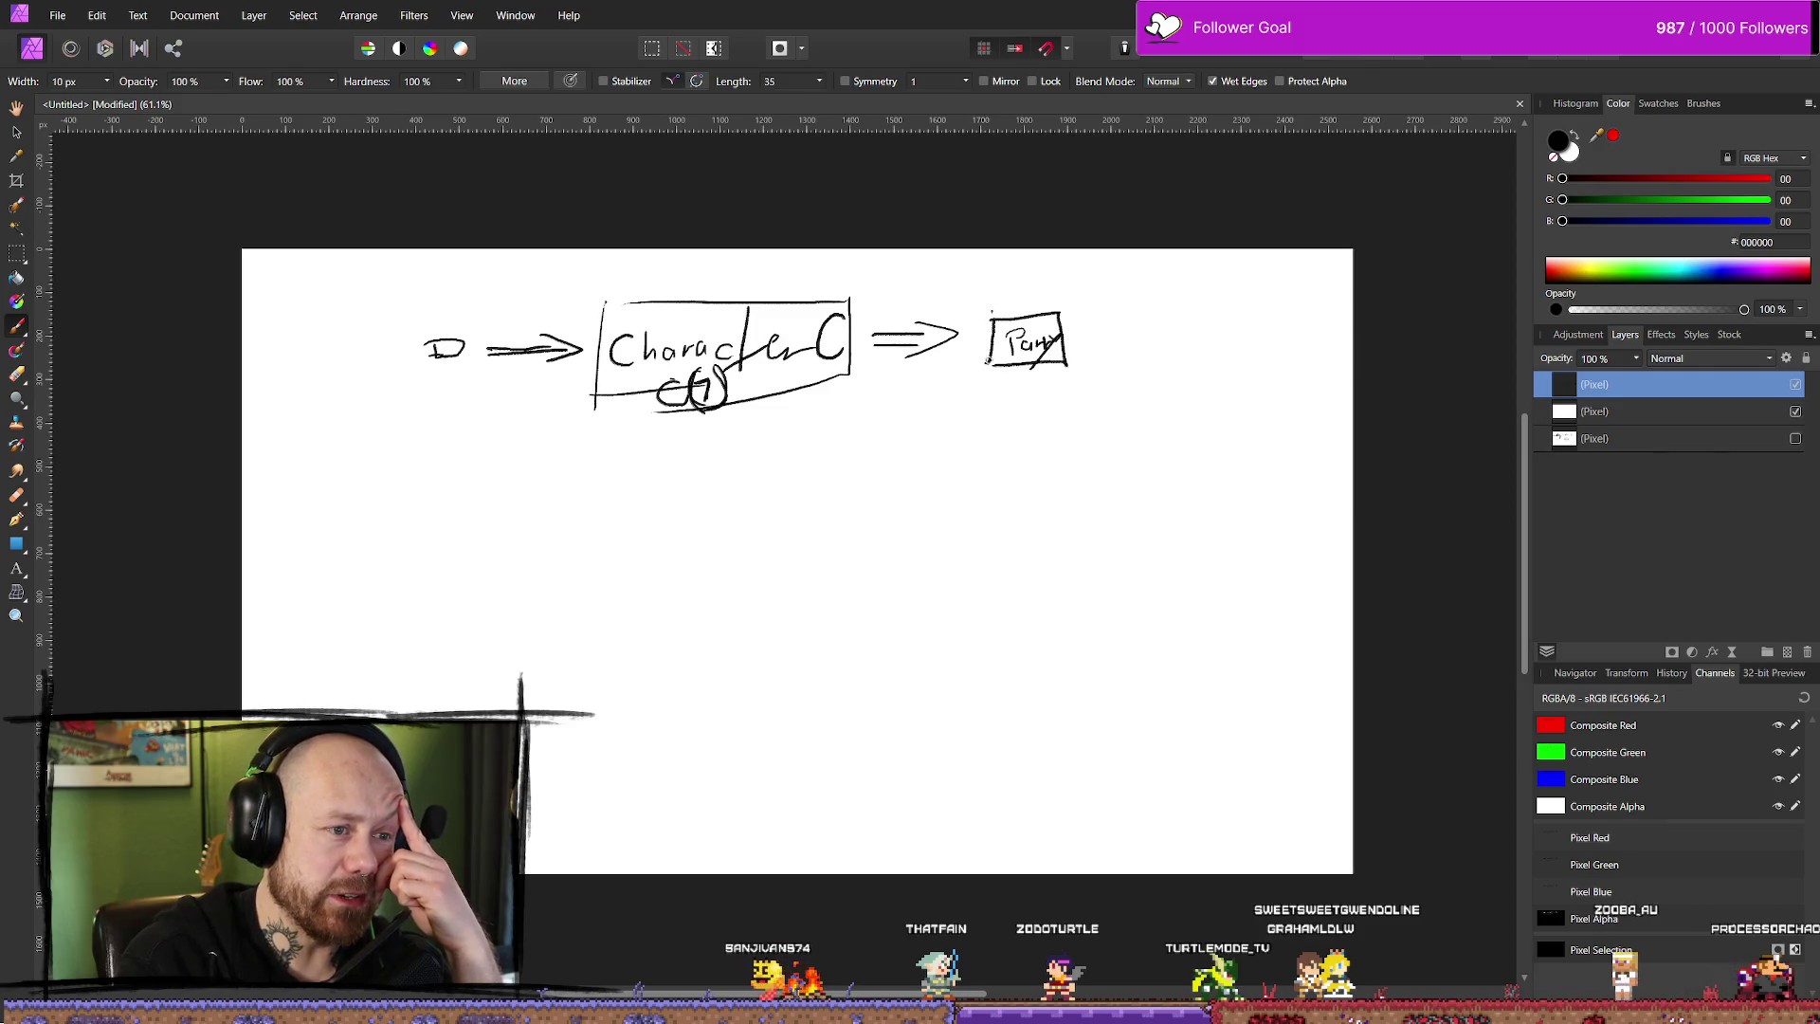
mouse_move(983, 305)
left_mouse_down()
mouse_move(1095, 305)
mouse_move(1082, 374)
left_mouse_up()
mouse_move(986, 303)
left_mouse_down()
mouse_move(986, 377)
mouse_move(1090, 424)
mouse_move(1057, 428)
mouse_move(1104, 474)
mouse_move(1167, 470)
mouse_move(1128, 515)
left_mouse_up()
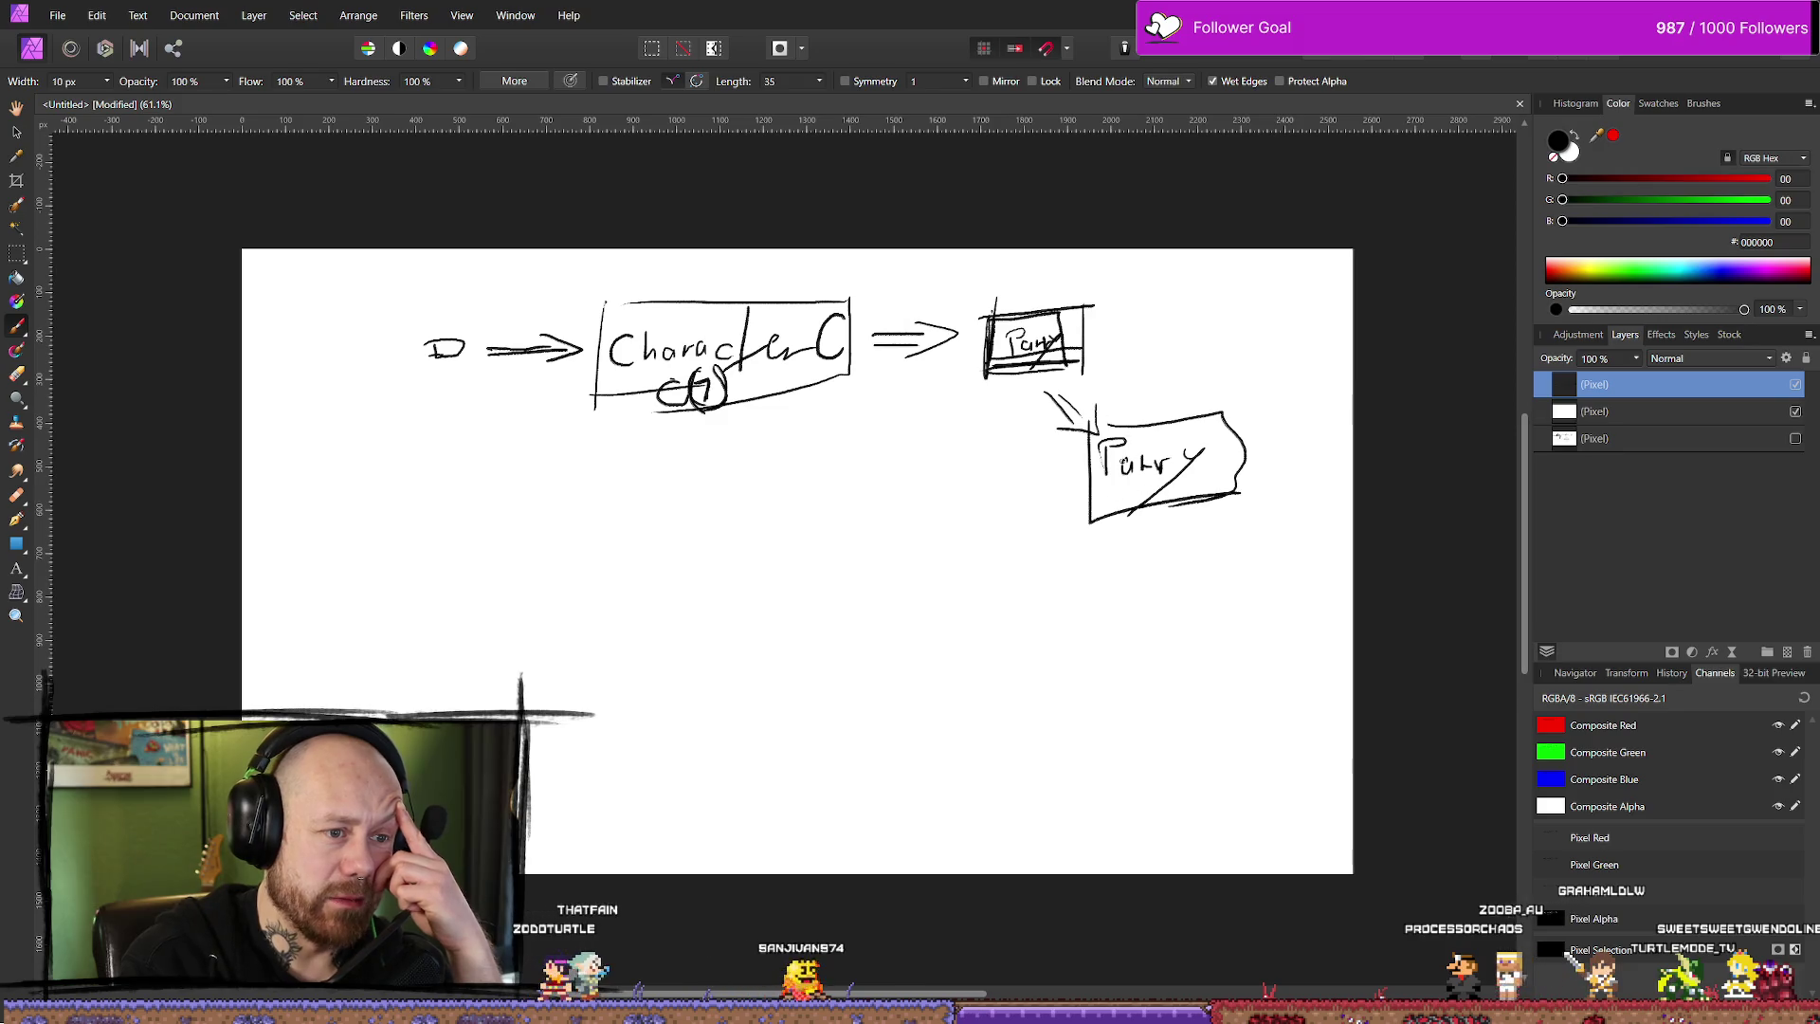
left_click_drag(1128, 485, 1121, 507)
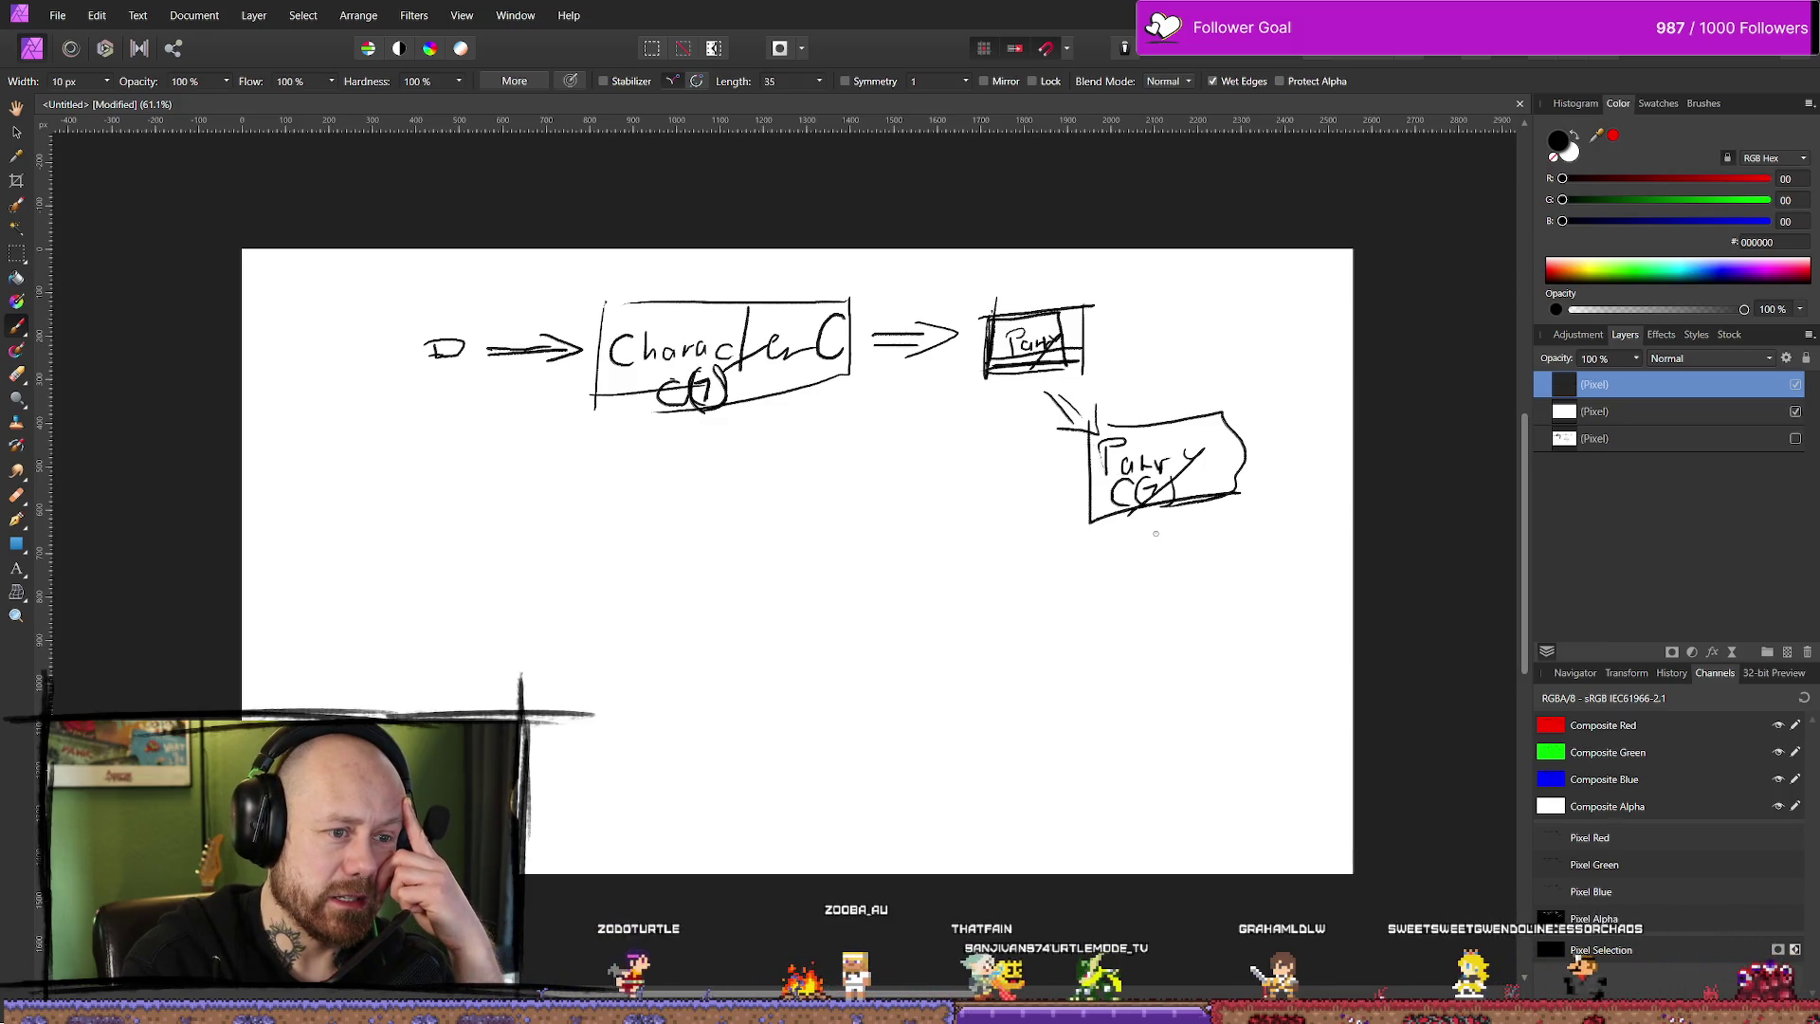
- Retrace the Parry CG box and draw a downward arrow to the Server box
left_click_drag(1090, 432, 1090, 535)
left_click_drag(1233, 493, 1080, 518)
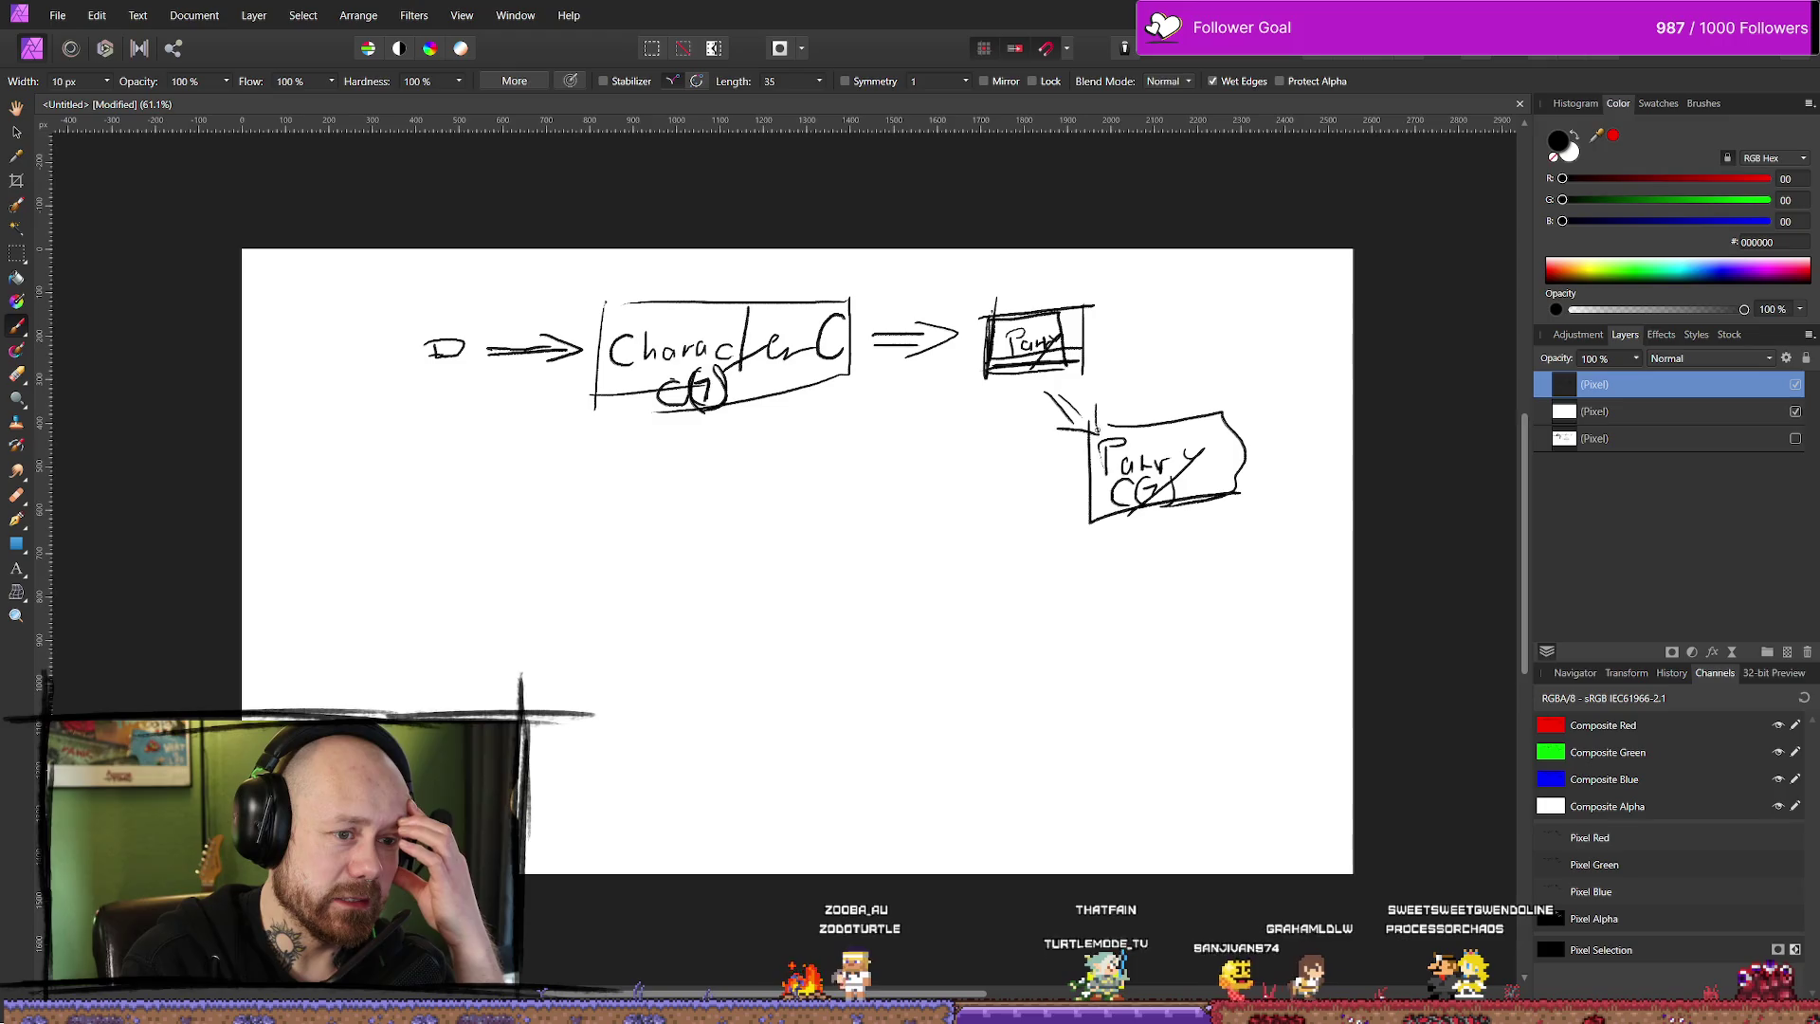
left_click_drag(1107, 420, 1216, 413)
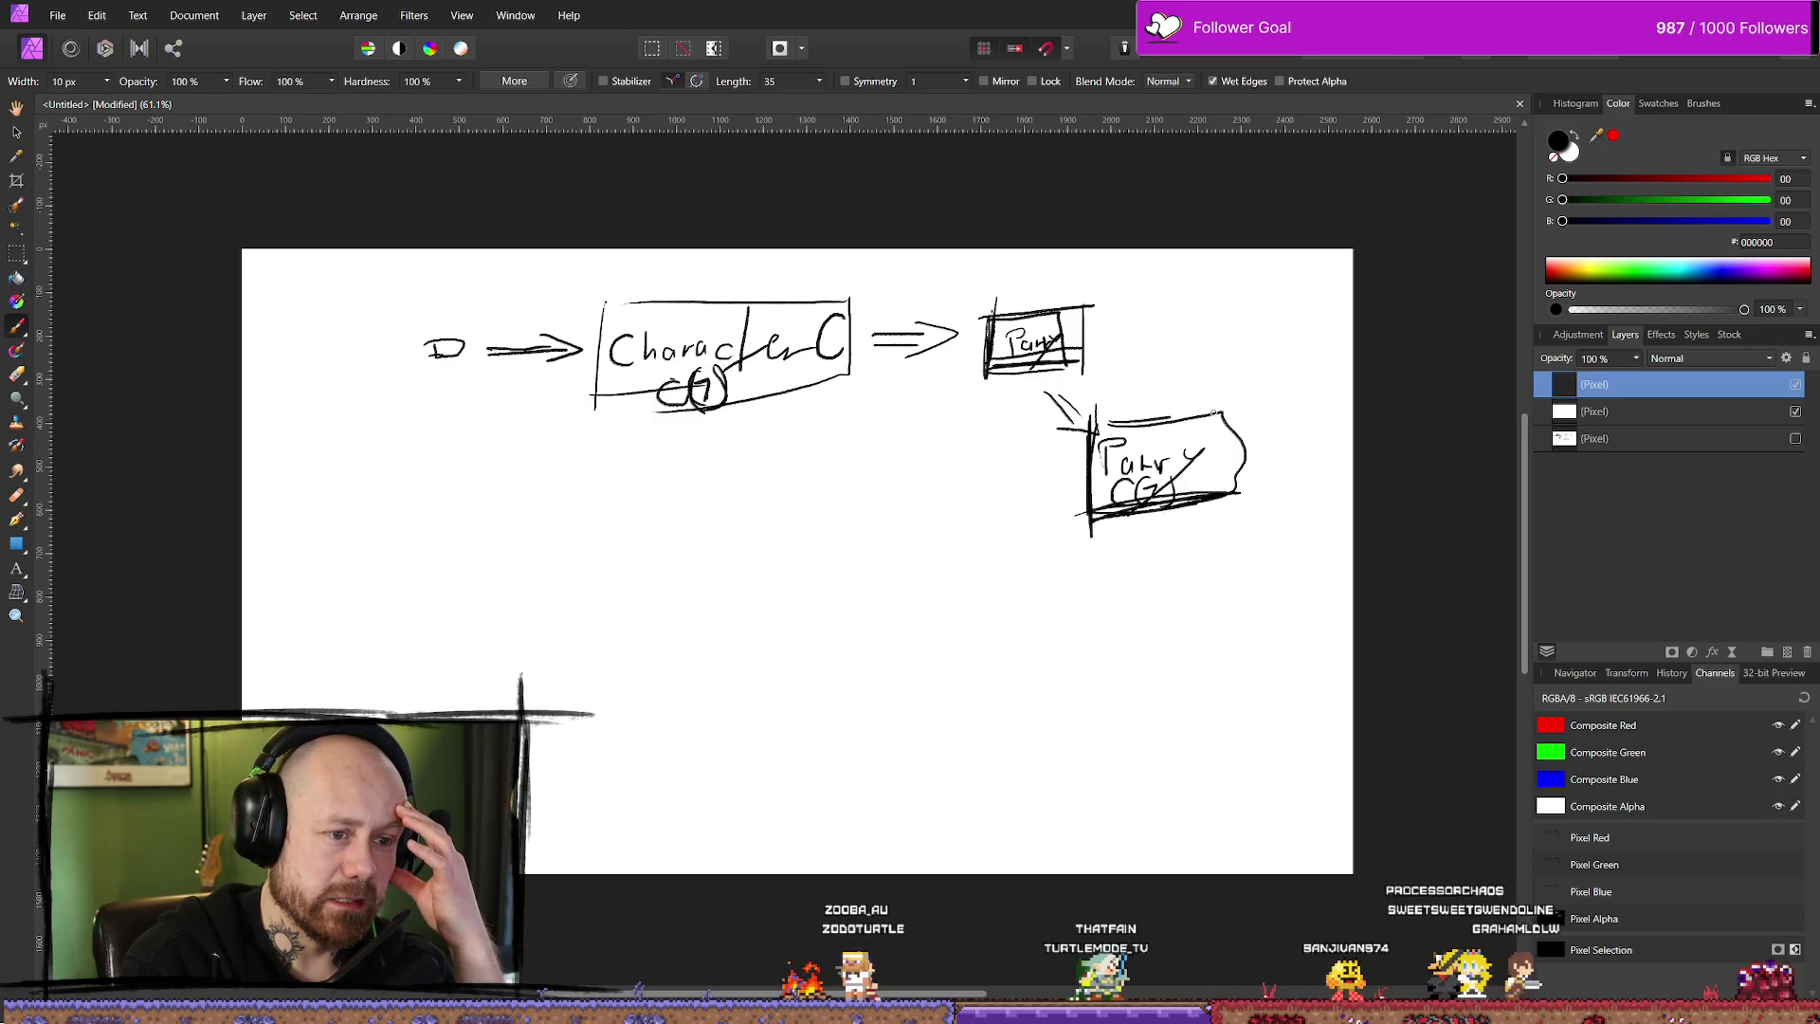
left_click(1162, 538)
mouse_move(1161, 540)
left_mouse_down()
mouse_move(1155, 580)
mouse_move(1100, 646)
mouse_move(1201, 637)
mouse_move(1121, 696)
mouse_move(1215, 696)
mouse_move(1121, 728)
mouse_move(1164, 713)
mouse_move(1094, 618)
left_mouse_up()
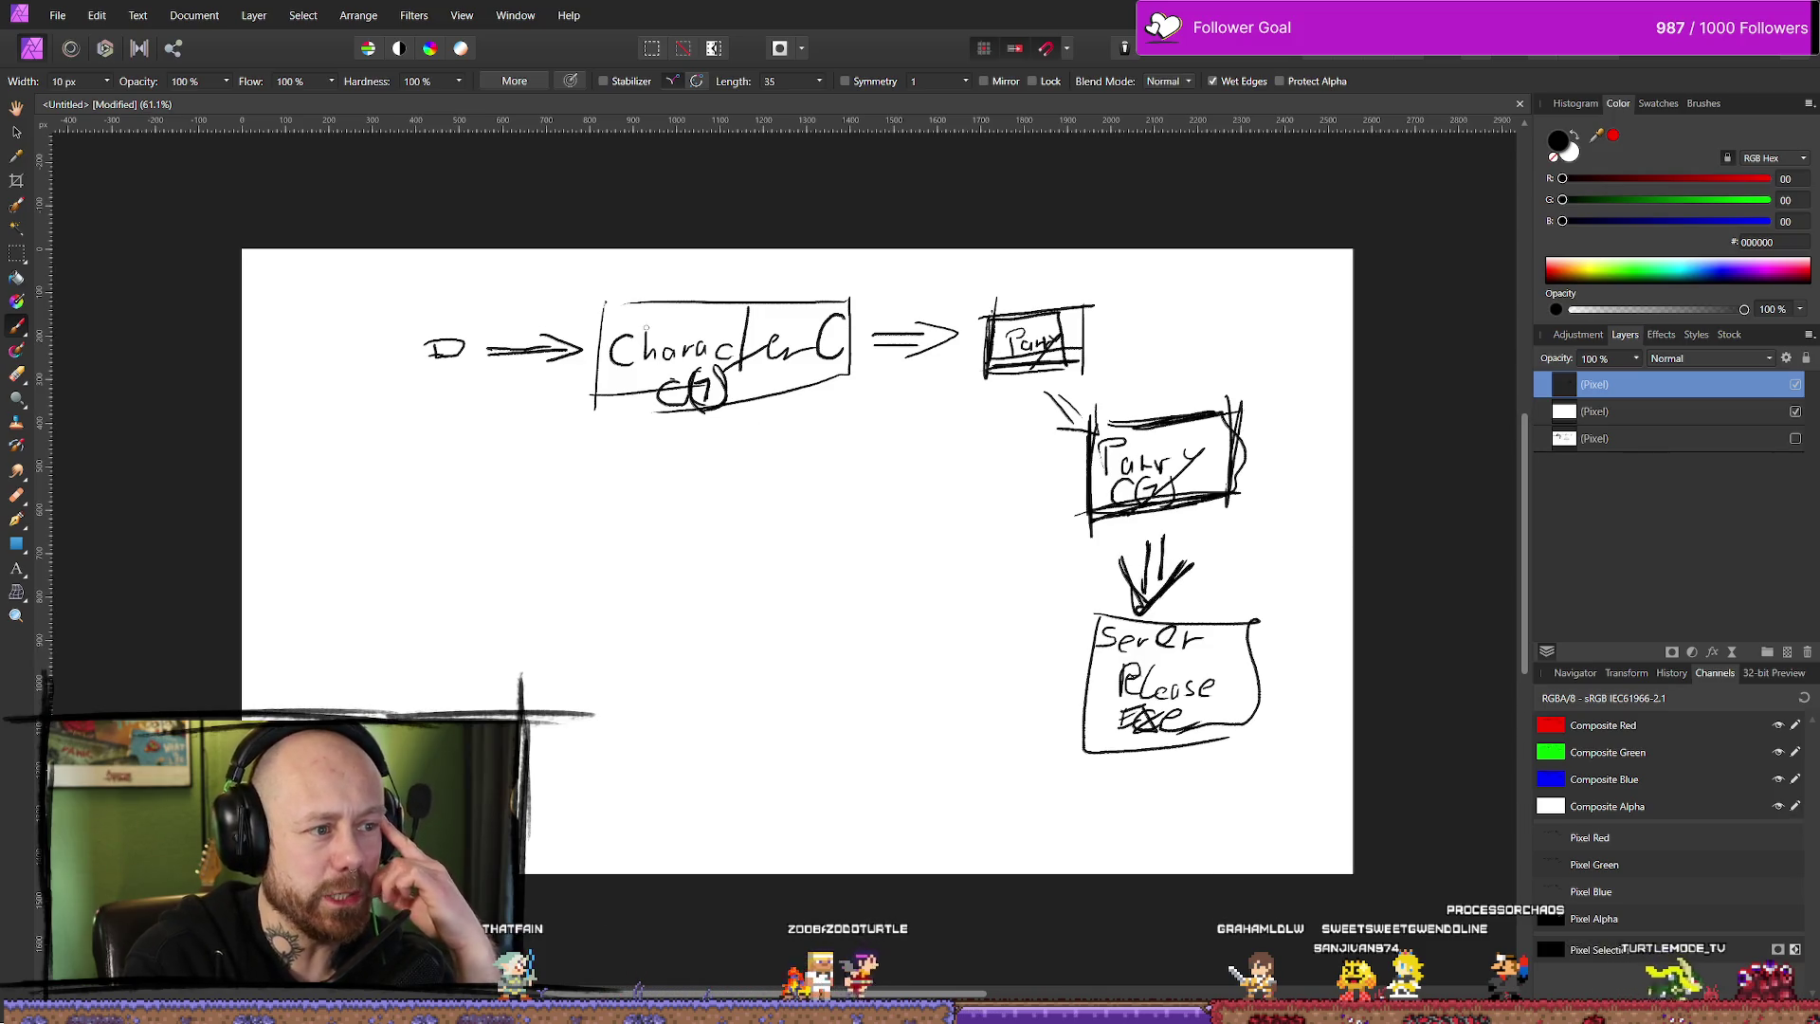
- Enclose D, extend the Character CG box outline, and lengthen the arrow into Parry CG
left_click_drag(603, 402, 778, 438)
mouse_move(405, 291)
left_mouse_down()
mouse_move(498, 341)
mouse_move(503, 394)
mouse_move(481, 412)
left_mouse_up()
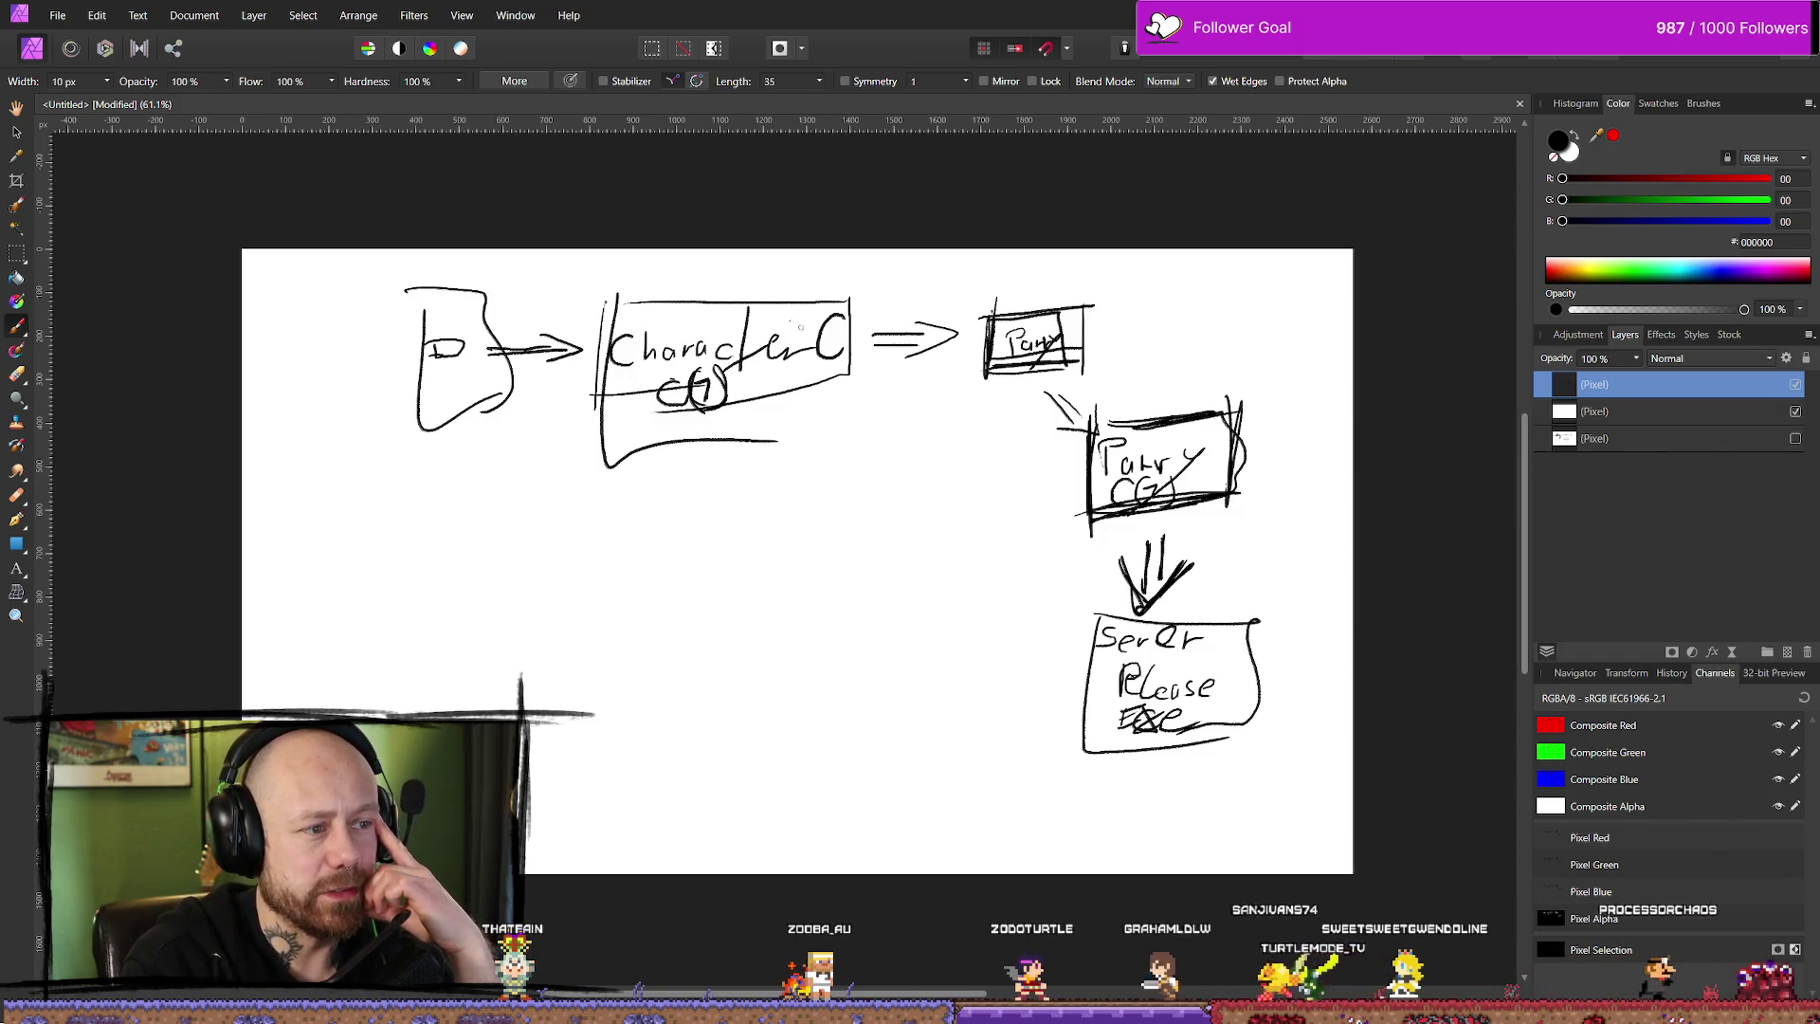
left_click_drag(852, 286, 692, 429)
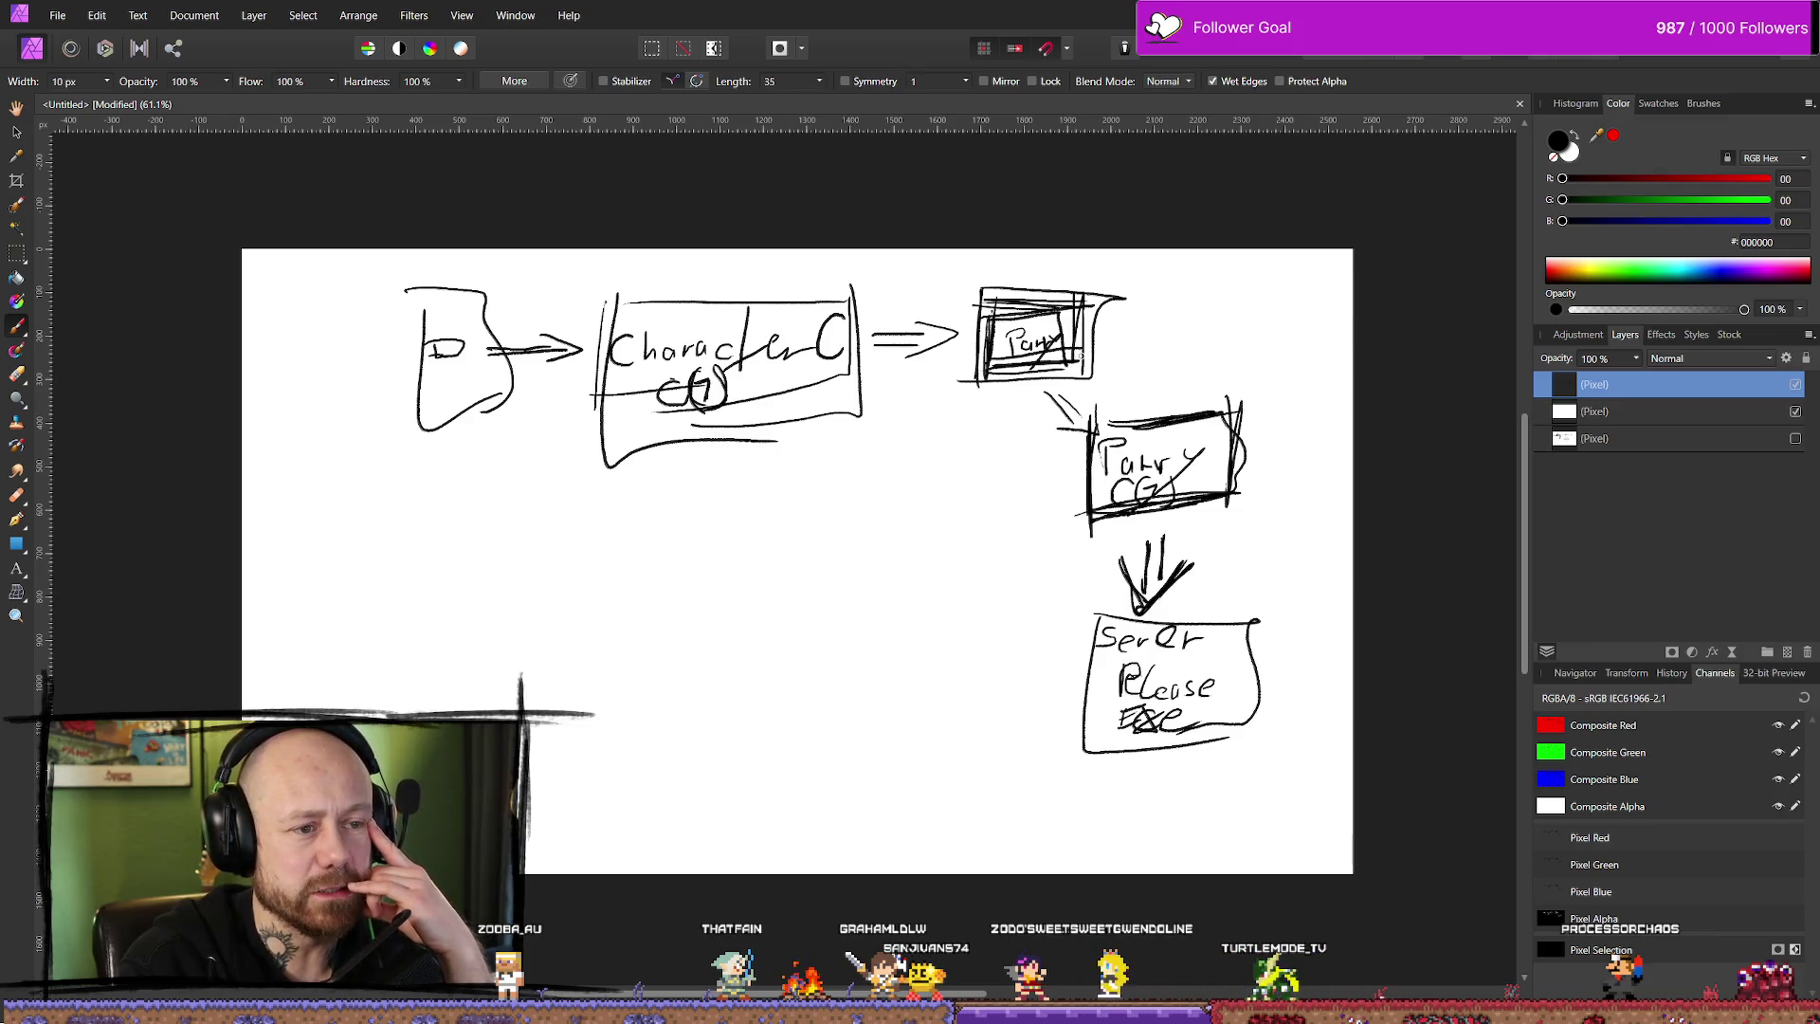
left_click_drag(1053, 420, 1087, 430)
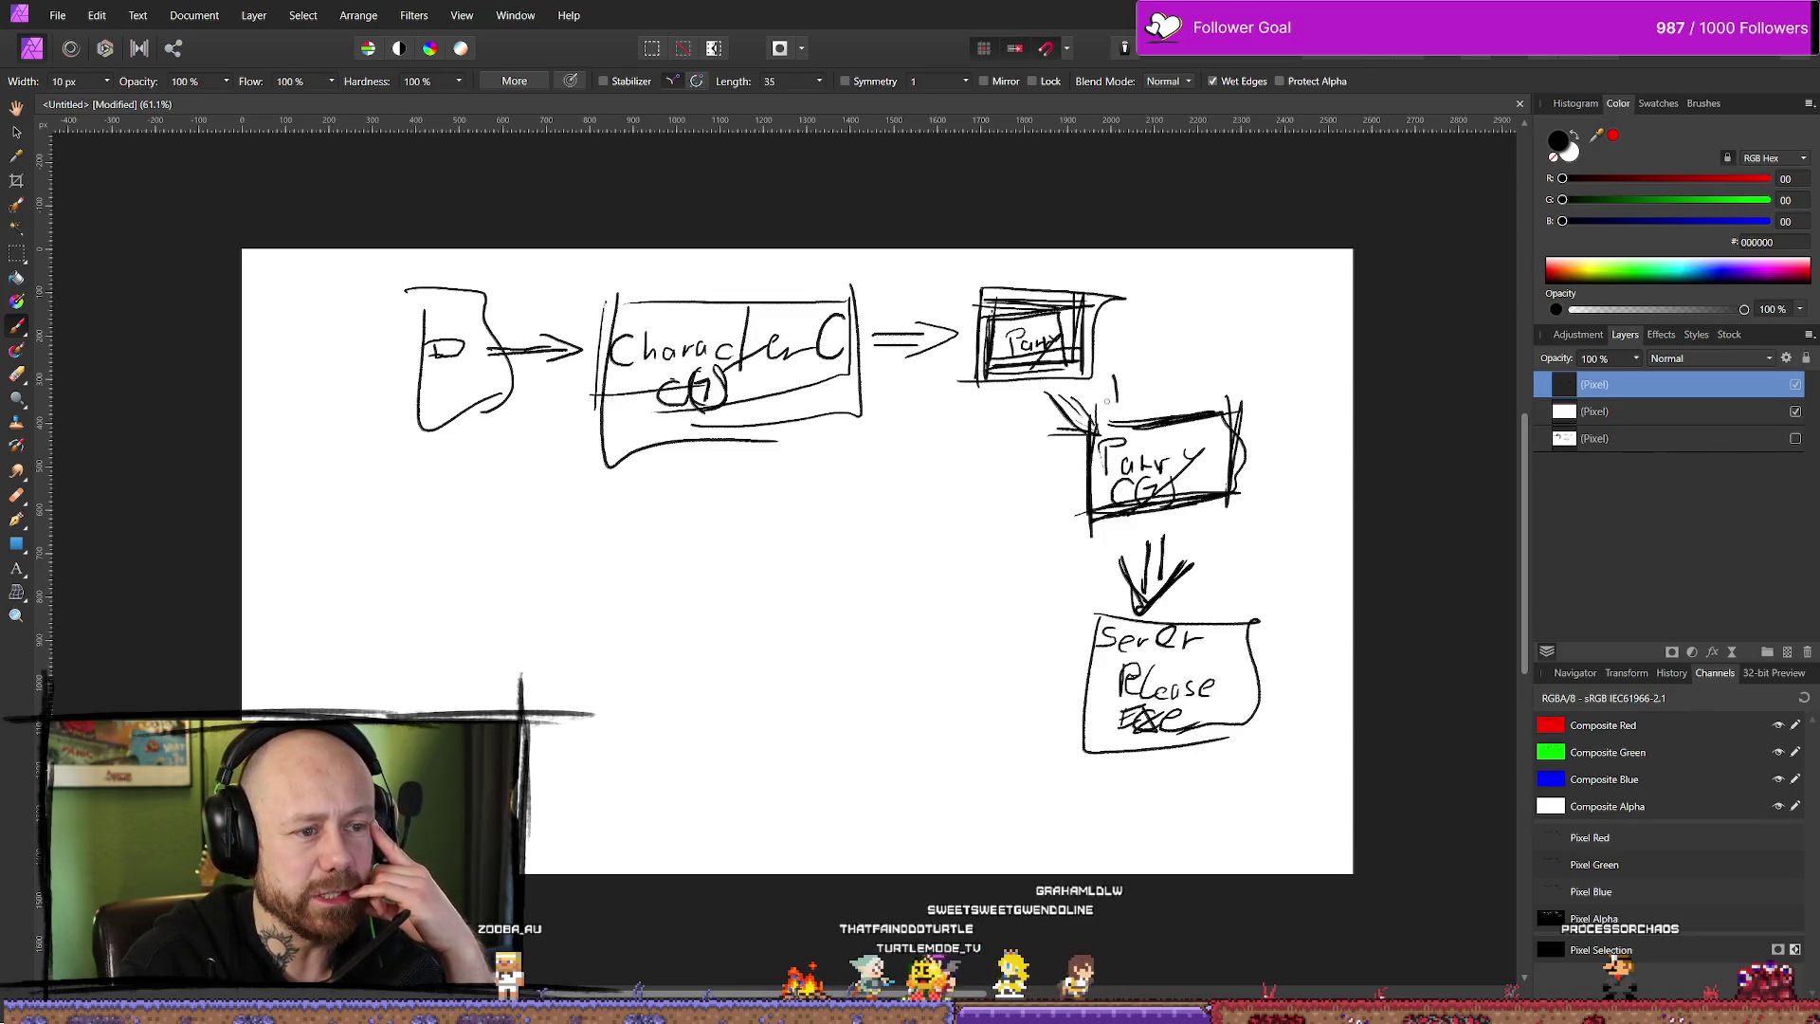
left_click_drag(1138, 388, 1189, 398)
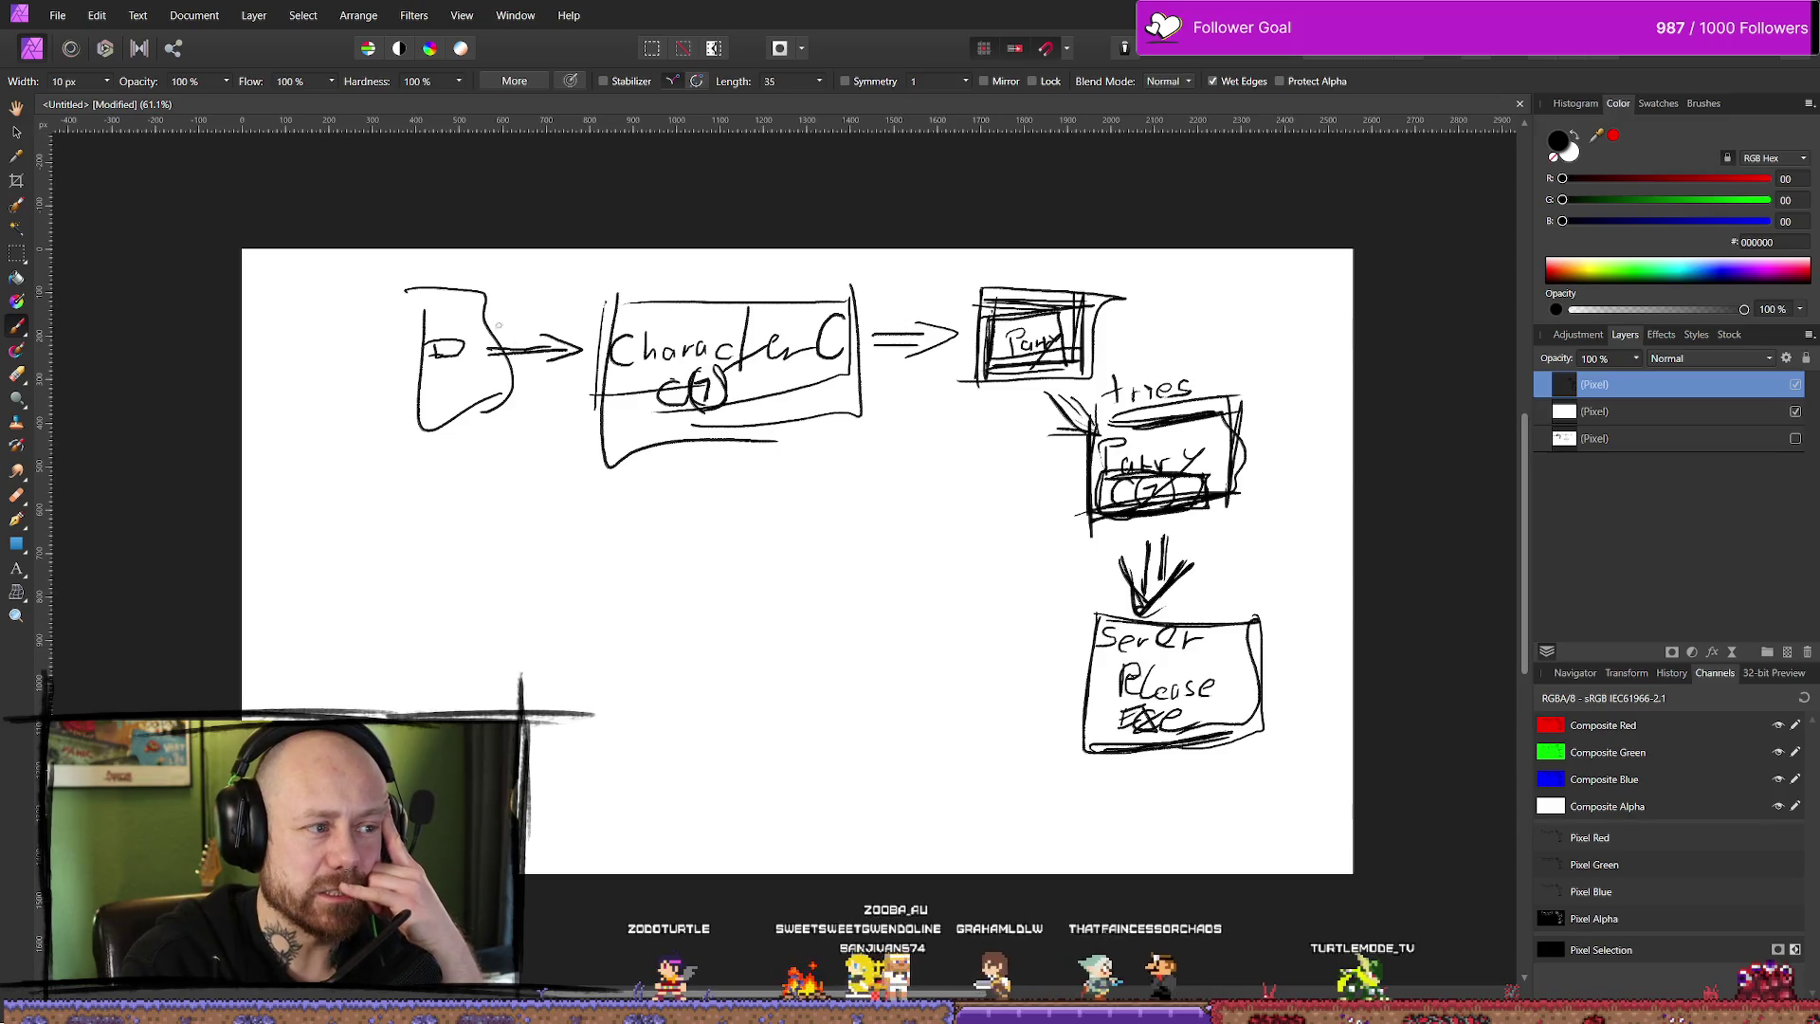
- Loop around D, reinforce the Character box, and write a boxed 'server + should for C1' note
left_click_drag(405, 404, 512, 327)
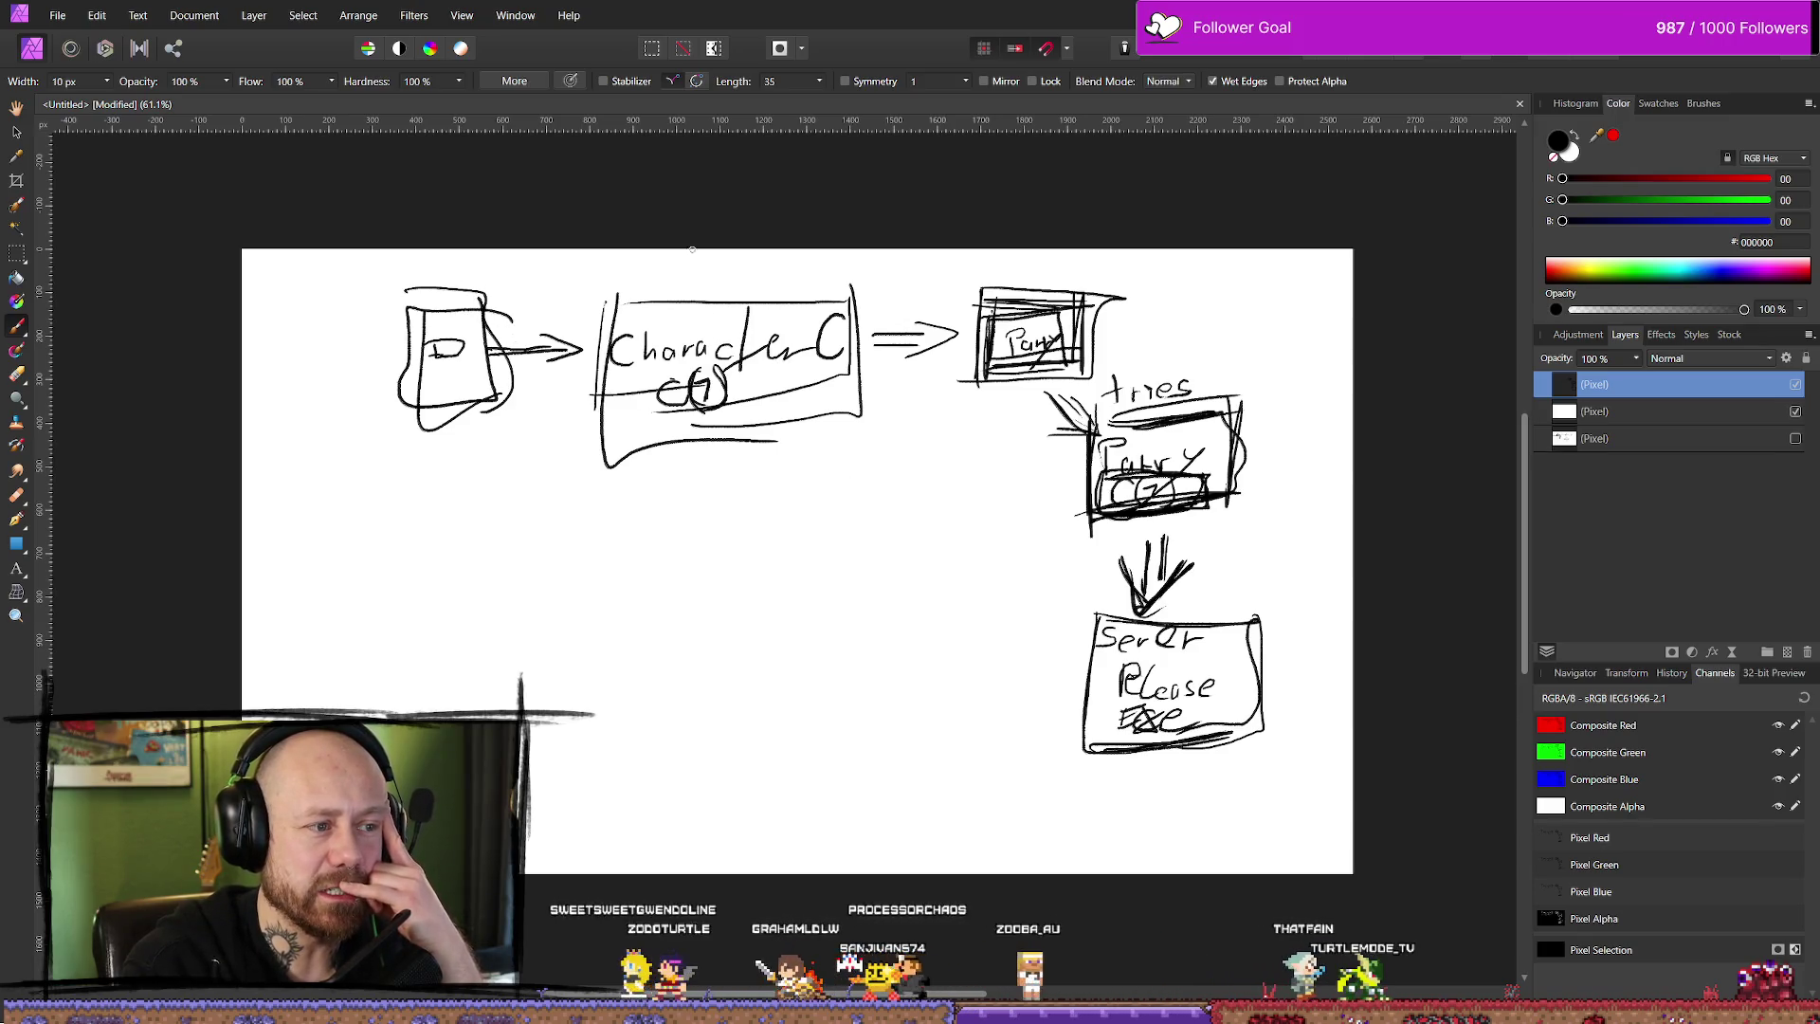
left_click_drag(849, 407, 777, 453)
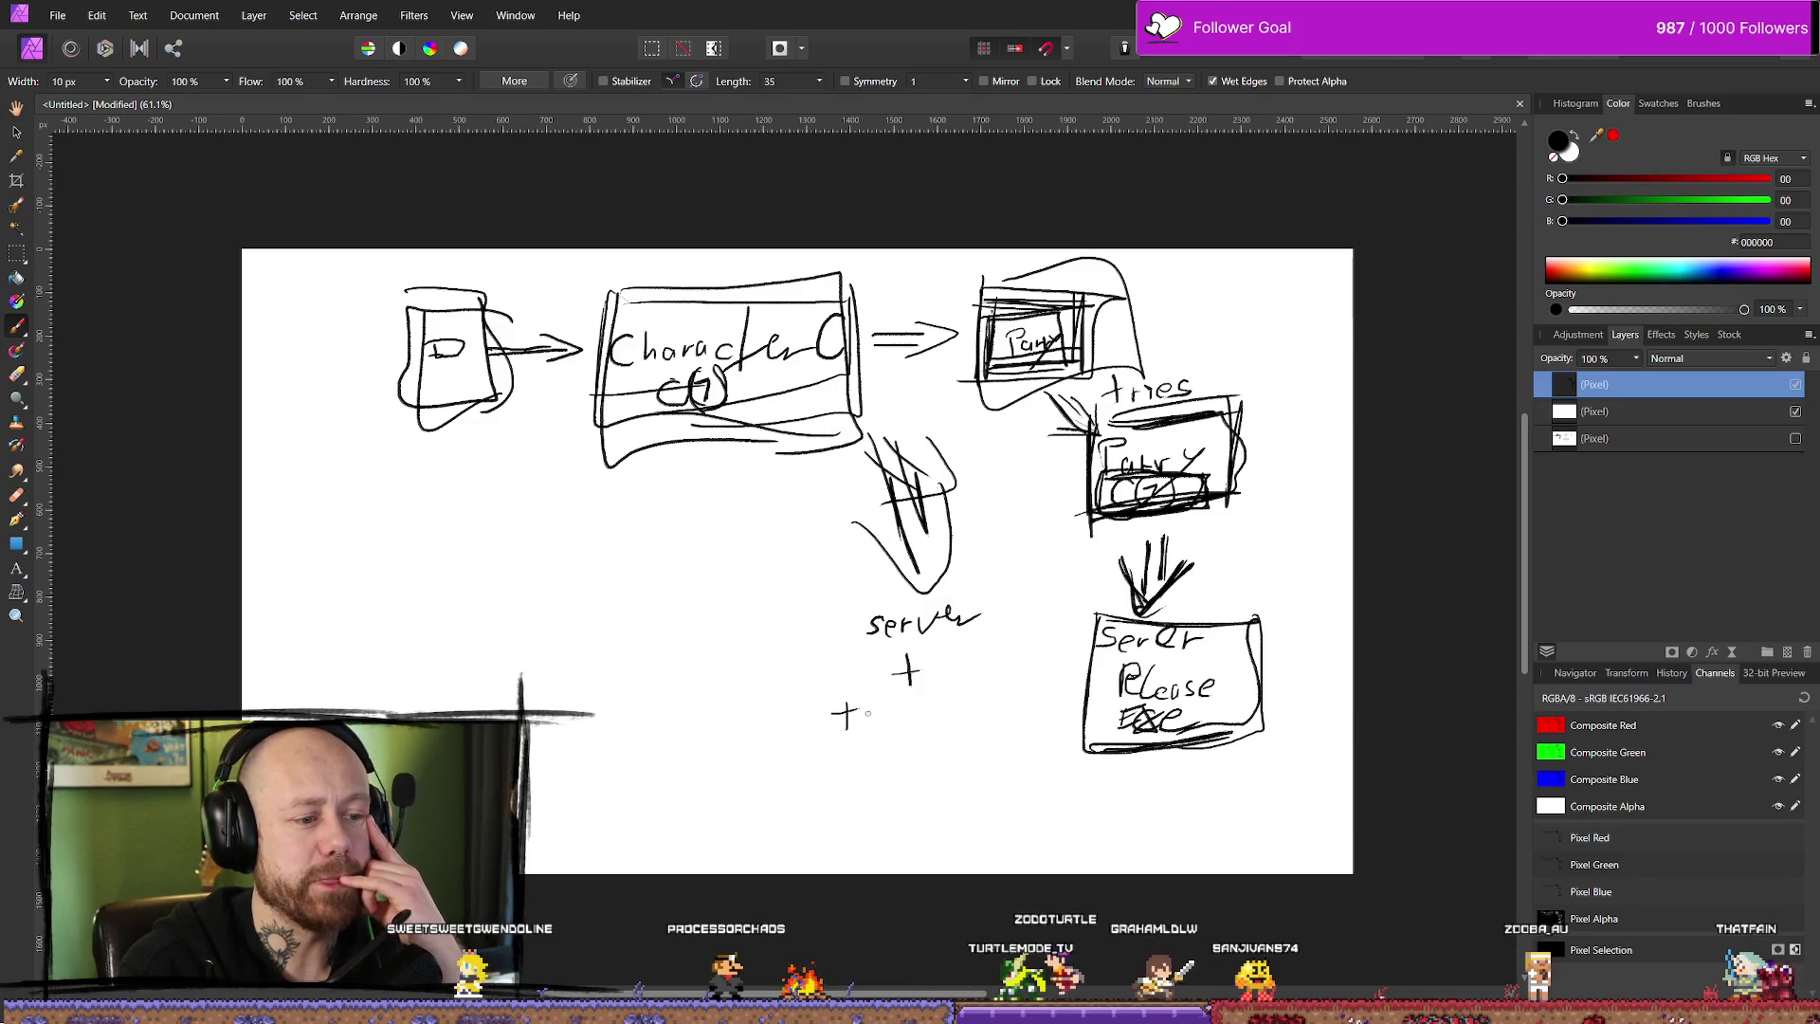
mouse_move(834, 695)
left_mouse_down()
mouse_move(854, 730)
mouse_move(931, 723)
left_mouse_up()
left_click_drag(938, 706, 997, 728)
mouse_move(886, 745)
left_mouse_down()
mouse_move(874, 776)
mouse_move(887, 759)
left_mouse_up()
left_click_drag(905, 756, 948, 773)
left_click_drag(975, 751, 983, 755)
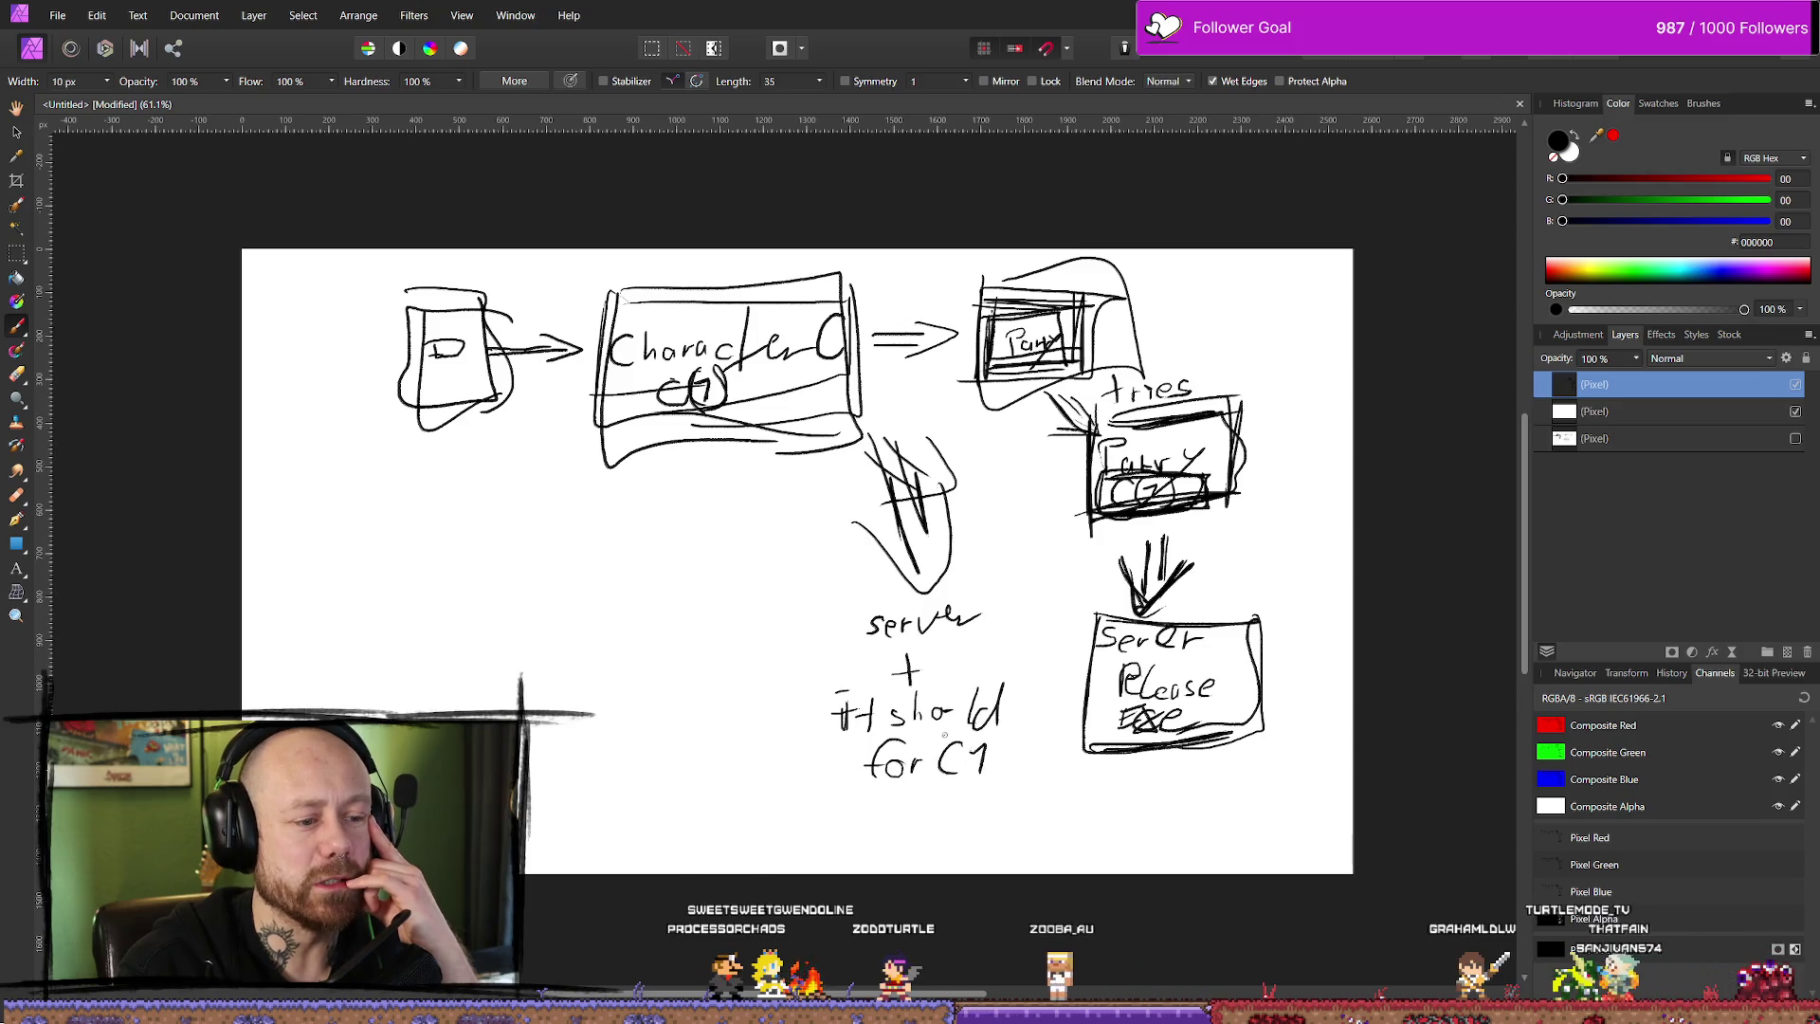
left_click_drag(1010, 661, 1038, 783)
left_click_drag(800, 694, 1042, 670)
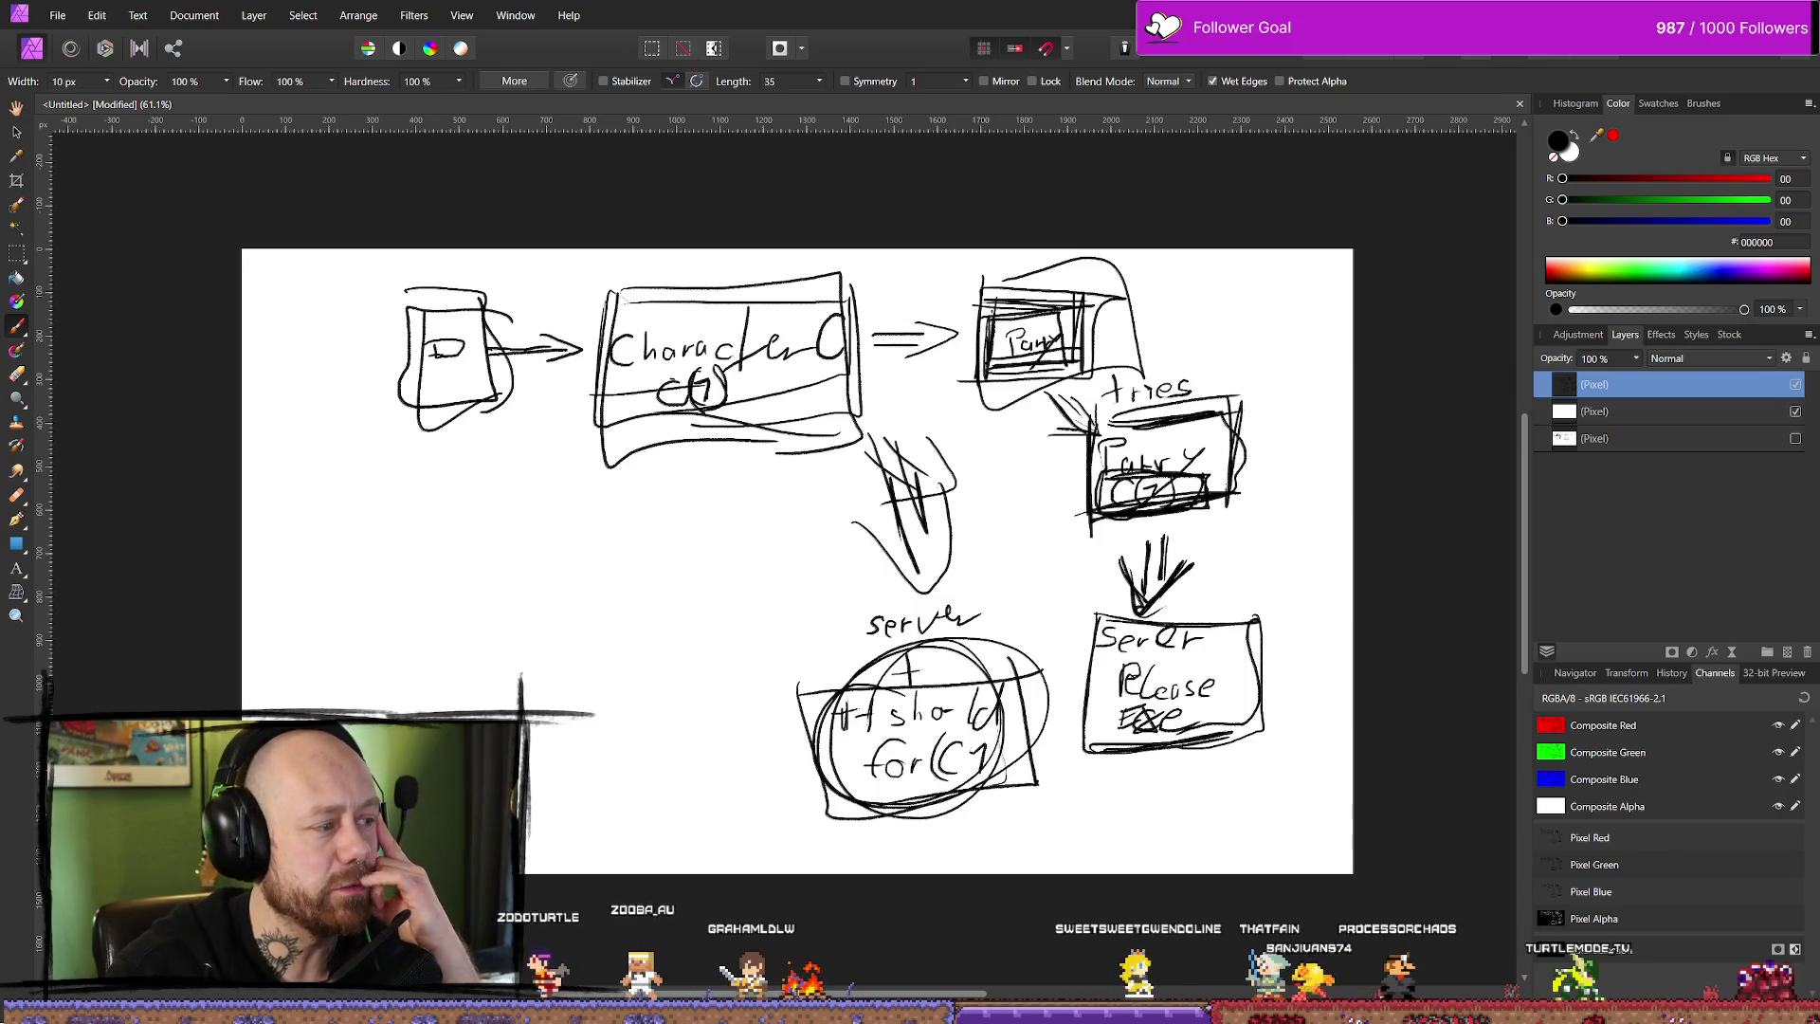
key("alt+Tab")
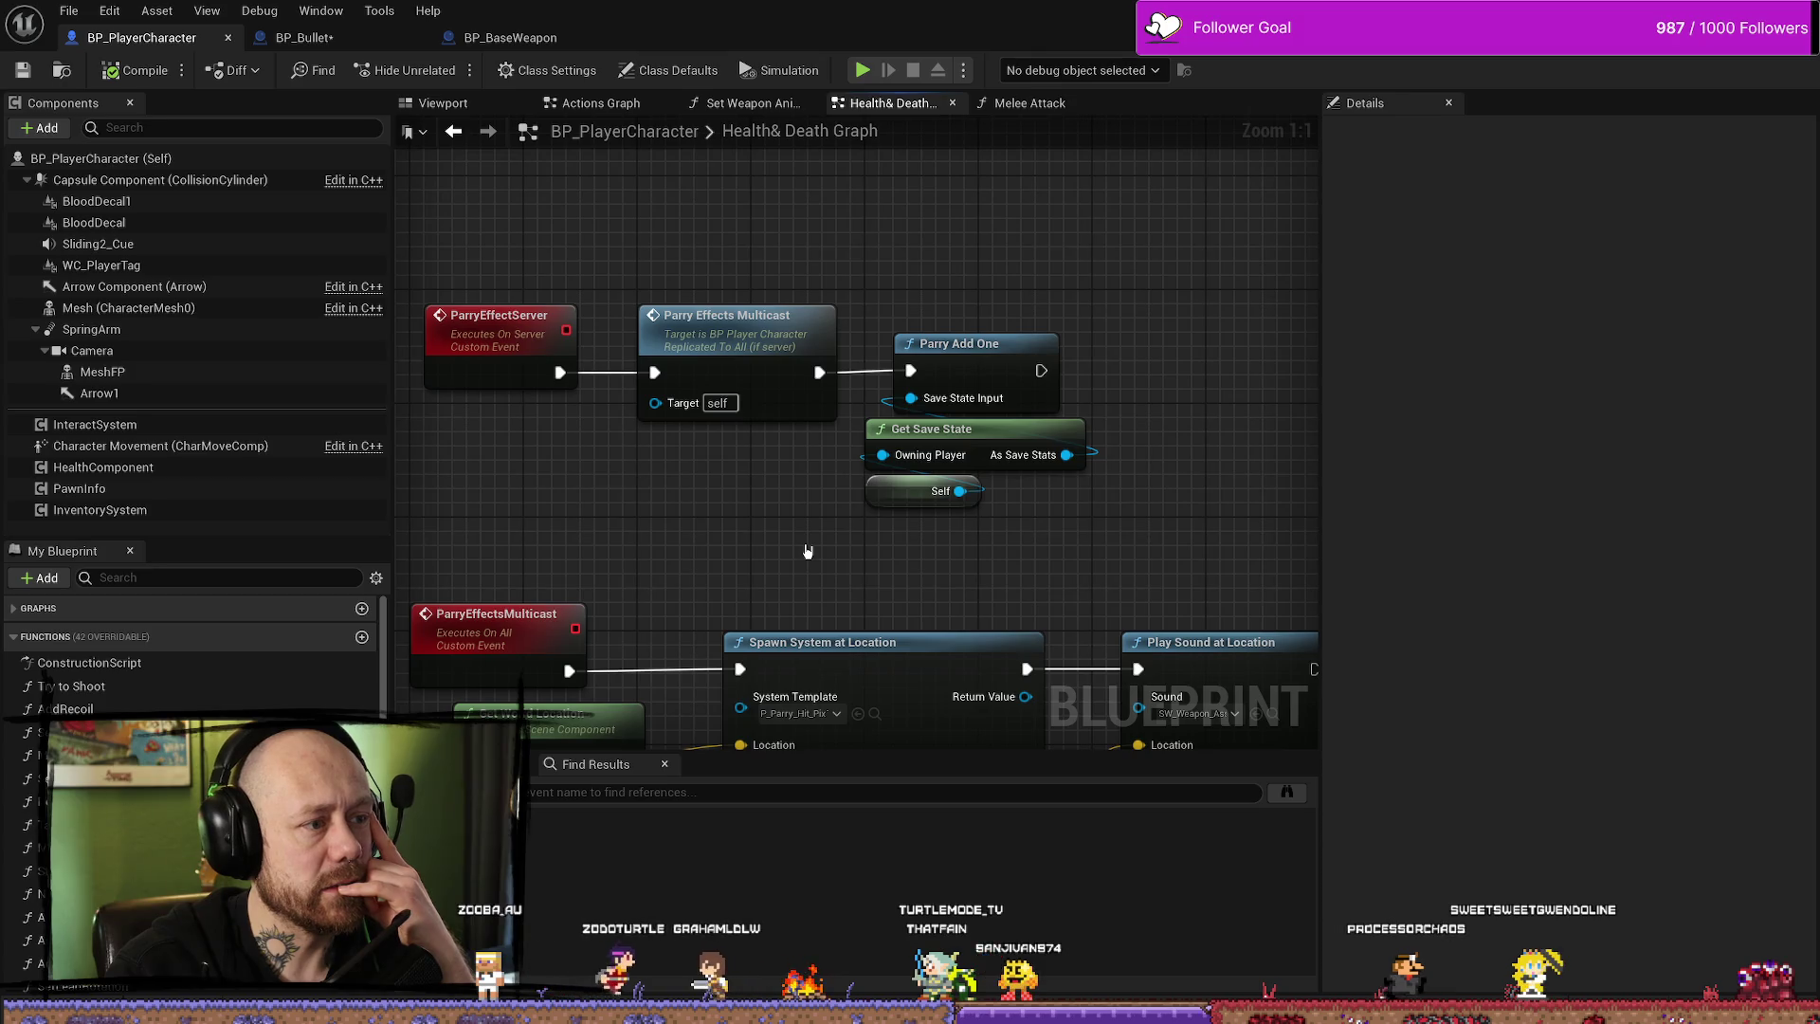
- Nudge Parry Effects Multicast left and select Parry Add One, Get Save State and Self
left_click(793, 358)
mouse_move(793, 358)
left_mouse_down()
mouse_move(735, 358)
mouse_move(765, 356)
left_mouse_up()
left_click(900, 516)
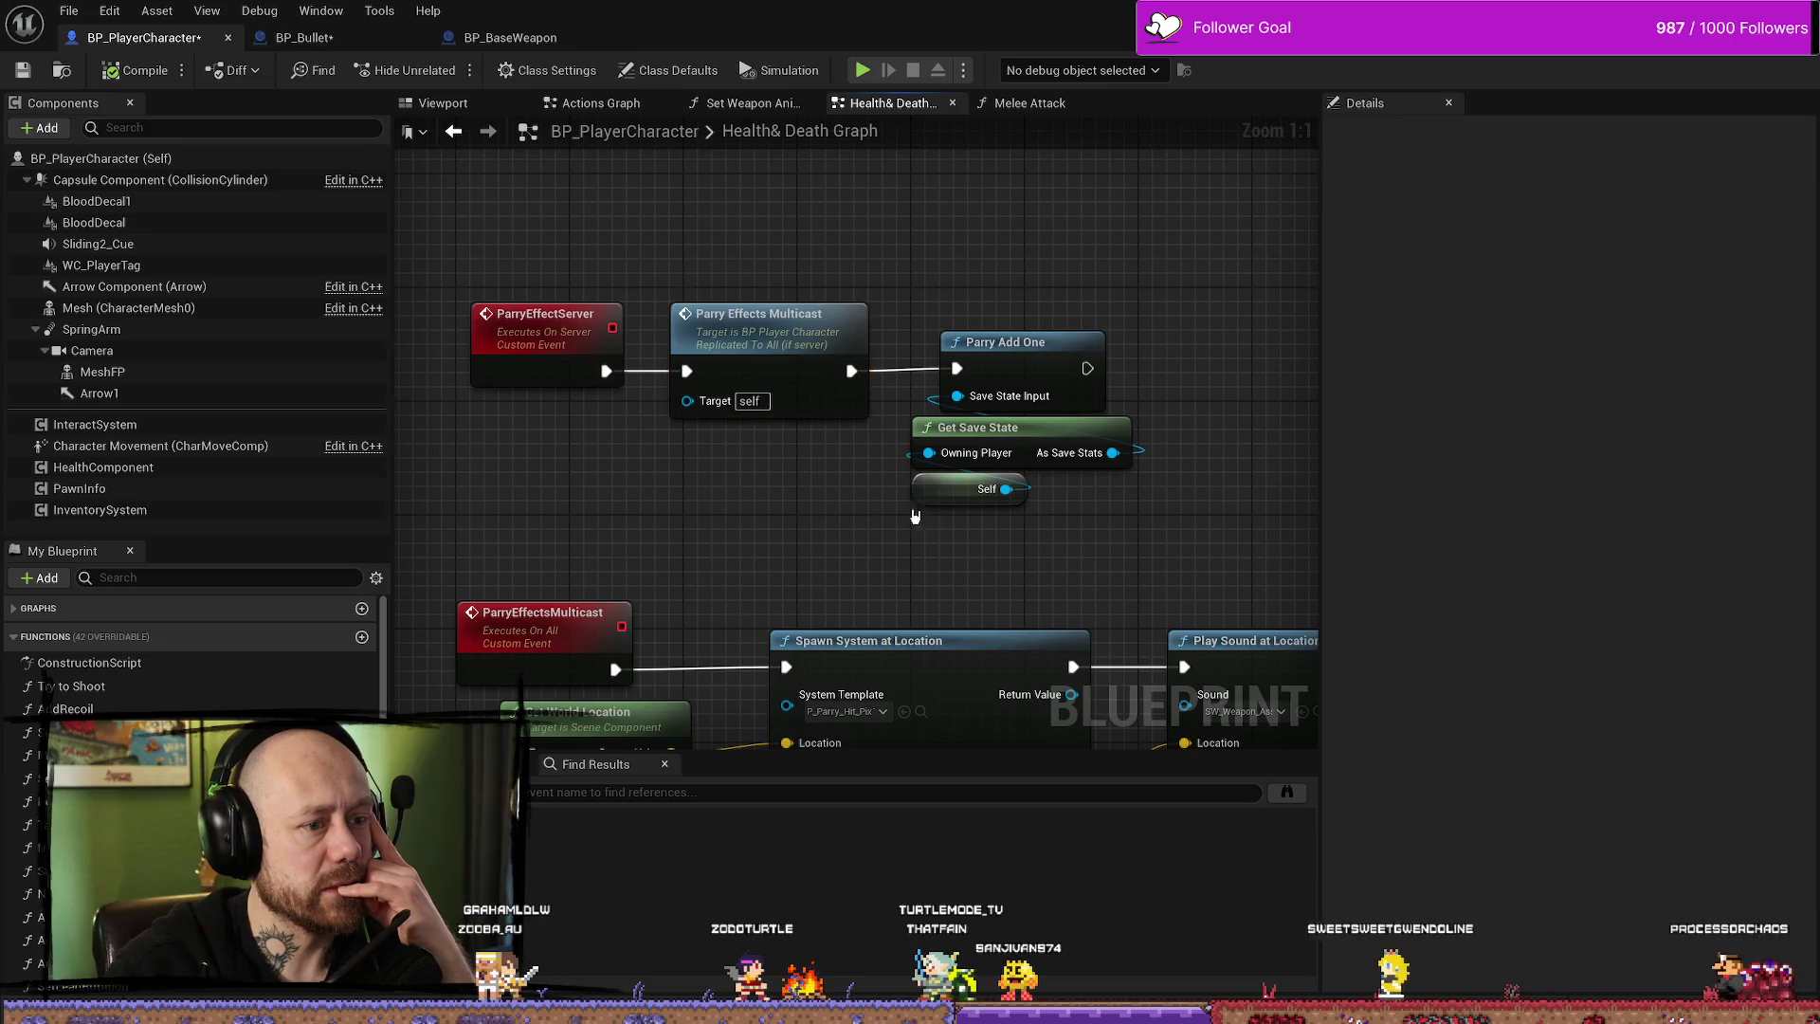
left_click_drag(880, 565, 993, 373)
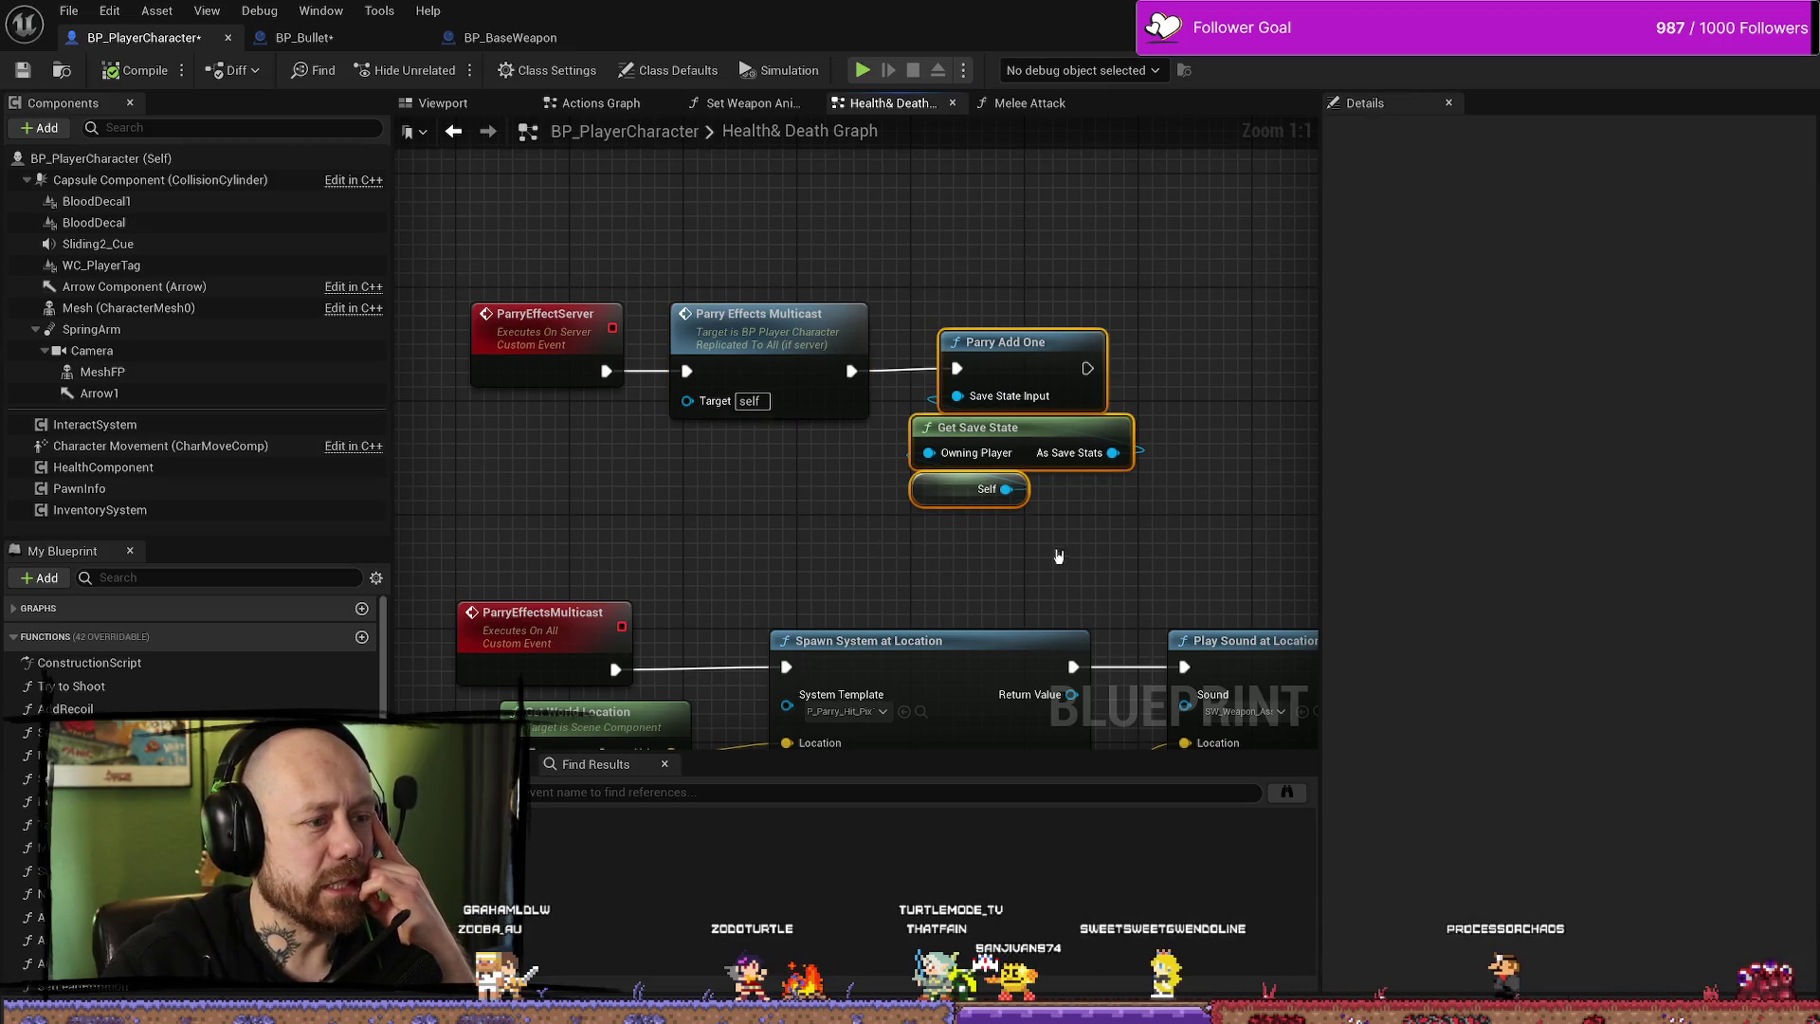
left_click_drag(998, 558, 1006, 327)
left_click_drag(909, 557, 1016, 353)
mouse_move(762, 548)
left_mouse_down()
mouse_move(834, 449)
mouse_move(806, 365)
mouse_move(820, 303)
left_mouse_up()
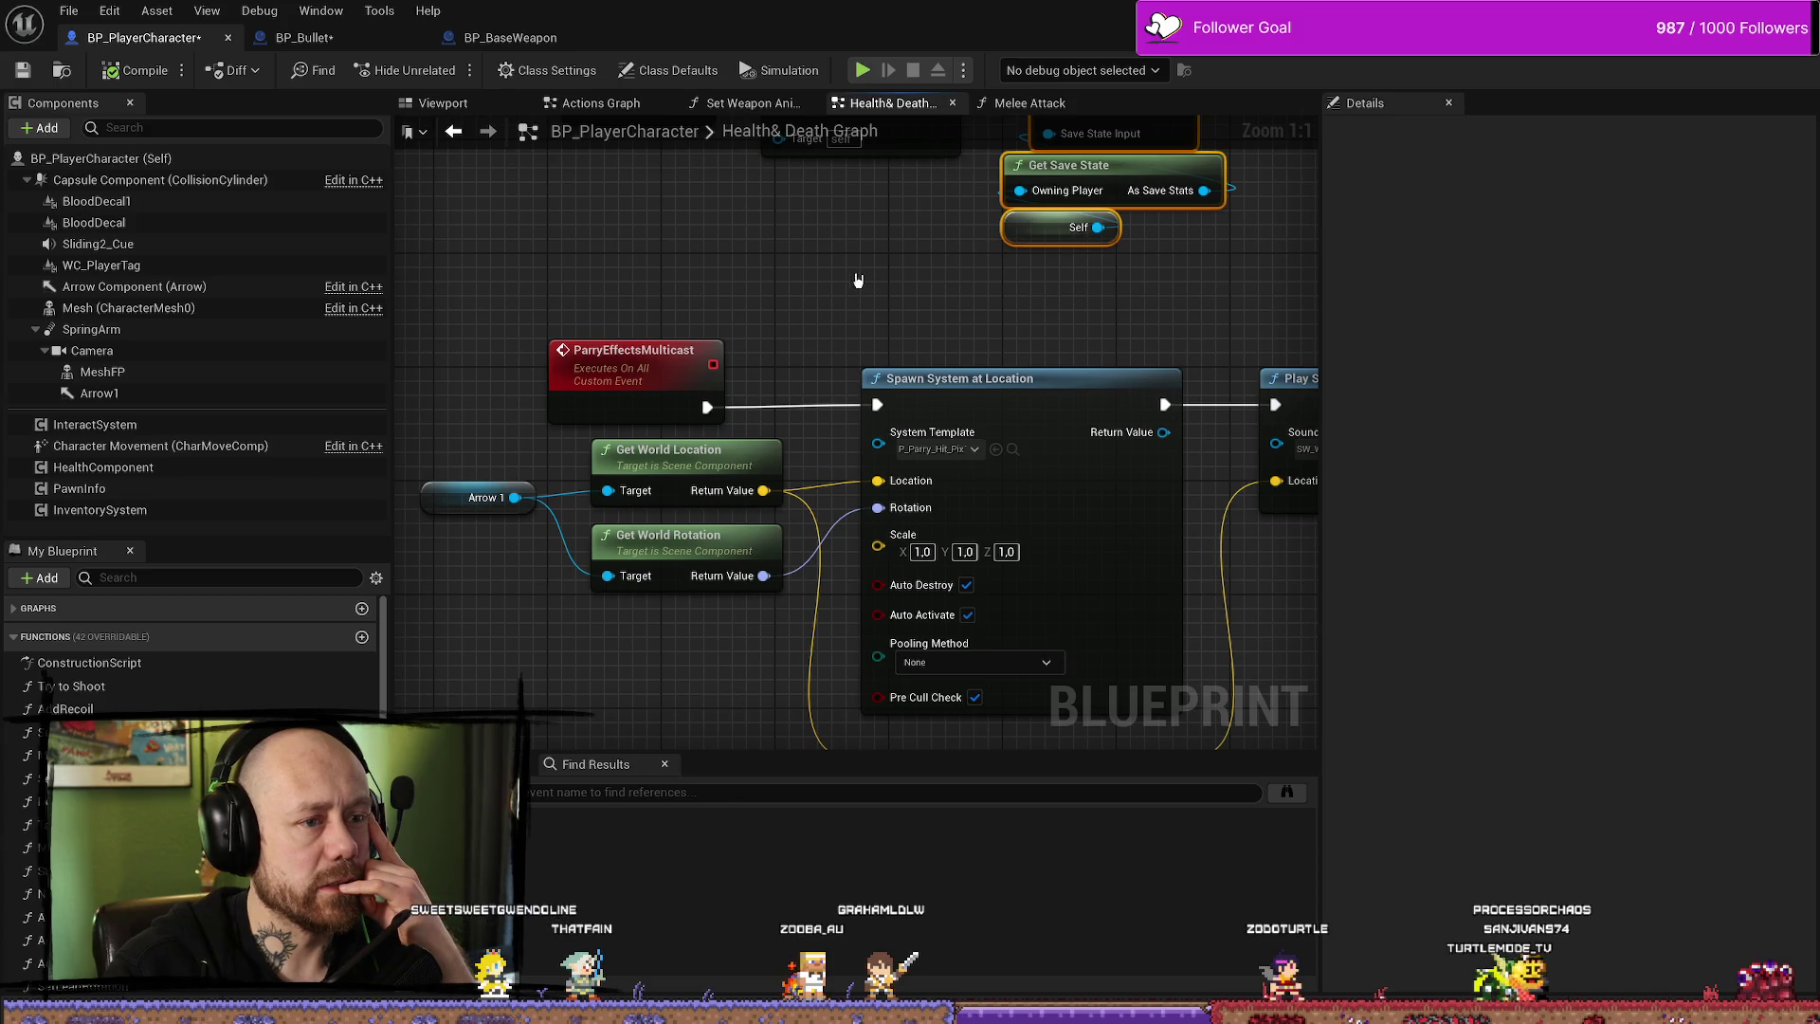
left_click_drag(858, 279, 815, 389)
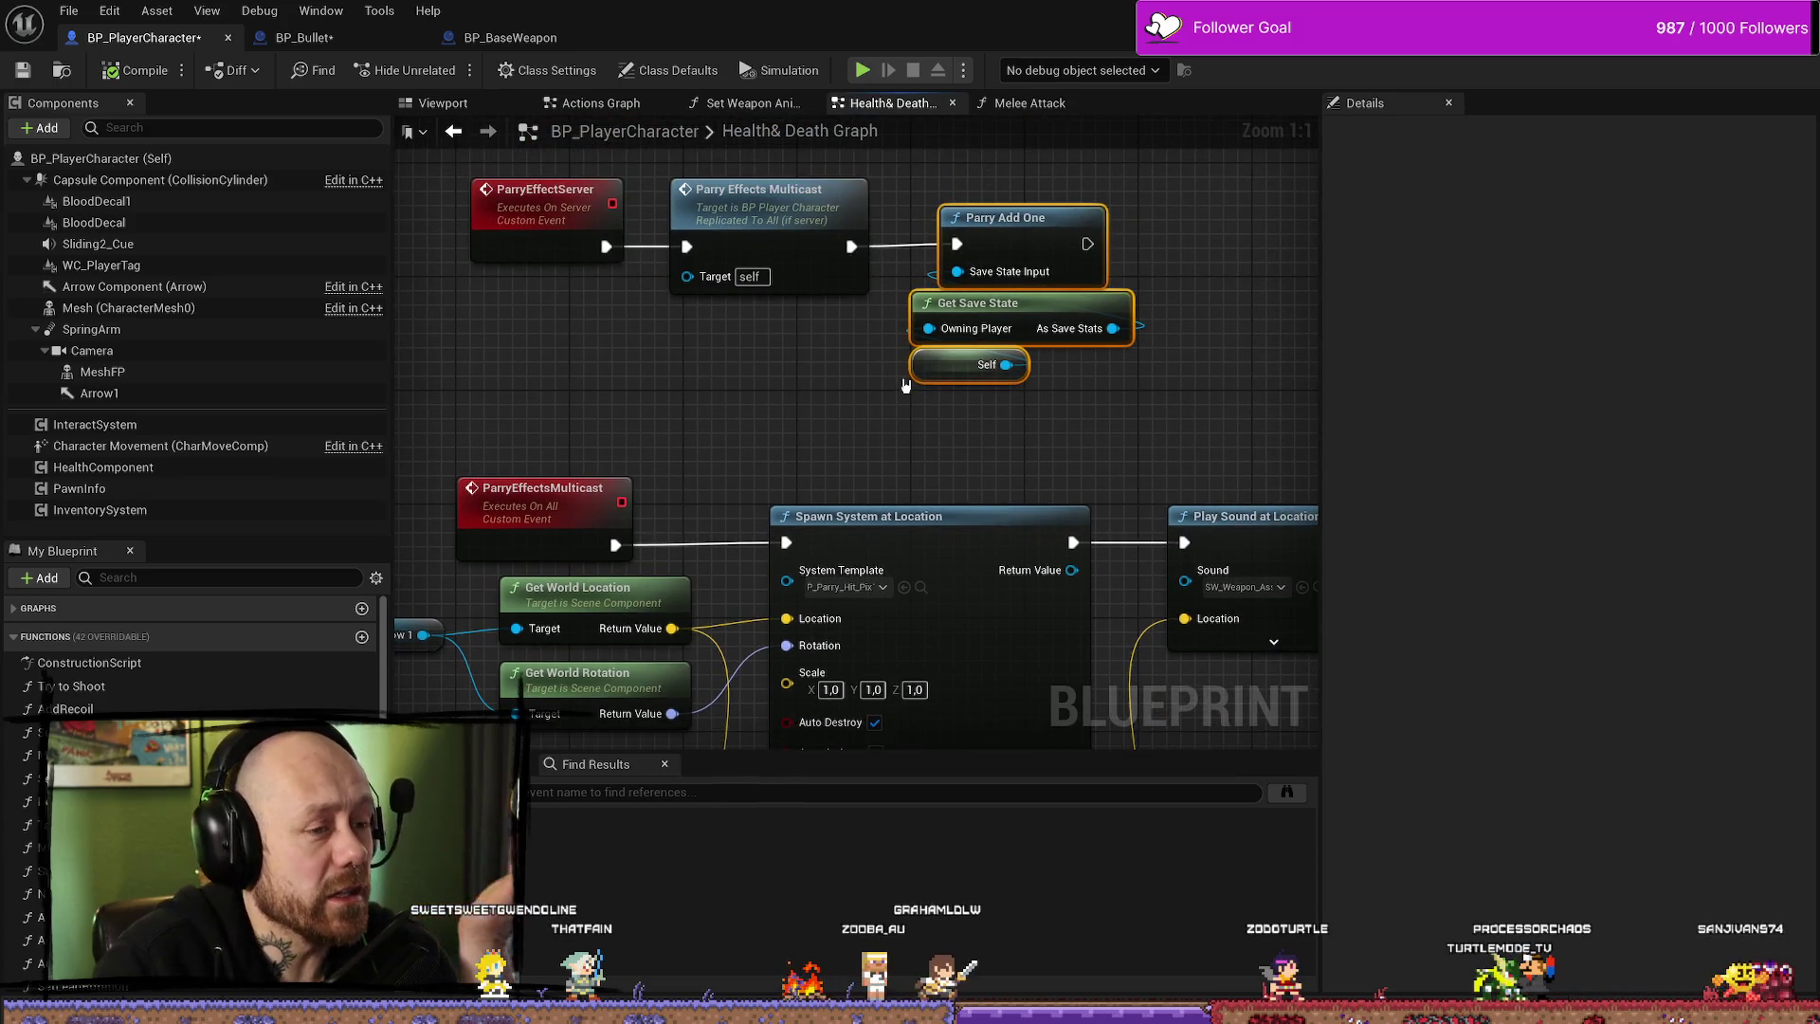
left_click_drag(734, 246, 747, 310)
- Inspect ParryEffectServer, browse back through other graphs, then view BP_Bullet's Parry Effect Server call
left_click(967, 521)
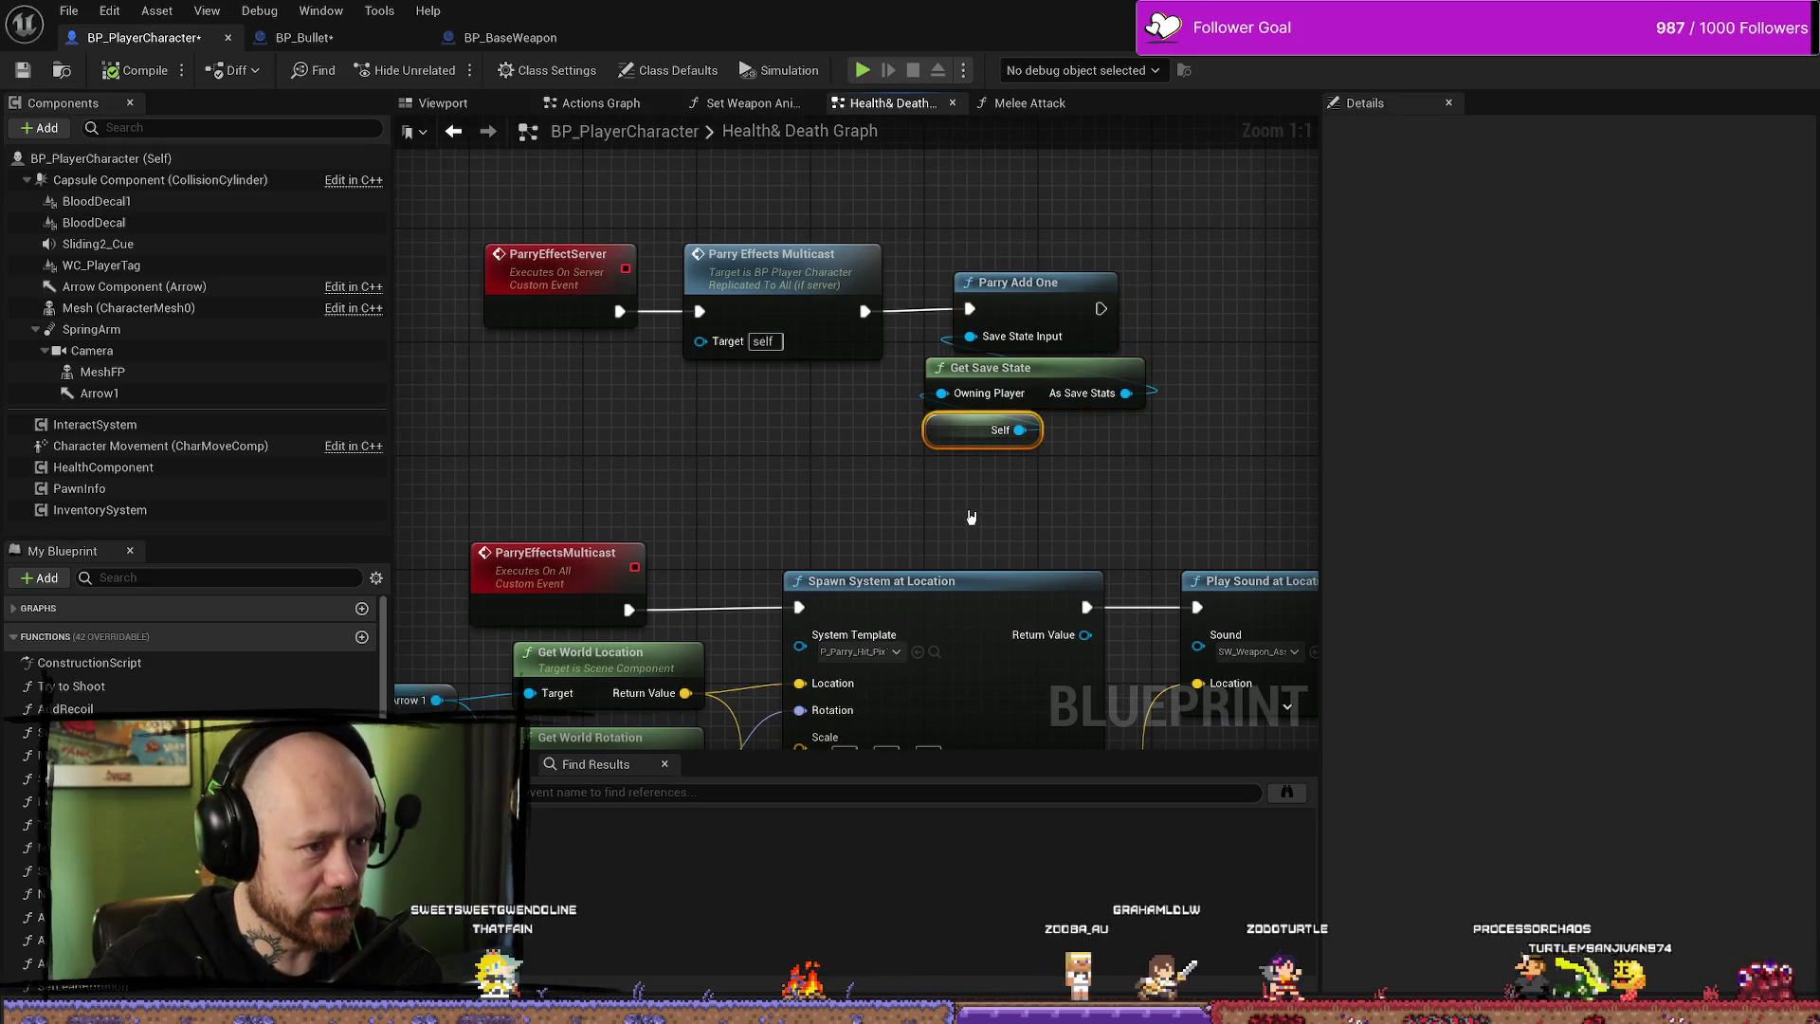
left_click(558, 276)
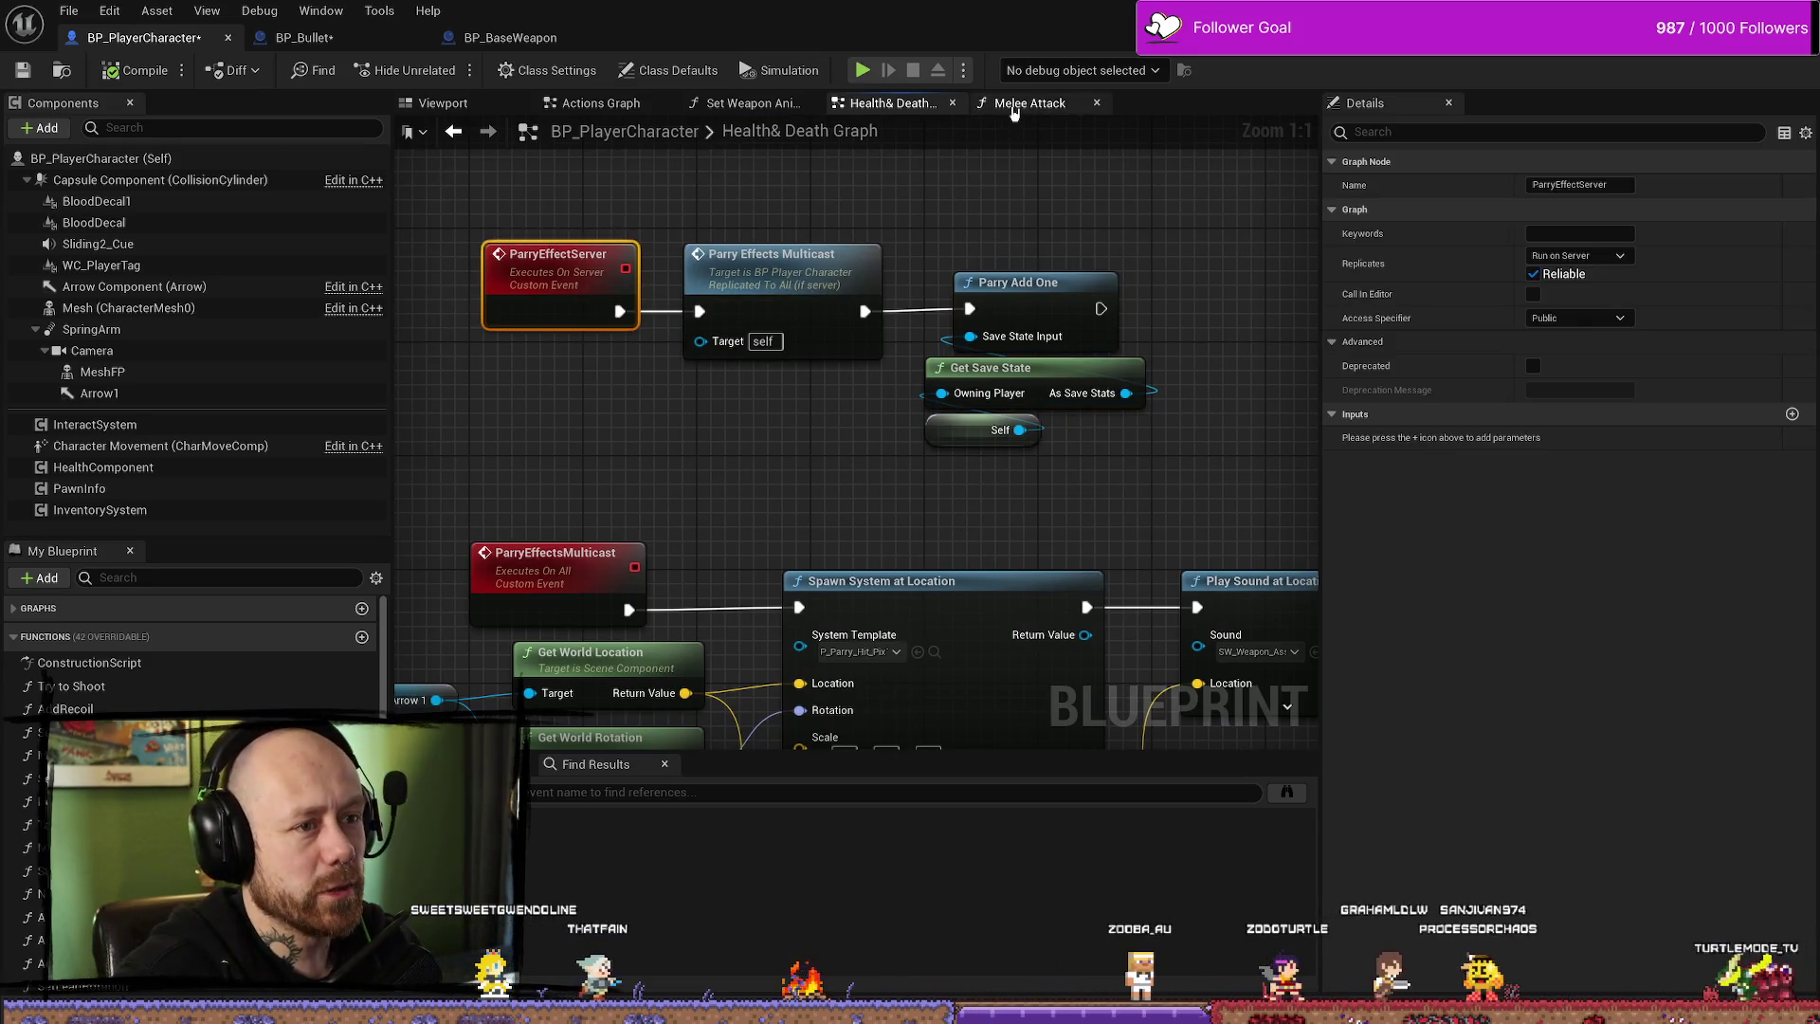
key("alt+Left")
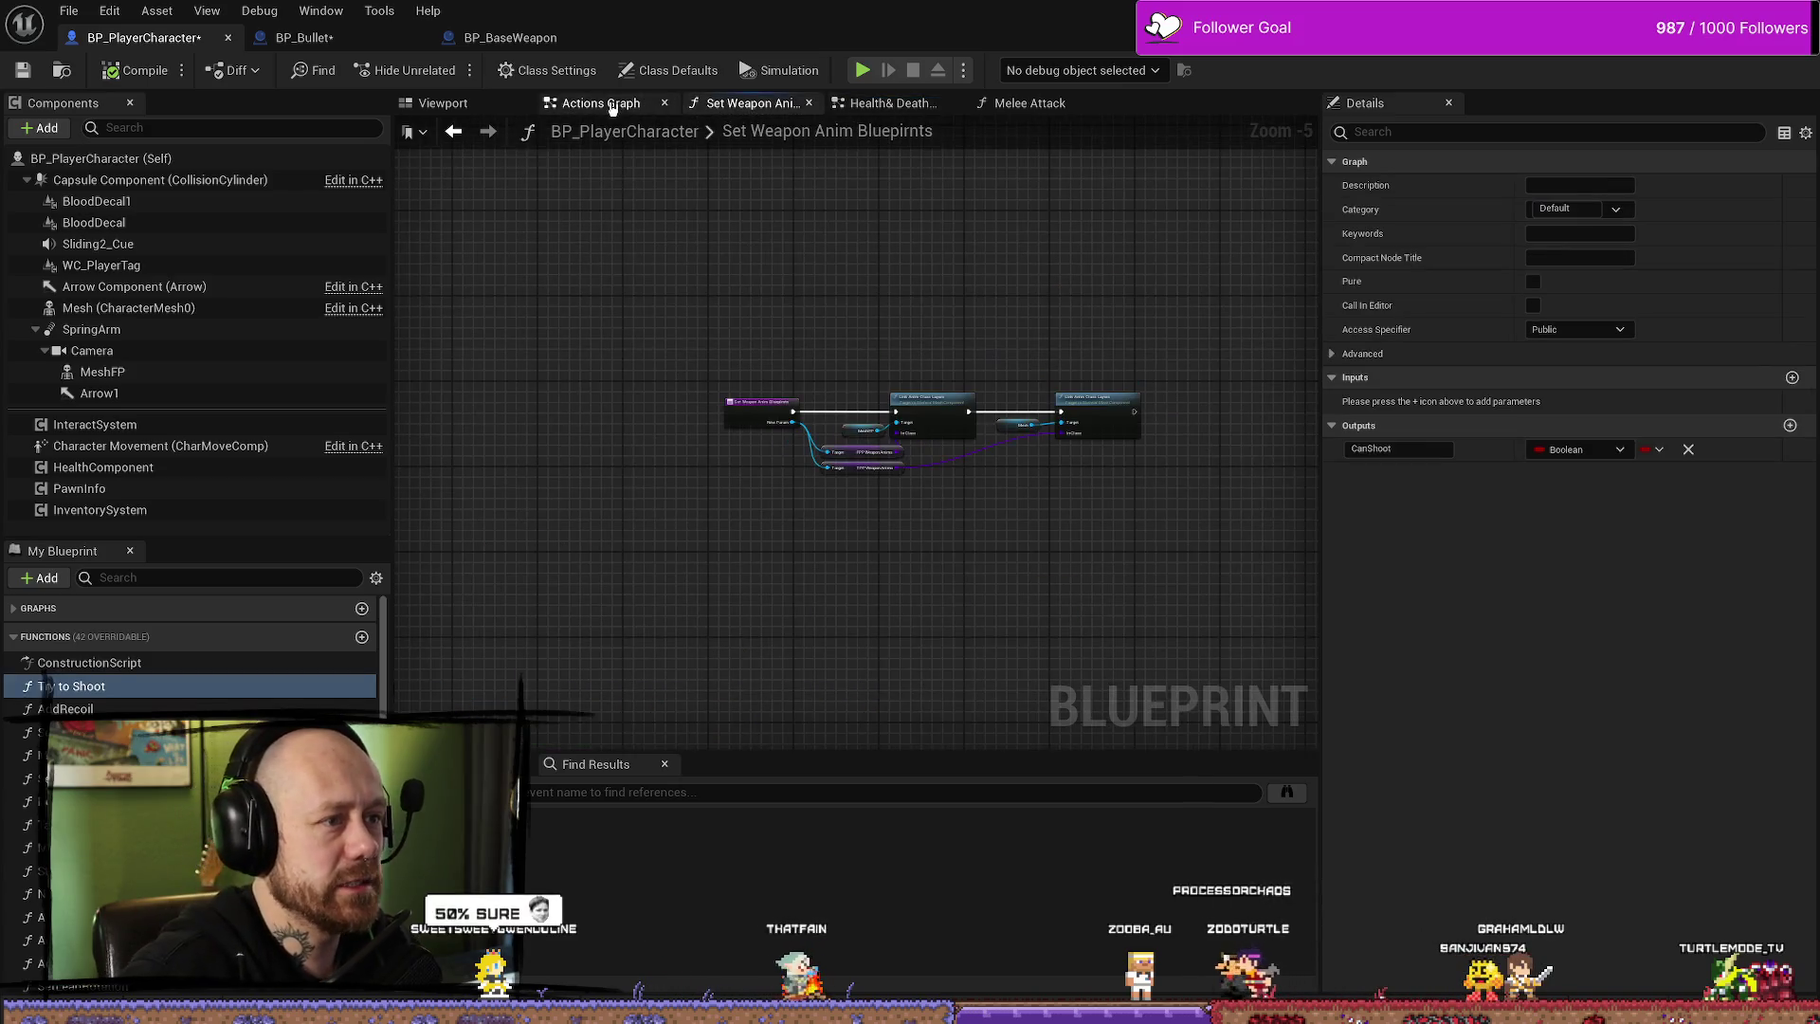
key("alt+Left")
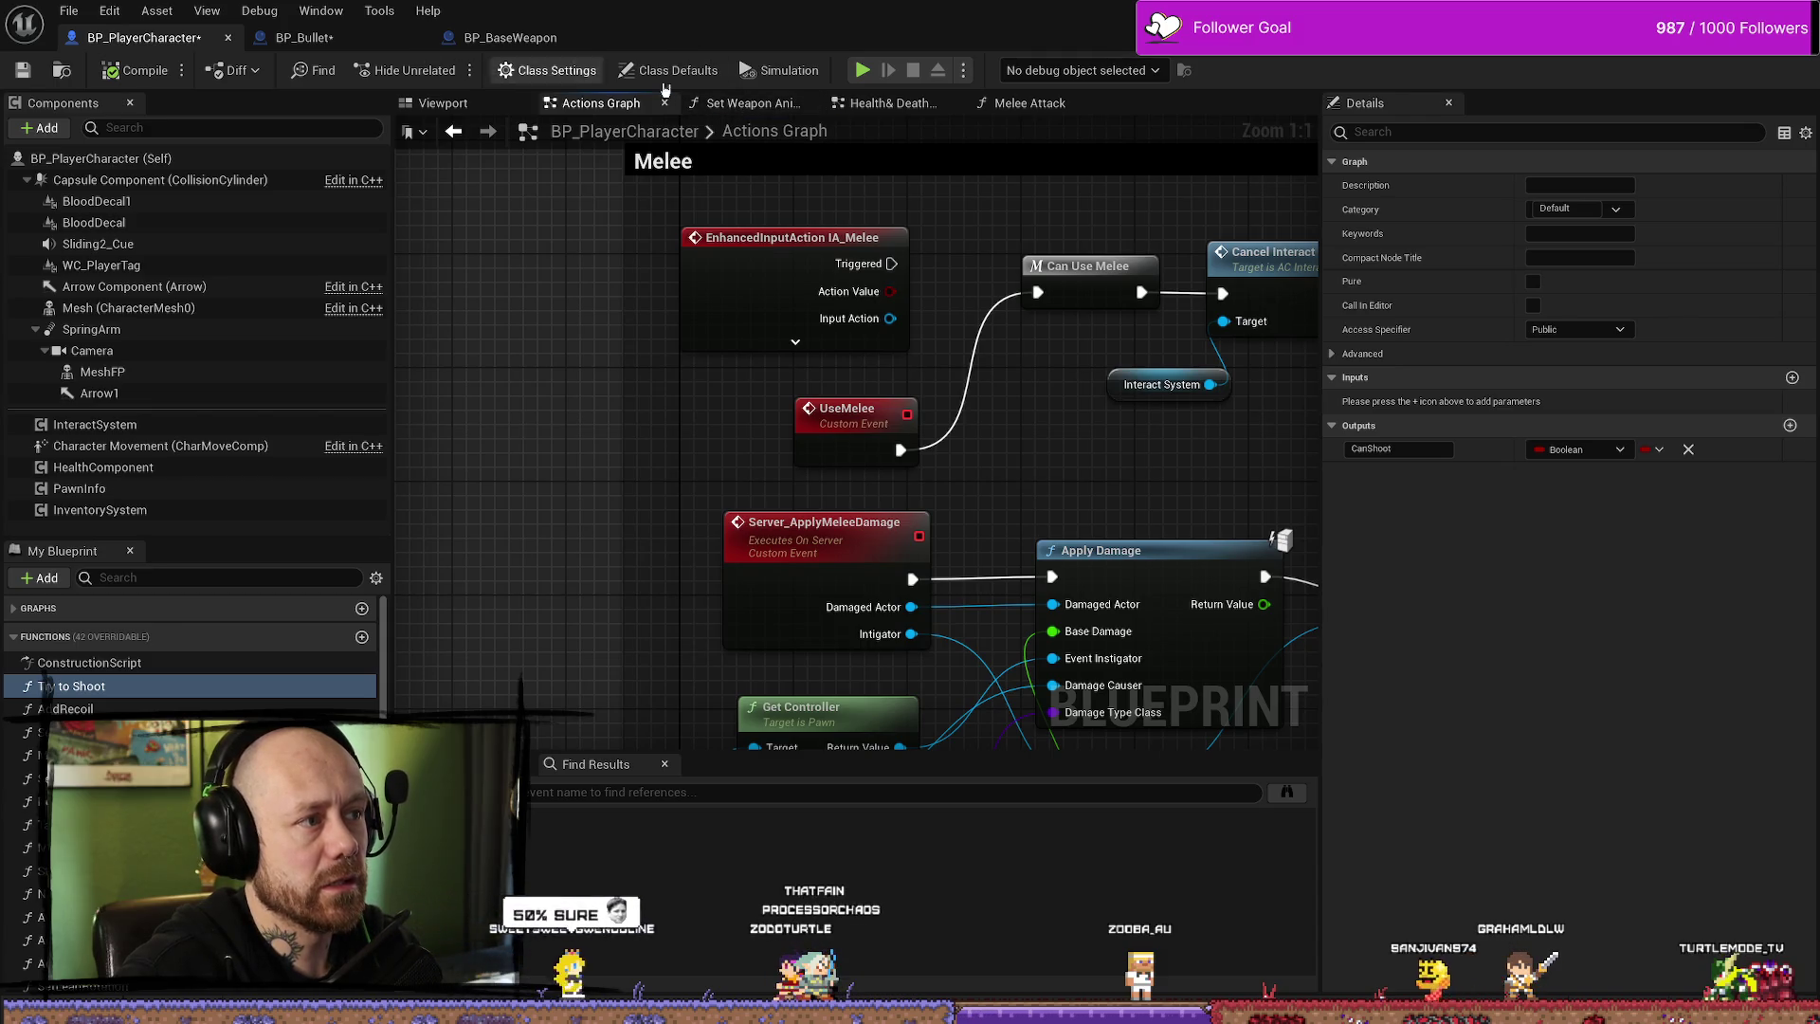
left_click(905, 107)
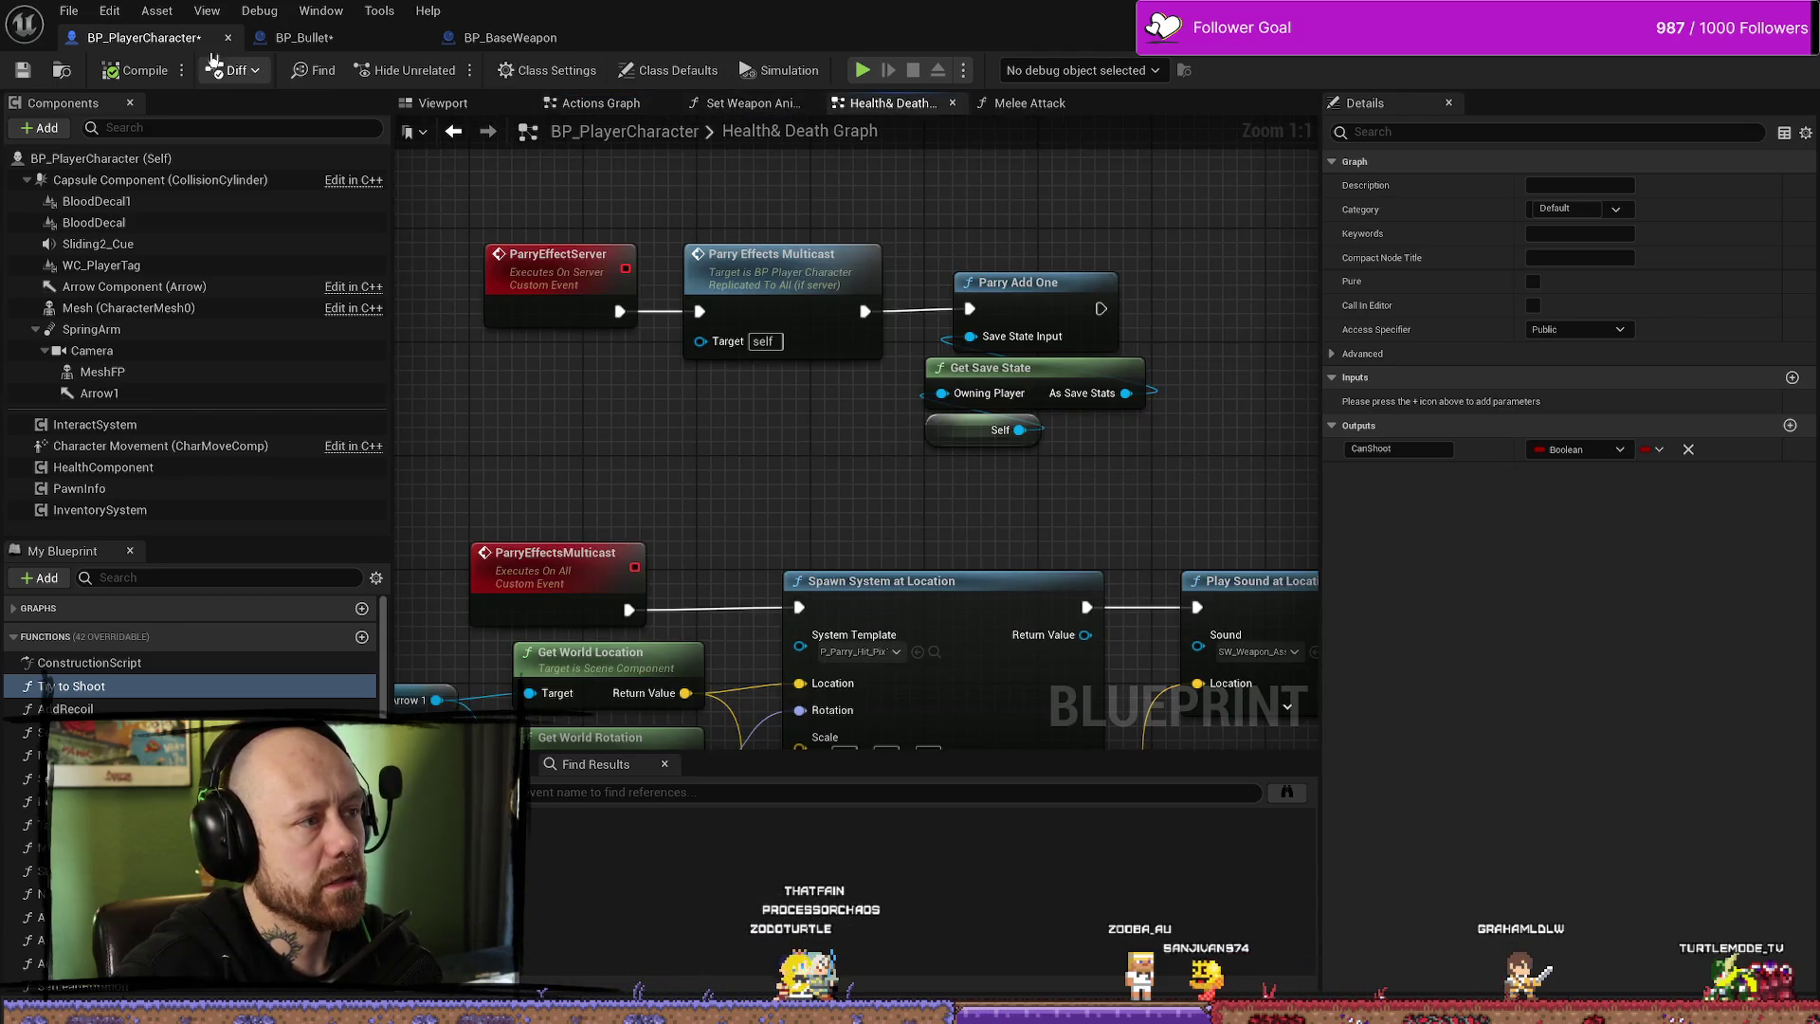
left_click(305, 39)
left_click_drag(884, 551, 971, 460)
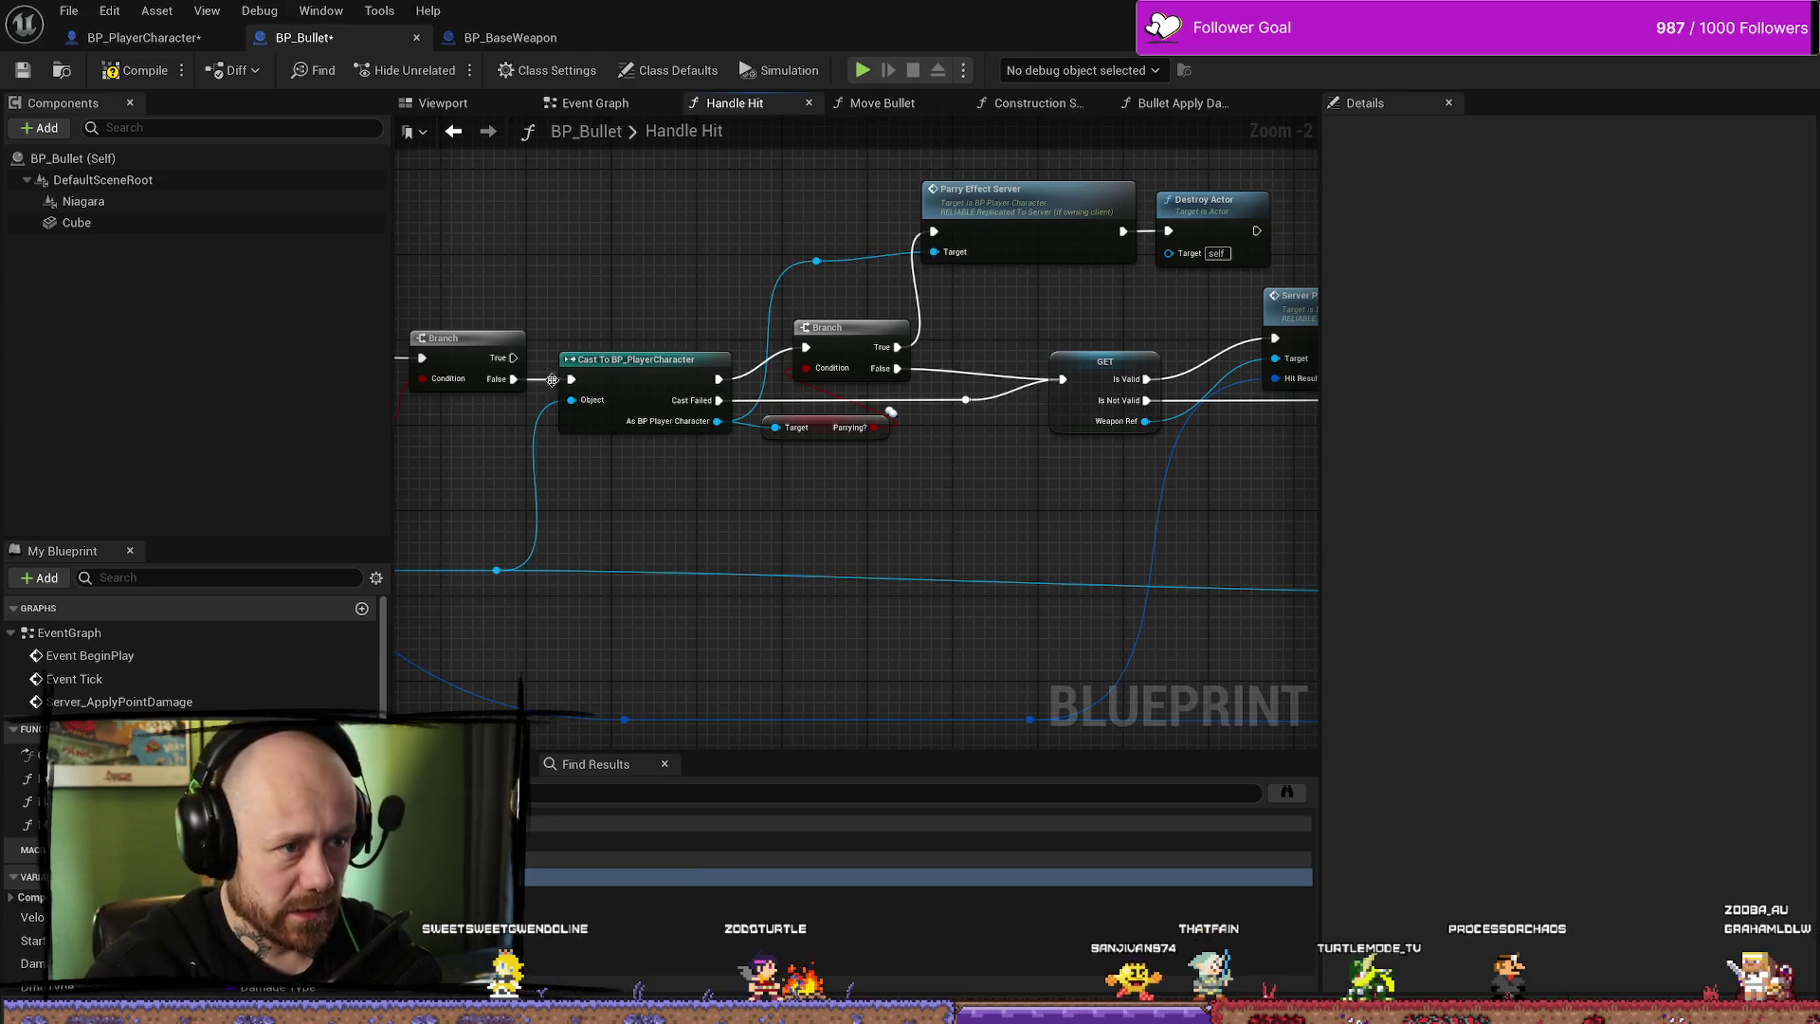
- Select BP_Bullet's Parry Effect Server call and adjust its reroute knot
left_click(1017, 249)
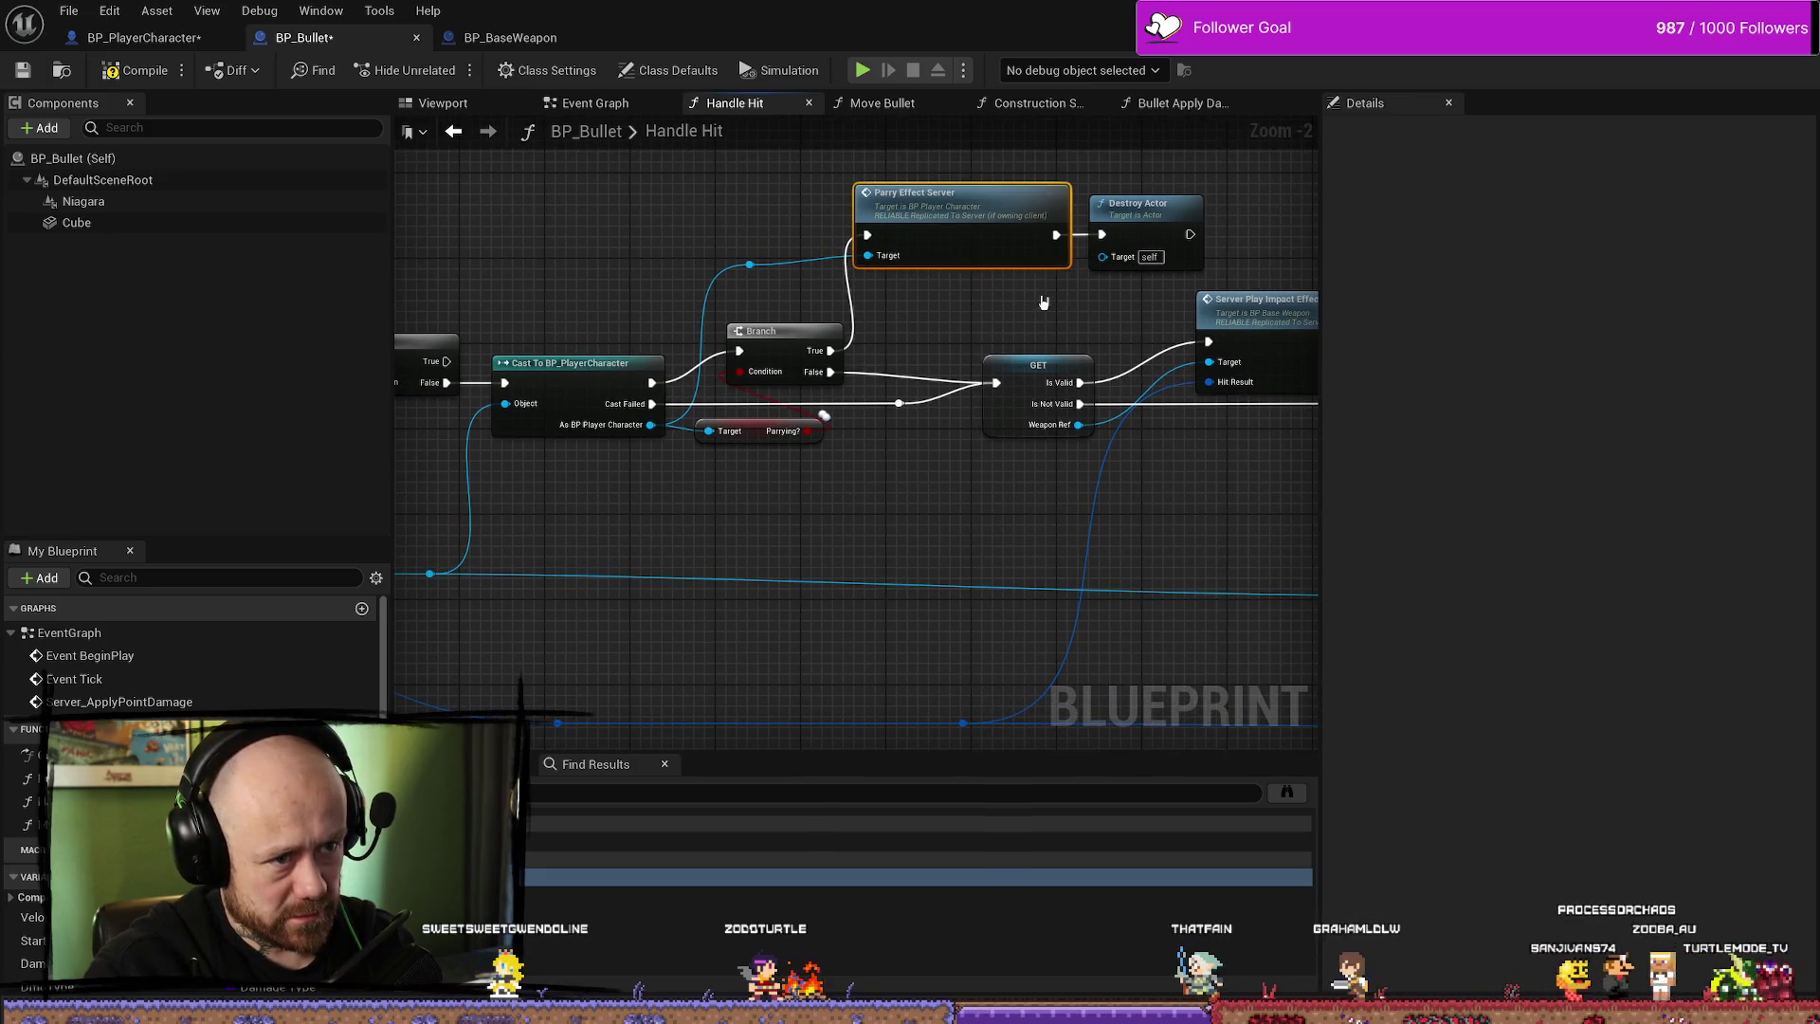
left_click_drag(1053, 308, 990, 309)
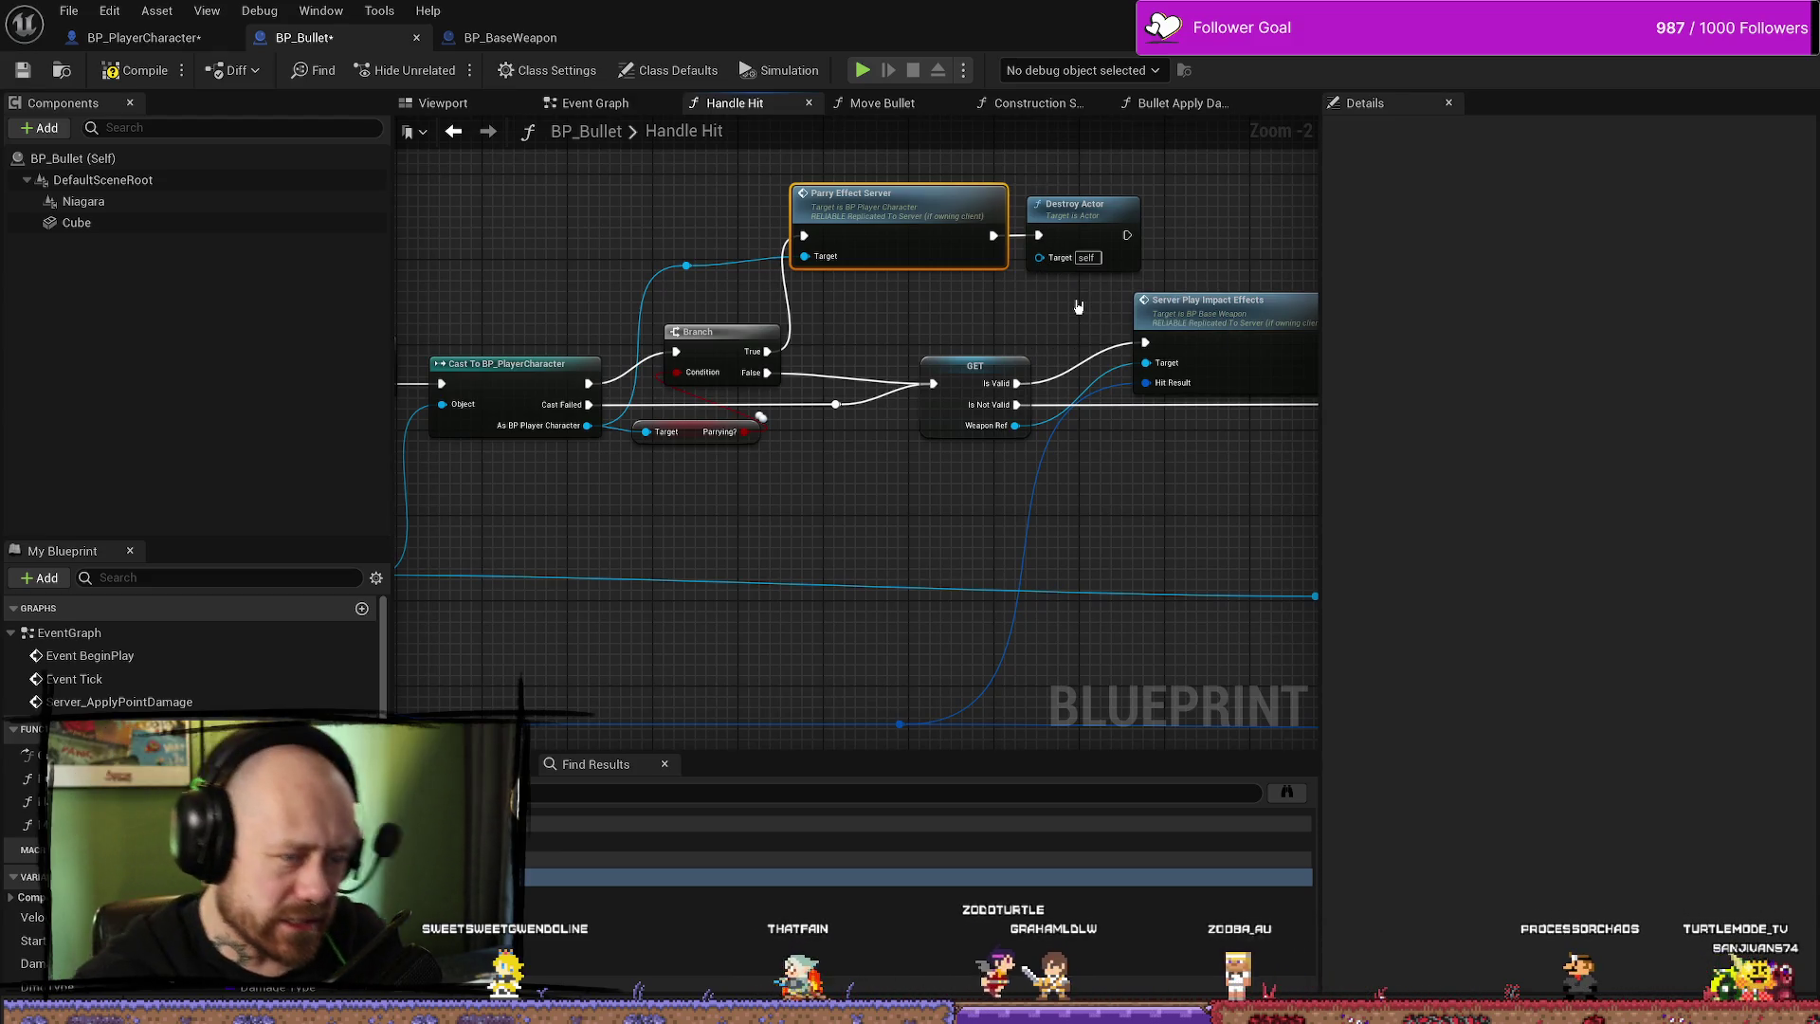
mouse_move(686, 265)
left_mouse_down()
mouse_move(651, 212)
mouse_move(690, 258)
mouse_move(611, 289)
mouse_move(610, 314)
left_mouse_up()
left_click(608, 439)
- Glance at BP_BaseWeapon's Play Effects, then move Get Save State and Self down in BP_PlayerCharacter
left_click(510, 38)
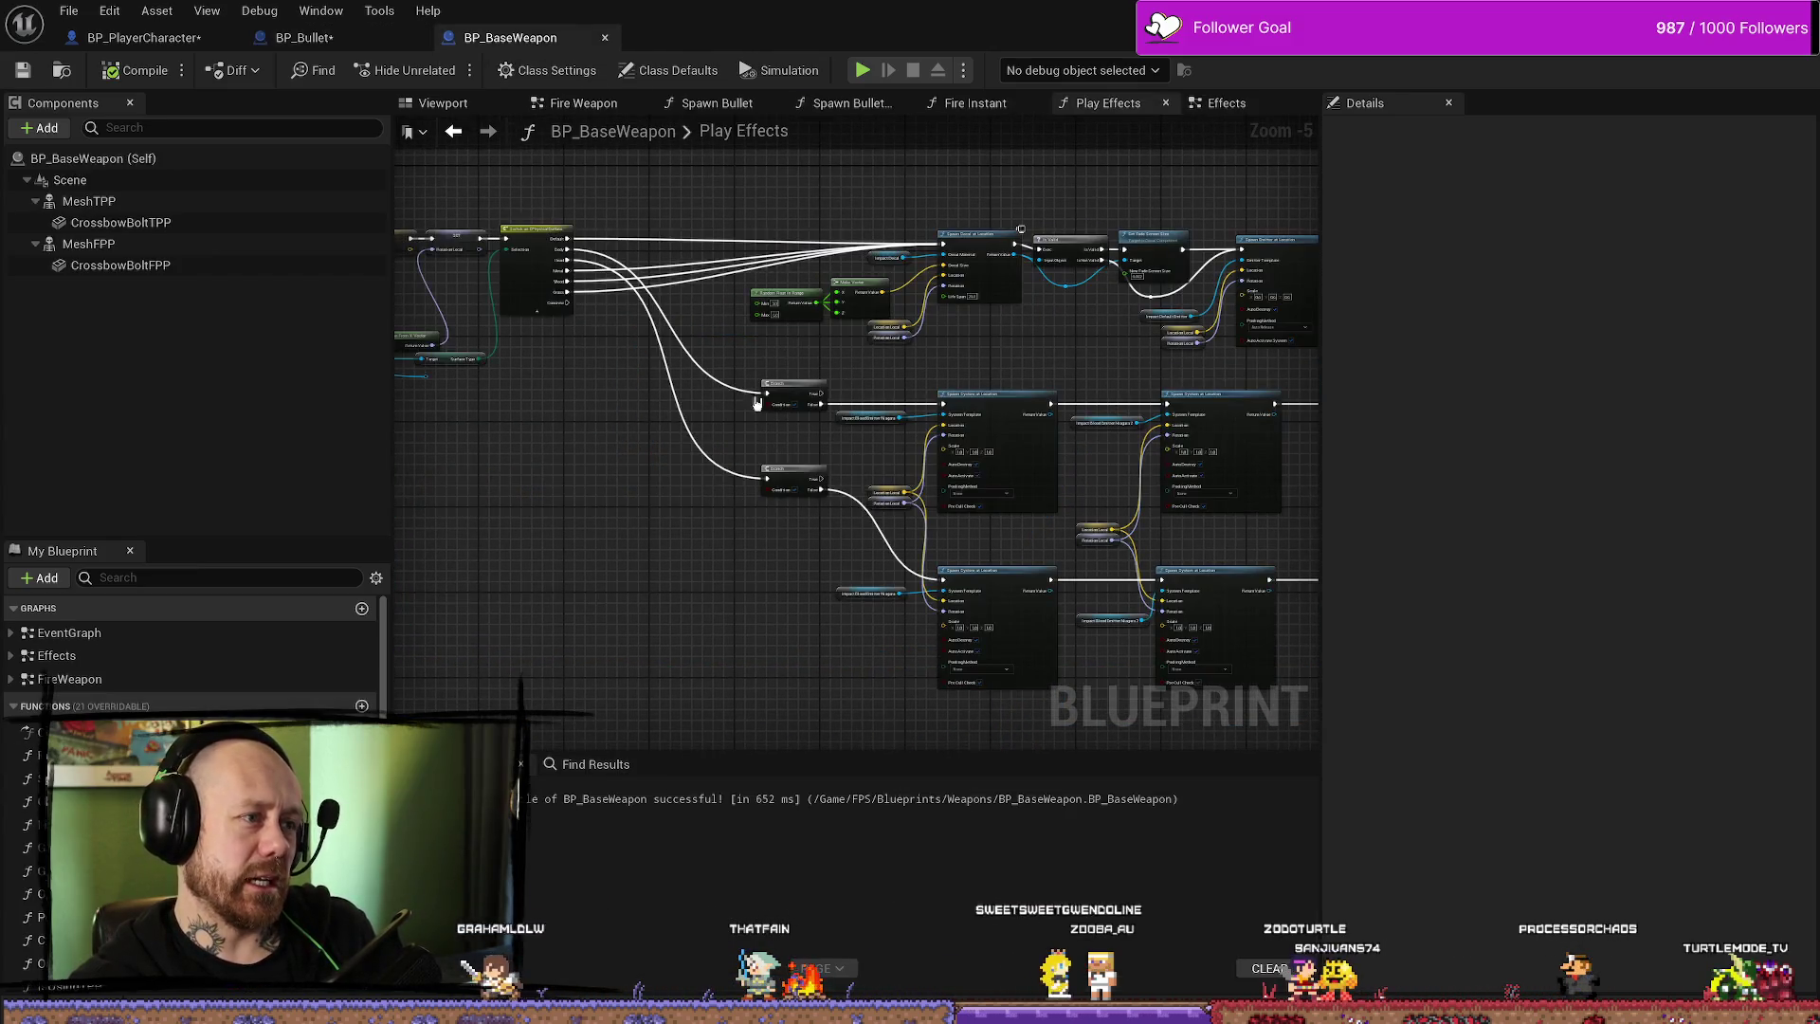
left_click(303, 38)
left_click(142, 38)
mouse_move(859, 446)
left_mouse_down()
mouse_move(736, 417)
mouse_move(799, 449)
left_mouse_up()
left_click(914, 370, "shift")
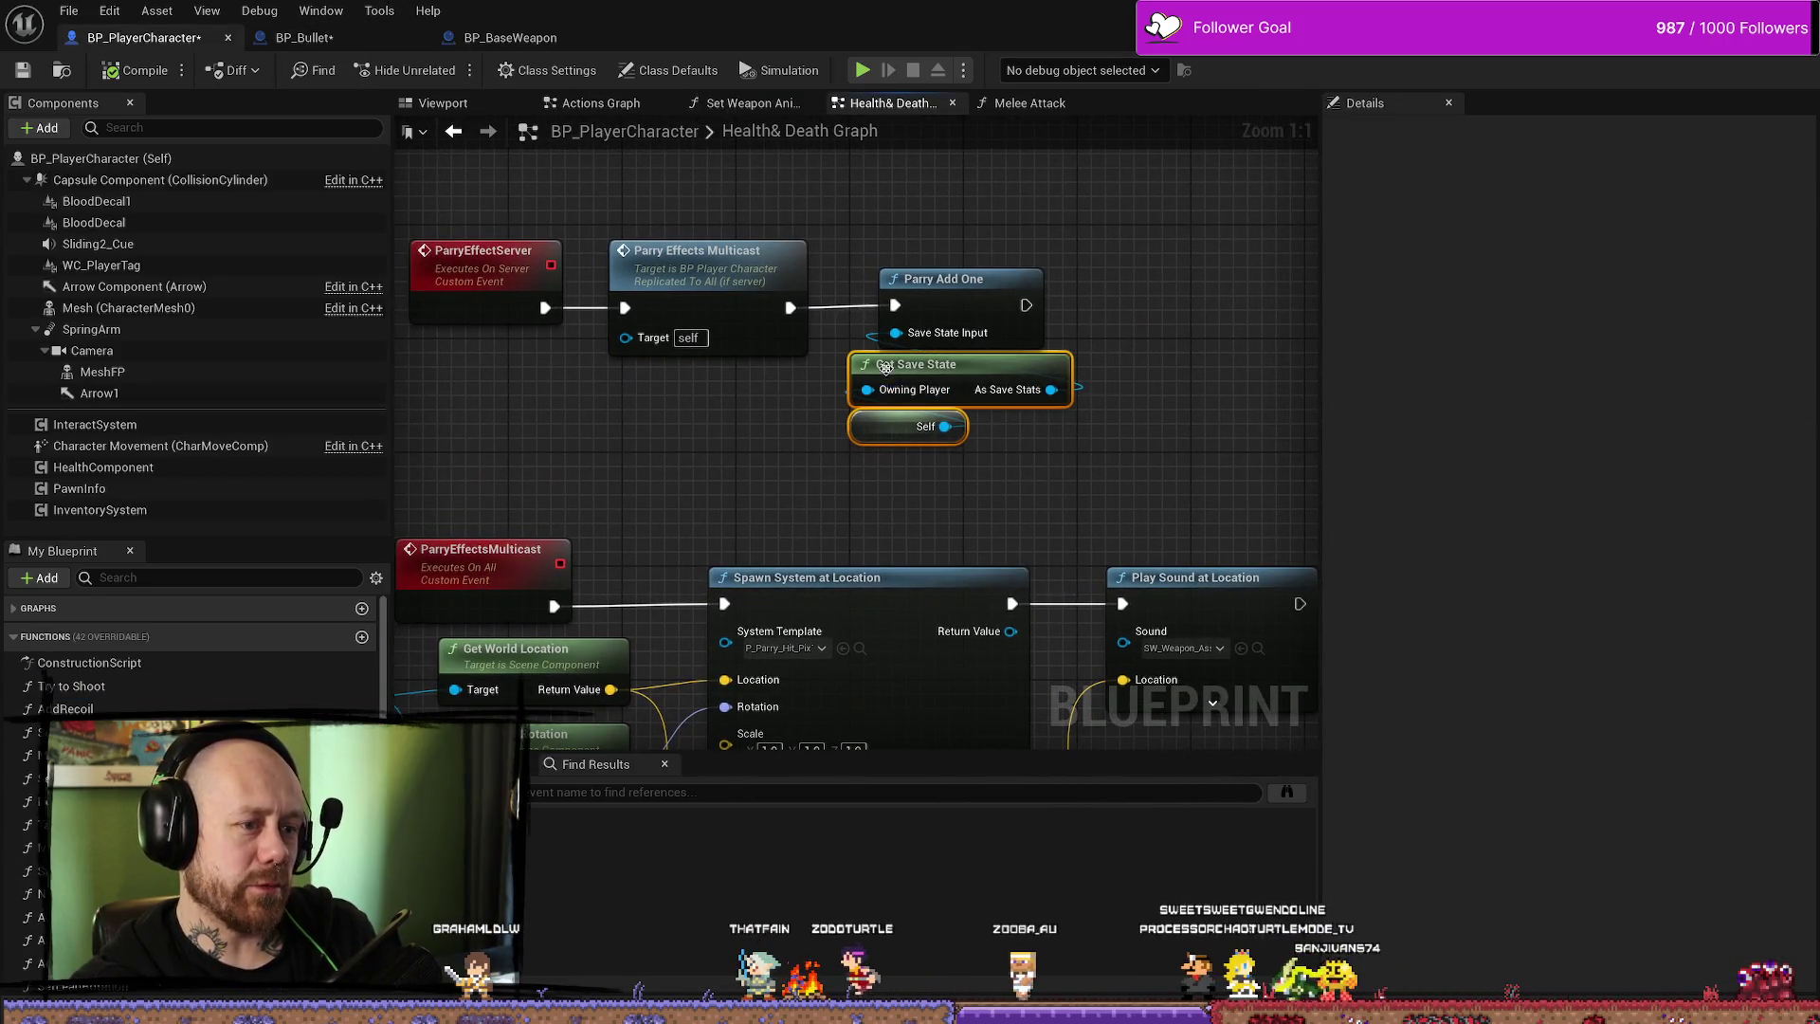
left_click_drag(914, 370, 914, 398)
left_click(510, 266)
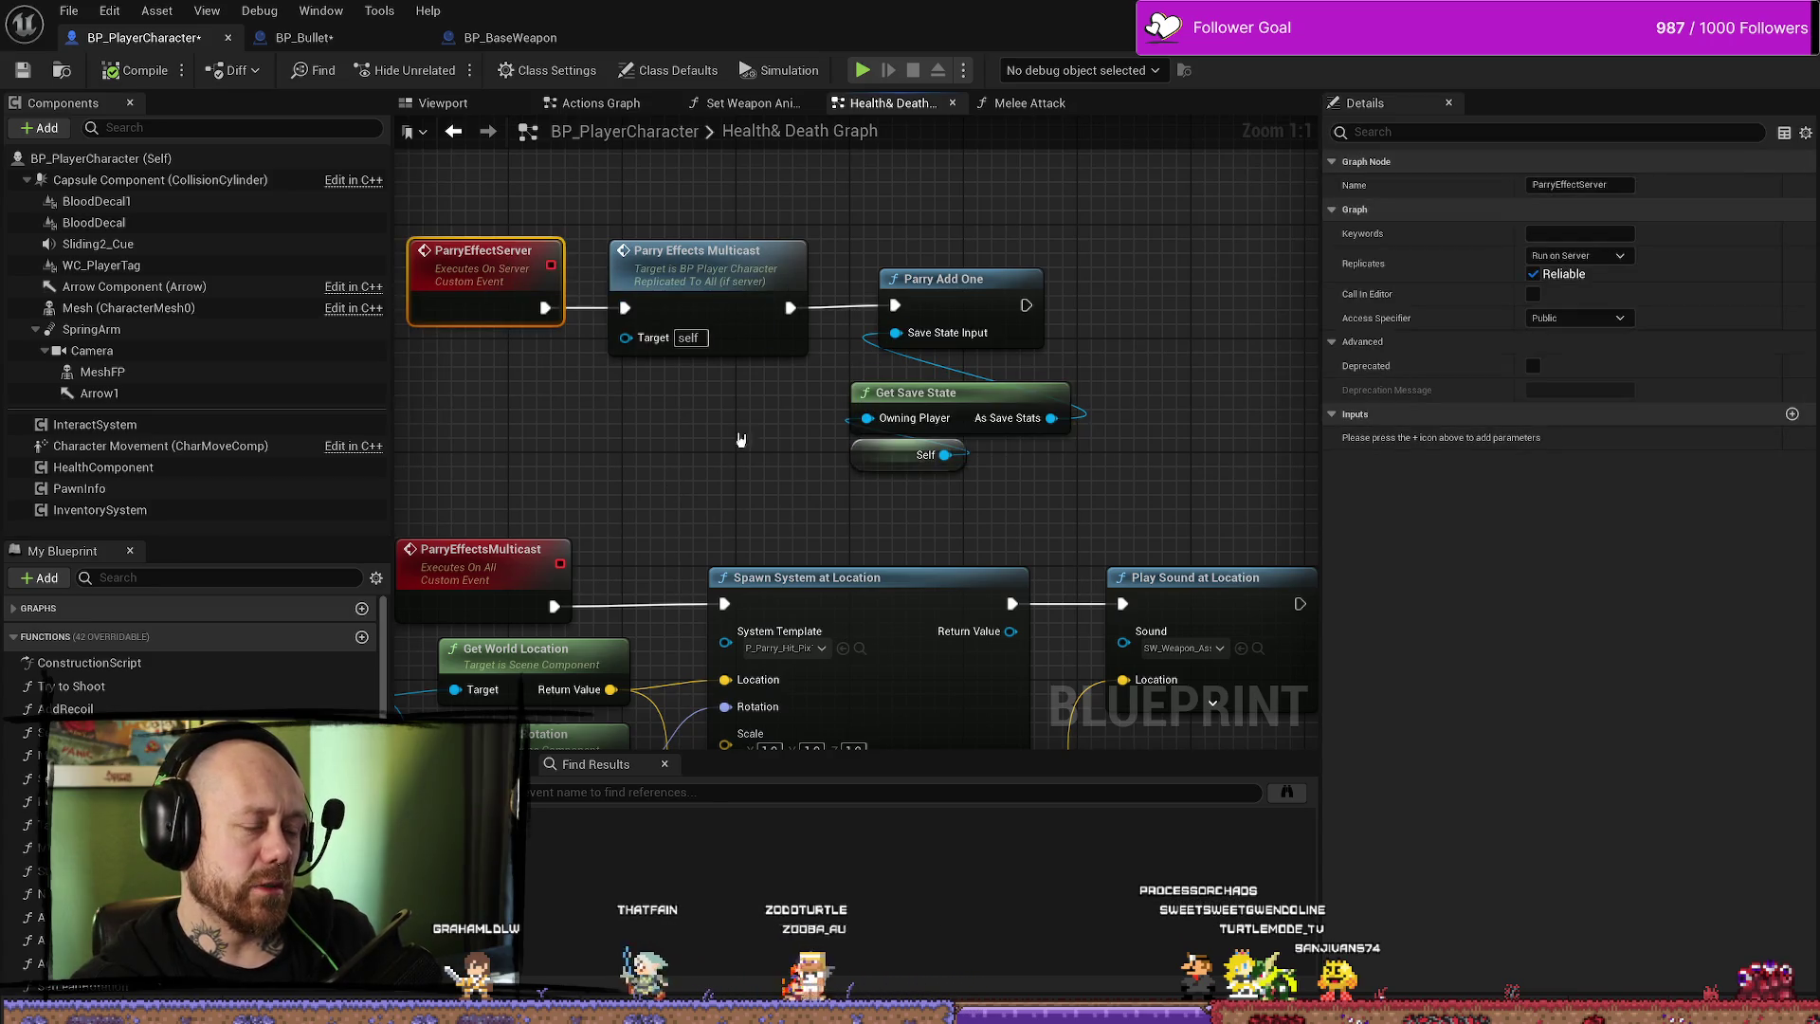
left_click_drag(548, 450, 608, 438)
left_click(607, 438)
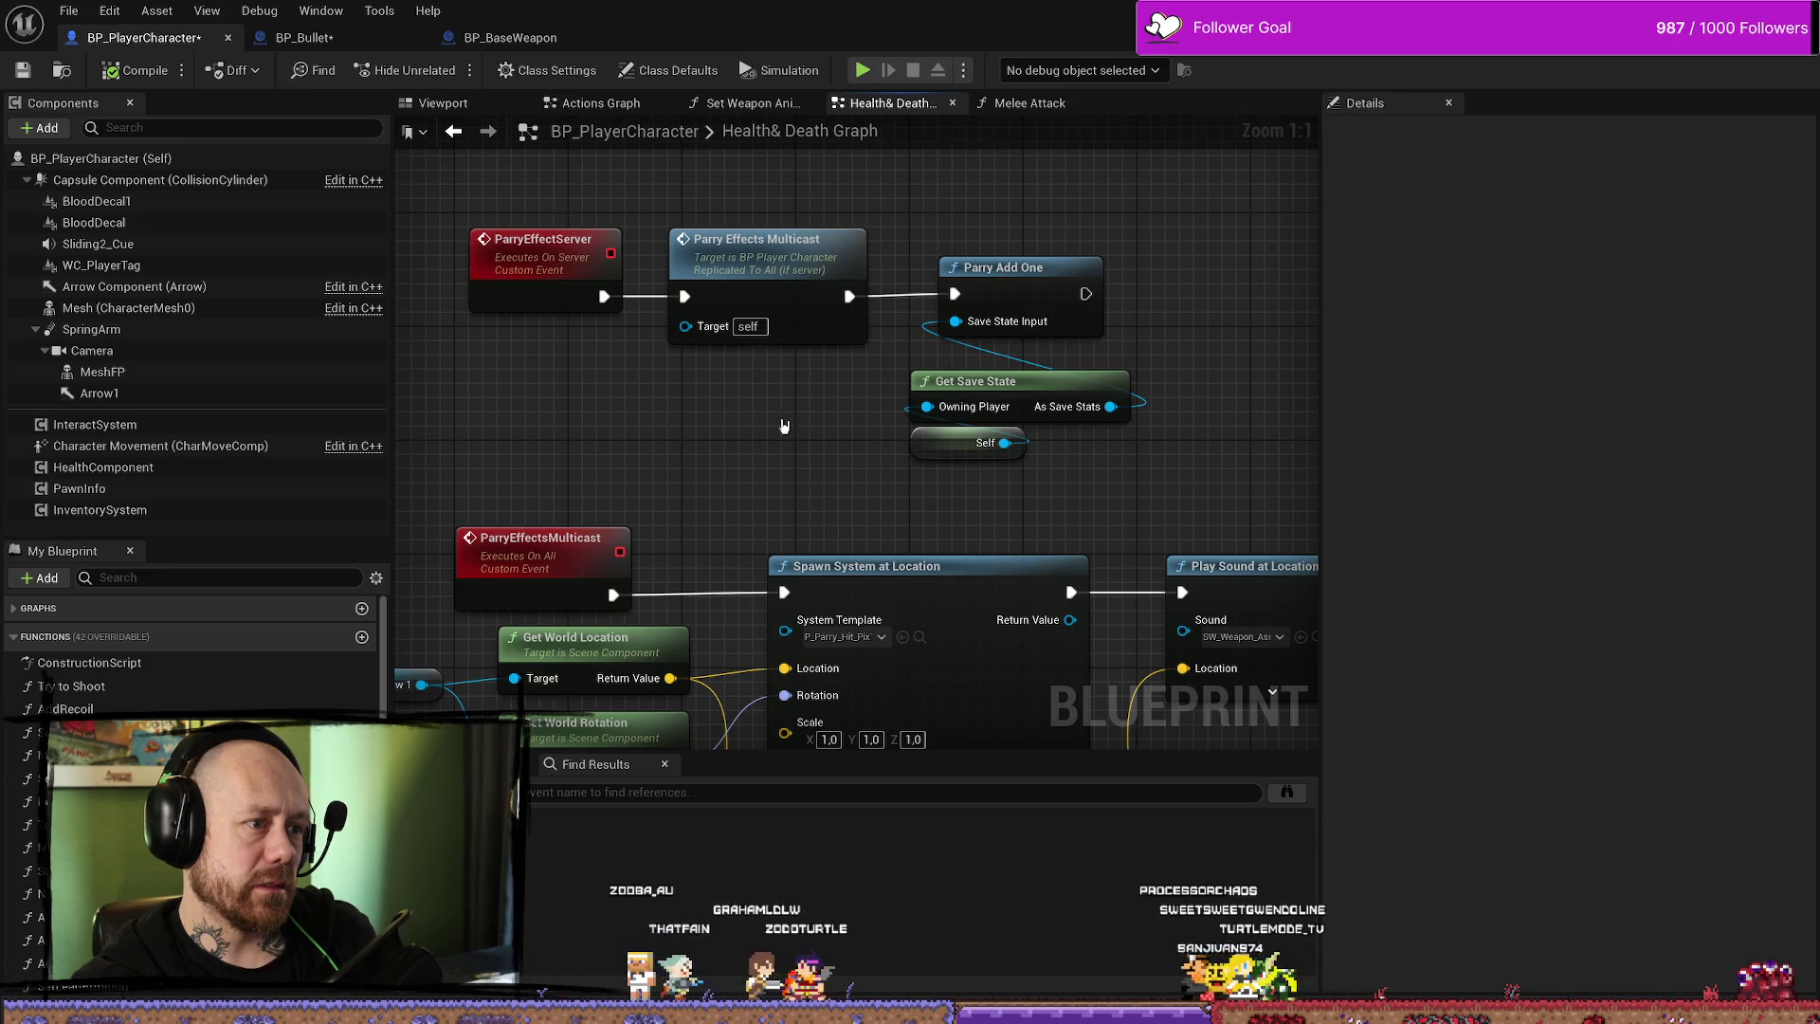
left_click_drag(865, 413, 886, 402)
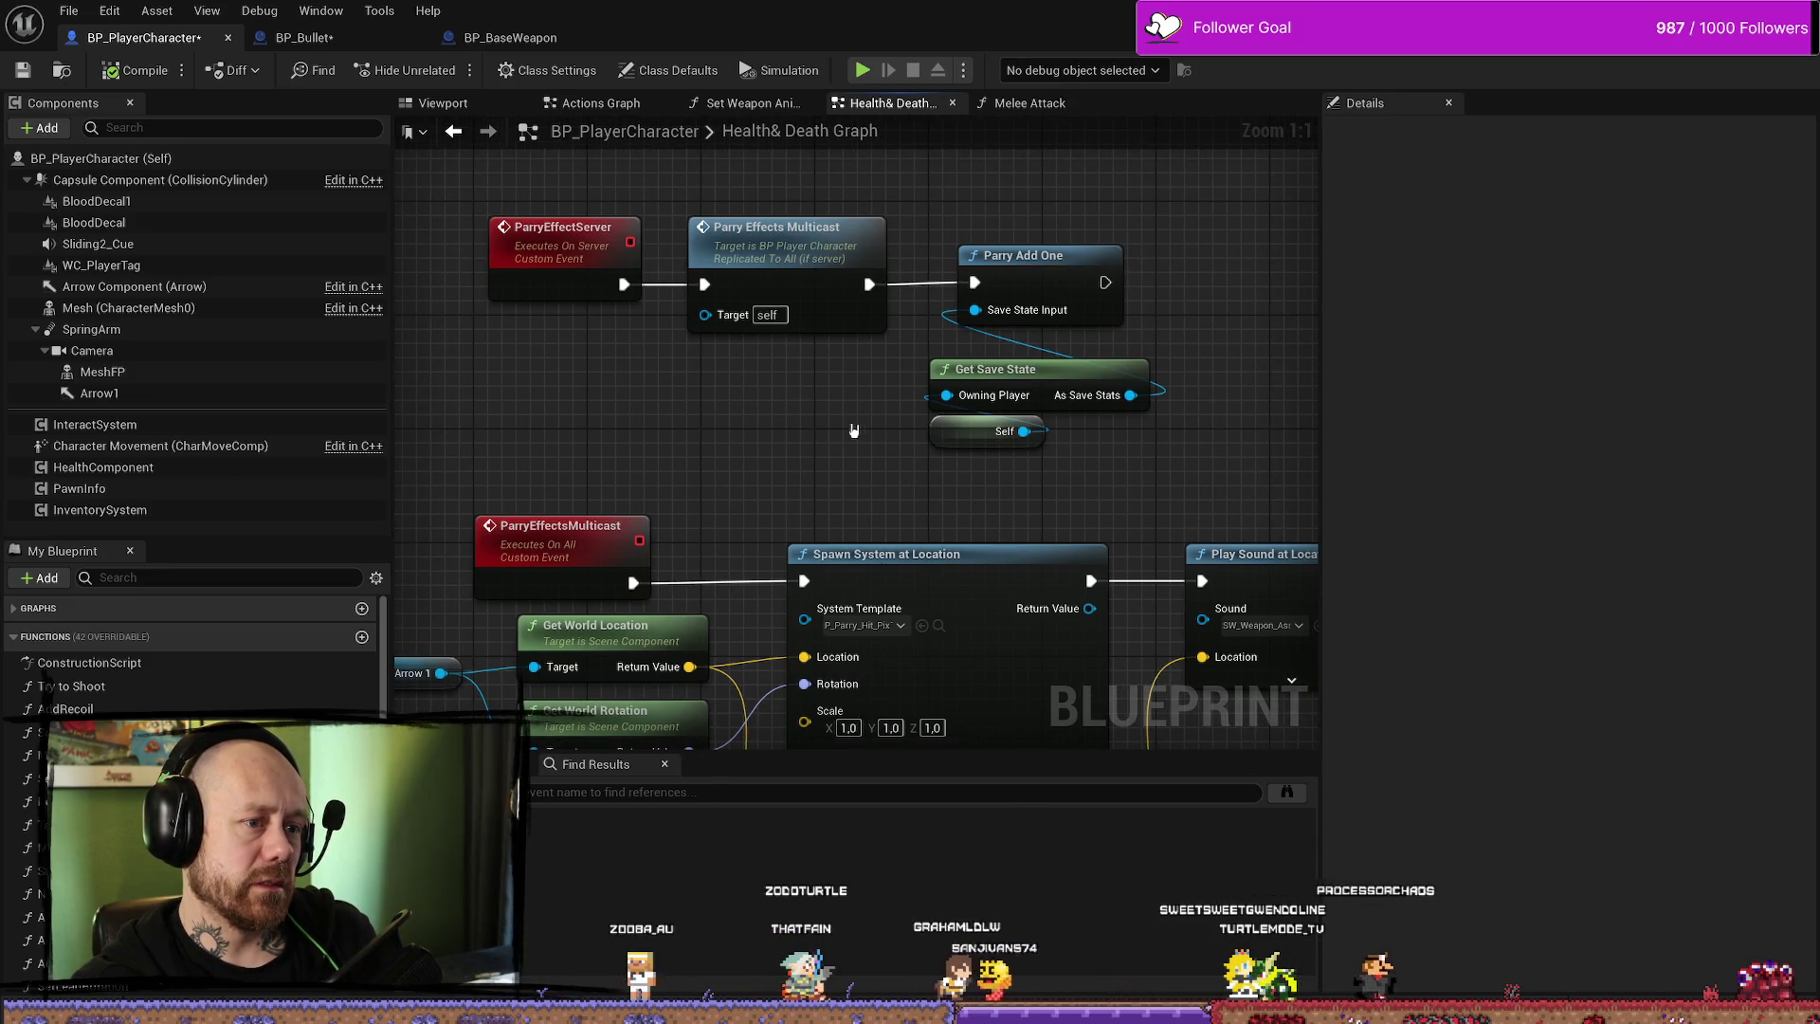
left_click_drag(763, 371, 765, 326)
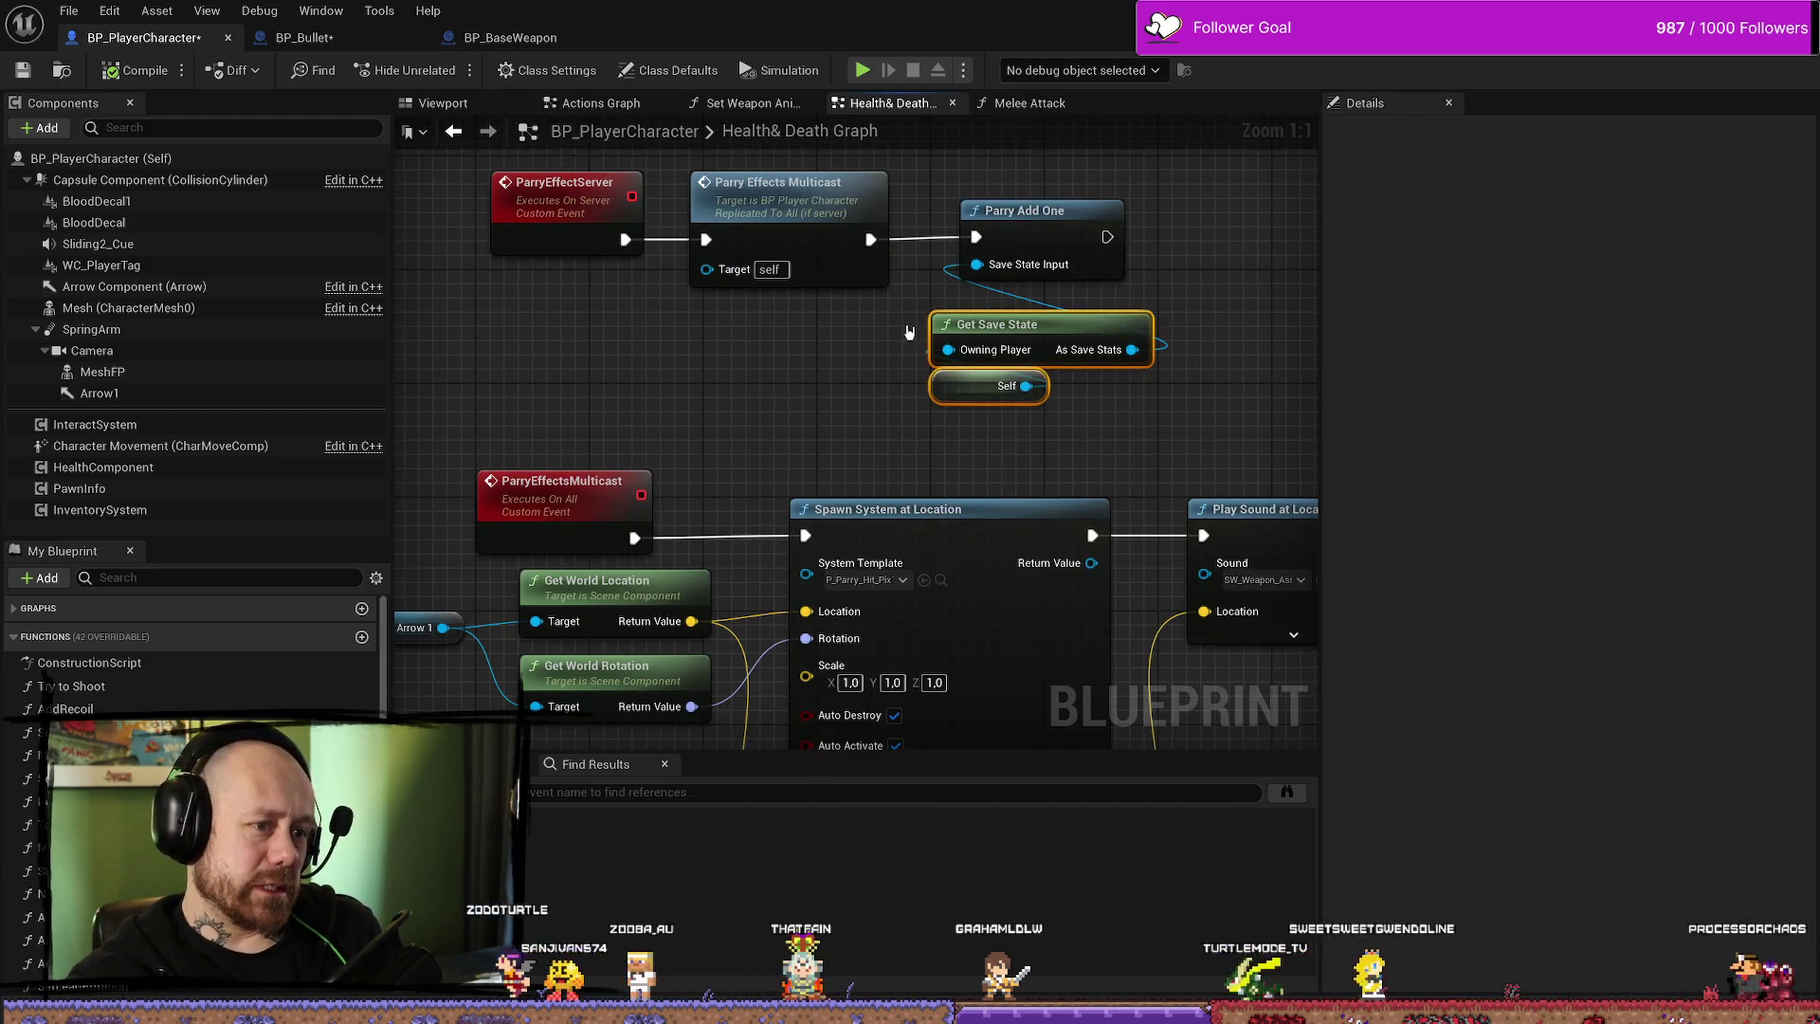
left_click_drag(872, 319, 1104, 396)
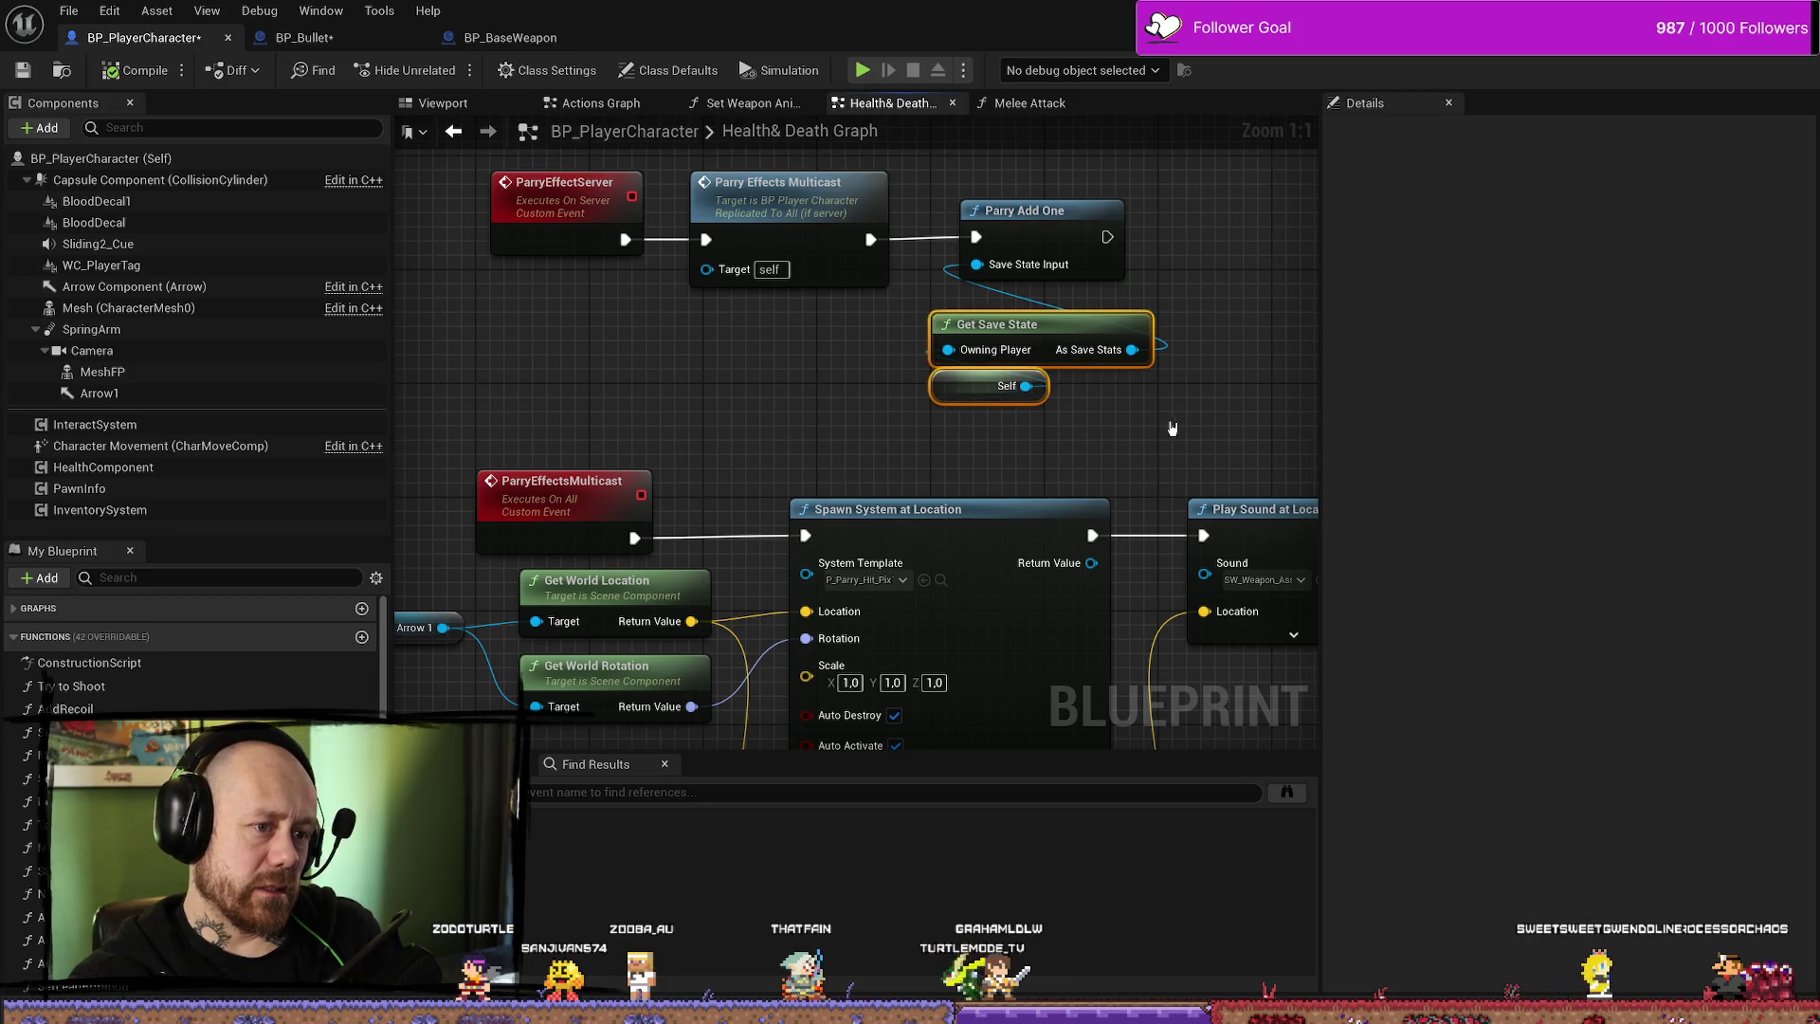
left_click(809, 345)
left_click_drag(910, 341, 1037, 380)
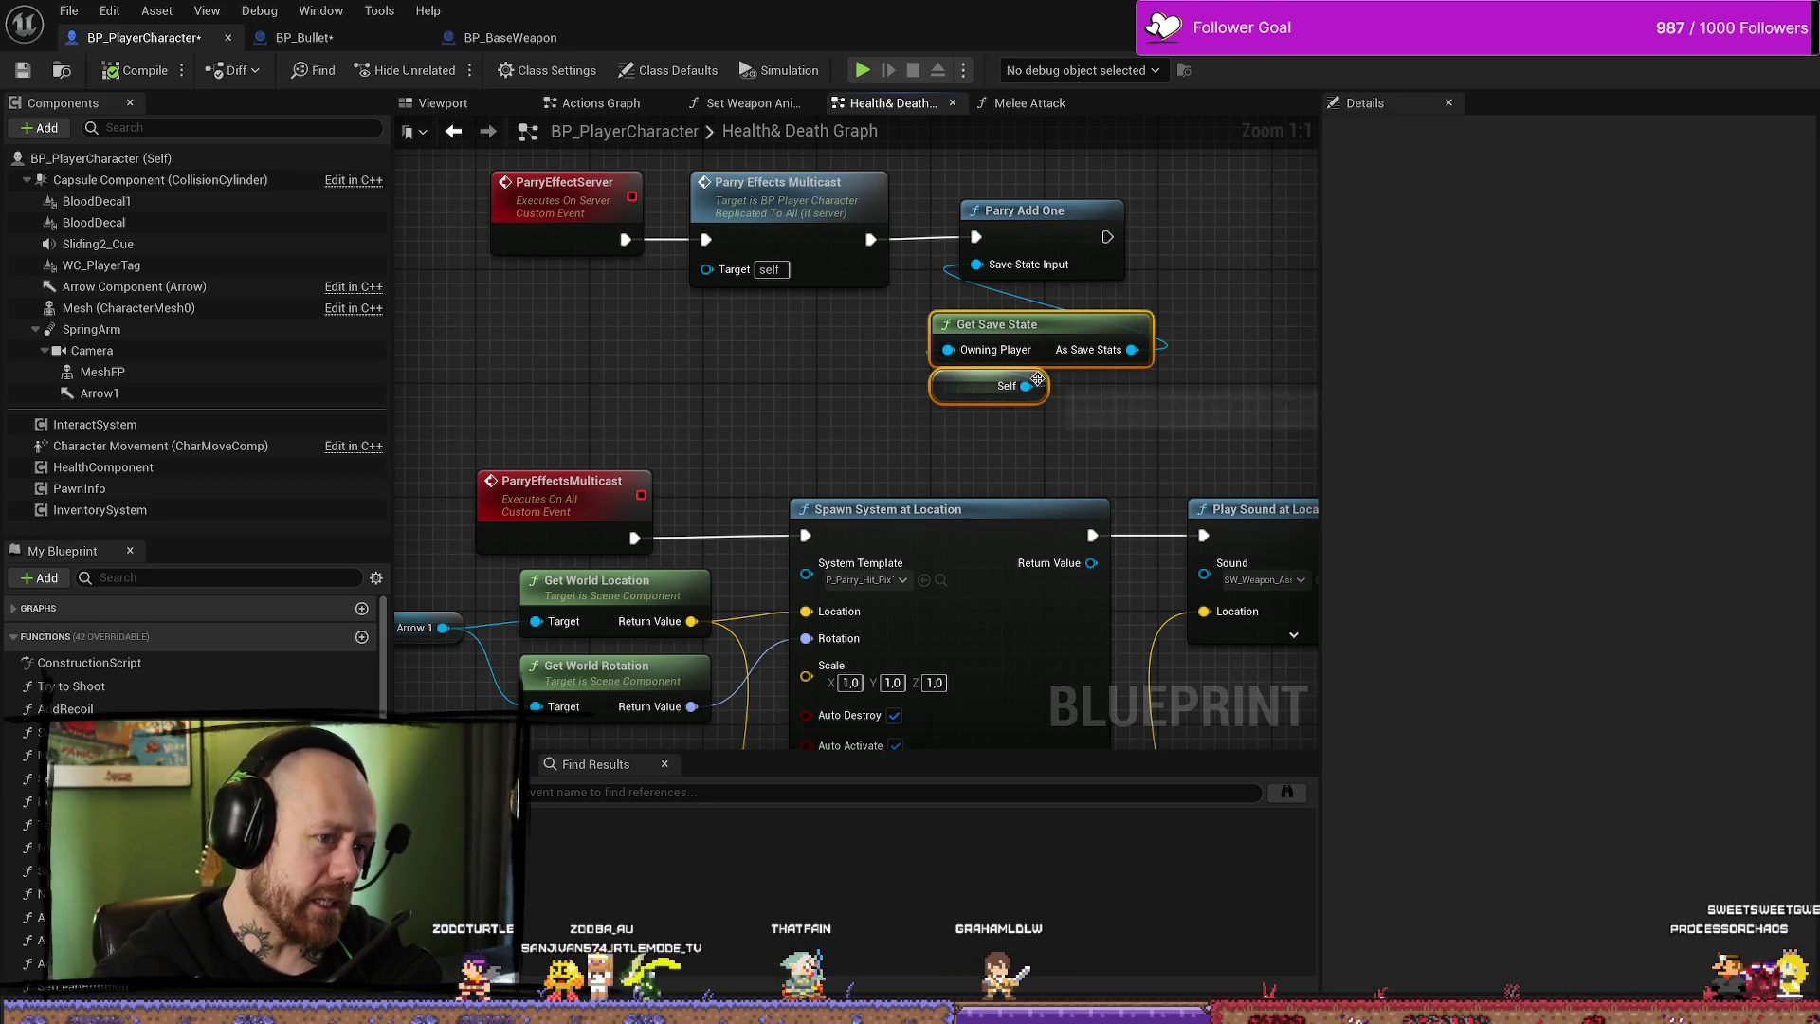
left_click(1247, 390)
scroll(736, 315, "down", 2)
scroll(735, 315, "up", 1)
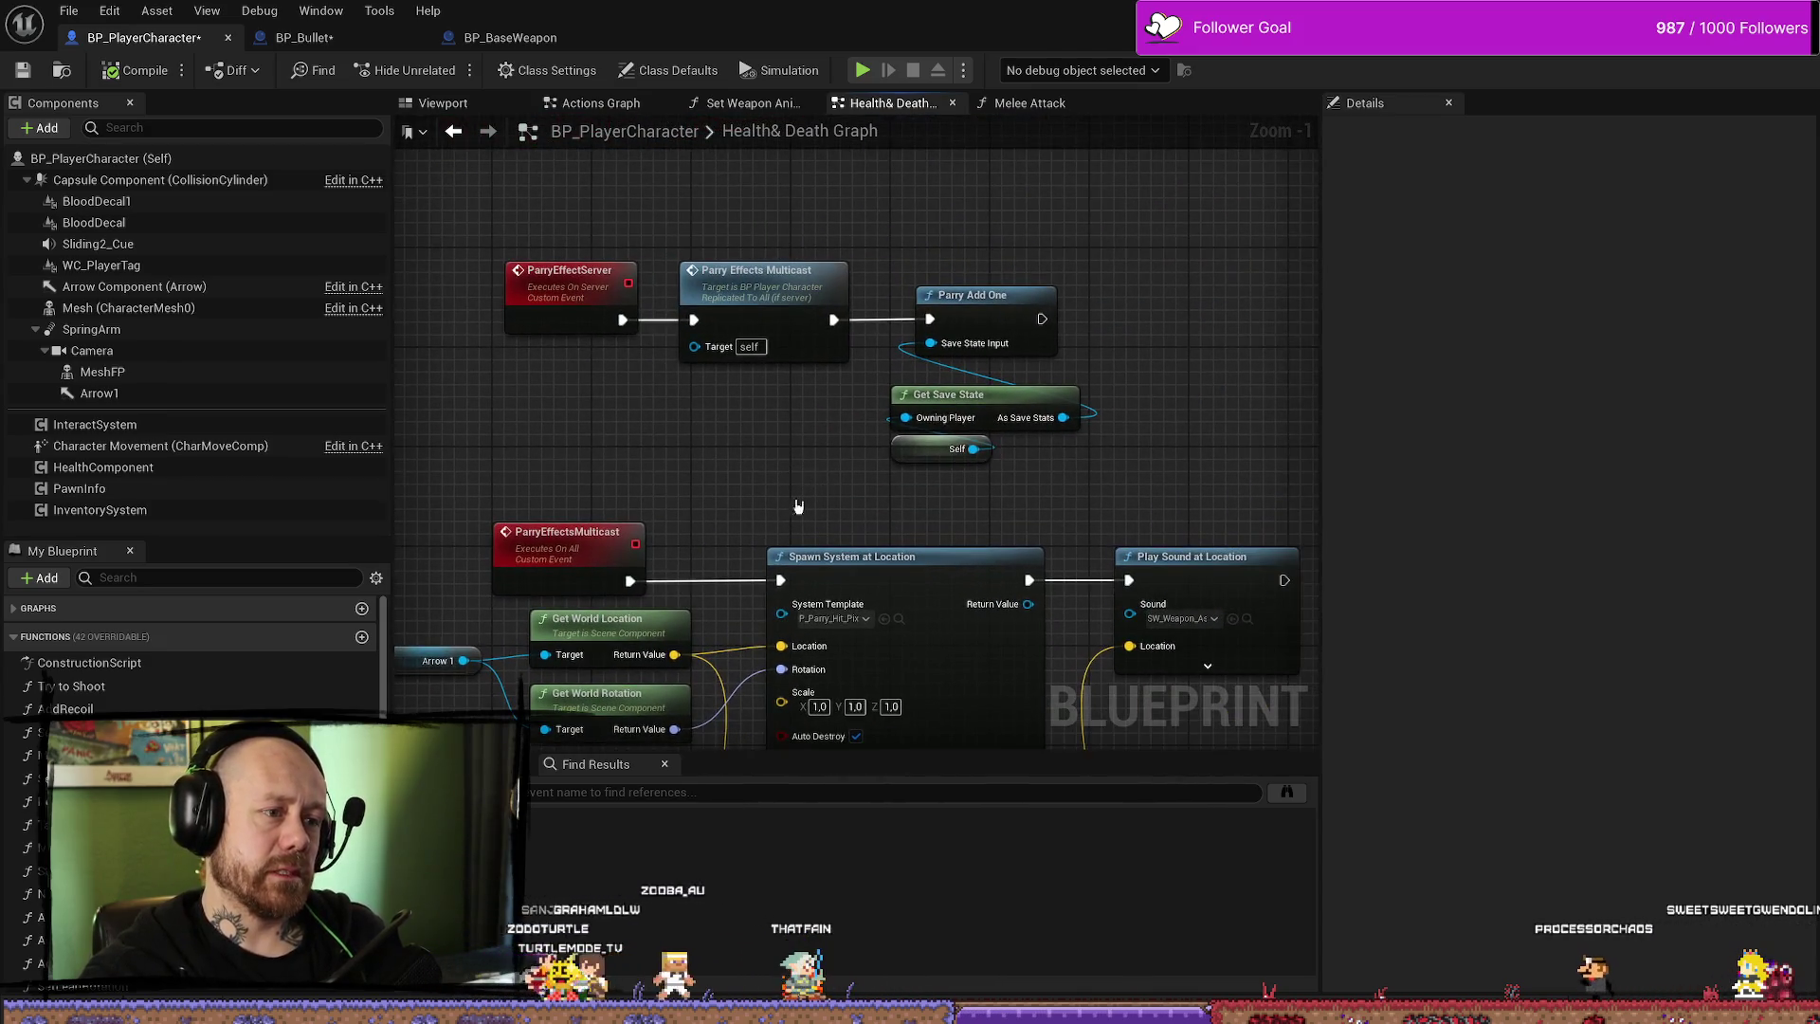
left_click(727, 282)
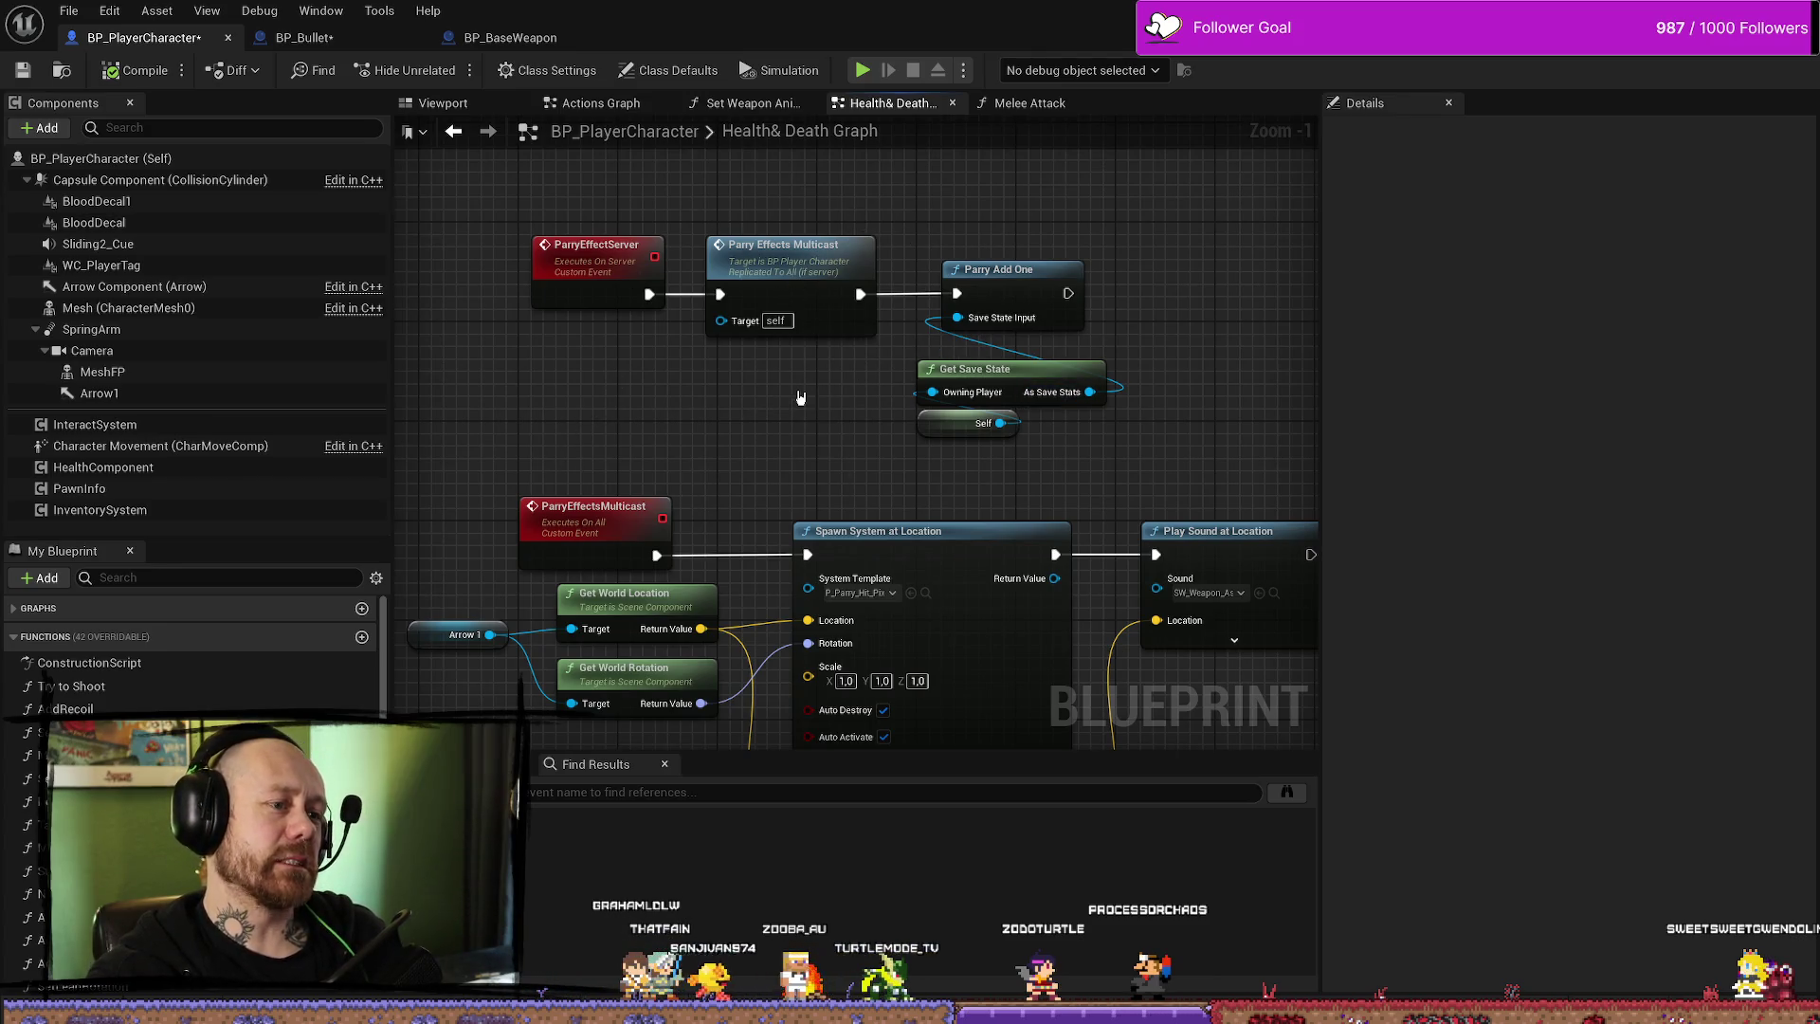
left_click(783, 254)
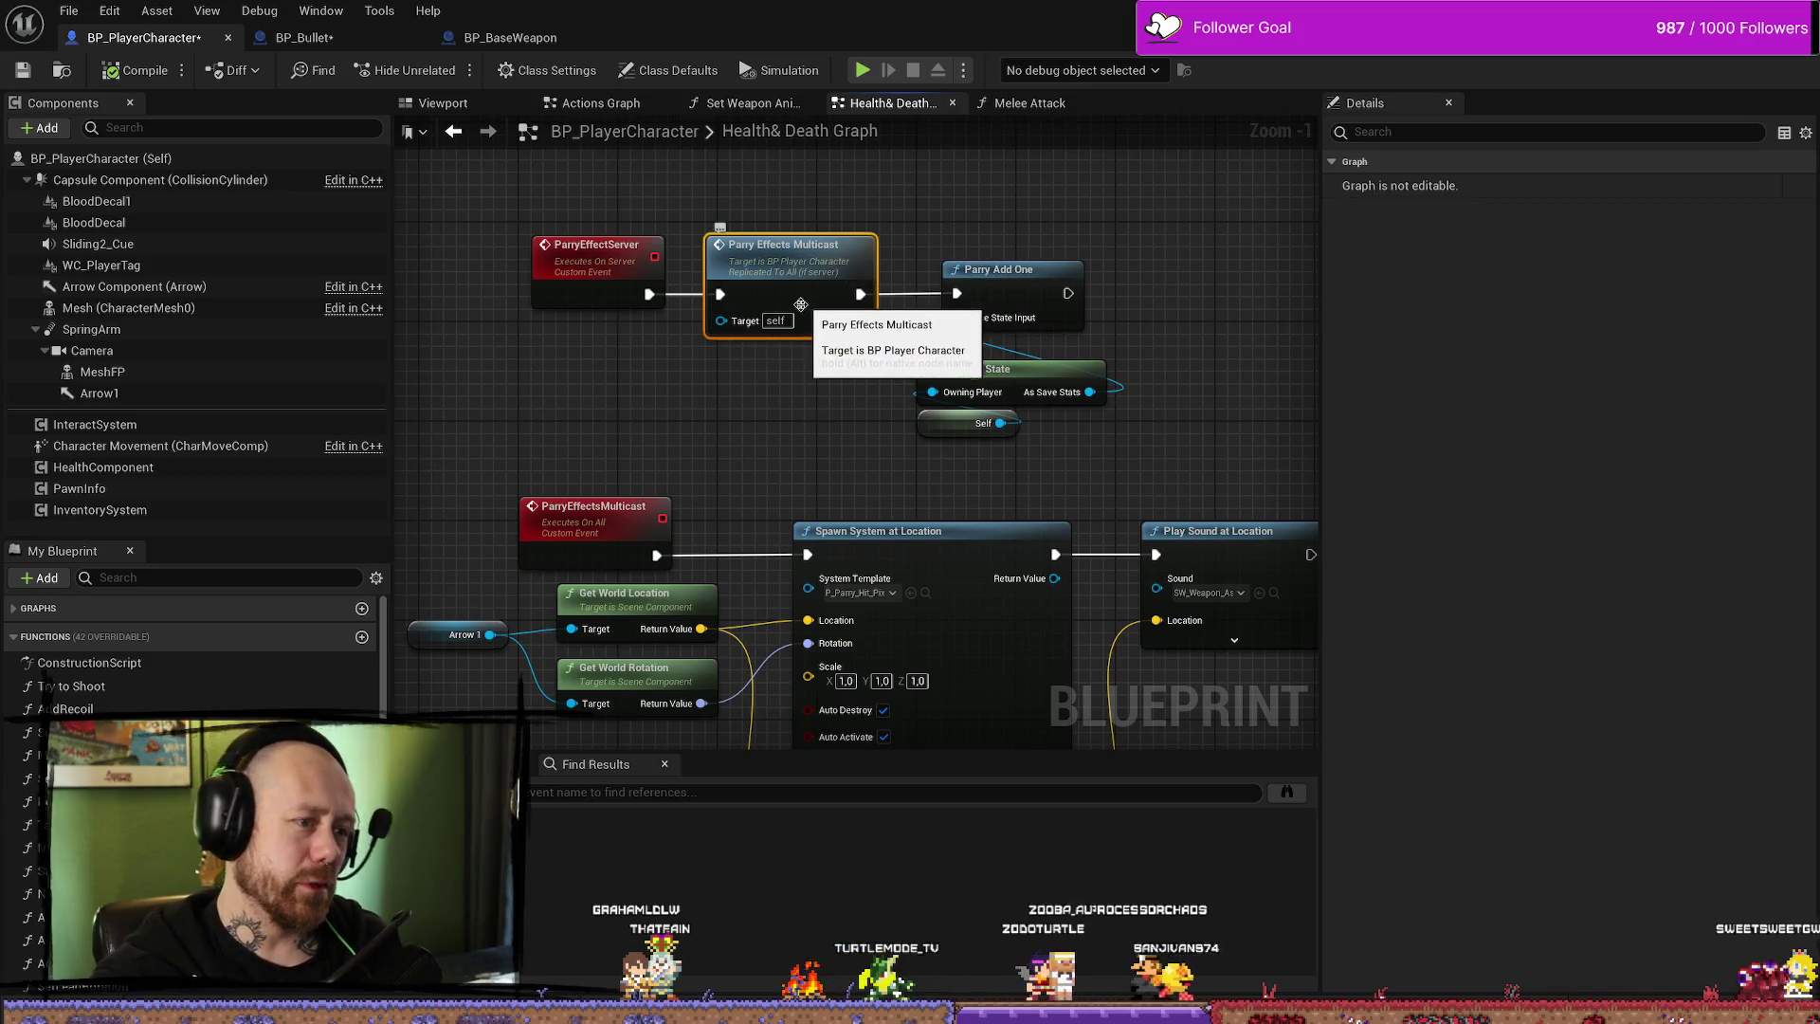
mouse_move(730, 402)
left_mouse_down()
mouse_move(747, 262)
mouse_move(860, 277)
mouse_move(883, 447)
left_mouse_up()
left_click(689, 305)
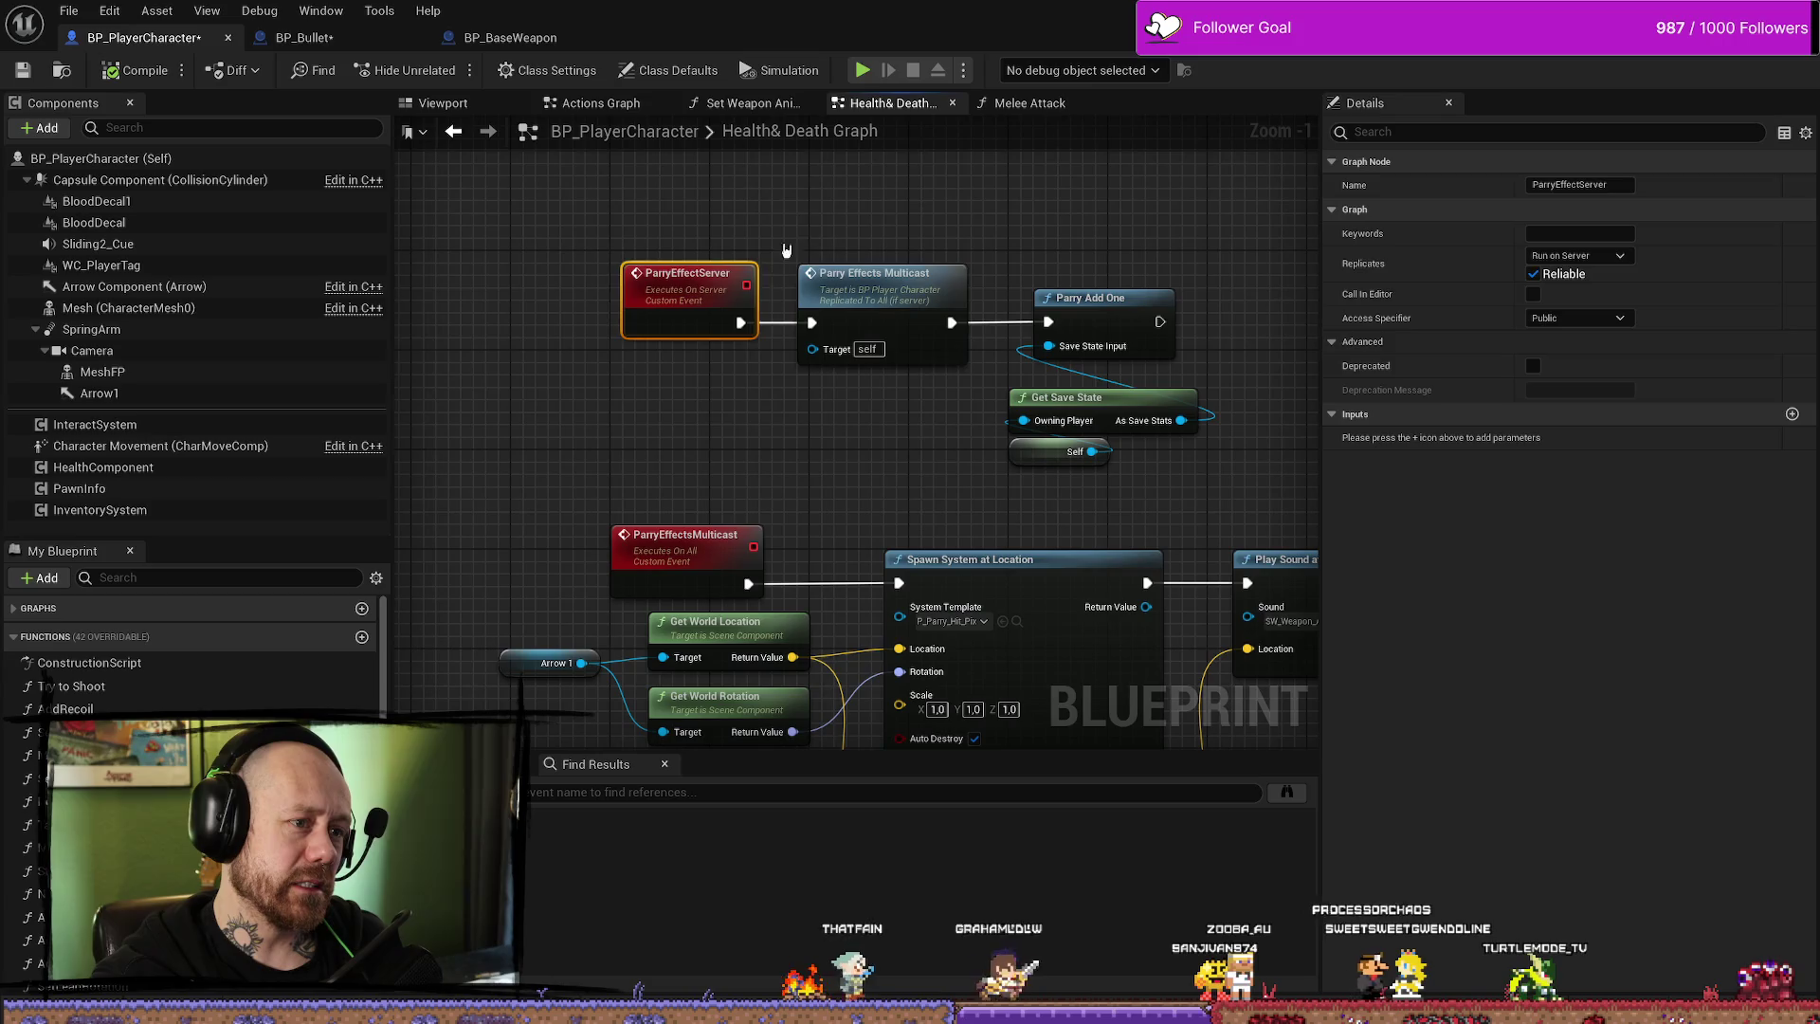
left_click(867, 361)
mouse_move(868, 365)
left_mouse_down()
mouse_move(768, 377)
mouse_move(783, 447)
mouse_move(833, 242)
left_mouse_up()
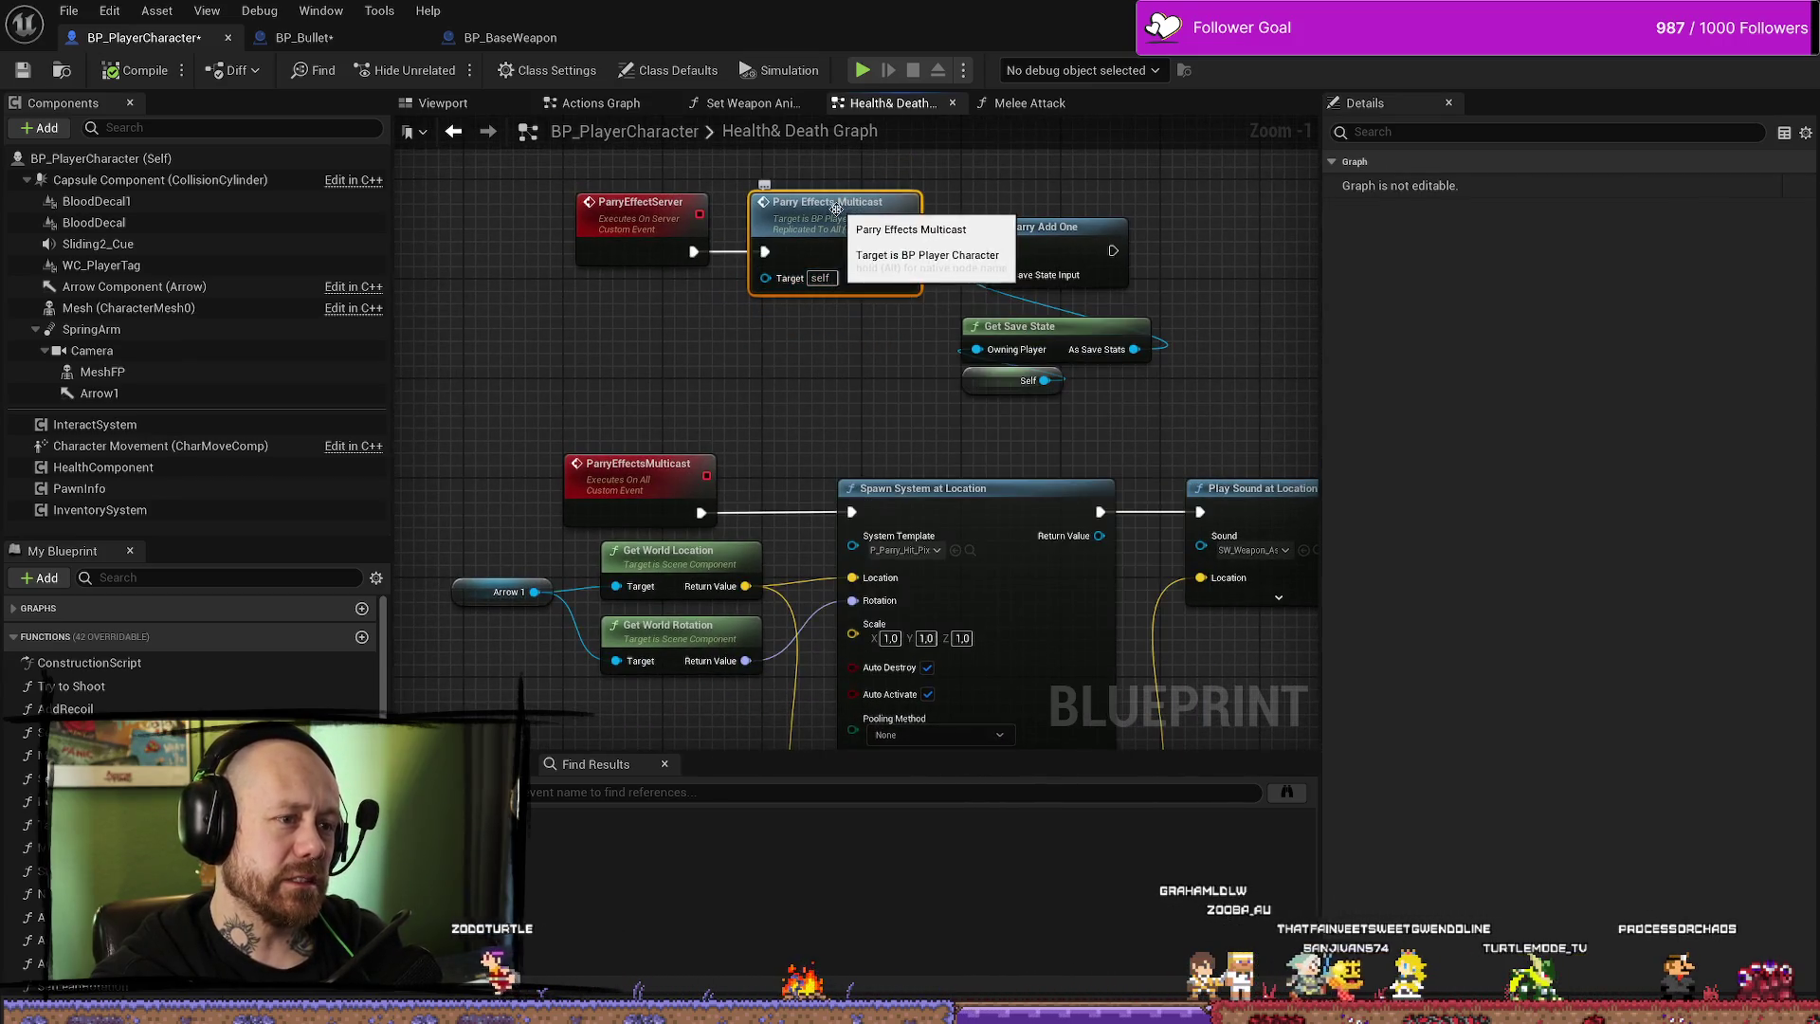
left_click_drag(825, 405, 794, 289)
left_click_drag(656, 260, 461, 599)
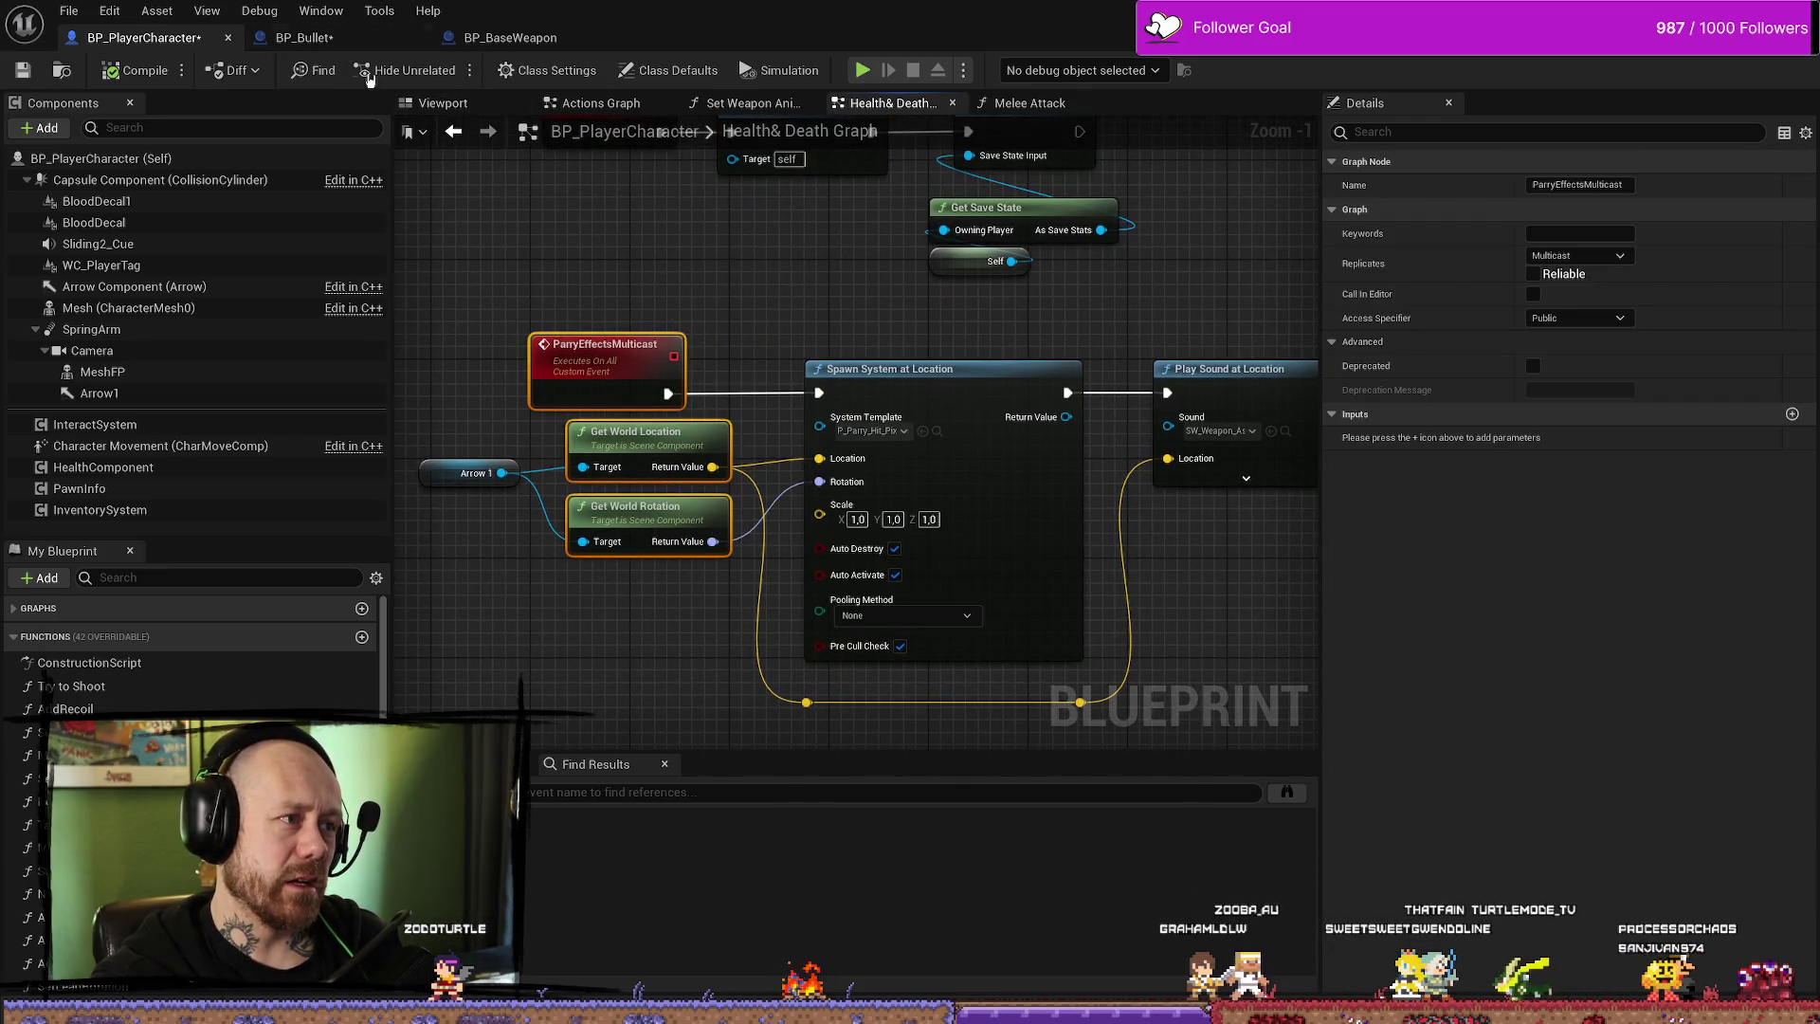
mouse_move(824, 321)
left_mouse_down()
mouse_move(804, 285)
mouse_move(837, 404)
left_mouse_up()
left_click(418, 33)
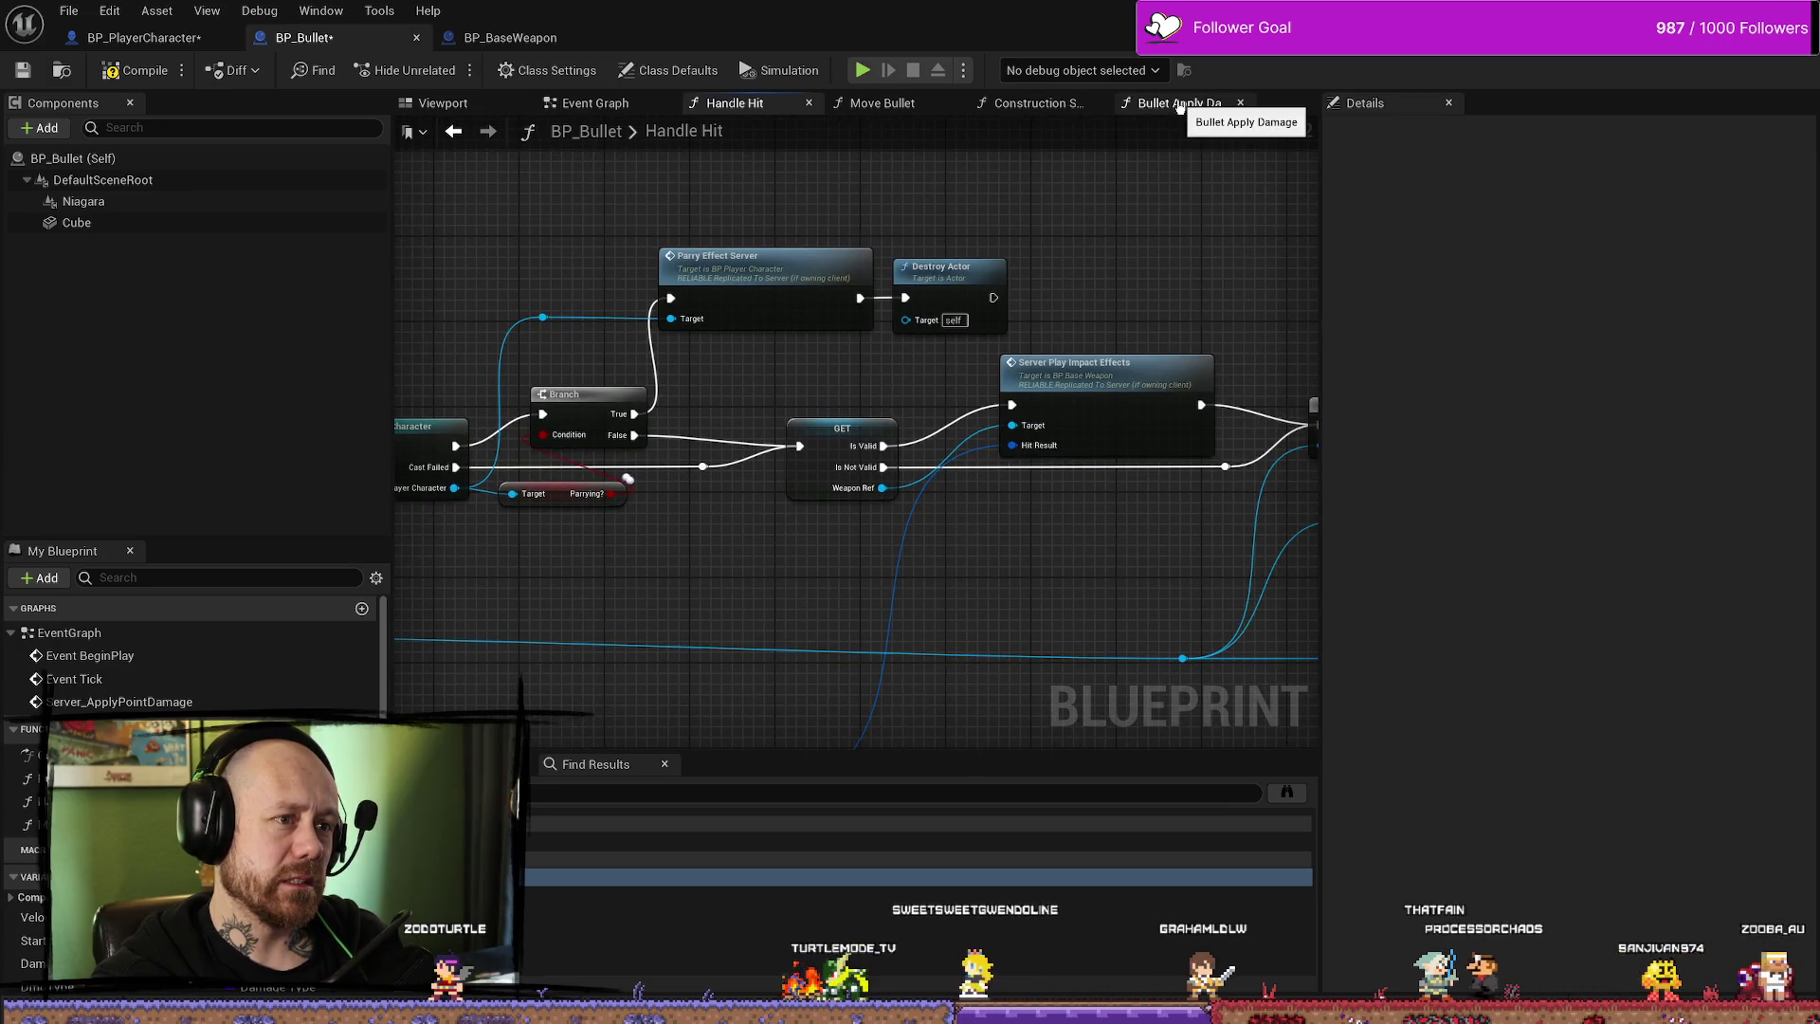
- Switch to BP_BaseWeapon and look over the Play Effects graph and its surface-type branches
left_click(510, 37)
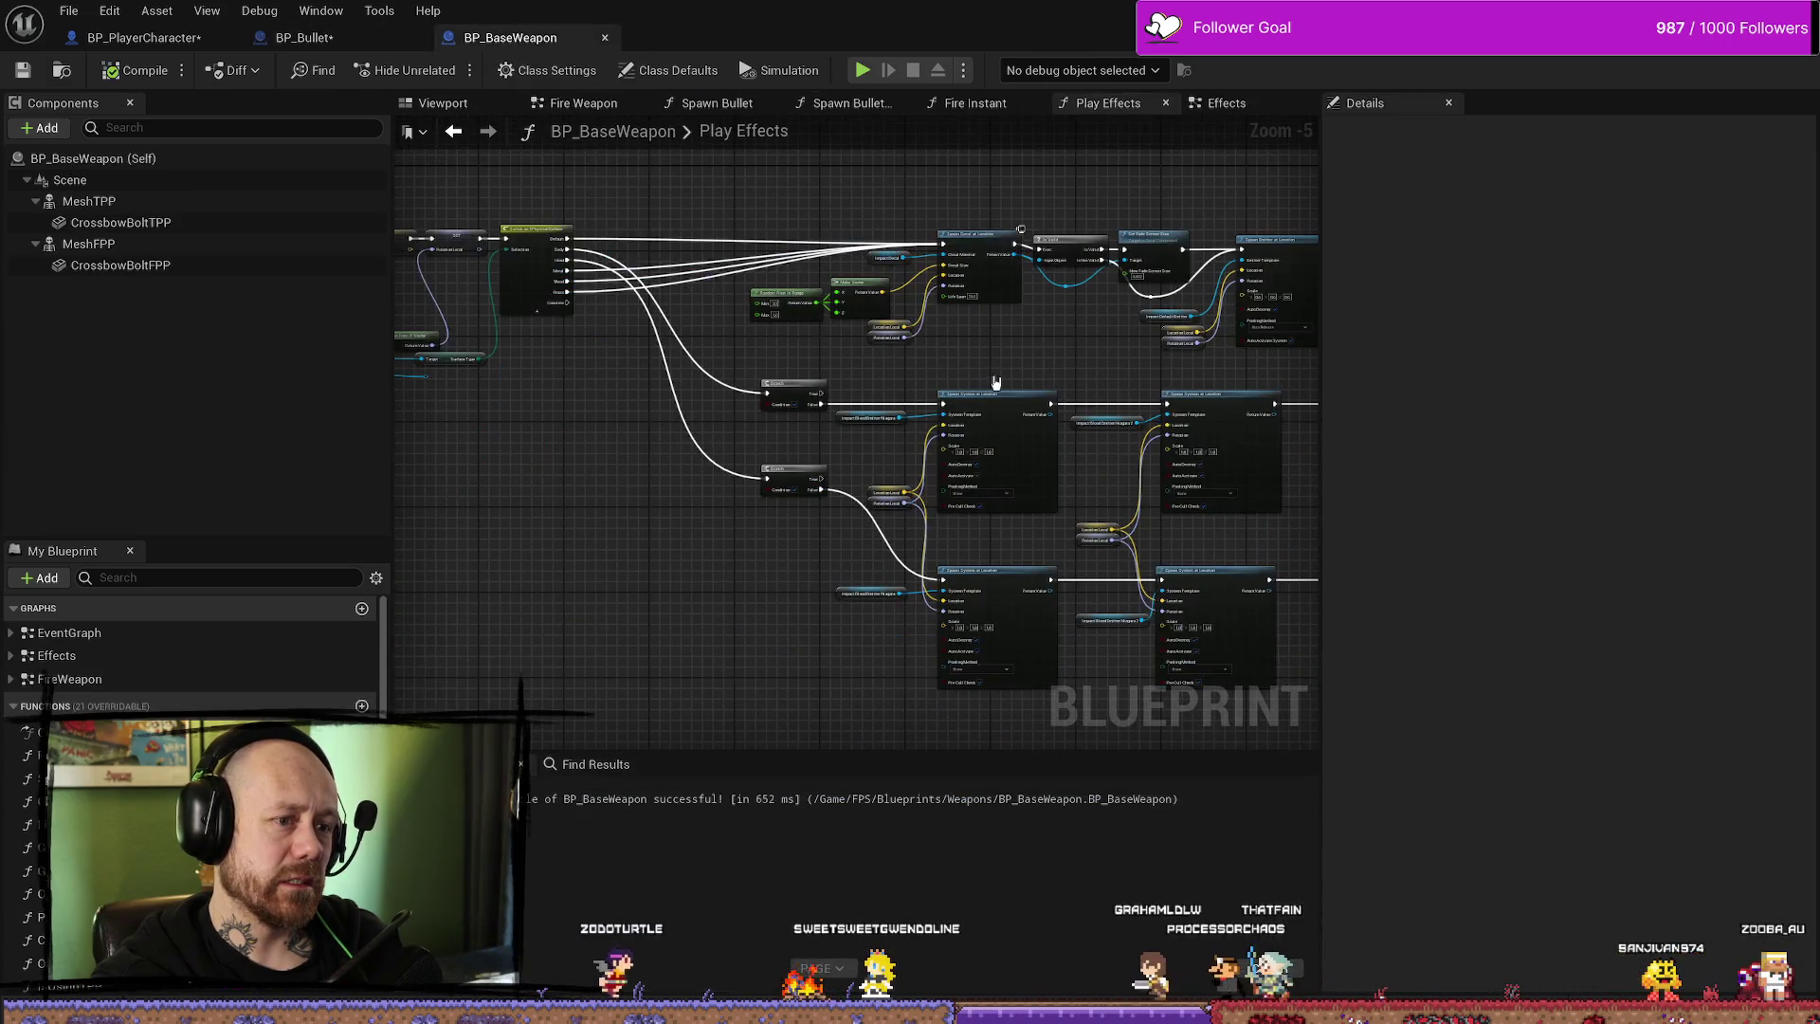
scroll(987, 354, "up", 2)
mouse_move(816, 357)
left_mouse_down()
mouse_move(749, 375)
mouse_move(862, 495)
mouse_move(650, 345)
mouse_move(861, 345)
left_mouse_up()
scroll(874, 376, "down", 1)
scroll(874, 377, "up", 2)
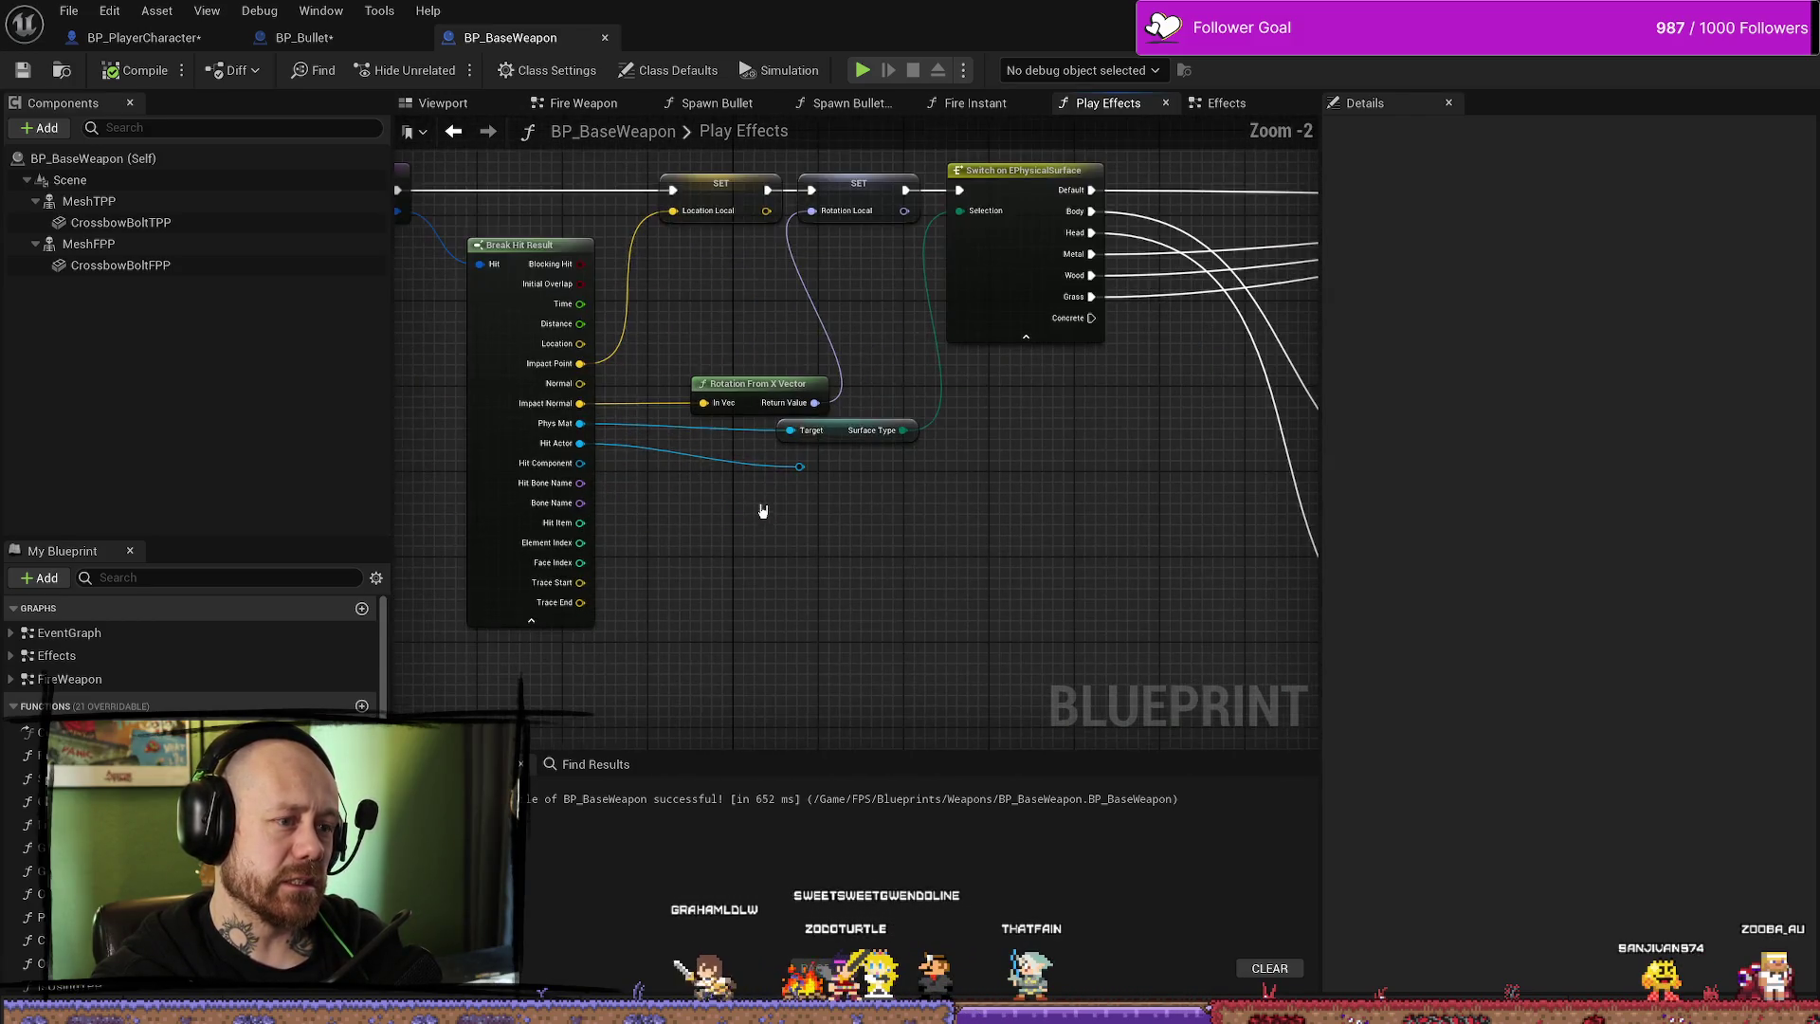
mouse_move(884, 502)
left_mouse_down()
mouse_move(755, 507)
mouse_move(804, 508)
left_mouse_up()
scroll(800, 490, "down", 2)
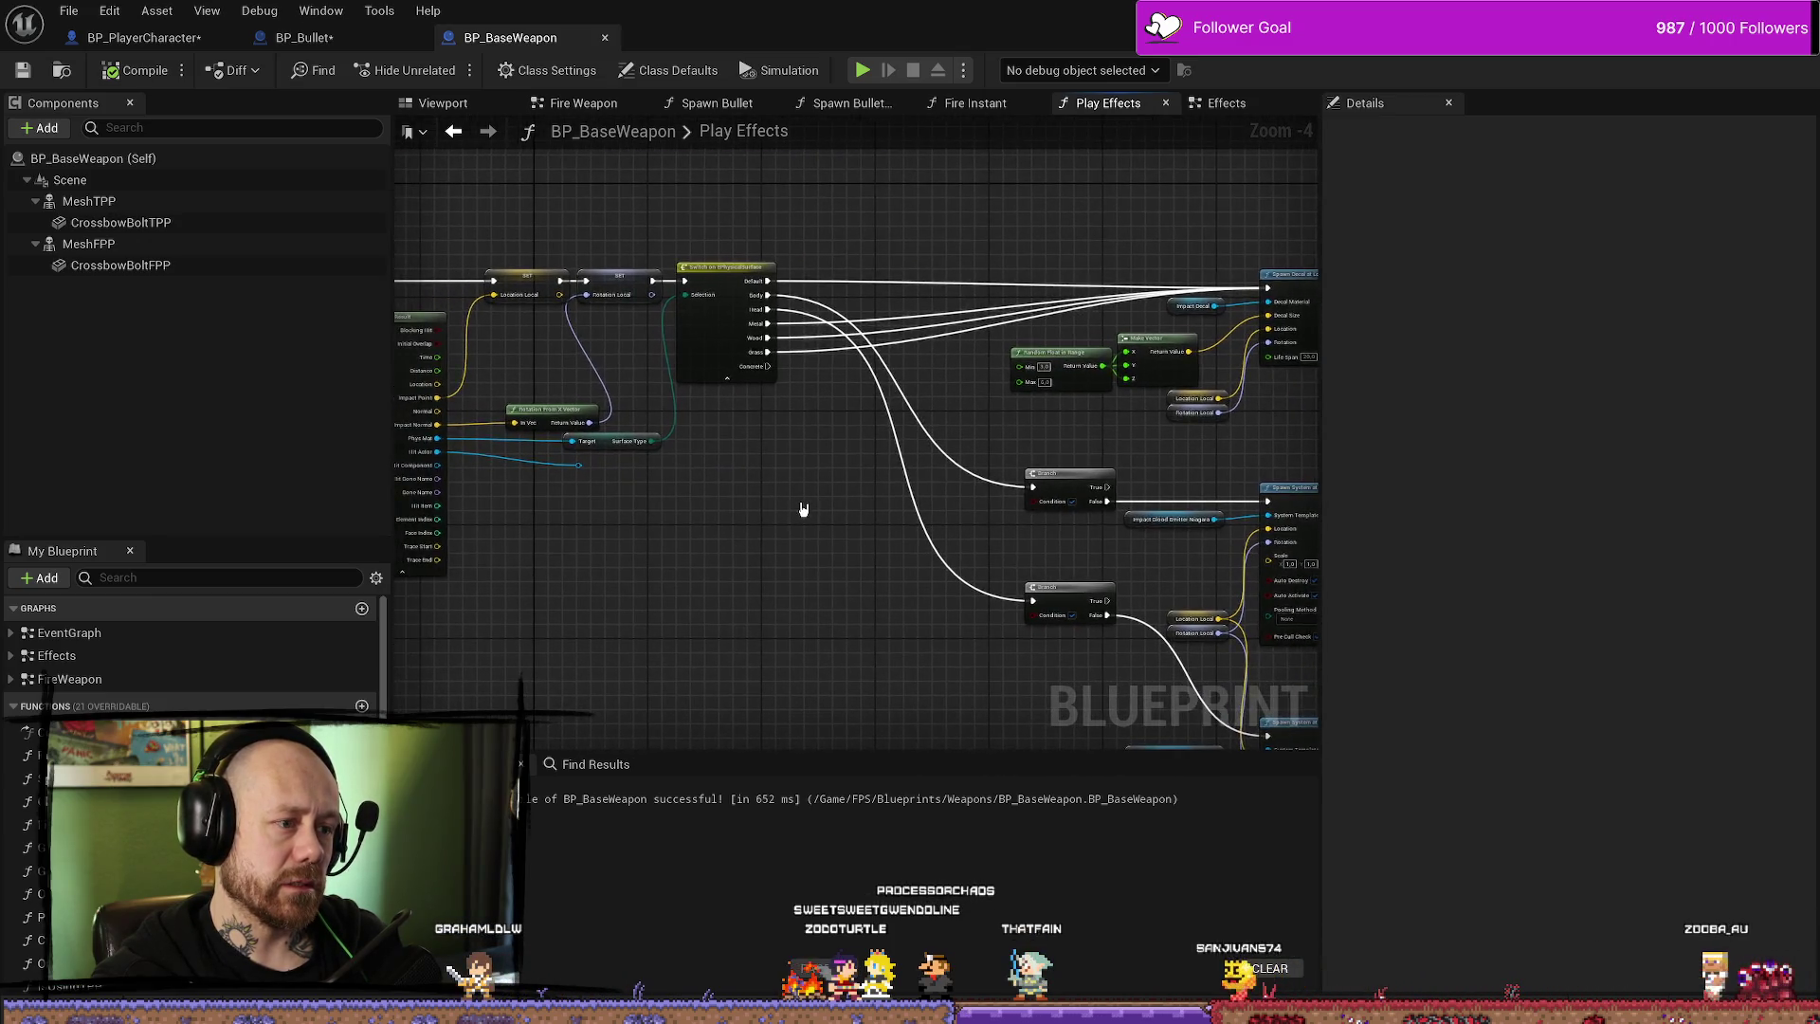
scroll(889, 513, "up", 1)
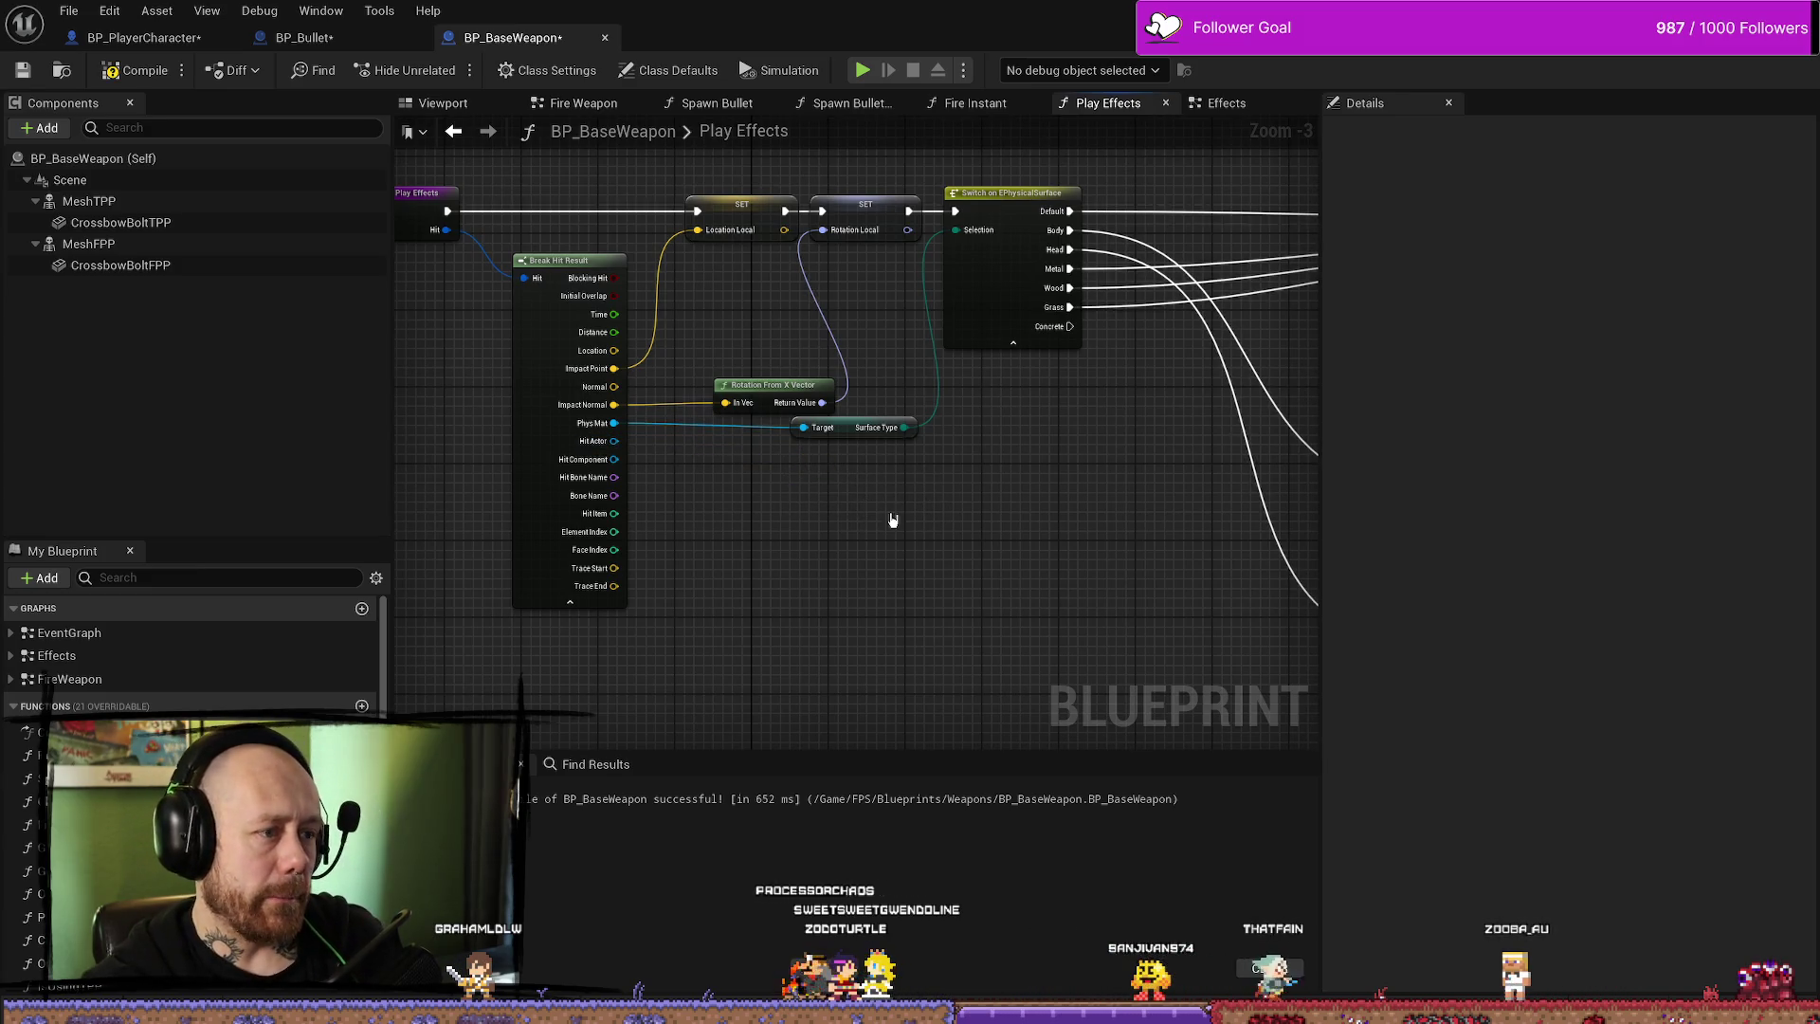
left_click_drag(889, 517, 870, 517)
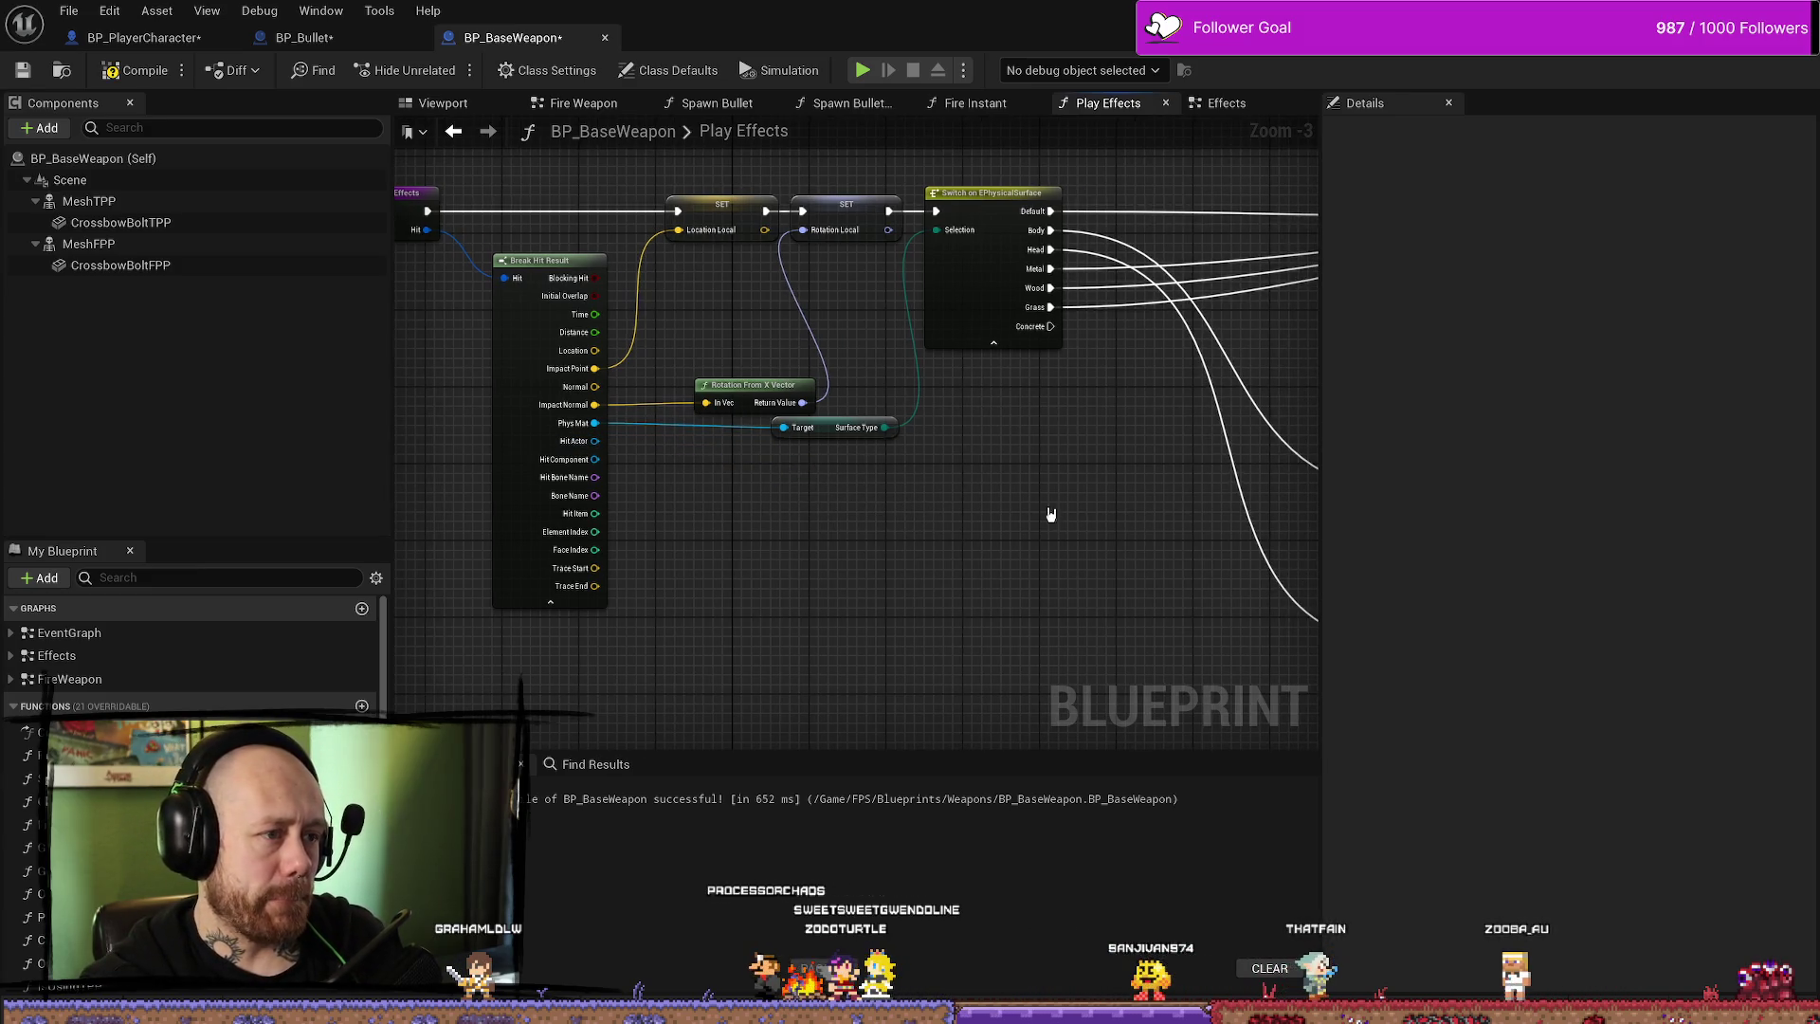
- In the Effects graph, inspect Multicast_PlayImpactEffects's inputs and the Play Effects Hit input
left_click(1218, 106)
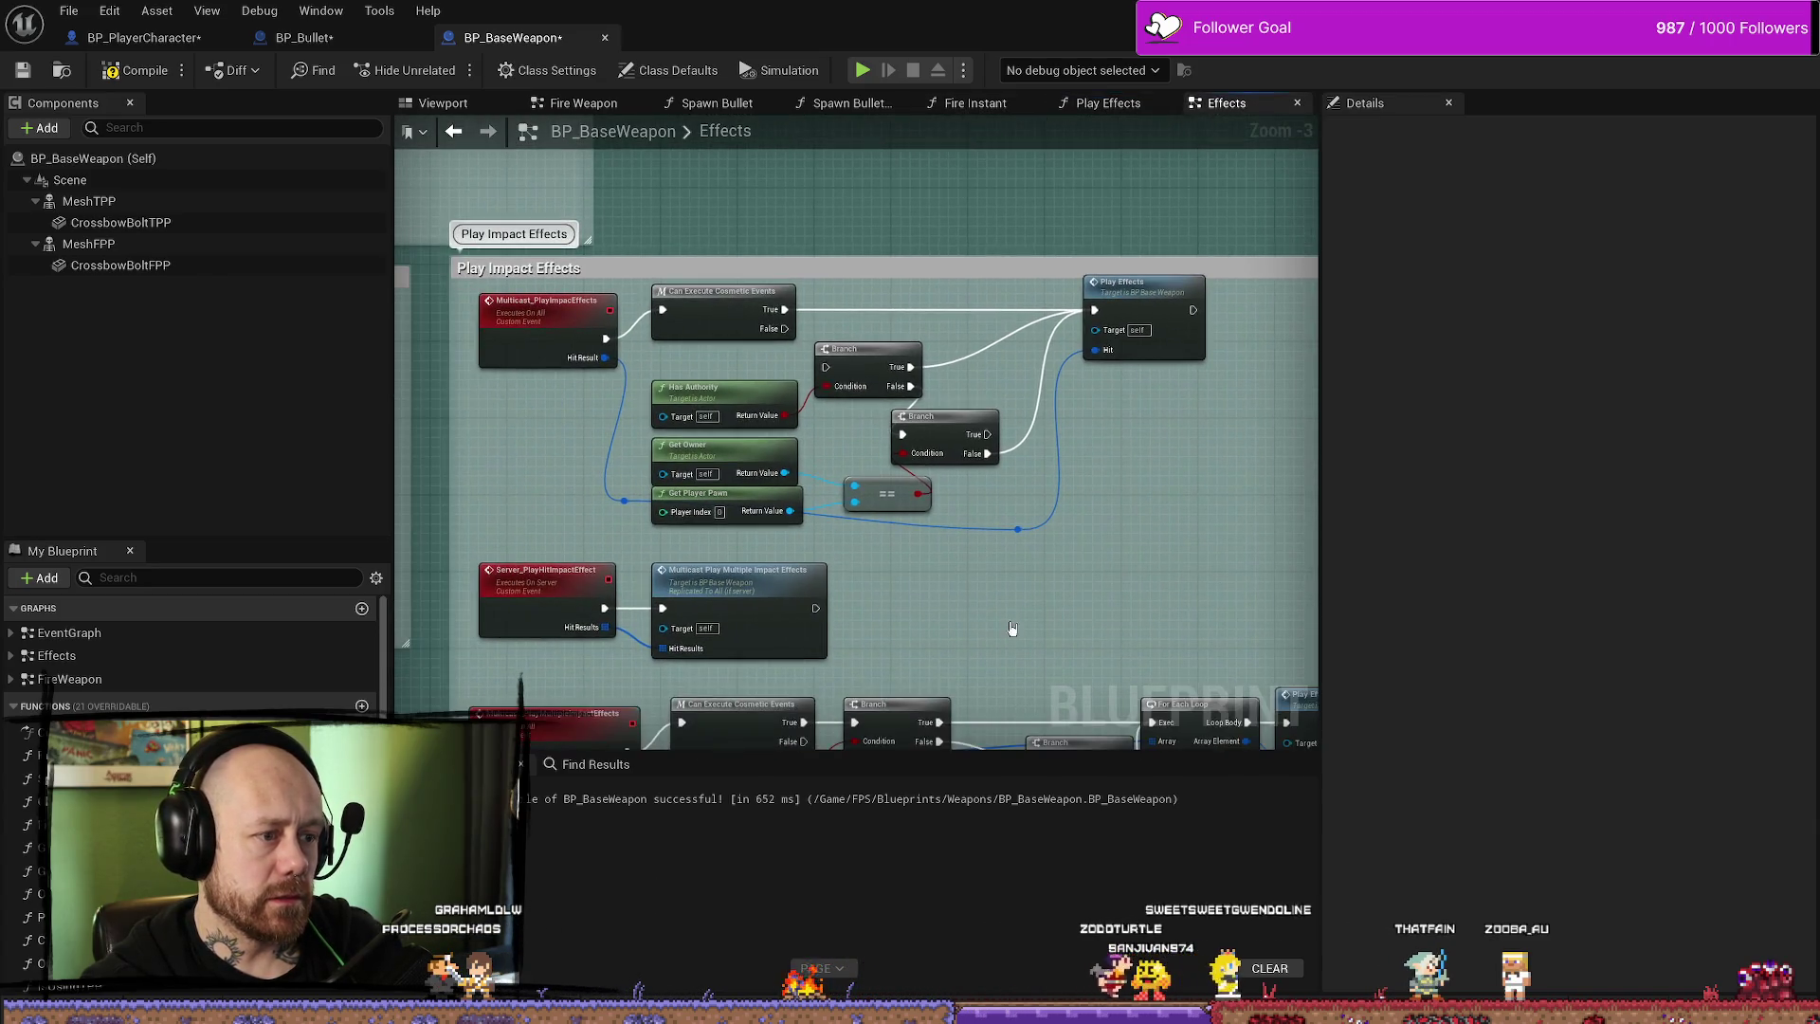
left_click(537, 330)
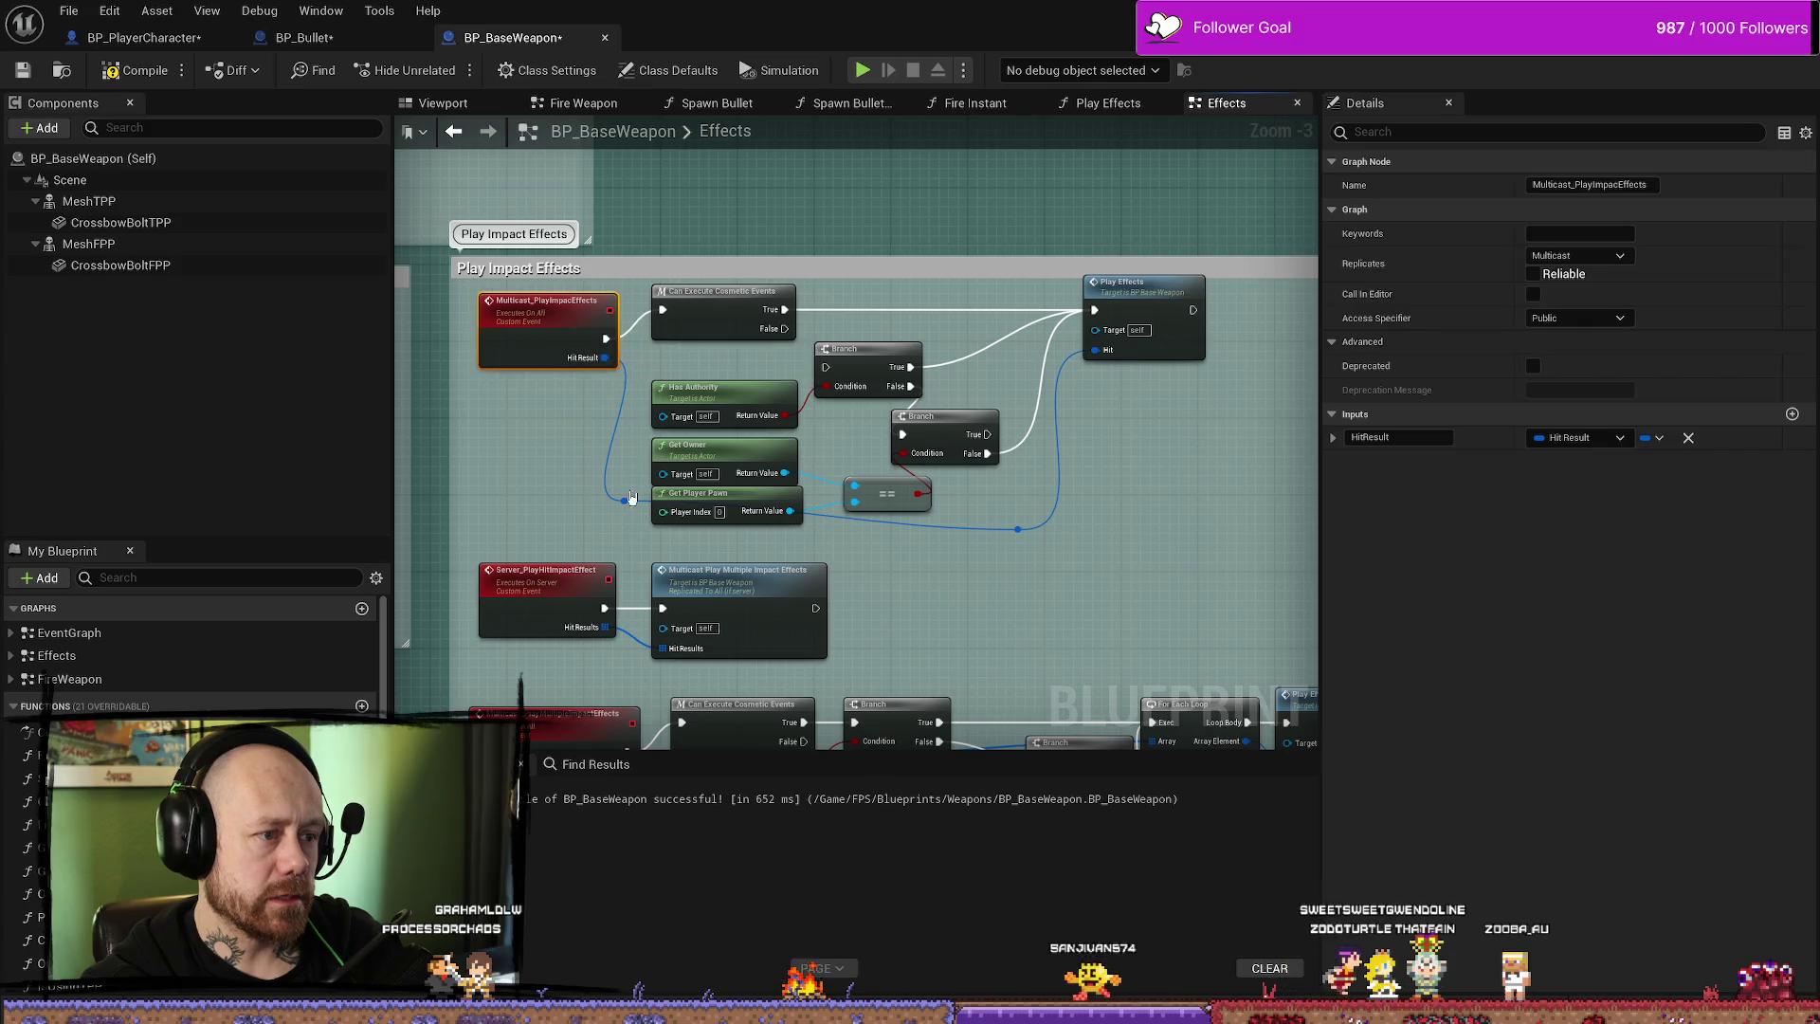
left_click_drag(715, 516, 741, 535)
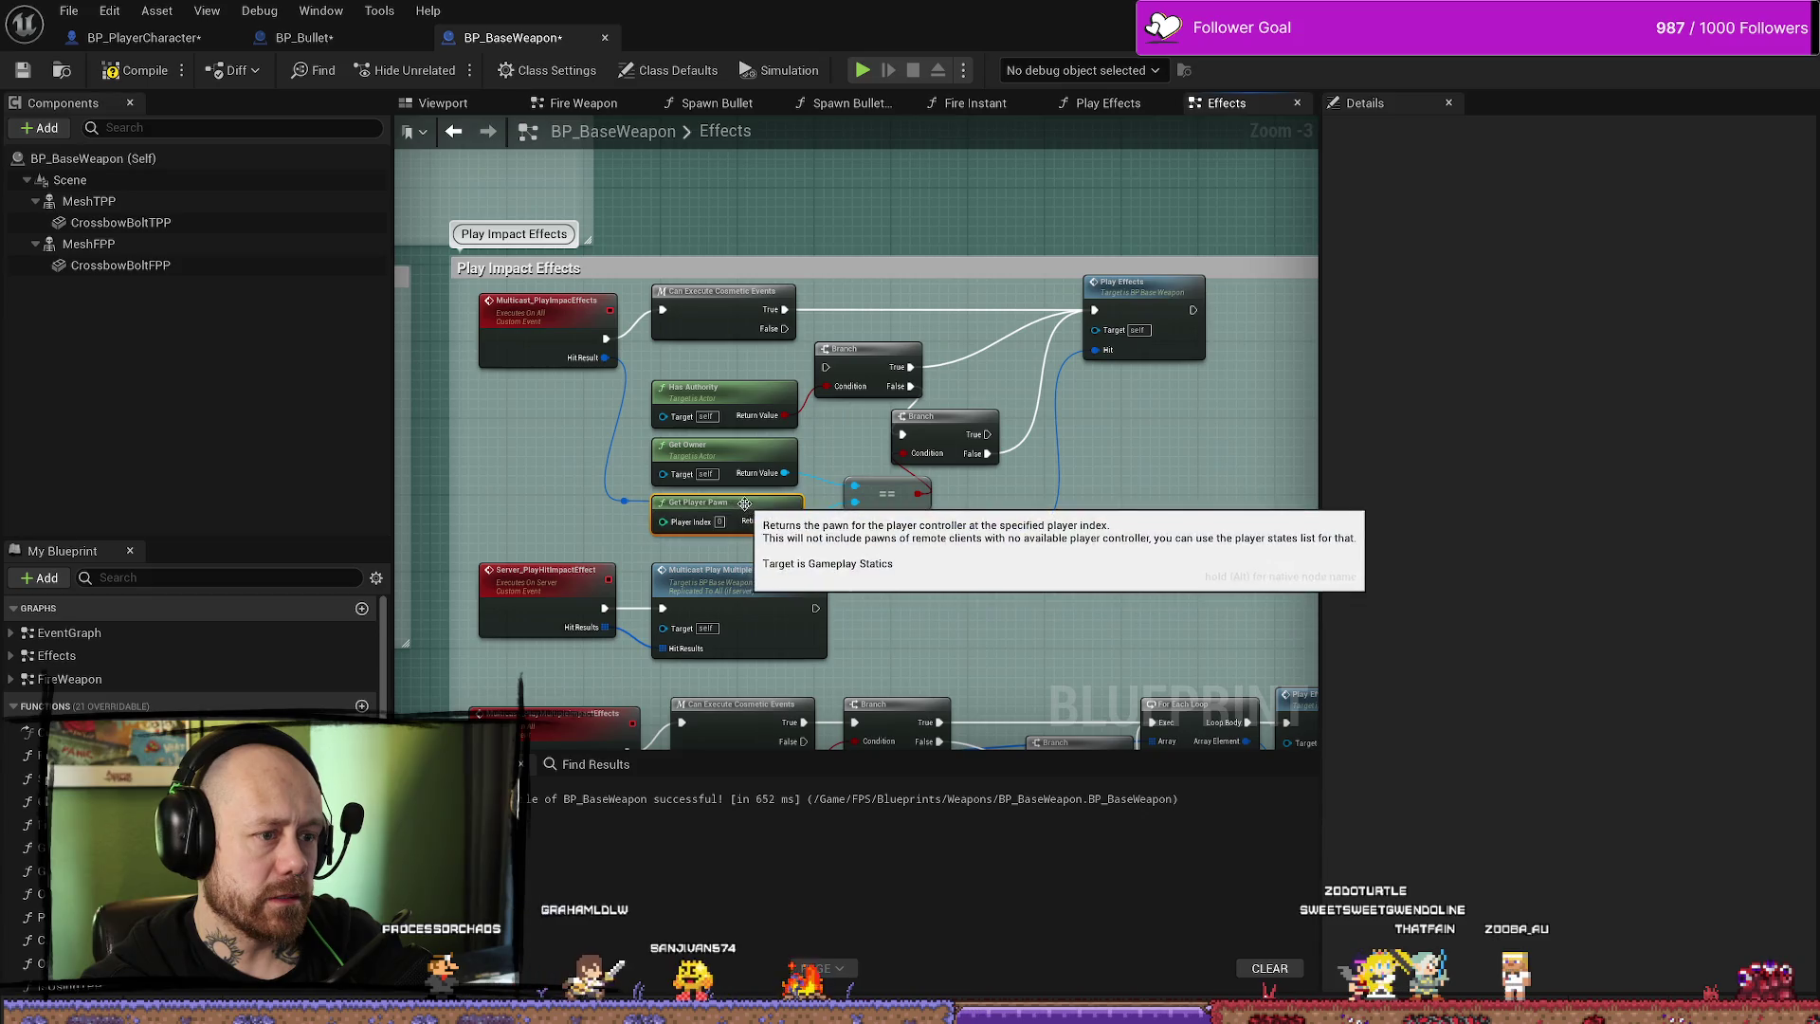
left_click_drag(741, 531, 741, 512)
left_click(579, 303)
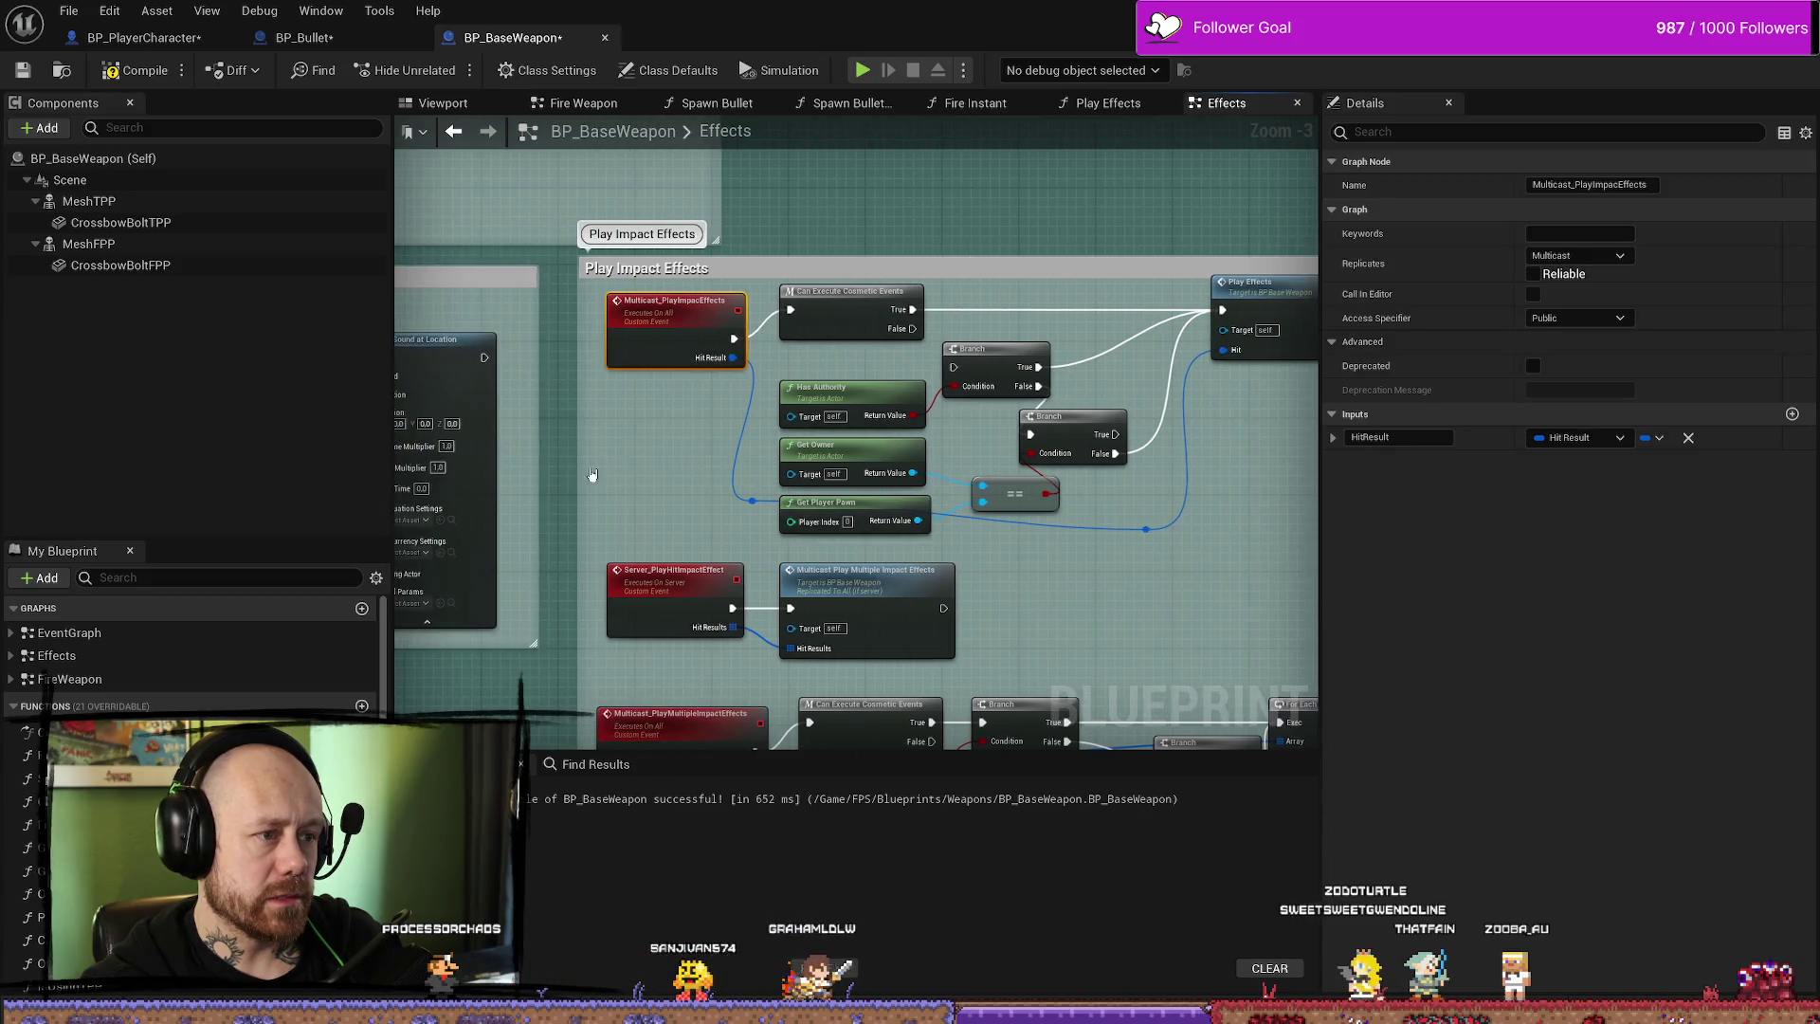
left_click_drag(761, 476, 955, 498)
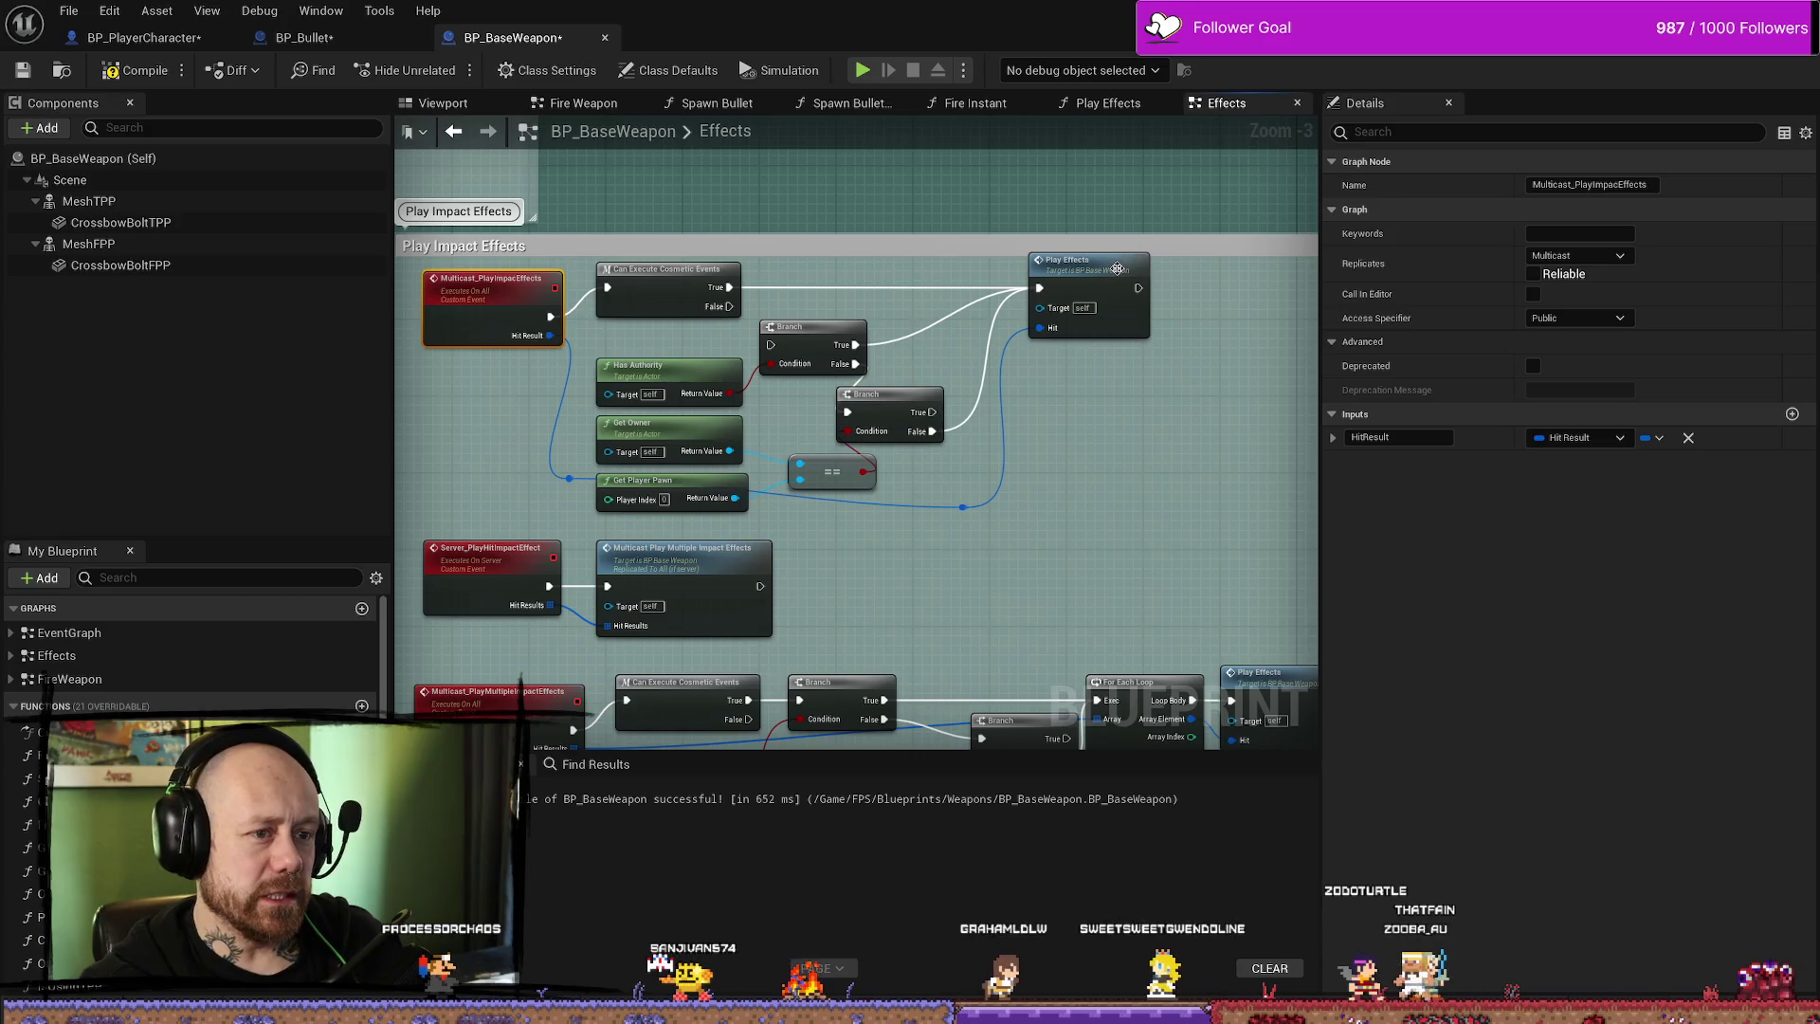
left_click(1055, 300)
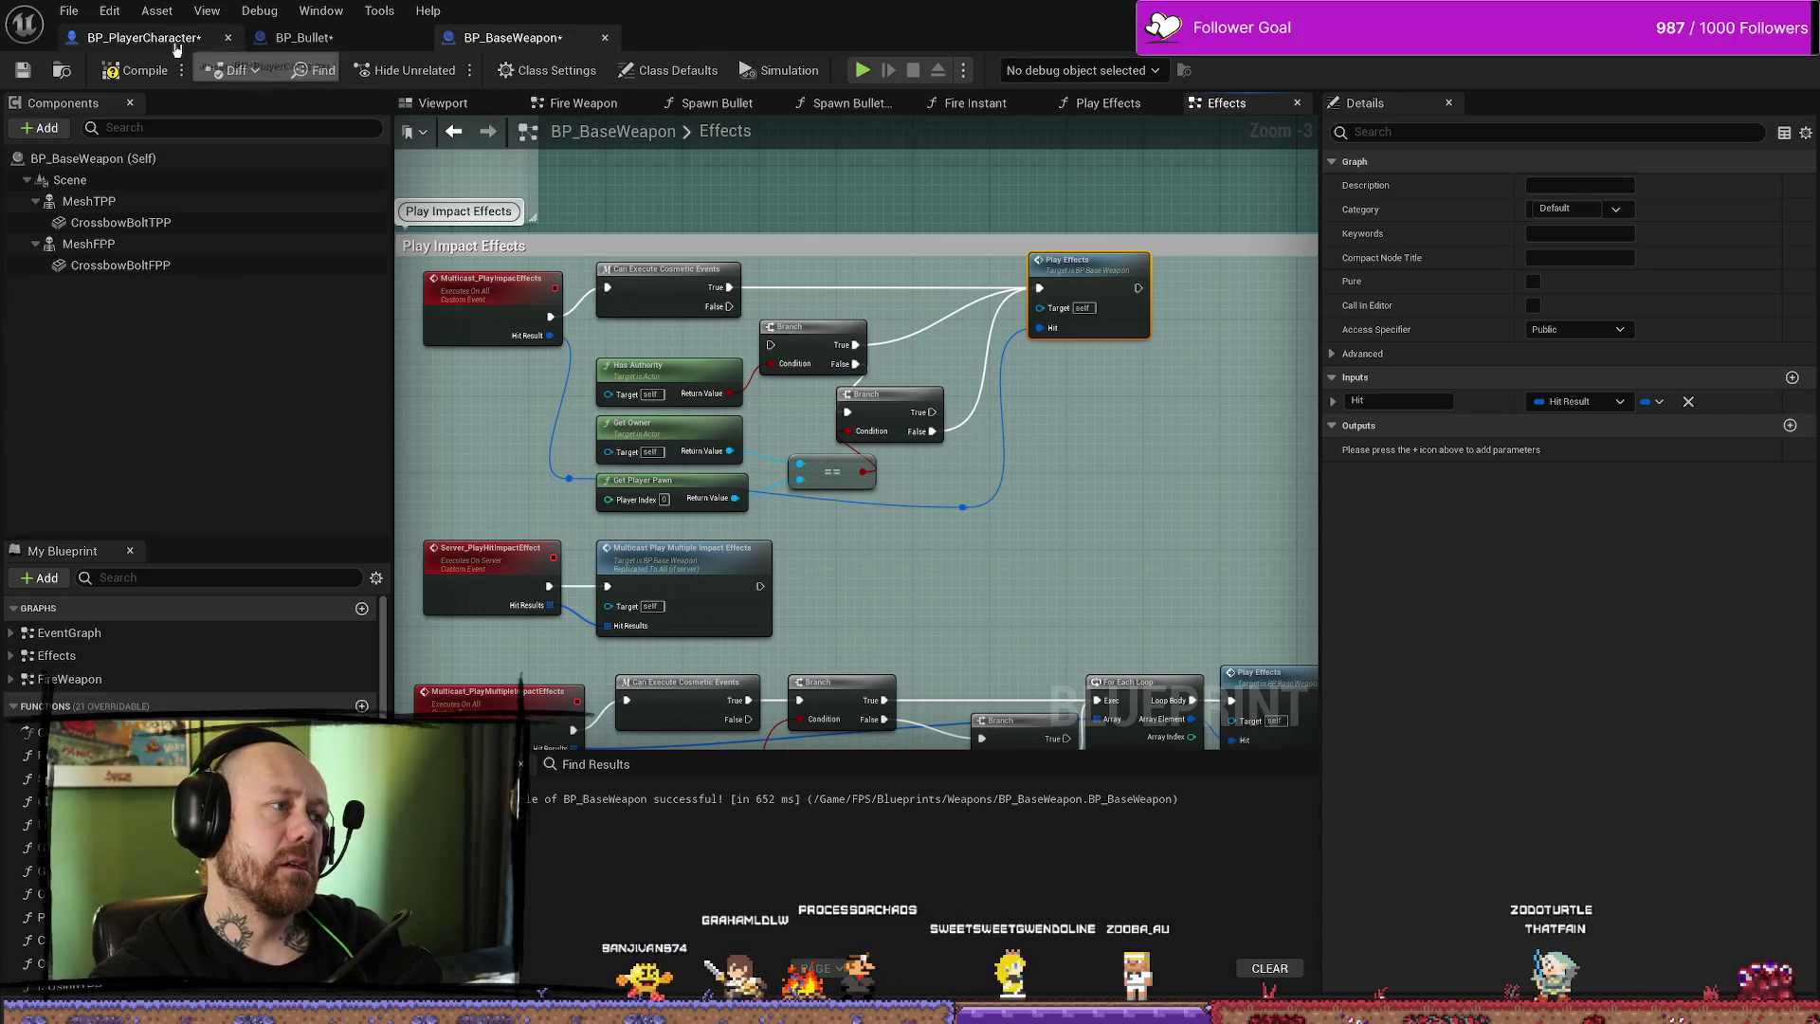
- From BP_PlayerCharacter, save every modified blueprint with File > Save All
left_click(142, 38)
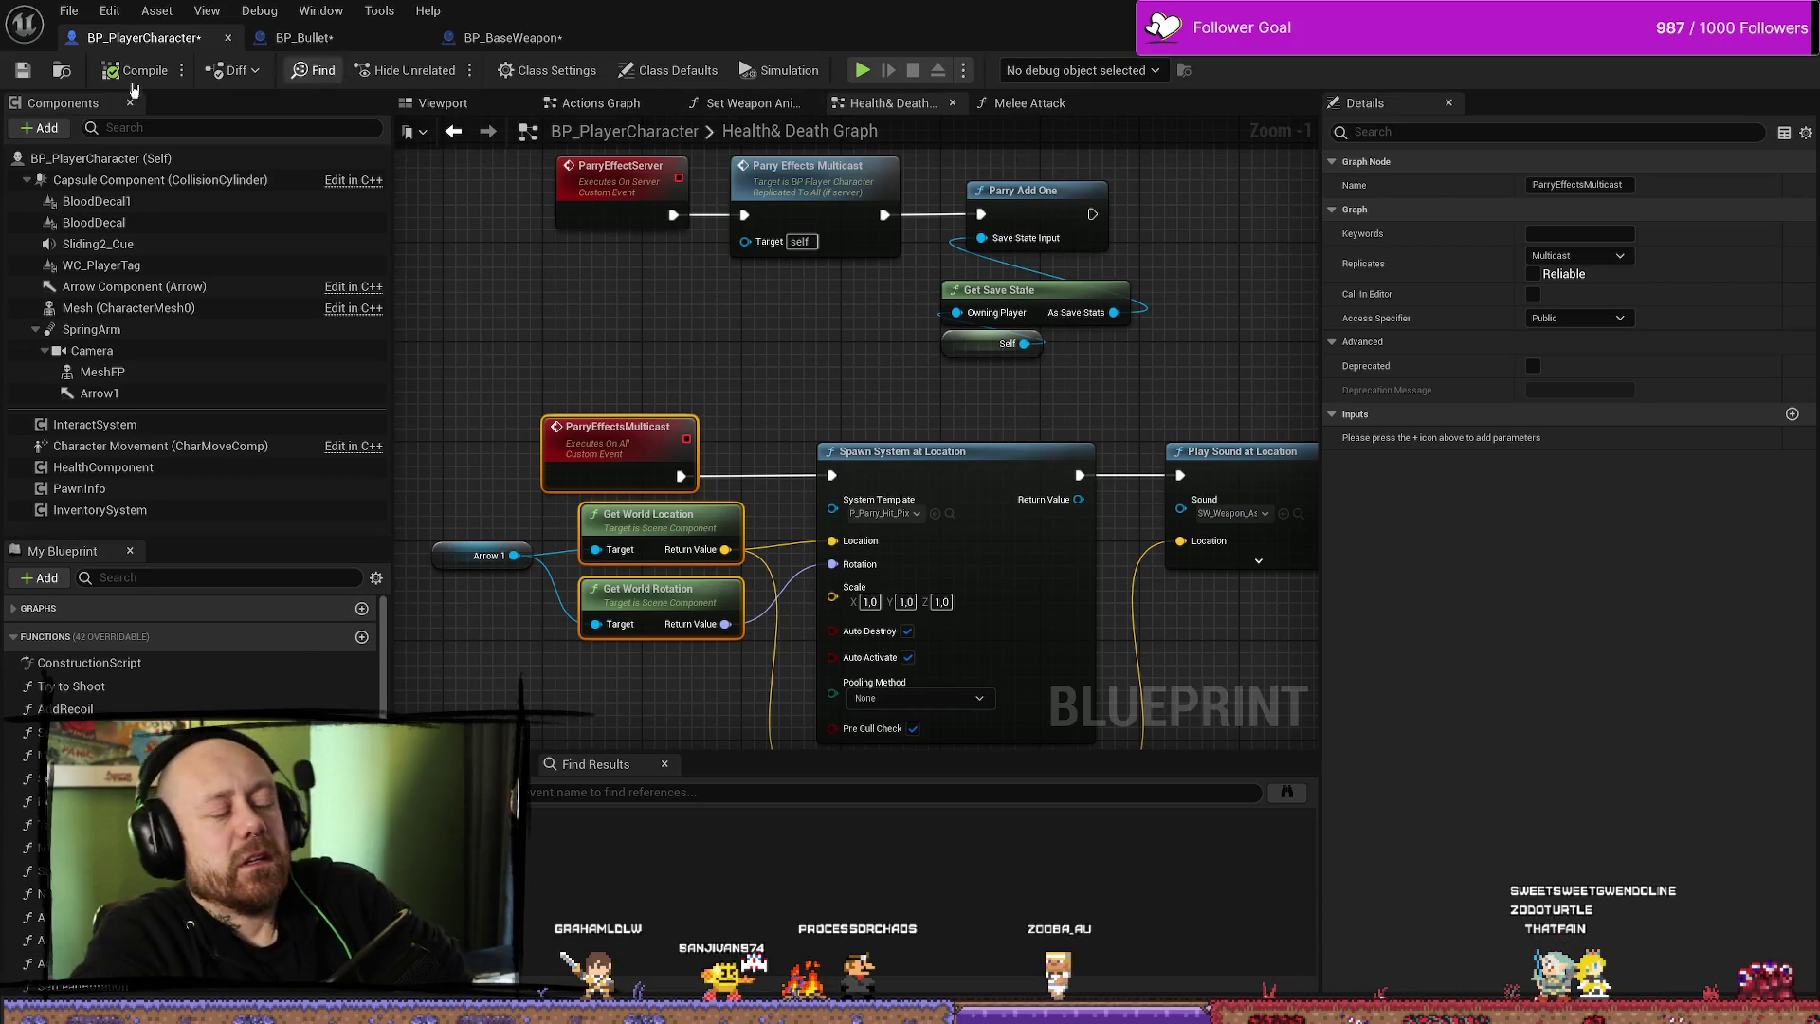
left_click(76, 13)
left_click(123, 115)
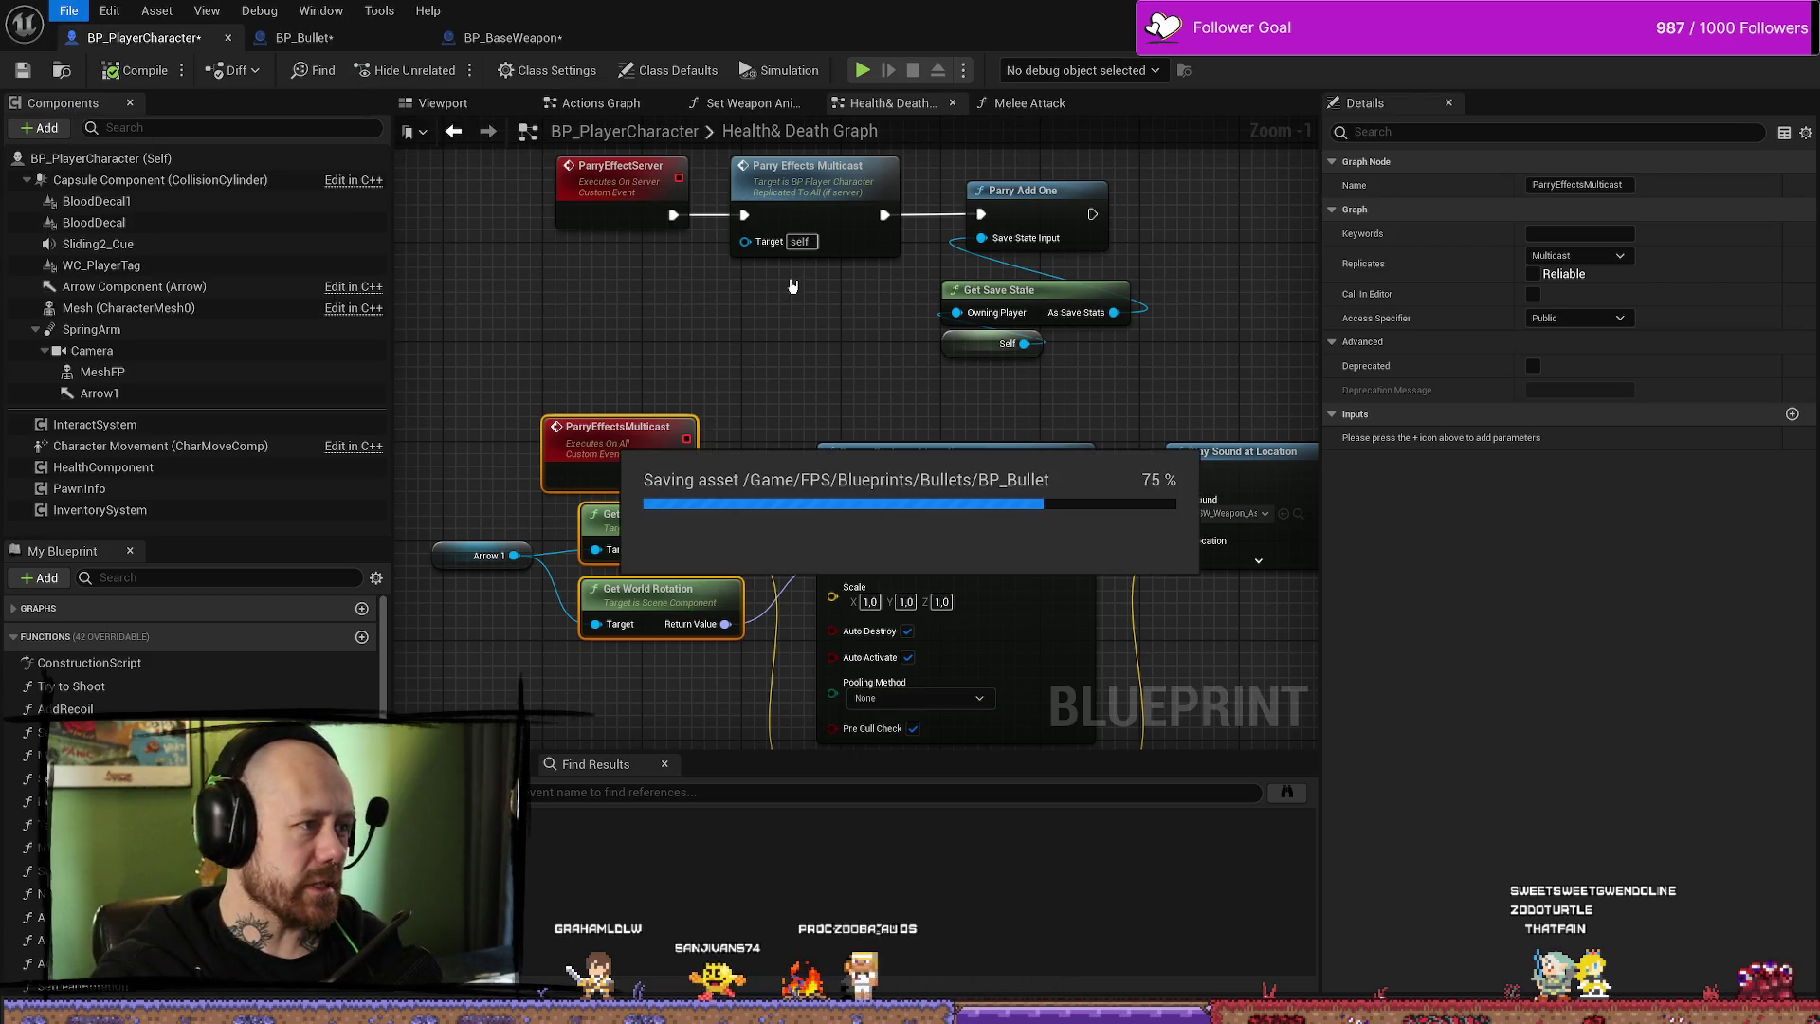
scroll(517, 418, "up", 1)
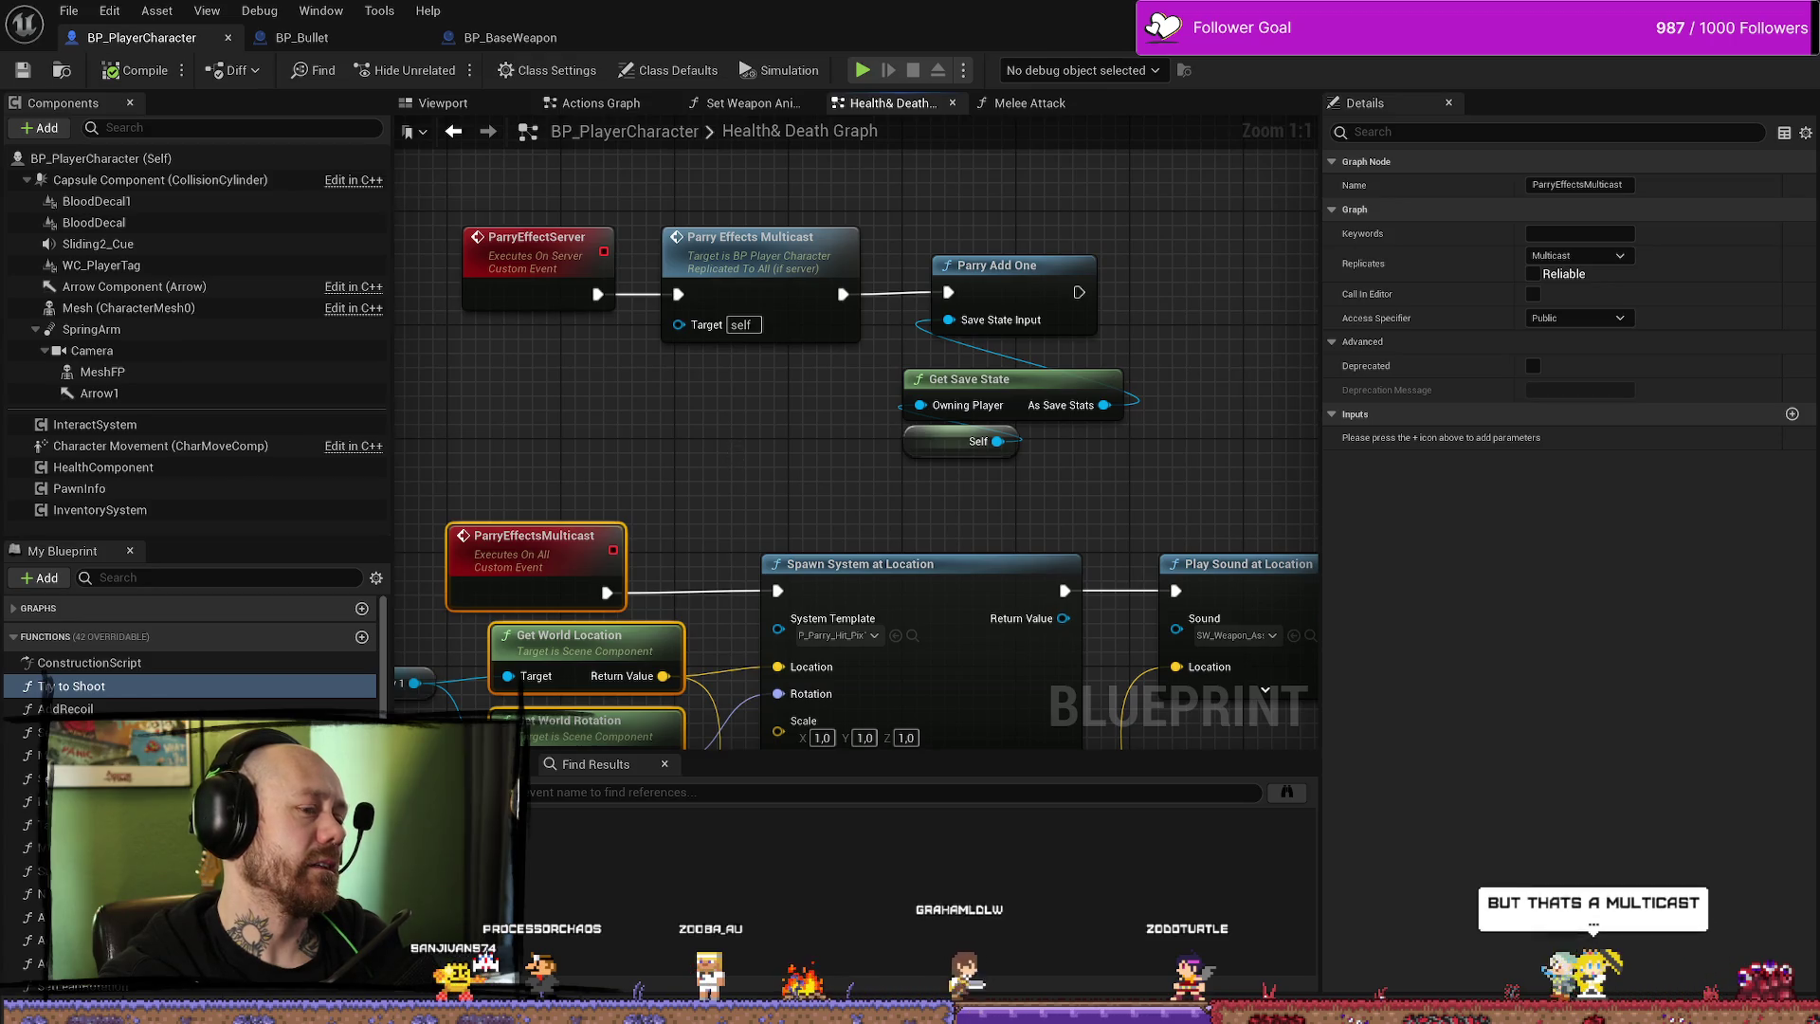
scroll(733, 449, "down", 1)
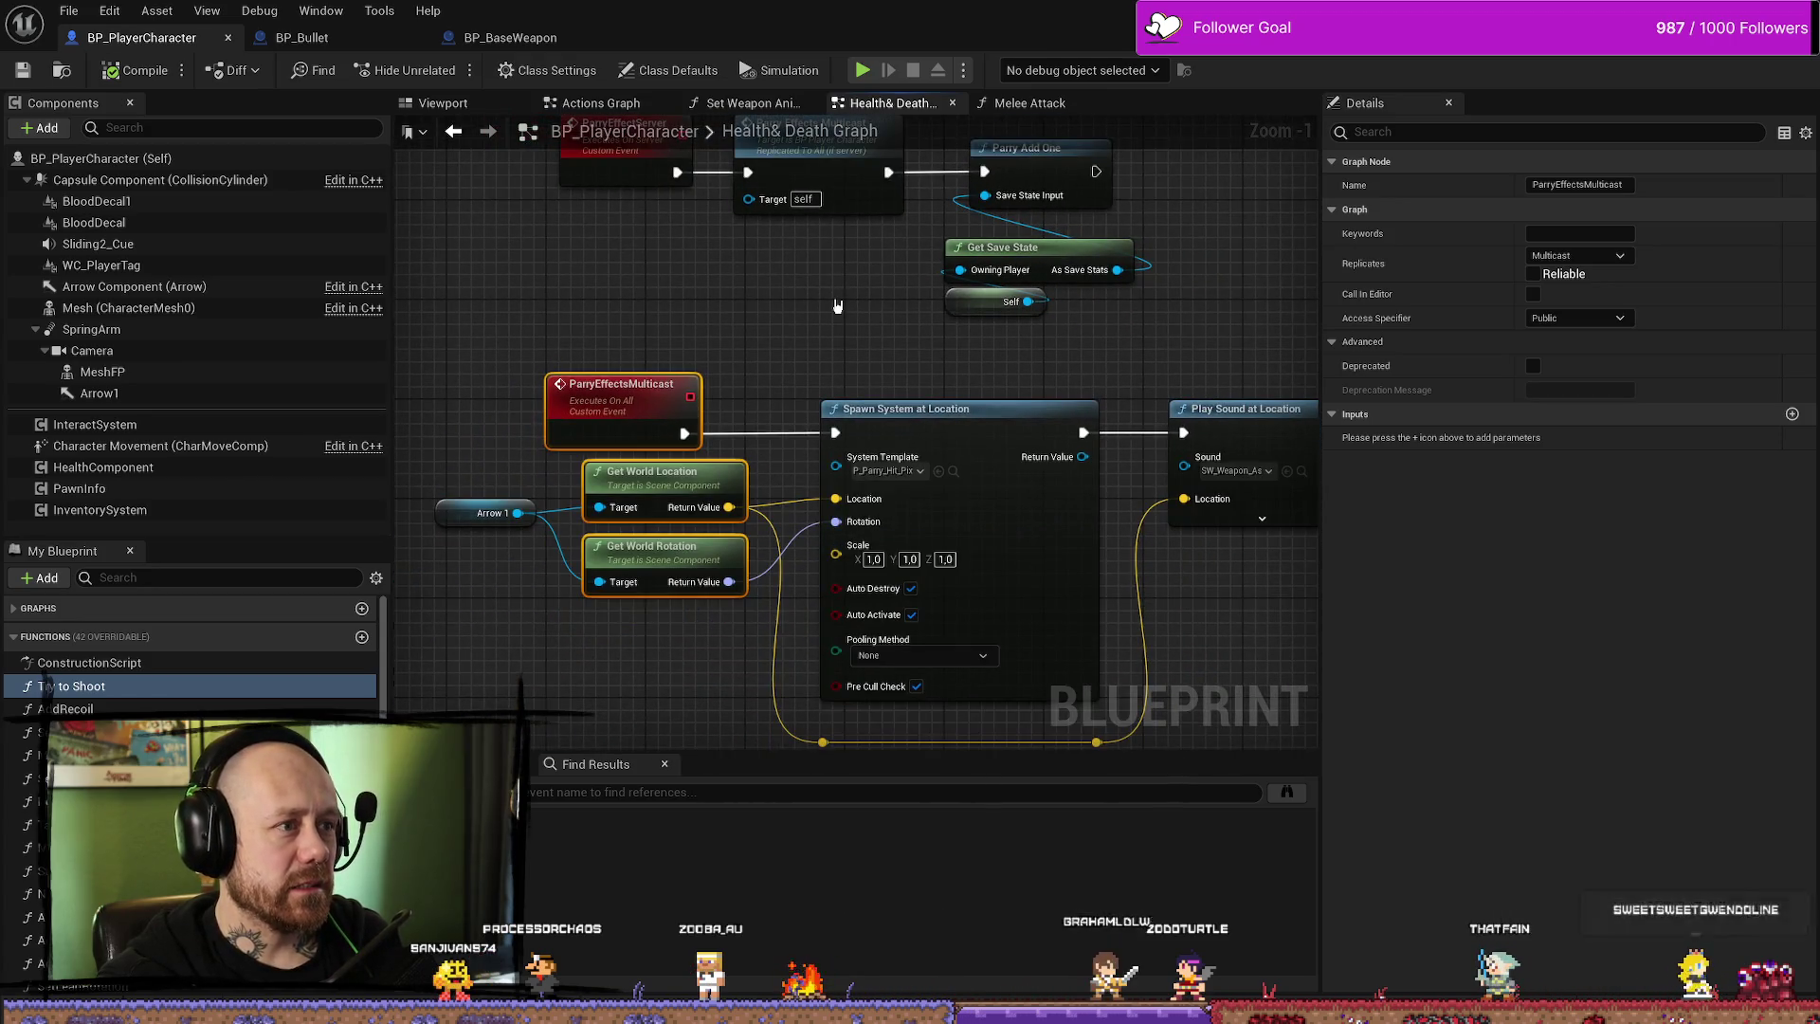
- Look over the top row of parry nodes, then go back to the BP_BaseWeapon tab
mouse_move(717, 283)
left_mouse_down()
mouse_move(768, 354)
mouse_move(760, 435)
mouse_move(801, 439)
mouse_move(724, 376)
left_mouse_up()
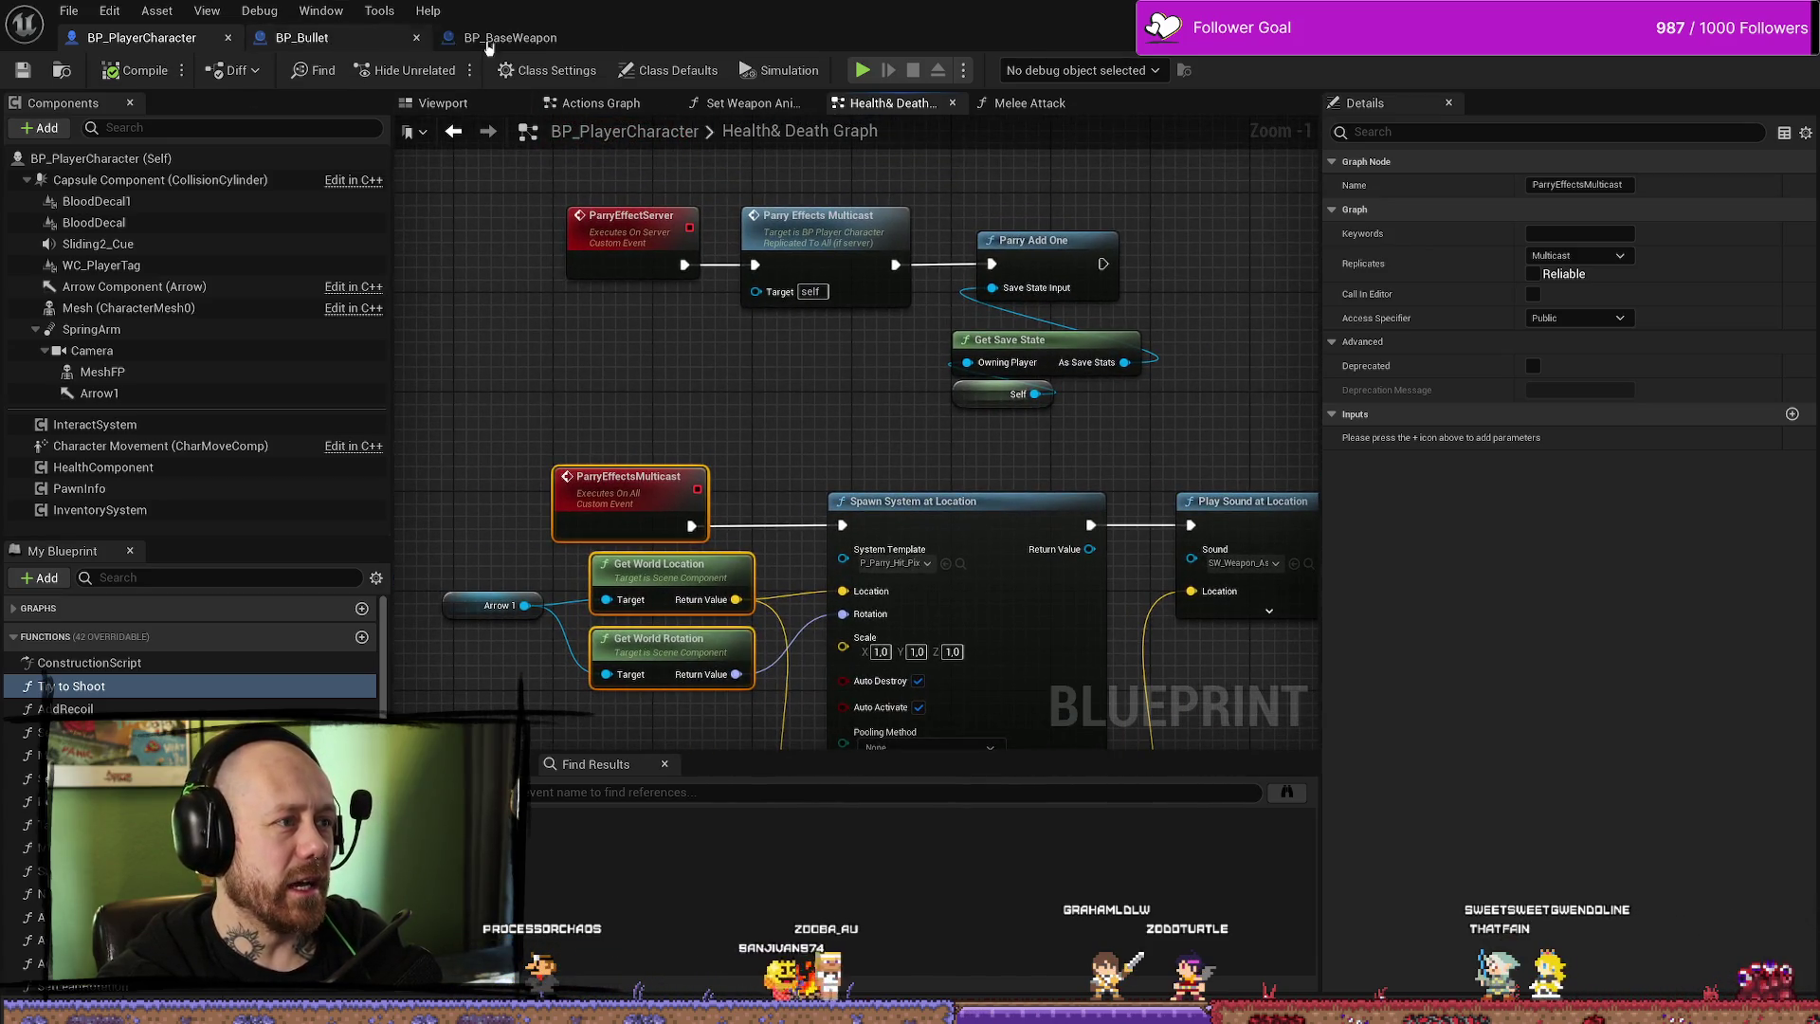
left_click(509, 37)
scroll(737, 318, "up", 3)
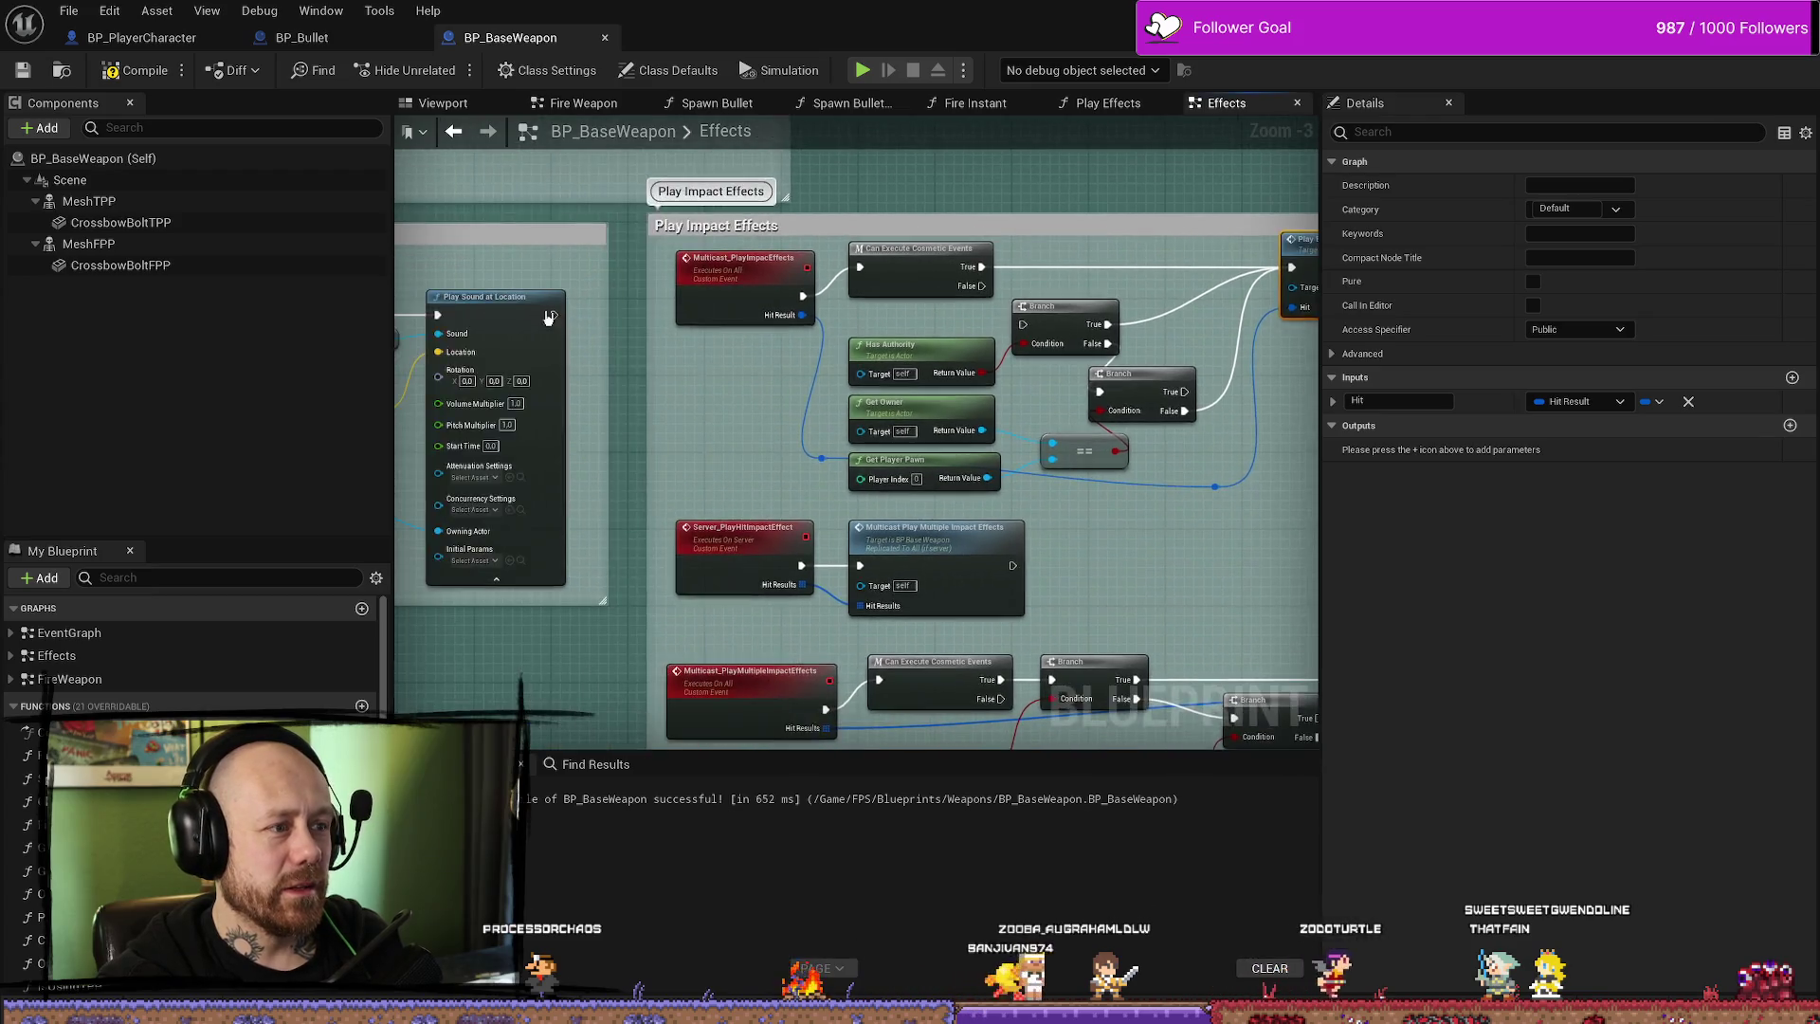
- Inspect Server_PlayImpactEffects, its HitResult input, and the multicast impact-effects call
left_click(695, 377)
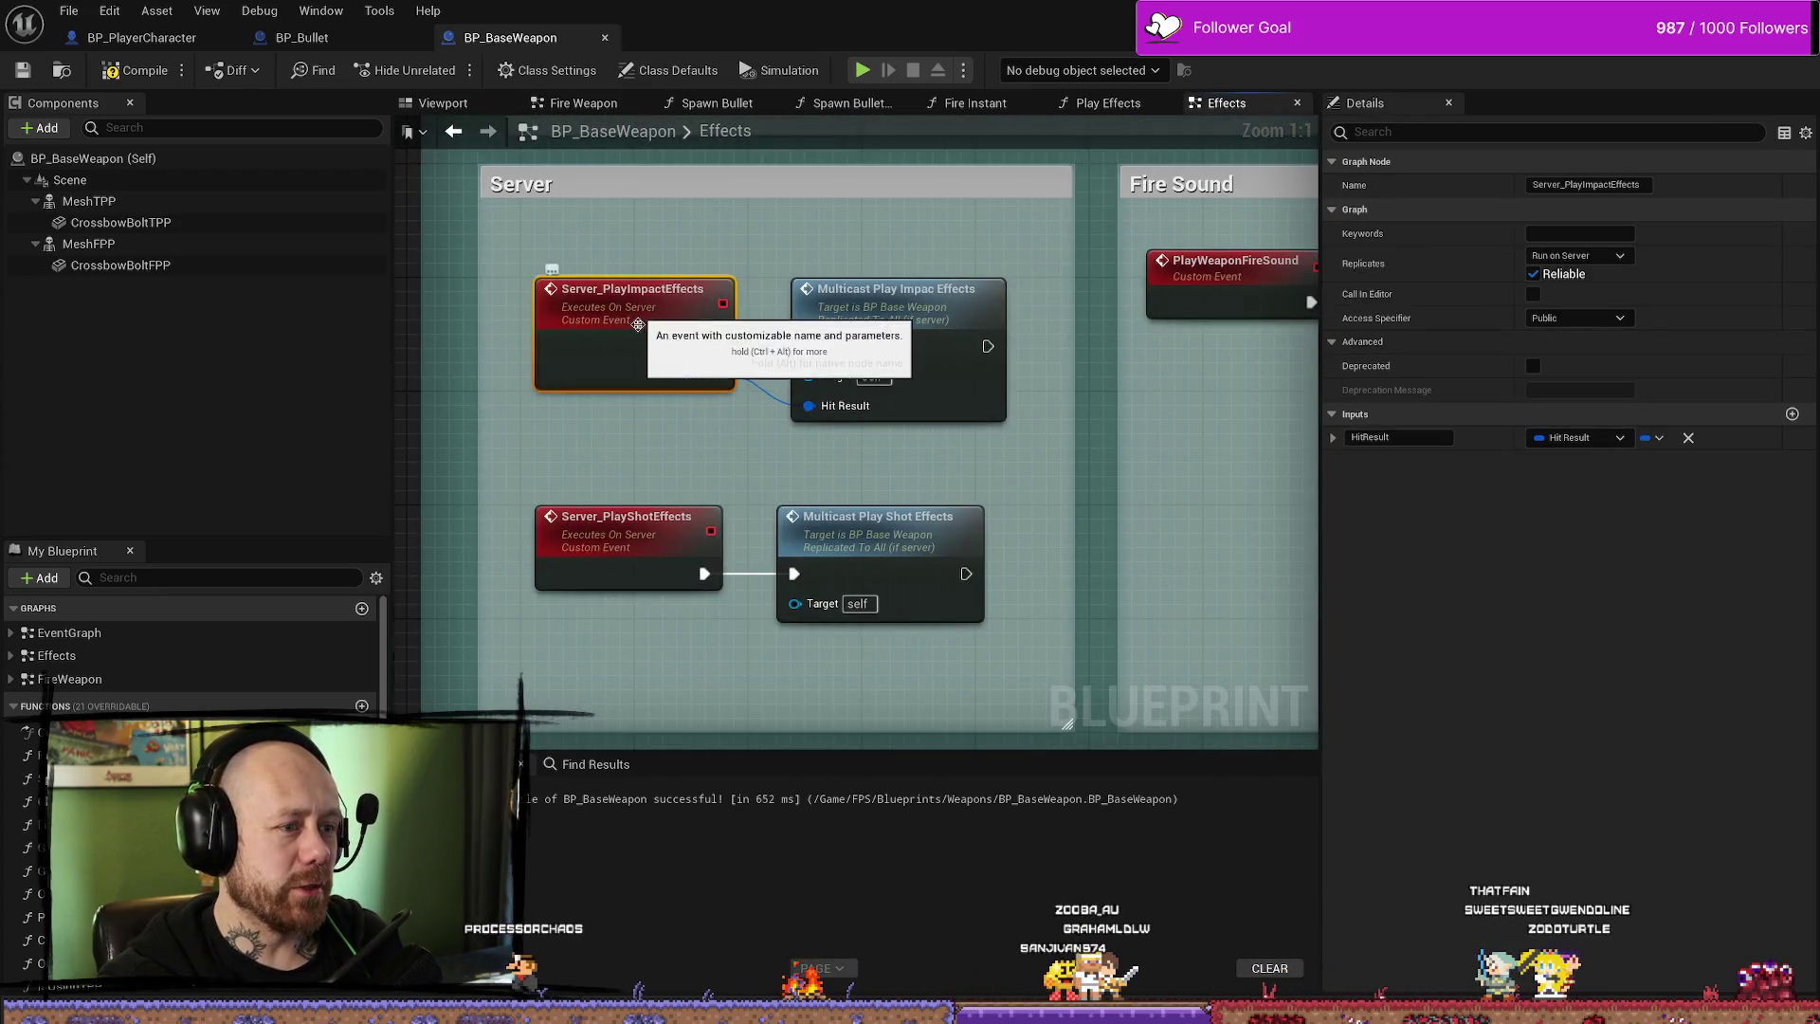
left_click(693, 241)
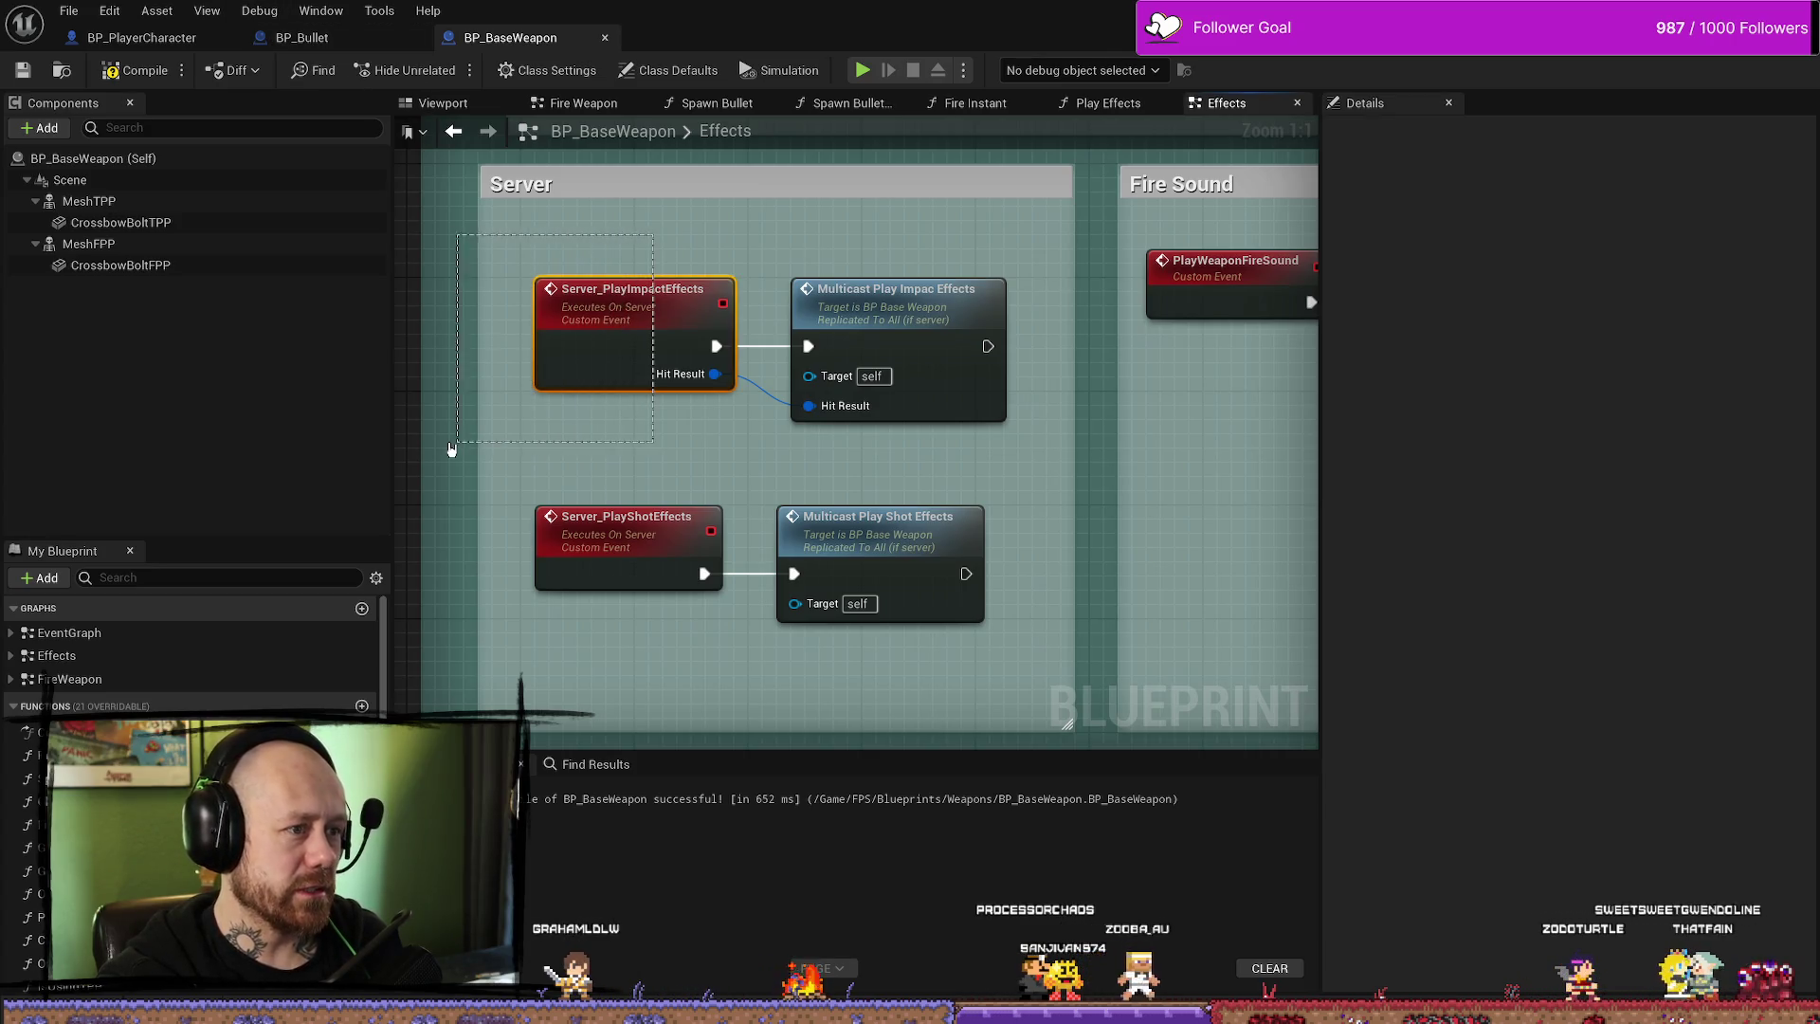
left_click_drag(484, 445, 484, 446)
left_click(758, 327)
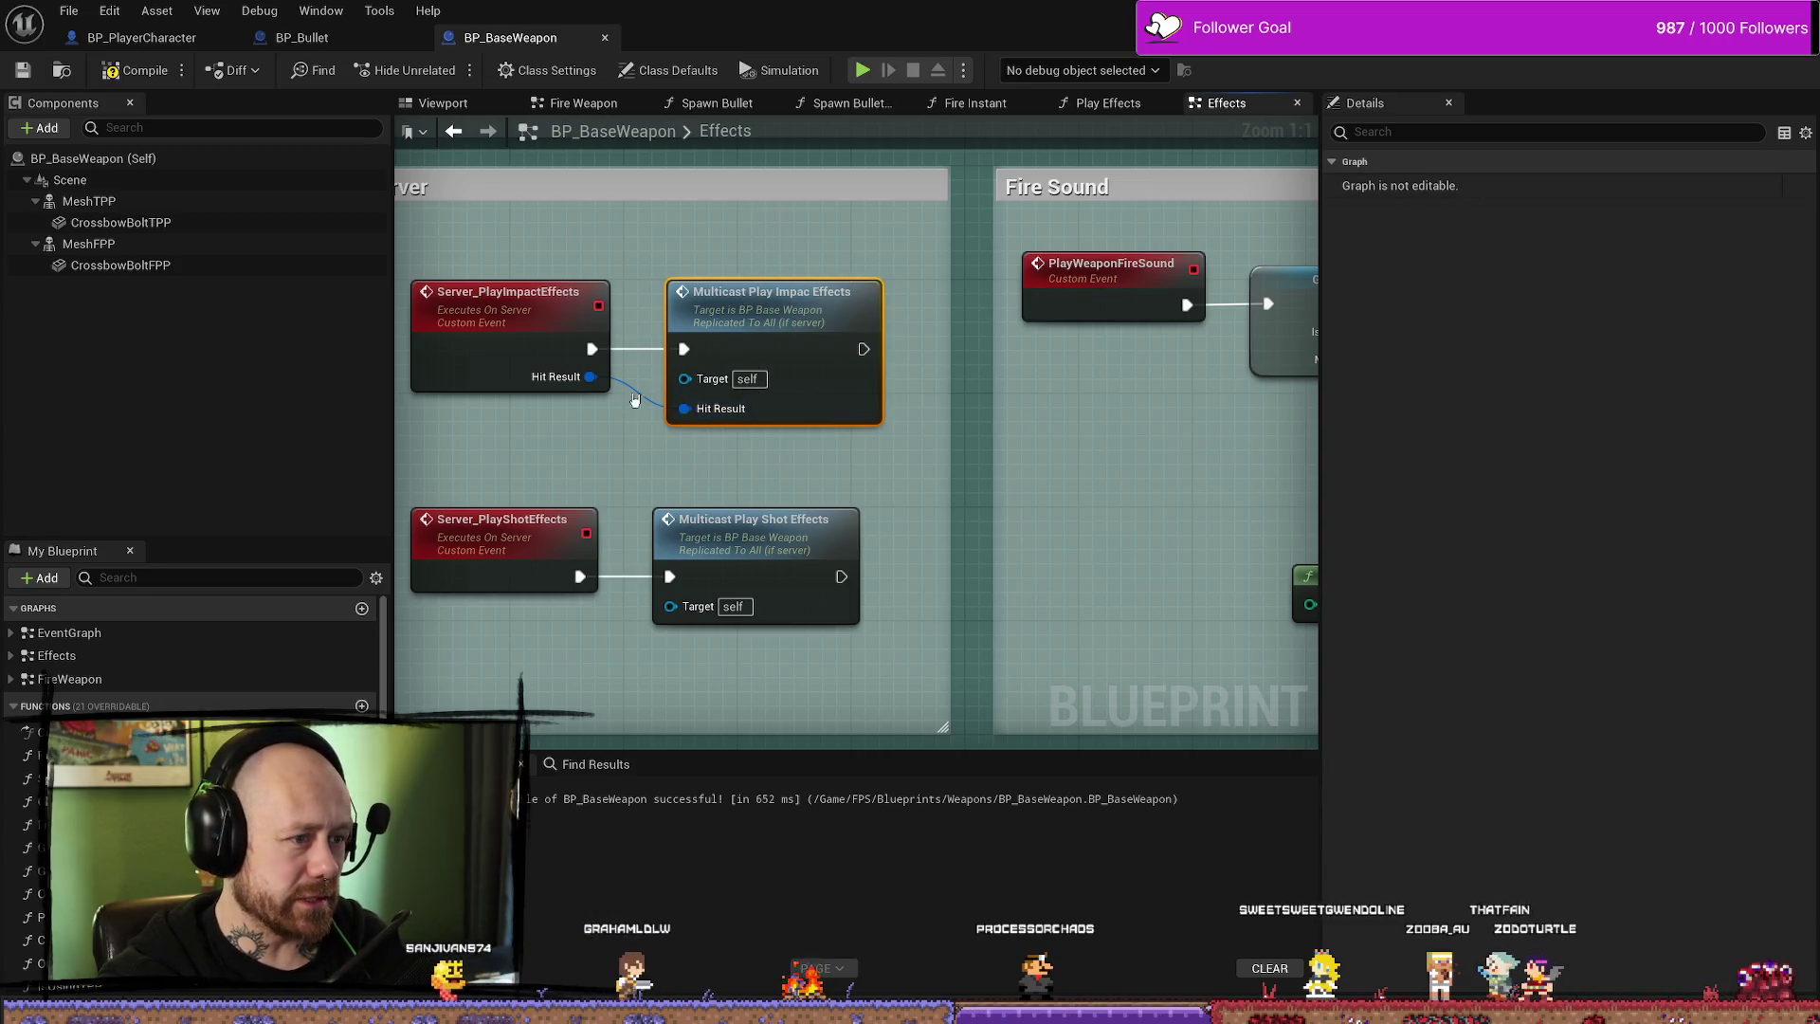
scroll(975, 358, "down", 4)
scroll(1015, 385, "up", 2)
- Review the Multicast_PlayImpactEffects event and its Play Effects call
left_click_drag(1116, 373, 648, 371)
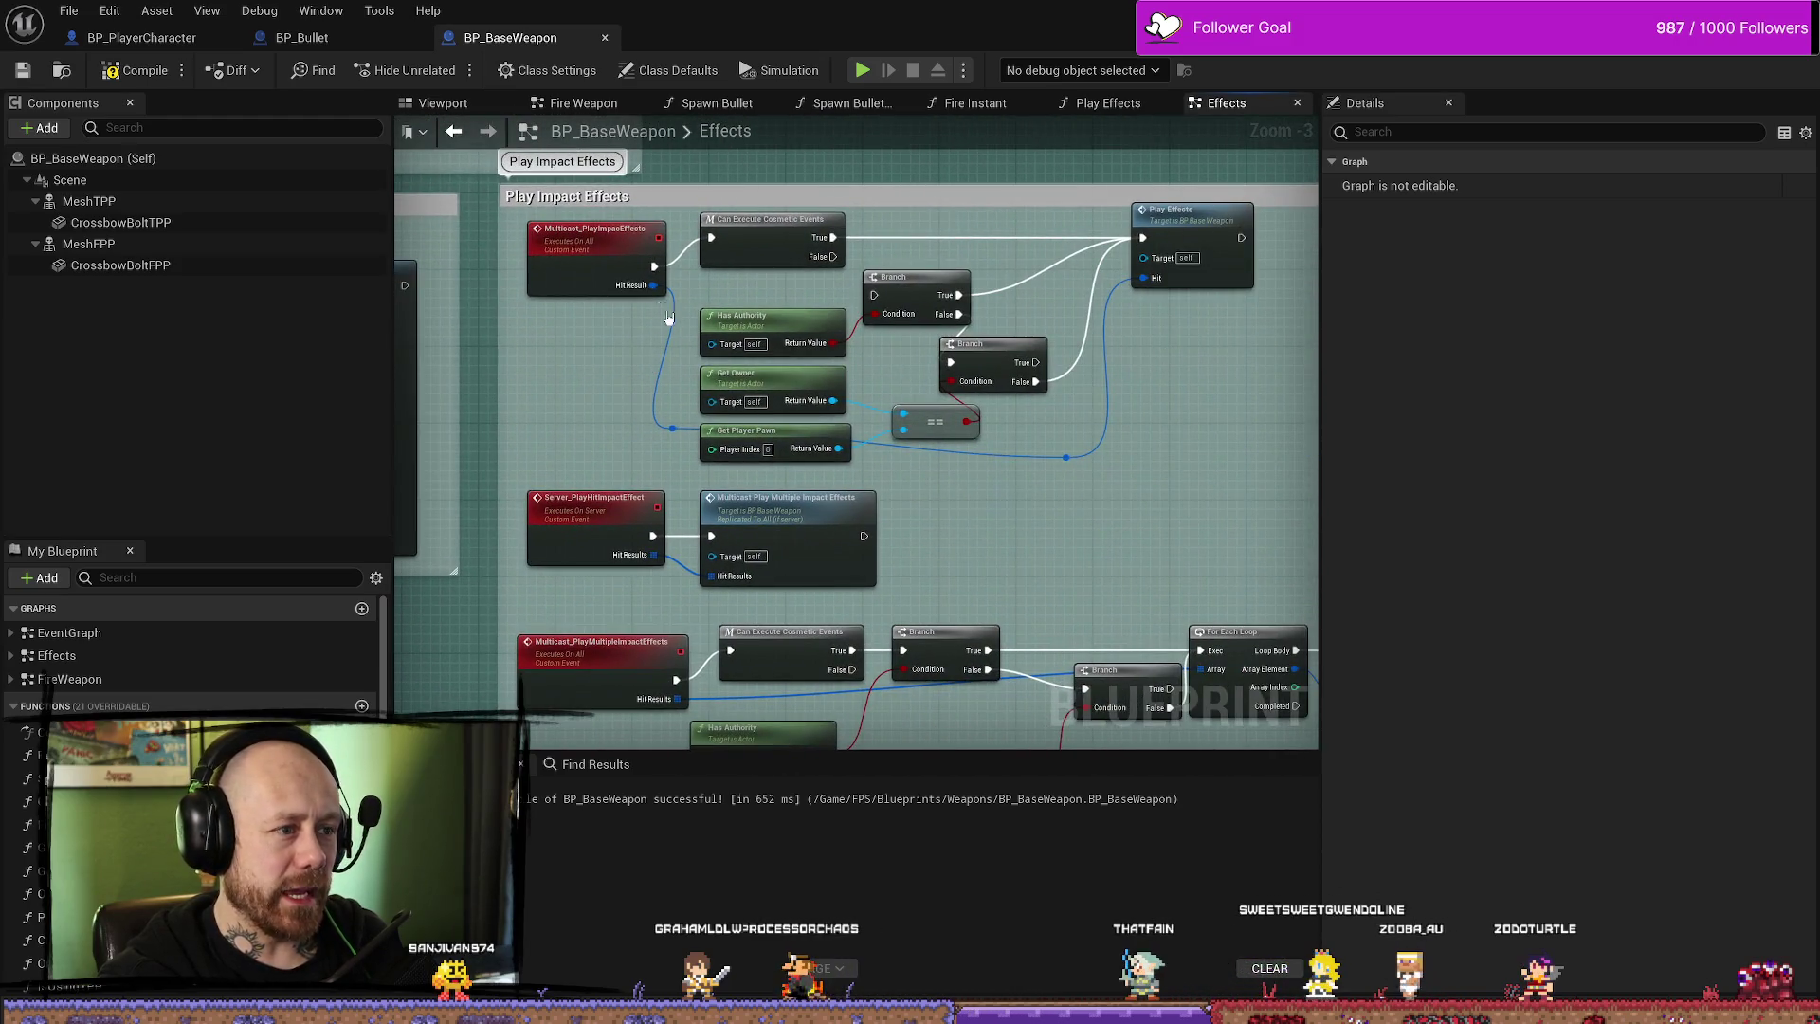
left_click(597, 256)
left_click_drag(1183, 386, 1140, 405)
scroll(1090, 313, "up", 2)
left_click(981, 256)
scroll(981, 255, "up", 1)
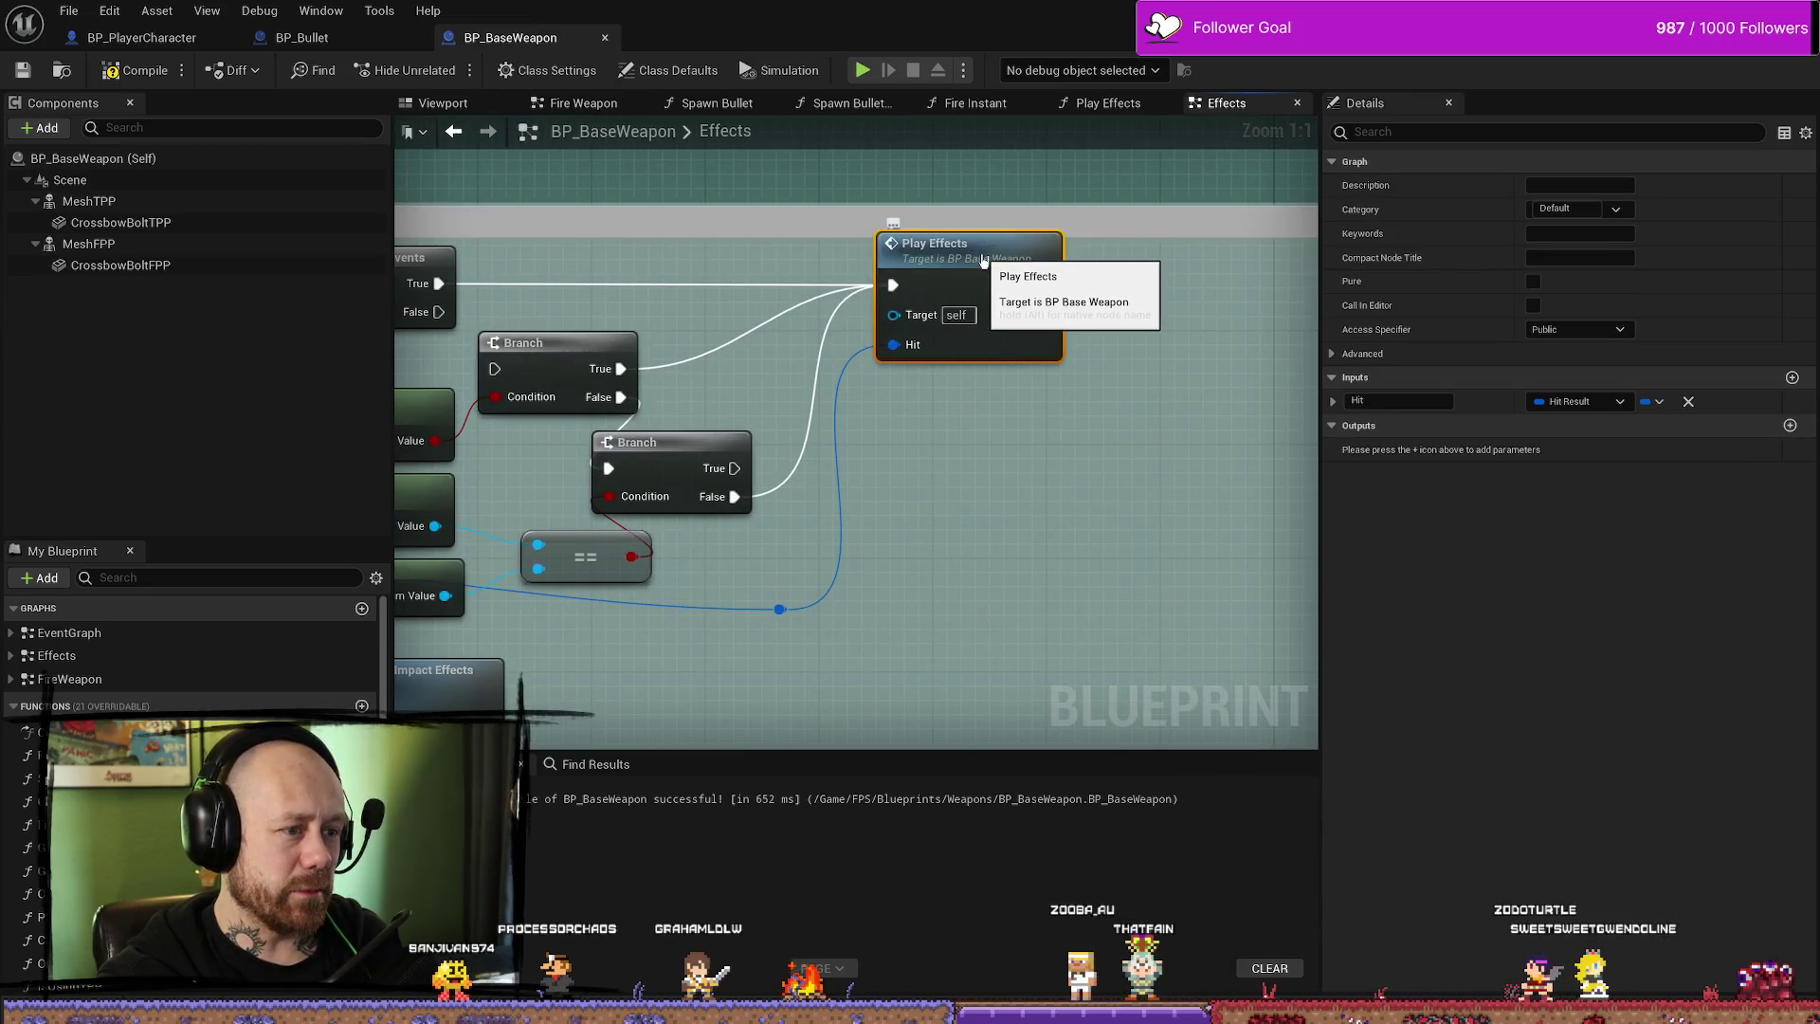
- Open the Play Effects function, feed Impact Point into Location Local, and go back to BP_PlayerCharacter
double_click(981, 256)
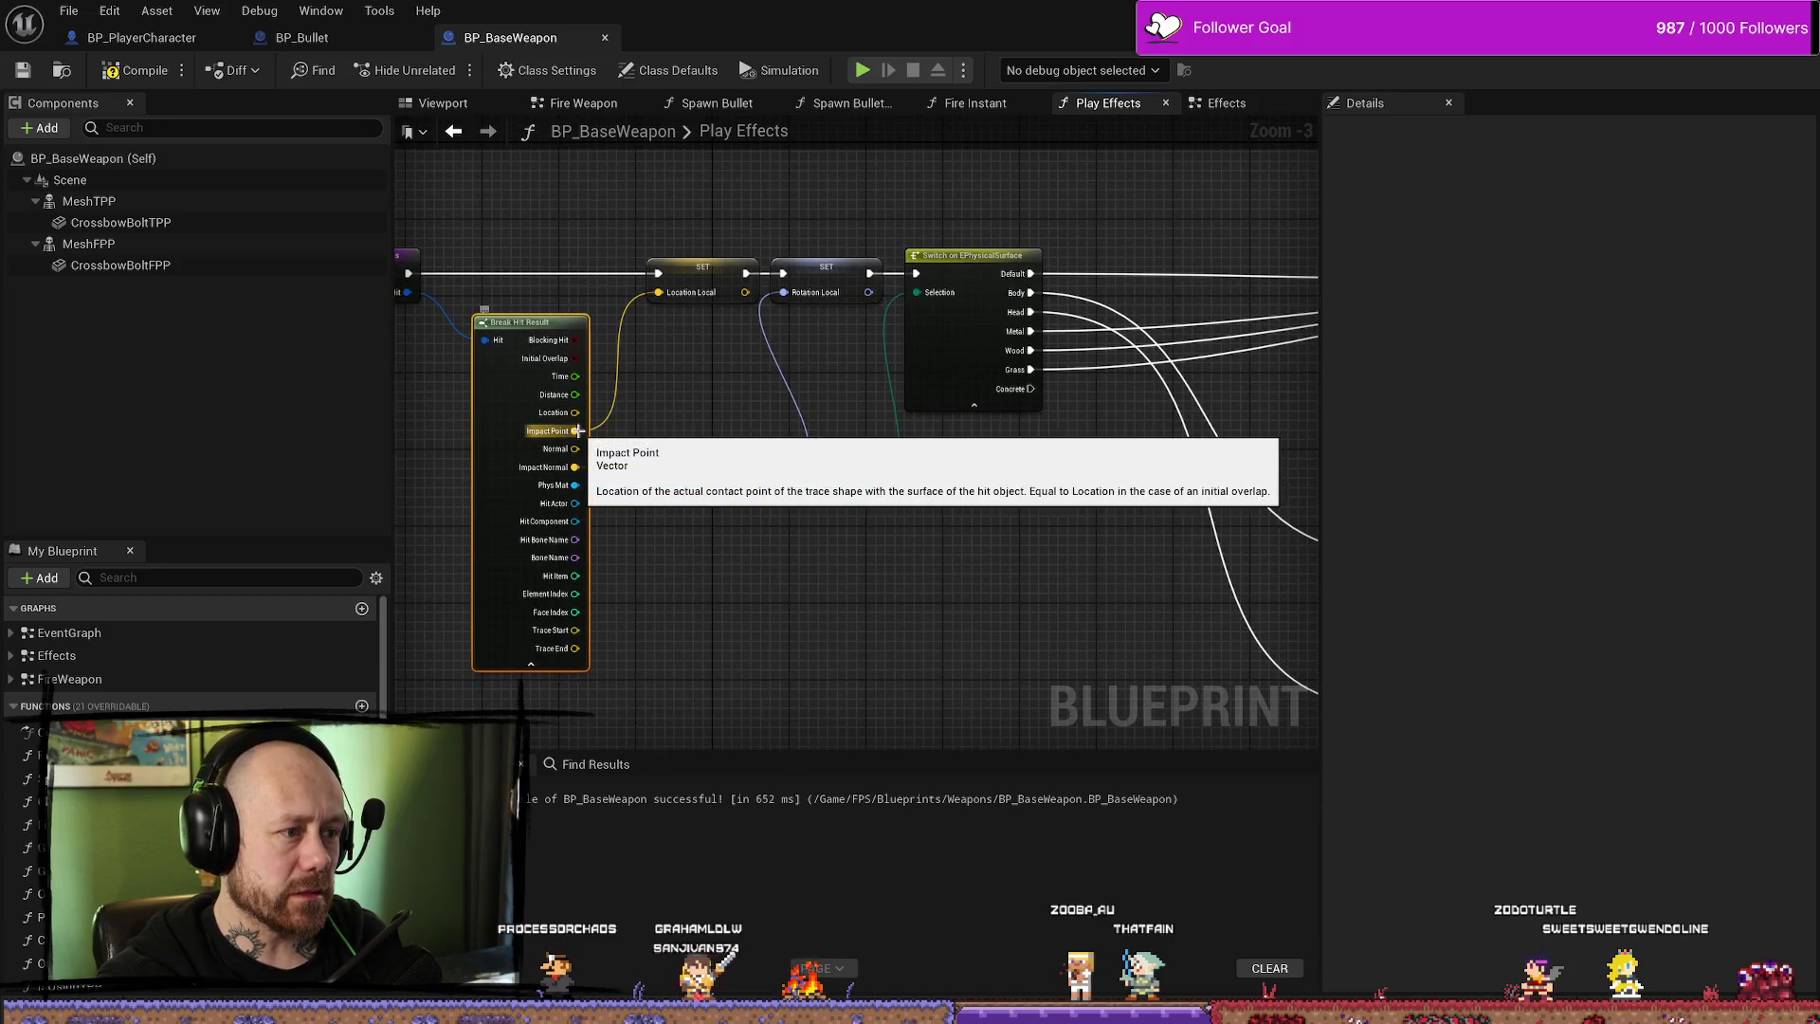
left_click_drag(578, 430, 584, 436)
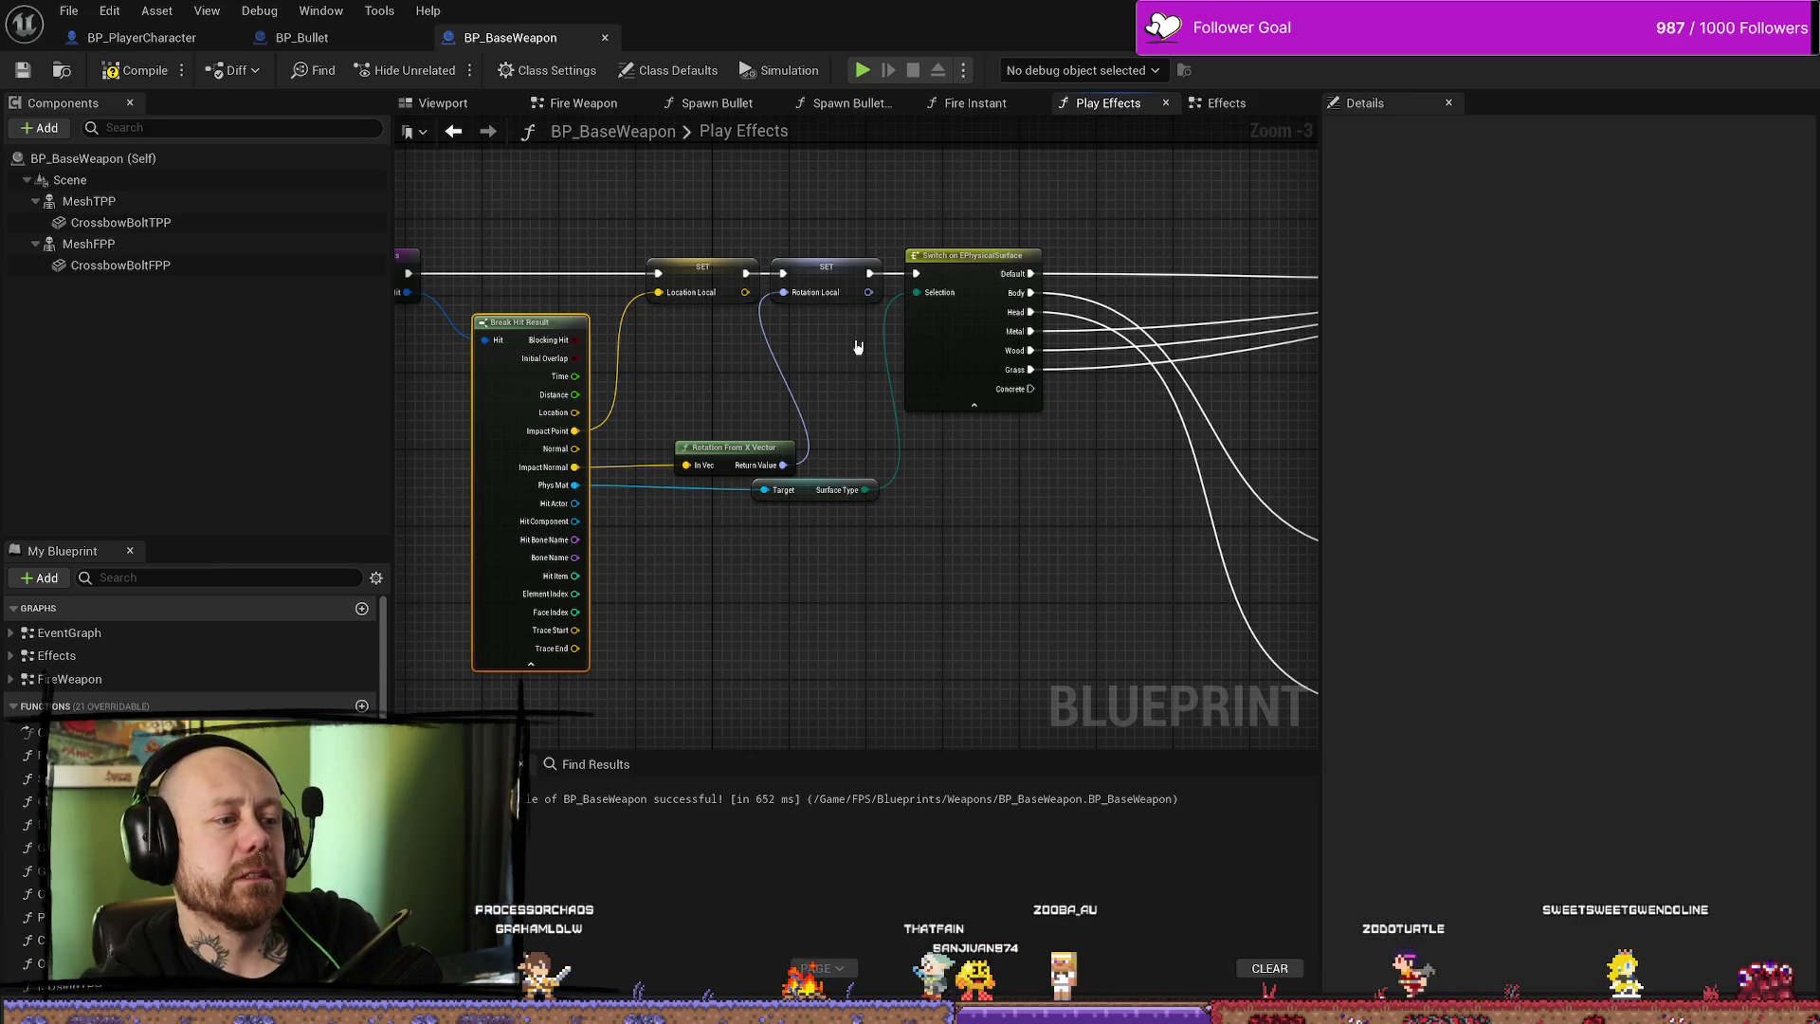
left_click(722, 249)
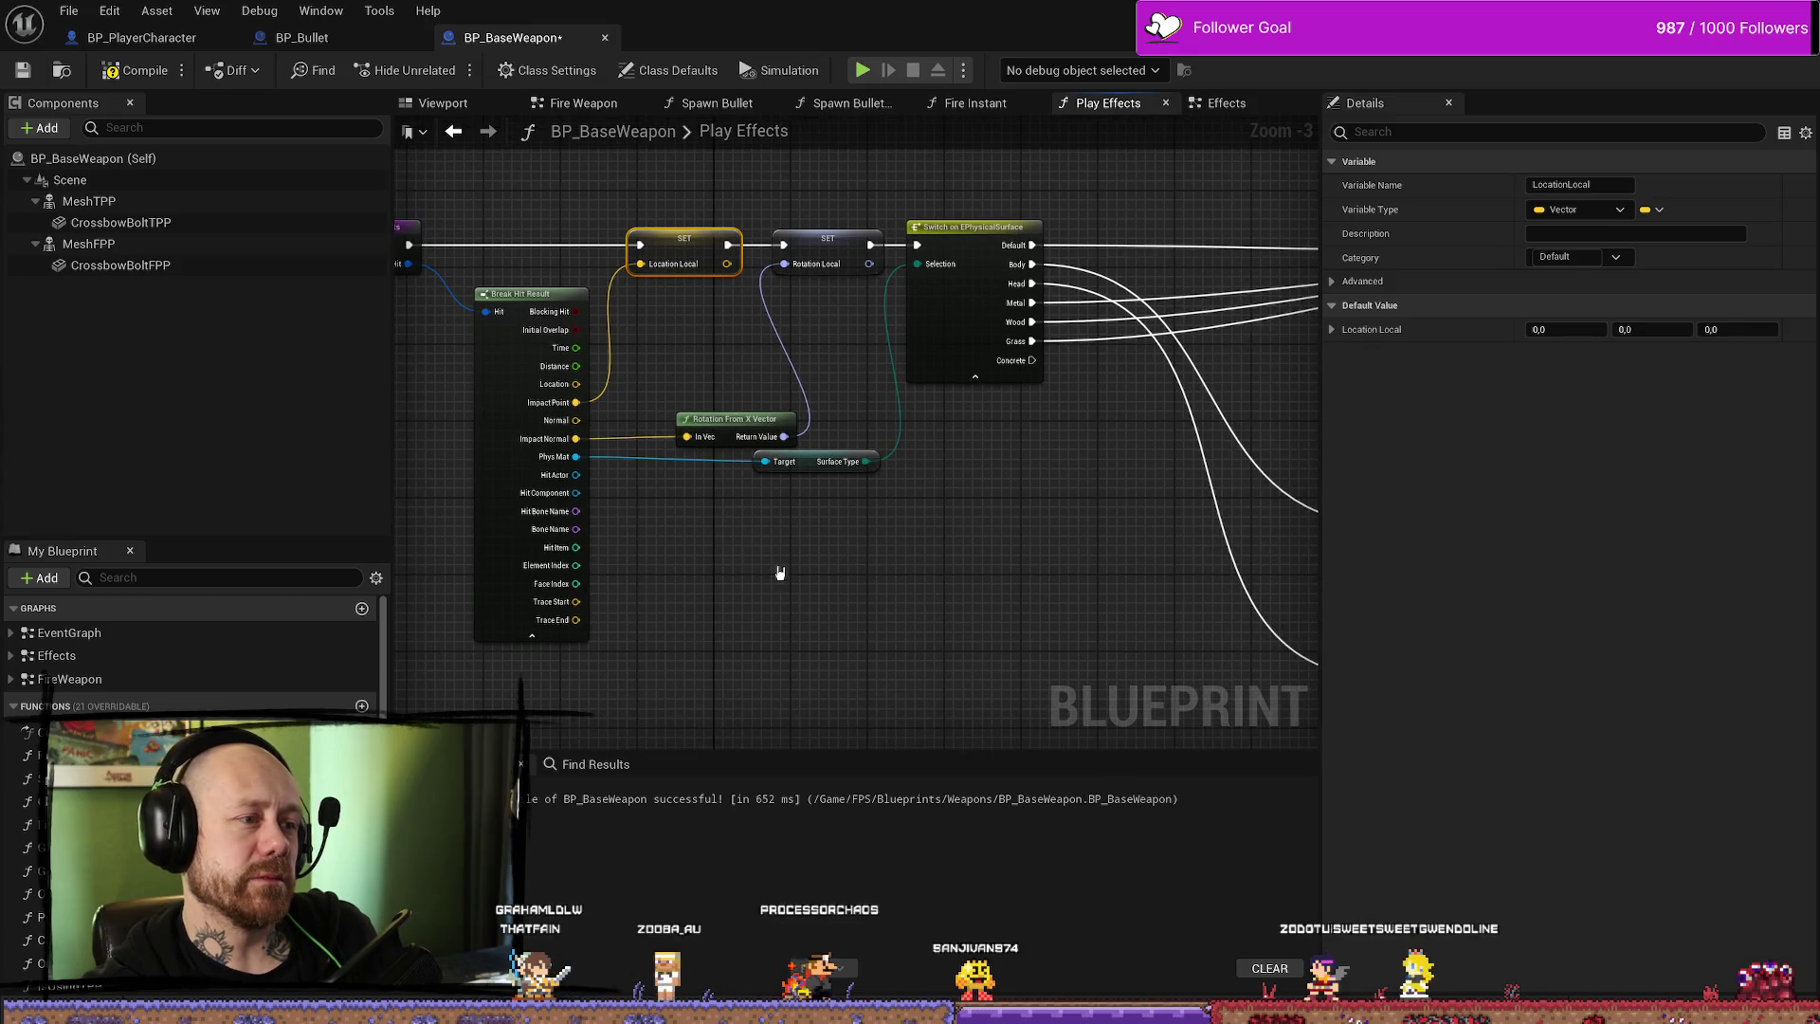
left_click(334, 40)
left_click(142, 37)
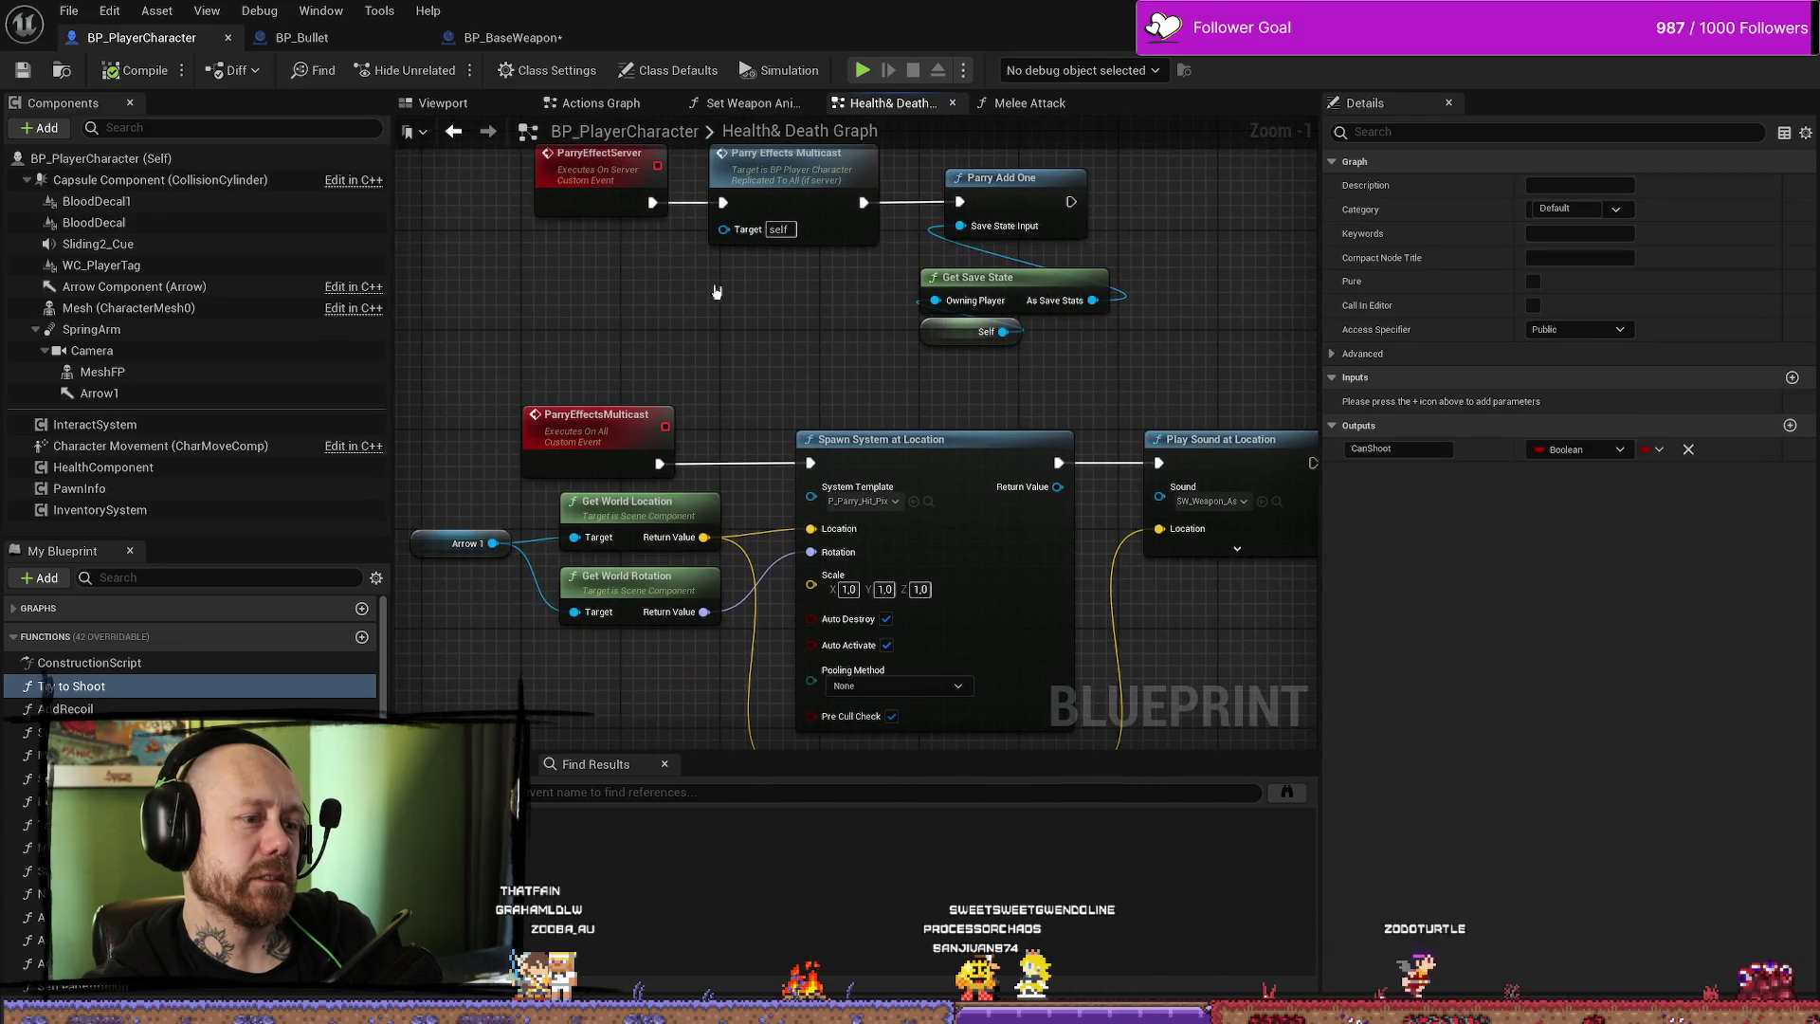
- In BP_Bullet, review the cast to BP_PlayerCharacter and the Parry Effect Server call
left_click(313, 37)
mouse_move(782, 348)
left_mouse_down()
mouse_move(963, 358)
mouse_move(935, 358)
mouse_move(885, 418)
mouse_move(928, 357)
left_mouse_up()
mouse_move(669, 553)
left_mouse_down()
mouse_move(1056, 378)
mouse_move(938, 427)
mouse_move(799, 424)
mouse_move(1048, 435)
mouse_move(991, 492)
mouse_move(993, 447)
mouse_move(871, 566)
left_mouse_up()
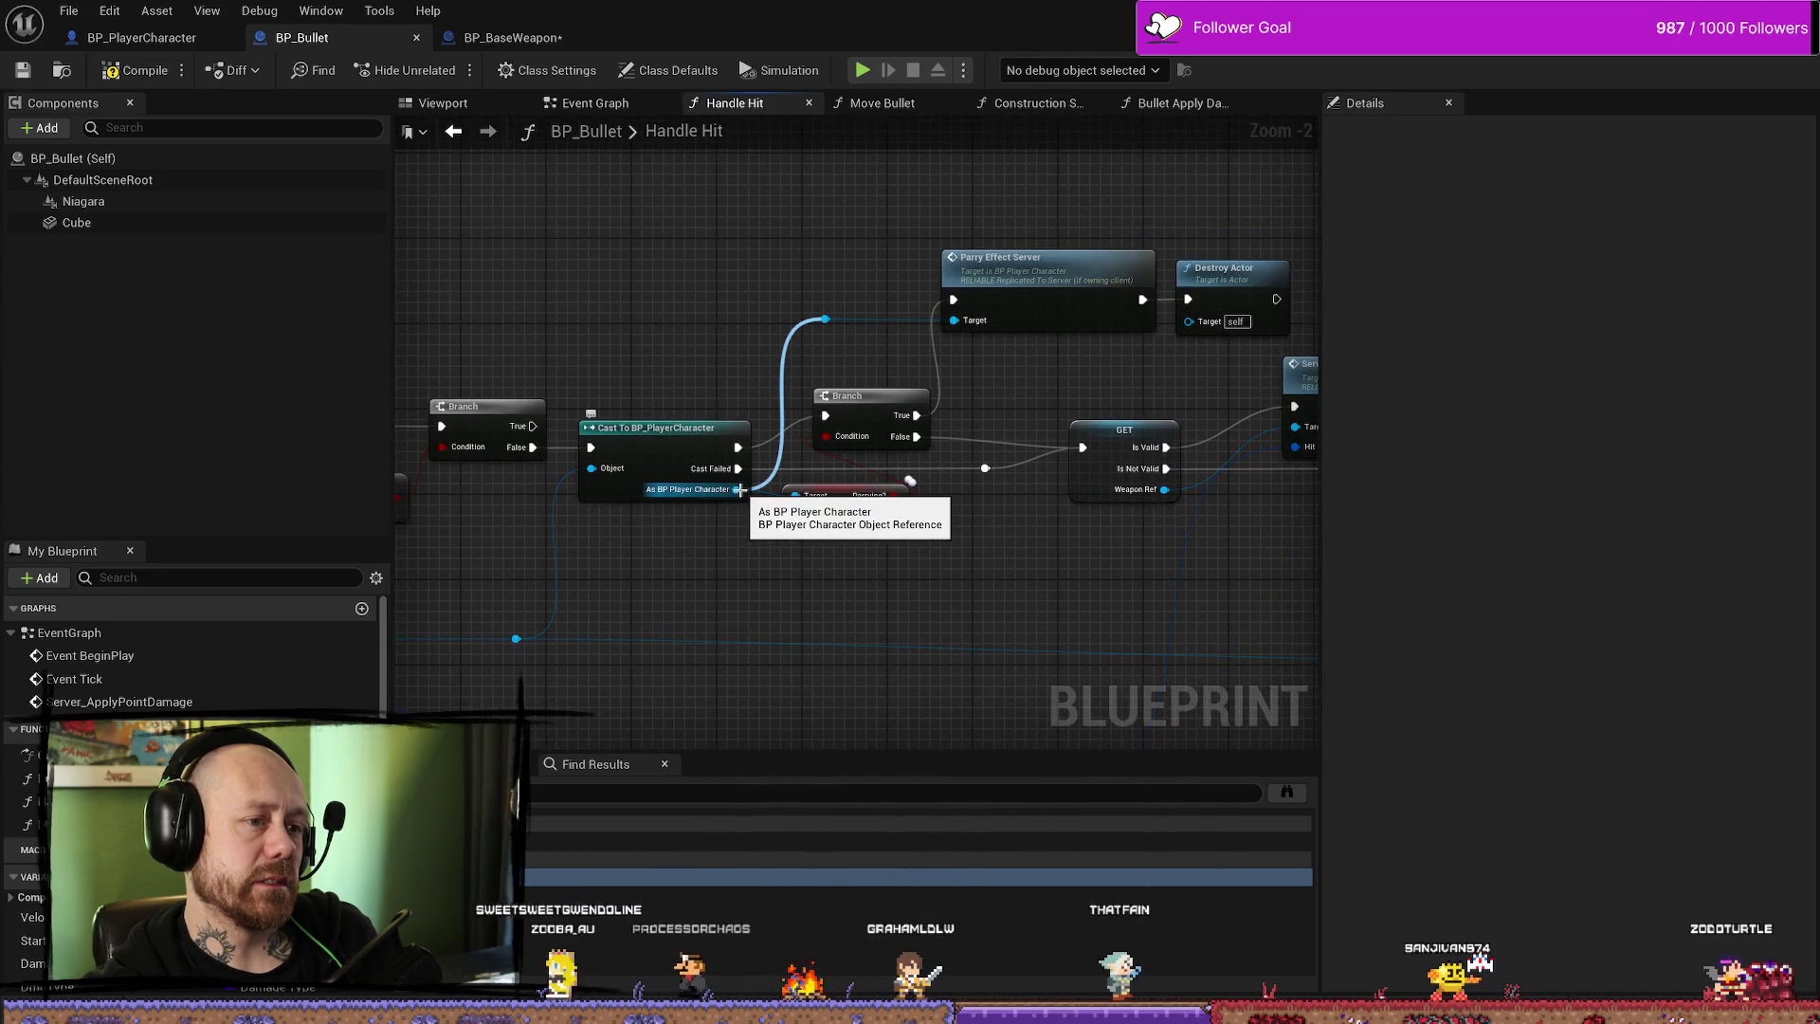
left_click(1055, 311)
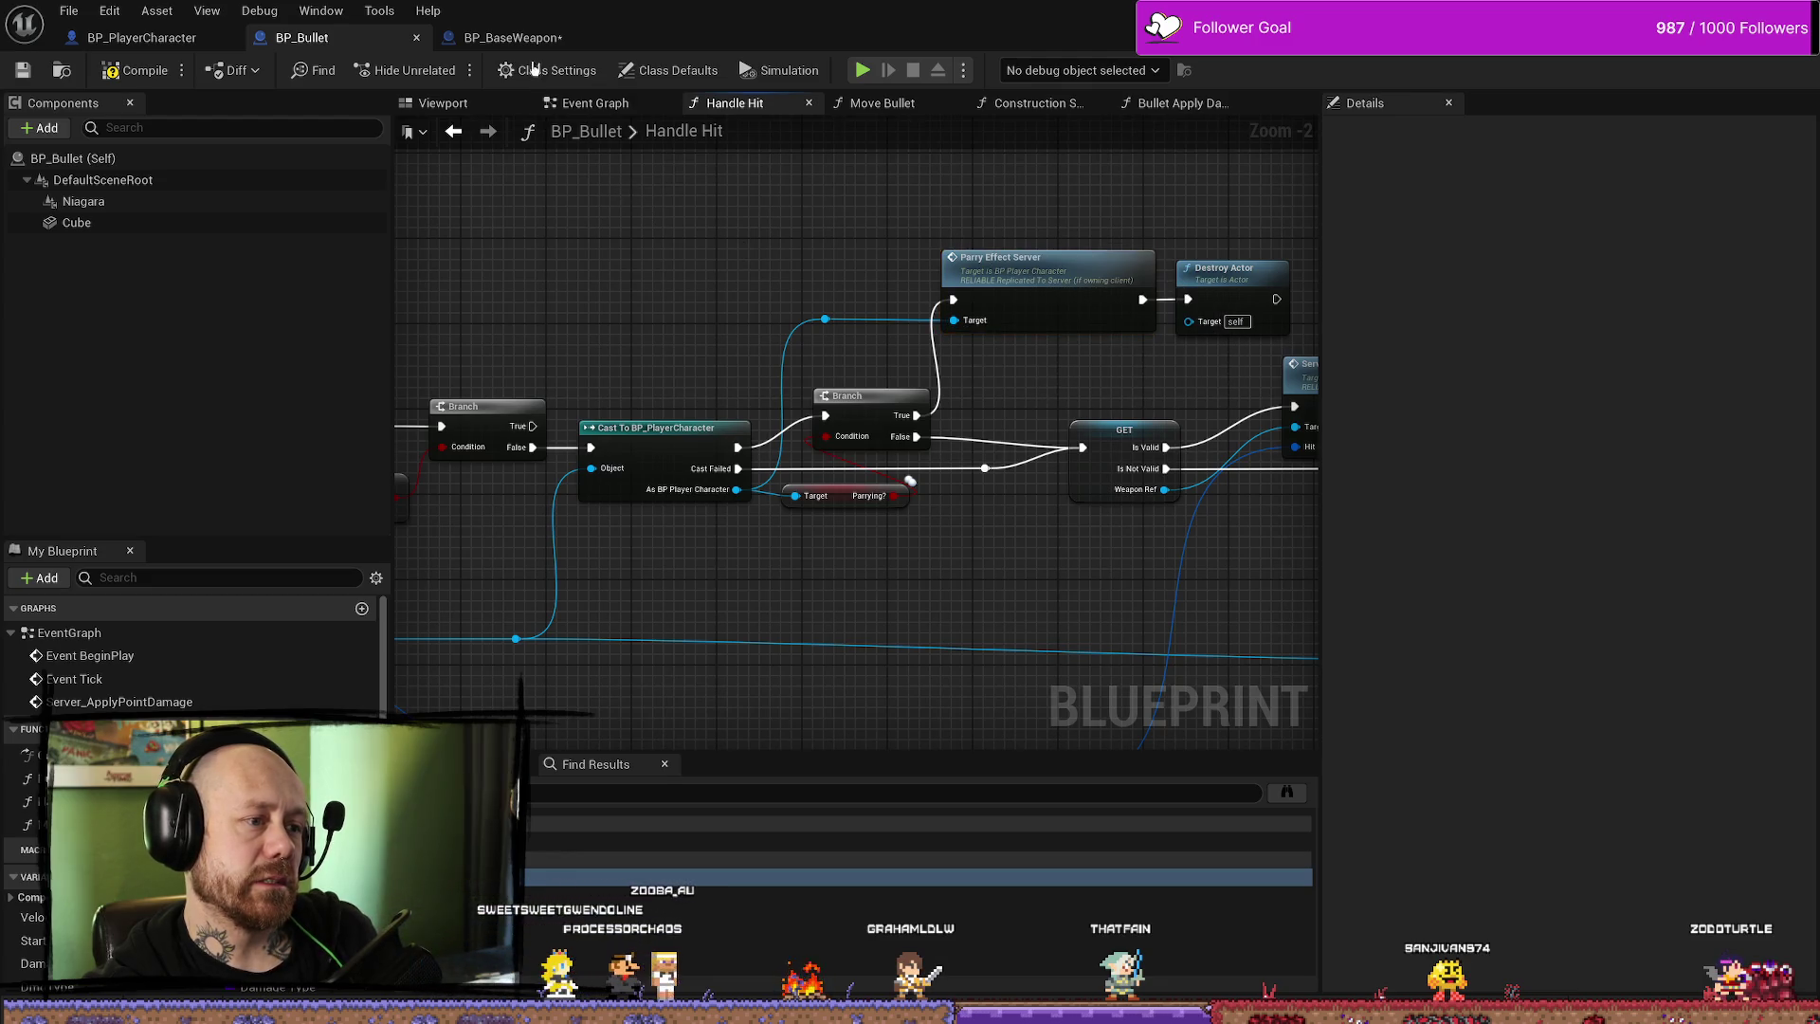
left_click(515, 36)
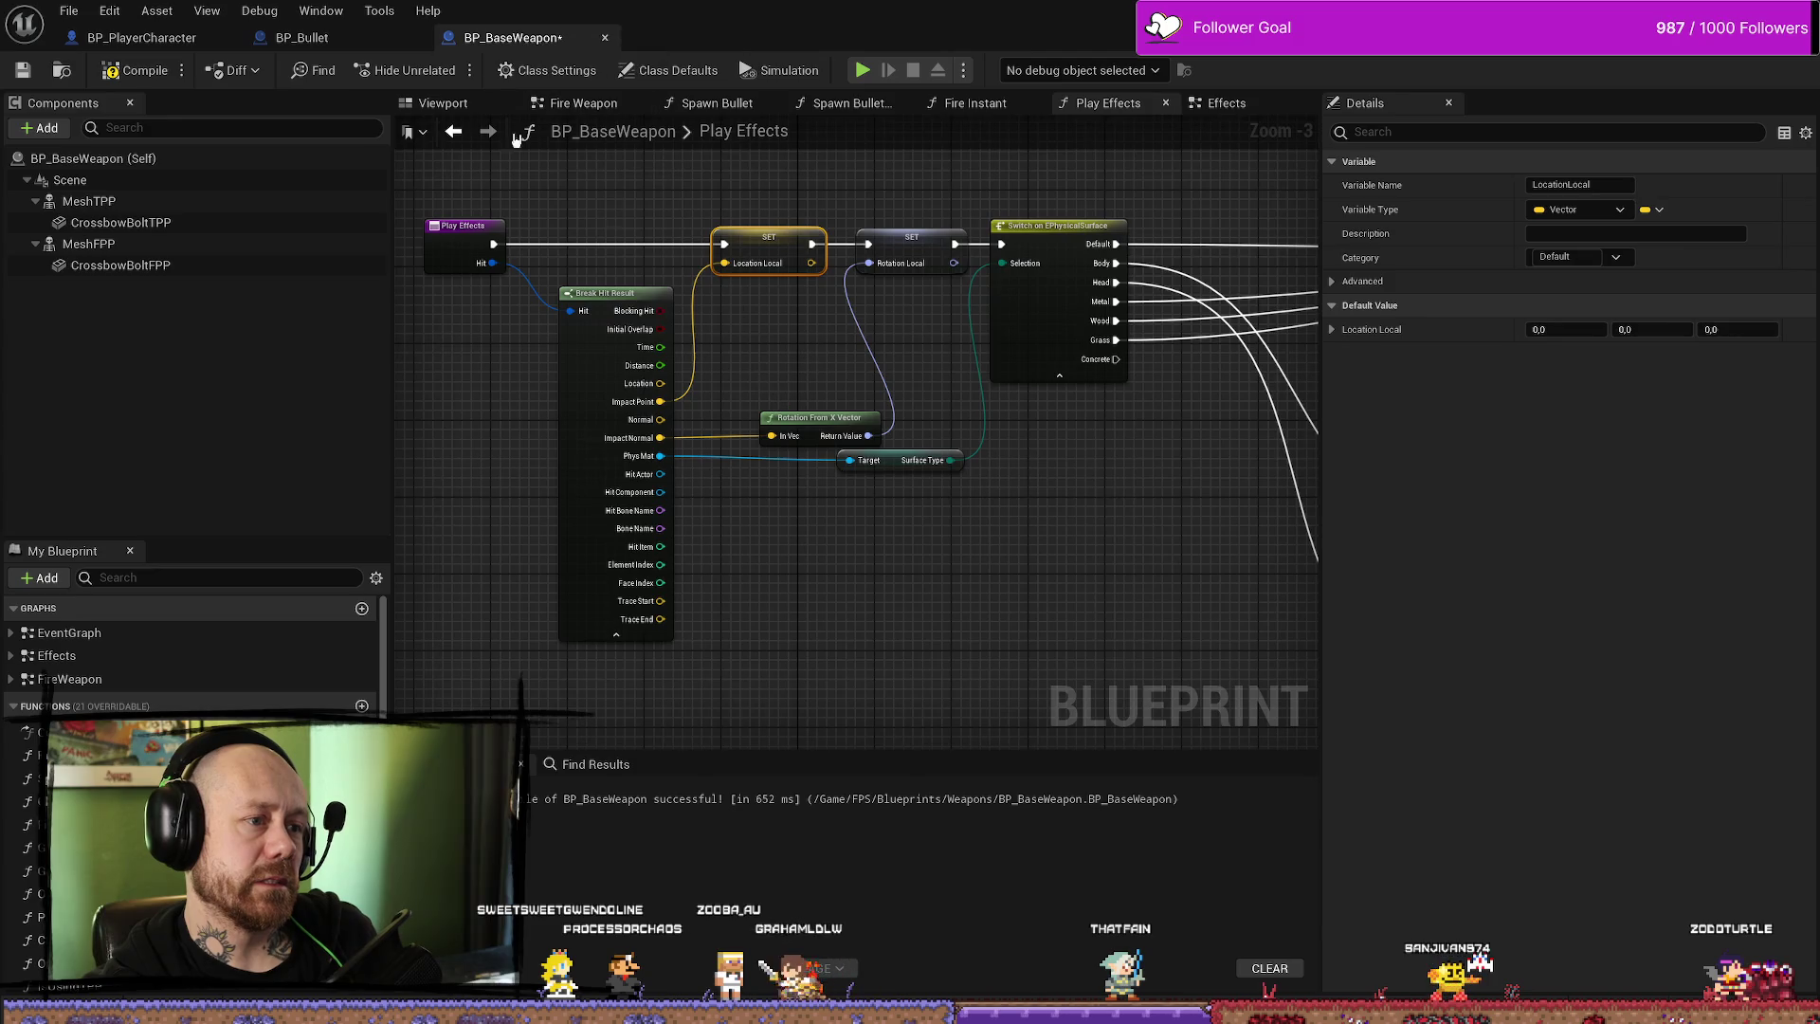
left_click(363, 40)
- In BP_PlayerCharacter, select Arrow 1 and the Get World Location/Rotation nodes and drag them down
left_click(142, 38)
left_click_drag(772, 366, 829, 413)
scroll(829, 414, "up", 2)
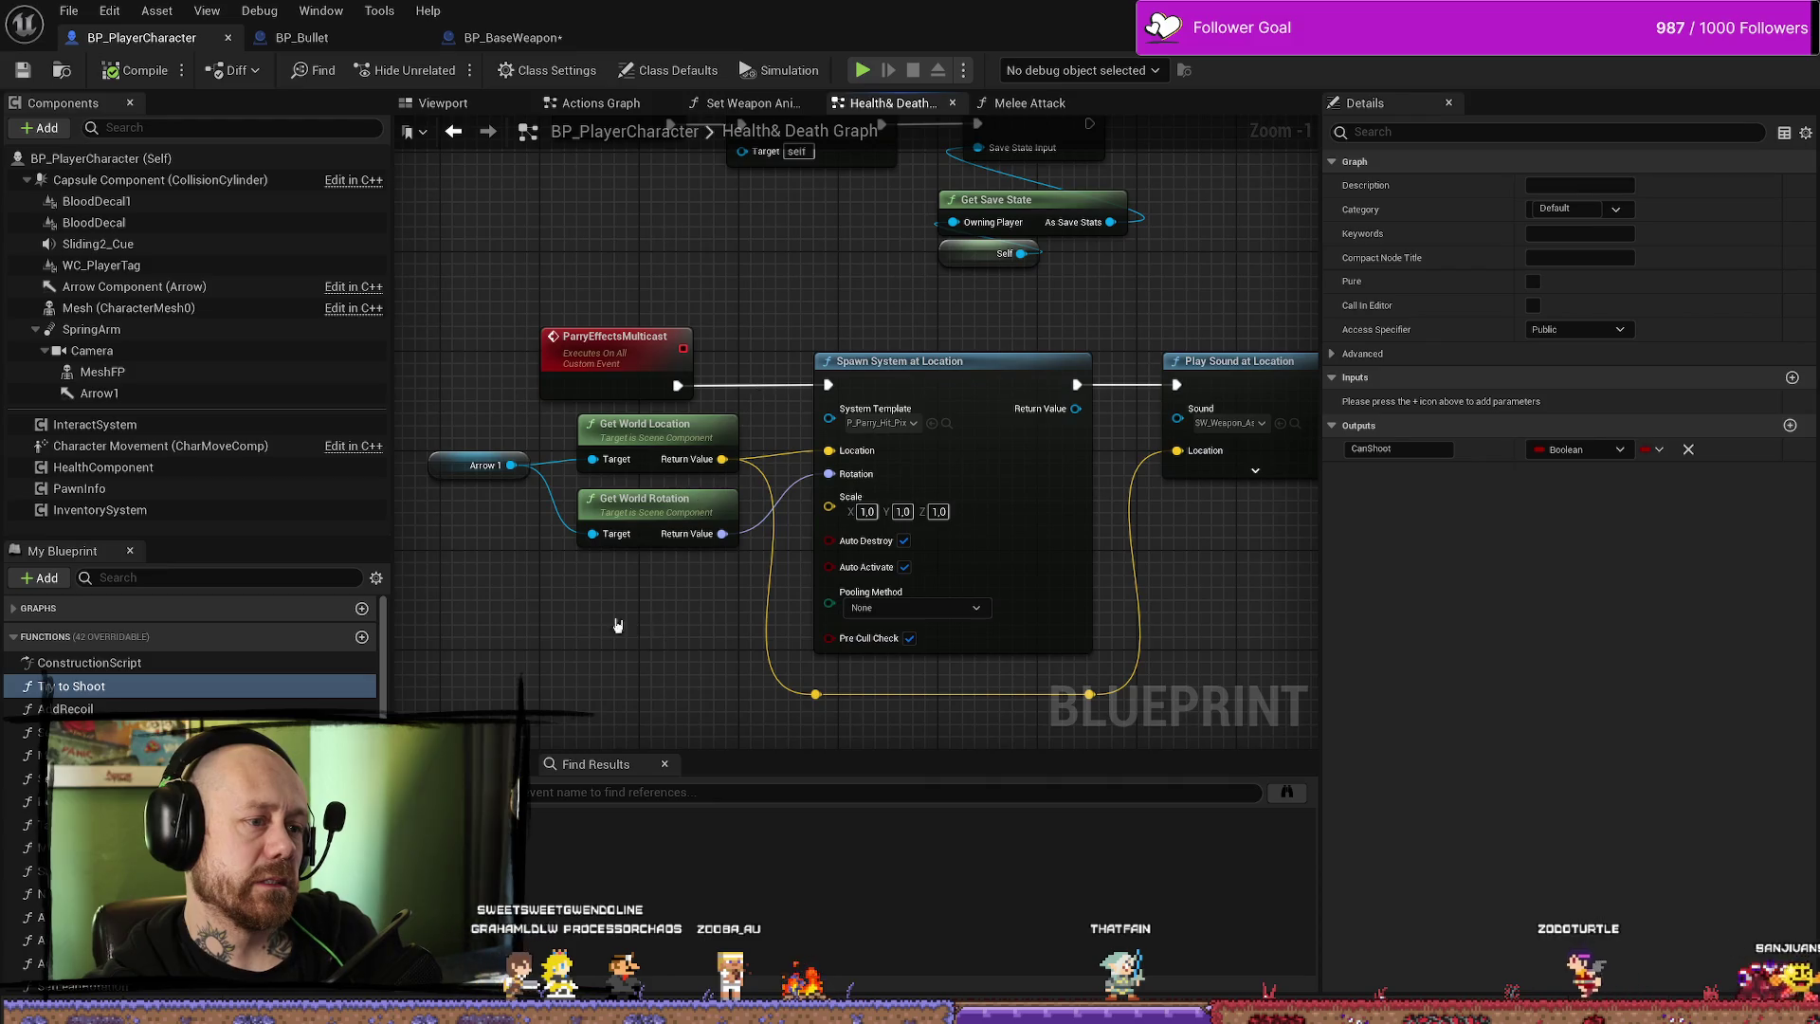
left_click_drag(681, 586, 499, 424)
left_click_drag(645, 427, 644, 512)
- Bring ParryEffectServer into view and select the Parry Effects Multicast call and the Self node
left_click_drag(774, 310, 779, 466)
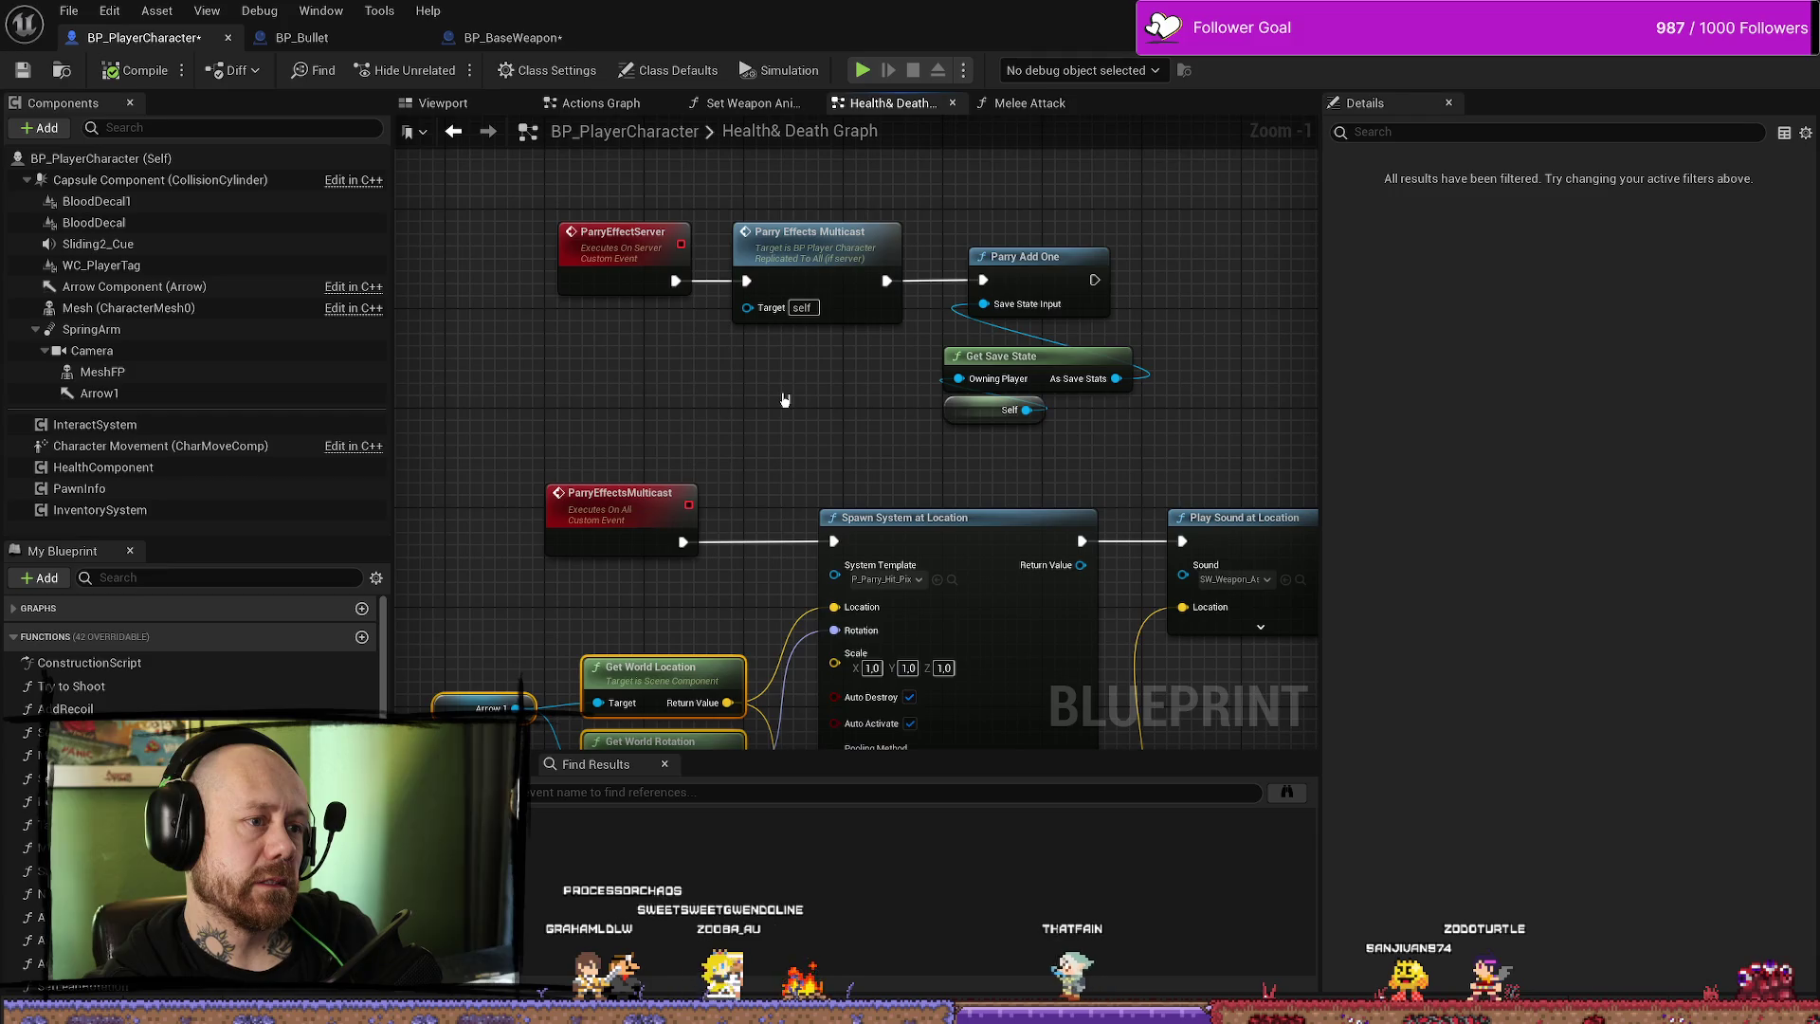
left_click(805, 243)
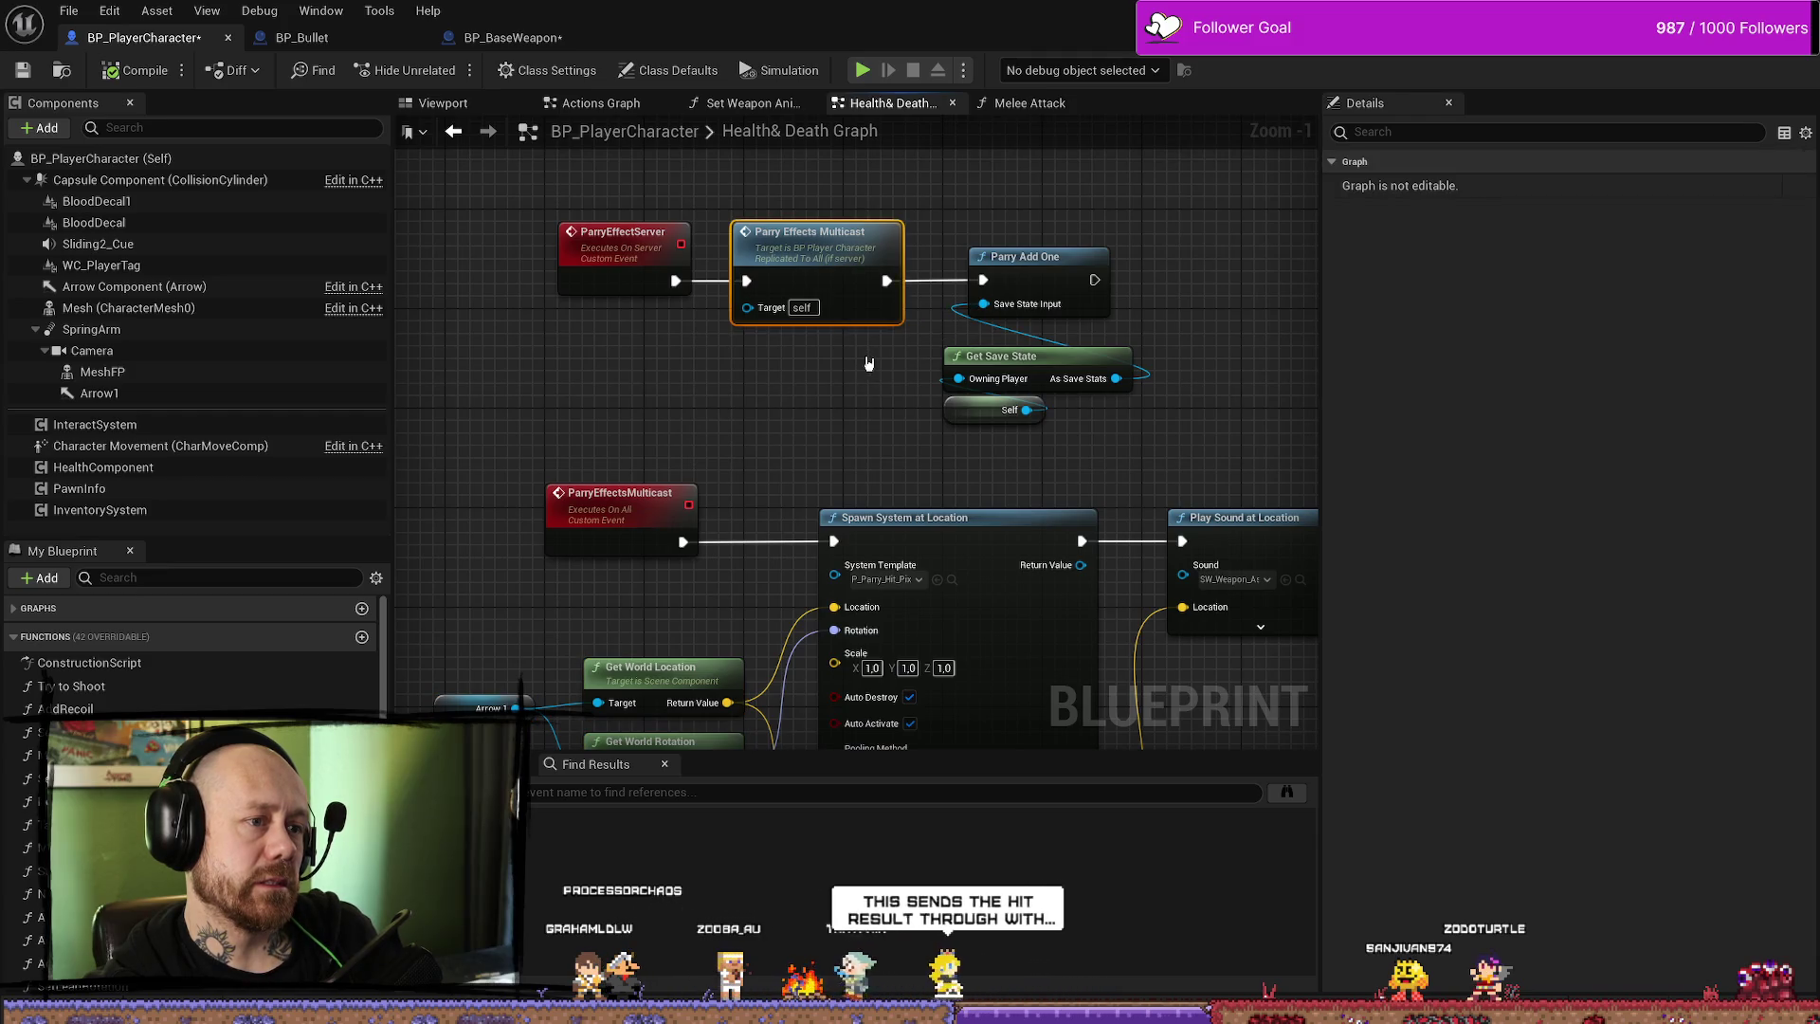
left_click(996, 411)
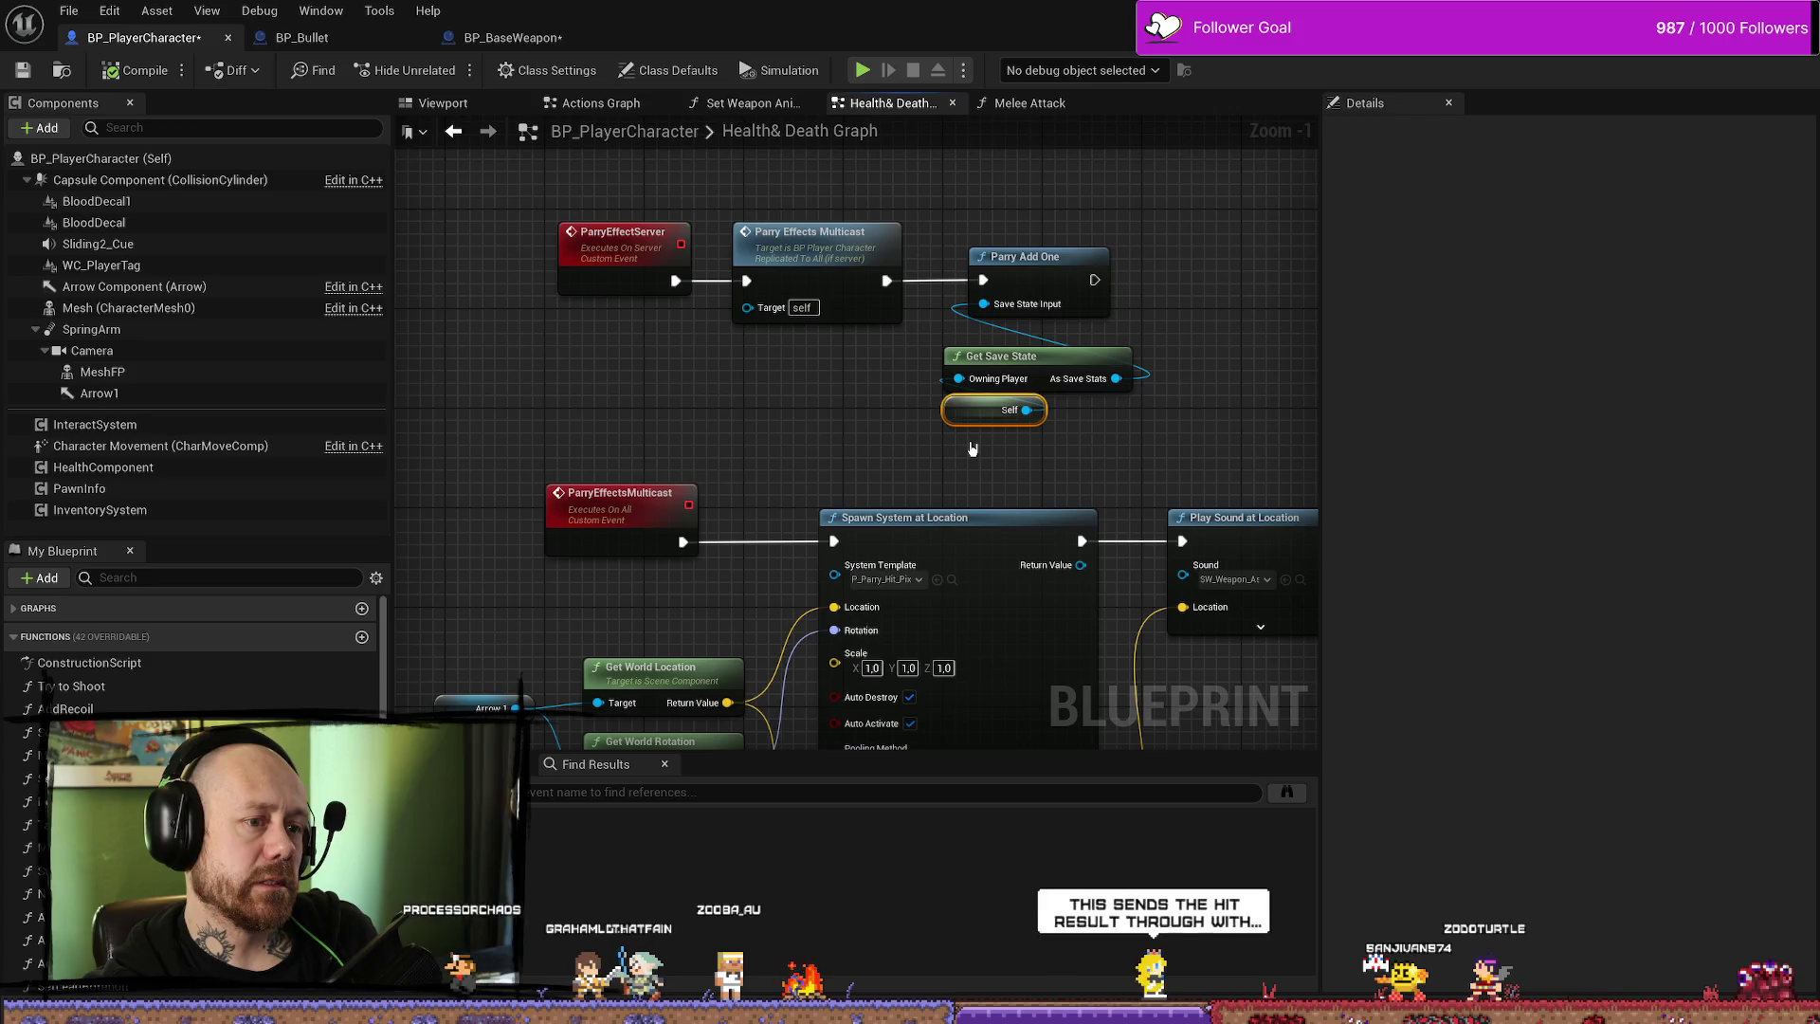
- Replace the Self node with a ParryEffectServer input named HitPlayer, taken from Owning Player, and compile
key("Delete")
mouse_move(958, 378)
left_mouse_down()
mouse_move(616, 342)
mouse_move(618, 280)
left_mouse_up()
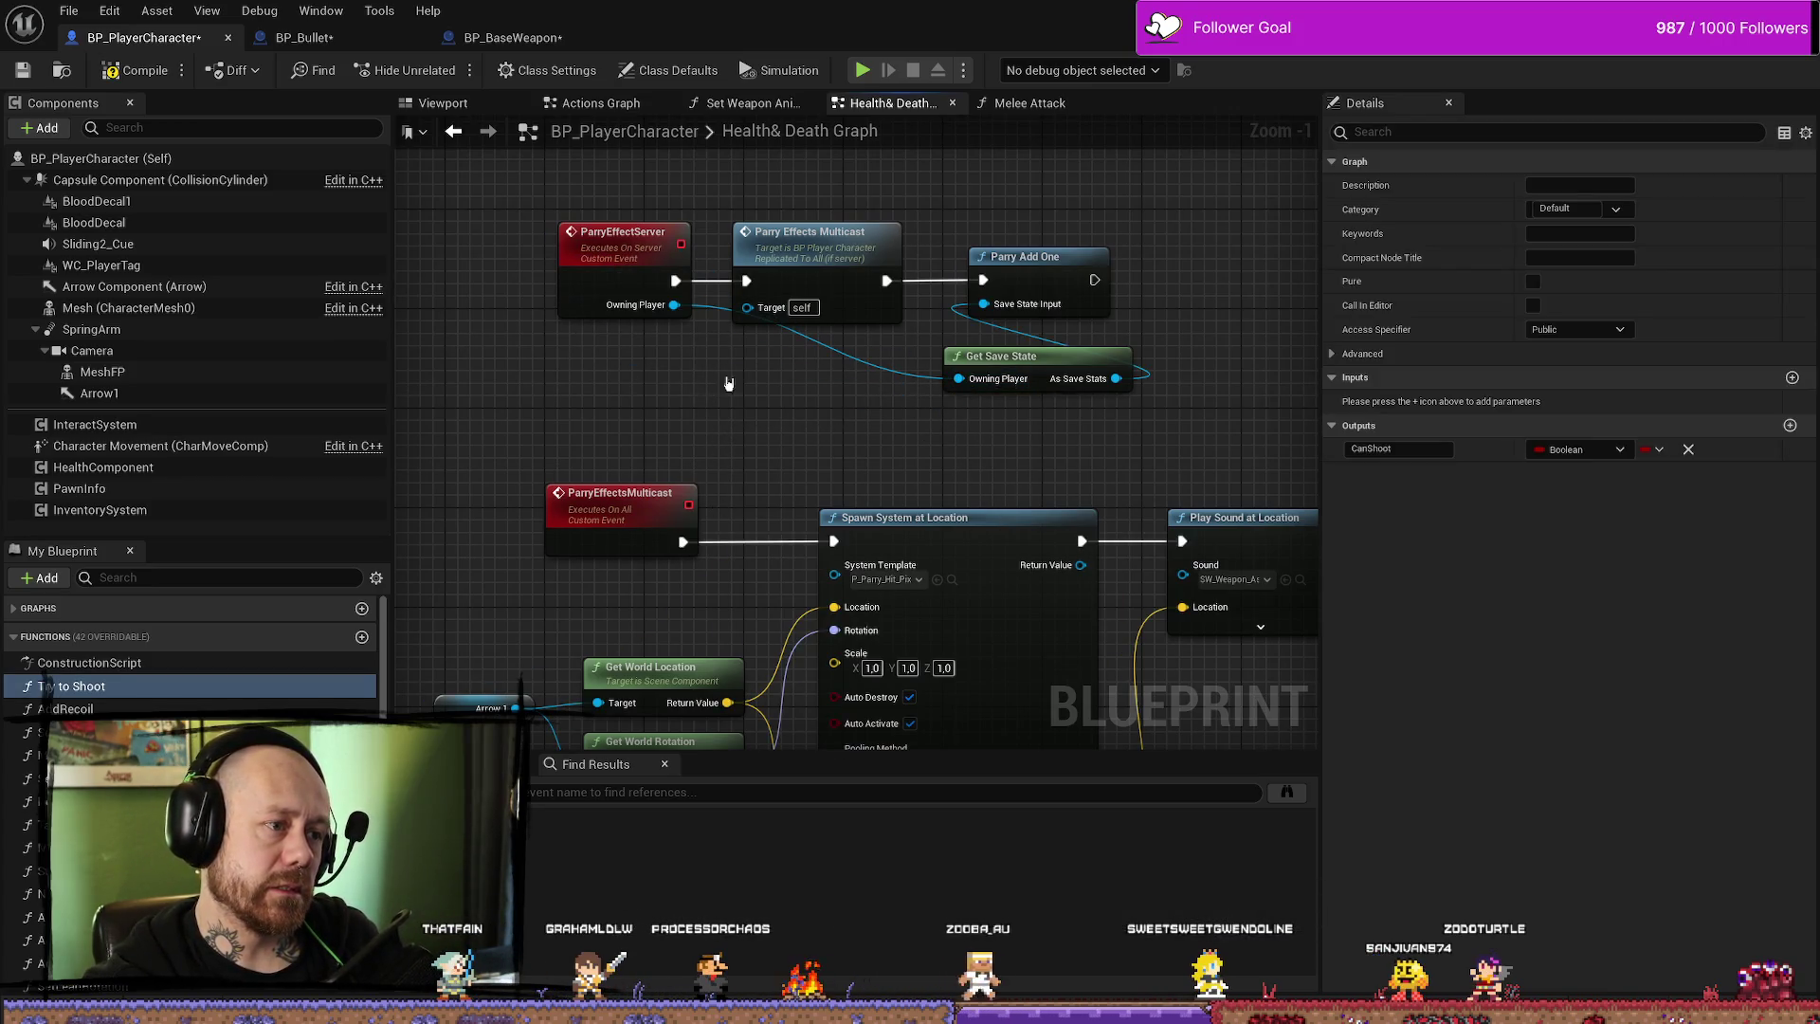
left_click(658, 249)
left_click(1393, 437)
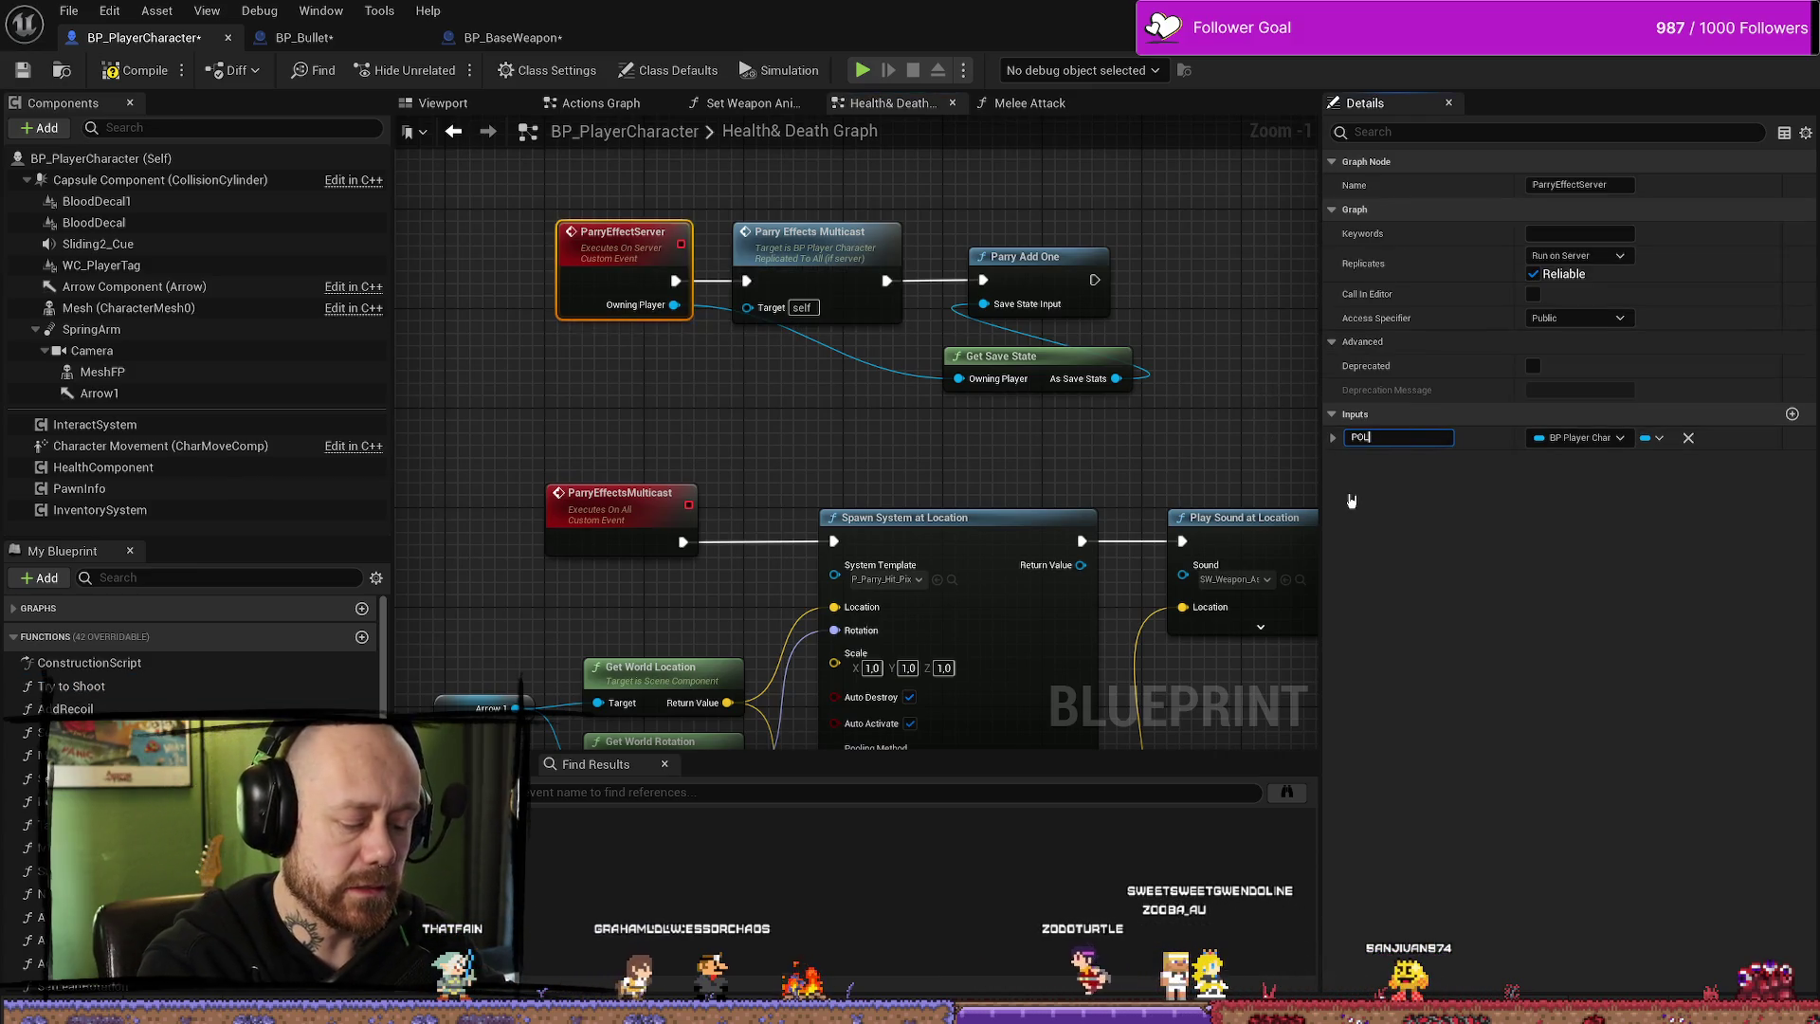
key("BackSpace")
key("BackSpace")
key("BackSpace")
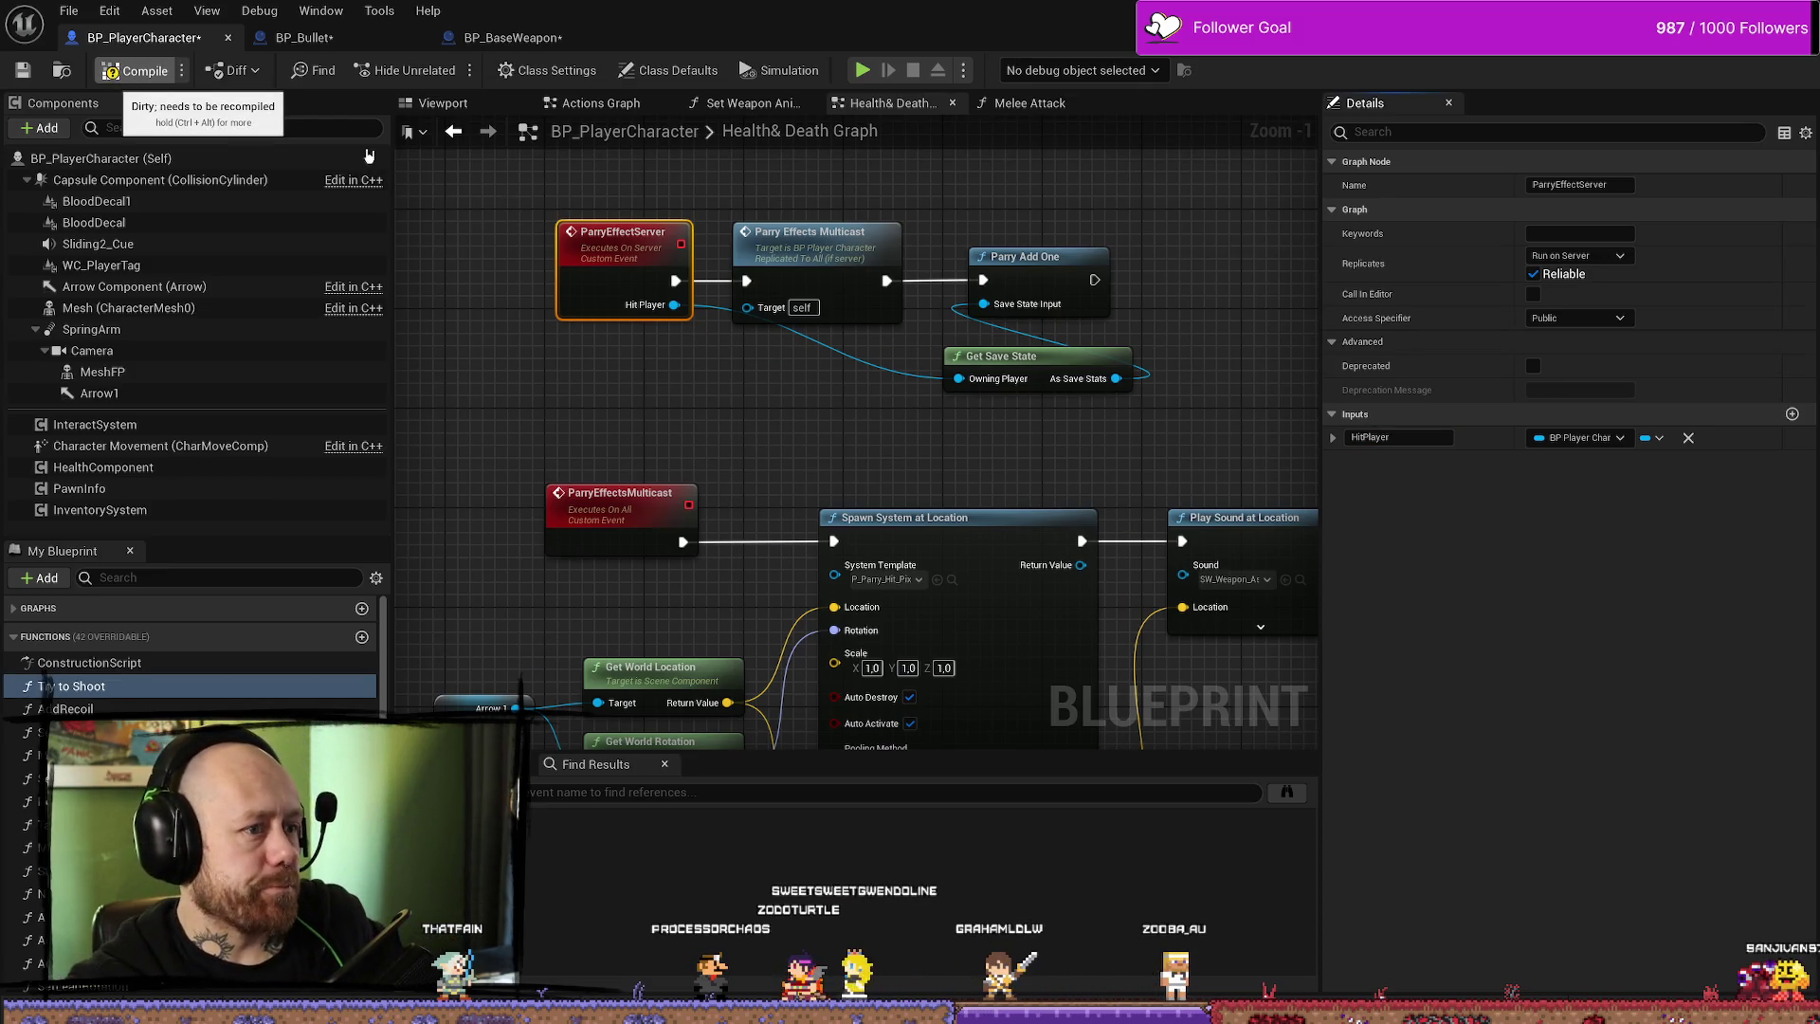
key("F7")
- Add a reroute point on the Hit Player wire and move it left to tidy the connection
scroll(941, 287, "up", 1)
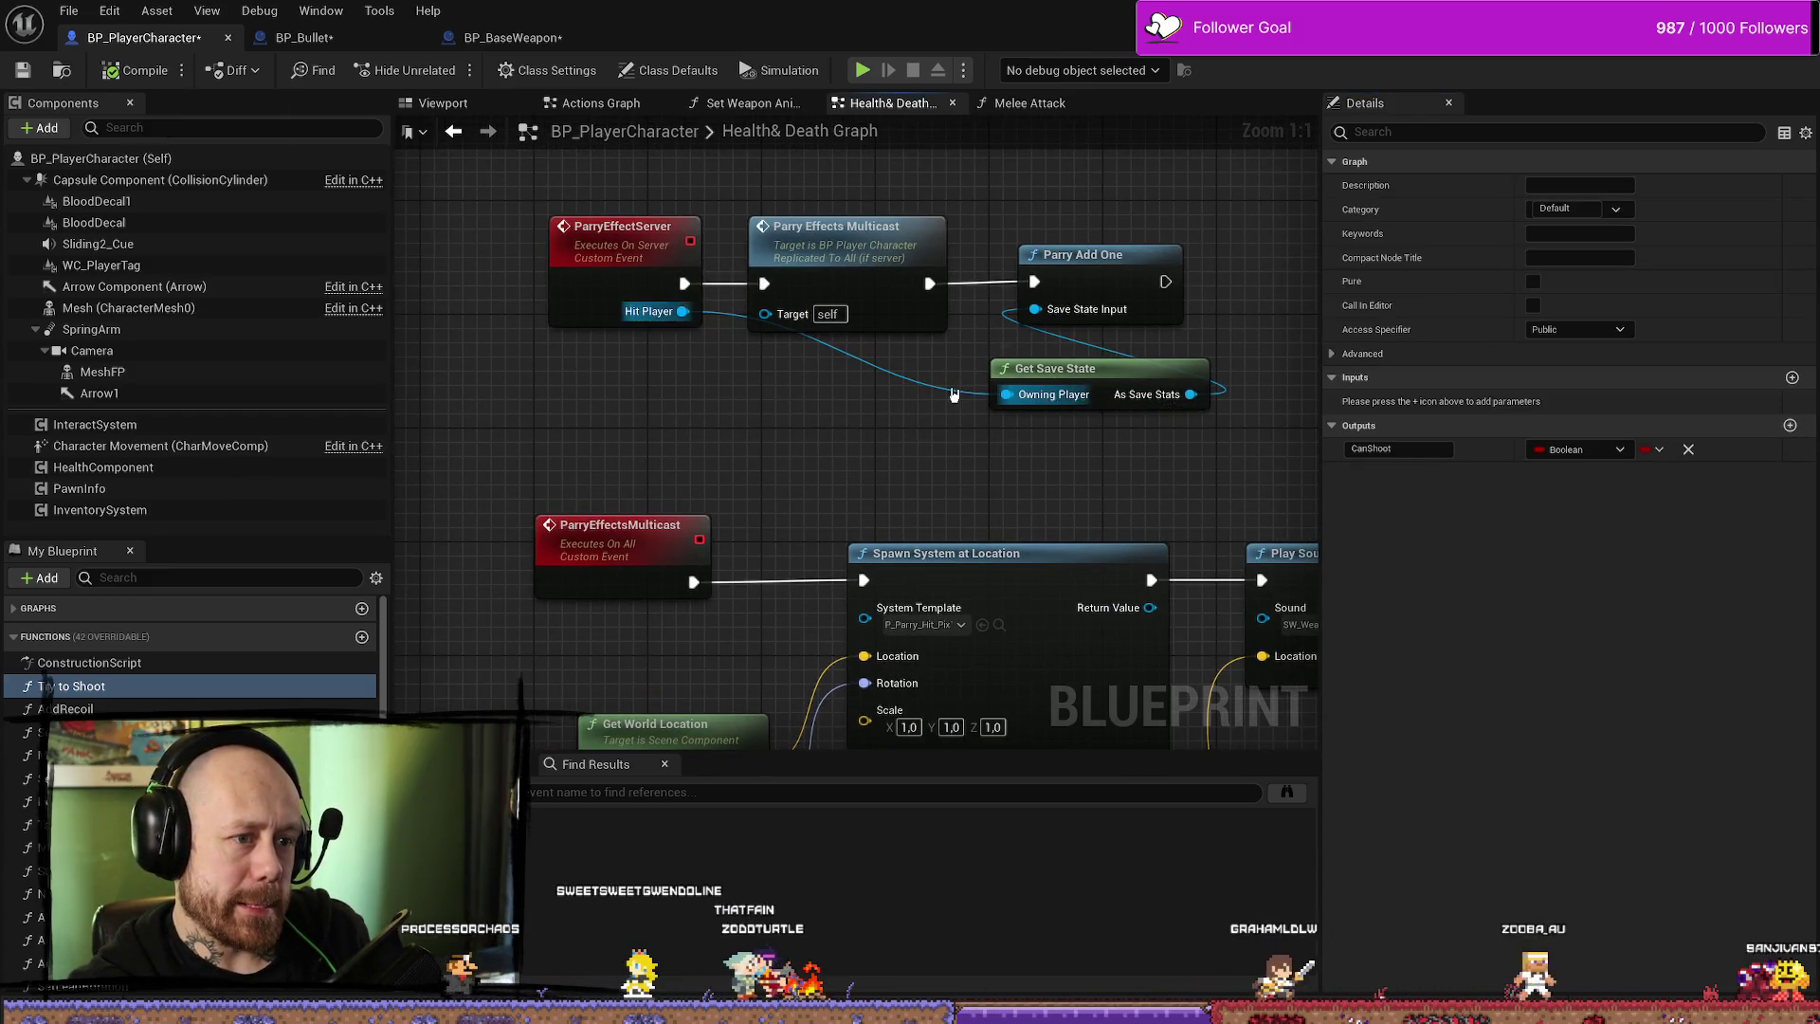
double_click(908, 382)
mouse_move(908, 381)
left_mouse_down()
mouse_move(725, 393)
mouse_move(738, 400)
left_mouse_up()
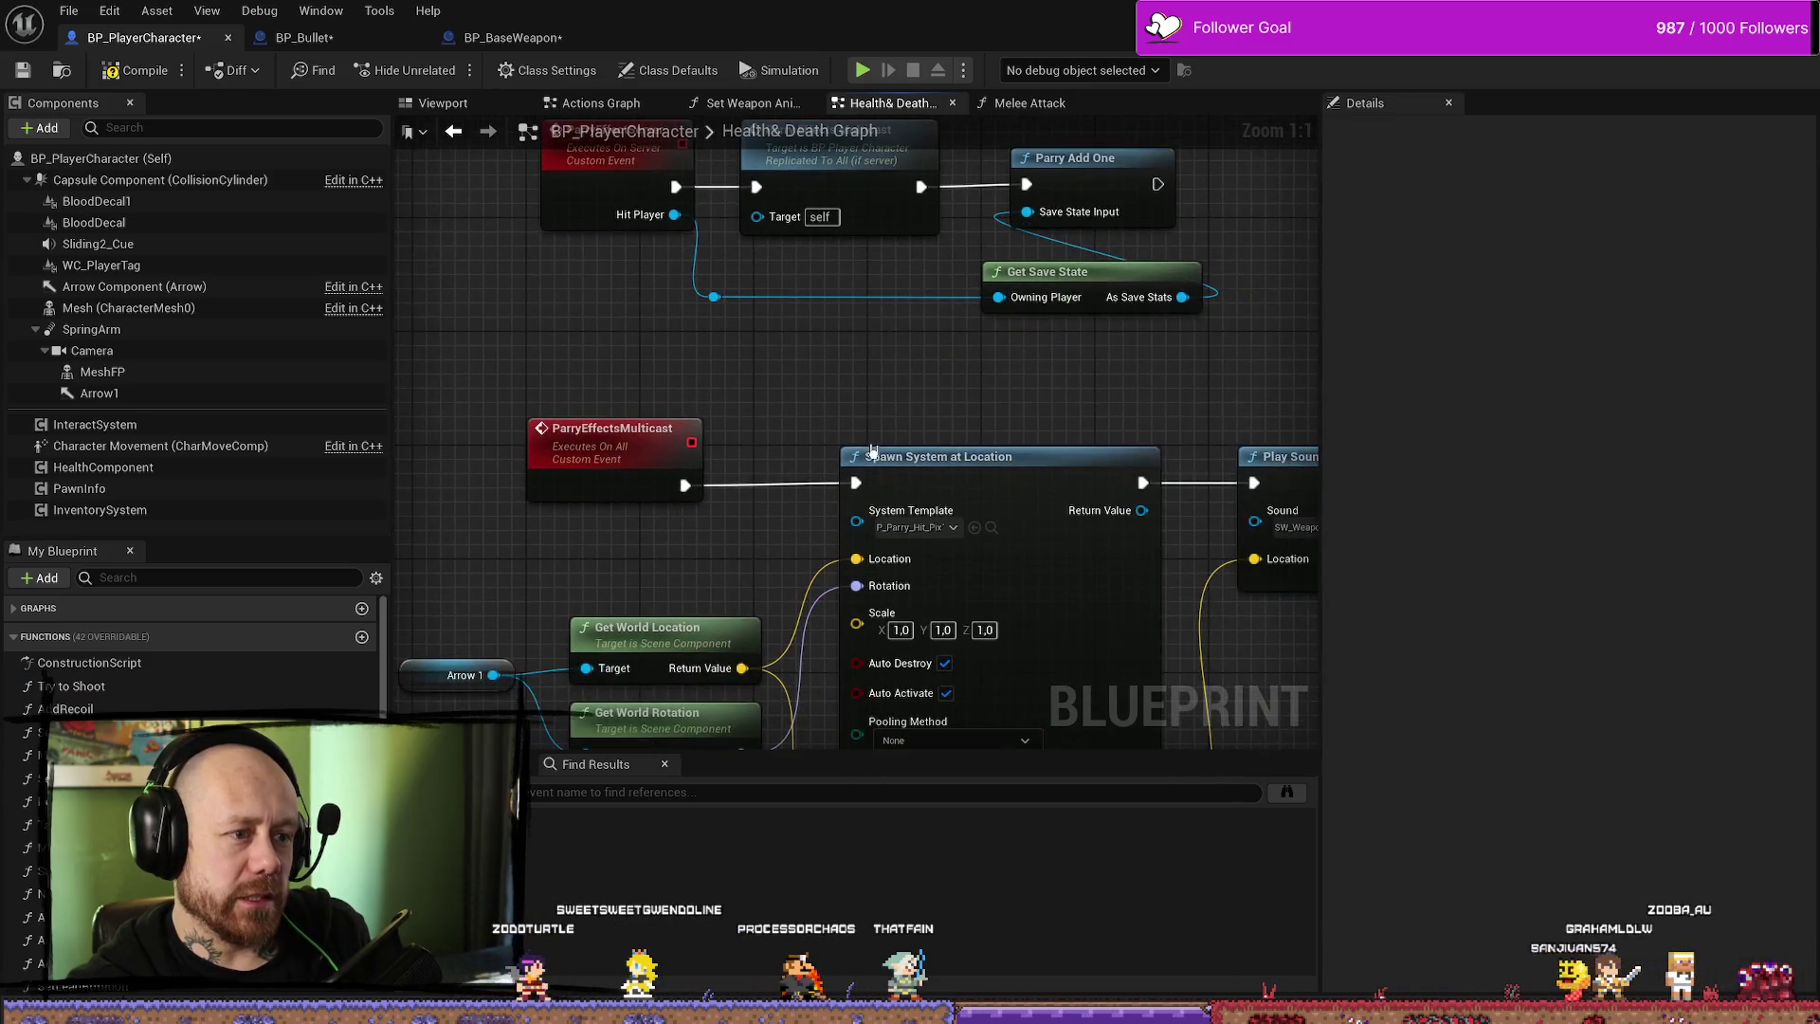
scroll(876, 366, "down", 2)
scroll(880, 360, "up", 2)
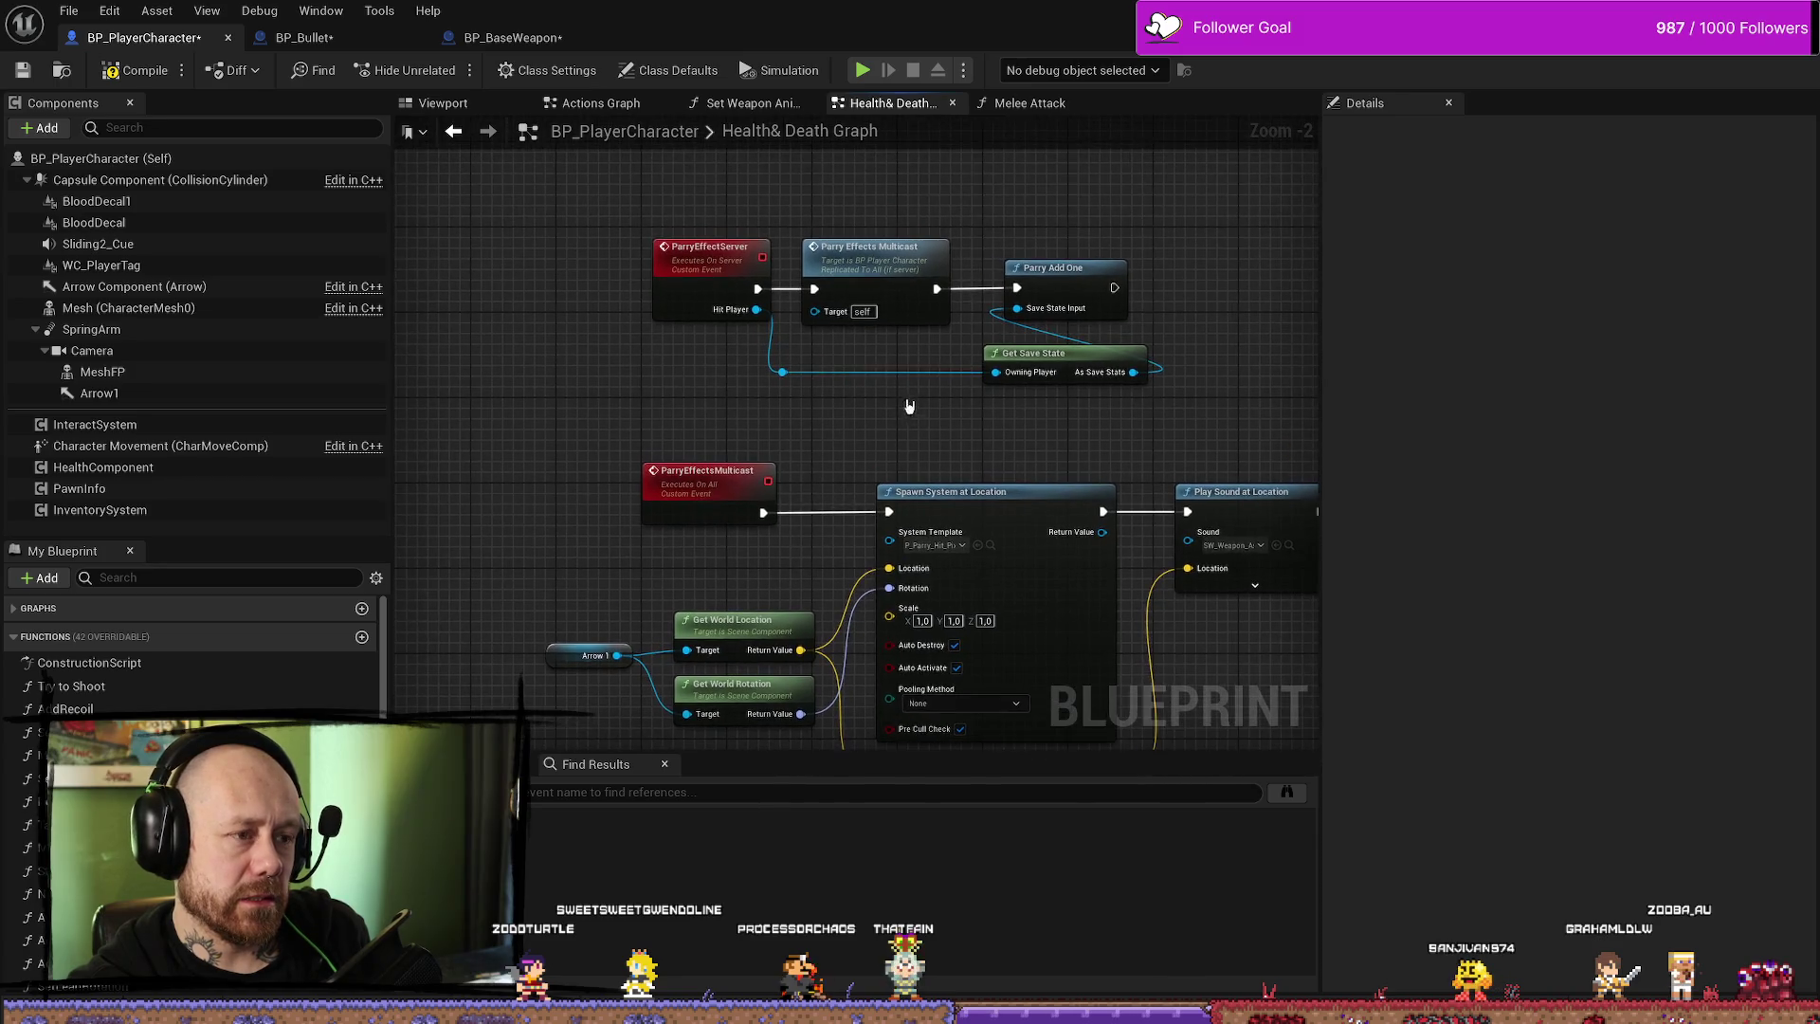
scroll(880, 206, "down", 2)
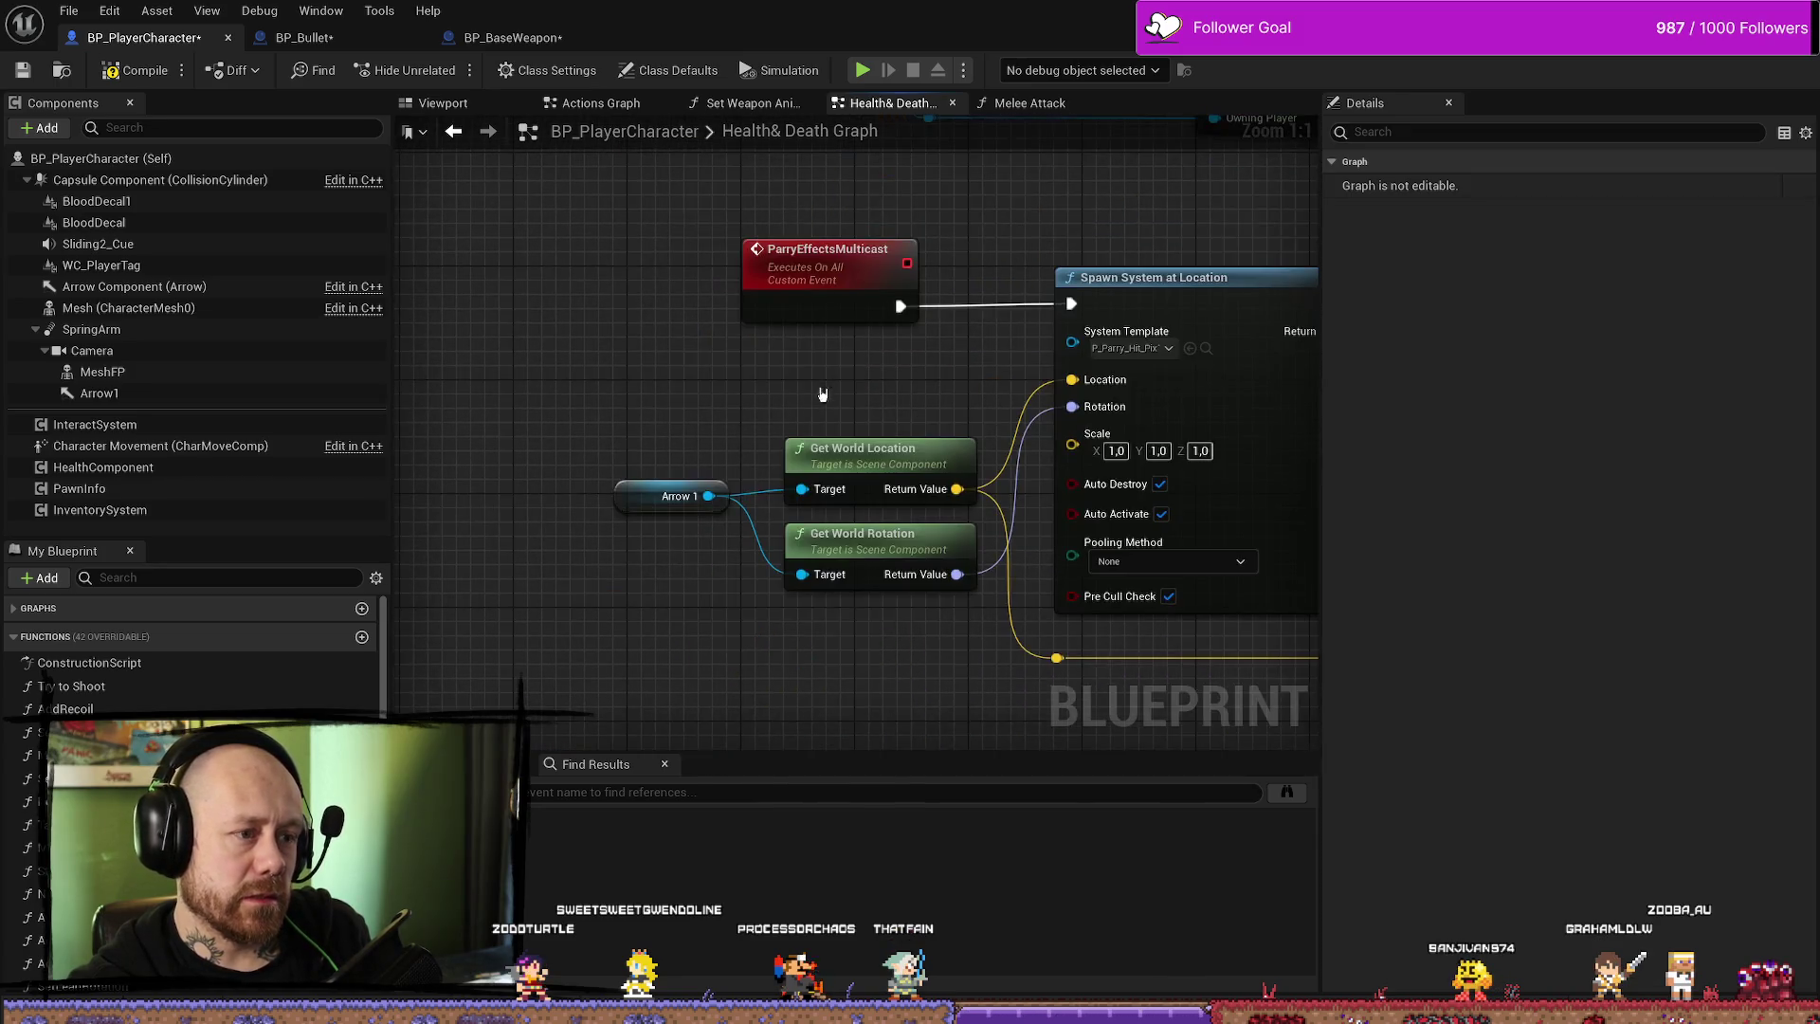
scroll(941, 380, "up", 2)
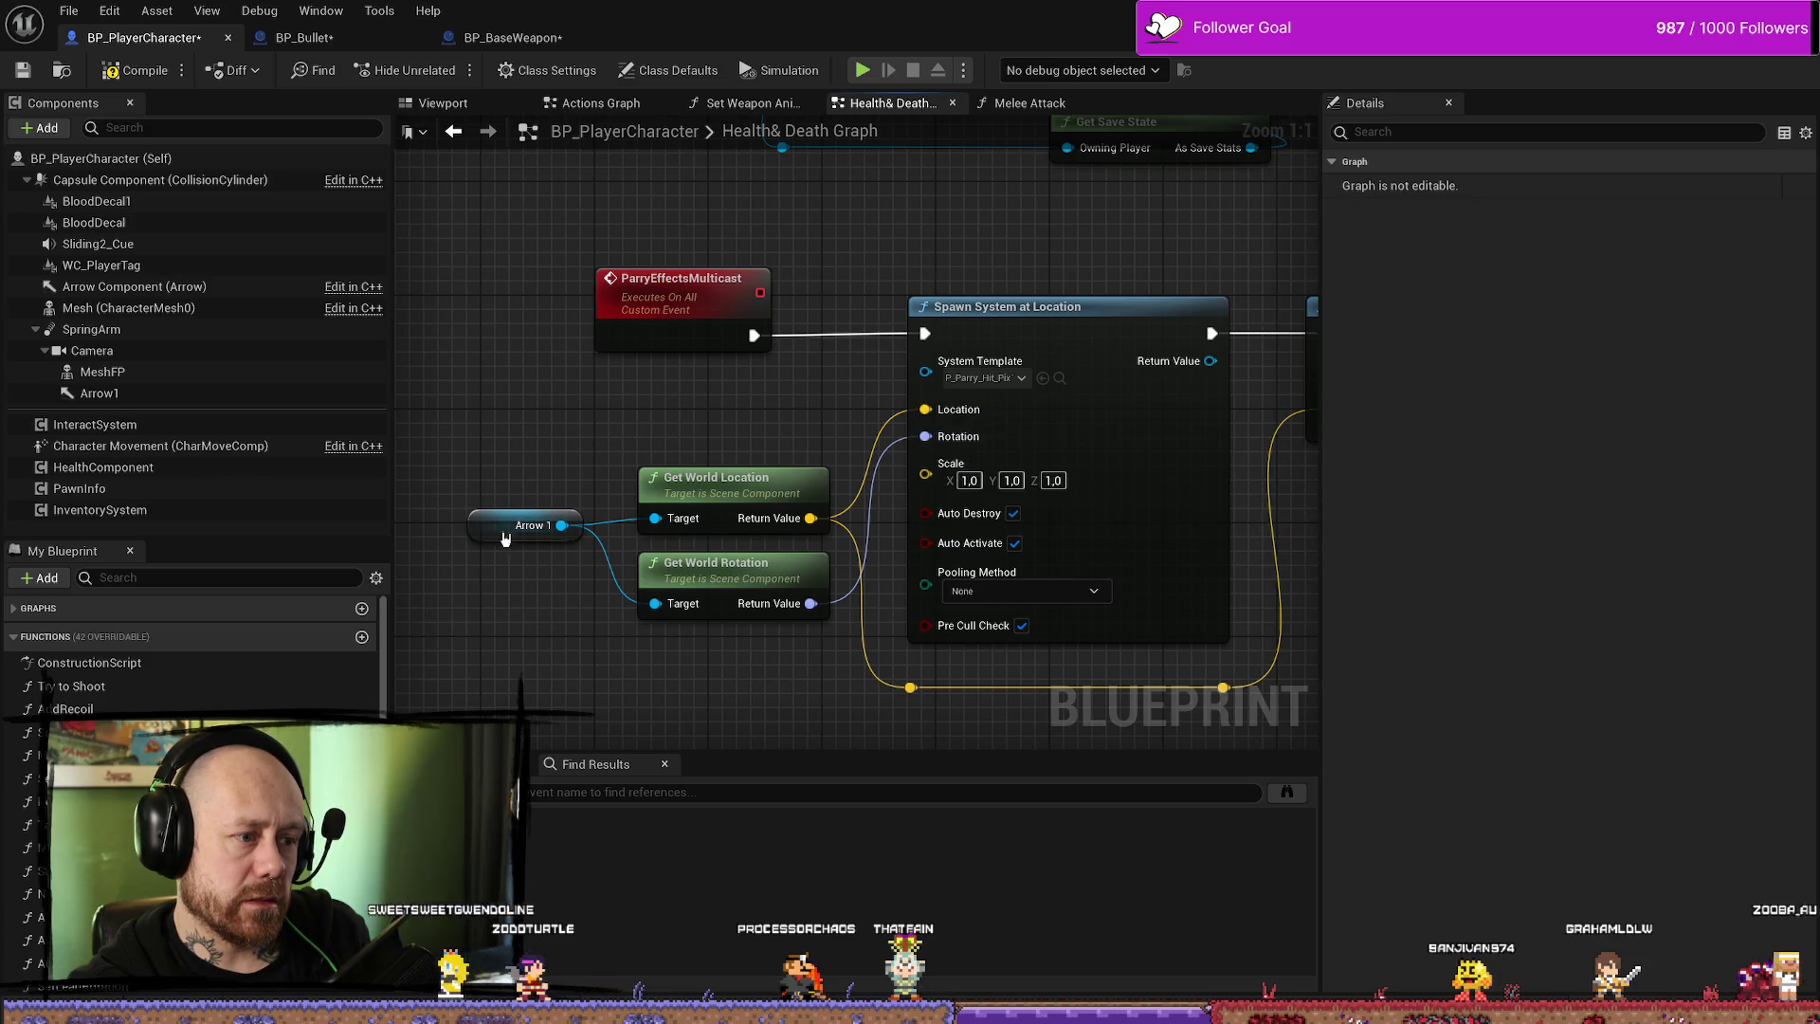
left_click_drag(505, 538, 510, 485)
left_click(743, 642)
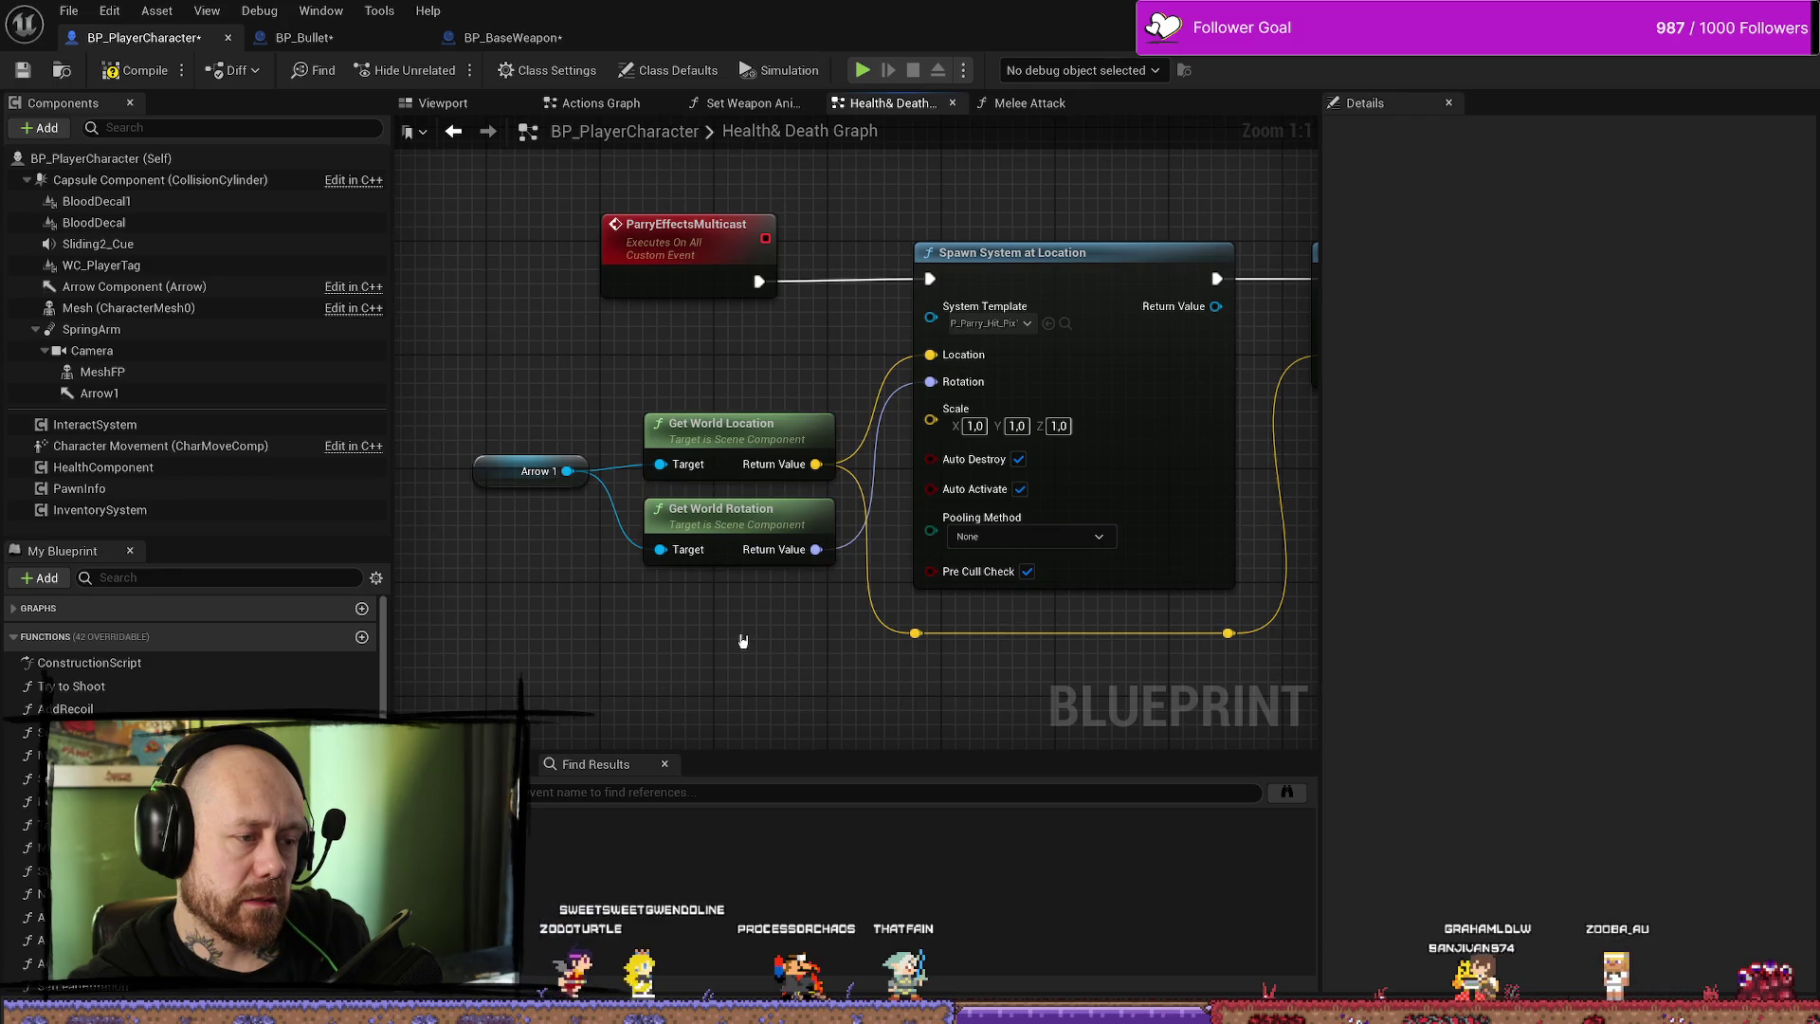
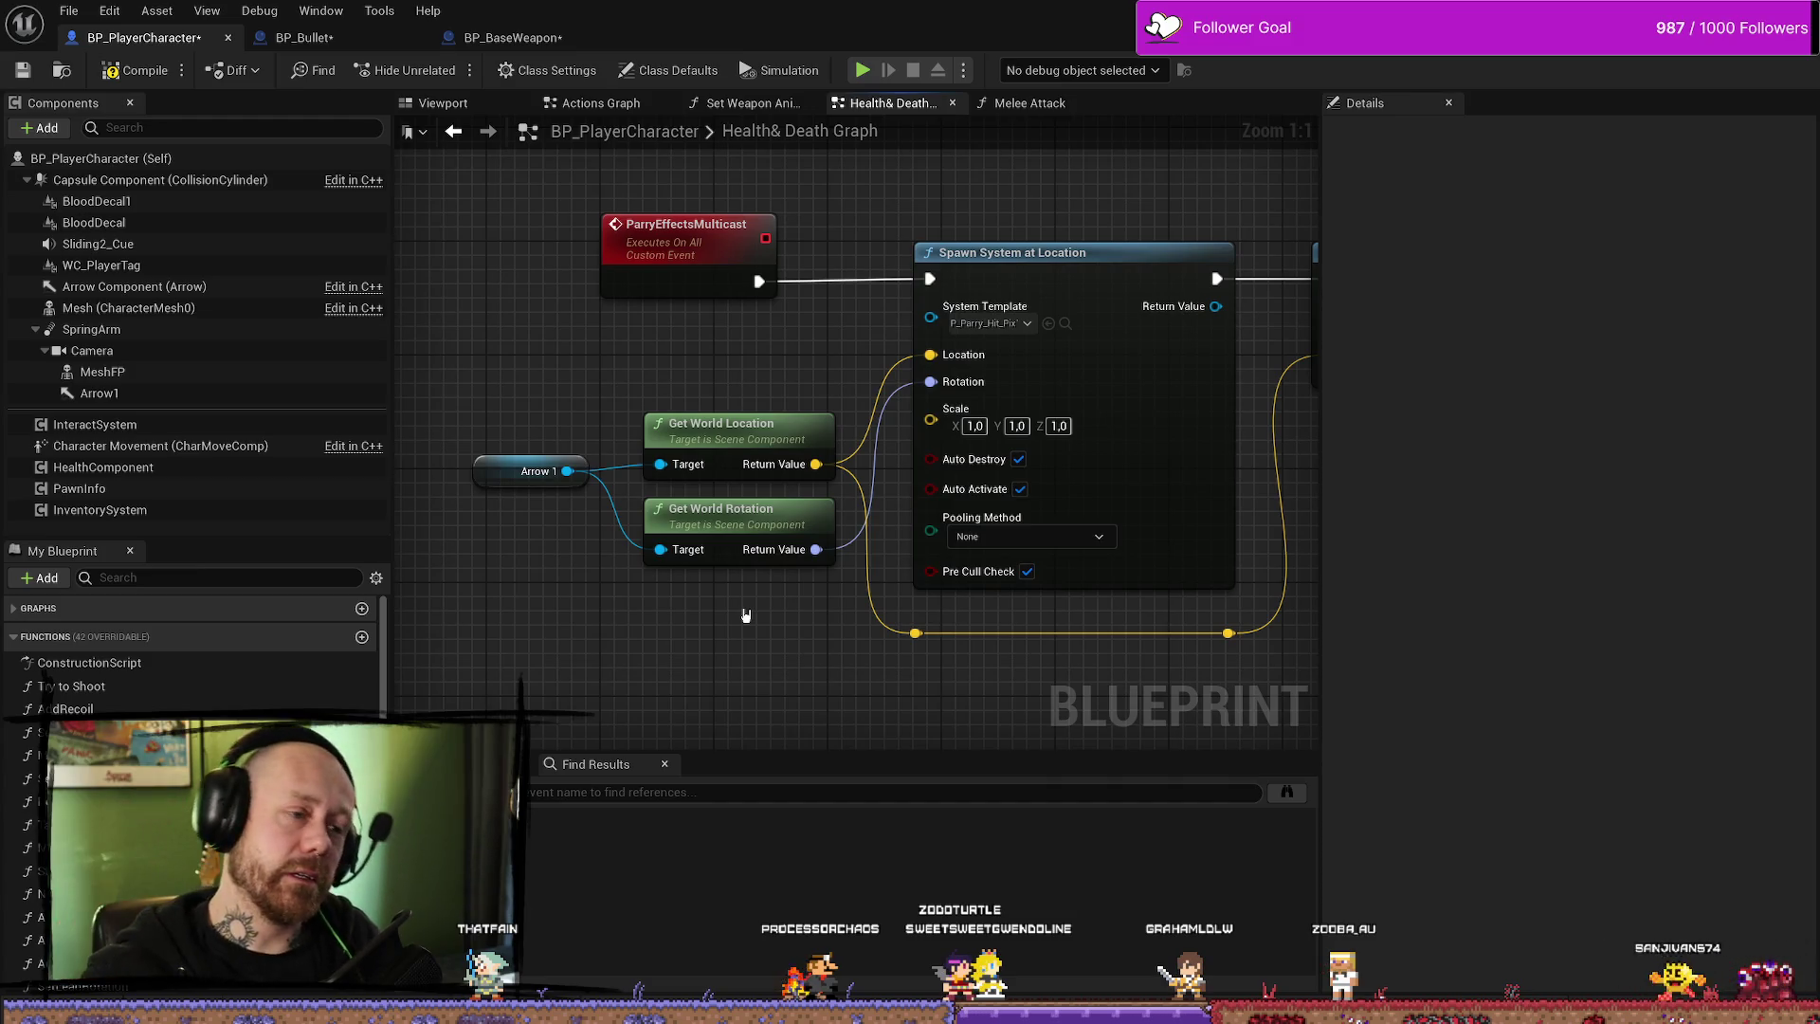
- Bring the ParryEffectServer spawn nodes into view and select the Arrow 1 node
scroll(790, 474, "down", 2)
left_click_drag(845, 317, 849, 432)
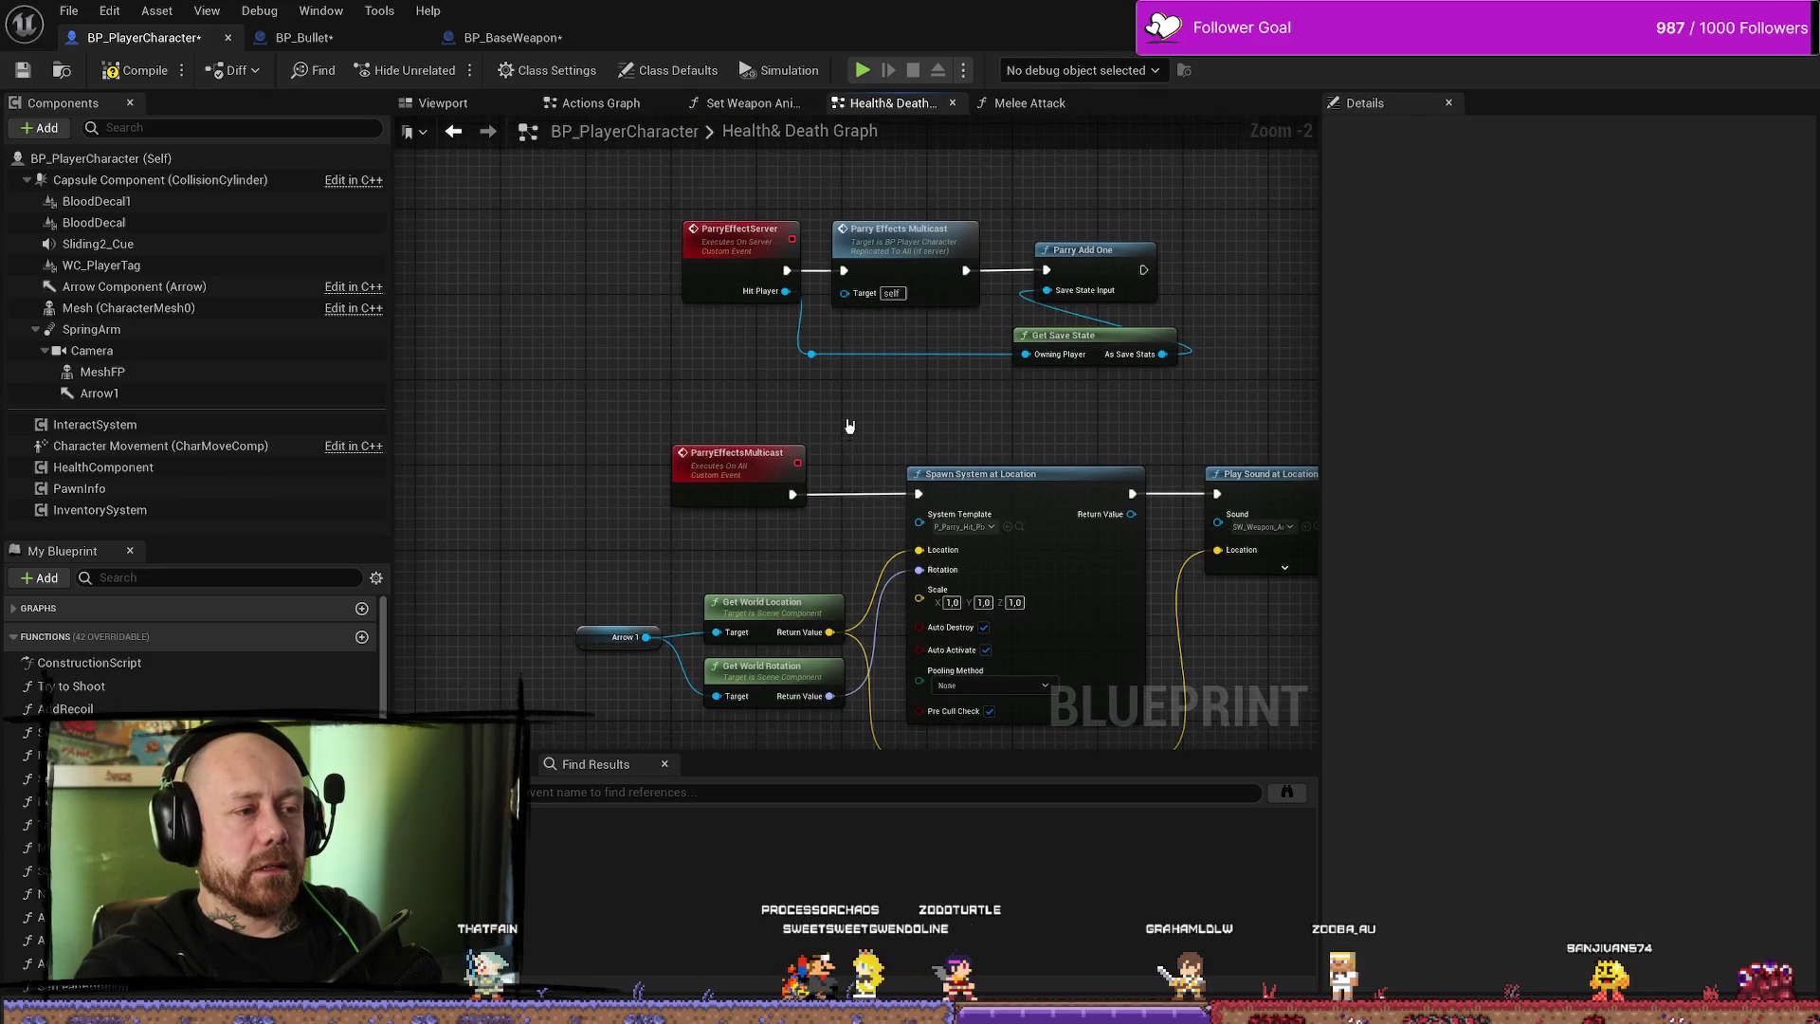
scroll(880, 425, "up", 2)
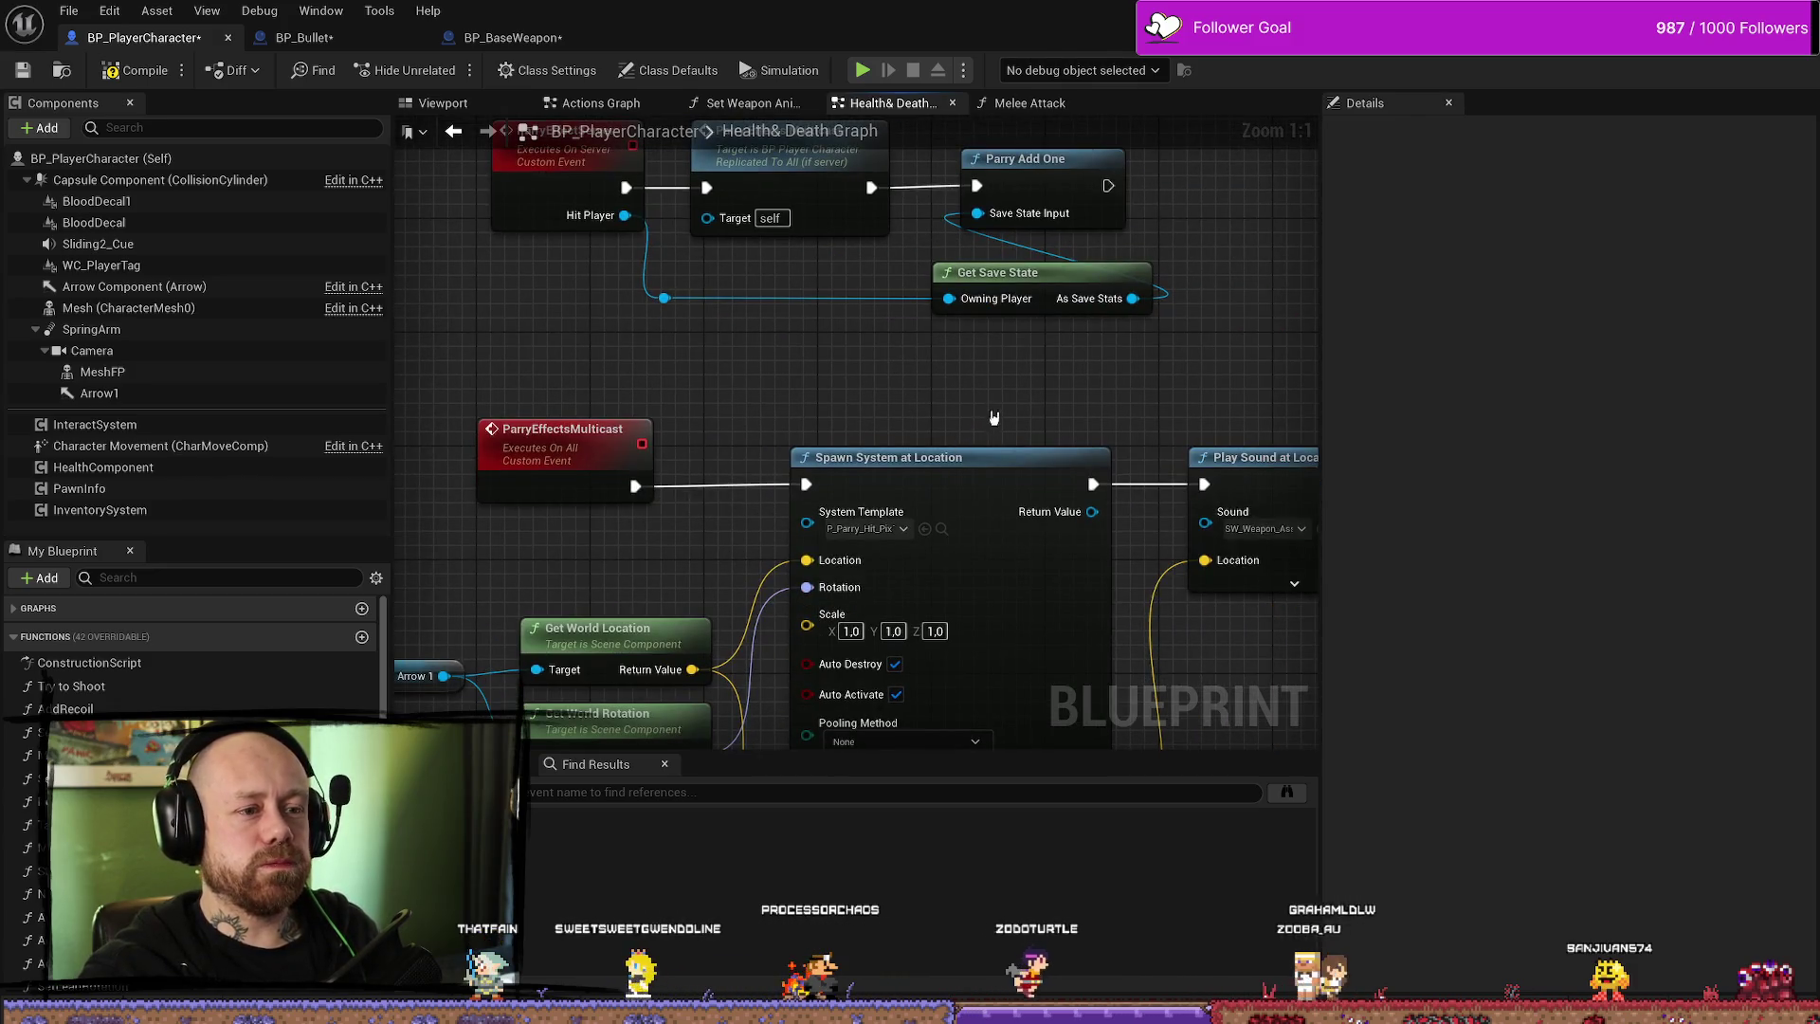
left_click_drag(926, 396, 957, 384)
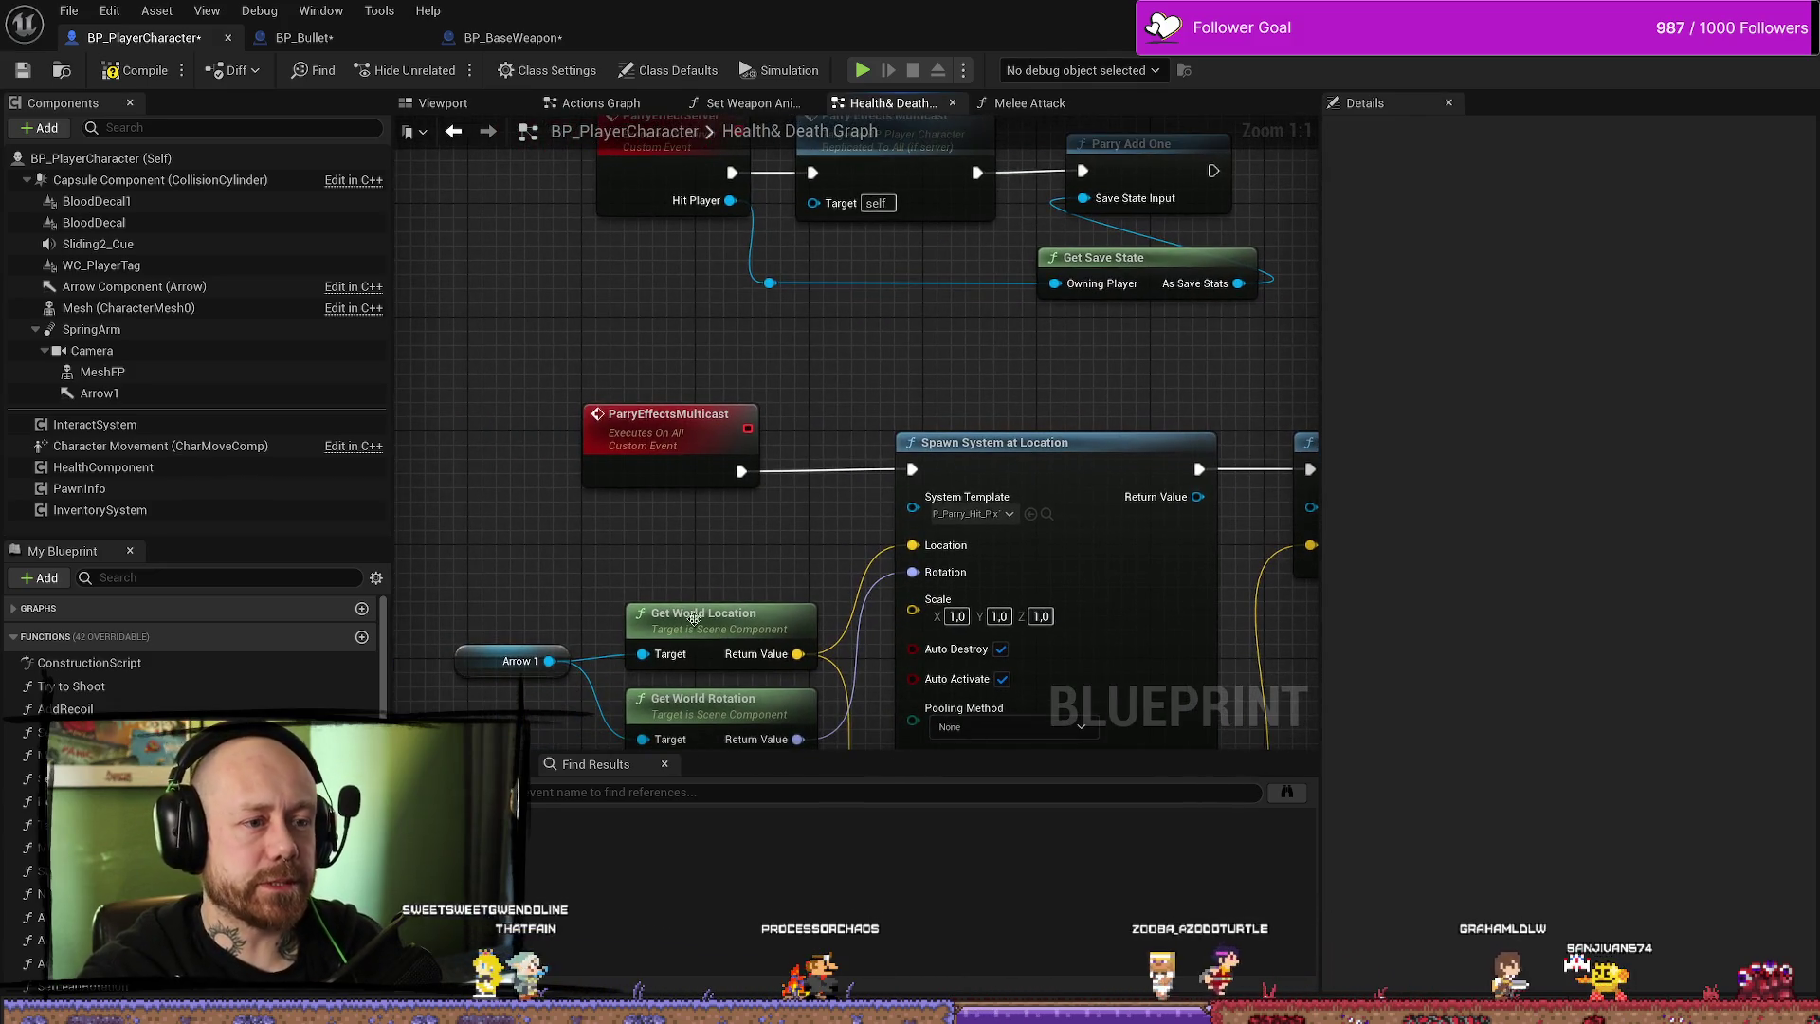
right_click(688, 567)
left_click(602, 531)
left_click(522, 661)
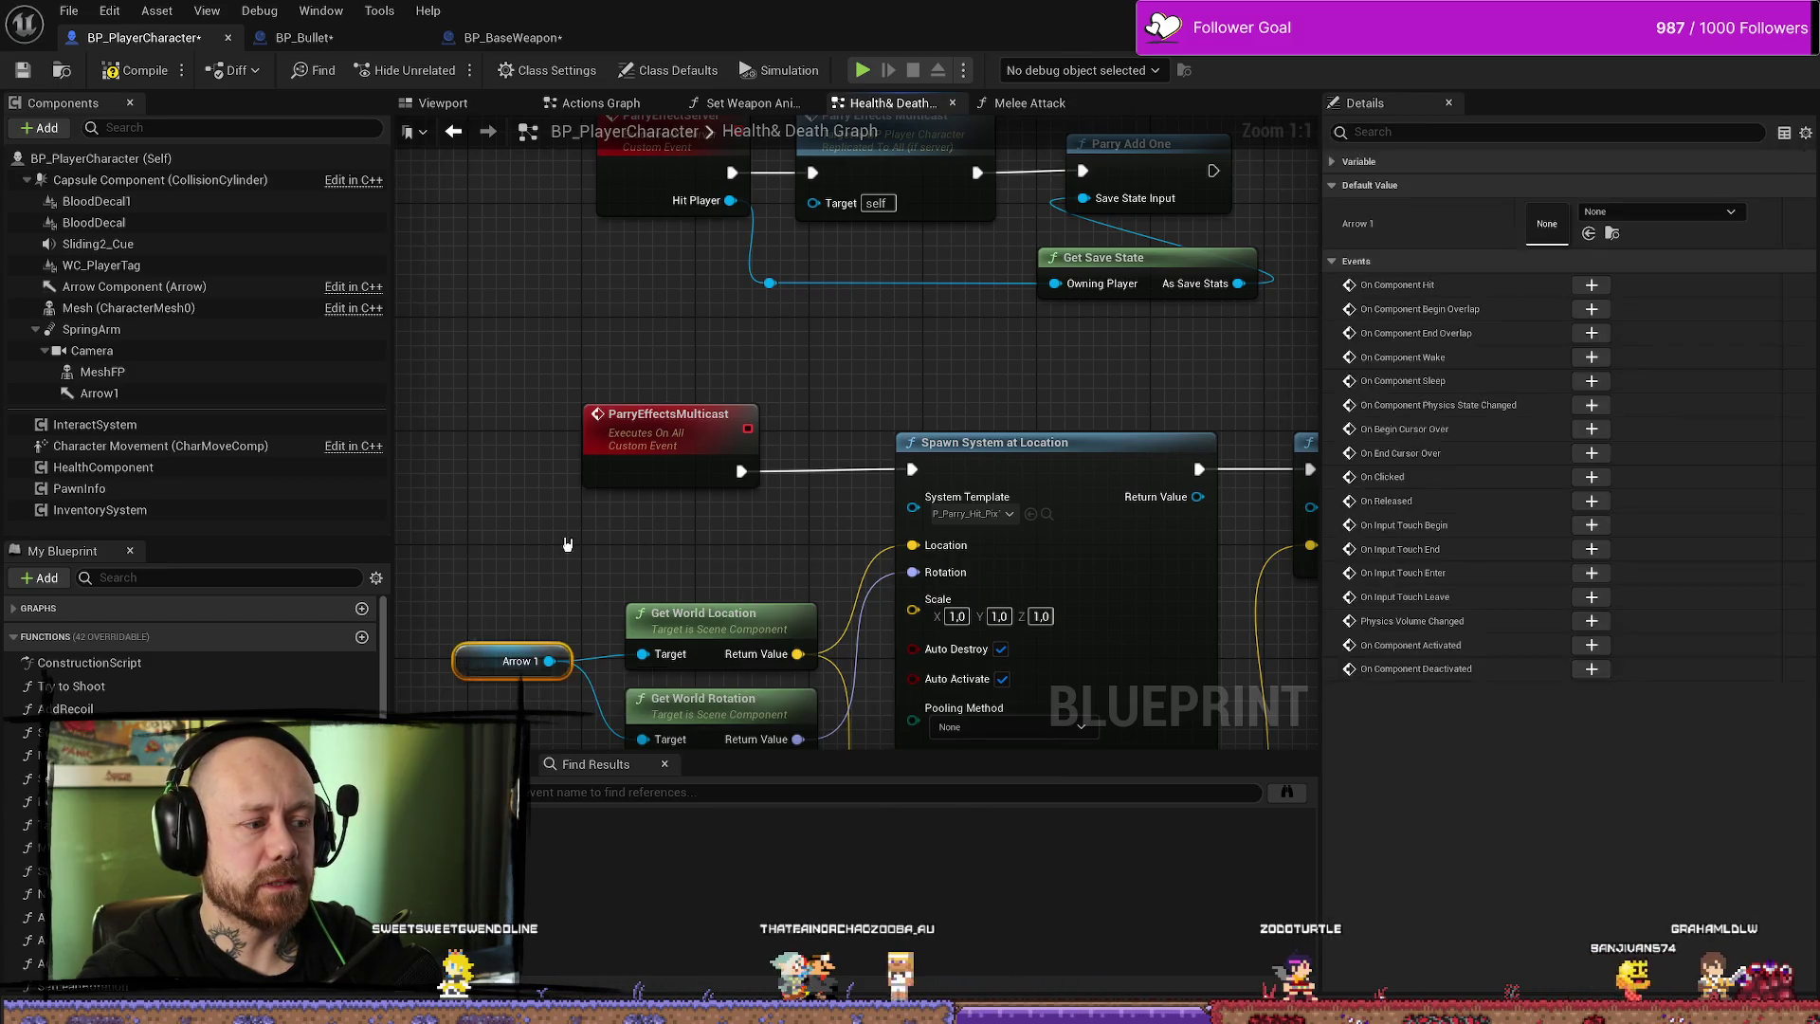
- Search 'get owner', place the Actor Get Owner node, and move it beside Arrow 1
right_click(566, 543)
type("get ")
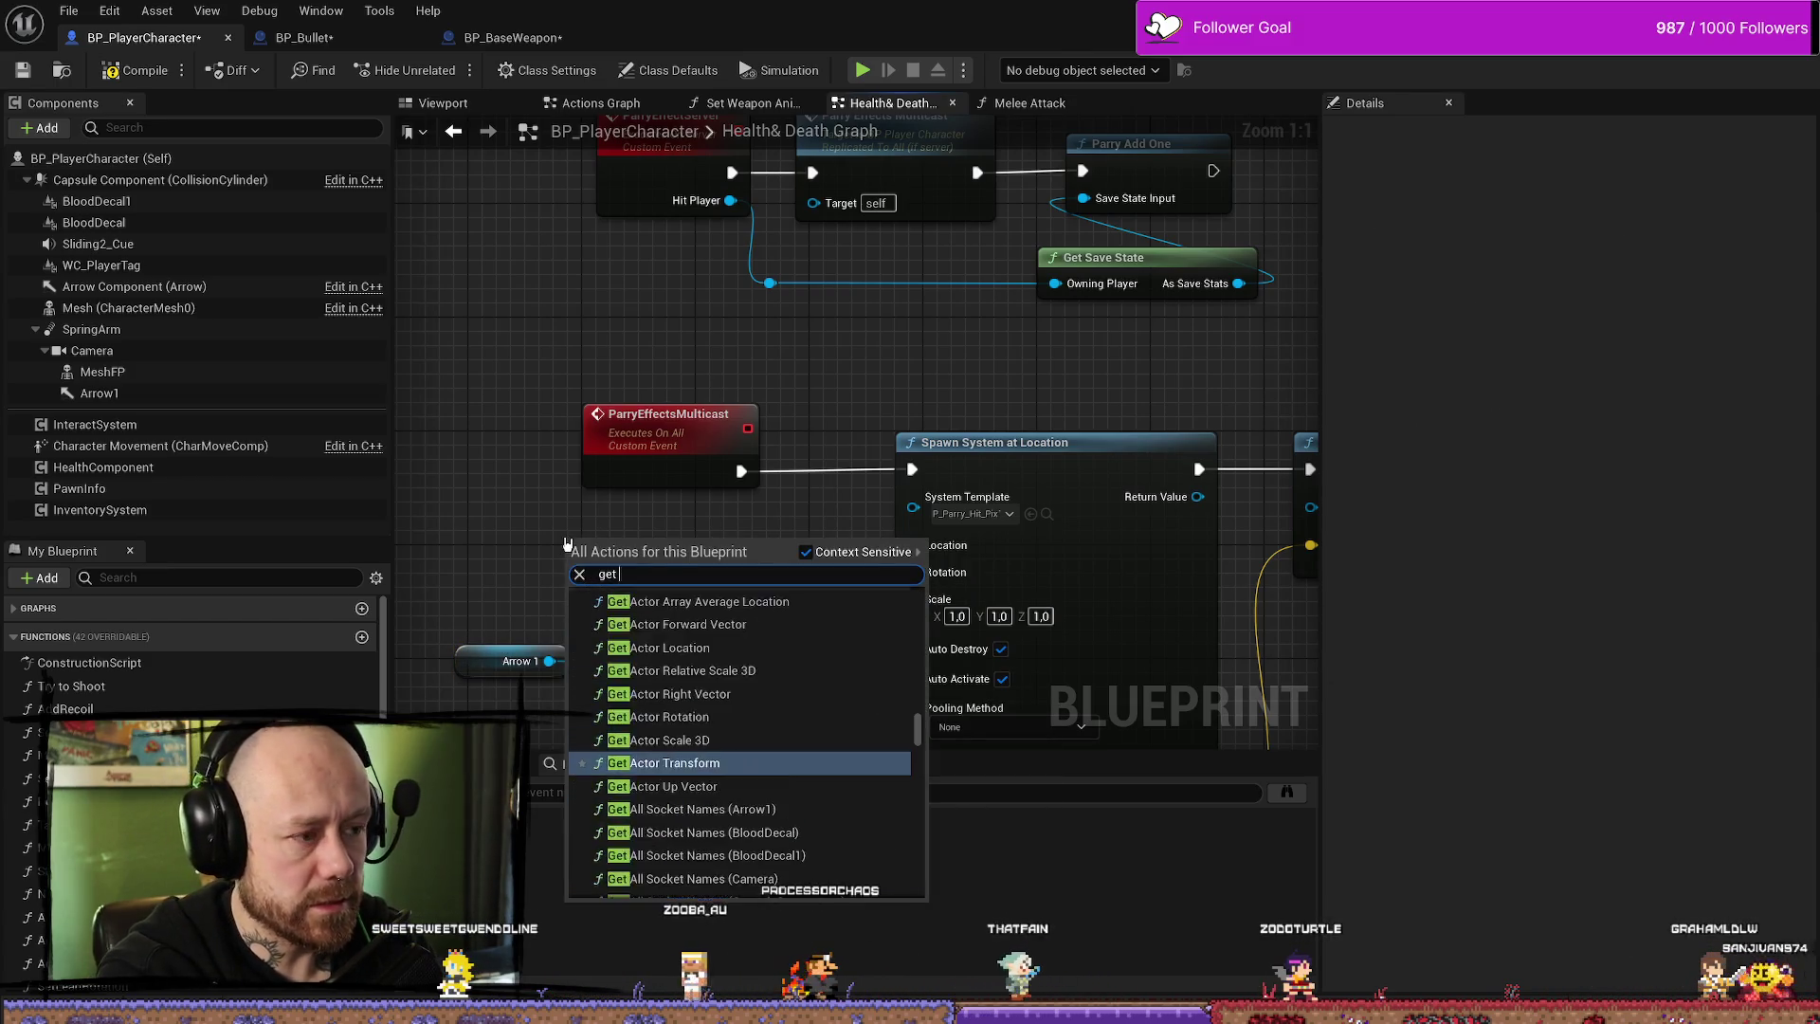
type("ownin")
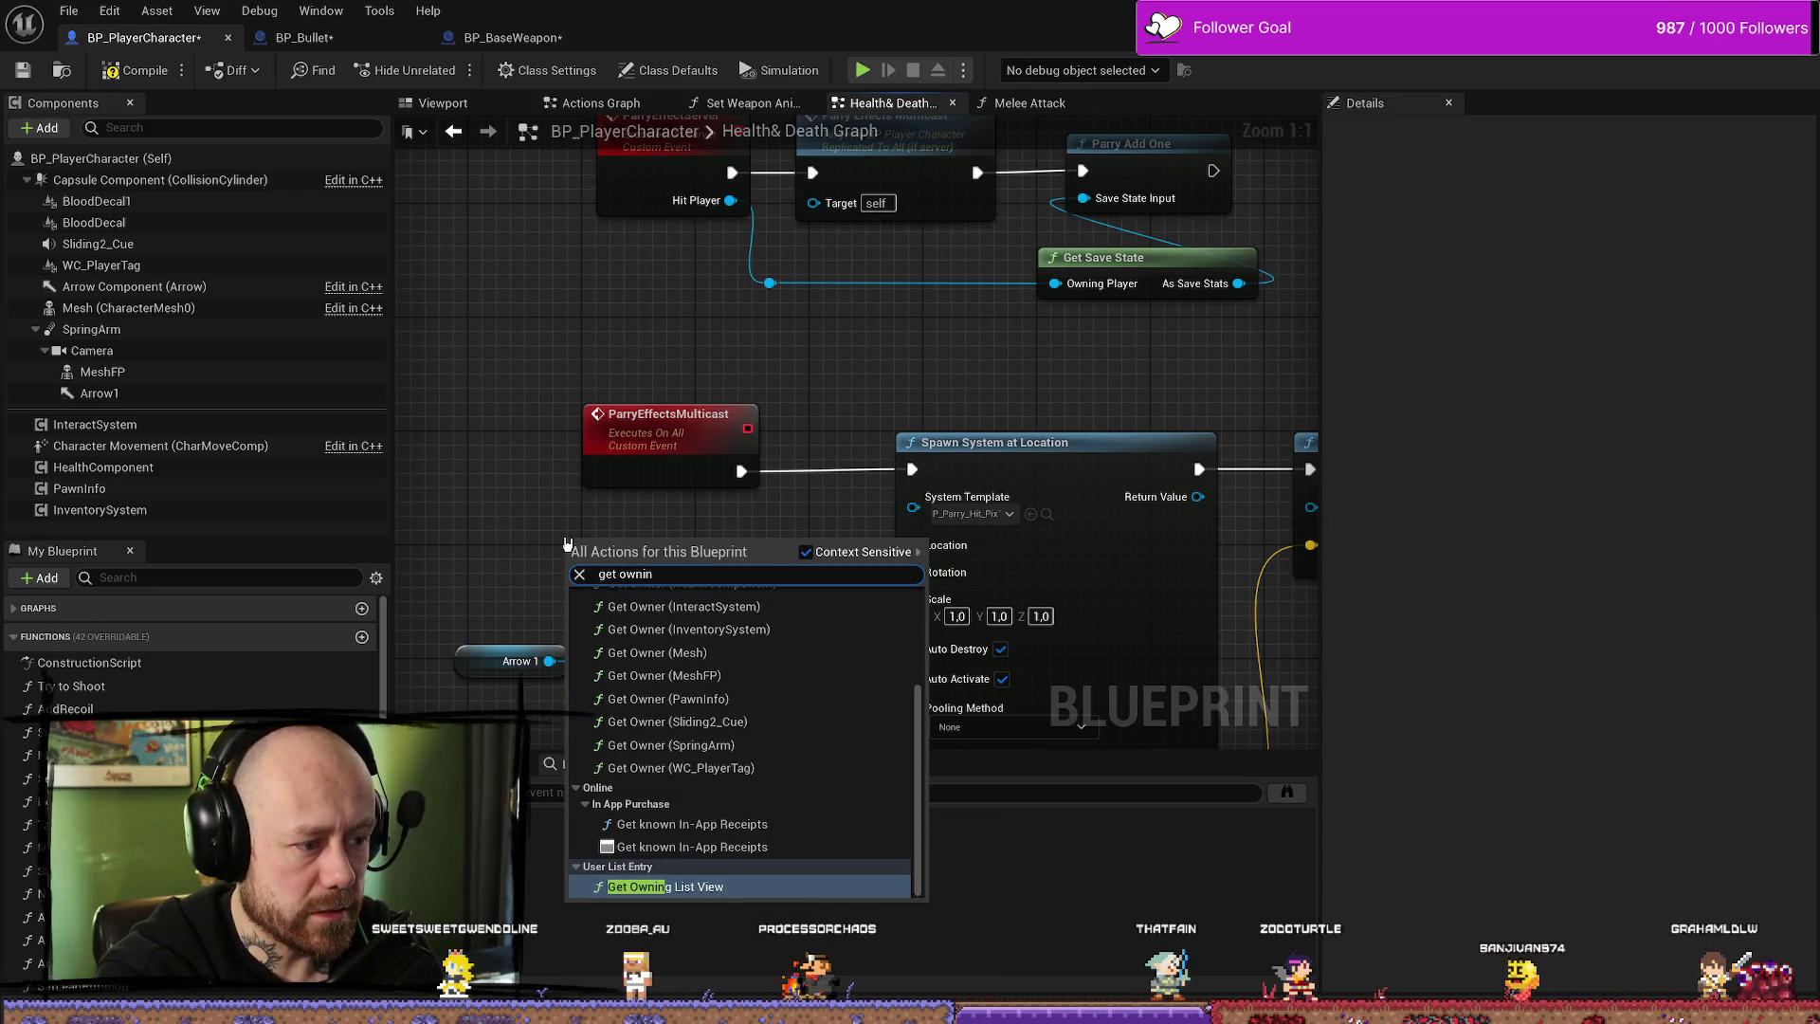
type("g")
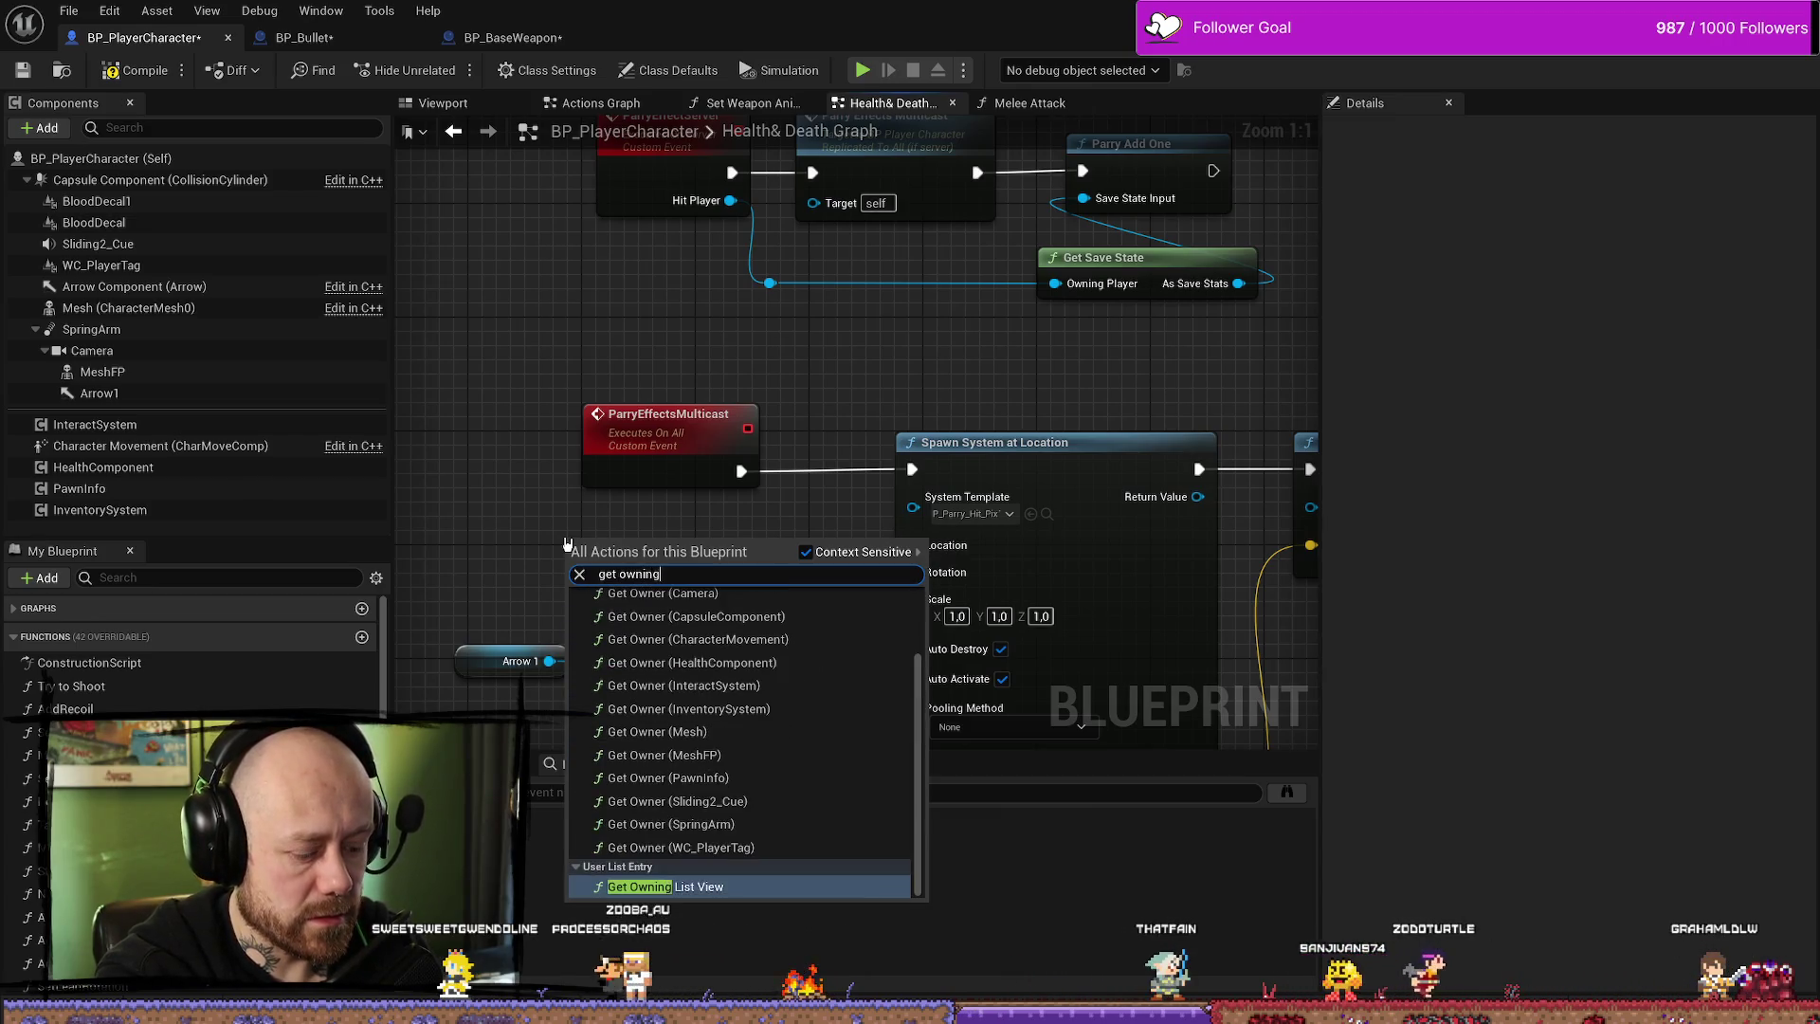
type(" play")
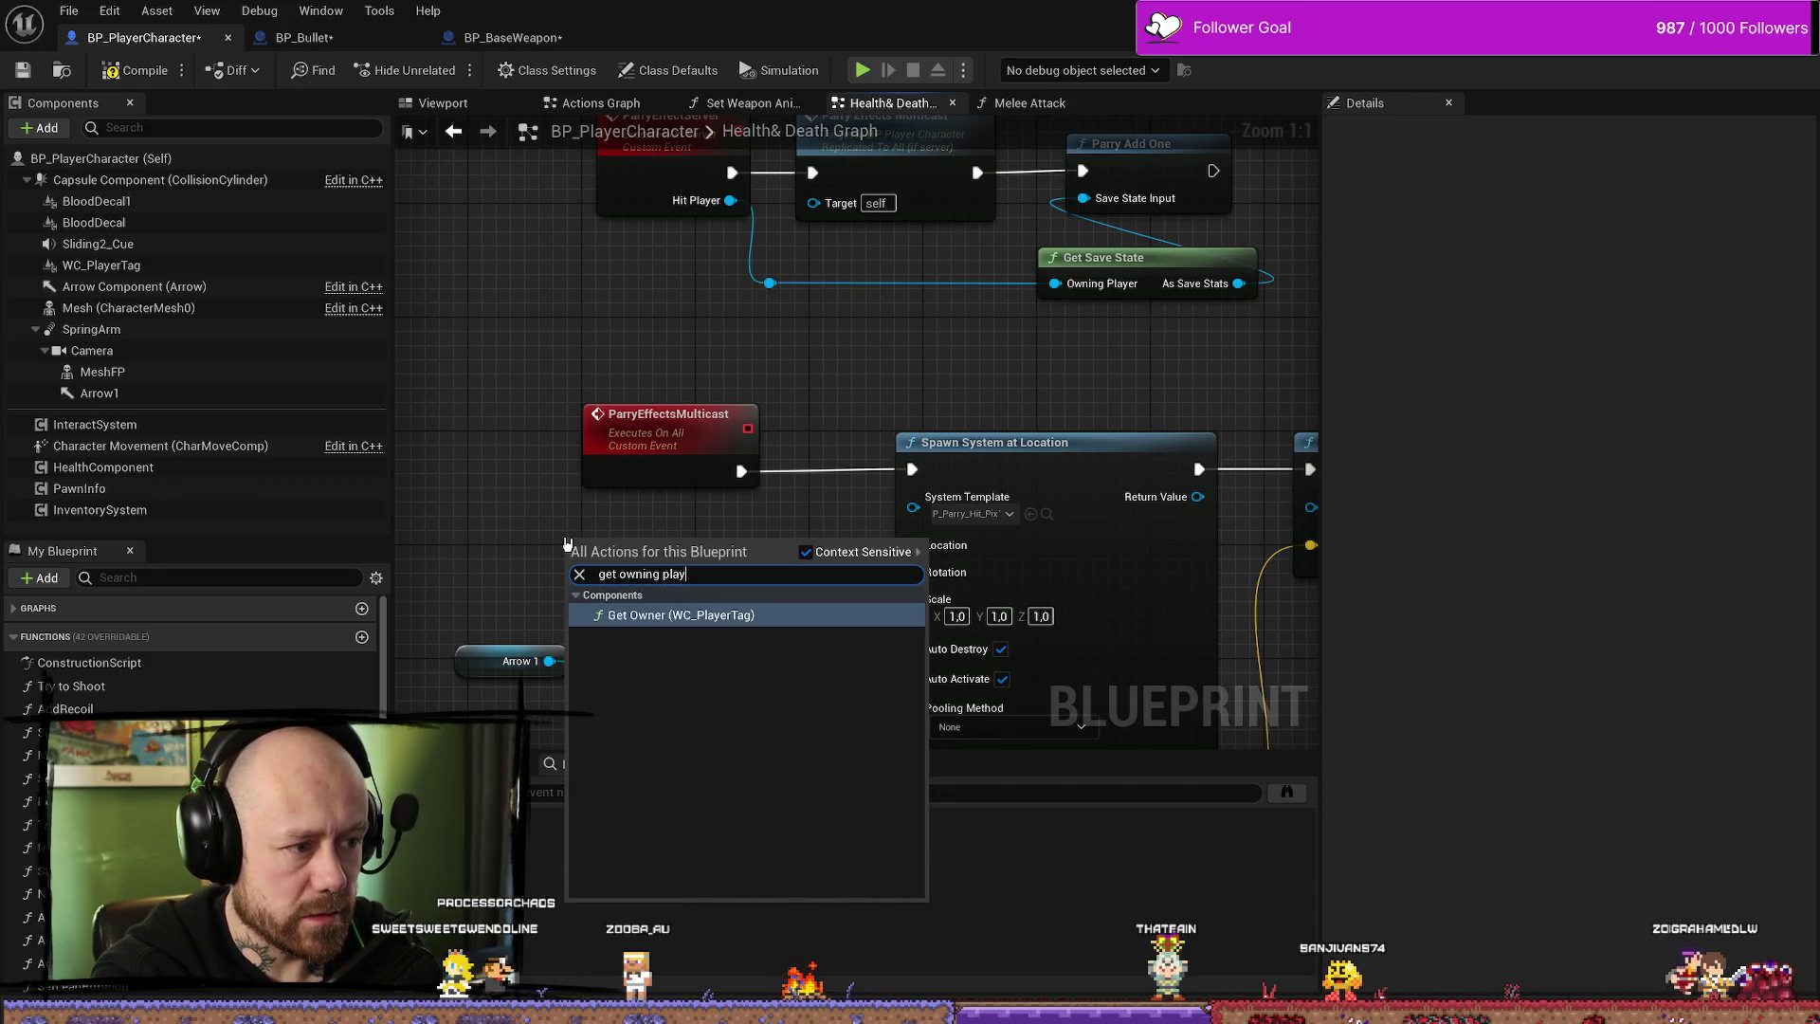
key("BackSpace")
key("BackSpace")
key("BackSpace")
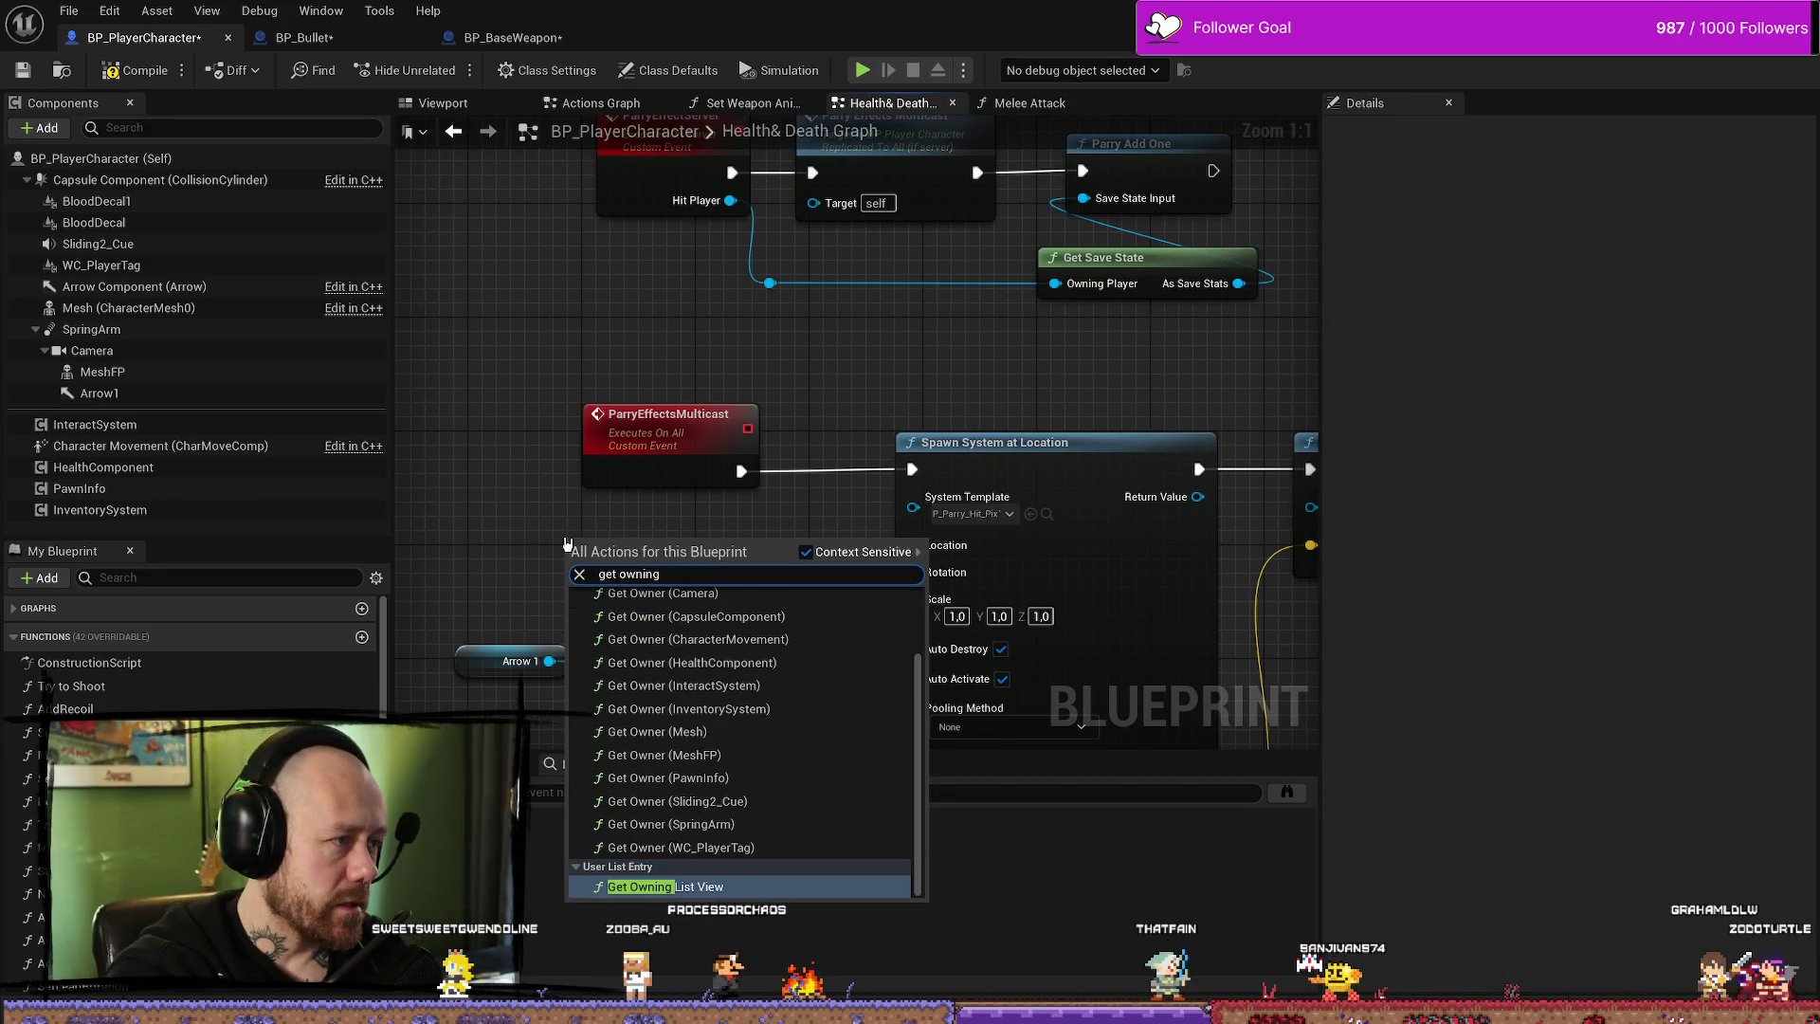
type(" char")
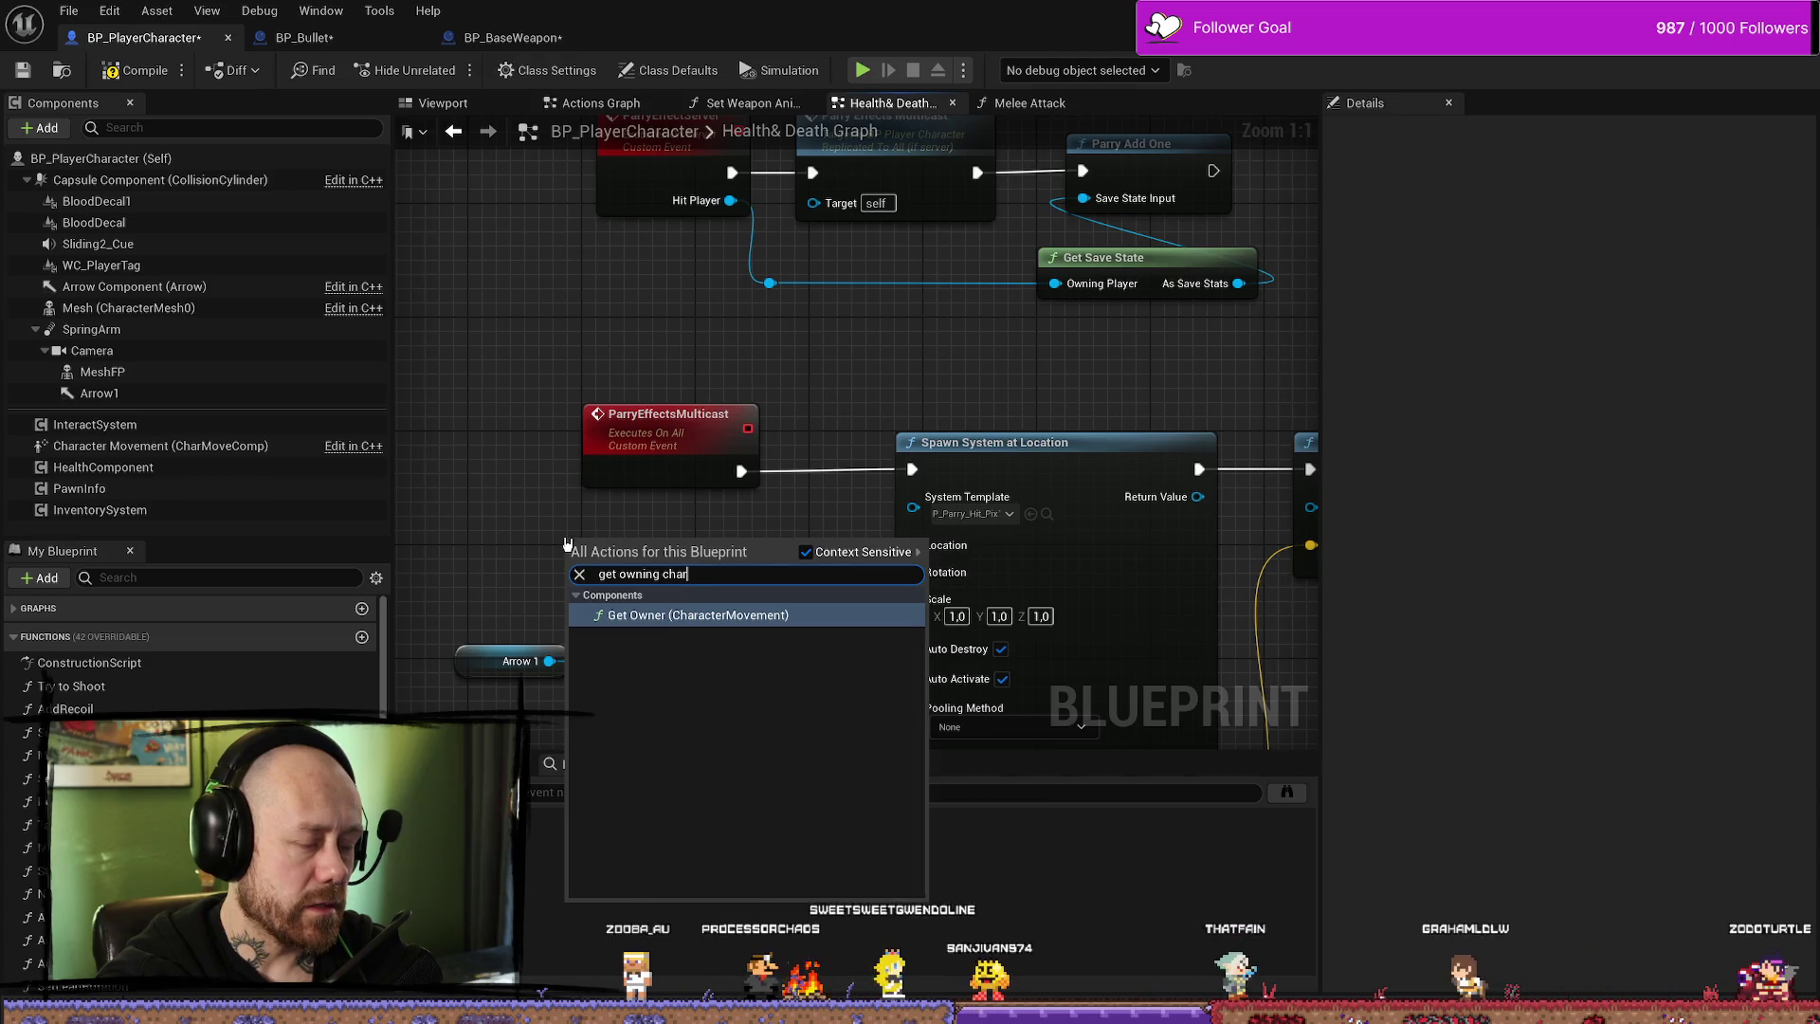
key("BackSpace")
key("BackSpace")
key("BackSpace")
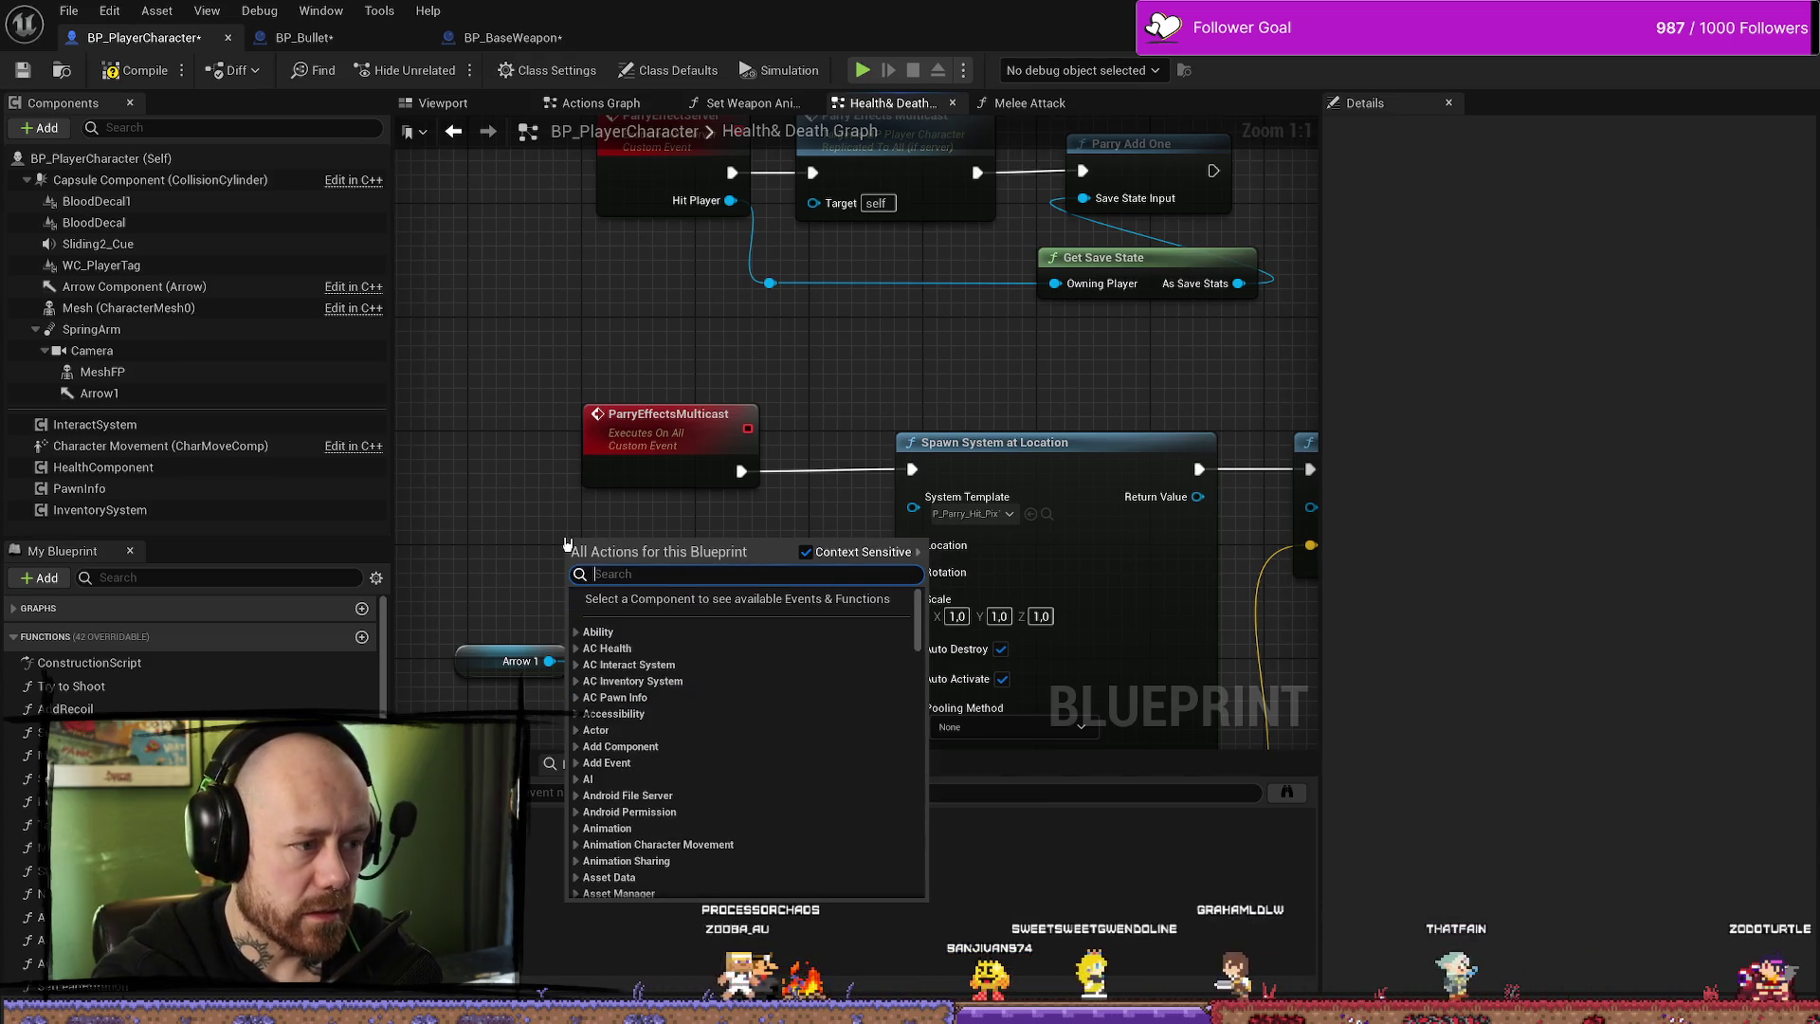
type("get owner")
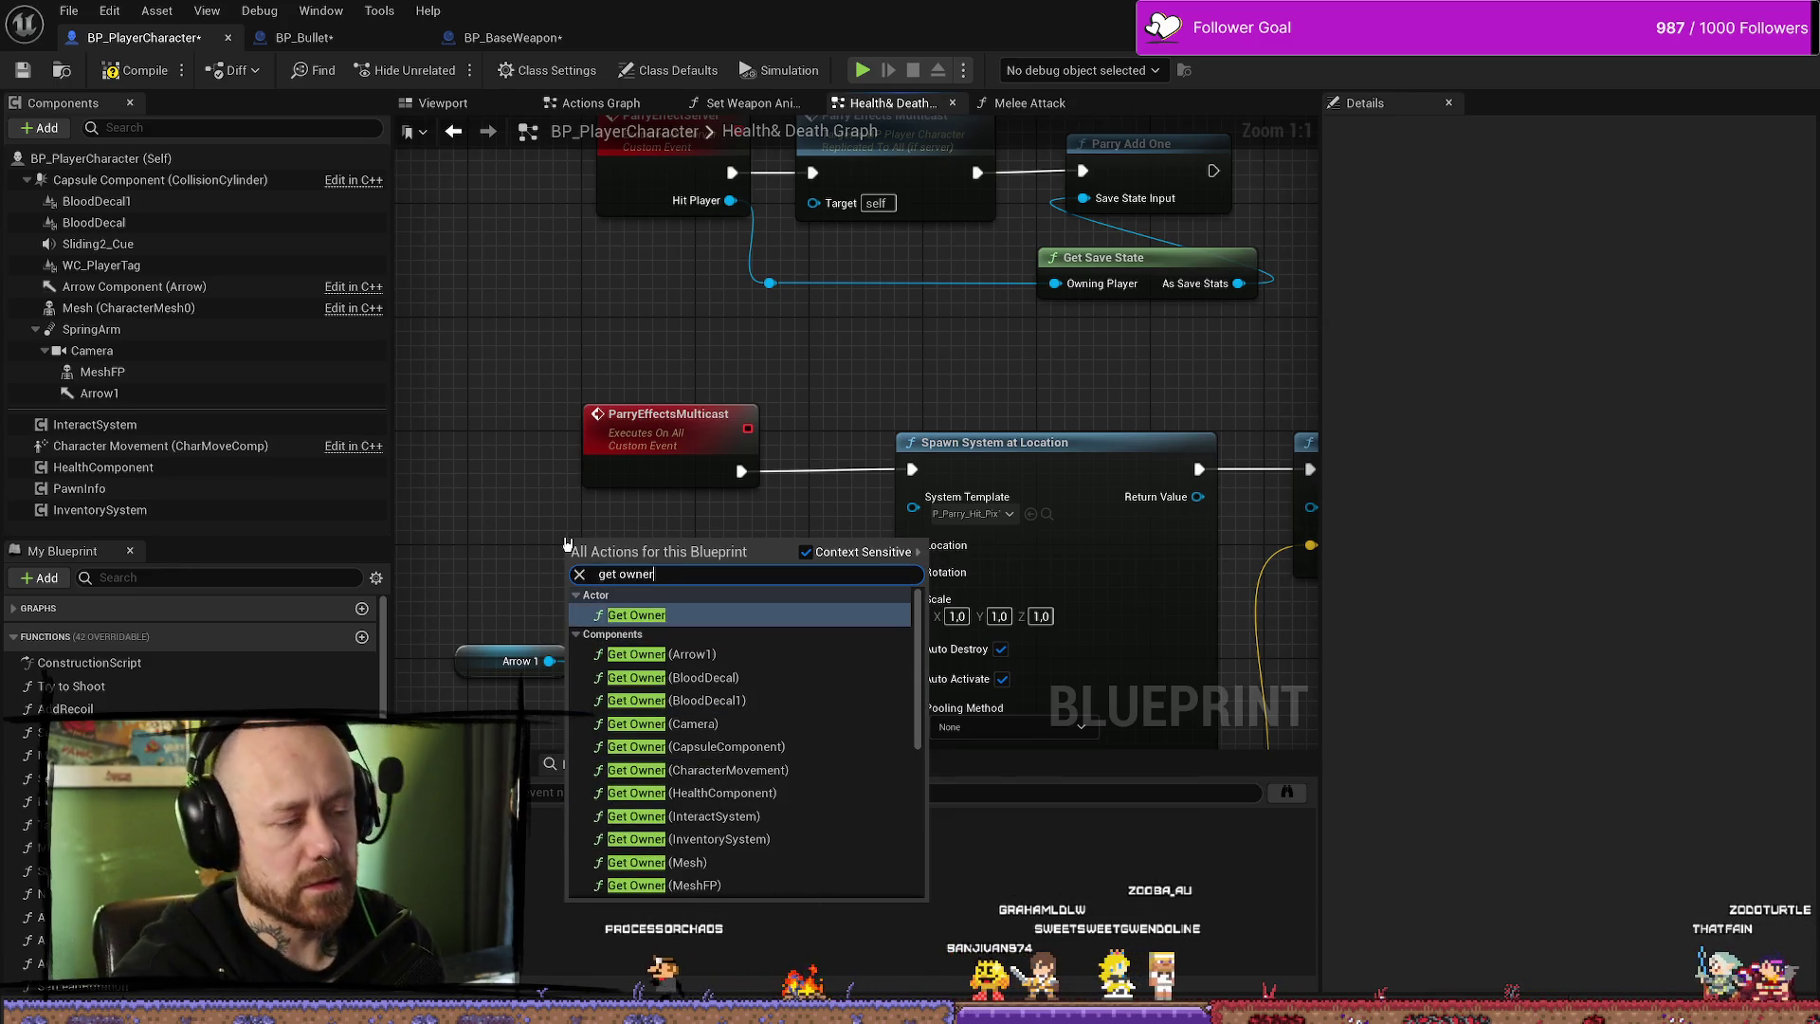
key("Return")
mouse_move(670, 550)
left_mouse_down()
mouse_move(582, 516)
mouse_move(739, 459)
left_mouse_up()
left_click_drag(788, 643, 527, 444)
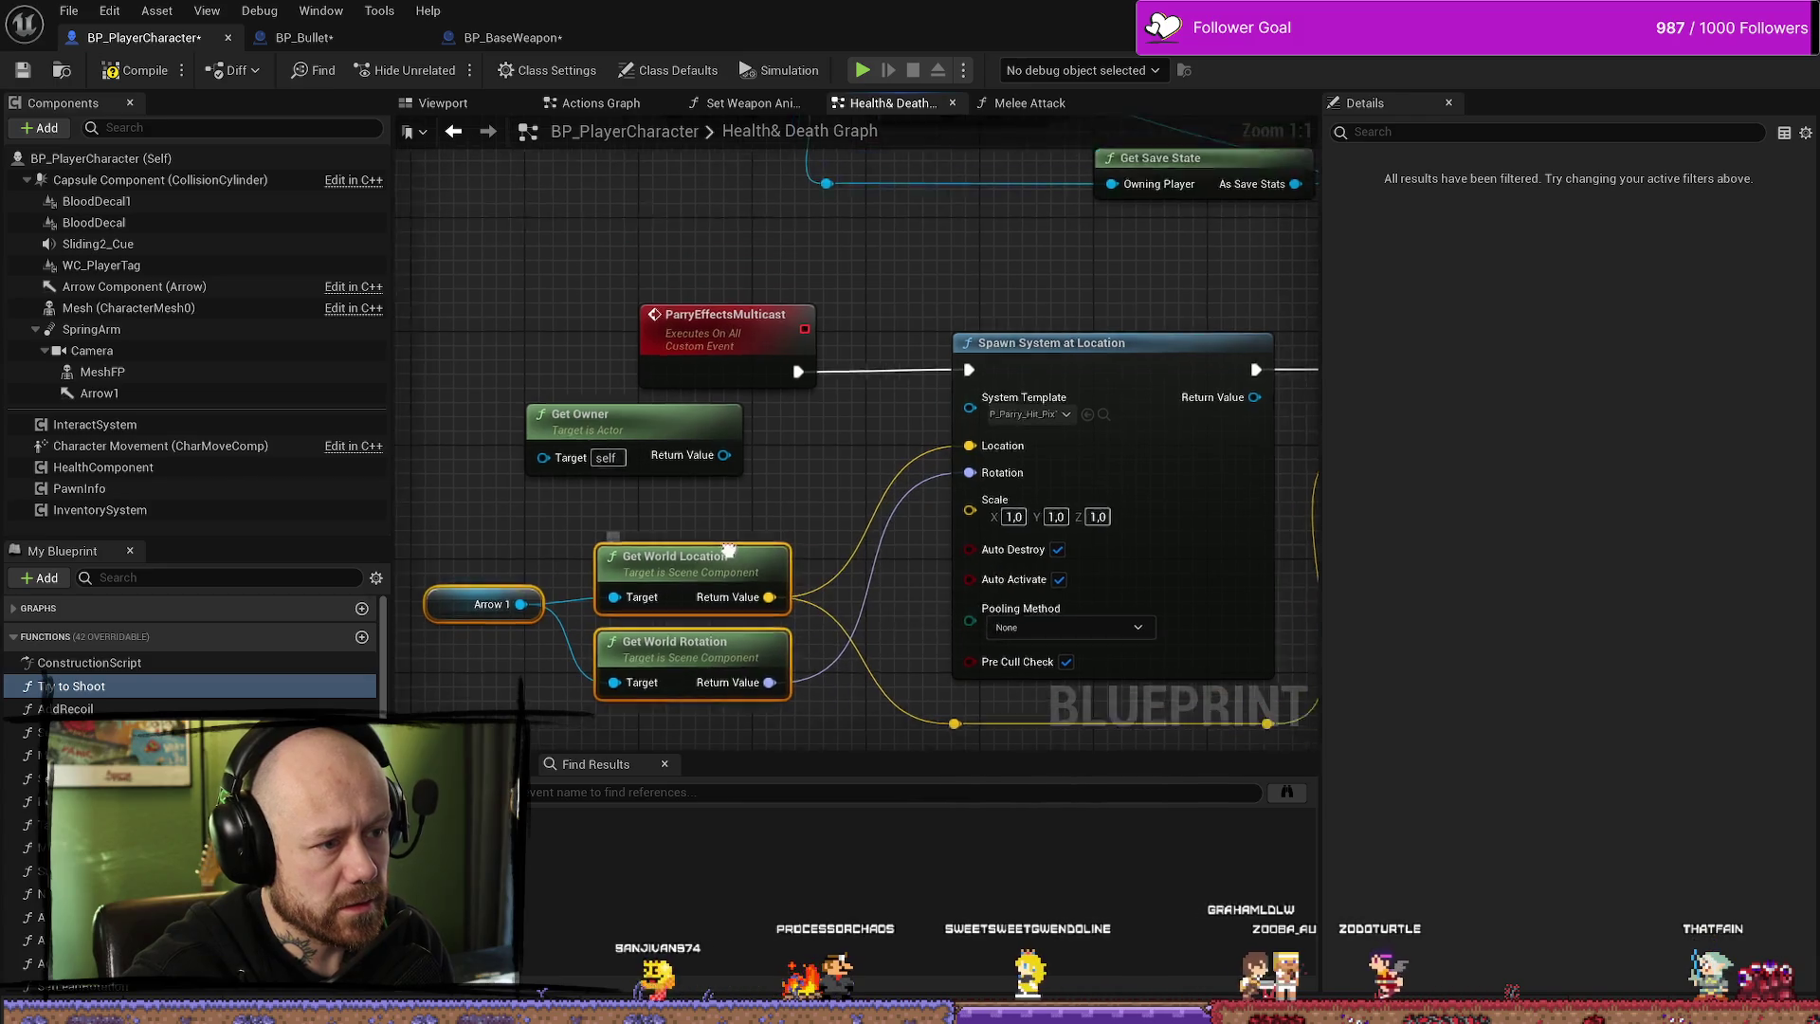
- Try repositioning the Get Owner node, undoing each move with Ctrl+Z
left_click_drag(701, 367, 775, 401)
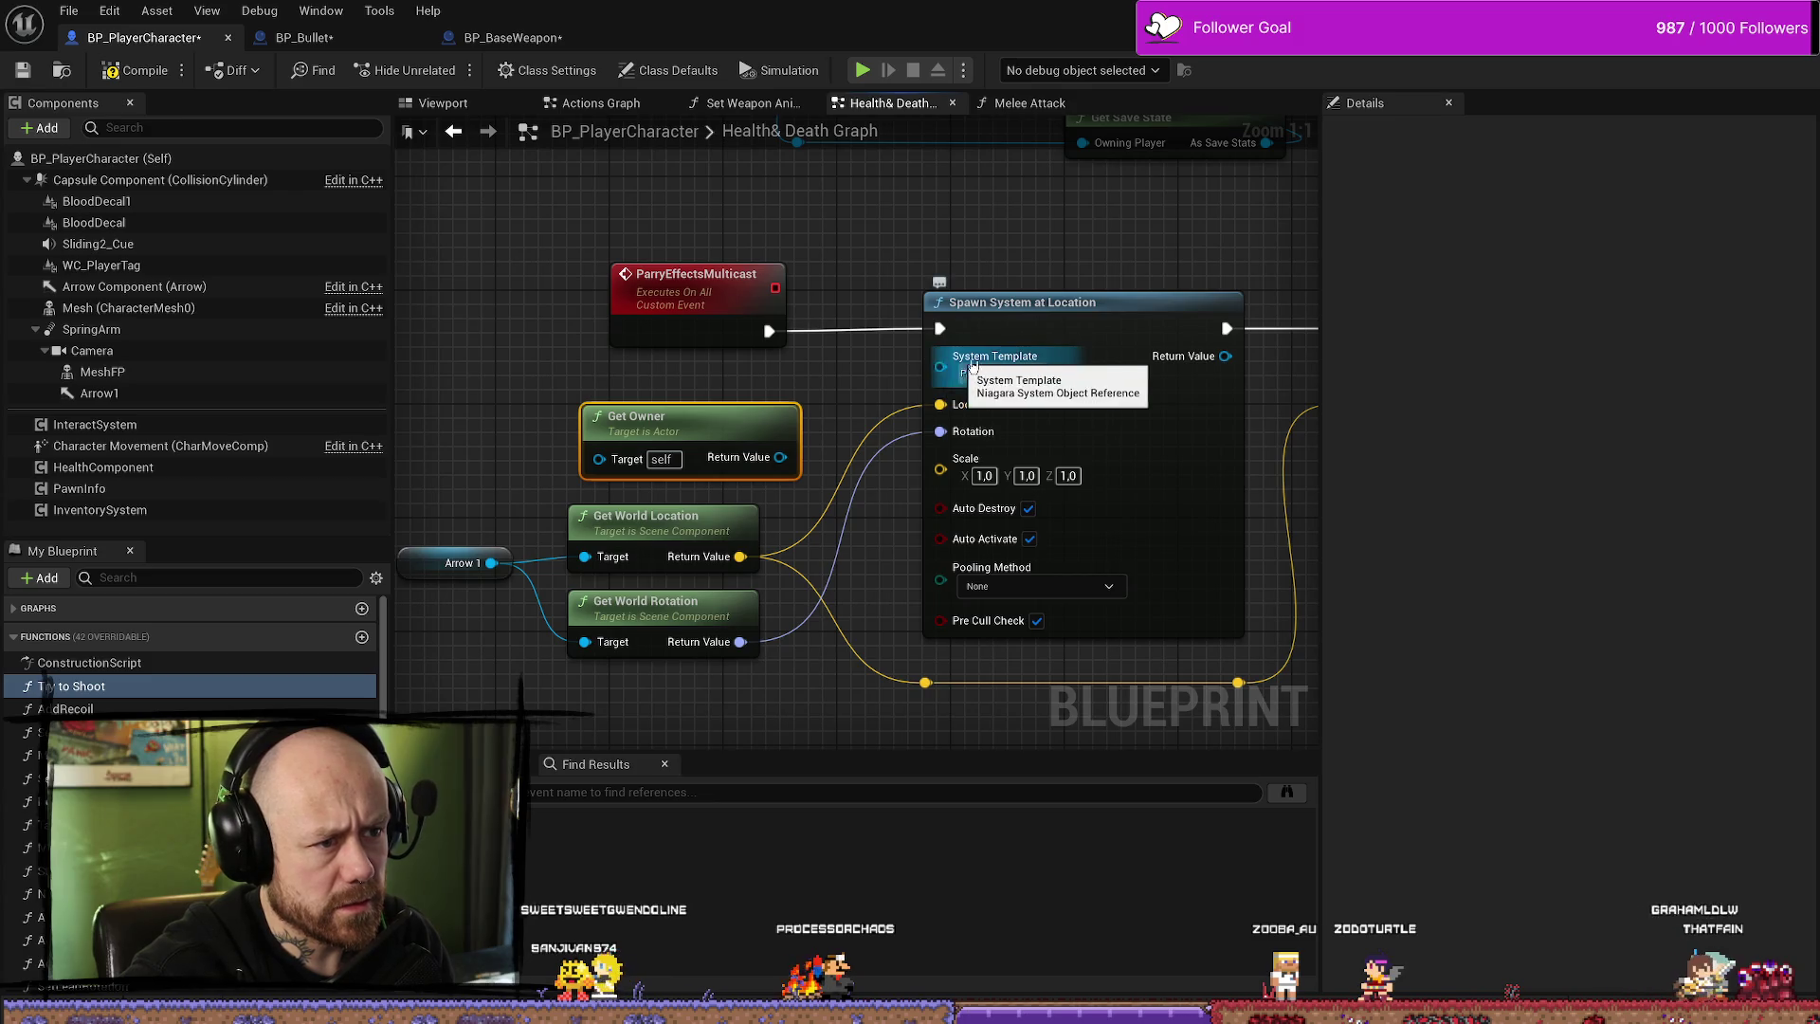
key("ctrl+z")
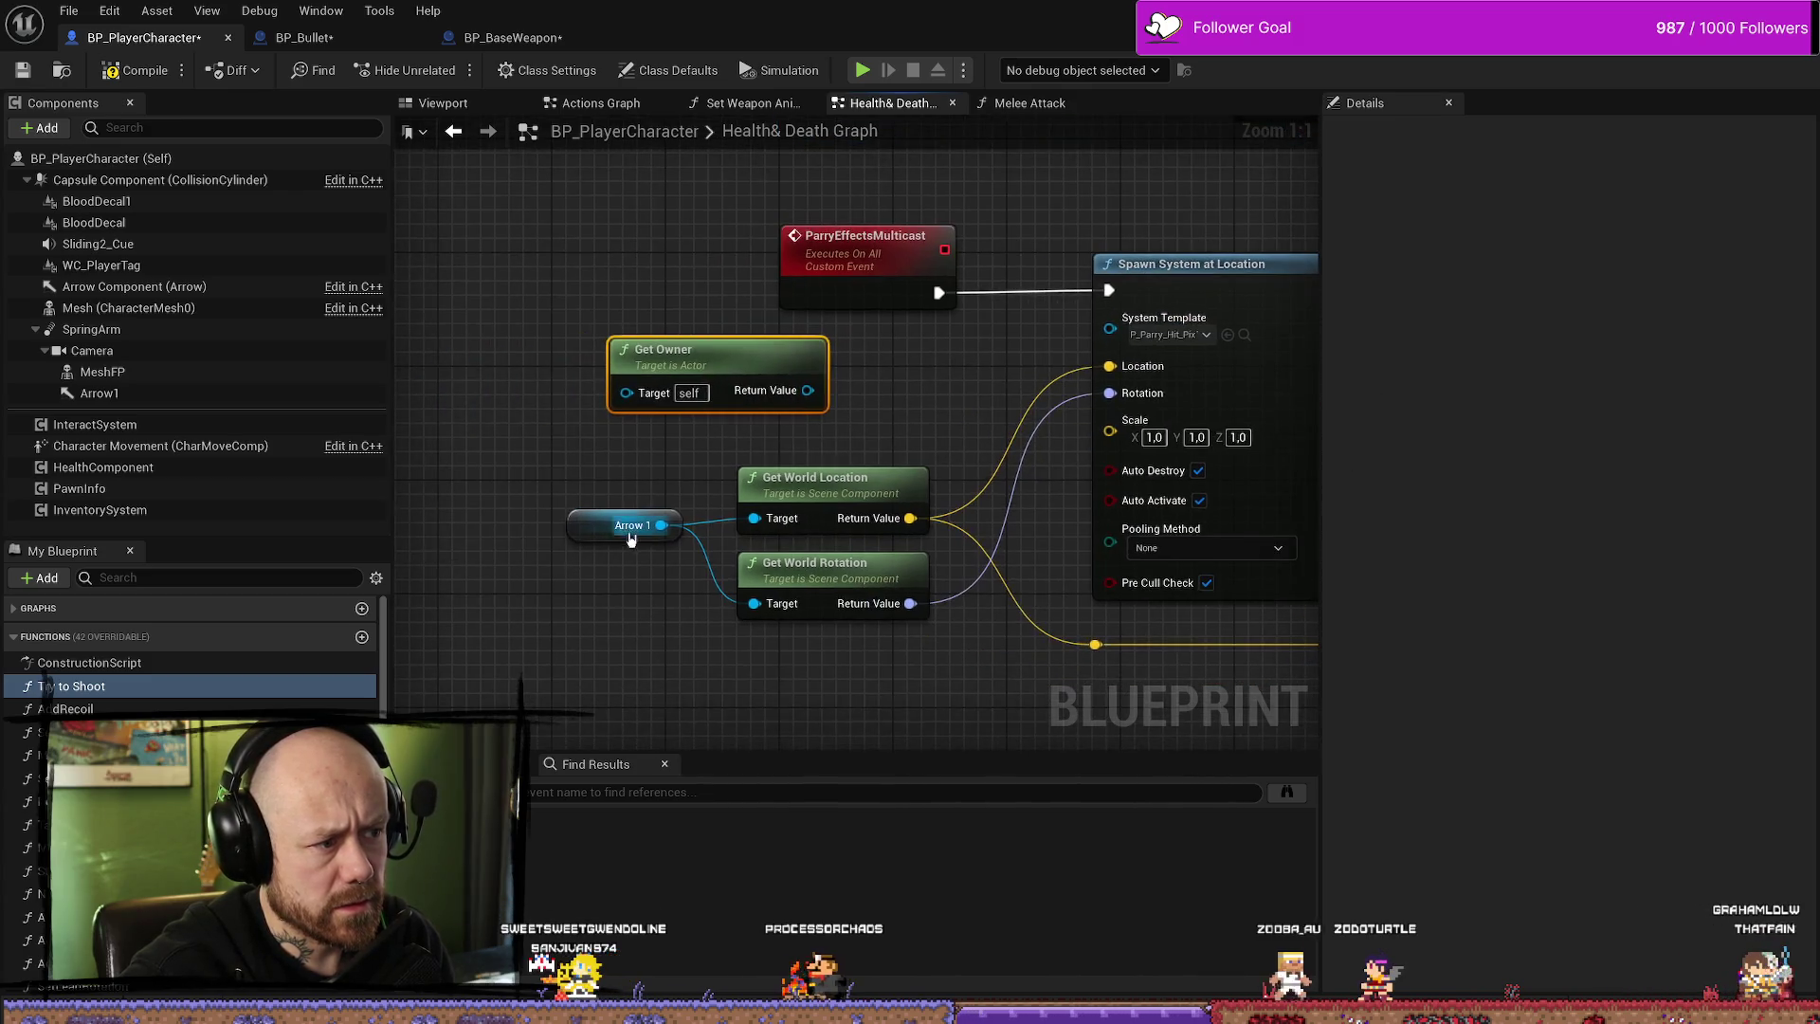
left_click(600, 531)
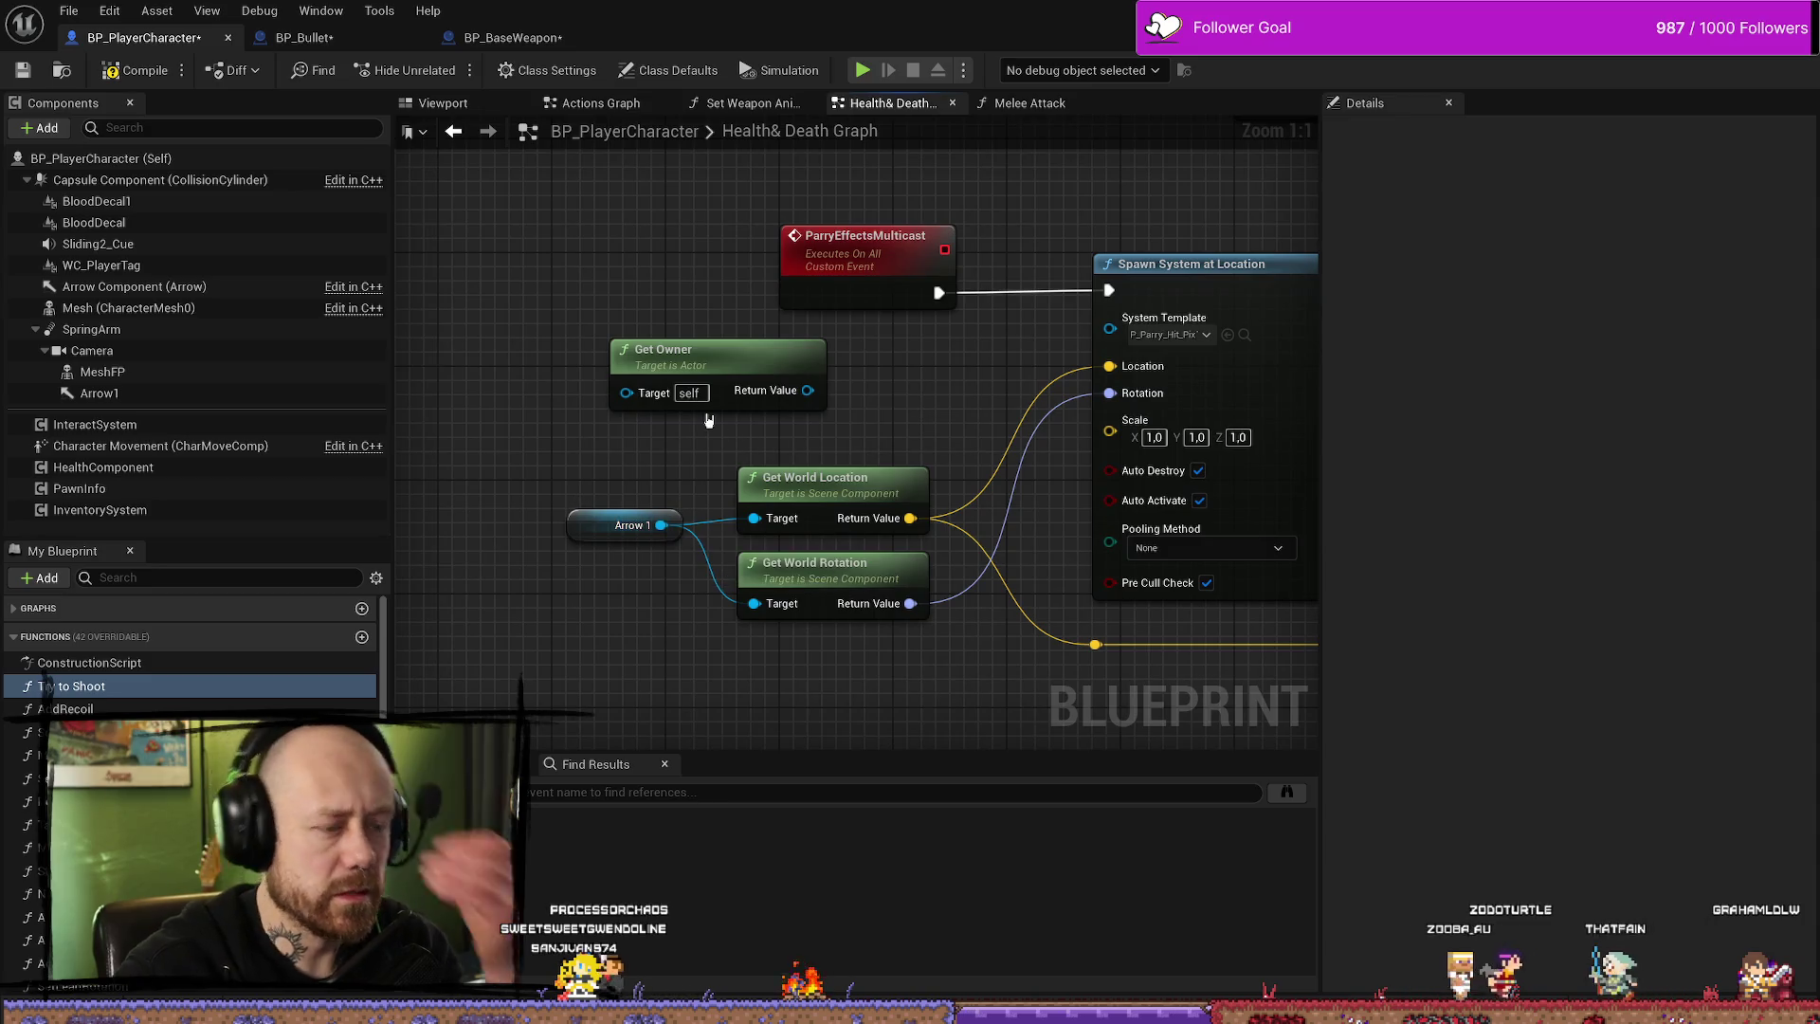
left_click_drag(719, 351, 643, 339)
key("ctrl+z")
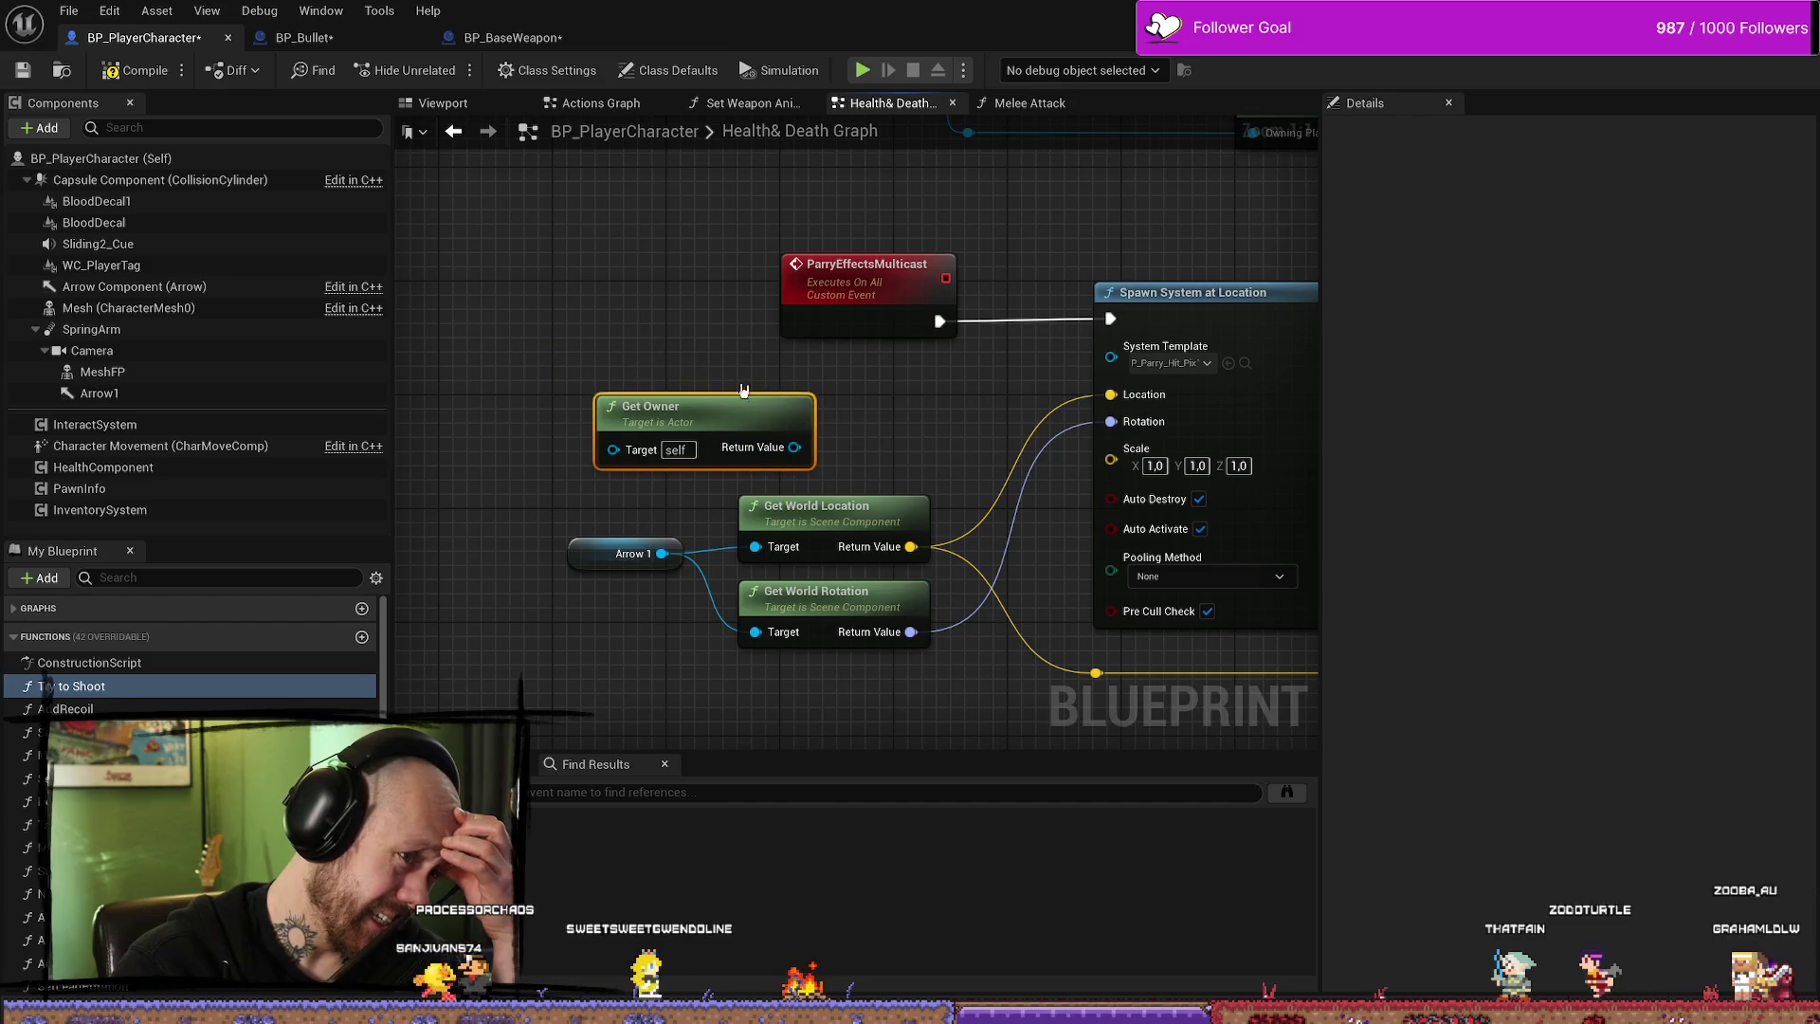
- Delete the Get Owner node and shift Arrow 1 and the world transform nodes up
left_click(704, 428)
left_click(692, 381)
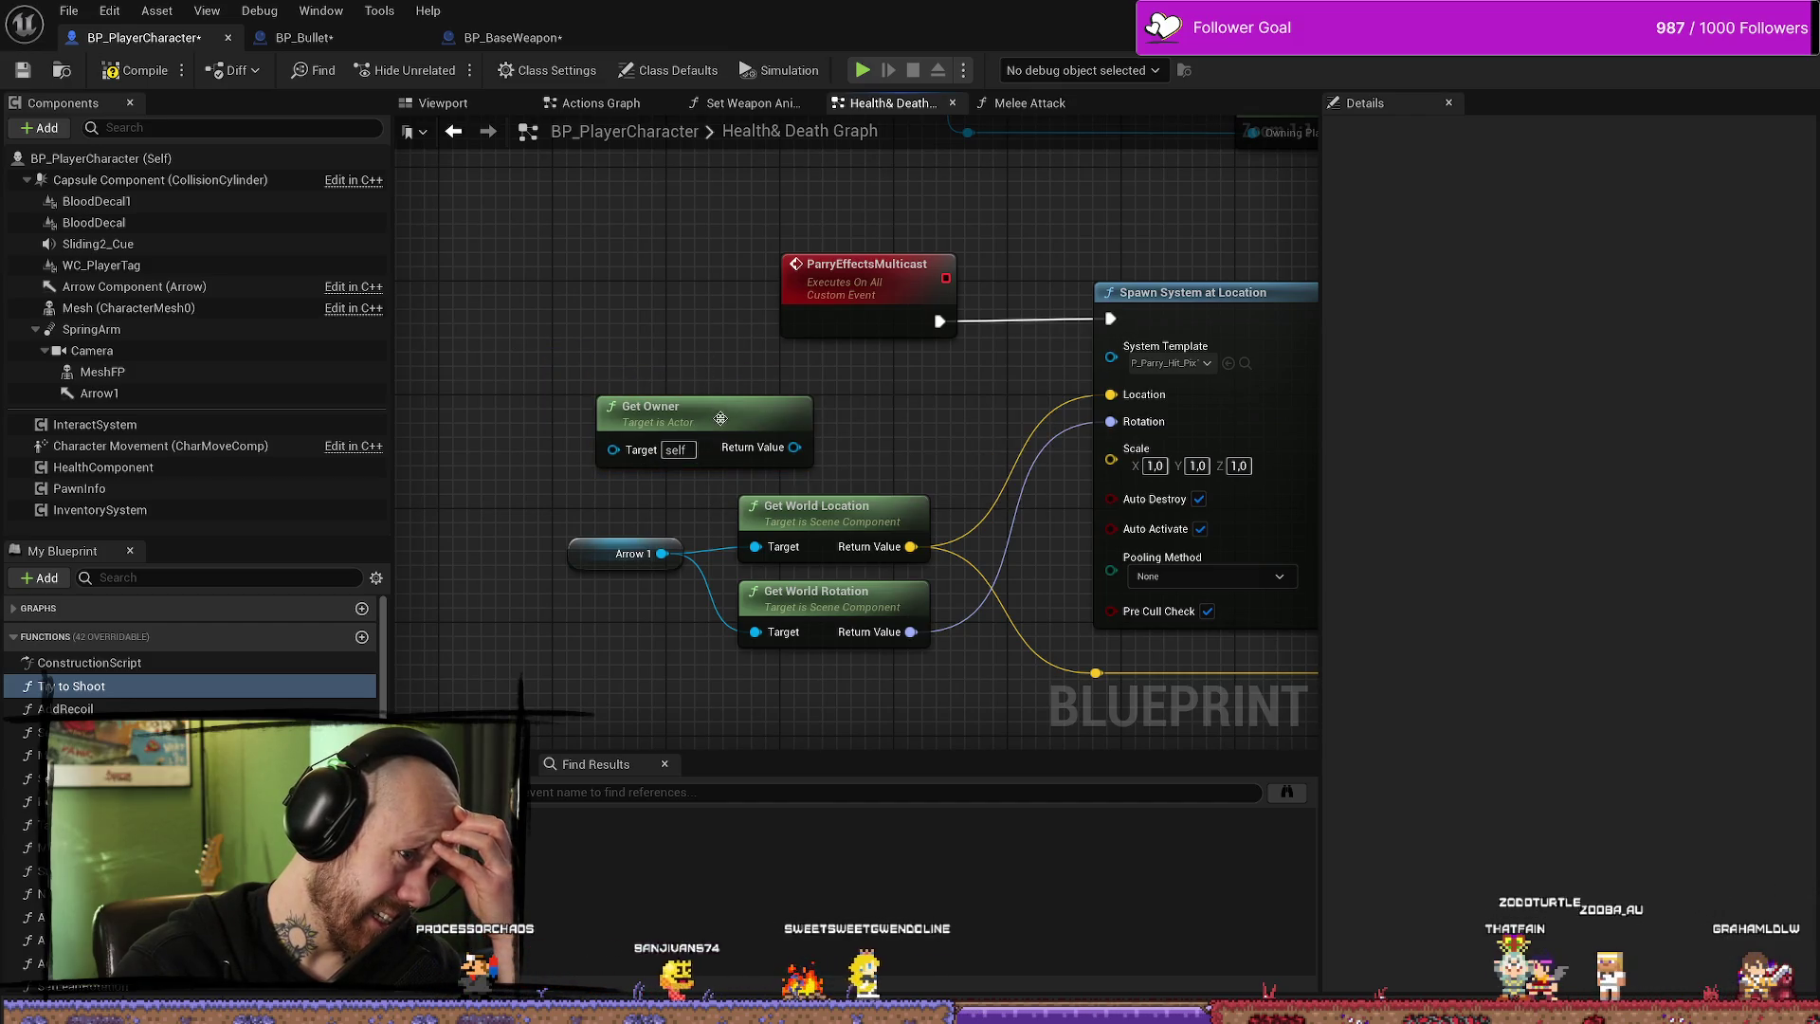
left_click(720, 418)
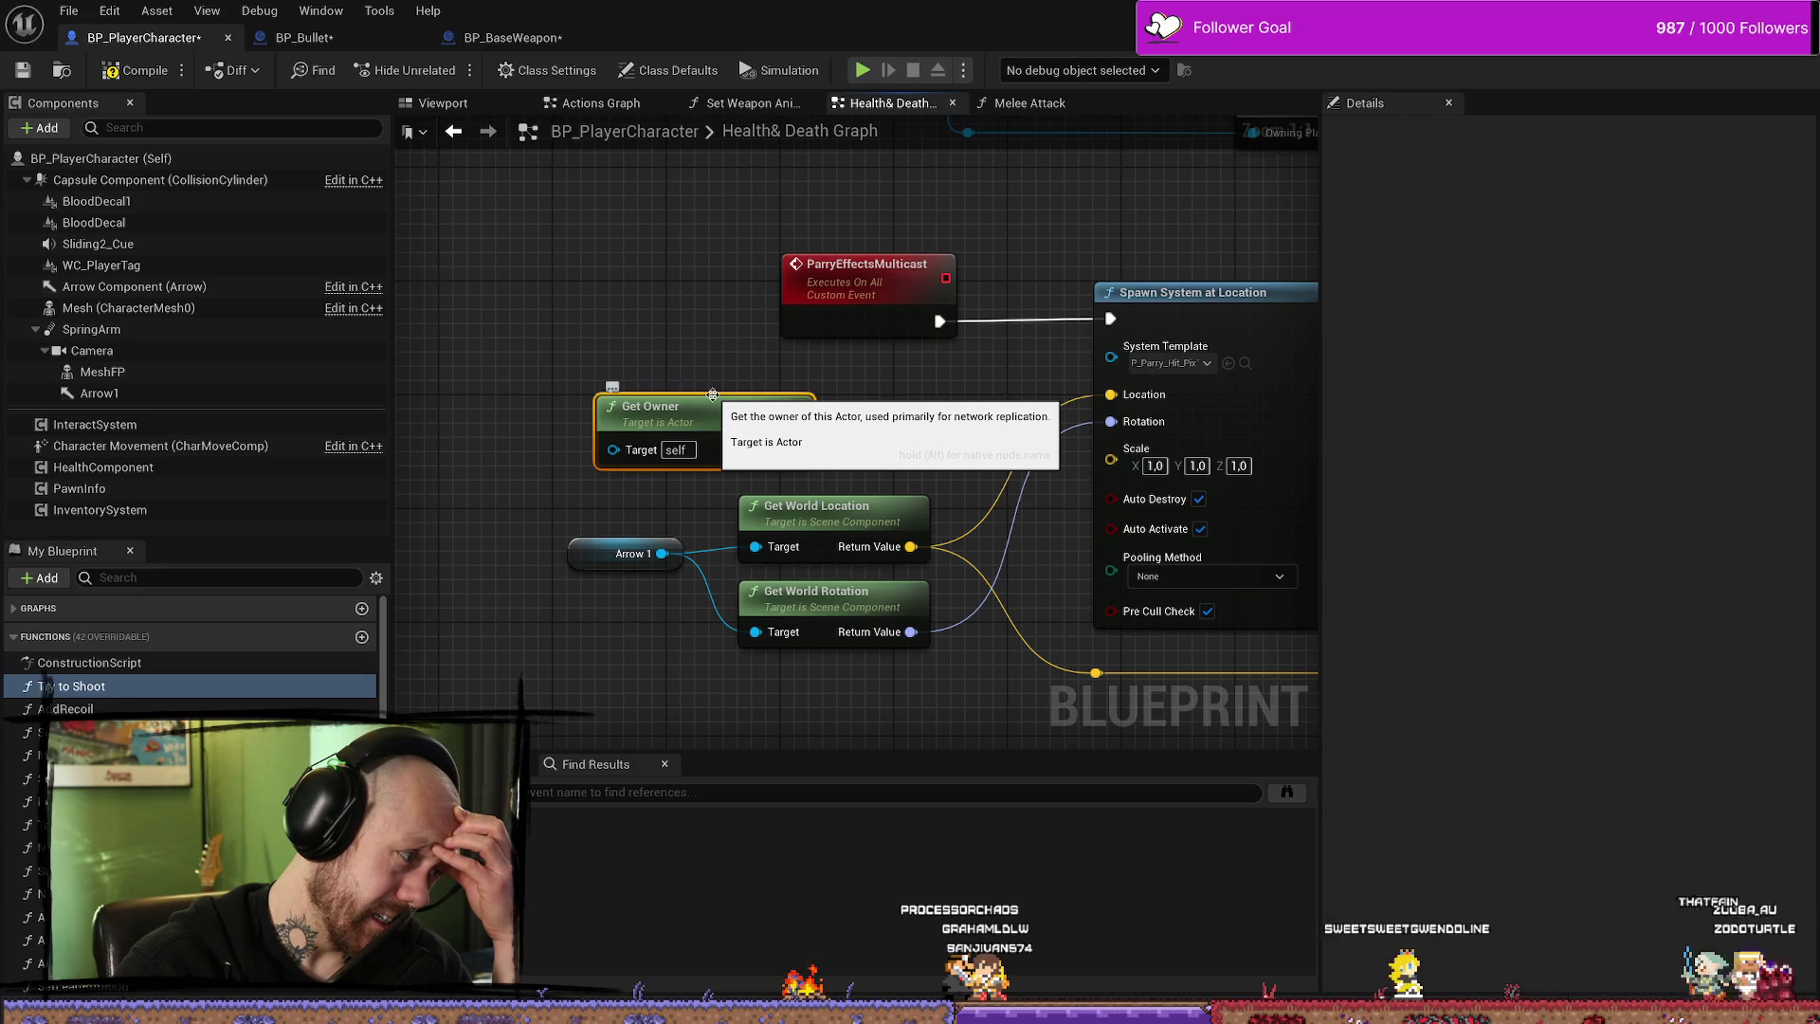
key("Delete")
left_click_drag(766, 414, 530, 606)
left_click_drag(749, 517, 749, 488)
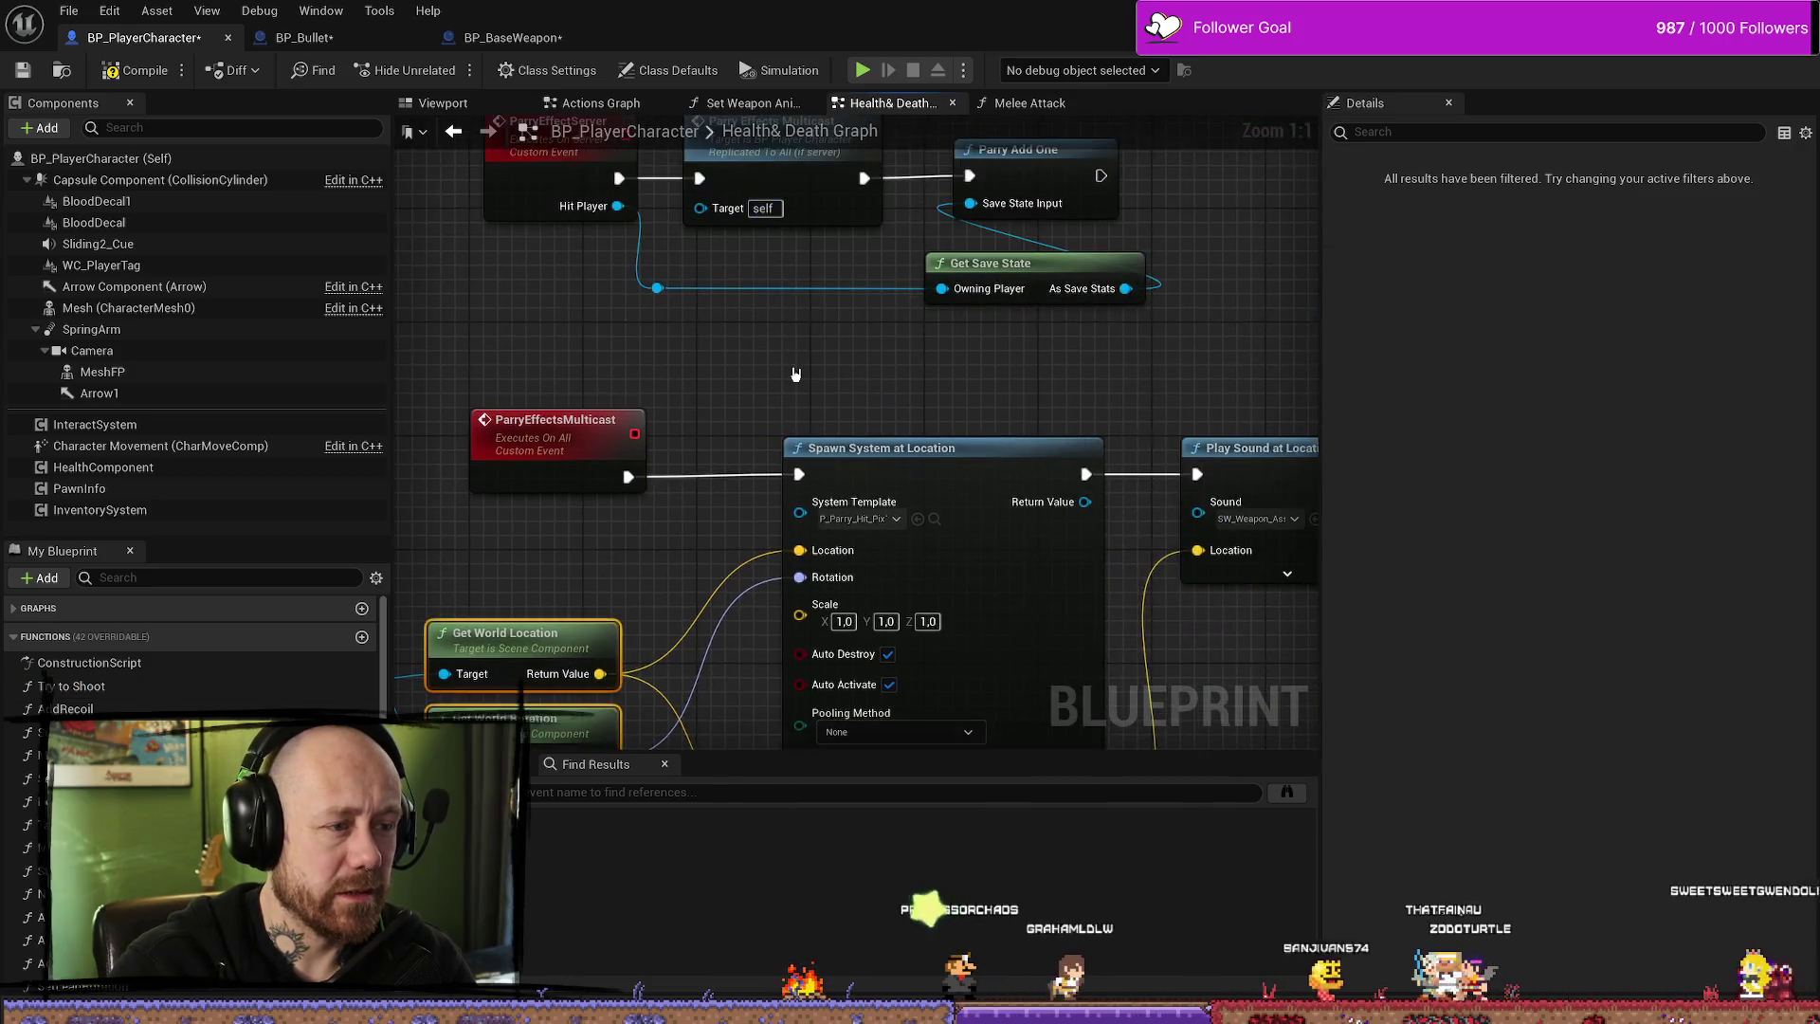
left_click(592, 279)
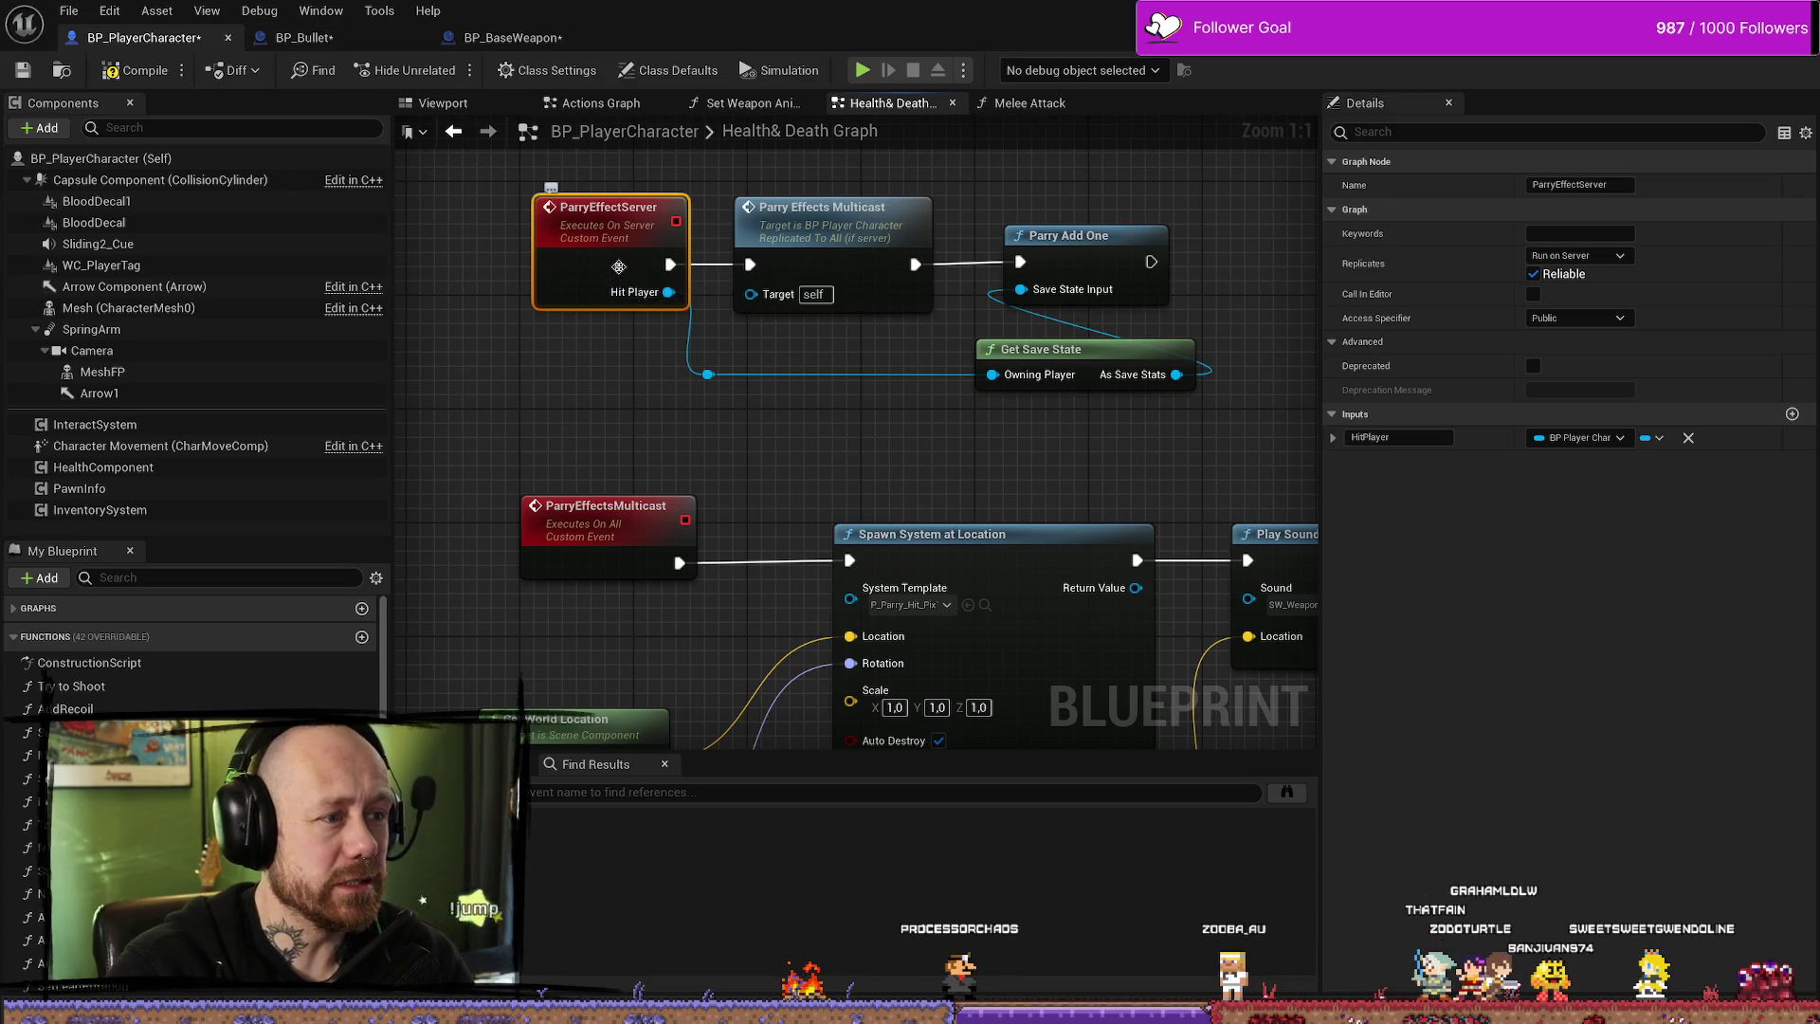
mouse_move(758, 336)
left_mouse_down()
mouse_move(735, 350)
mouse_move(883, 294)
left_mouse_up()
left_click(360, 45)
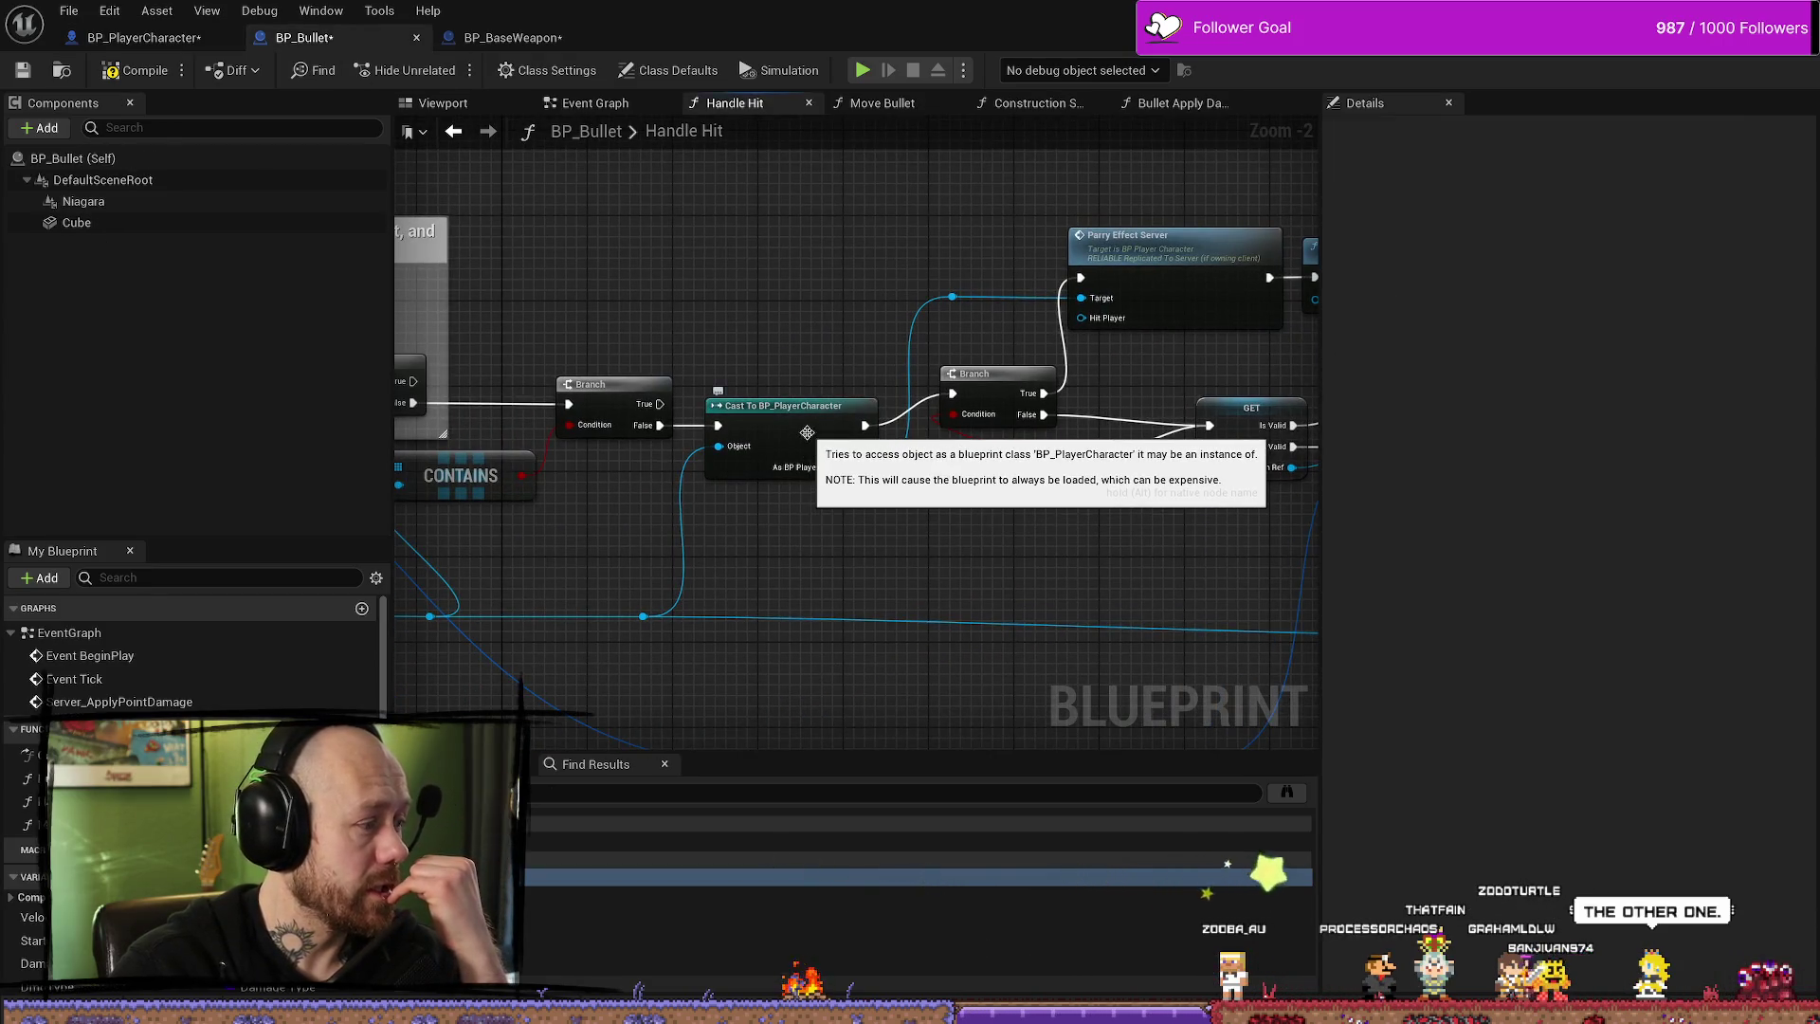
scroll(1037, 458, "down", 1)
mouse_move(870, 561)
left_mouse_down()
mouse_move(1133, 389)
mouse_move(1304, 411)
mouse_move(993, 453)
mouse_move(1040, 438)
mouse_move(813, 439)
mouse_move(702, 575)
left_mouse_up()
scroll(780, 511, "up", 3)
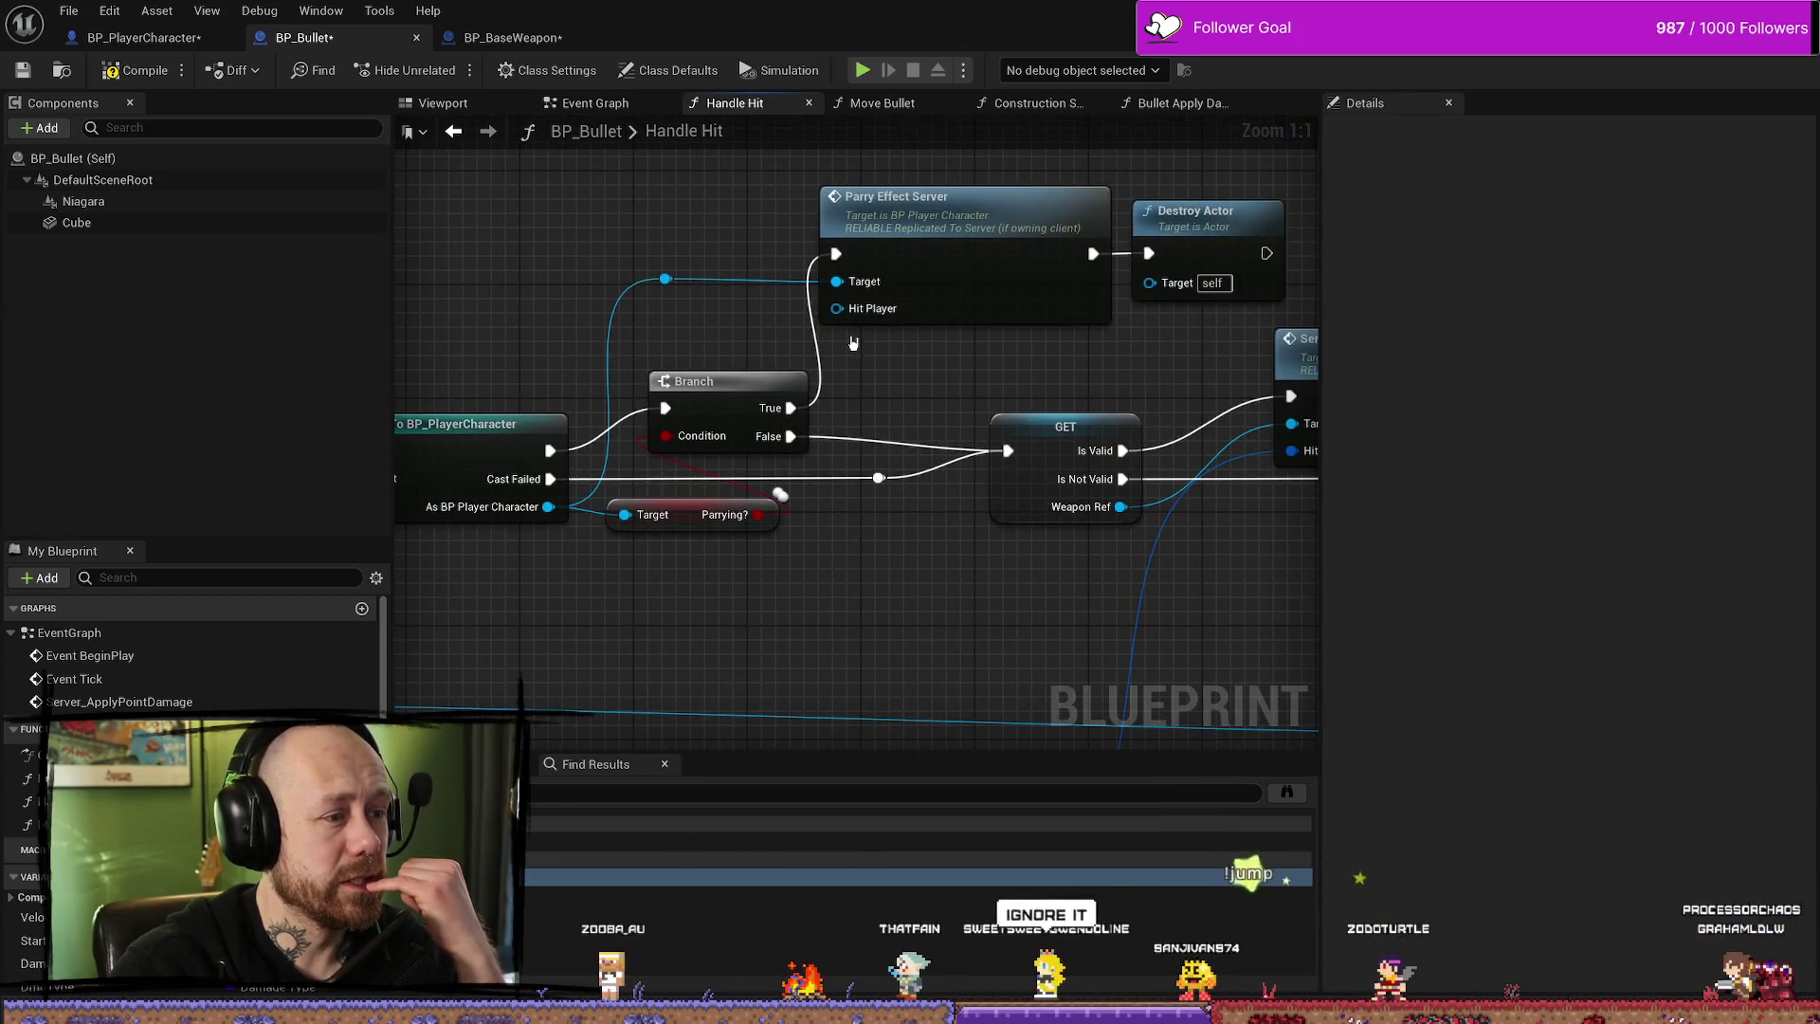
left_click_drag(980, 270, 895, 302)
left_click(895, 302)
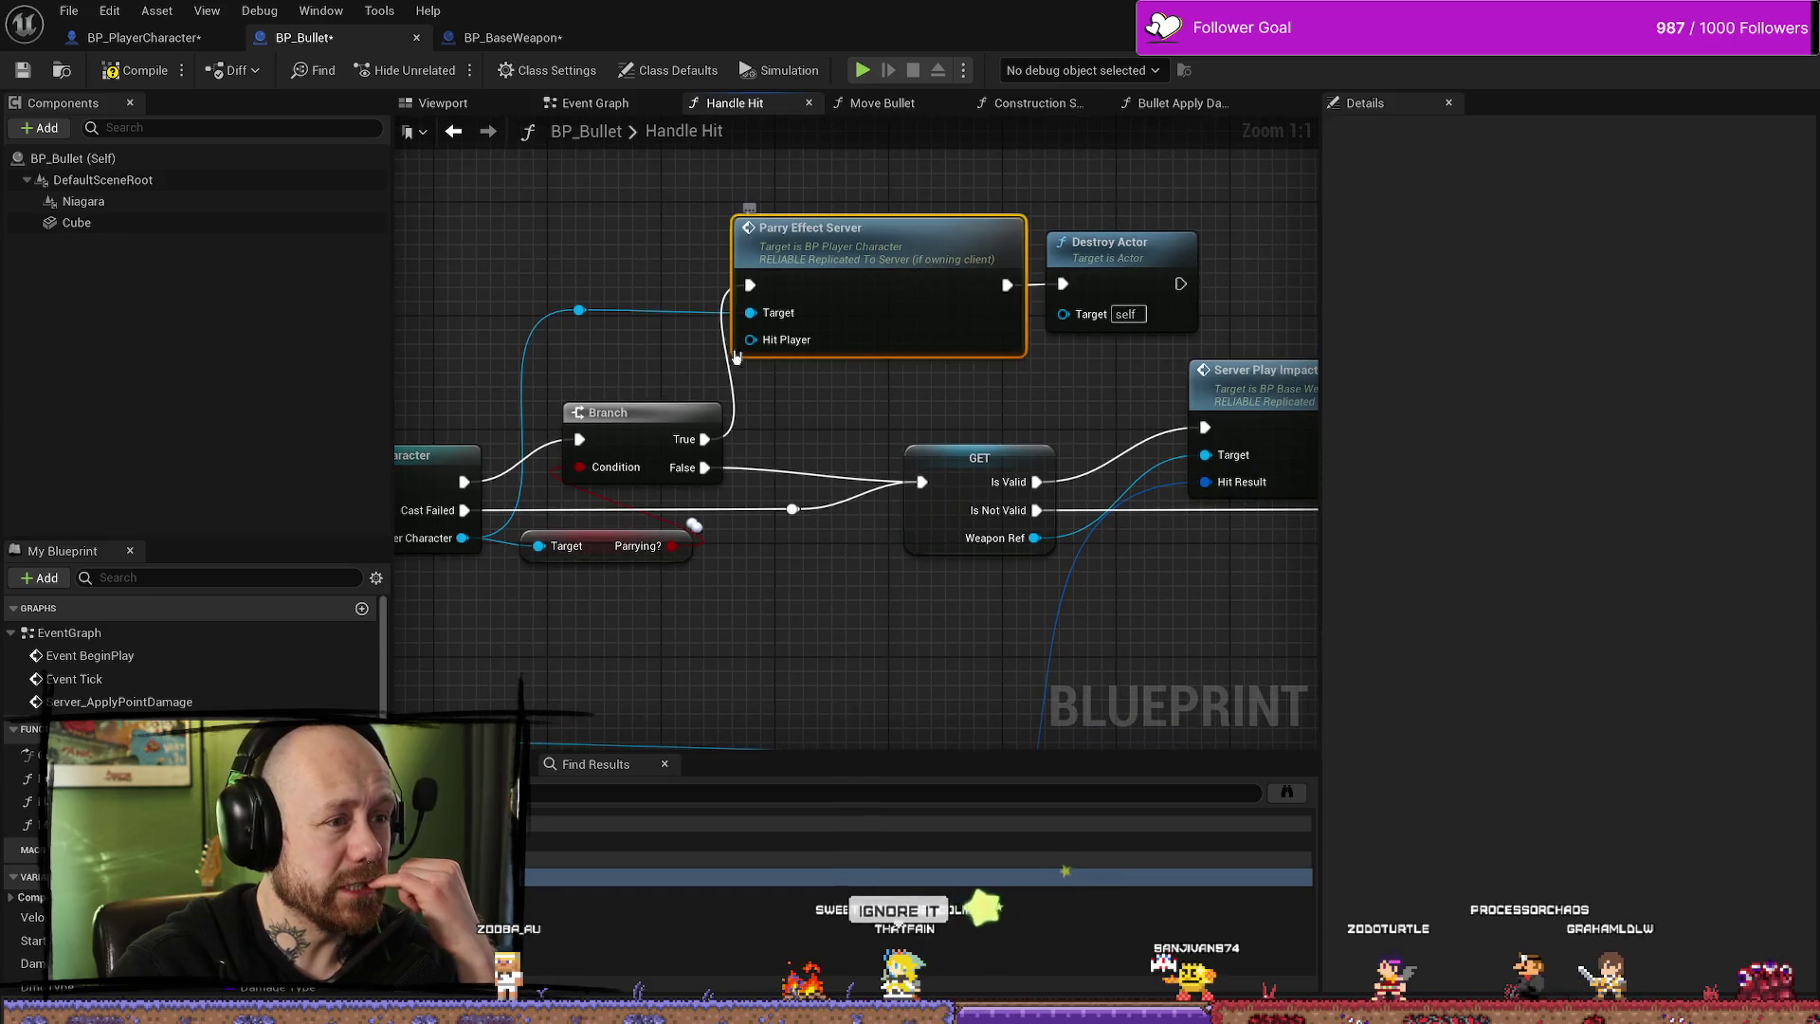
left_click(140, 42)
mouse_move(773, 396)
left_mouse_down()
mouse_move(494, 580)
mouse_move(499, 642)
left_mouse_up()
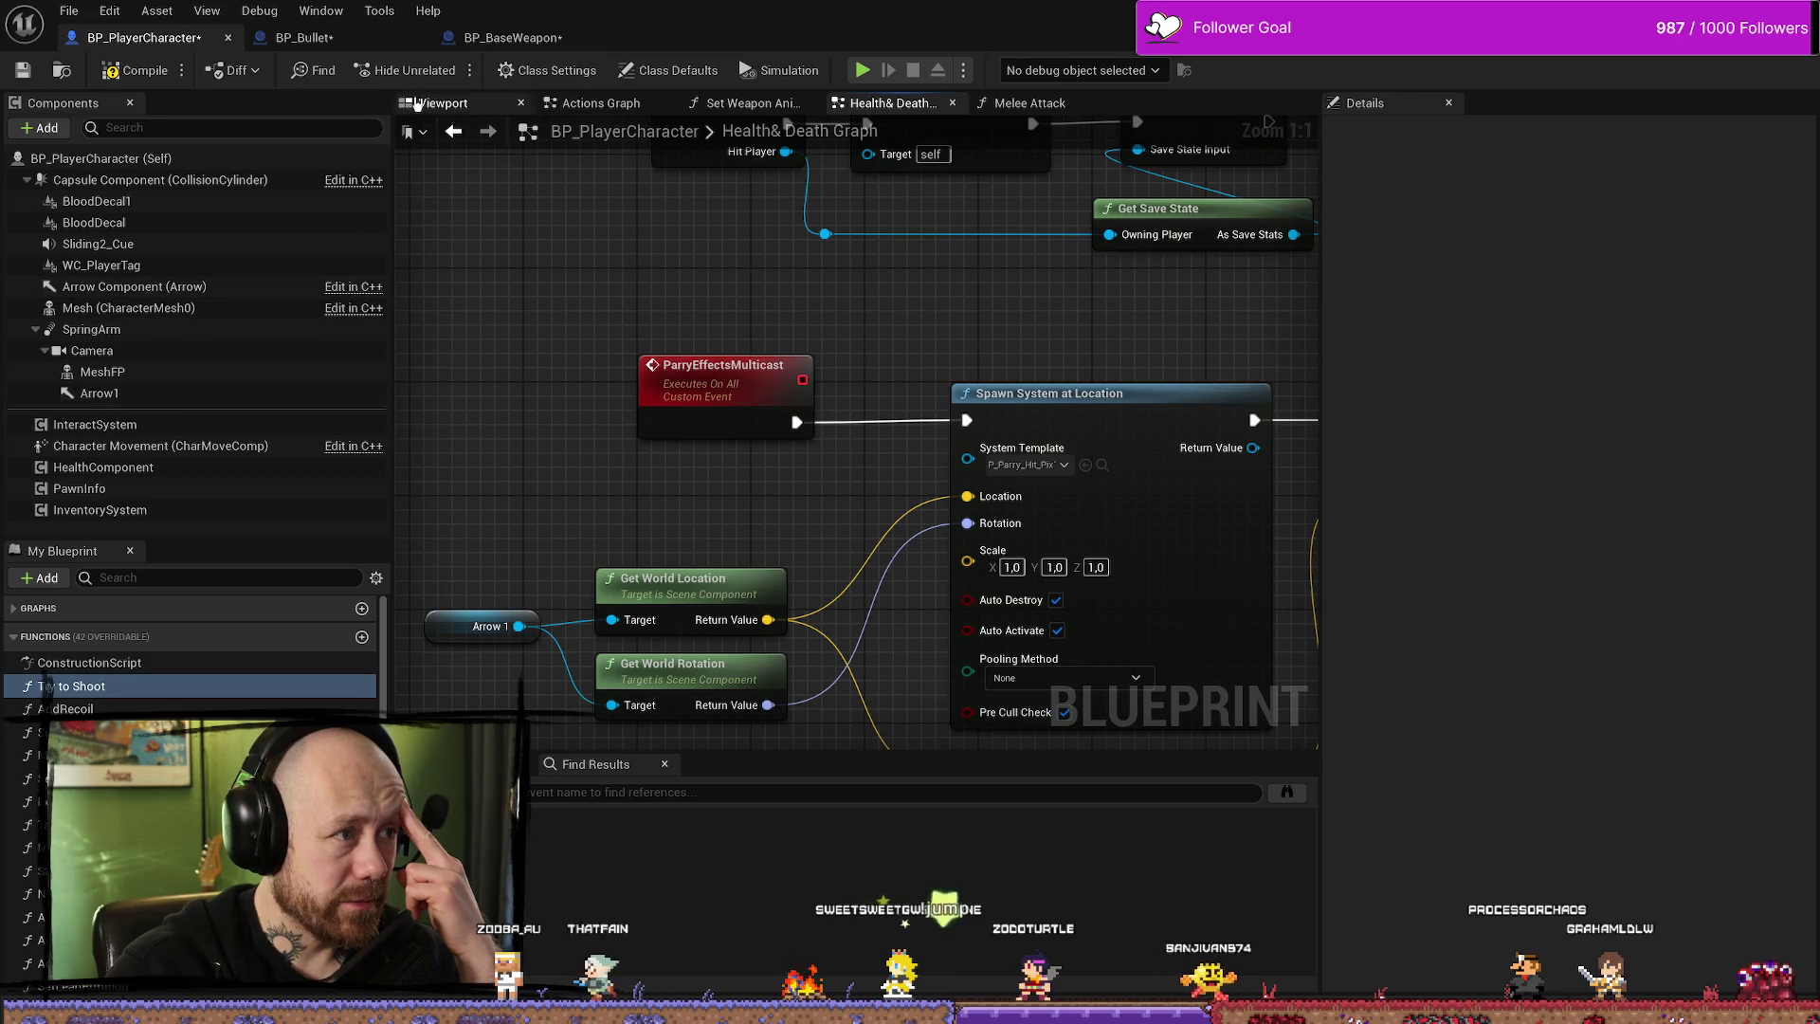
- Inspect the Arrow1 component in the 3D viewport, then return to the BP_PlayerCharacter blueprint
left_click(446, 102)
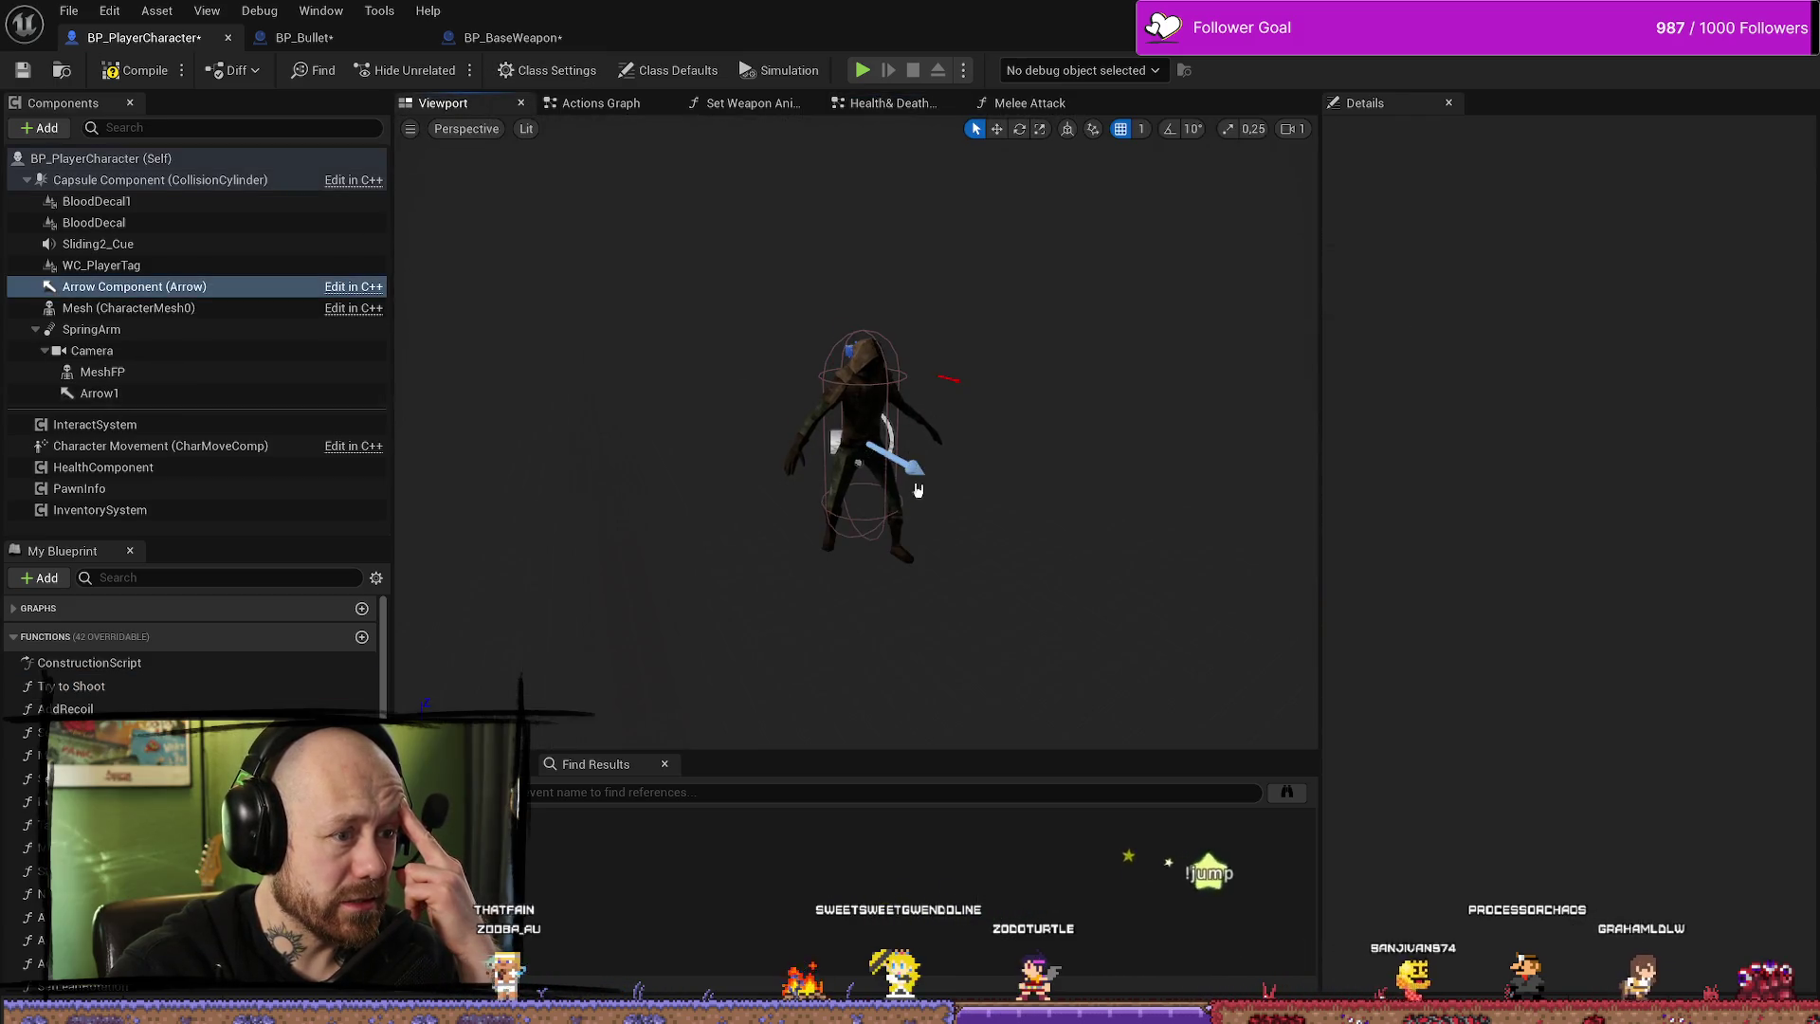
left_click(130, 395)
left_click_drag(815, 427, 690, 428)
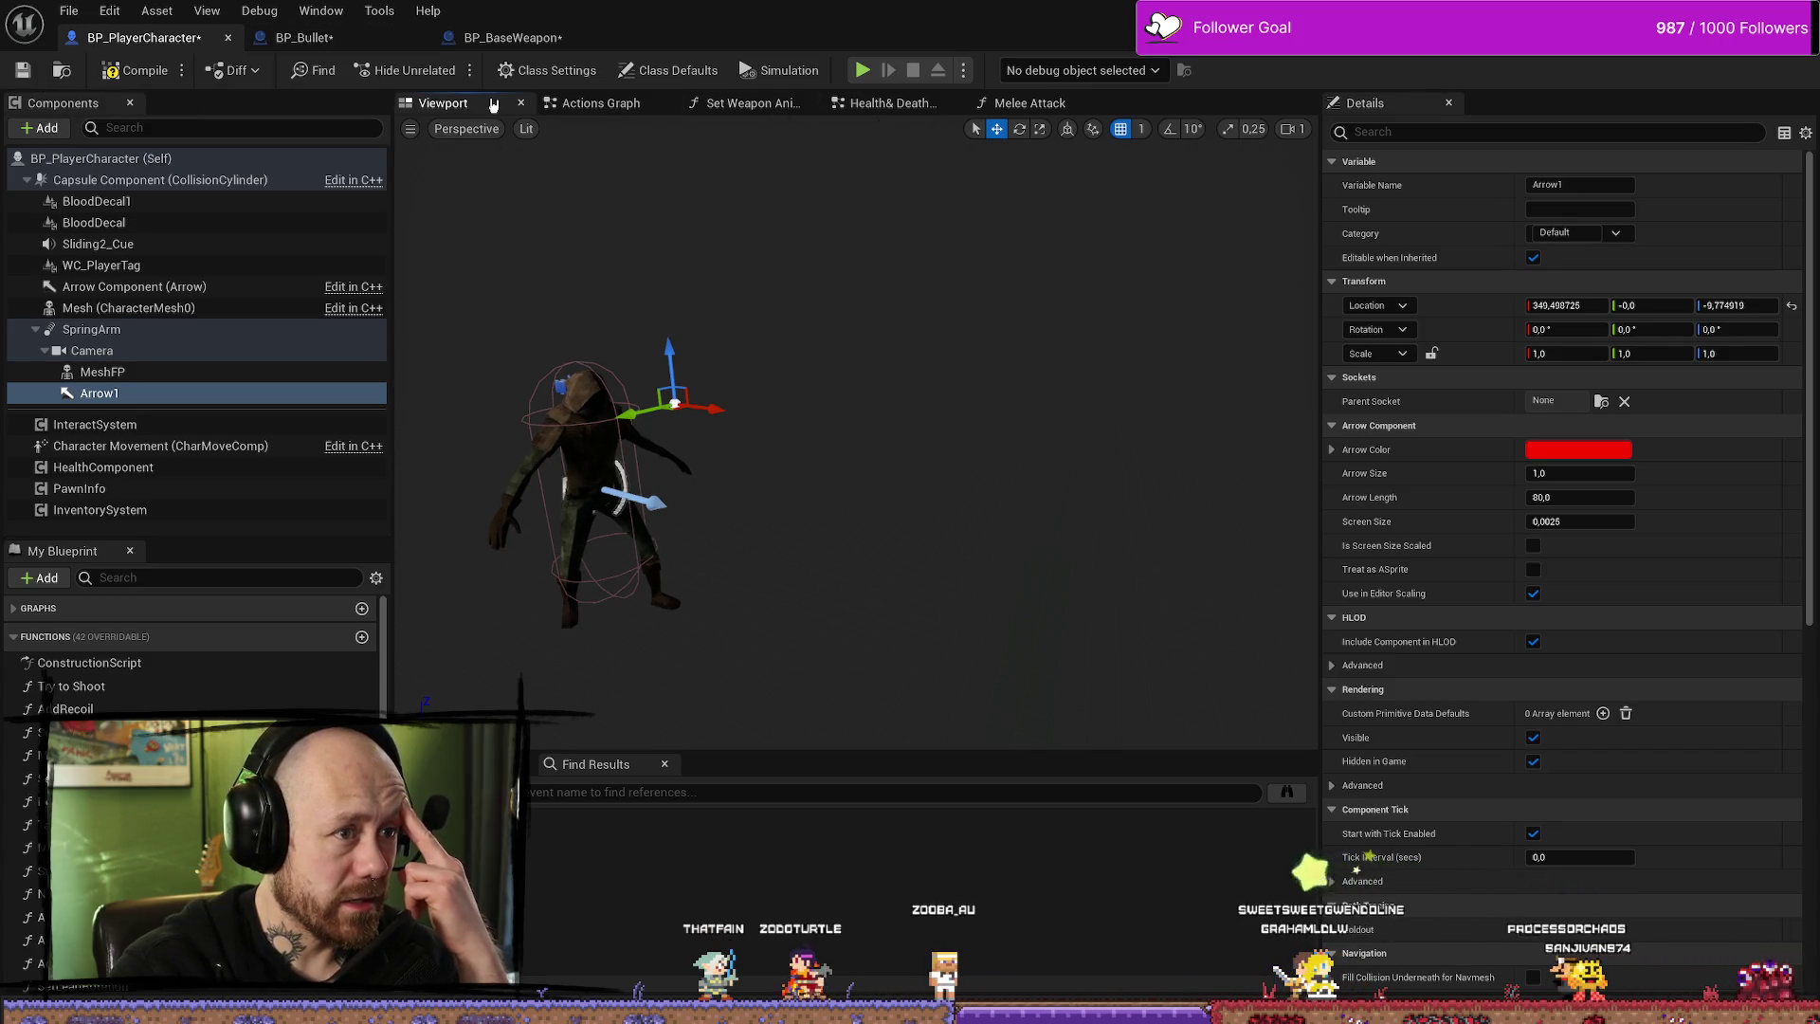
left_click(303, 37)
left_click(511, 37)
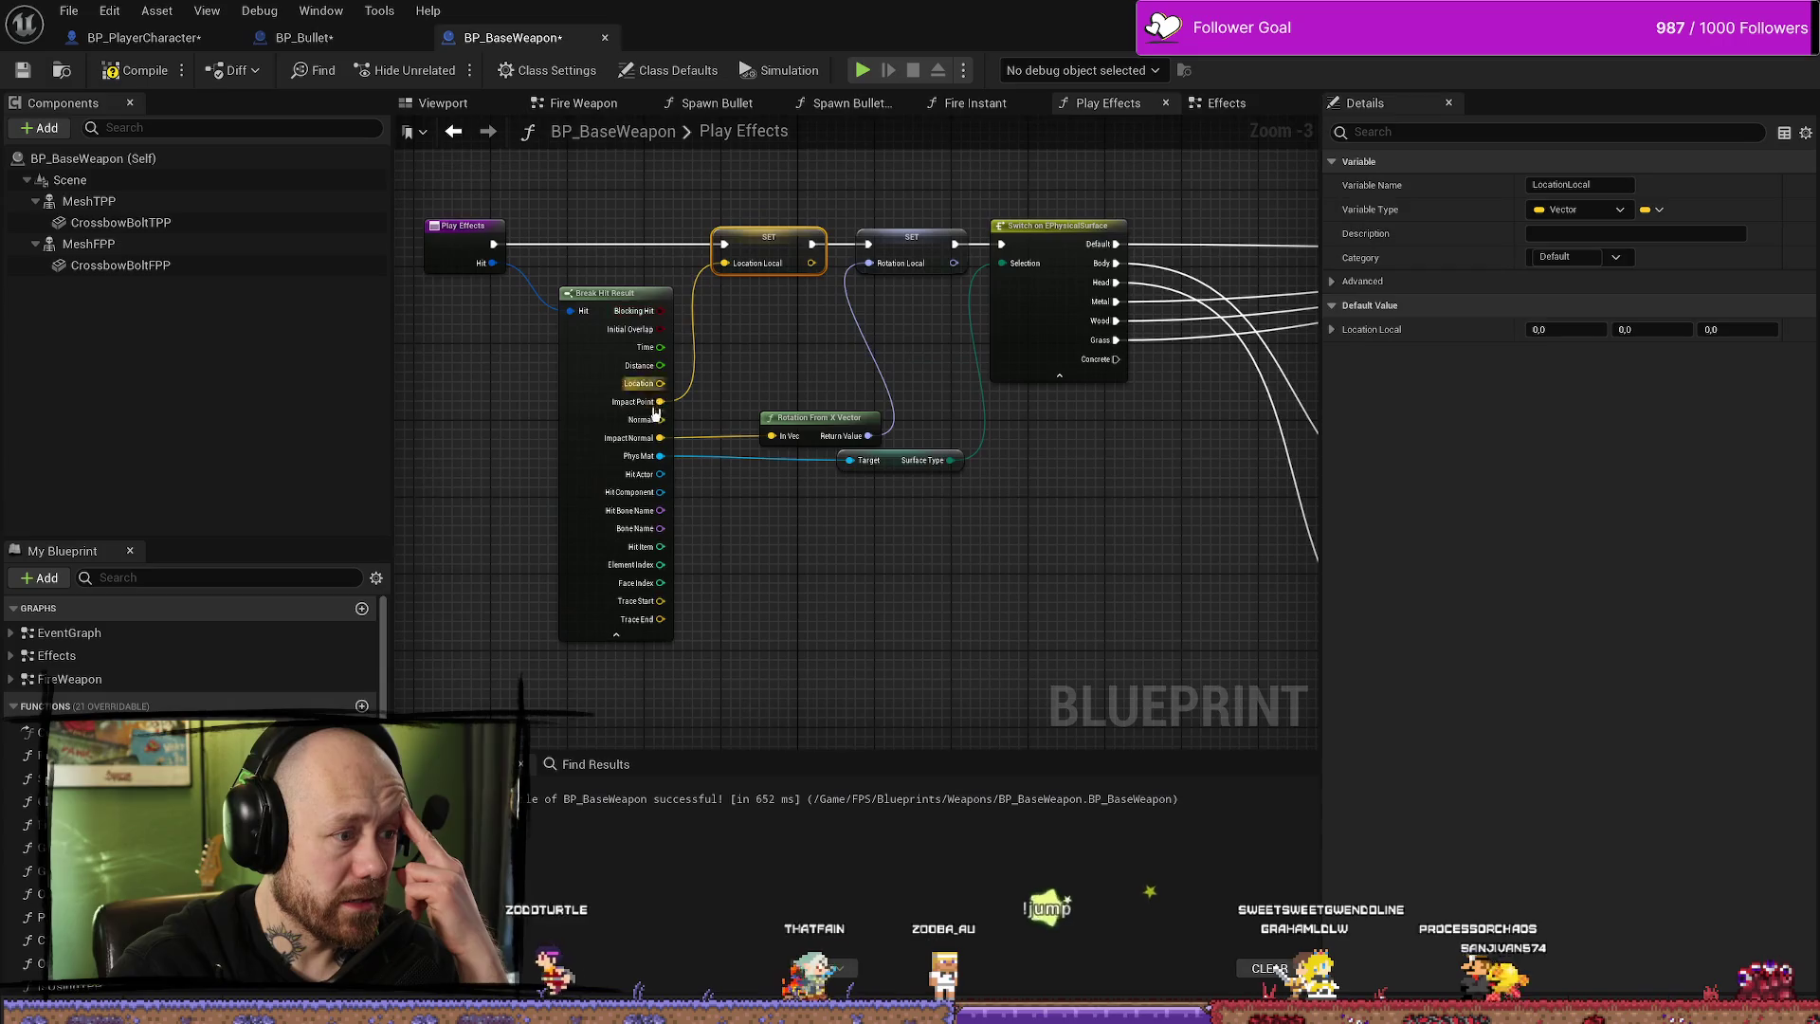
left_click(303, 37)
left_click(142, 37)
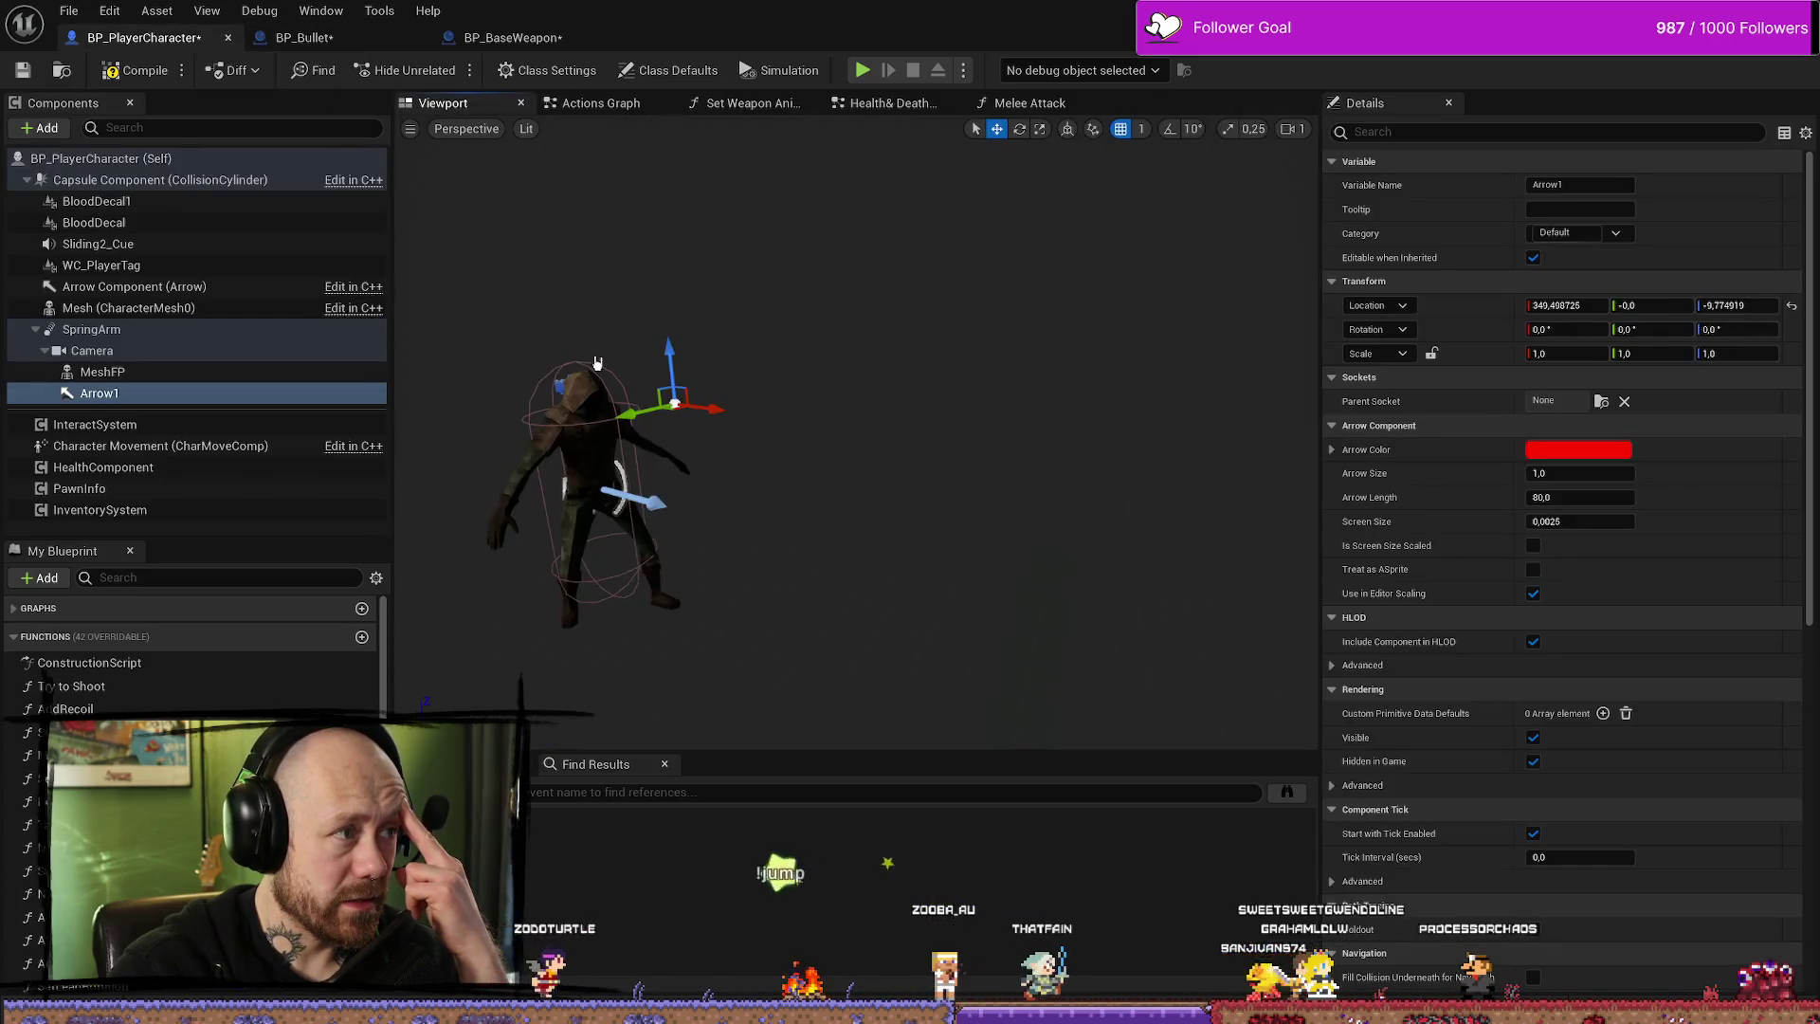
- Open the Health&Death Graph and nudge the ParryEffectsMulticast event slightly left
left_click(1065, 108)
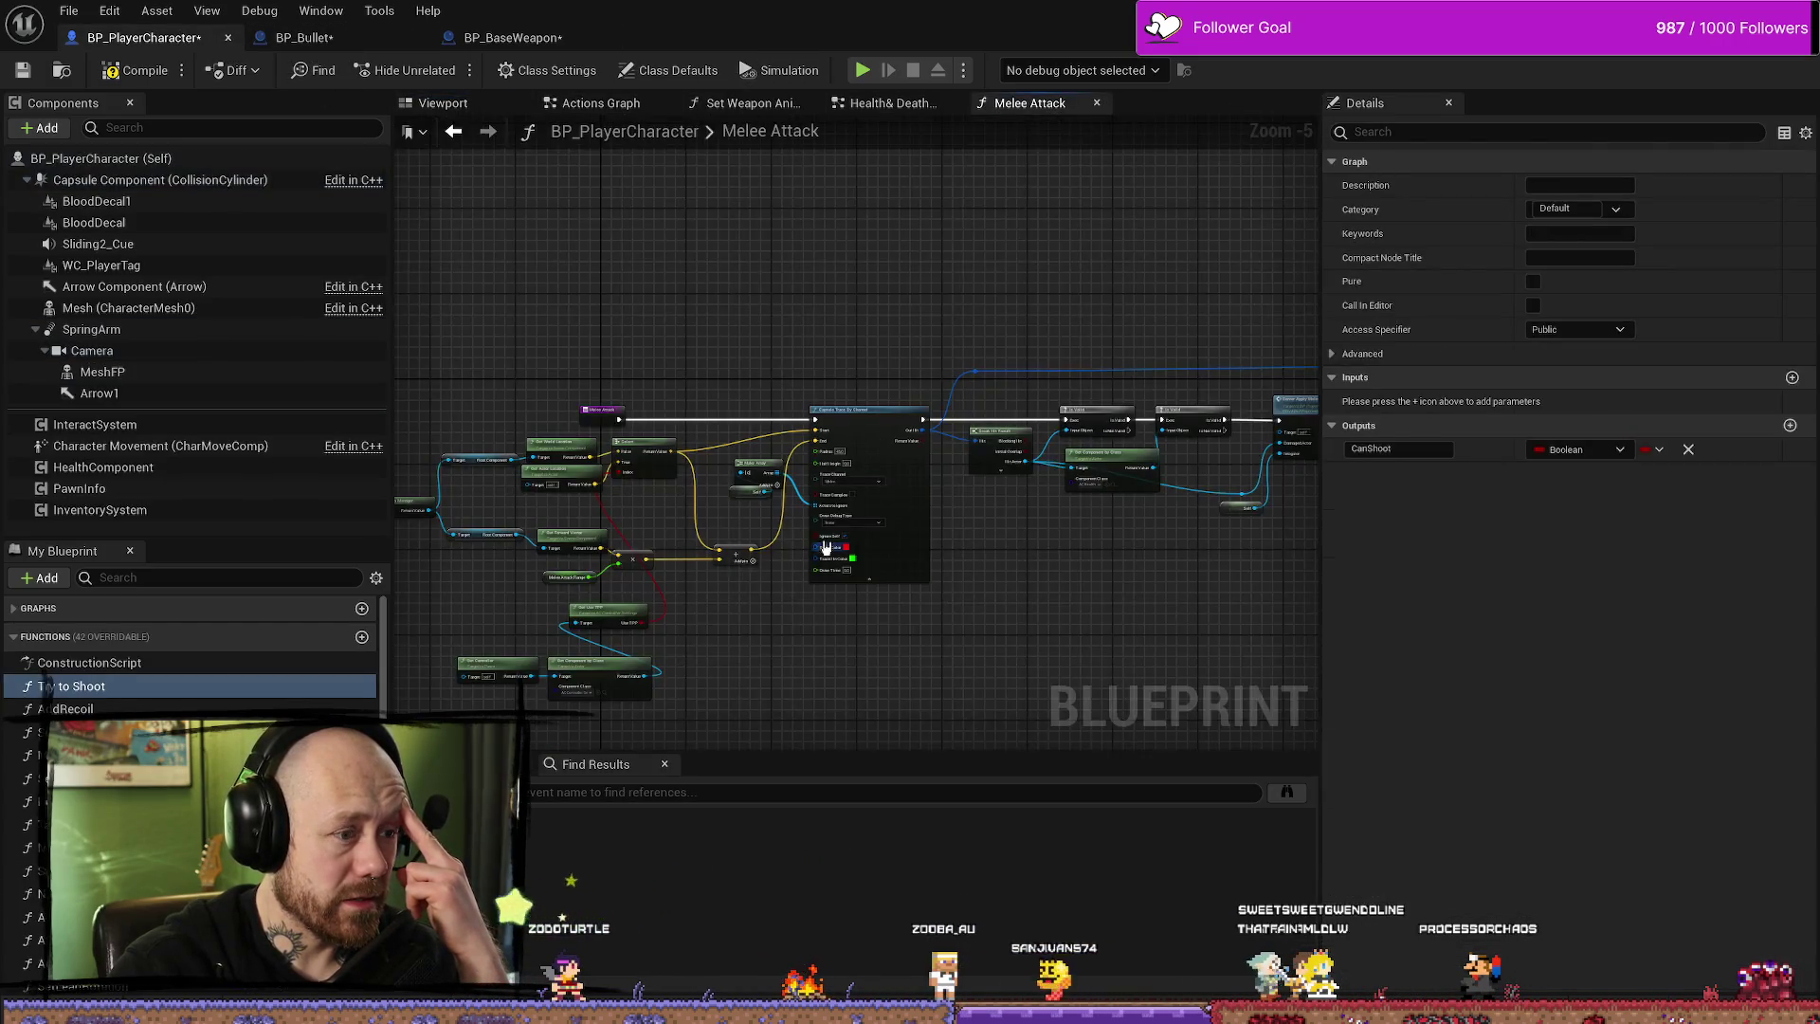
left_click(884, 102)
left_click_drag(638, 516, 946, 282)
left_click_drag(758, 268, 656, 280)
mouse_move(832, 423)
left_mouse_down()
mouse_move(709, 423)
mouse_move(845, 406)
mouse_move(772, 483)
mouse_move(895, 407)
mouse_move(720, 476)
left_mouse_up()
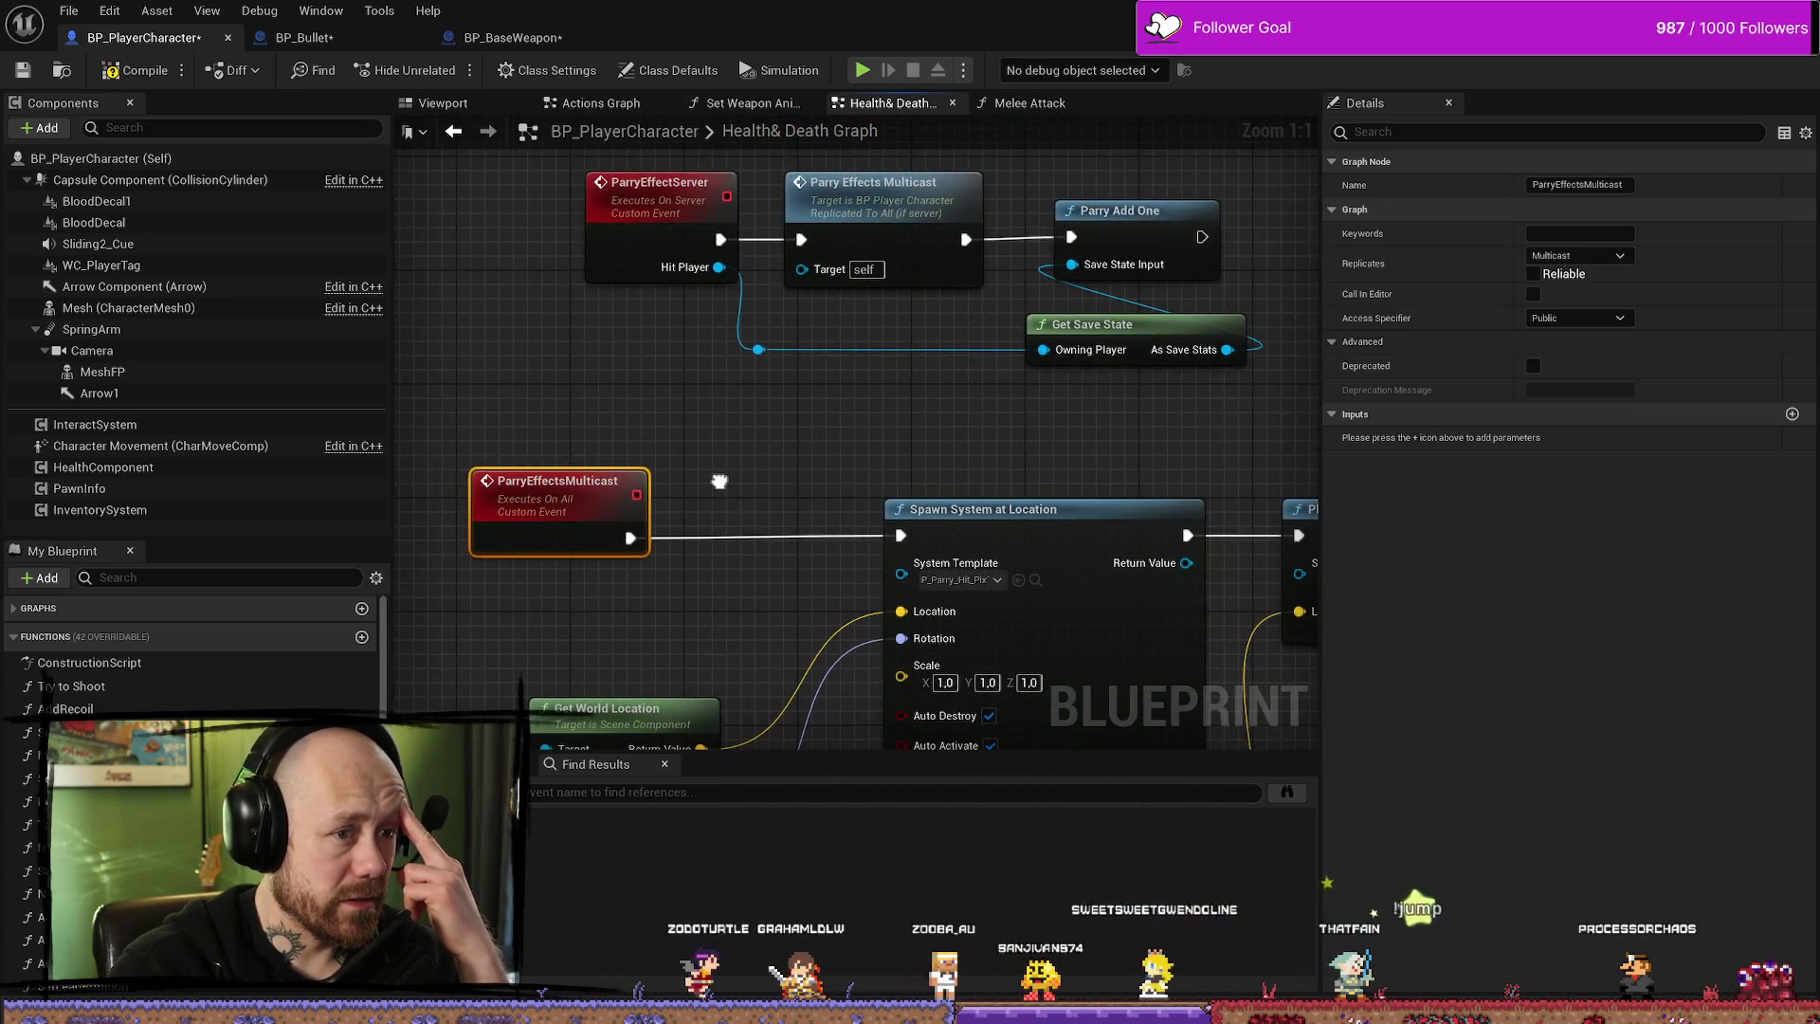
left_click(924, 446)
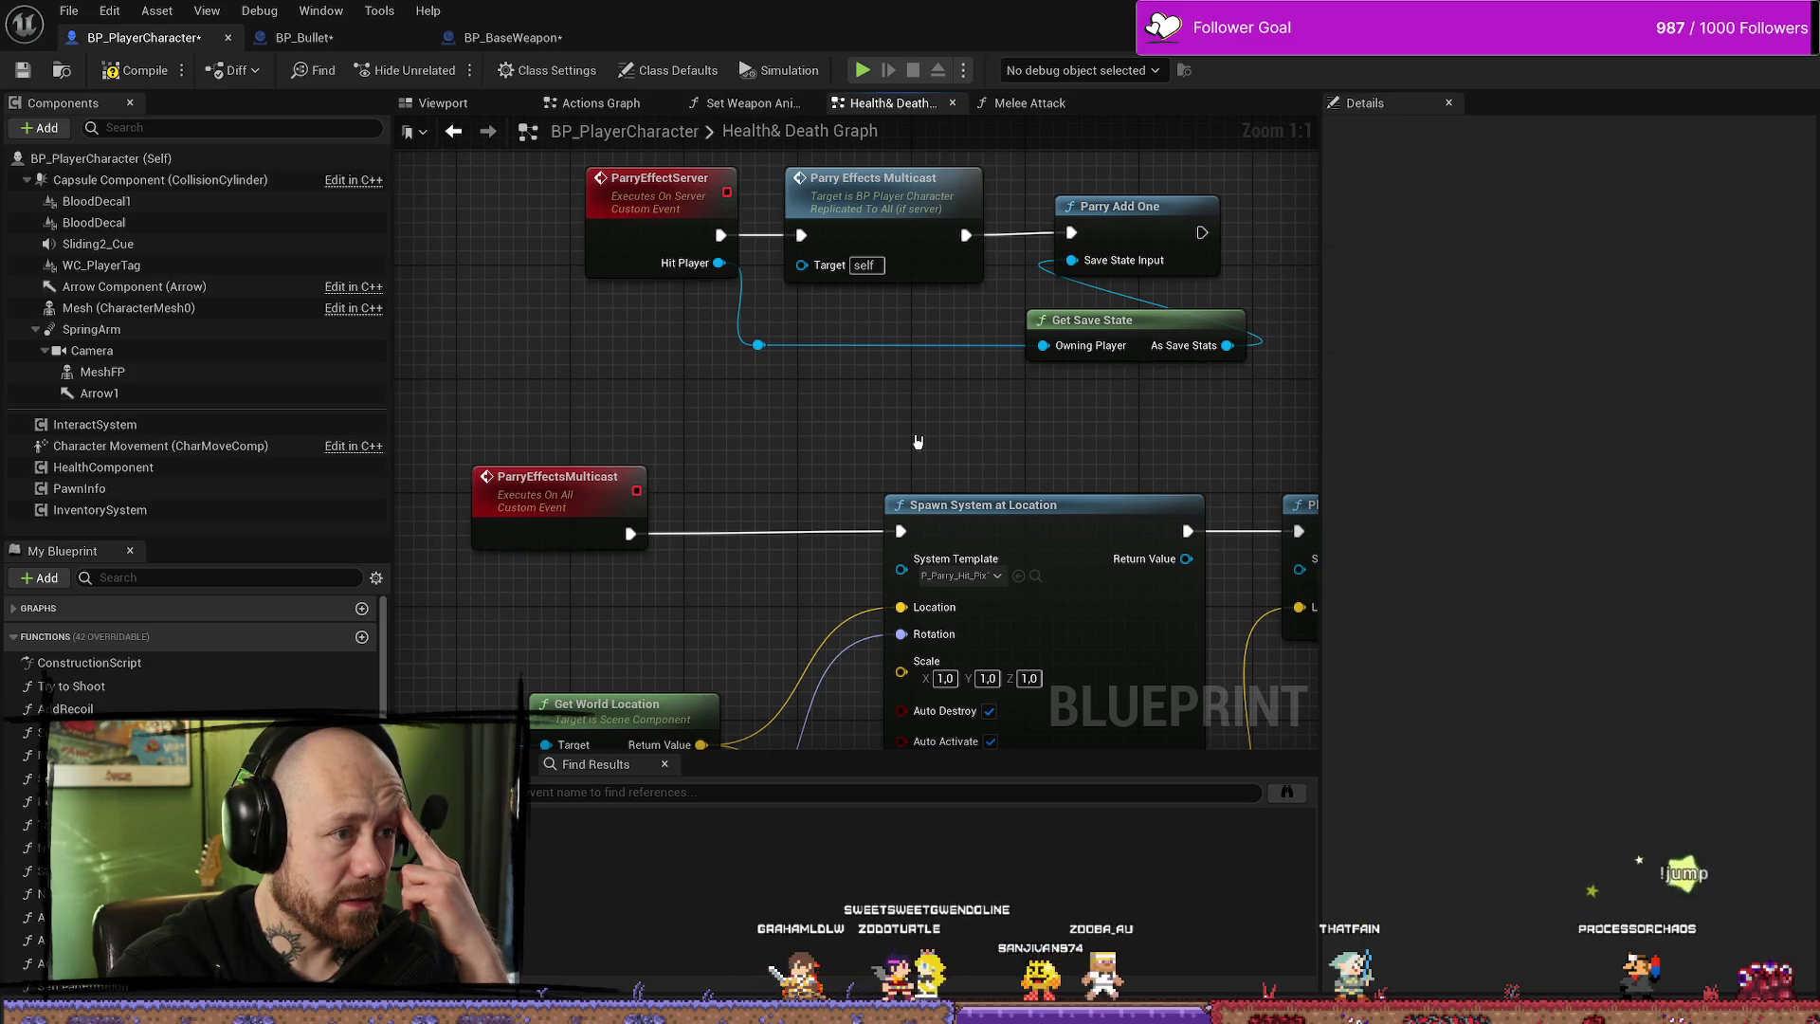
mouse_move(719, 262)
left_mouse_down()
mouse_move(914, 254)
mouse_move(912, 227)
left_mouse_up()
key("Escape")
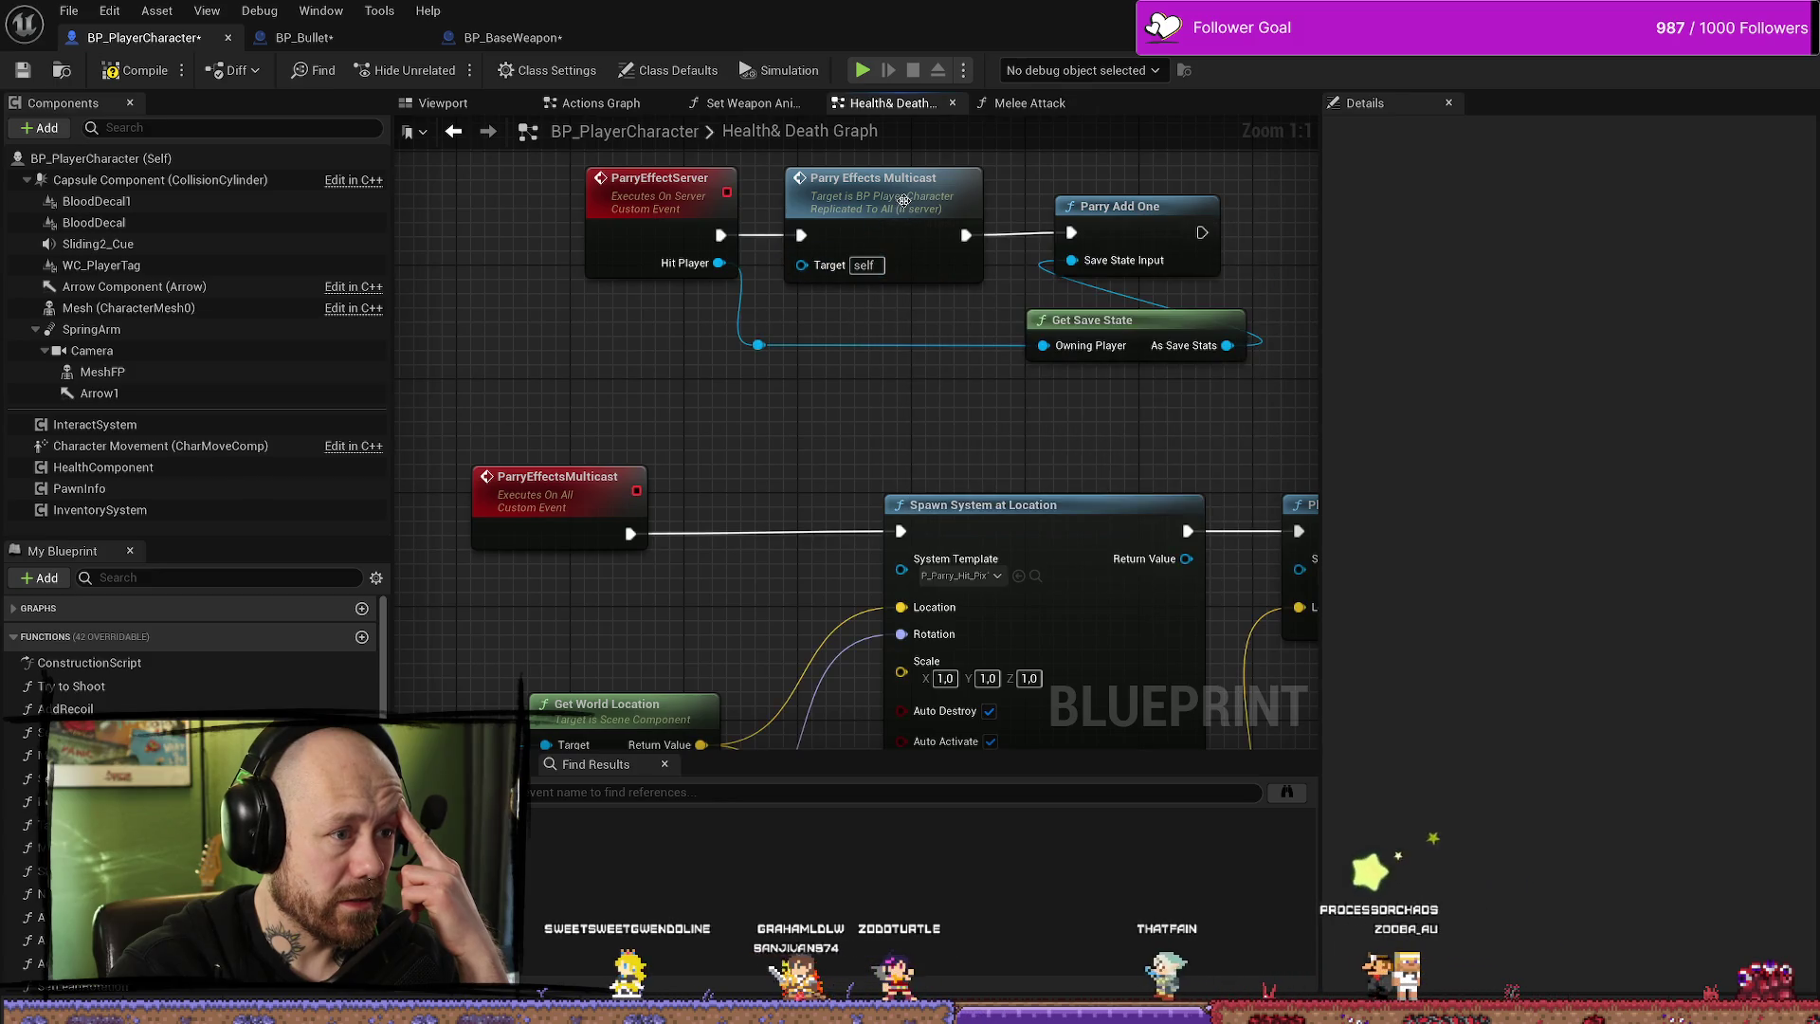
left_click(904, 199)
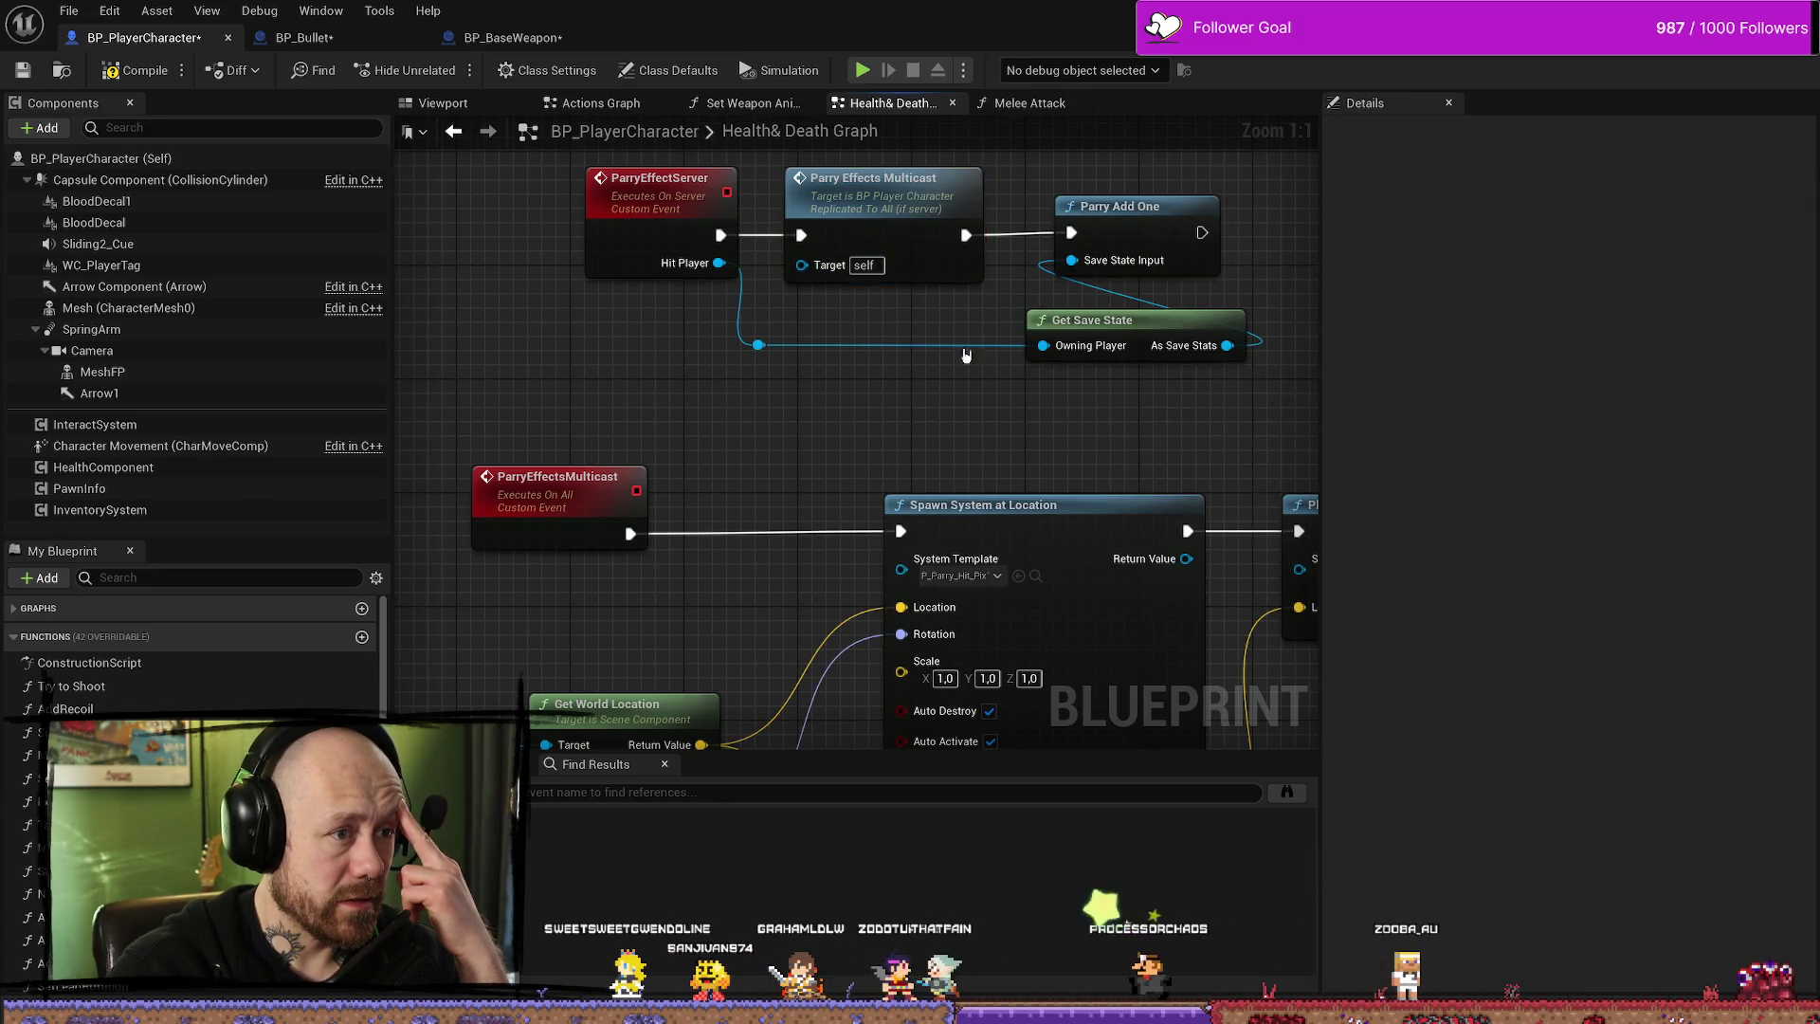
left_click(876, 414)
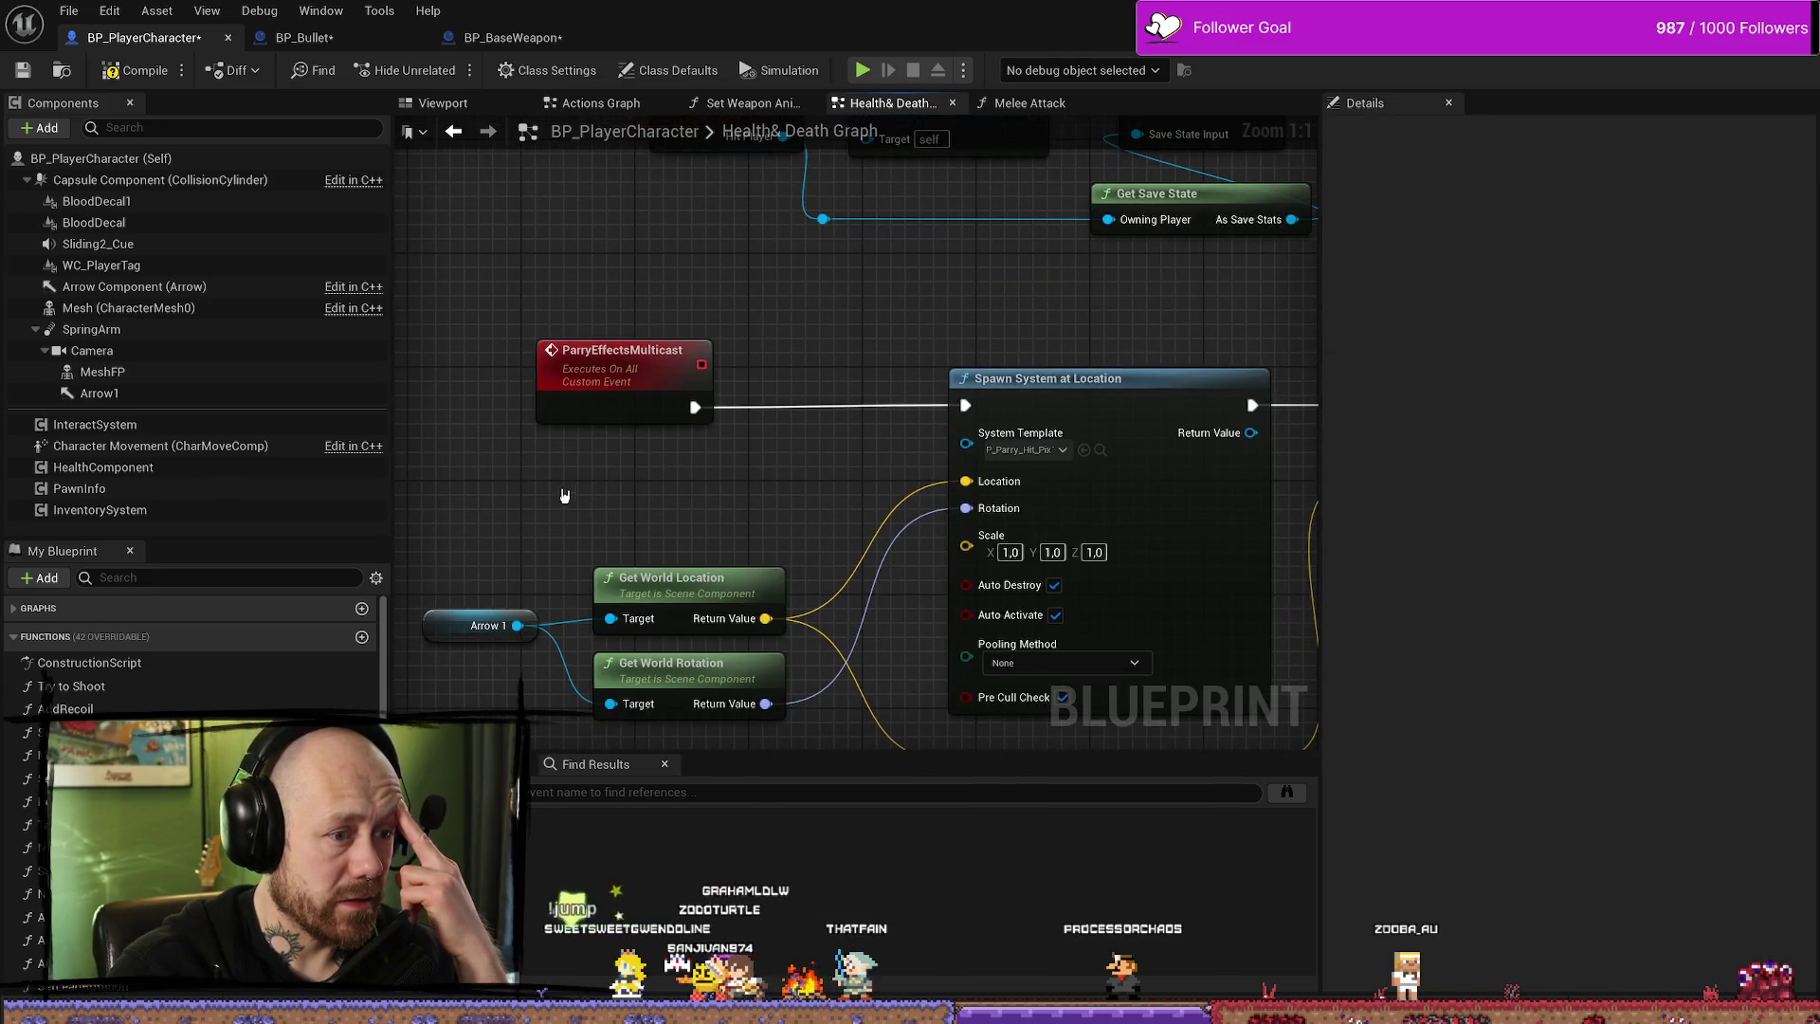
left_click_drag(715, 407, 464, 654)
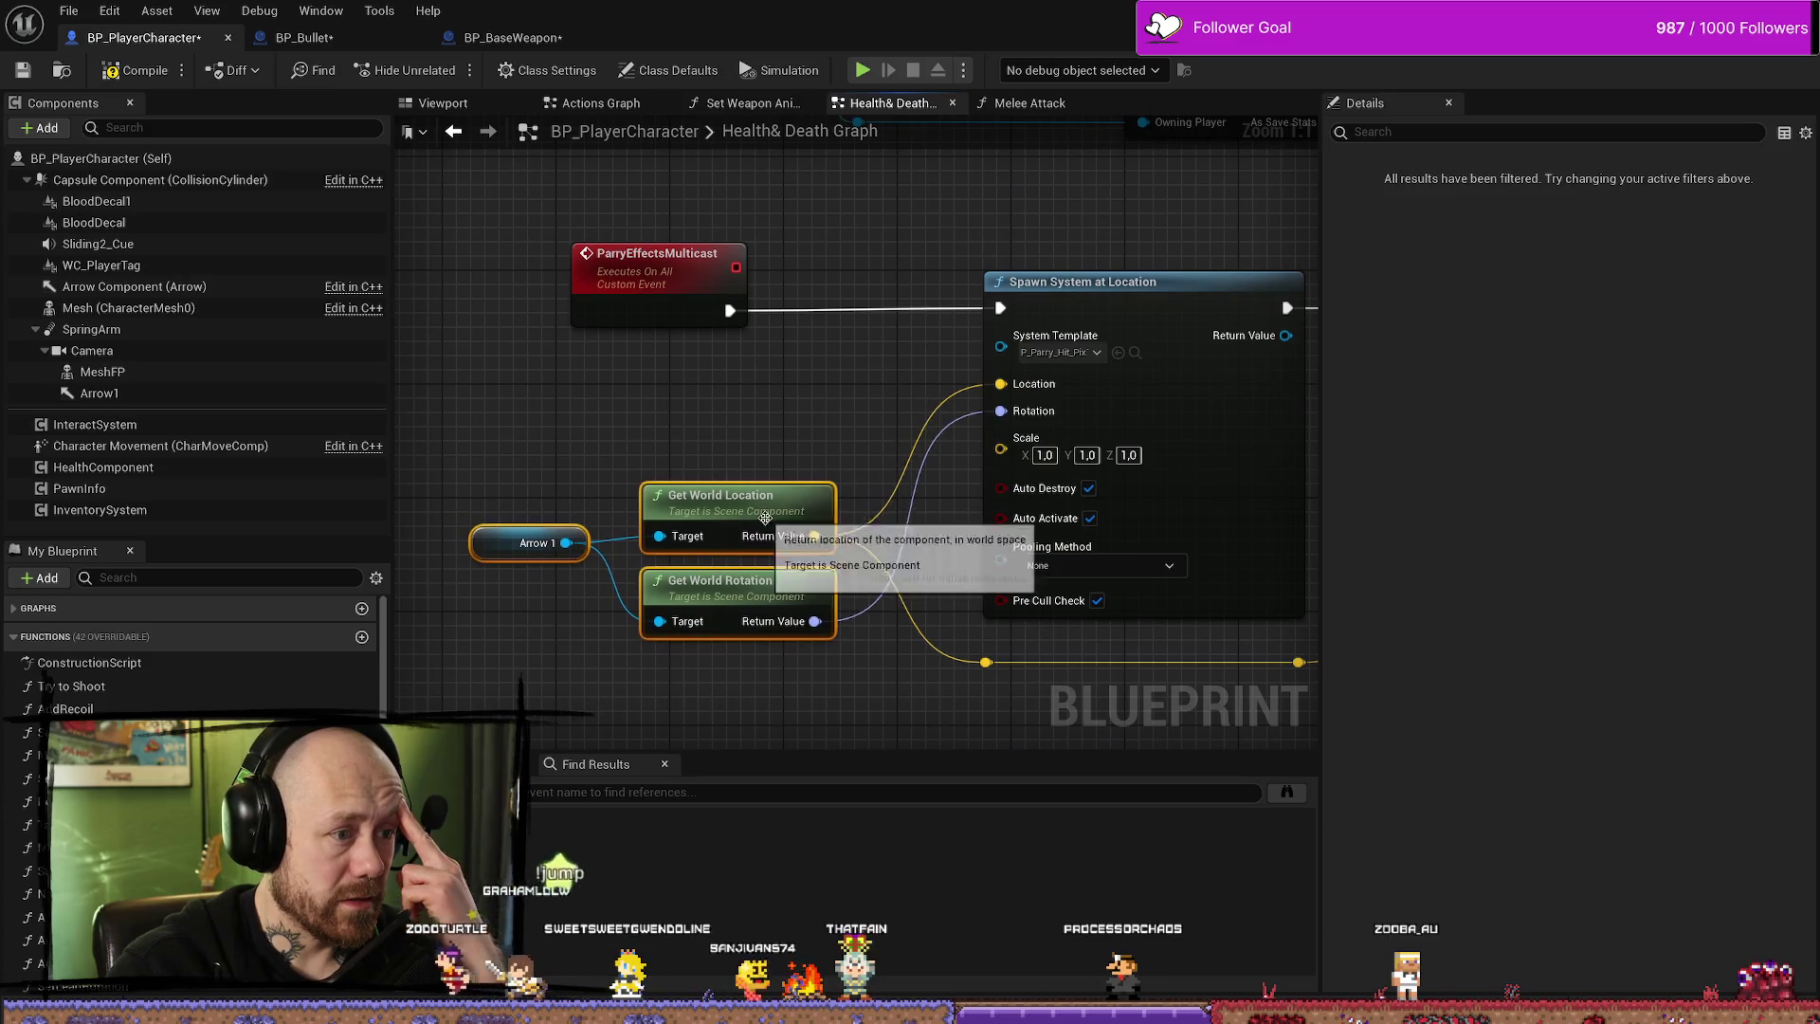
left_click(759, 426)
left_click(531, 527)
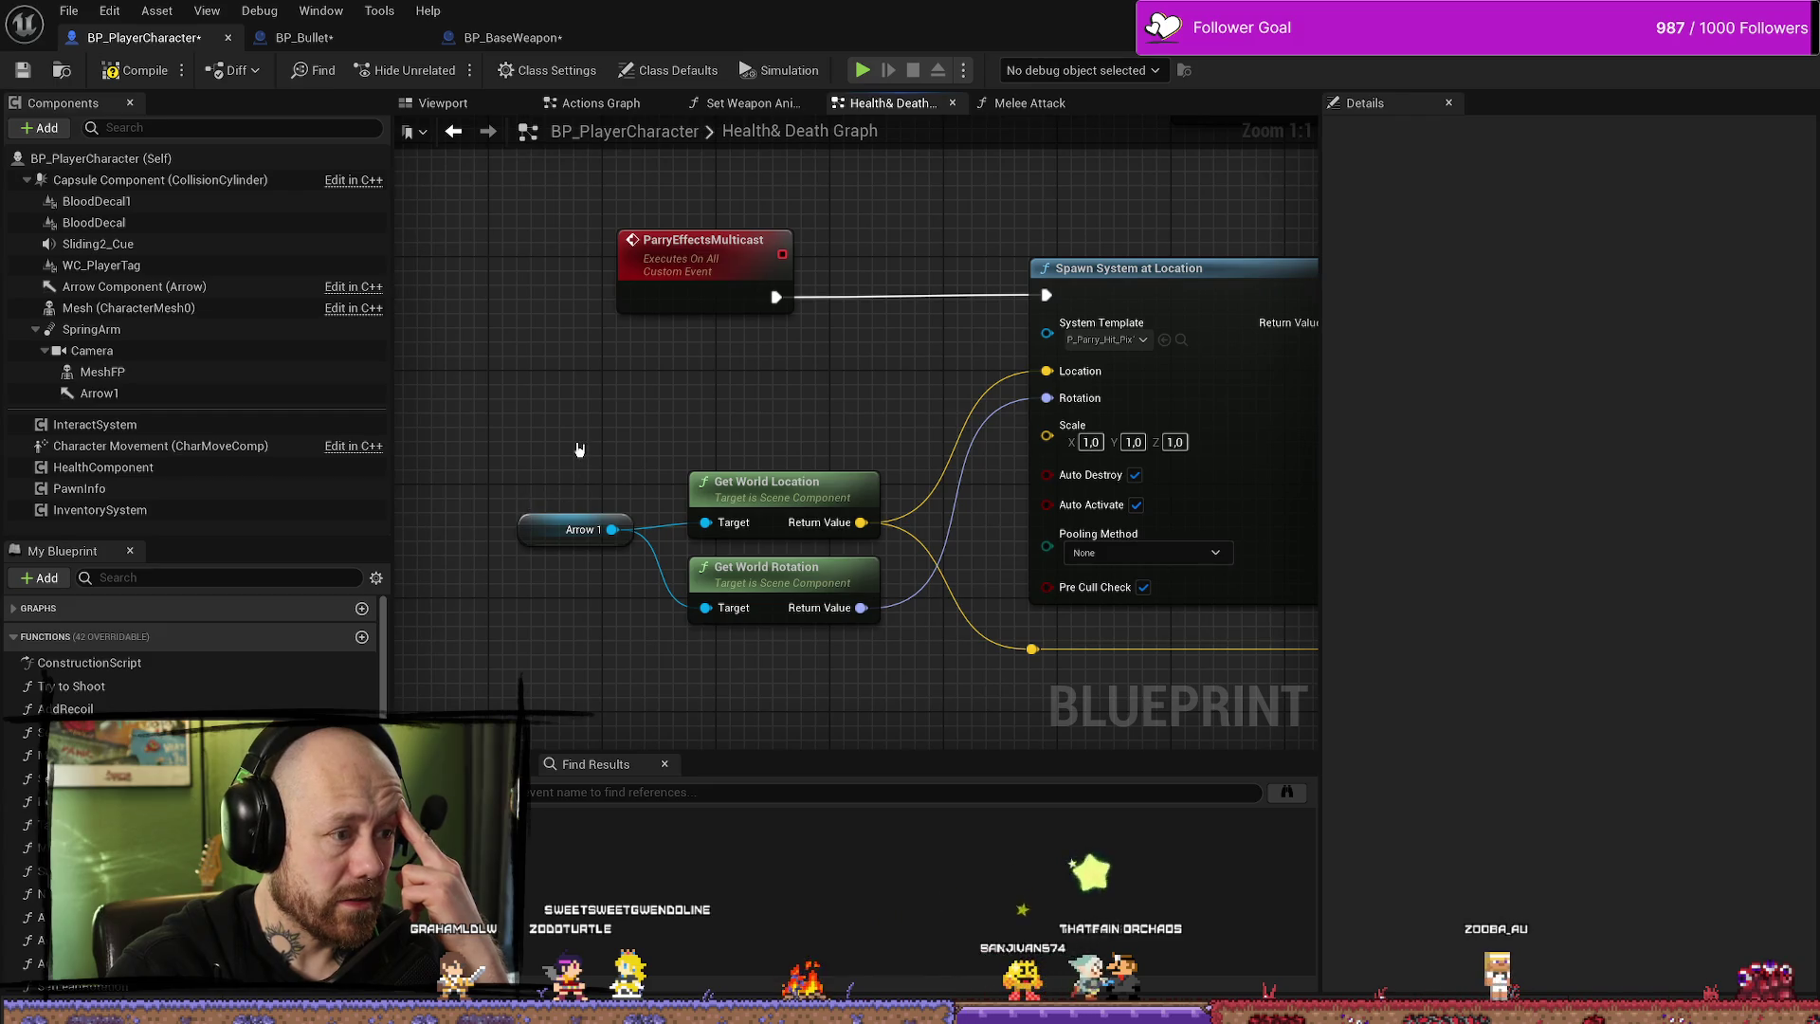
right_click(552, 531)
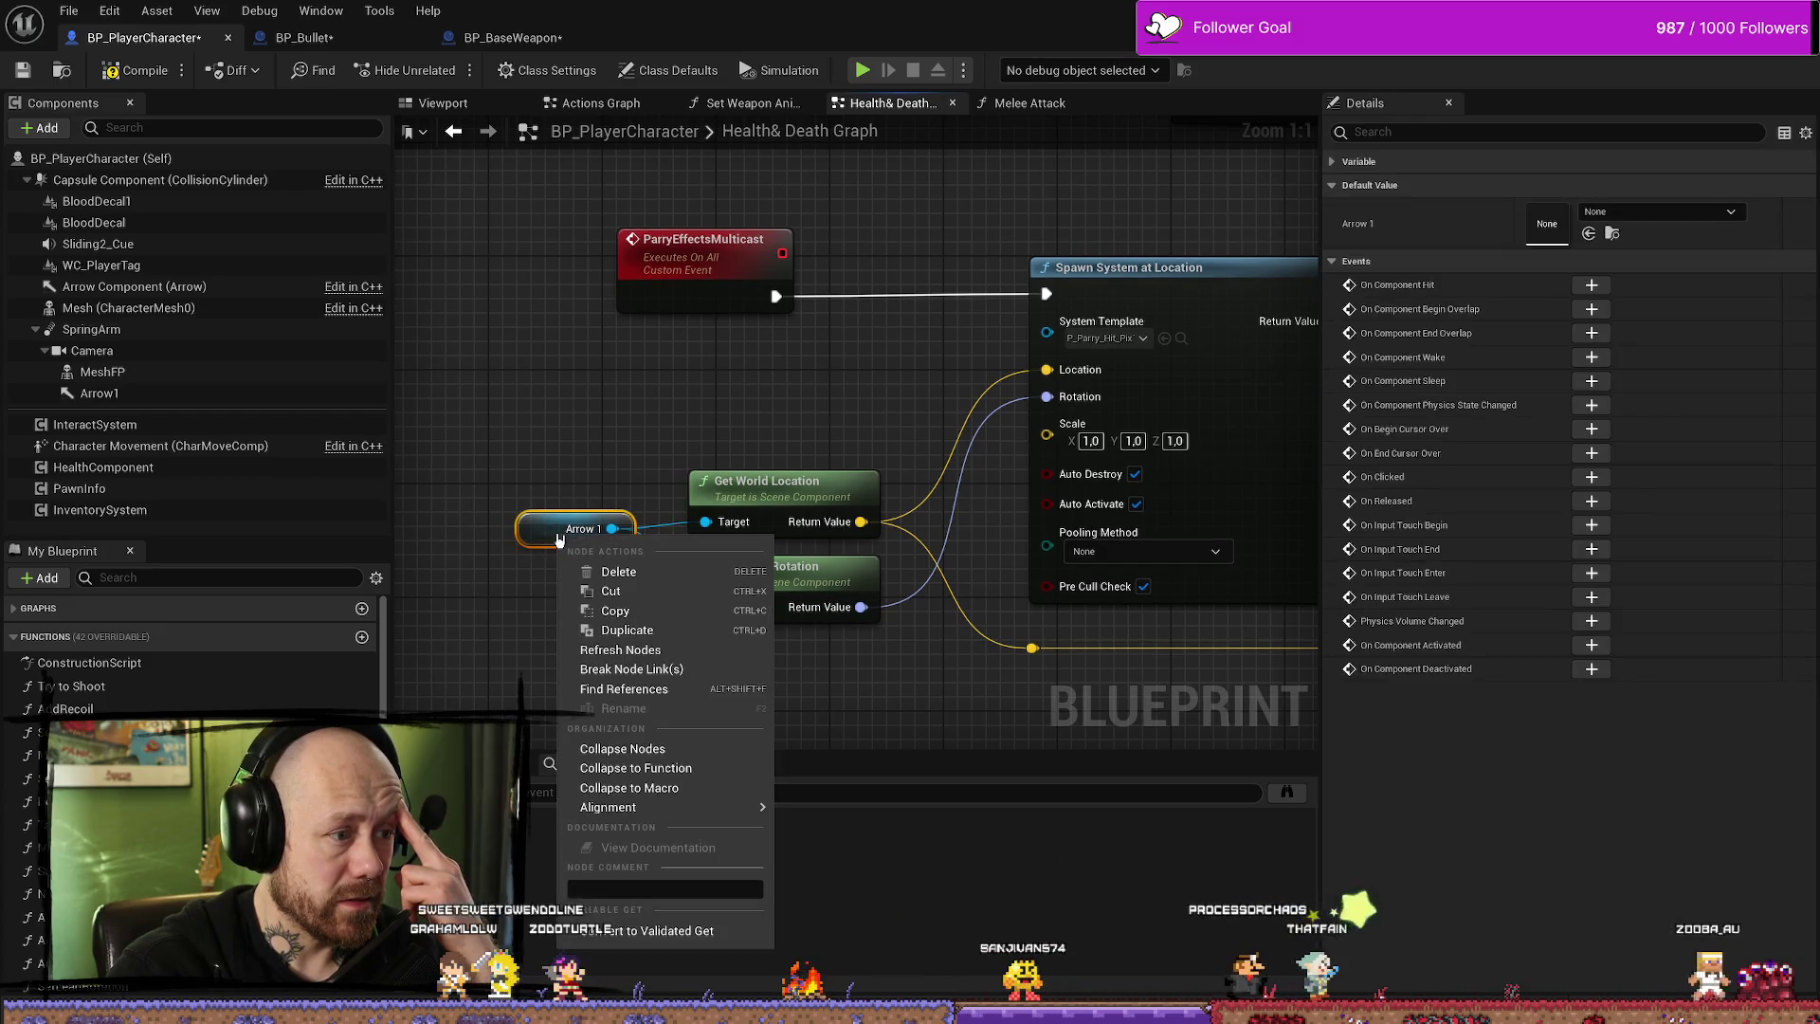
key("Escape")
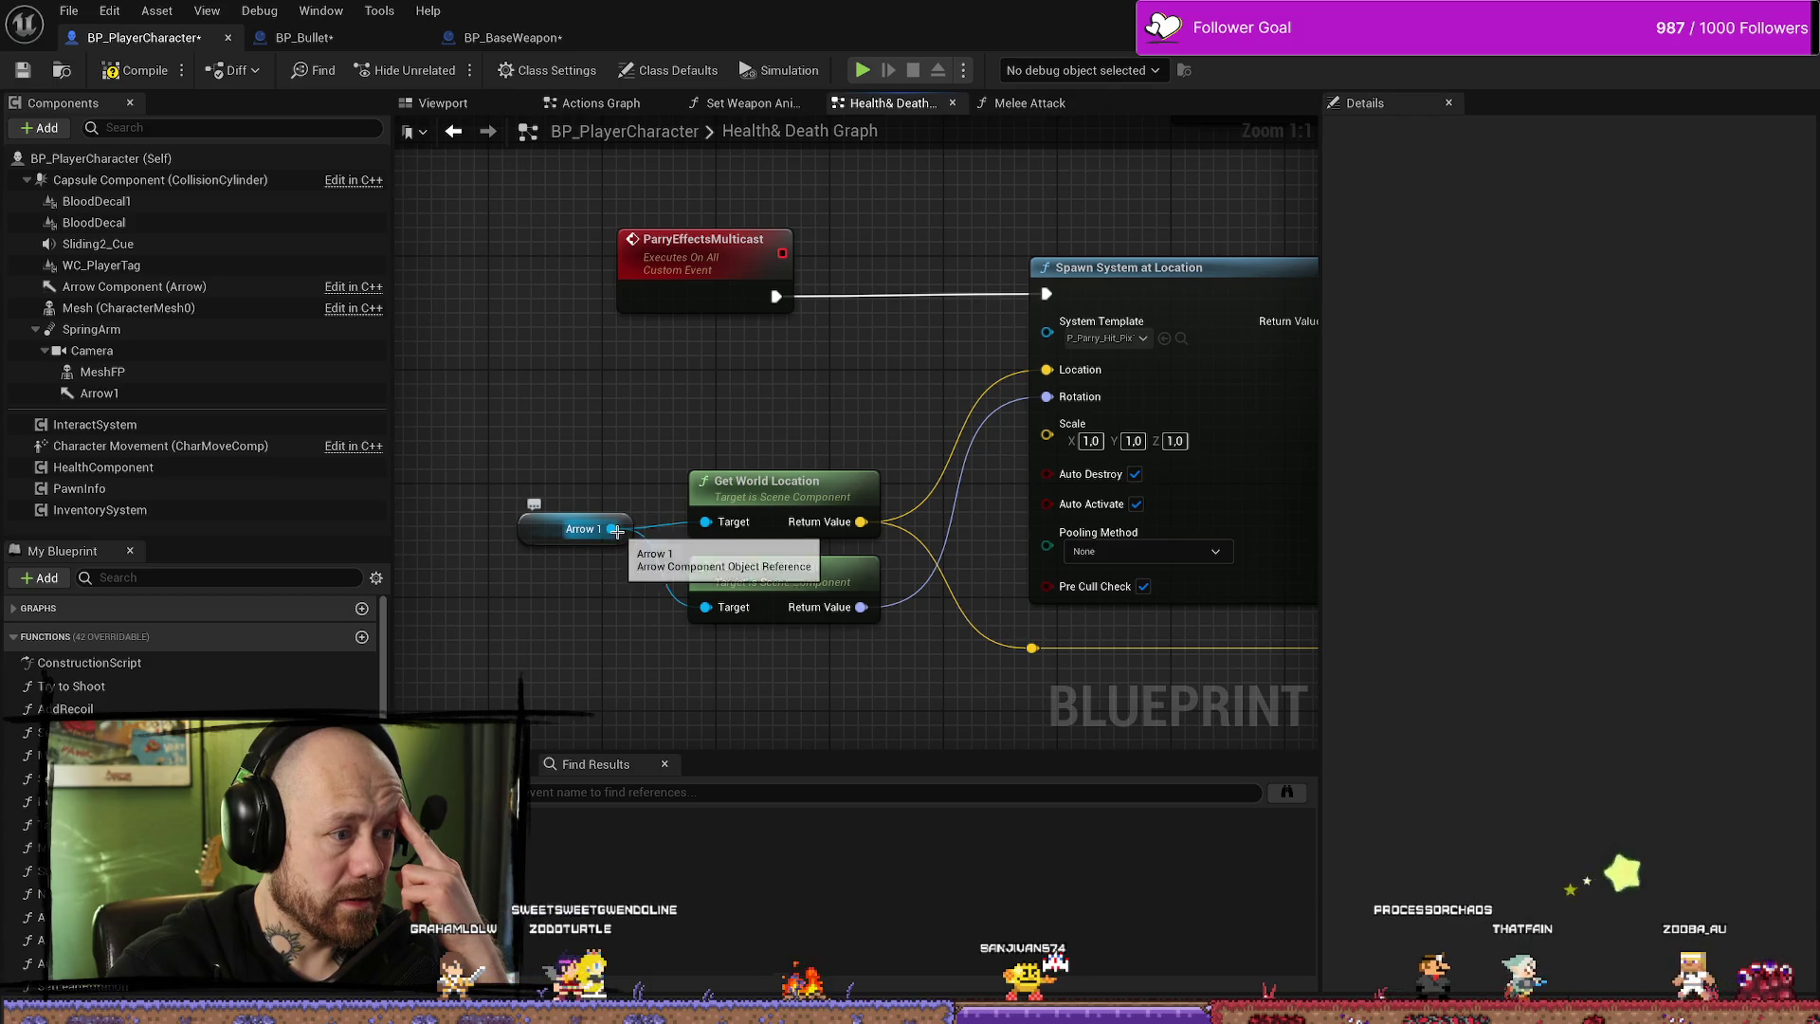
left_click_drag(611, 528, 616, 469)
type("get owner")
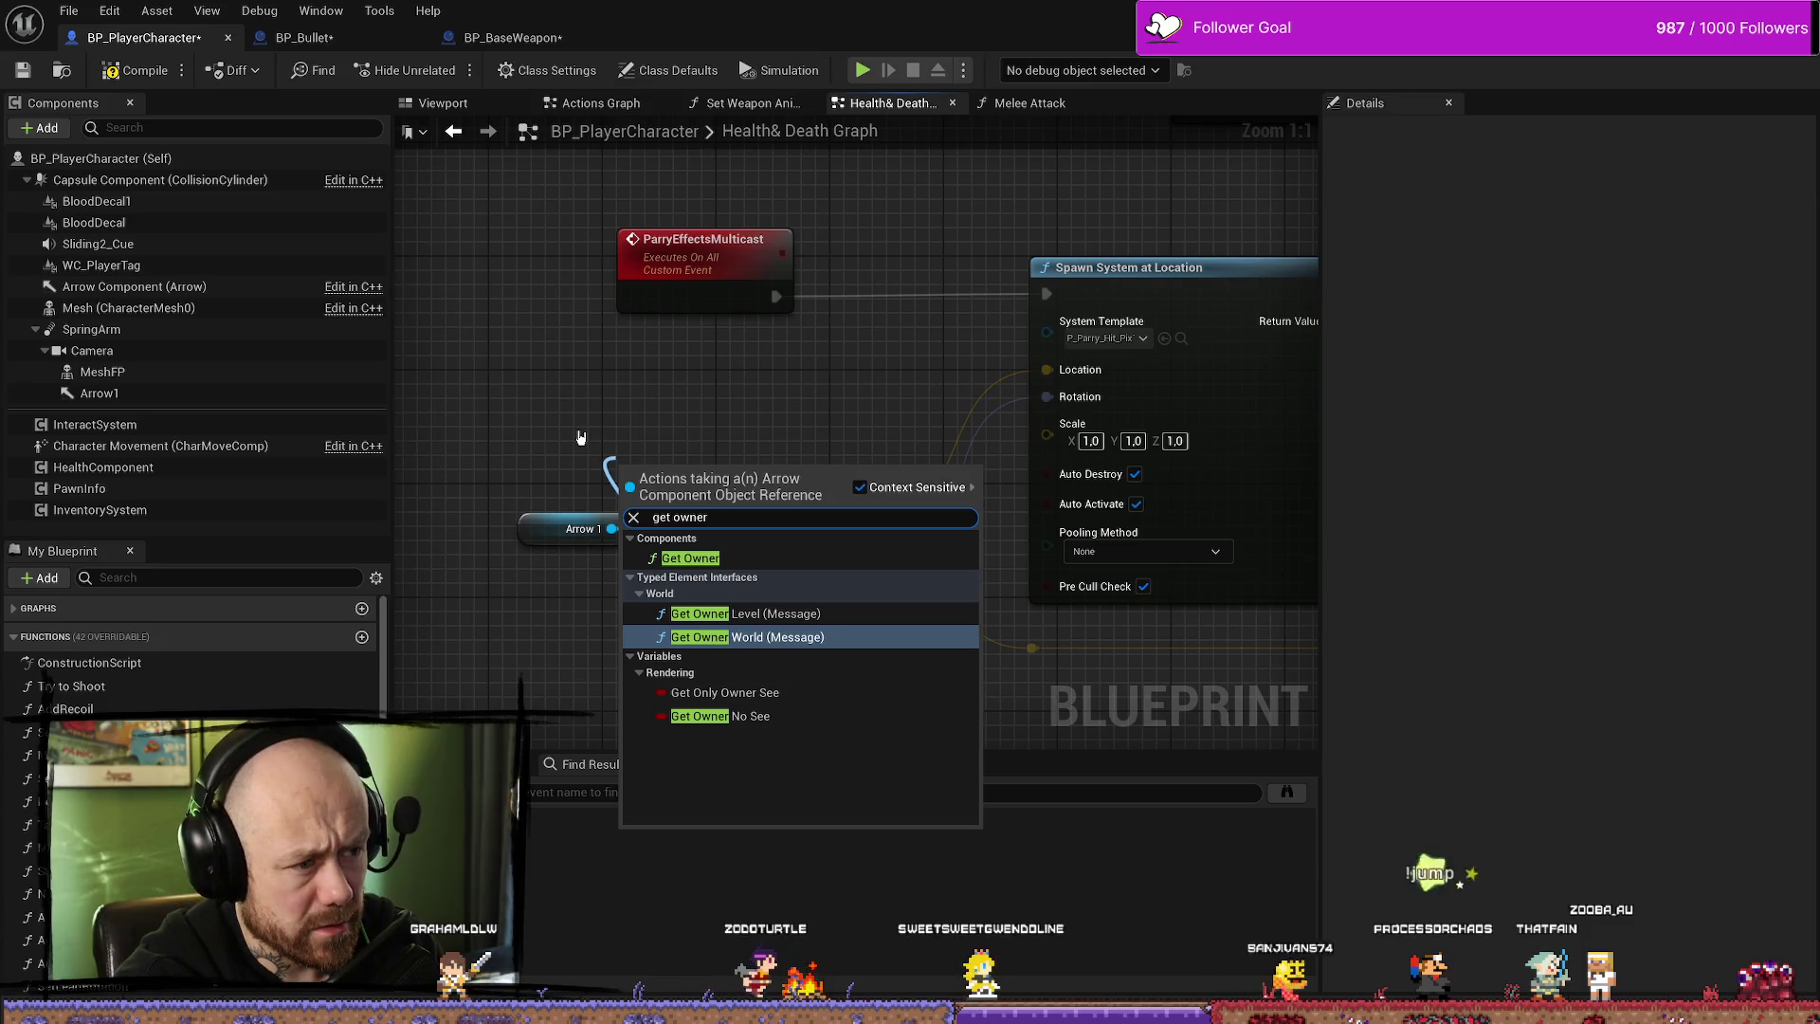
left_click(705, 555)
left_click_drag(742, 508, 670, 408)
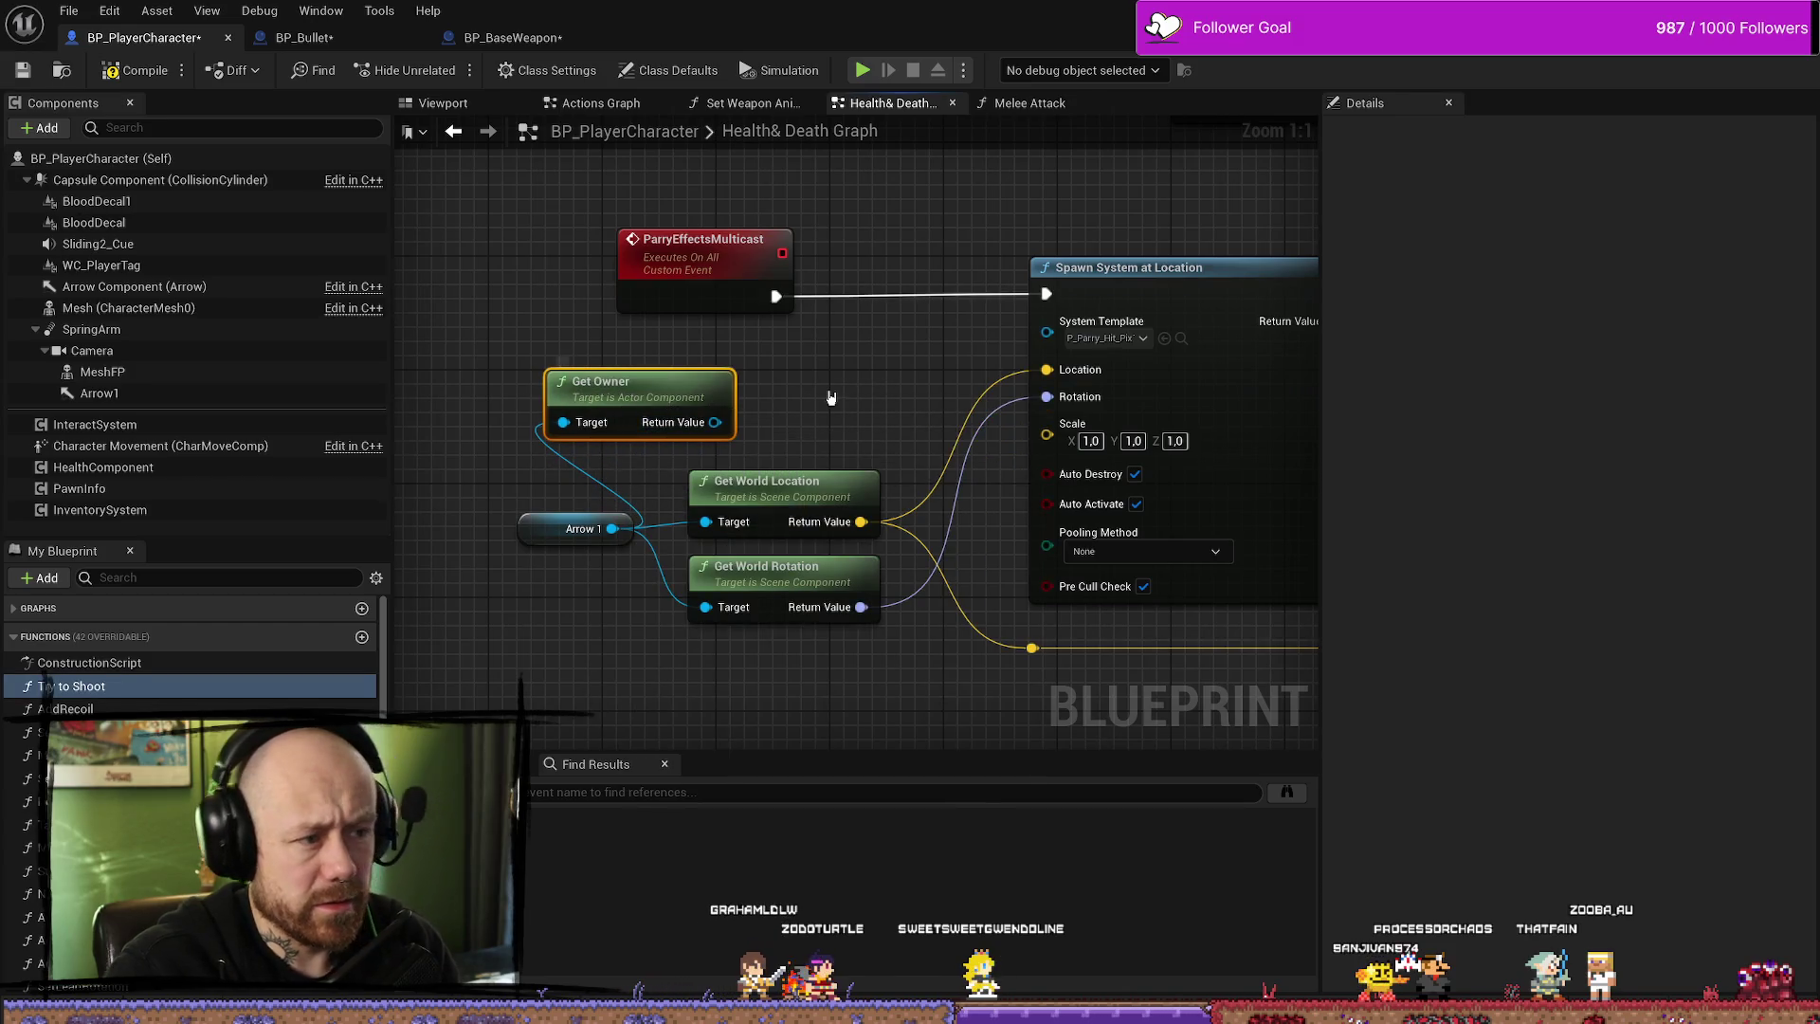
key("Delete")
left_click(537, 514)
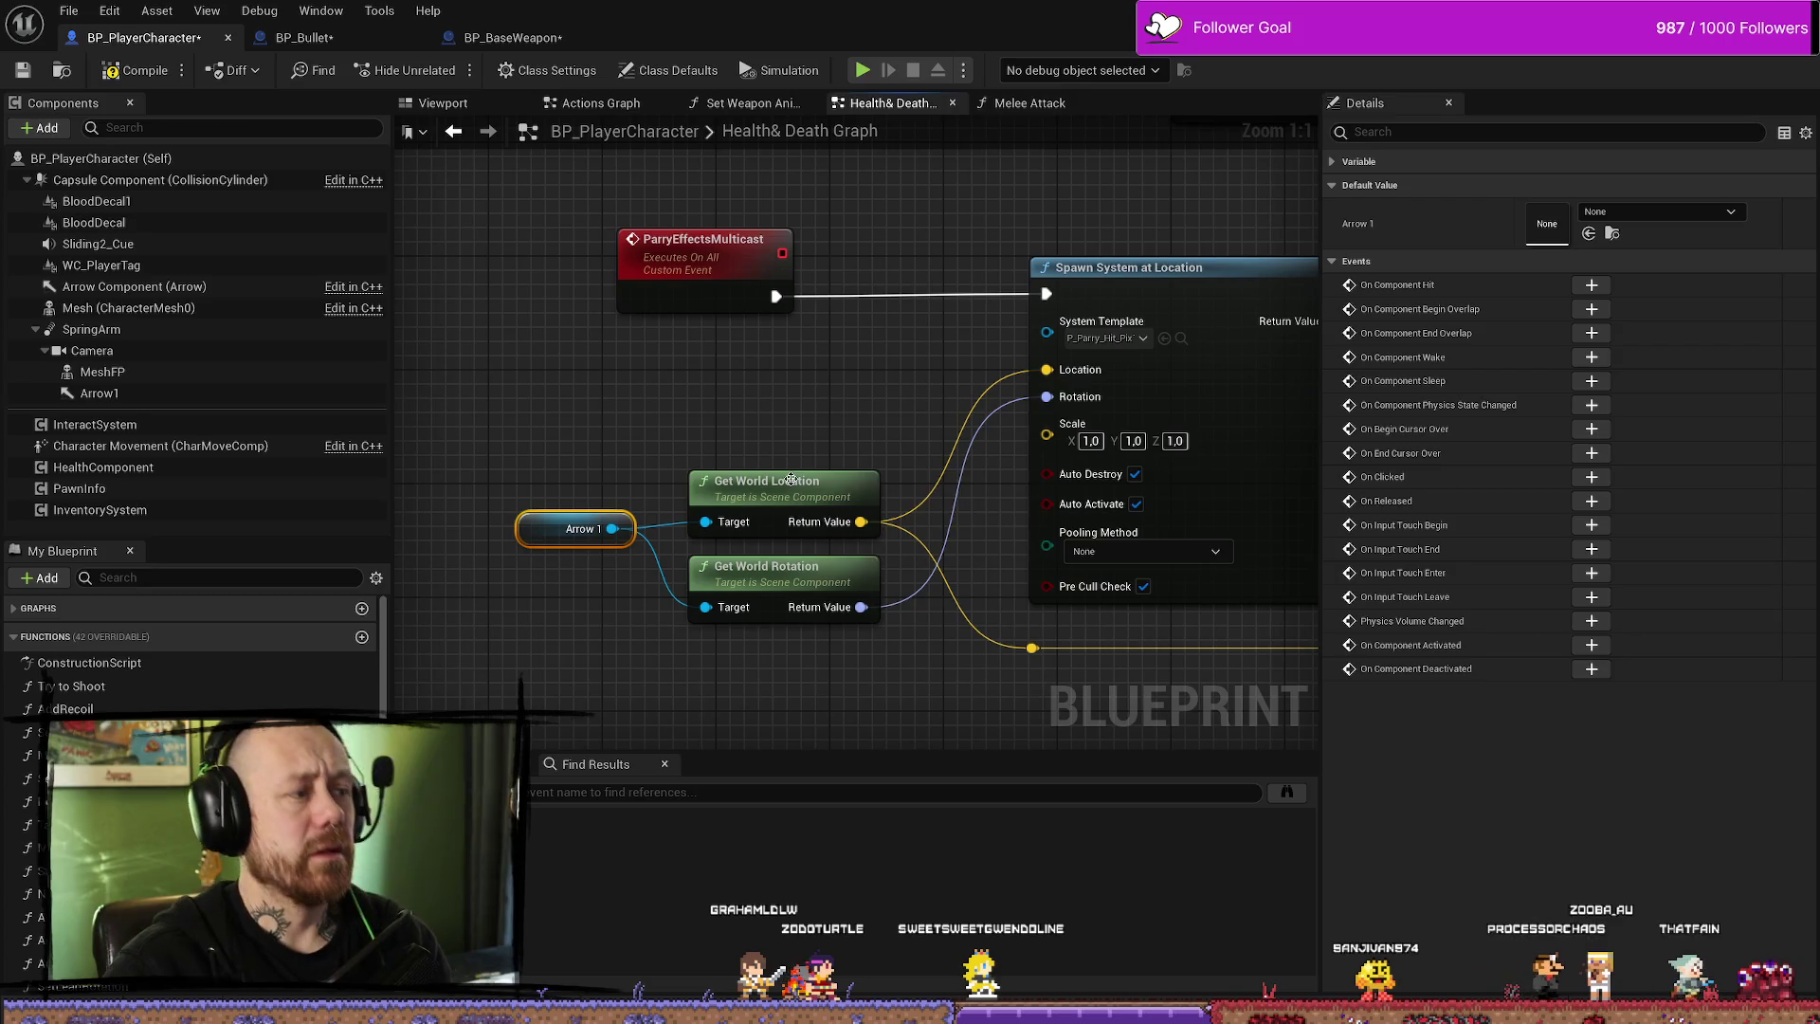
left_click(669, 497)
left_click_drag(607, 569, 612, 567)
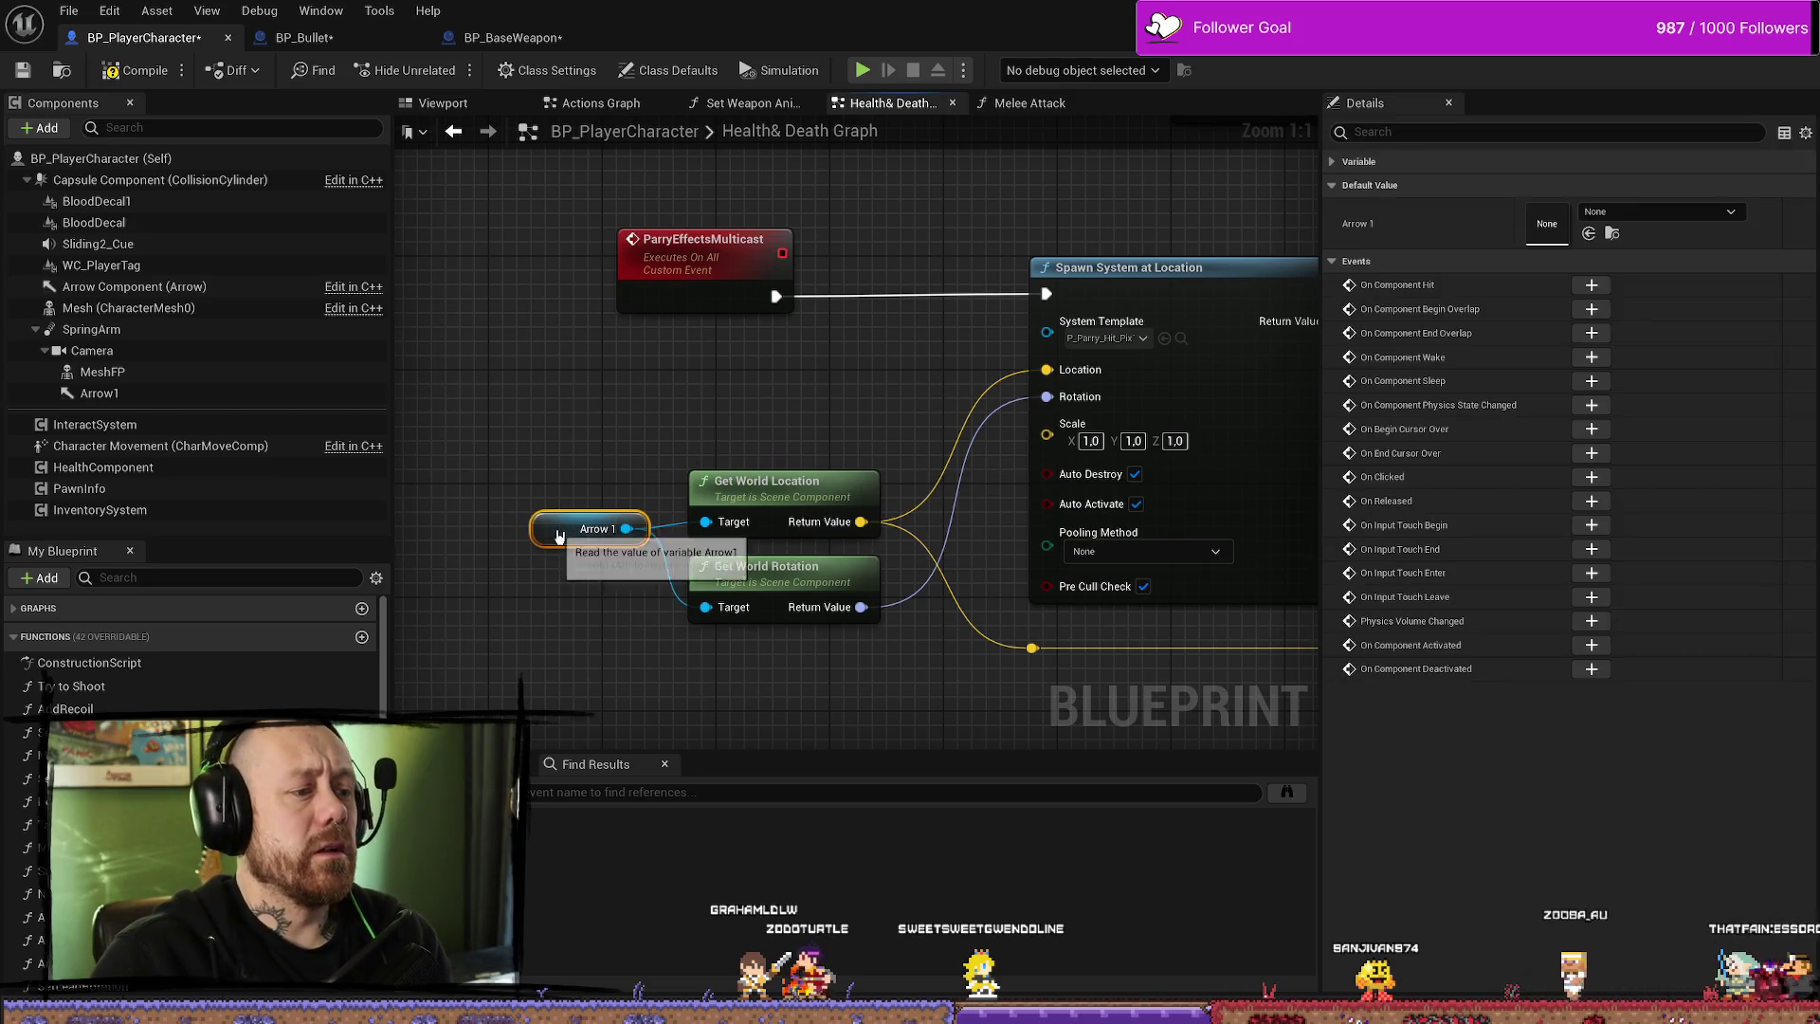
left_click_drag(825, 305, 681, 305)
mouse_move(876, 335)
left_mouse_down()
mouse_move(833, 508)
mouse_move(851, 390)
left_mouse_up()
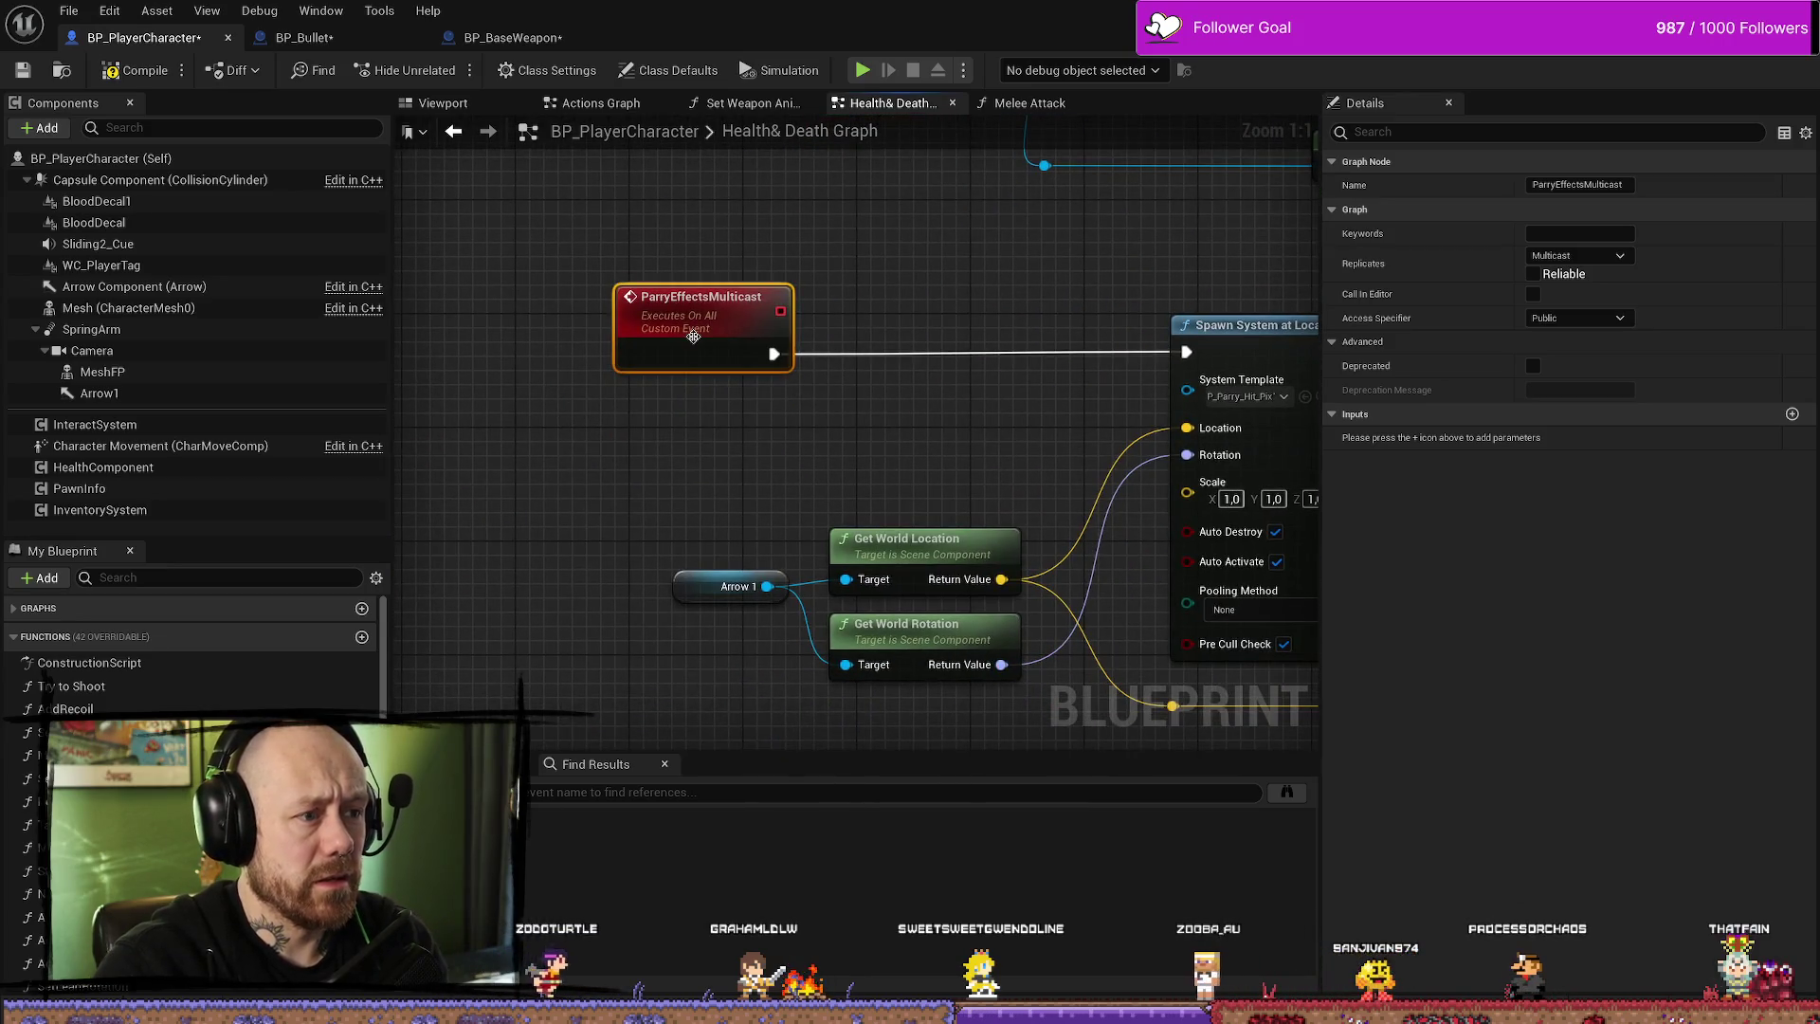
- Select ParryEffectsMulticast and check the ParryEffectServer event's HitPlayer input type for reference
left_click_drag(736, 358, 663, 361)
right_click(663, 361)
left_click(1229, 329)
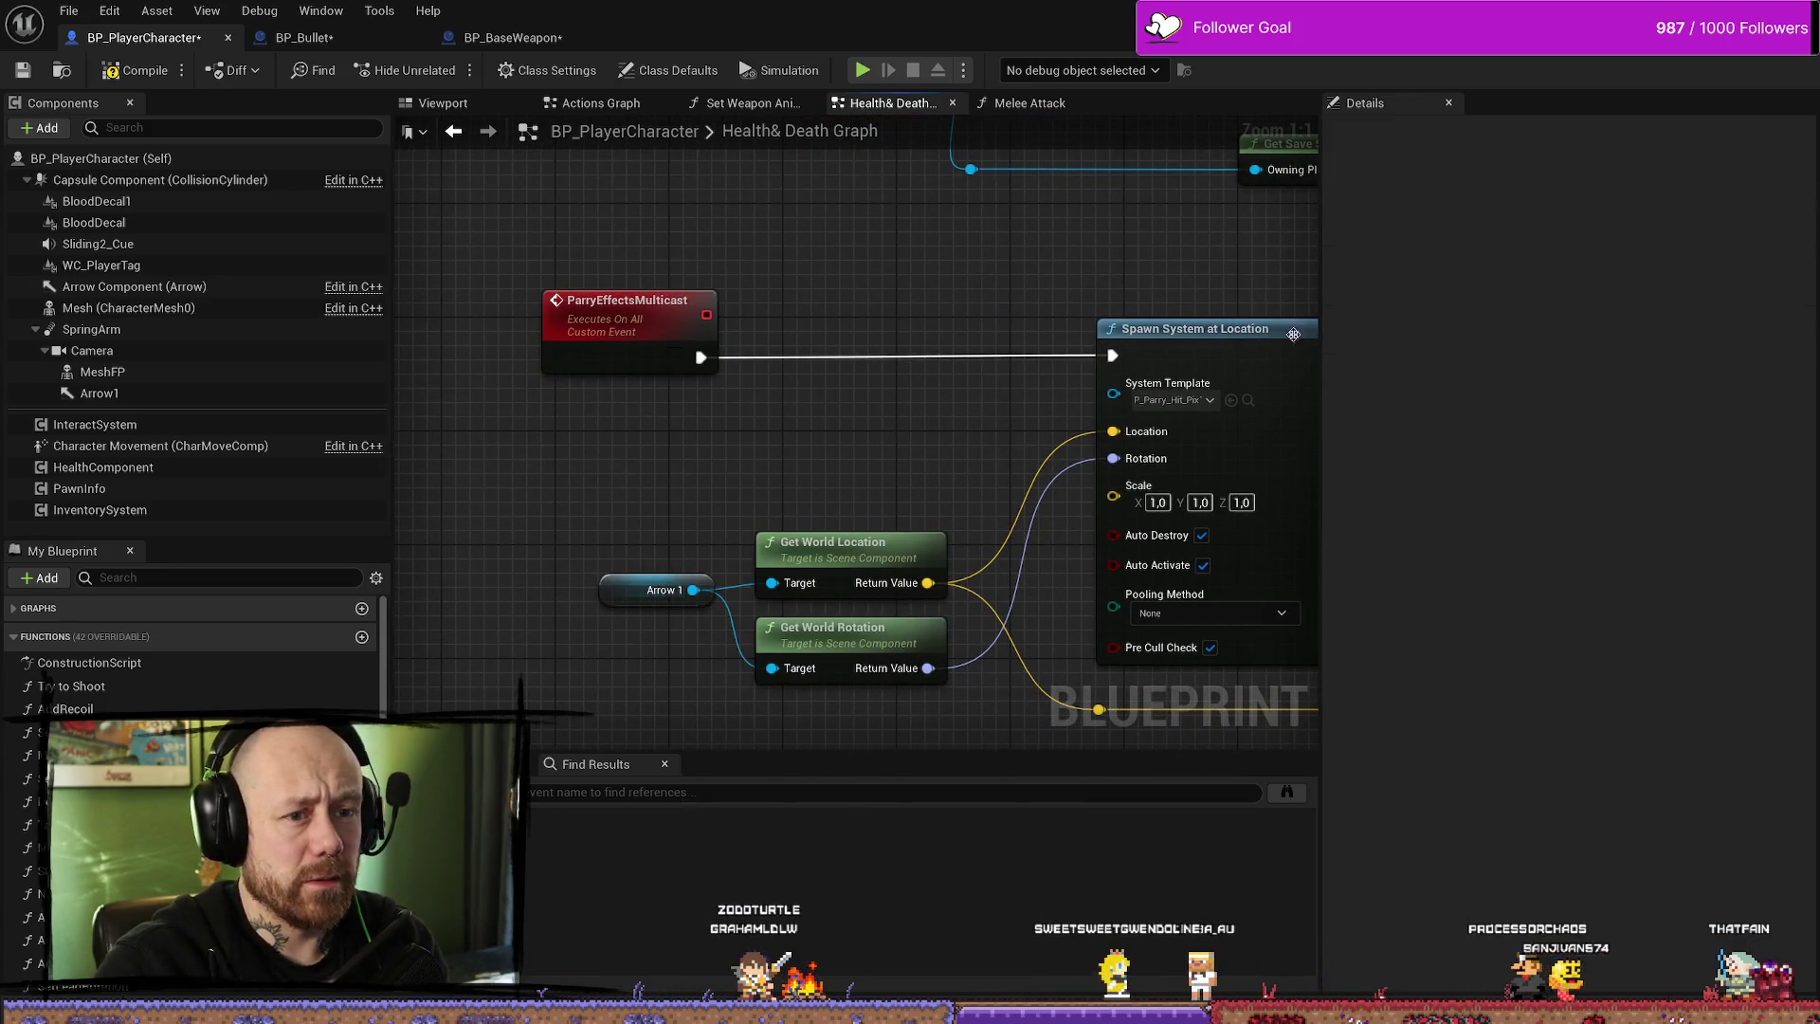
left_click(678, 355)
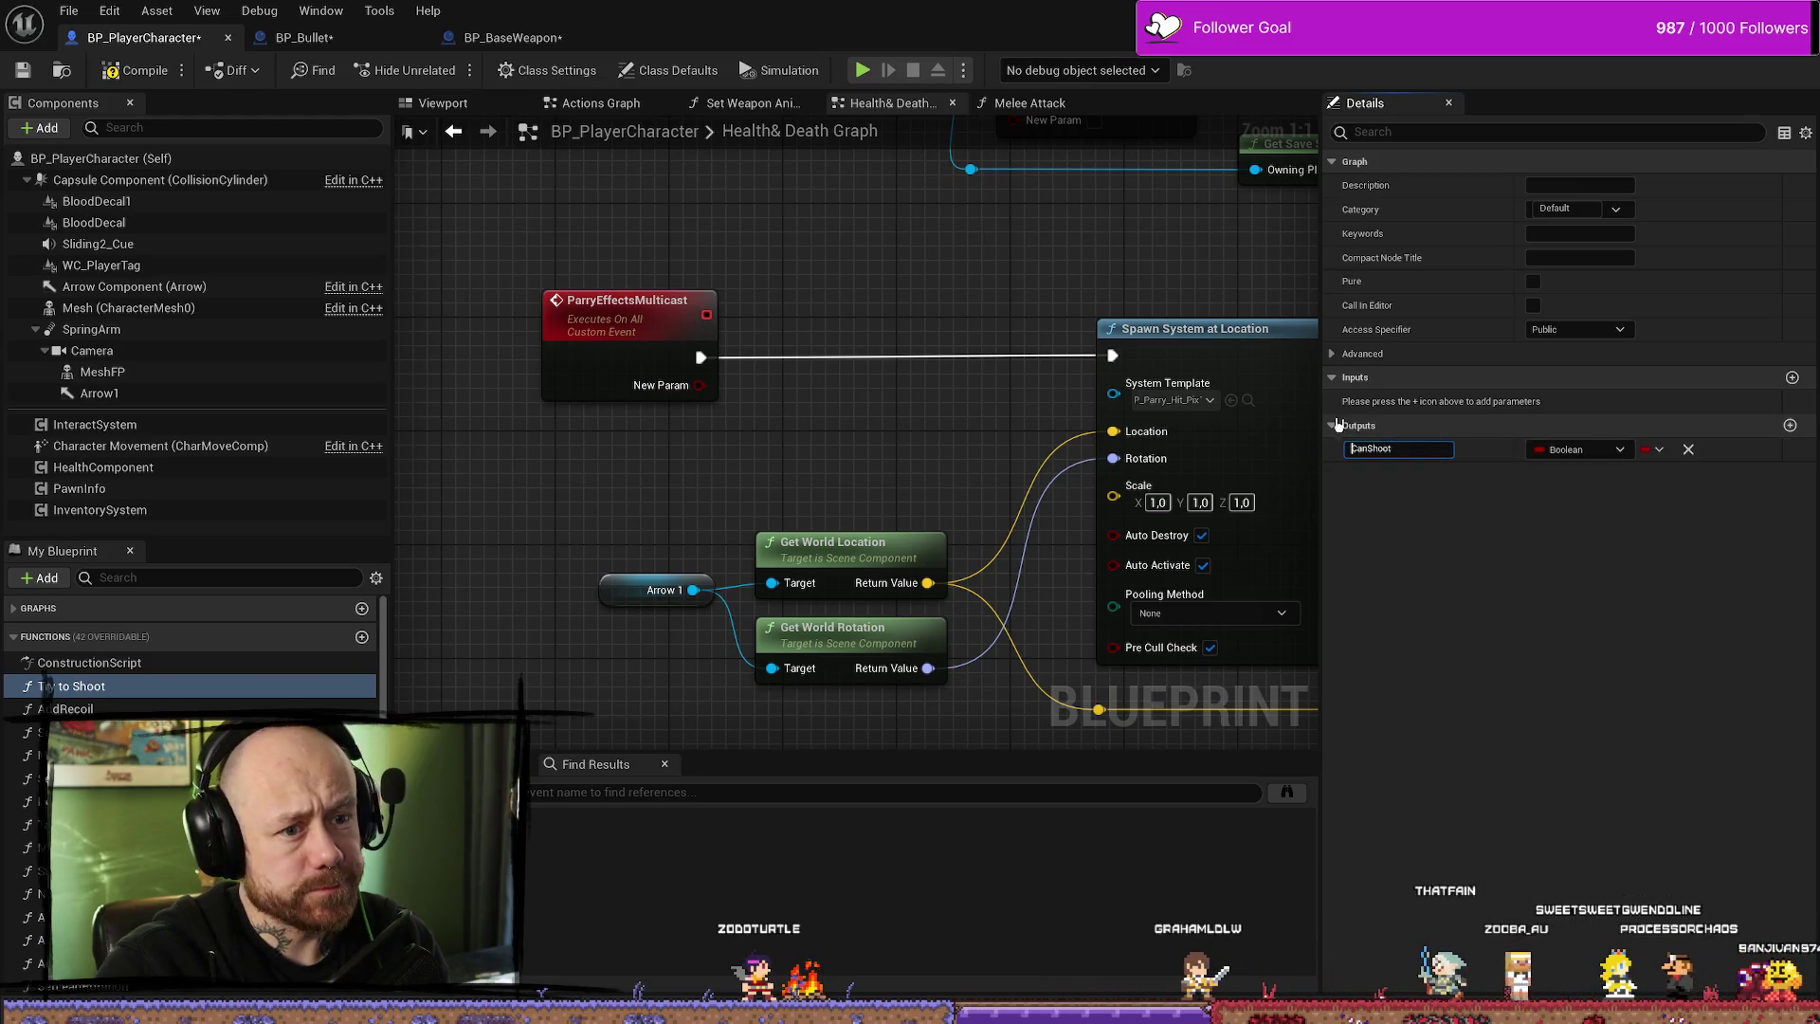
left_click(1333, 354)
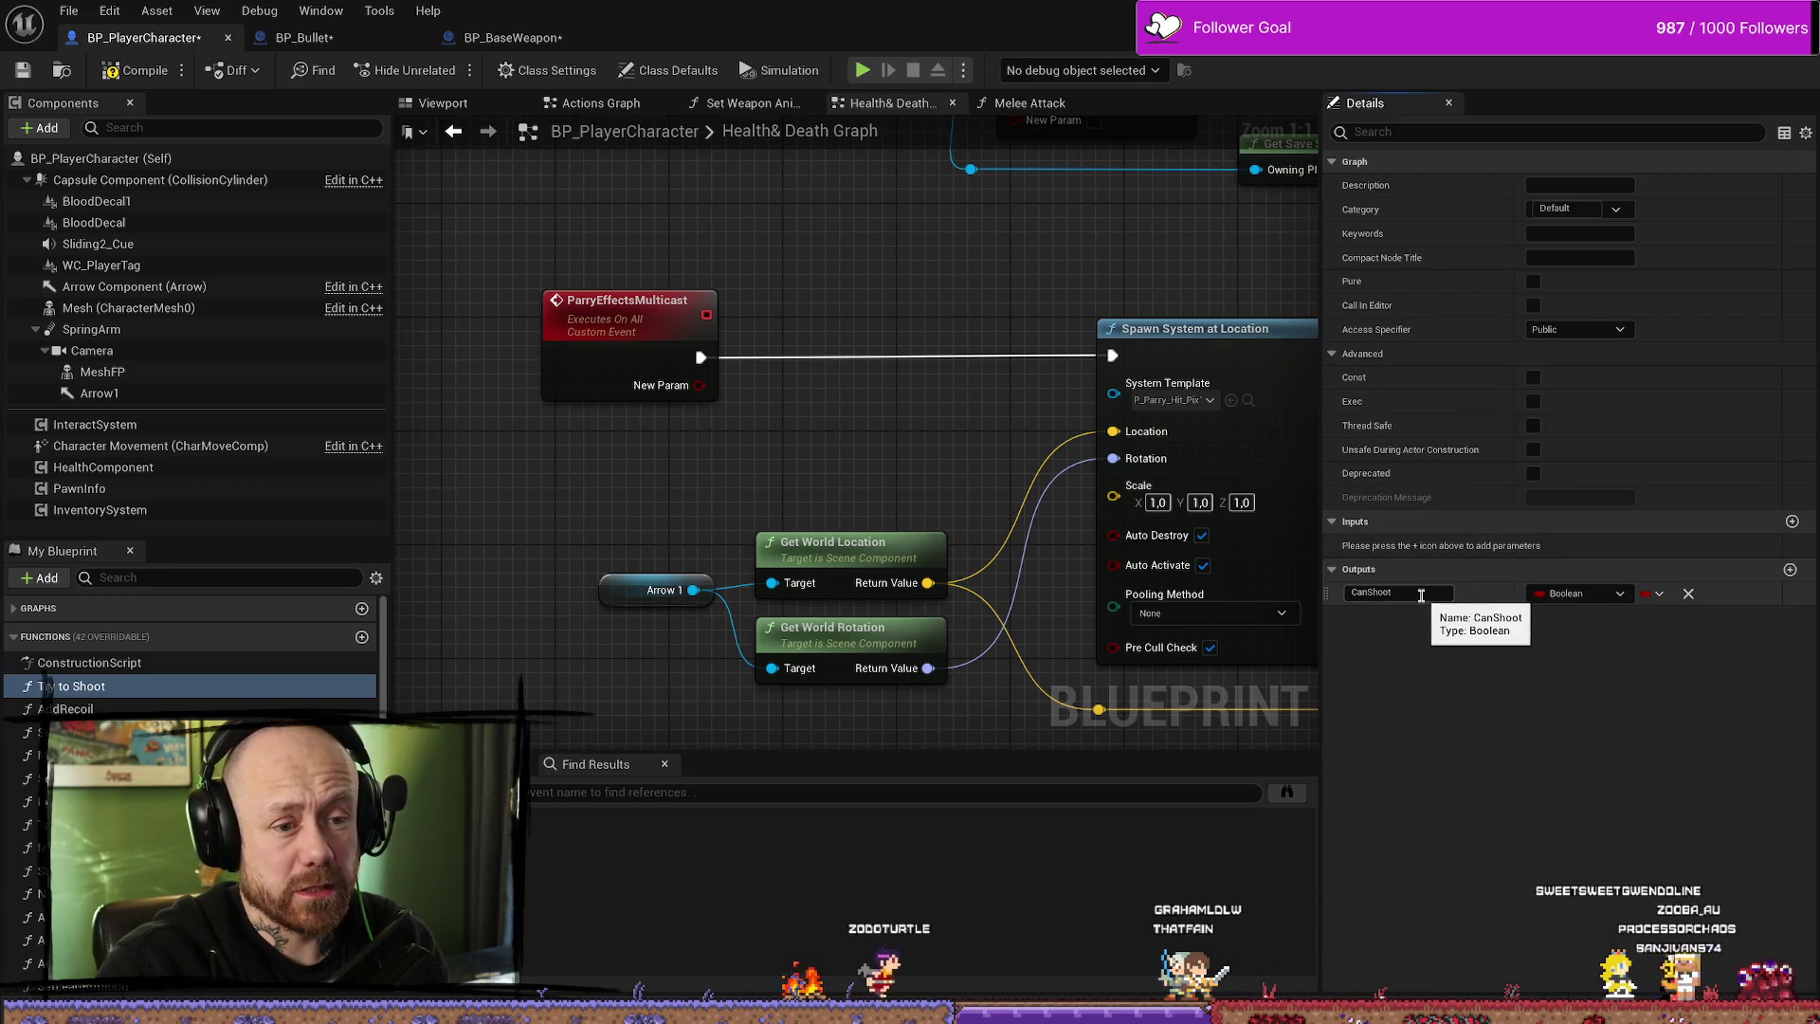
left_click(1618, 594)
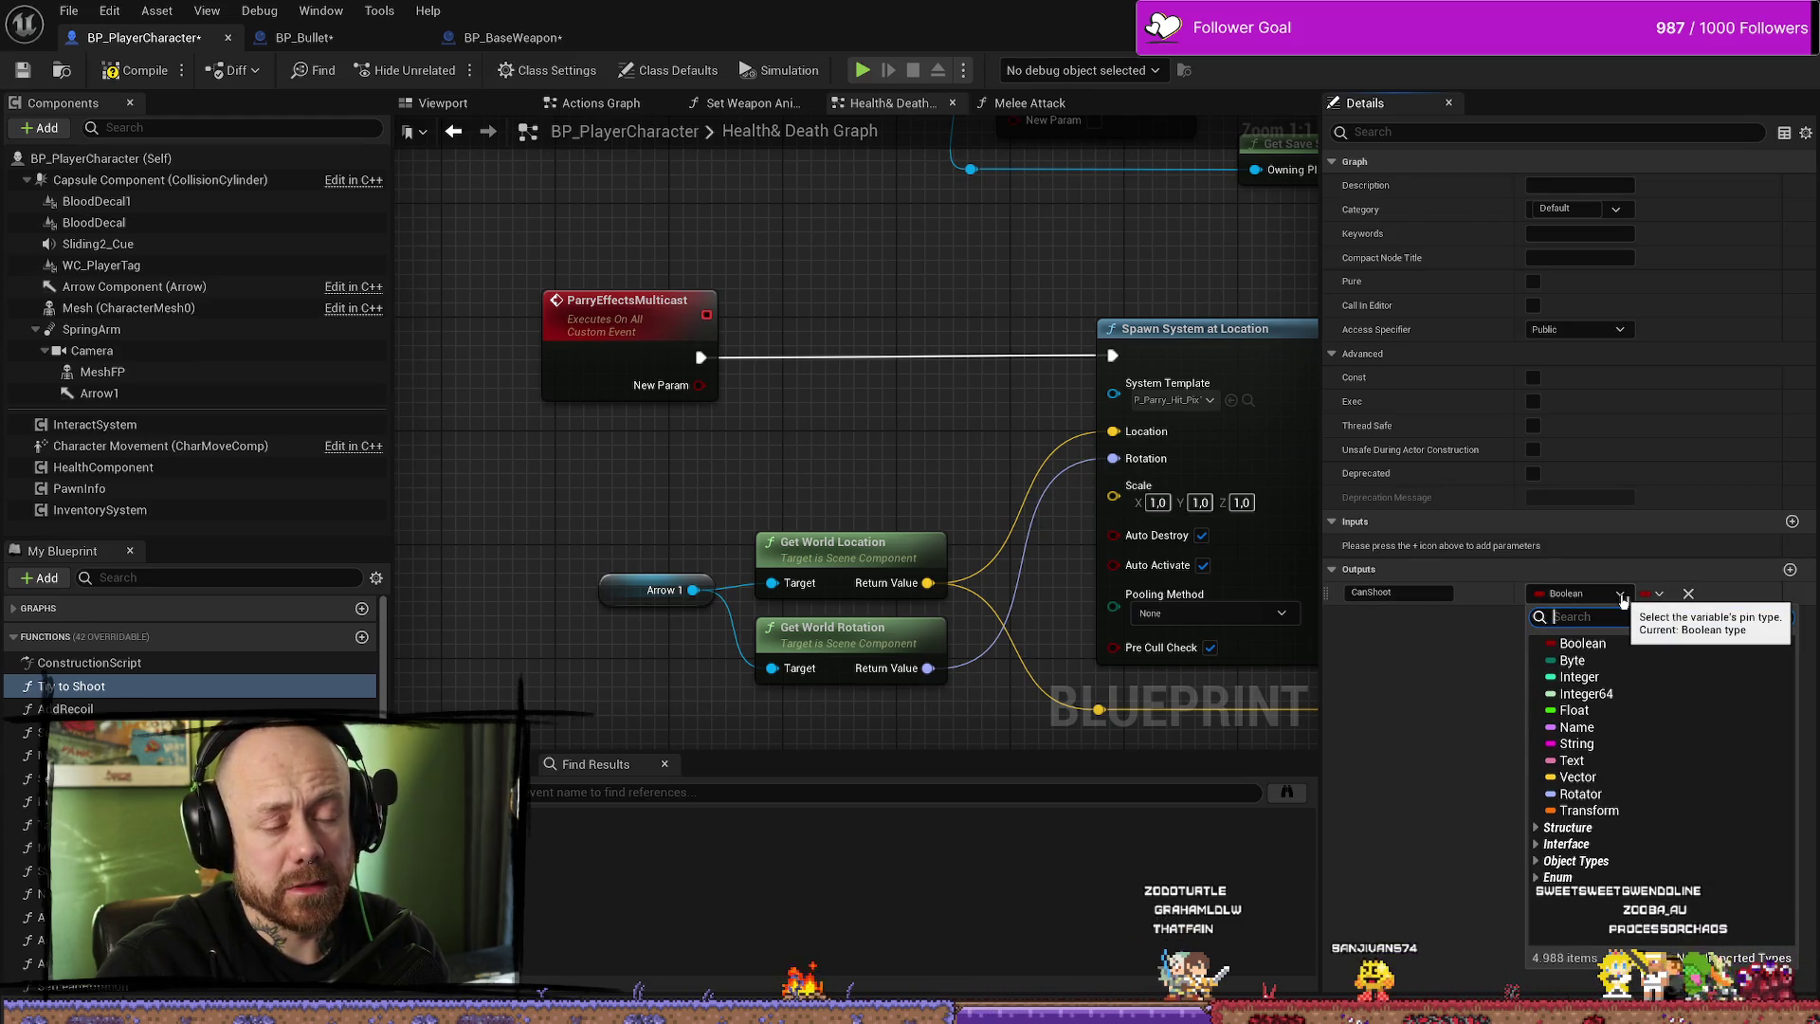
left_click(1019, 402)
left_click_drag(908, 95, 896, 316)
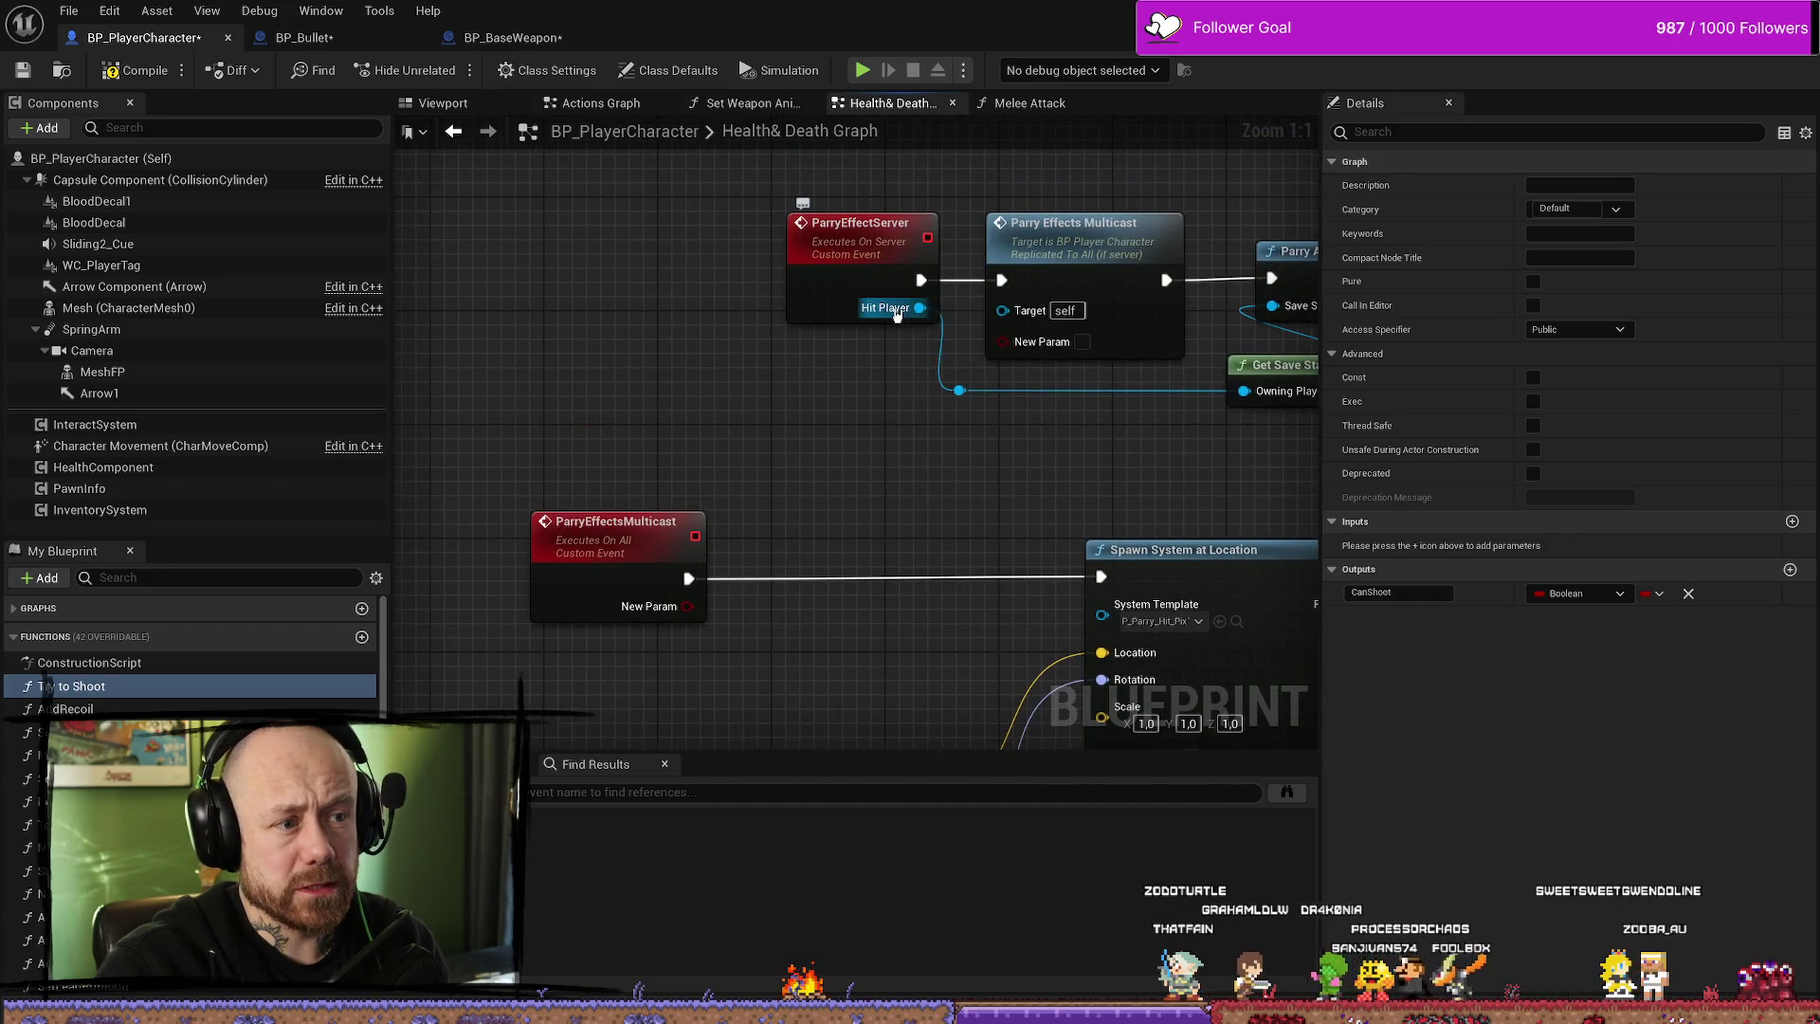
left_click(891, 293)
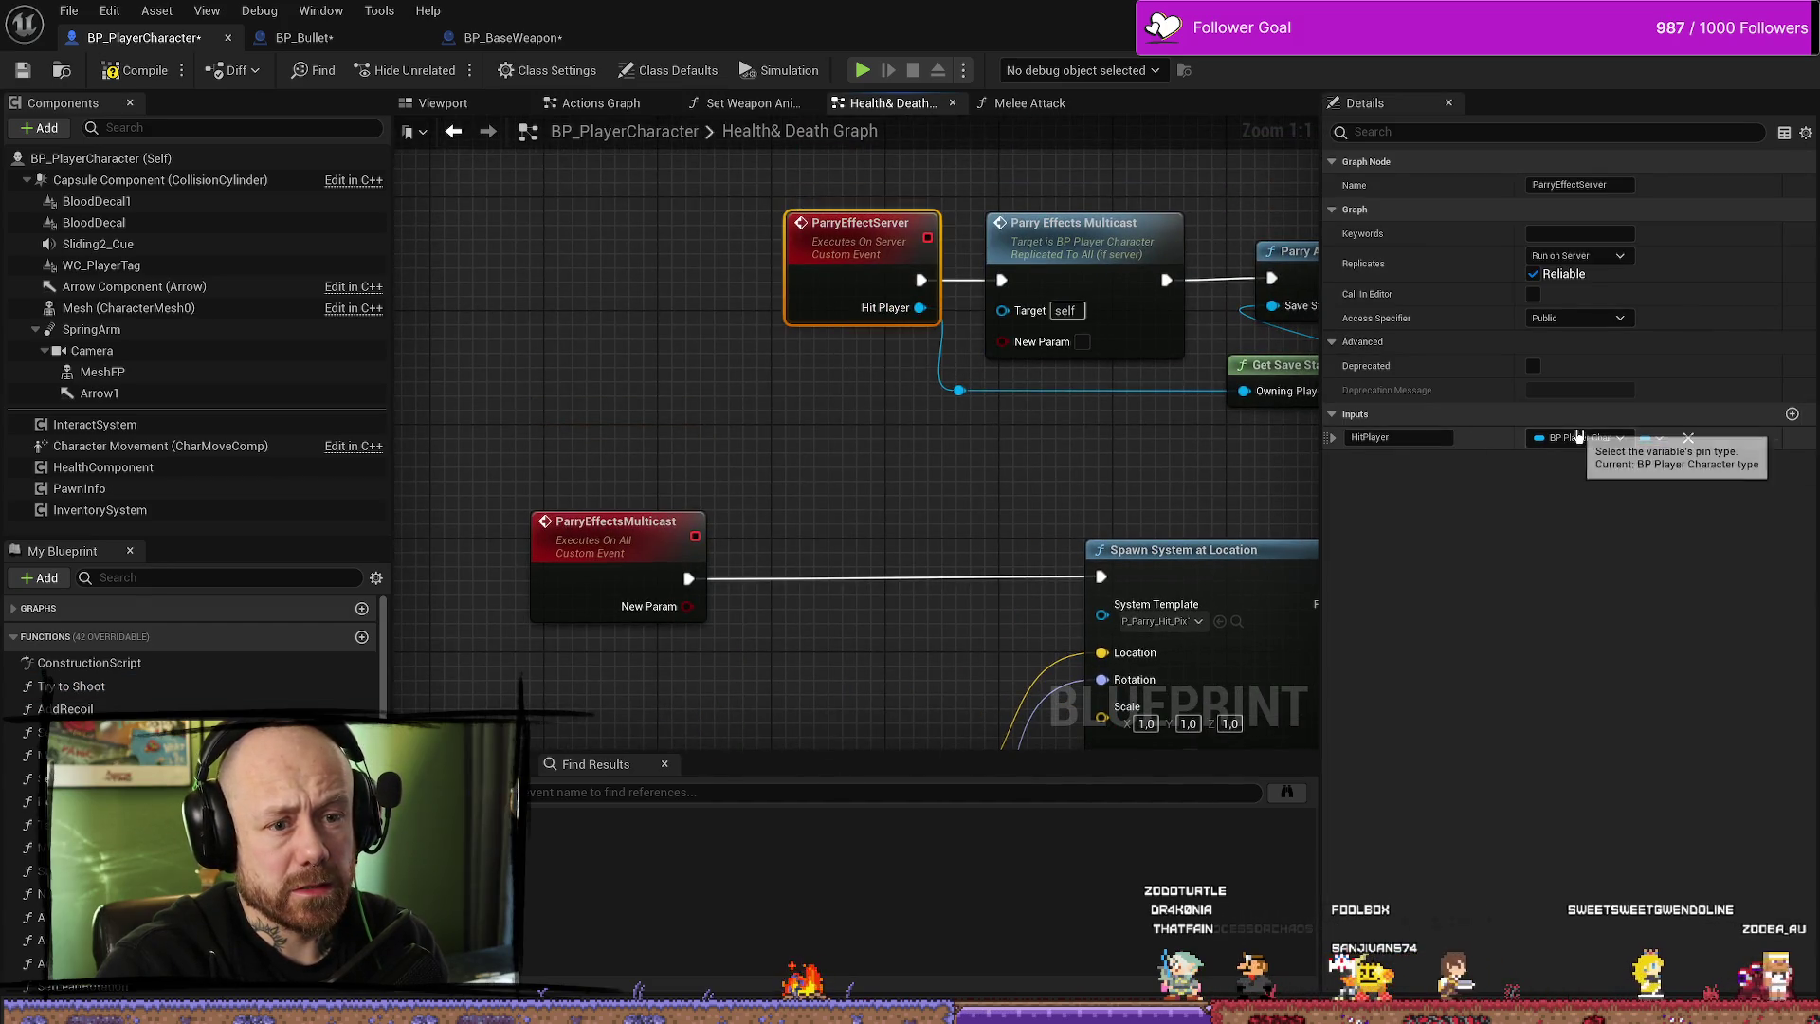
right_click(1583, 441)
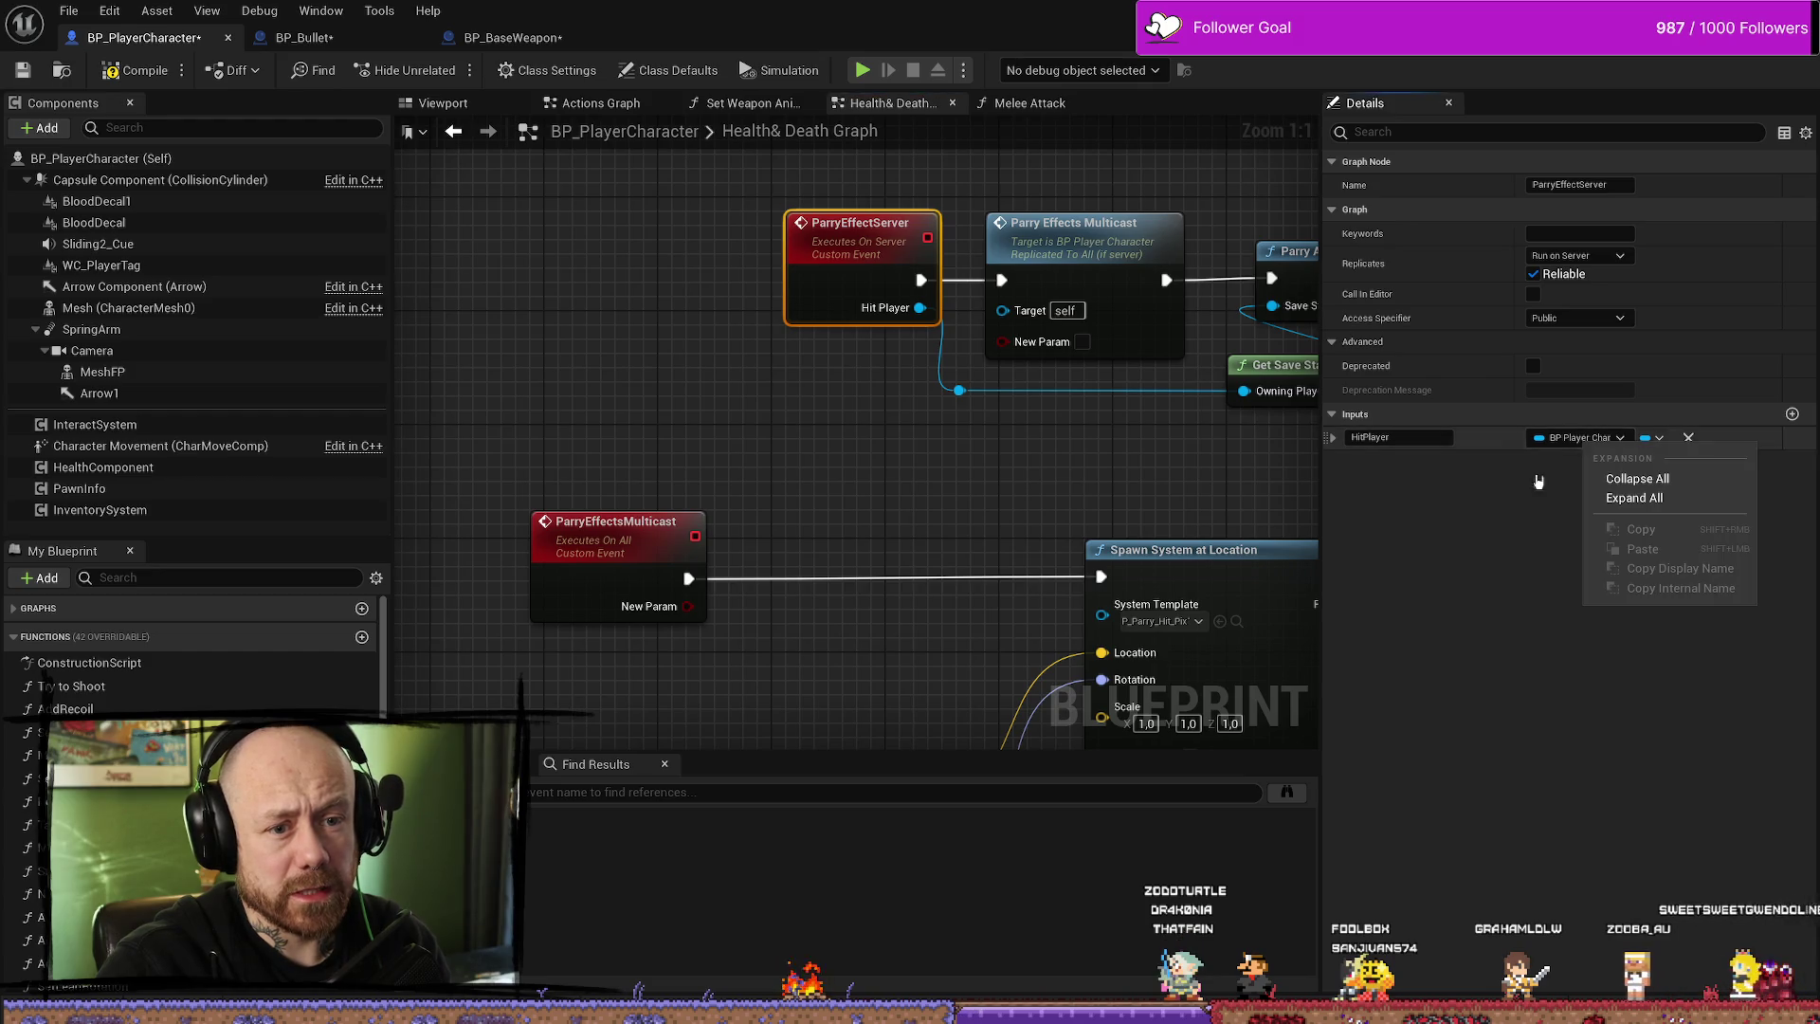
left_click(1553, 469)
left_click(1580, 437)
left_click(1580, 437)
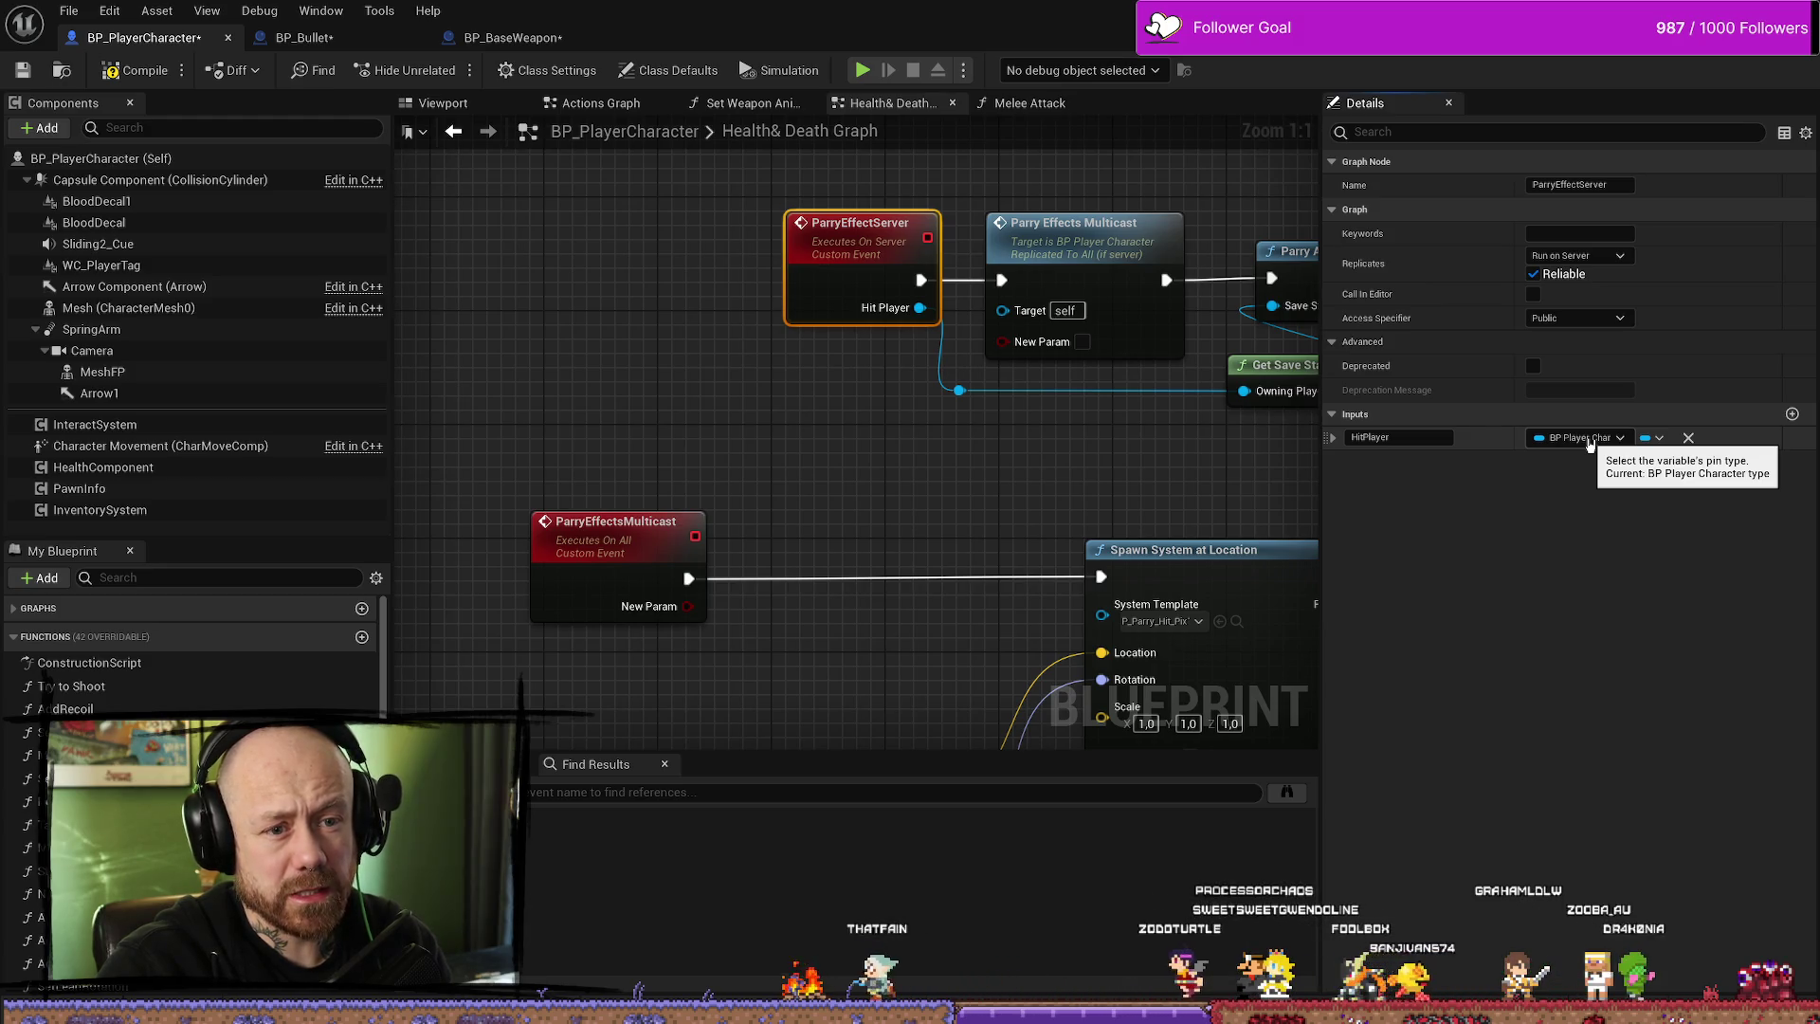
- Set the multicast's NewParam input type to a BP Player Character object reference
left_click(679, 426)
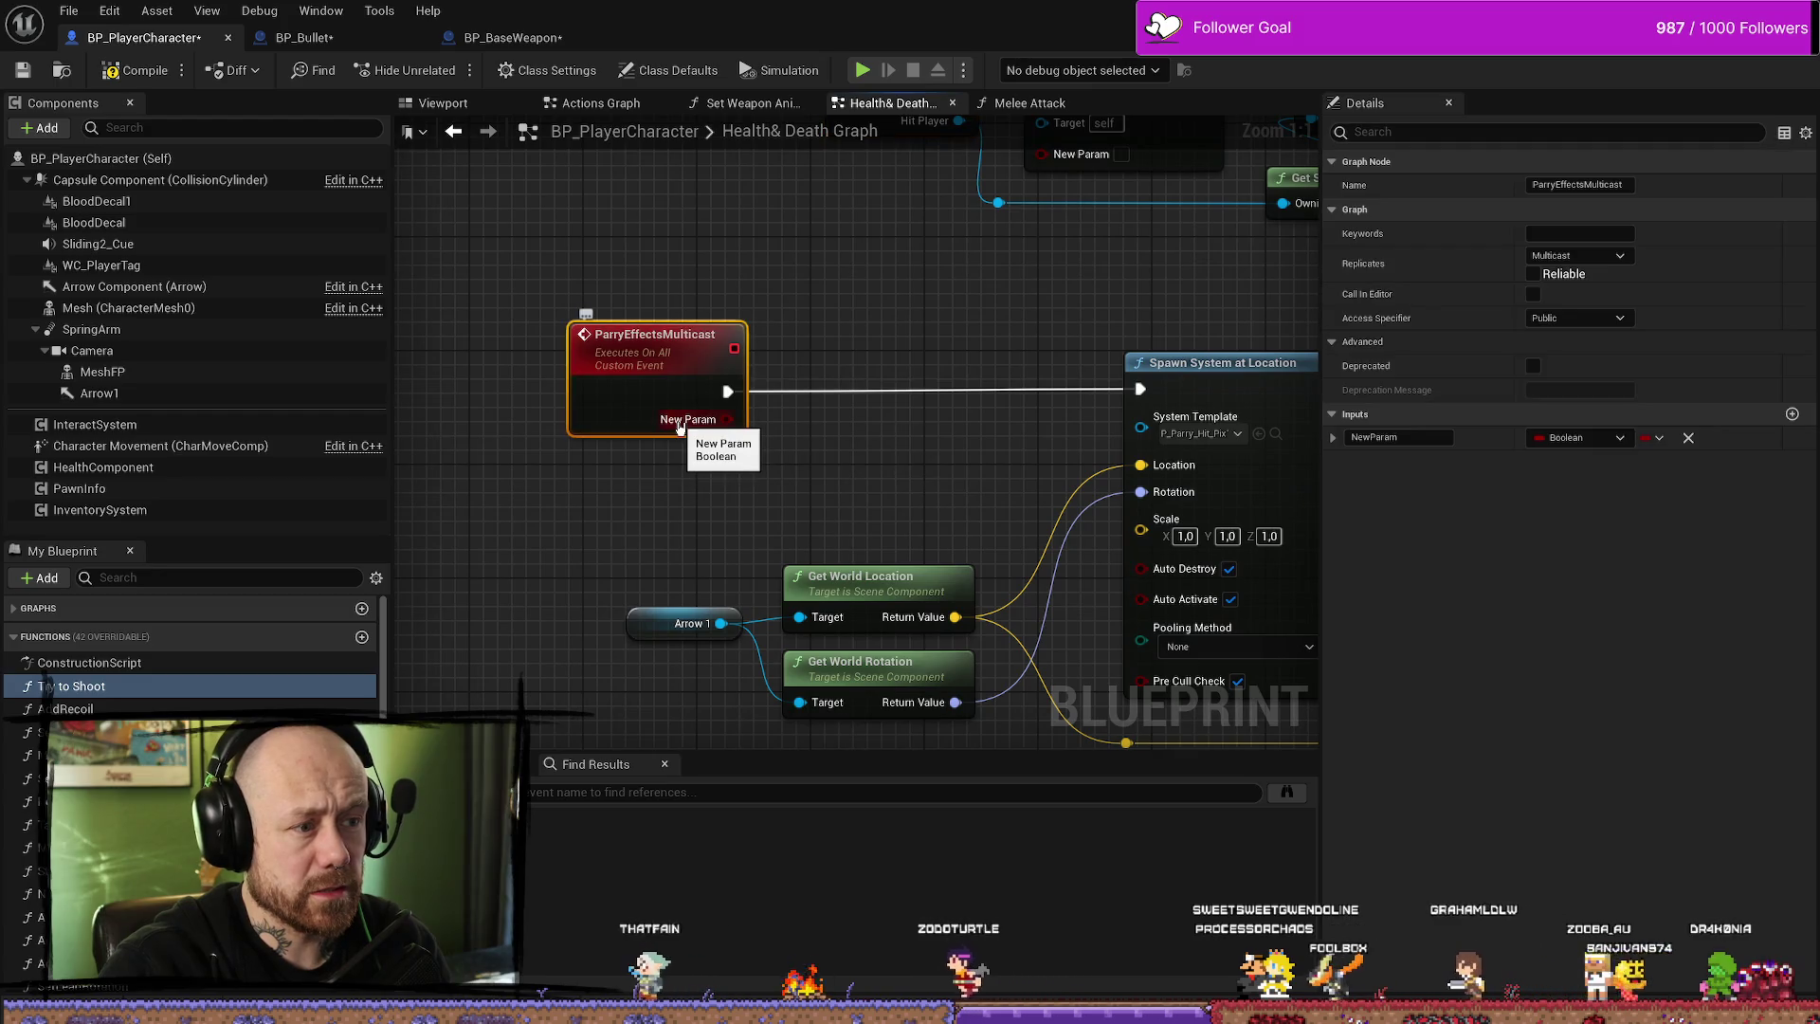
left_click(1580, 437)
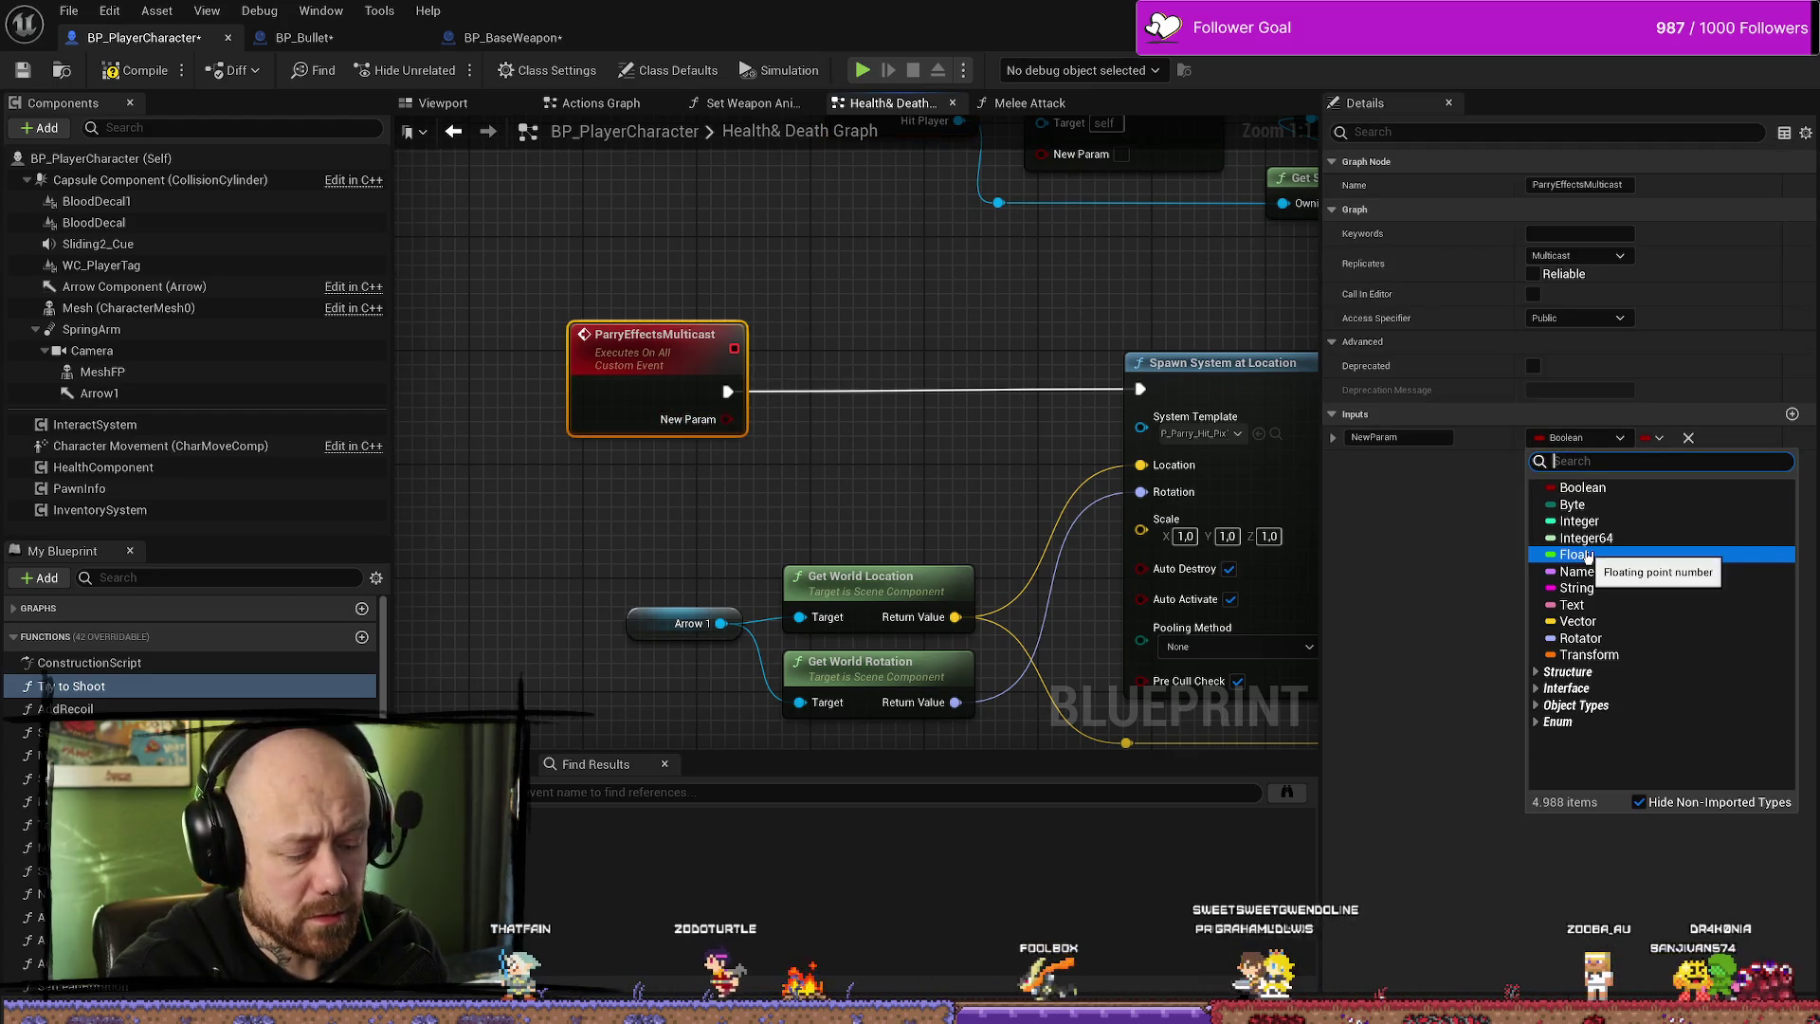
type("BP")
scroll(1589, 557, "down", 10)
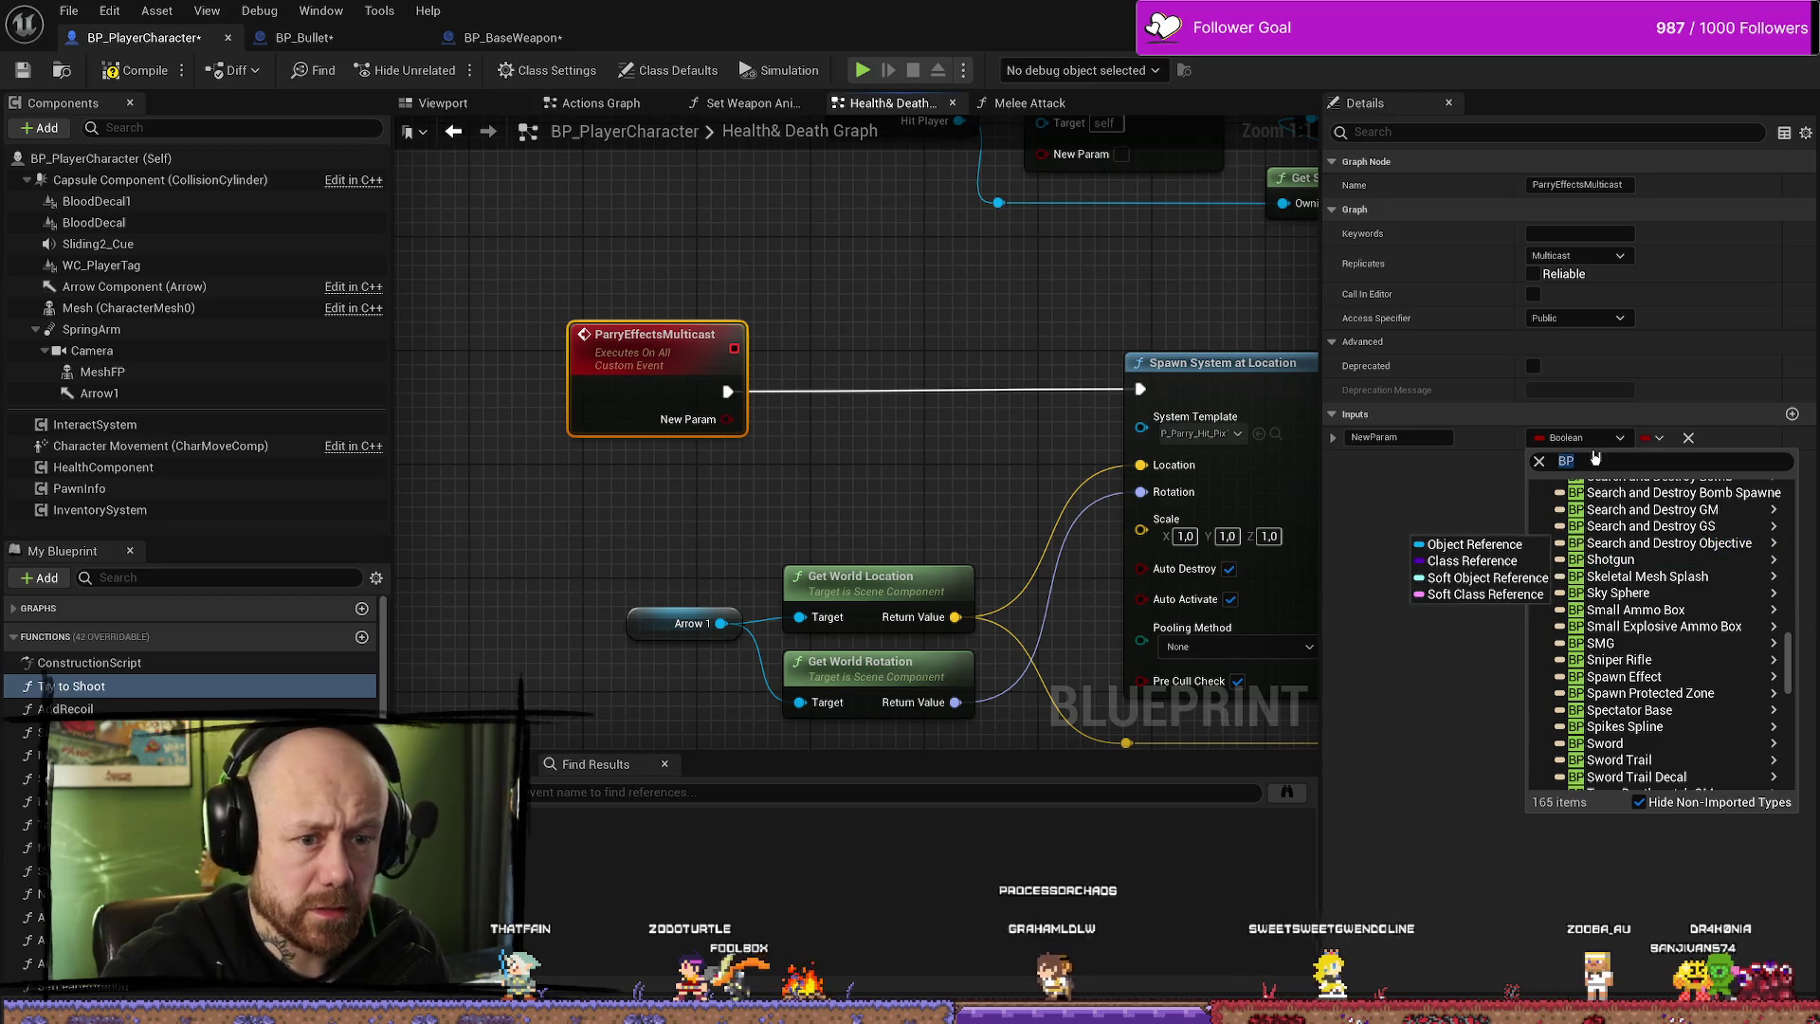
double_click(1596, 461)
key("BackSpace")
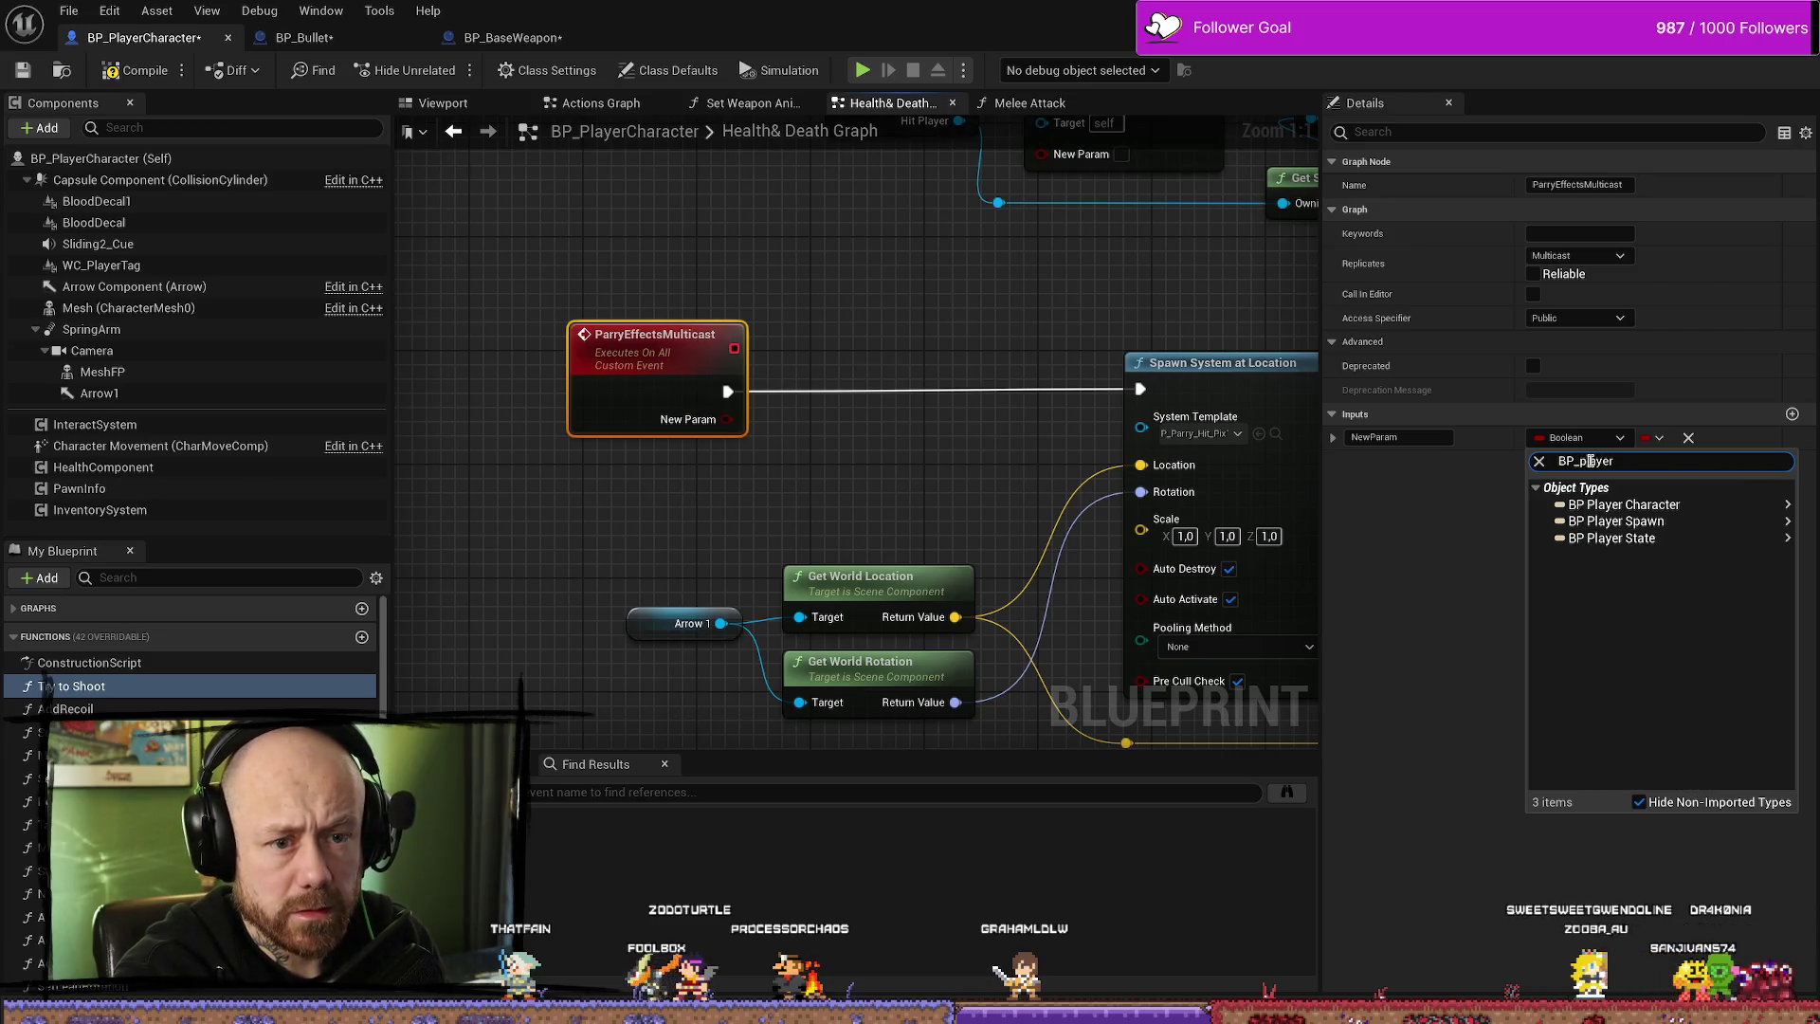
mouse_move(1668, 505)
left_click(1460, 495)
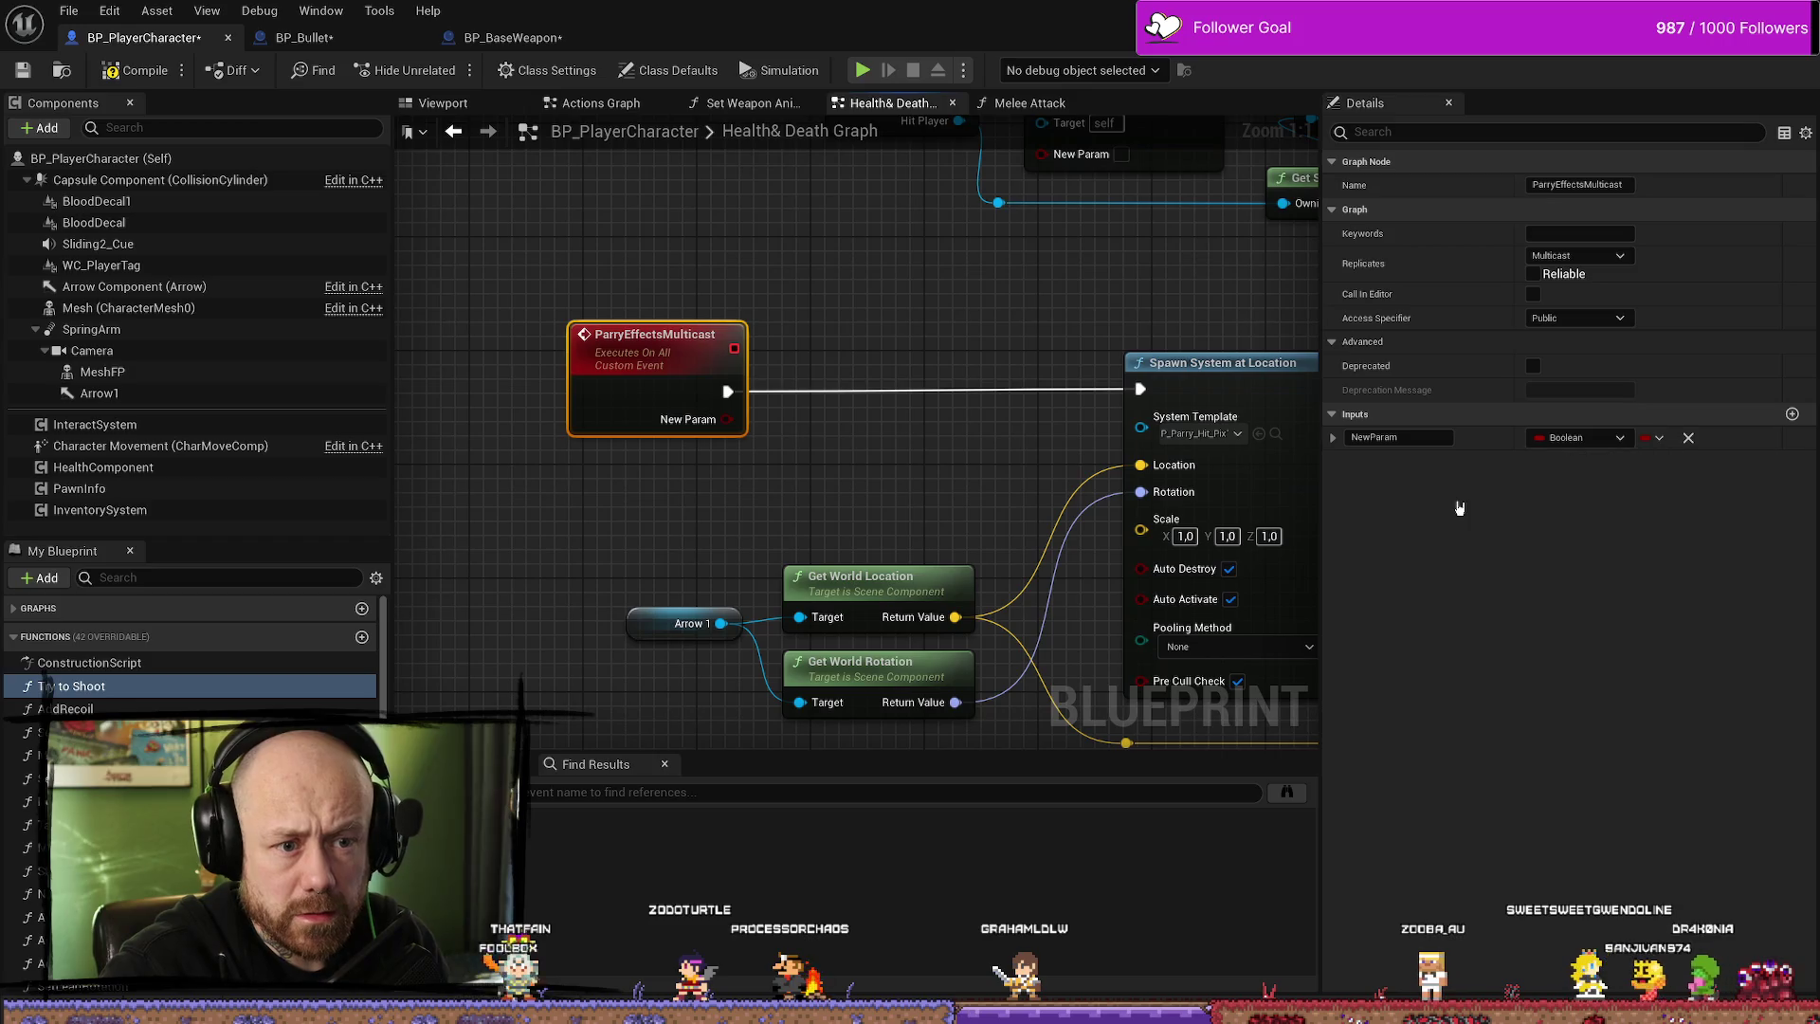
left_click_drag(611, 420, 617, 488)
- Add an Arrow 1 getter pulled from the New Param character reference
type("get arrio")
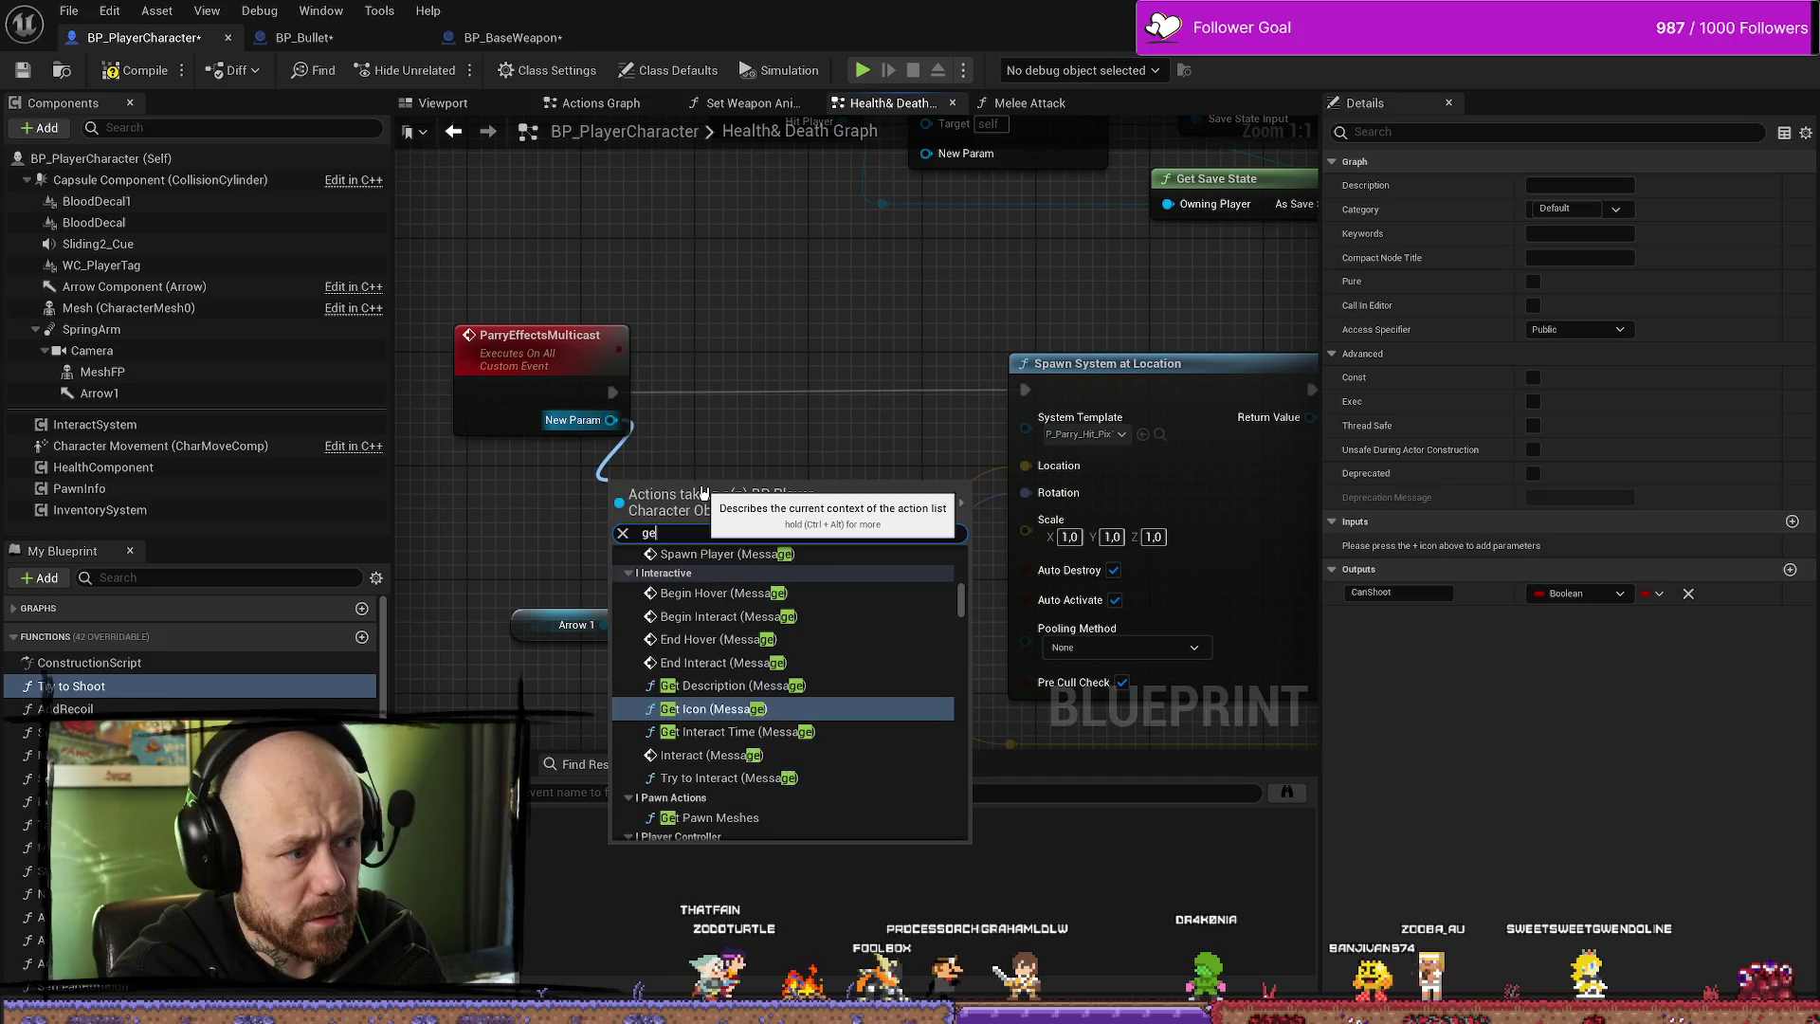
key("BackSpace")
key("BackSpace")
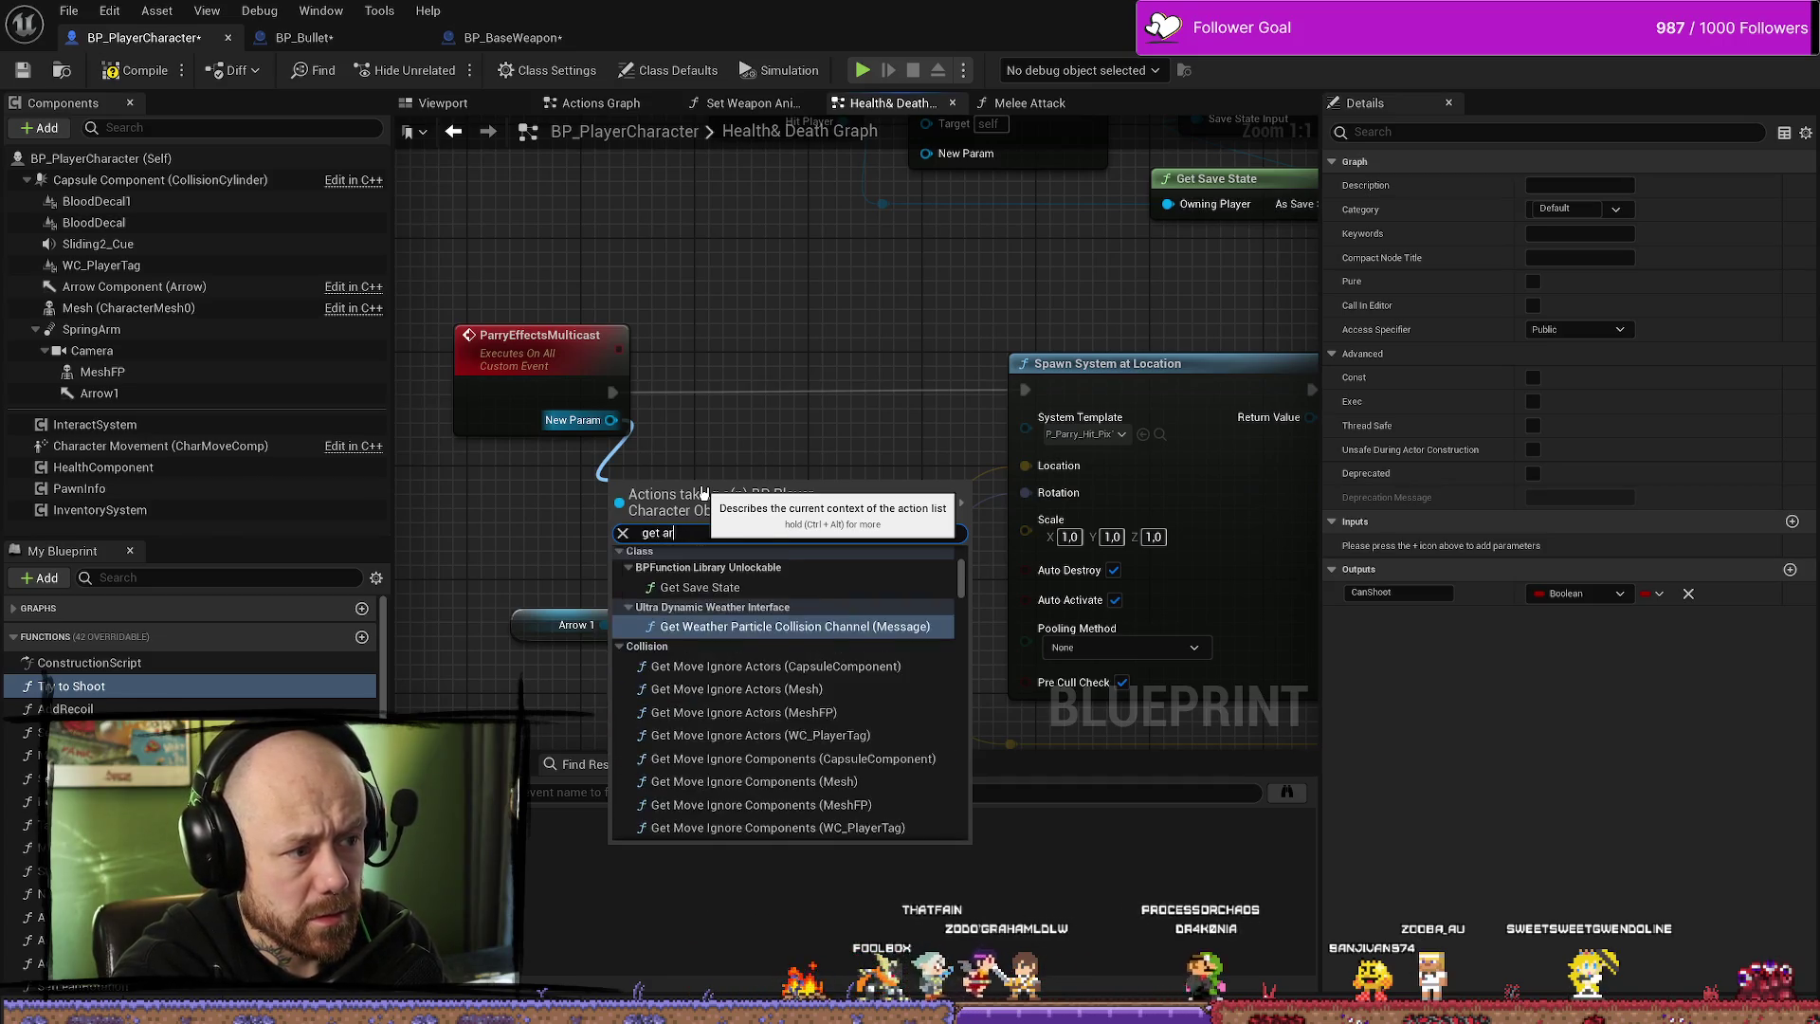
type("o")
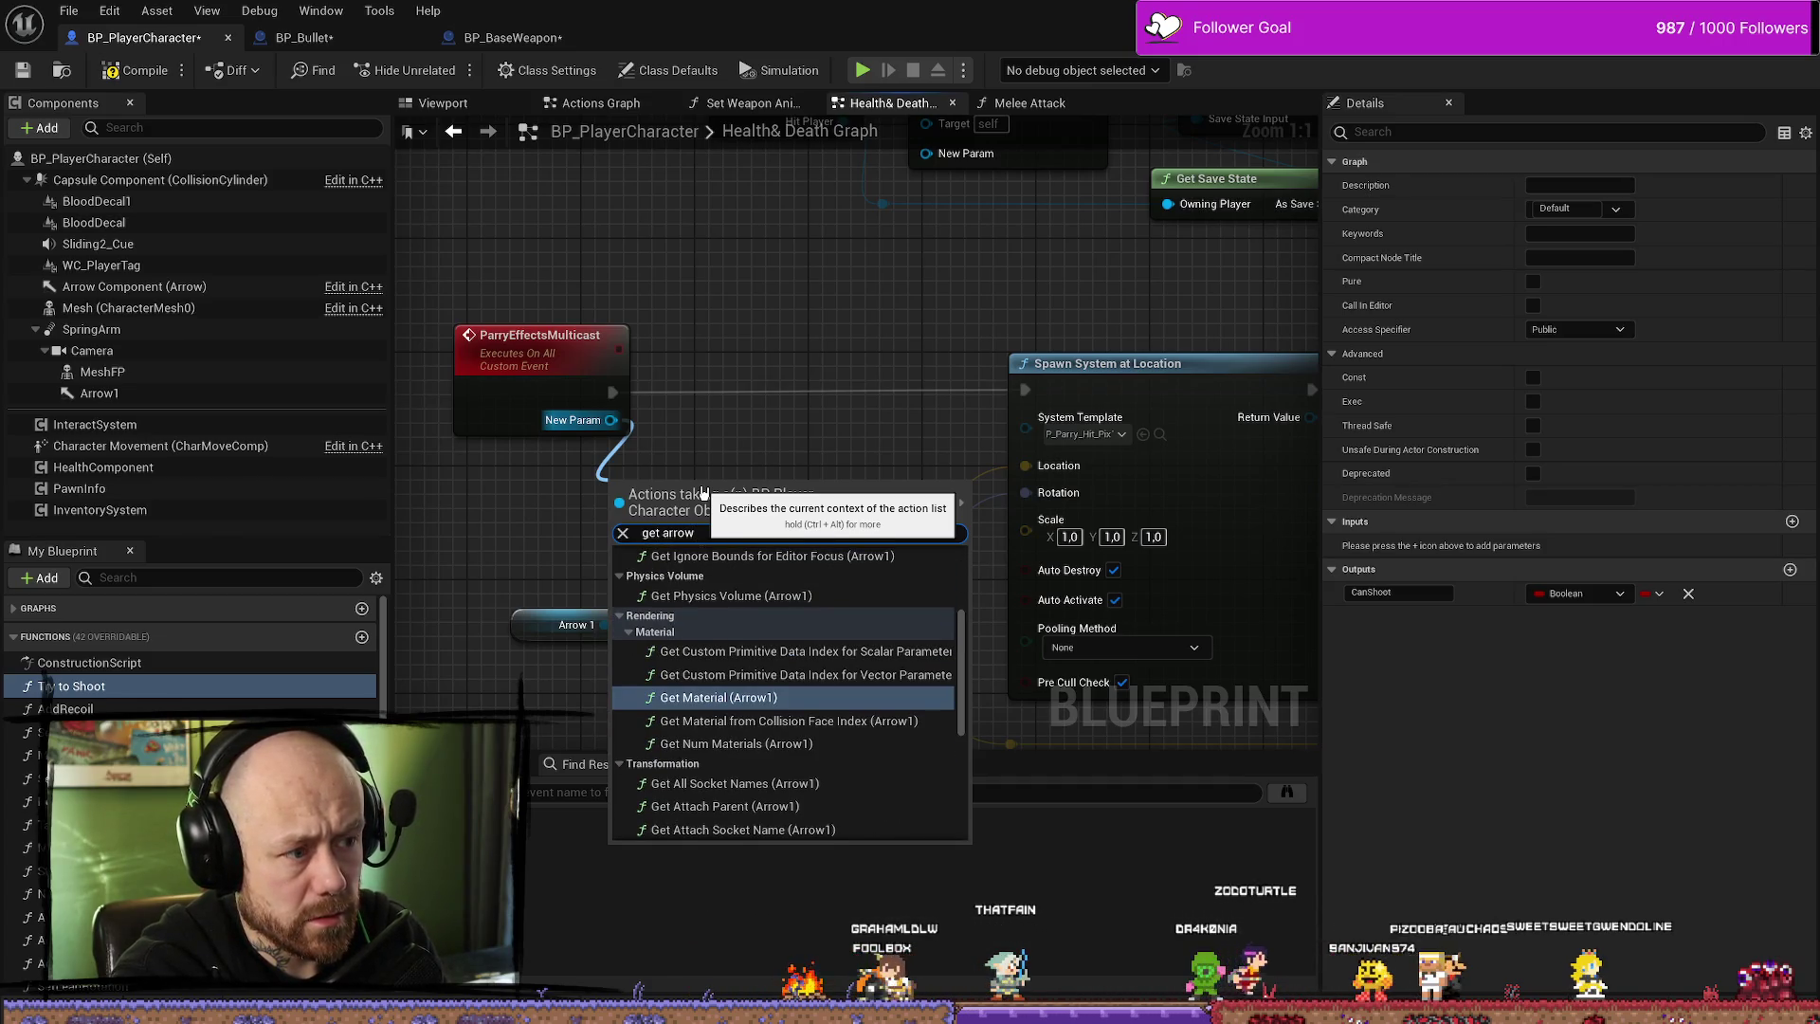
left_click(565, 503)
left_click(543, 622)
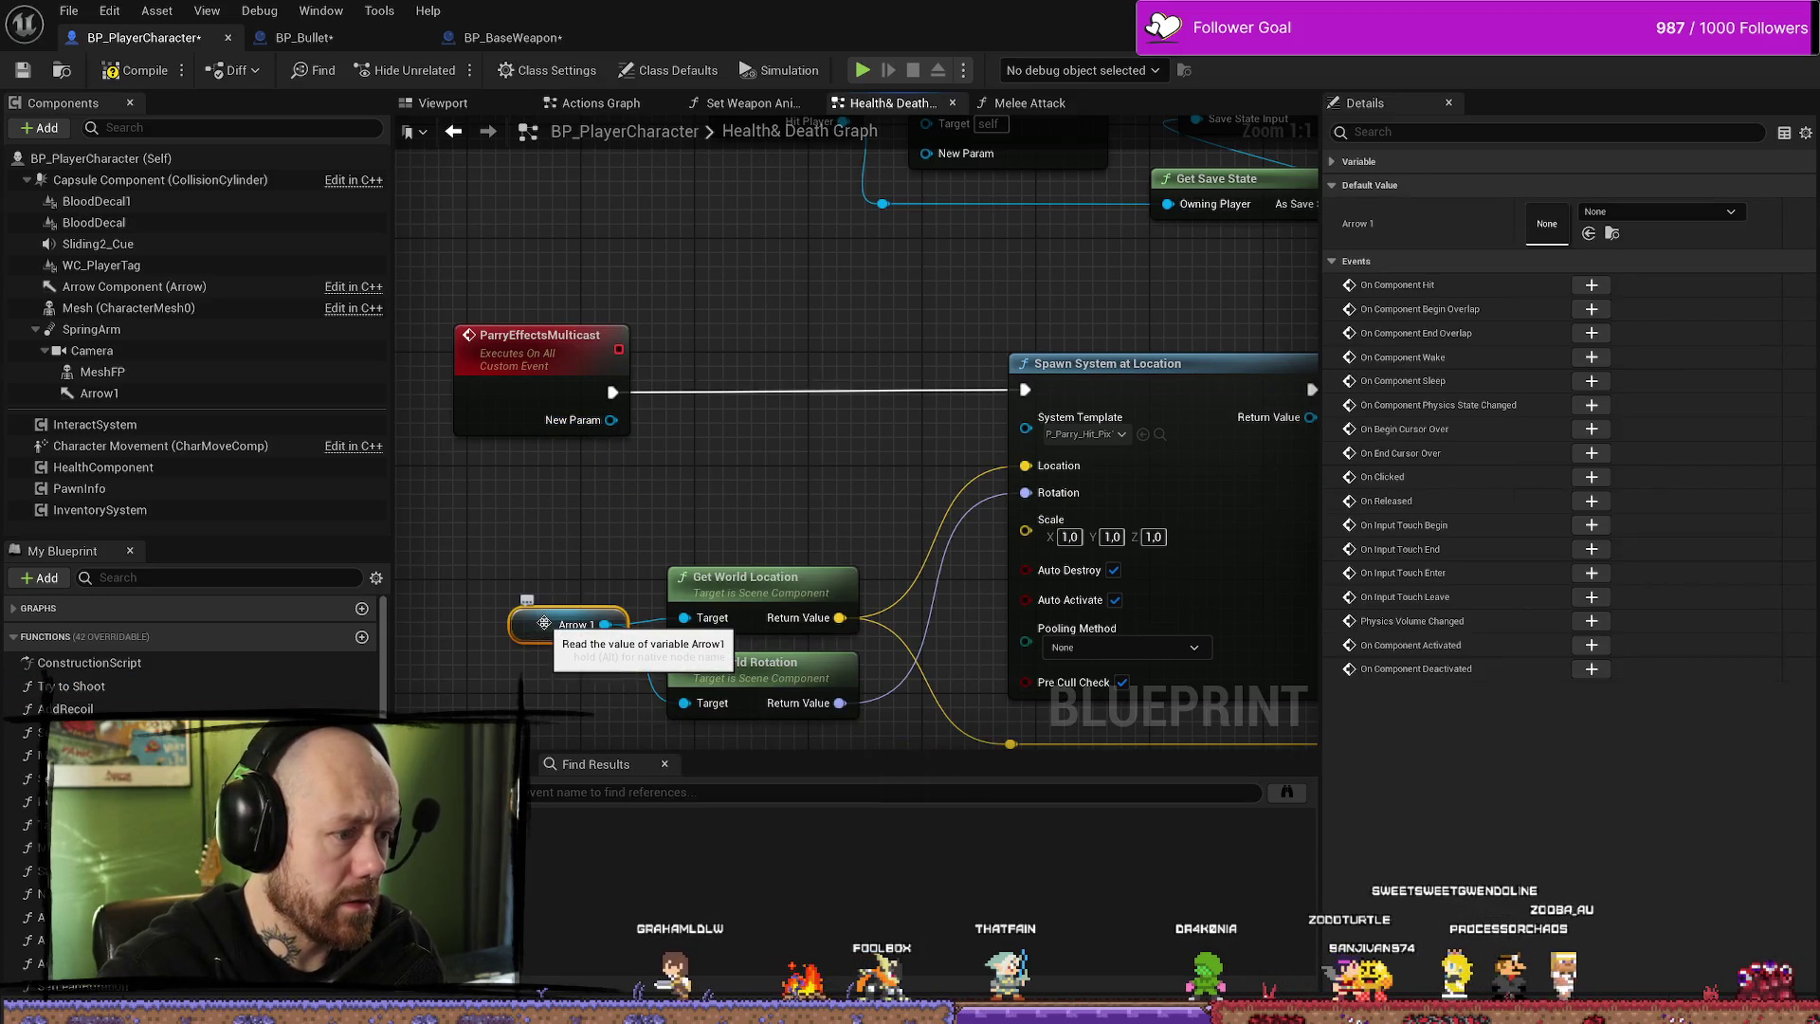
left_click_drag(611, 420, 670, 448)
type("arr")
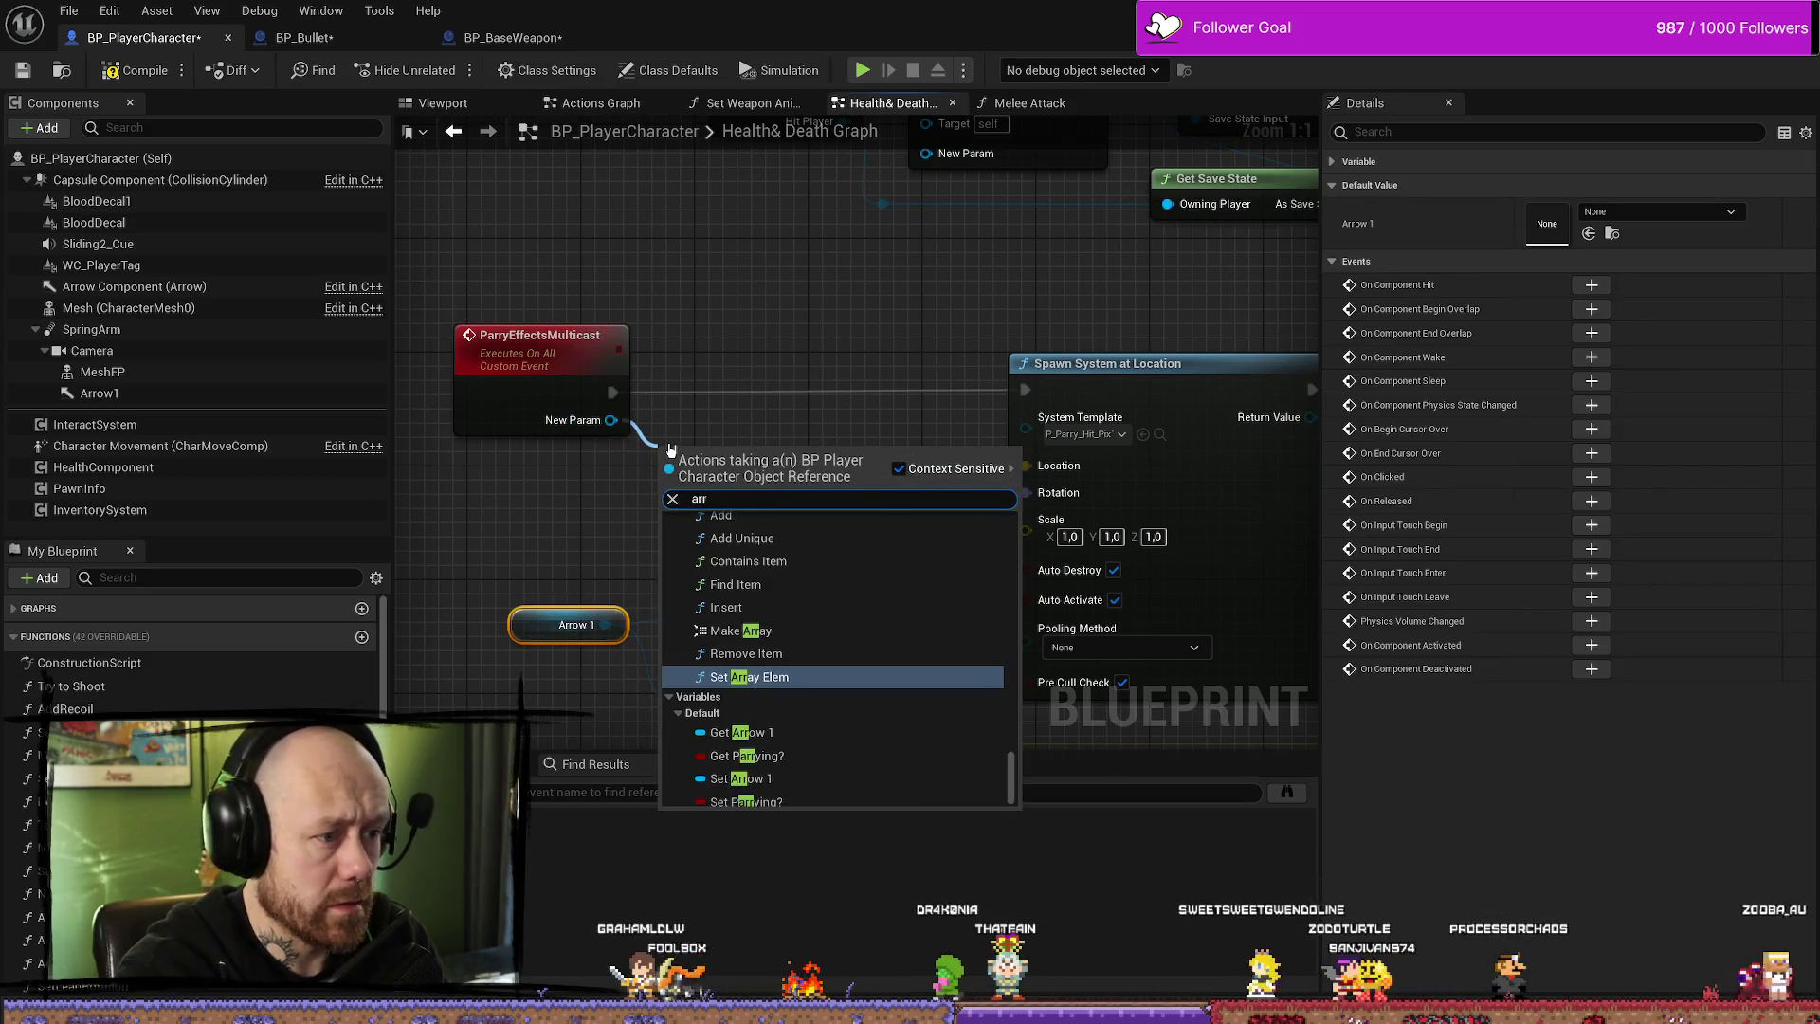
left_click(742, 732)
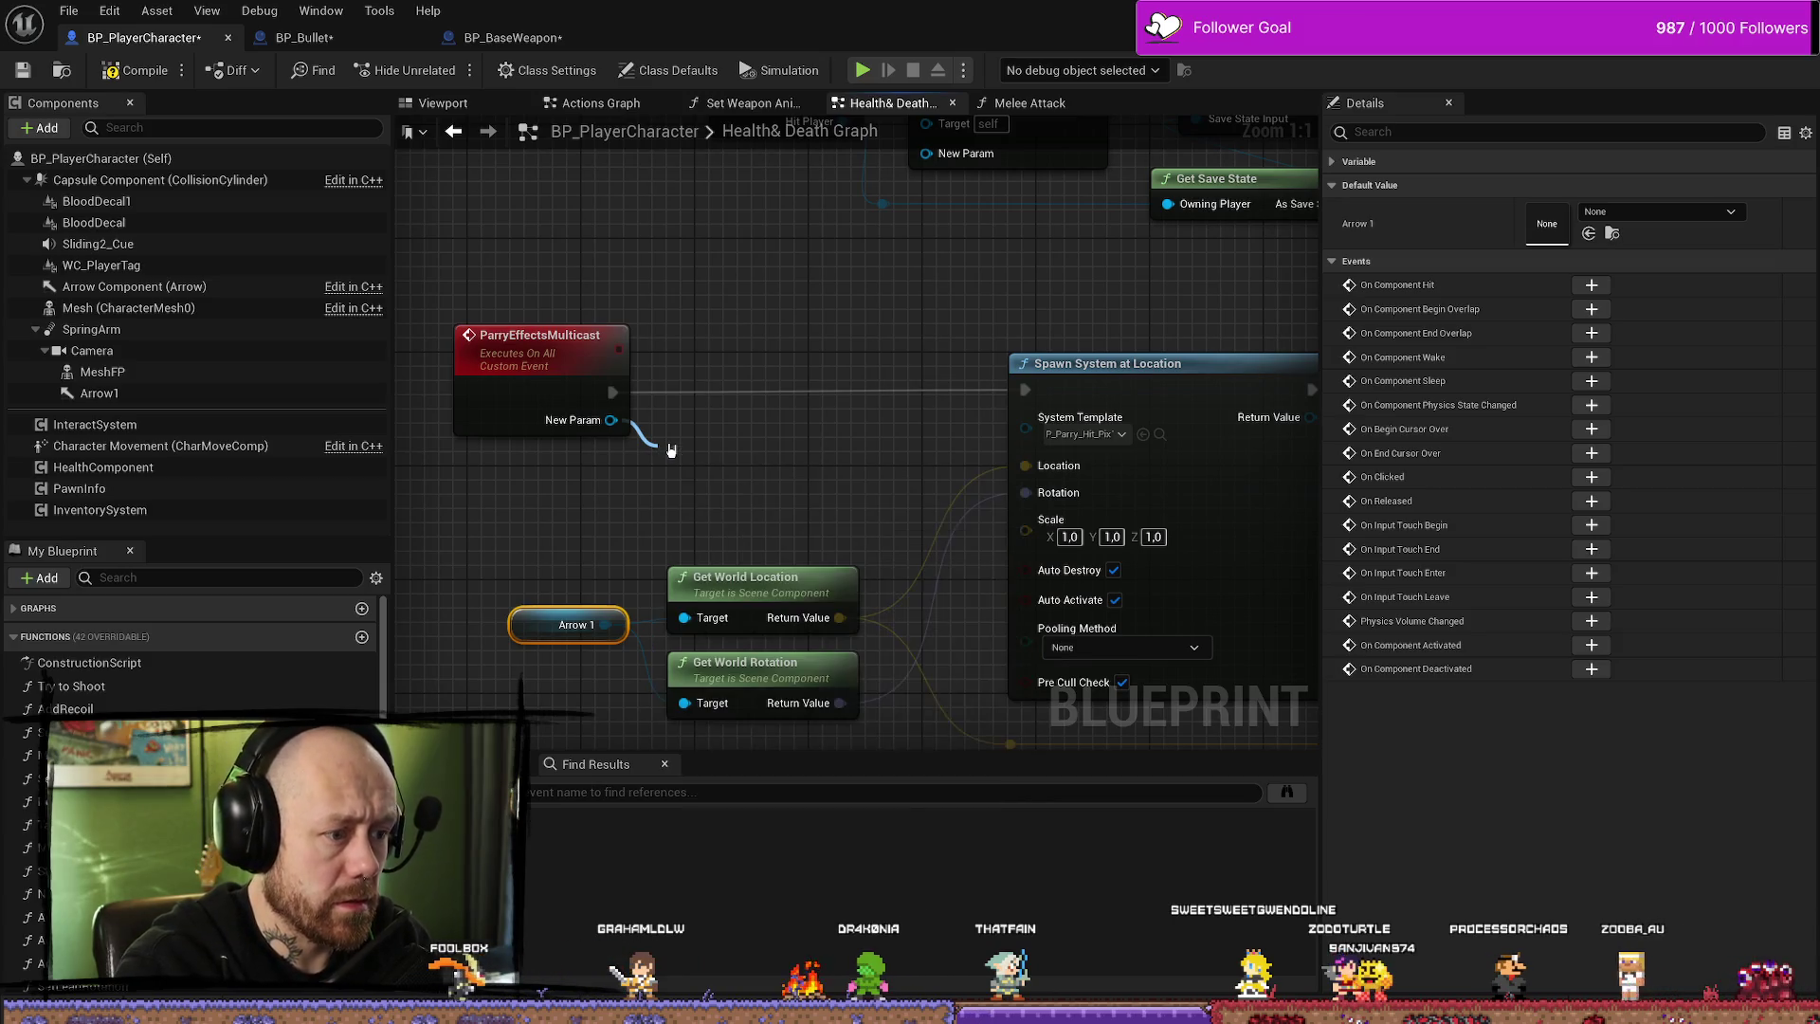
left_click_drag(768, 402, 569, 460)
- Wire the new Arrow 1 into the Get World Location and Rotation targets, moving the old getter aside
left_click_drag(652, 456, 735, 563)
mouse_move(647, 456)
left_mouse_down()
mouse_move(731, 671)
mouse_move(736, 648)
left_mouse_up()
left_click(630, 566)
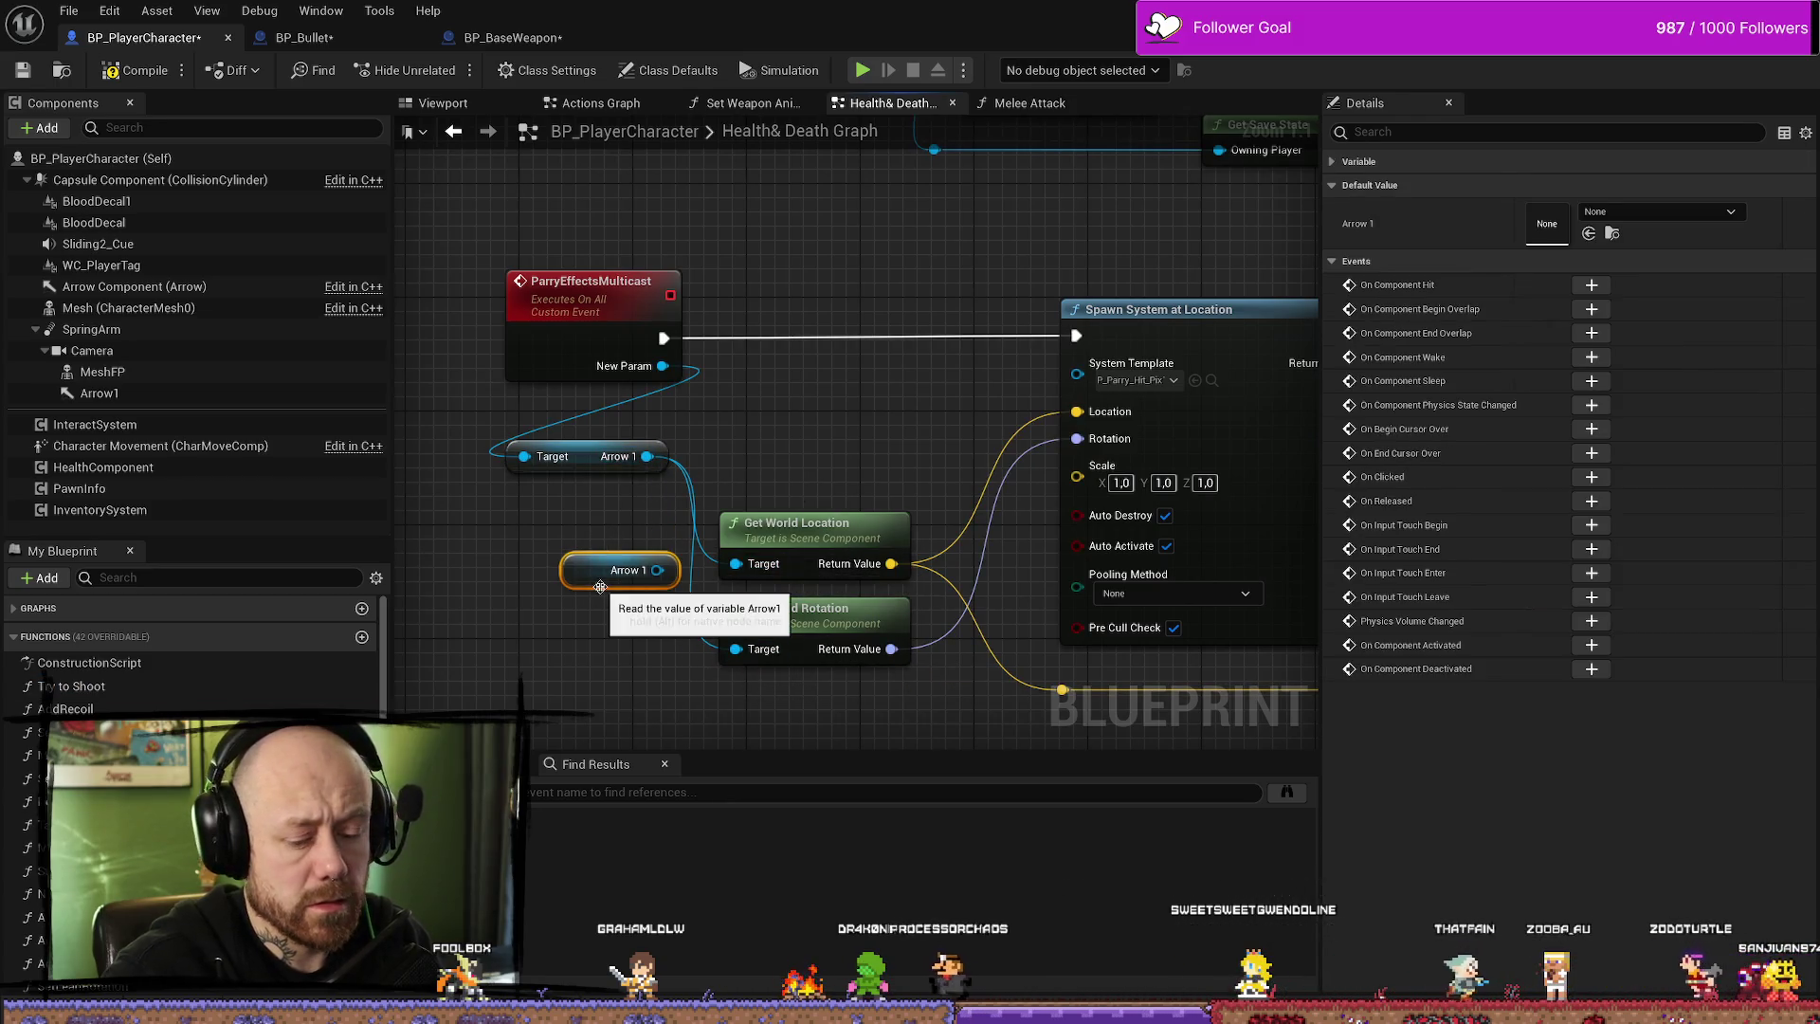
left_click_drag(625, 569, 611, 669)
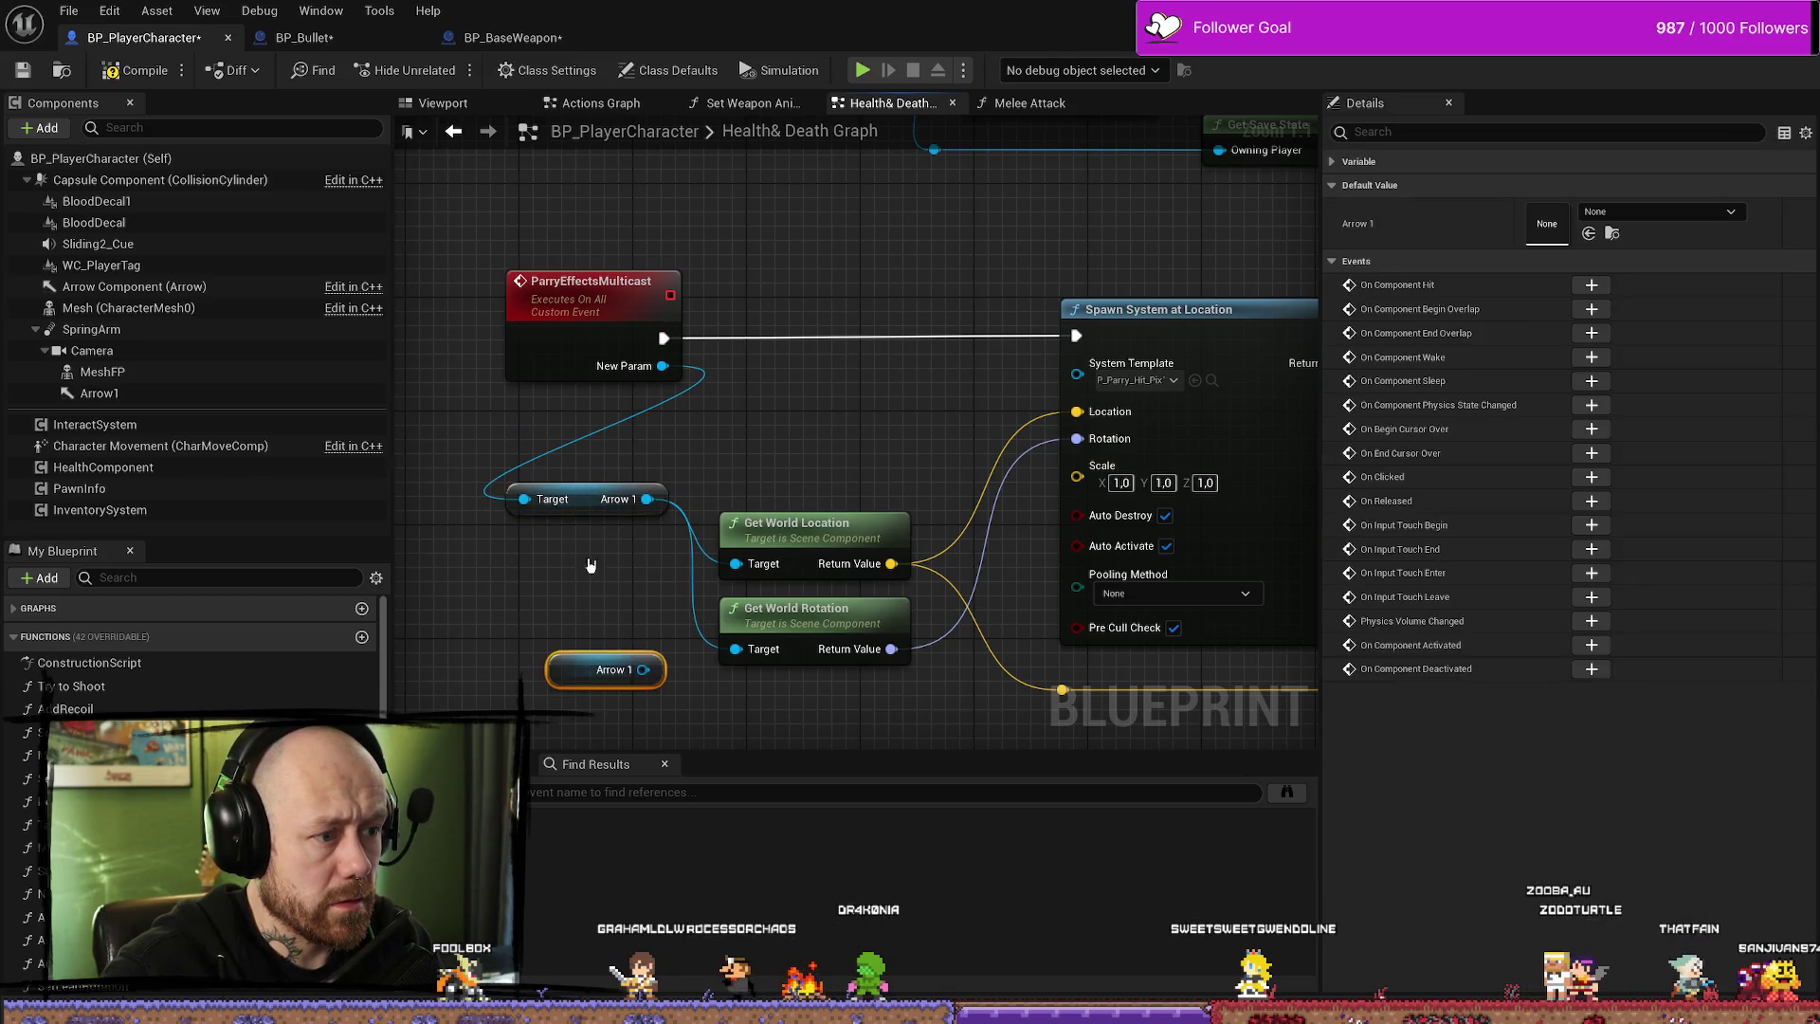
mouse_move(582, 467)
left_mouse_down()
mouse_move(582, 595)
mouse_move(845, 410)
mouse_move(840, 463)
left_mouse_up()
left_click_drag(775, 398, 788, 358)
left_click(917, 224)
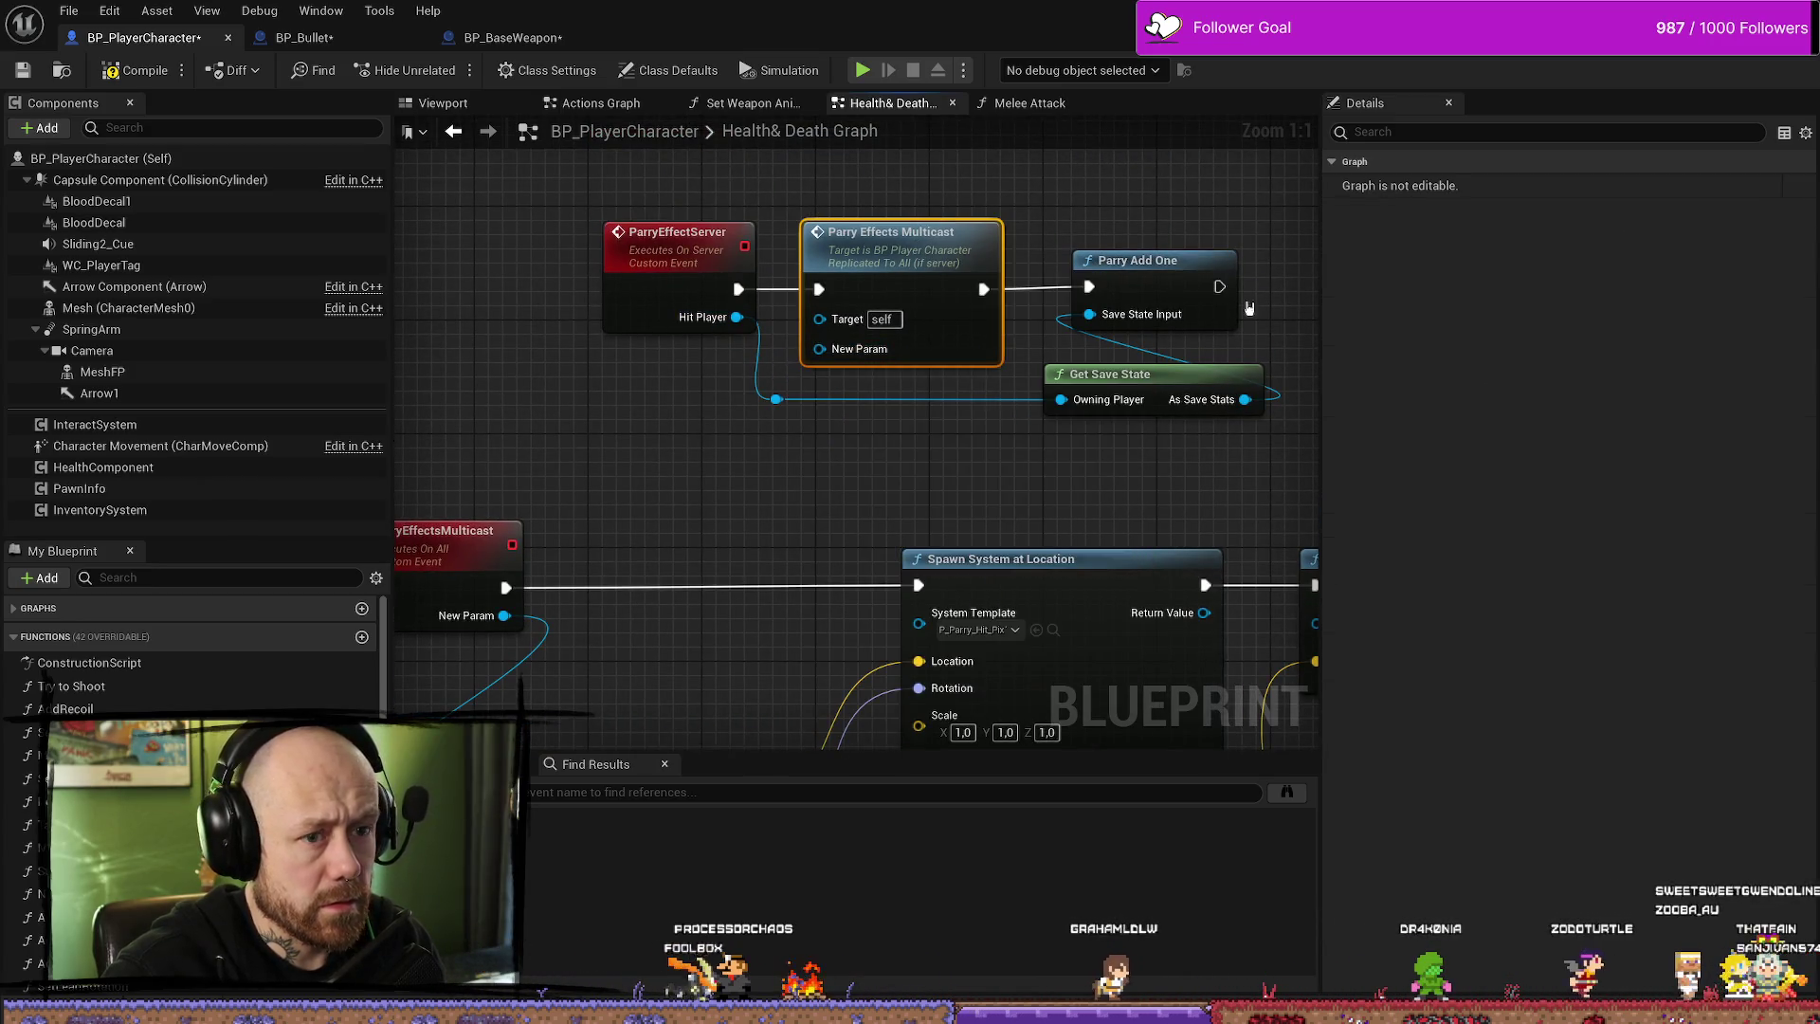
- Rename the ParryEffectsMulticast NewParam input to HitPLayer
left_click_drag(682, 450, 807, 429)
left_click(559, 517)
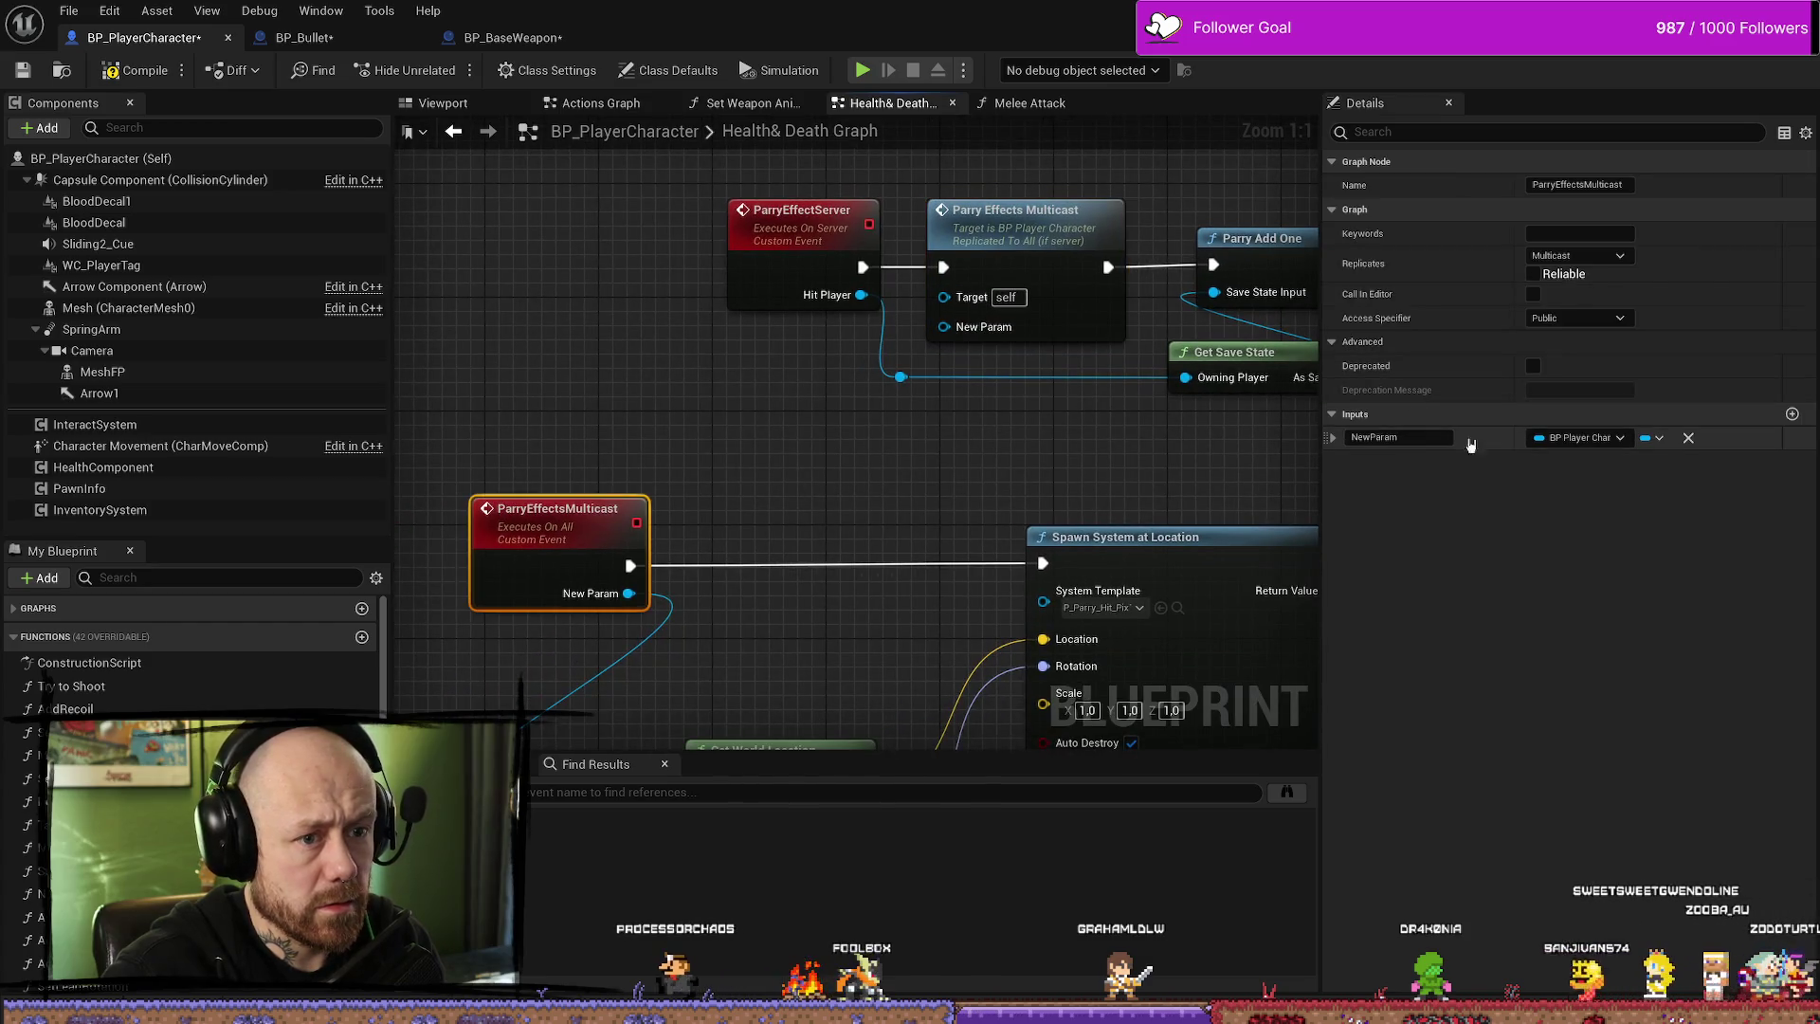
left_click(1440, 439)
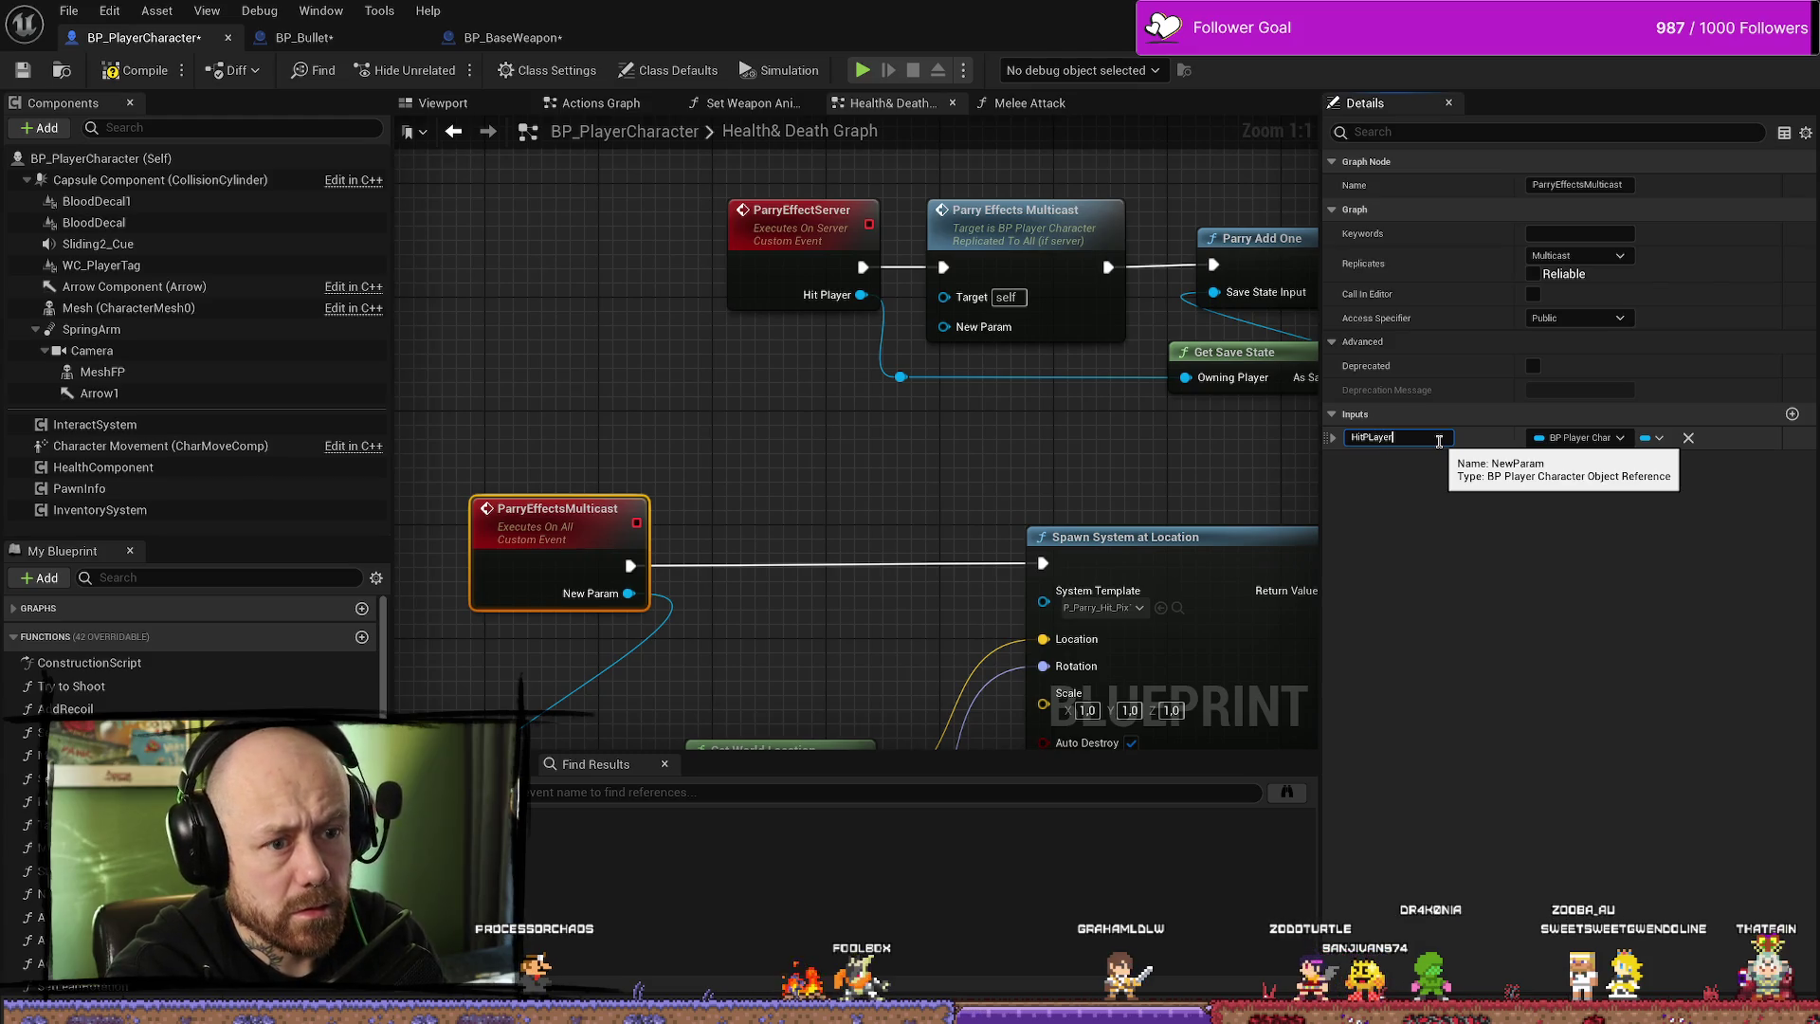
key("Return")
- Compile and save BP_PlayerCharacter with Ctrl+S
mouse_move(945, 327)
left_mouse_down()
mouse_move(908, 393)
mouse_move(900, 379)
left_mouse_up()
left_click_drag(991, 414, 839, 410)
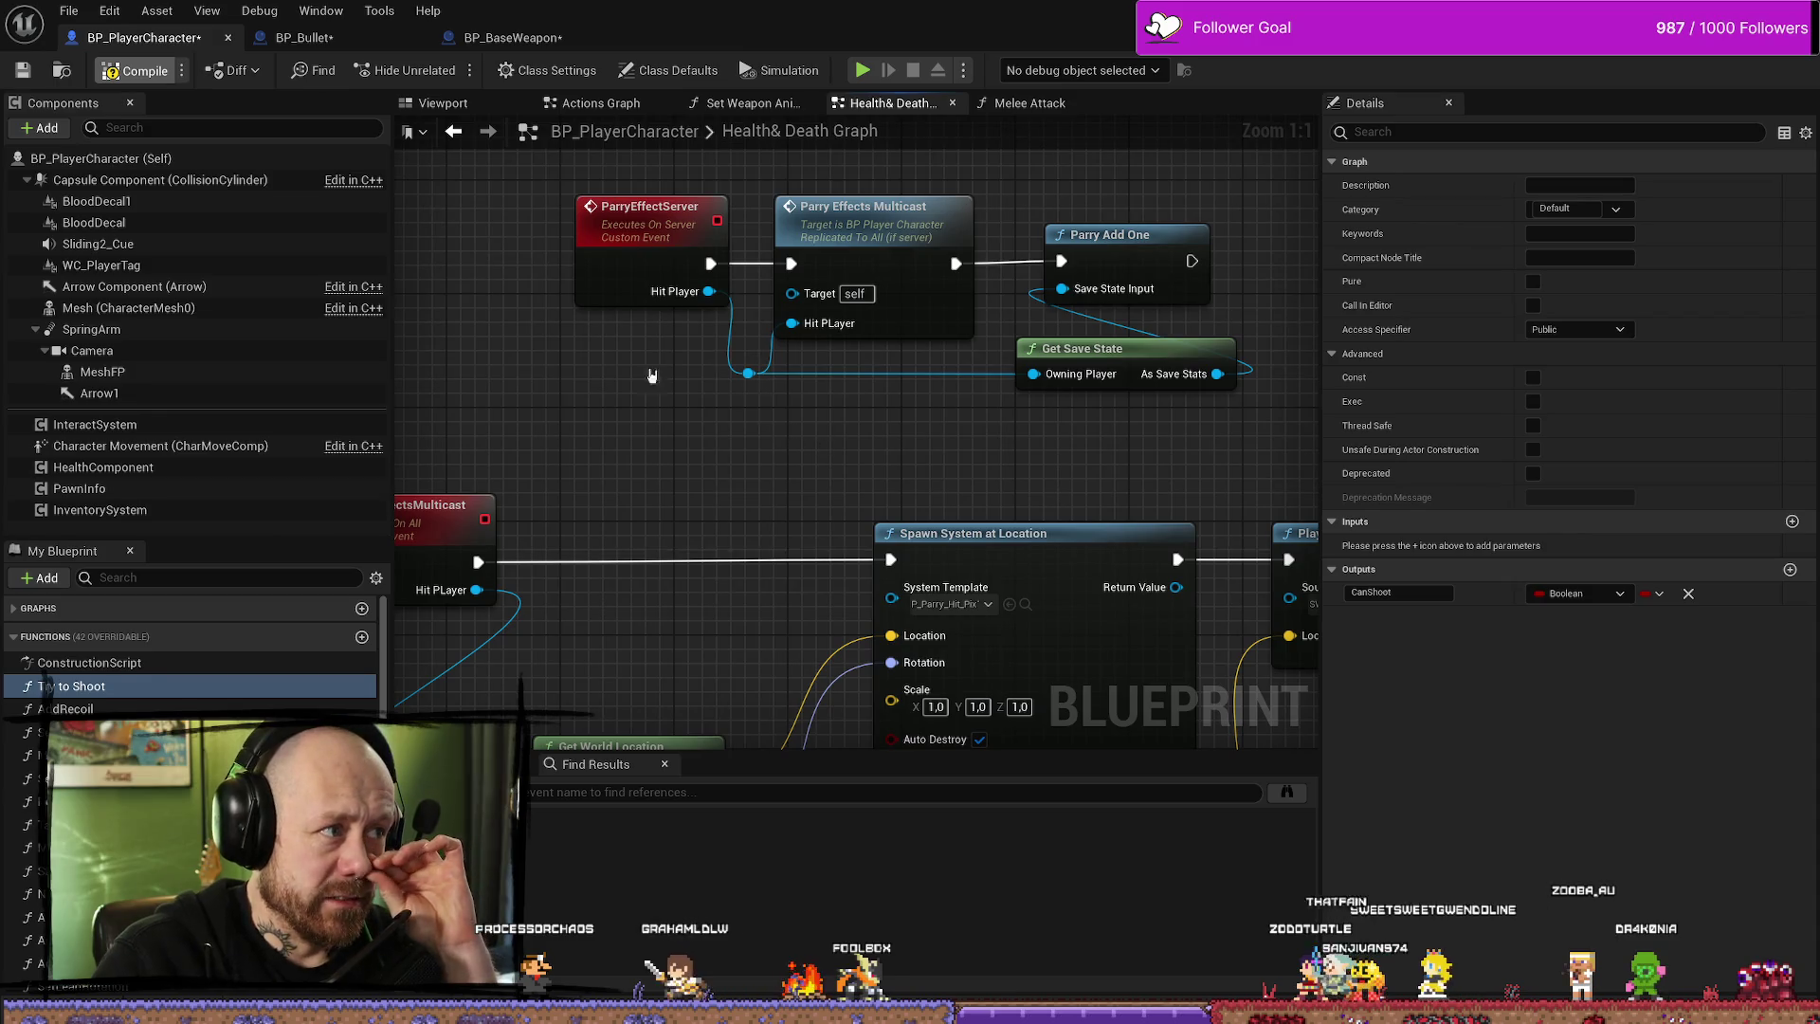
key("ctrl+s")
mouse_move(629, 386)
left_mouse_down()
mouse_move(703, 259)
mouse_move(671, 429)
left_mouse_up()
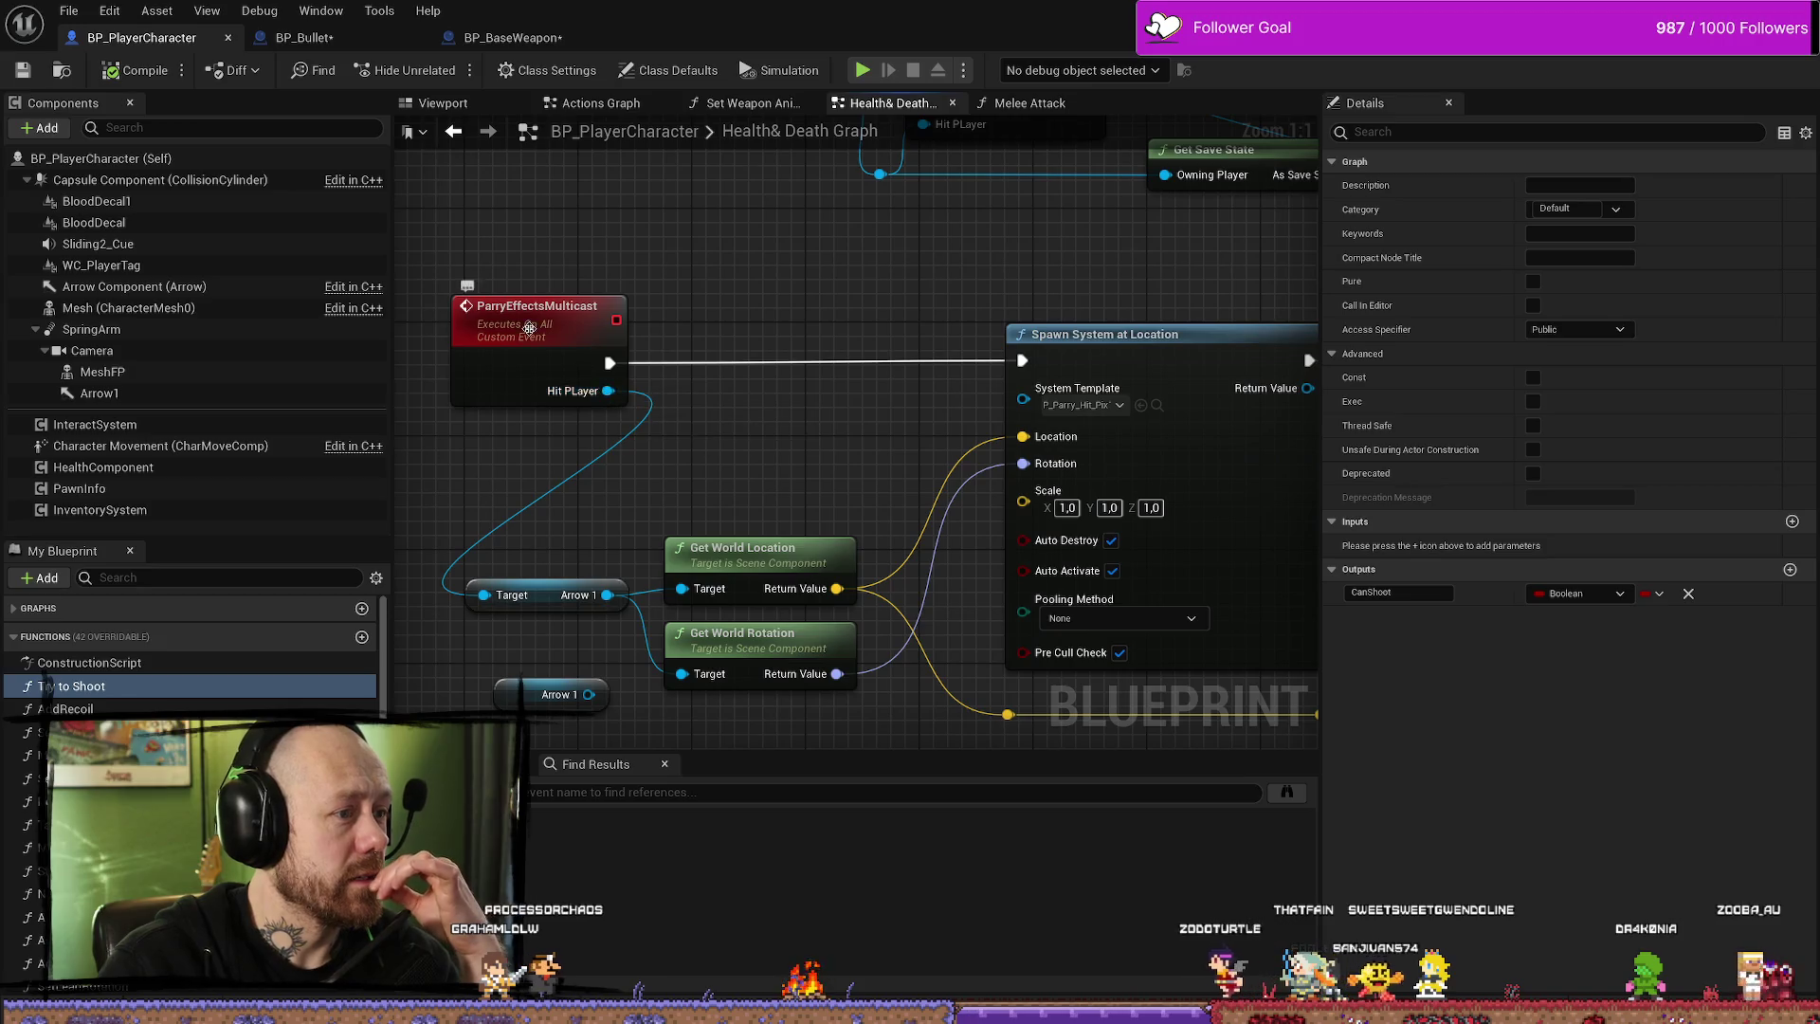
- Move the Arrow 1 and world location/rotation nodes up and right, then save BP_PlayerCharacter
left_click(593, 398)
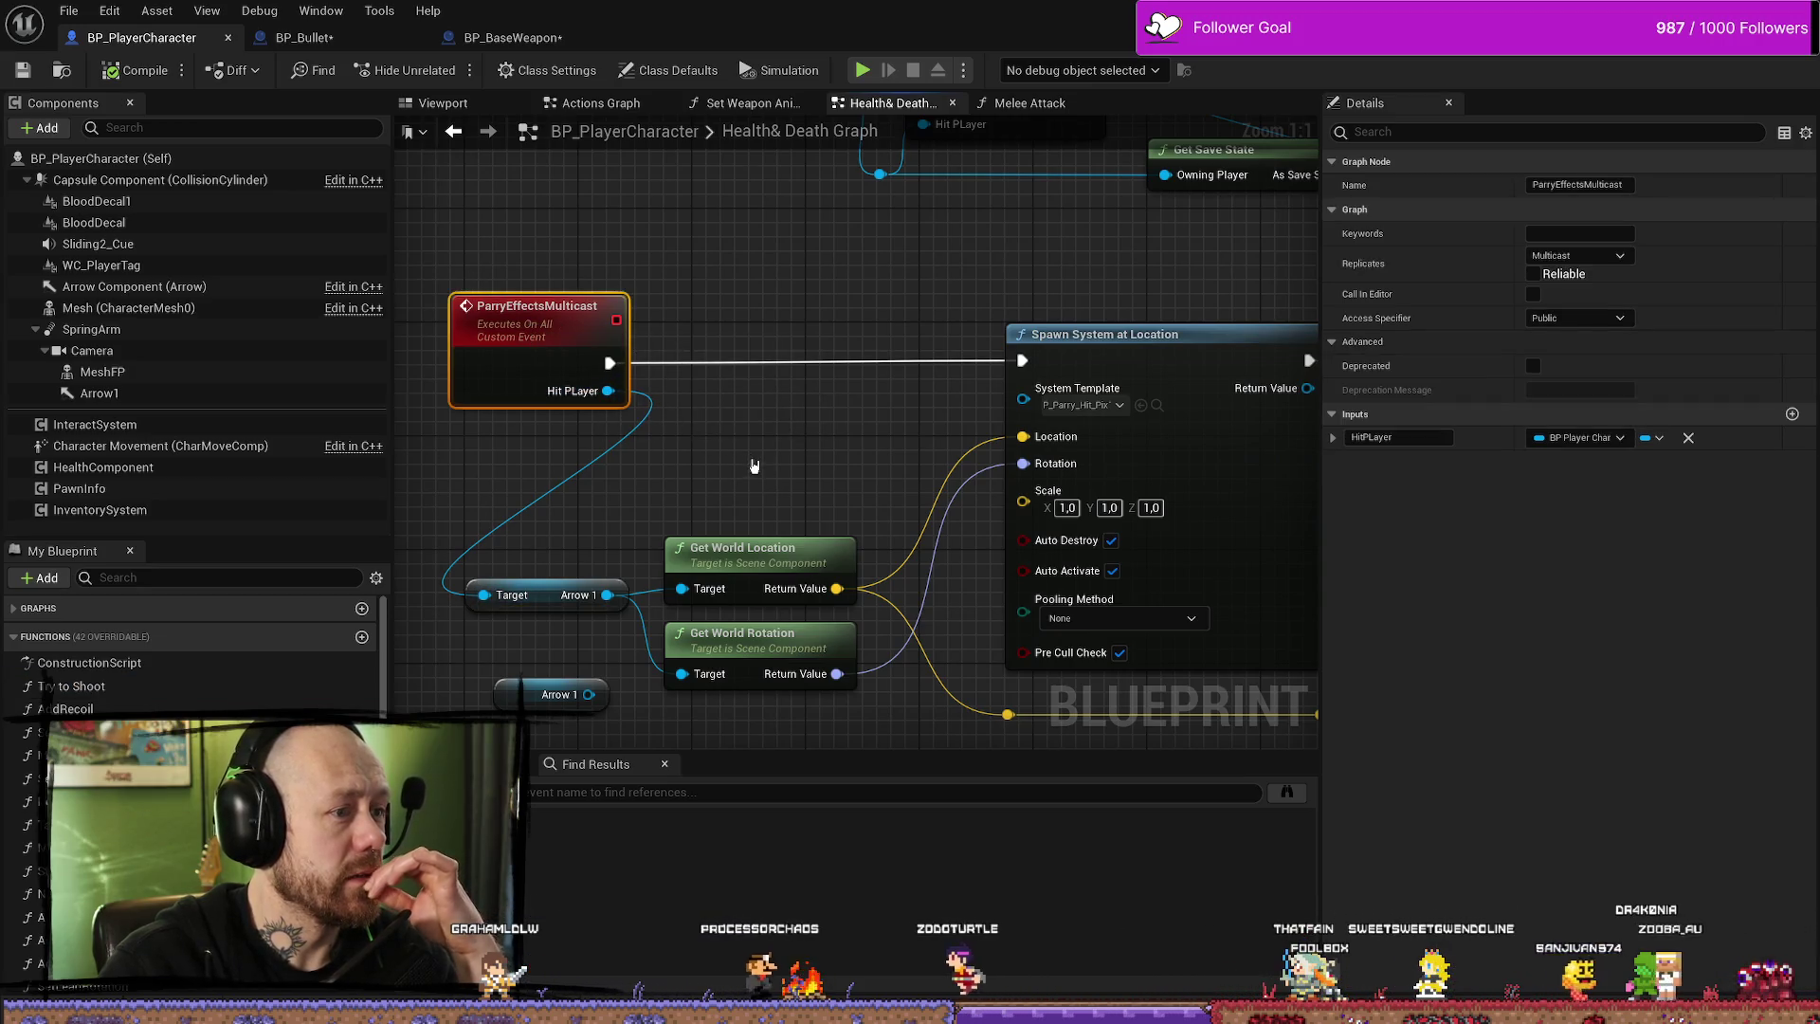
mouse_move(853, 568)
left_mouse_down()
mouse_move(868, 439)
mouse_move(502, 540)
left_mouse_up()
mouse_move(744, 447)
left_mouse_down()
mouse_move(807, 391)
mouse_move(779, 390)
left_mouse_up()
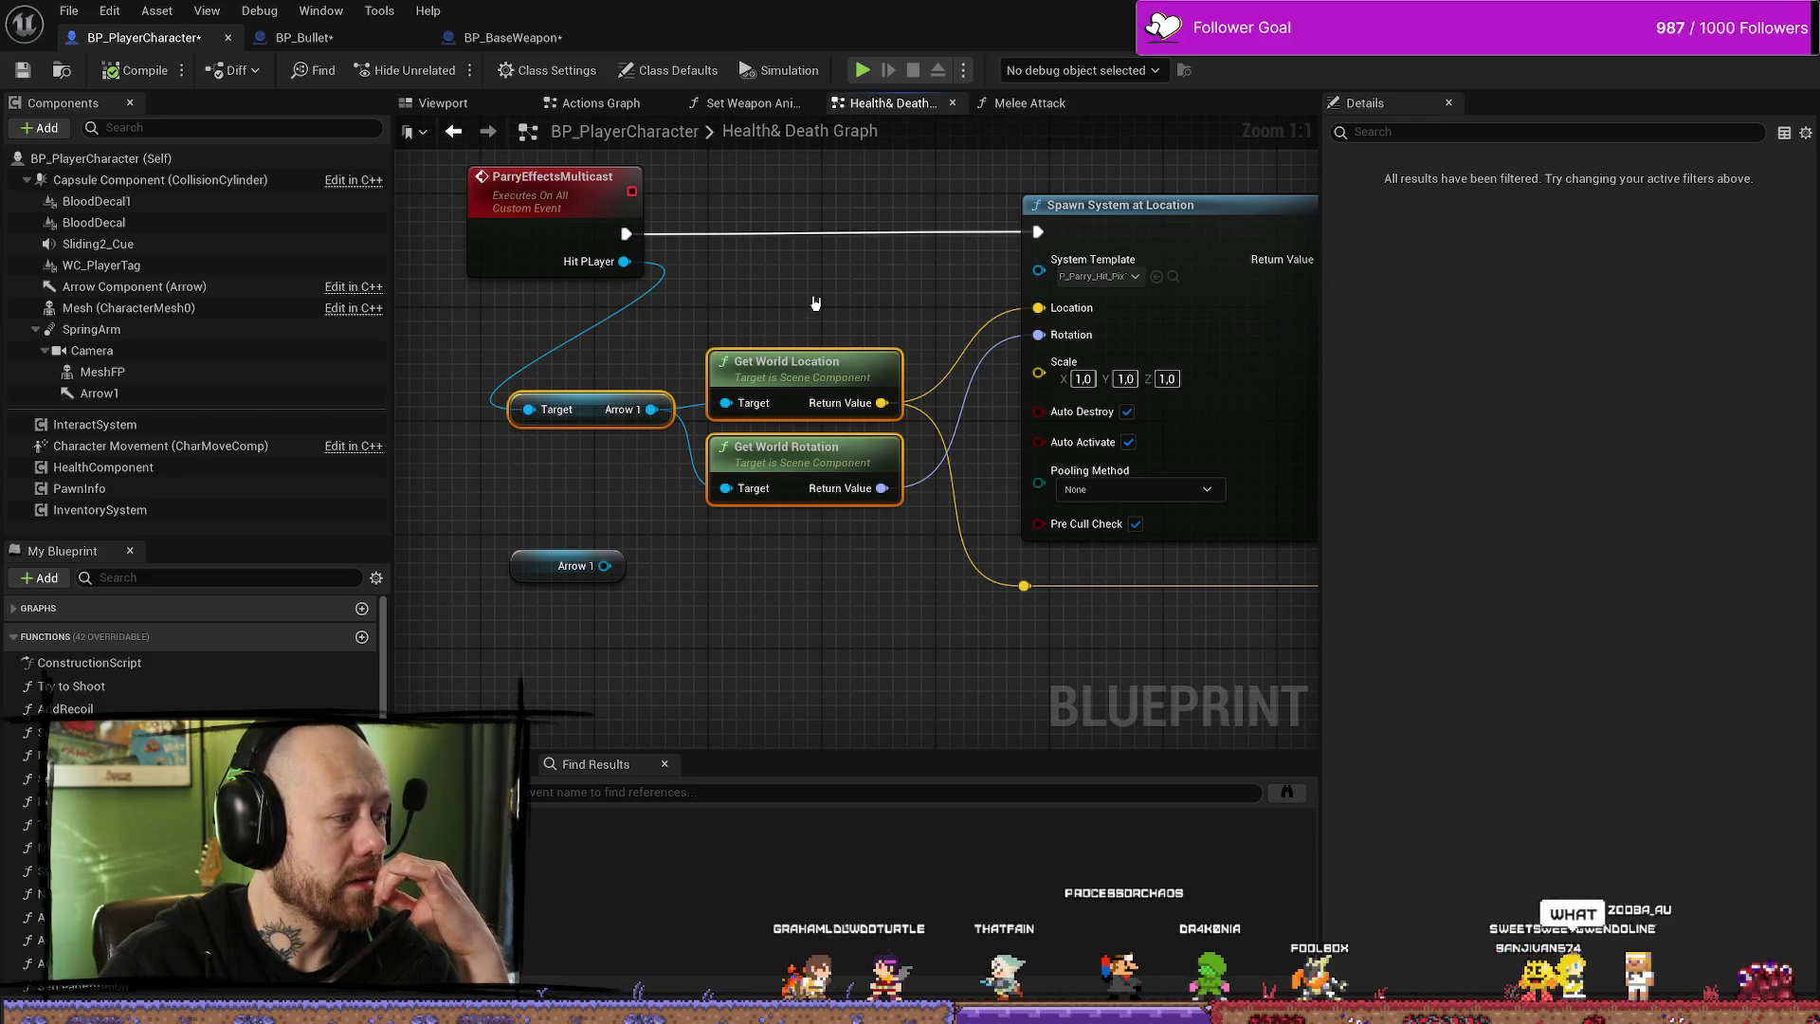
left_click_drag(815, 304, 818, 365)
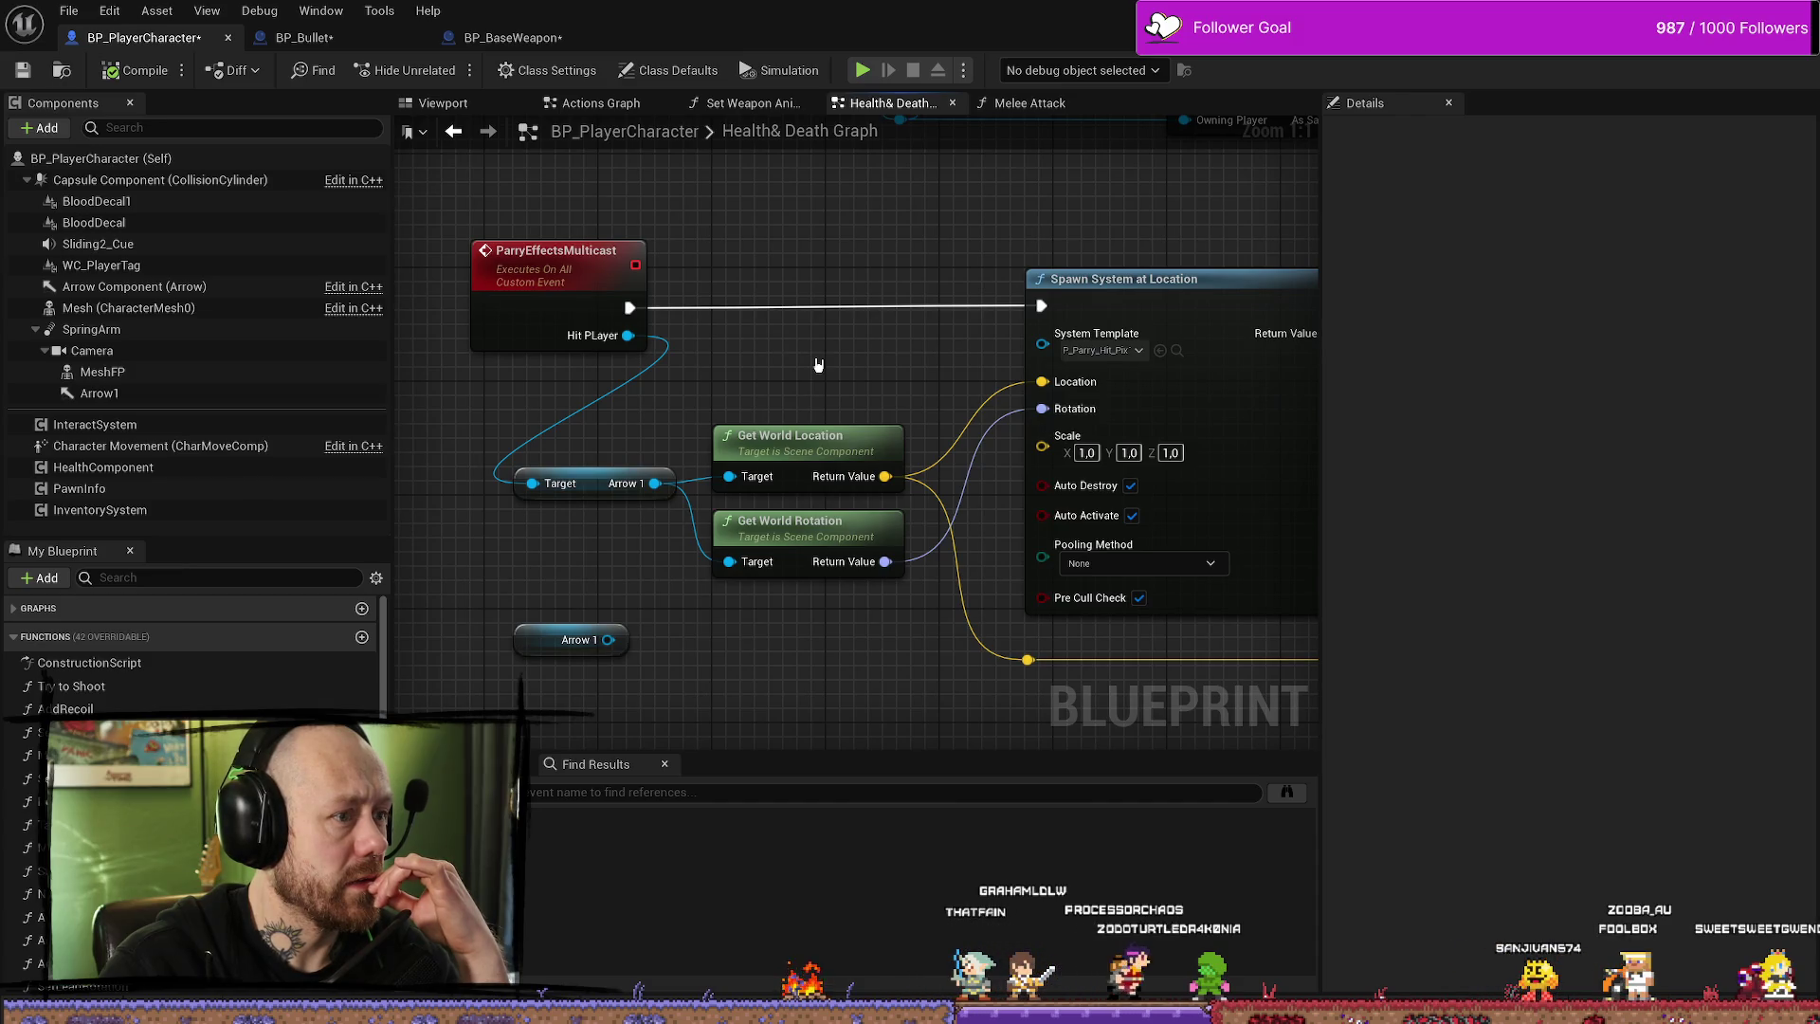
left_click(25, 73)
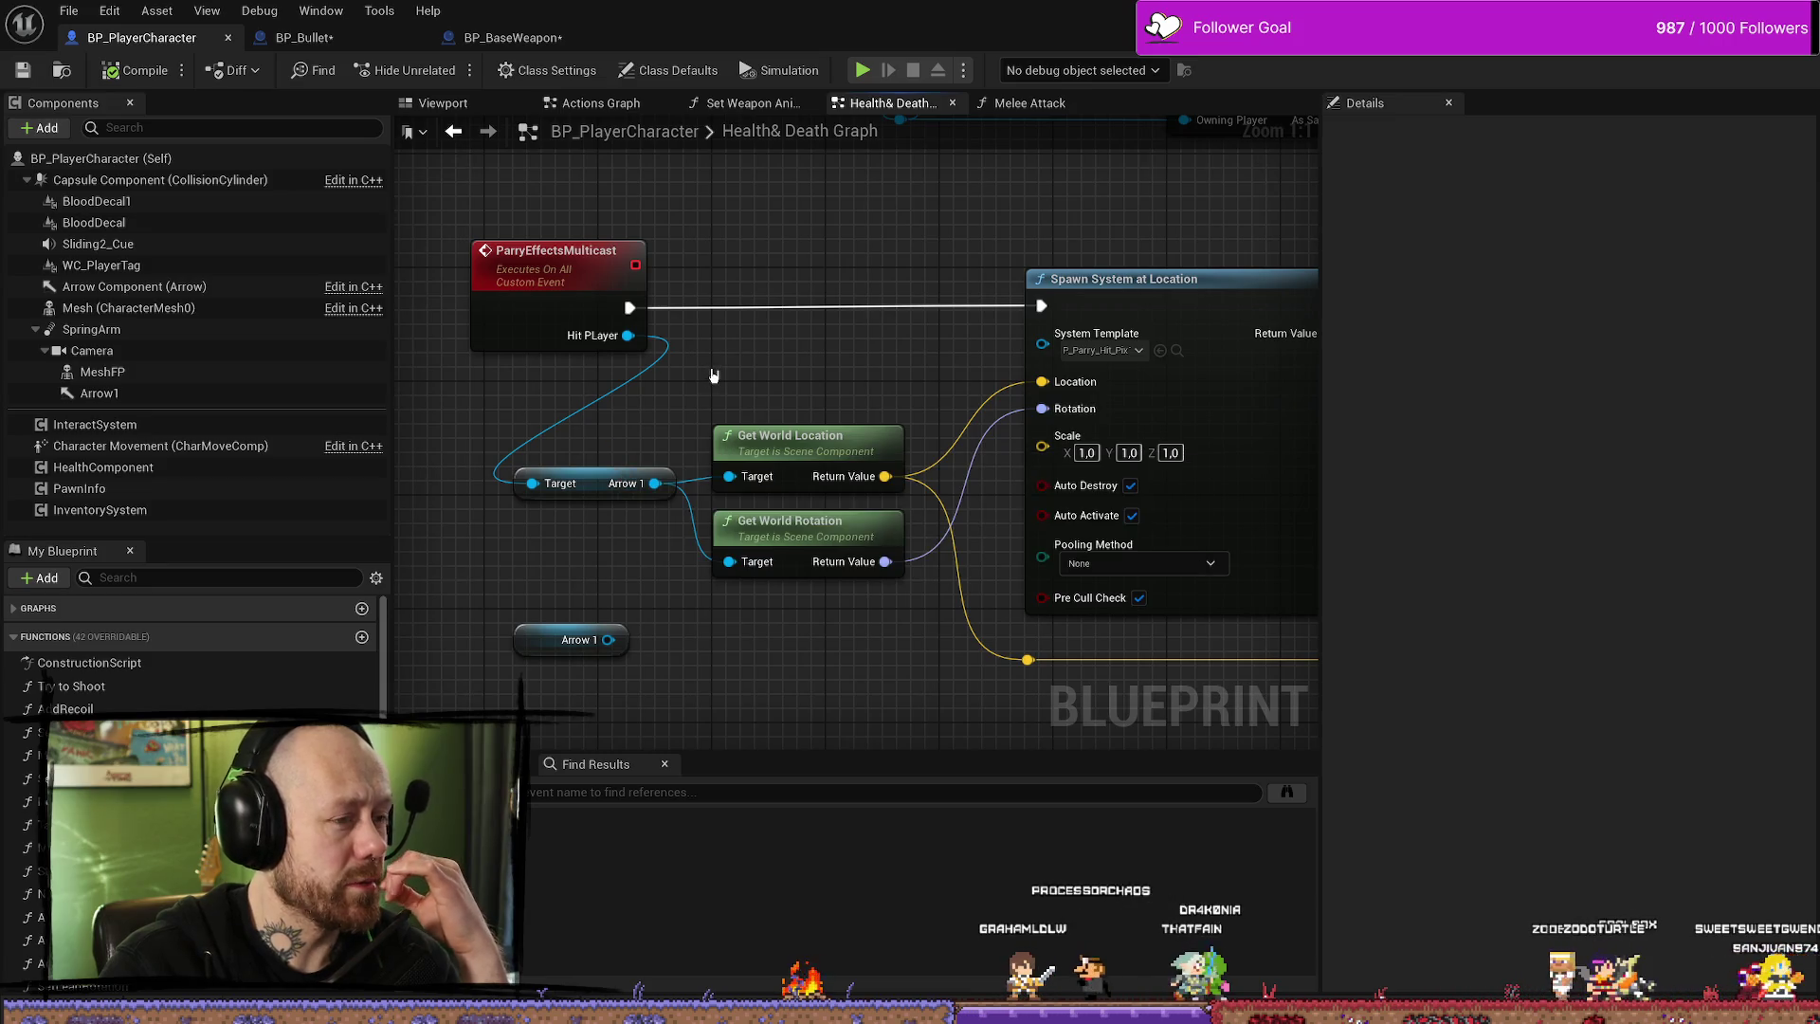
- Zoom out to view both parry events, then switch to BP_Bullet's Handle Hit graph
left_click(606, 484)
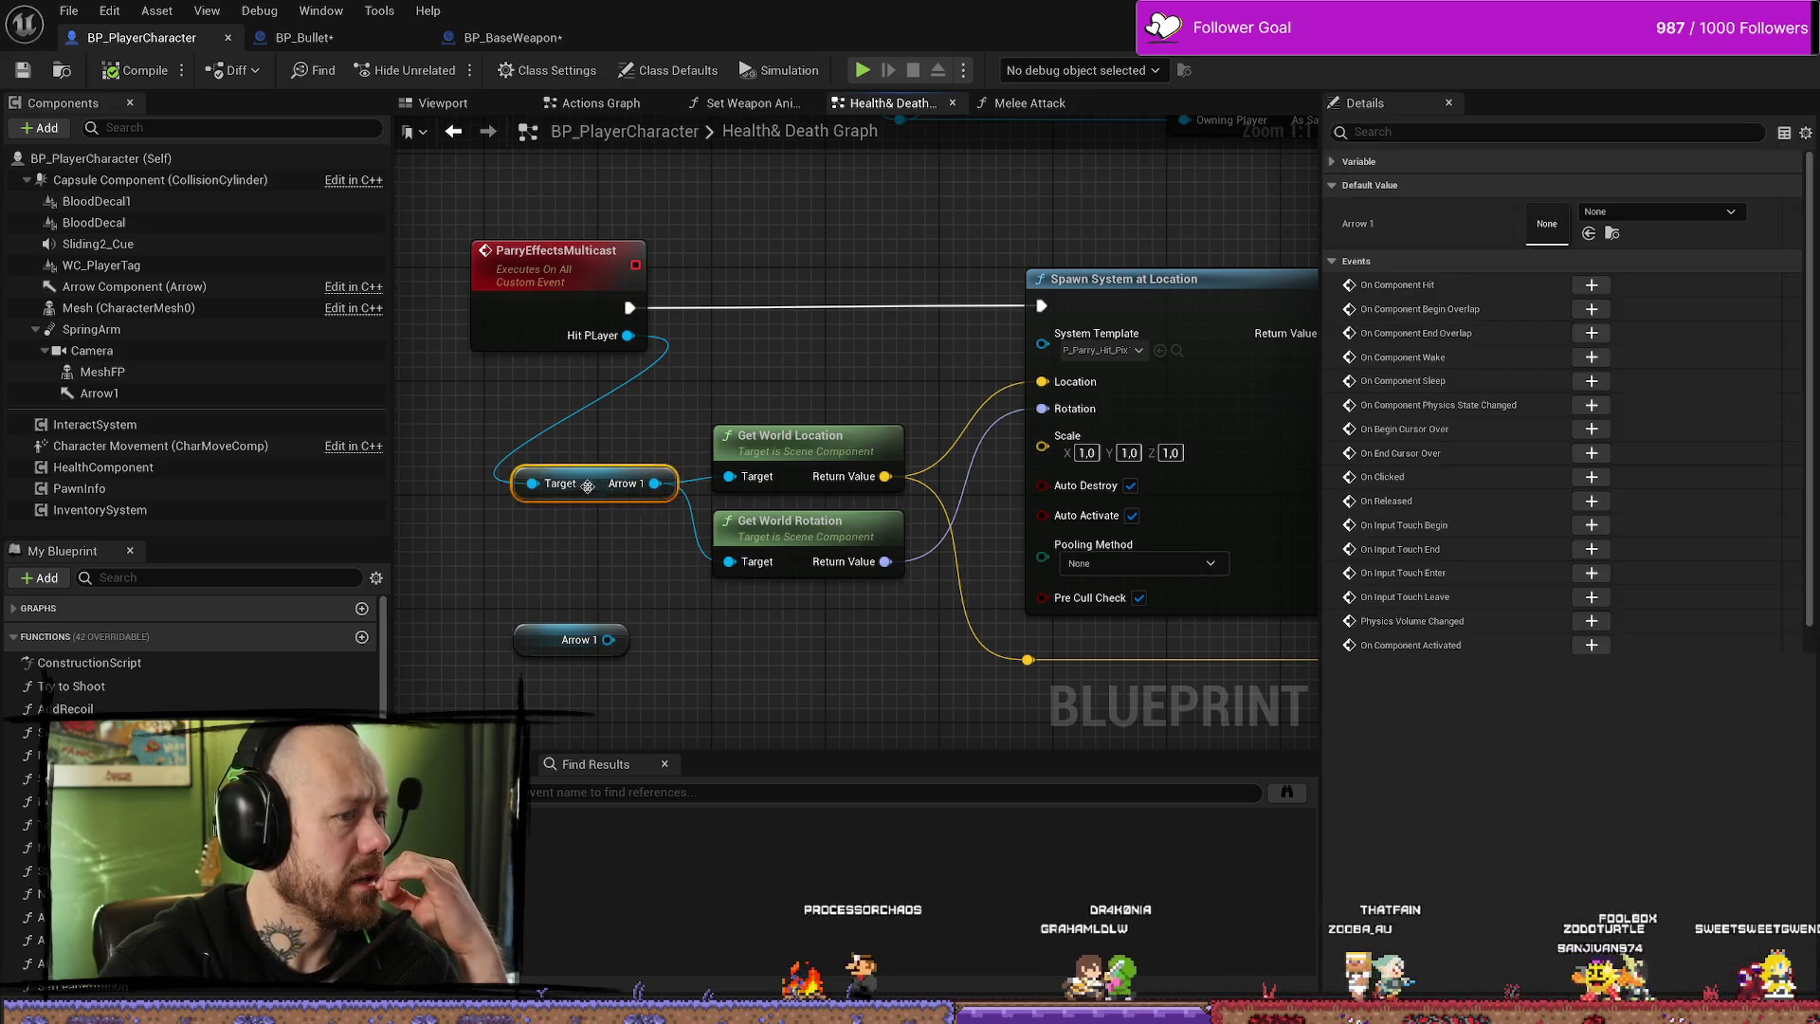
left_click(781, 385)
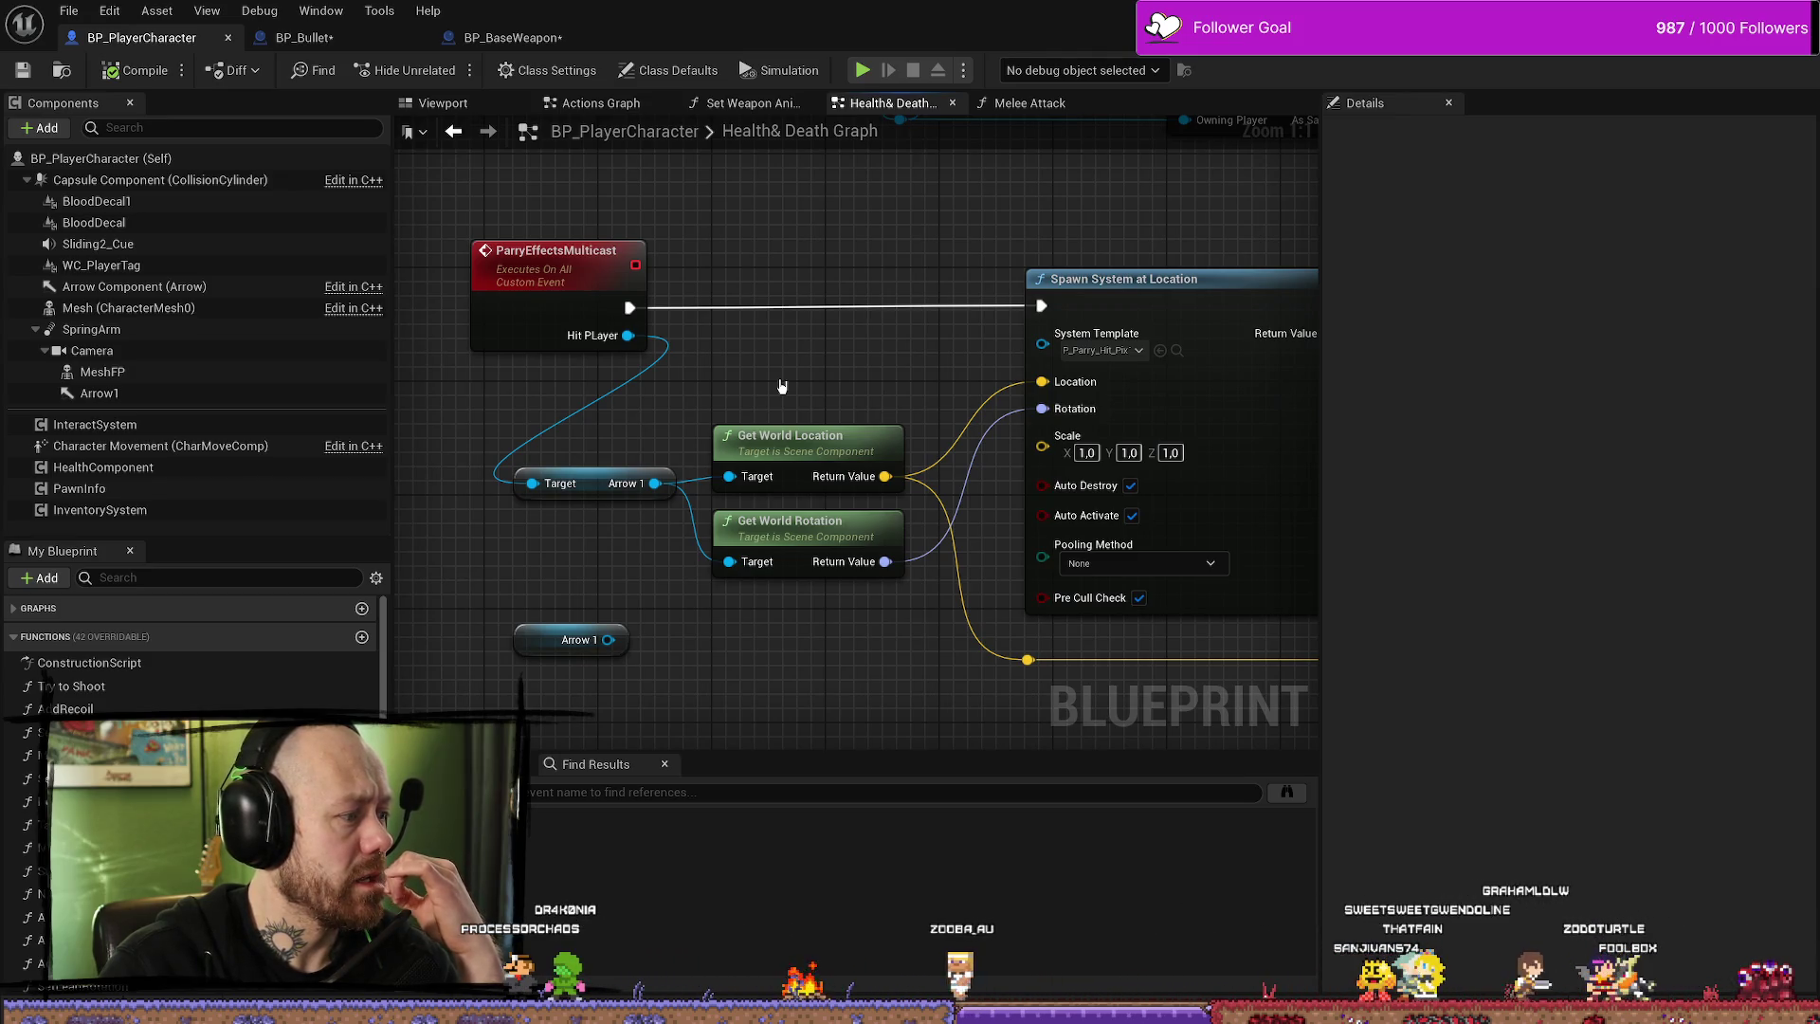
scroll(781, 386, "down", 1)
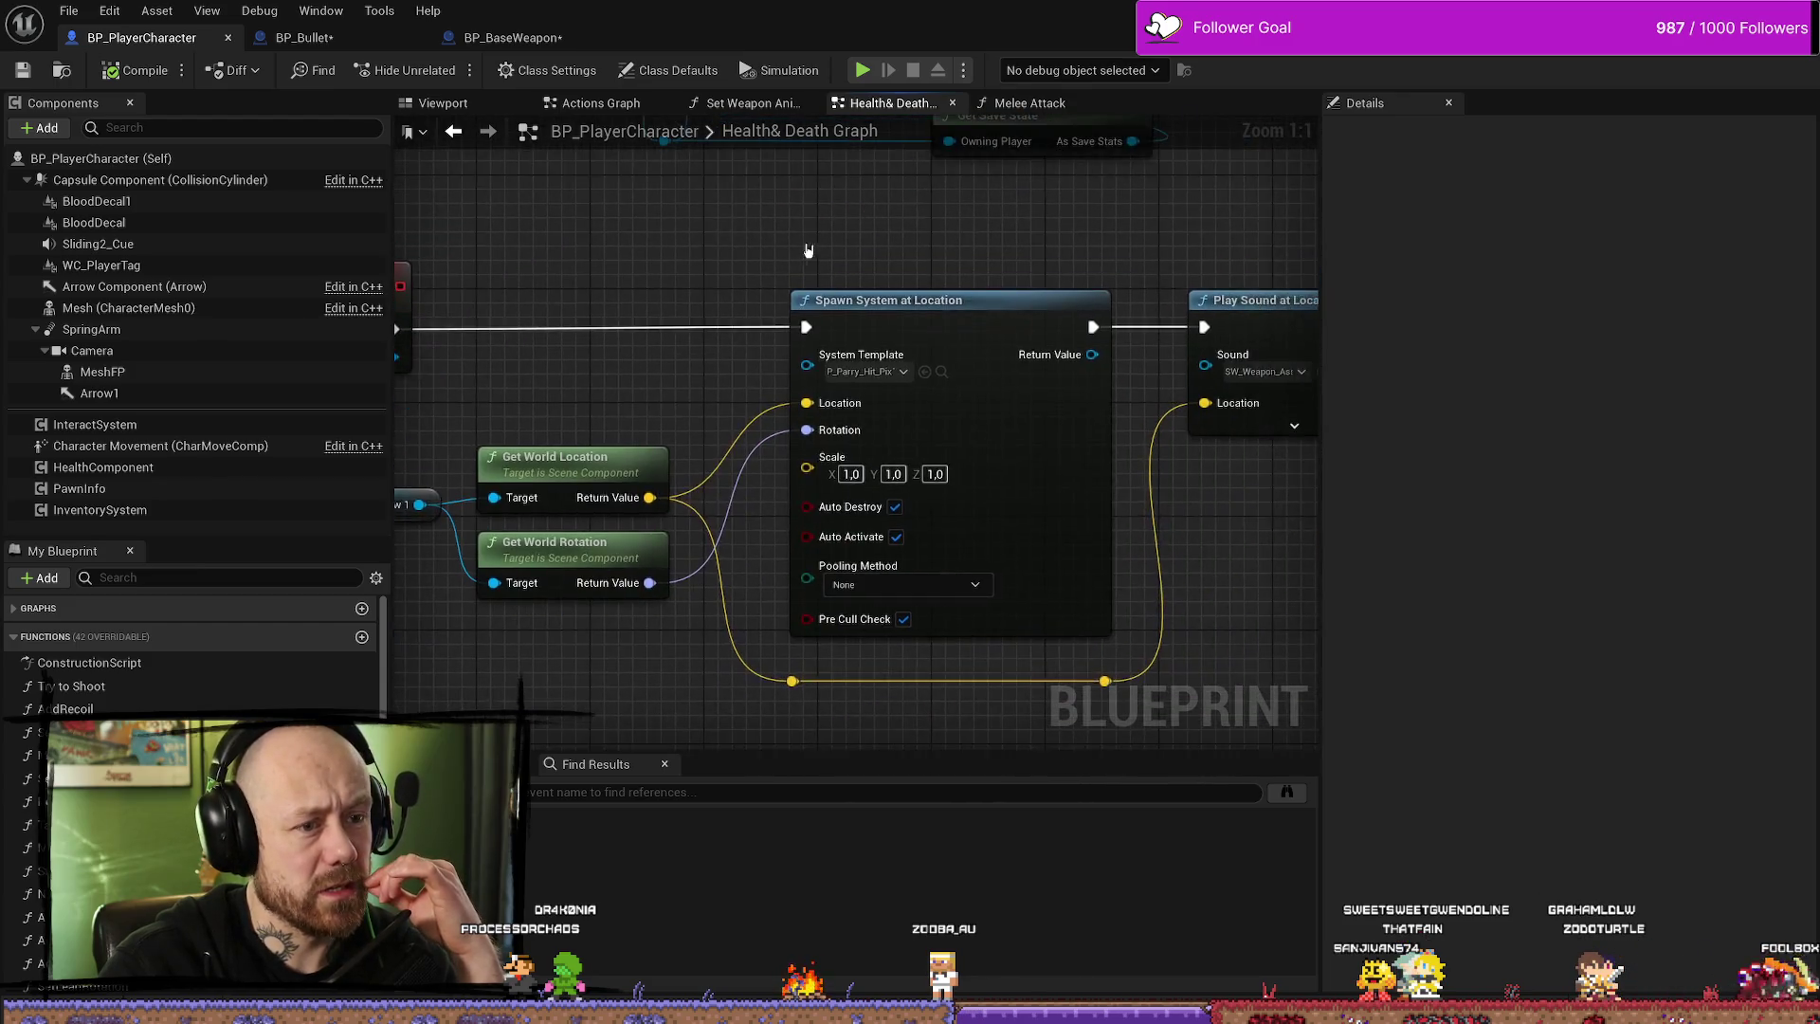
left_click_drag(845, 256, 1092, 263)
left_click_drag(850, 279, 832, 316)
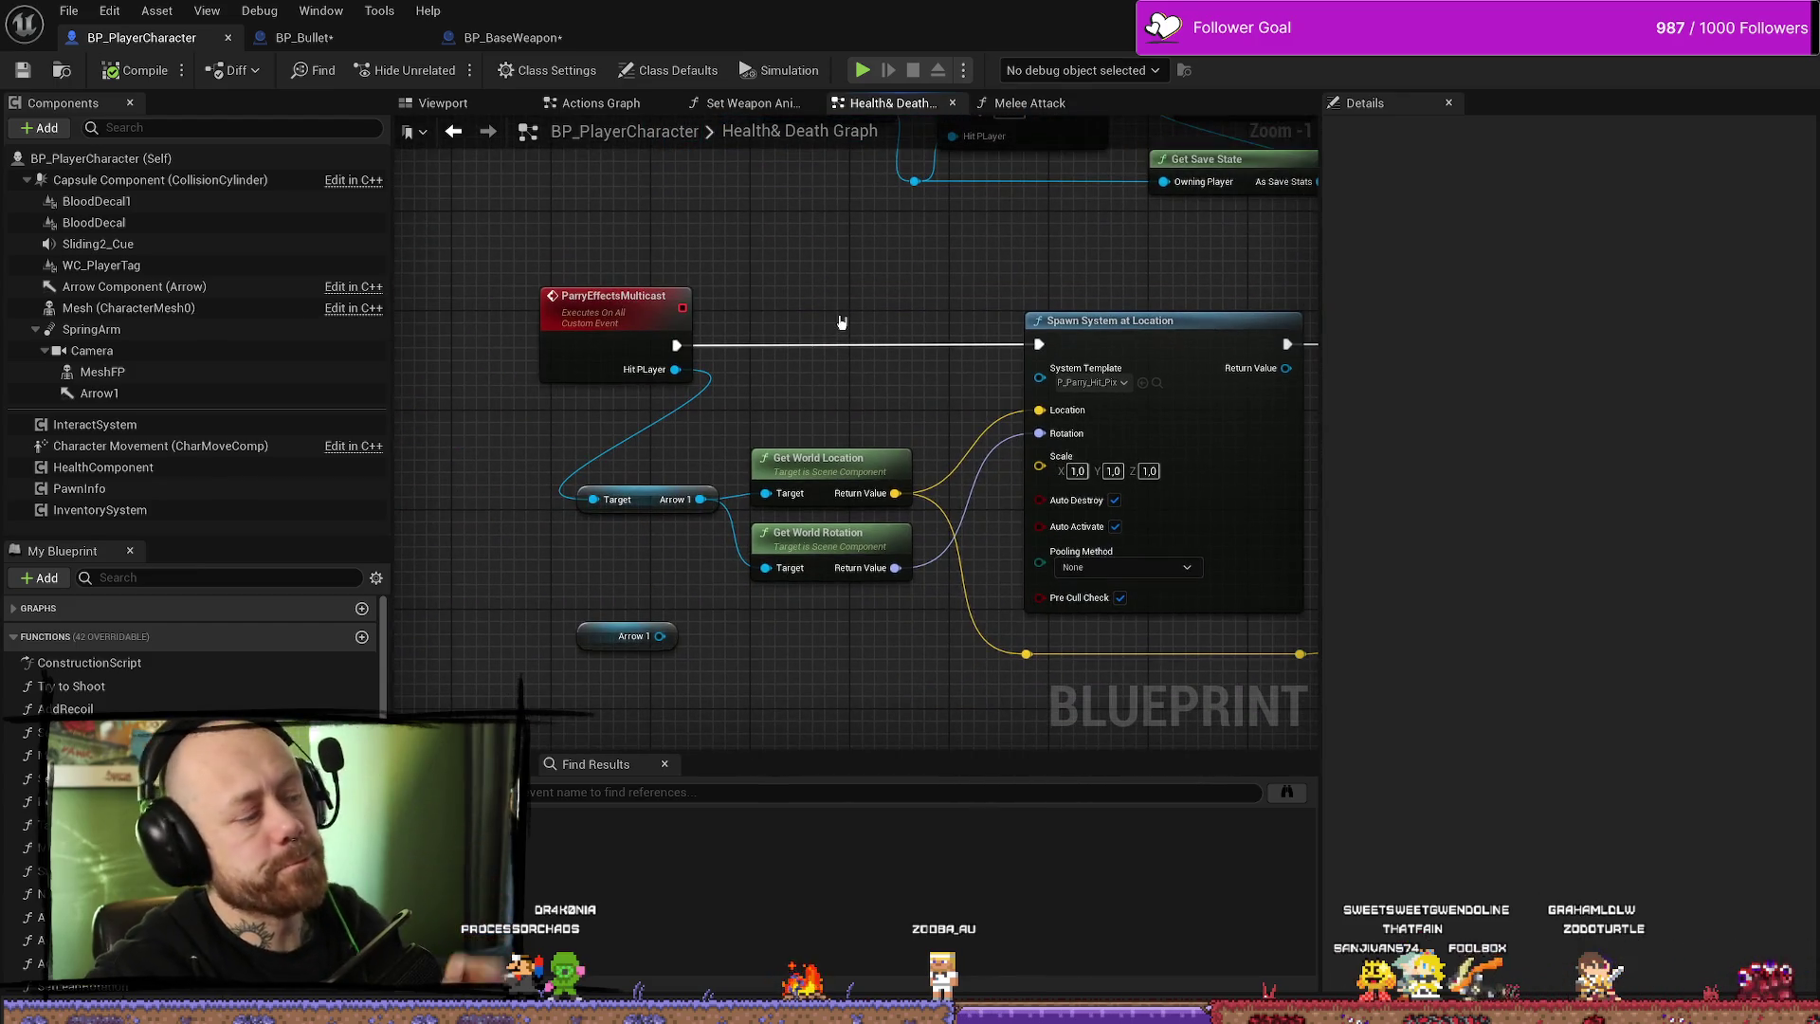
left_click_drag(933, 376, 926, 462)
scroll(926, 462, "down", 1)
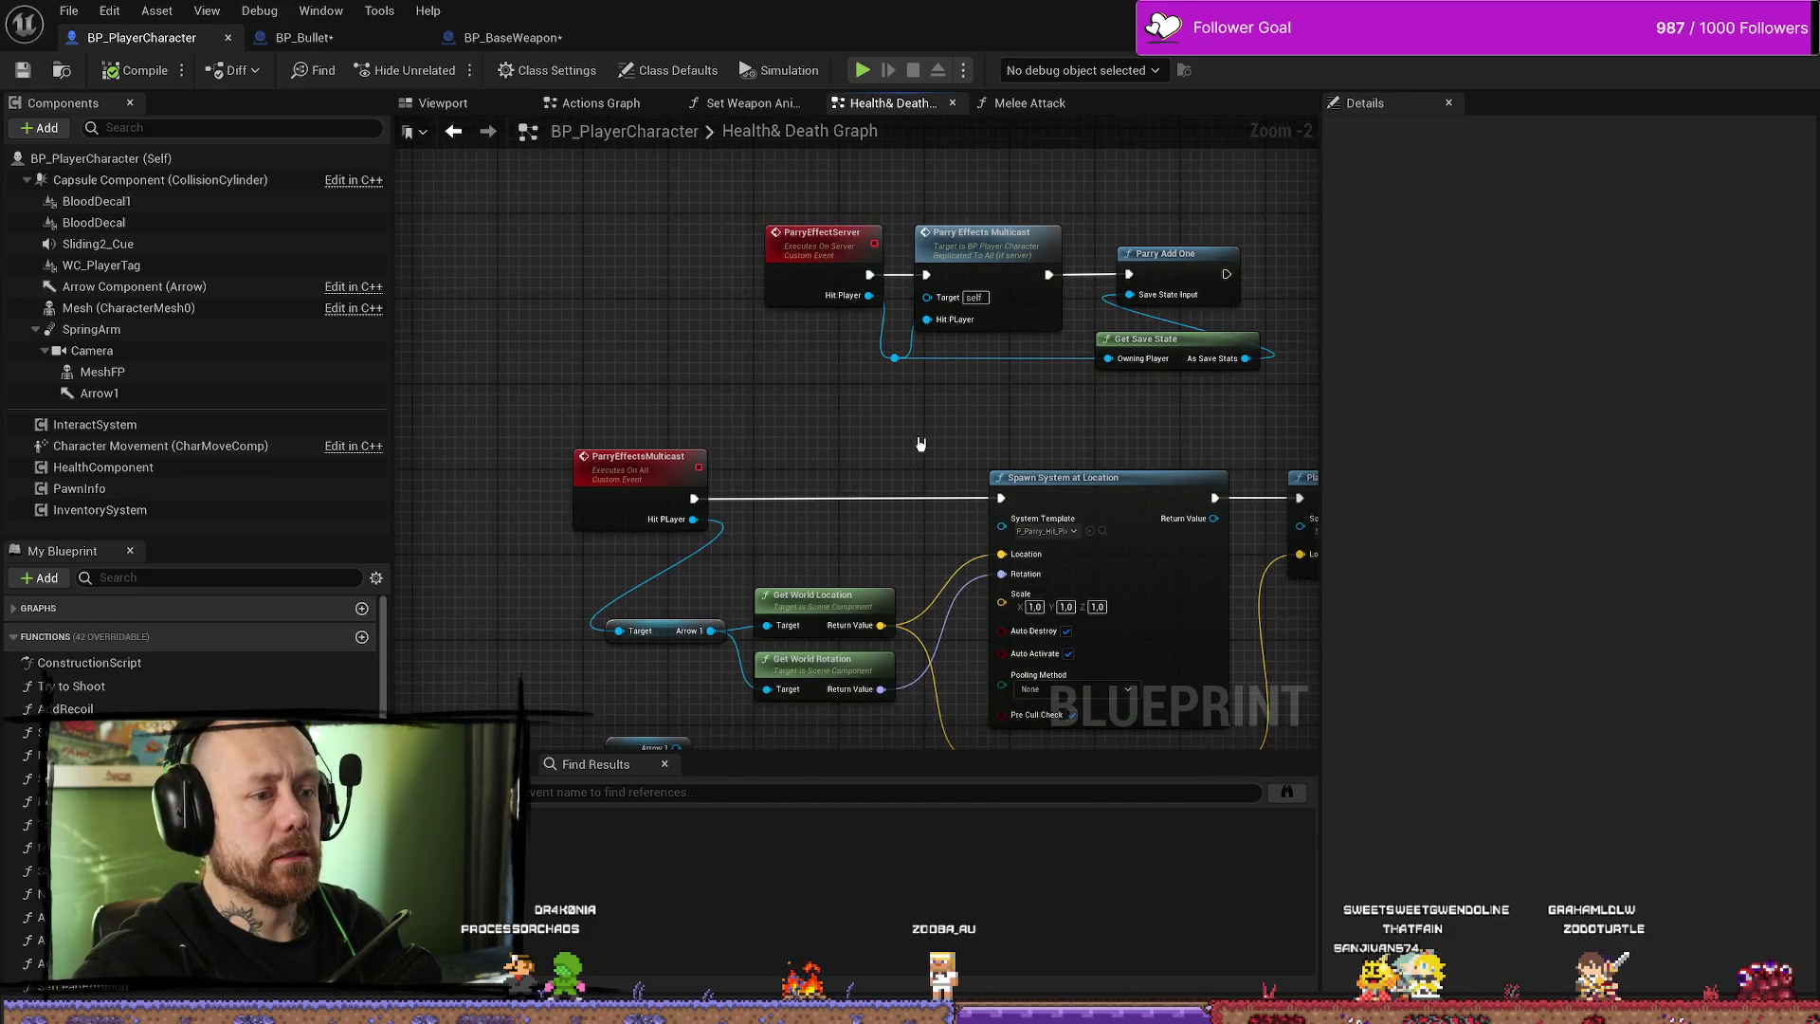
left_click(305, 34)
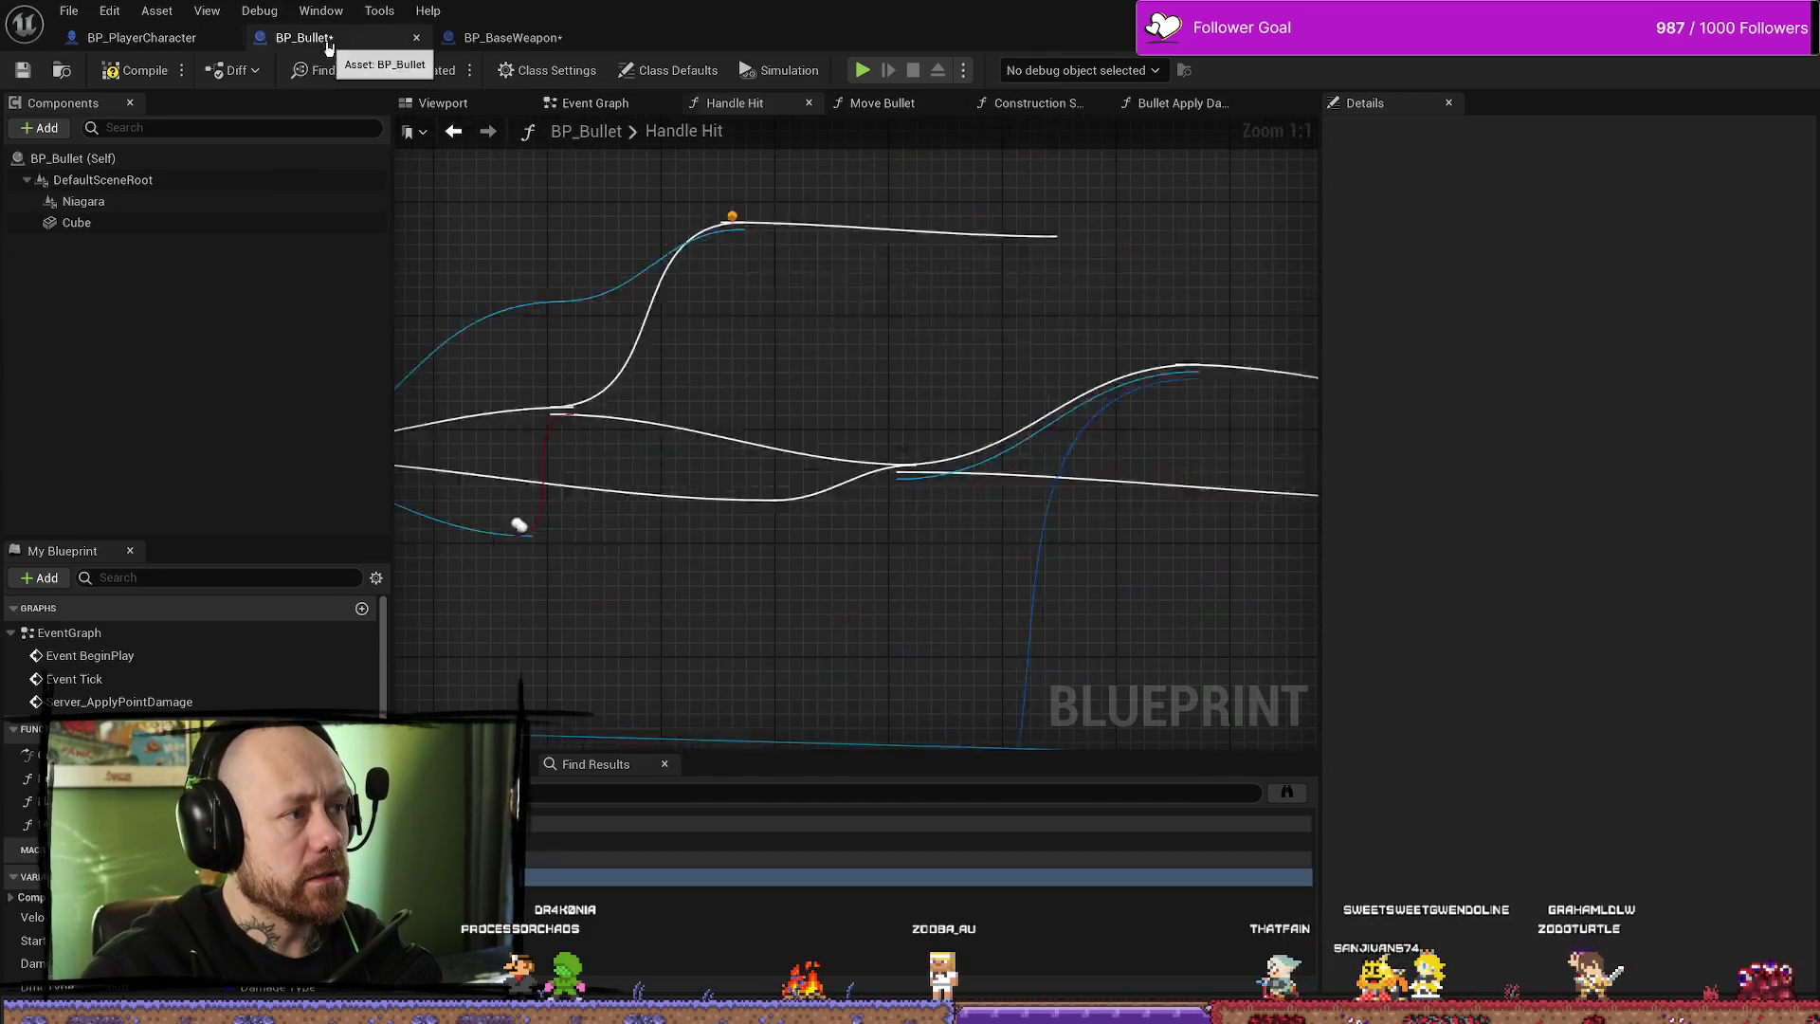
- Connect the As BP Player Character reroute to Parry Effect Server's Hit Player pin, then jump to its event
left_click_drag(704, 409, 779, 446)
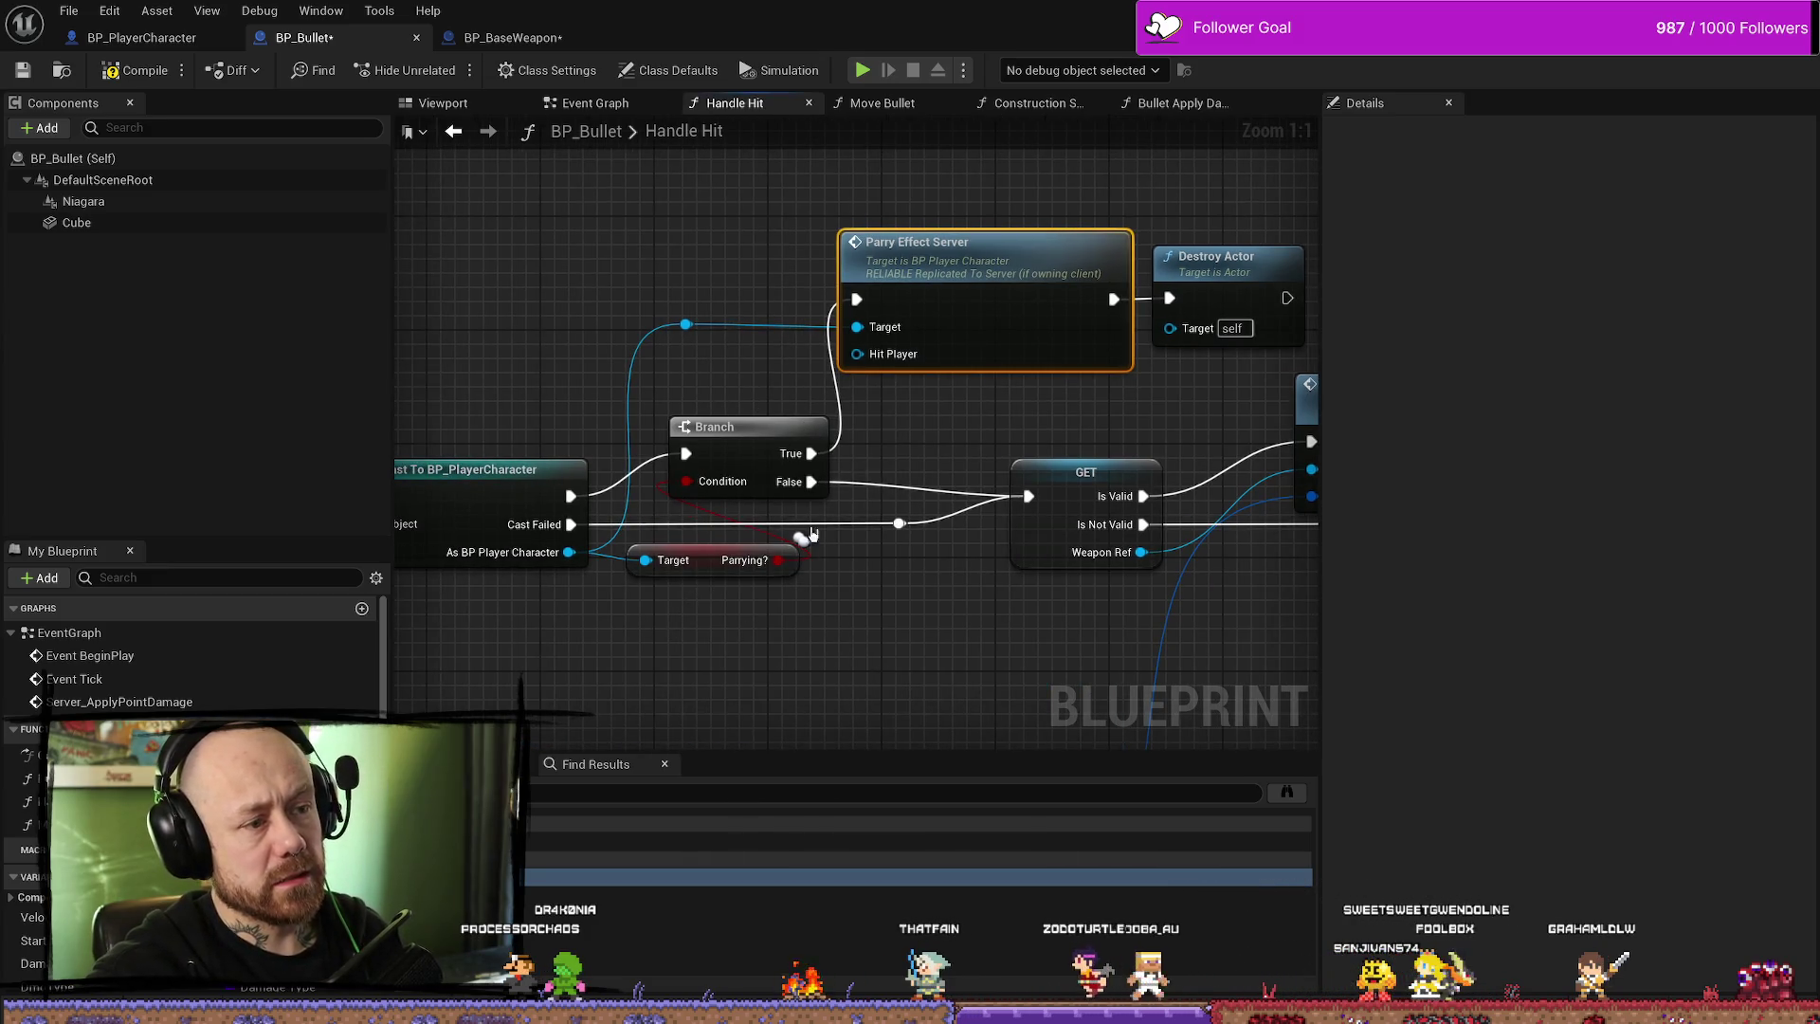
mouse_move(963, 418)
left_mouse_down()
mouse_move(846, 407)
mouse_move(952, 373)
left_mouse_up()
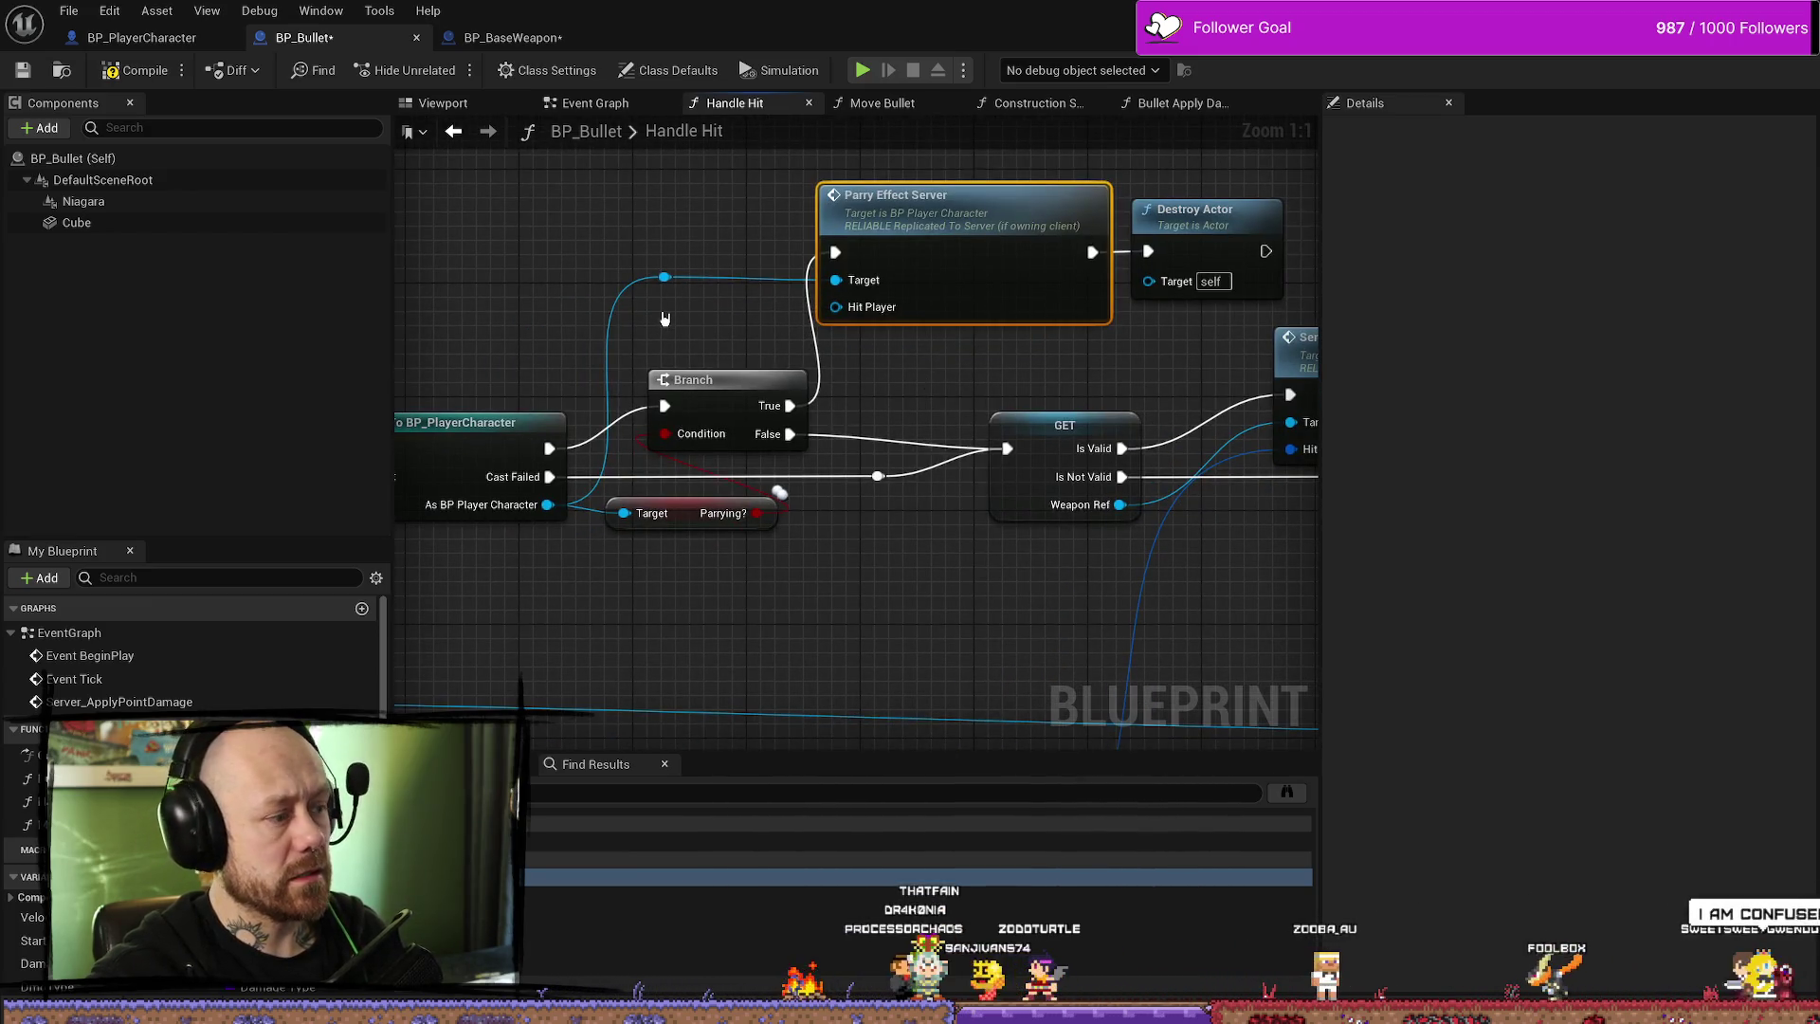
mouse_move(665, 276)
left_mouse_down()
mouse_move(823, 322)
mouse_move(835, 306)
left_mouse_up()
left_click(938, 389)
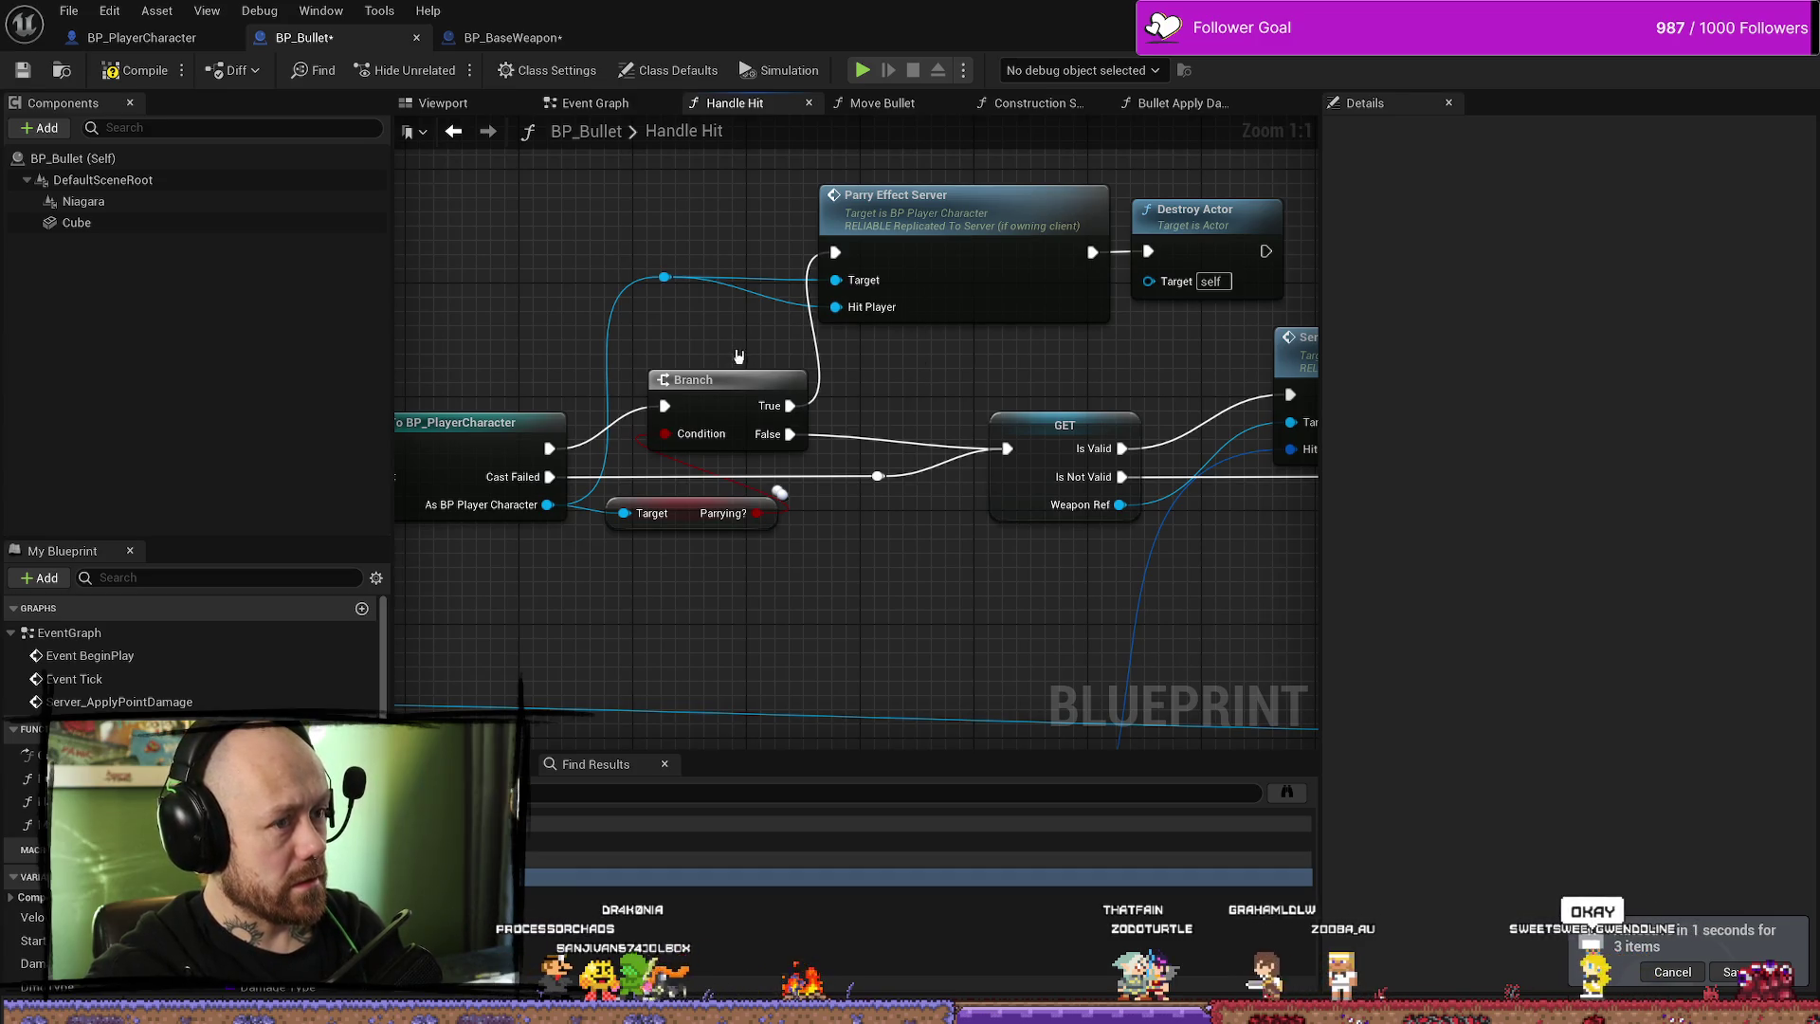
left_click_drag(719, 339, 733, 347)
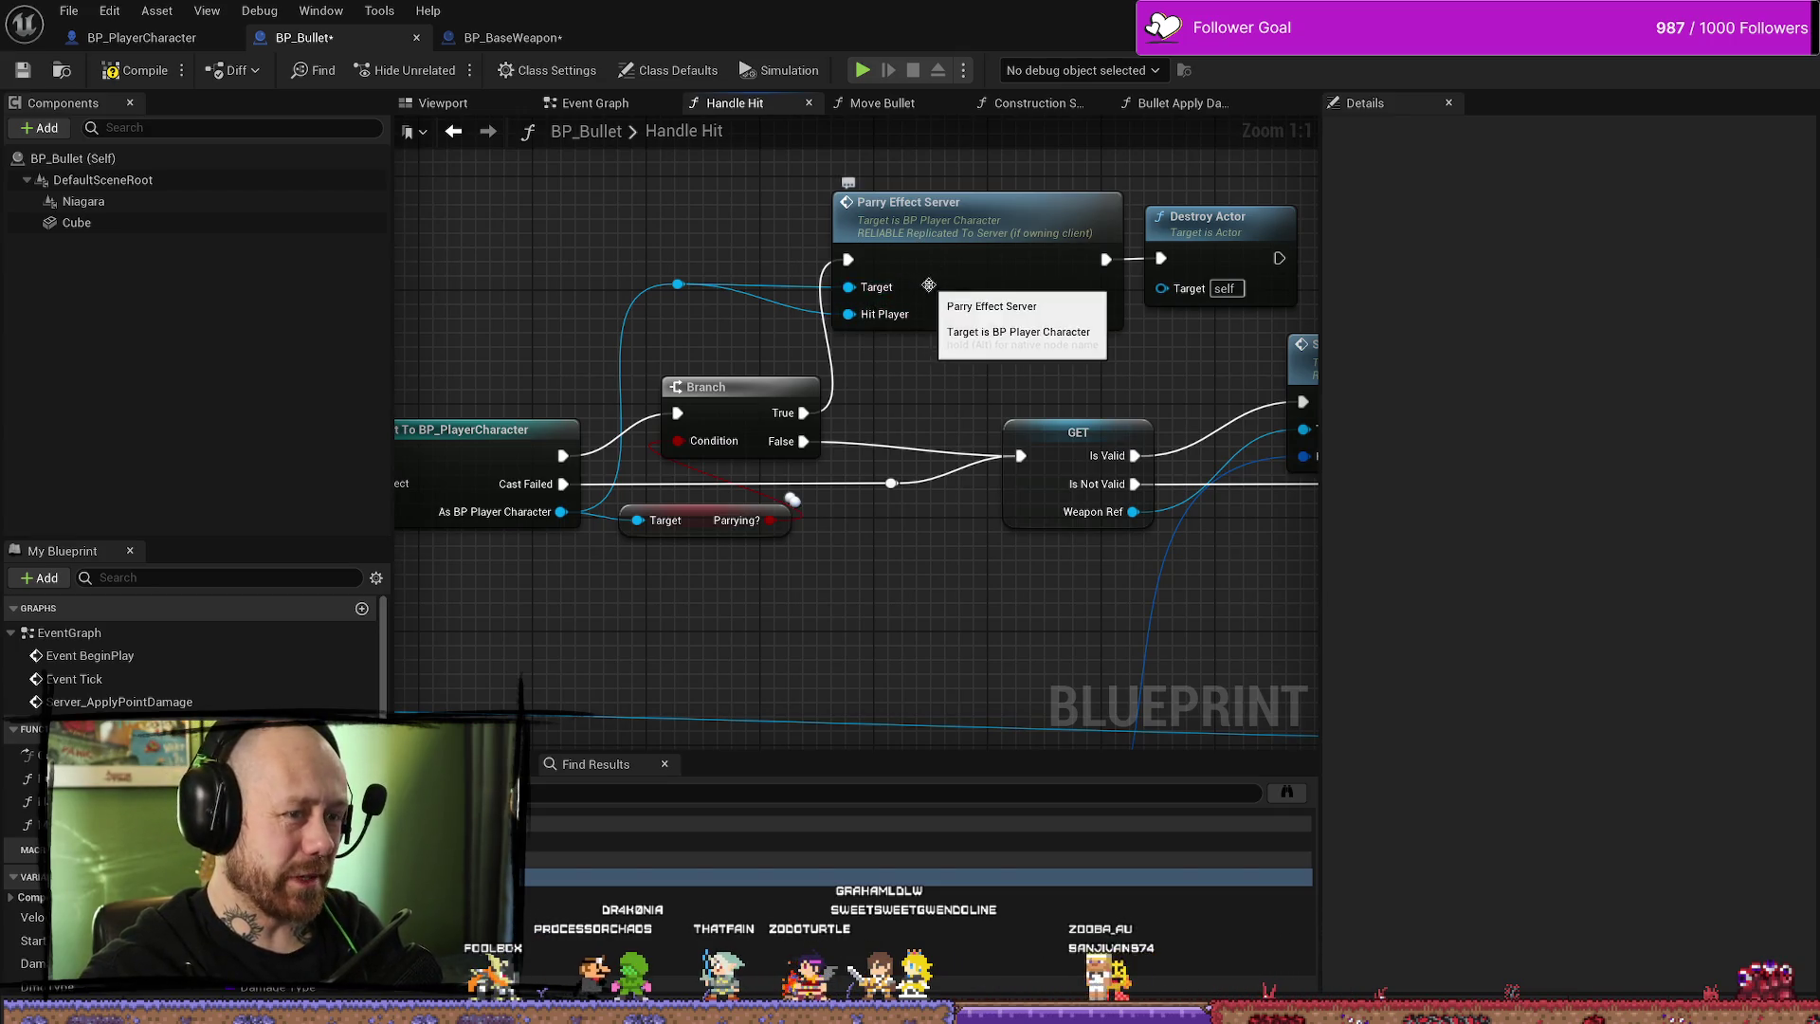
double_click(929, 284)
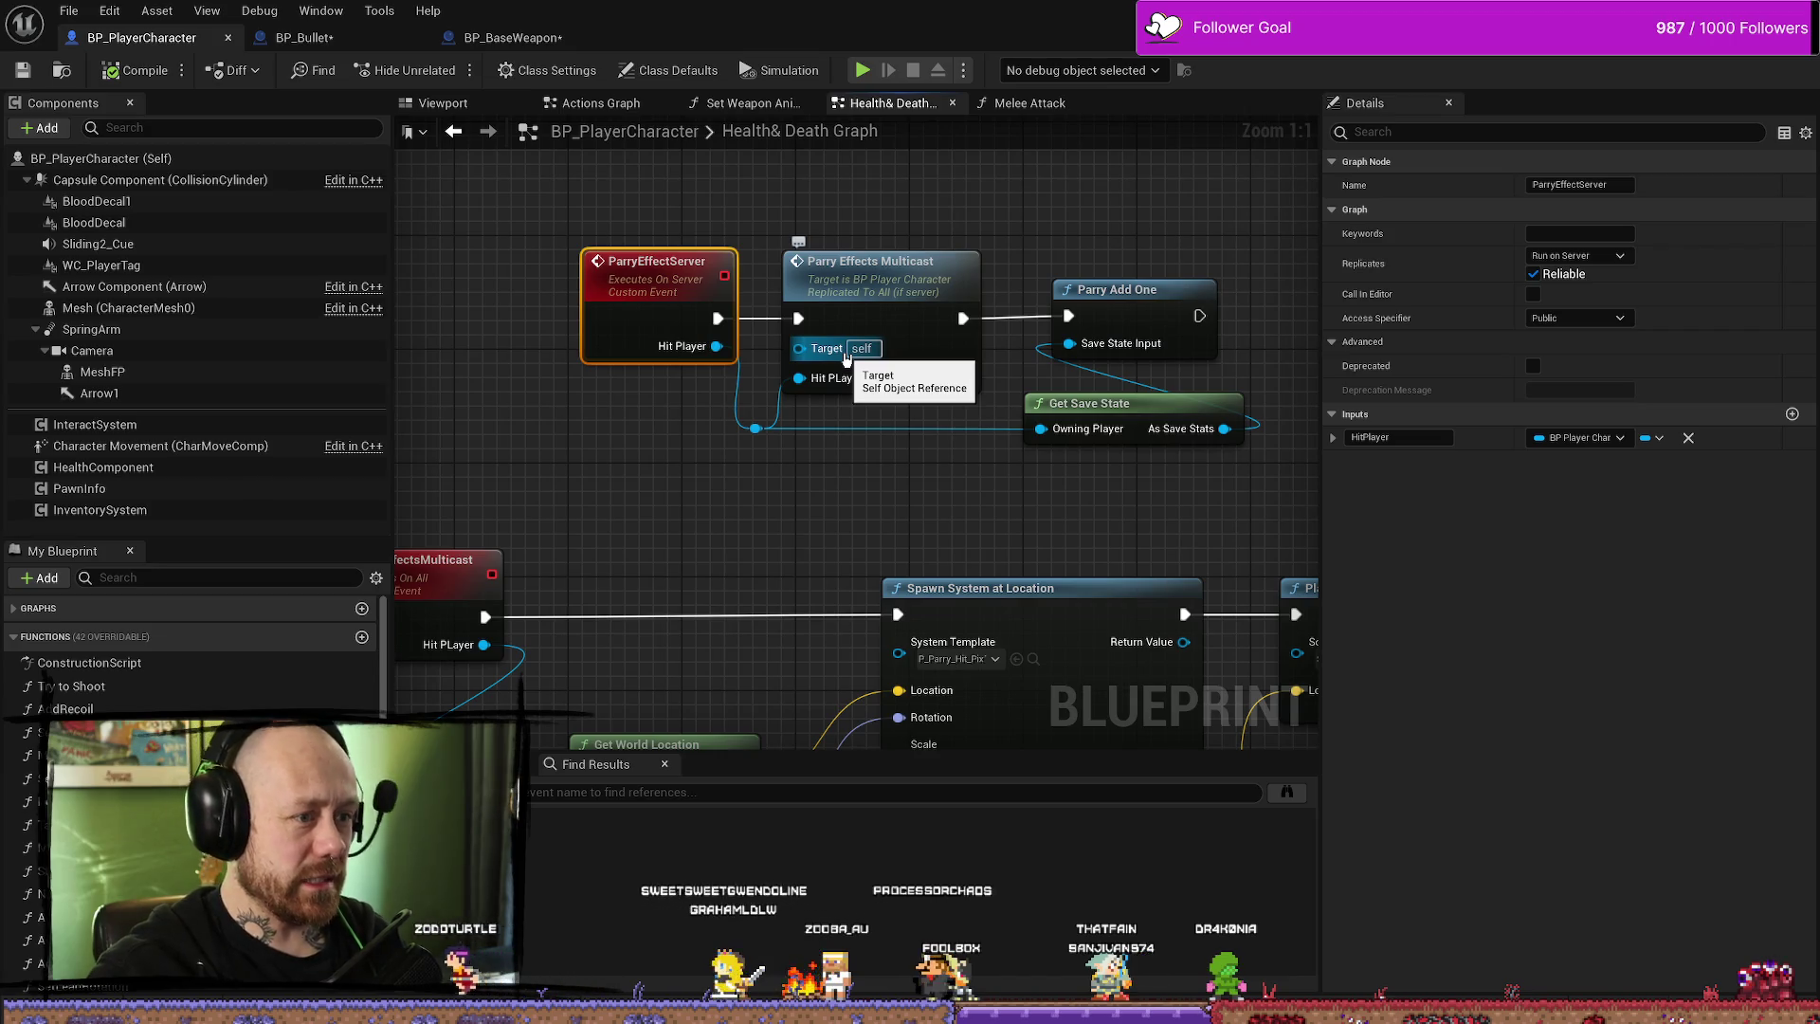
left_click_drag(674, 284, 660, 284)
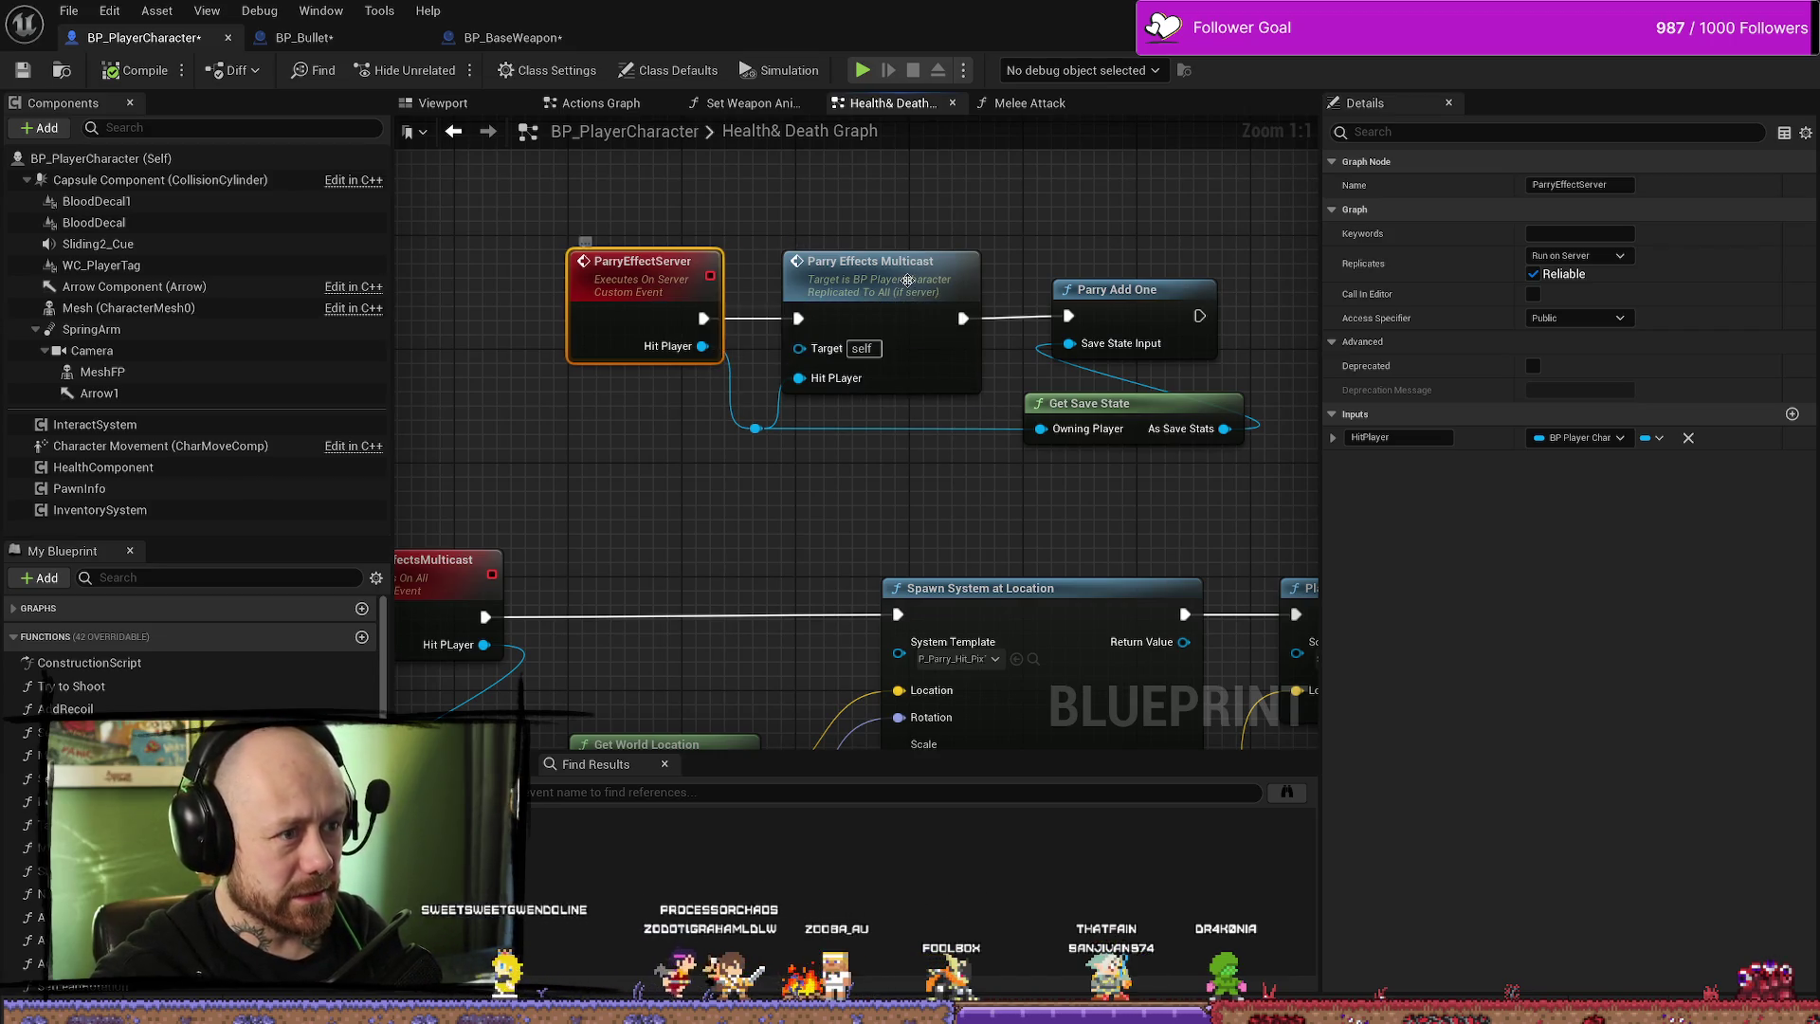
left_click(907, 281)
left_click(655, 254)
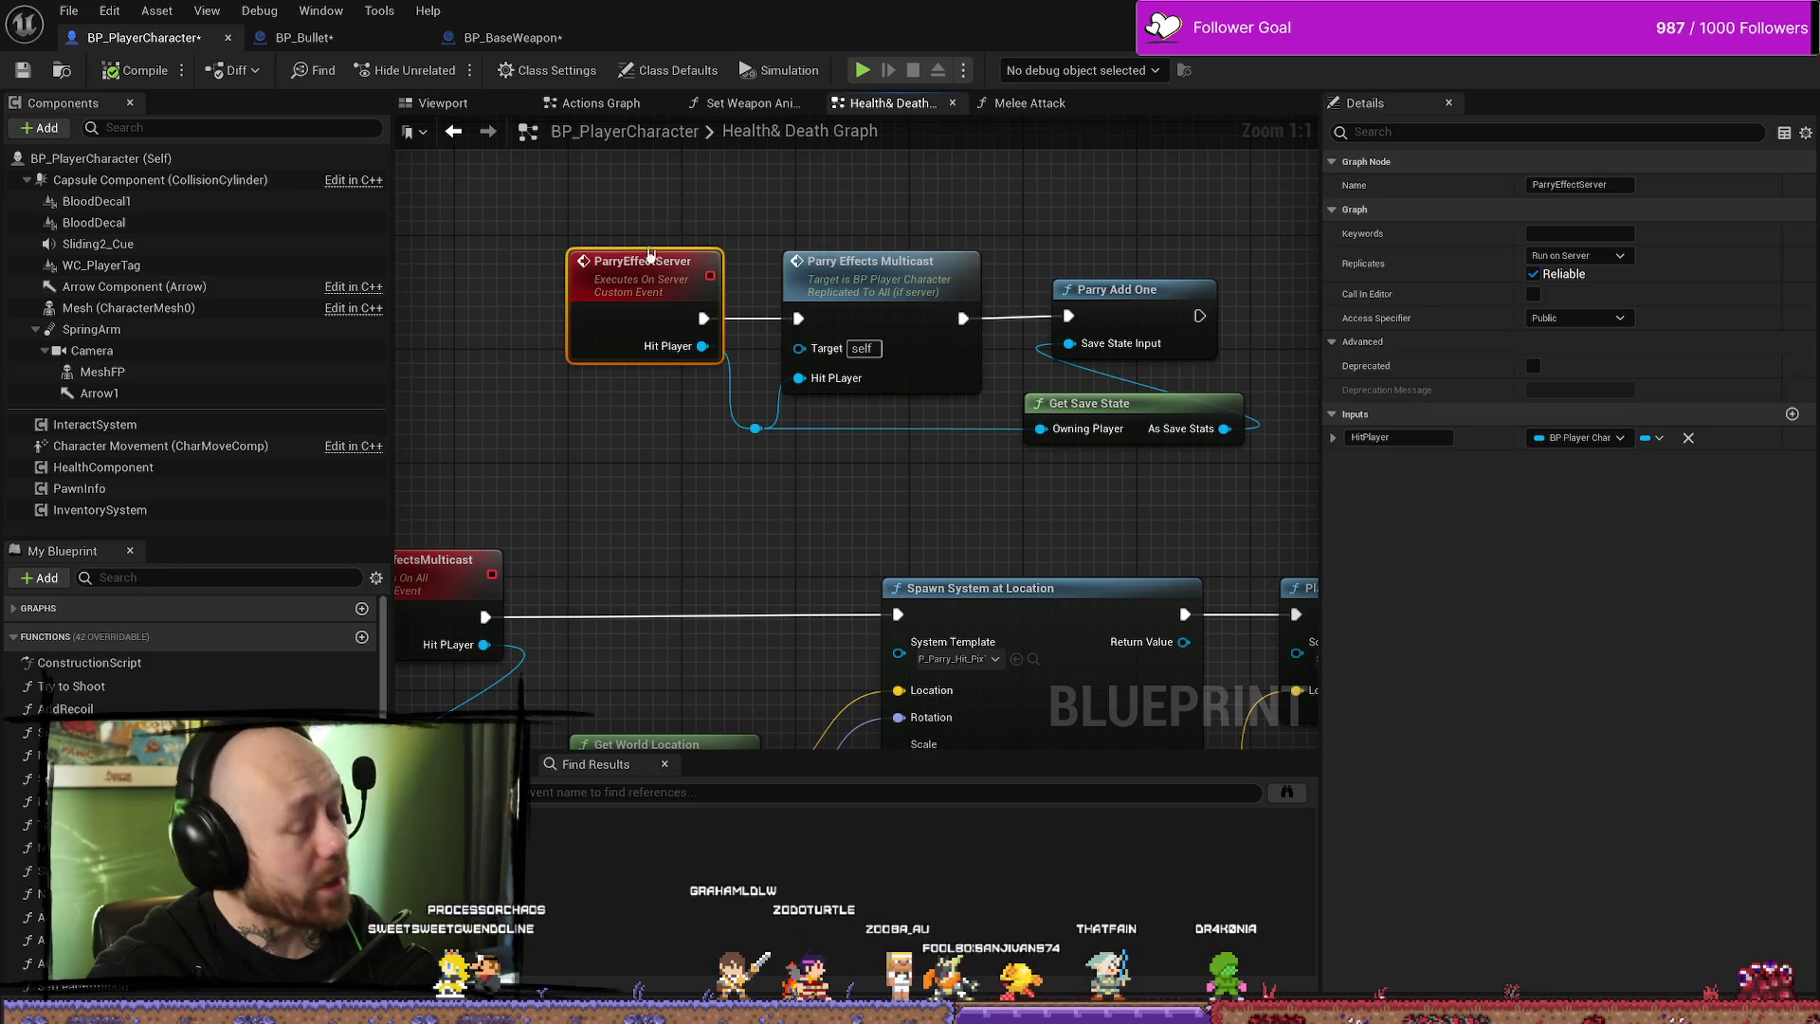
left_click(663, 389)
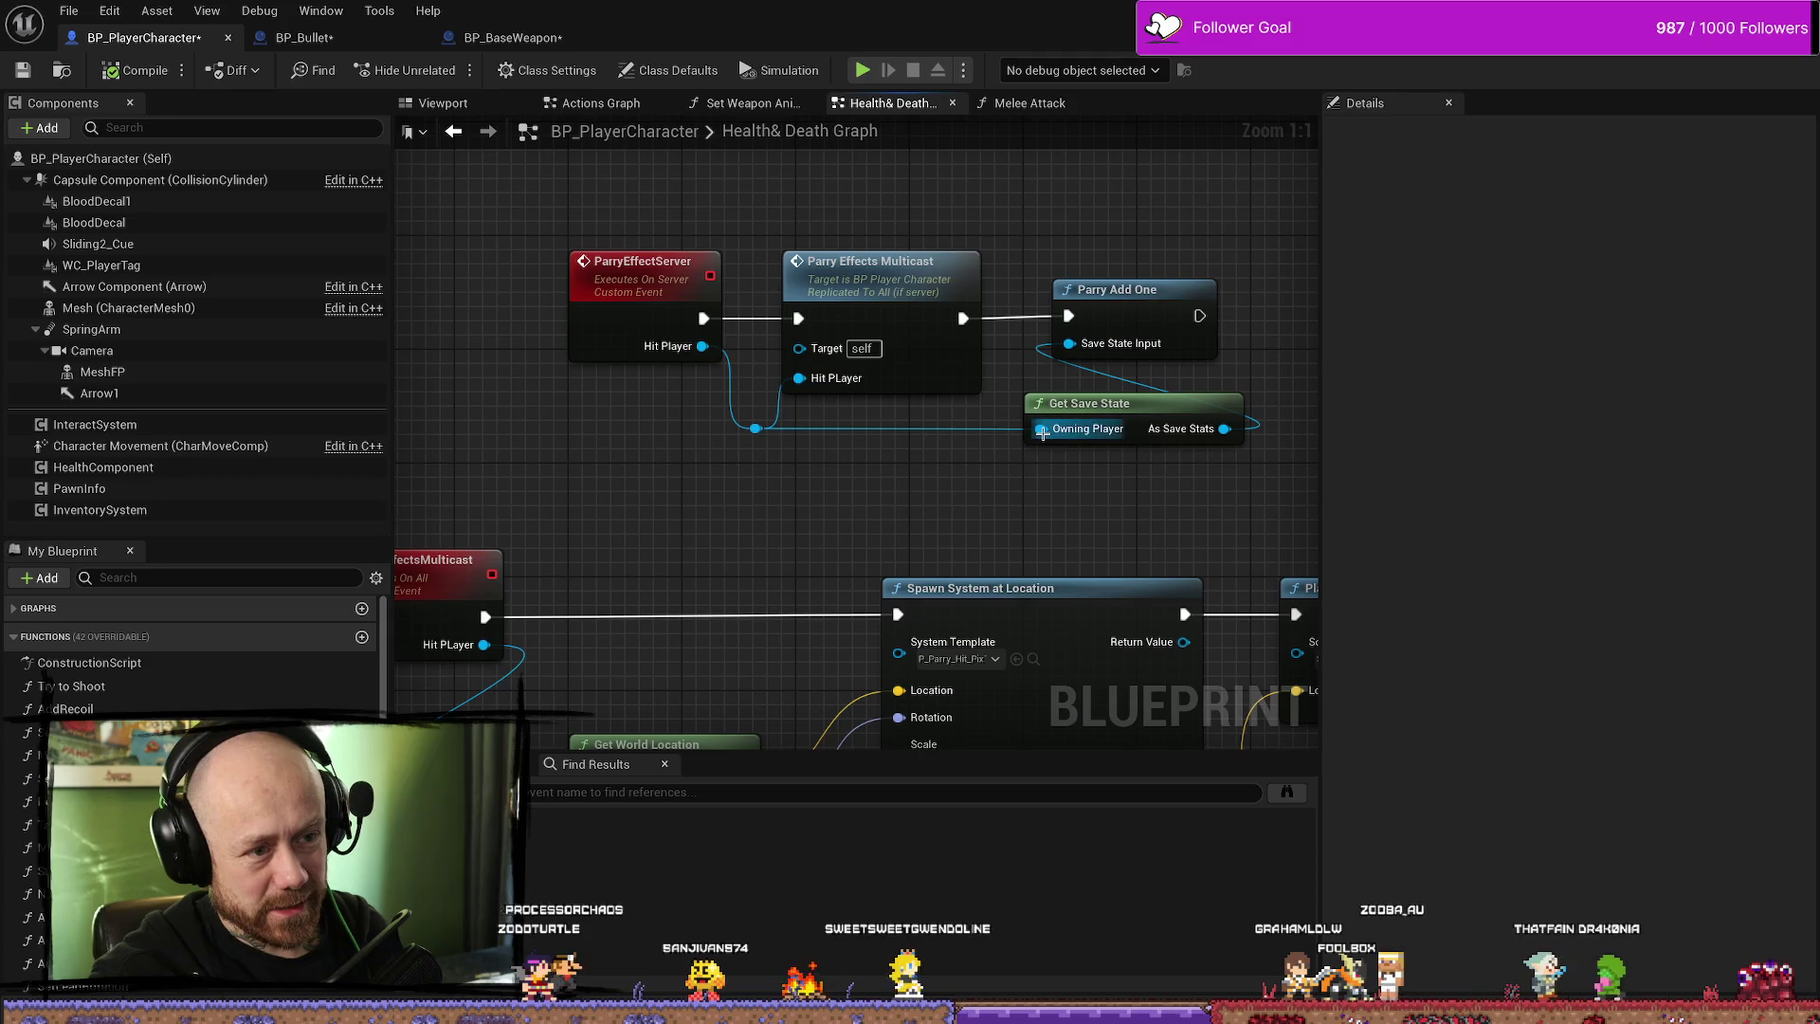
left_click(1104, 405)
left_click(1118, 351)
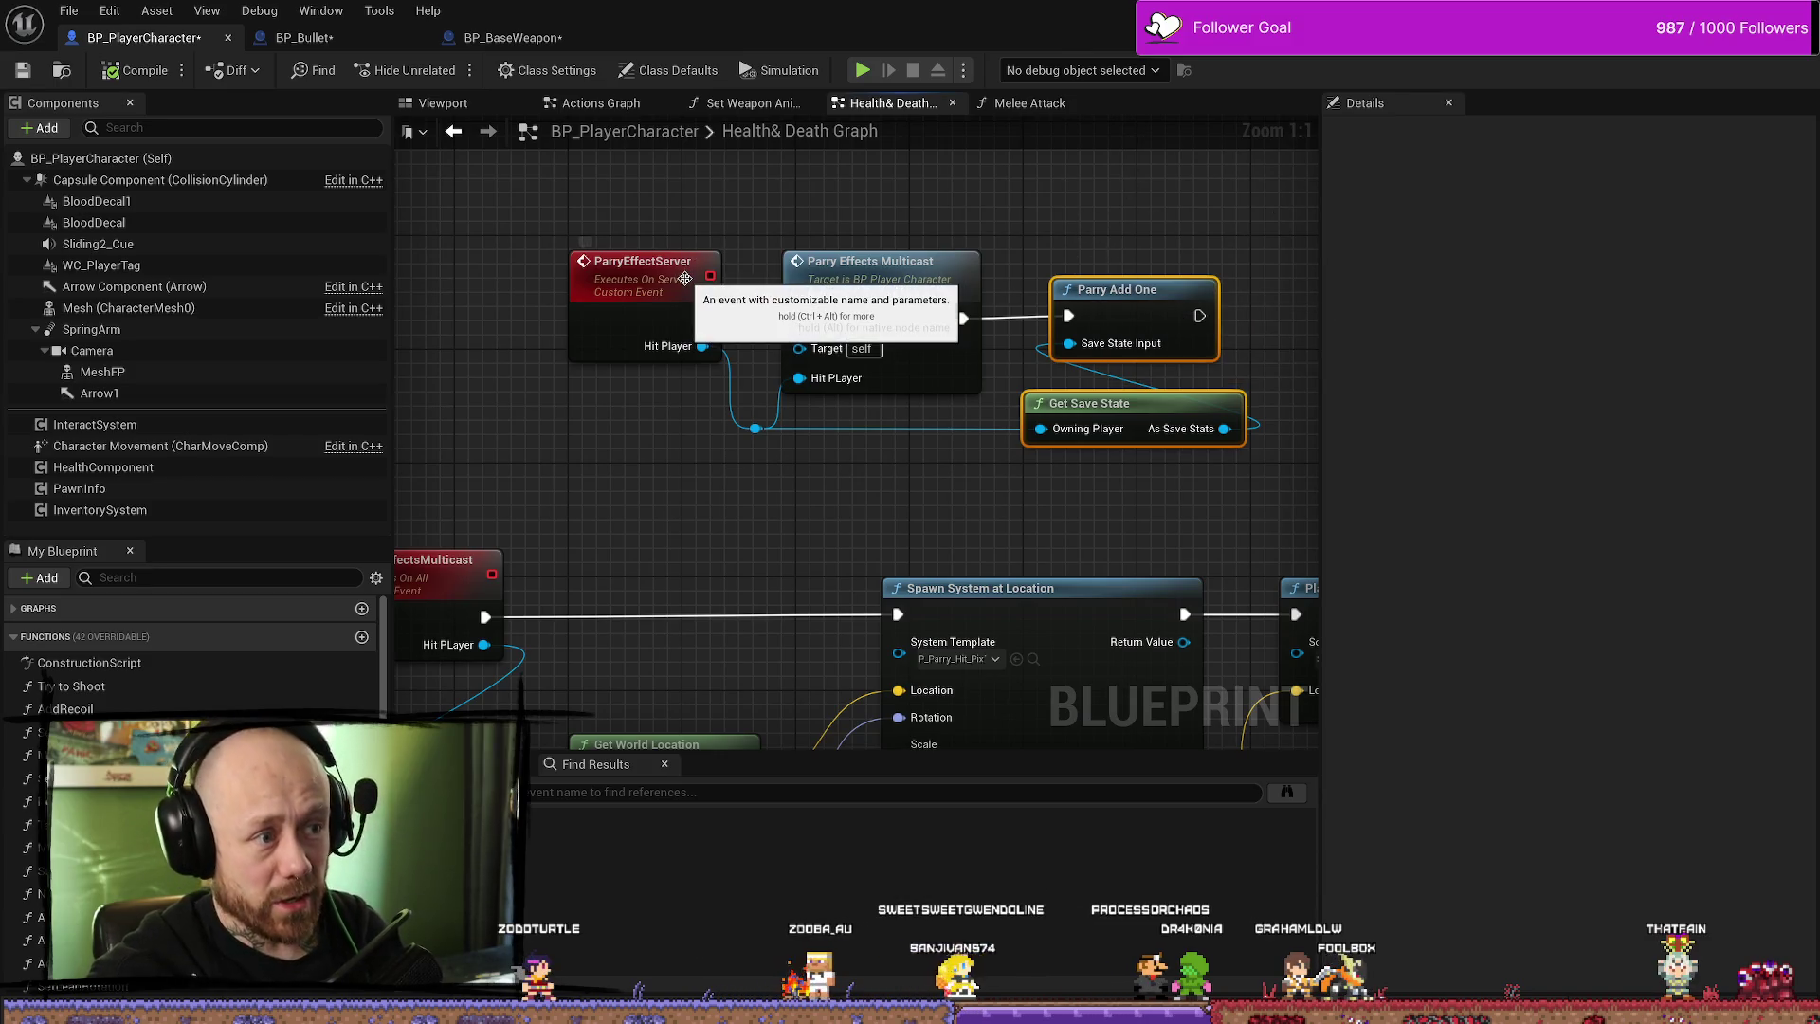
left_click(1130, 254)
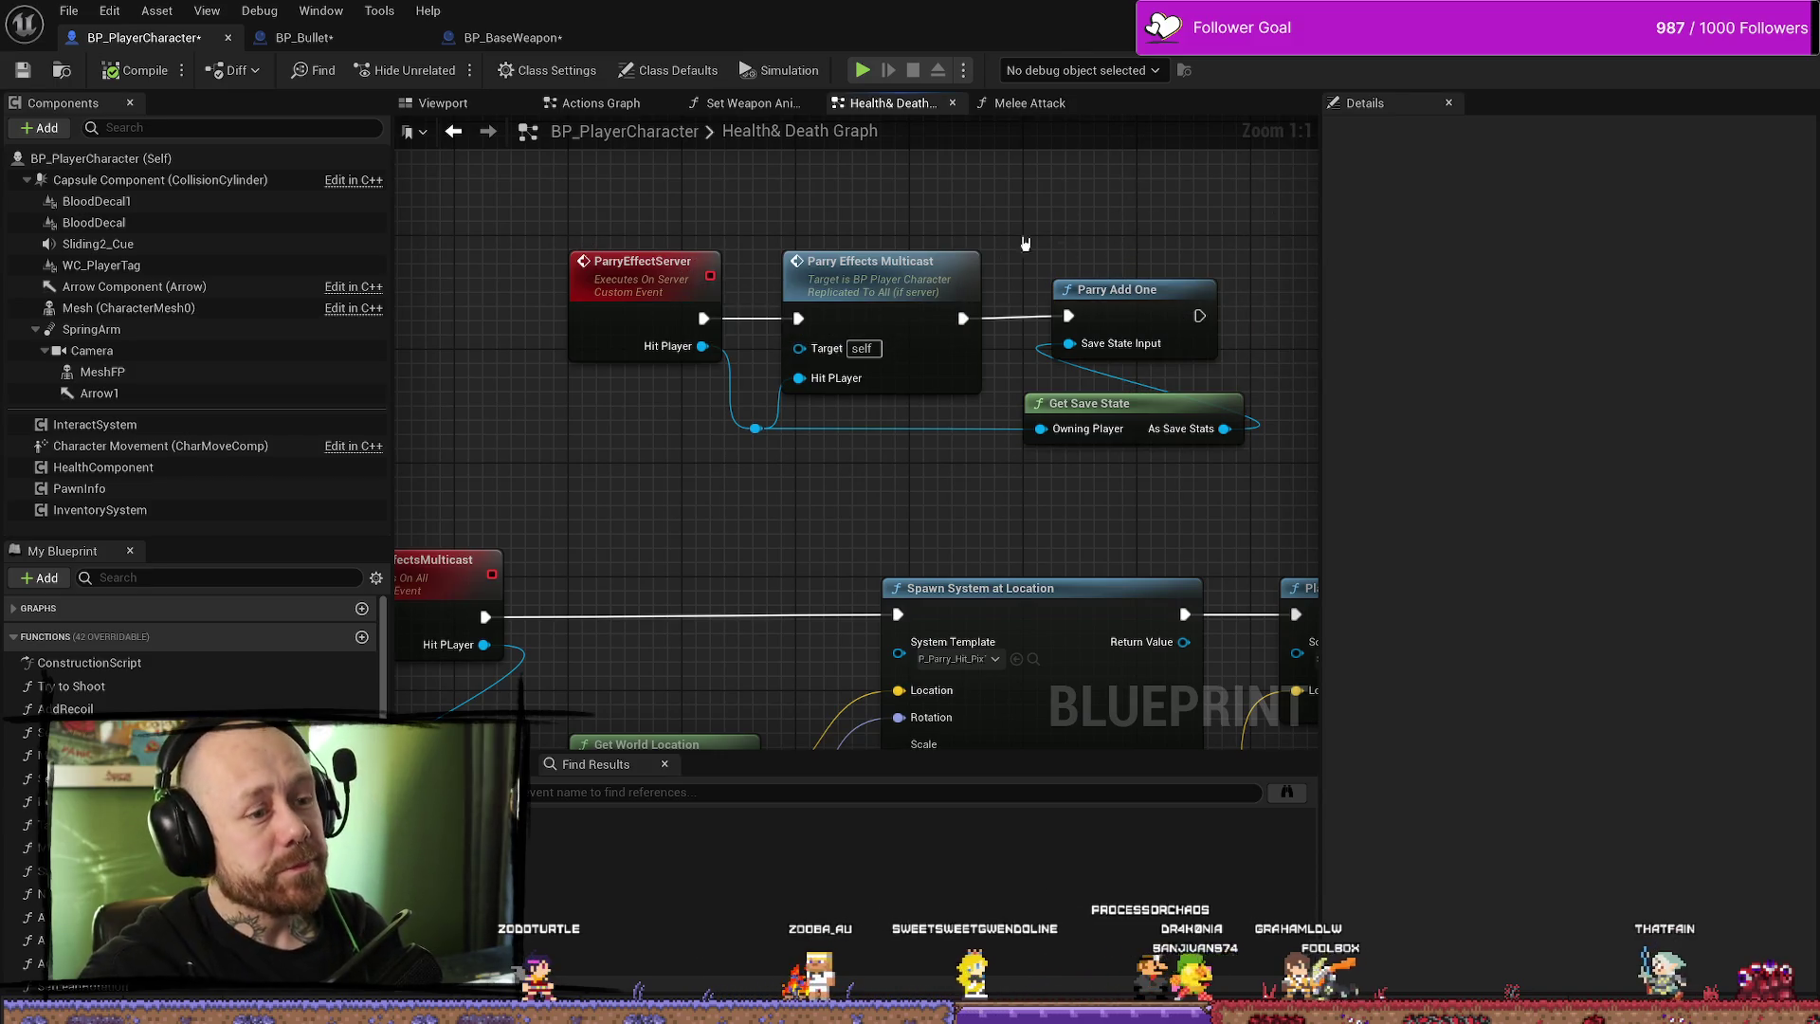
left_click(905, 295)
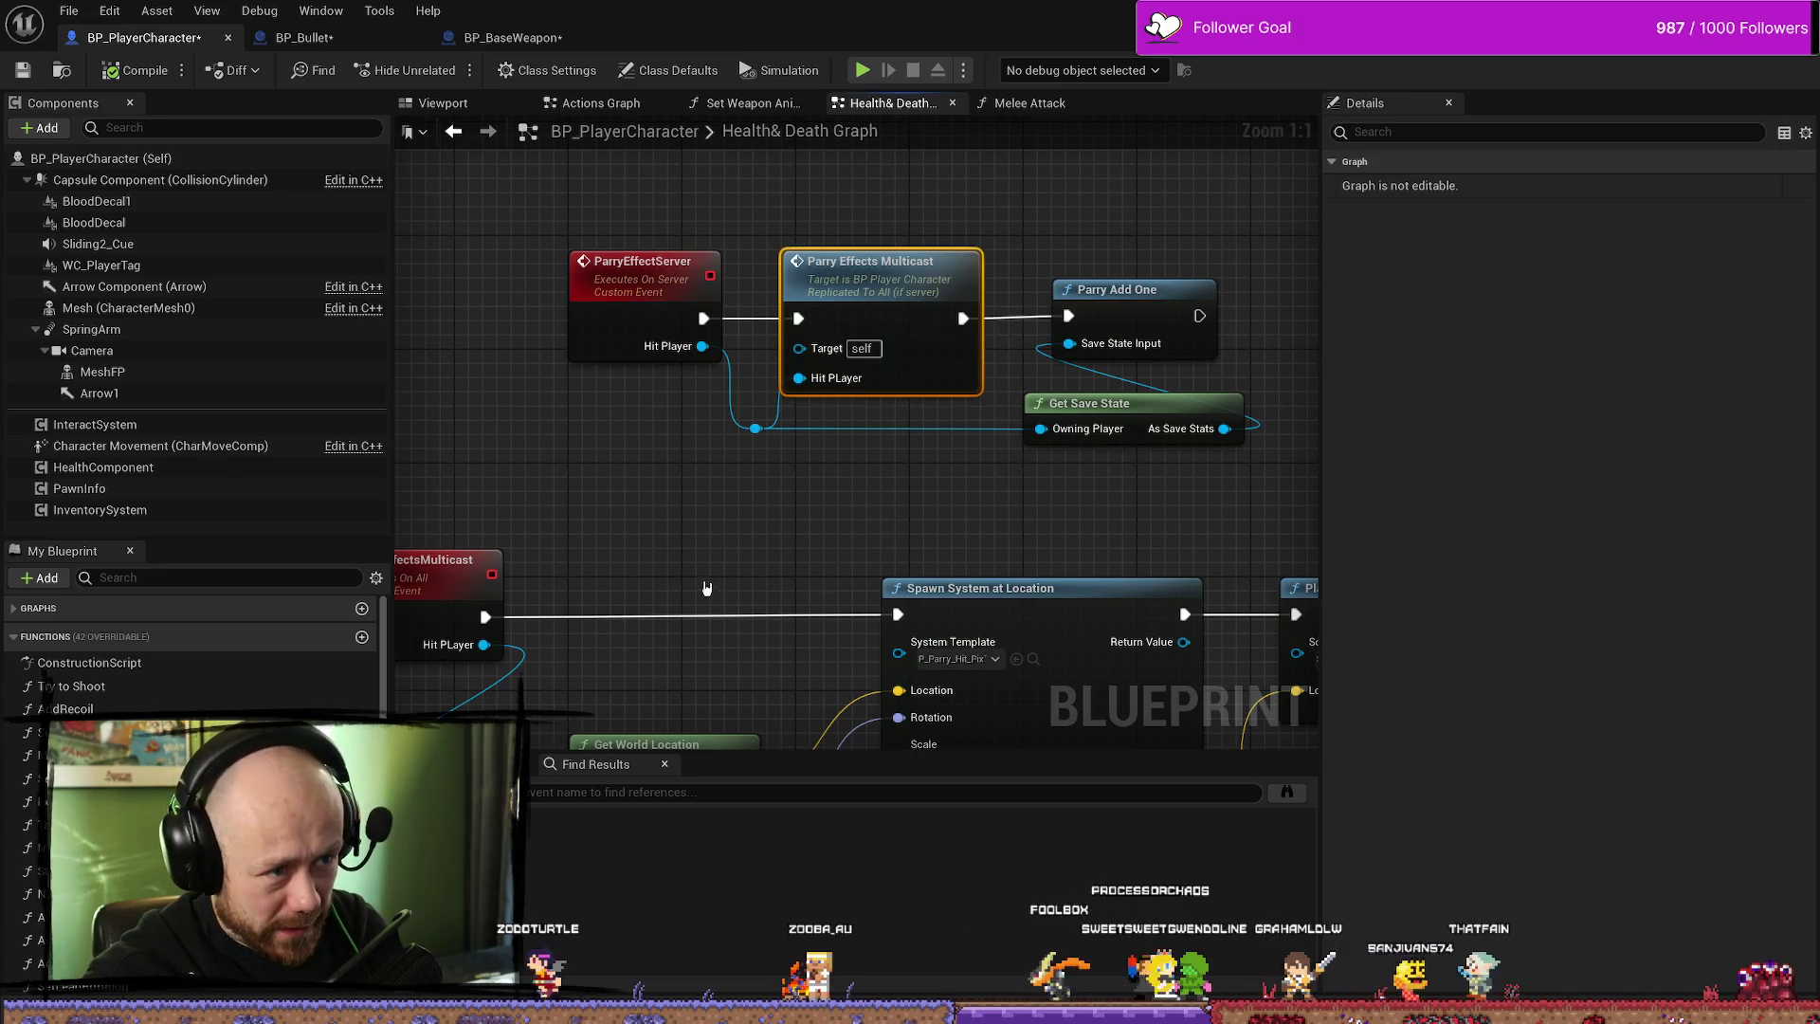
scroll(949, 372, "down", 1)
scroll(948, 372, "up", 1)
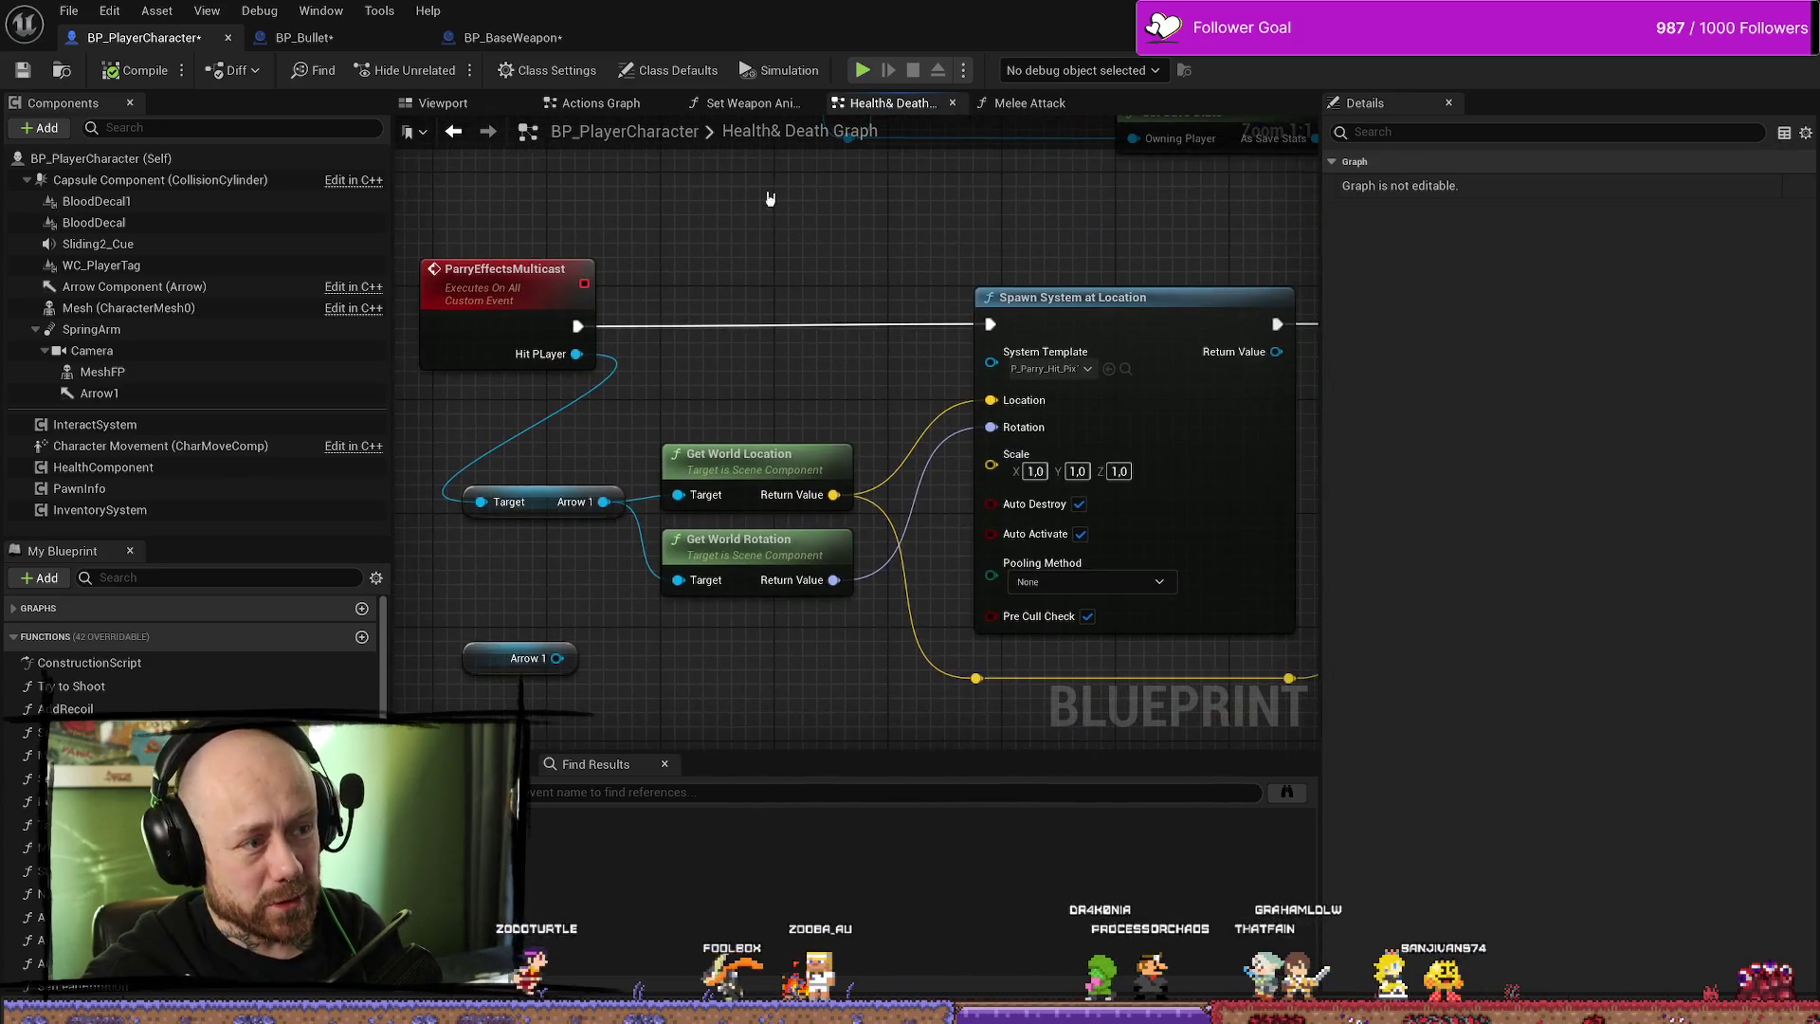
scroll(793, 256, "down", 1)
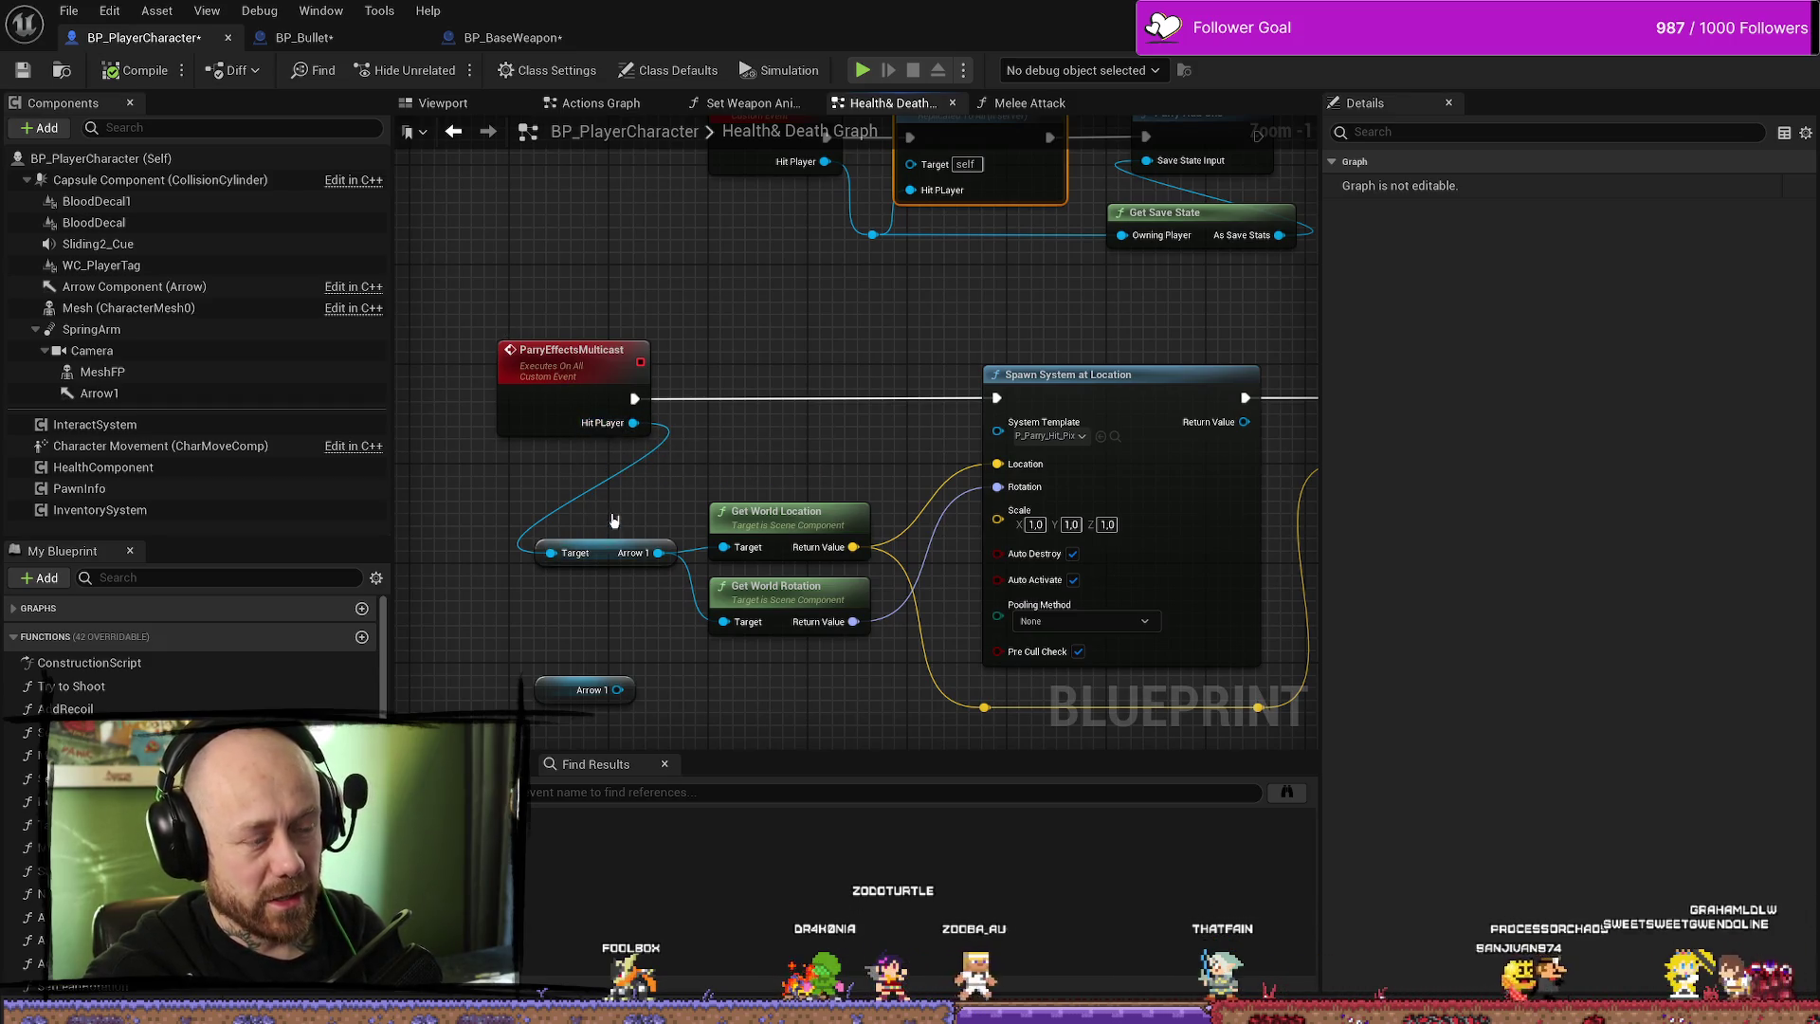
left_click(620, 553)
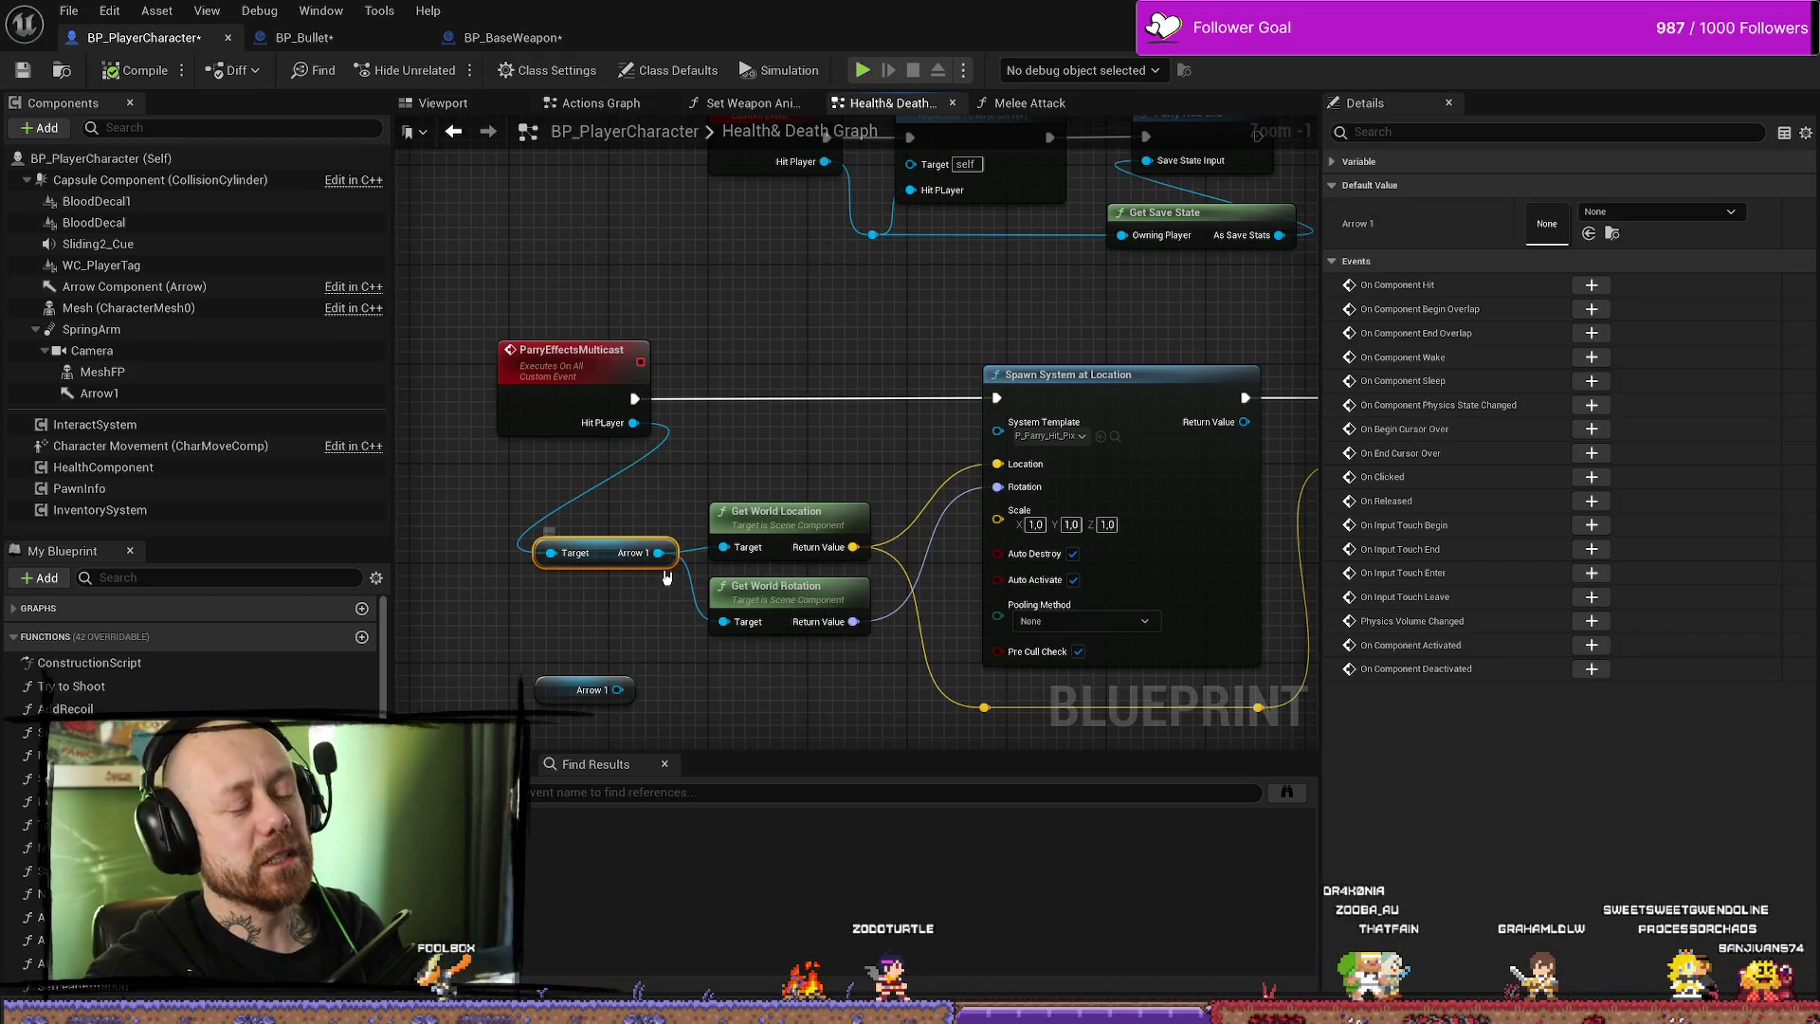
- Rename the Arrow1 component's Variable Name to LocationParryEffect in the Details panel
left_click(105, 393)
left_click(1593, 187)
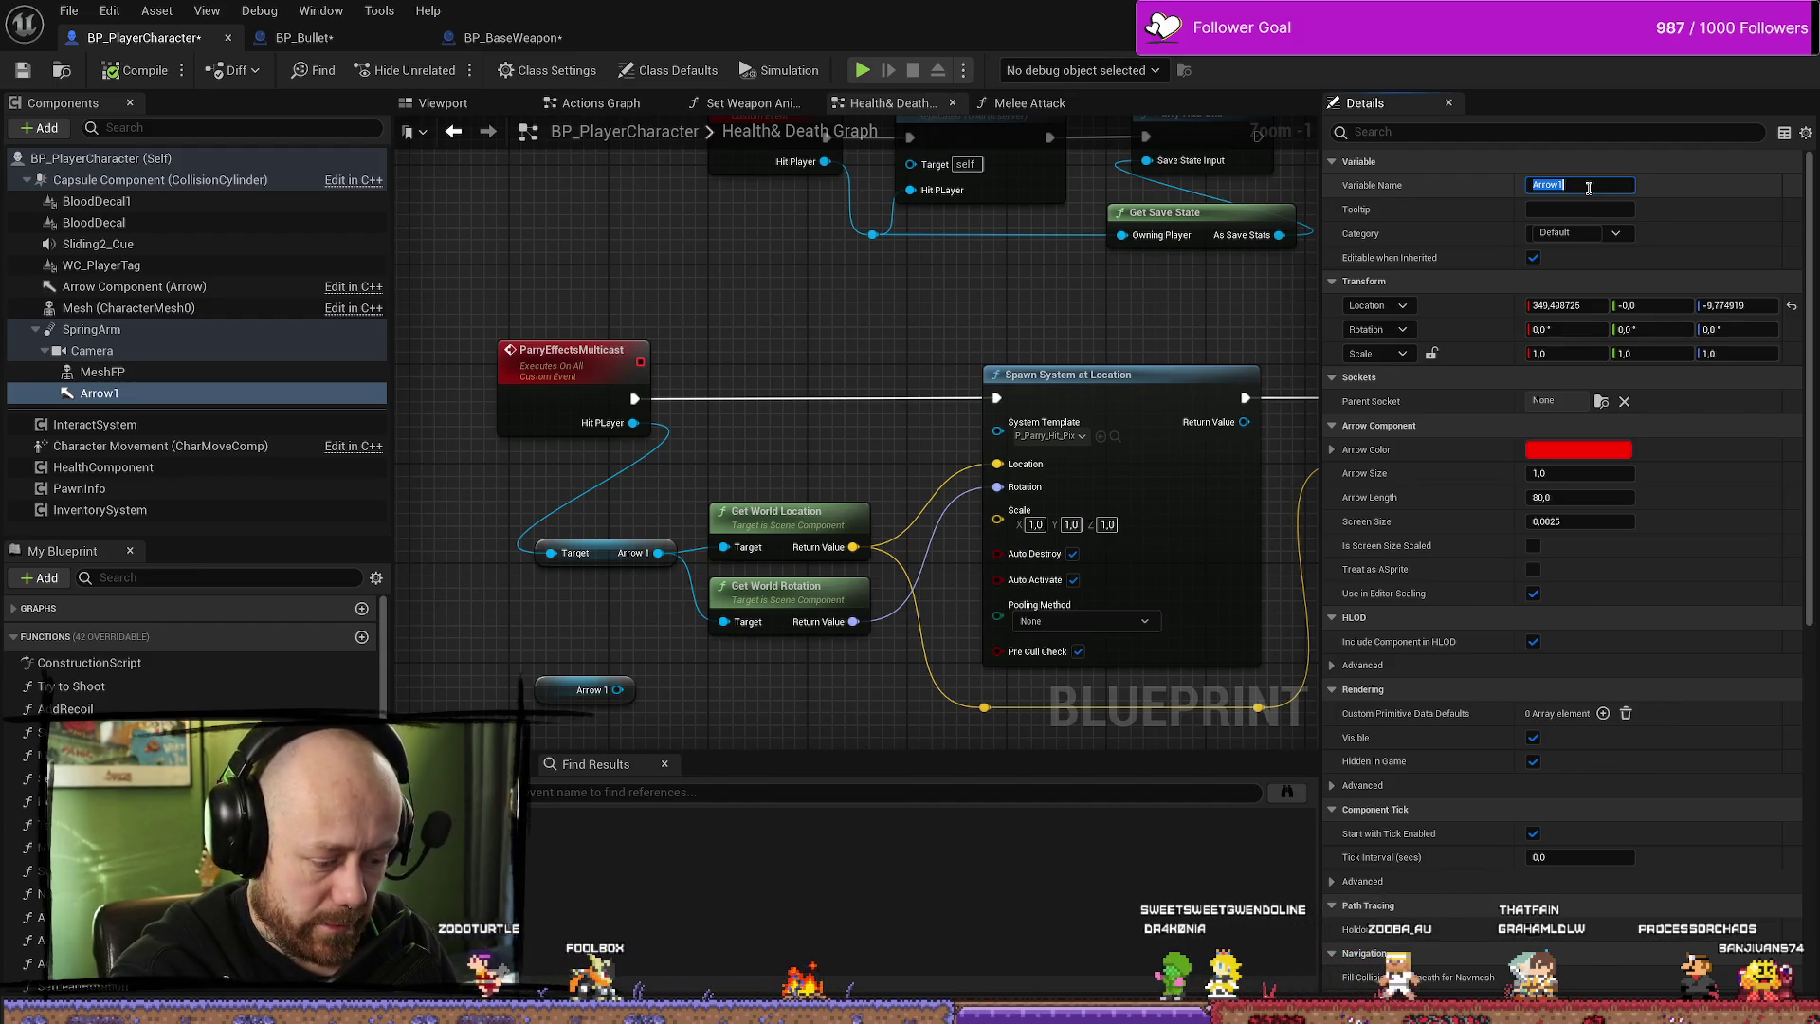
type("Location")
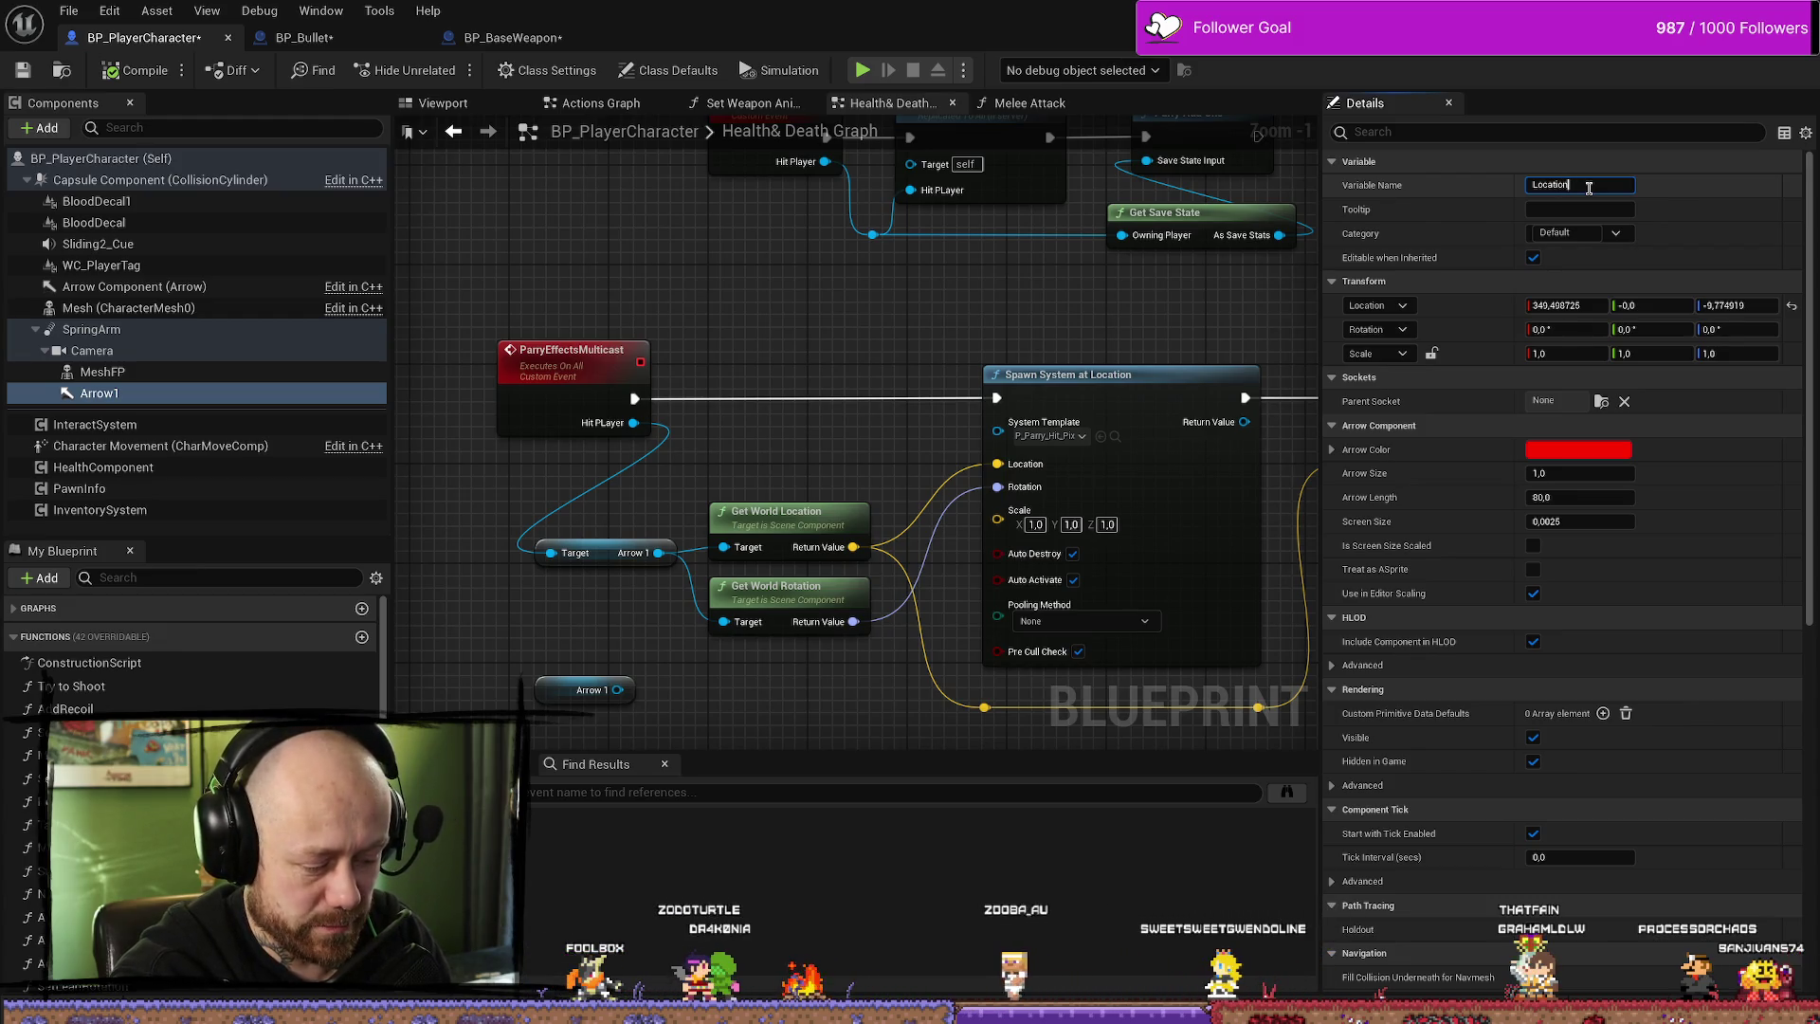
type("ParryEffect")
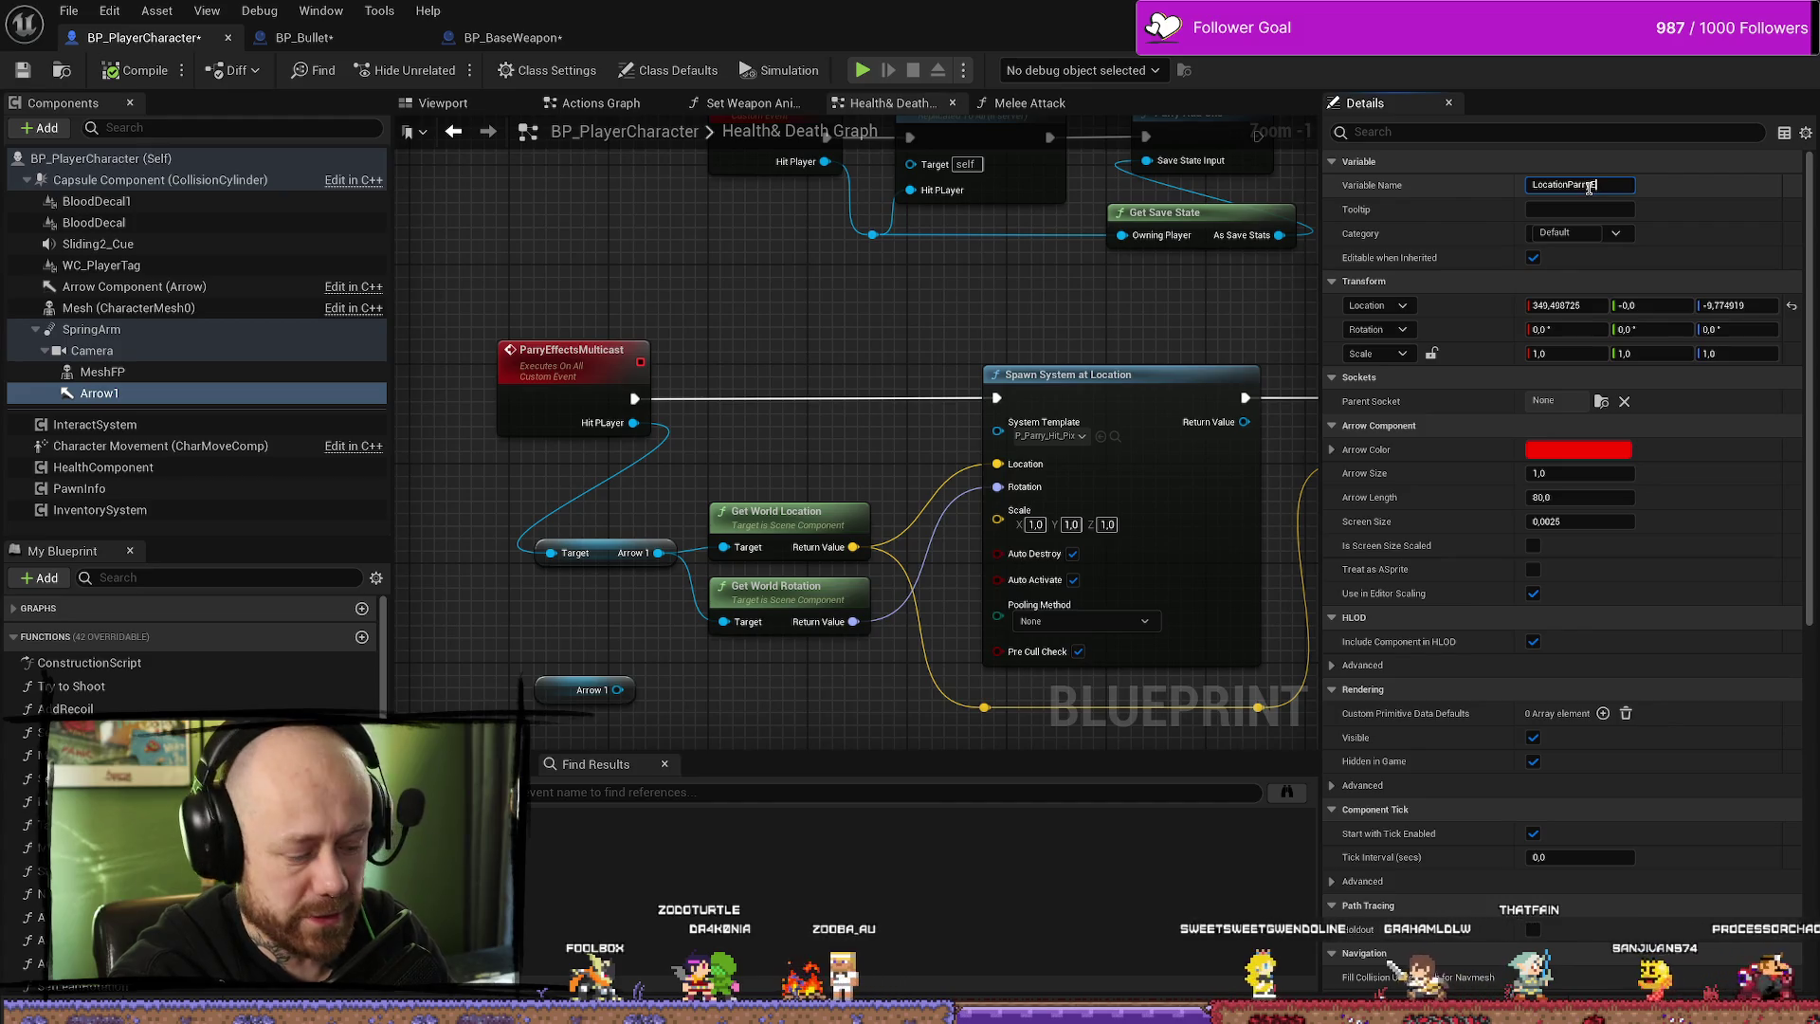
key("Return")
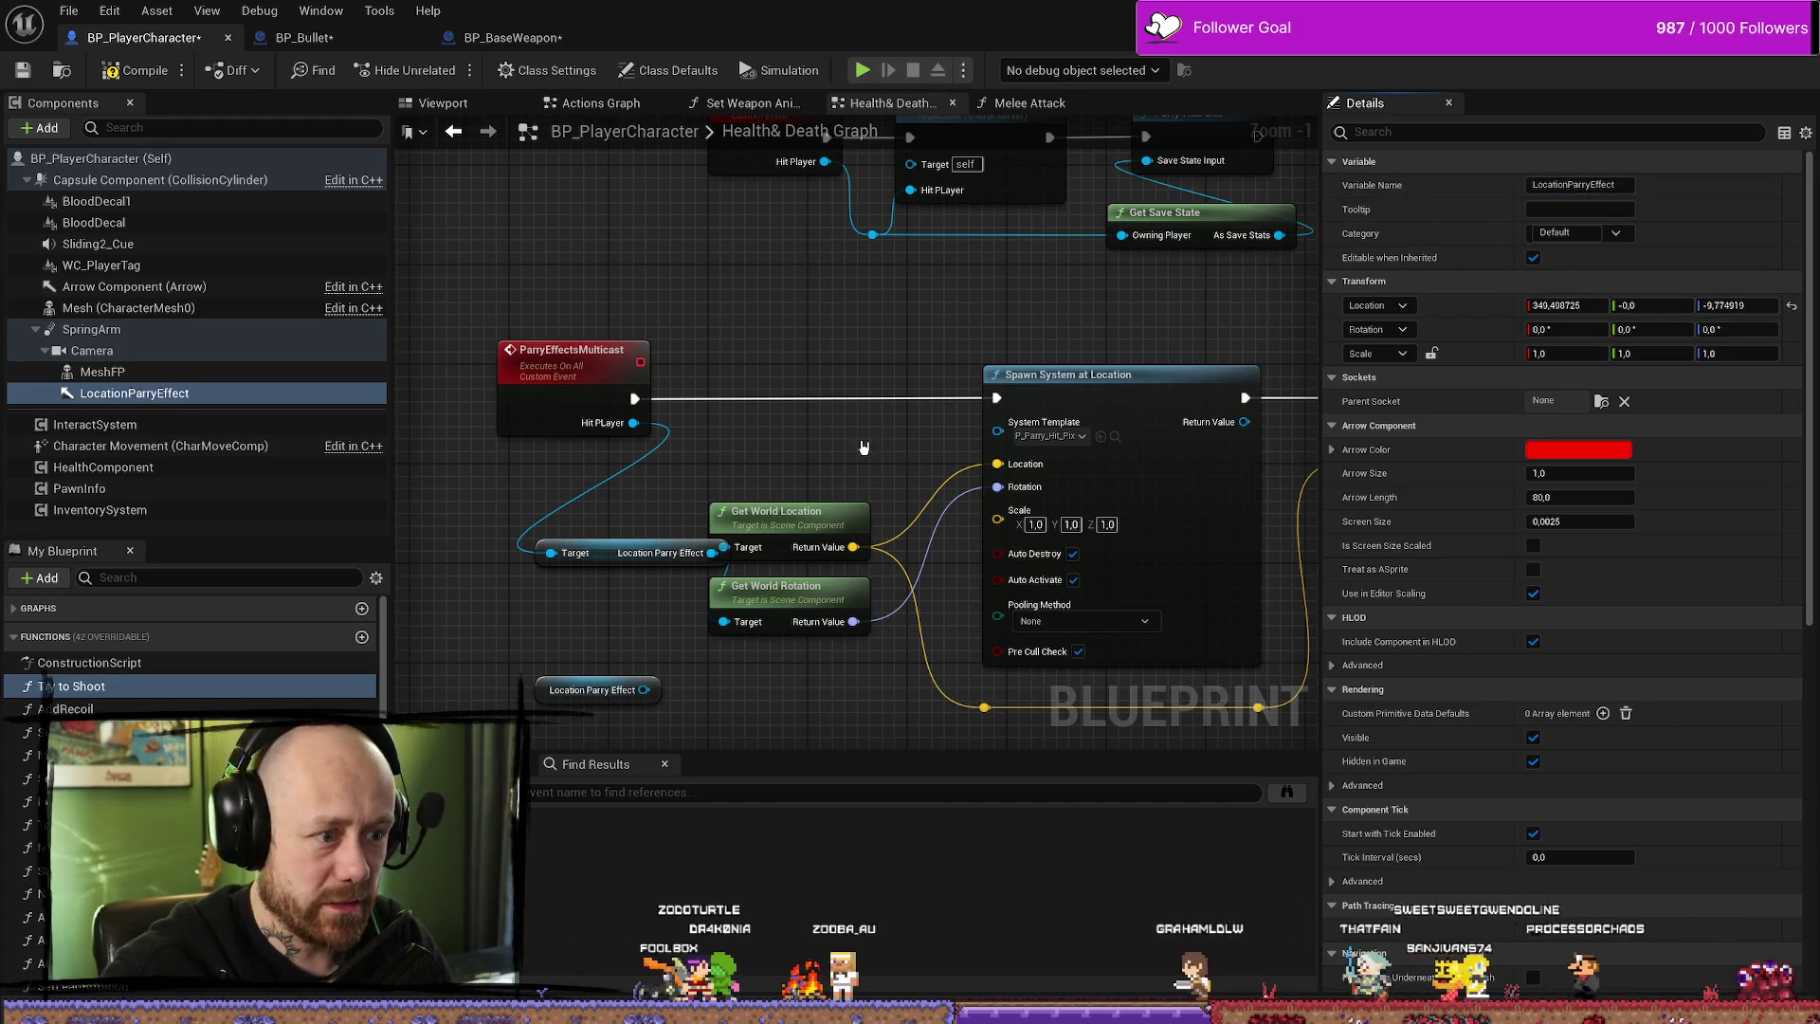
left_click(600, 558)
left_click_drag(624, 540, 662, 534)
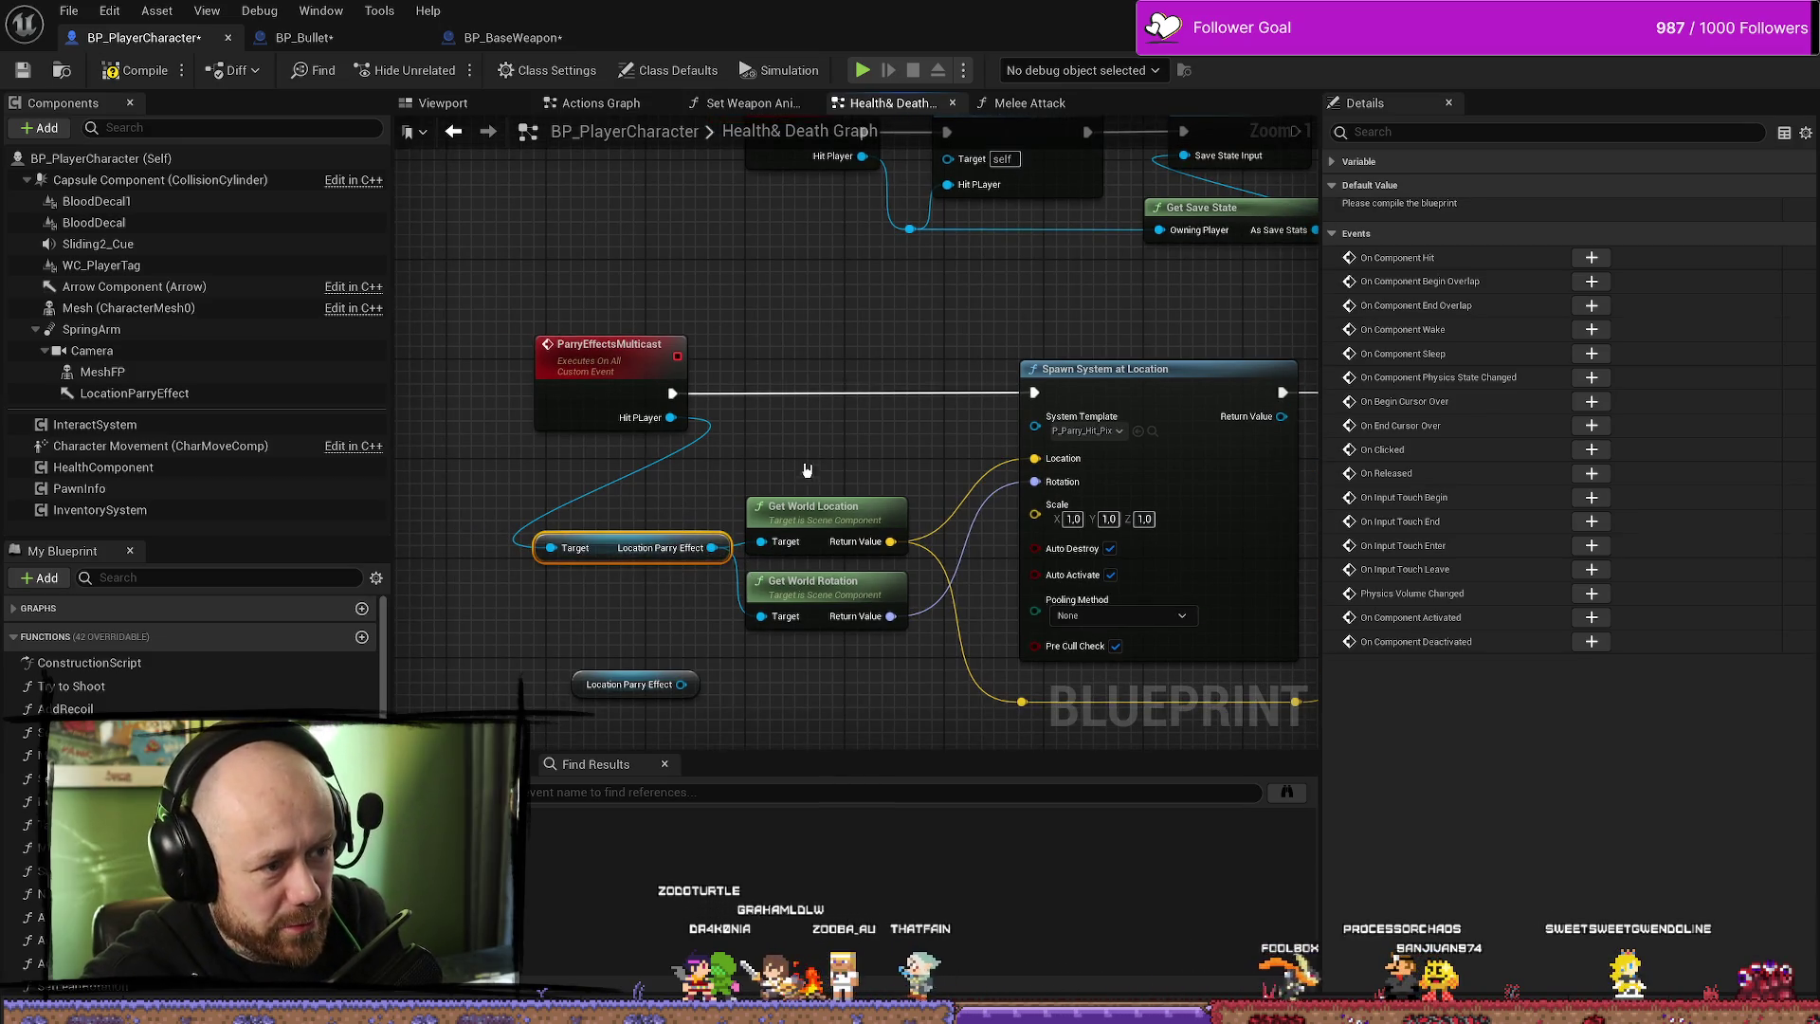
- Review the Spawn System at Location and Play Sound at Location nodes, then compile BP_PlayerCharacter
left_click_drag(806, 472, 829, 625)
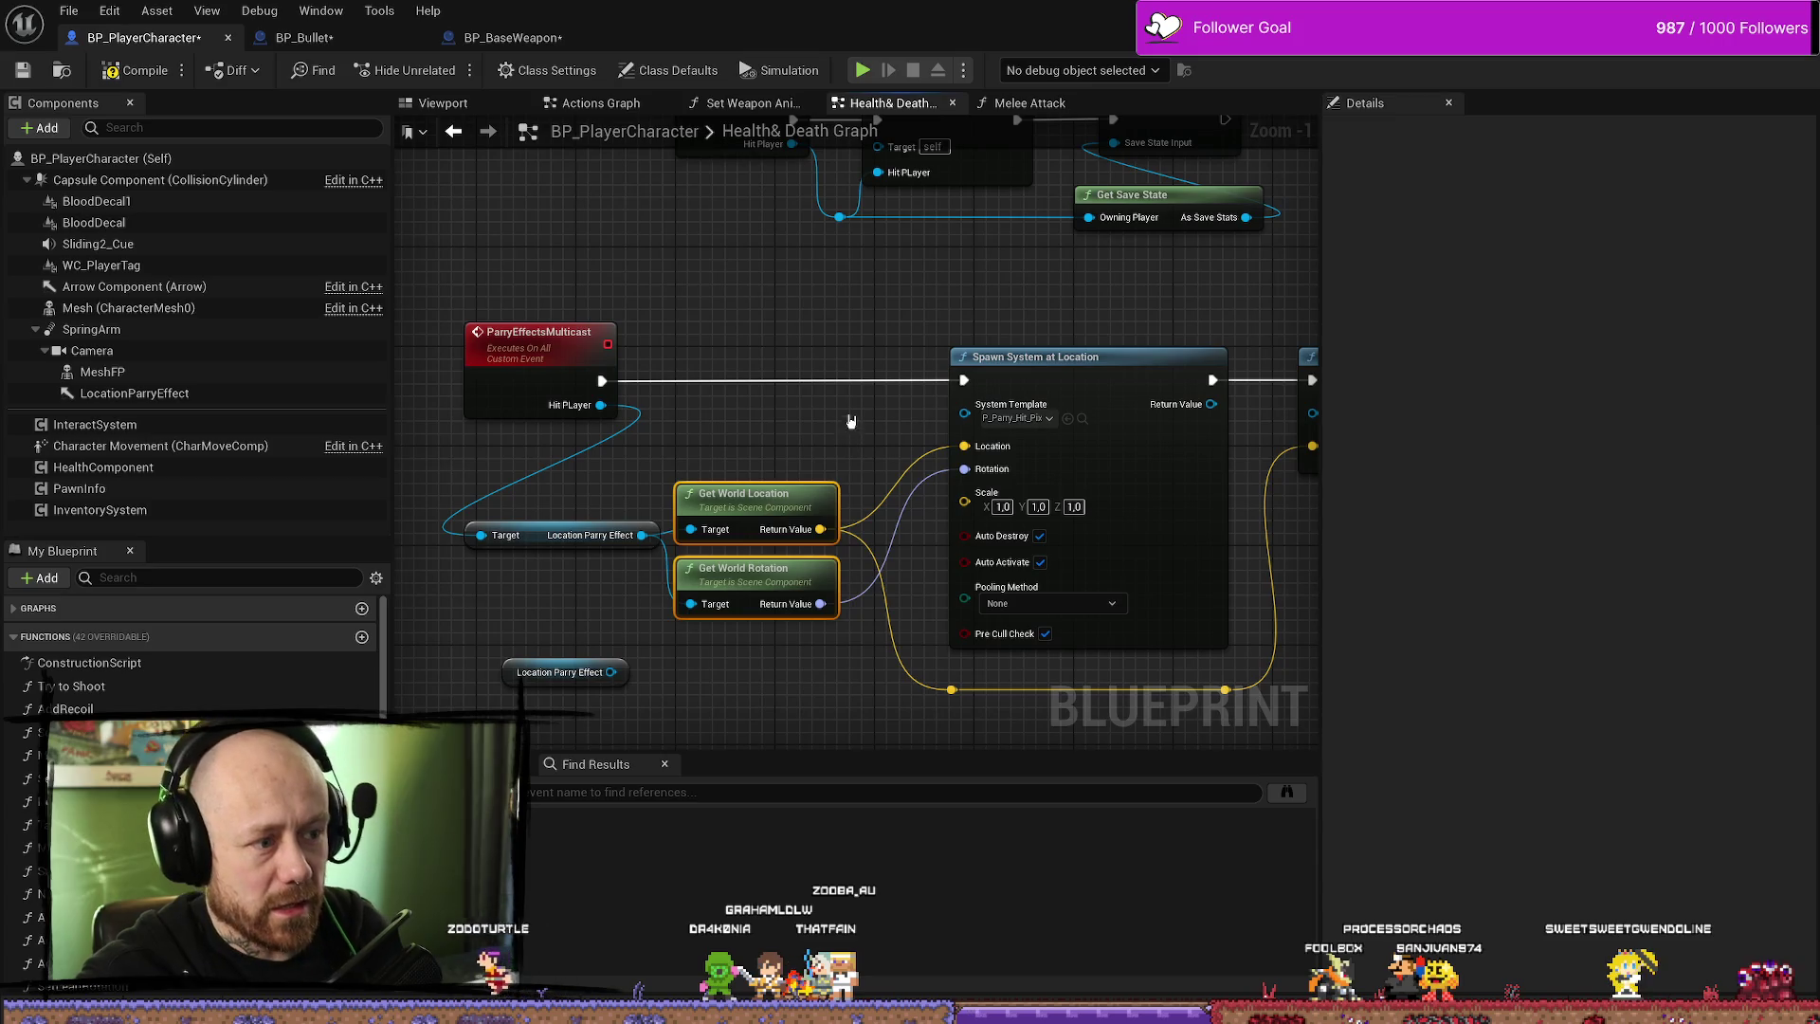
left_click_drag(850, 421, 747, 427)
left_click_drag(873, 374, 775, 406)
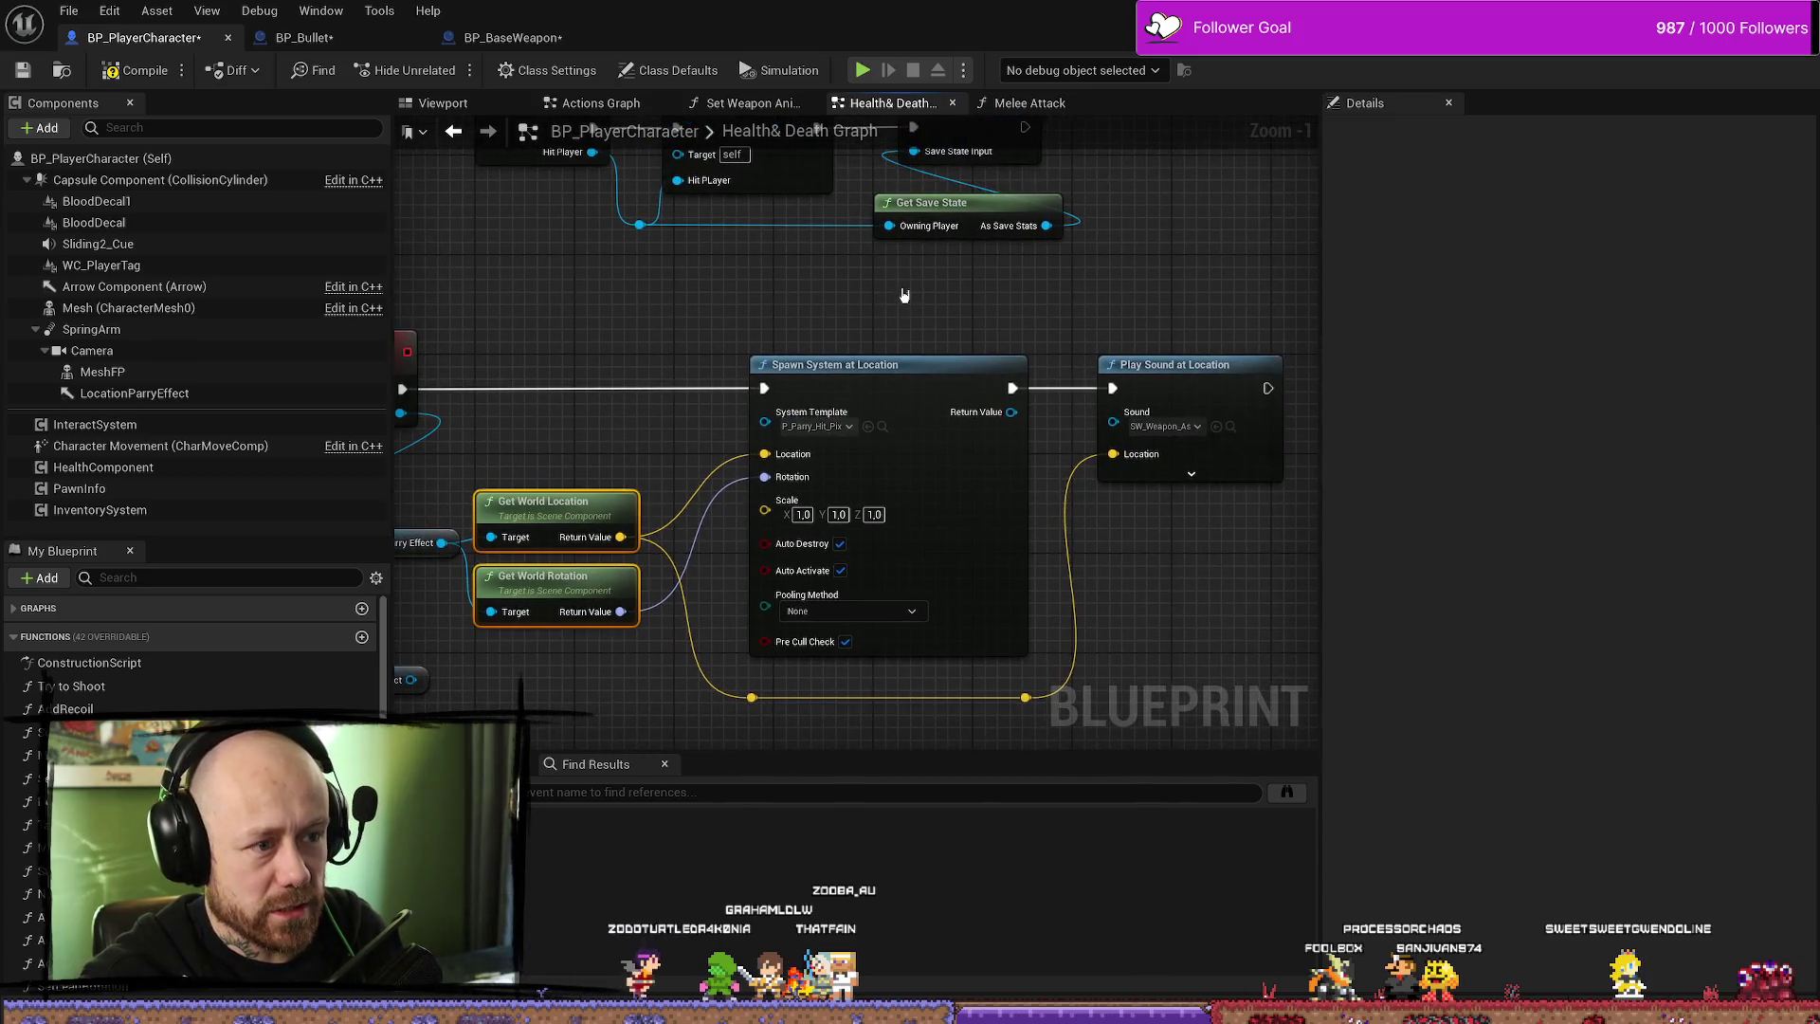
left_click(917, 373)
mouse_move(848, 431)
left_mouse_down()
mouse_move(967, 312)
mouse_move(1131, 558)
left_mouse_up()
scroll(935, 348, "down", 1)
mouse_move(936, 348)
left_mouse_down()
mouse_move(1058, 348)
mouse_move(1057, 410)
mouse_move(1110, 447)
left_mouse_up()
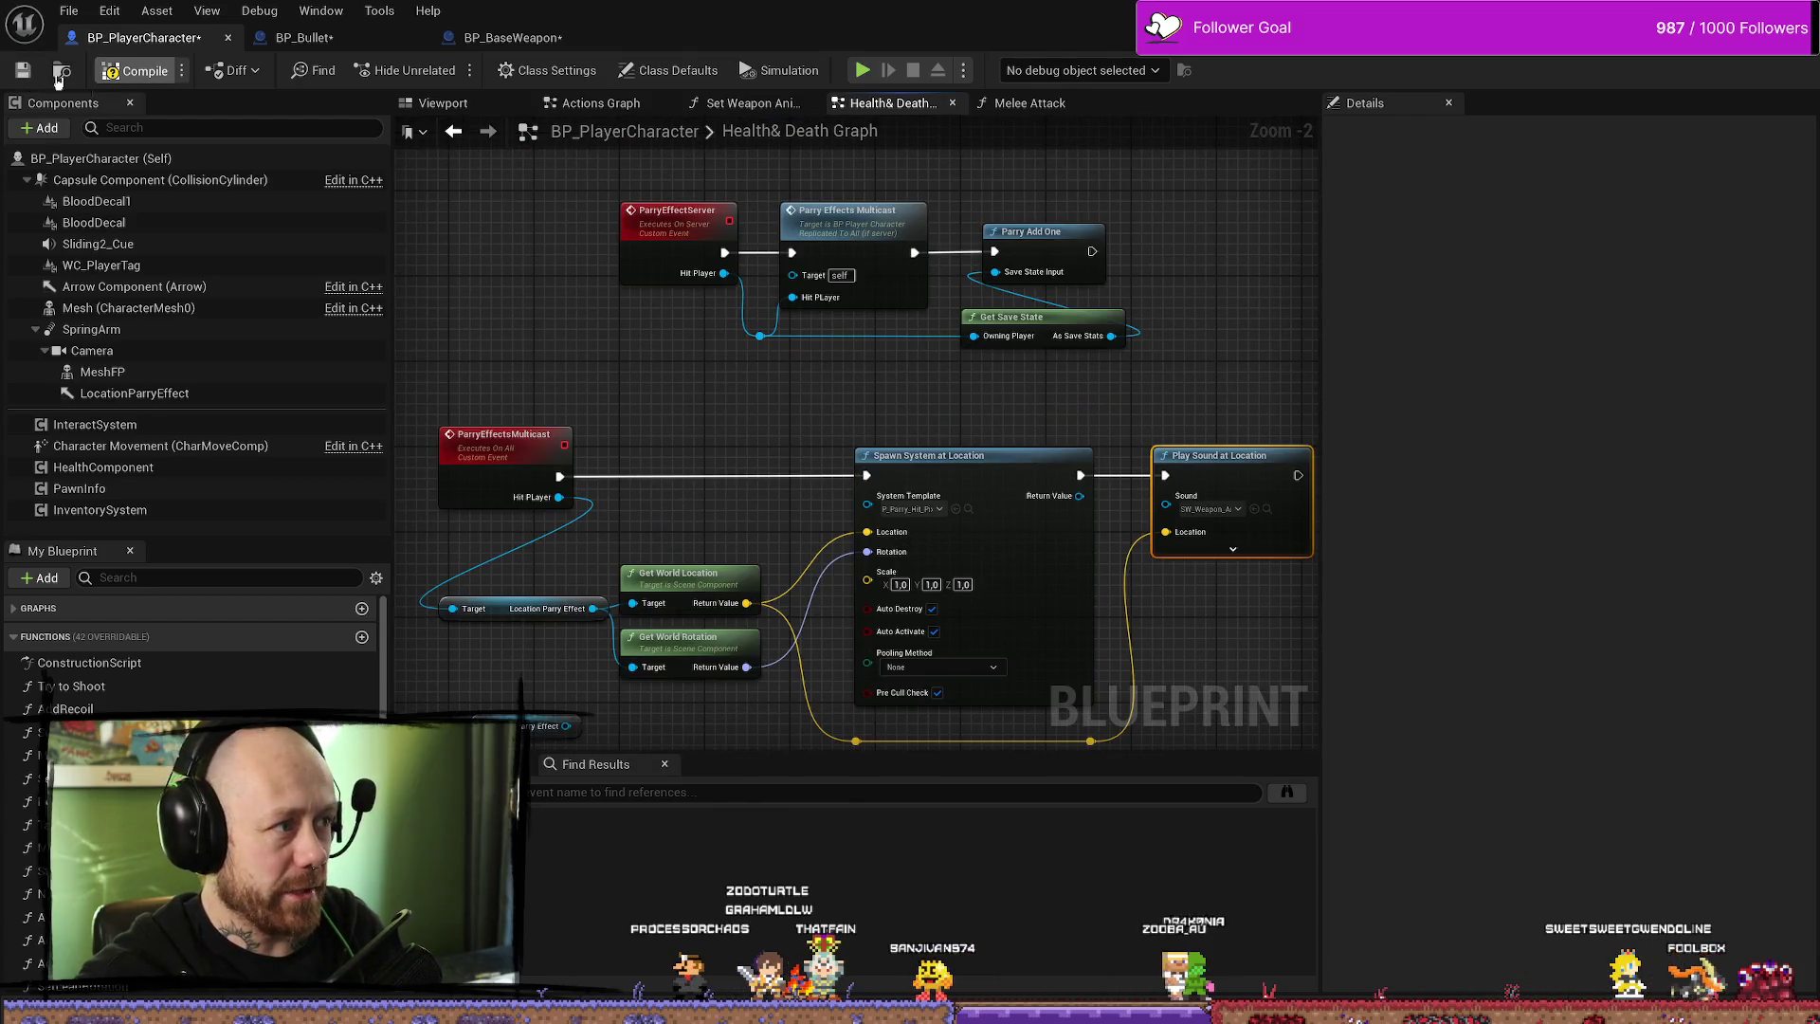
left_click(71, 685)
left_click_drag(576, 382, 663, 374)
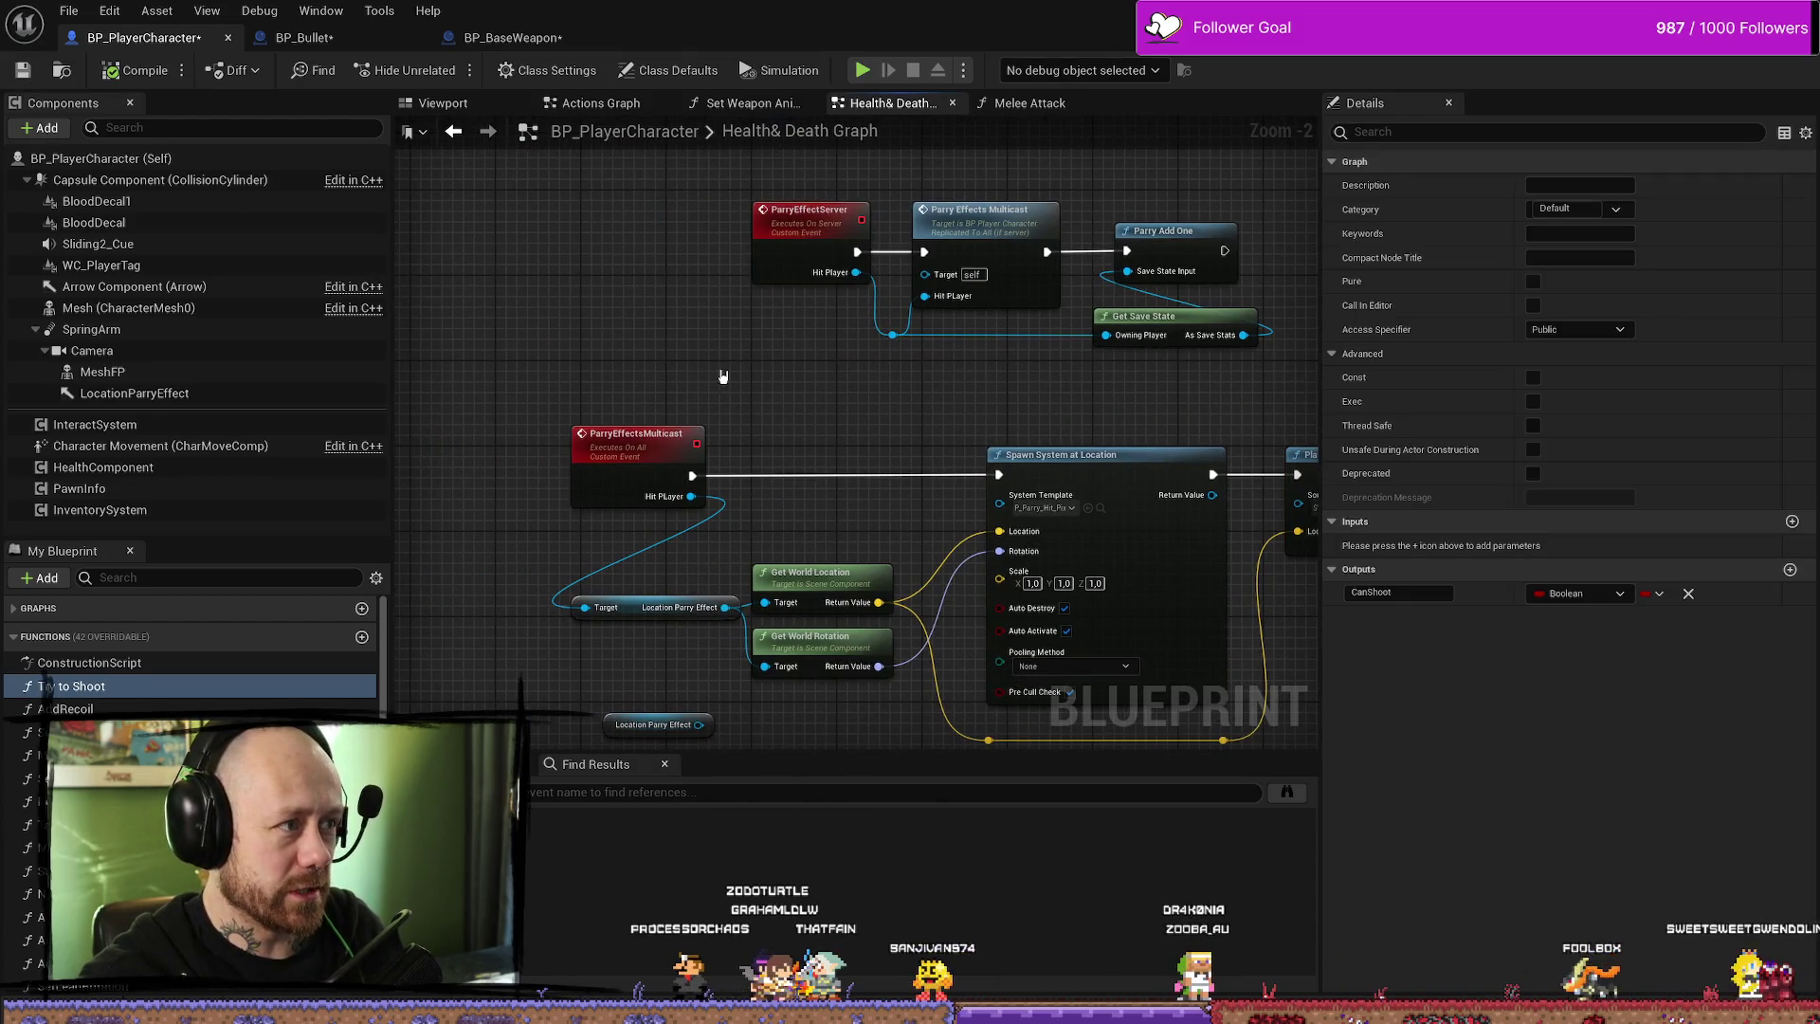
left_click(369, 44)
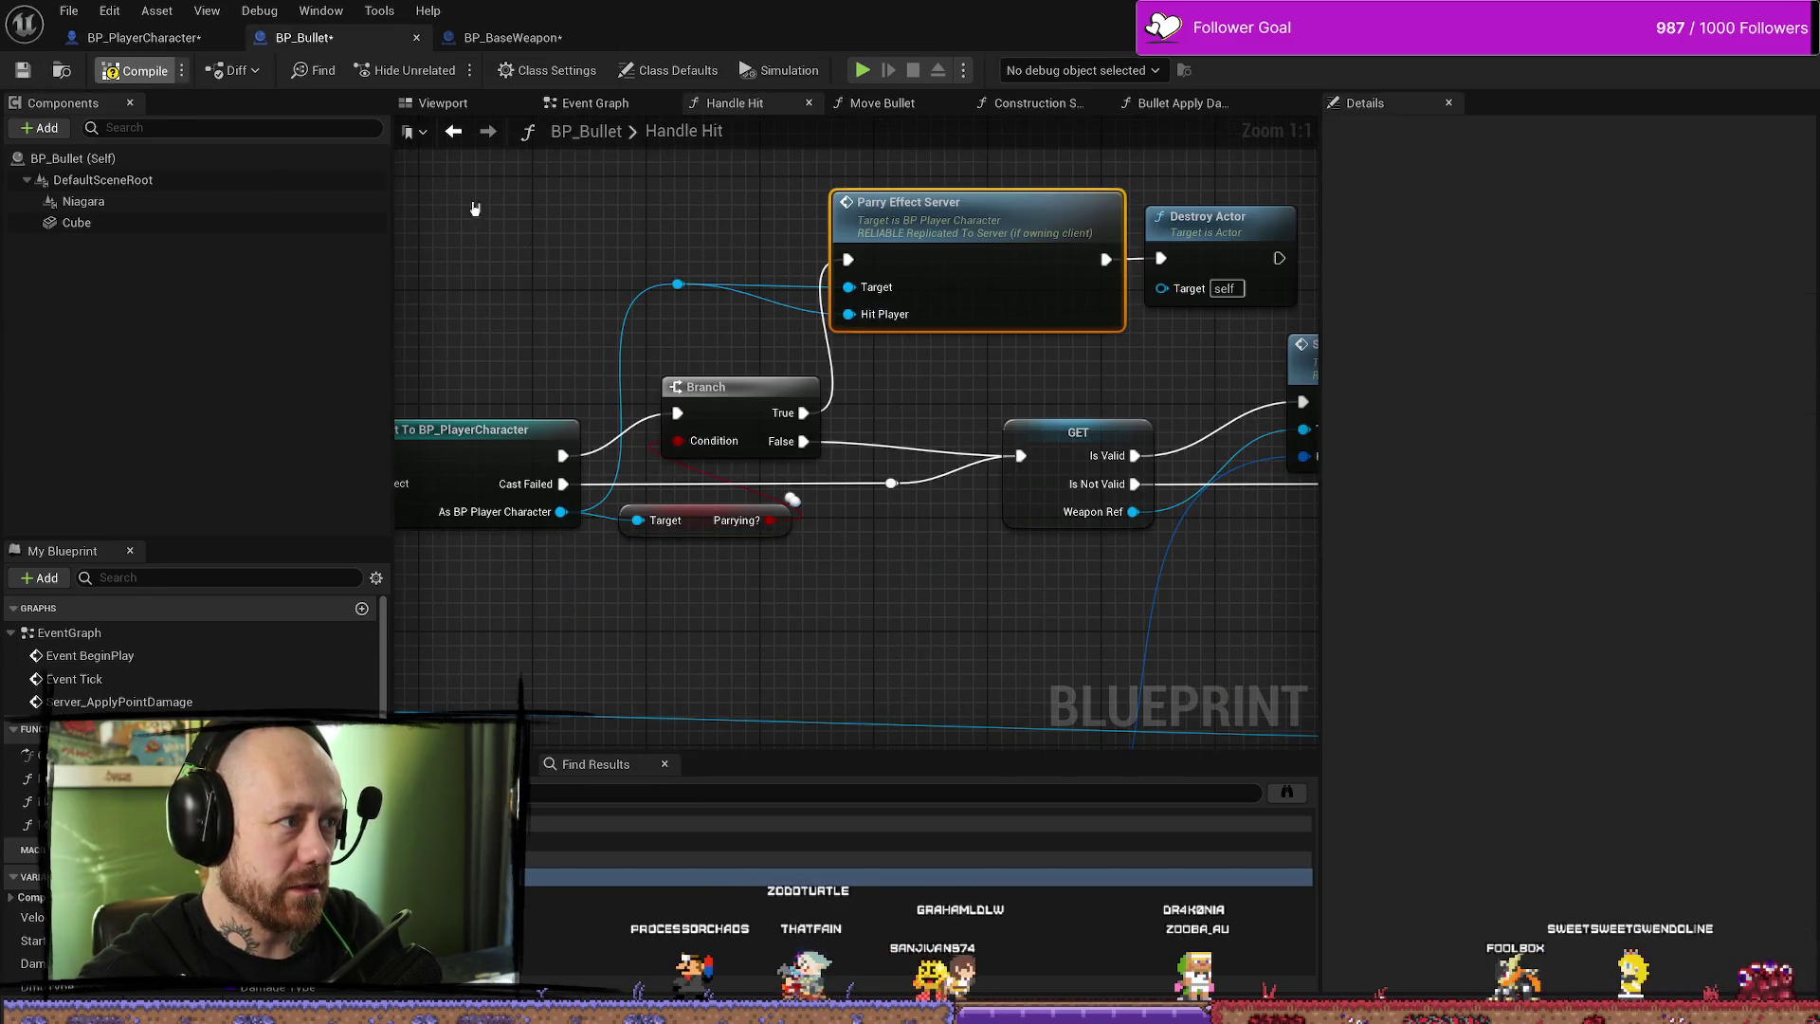
- Switch from BP_Bullet's Handle Hit graph to BP_BaseWeapon and save it
mouse_move(631, 288)
left_mouse_down()
mouse_move(691, 231)
mouse_move(922, 335)
left_mouse_up()
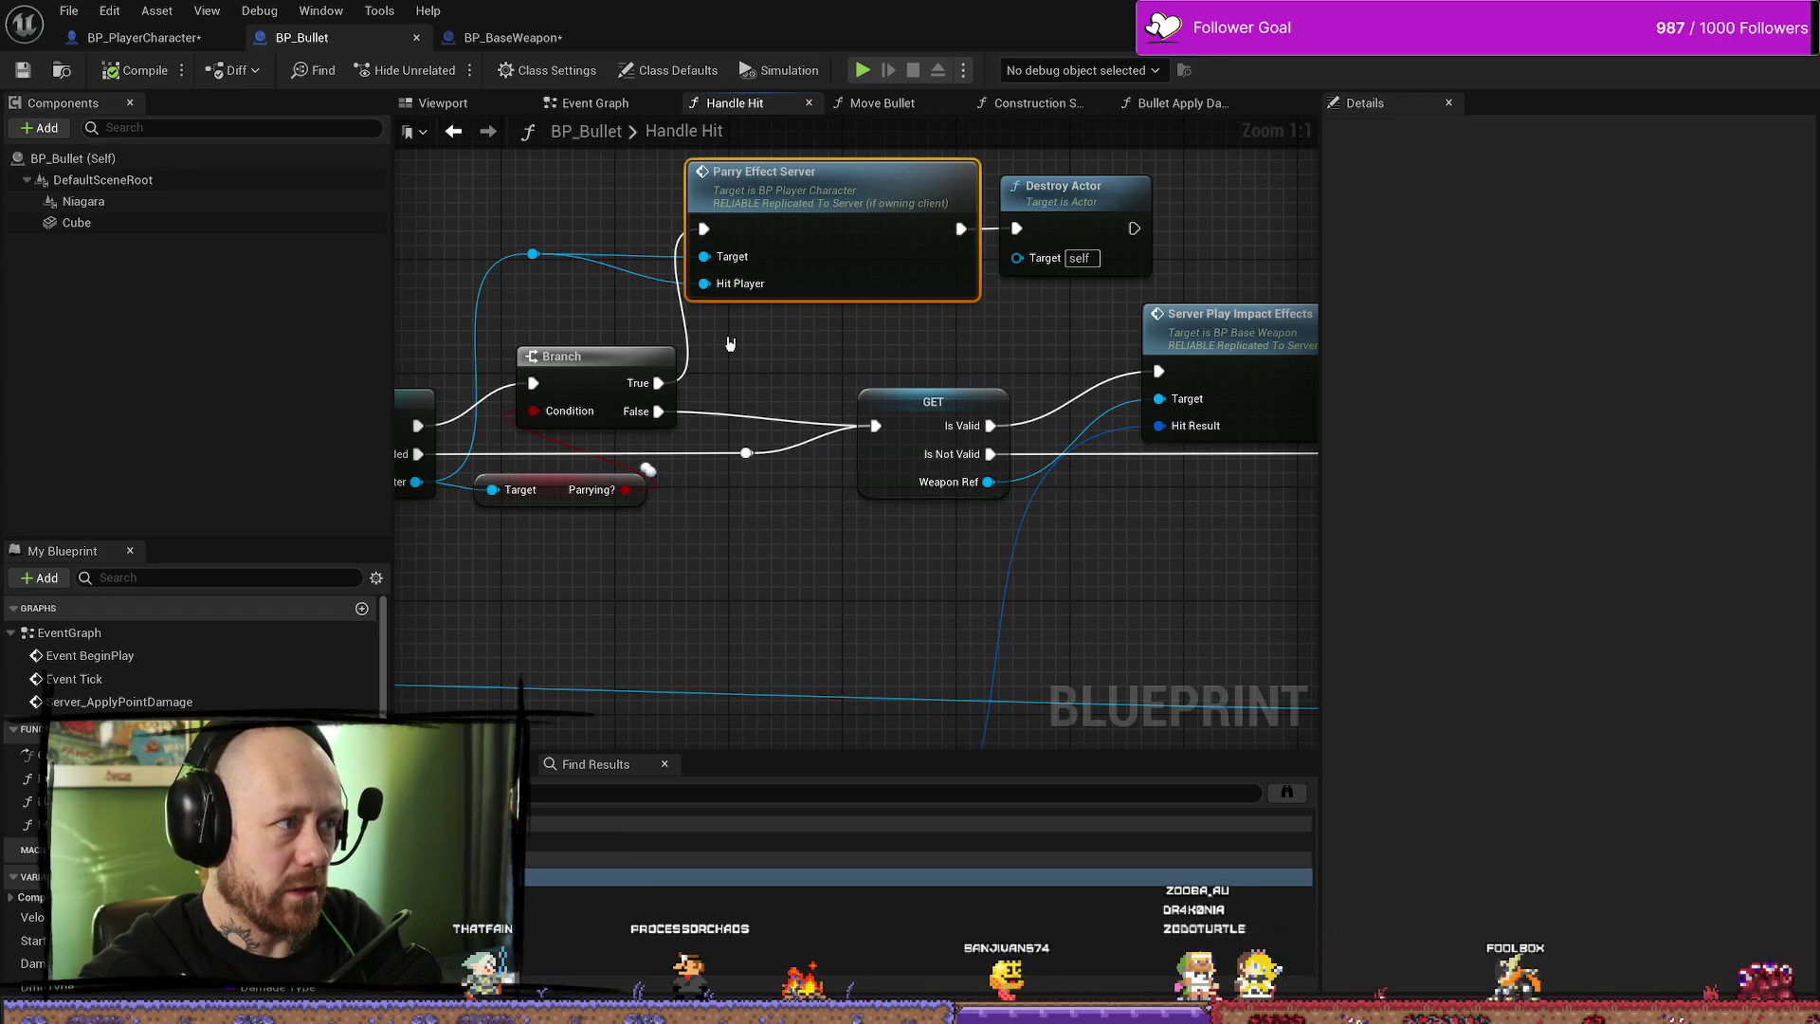
left_click_drag(540, 191, 597, 209)
left_click(512, 37)
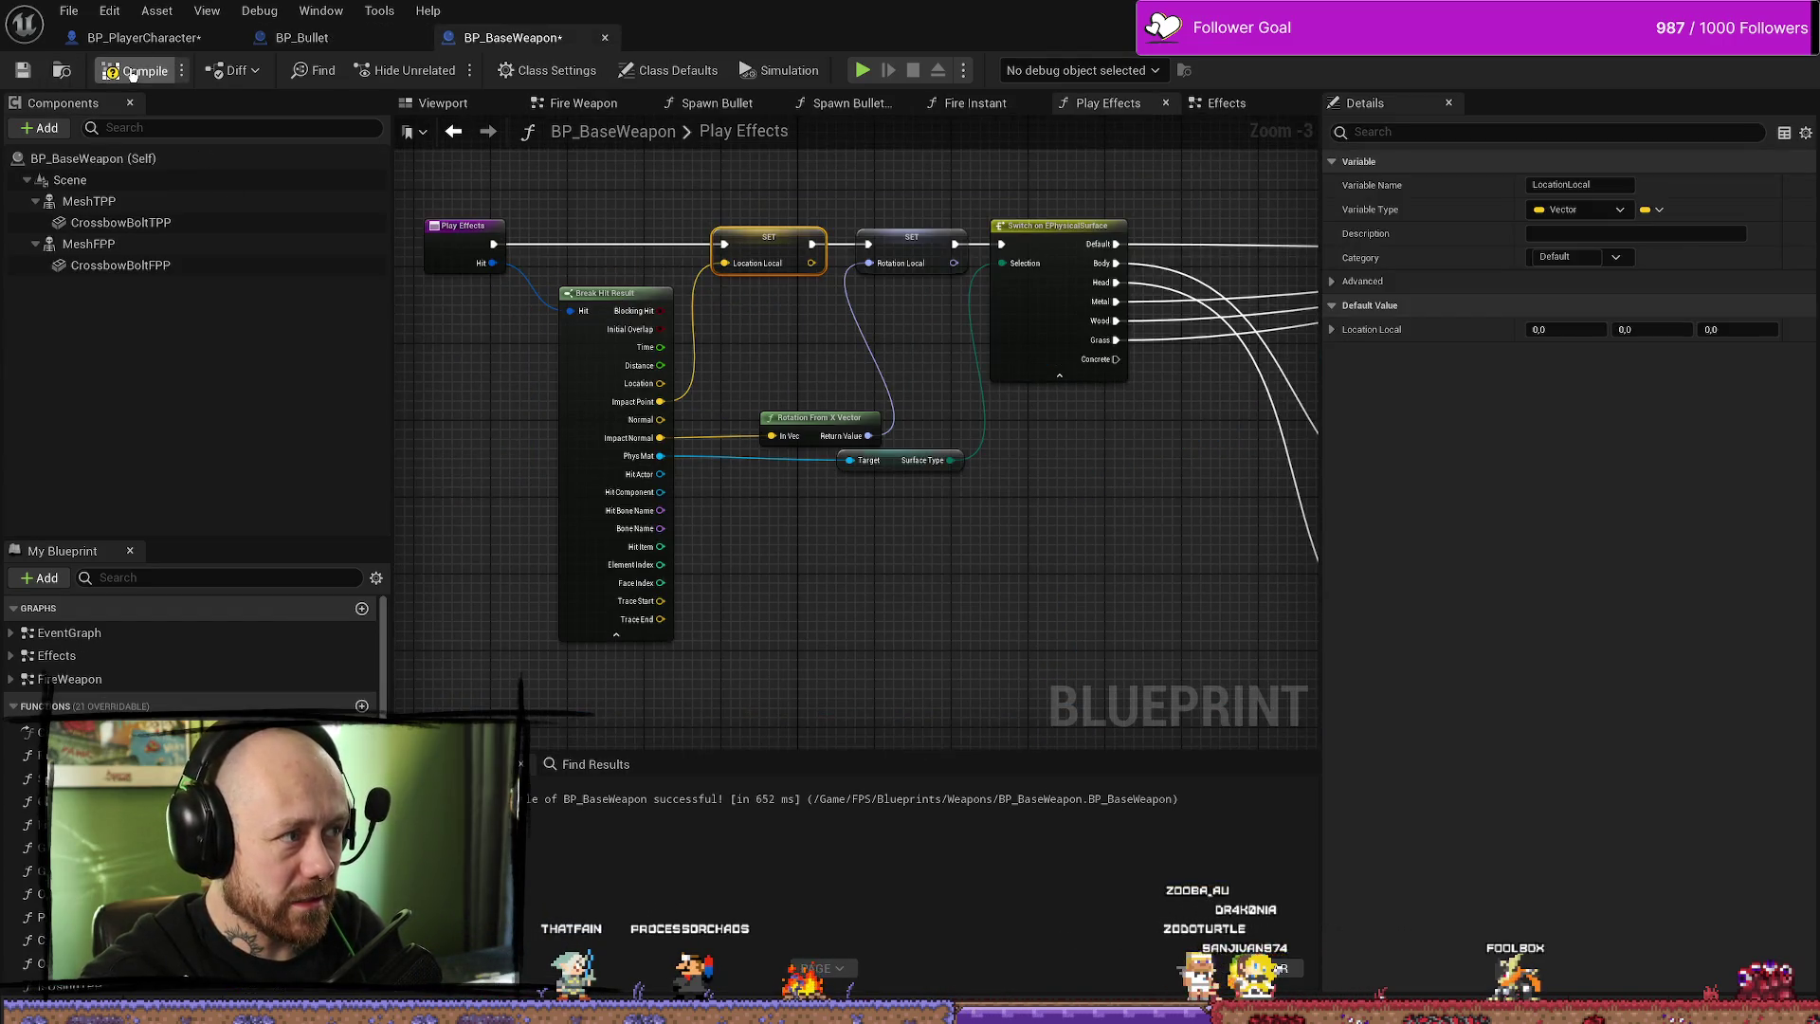
key("ctrl+s")
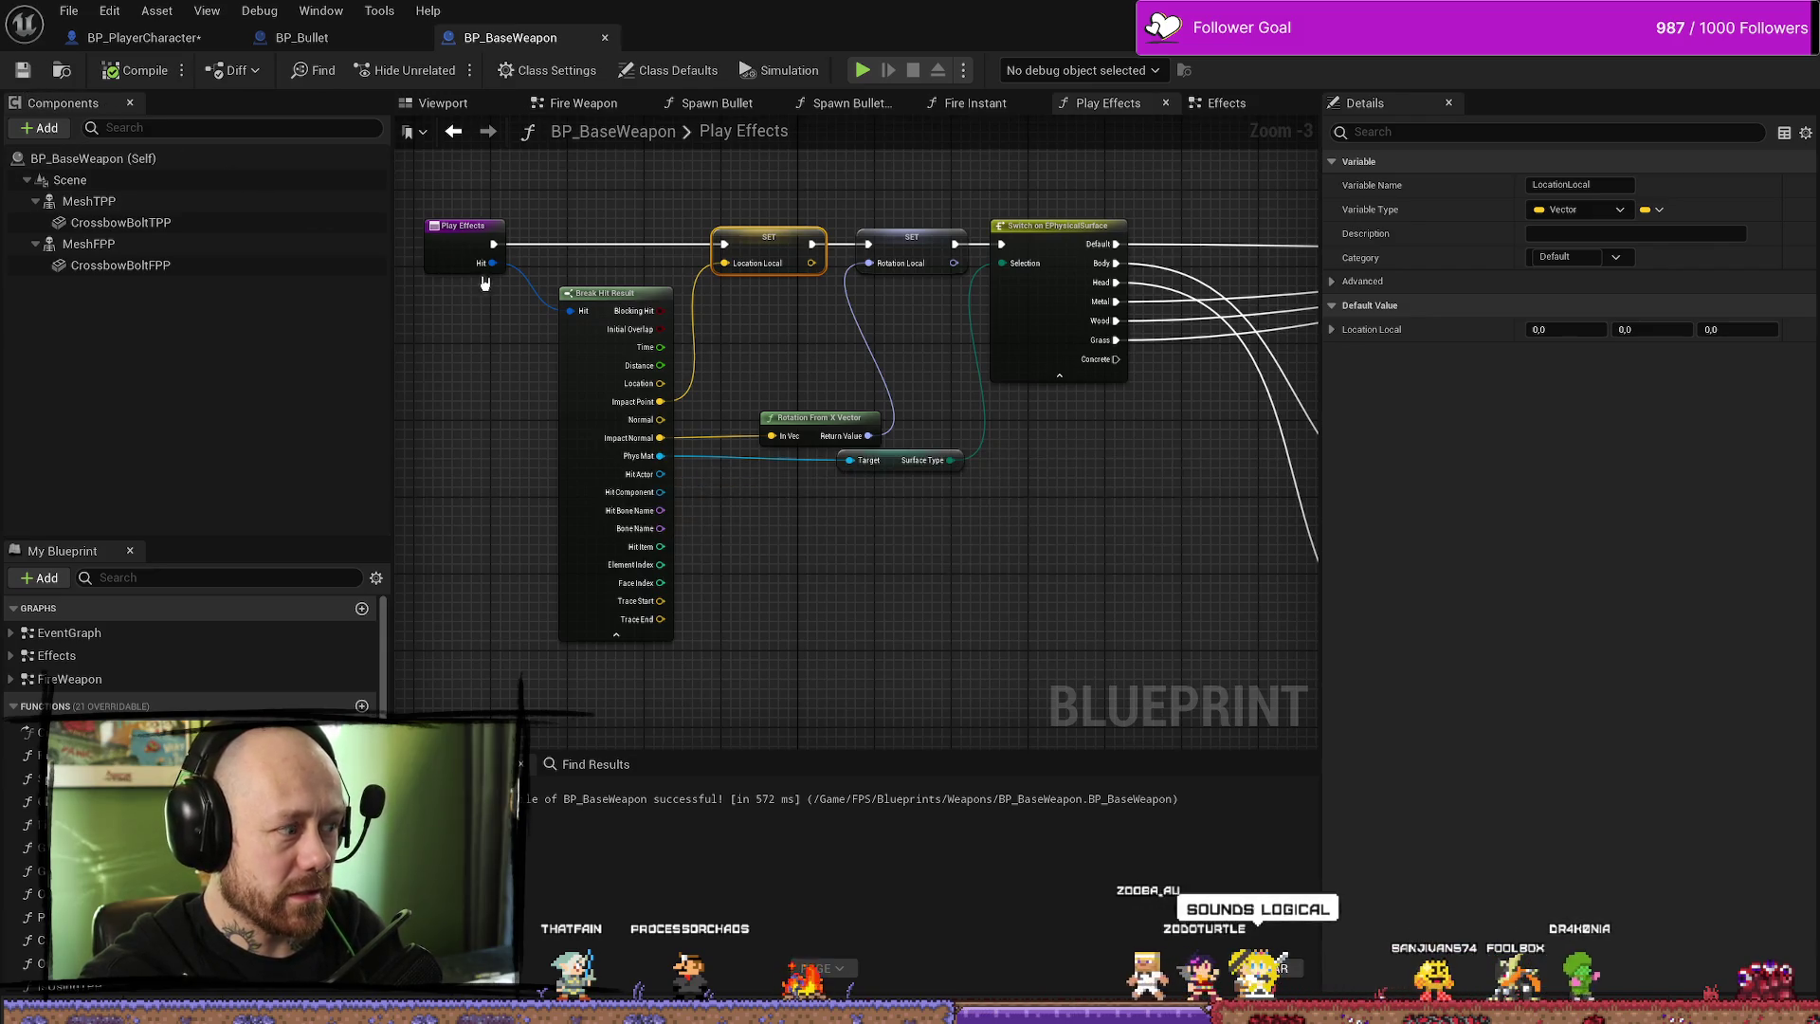
- Delete both Branch nodes, wire Body and Head cases straight to the Spawn System nodes, and compile
scroll(1028, 499, "down", 1)
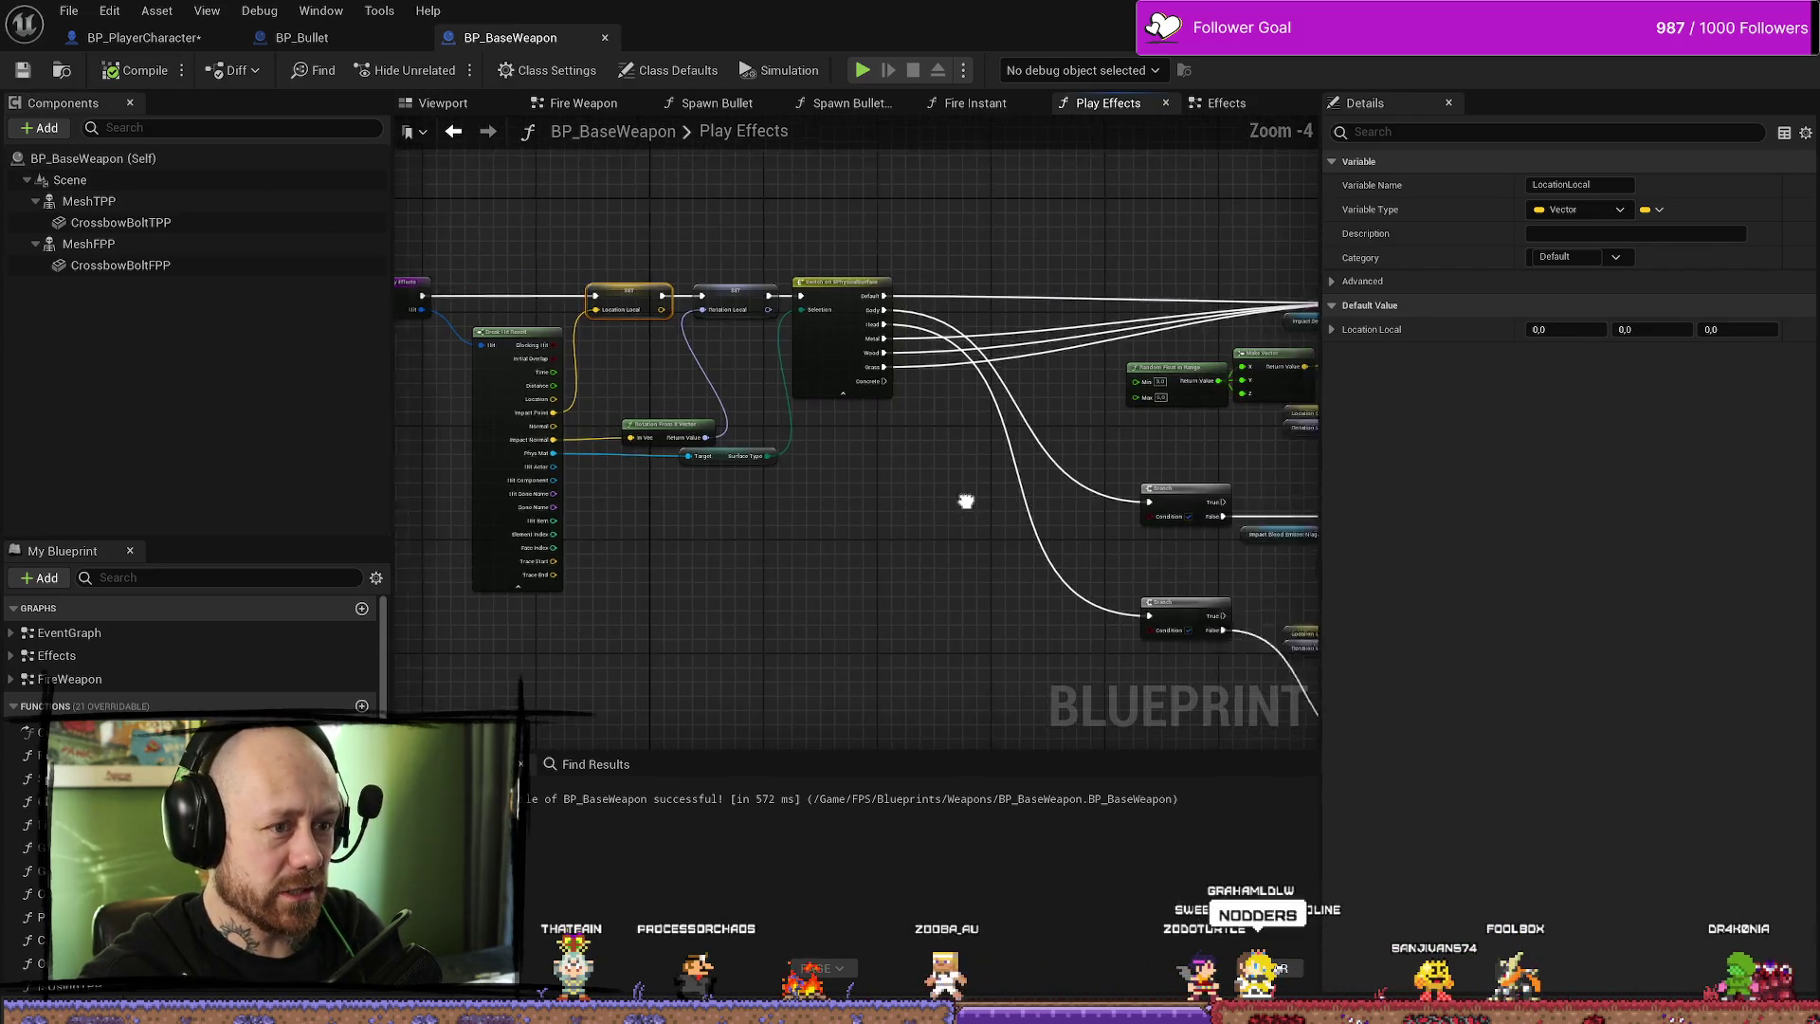
scroll(829, 418, "up", 1)
key("Delete")
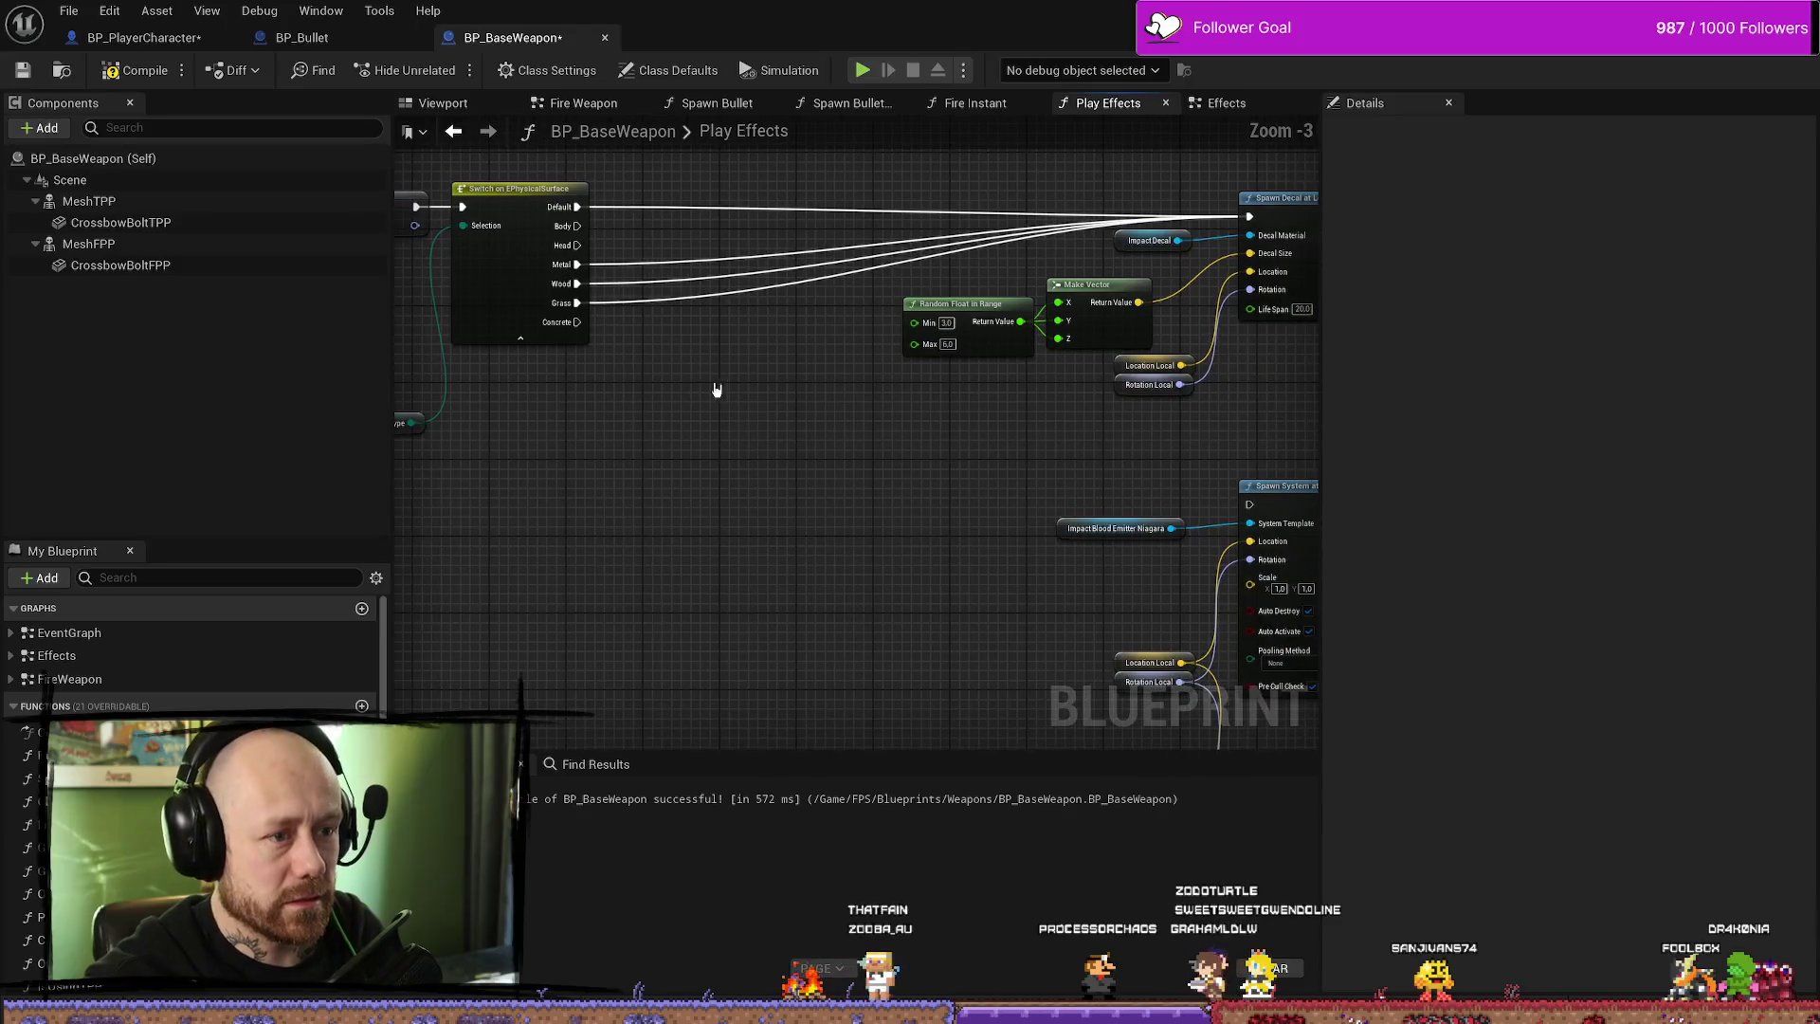
left_click_drag(576, 226, 1249, 504)
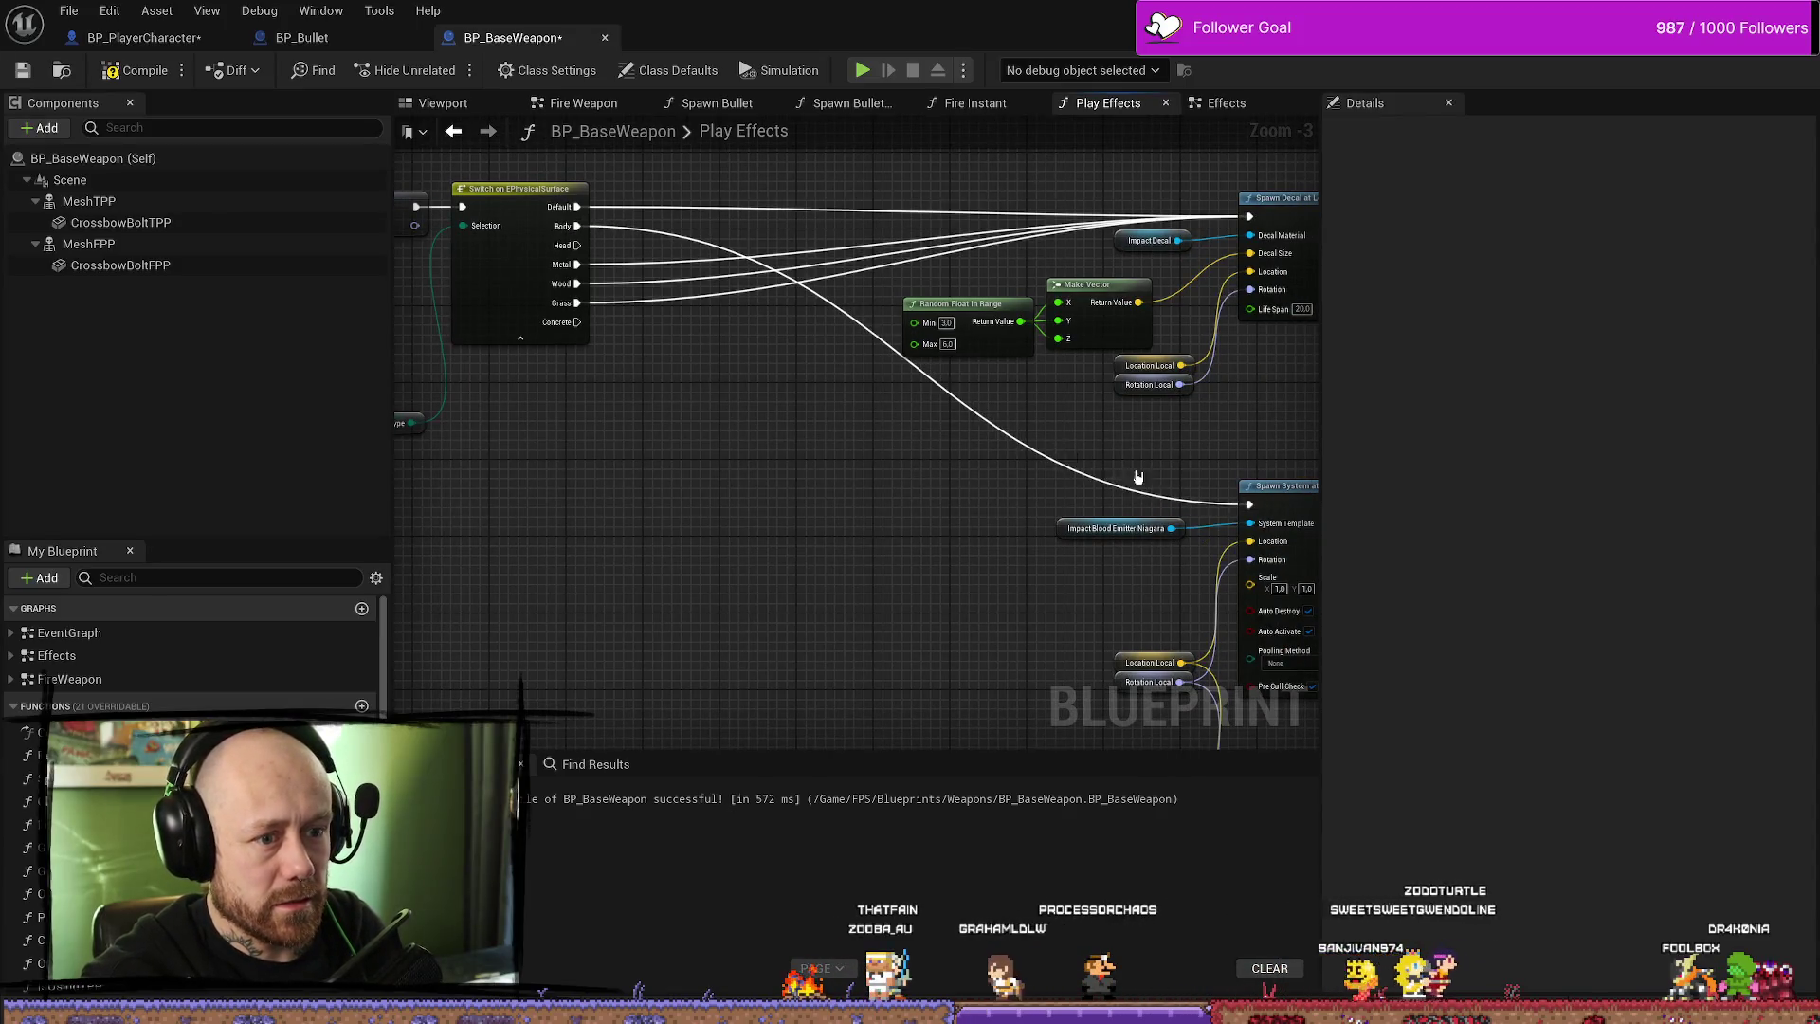
mouse_move(576, 244)
left_mouse_down()
mouse_move(834, 720)
mouse_move(1099, 568)
mouse_move(1085, 392)
left_mouse_up()
left_click_drag(1183, 351, 255, 345)
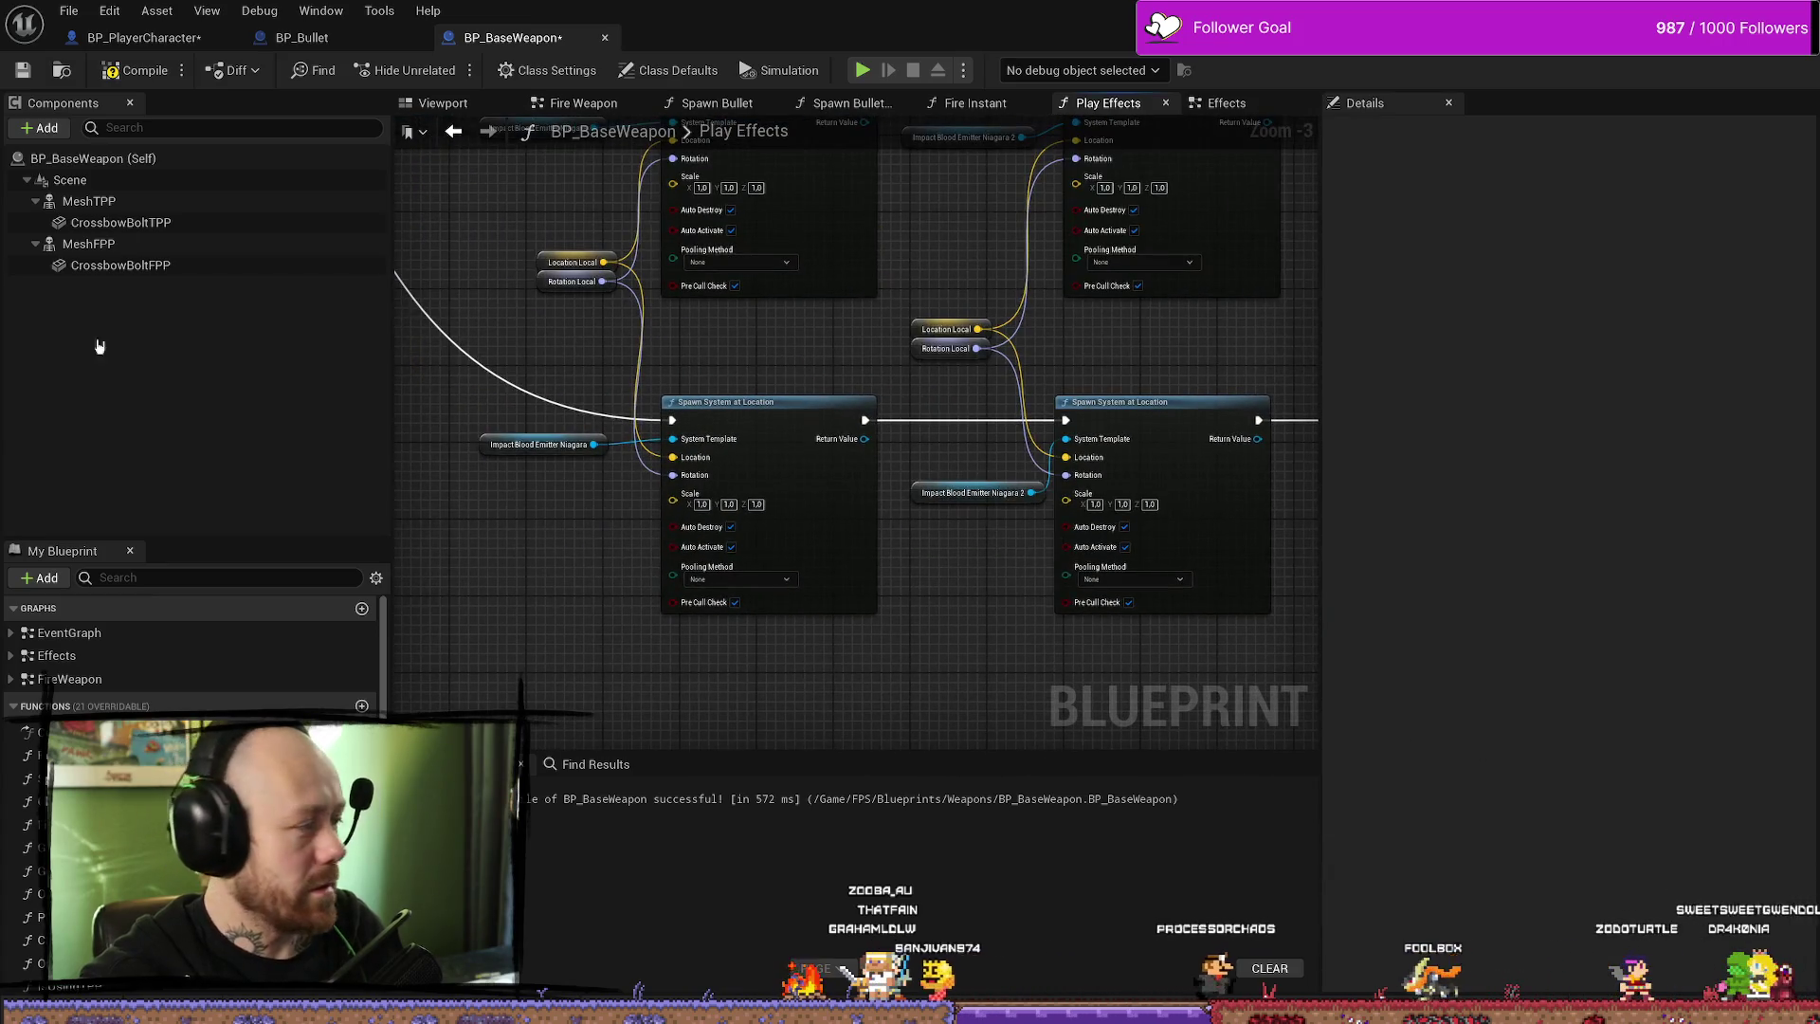
left_click(140, 71)
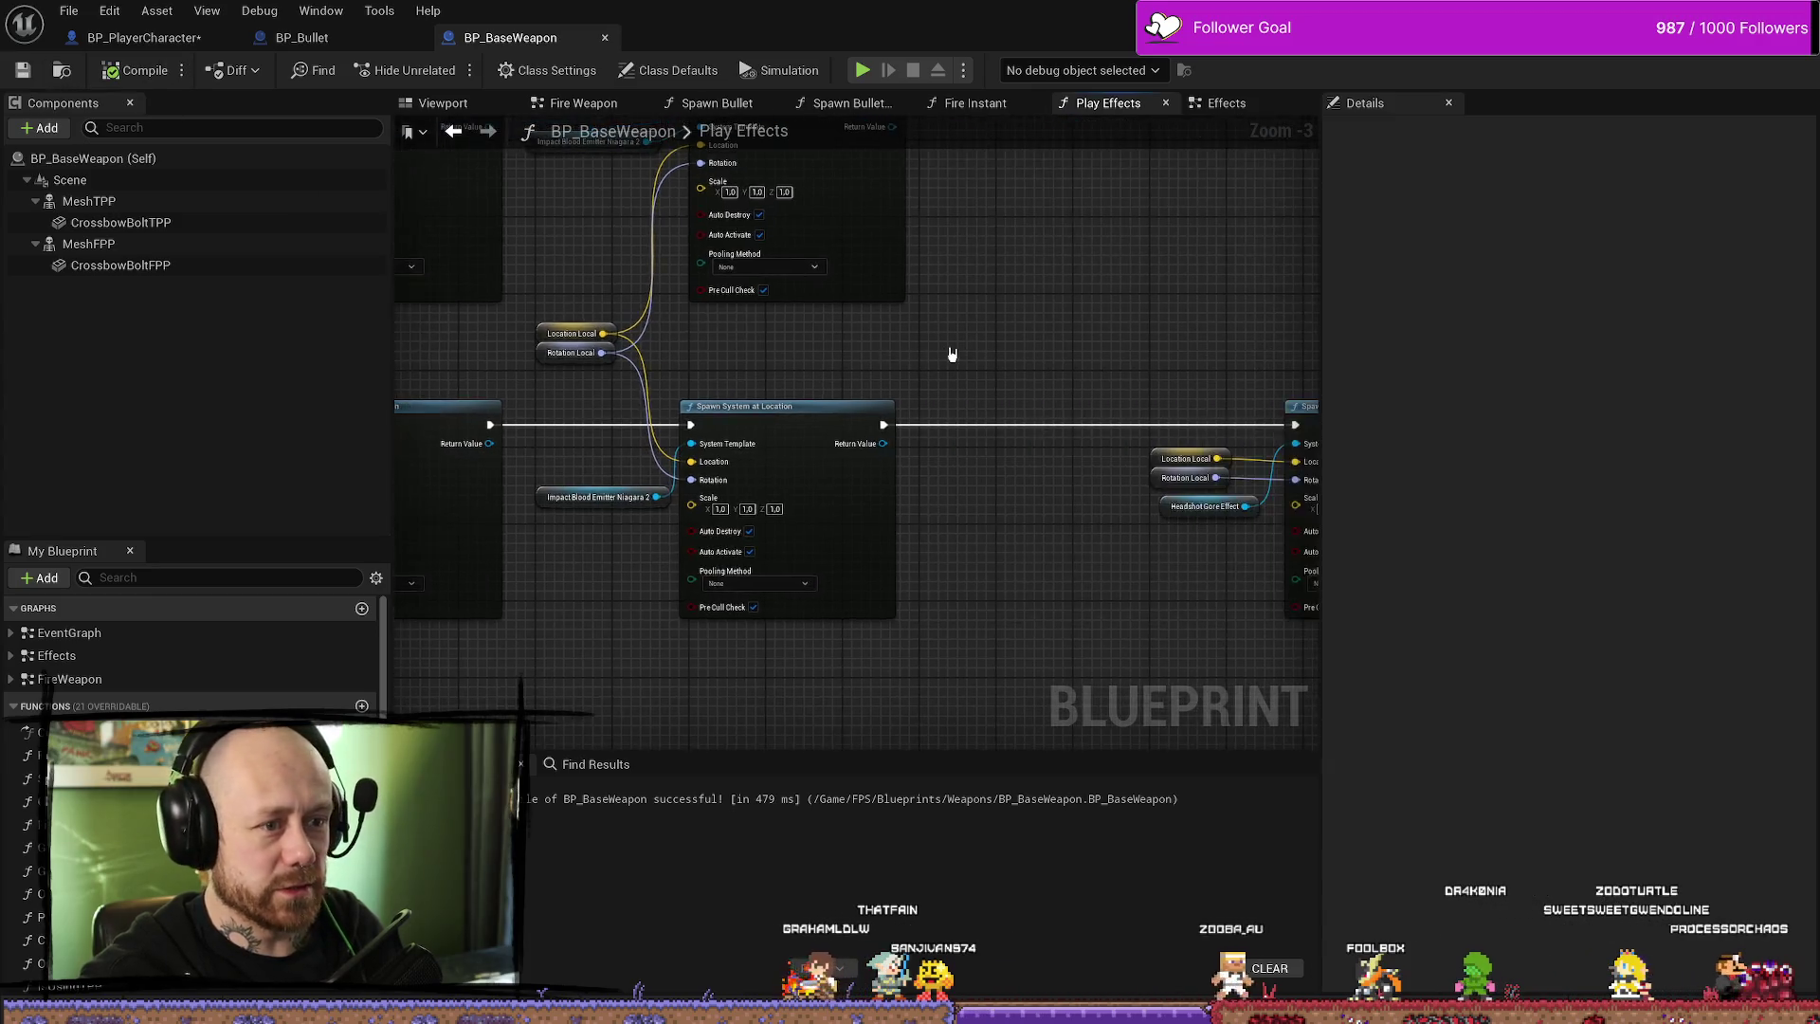
- Shift the Spawn System and Impact Flesh Sound node groups left, then return to BP_PlayerCharacter
scroll(1055, 325, "down", 1)
scroll(986, 333, "up", 1)
scroll(1002, 423, "down", 3)
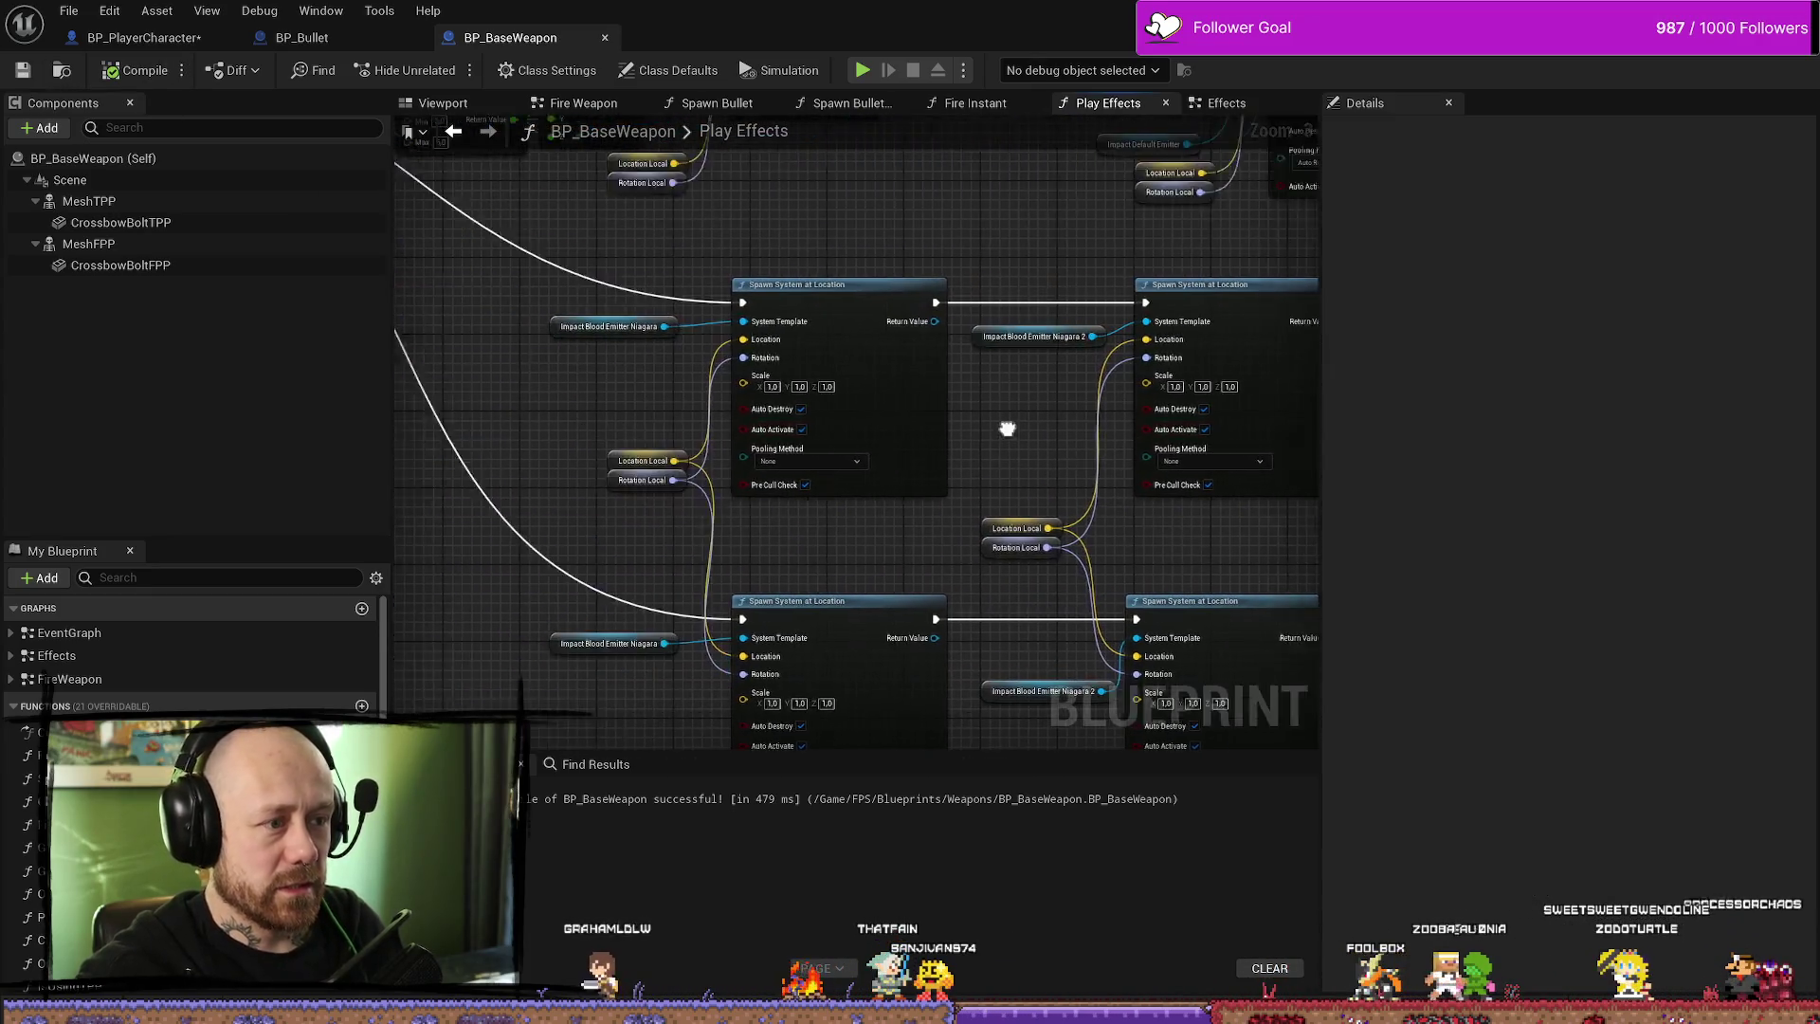
scroll(1036, 439, "up", 2)
left_click_drag(1036, 439, 824, 531)
left_click_drag(1017, 484, 881, 483)
mouse_move(1270, 332)
left_mouse_down()
mouse_move(1137, 213)
mouse_move(1063, 251)
left_mouse_up()
scroll(926, 322, "up", 1)
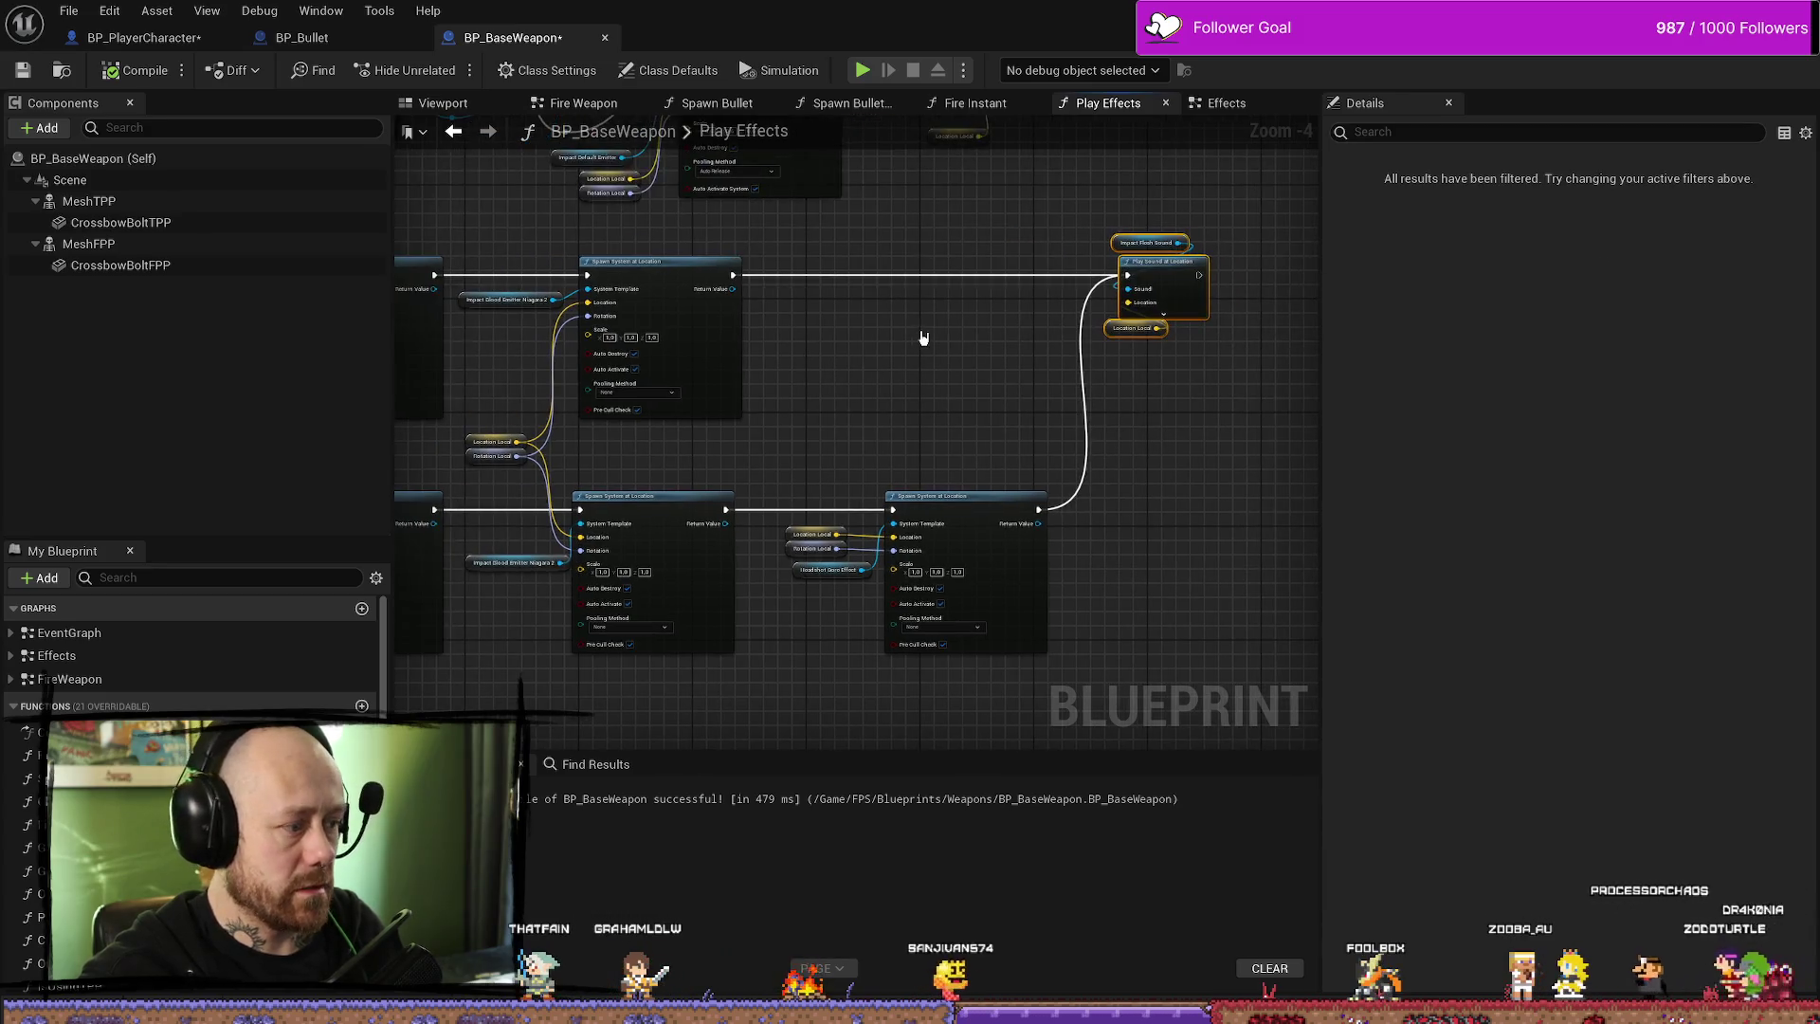
scroll(1076, 418, "down", 1)
left_click(167, 39)
left_click(68, 10)
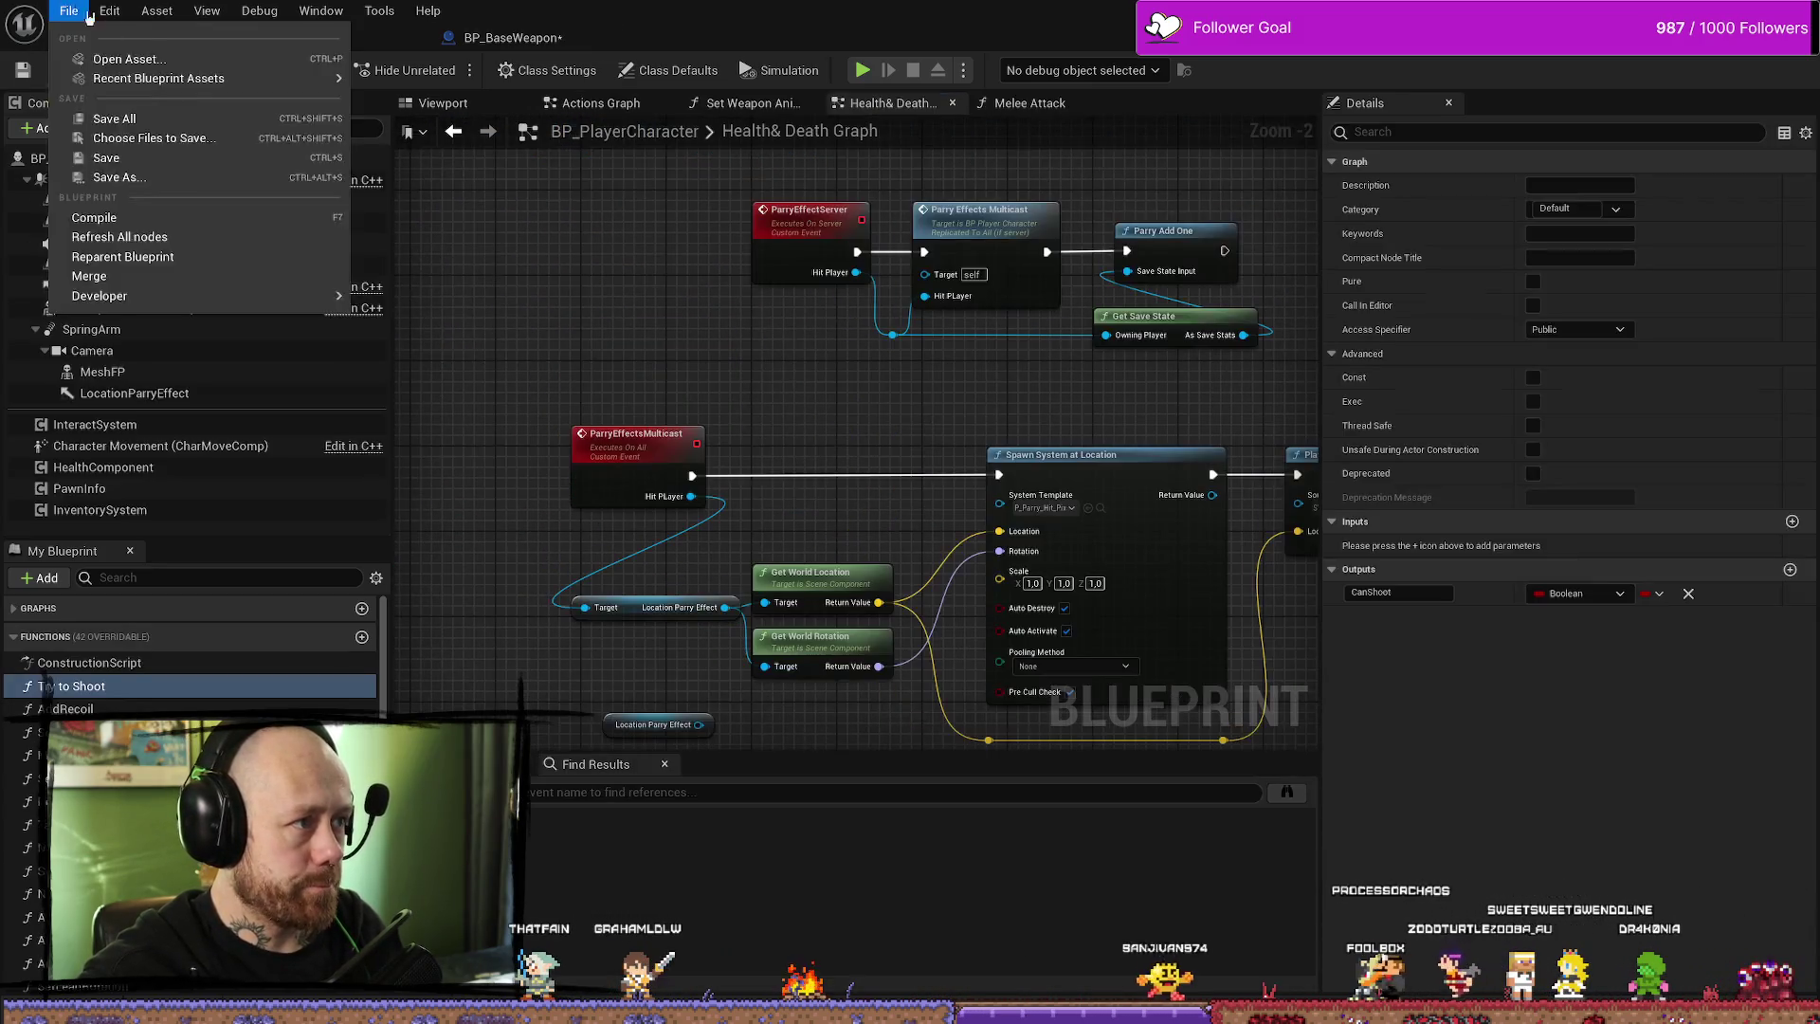
- Dismiss the file menu and bring up BP_Bullet's Handle Hit graph with its hit-check branches
key("Escape")
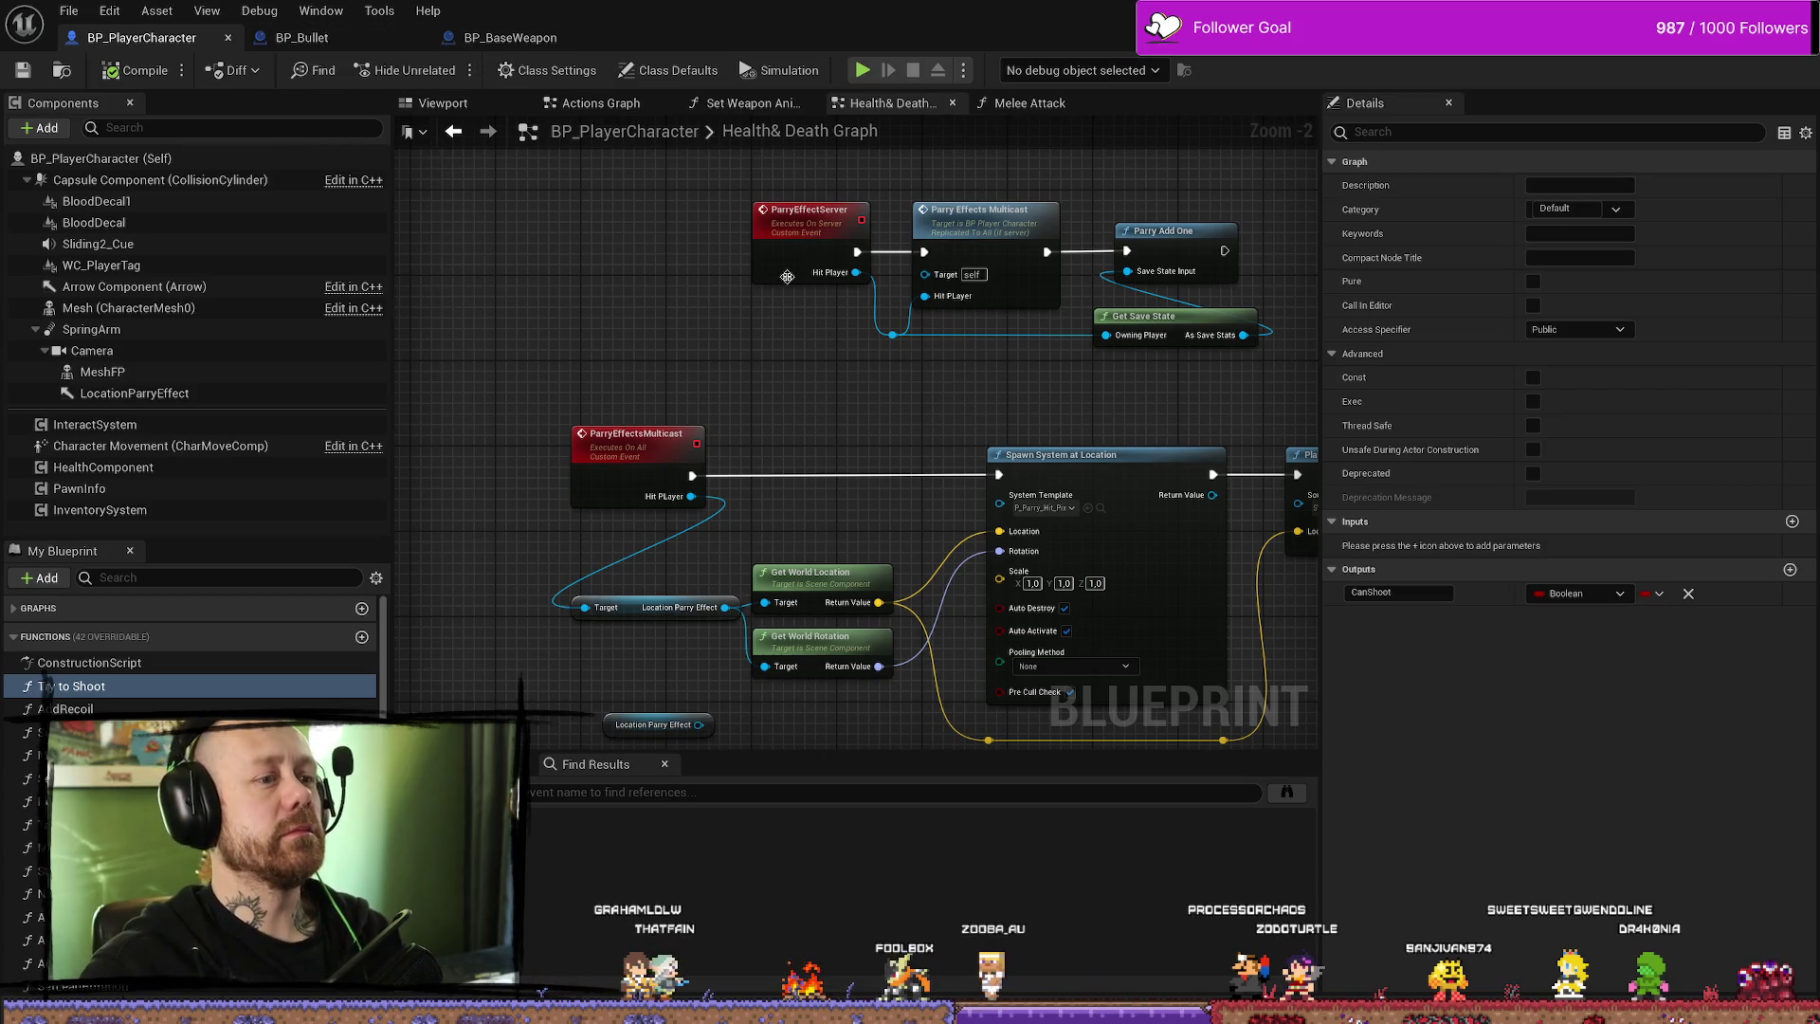
scroll(835, 390, "down", 3)
scroll(858, 384, "up", 4)
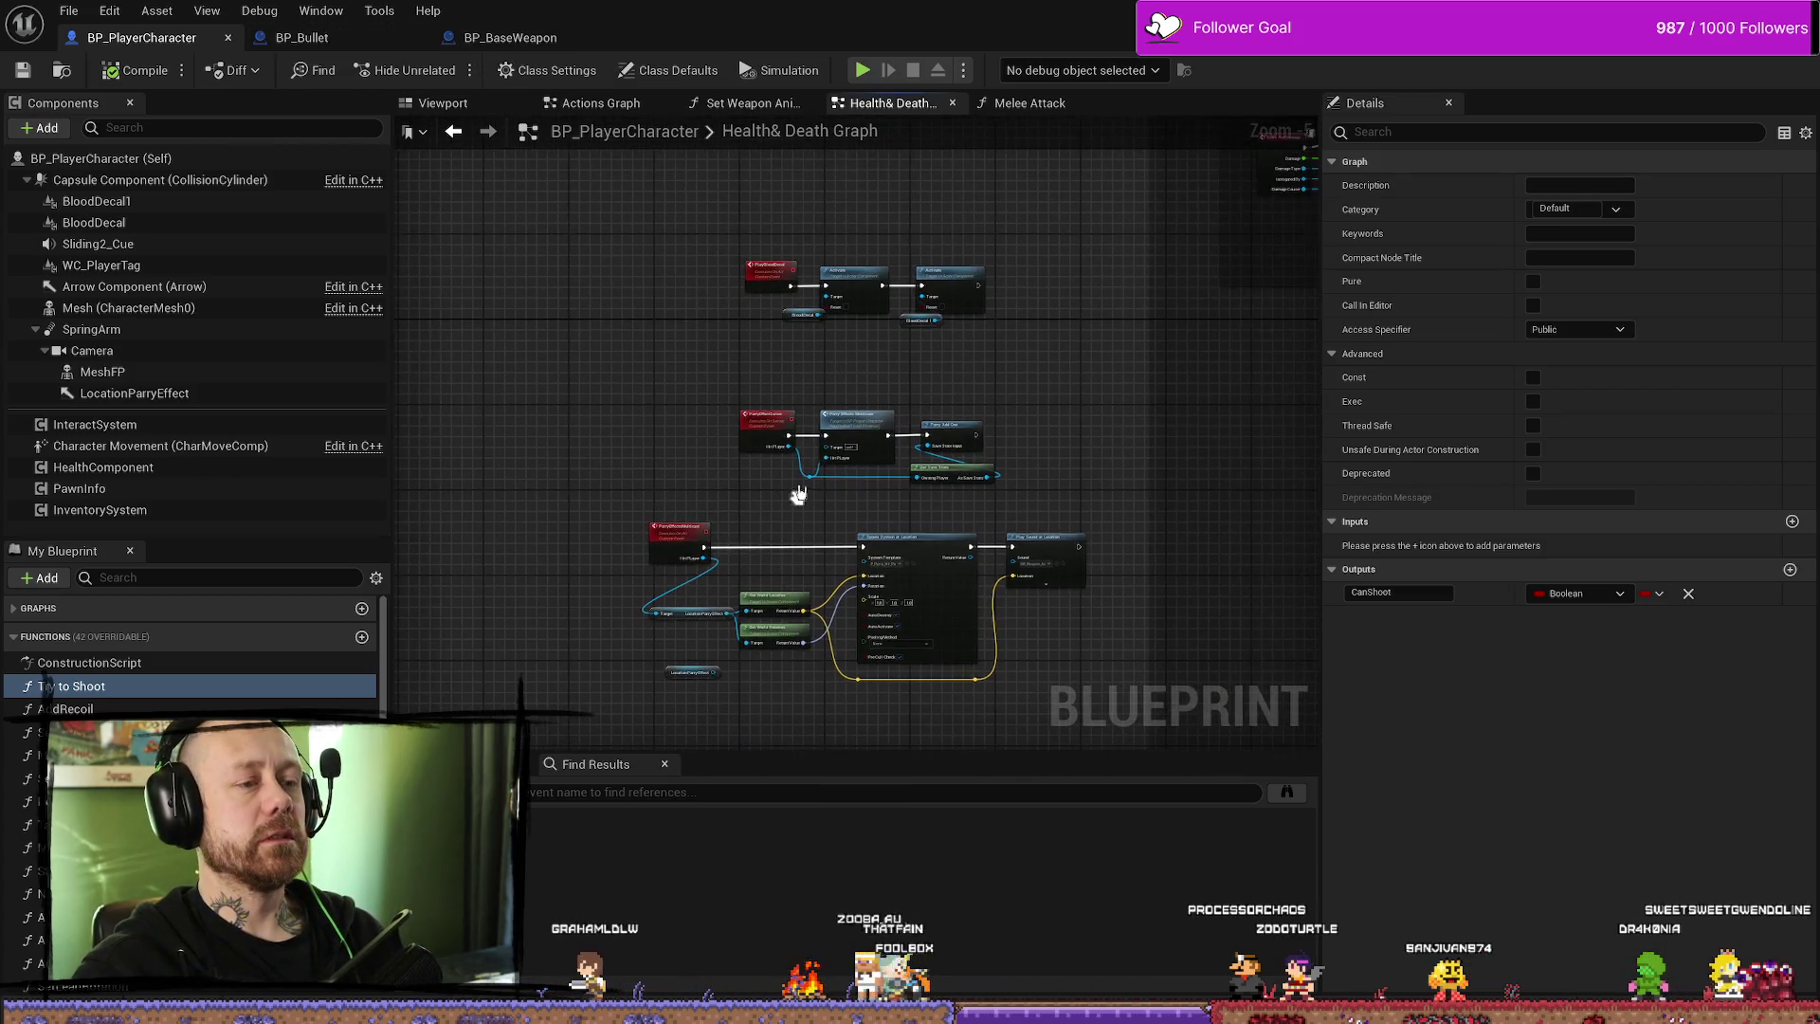
scroll(841, 465, "down", 3)
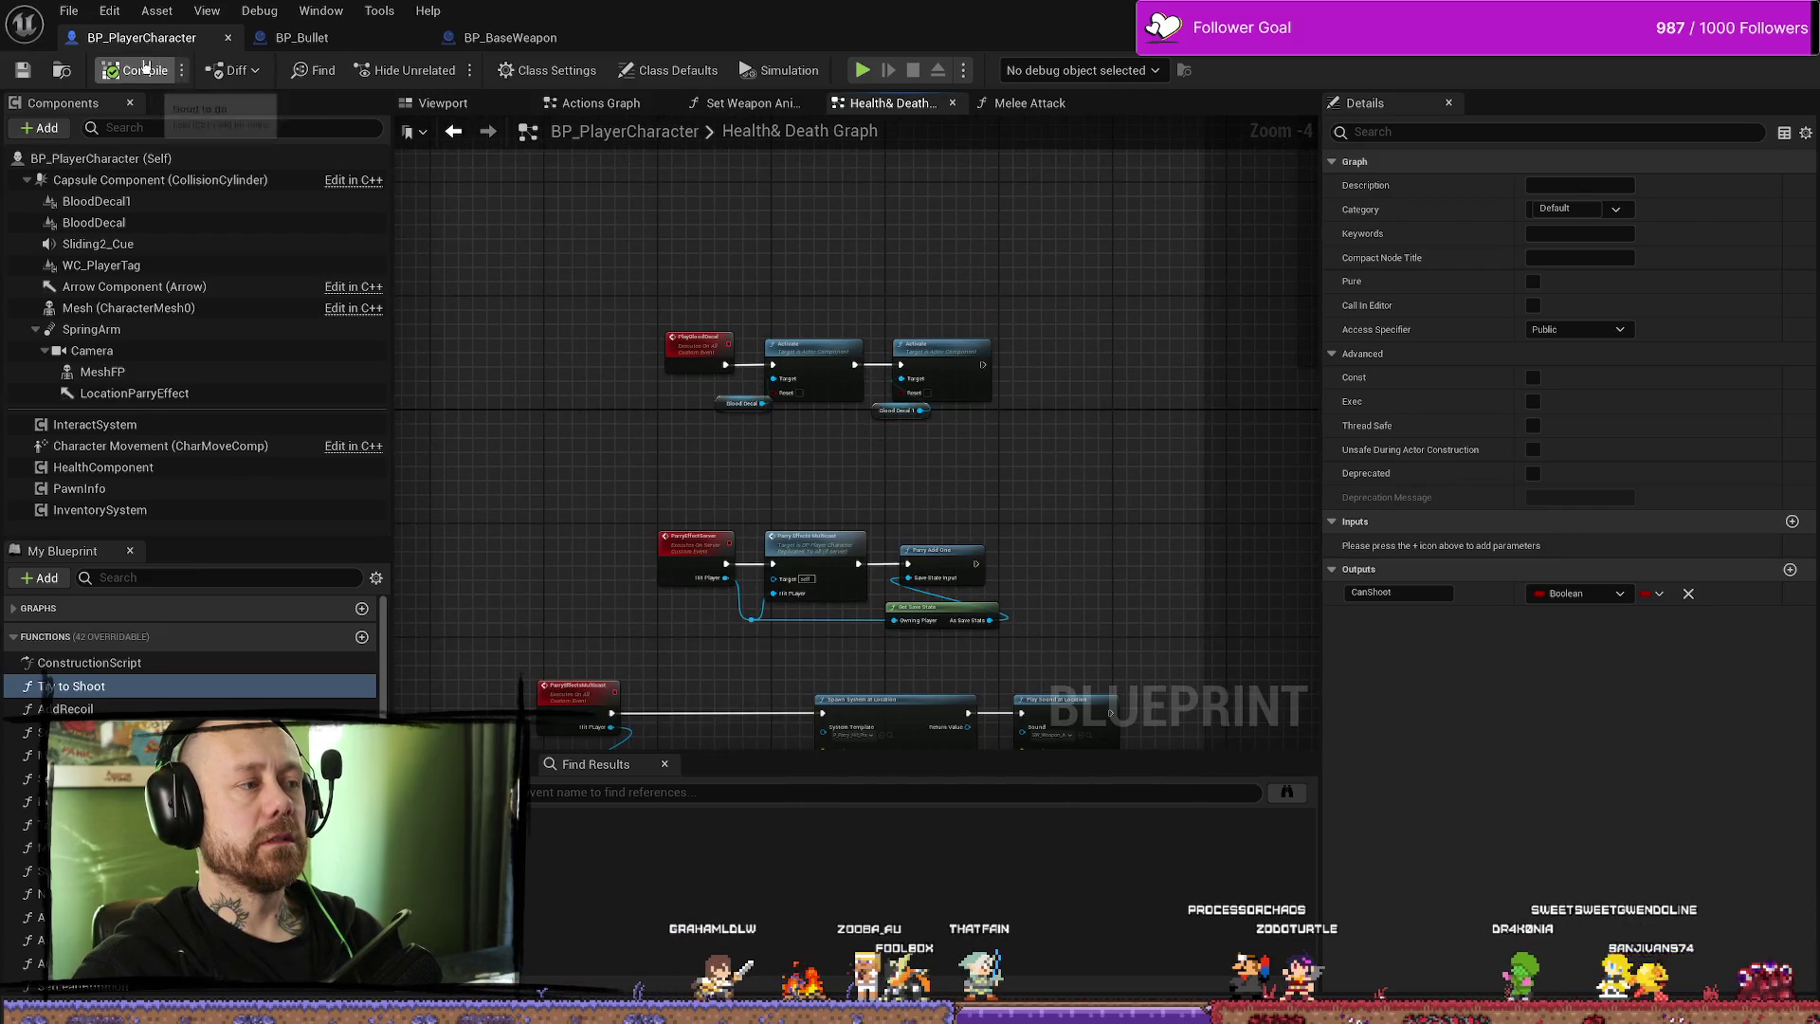
left_click(302, 37)
left_click_drag(854, 388, 866, 280)
scroll(980, 227, "down", 2)
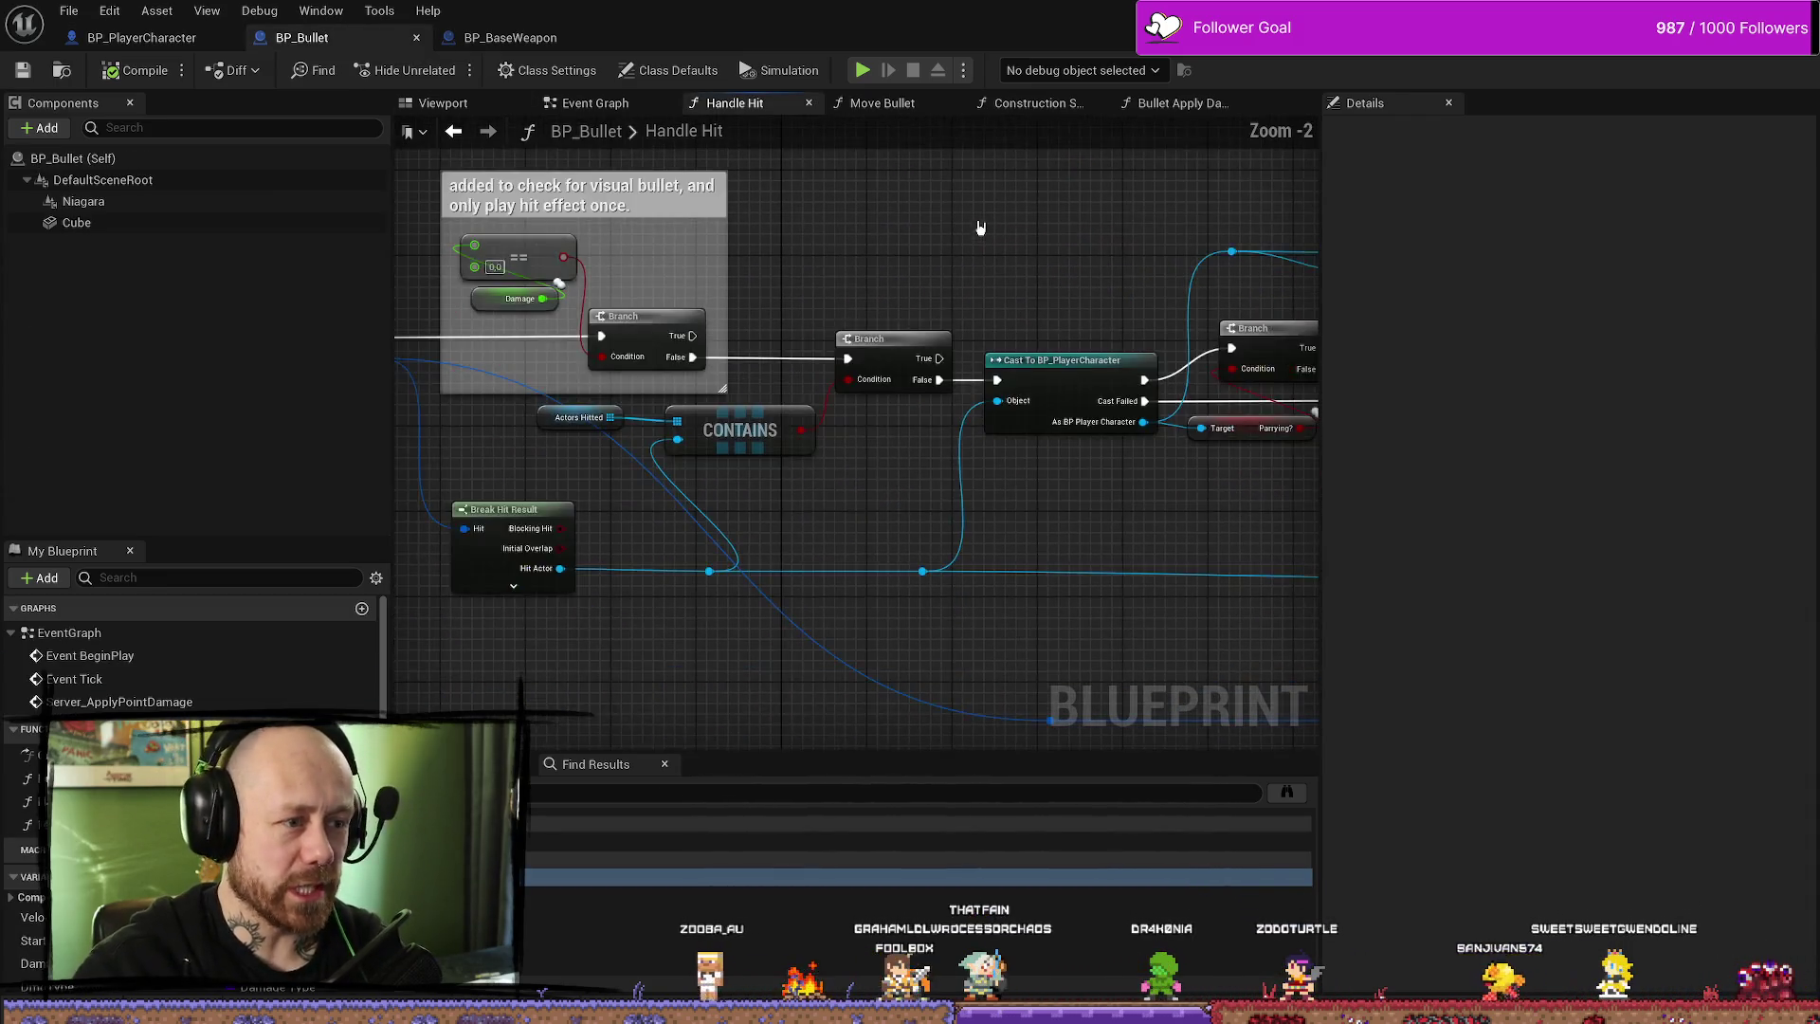
scroll(980, 227, "down", 2)
scroll(988, 279, "up", 1)
left_click_drag(982, 266, 943, 316)
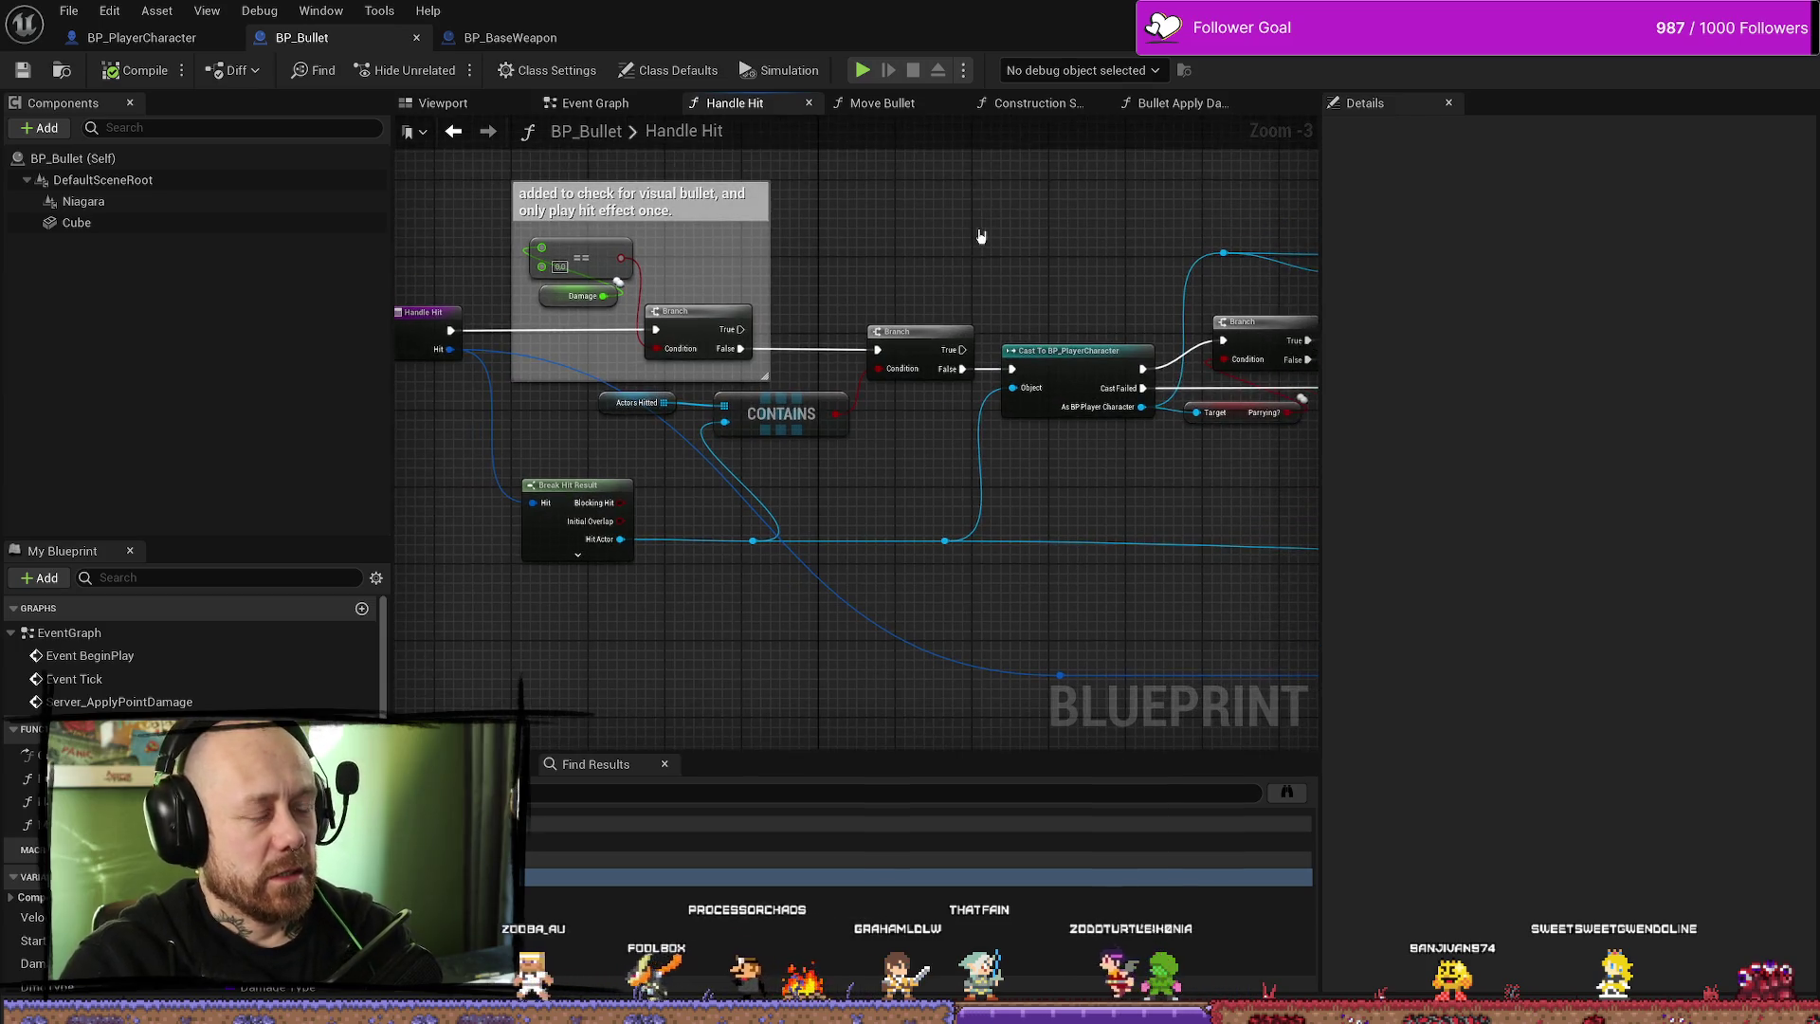
mouse_move(876, 246)
left_mouse_down()
mouse_move(832, 258)
mouse_move(765, 214)
mouse_move(794, 226)
left_mouse_up()
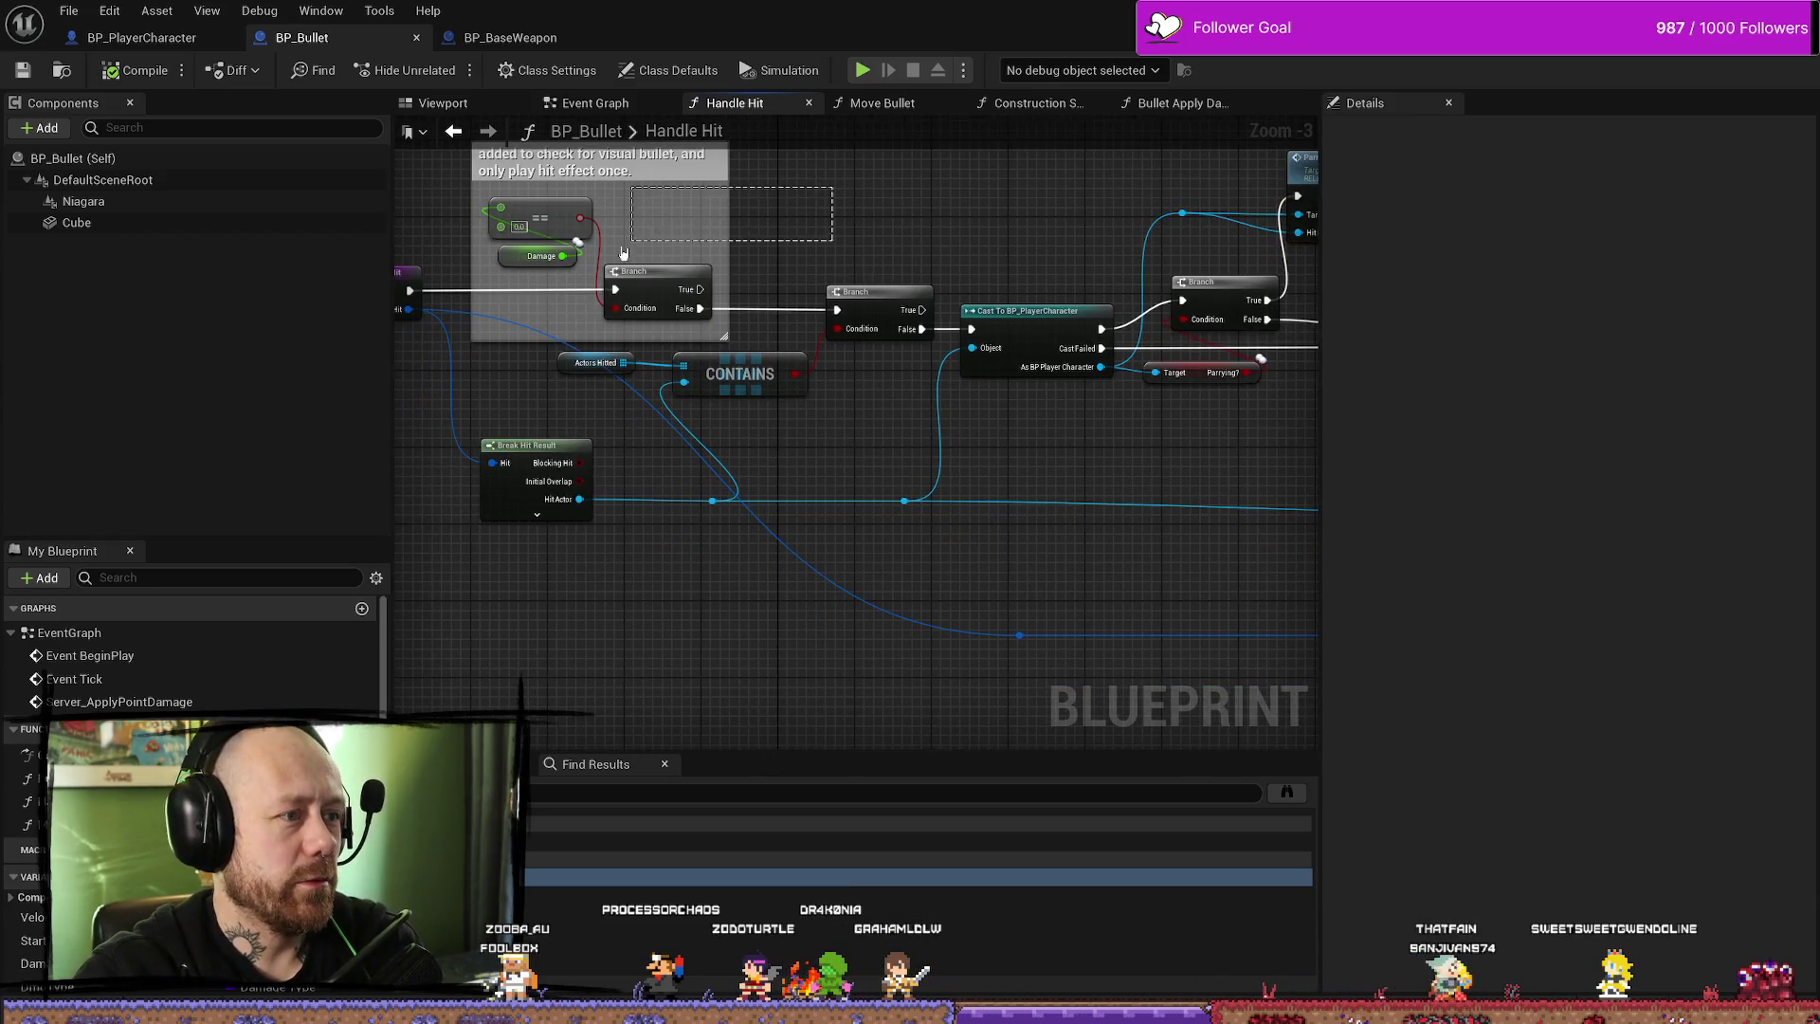
left_click_drag(562, 293, 563, 290)
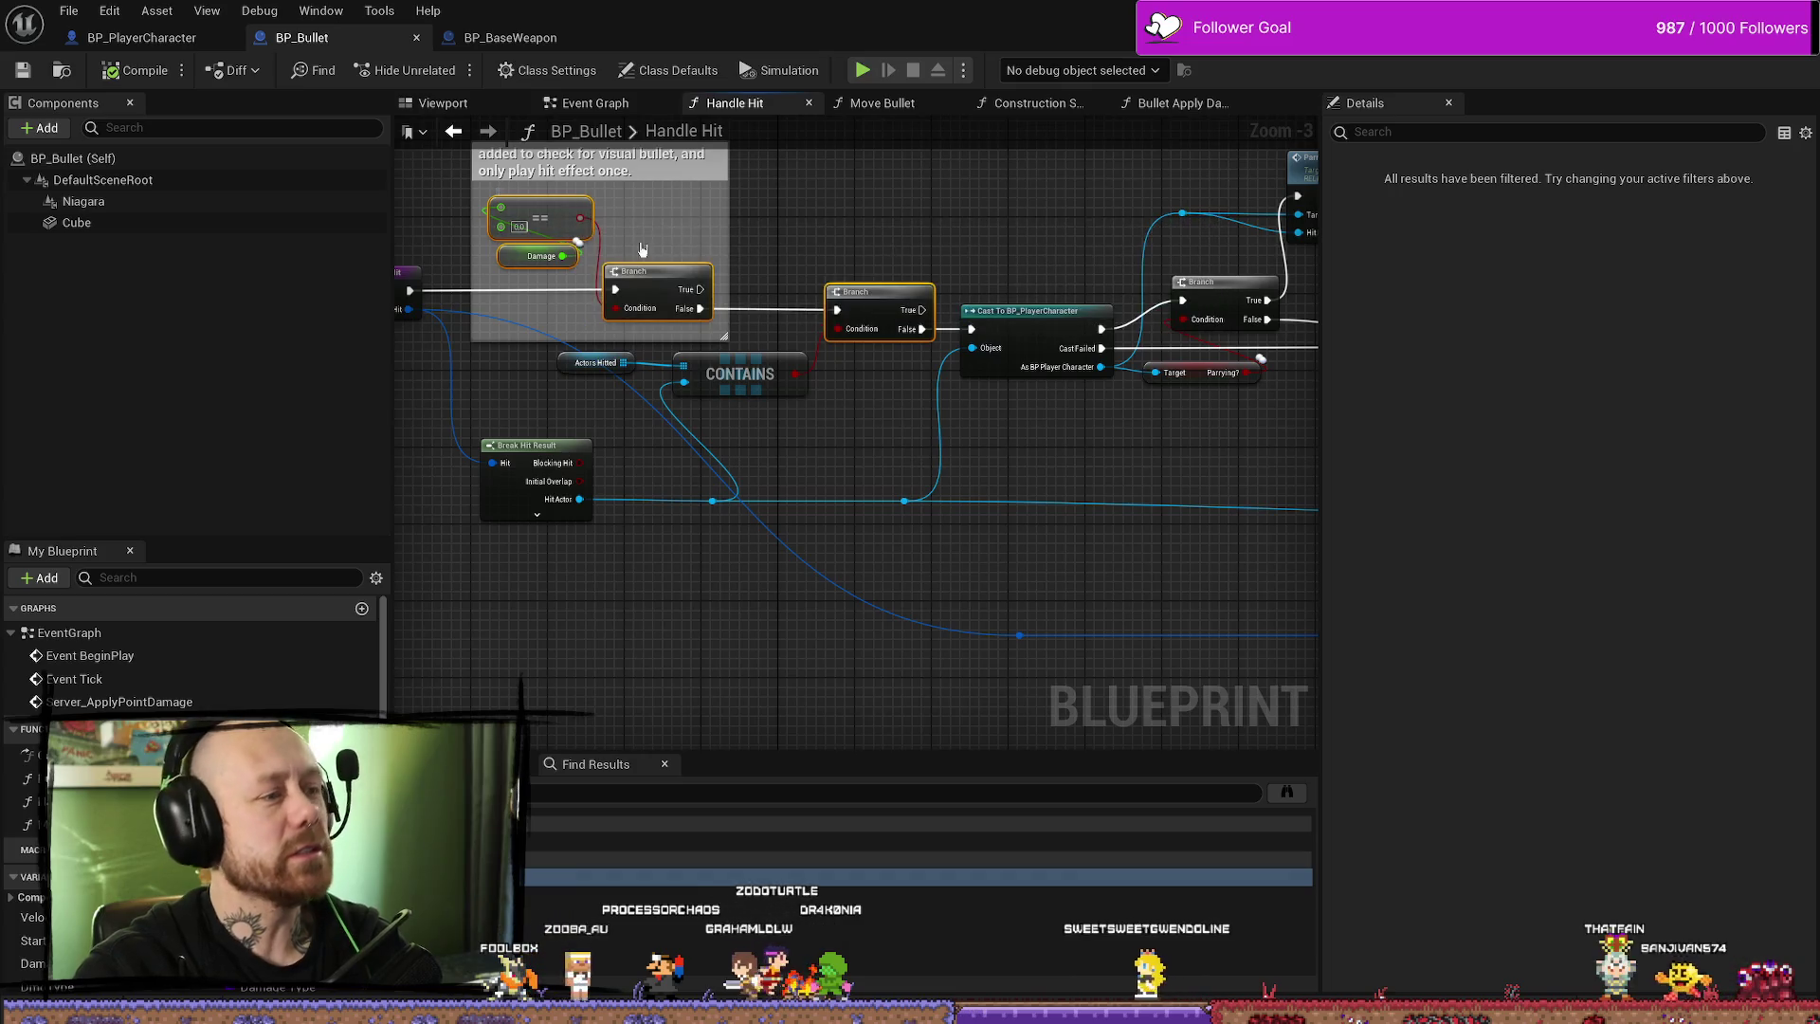
mouse_move(957, 235)
left_mouse_down()
mouse_move(979, 254)
mouse_move(819, 248)
left_mouse_up()
scroll(790, 269, "up", 1)
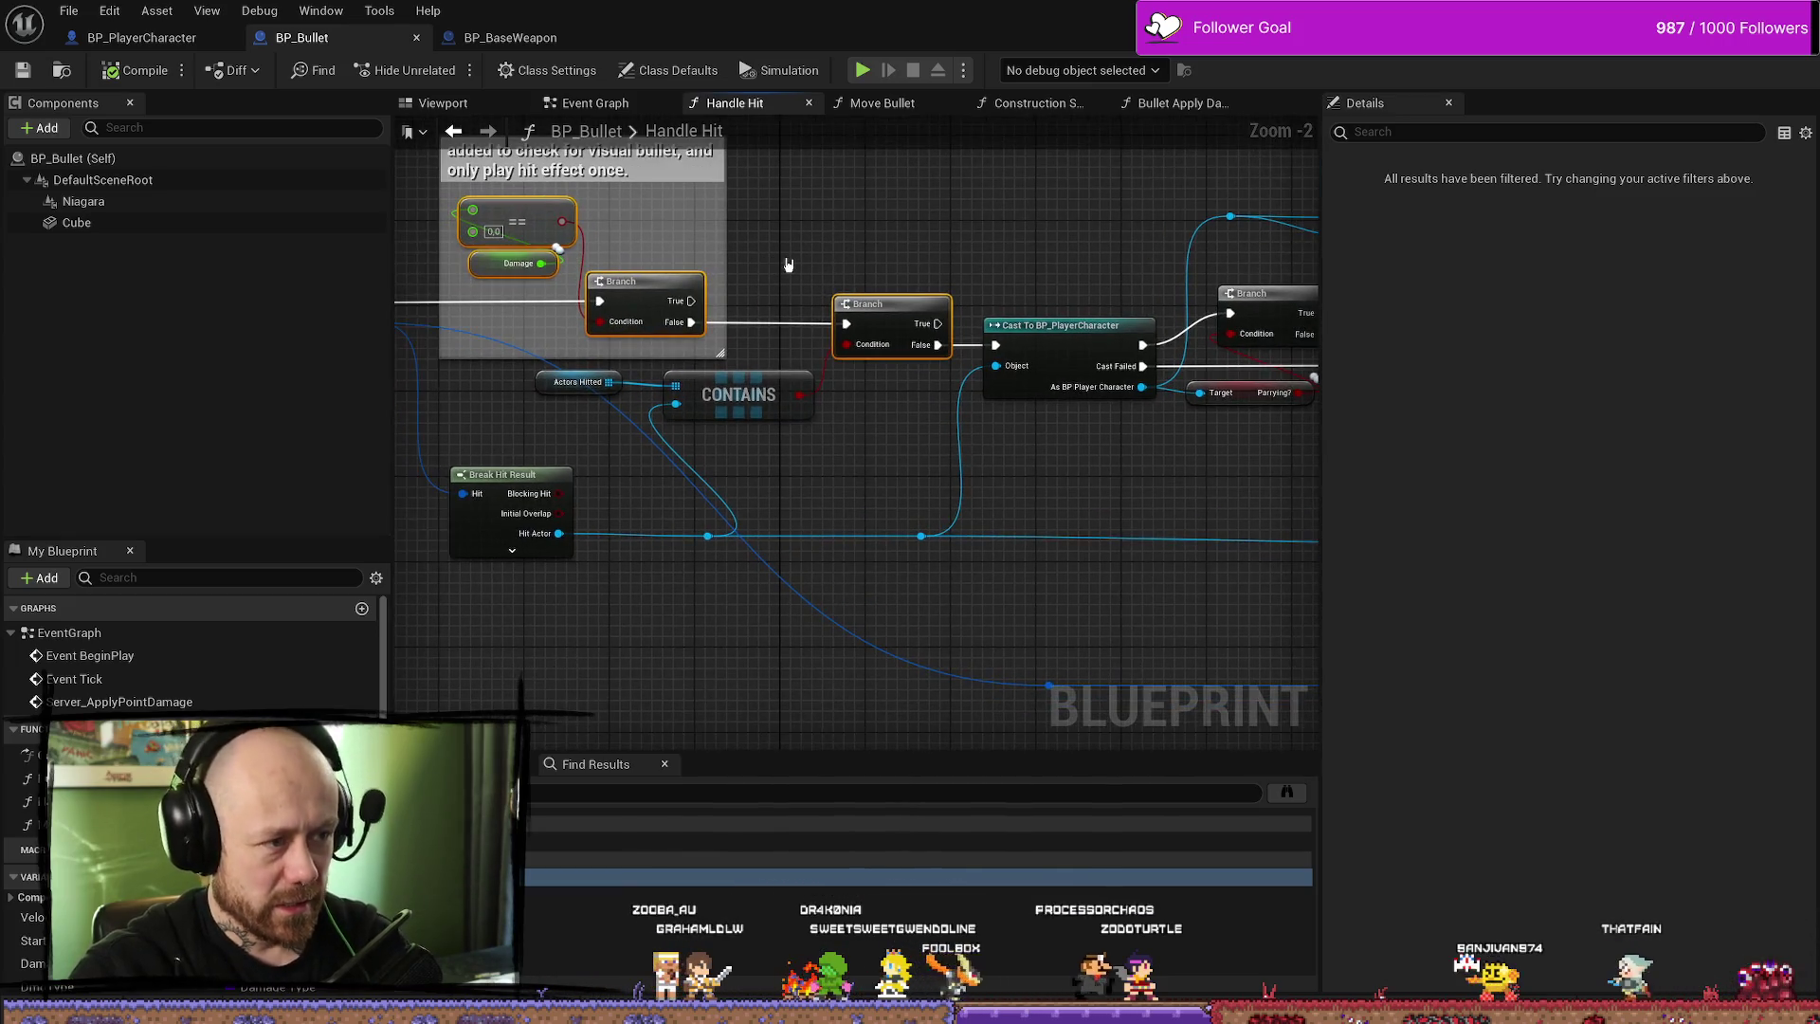
left_click_drag(746, 302, 734, 320)
scroll(688, 361, "up", 1)
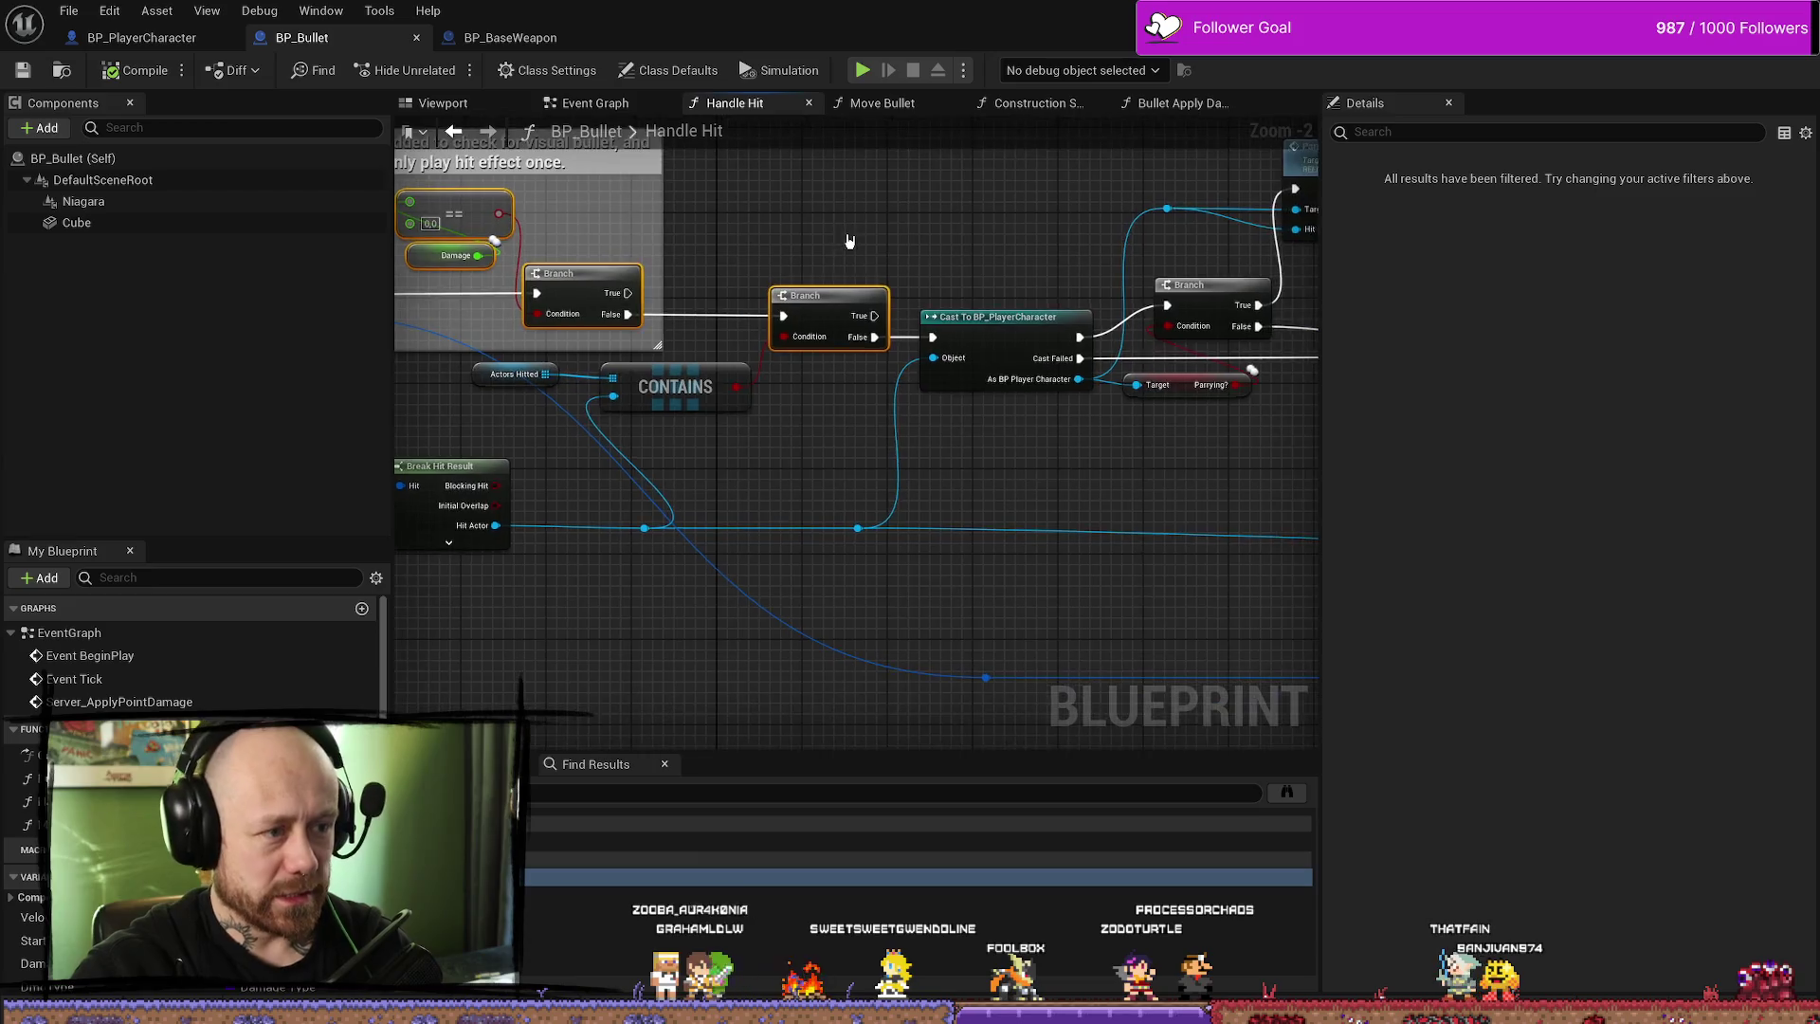
mouse_move(838, 252)
left_mouse_down()
mouse_move(976, 319)
mouse_move(930, 369)
left_mouse_up()
left_click_drag(903, 497, 630, 443)
mouse_move(878, 497)
left_mouse_down()
mouse_move(851, 441)
mouse_move(815, 489)
left_mouse_up()
left_click(882, 488)
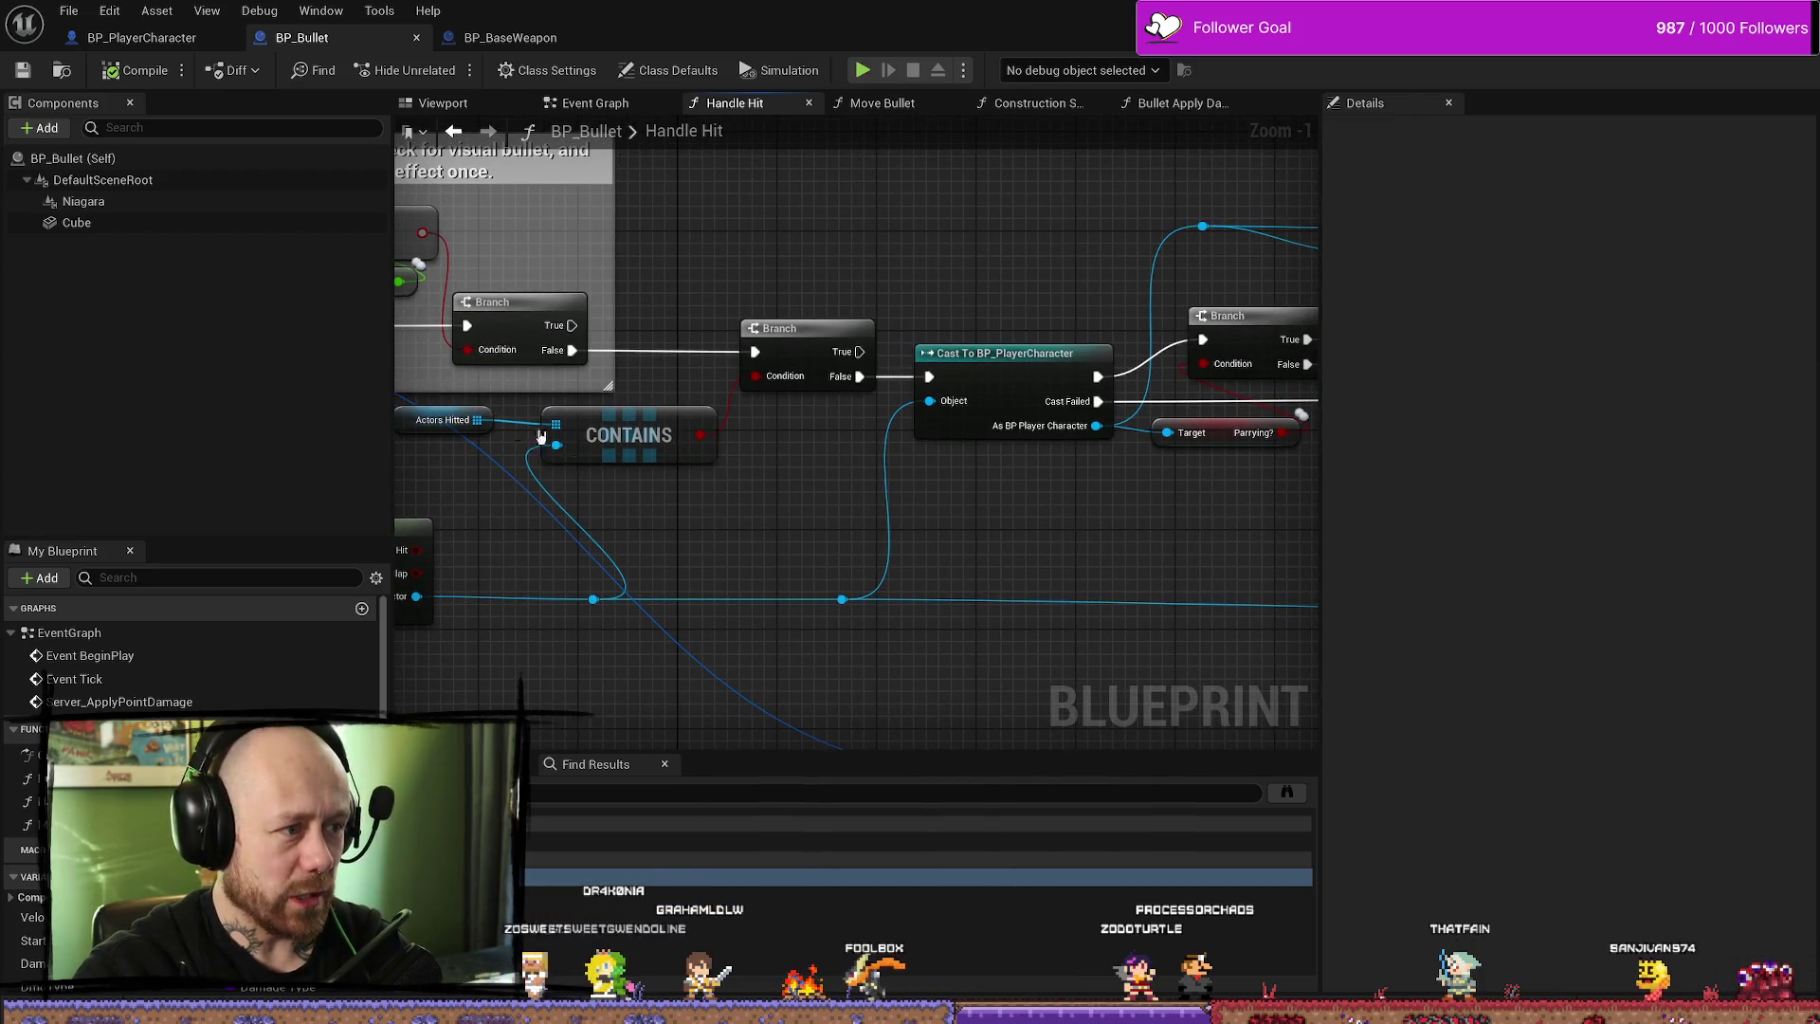
left_click_drag(510, 467, 548, 471)
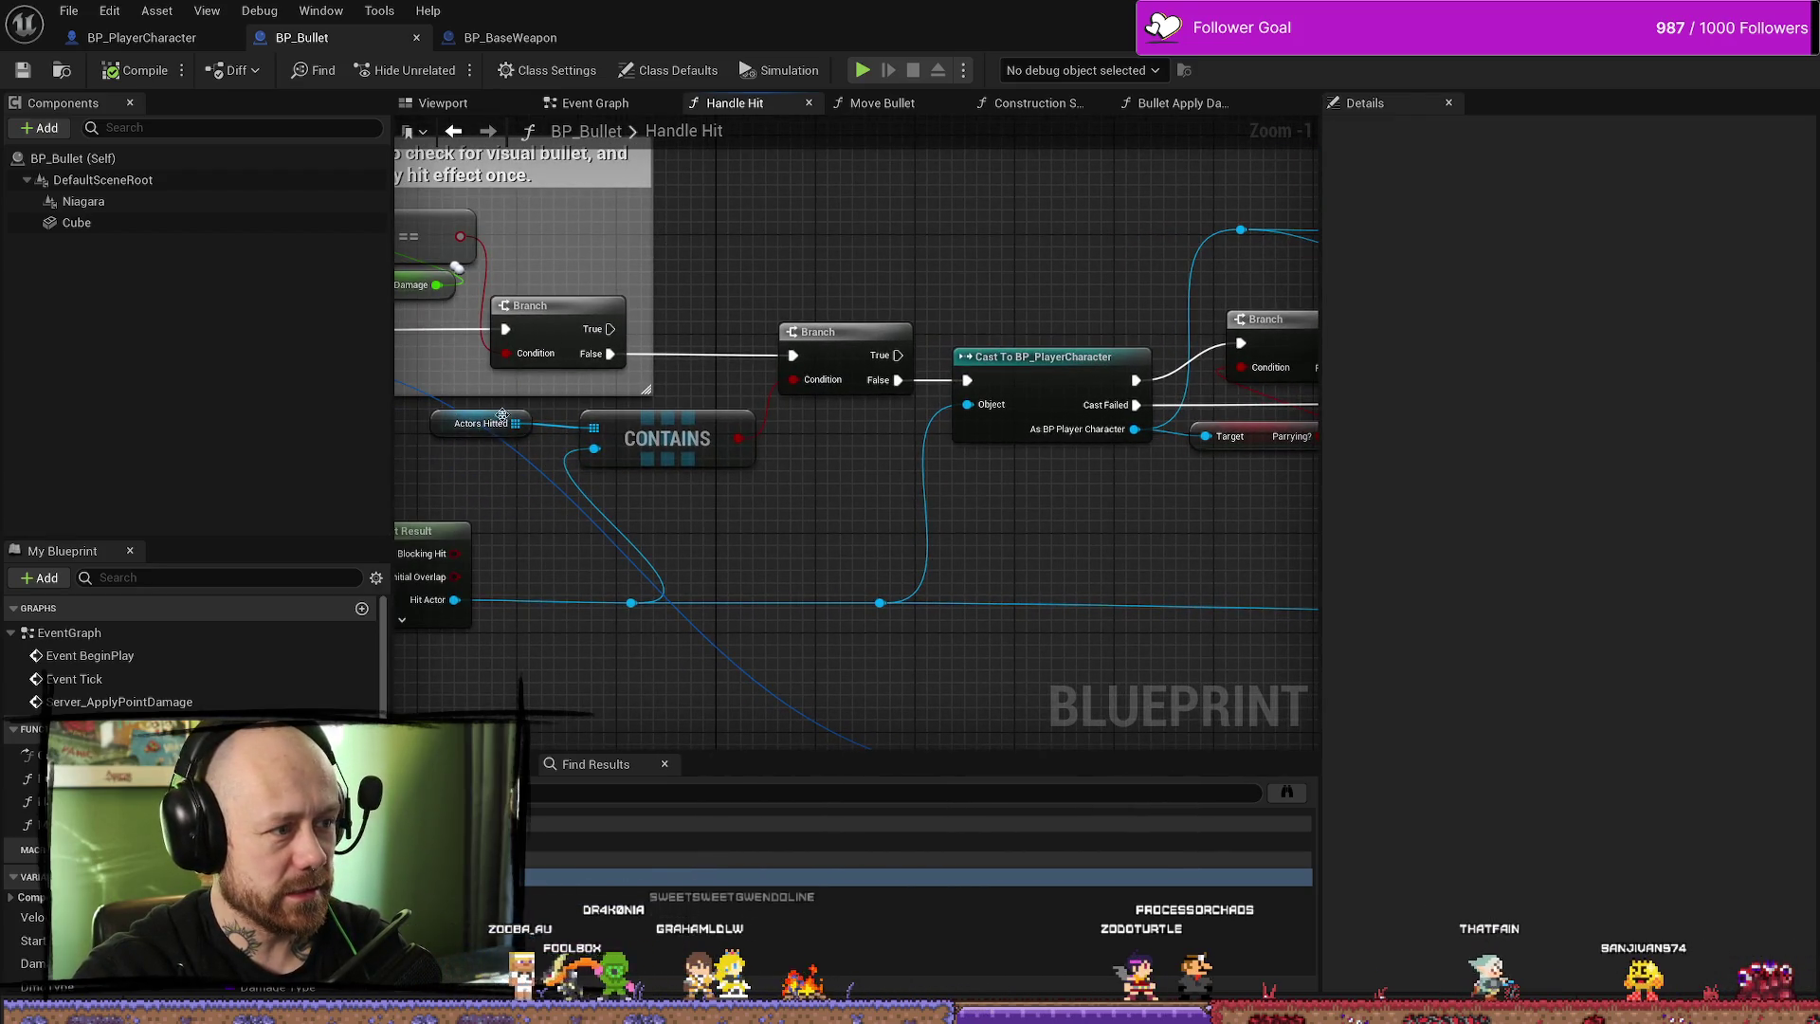
left_click_drag(786, 485, 912, 485)
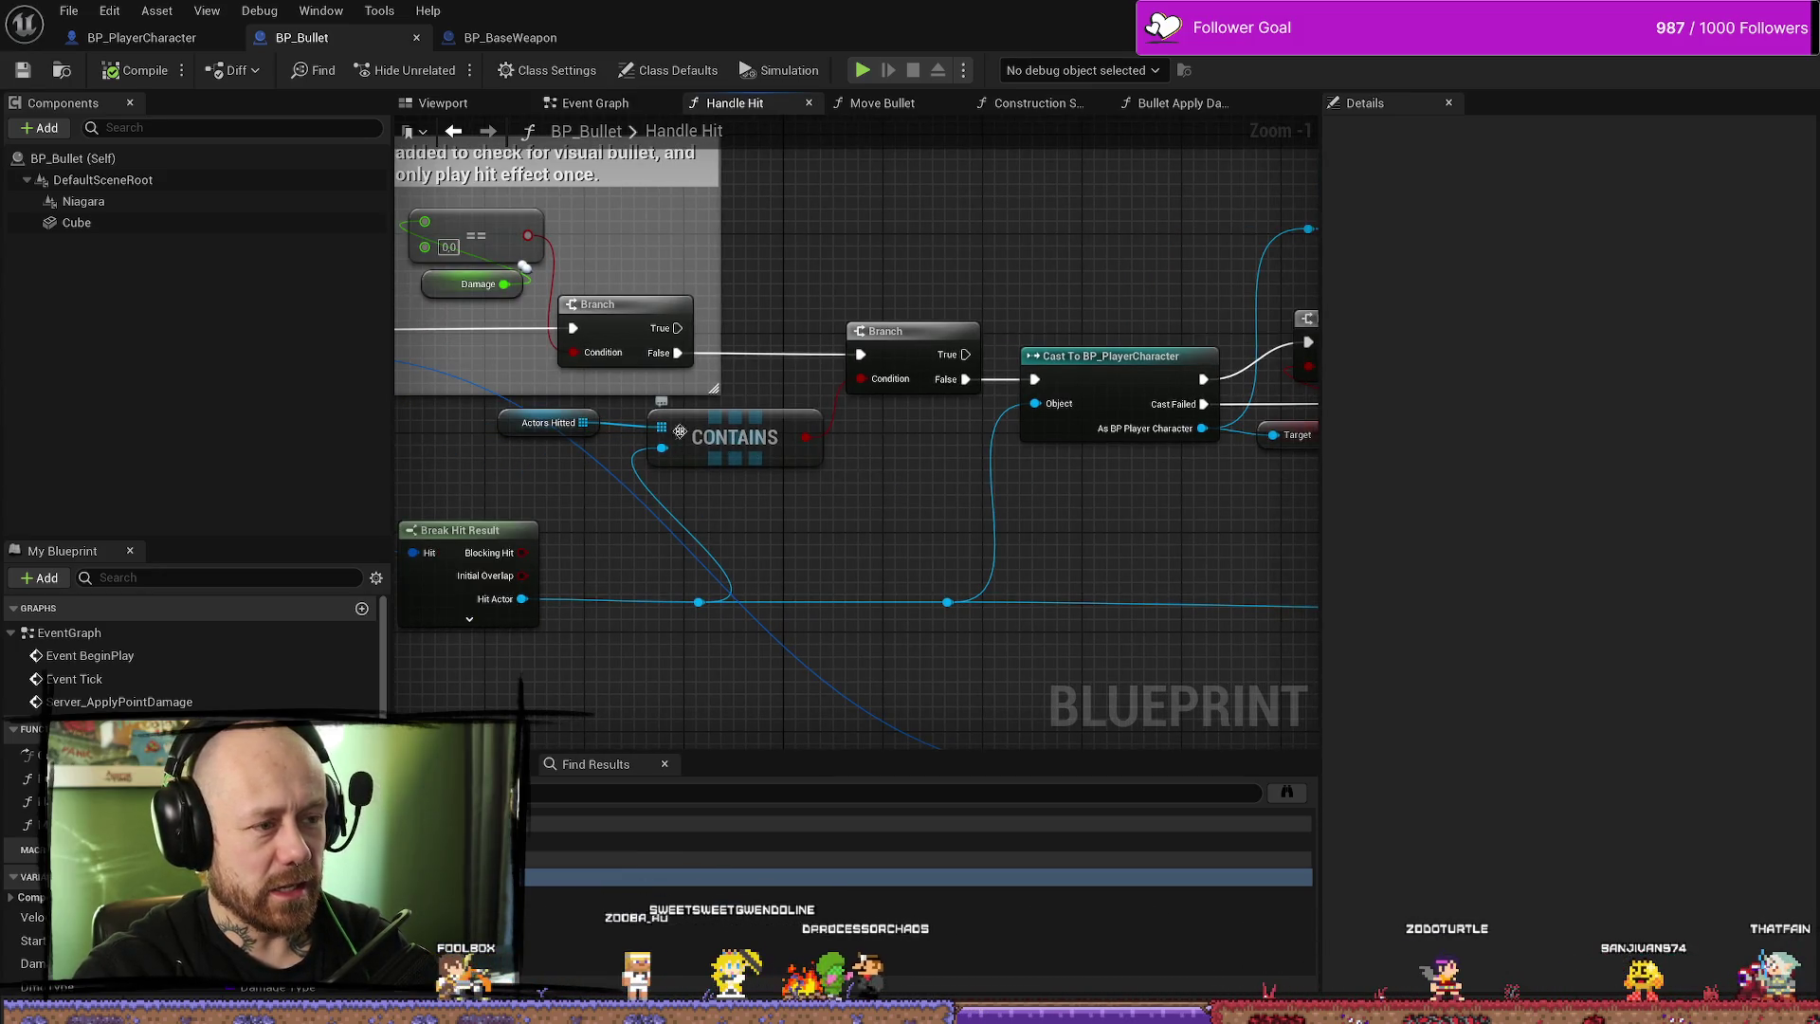
left_click(753, 439)
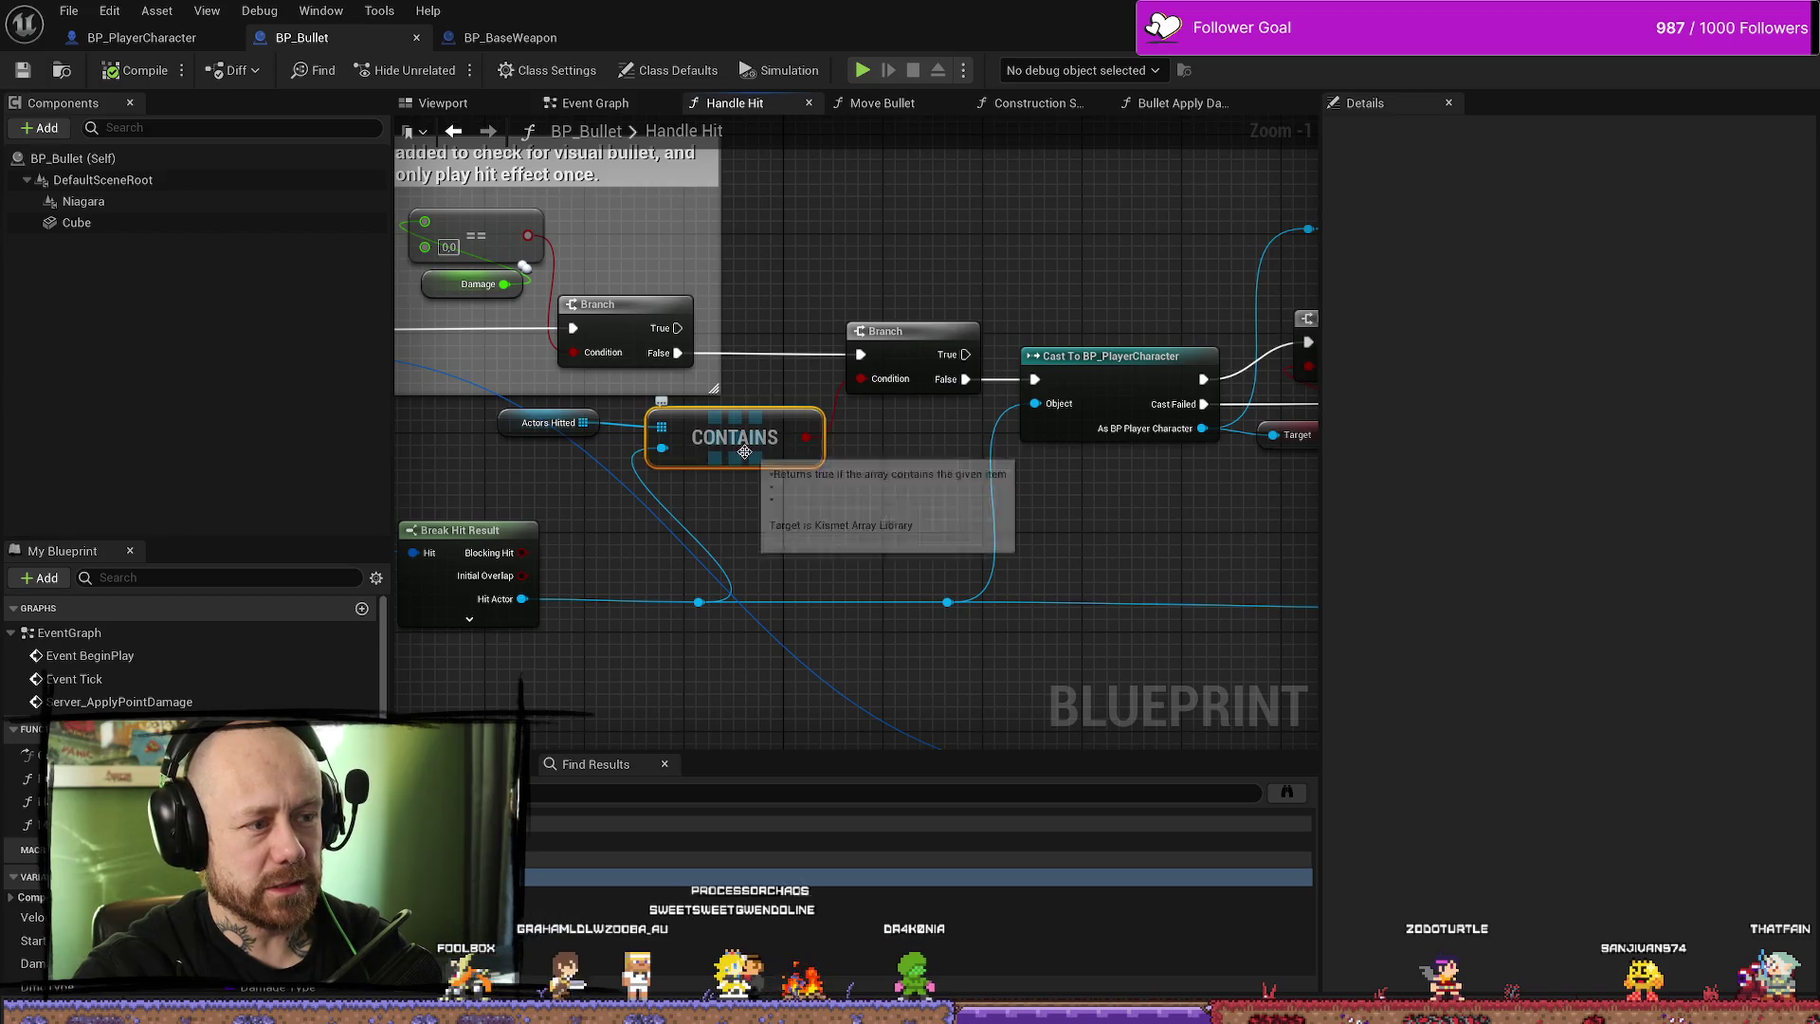
left_click(512, 423)
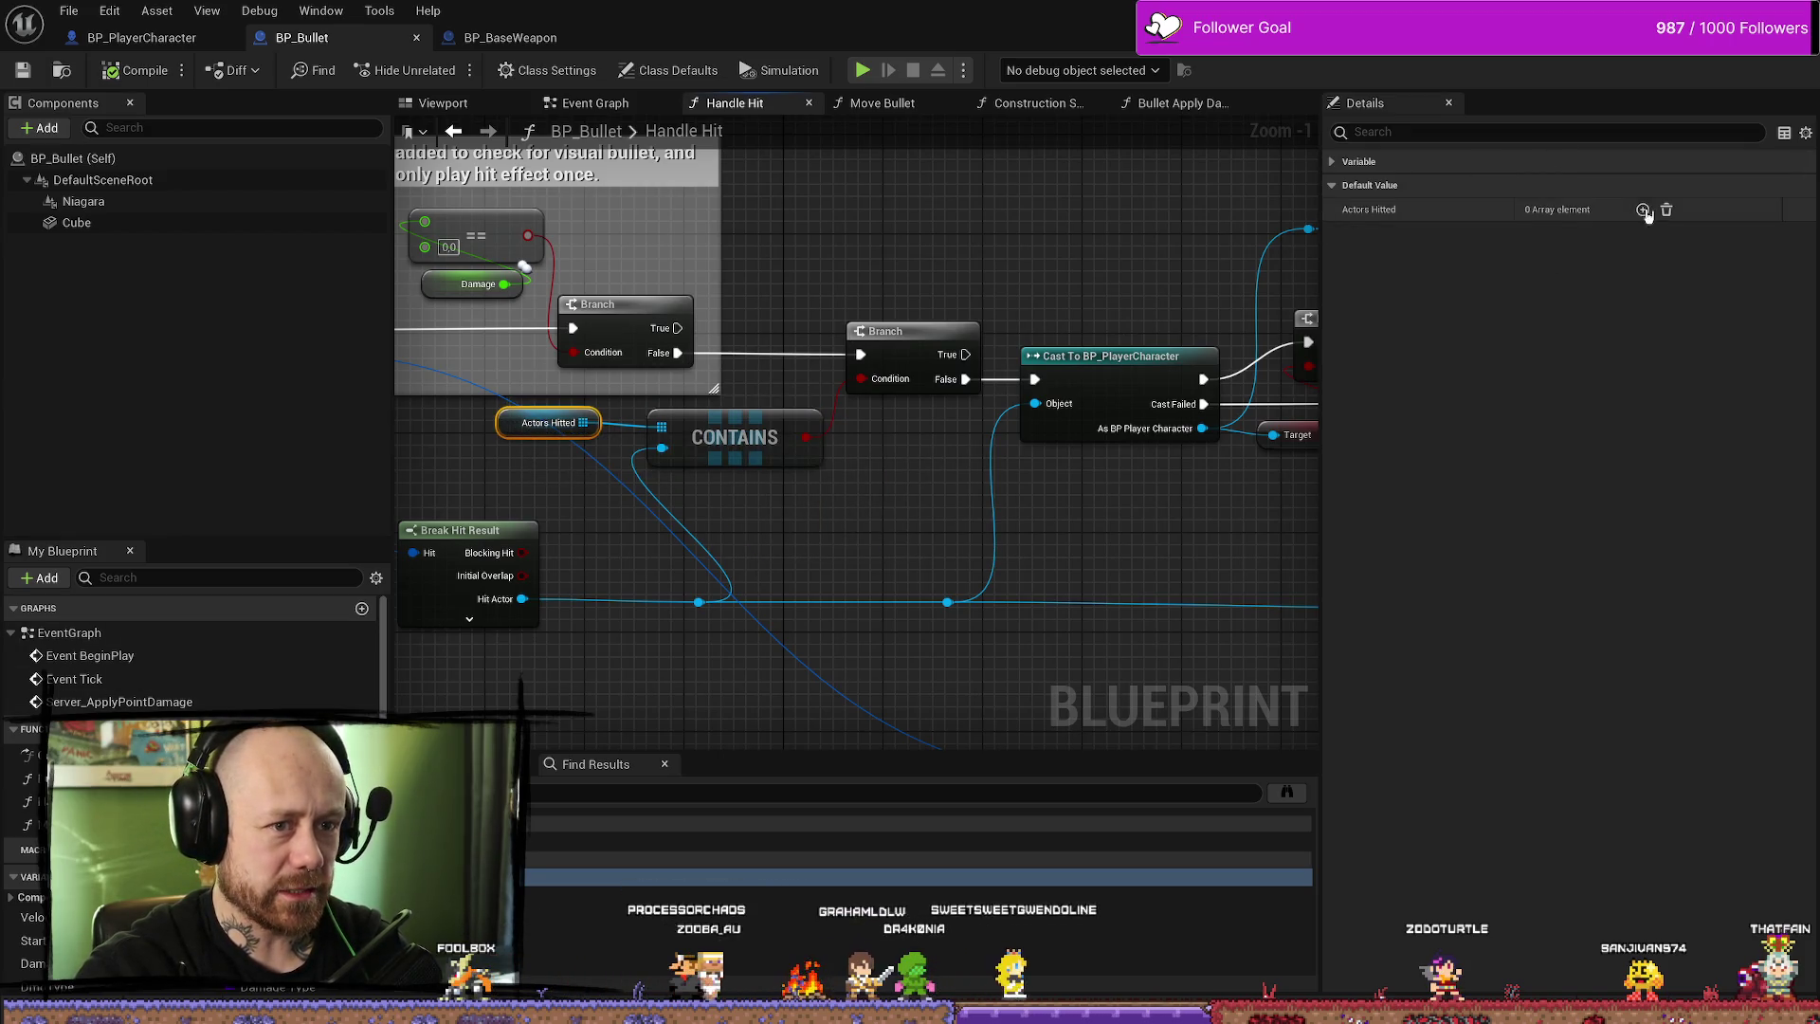
mouse_move(924, 396)
left_mouse_down()
mouse_move(842, 400)
mouse_move(958, 565)
left_mouse_up()
left_click(842, 400)
left_click(1068, 544)
left_click_drag(1068, 544, 952, 482)
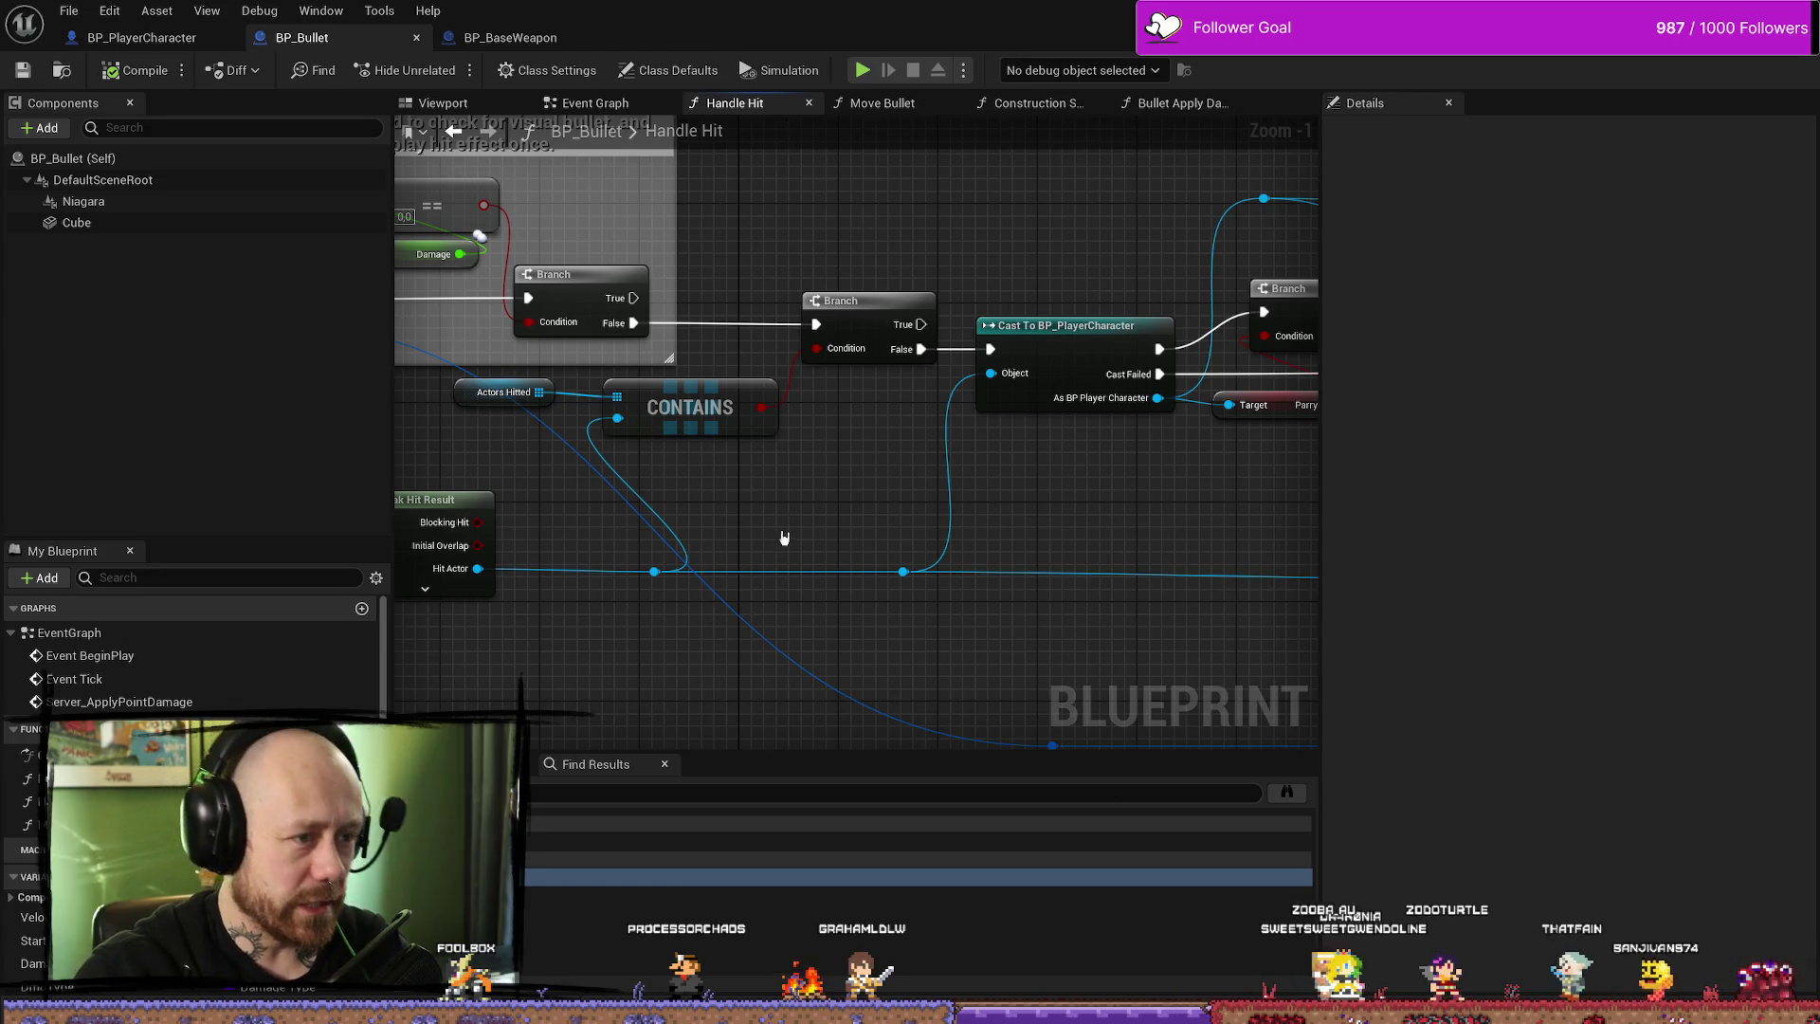
left_click_drag(783, 540, 693, 532)
left_click_drag(884, 256, 763, 239)
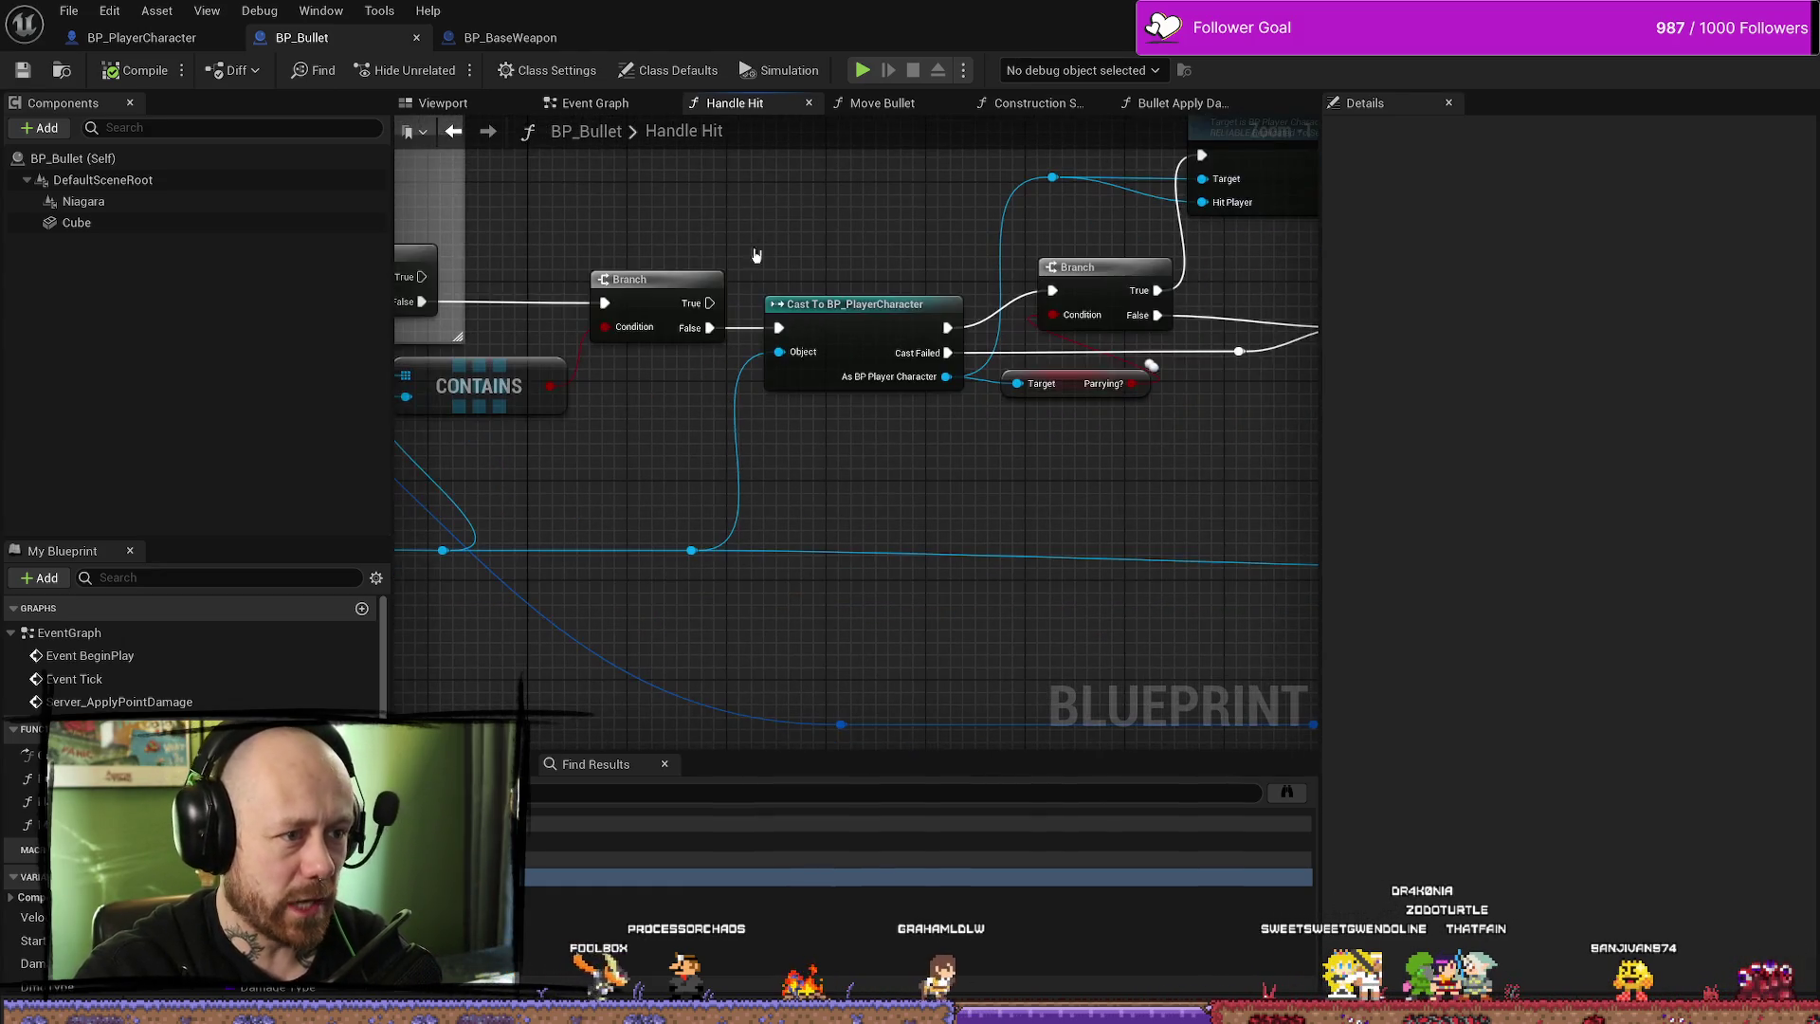
left_click_drag(889, 519, 796, 519)
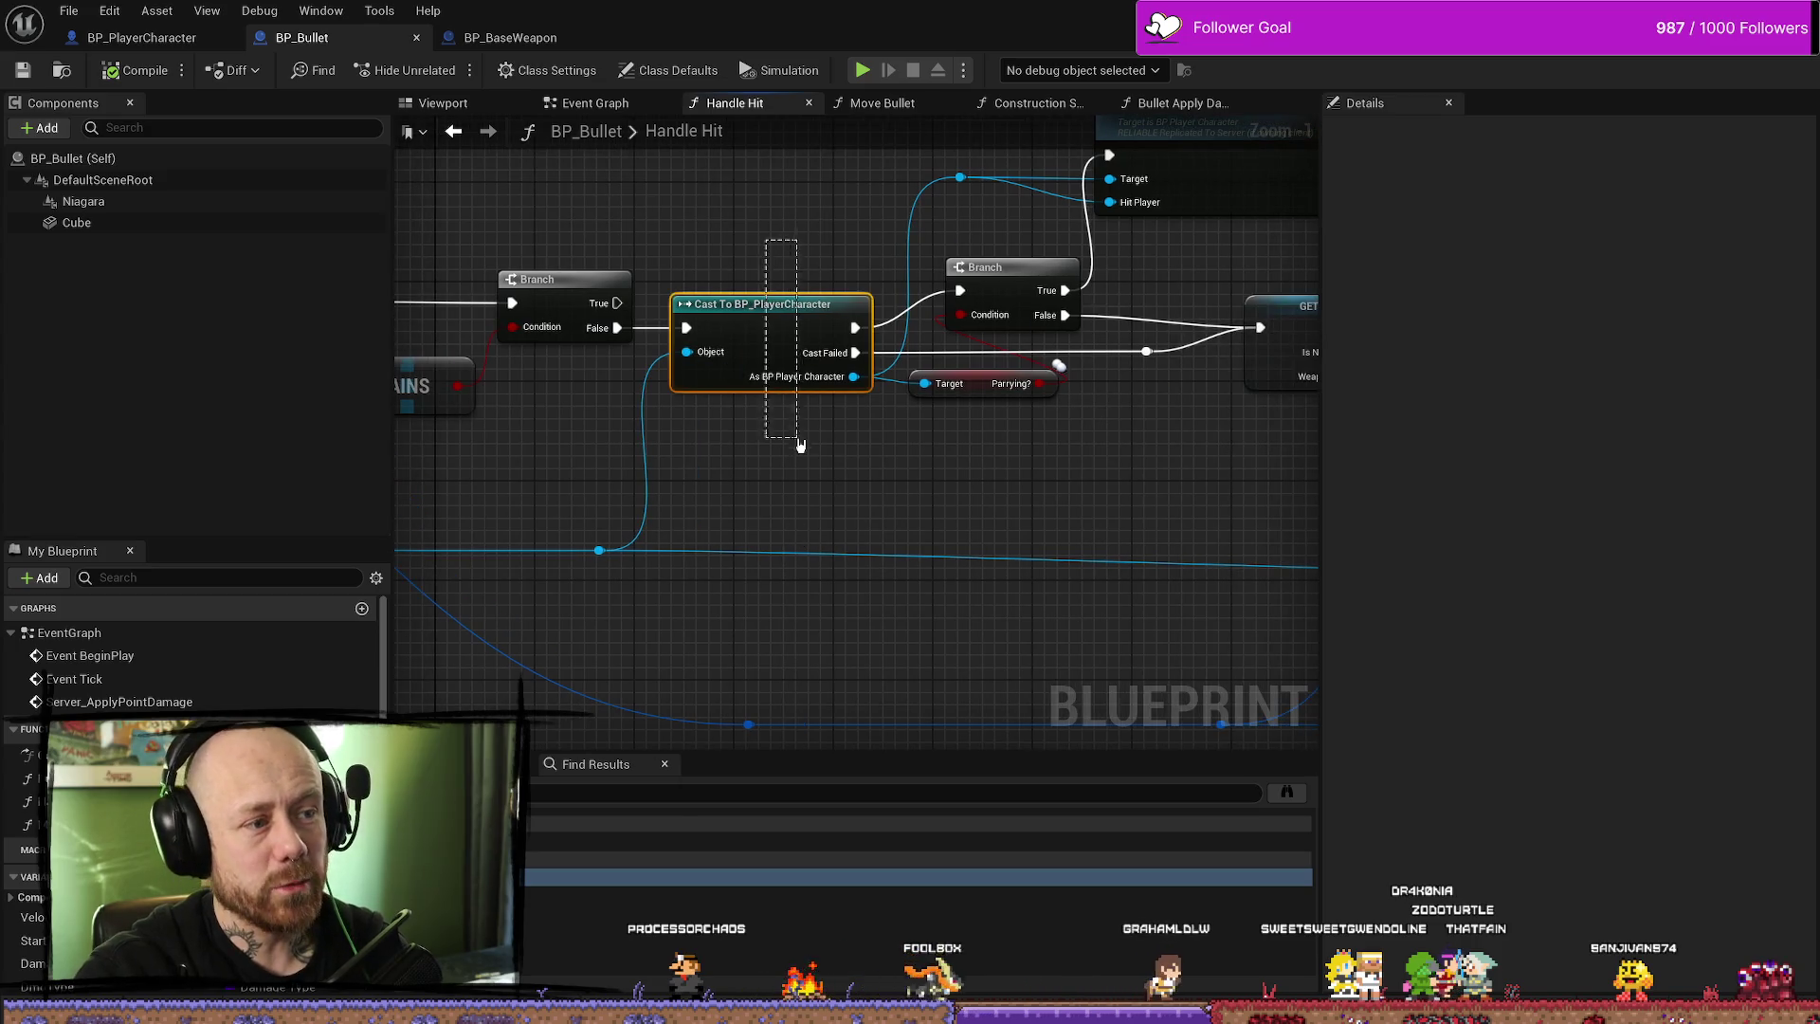
left_click_drag(821, 223, 833, 276)
mouse_move(822, 480)
left_mouse_down()
mouse_move(770, 562)
mouse_move(628, 565)
mouse_move(720, 600)
left_mouse_up()
left_click(806, 524)
scroll(857, 610, "up", 1)
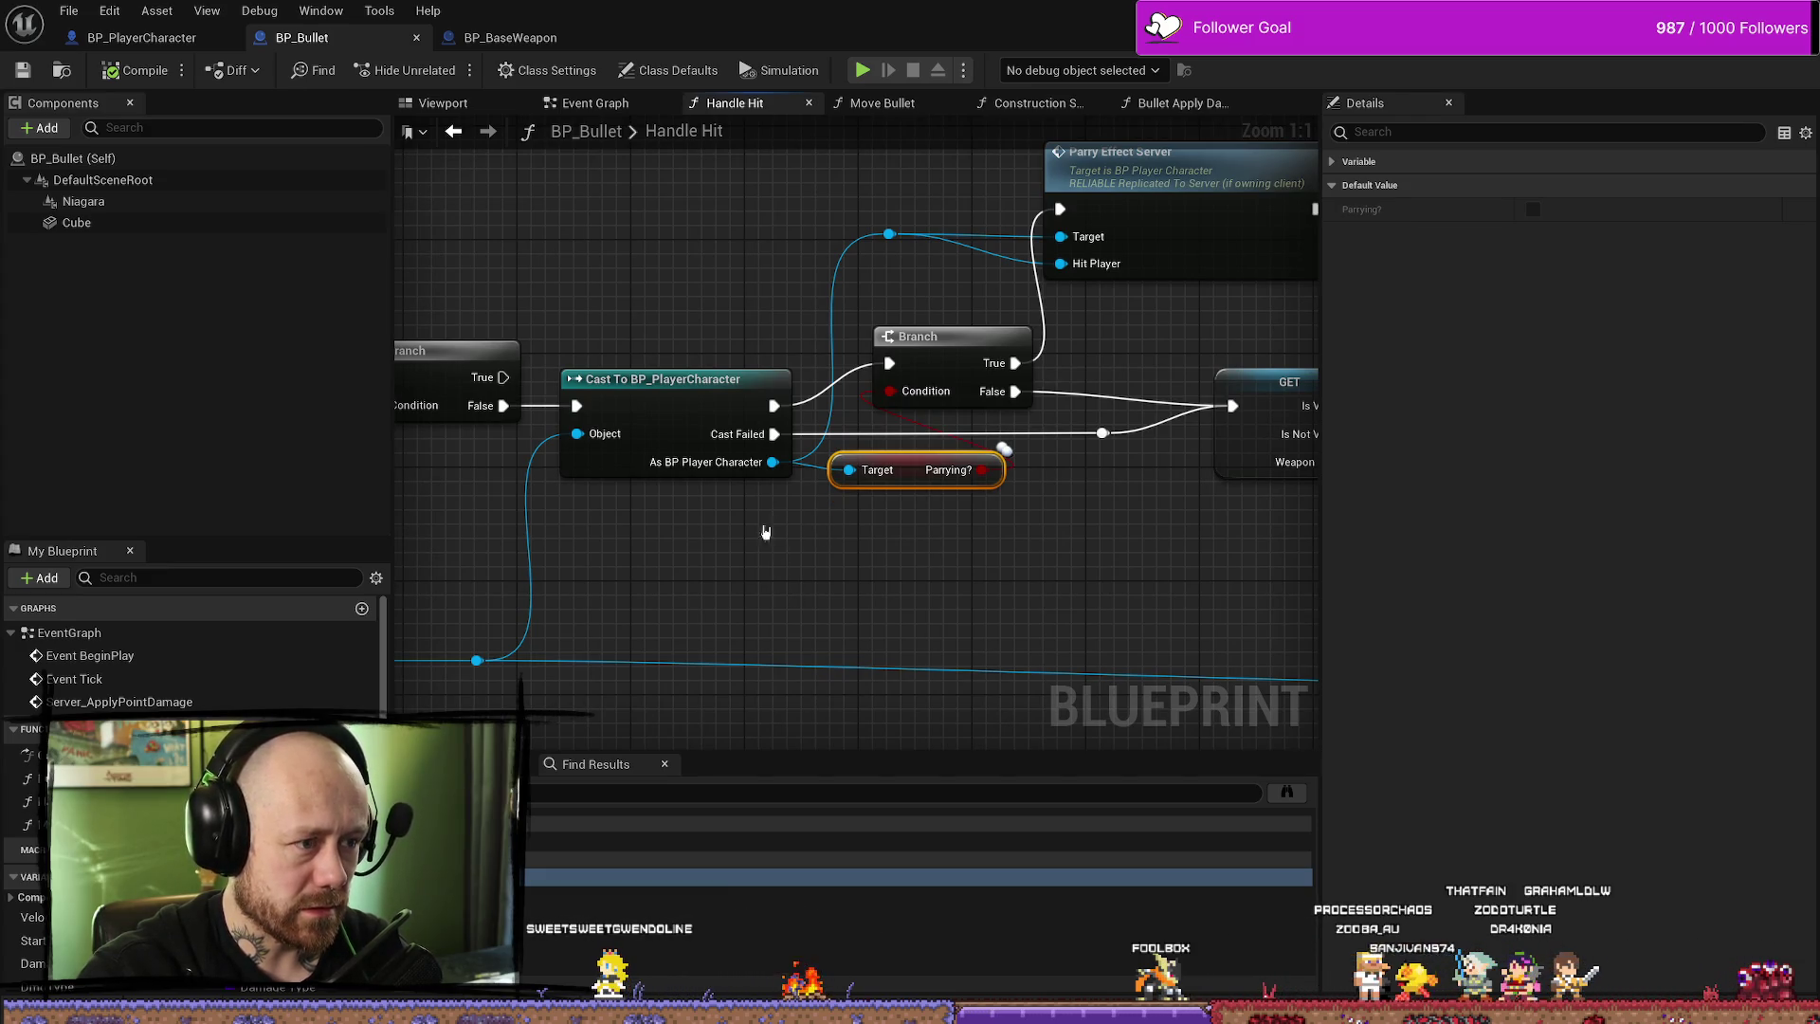
left_click_drag(766, 529, 809, 574)
left_click_drag(758, 291, 747, 625)
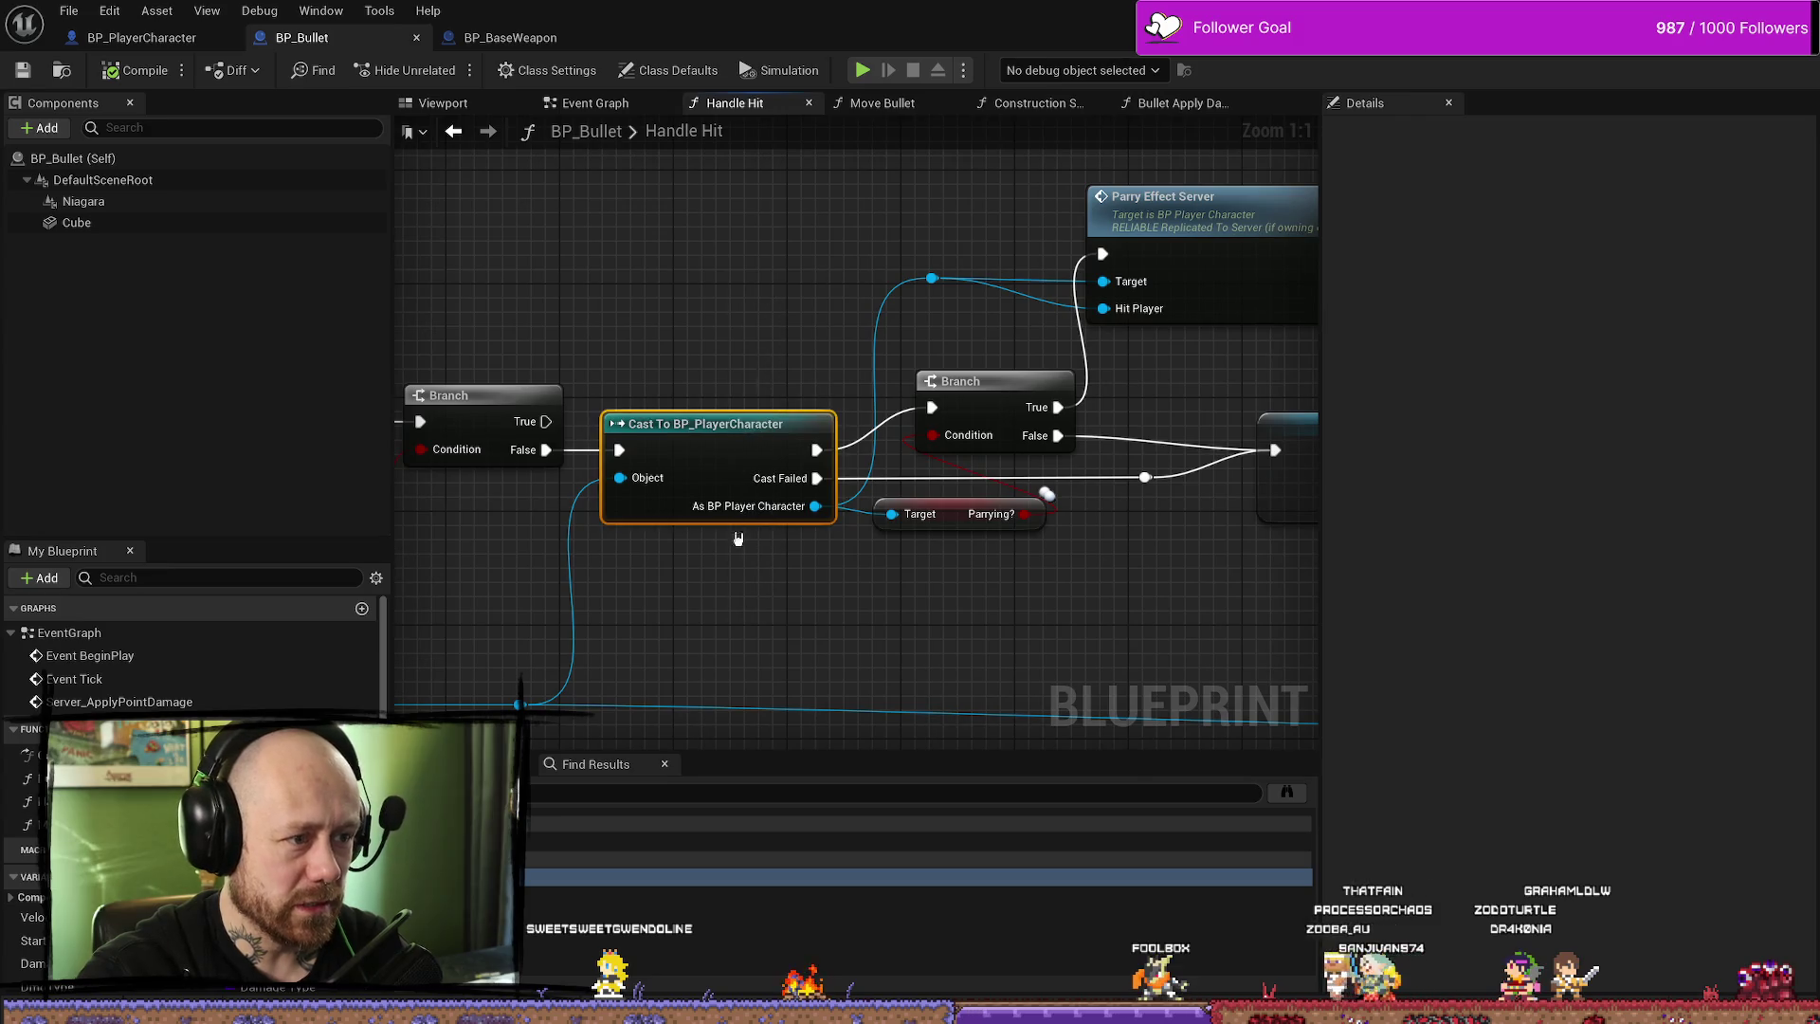
mouse_move(760, 308)
left_mouse_down()
mouse_move(711, 589)
mouse_move(710, 453)
left_mouse_up()
mouse_move(759, 321)
left_mouse_down()
mouse_move(759, 588)
mouse_move(765, 389)
left_mouse_up()
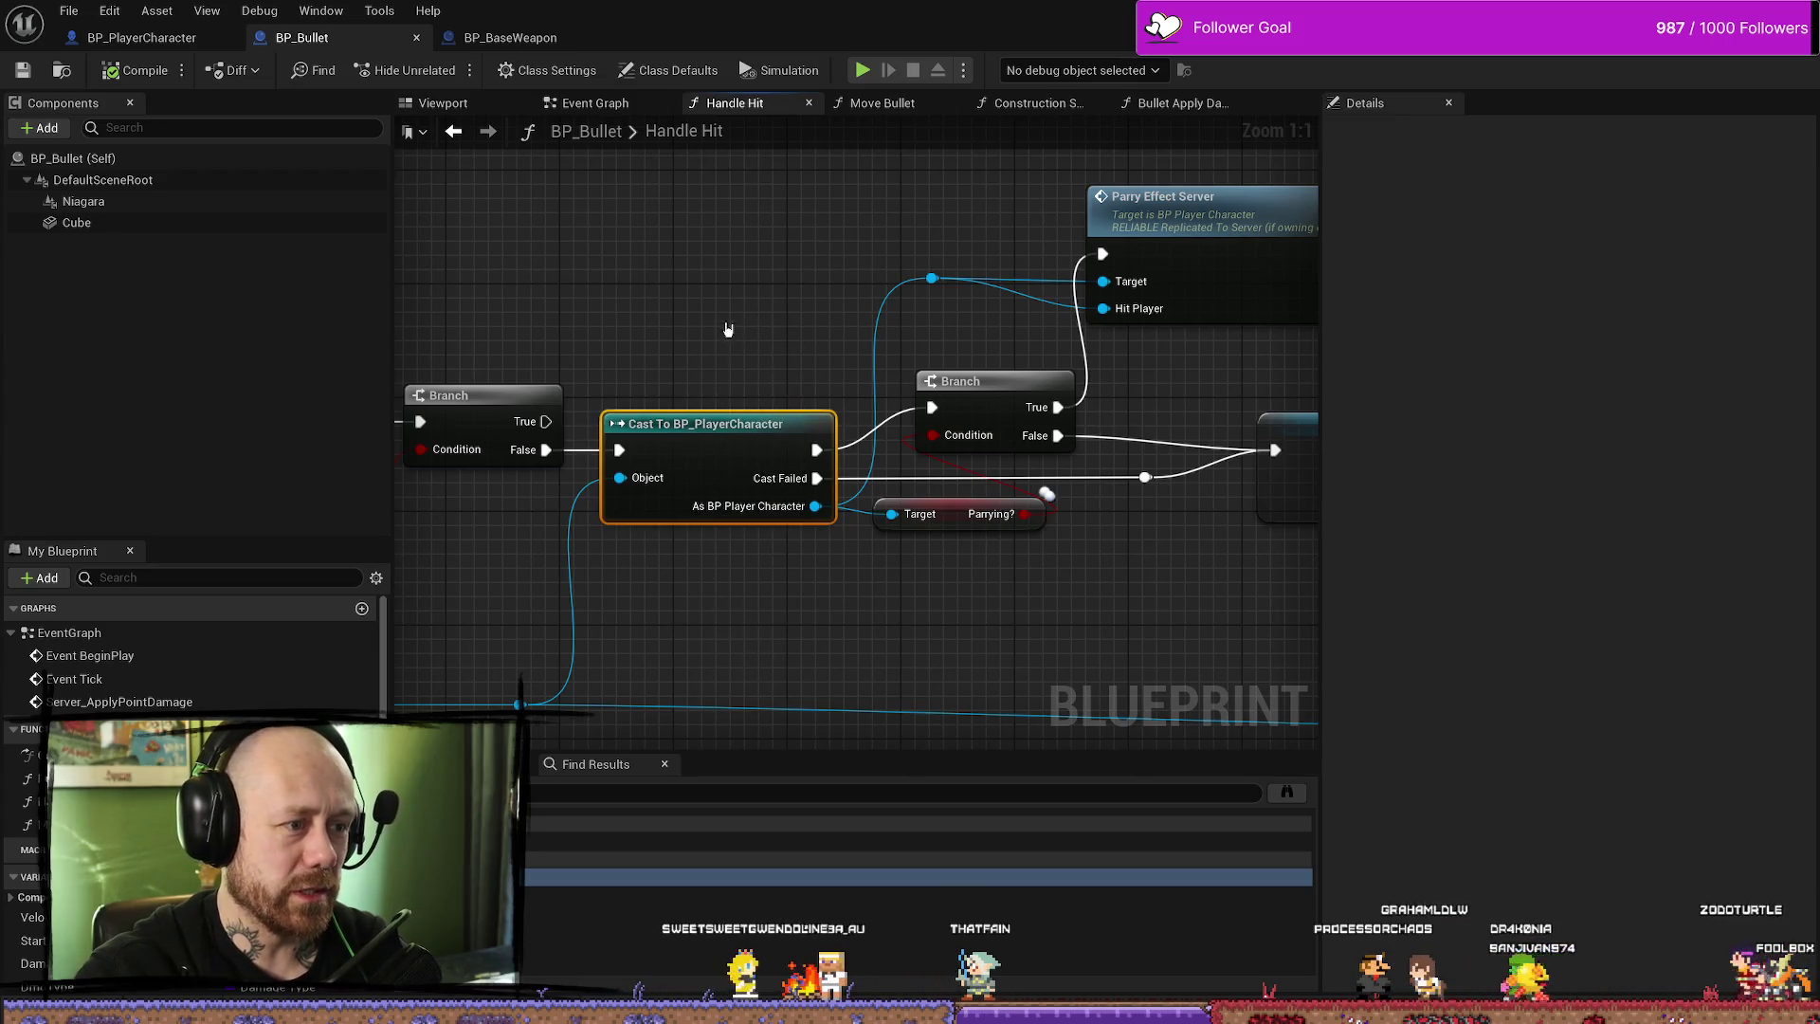
left_click_drag(873, 629, 857, 516)
scroll(861, 519, "down", 1)
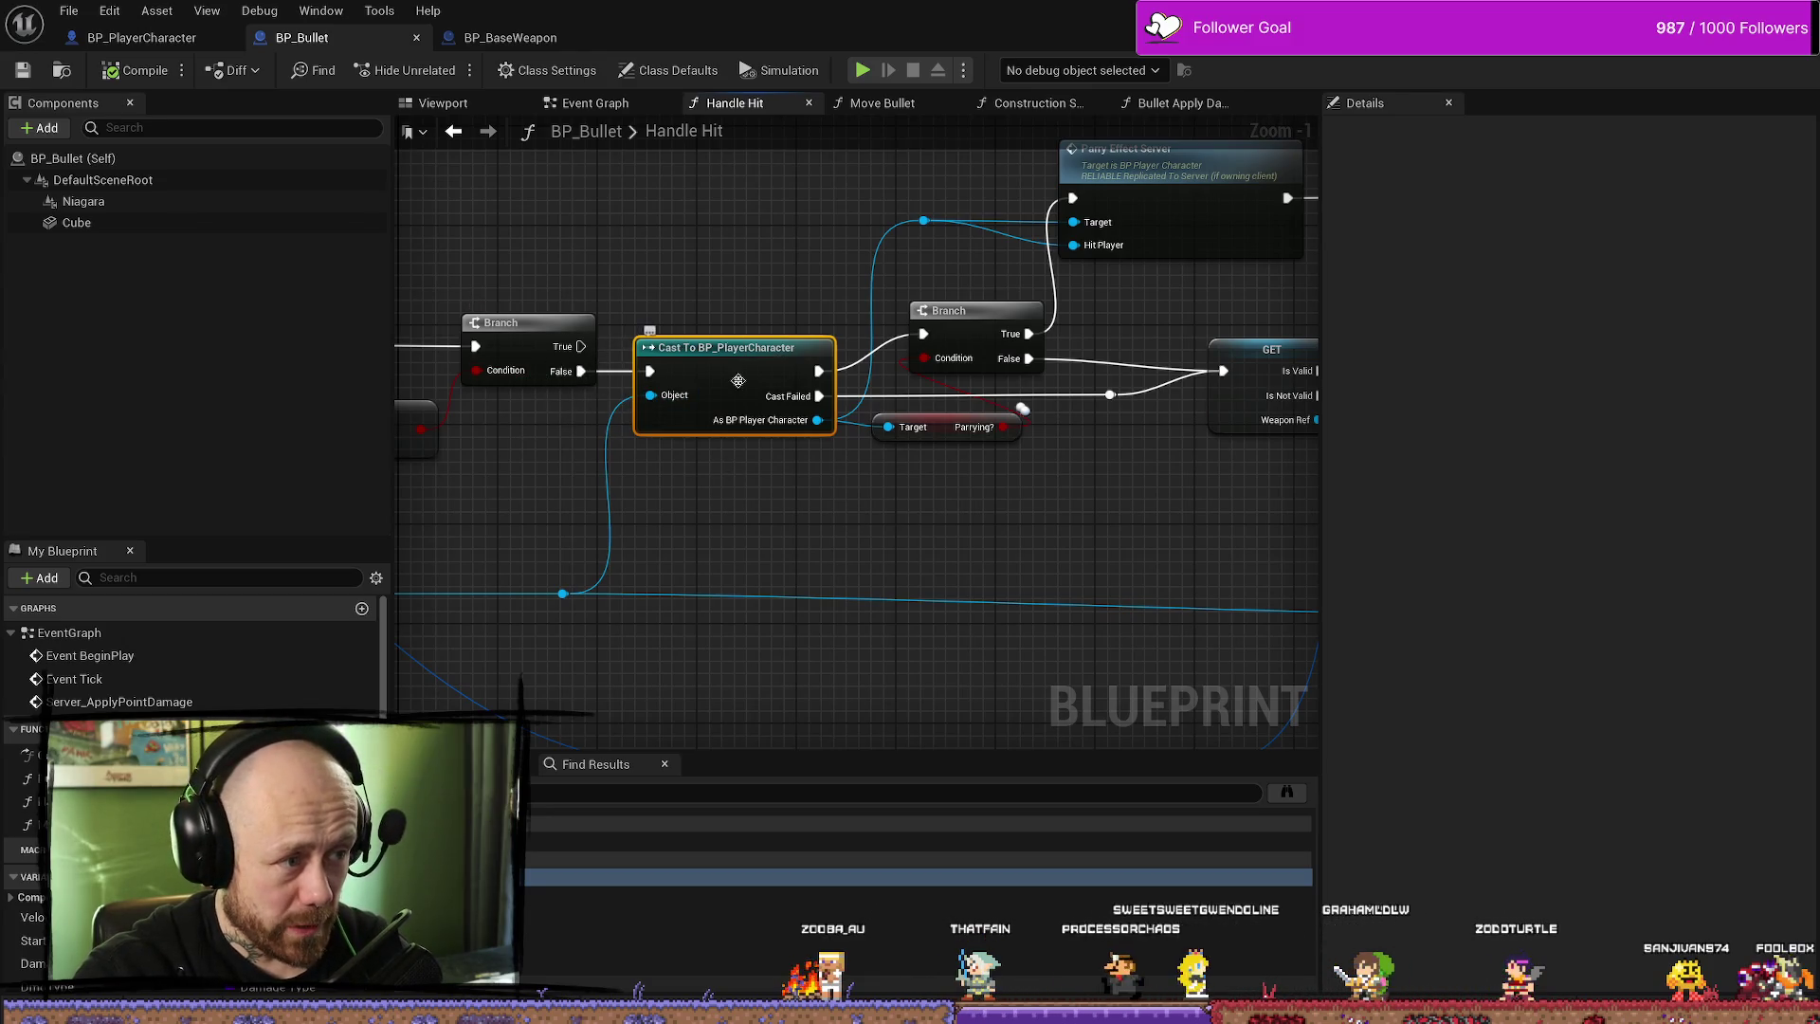
left_click_drag(937, 519, 786, 493)
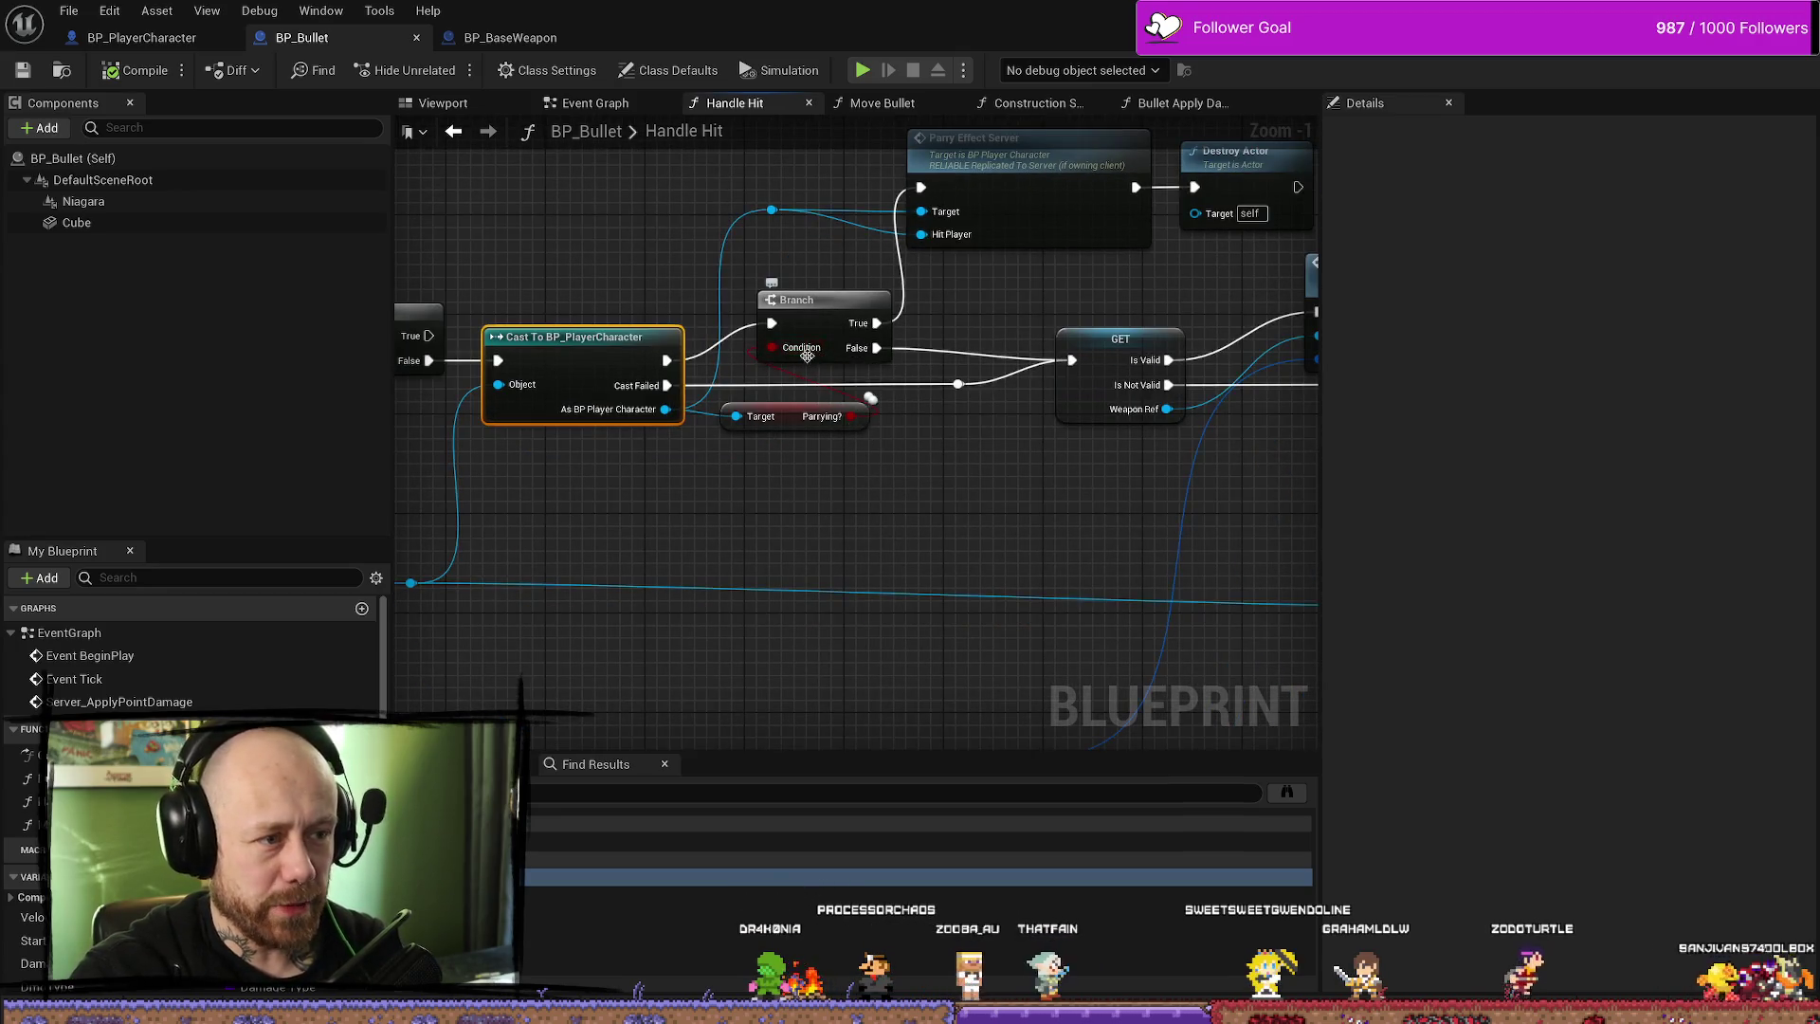
left_click_drag(794, 360, 680, 452)
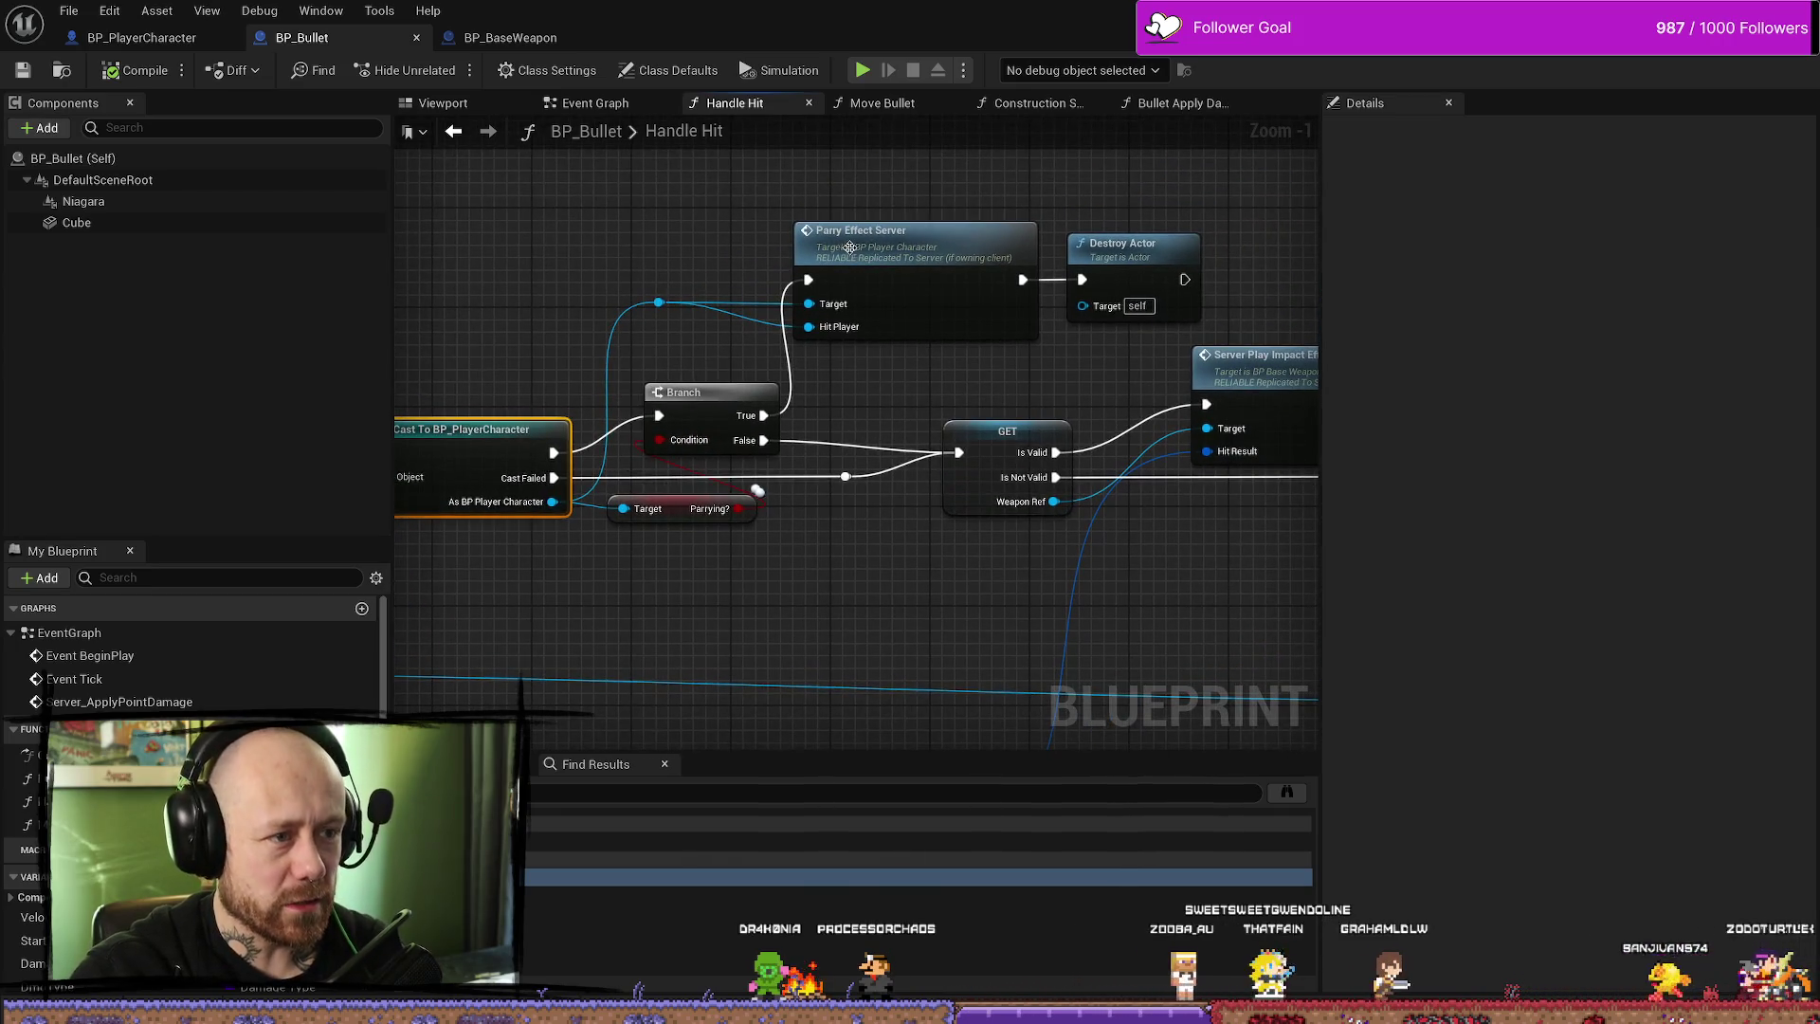
mouse_move(1082, 419)
left_mouse_down()
mouse_move(1110, 346)
mouse_move(944, 330)
left_mouse_up()
mouse_move(820, 156)
left_mouse_down()
mouse_move(996, 180)
mouse_move(946, 262)
left_mouse_up()
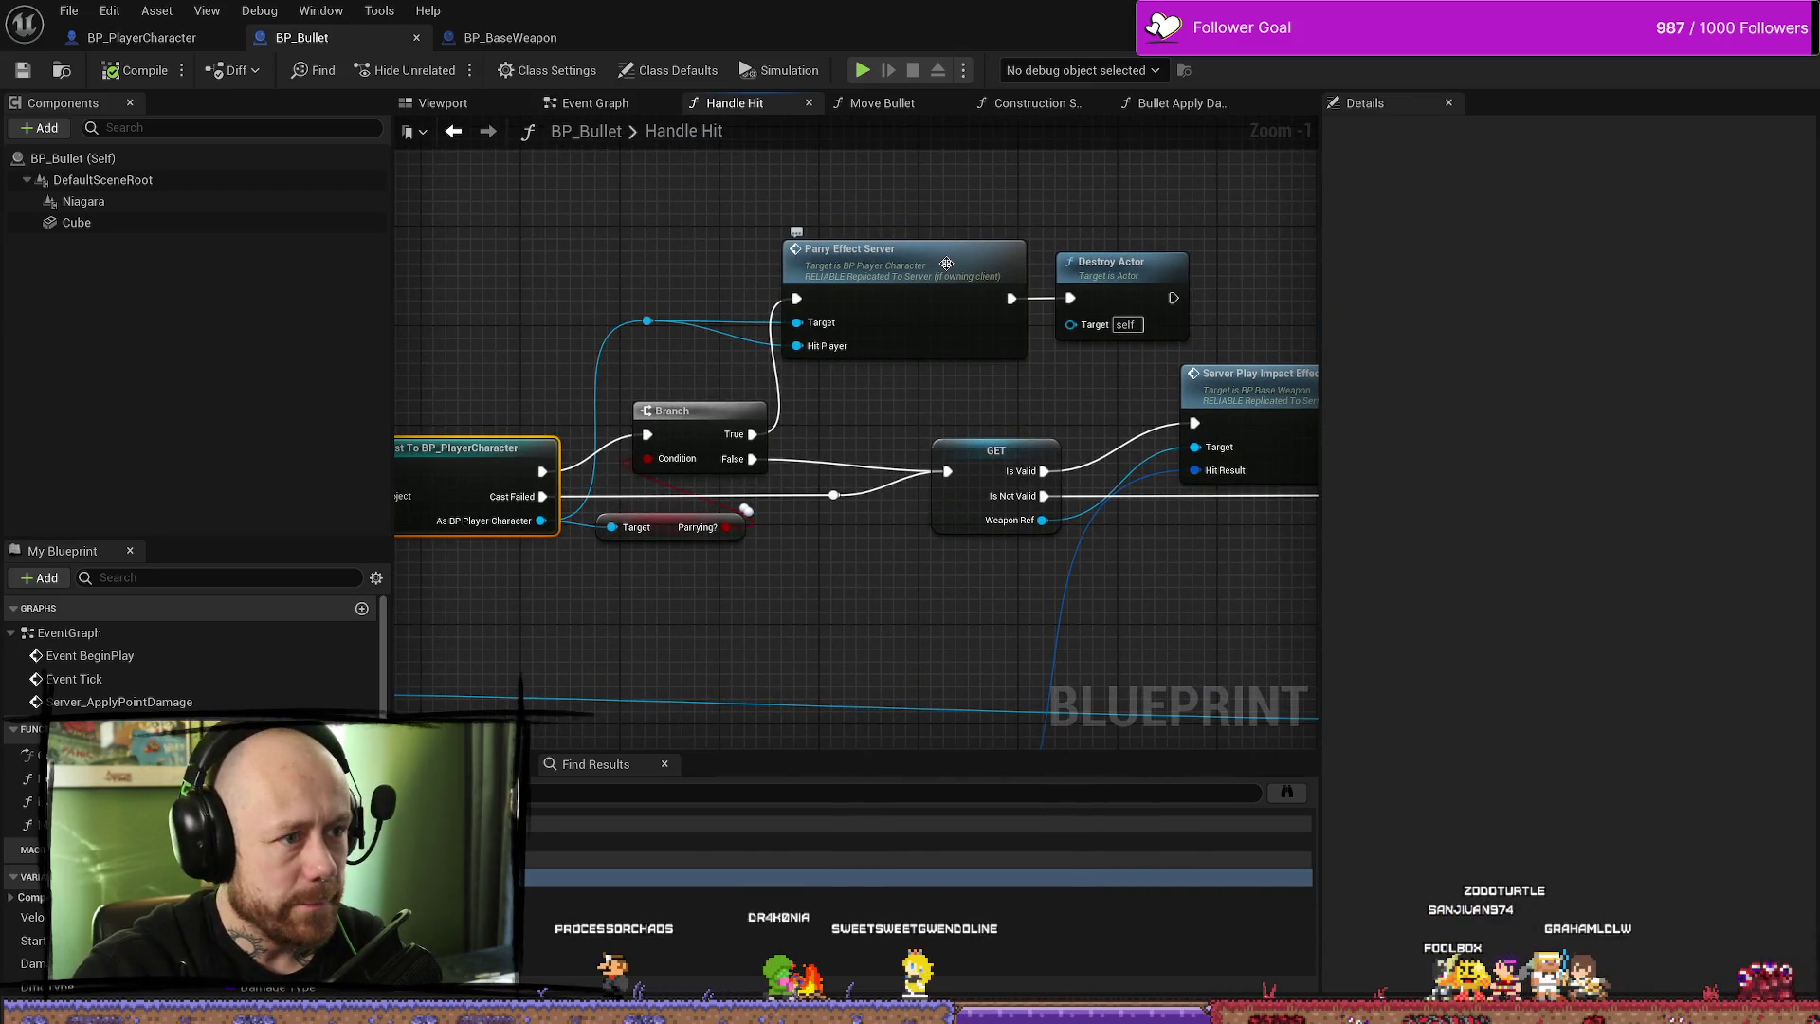
left_click_drag(1153, 286, 996, 279)
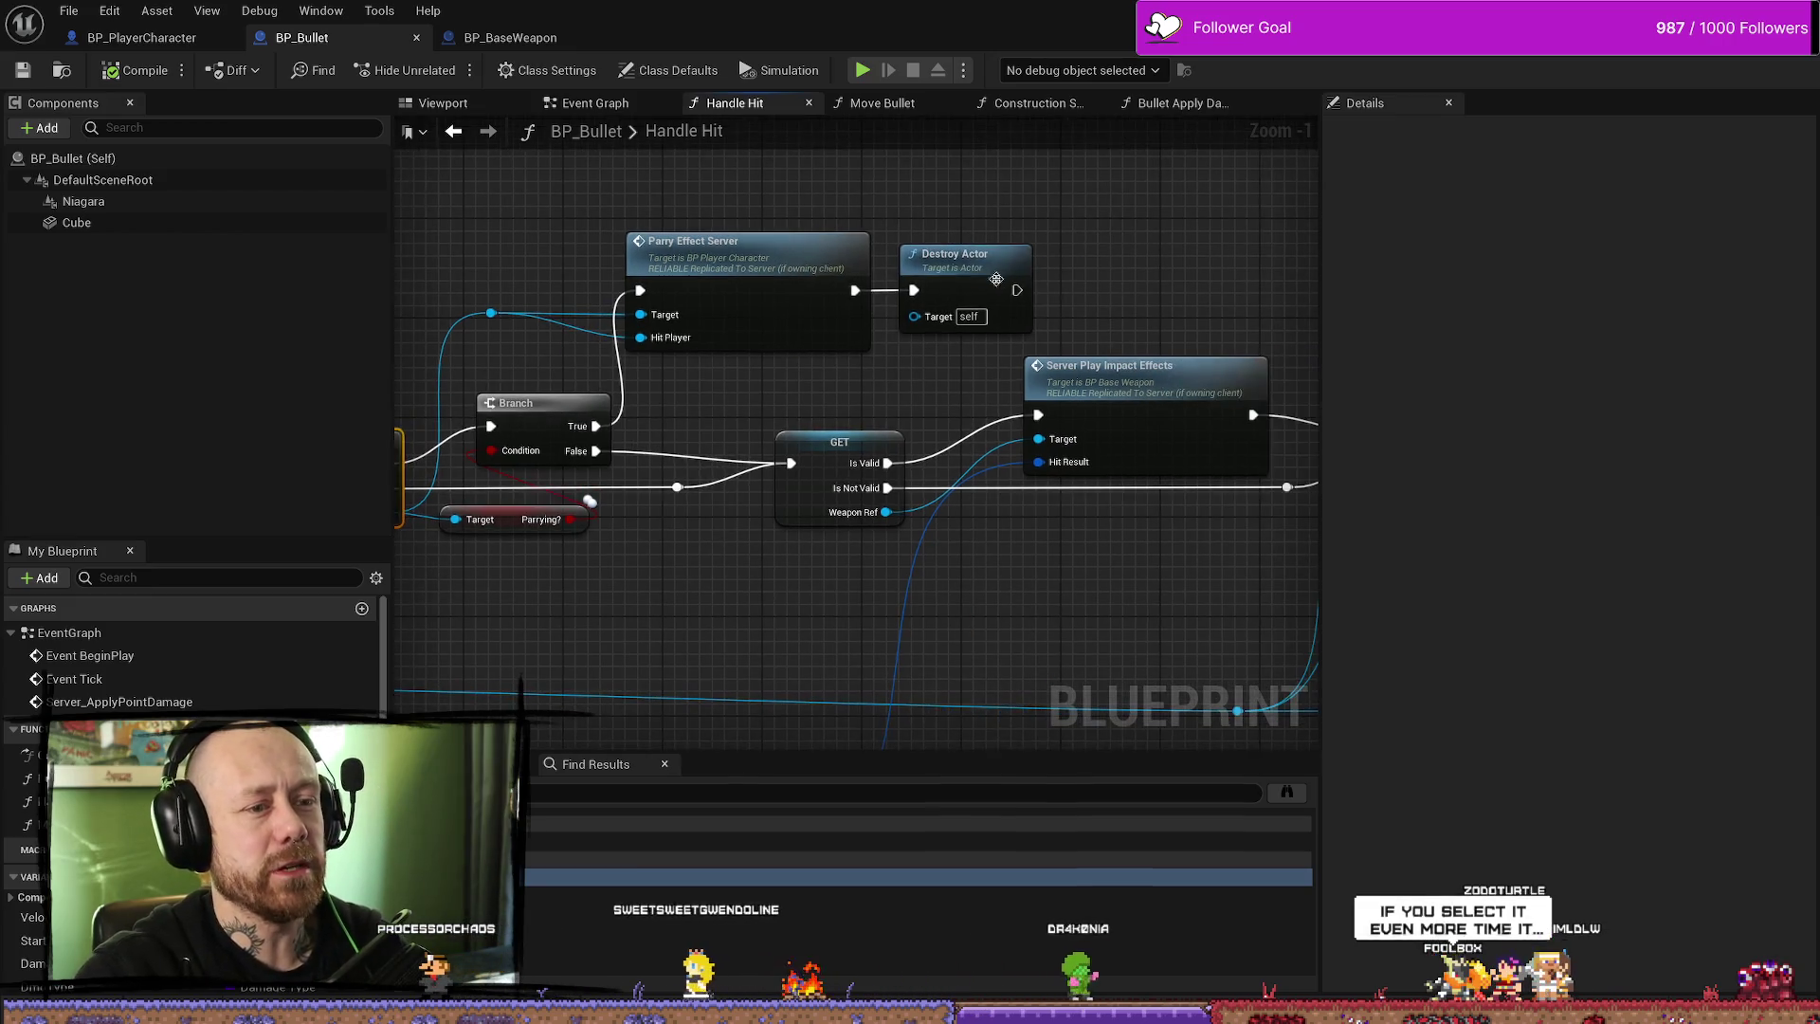
double_click(783, 274)
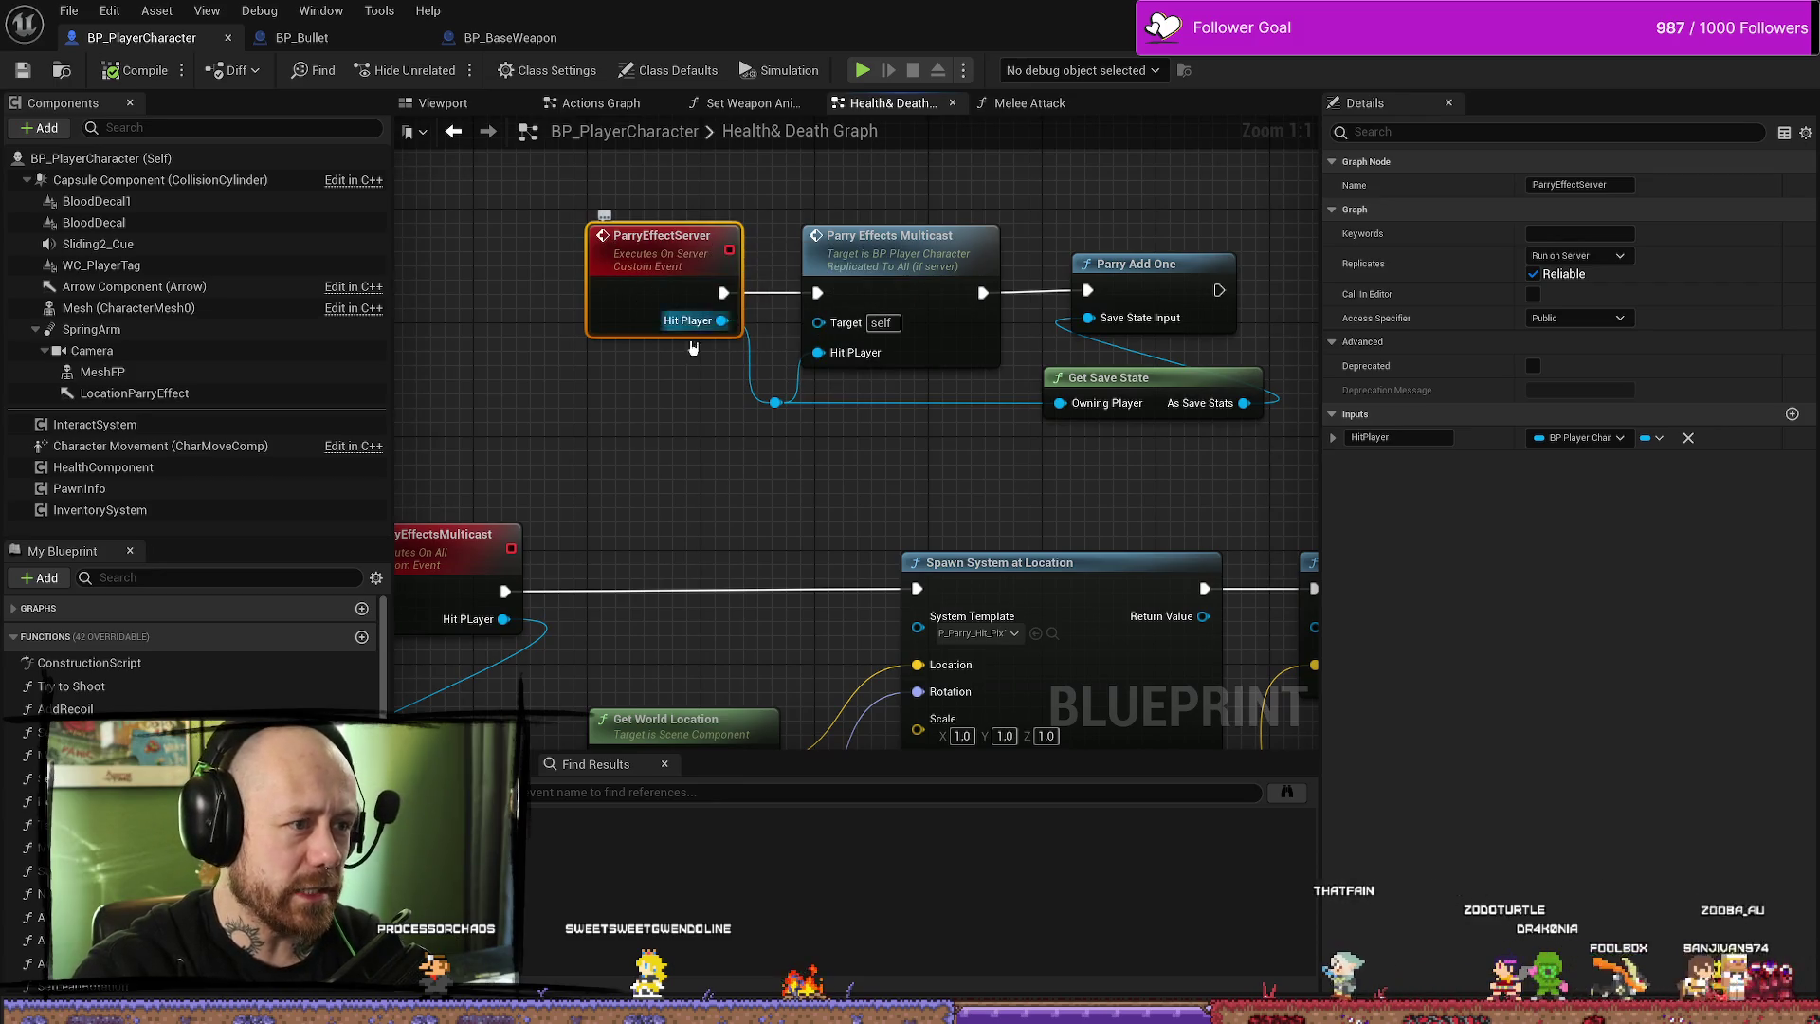
left_click_drag(723, 461, 734, 484)
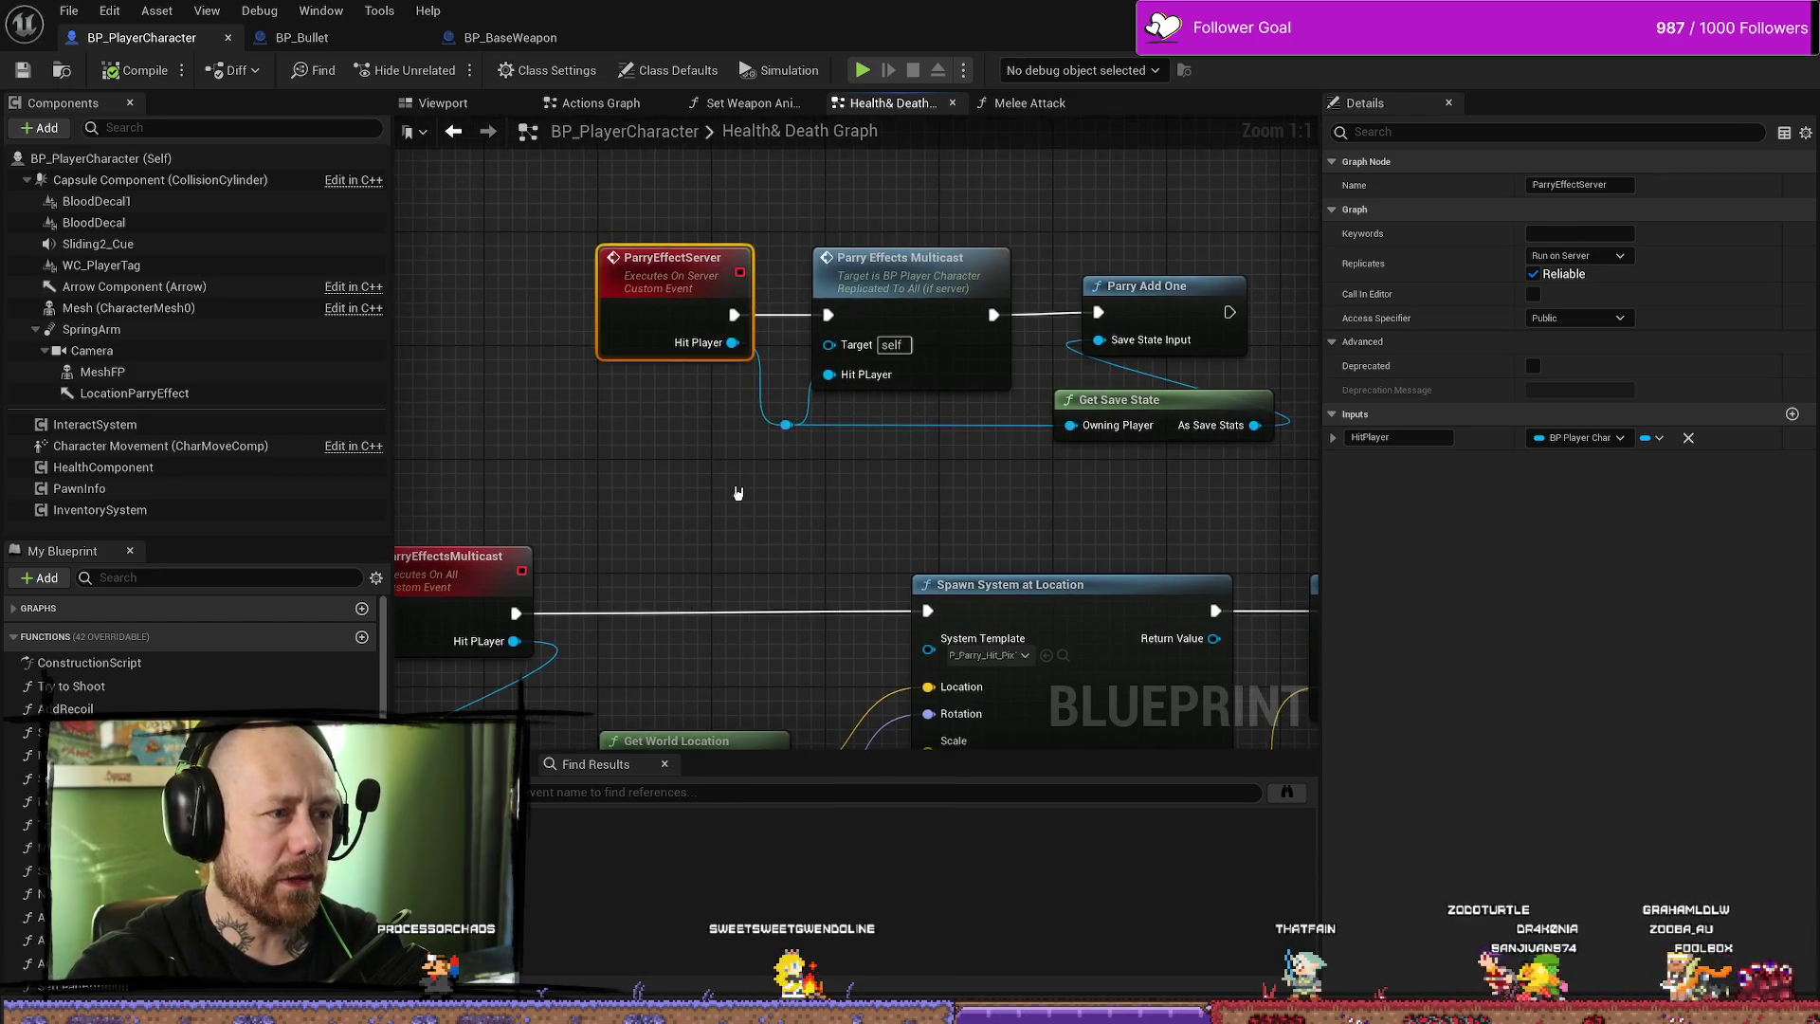
left_click(834, 281)
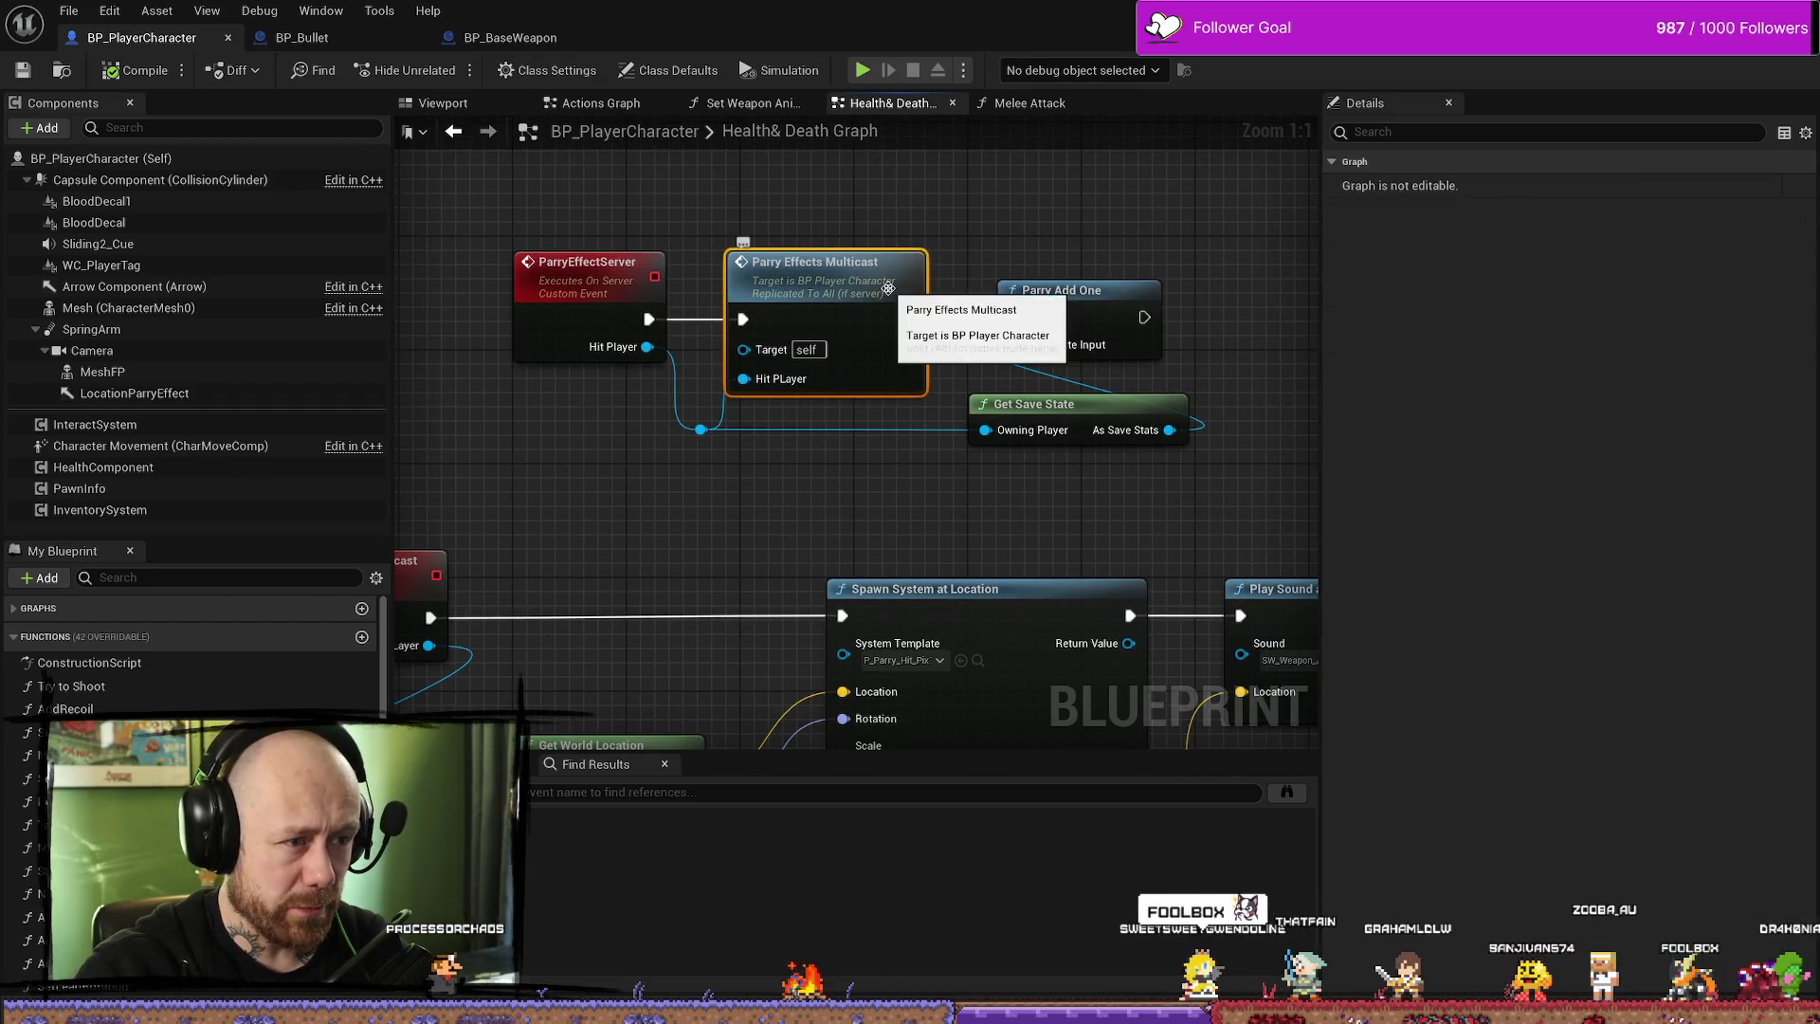
left_click(1018, 223)
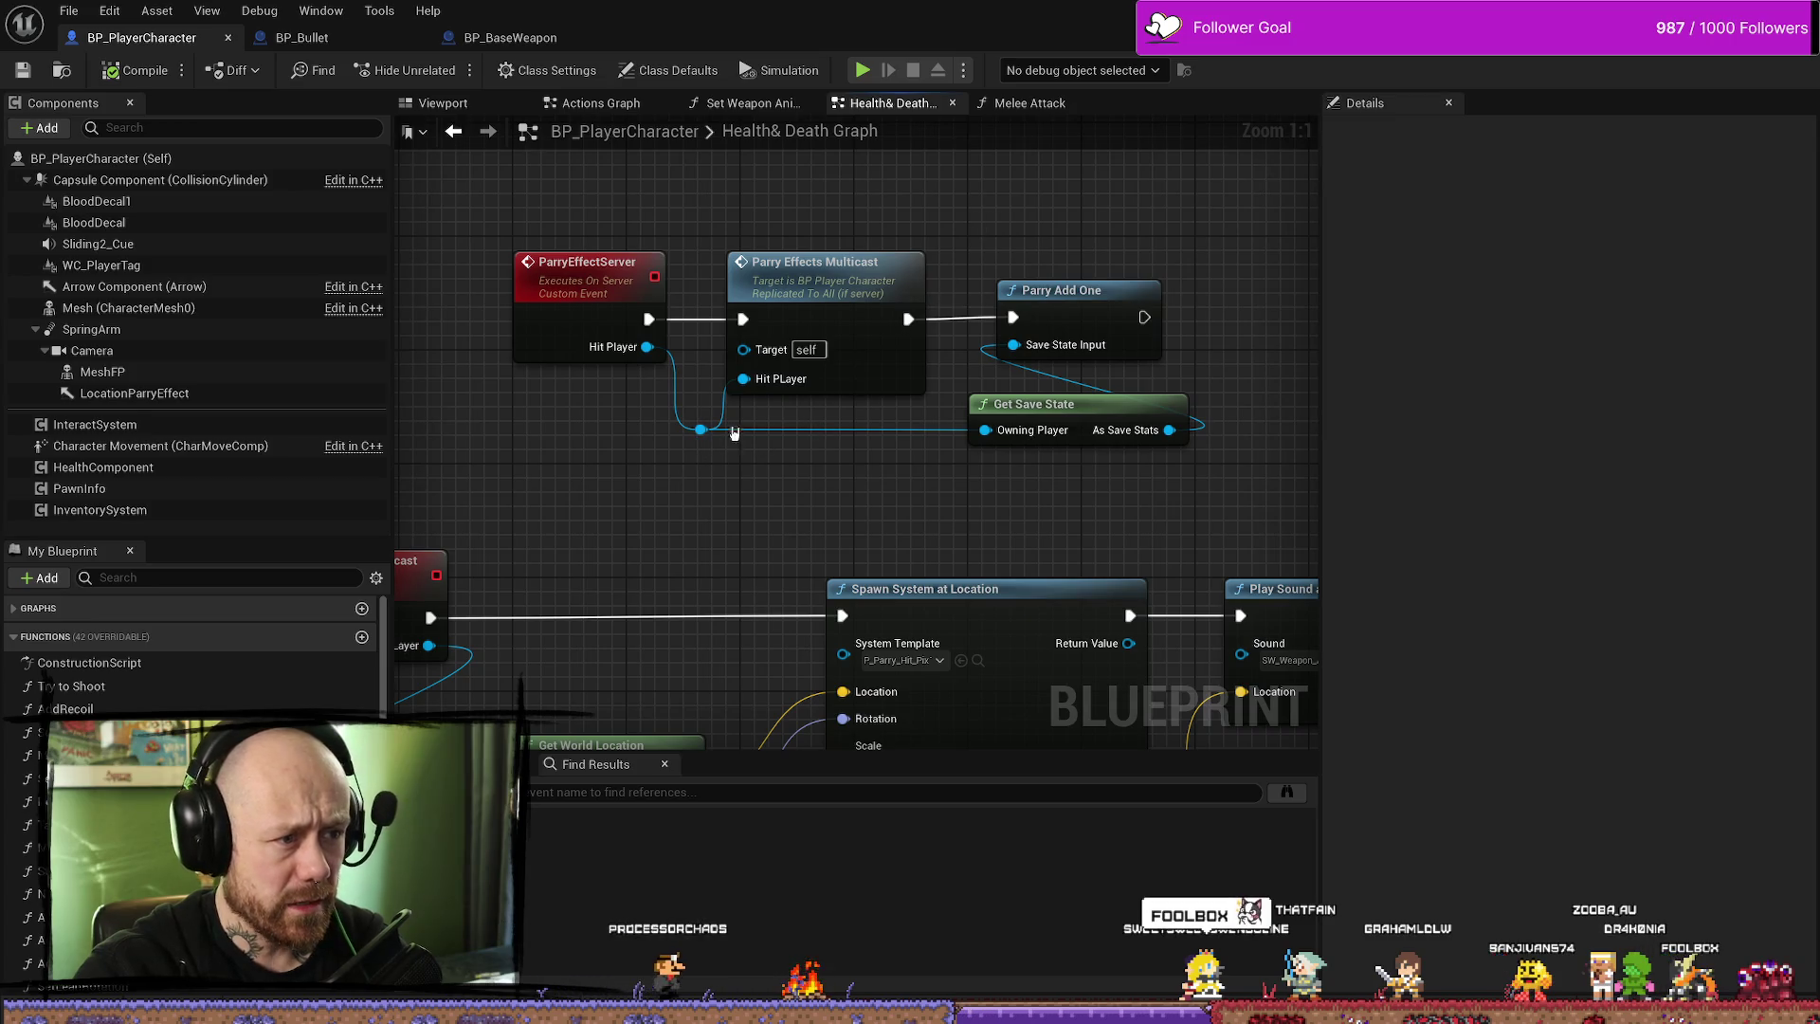
left_click_drag(768, 418, 868, 407)
left_click_drag(950, 313, 817, 398)
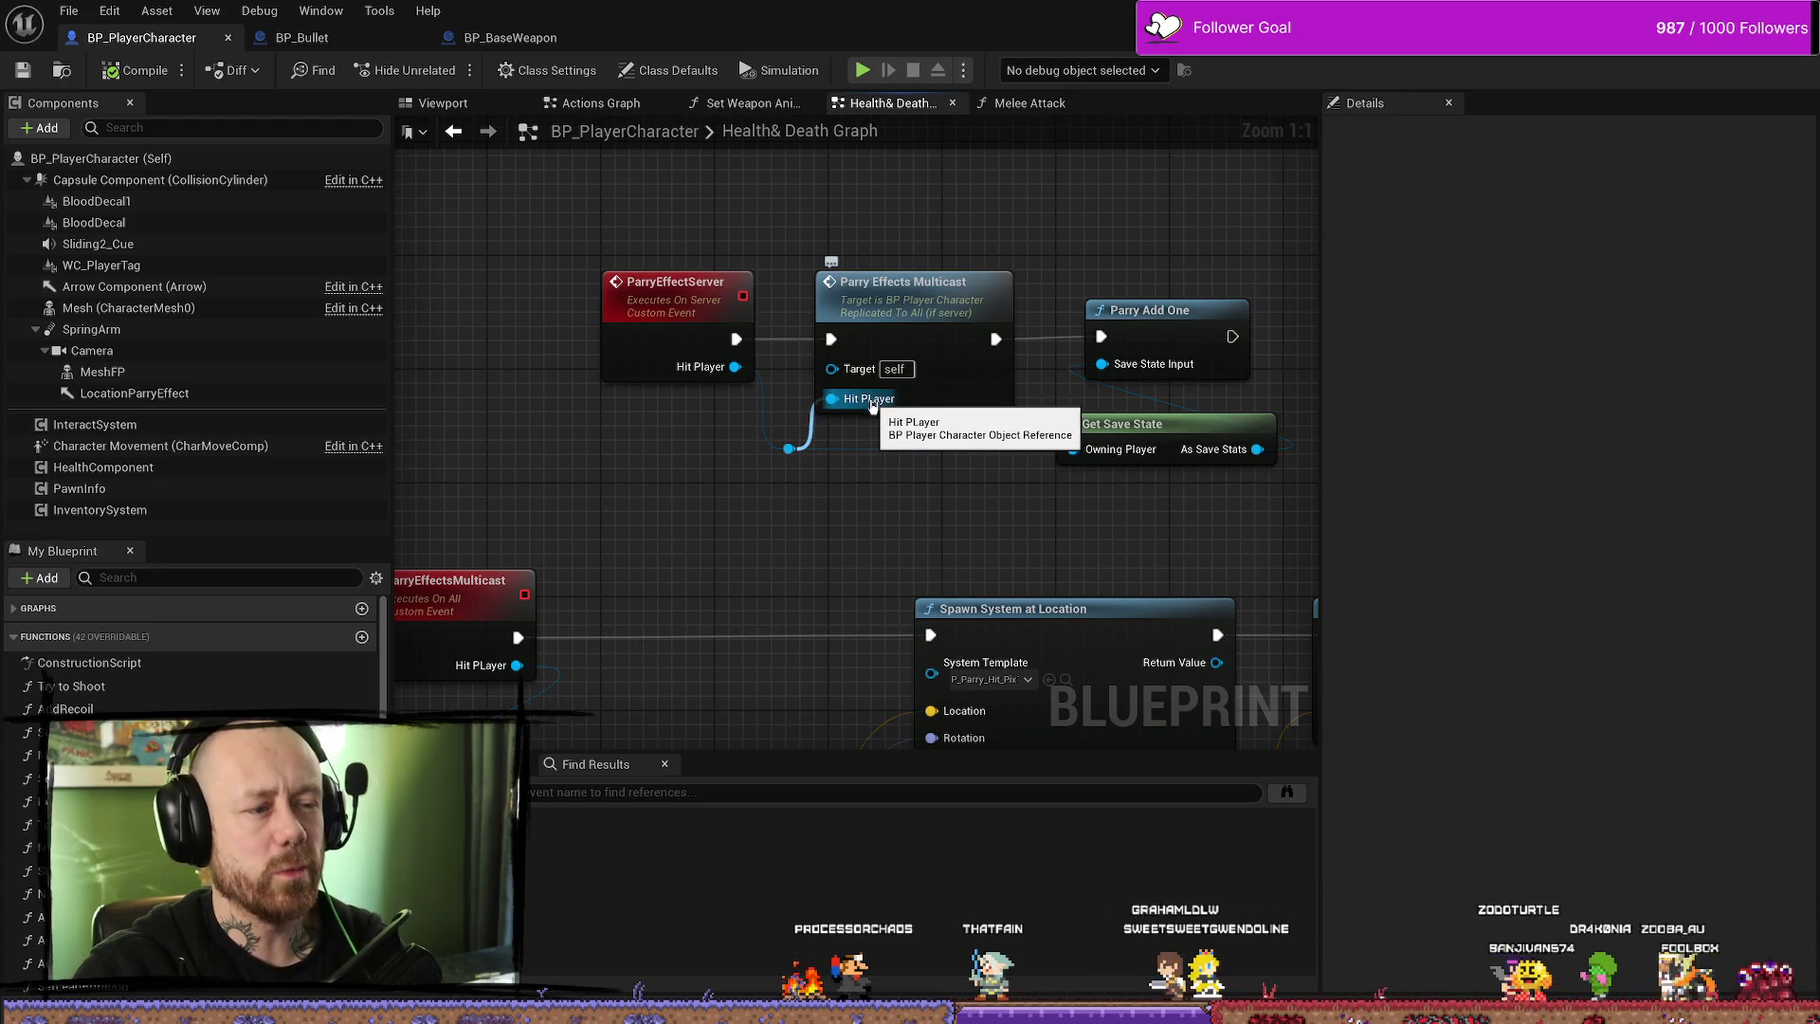
left_click_drag(941, 477, 764, 487)
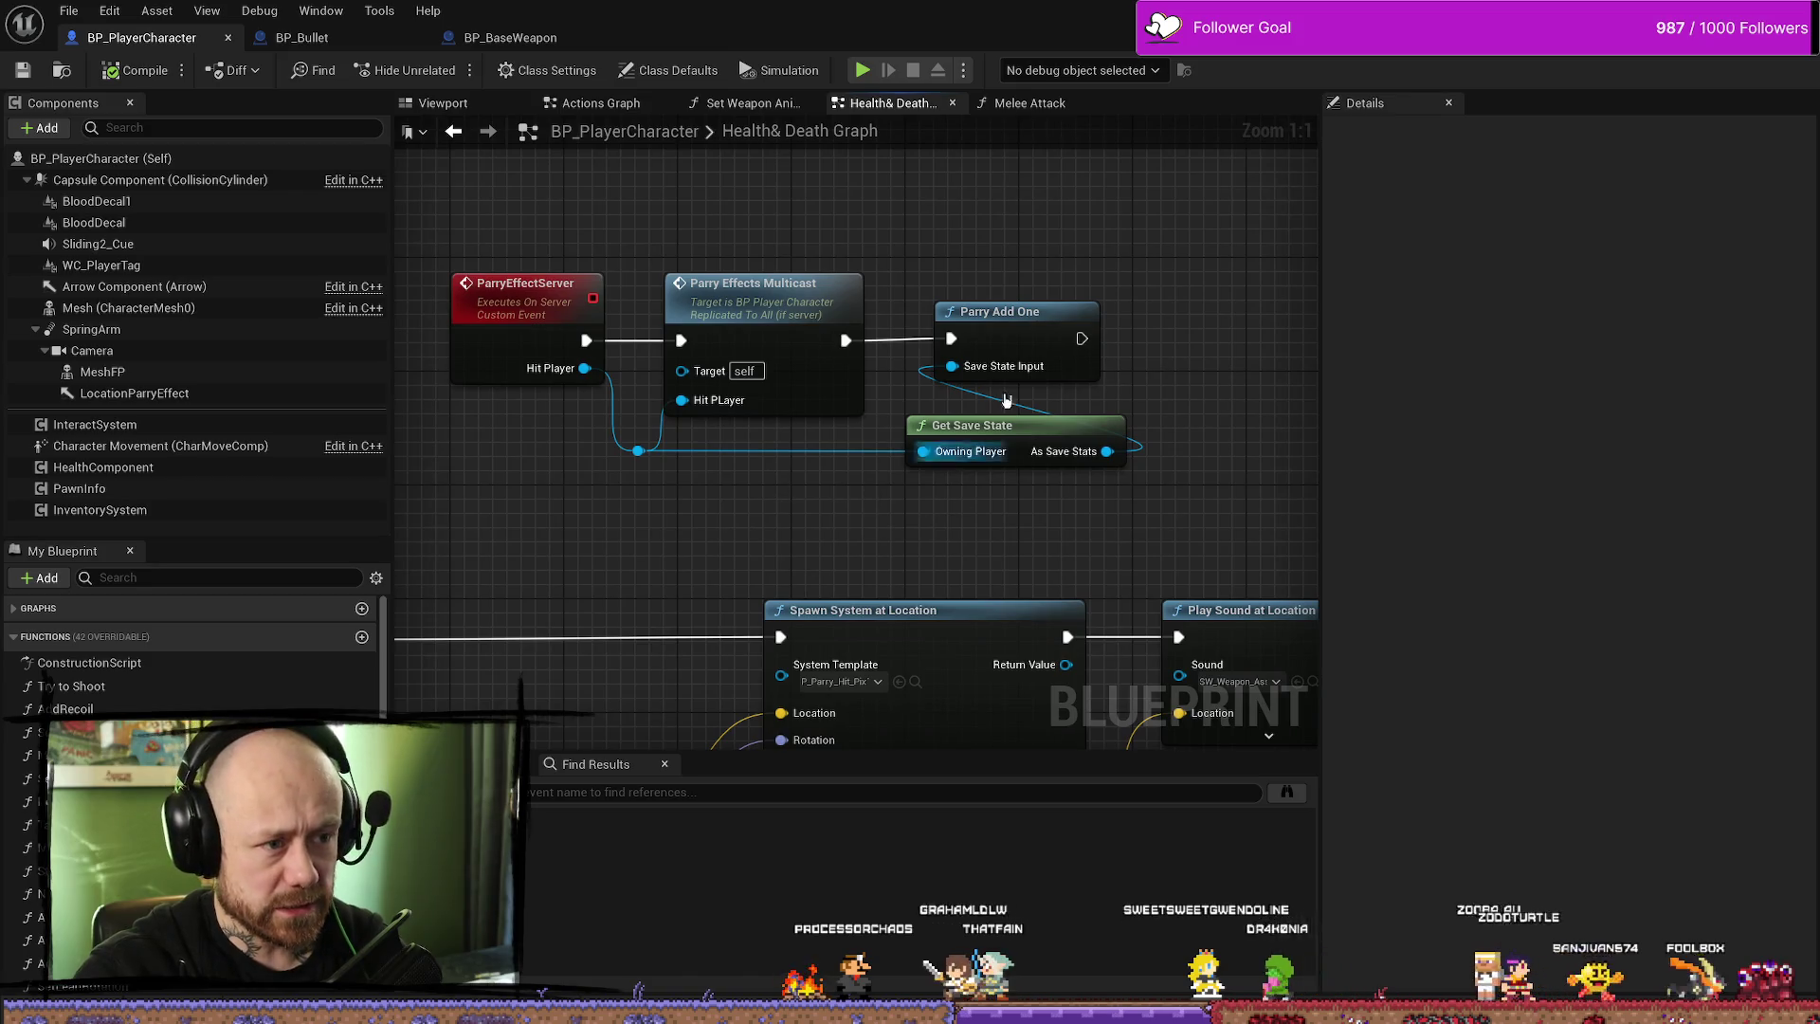
left_click_drag(1119, 275, 1056, 509)
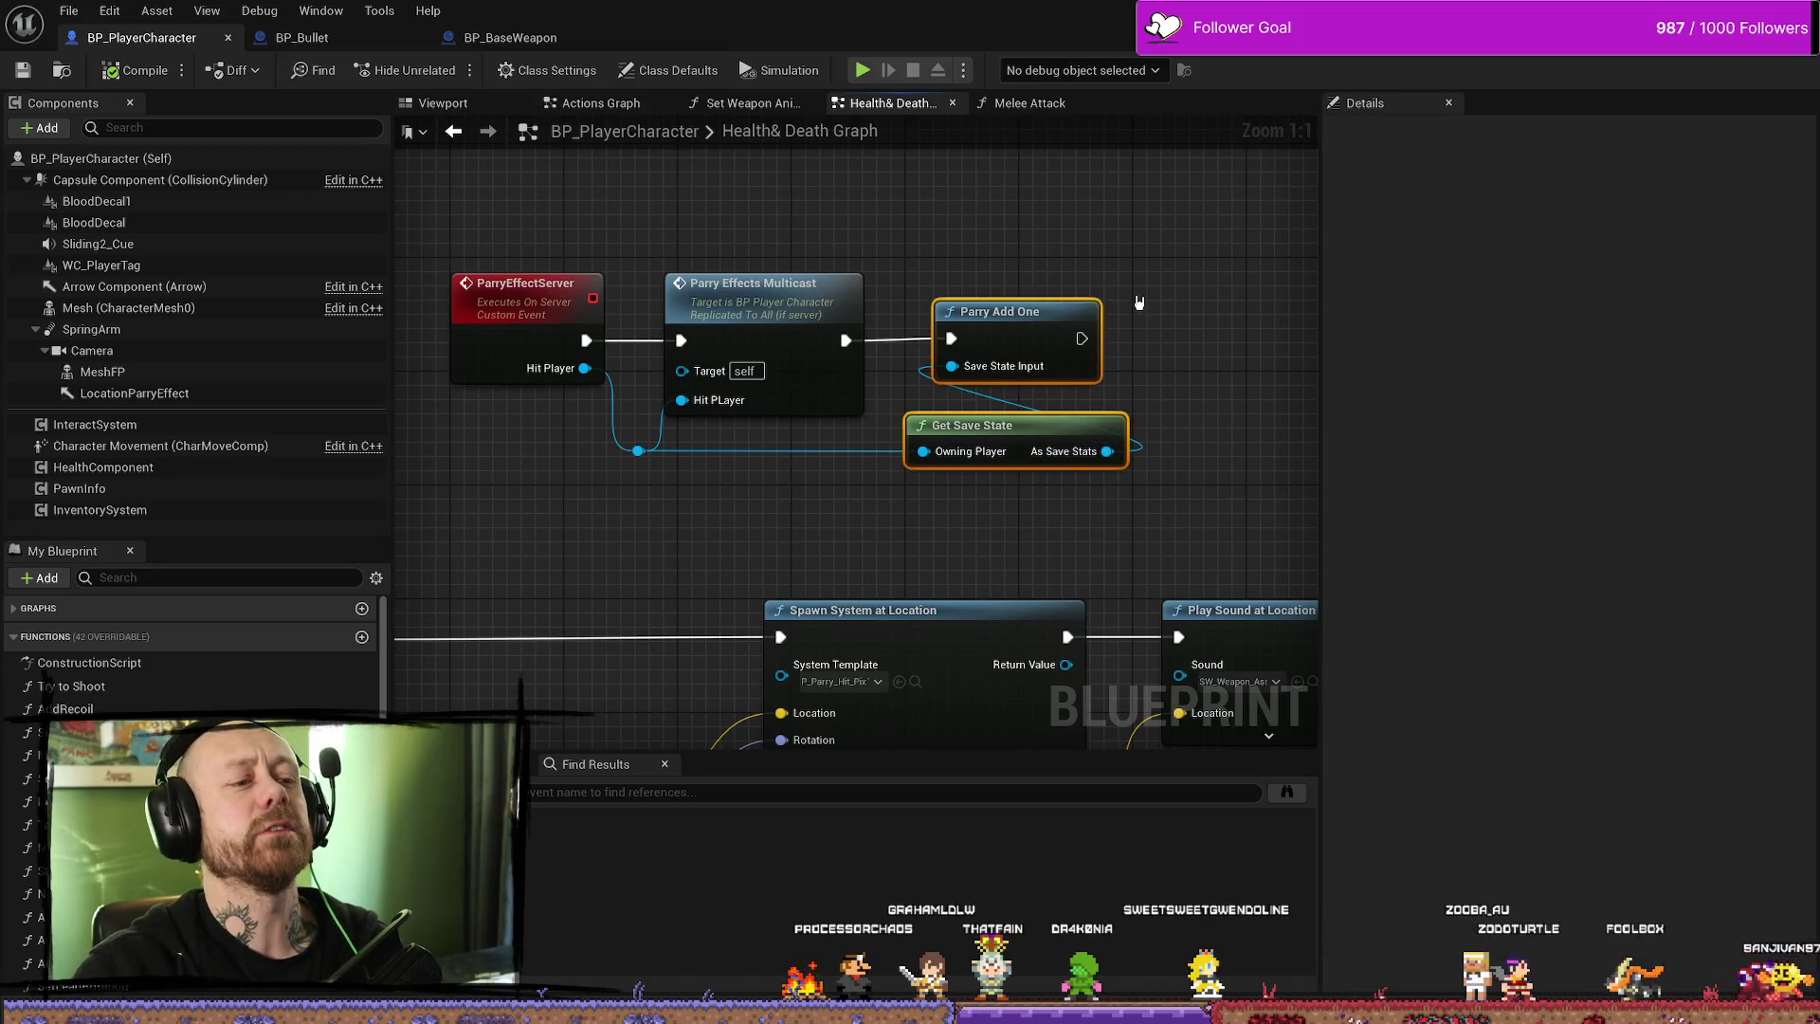
left_click(1152, 202)
left_click_drag(1156, 211, 905, 474)
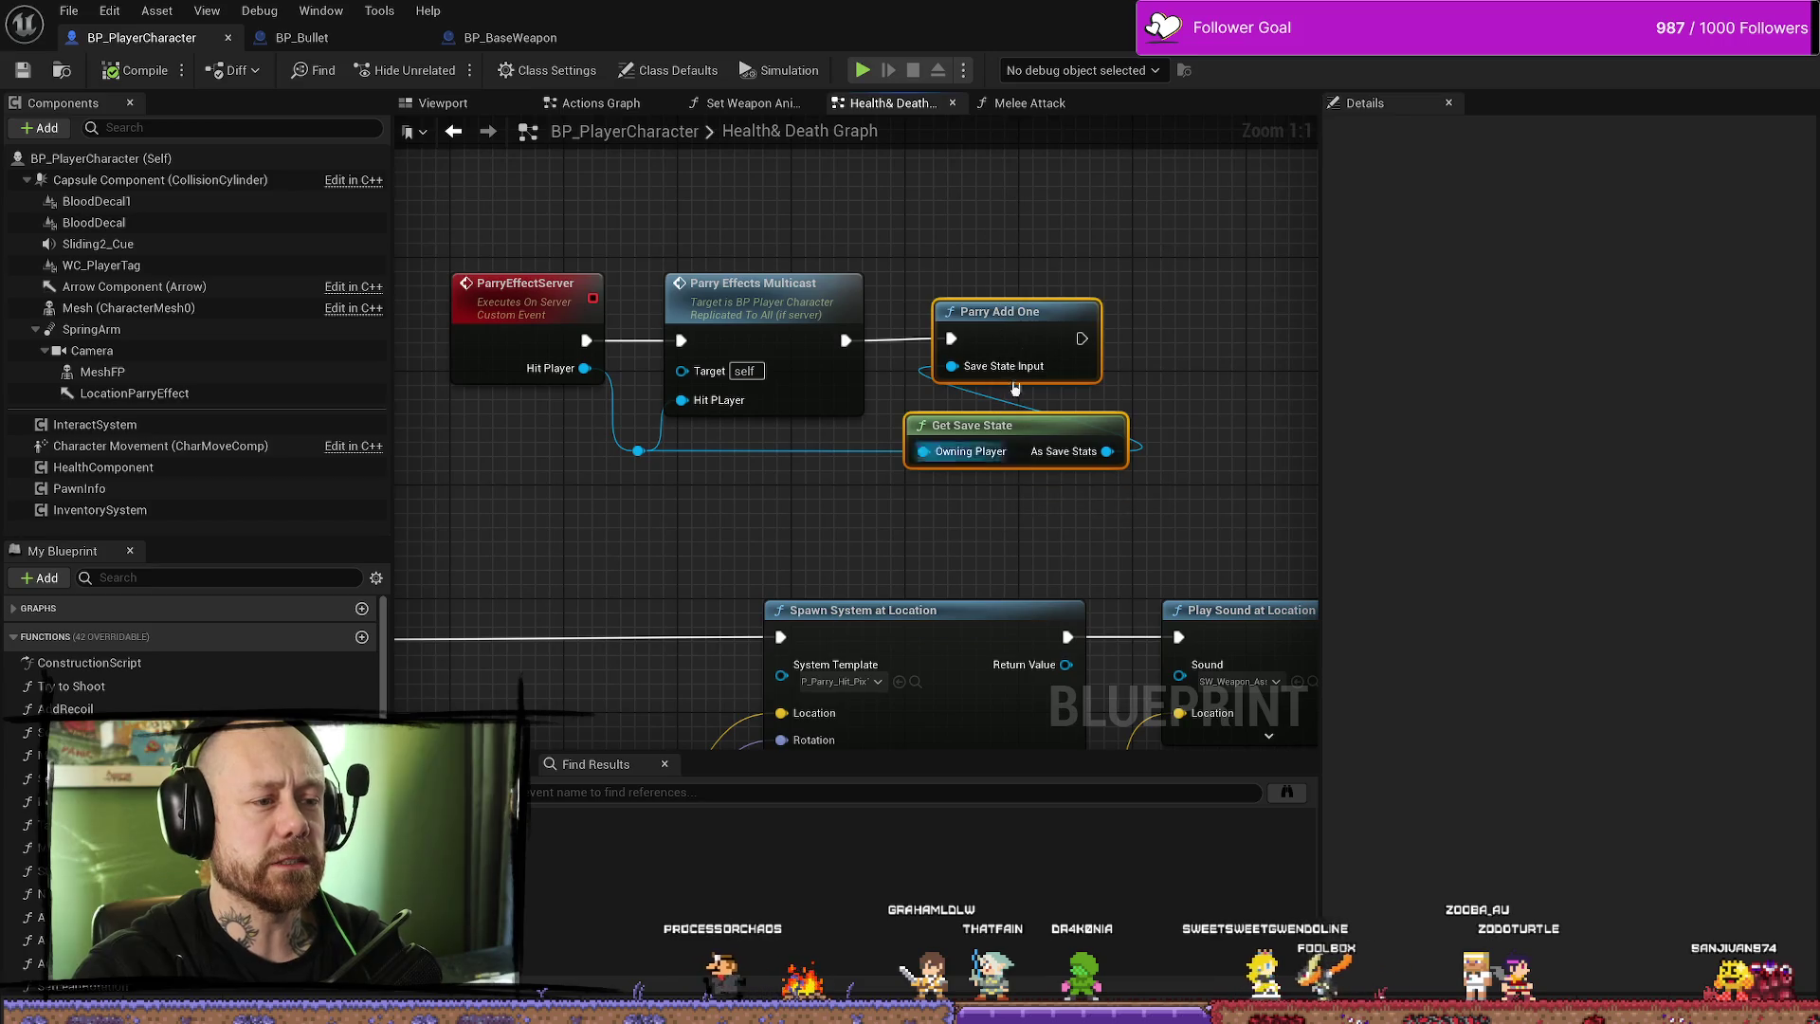
left_click(1102, 321)
left_click_drag(1140, 220, 948, 546)
scroll(771, 527, "down", 1)
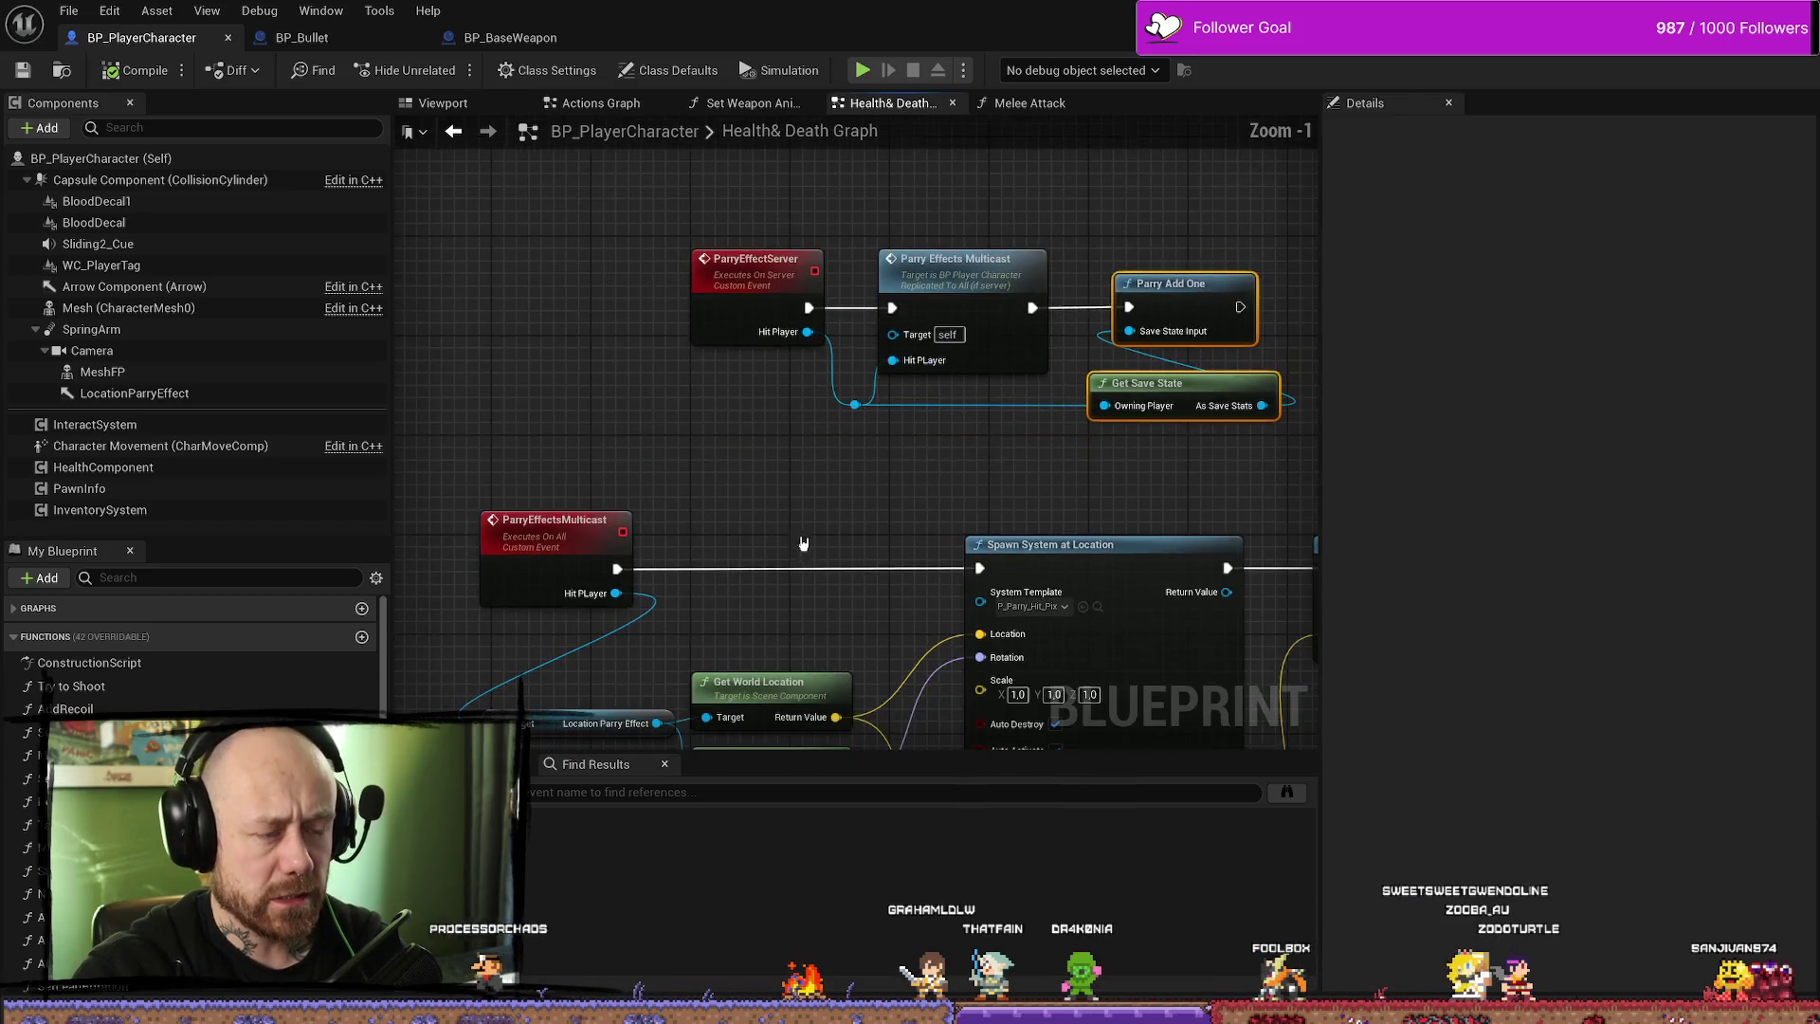
mouse_move(799, 526)
left_mouse_down()
mouse_move(929, 474)
mouse_move(758, 306)
left_mouse_up()
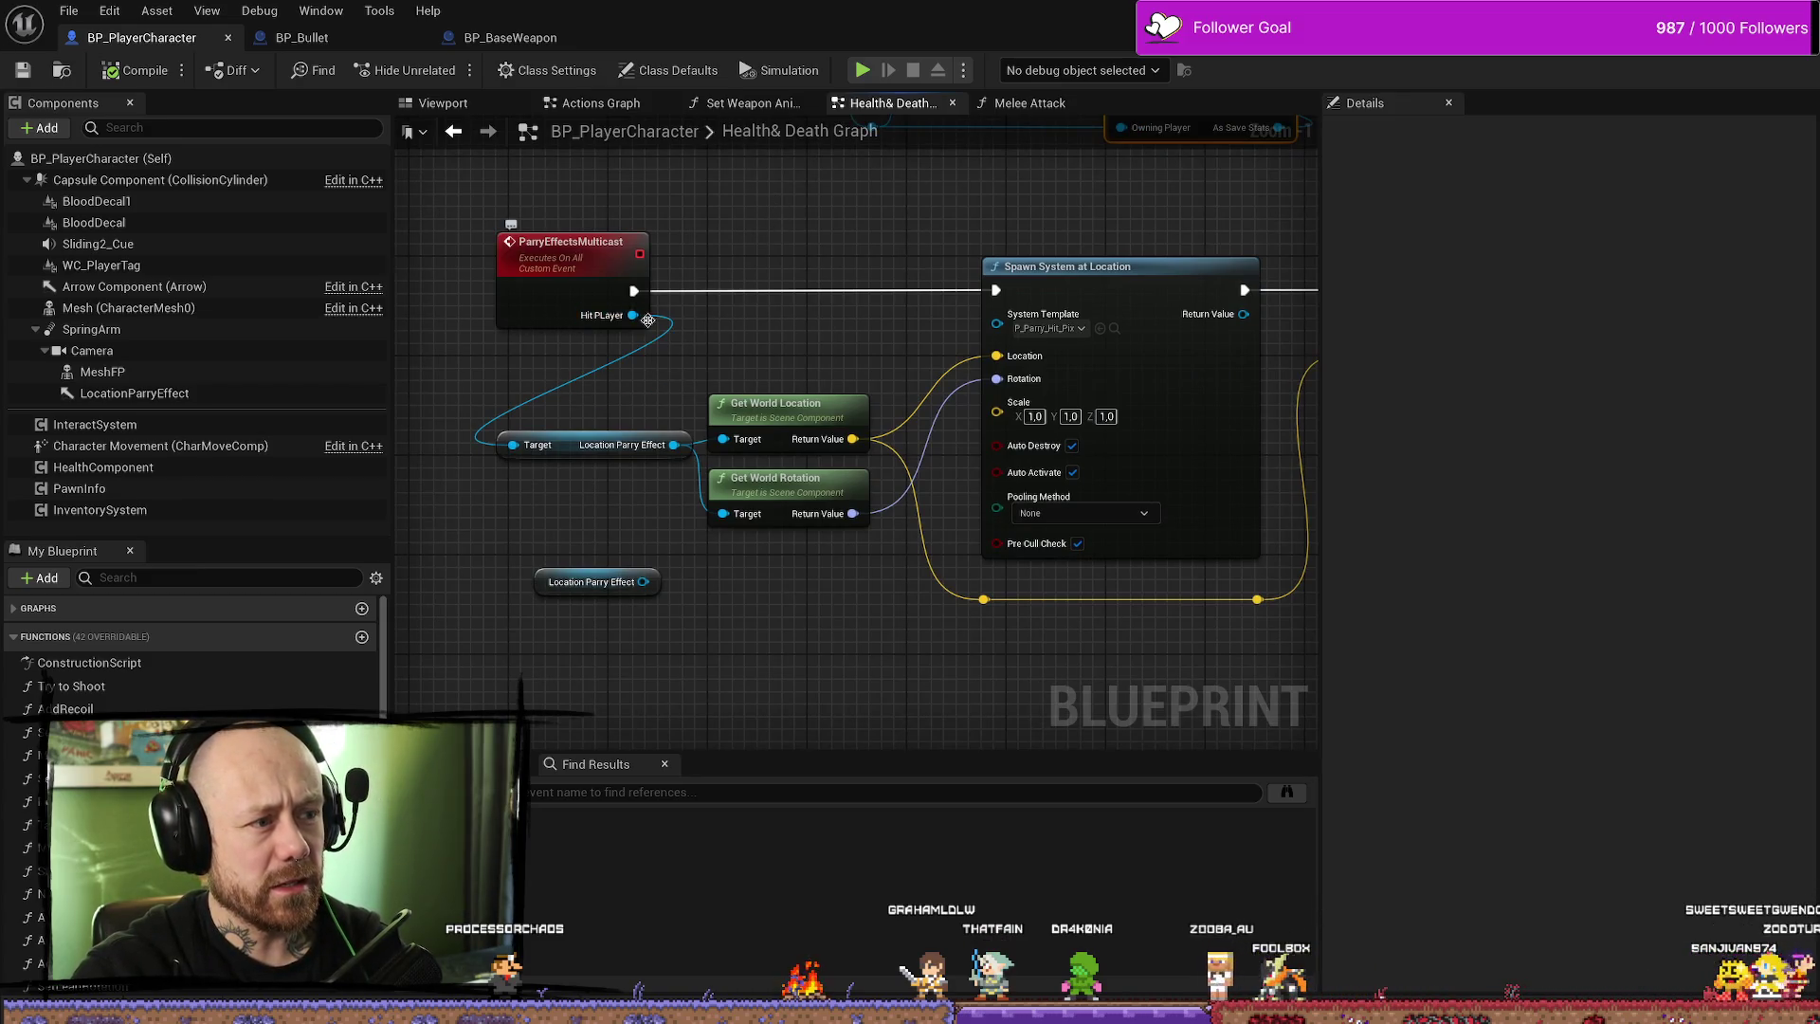
left_click(592, 451)
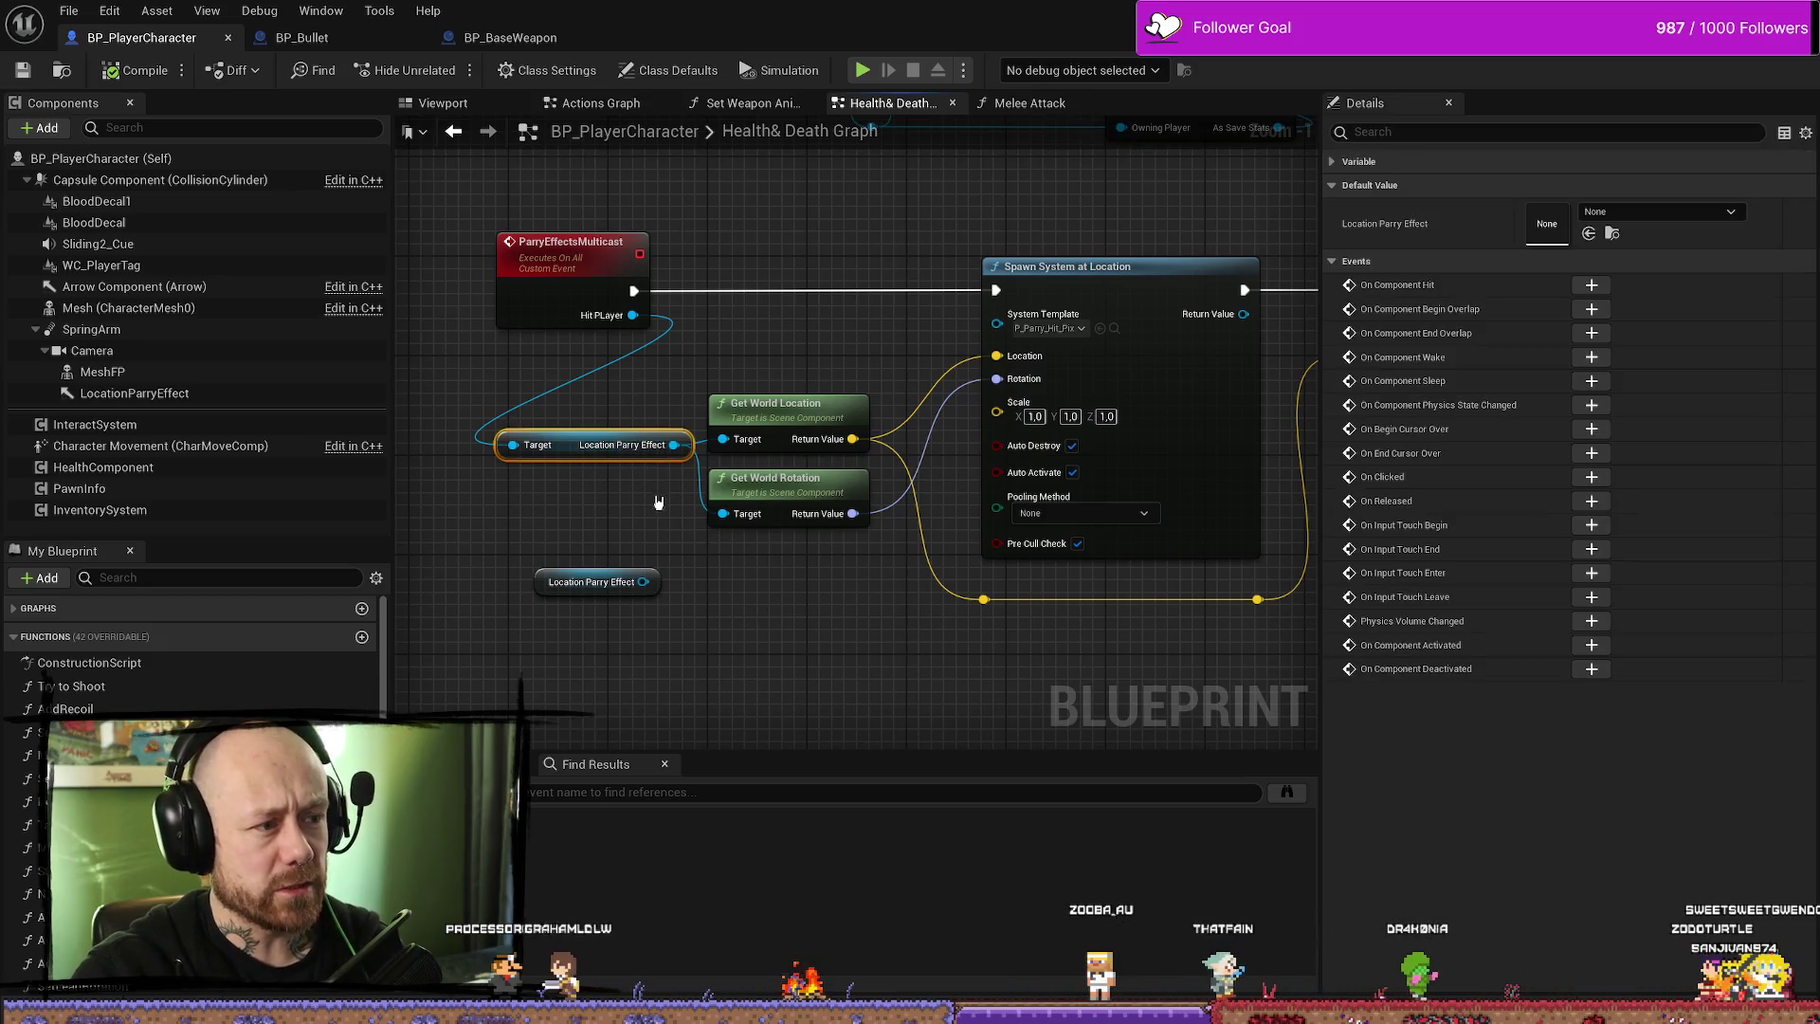
left_click_drag(638, 403, 636, 336)
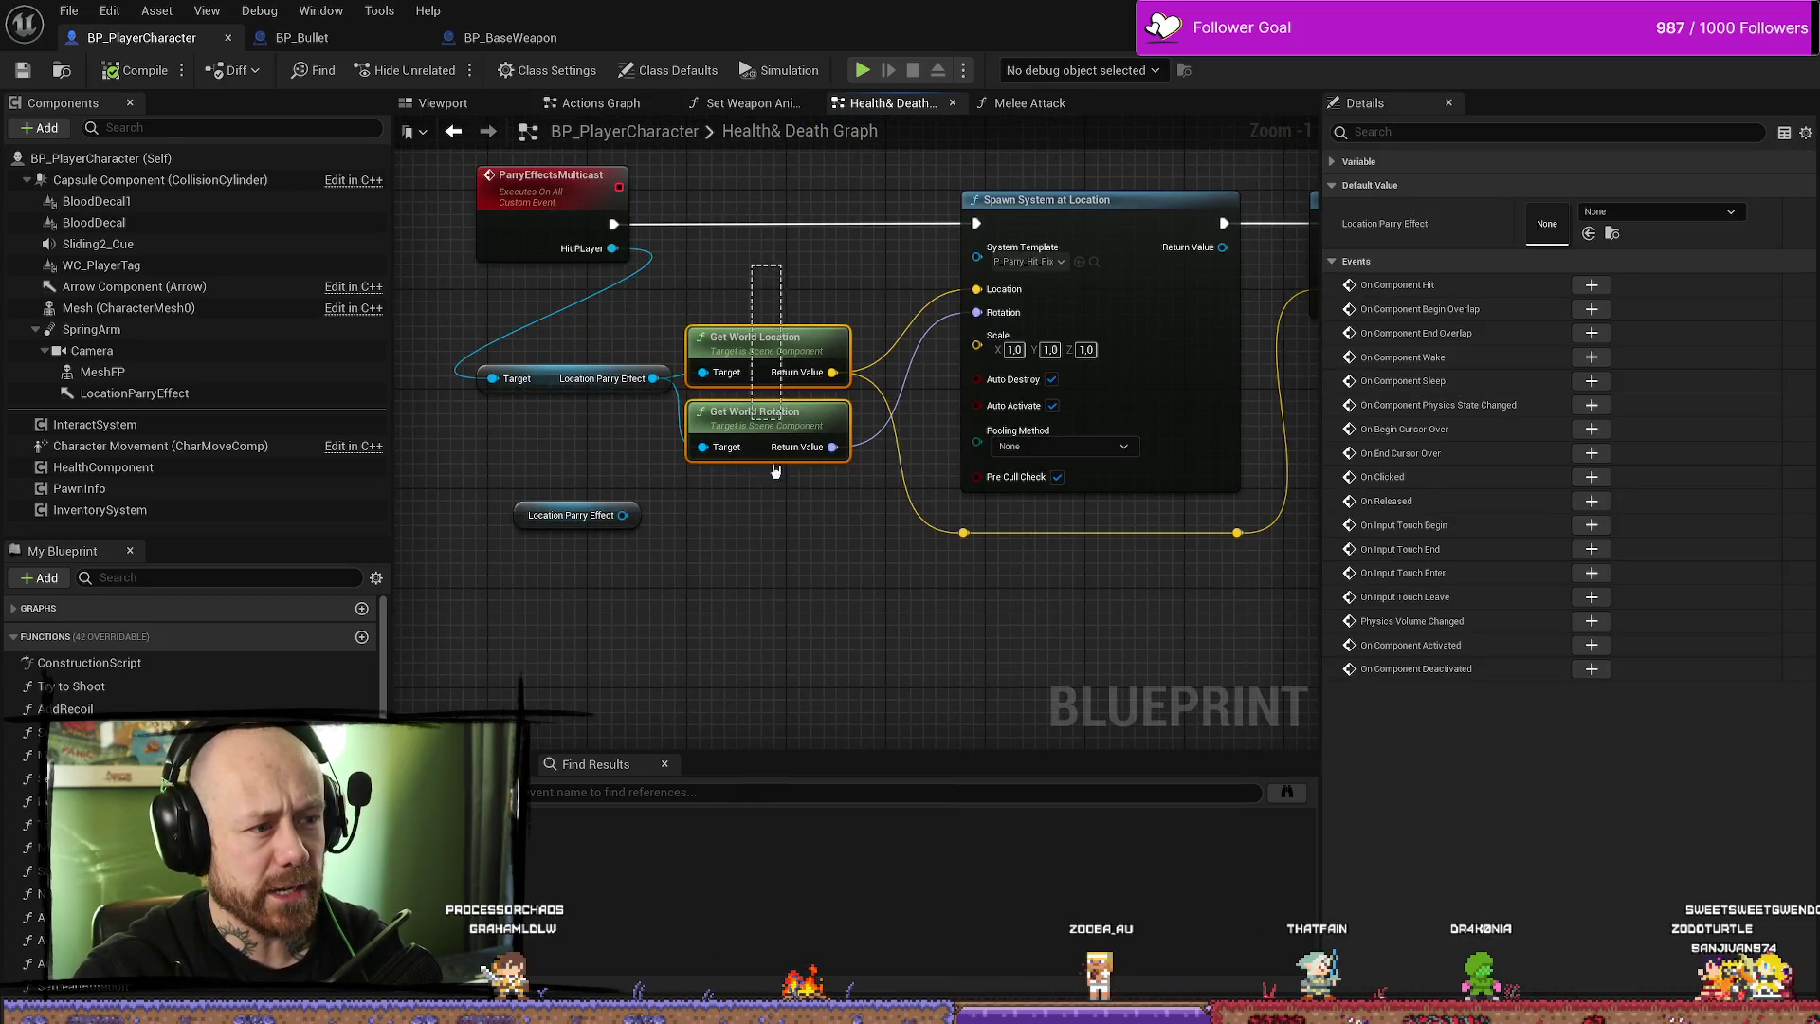
left_click_drag(764, 467, 637, 564)
left_click(886, 535)
mouse_move(1097, 497)
left_mouse_down()
mouse_move(910, 512)
mouse_move(1077, 487)
mouse_move(935, 291)
left_mouse_up()
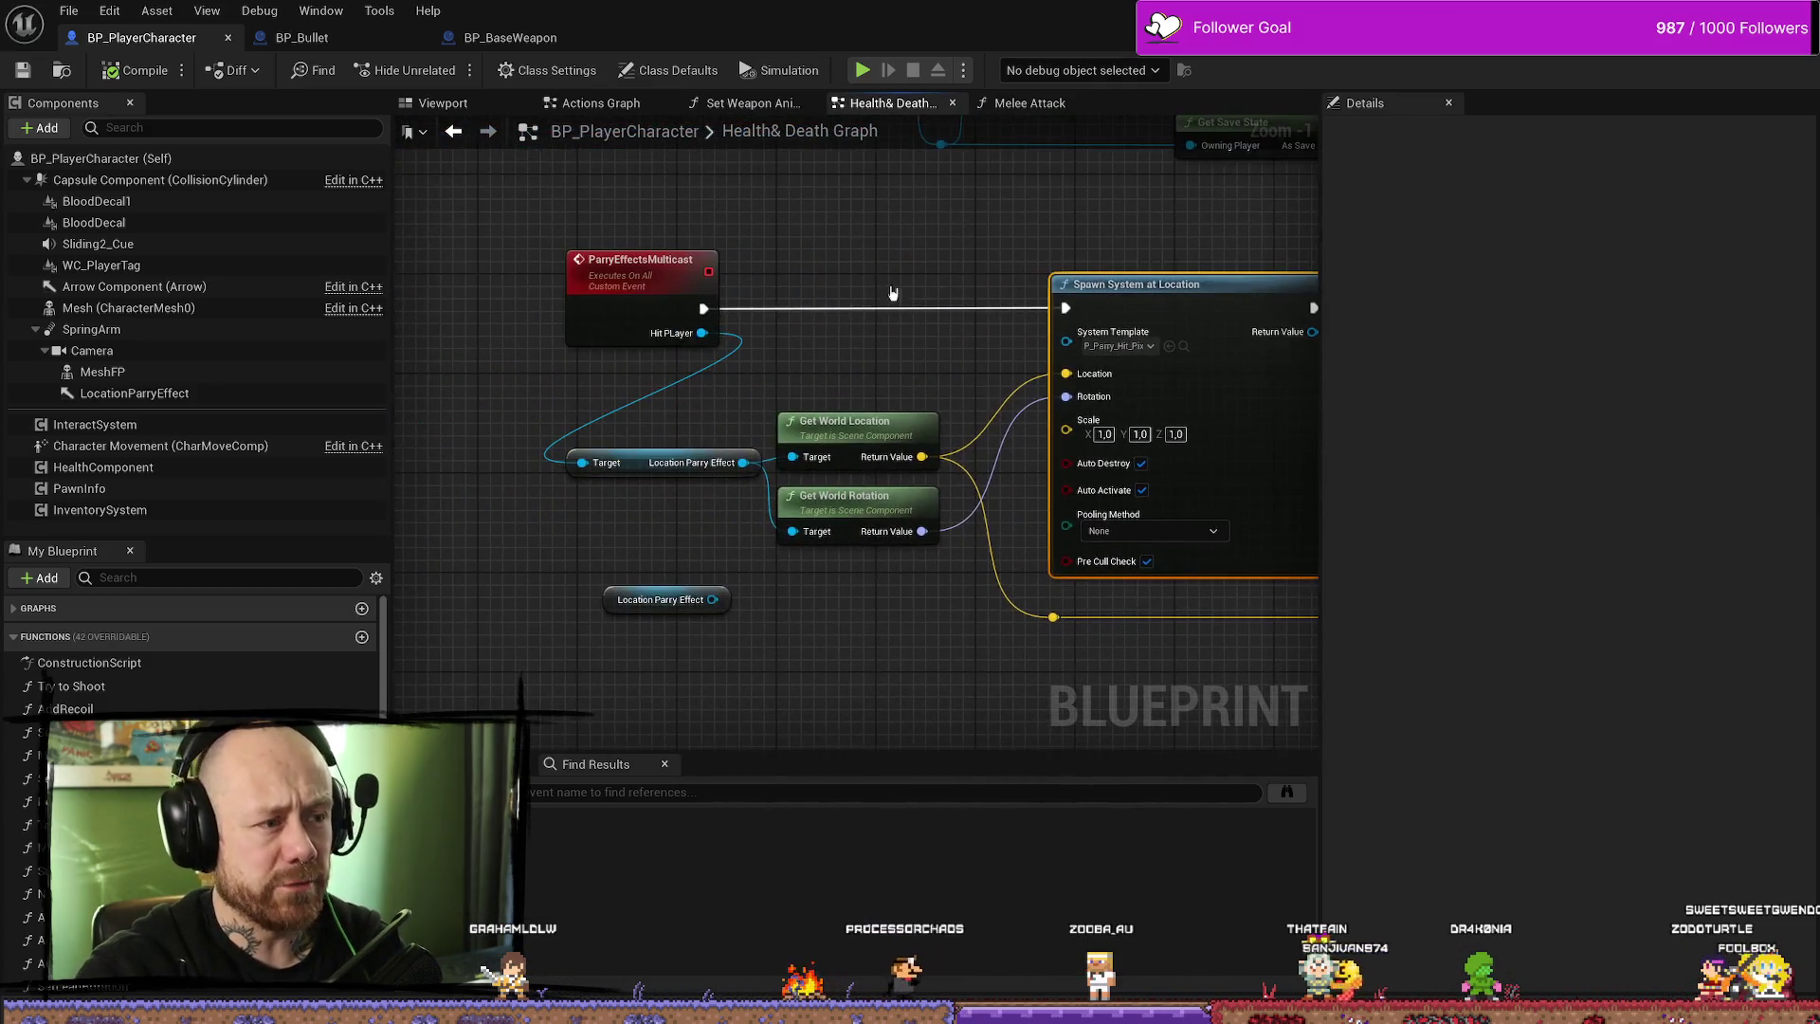
left_click(644, 270)
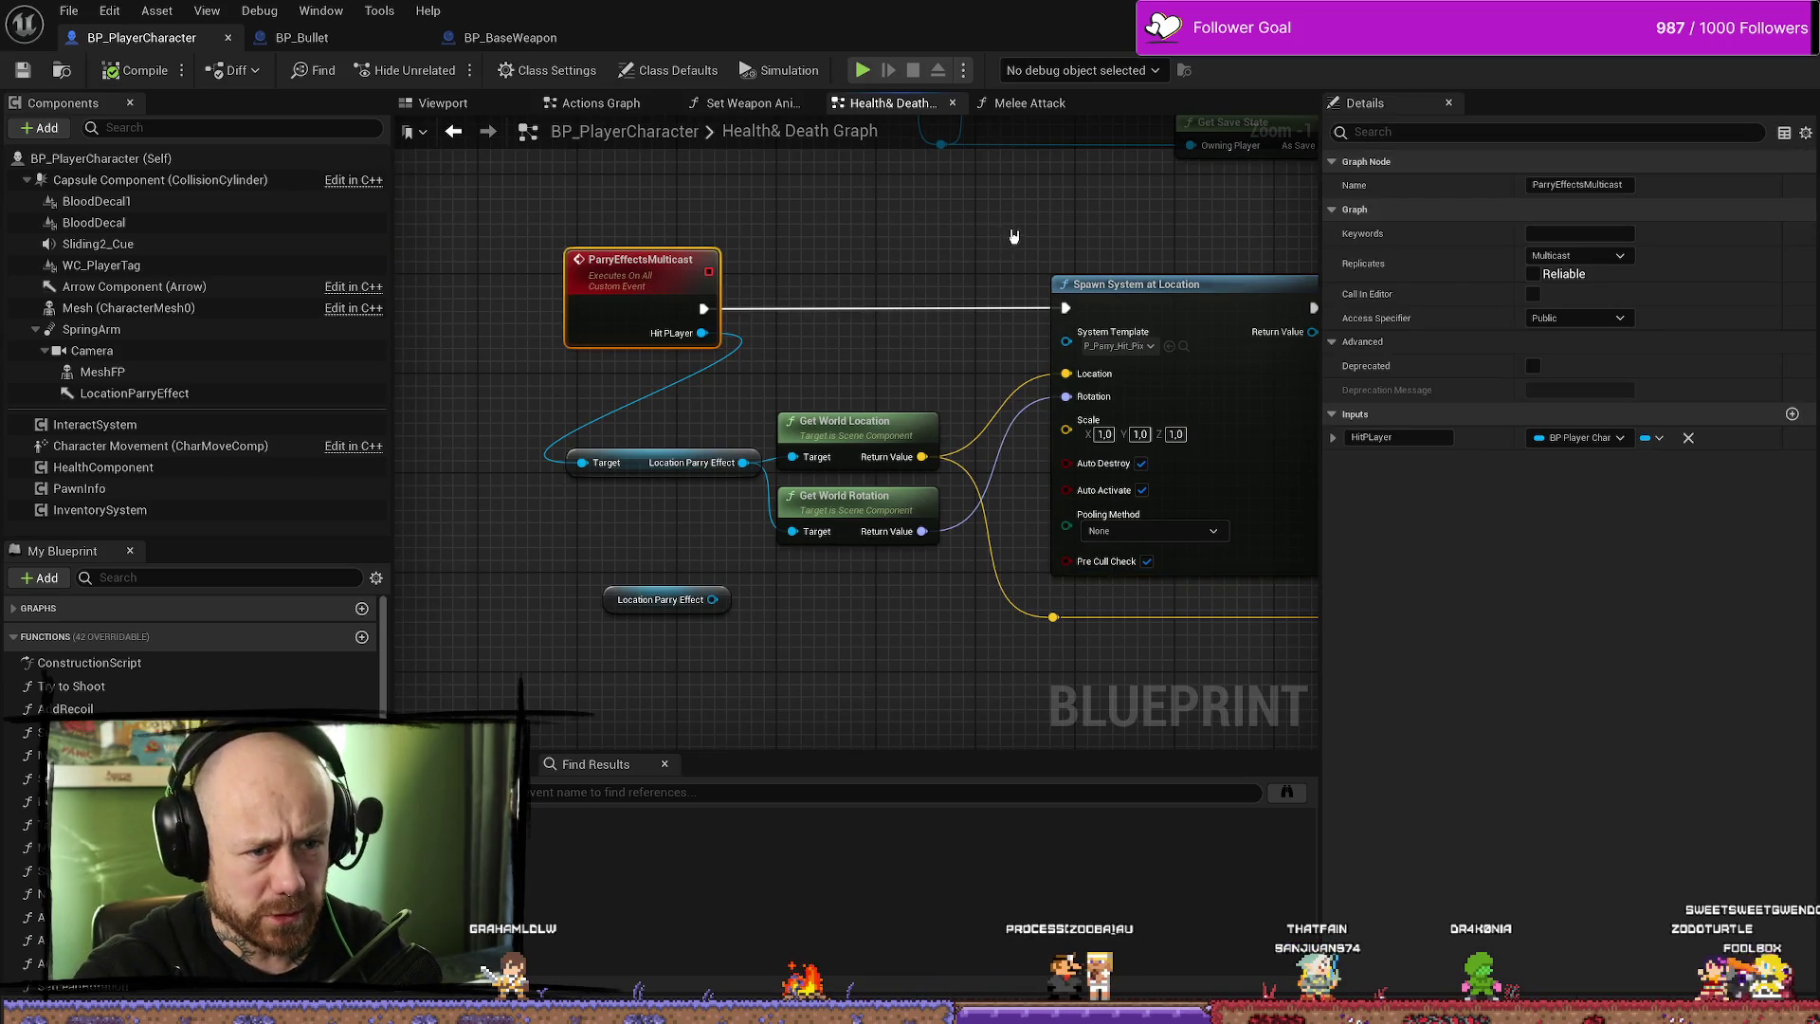
left_click_drag(1013, 236, 850, 242)
left_click(1081, 356)
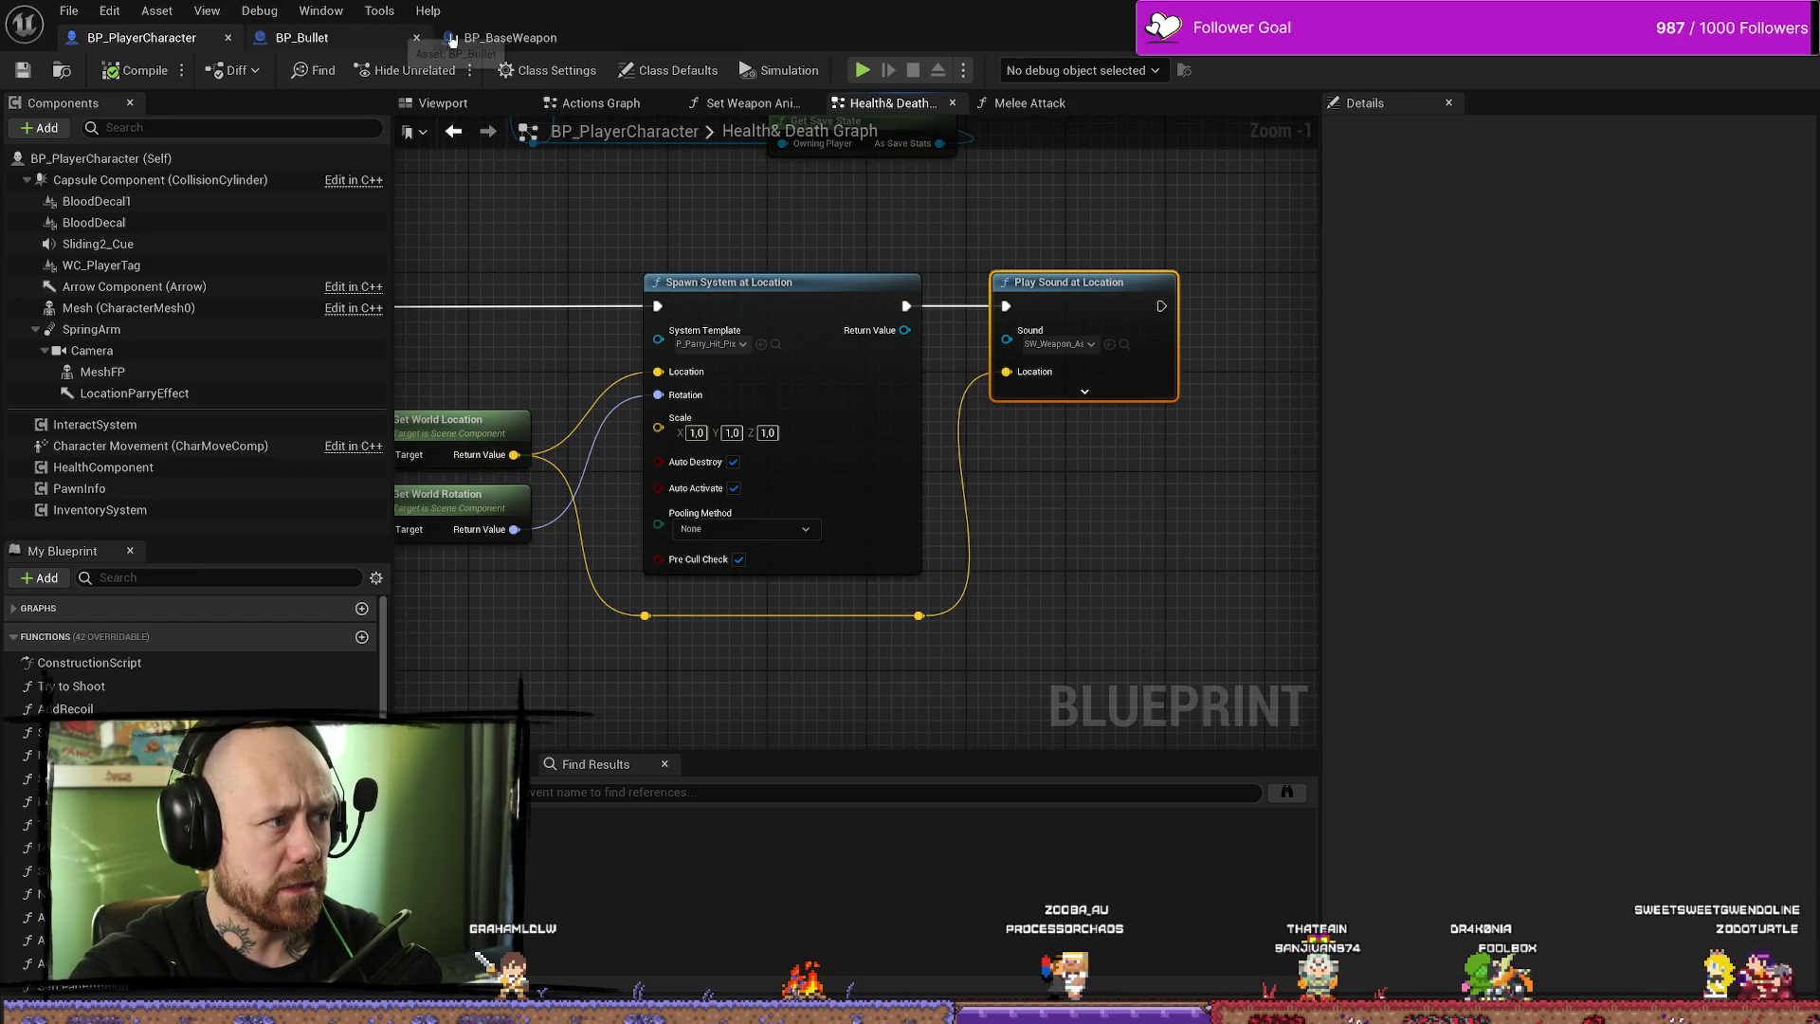
left_click(489, 37)
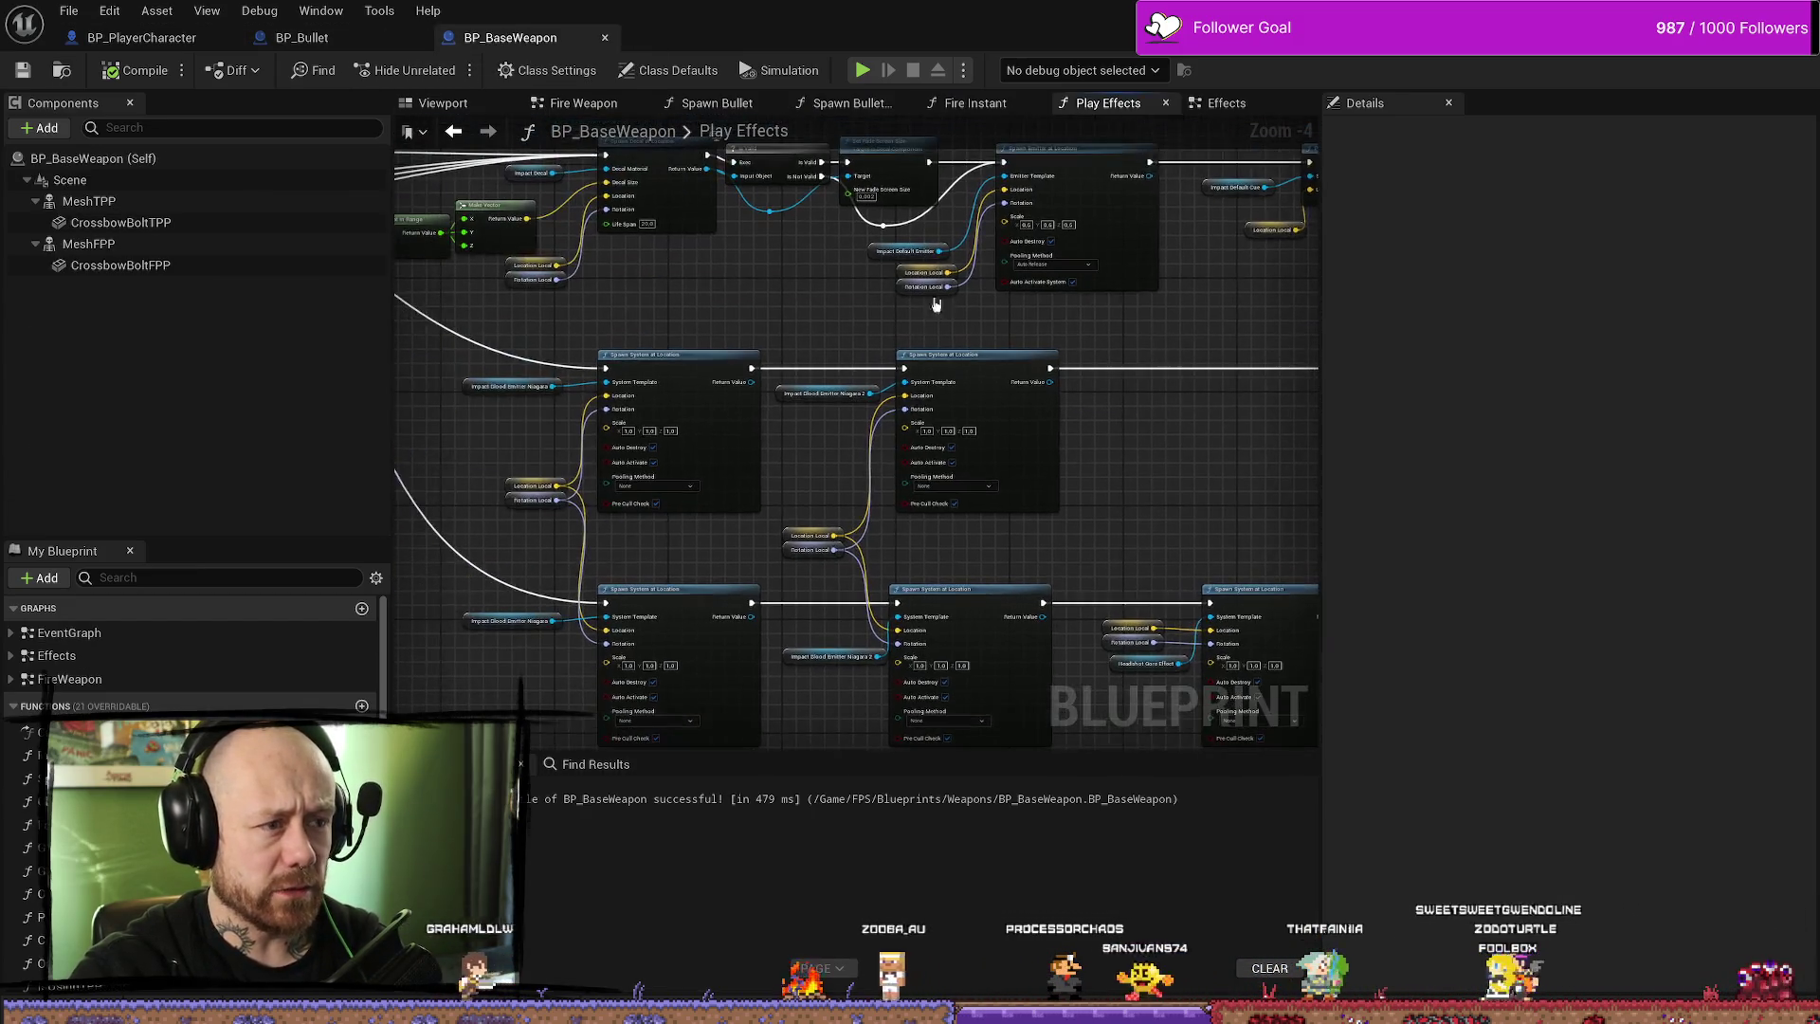
left_click(302, 37)
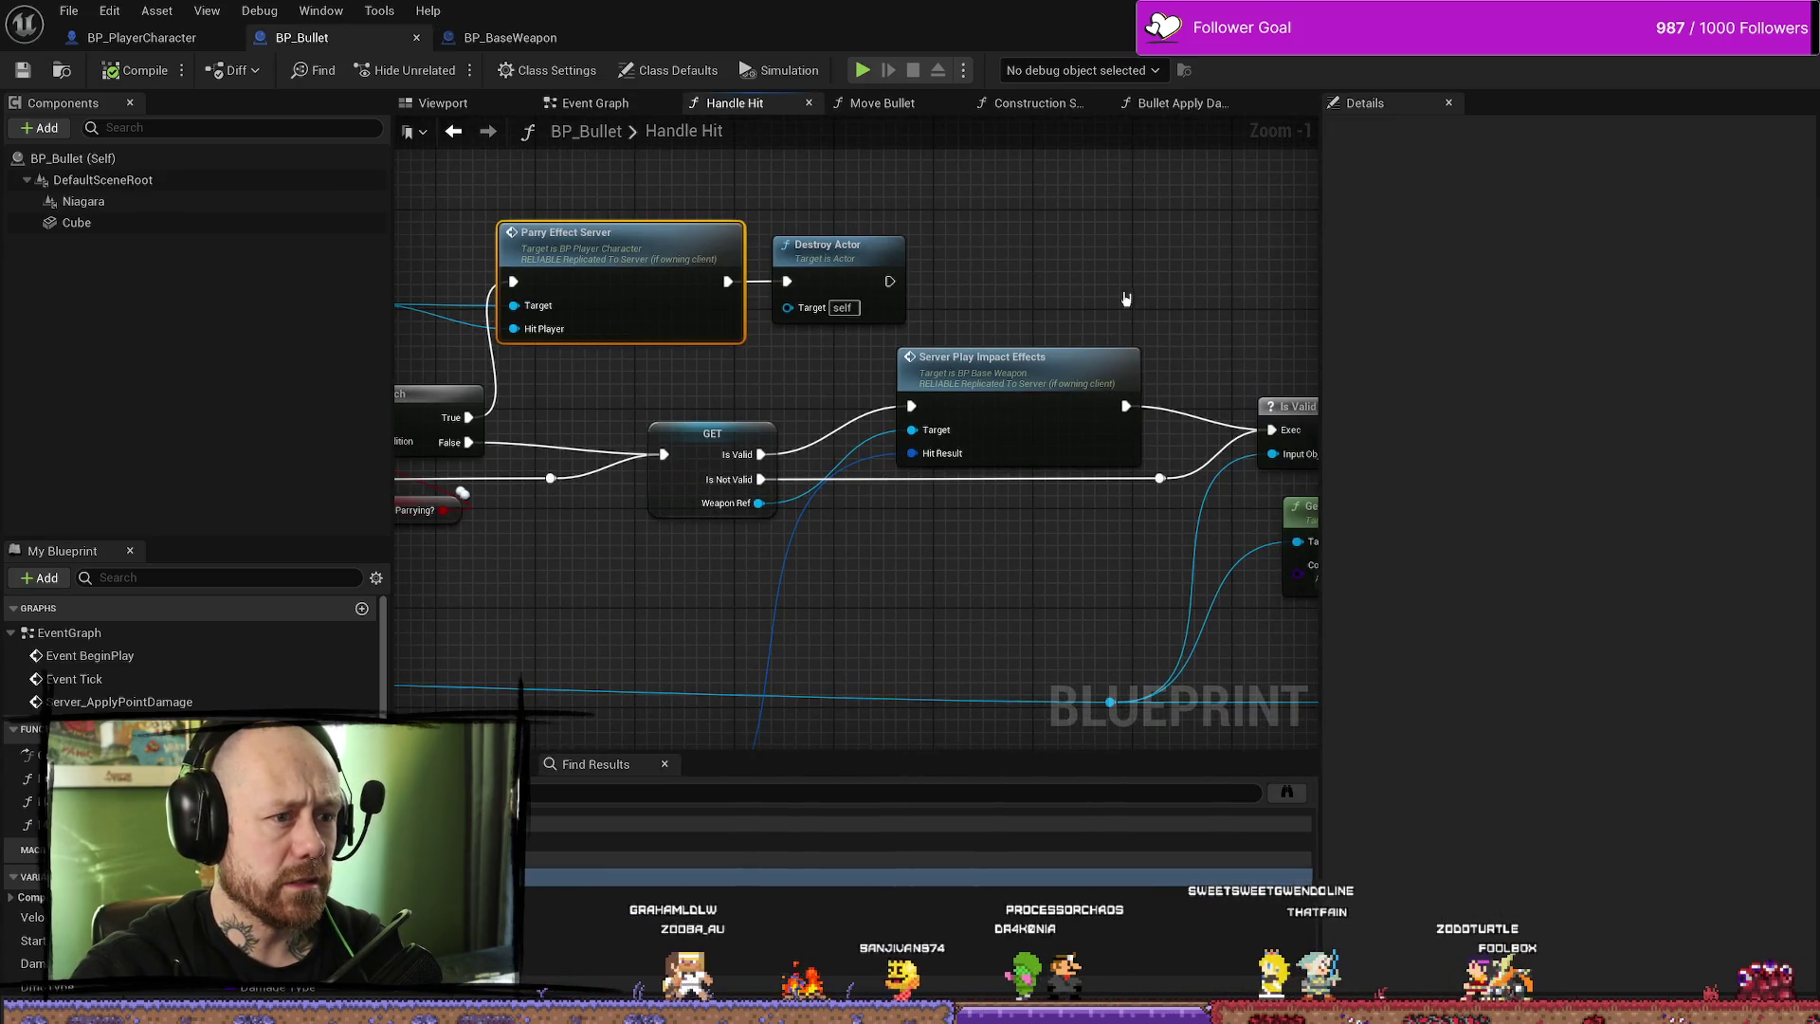
double_click(1066, 393)
scroll(904, 454, "down", 3)
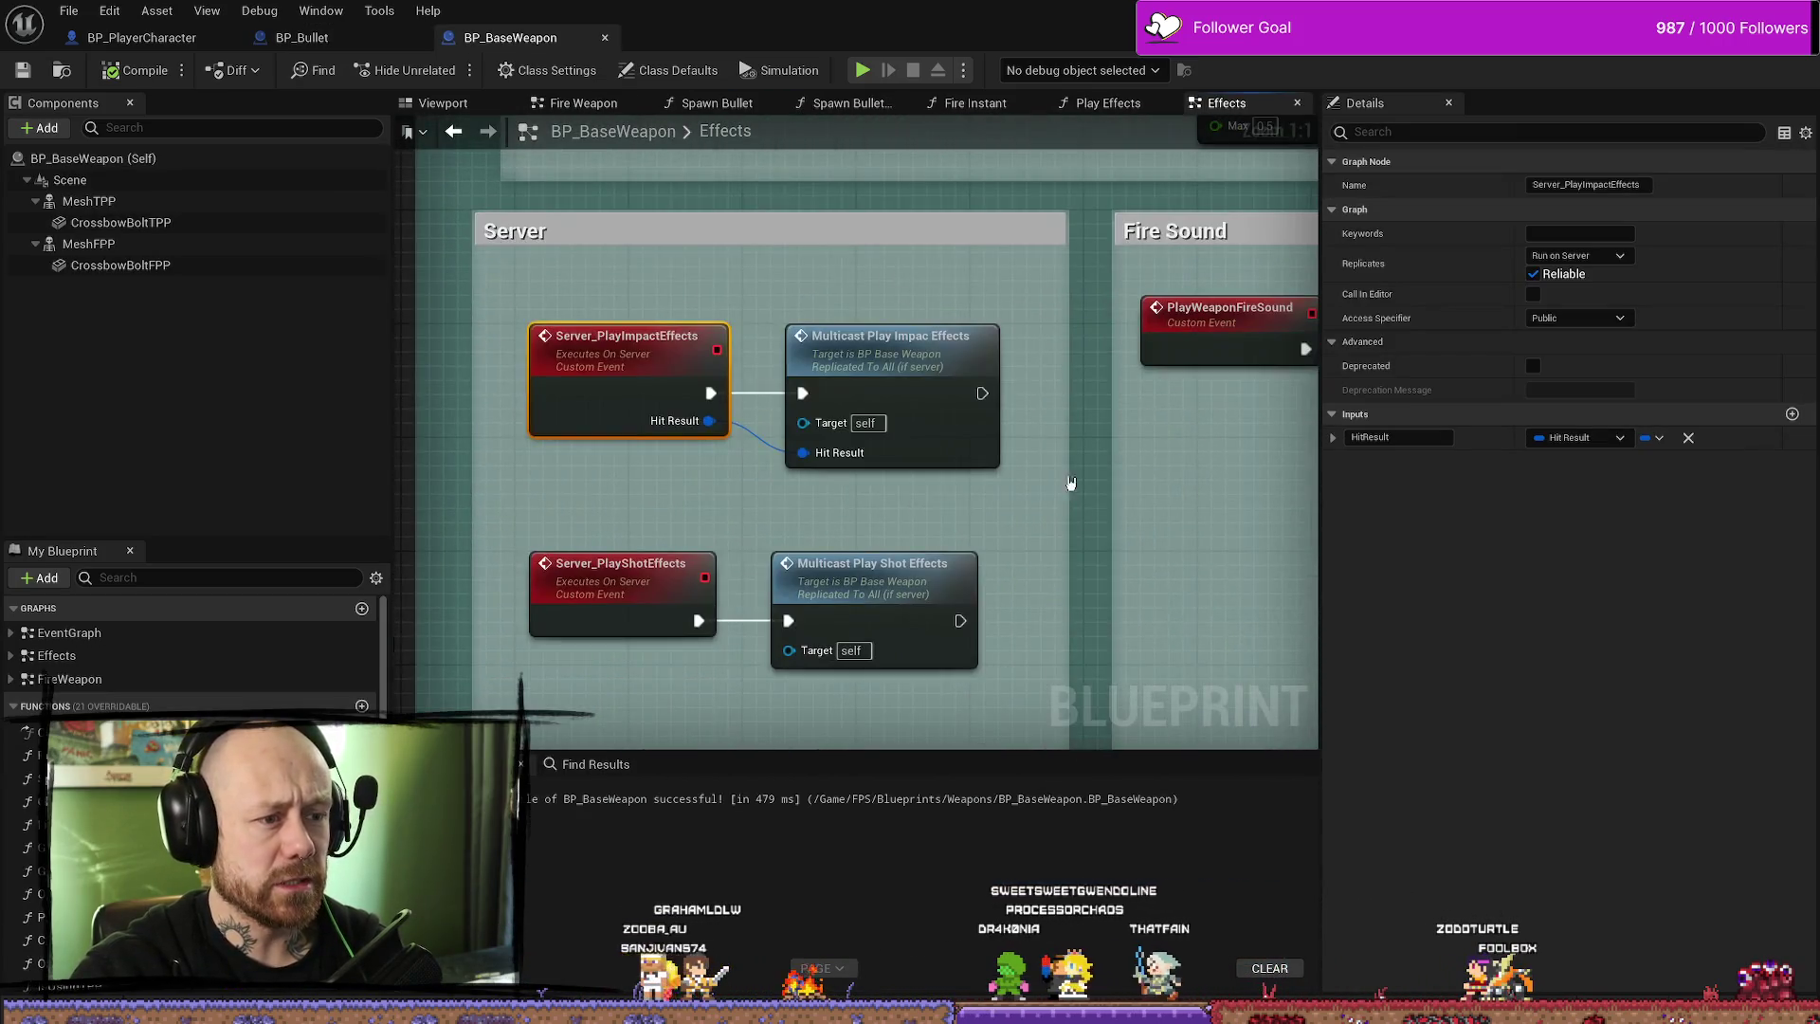
double_click(660, 362)
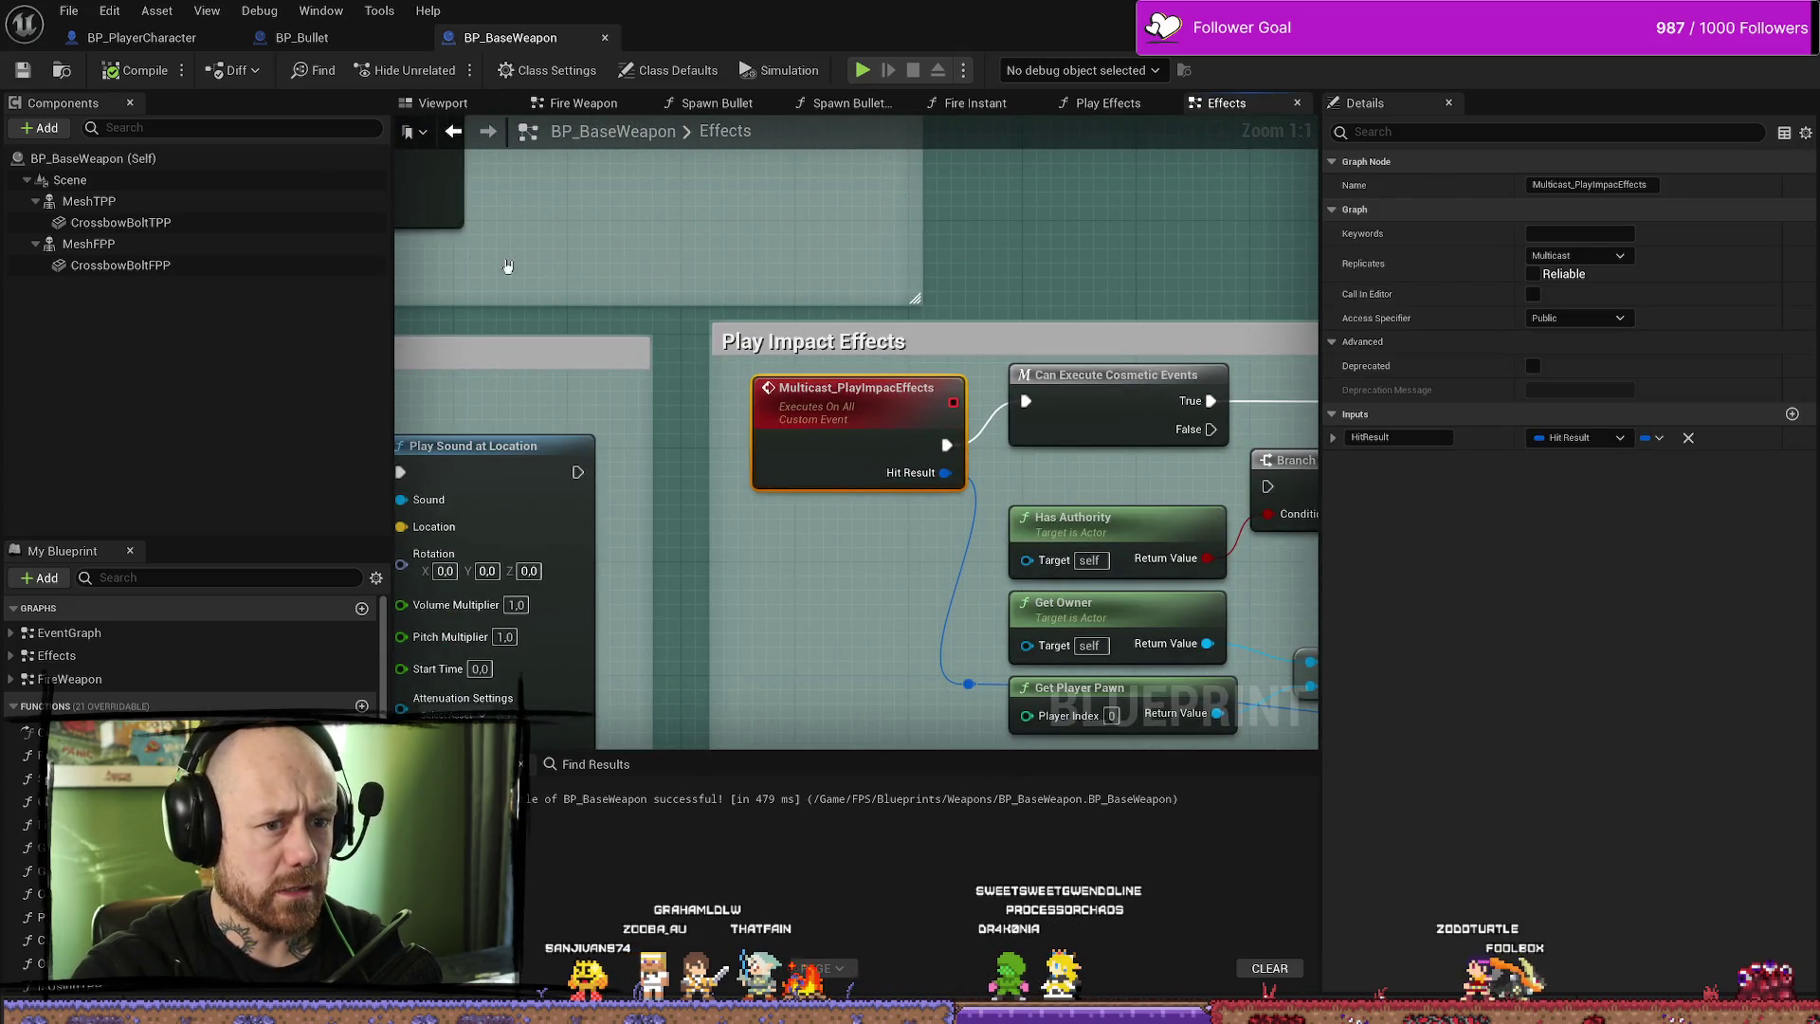
left_click(136, 36)
scroll(986, 313, "down", 6)
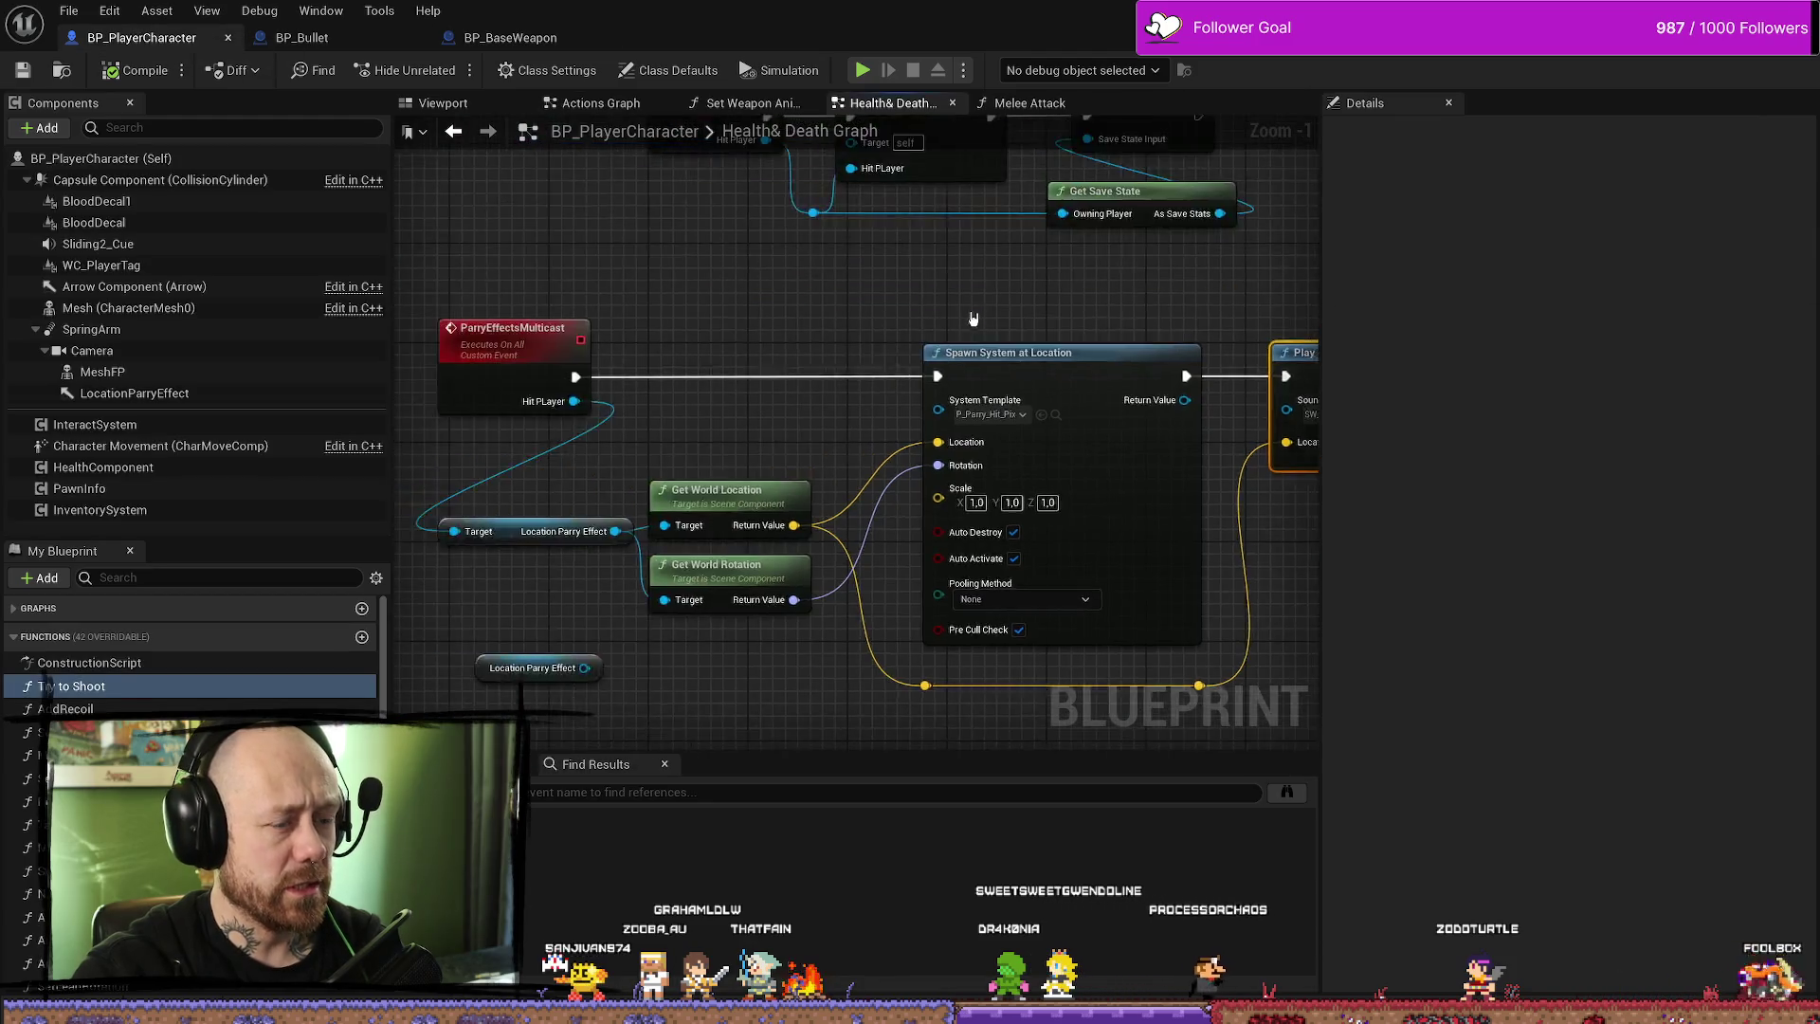
mouse_move(1031, 310)
left_mouse_down()
mouse_move(650, 232)
mouse_move(557, 272)
left_mouse_up()
- Open the Melee Attack graph and move the whole melee attack node chain right
left_click(1030, 102)
scroll(958, 337, "up", 4)
mouse_move(821, 480)
left_mouse_down()
mouse_move(850, 593)
mouse_move(740, 609)
left_mouse_up()
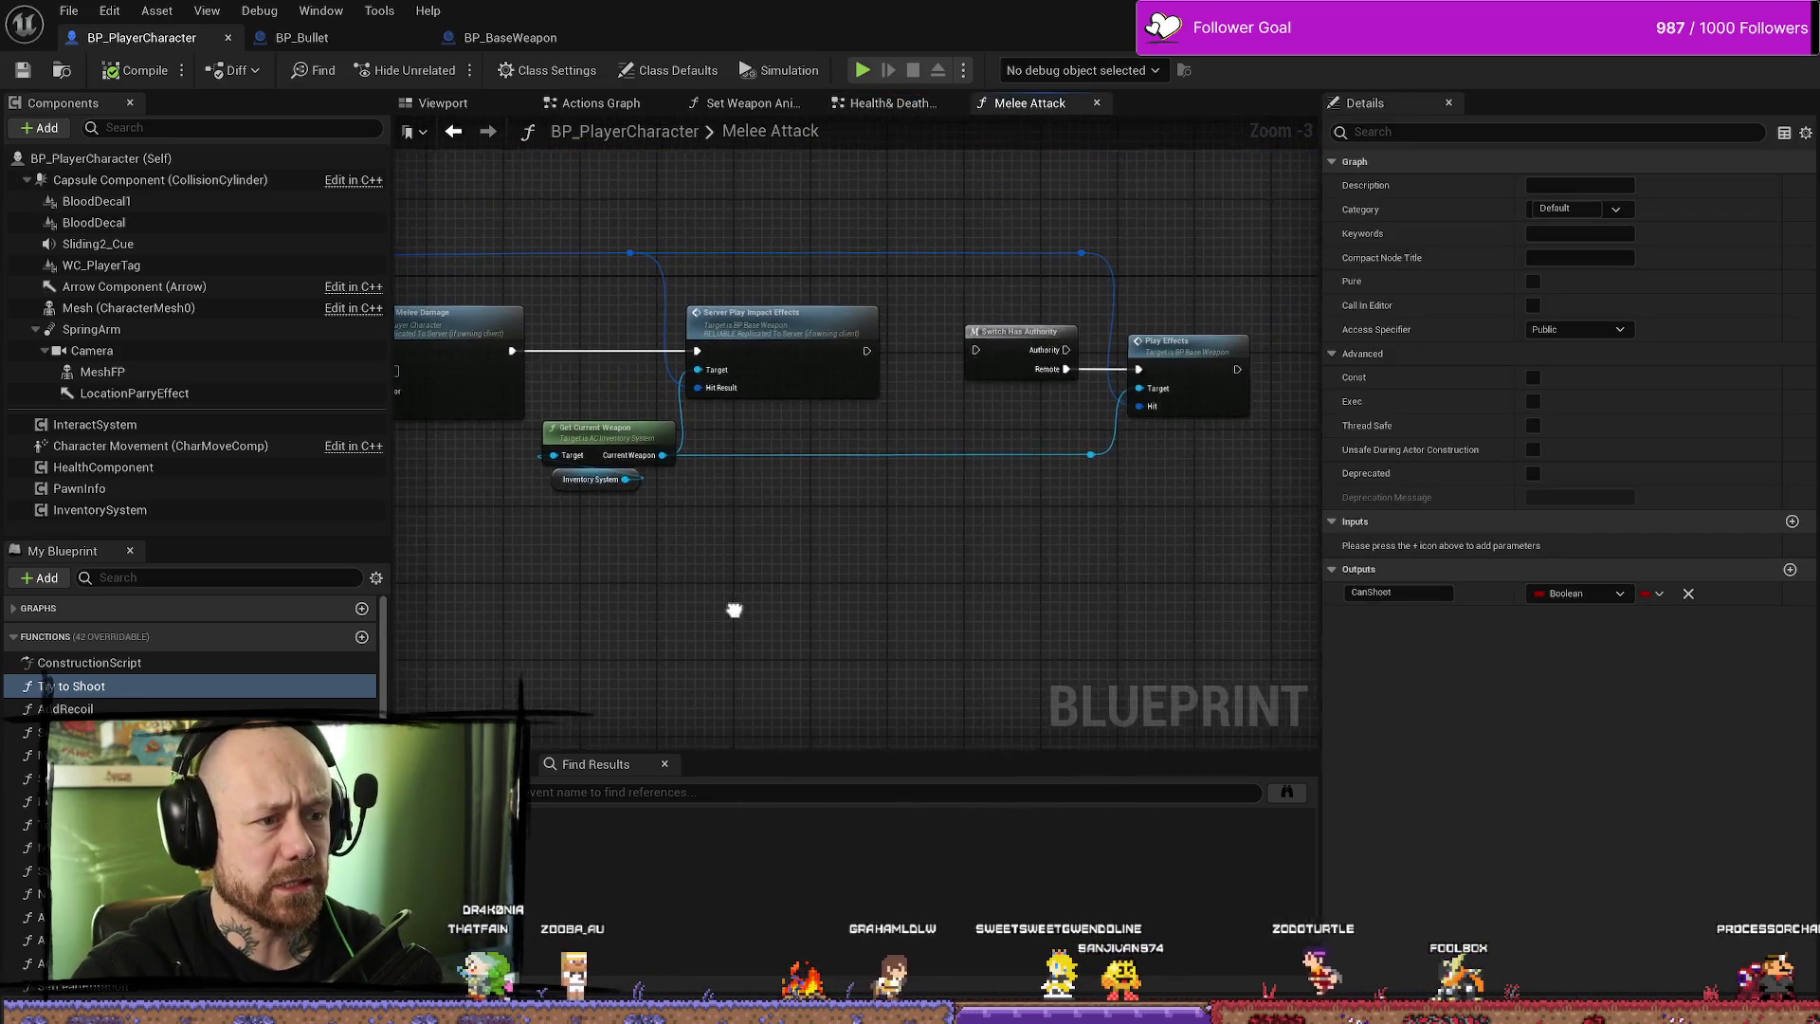
mouse_move(1251, 215)
left_mouse_down()
mouse_move(882, 645)
mouse_move(625, 616)
left_mouse_up()
left_click_drag(768, 332, 1027, 332)
- Move Server Apply Melee Damage and the Self node further right
scroll(960, 352, "up", 2)
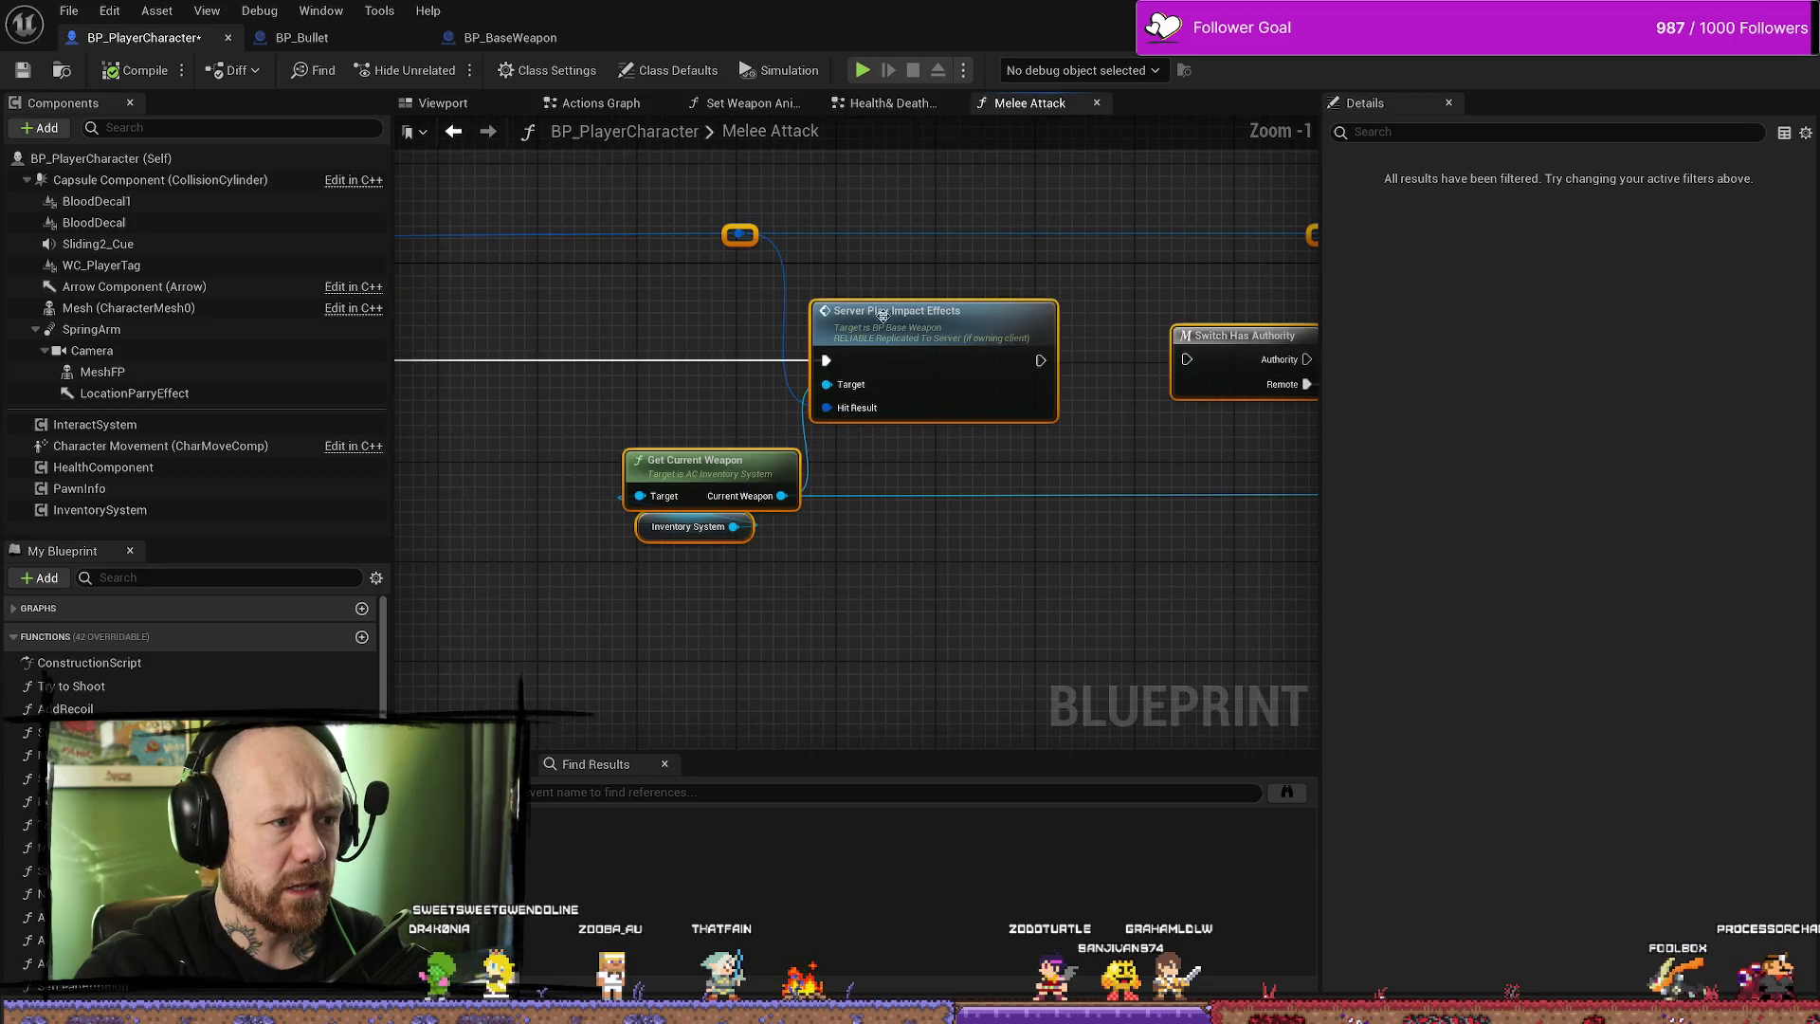
mouse_move(967, 444)
left_mouse_down()
mouse_move(715, 455)
mouse_move(1284, 427)
mouse_move(986, 435)
left_mouse_up()
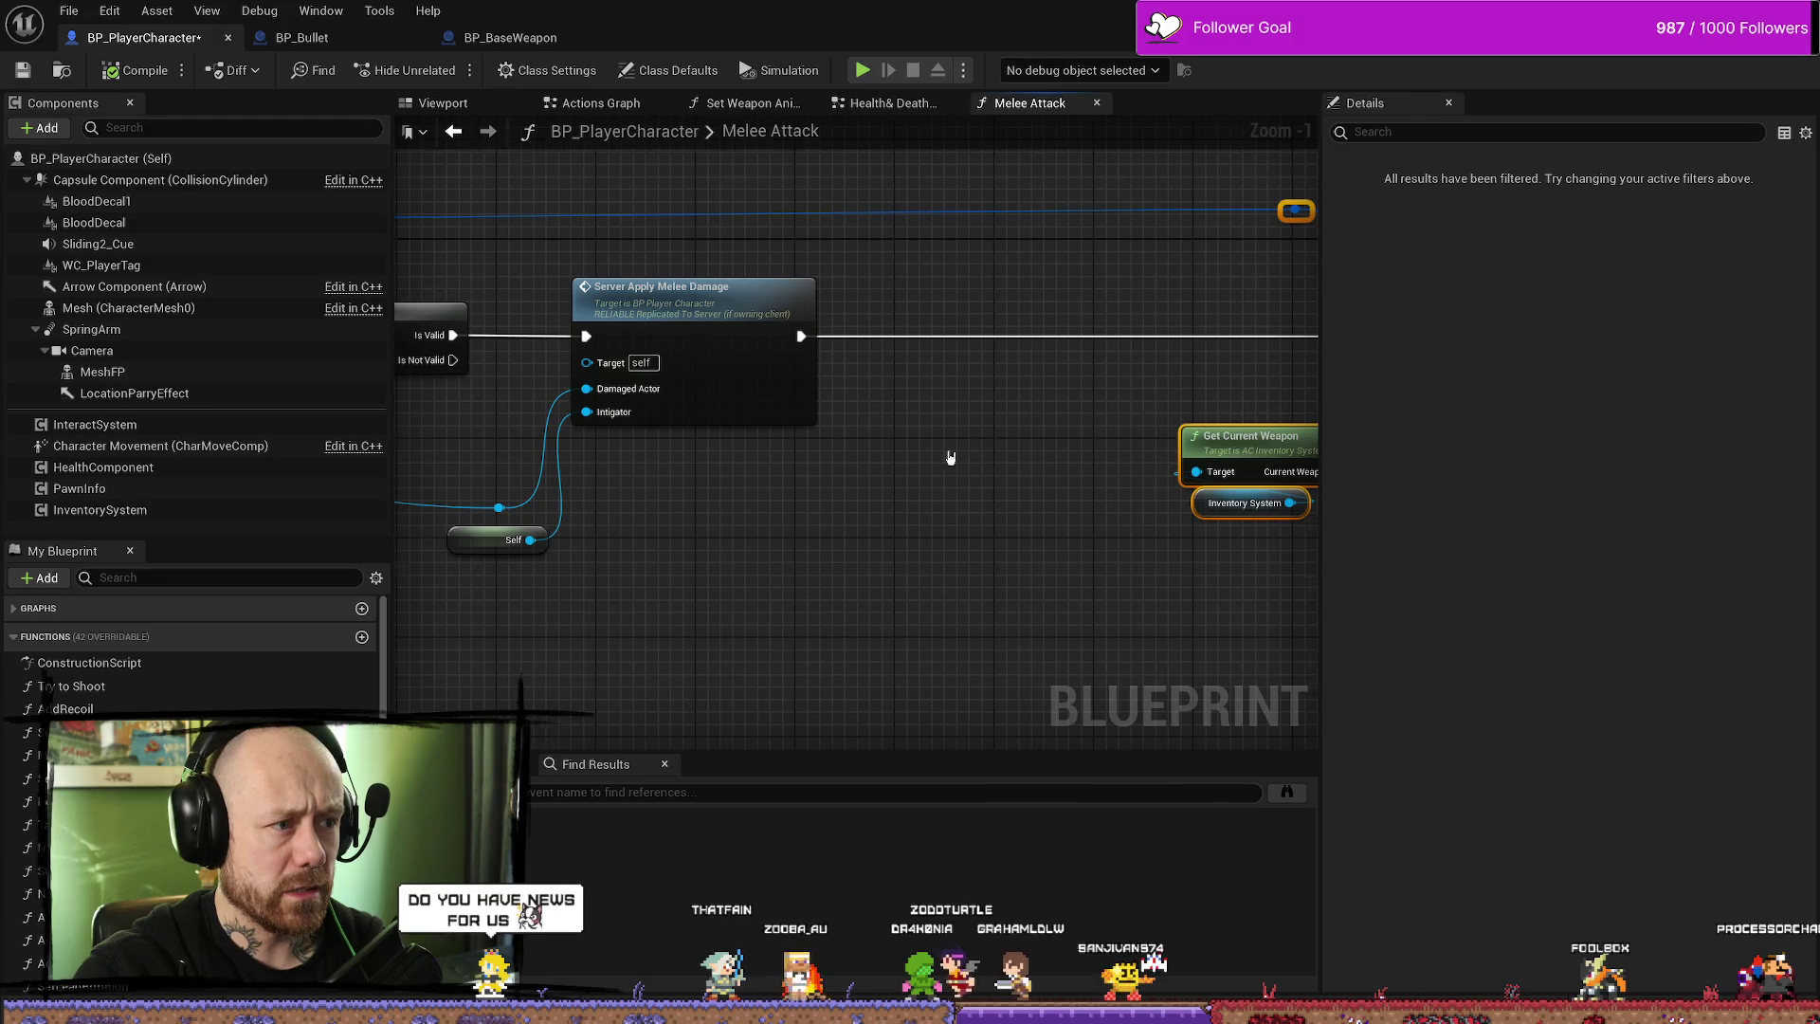
scroll(962, 450, "down", 1)
left_click_drag(906, 240, 593, 634)
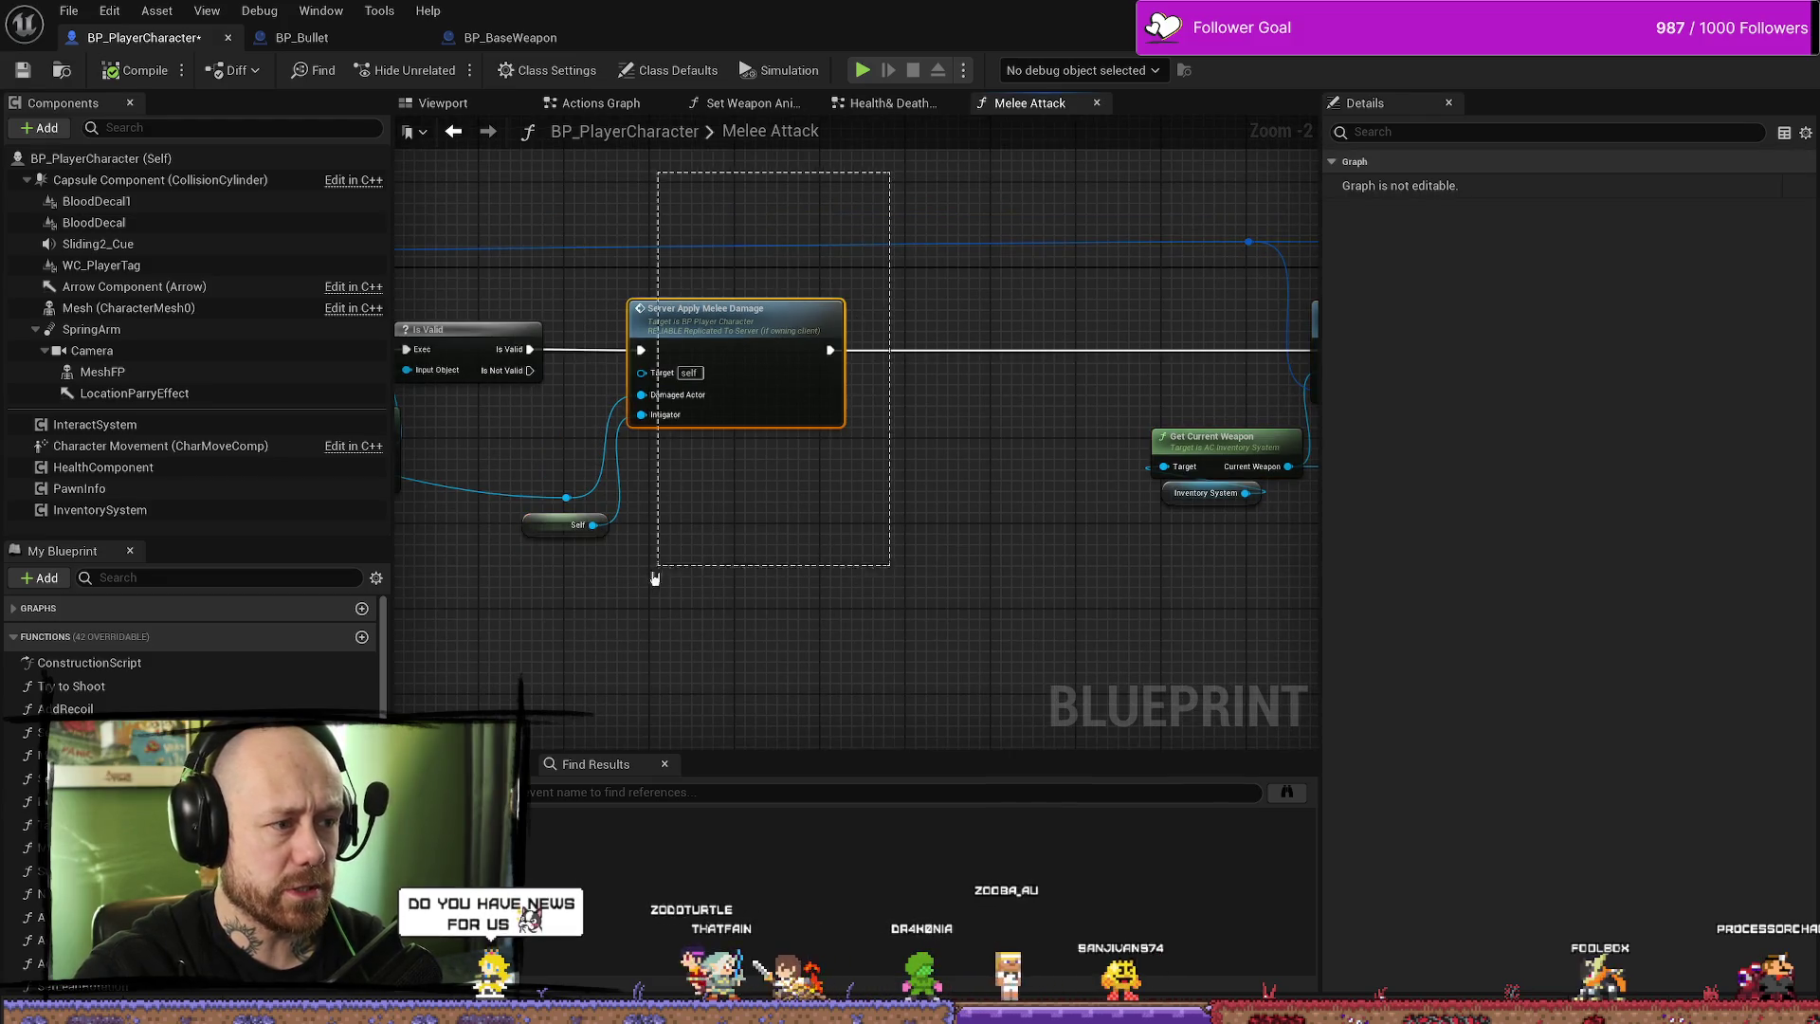
mouse_move(738, 333)
left_mouse_down()
mouse_move(1058, 333)
mouse_move(1027, 333)
left_mouse_up()
- Add a reroute point on the Hit Actor wire and drop it lower to straighten the wire
left_click(566, 497)
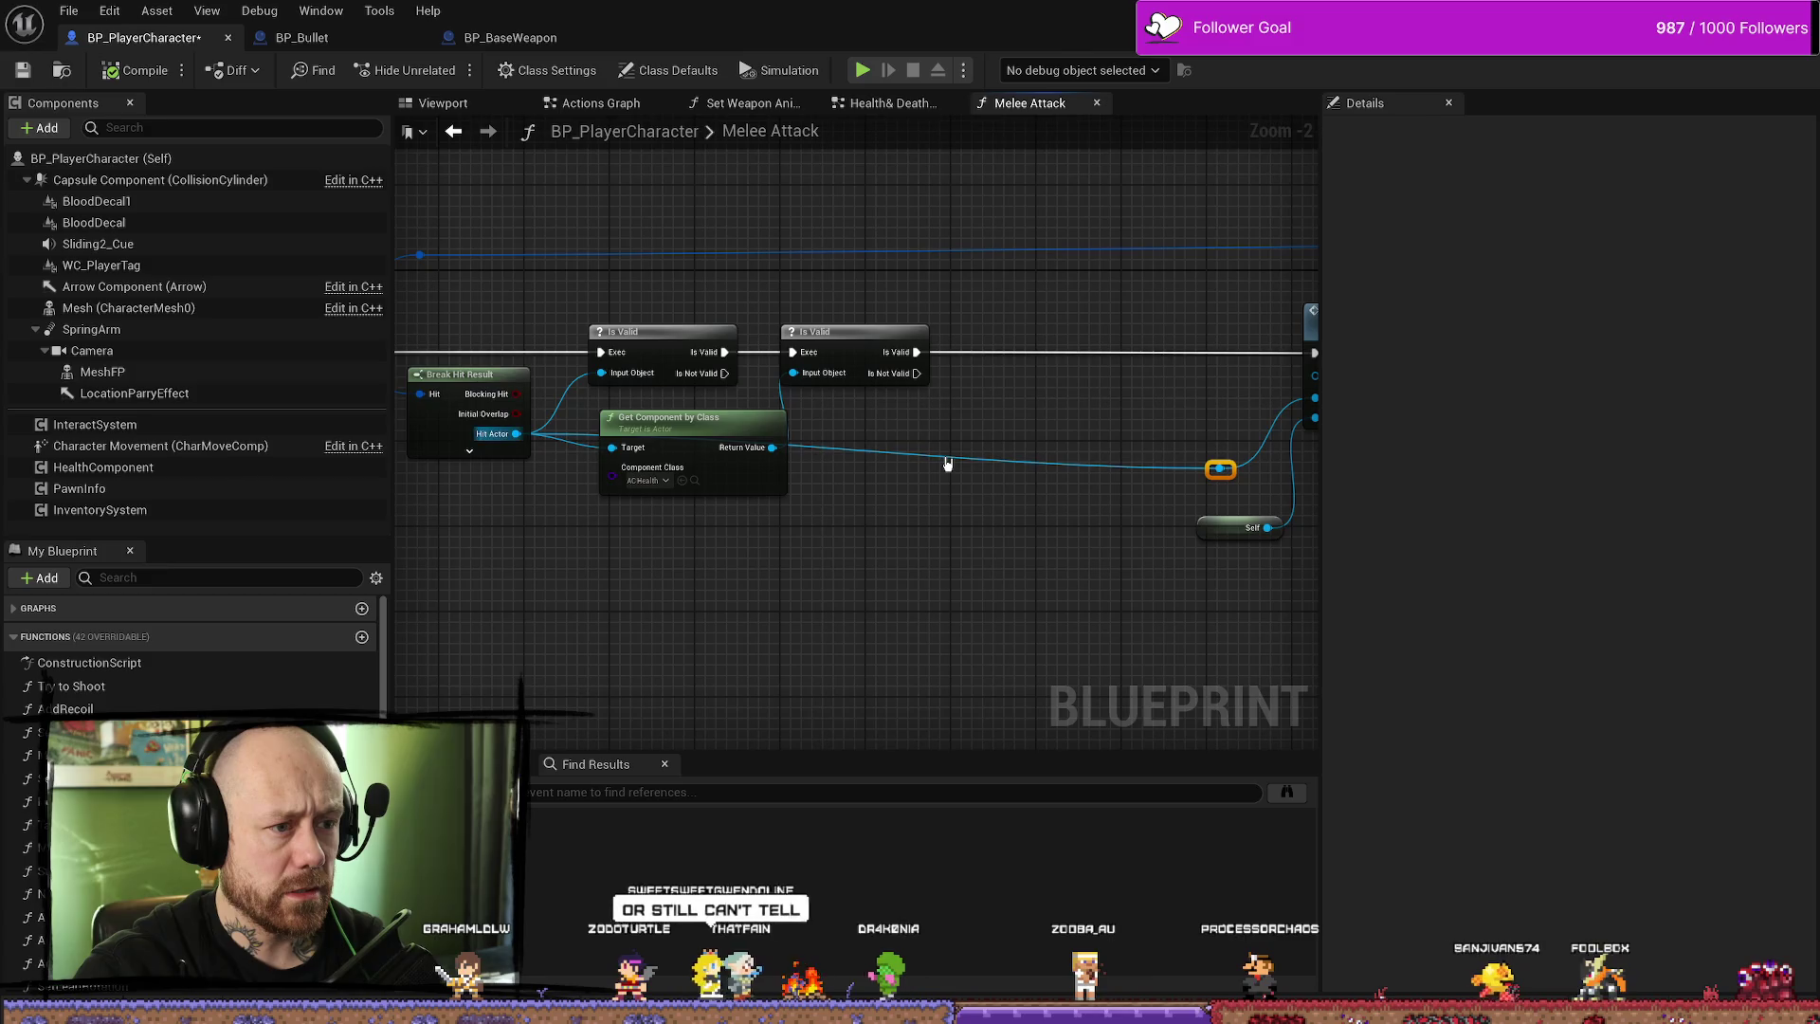
double_click(945, 449)
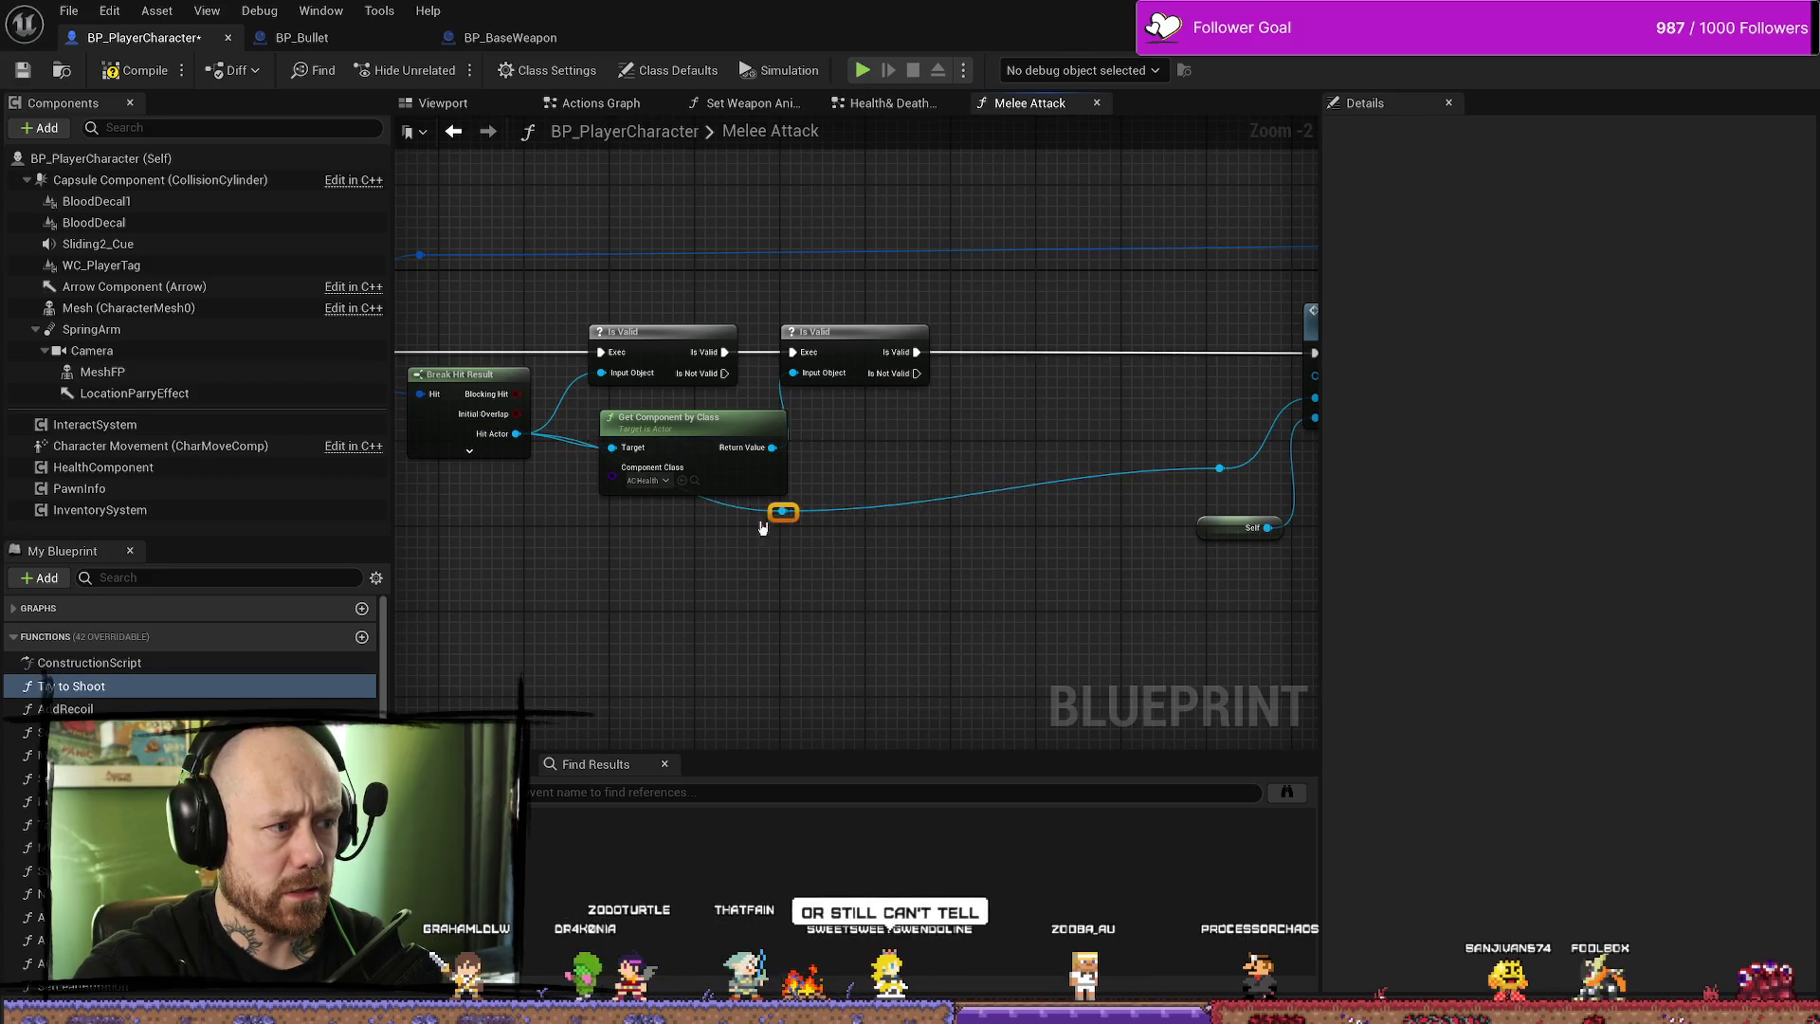
mouse_move(1121, 508)
left_mouse_down()
mouse_move(986, 456)
mouse_move(967, 515)
mouse_move(901, 528)
left_mouse_up()
left_click_drag(789, 485, 857, 470)
- Drag a wire from Is Valid, cancel the node search, and view the capsule trace nodes
left_click_drag(774, 392, 858, 352)
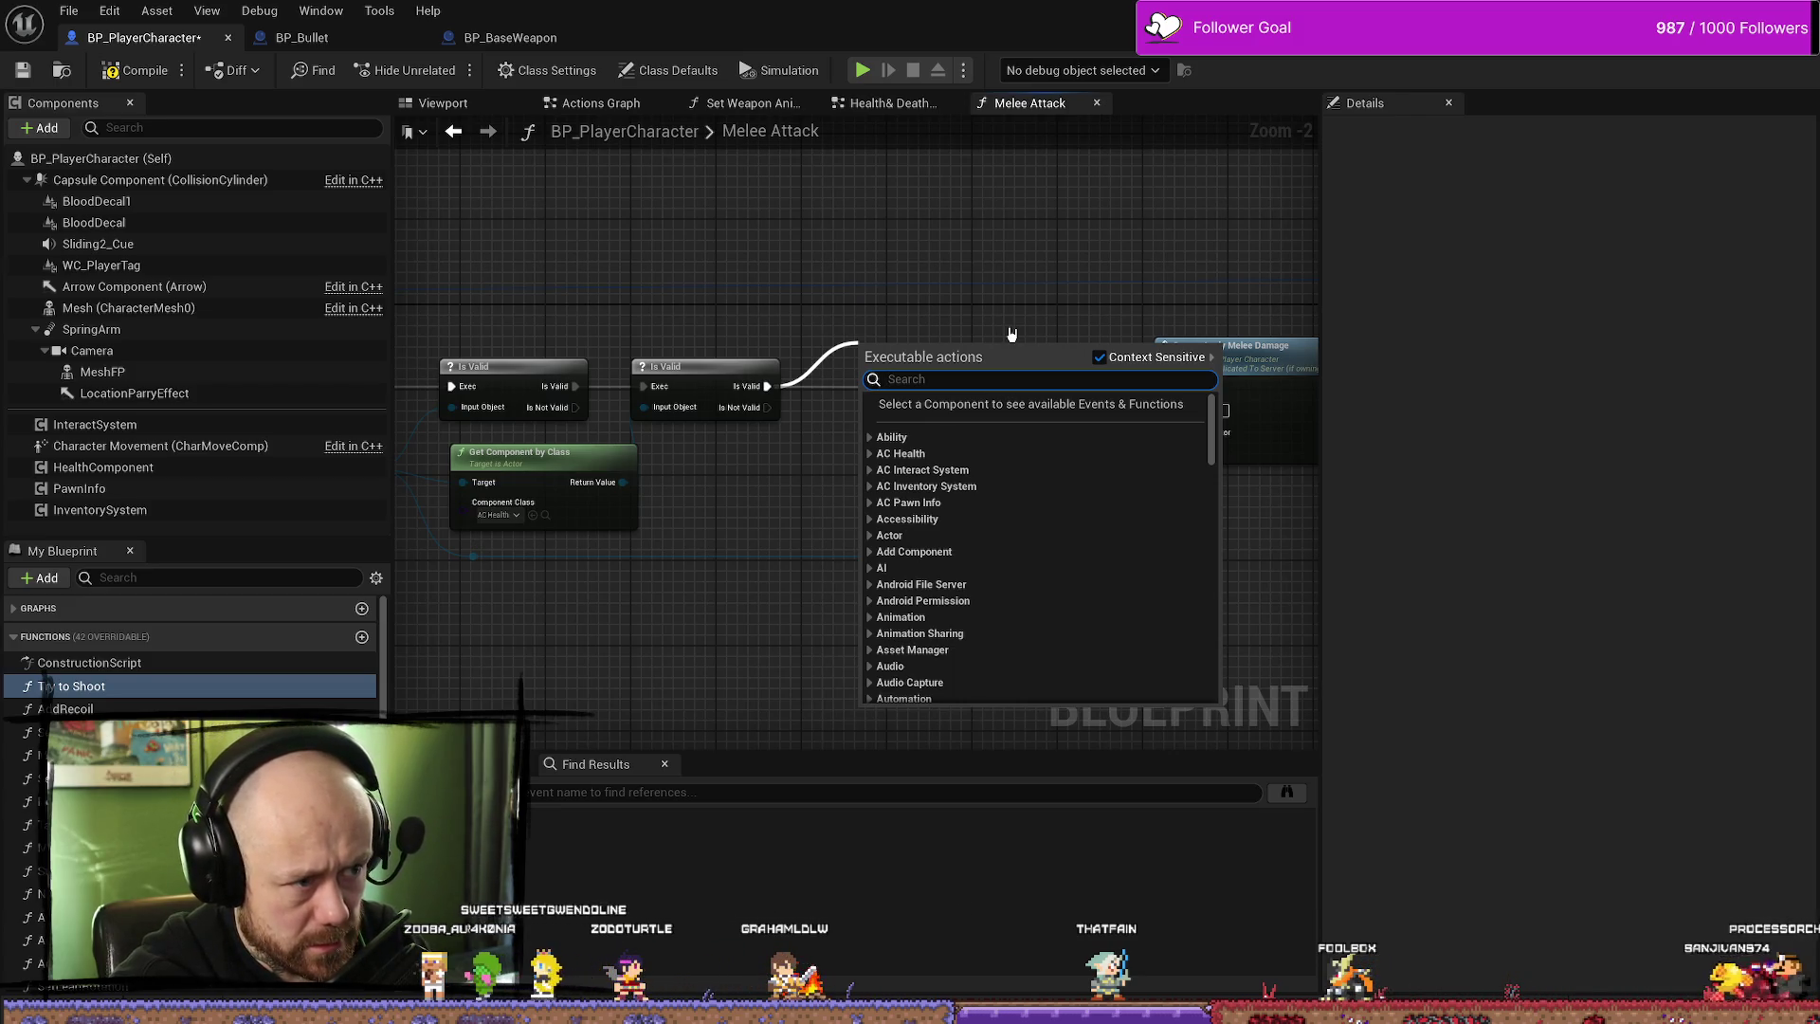
key("Escape")
left_click_drag(1037, 369, 1227, 331)
mouse_move(805, 513)
left_mouse_down()
mouse_move(994, 476)
mouse_move(629, 451)
mouse_move(800, 459)
mouse_move(684, 504)
left_mouse_up()
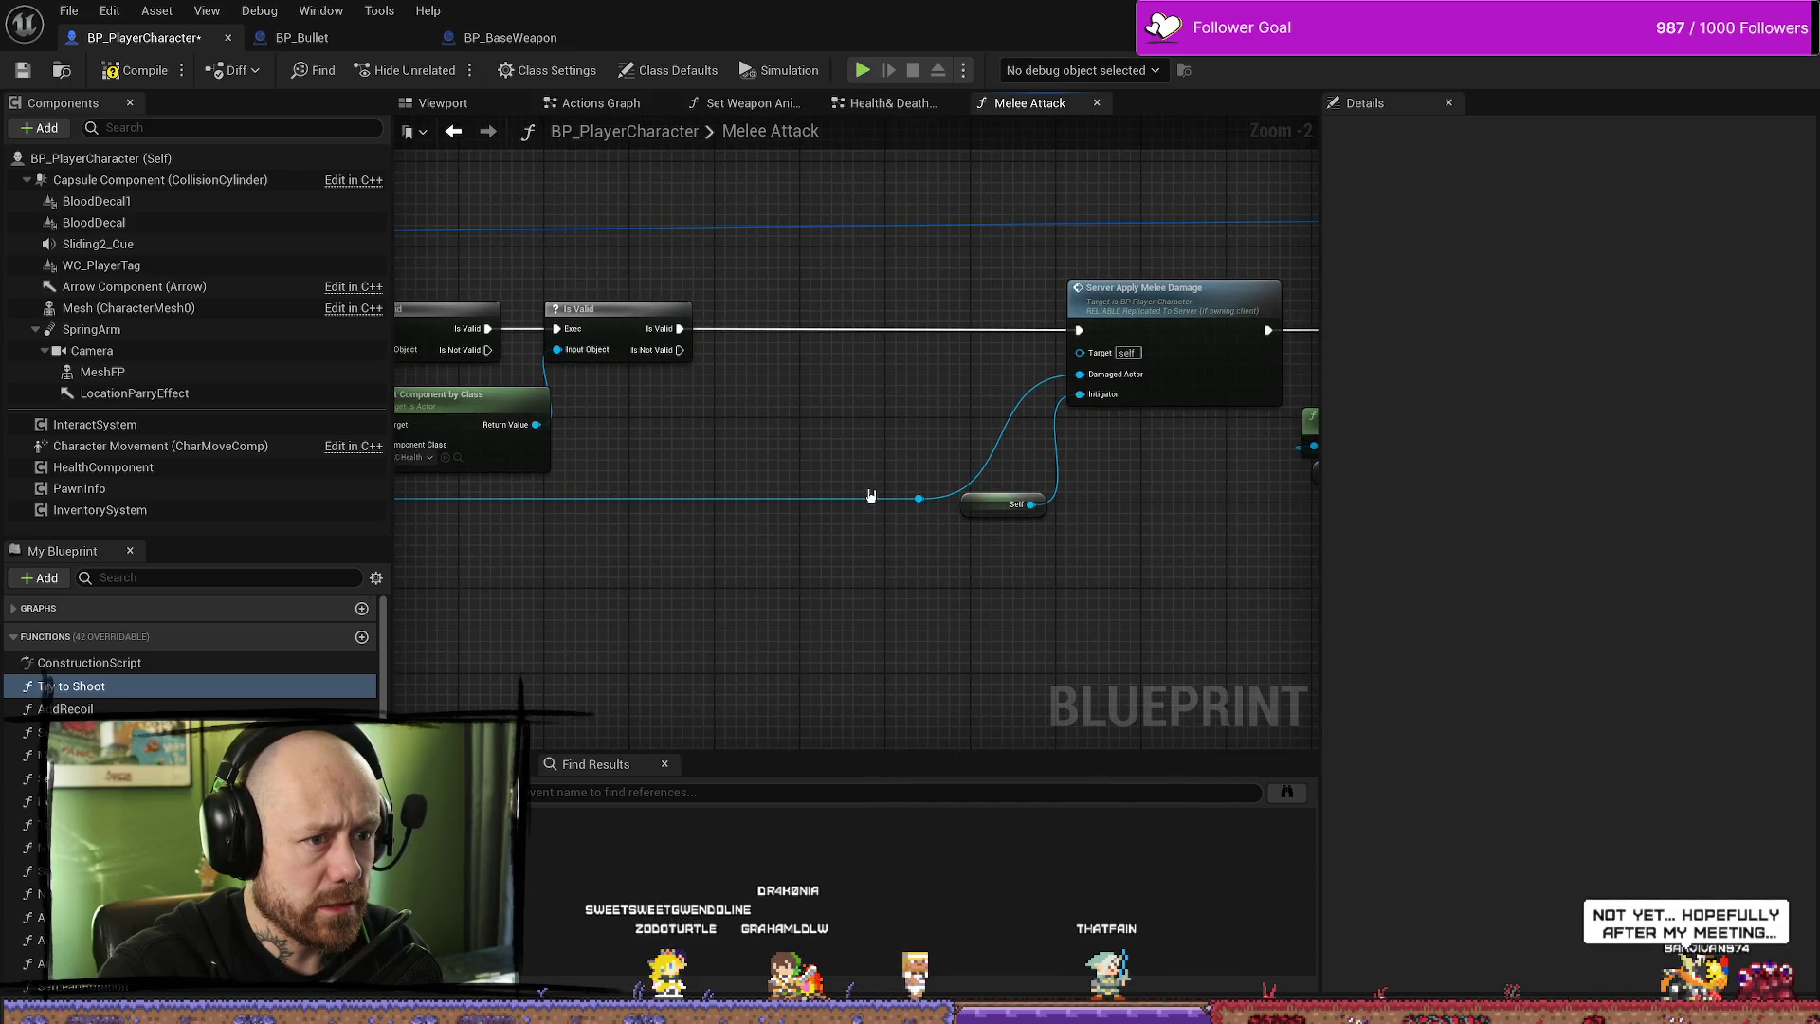
left_click_drag(894, 463, 1065, 462)
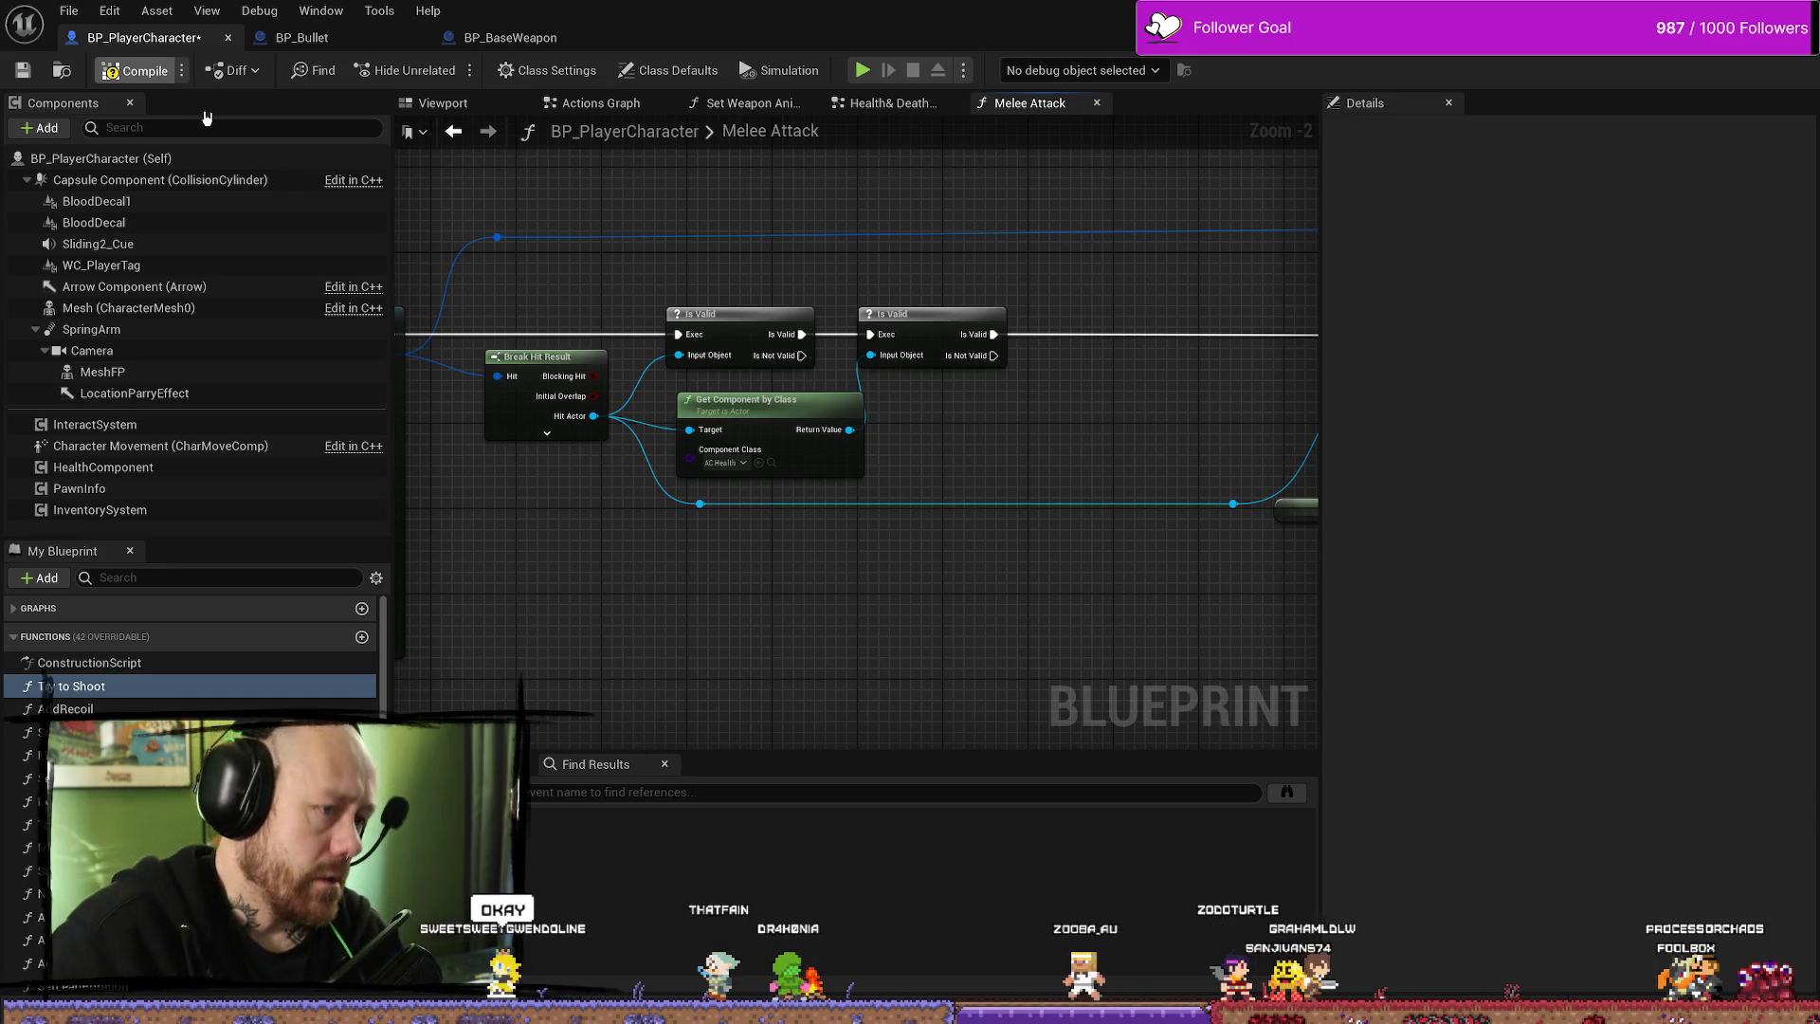
- Add another reroute point further along the Hit Actor wire toward Server Apply Melee Damage
left_click(857, 572)
left_click_drag(857, 573, 776, 531)
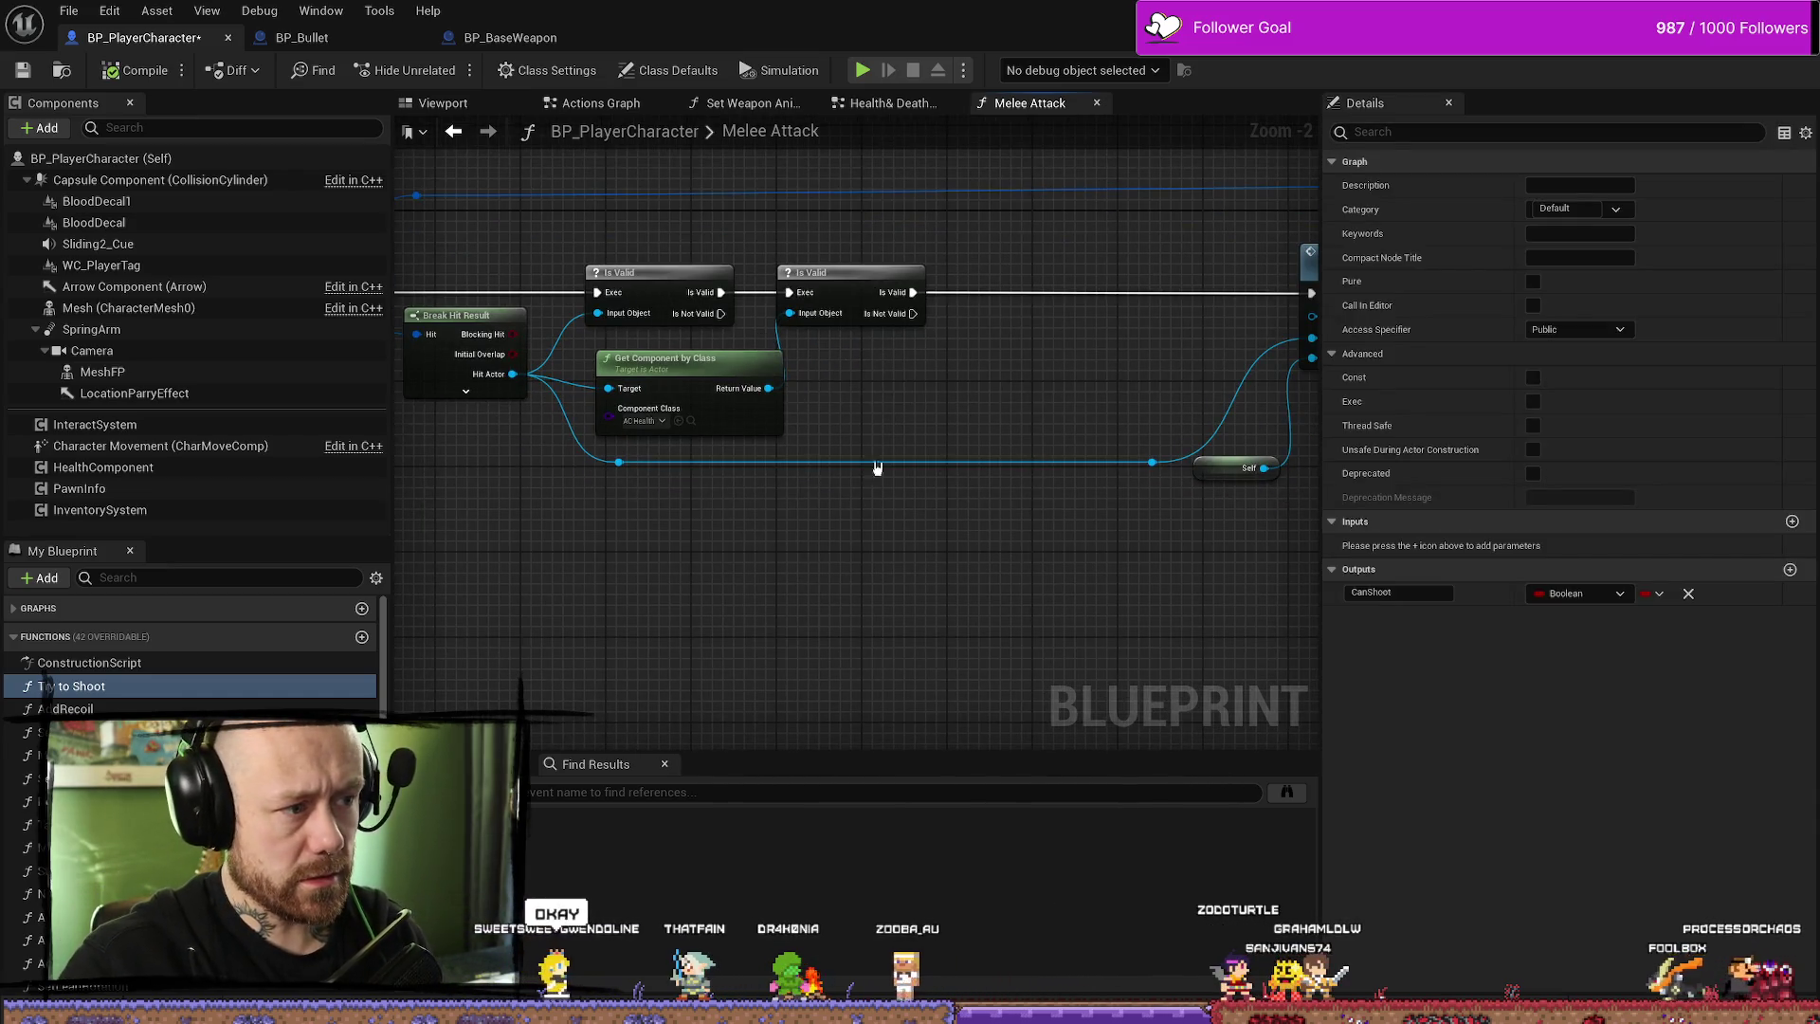
left_click_drag(809, 471, 724, 476)
double_click(536, 466)
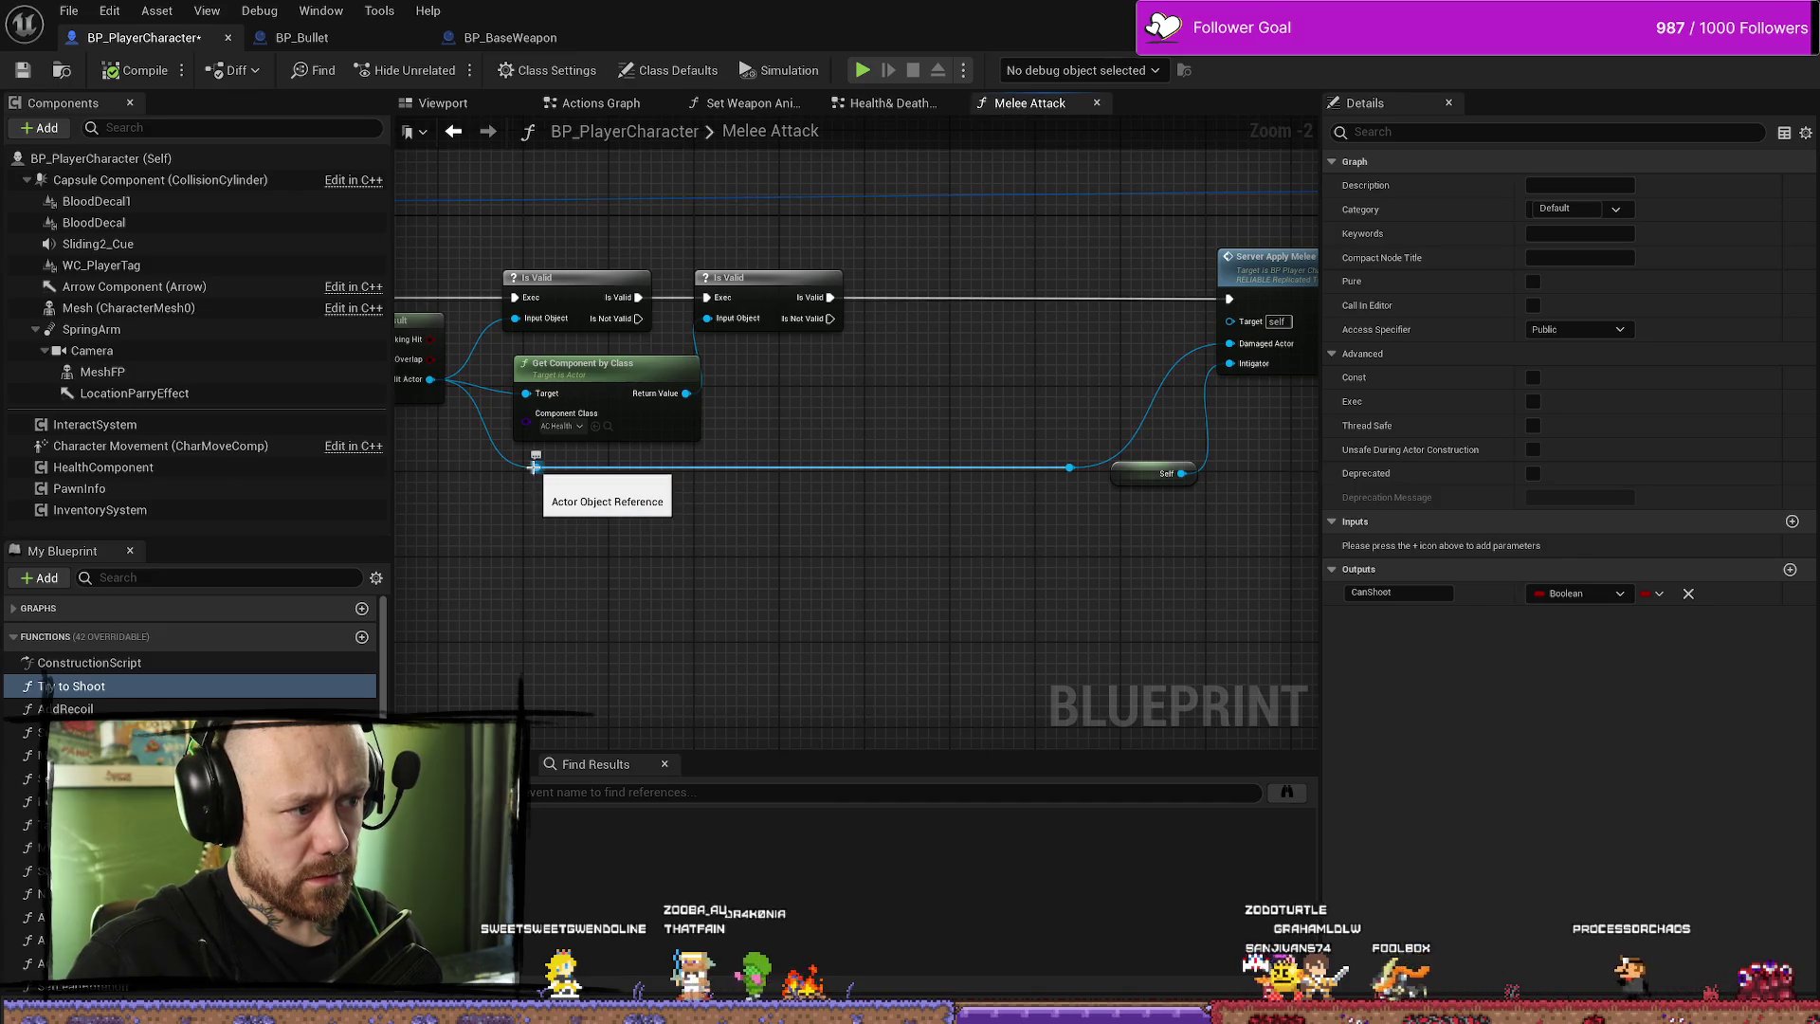
left_click(1071, 468)
mouse_move(997, 417)
left_mouse_down()
mouse_move(986, 447)
mouse_move(1106, 443)
mouse_move(963, 516)
mouse_move(1108, 537)
mouse_move(902, 541)
mouse_move(1090, 516)
mouse_move(1003, 494)
mouse_move(942, 549)
mouse_move(901, 629)
mouse_move(886, 472)
left_mouse_up()
scroll(1025, 514, "down", 1)
mouse_move(707, 456)
left_mouse_down()
mouse_move(1215, 471)
mouse_move(917, 496)
left_mouse_up()
left_click_drag(1048, 429, 943, 403)
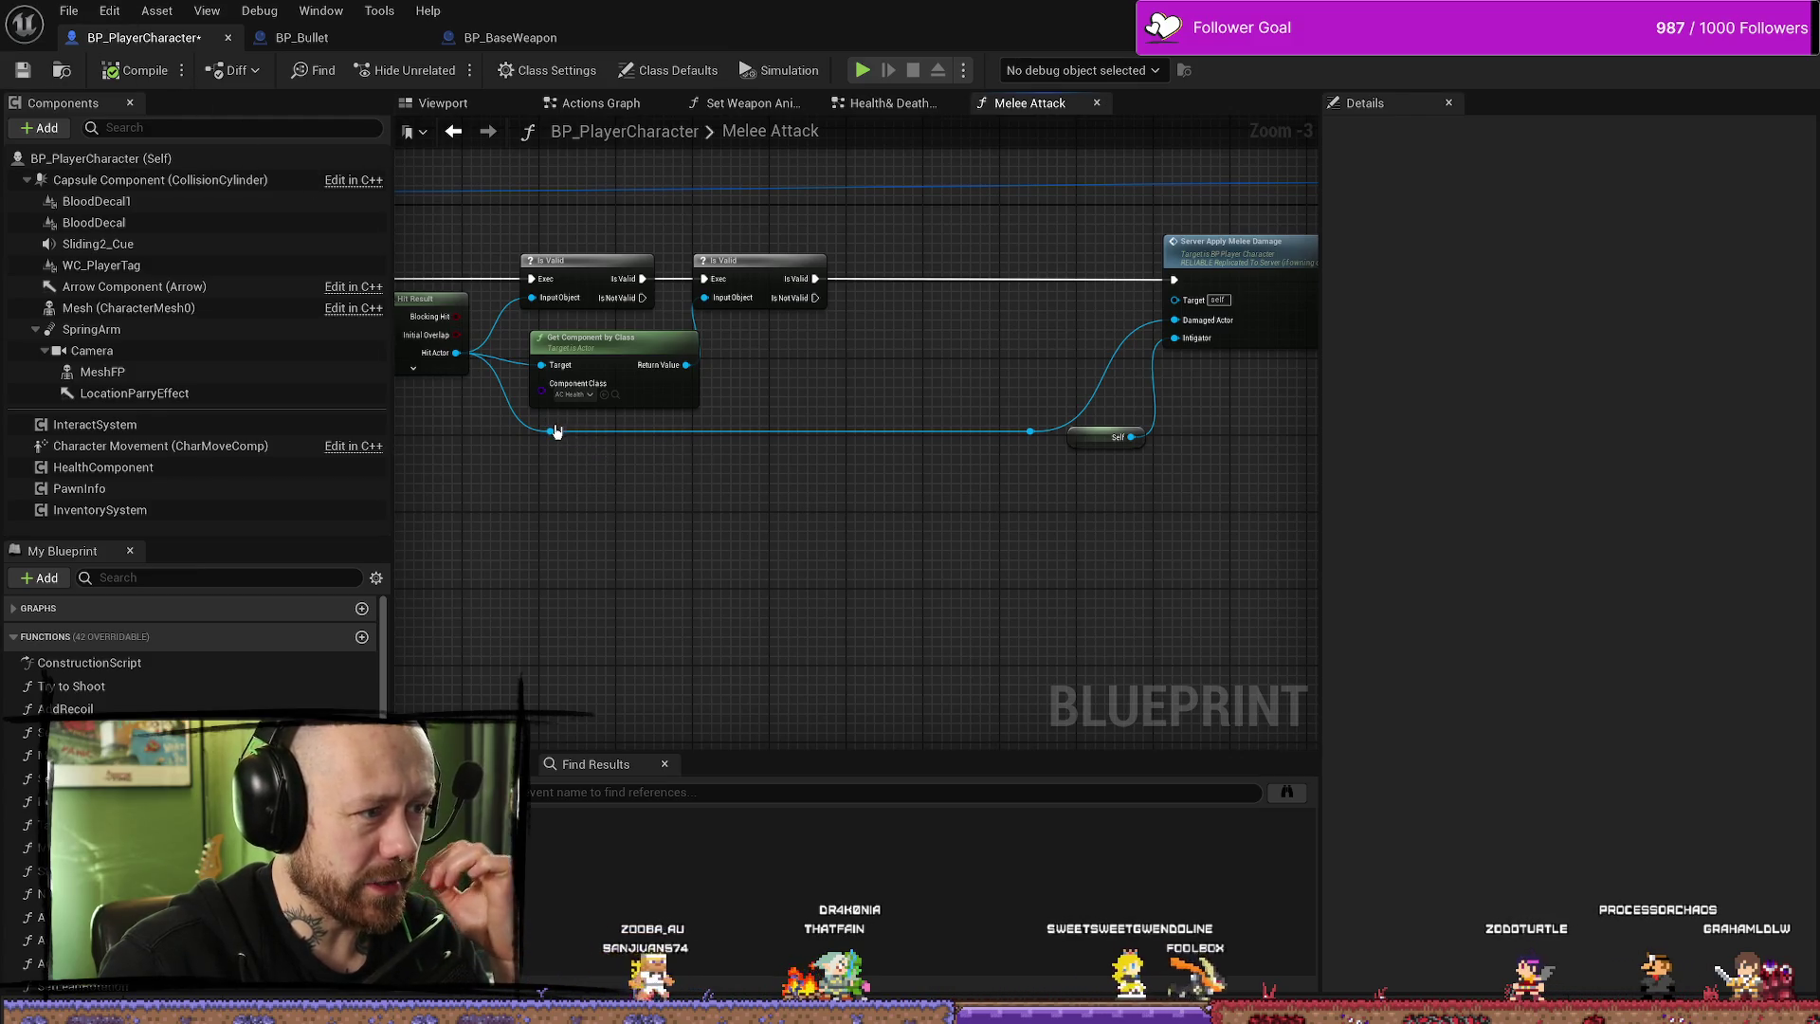
- Drag the Hit Actor wire from the left reroute, search 'parry', then cancel without adding a node
left_click(551, 432)
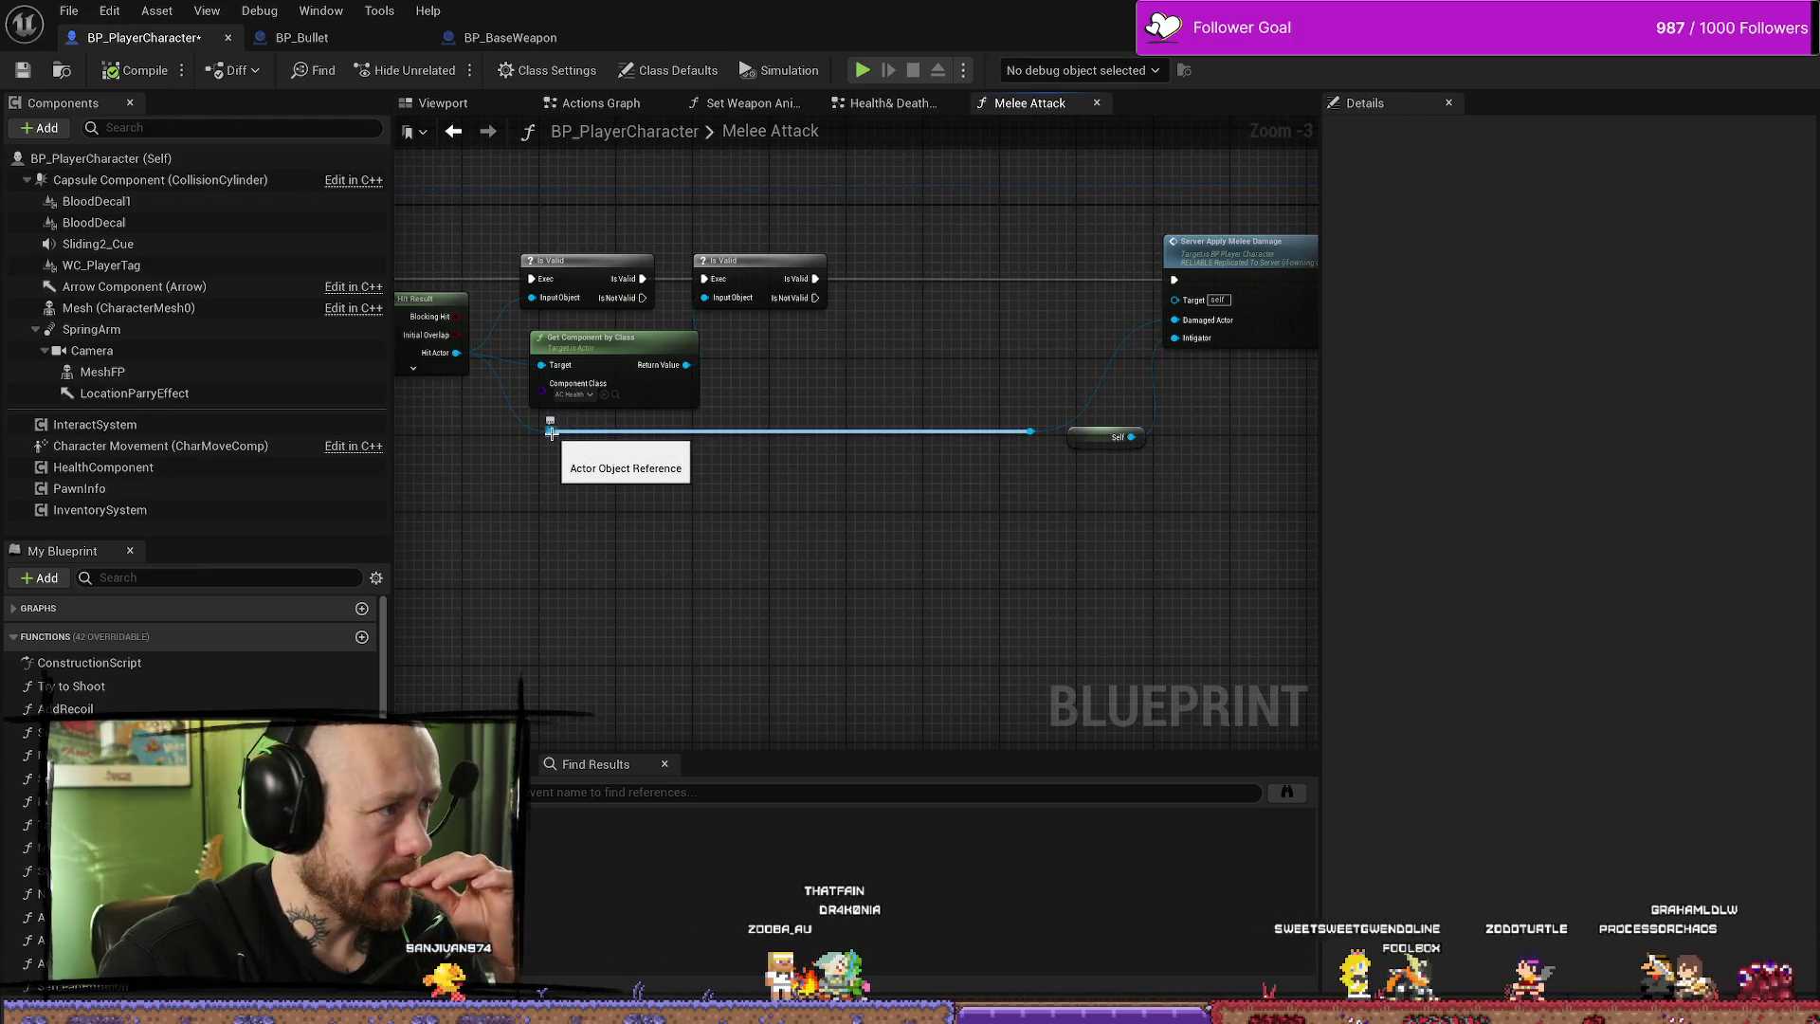
left_click_drag(551, 432, 903, 378)
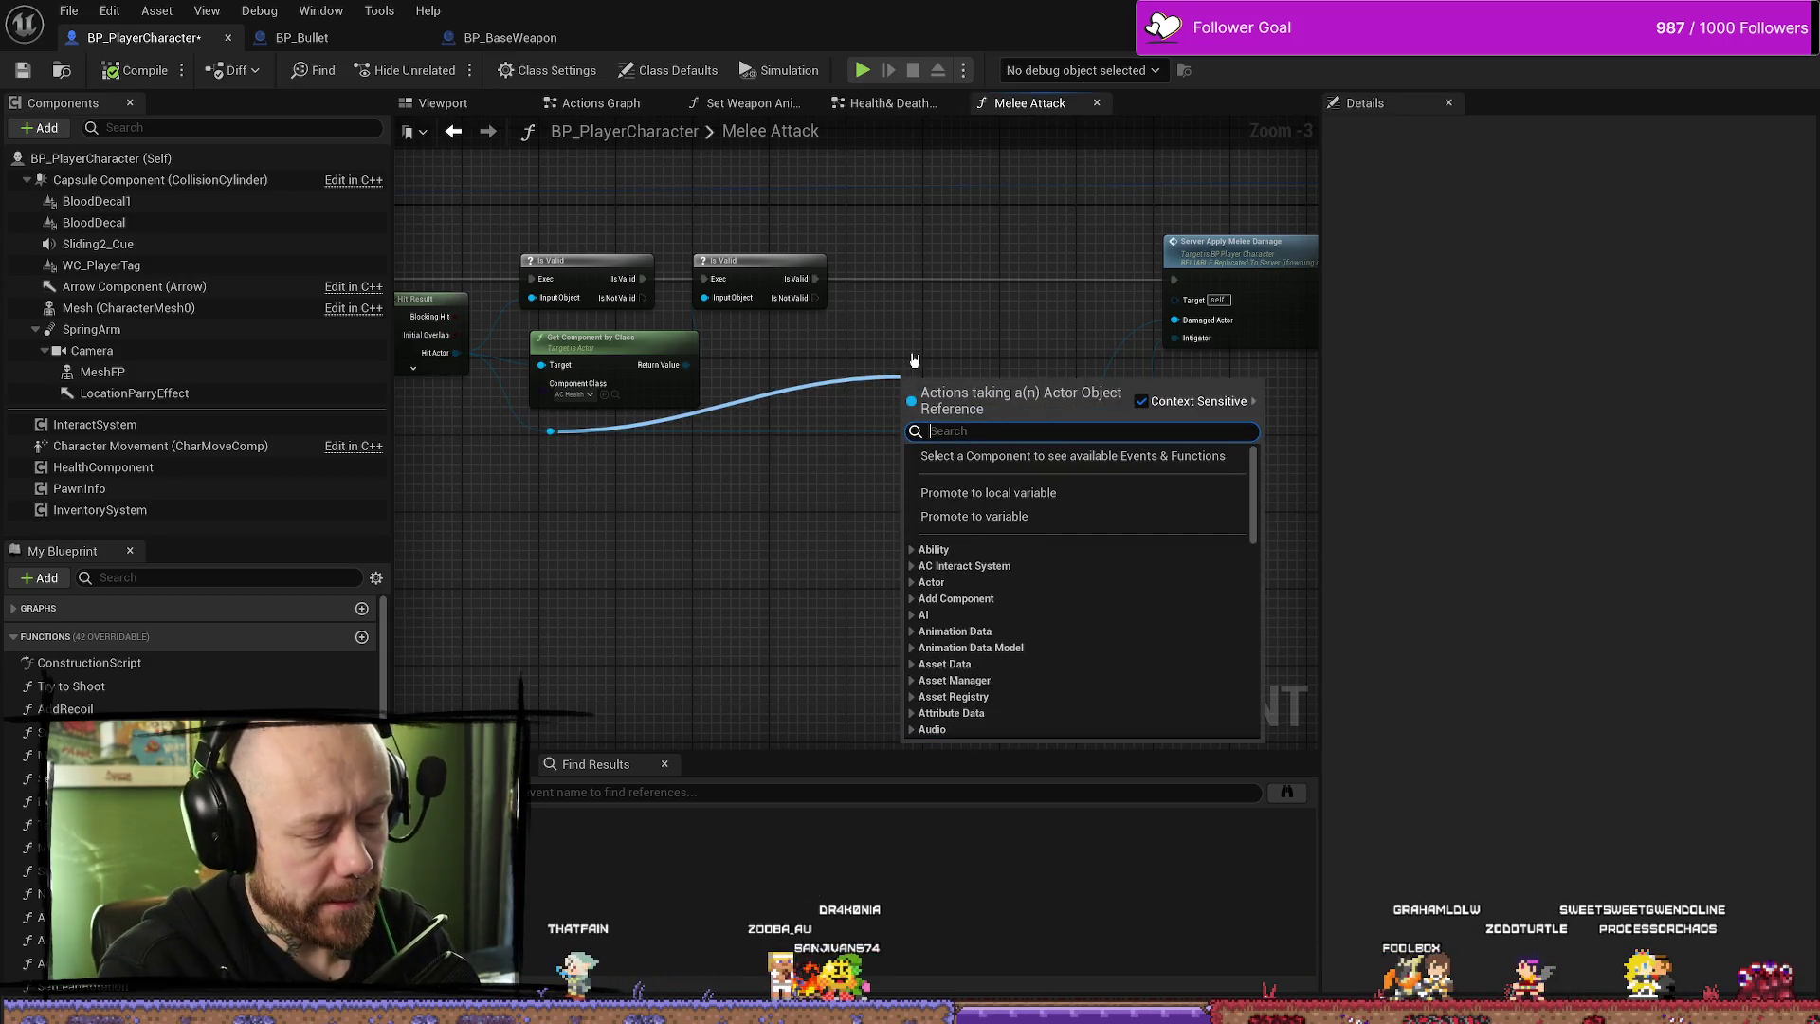
type("pary")
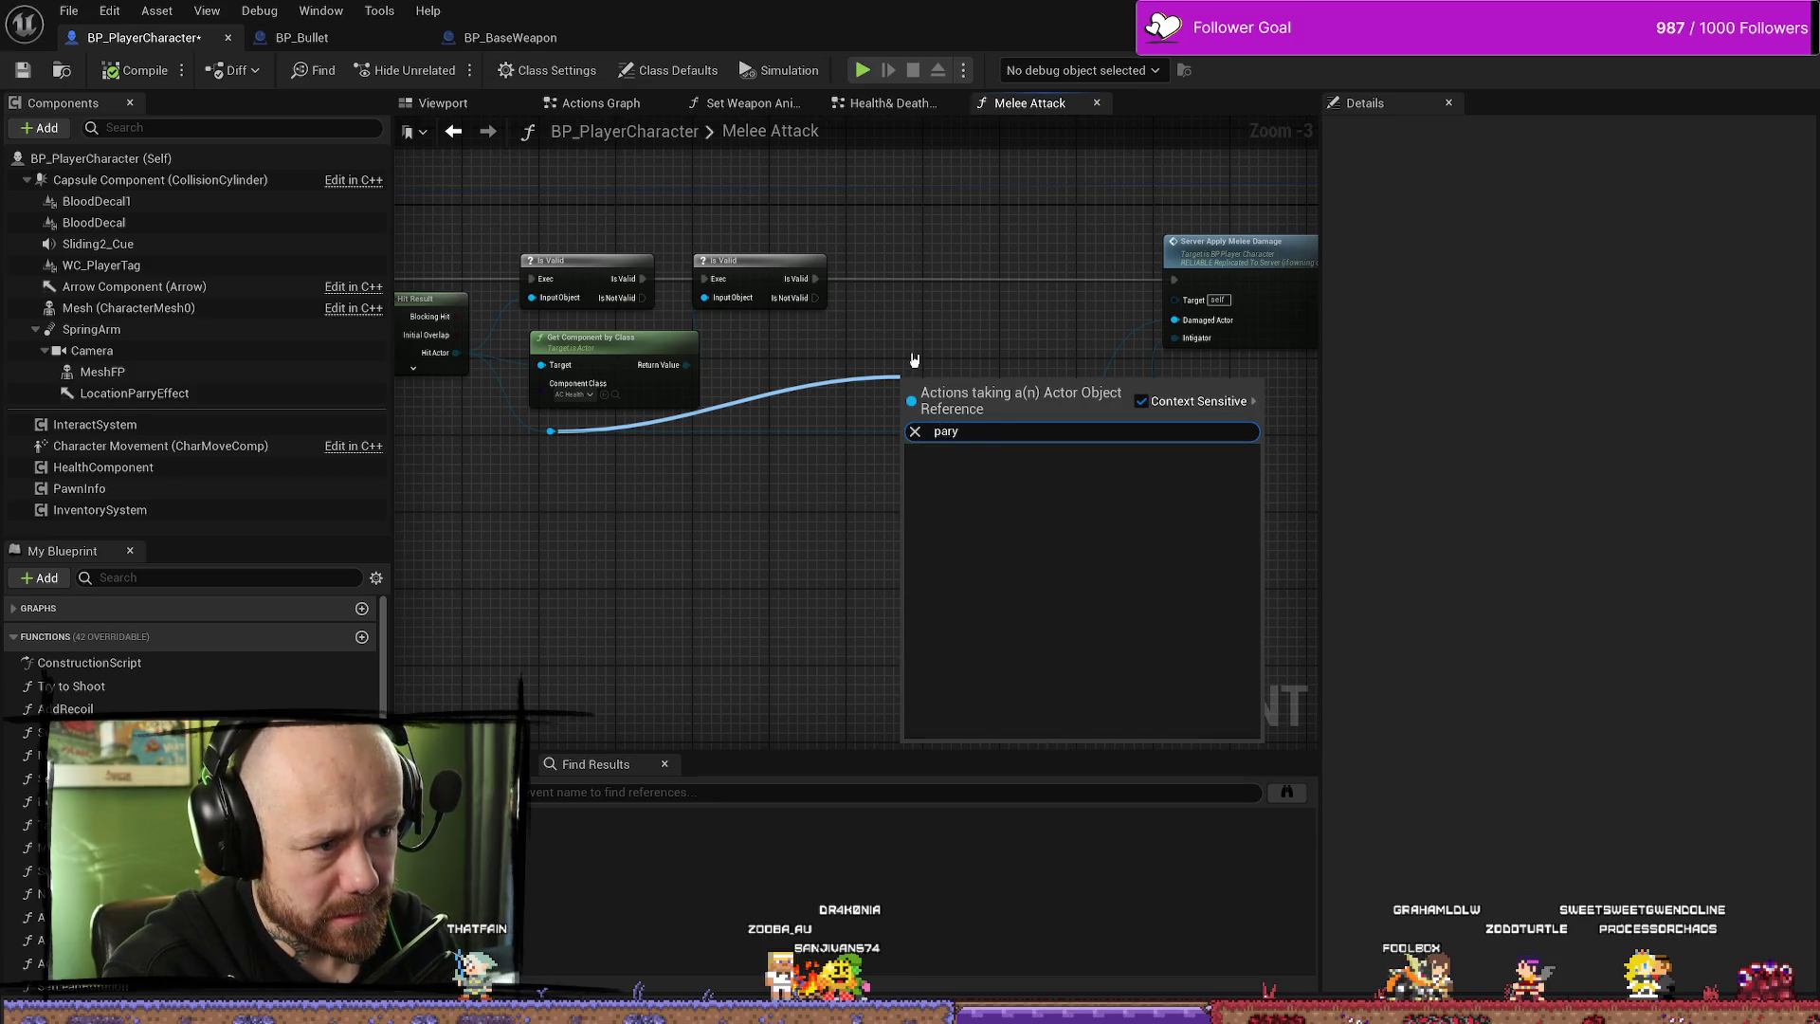
key("BackSpace")
type("r")
key("BackSpace")
key("BackSpace")
key("BackSpace")
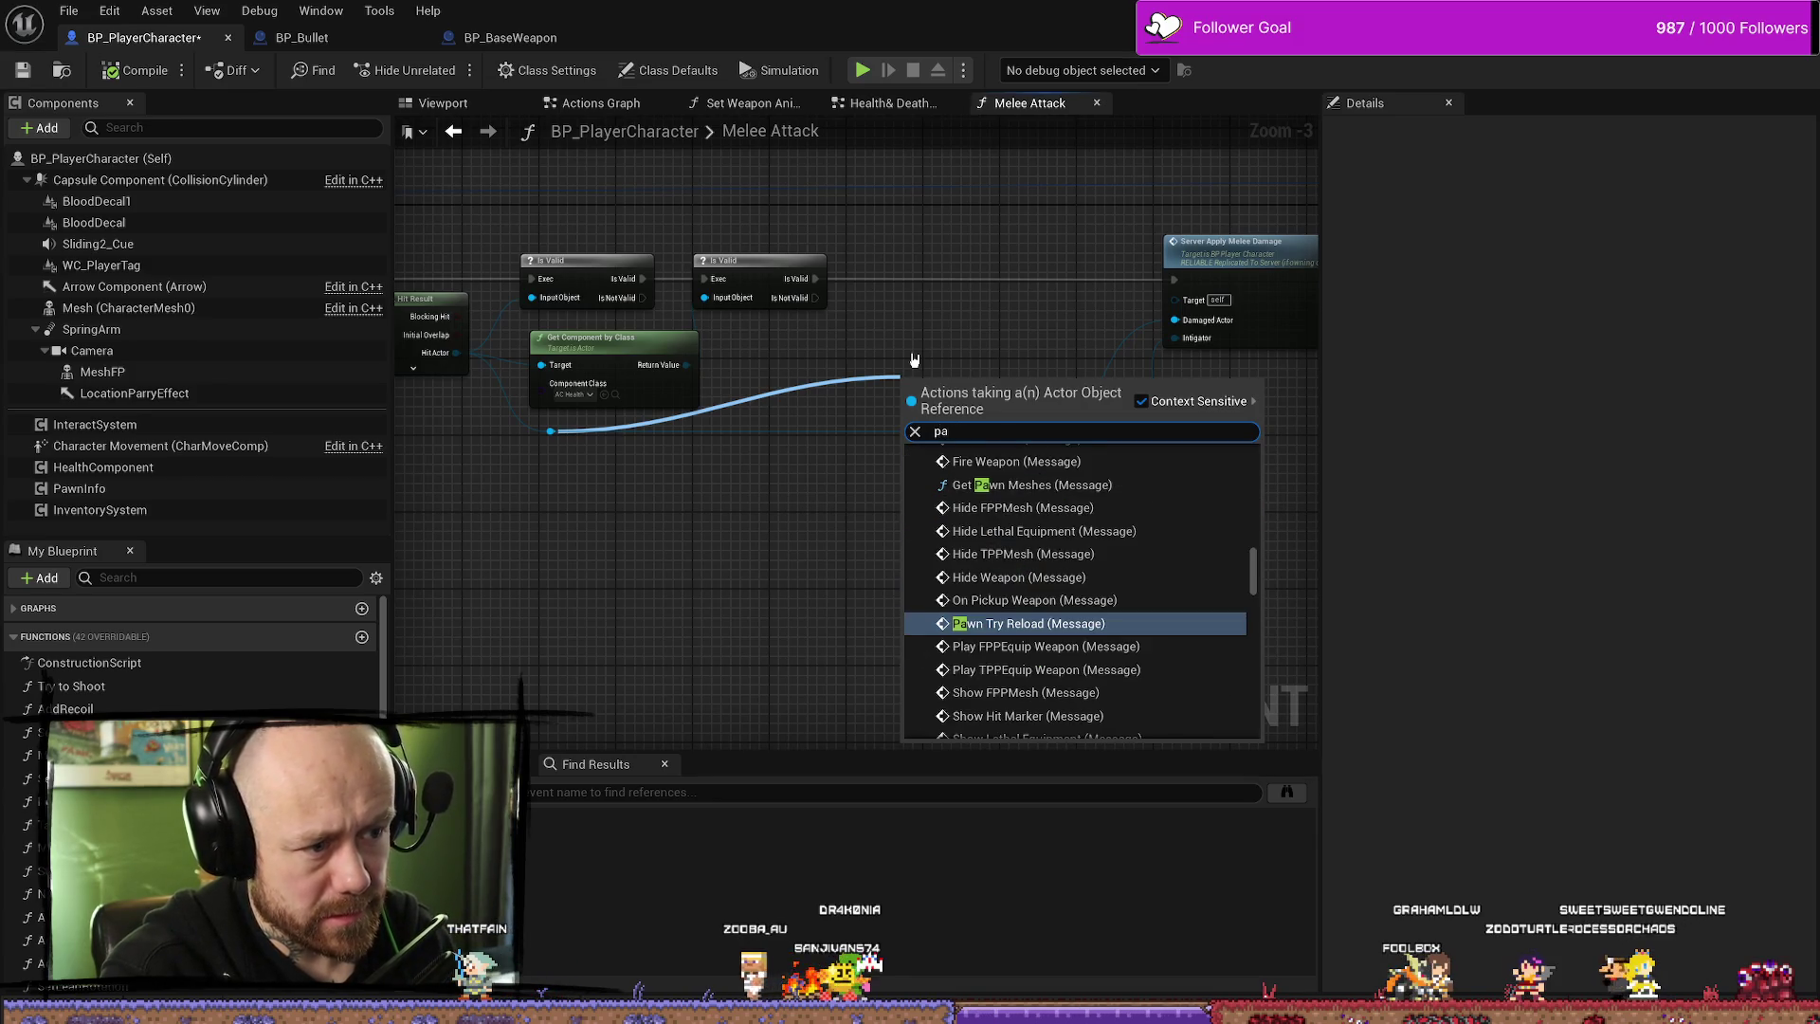
key("BackSpace")
key("BackSpace")
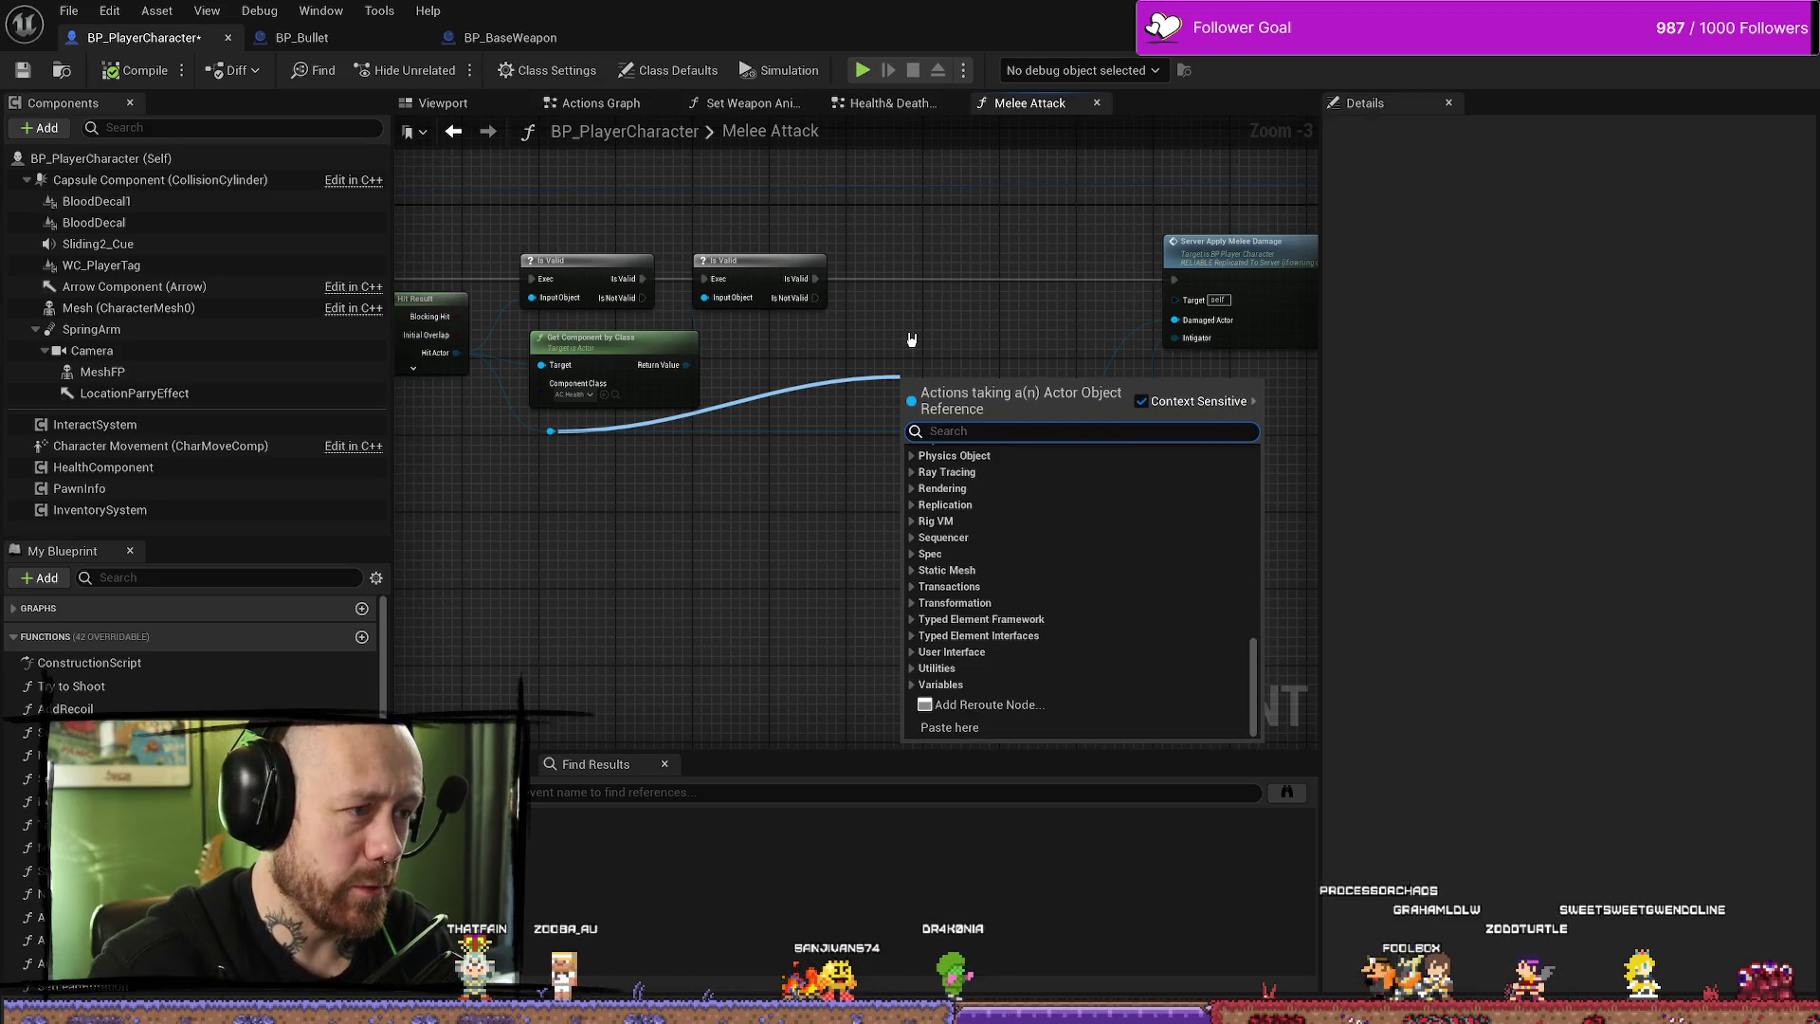
key("Escape")
- Add a reroute point on the blue wire and slide it right
double_click(811, 436)
mouse_move(811, 436)
left_mouse_down()
mouse_move(800, 425)
mouse_move(877, 432)
mouse_move(845, 428)
left_mouse_up()
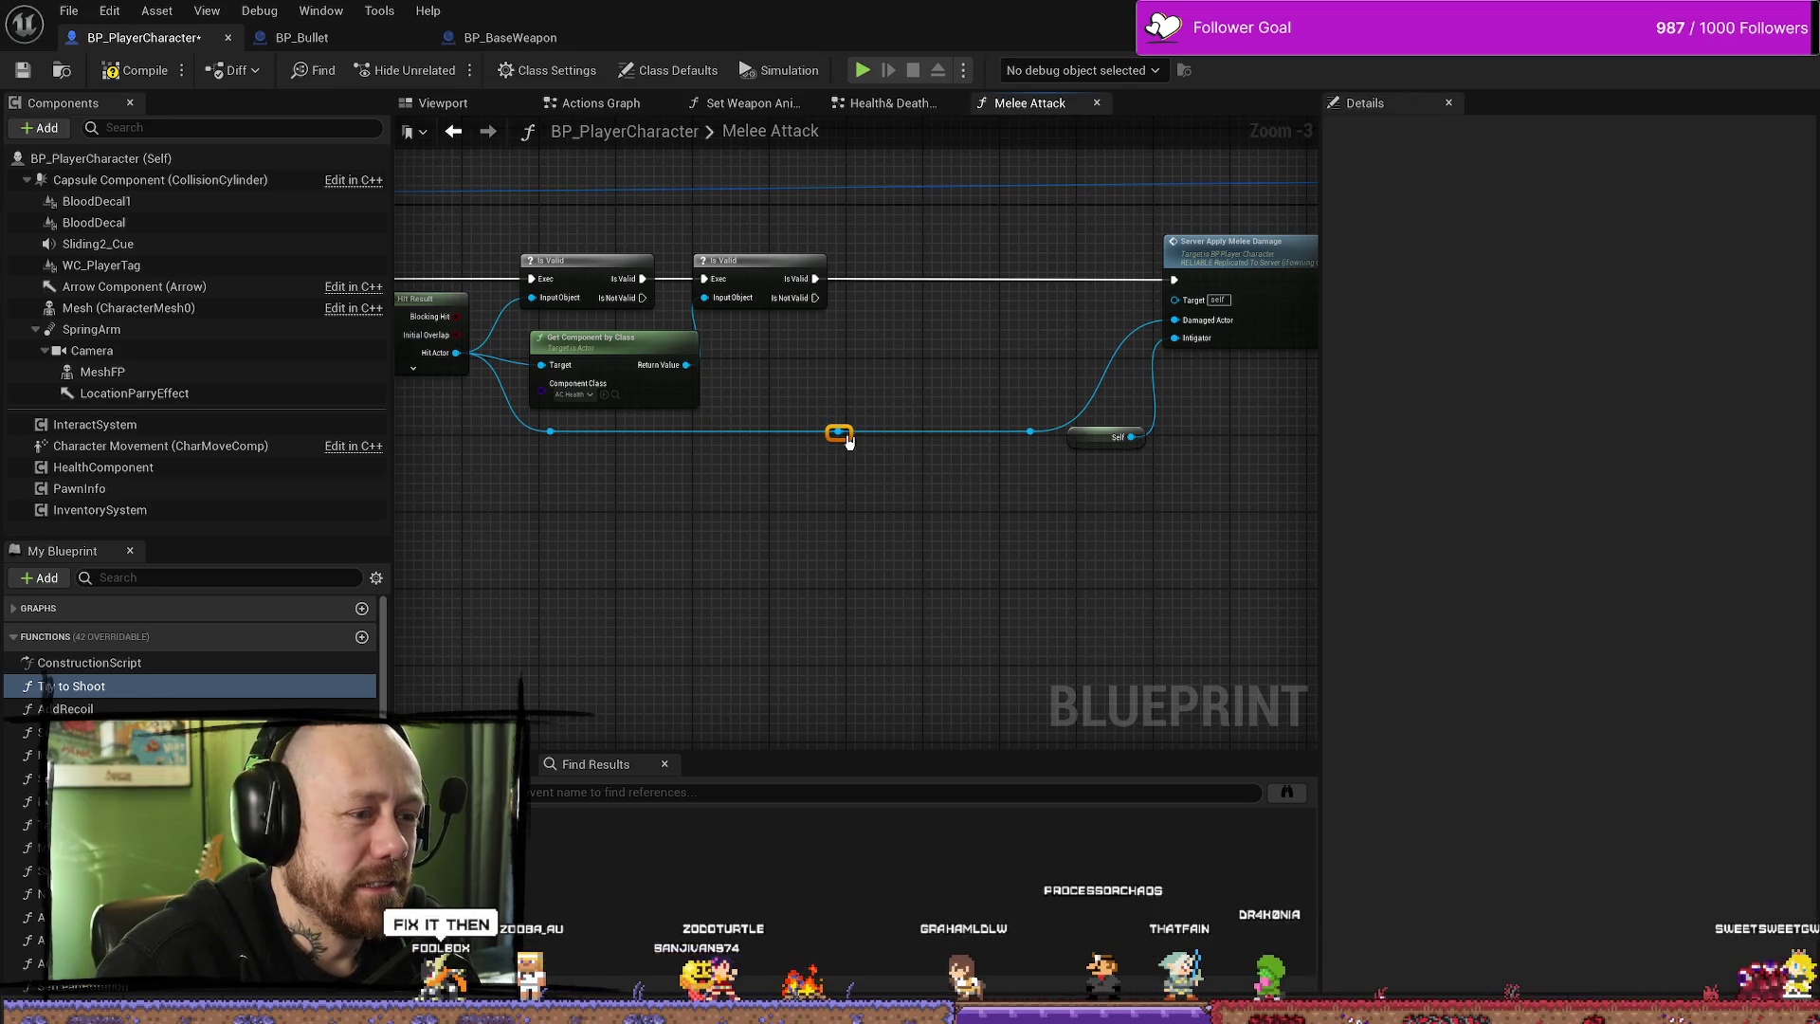
left_click_drag(841, 430, 870, 384)
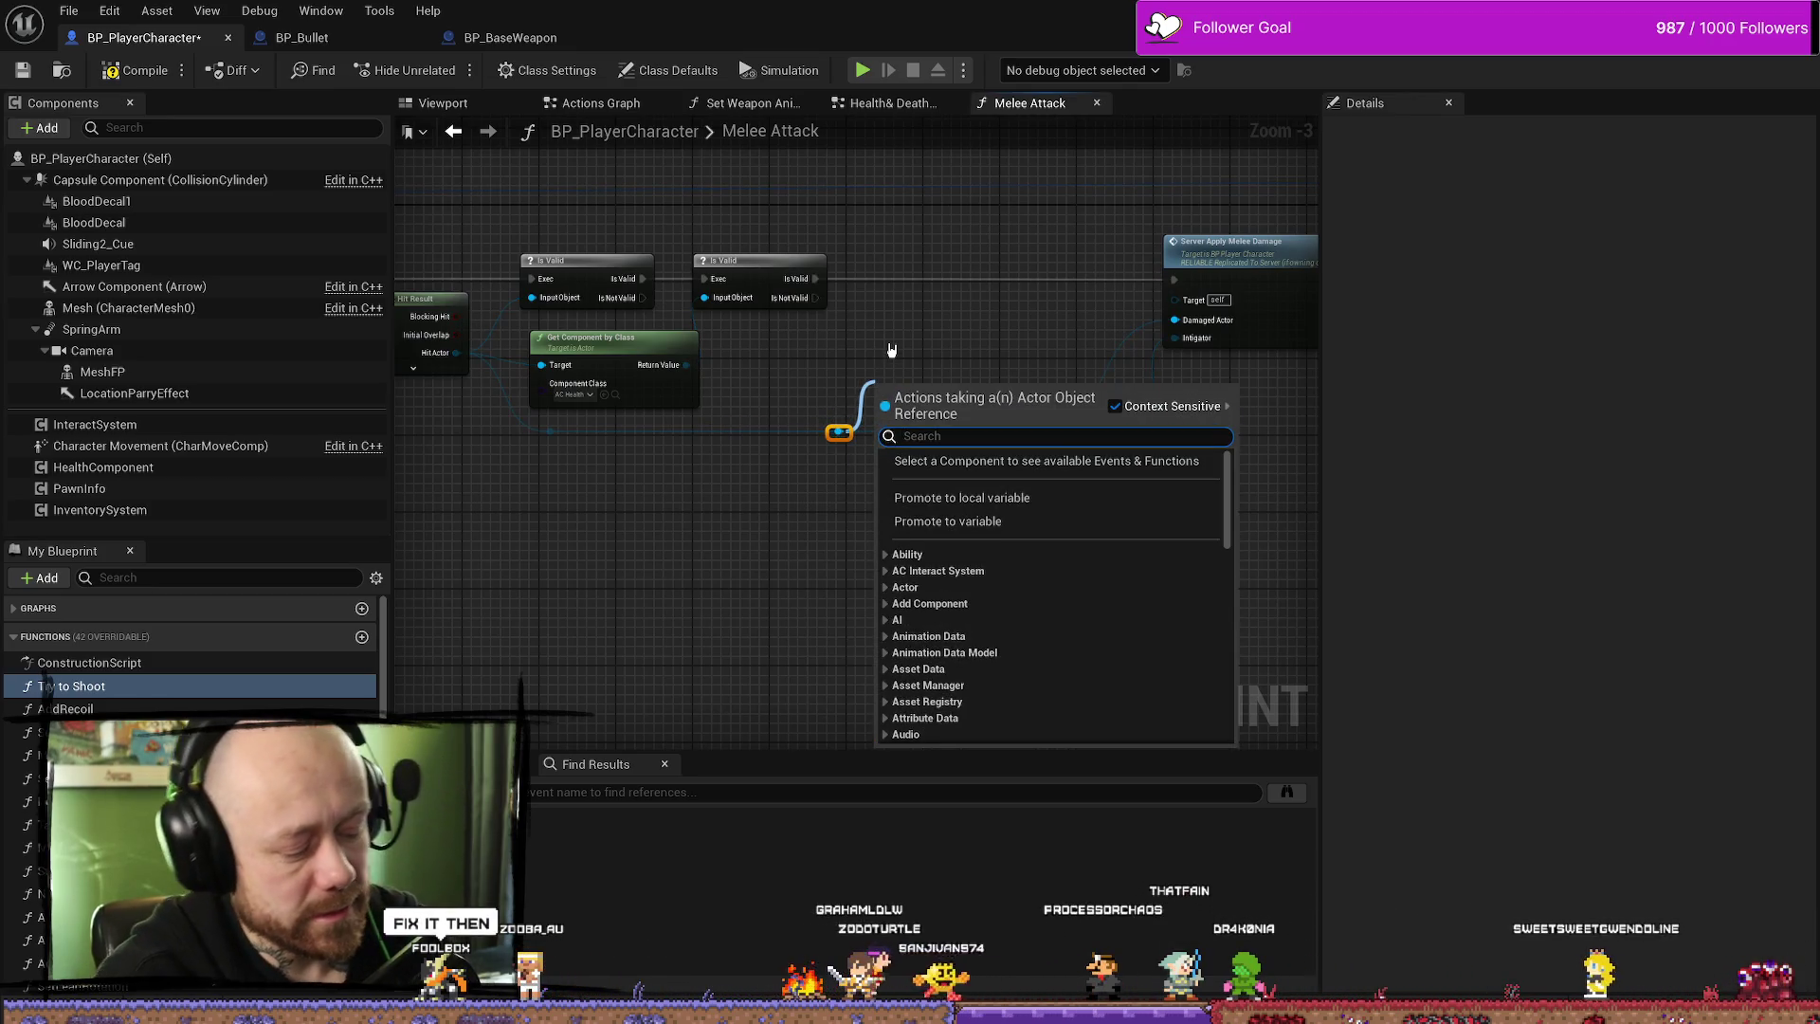
type("cast tot")
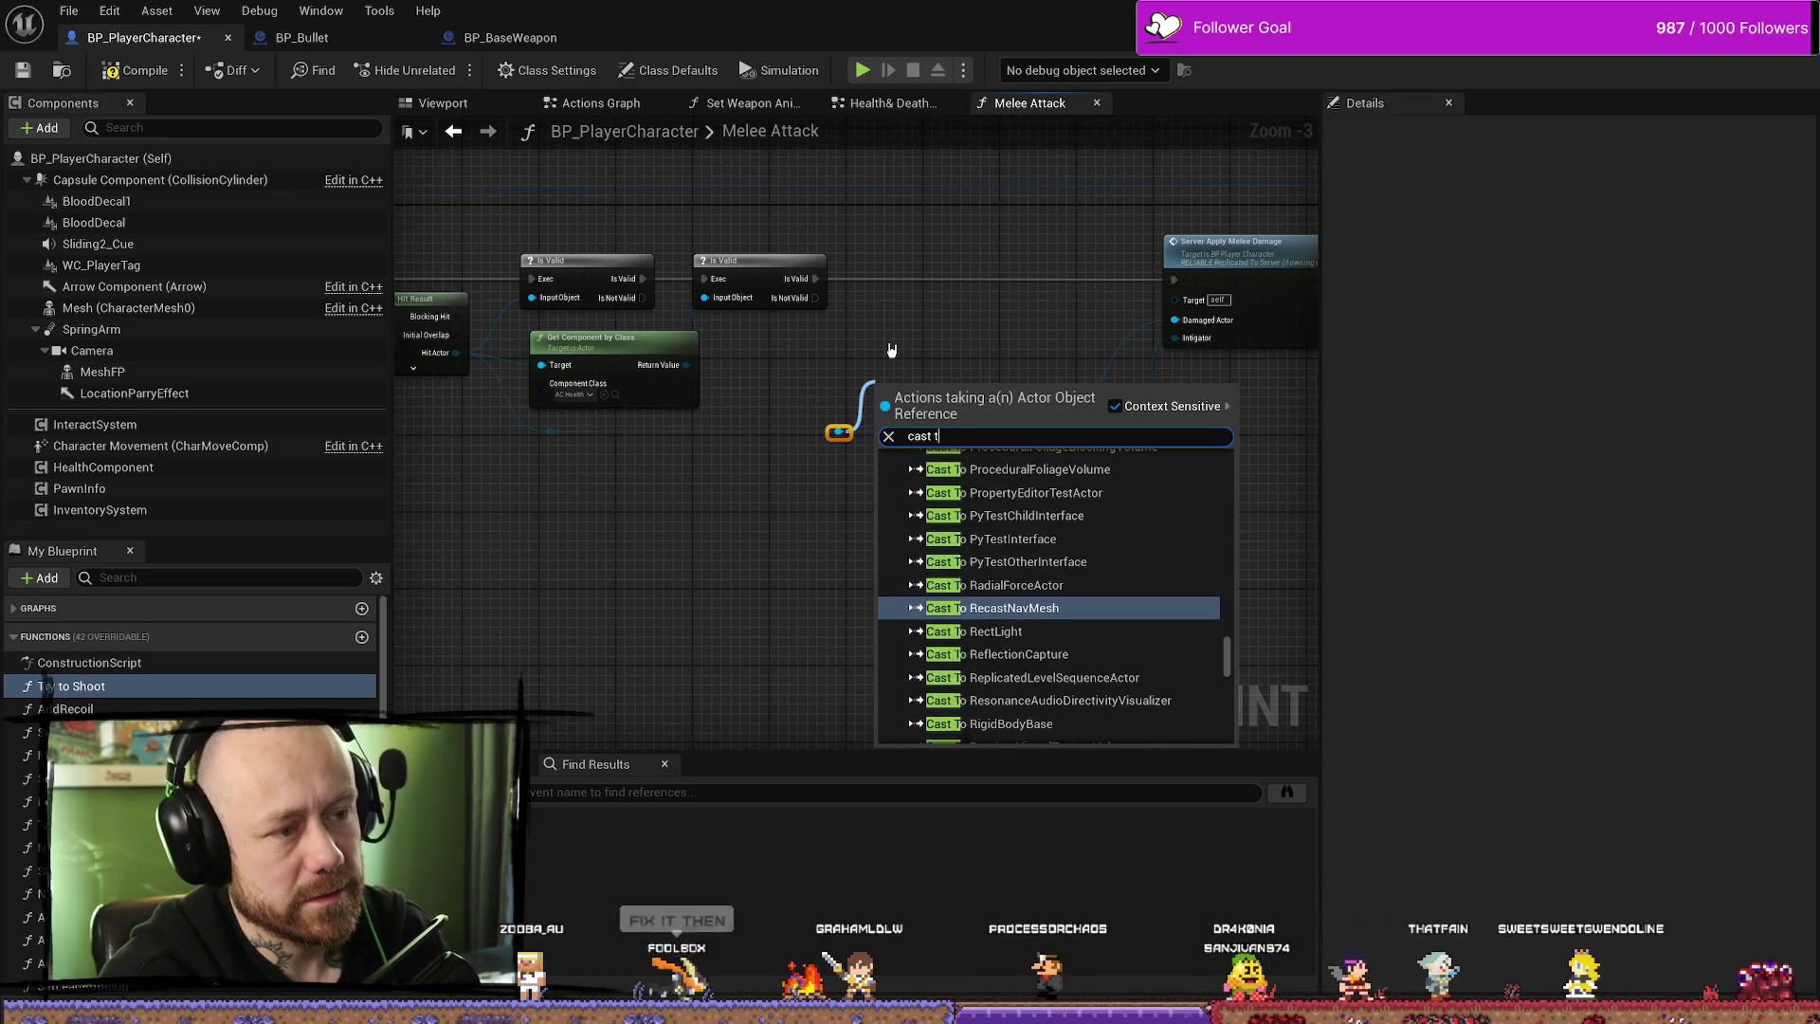
key("Escape")
mouse_move(891, 356)
left_mouse_down()
mouse_move(872, 405)
mouse_move(1034, 350)
mouse_move(889, 393)
mouse_move(796, 395)
mouse_move(851, 380)
left_mouse_up()
scroll(1005, 370, "down", 2)
scroll(977, 391, "up", 3)
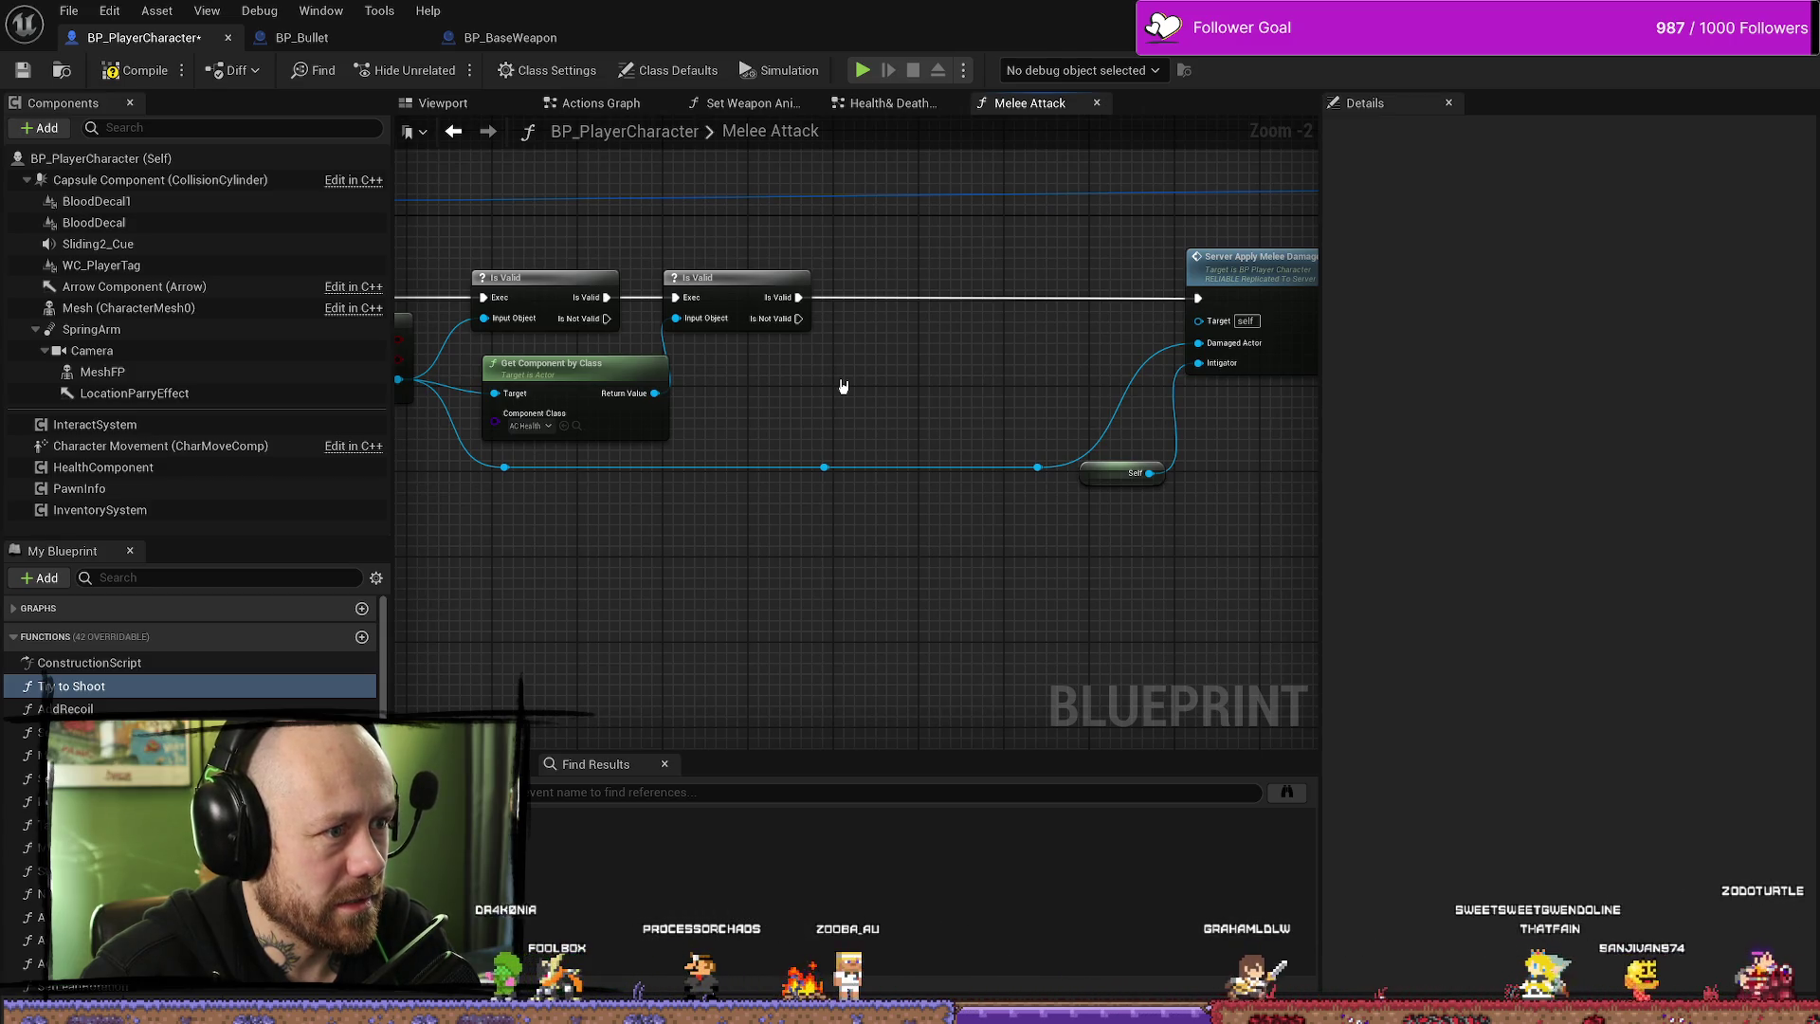
right_click(844, 386)
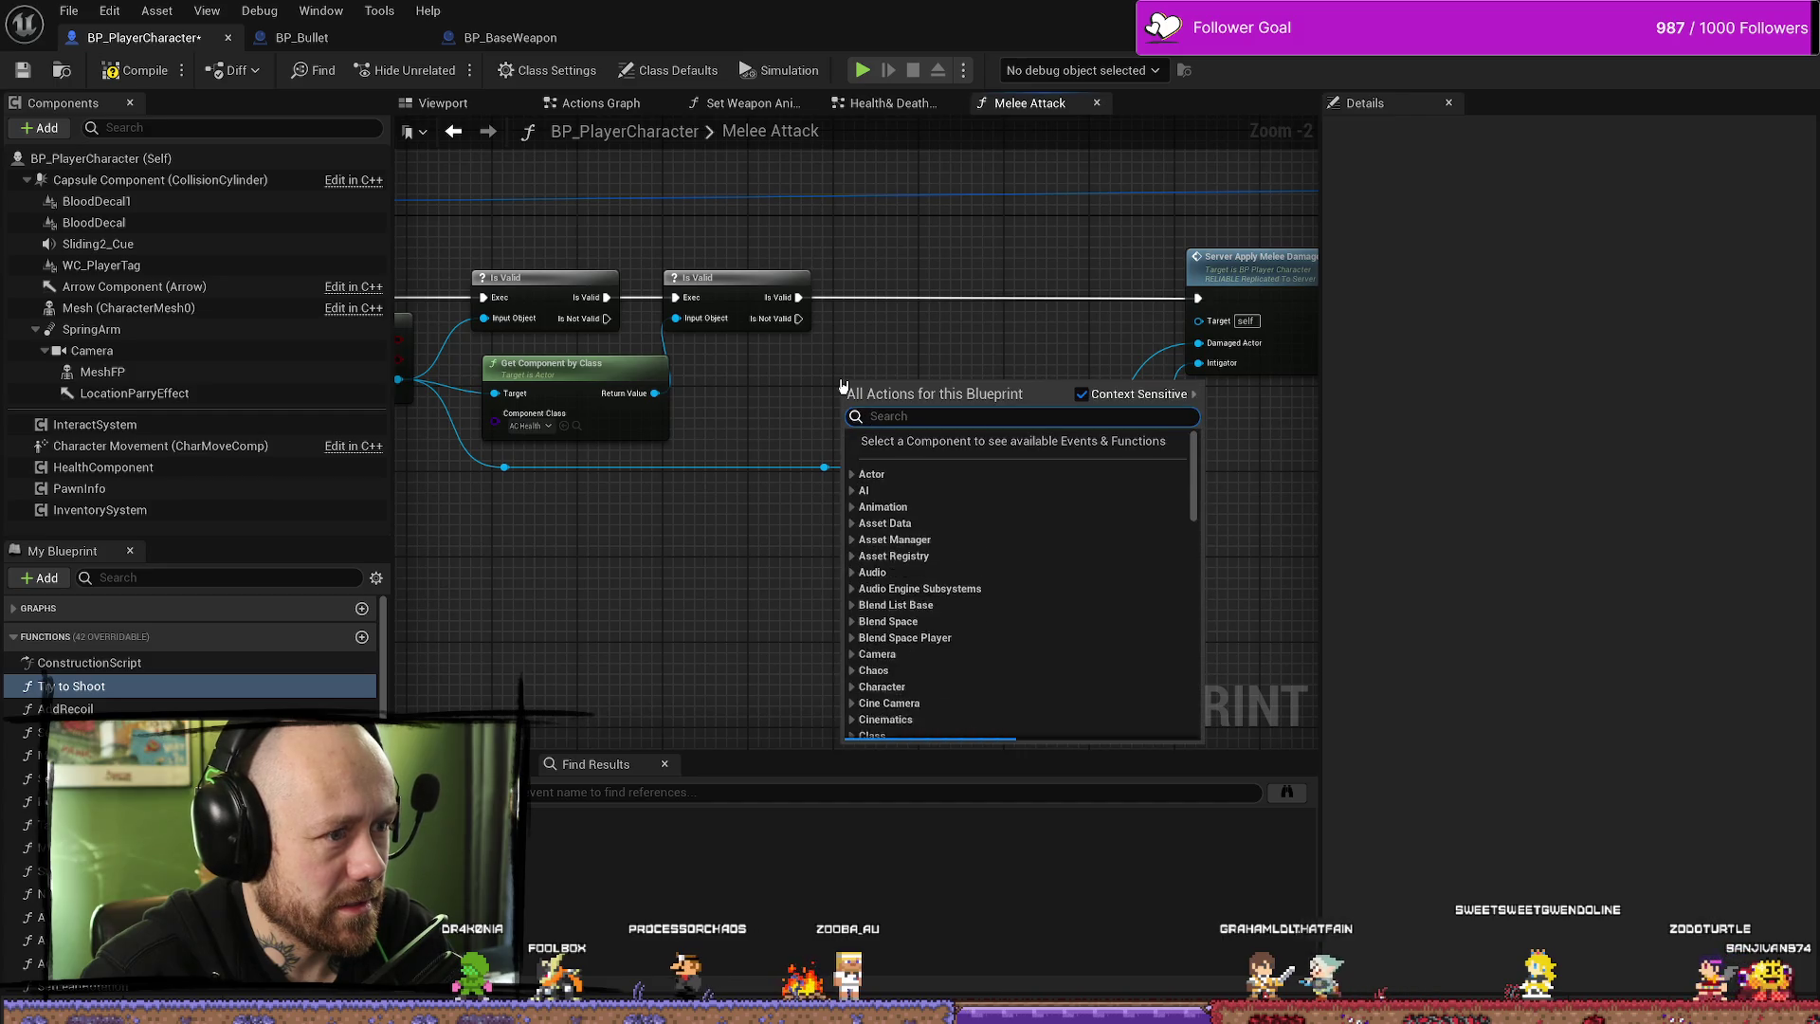
left_click(818, 376)
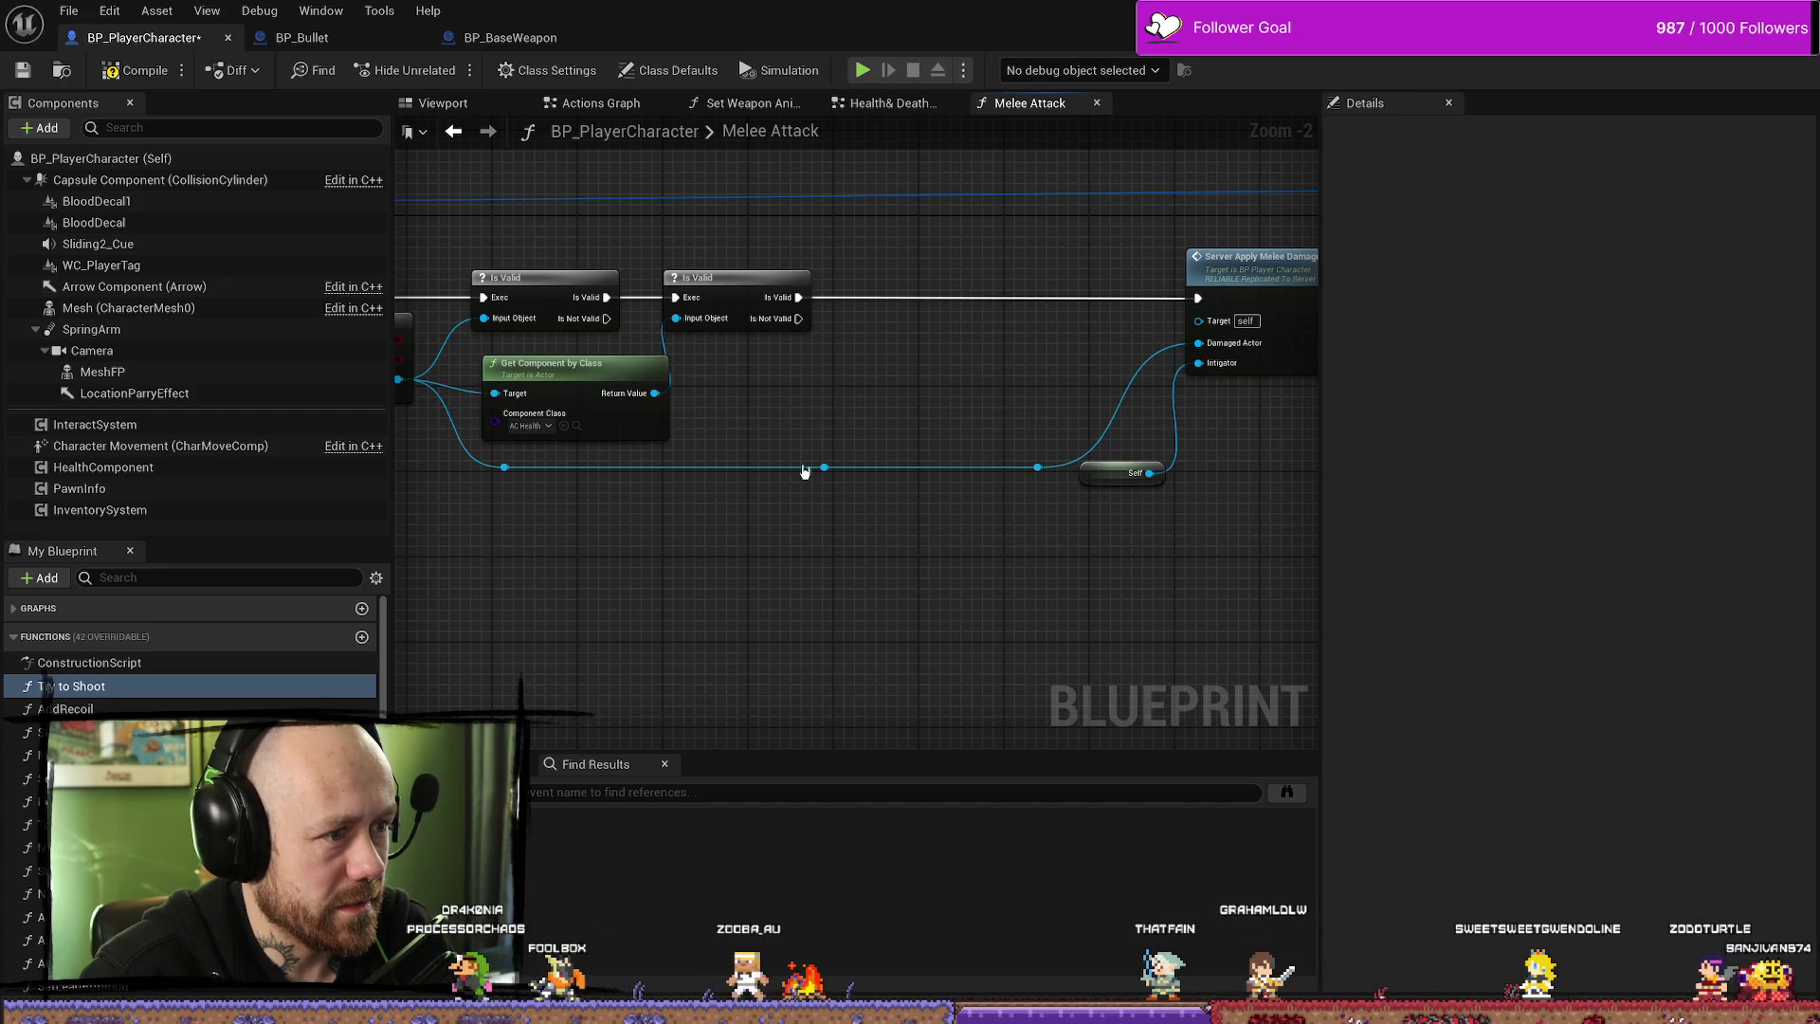
left_click_drag(823, 467, 812, 473)
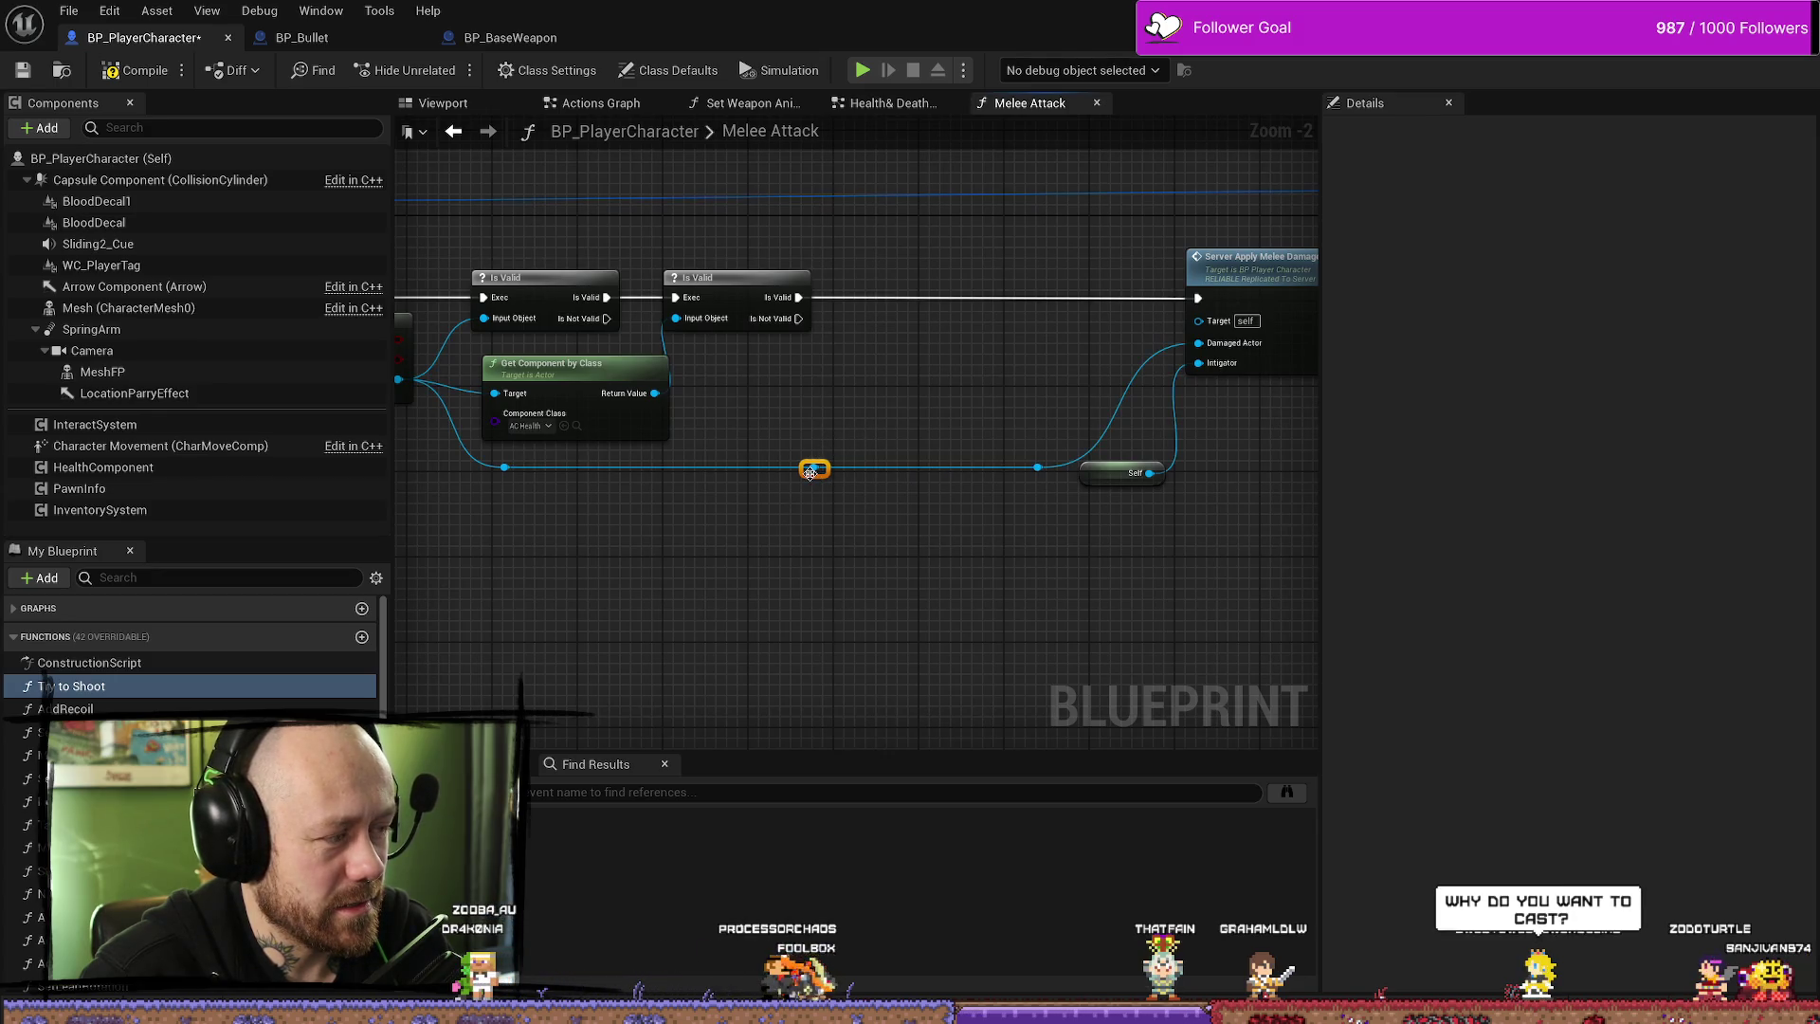
scroll(840, 540, "down", 1)
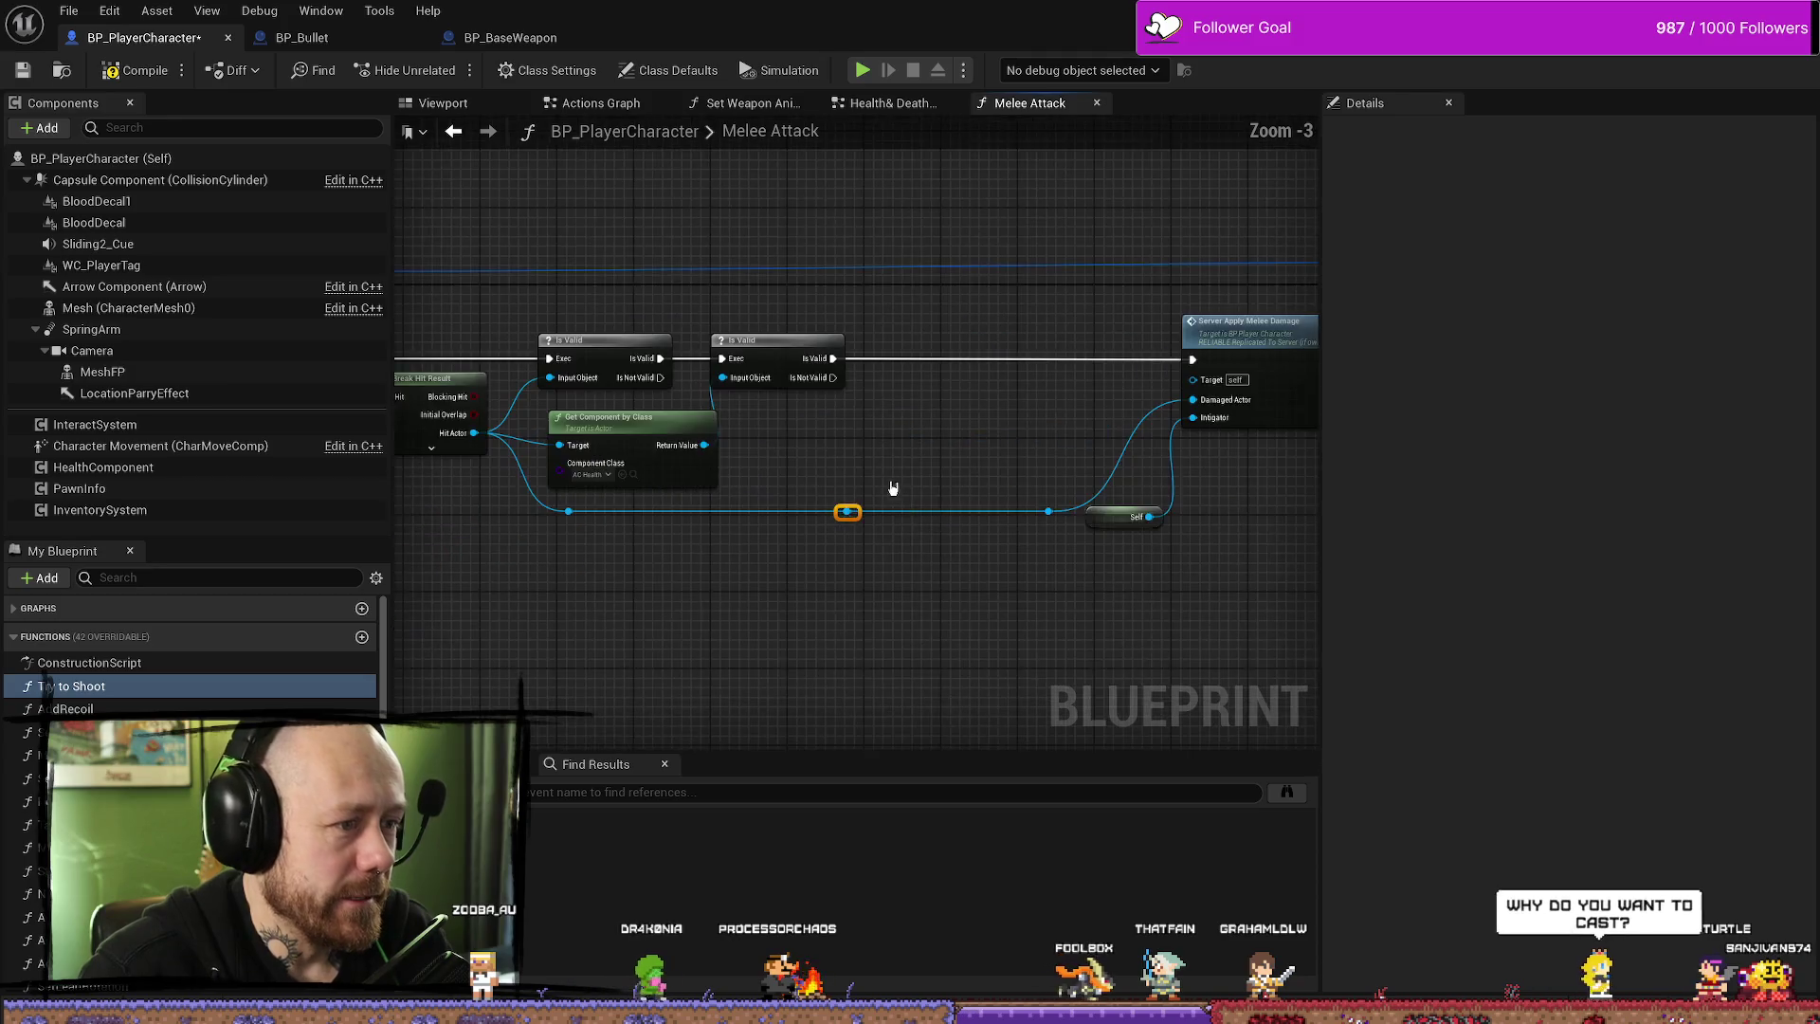
scroll(837, 439, "up", 2)
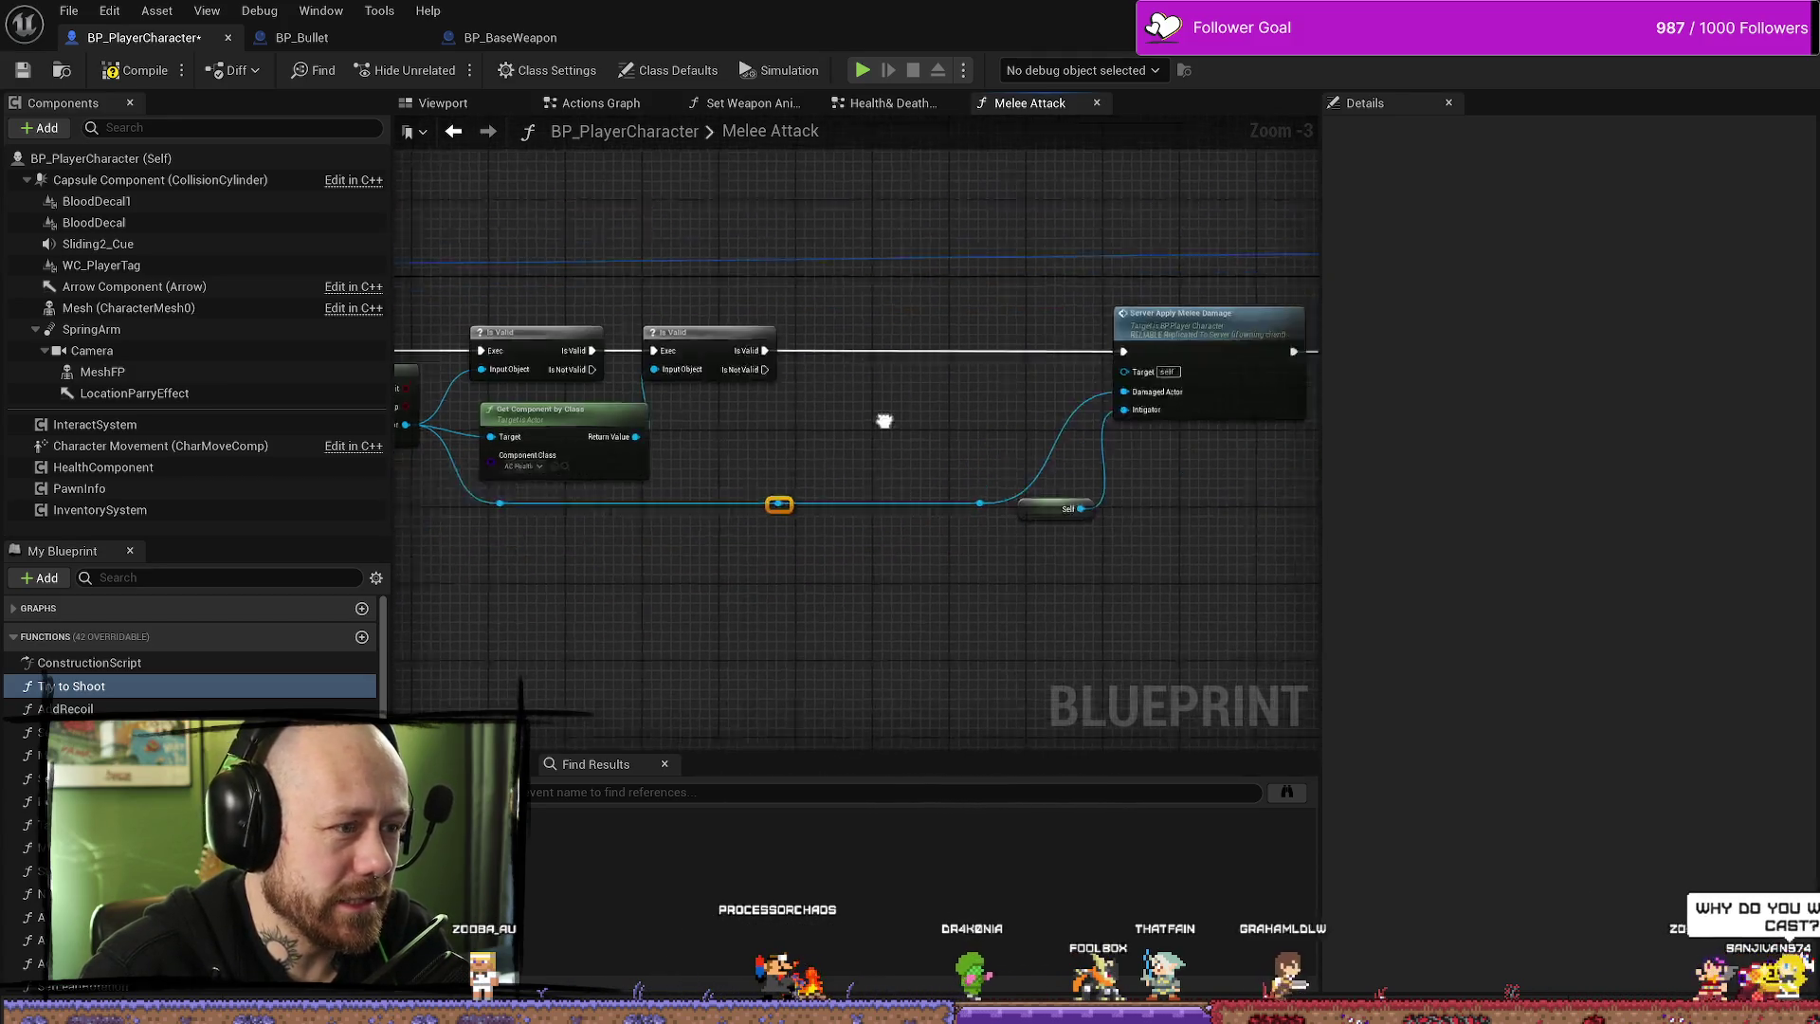
- Review the Branch, Parrying? and Parry Effect Server nodes in BP_Bullet's Handle Hit graph
left_click_drag(945, 414, 716, 419)
left_click(301, 37)
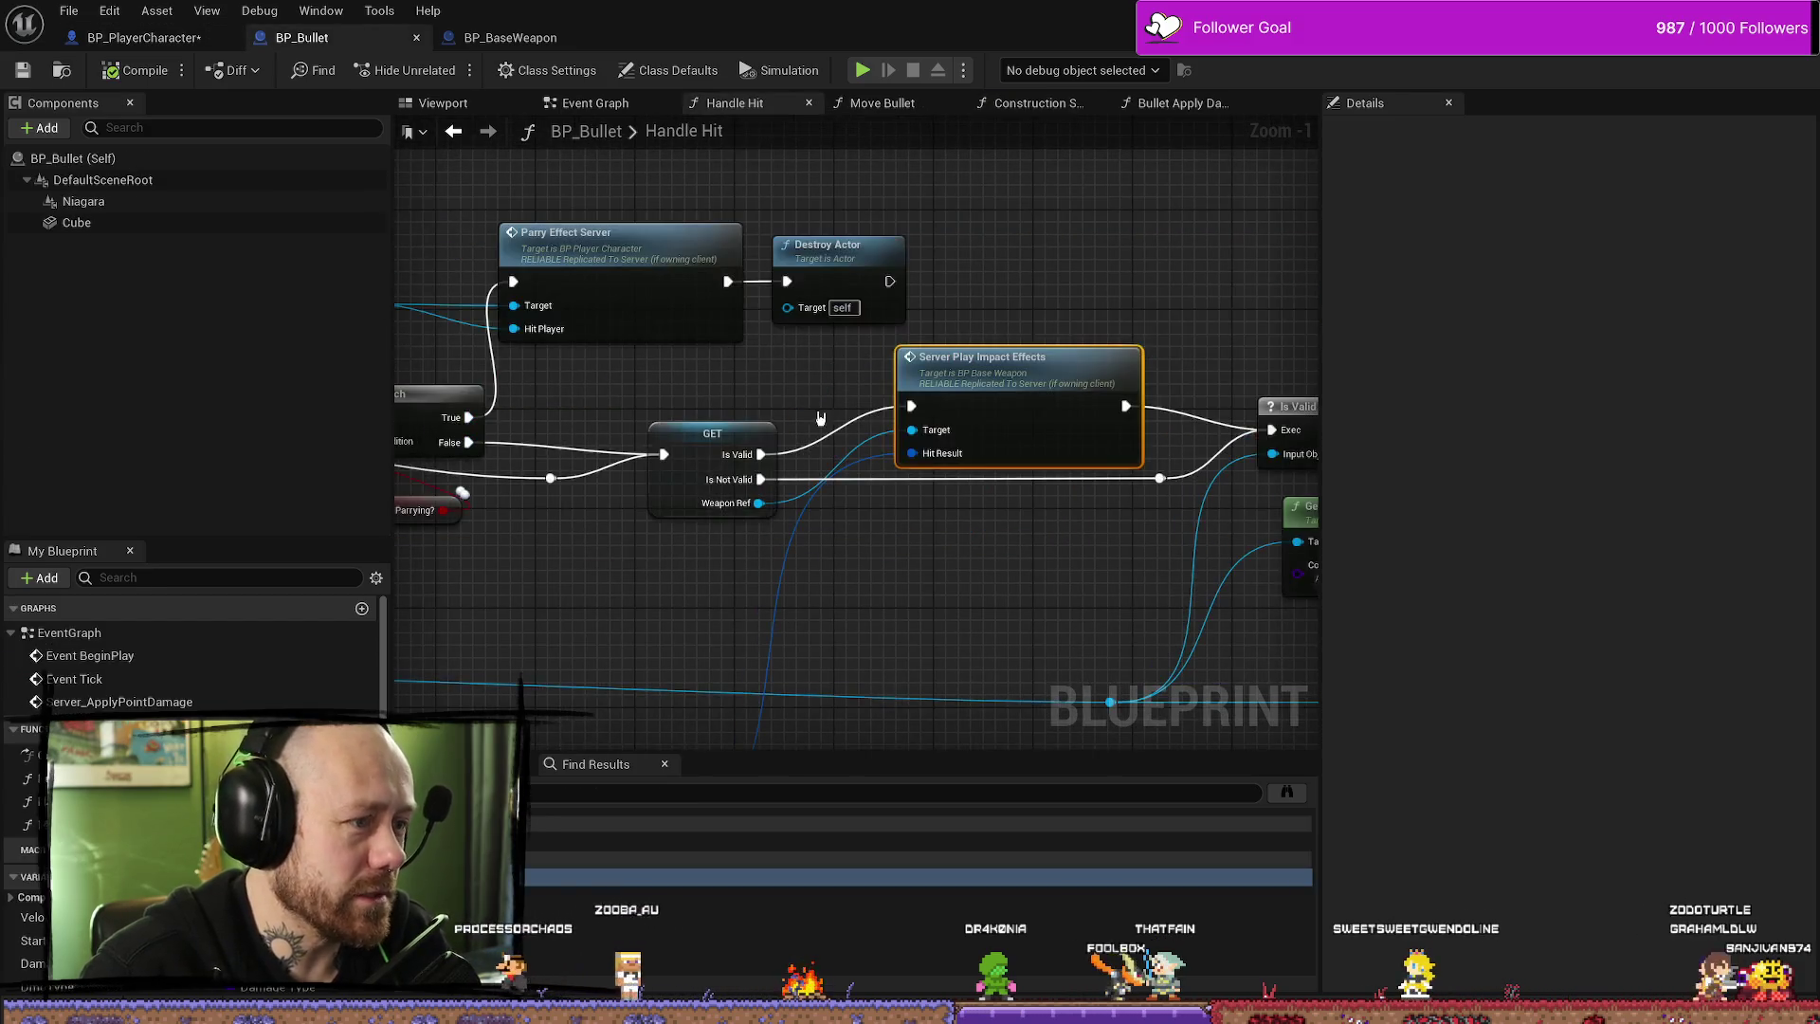
left_click_drag(609, 561, 902, 531)
mouse_move(796, 223)
left_mouse_down()
mouse_move(943, 578)
mouse_move(989, 579)
left_mouse_up()
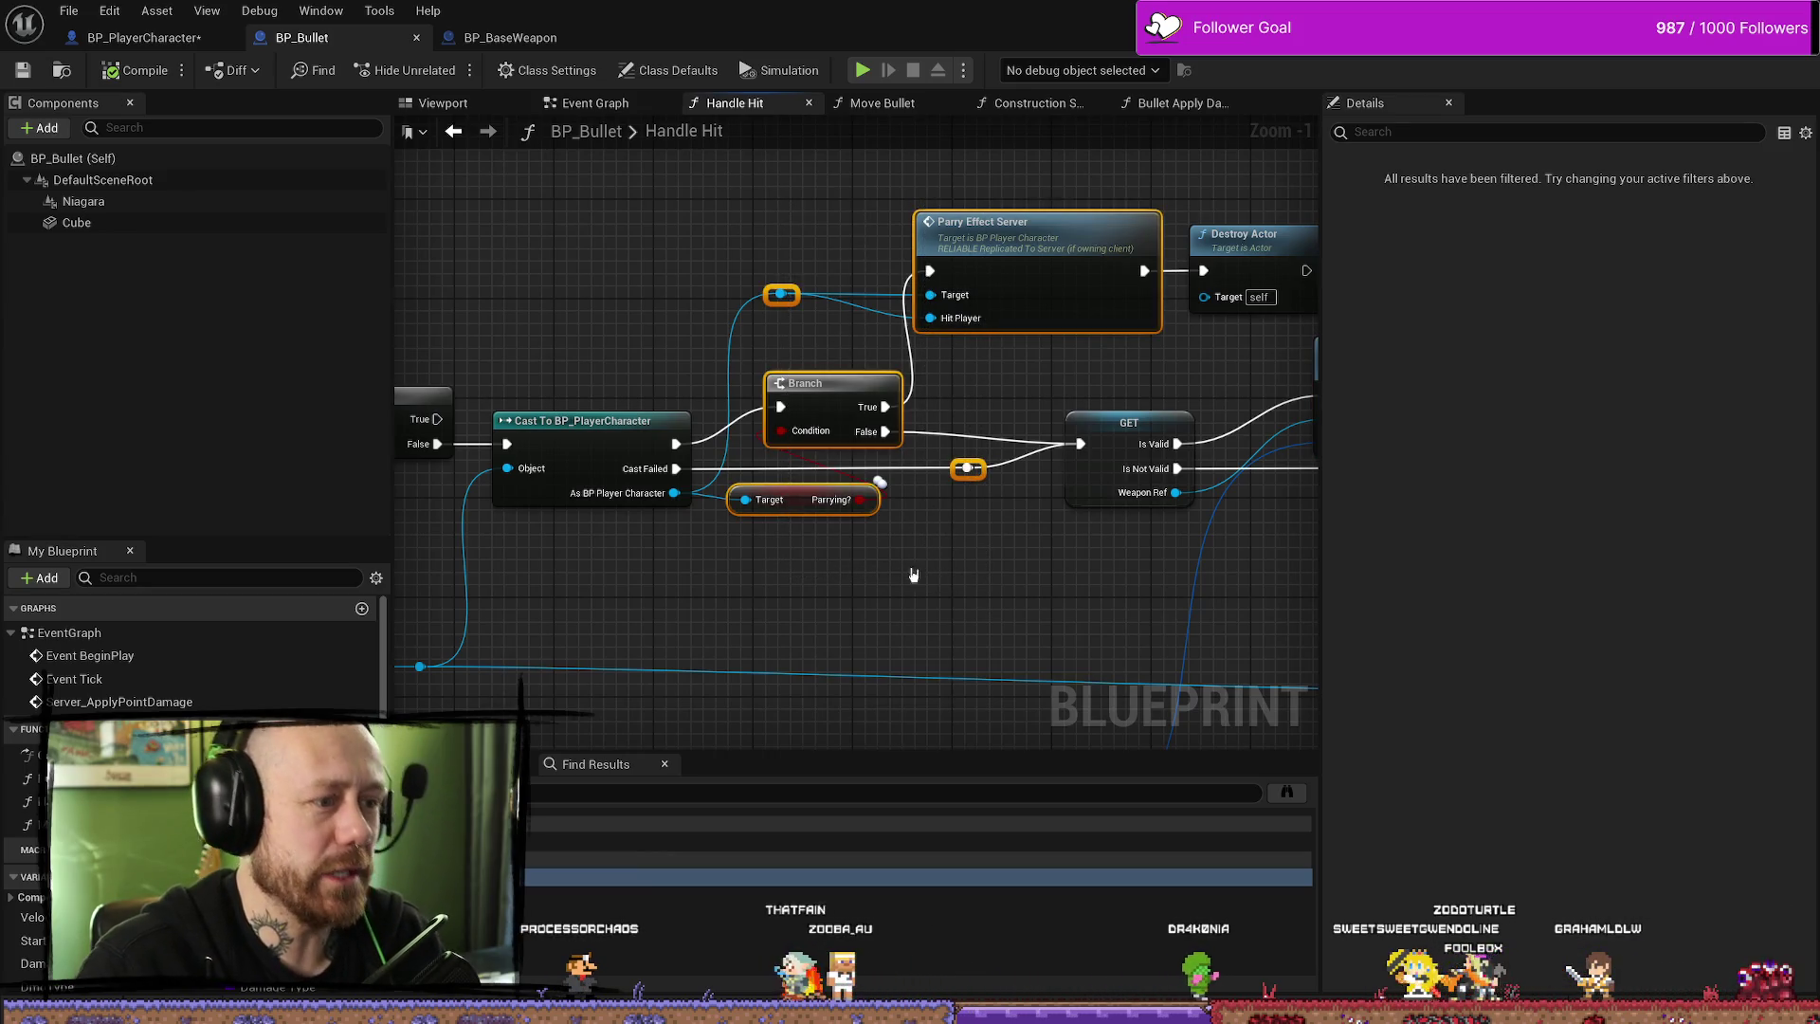
mouse_move(902, 554)
left_mouse_down()
mouse_move(1049, 515)
mouse_move(980, 499)
left_mouse_up()
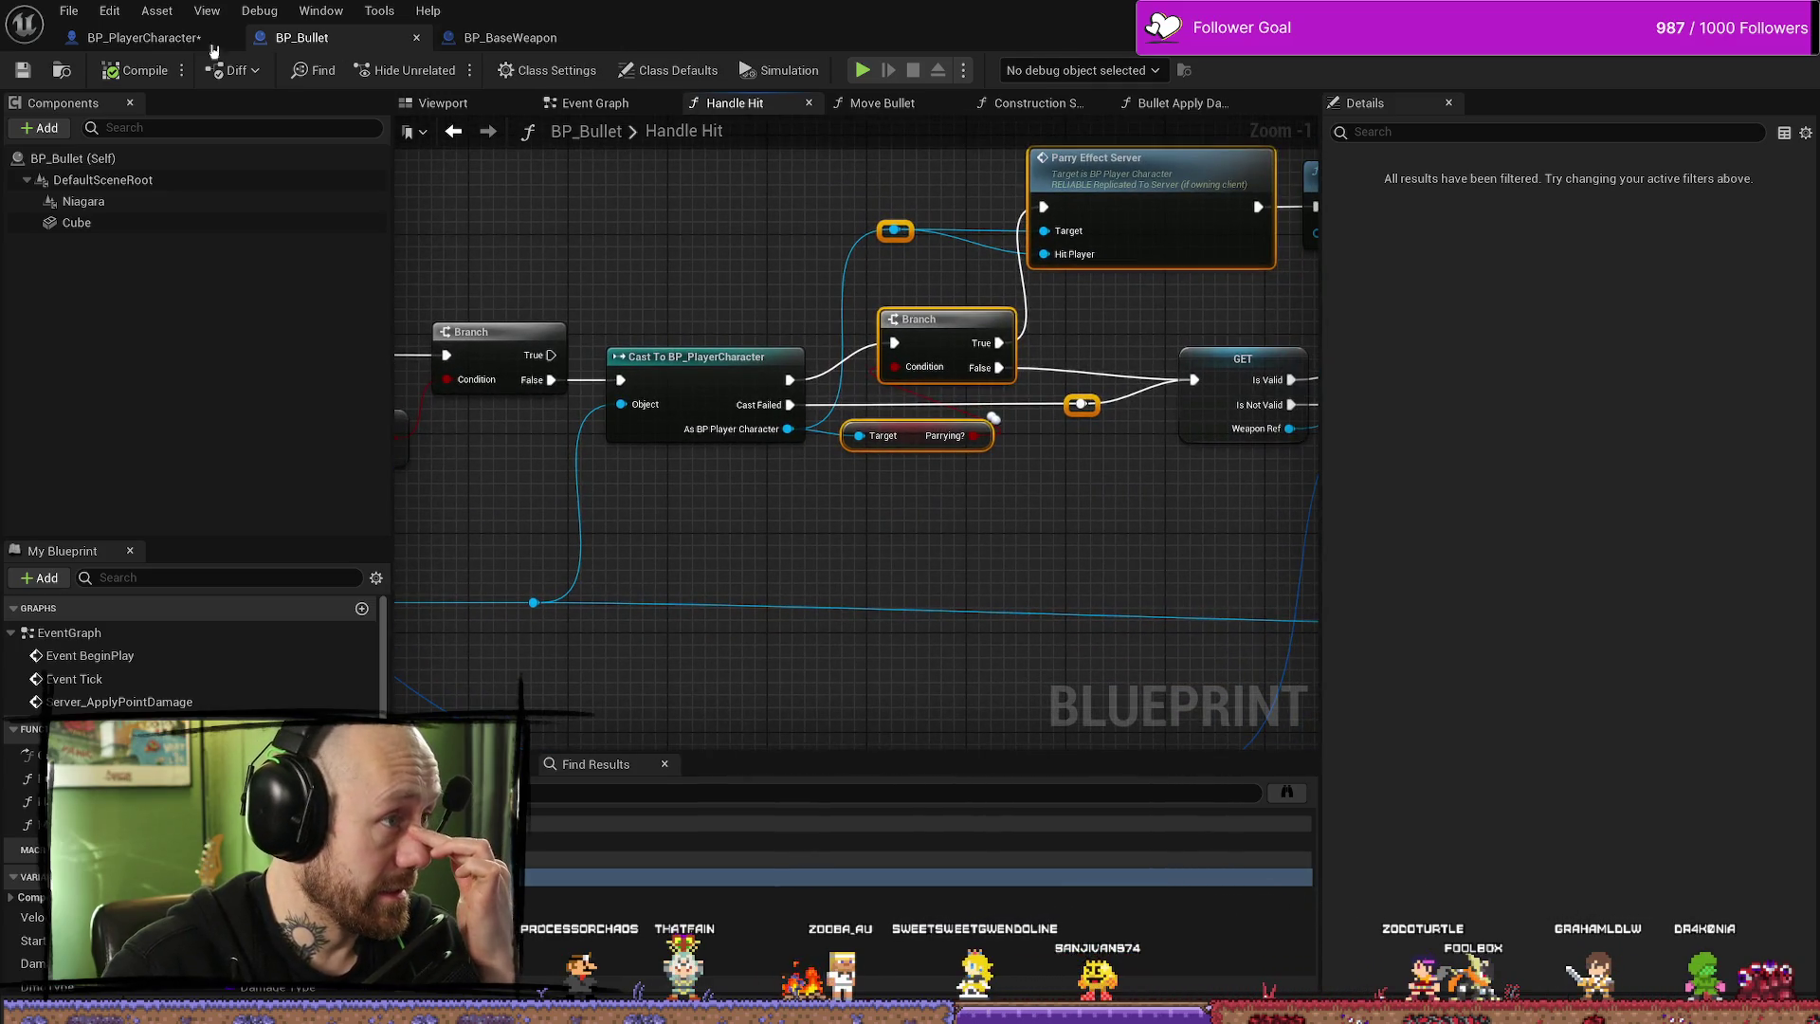
left_click(165, 44)
- Pan the Melee Attack graph from Capsule Trace By Channel to Is Valid and Server Apply Melee Damage
left_click_drag(663, 424, 938, 451)
mouse_move(683, 426)
left_mouse_down()
mouse_move(1121, 423)
mouse_move(995, 503)
mouse_move(730, 511)
left_mouse_up()
scroll(1101, 439, "down", 1)
scroll(1031, 447, "down", 1)
mouse_move(926, 492)
left_mouse_down()
mouse_move(1096, 515)
mouse_move(1231, 508)
left_mouse_up()
scroll(1049, 520, "down", 3)
scroll(814, 405, "up", 1)
left_click_drag(815, 405, 913, 439)
scroll(820, 496, "up", 2)
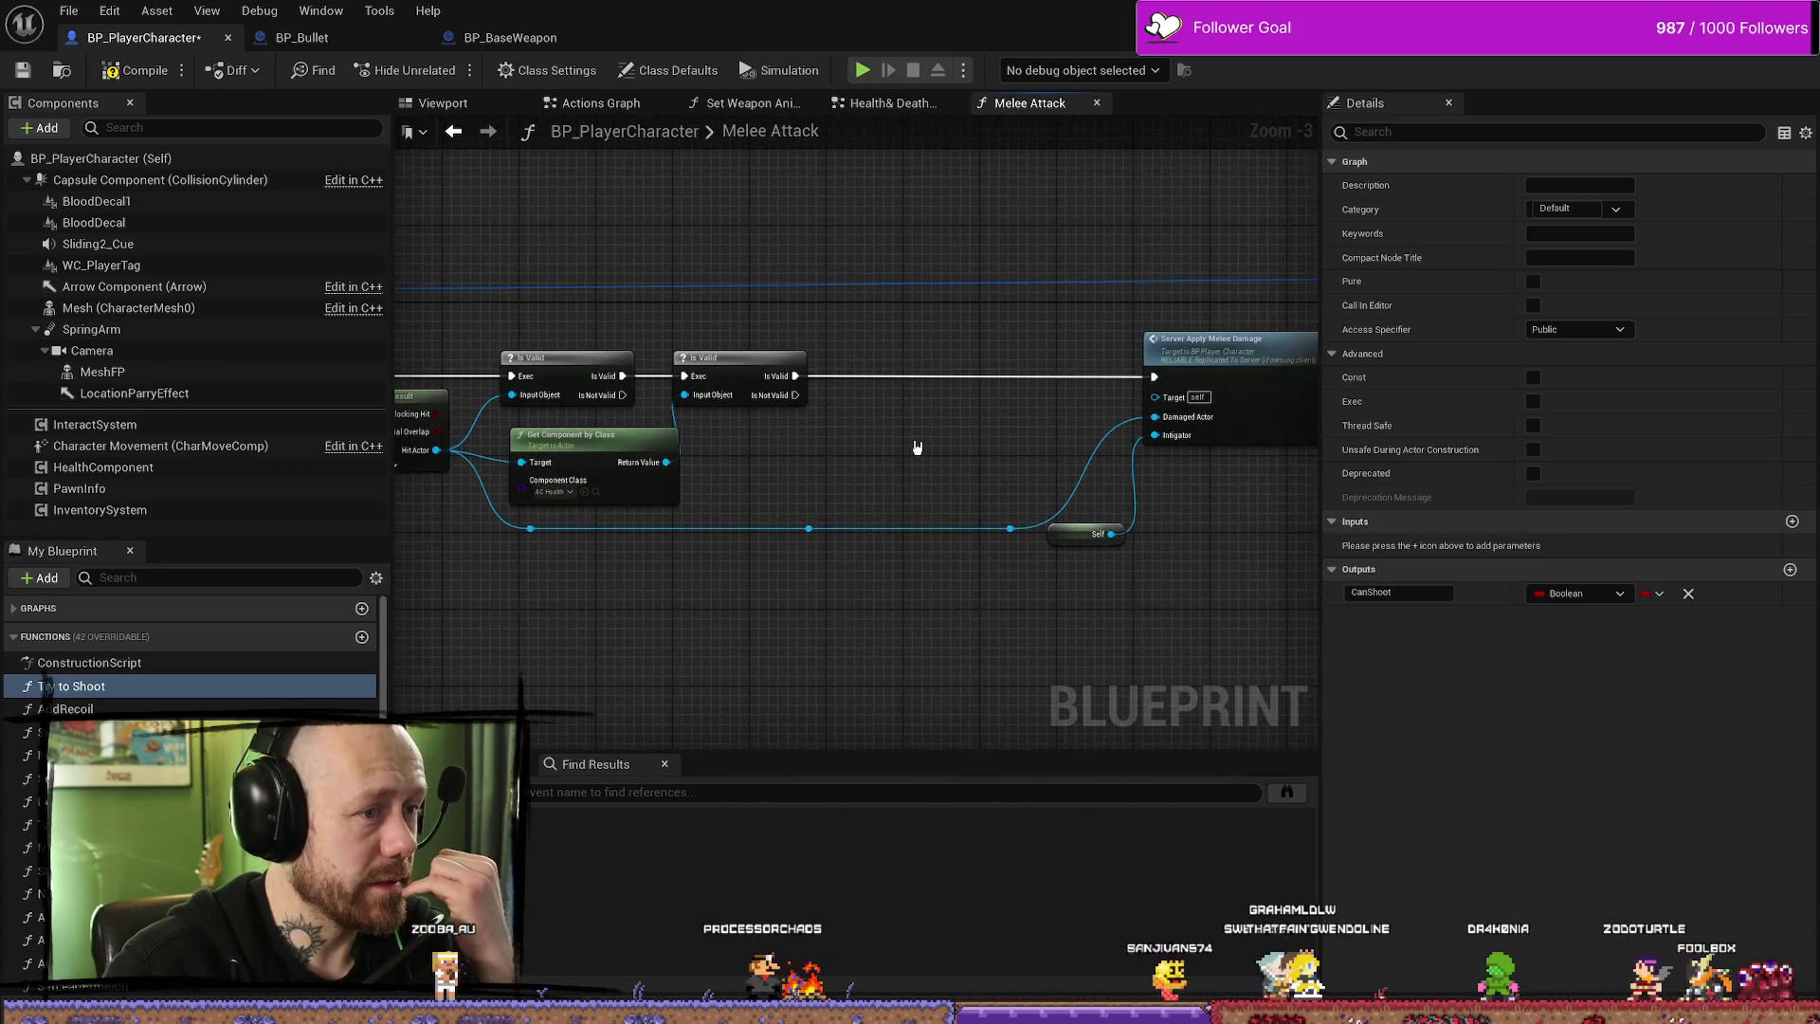
scroll(917, 458, "up", 2)
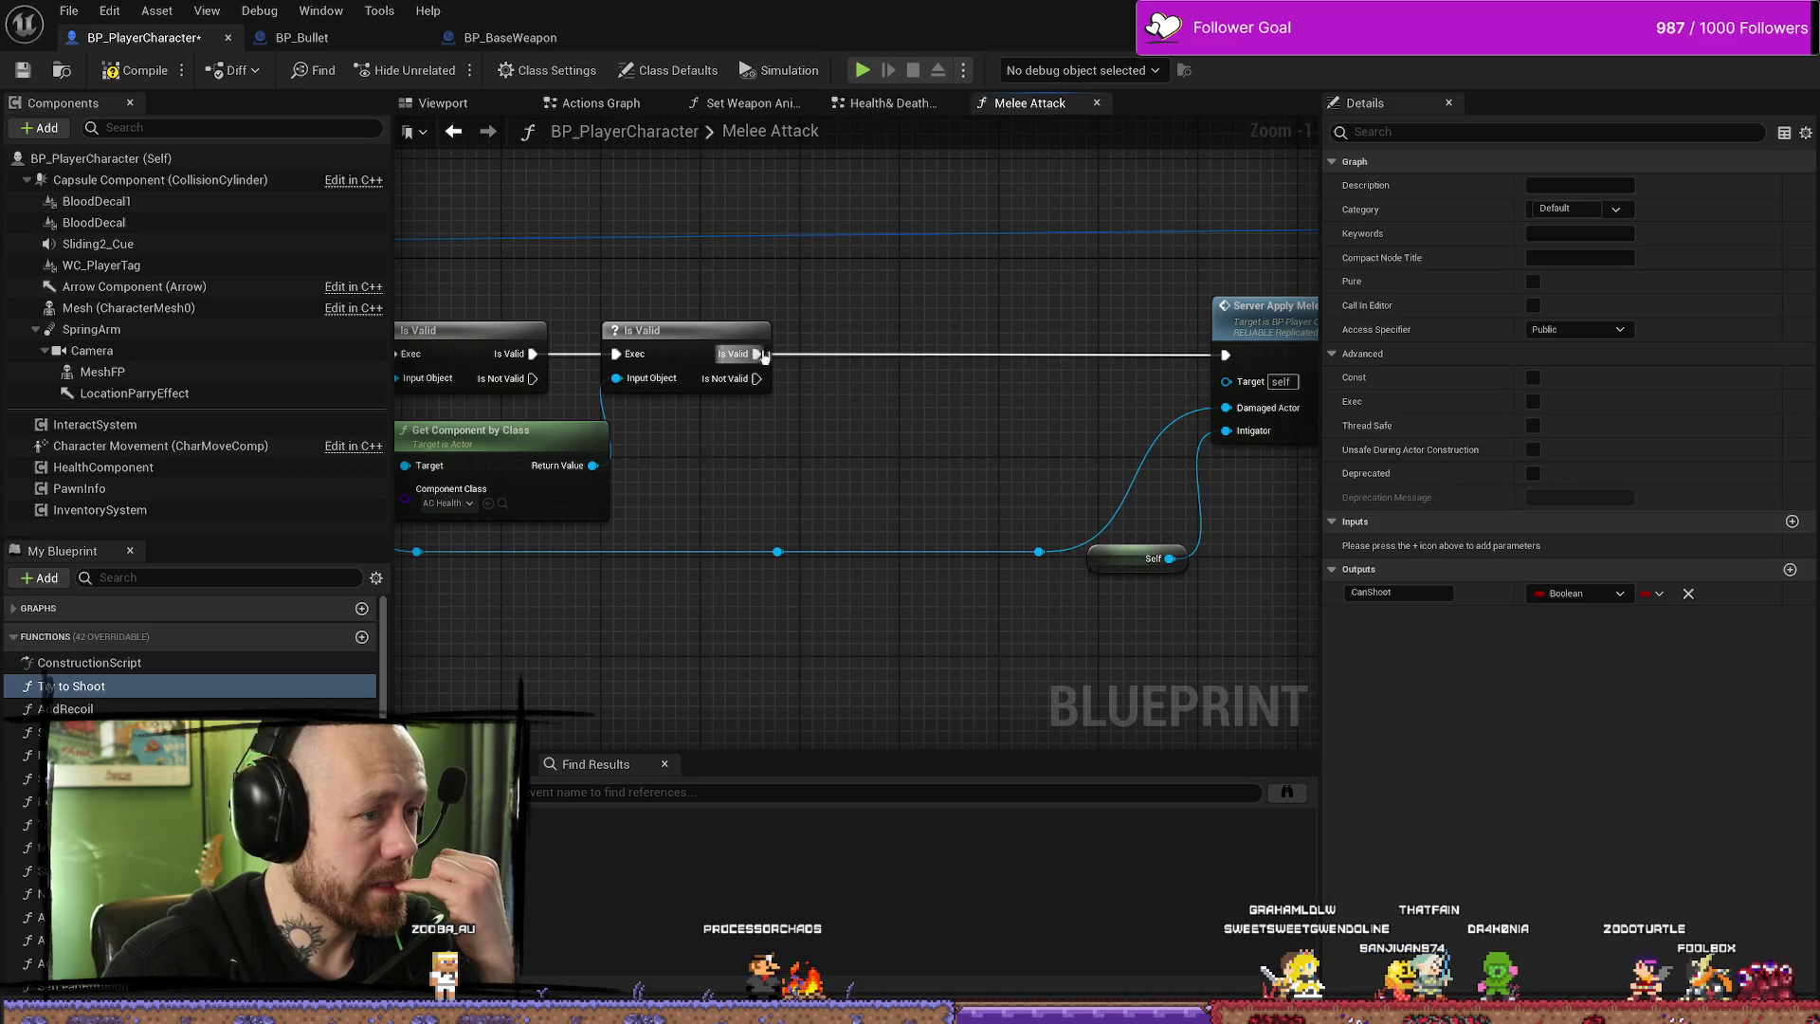
- Add a Get Parrying? node via 'get parry' and place it beside the hit-actor wire
right_click(932, 411)
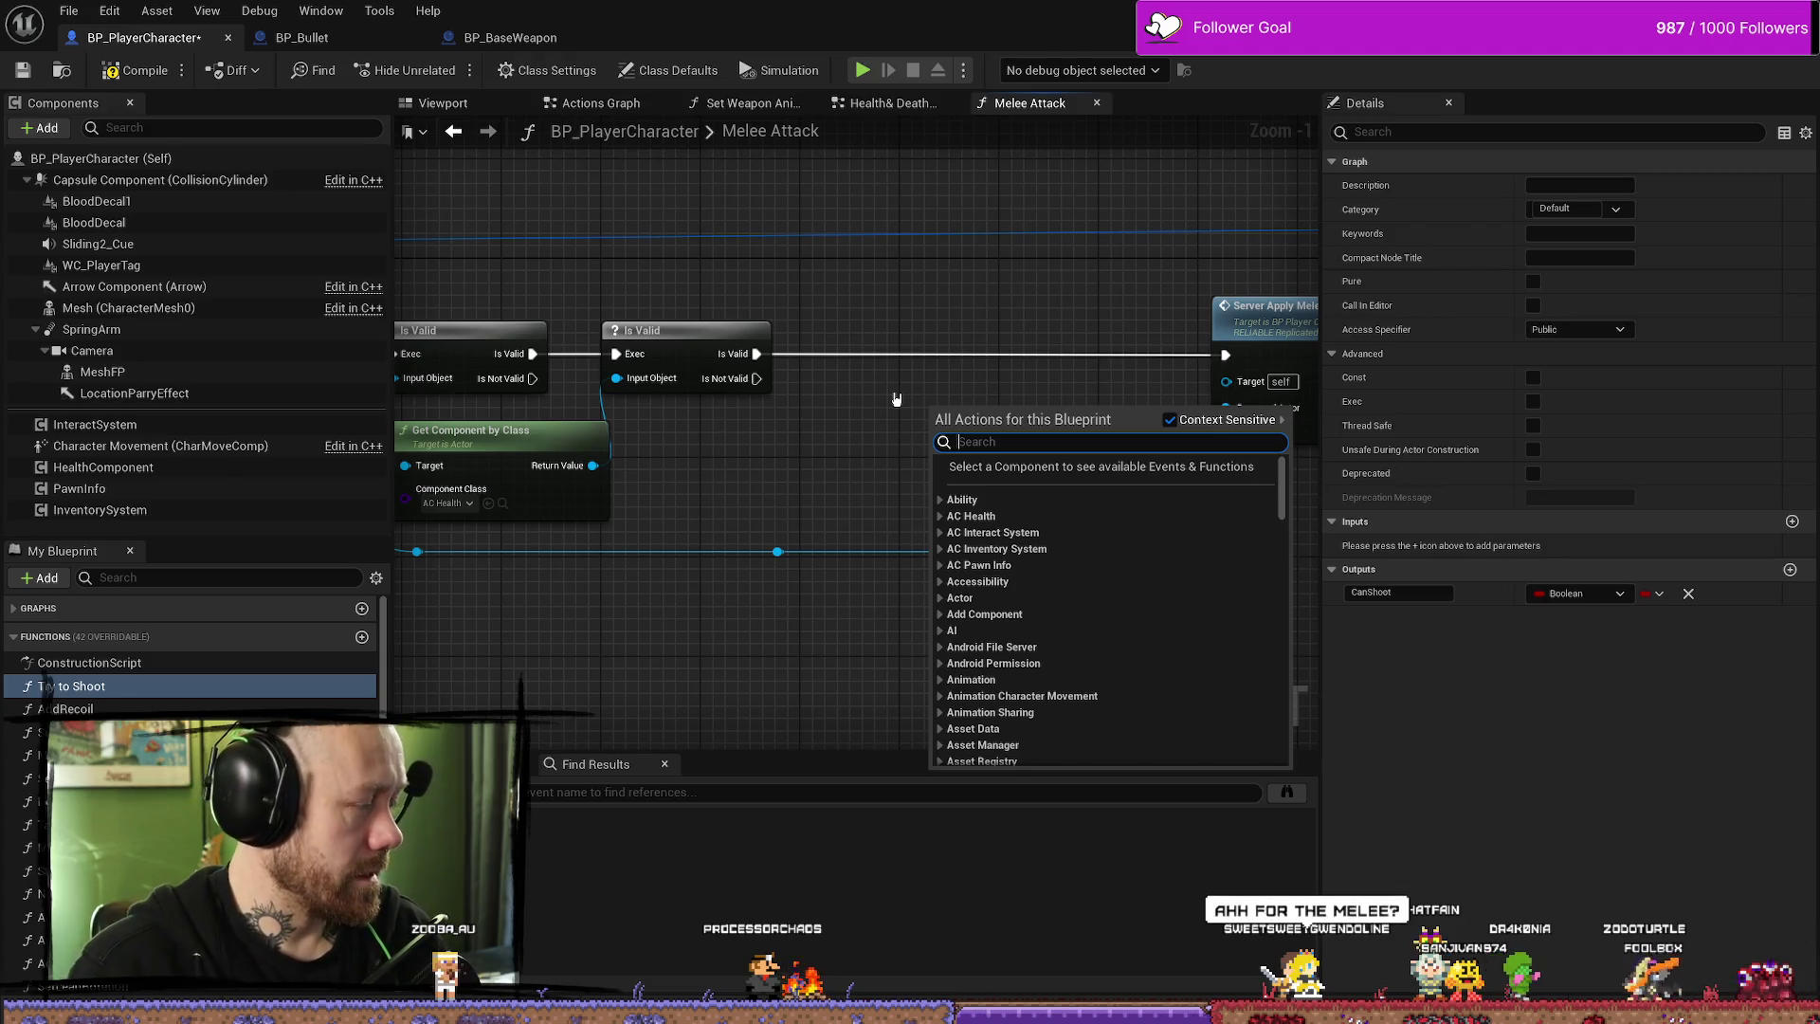
type("ge")
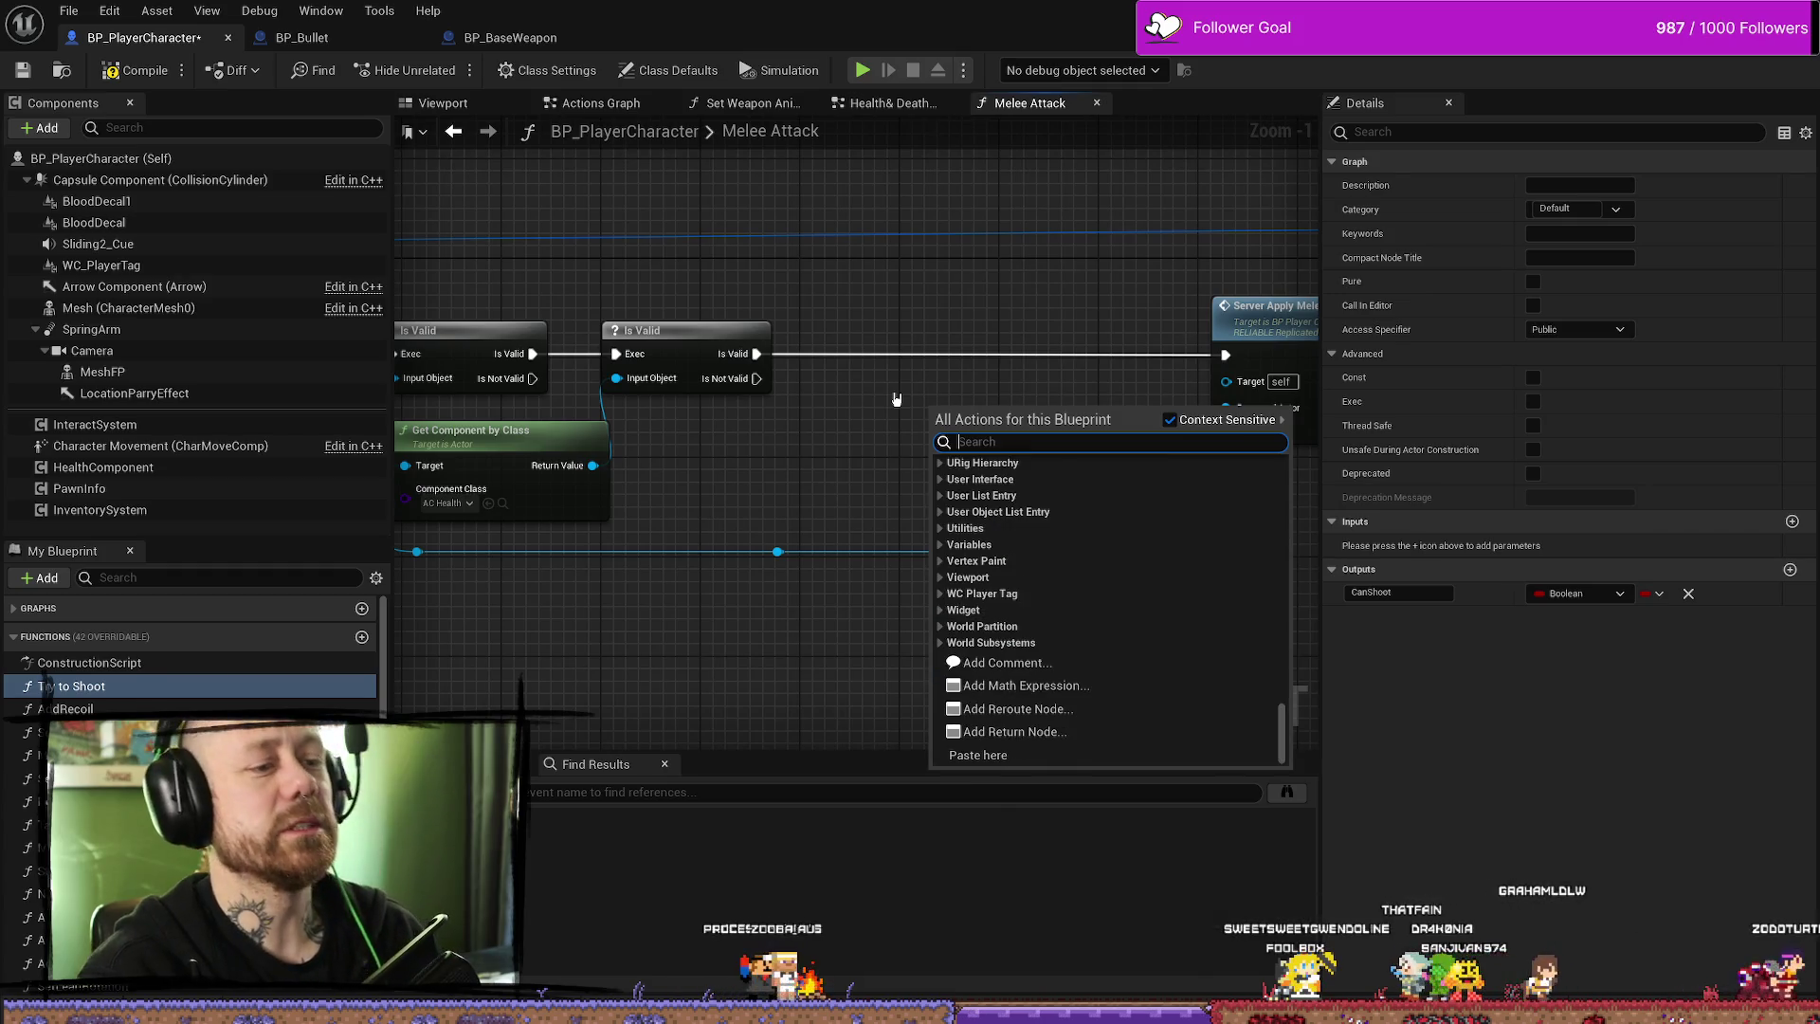
type("t parry")
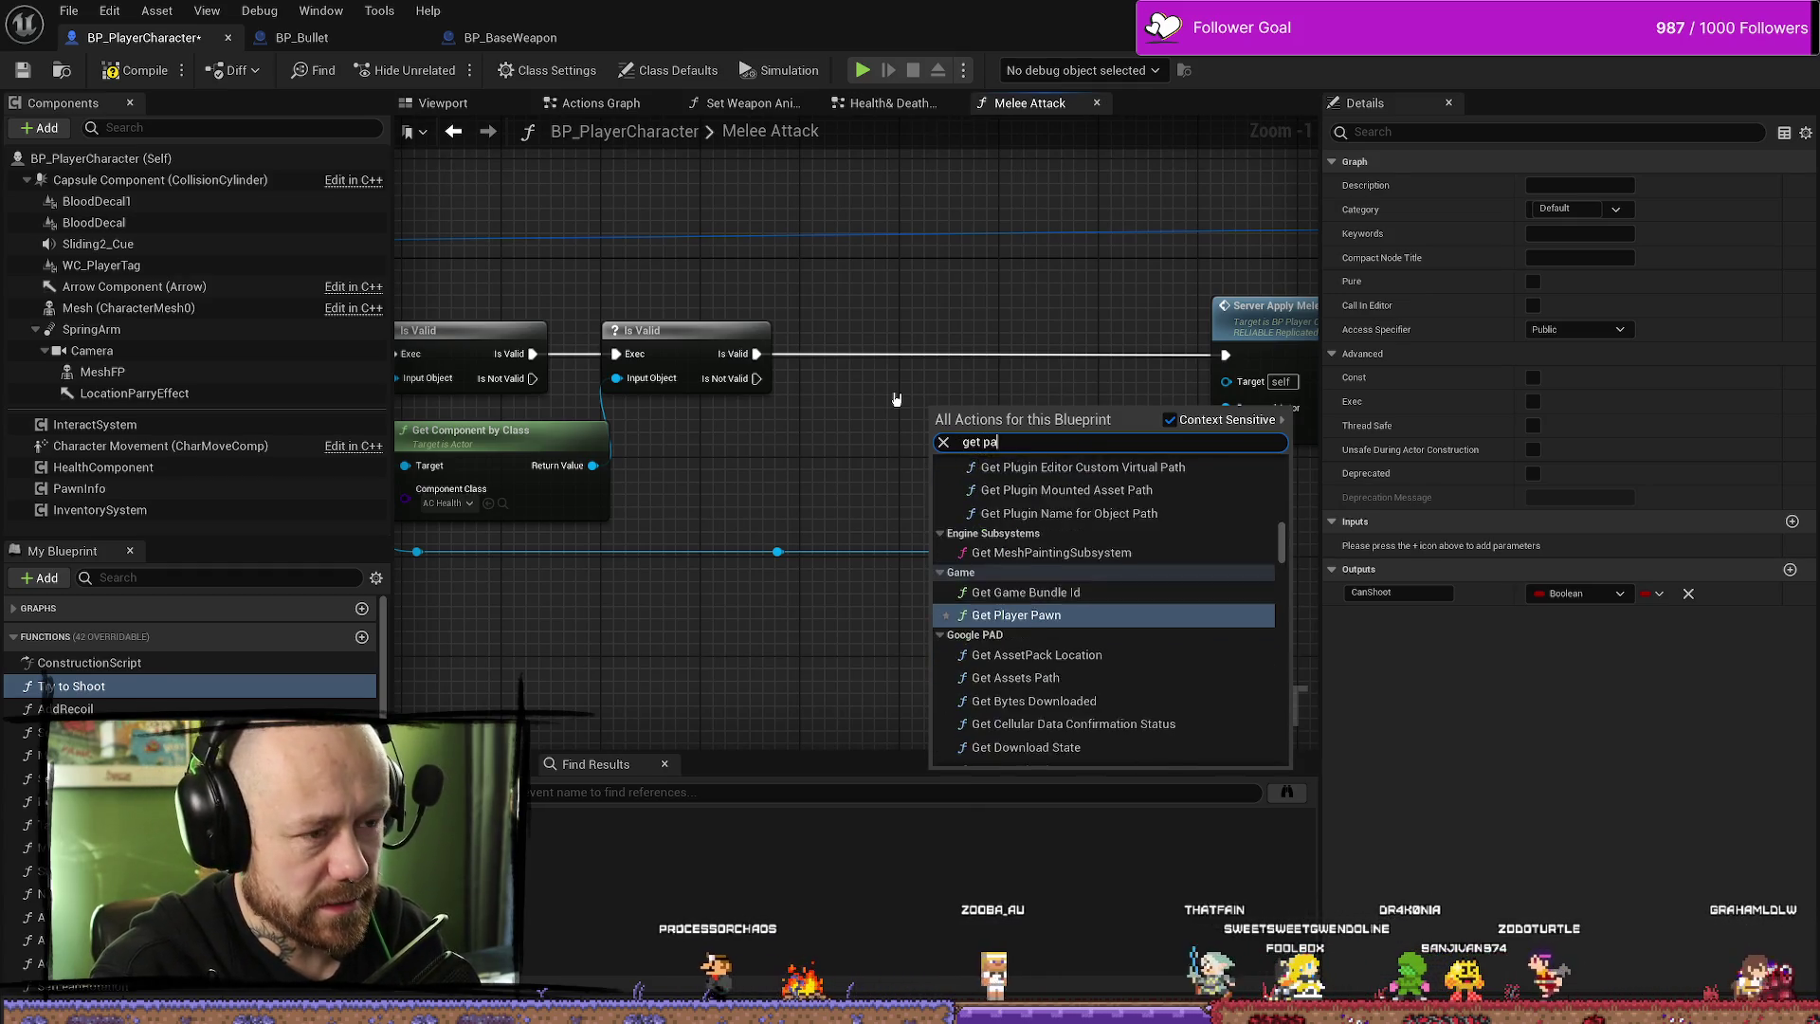
scroll(1020, 648, "down", 1)
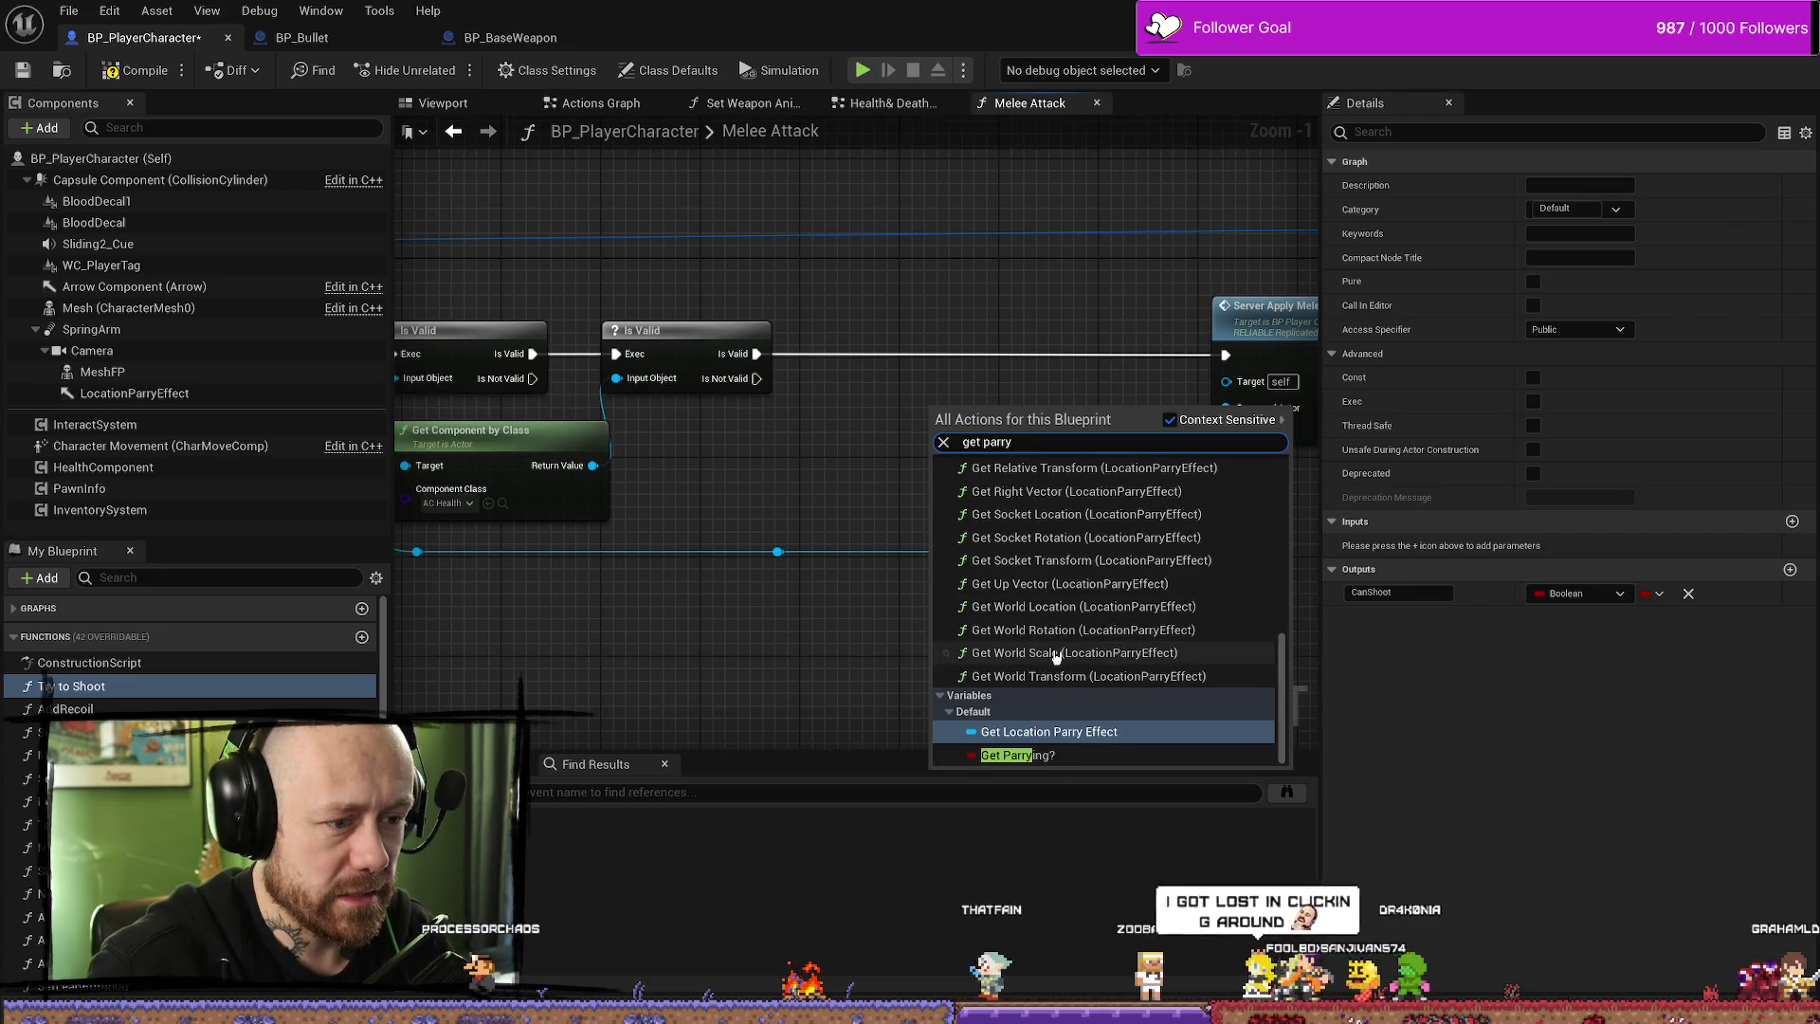
left_click(1024, 751)
mouse_move(958, 418)
left_mouse_down()
mouse_move(896, 467)
mouse_move(803, 467)
left_mouse_up()
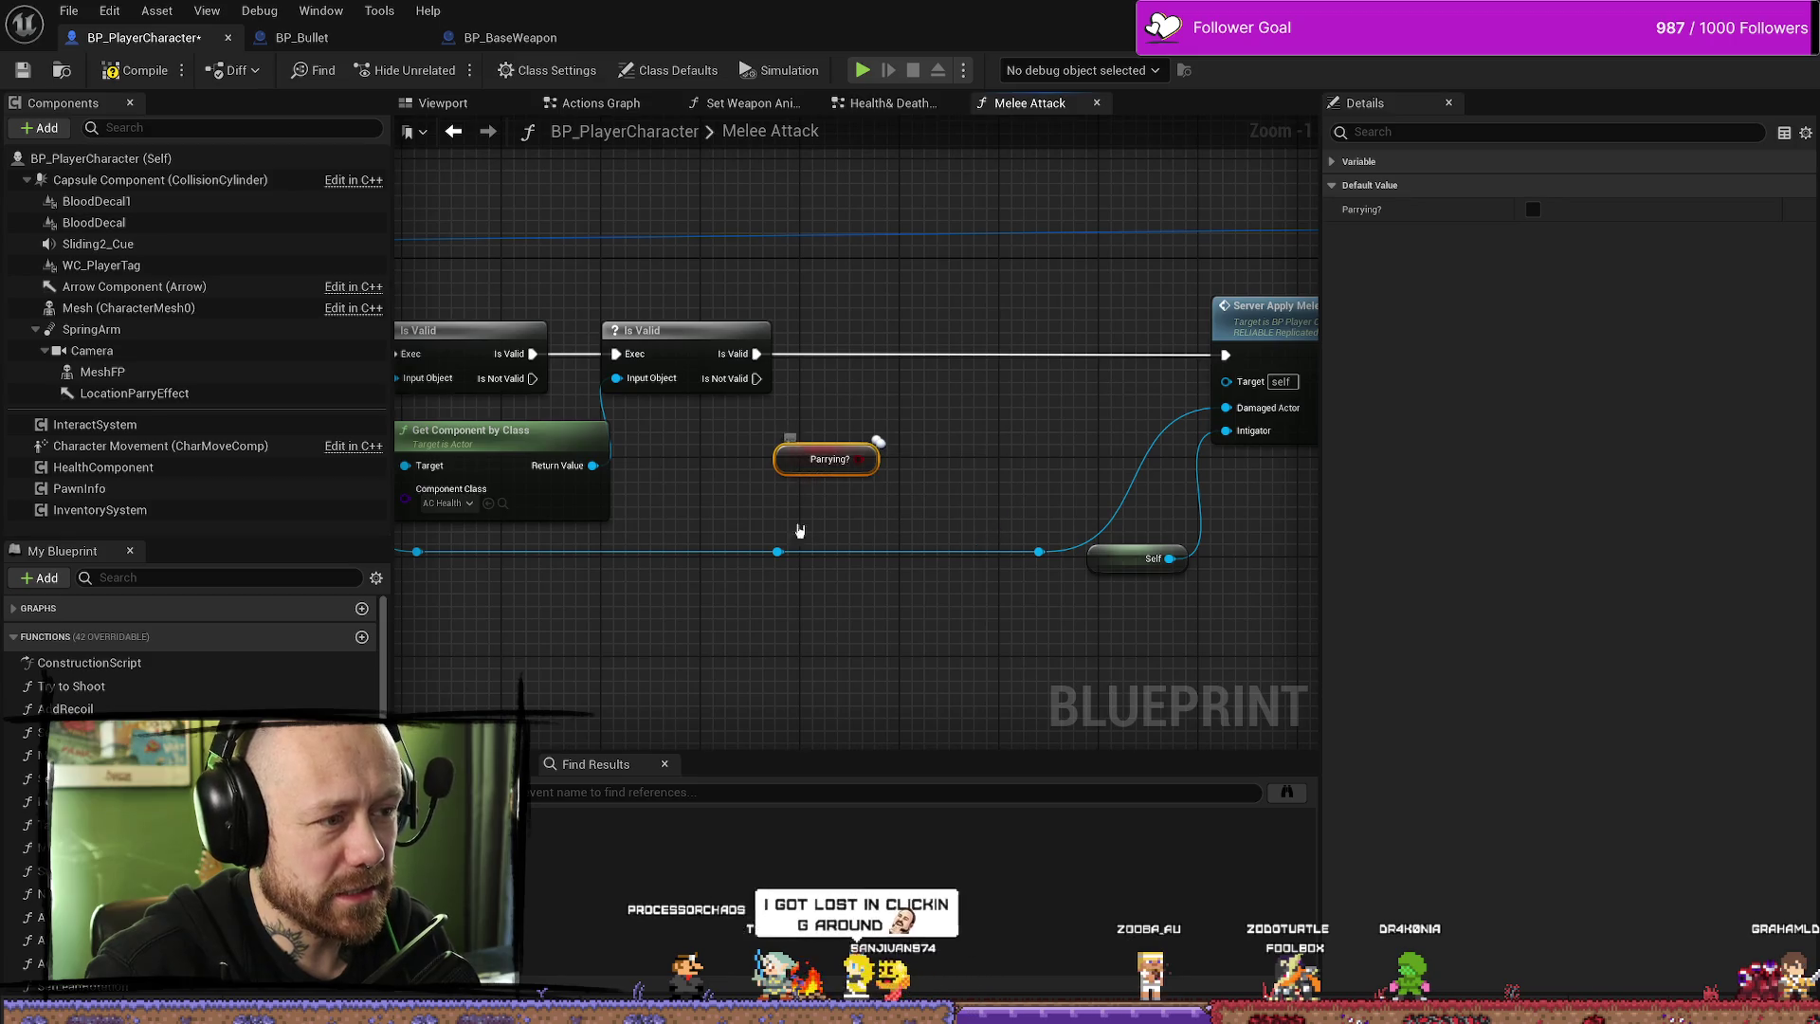
mouse_move(776, 559)
left_mouse_down()
mouse_move(920, 515)
mouse_move(915, 485)
left_mouse_up()
left_click(779, 551)
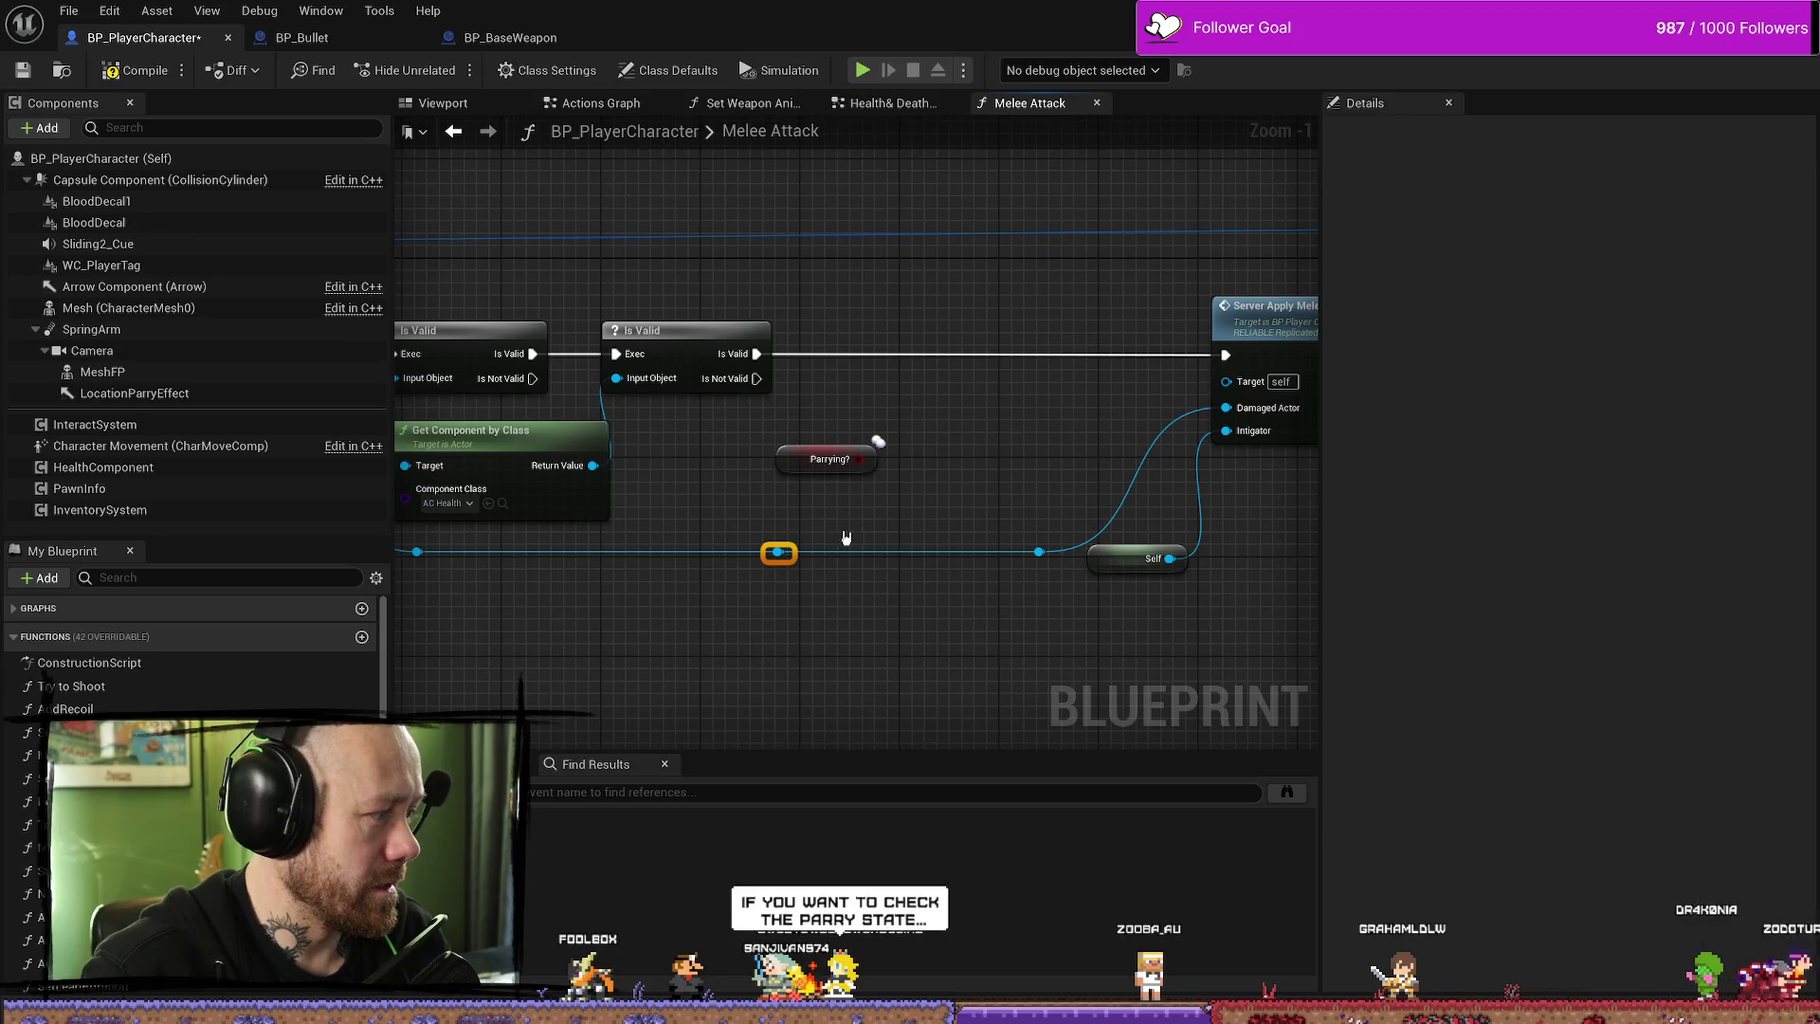
left_click_drag(779, 560, 850, 415)
- Add a Cast To BP_PlayerCharacter node and connect Is Valid's execution into it
type("cast")
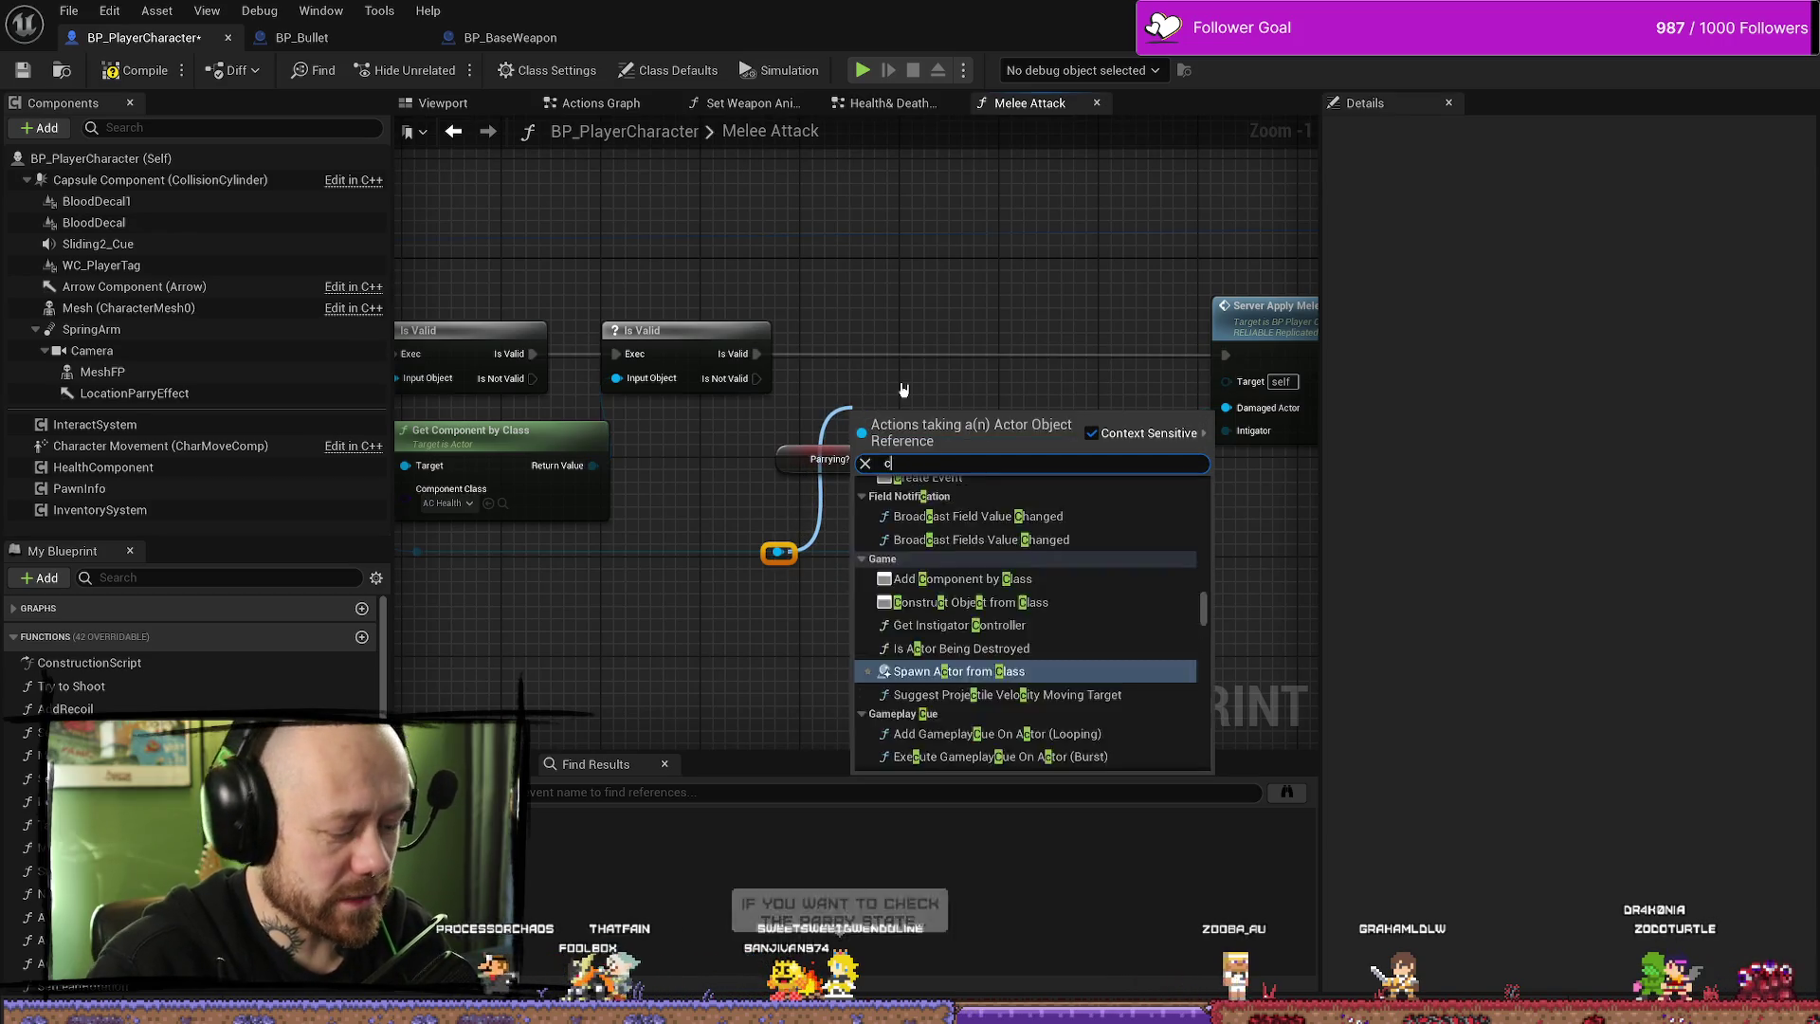
key("Down")
key("Down")
key("Down")
type("to player")
key("Down")
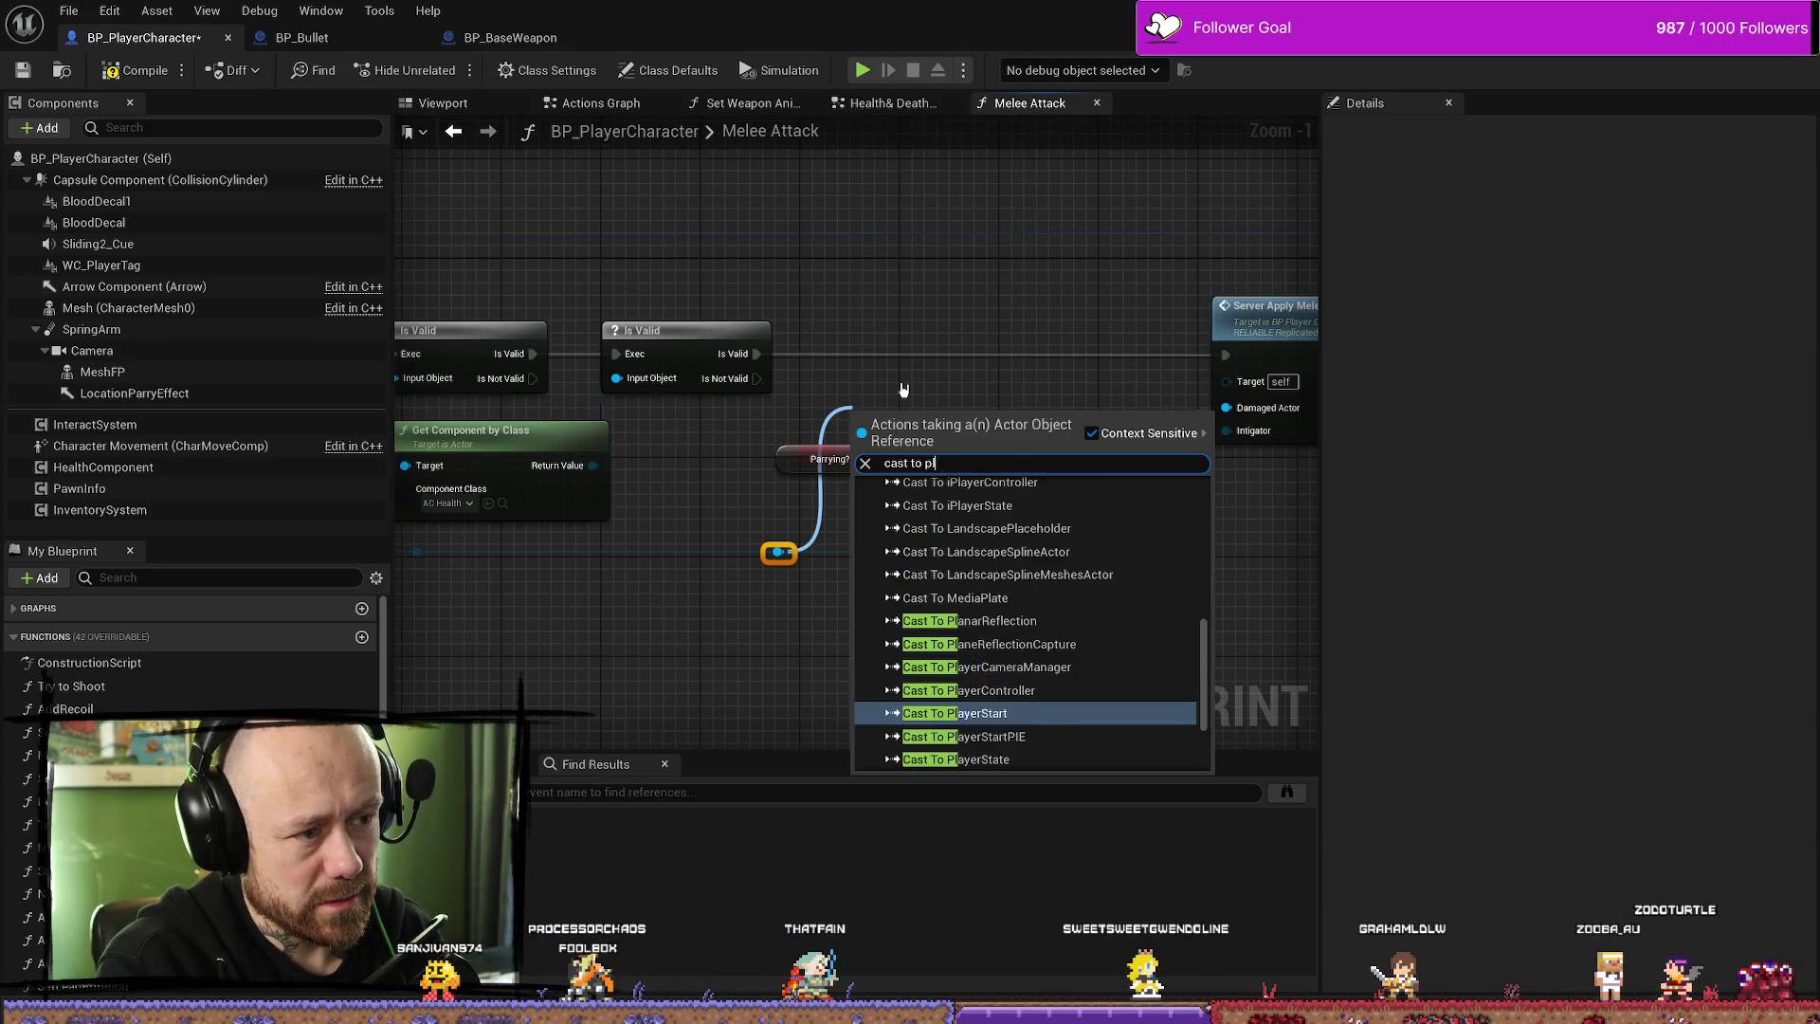
key("BackSpace")
key("BackSpace")
key("BackSpace")
type("playercah")
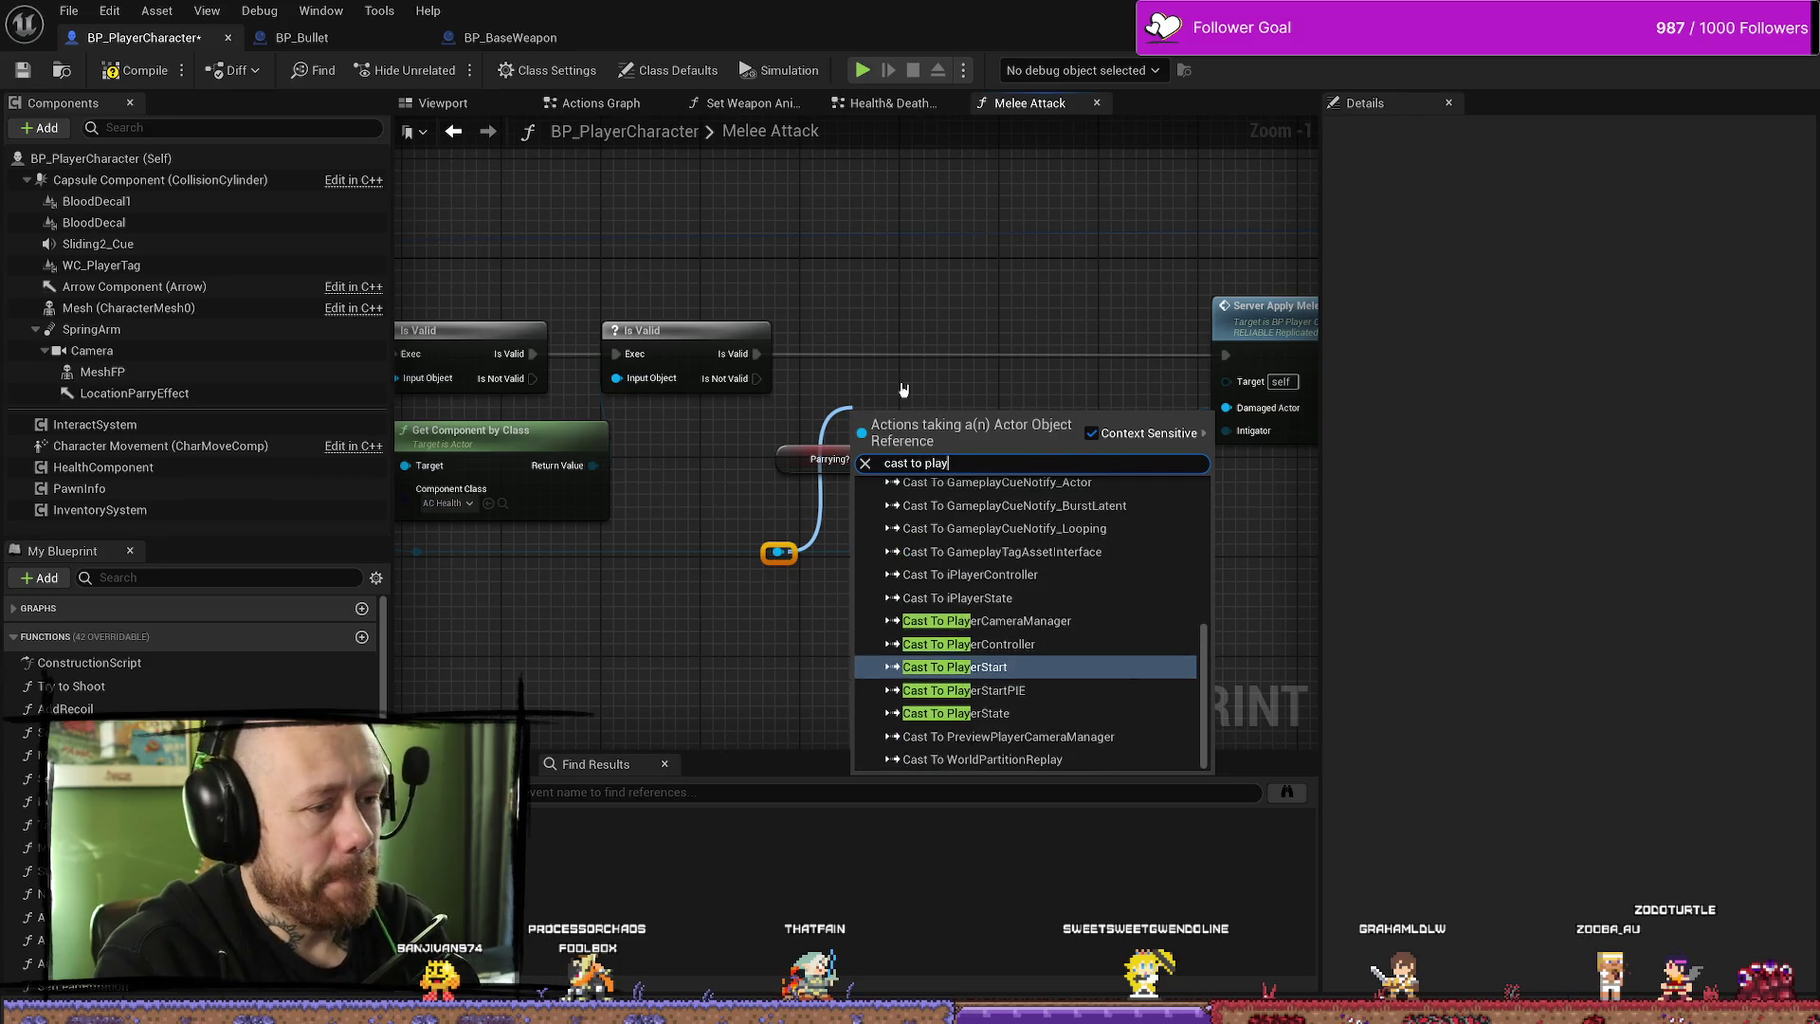
key("BackSpace")
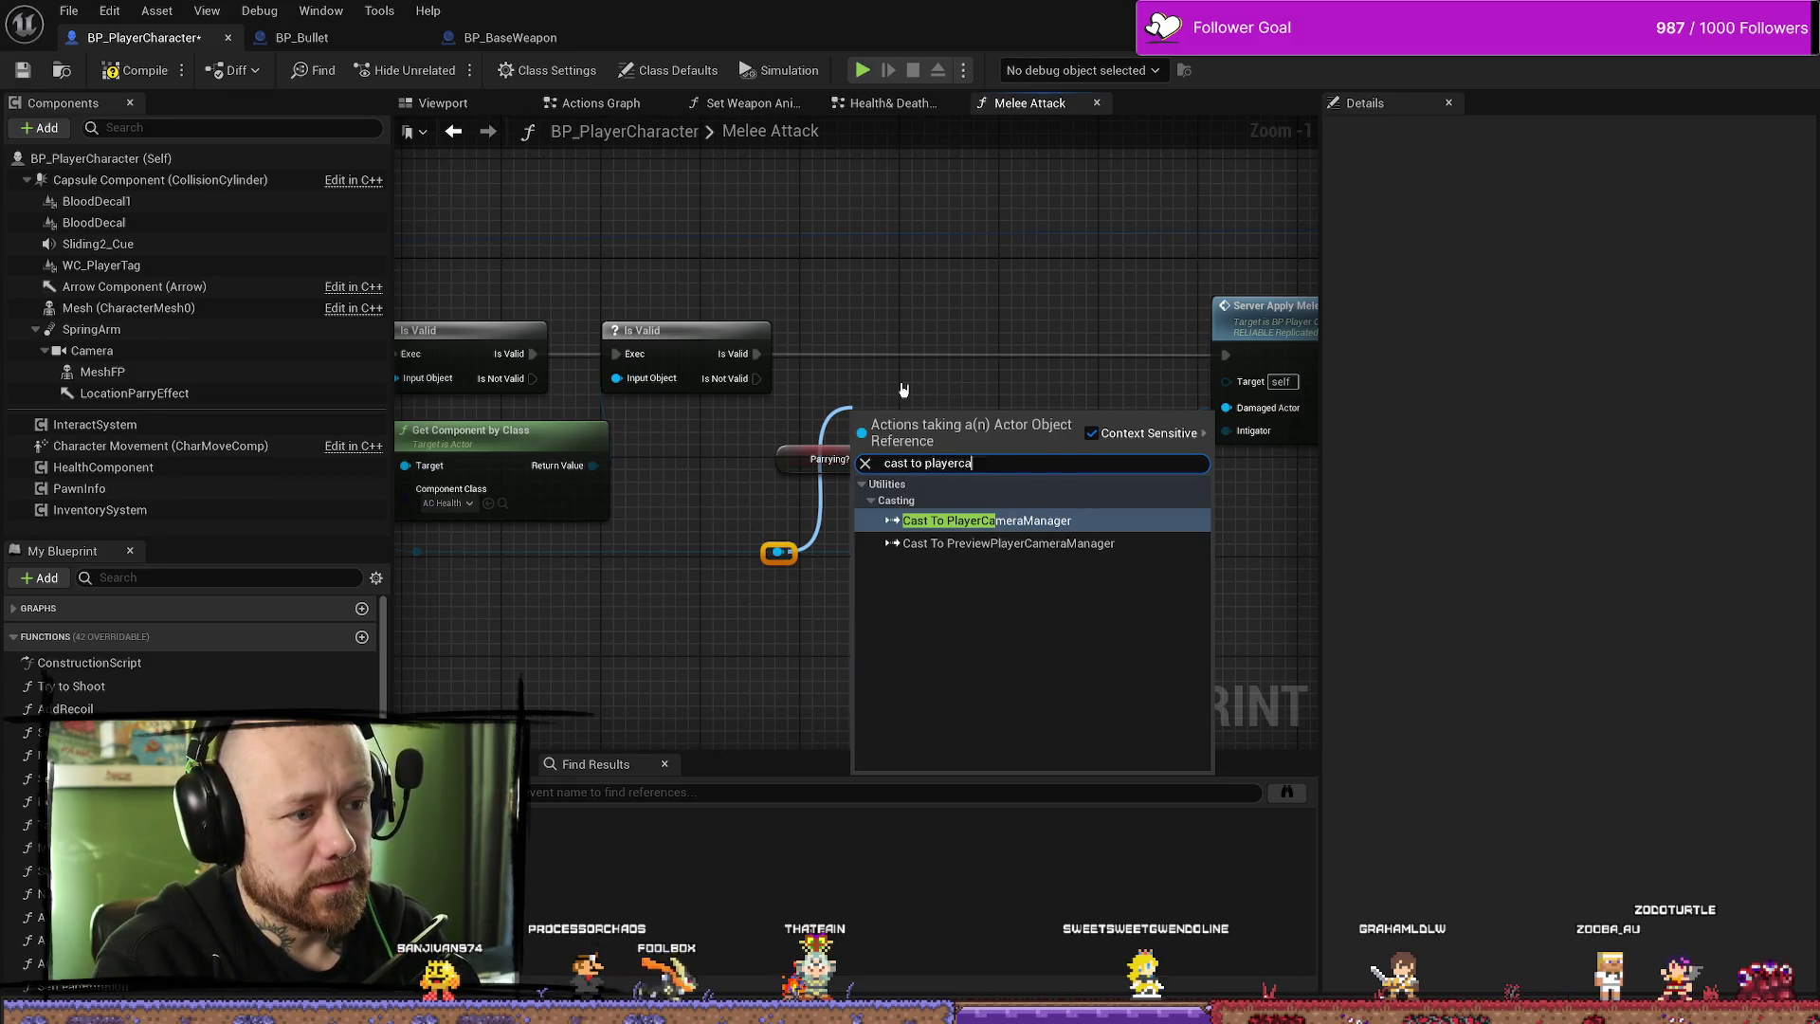
type("h")
key("Return")
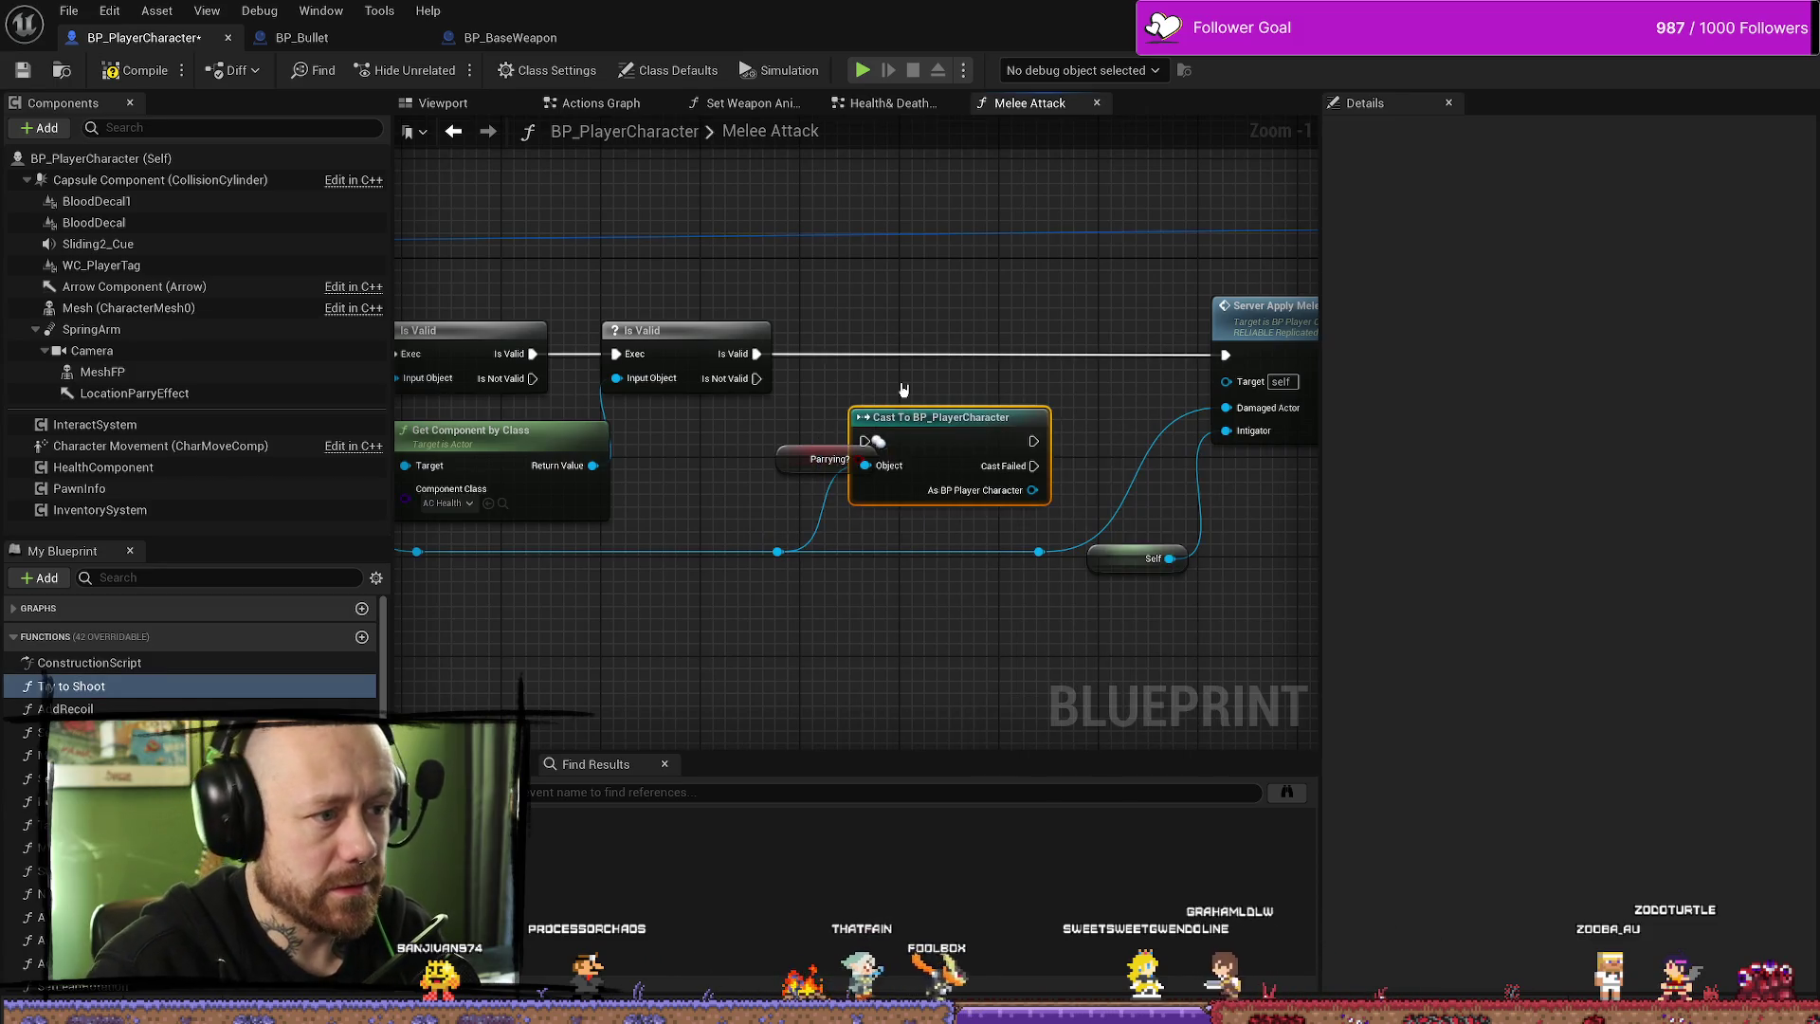
left_click_drag(757, 353, 864, 441)
left_click_drag(1033, 441, 1224, 354)
left_click_drag(930, 415, 930, 328)
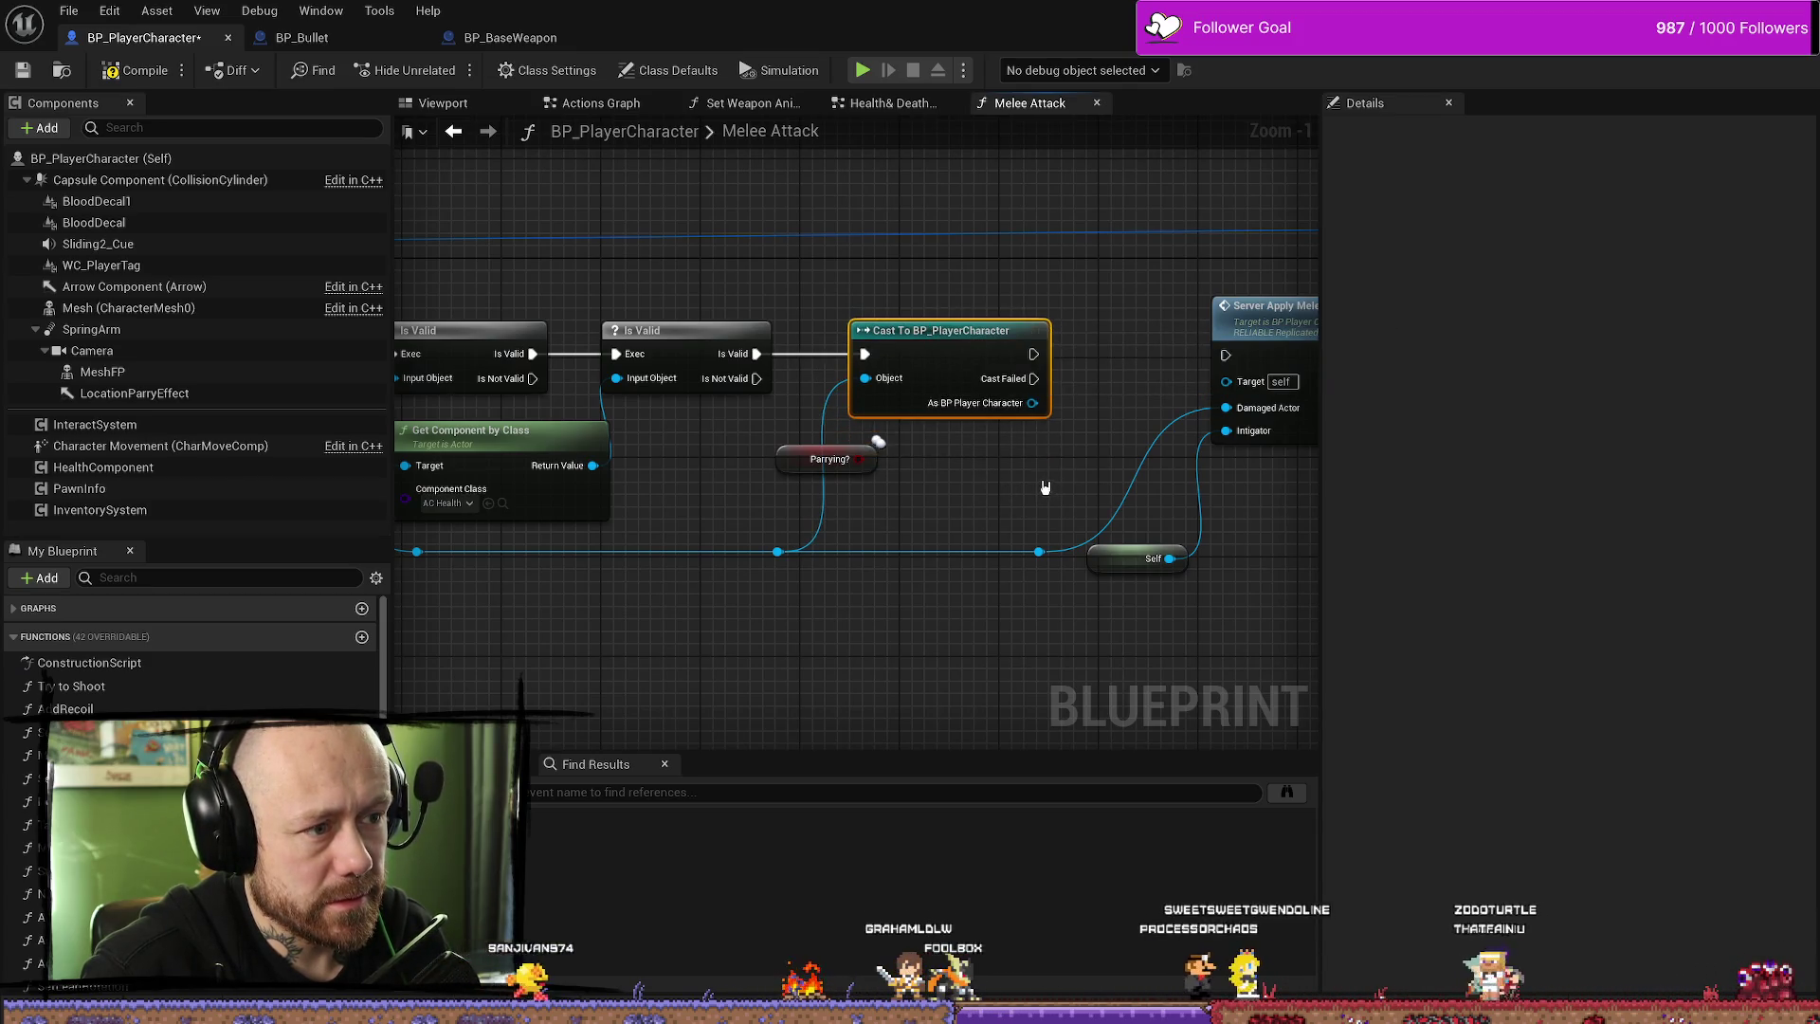
- Delete the stray Parrying? node, nudge the Cast left, and slide the reroute point left
left_click_drag(1049, 489, 988, 484)
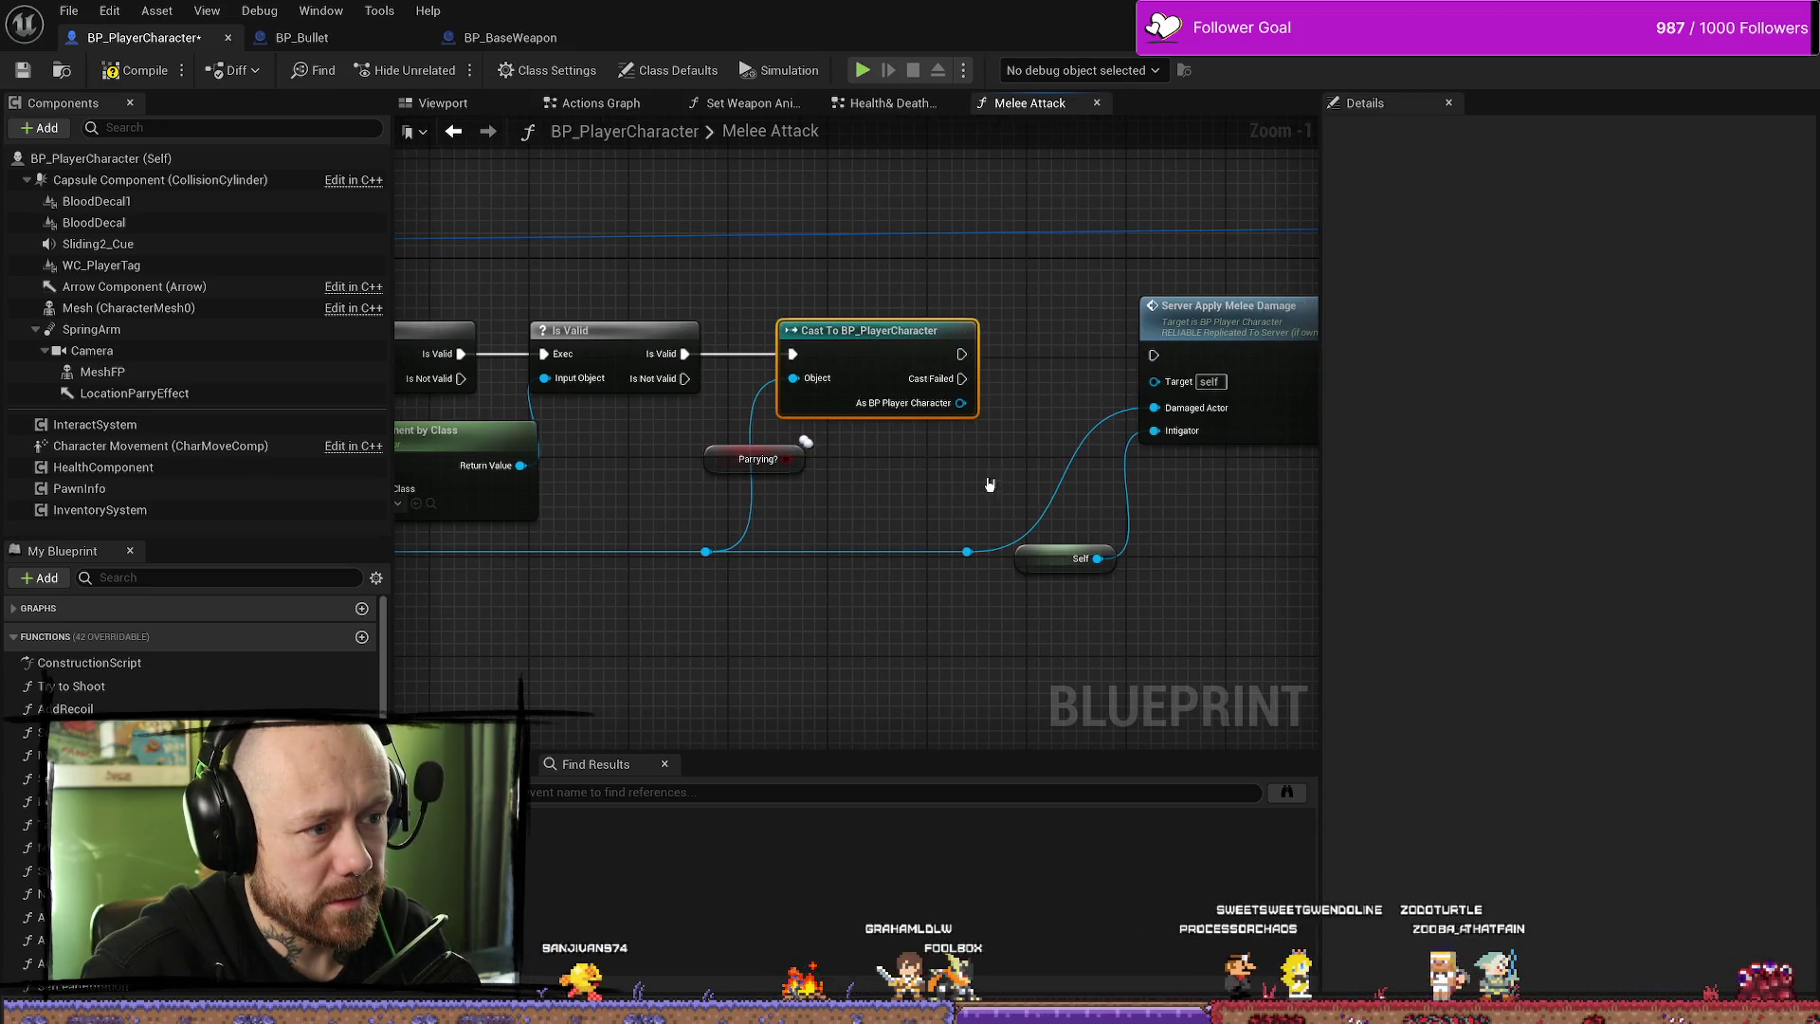
left_click(786, 464)
key("Delete")
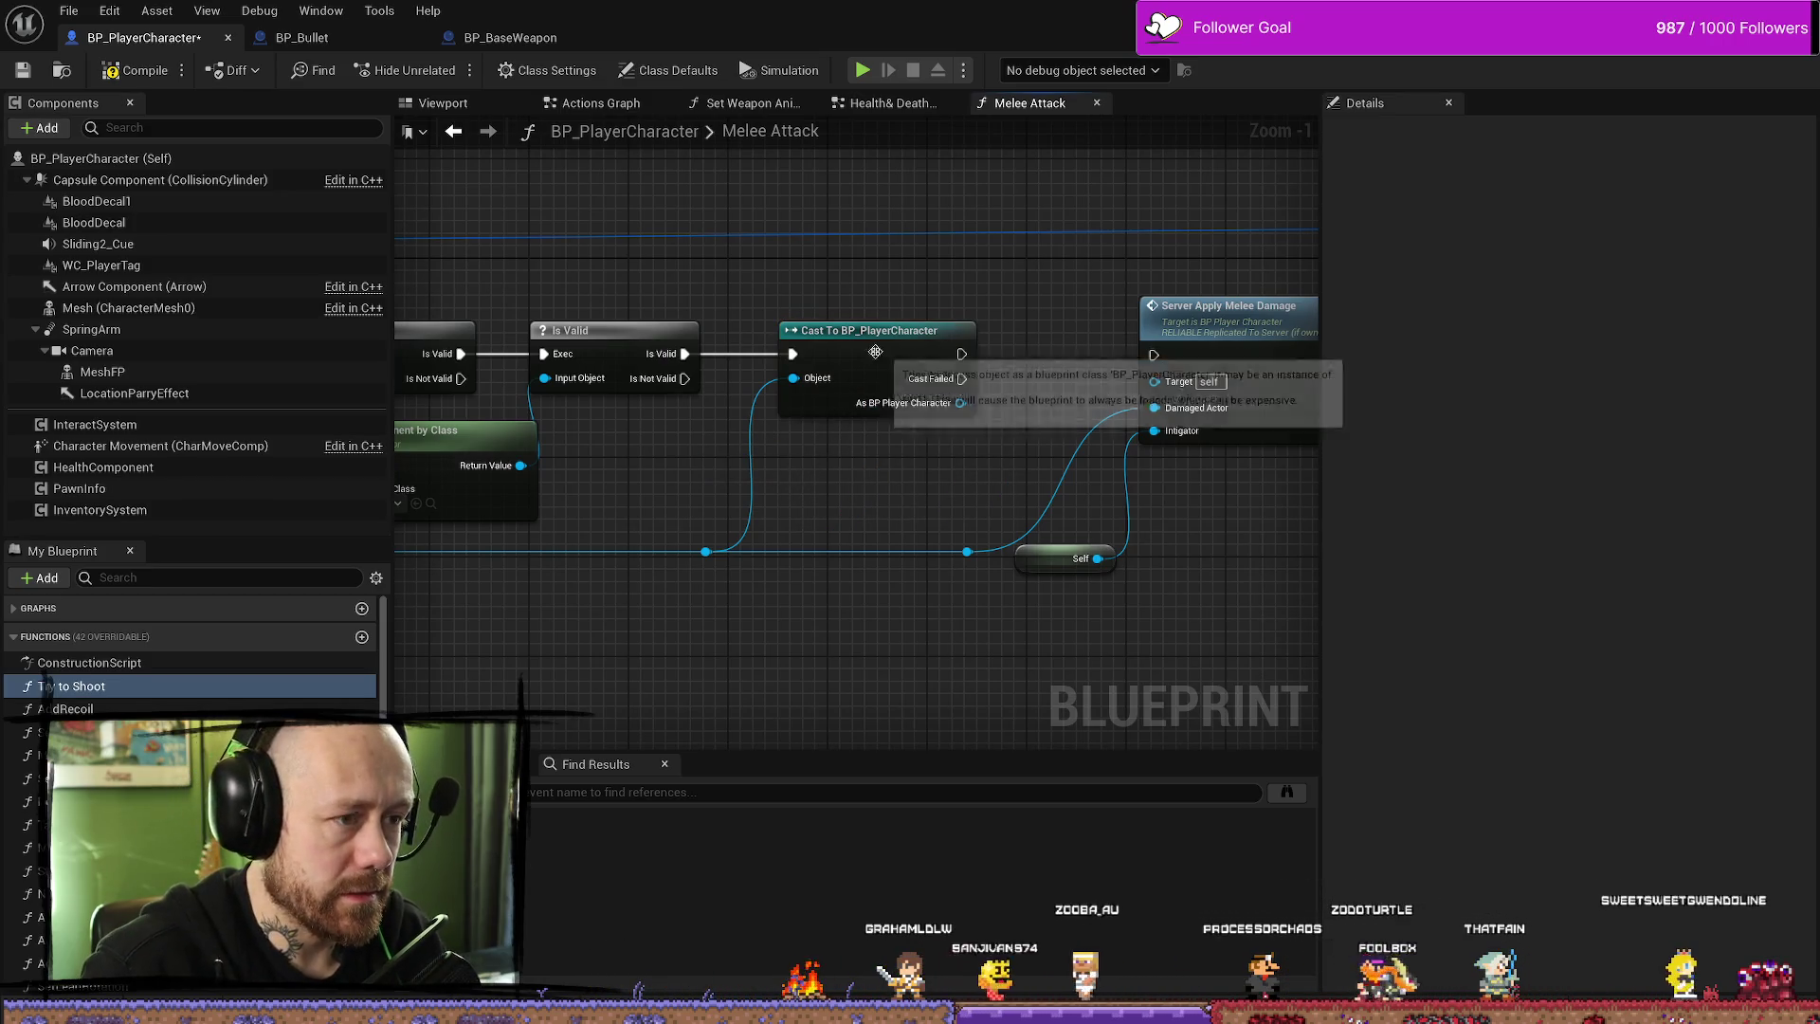
left_click_drag(892, 339, 853, 338)
left_click_drag(1072, 374, 1026, 385)
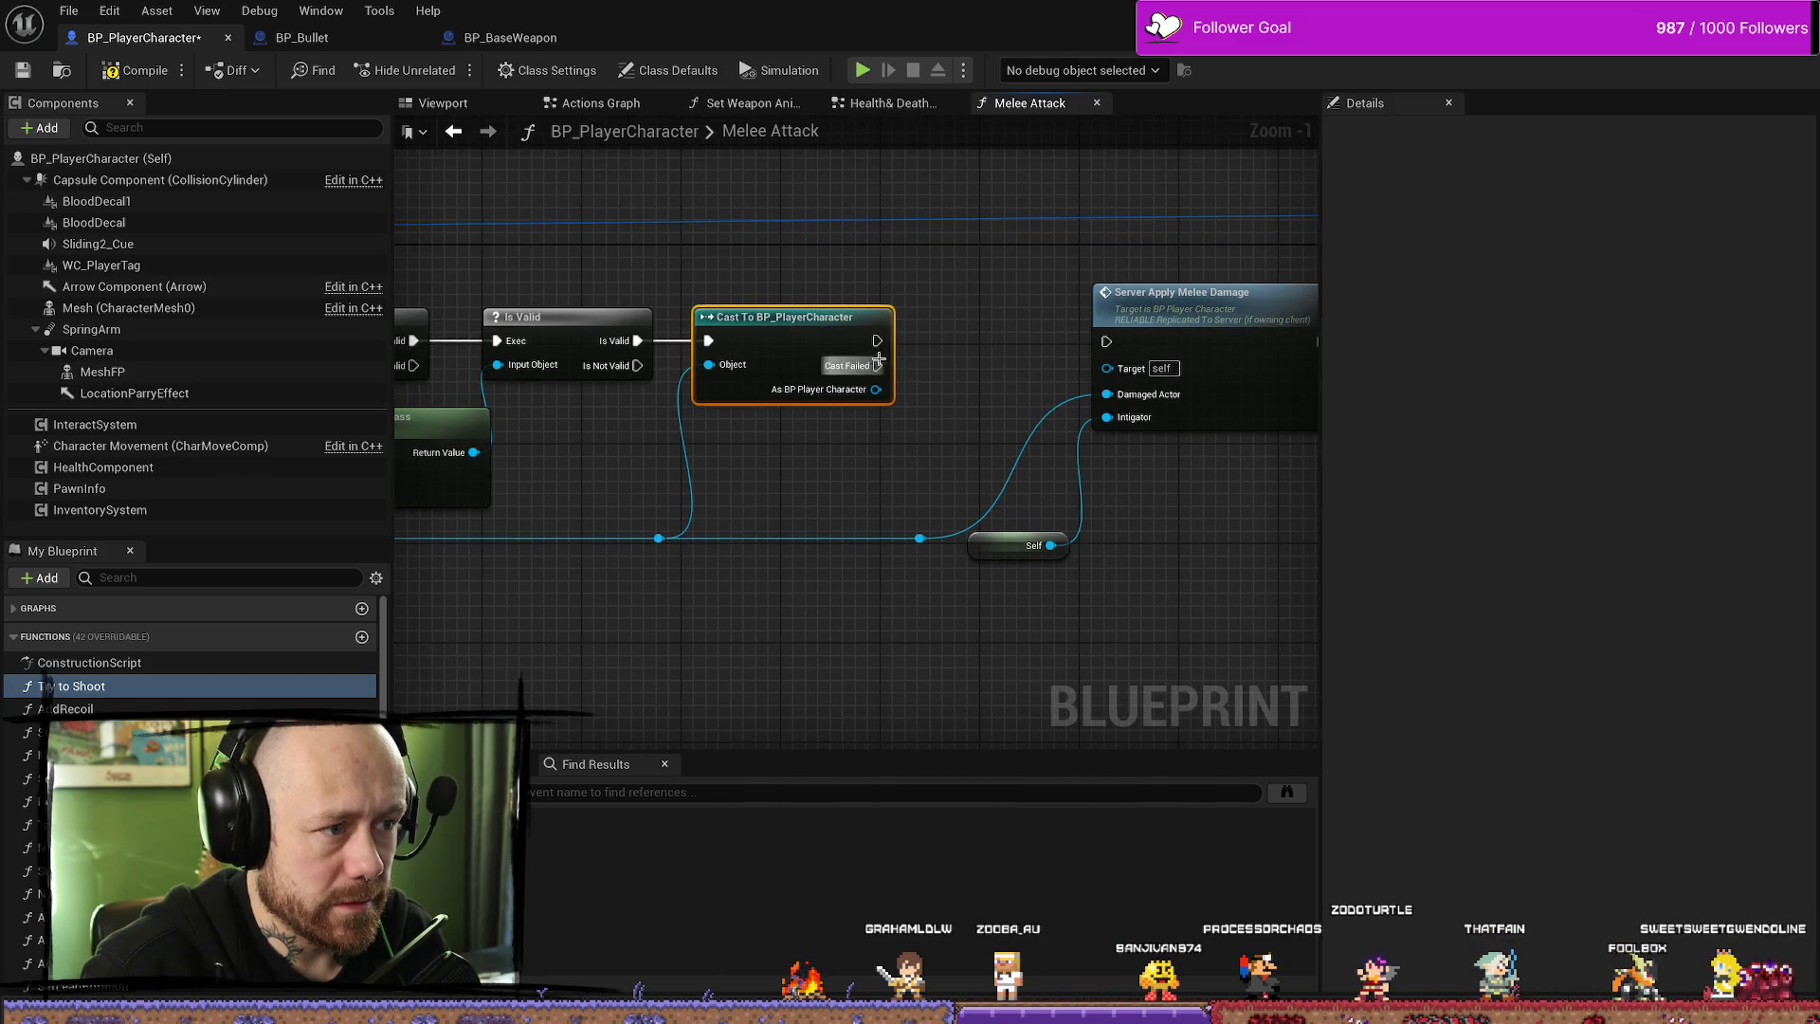
mouse_move(841, 403)
left_mouse_down()
mouse_move(986, 451)
mouse_move(1074, 456)
mouse_move(750, 462)
left_mouse_up()
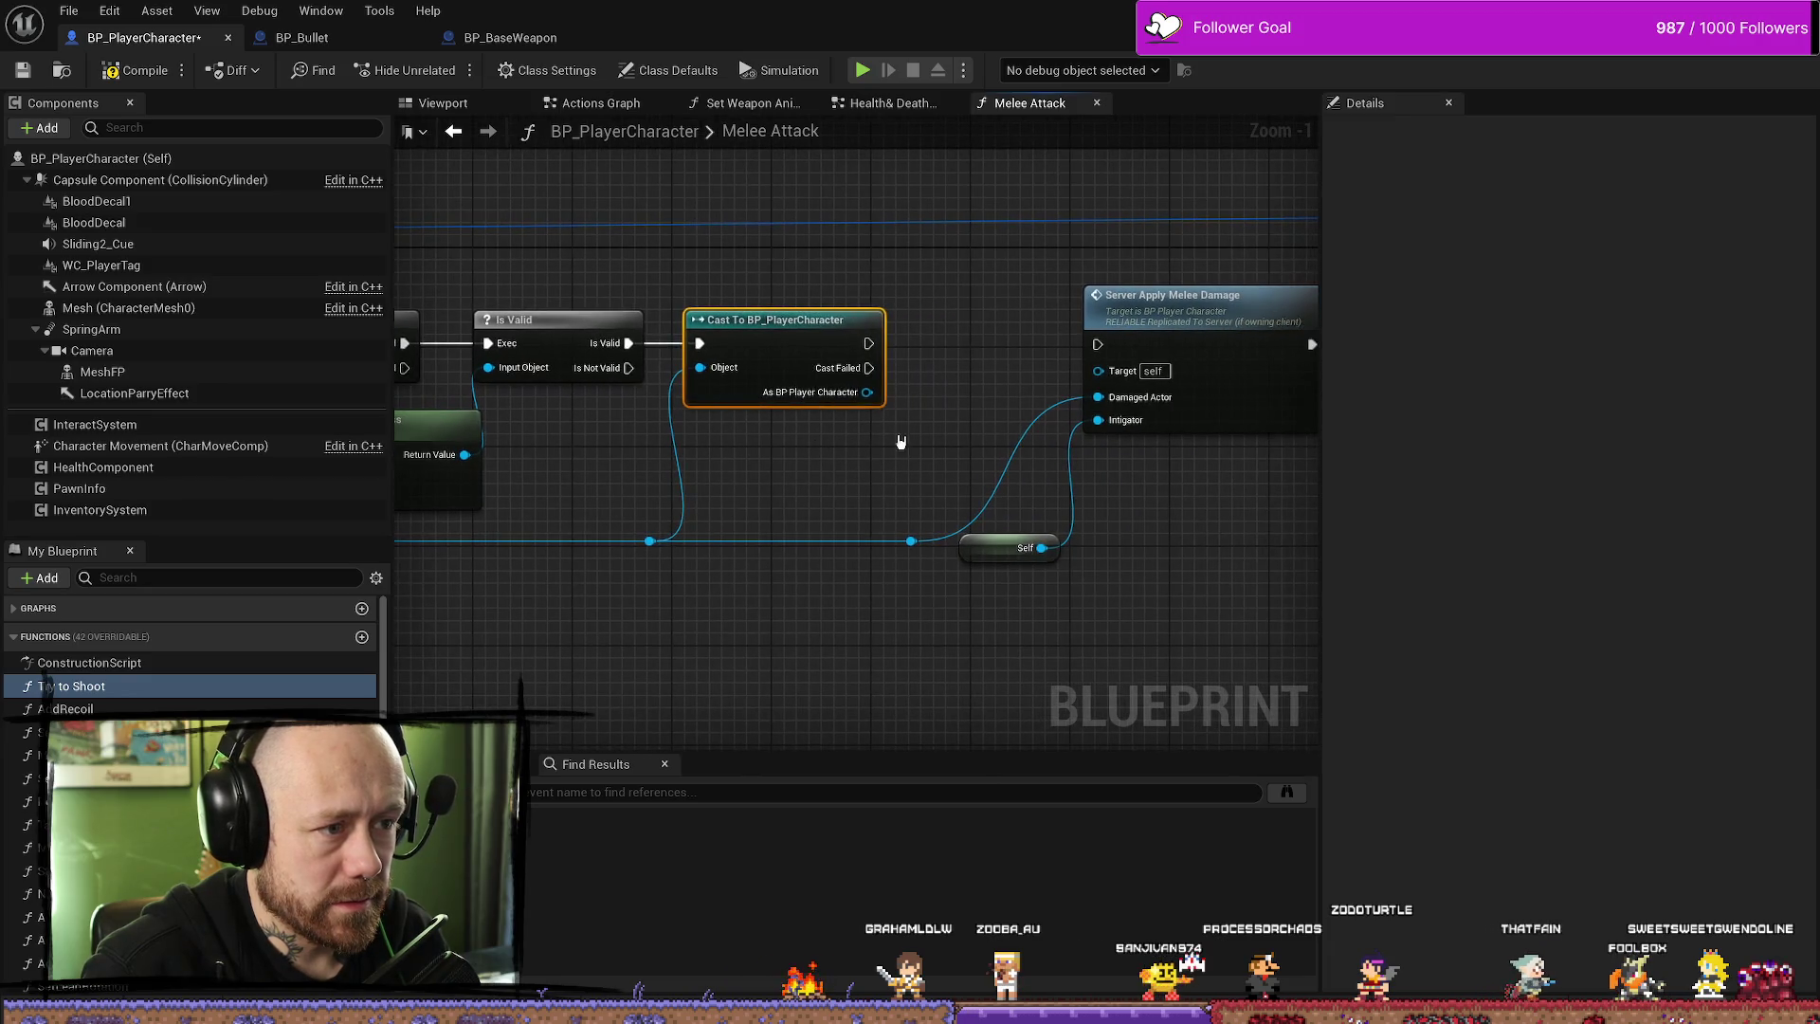
left_click(647, 544)
left_click_drag(646, 551, 571, 550)
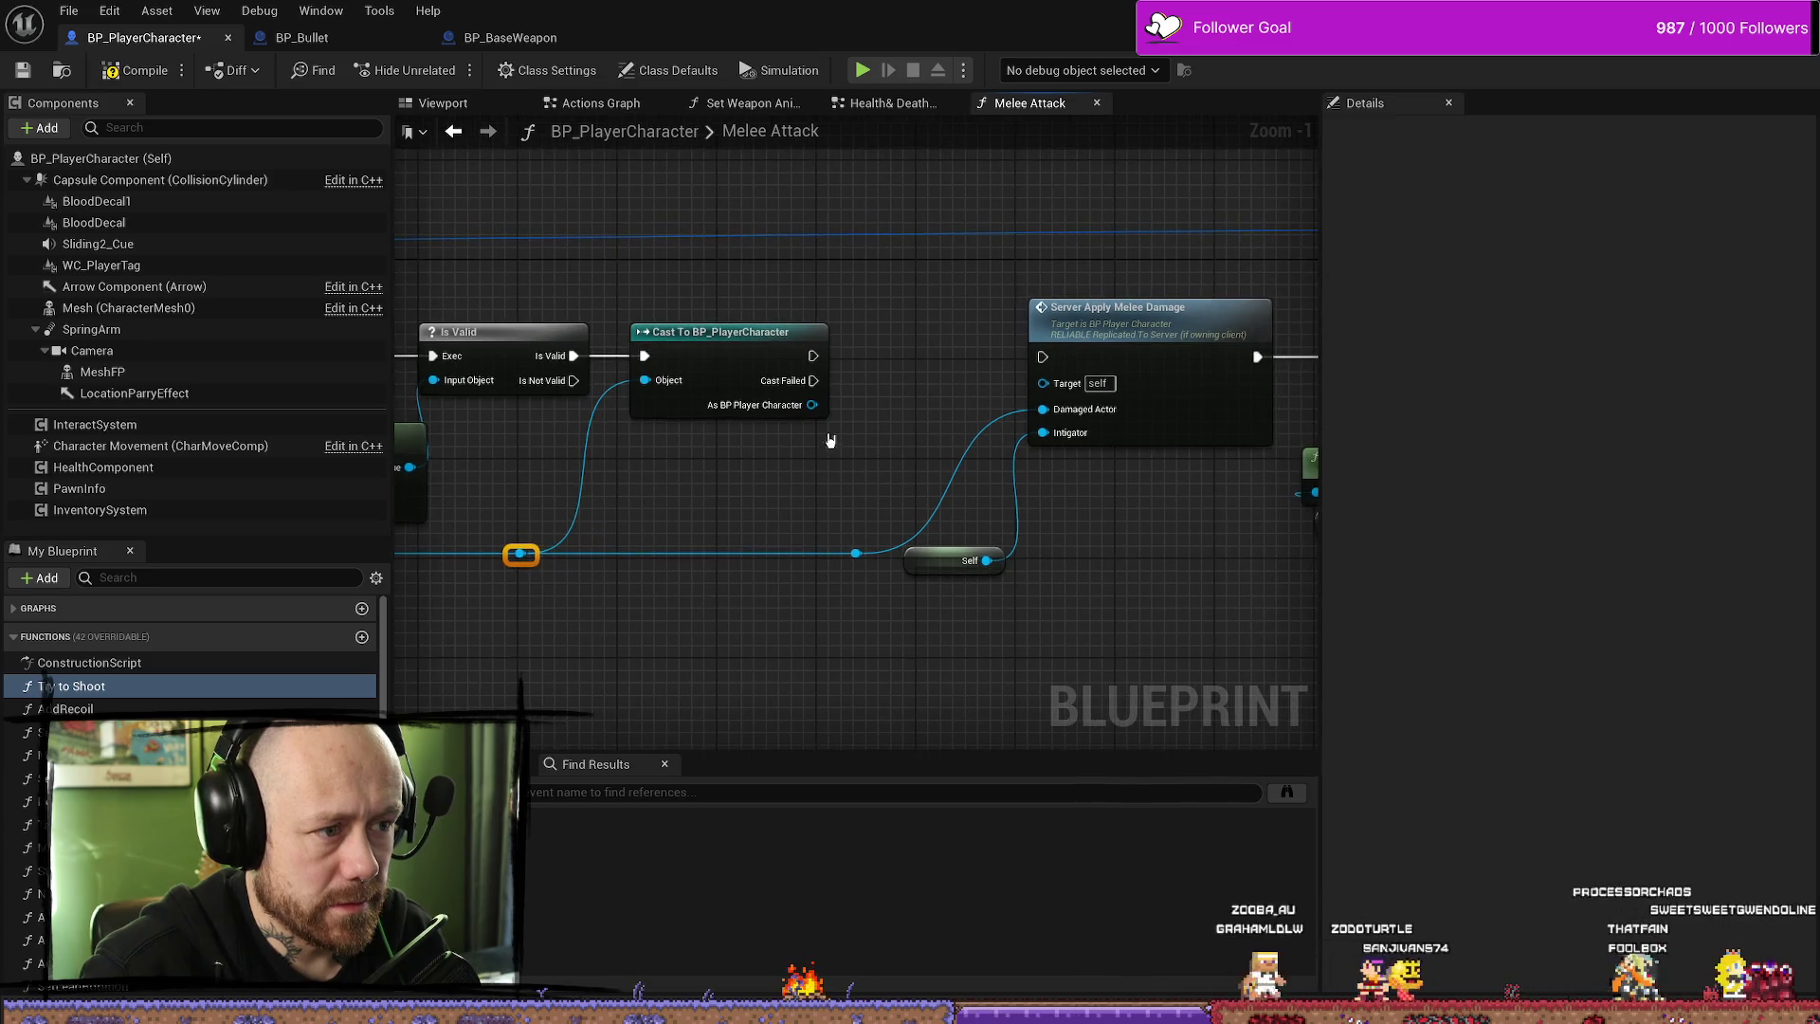
left_click_drag(813, 406, 840, 447)
- Get the Parrying? value from As BP Player Character and place it below the Cast node
type("par")
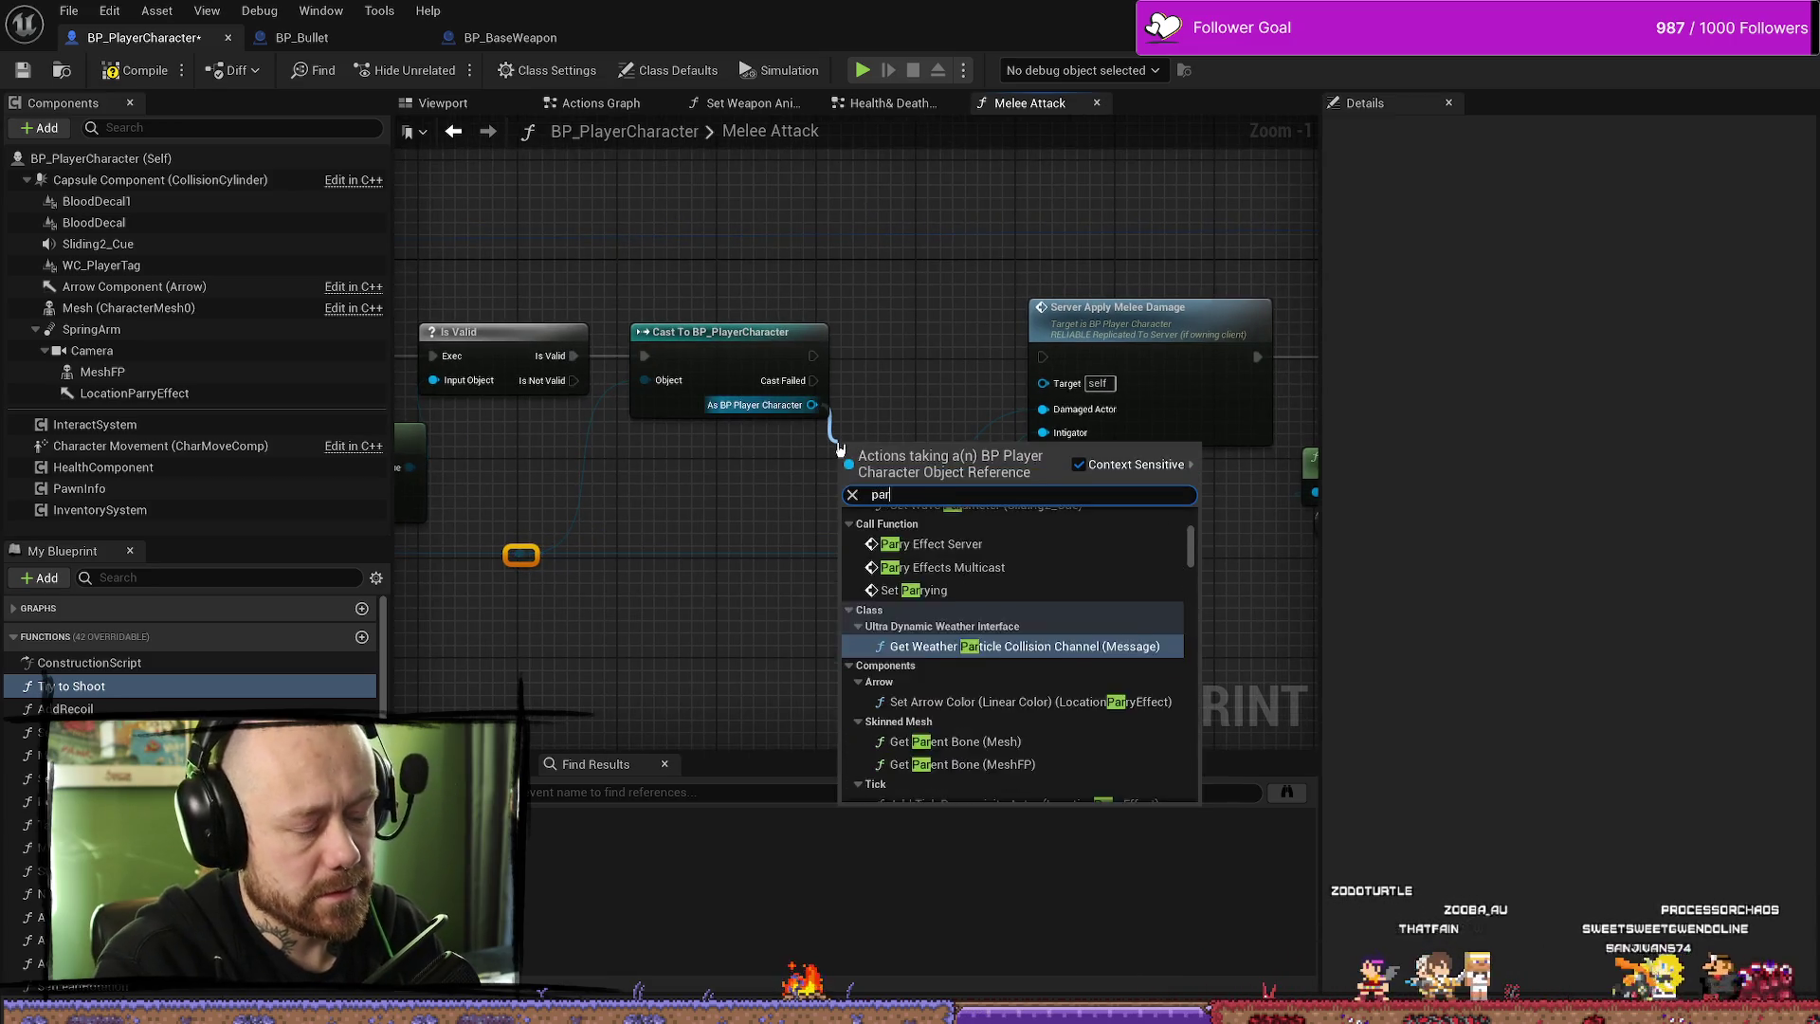
type("ry")
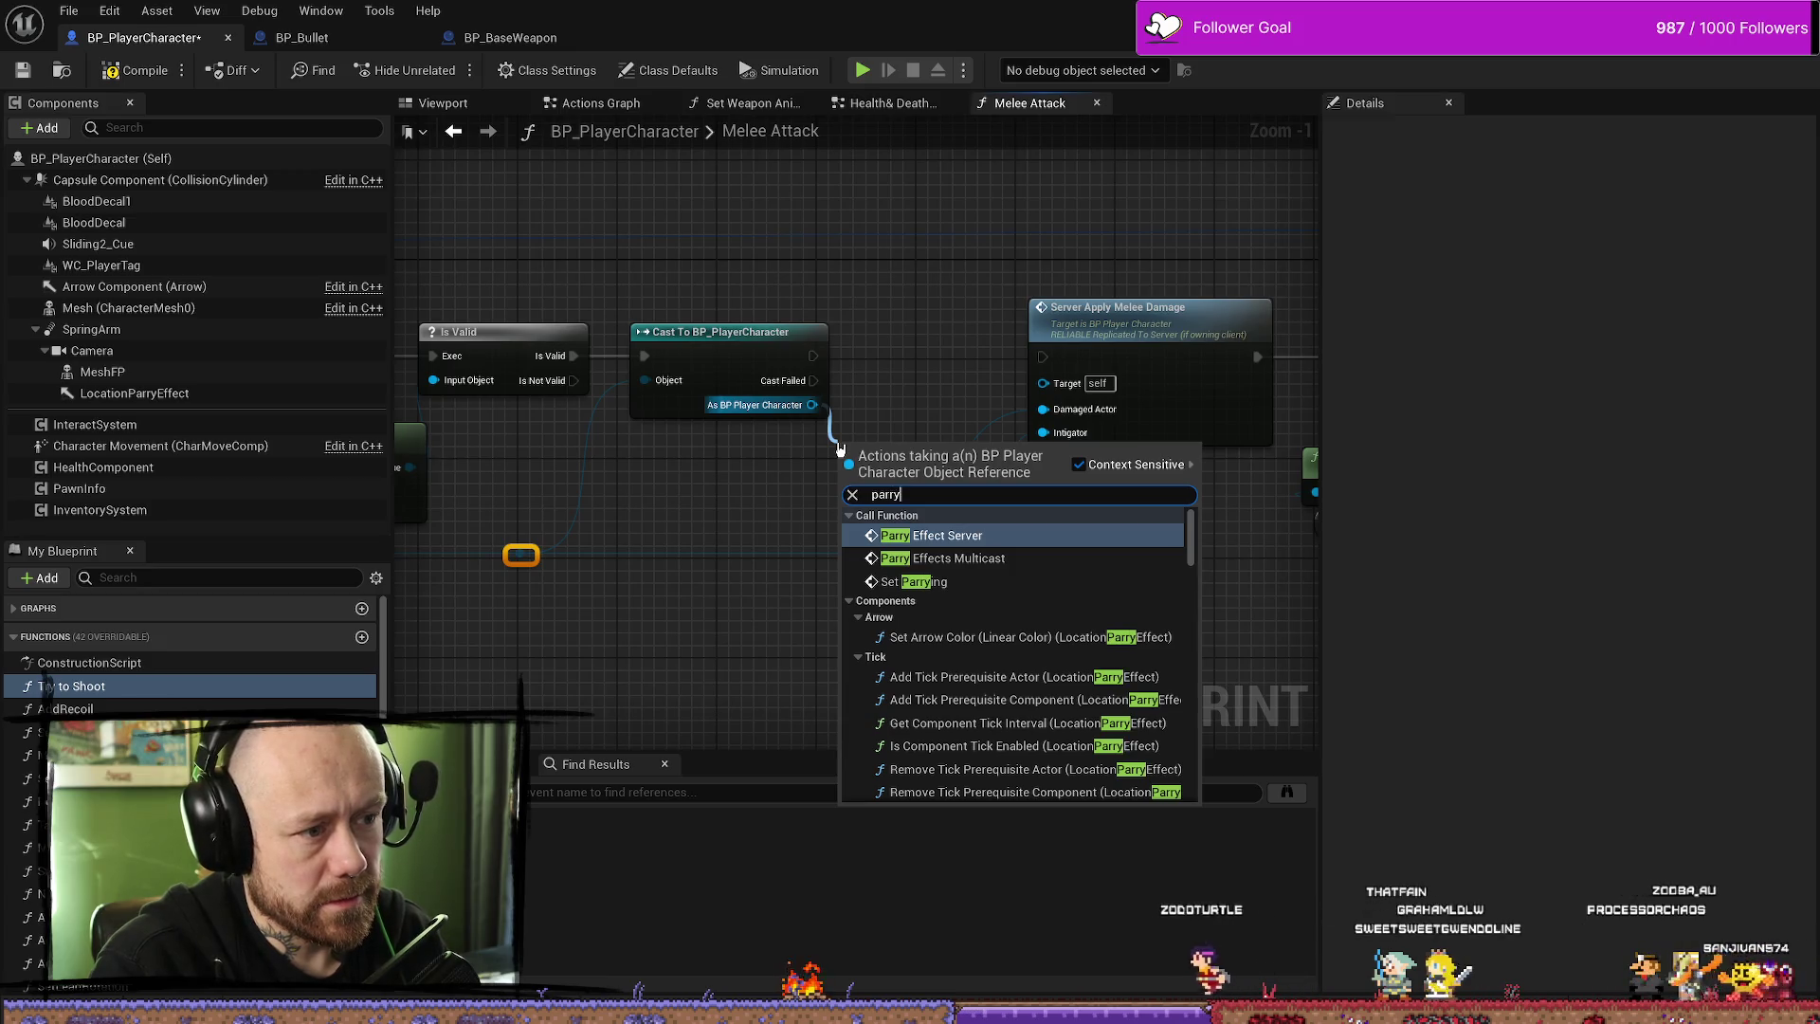
key("Down")
key("Down")
key("Down")
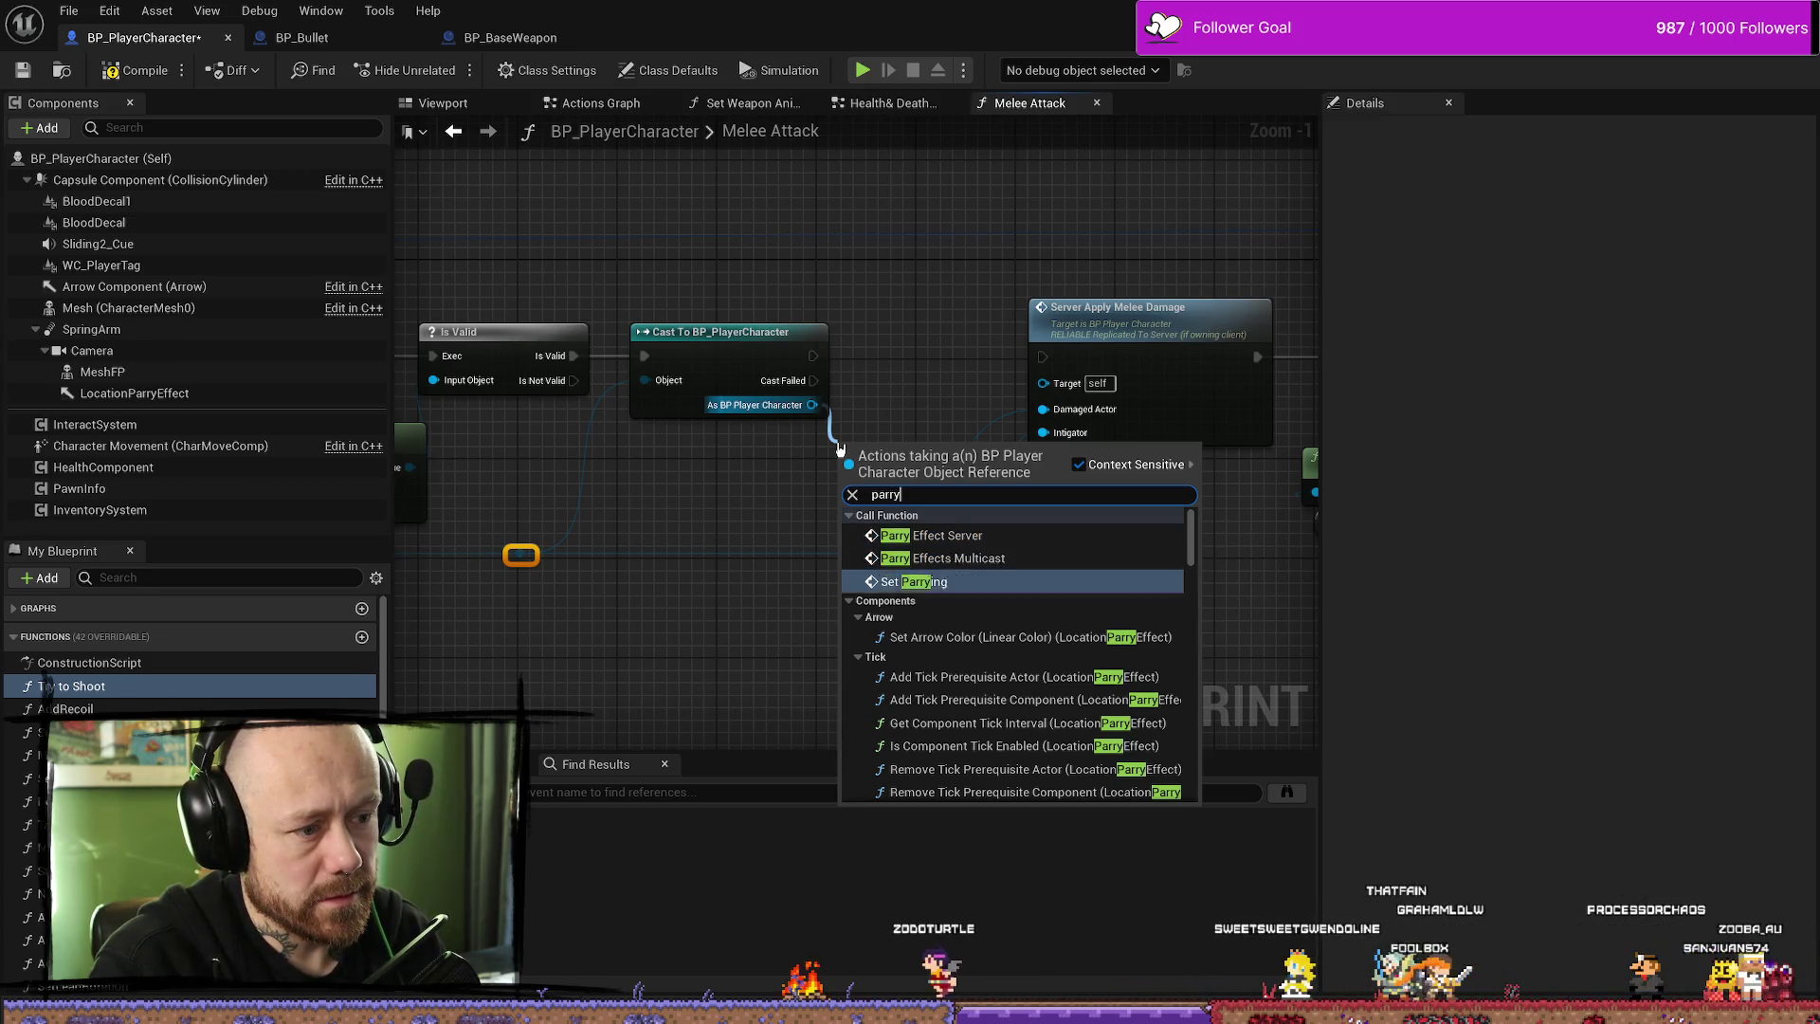
key("Down")
key("Down")
key("Down")
scroll(773, 553, "down", 7)
left_click_drag(1192, 592, 1190, 763)
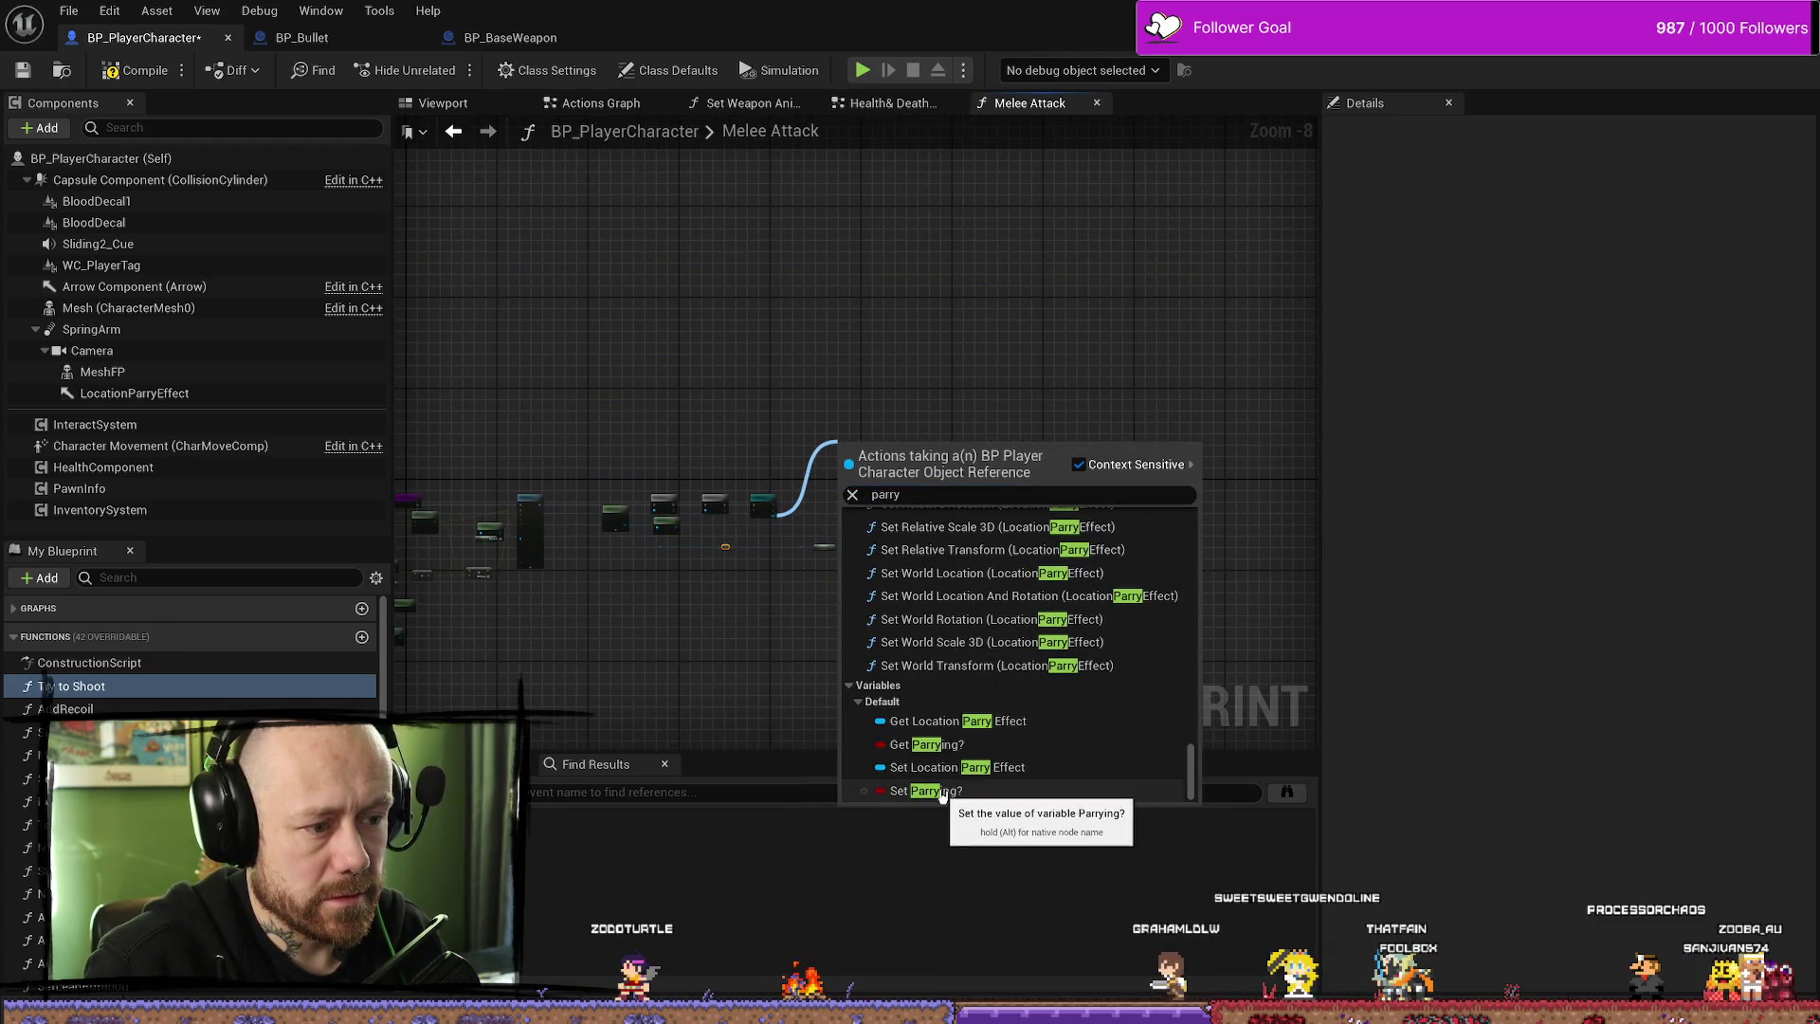
left_click(922, 747)
scroll(836, 505, "up", 8)
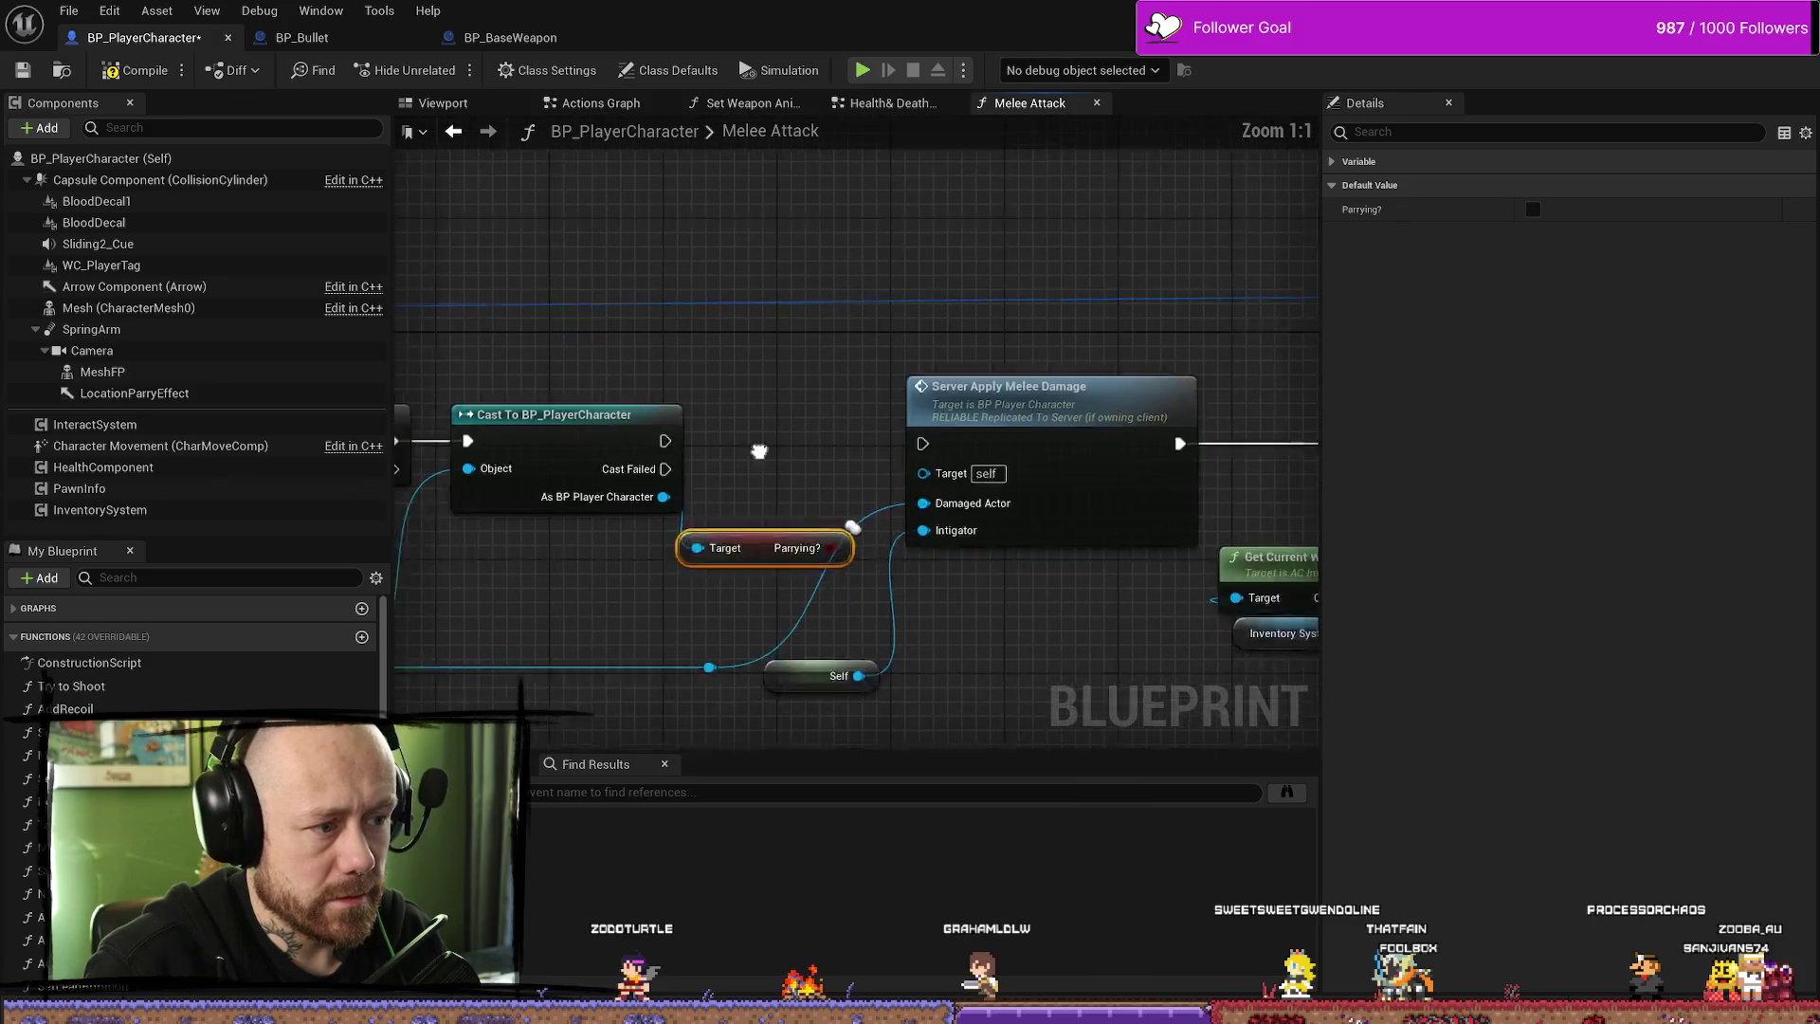
mouse_move(836, 505)
left_mouse_down()
mouse_move(652, 604)
mouse_move(834, 502)
left_mouse_up()
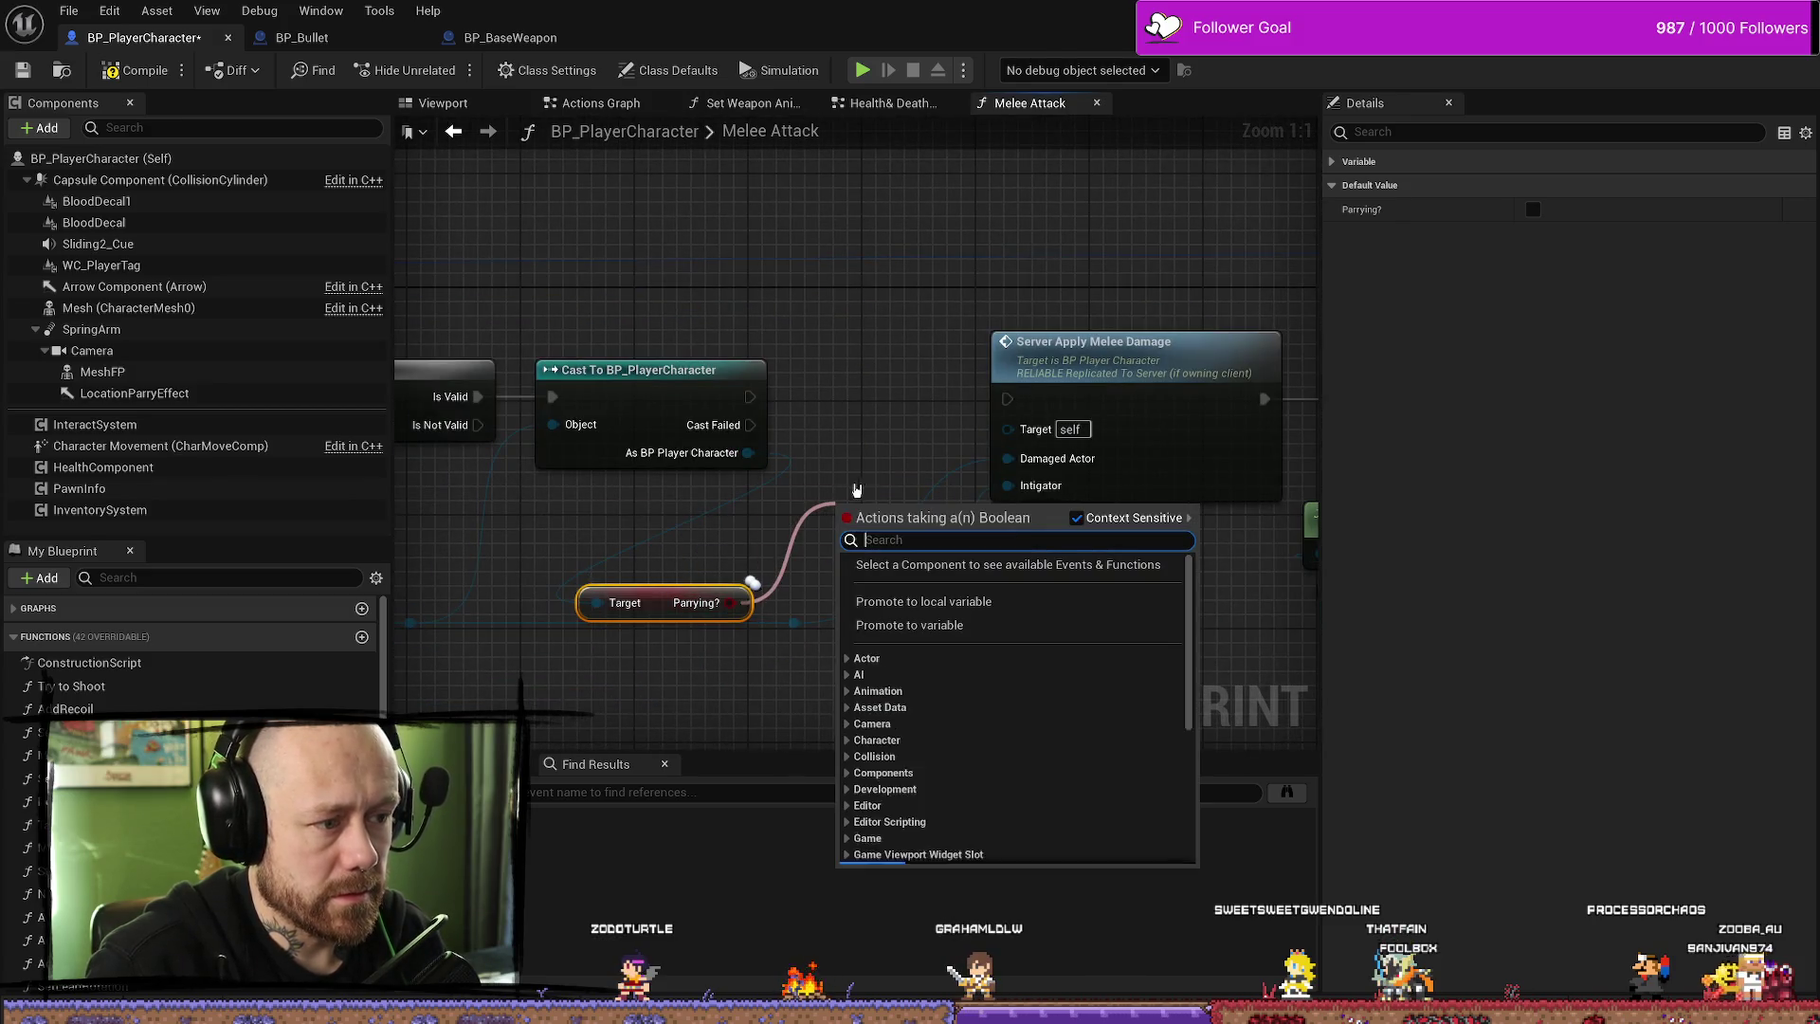
- Add a Branch on Parrying?, fed by the Cast's success execution, positioned beside the Cast node
type("branch")
key("Return")
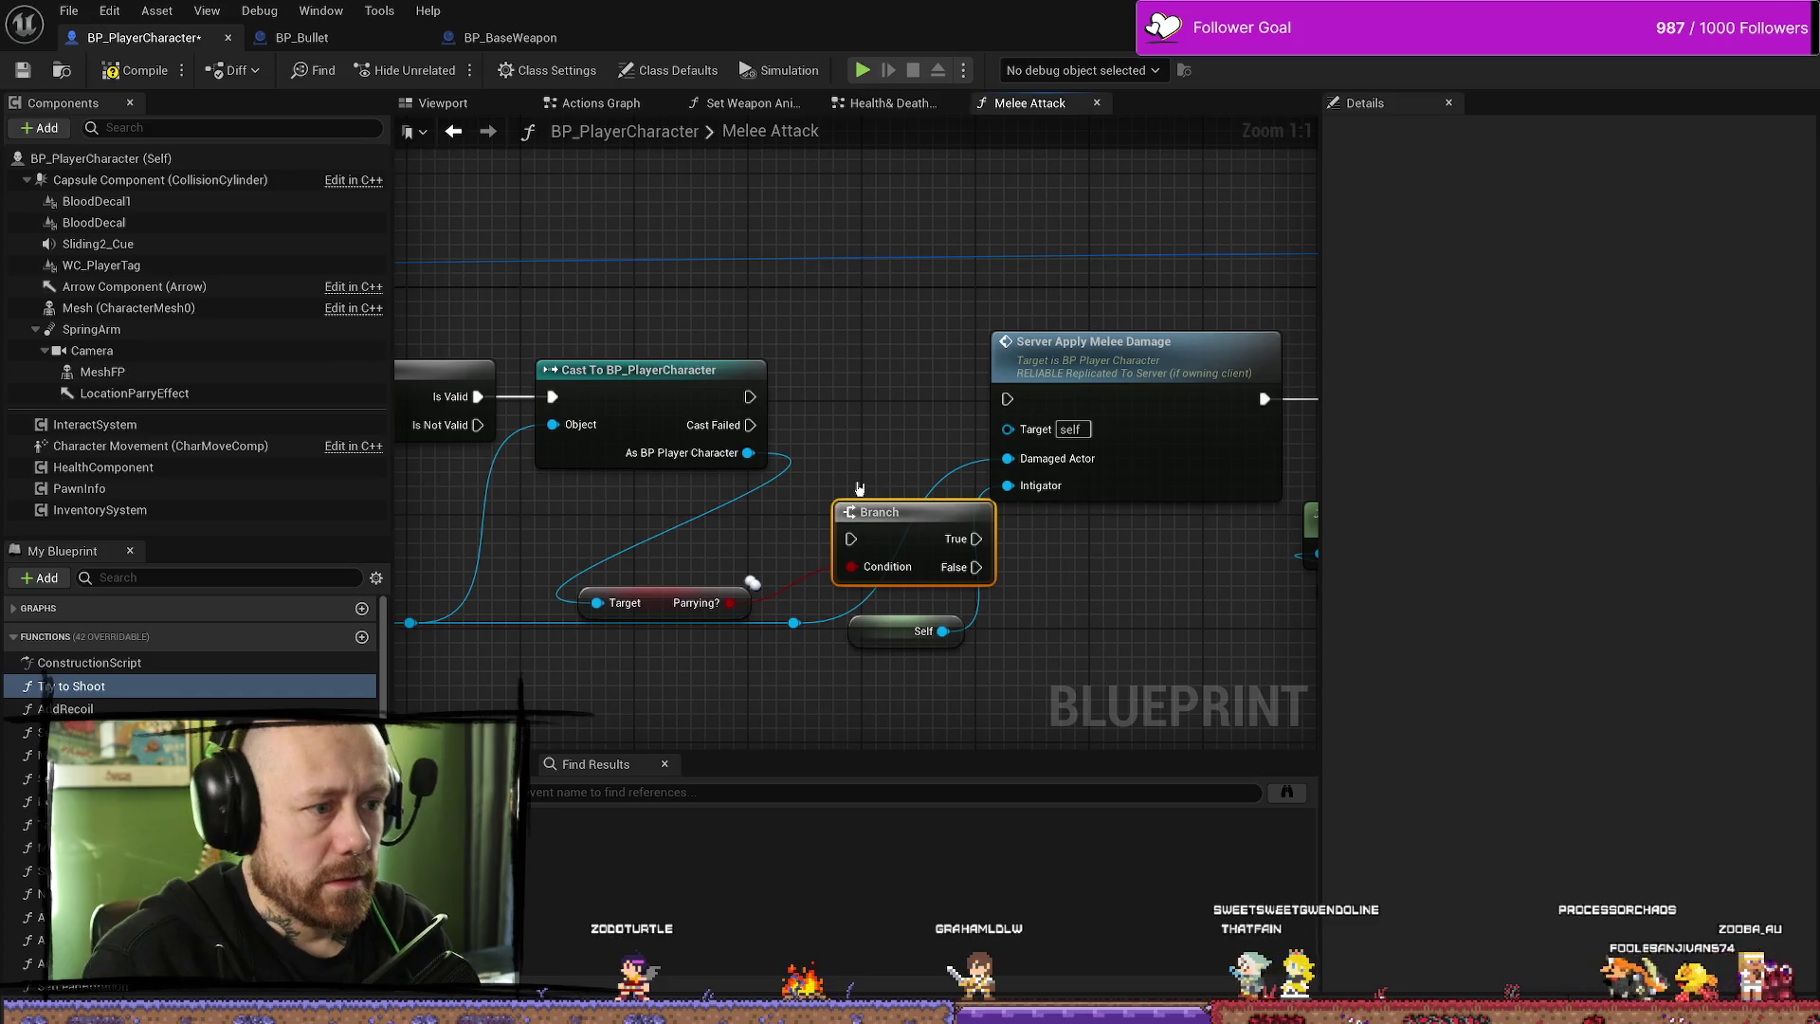
left_click_drag(749, 396, 848, 539)
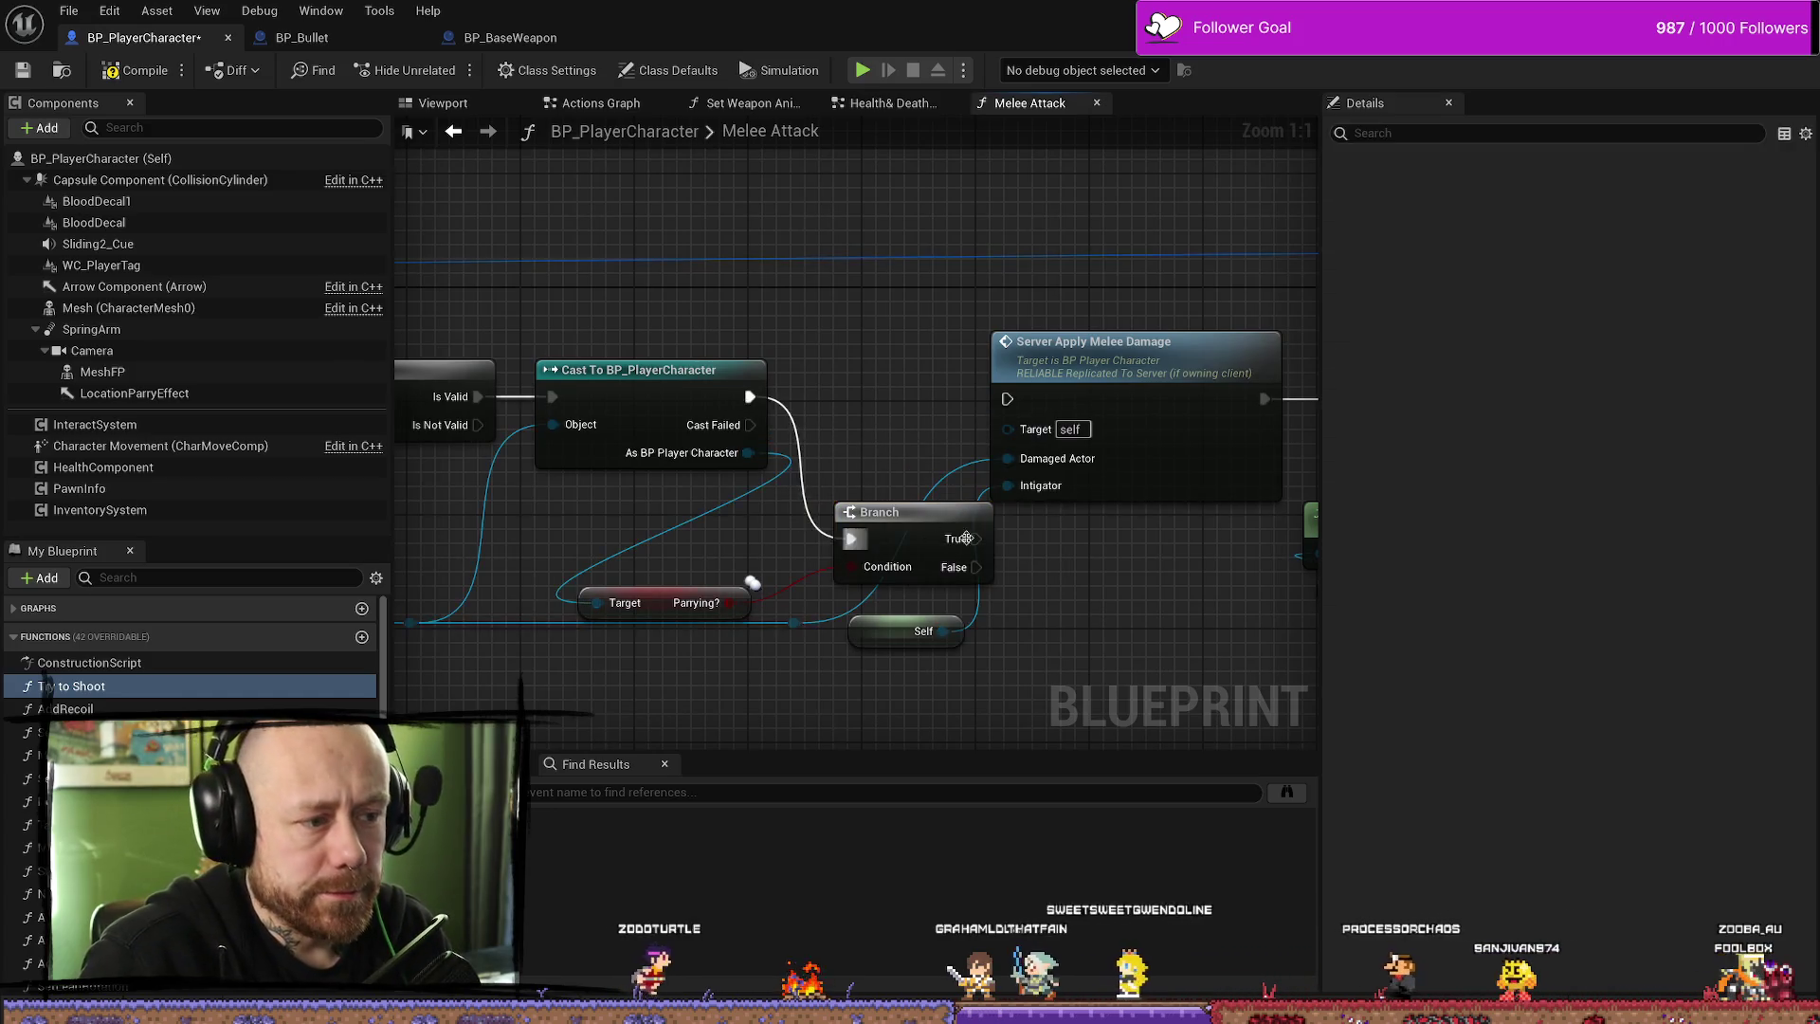
left_click_drag(976, 538, 976, 400)
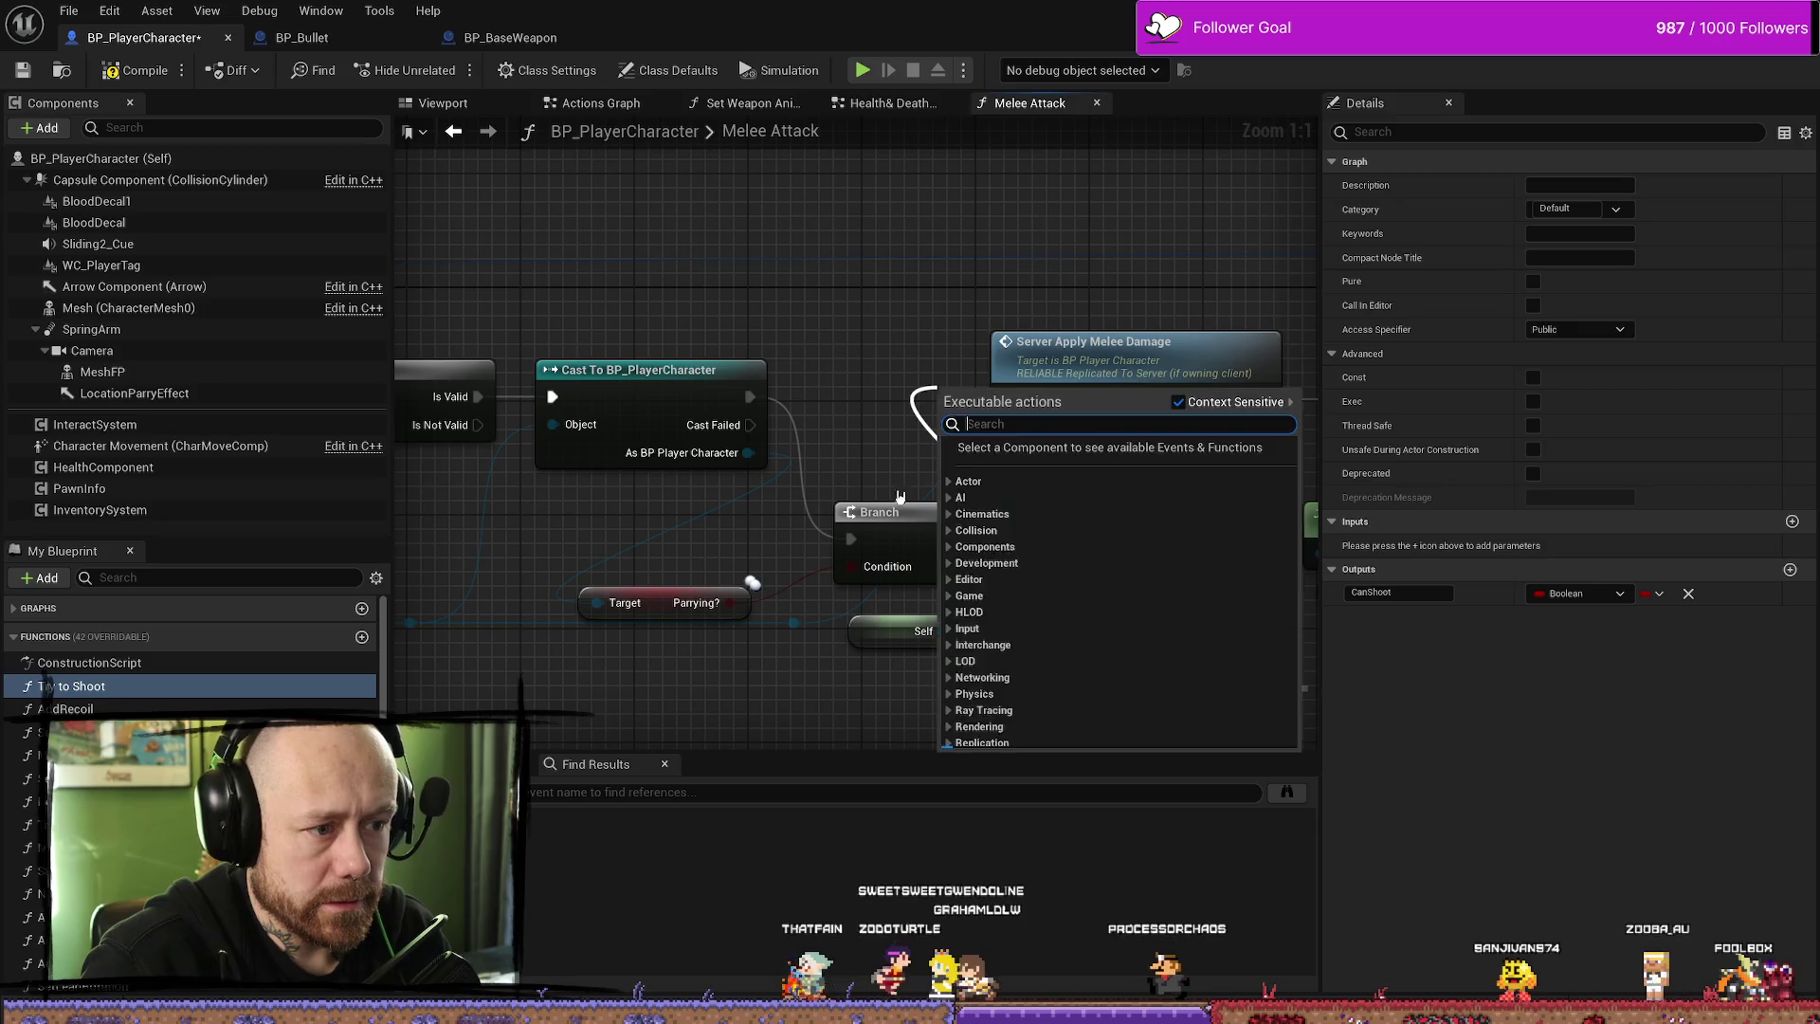
left_click(908, 531)
mouse_move(908, 530)
left_mouse_down()
mouse_move(850, 330)
mouse_move(865, 388)
mouse_move(1008, 398)
left_mouse_up()
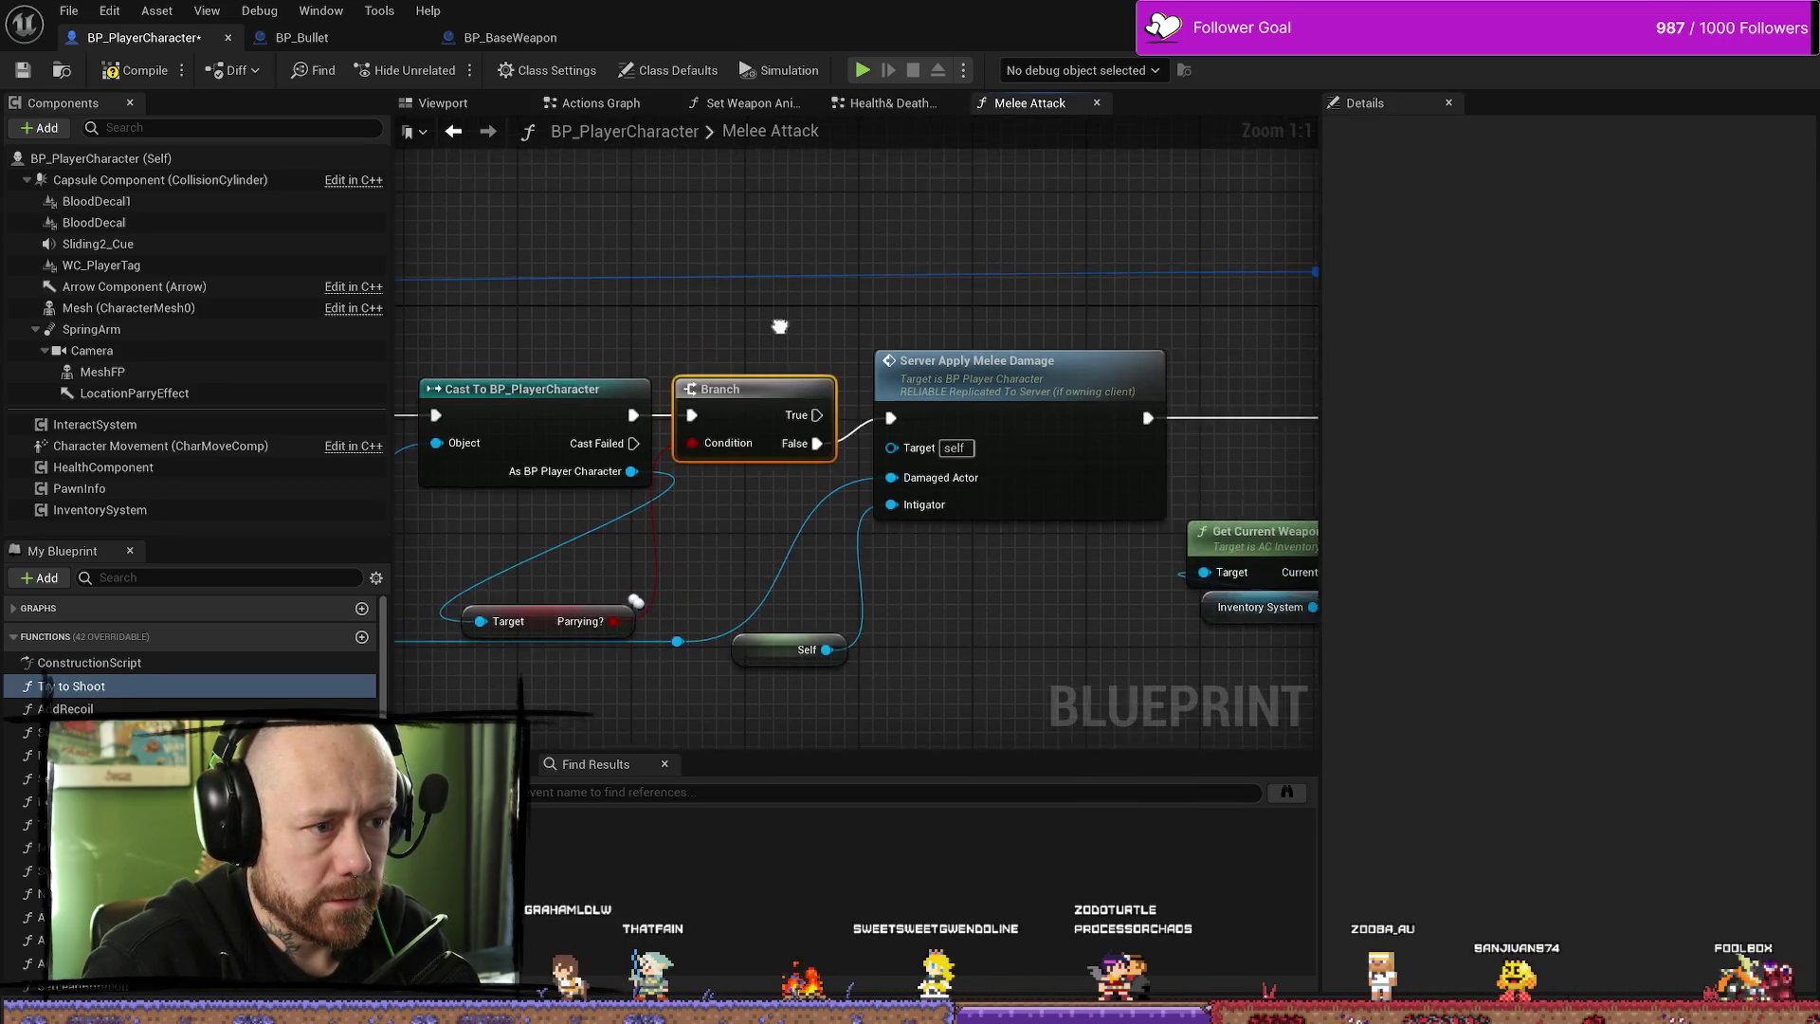
scroll(1035, 353, "down", 2)
scroll(1035, 353, "down", 3)
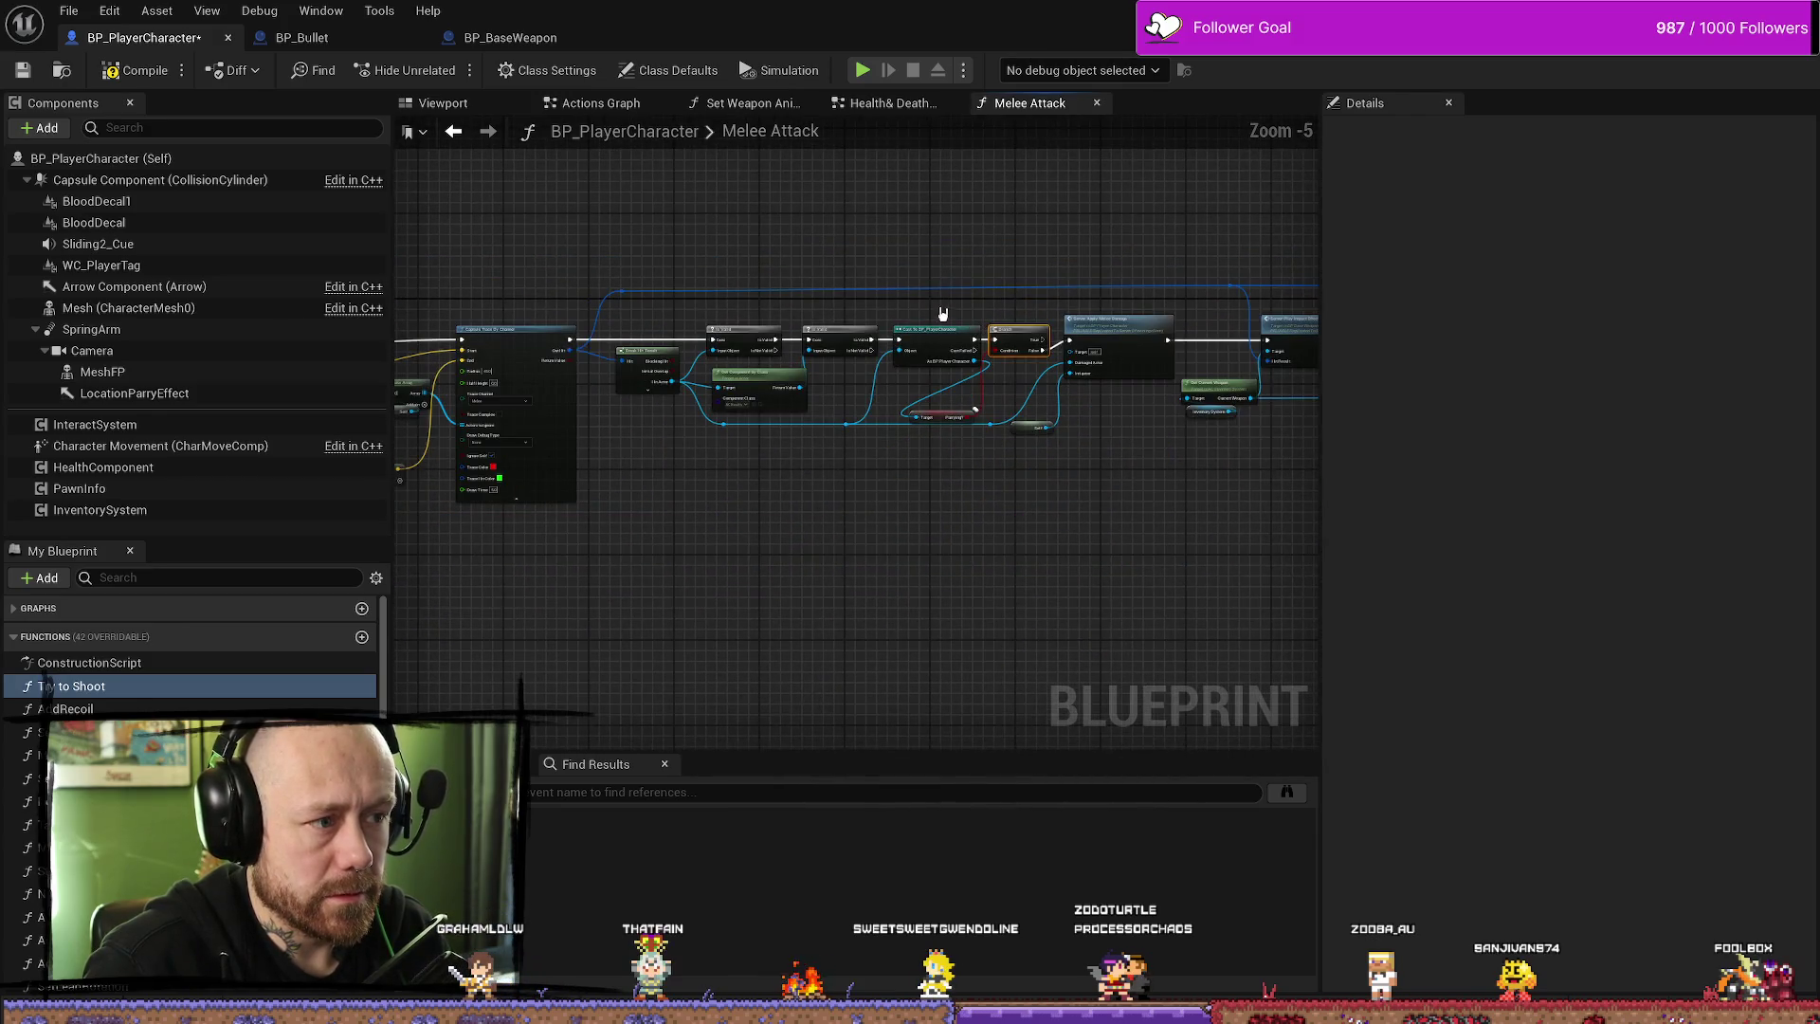
scroll(856, 349, "up", 1)
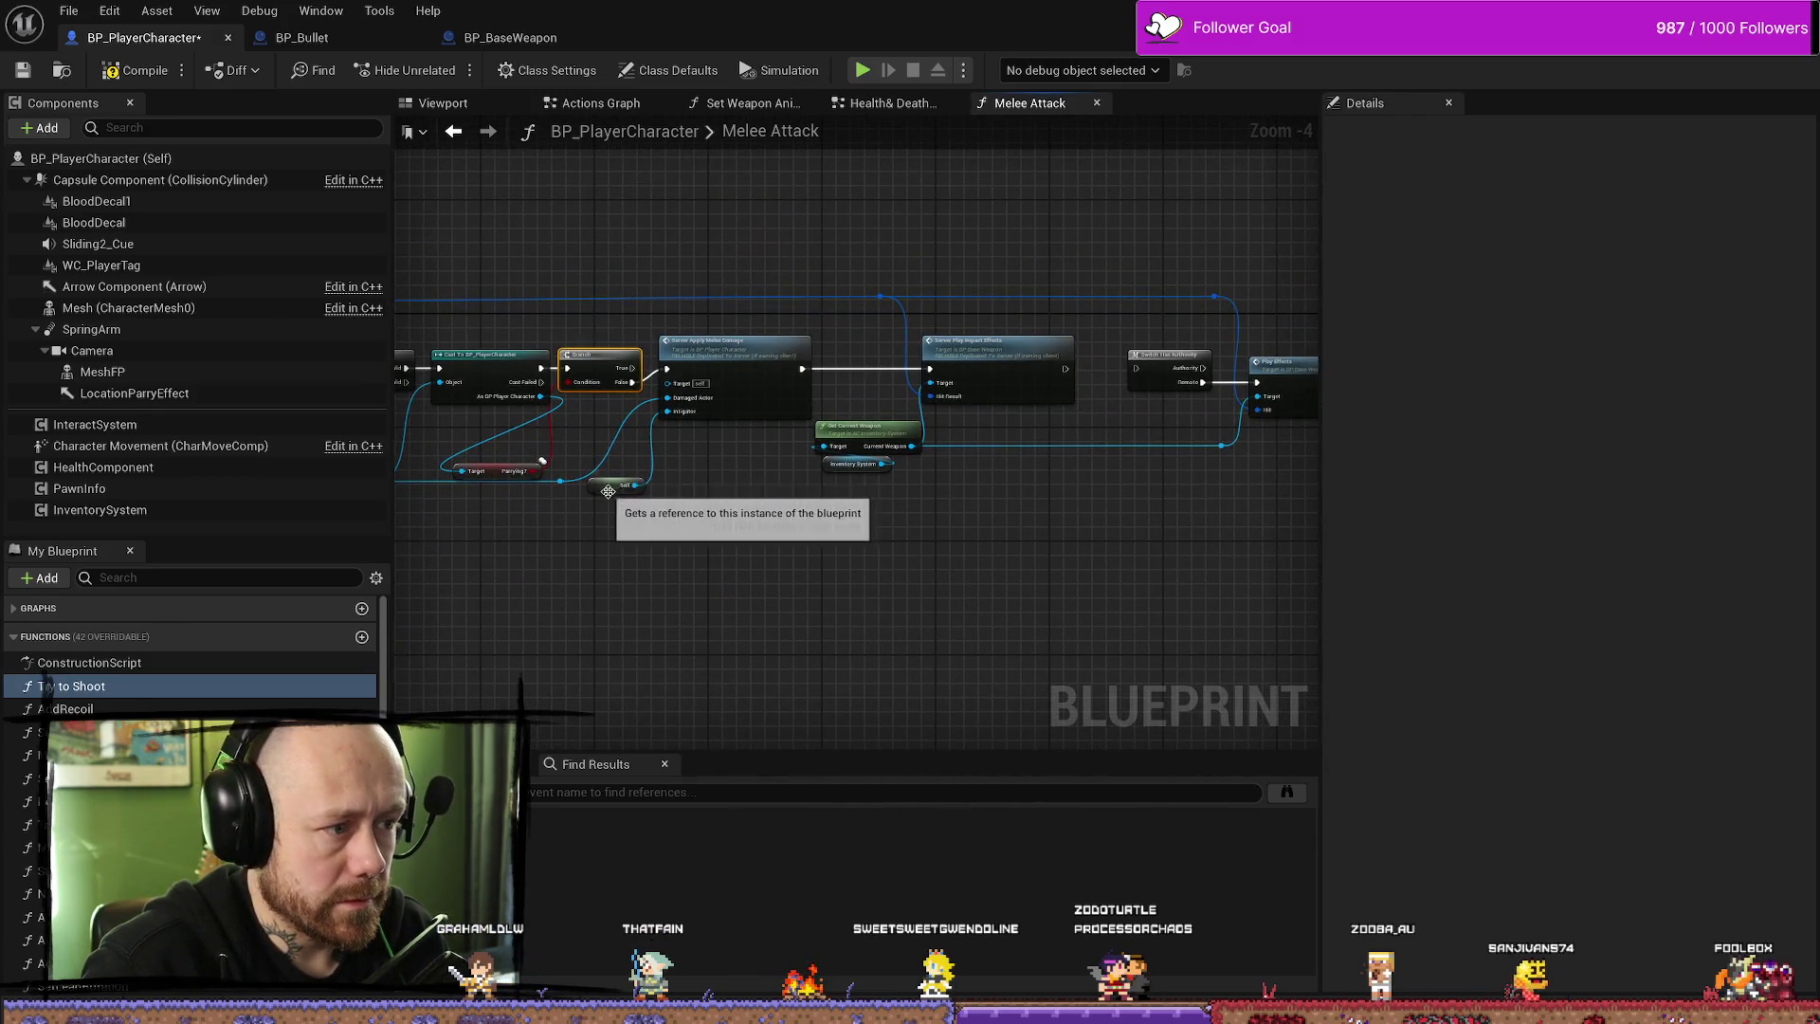
- Move the Self node and shift the Melee Attack nodes after the Branch right to open a gap
left_click_drag(618, 484, 703, 448)
mouse_move(655, 245)
left_mouse_down()
mouse_move(1061, 532)
mouse_move(1361, 537)
mouse_move(1317, 531)
left_mouse_up()
left_click_drag(1086, 377, 1211, 384)
scroll(918, 368, "up", 3)
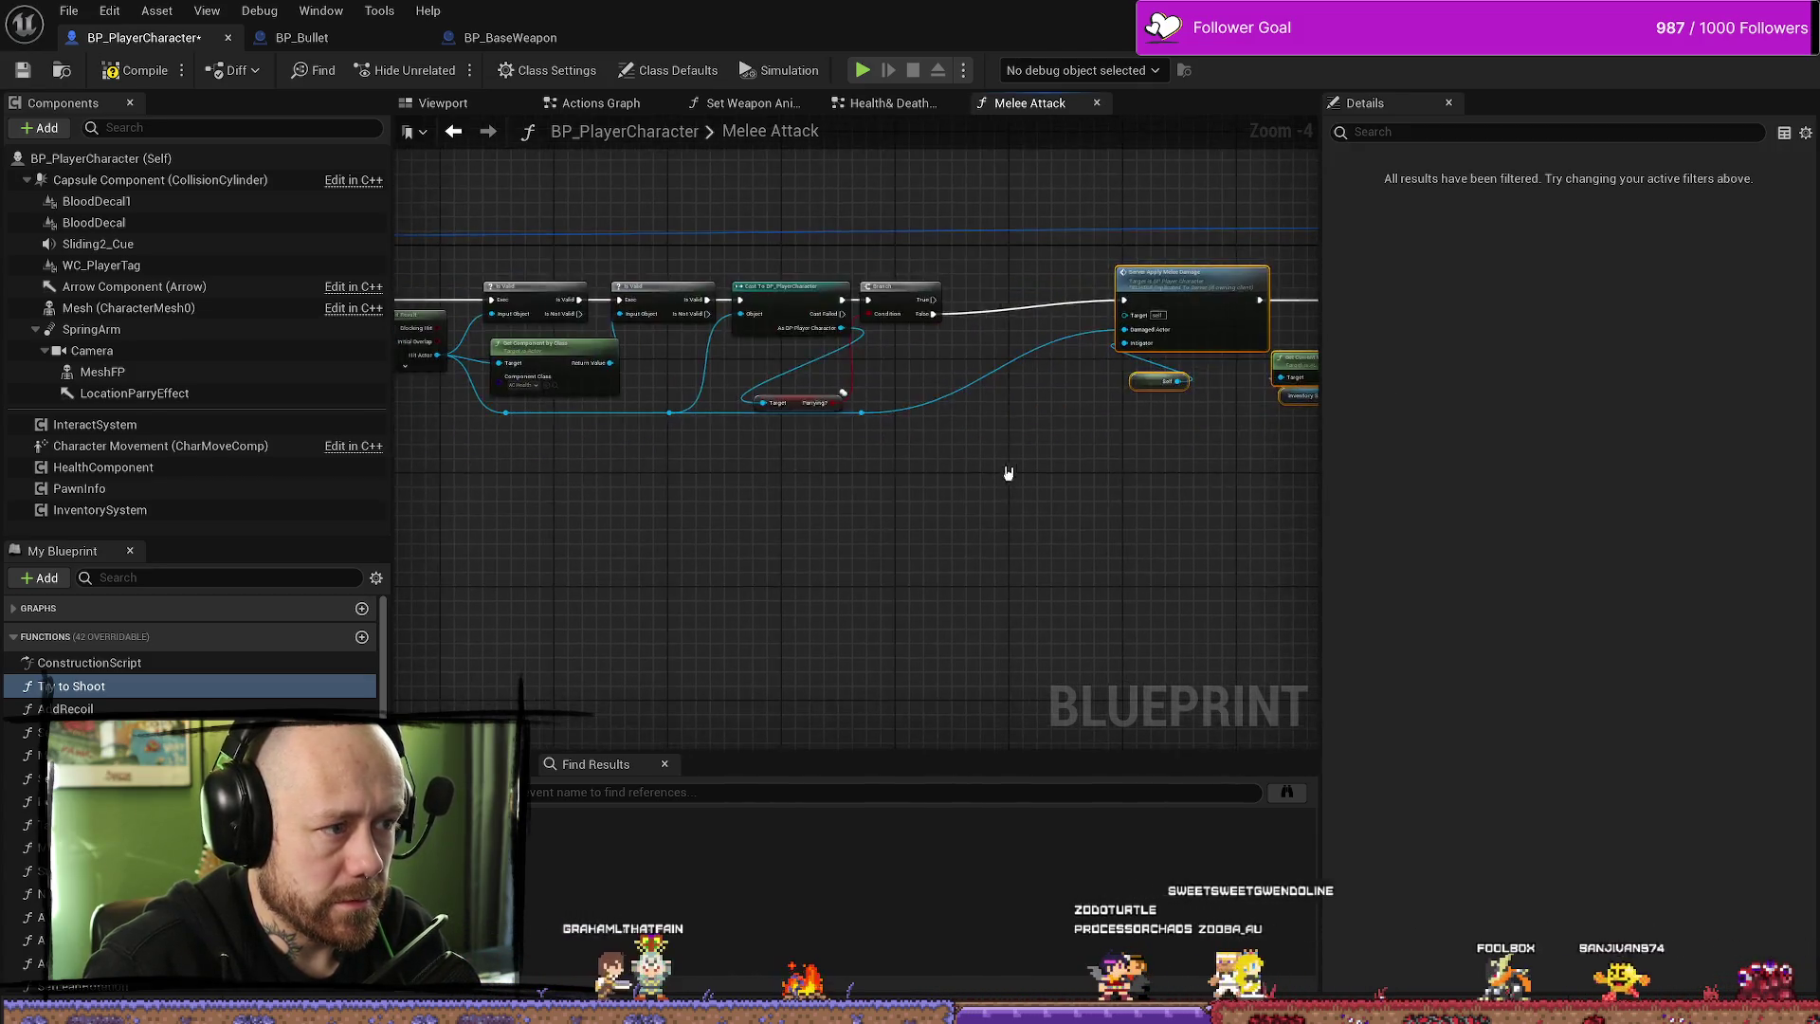
scroll(918, 369, "down", 2)
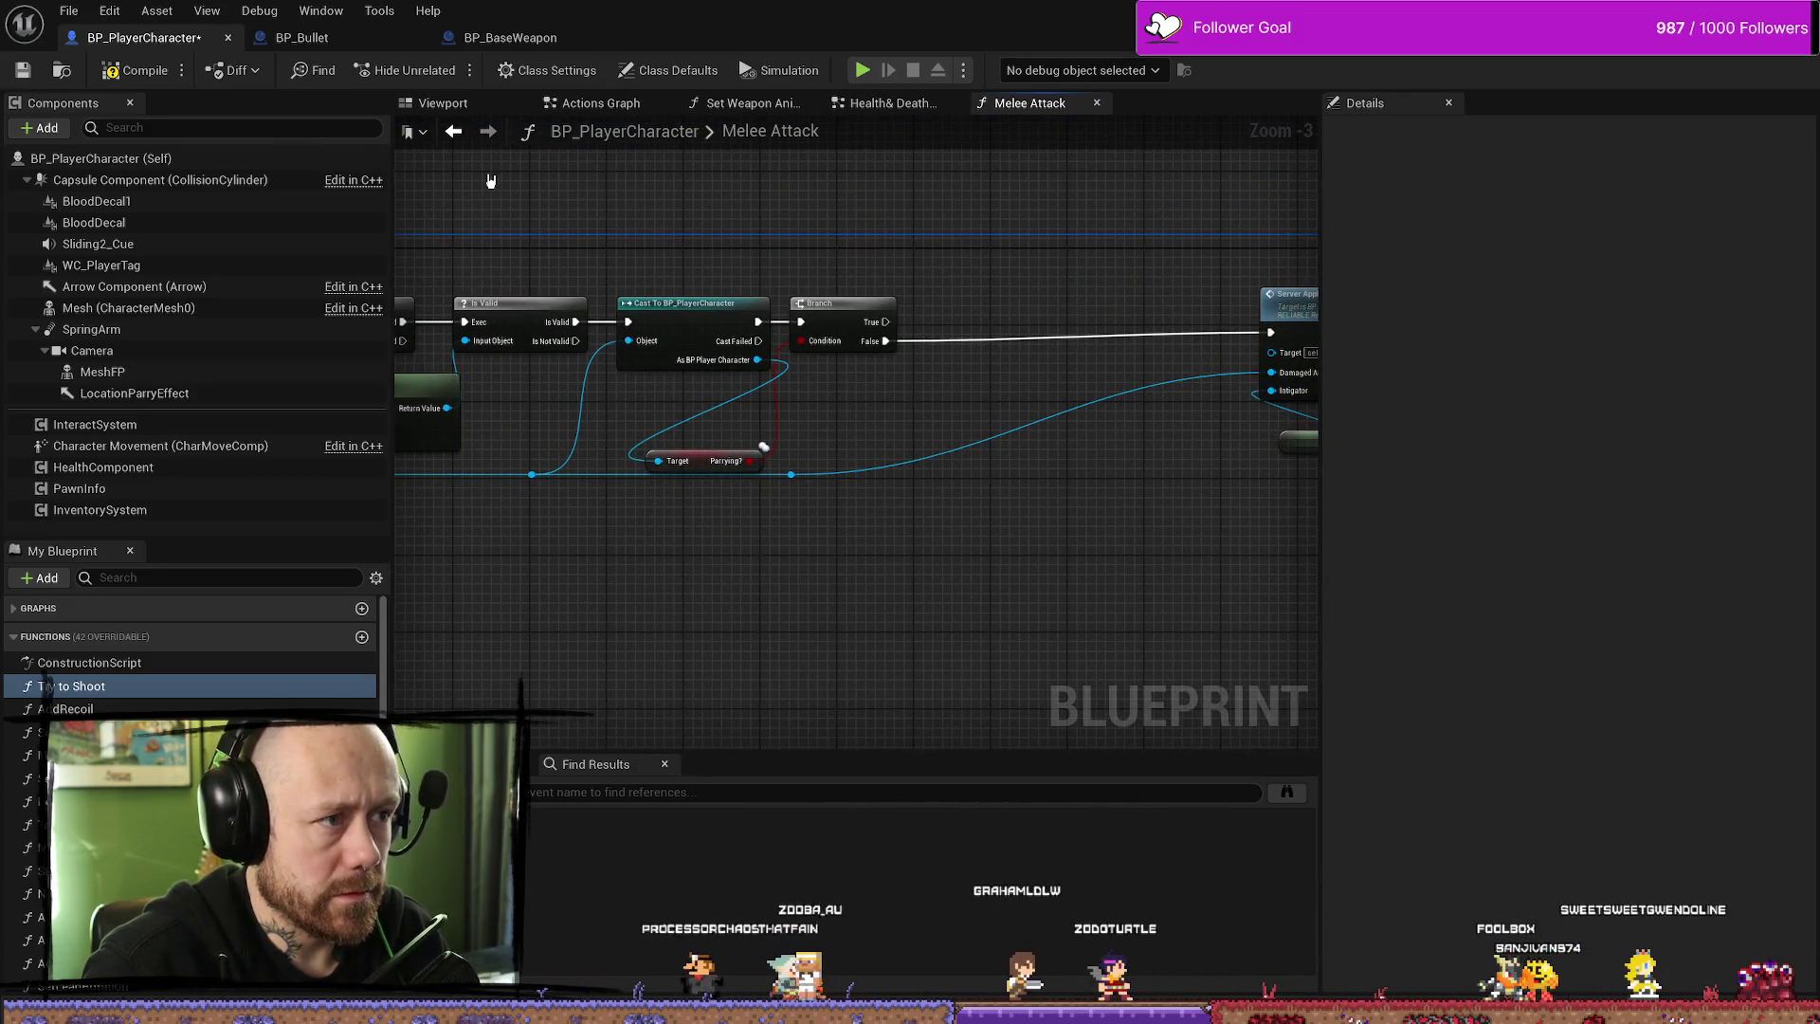
- Inspect the Parry Effect Server logic in BP_Bullet's Handle Hit graph
left_click(301, 37)
left_click(794, 195)
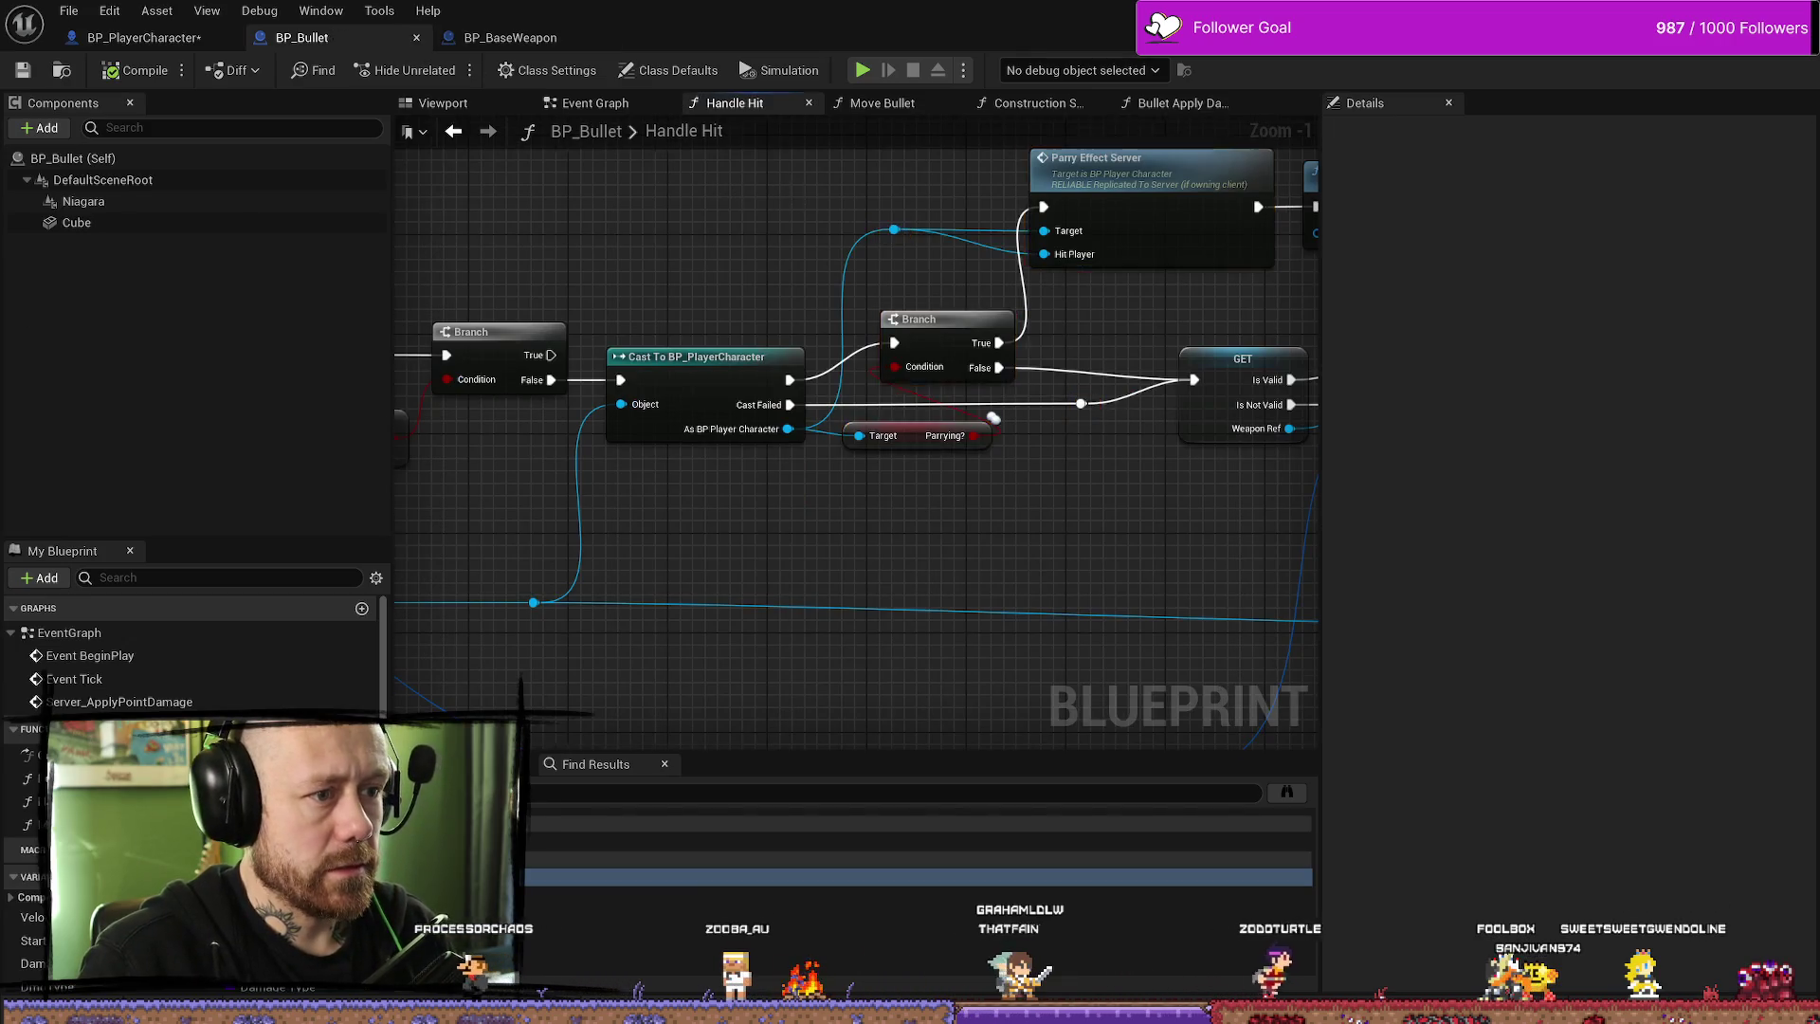
left_click_drag(794, 195, 762, 244)
right_click(1060, 336)
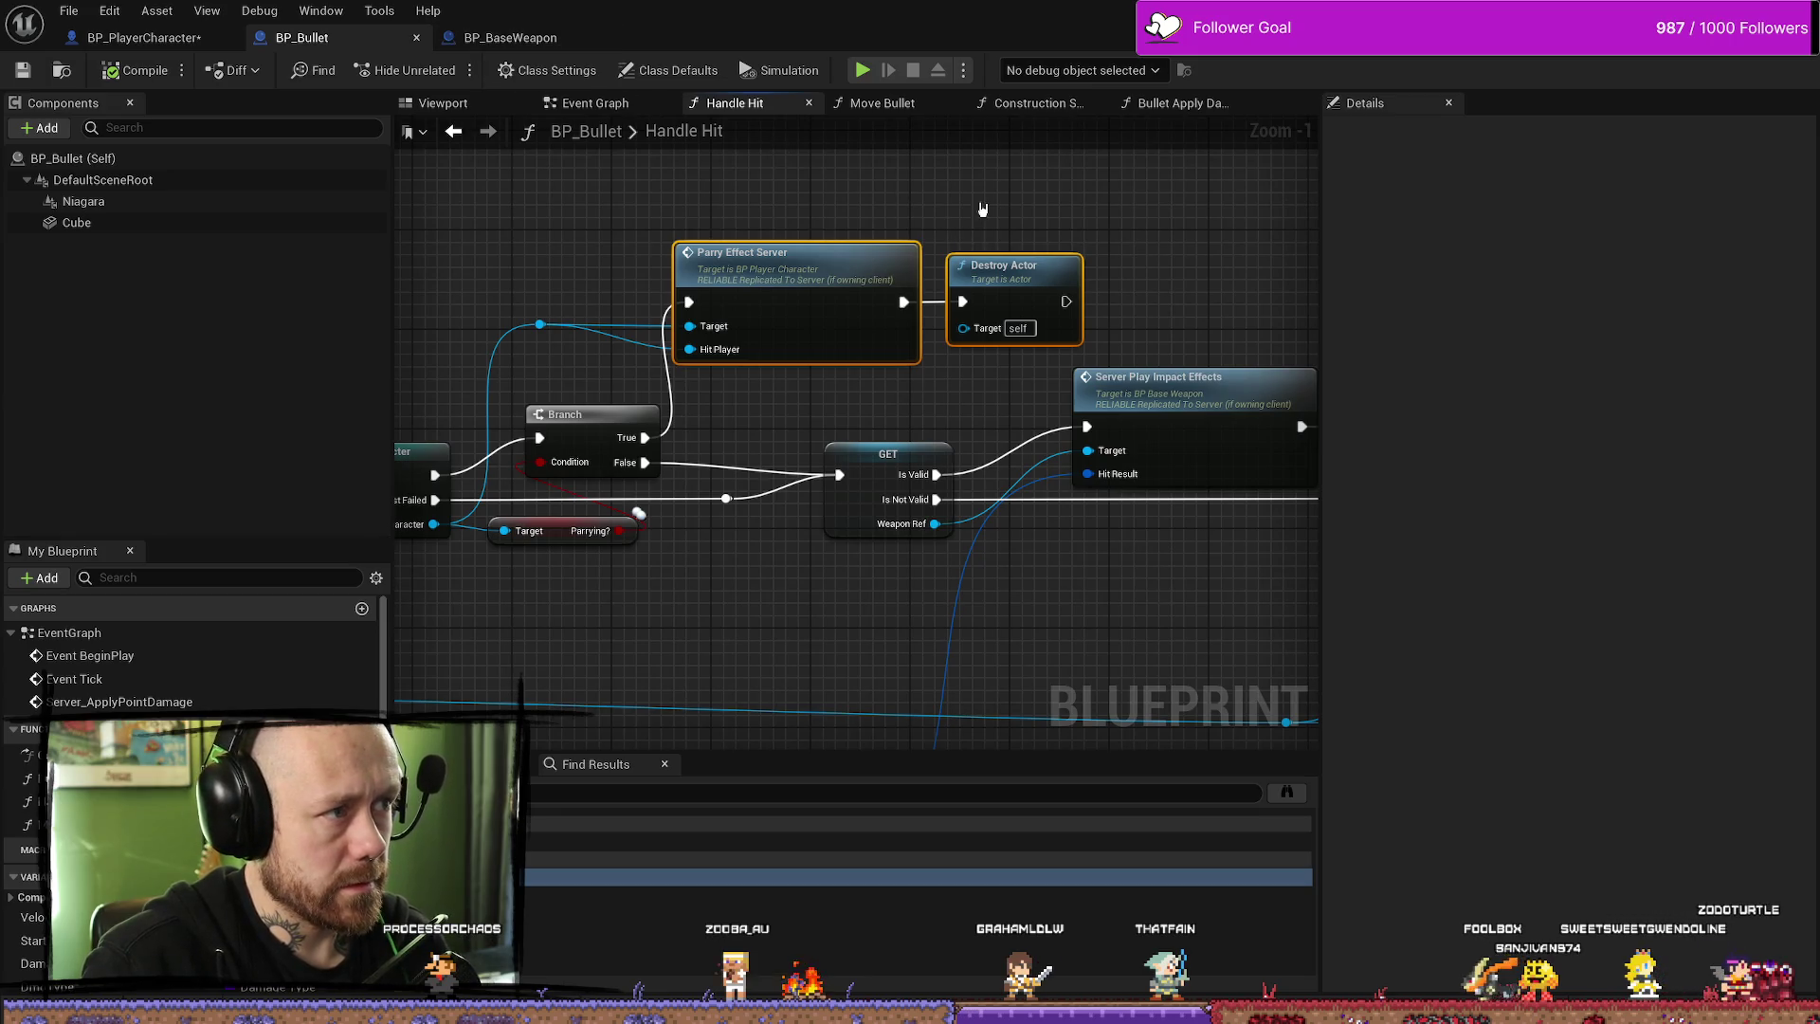
left_click(873, 199)
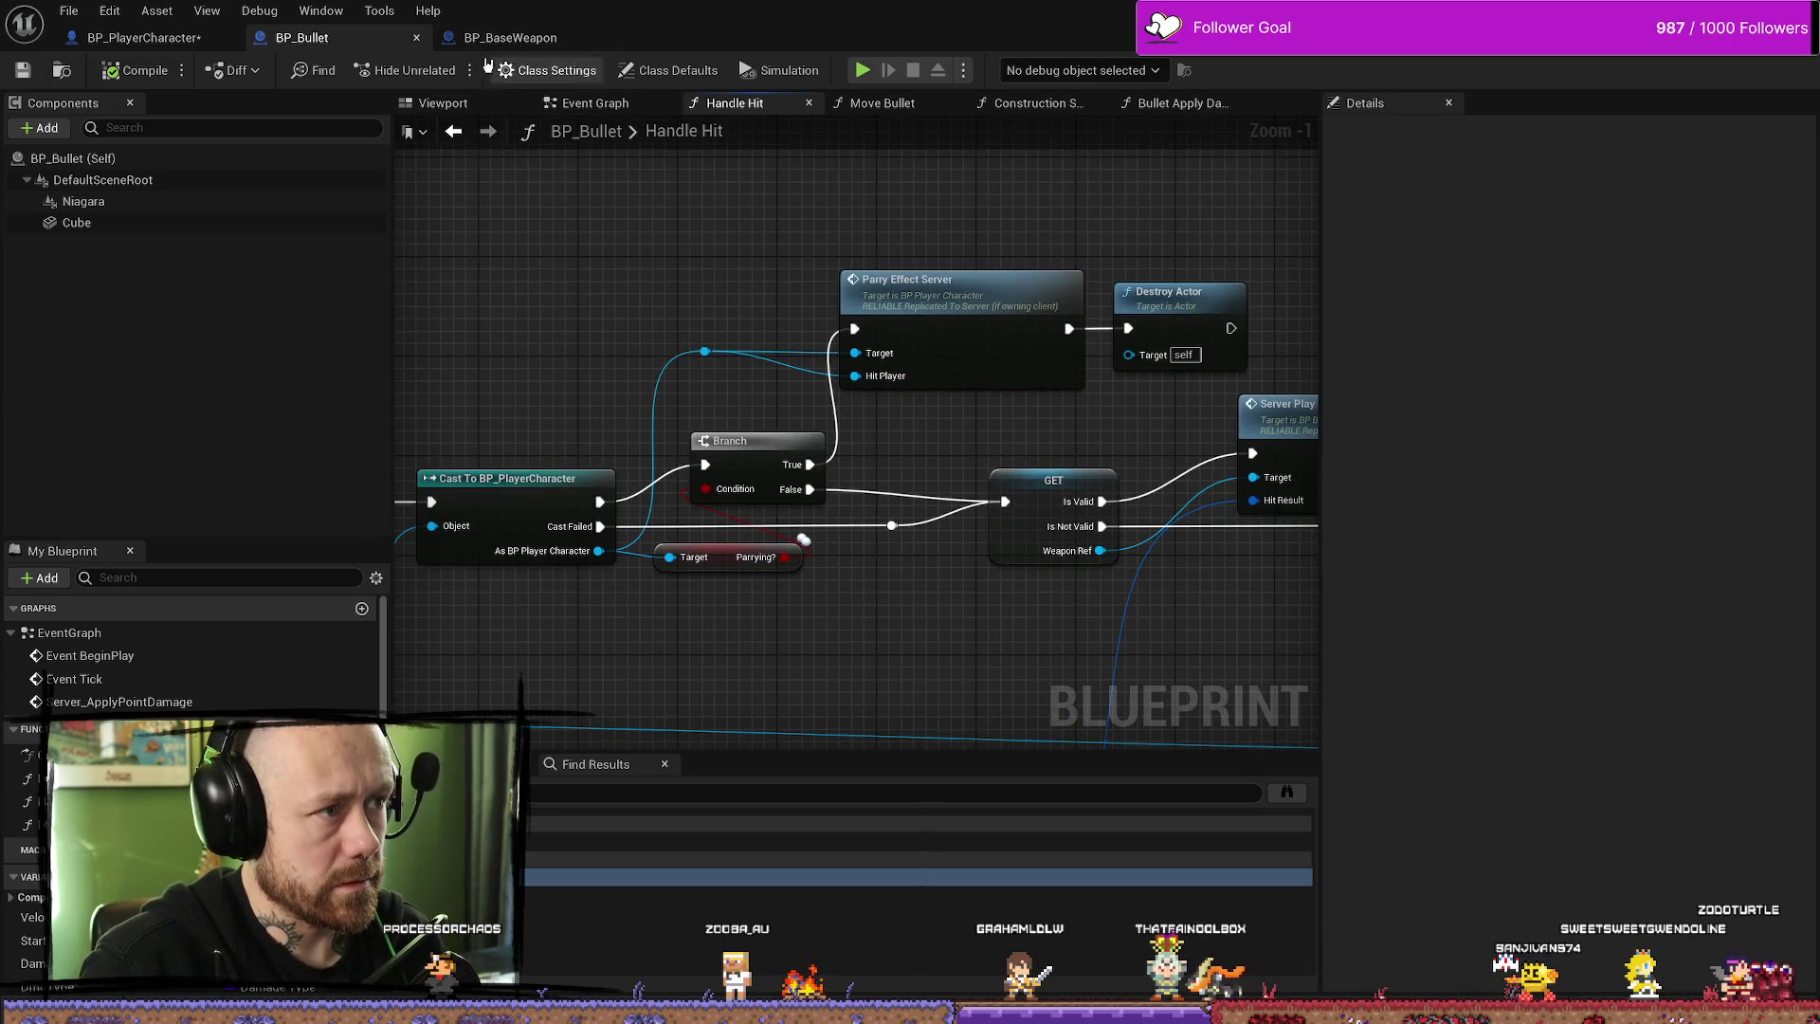
- Back in BP_PlayerCharacter's Melee Attack graph, pull an execution wire from the Branch's True output
key("ctrl+Tab")
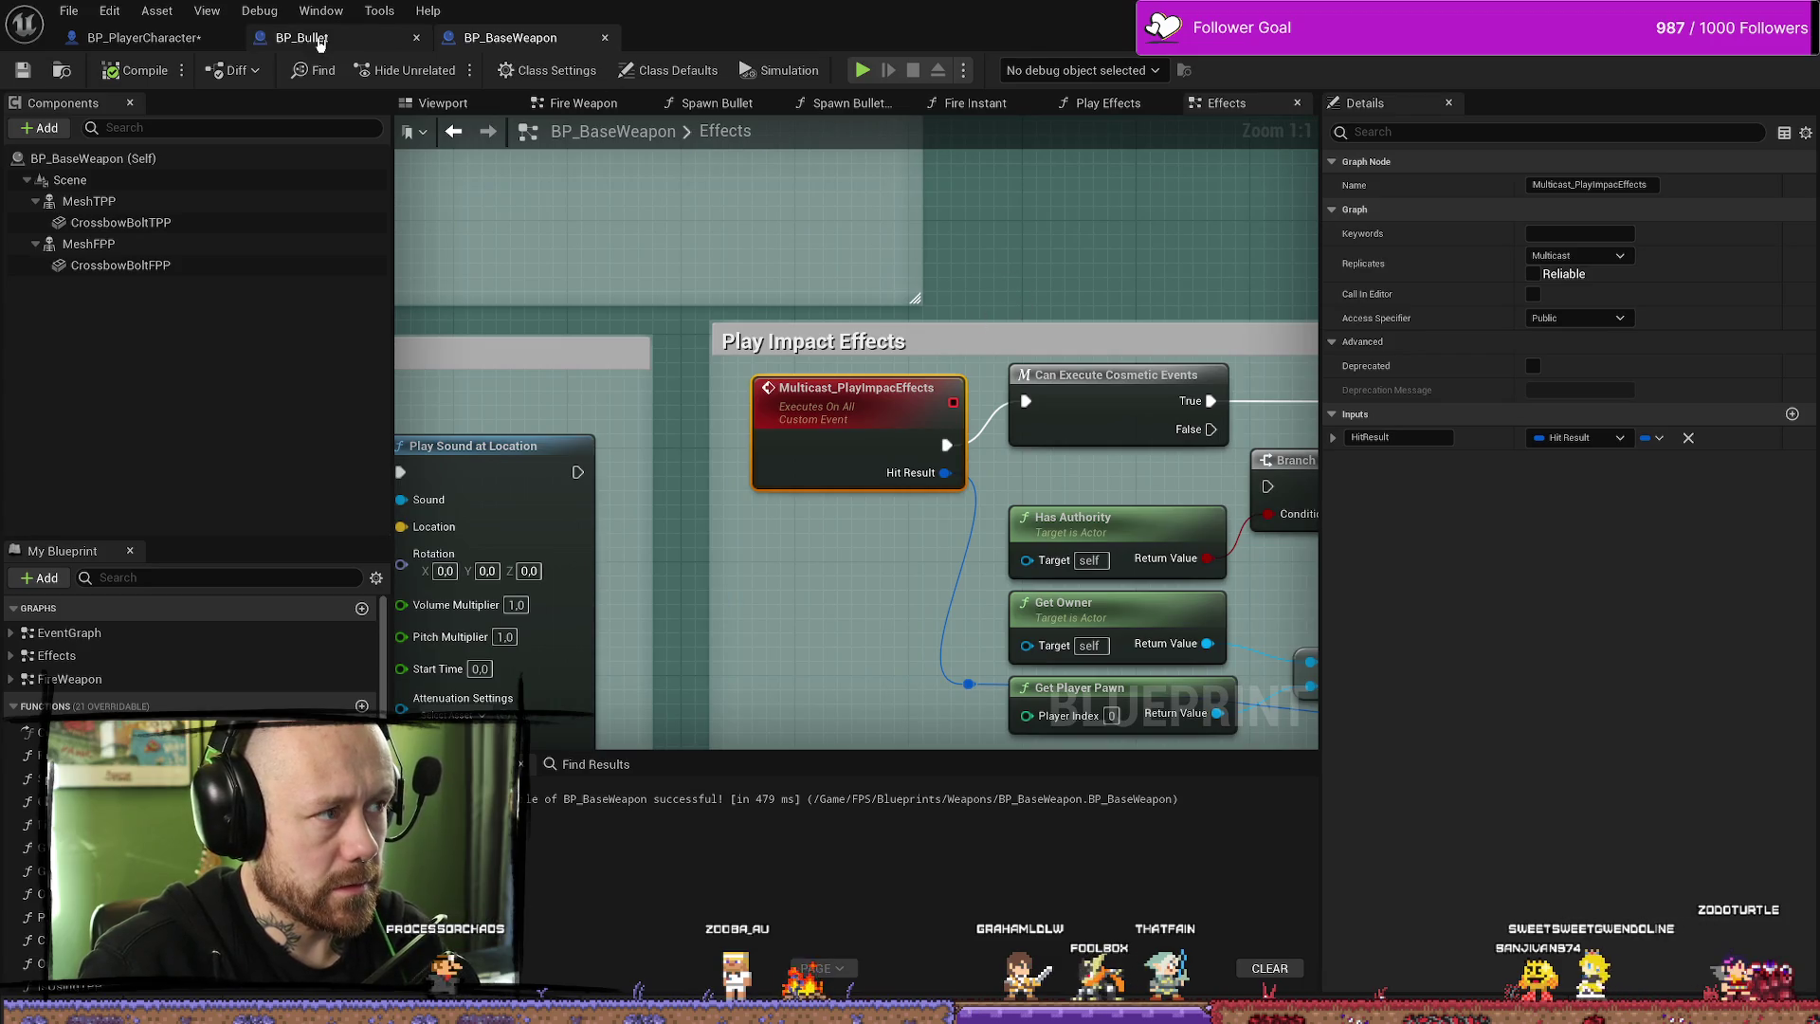
left_click(216, 42)
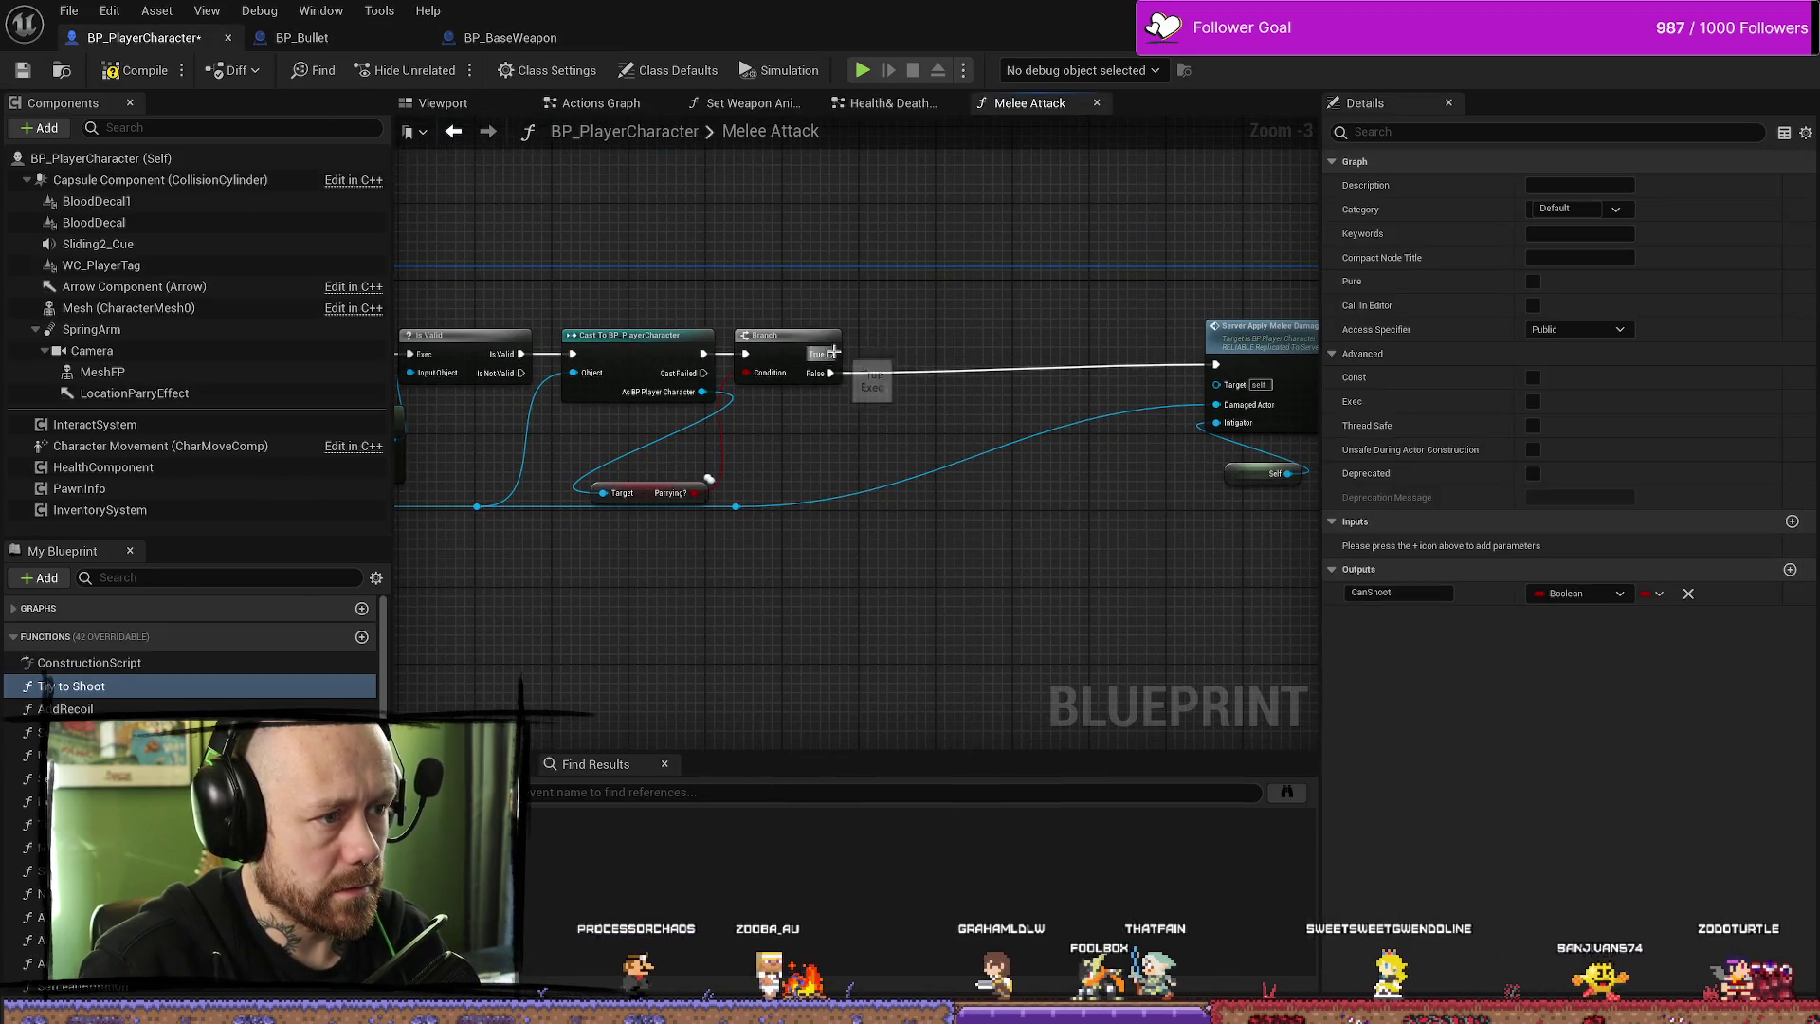
left_click_drag(830, 353, 905, 318)
- Add a Parry Effect Server call on the Branch's True path, placed above the False wire
type("parry")
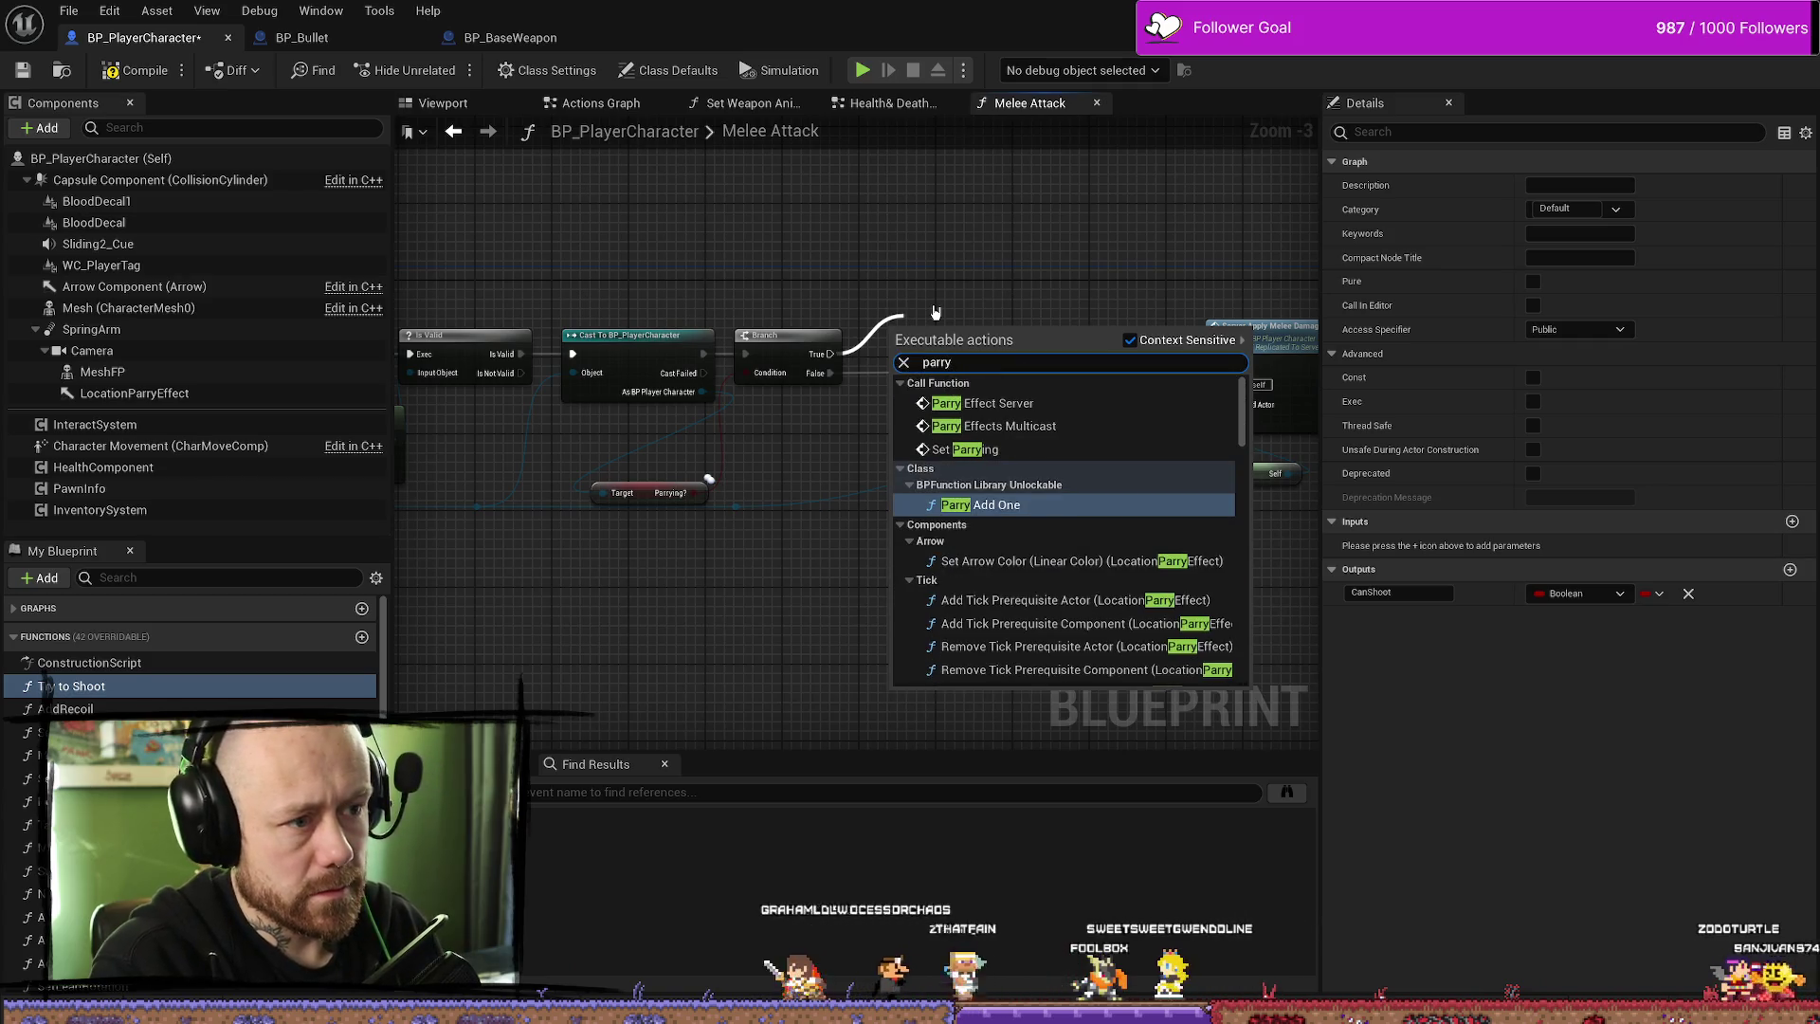
left_click(981, 403)
mouse_move(979, 360)
left_mouse_down()
mouse_move(983, 272)
mouse_move(1270, 424)
left_mouse_up()
scroll(1017, 287, "up", 3)
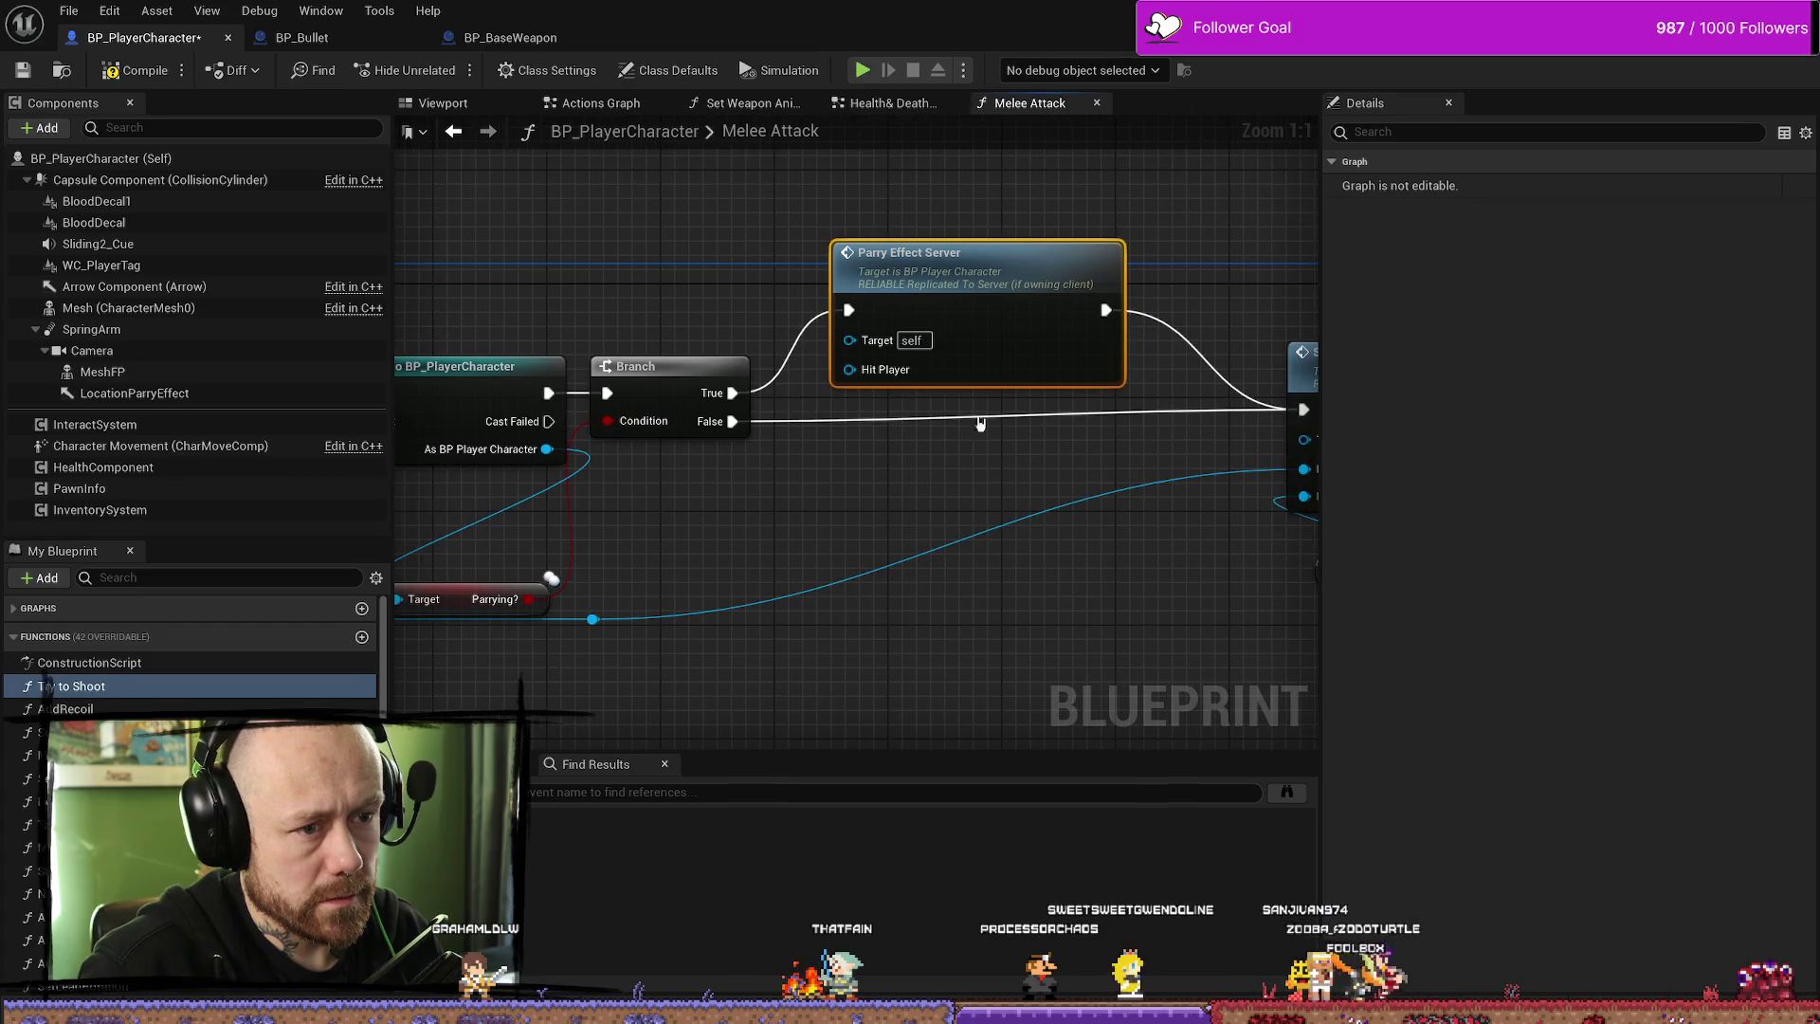
mouse_move(659, 581)
left_mouse_down()
mouse_move(845, 524)
mouse_move(949, 337)
mouse_move(824, 462)
mouse_move(768, 486)
mouse_move(1113, 508)
left_mouse_up()
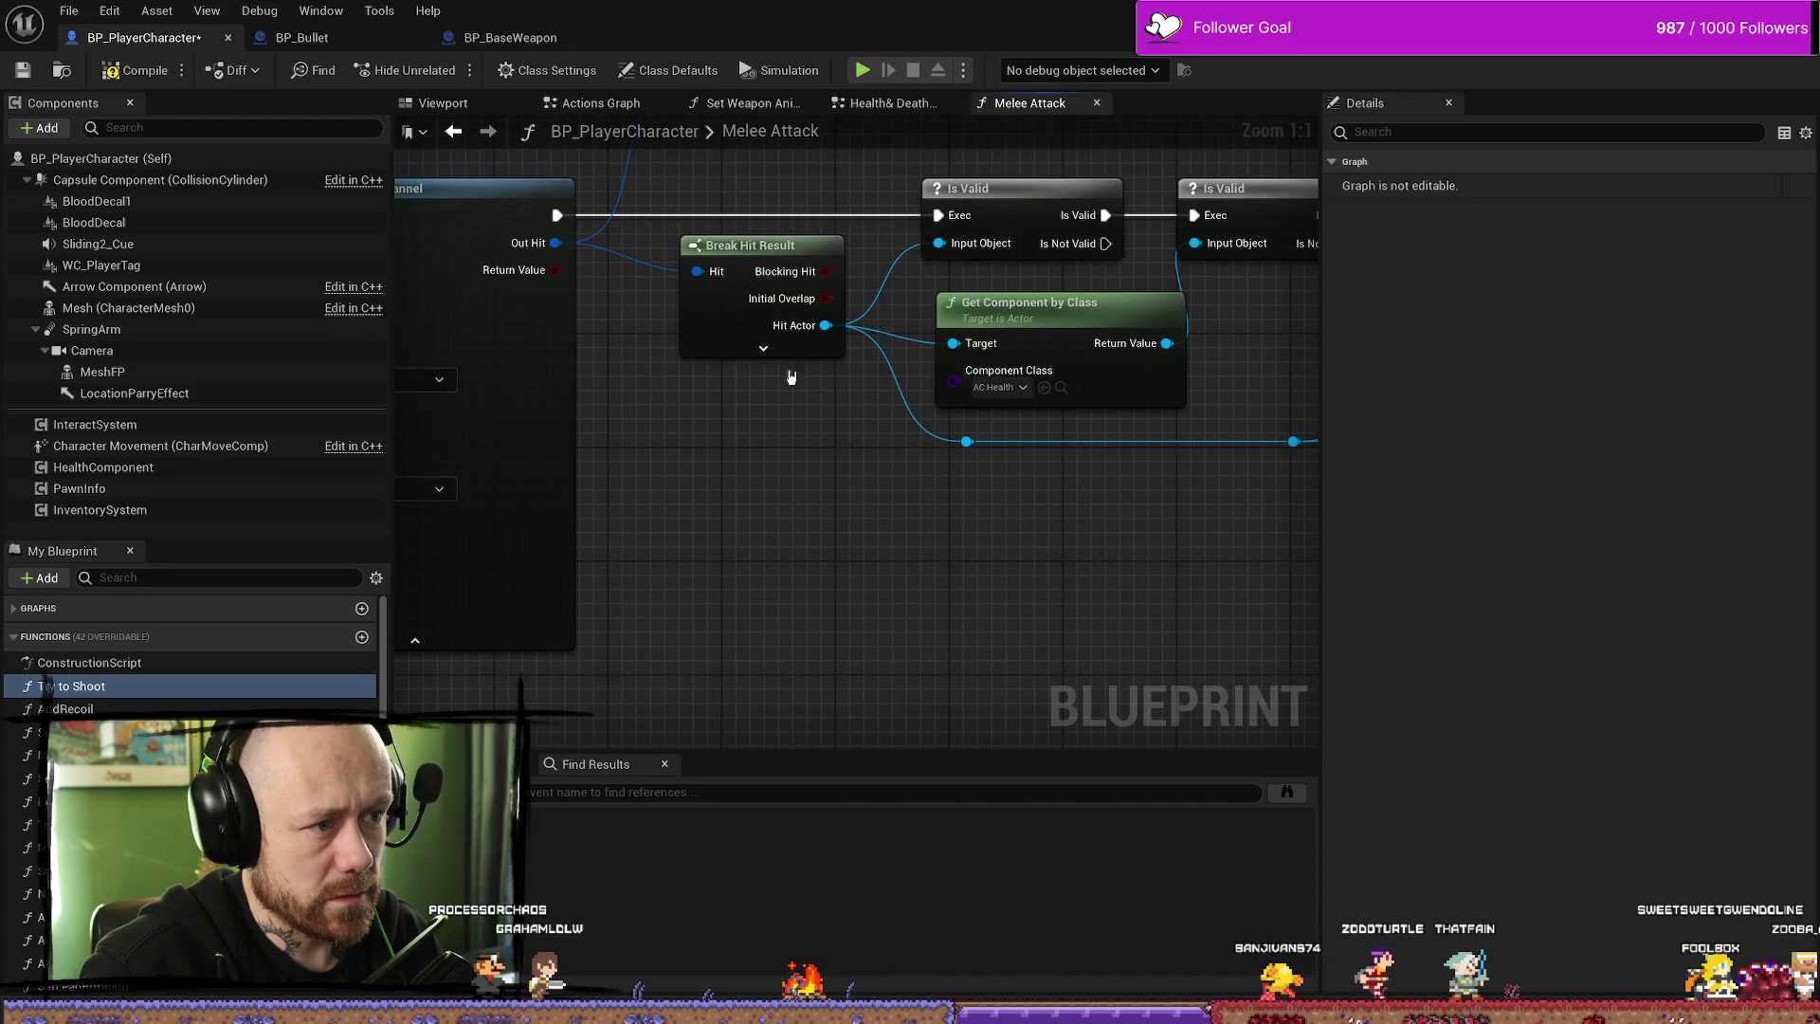
left_click_drag(1040, 568, 996, 346)
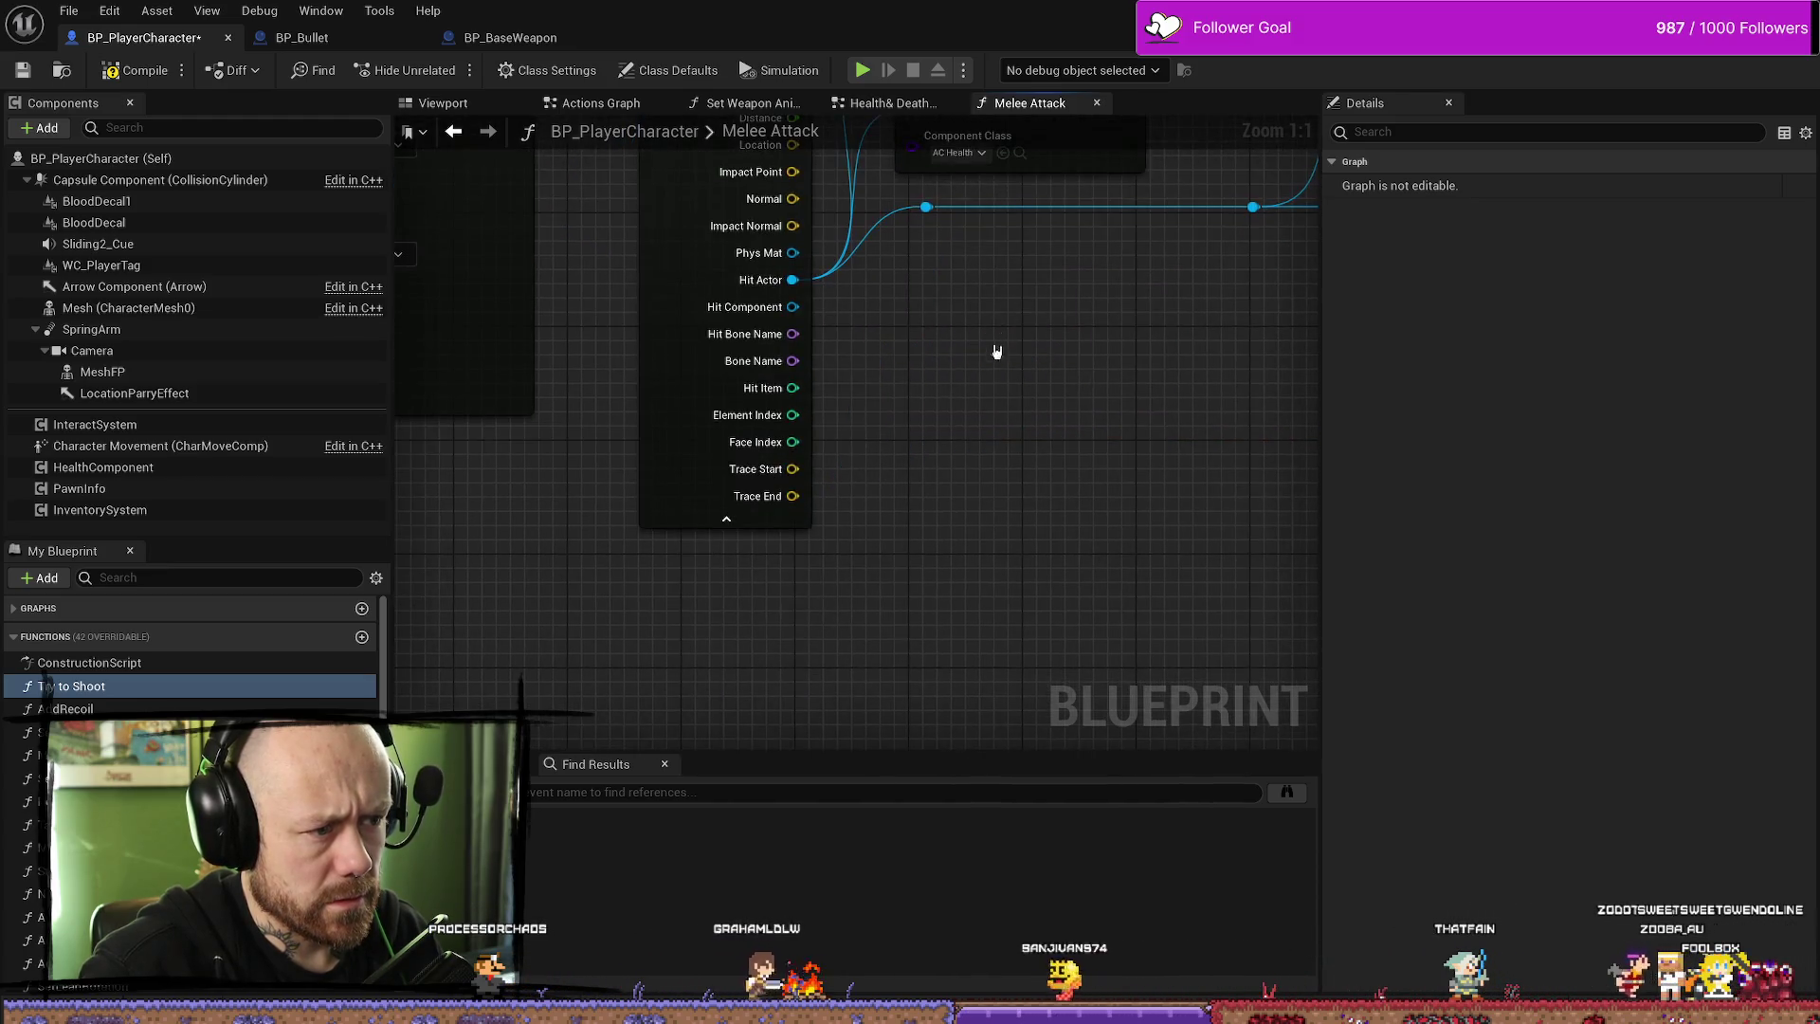
left_click_drag(996, 443, 949, 520)
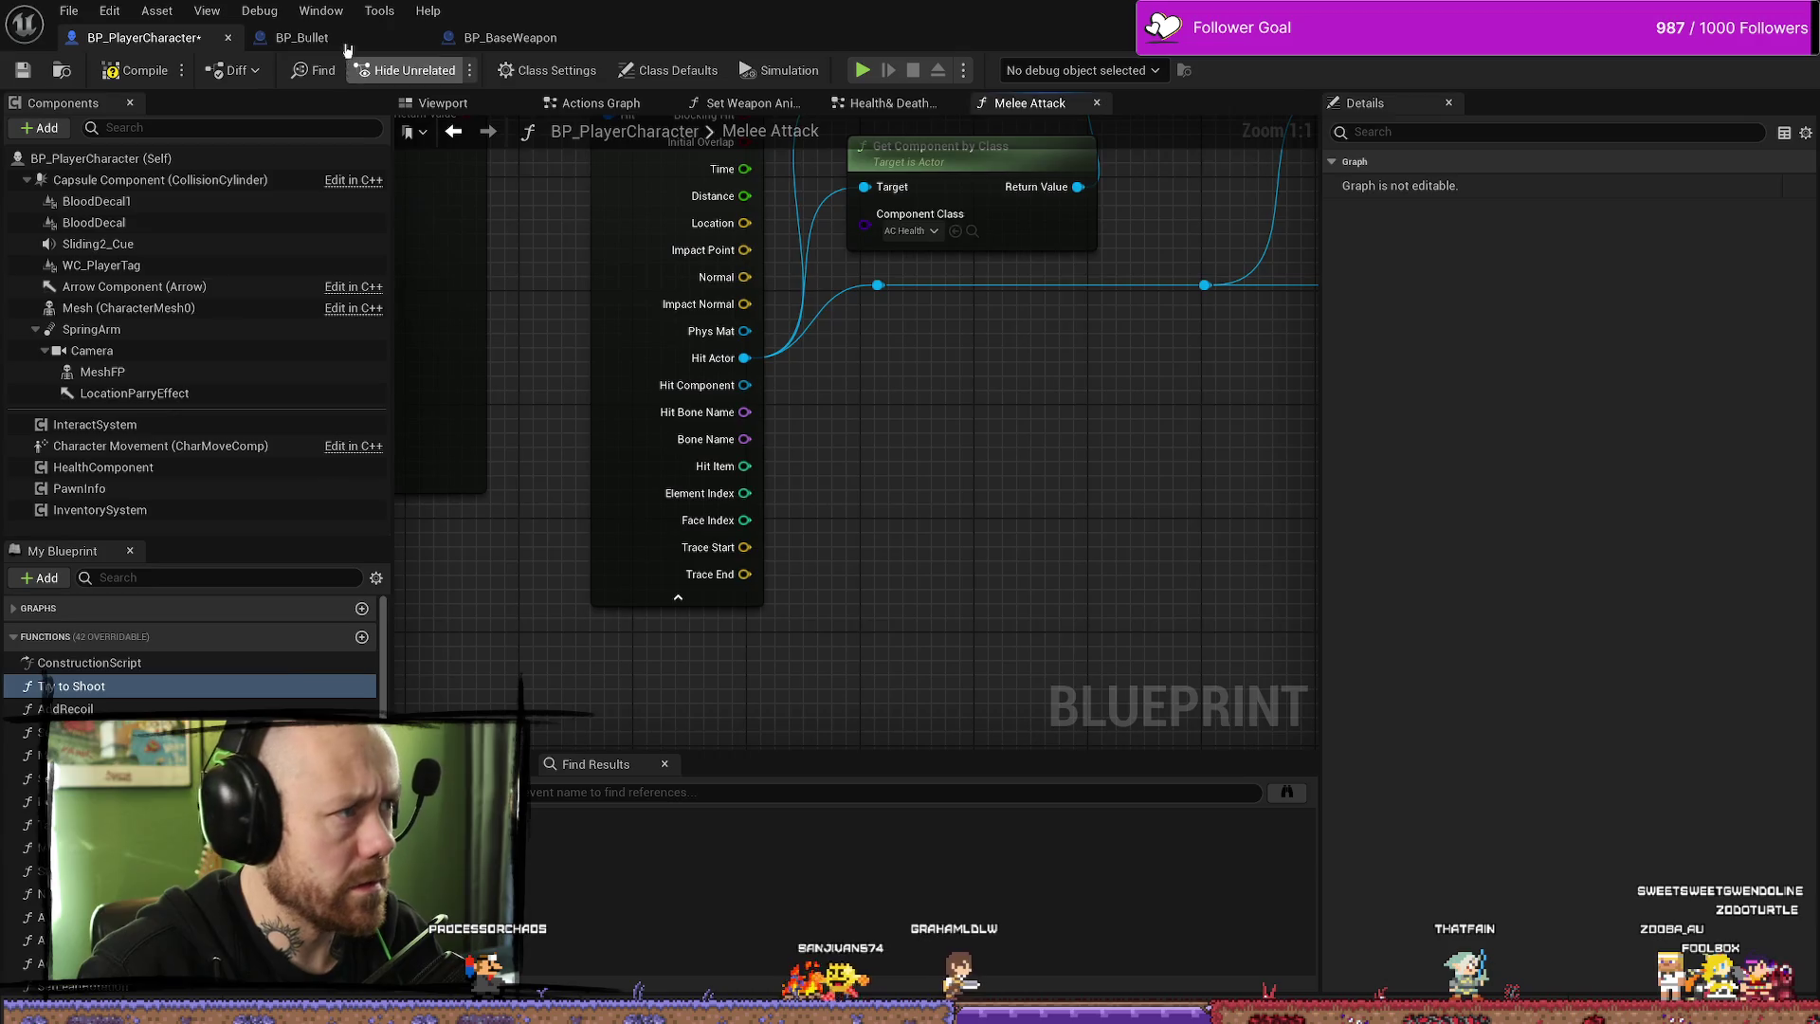
- Review the cast, CONTAINS check, Branch and Parry Effect Server nodes in BP_Bullet's Handle Hit
left_click(346, 43)
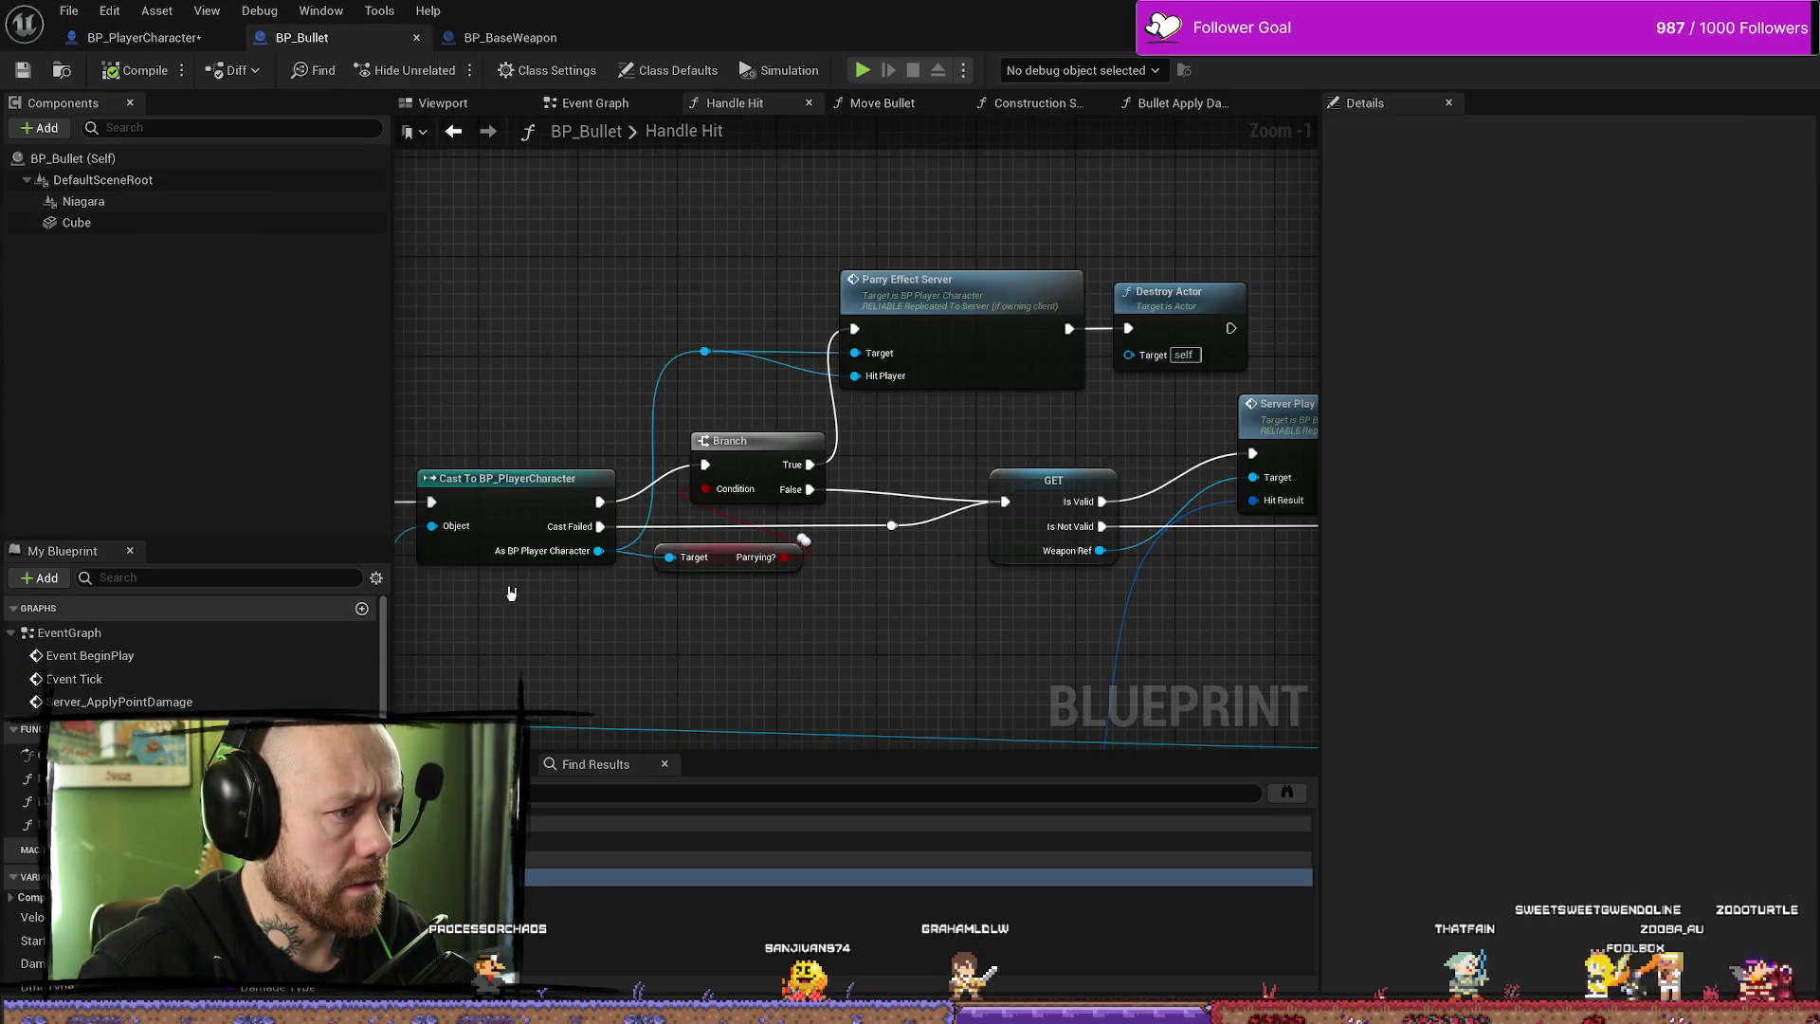
left_click_drag(545, 626, 787, 566)
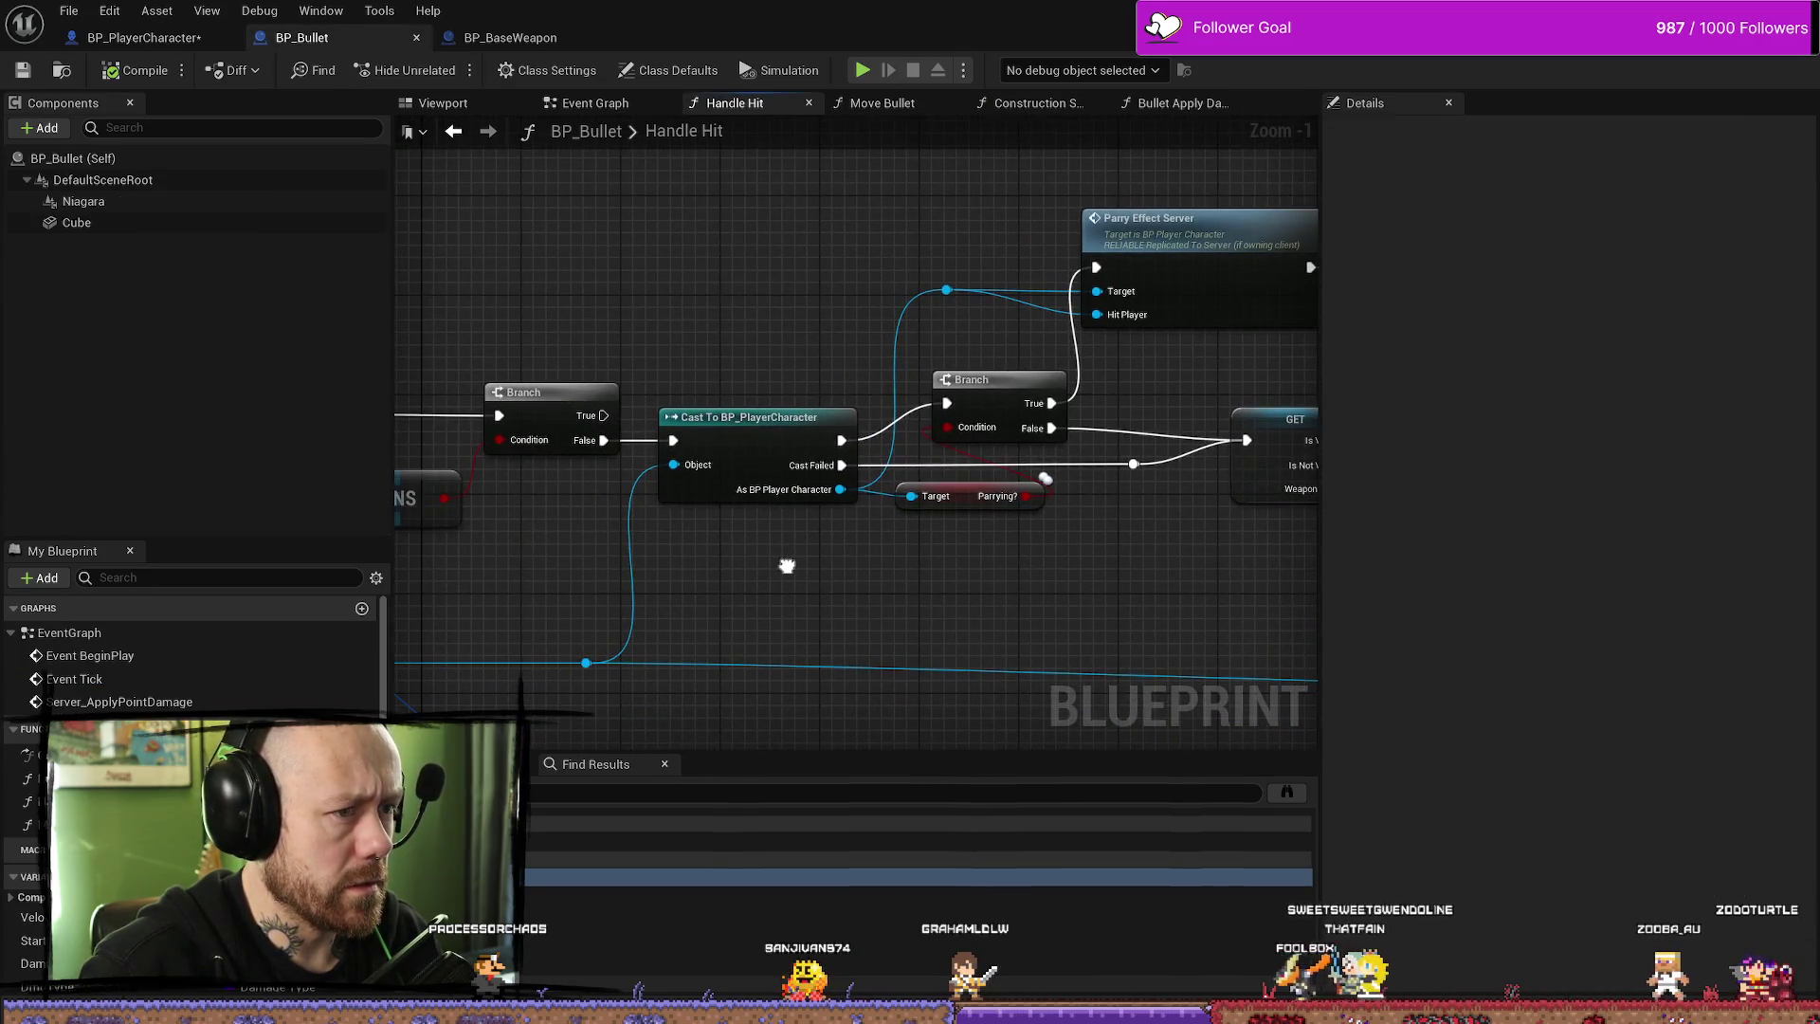
scroll(787, 566, "down", 1)
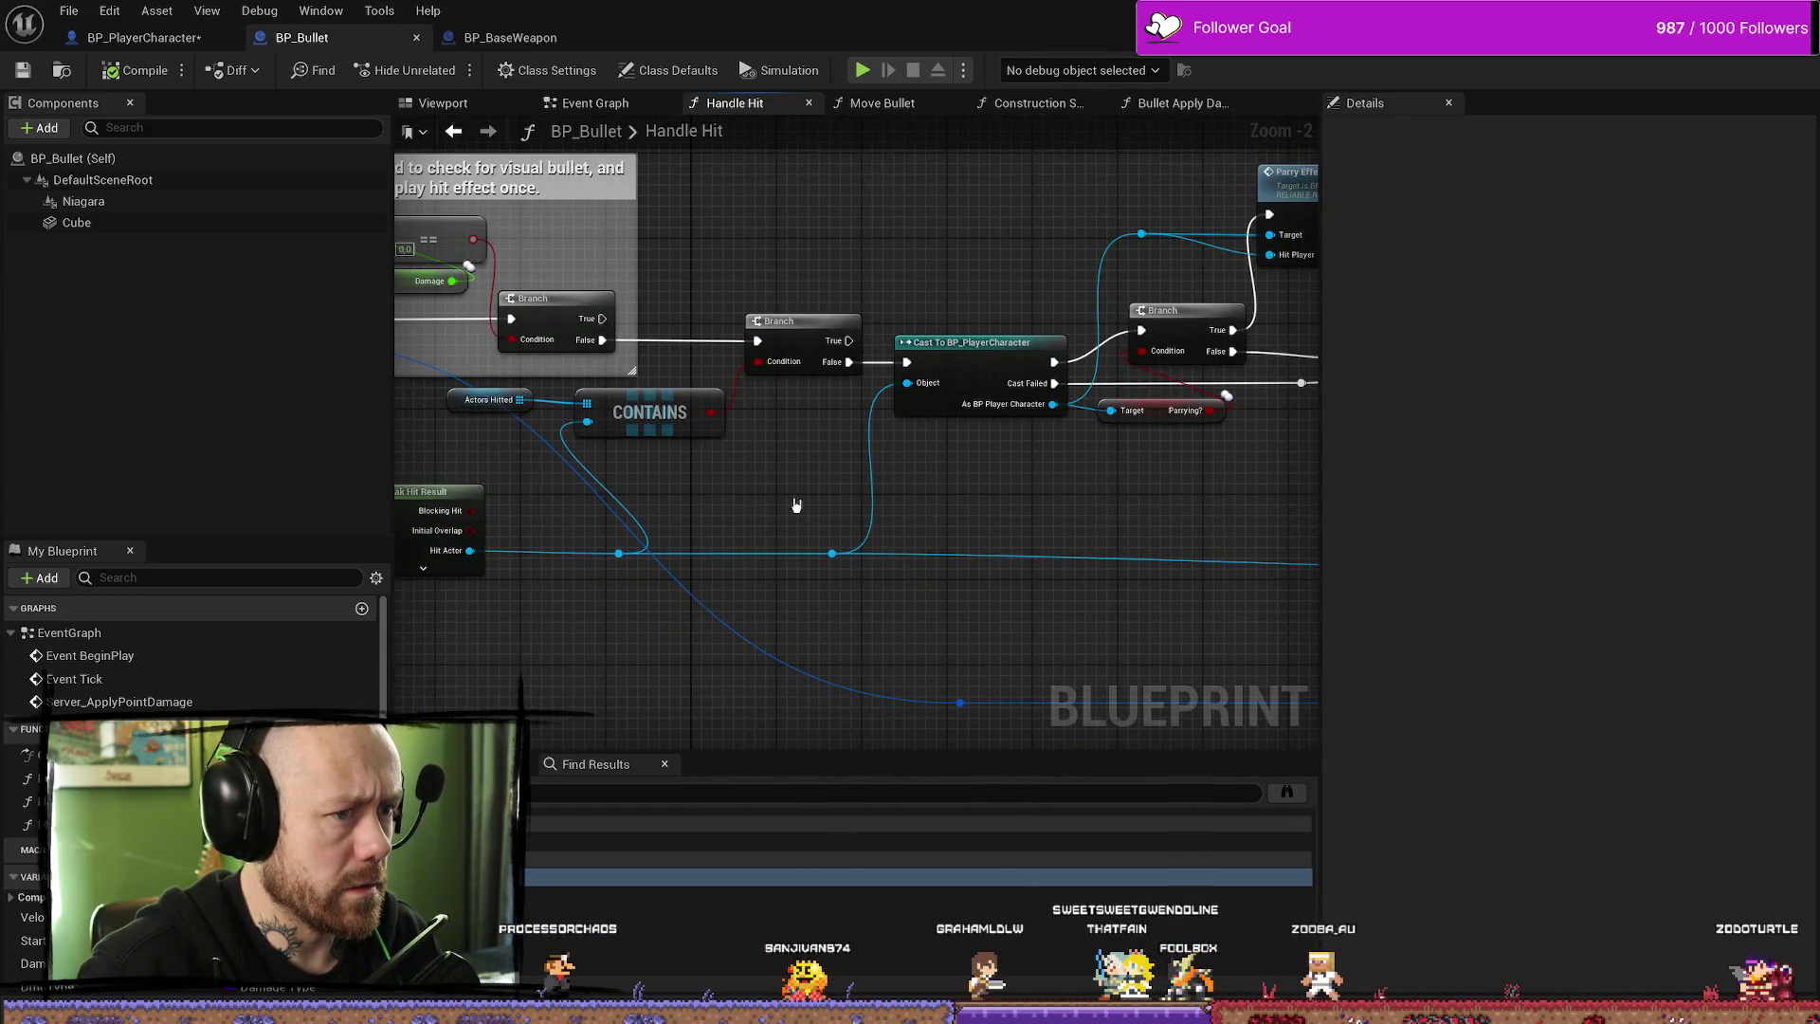
mouse_move(793, 506)
left_mouse_down()
mouse_move(1313, 502)
mouse_move(777, 466)
left_mouse_up()
left_click_drag(1154, 474, 777, 493)
scroll(641, 401, "up", 2)
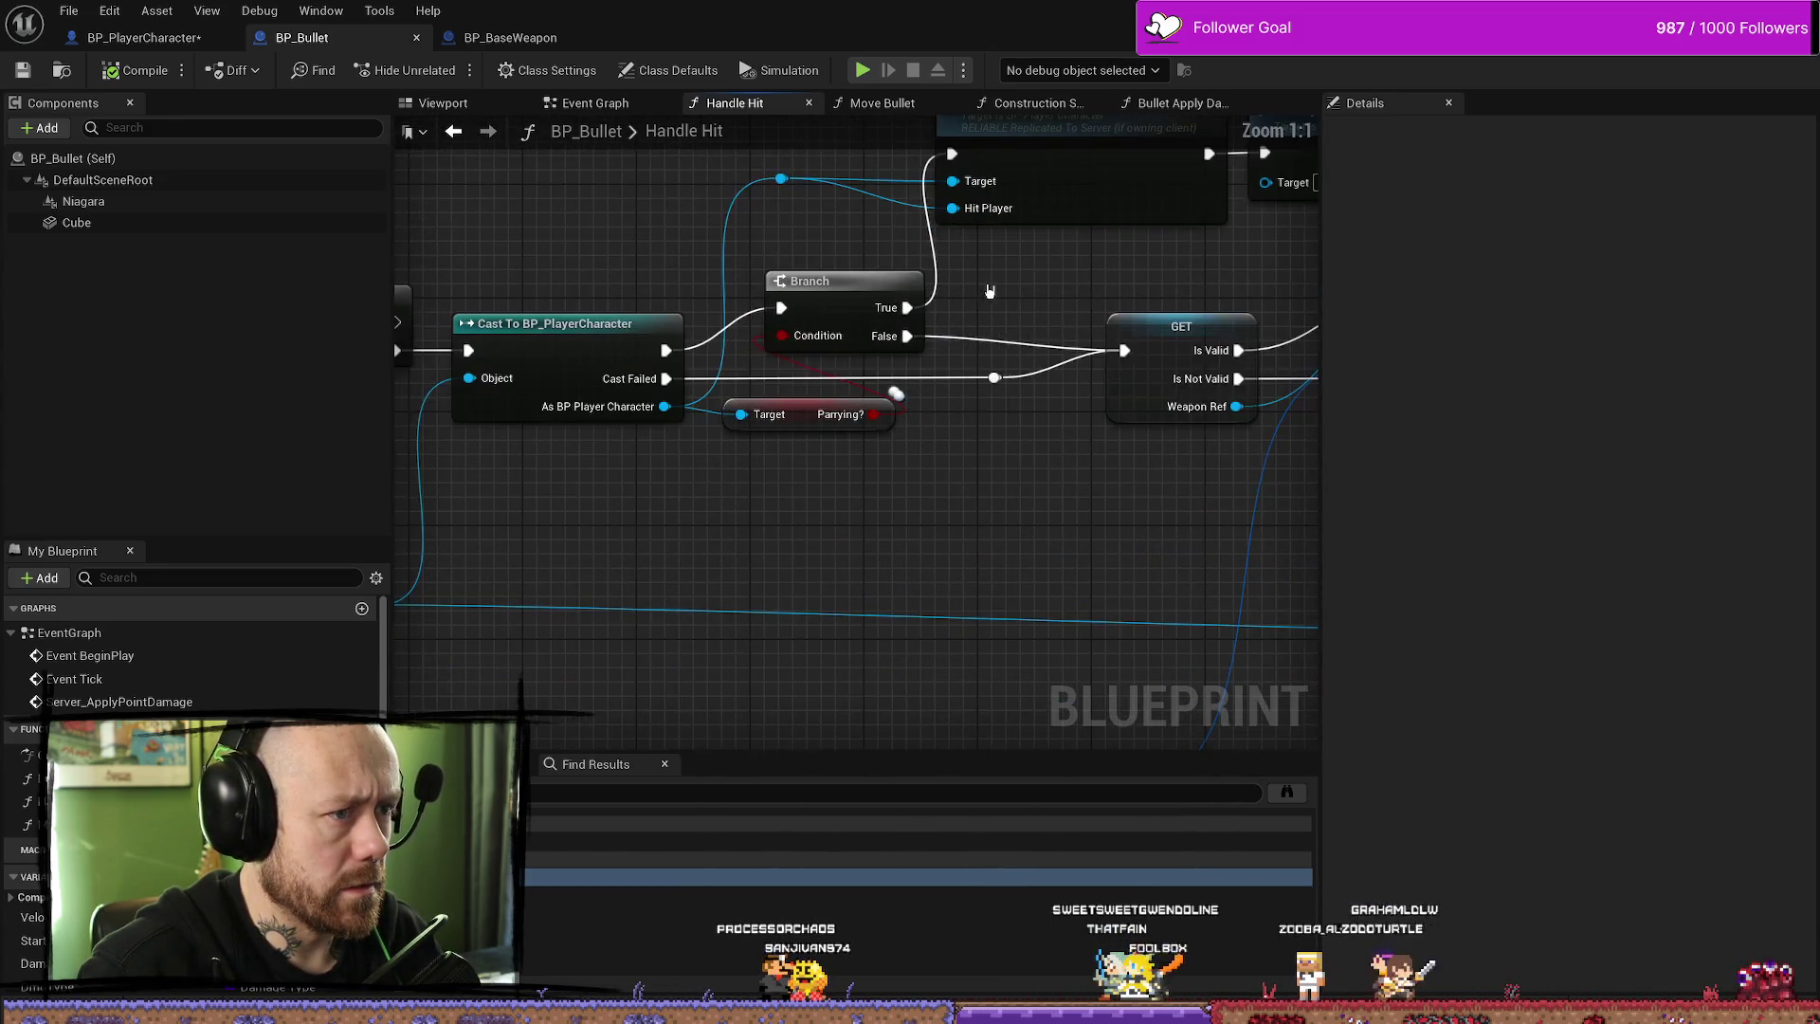
mouse_move(556, 567)
left_mouse_down()
mouse_move(971, 508)
mouse_move(590, 538)
left_mouse_up()
left_click_drag(648, 279, 816, 303)
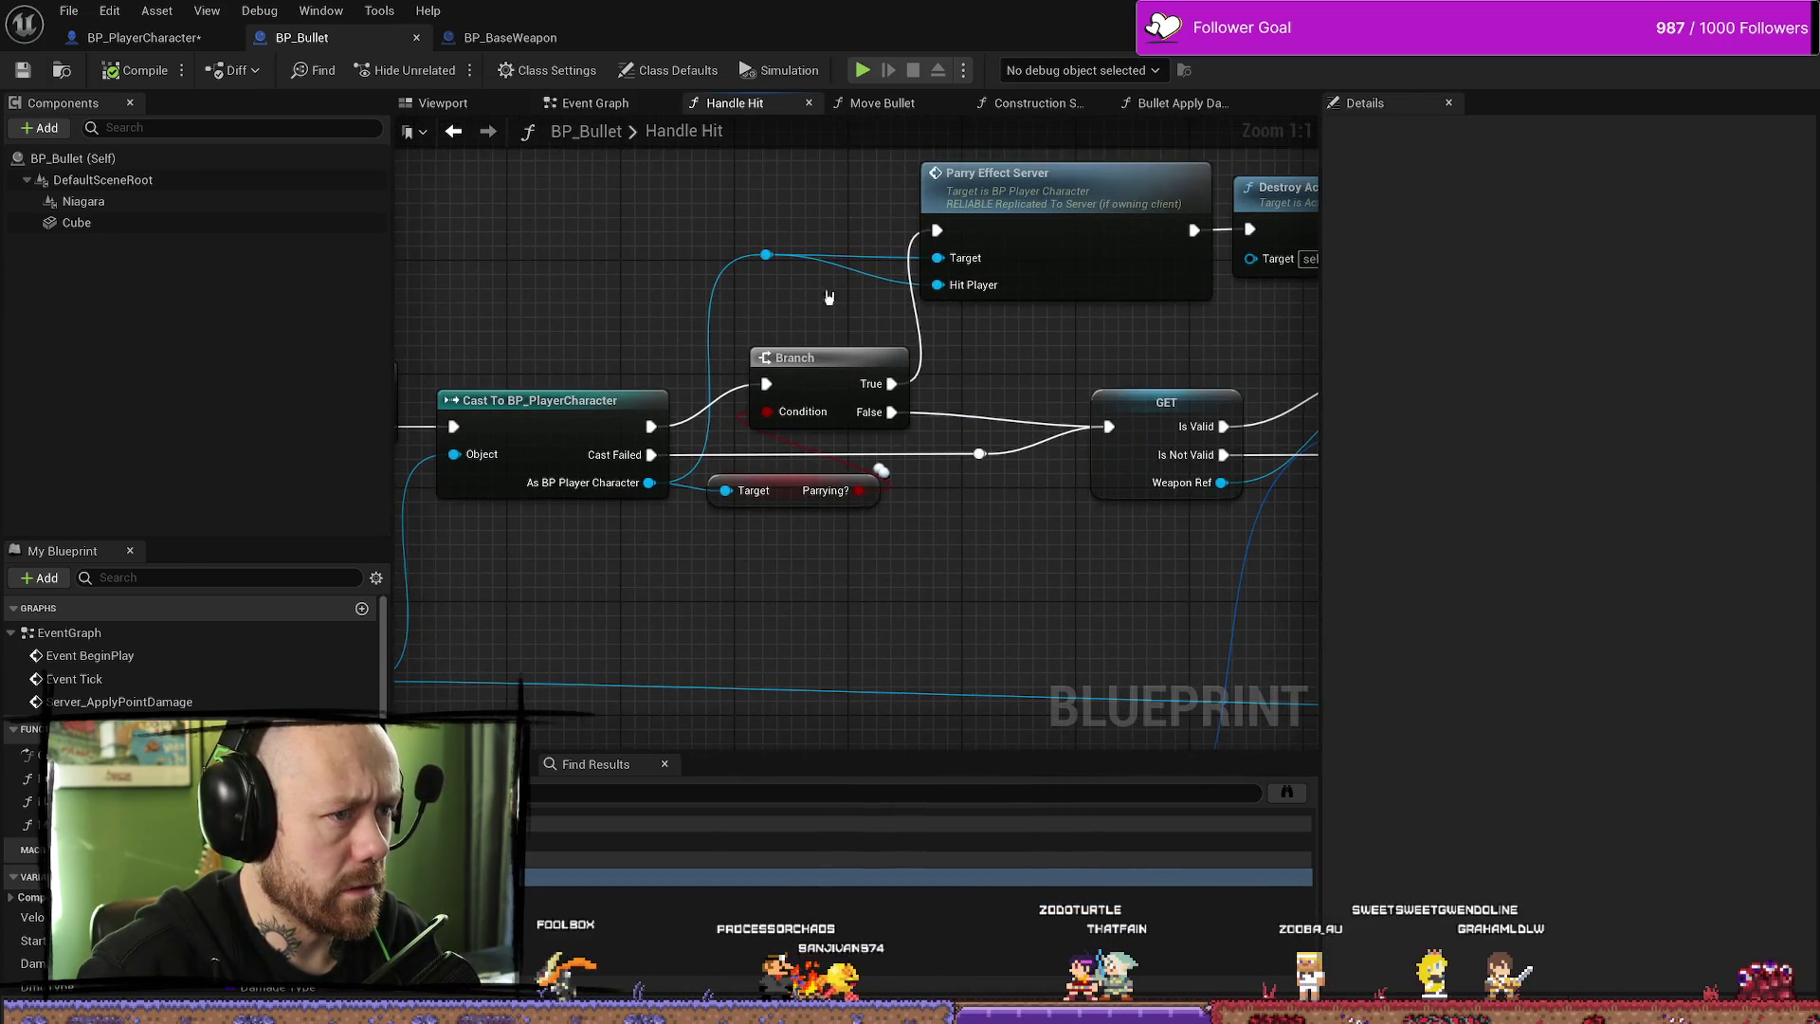
- Frame the cast and Branch nodes in BP_PlayerCharacter's Melee Attack graph and save the blueprint
left_click(491, 41)
left_click(301, 38)
left_click(142, 38)
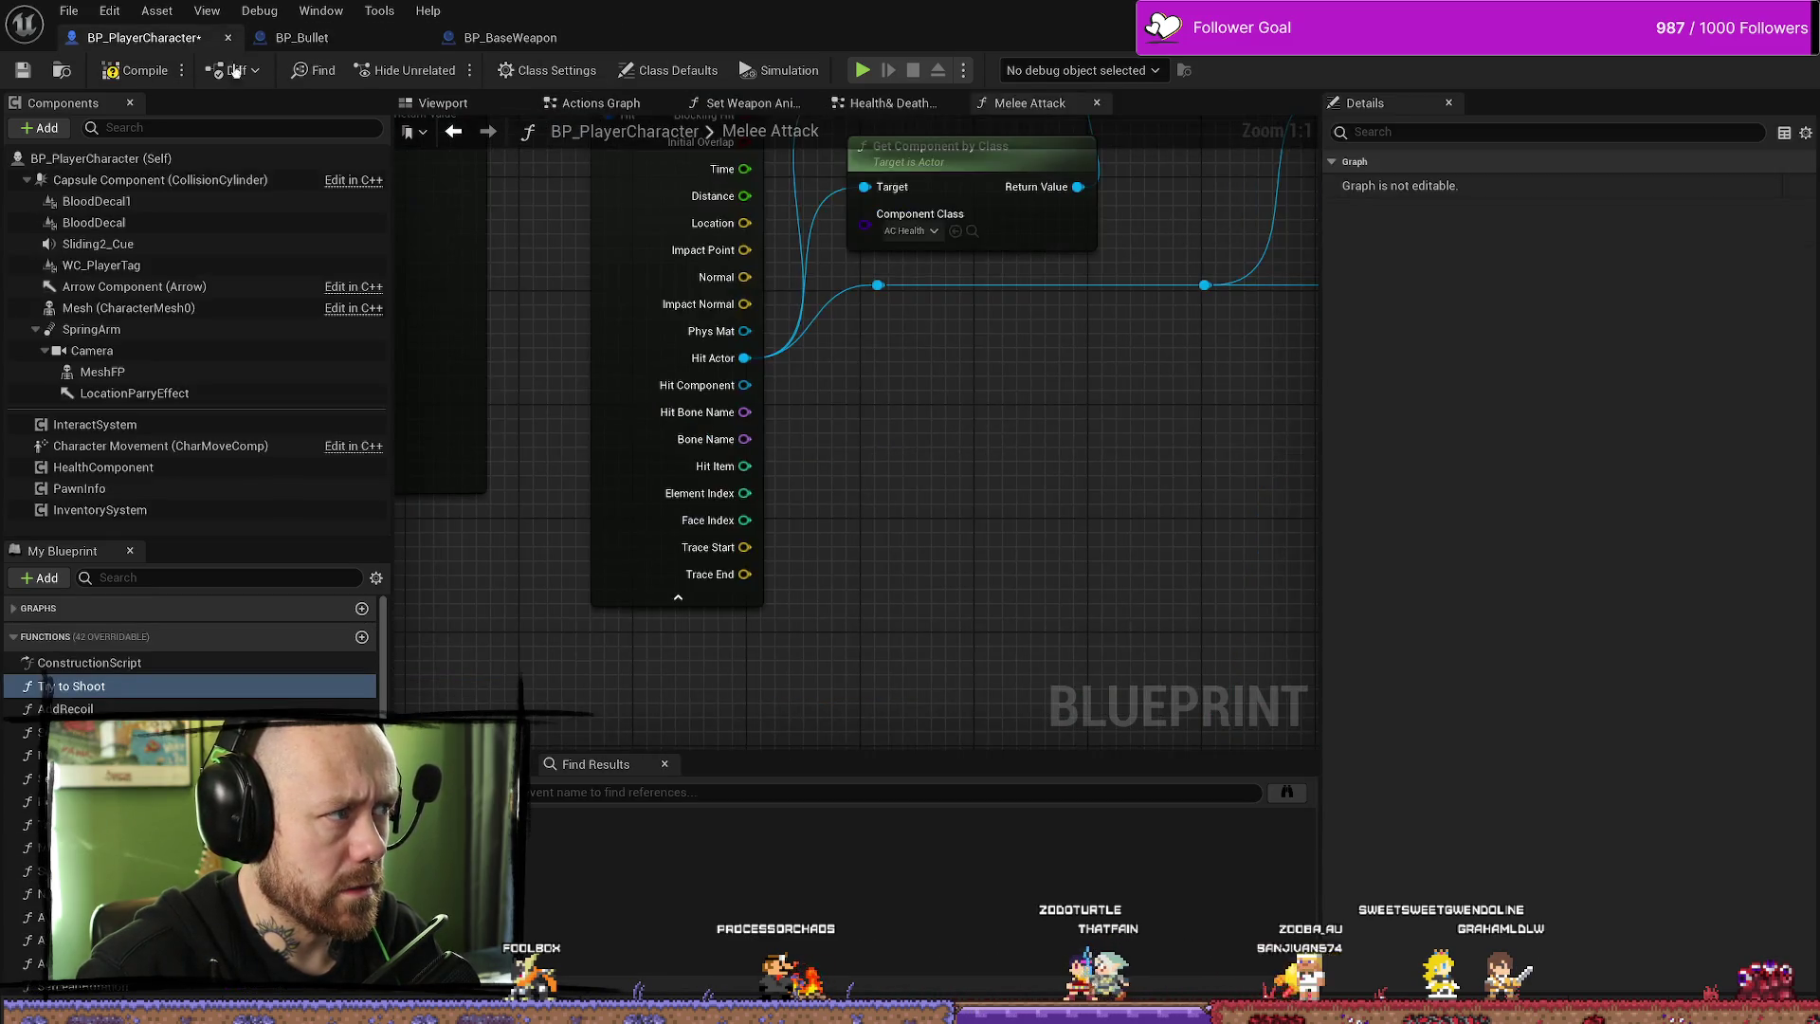
scroll(979, 359, "down", 2)
left_click_drag(1098, 336, 905, 328)
scroll(1024, 334, "up", 3)
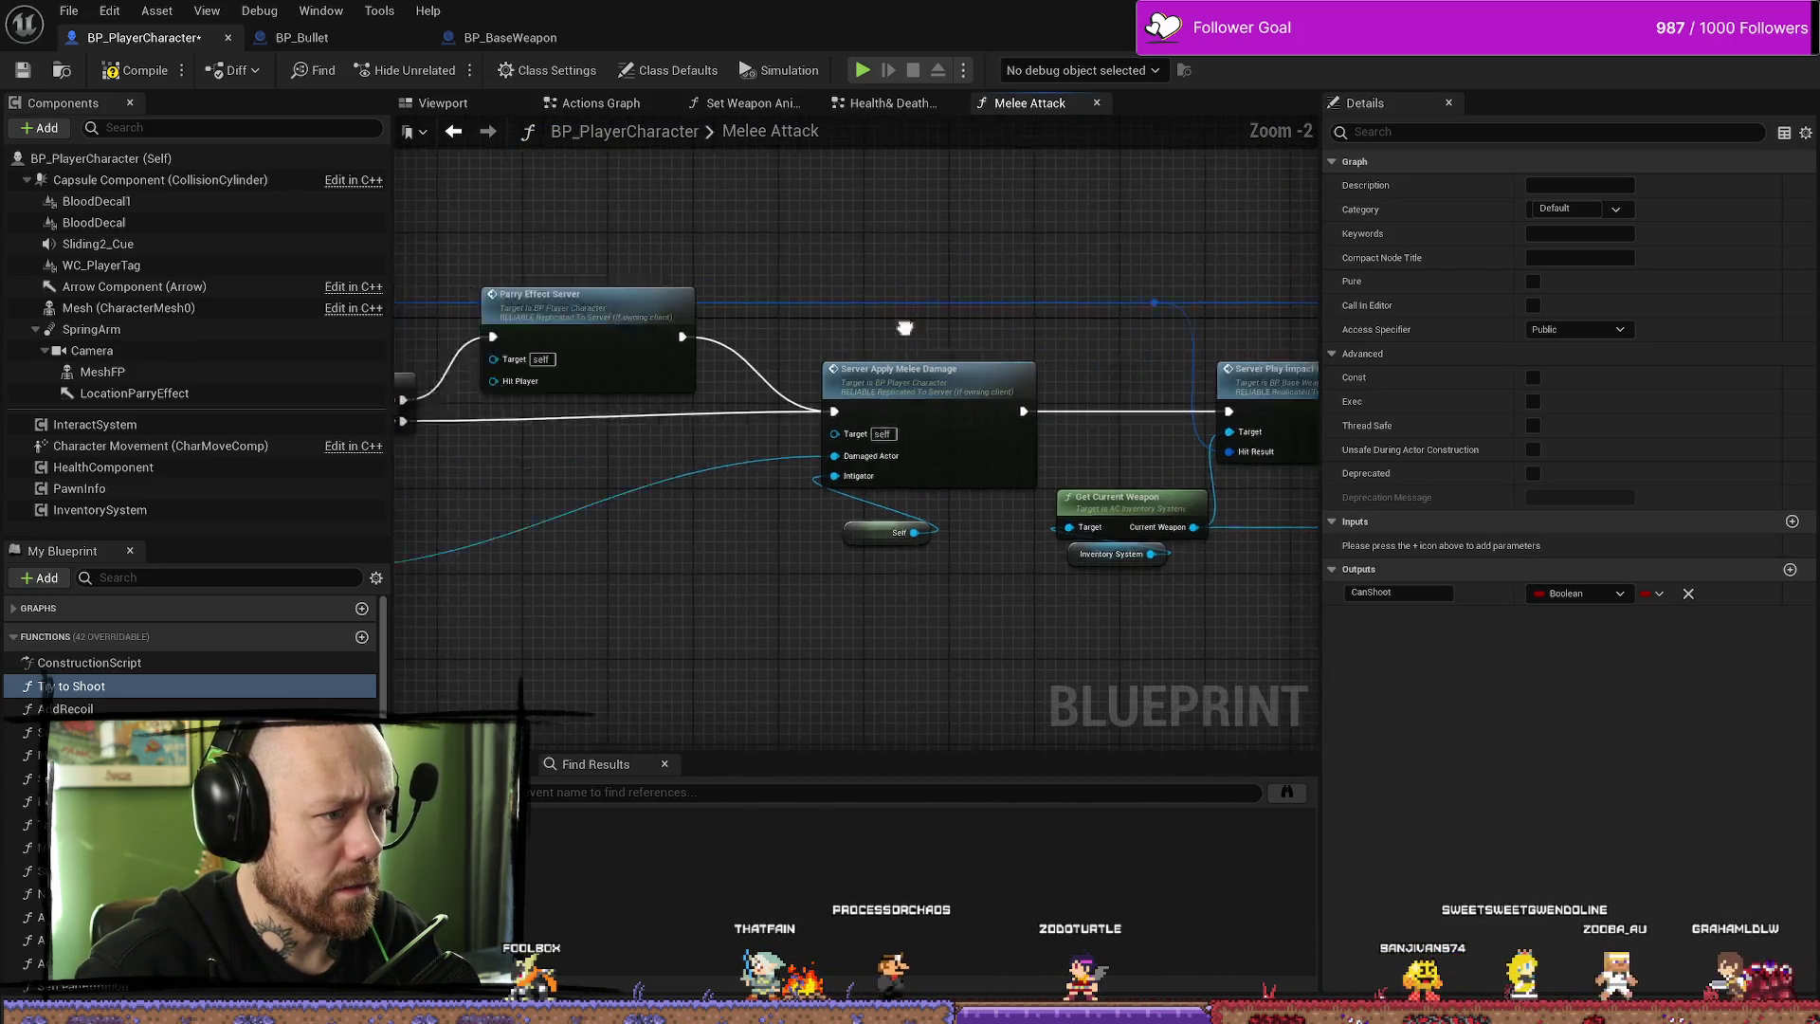
scroll(905, 328, "up", 2)
mouse_move(568, 398)
left_mouse_down()
mouse_move(791, 407)
mouse_move(926, 479)
mouse_move(1031, 349)
left_mouse_up()
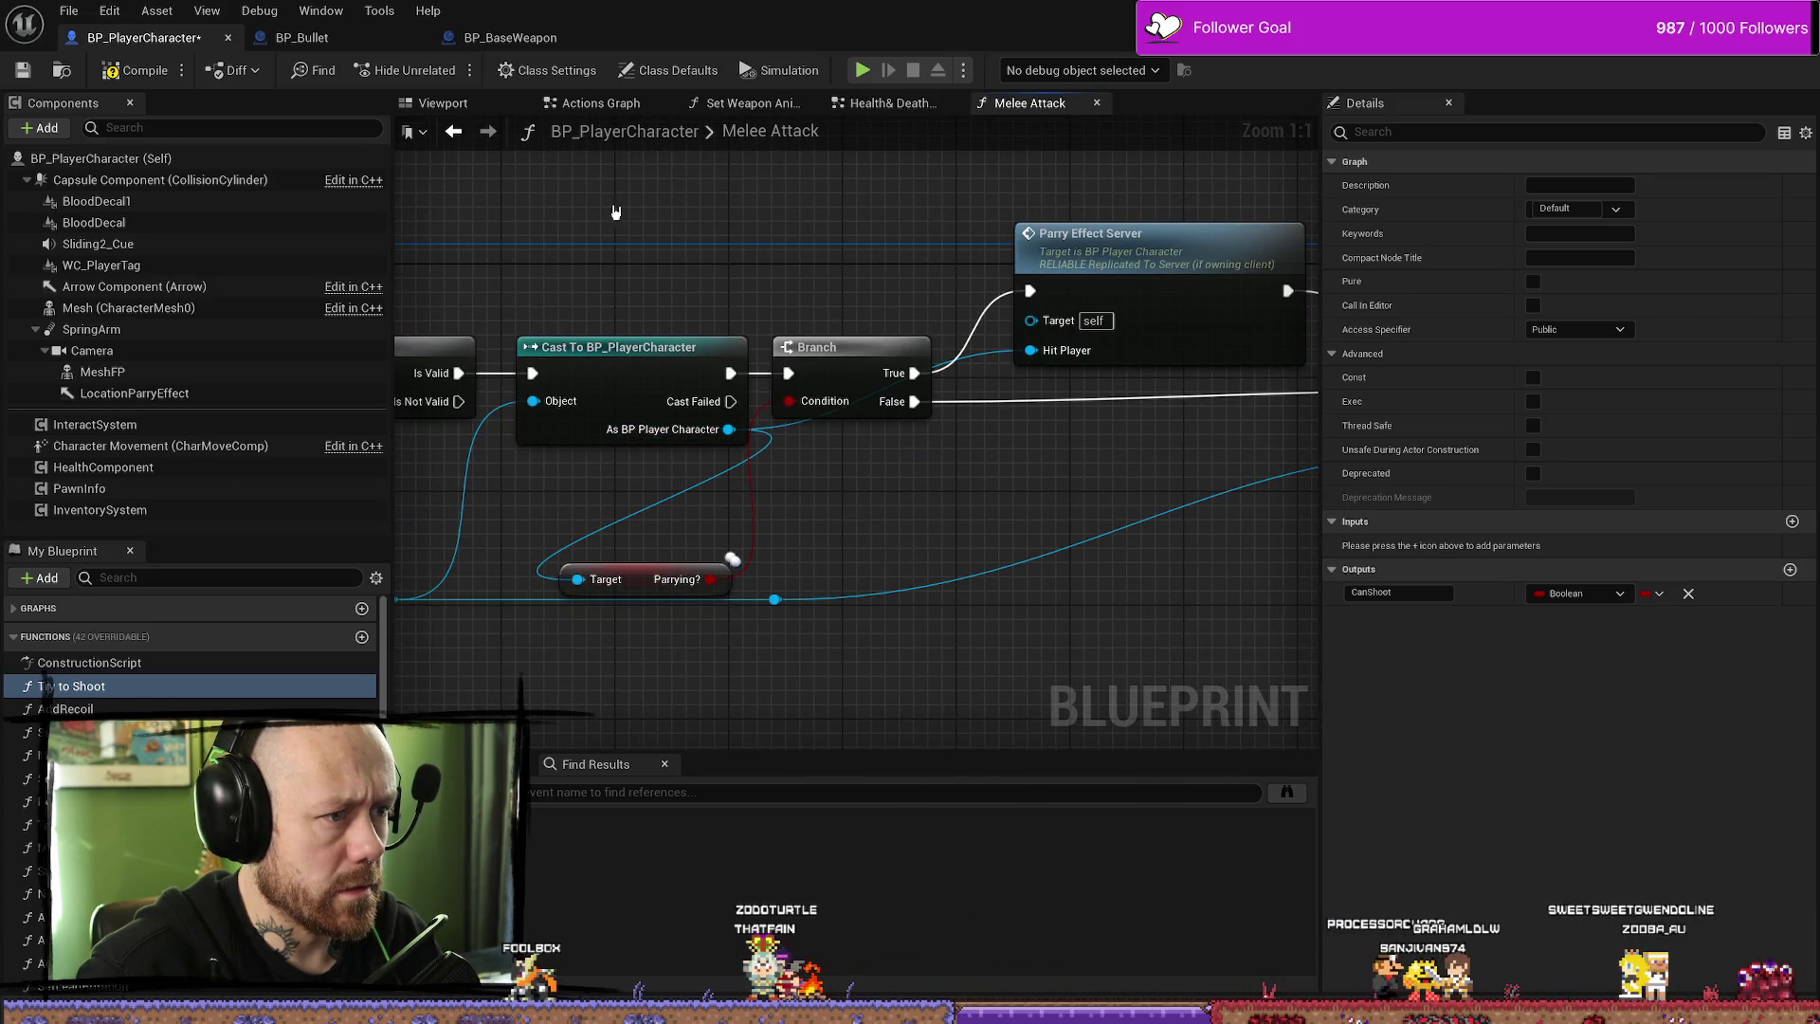
left_click(29, 74)
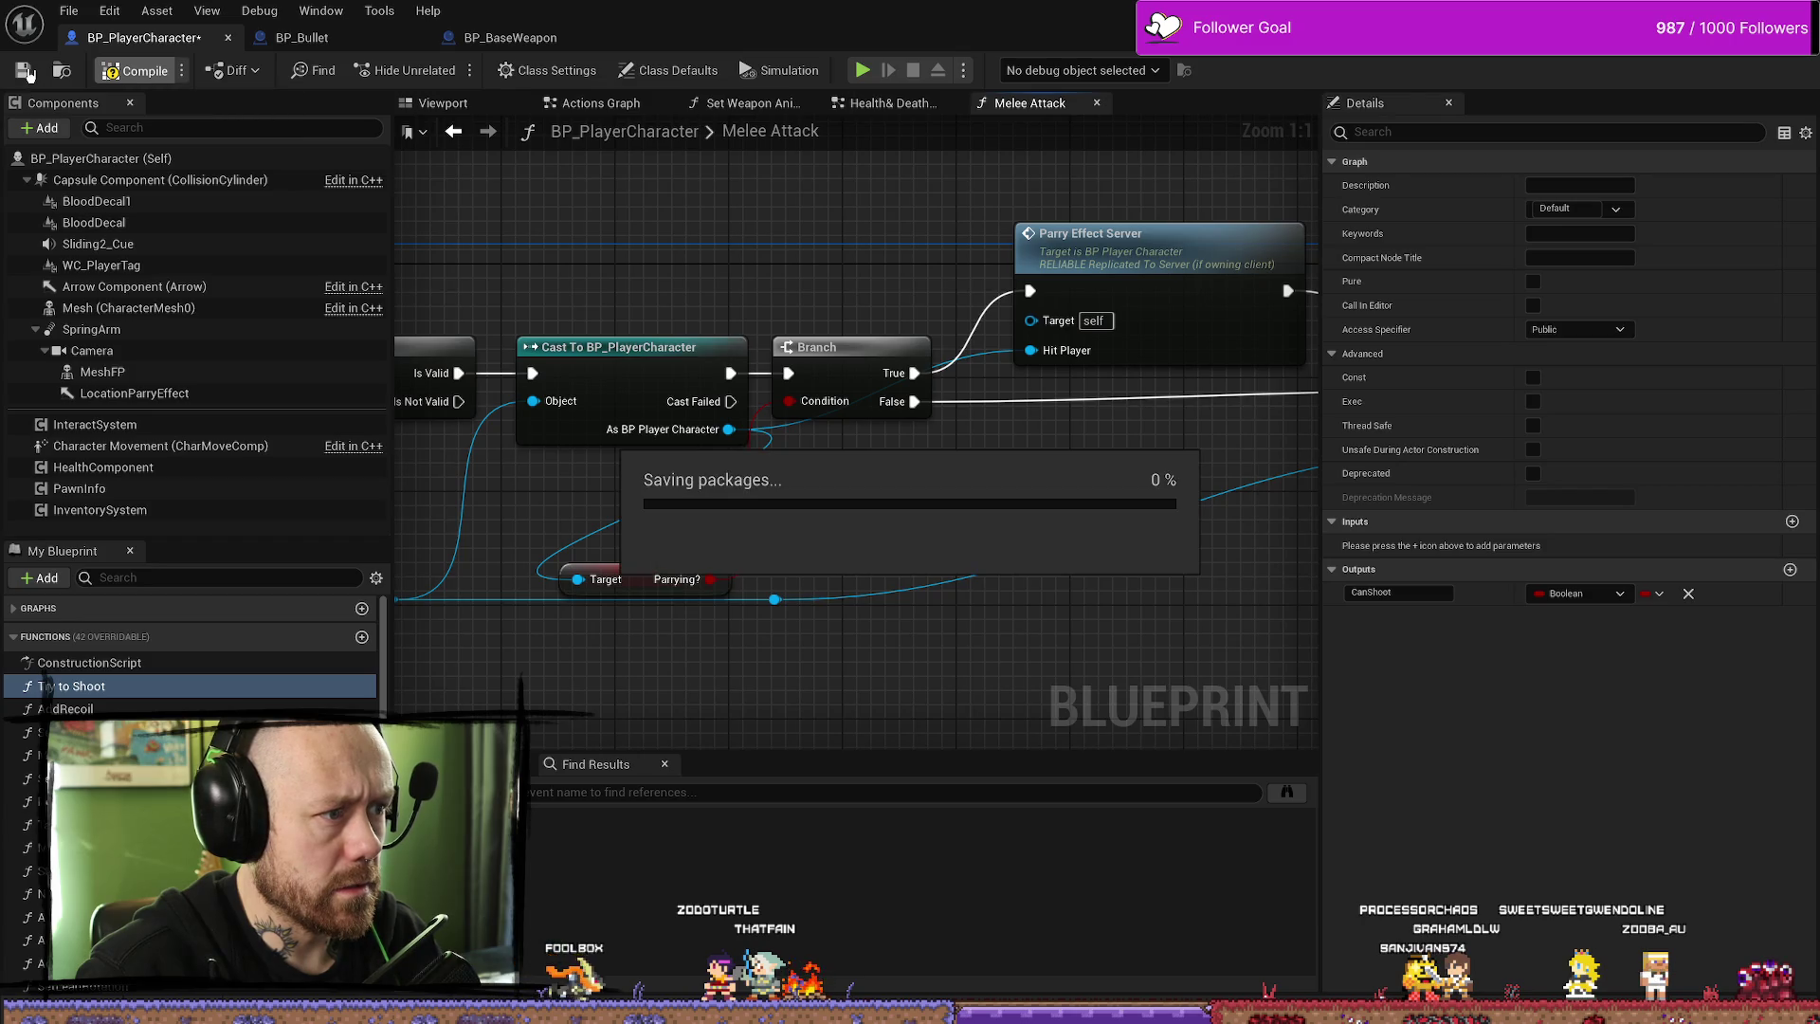
- Save BP_PlayerCharacter with File > Save, then again with Ctrl+S
left_click_drag(920, 276, 893, 270)
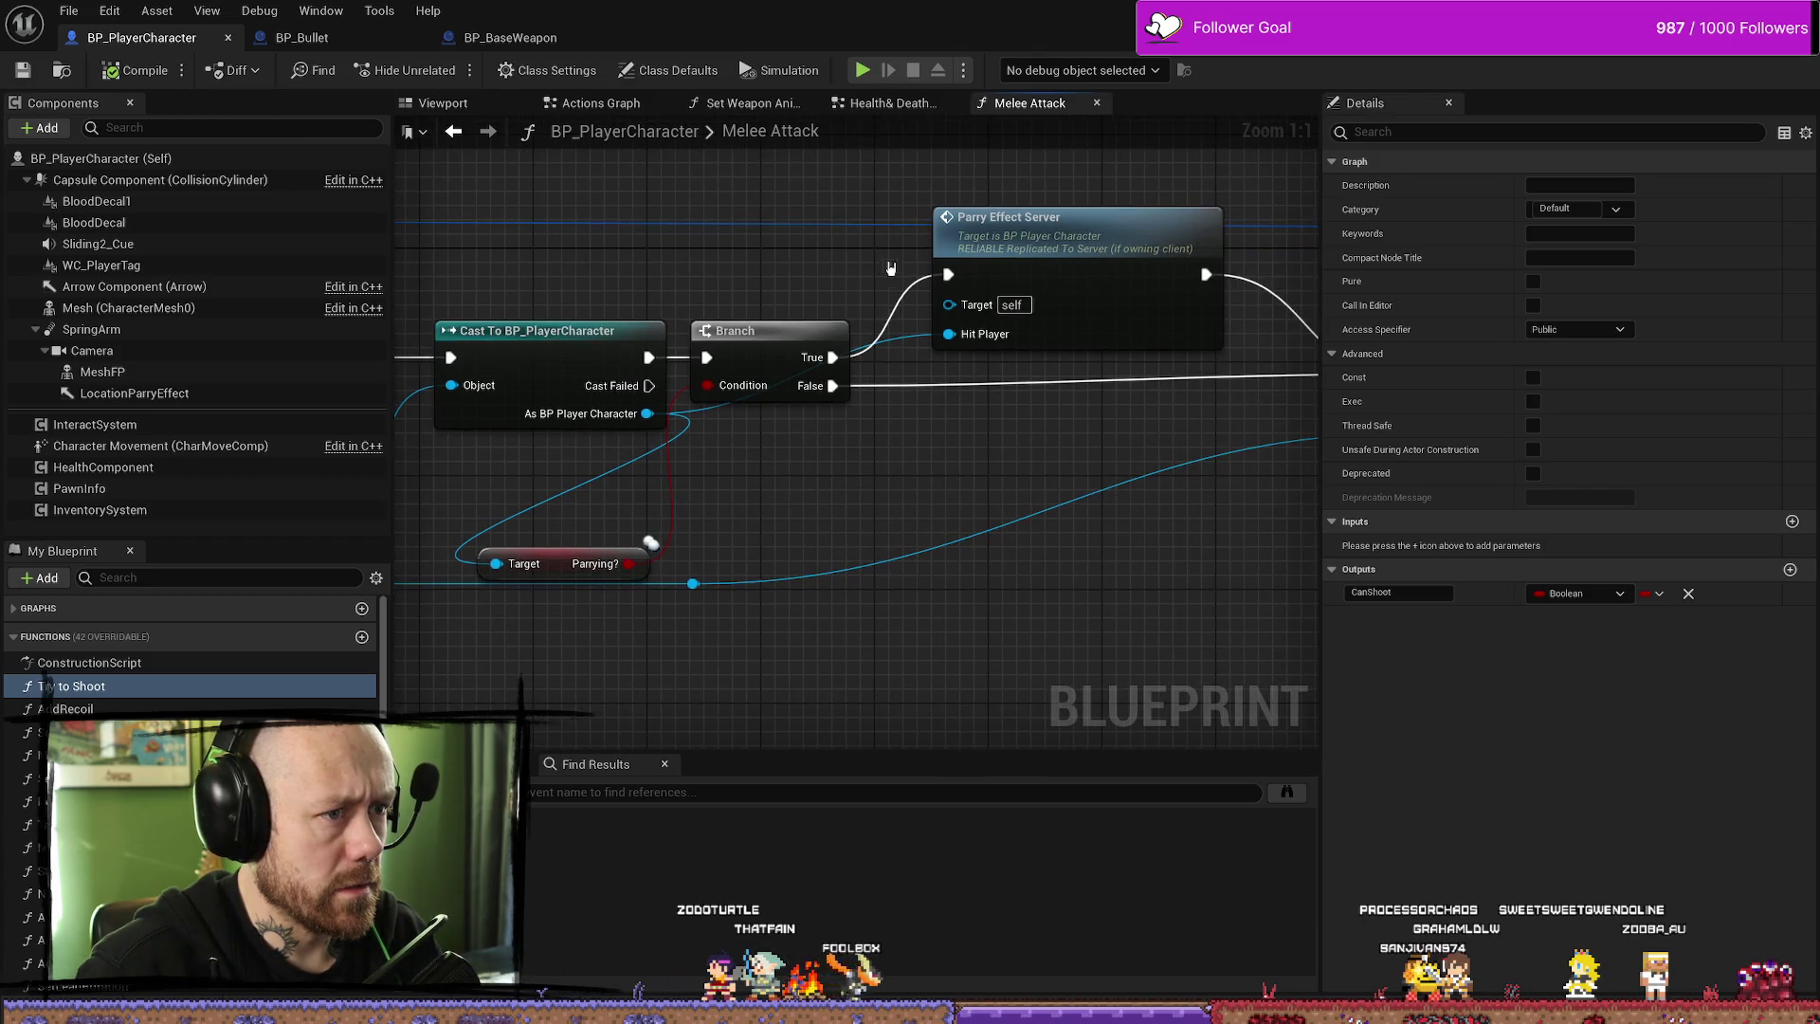
left_click(69, 10)
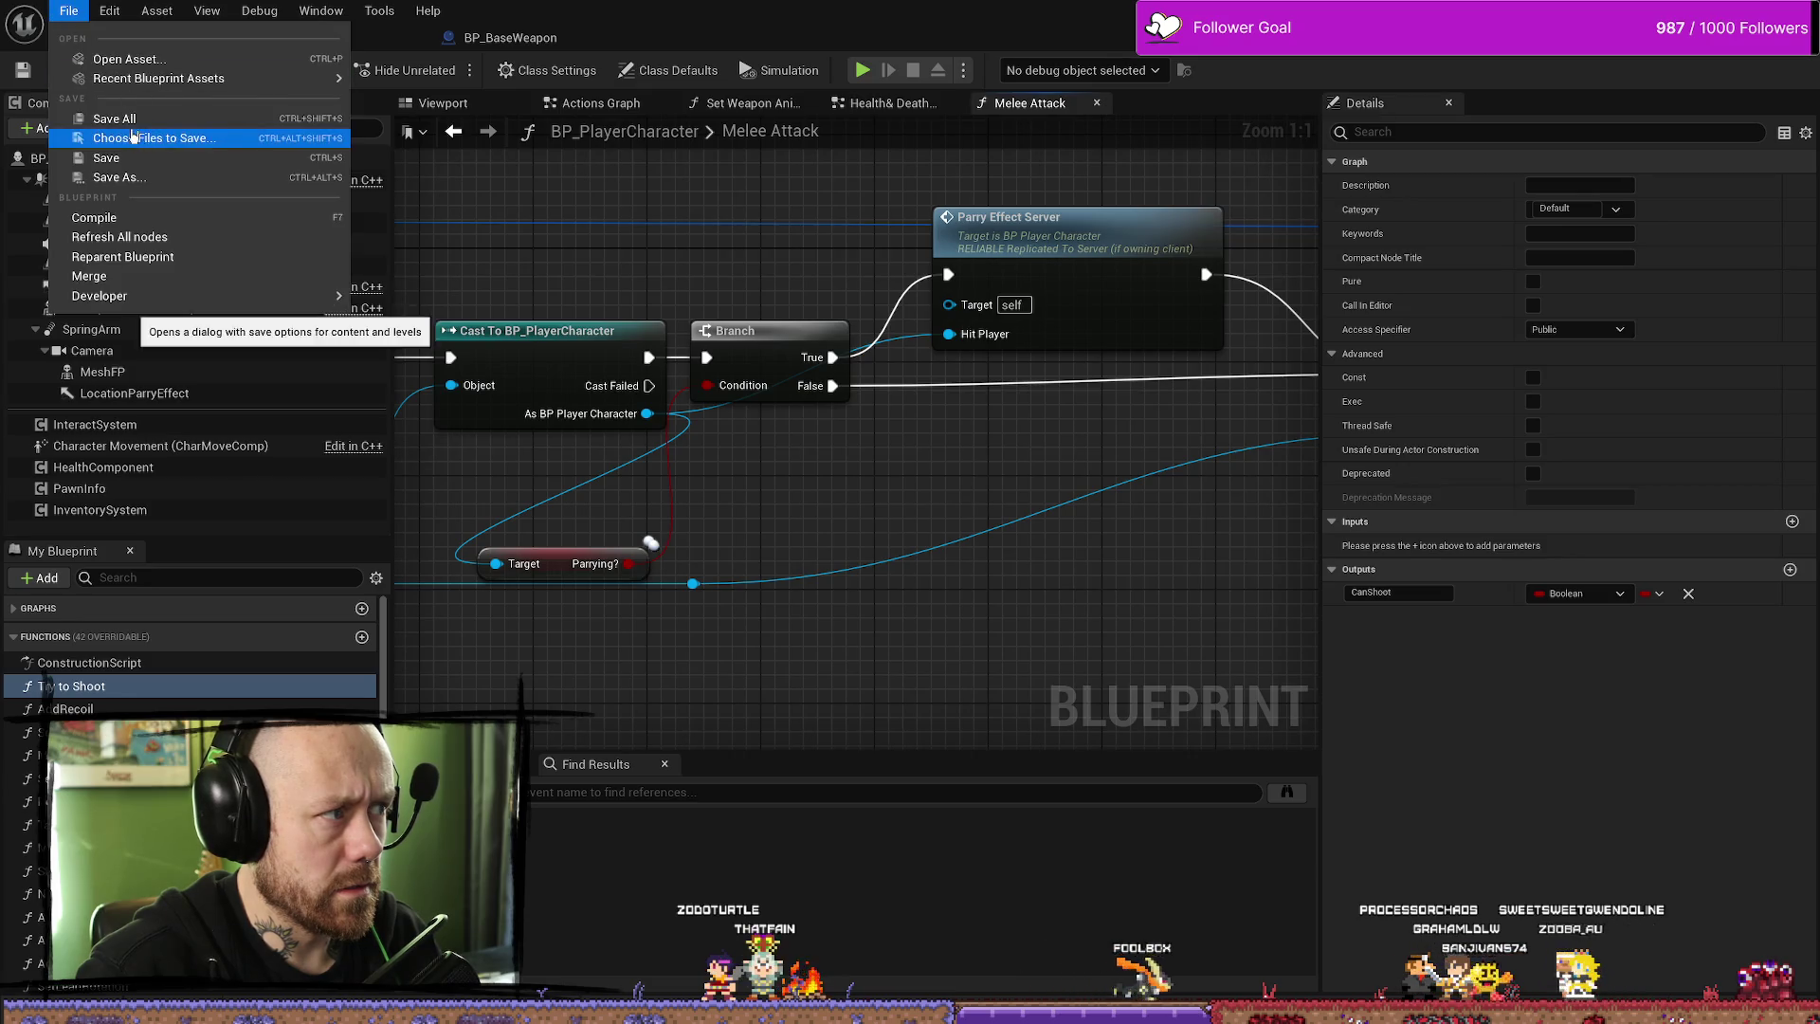
left_click(95, 138)
mouse_move(1121, 435)
left_mouse_down()
mouse_move(963, 480)
mouse_move(691, 458)
mouse_move(1081, 470)
left_mouse_up()
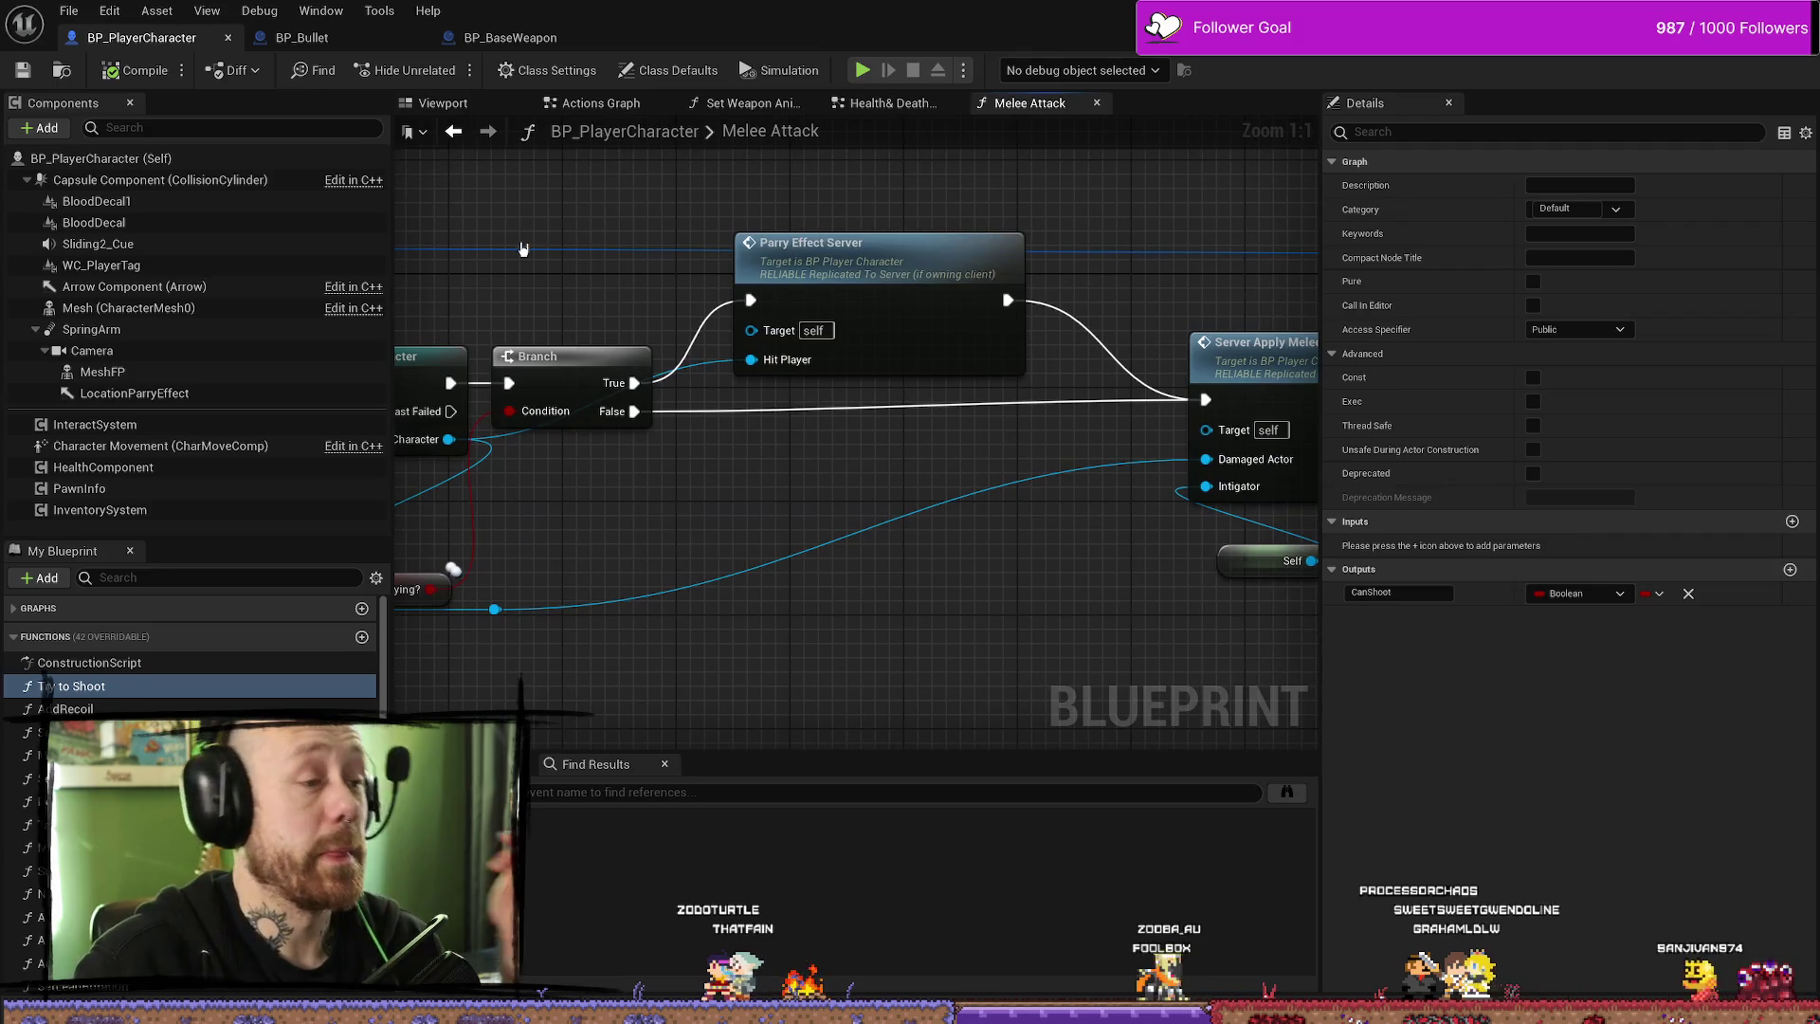
key("ctrl+s")
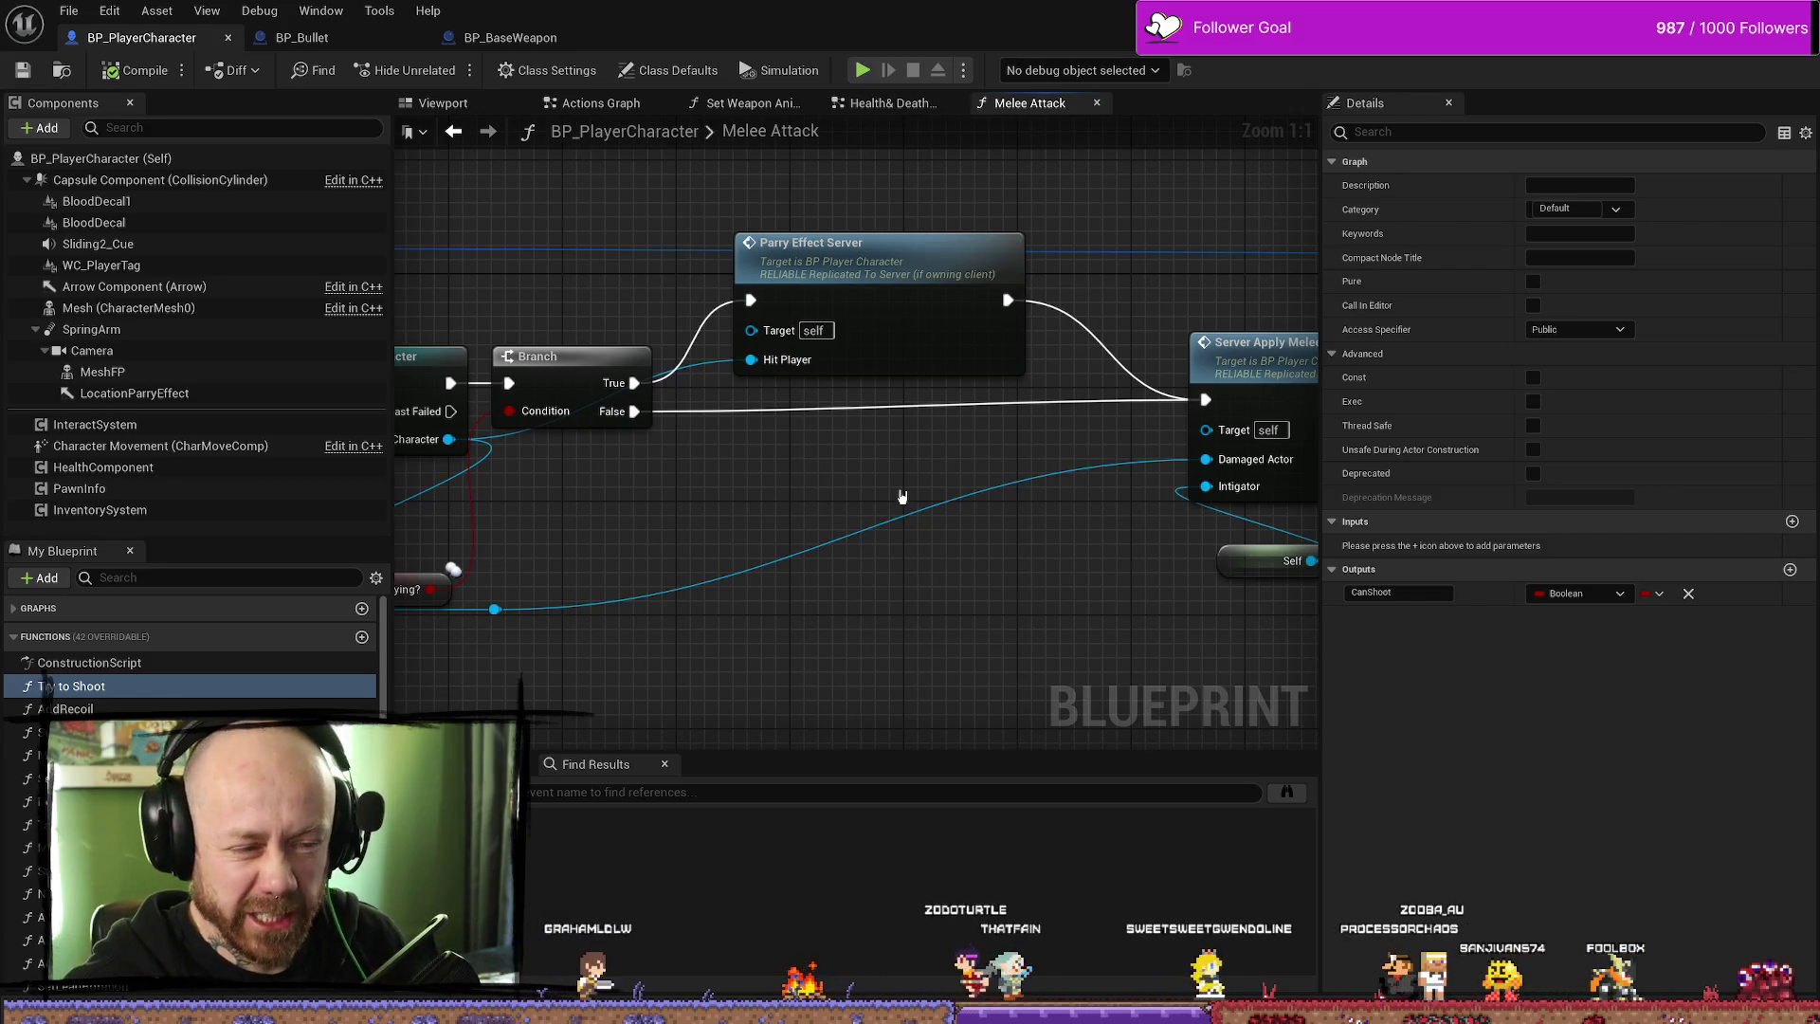
- Select the nodes after the parry Branch and the reroute point, save, then Save All assets
scroll(901, 497, "down", 5)
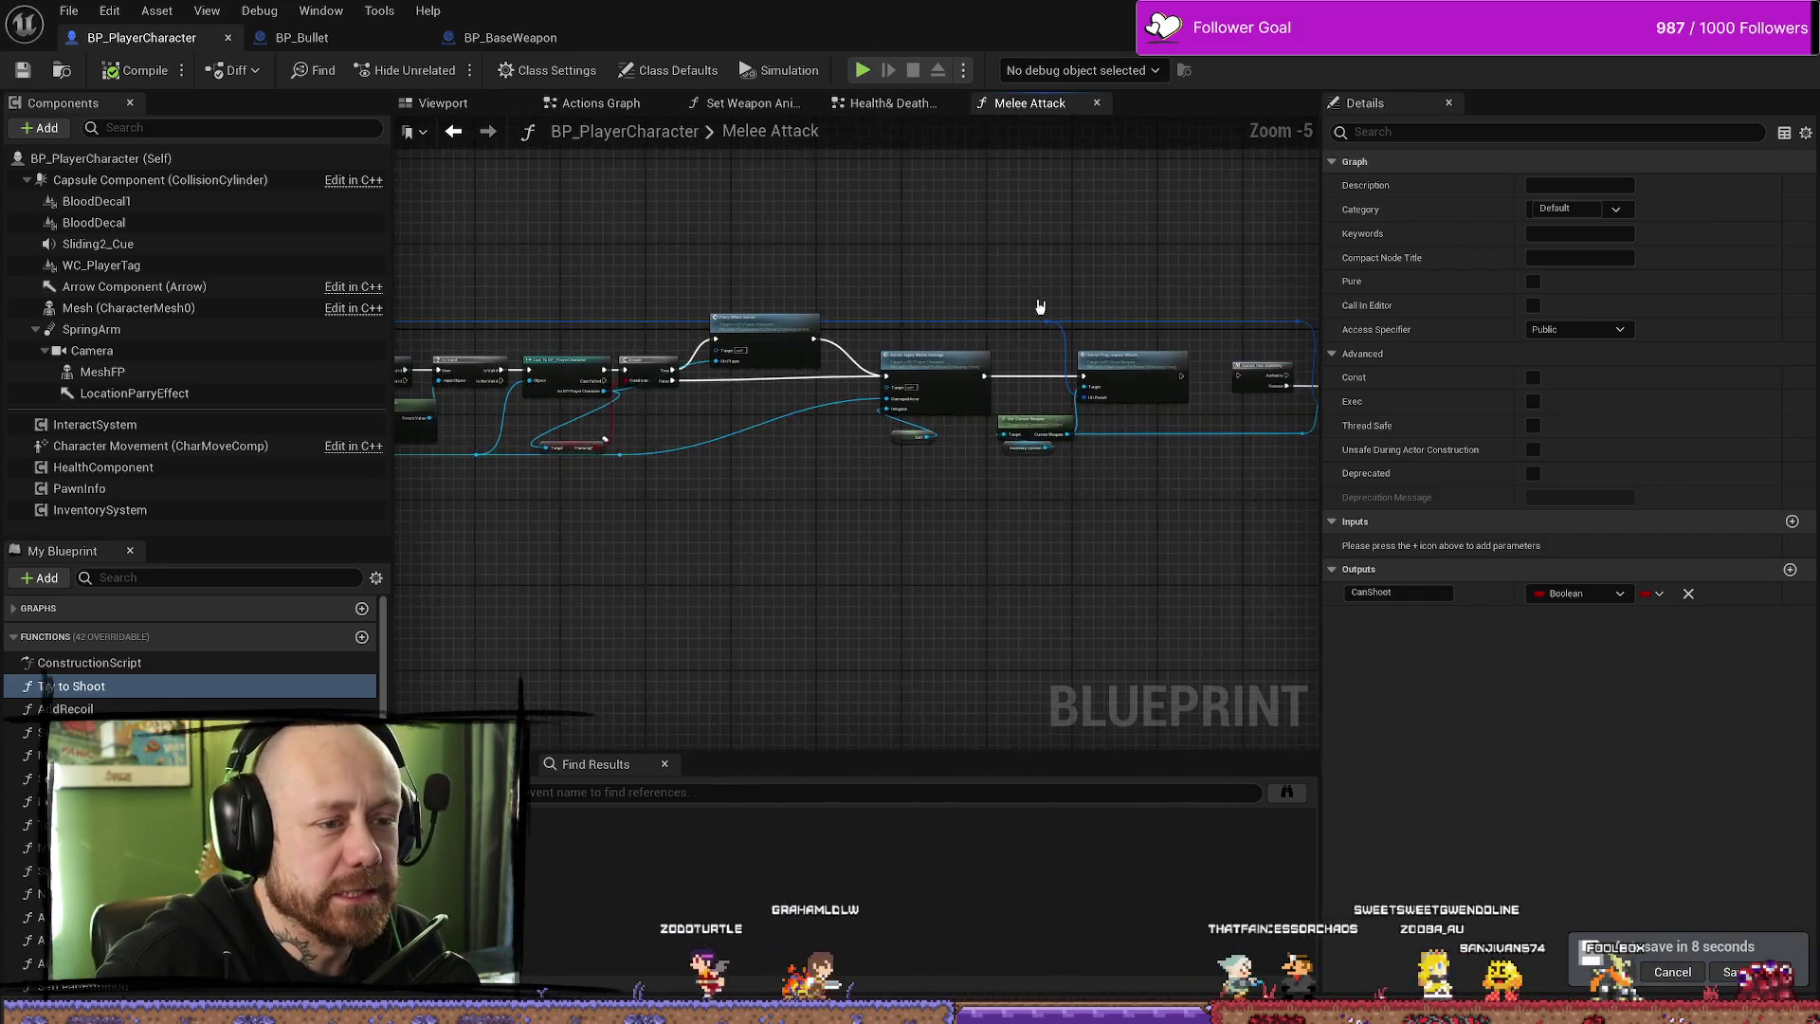
left_click_drag(903, 275, 1222, 431)
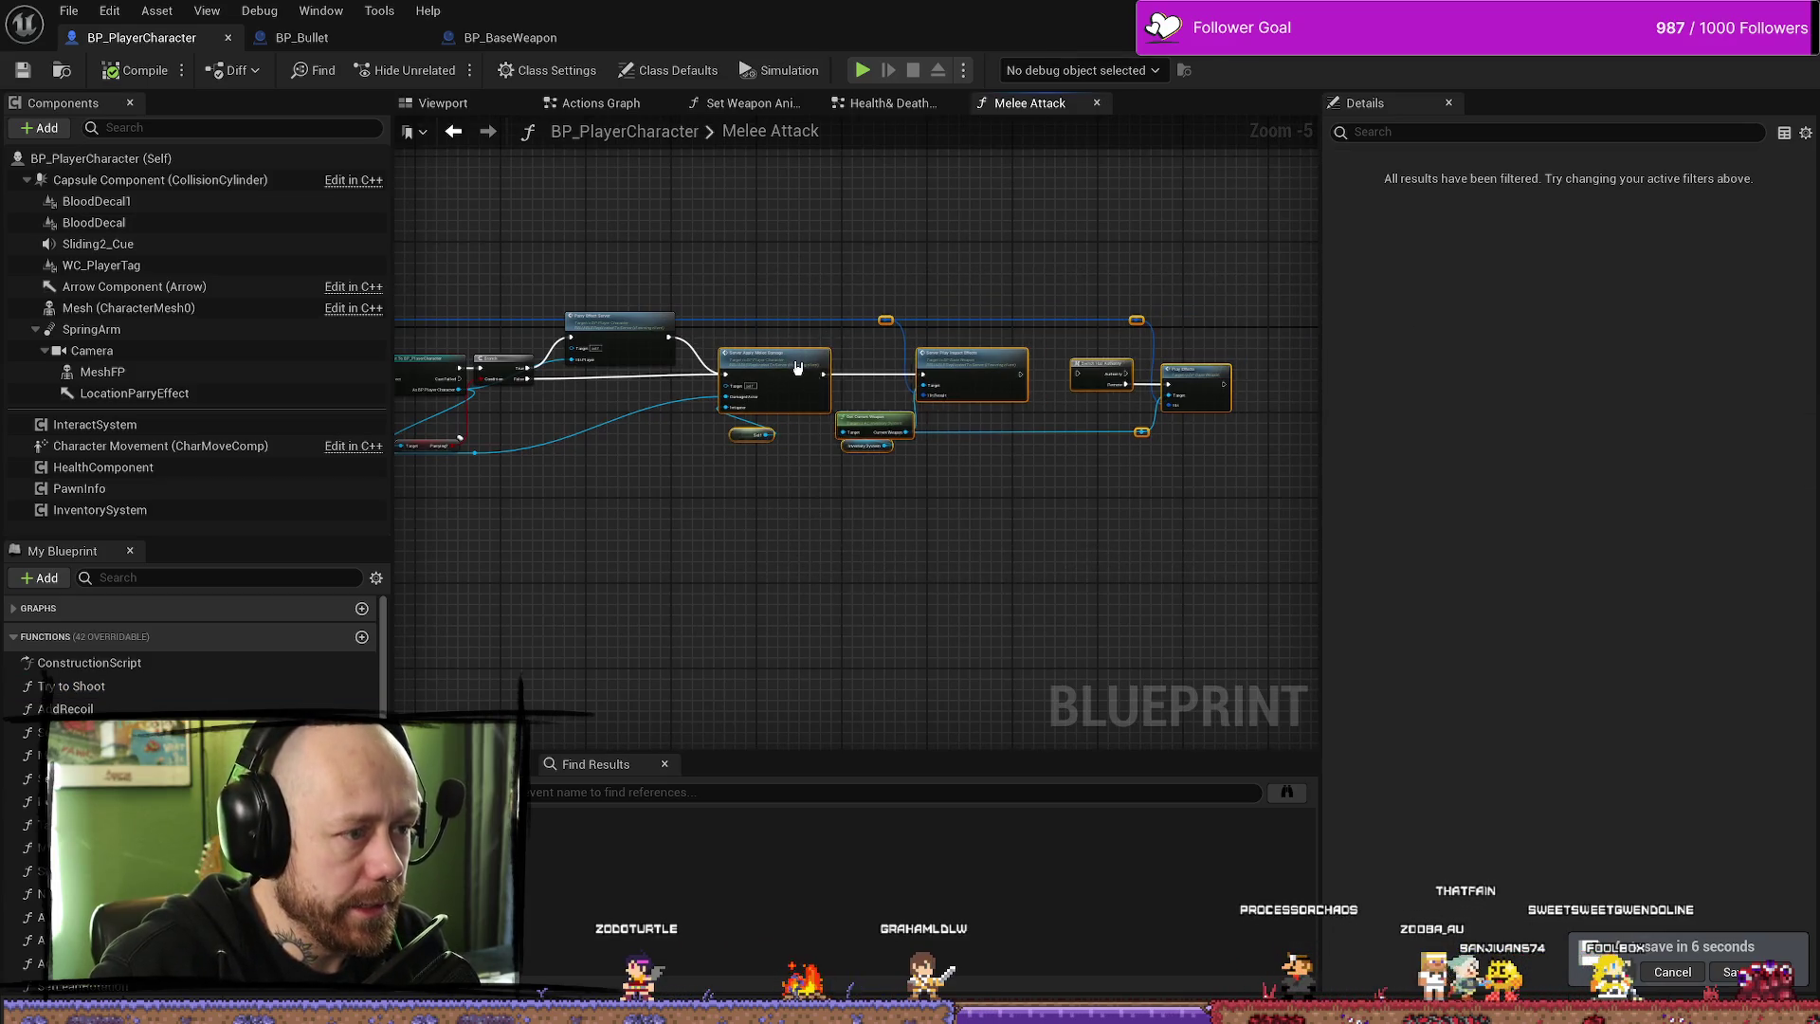
scroll(1109, 524, "up", 2)
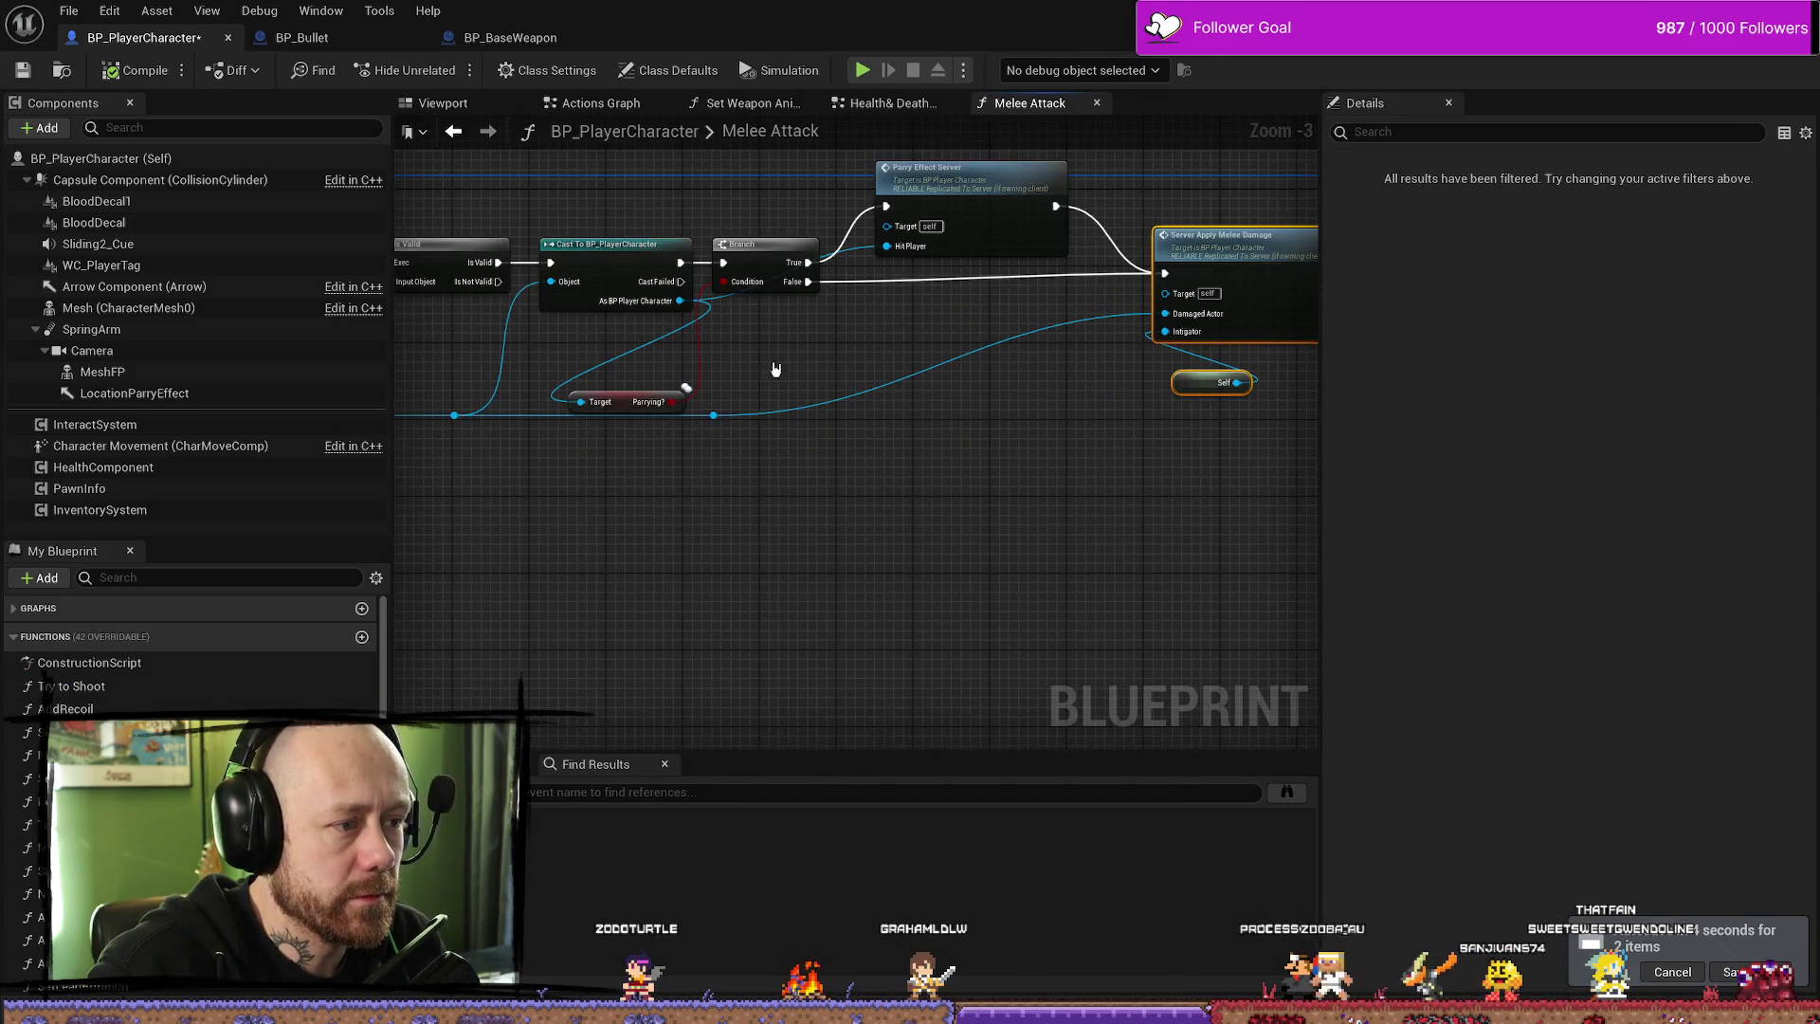
left_click(716, 417)
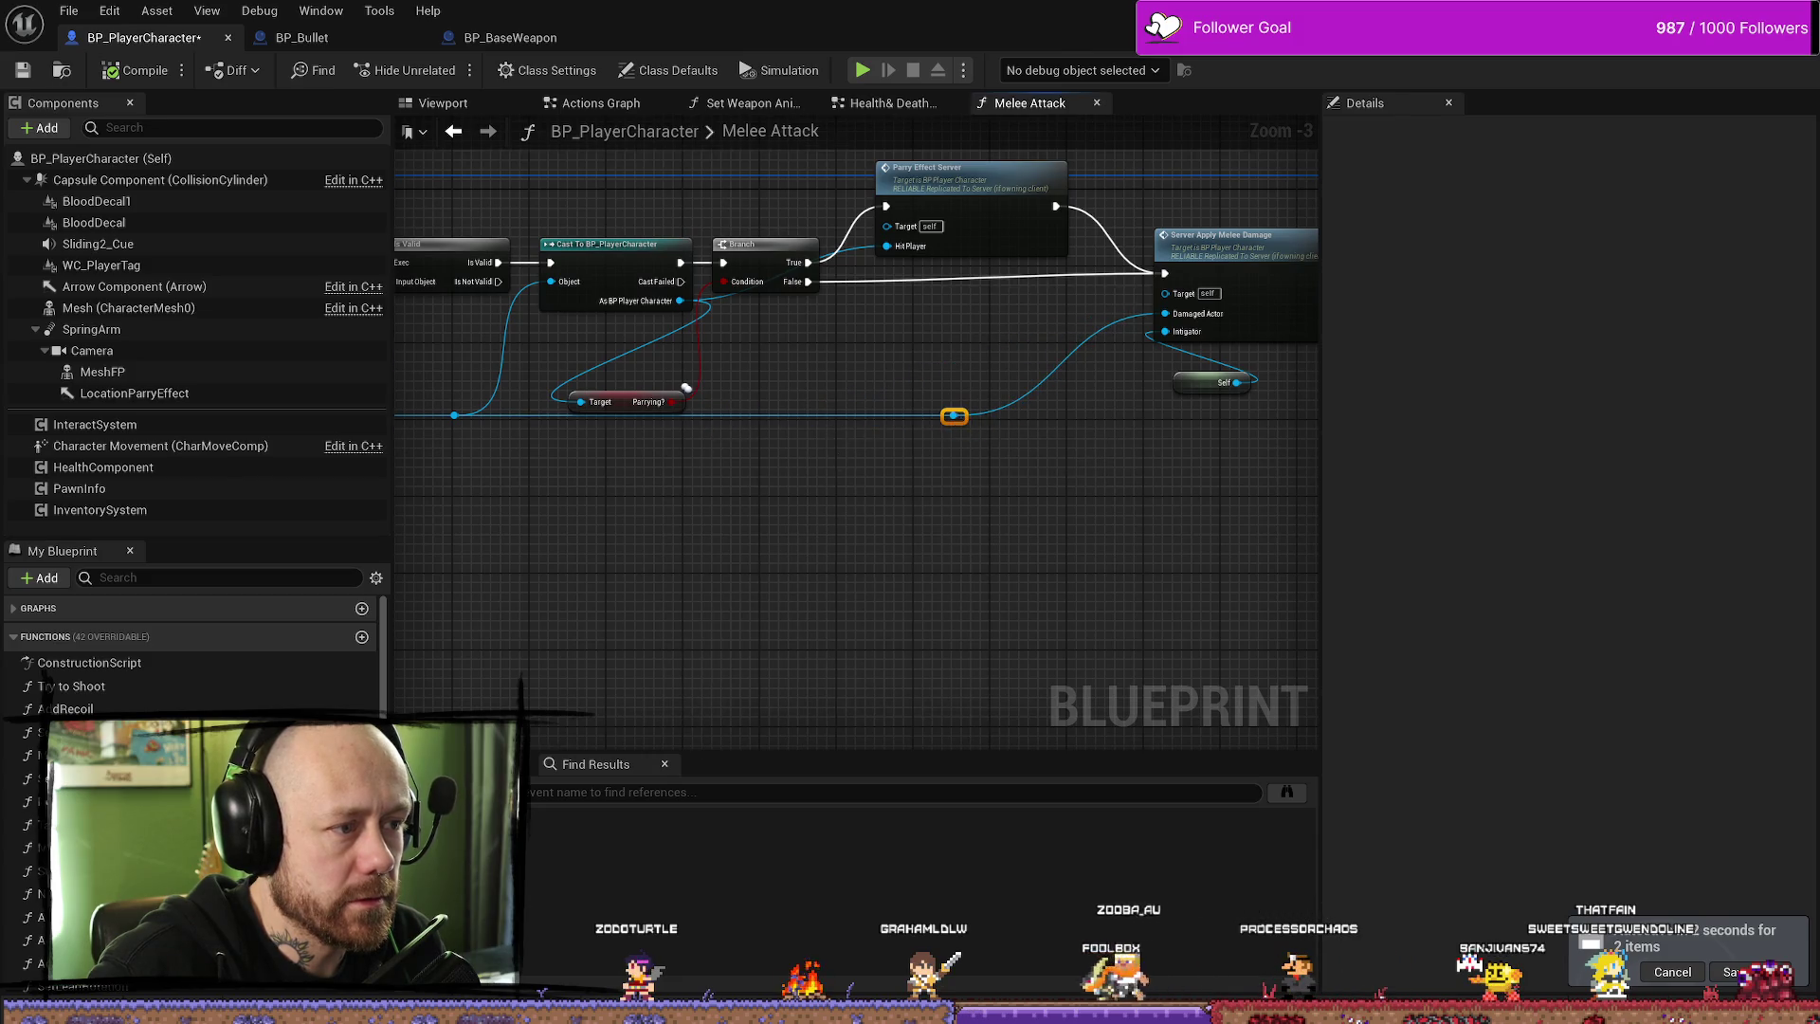
key("ctrl+s")
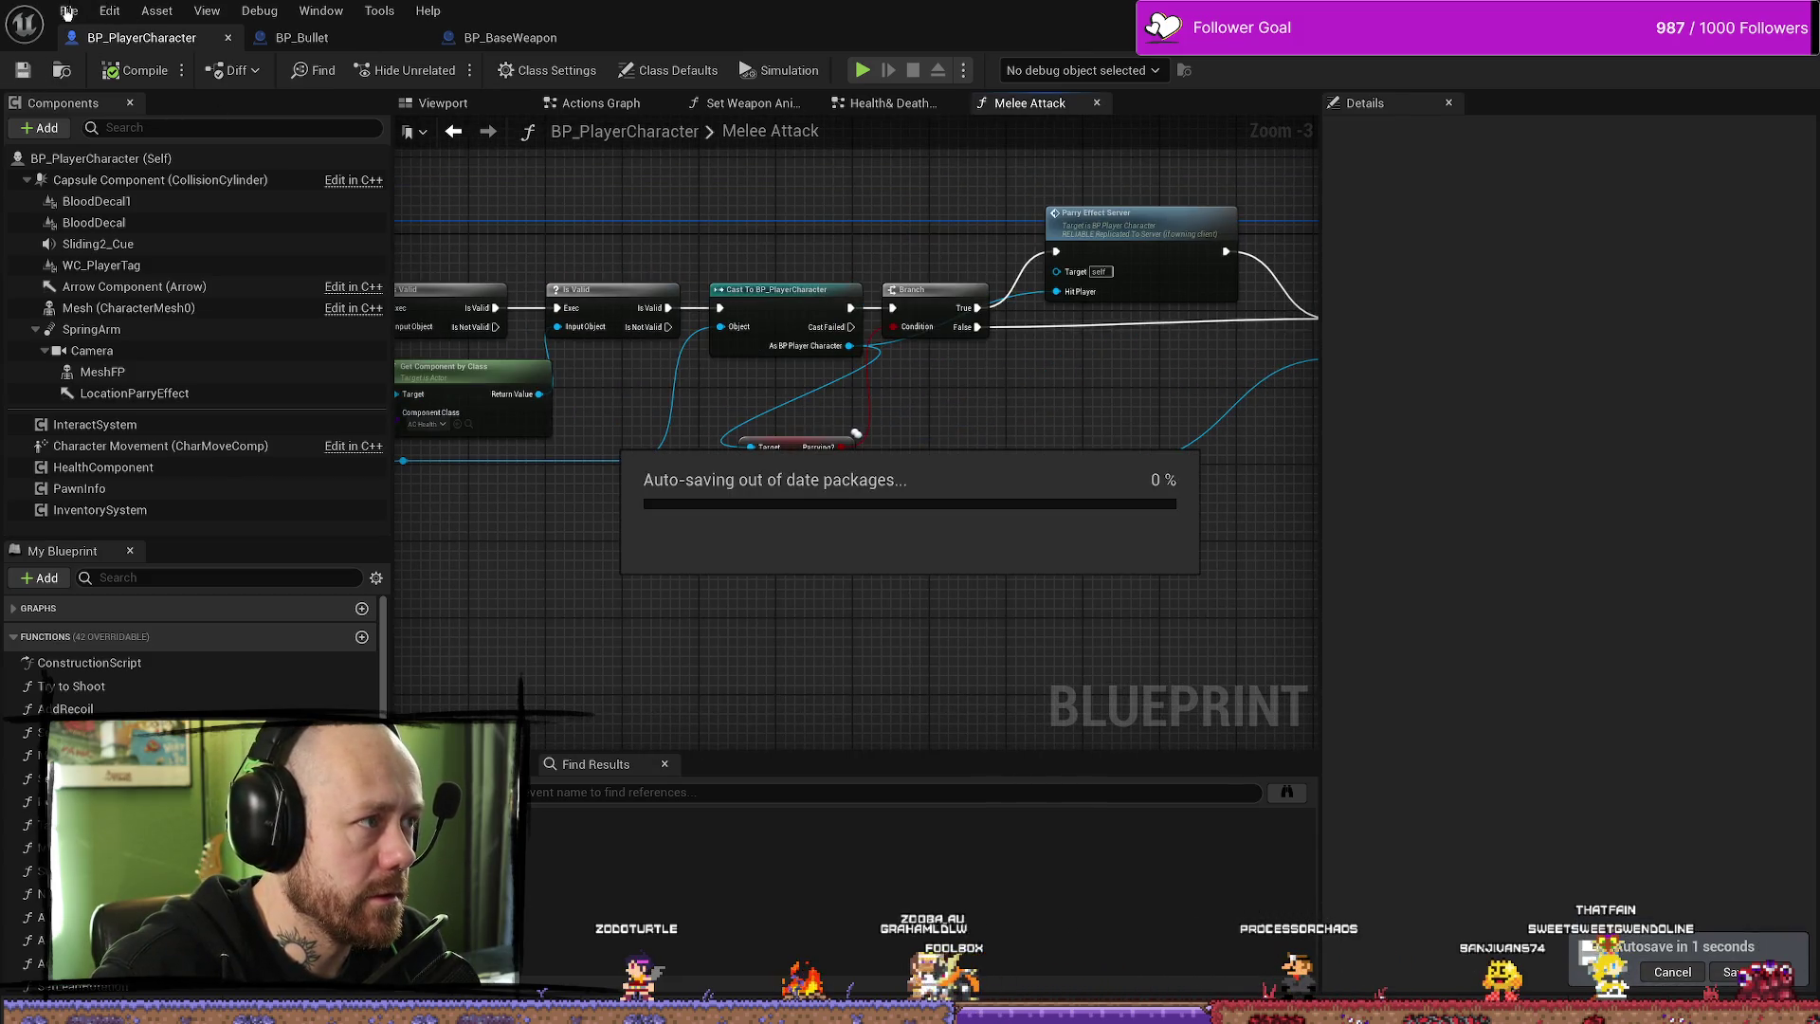
left_click(71, 10)
left_click(135, 120)
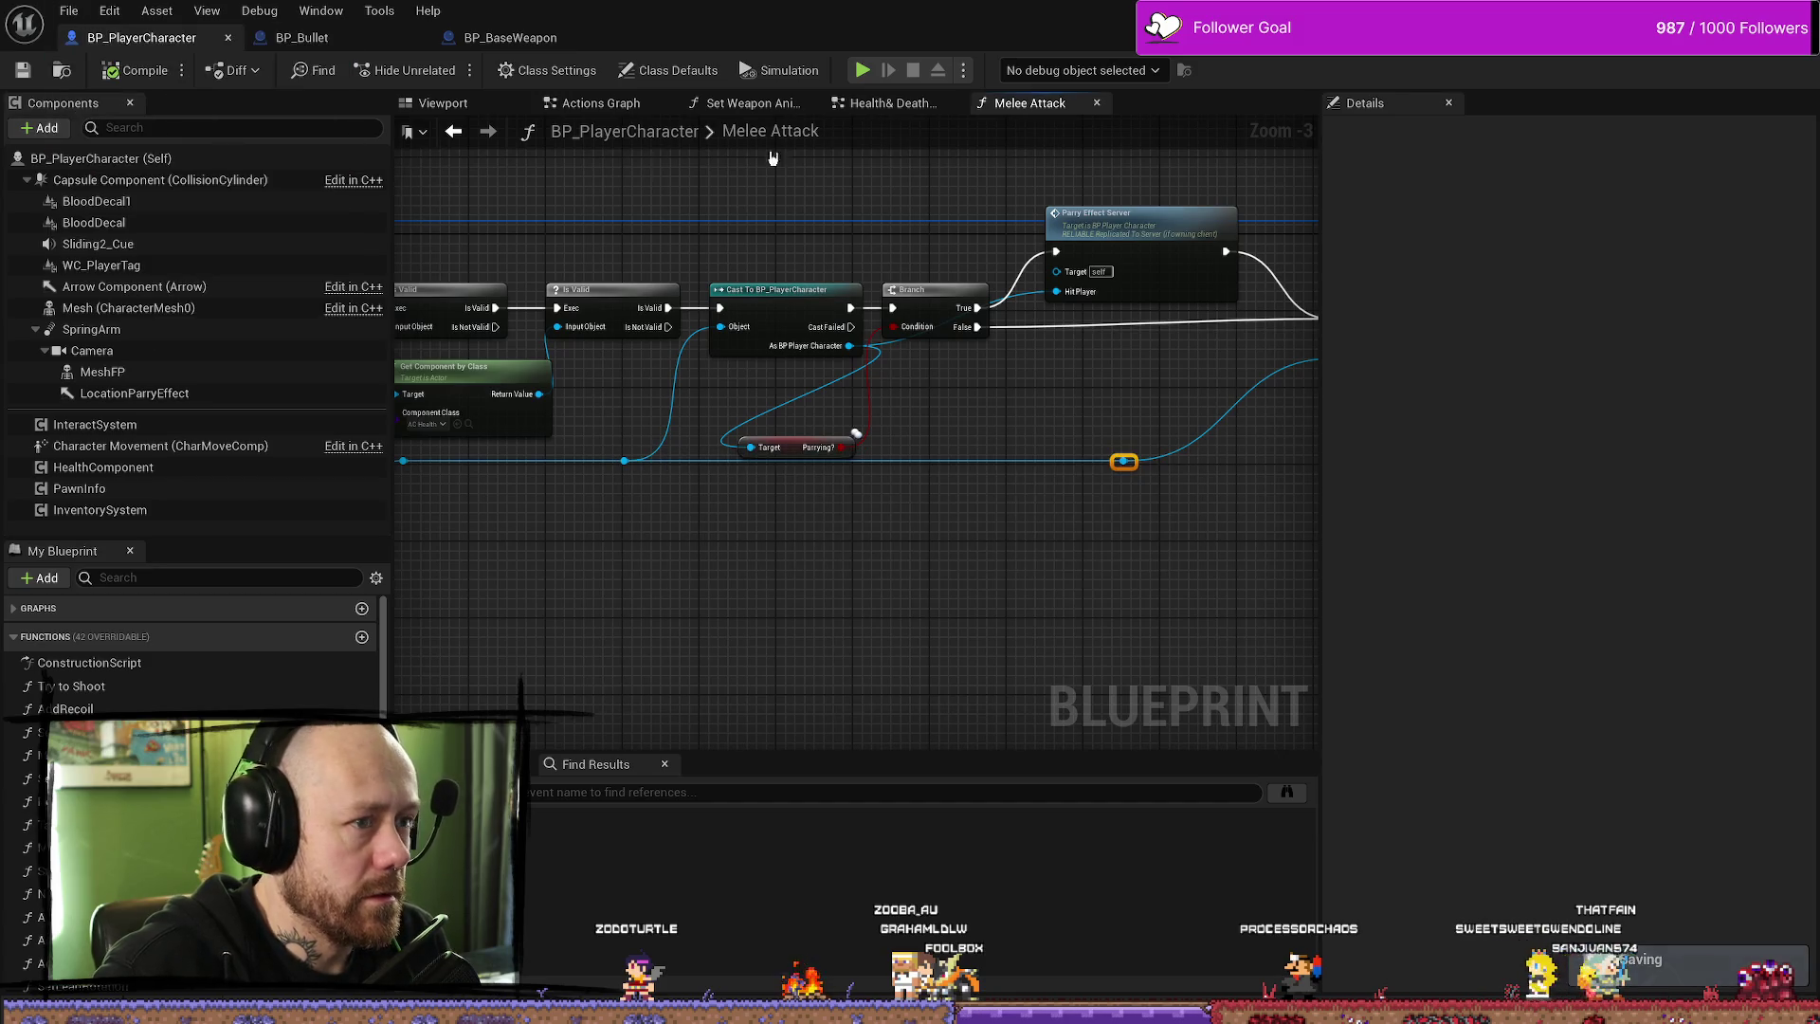
left_click(863, 70)
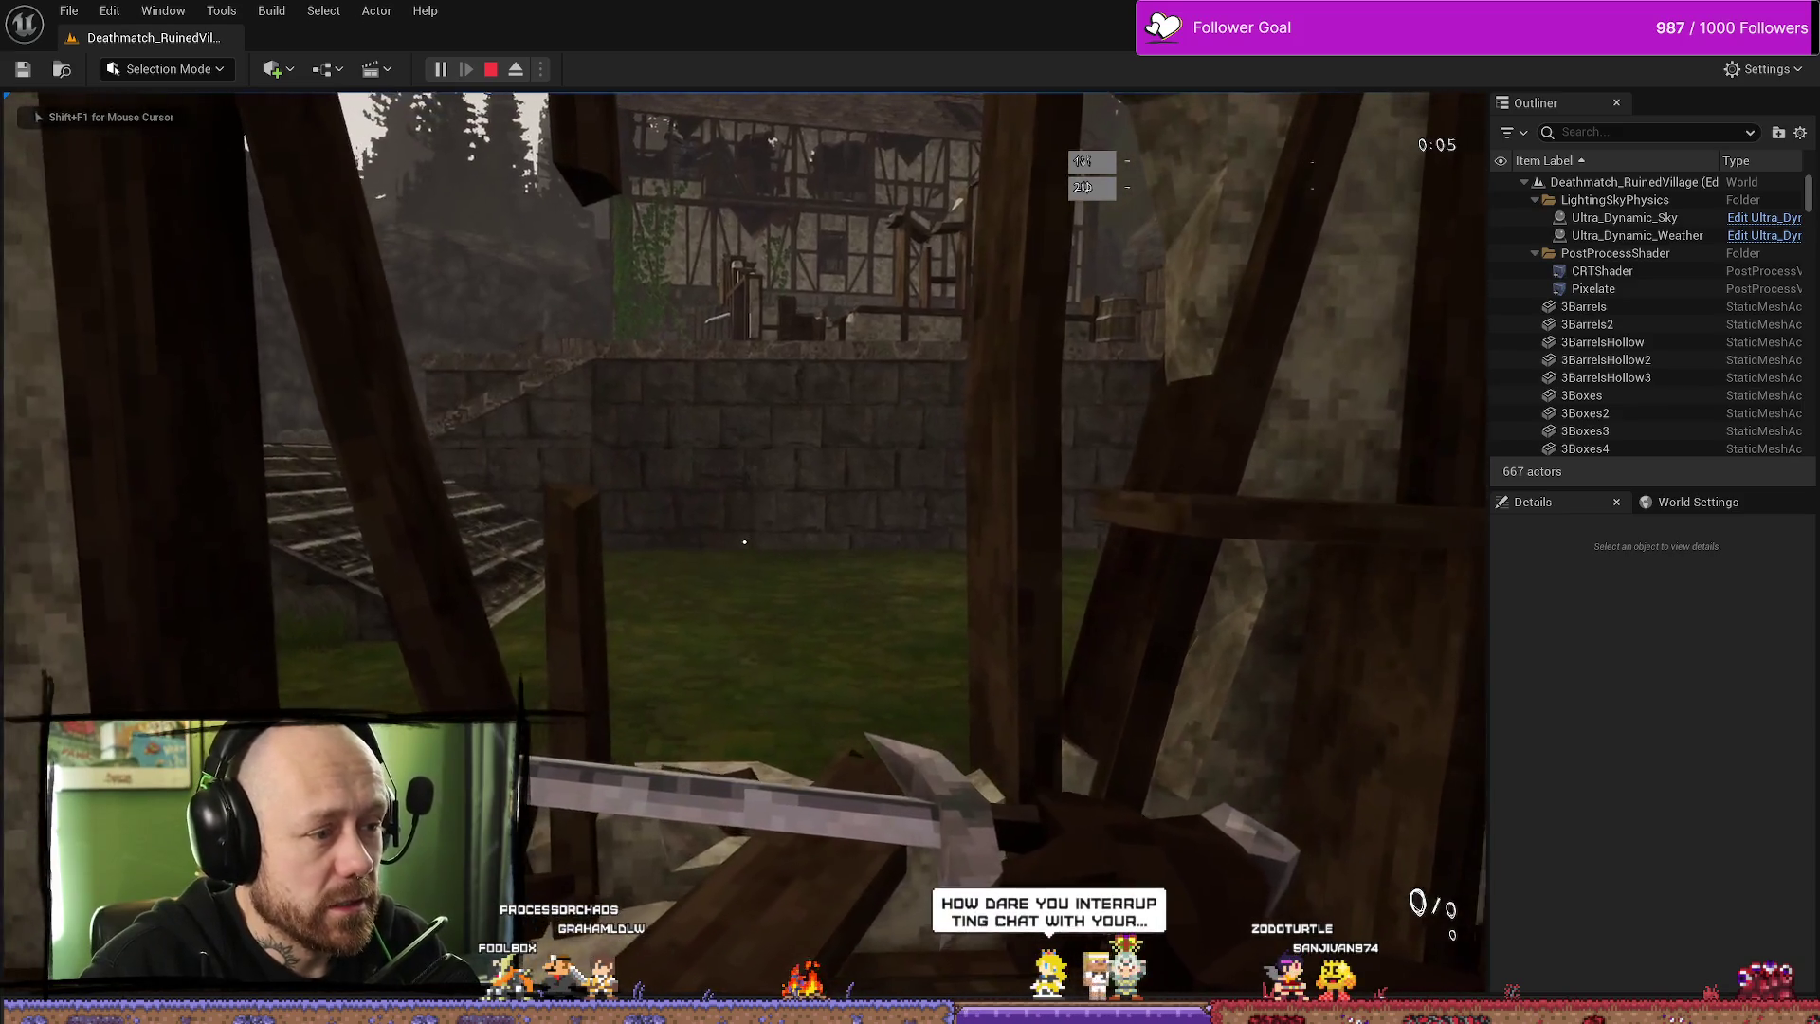
- Quit the current match and start a new fullscreen Deathmatch on Ruined Village
key("Escape")
left_click(294, 401)
left_click(626, 663)
left_click(1020, 624)
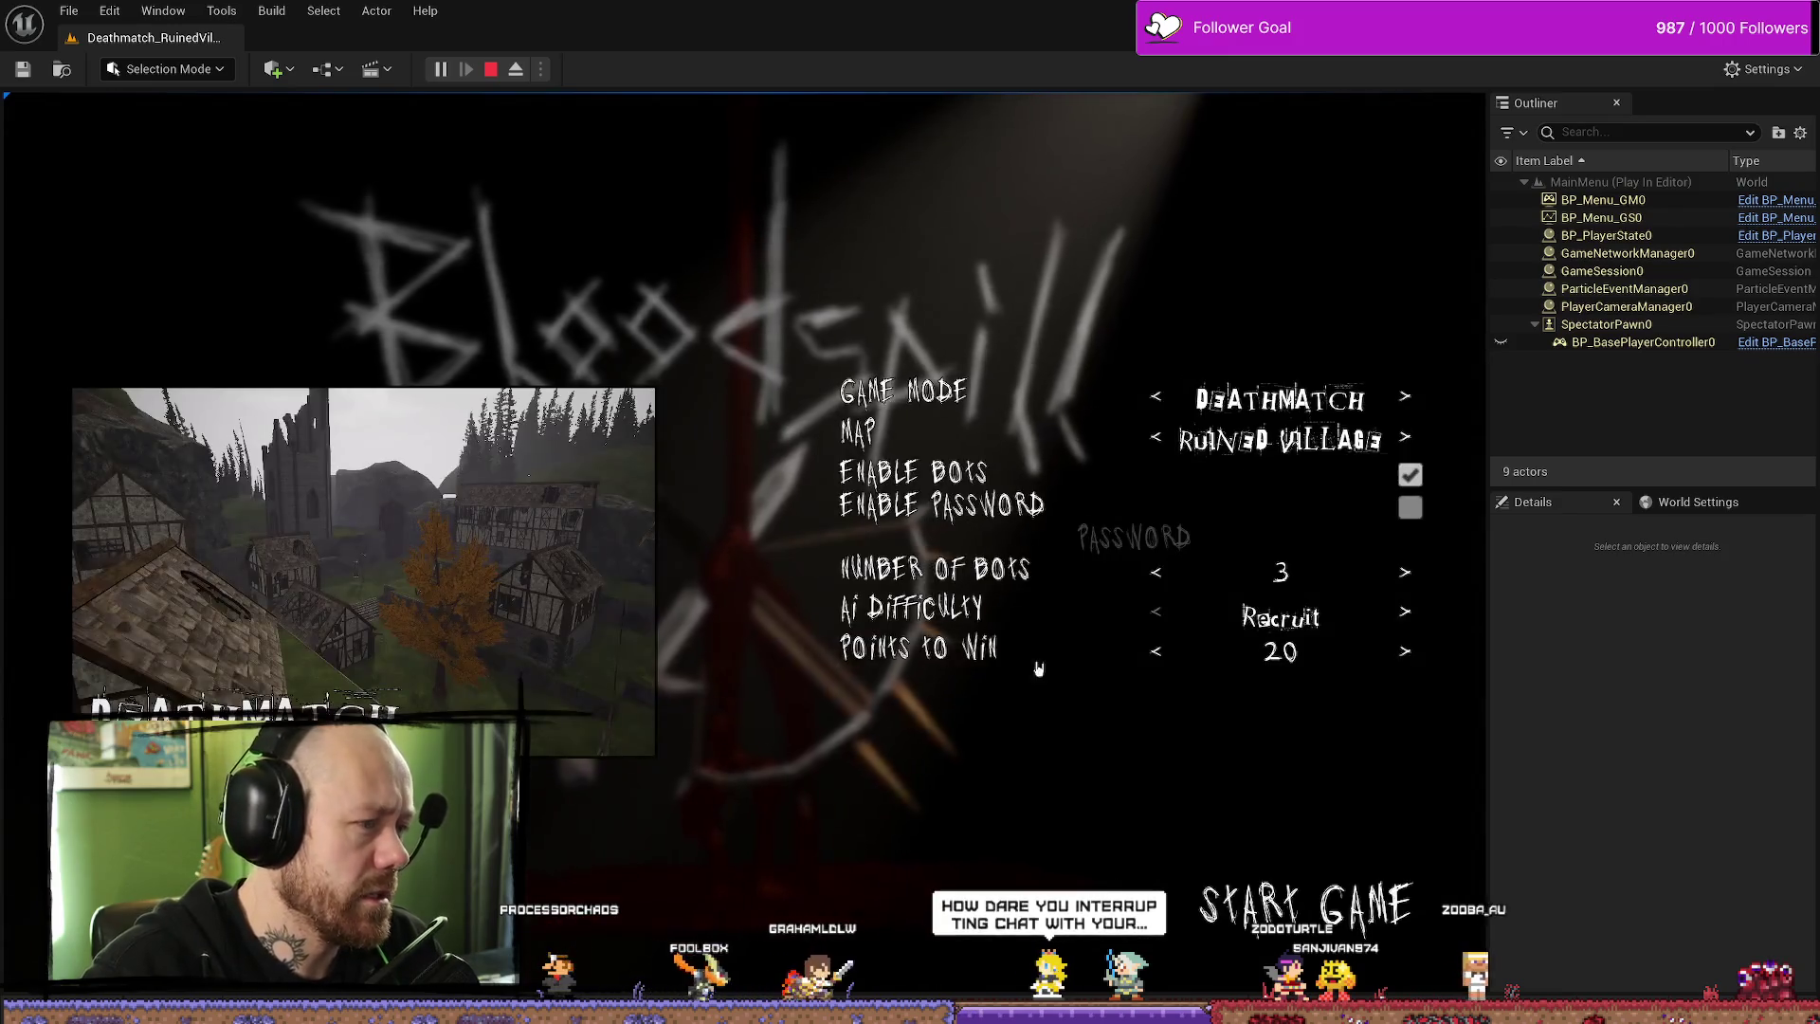
left_click(1334, 920)
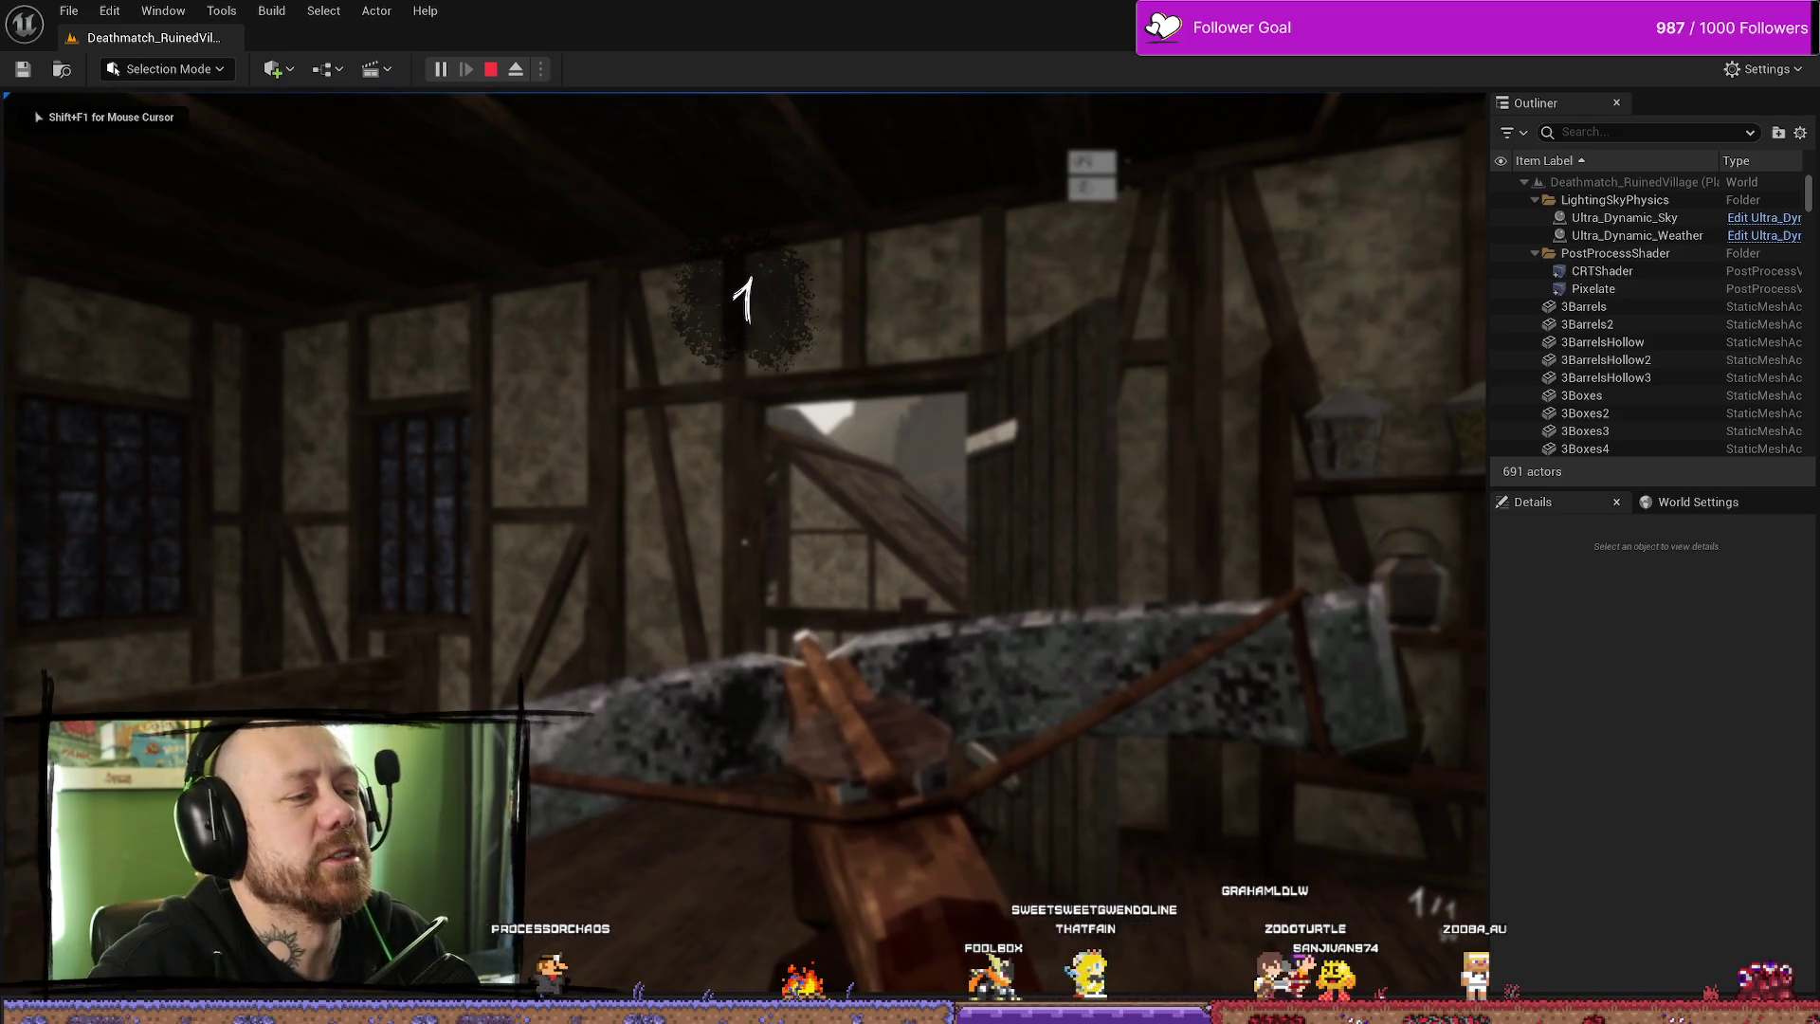
key("F11")
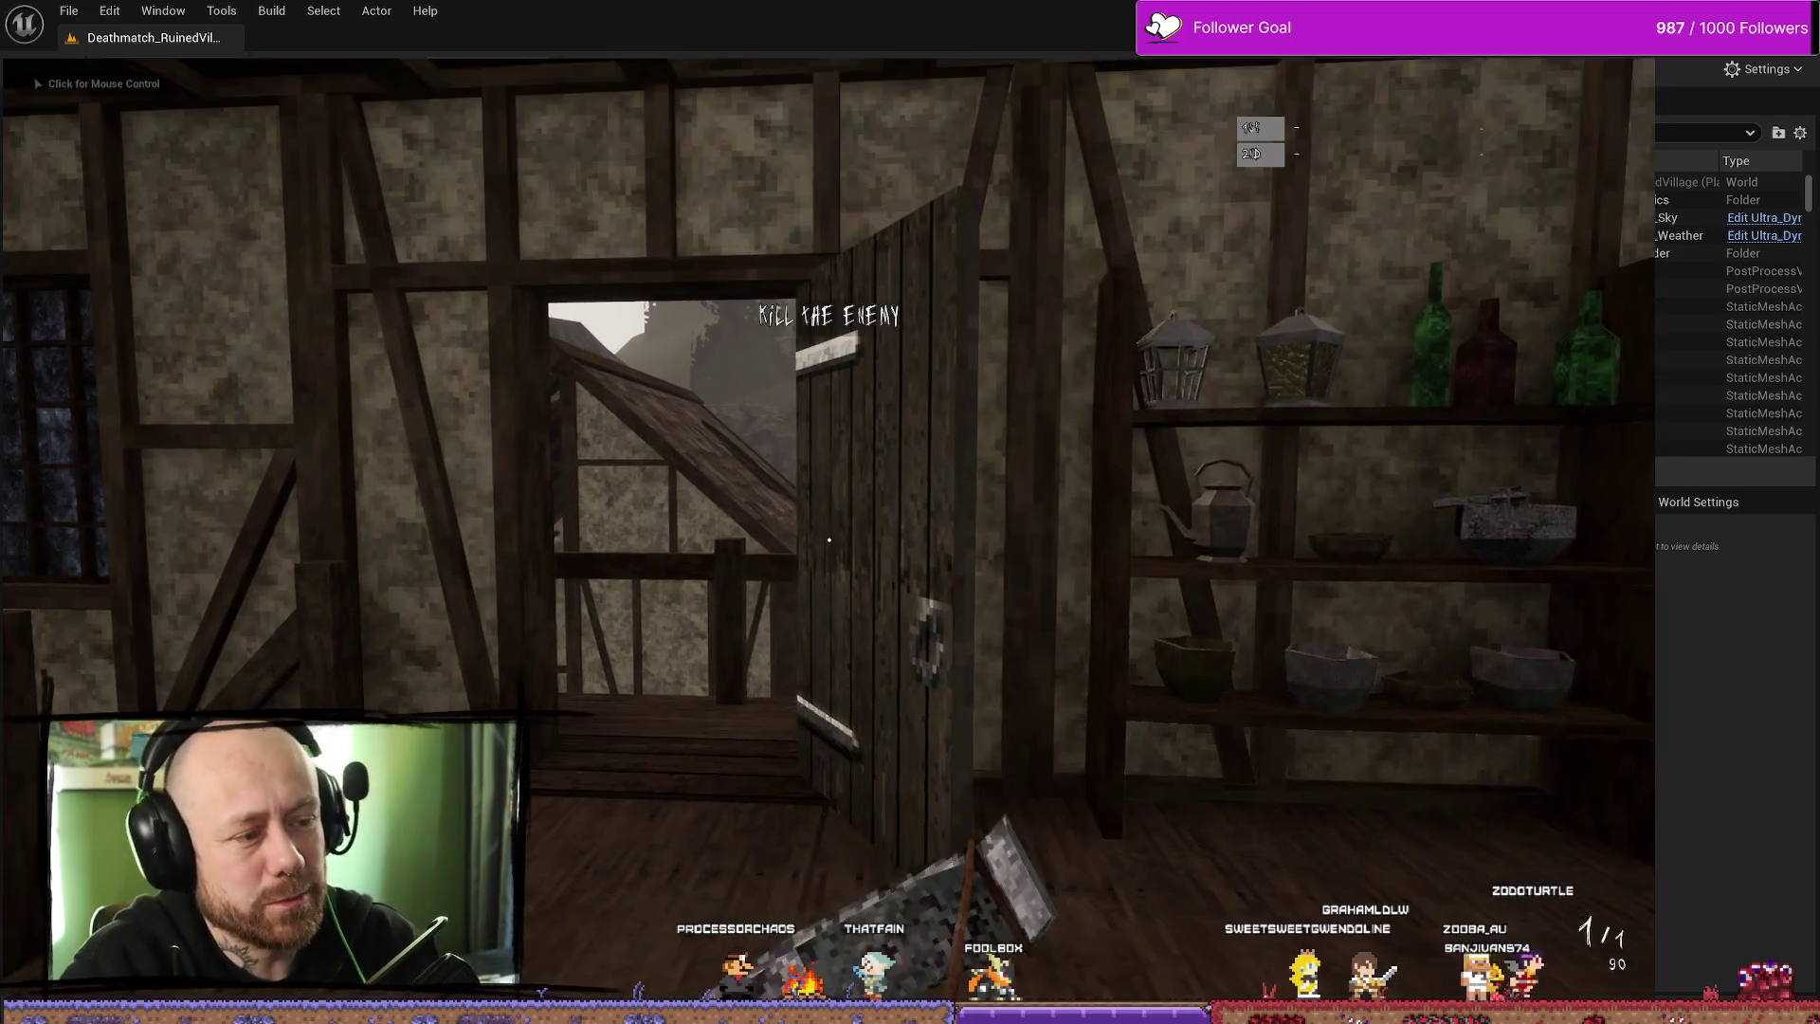
- Move into the village and kill an enemy with a melee pickaxe swing
key("w")
left_click(910, 513)
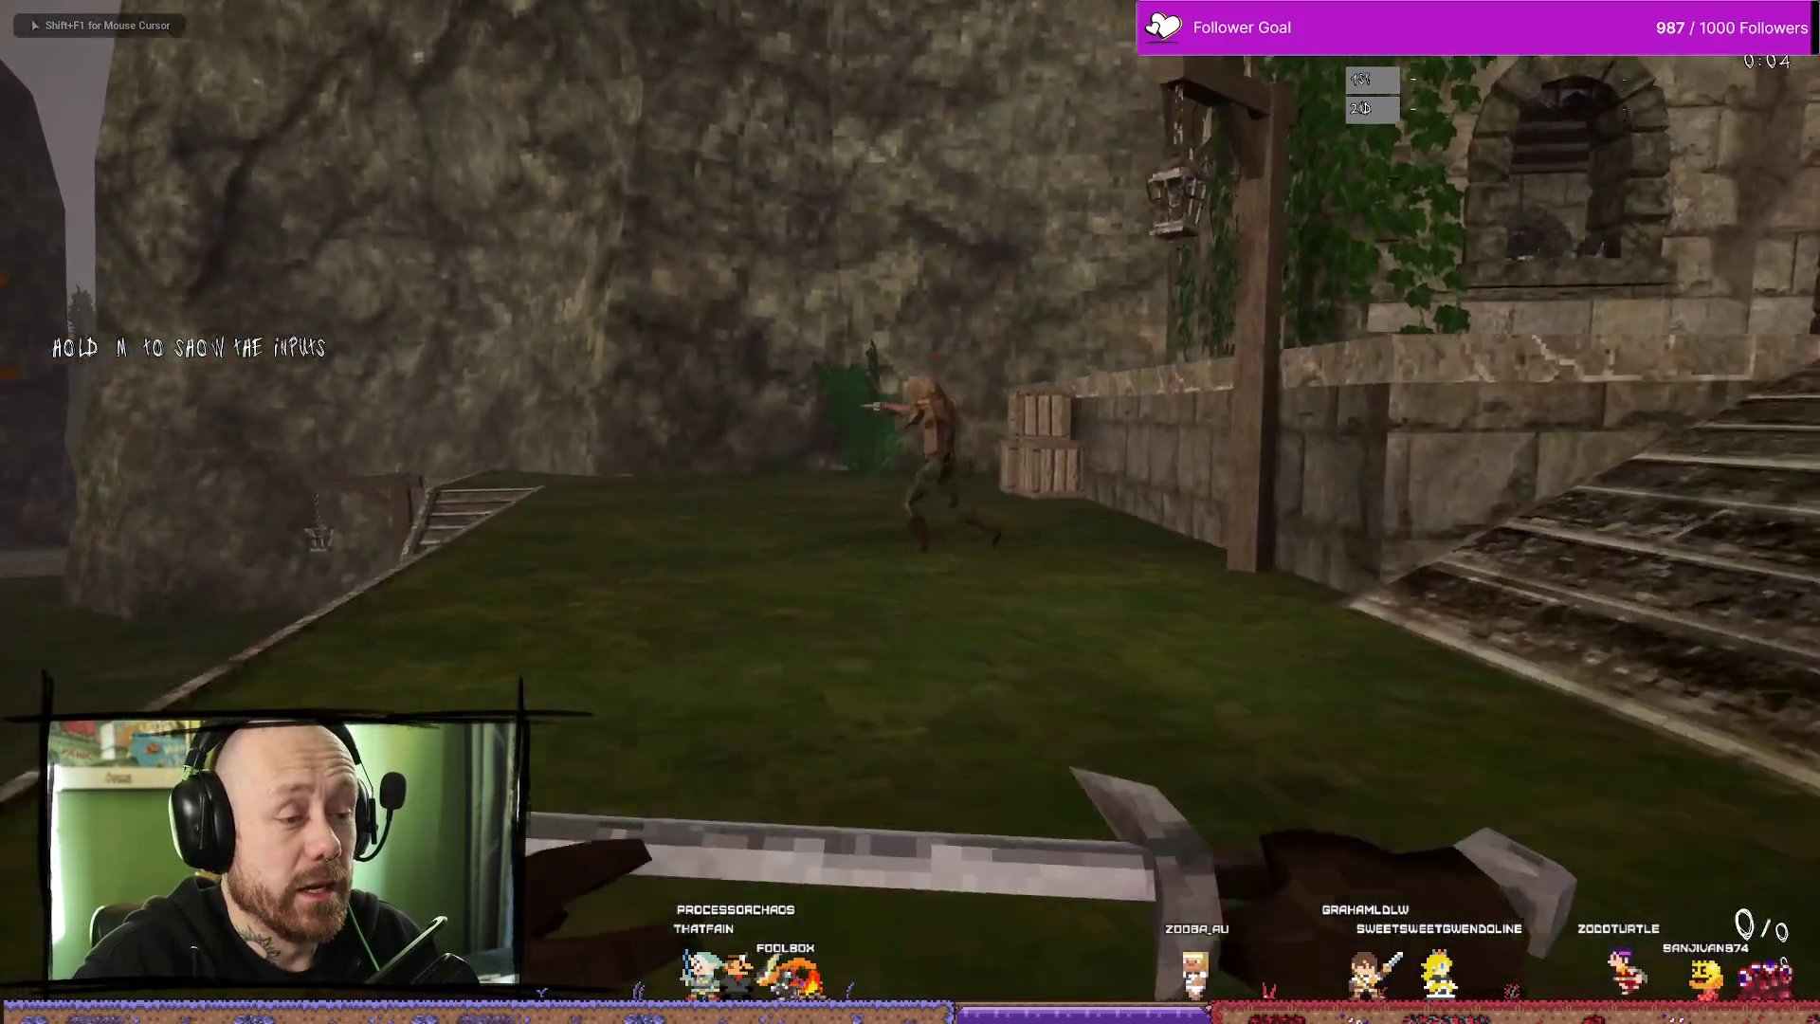
left_click(909, 513)
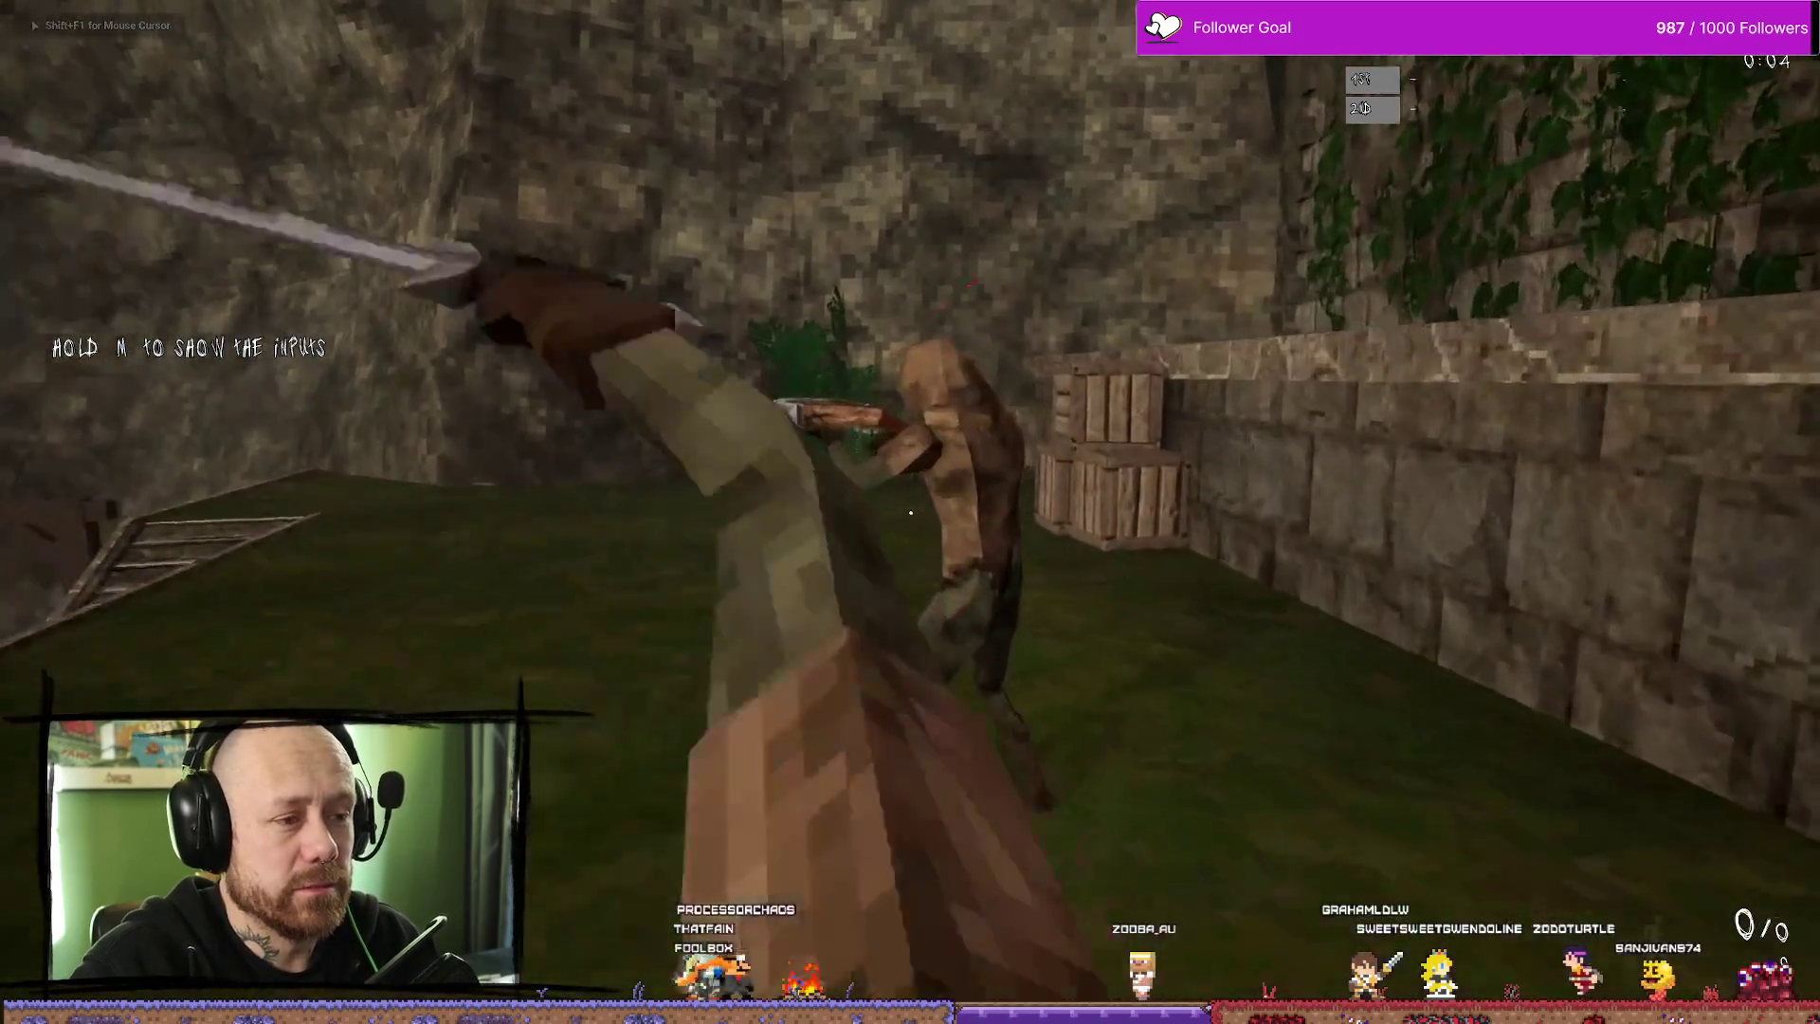
key("w")
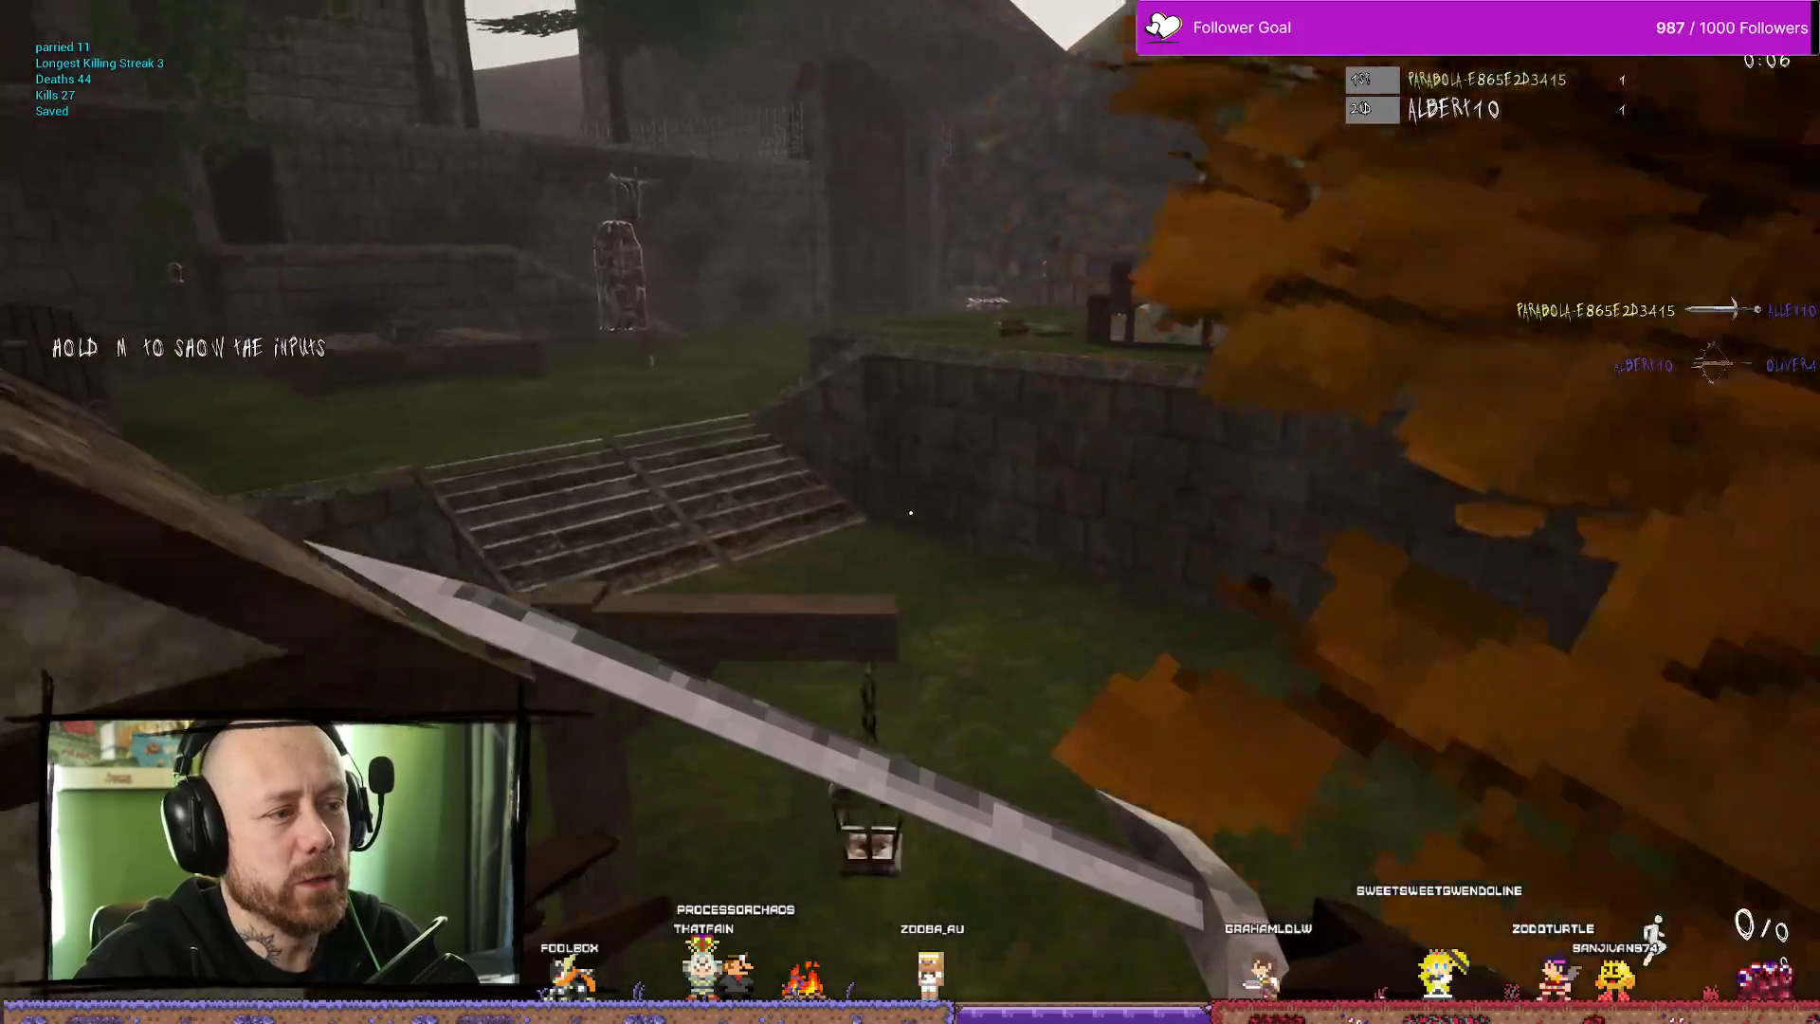
key("w")
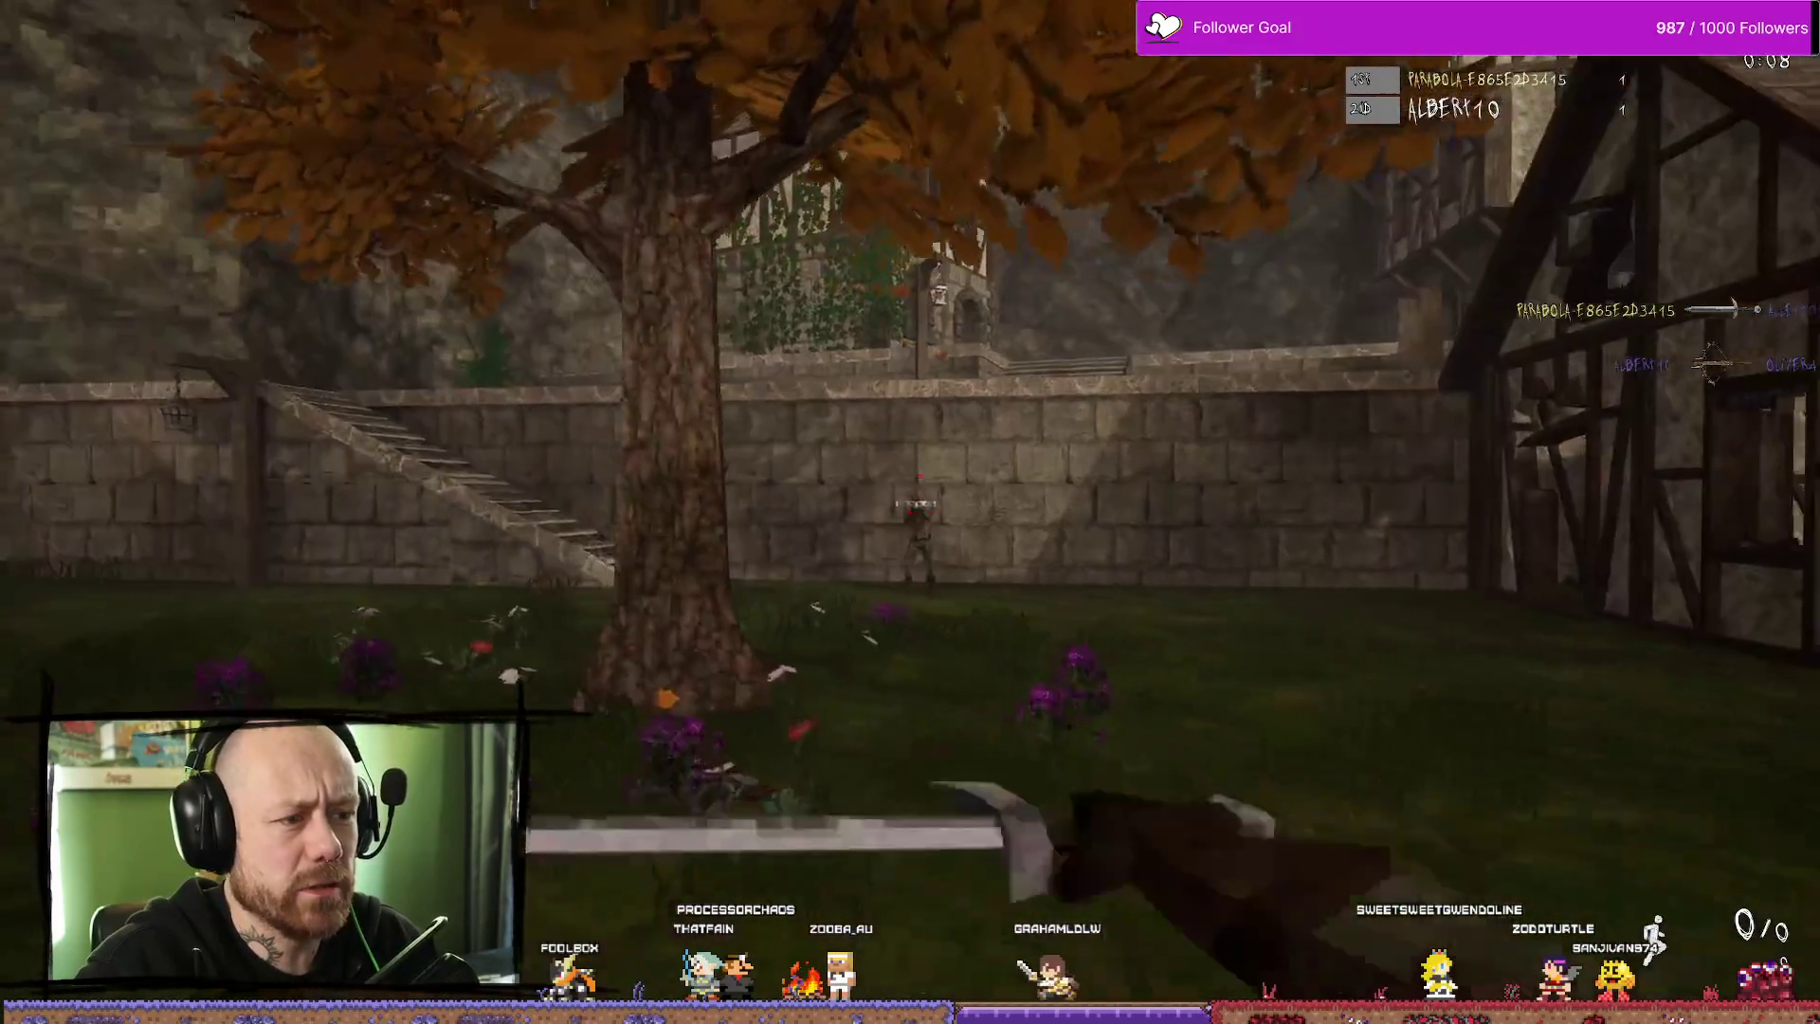
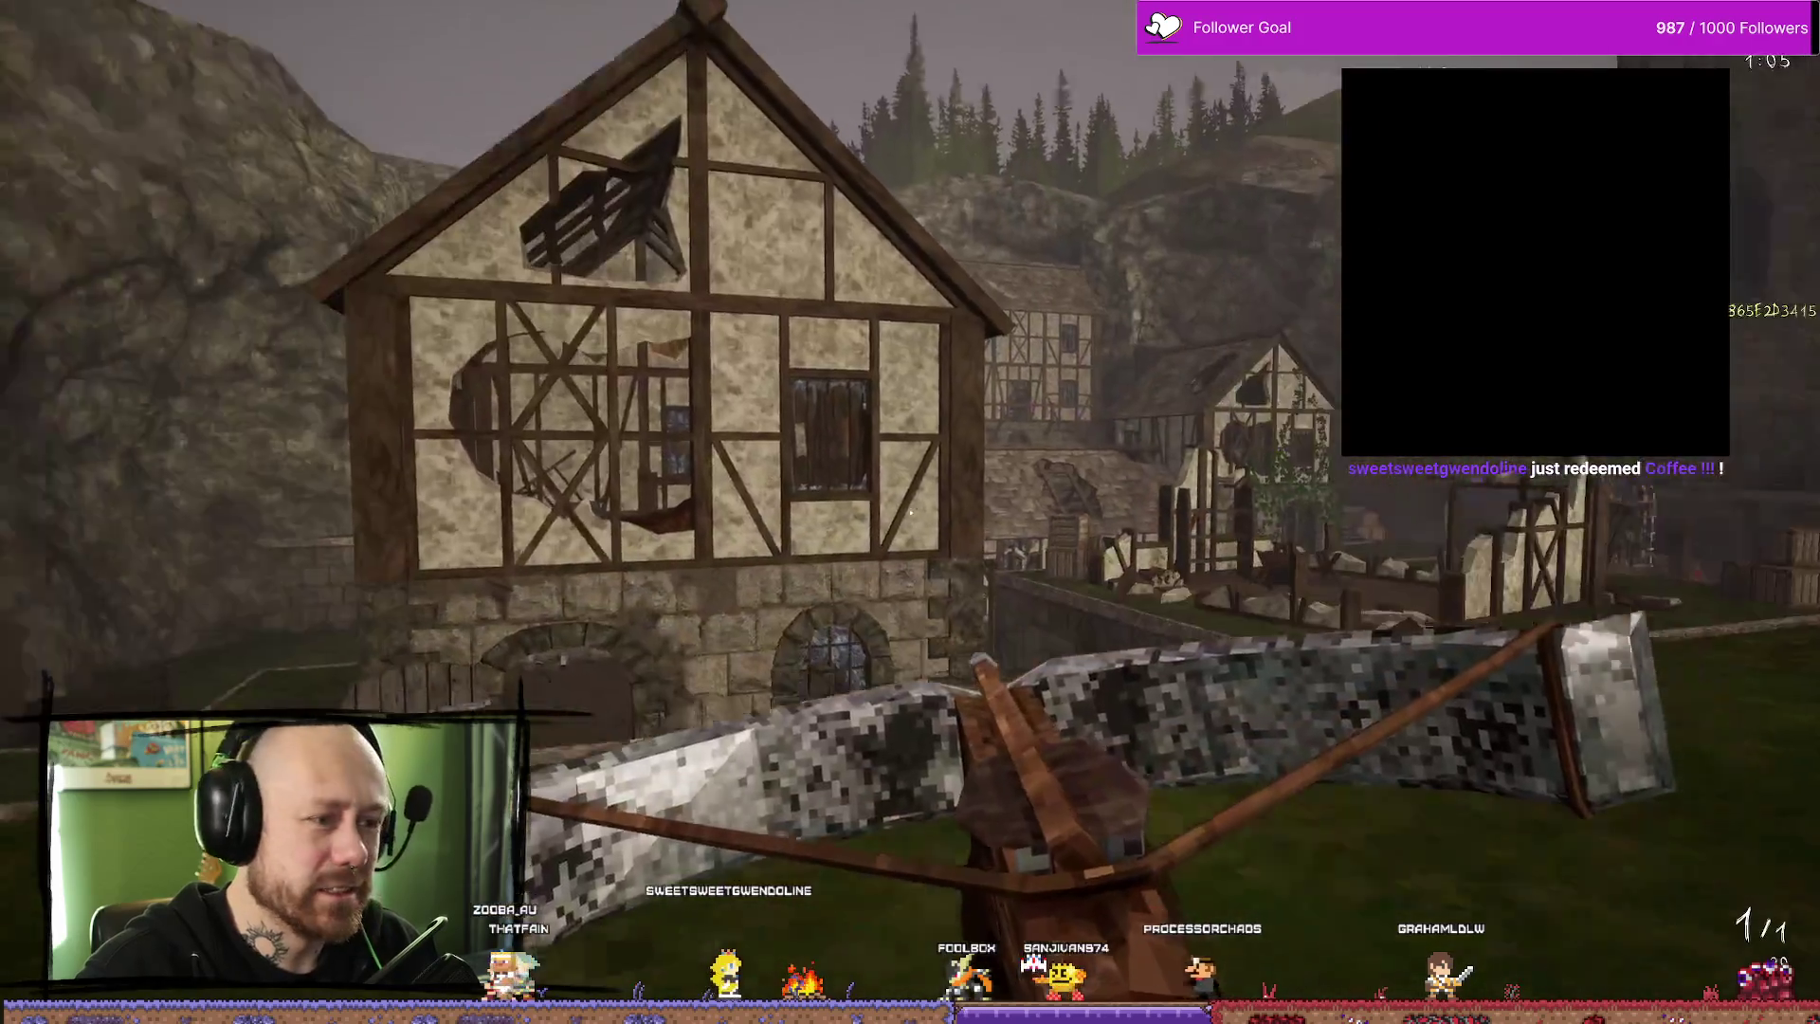
- Walk through the village, attack the enemy, and stop the Play In Editor session
key("w")
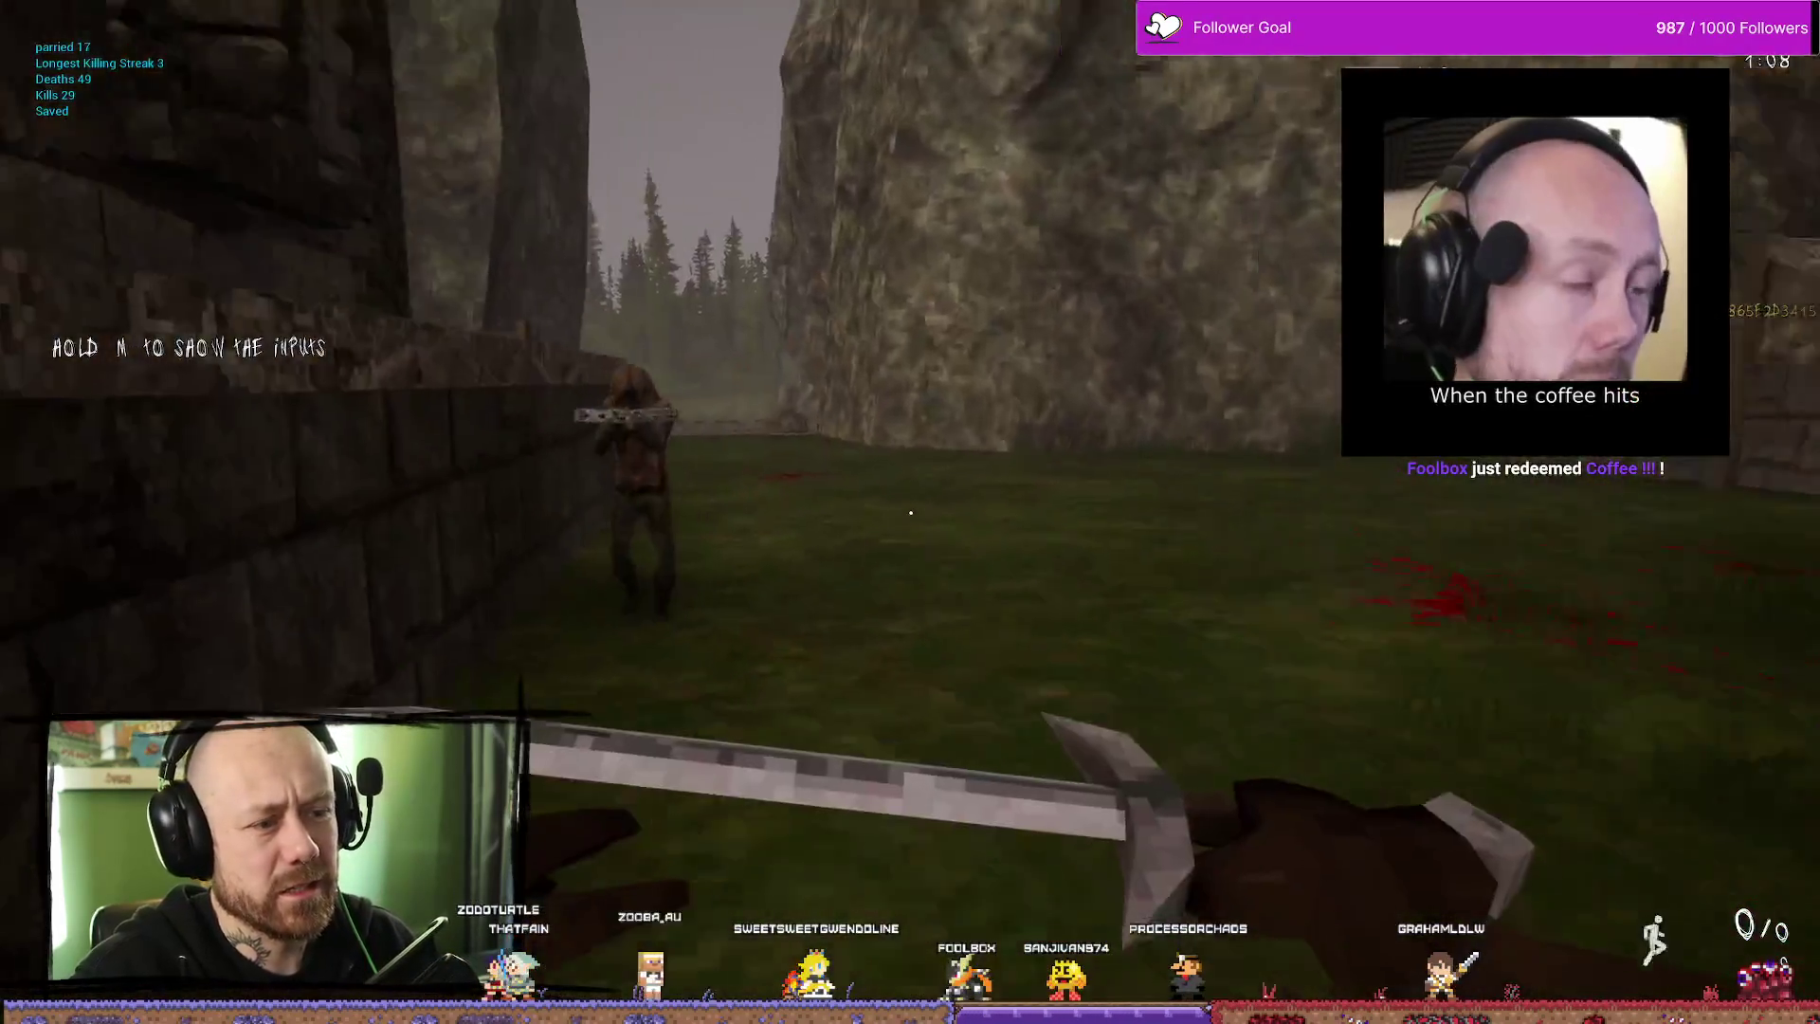
left_click(910, 512)
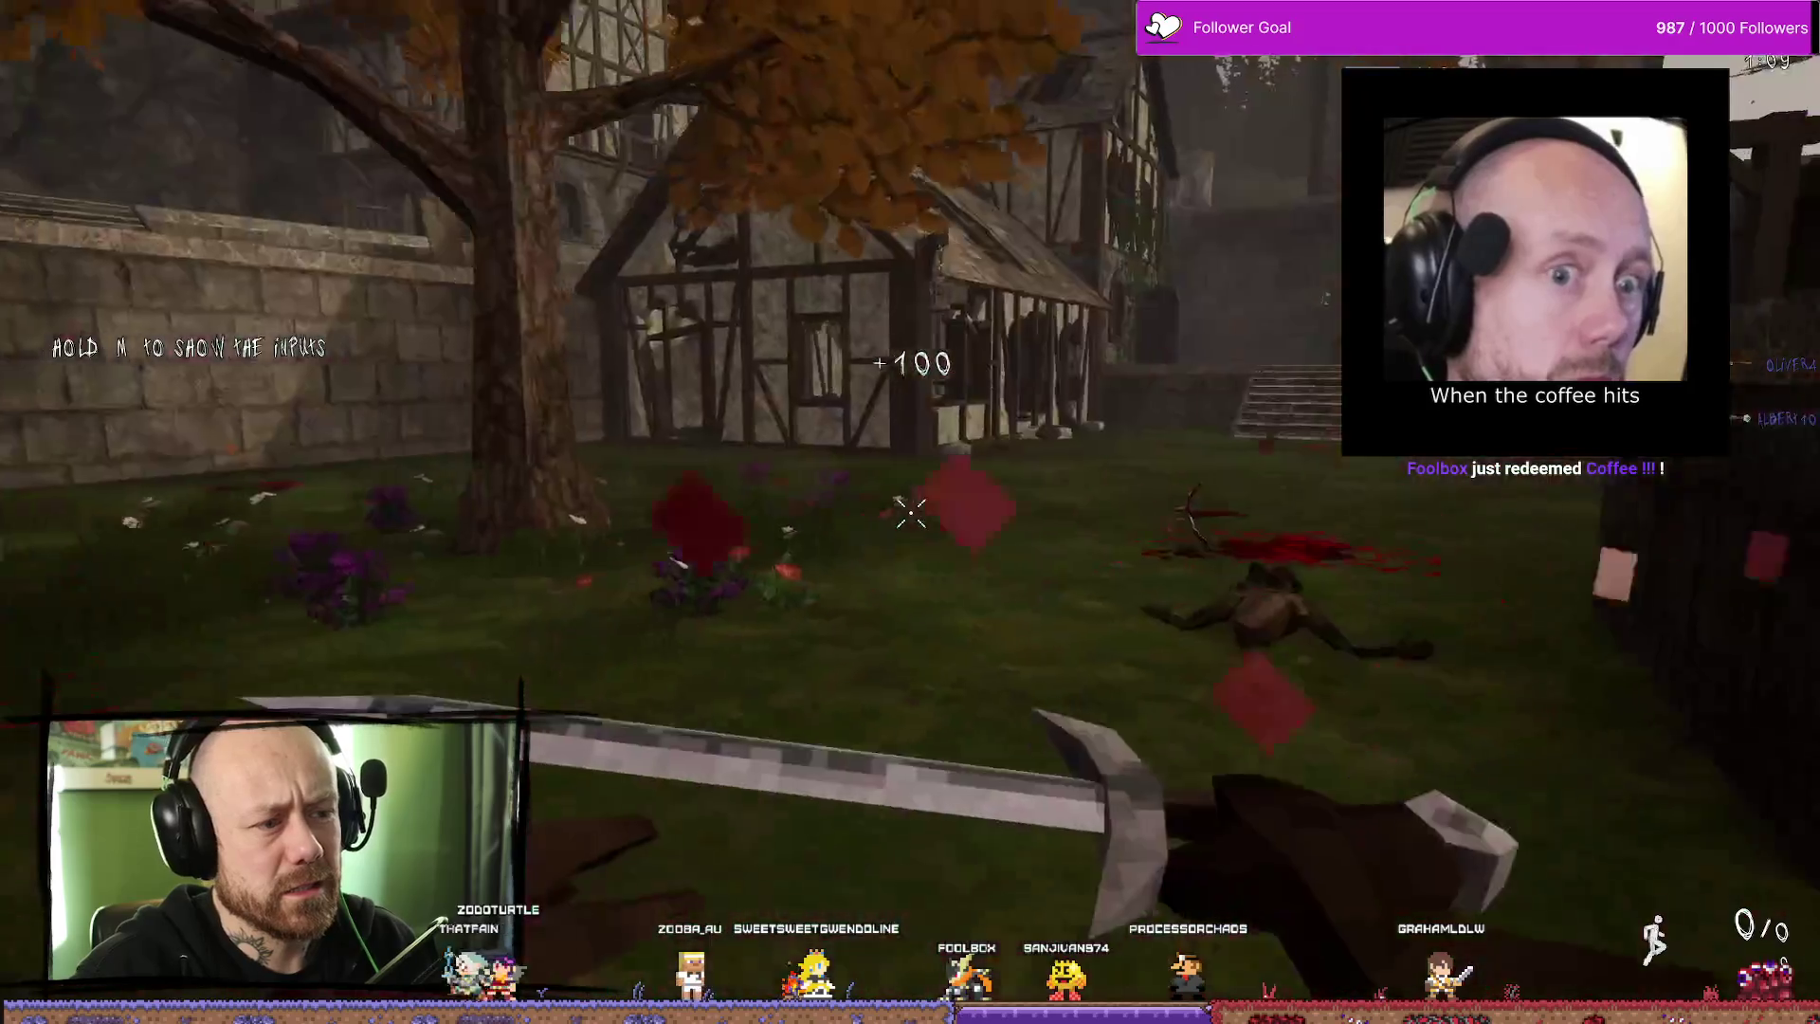
key("Escape")
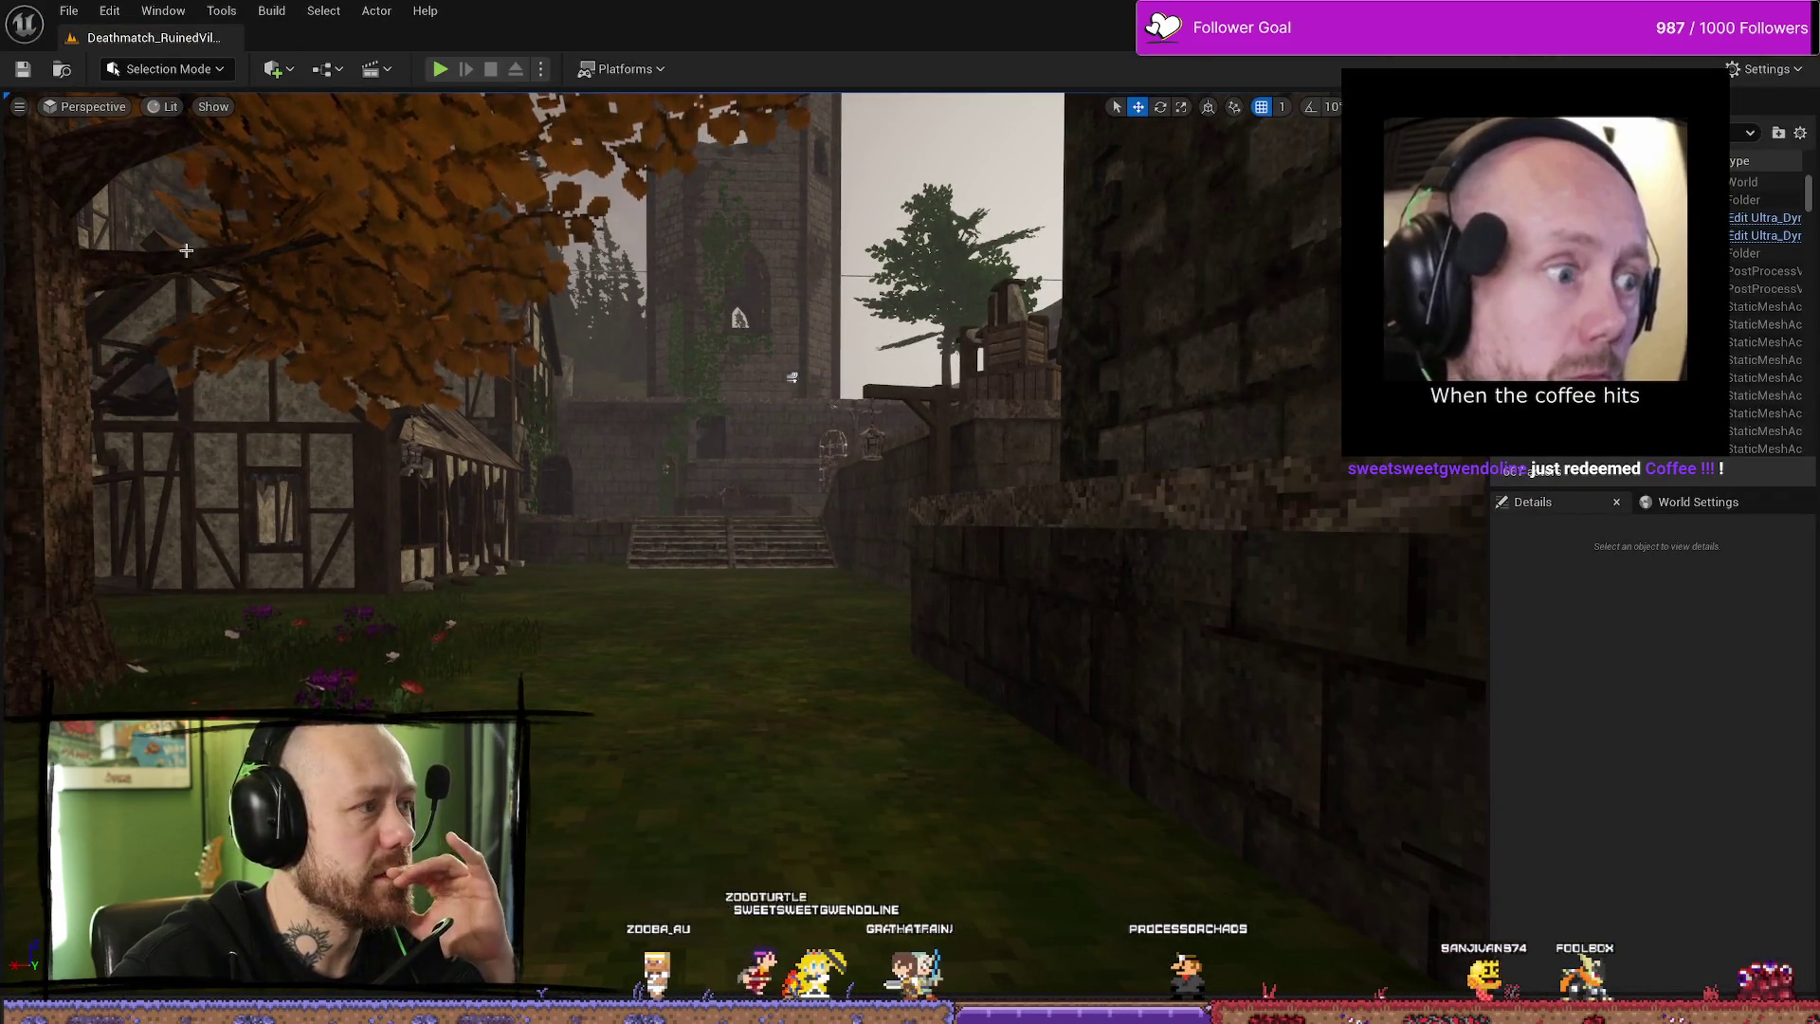
- Open the BP_PlayerCharacter blueprint from the Content Drawer
scroll(155, 216, "up", 5)
key("ctrl+space")
left_click(700, 597)
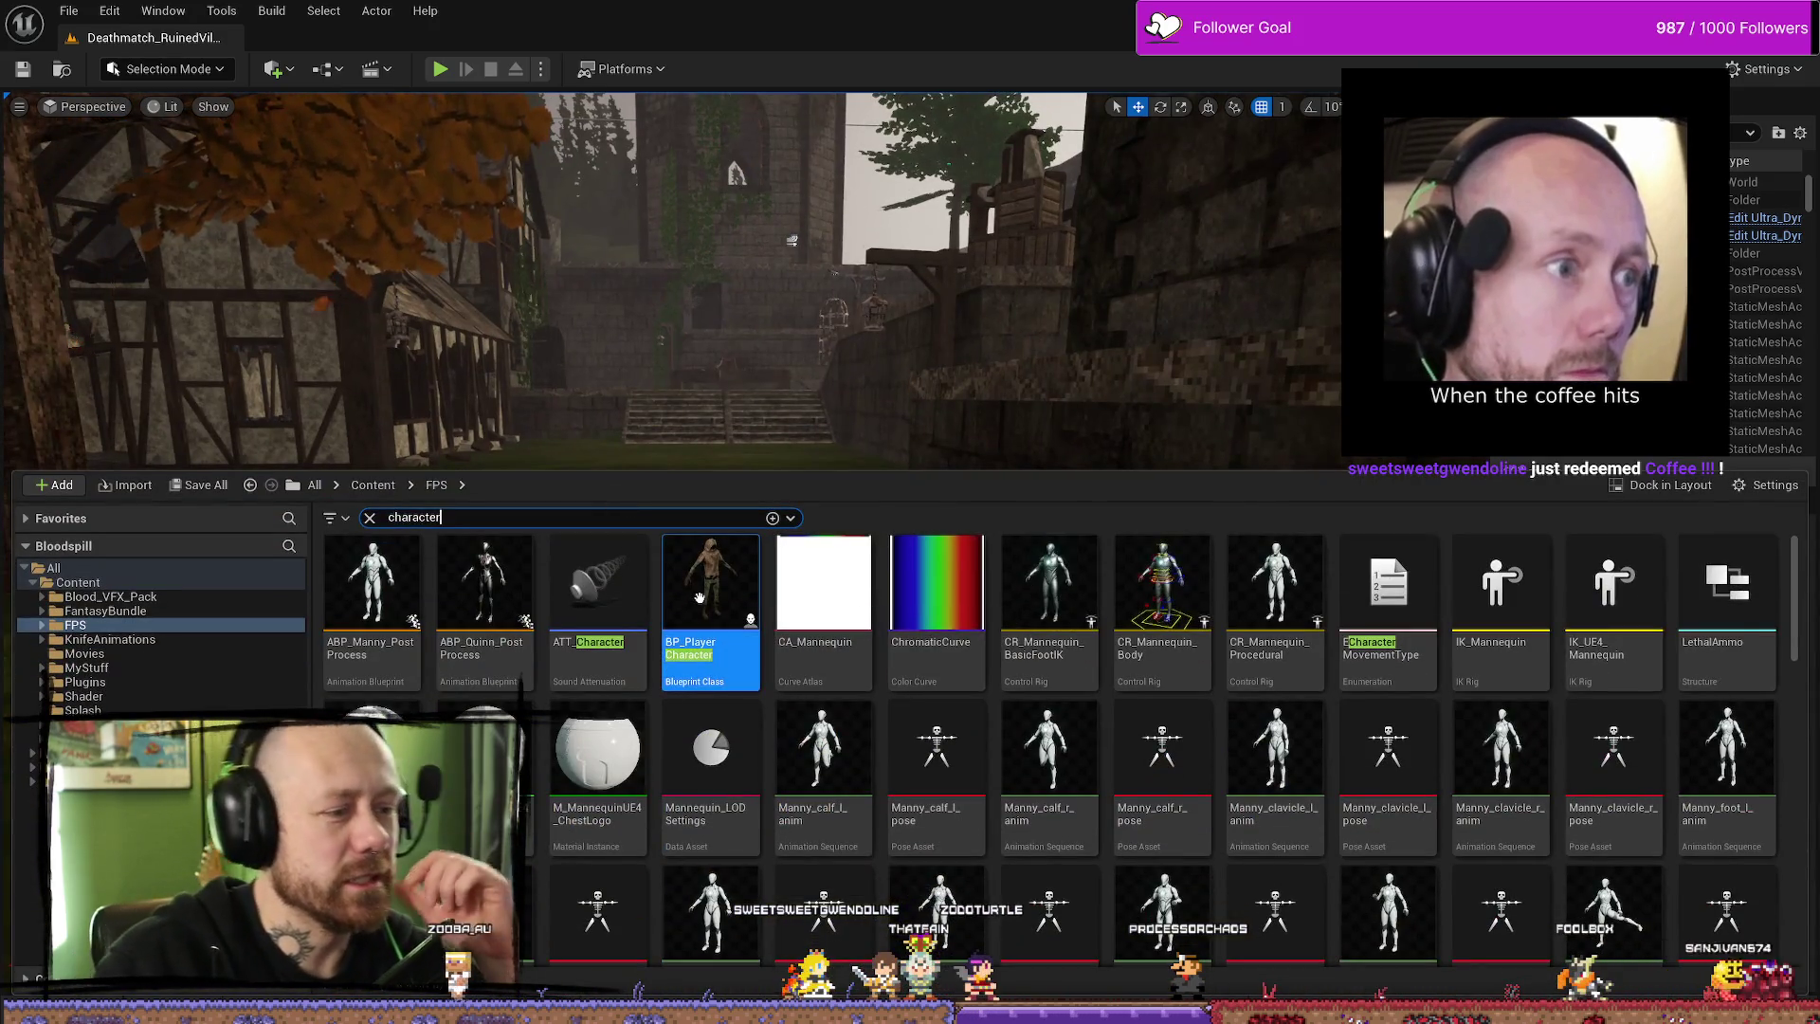
double_click(699, 597)
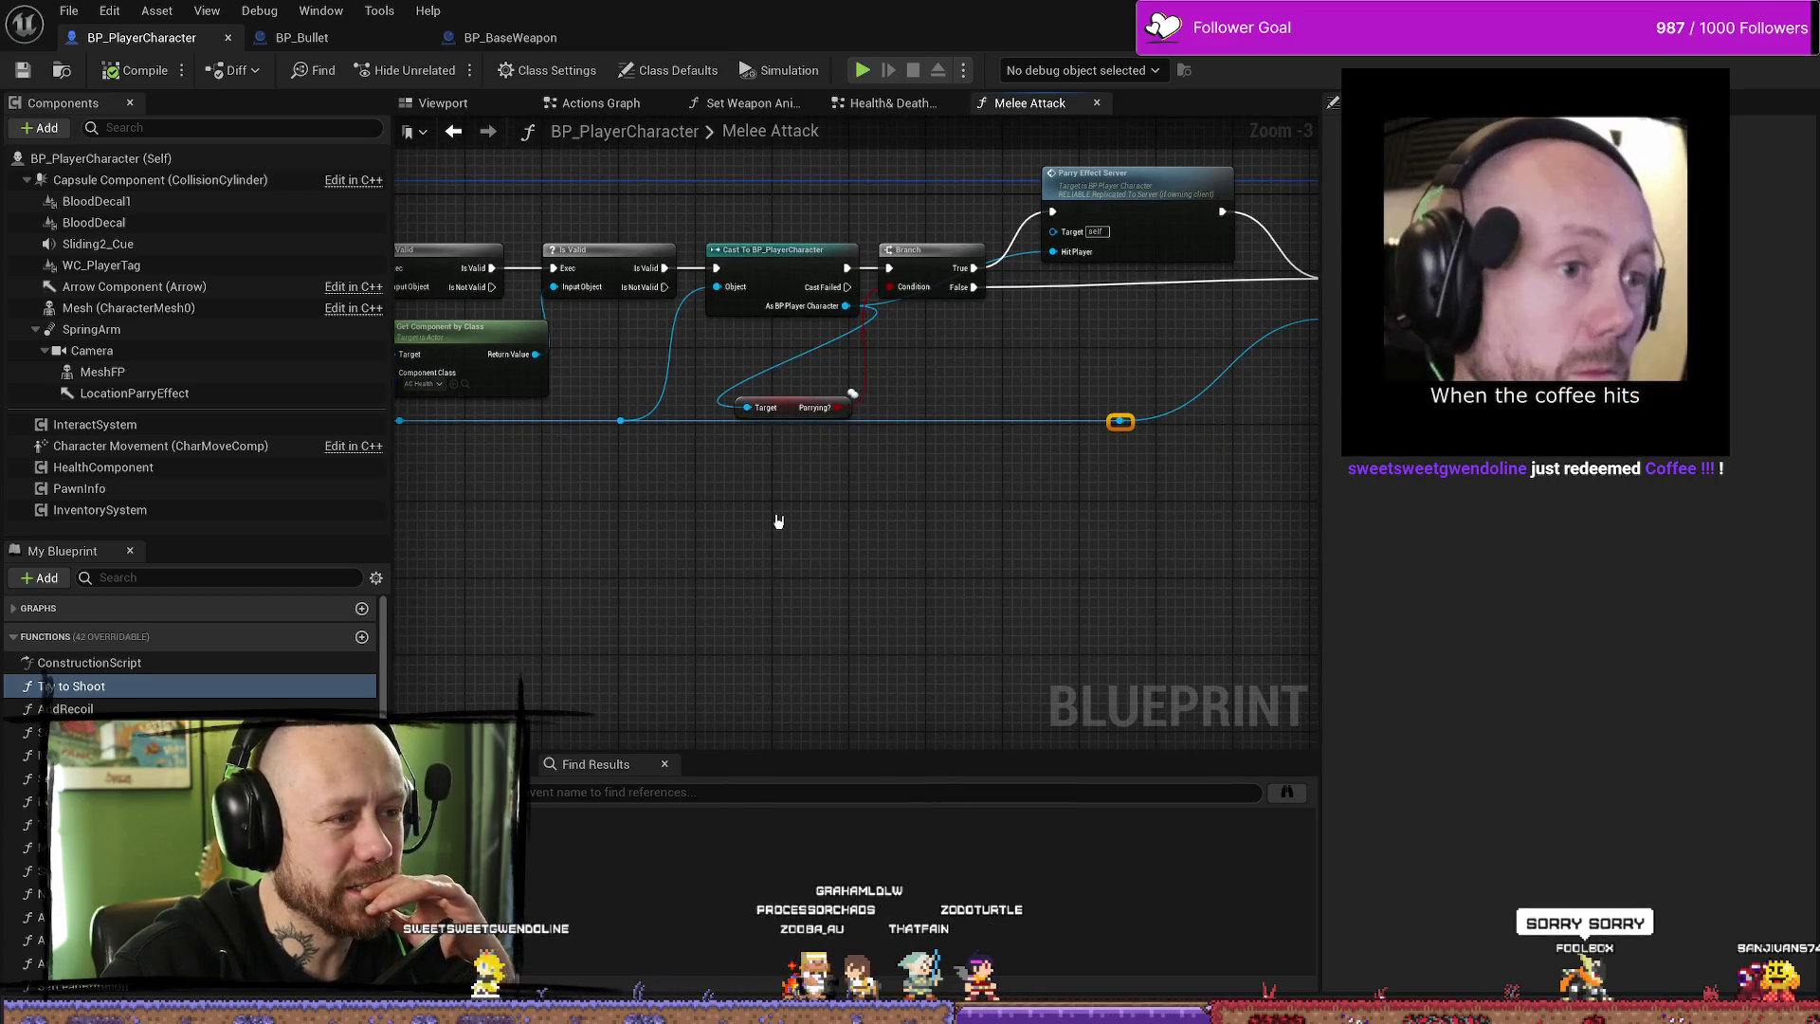
- Trace Melee Attack's parry branch to the Parry Effect Server call and open its event
mouse_move(983, 557)
left_mouse_down()
mouse_move(894, 569)
mouse_move(875, 592)
mouse_move(1122, 612)
left_mouse_up()
mouse_move(725, 446)
left_mouse_down()
mouse_move(744, 406)
mouse_move(713, 412)
mouse_move(751, 412)
left_mouse_up()
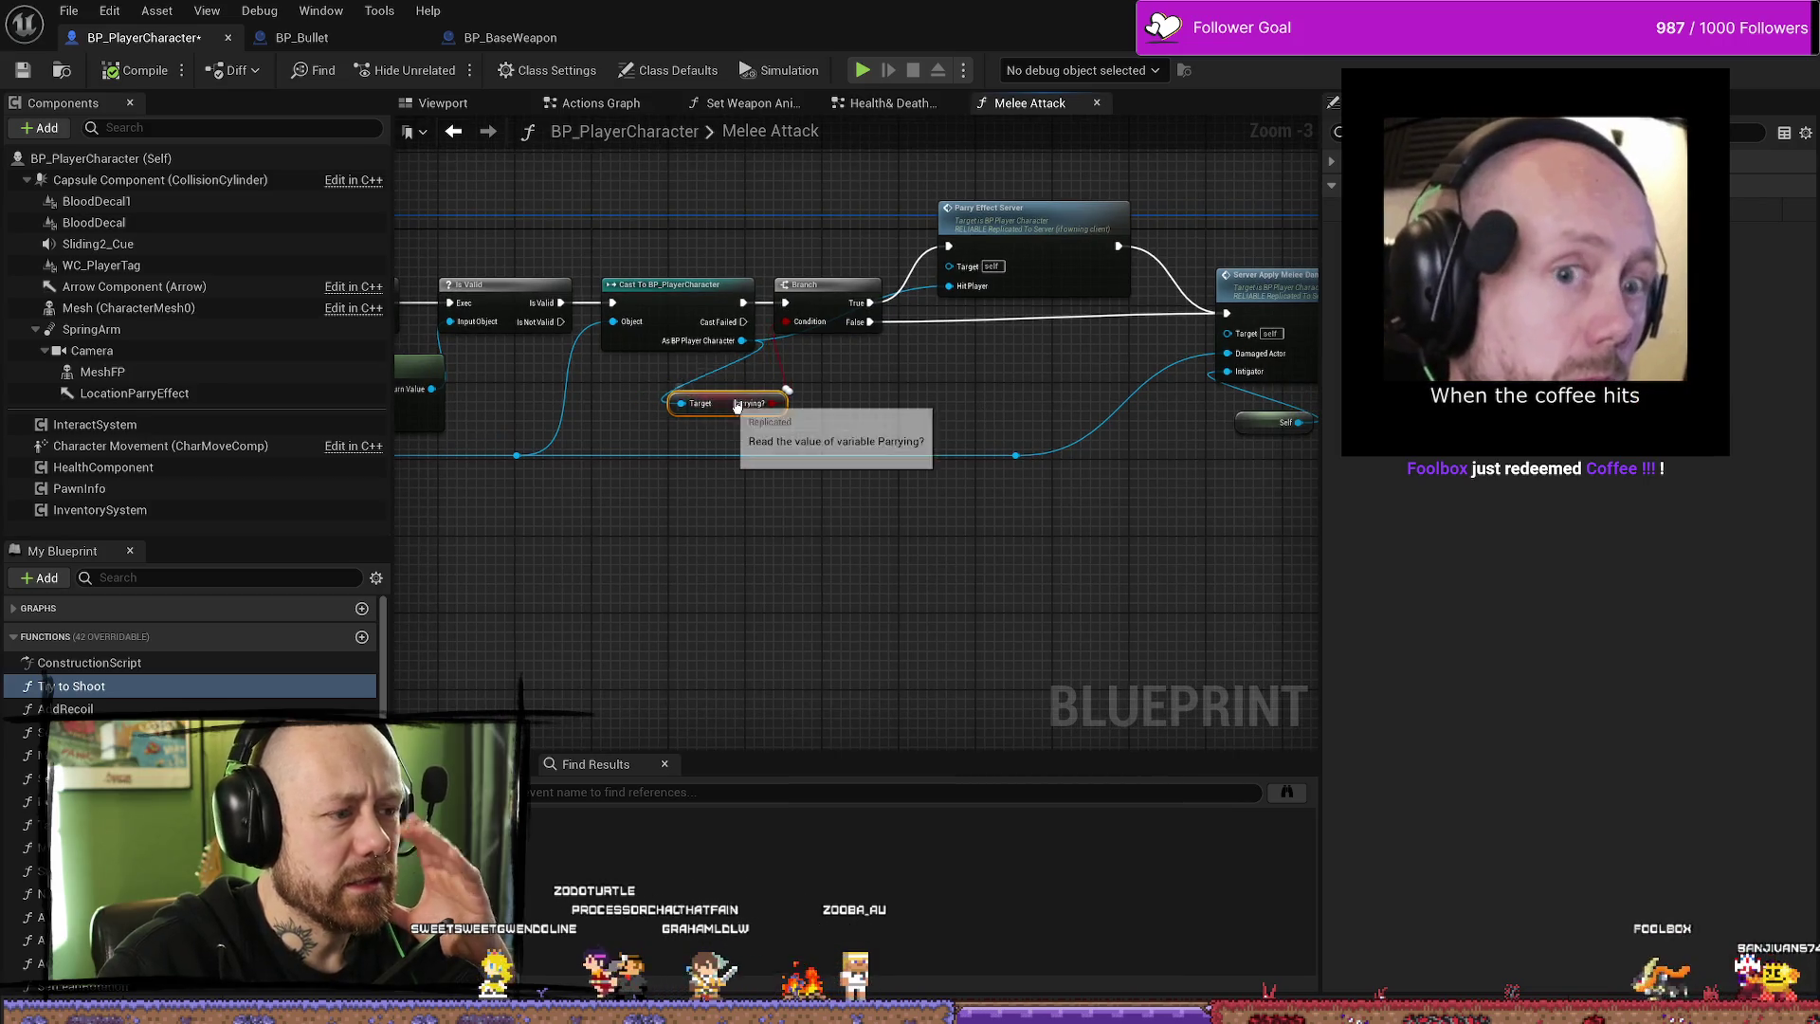
mouse_move(982, 405)
left_mouse_down()
mouse_move(1084, 405)
mouse_move(991, 402)
mouse_move(954, 508)
mouse_move(849, 508)
left_mouse_up()
scroll(870, 429, "down", 1)
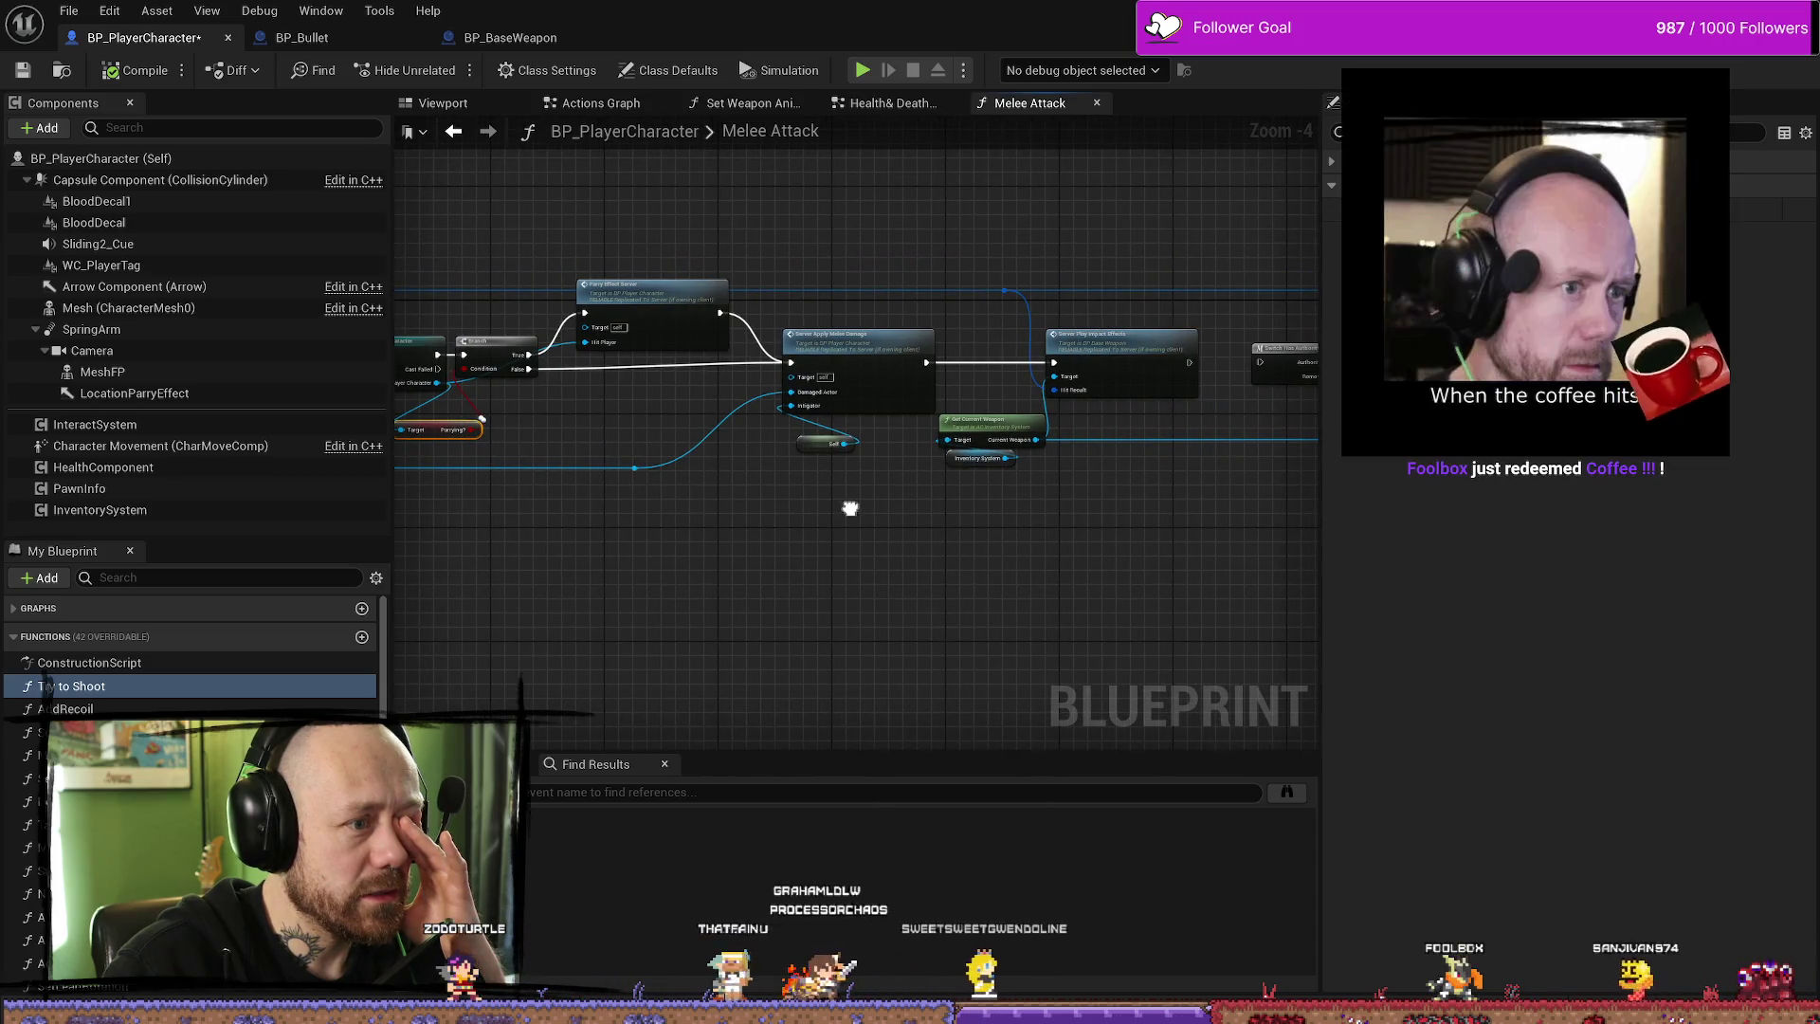
left_click_drag(794, 244, 939, 244)
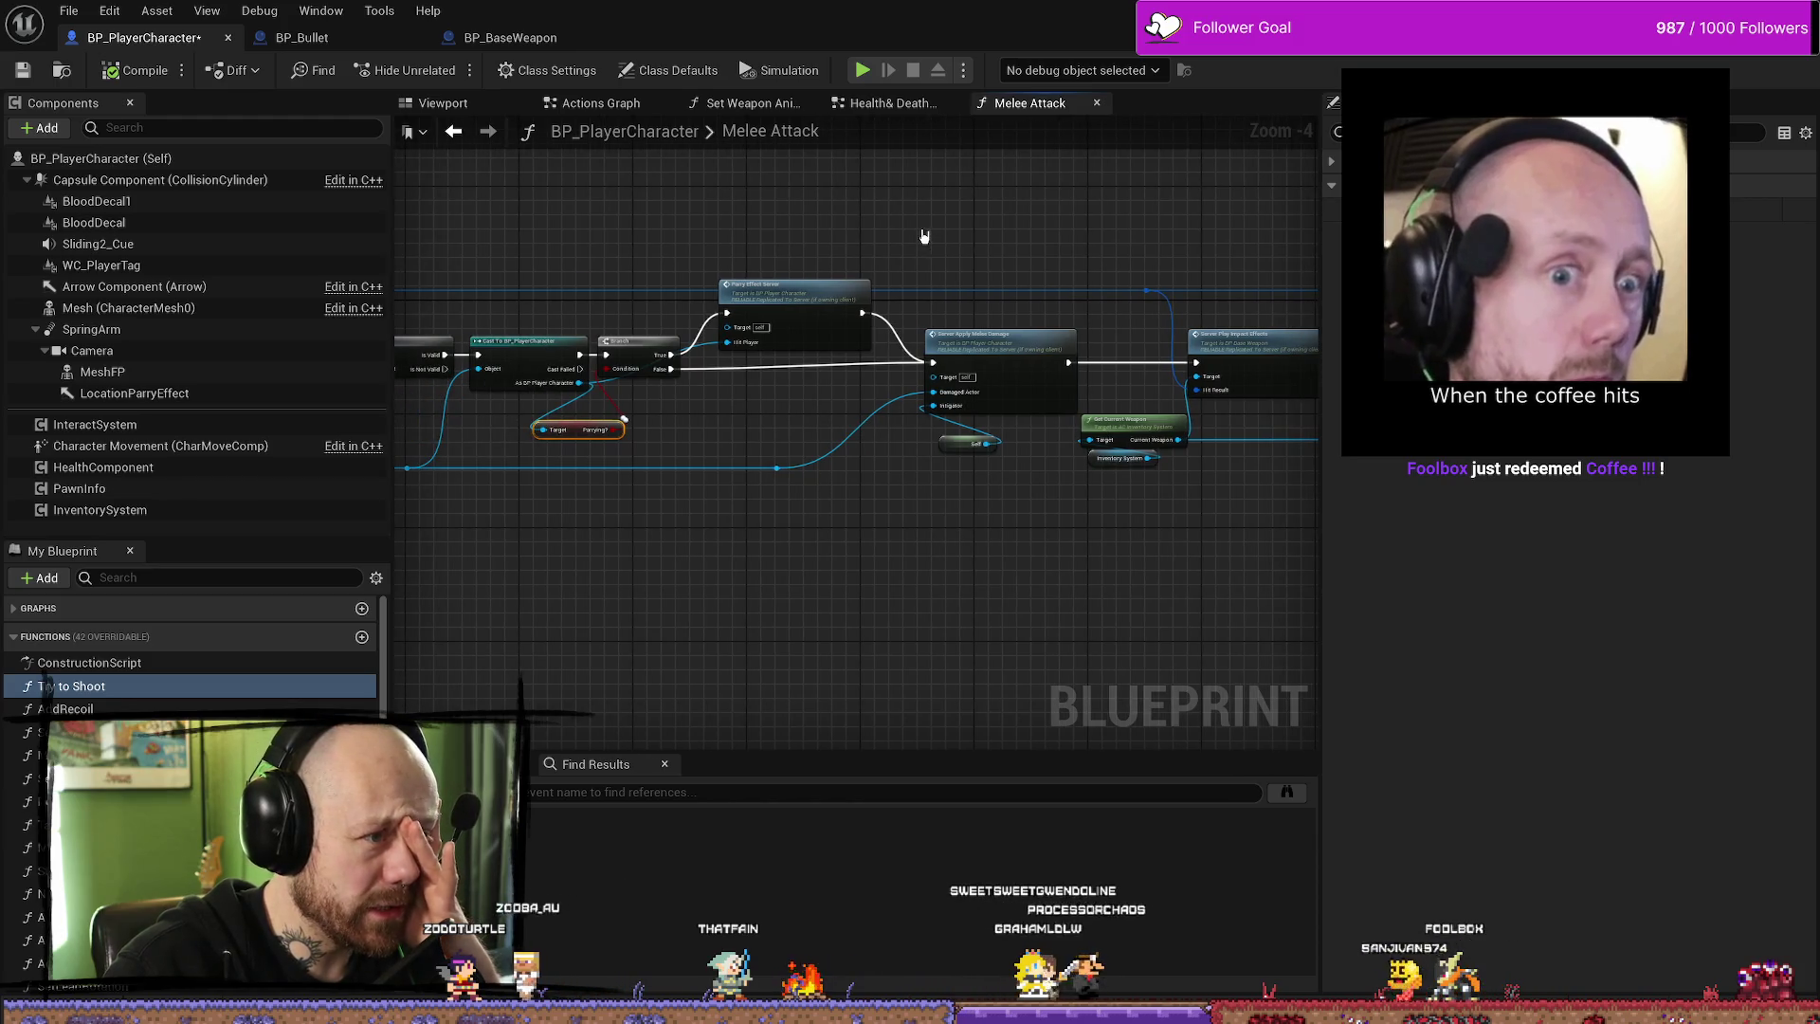
double_click(744, 294)
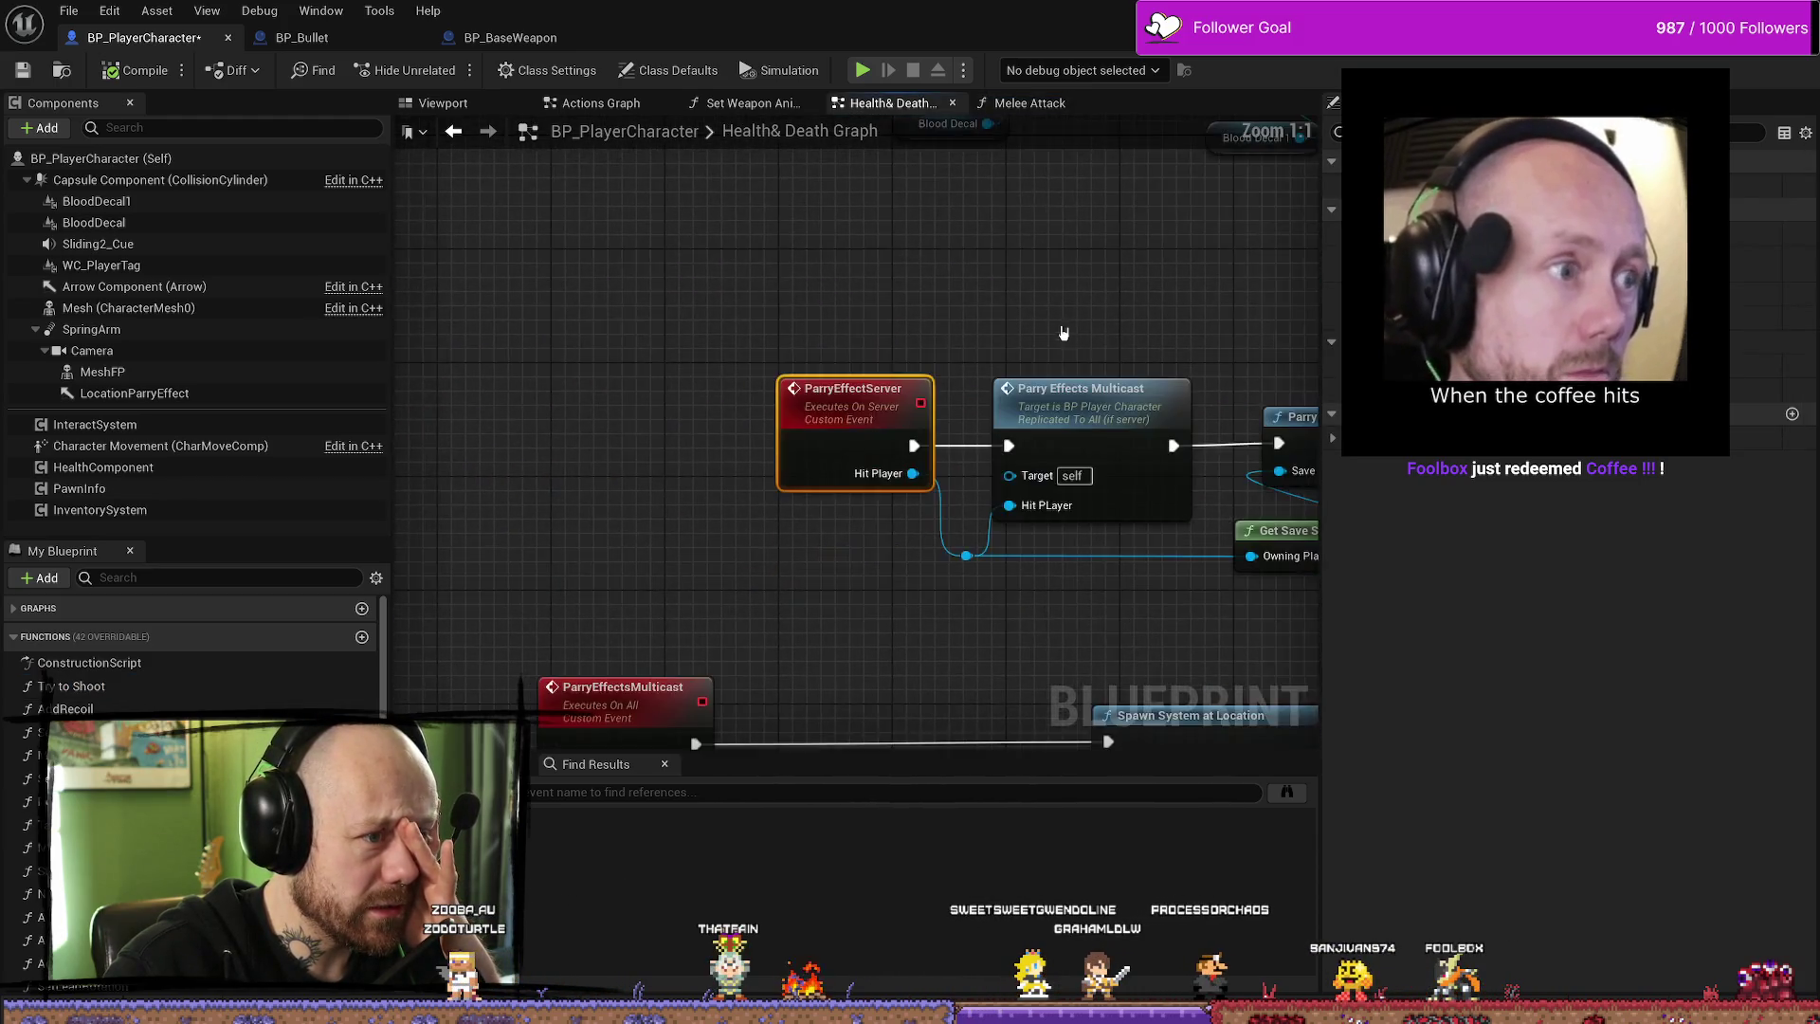
- Bring the Parry Add One and Get Save State nodes after ParryEffectServer into view
left_click_drag(1003, 268, 758, 358)
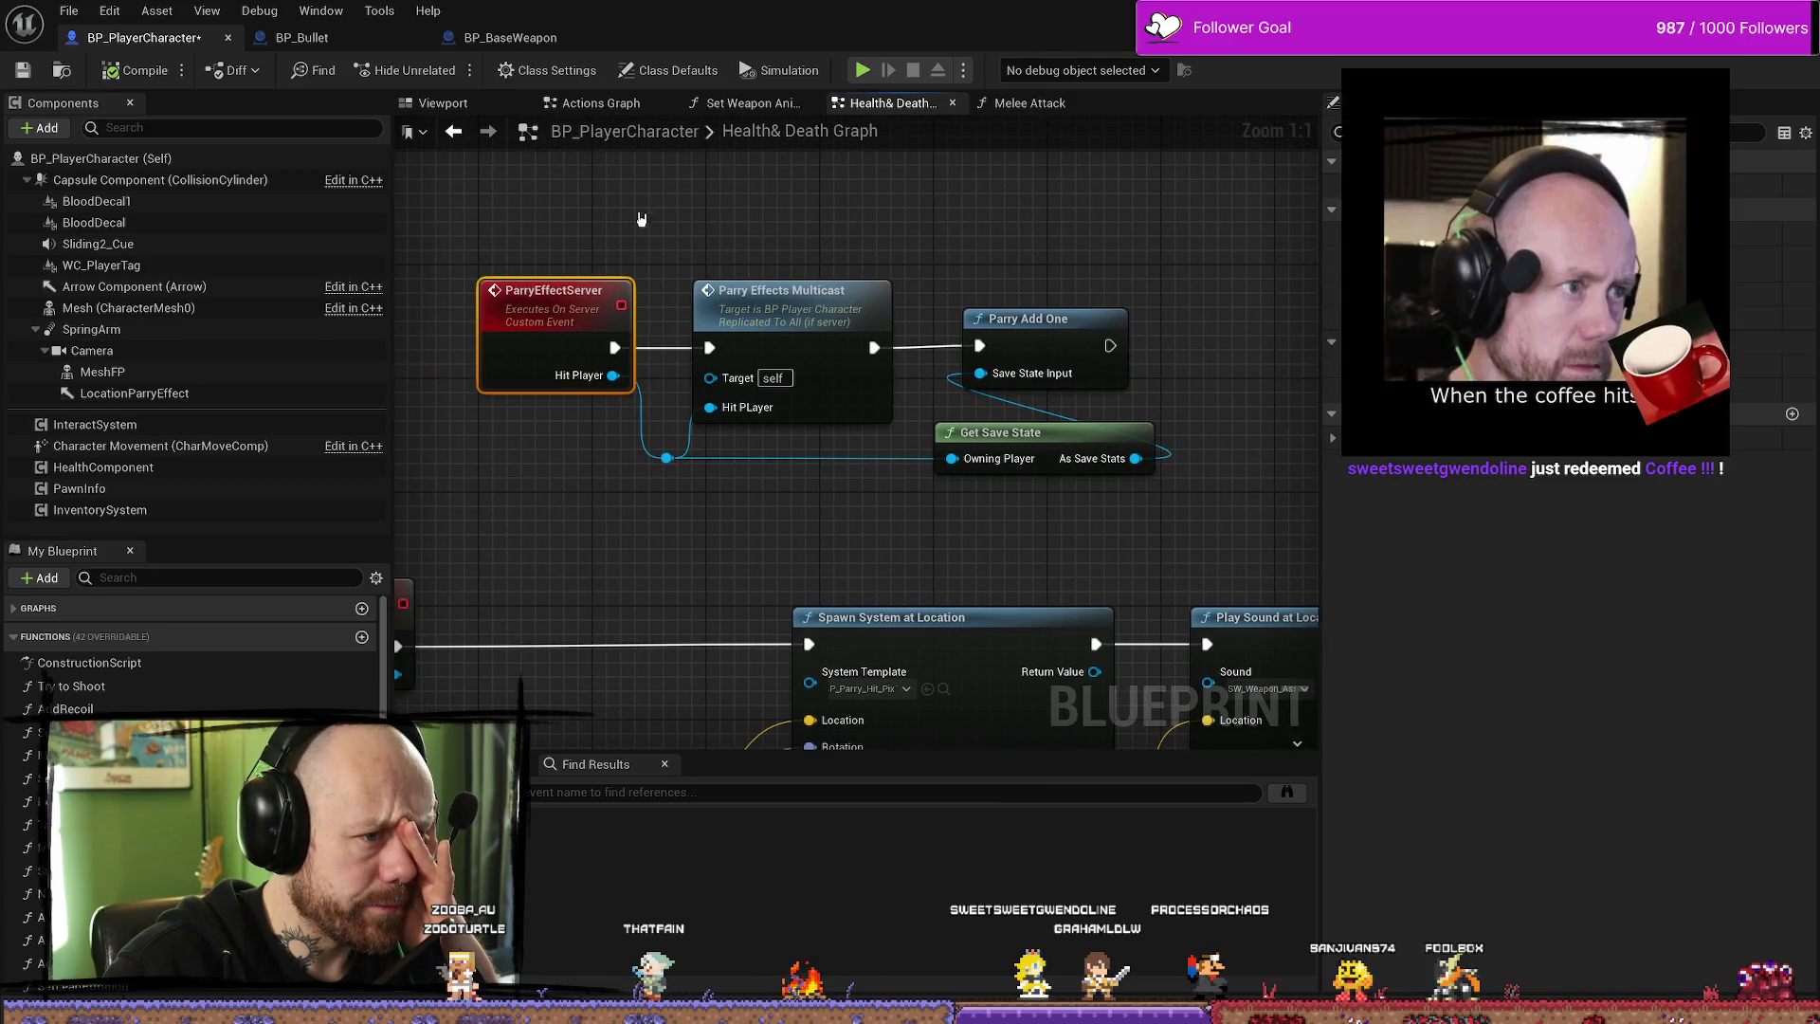
left_click_drag(1175, 294, 947, 455)
left_click_drag(1293, 338, 1099, 250)
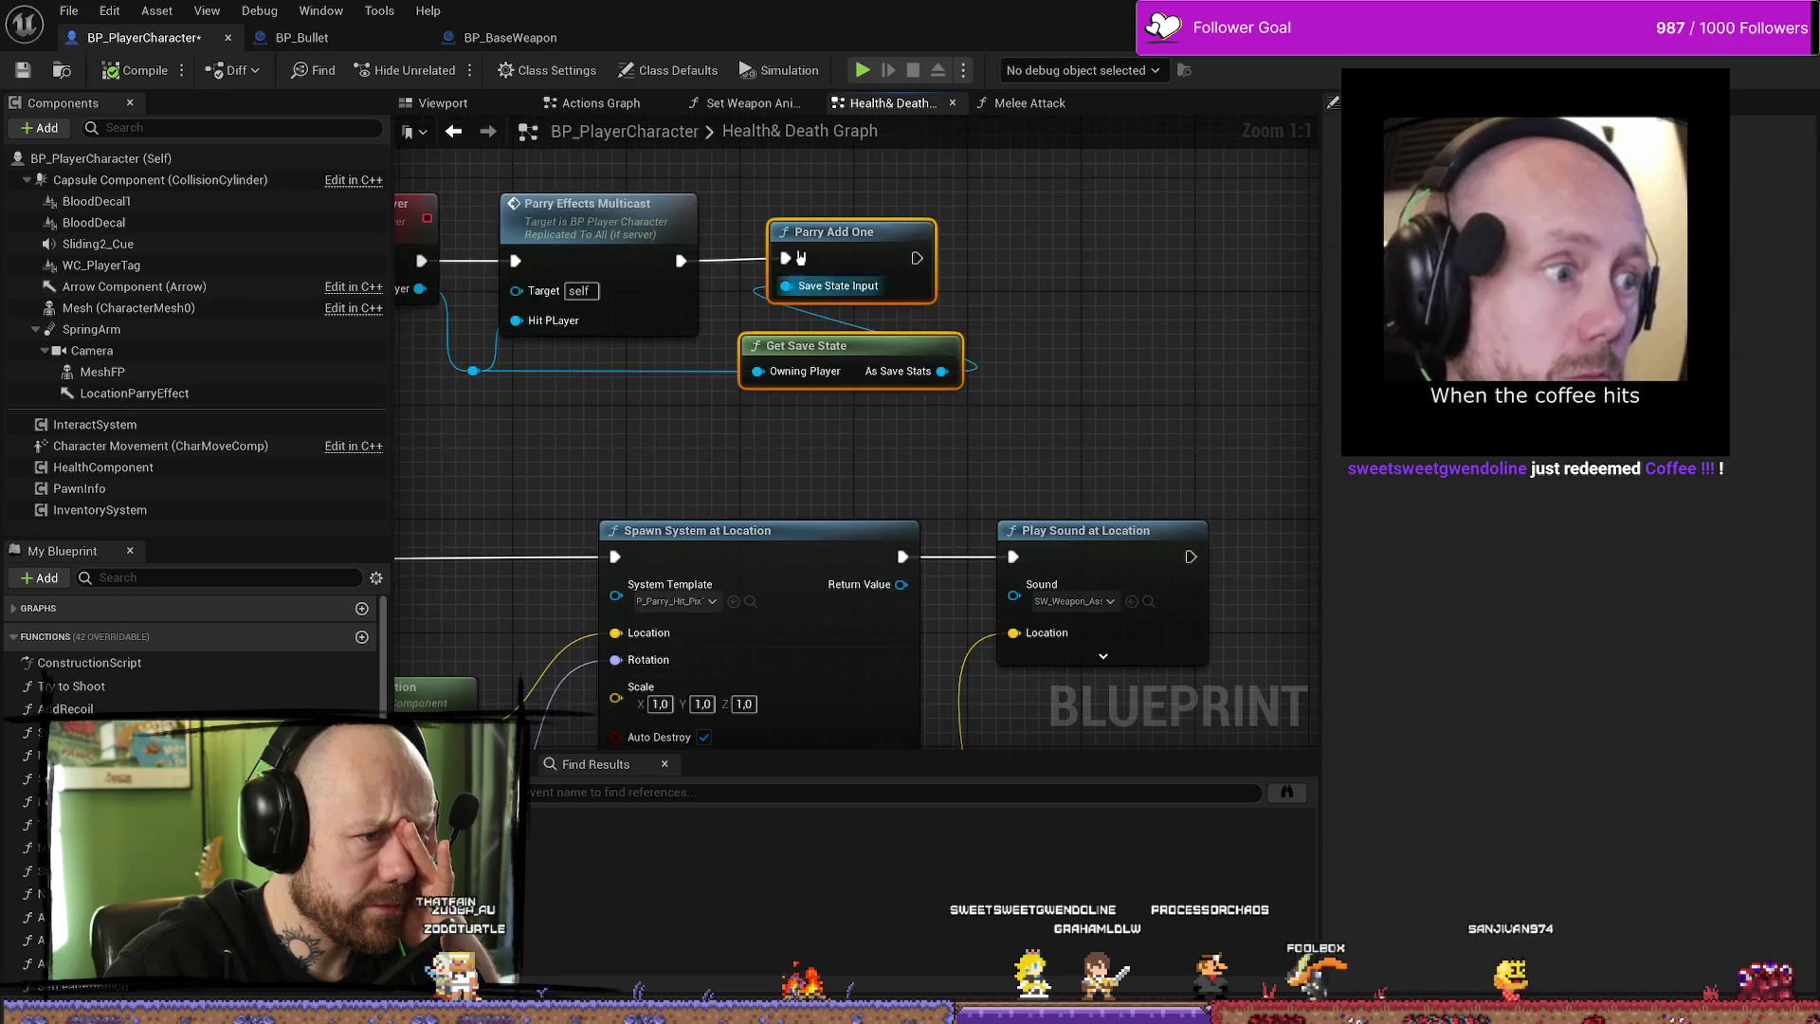
scroll(1099, 251, "down", 1)
scroll(805, 419, "down", 1)
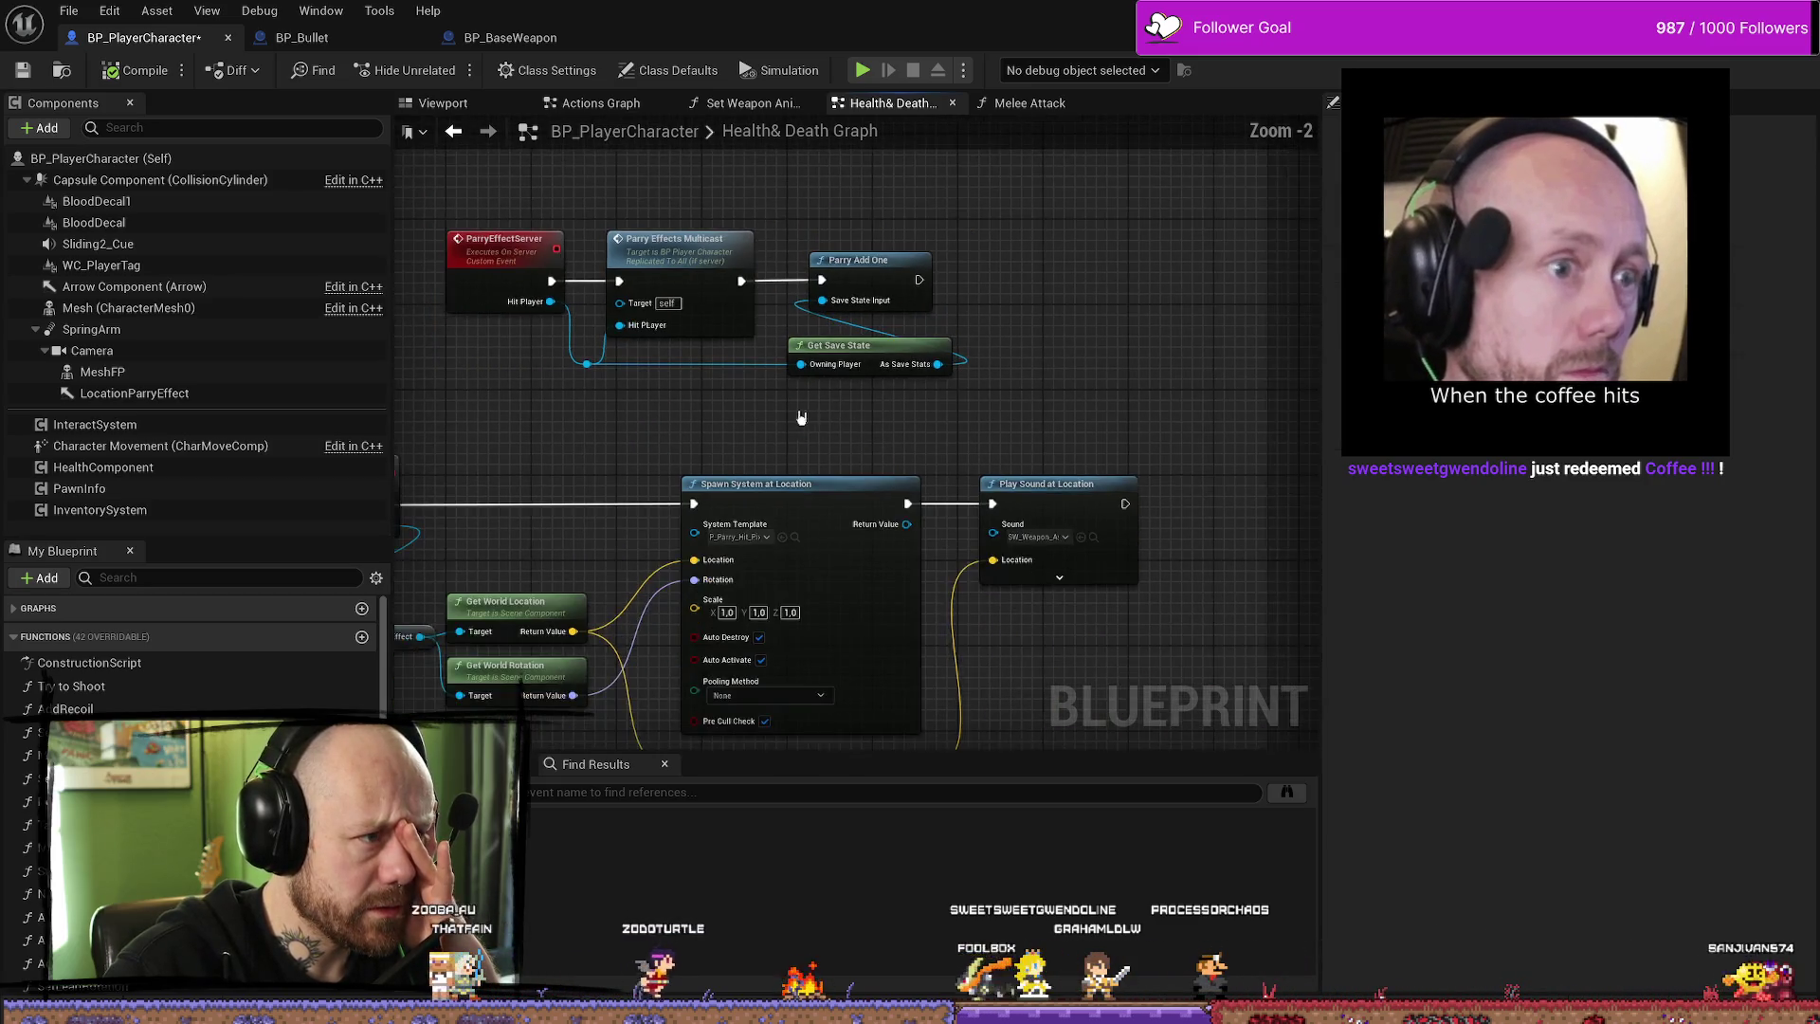
left_click_drag(805, 419, 875, 368)
scroll(978, 358, "up", 1)
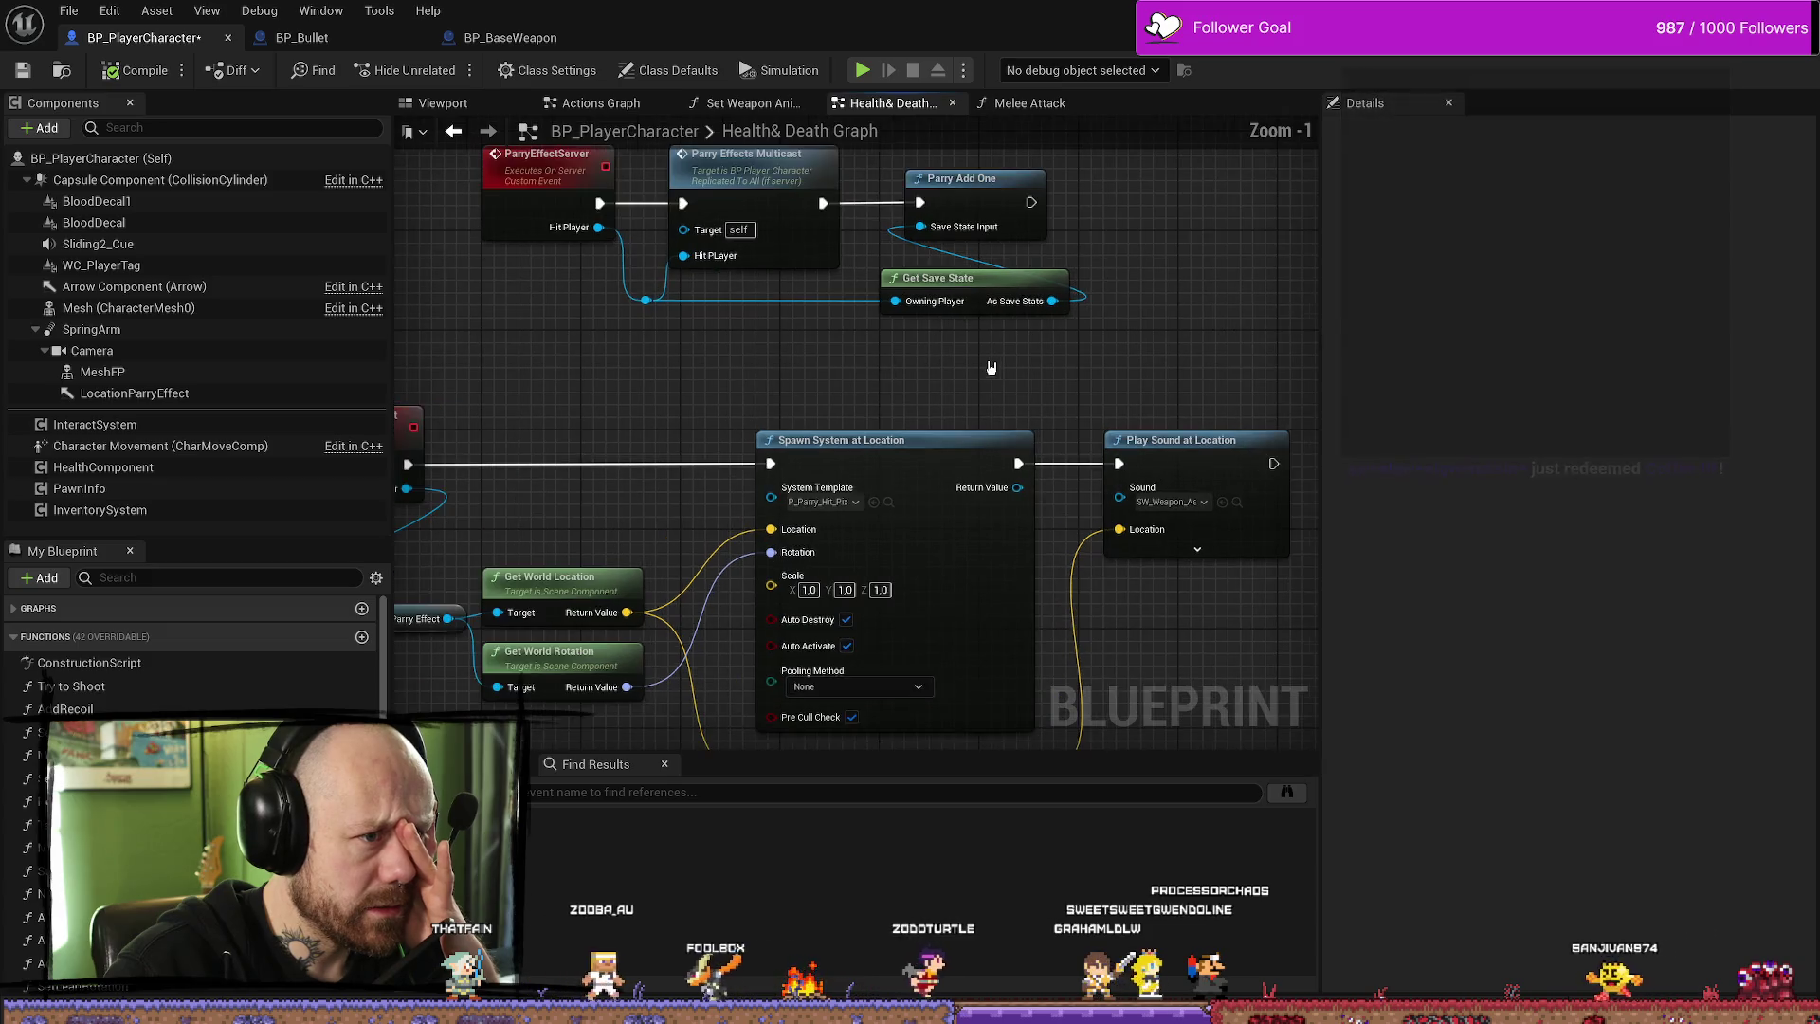
- Add a Print String printing 'Hello' after Parry Add One, compile, and return to the level
mouse_move(1107, 225)
left_mouse_down()
mouse_move(966, 300)
mouse_move(915, 296)
left_mouse_up()
type("play")
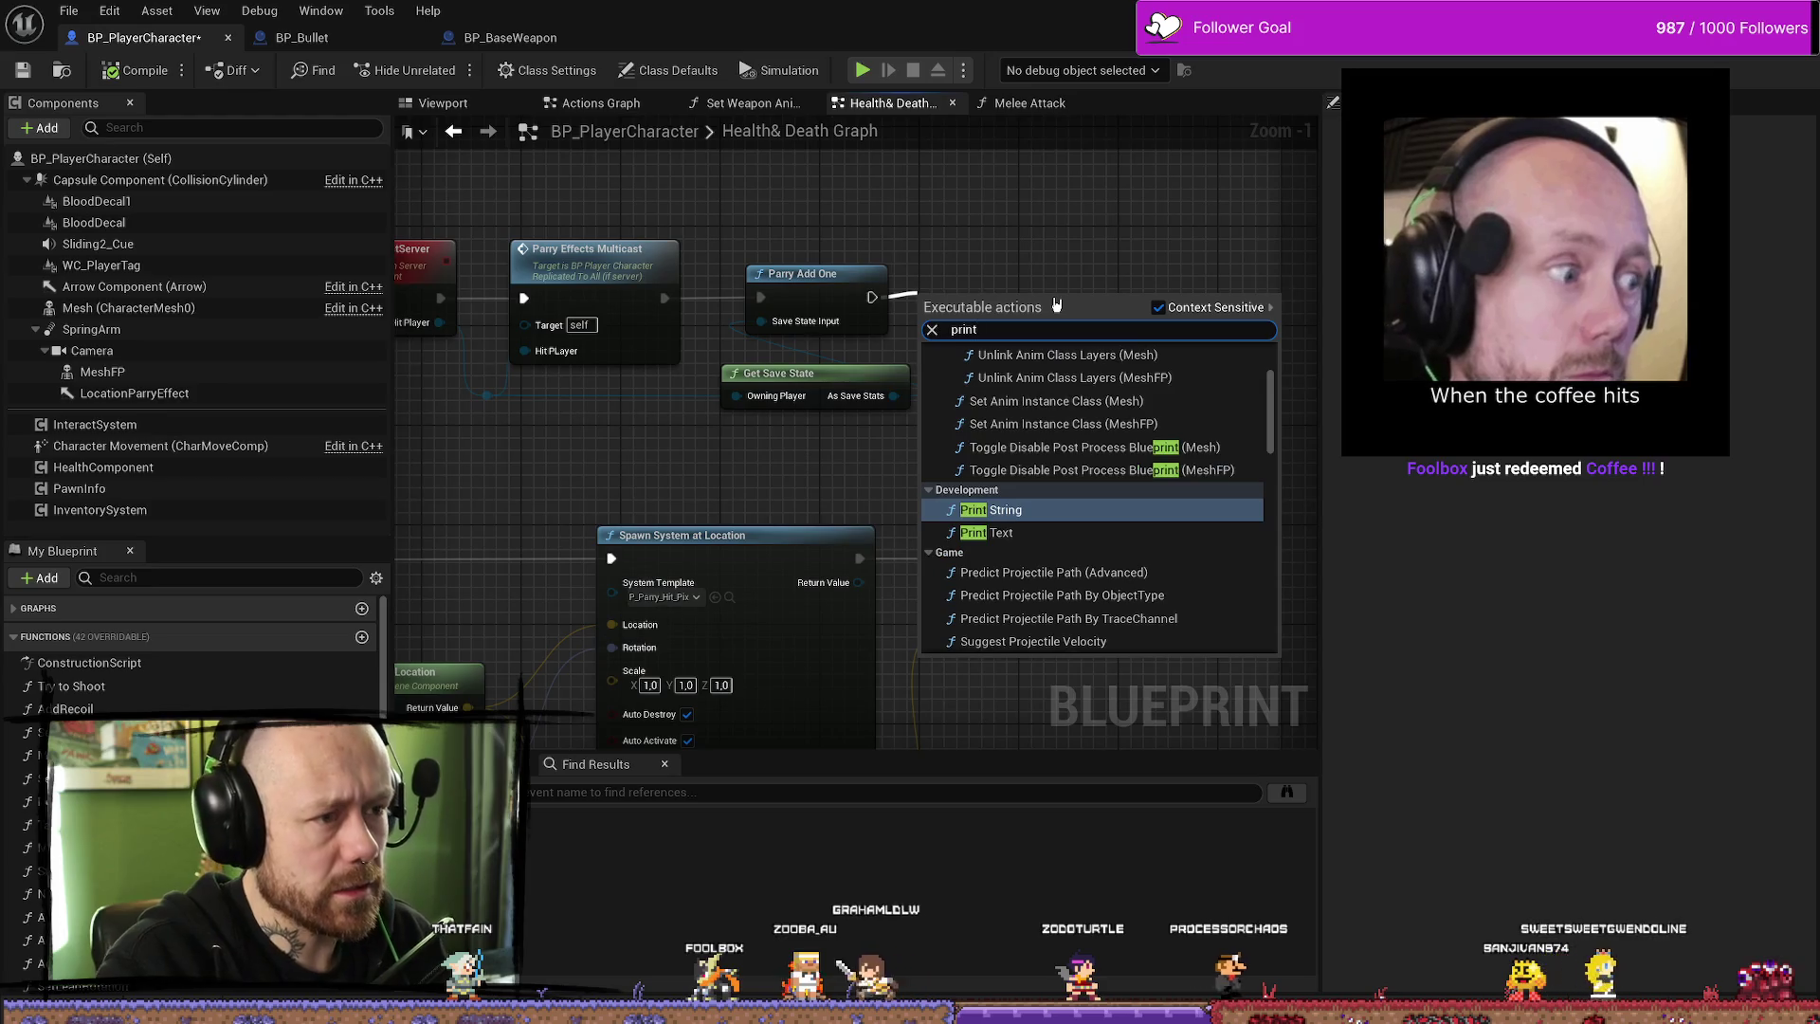
key("Escape")
left_click_drag(948, 296, 1065, 250)
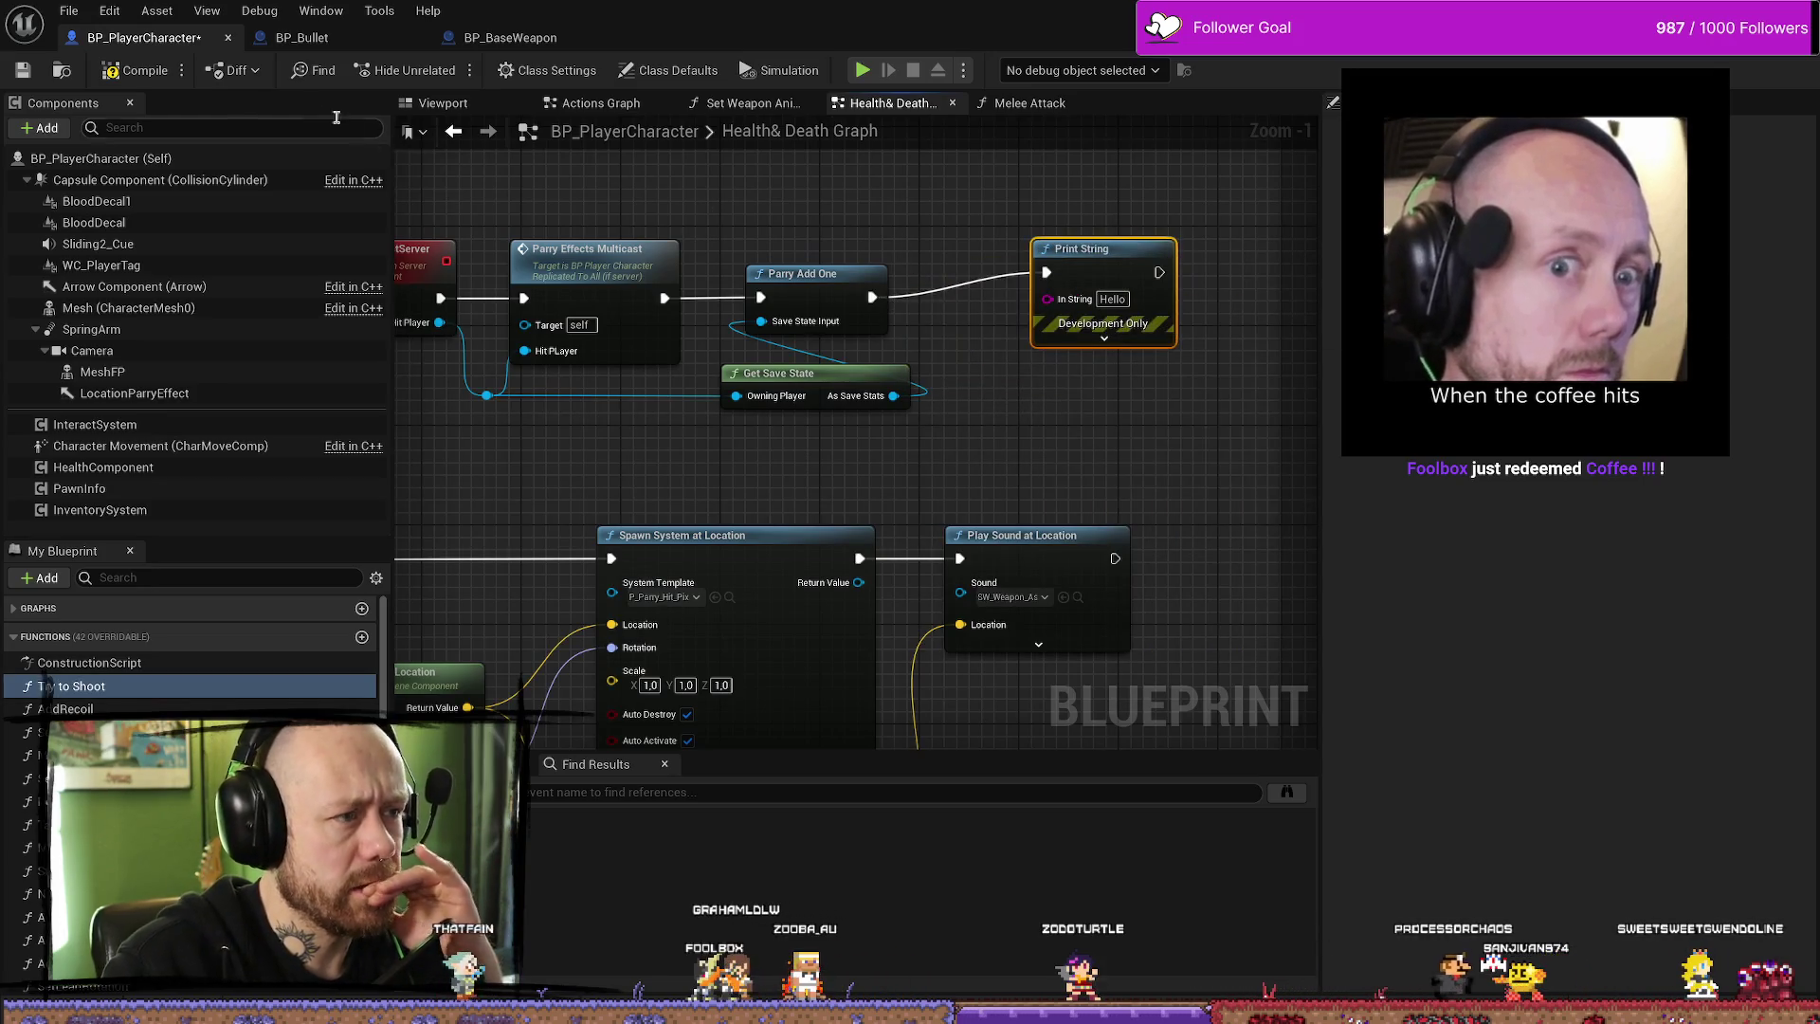
left_click(110, 71)
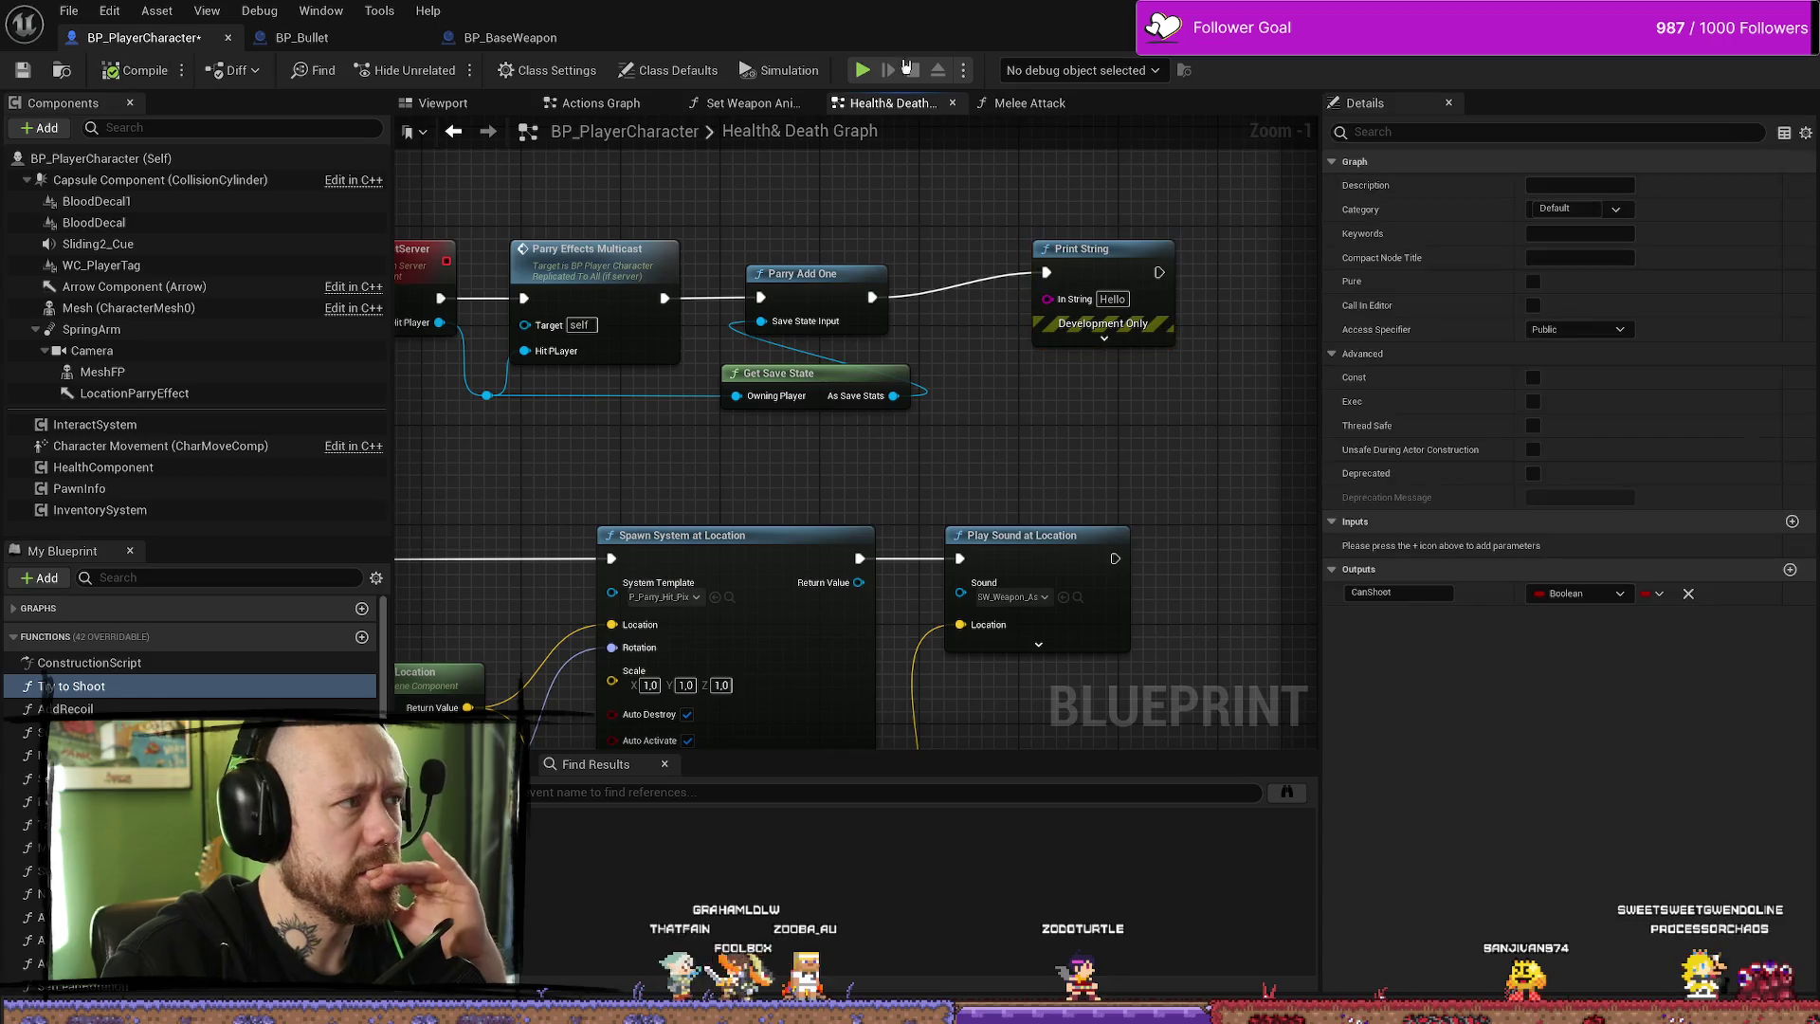
key("alt+Tab")
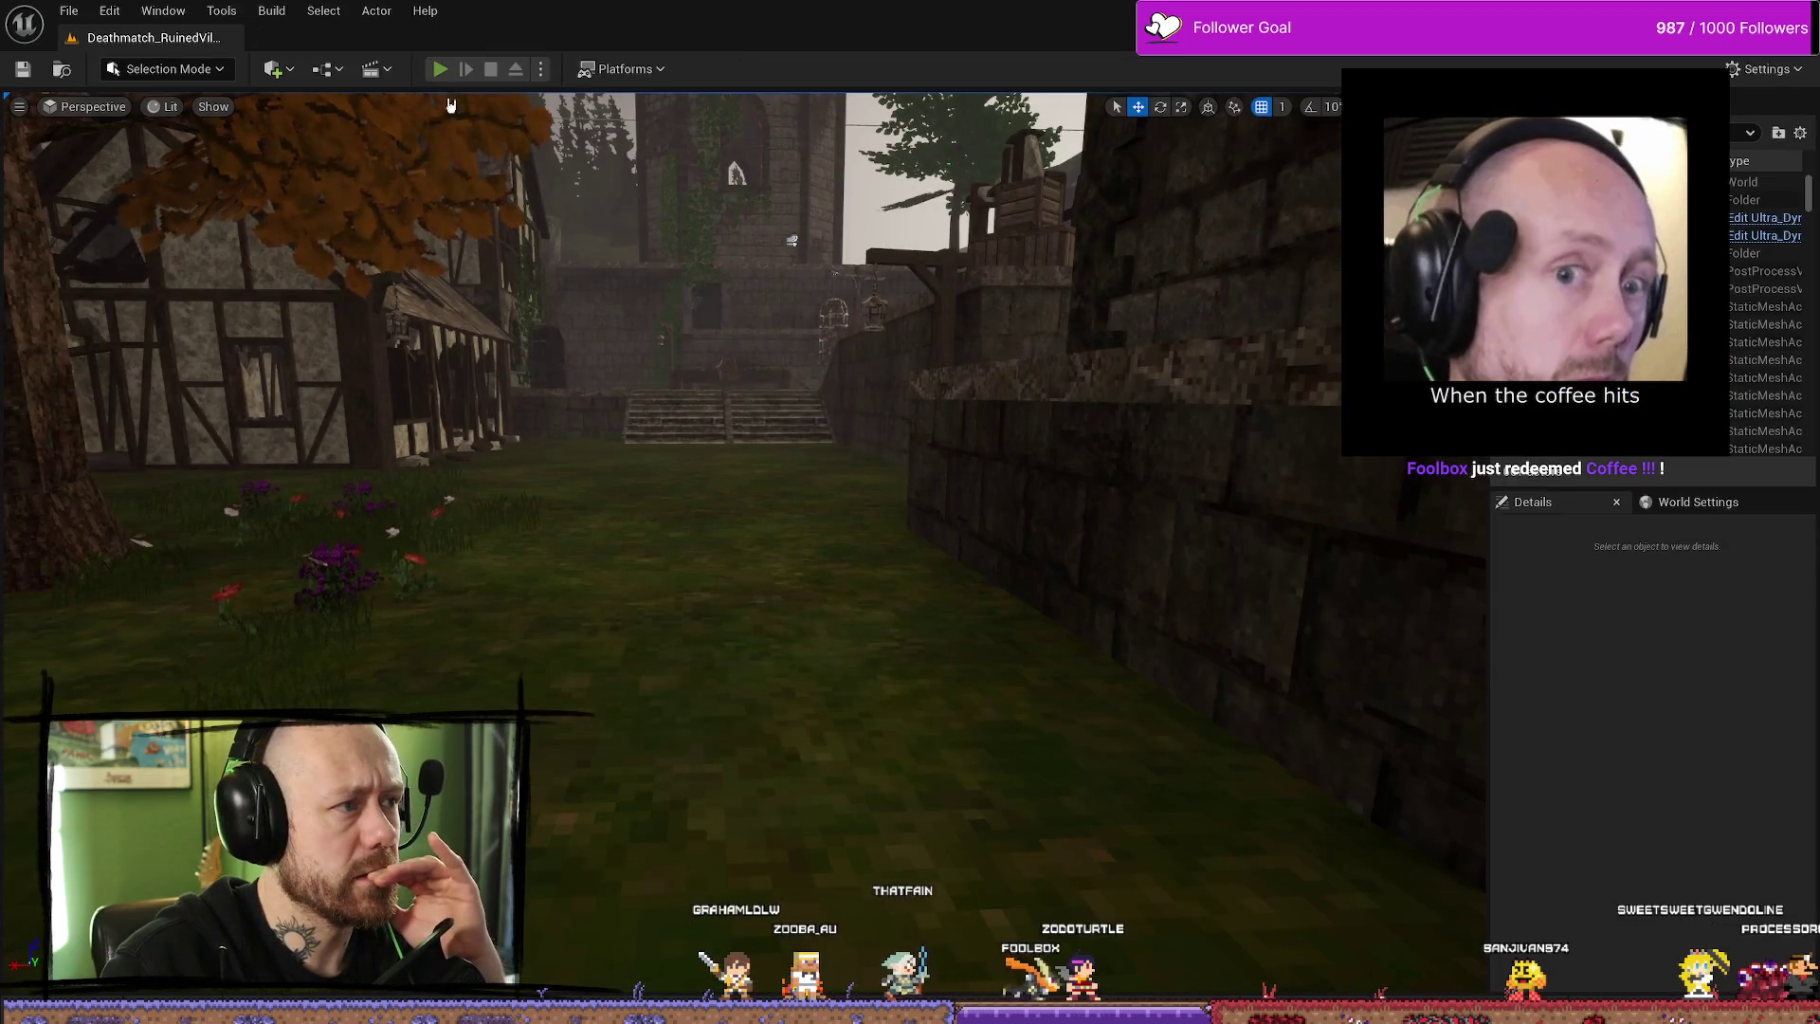
- Play-test Deathmatch_RuinedVillage with the knife, quit and rejoin a match, then stop after being killed
left_click(442, 72)
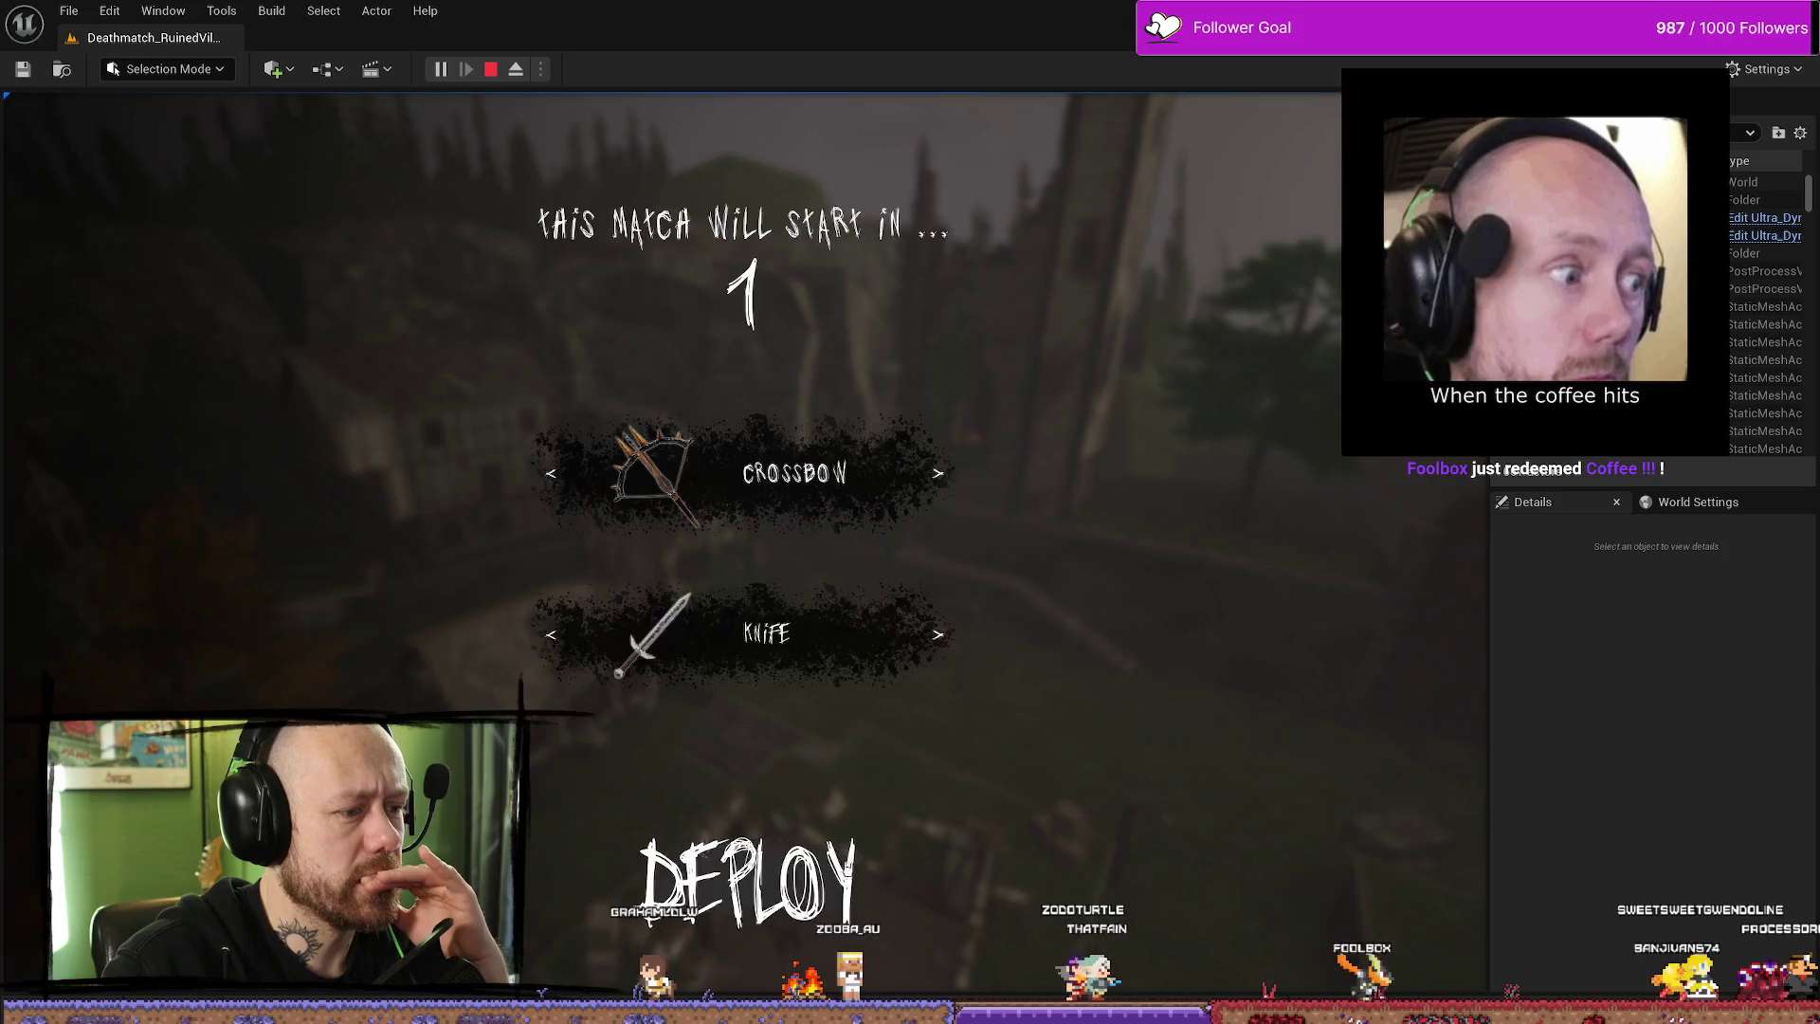
key("2")
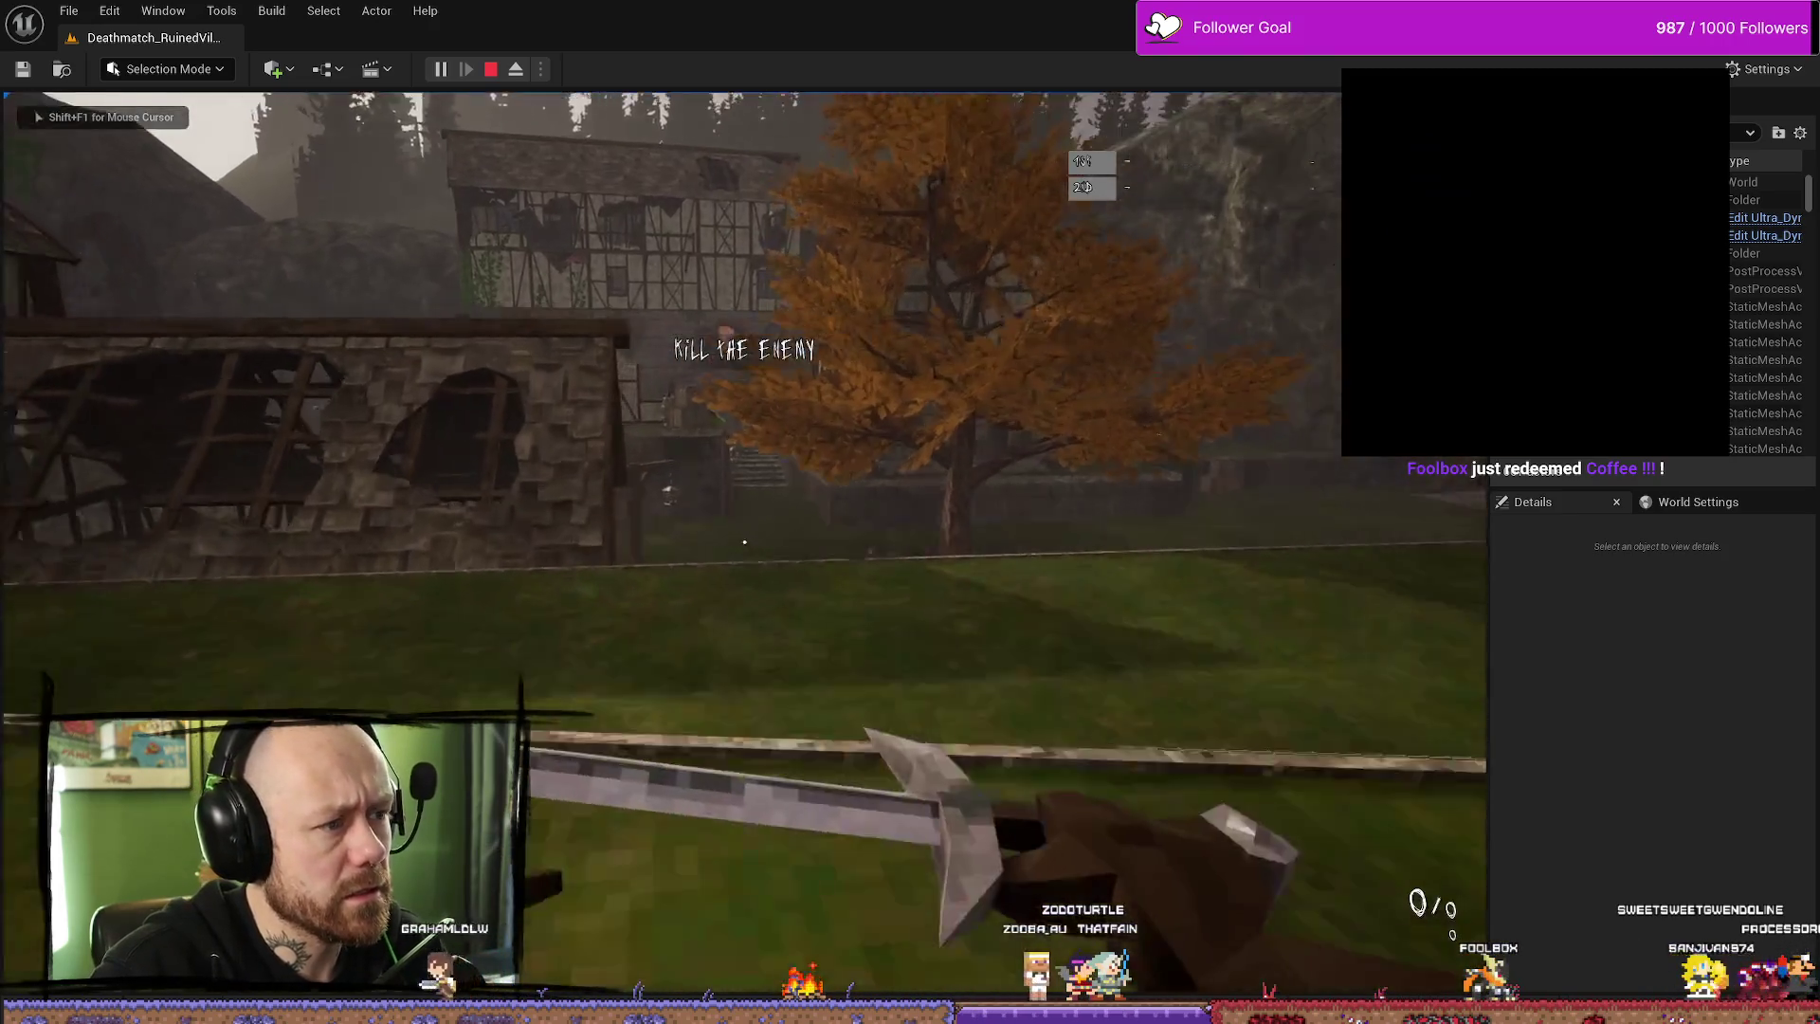
key("Escape")
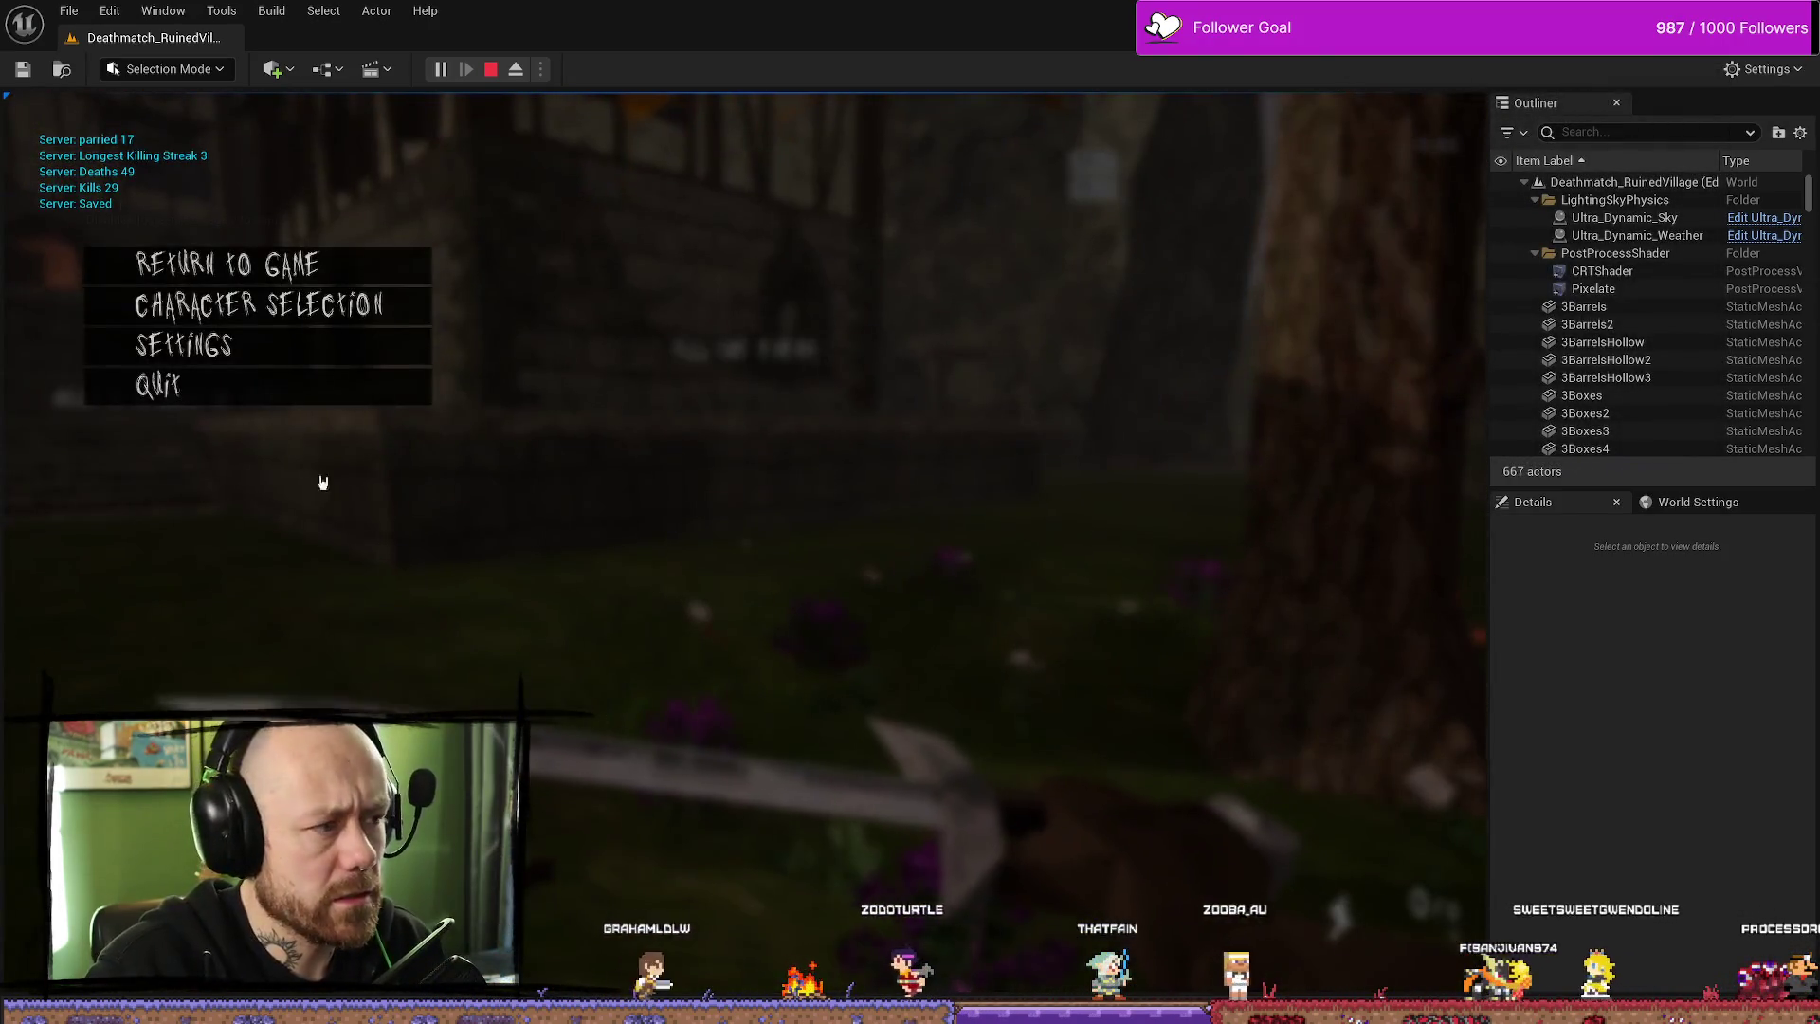
left_click(237, 388)
left_click(569, 637)
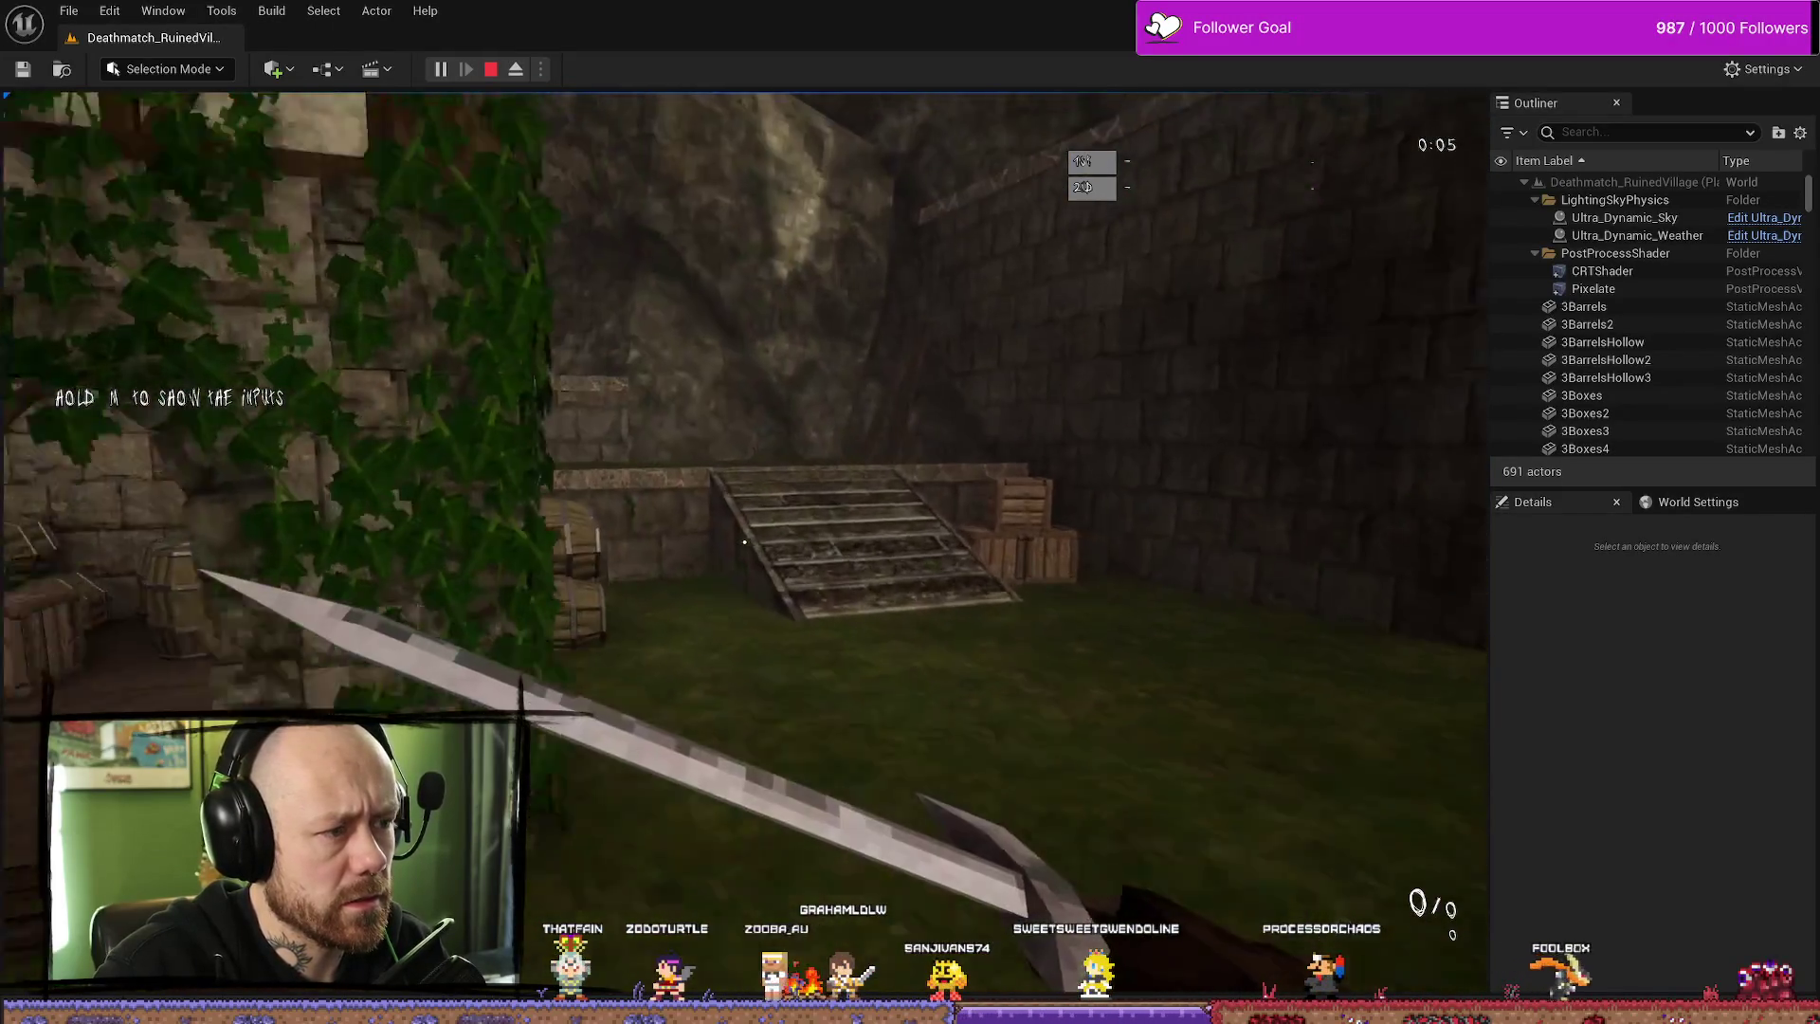
mouse_move(744, 542)
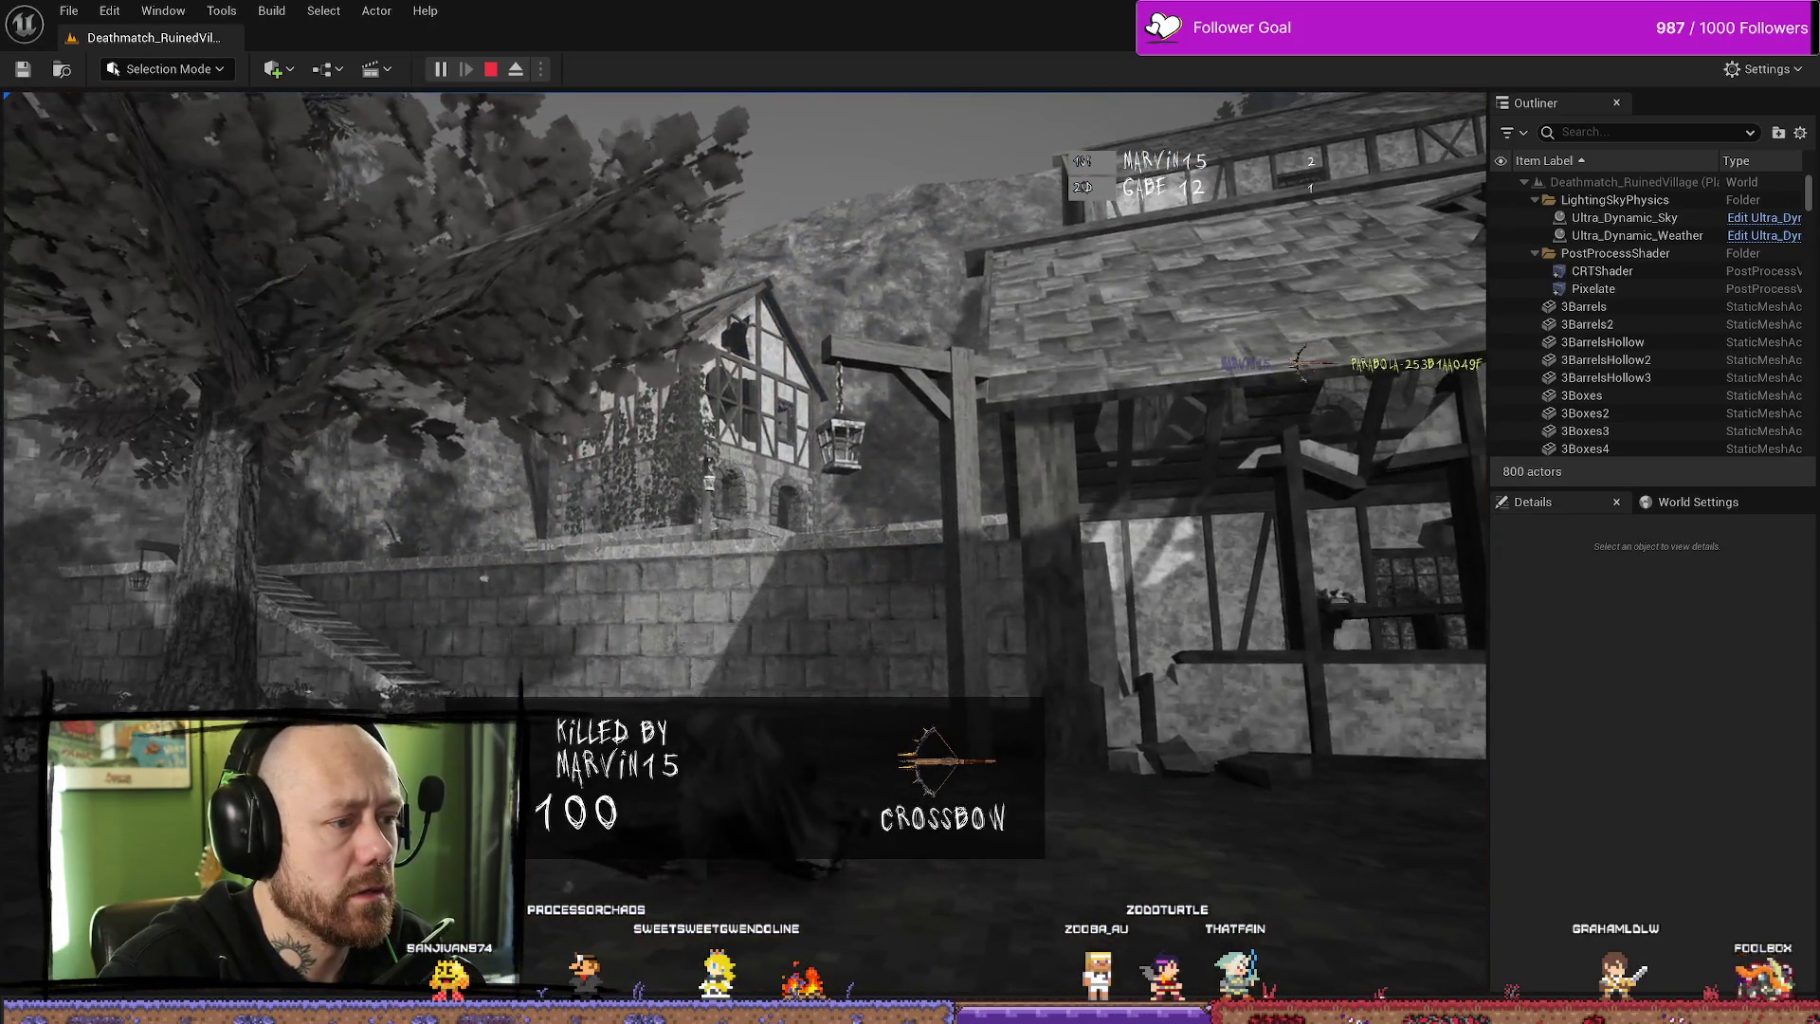
key("Escape")
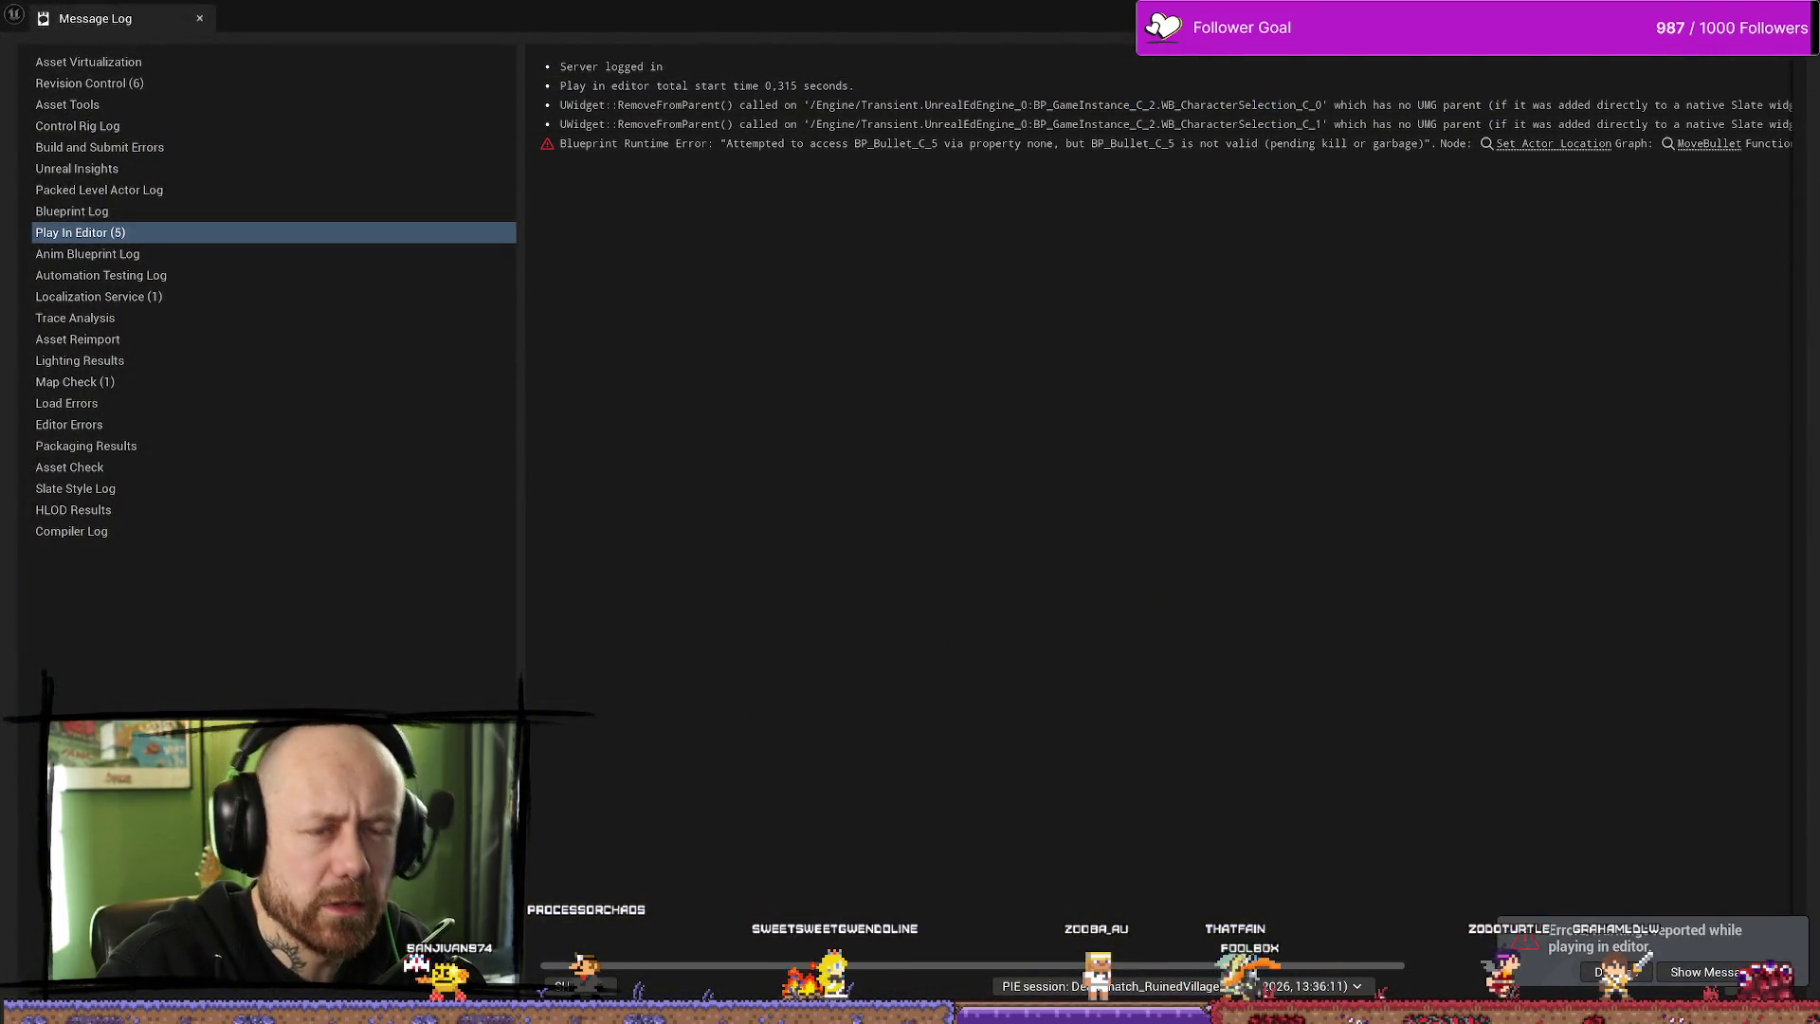
- Close the Message Log and reopen BP_PlayerCharacter's Health & Death Graph
key("alt+Tab")
key("ctrl+space")
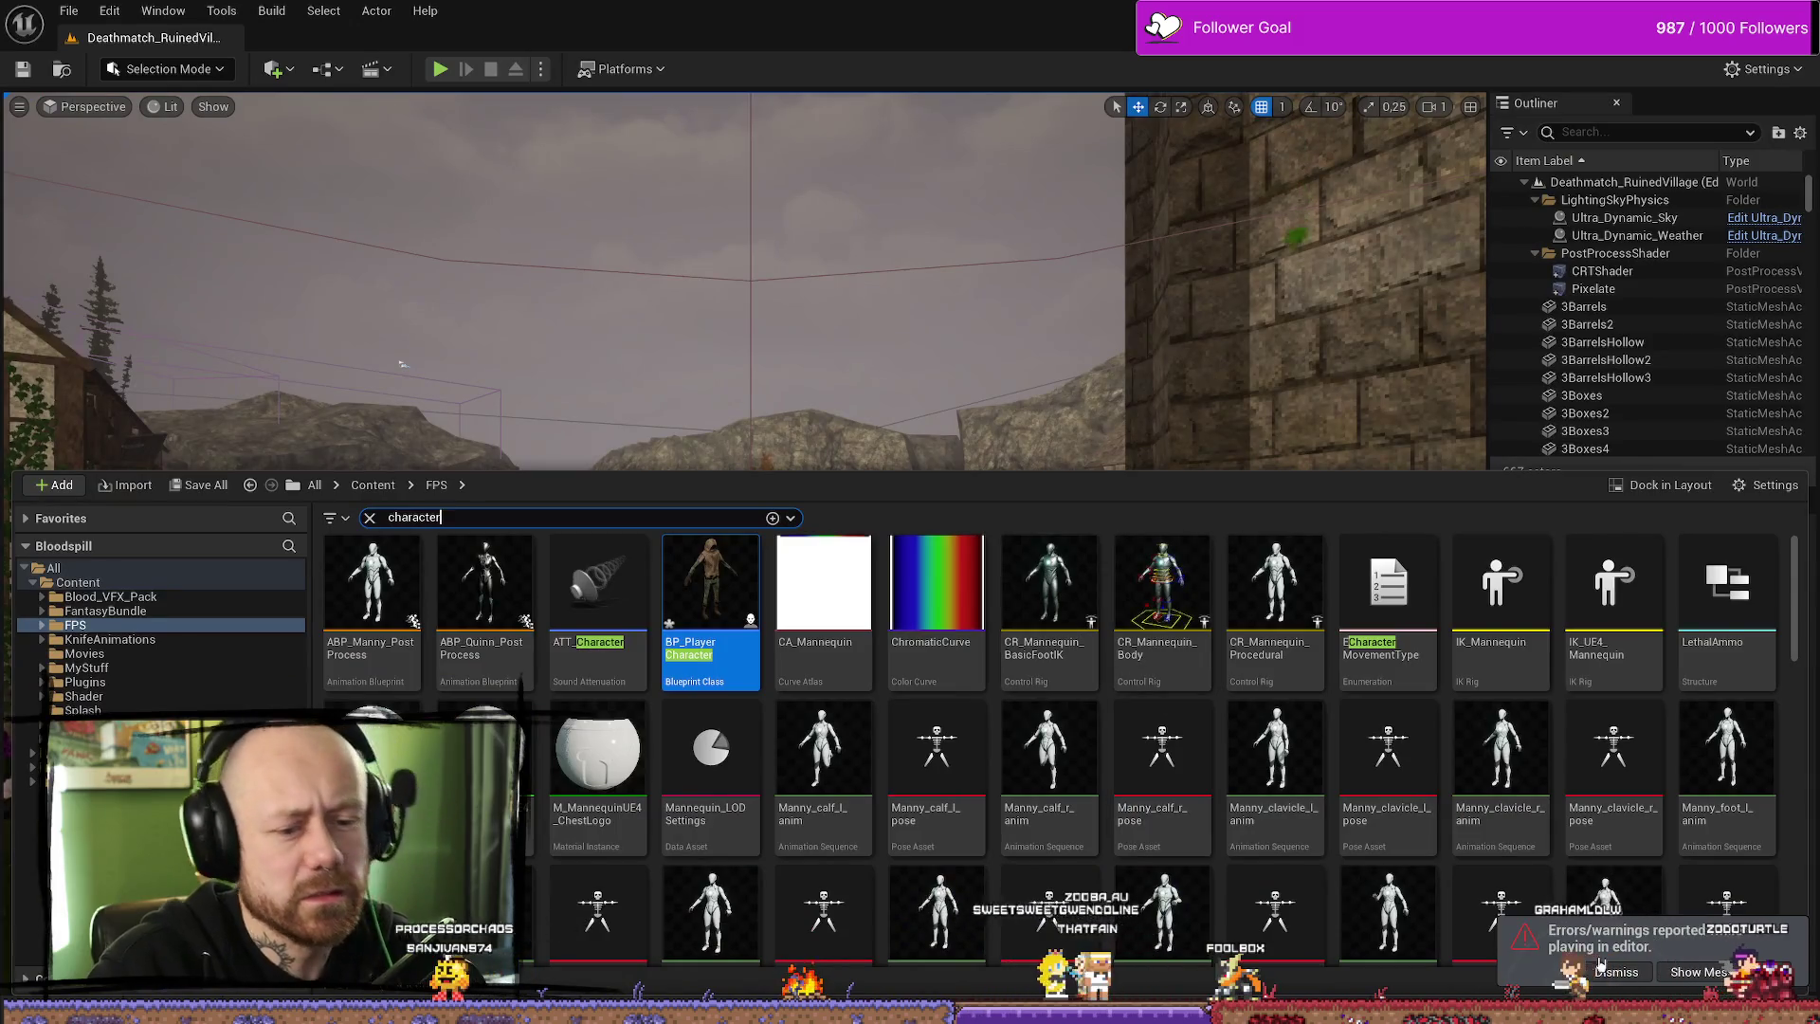
key("ctrl+space")
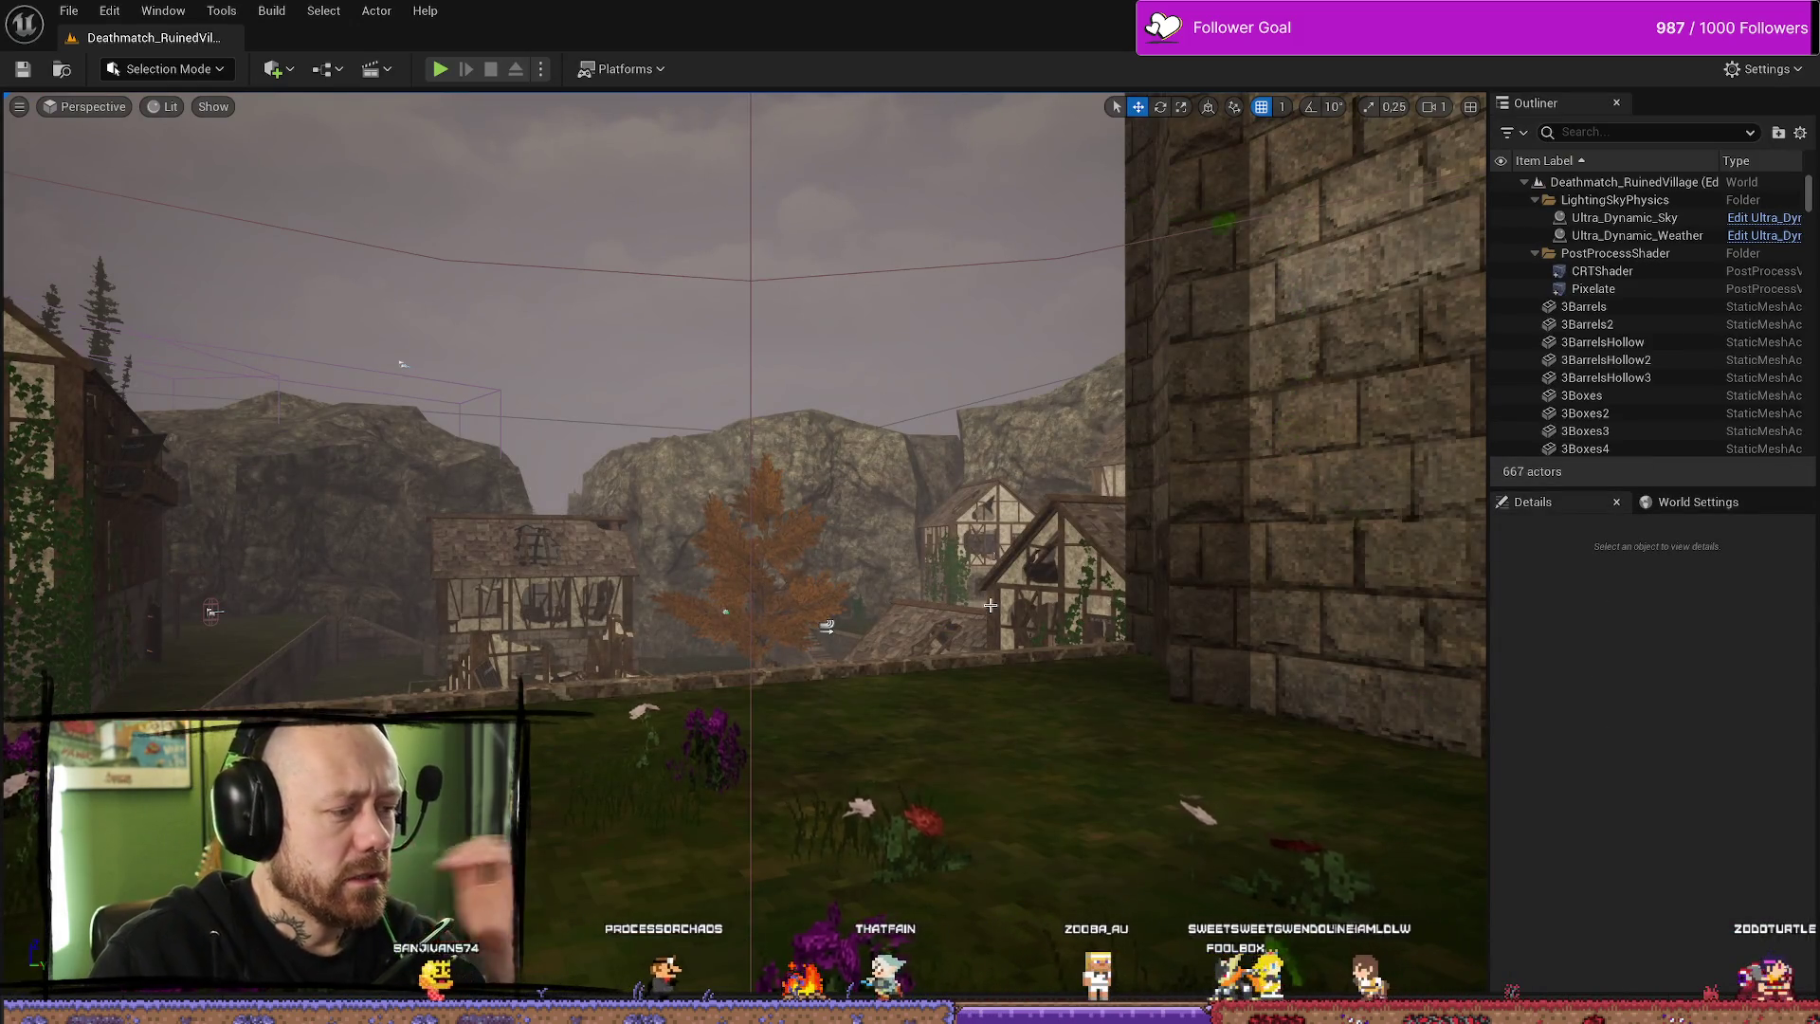
key("ctrl+space")
key("Return")
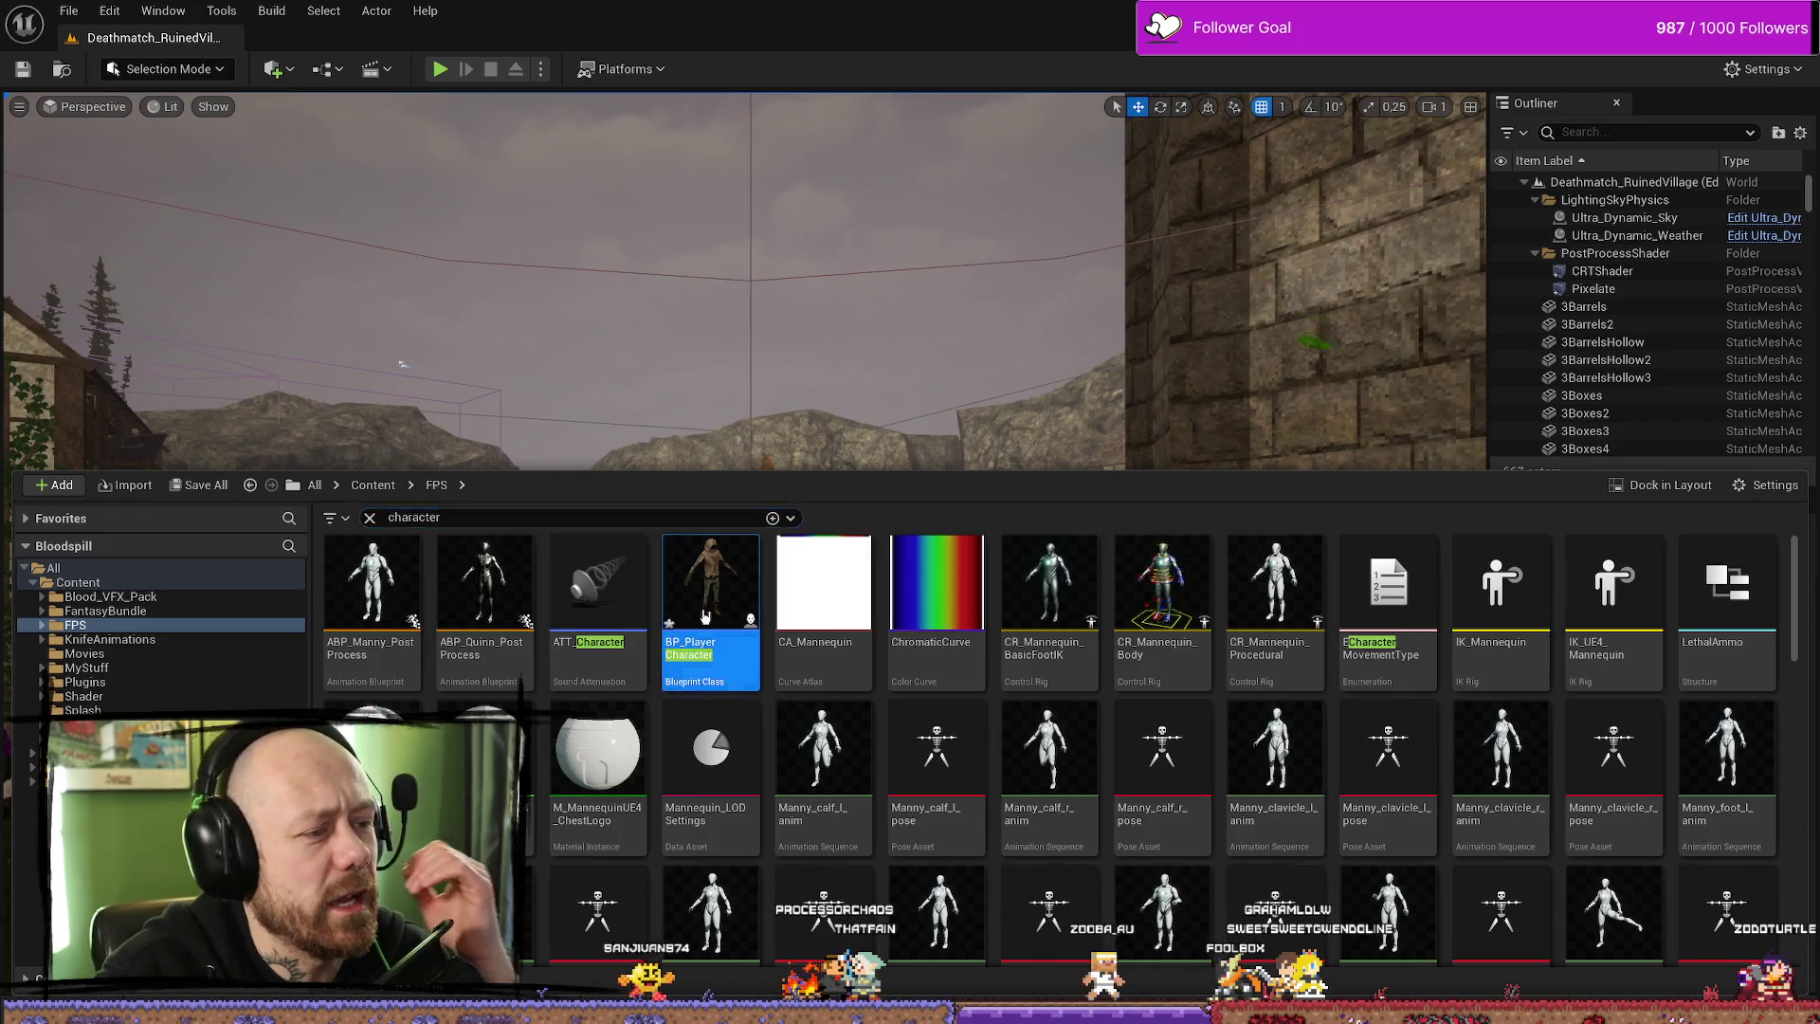
- Open the Get Save State function from the parry nodes in BPFunctionLibrary_Unlockable
scroll(981, 427, "down", 4)
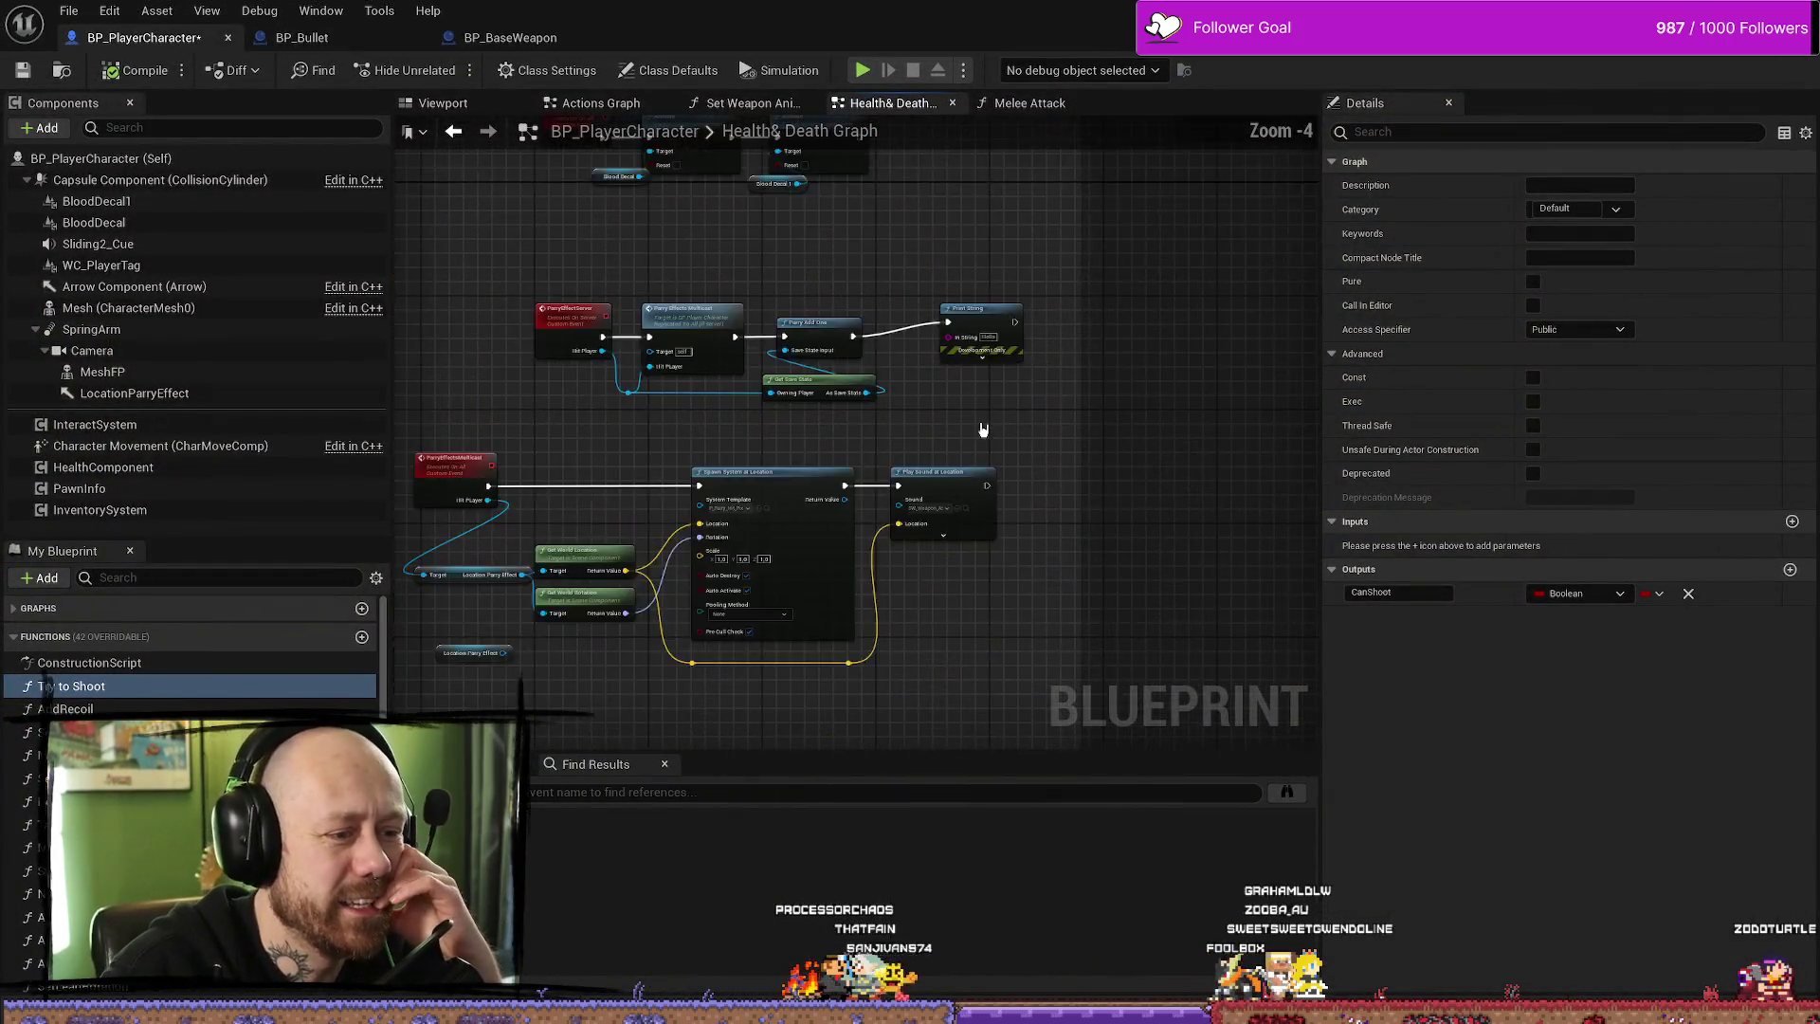
scroll(996, 422, "up", 6)
left_click(895, 303)
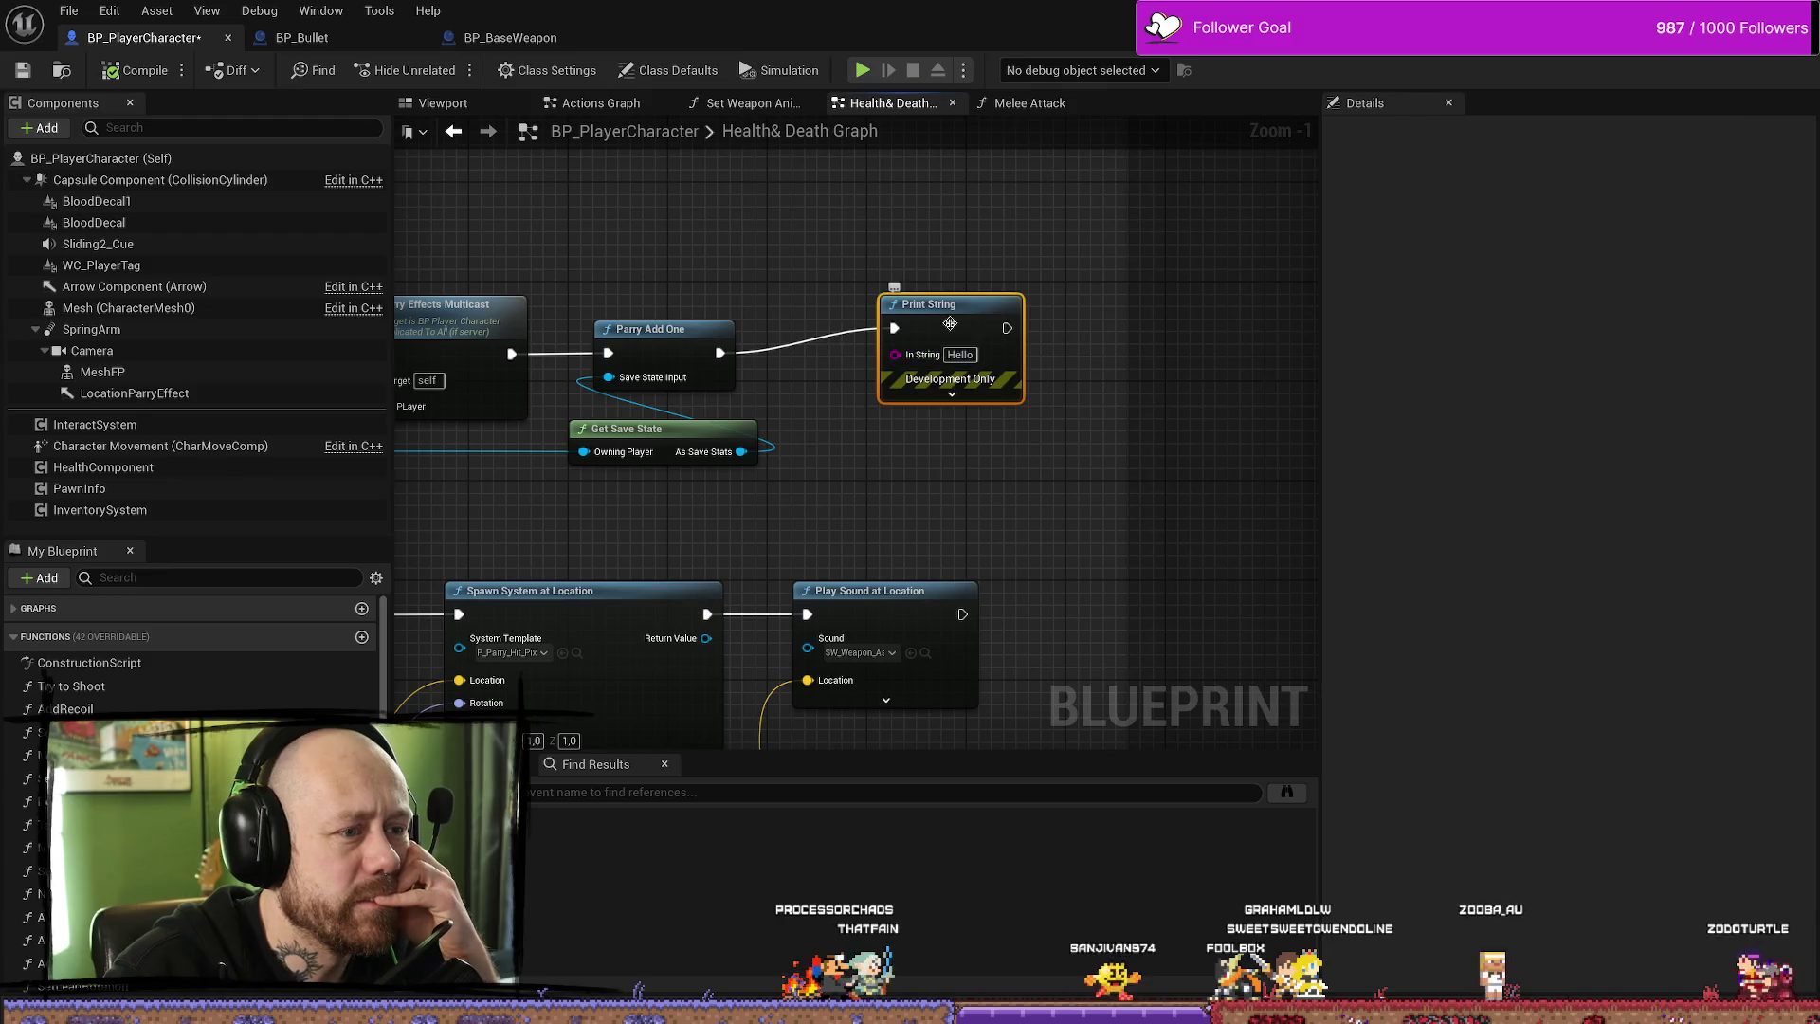
scroll(1020, 284, "down", 6)
scroll(797, 341, "up", 8)
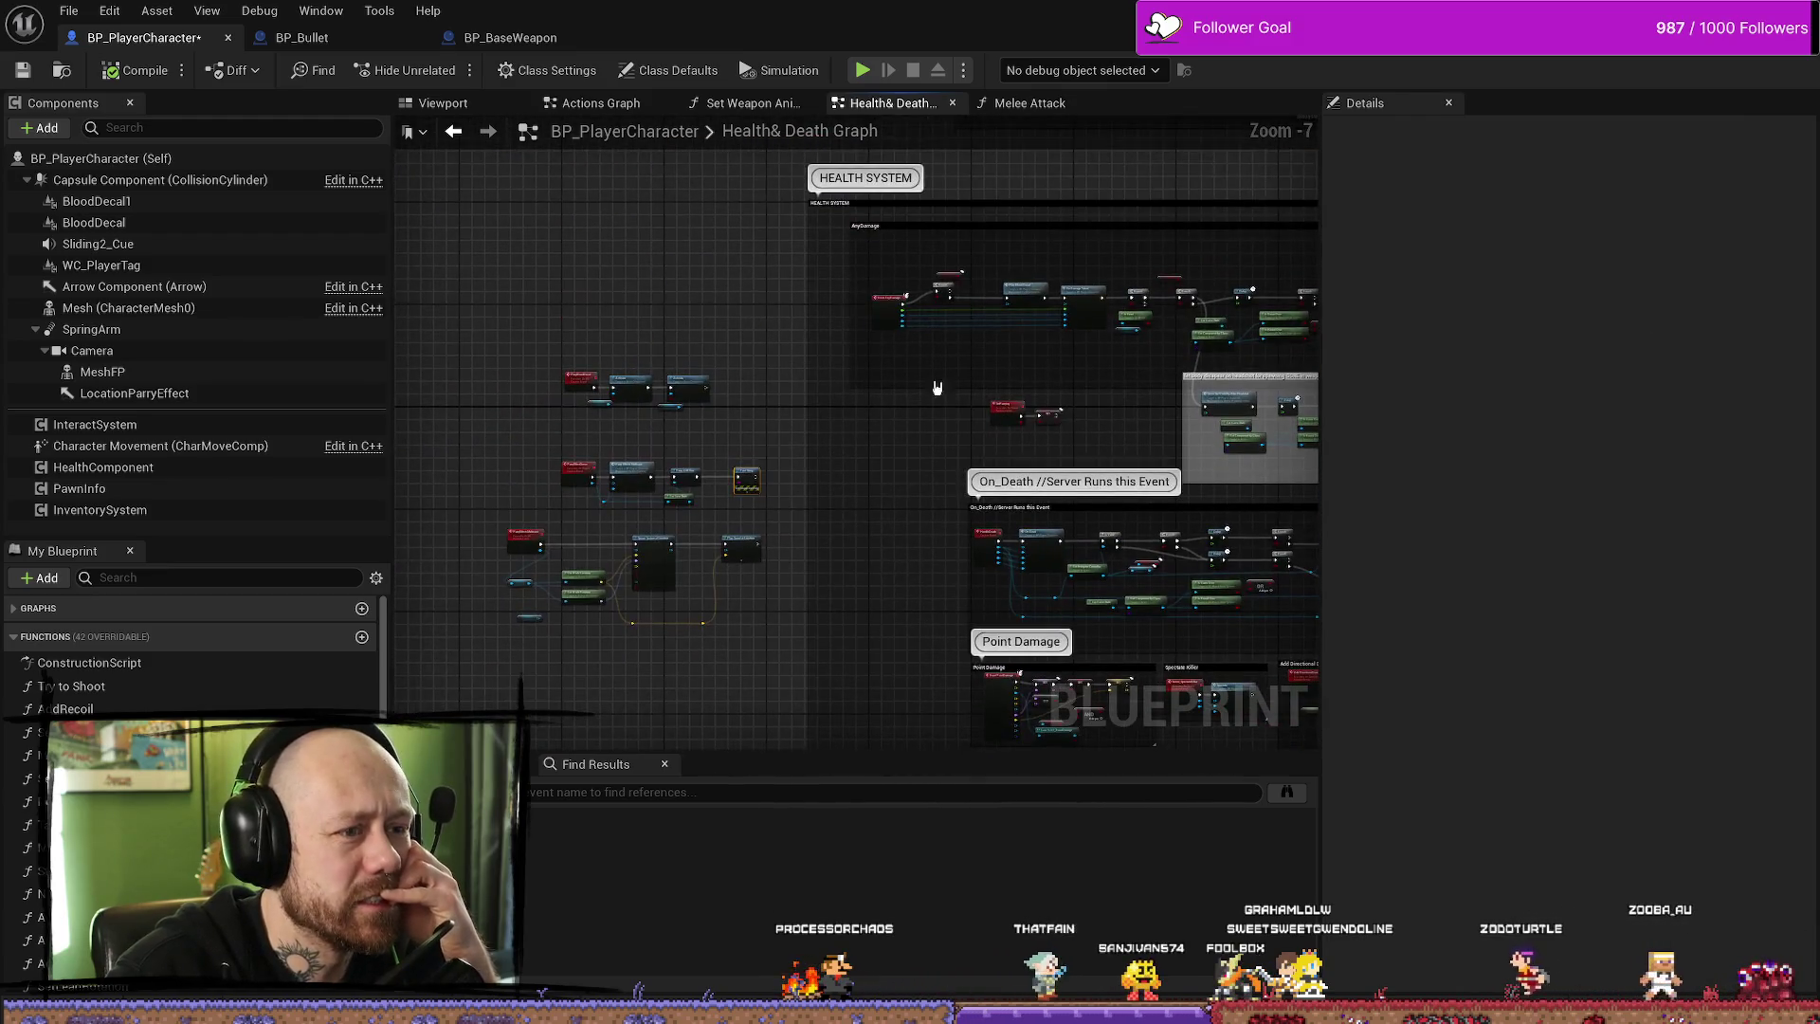
left_click_drag(873, 346, 907, 327)
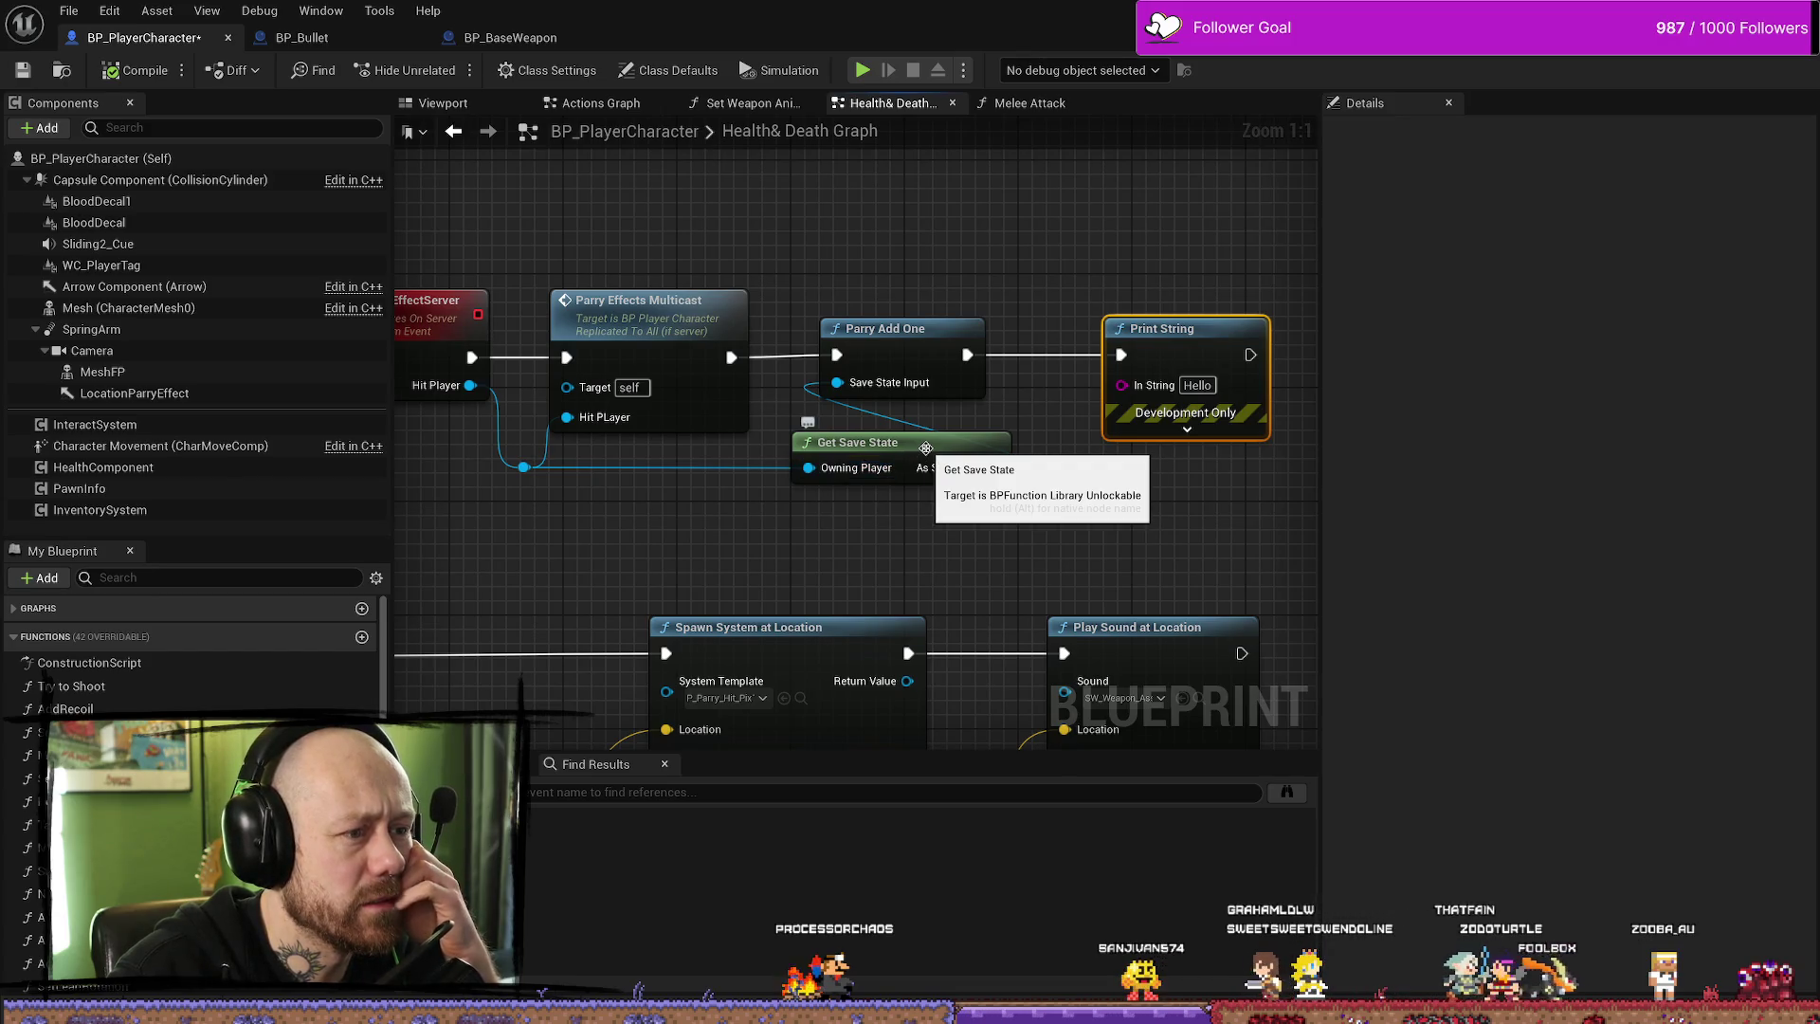
double_click(926, 448)
left_click_drag(870, 602, 1063, 603)
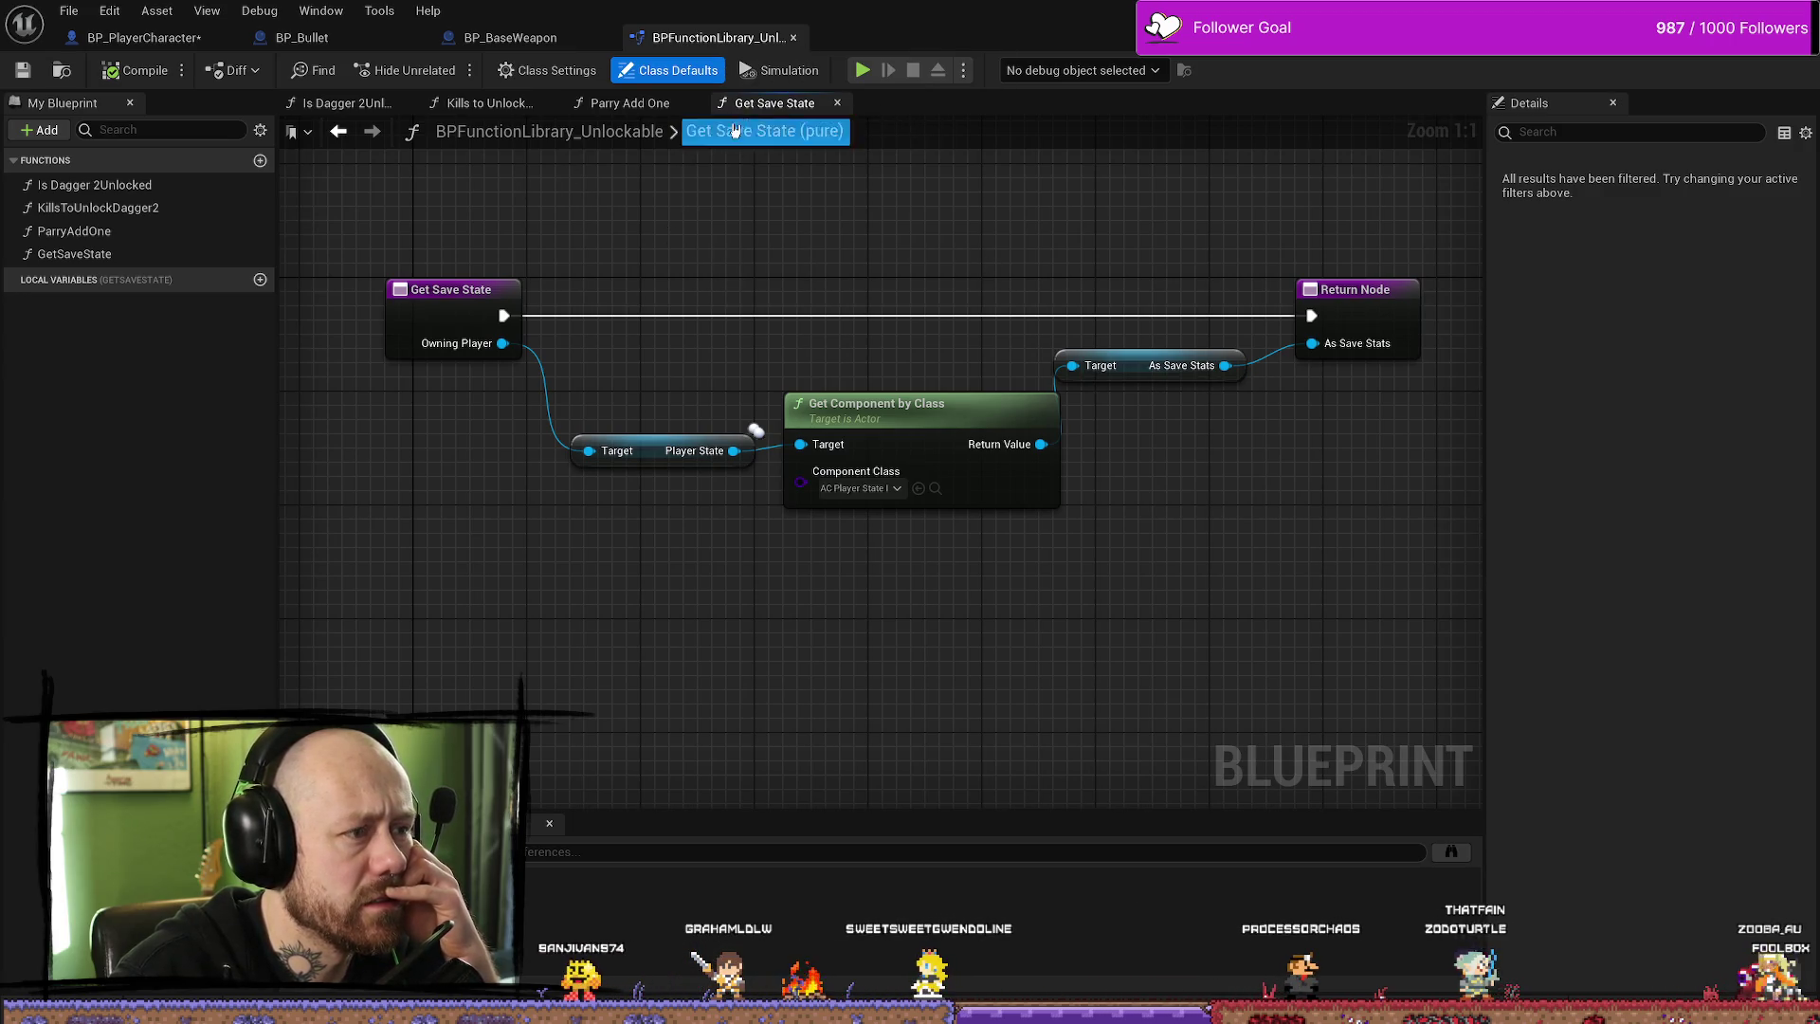
- View Parry Add One's Times Parried increment, then cycle through BP_BaseWeapon and BP_Bullet tabs back
left_click(144, 38)
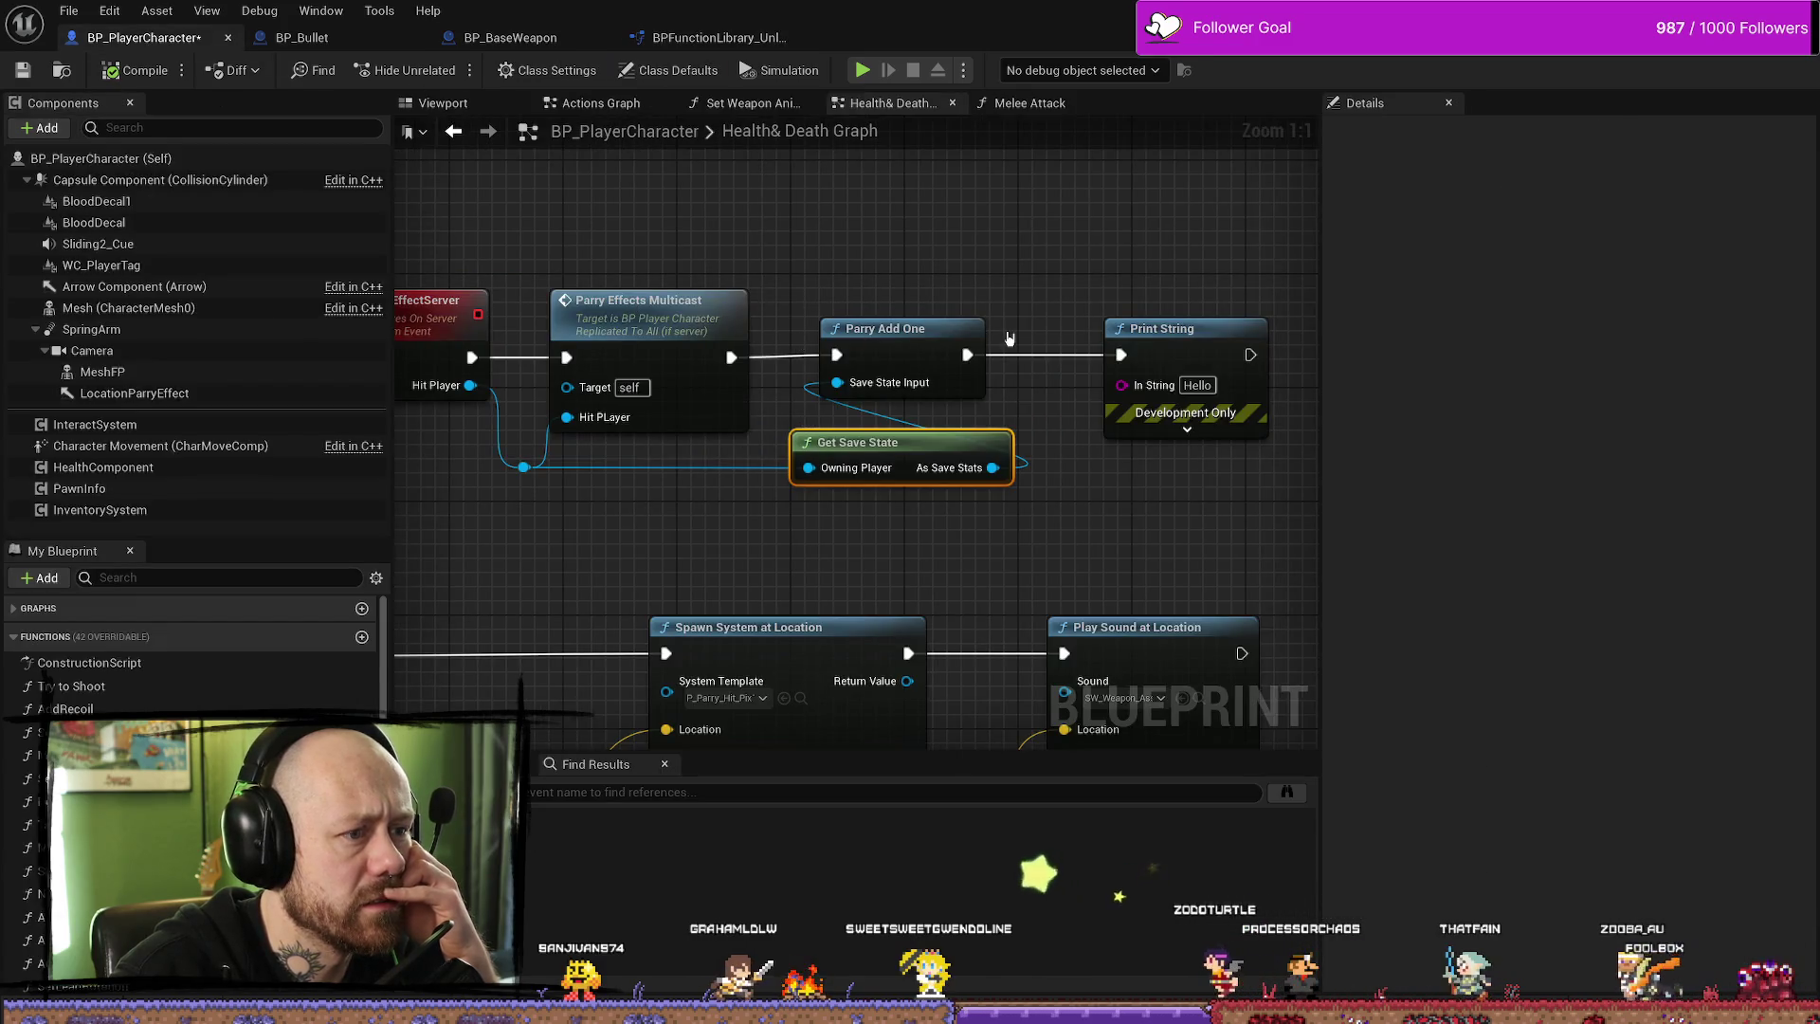
double_click(908, 327)
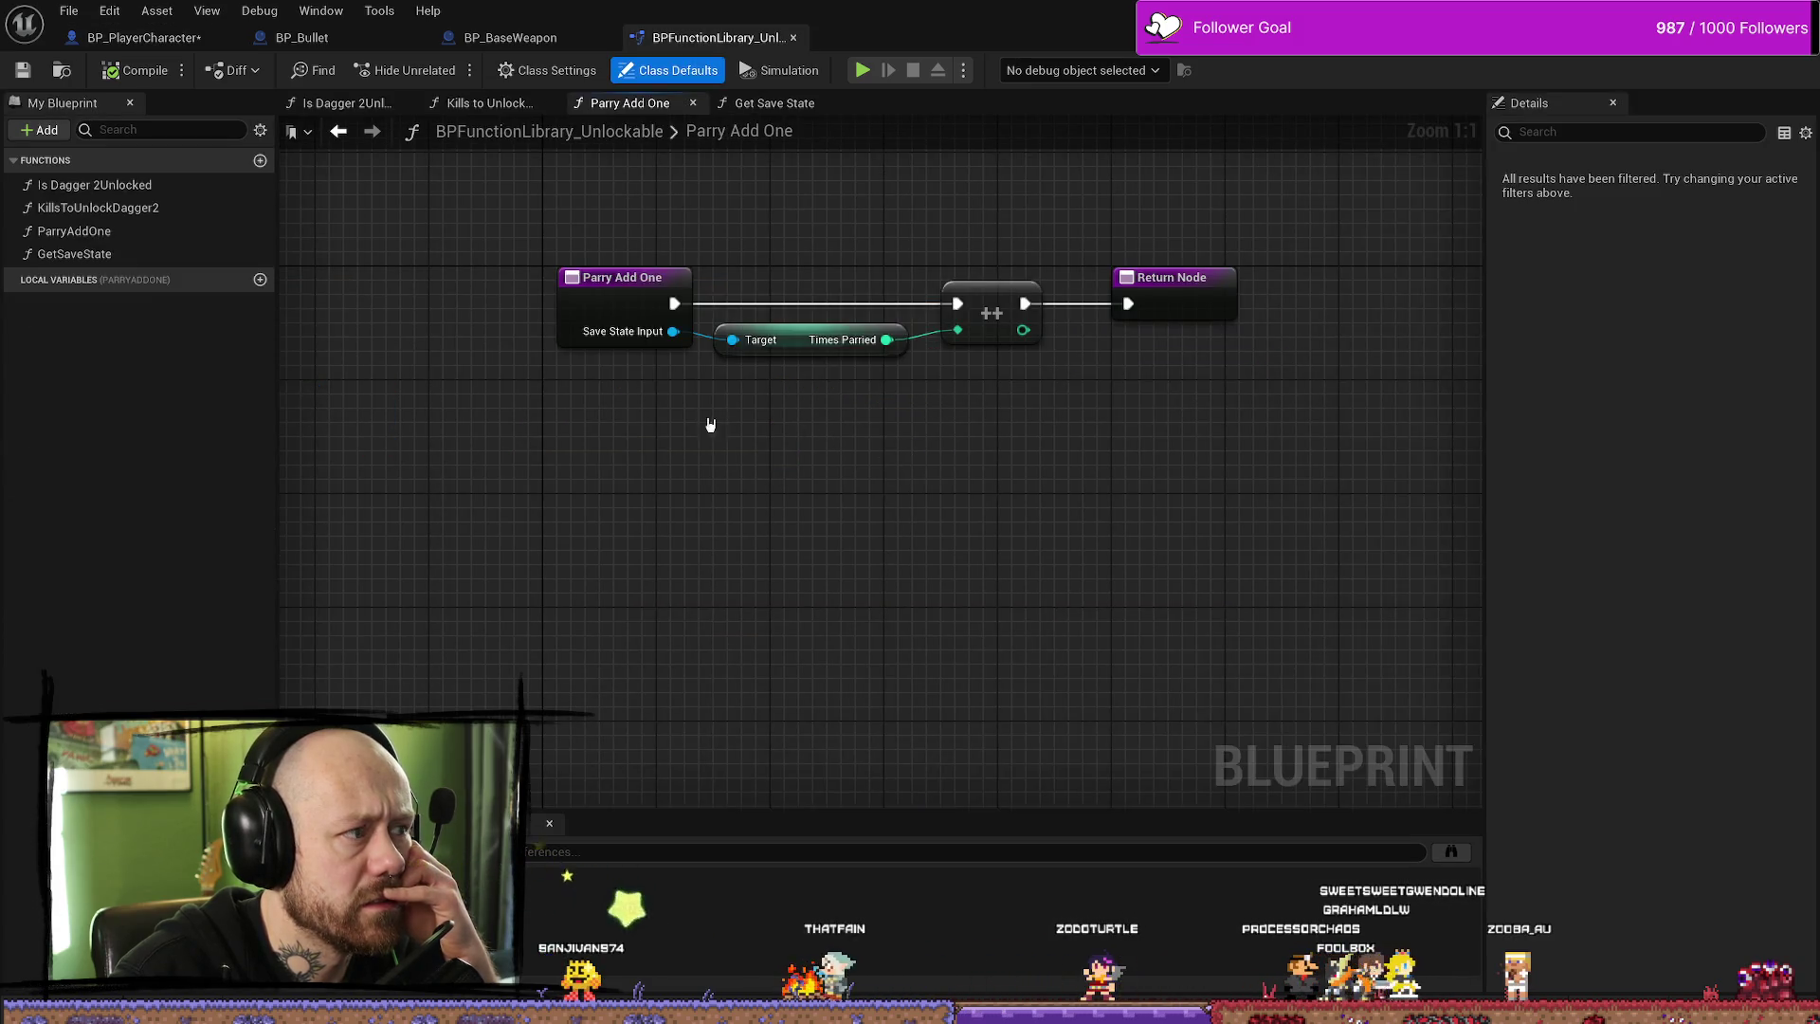
left_click_drag(510, 37, 322, 37)
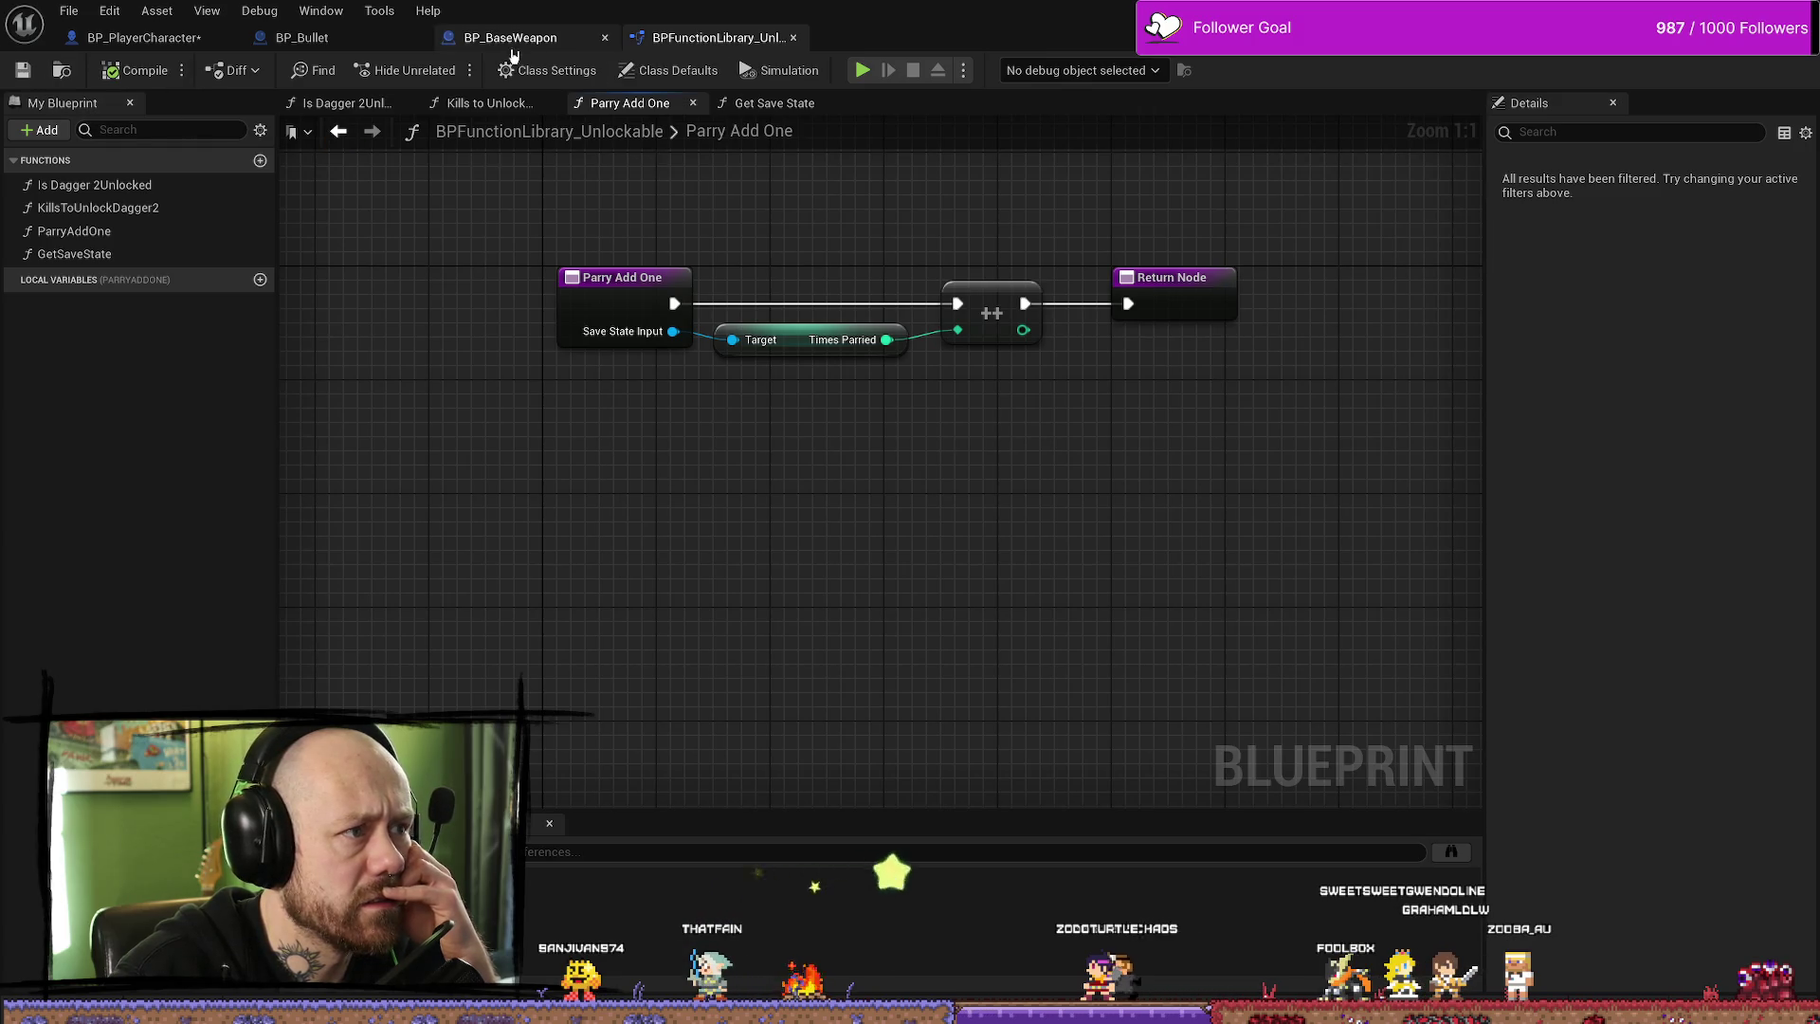
key("ctrl+Tab")
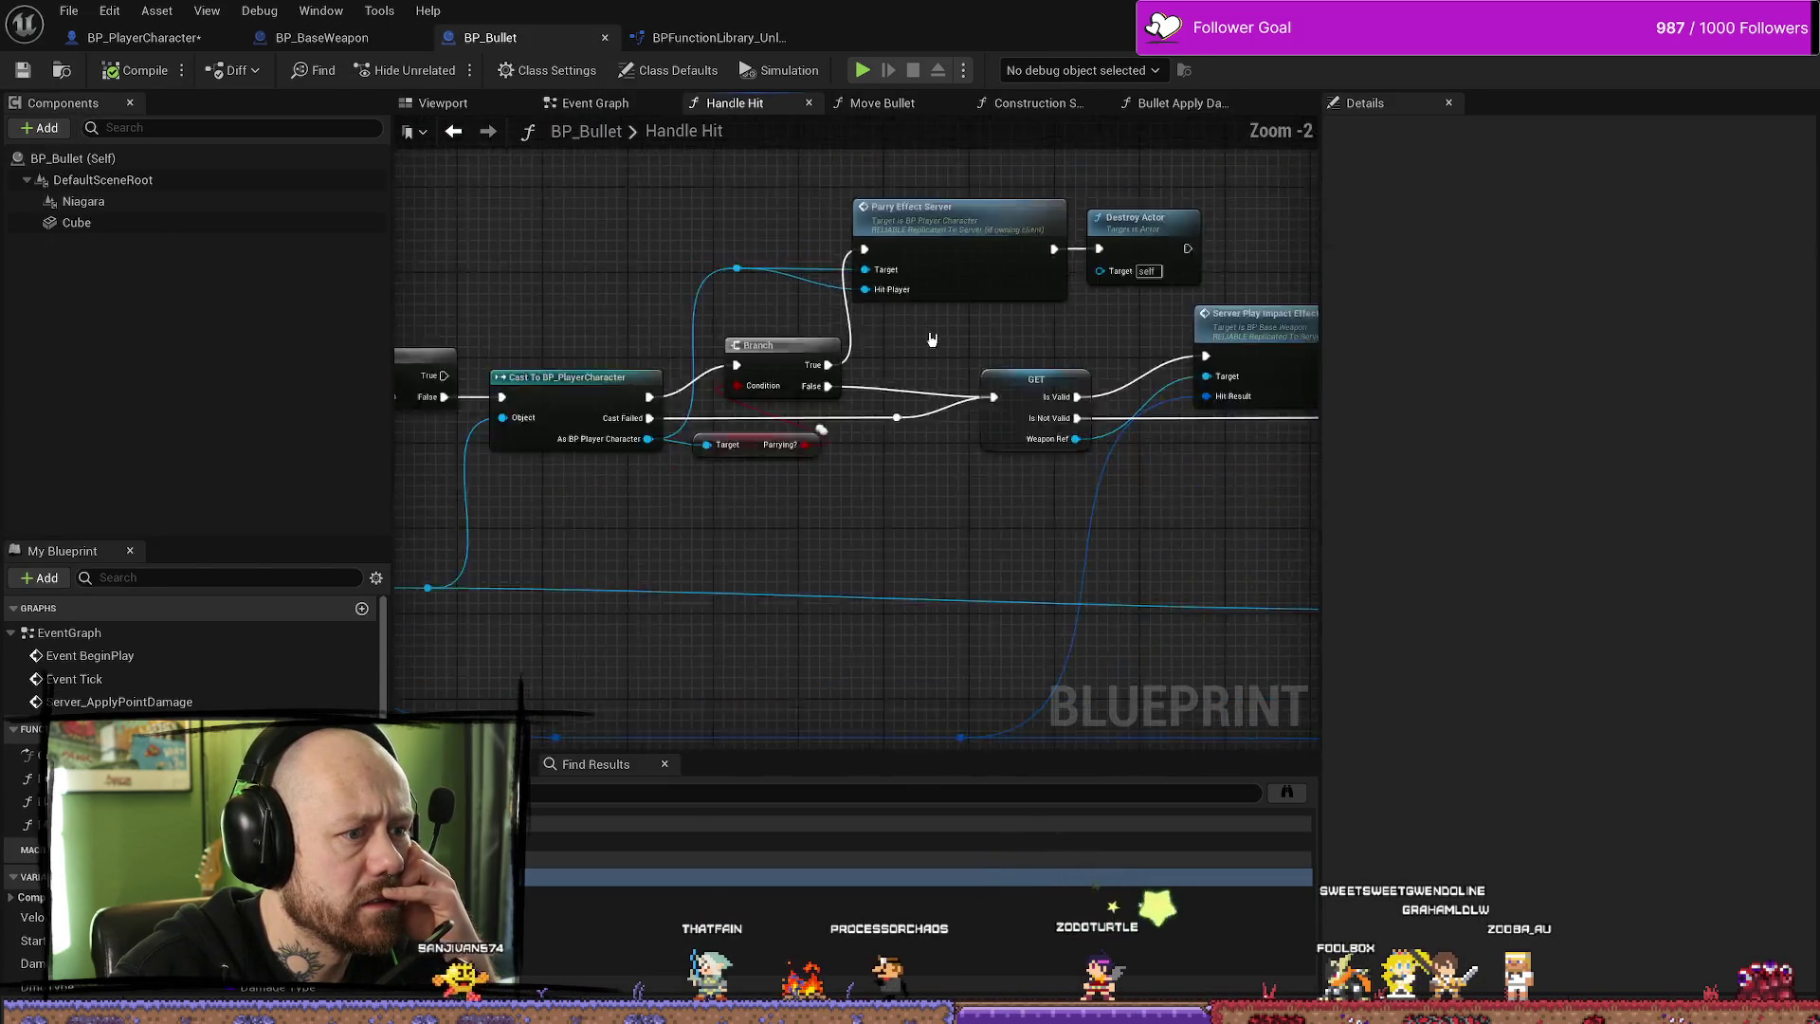
scroll(622, 324, "down", 4)
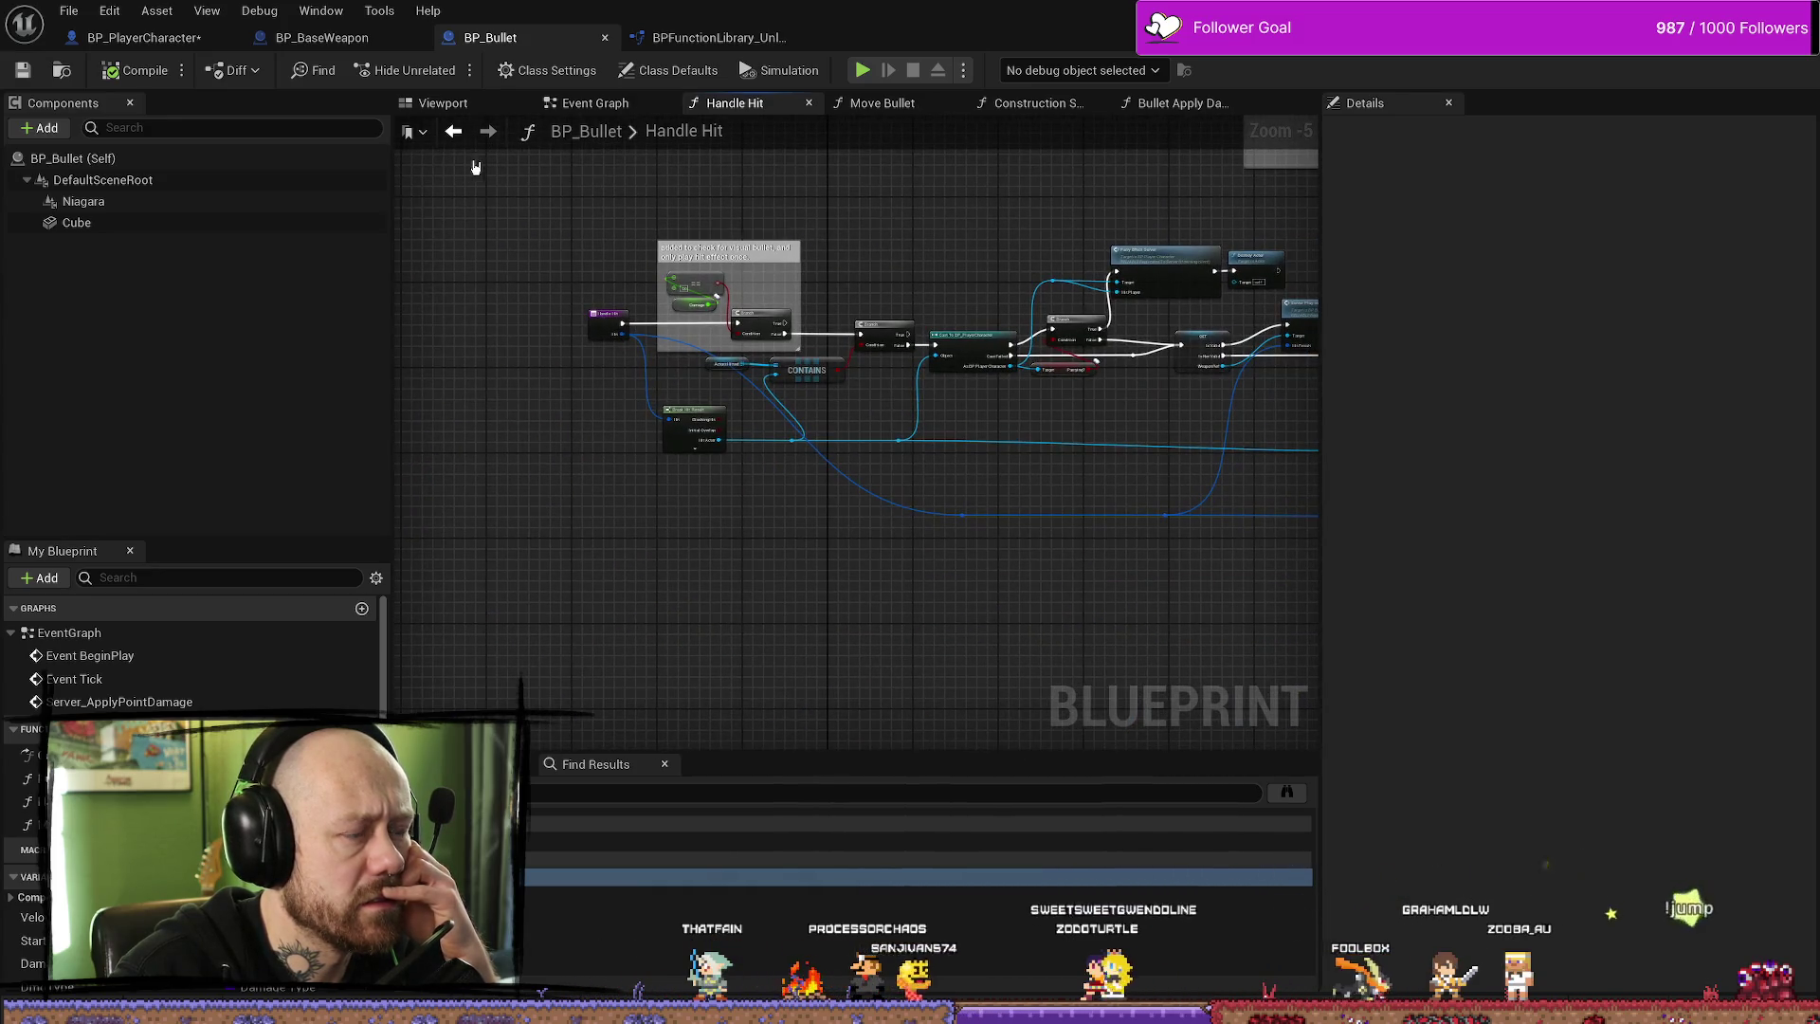
key("ctrl+Tab")
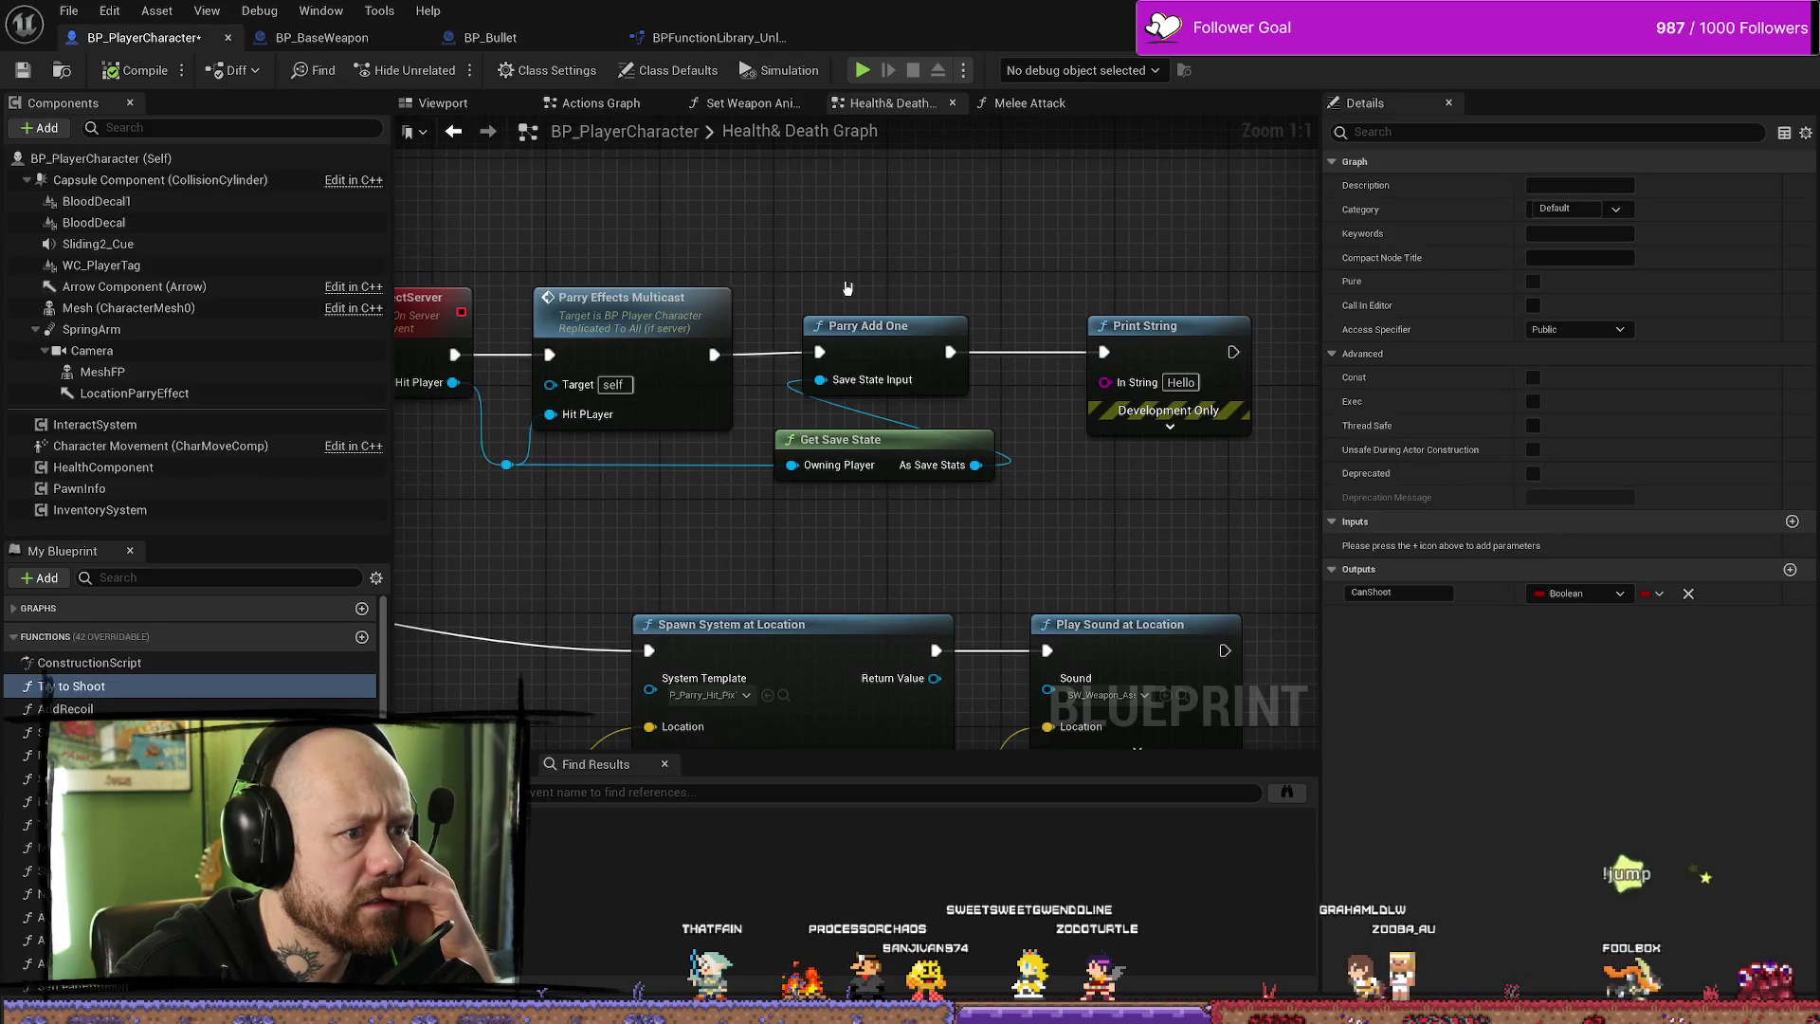
scroll(528, 275, "down", 2)
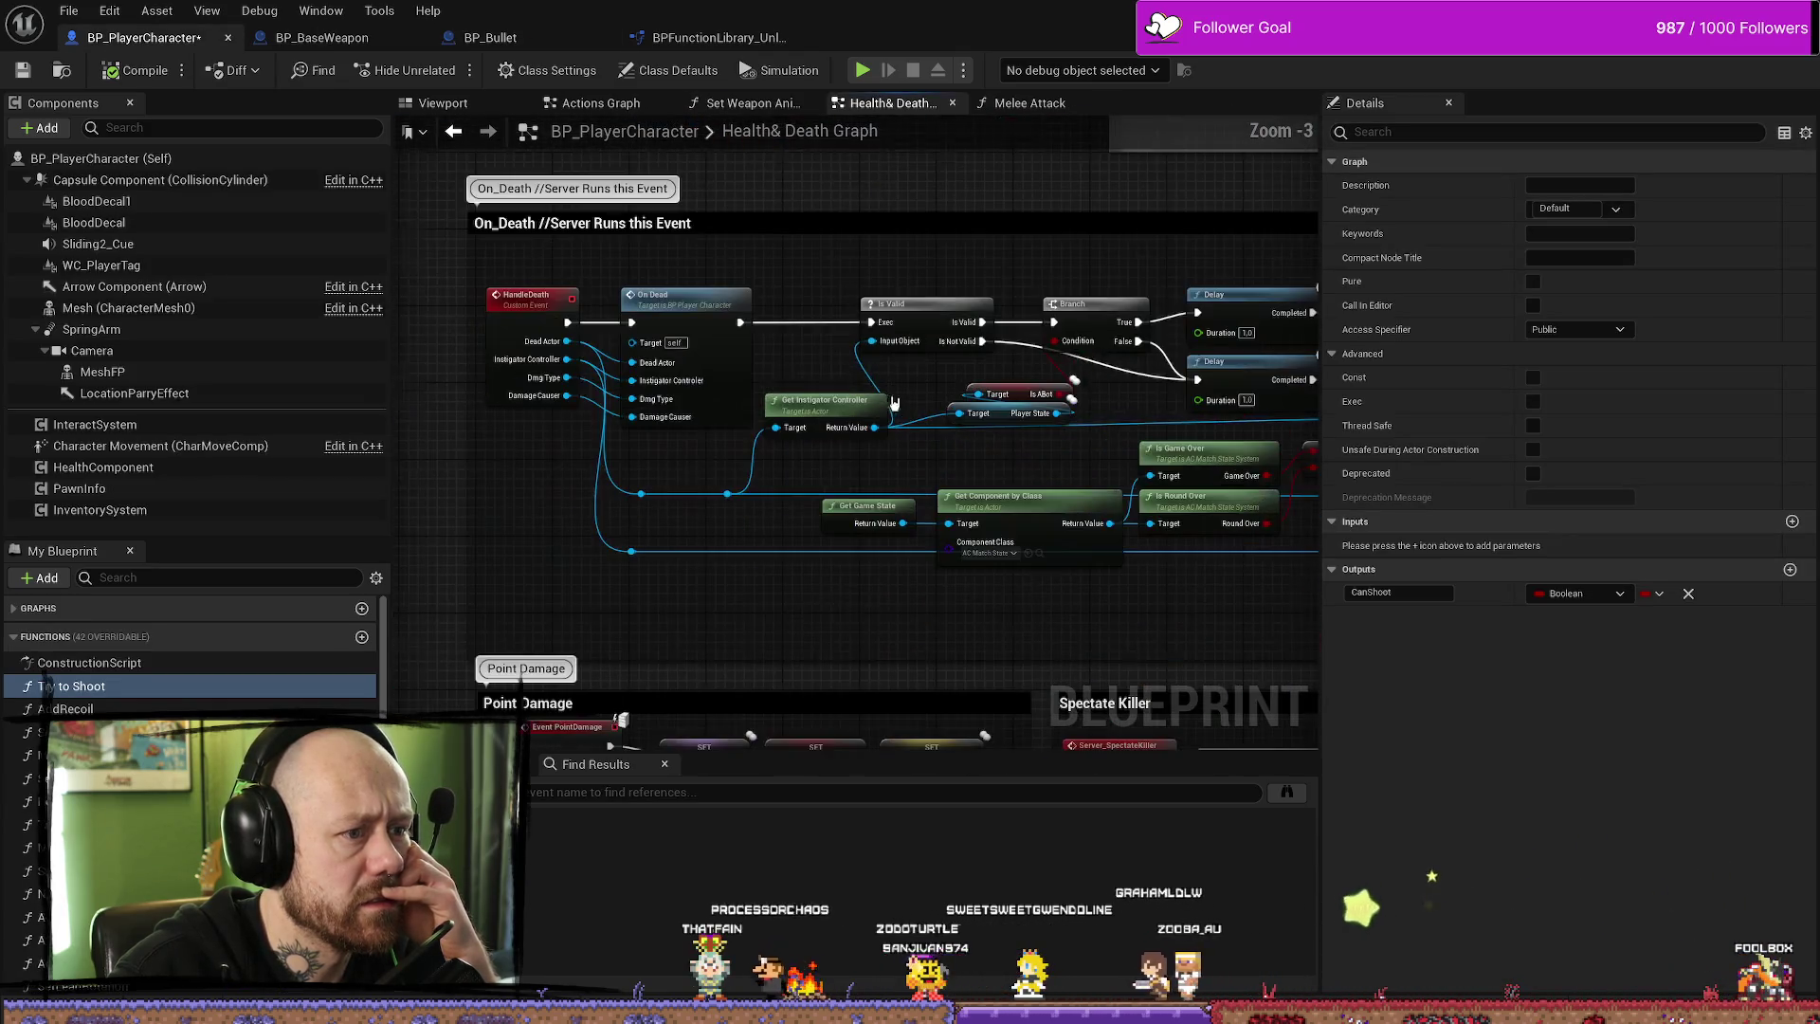
scroll(801, 317, "down", 1)
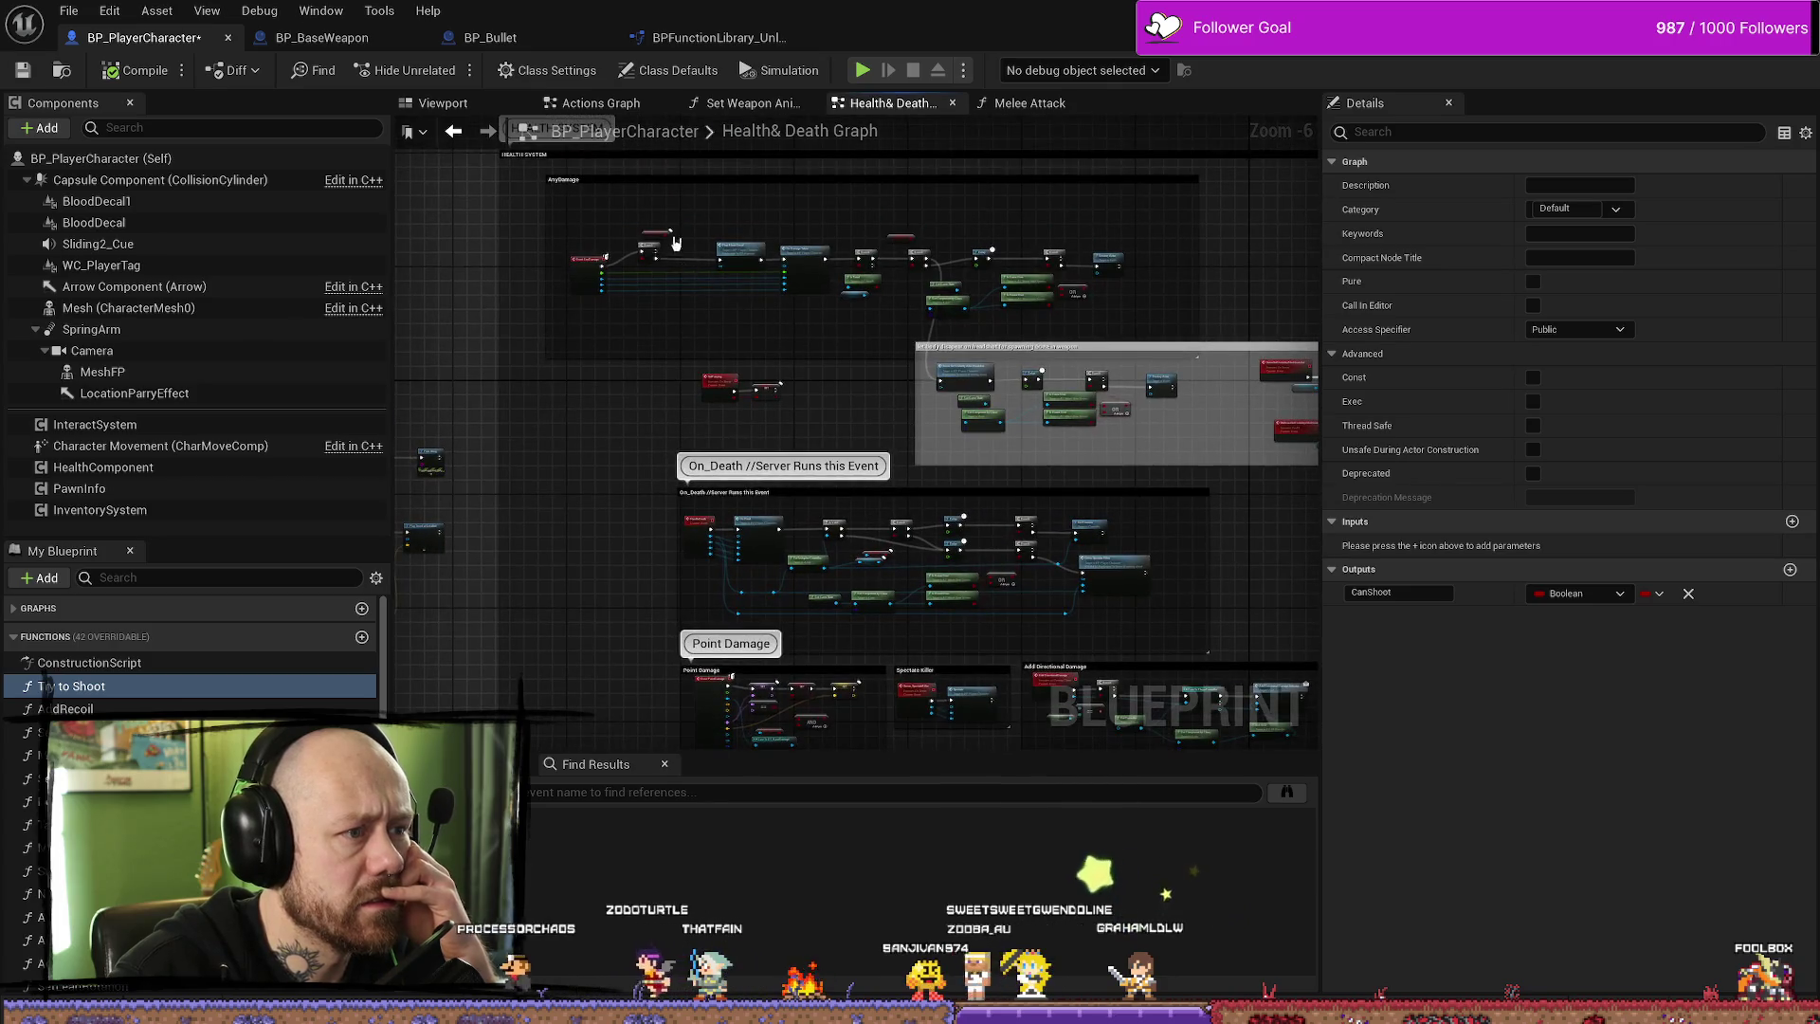
scroll(663, 235, "up", 4)
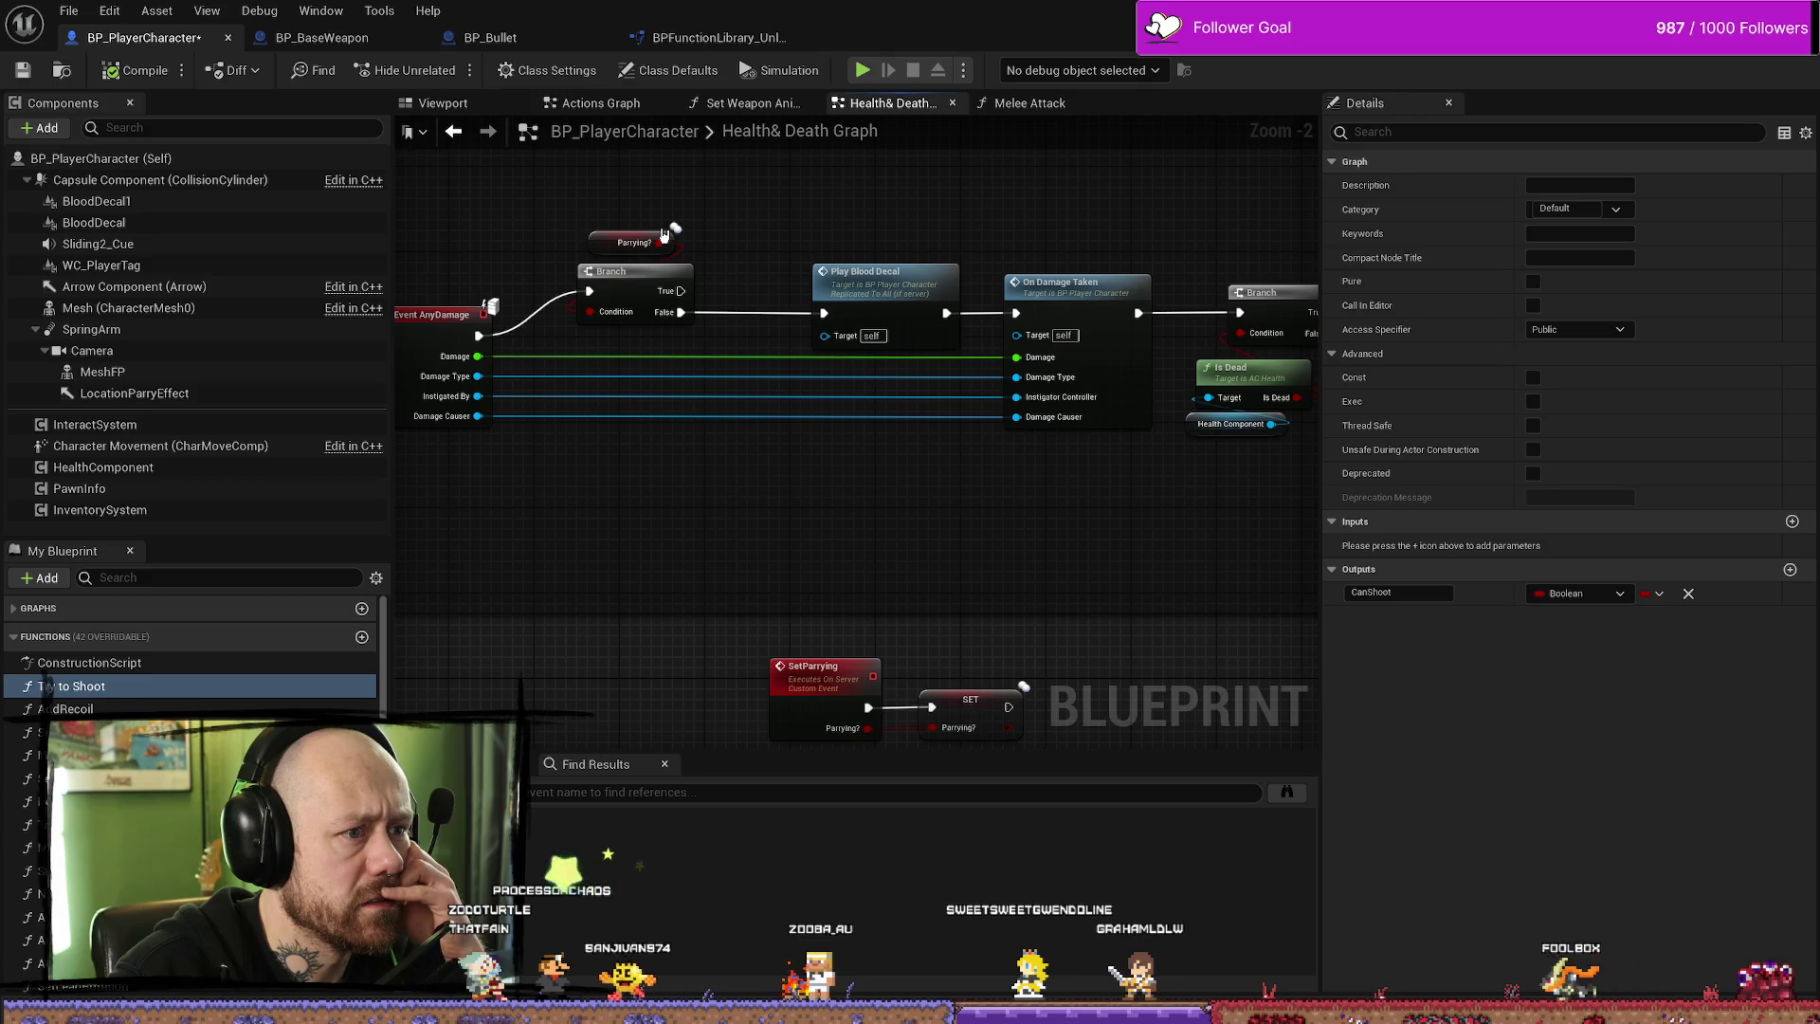
left_click_drag(674, 227, 689, 337)
scroll(841, 252, "down", 2)
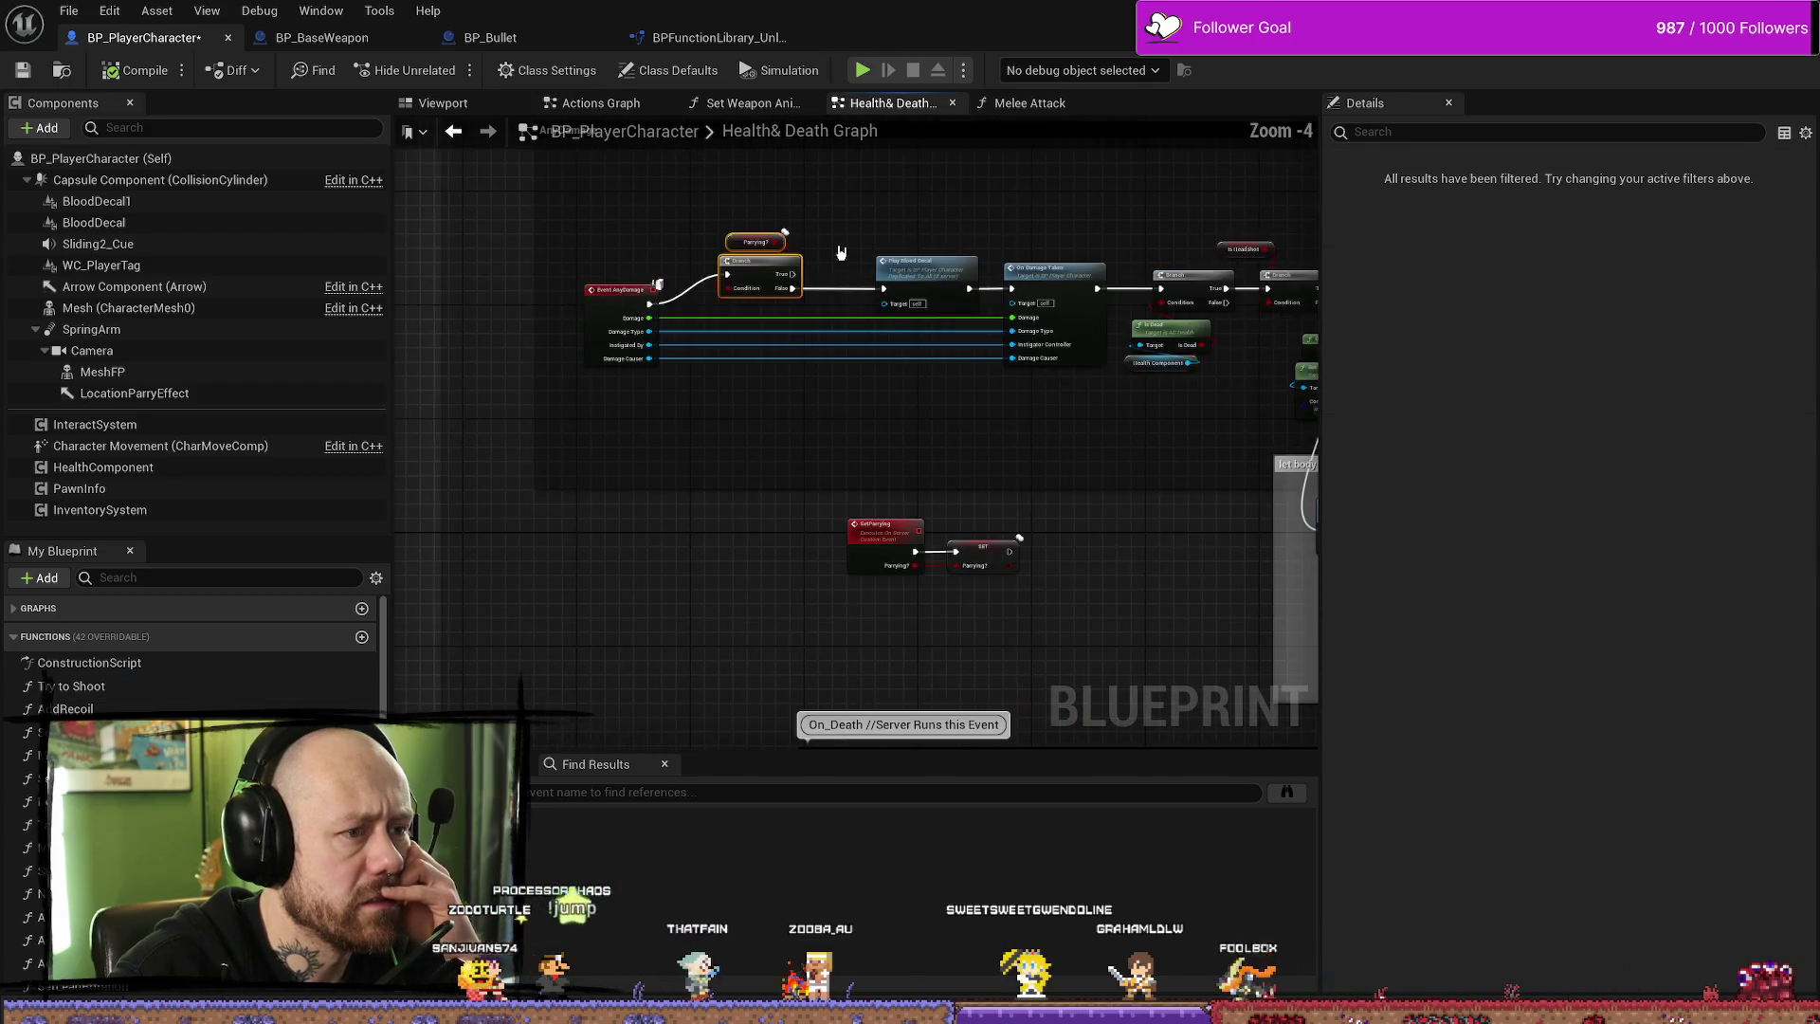
scroll(841, 254, "down", 2)
scroll(804, 285, "up", 2)
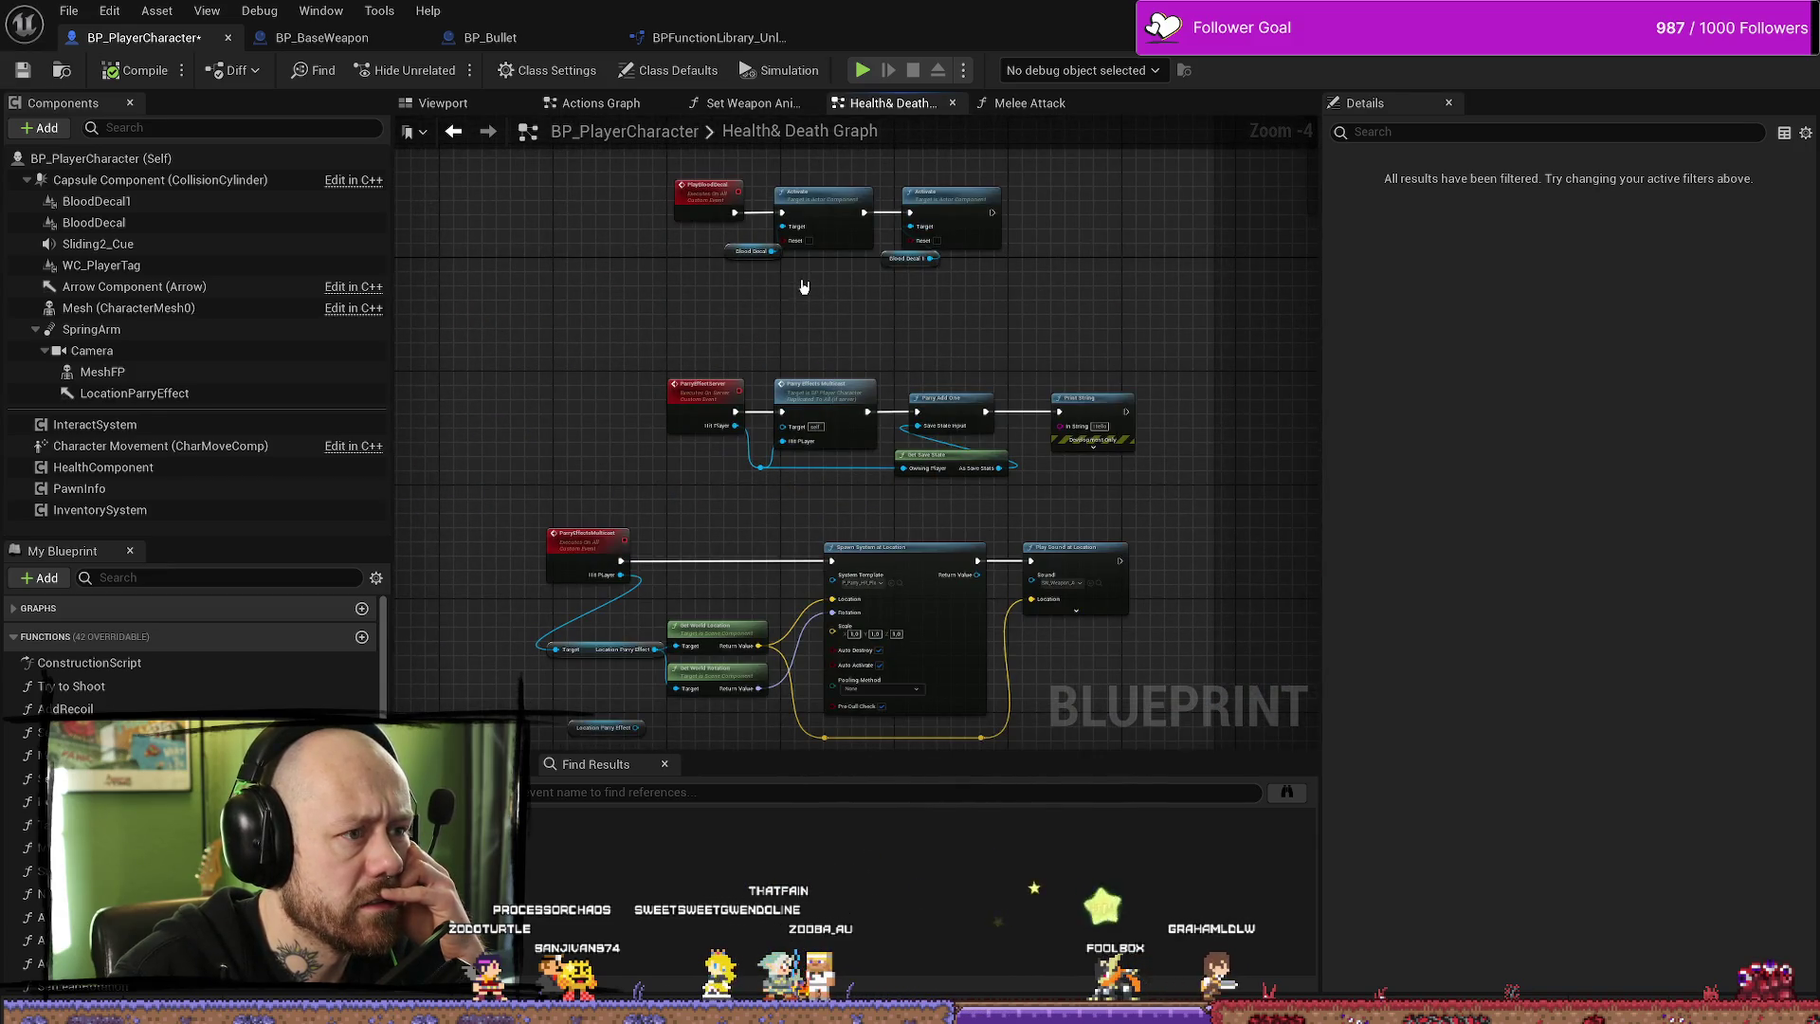
scroll(812, 297, "up", 1)
left_click_drag(813, 297, 812, 368)
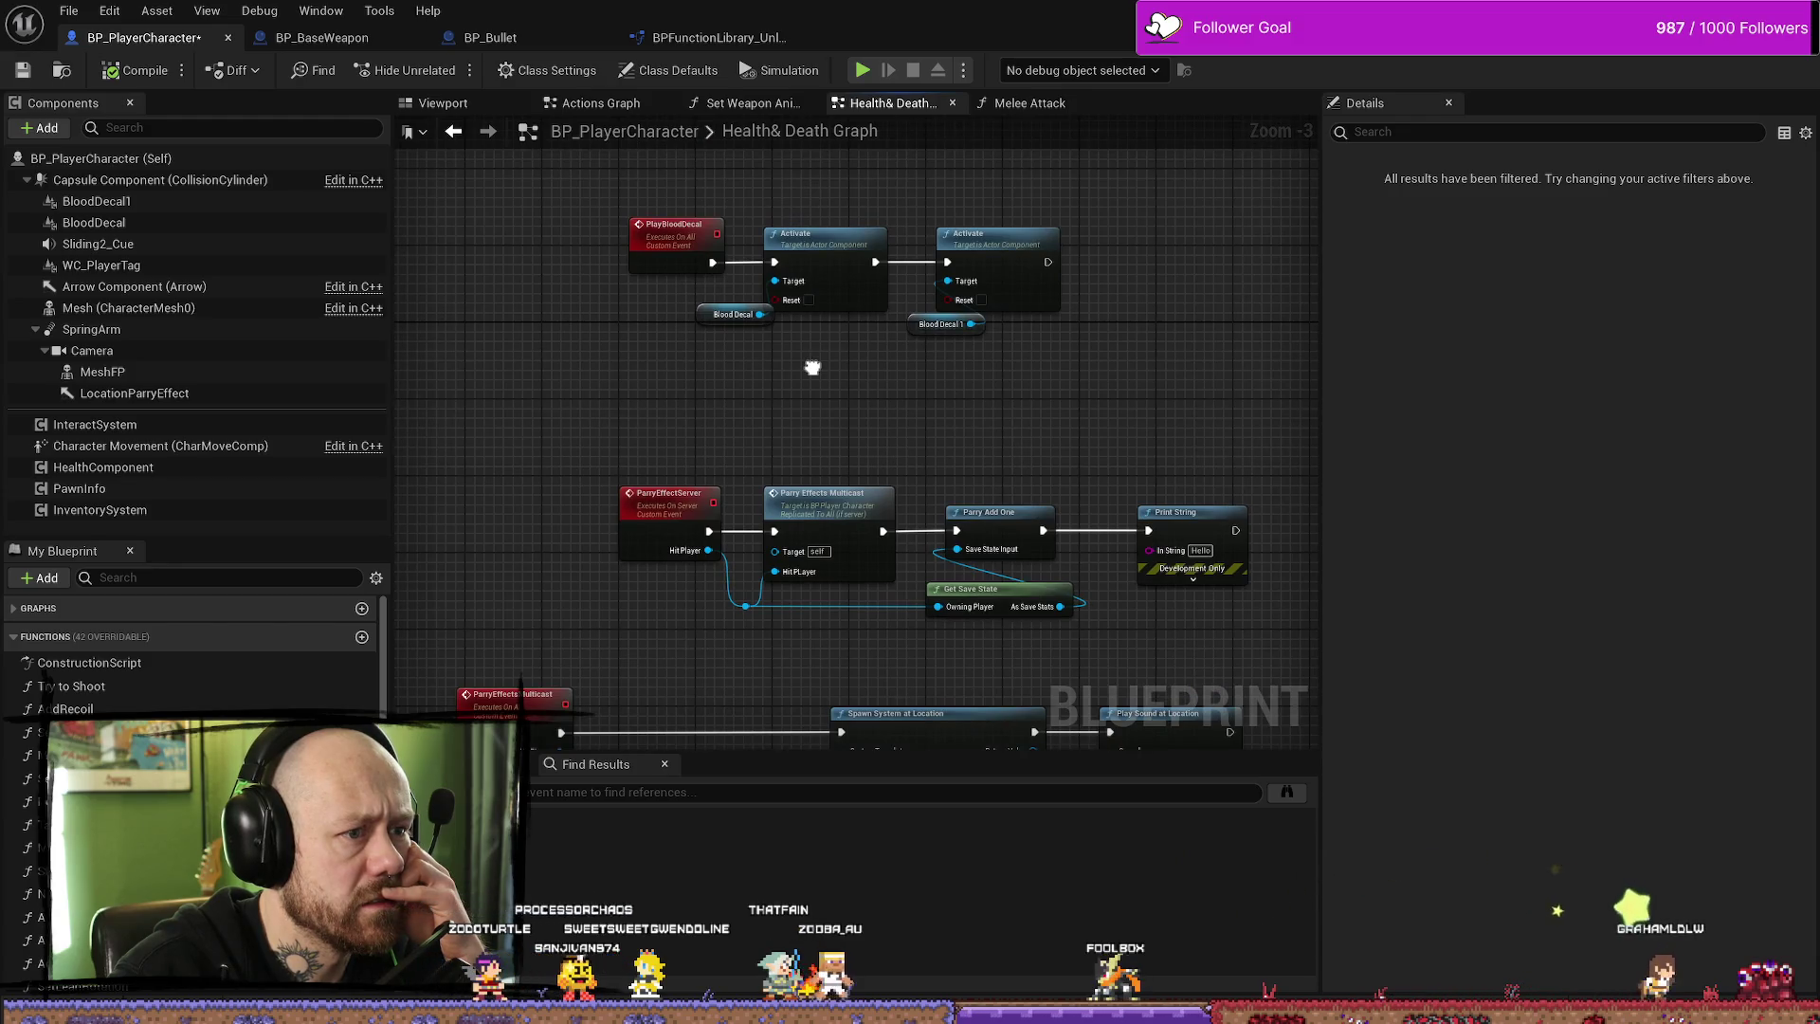
left_click_drag(812, 367, 814, 238)
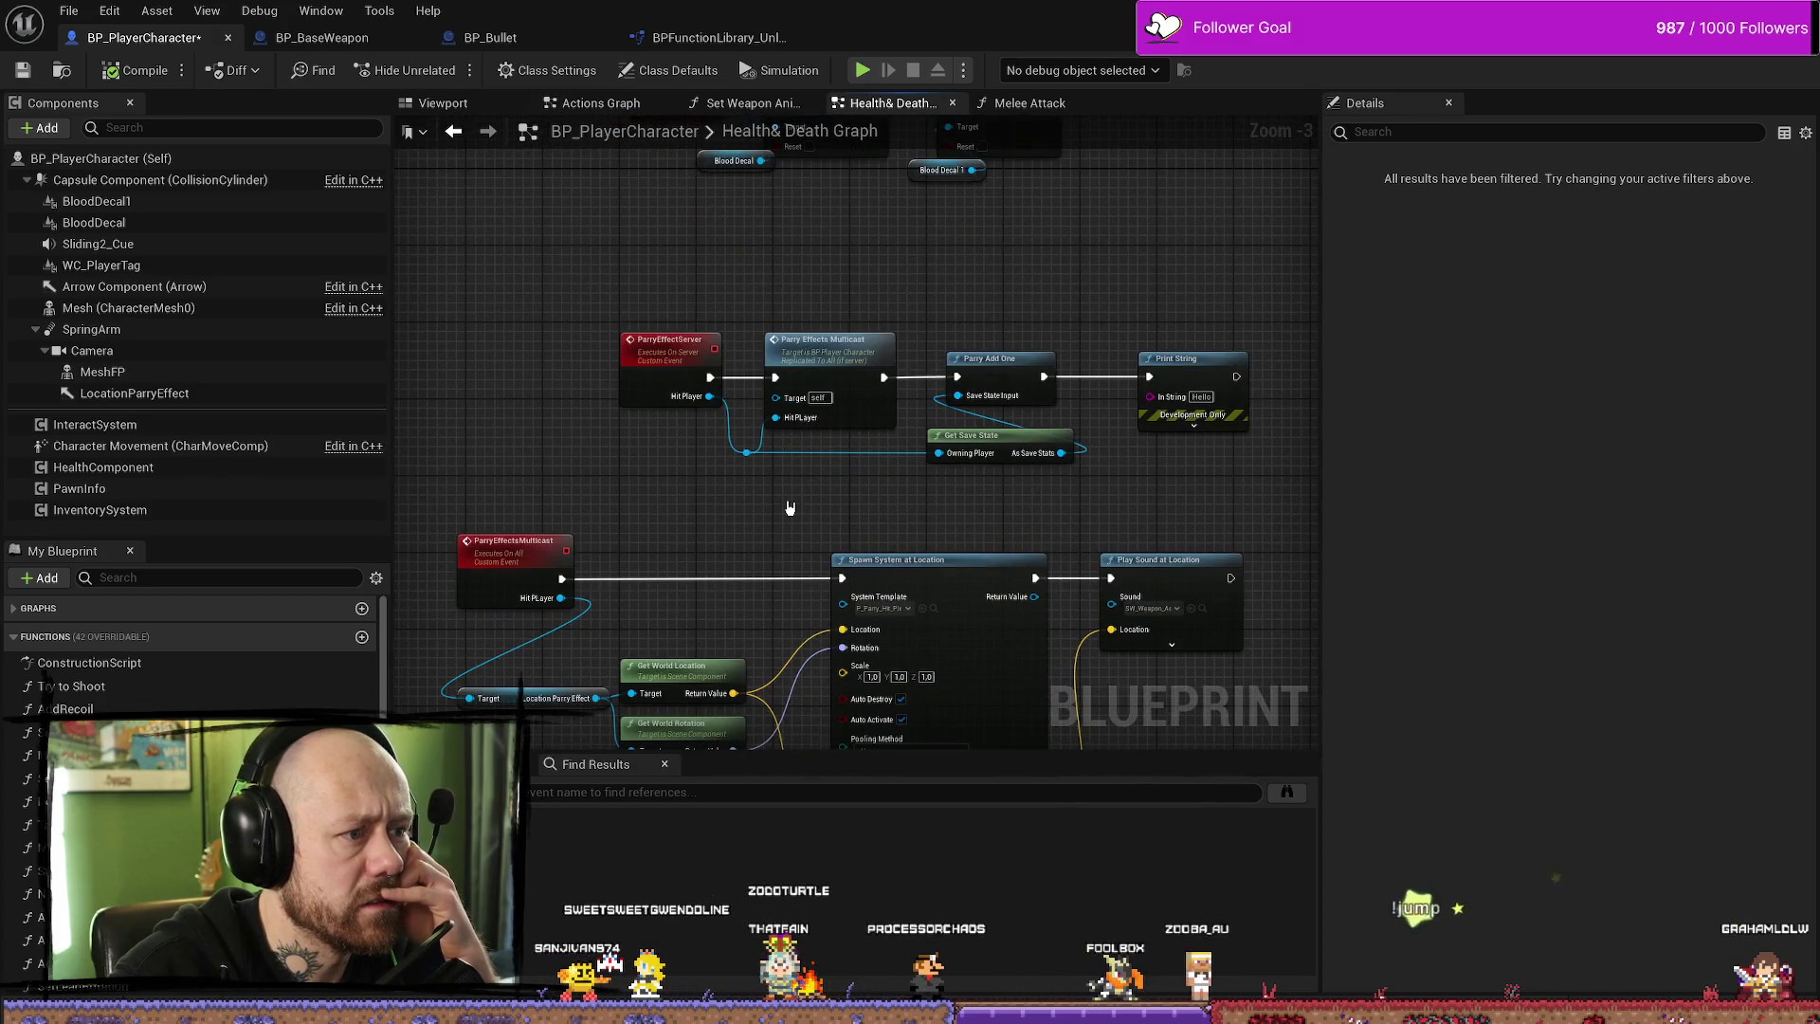
left_click_drag(789, 508, 787, 485)
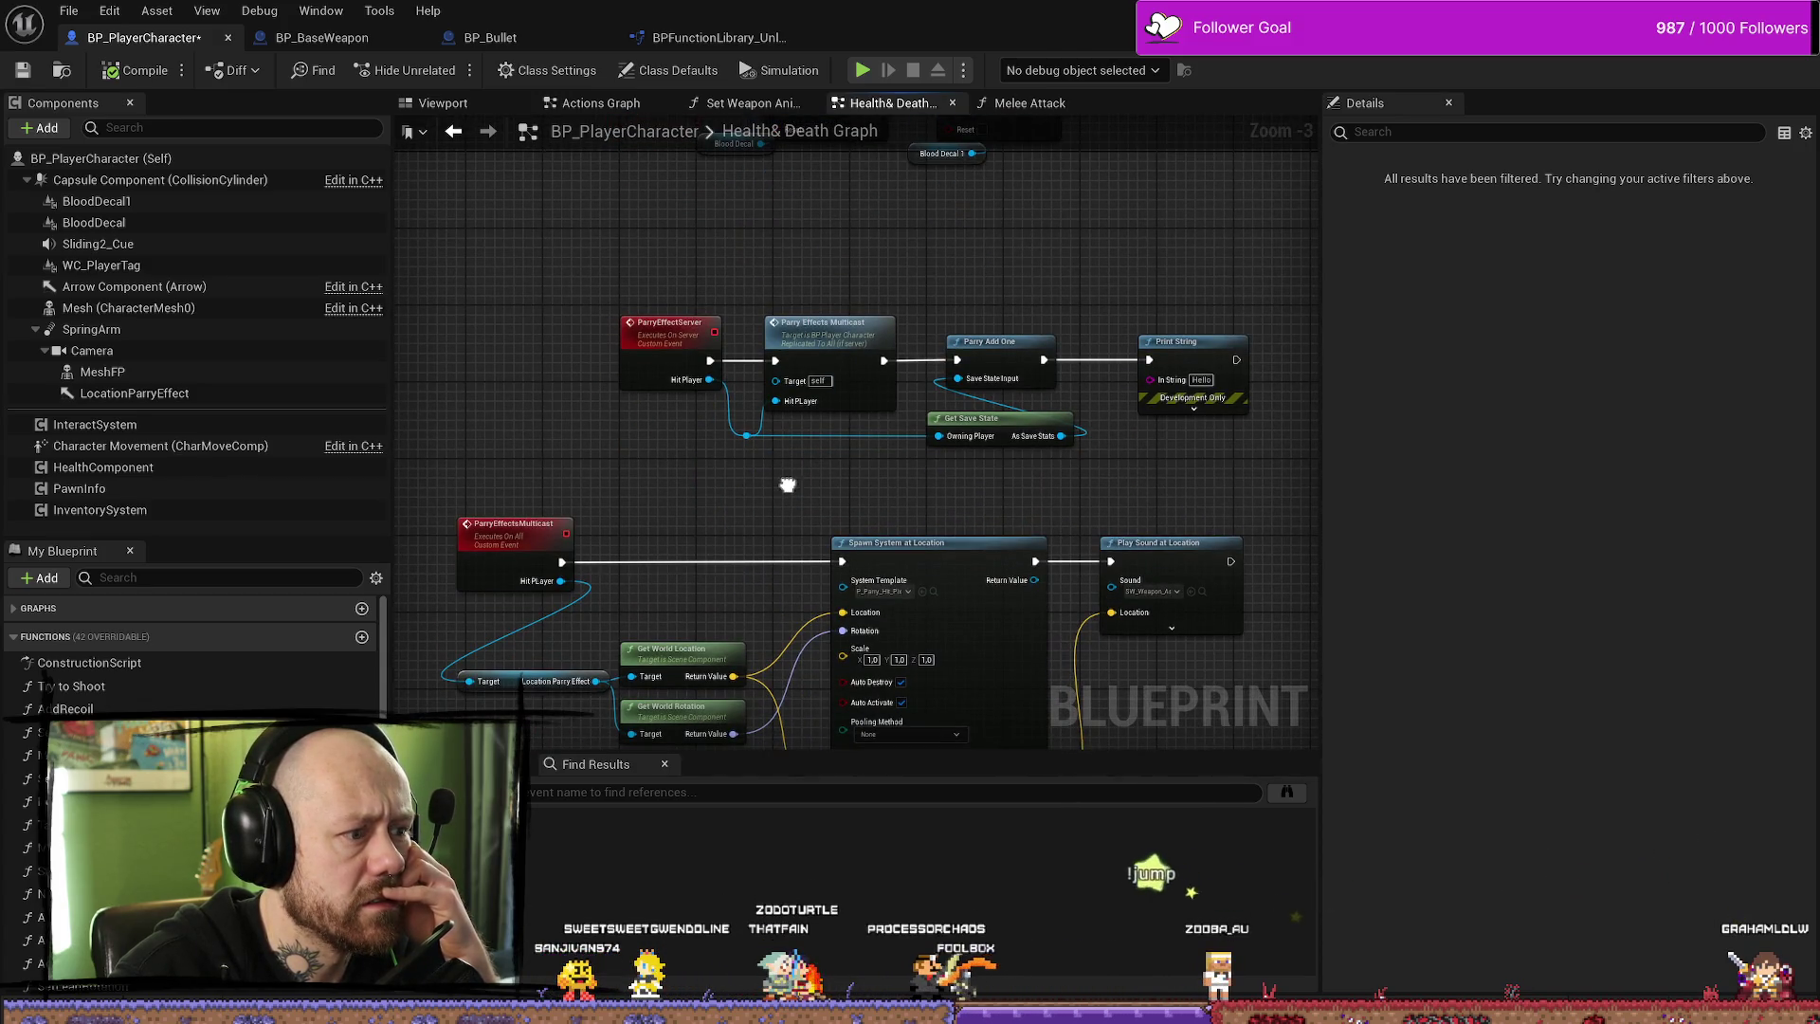
left_click_drag(720, 580, 730, 469)
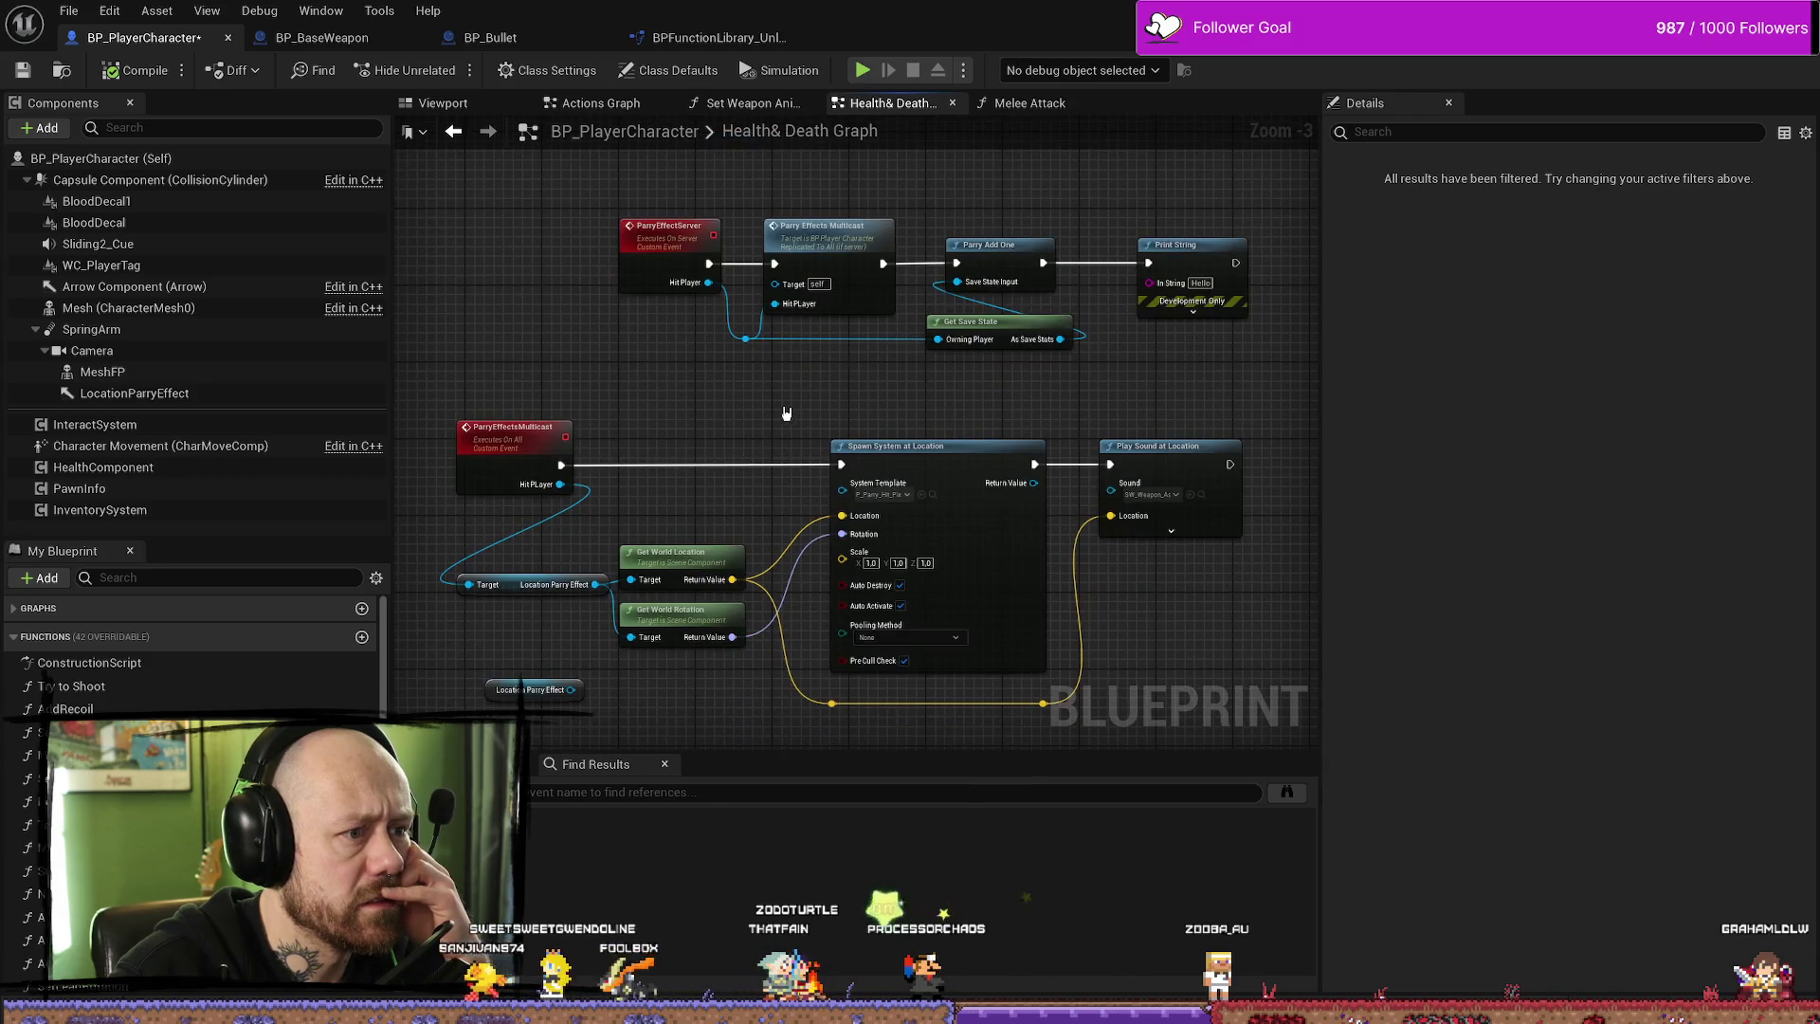
left_click_drag(785, 413, 730, 447)
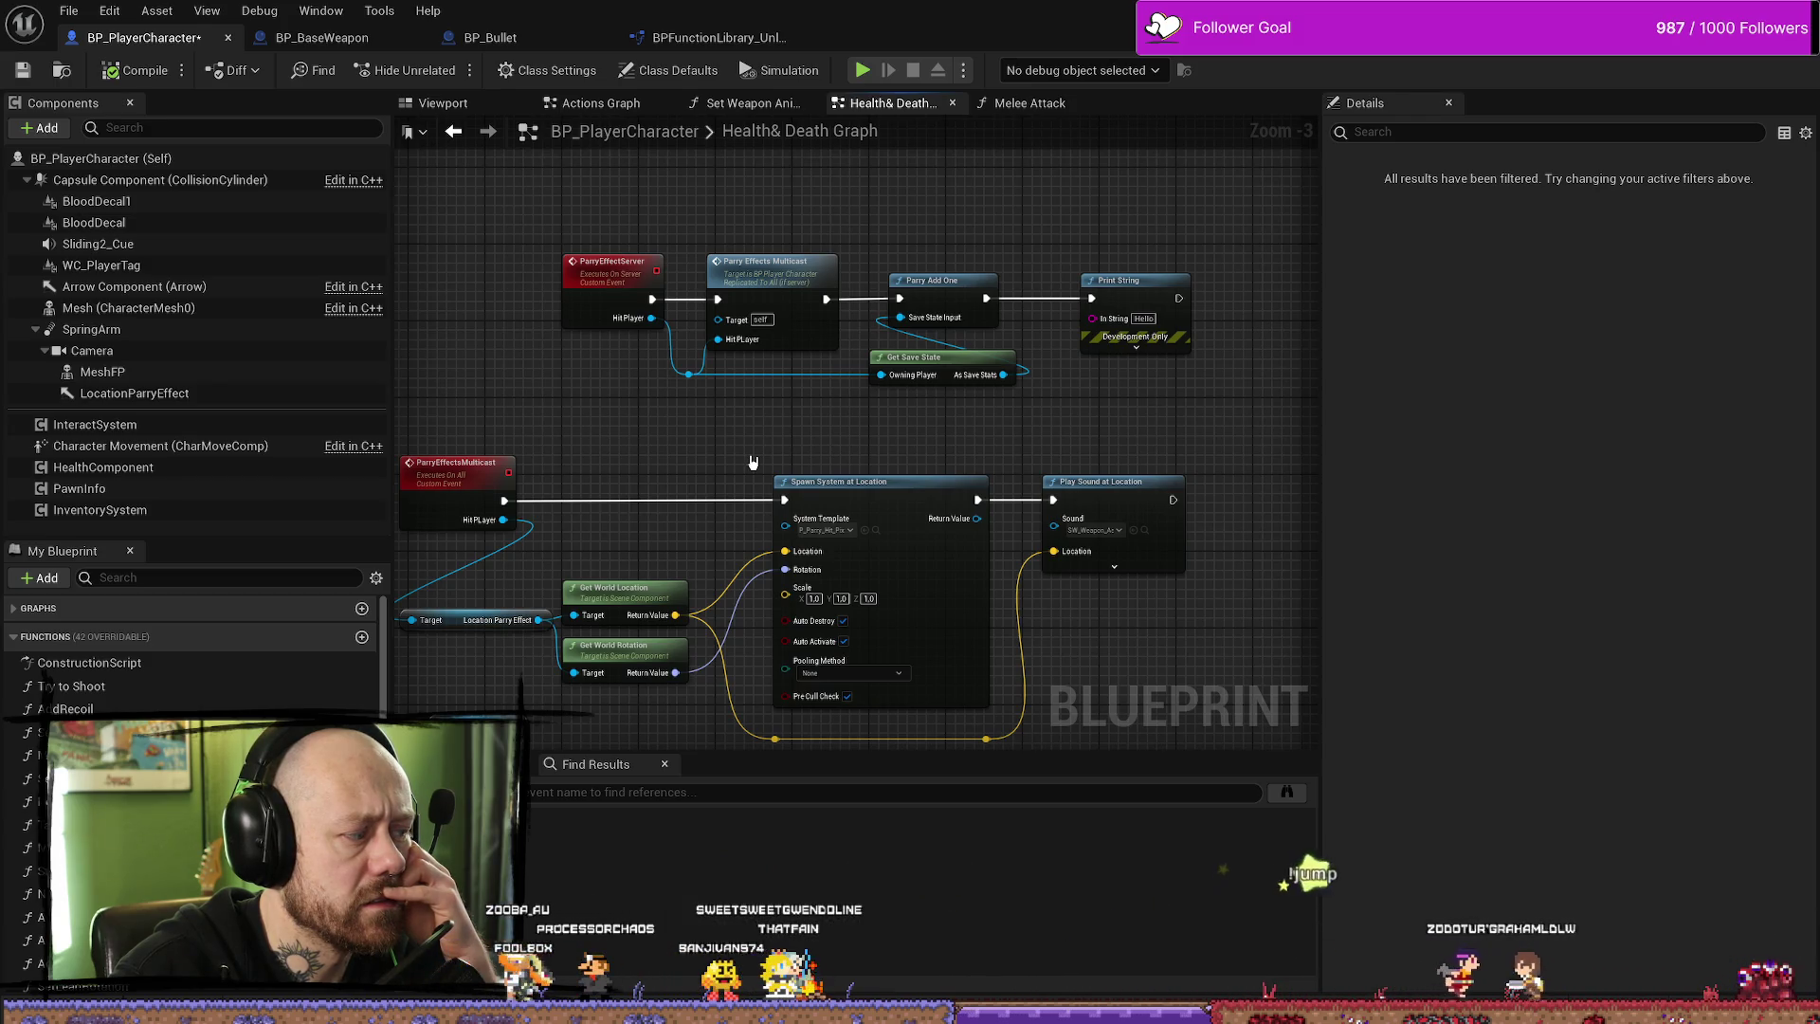
scroll(753, 461, "down", 4)
scroll(858, 294, "up", 4)
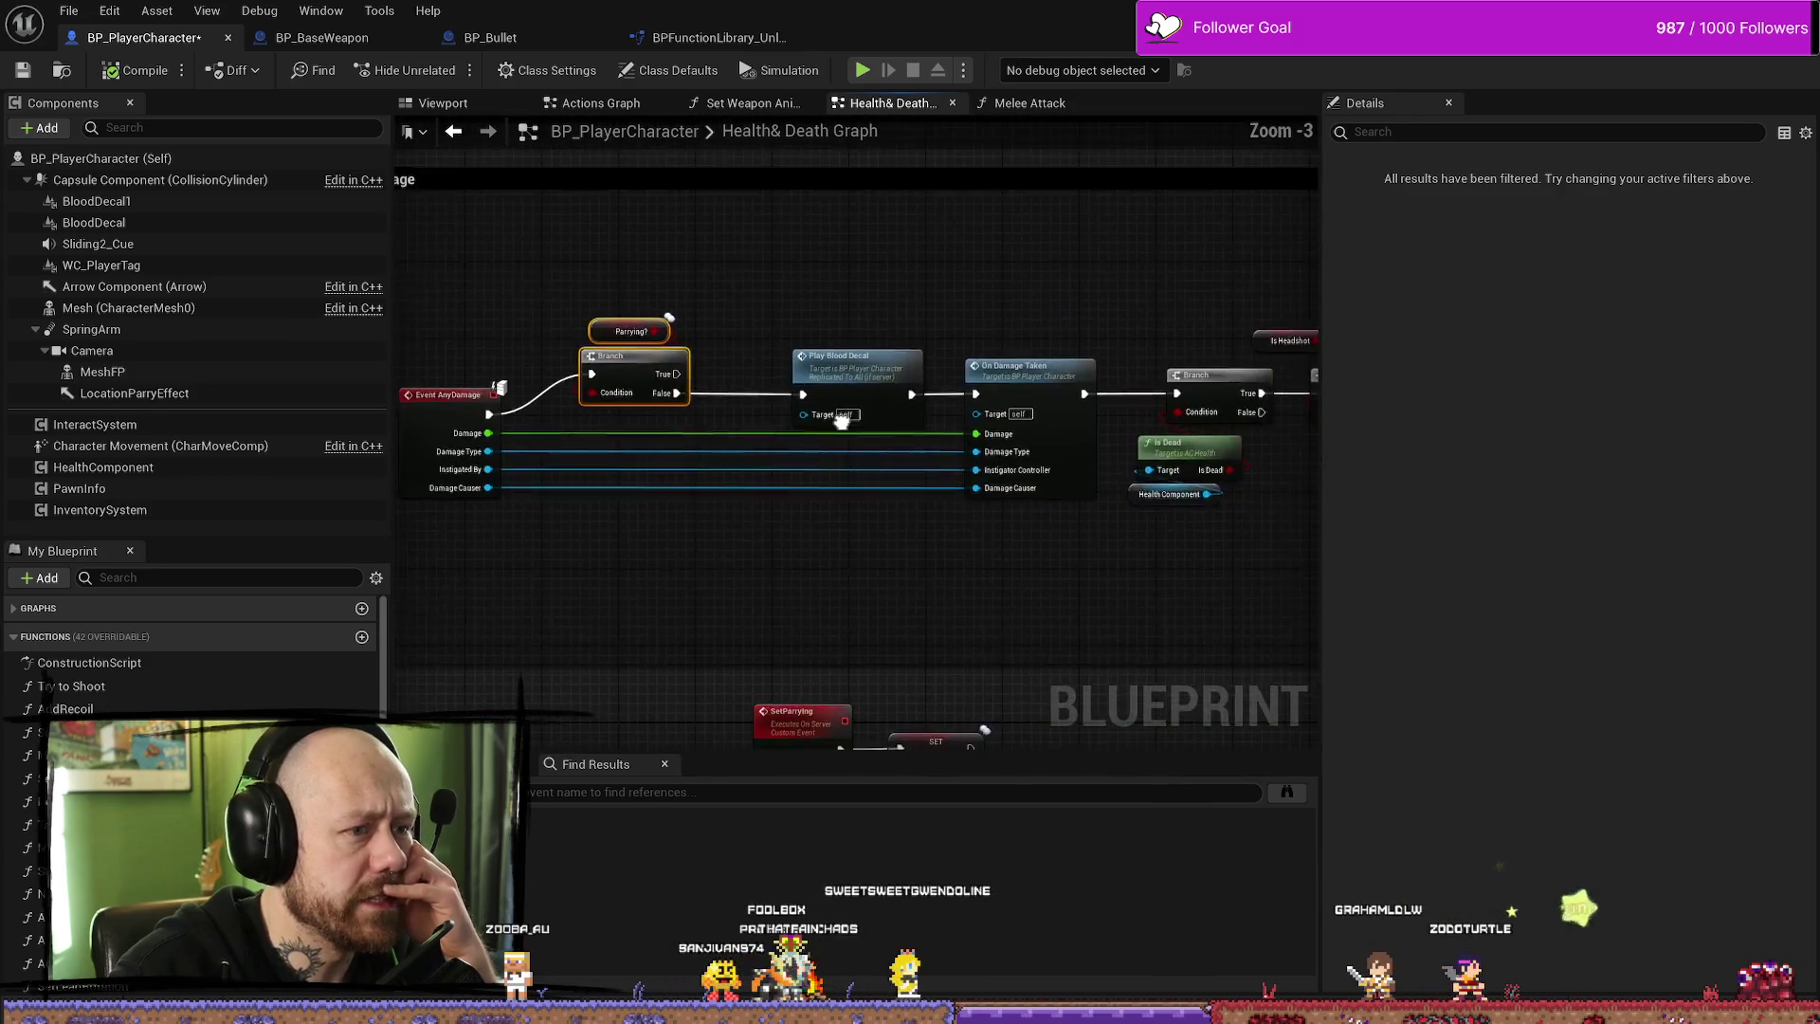
left_click(738, 368)
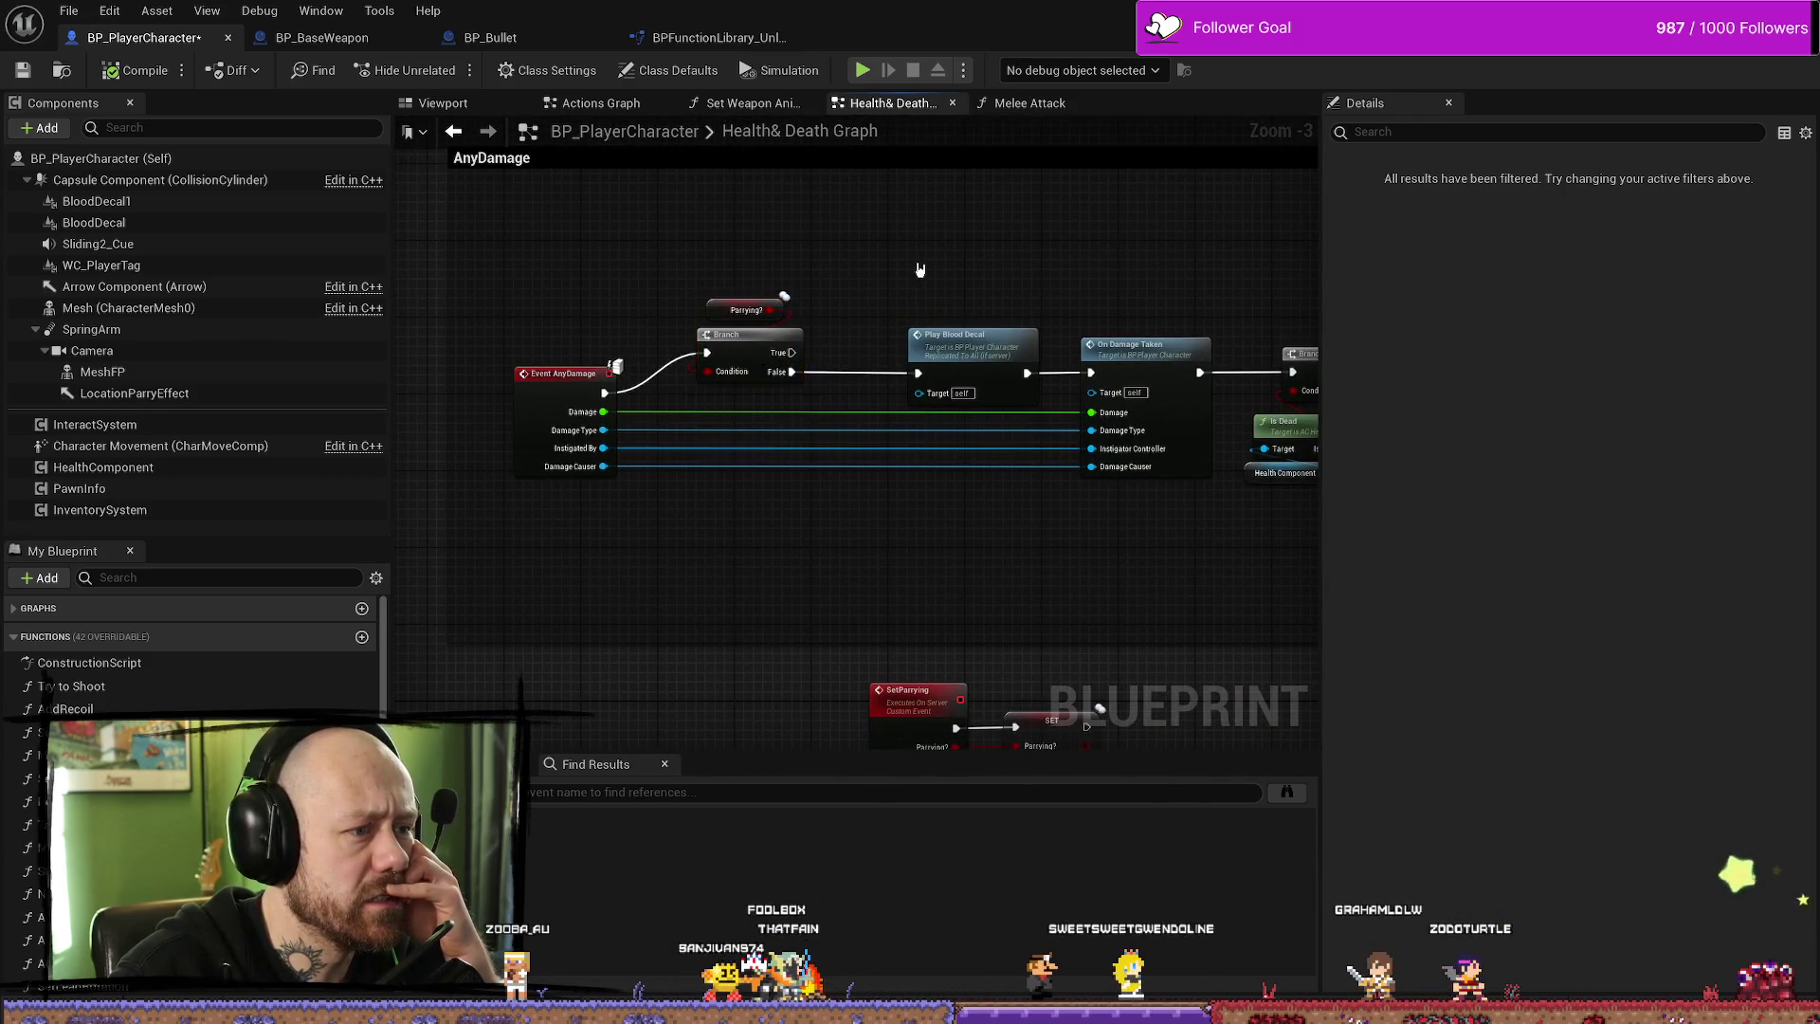
left_click(919, 270)
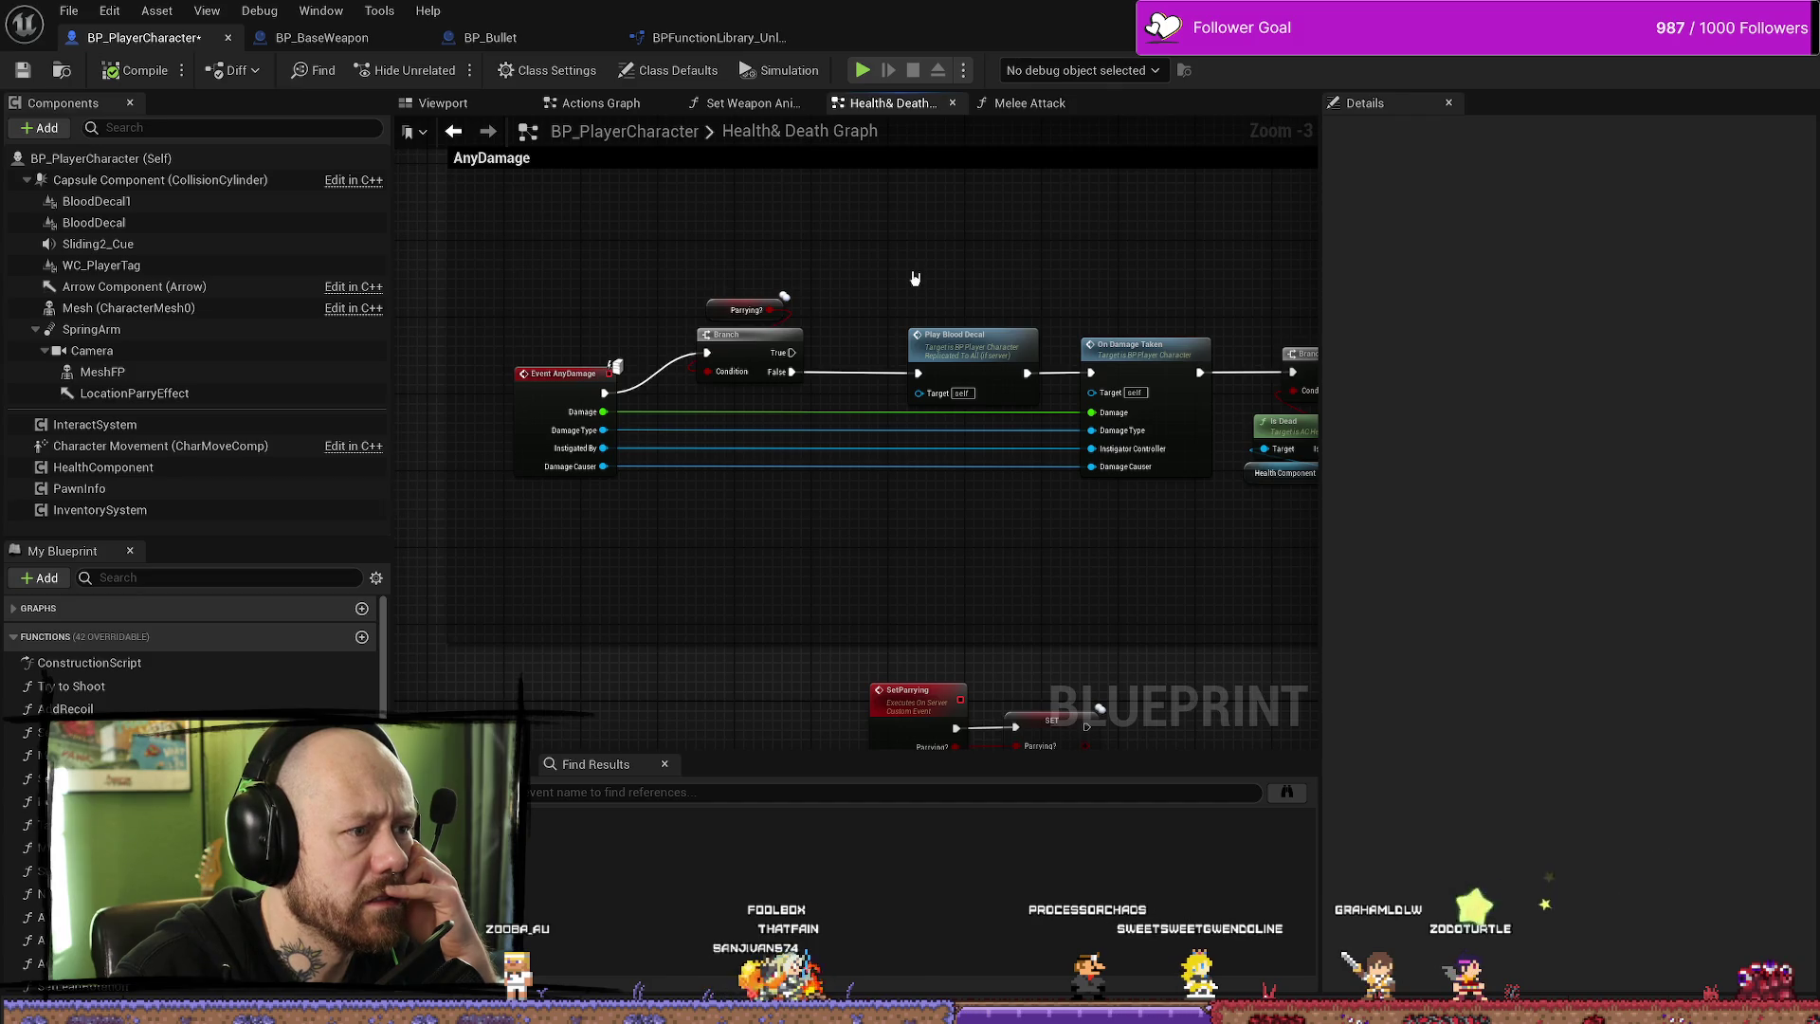
scroll(915, 278, "down", 3)
scroll(694, 312, "up", 3)
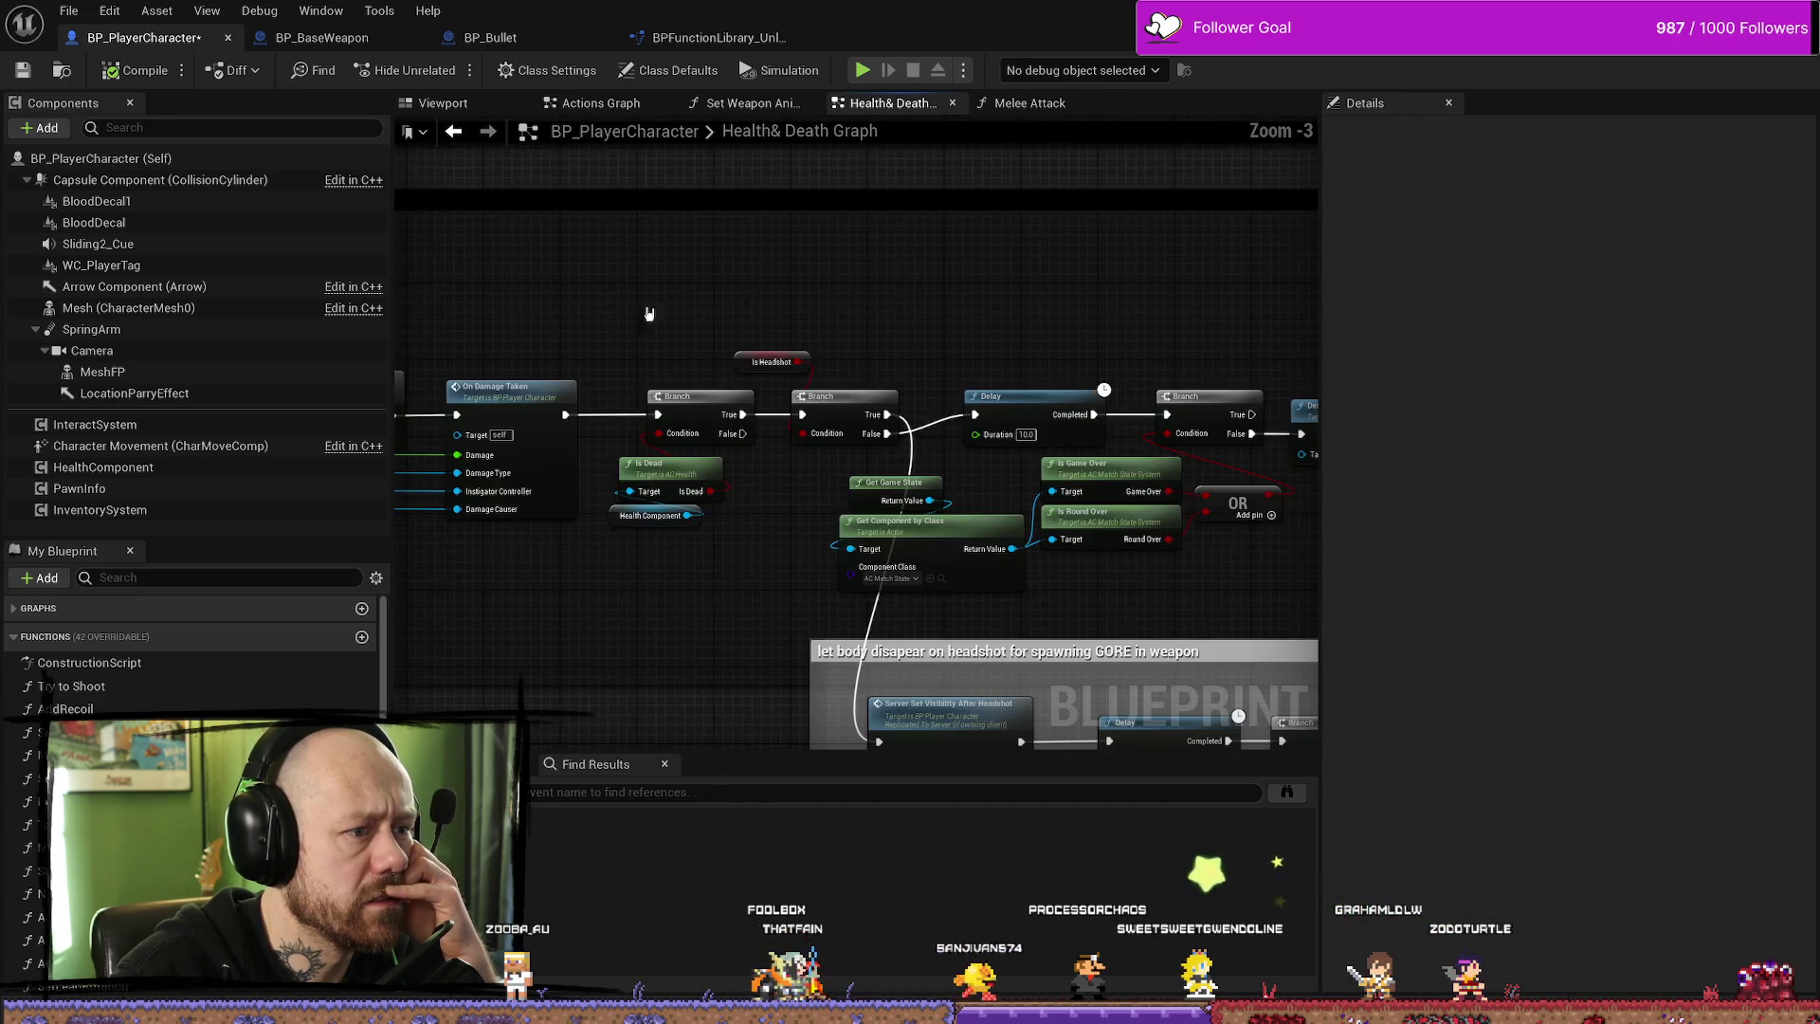
scroll(974, 292, "down", 2)
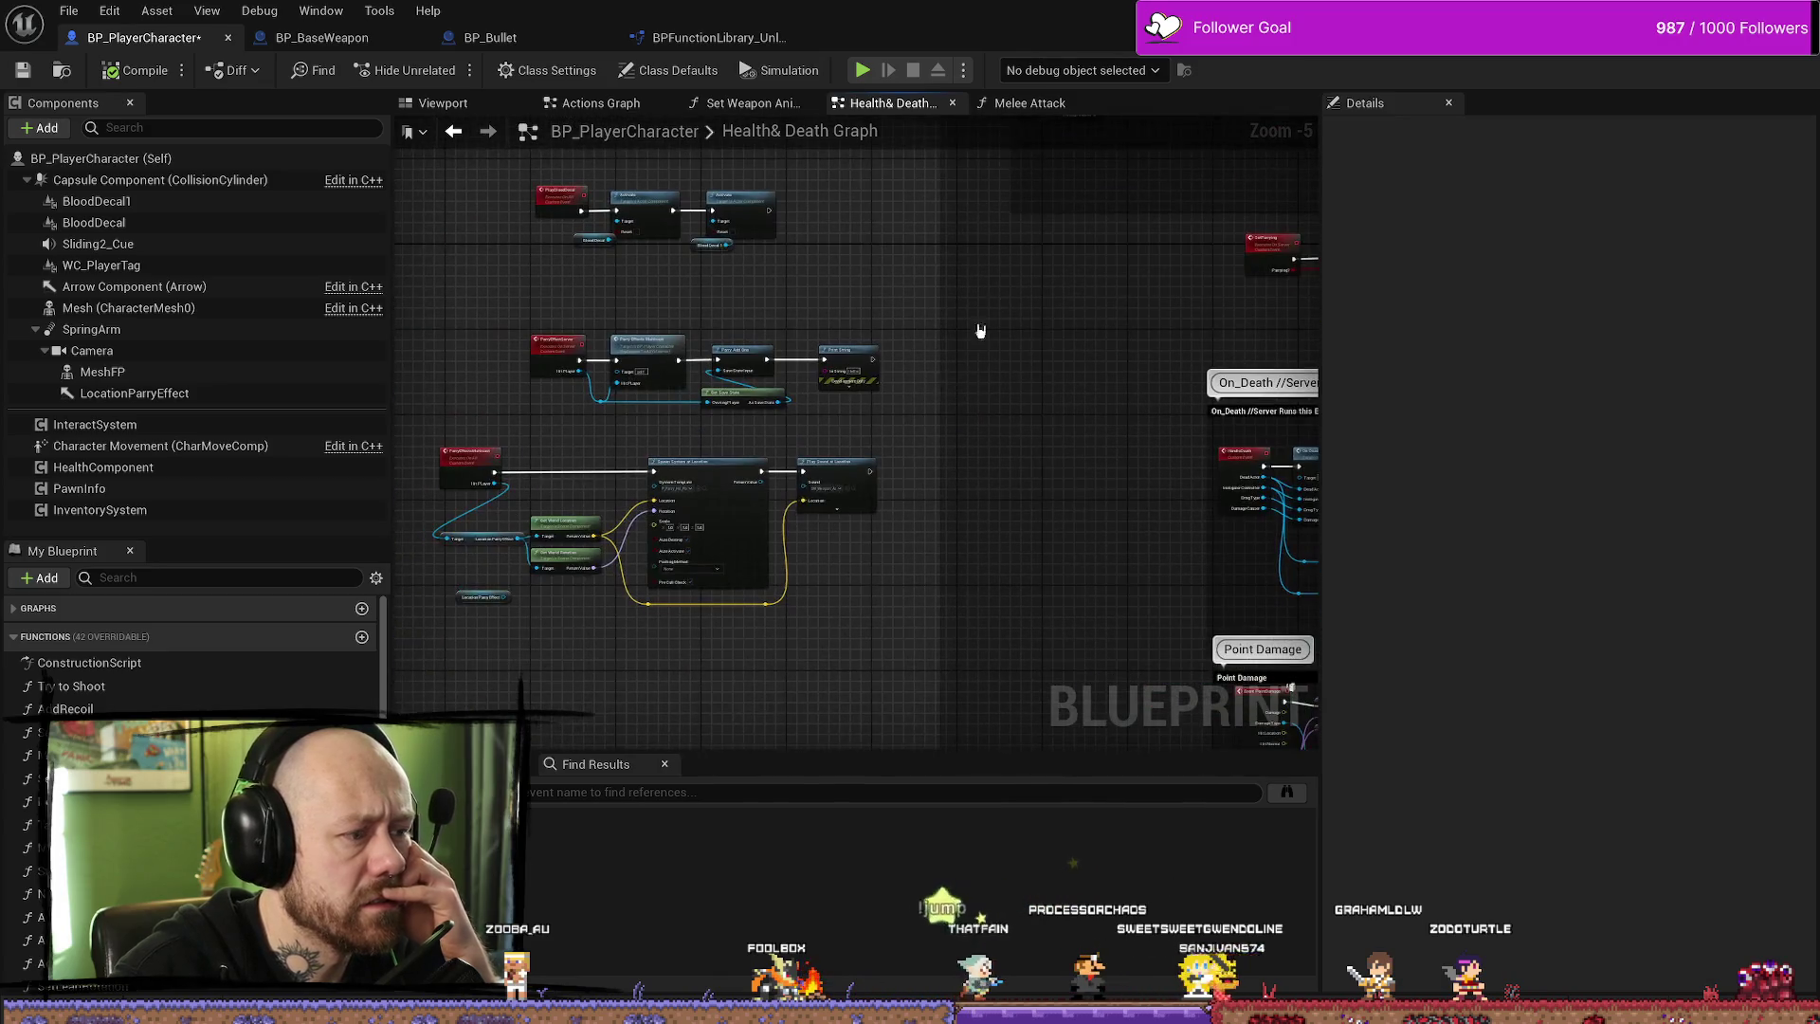
scroll(796, 370, "up", 2)
left_click_drag(800, 365, 682, 493)
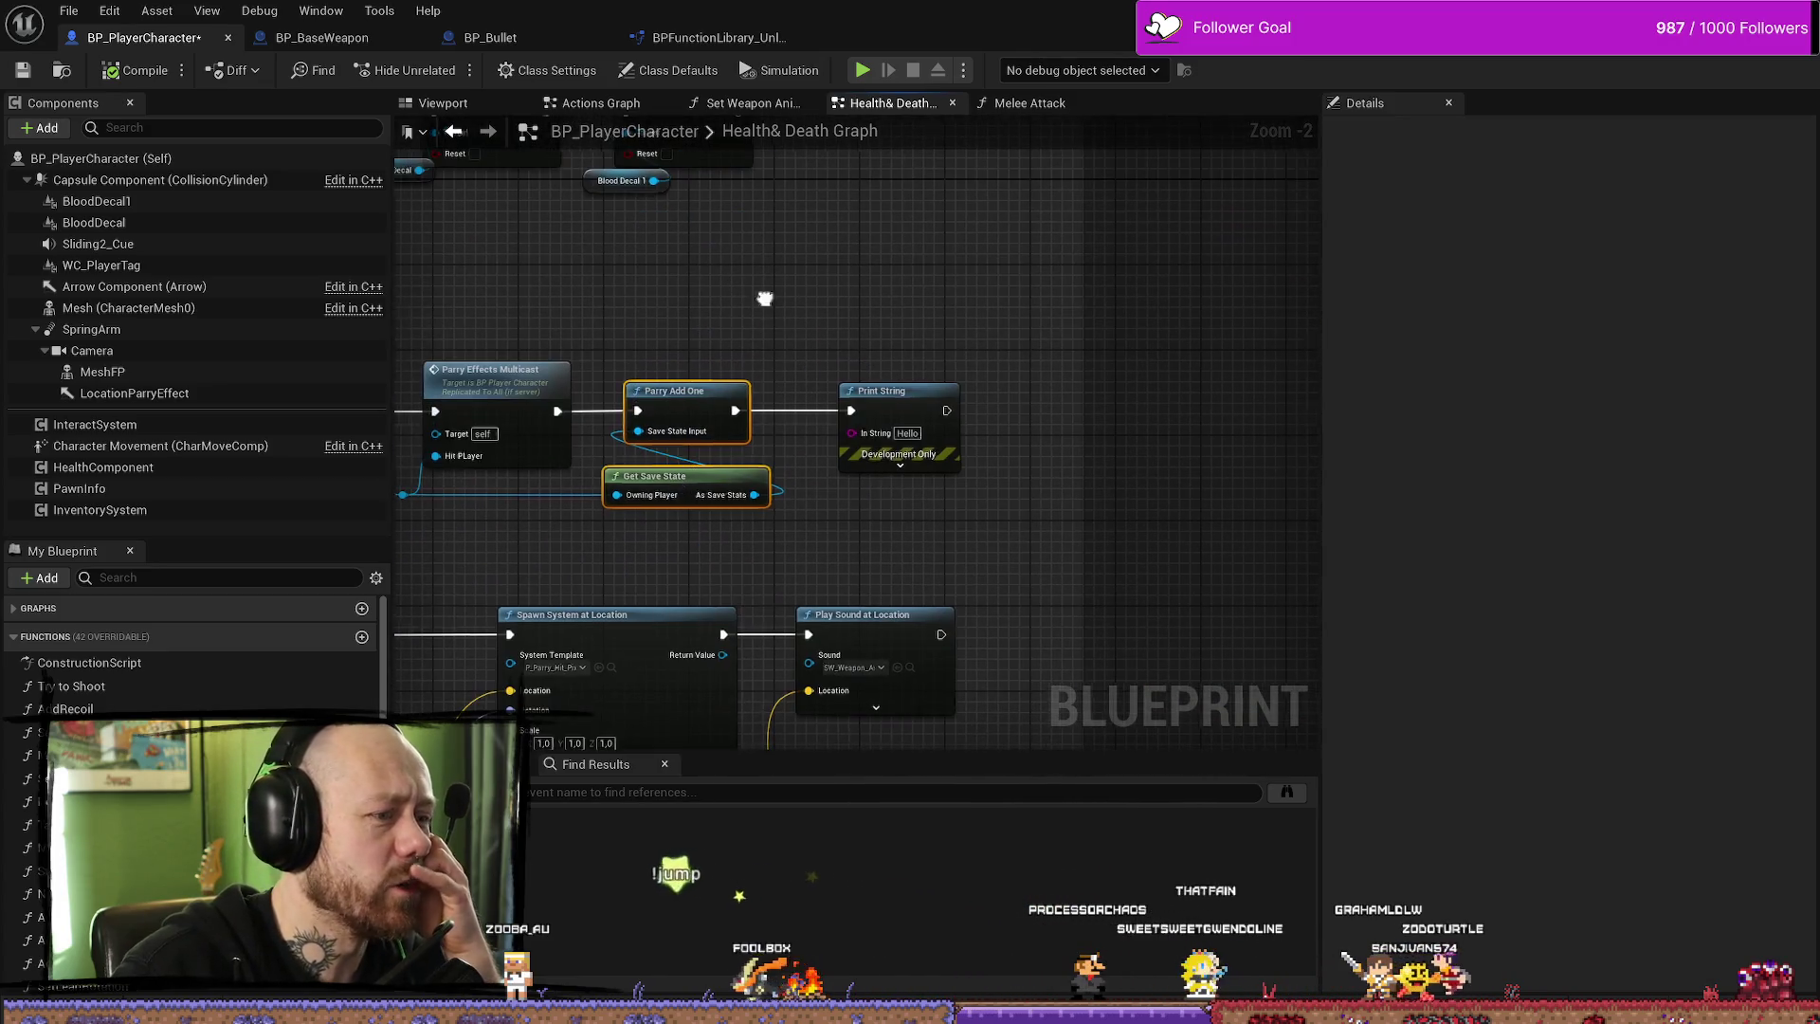
scroll(941, 272, "up", 1)
scroll(913, 353, "down", 2)
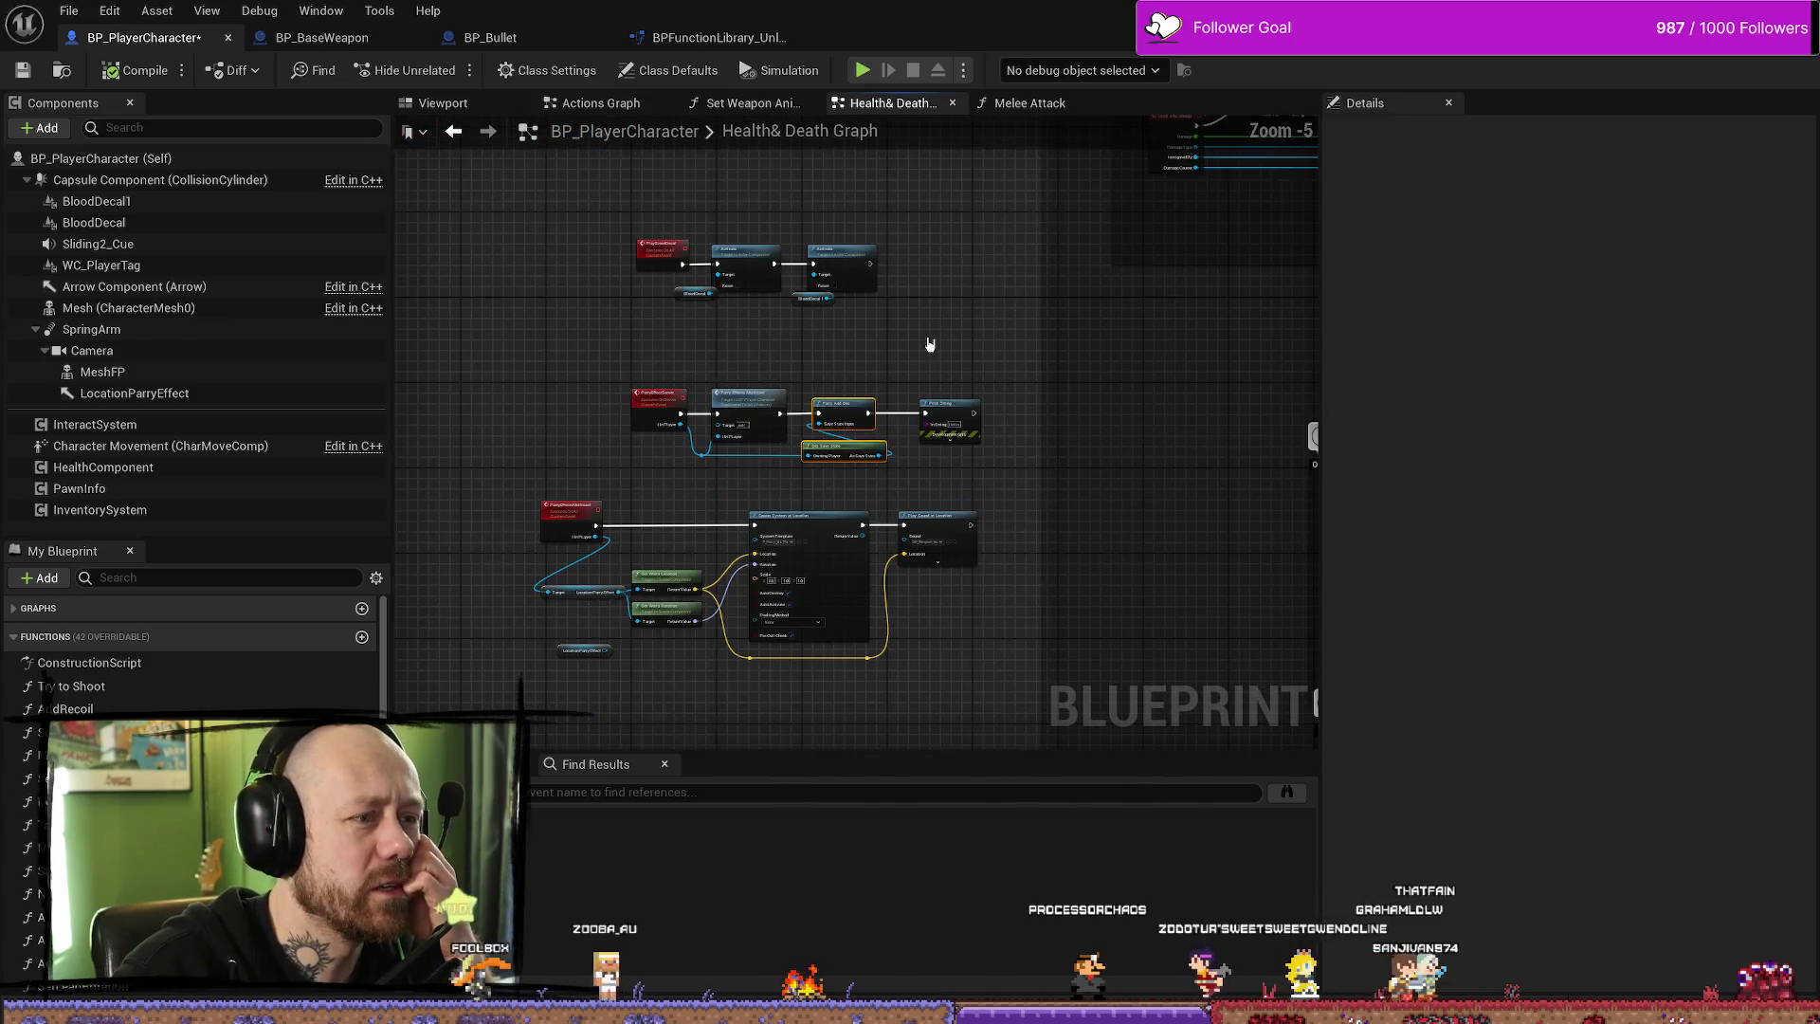
scroll(890, 359, "up", 2)
left_click(321, 37)
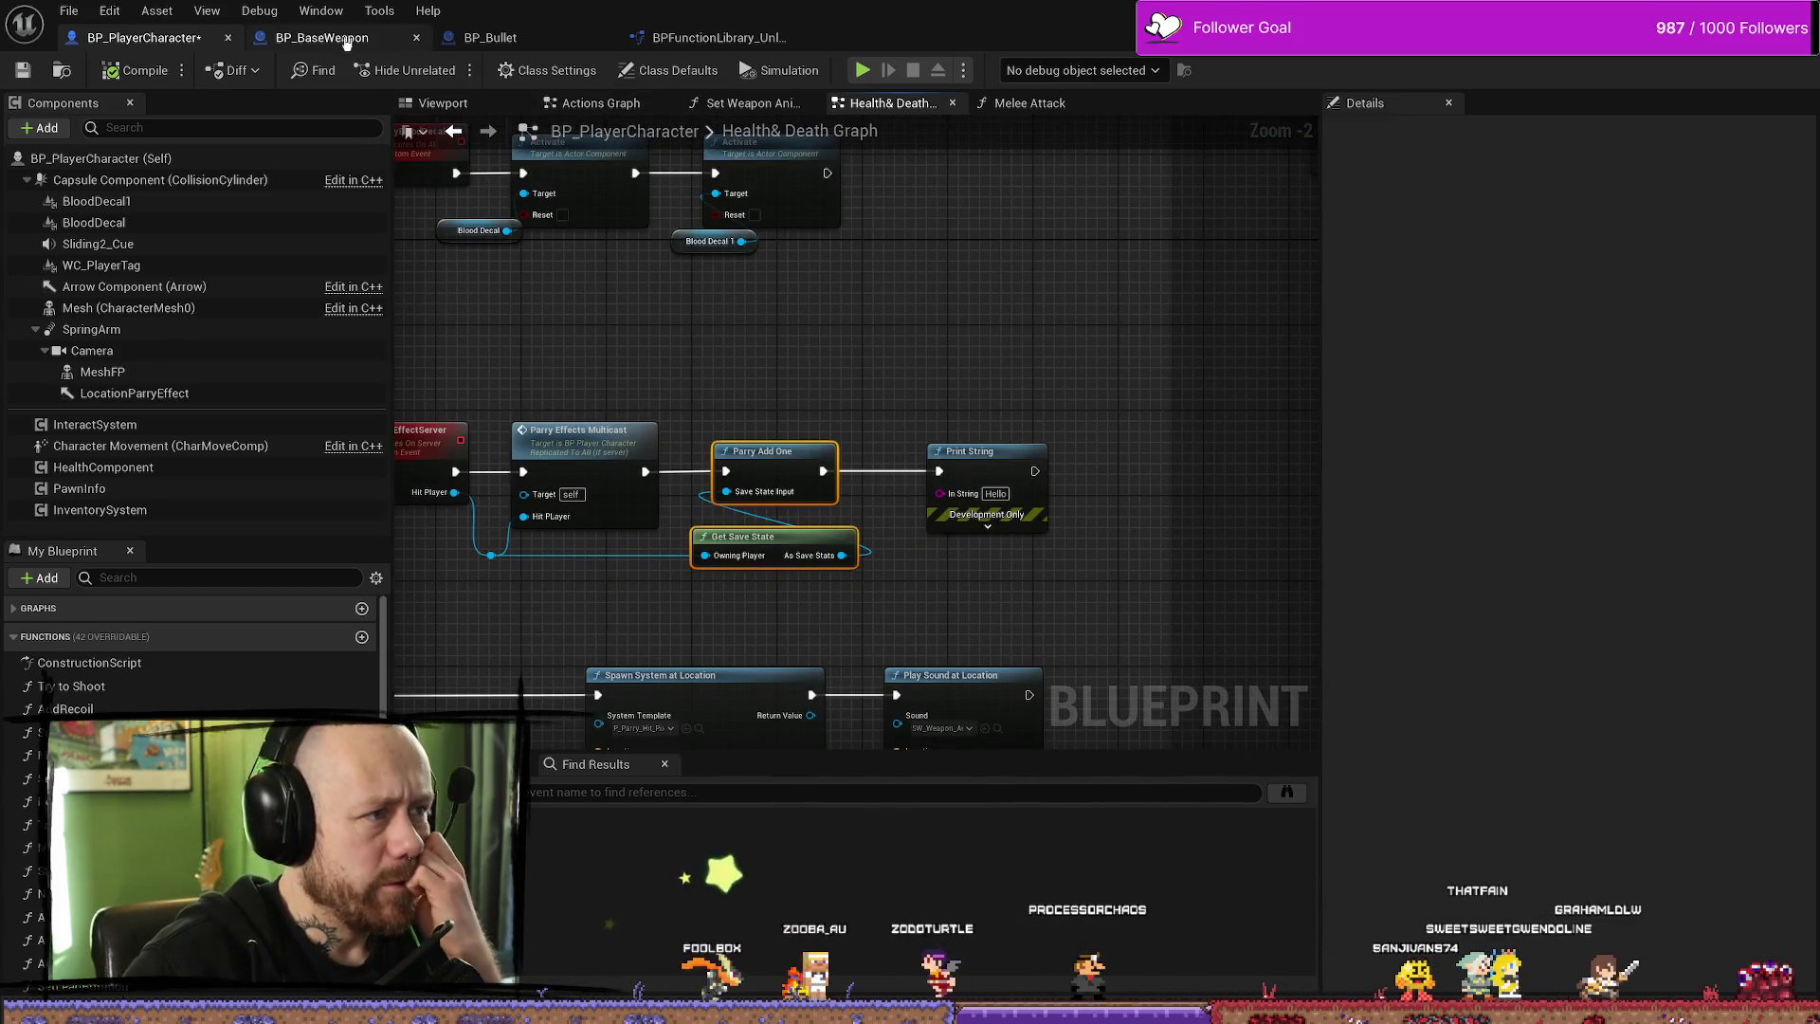
scroll(808, 278, "down", 3)
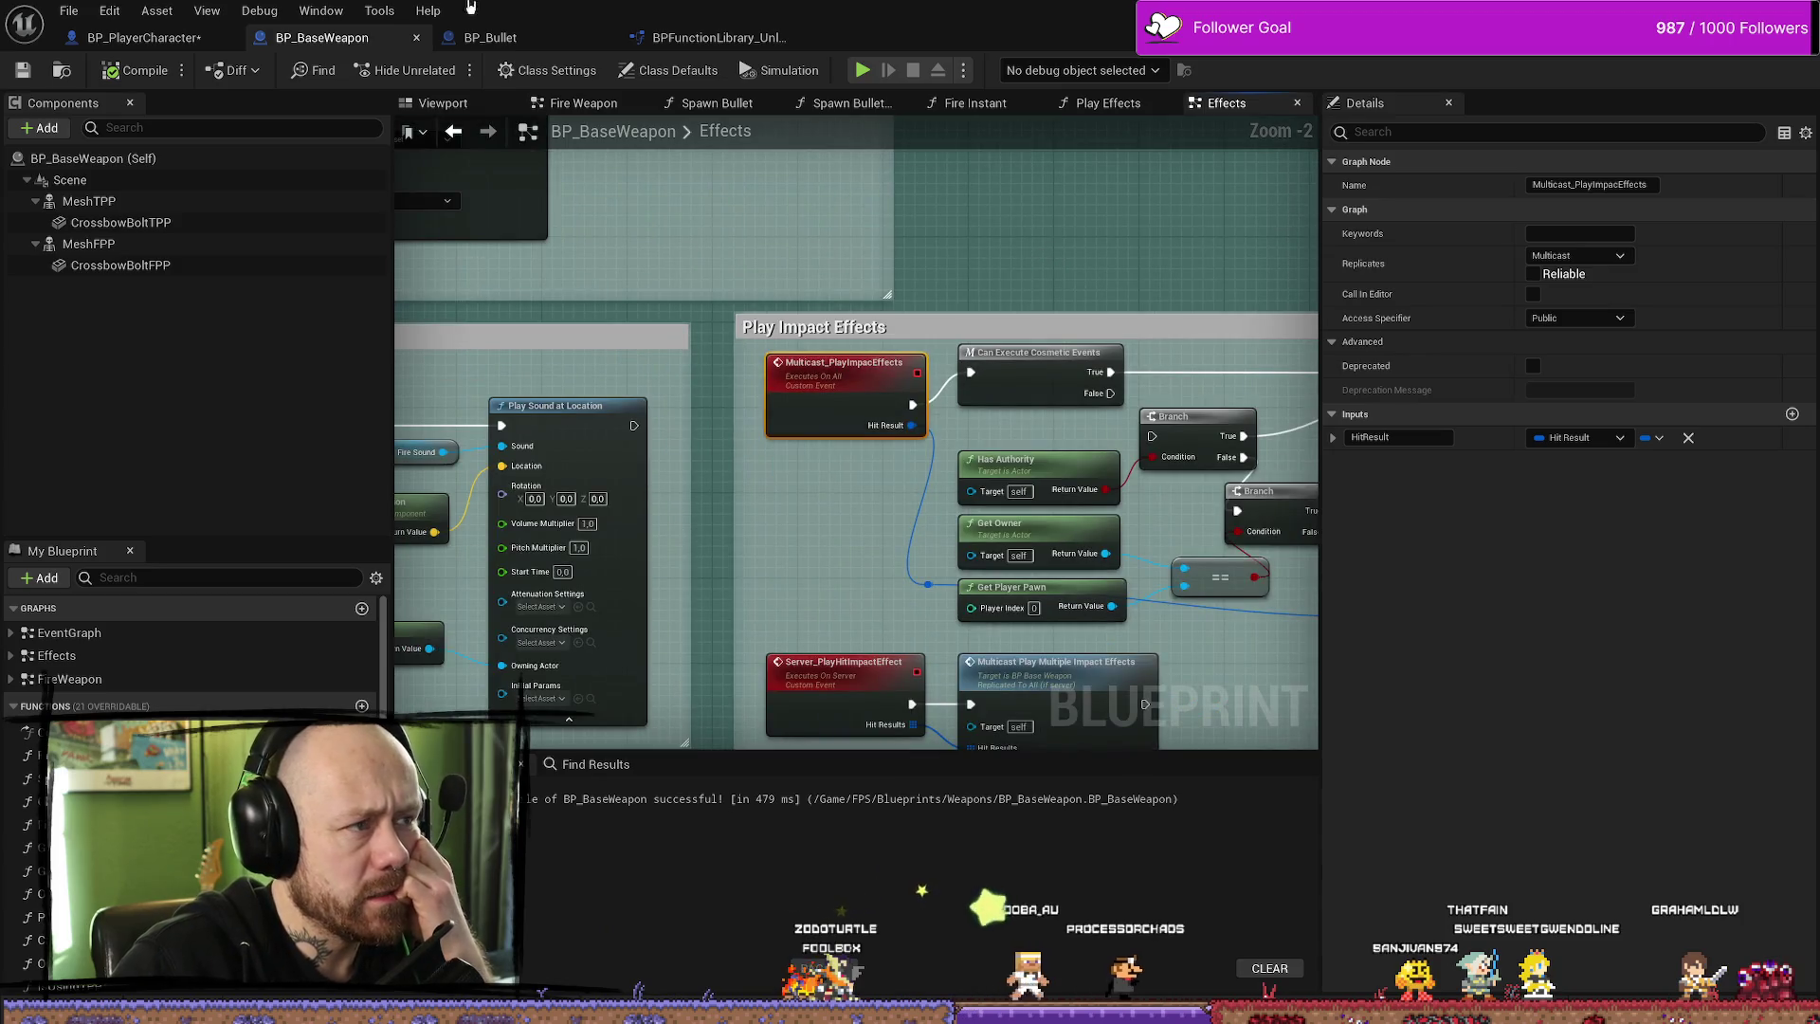
left_click(492, 37)
scroll(1125, 386, "up", 4)
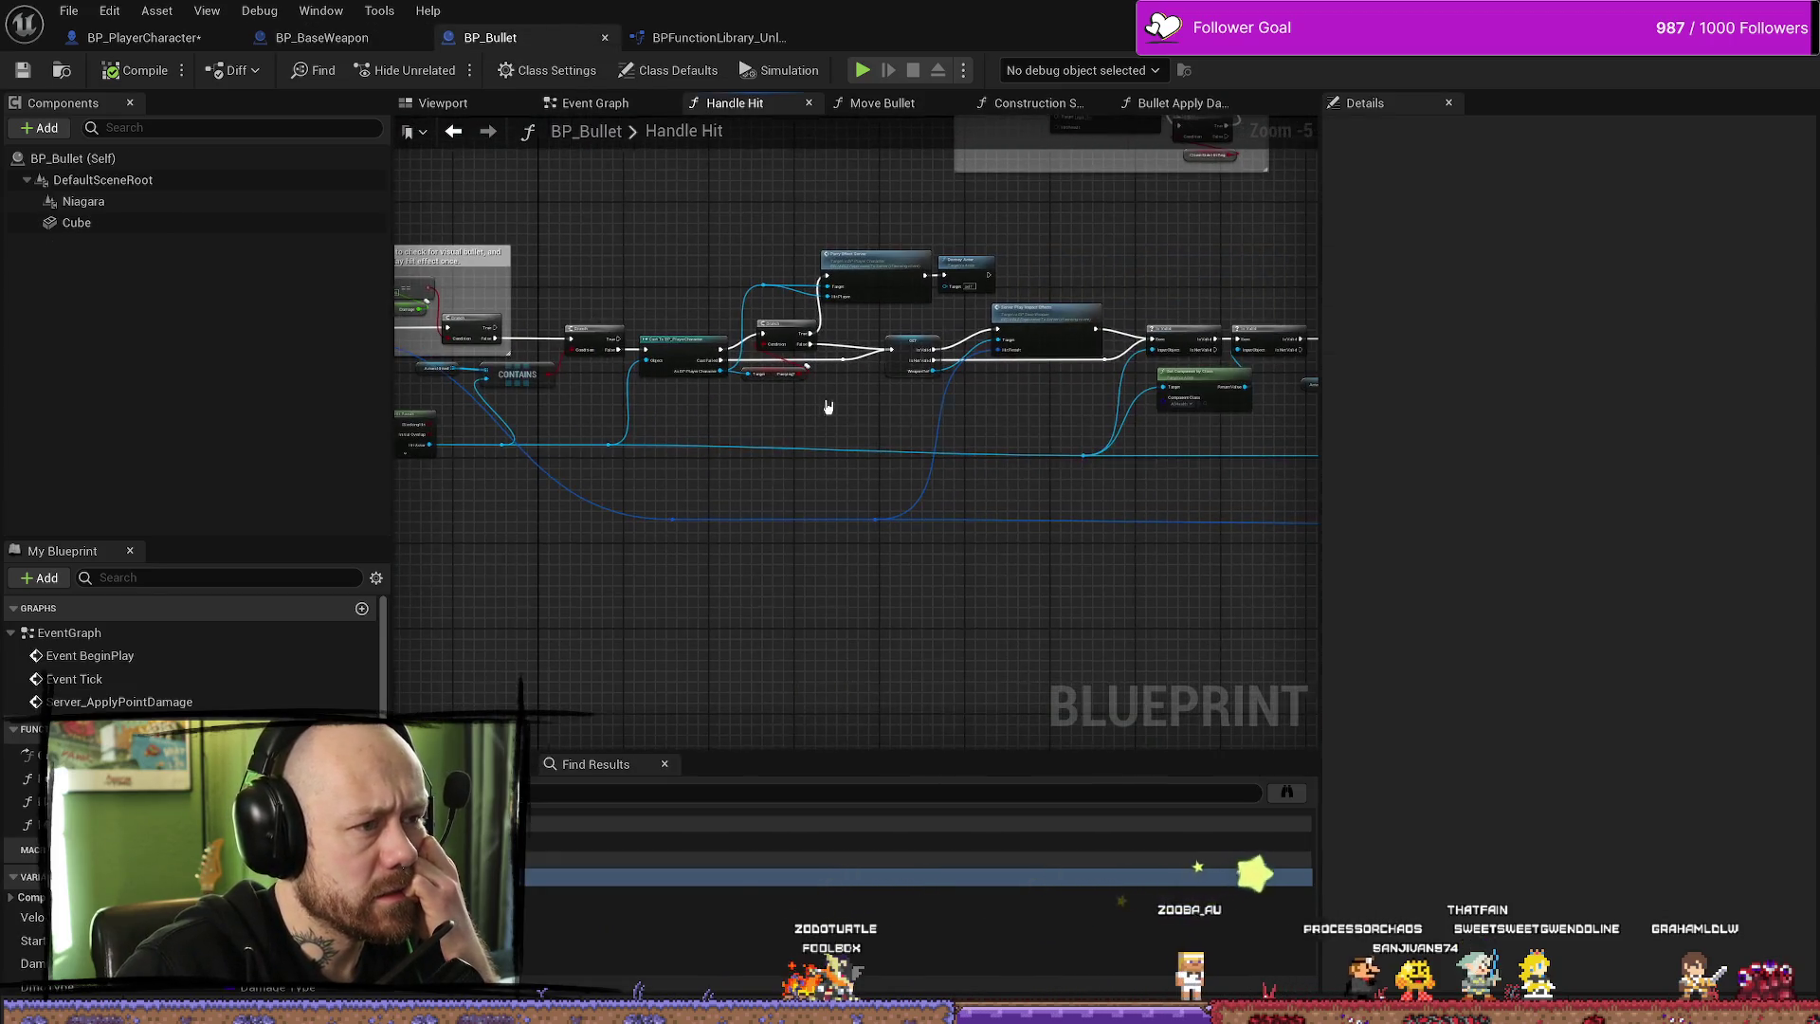
scroll(1031, 224, "down", 3)
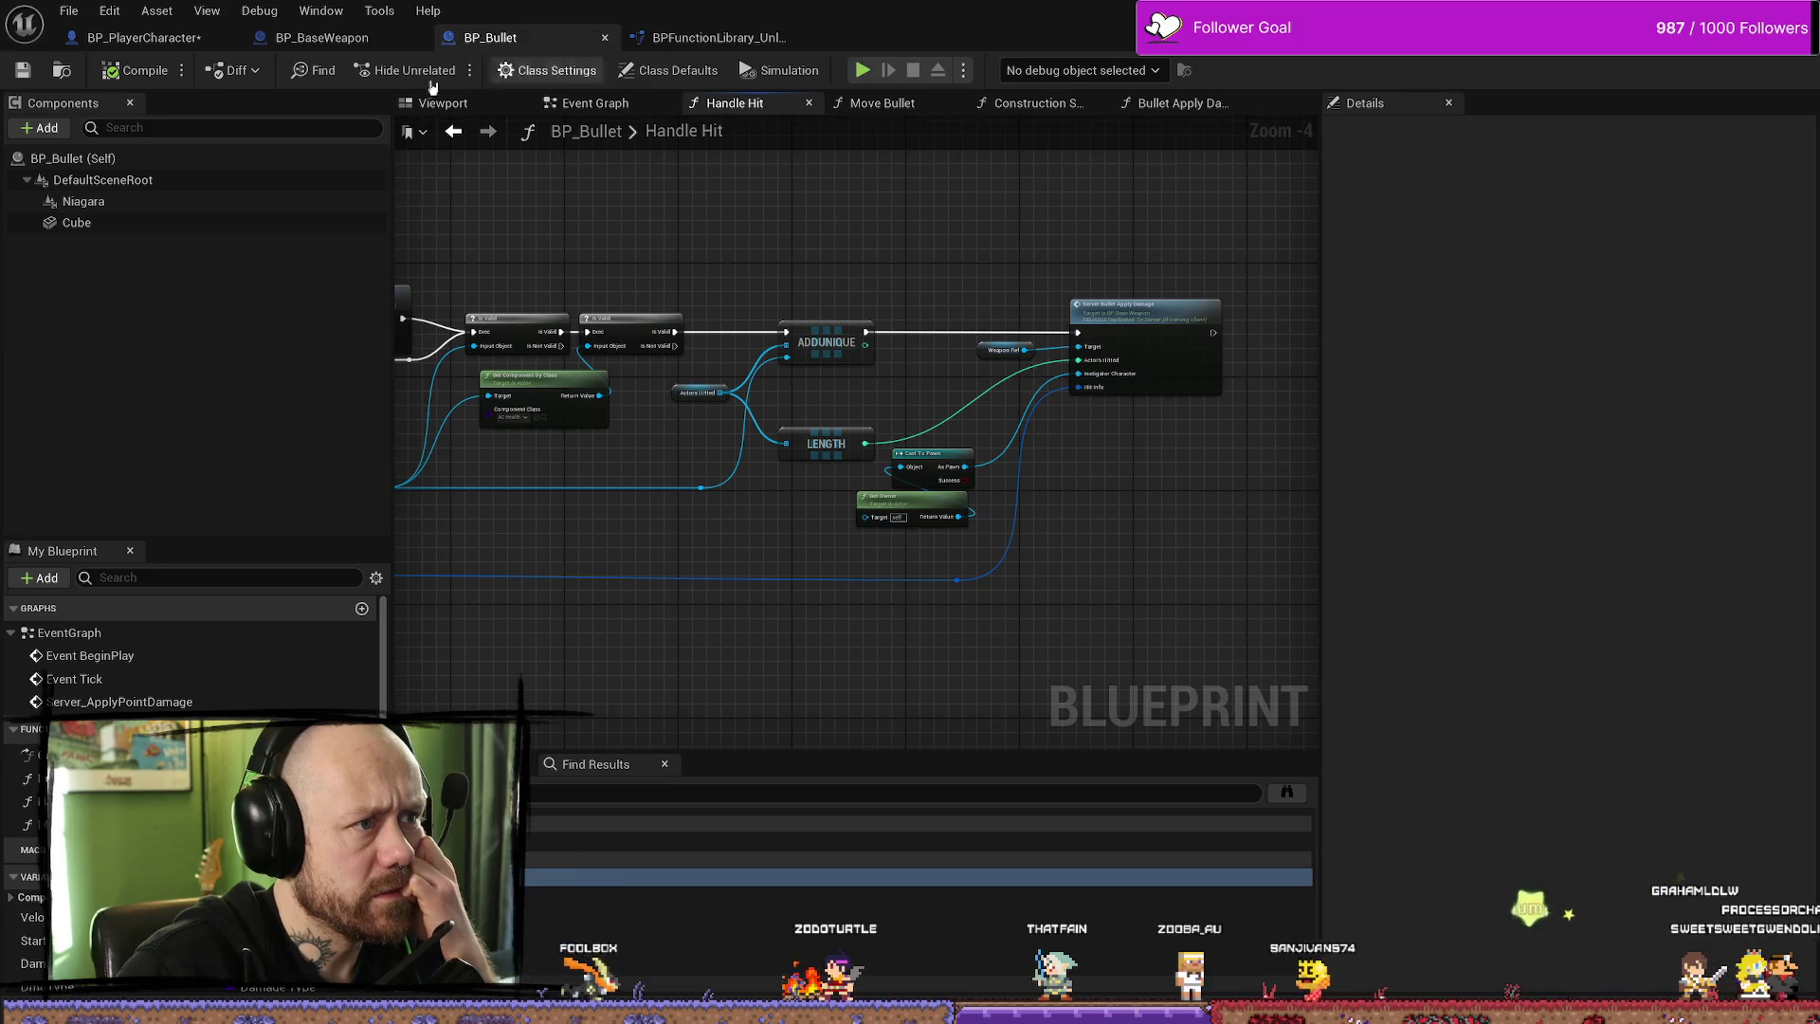
left_click(321, 37)
left_click(143, 37)
scroll(865, 293, "down", 2)
scroll(877, 322, "up", 4)
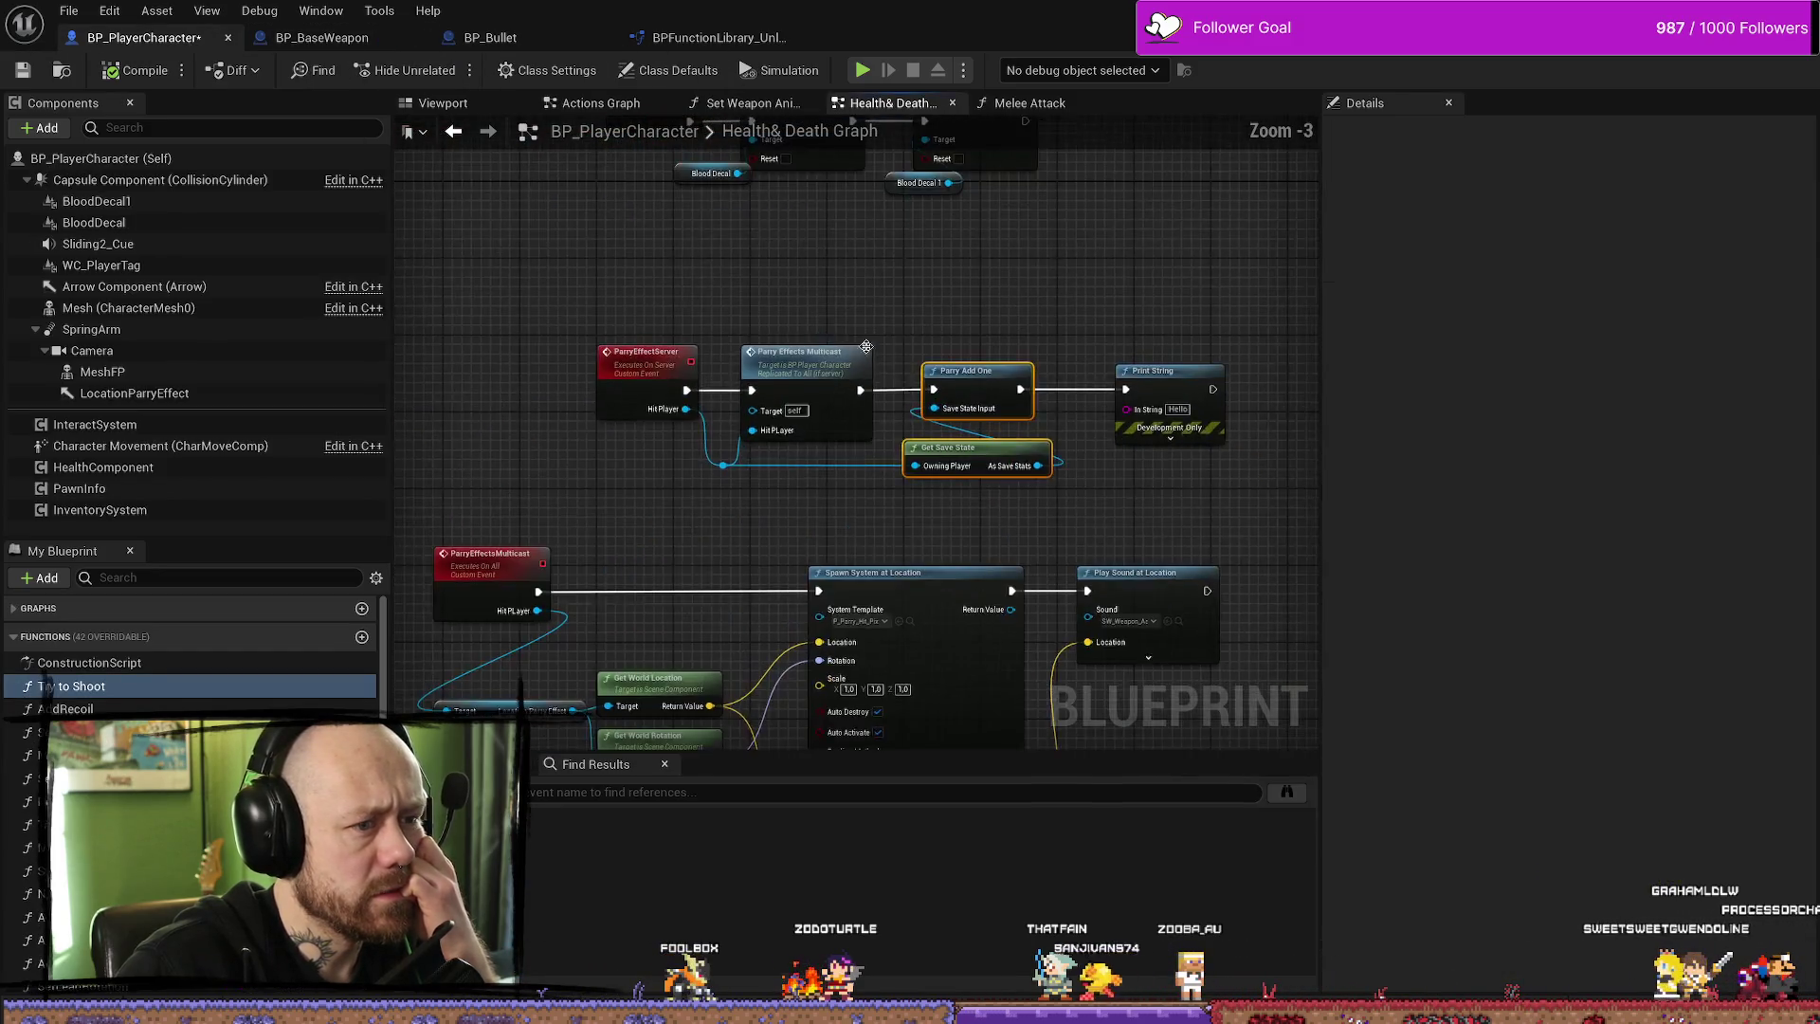
right_click(882, 338)
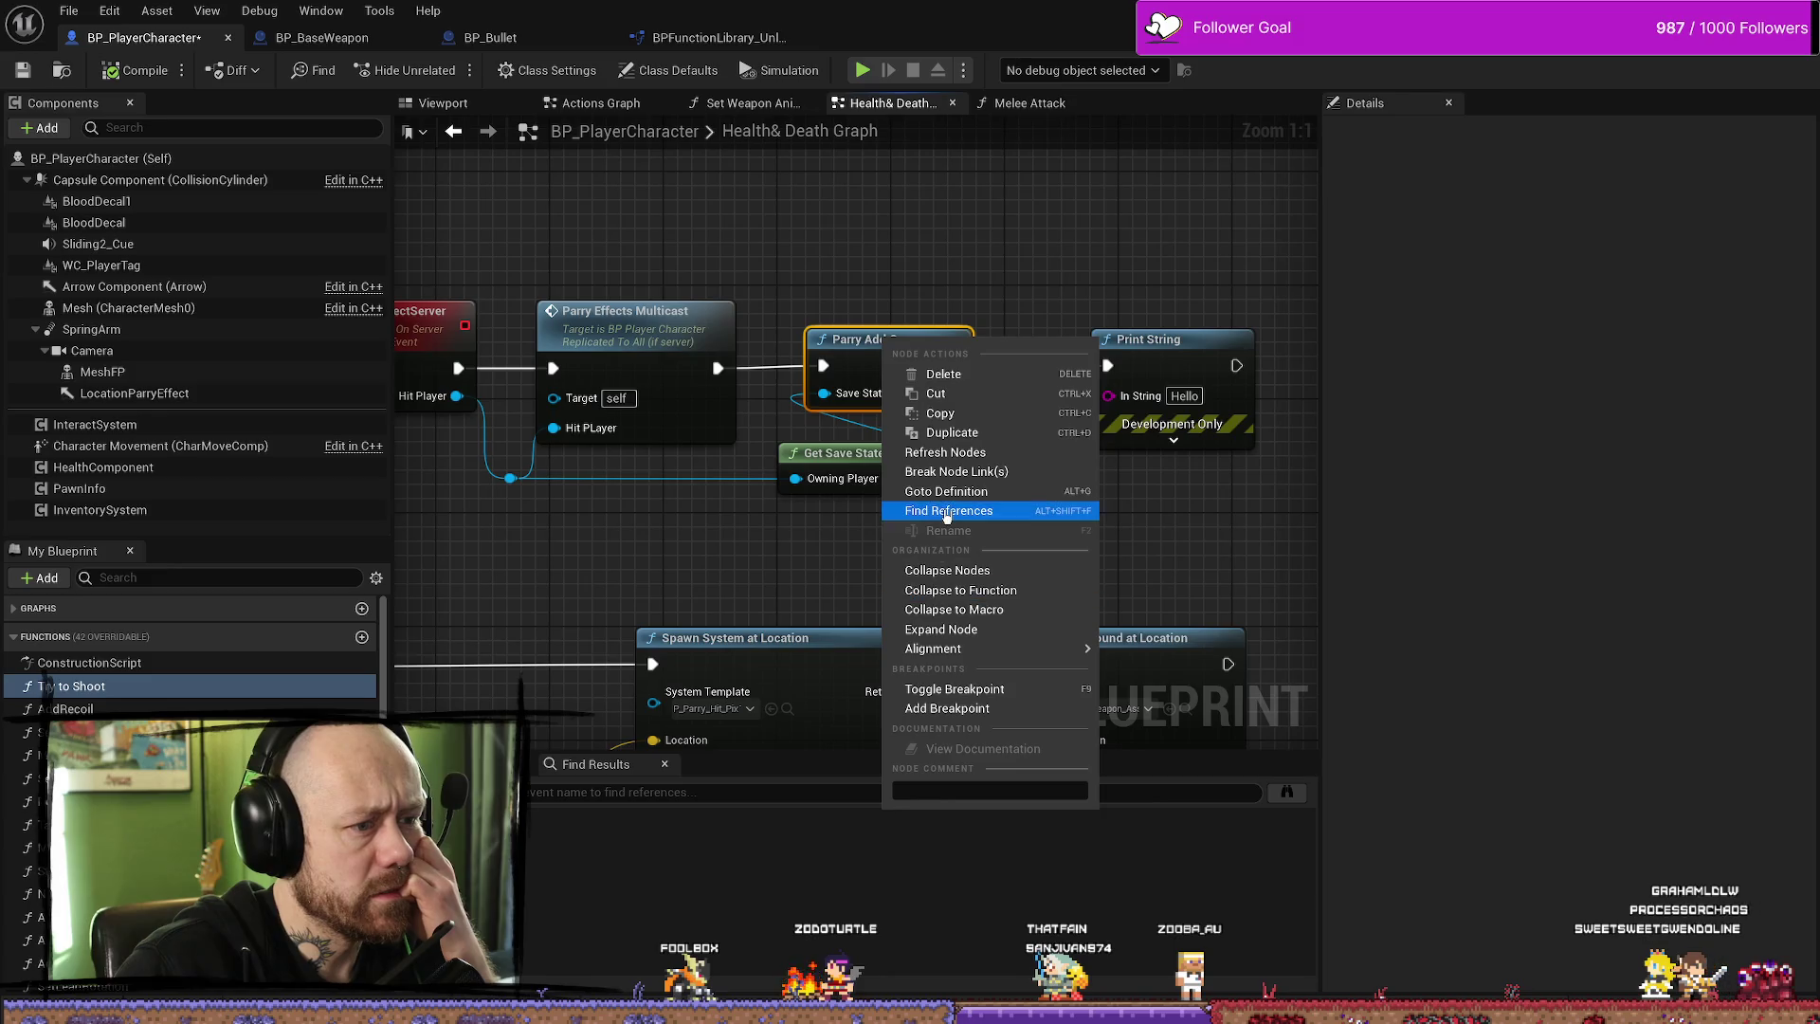
key("Escape")
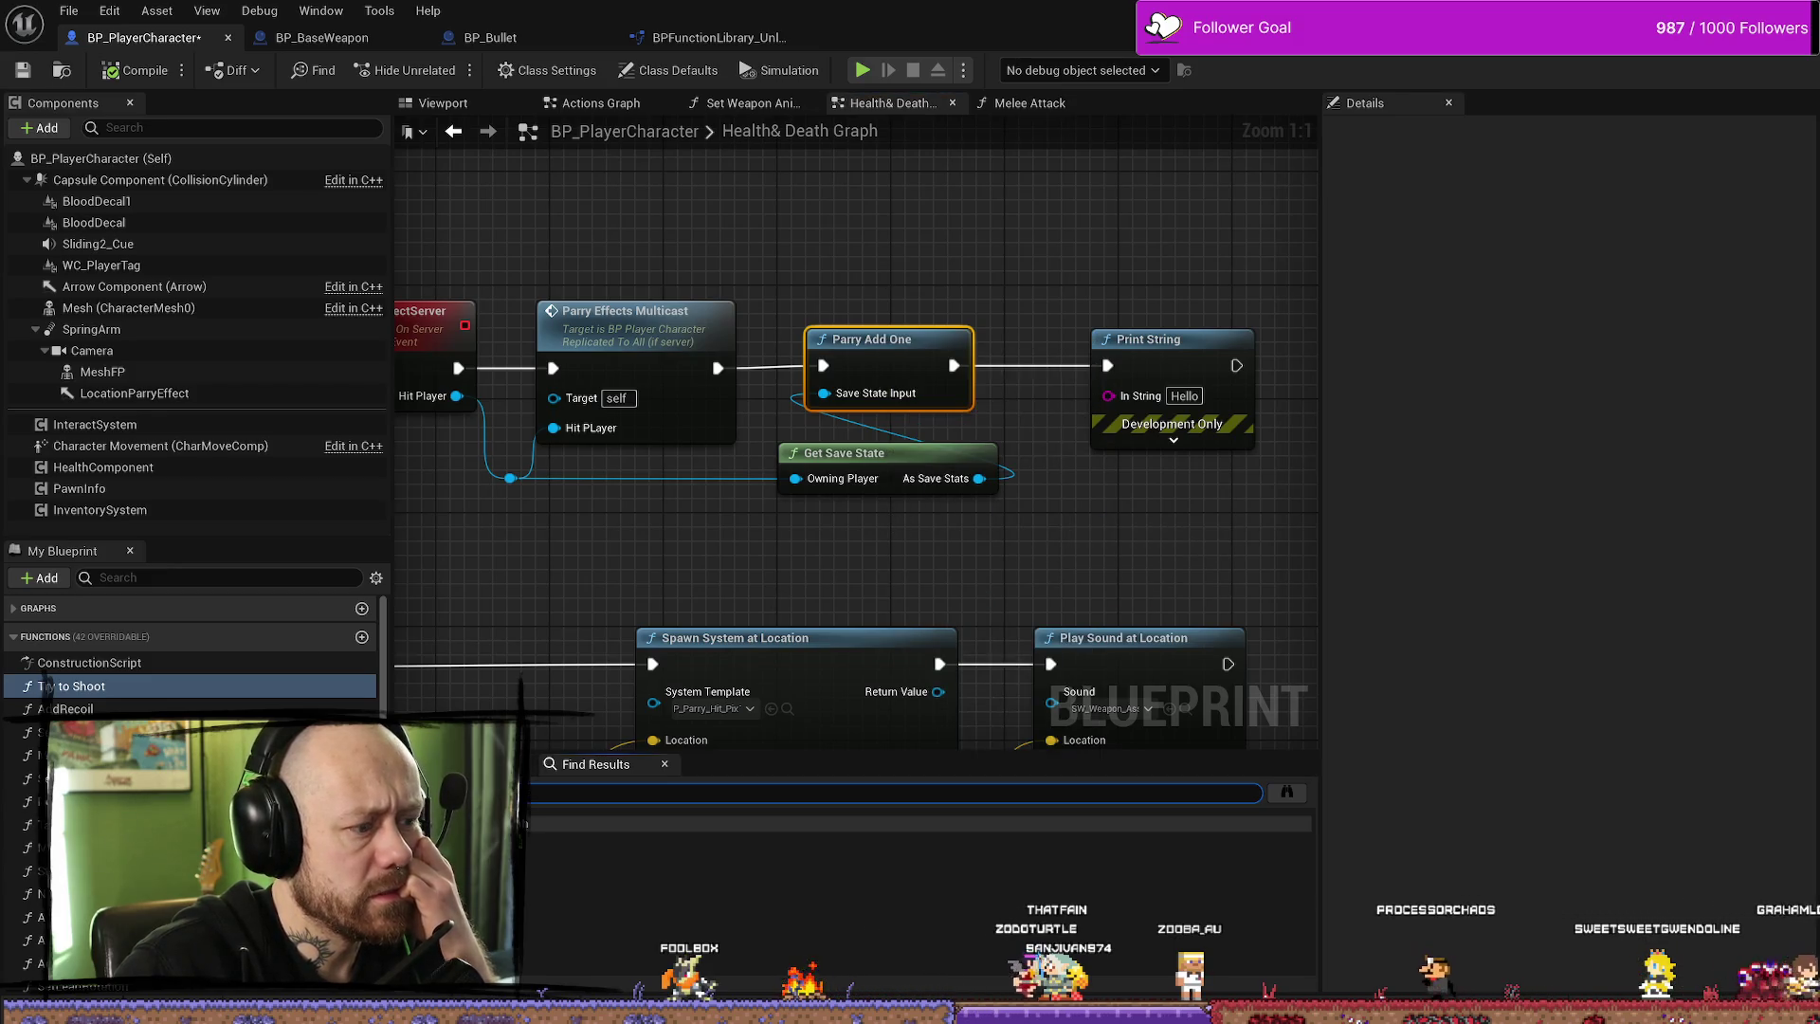